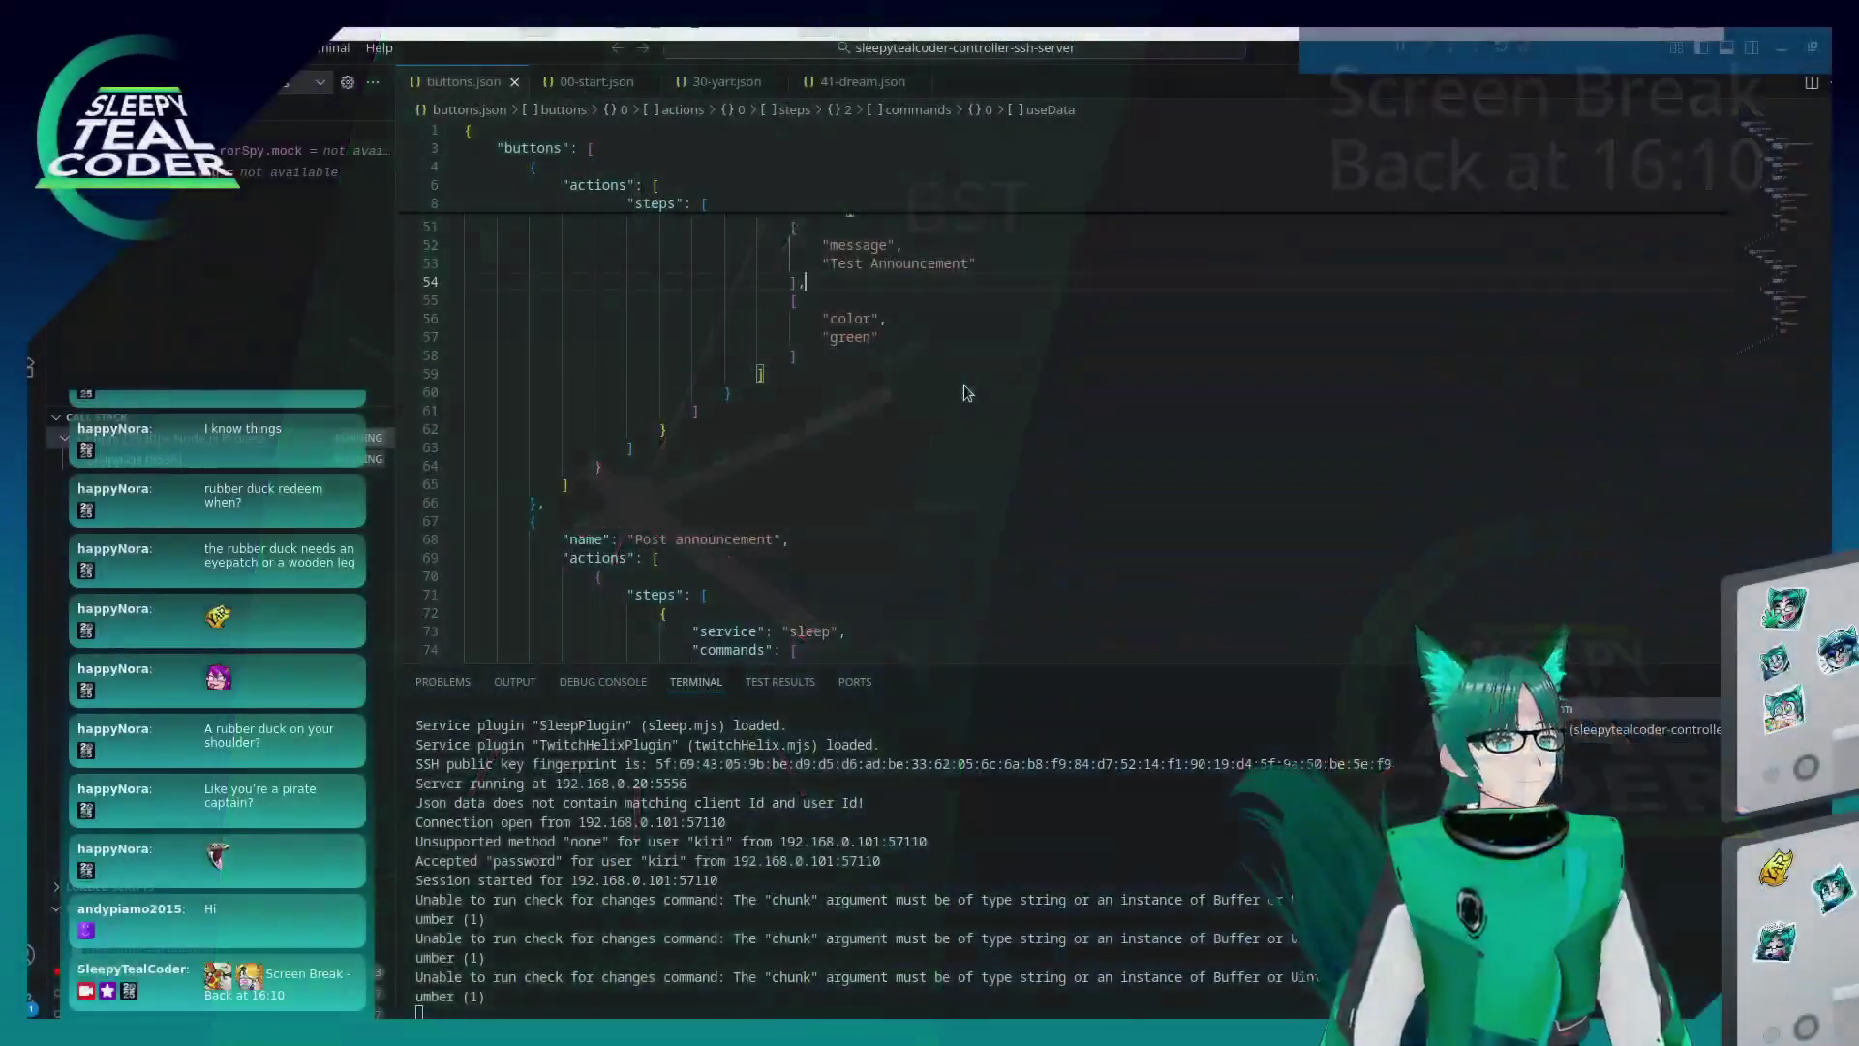
Step: Switch to Firefox and show the top of the 'Designing the mob scene' tutorial page
key("alt+Tab")
key("alt+Tab")
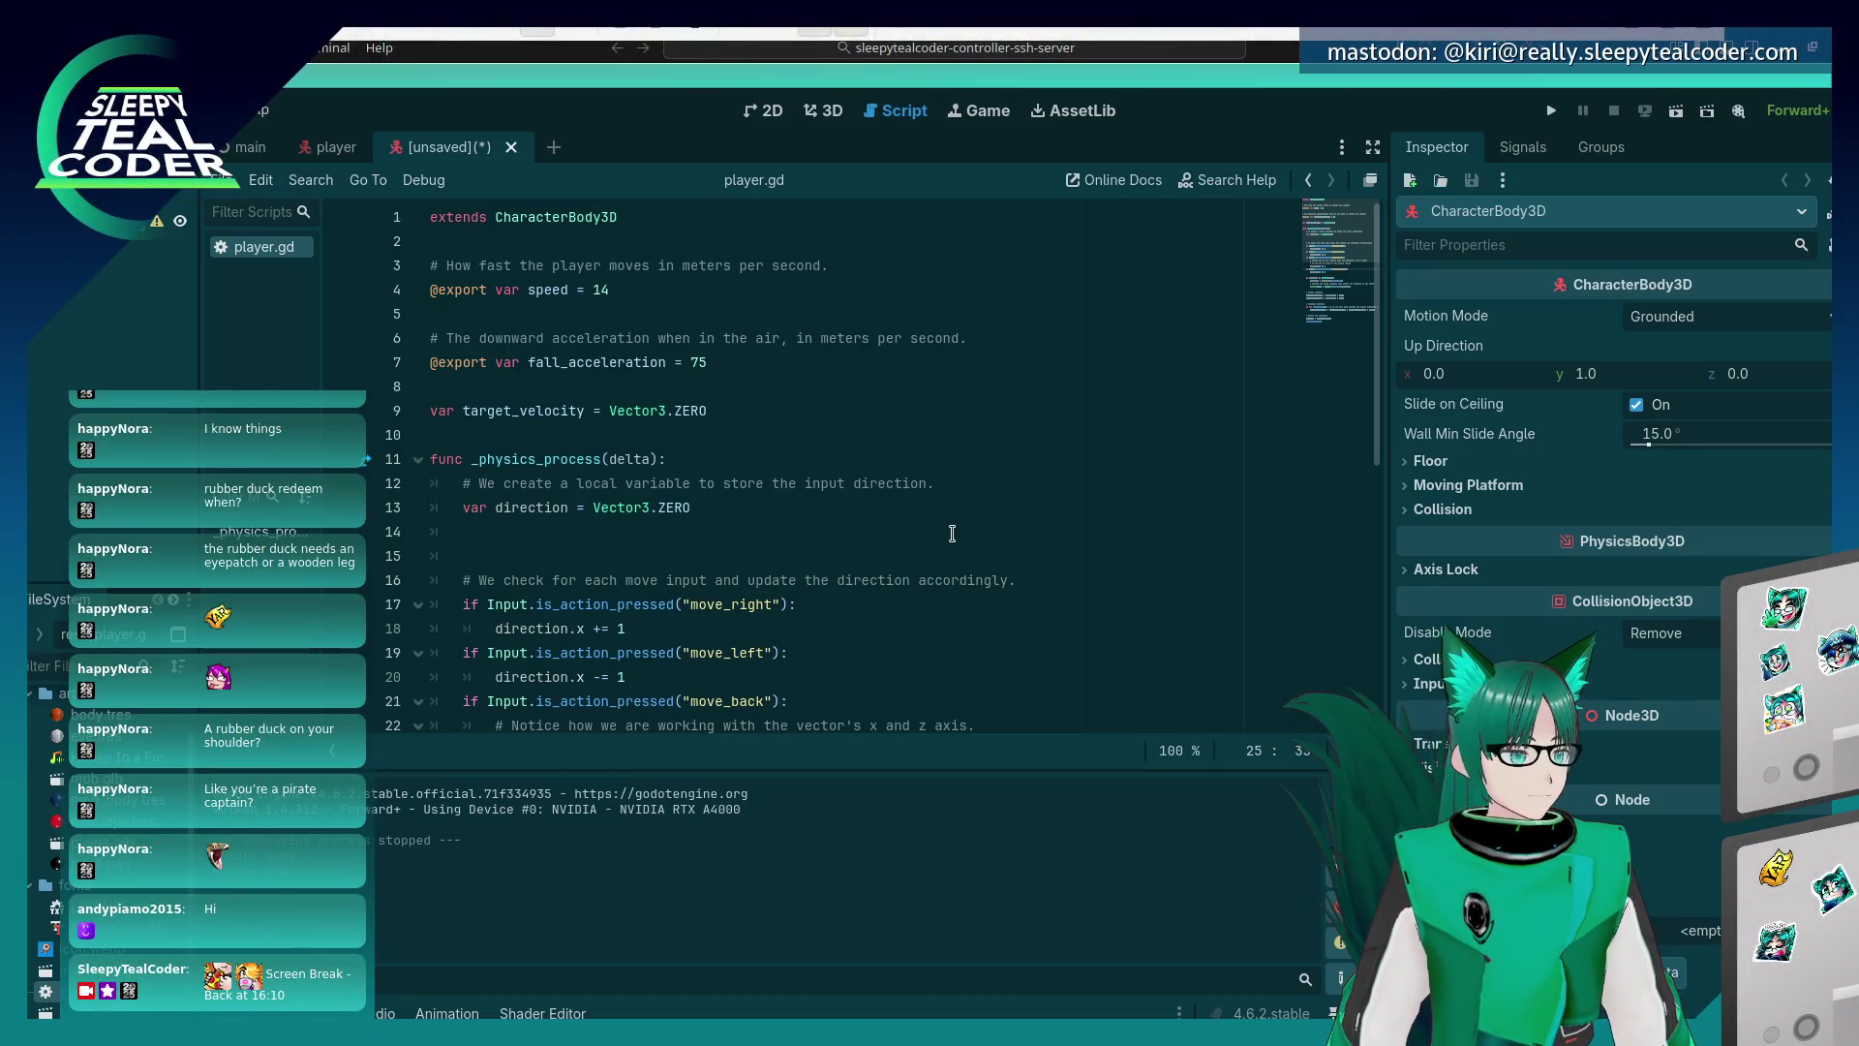
key("alt+Tab")
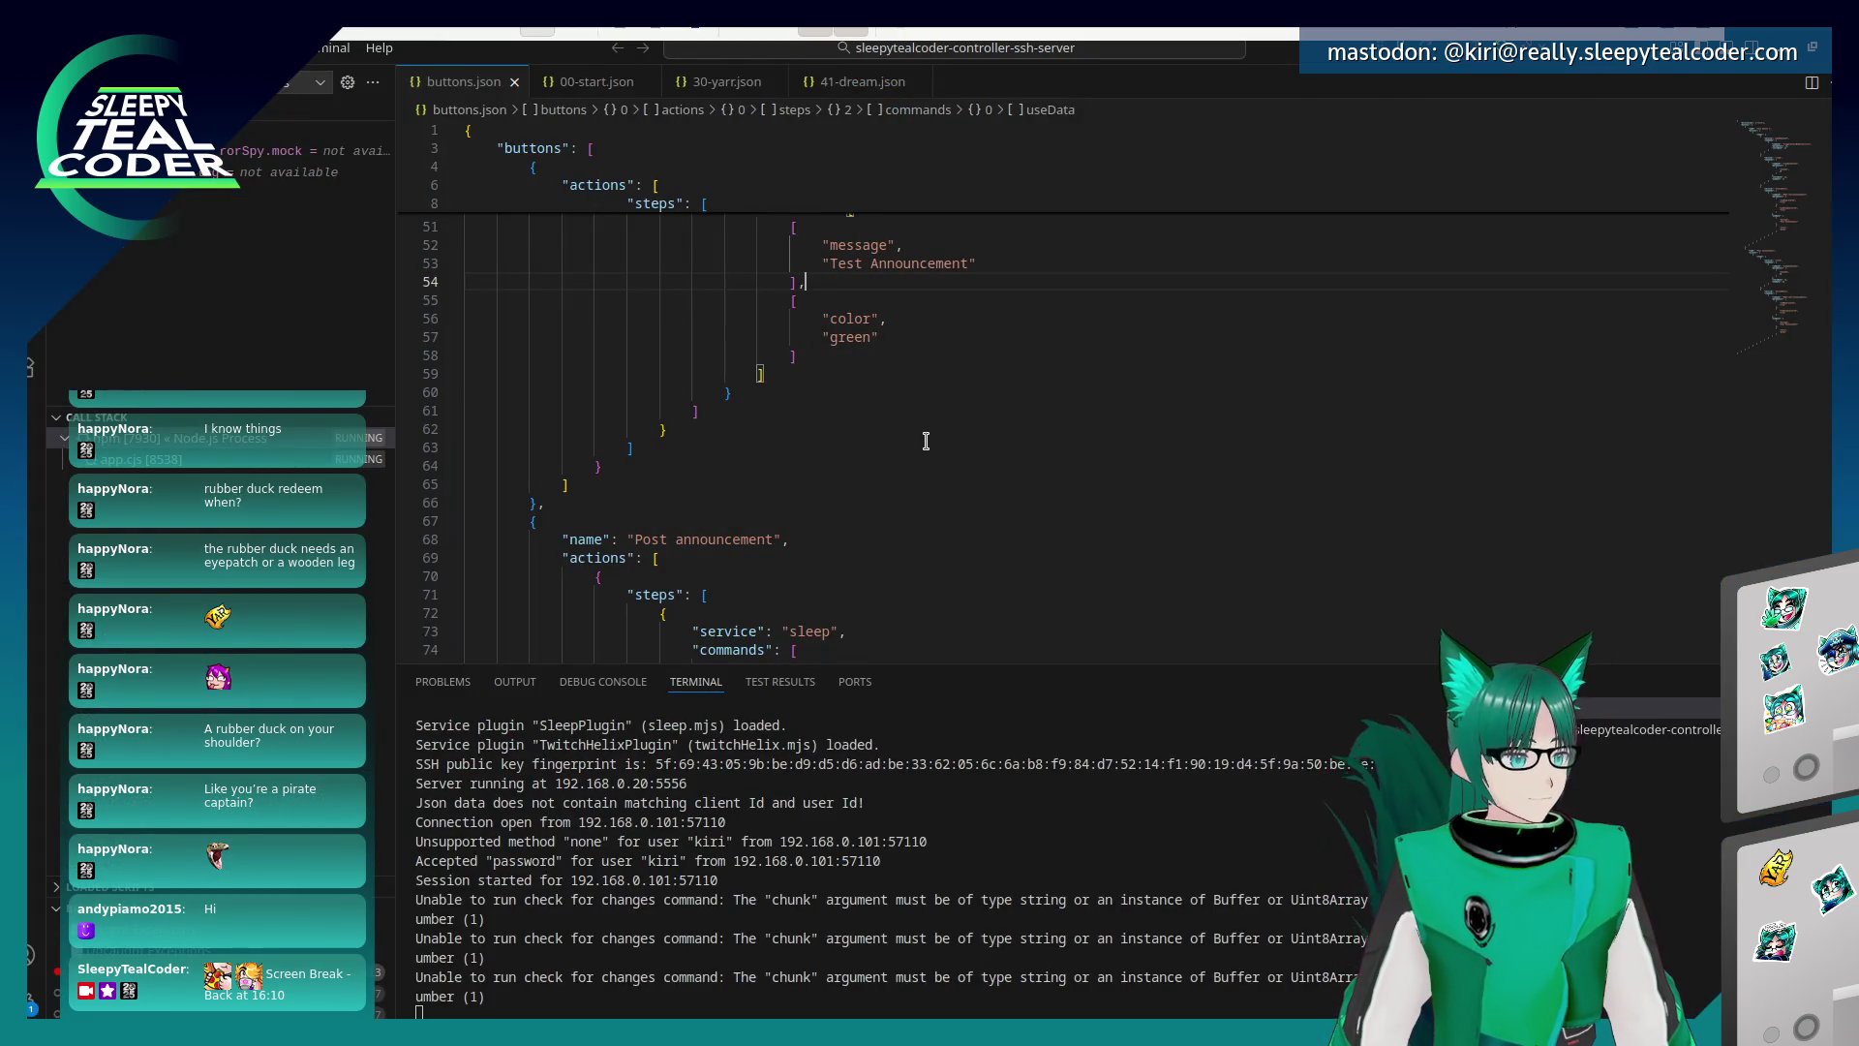
key("alt+Tab")
scroll(1065, 610, "down", 5)
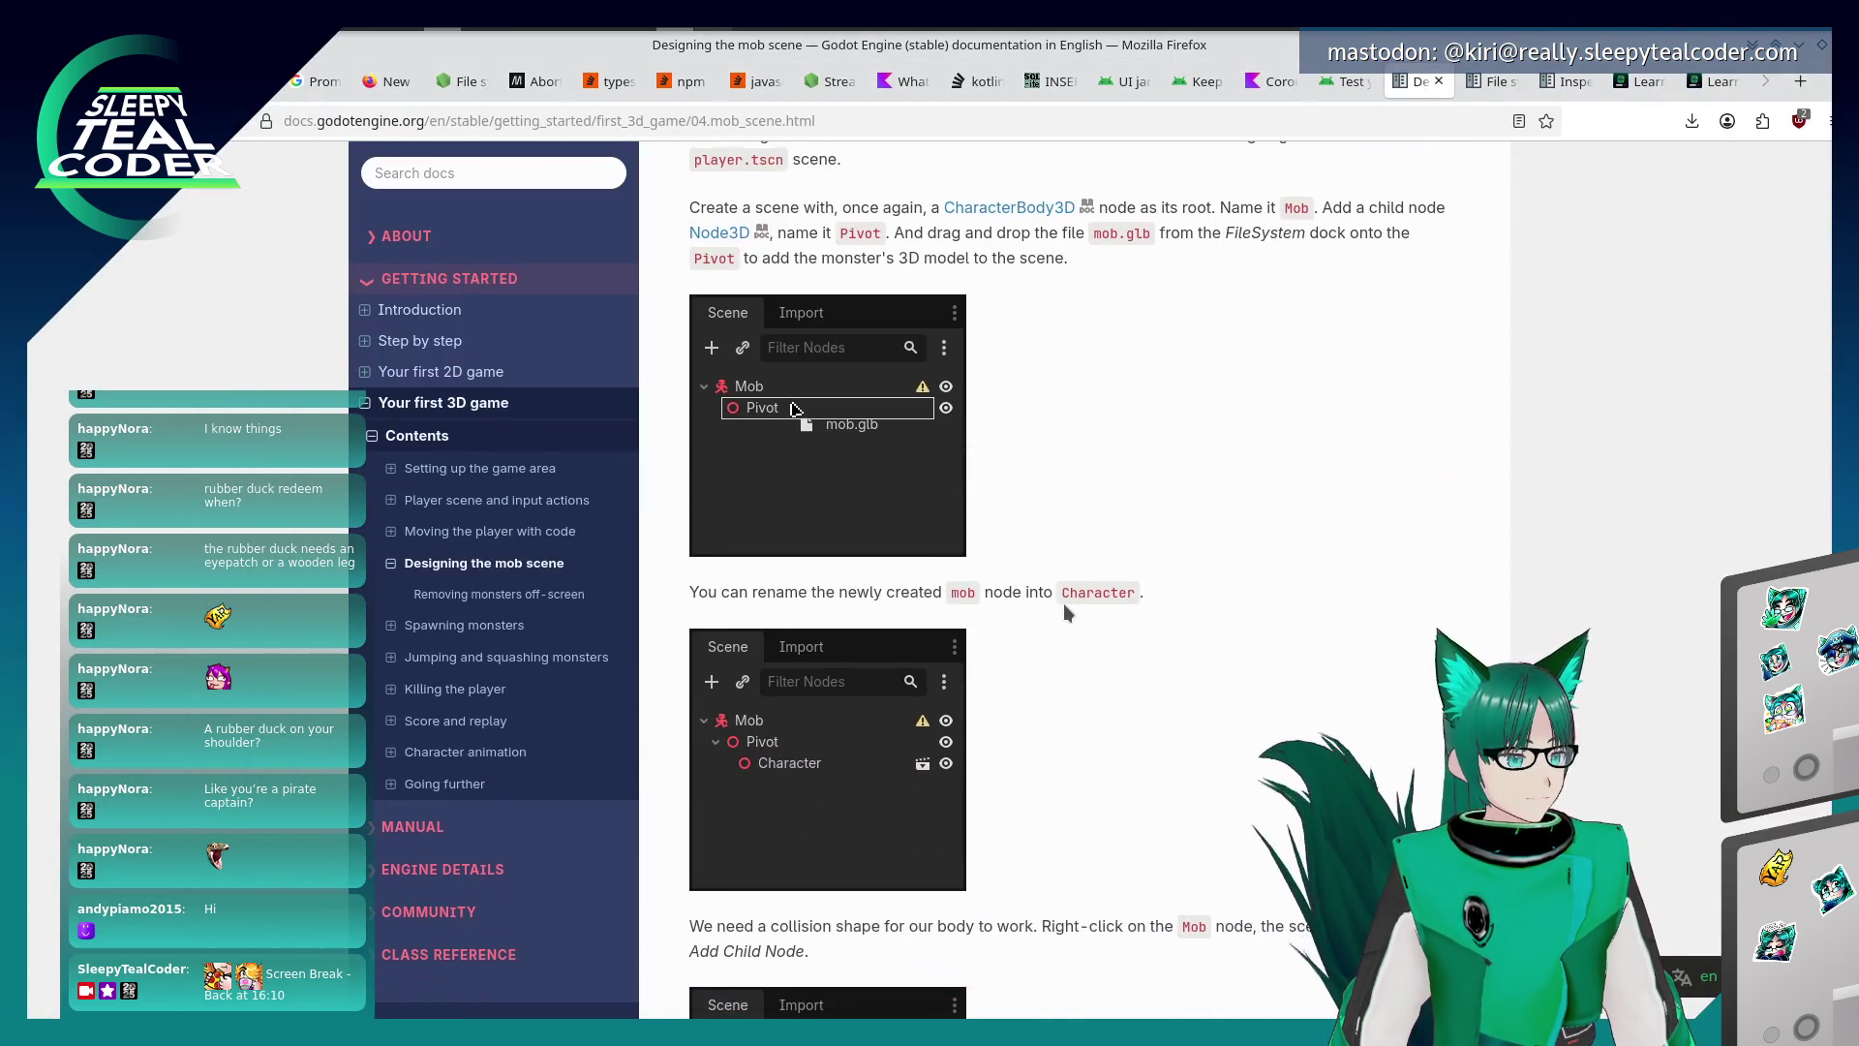
scroll(1064, 606, "up", 4)
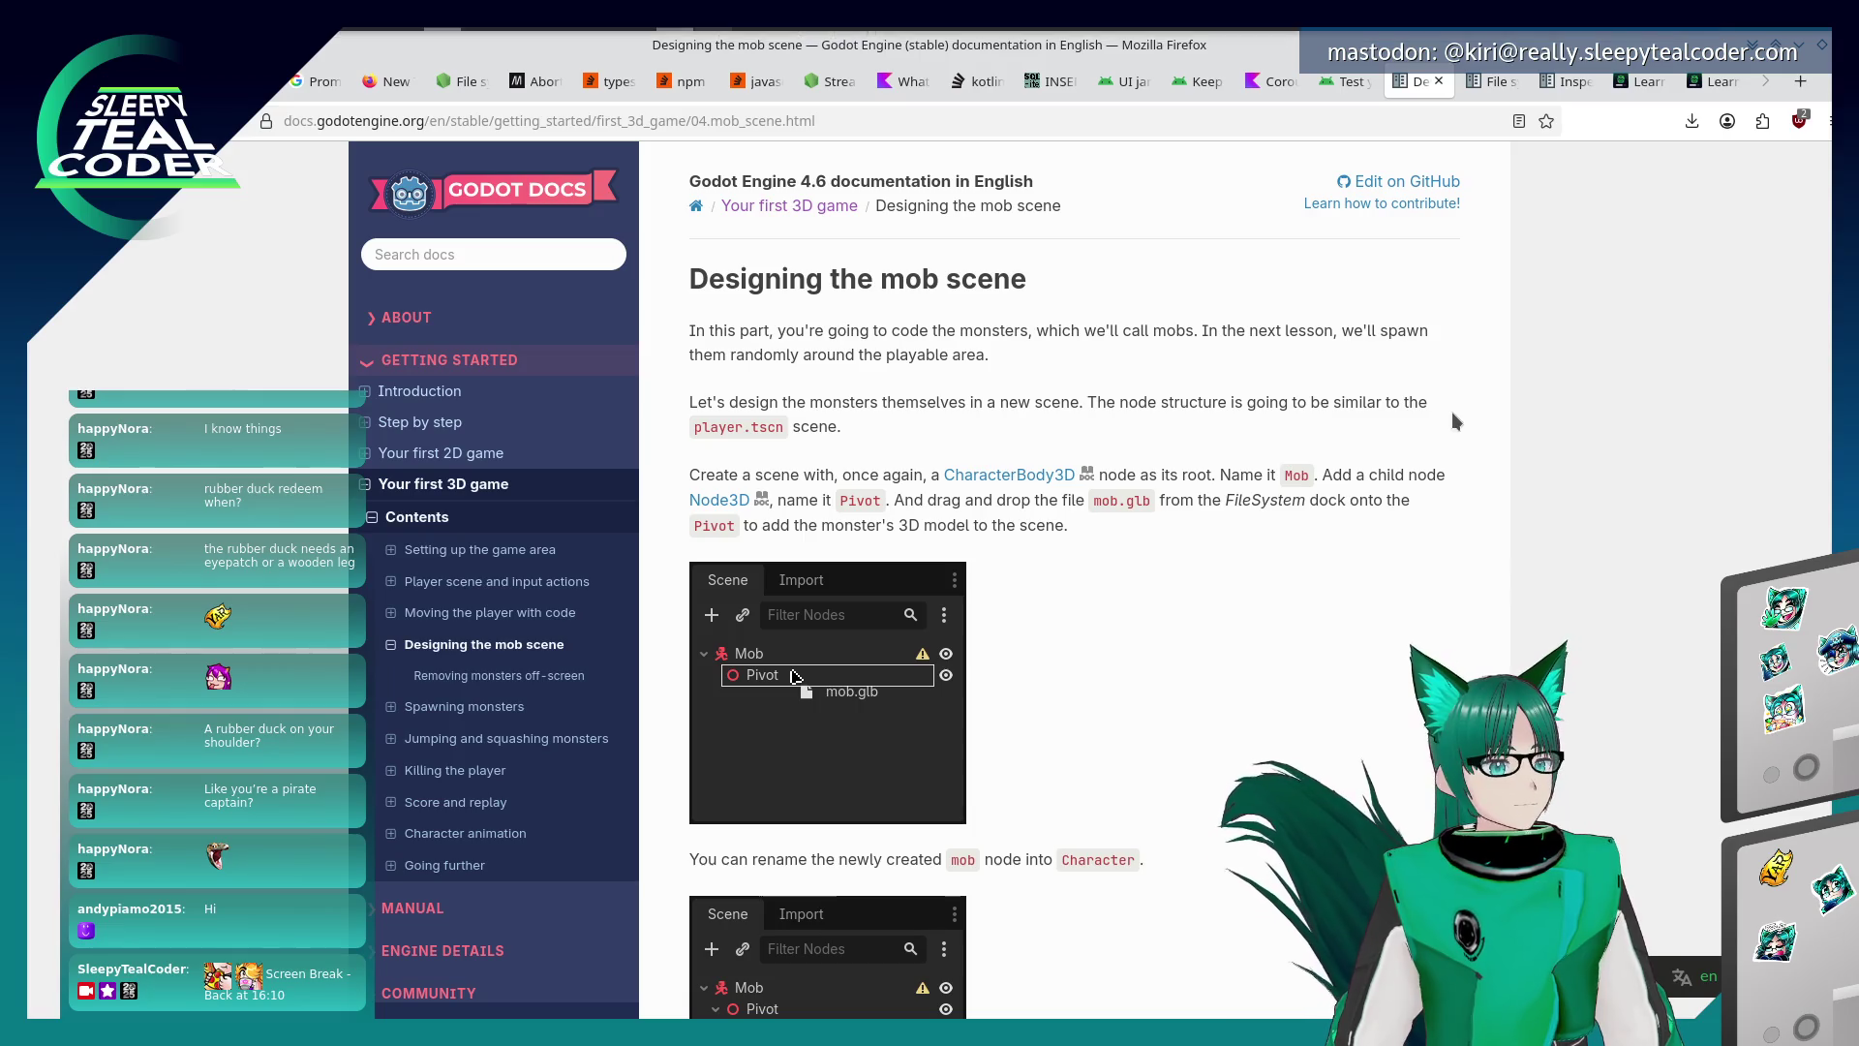
Step: Add a Node3D child for the Pivot under the Mob scene root
key("alt+Tab")
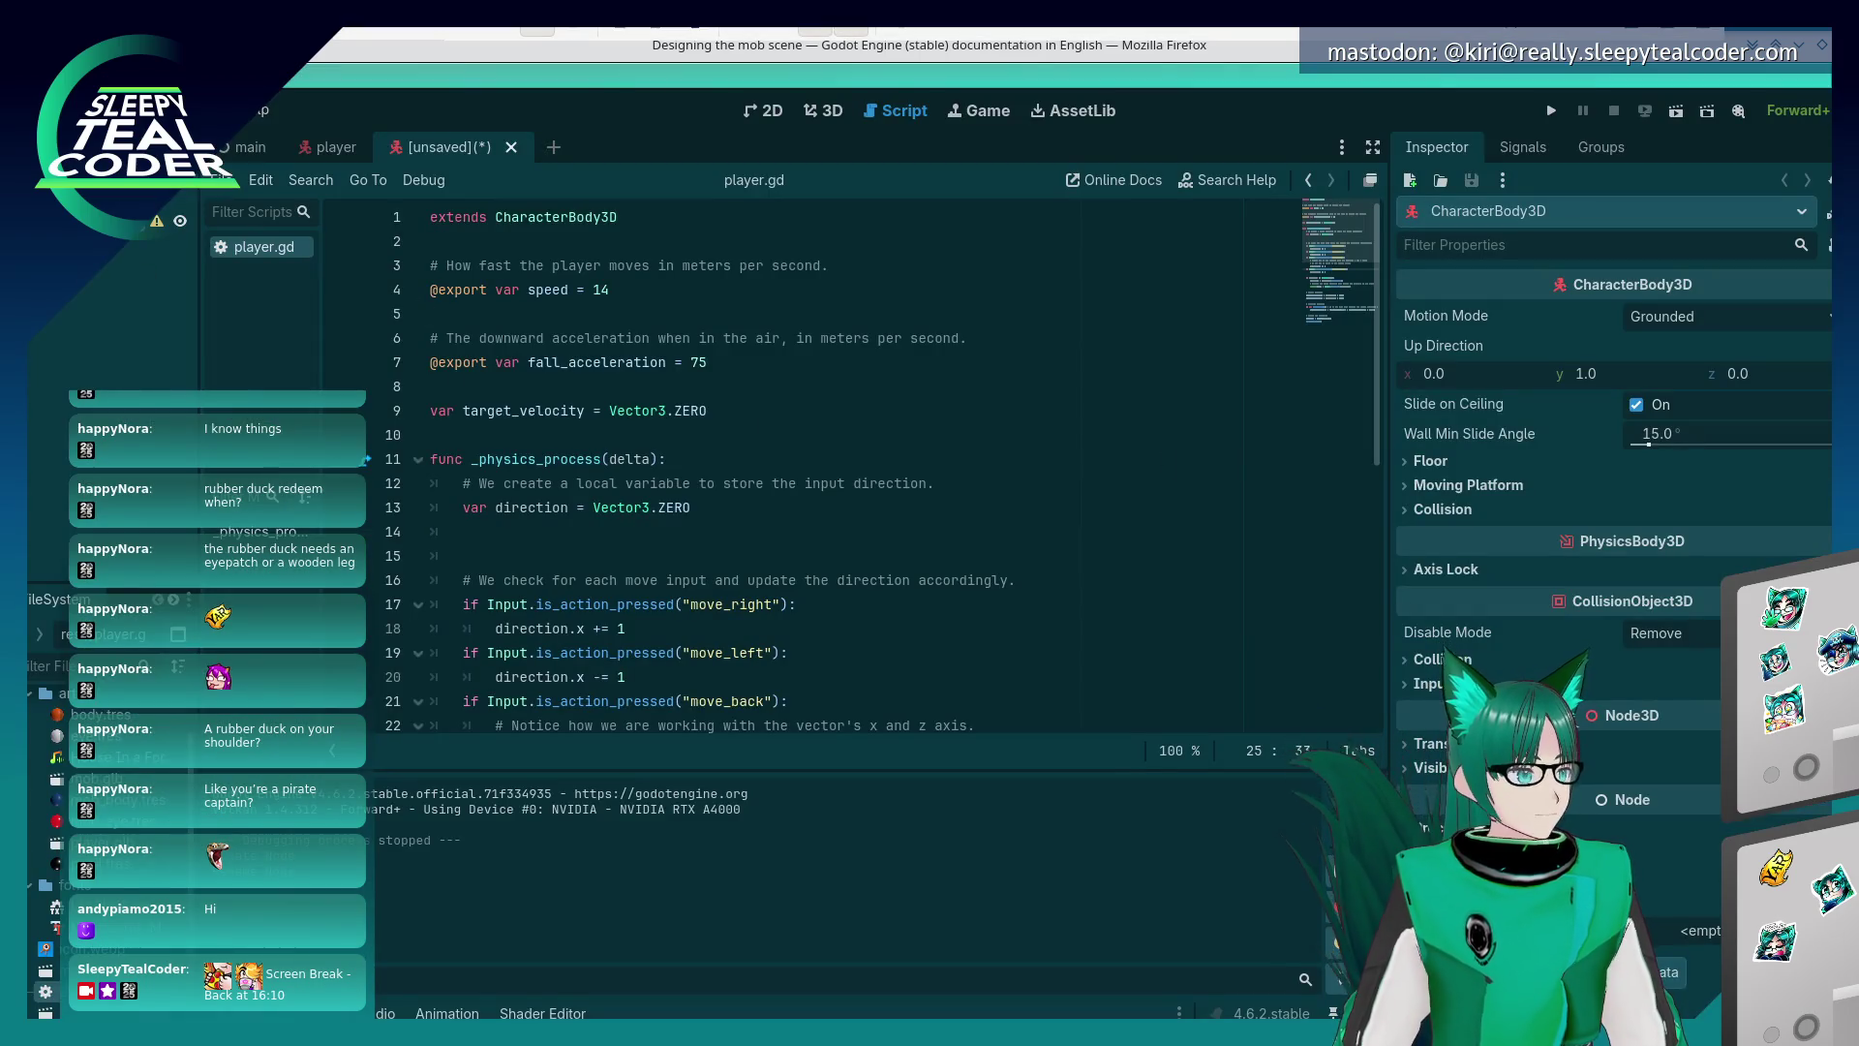
right_click(93, 225)
left_click(155, 248)
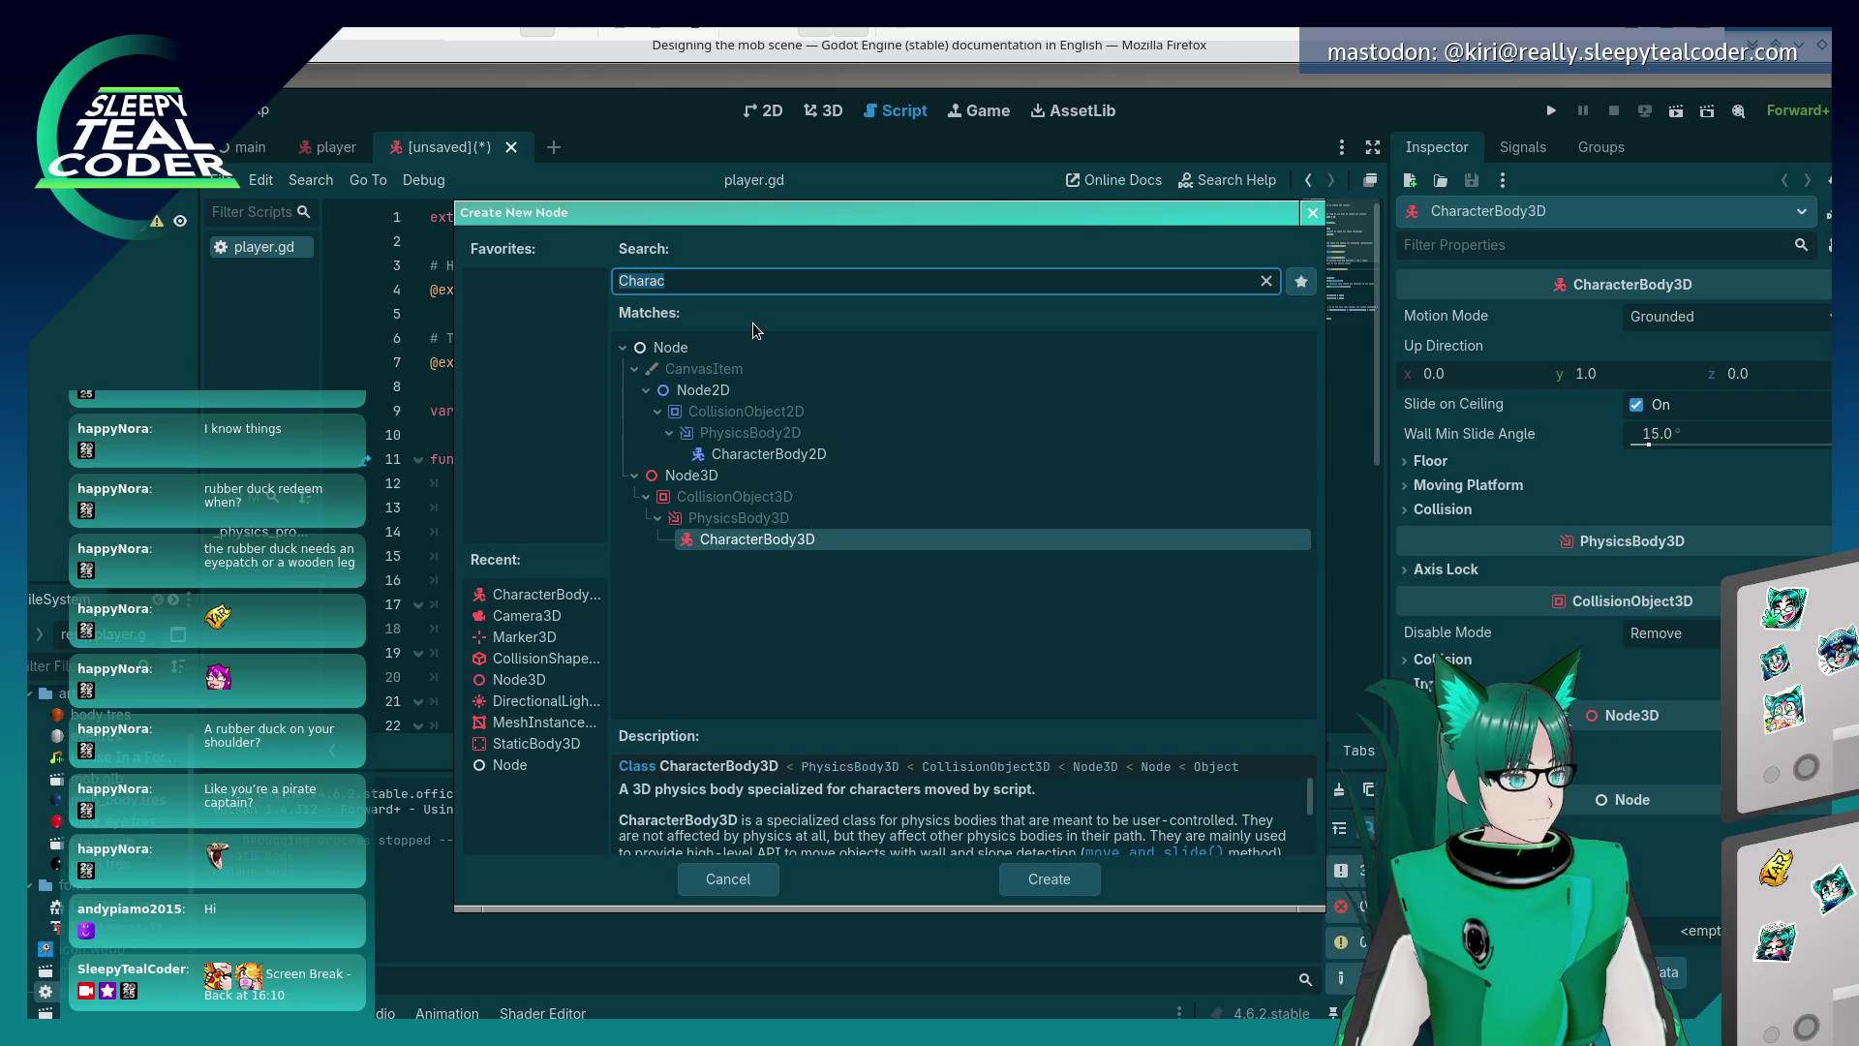
type("Piv")
key("BackSpace")
key("BackSpace")
key("BackSpace")
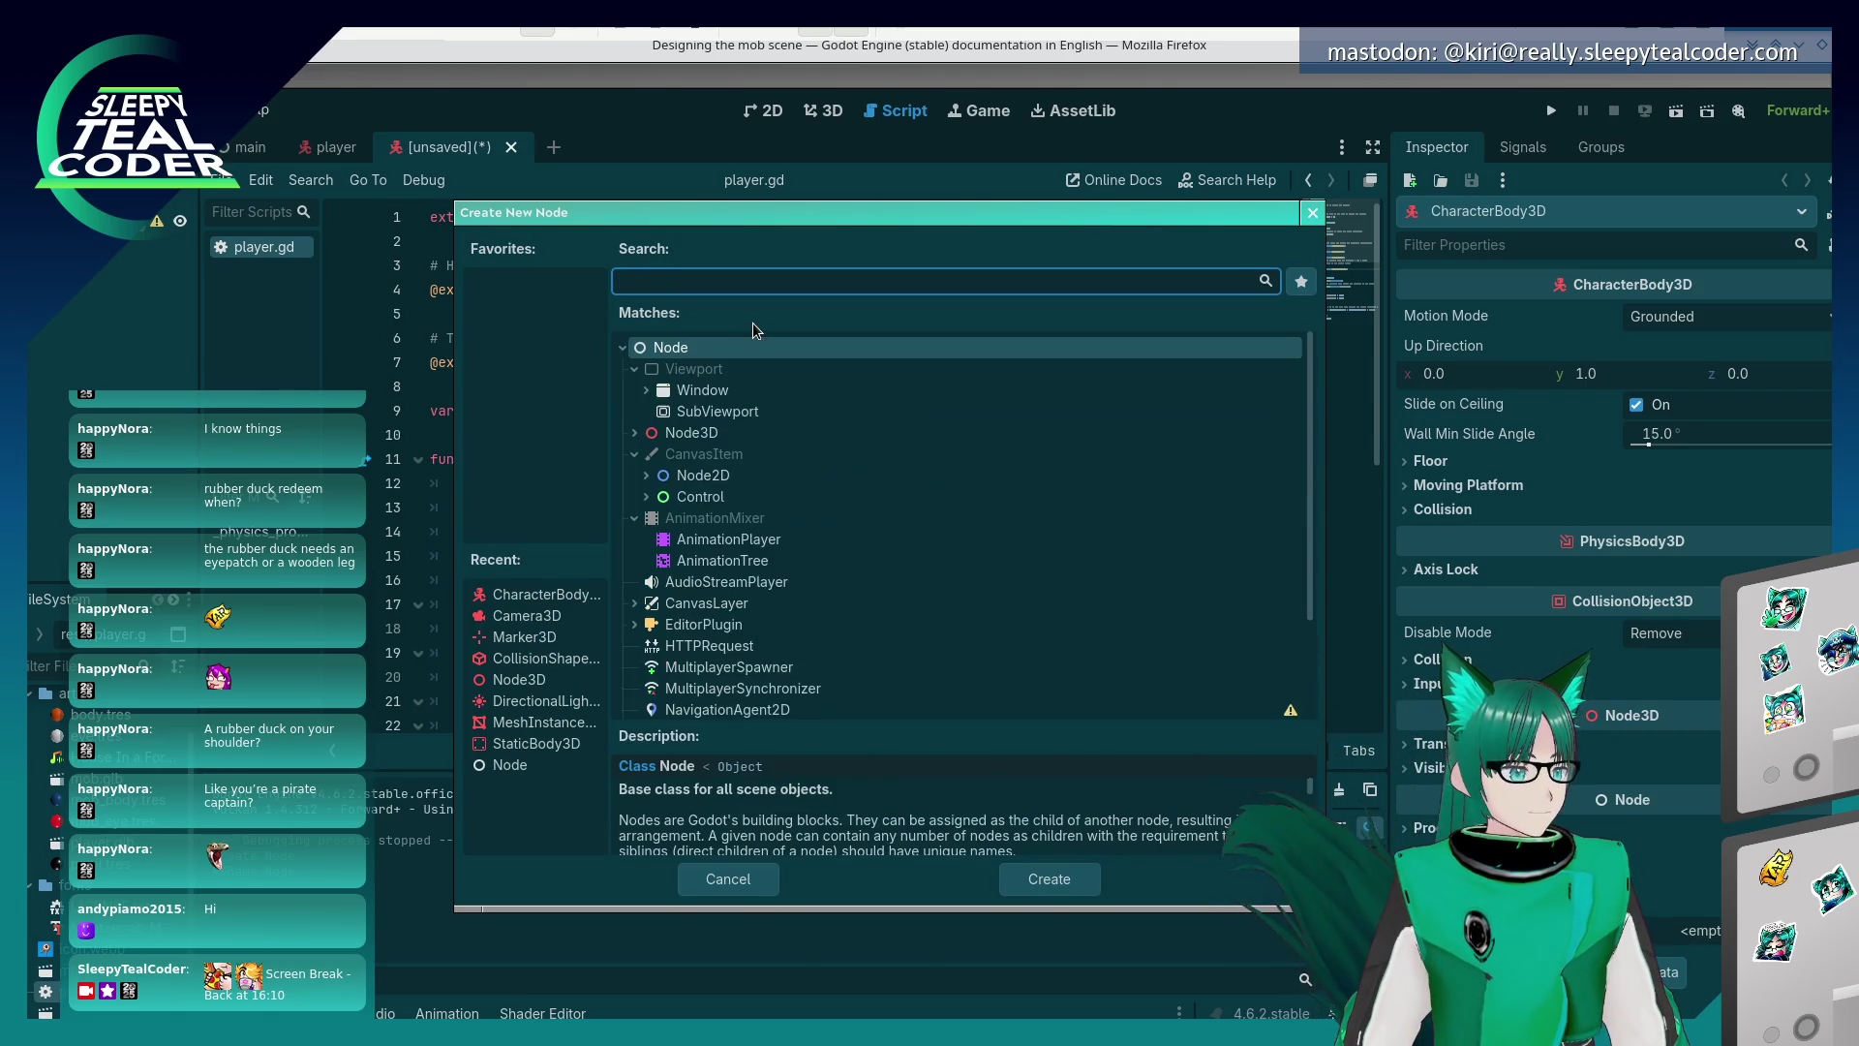
type("Node3")
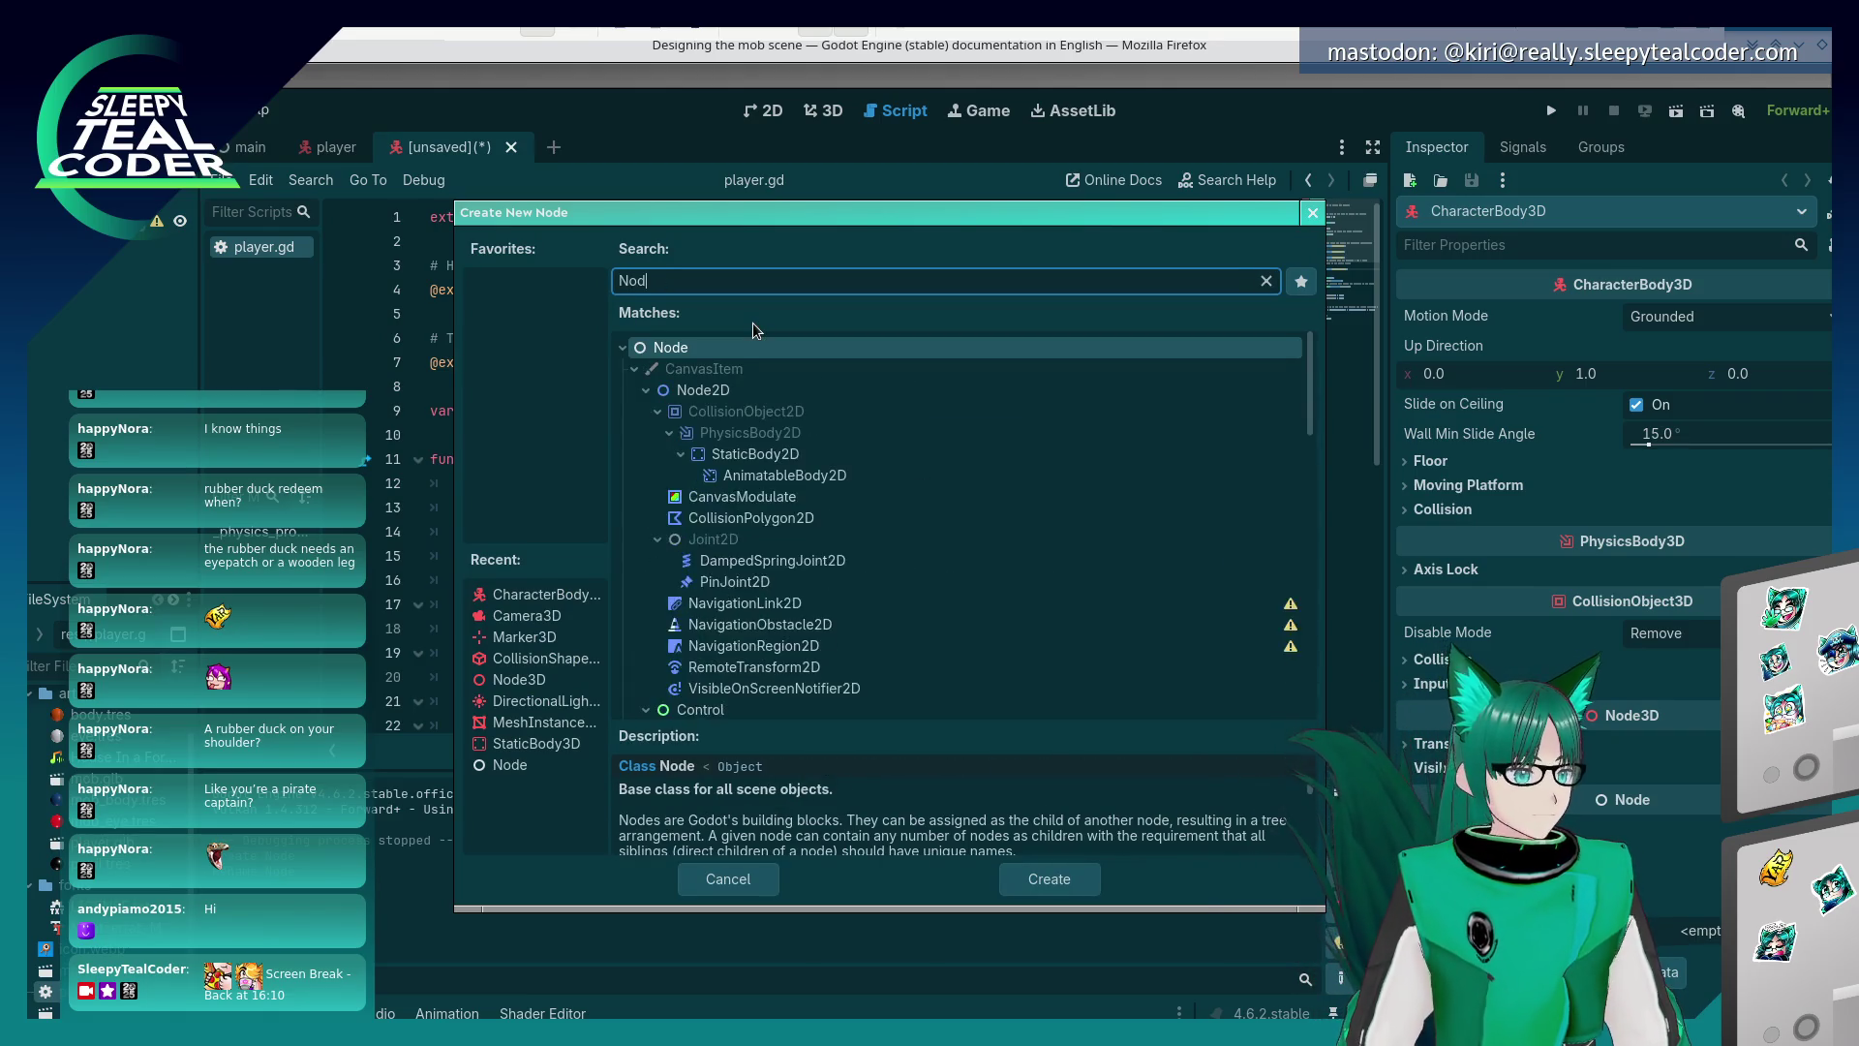
type("D")
key("Return")
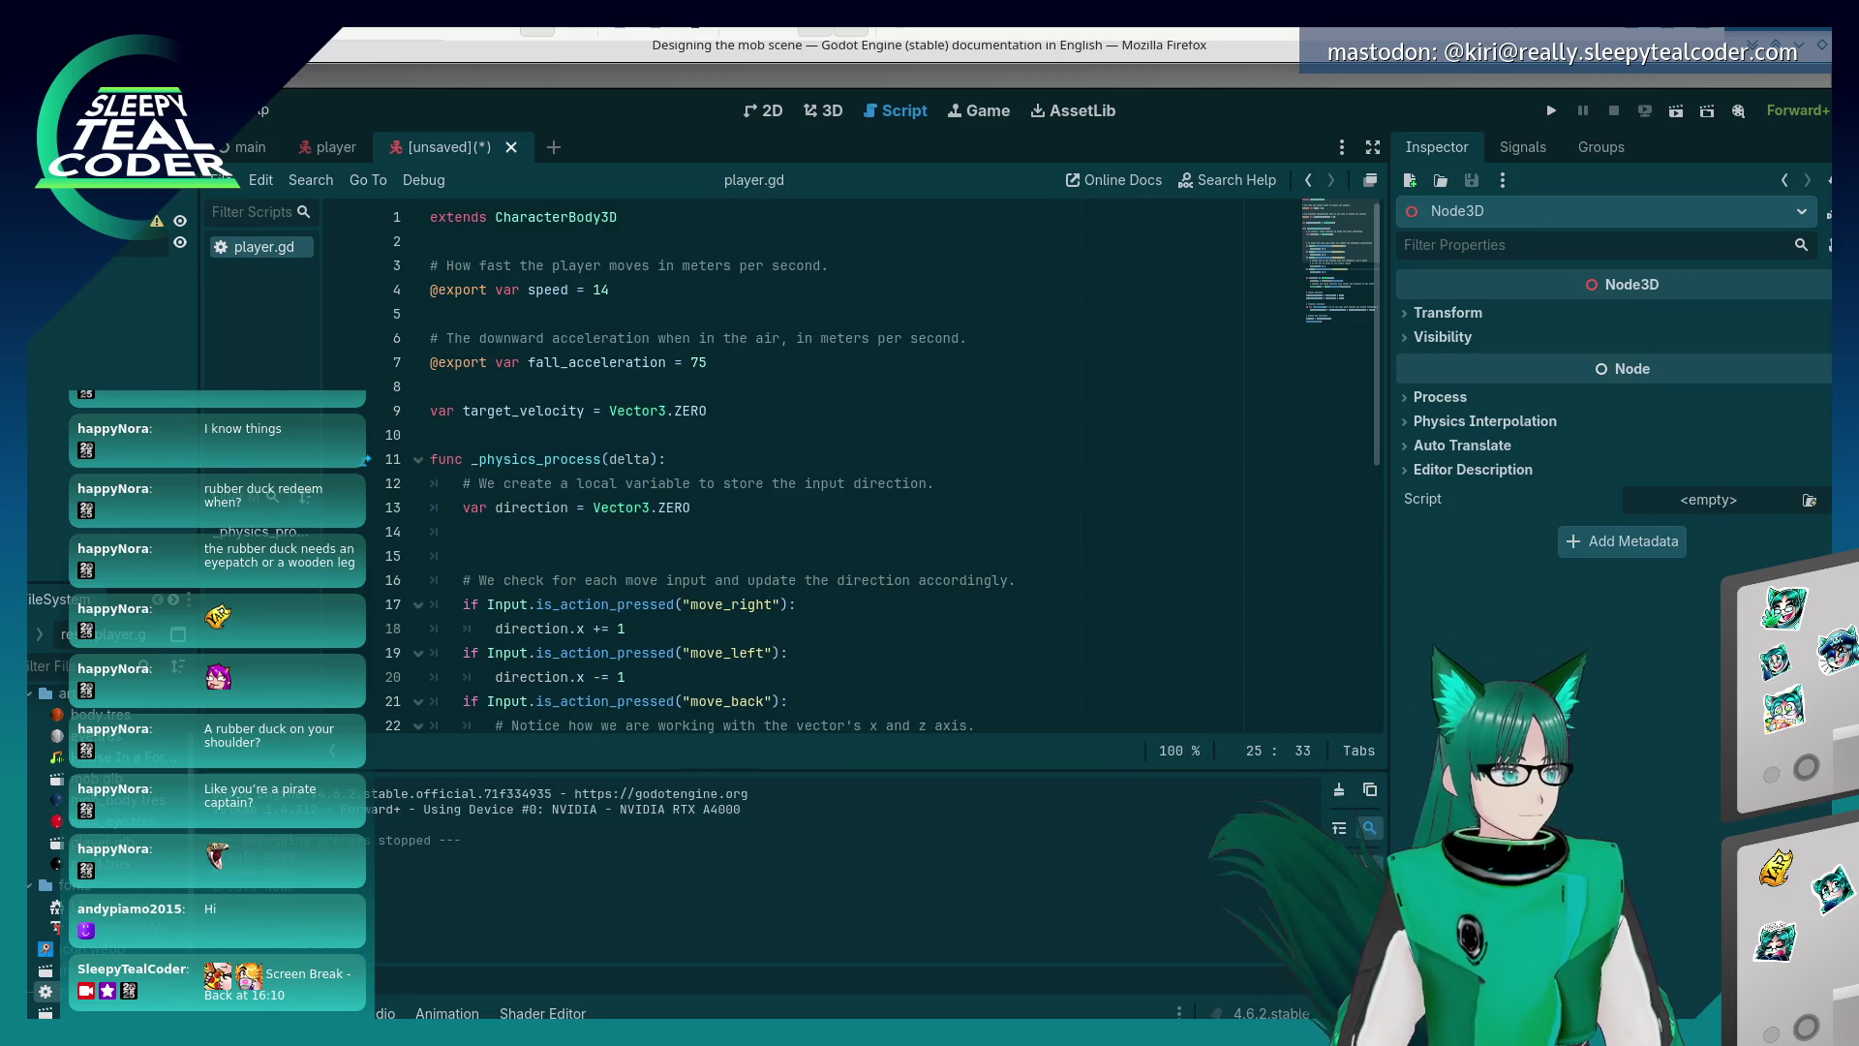
Step: Following the tutorial, drag the mob.glb model from the FileSystem dock onto the Pivot node
key("alt+Tab")
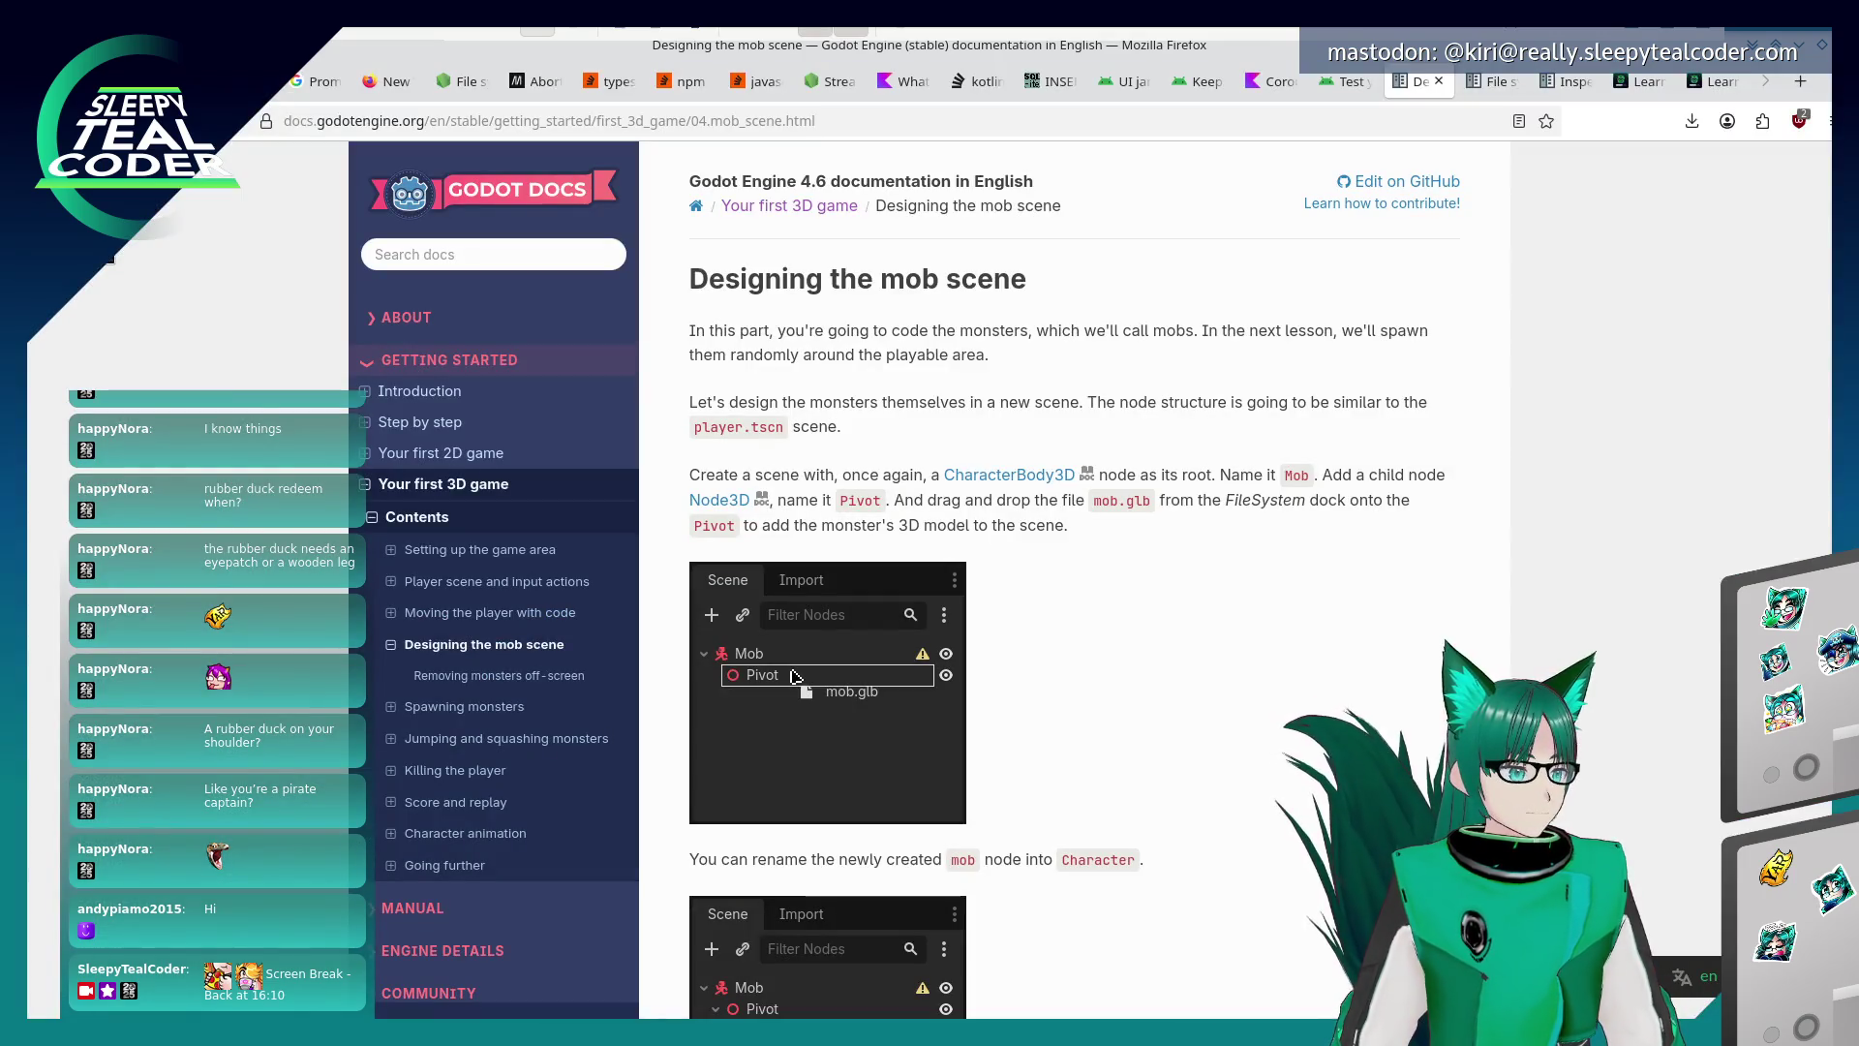
scroll(327, 423, "down", 3)
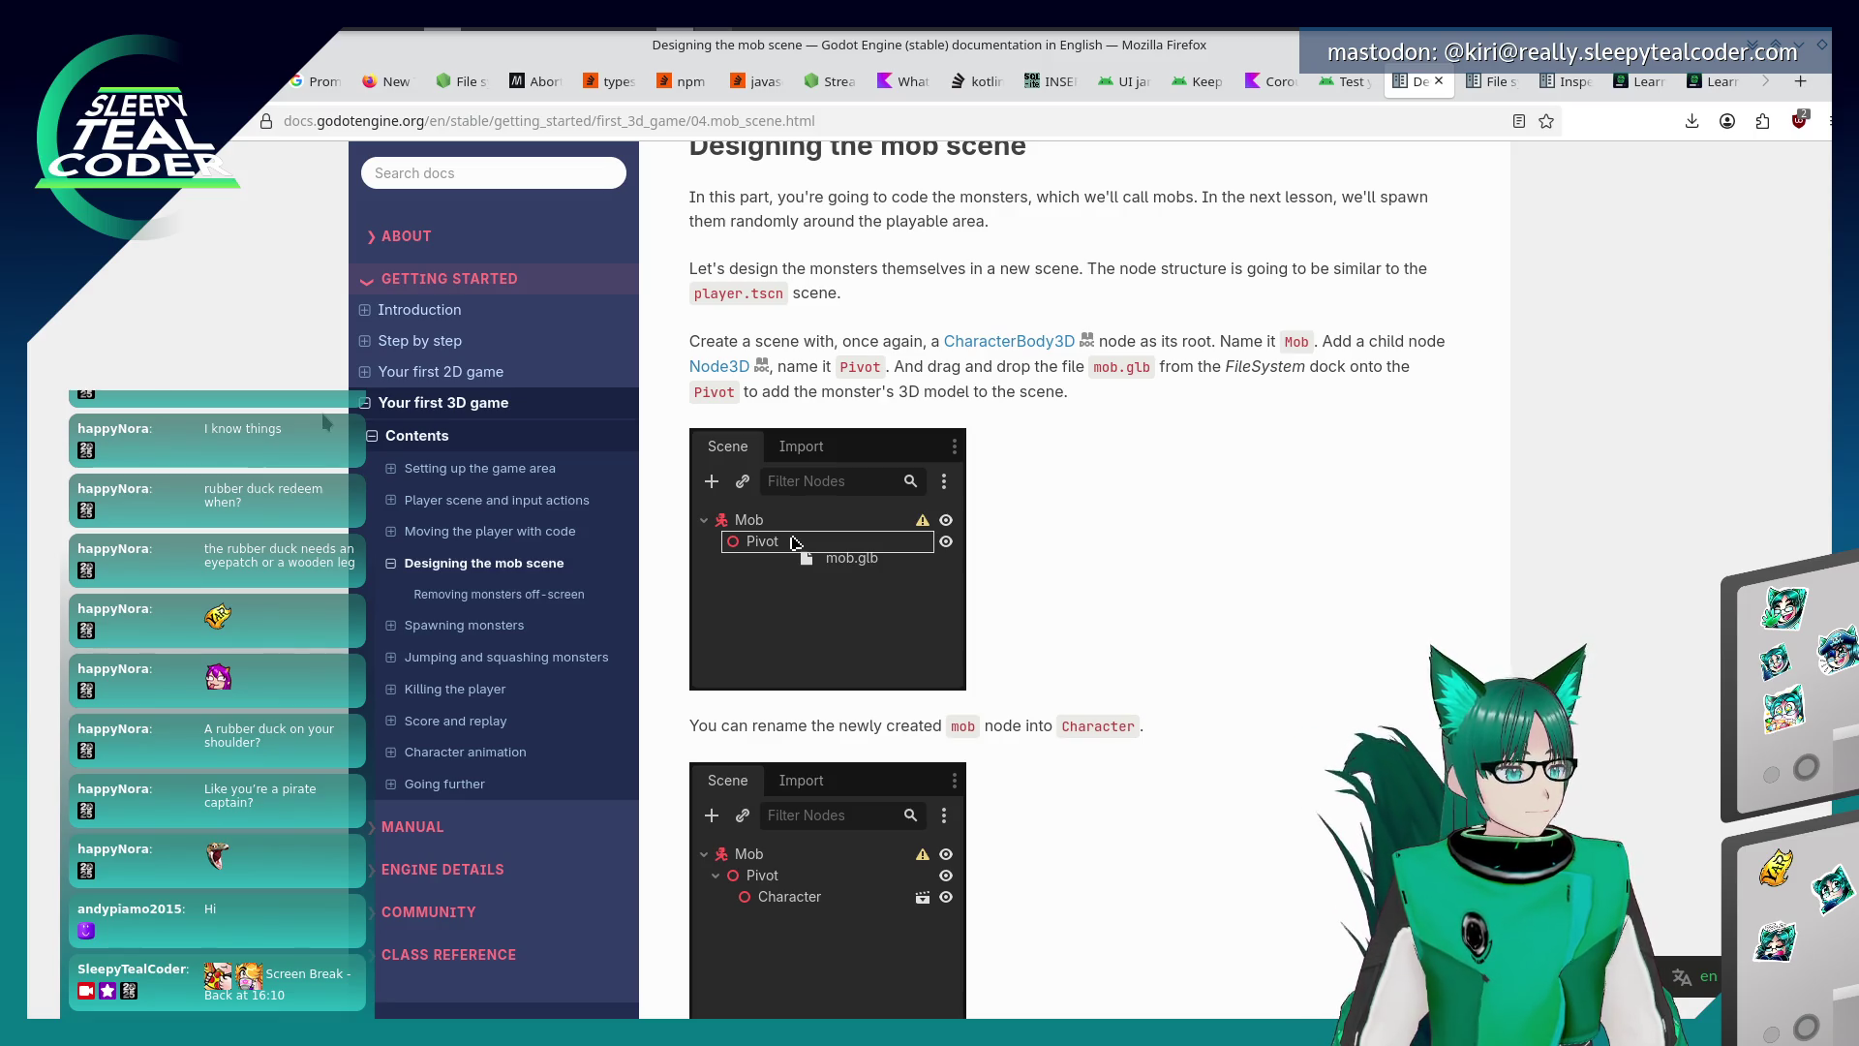
scroll(326, 424, "down", 3)
key("alt+Tab")
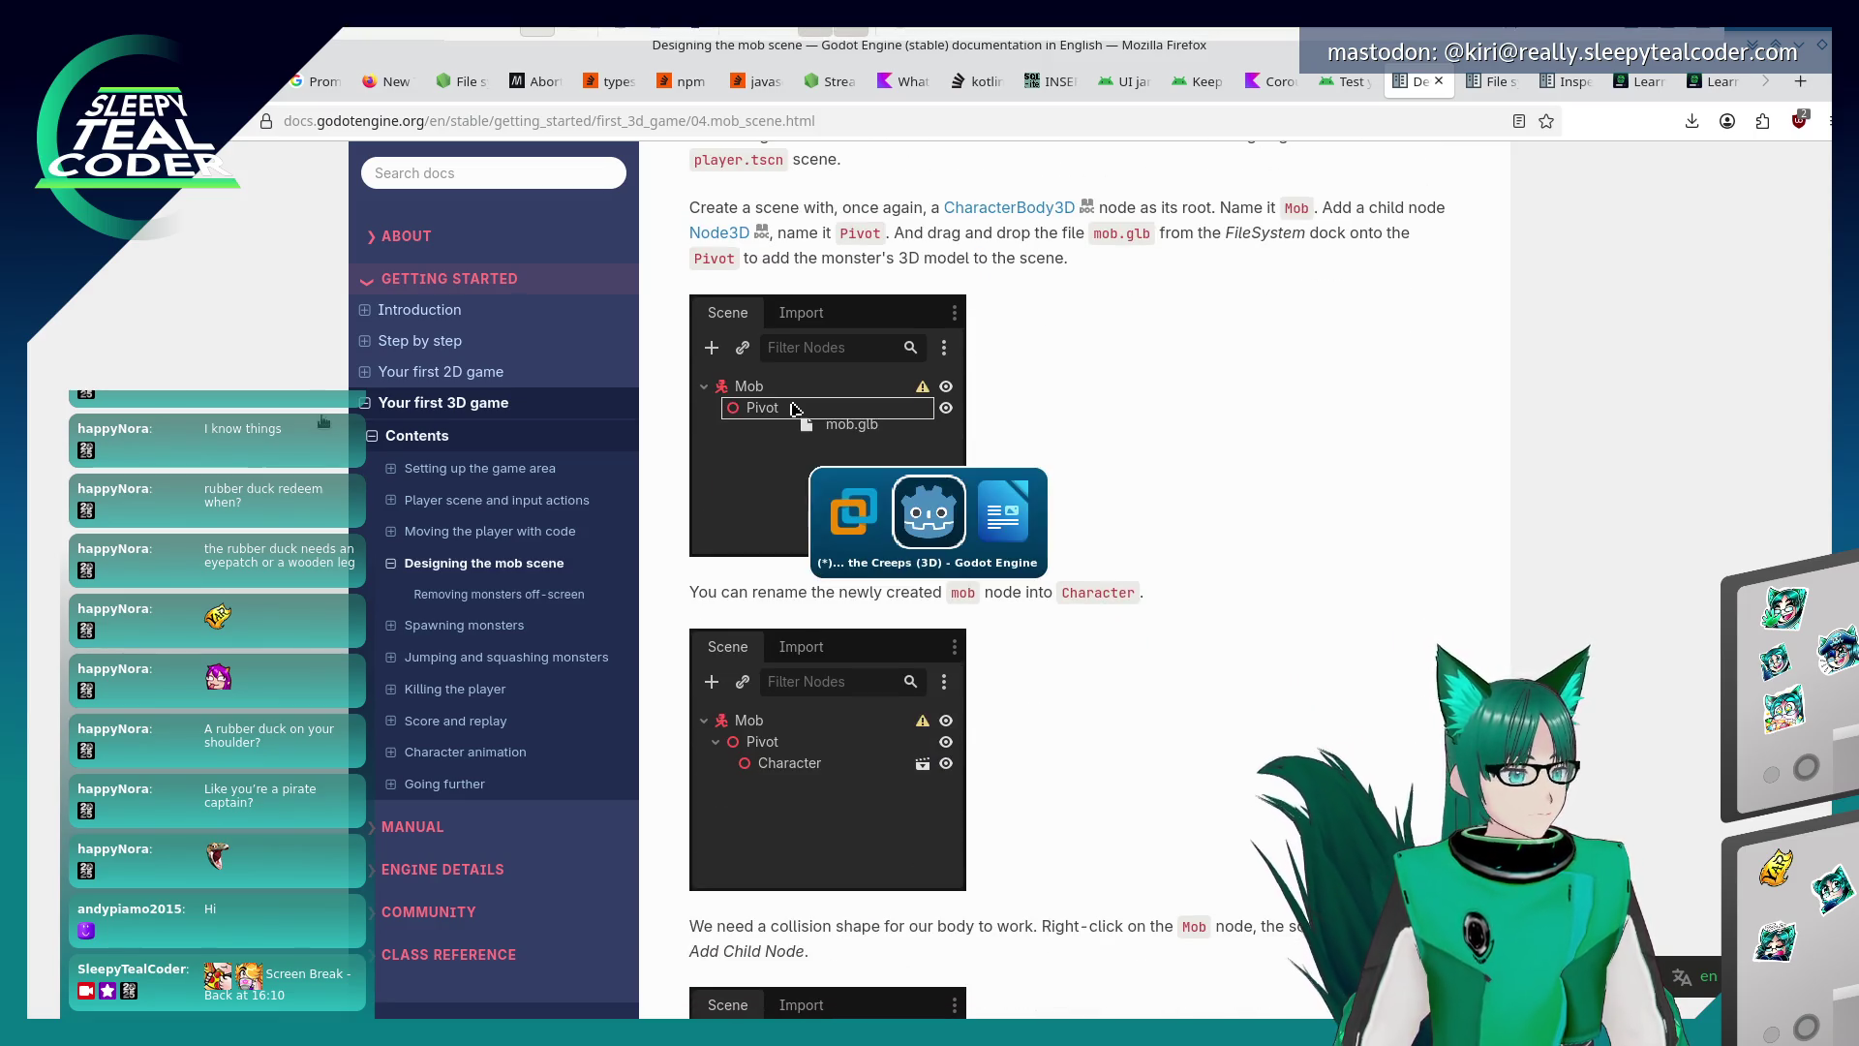
scroll(60, 727, "up", 2)
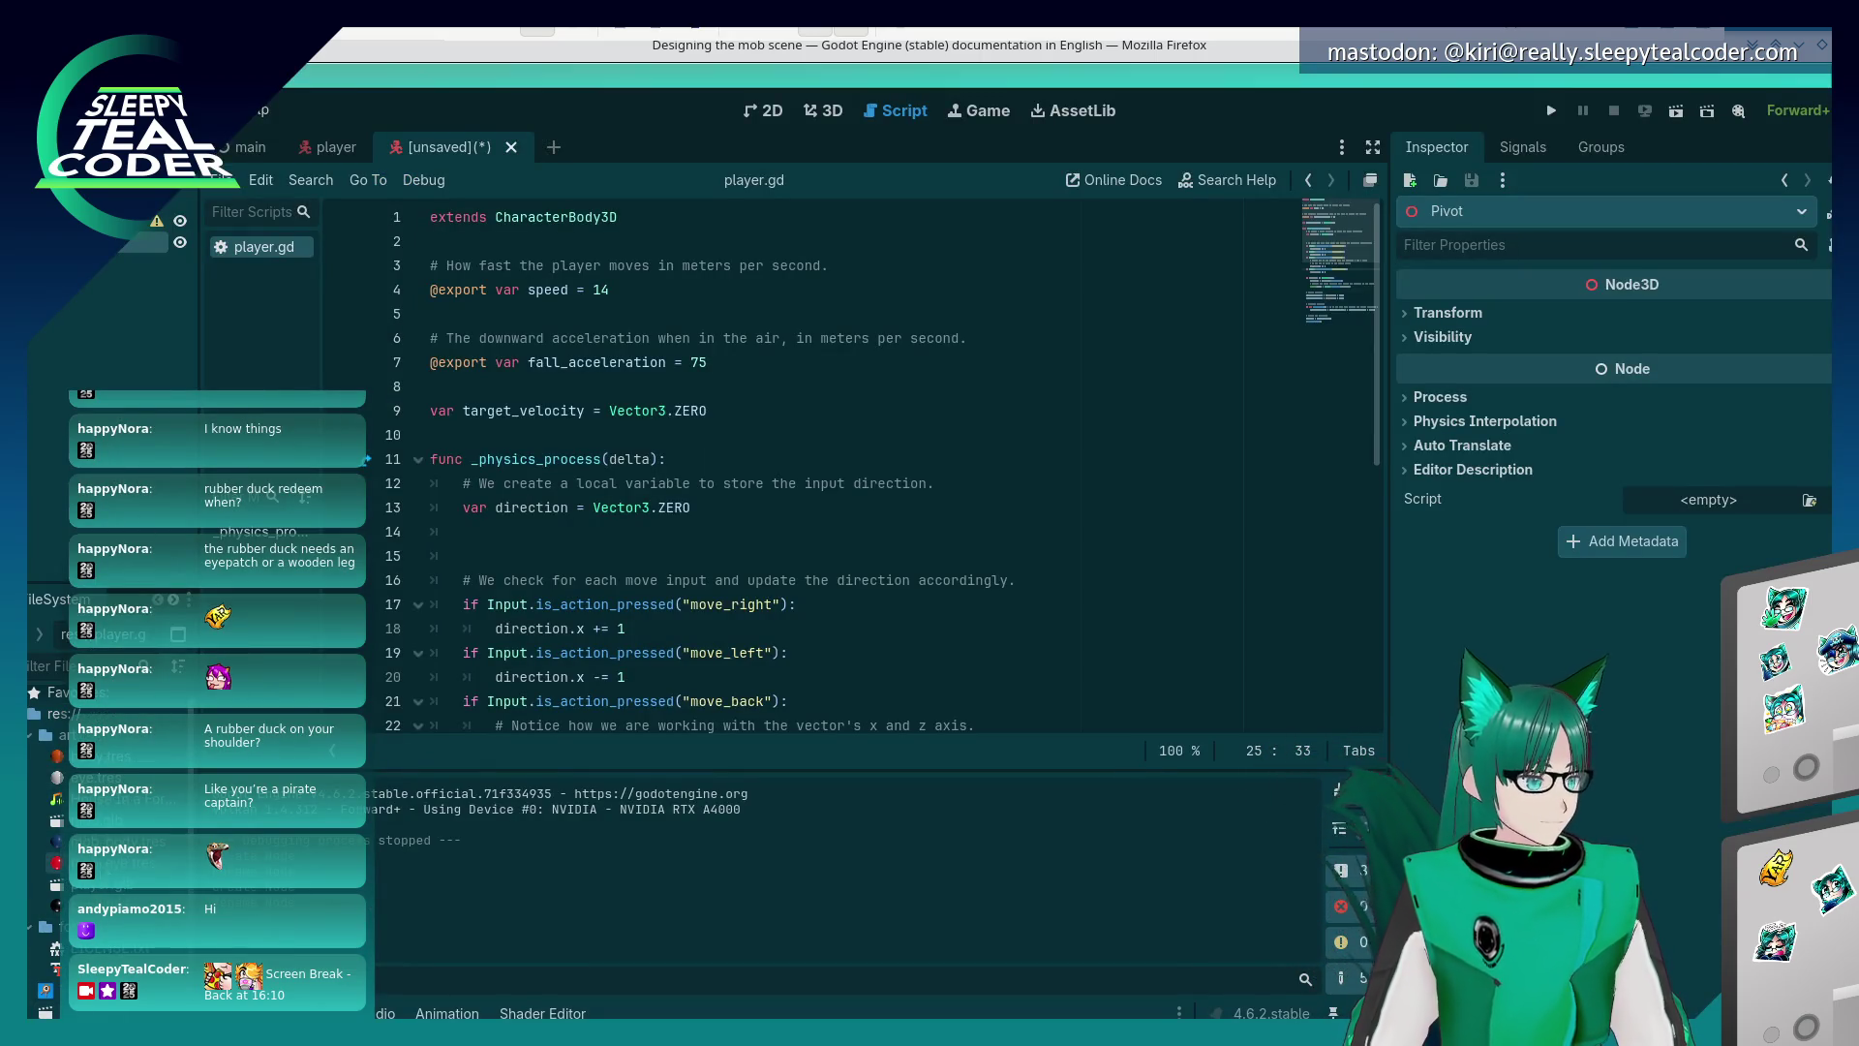
left_click_drag(54, 876, 106, 242)
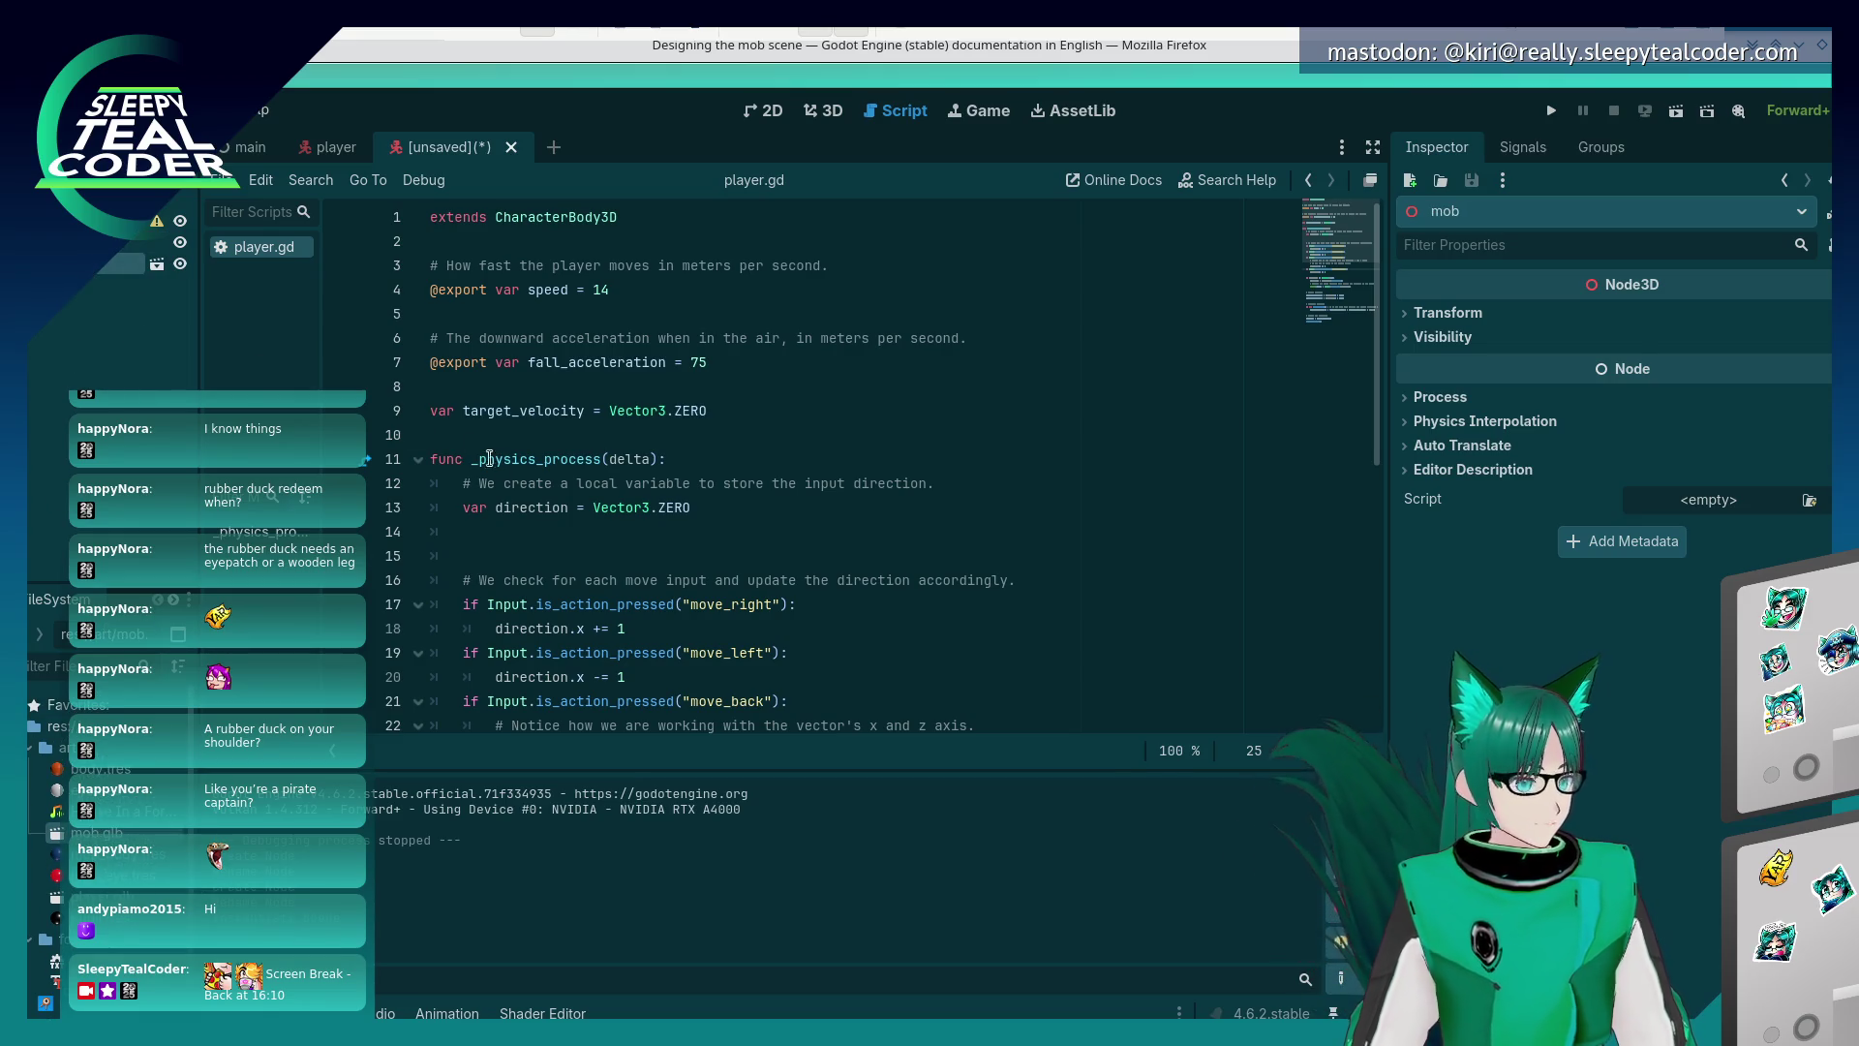
Step: Rename the mob.glb model node to Character
key("alt+Tab")
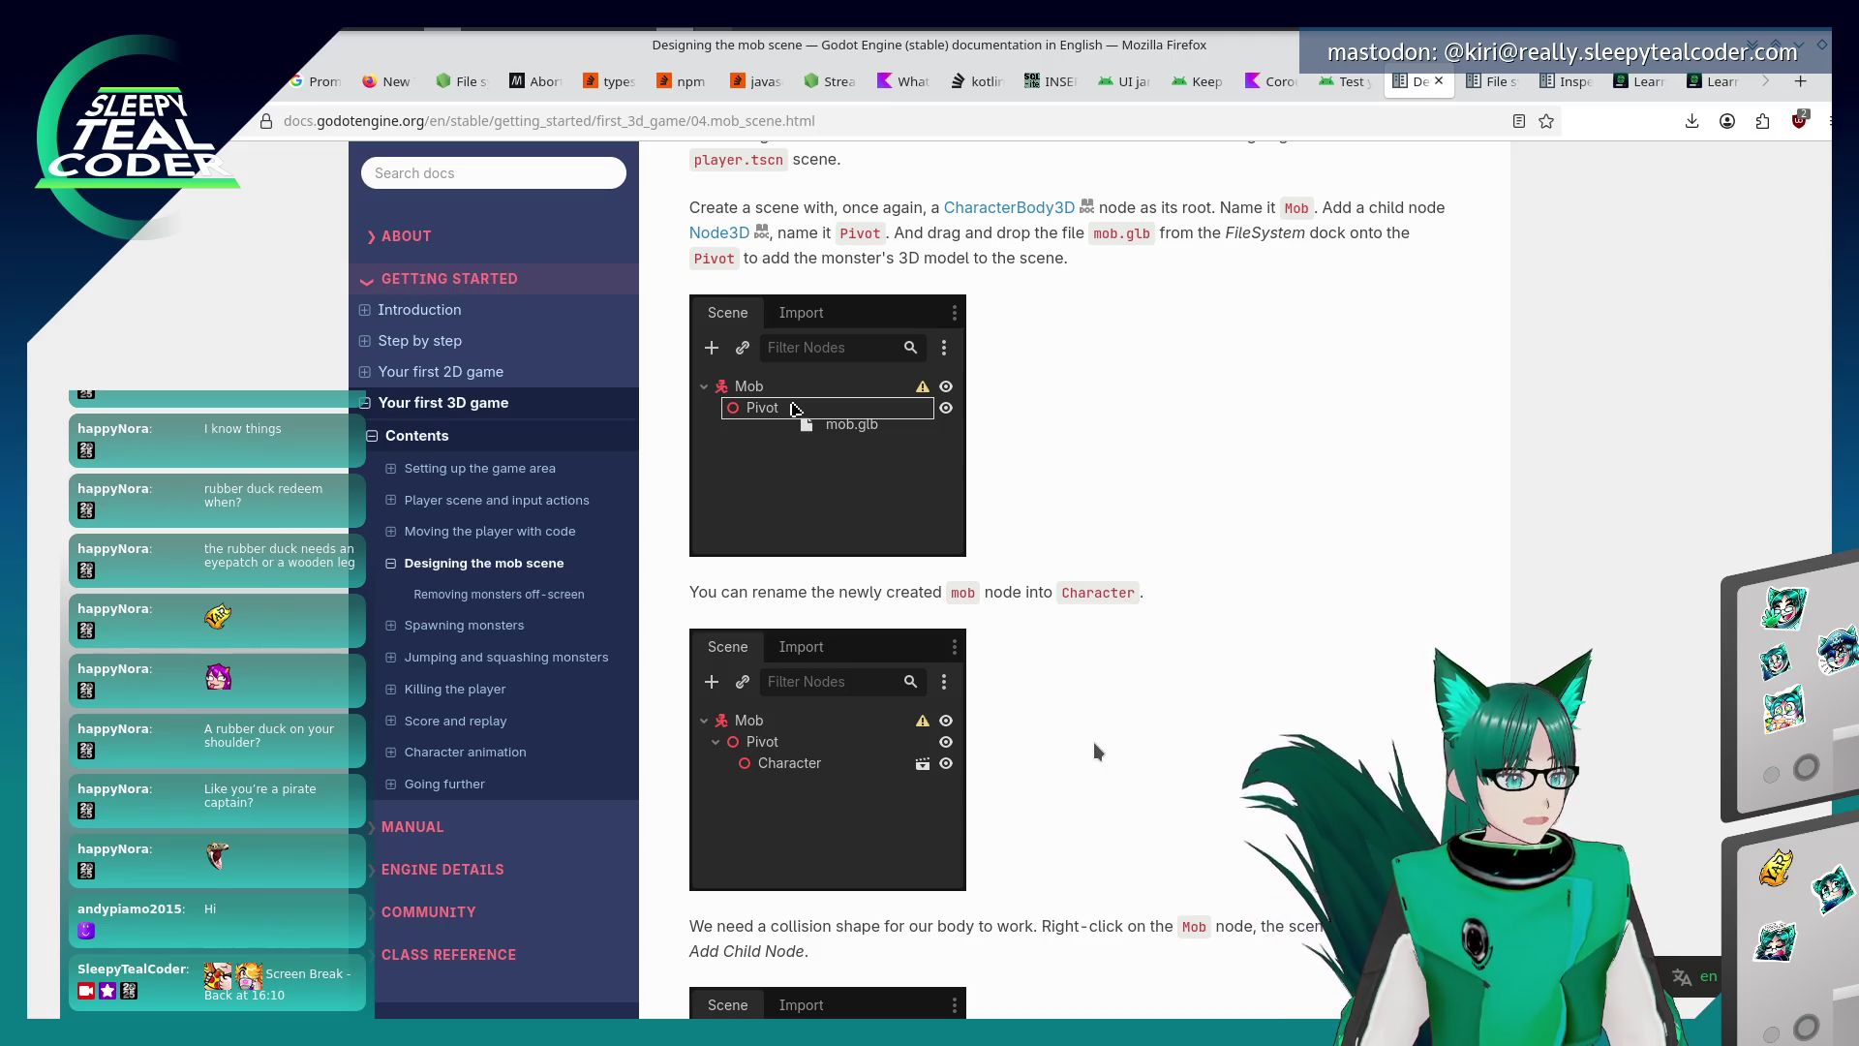
key("alt+Tab")
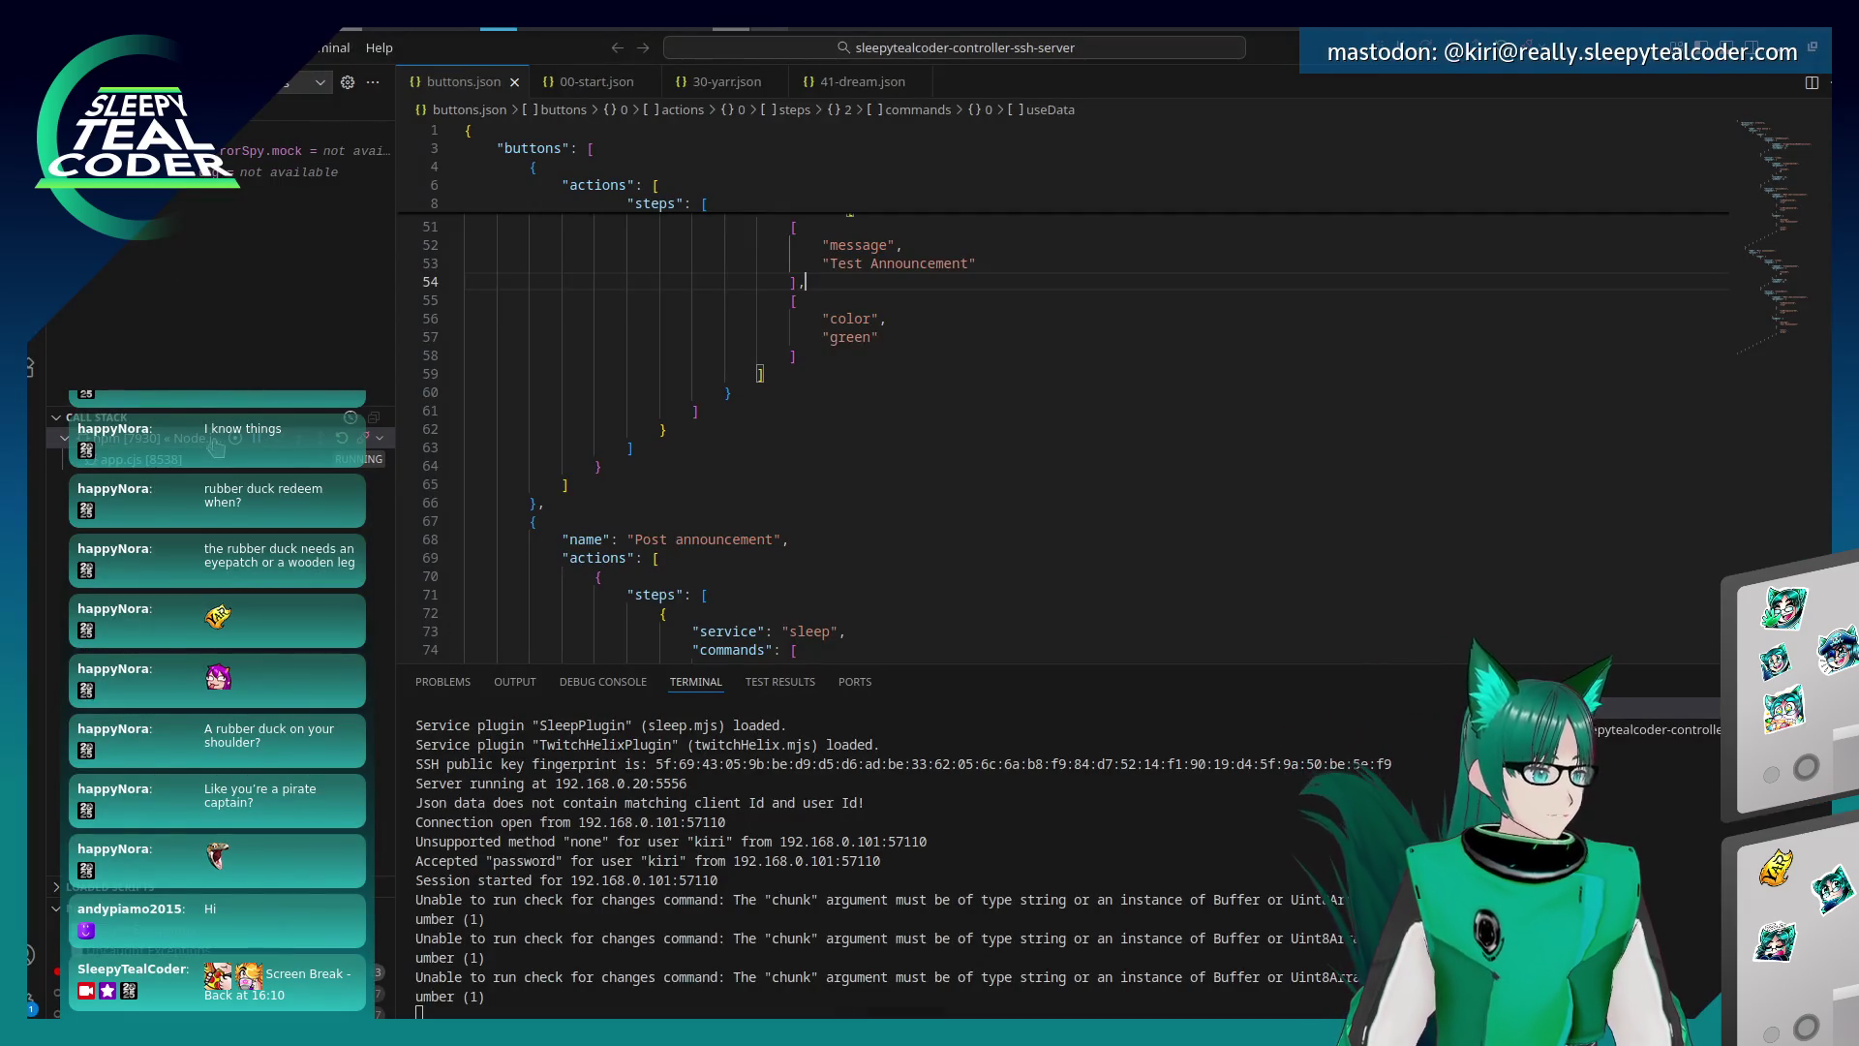
key("alt+Tab")
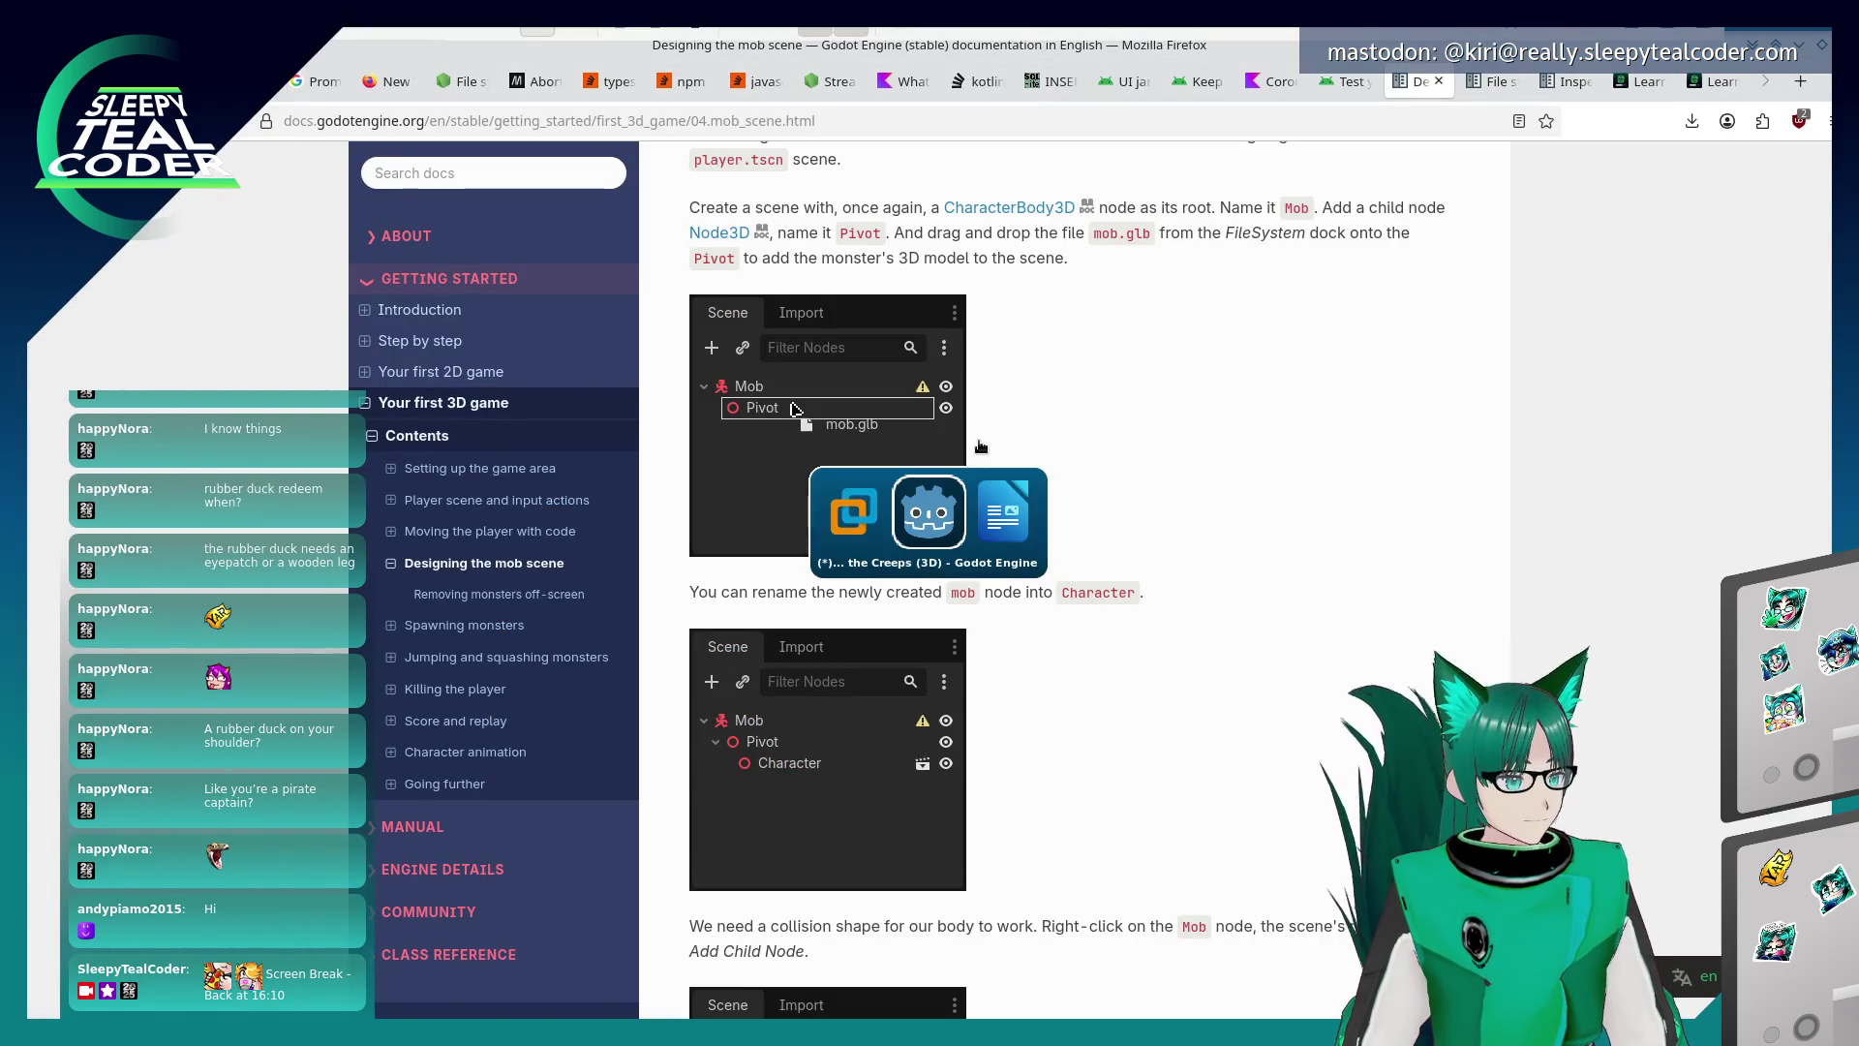
key("alt+Tab")
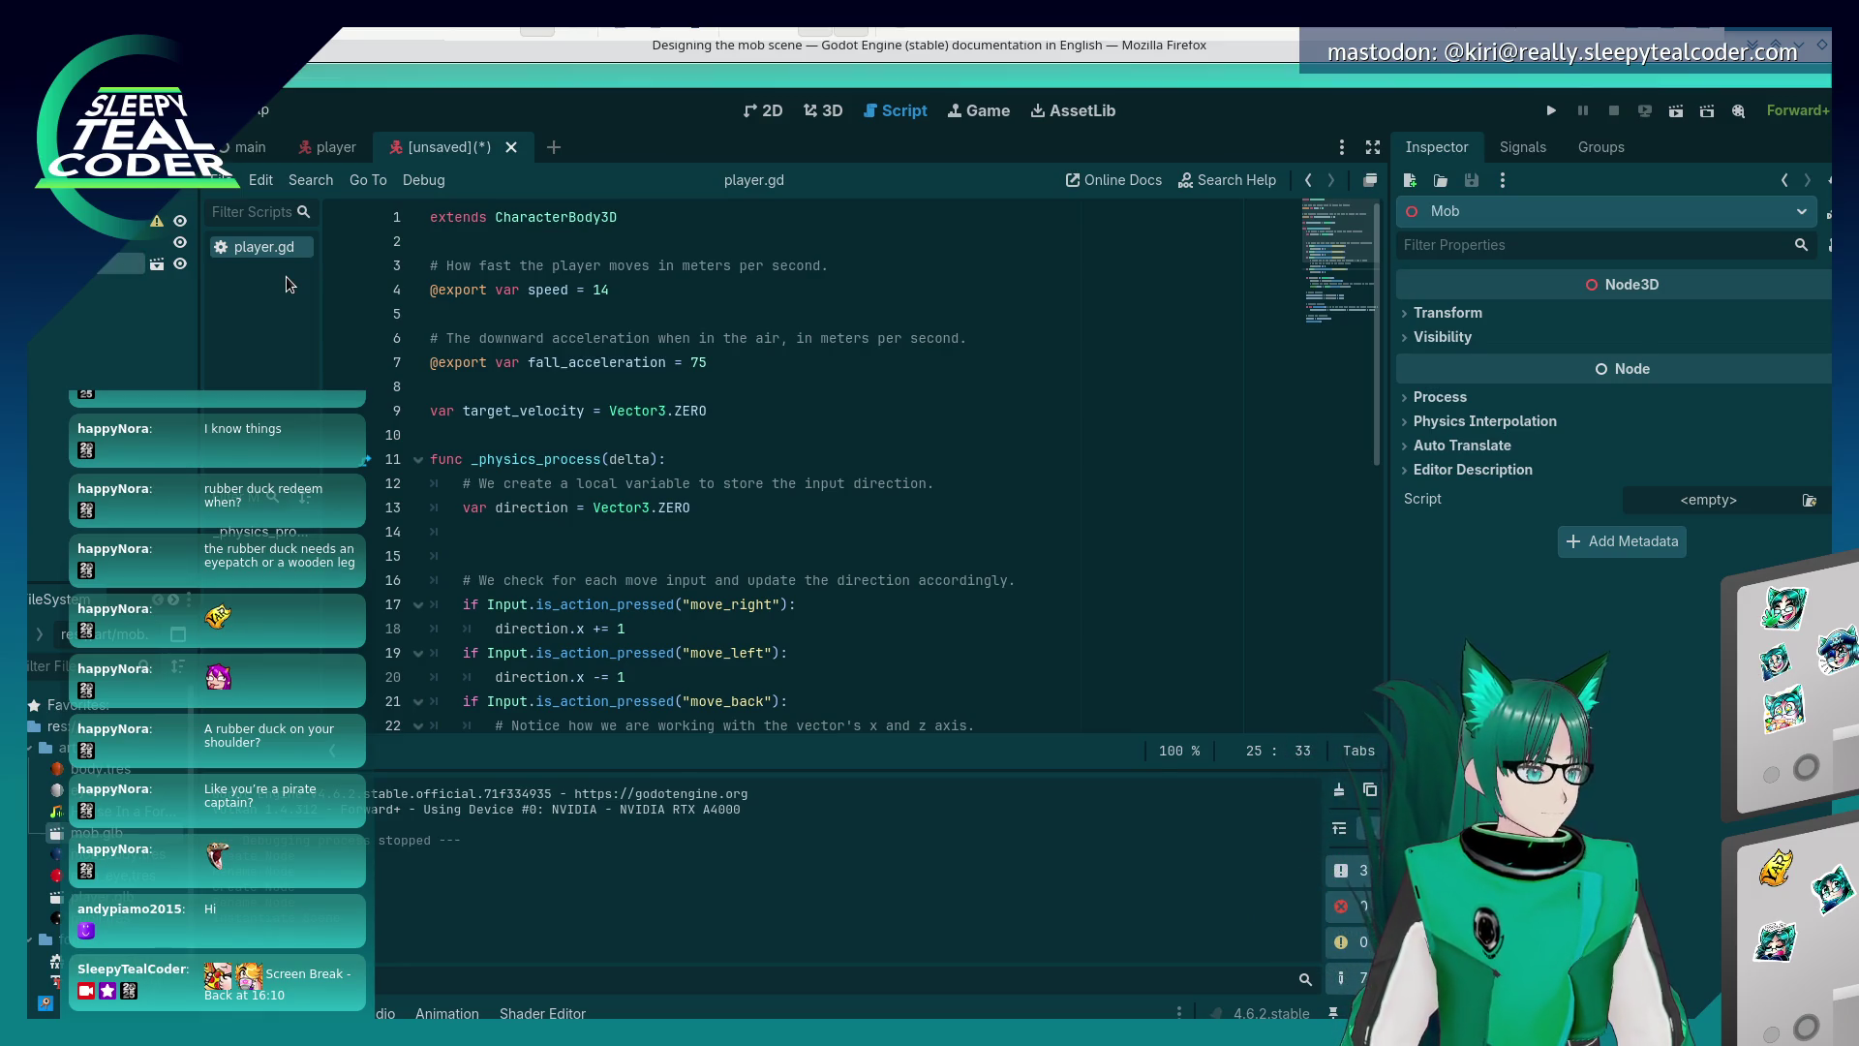
key("alt+Tab")
key("alt+Tab")
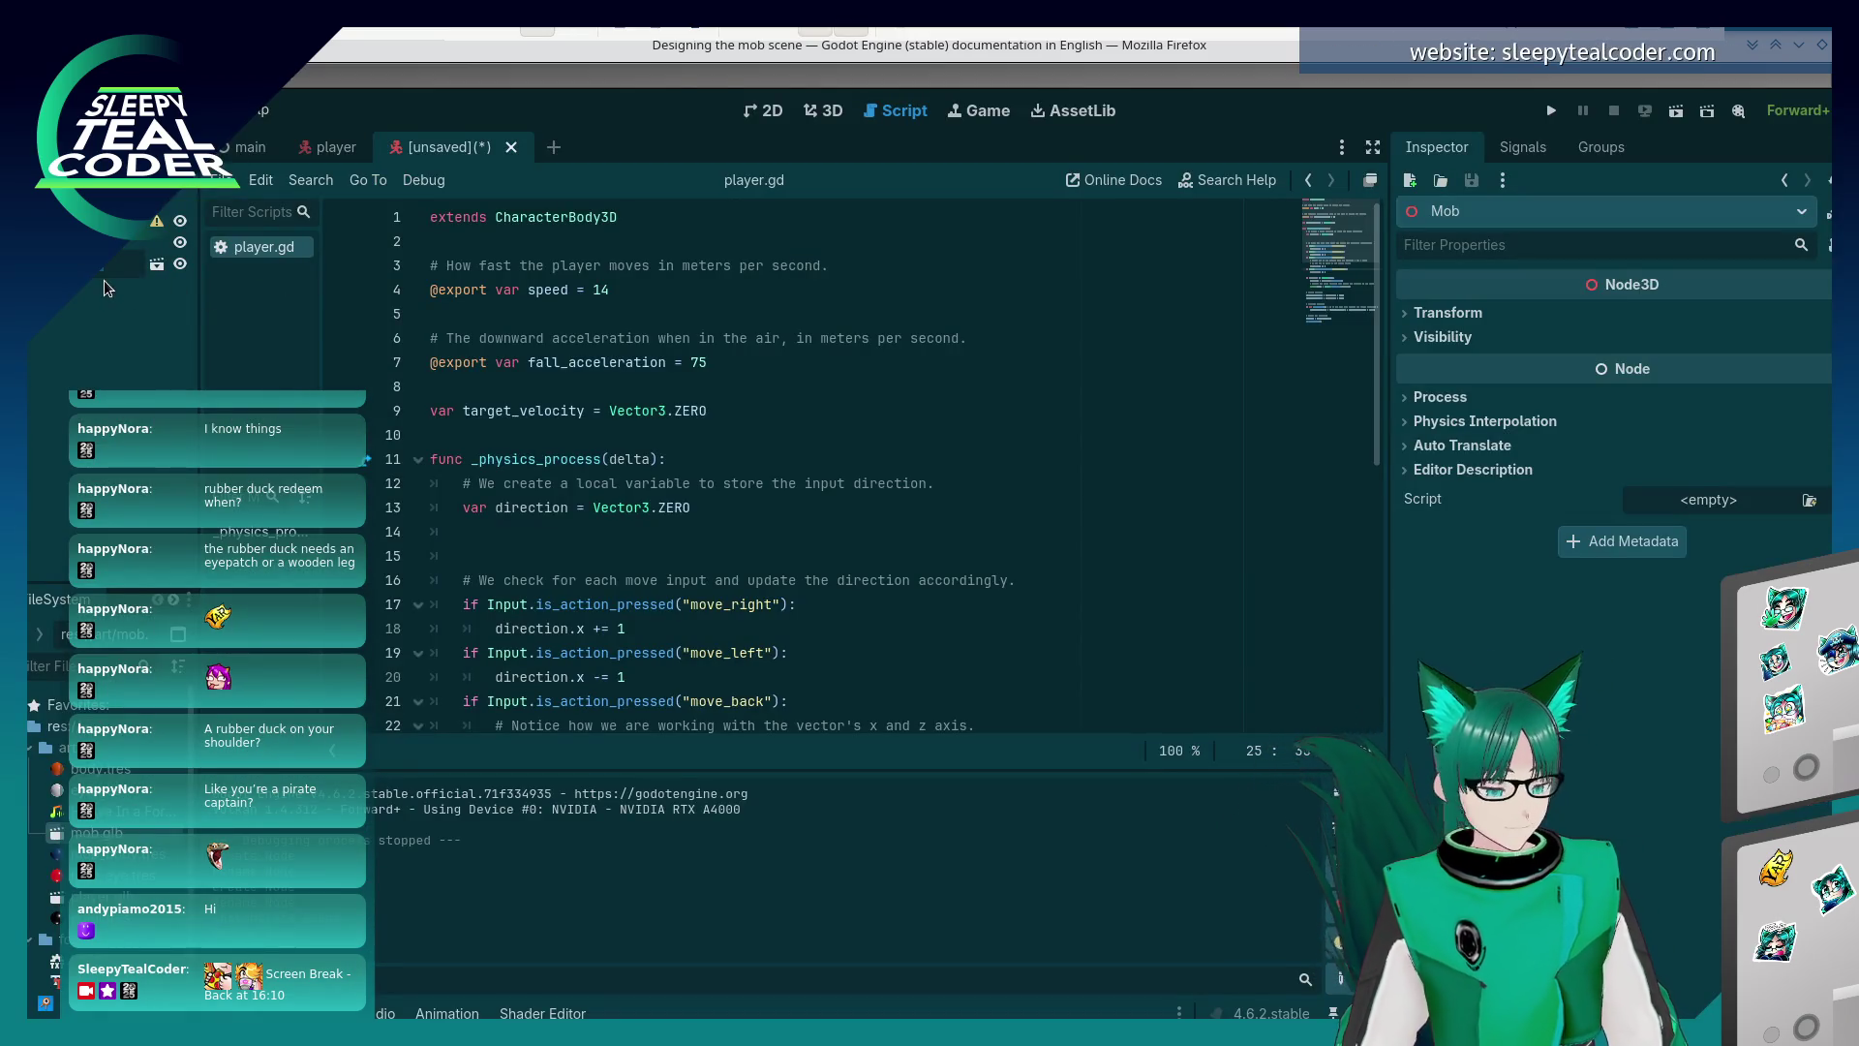
type("r")
key("Return")
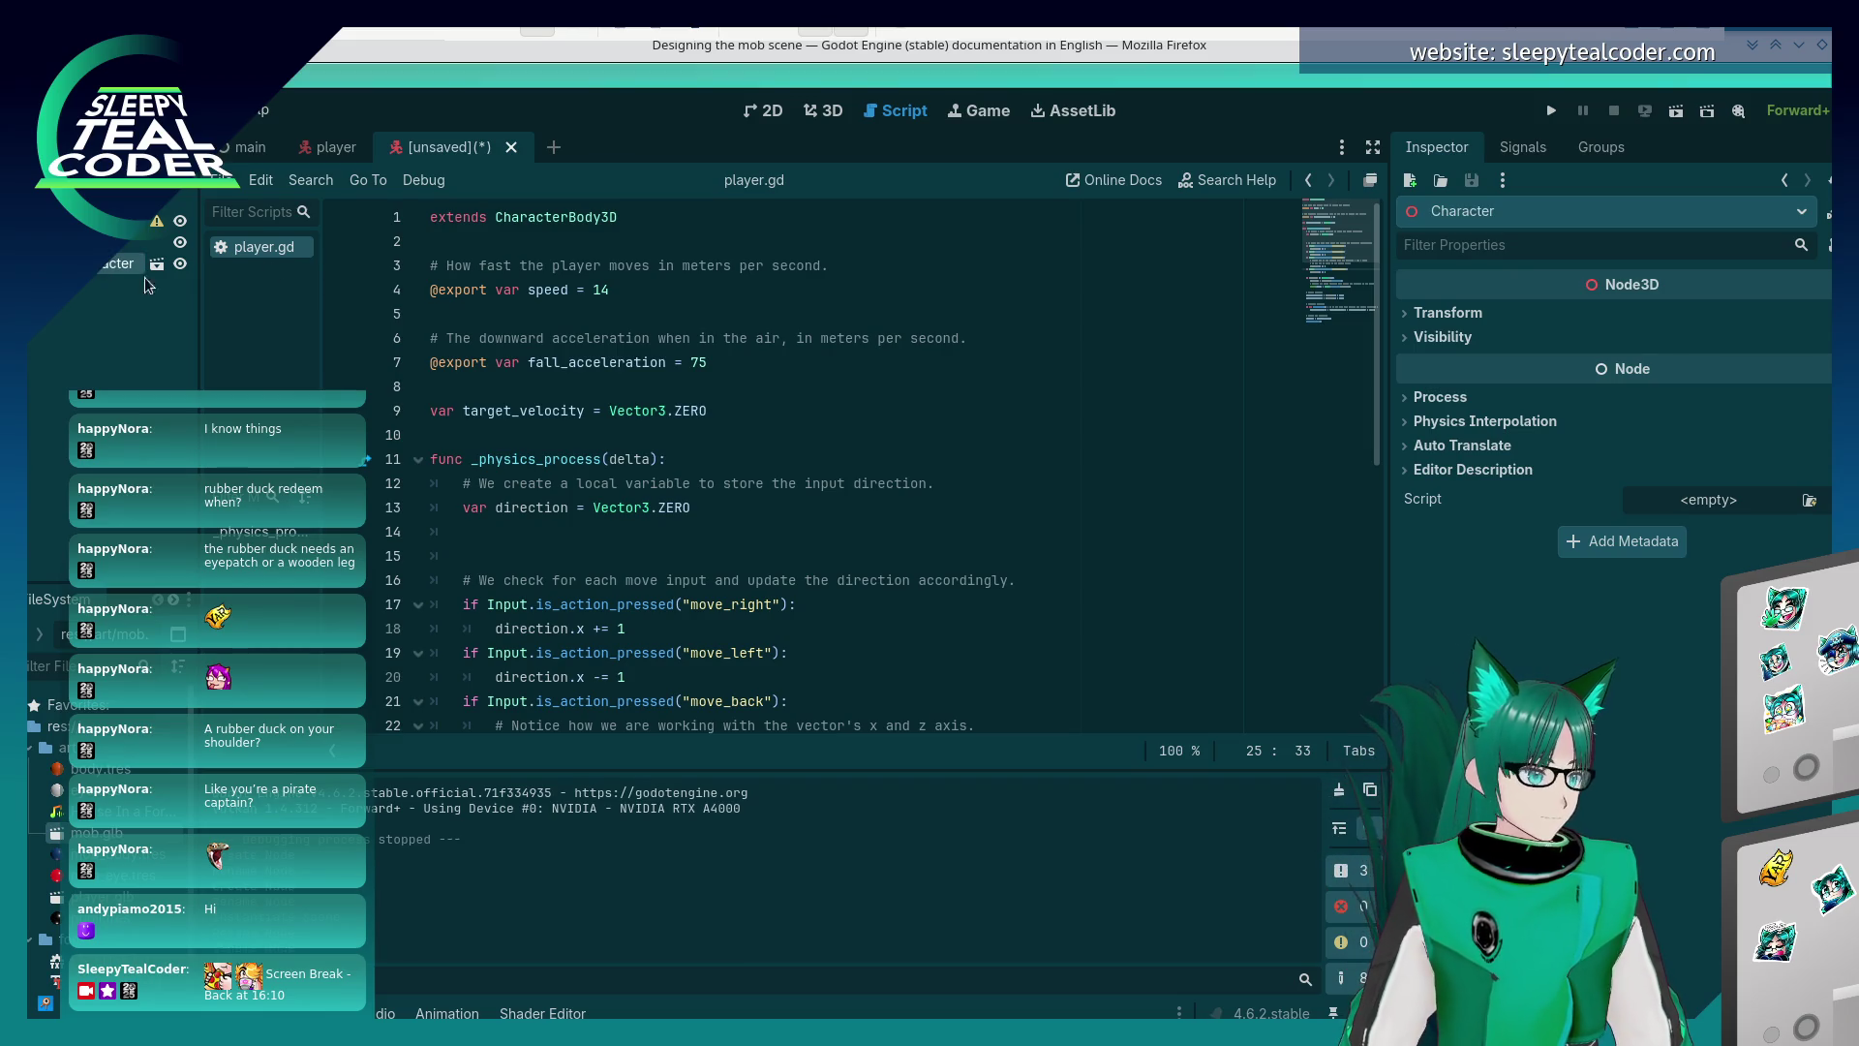
Step: Scroll the tutorial on to the step for adding a CollisionShape3D to Mob
key("alt+Tab")
key("alt+shift+Tab")
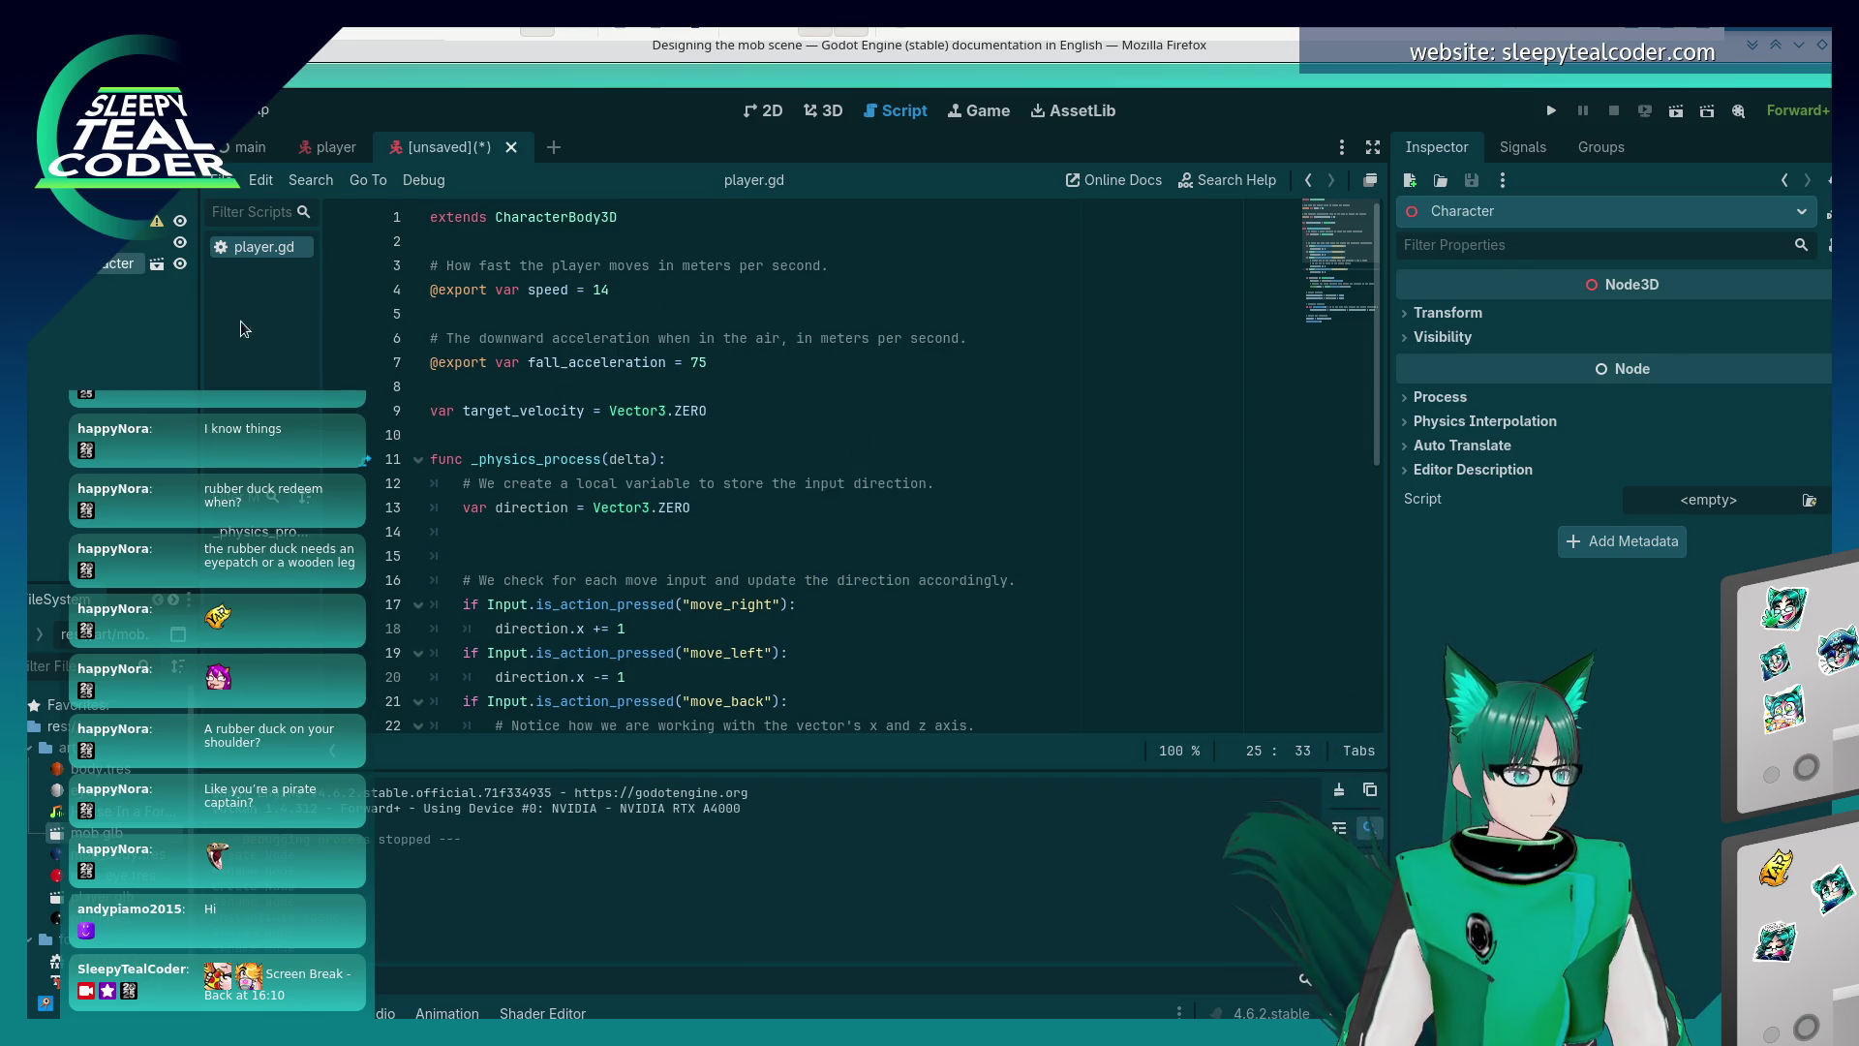
mouse_move(155, 223)
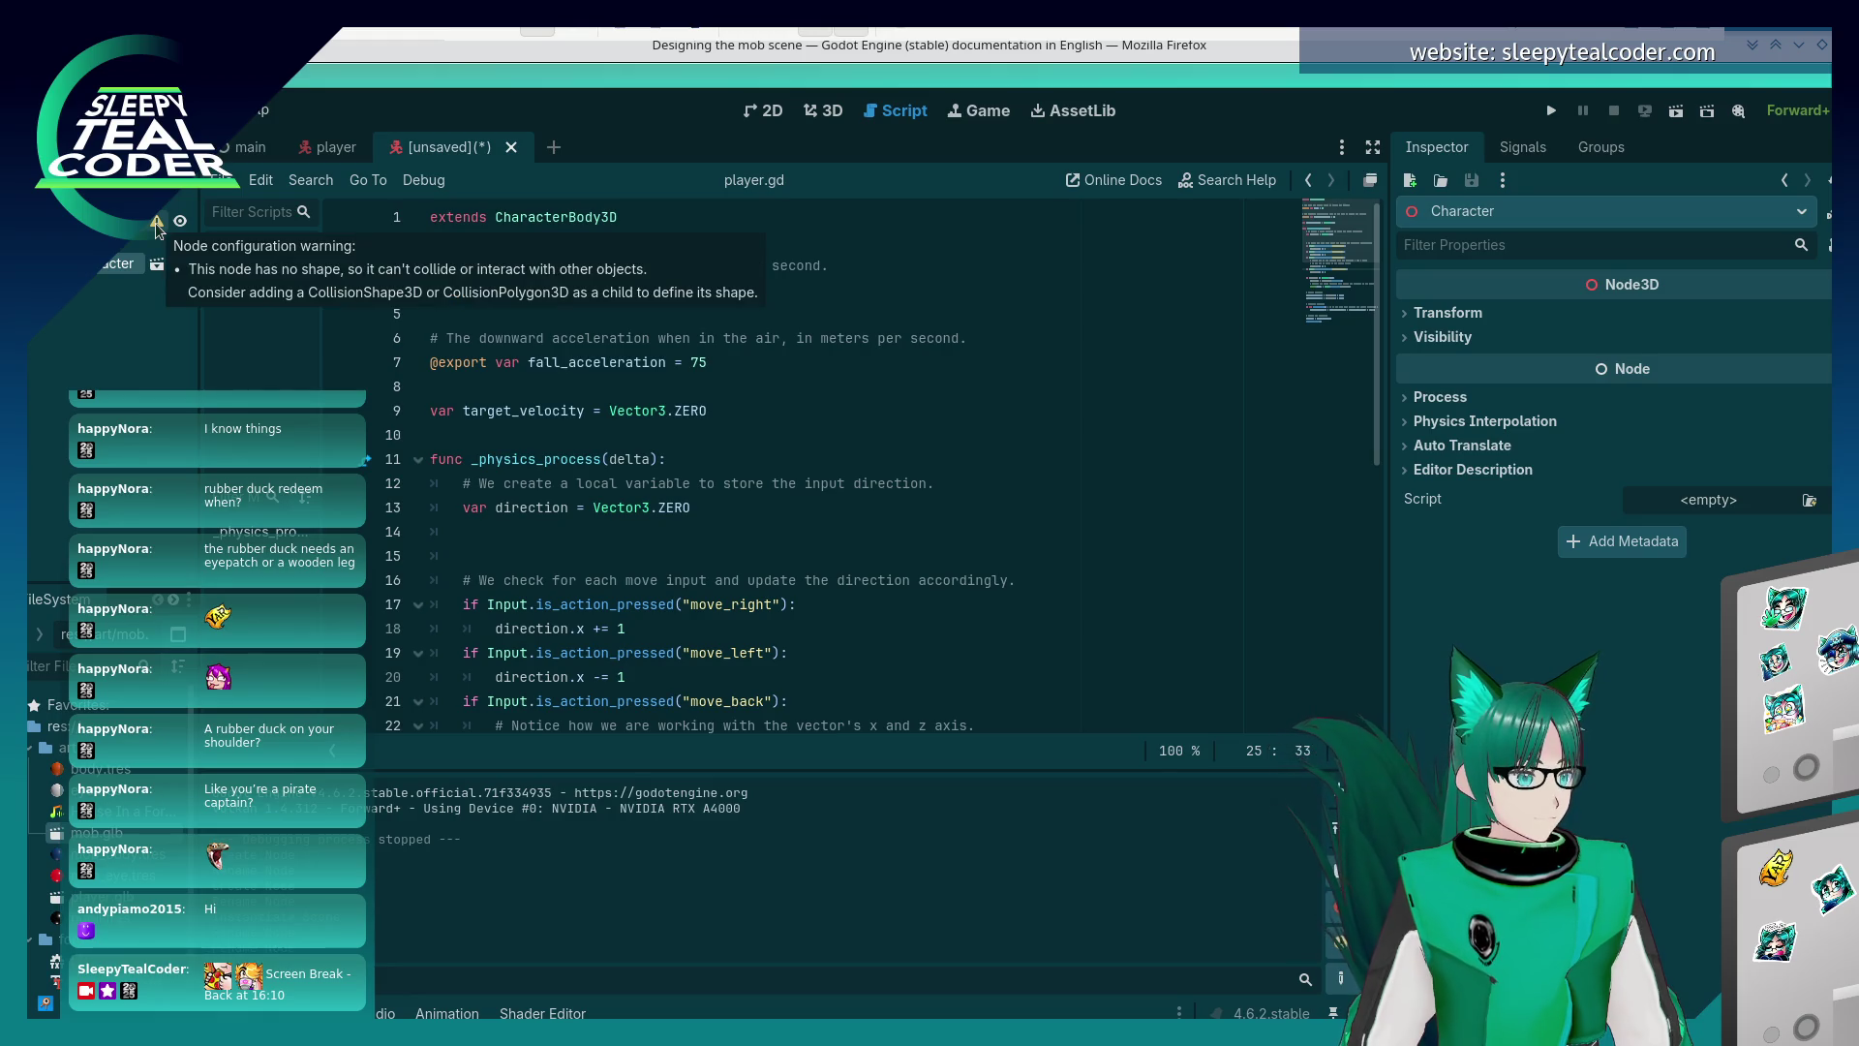
key("alt+Tab")
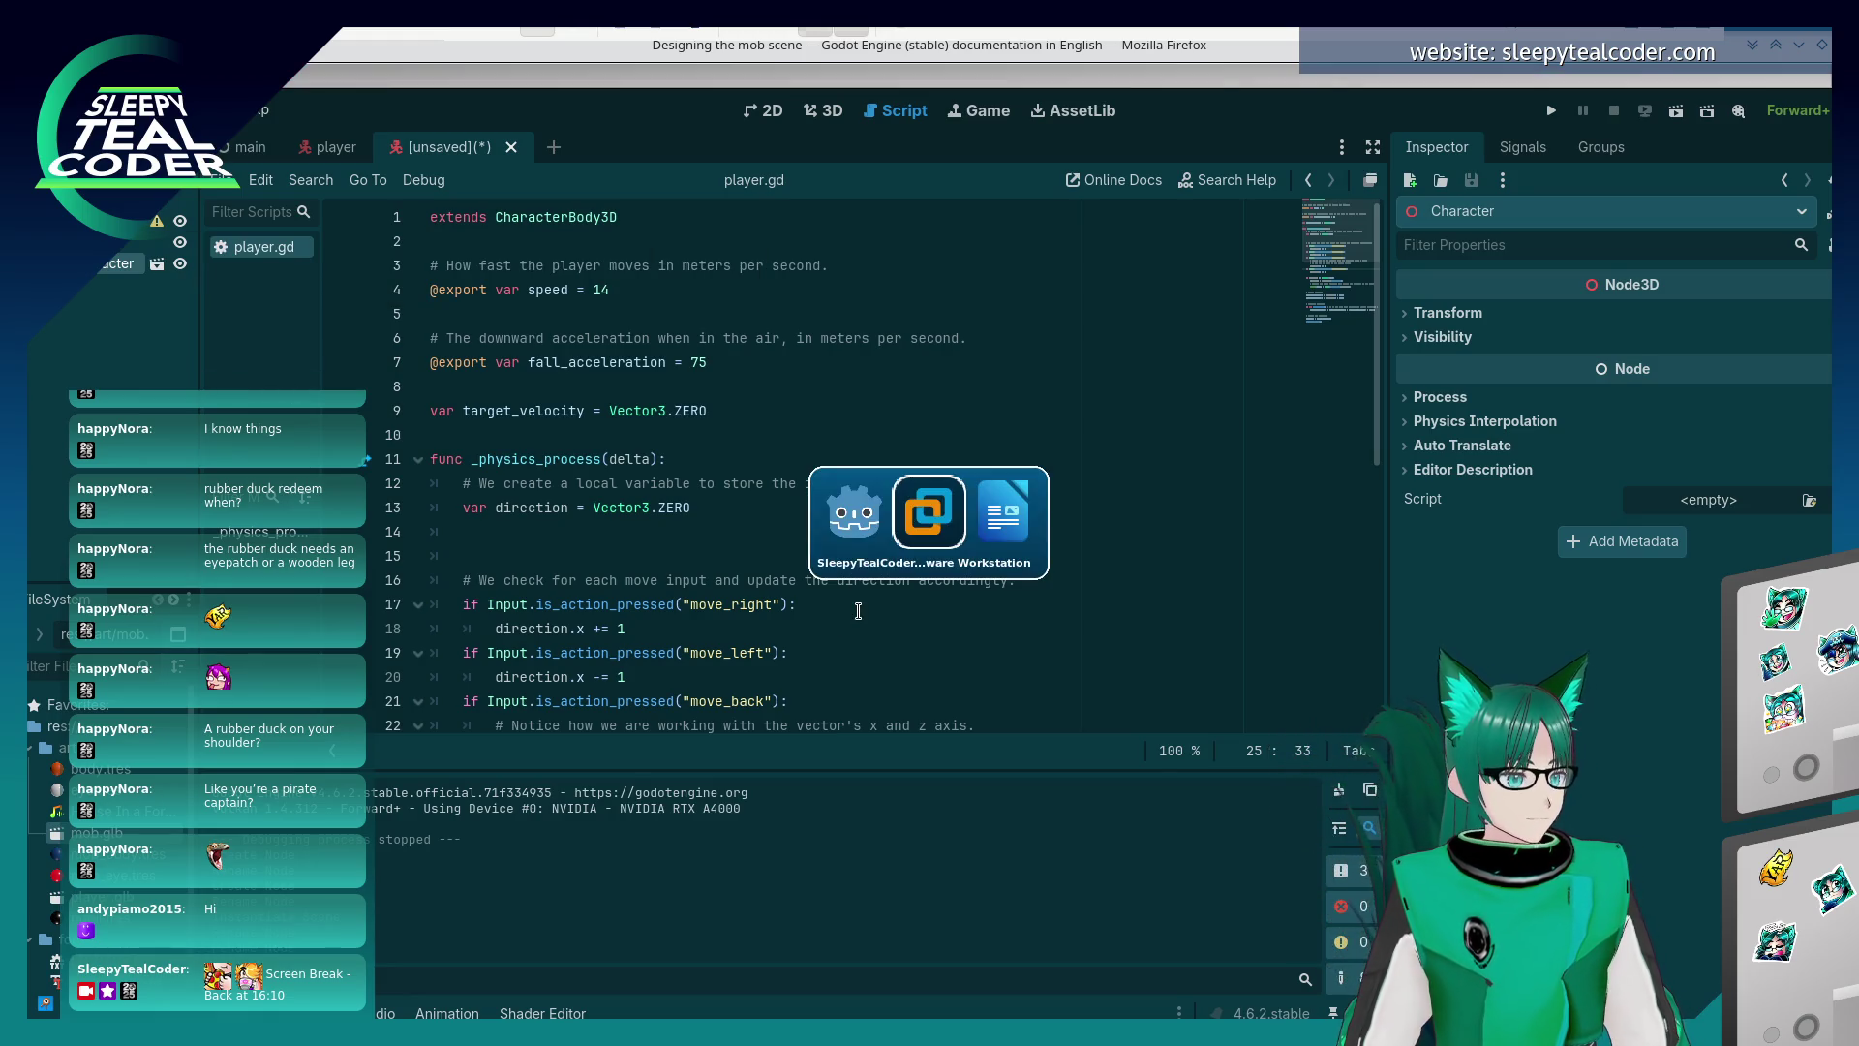
scroll(1040, 682, "down", 4)
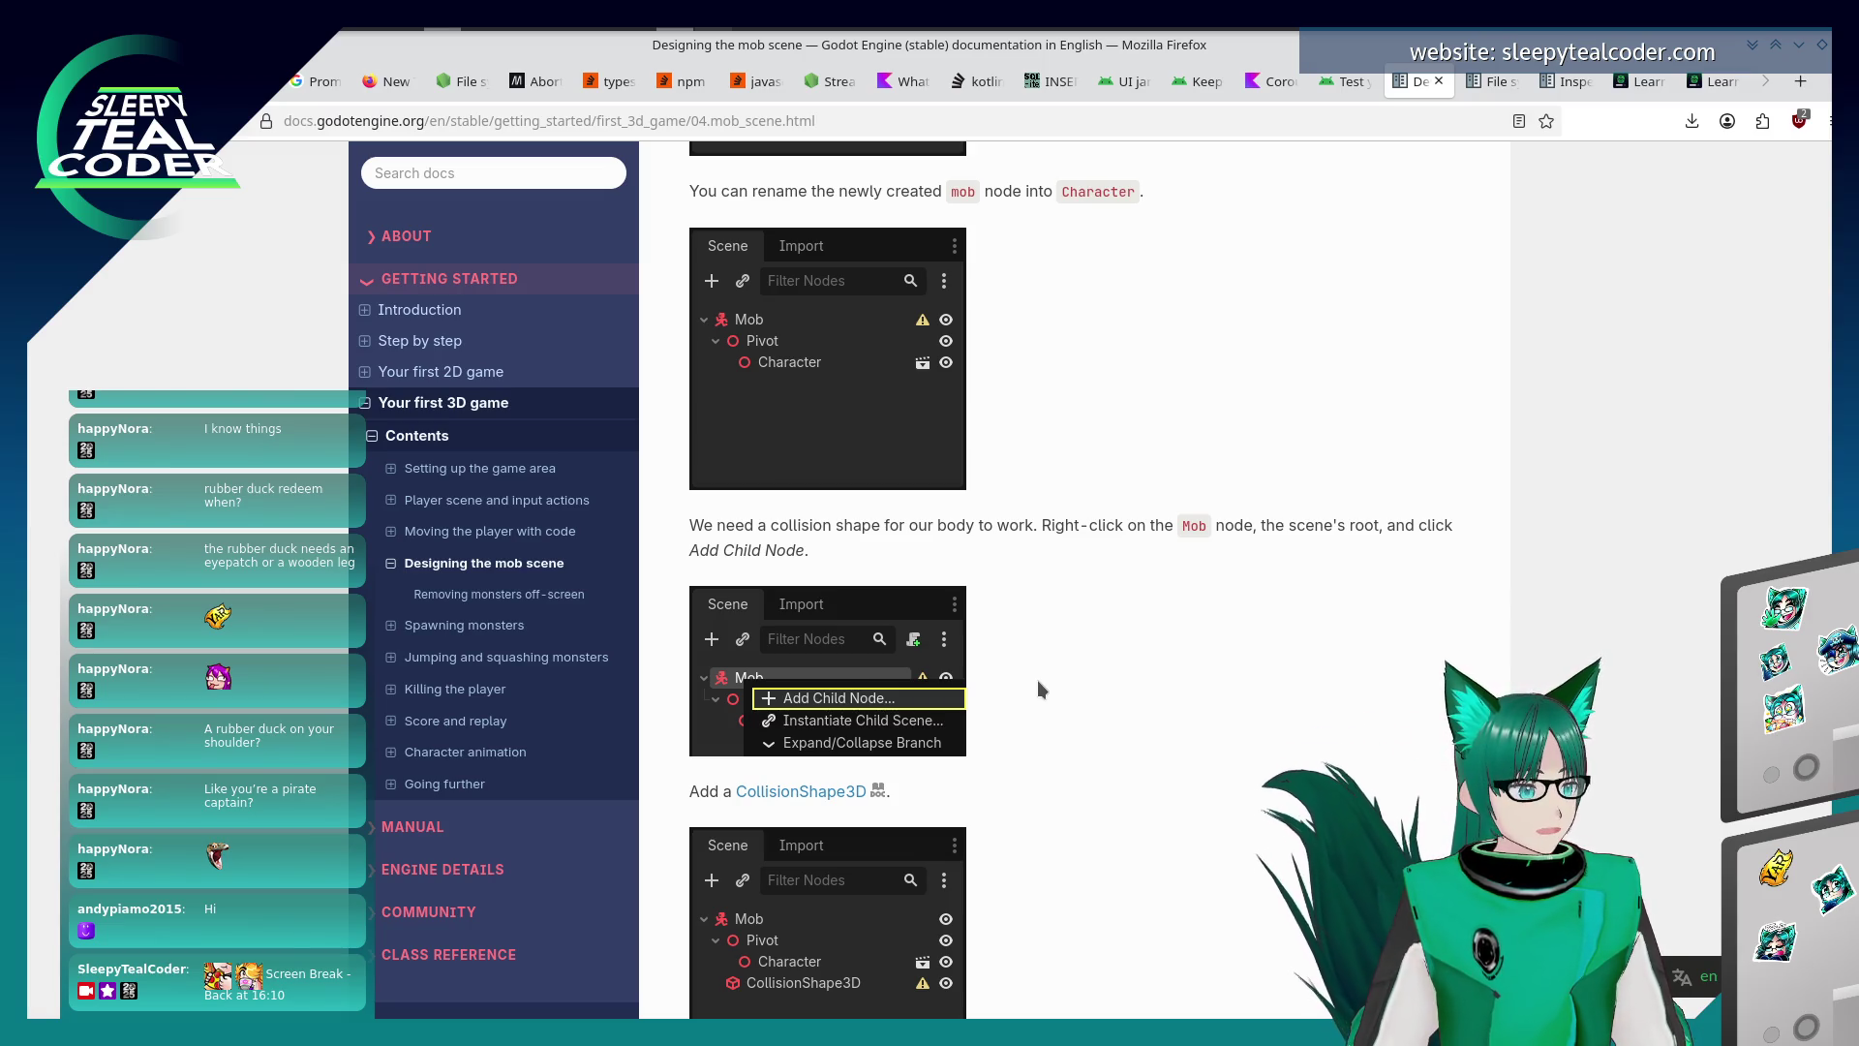
Step: Add a CollisionShape3D child node under the Mob root
scroll(1037, 680, "down", 1)
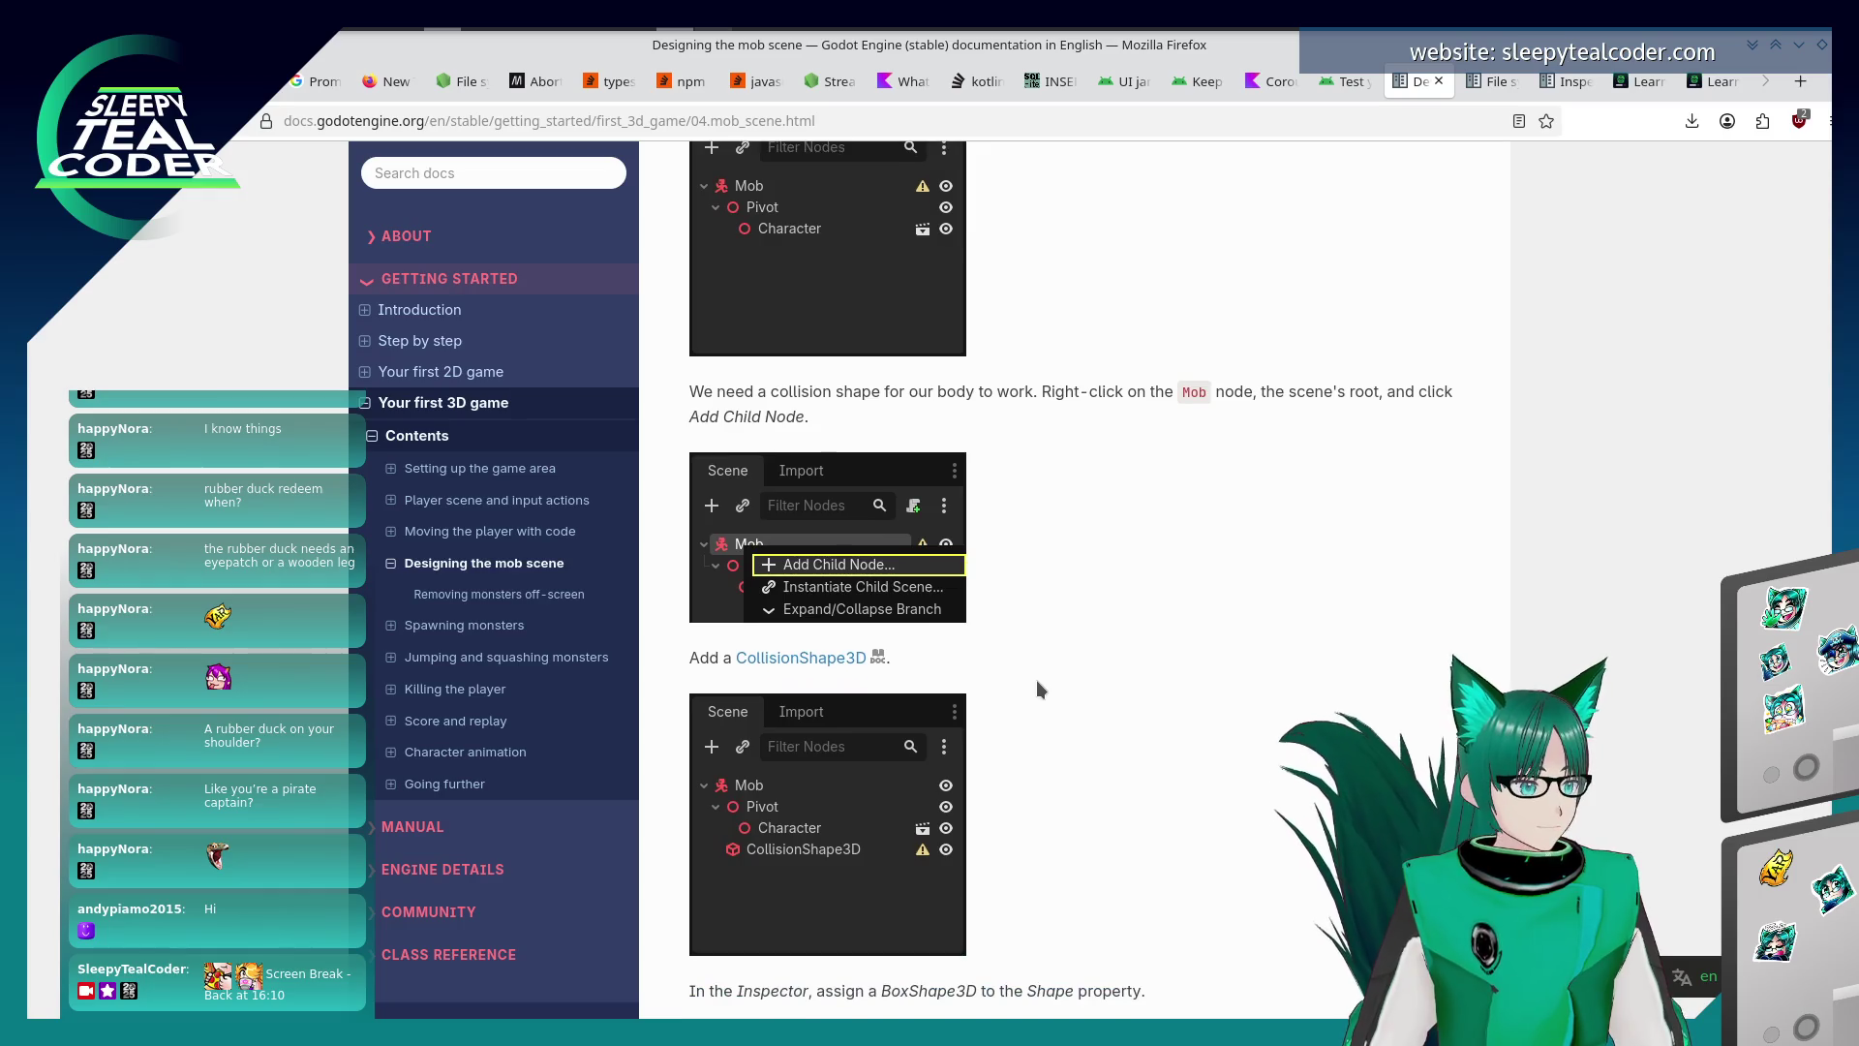
scroll(1091, 629, "down", 3)
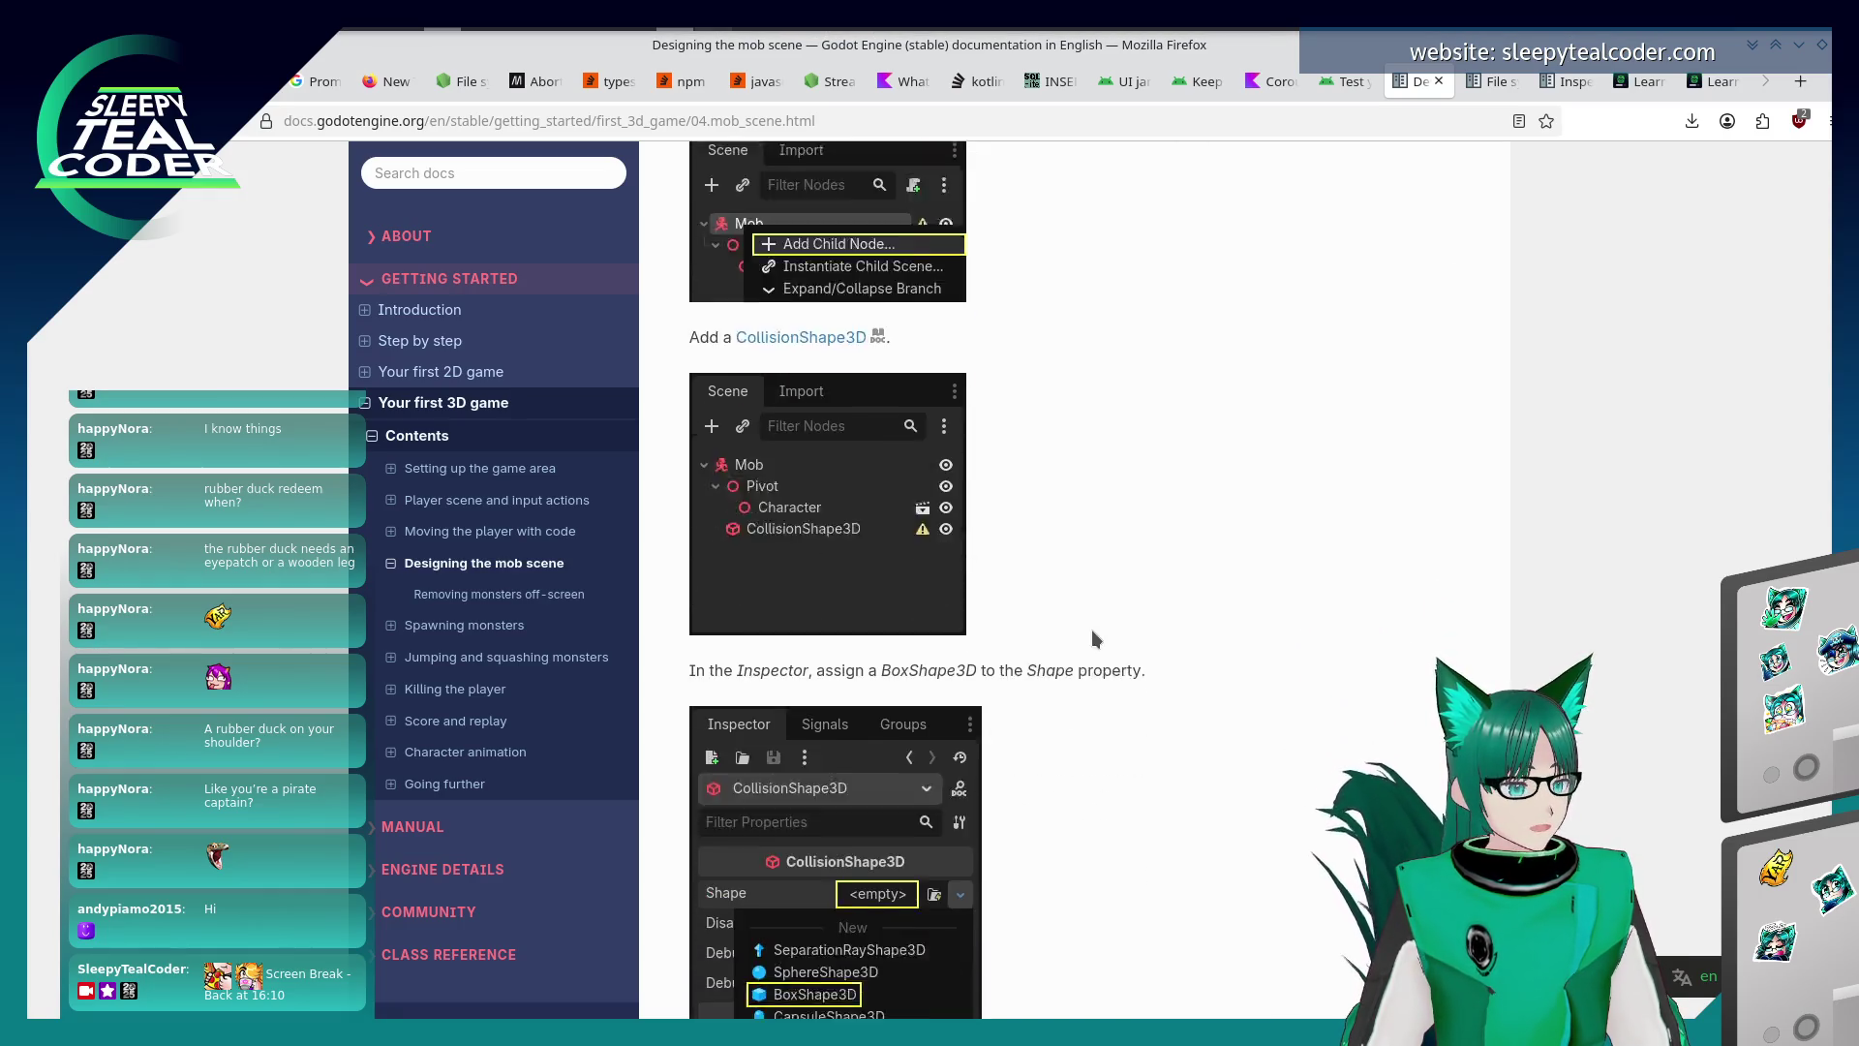
key("alt+Tab")
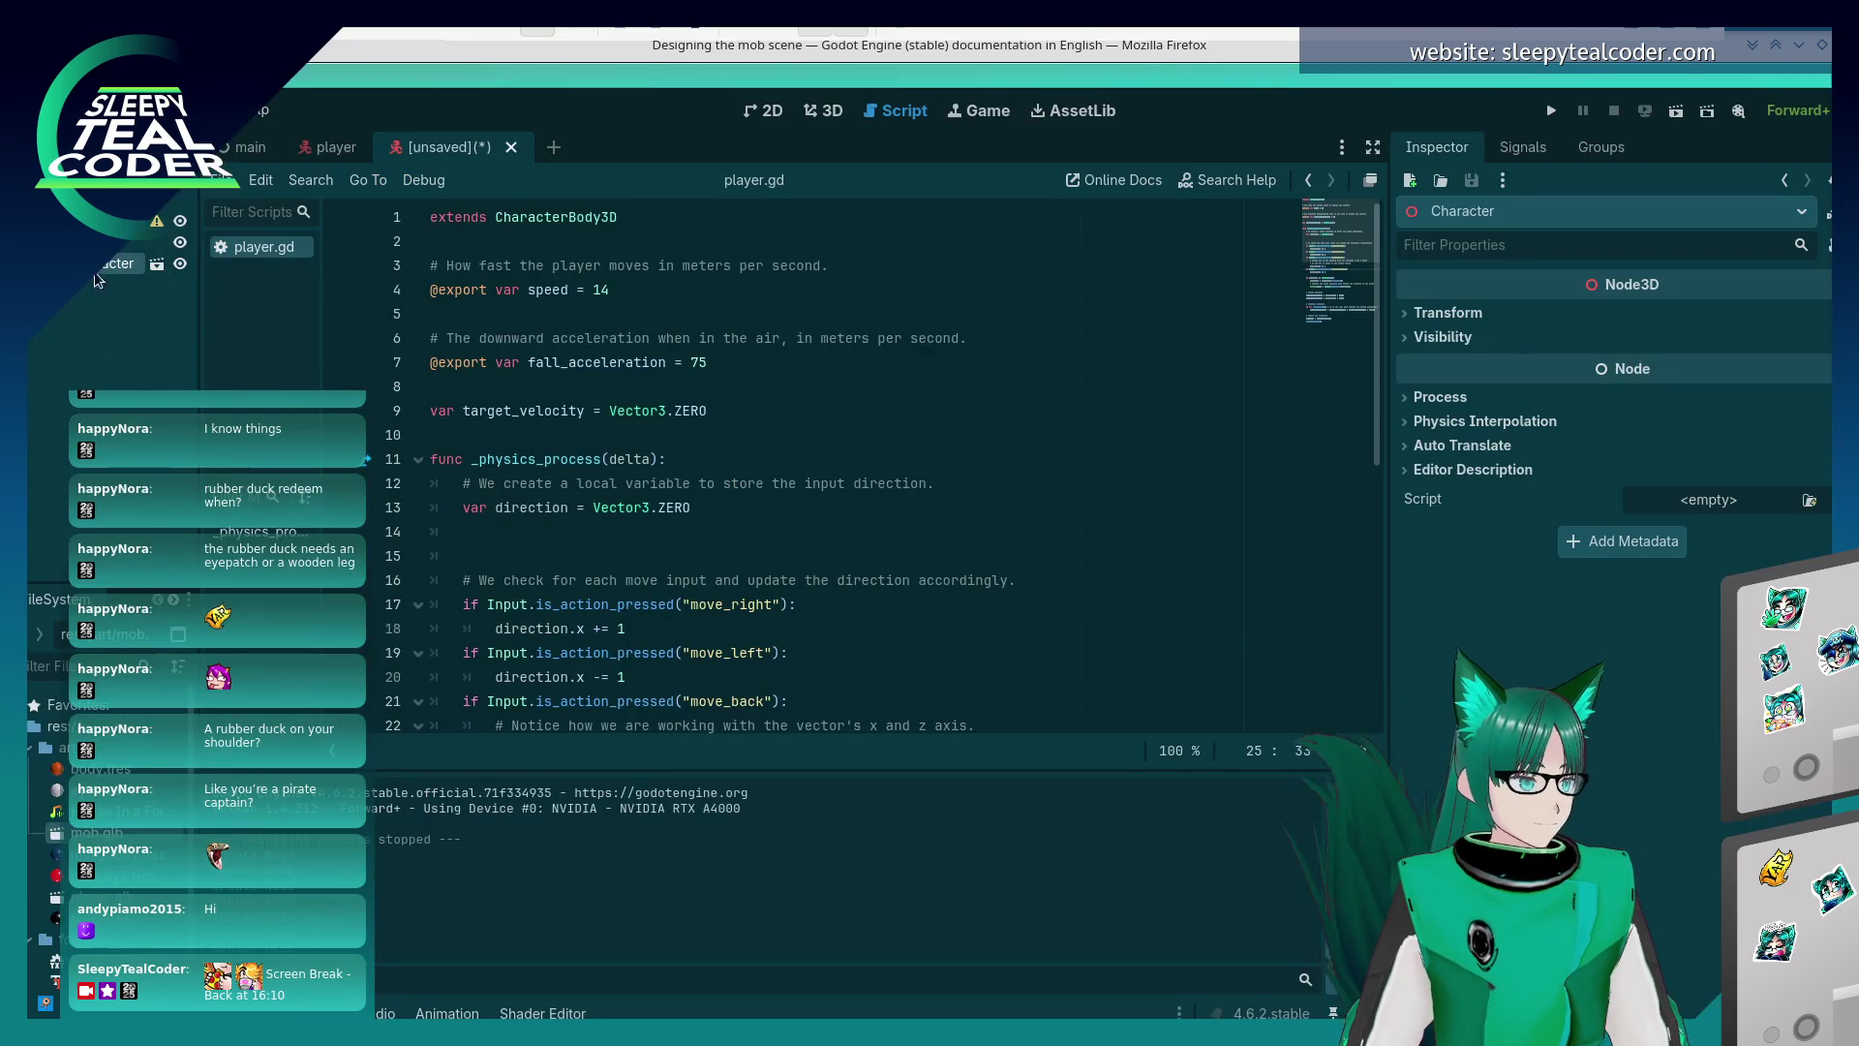
right_click(89, 223)
left_click(132, 240)
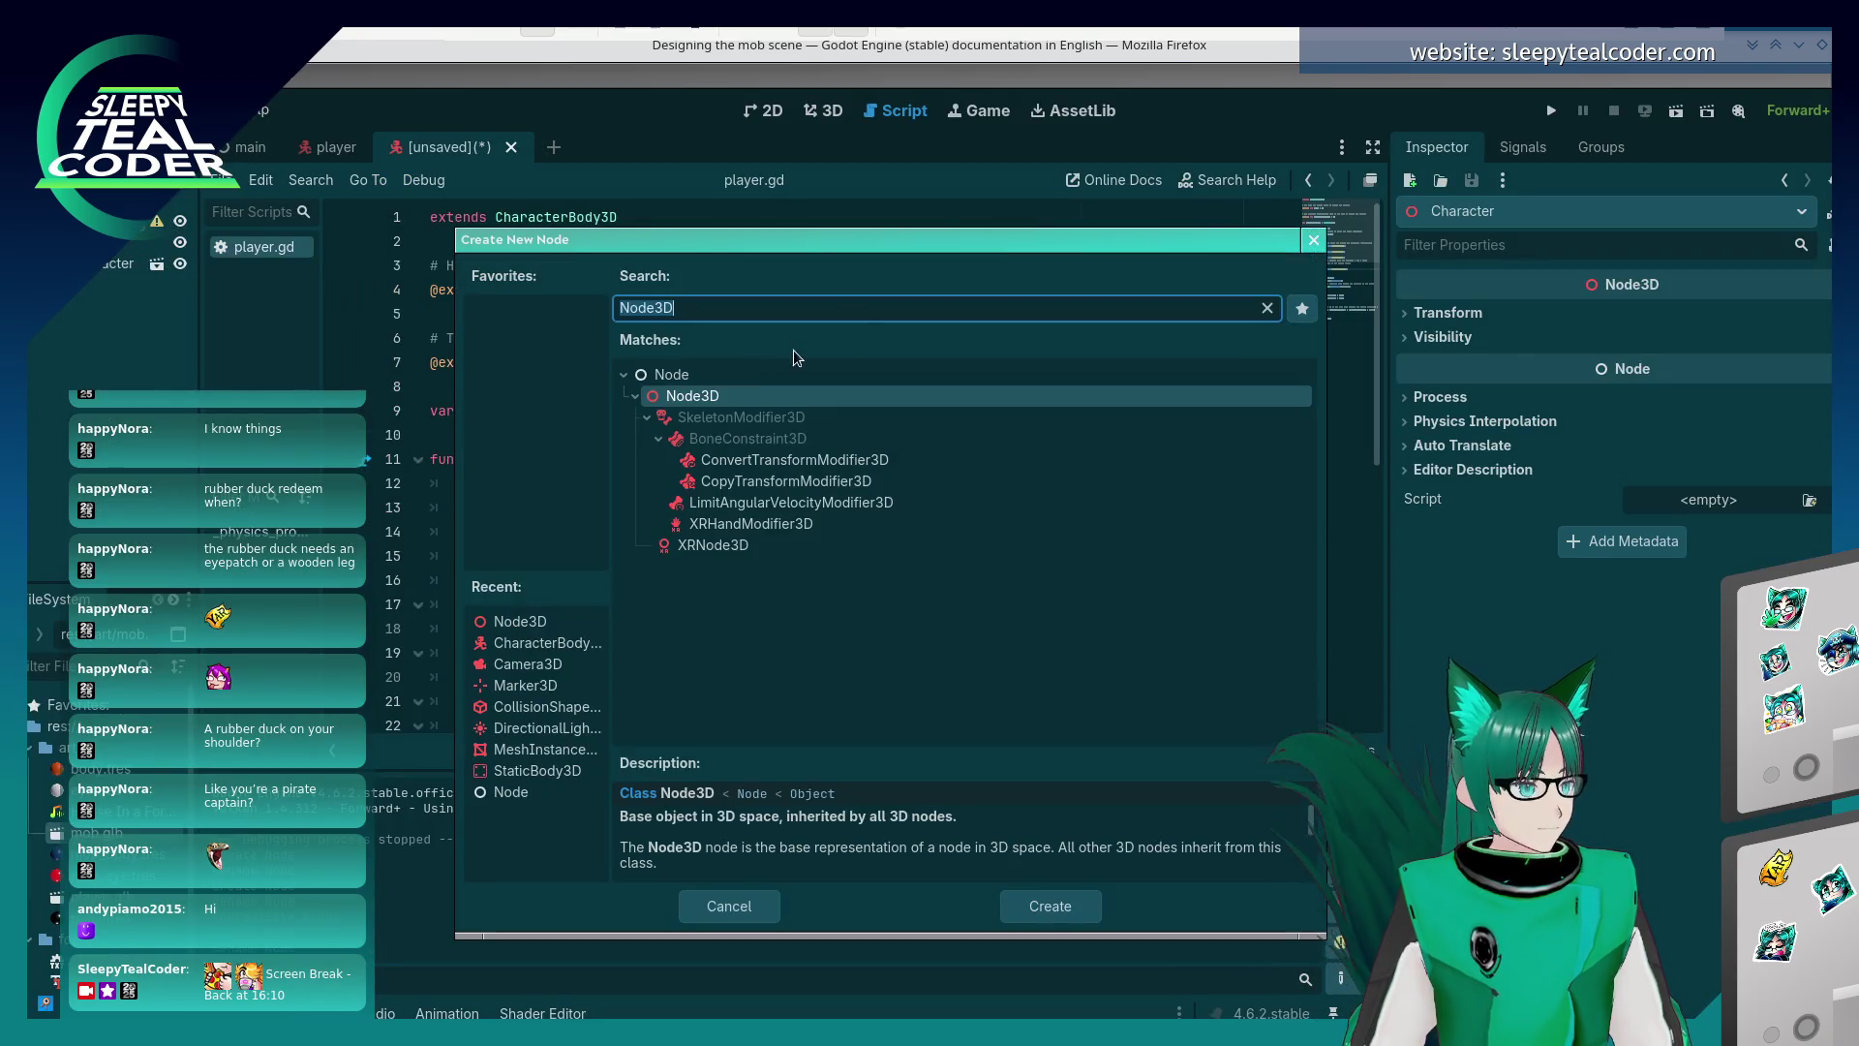
type("collision")
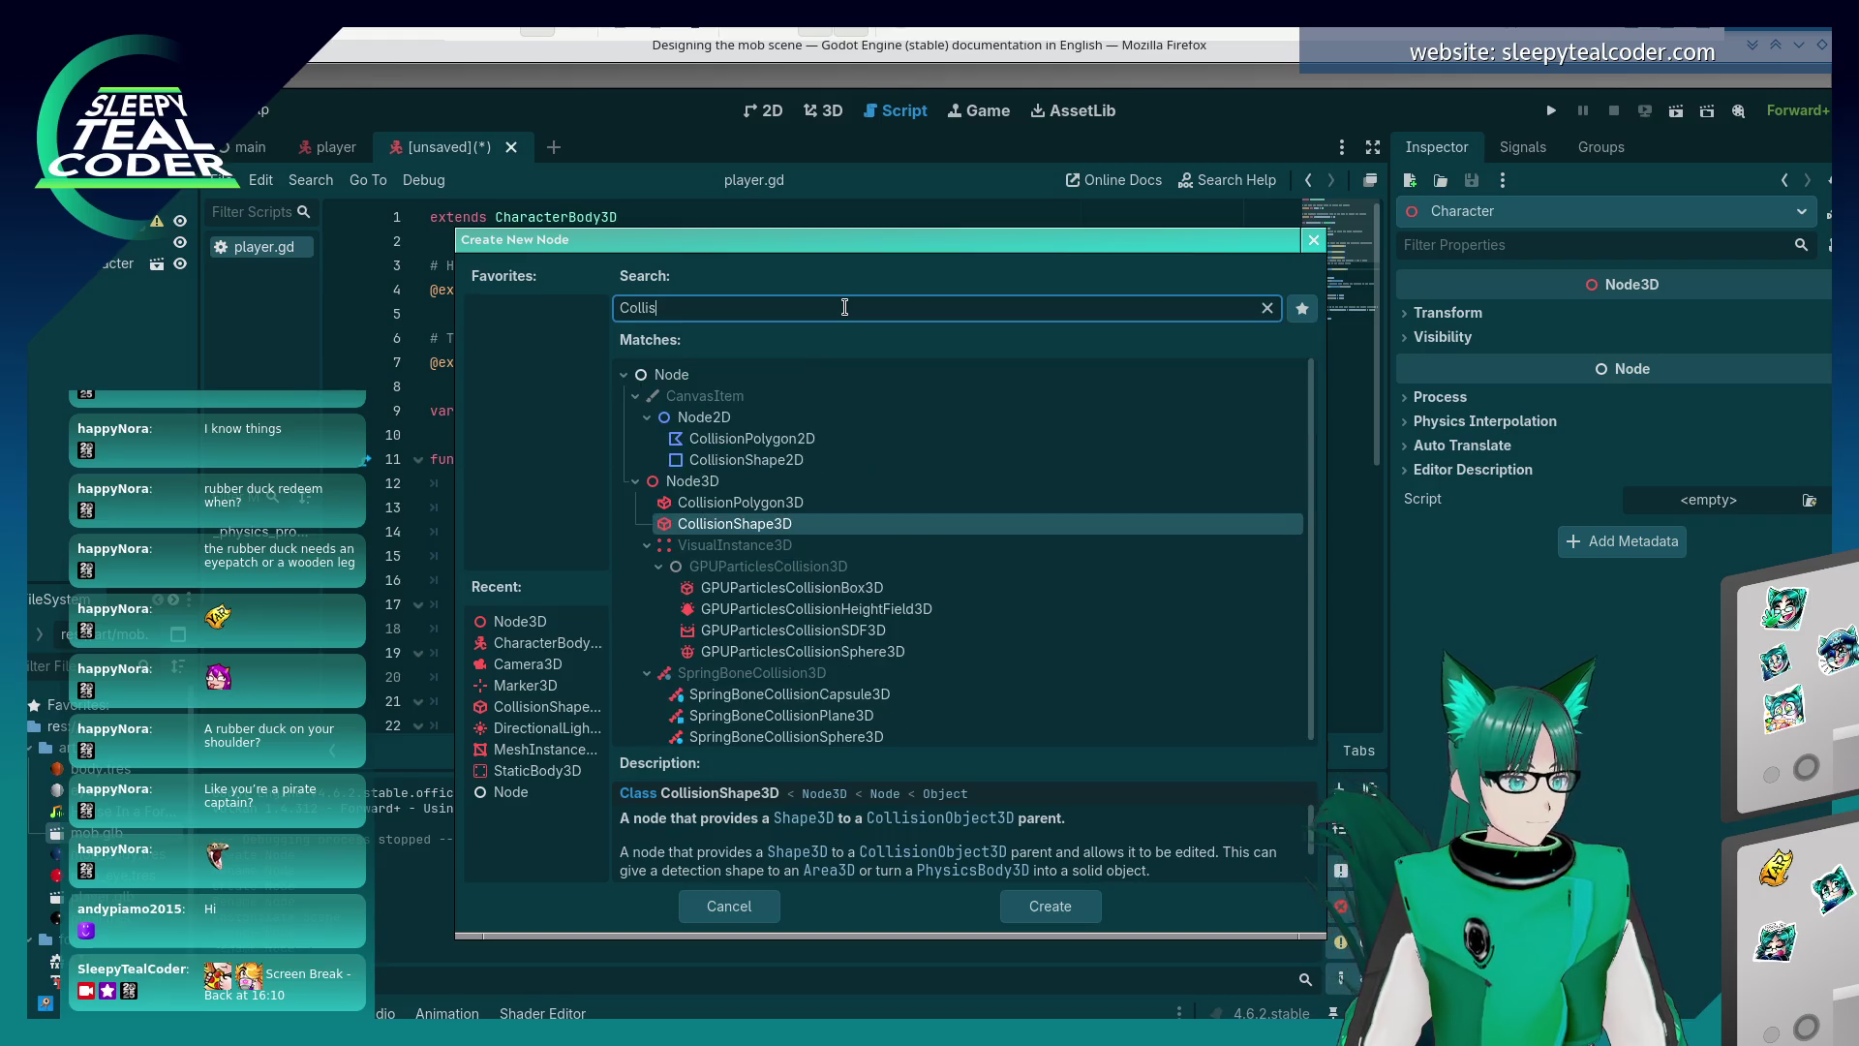
key("Return")
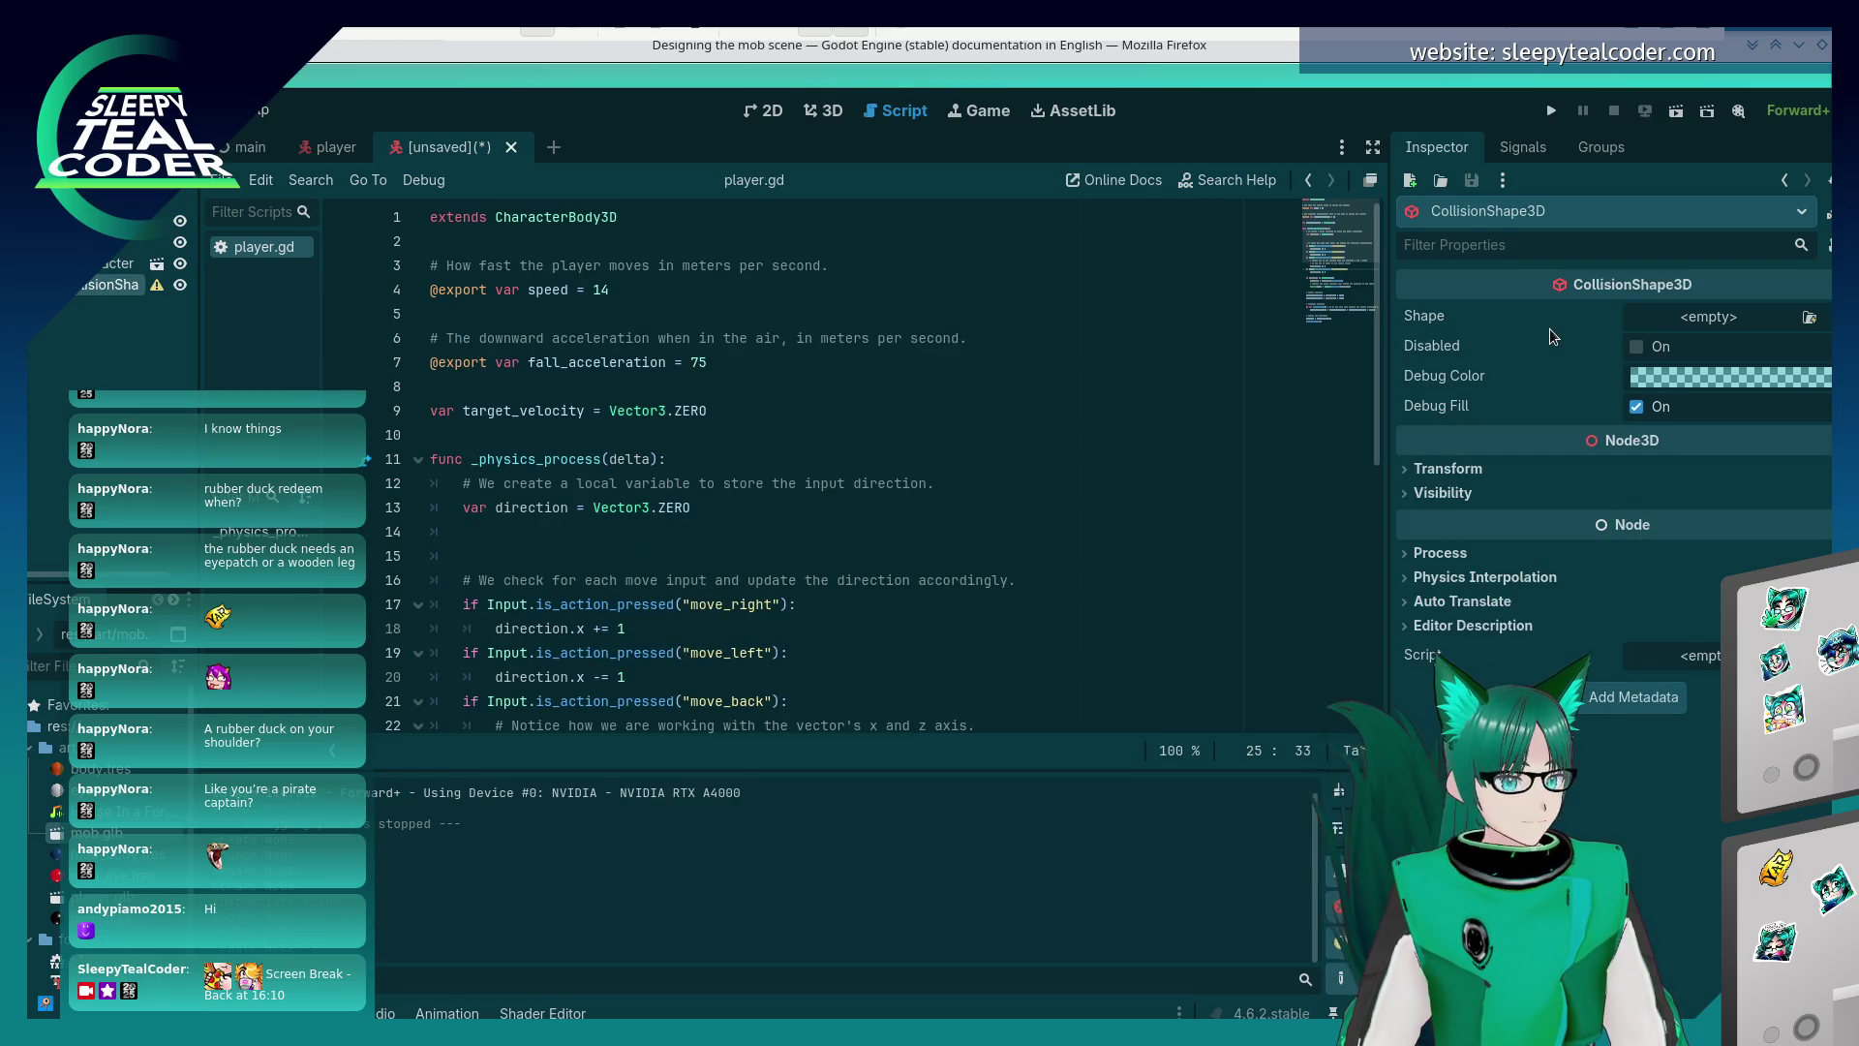
Step: Set the collision shape's Shape to a new BoxShape3D and return to the docs
left_click(1729, 319)
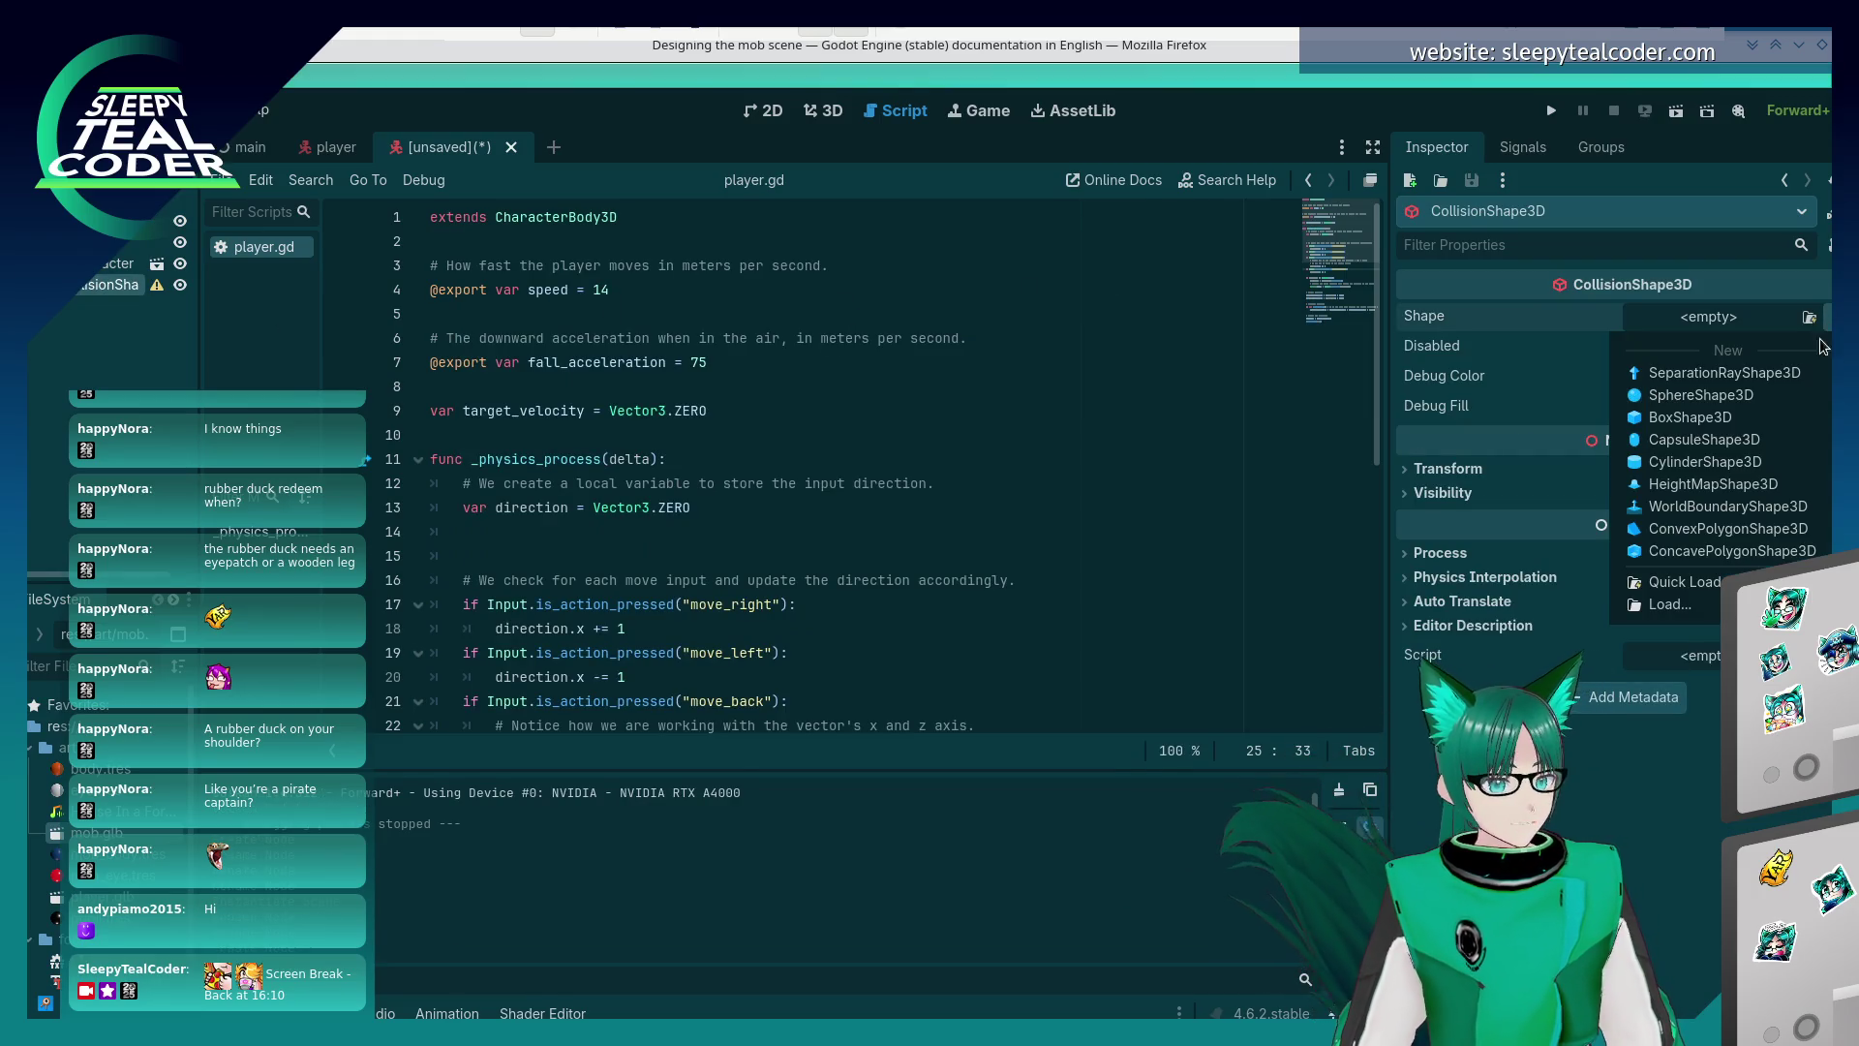
left_click(1780, 416)
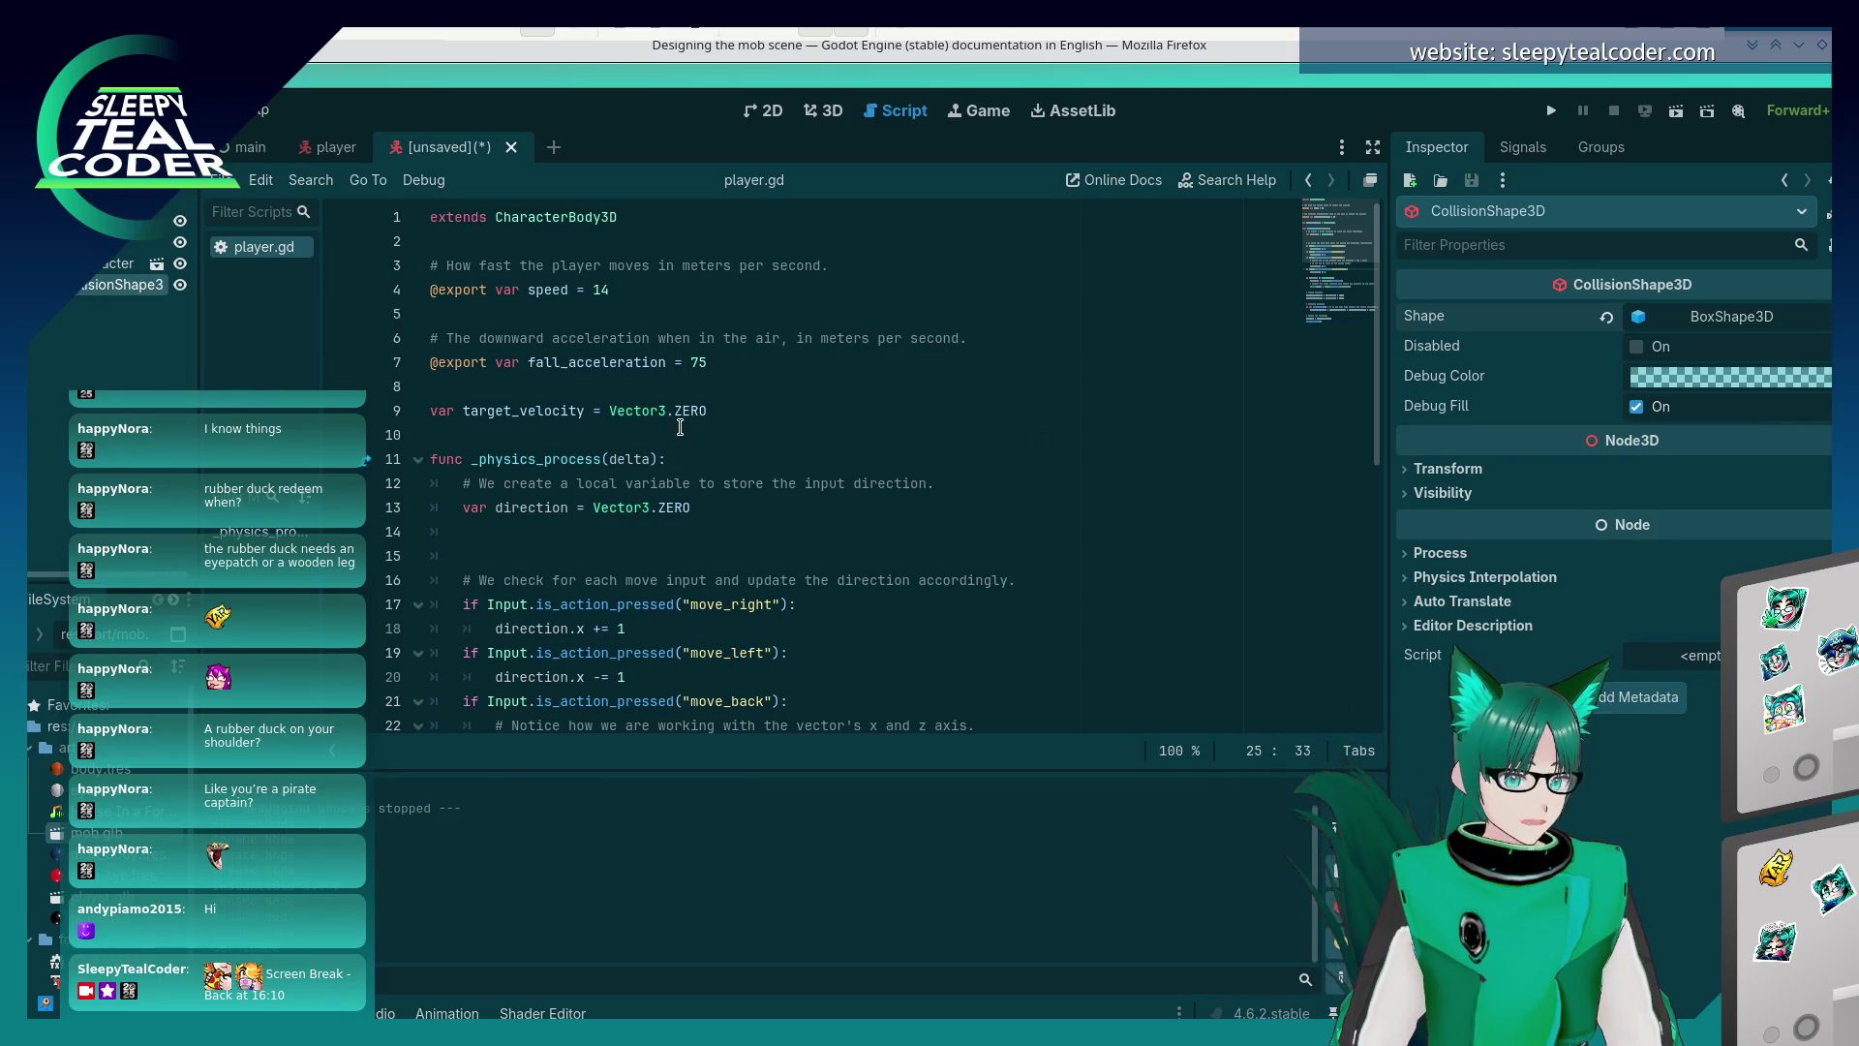
key("alt+Tab")
scroll(982, 605, "down", 3)
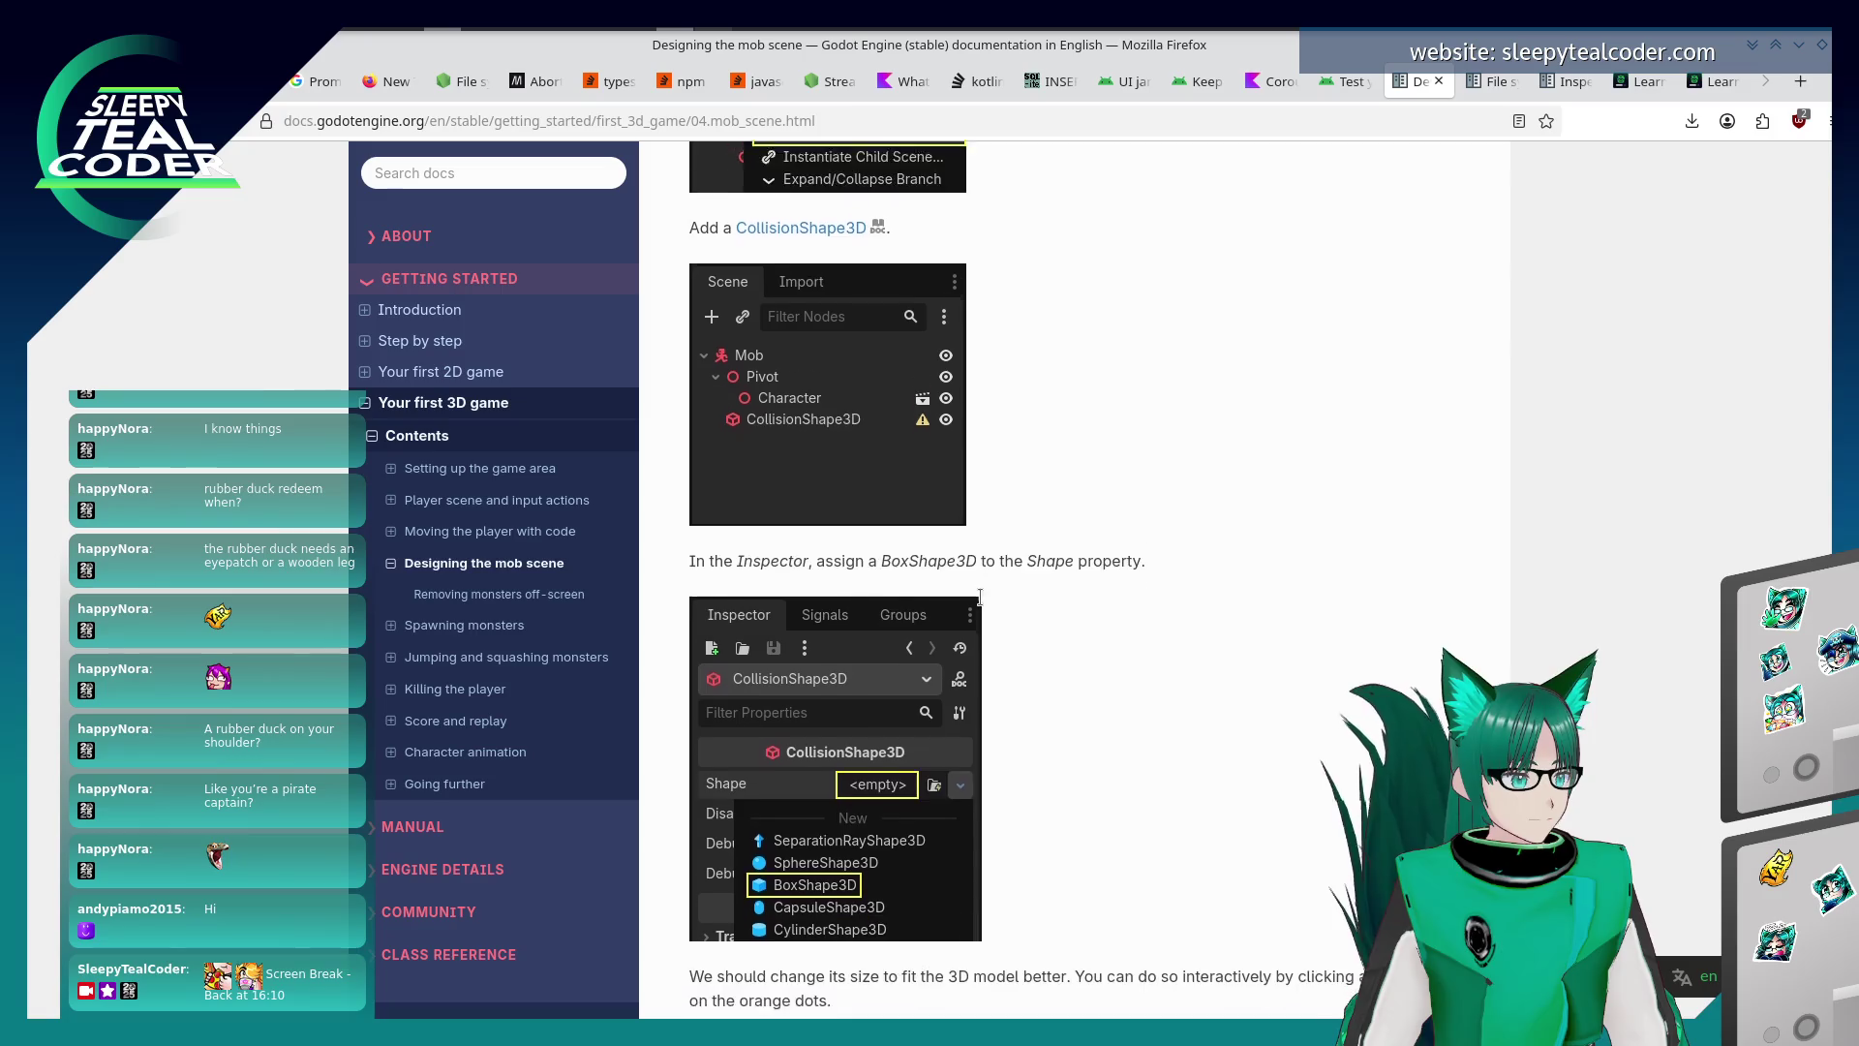
Step: Read the docs' notes on sizing the box shape to the model, then switch back to Godot
scroll(982, 604, "down", 3)
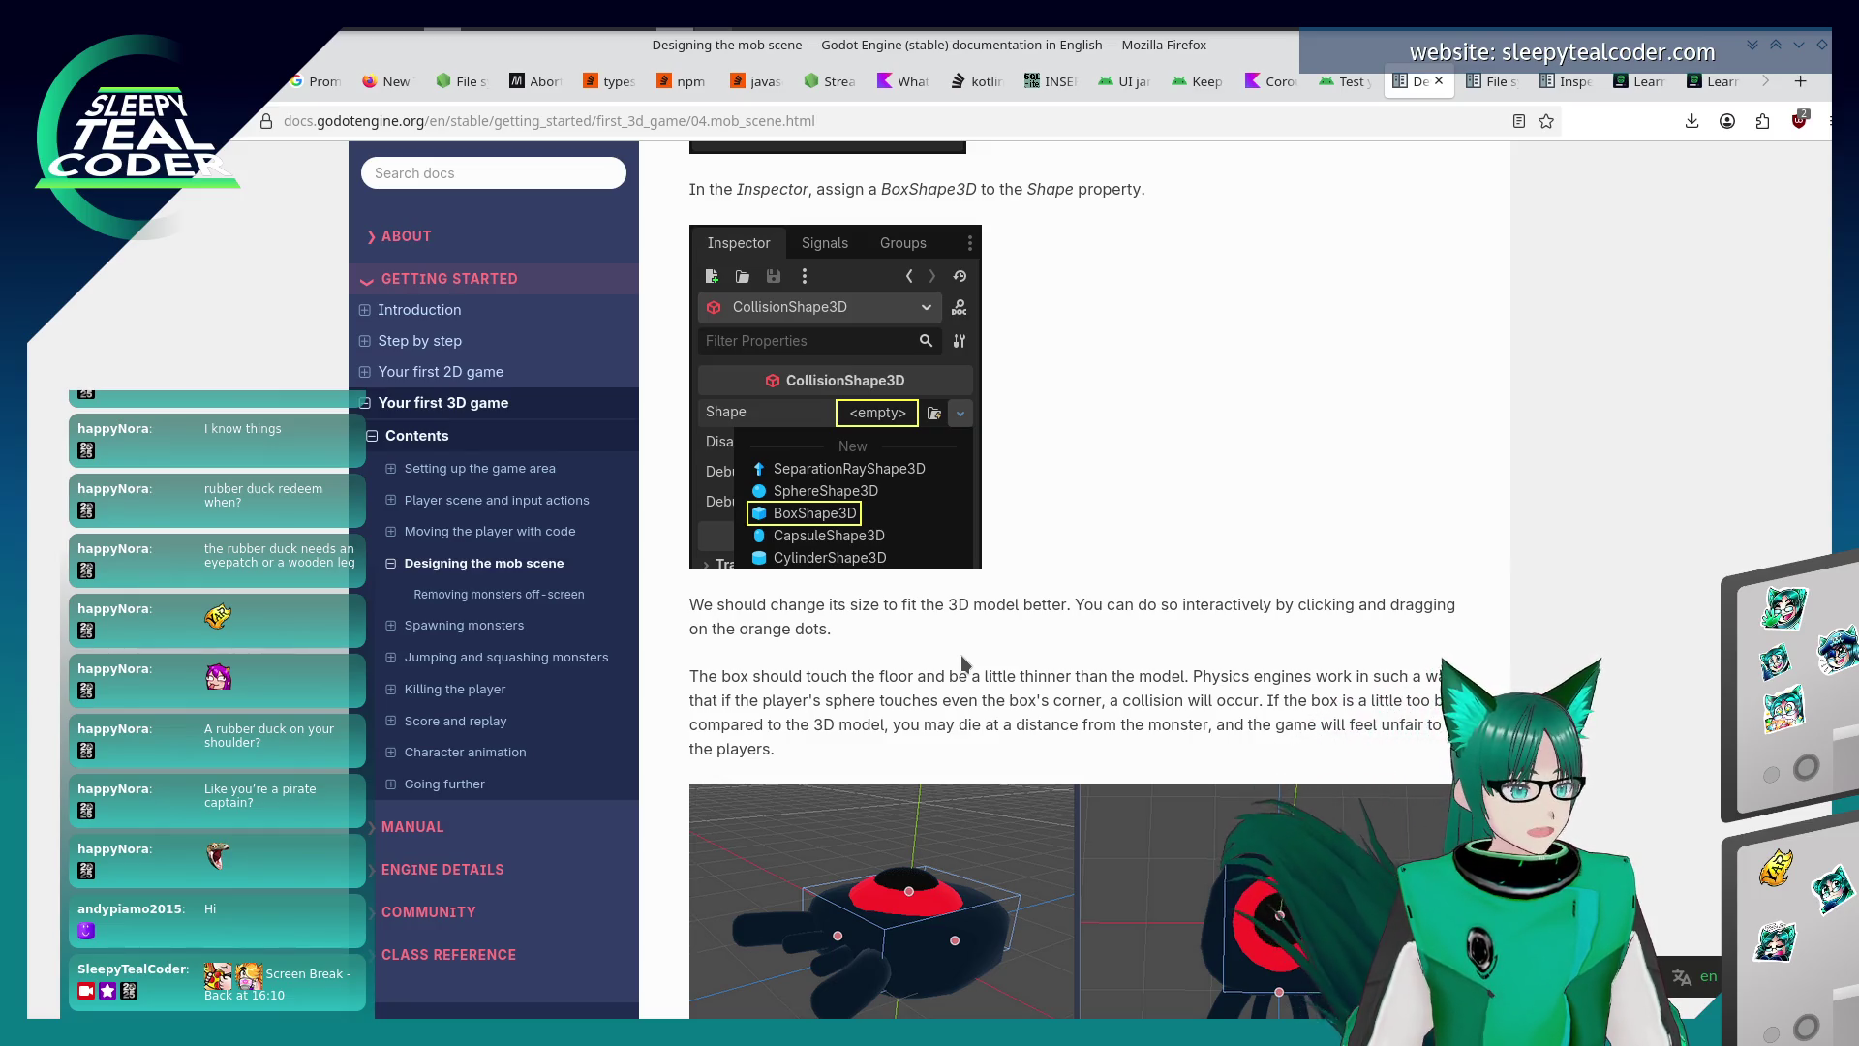
scroll(960, 654, "down", 2)
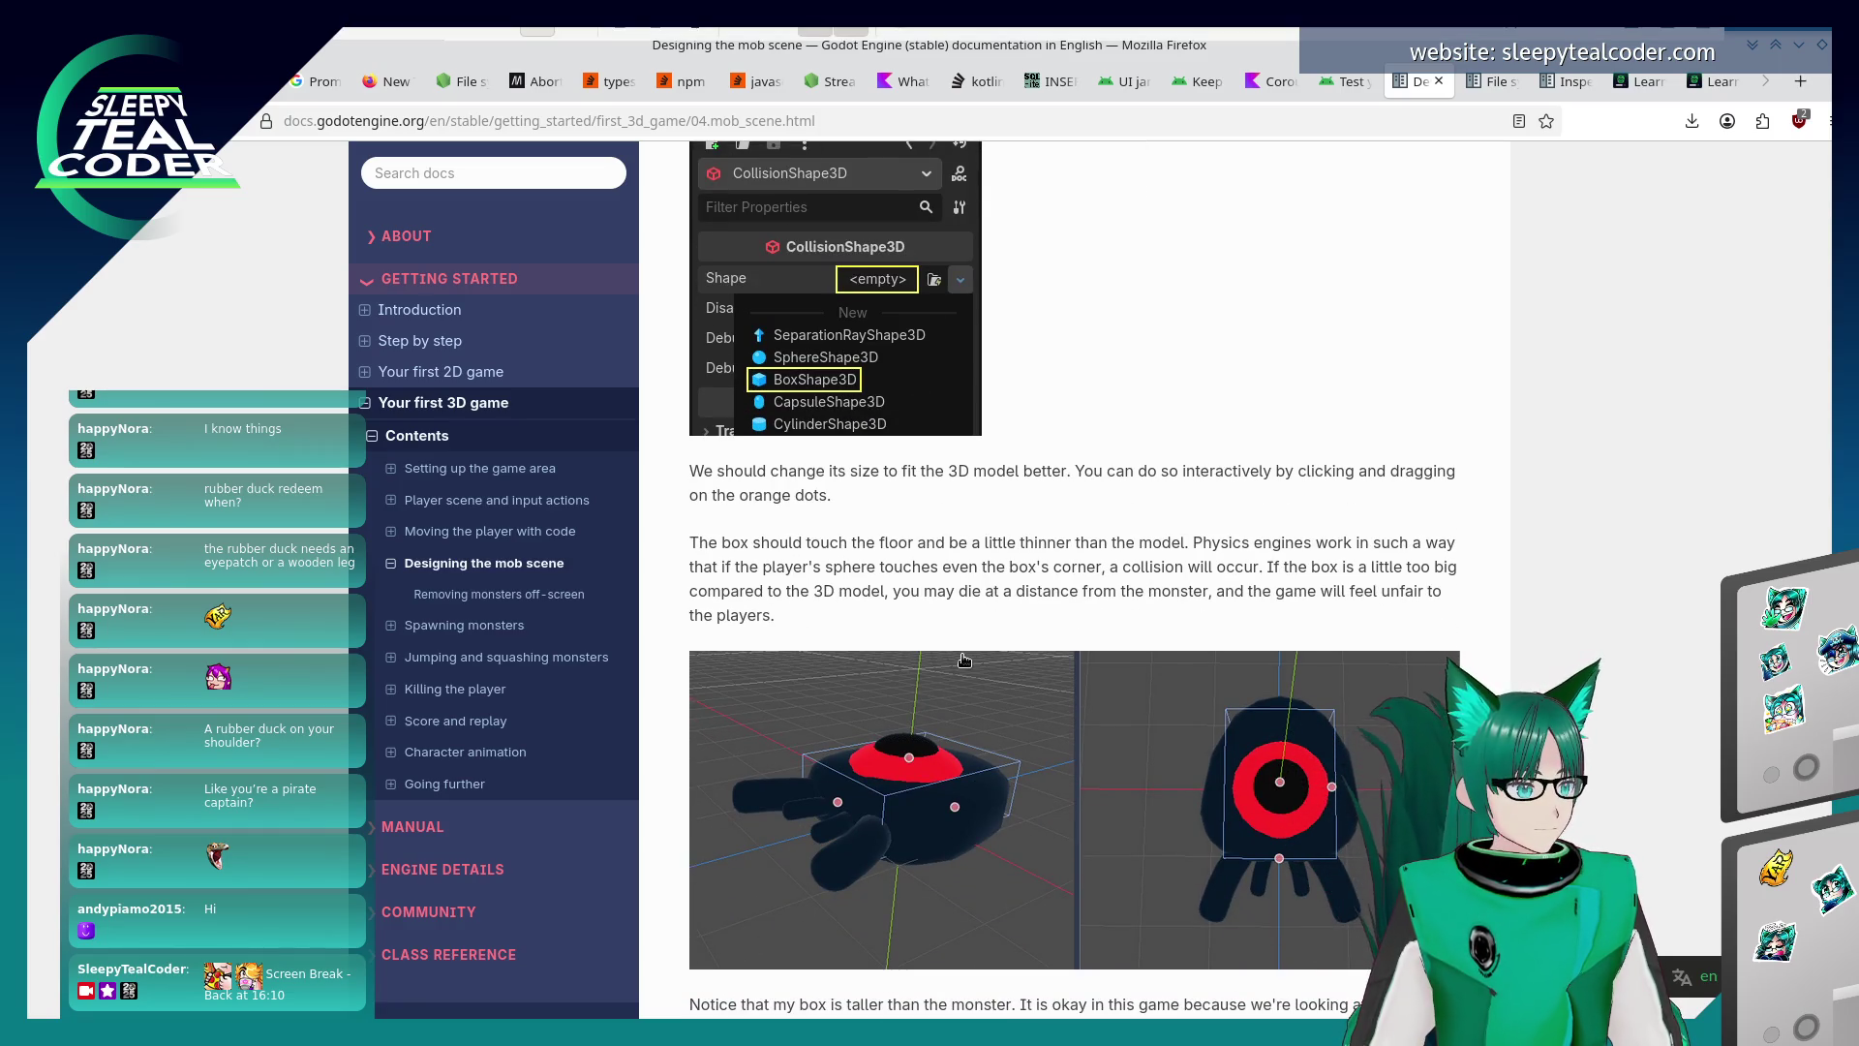
key("alt+Tab")
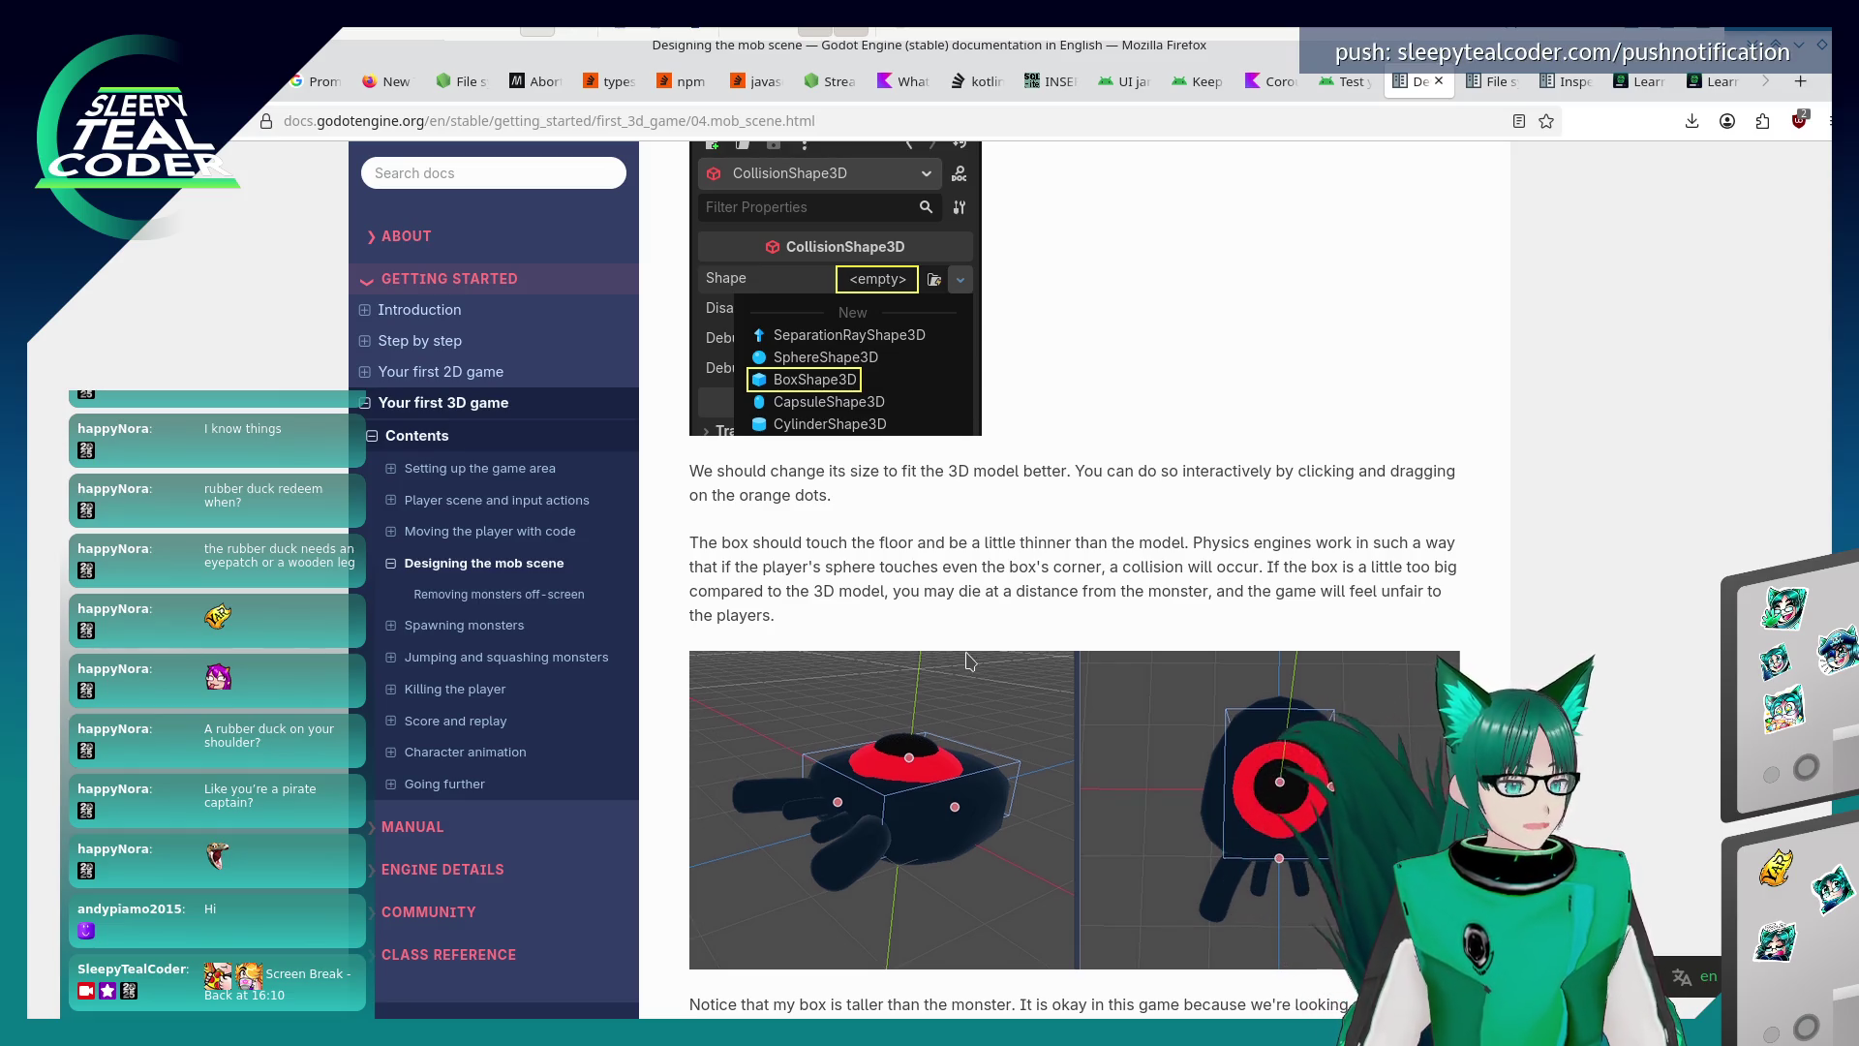
scroll(968, 656, "down", 2)
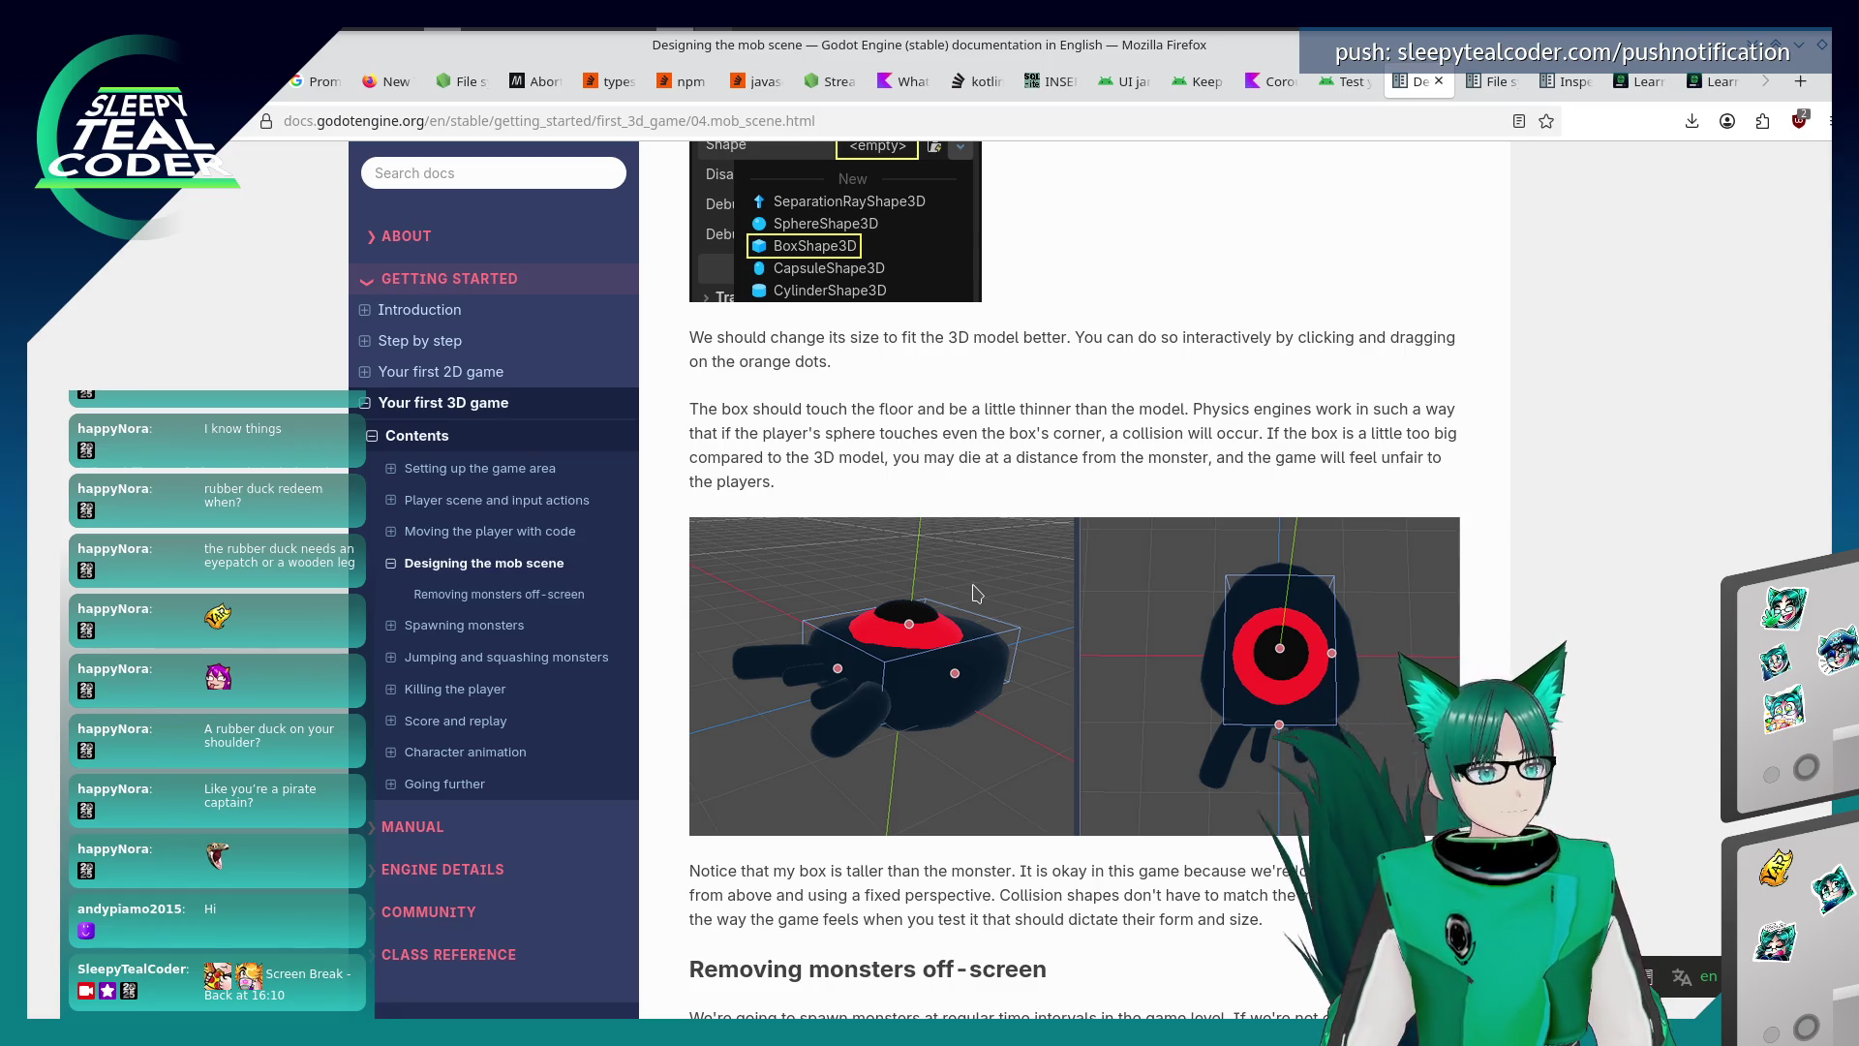
key("alt+Tab")
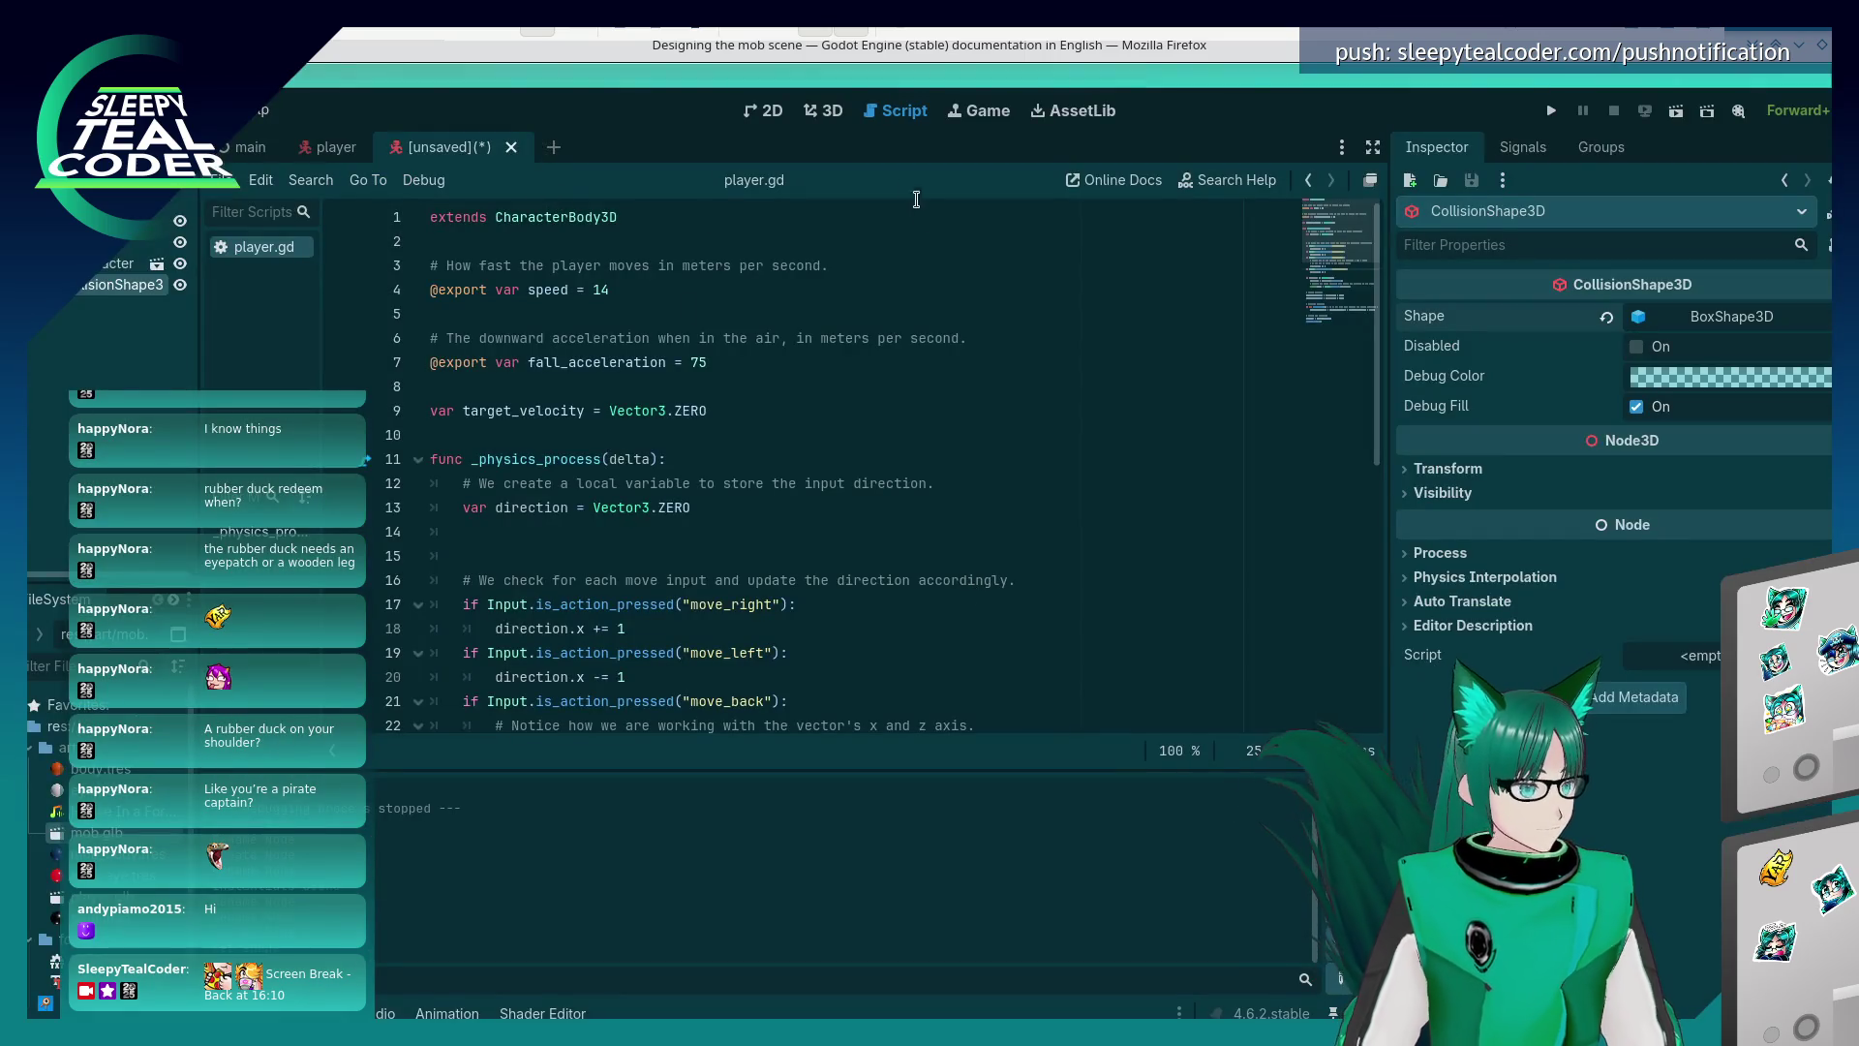
Step: Switch to the 3D view with a single viewport, toggling Character visibility to inspect the box
left_click(841, 112)
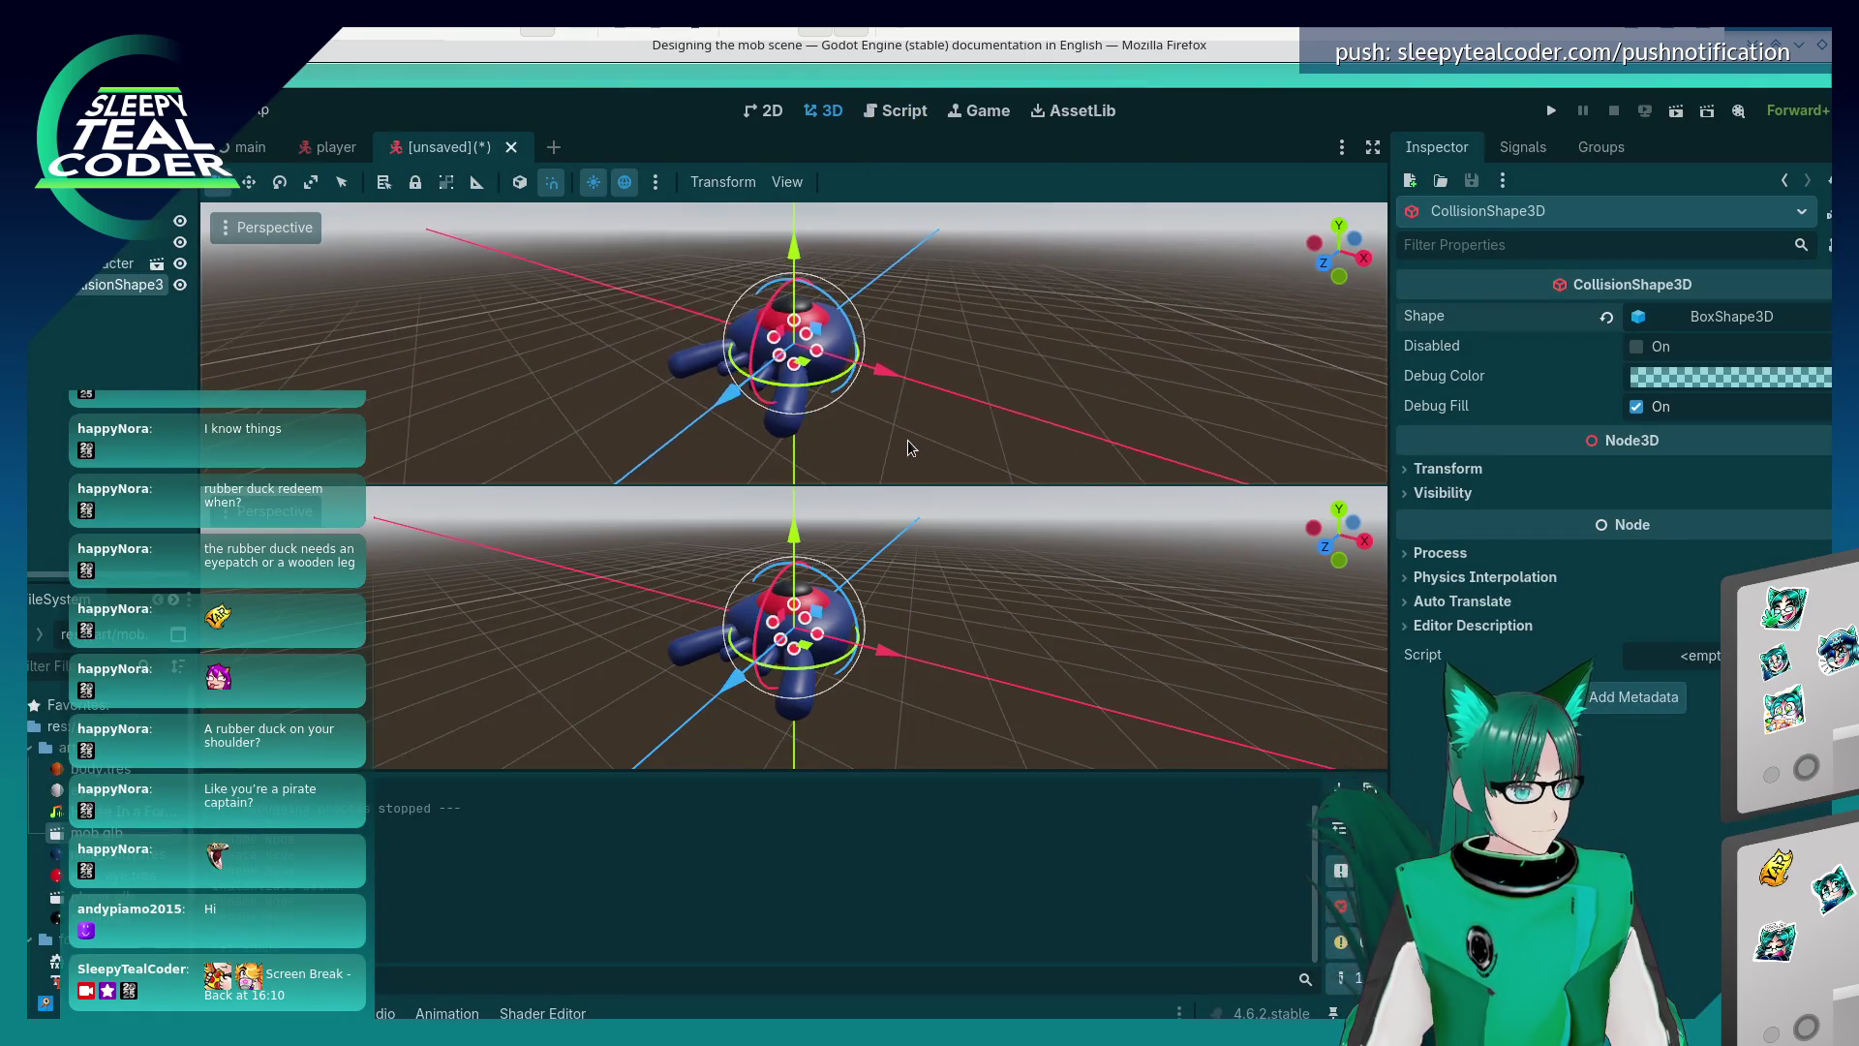
mouse_move(903, 456)
left_mouse_down()
mouse_move(918, 416)
mouse_move(857, 403)
mouse_move(912, 404)
left_mouse_up()
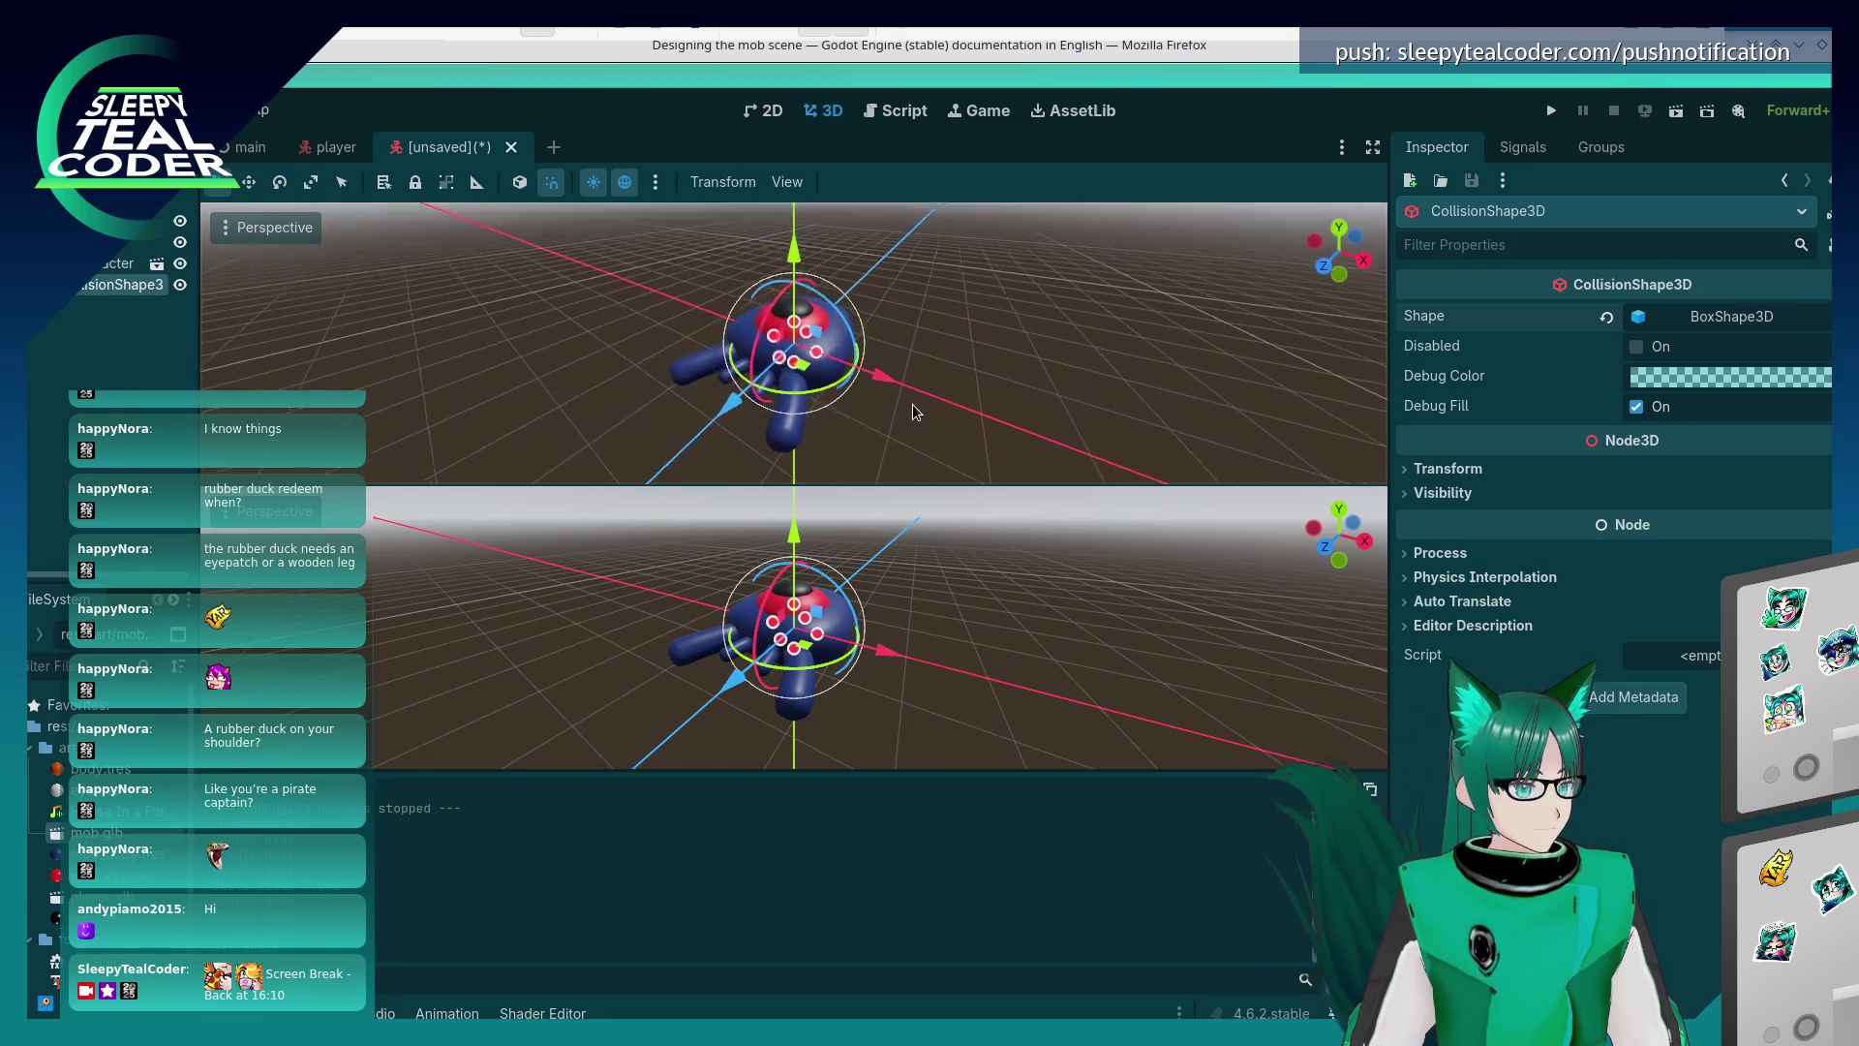
left_click(786, 182)
left_click(812, 219)
key("Escape")
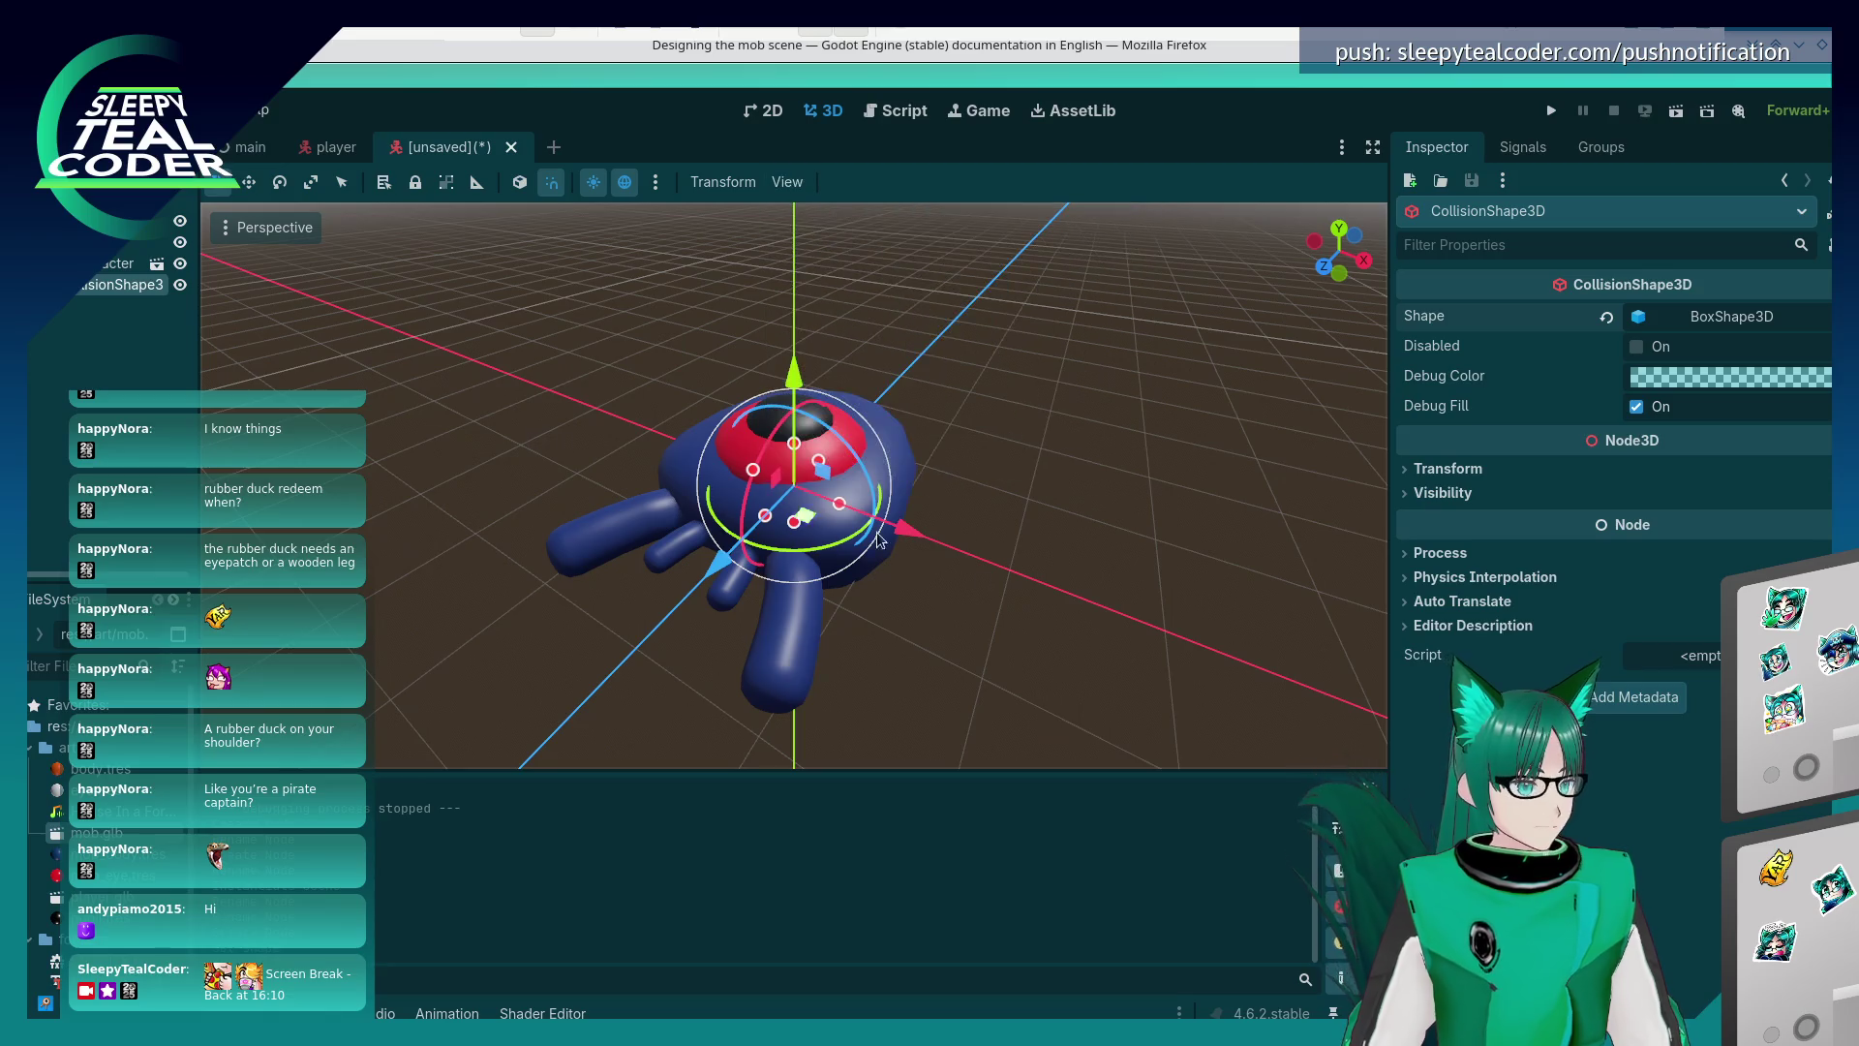
mouse_move(937, 575)
left_mouse_down()
mouse_move(808, 494)
mouse_move(852, 596)
mouse_move(920, 575)
mouse_move(946, 620)
mouse_move(1054, 544)
mouse_move(1097, 537)
mouse_move(970, 457)
mouse_move(904, 531)
mouse_move(855, 532)
mouse_move(864, 552)
mouse_move(839, 497)
mouse_move(851, 479)
left_mouse_up()
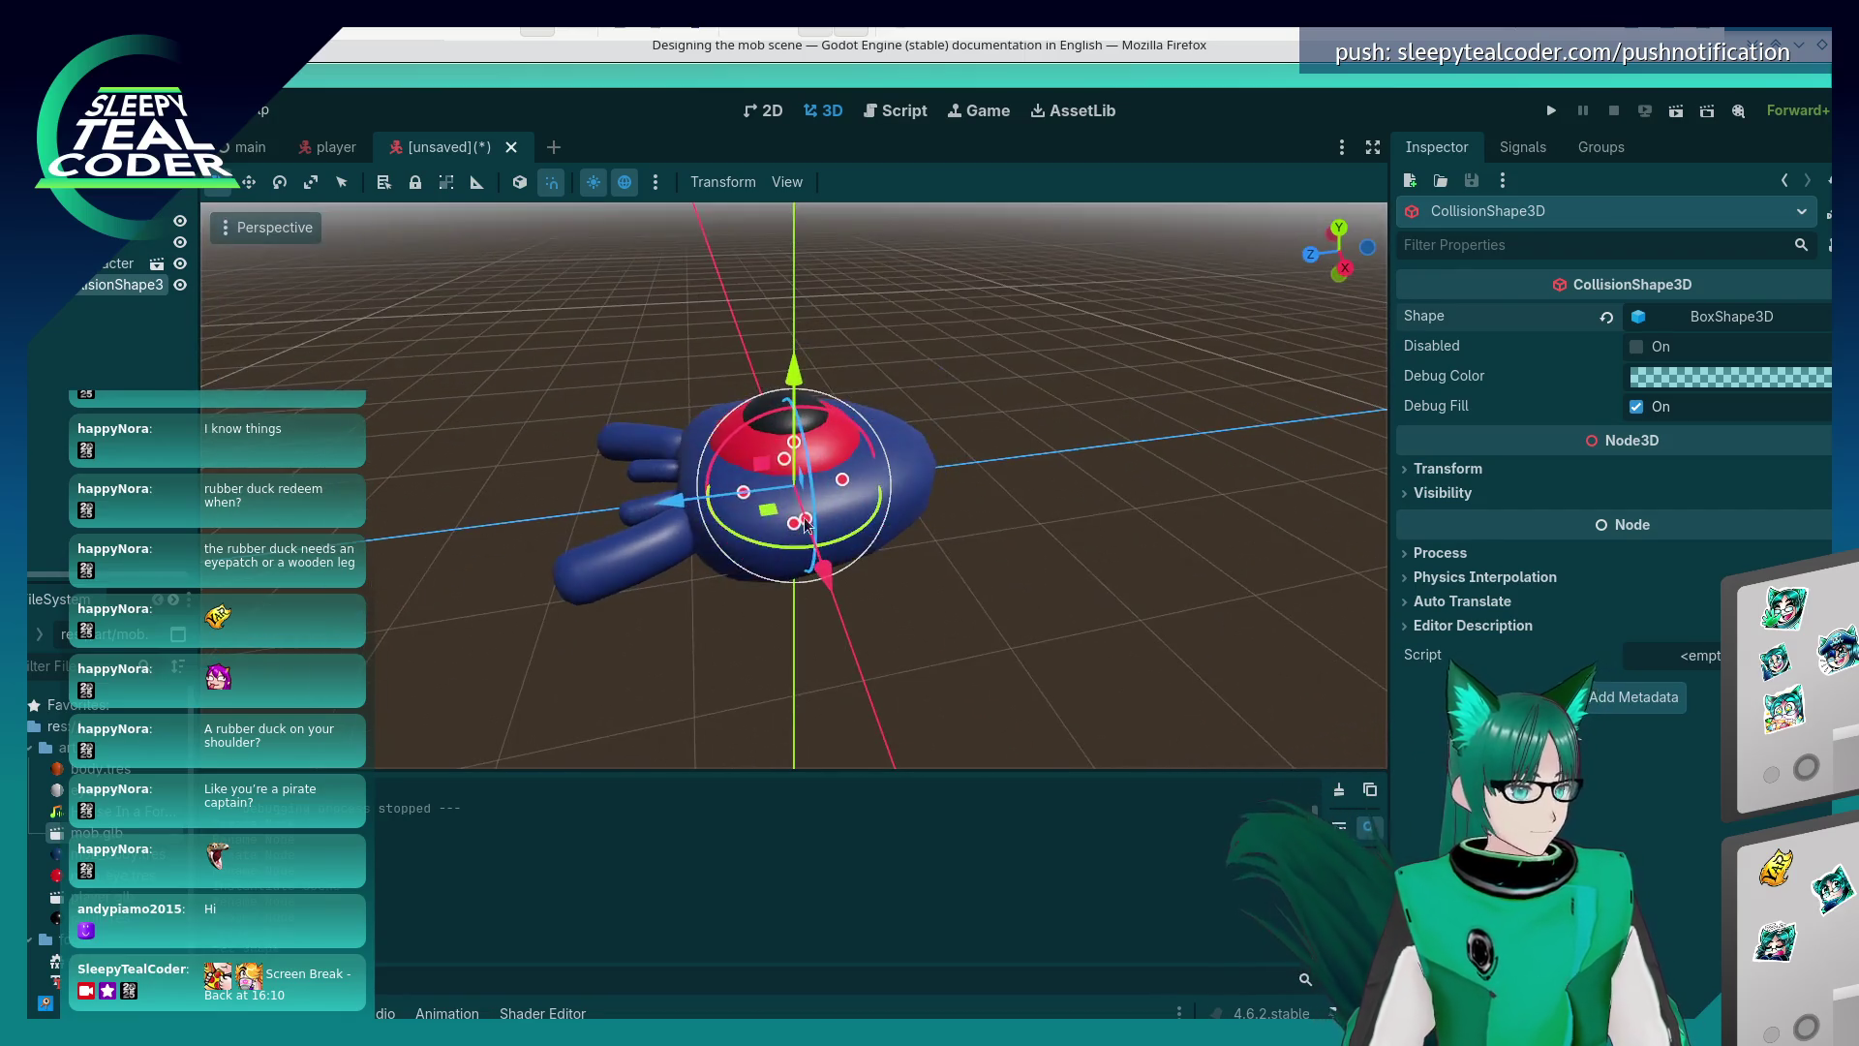
left_click(181, 263)
mouse_move(225, 296)
left_mouse_down()
mouse_move(583, 385)
mouse_move(775, 562)
mouse_move(786, 659)
mouse_move(805, 293)
mouse_move(799, 448)
left_mouse_up()
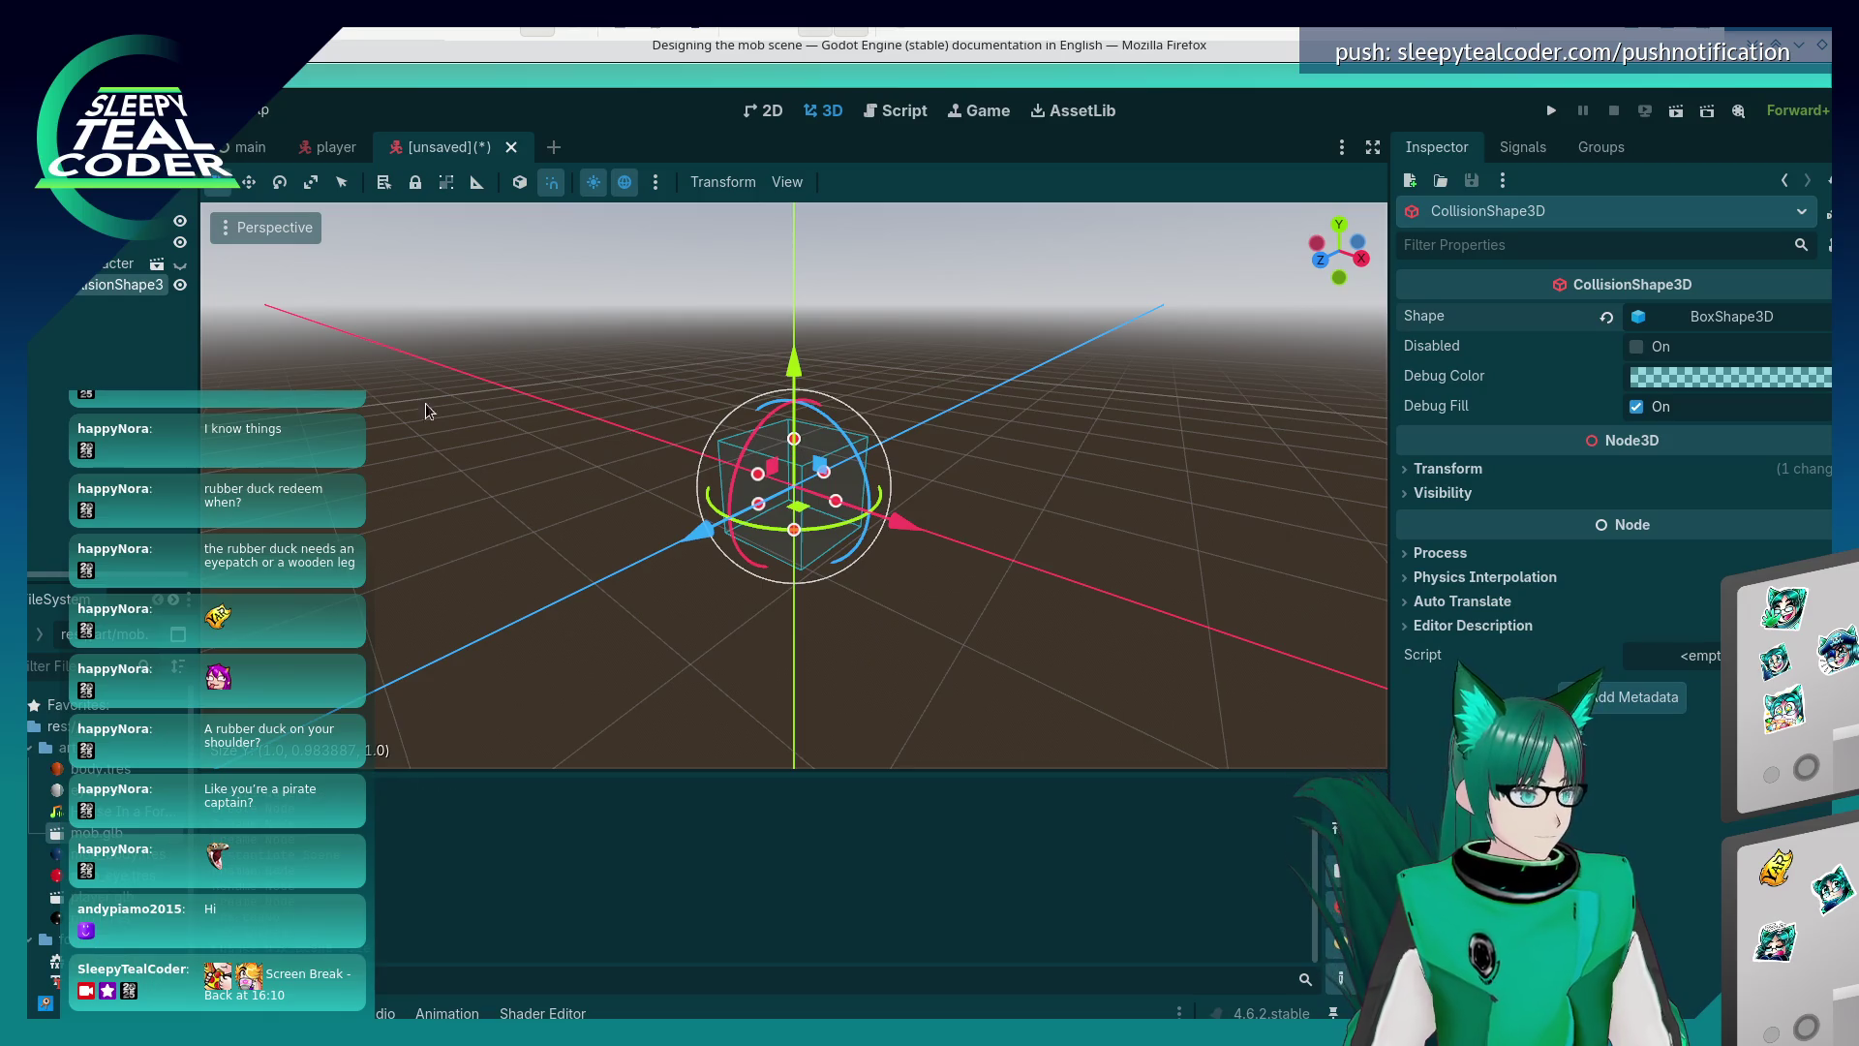
left_click(180, 263)
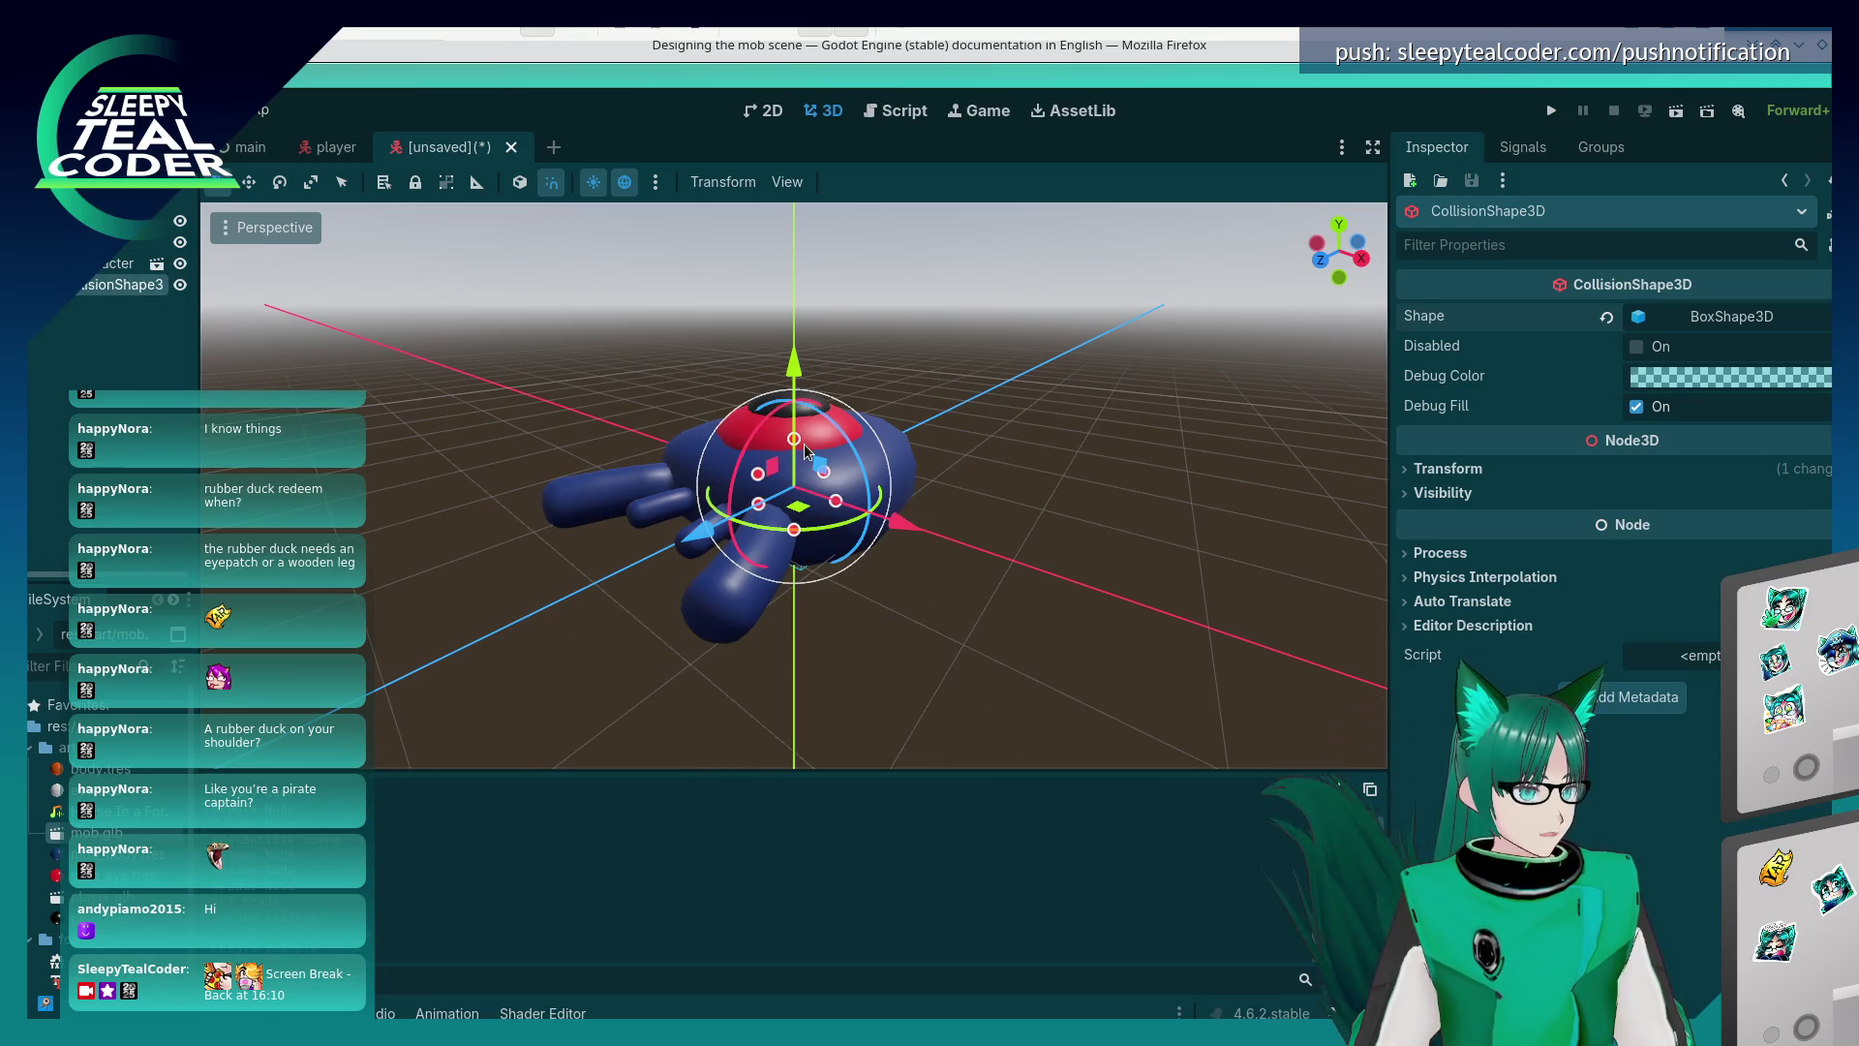
Step: Drag the box's handles to adjust its height, X width and Z depth around the mob
mouse_move(798, 438)
left_mouse_down()
mouse_move(800, 411)
mouse_move(798, 449)
mouse_move(898, 548)
mouse_move(850, 497)
left_mouse_up()
left_click_drag(798, 420, 800, 428)
left_click_drag(852, 501, 868, 504)
left_click_drag(821, 440, 821, 449)
mouse_move(807, 535)
left_mouse_down()
mouse_move(810, 515)
mouse_move(637, 479)
mouse_move(800, 494)
mouse_move(850, 545)
left_mouse_up()
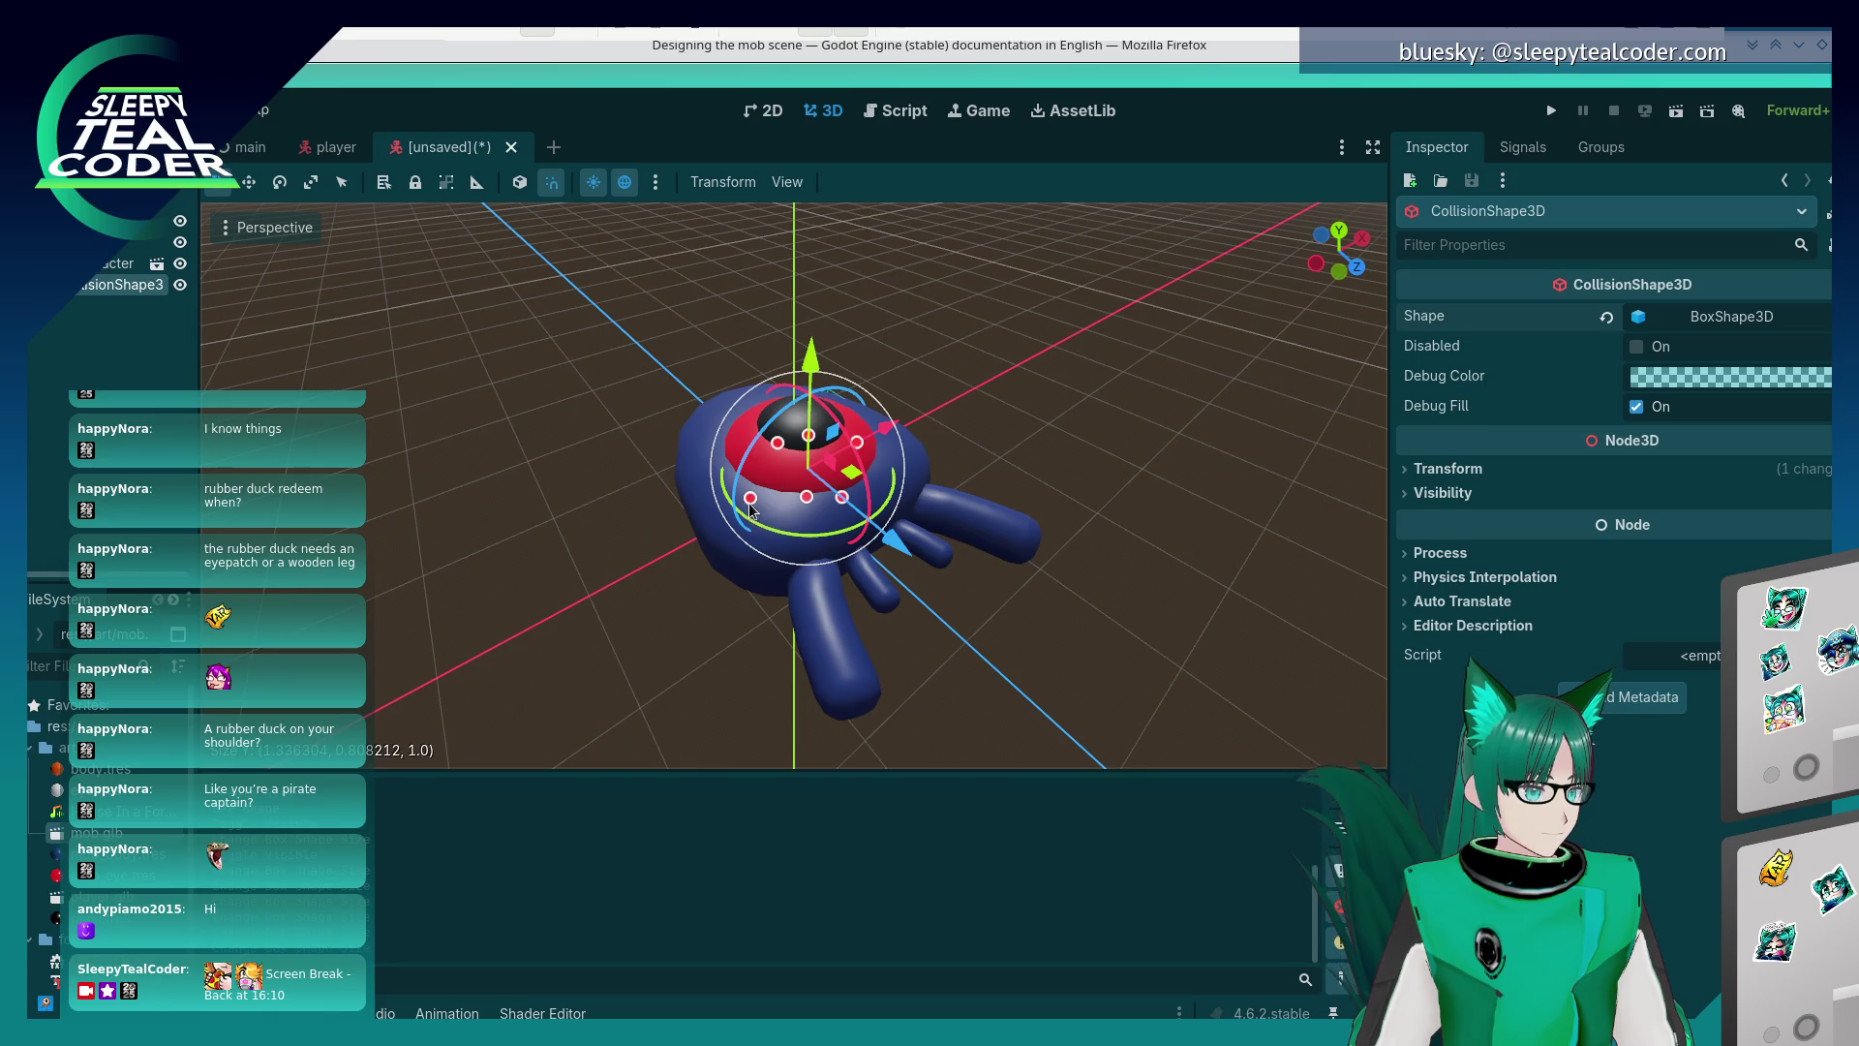
mouse_move(751, 500)
left_mouse_down()
mouse_move(699, 550)
mouse_move(730, 544)
left_mouse_up()
mouse_move(1031, 567)
left_mouse_down()
mouse_move(1017, 624)
mouse_move(1219, 641)
left_mouse_up()
left_click_drag(848, 487, 876, 491)
mouse_move(742, 475)
left_mouse_down()
mouse_move(685, 476)
mouse_move(717, 478)
left_mouse_up()
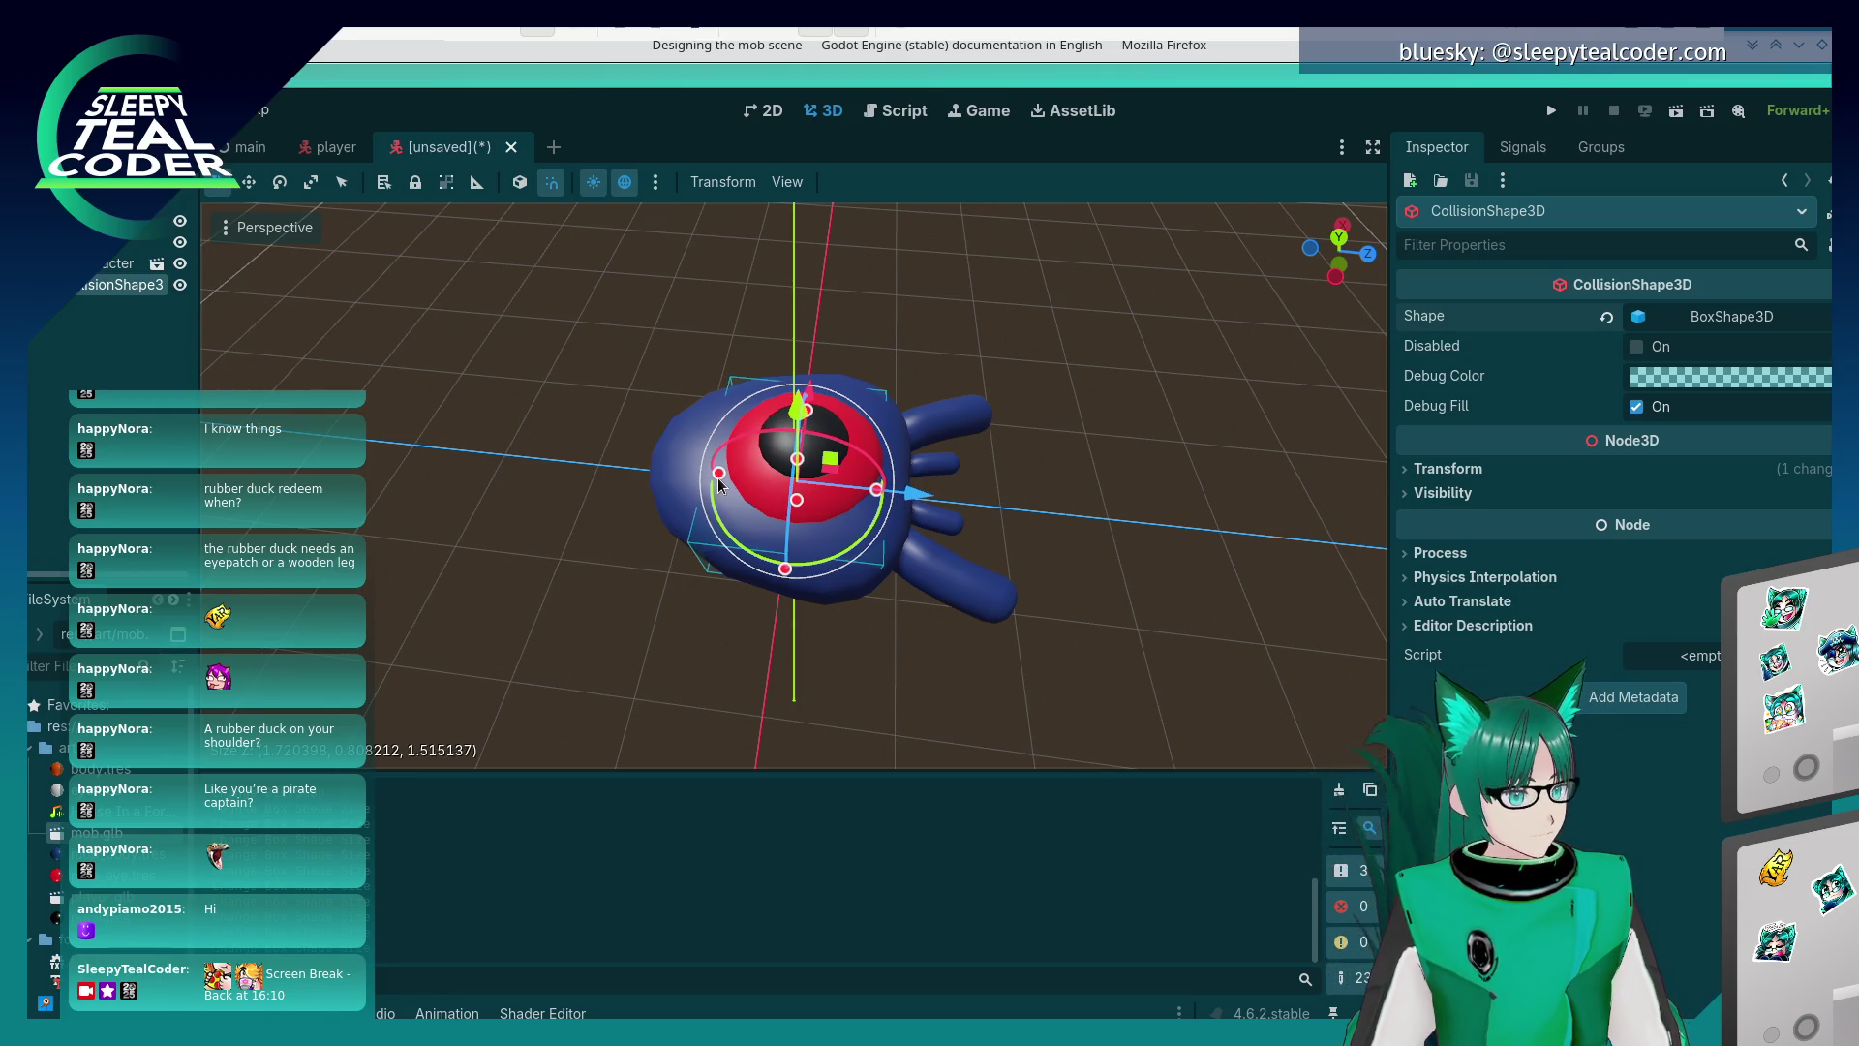
key("alt+Tab")
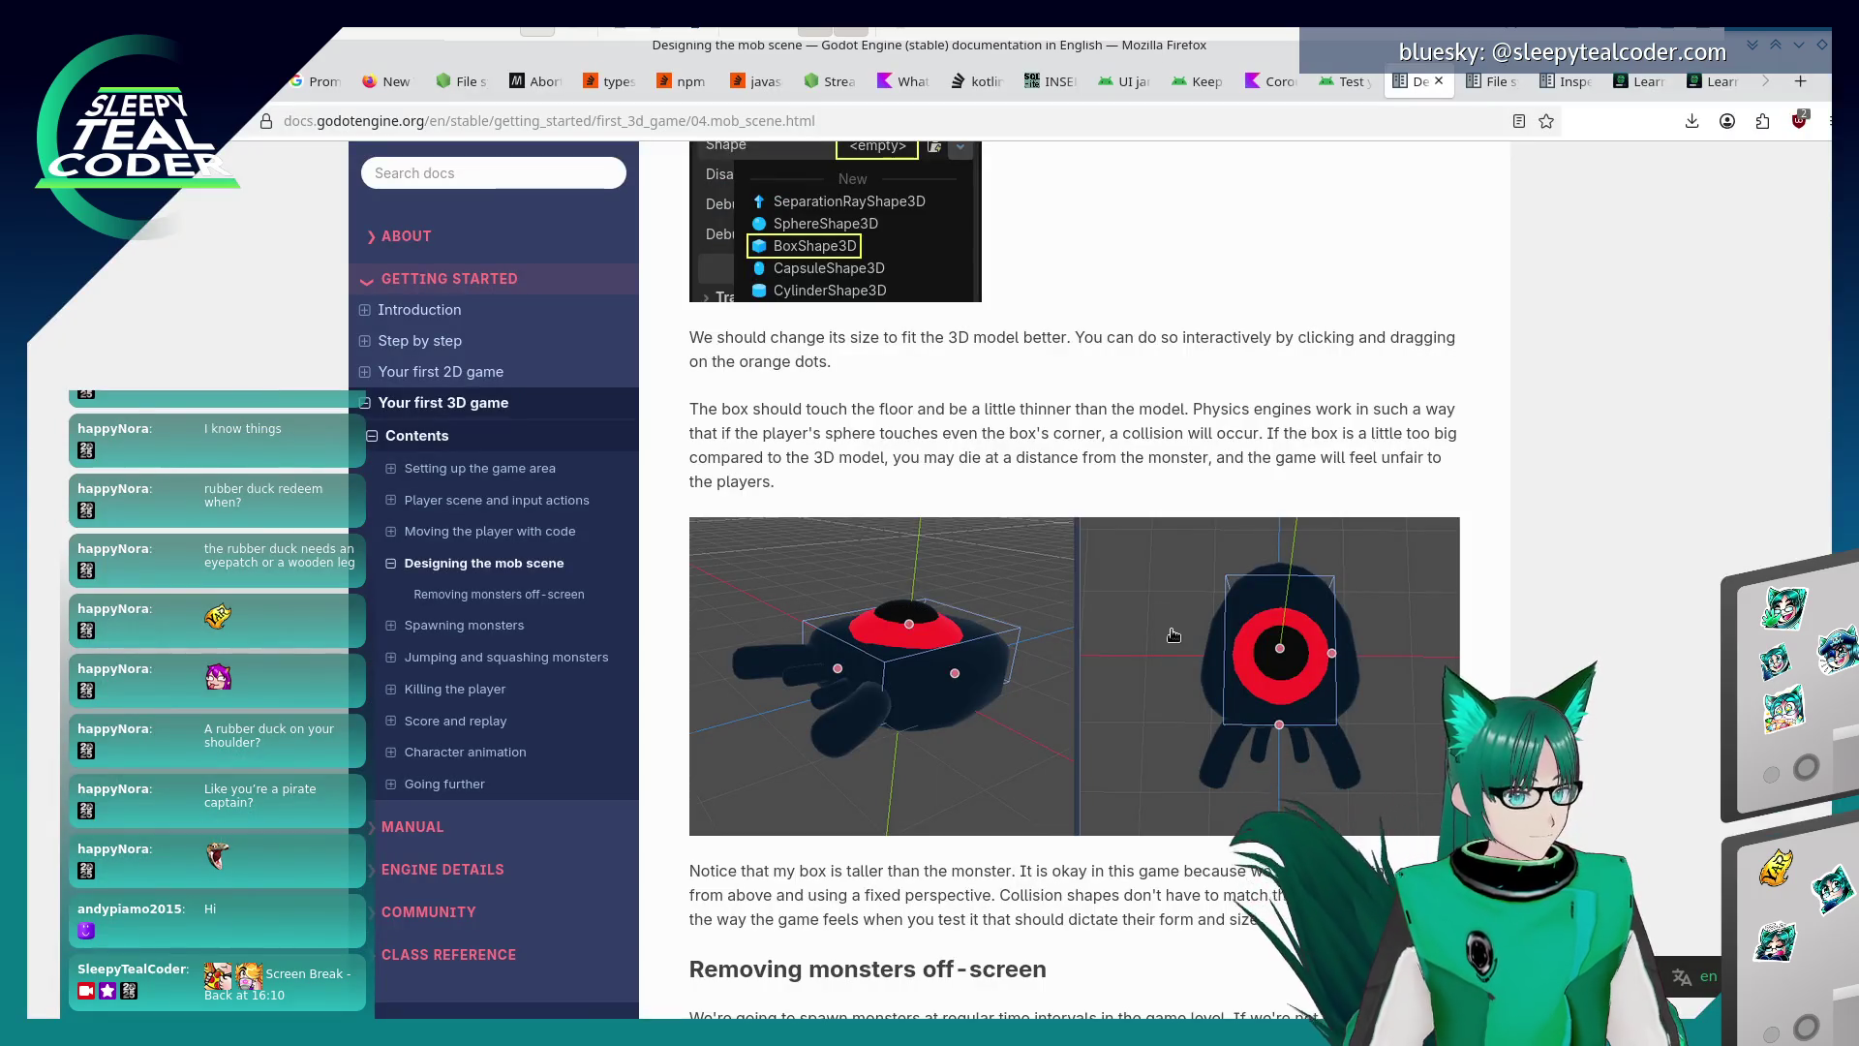
Step: Compare with the docs, then from a front view adjust the box's bottom and top edges
scroll(1174, 638, "down", 3)
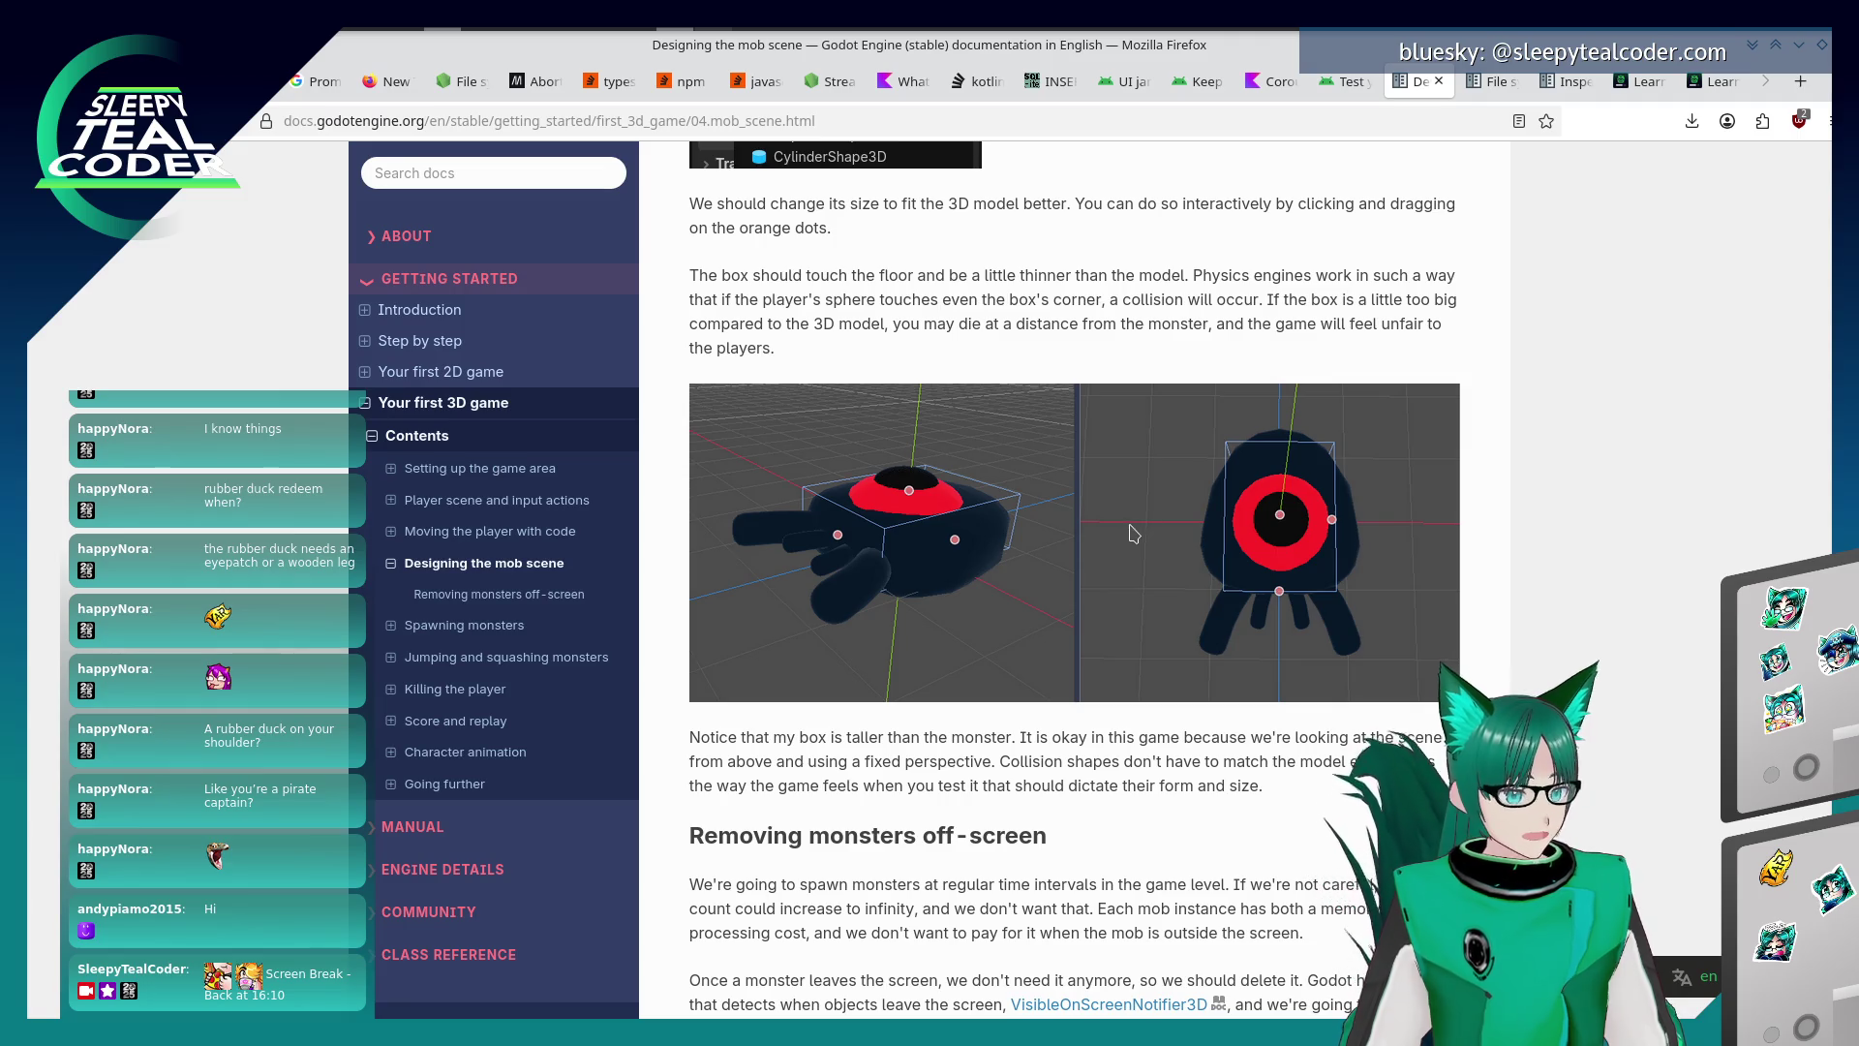
key("alt+Tab")
mouse_move(992, 451)
left_mouse_down()
mouse_move(726, 637)
mouse_move(702, 606)
left_mouse_up()
left_click_drag(800, 569, 800, 574)
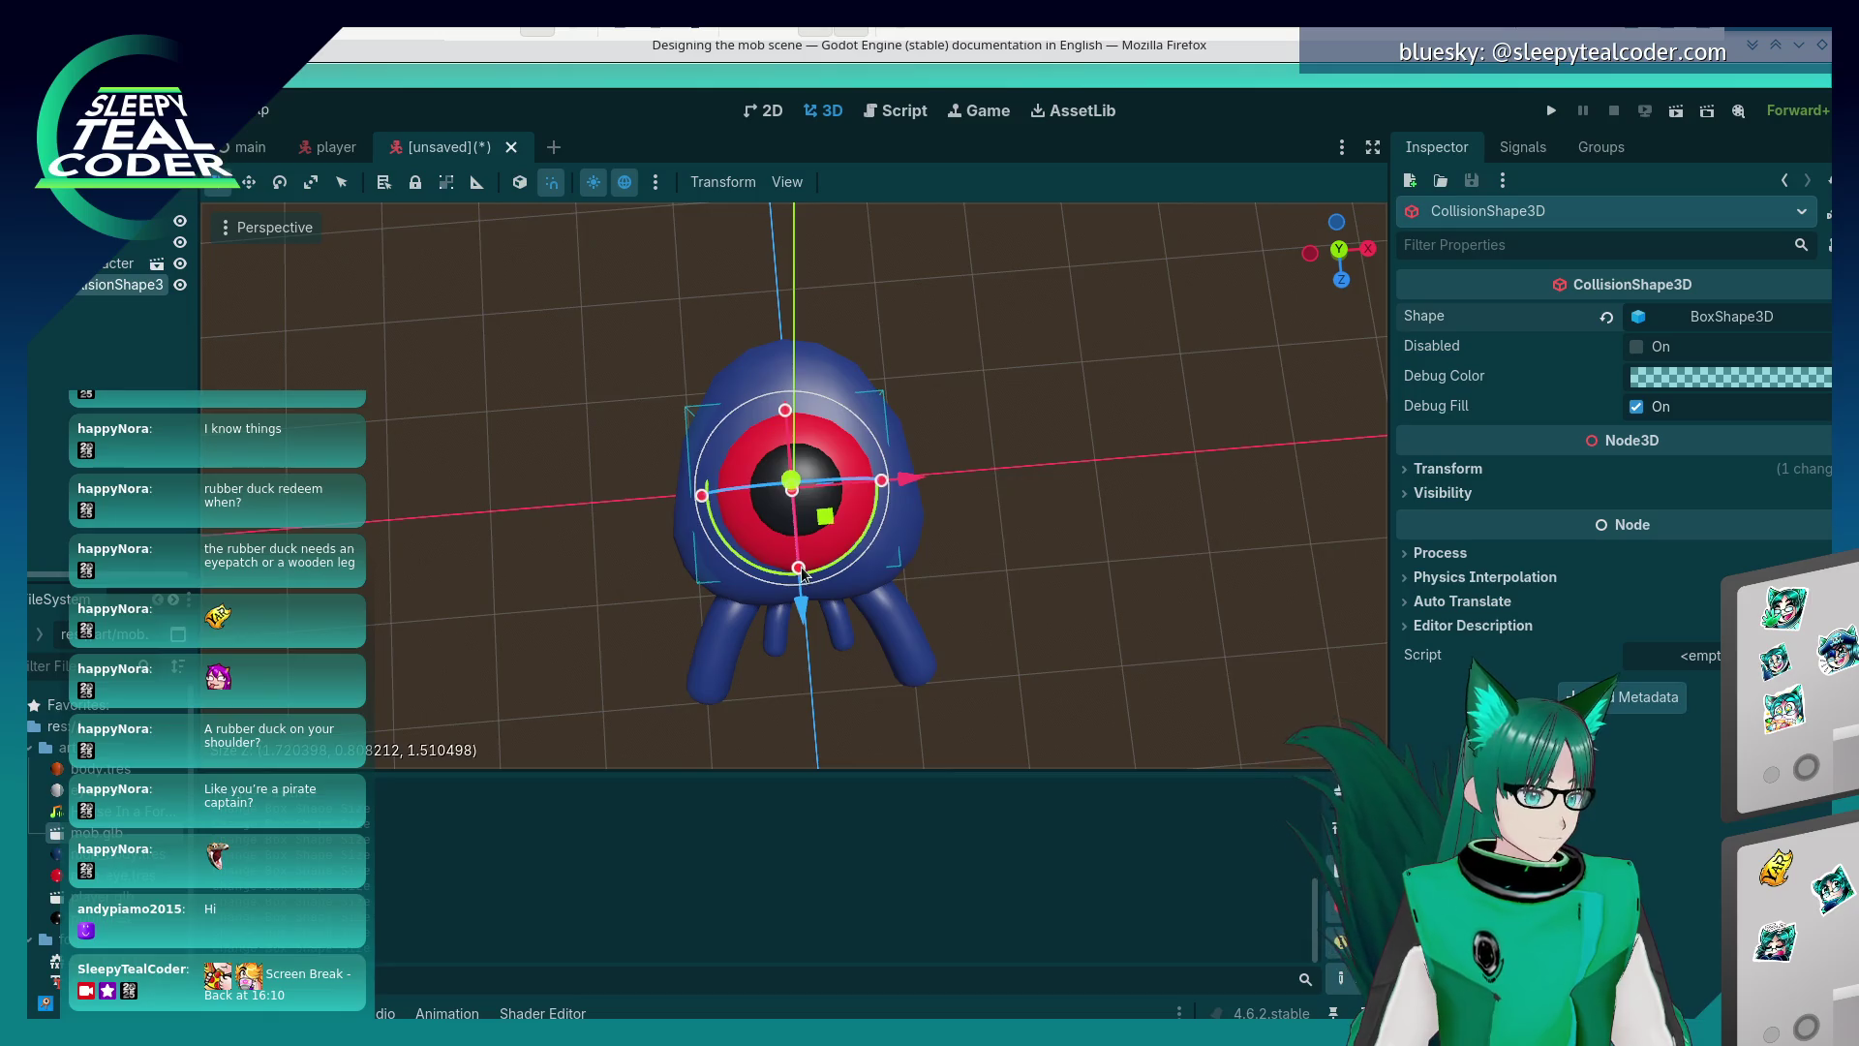
left_click_drag(785, 414, 782, 376)
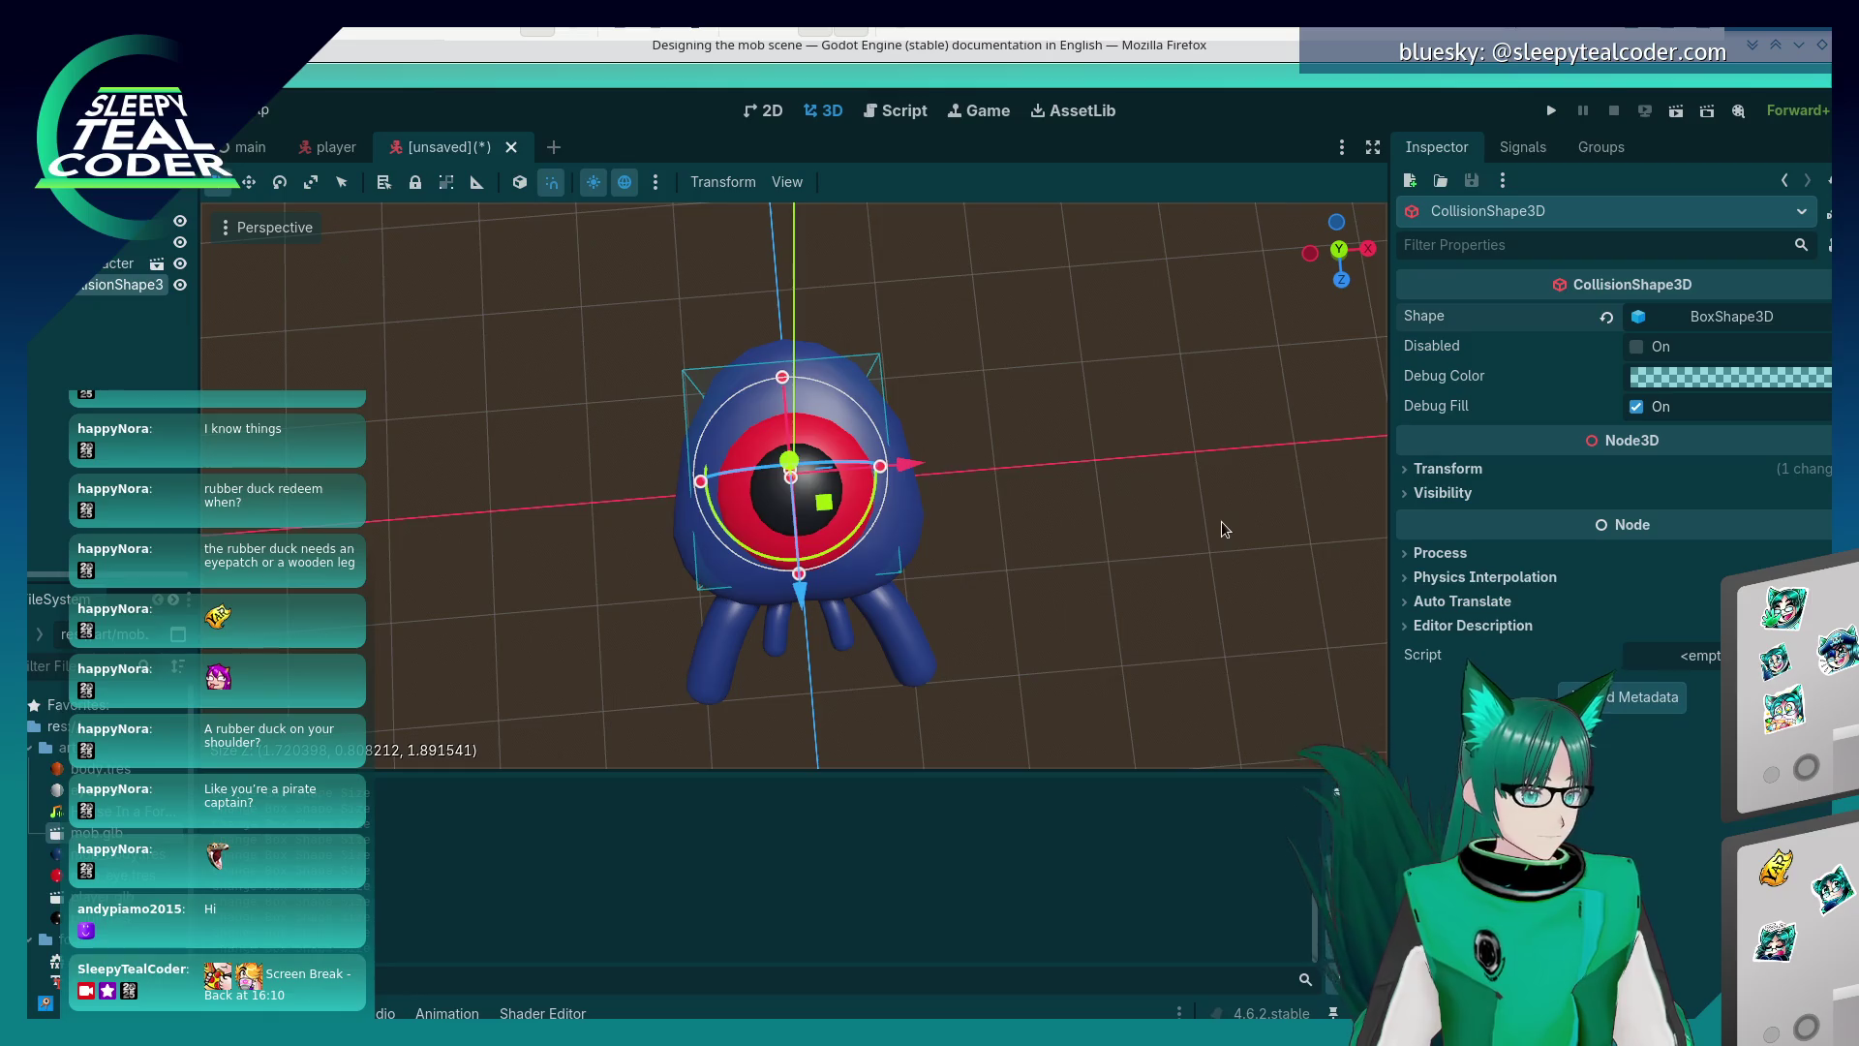
Step: Pull the box's left and right sides inward and tweak its top and bottom edges
key("alt+Tab")
key("alt+Tab")
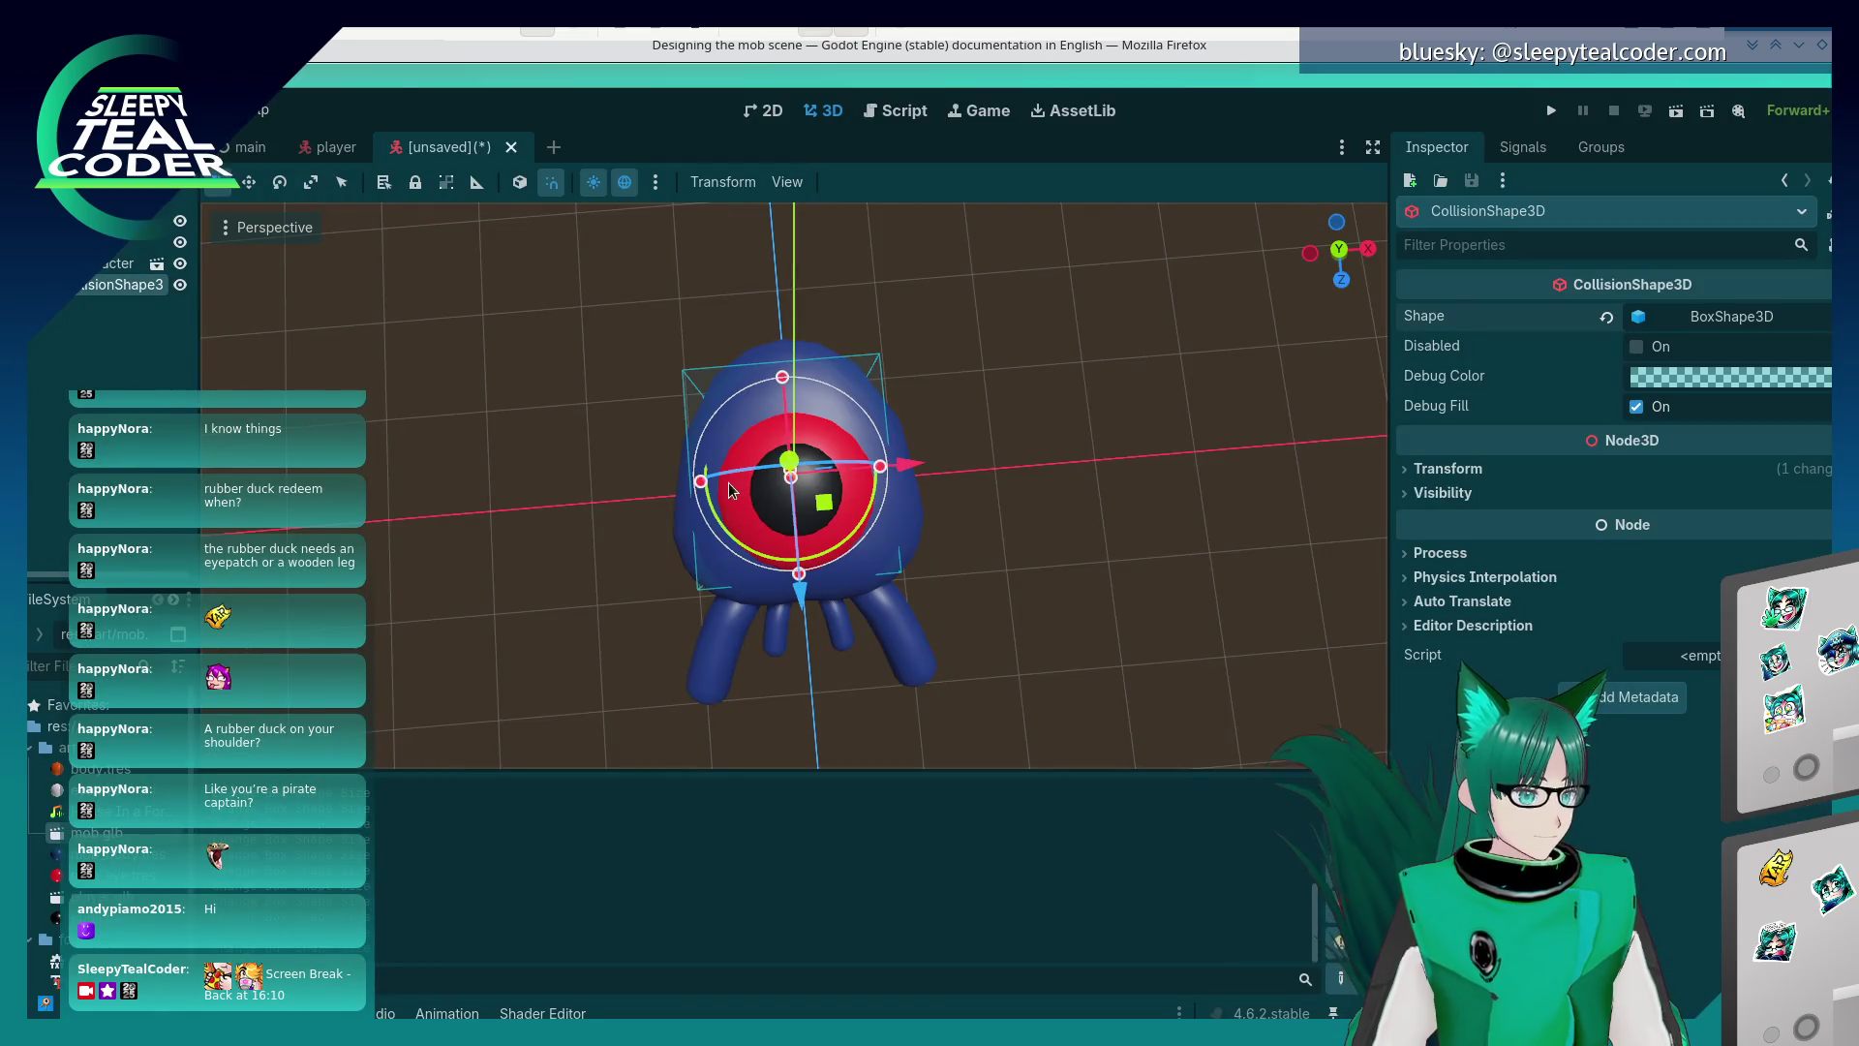
left_click_drag(700, 482, 722, 478)
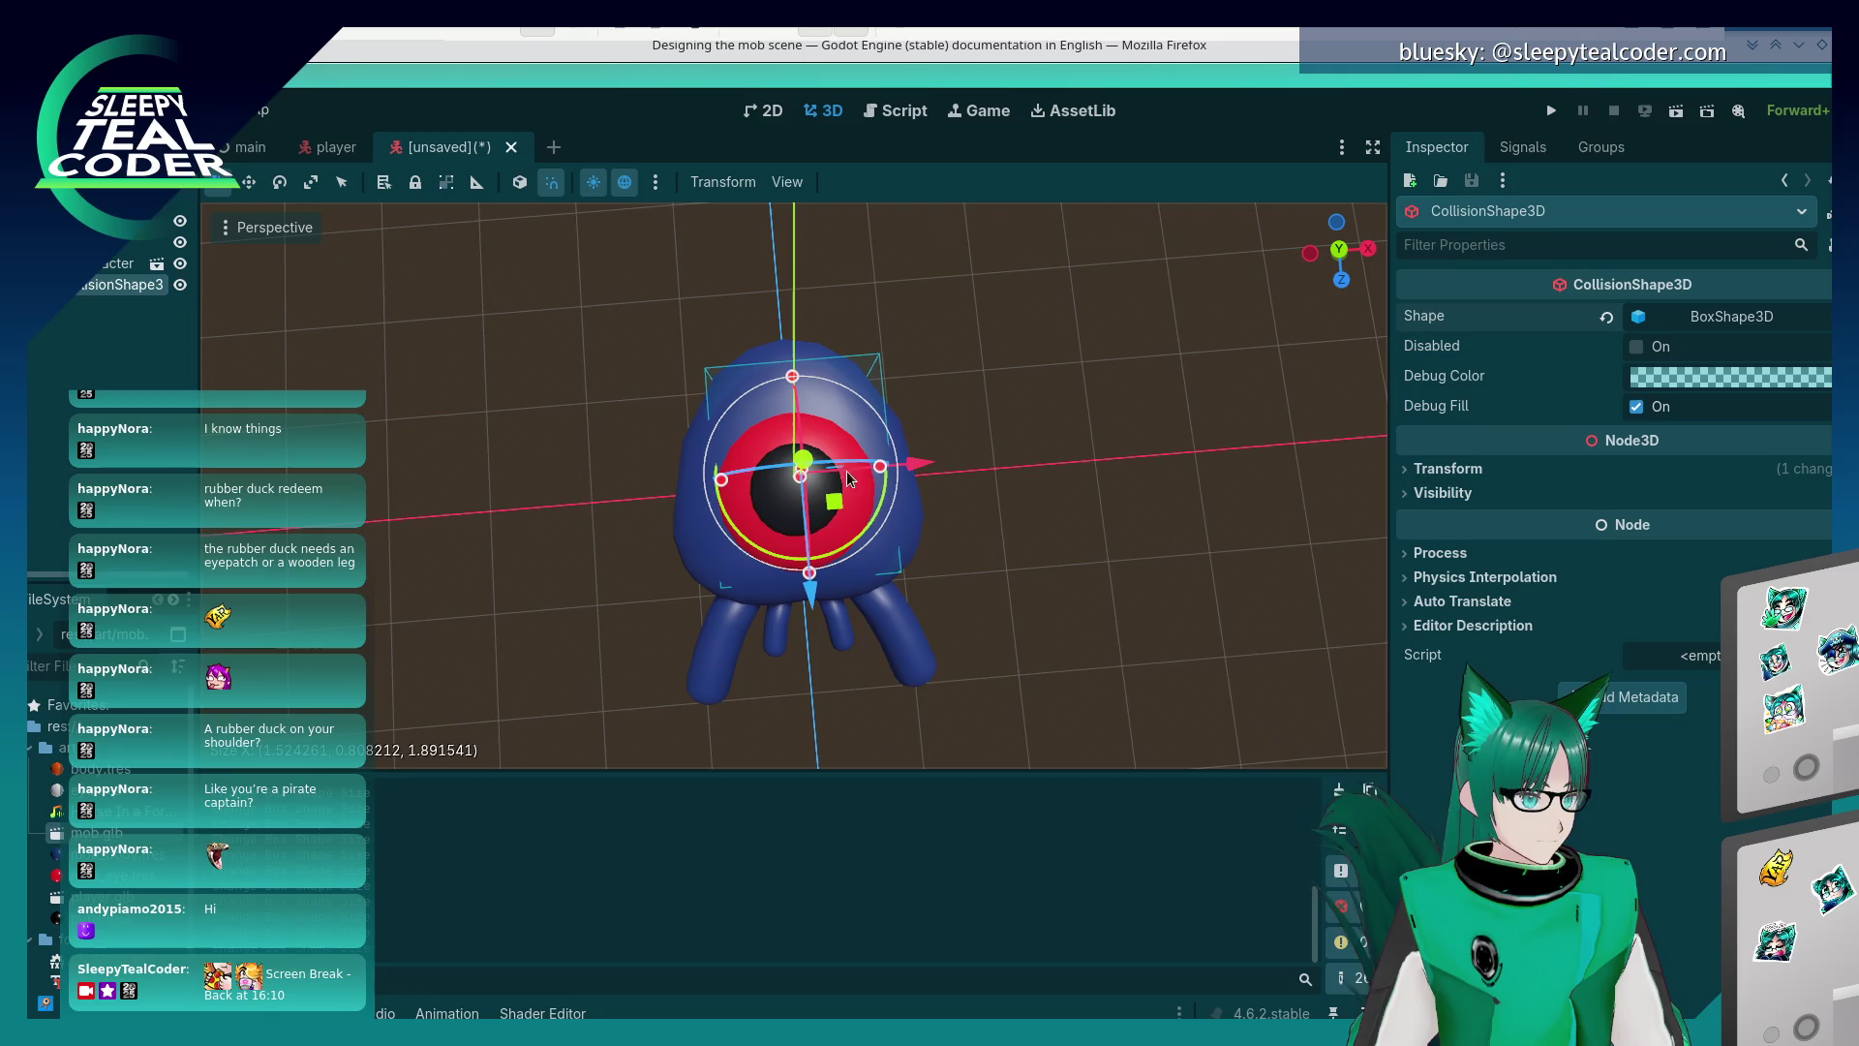
left_click_drag(881, 473, 866, 469)
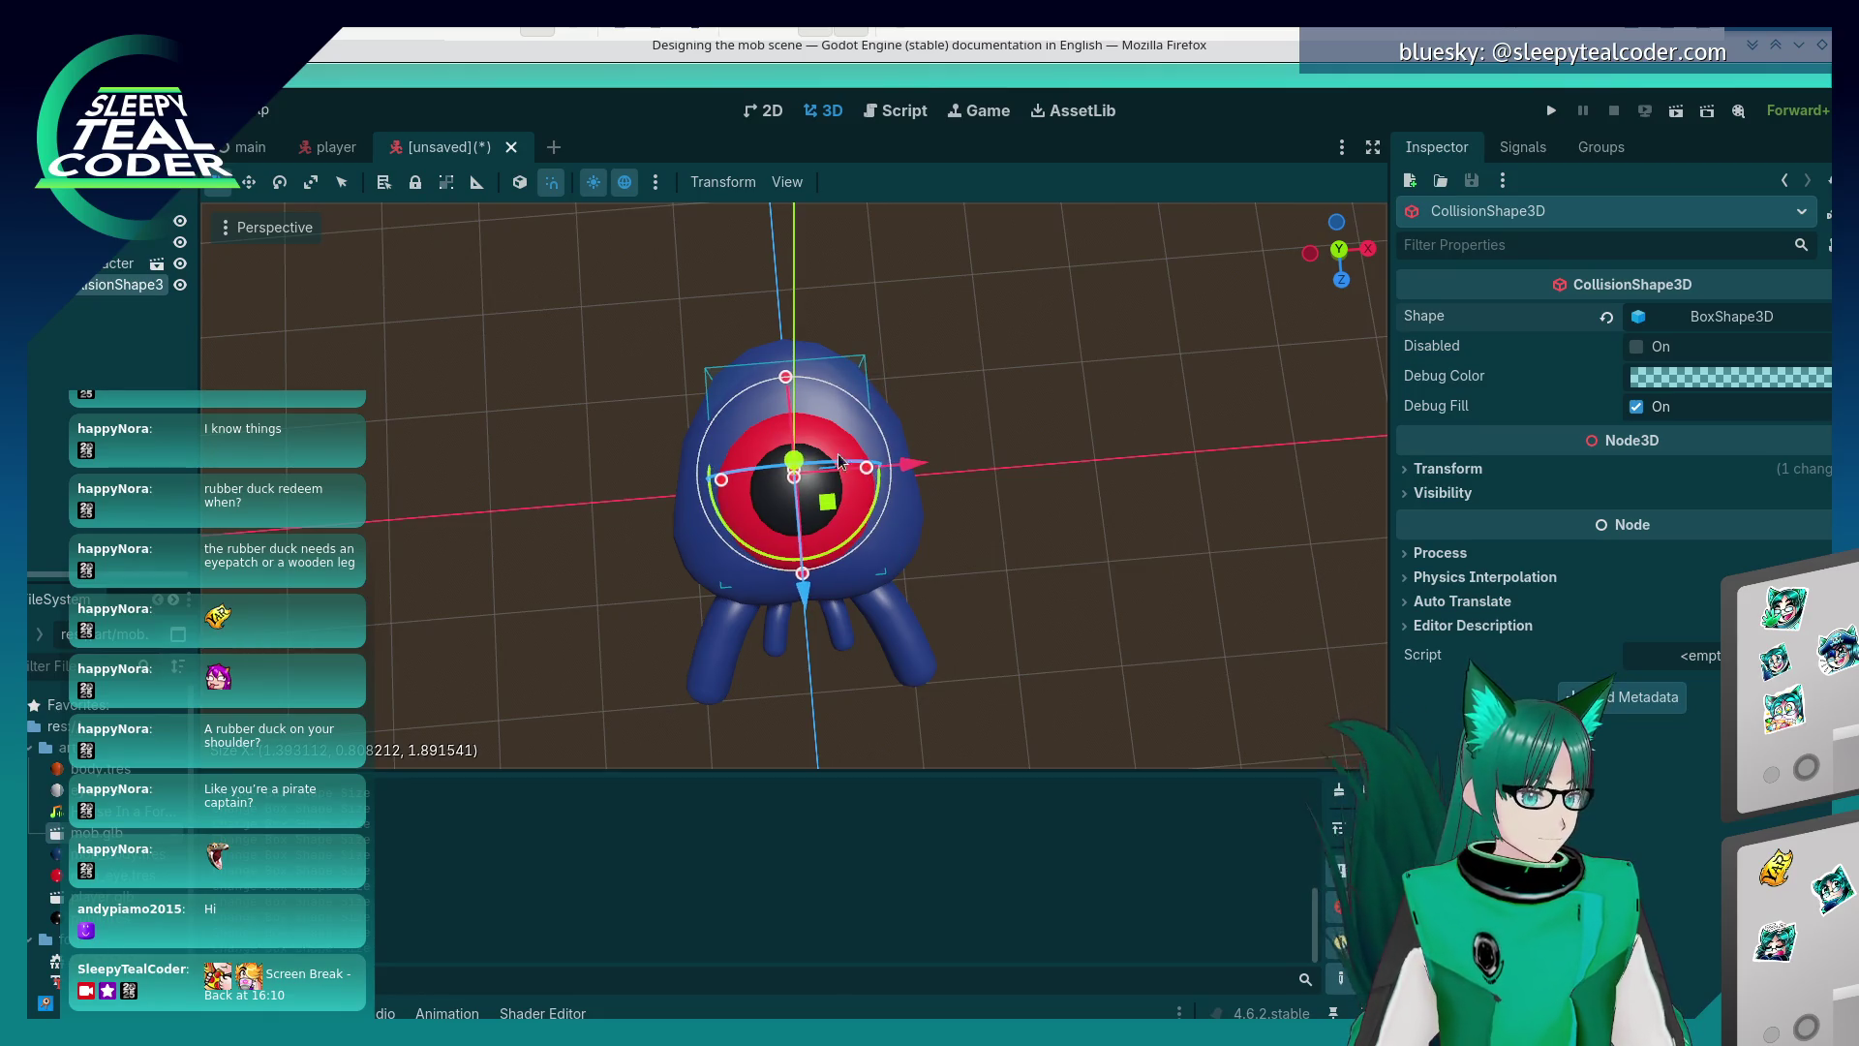
left_click_drag(790, 390, 789, 390)
mouse_move(803, 573)
left_mouse_down()
mouse_move(843, 561)
mouse_move(979, 436)
mouse_move(1204, 365)
mouse_move(1166, 287)
mouse_move(1187, 300)
mouse_move(1155, 383)
mouse_move(979, 587)
mouse_move(925, 606)
mouse_move(900, 581)
mouse_move(946, 532)
mouse_move(1015, 554)
mouse_move(1091, 527)
mouse_move(761, 542)
left_mouse_up()
mouse_move(563, 460)
left_mouse_down()
mouse_move(611, 490)
mouse_move(554, 494)
mouse_move(1079, 436)
mouse_move(934, 519)
mouse_move(781, 506)
mouse_move(1116, 548)
left_mouse_up()
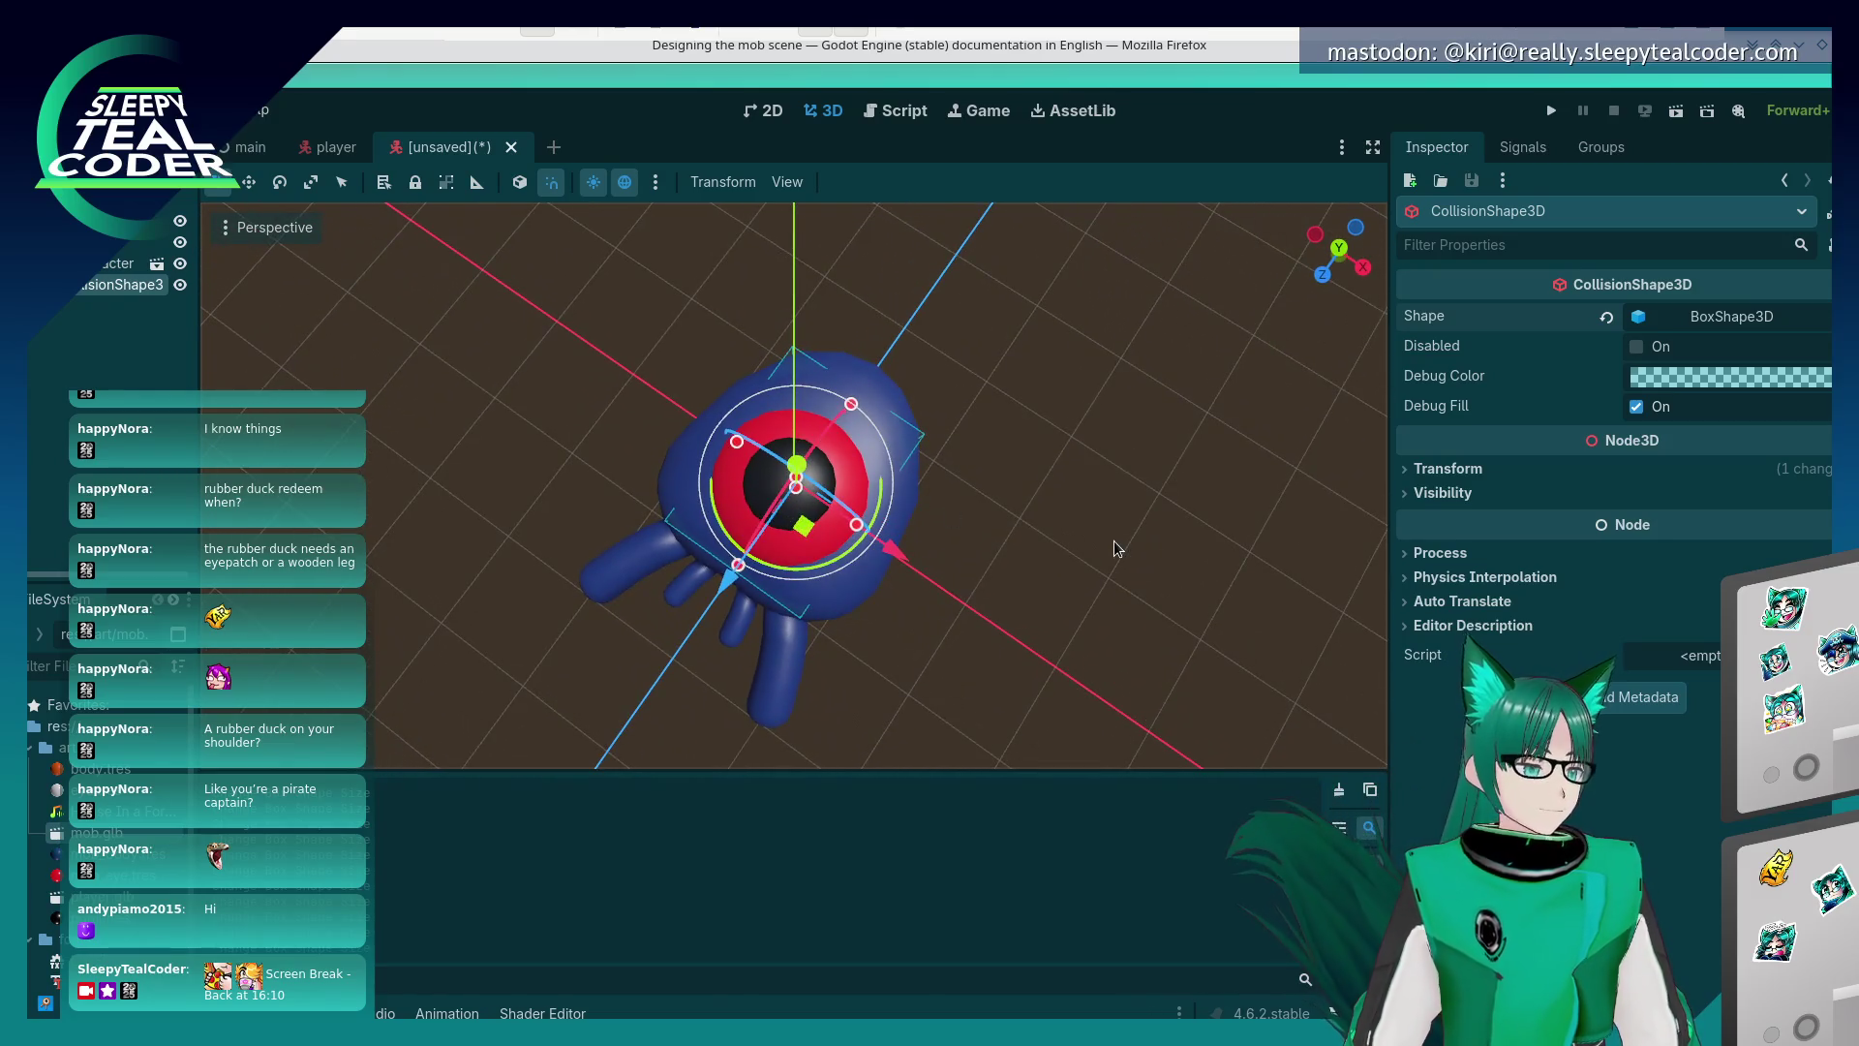
key("alt+Tab")
Step: Scroll the mob tutorial down to the 'Removing monsters off-screen' section
scroll(1005, 783, "down", 2)
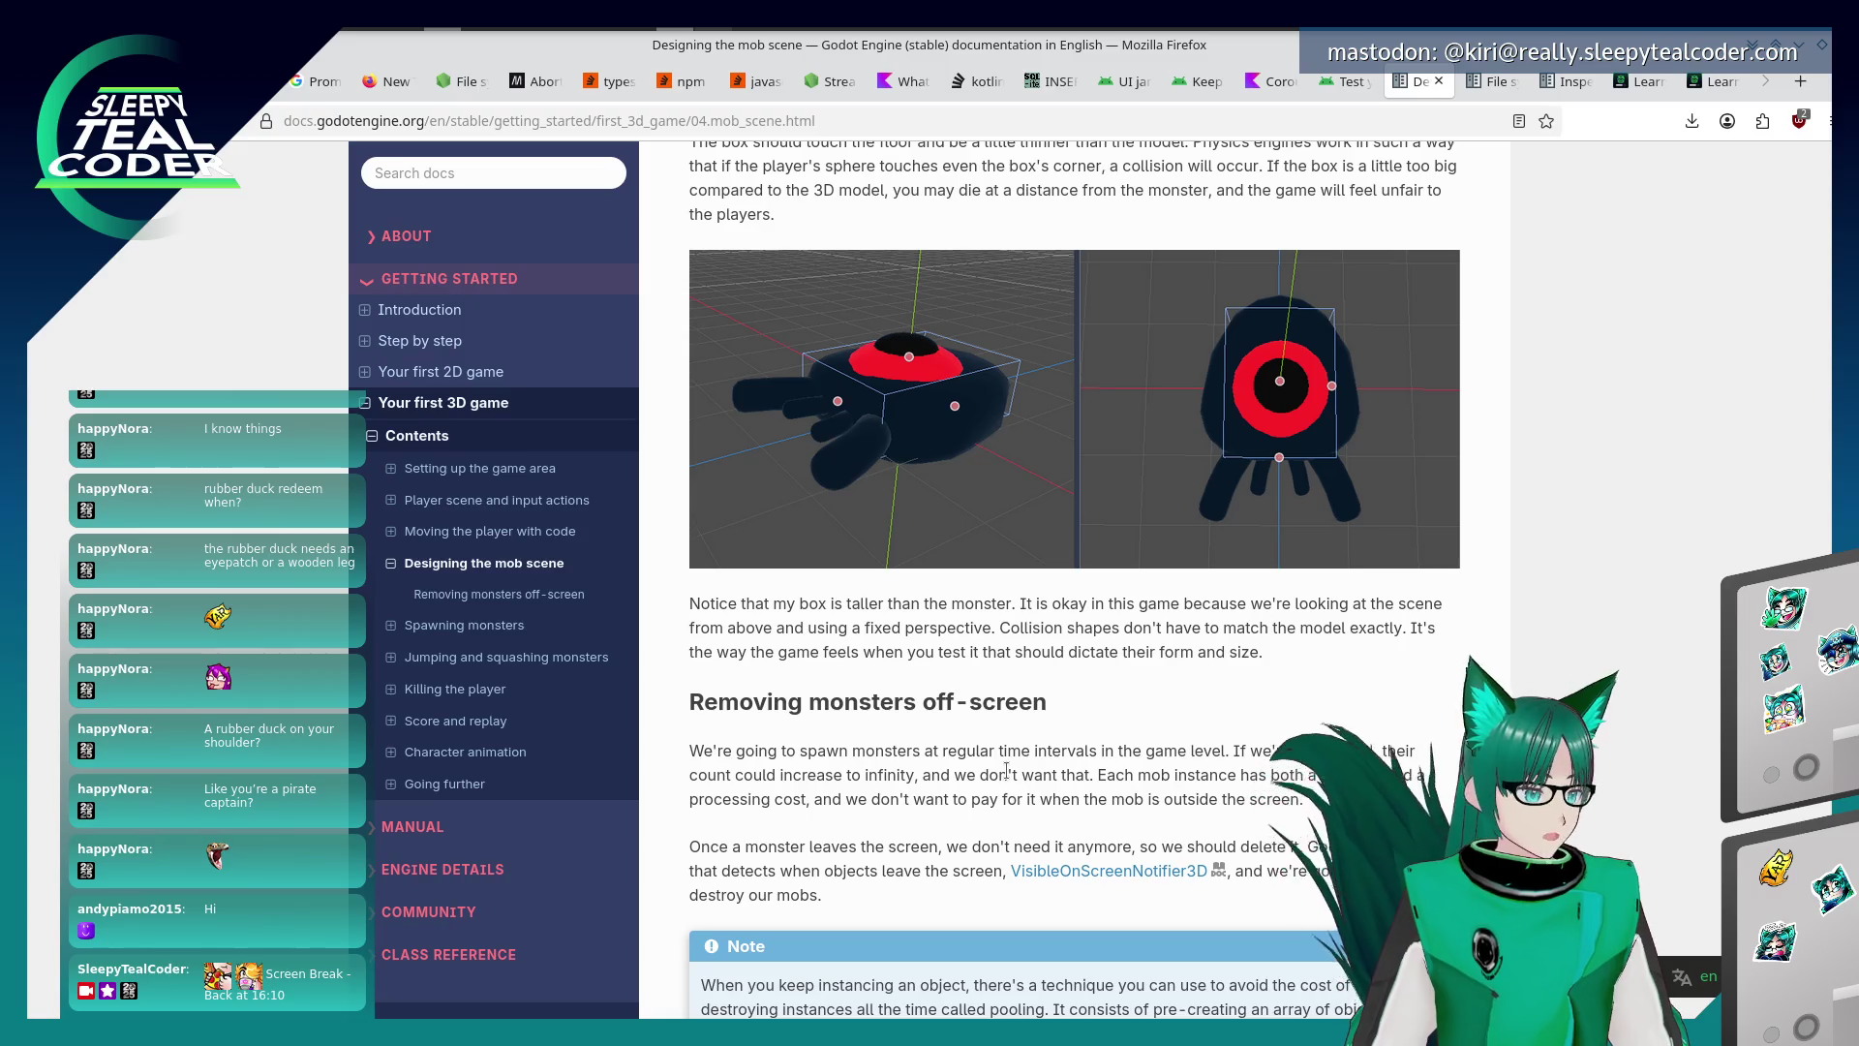
scroll(1006, 770, "down", 3)
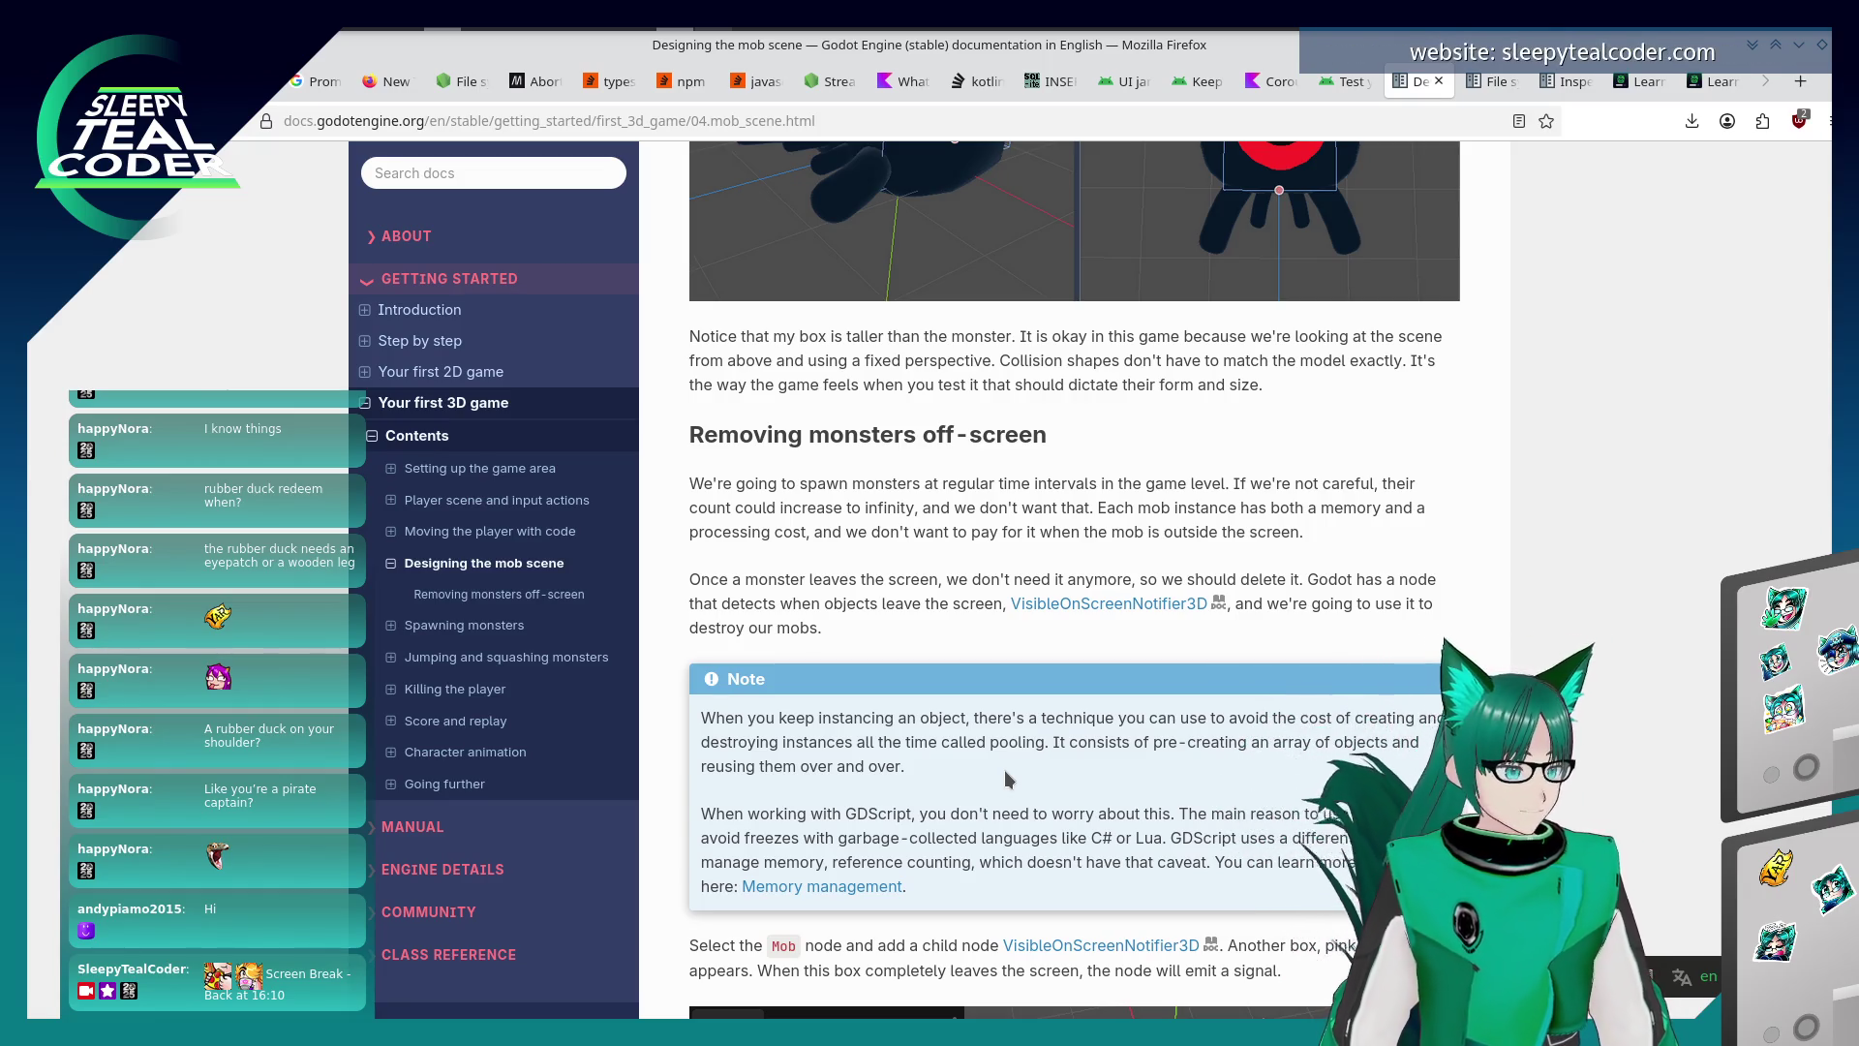
scroll(1077, 710, "down", 3)
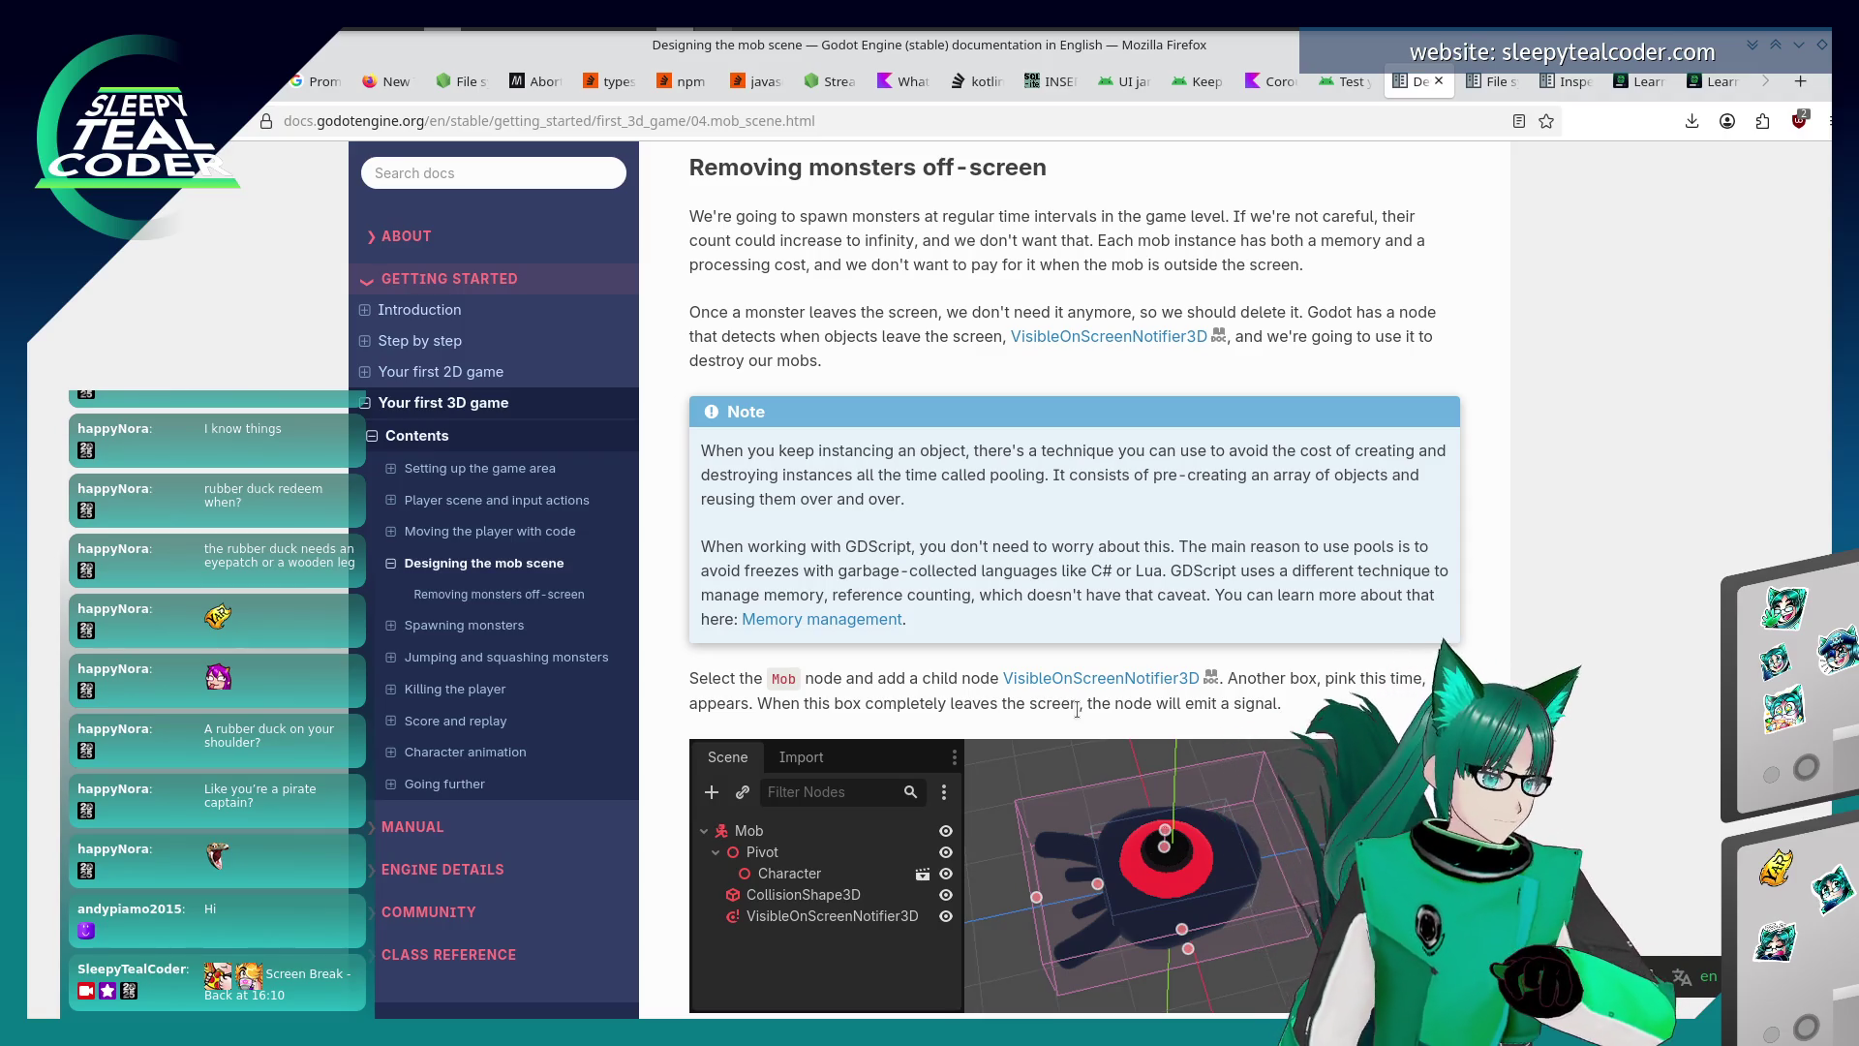
Step: Scroll past the Note box to the VisibleOnScreenNotifier3D step and switch back to Godot
scroll(1076, 710, "down", 3)
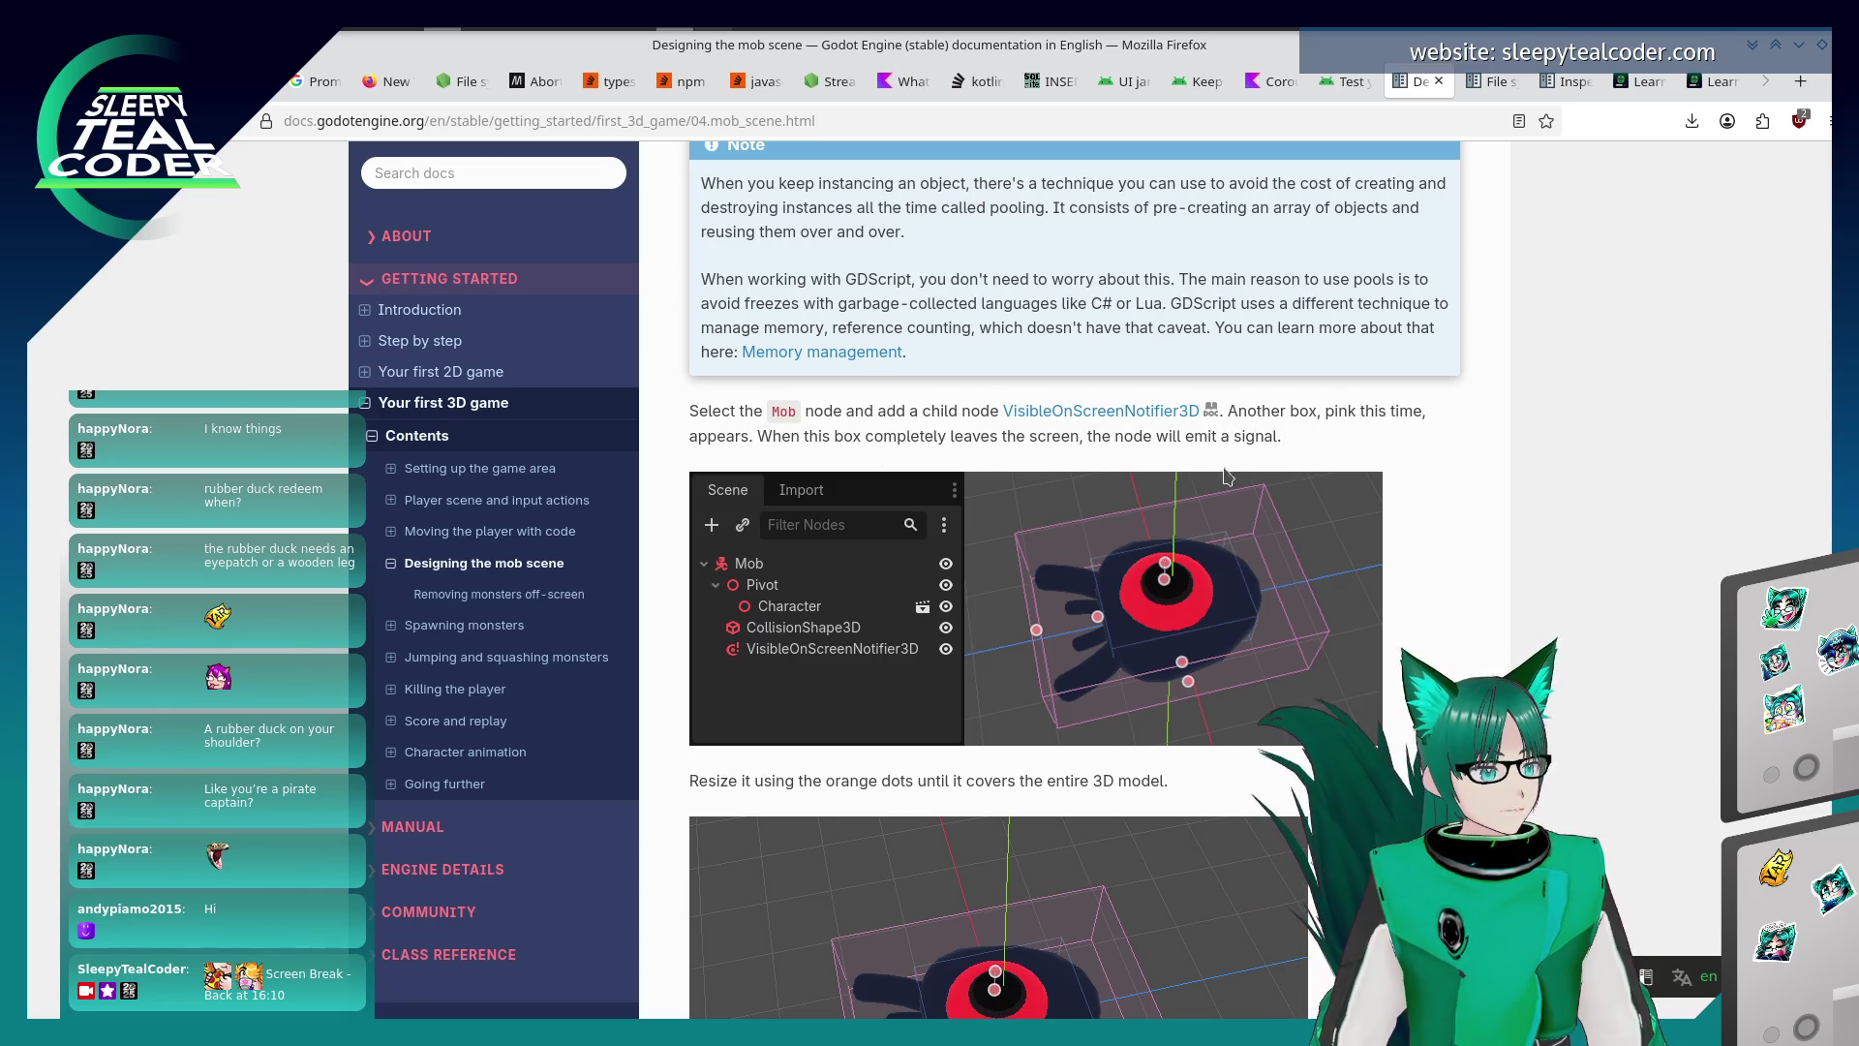
key("alt+Tab")
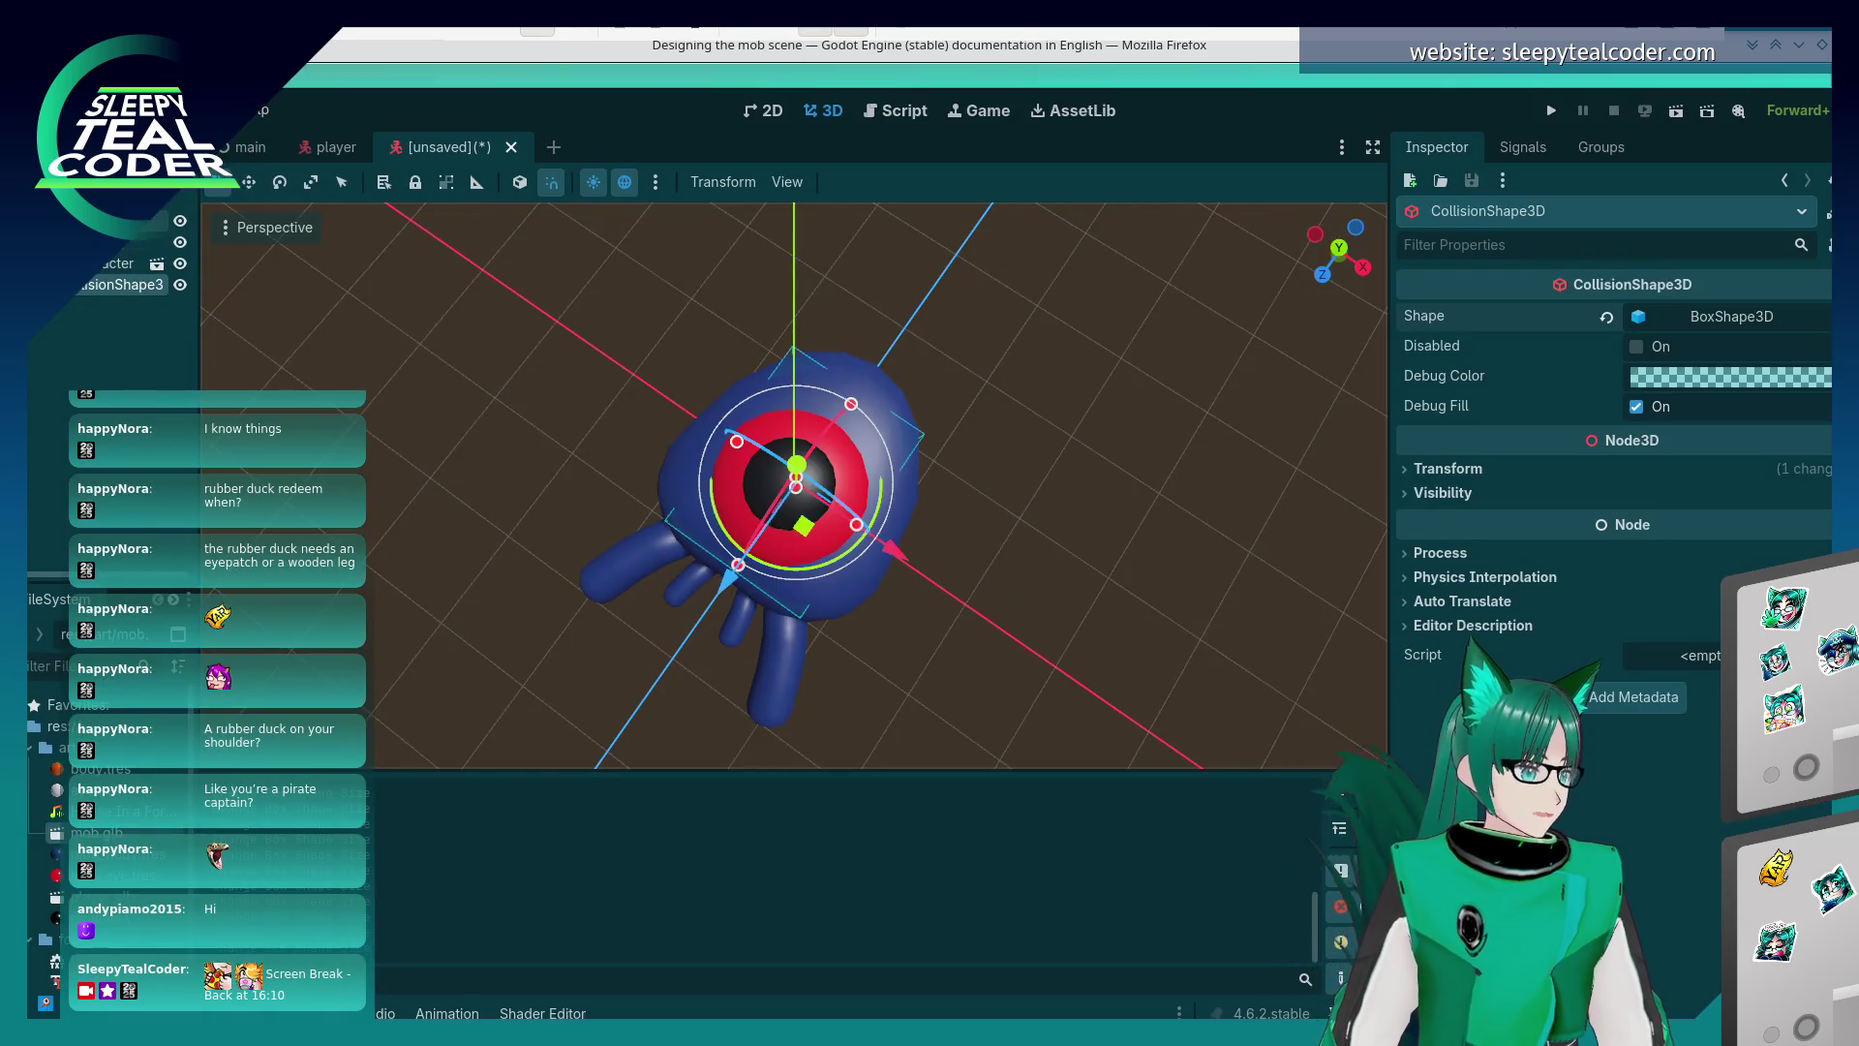
Step: Add a VisibleOnScreenNotifier3D child node under Mob
right_click(106, 221)
left_click(165, 244)
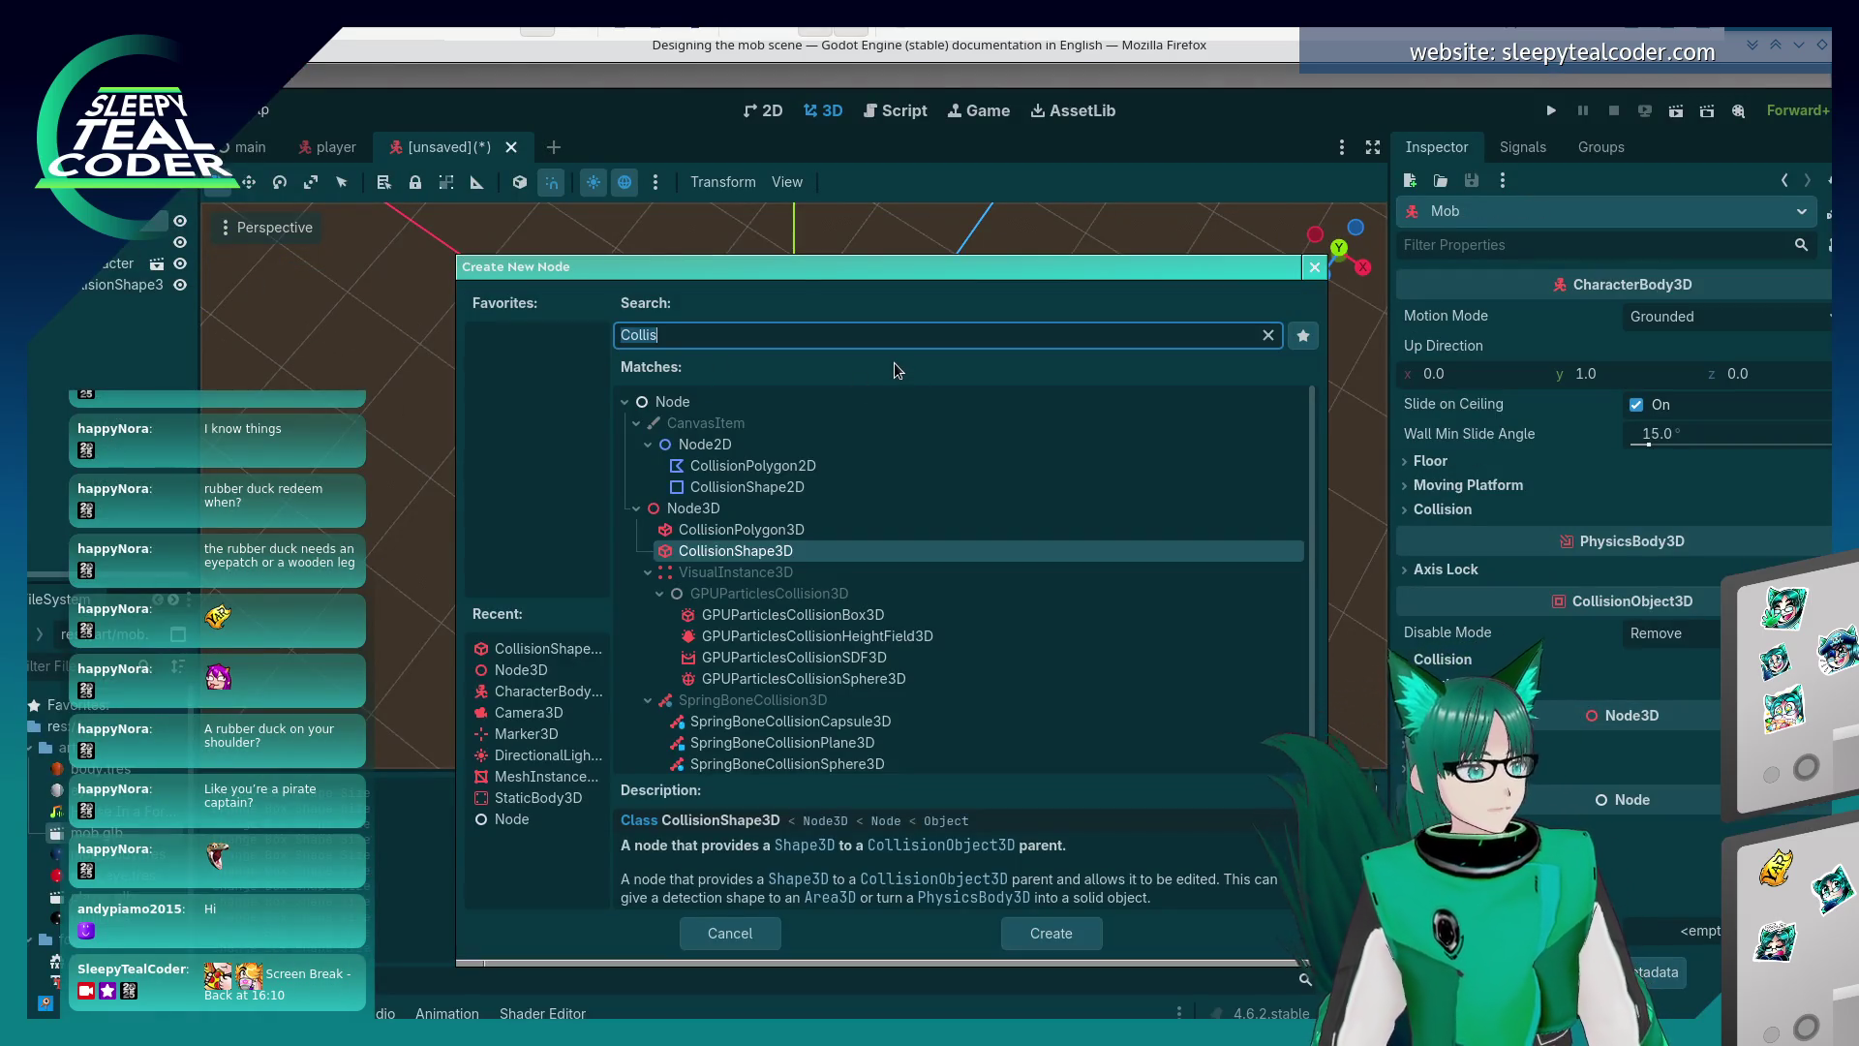
type("OnV")
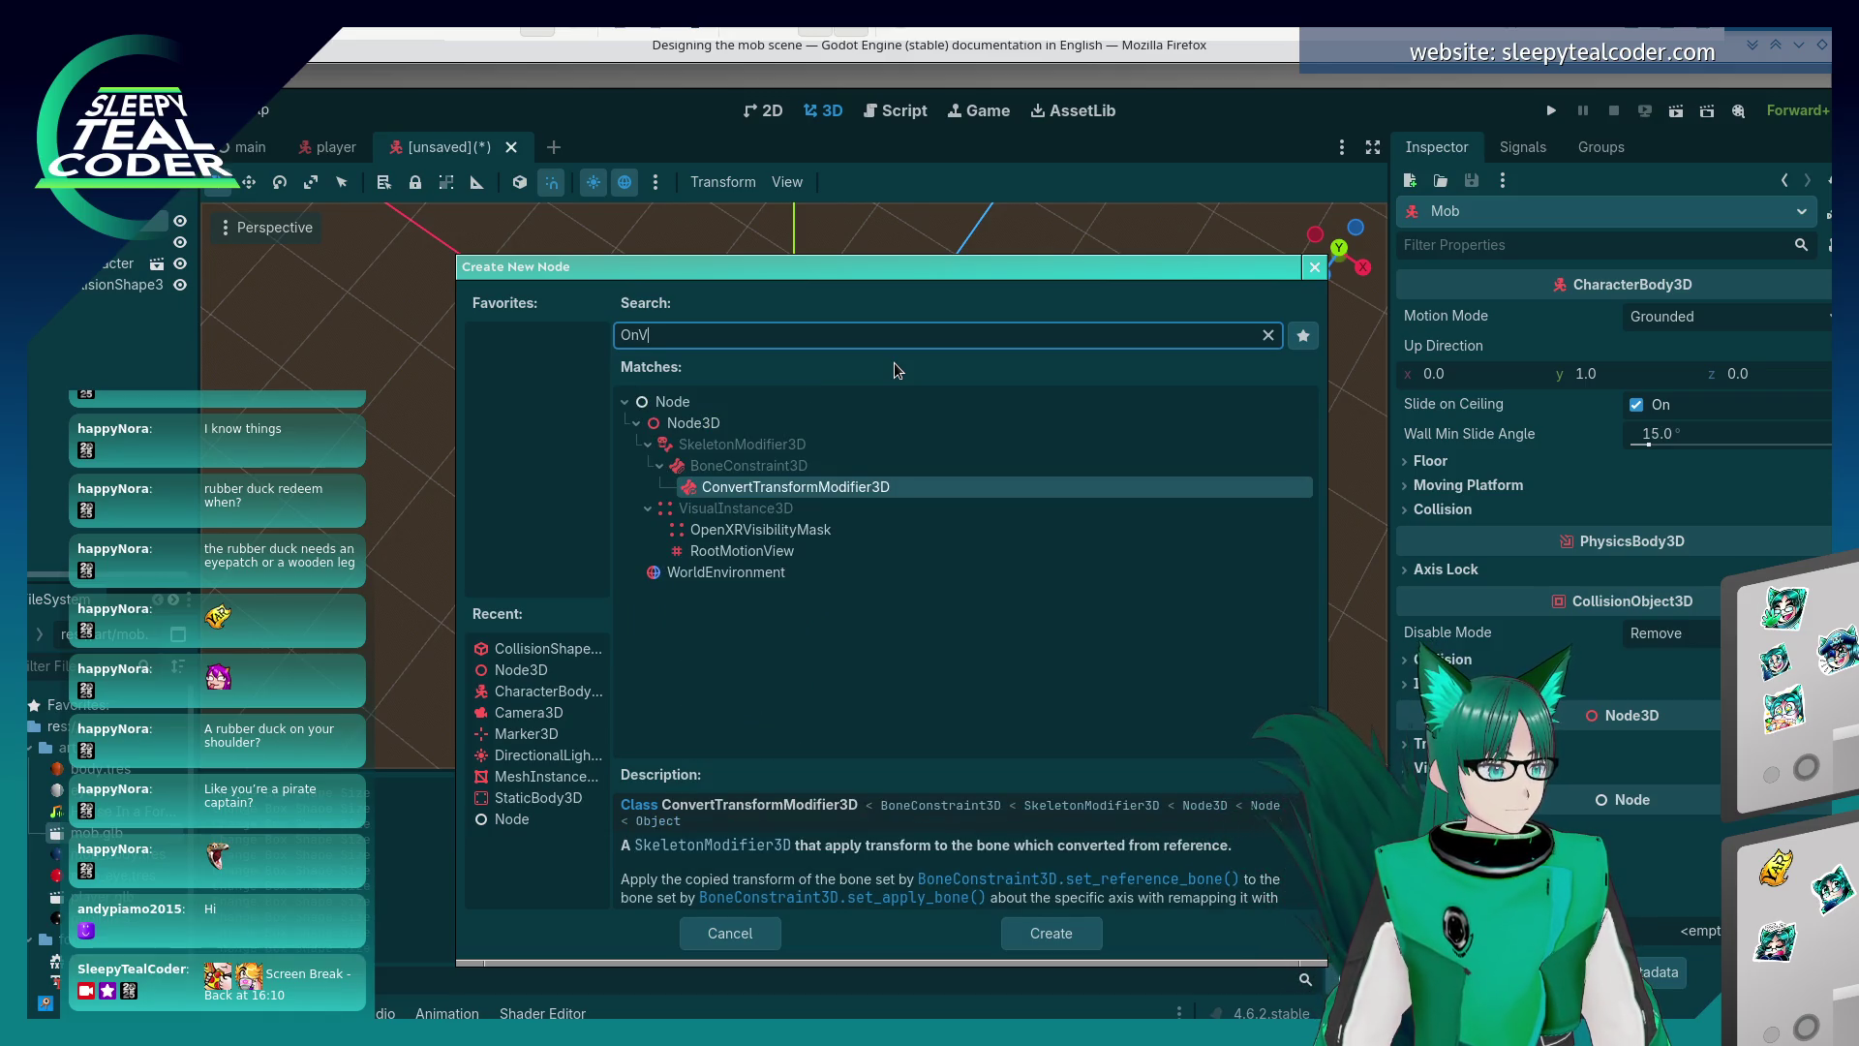
key("BackSpace")
type("Scre")
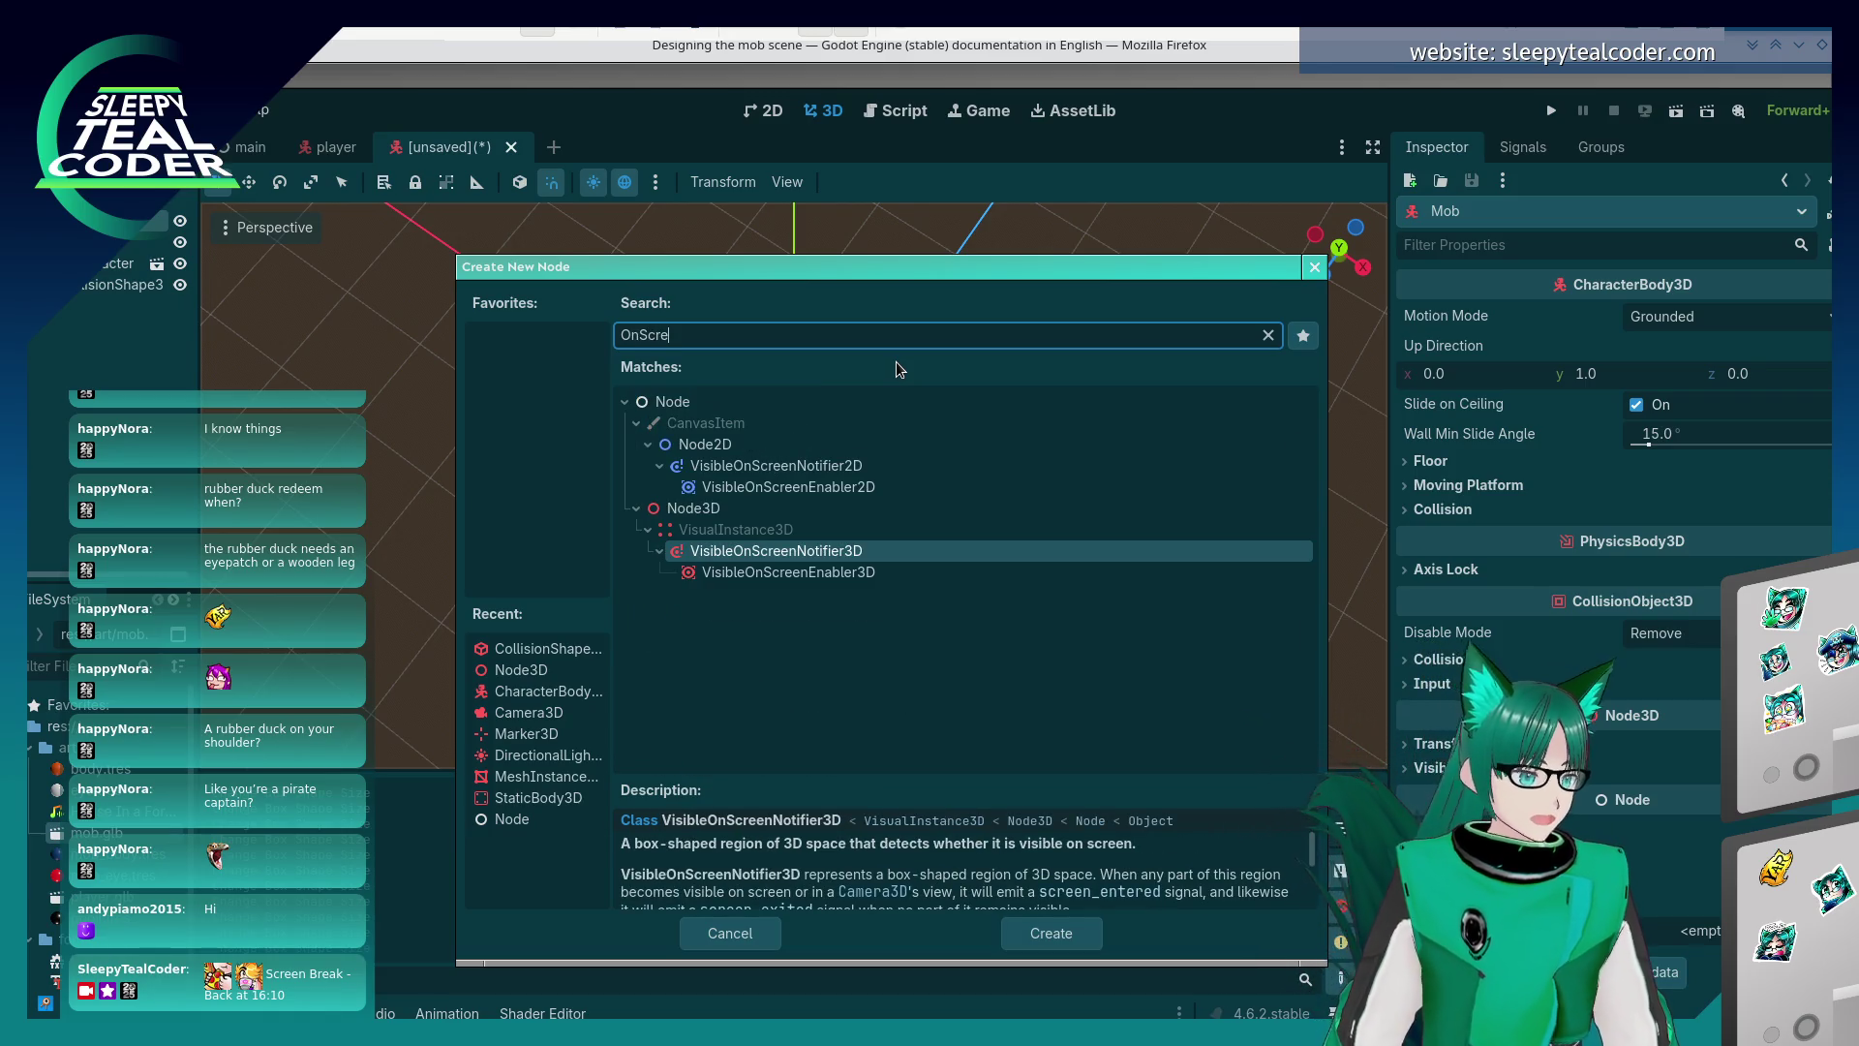
left_click(872, 550)
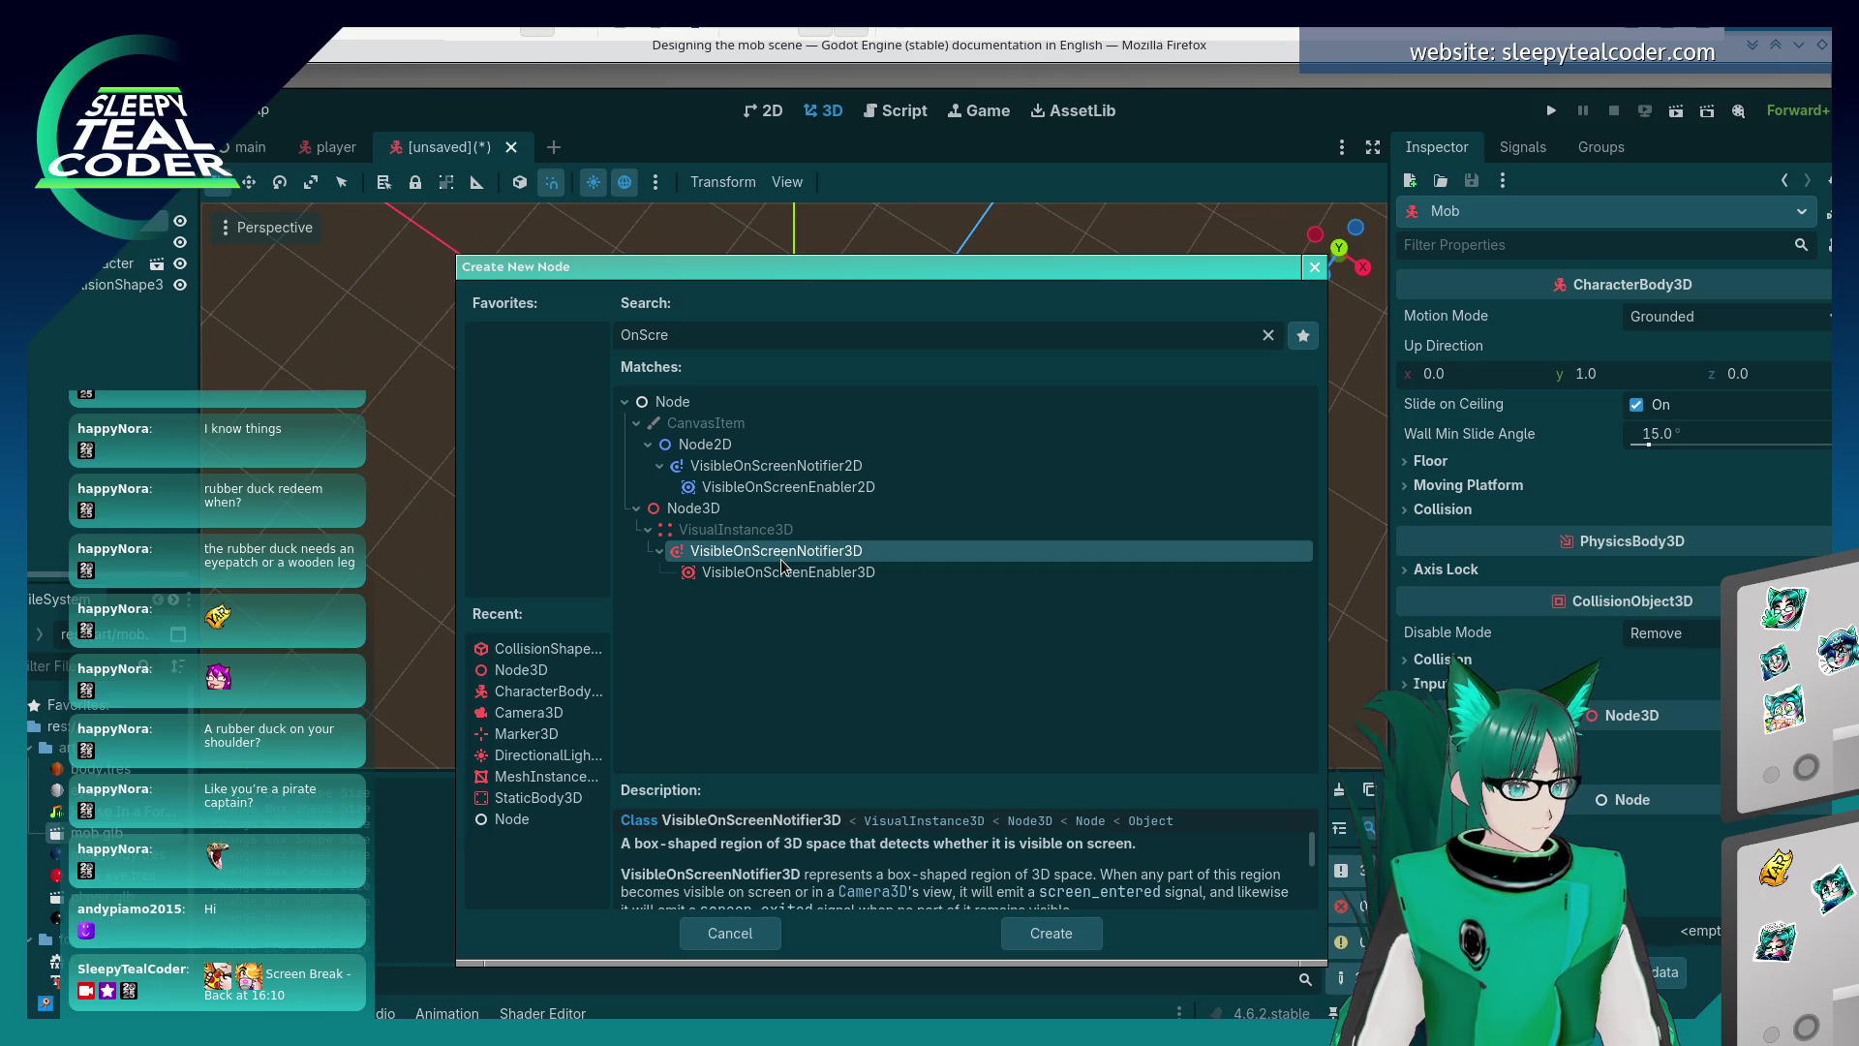
left_click(1054, 933)
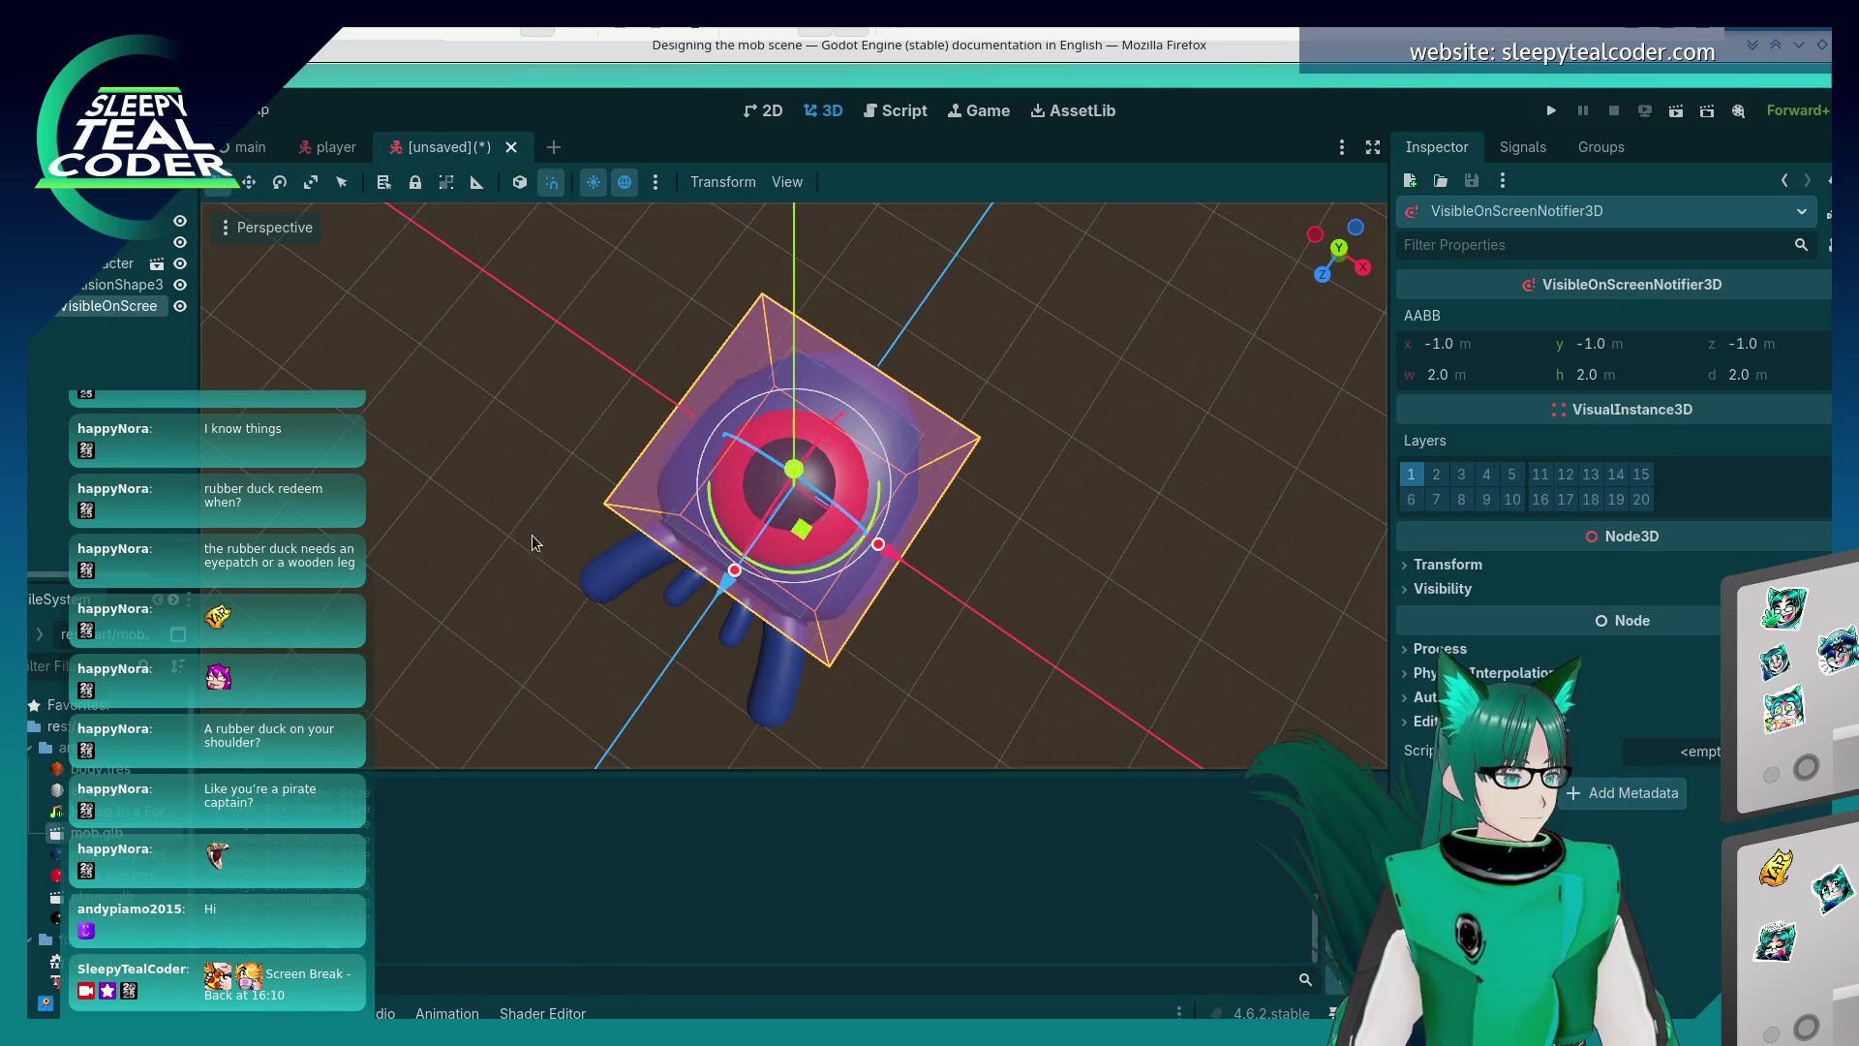
Step: Read the docs' step on resizing the notifier box, then orbit around the mob
key("alt+Tab")
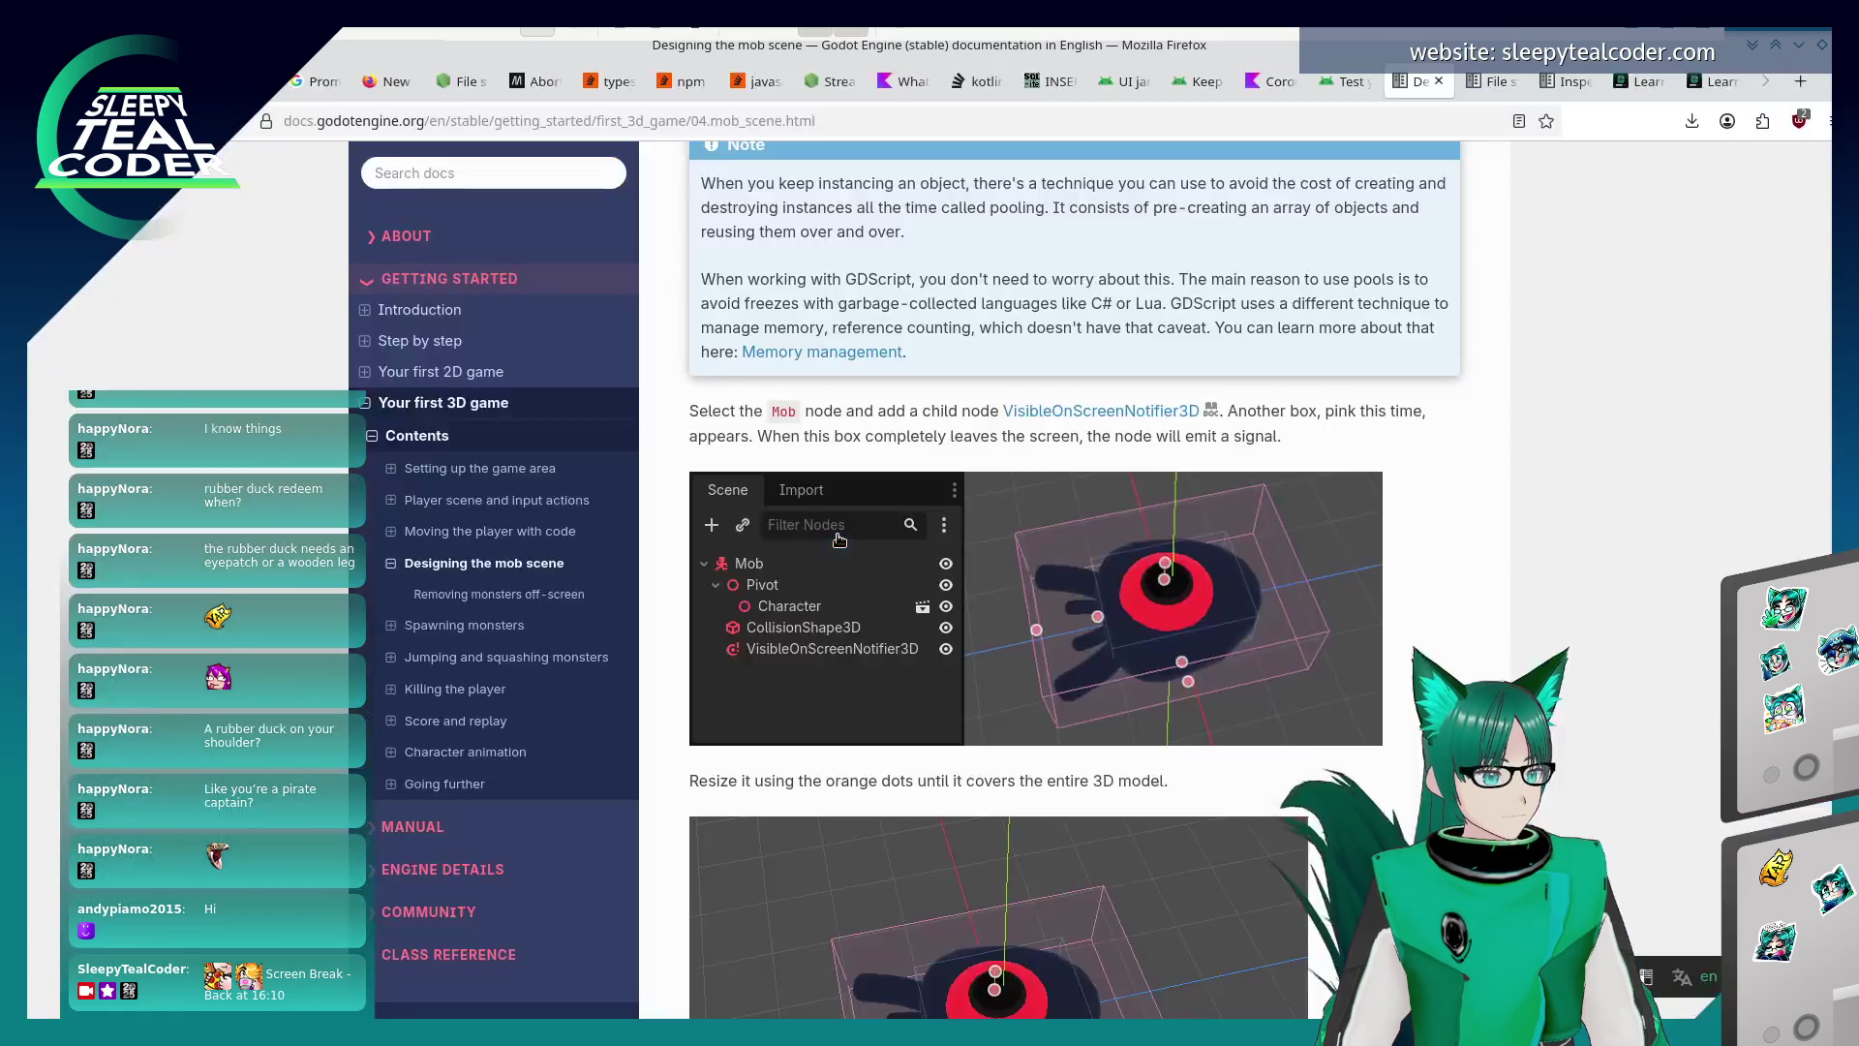
scroll(1406, 618, "down", 1)
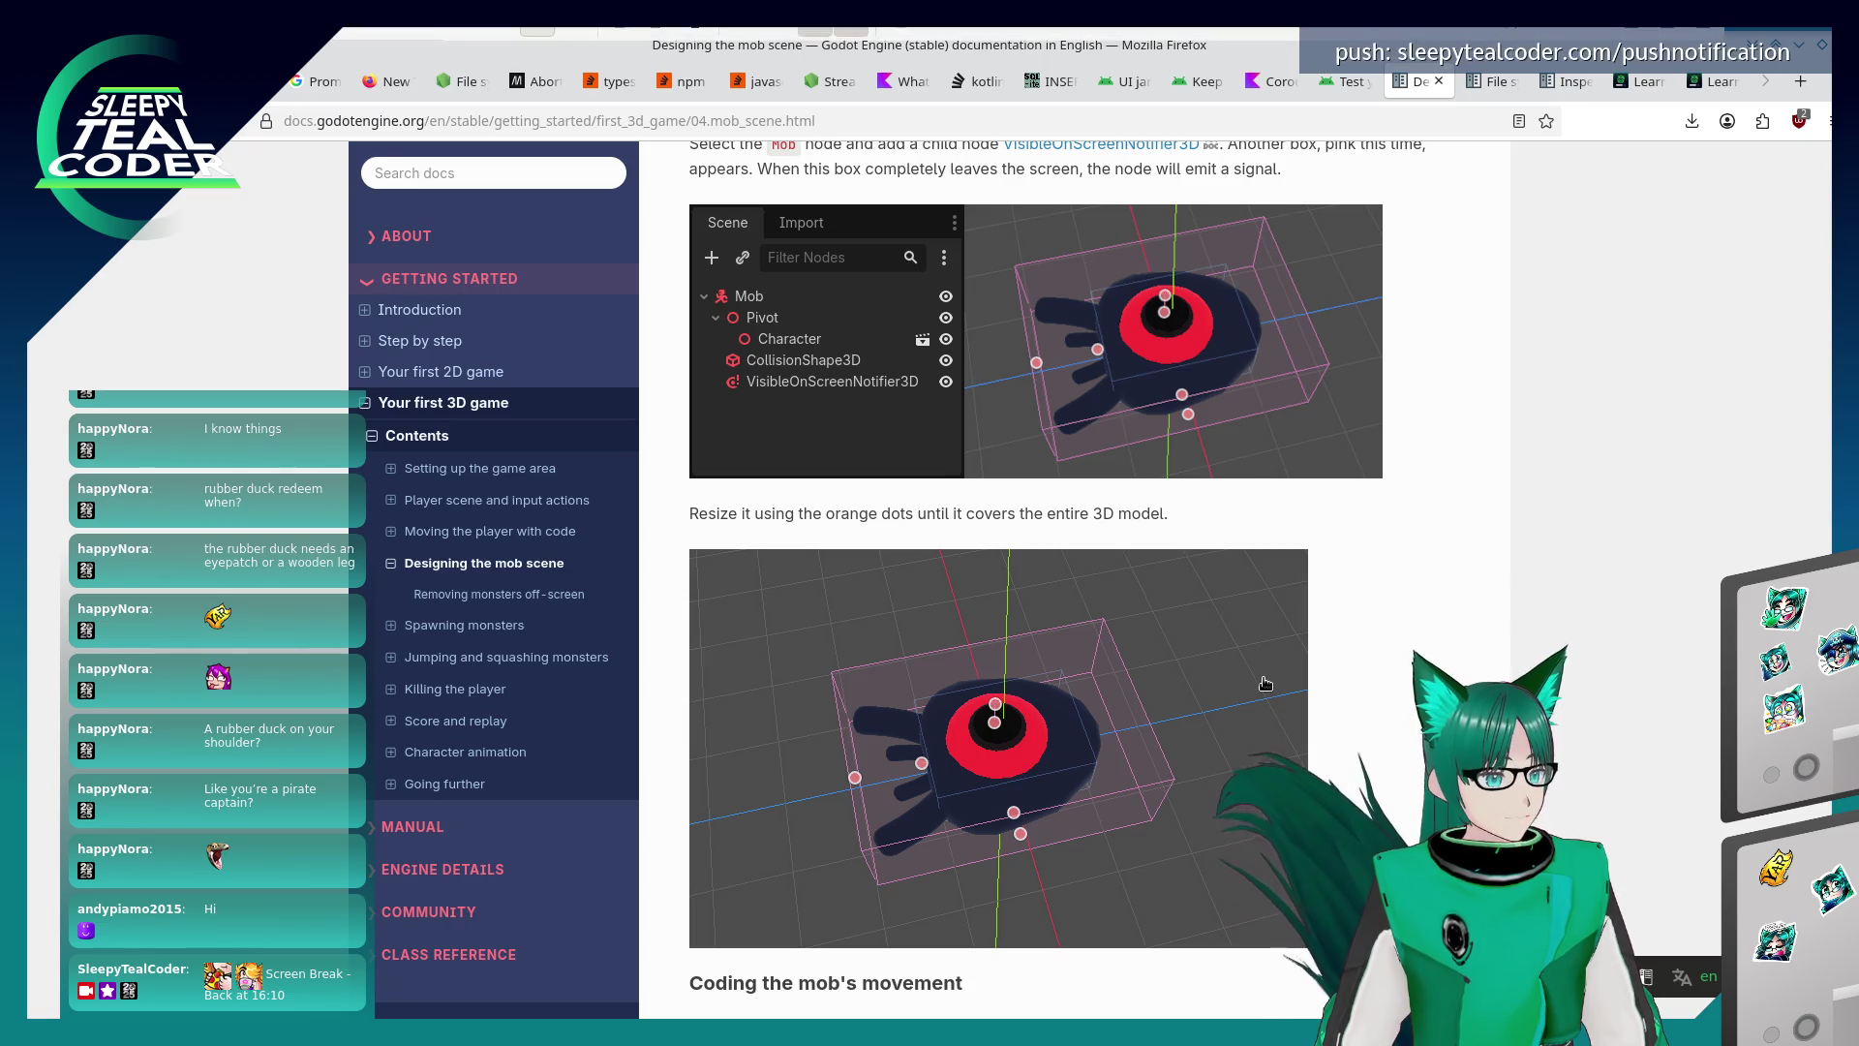
key("alt+Tab")
left_click_drag(1114, 579, 824, 533)
Step: Drag the notifier's handles to stretch it 4.0 m deep from z -2.0, enclosing the mob
mouse_move(657, 505)
left_mouse_down()
mouse_move(756, 602)
mouse_move(701, 662)
left_mouse_up()
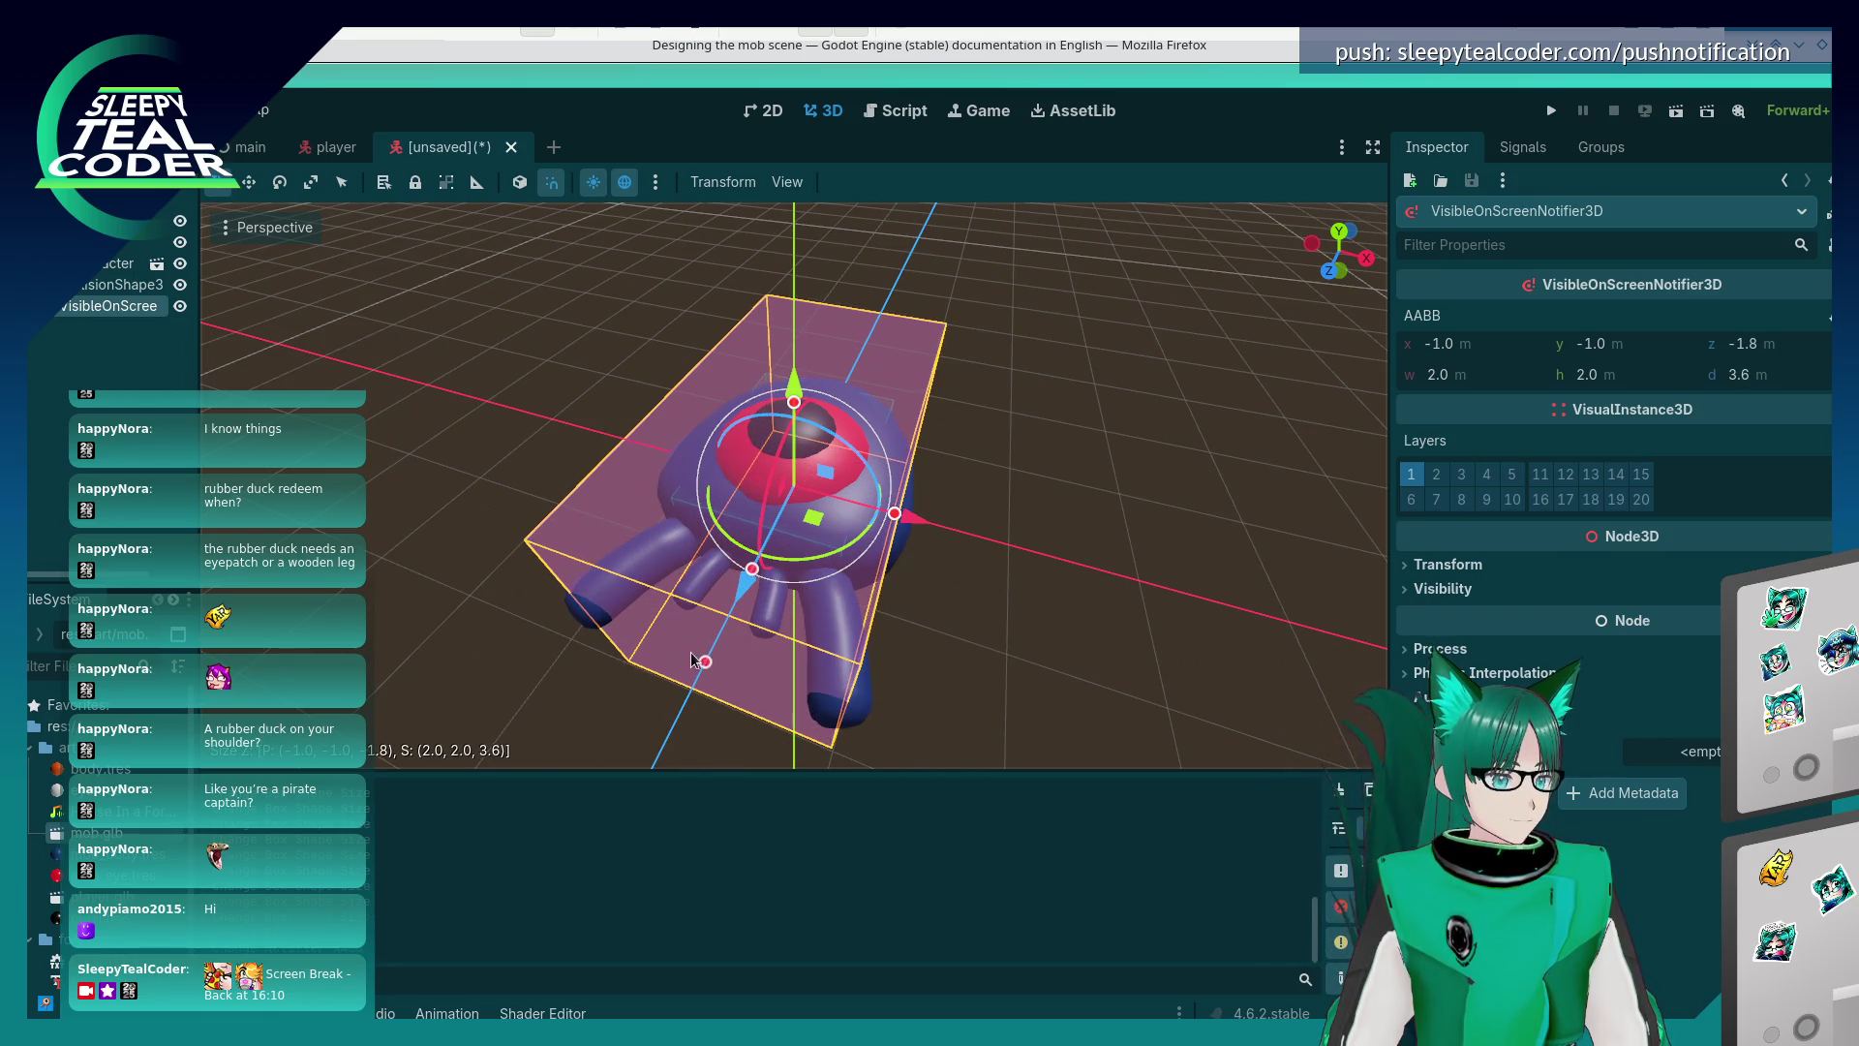
mouse_move(895, 513)
left_mouse_down()
mouse_move(930, 535)
mouse_move(838, 492)
mouse_move(984, 538)
mouse_move(1012, 566)
left_mouse_up()
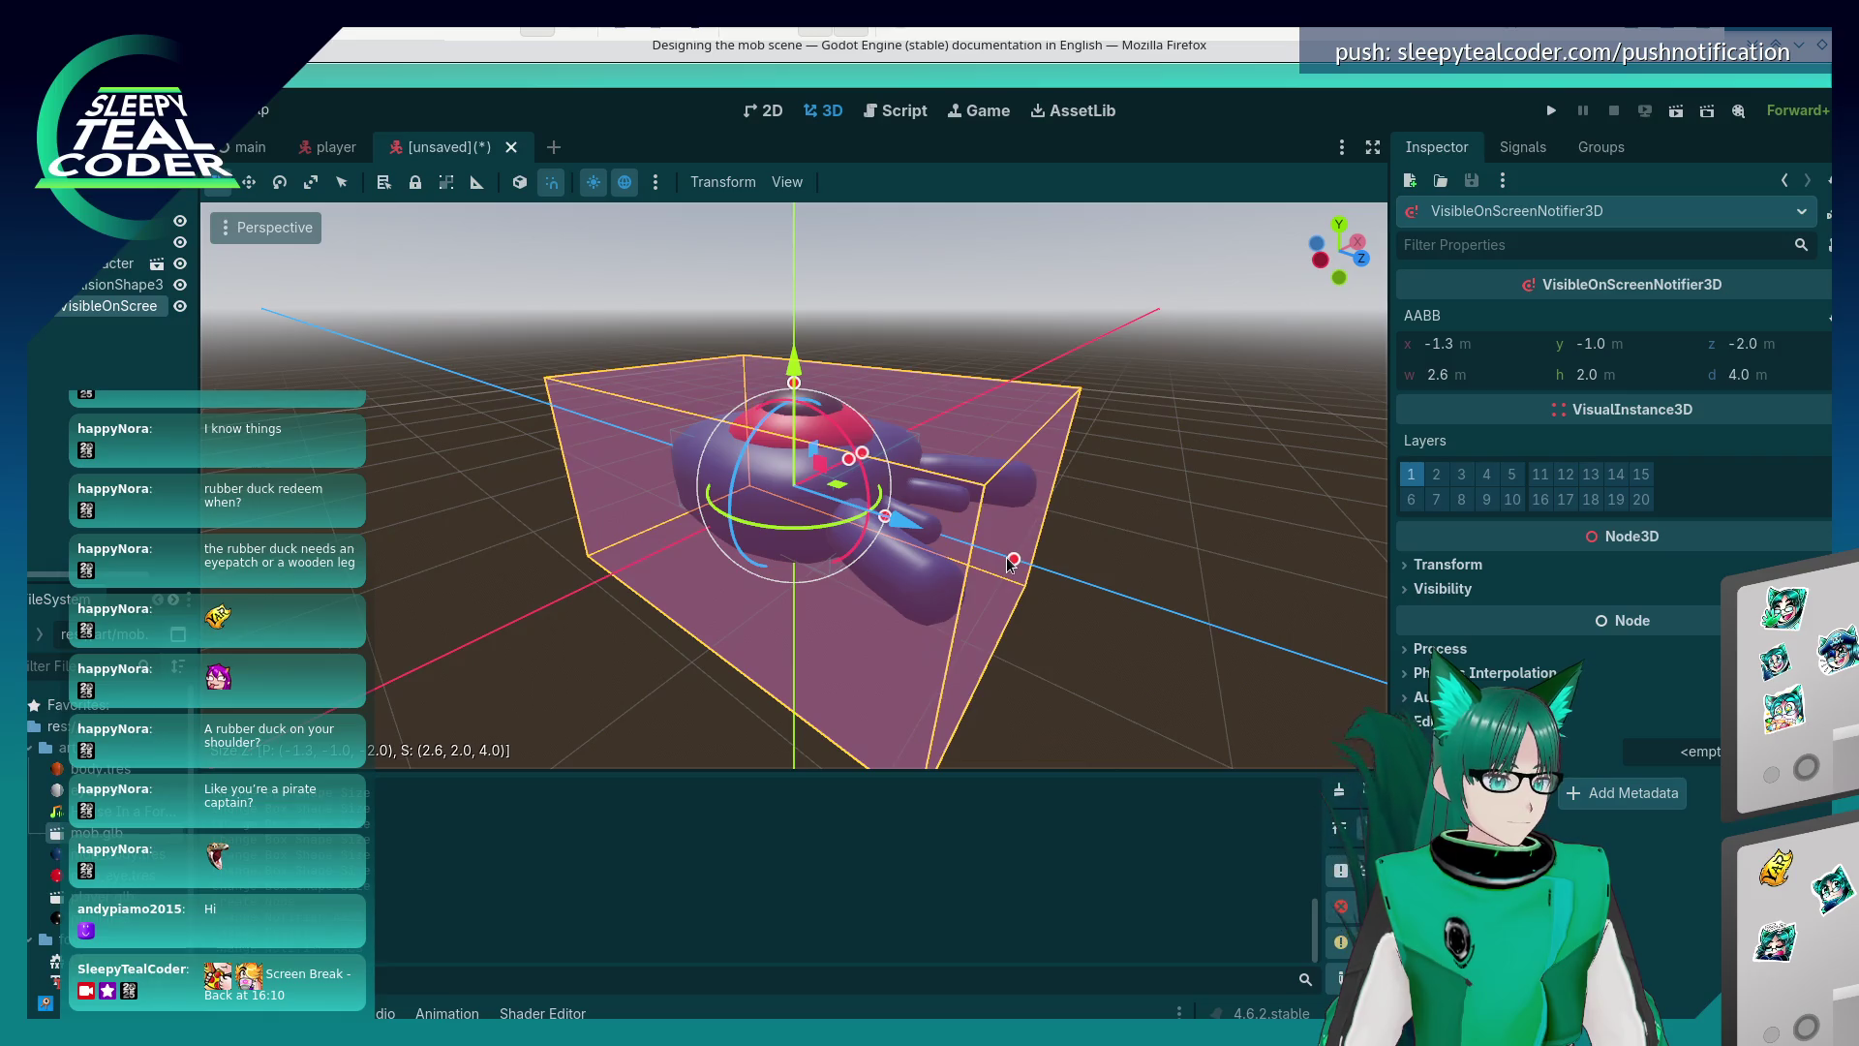
mouse_move(840, 584)
left_mouse_down()
mouse_move(778, 708)
mouse_move(1007, 394)
left_mouse_up()
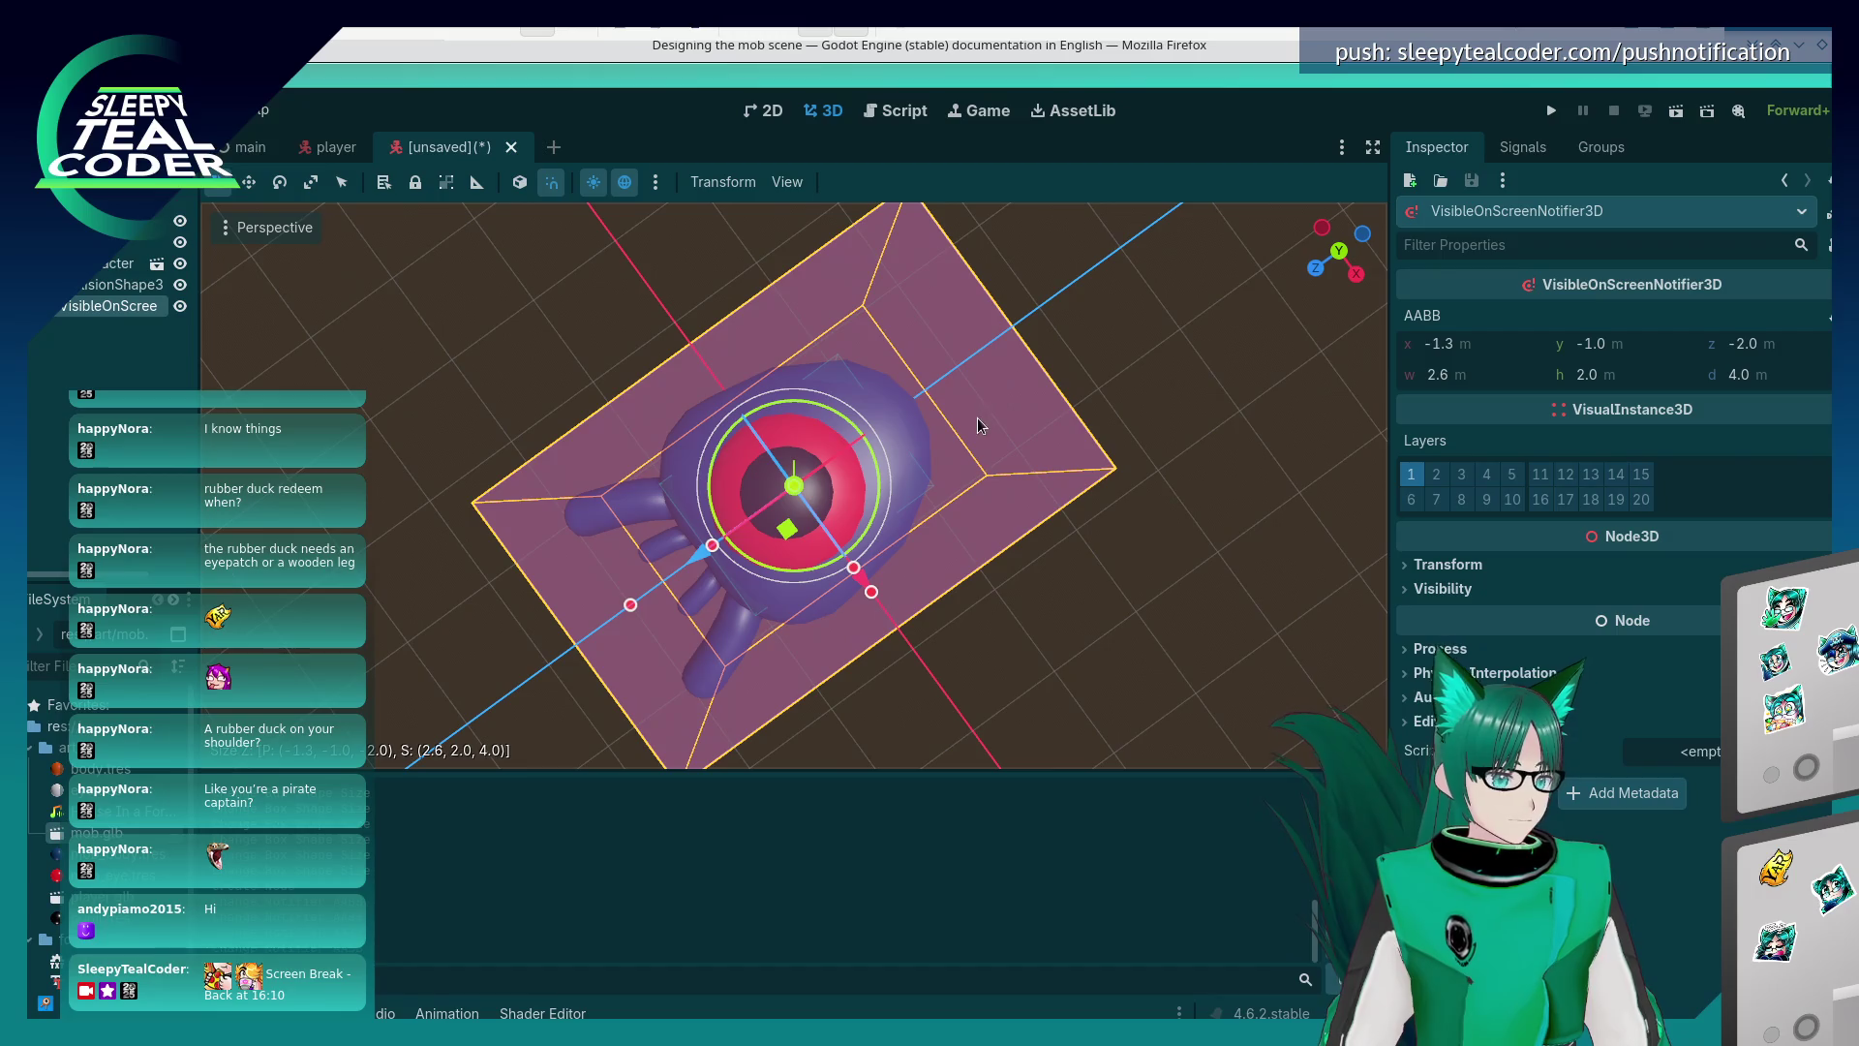
mouse_move(860, 575)
left_mouse_down()
mouse_move(904, 308)
mouse_move(893, 207)
mouse_move(867, 201)
mouse_move(893, 242)
mouse_move(1050, 277)
mouse_move(1342, 418)
mouse_move(531, 490)
mouse_move(1153, 461)
mouse_move(1160, 481)
mouse_move(1198, 476)
left_mouse_up()
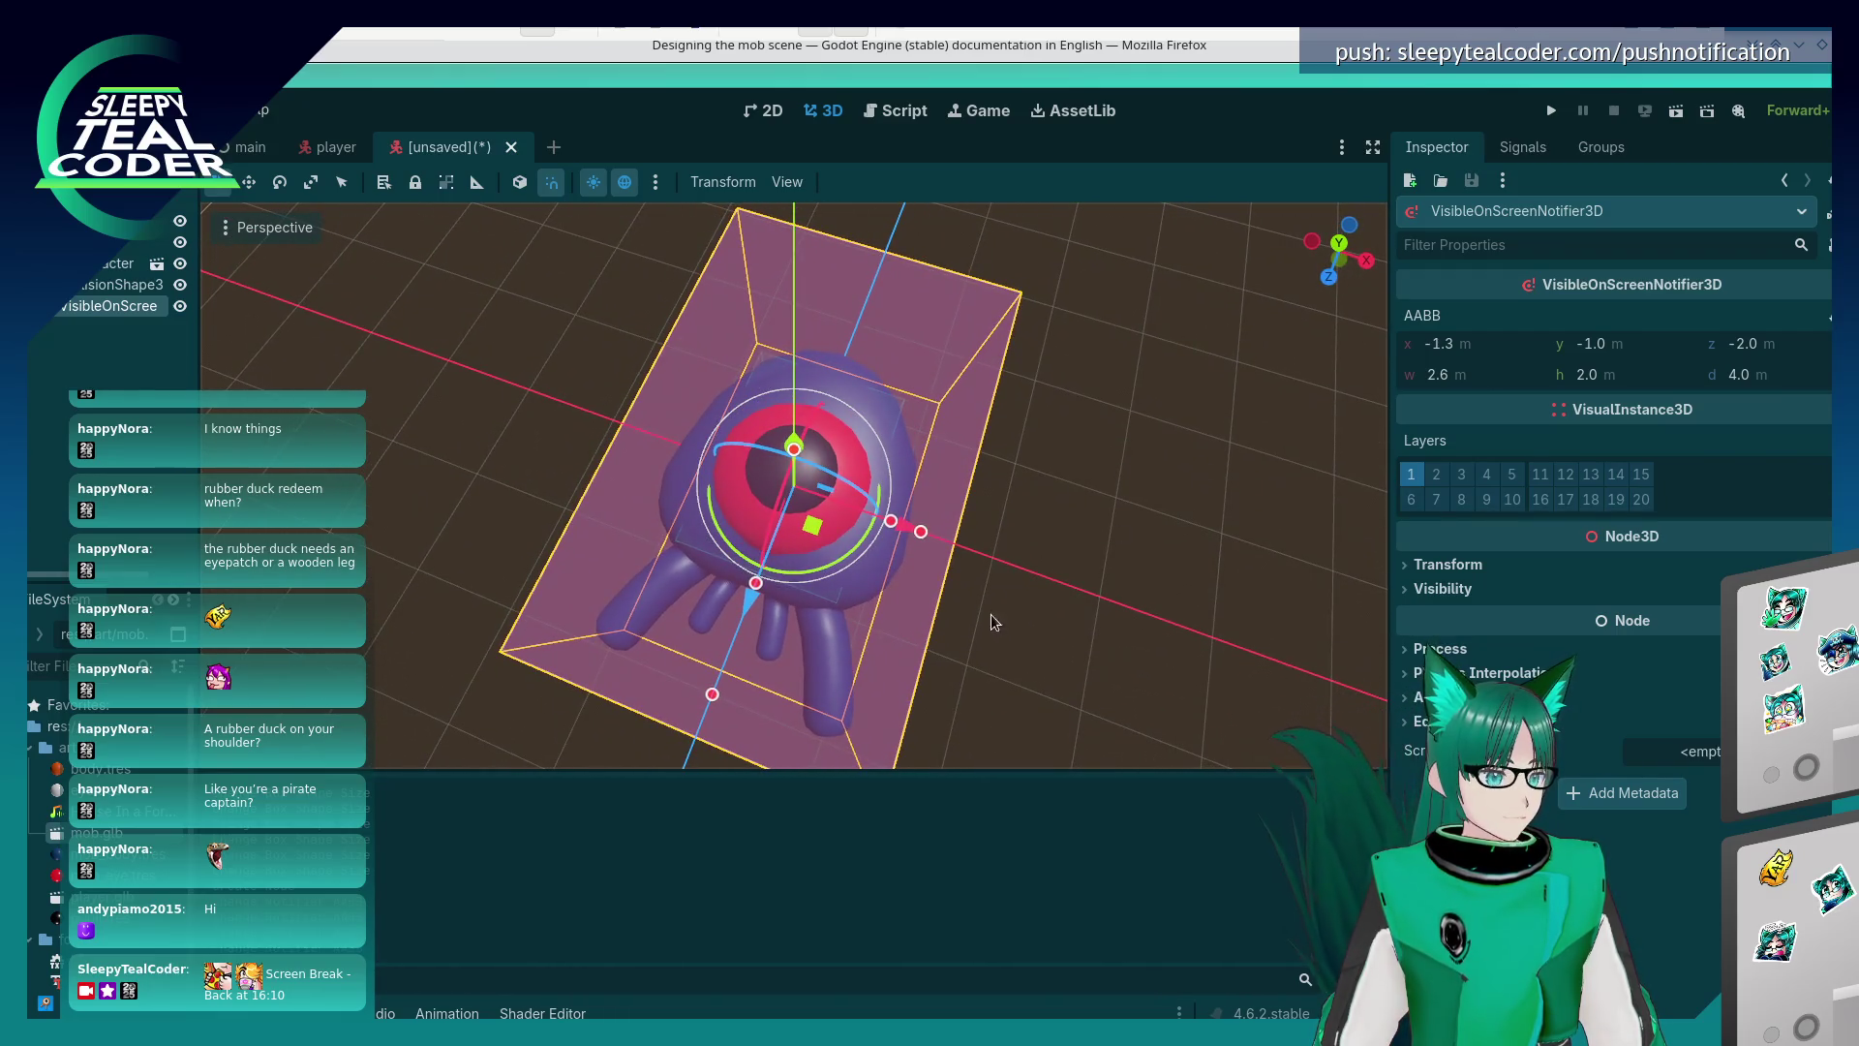
key("alt+Tab")
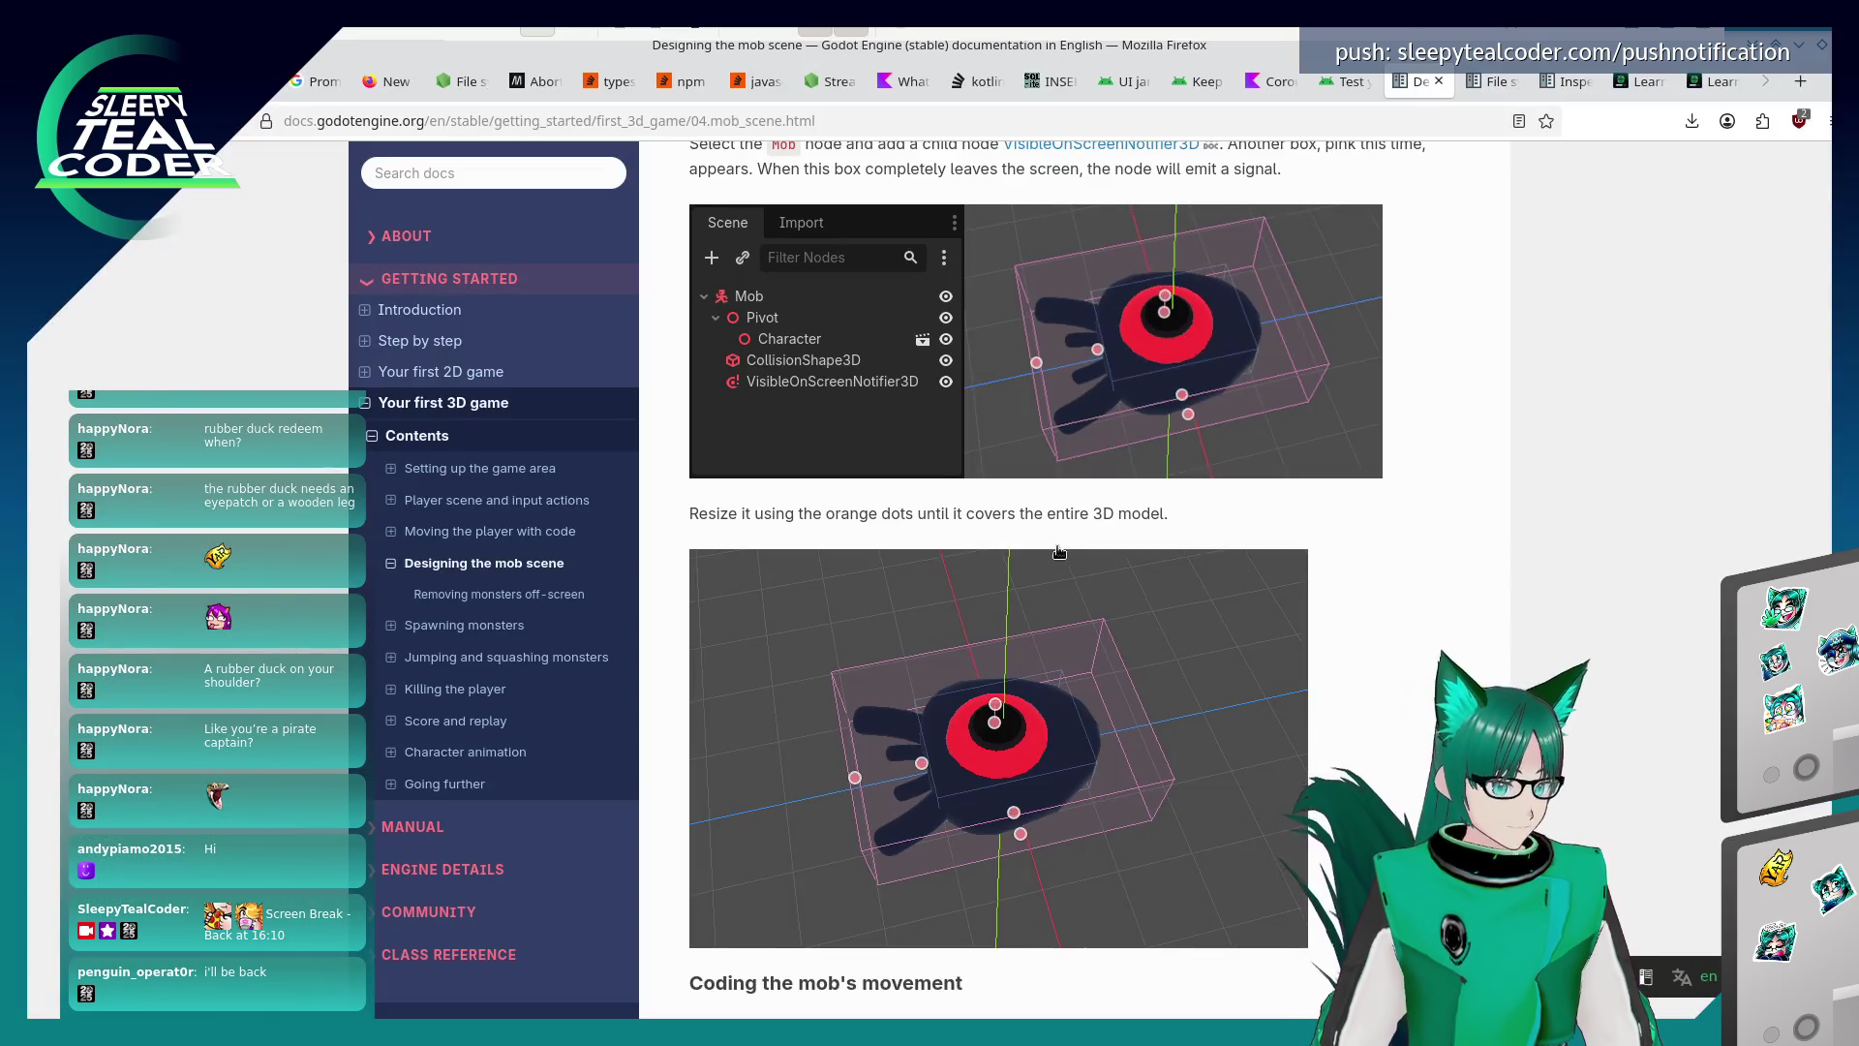
Step: Scroll the docs to 'Coding the mob's movement' and its GDScript block, then return to Godot
scroll(1060, 552, "down", 5)
scroll(1060, 554, "up", 3)
scroll(1058, 552, "down", 4)
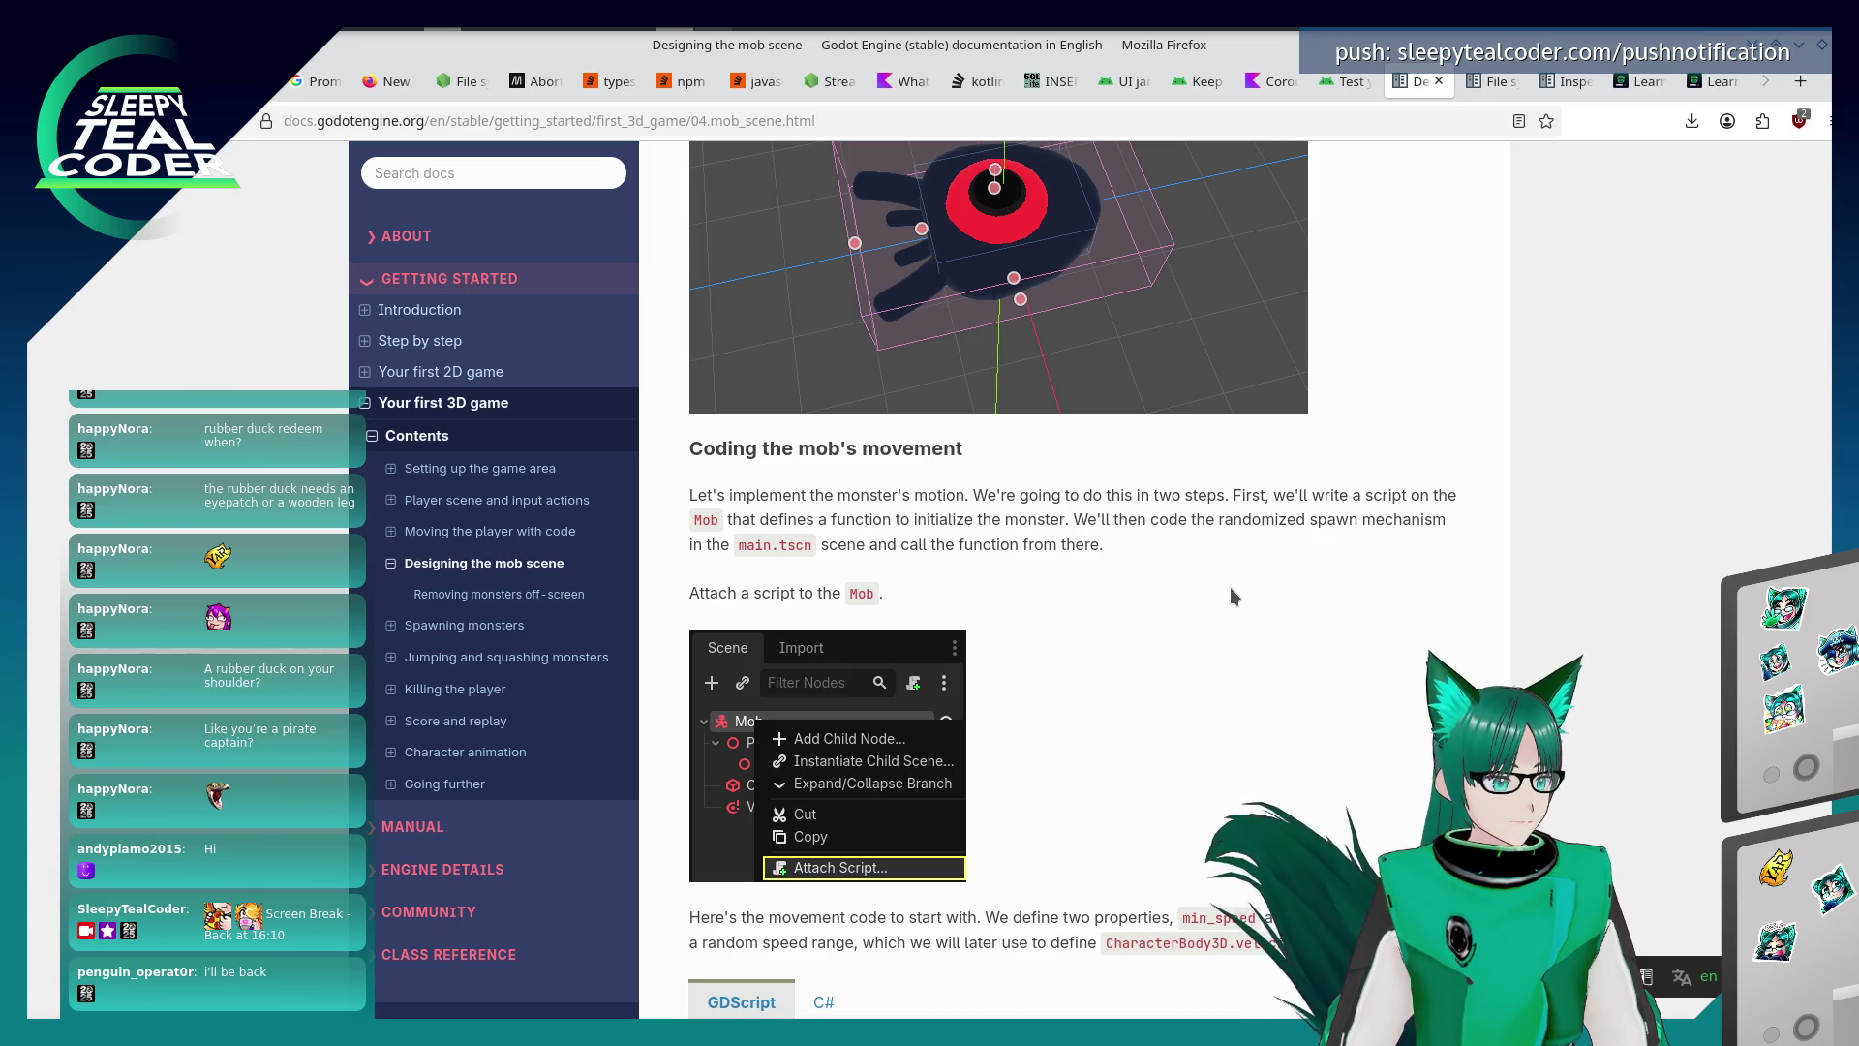
scroll(1204, 594, "down", 5)
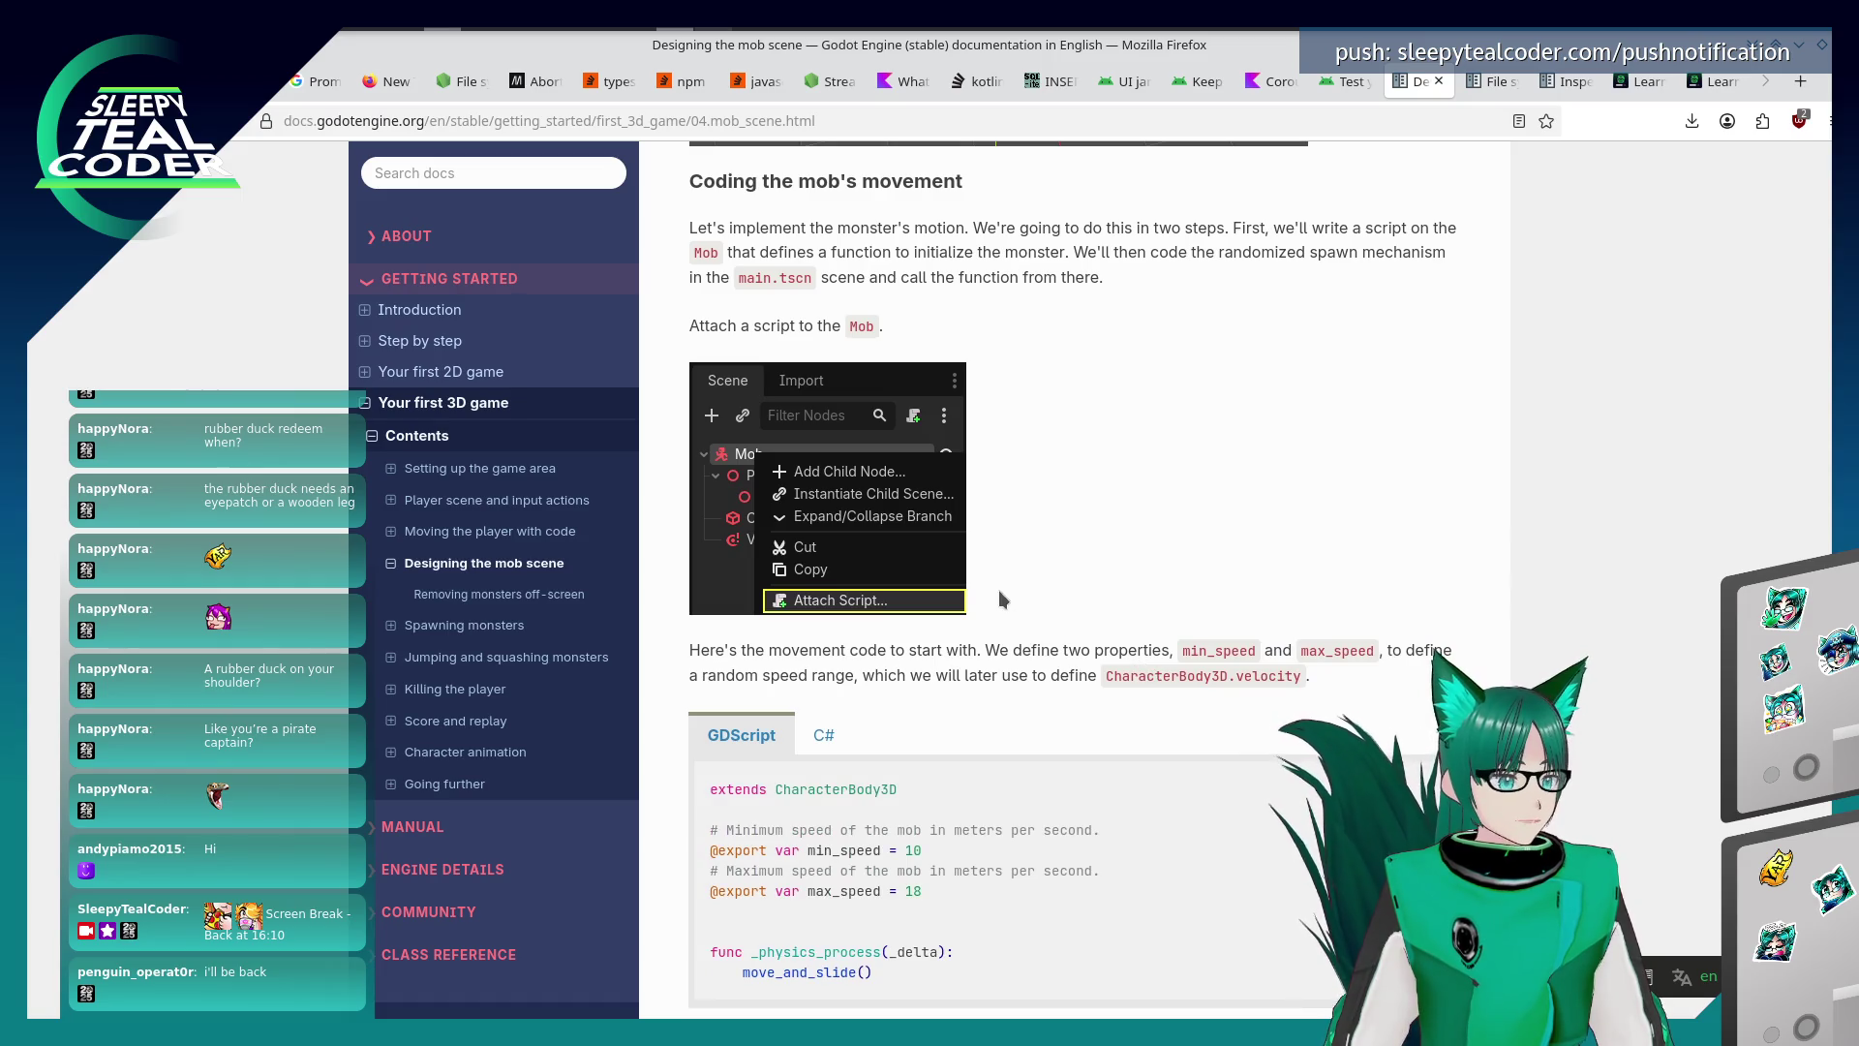
key("alt+Tab")
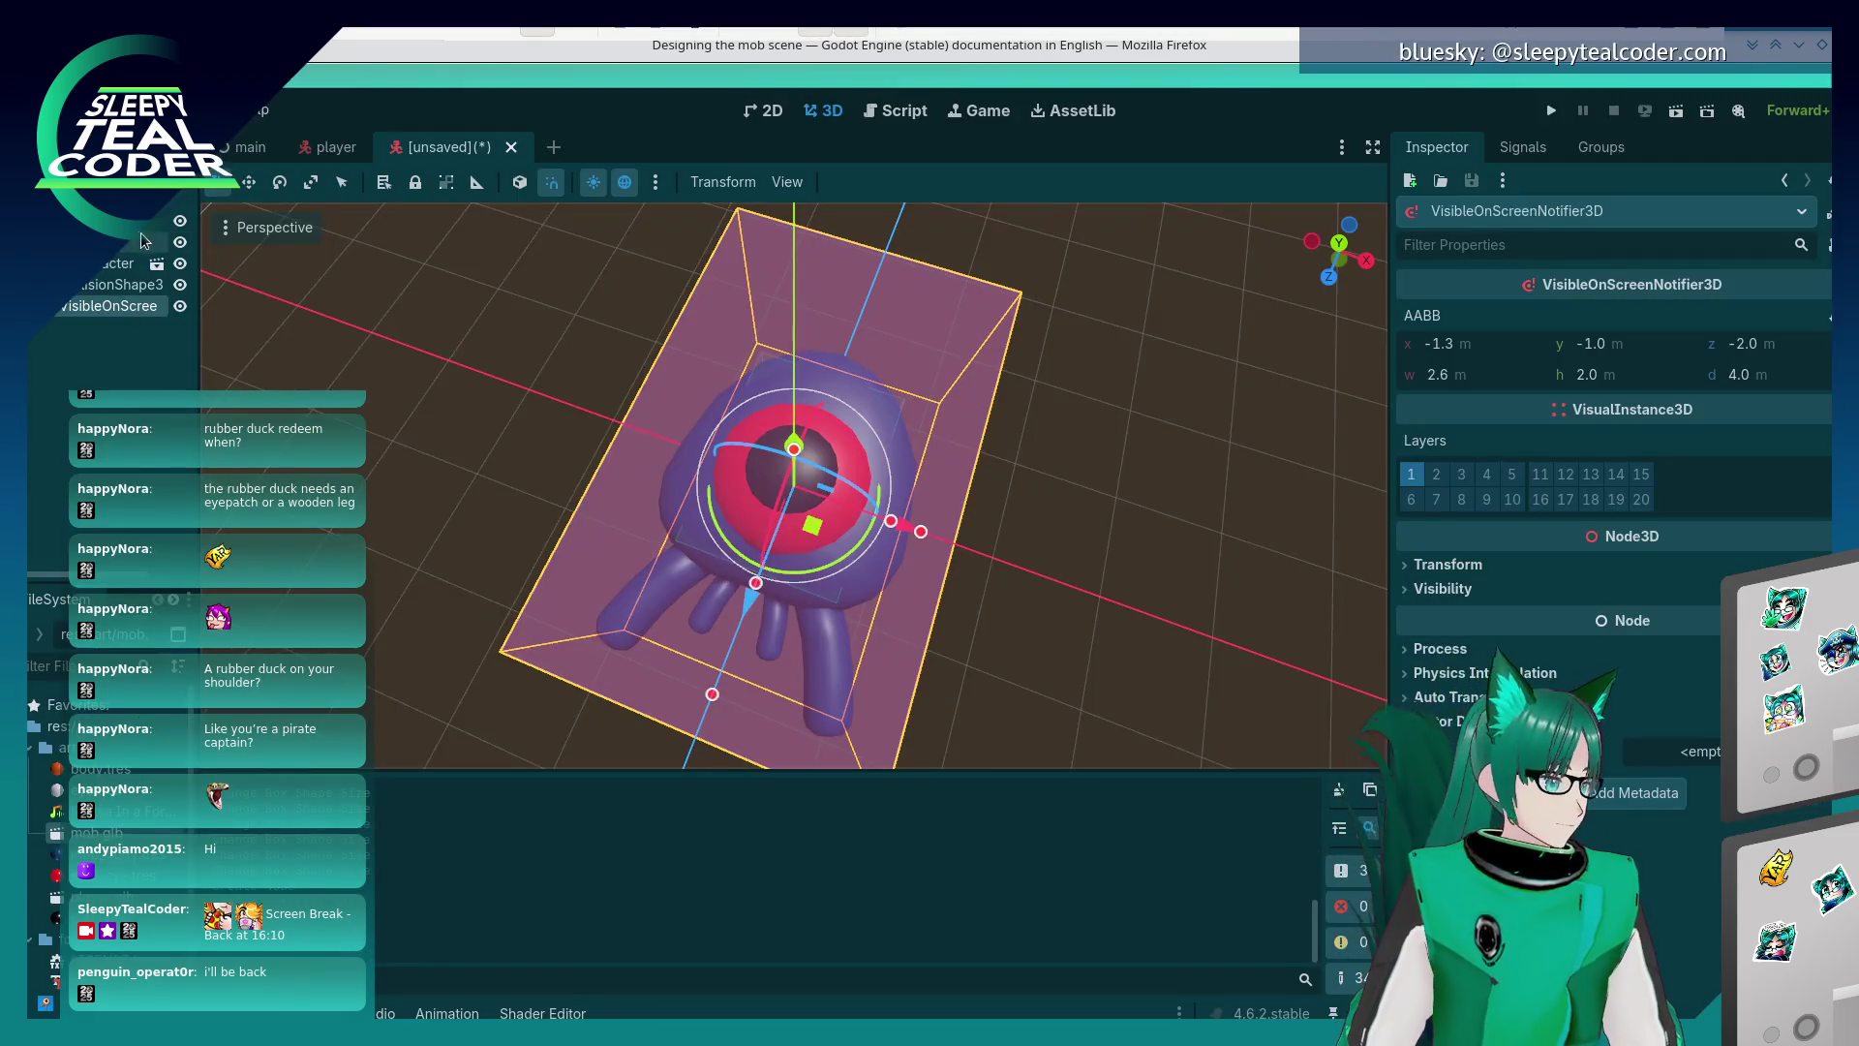
Step: Attach a new script res://mob.gd extending CharacterBody3D to the Mob node, checking the docs' settings first
right_click(142, 240)
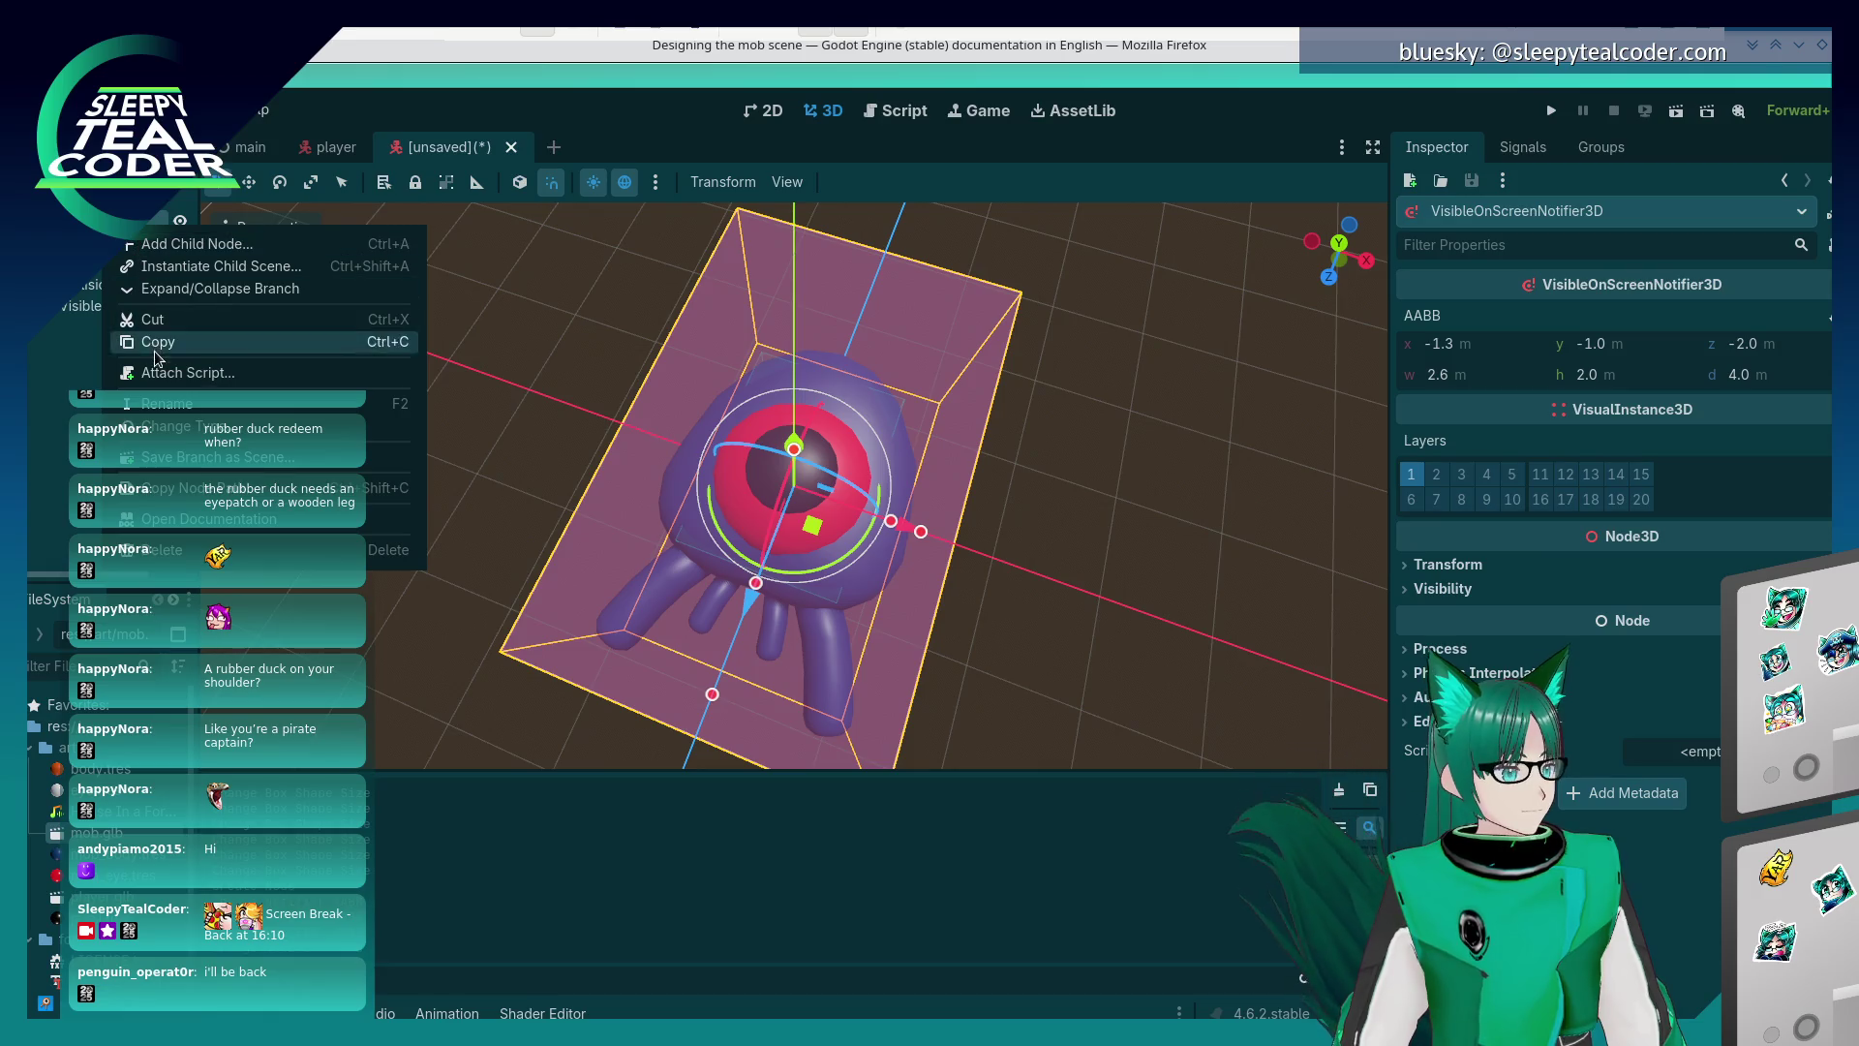
left_click(188, 373)
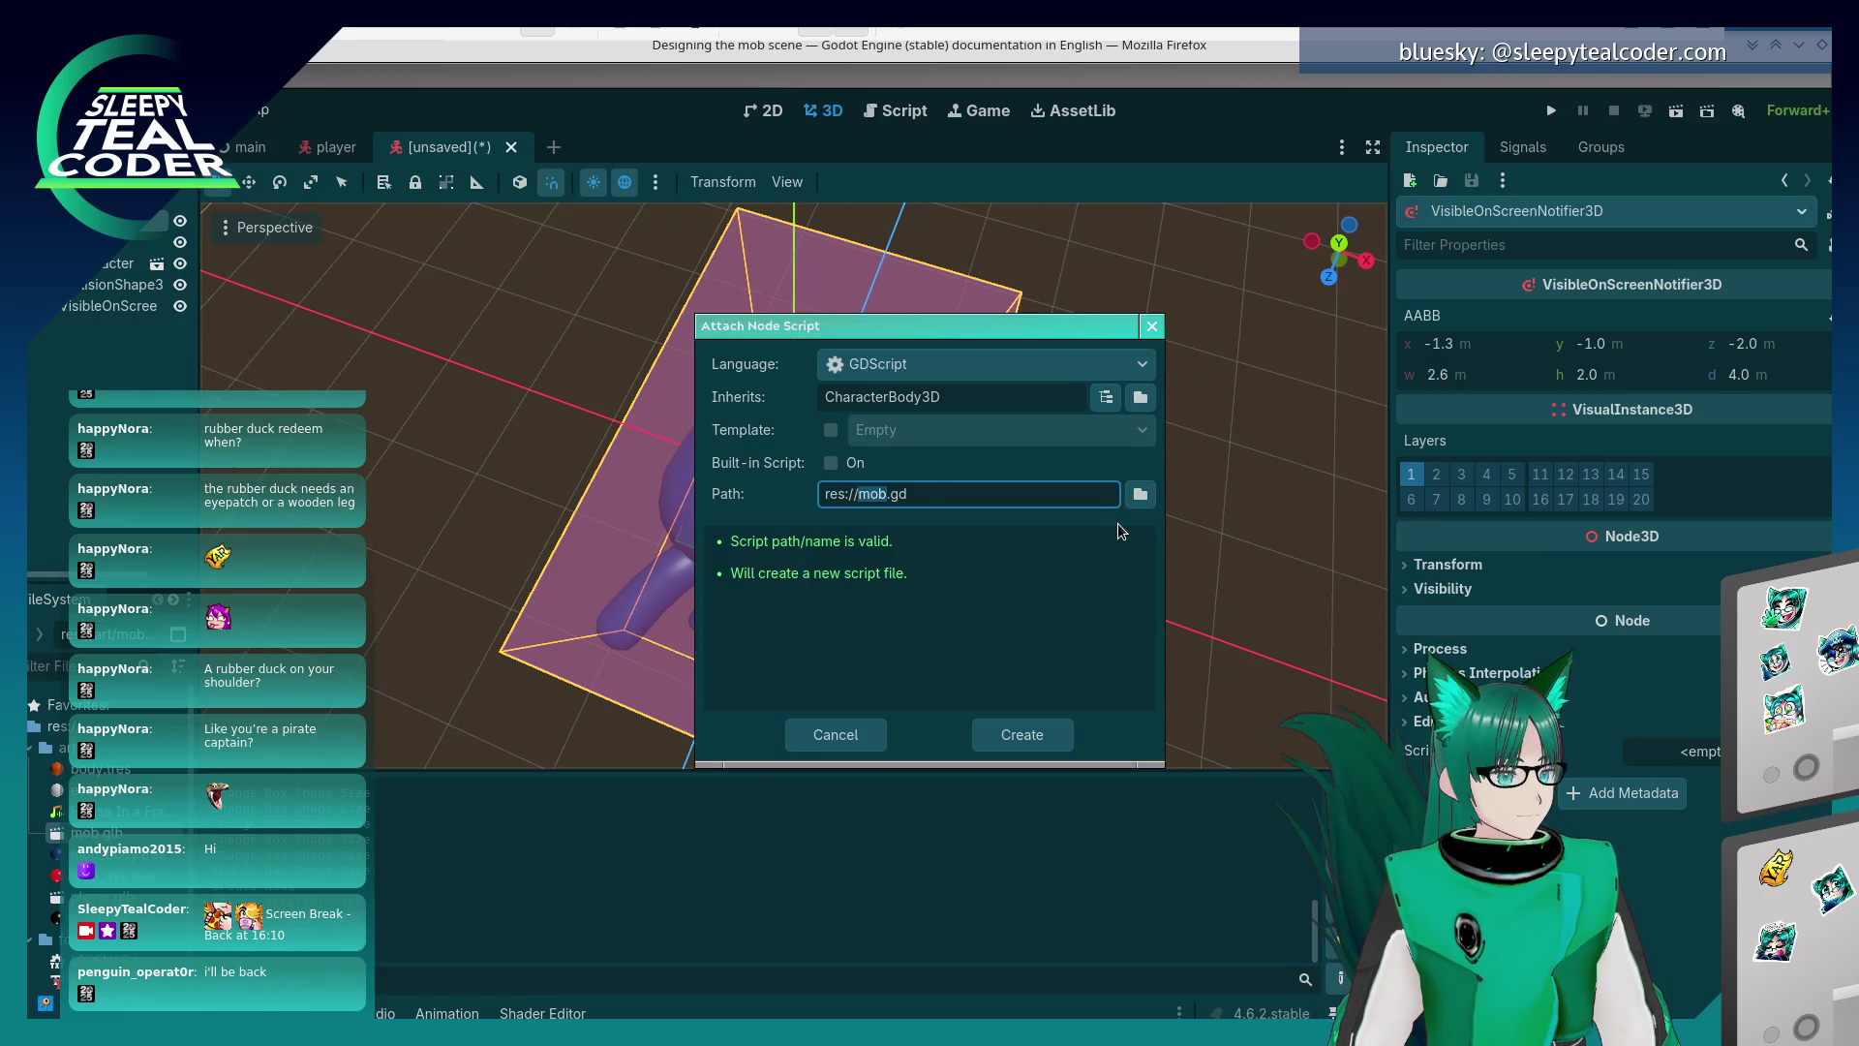
key("alt+Tab")
key("alt+Tab")
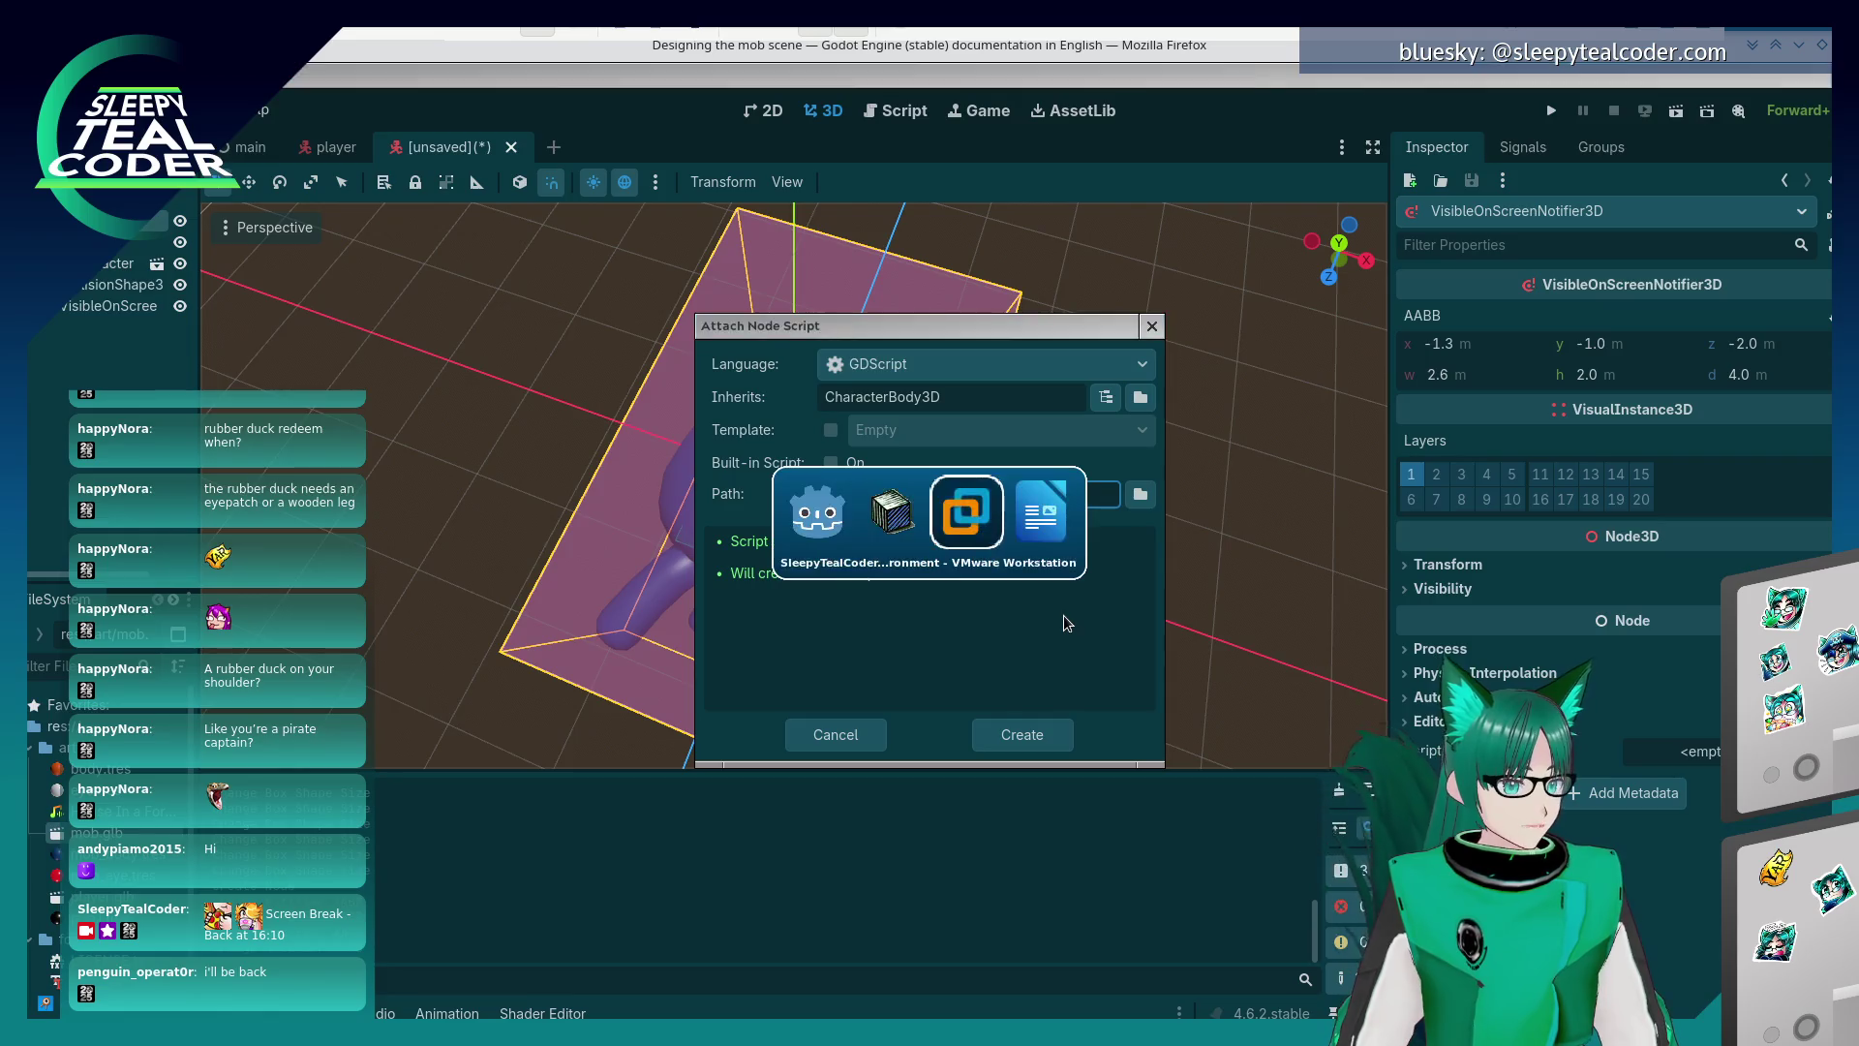
scroll(1059, 639, "down", 1)
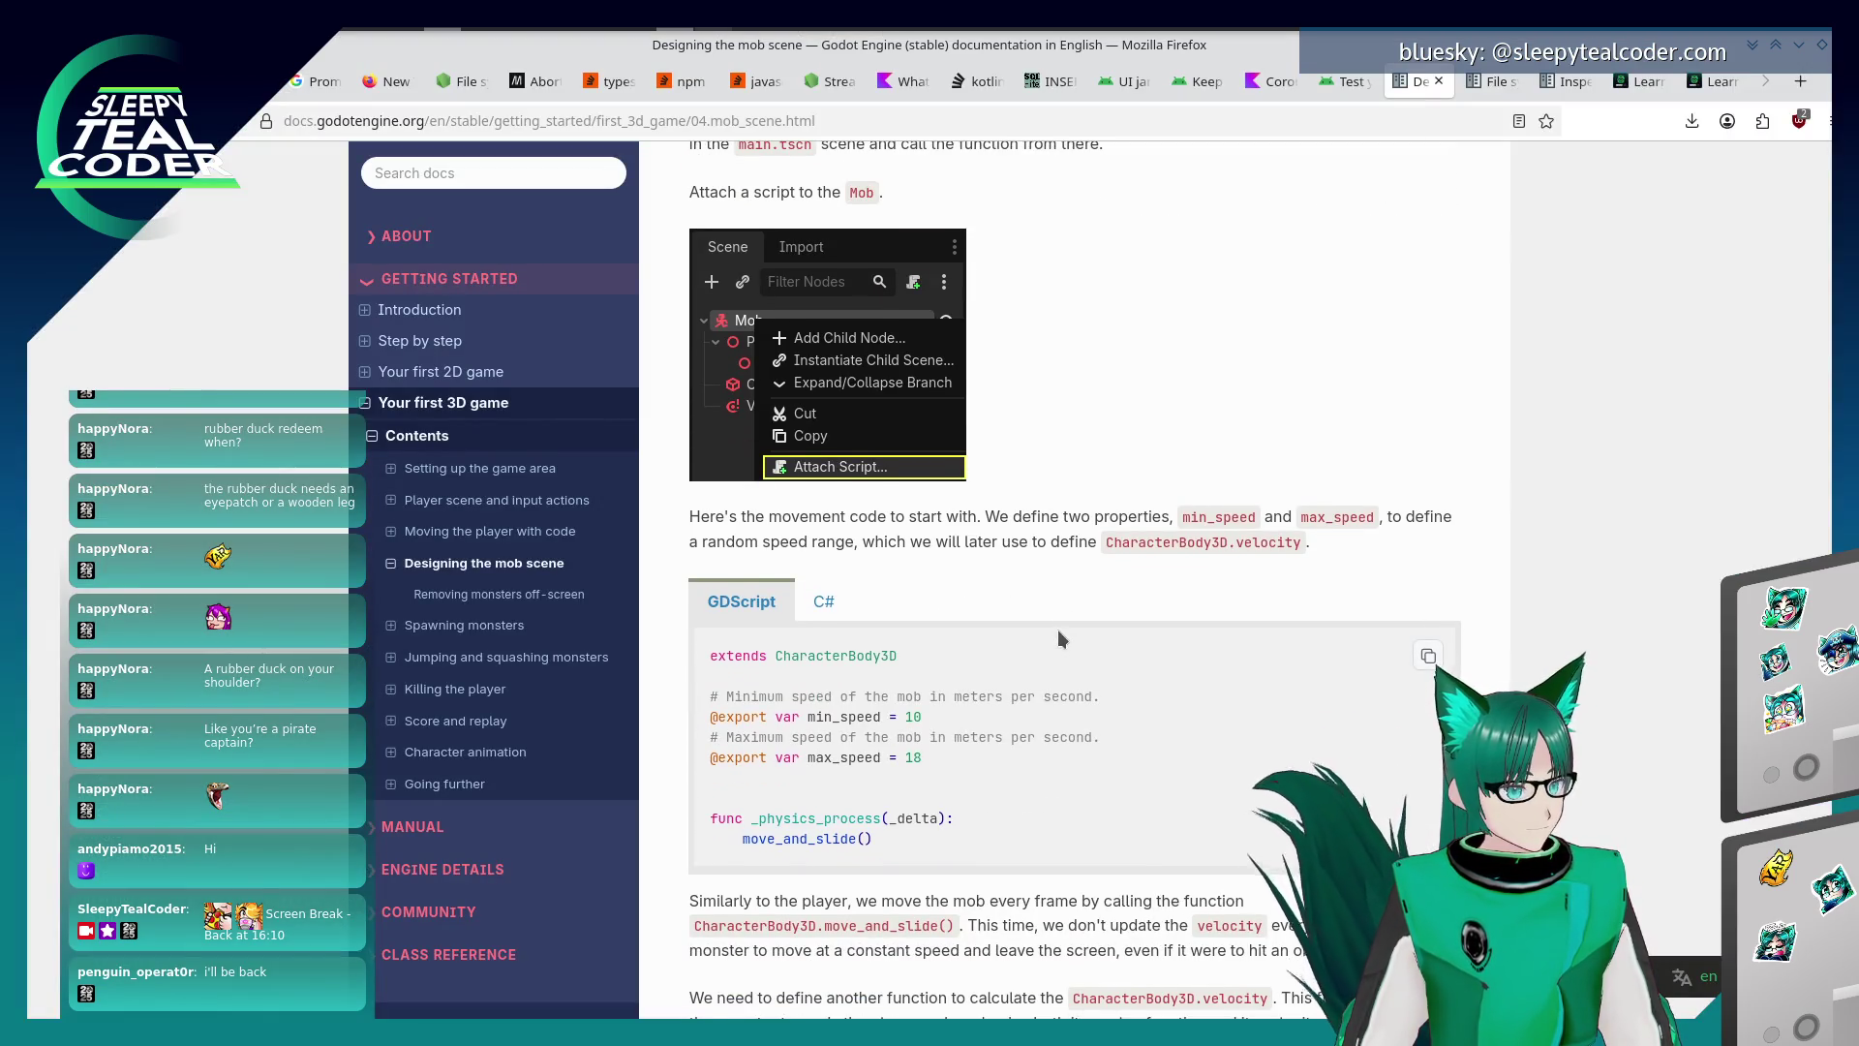
scroll(1058, 630, "down", 1)
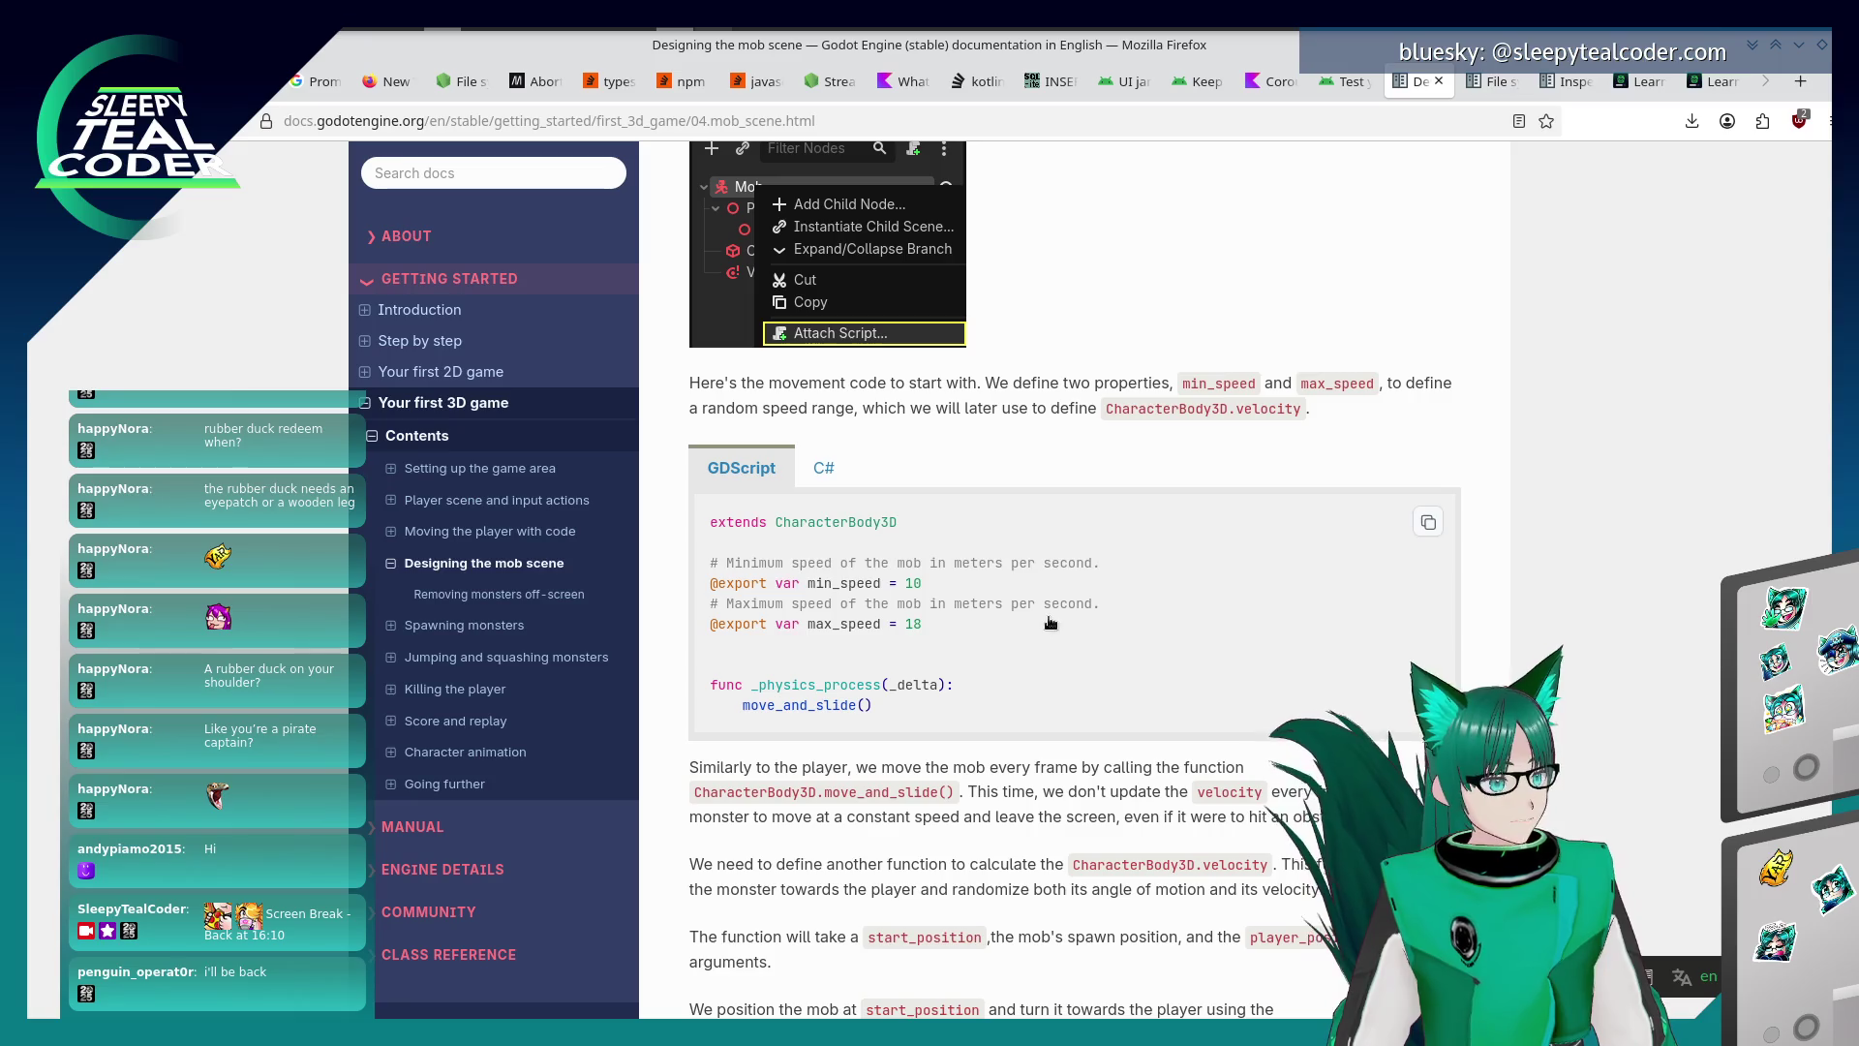
key("alt+Tab")
left_click(1037, 740)
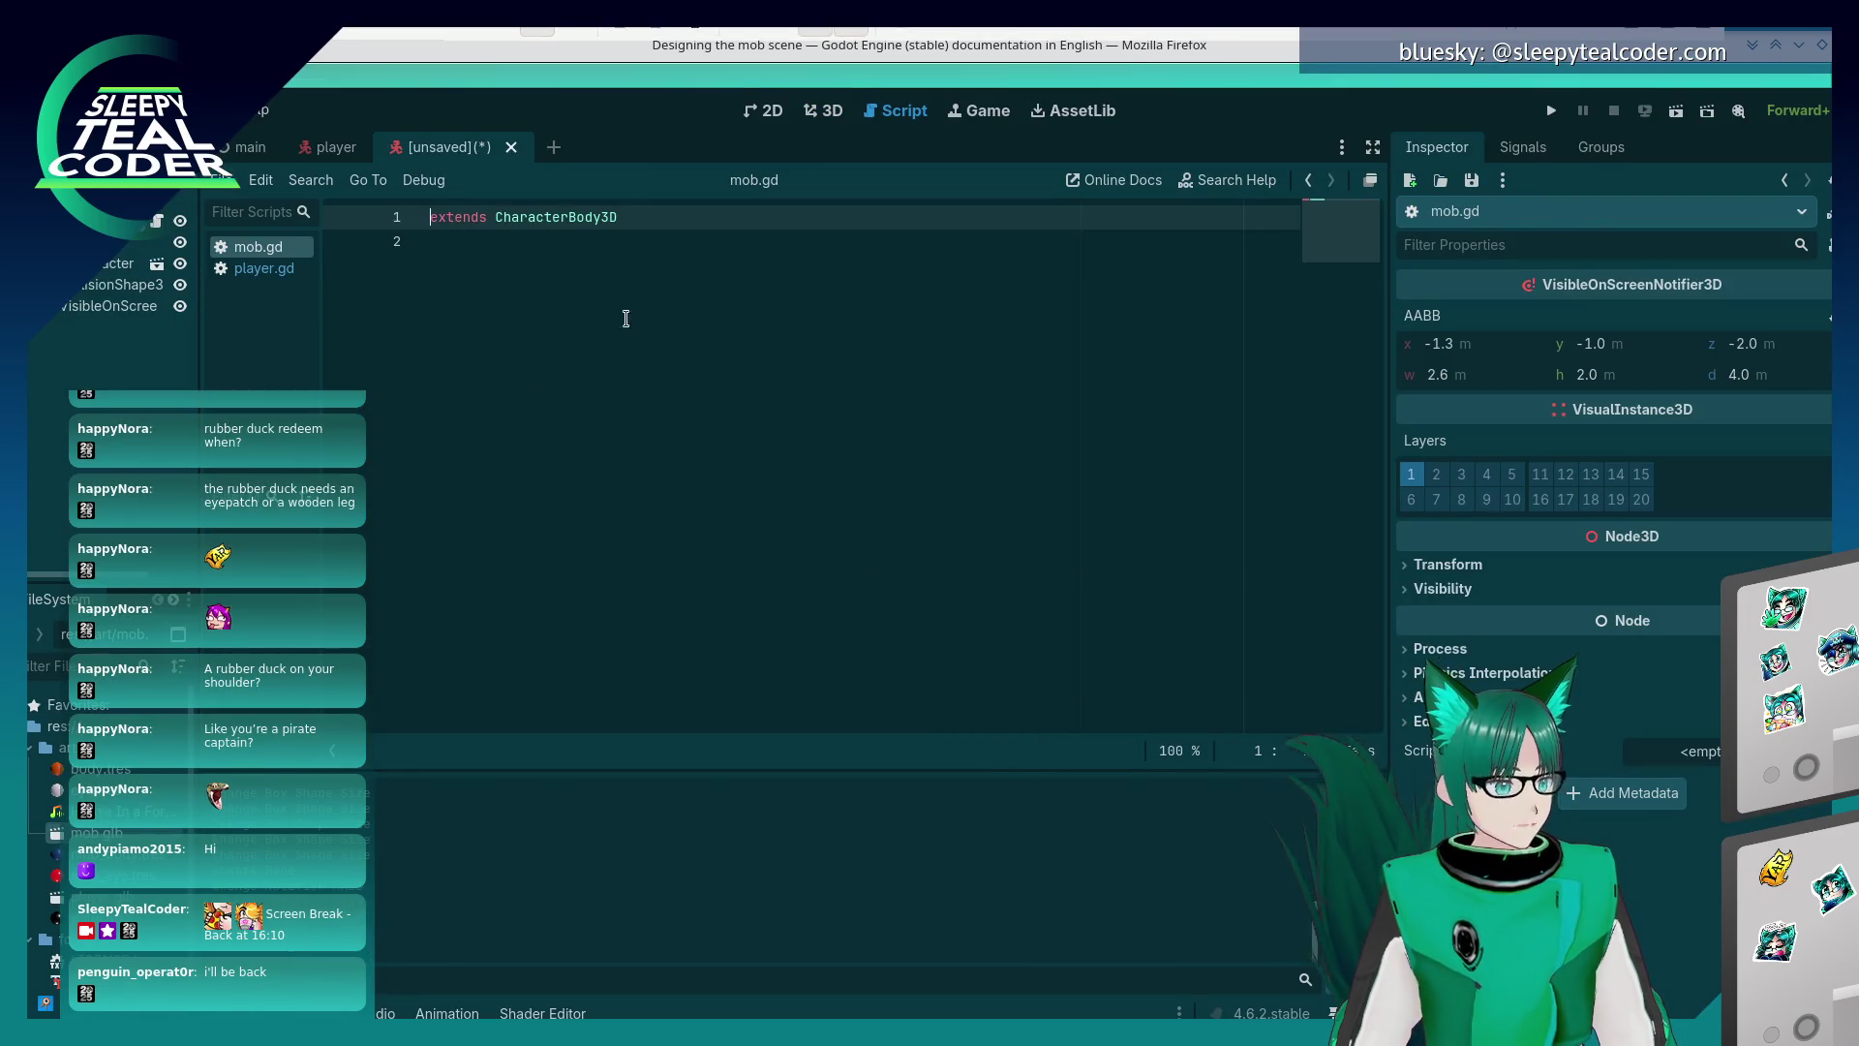
Step: Float the script editor into its own window and snap the Firefox docs to the right half
left_click(1370, 181)
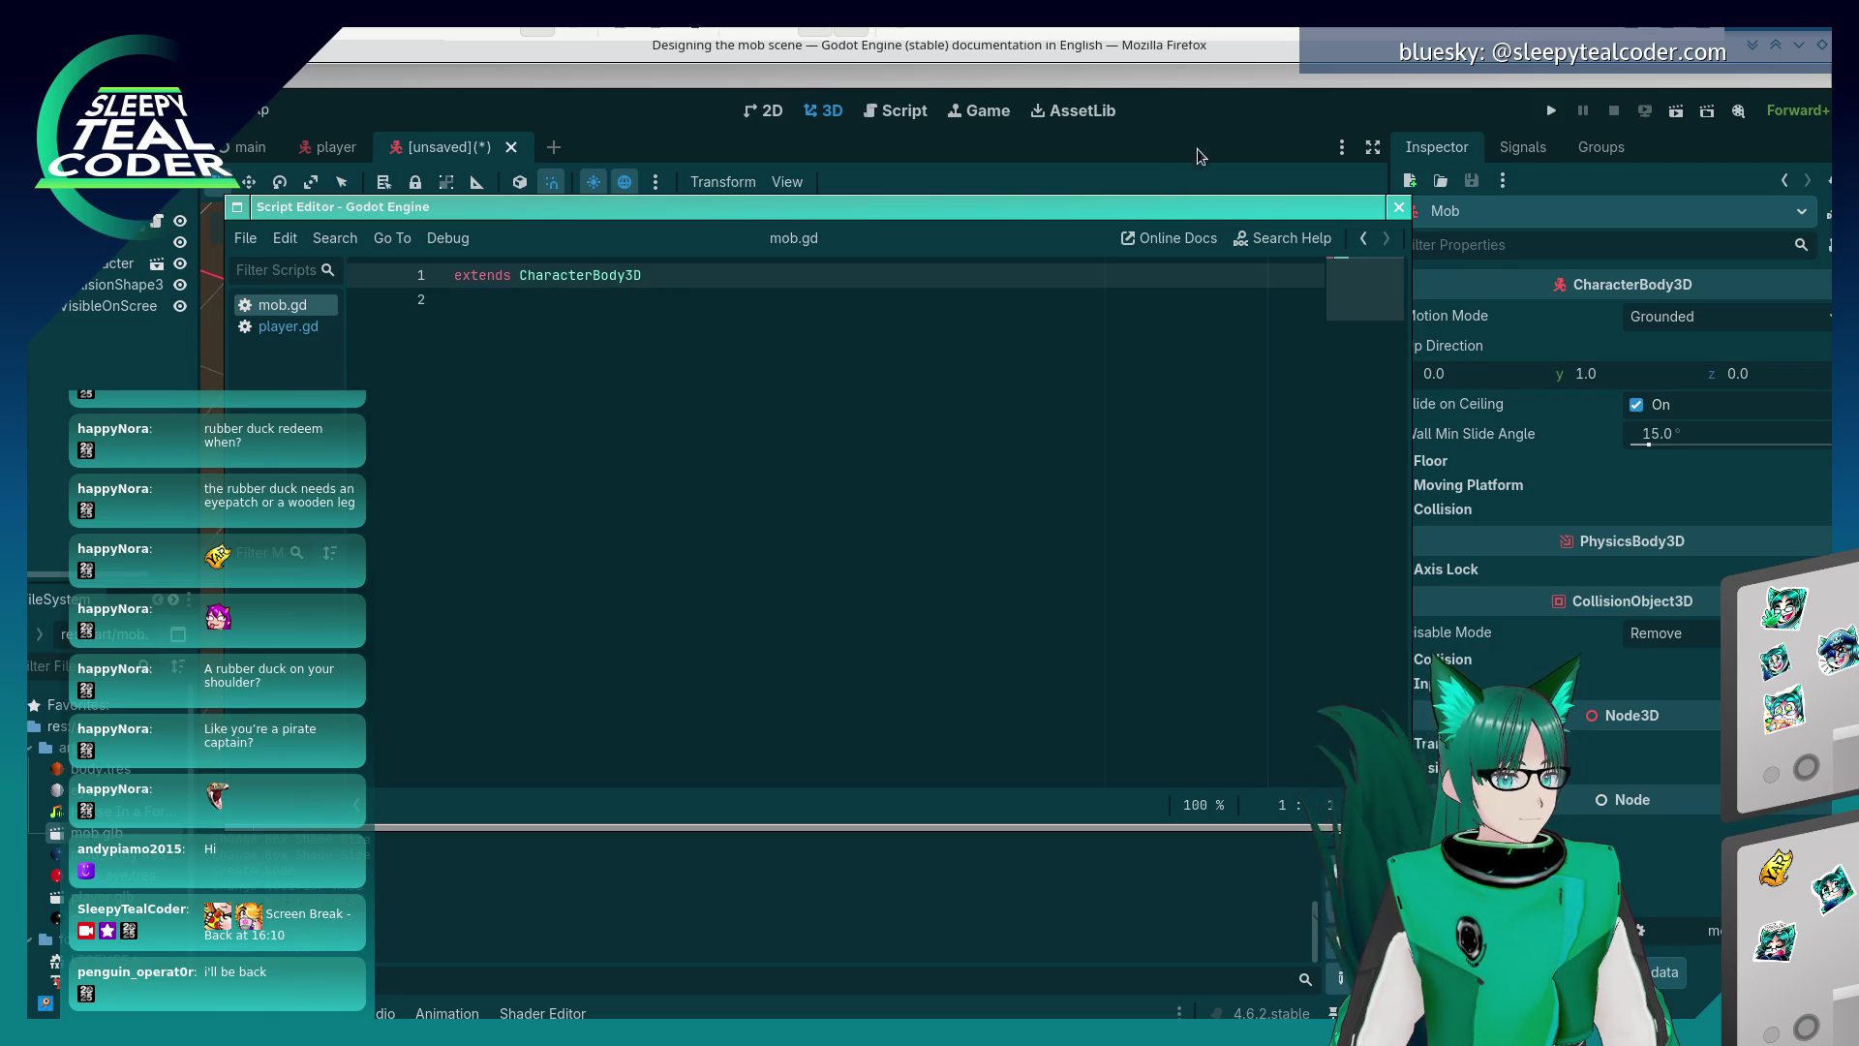
left_click(1176, 64)
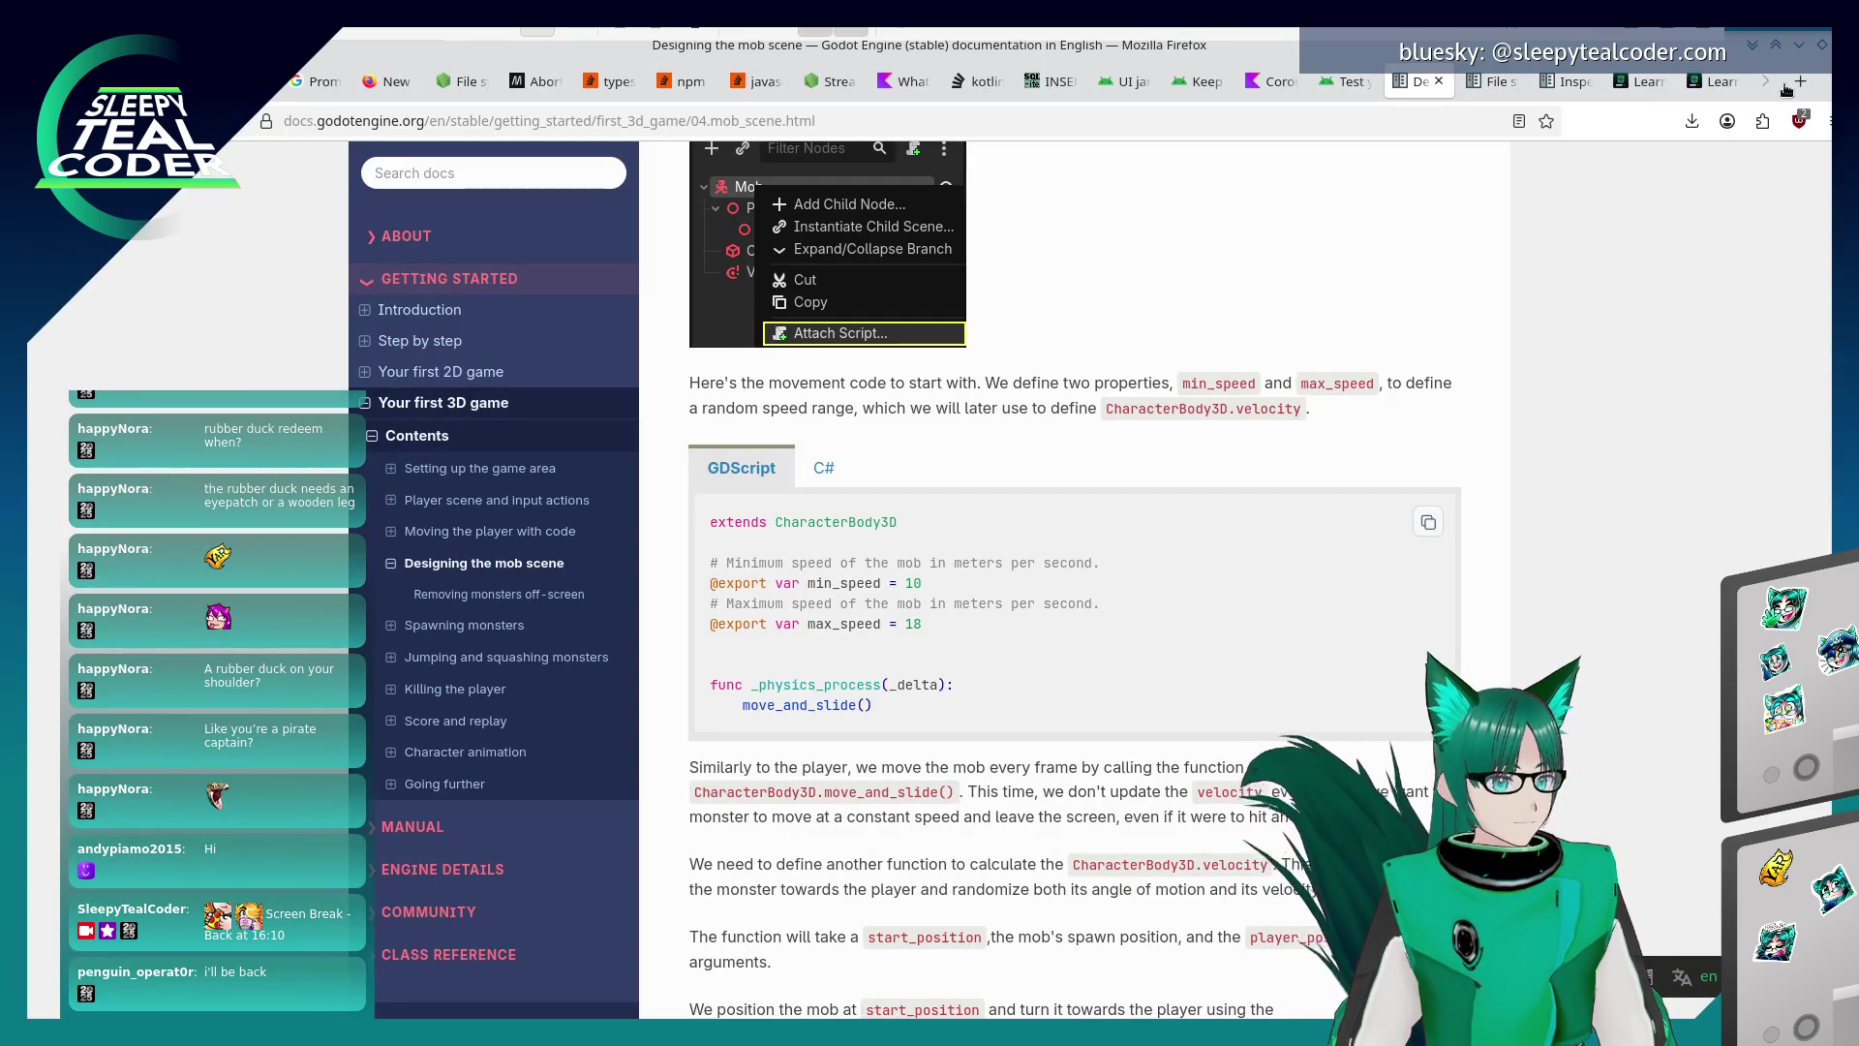
left_click(1823, 45)
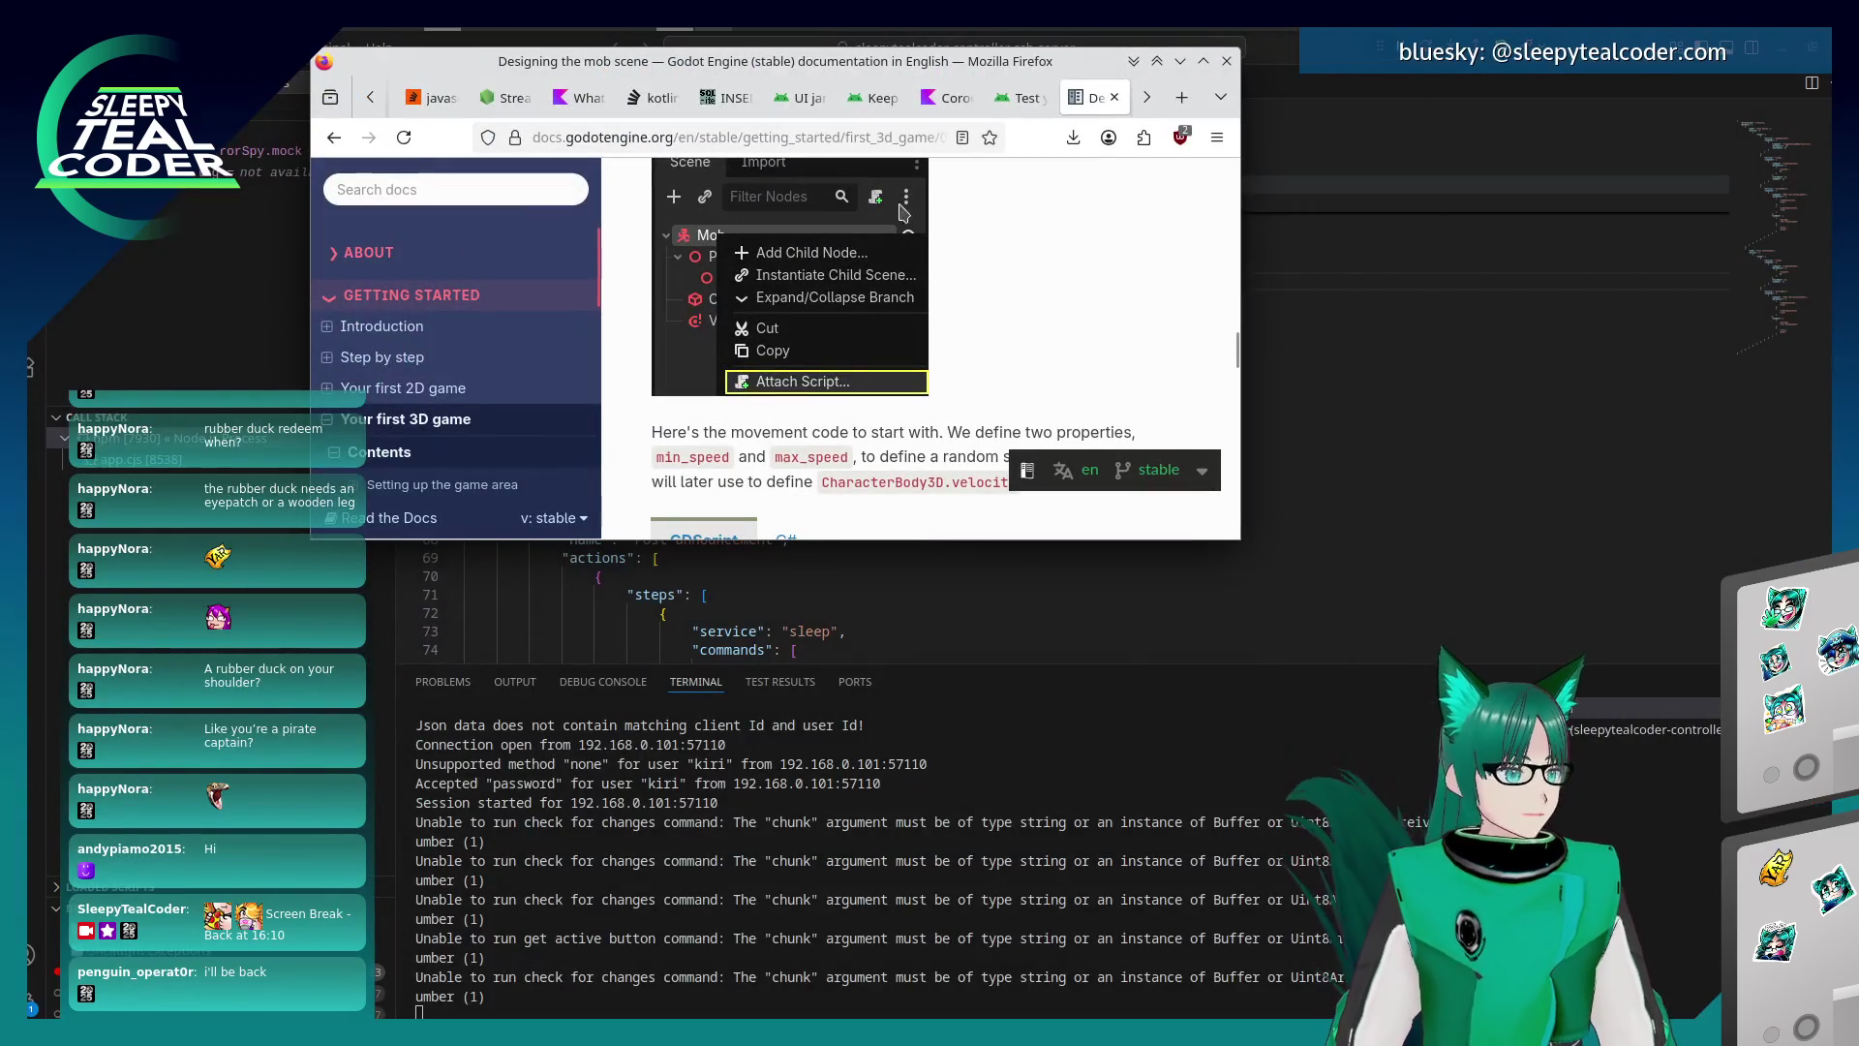
left_click_drag(677, 61, 1470, 462)
key("super+Right")
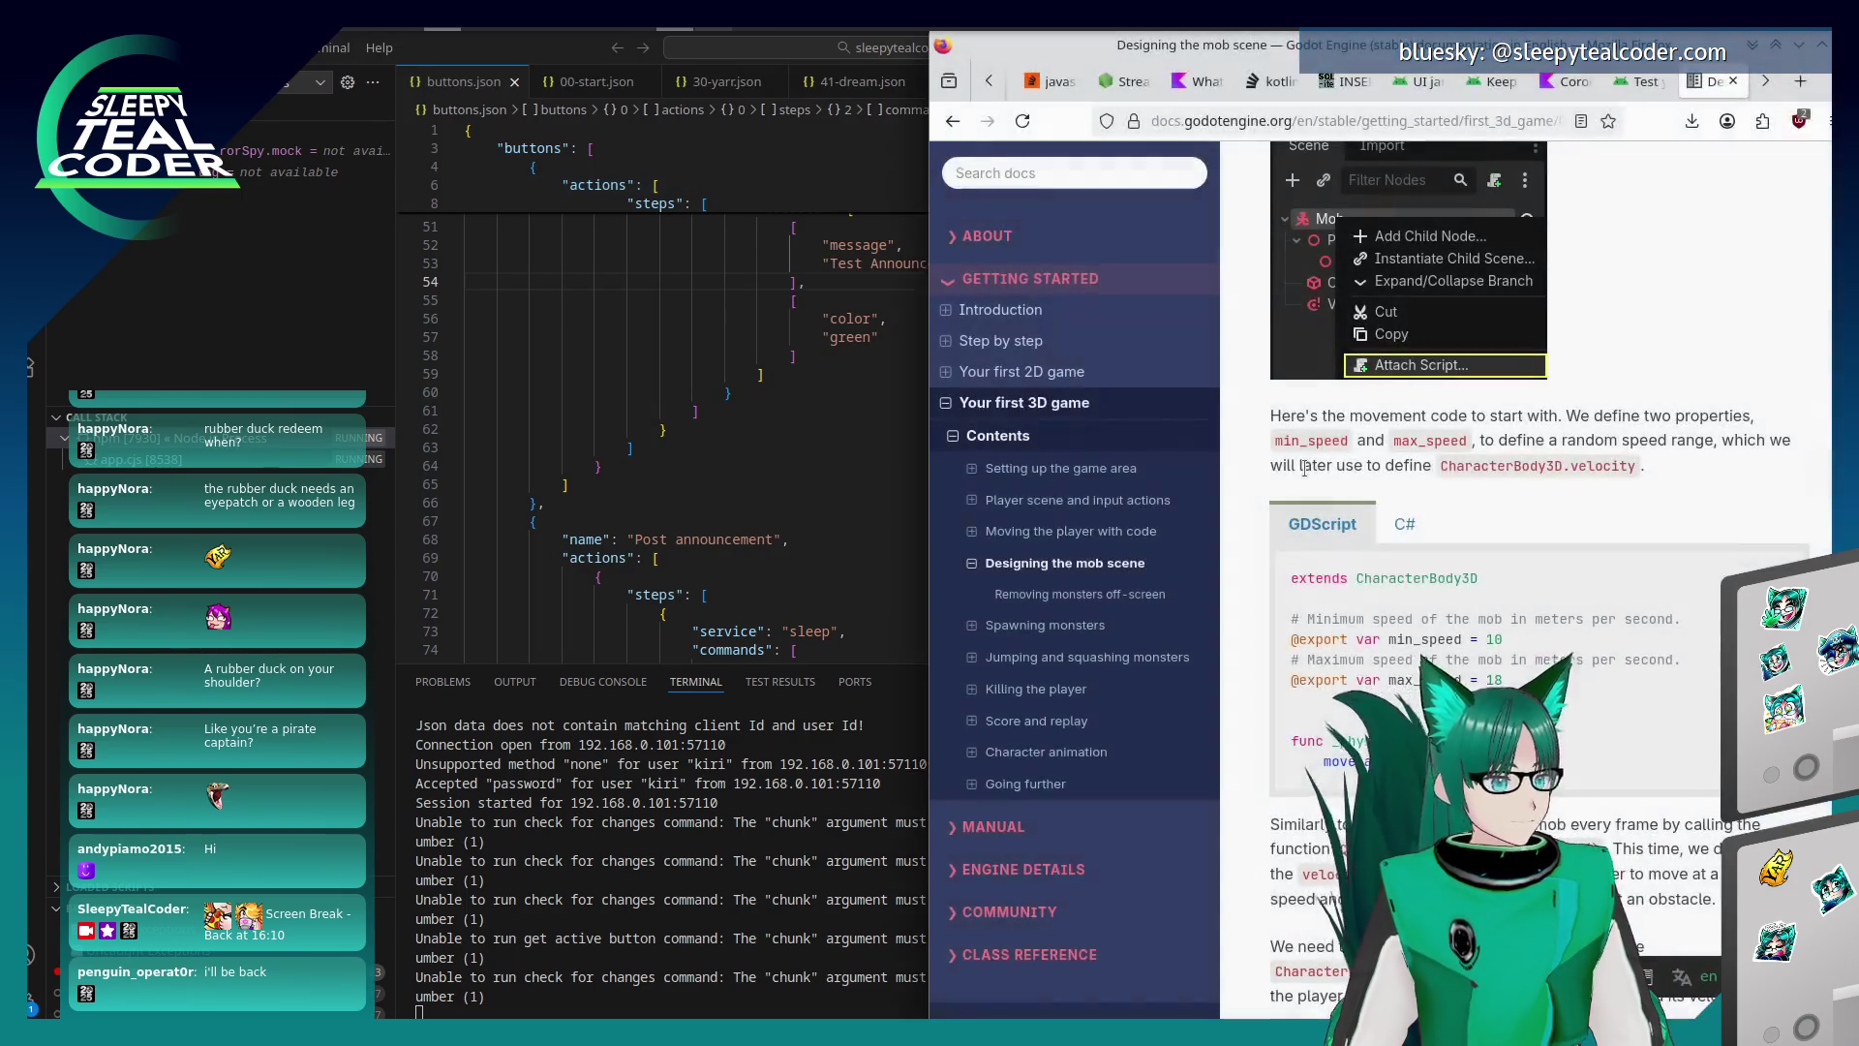
Step: Resize the floating mob.gd editor window to fill the left half of the screen
key("alt+Tab")
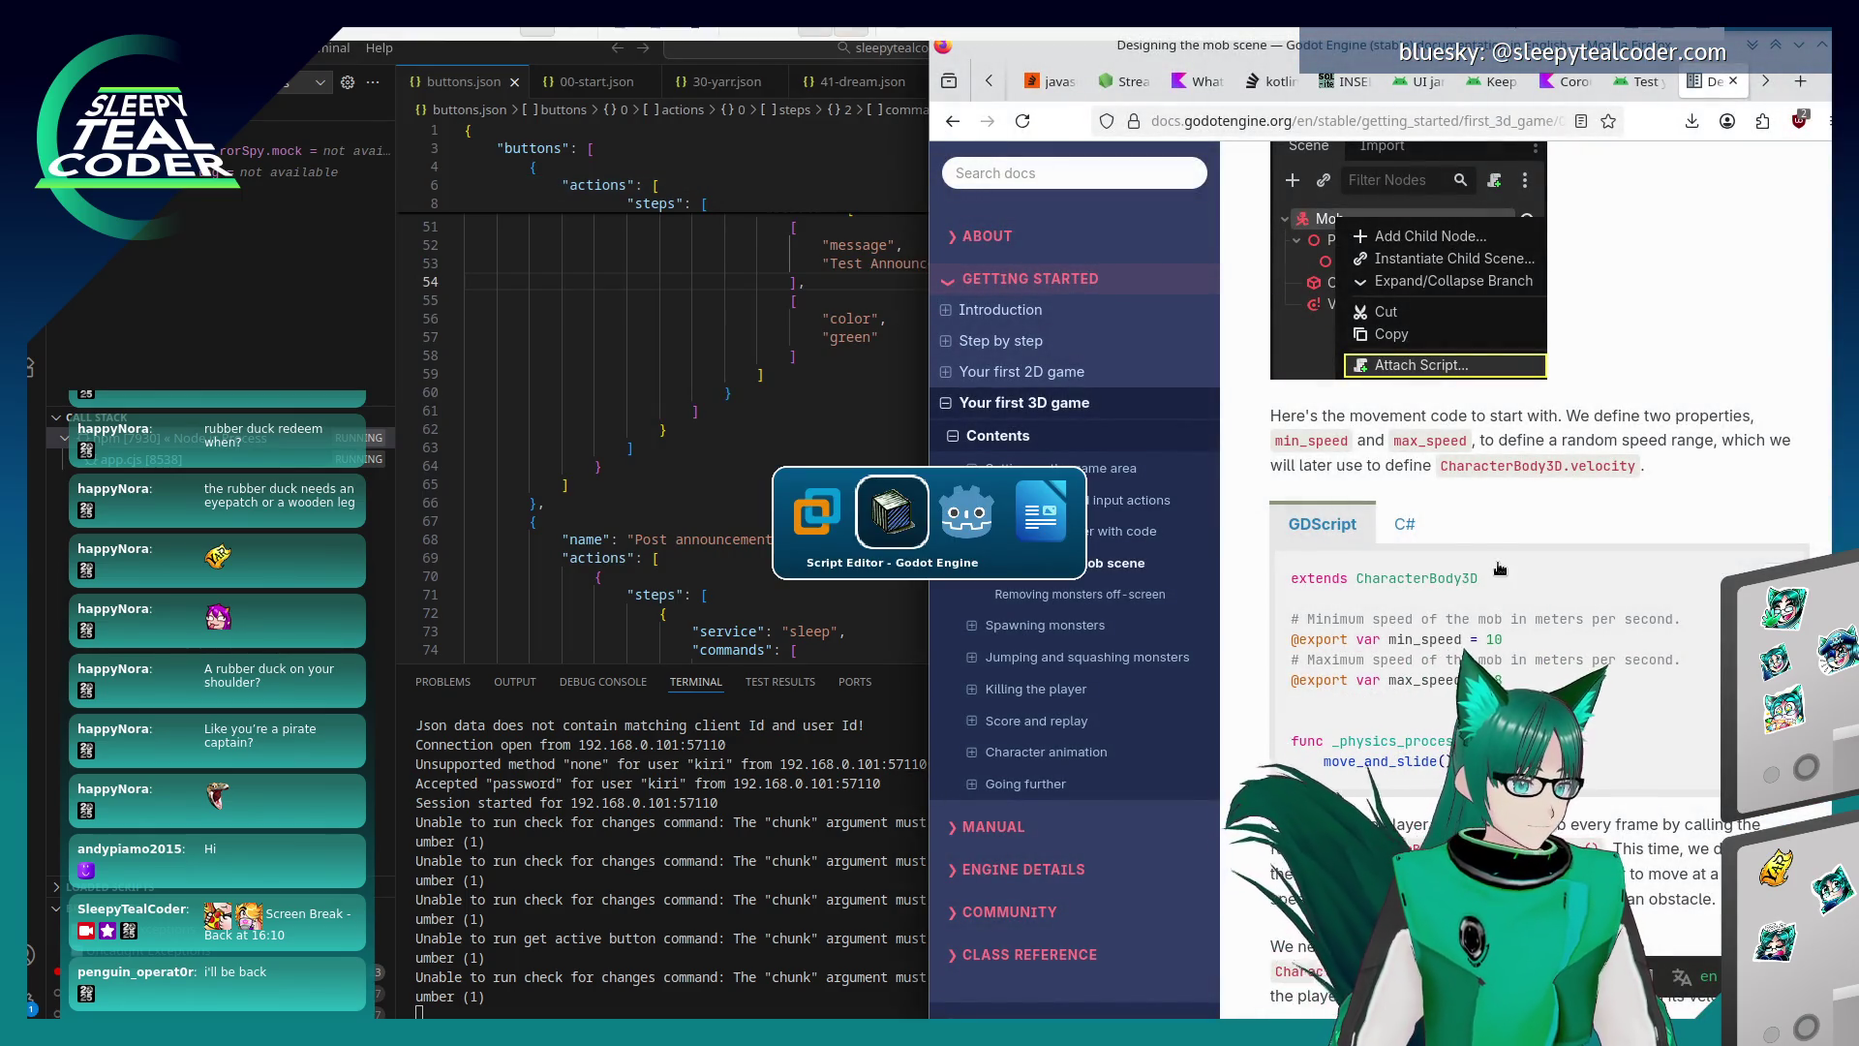
mouse_move(1085, 745)
left_mouse_down()
mouse_move(1160, 753)
mouse_move(843, 968)
mouse_move(928, 1015)
left_mouse_up()
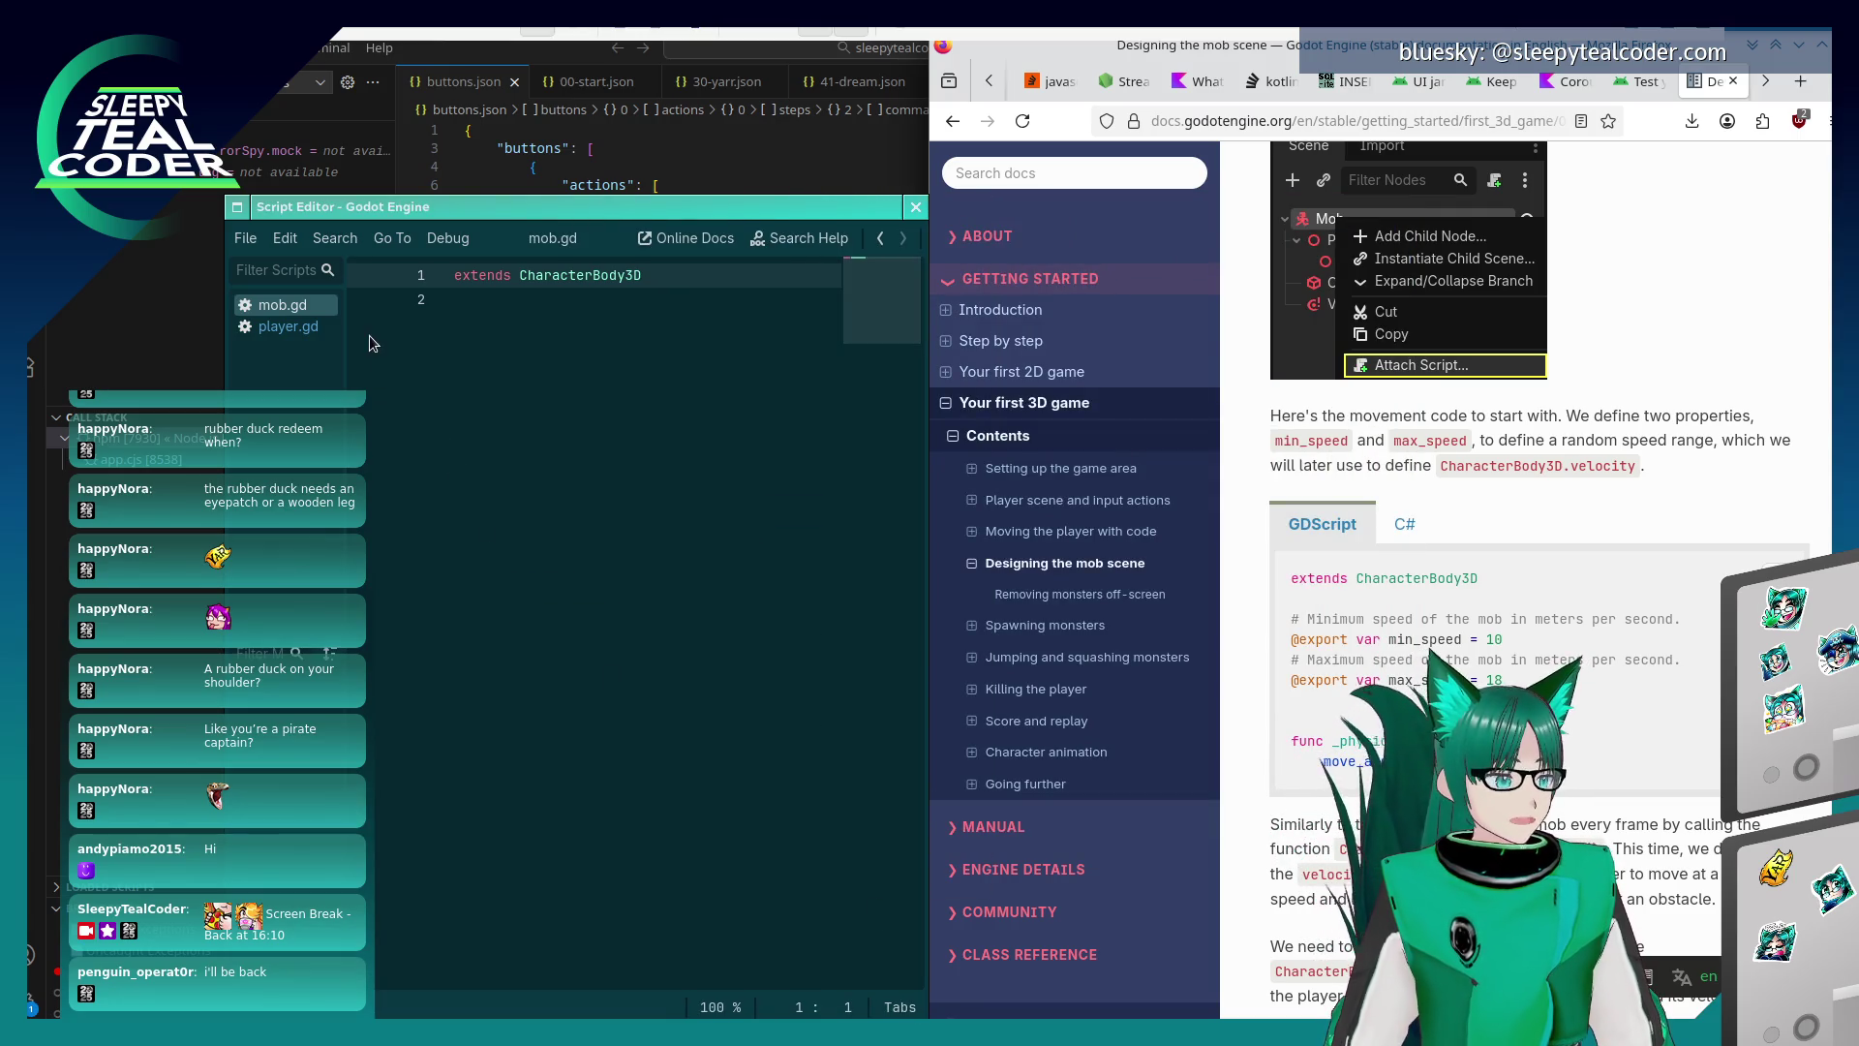
mouse_move(385, 352)
left_mouse_down()
mouse_move(390, 223)
mouse_move(193, 232)
mouse_move(136, 72)
left_mouse_up()
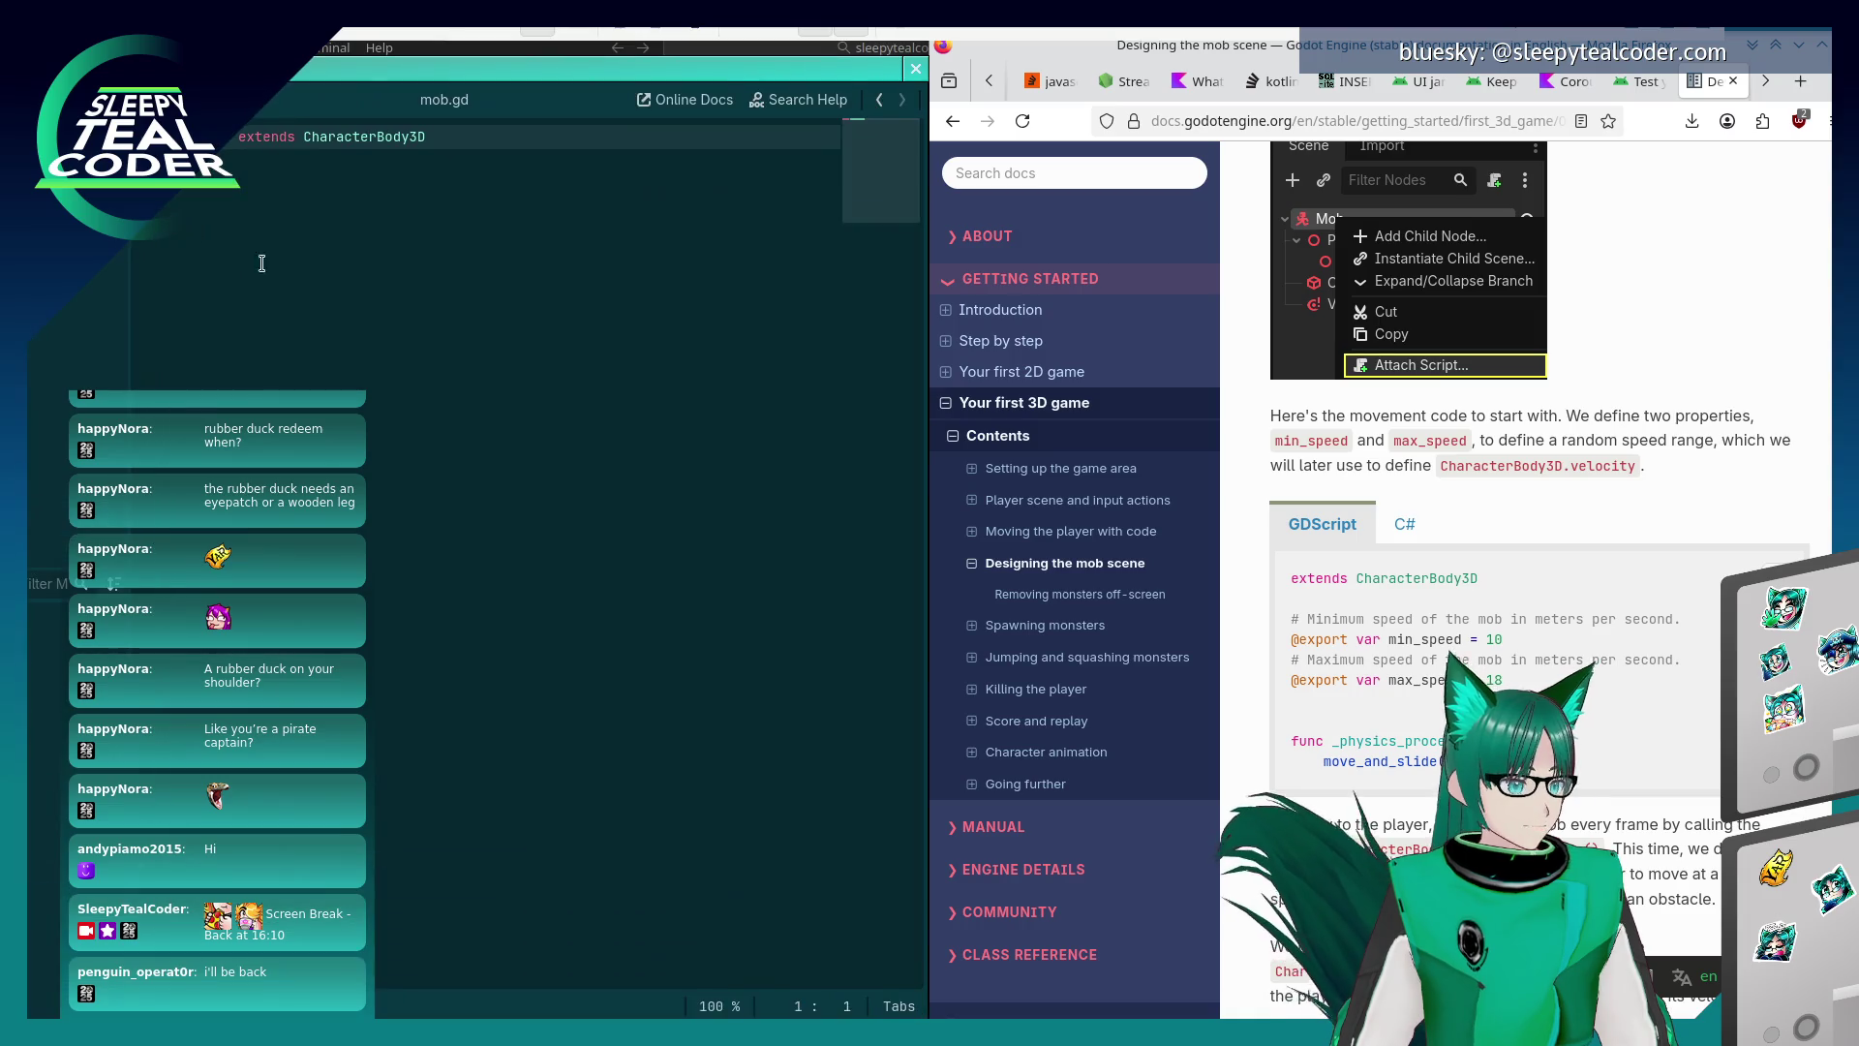
left_click(433, 163)
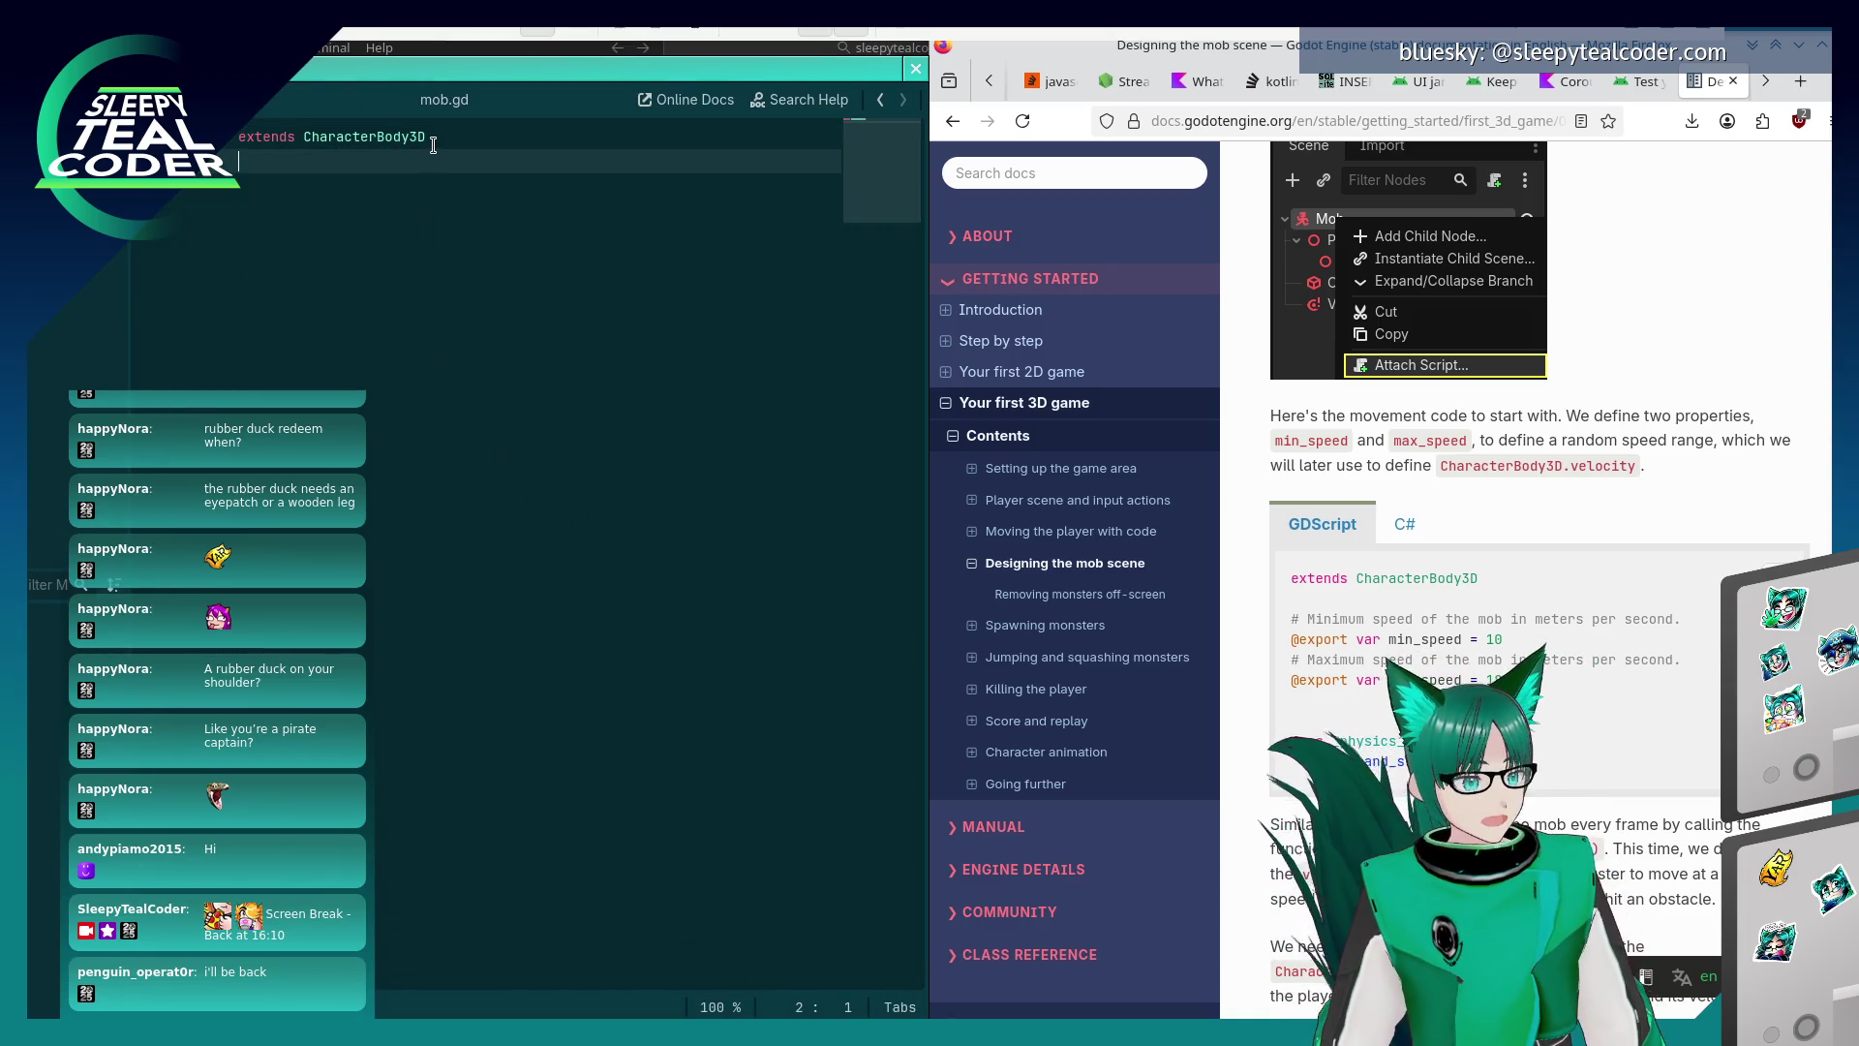
Step: Add commented exports min_speed = 10 and max_speed = 18 to mob.gd
key("Return")
type("# Minimum spee")
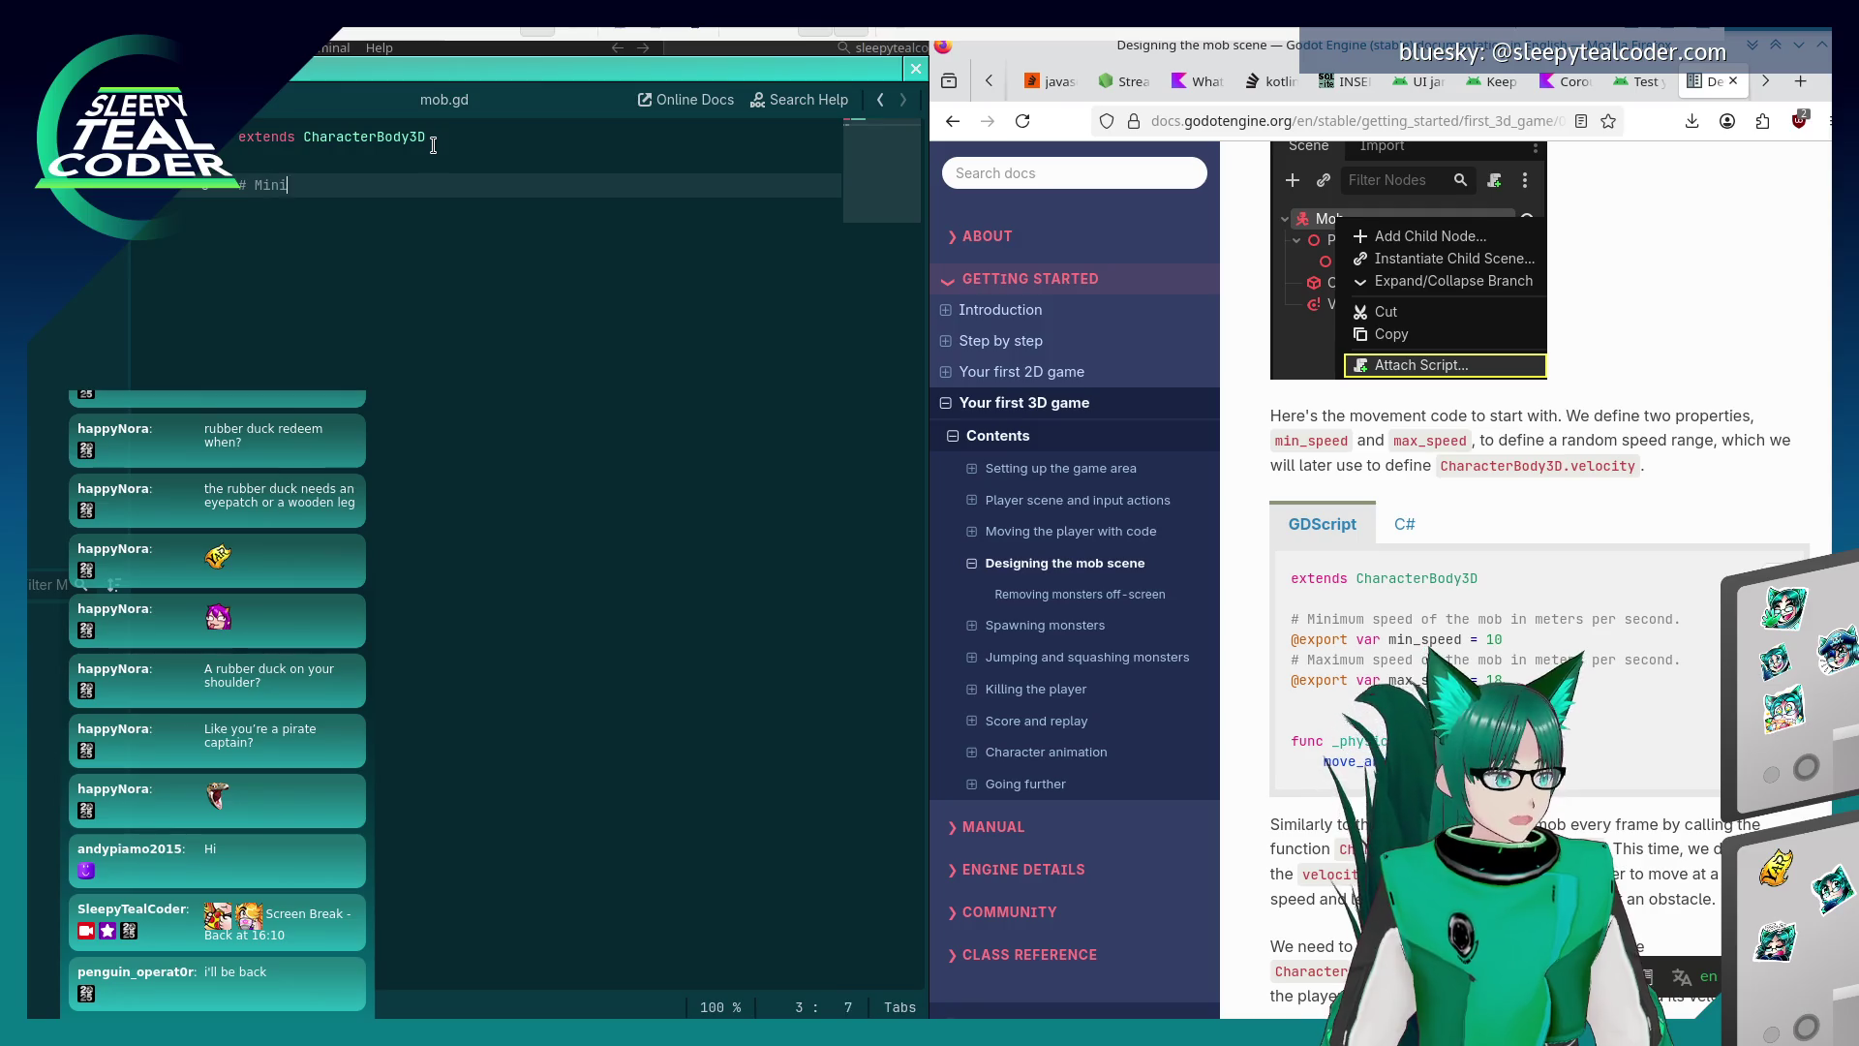
type("d of the mob in meters")
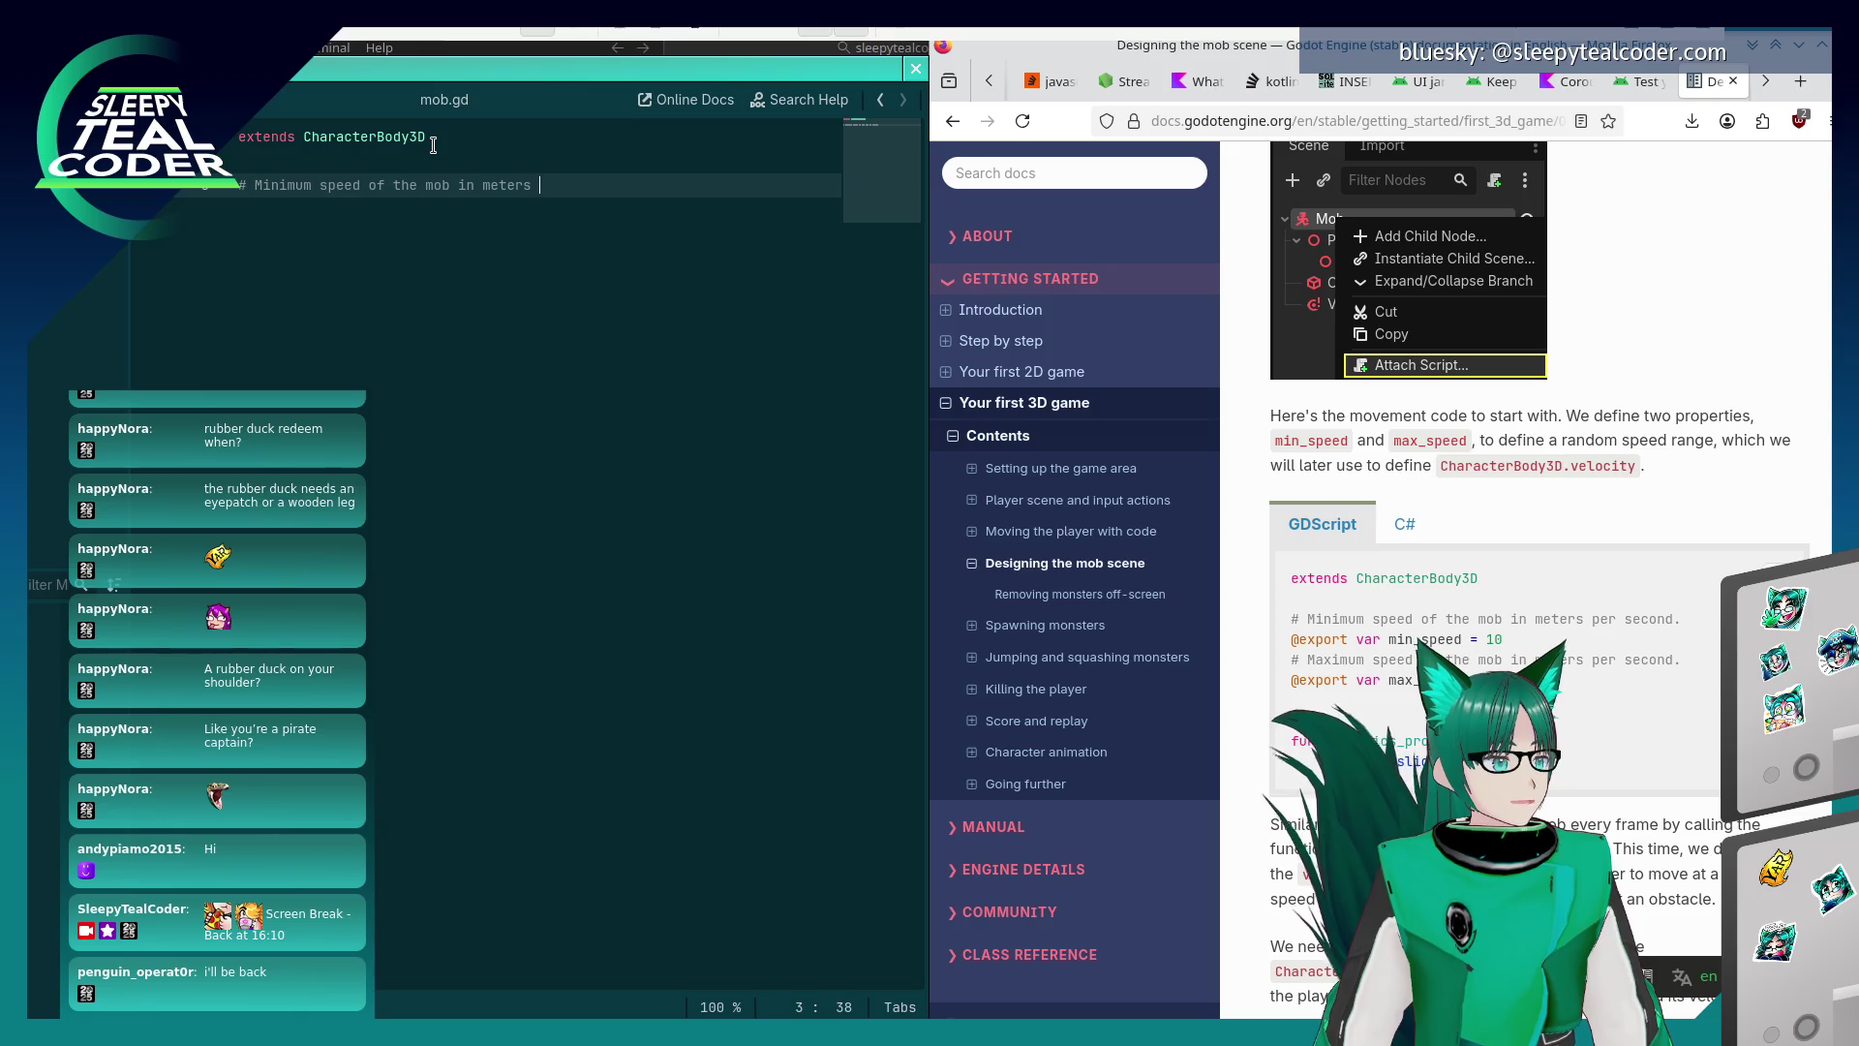
type(" per second.")
key("Return")
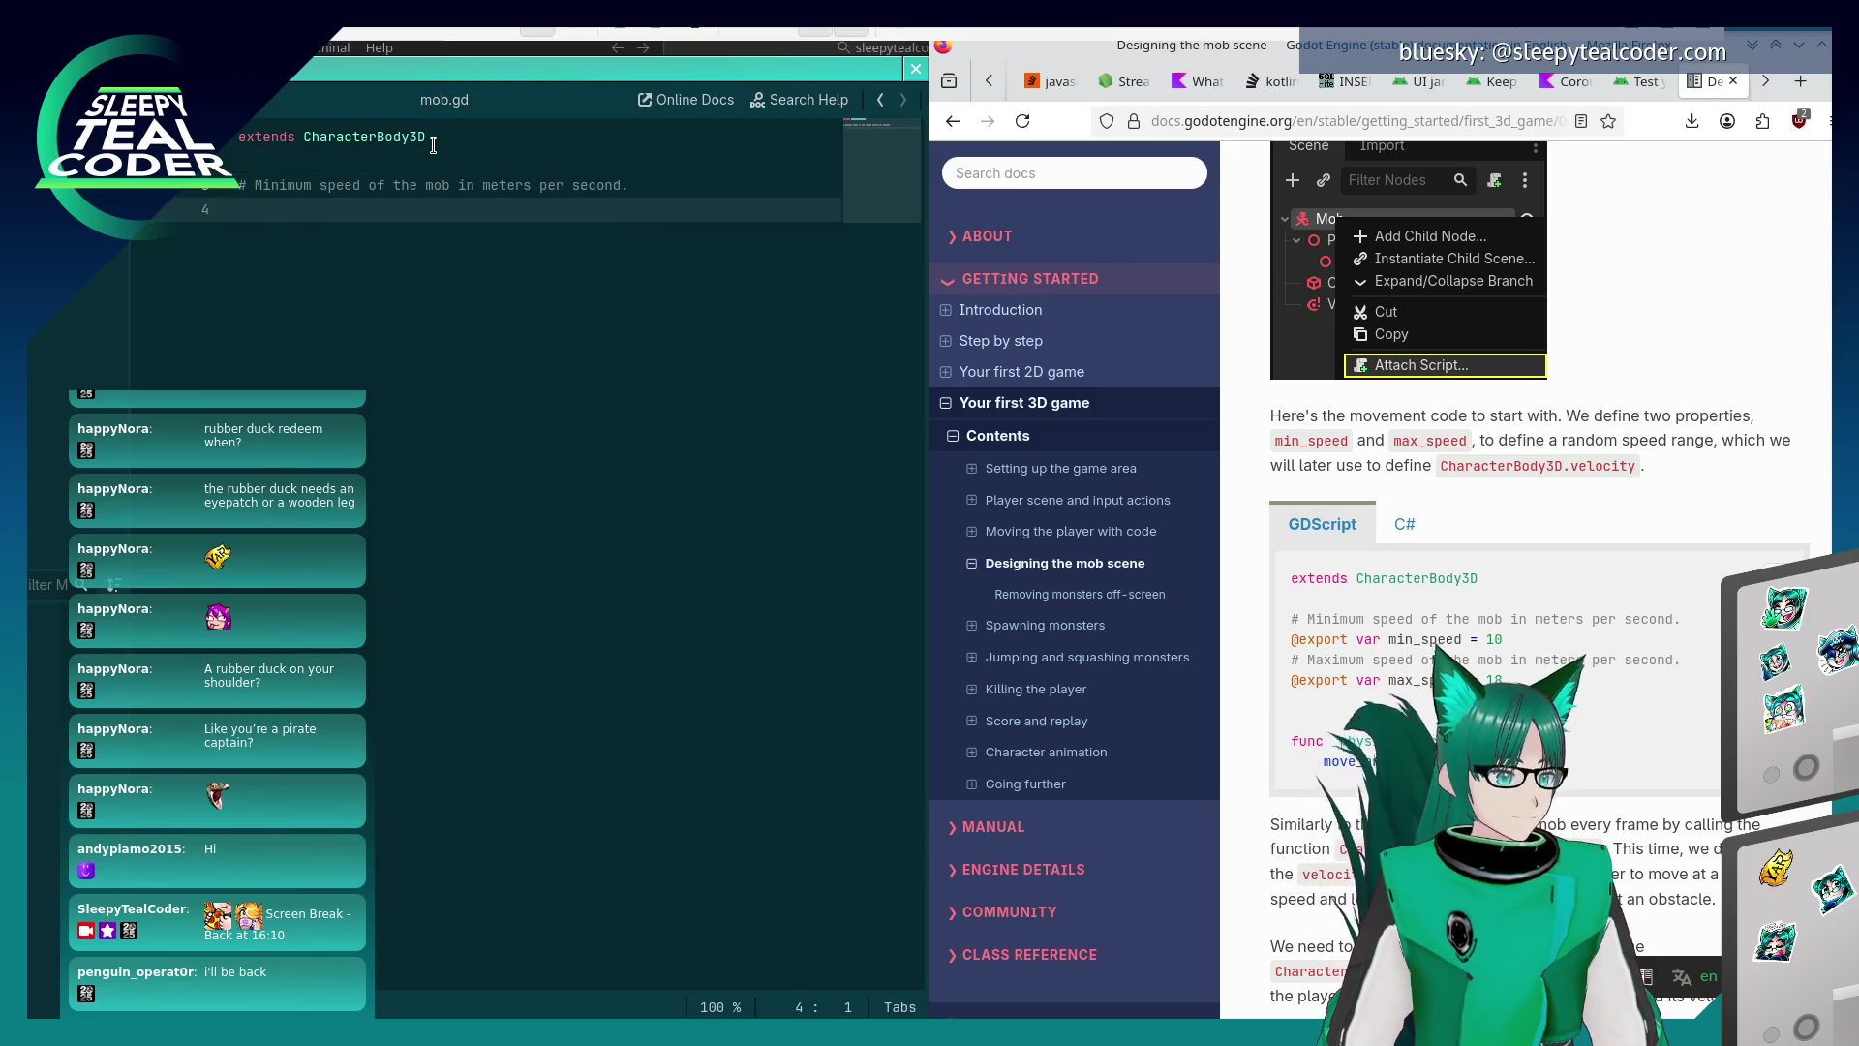
type("@export var m")
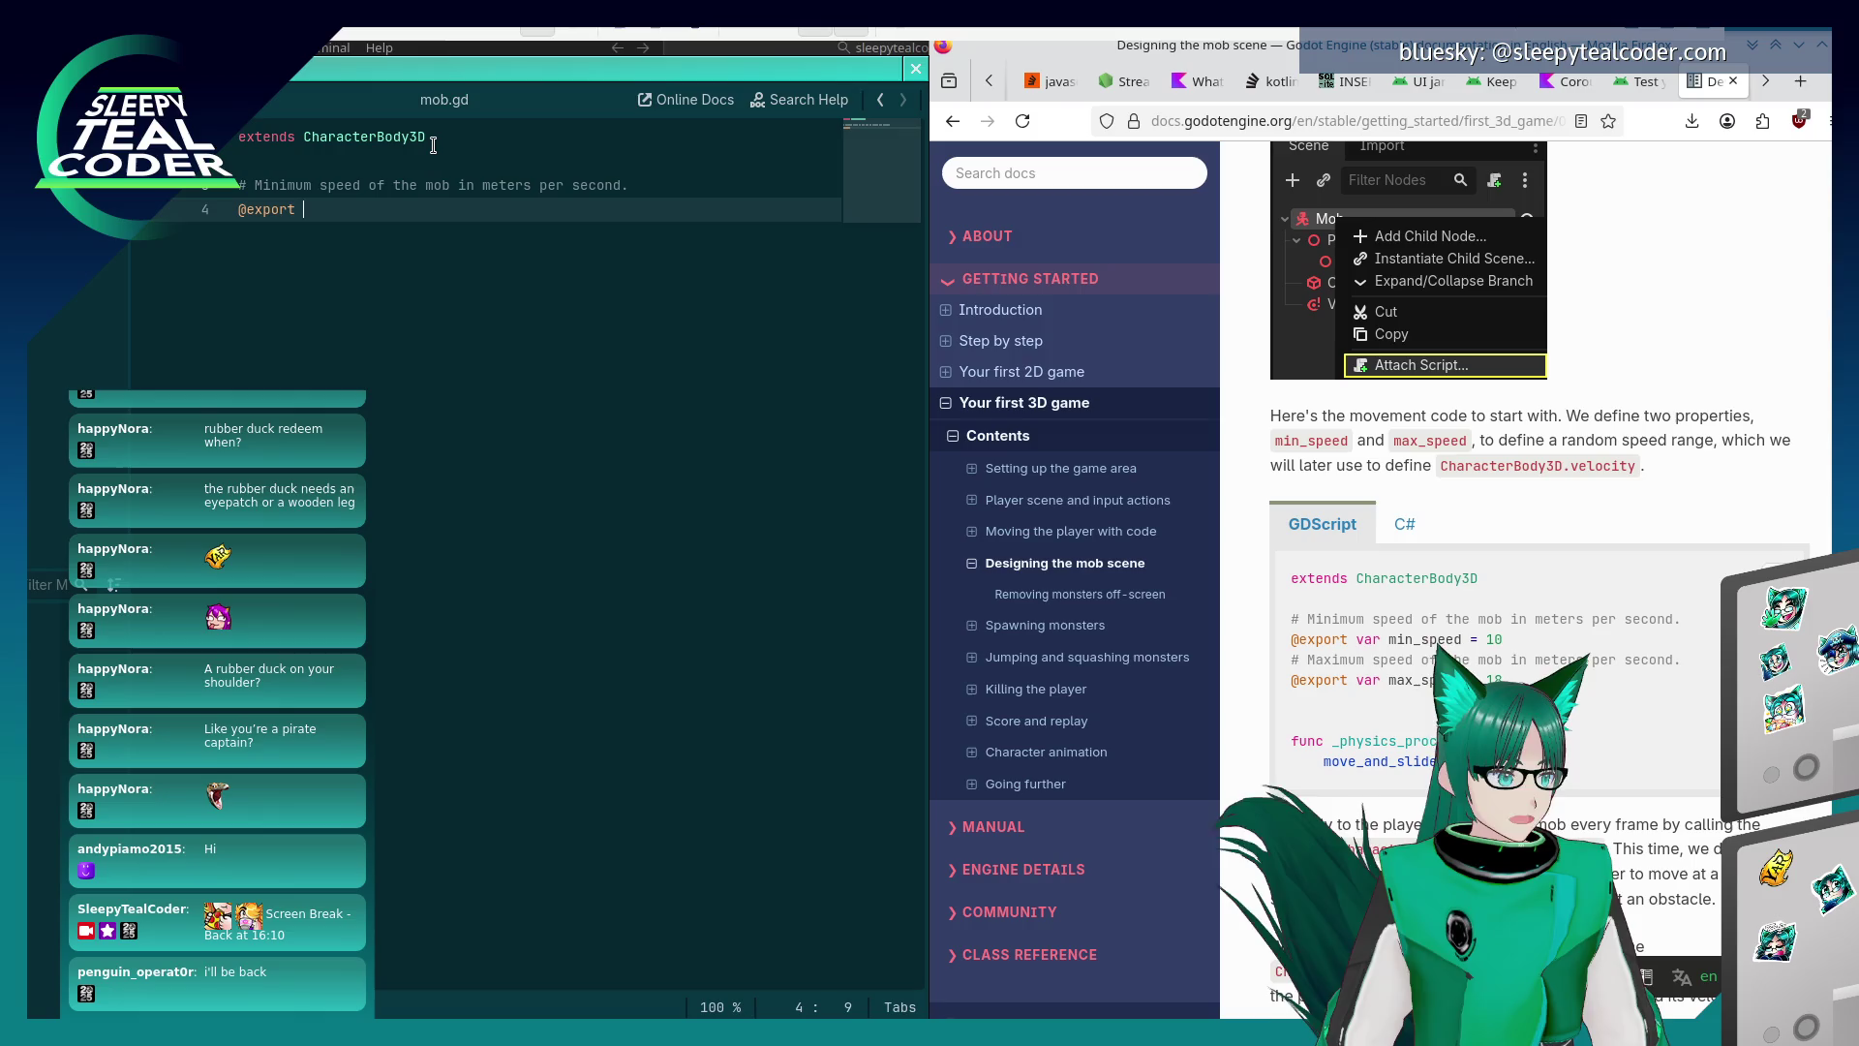
type("in_speed = ")
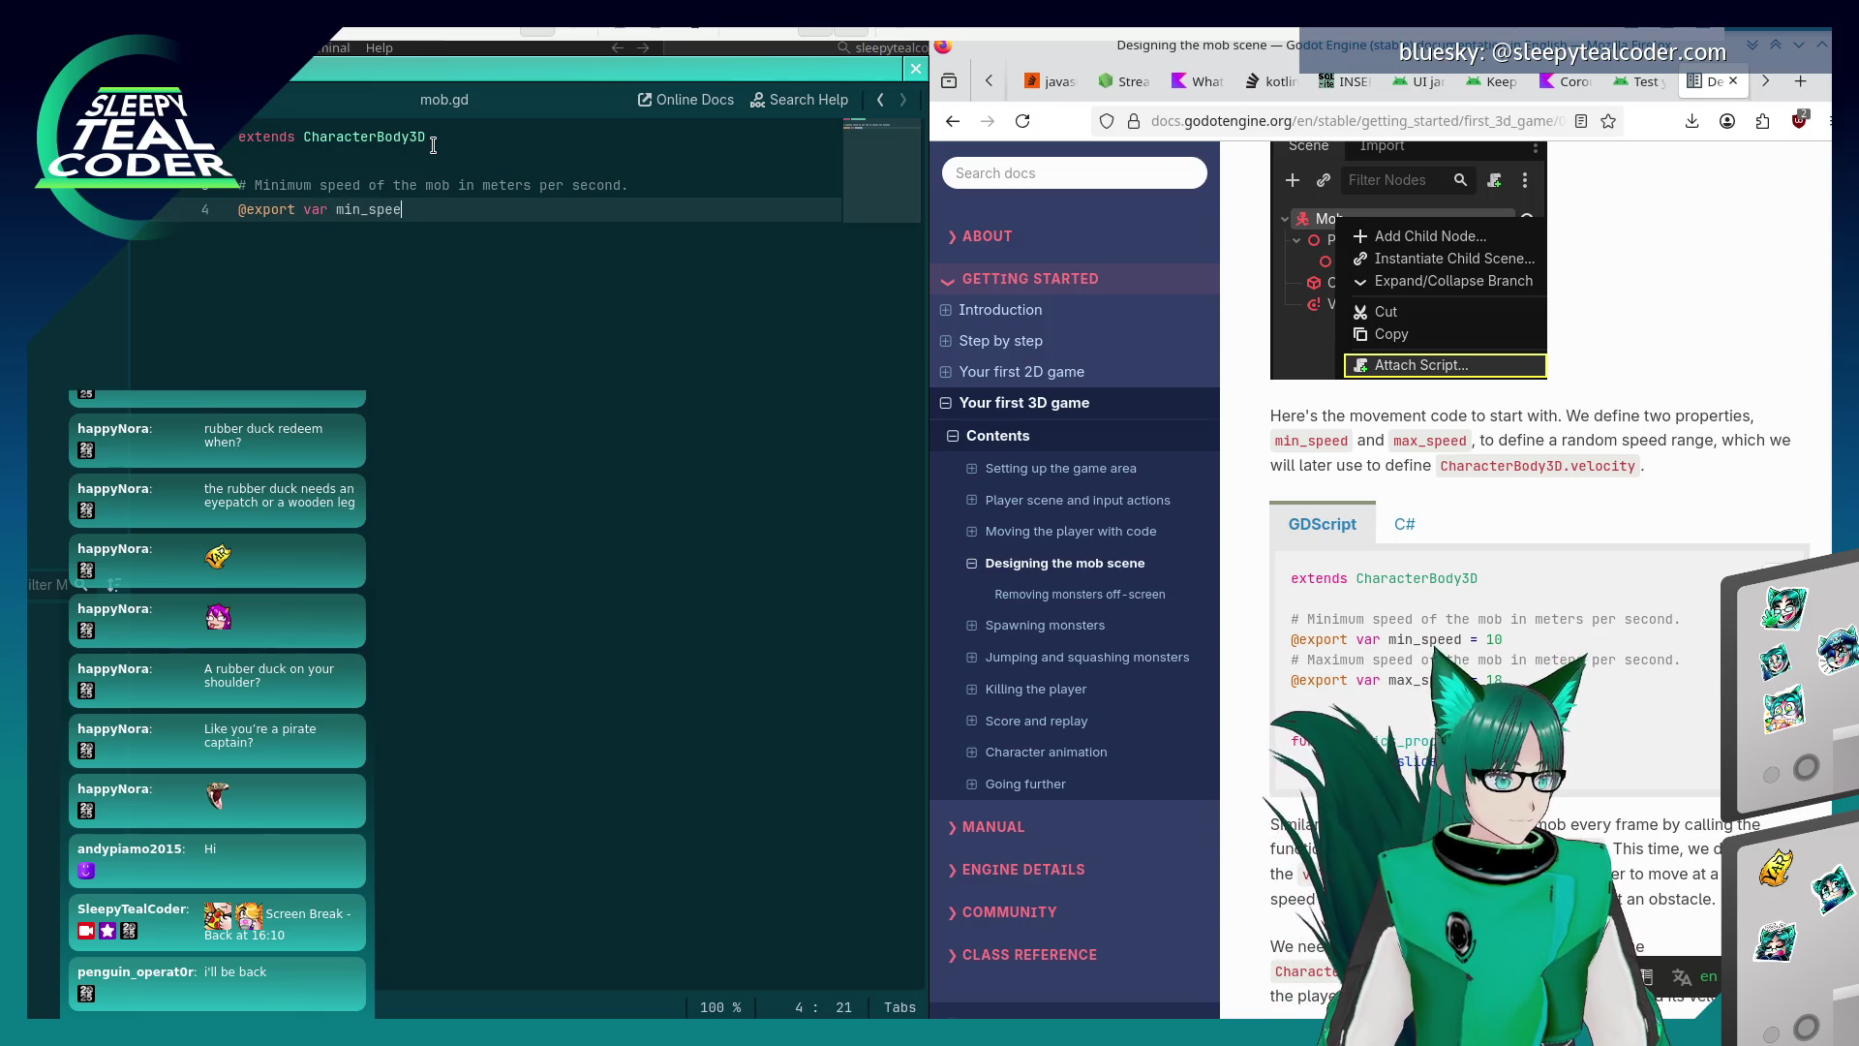
type("10")
key("Return")
type("Maximum spe")
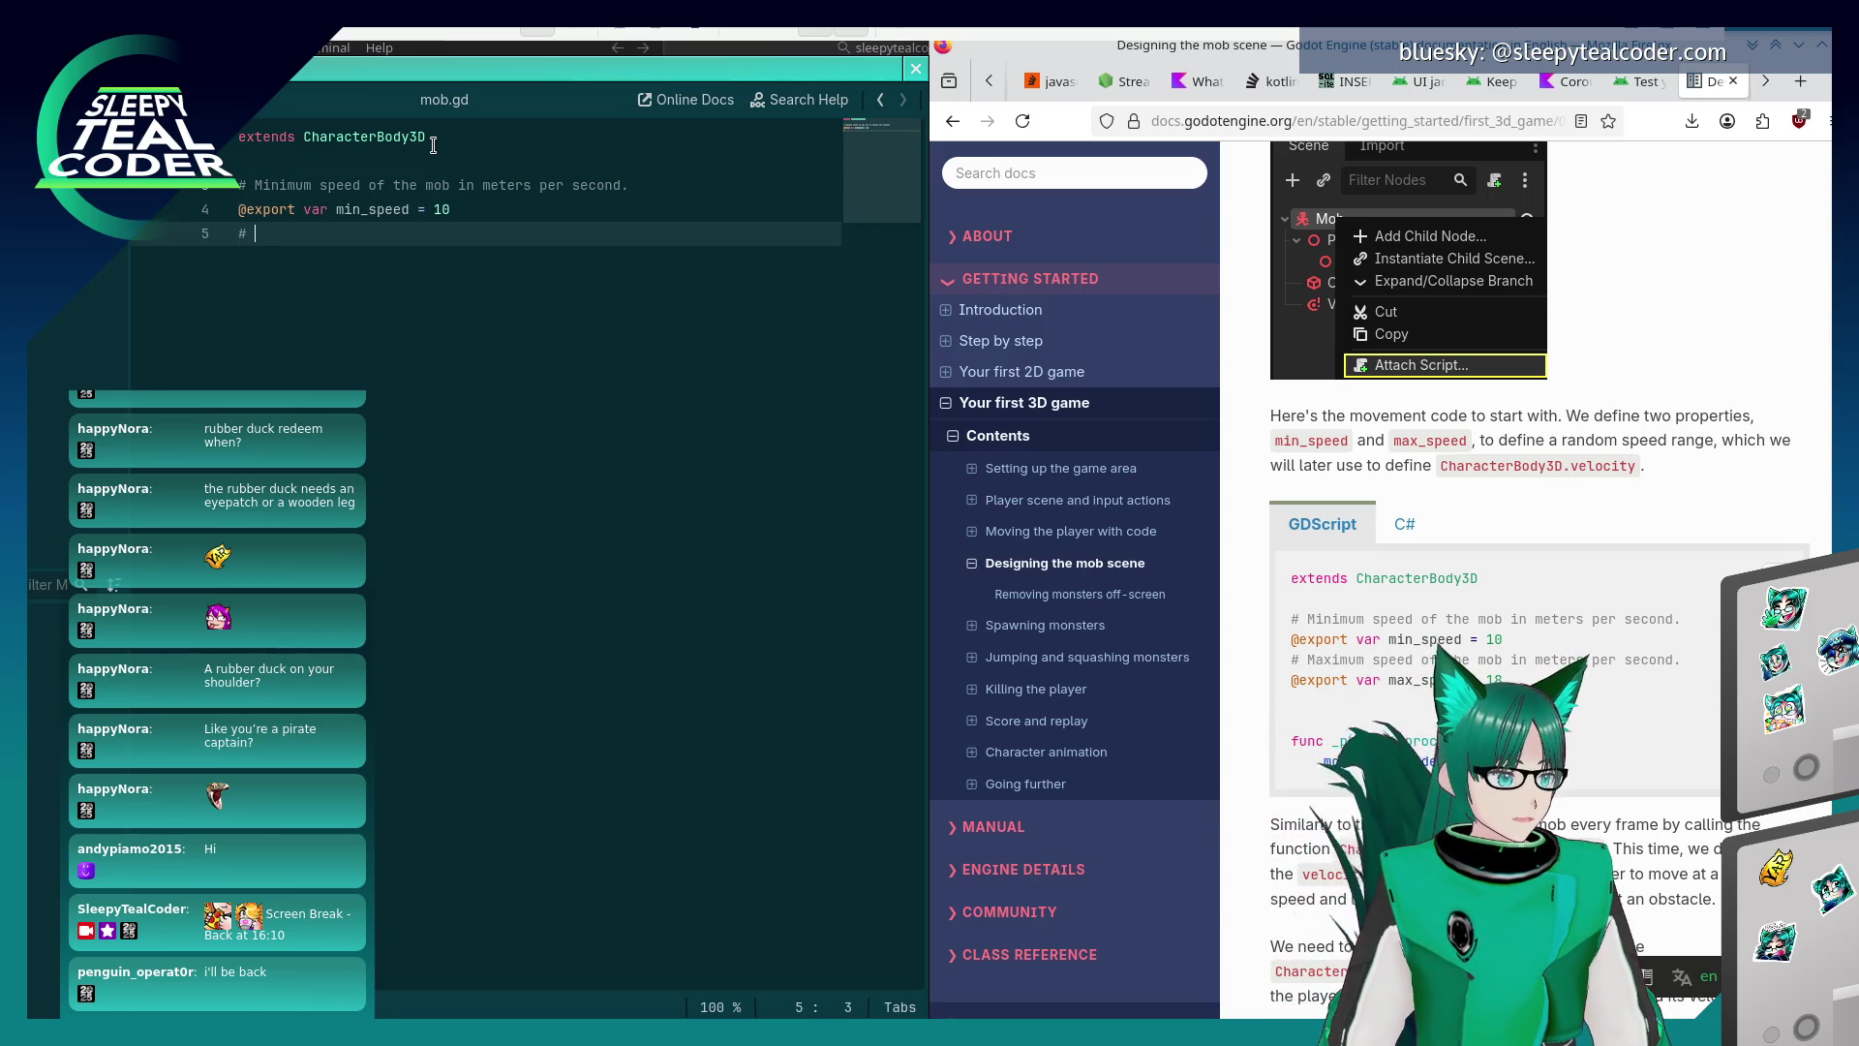
type("ed of the mob in meter")
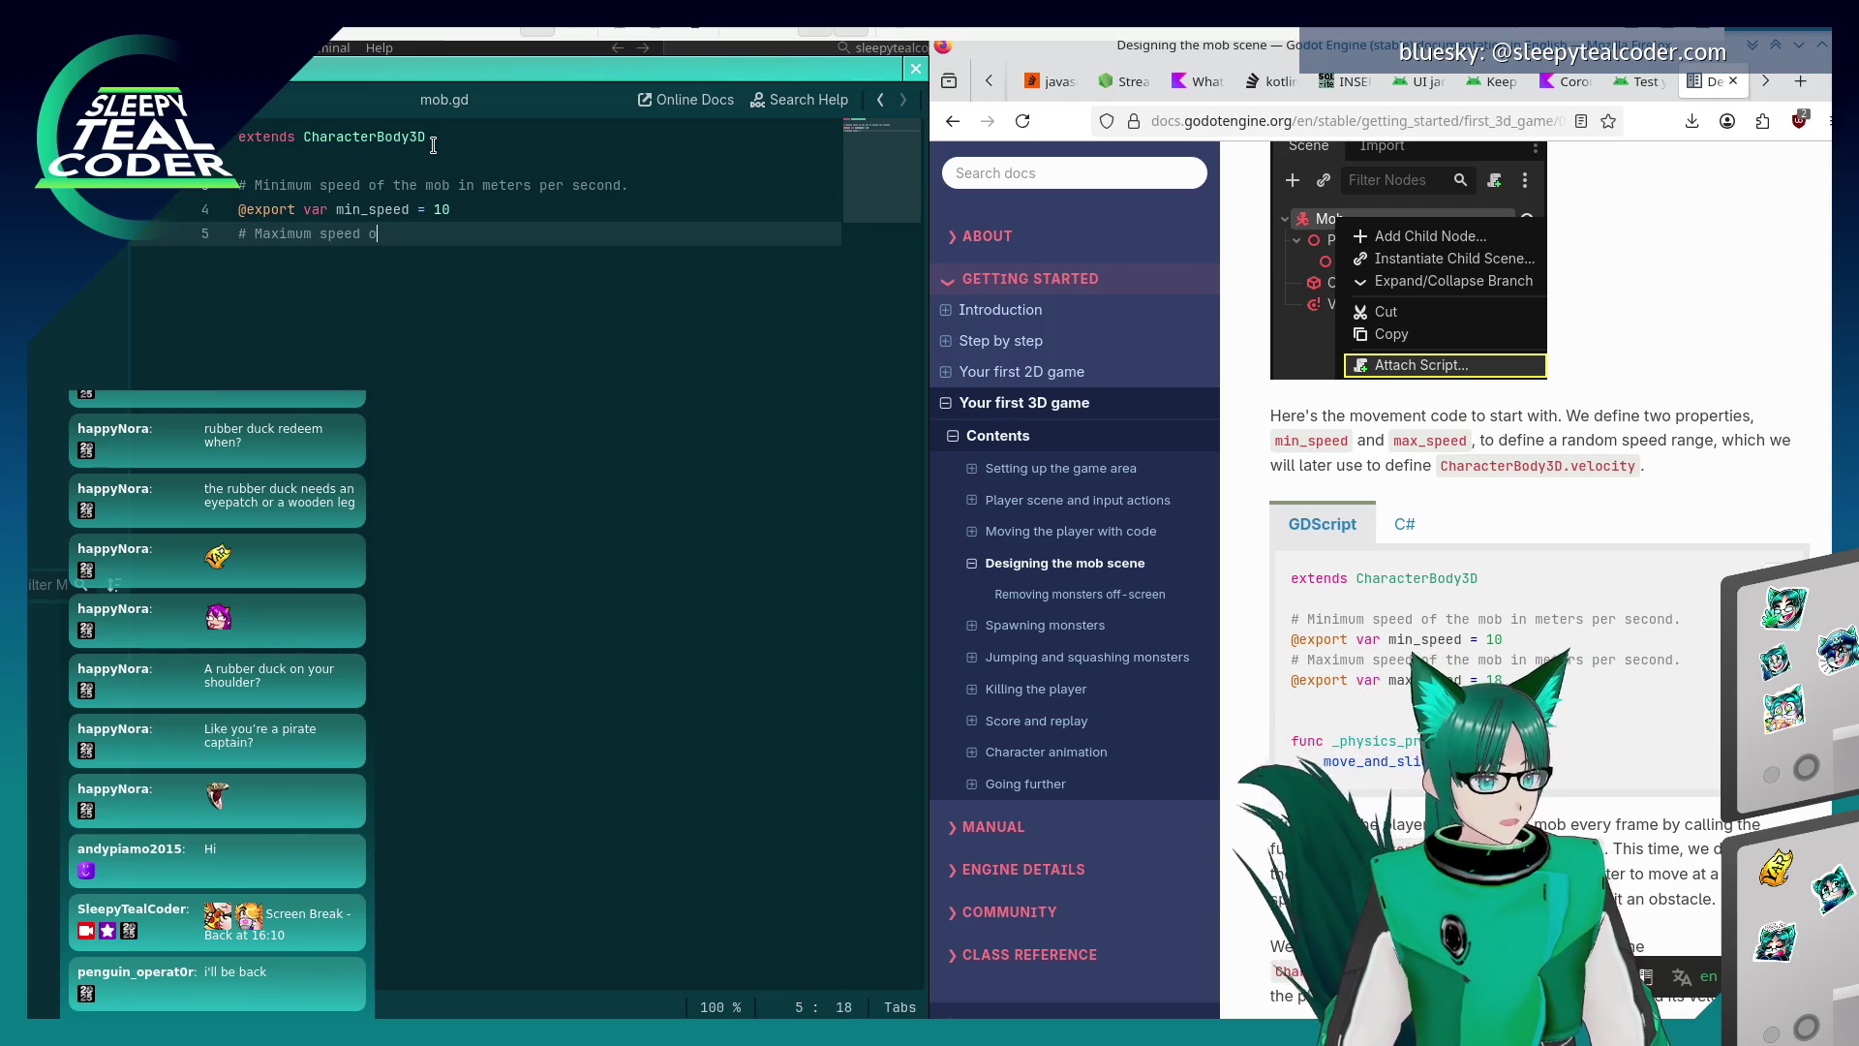
type("s per second.")
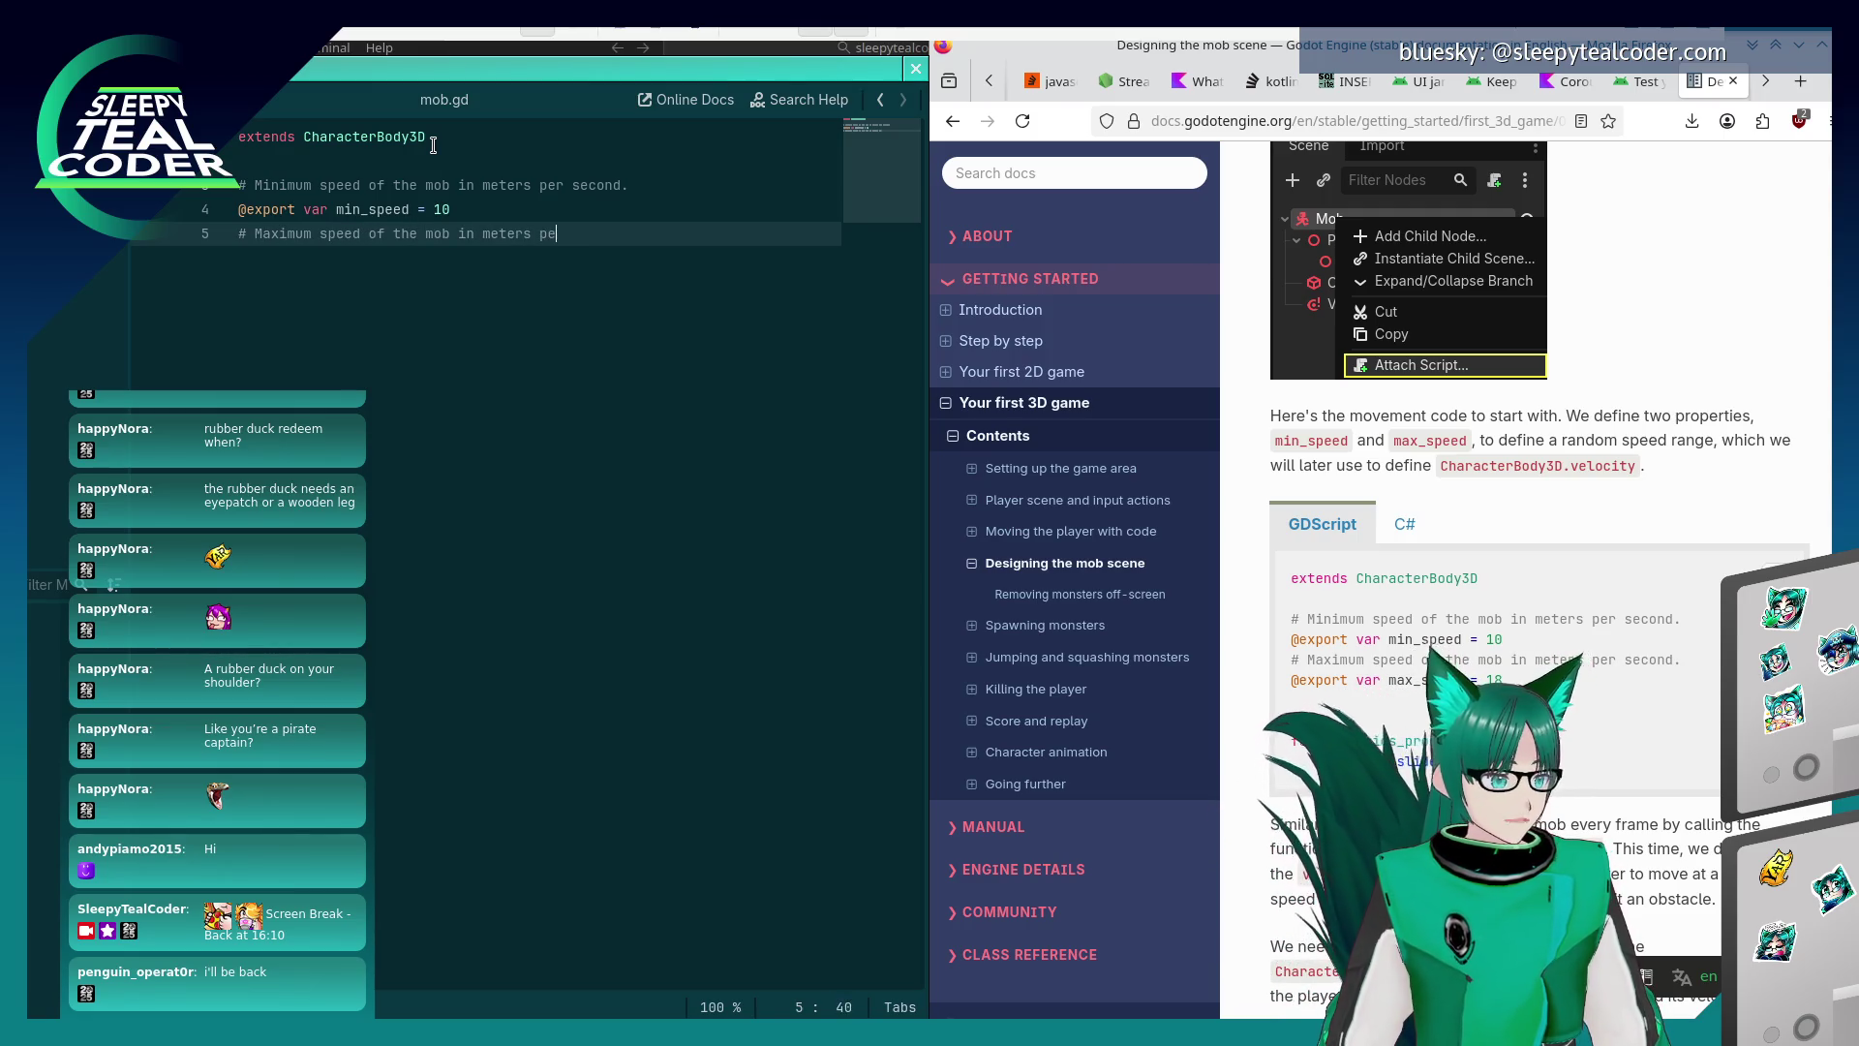
key("Return")
type("@export var ma")
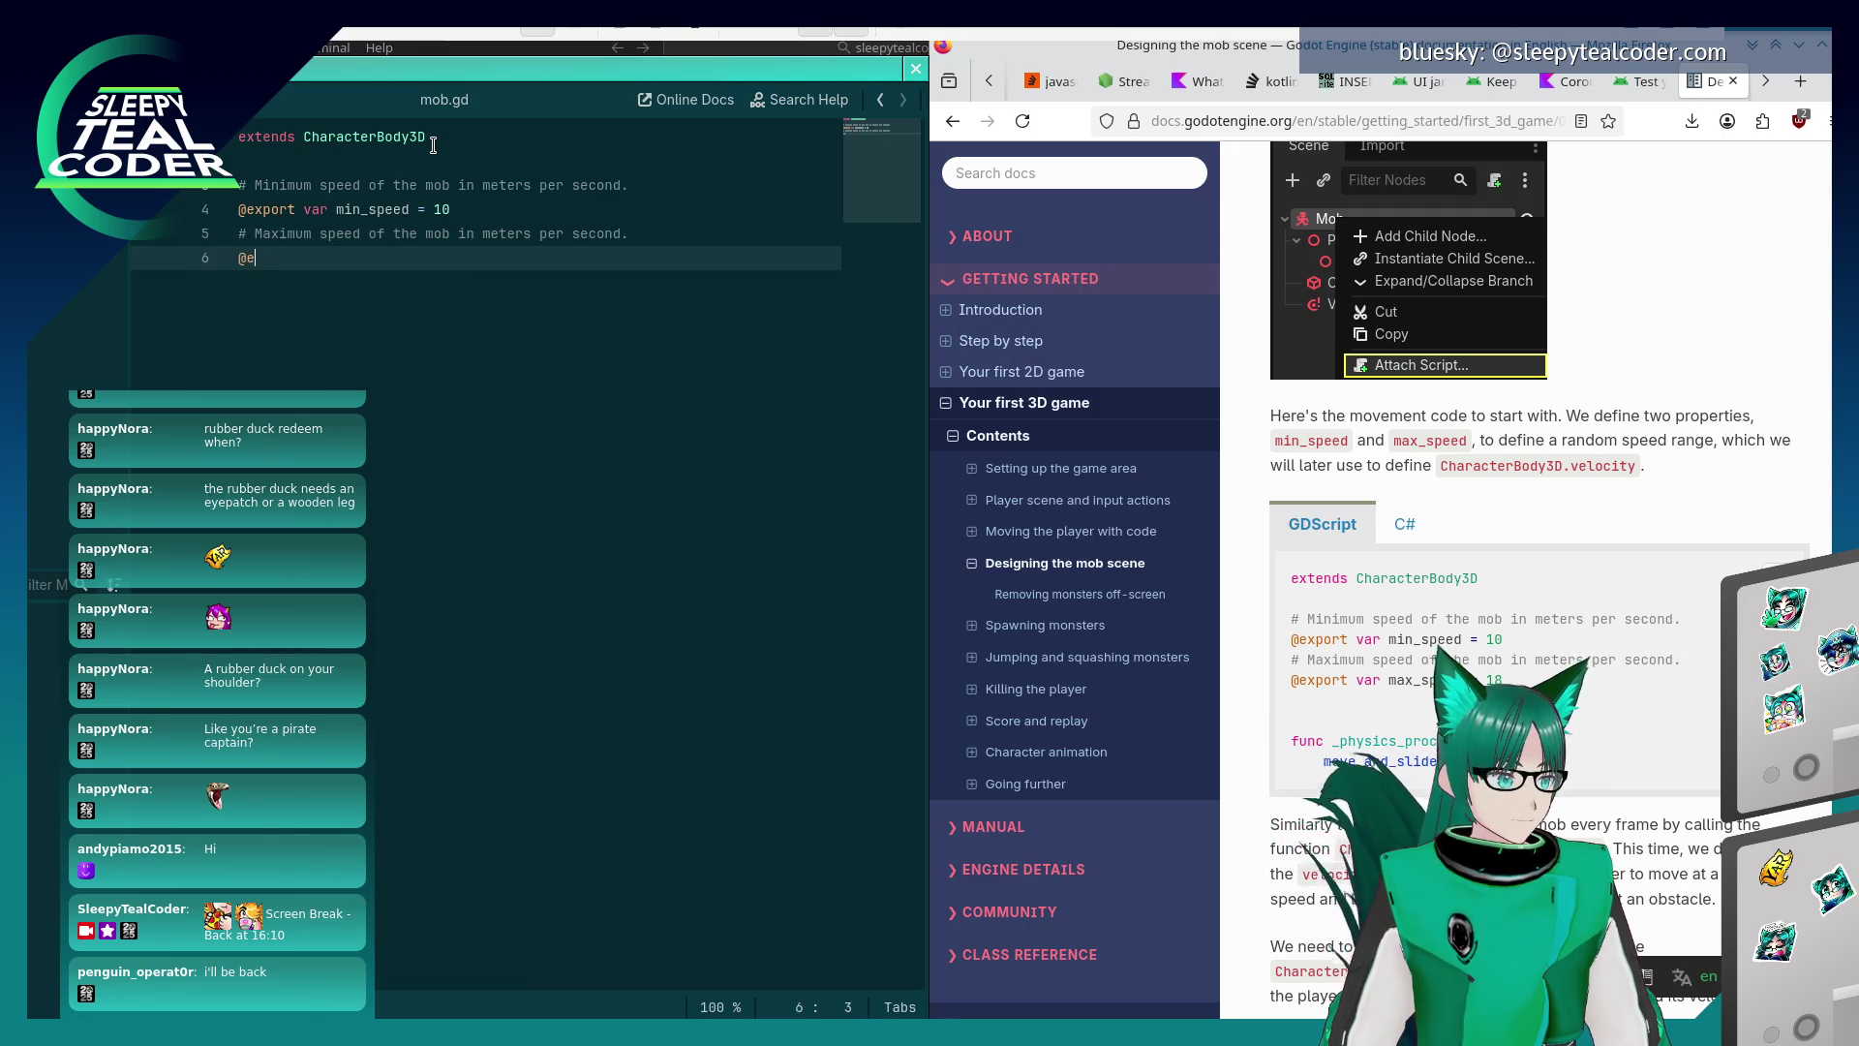
type("x_speed = ")
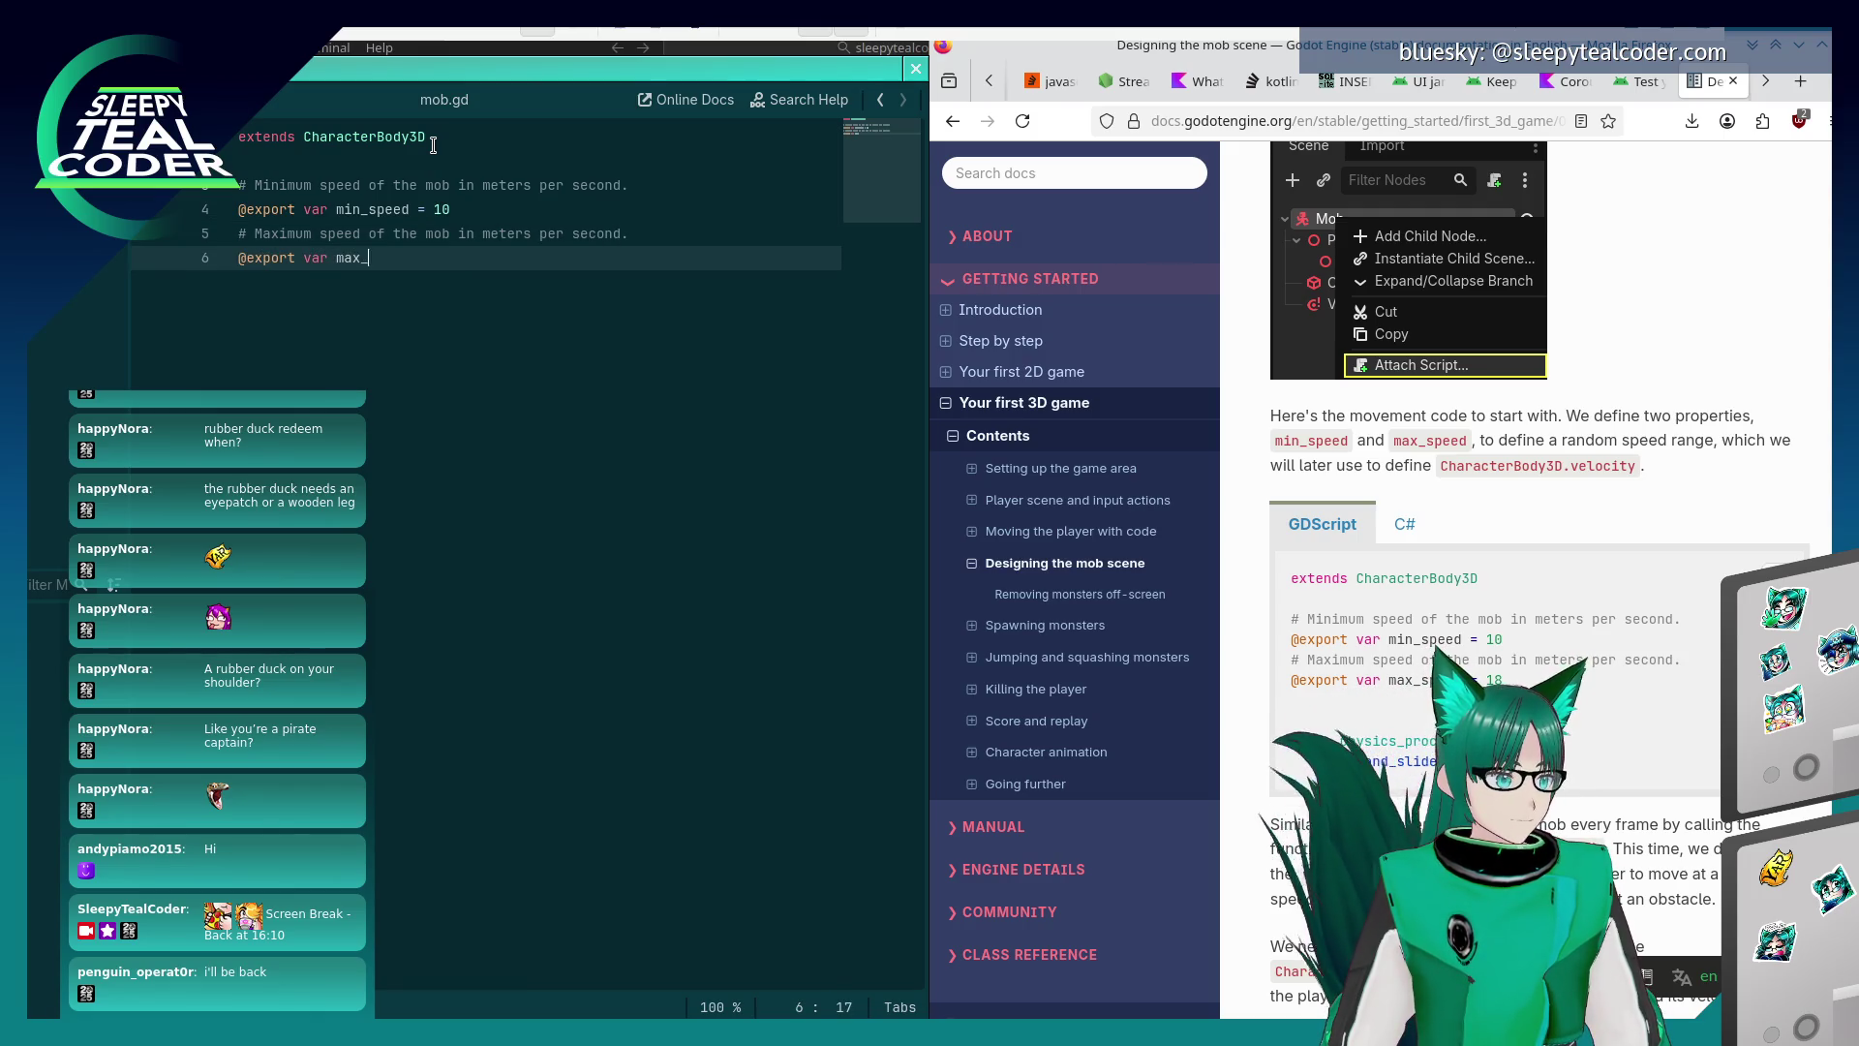
type("18")
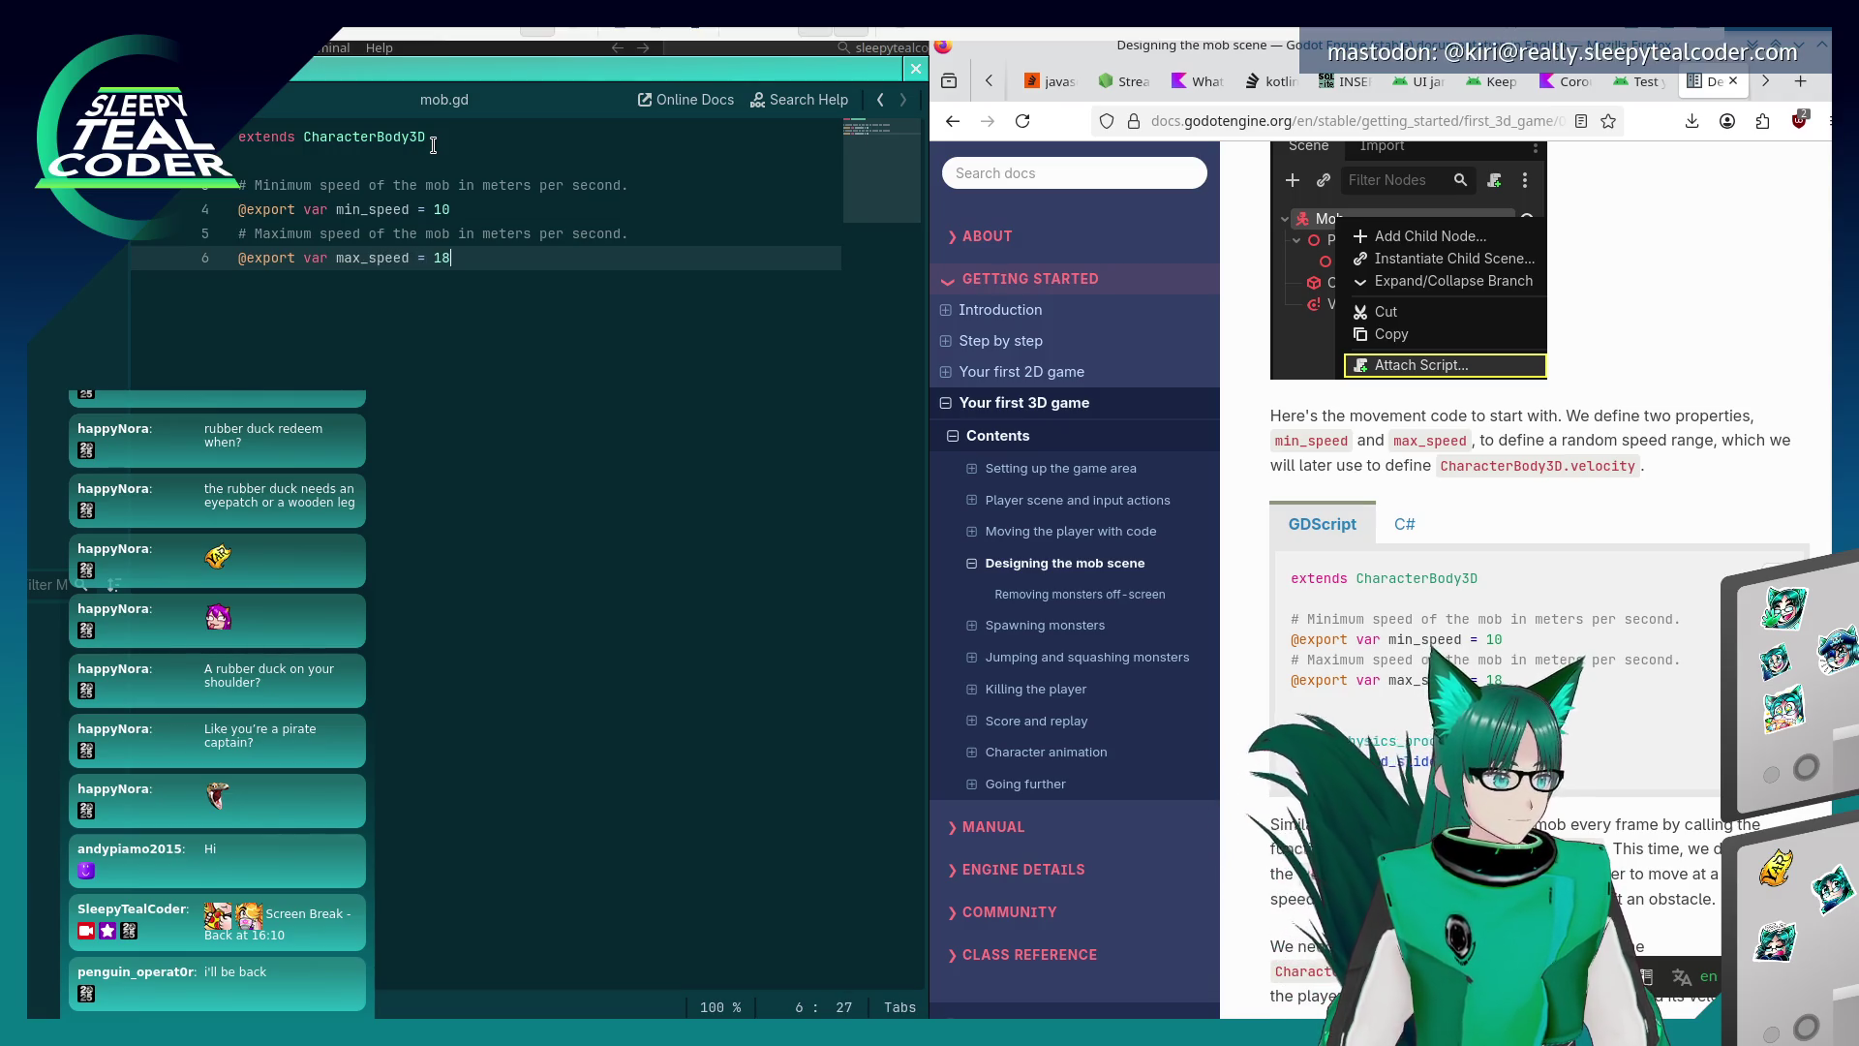
key("Return")
key("Return")
Step: Write a _physics_process(_delta) function whose body calls move_and_slide()
type("unc _p")
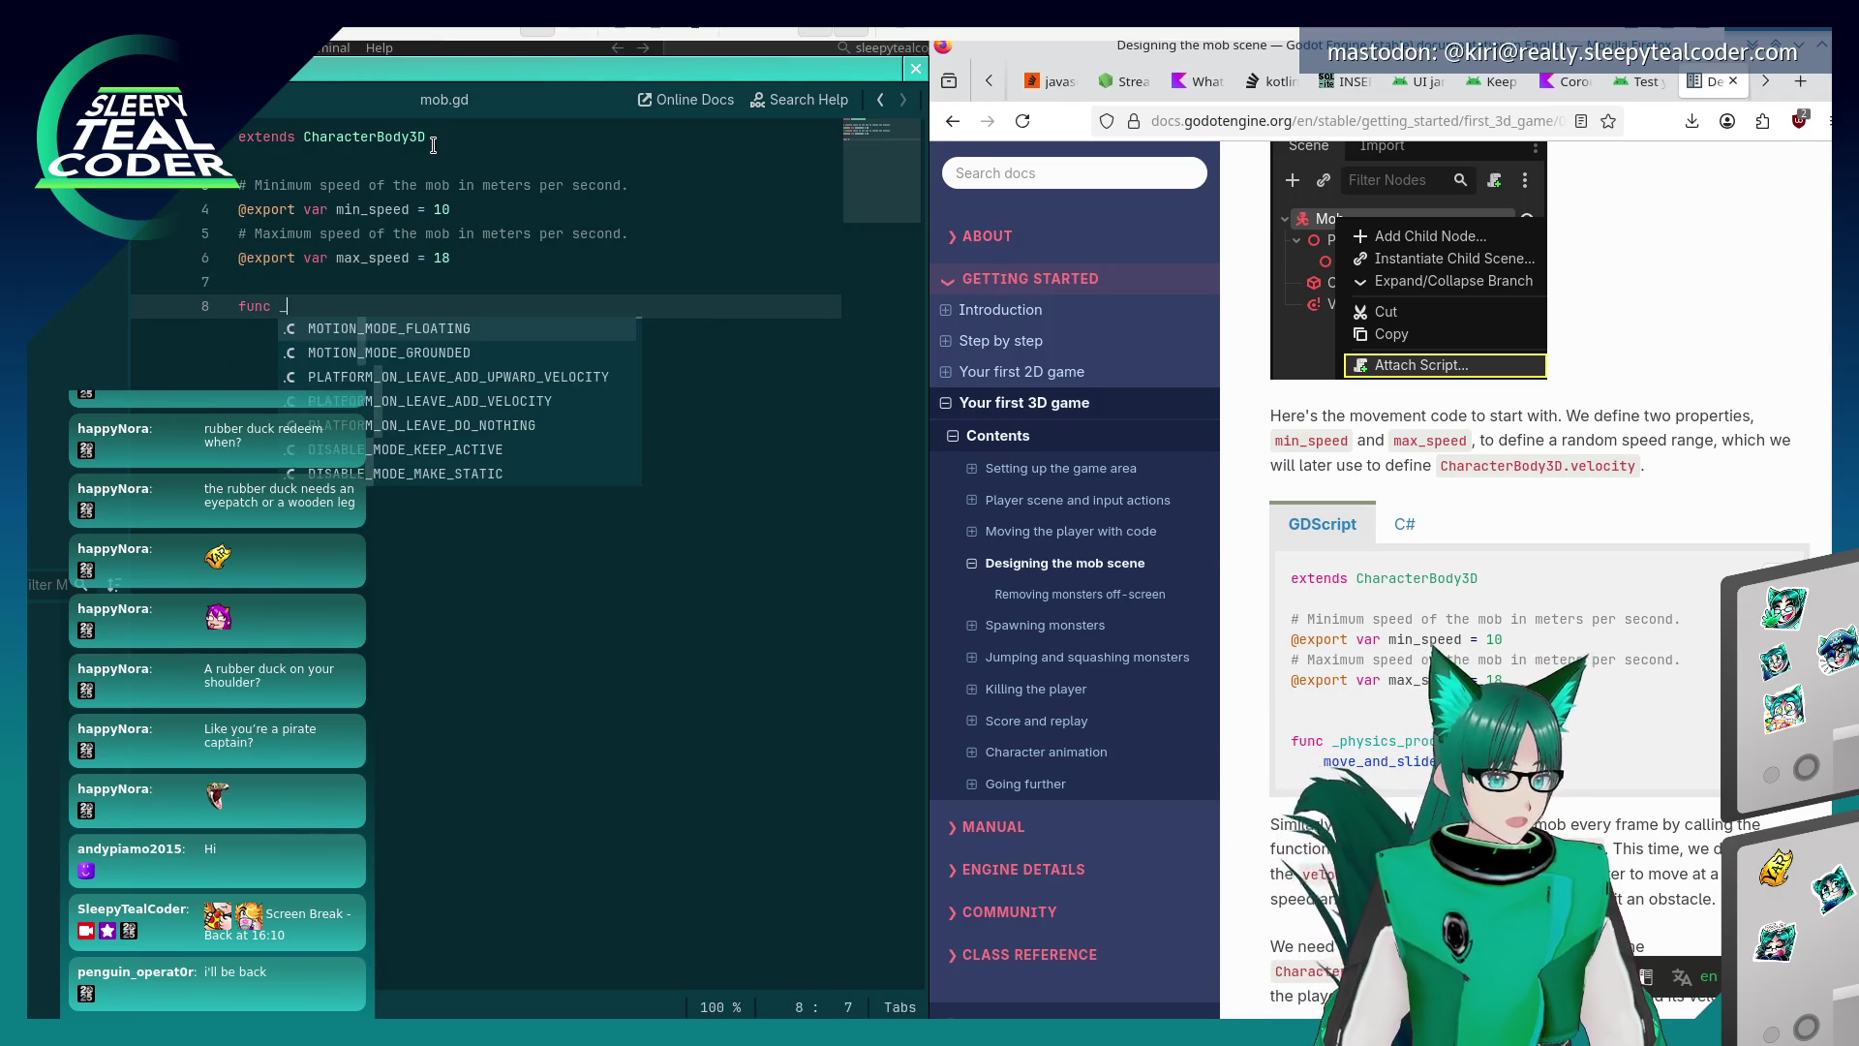
type("hy")
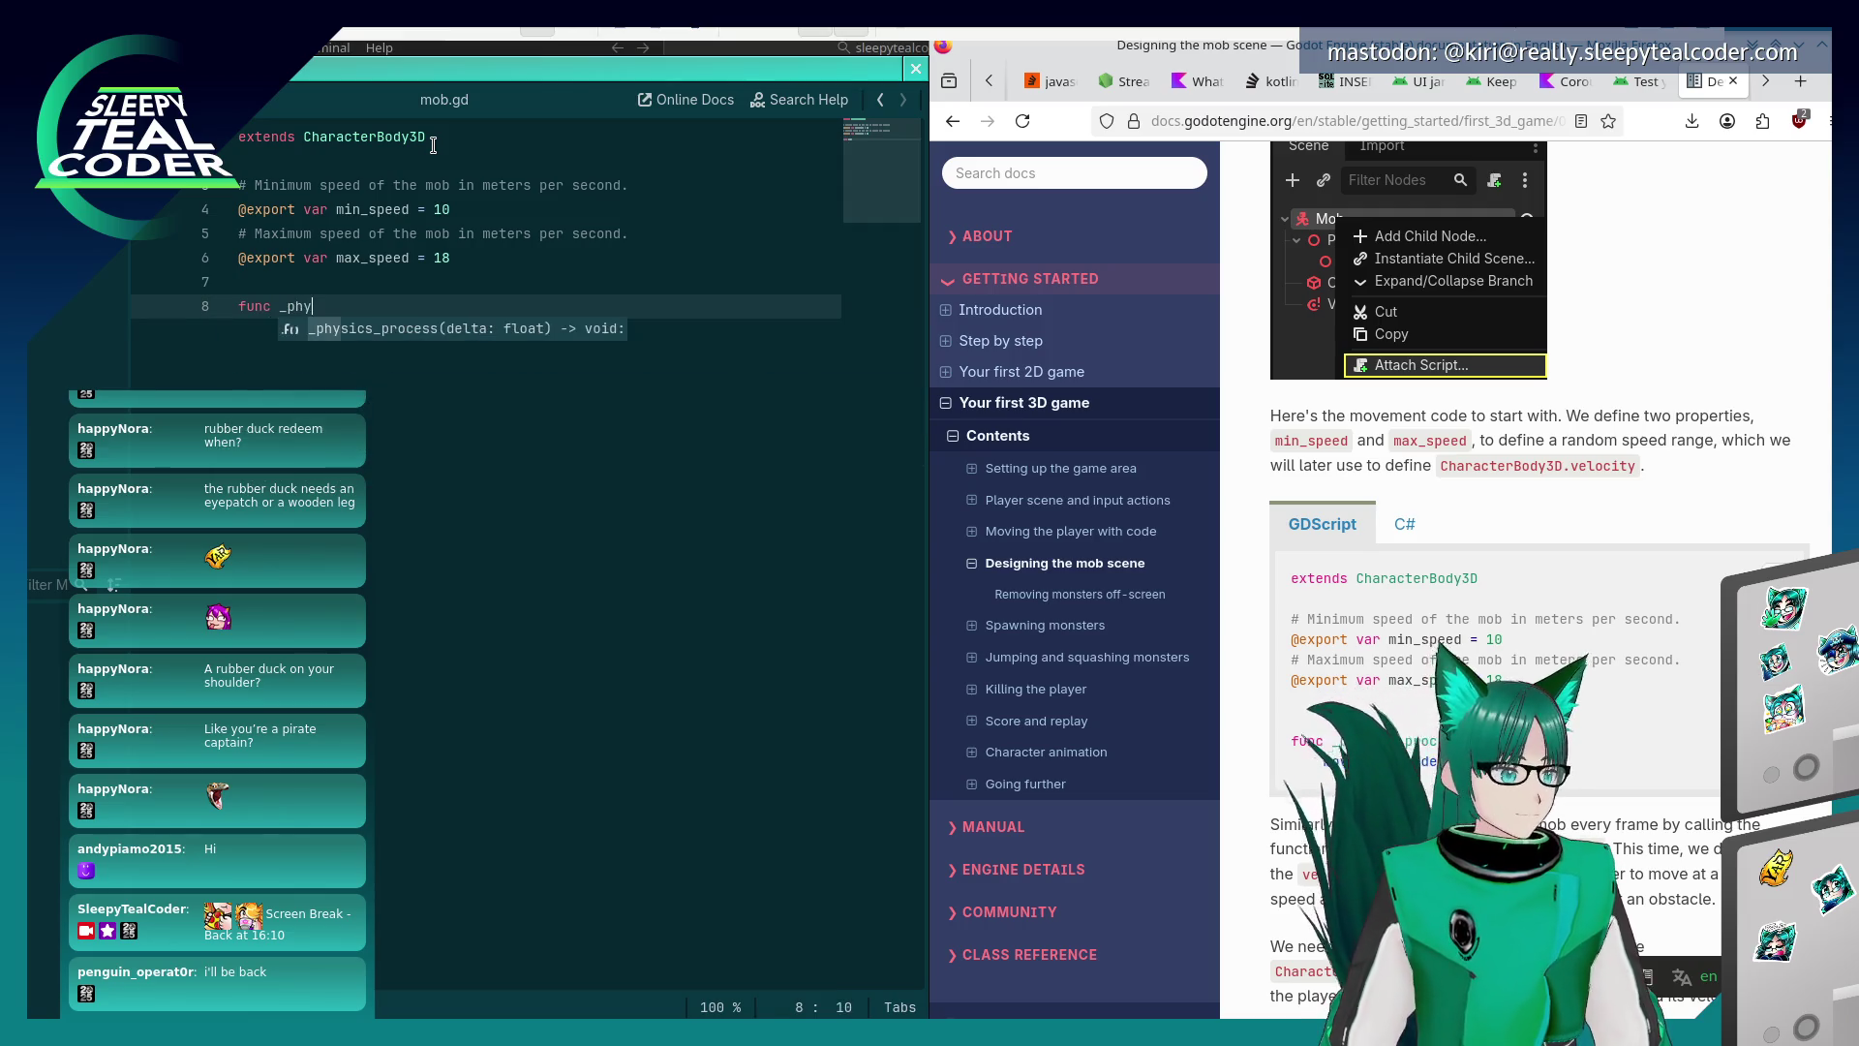
type("sics_process(d")
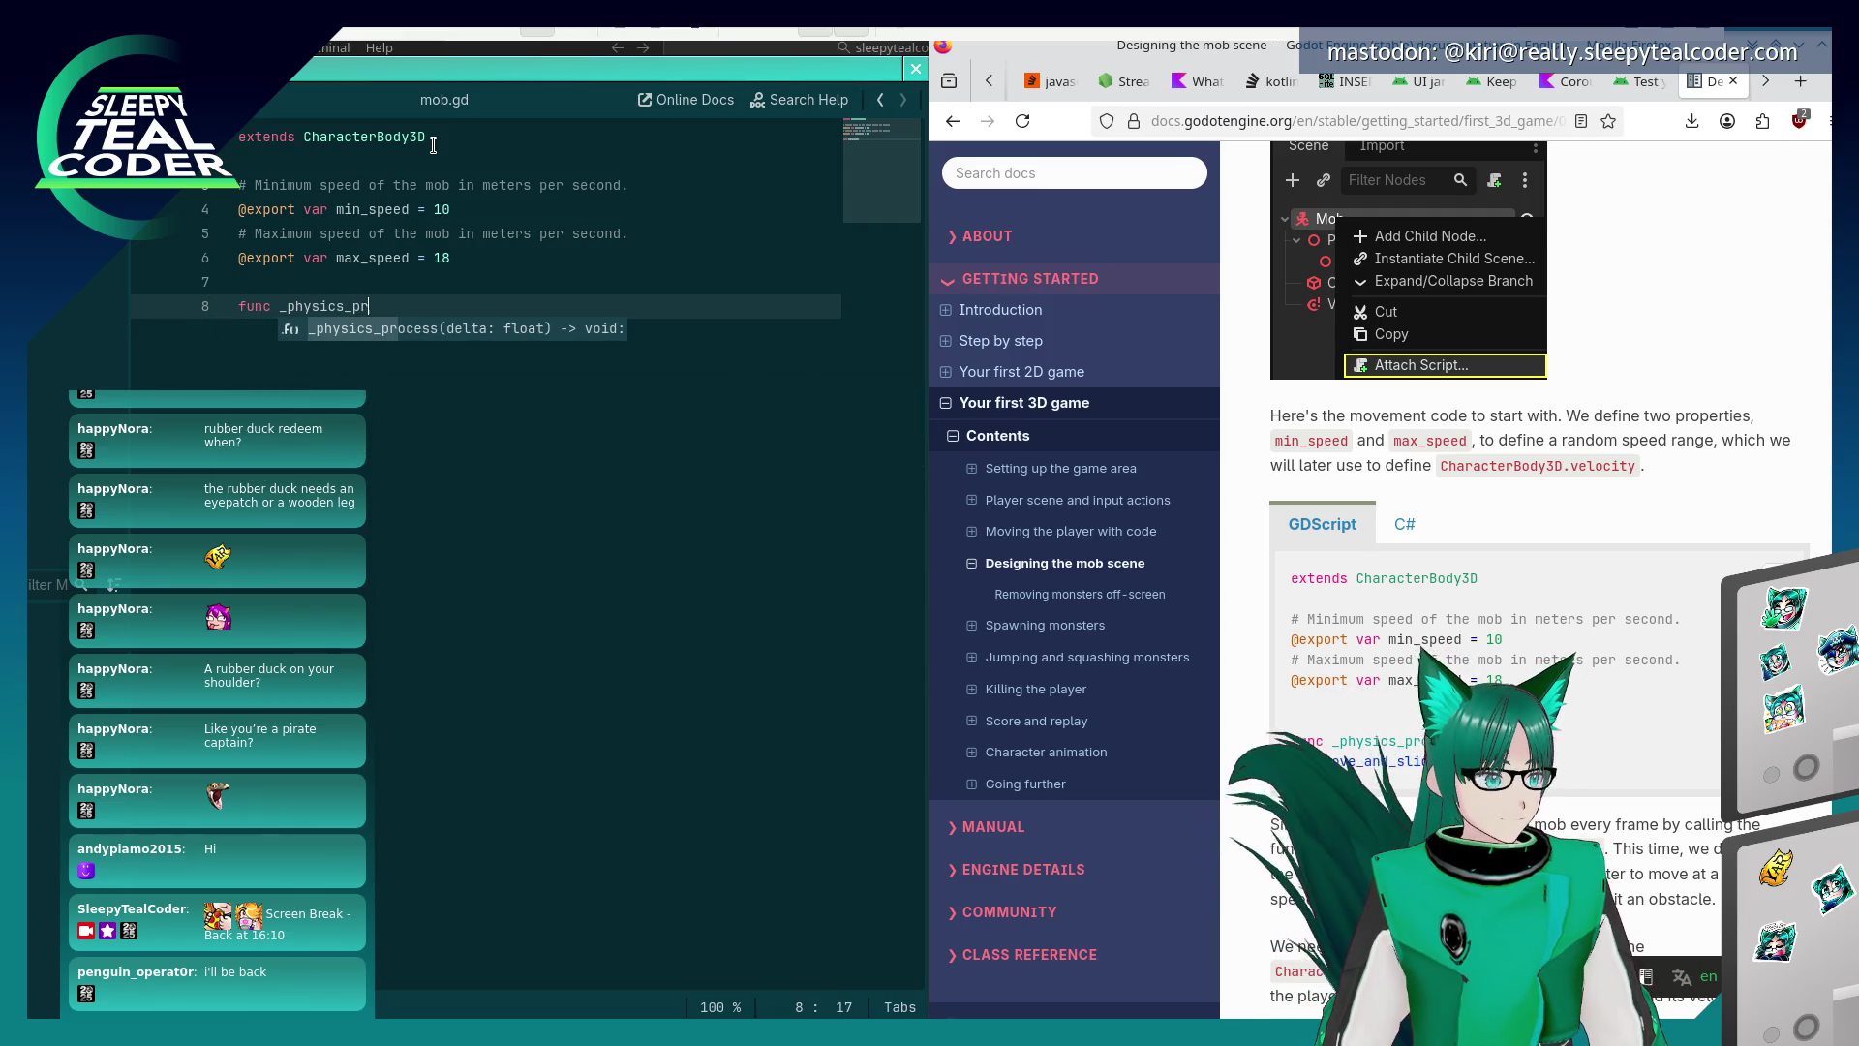
key("BackSpace")
type("_delta)P")
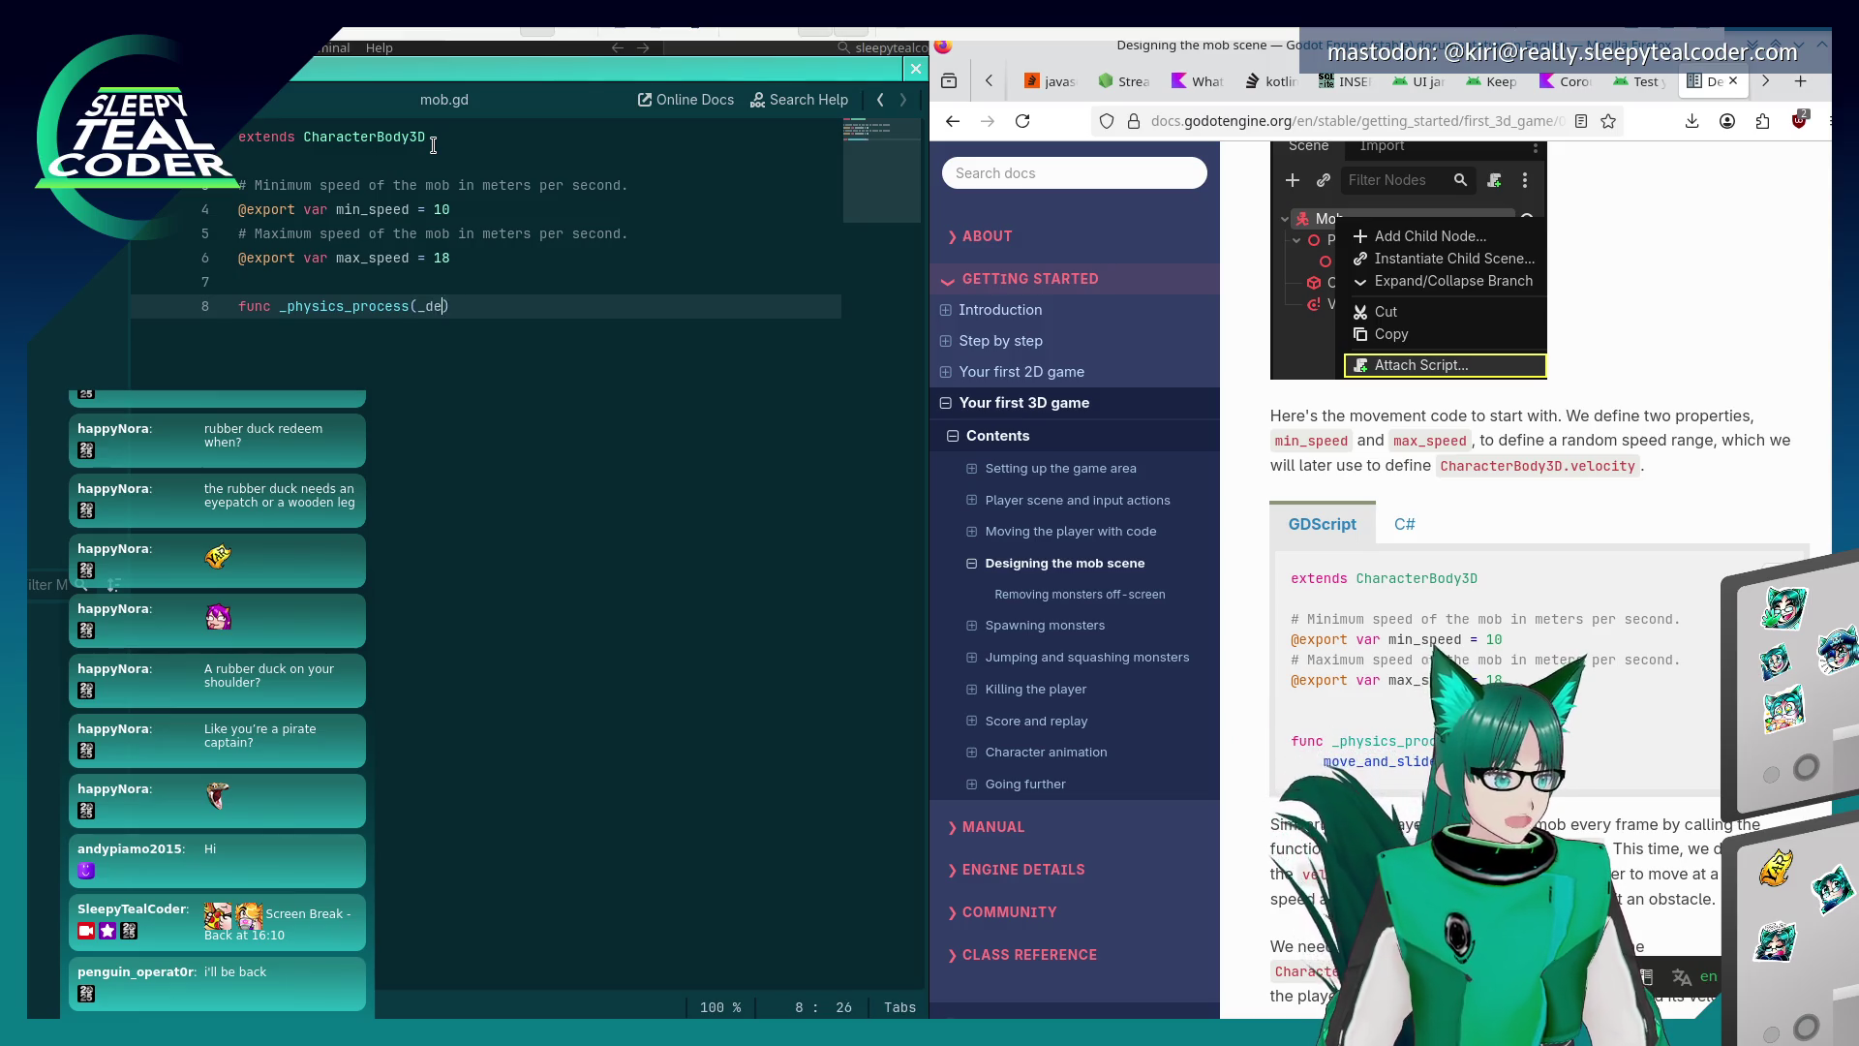
key("BackSpace")
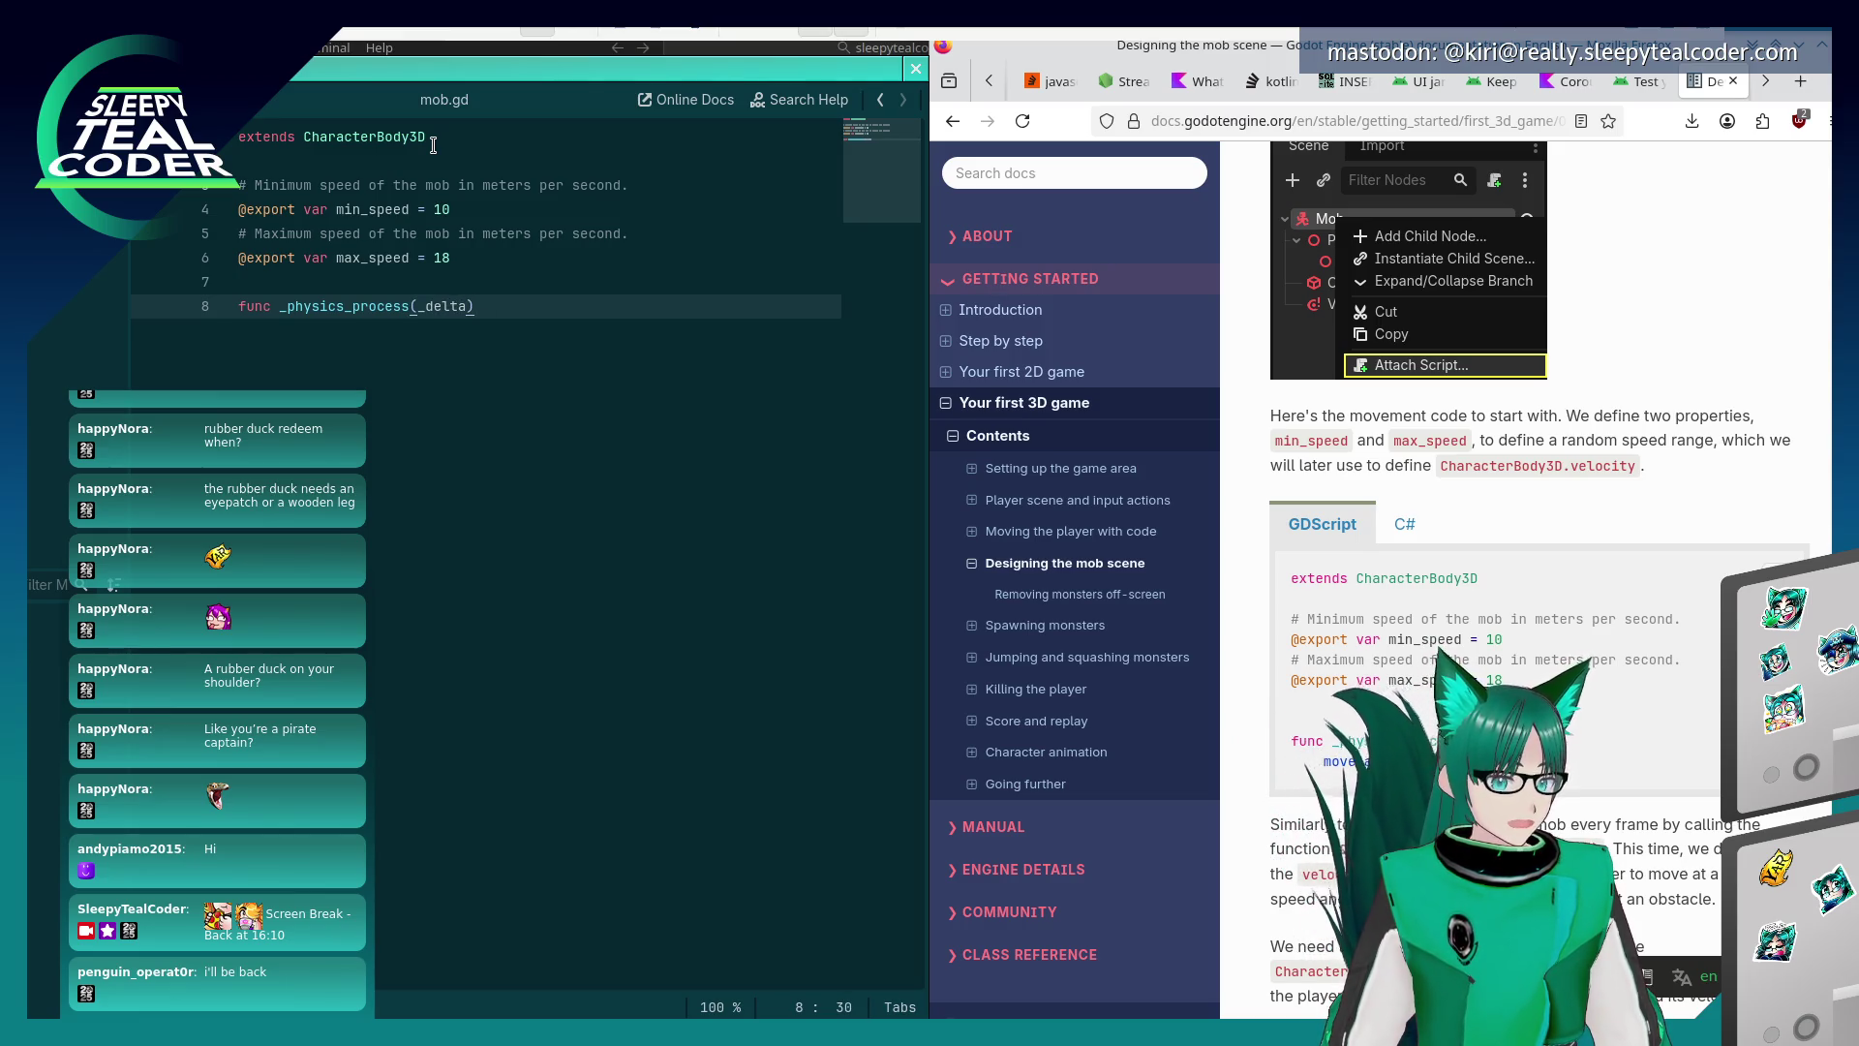
type(":")
key("Return")
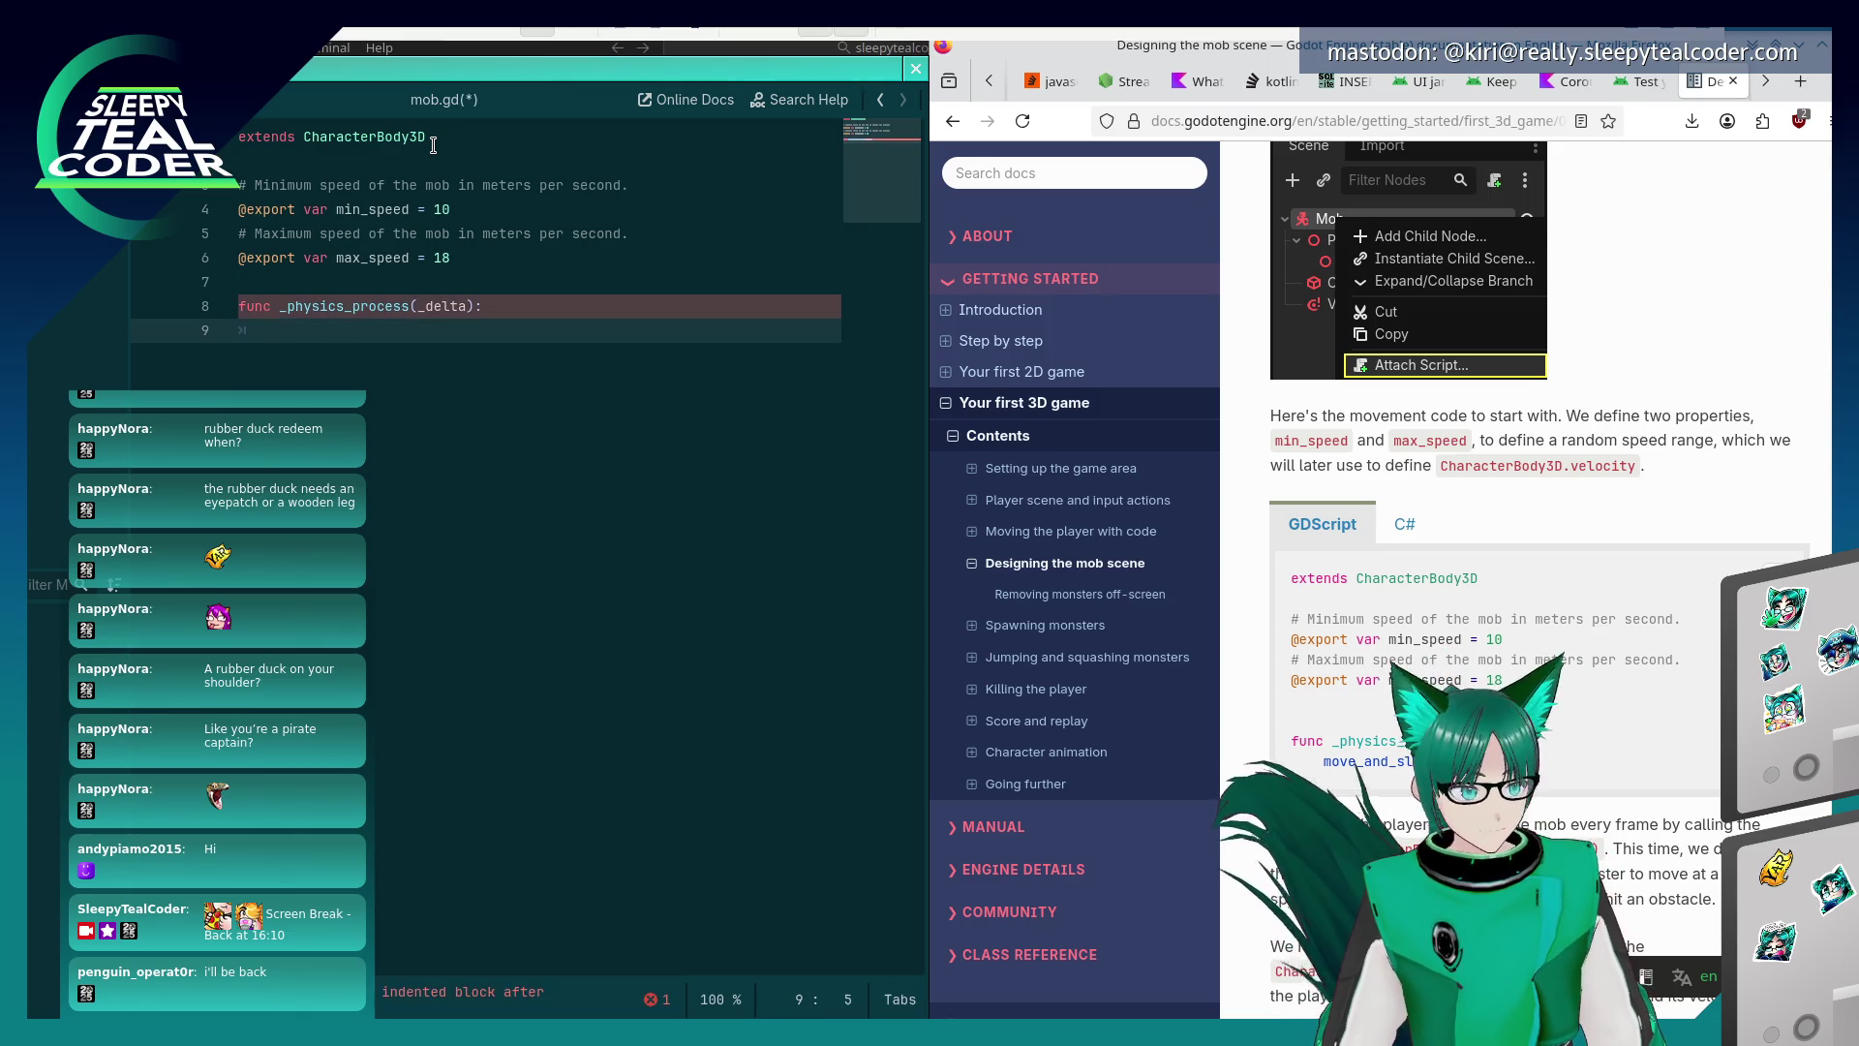
type("move_and_slid")
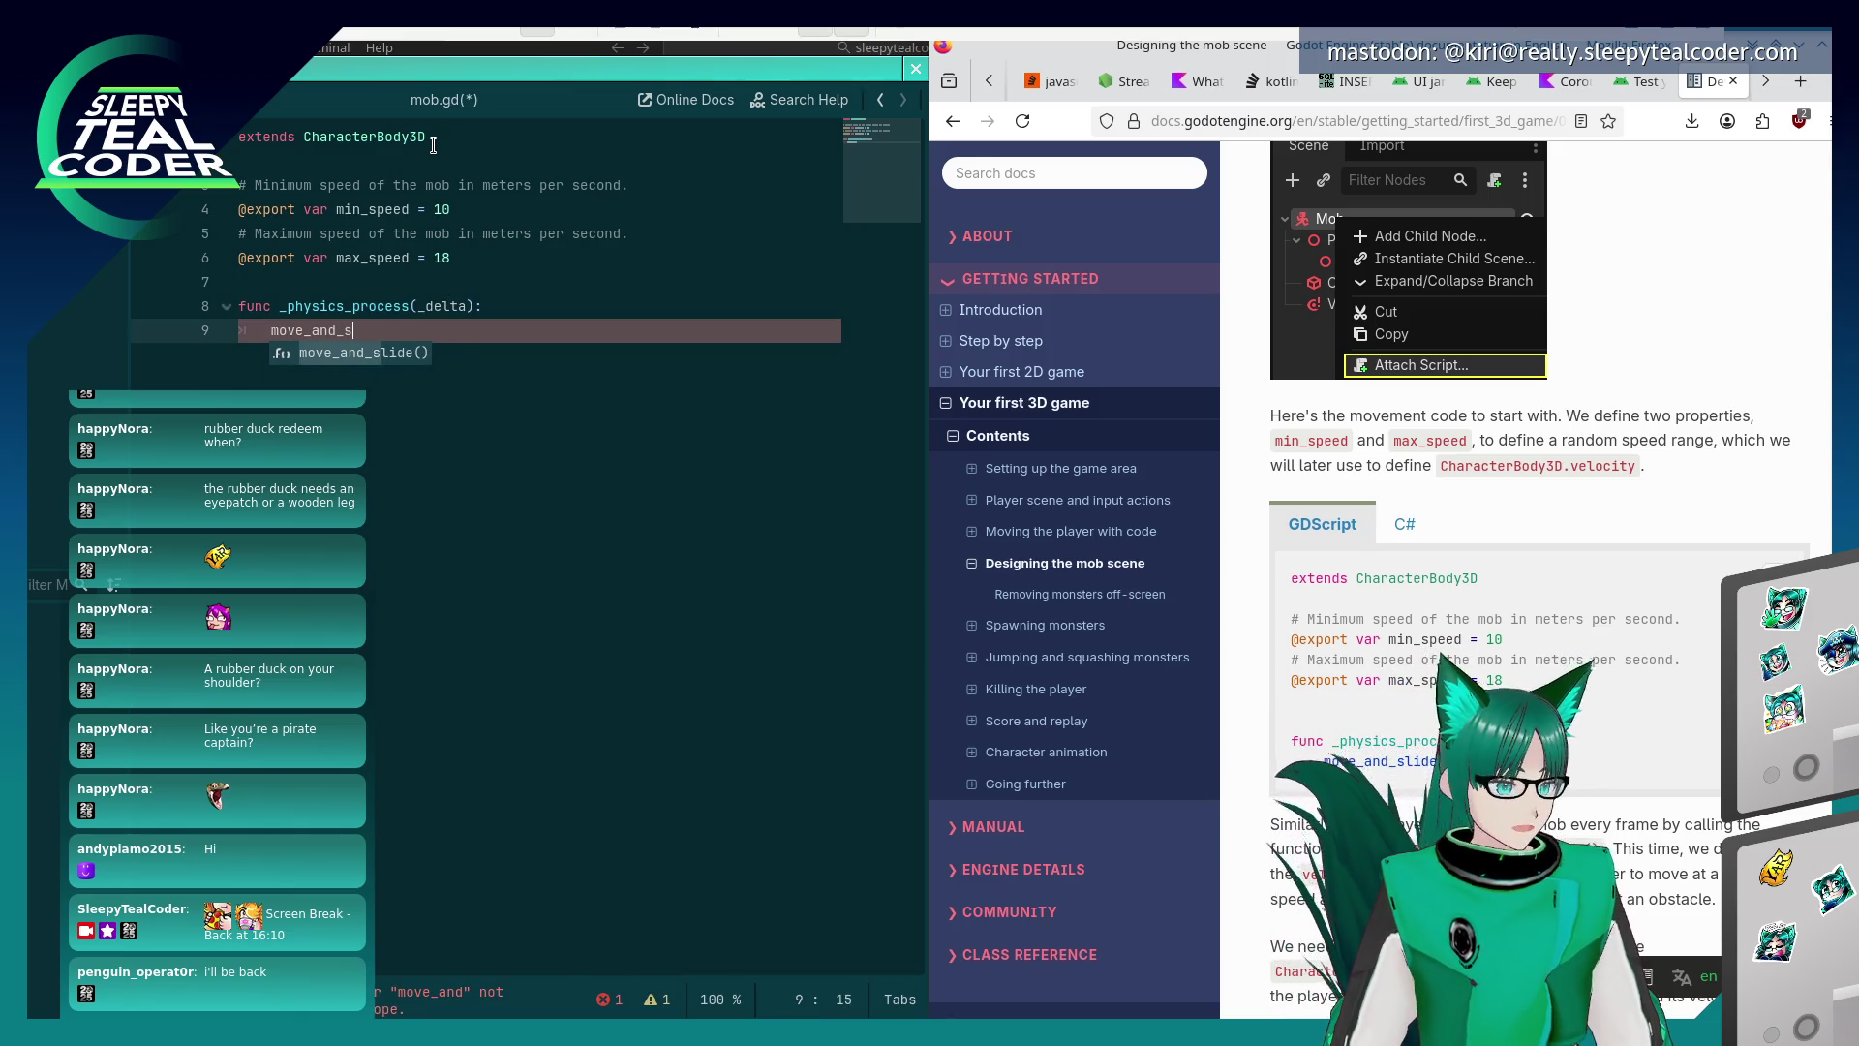
key("Return")
Step: Restore the move_and_slide() call, save mob.gd, and maximize the docs window
key("Up")
key("Up")
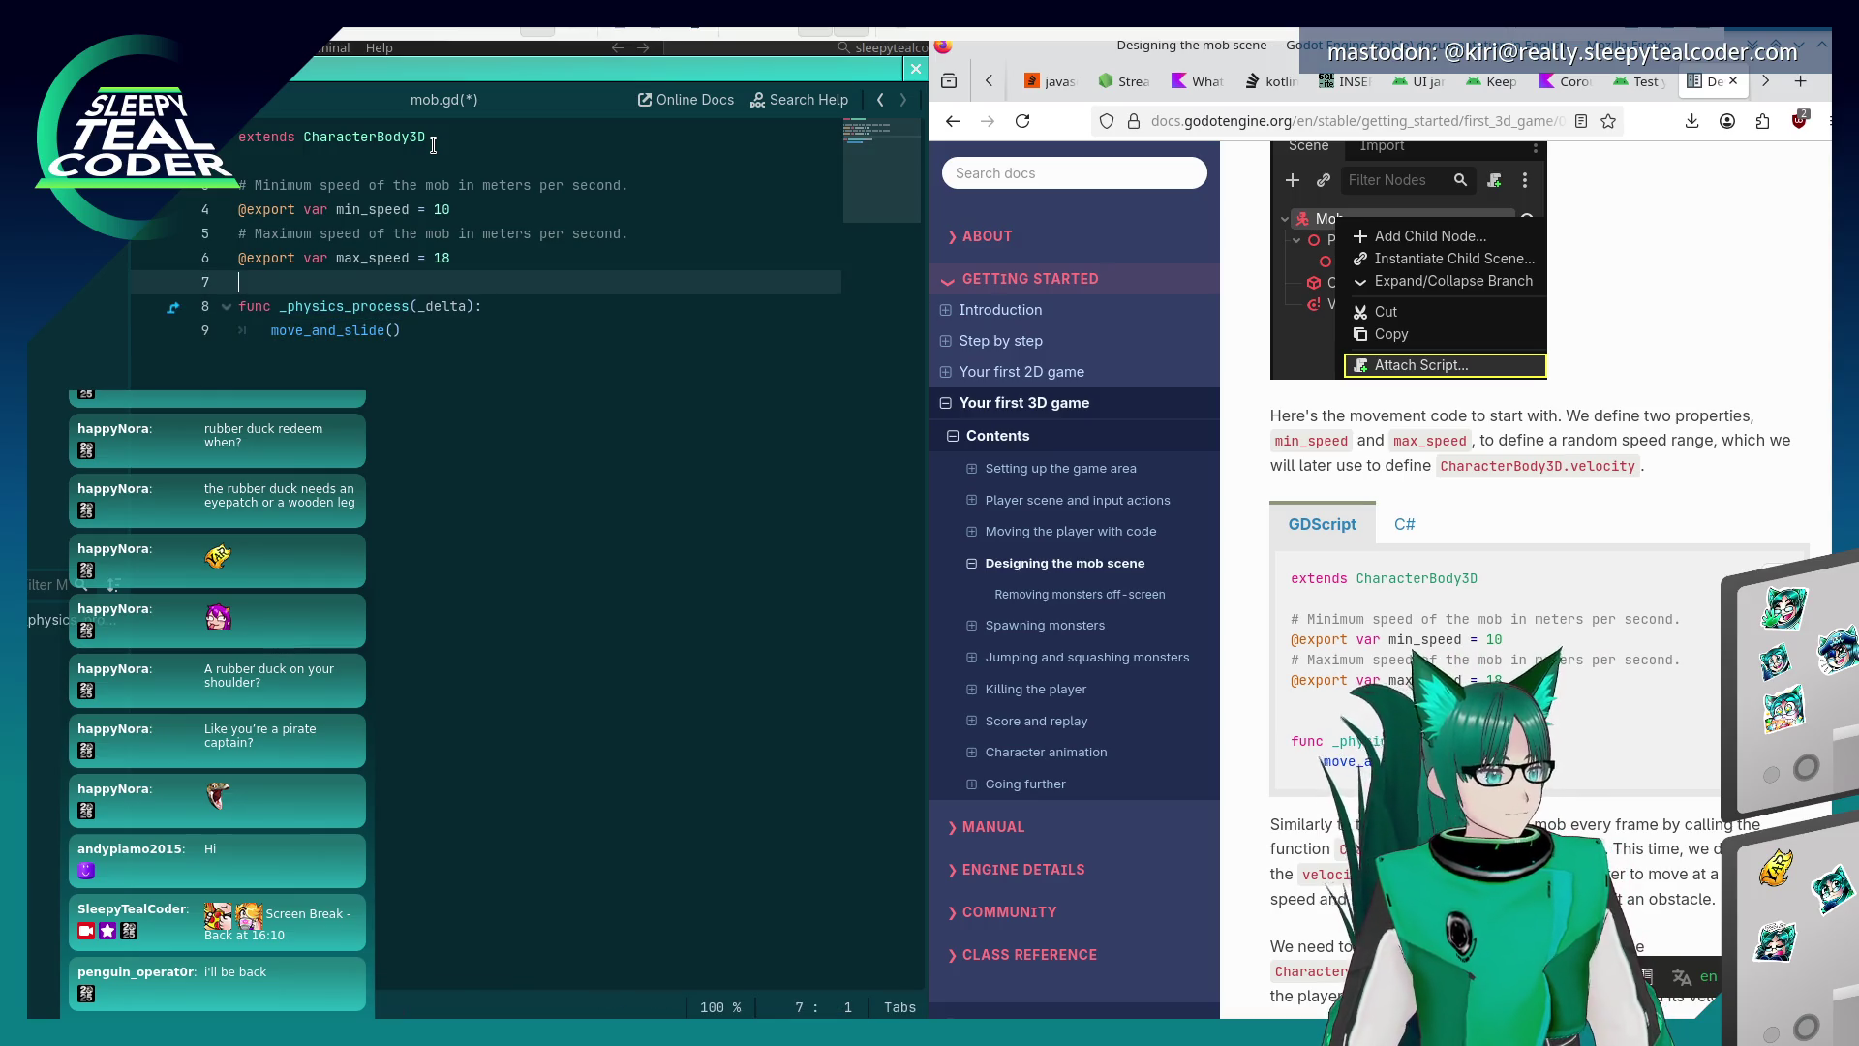
key("ctrl+z")
key("ctrl+s")
key("Escape")
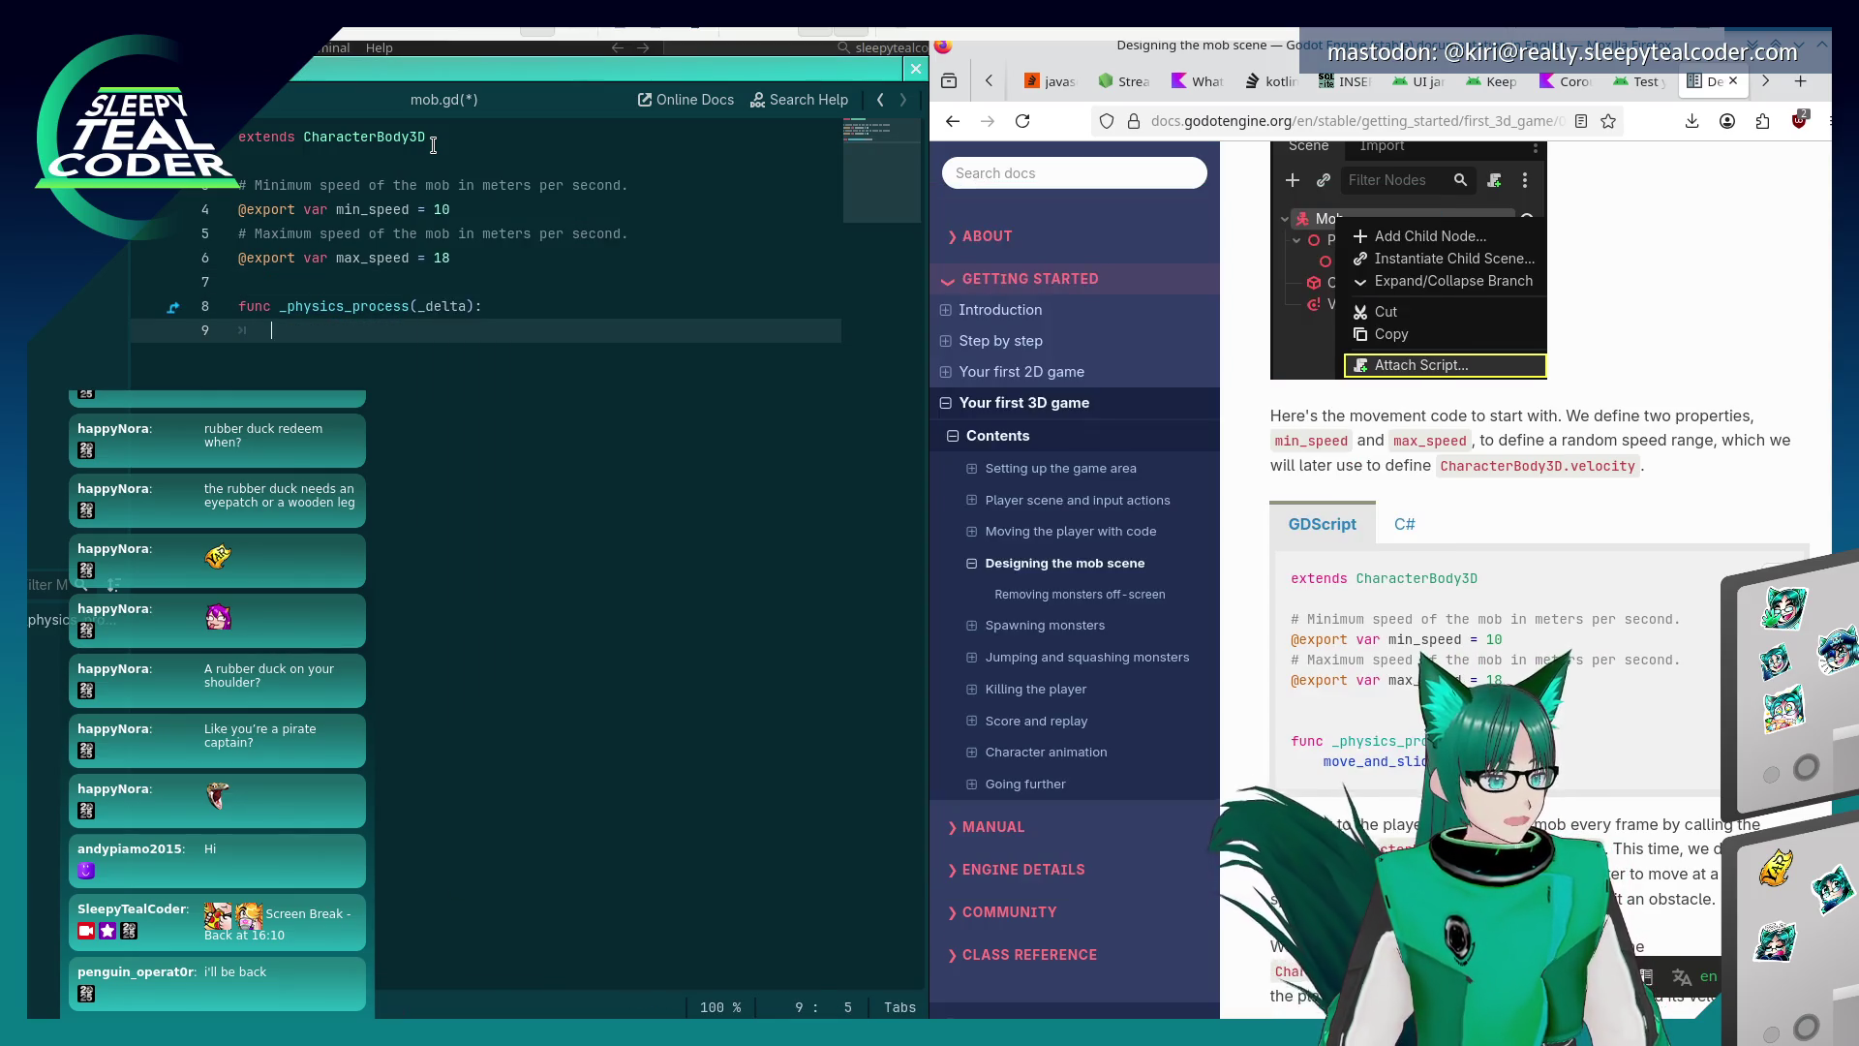
key("ctrl+s")
key("Escape")
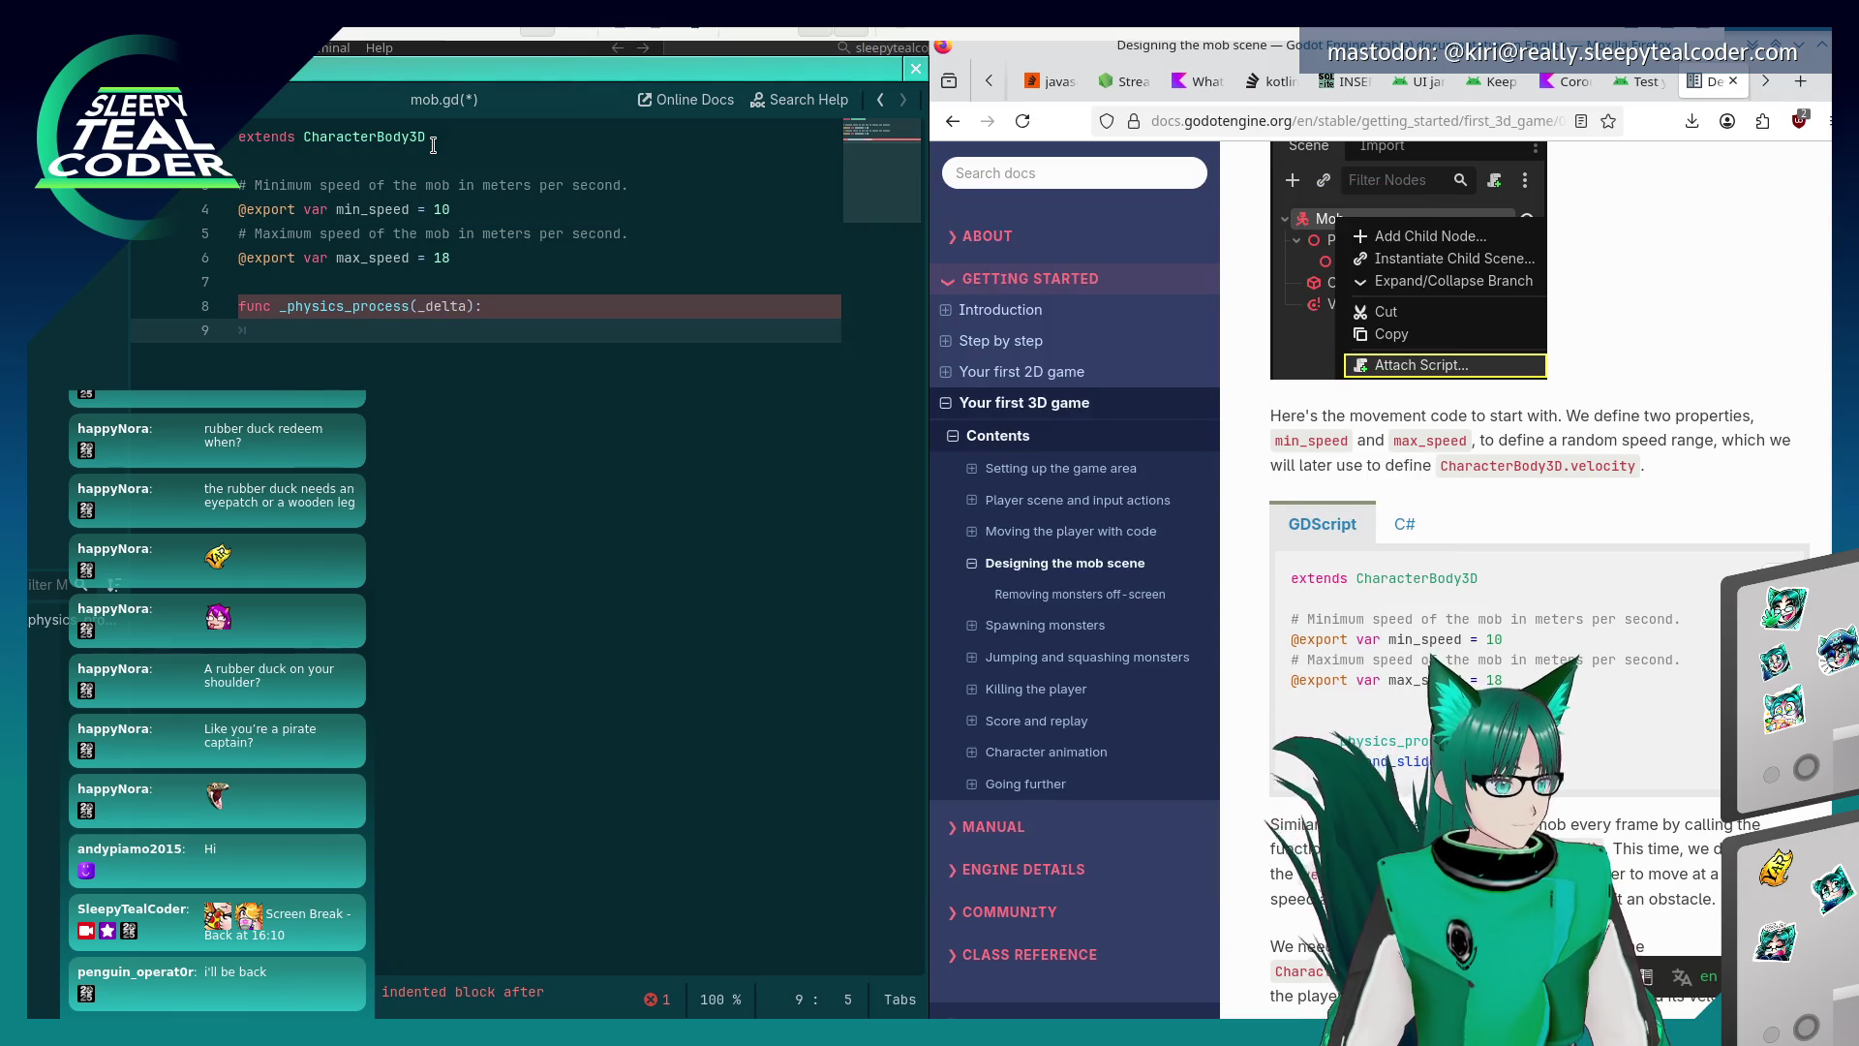
key("ctrl+z")
key("ctrl+y")
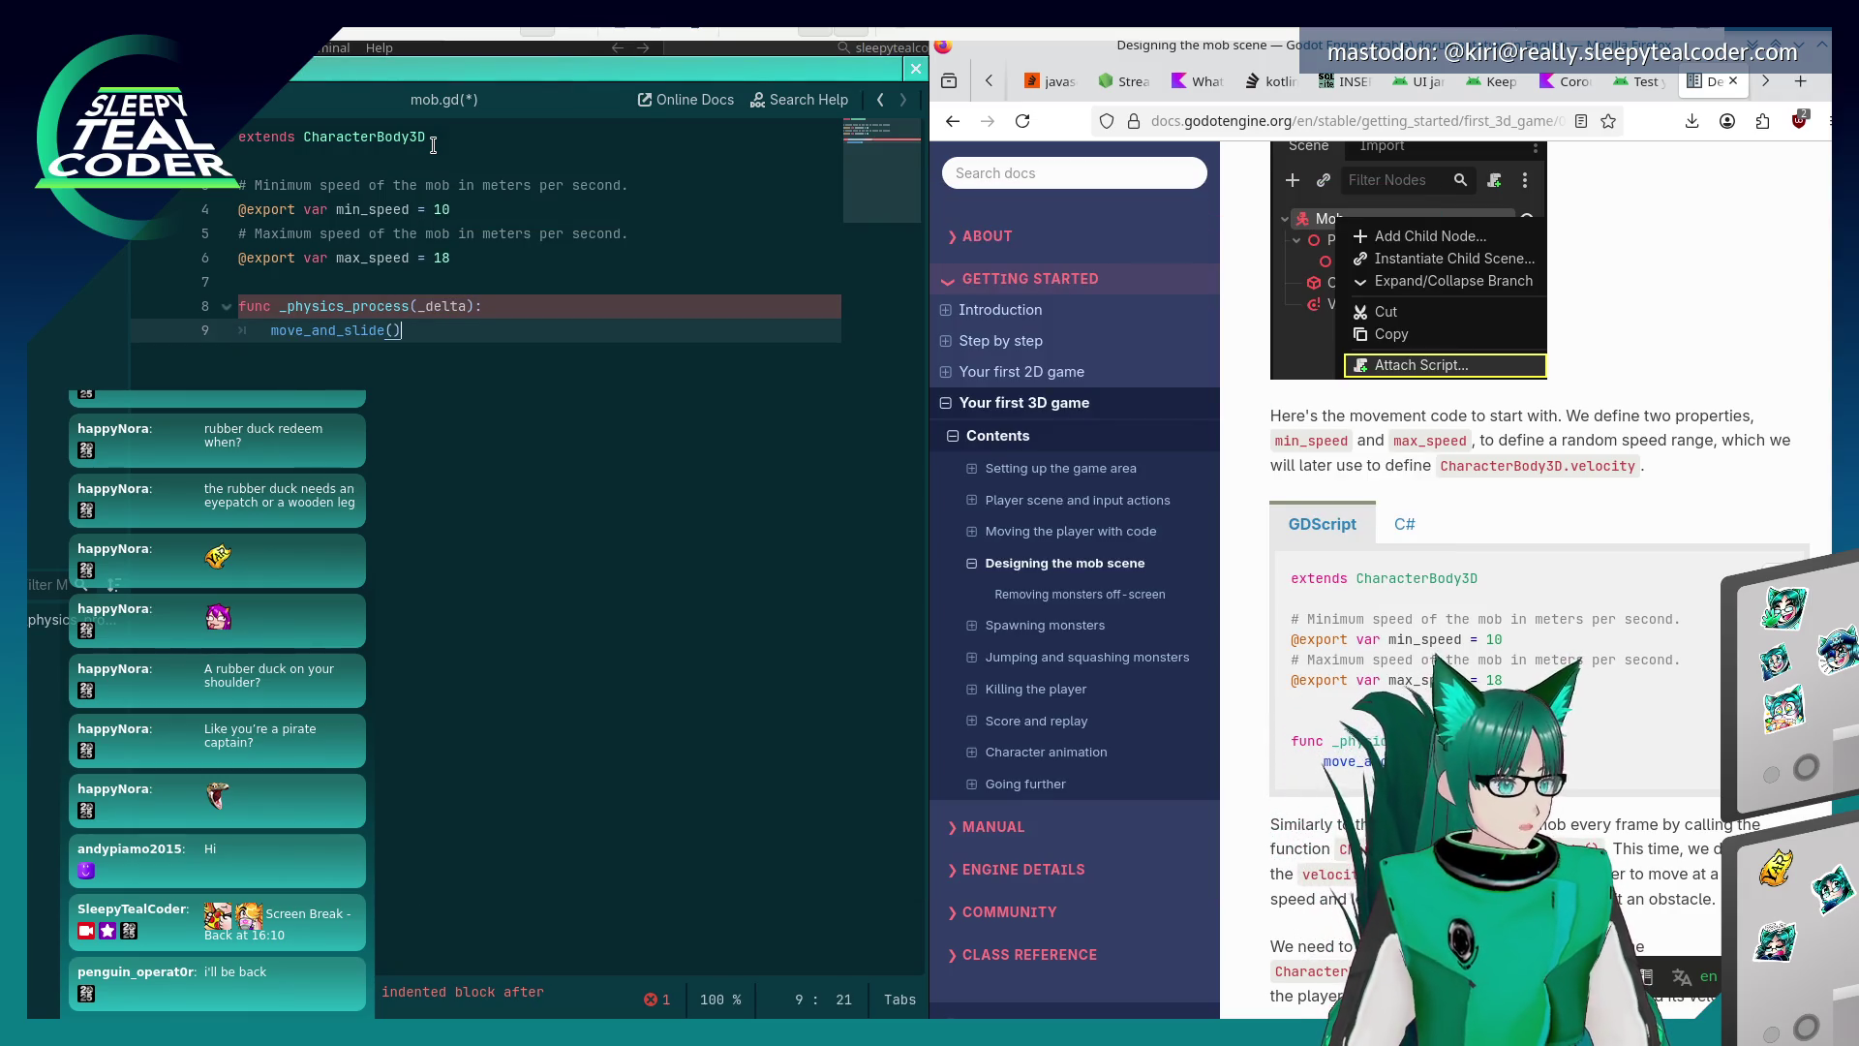
key("ctrl+s")
key("Escape")
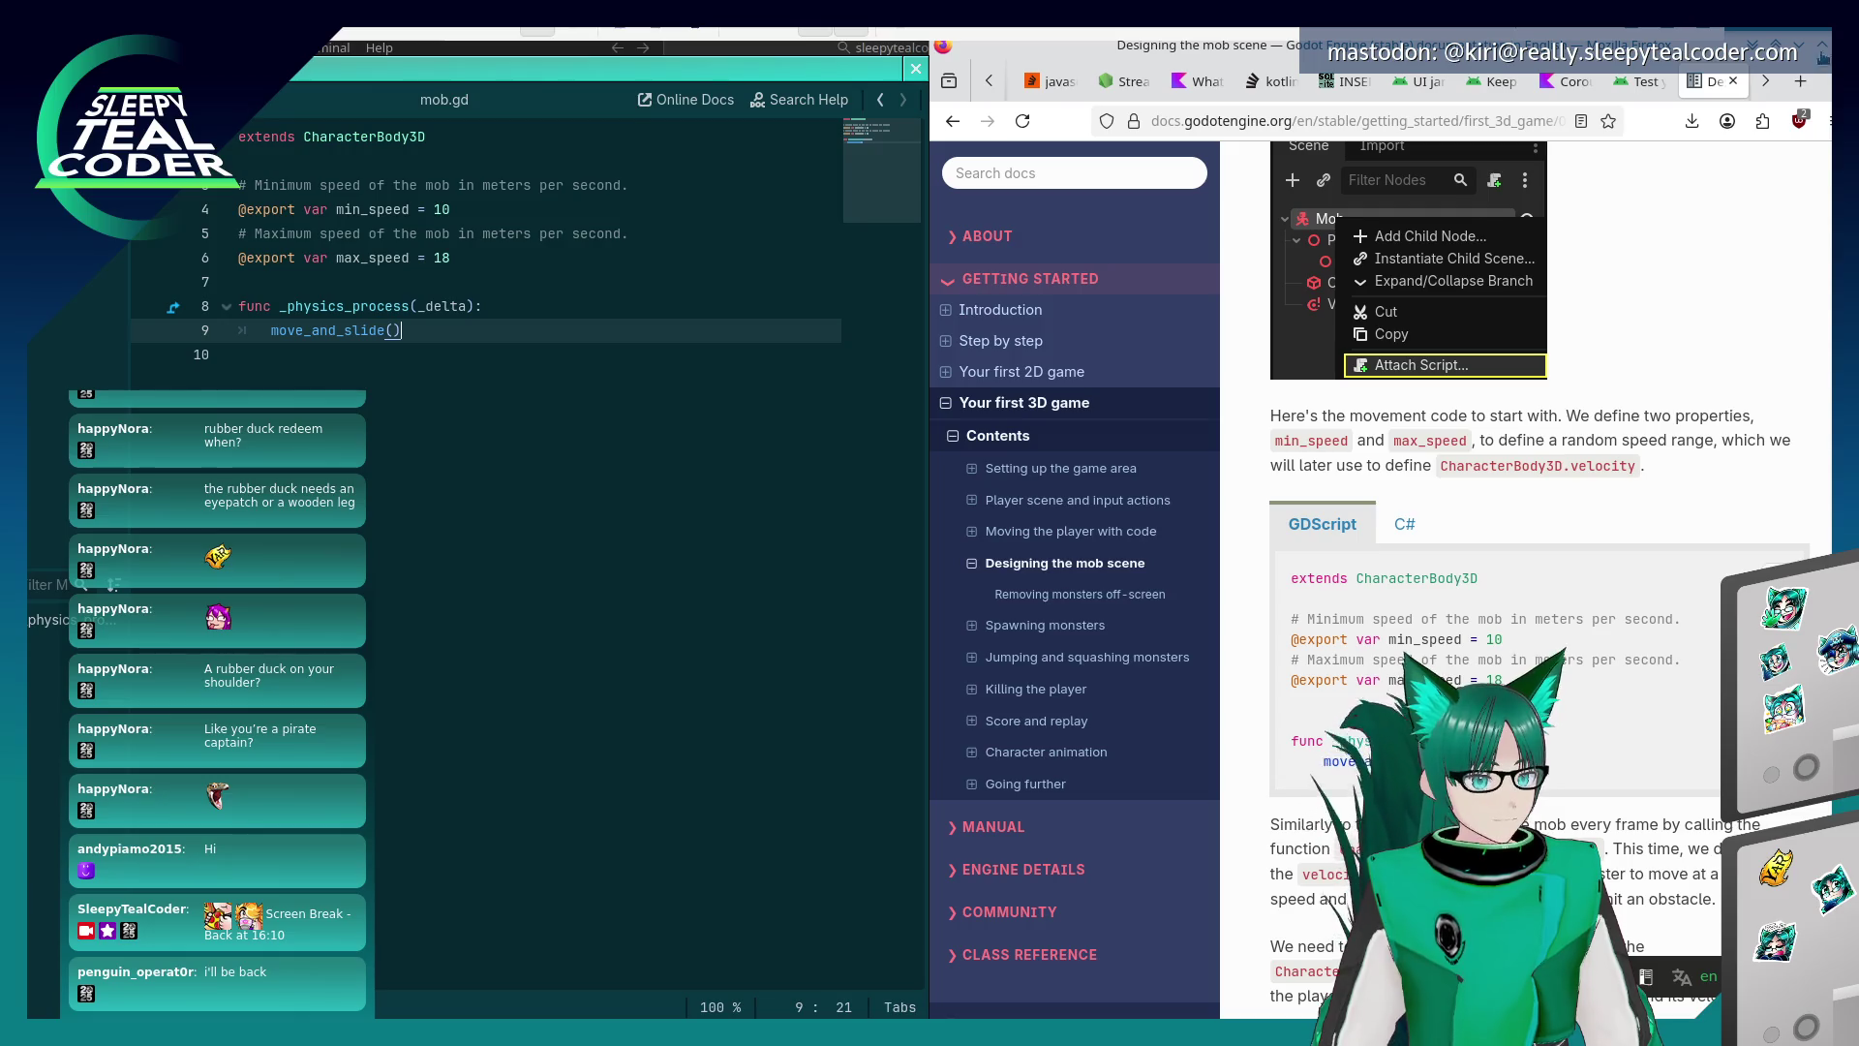
key("super+Up")
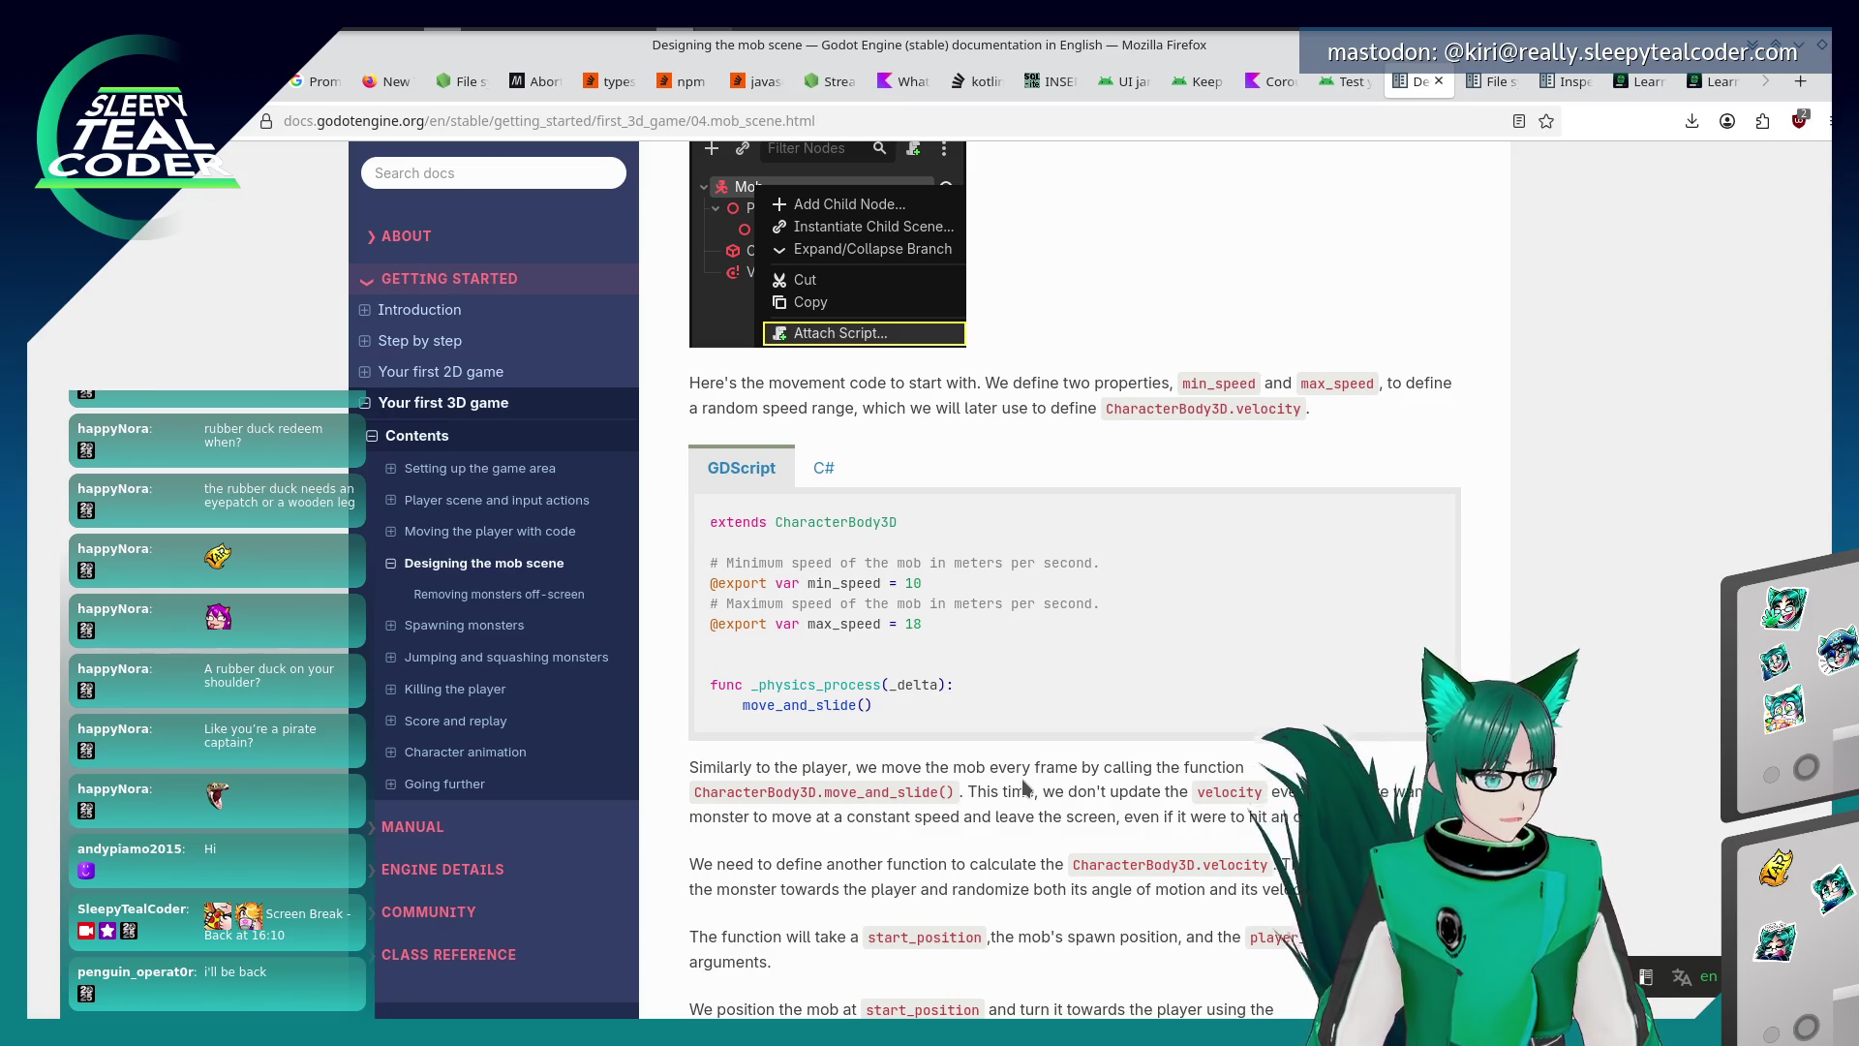
Step: Scroll the docs to initialize()'s random_speed and rotated velocity code and 'Leaving the screen', then return to mob.gd
scroll(1026, 788, "down", 2)
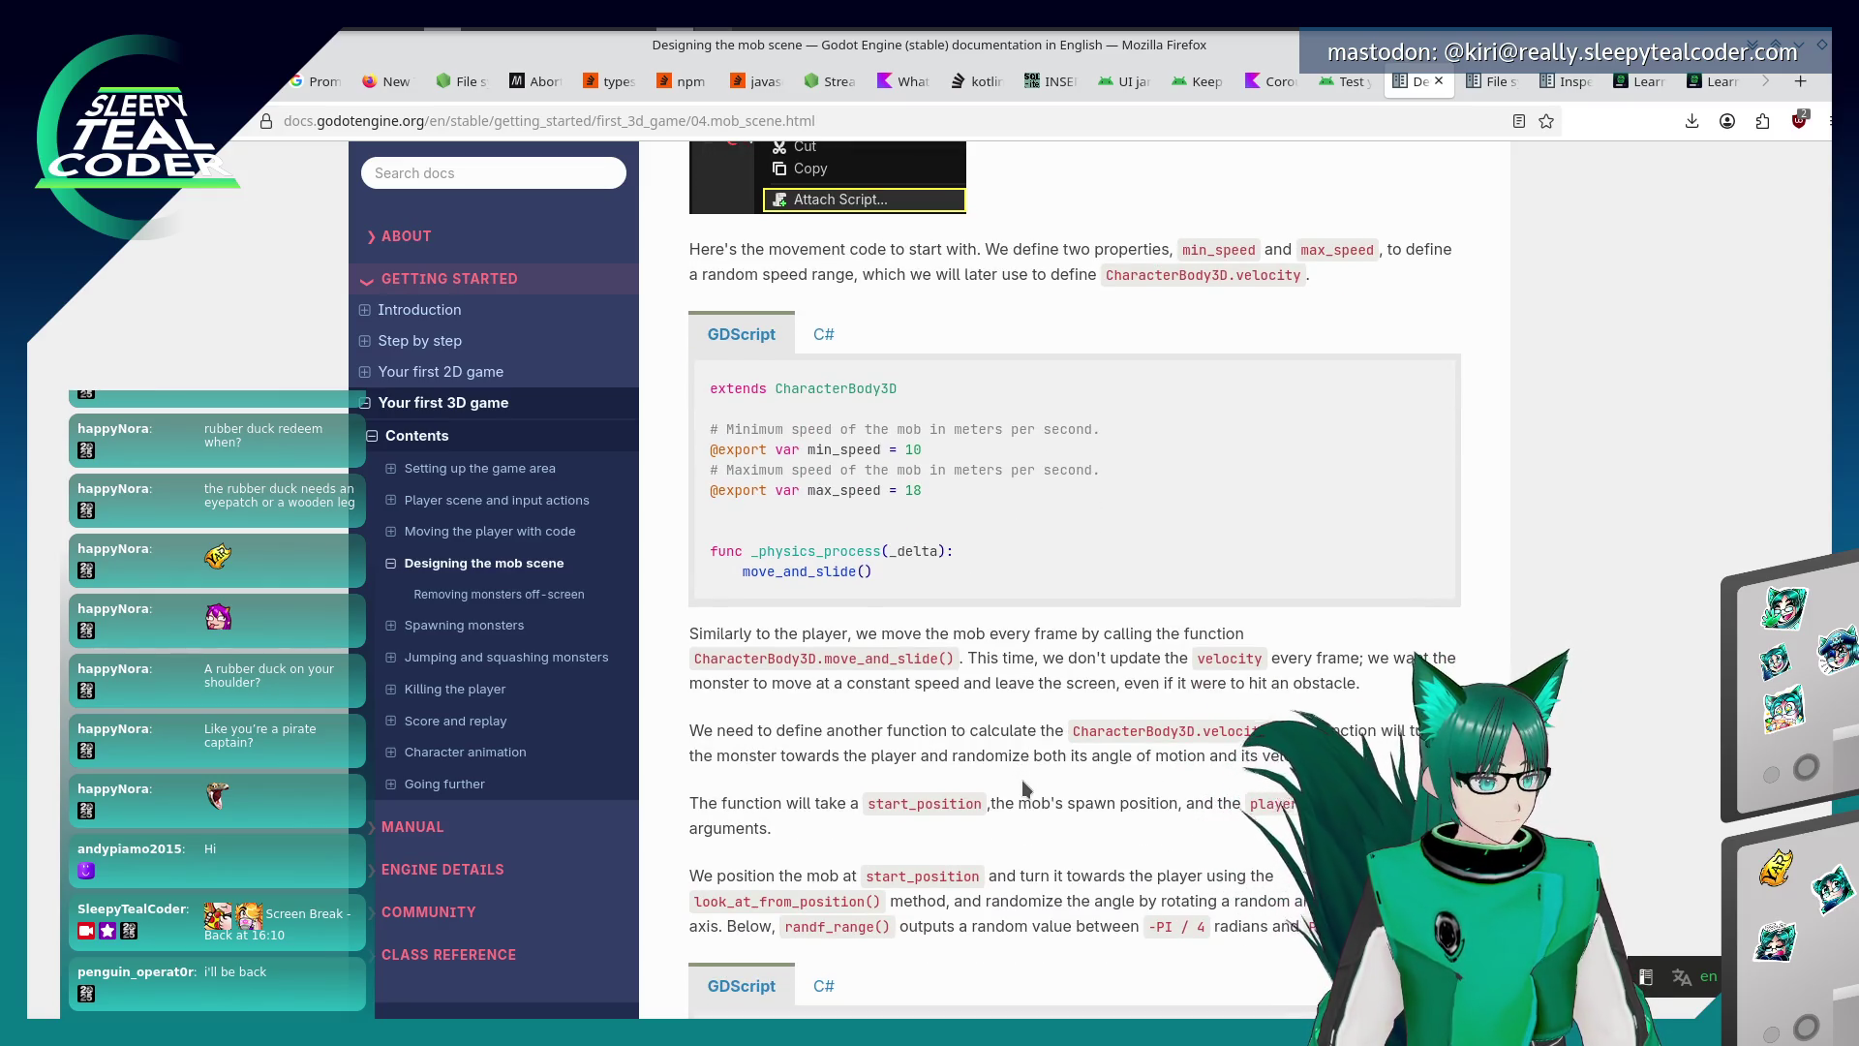
scroll(1024, 788, "down", 2)
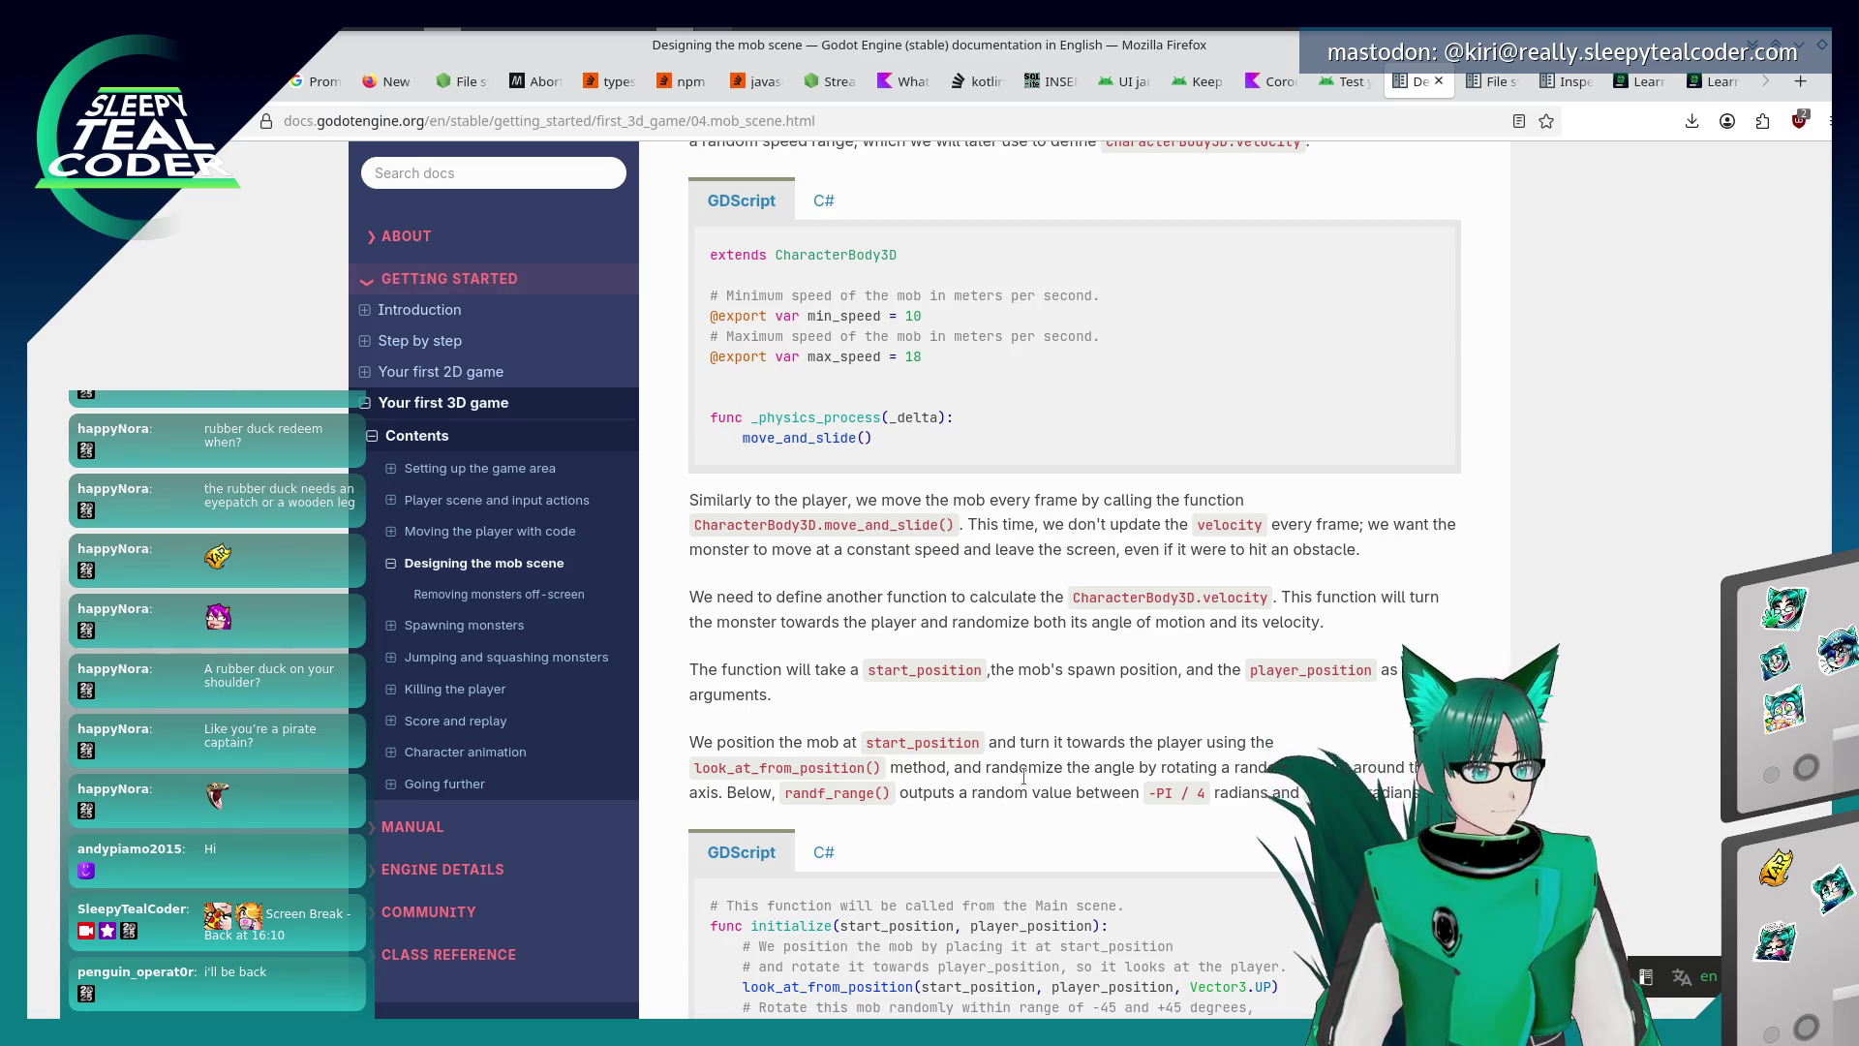
scroll(1024, 775, "down", 3)
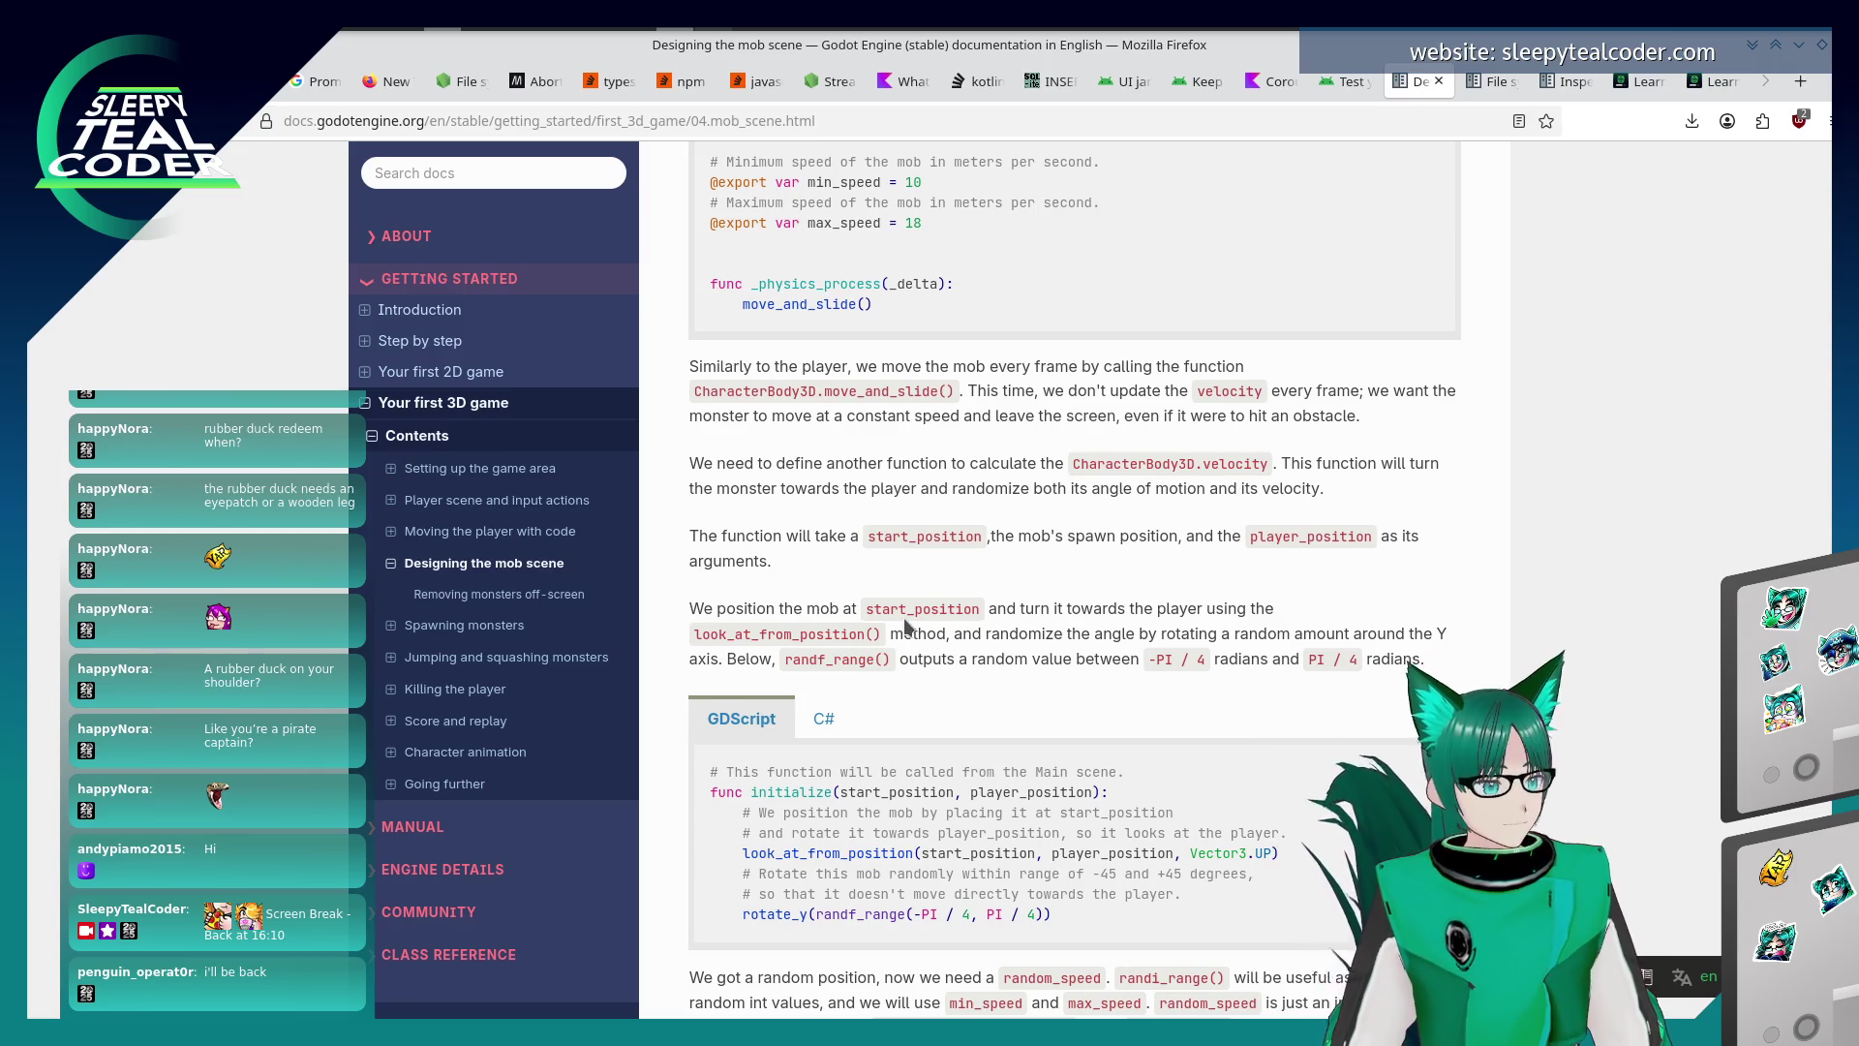
scroll(904, 625, "down", 3)
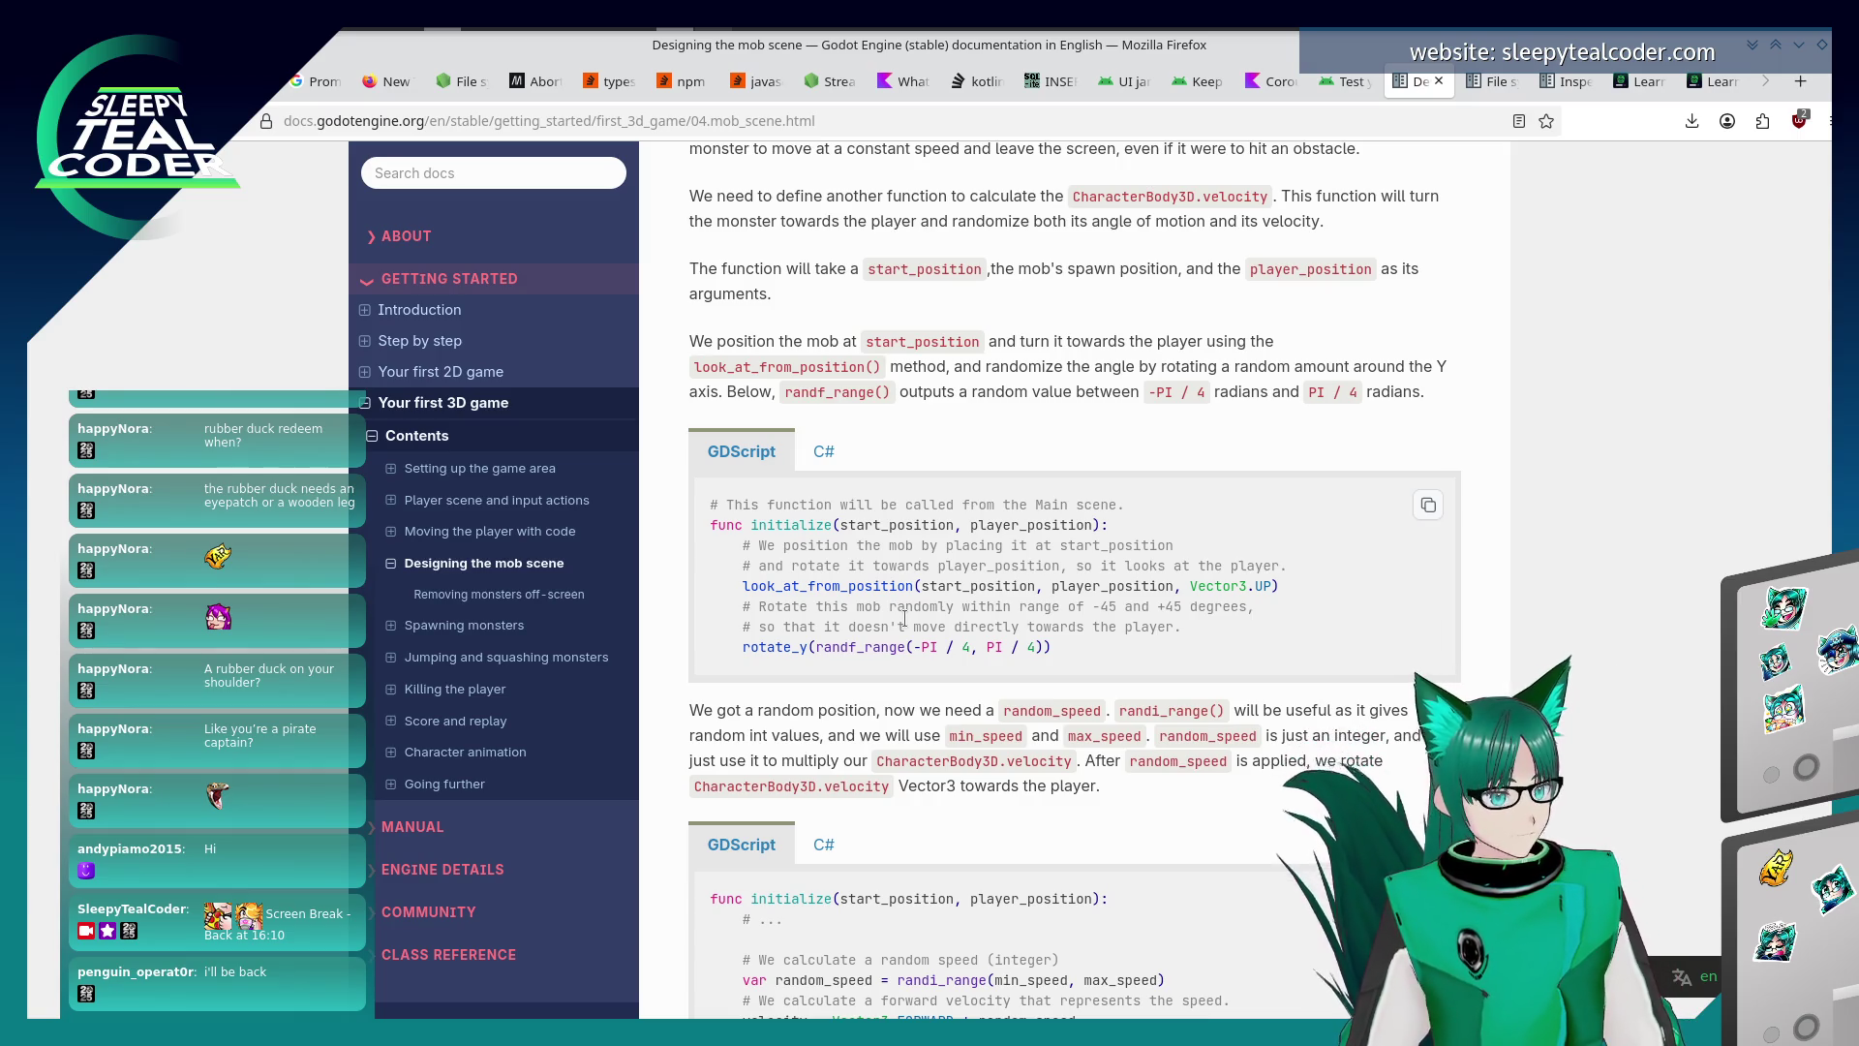
scroll(871, 678, "down", 2)
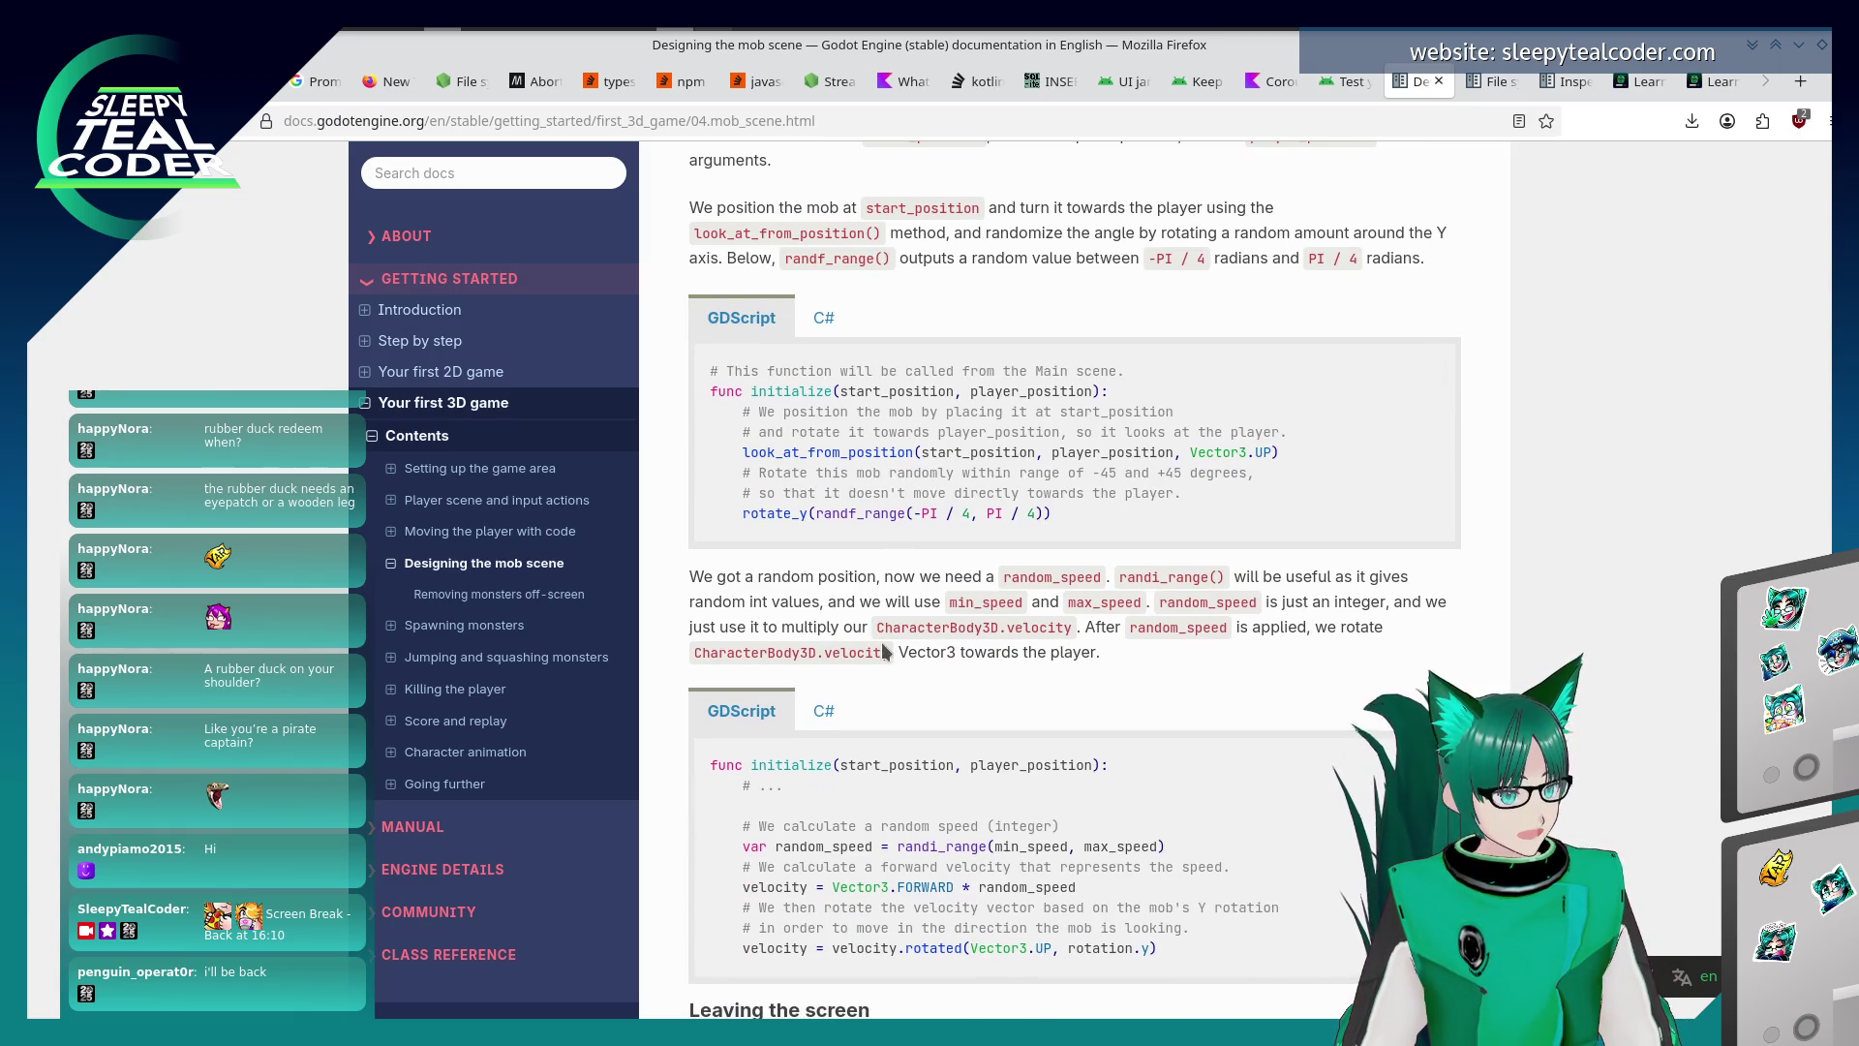
scroll(968, 619, "down", 2)
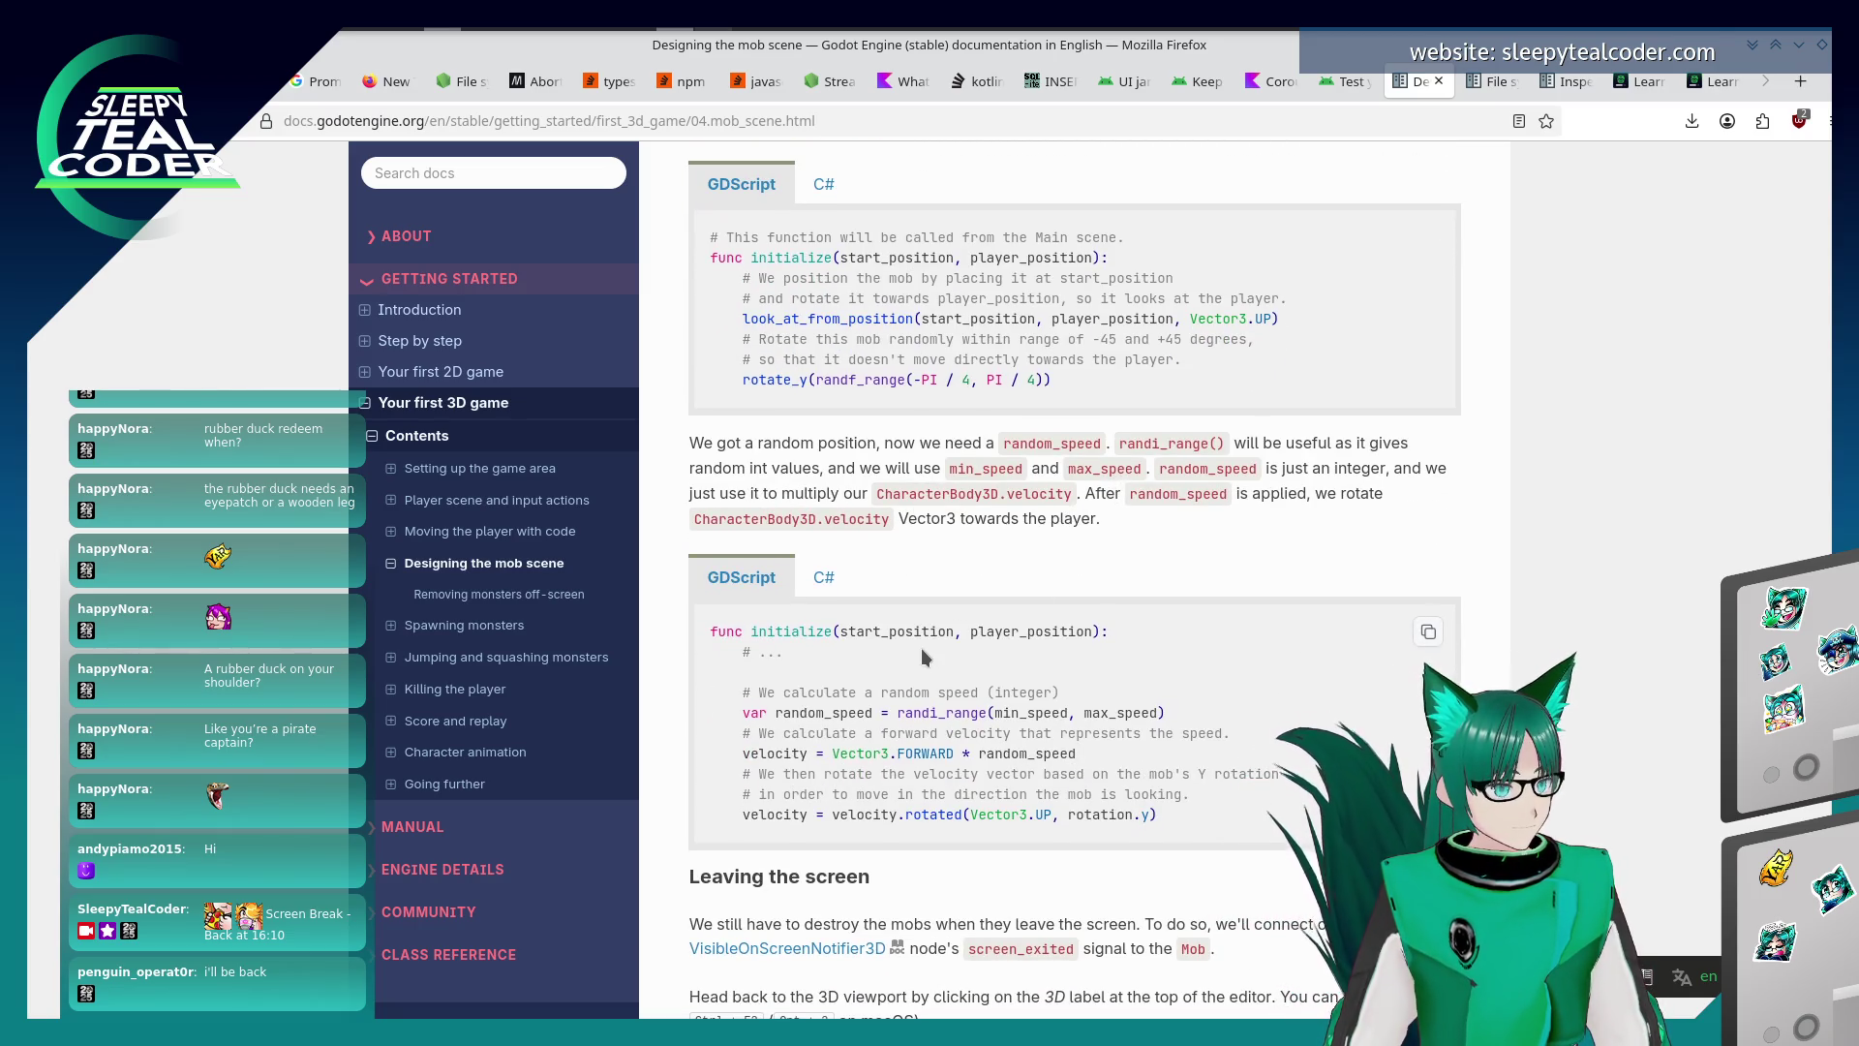
key("alt+Tab")
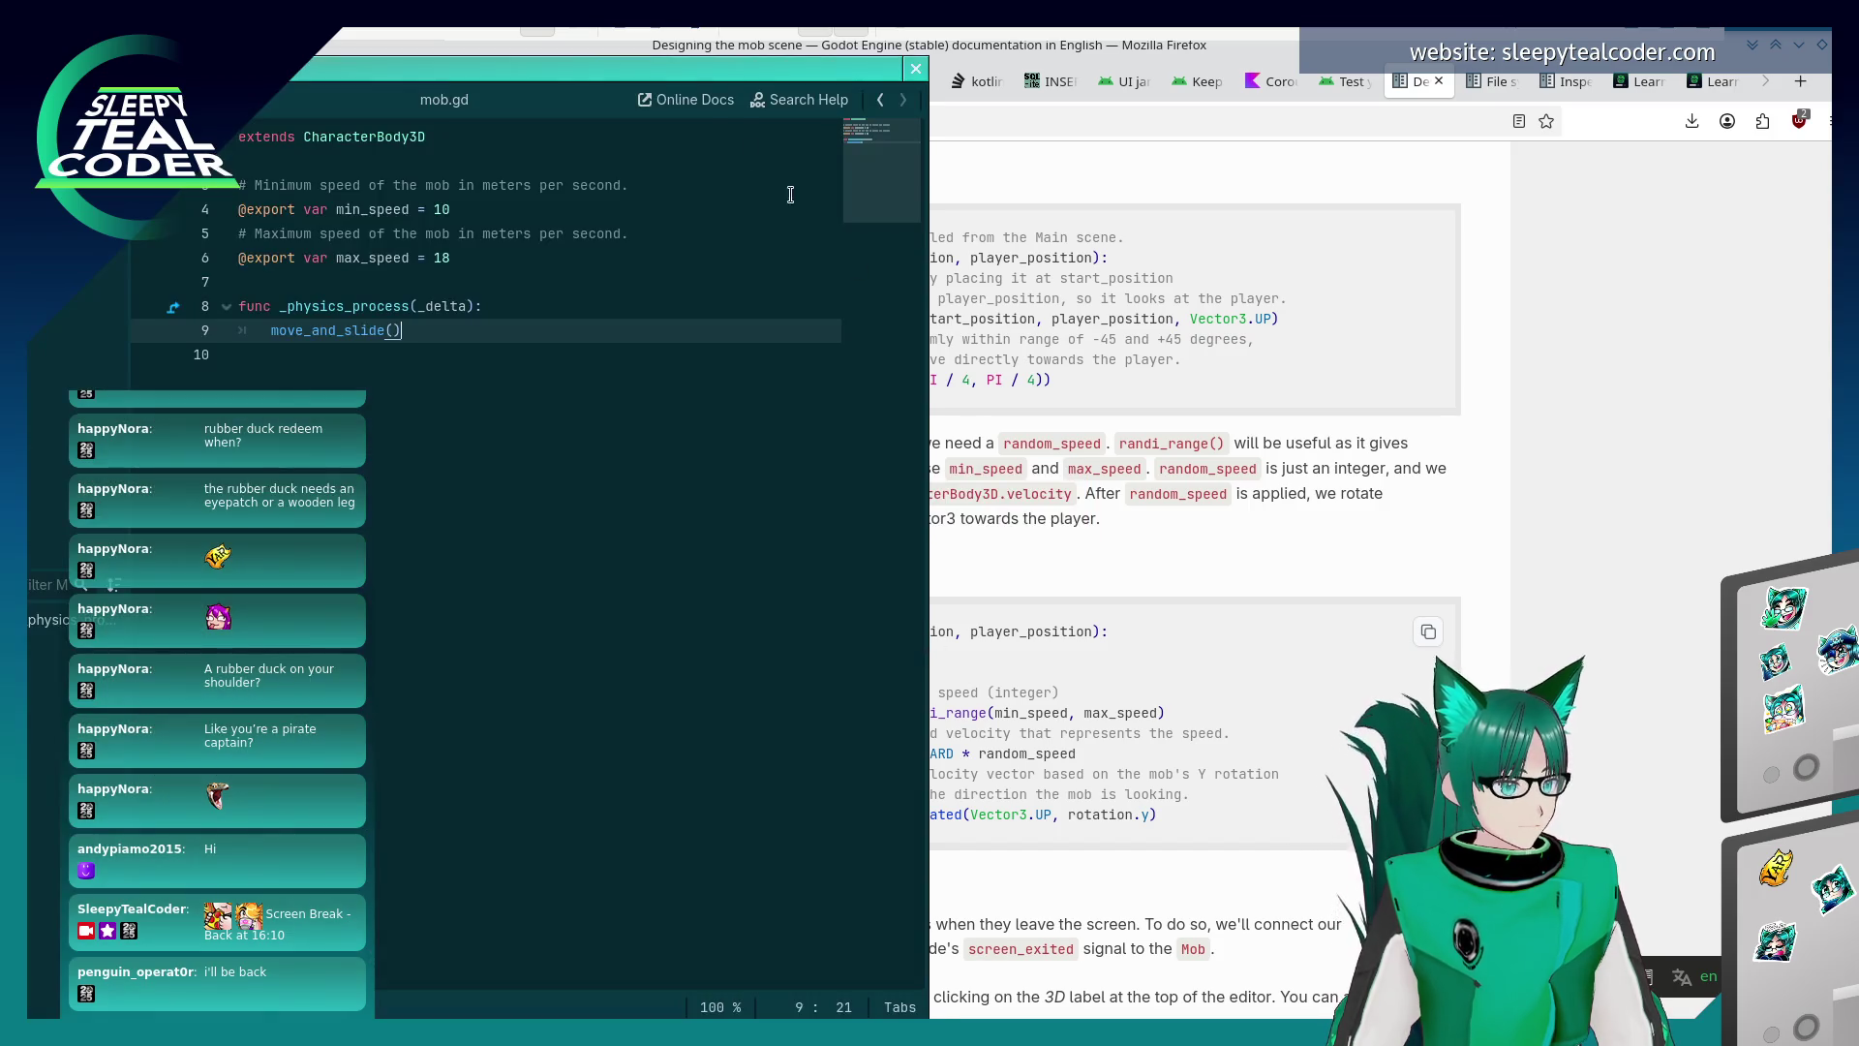
Step: Move the script editor over the docs and add an empty line 11 below the code
mouse_move(570, 73)
left_mouse_down()
mouse_move(982, 264)
mouse_move(919, 206)
mouse_move(919, 443)
mouse_move(1390, 770)
mouse_move(1679, 770)
mouse_move(1609, 770)
left_mouse_up()
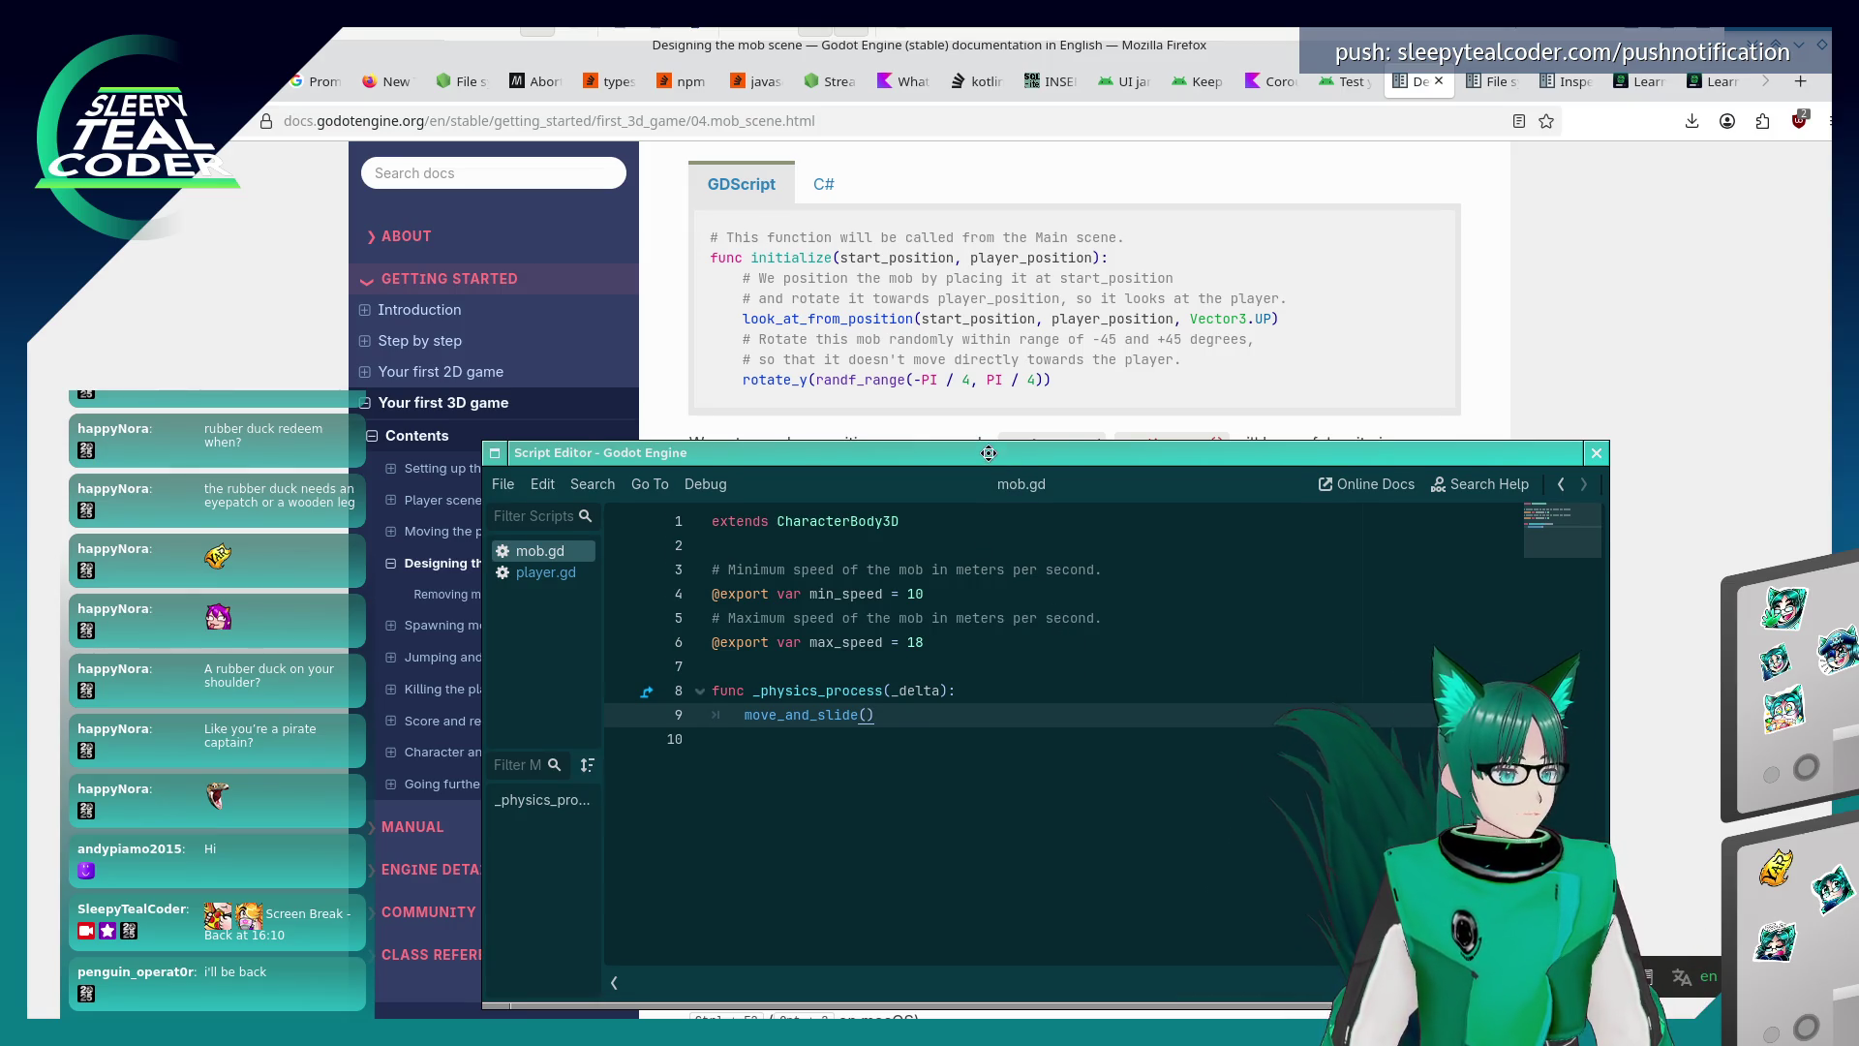
left_click_drag(987, 452, 979, 448)
left_click(1043, 727)
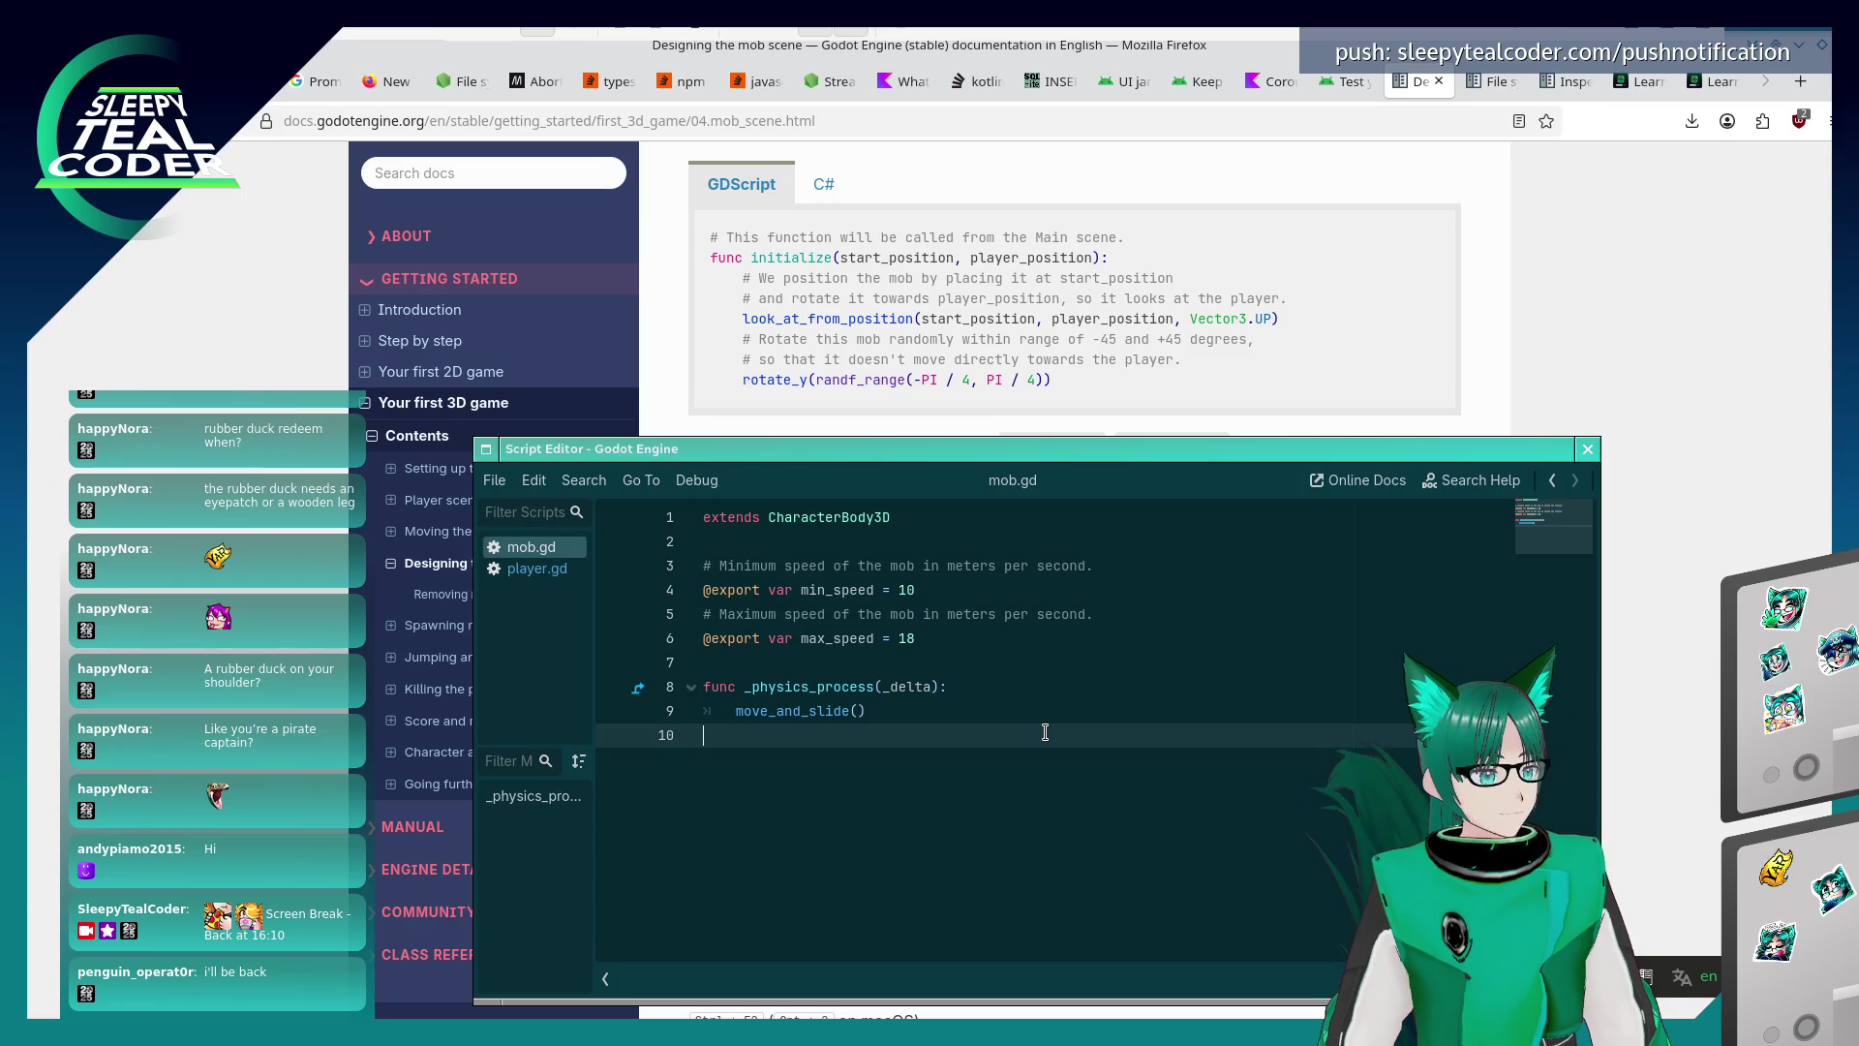
key("Return")
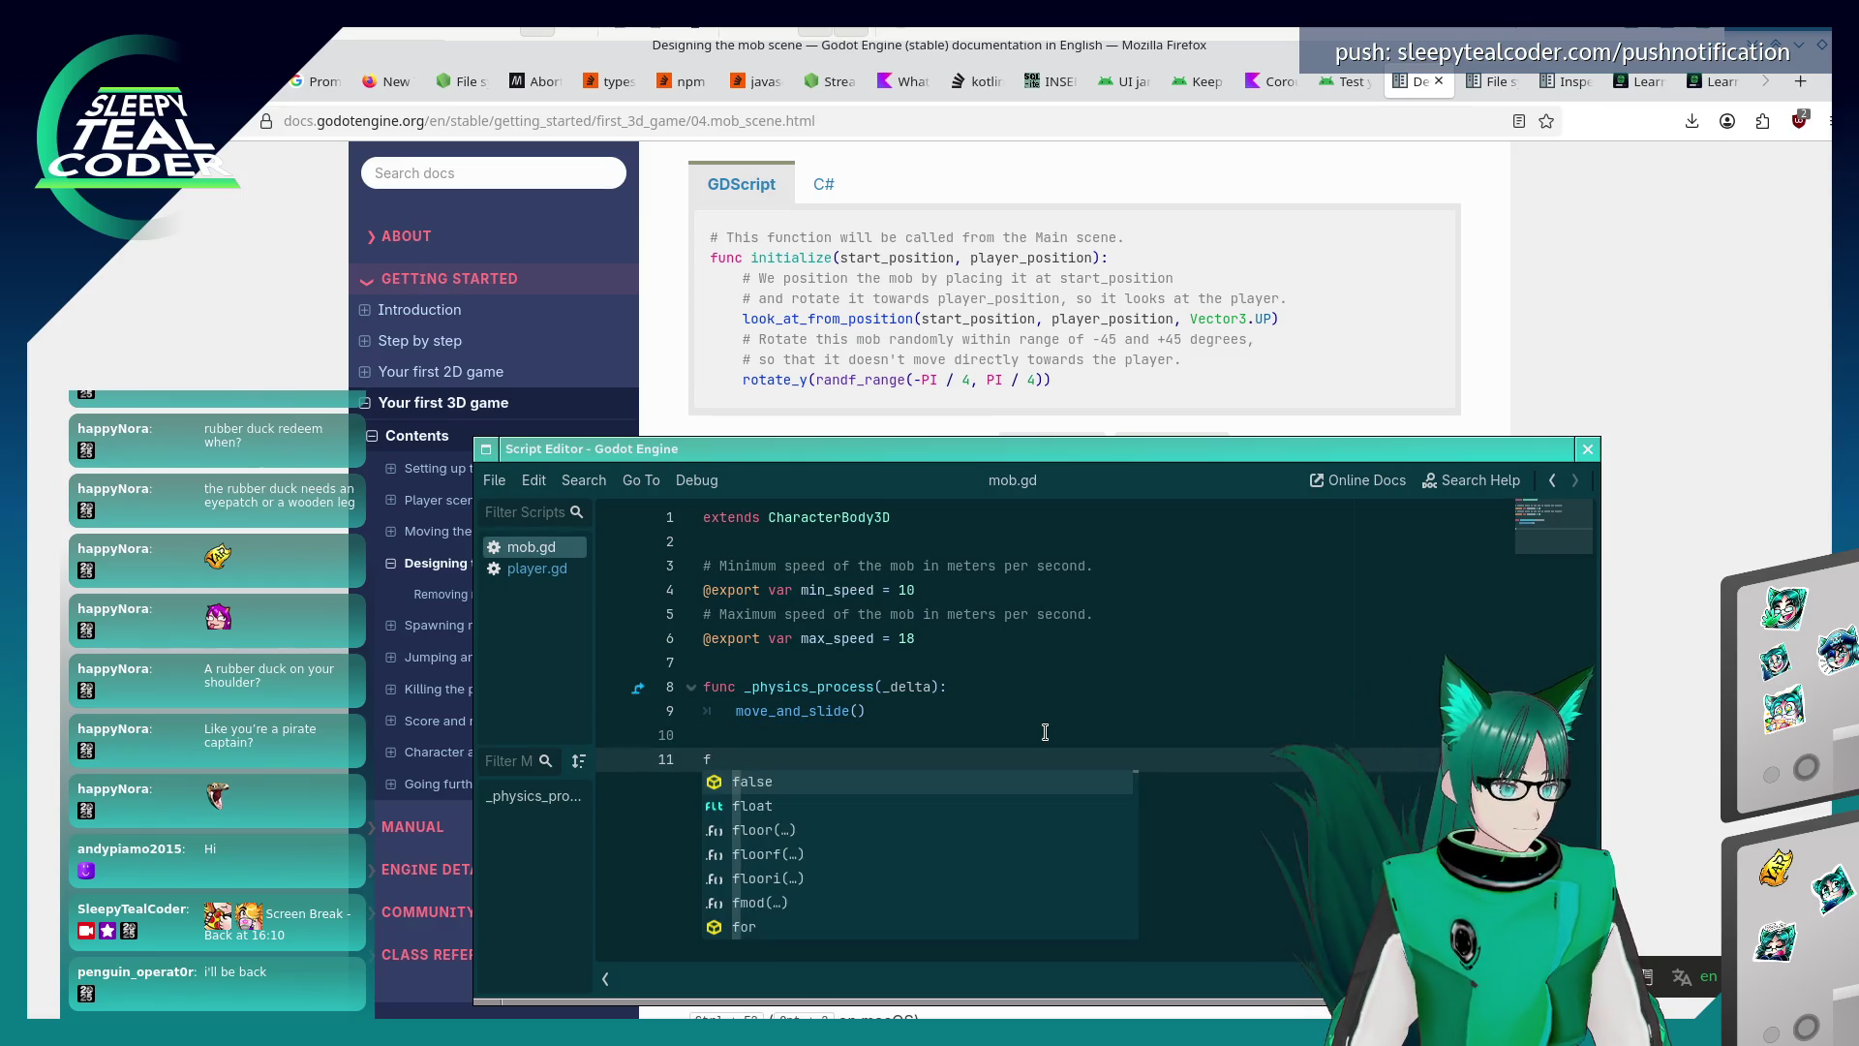
key("BackSpace")
key("BackSpace")
key("Up")
key("Up")
key("Up")
key("Down")
key("Down")
key("Down")
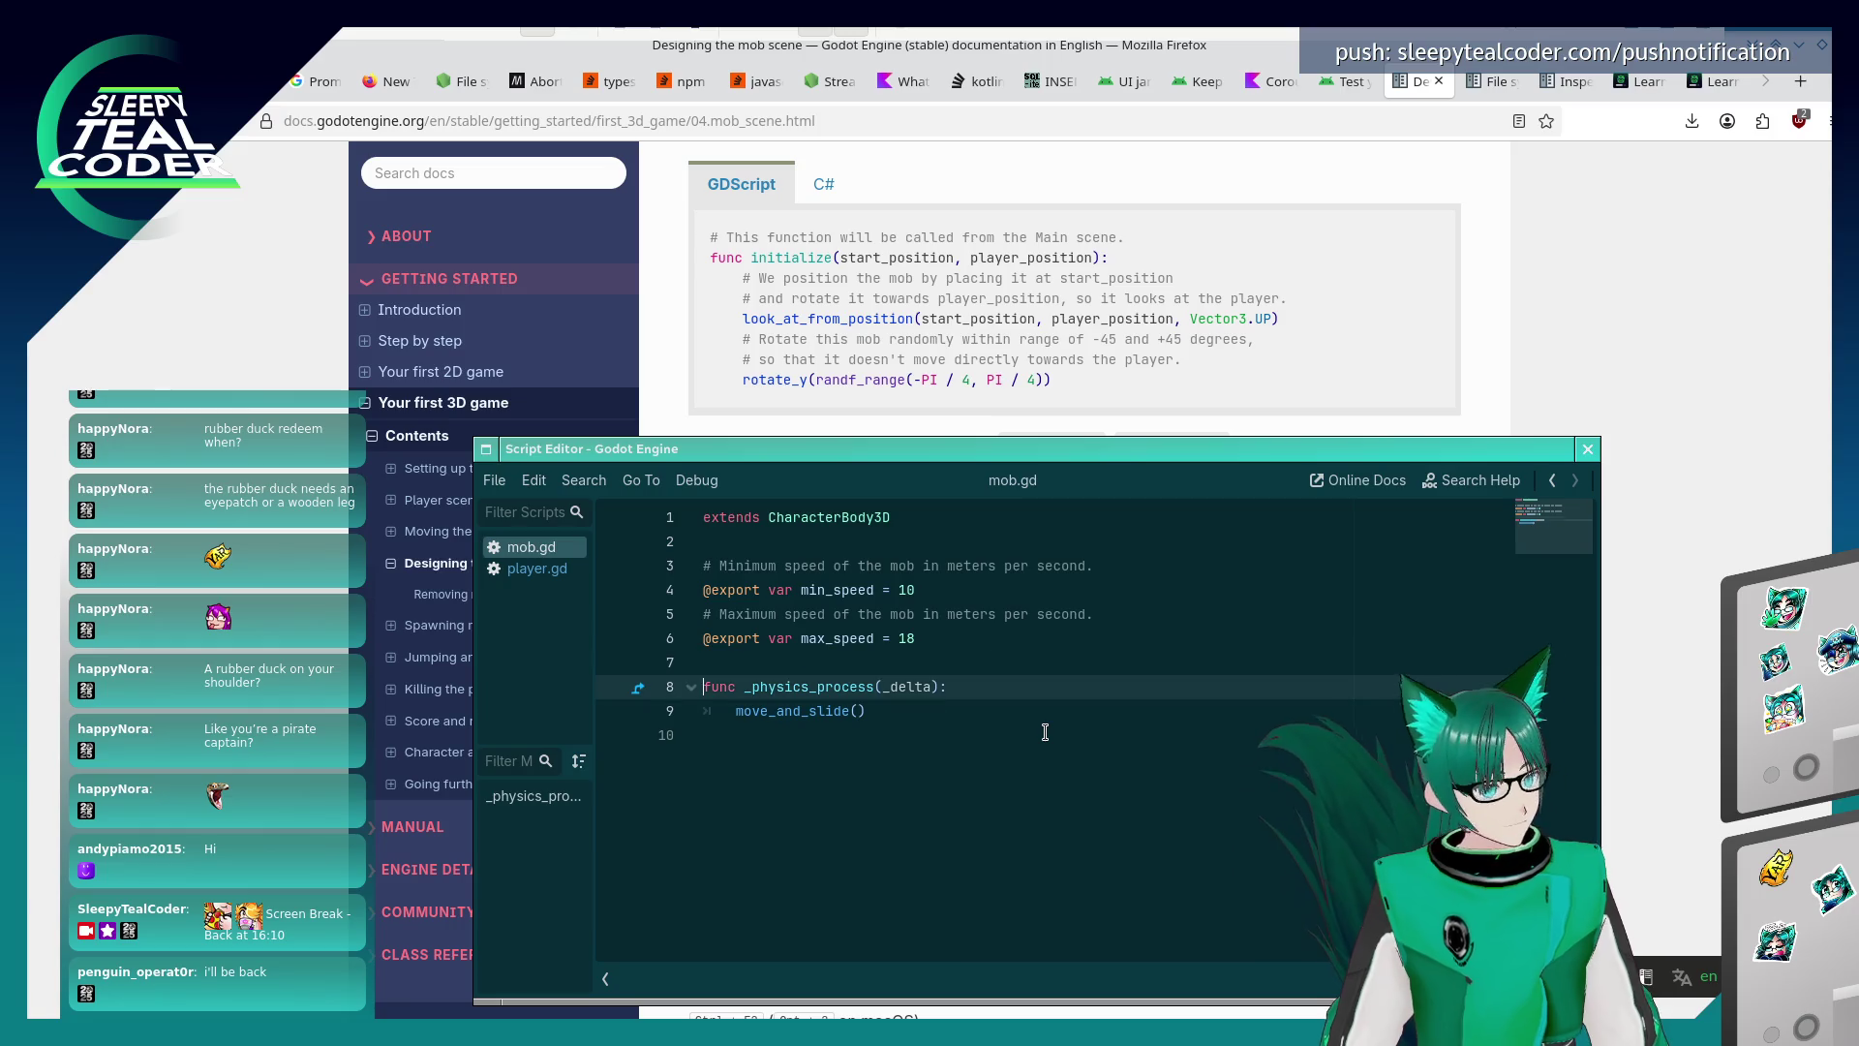
key("Return")
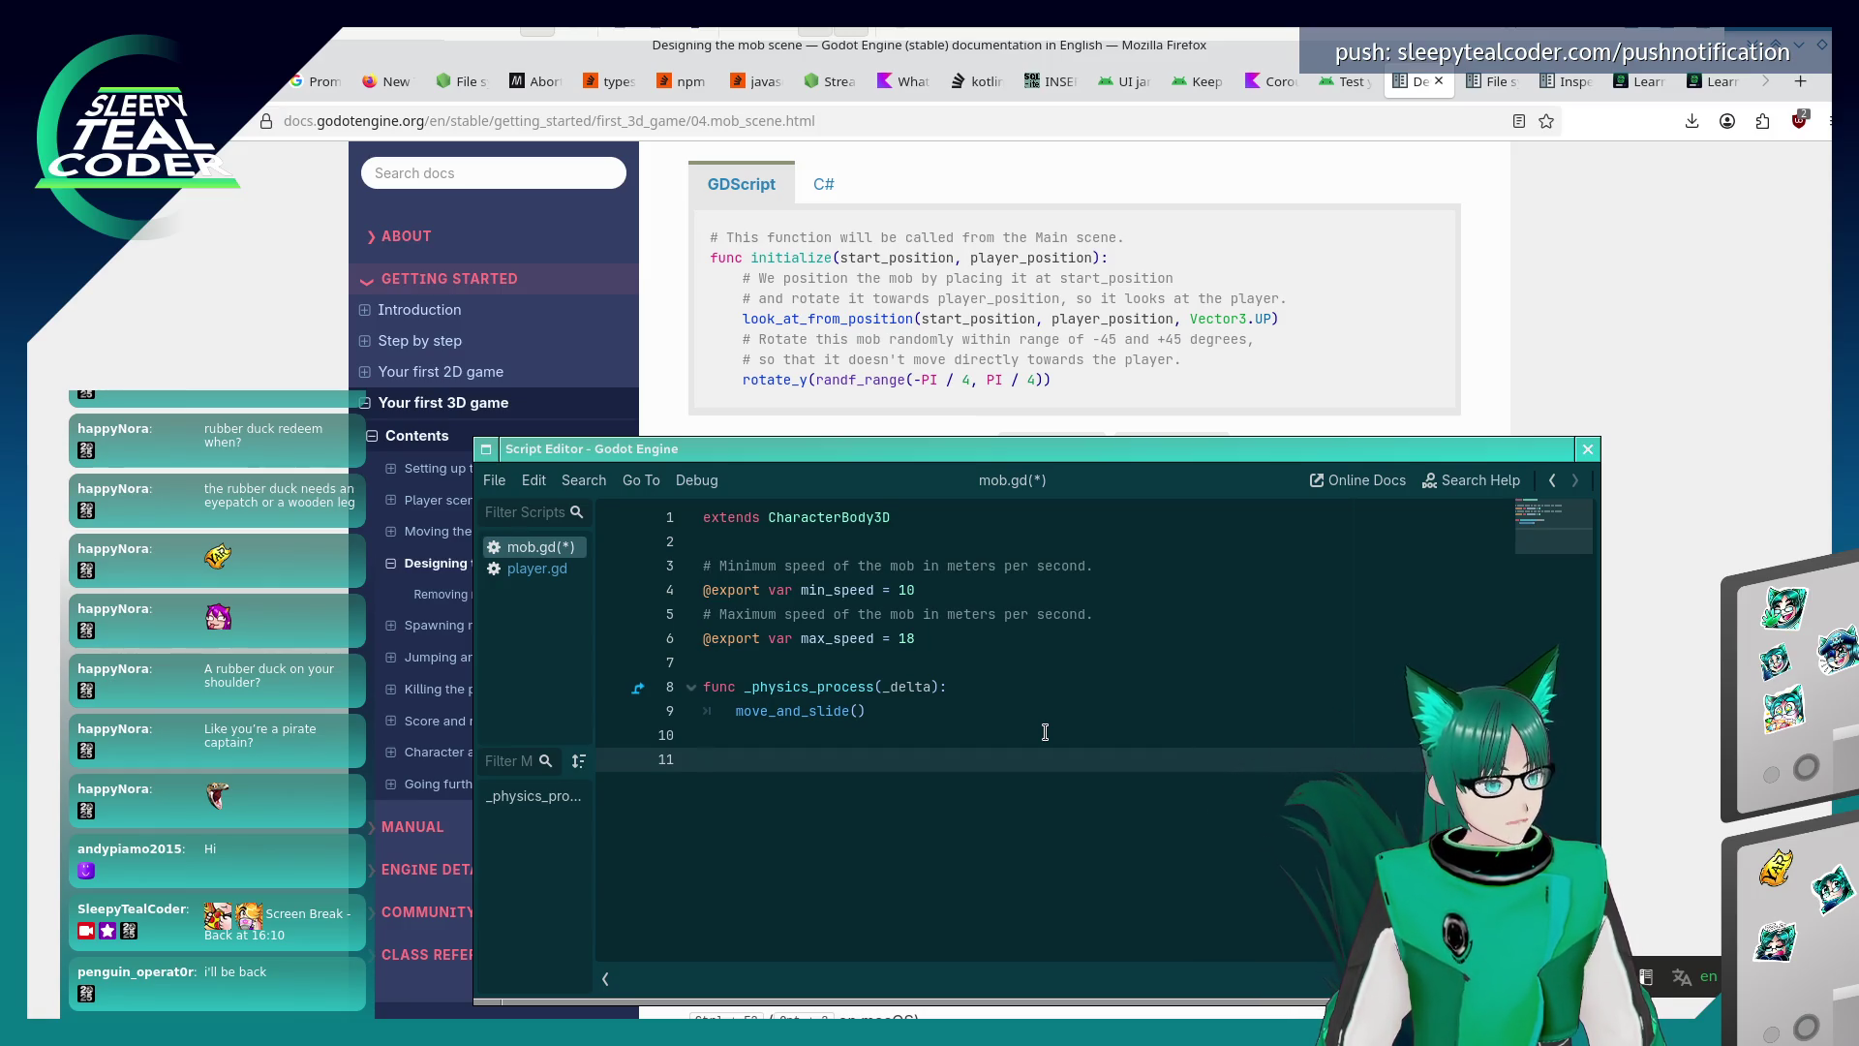
Step: Bring the docs forward and scroll back up to the initialize() explanation
left_click(1026, 283)
scroll(1027, 283, "up", 1)
scroll(1019, 396, "up", 1)
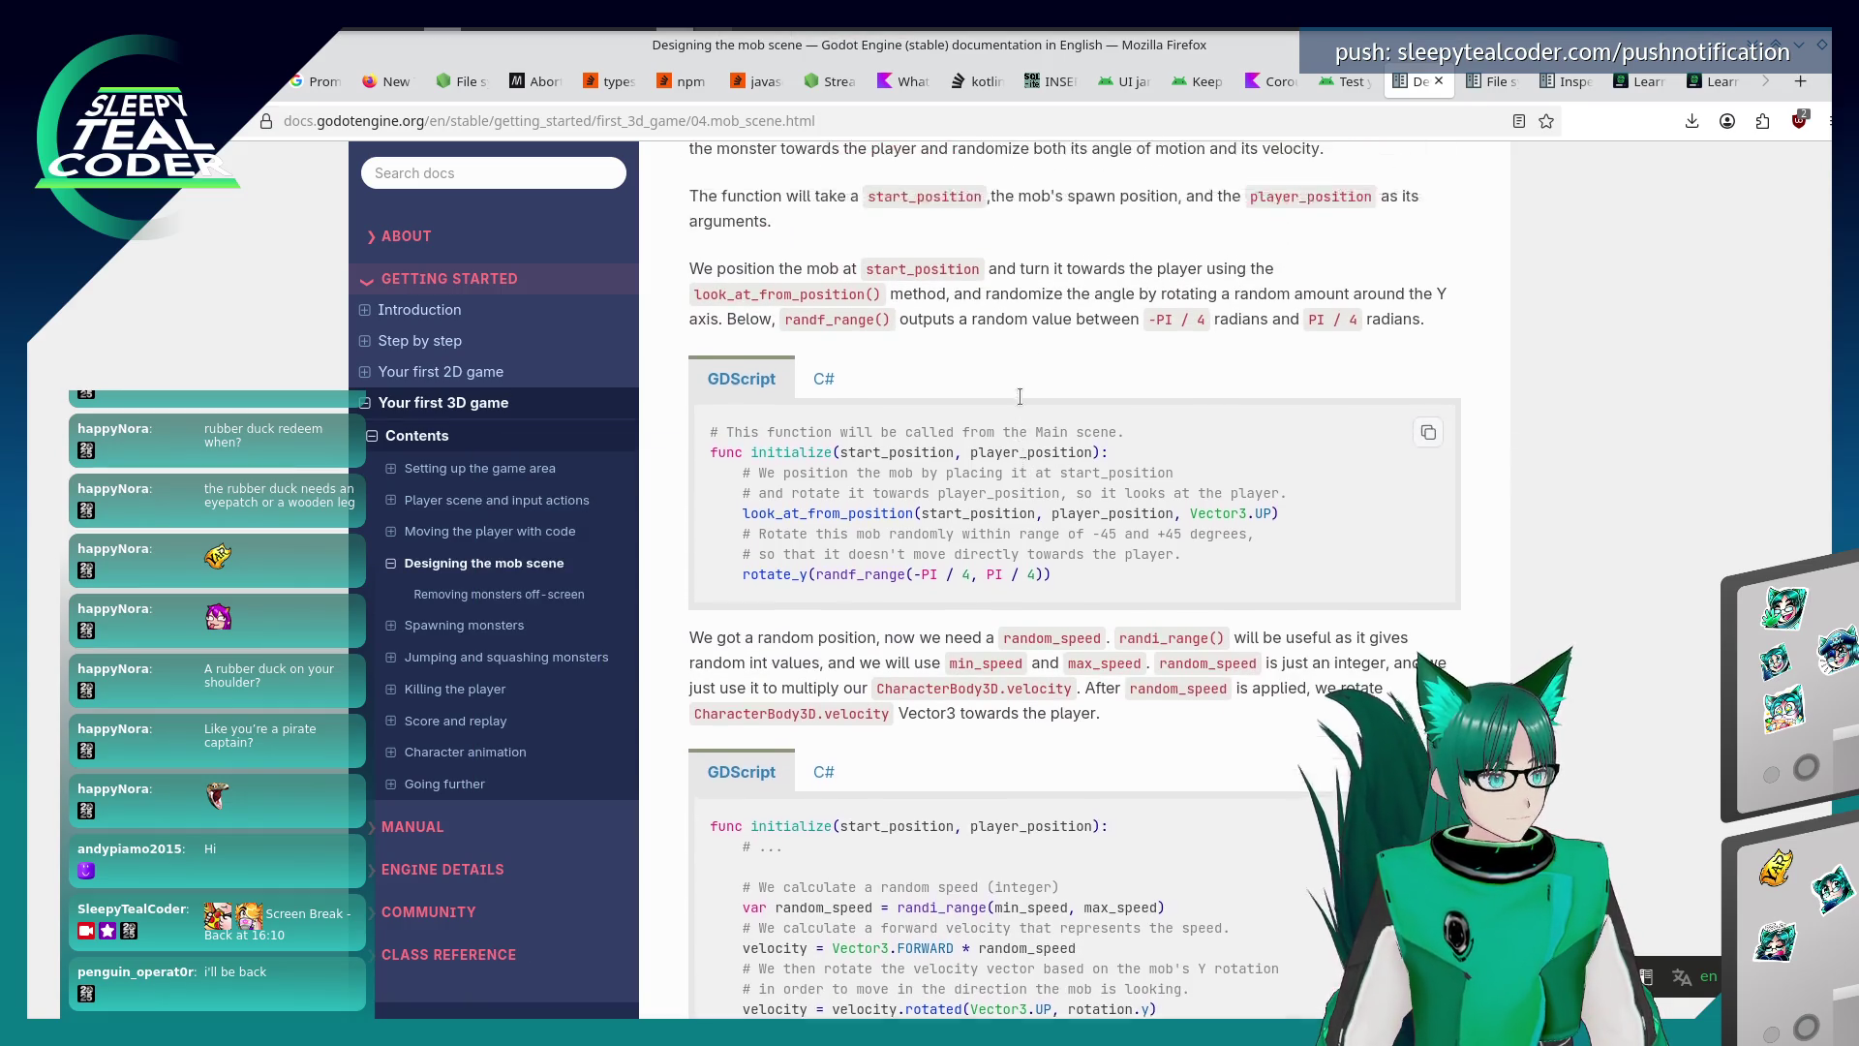
scroll(1020, 396, "up", 2)
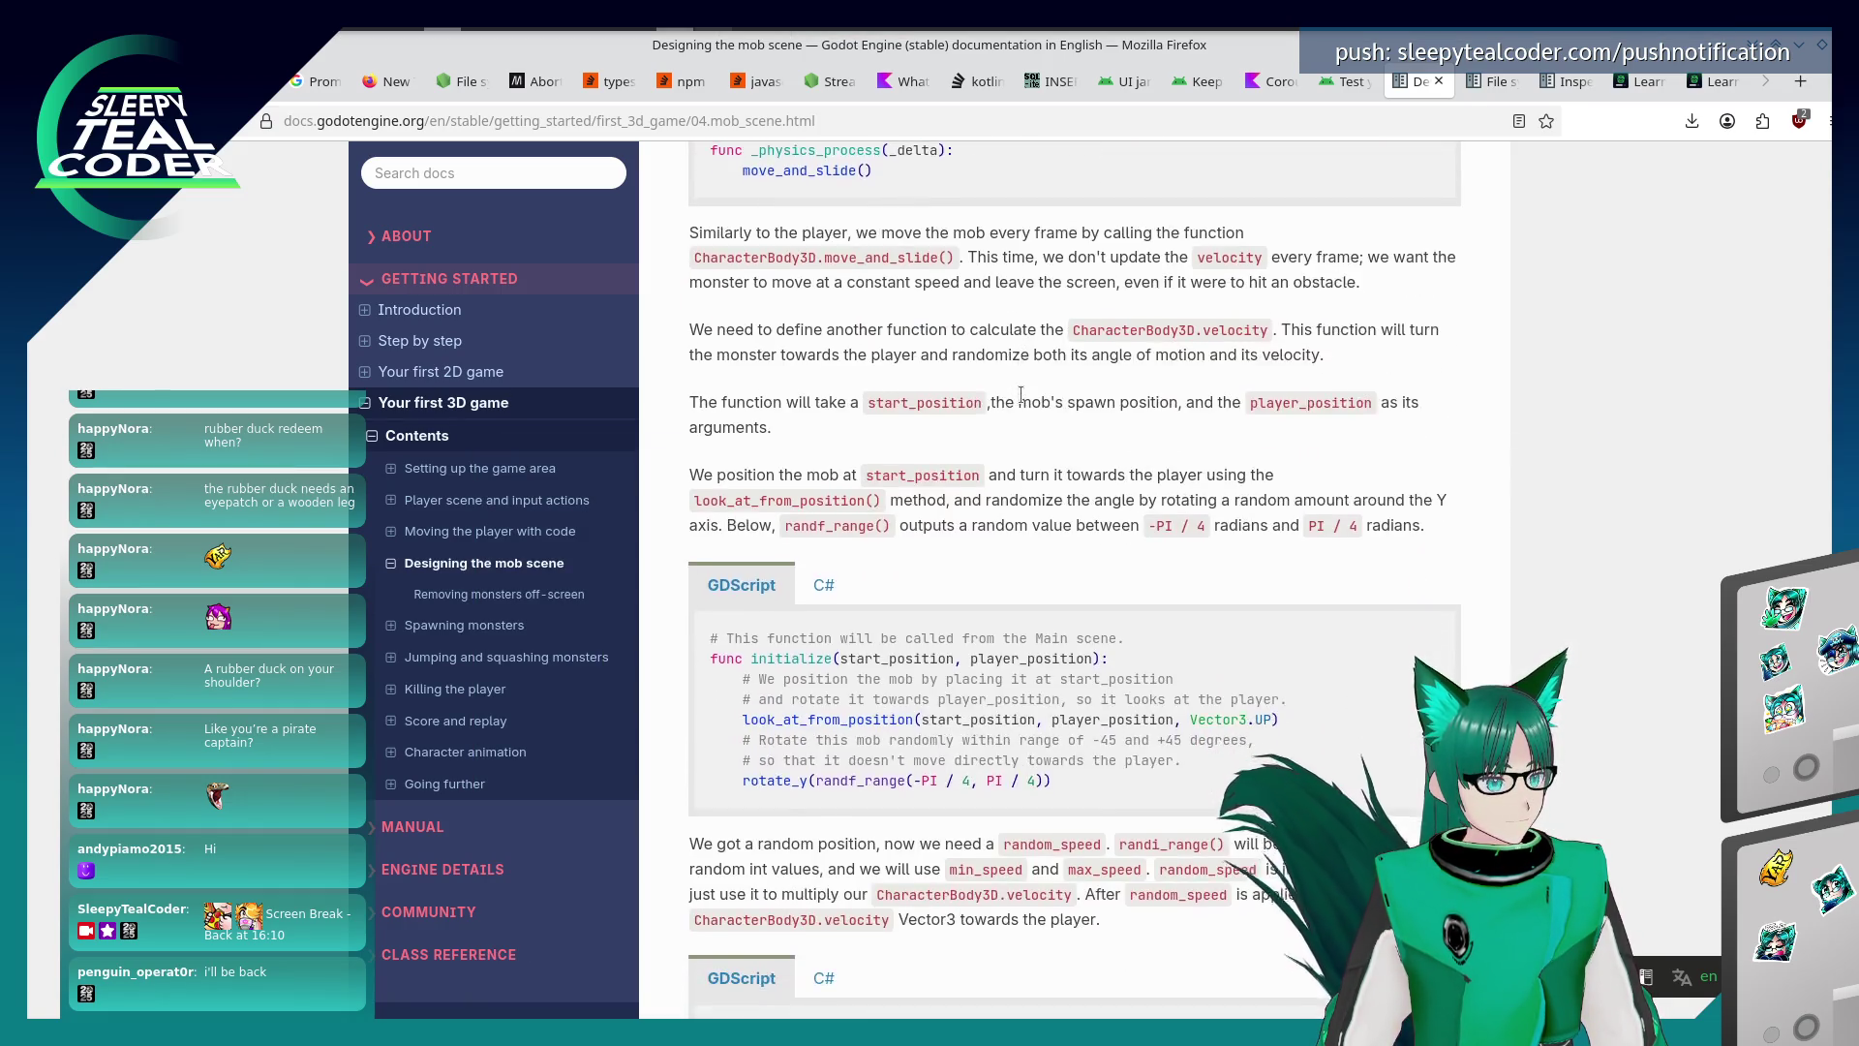
Step: Type '# This function will be called from the Main scene.' and 'func initialise(start_position, player_position):'
scroll(1020, 394, "down", 3)
key("alt+Tab")
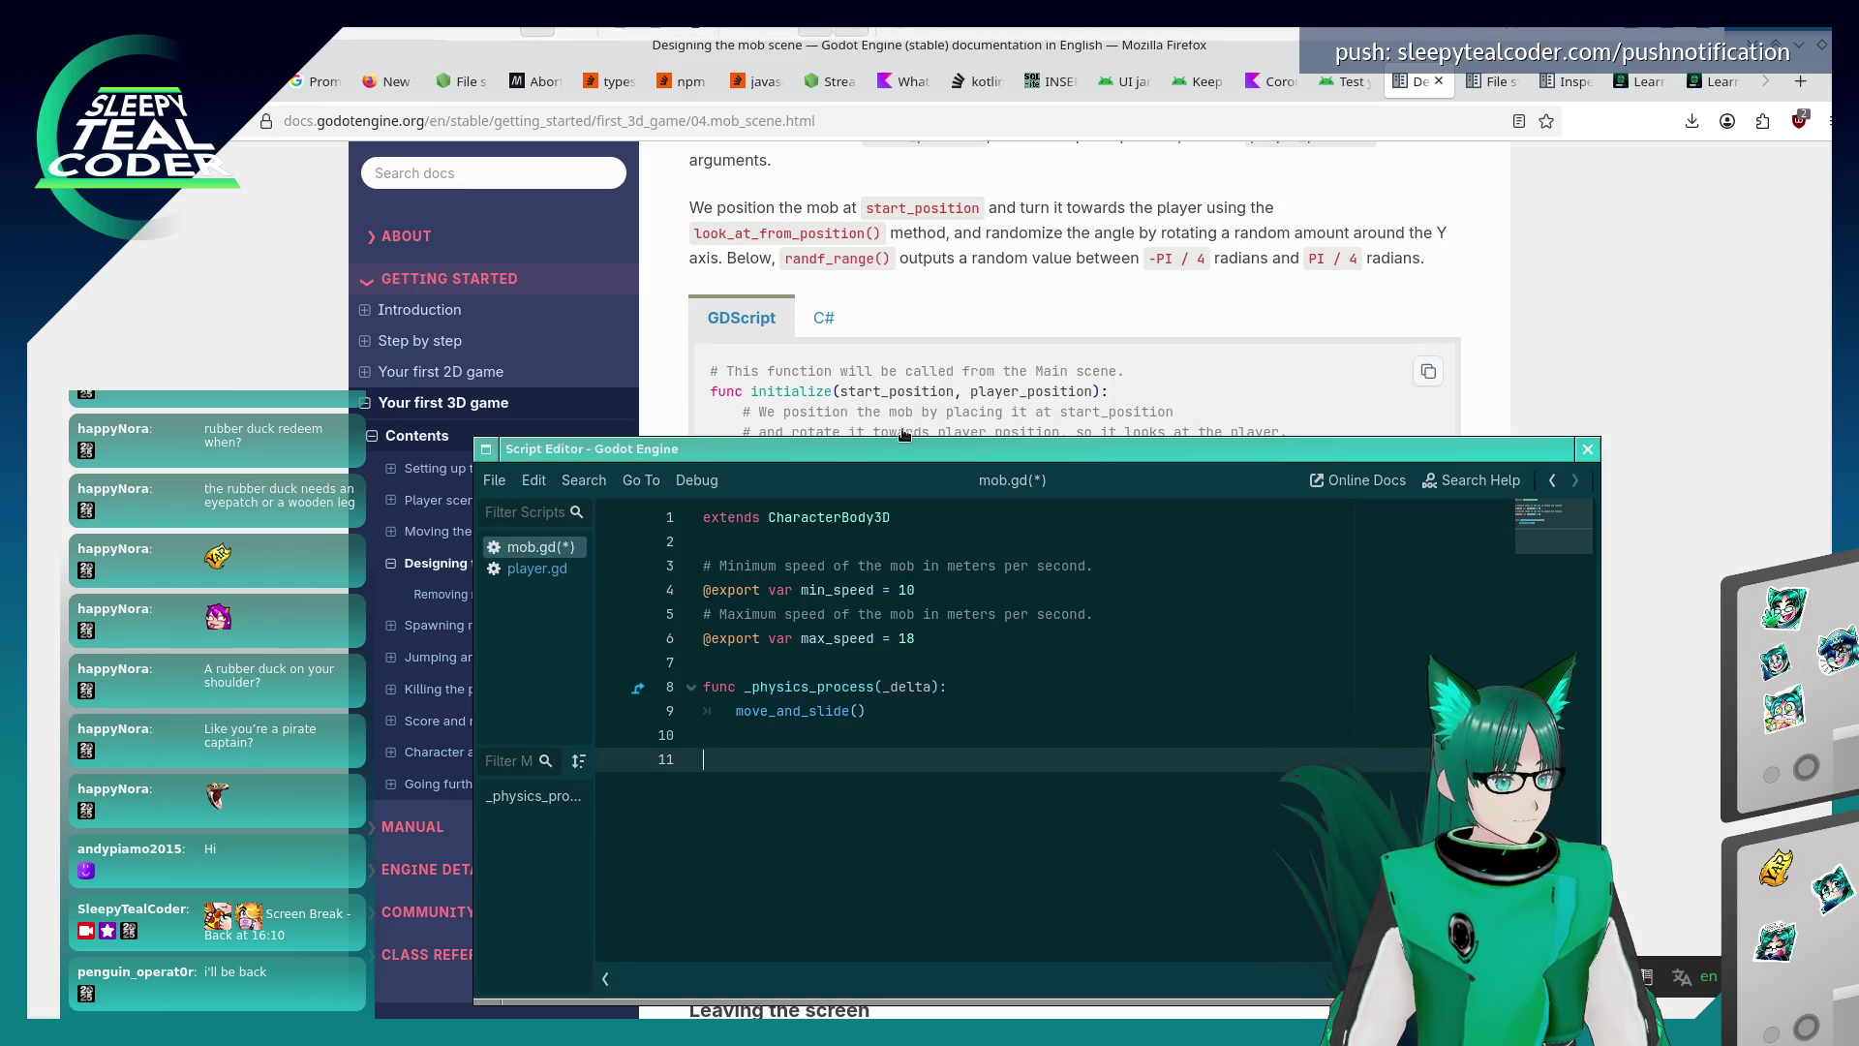
key("alt+Tab")
scroll(910, 348, "down", 2)
key("alt+Tab")
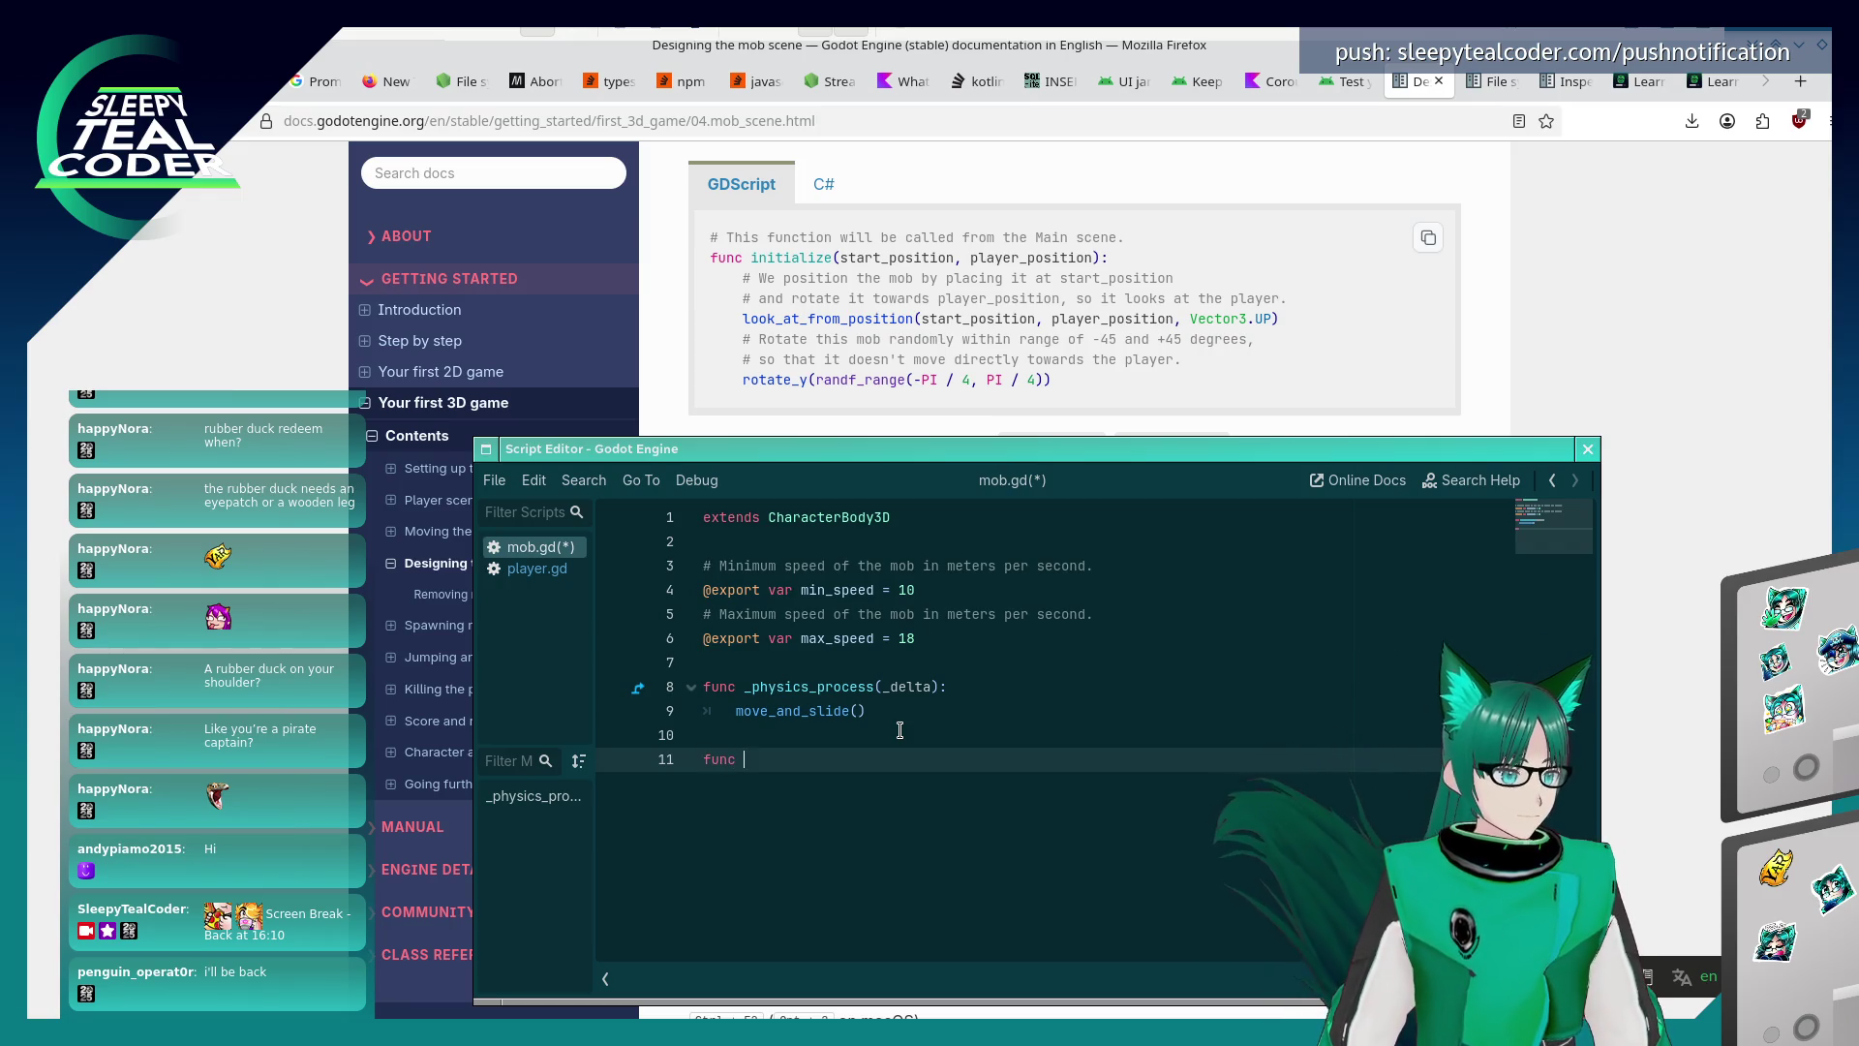
type("This function ")
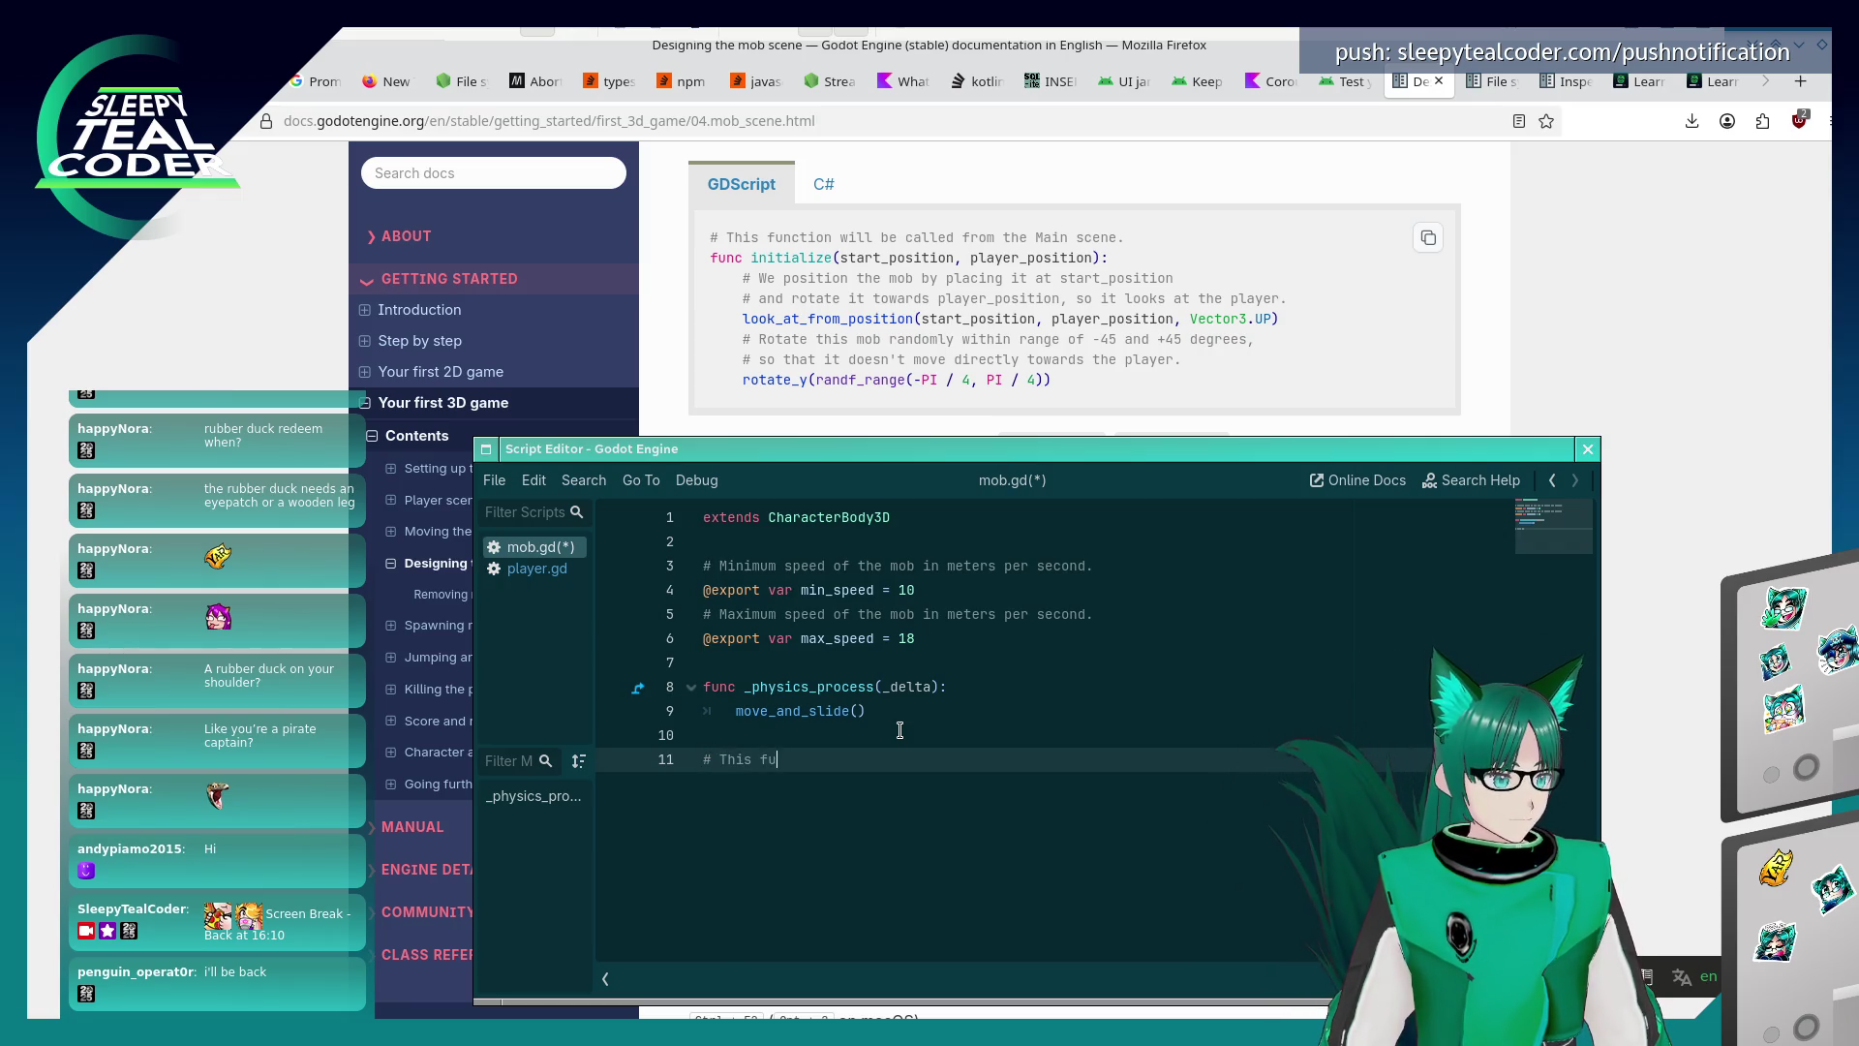
type("will be called from the Main scene.")
key("Return")
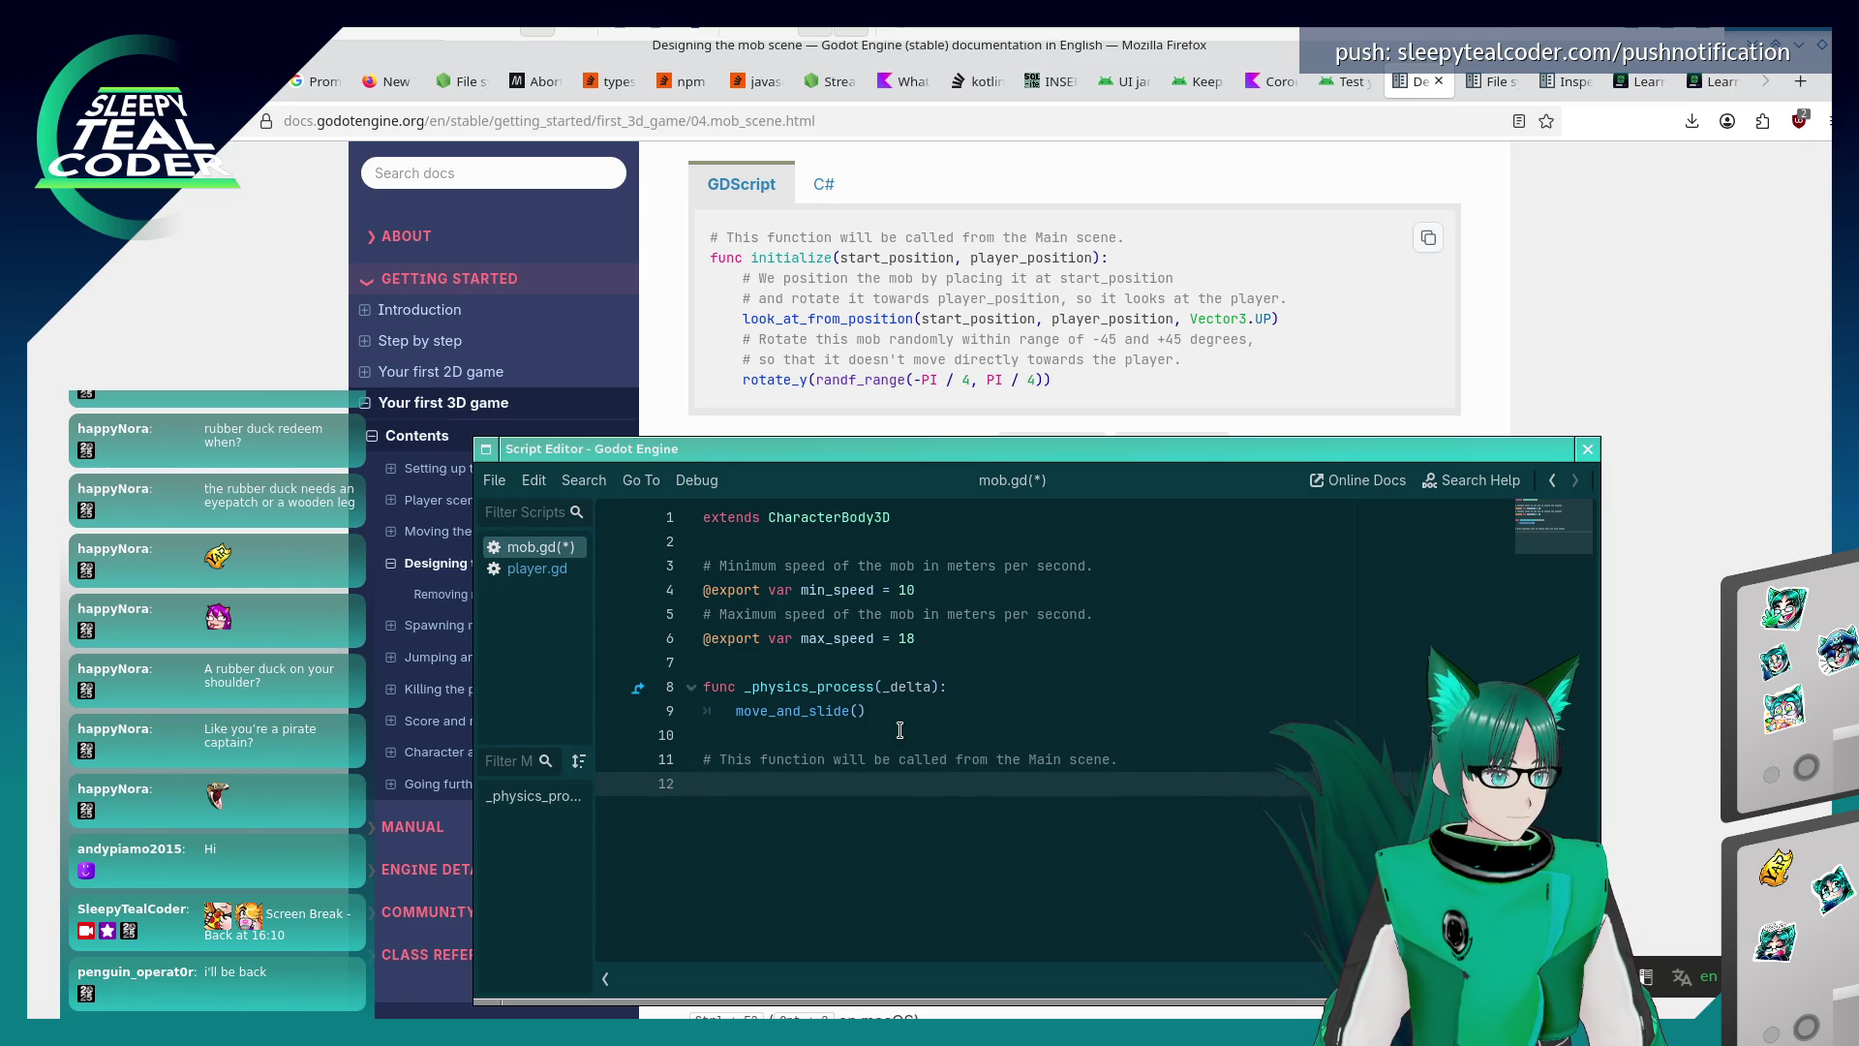
type("nc init")
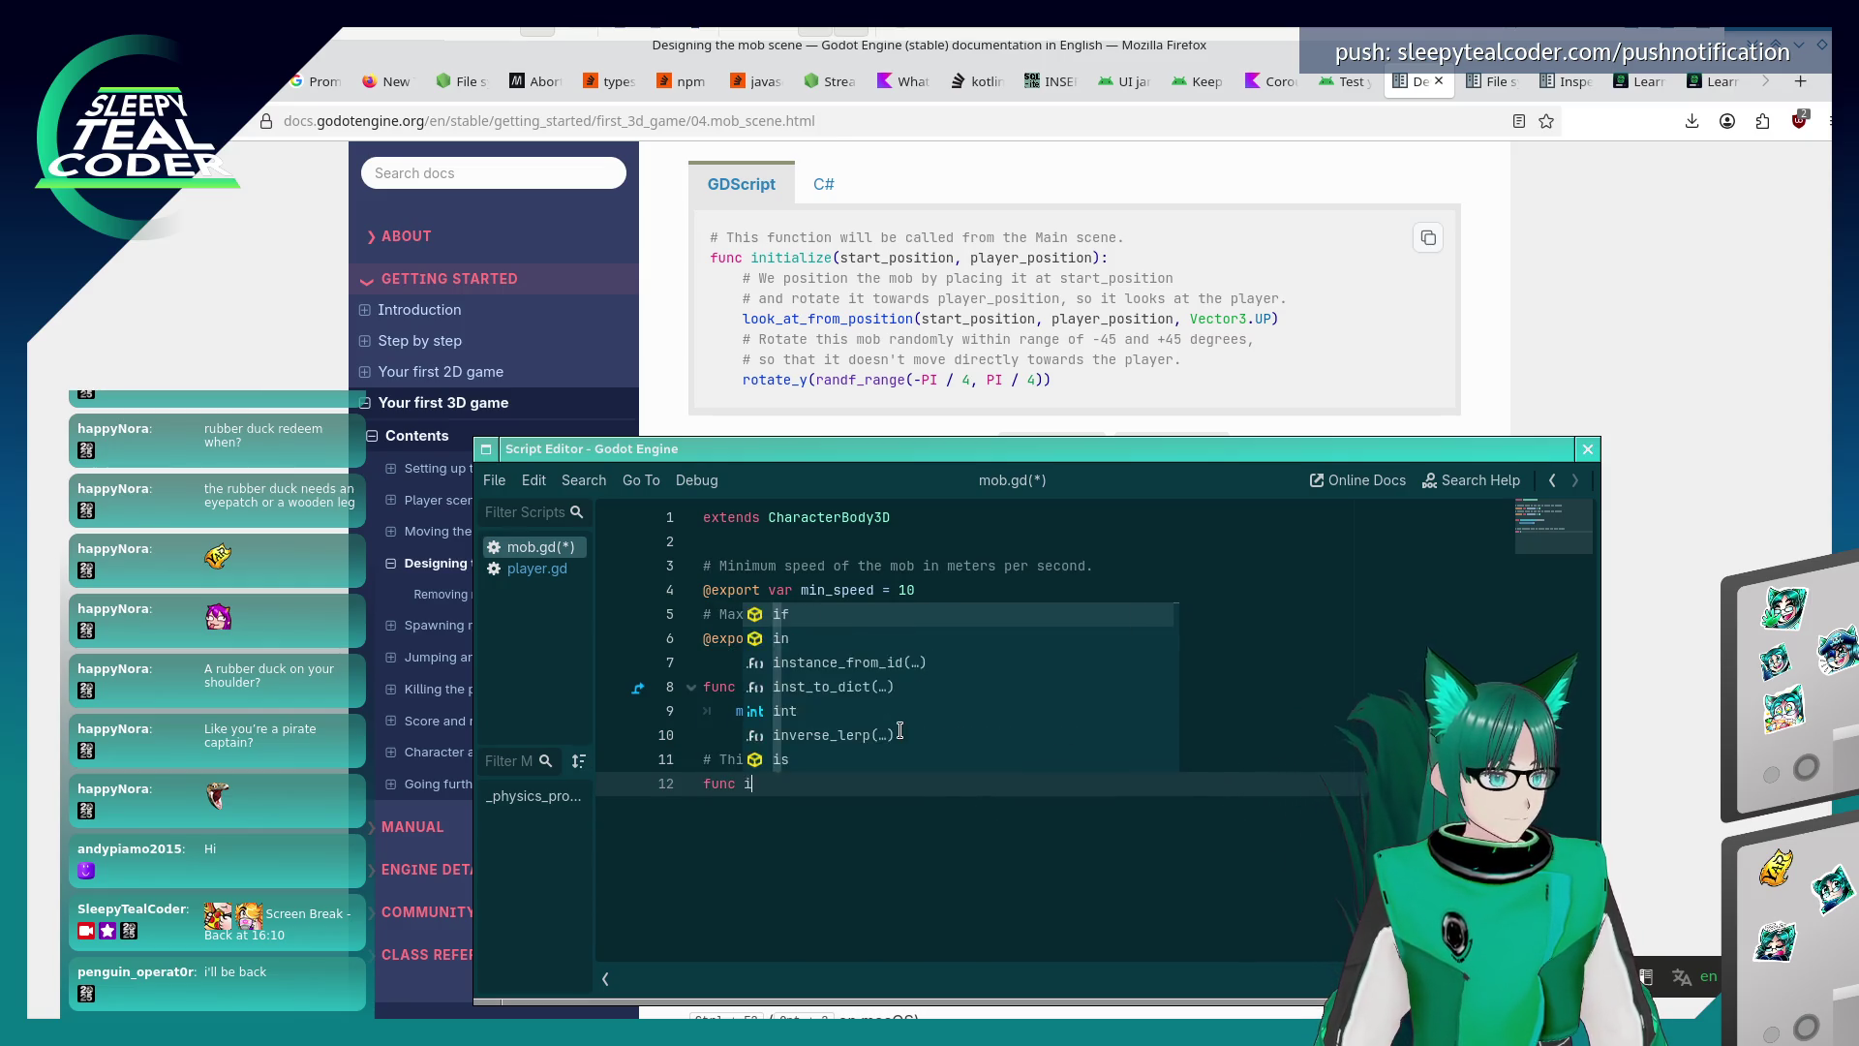
type("ialise")
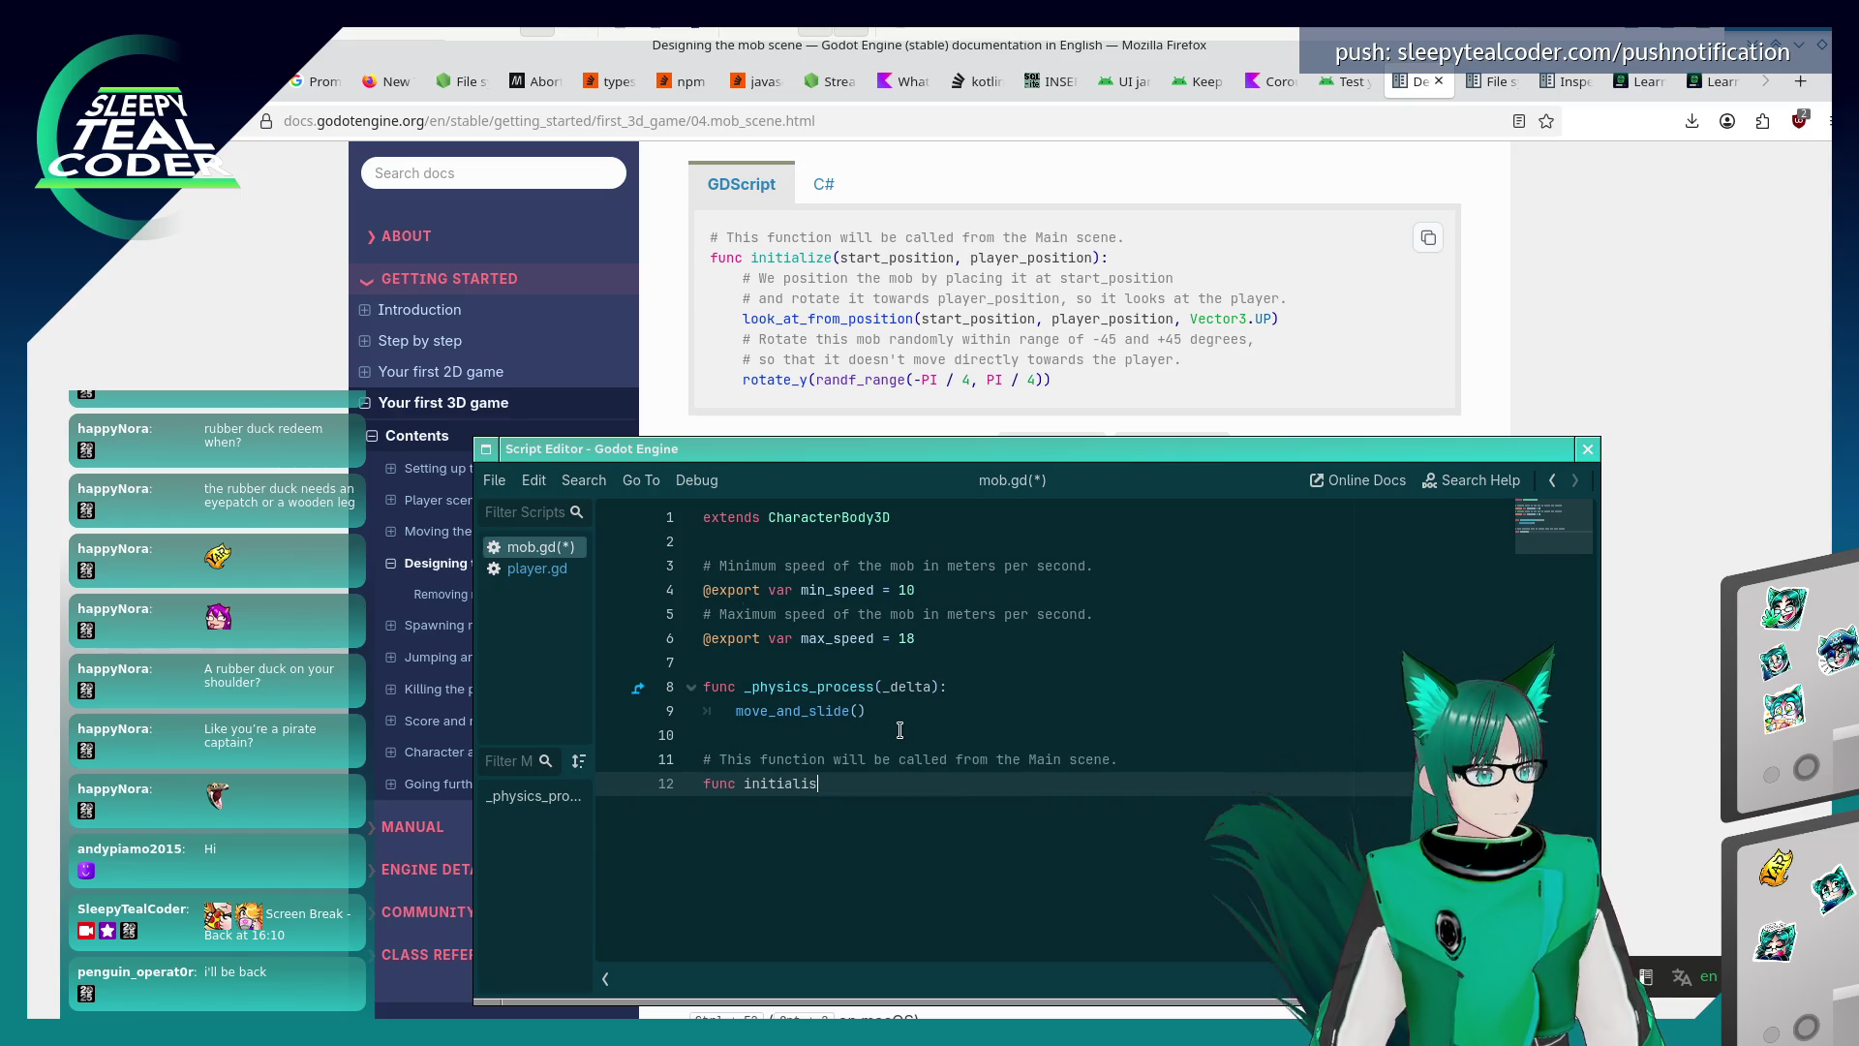
type("(start_positi")
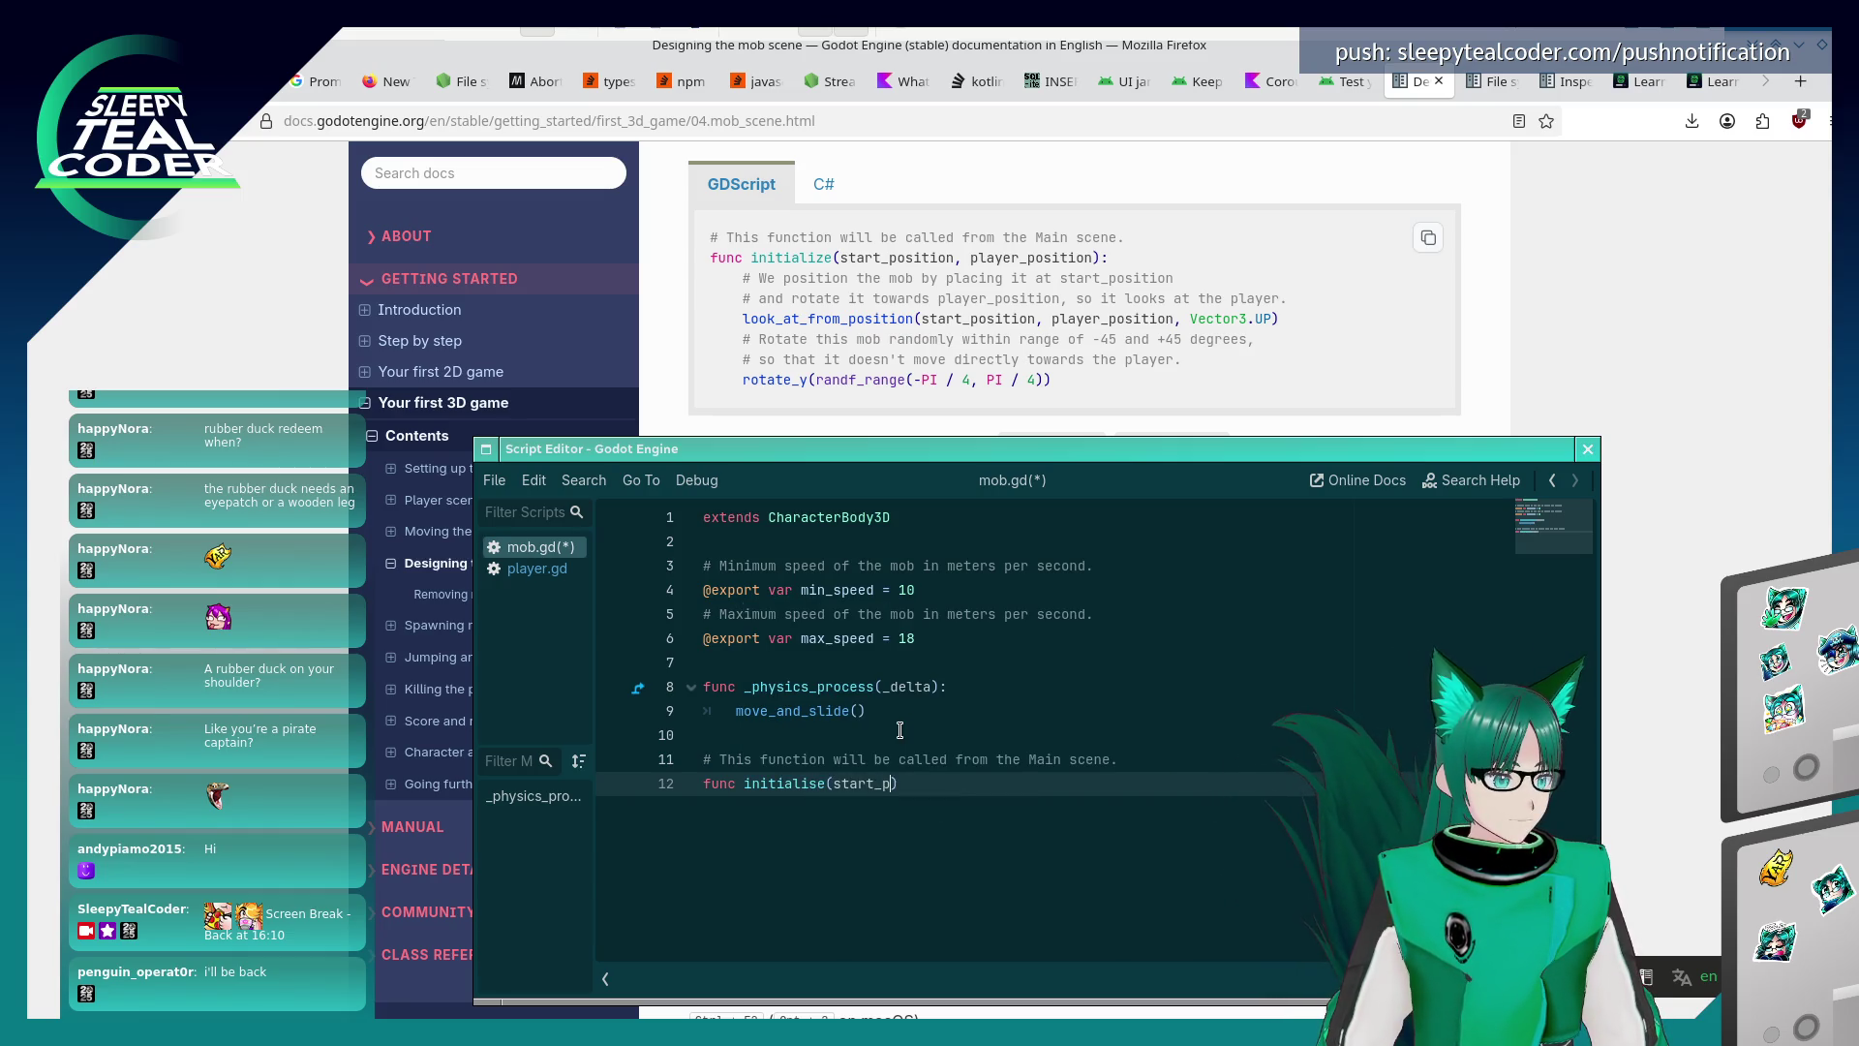
type("on, player_position)")
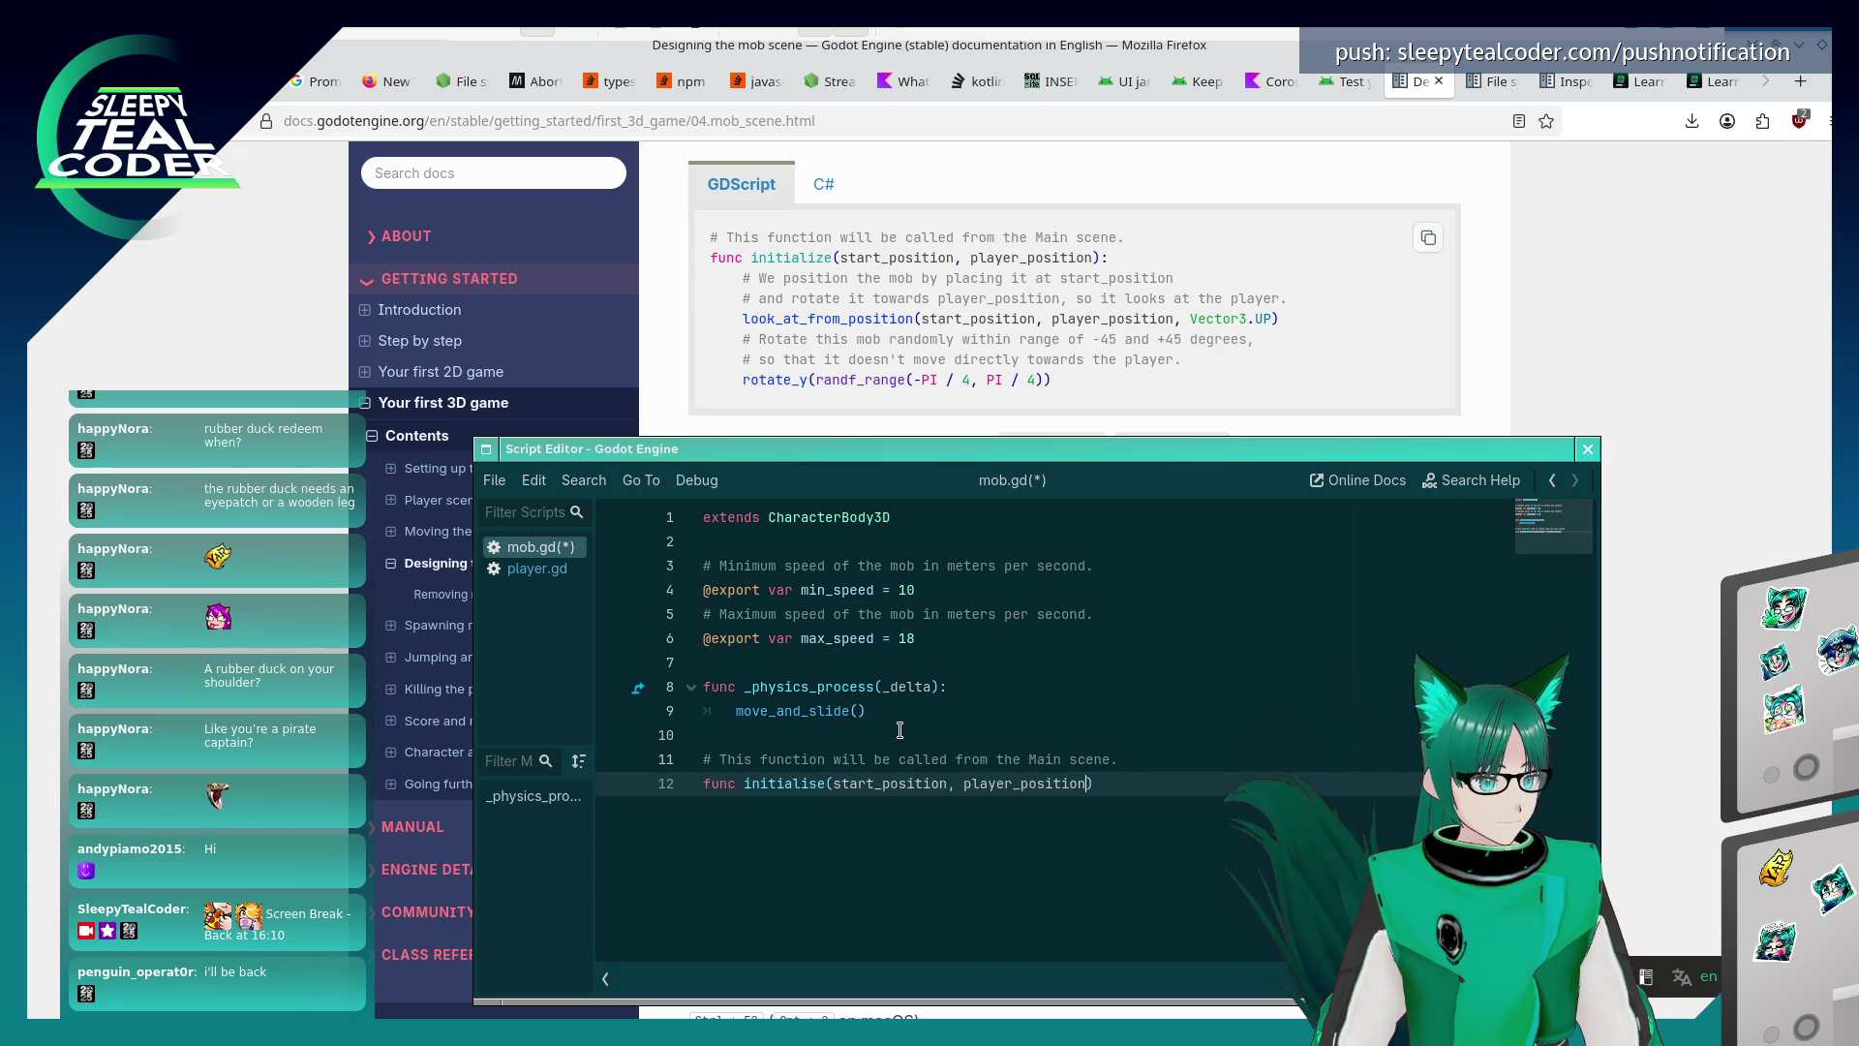
type(":")
Step: Fill initialise() with two positioning comments and look_at_from_position(start_position, player_position, Vector3.UP)
key("Return")
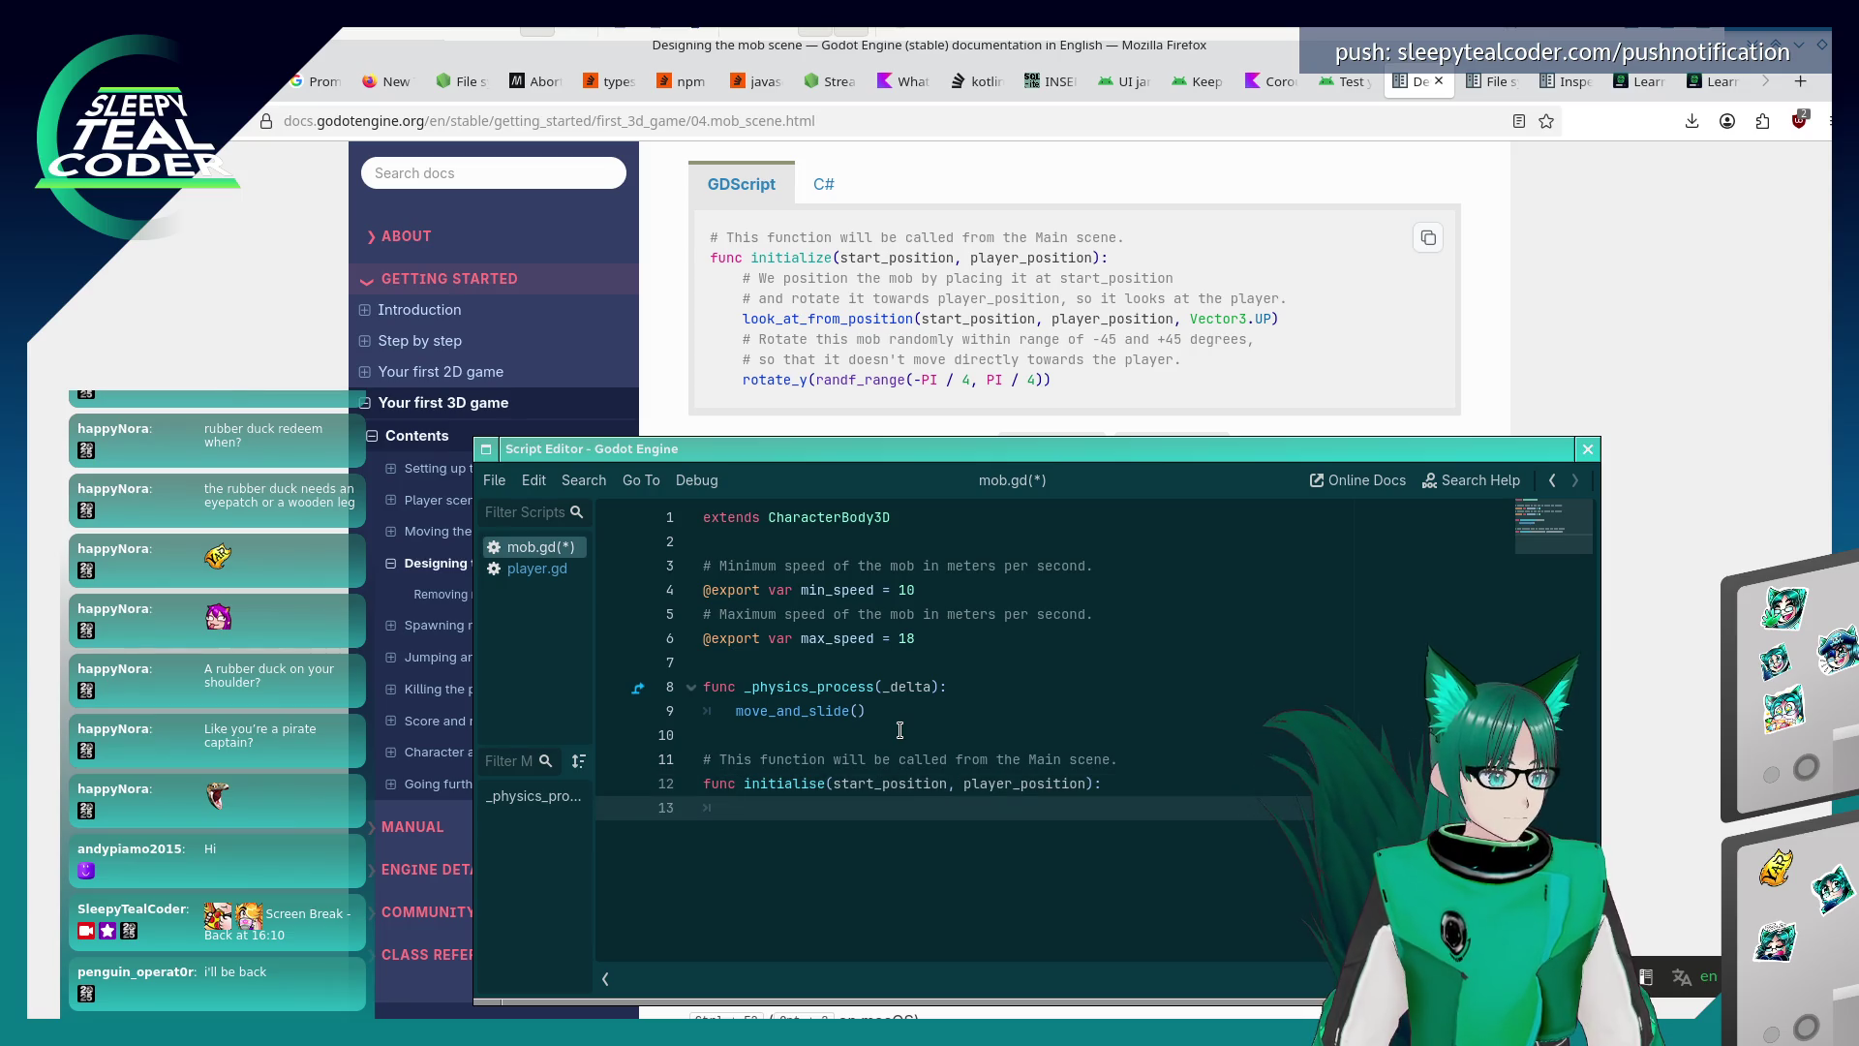
type("We pos")
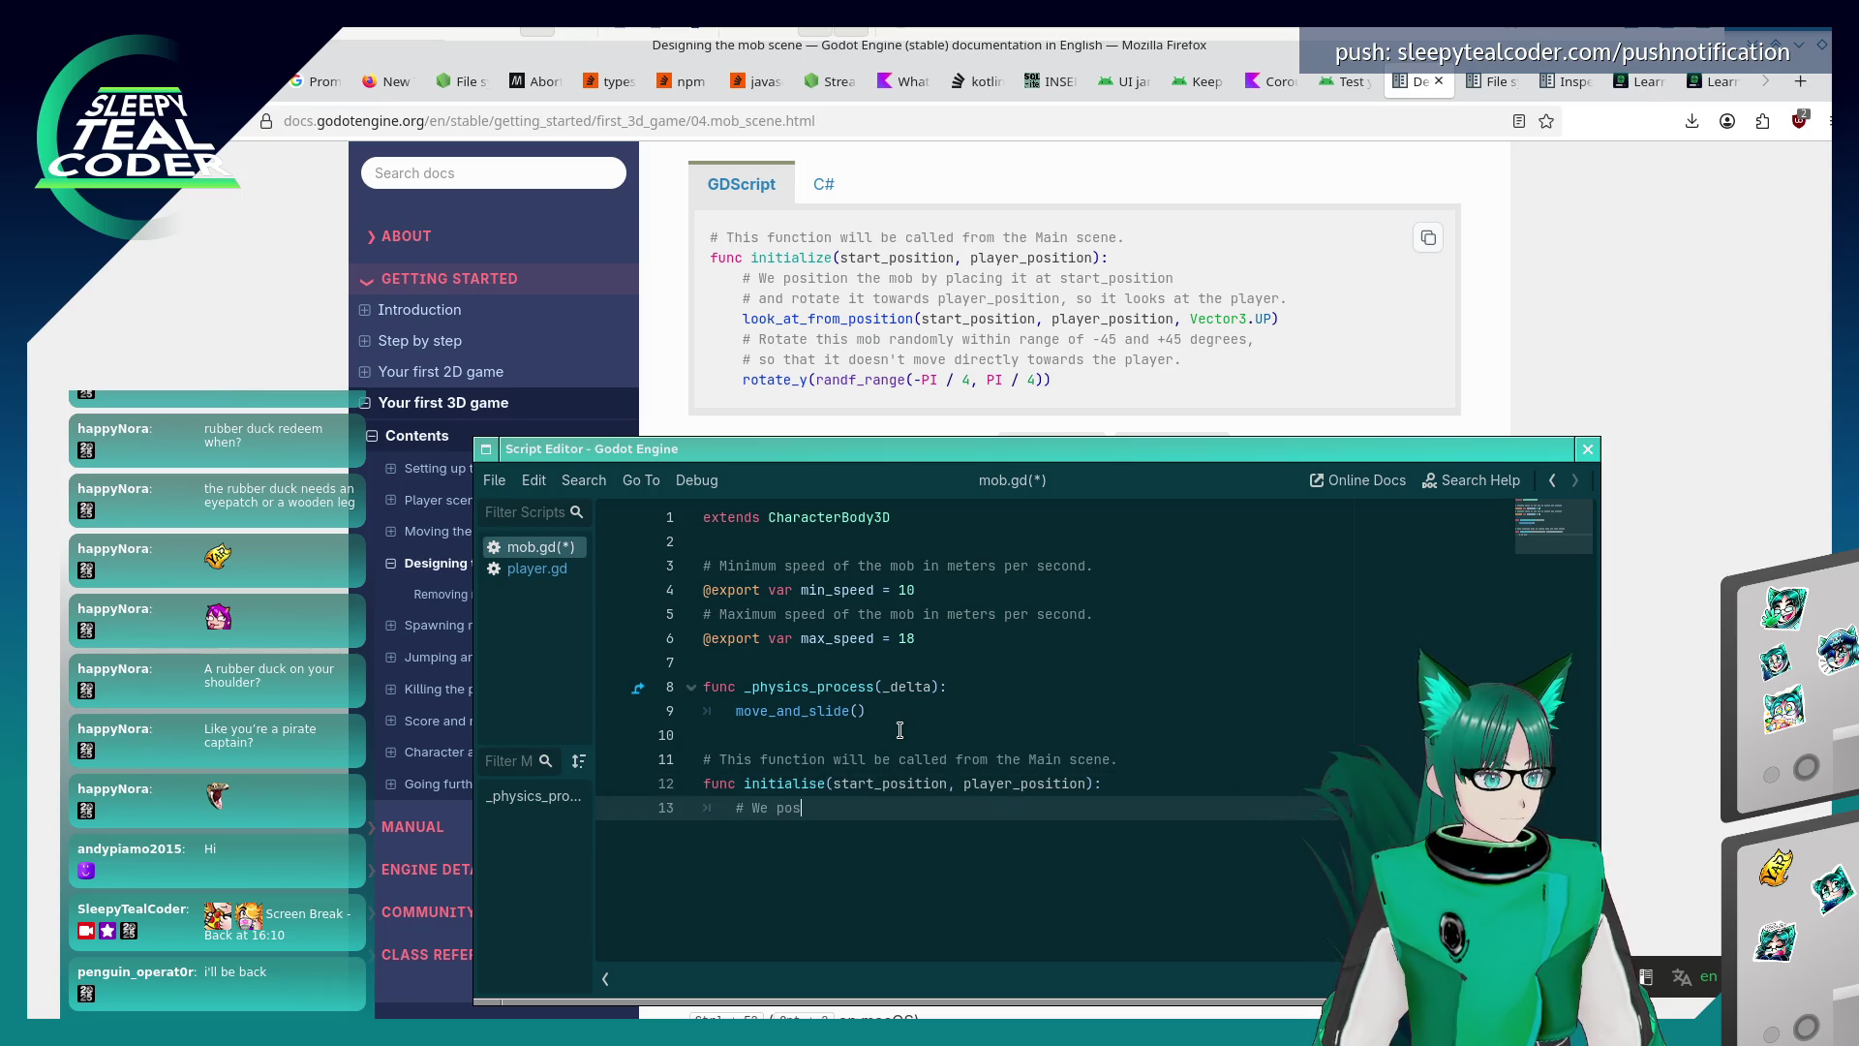
type("ition")
type("mob by p")
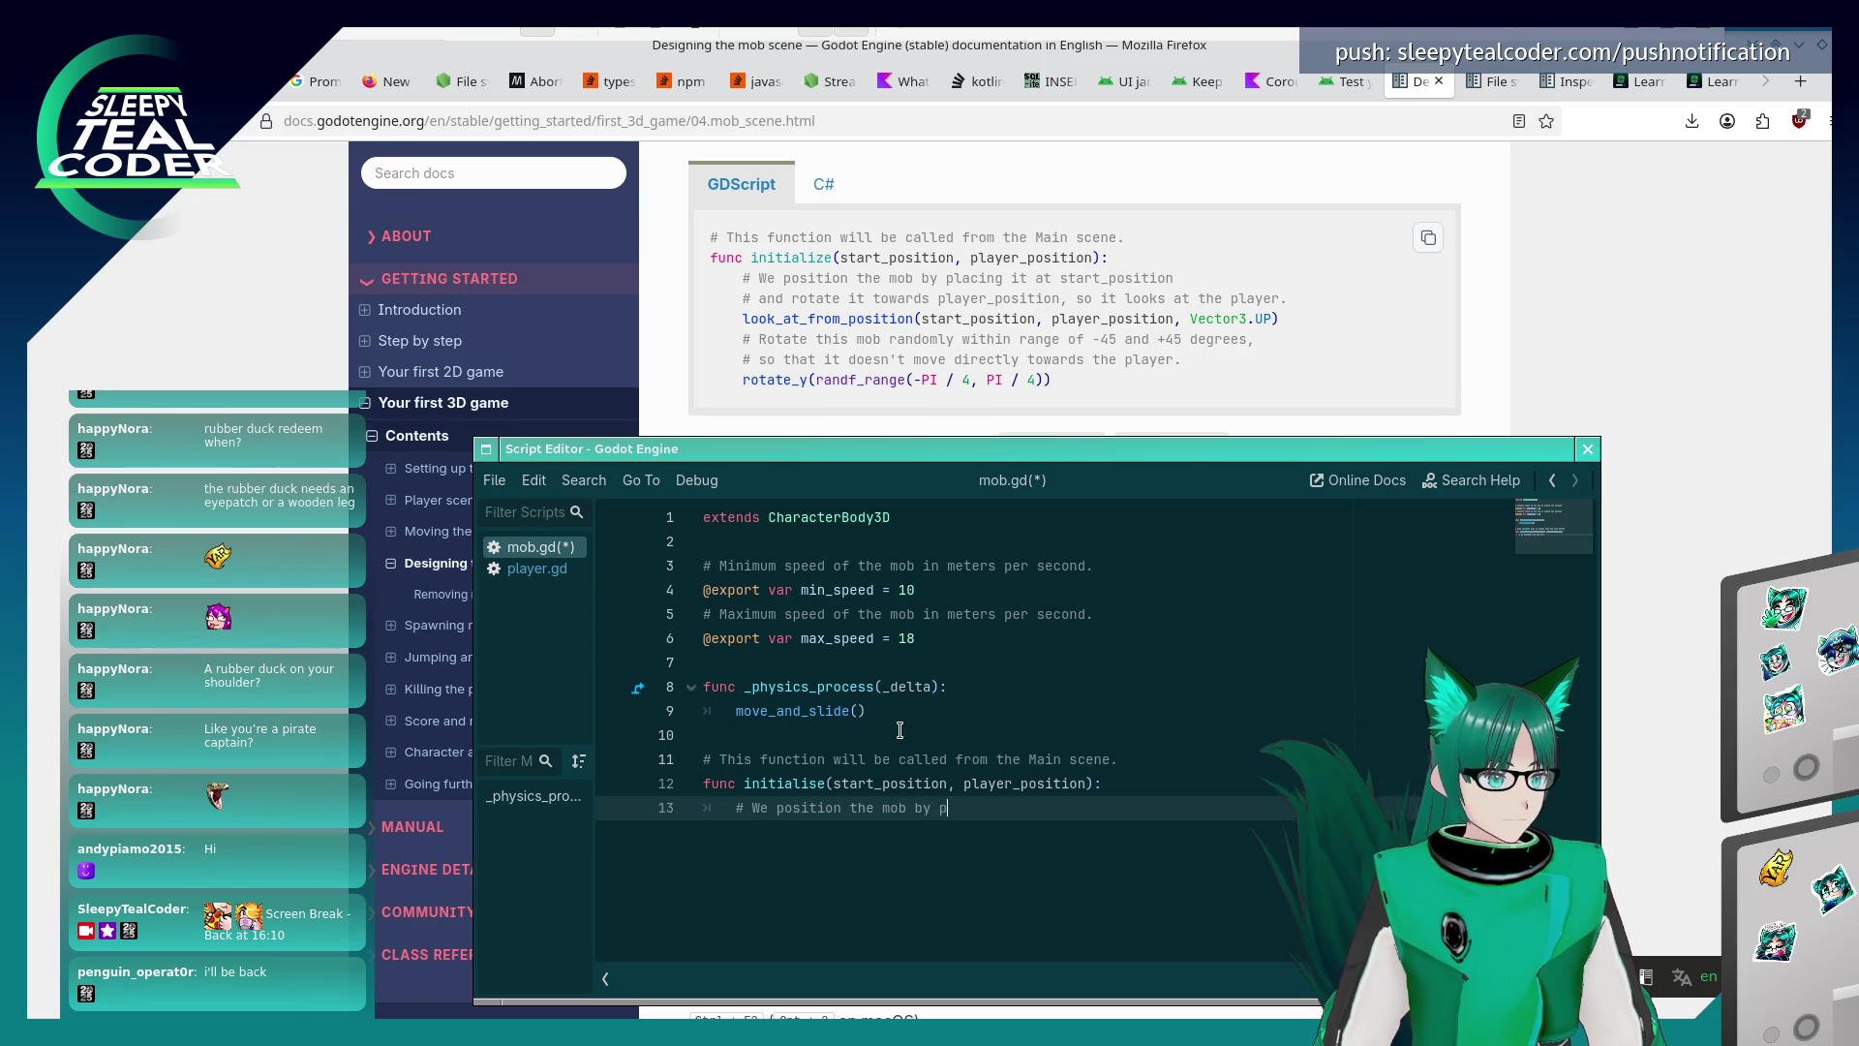
type("at t")
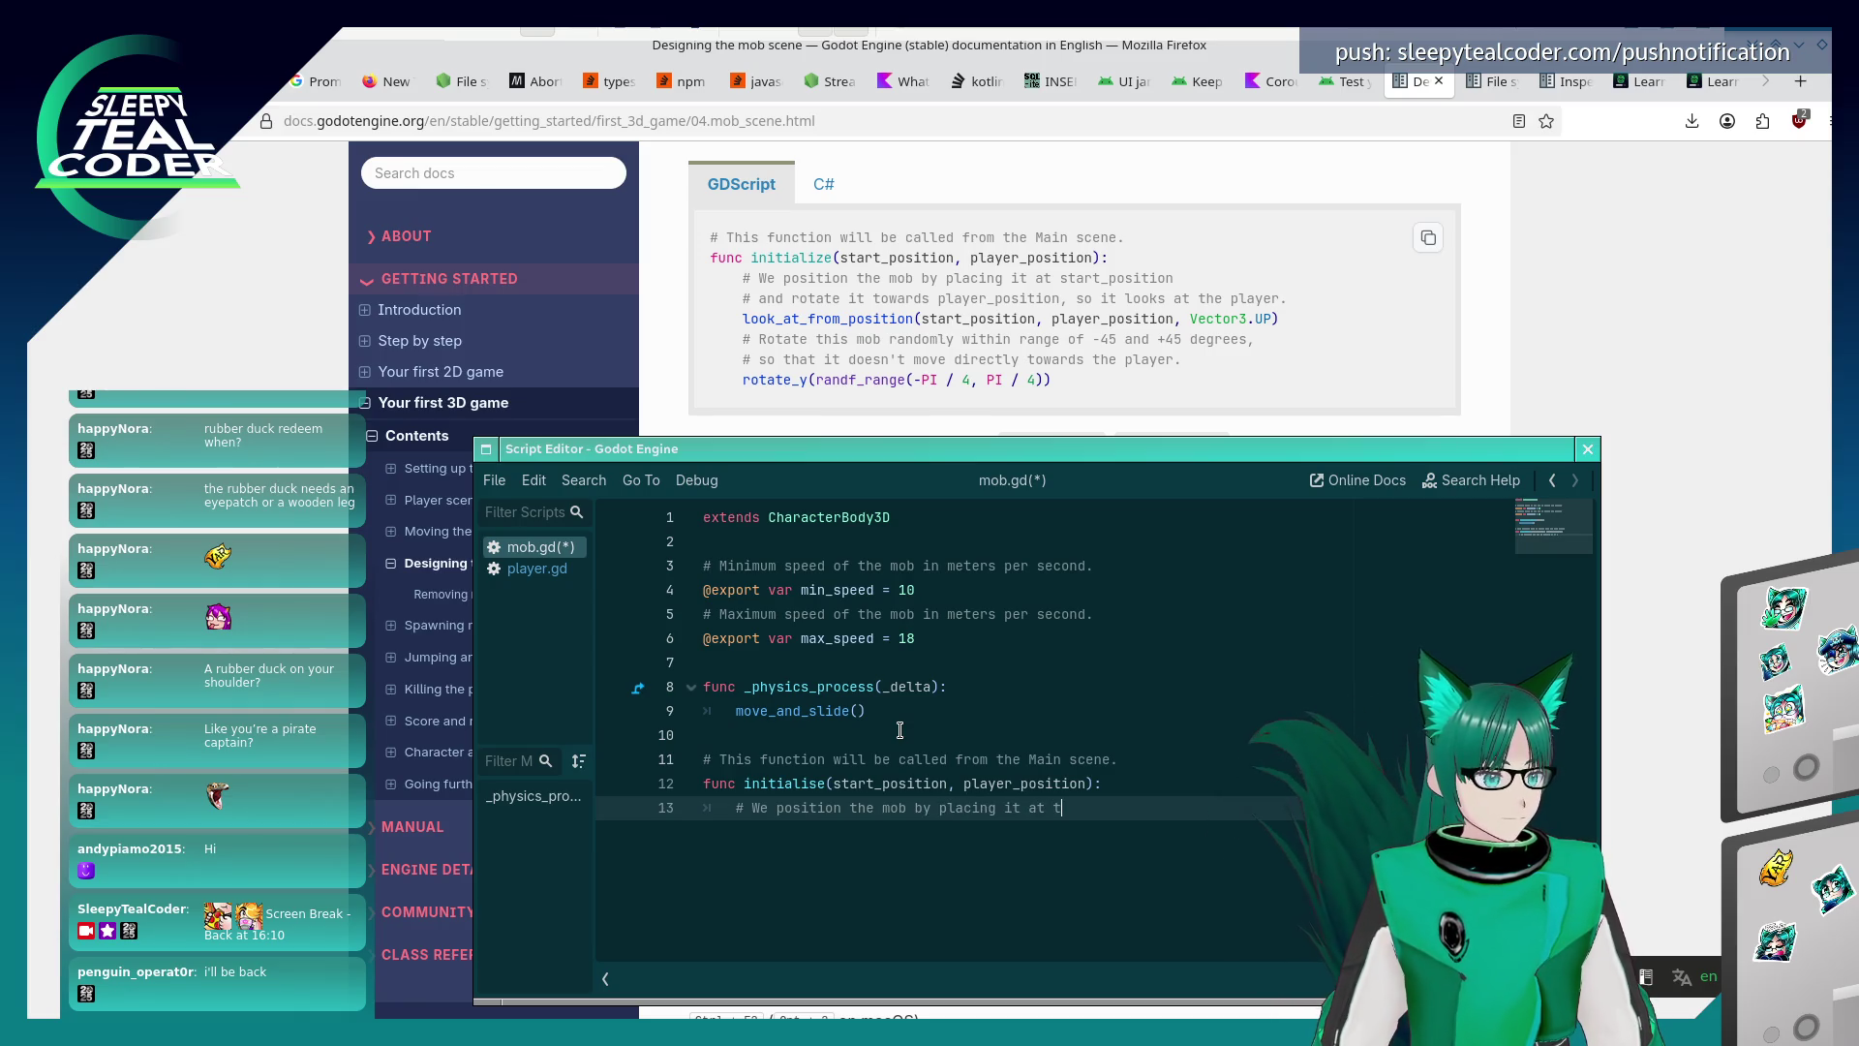
type("ition")
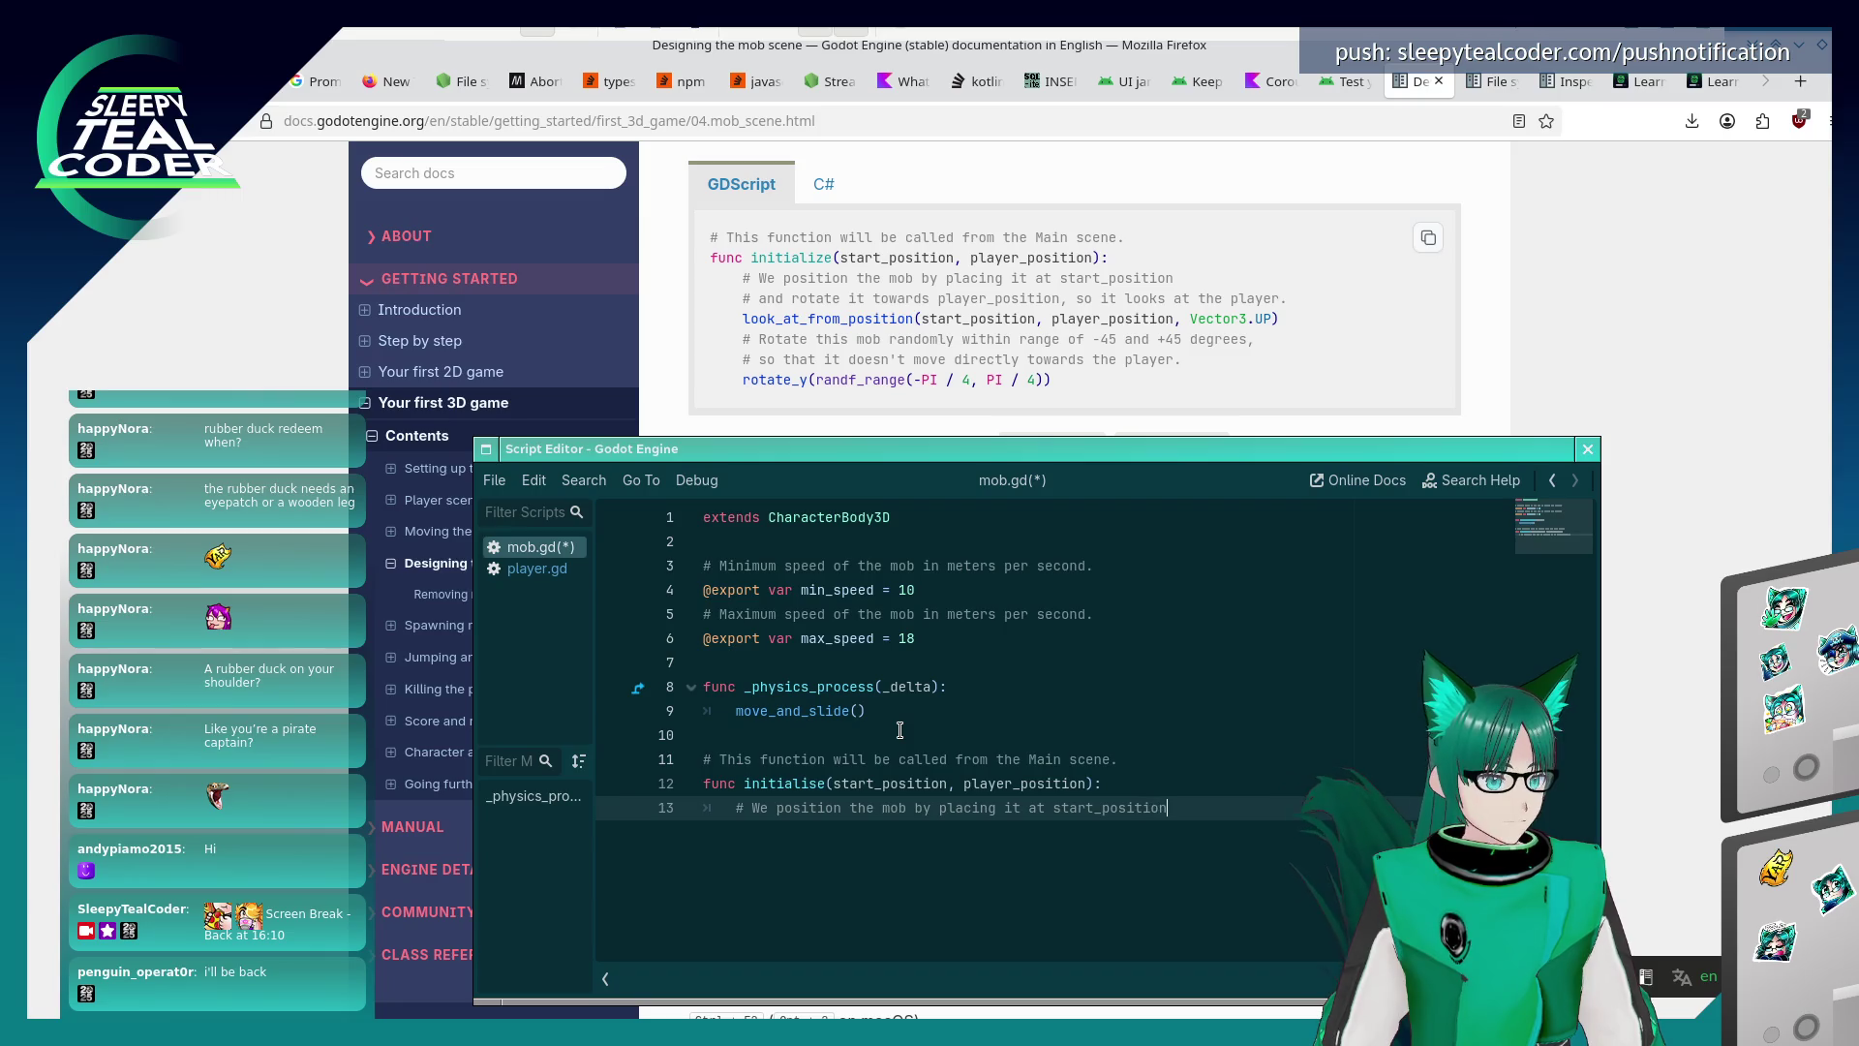
key("Return")
type("# and r")
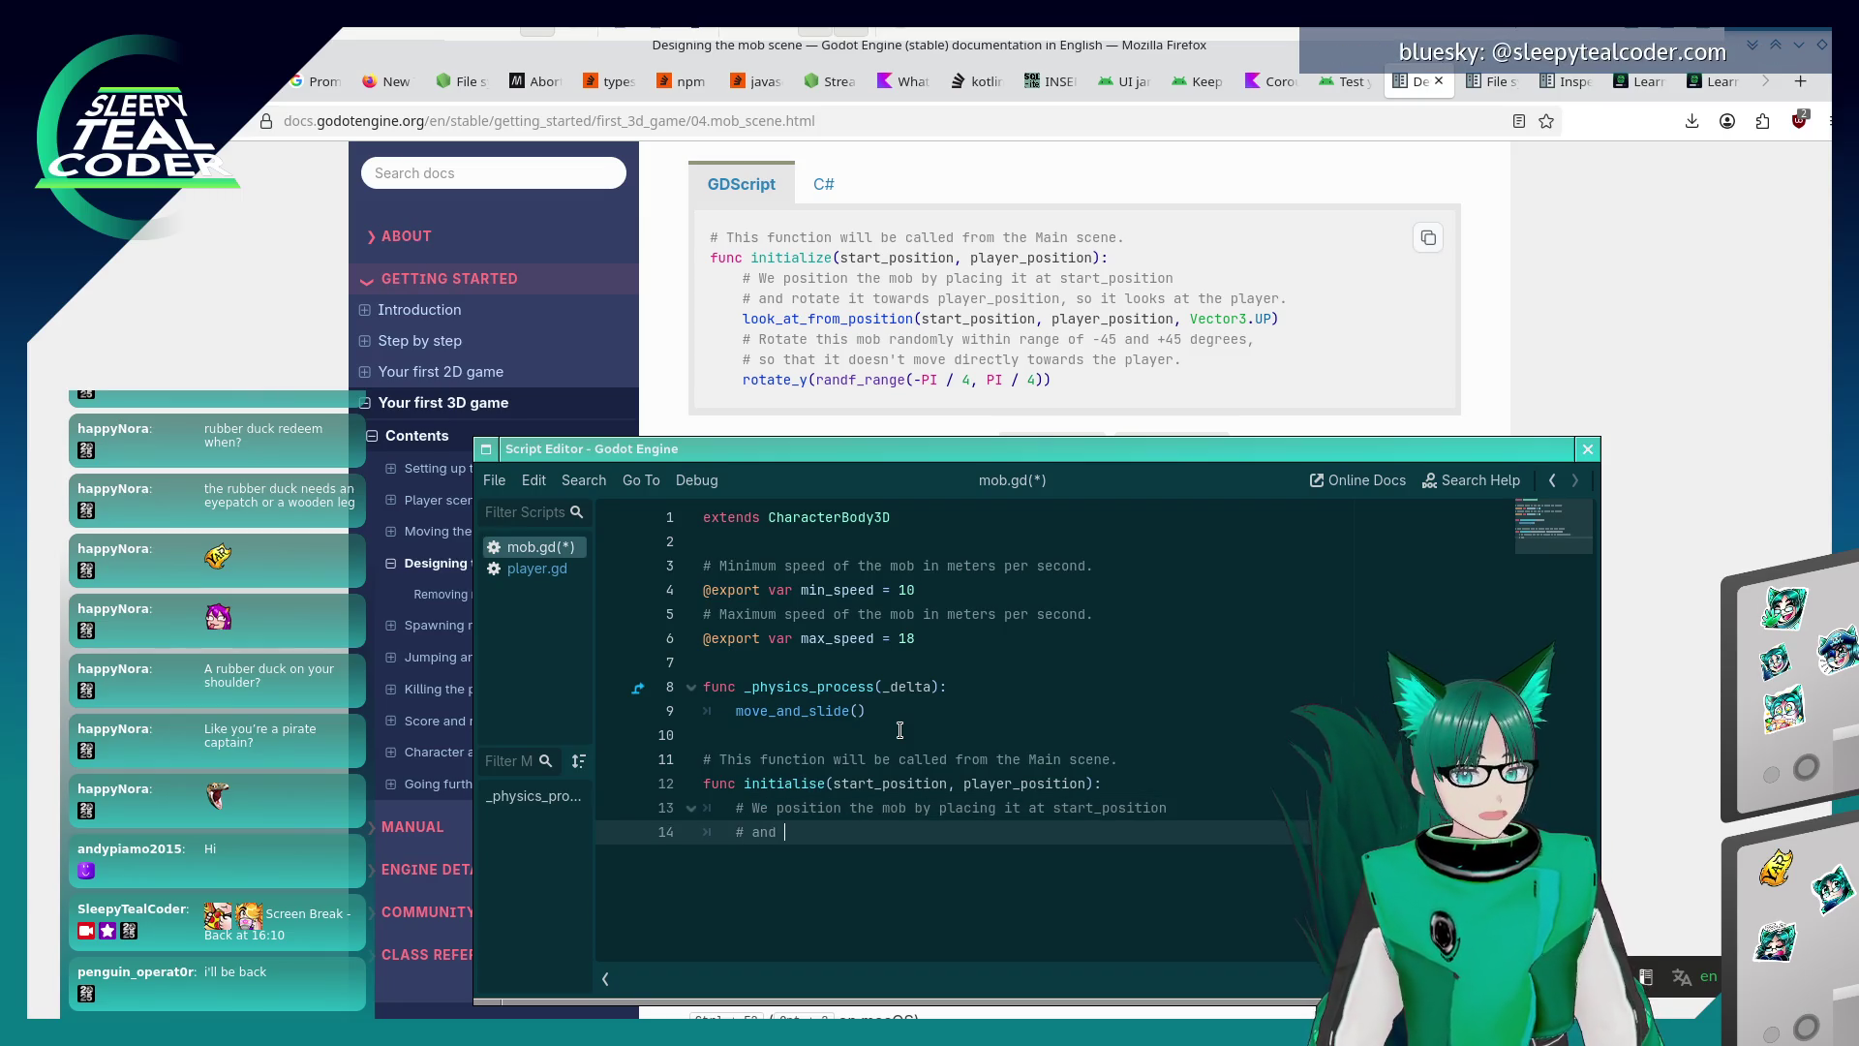
type("otate it ")
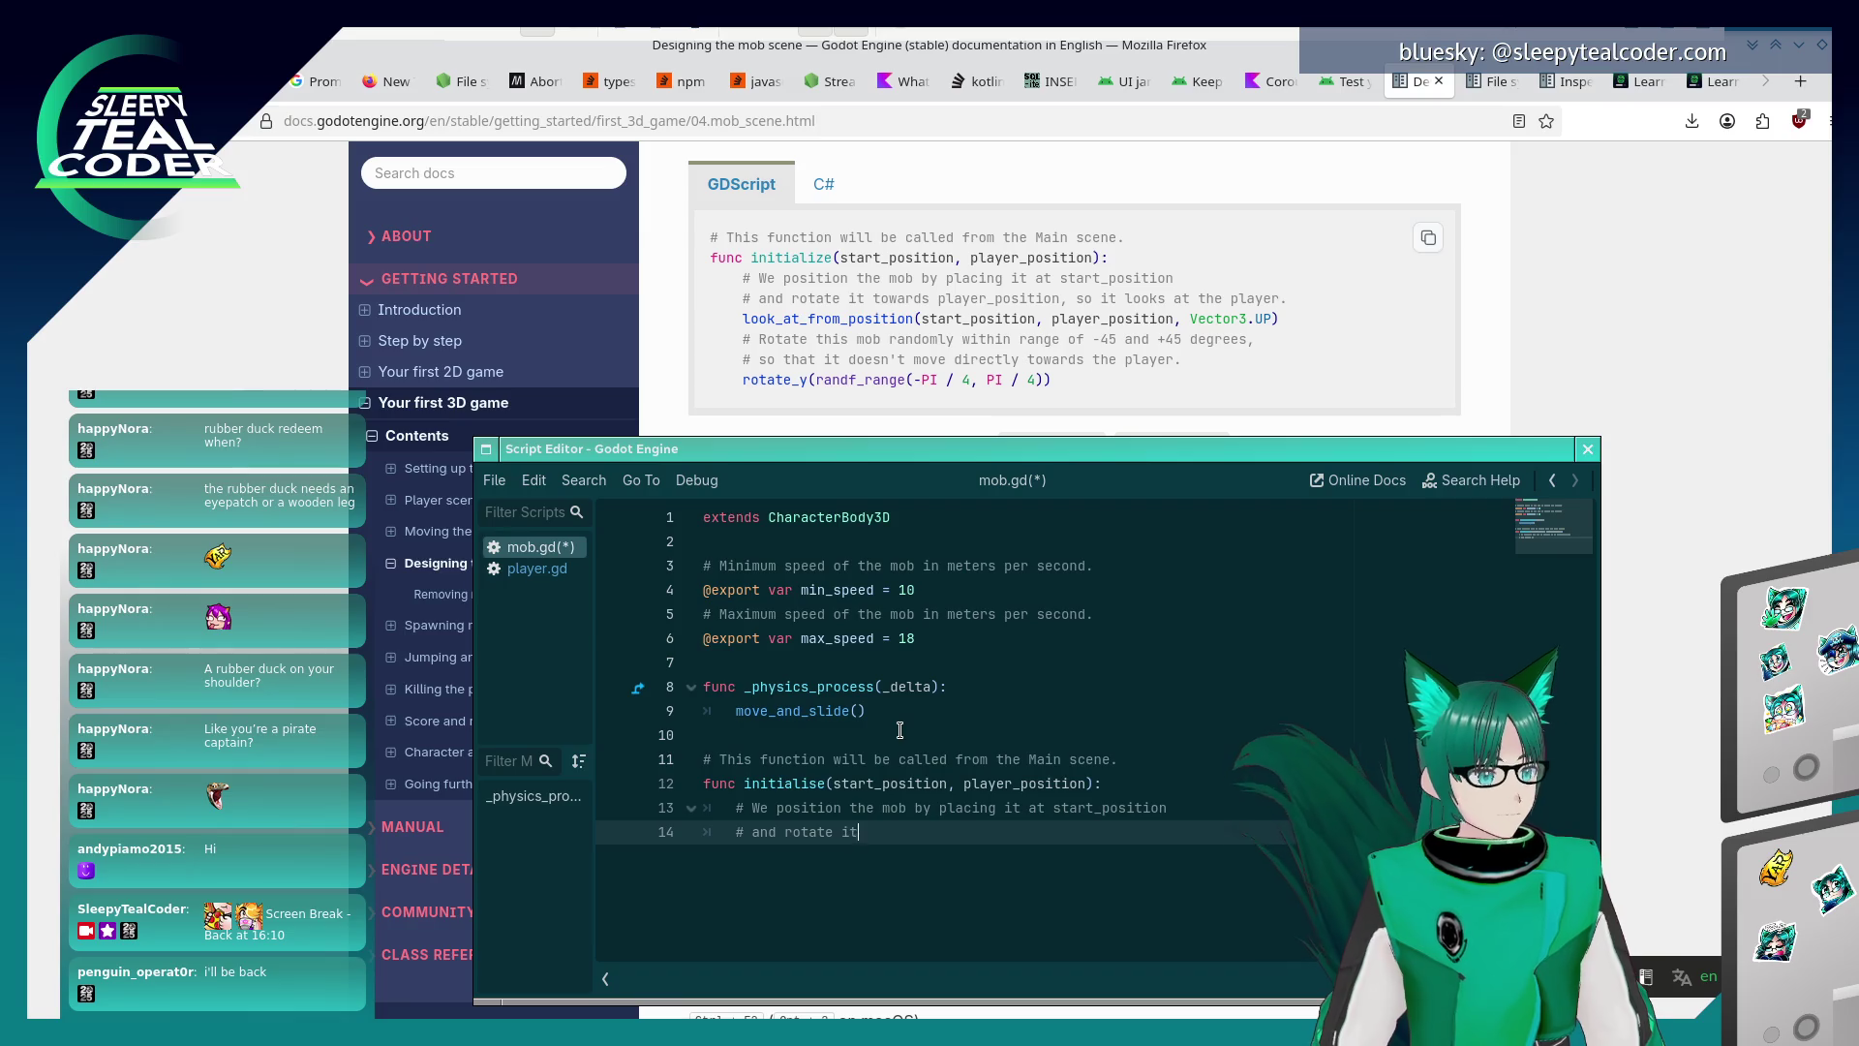
type("toward player_")
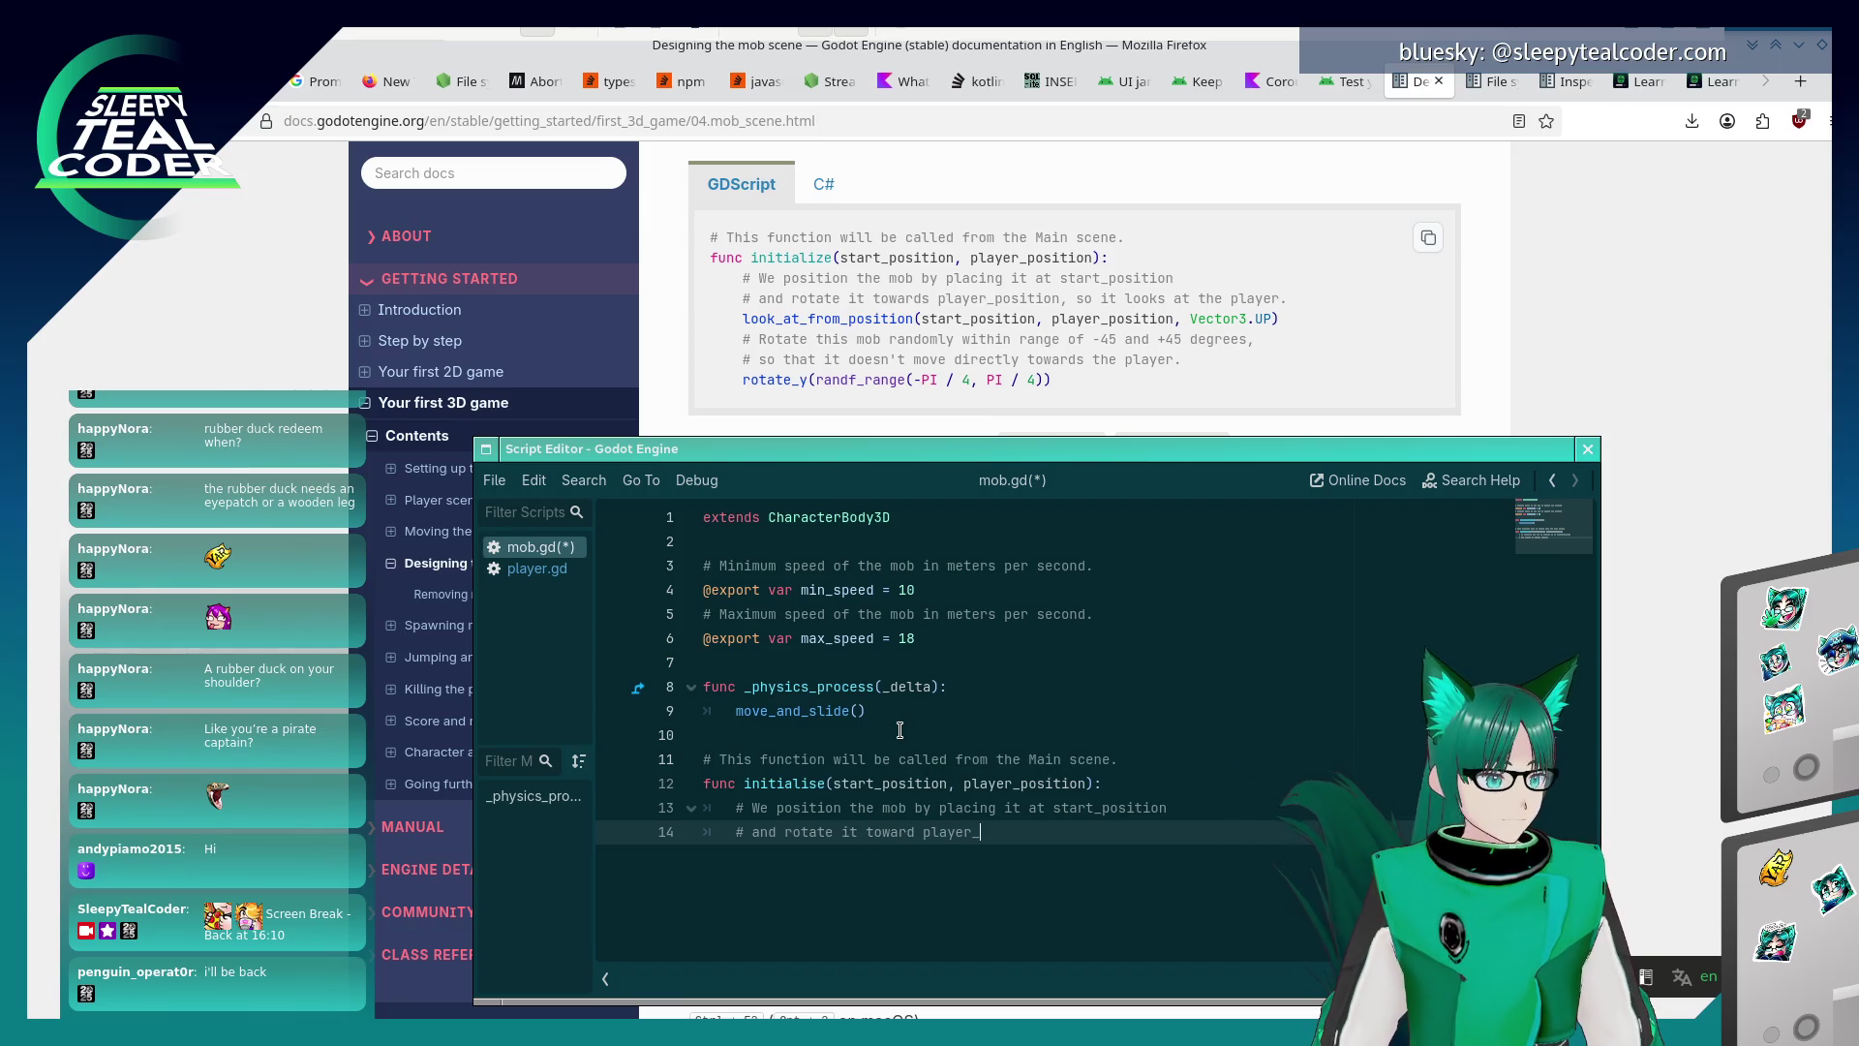
type("position")
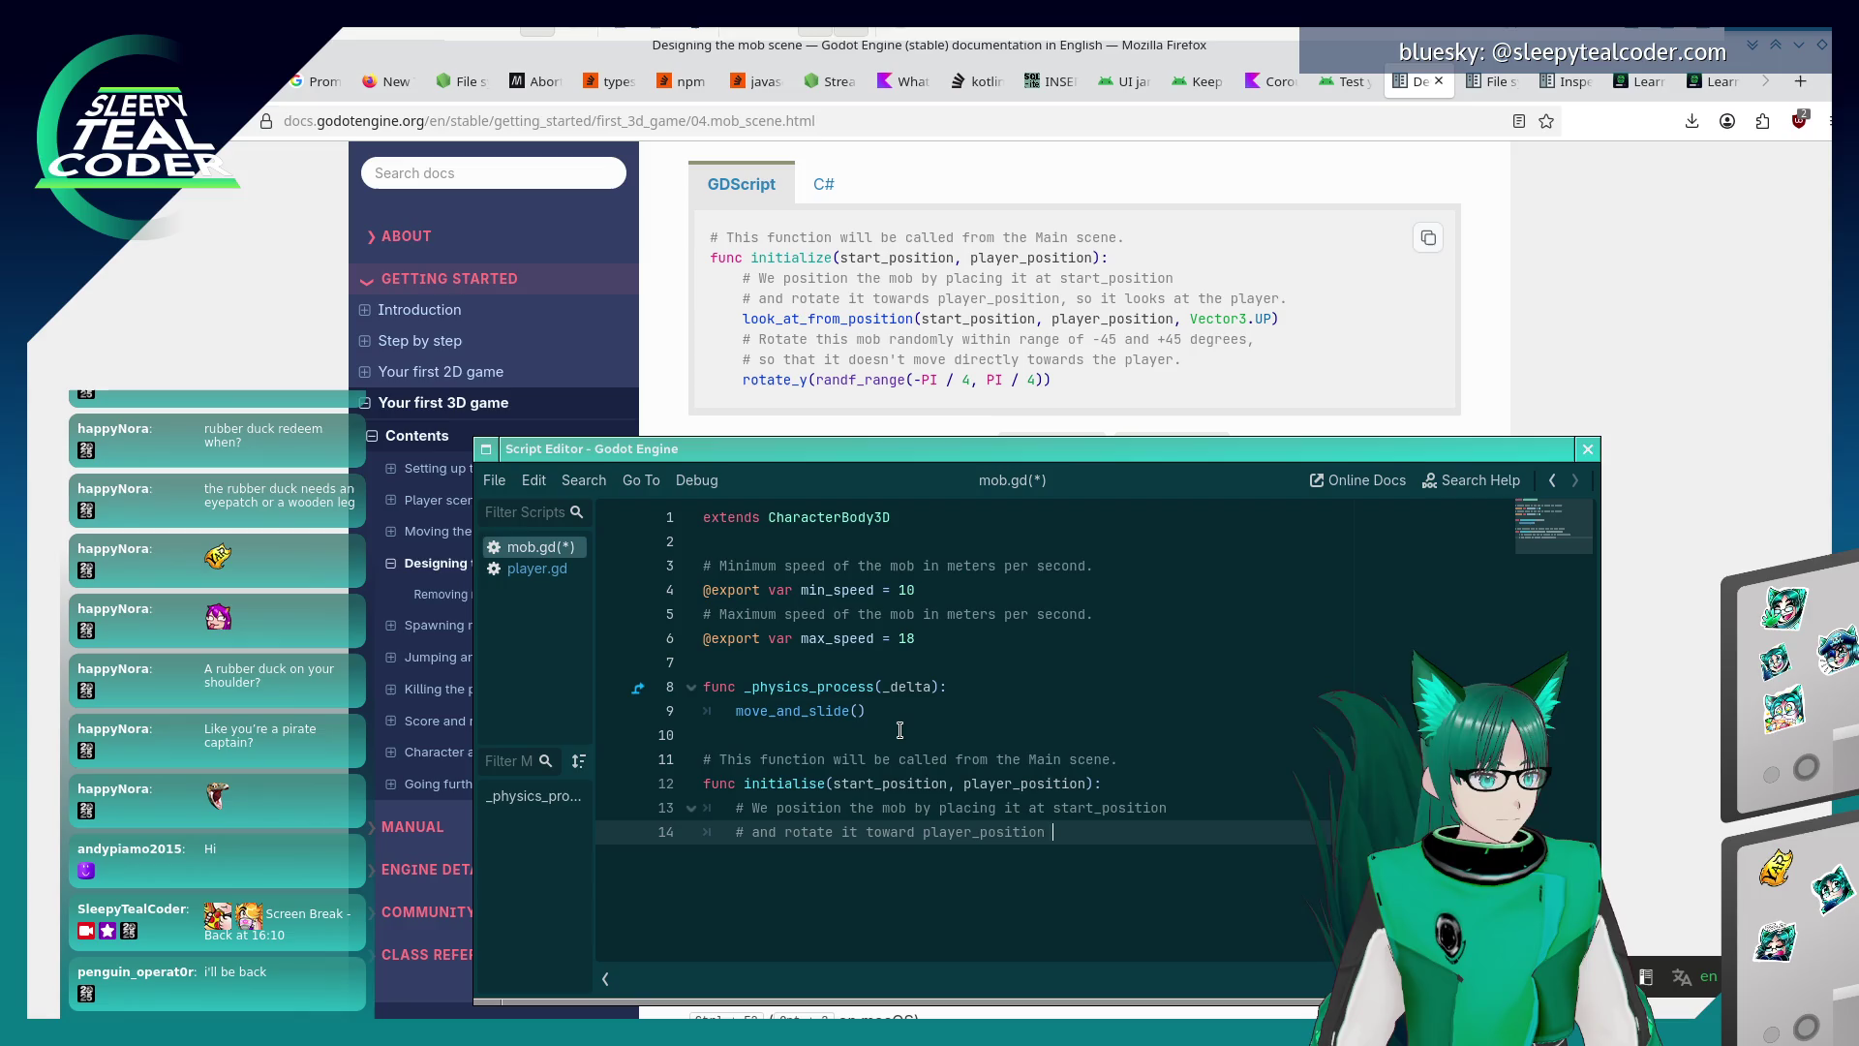
type(", so it looks at the player")
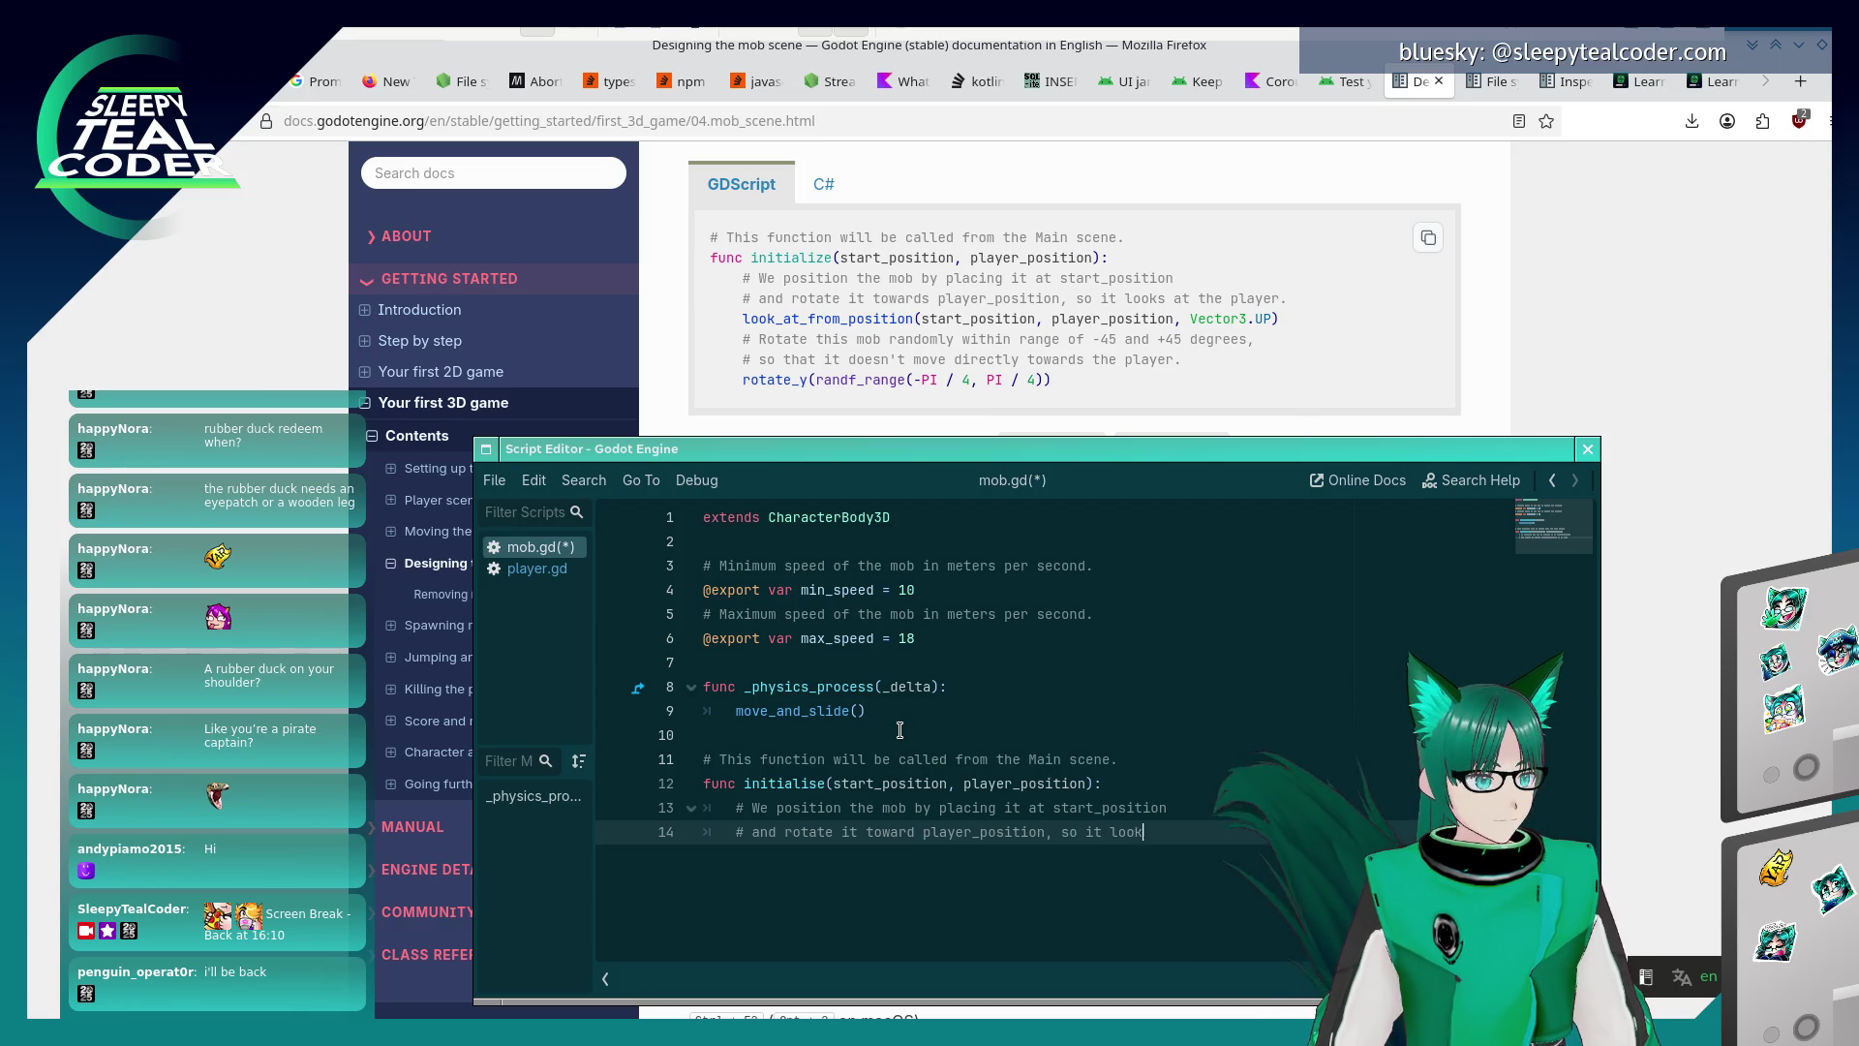
type(".")
key("Return")
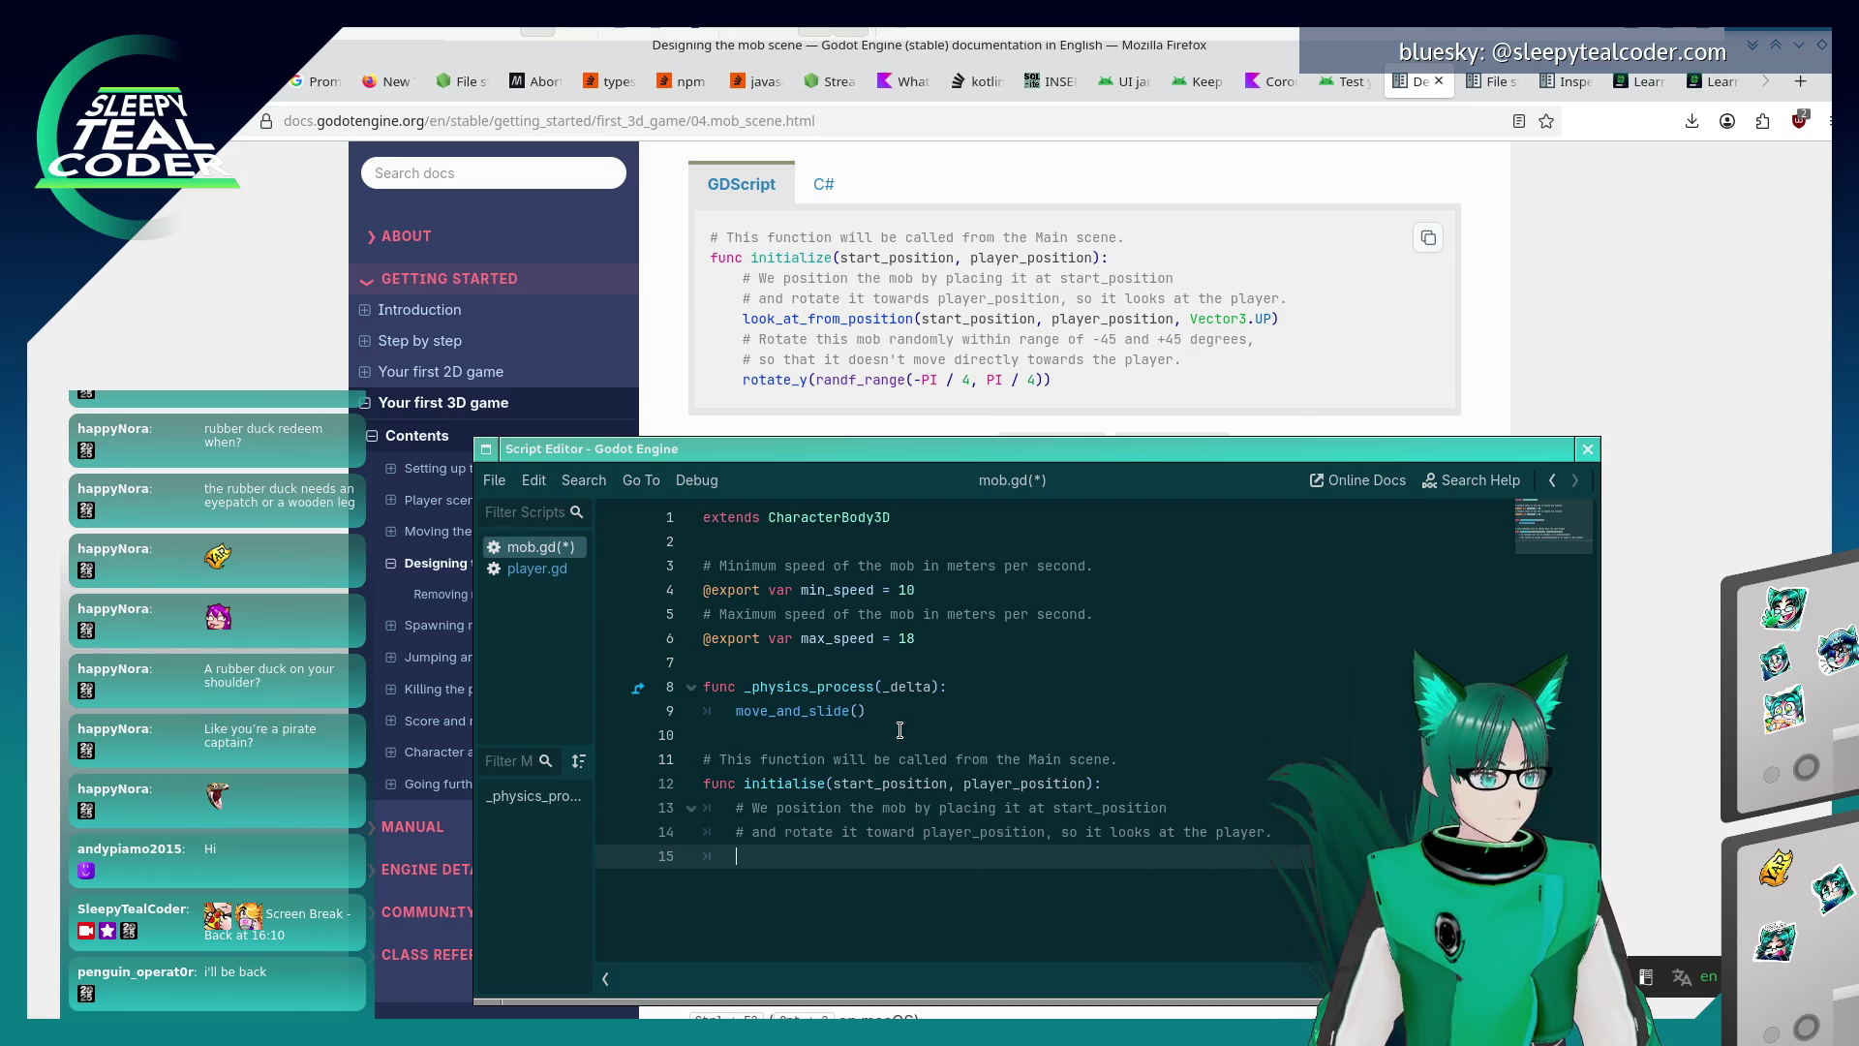
type("ok_at_from_pos")
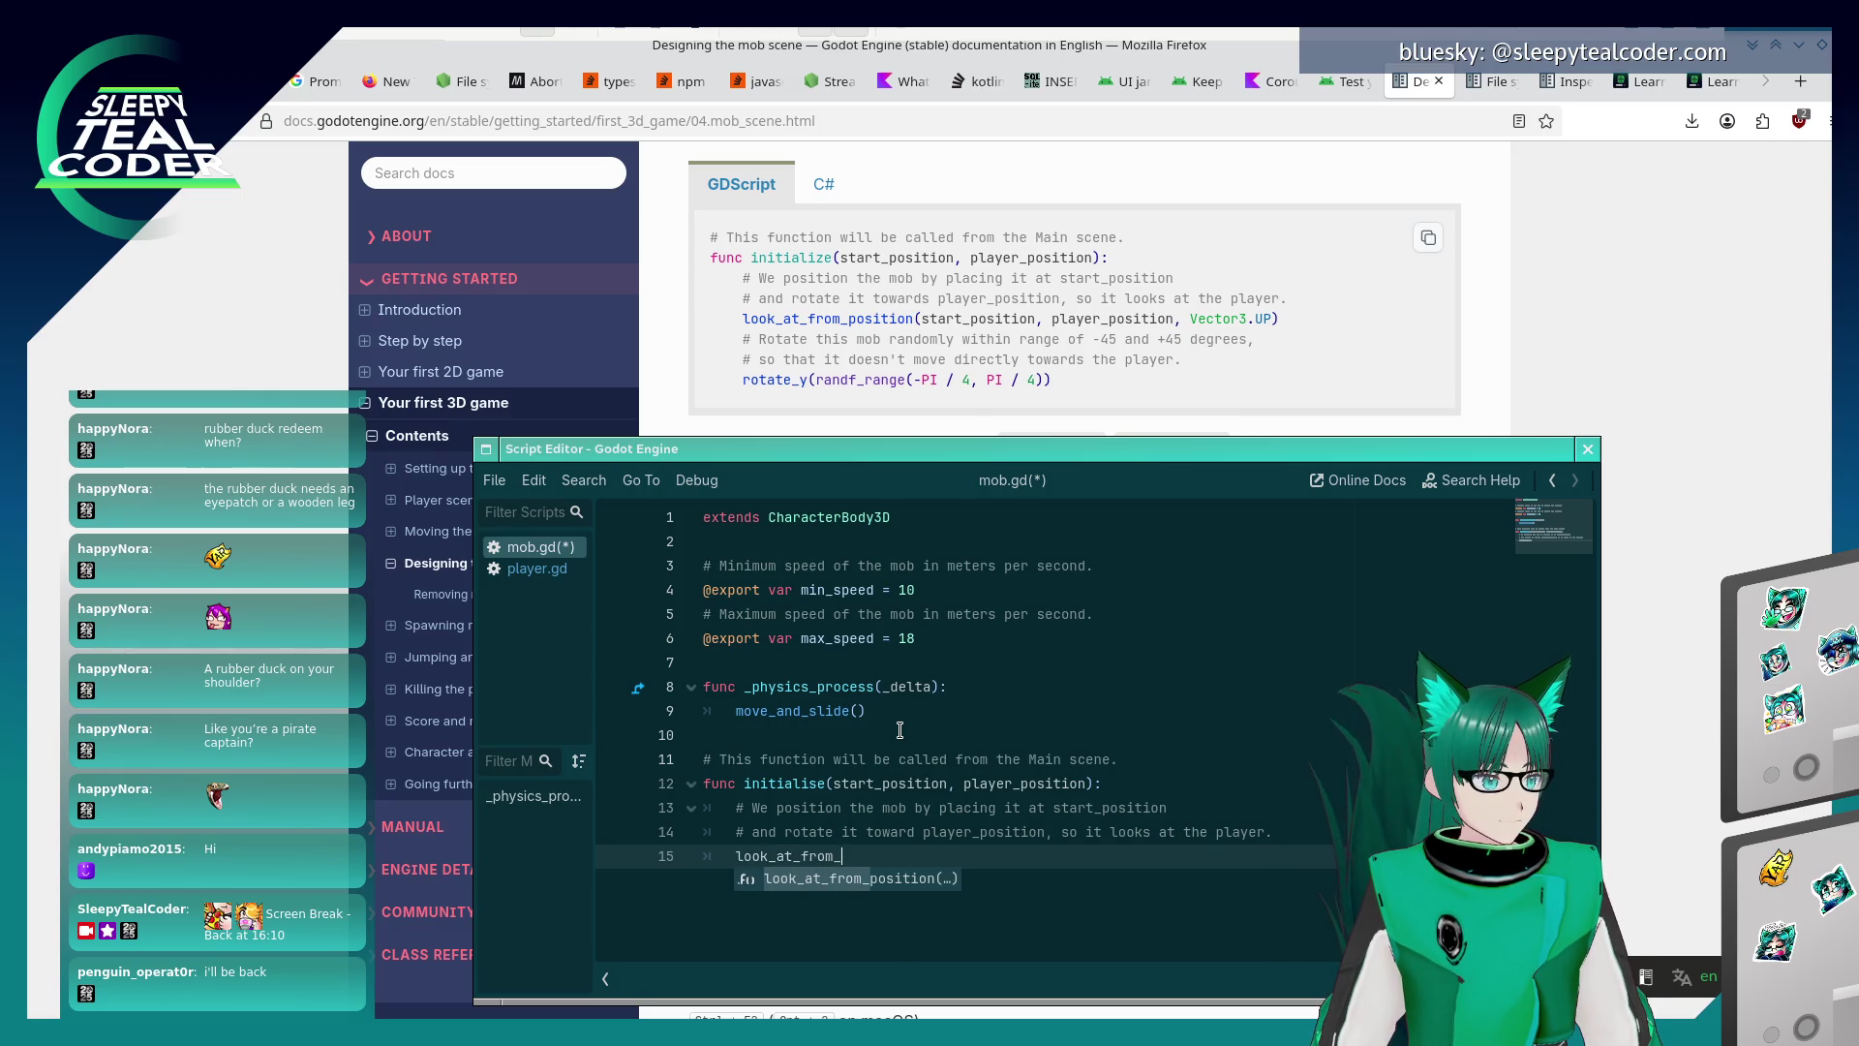
type("ition")
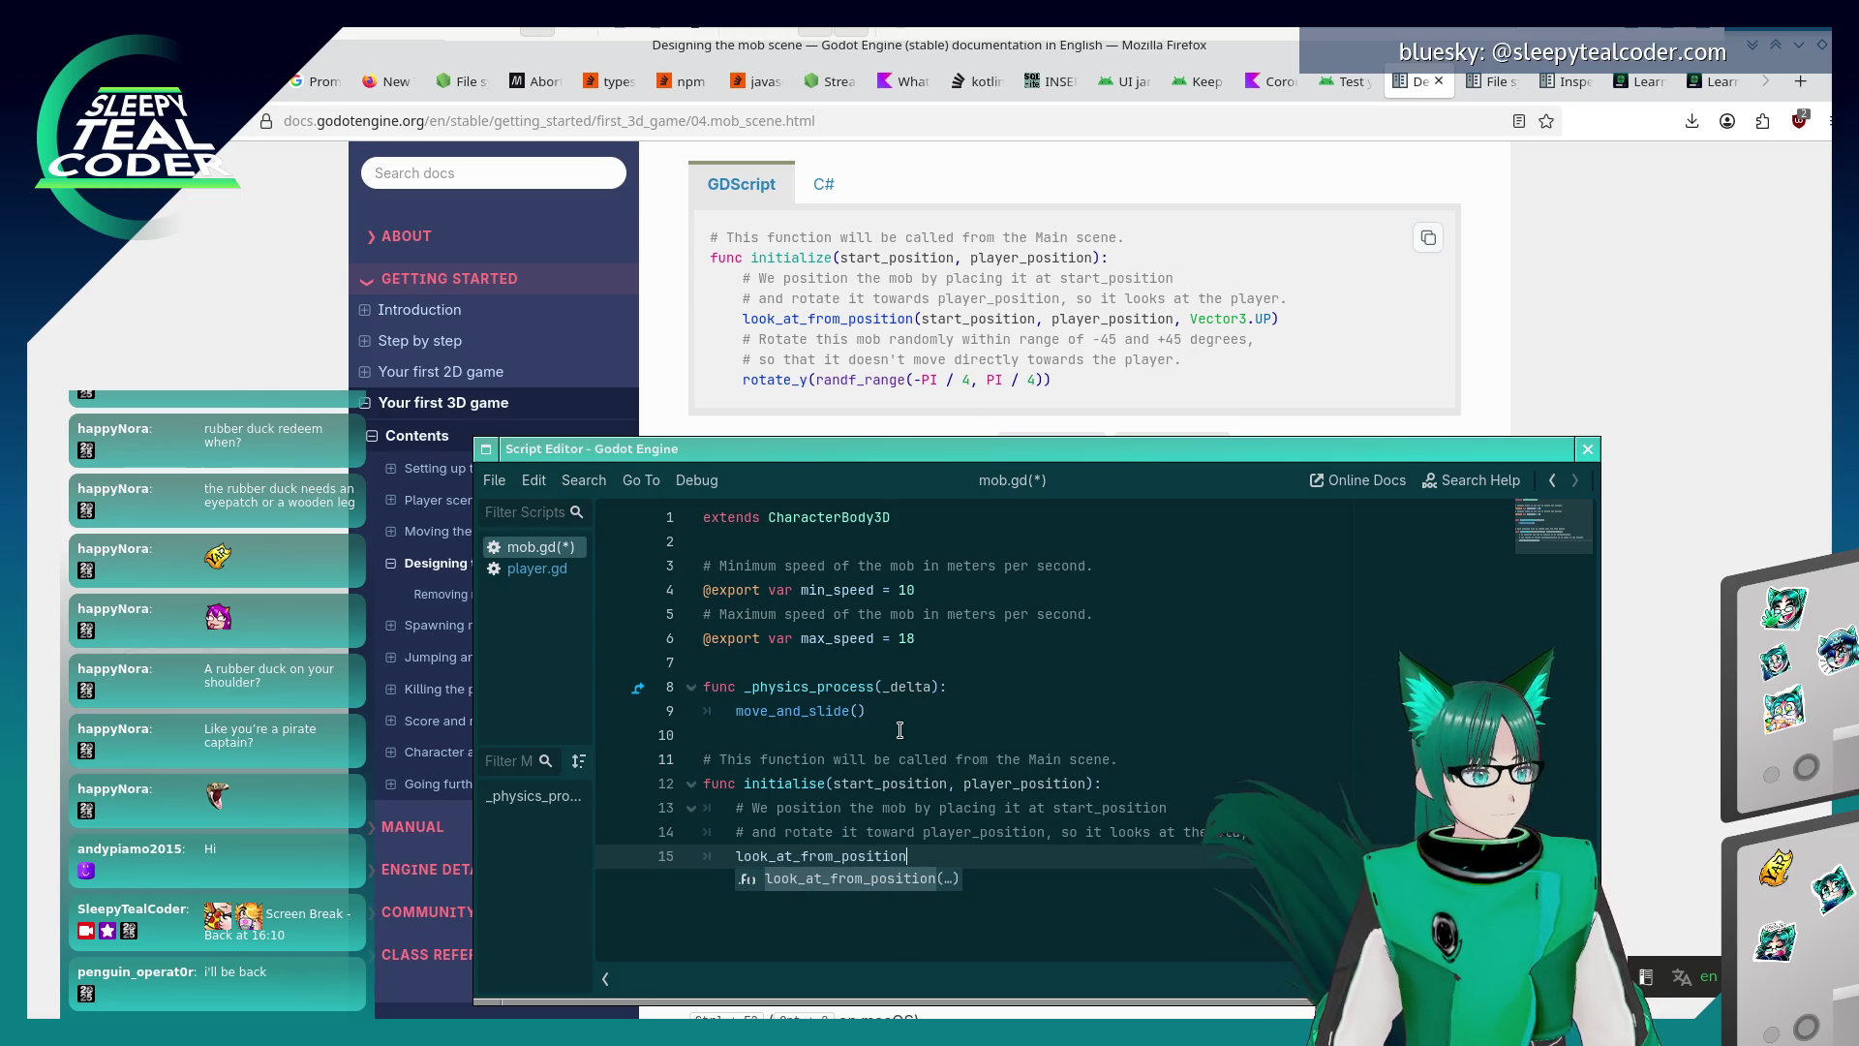
type("(start_position, player_position, ")
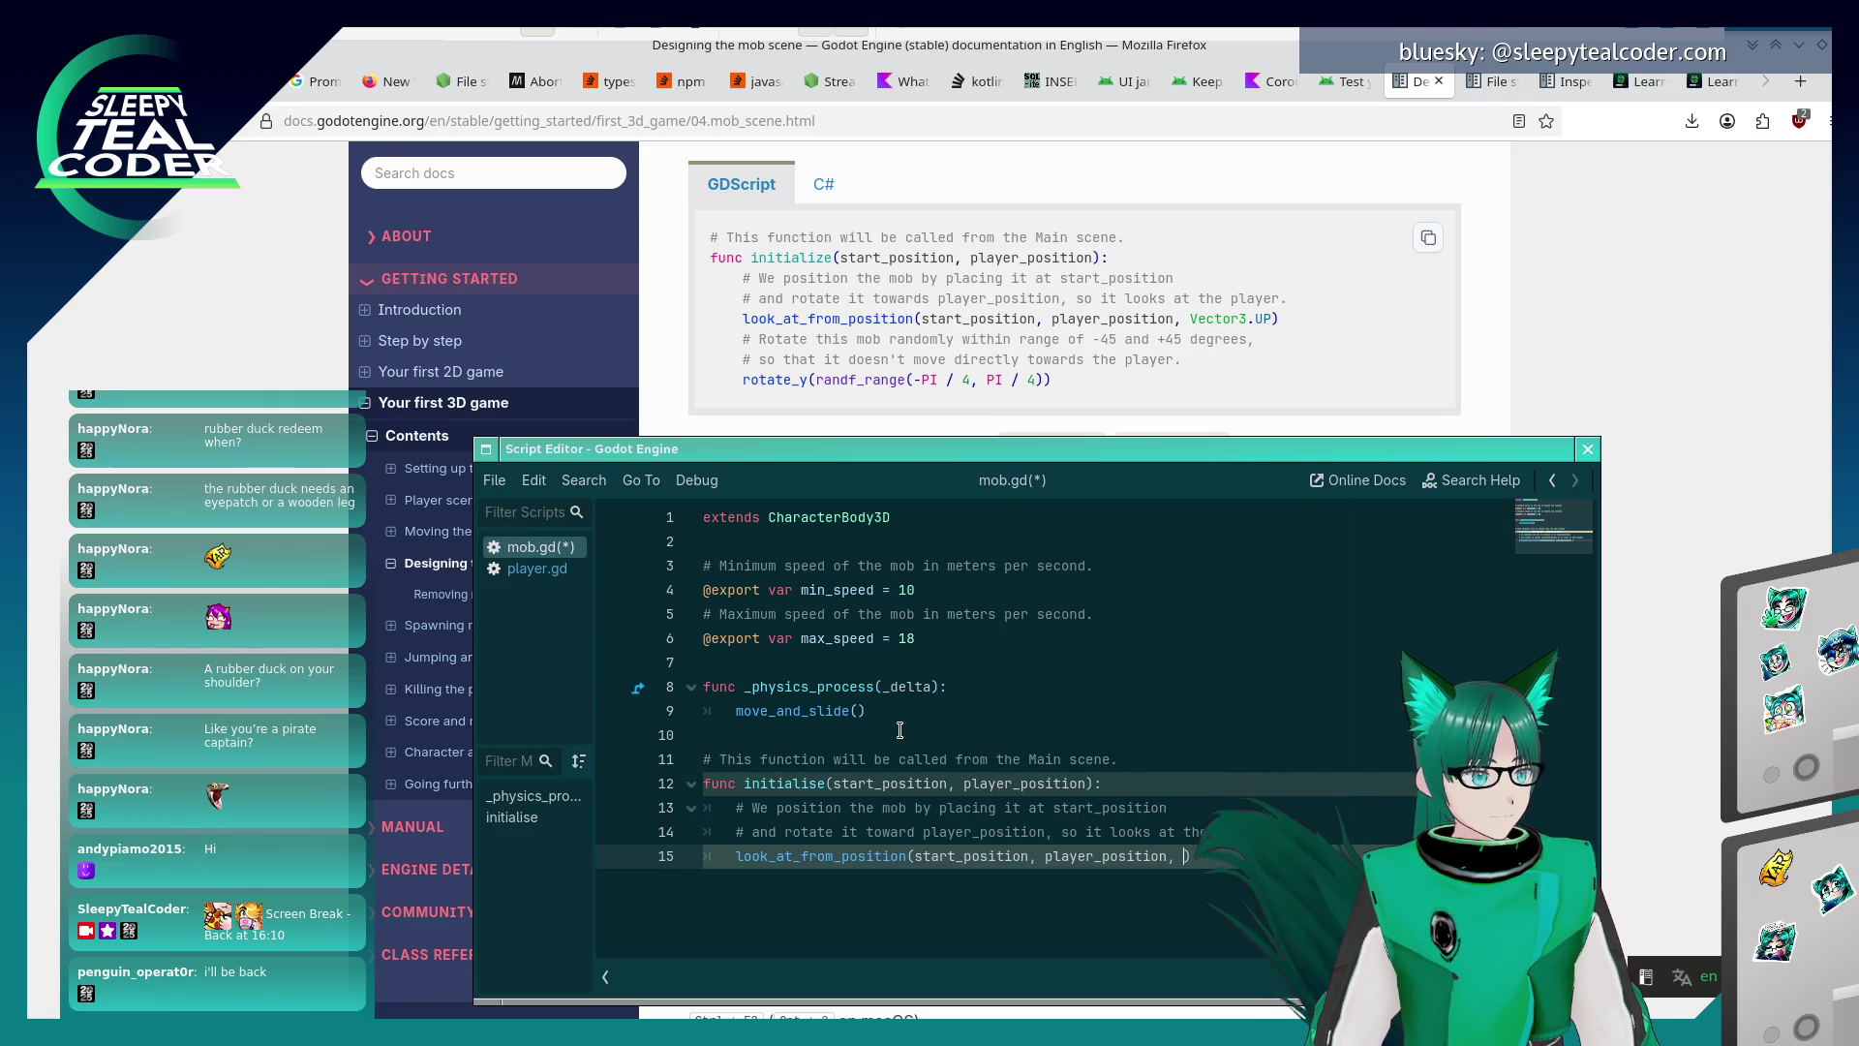
type("Vector3.UP")
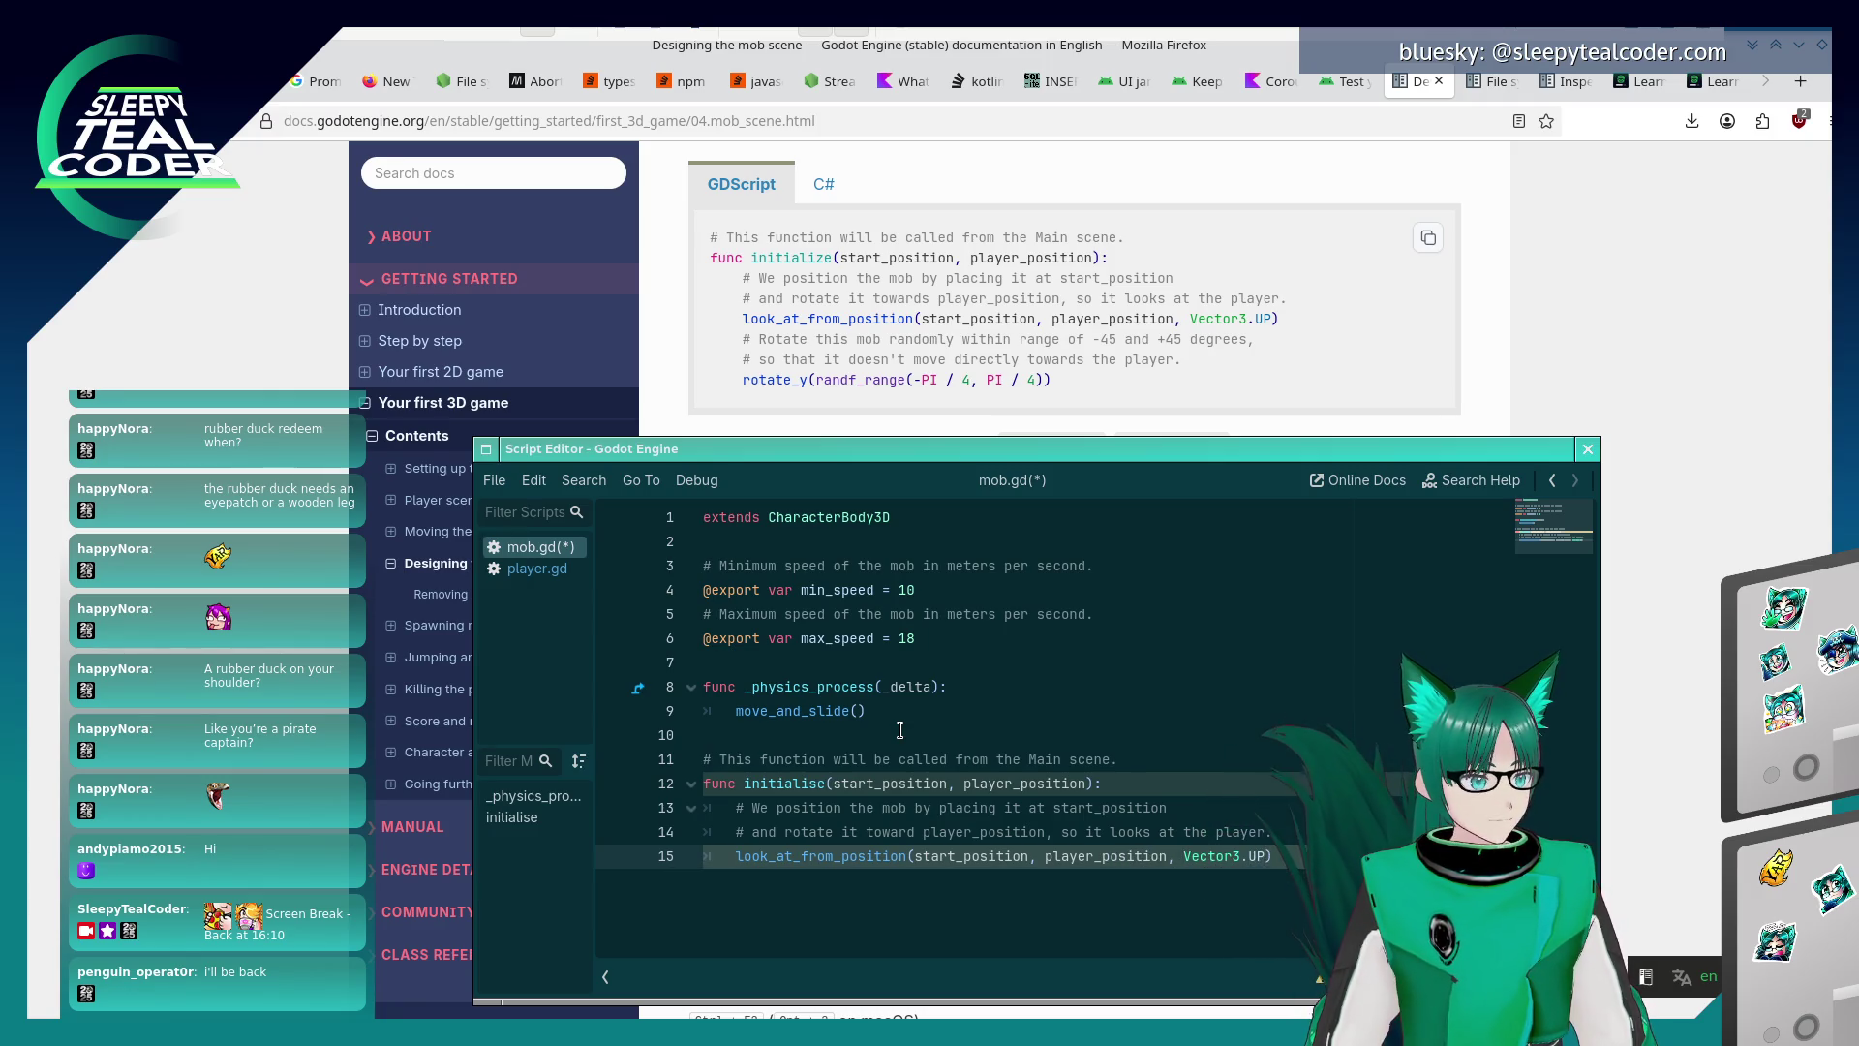
key("Return")
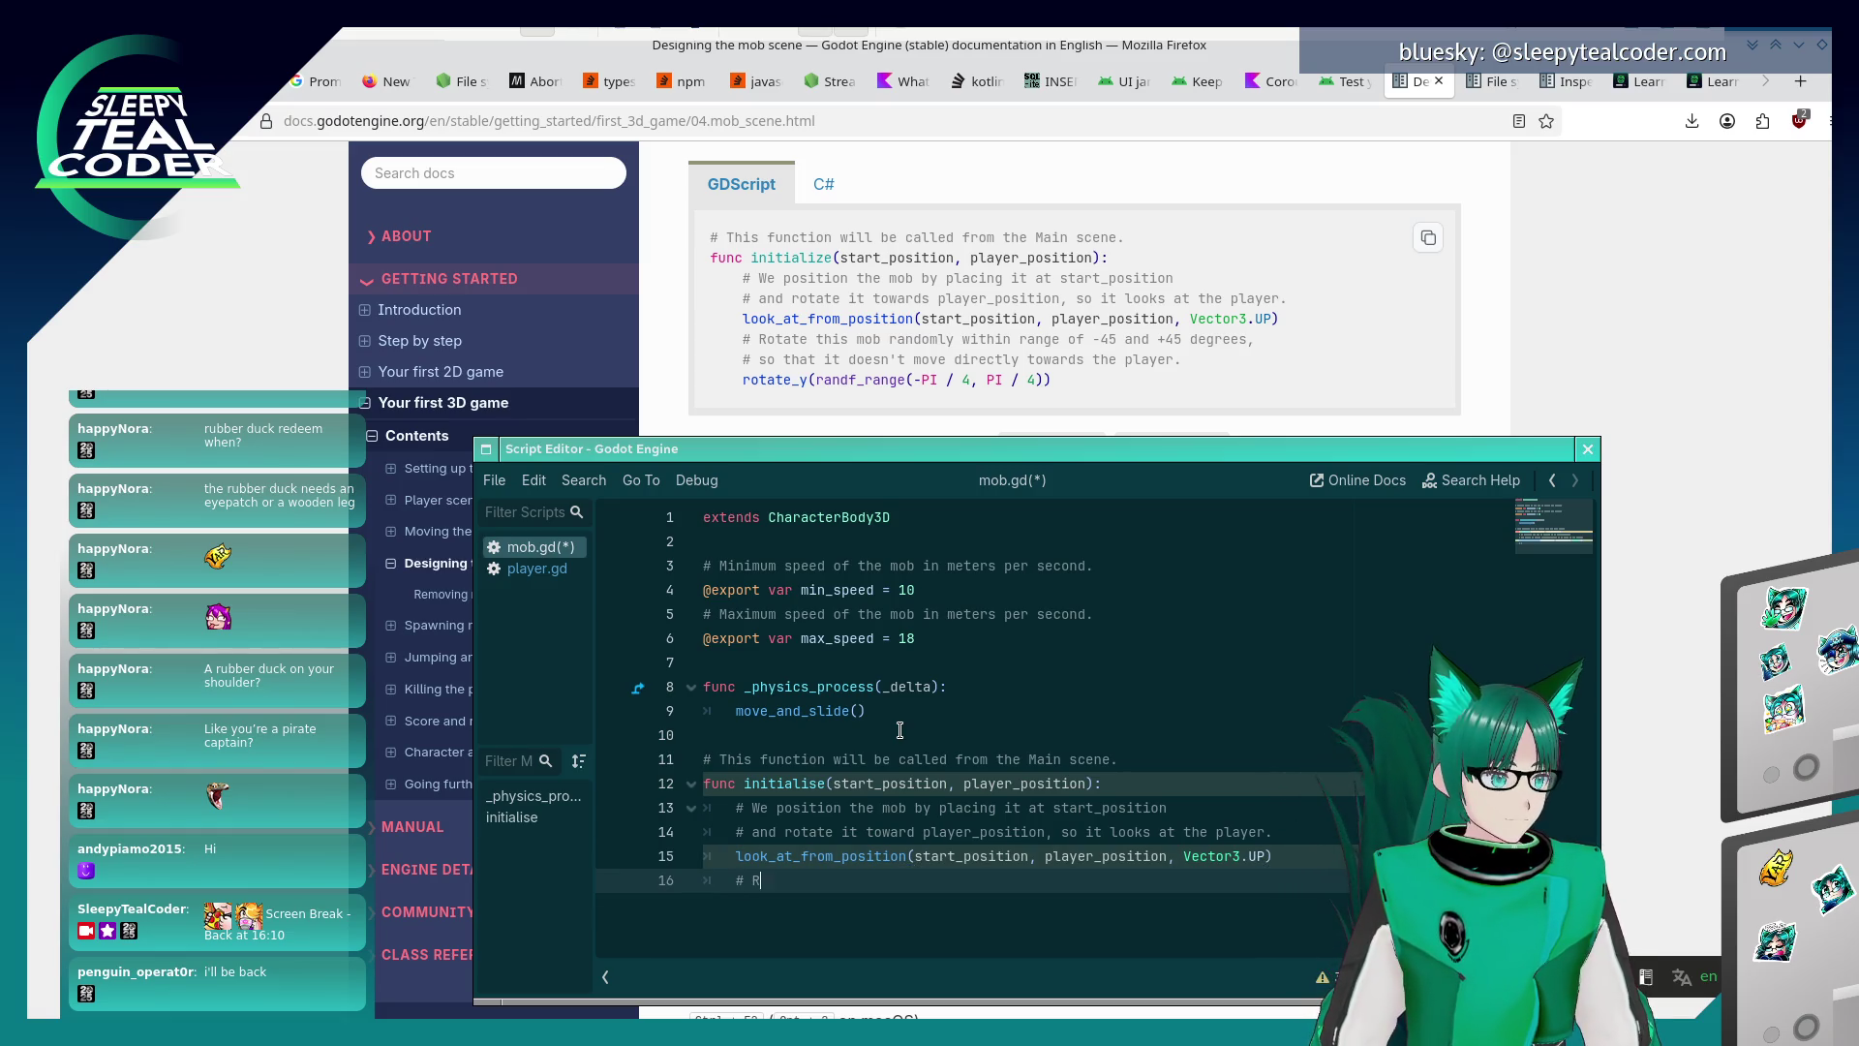
Step: Add comments on rotating the mob randomly between -45 and +45 degrees, then begin rotate_y(randf_range on line 18
type("e this mob randomly within range of -")
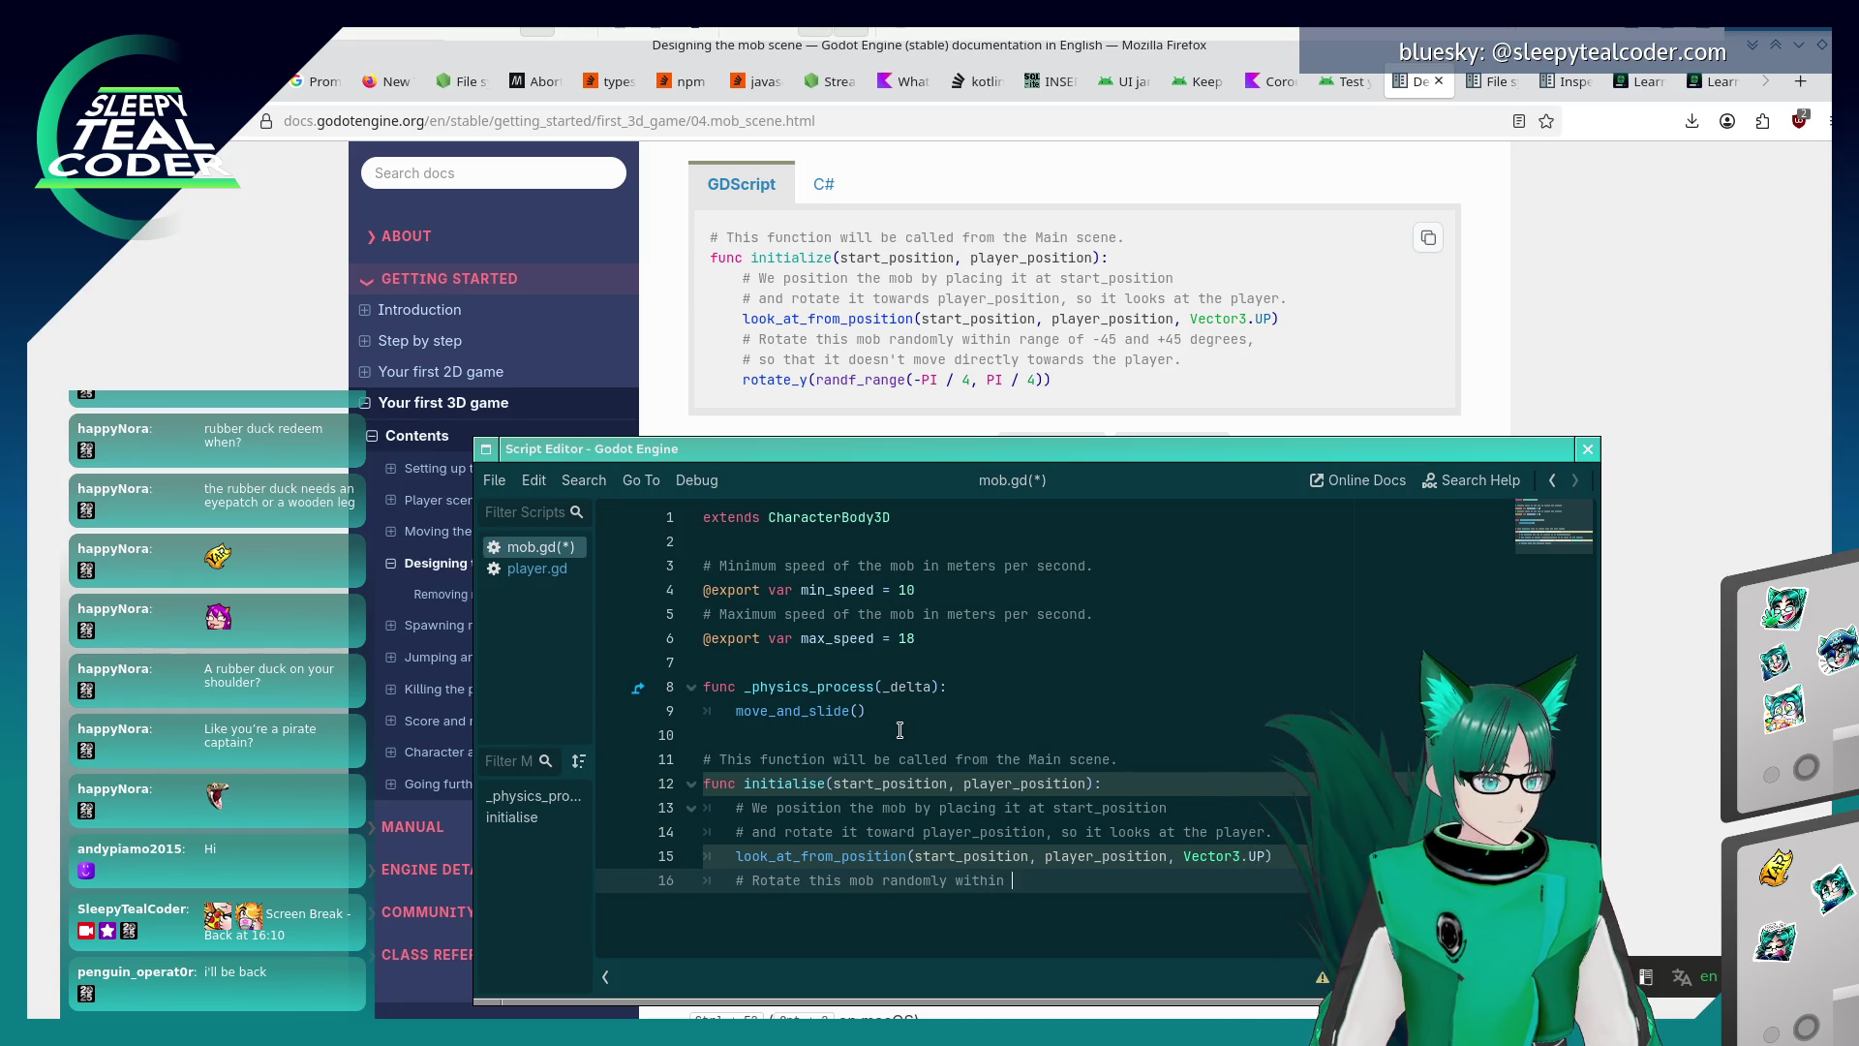
type("45 and +45 d")
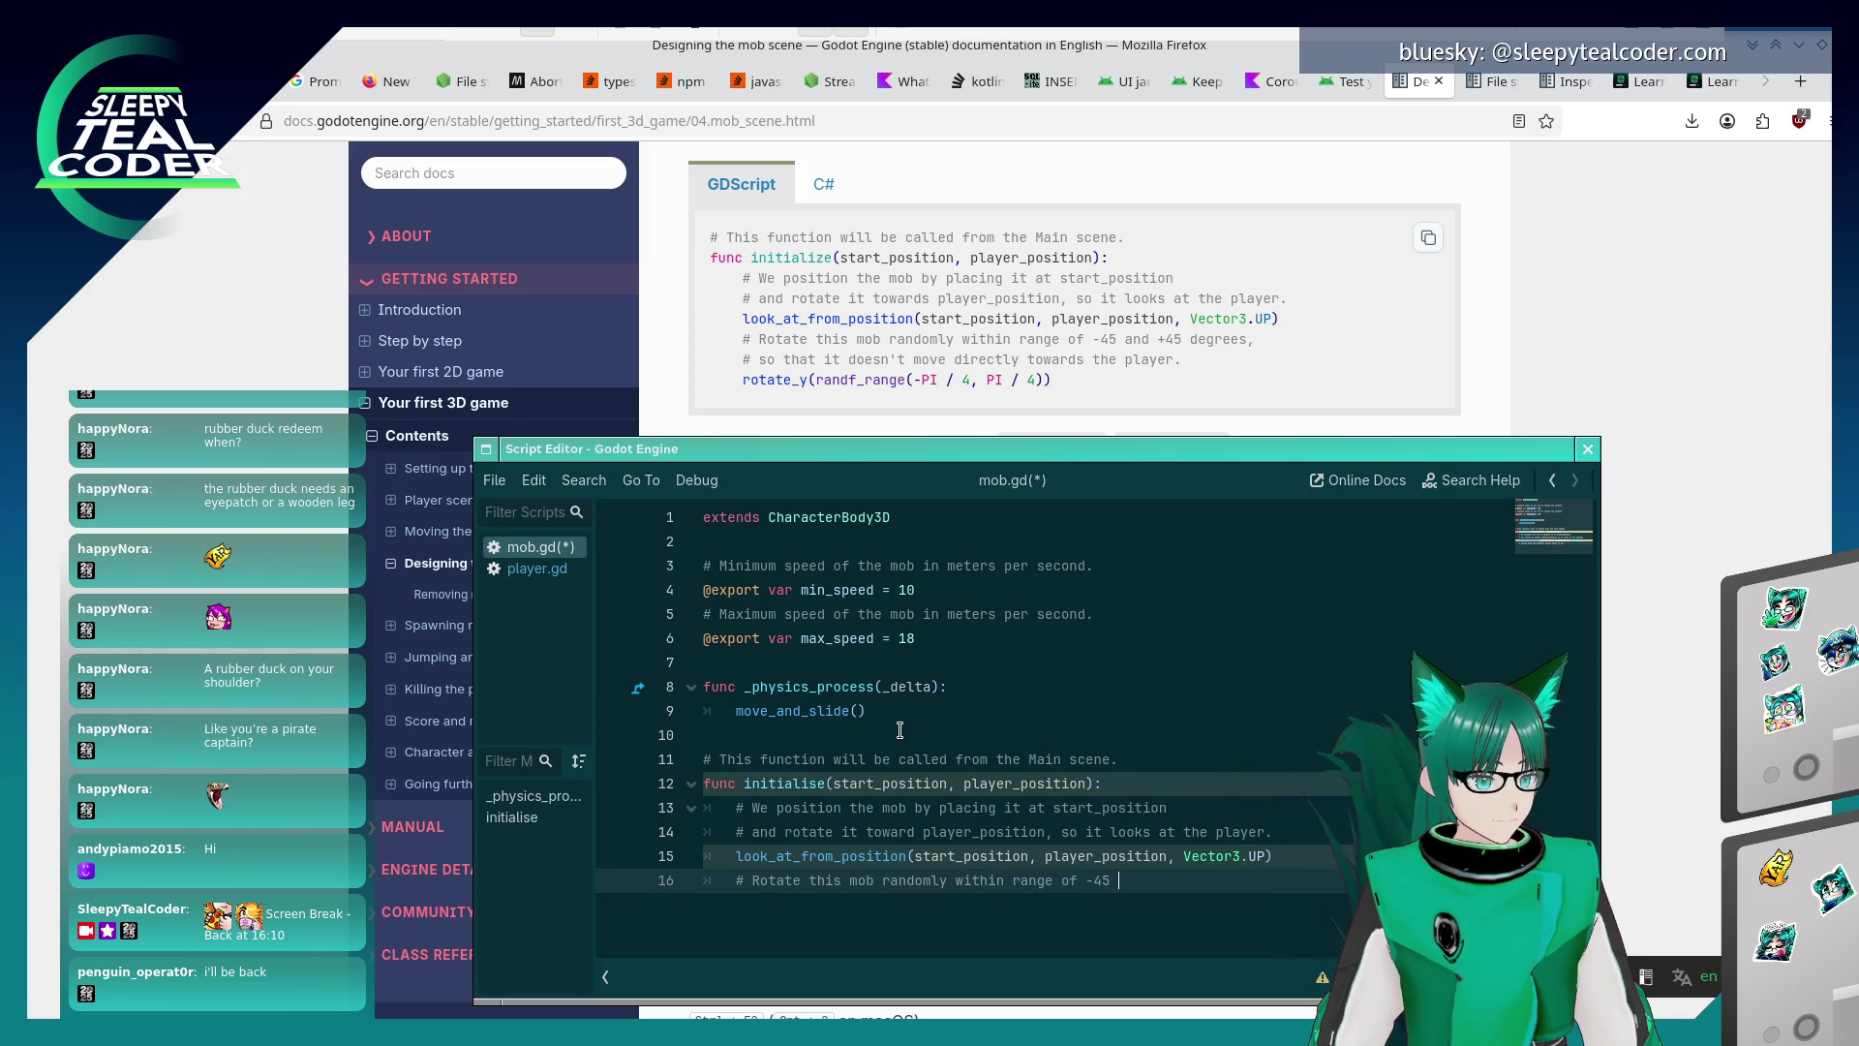
type("egrees,")
key("Return")
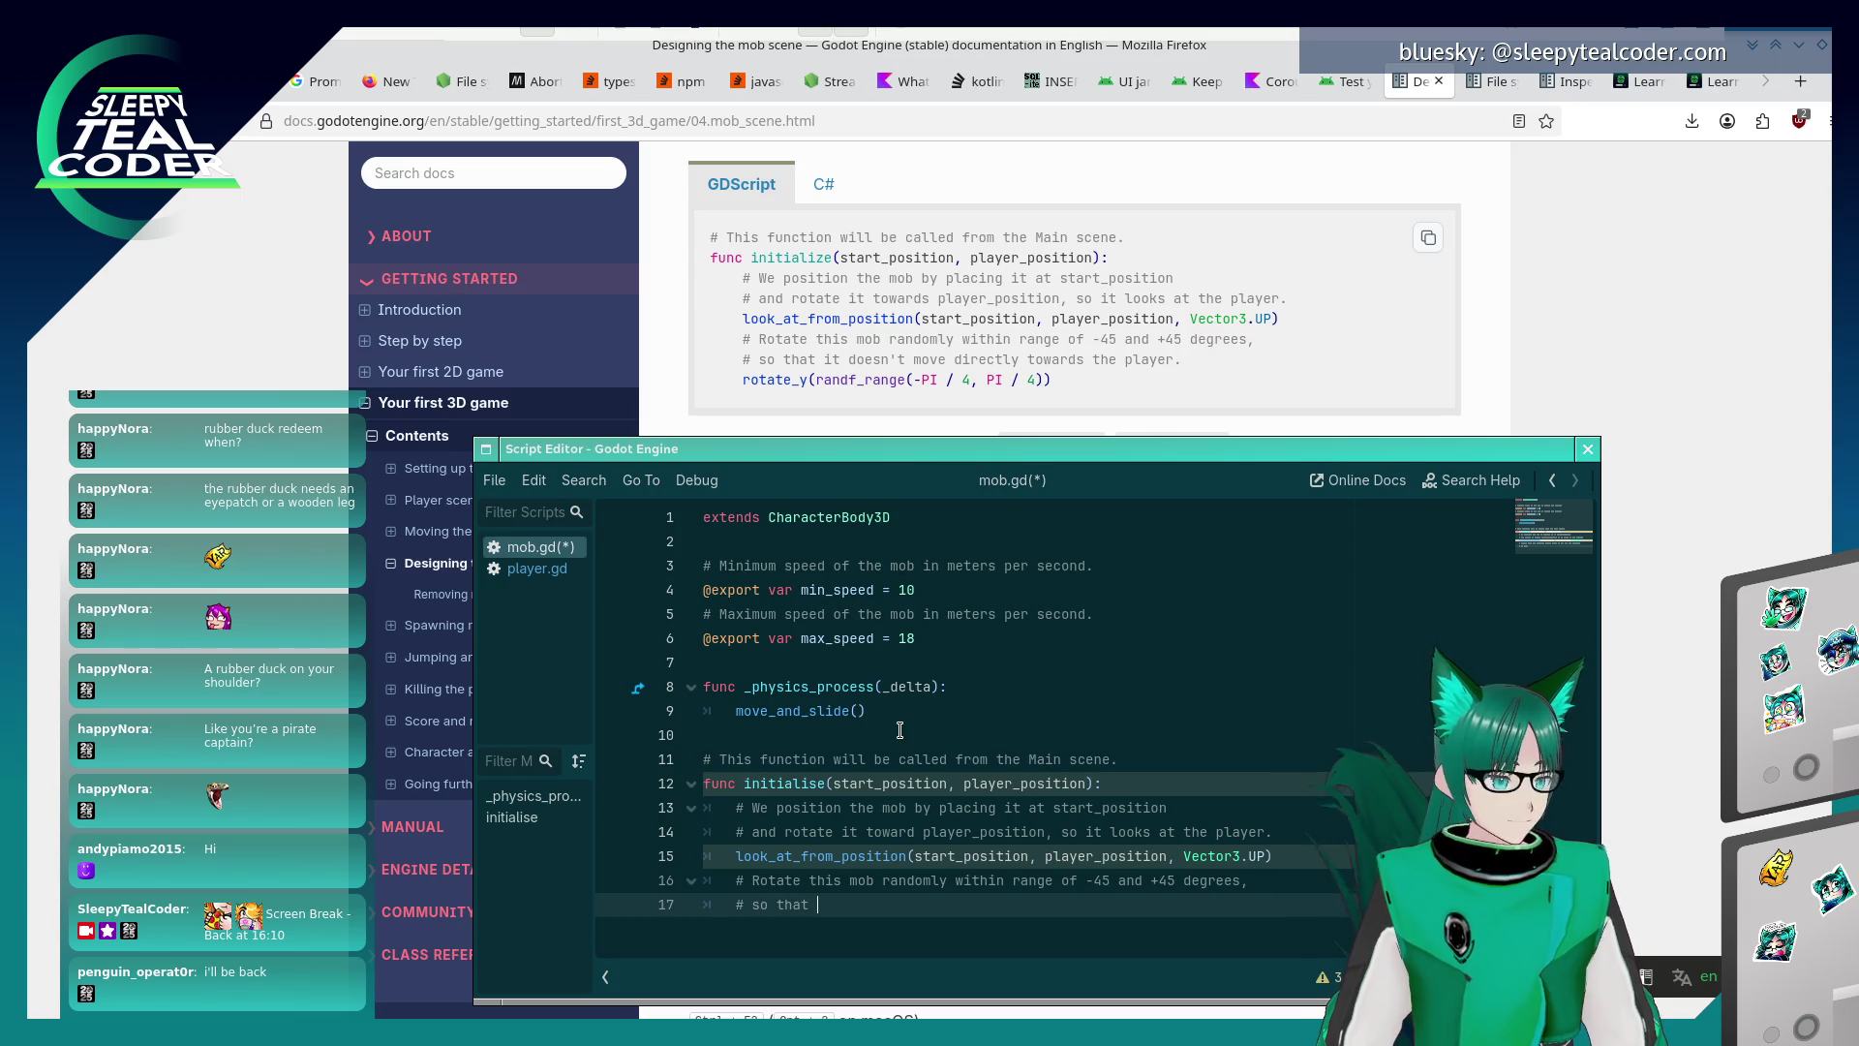
type("doesn't m")
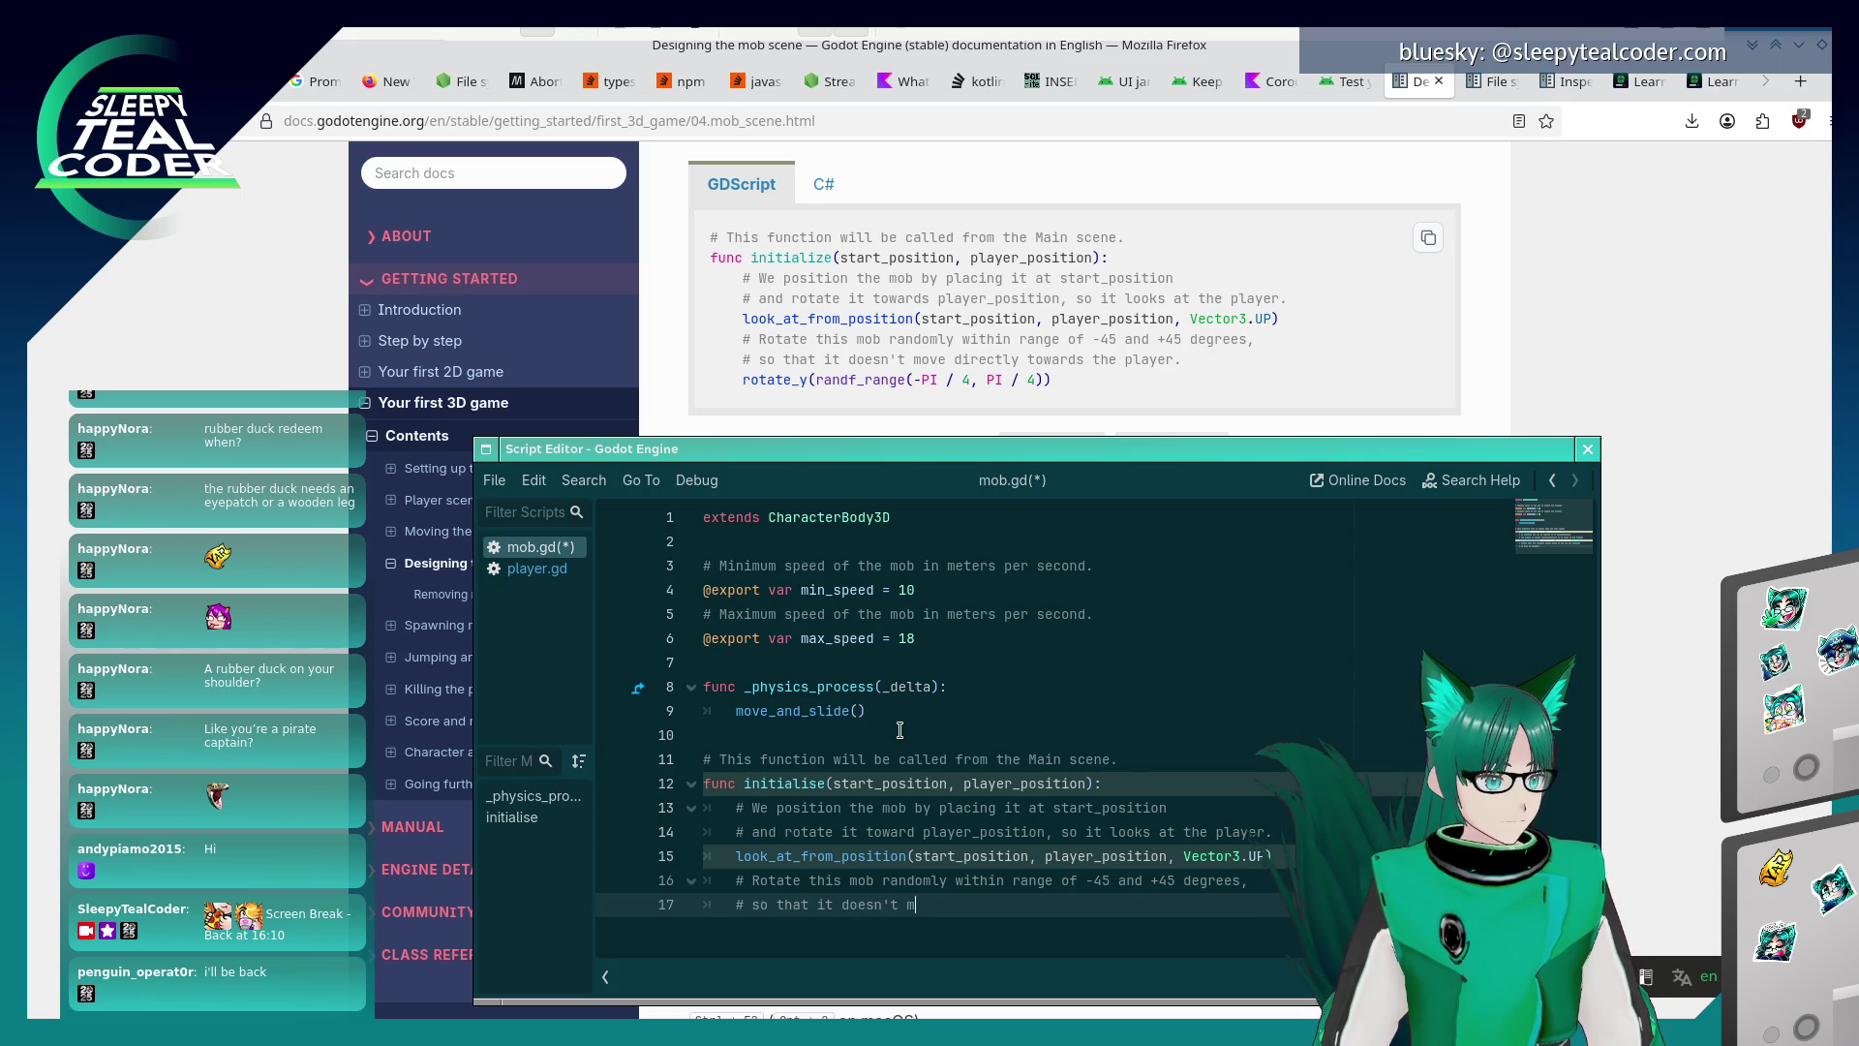
type("ove directly towar")
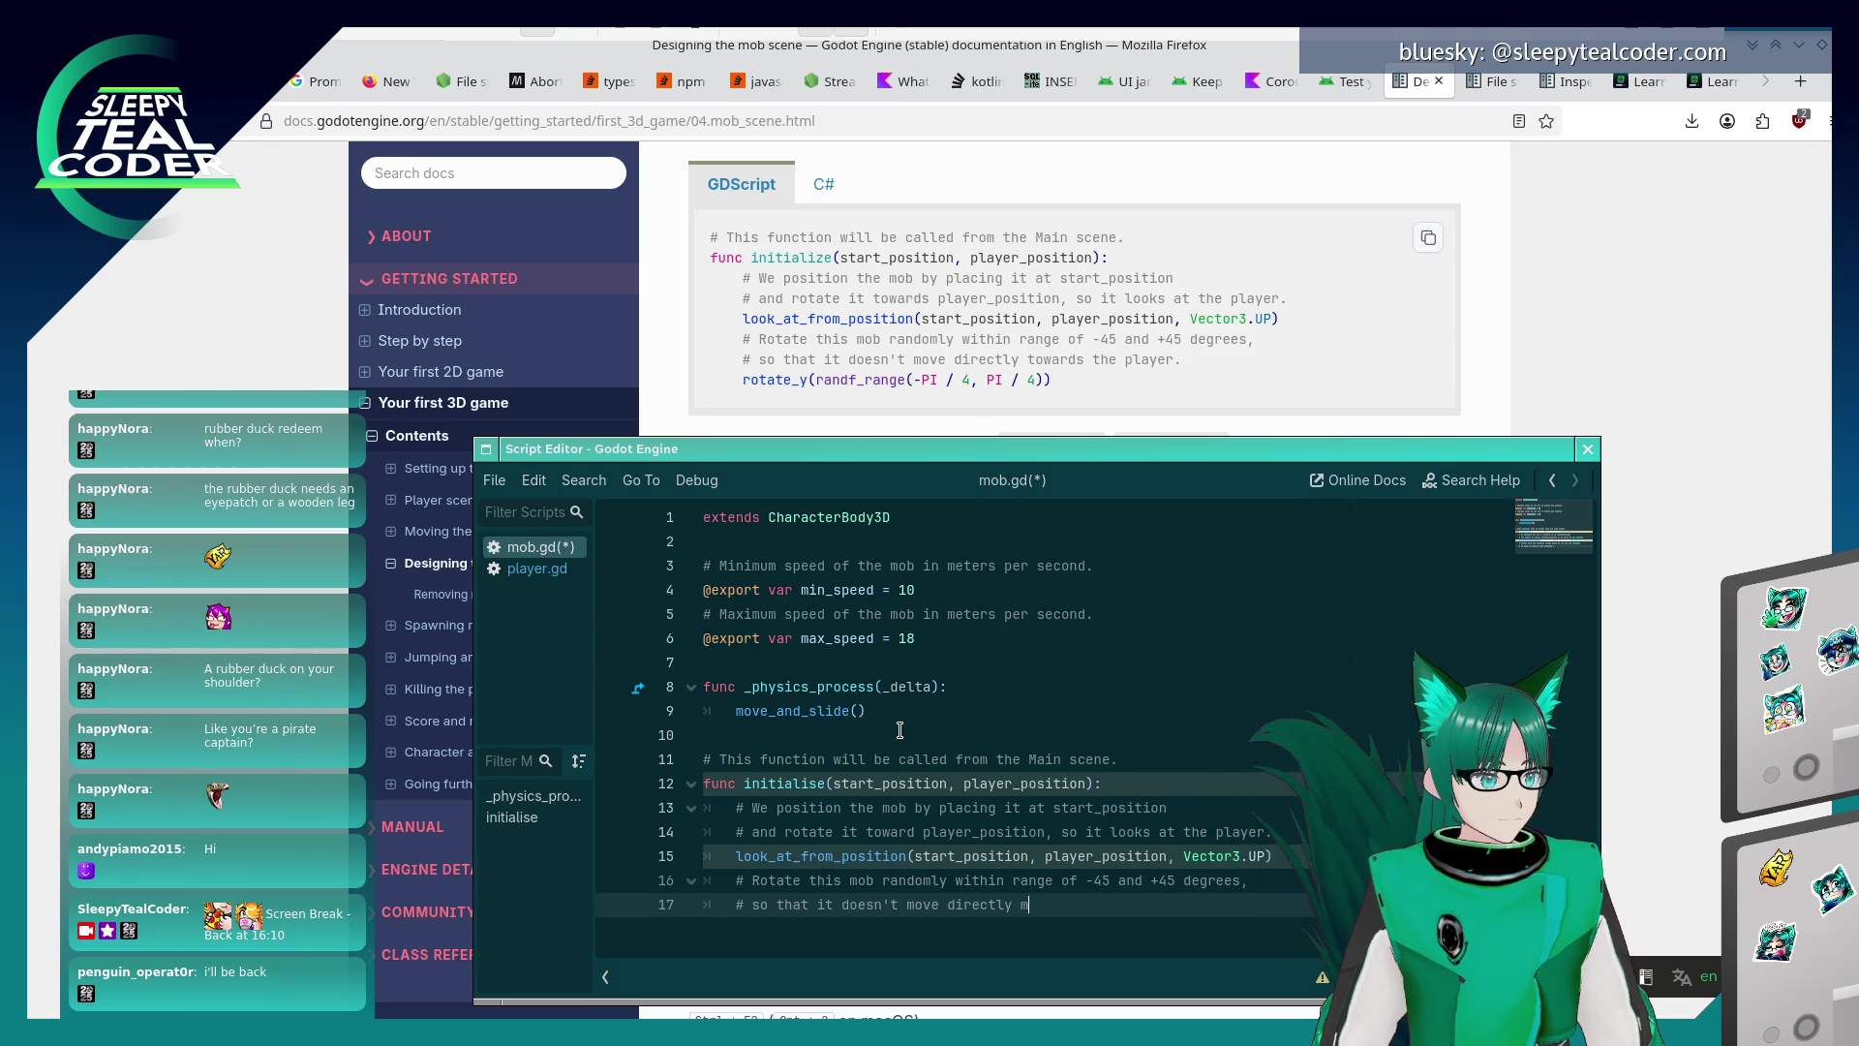
type("ds the ")
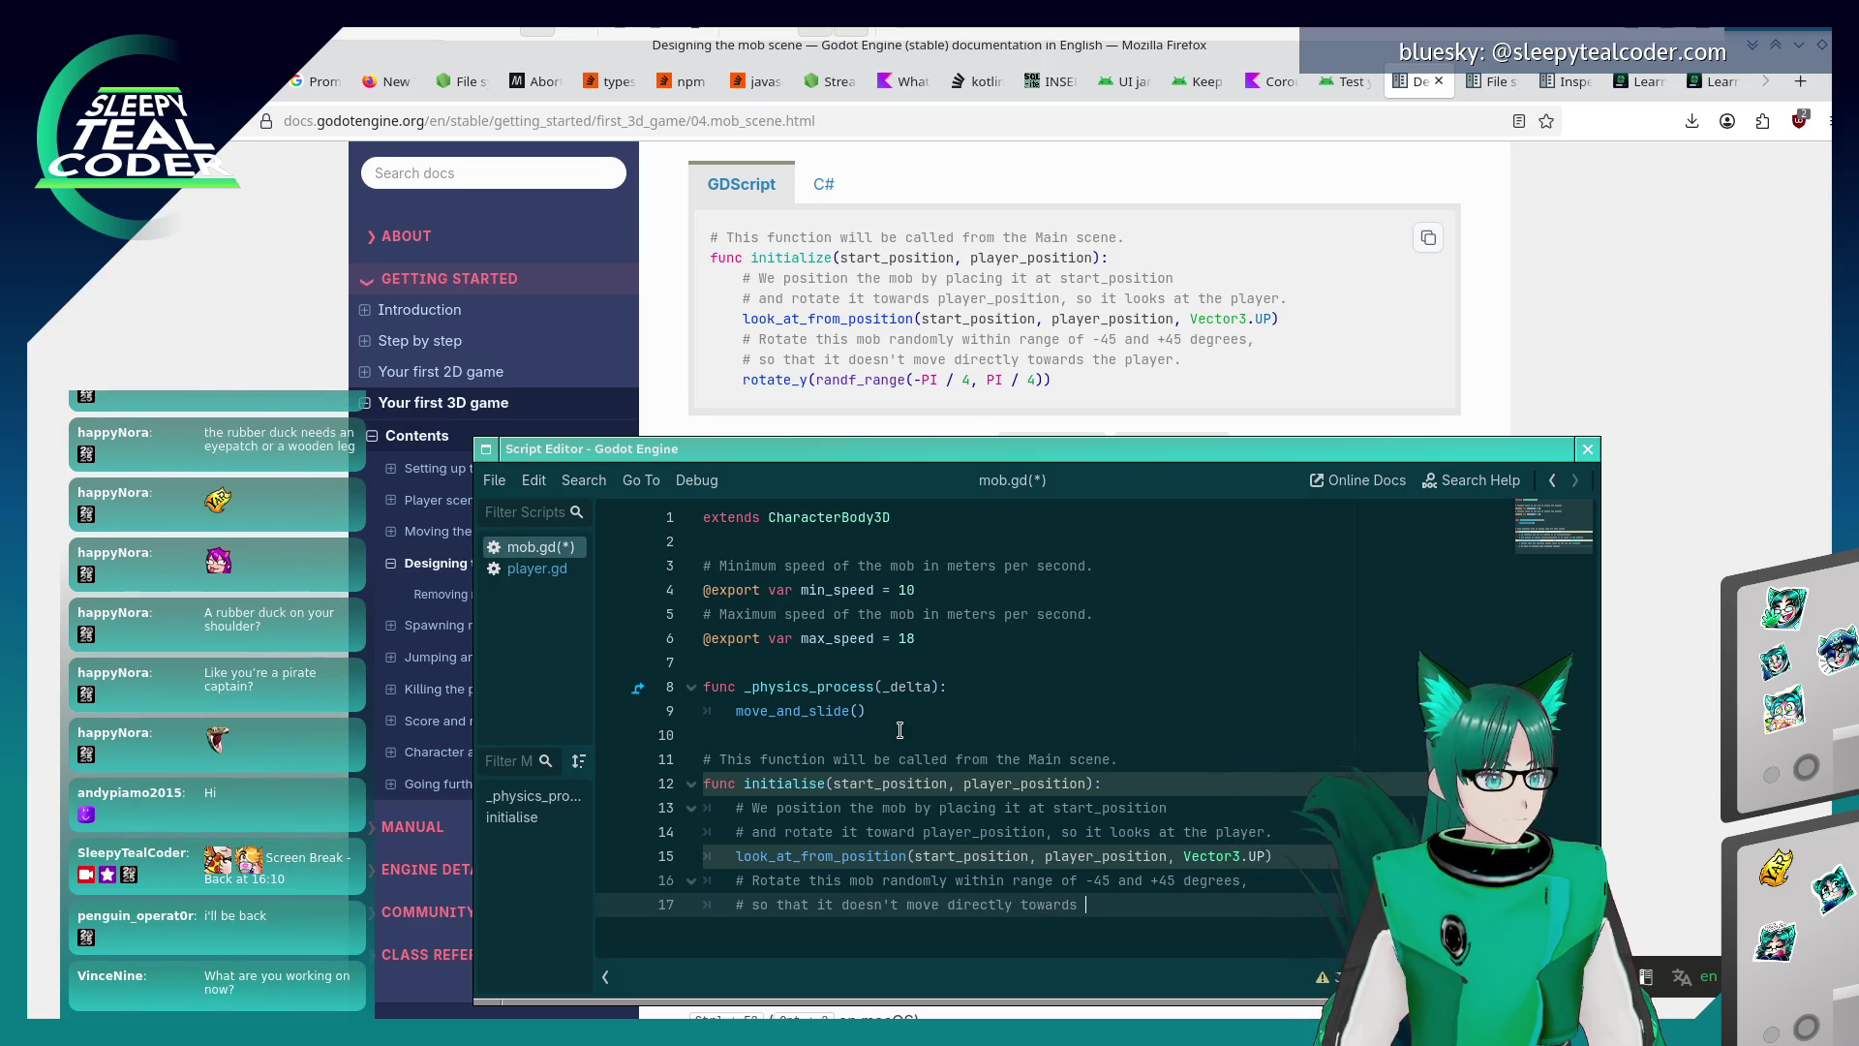
type("player.")
key("Return")
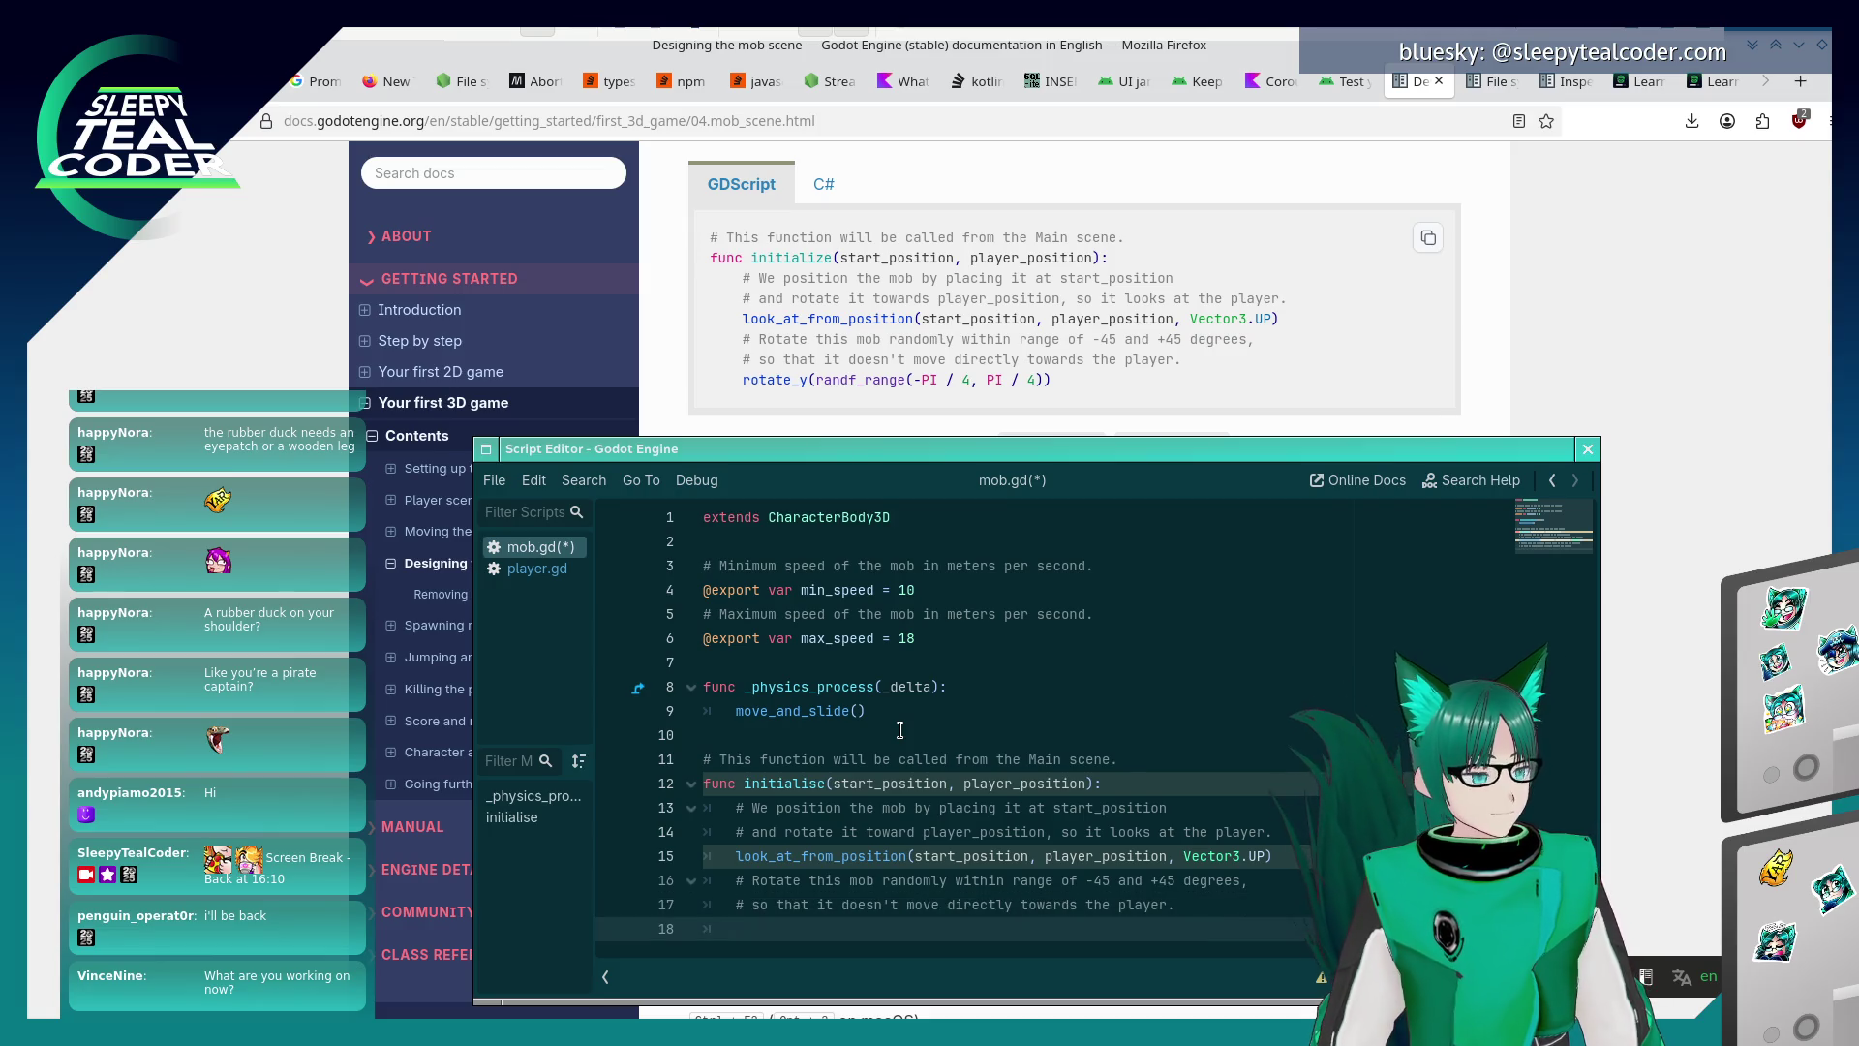
type("rotate_")
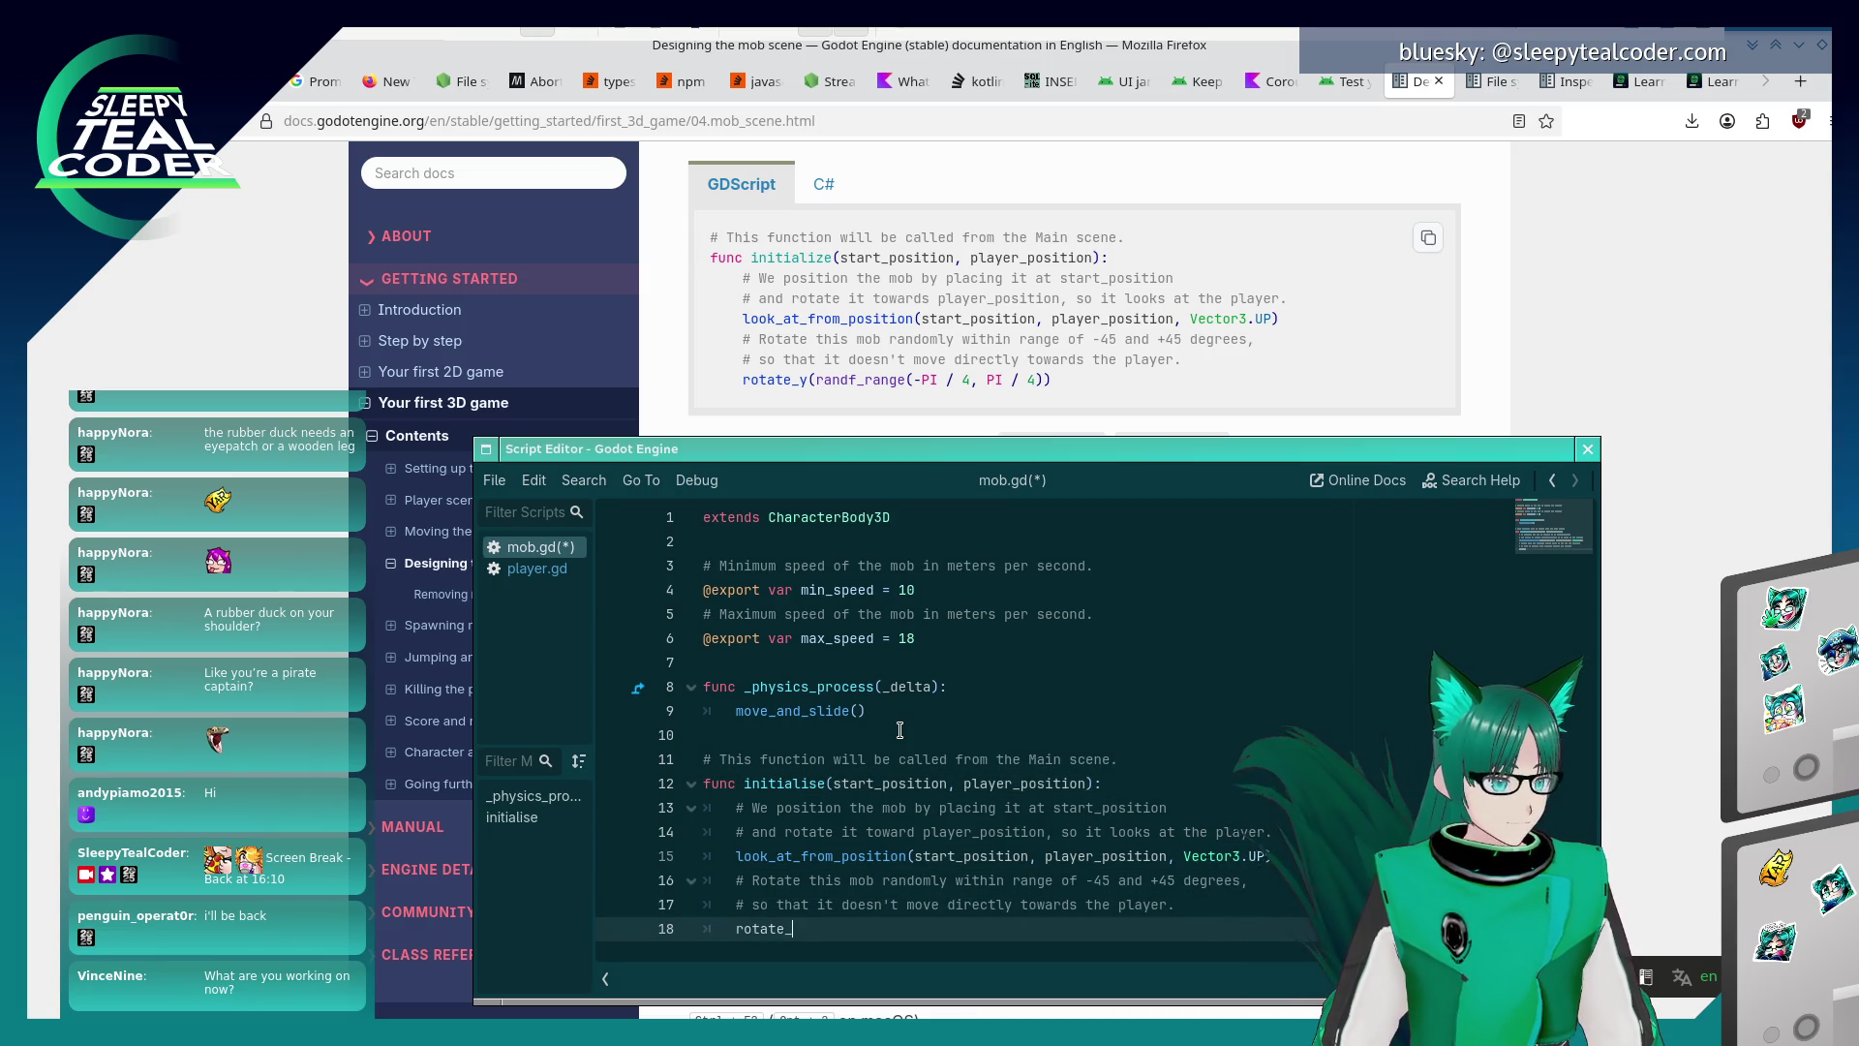
type("y")
key("Return")
type("rand")
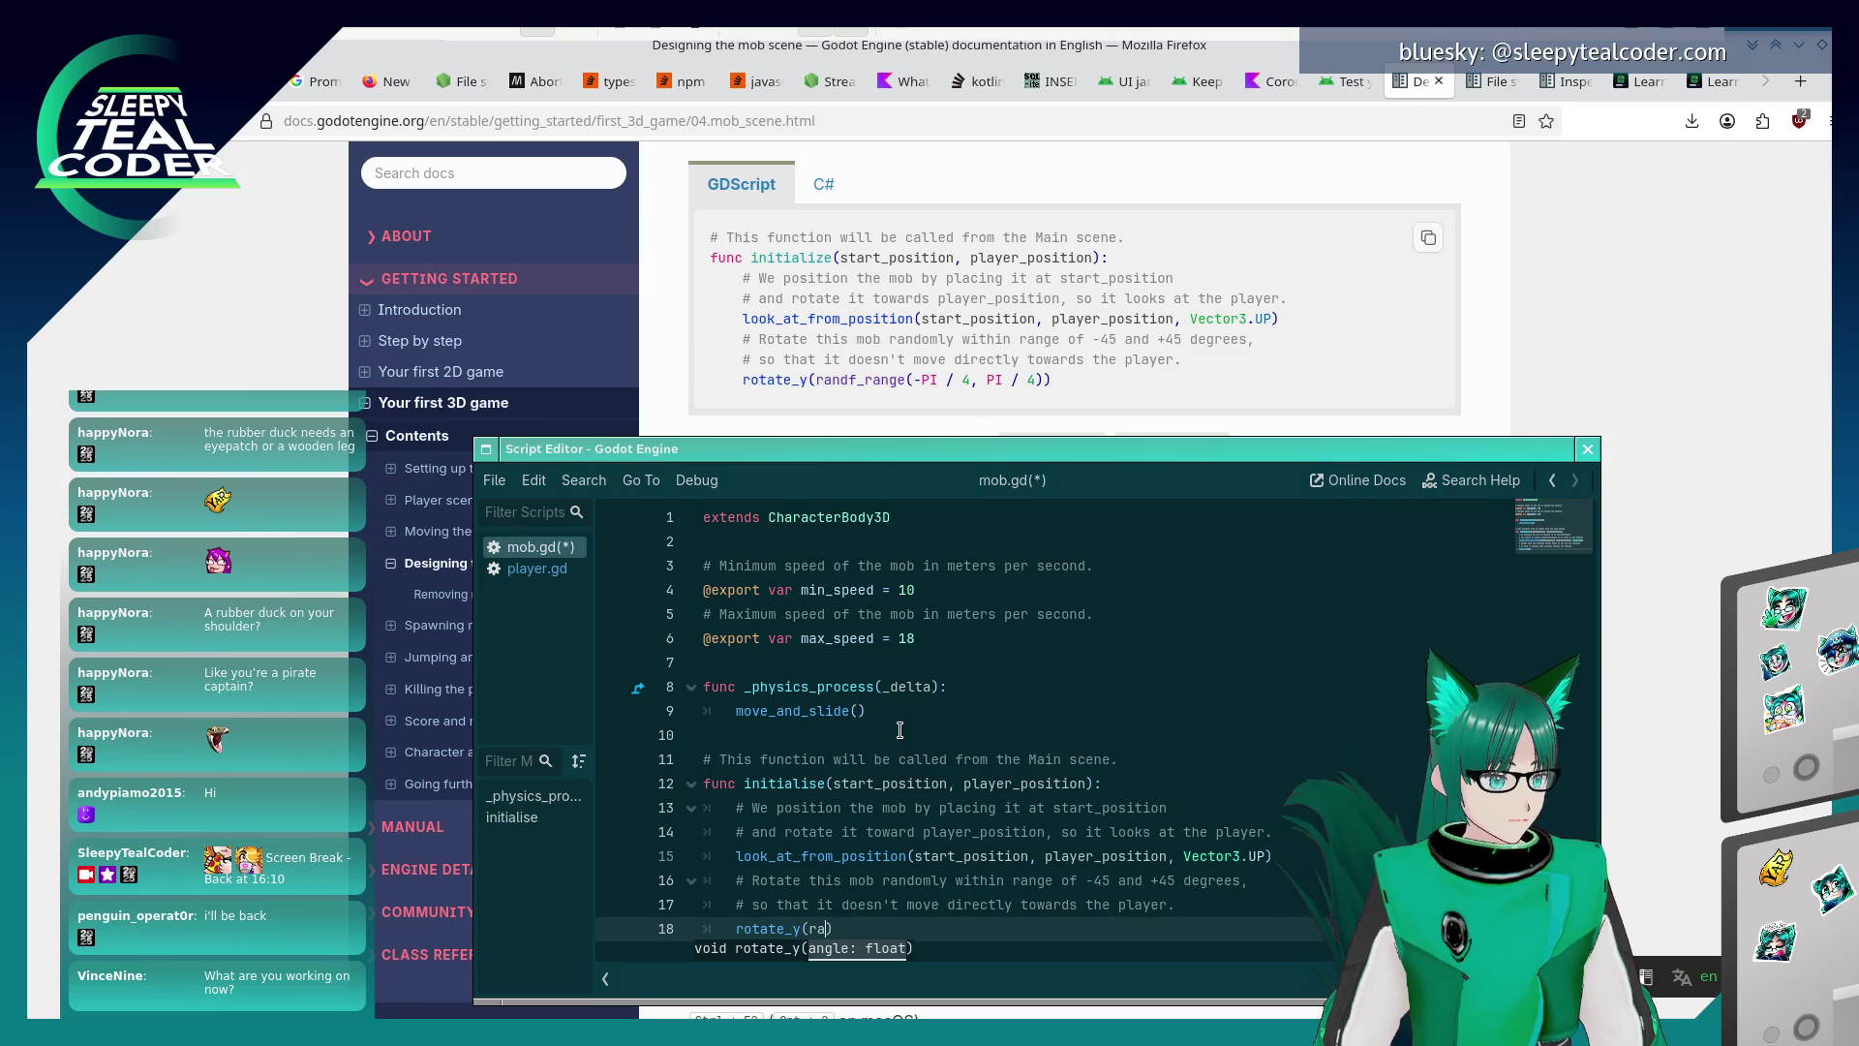
type("f_")
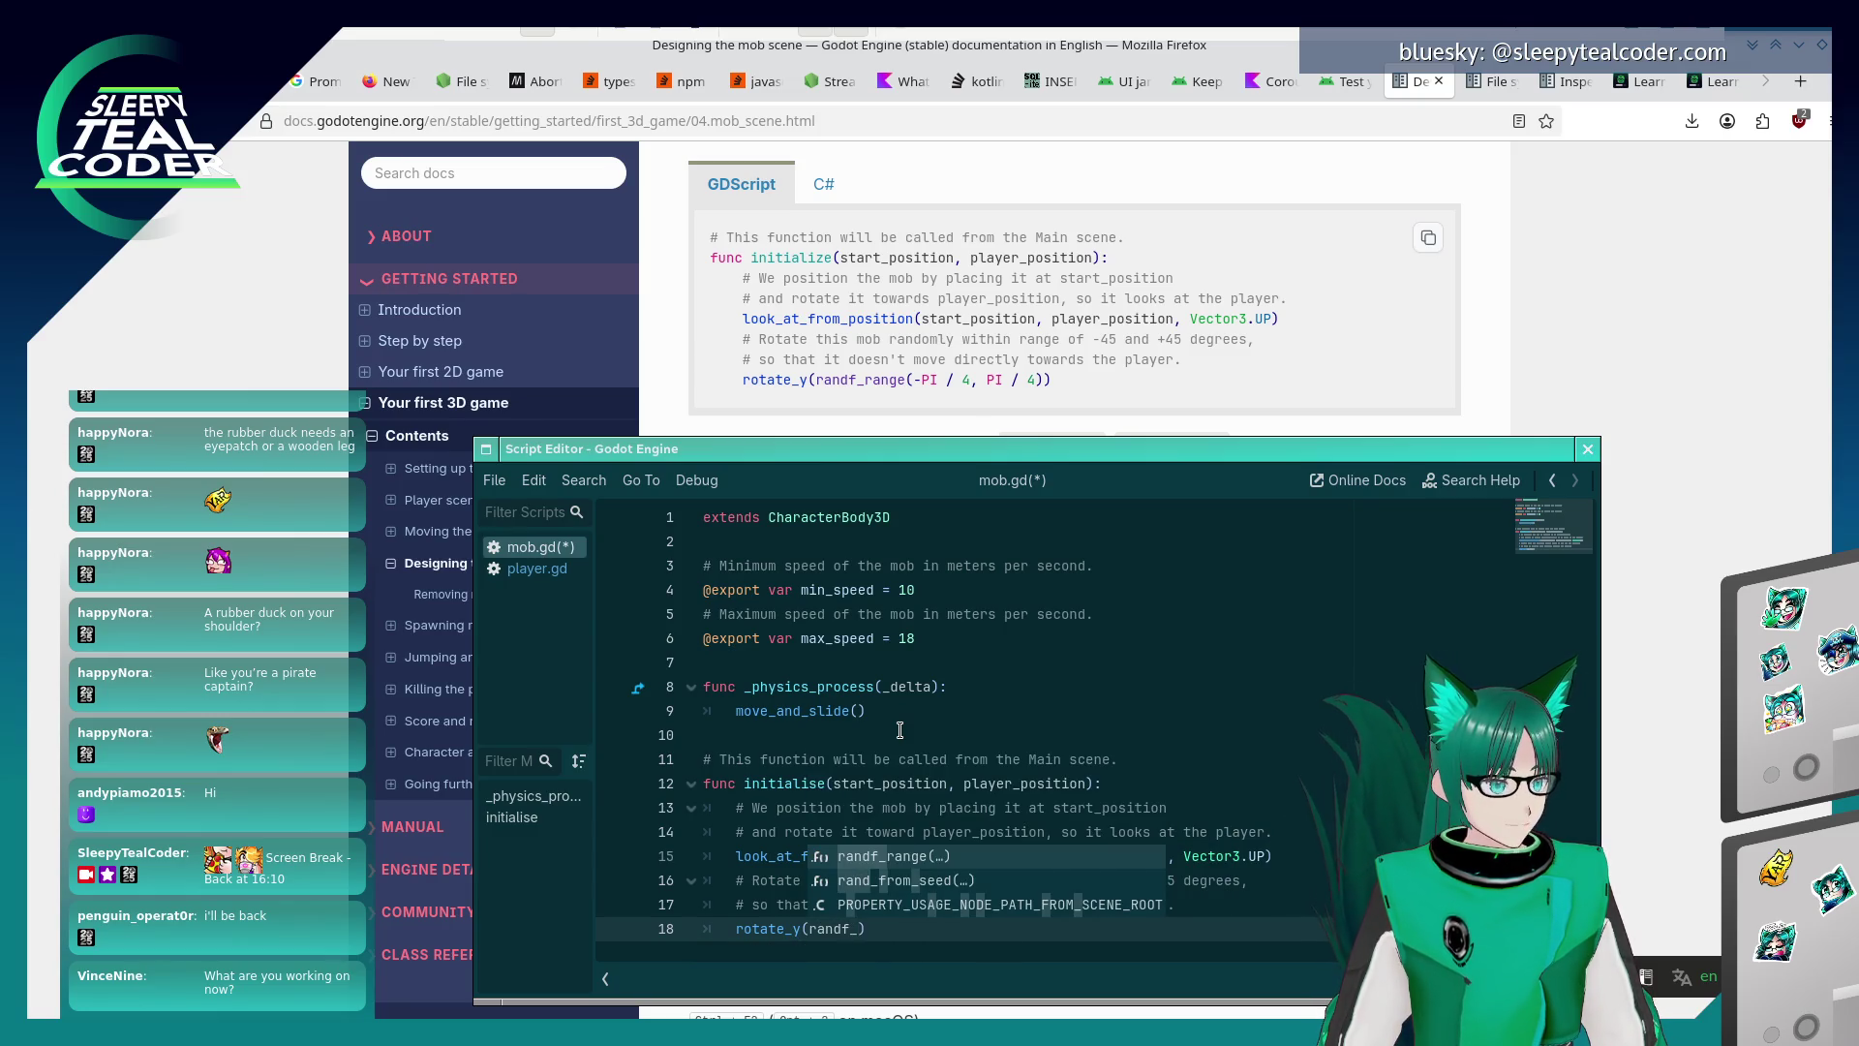
type("range")
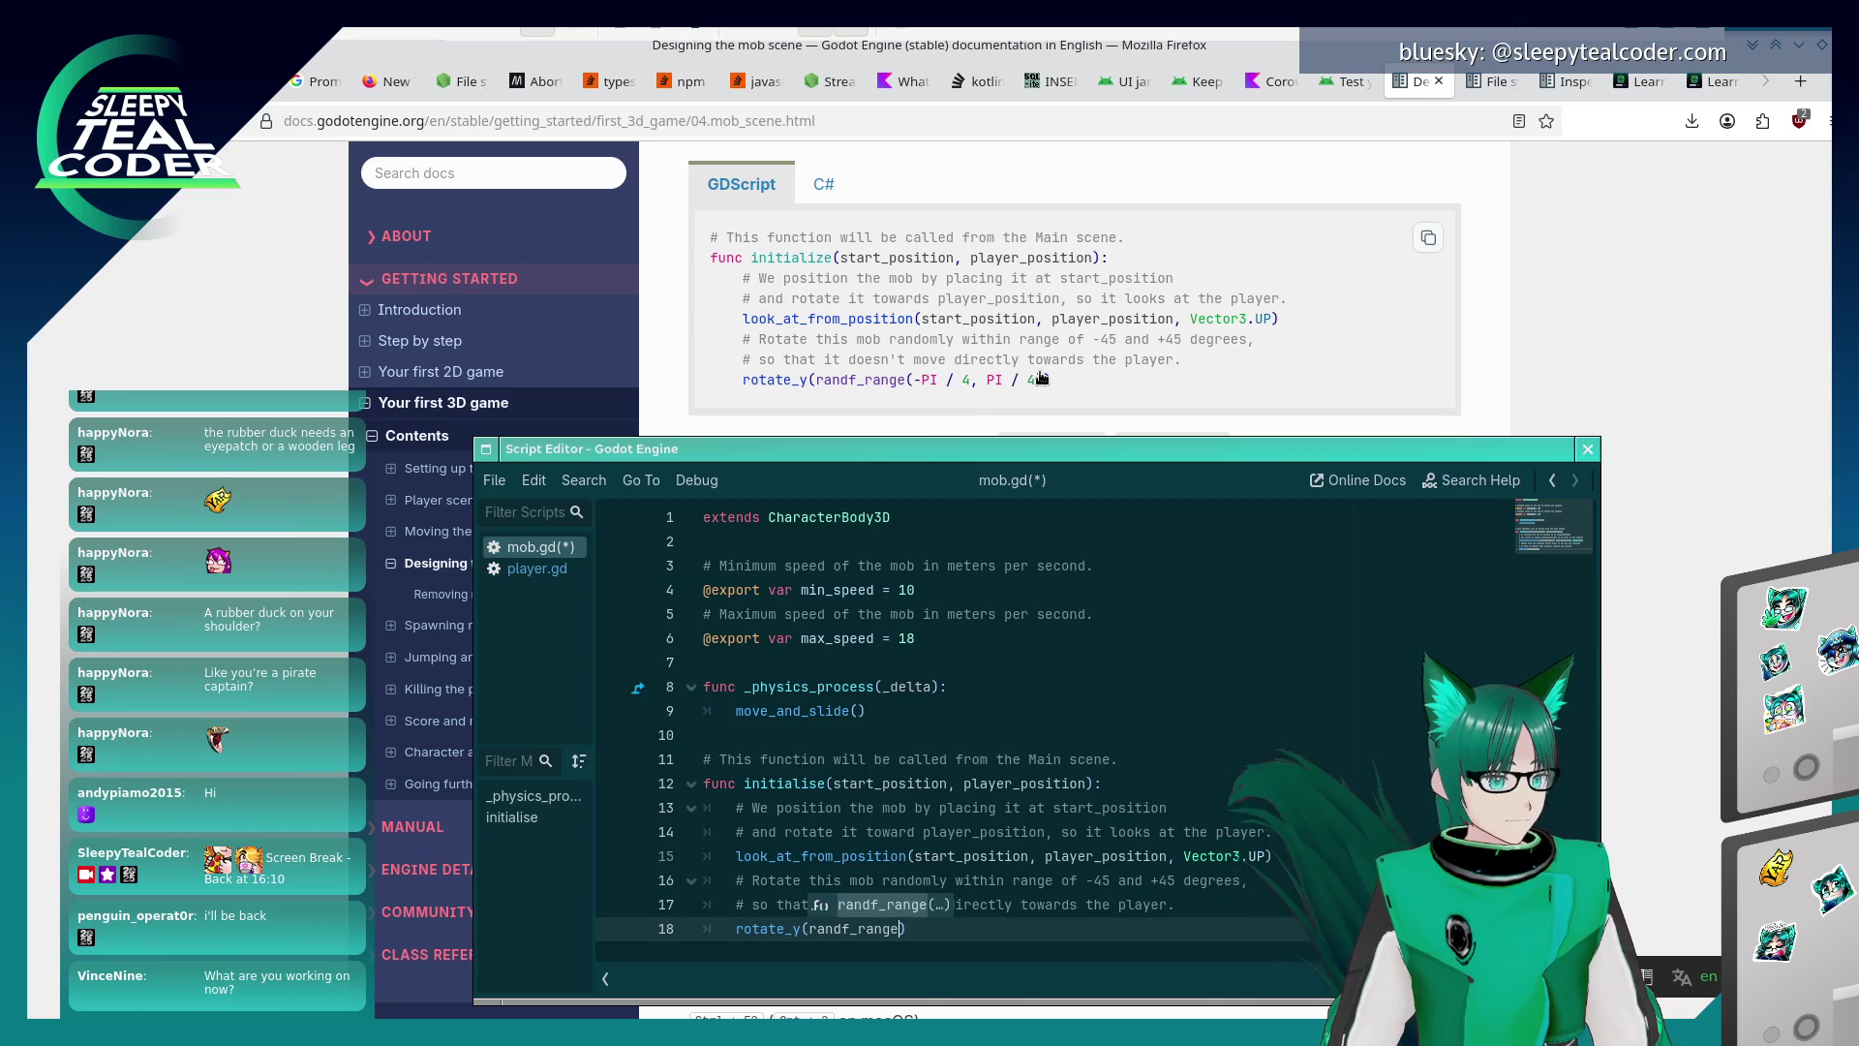
left_click(1041, 378)
scroll(1030, 754, "up", 15)
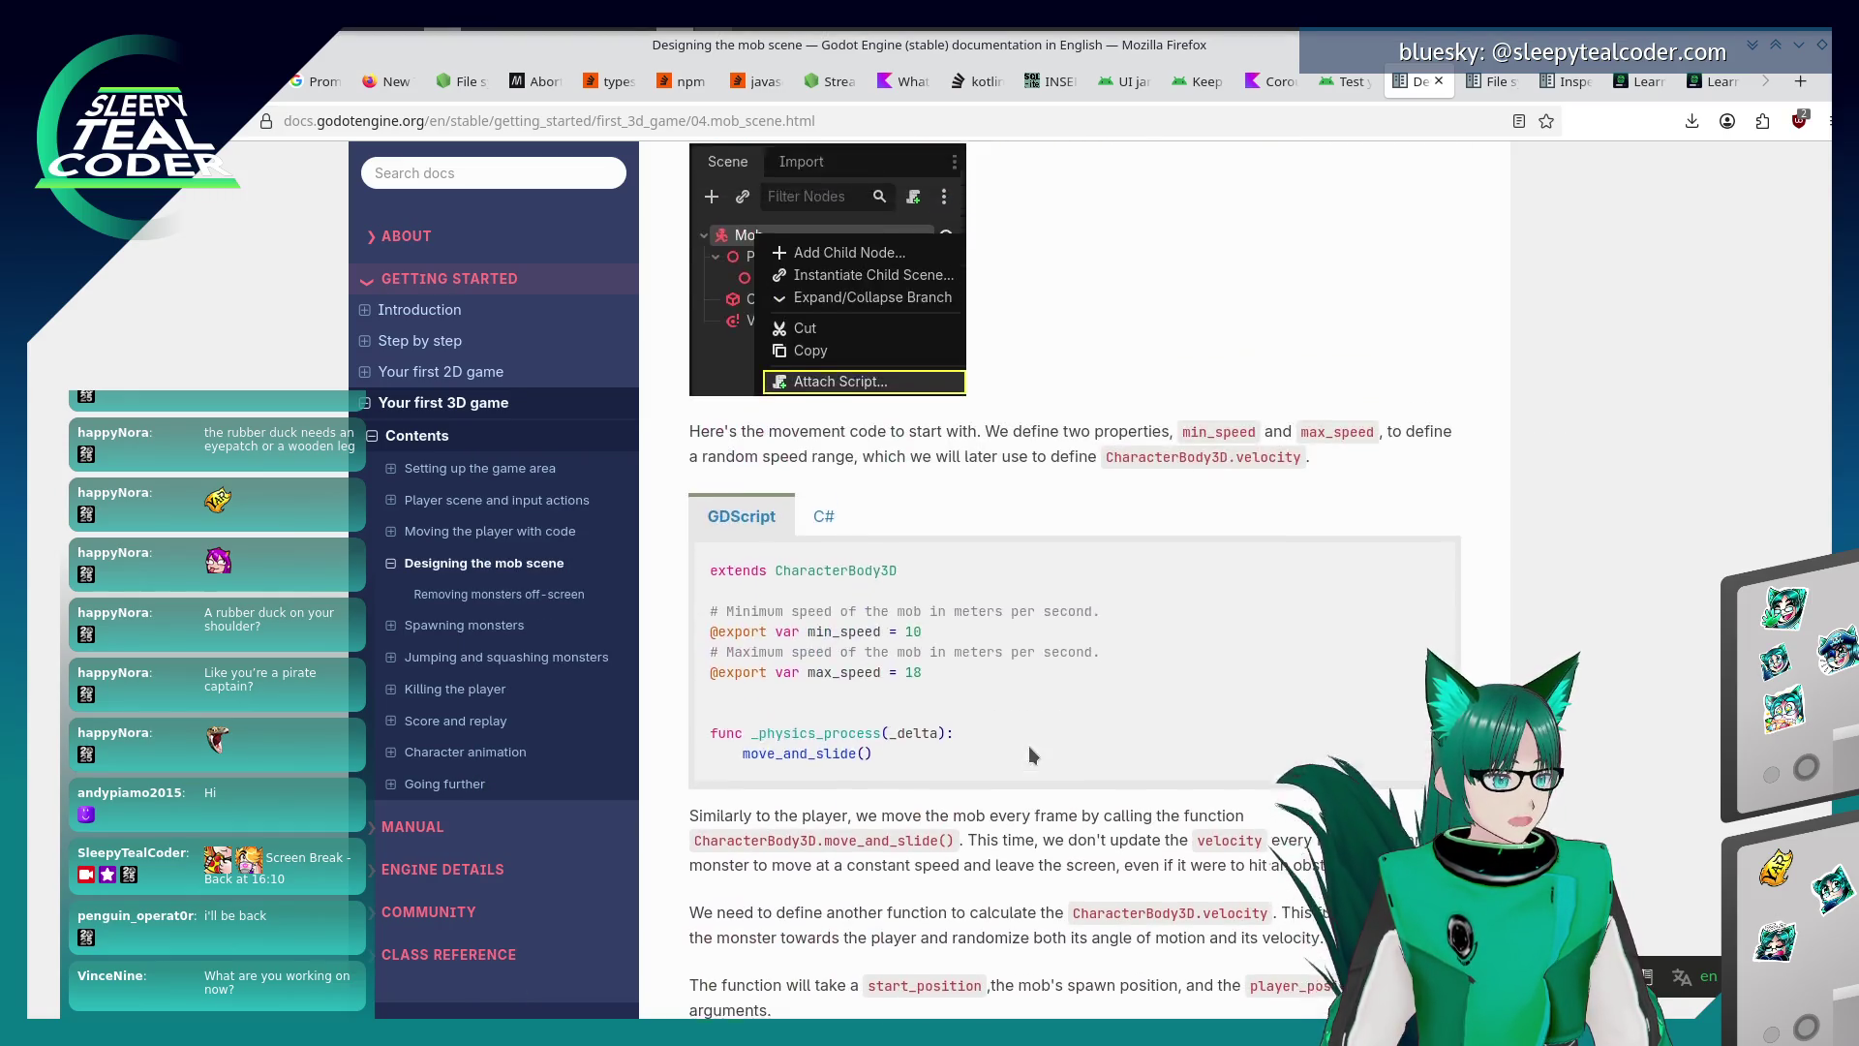
Step: Scroll the docs to the second initialize() block computing random_speed and the rotated velocity
scroll(1030, 755, "up", 5)
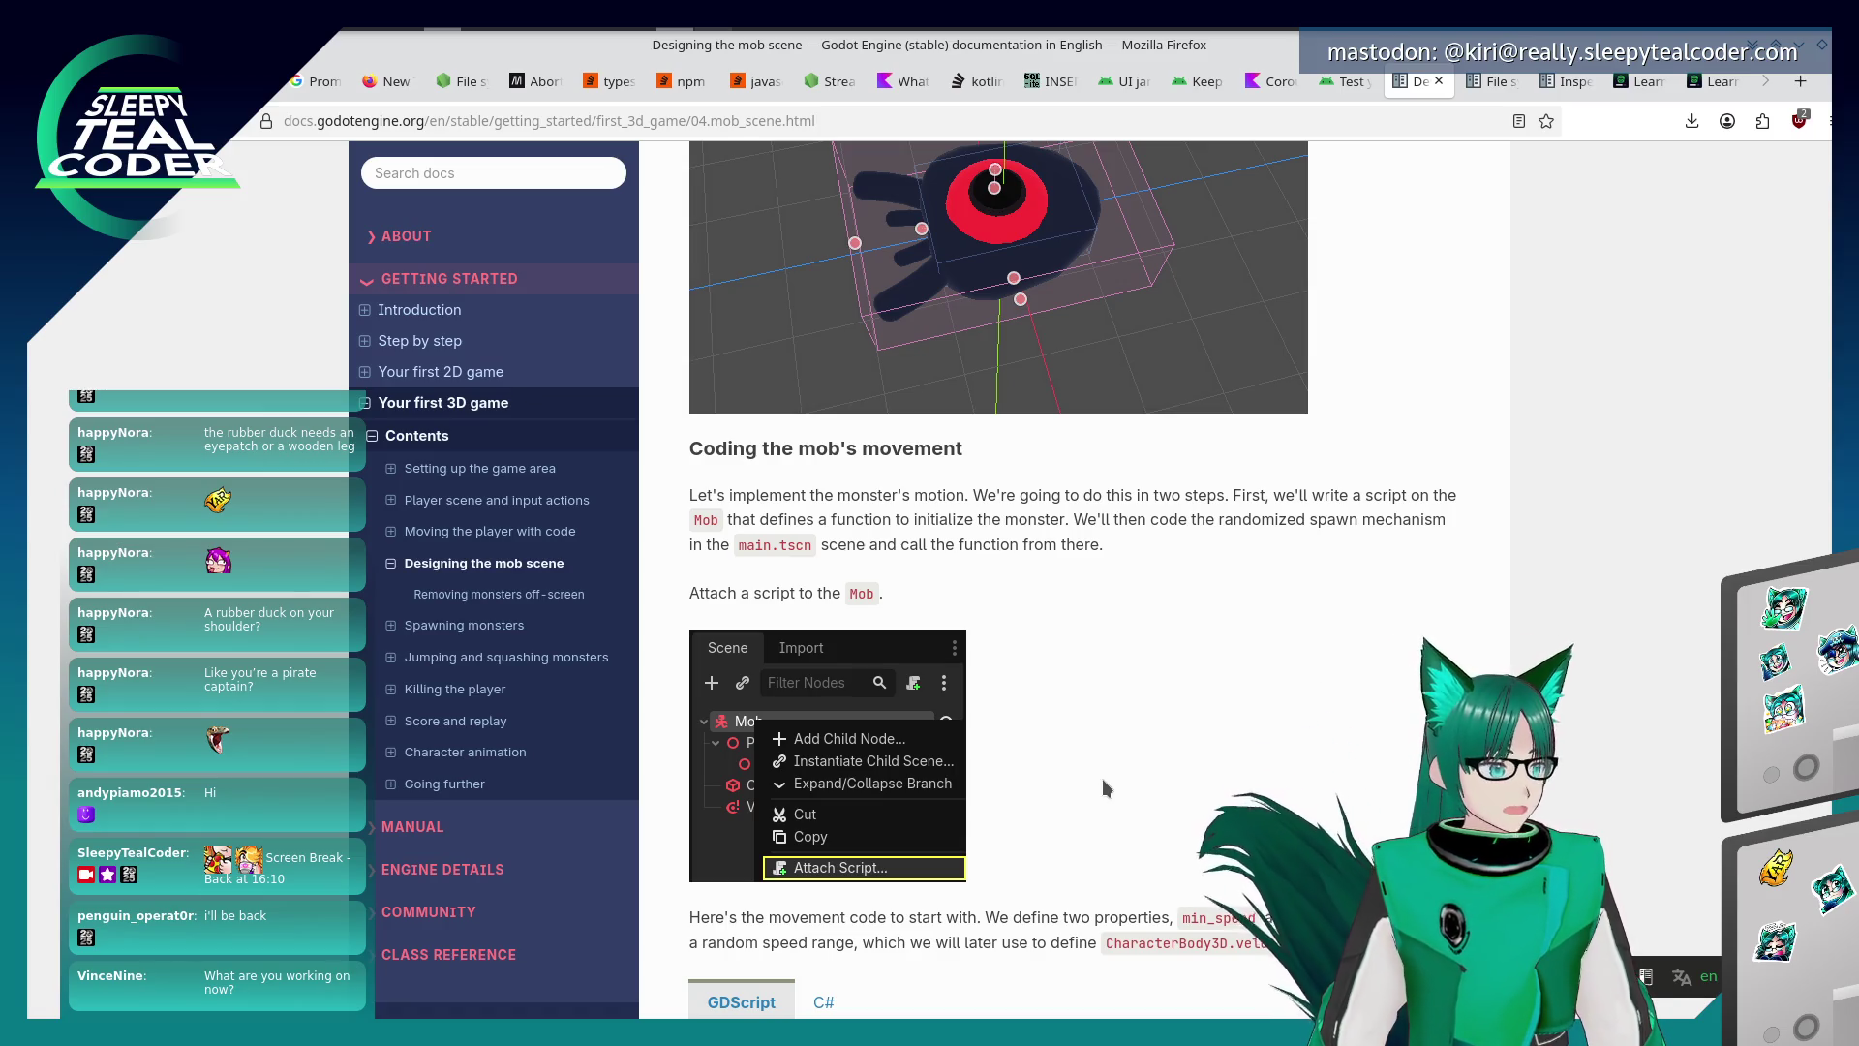
scroll(1102, 779, "down", 2)
scroll(1103, 786, "down", 5)
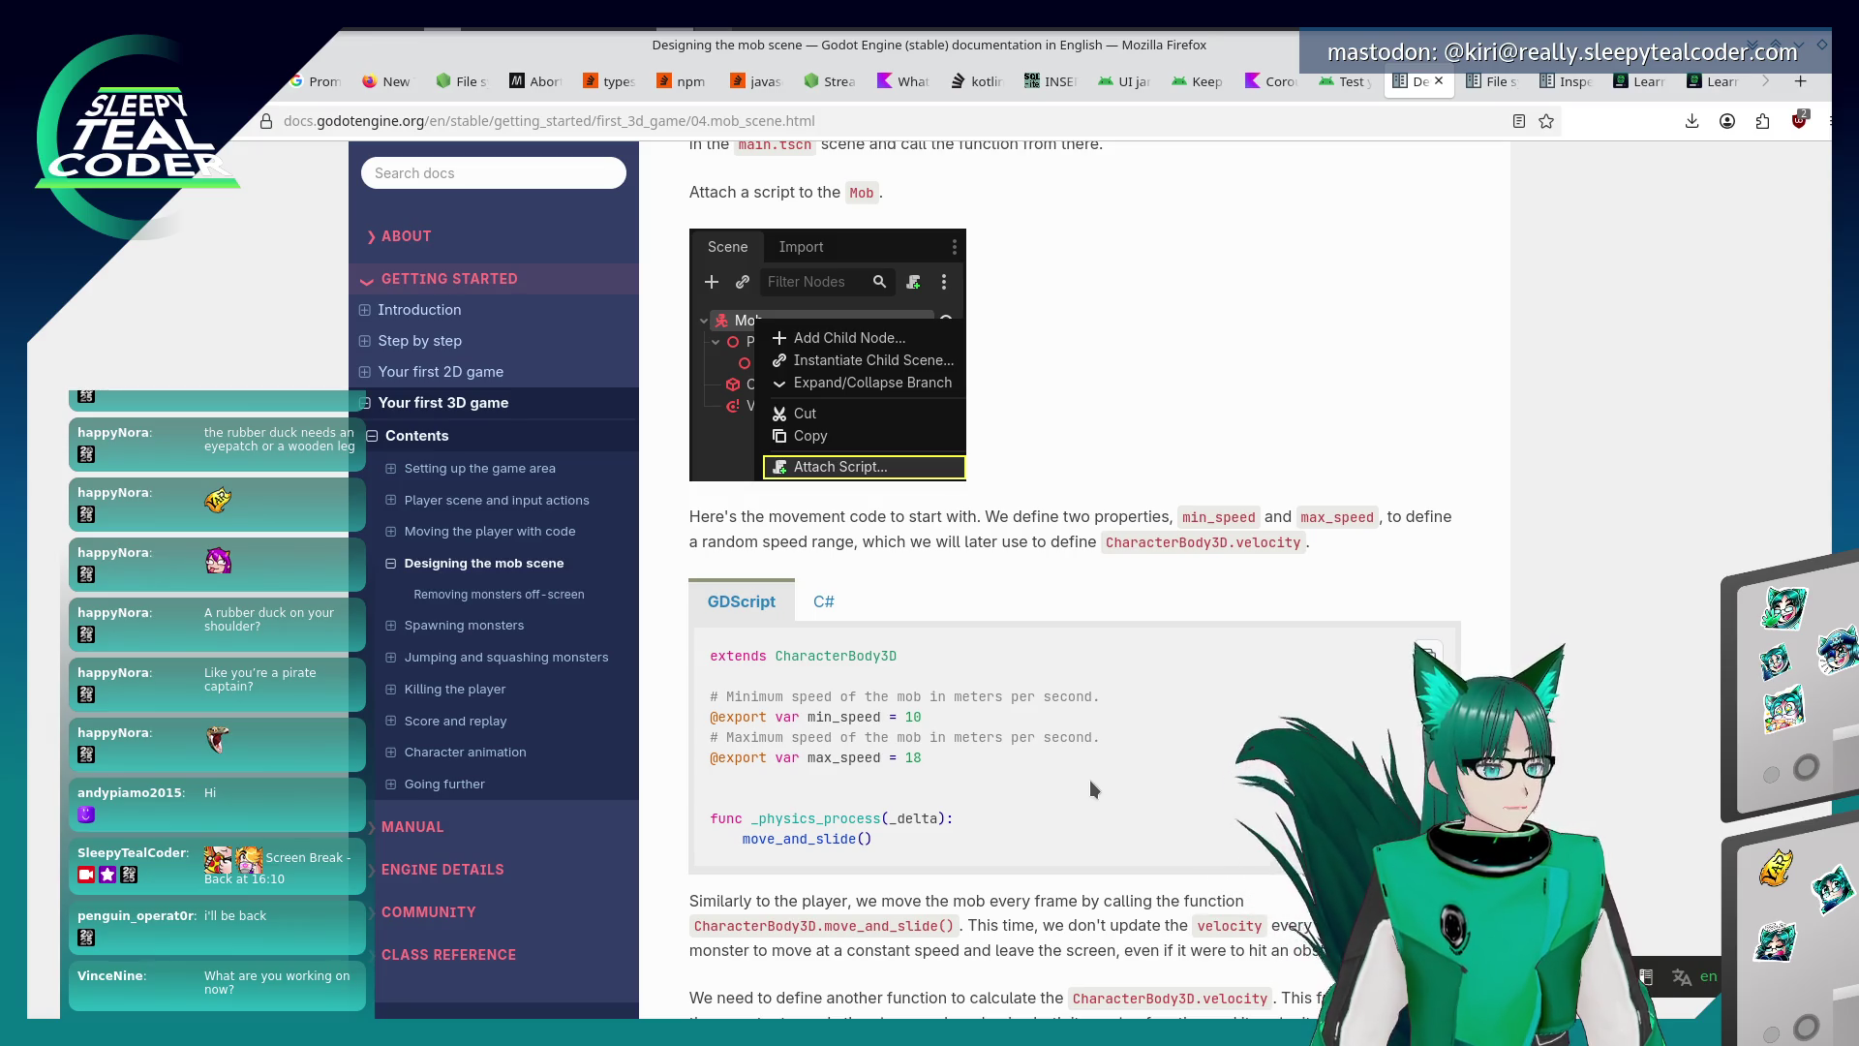
scroll(1146, 732, "down", 8)
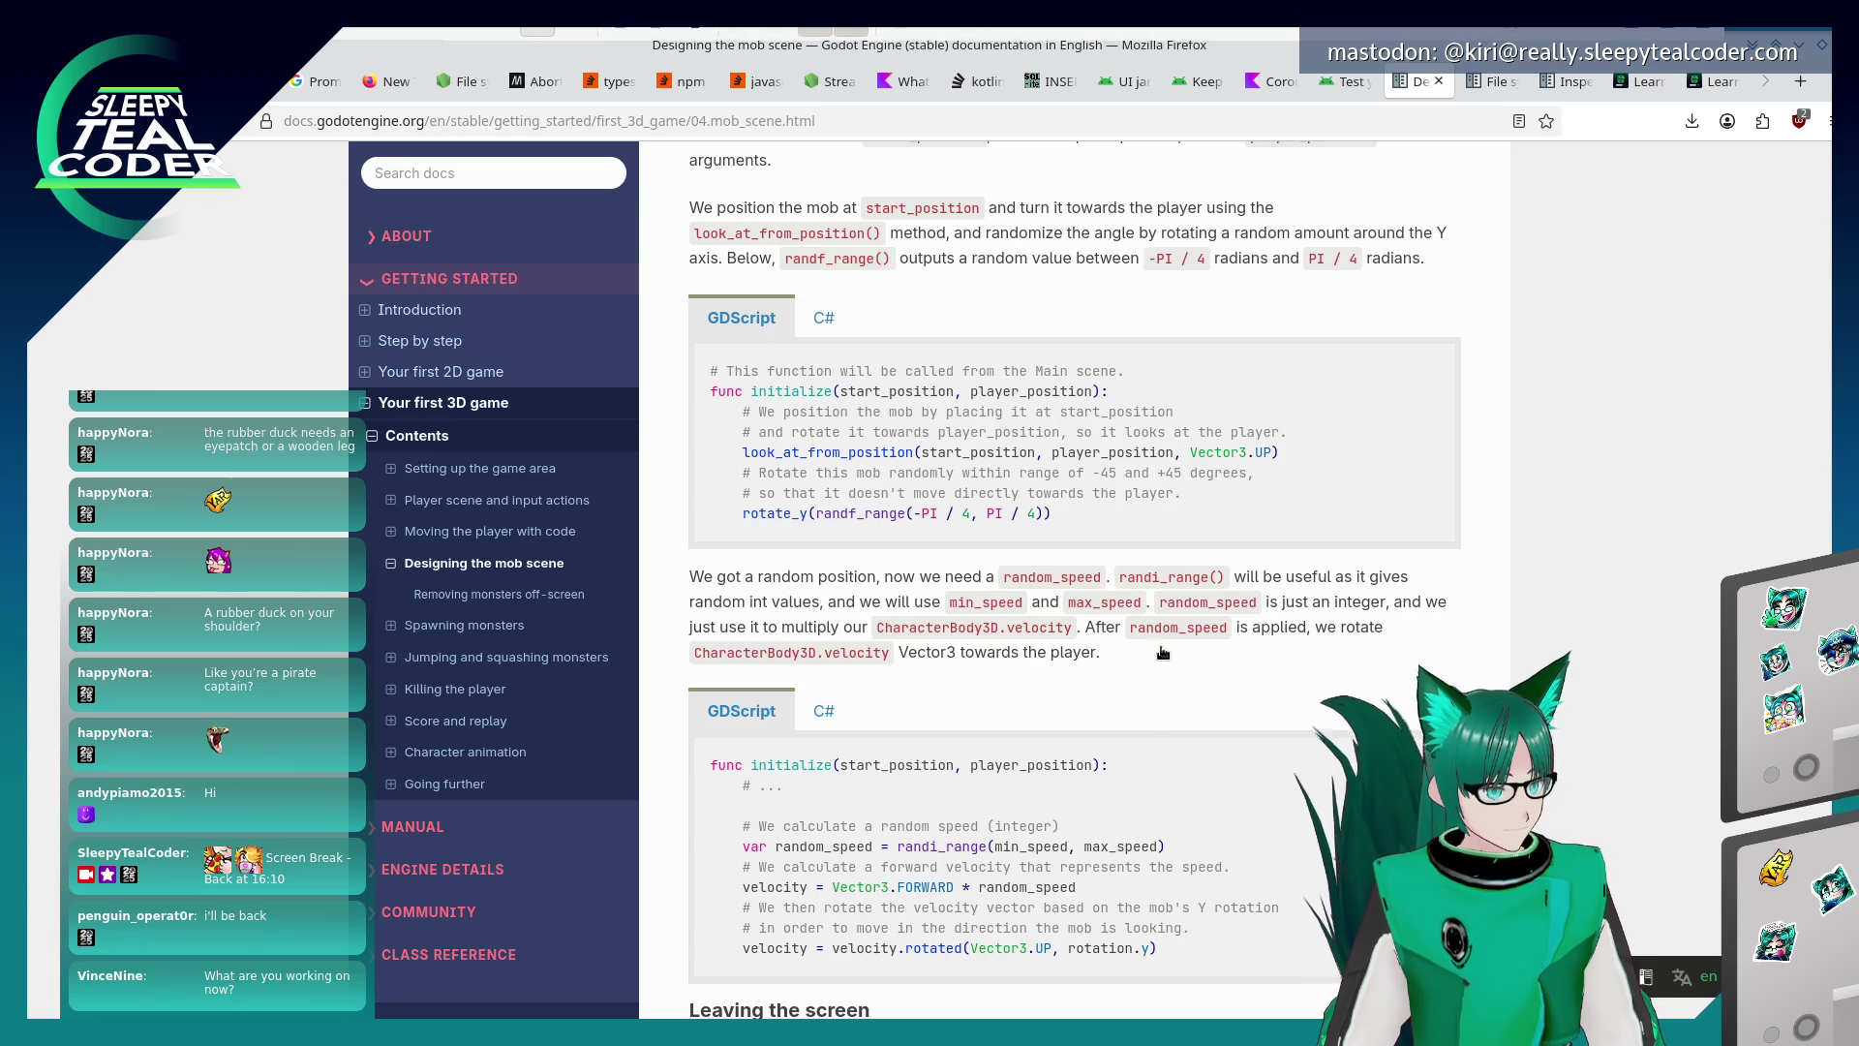
scroll(1162, 487, "down", 2)
Step: Complete line 18 as rotate_y(randf_range(-PI / 4, PI / 4)) using the randf_range suggestion
key("alt+Tab")
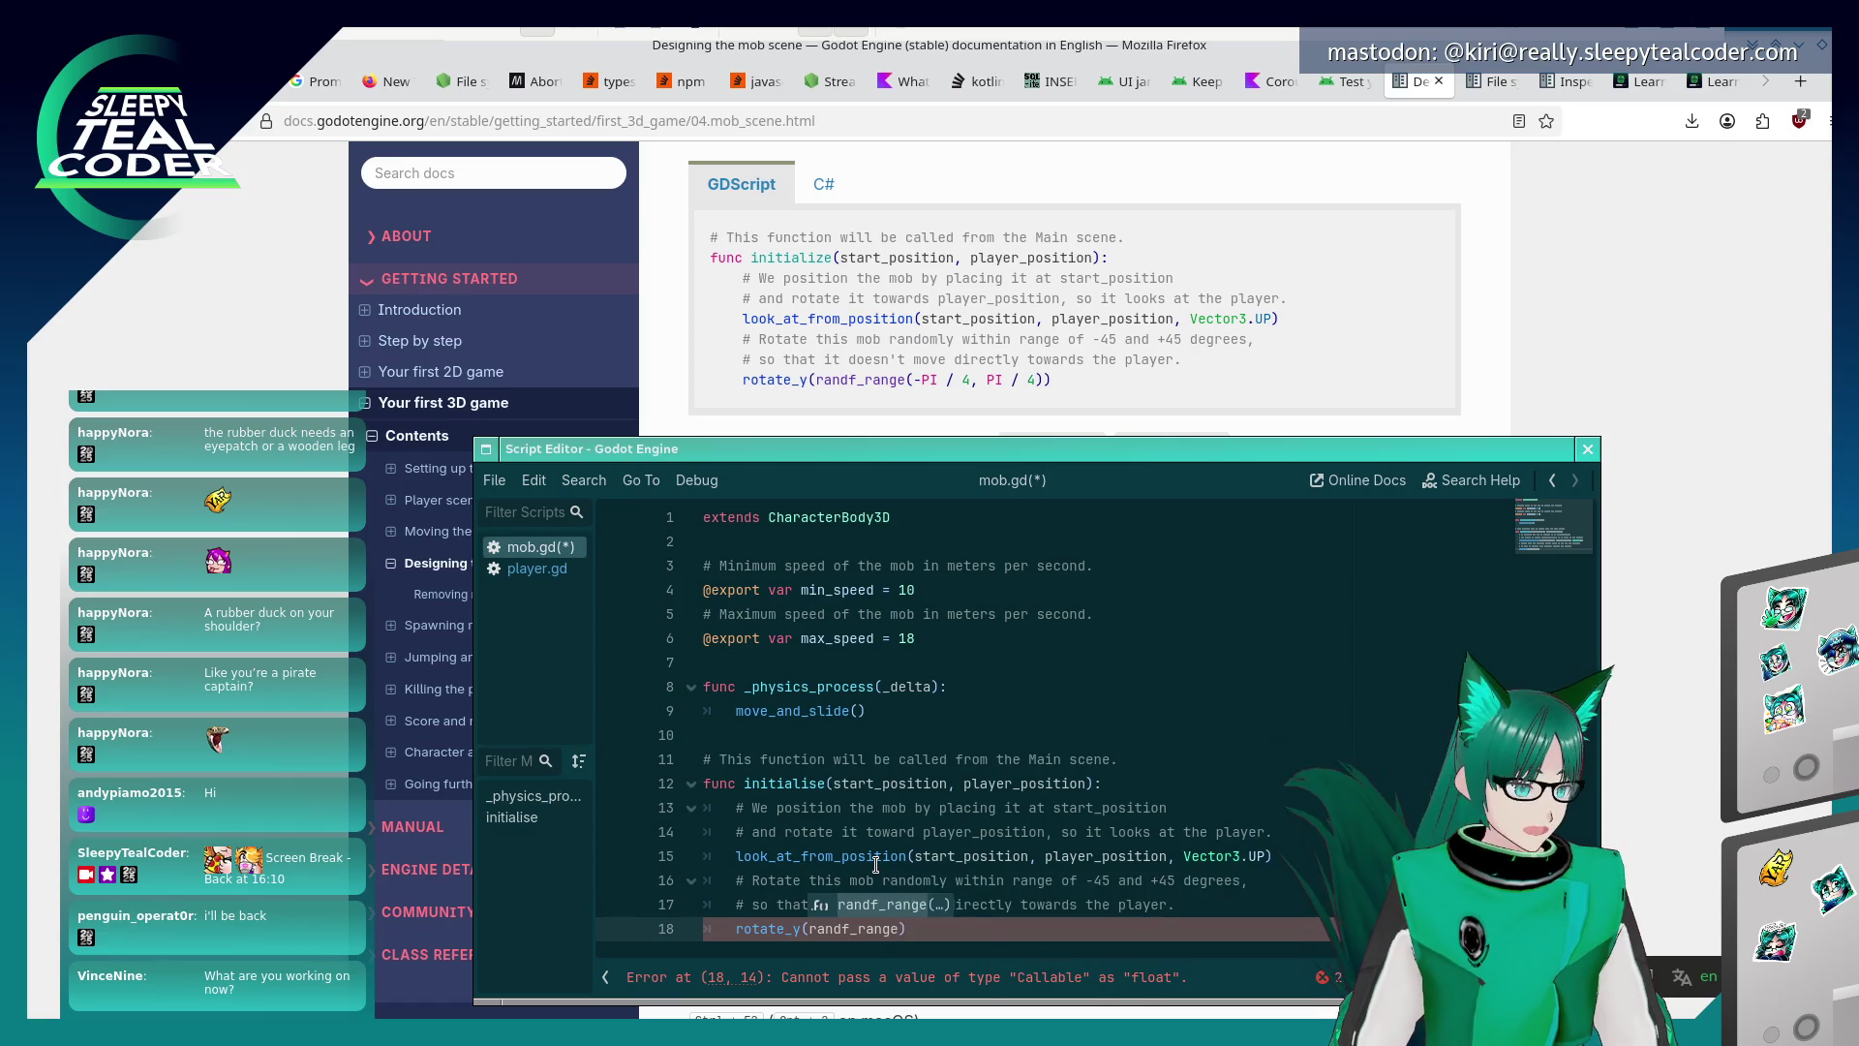
key("Return")
type("-I")
key("BackSpace")
key("BackSpace")
type("PI /4")
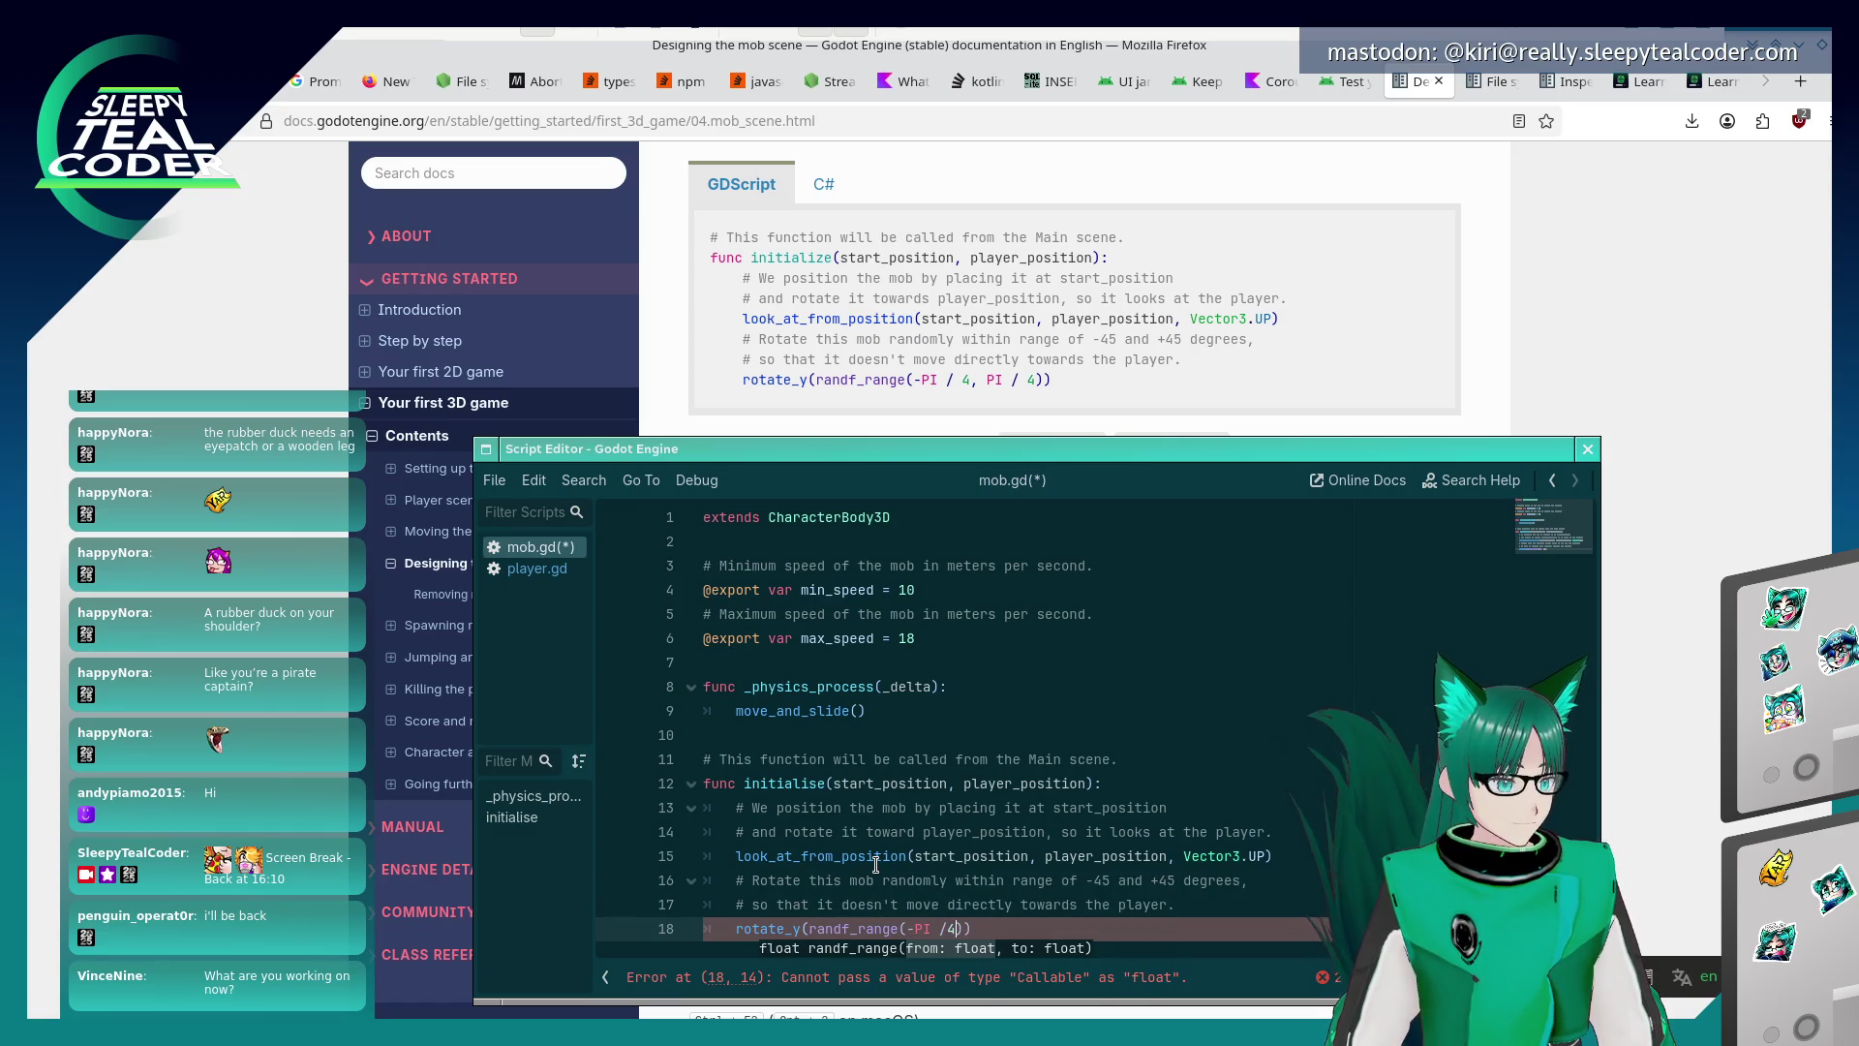
key("BackSpace")
type("4, ")
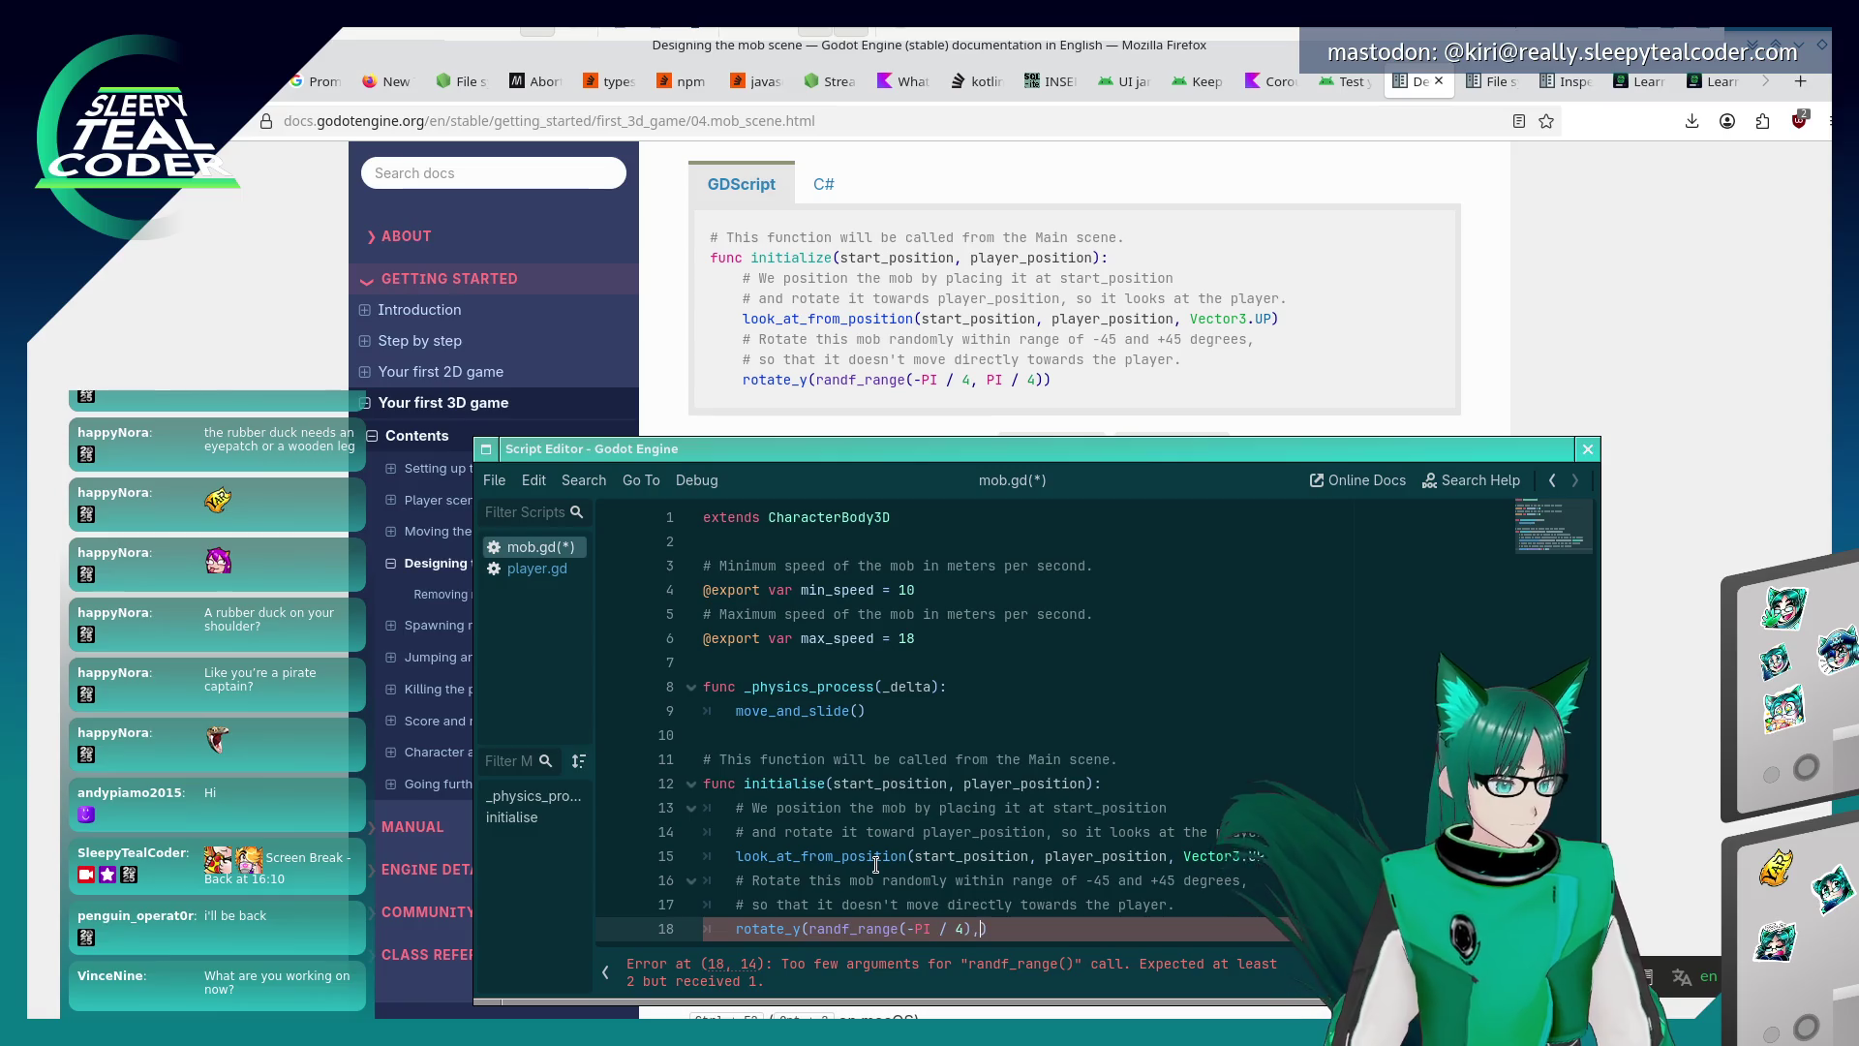
type("PI / 4)")
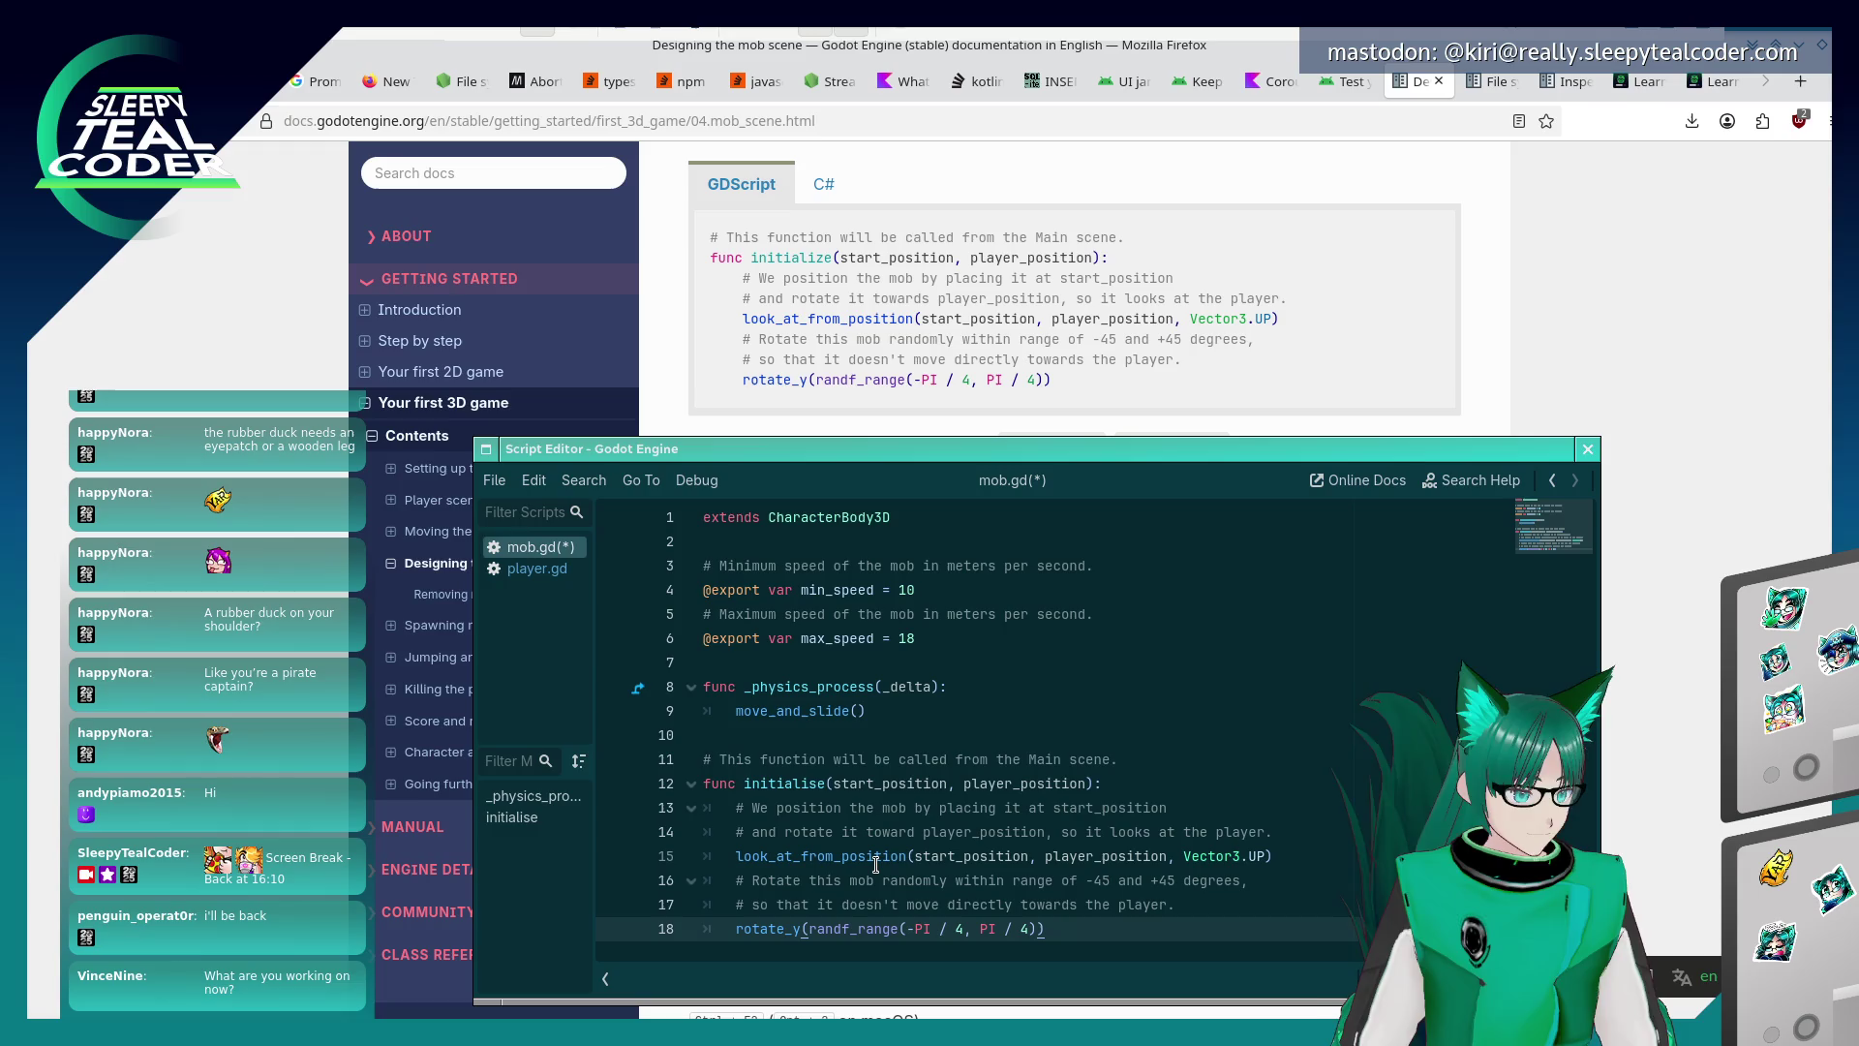
left_click(949, 308)
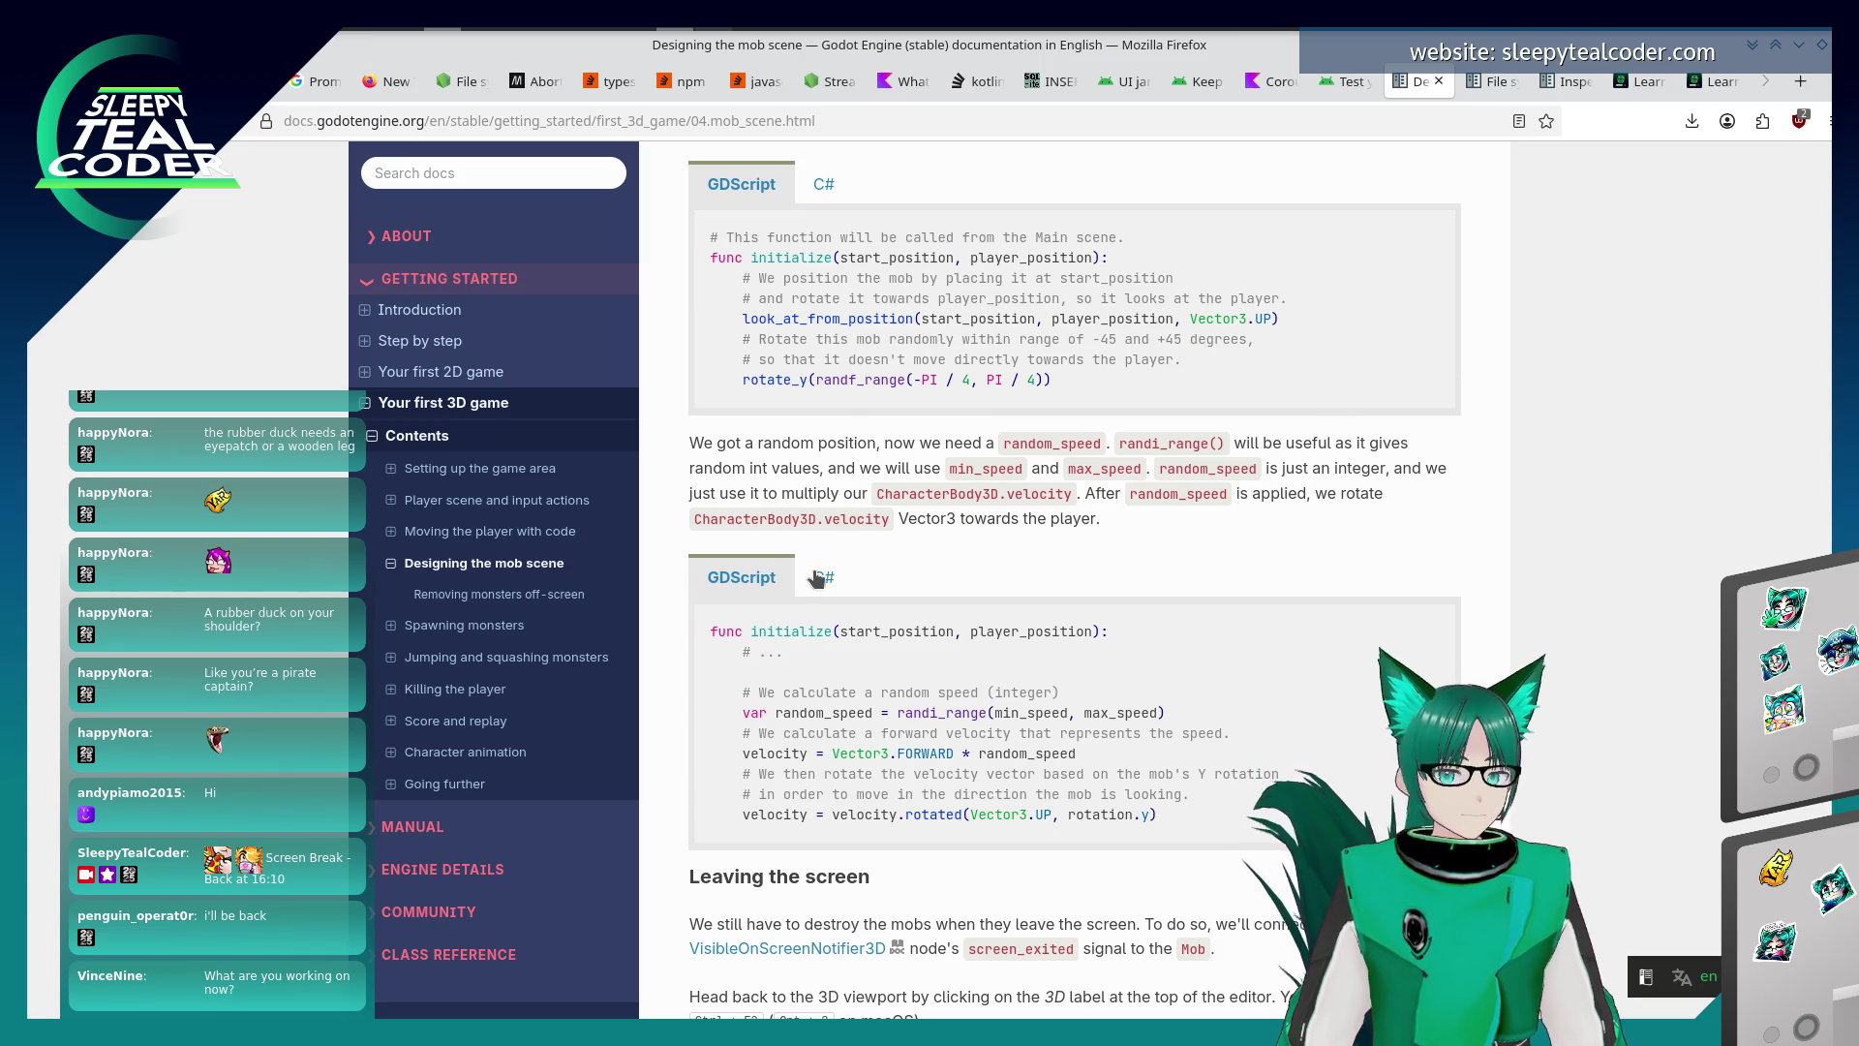
Step: Scroll the tutorial down to the 'Leaving the screen' section about the screen_exited signal
scroll(818, 572, "down", 3)
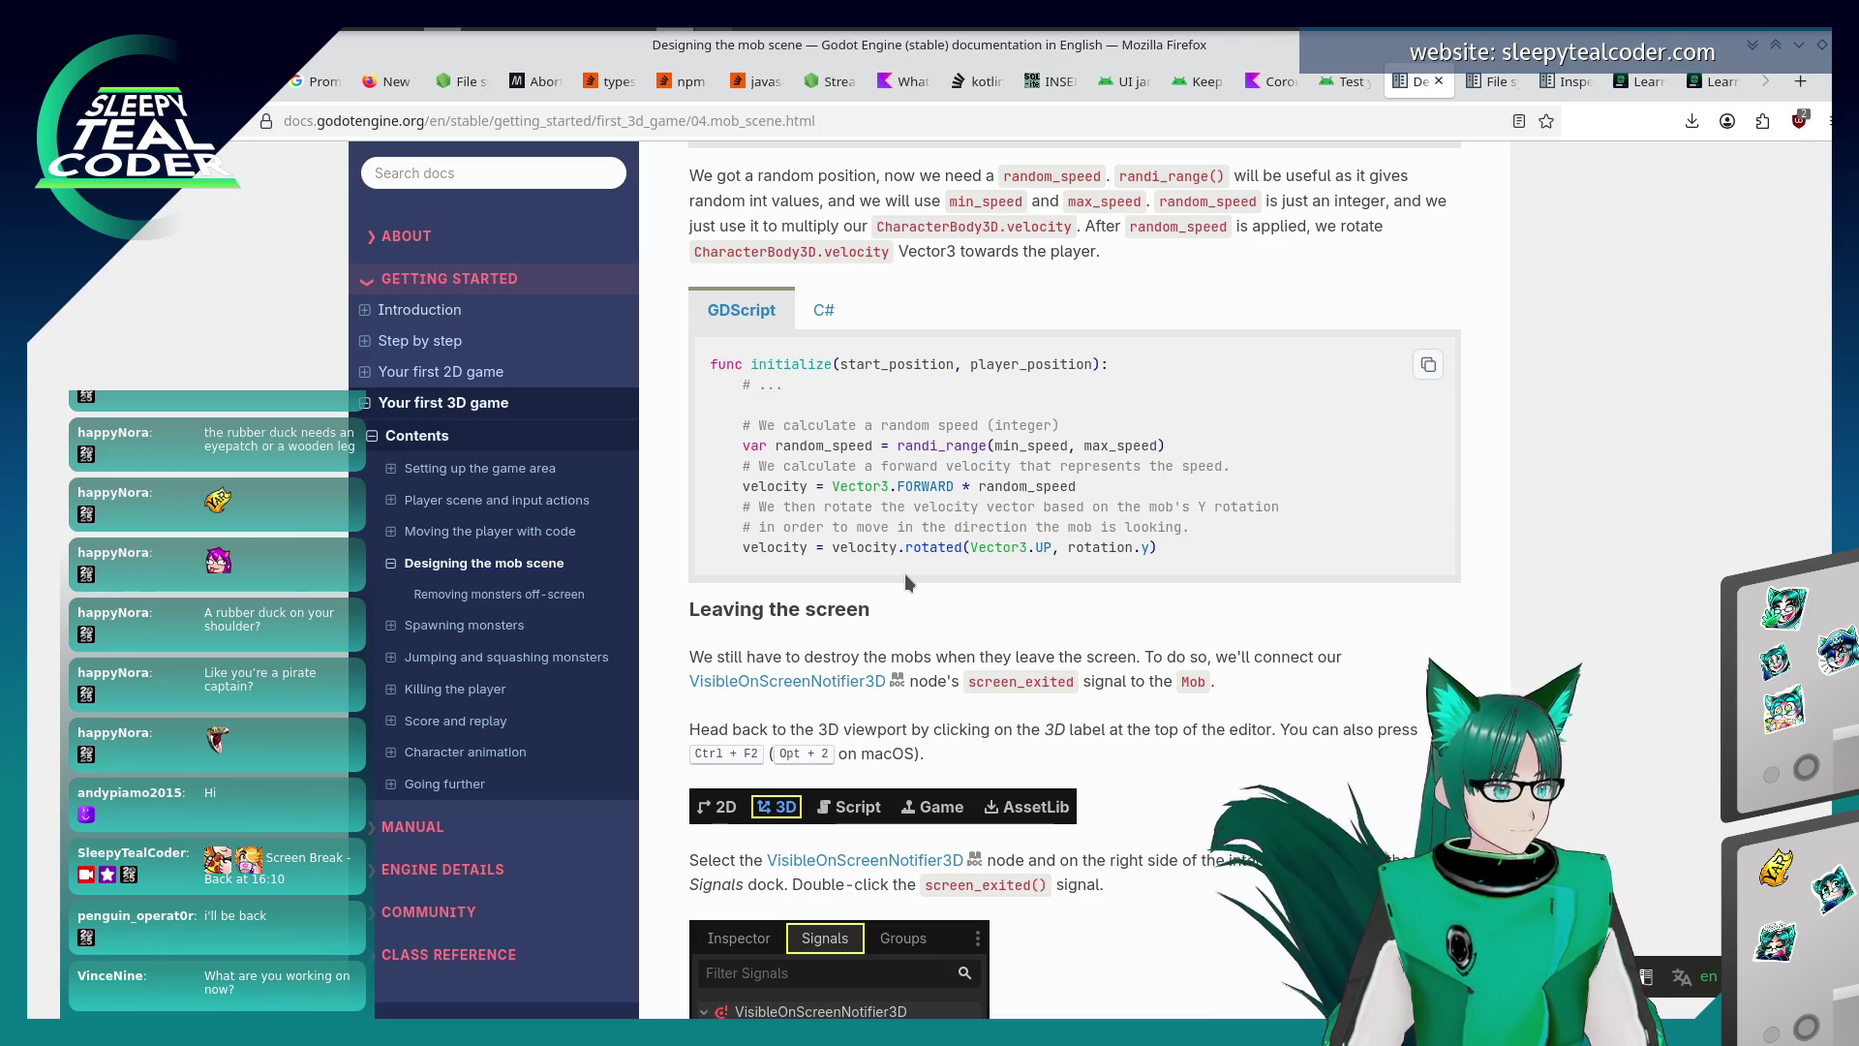
key("alt+Tab")
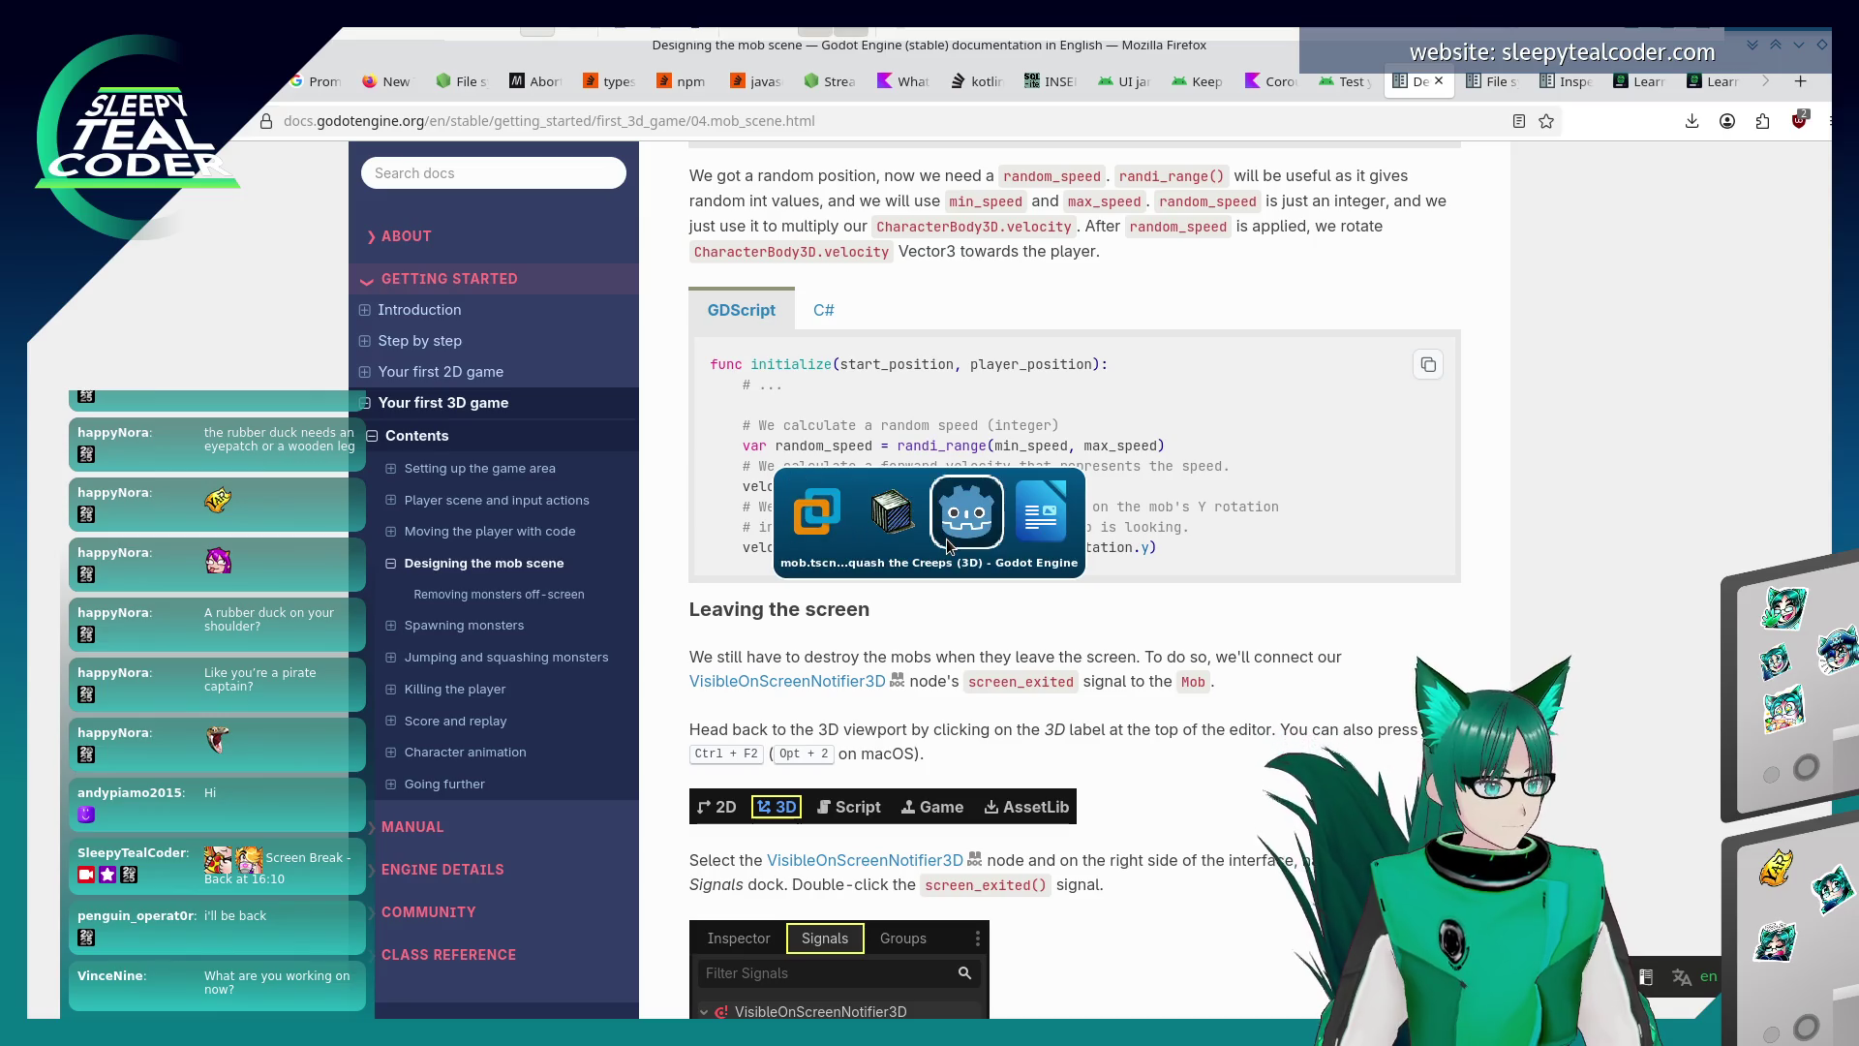
Step: Change 'initialise' to 'initialize' on line 12 and save mob.gd
key("alt+Tab")
scroll(964, 368, "down", 2)
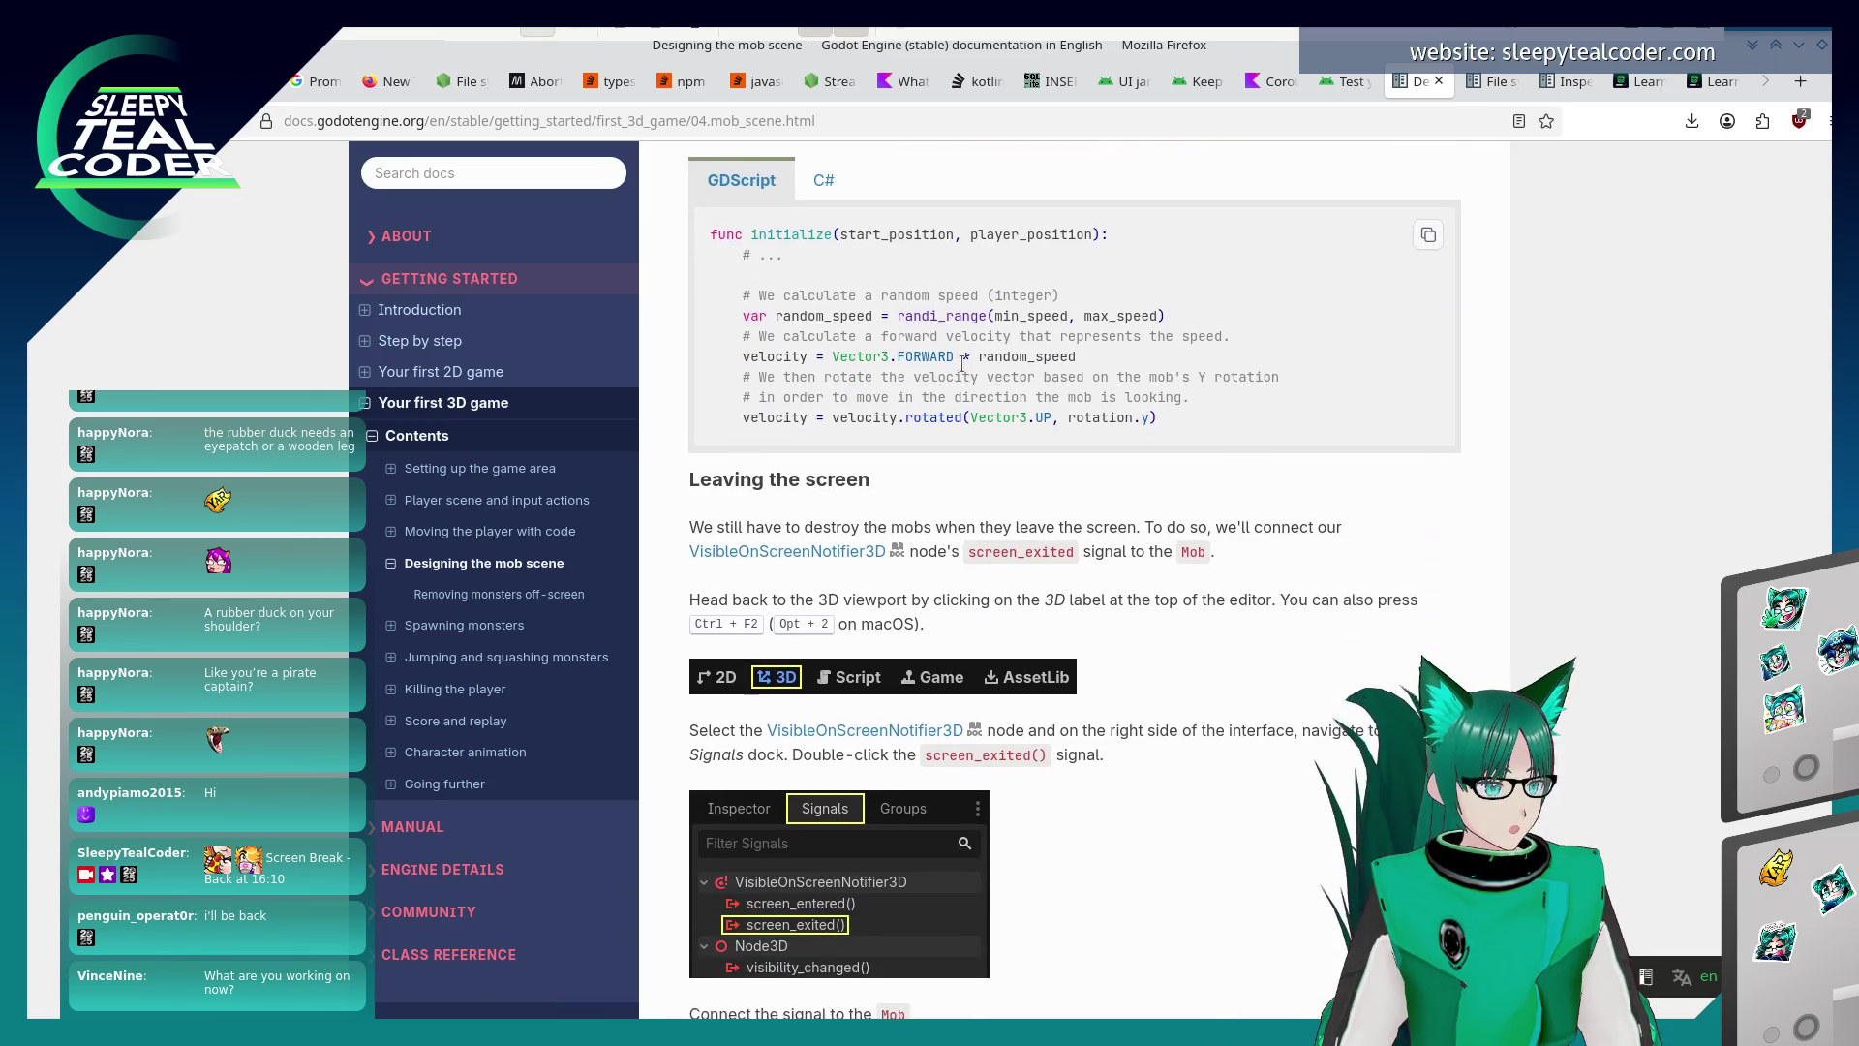
key("alt+Tab")
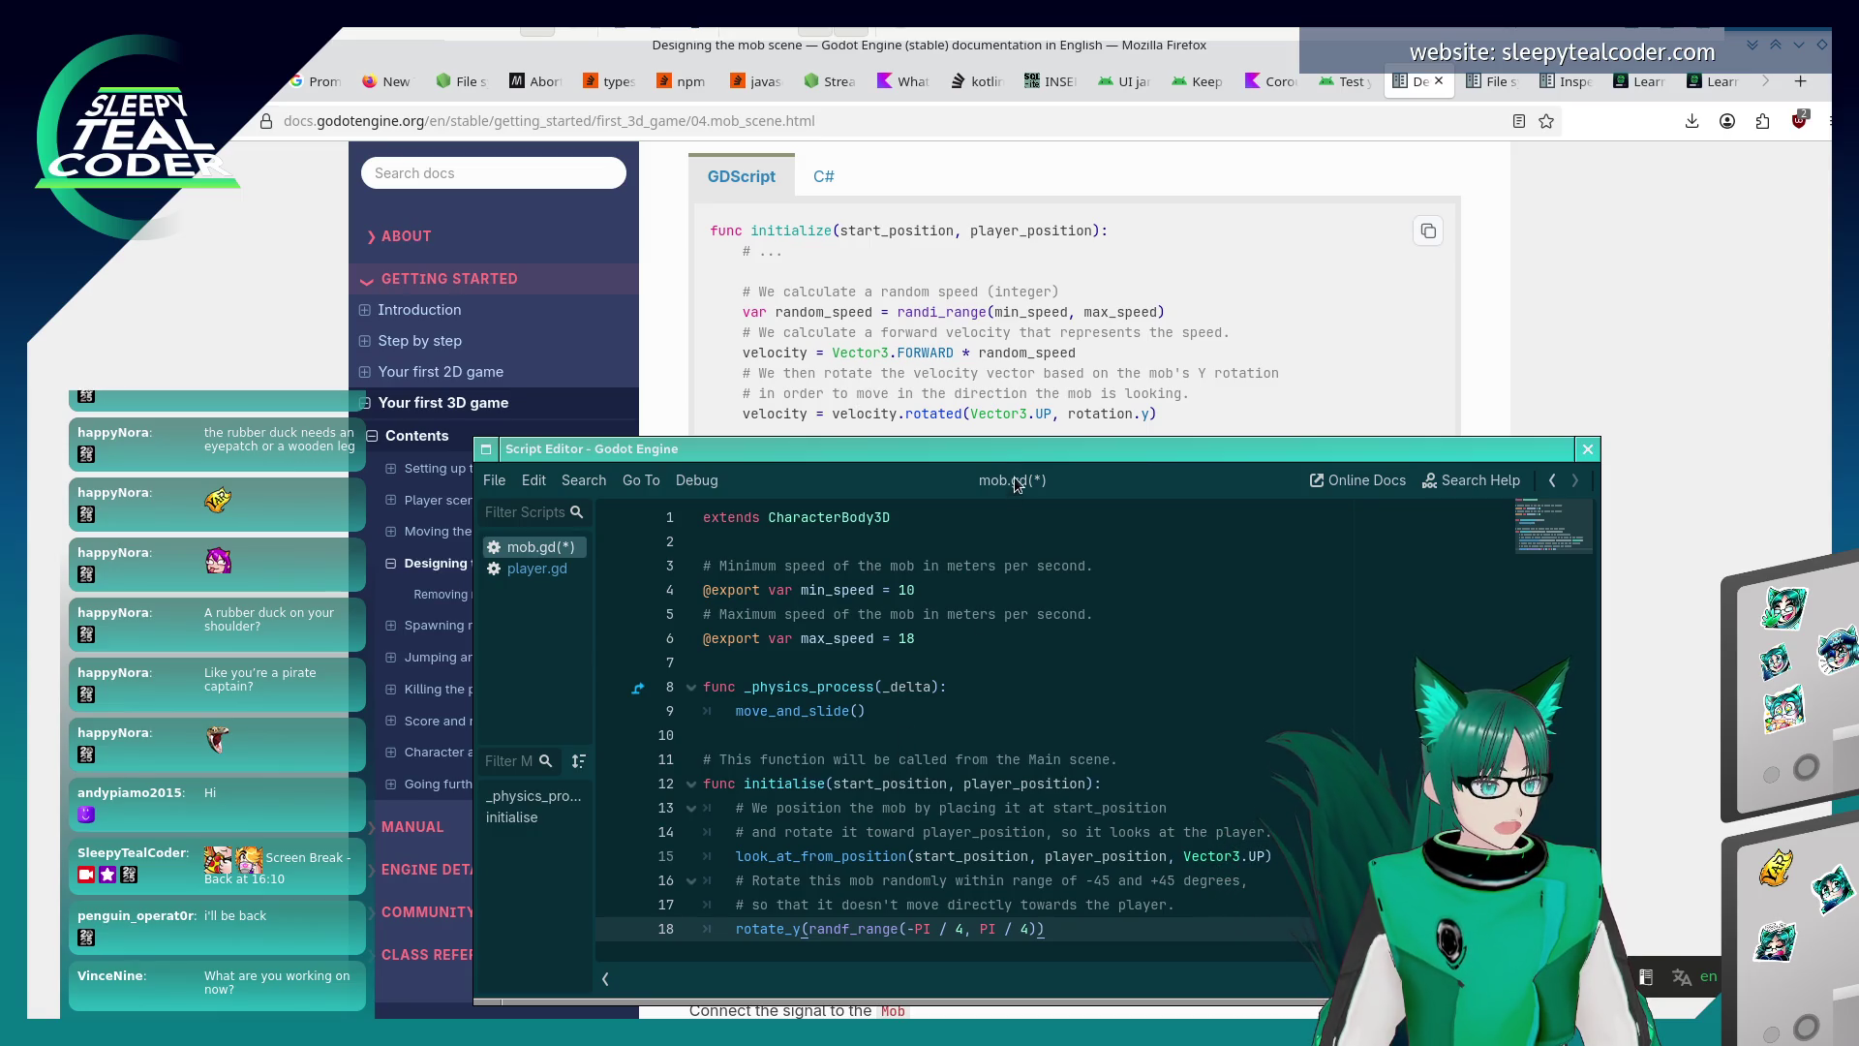
left_click_drag(992, 454, 997, 468)
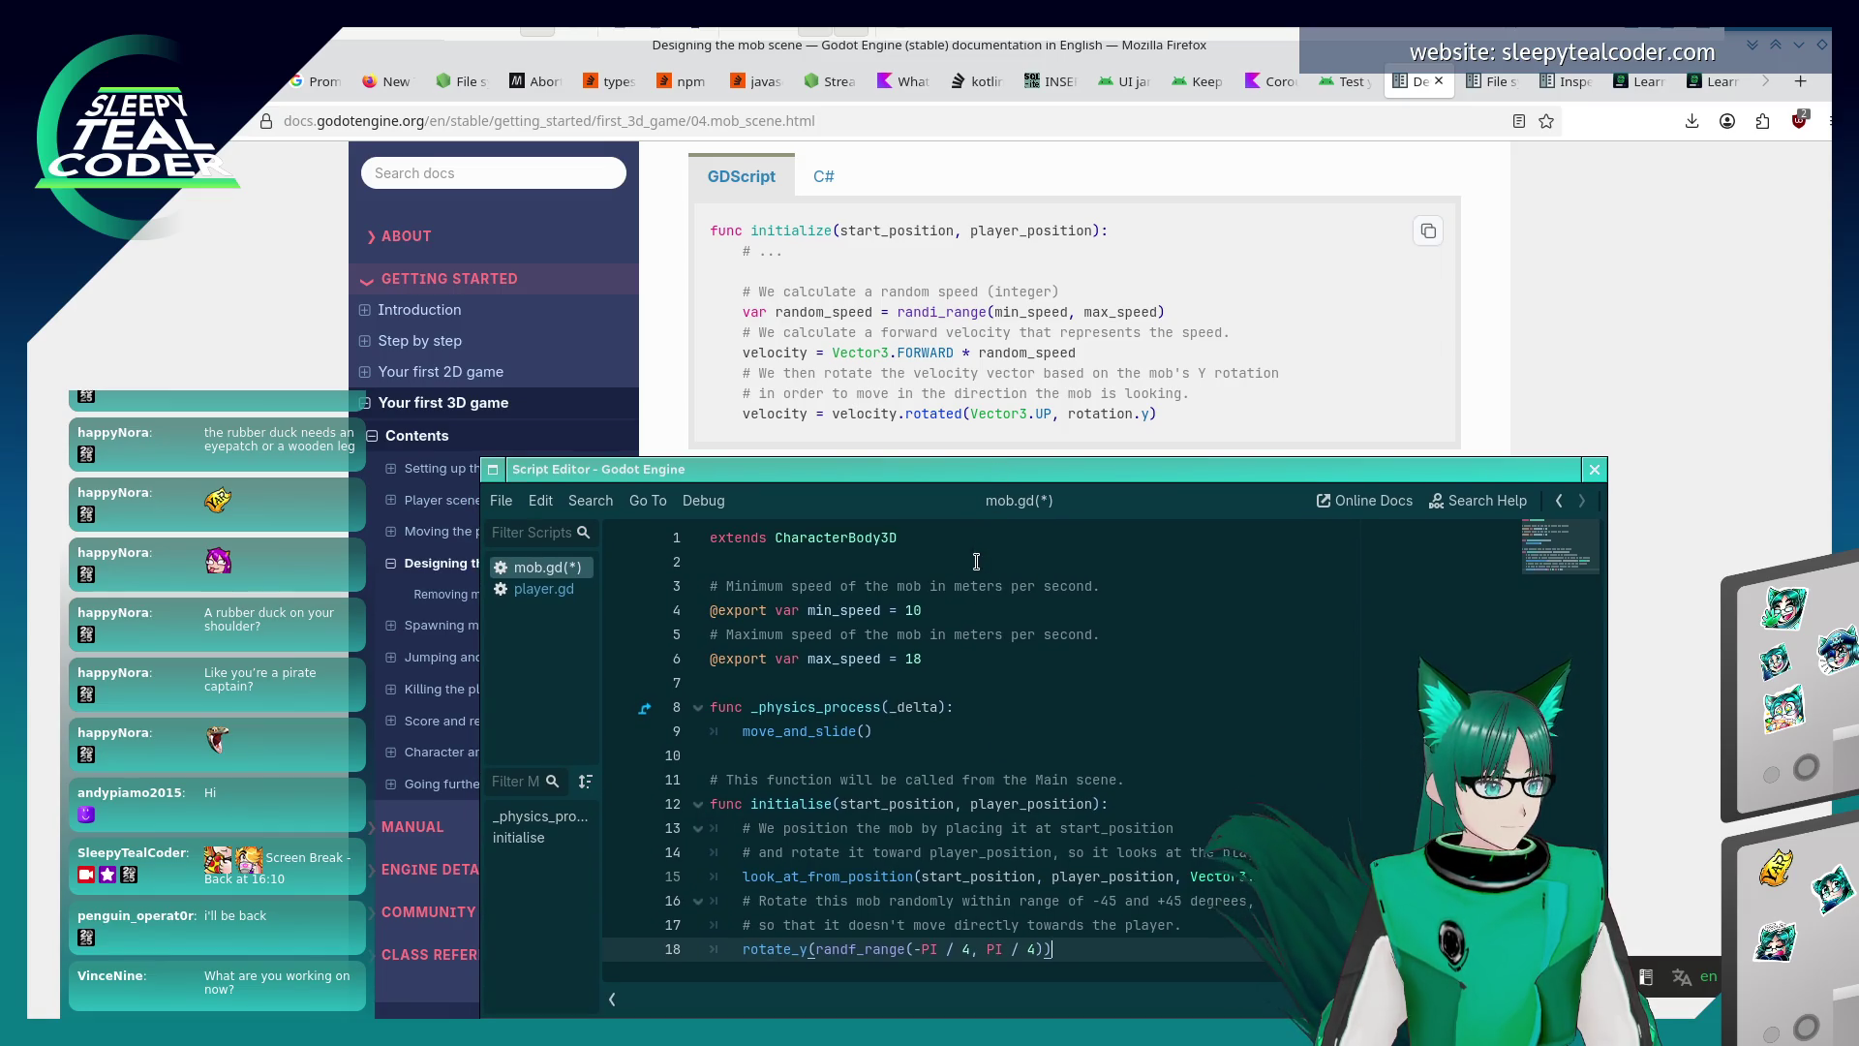
left_click(829, 804)
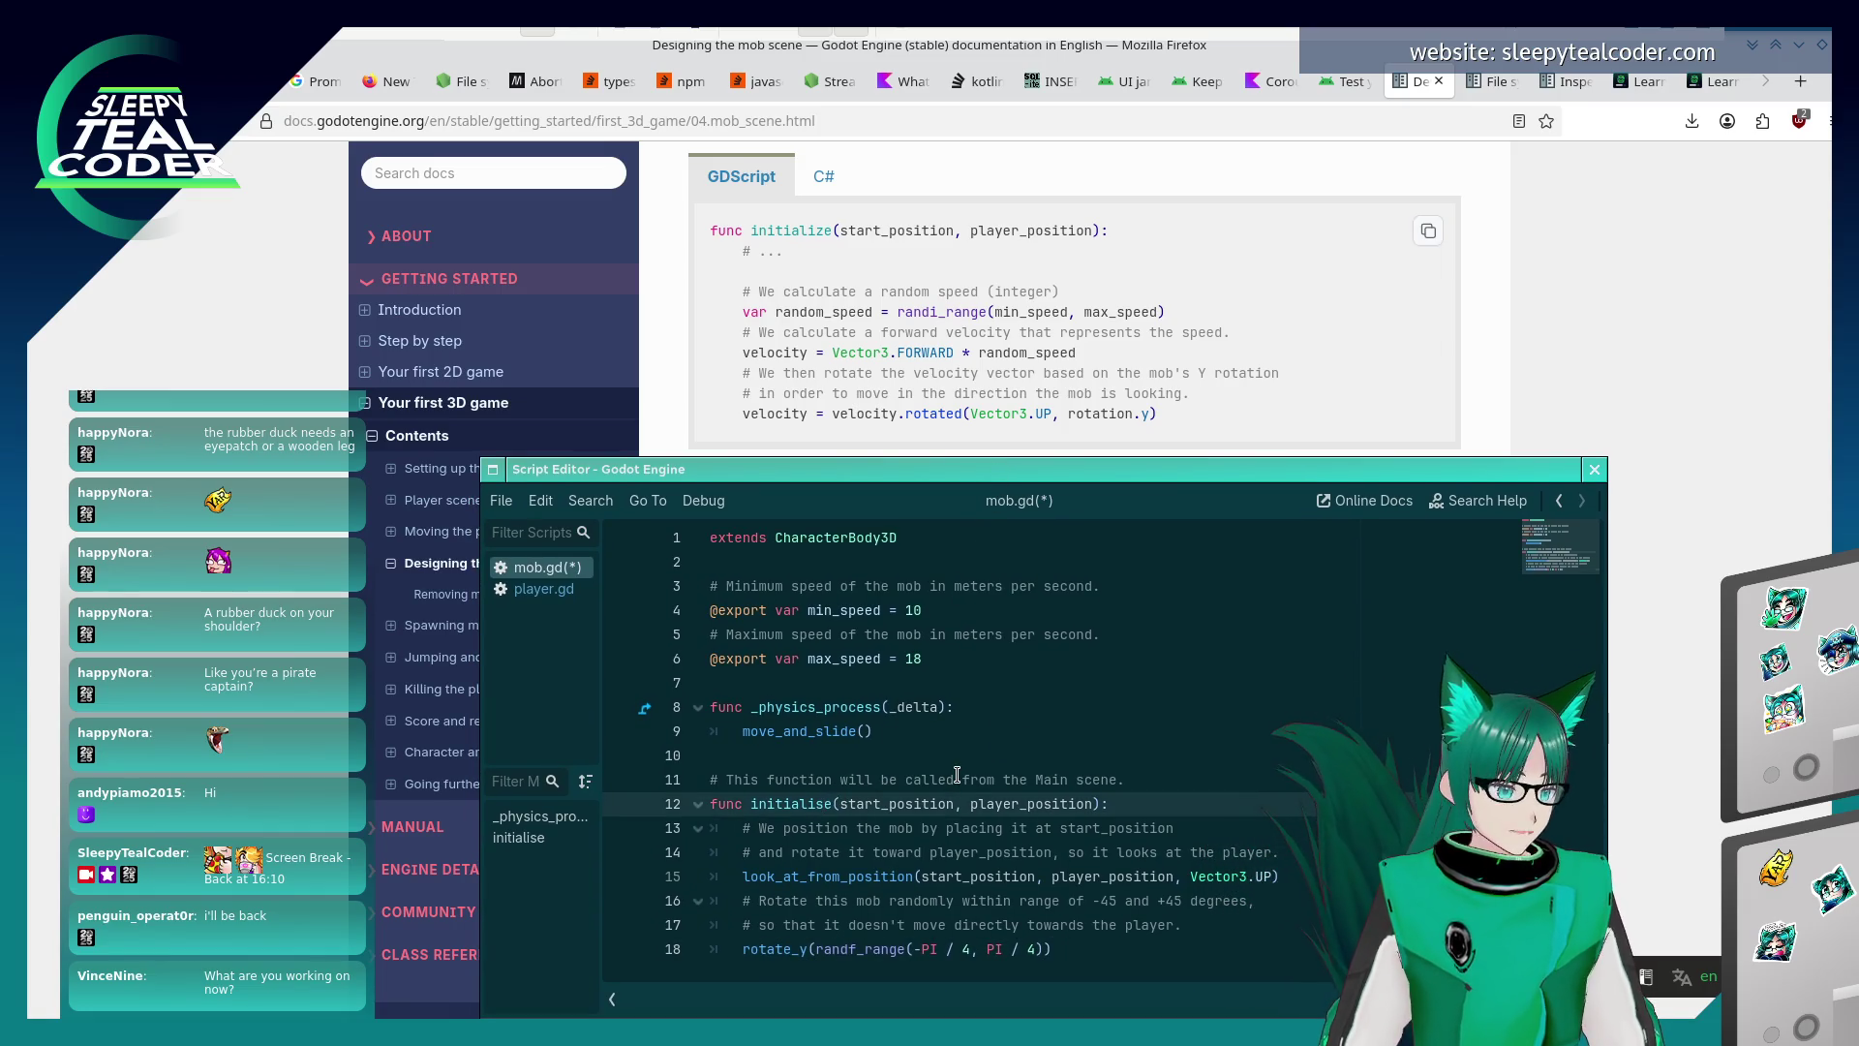
key("Delete")
type("z")
key("ctrl+s")
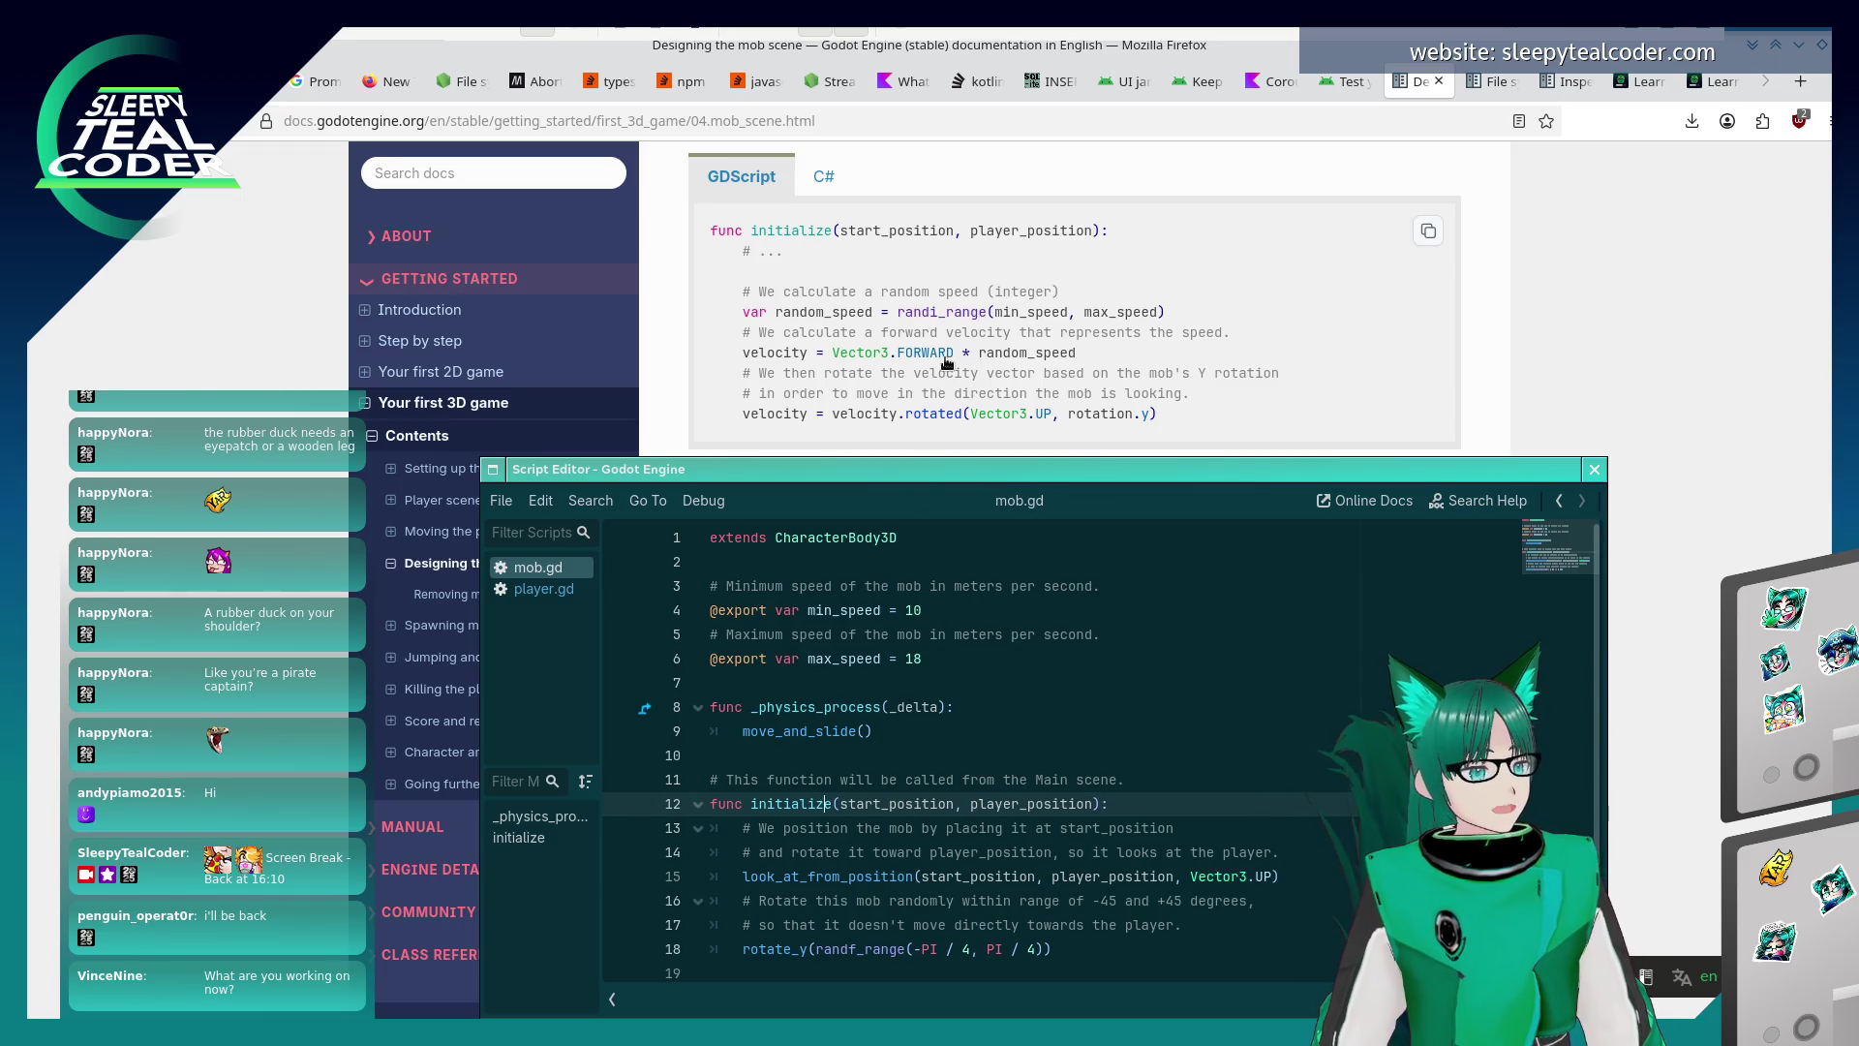
Step: Recheck the tutorial, then put the cursor at the end of rotation line 18
left_click(948, 362)
scroll(941, 475, "up", 3)
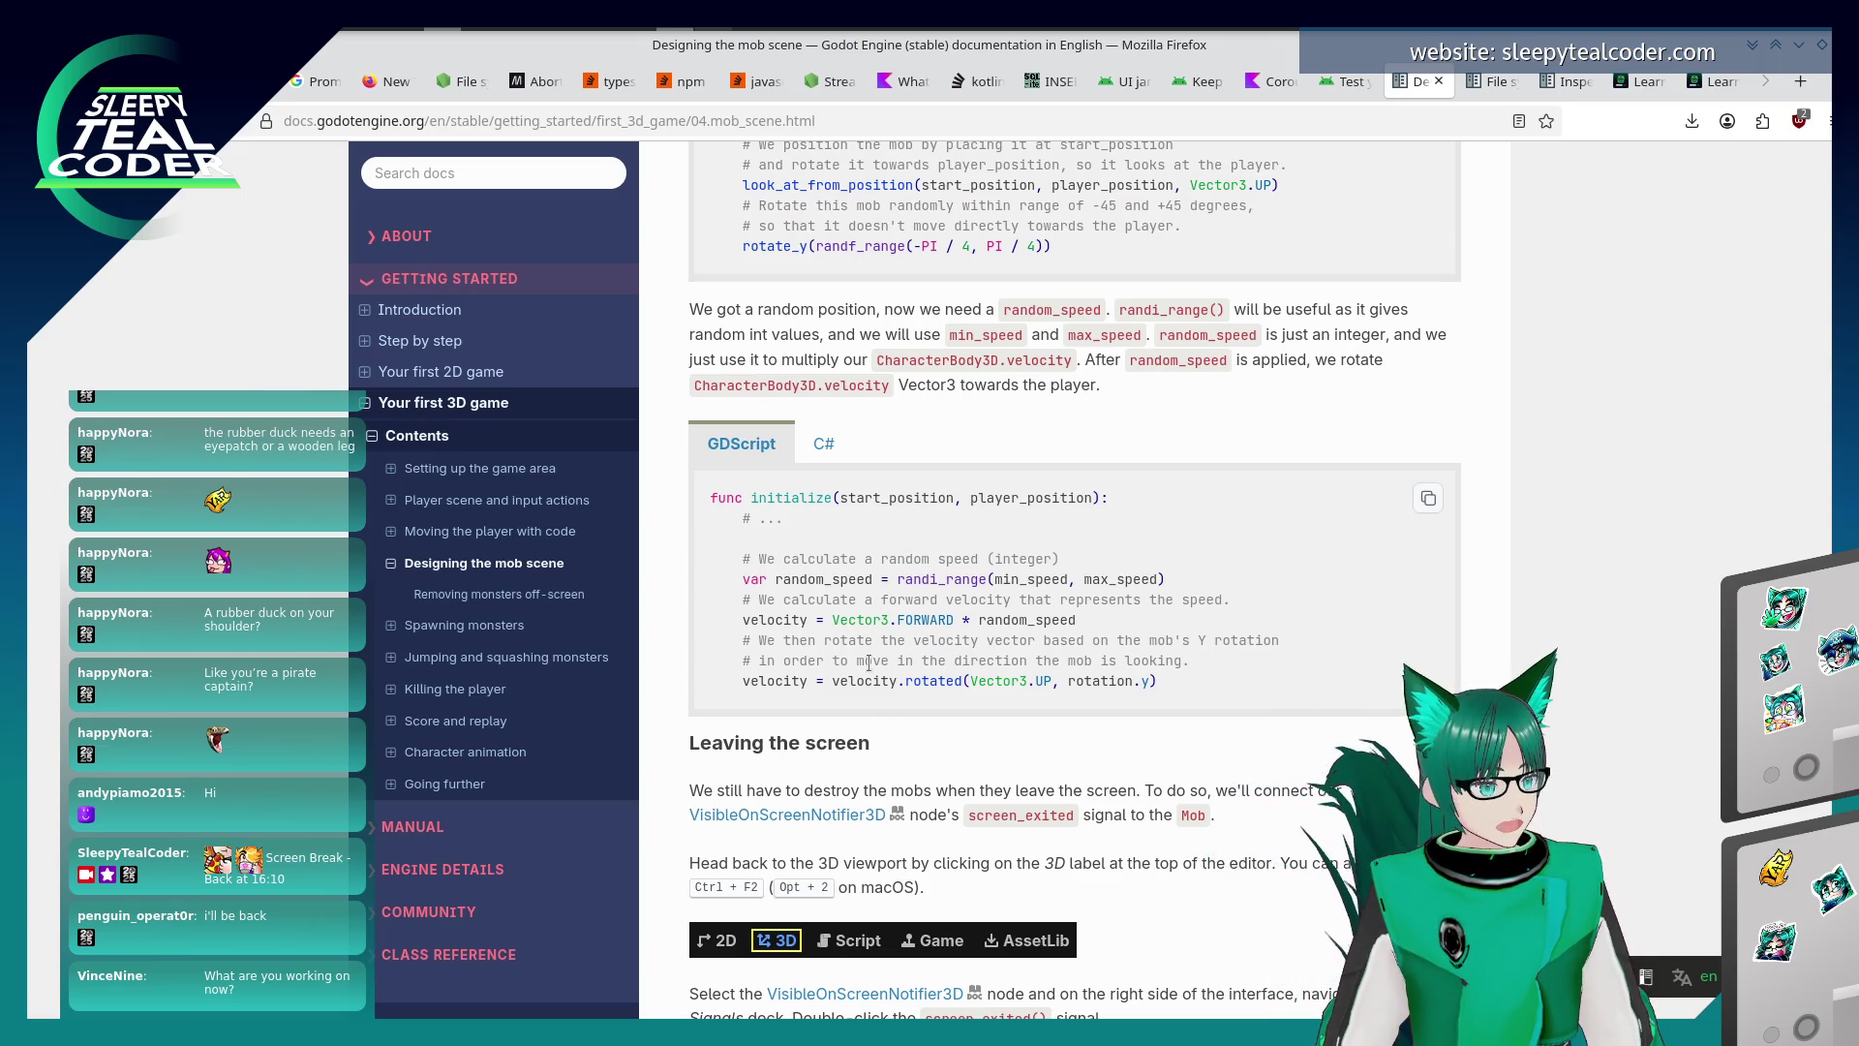
scroll(897, 507, "down", 3)
key("alt+Tab")
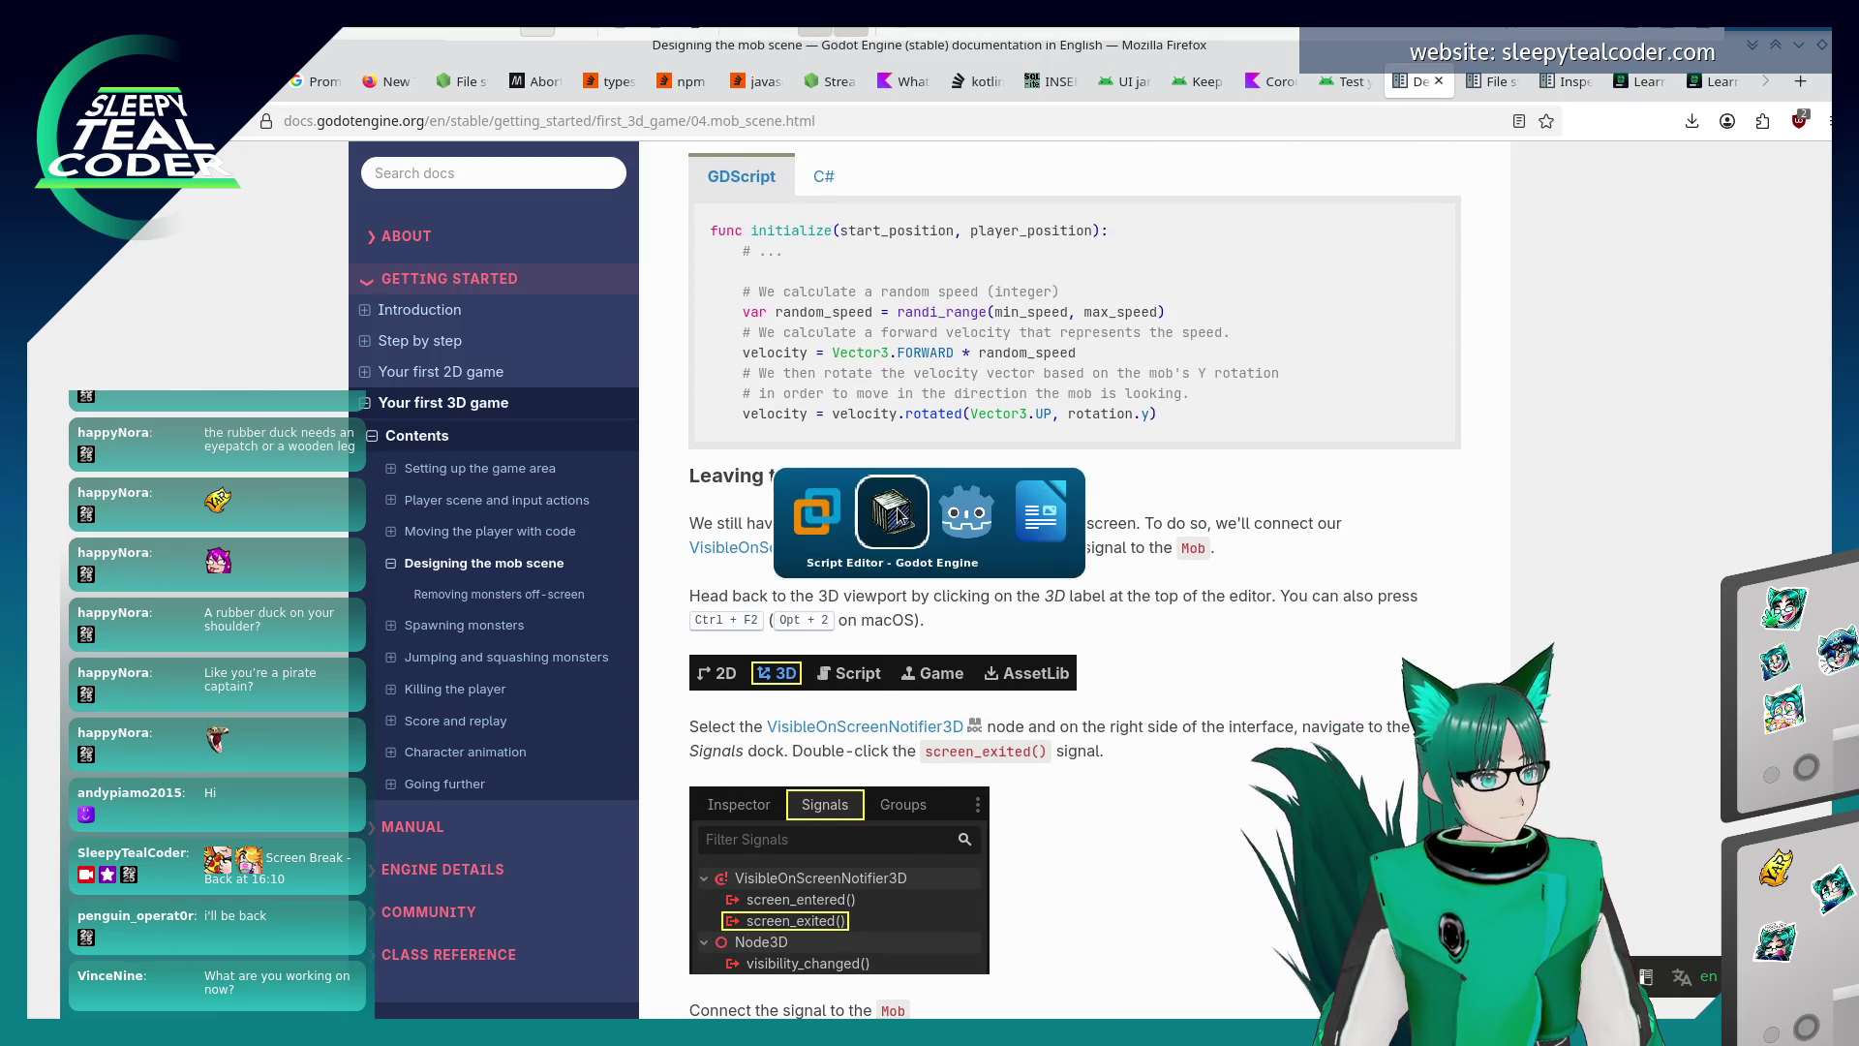
left_click(1091, 949)
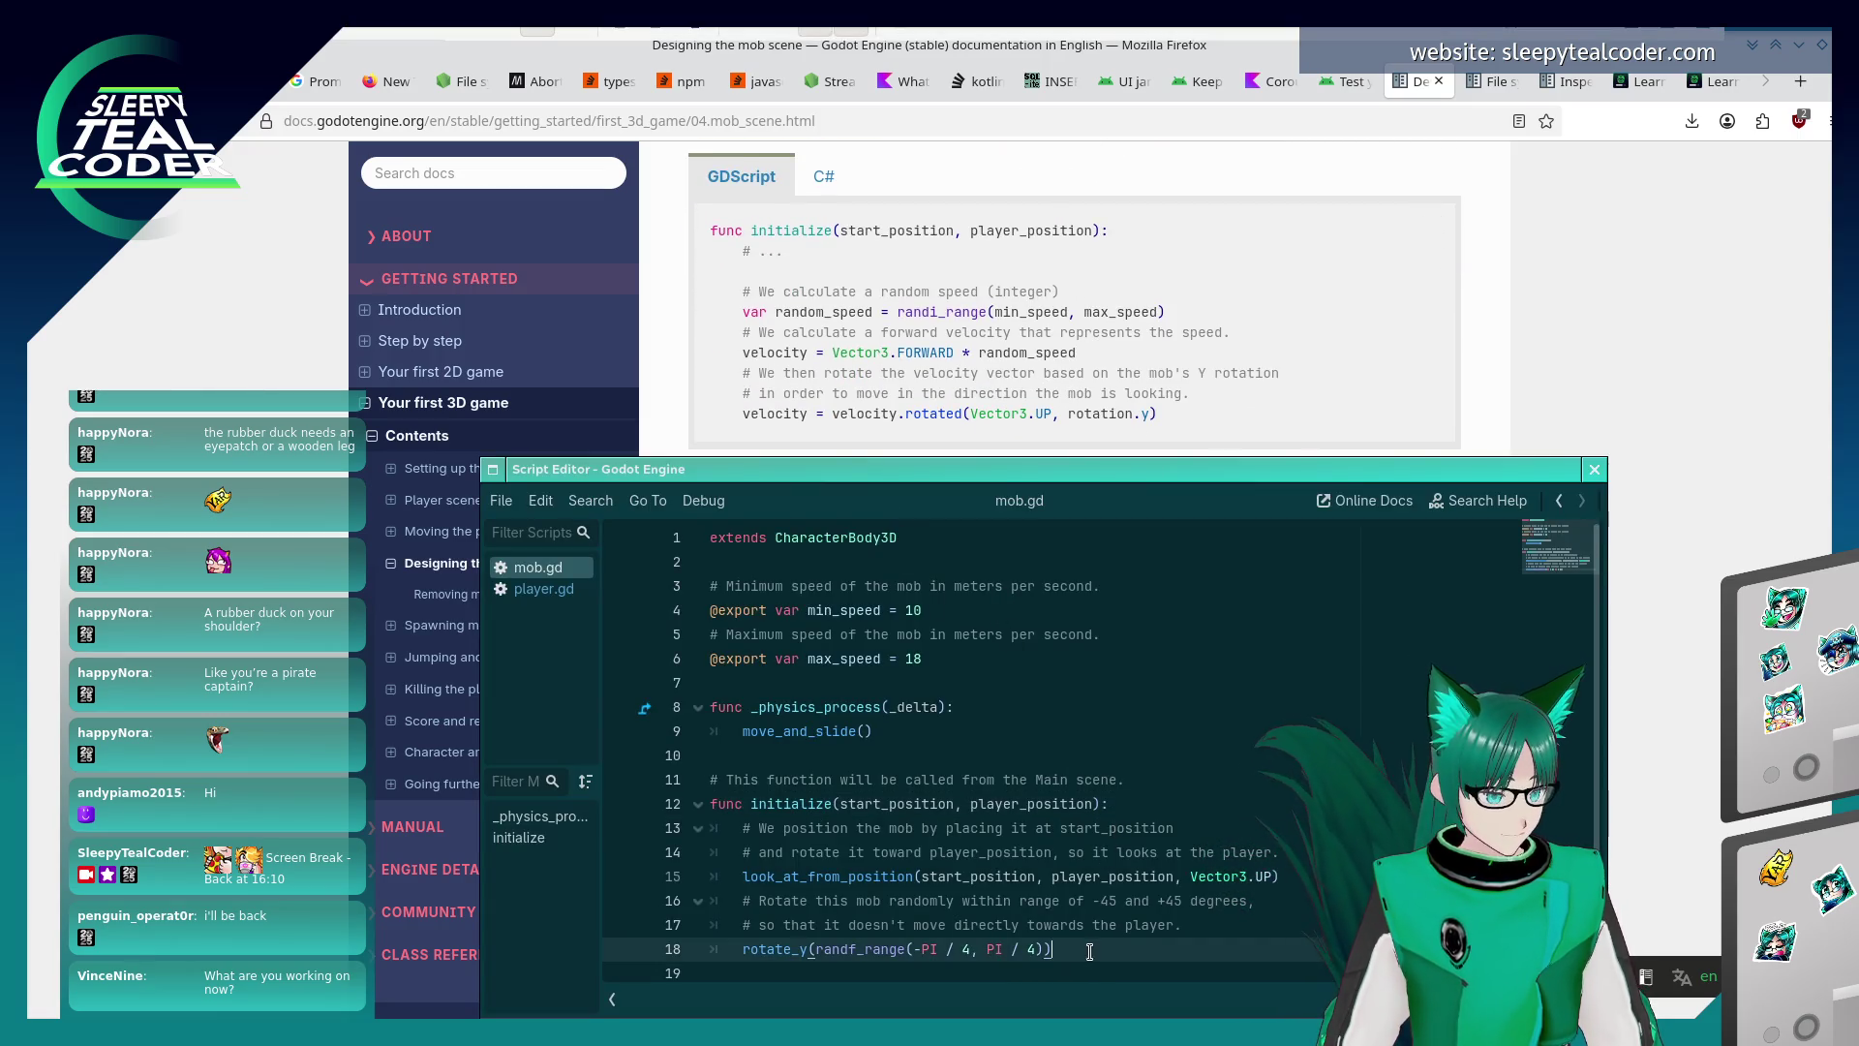
Step: Add the random-speed comment and var random_speed = randi_range(min_speed, max_speed)
key("Return")
key("Return")
type("# We")
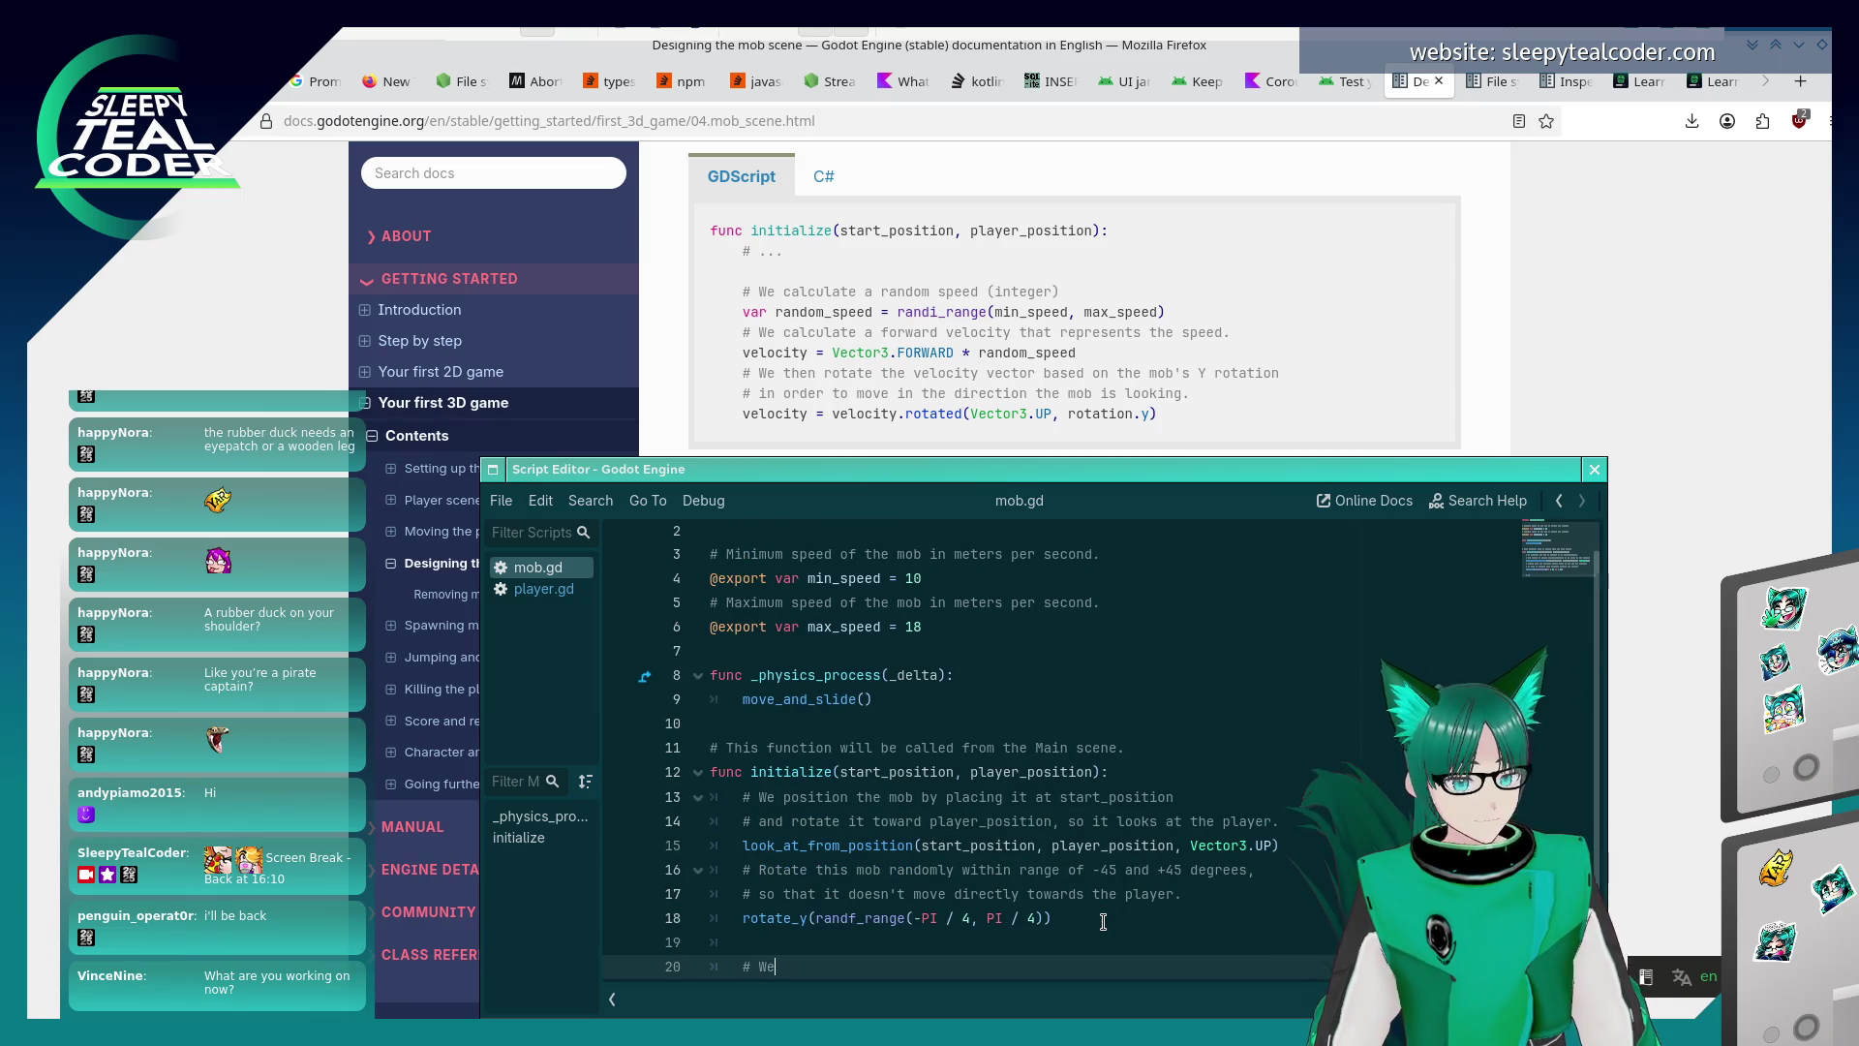
type(" calculate a rand")
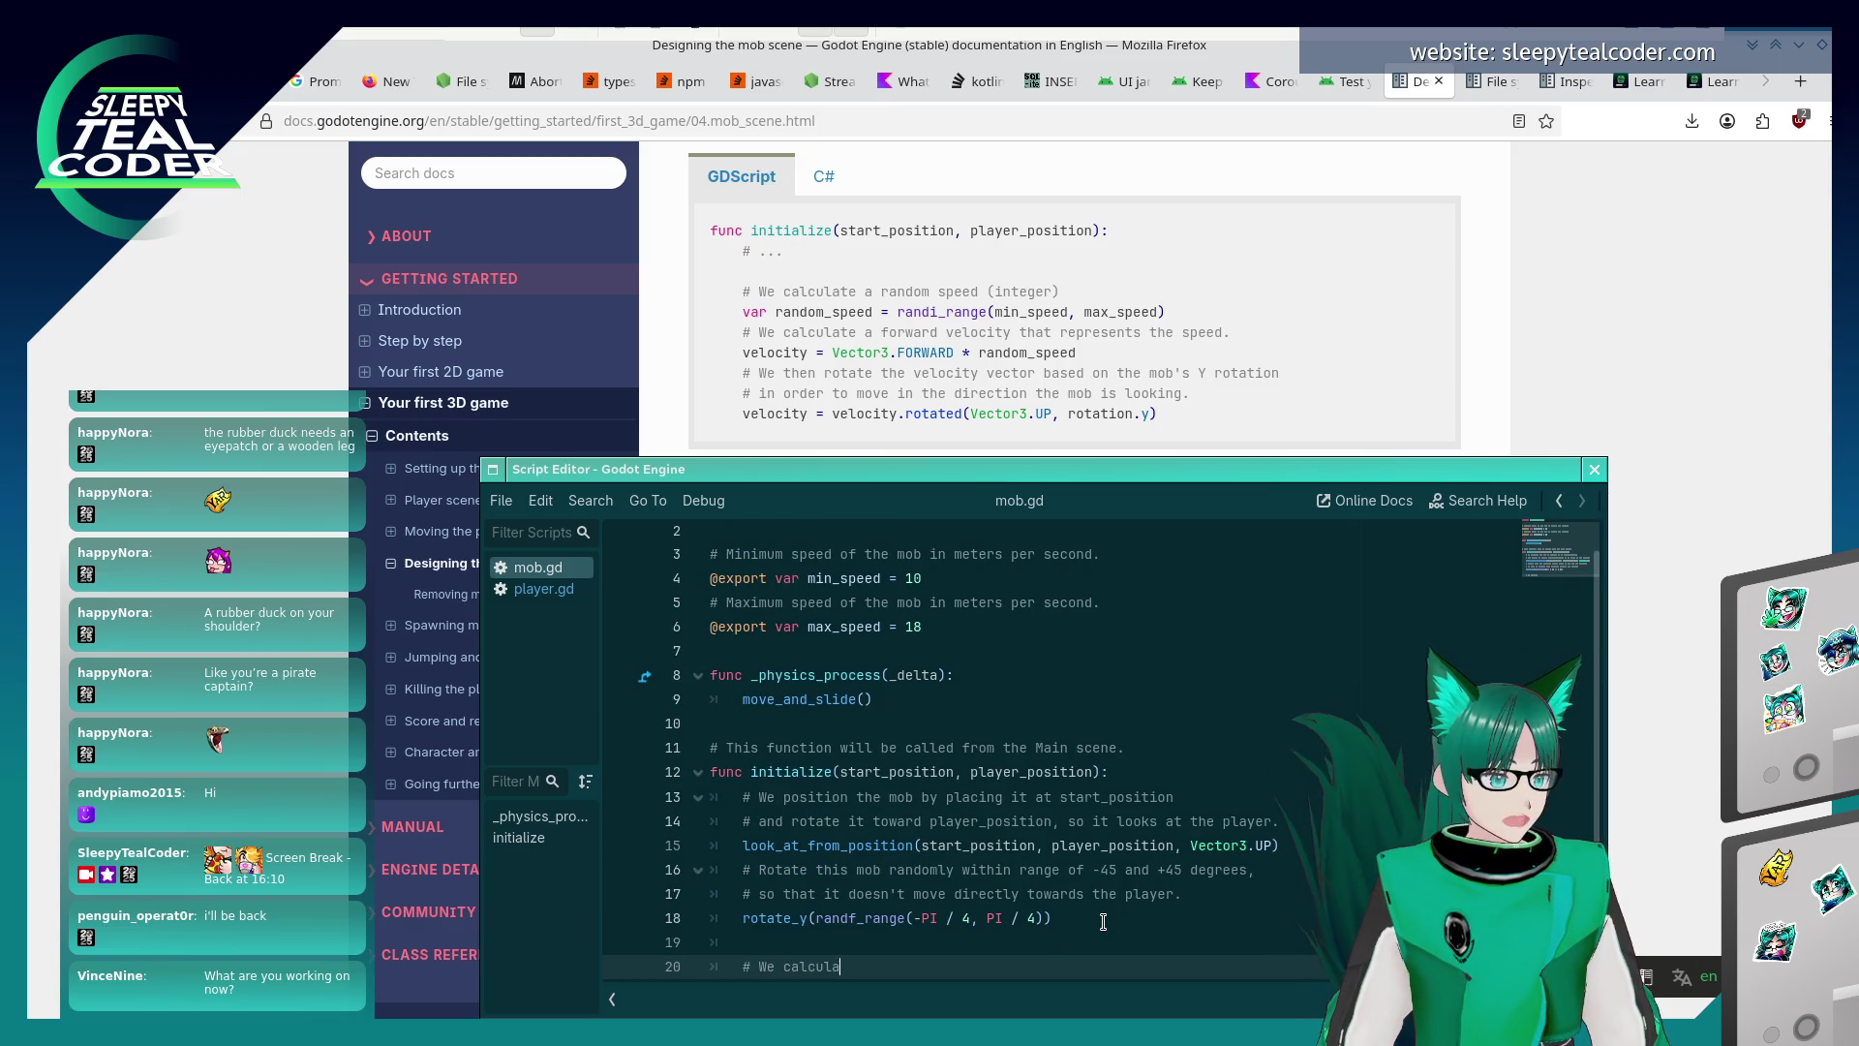
type("om speed (integer)")
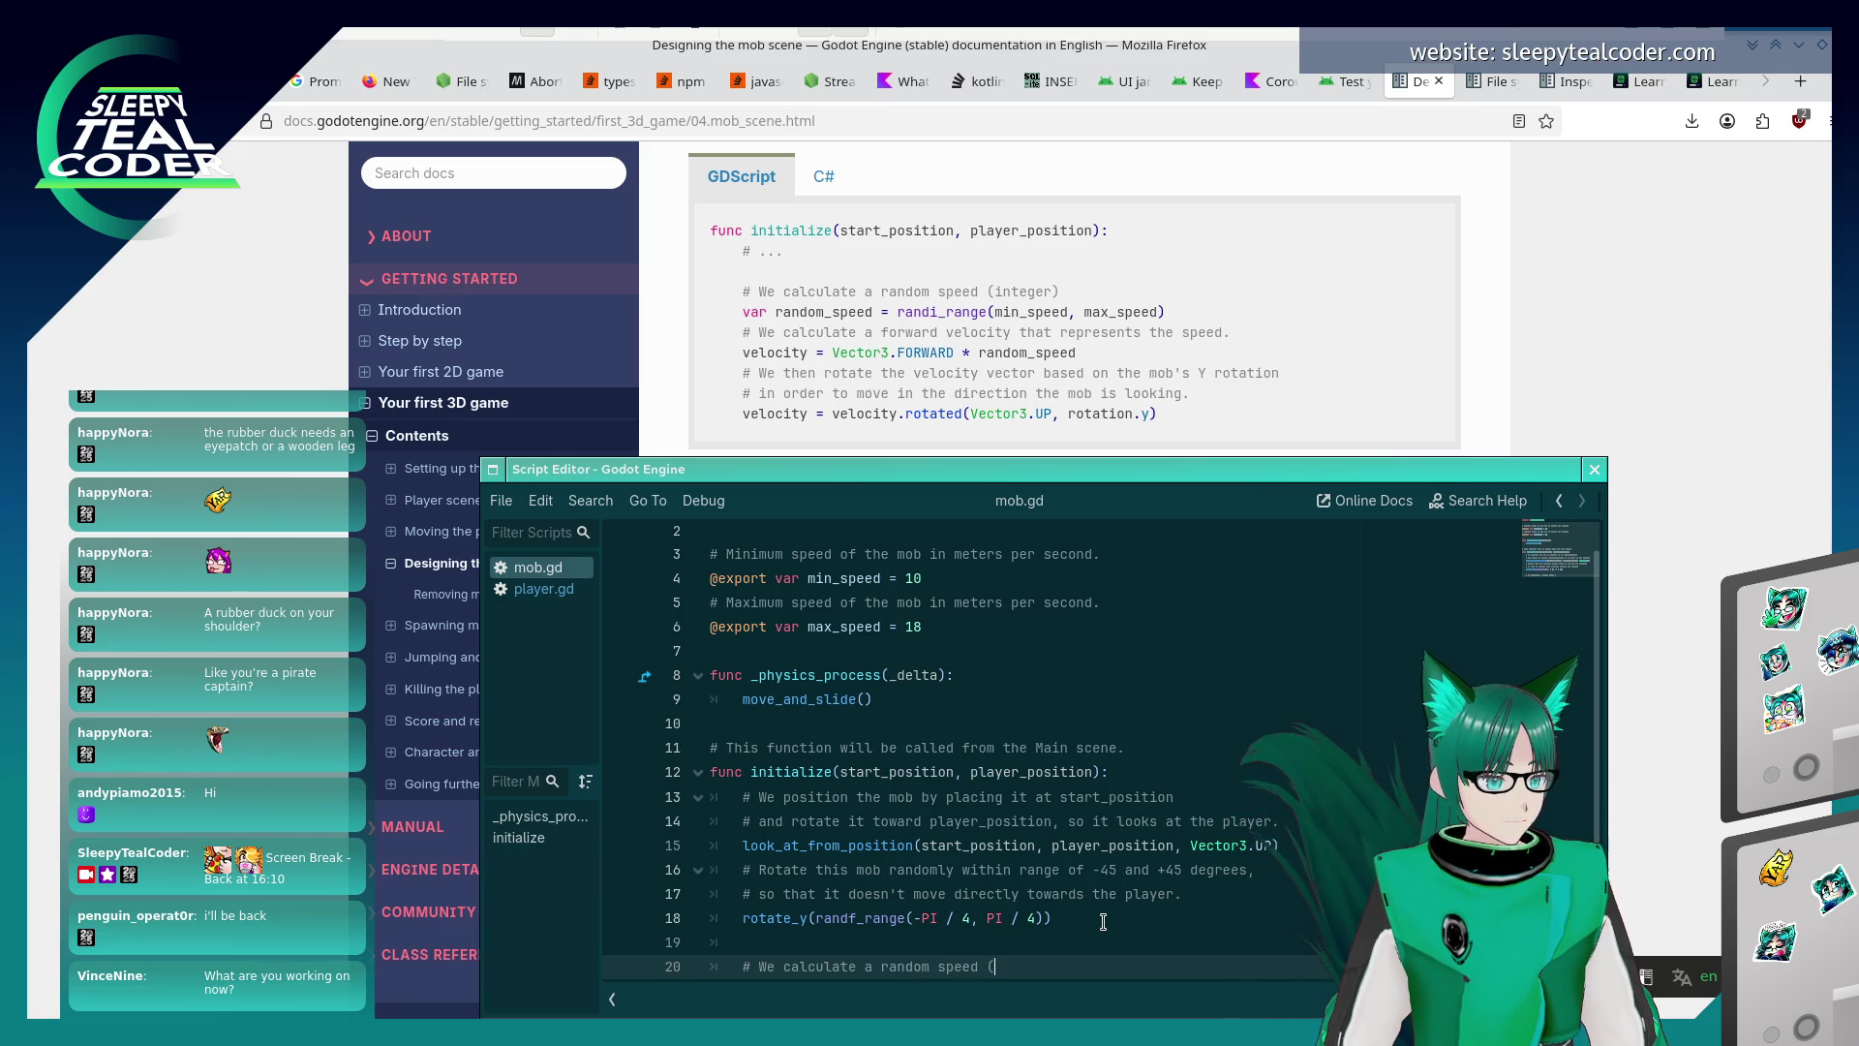
key("Return")
type("var random_")
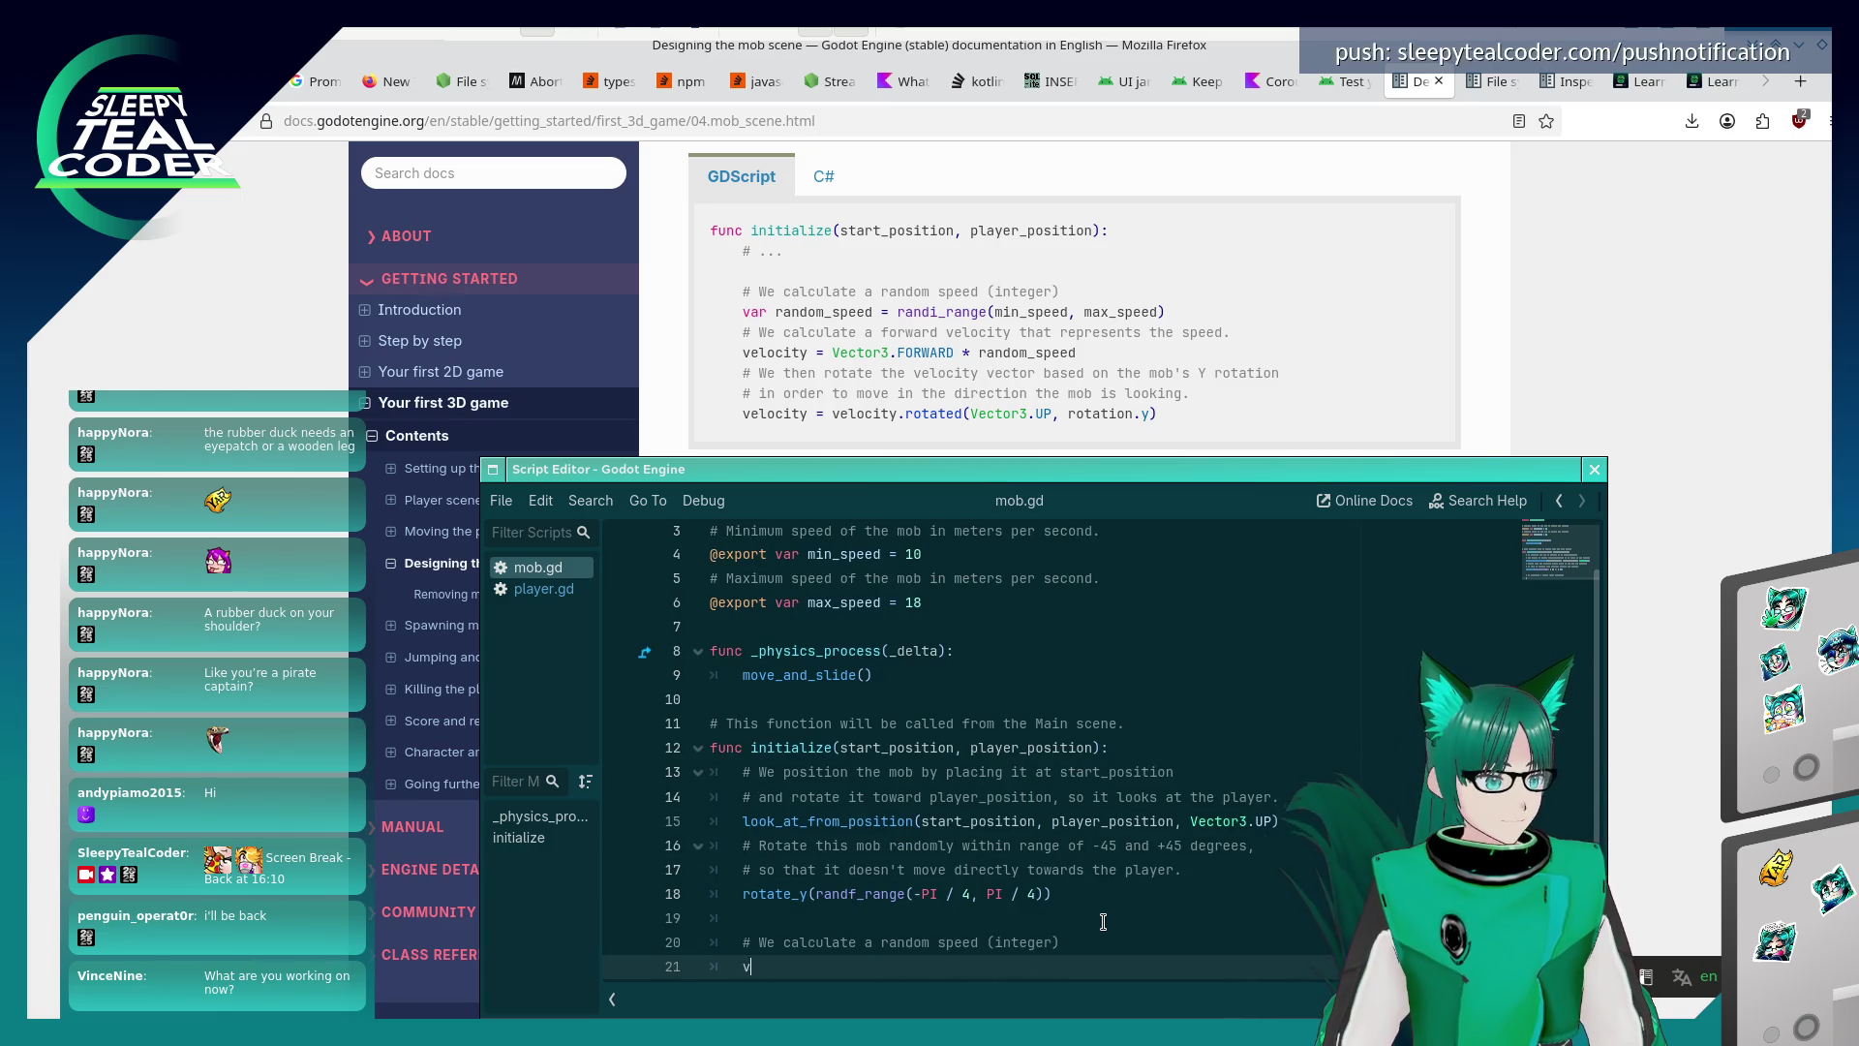
type("speed = randi")
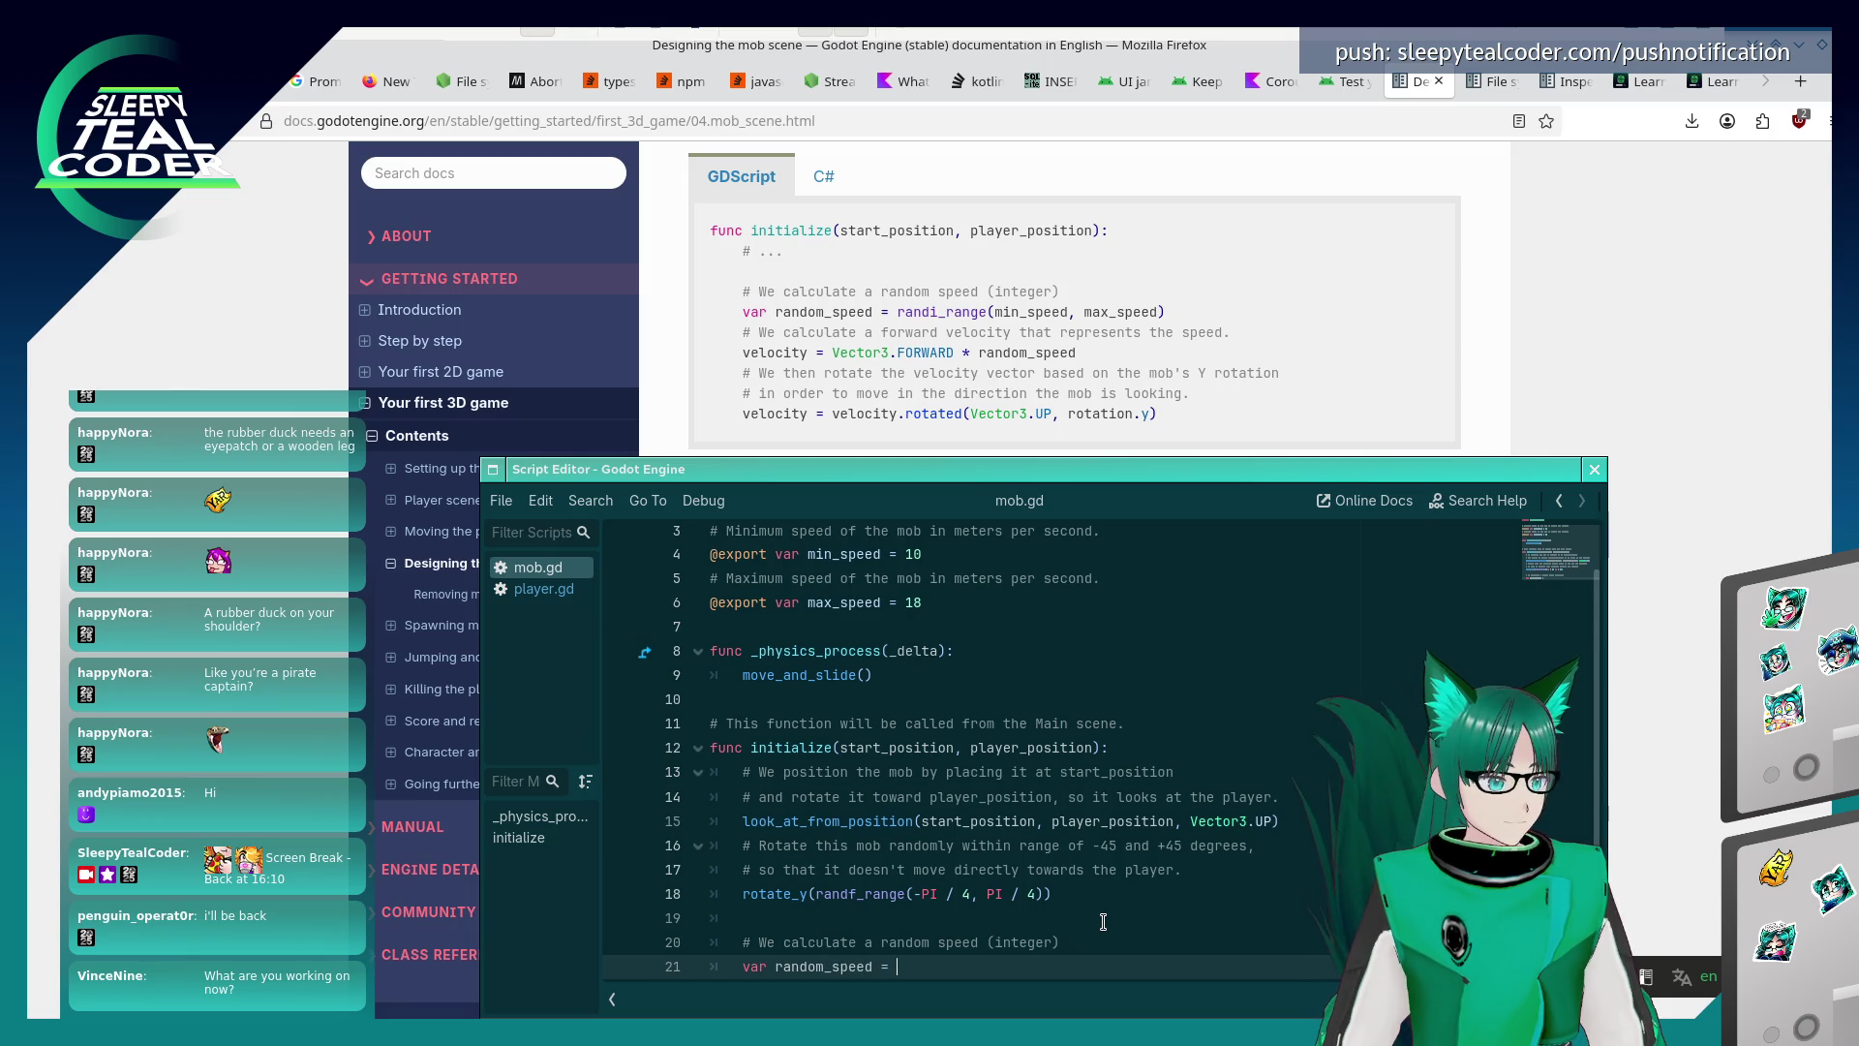
type("_range")
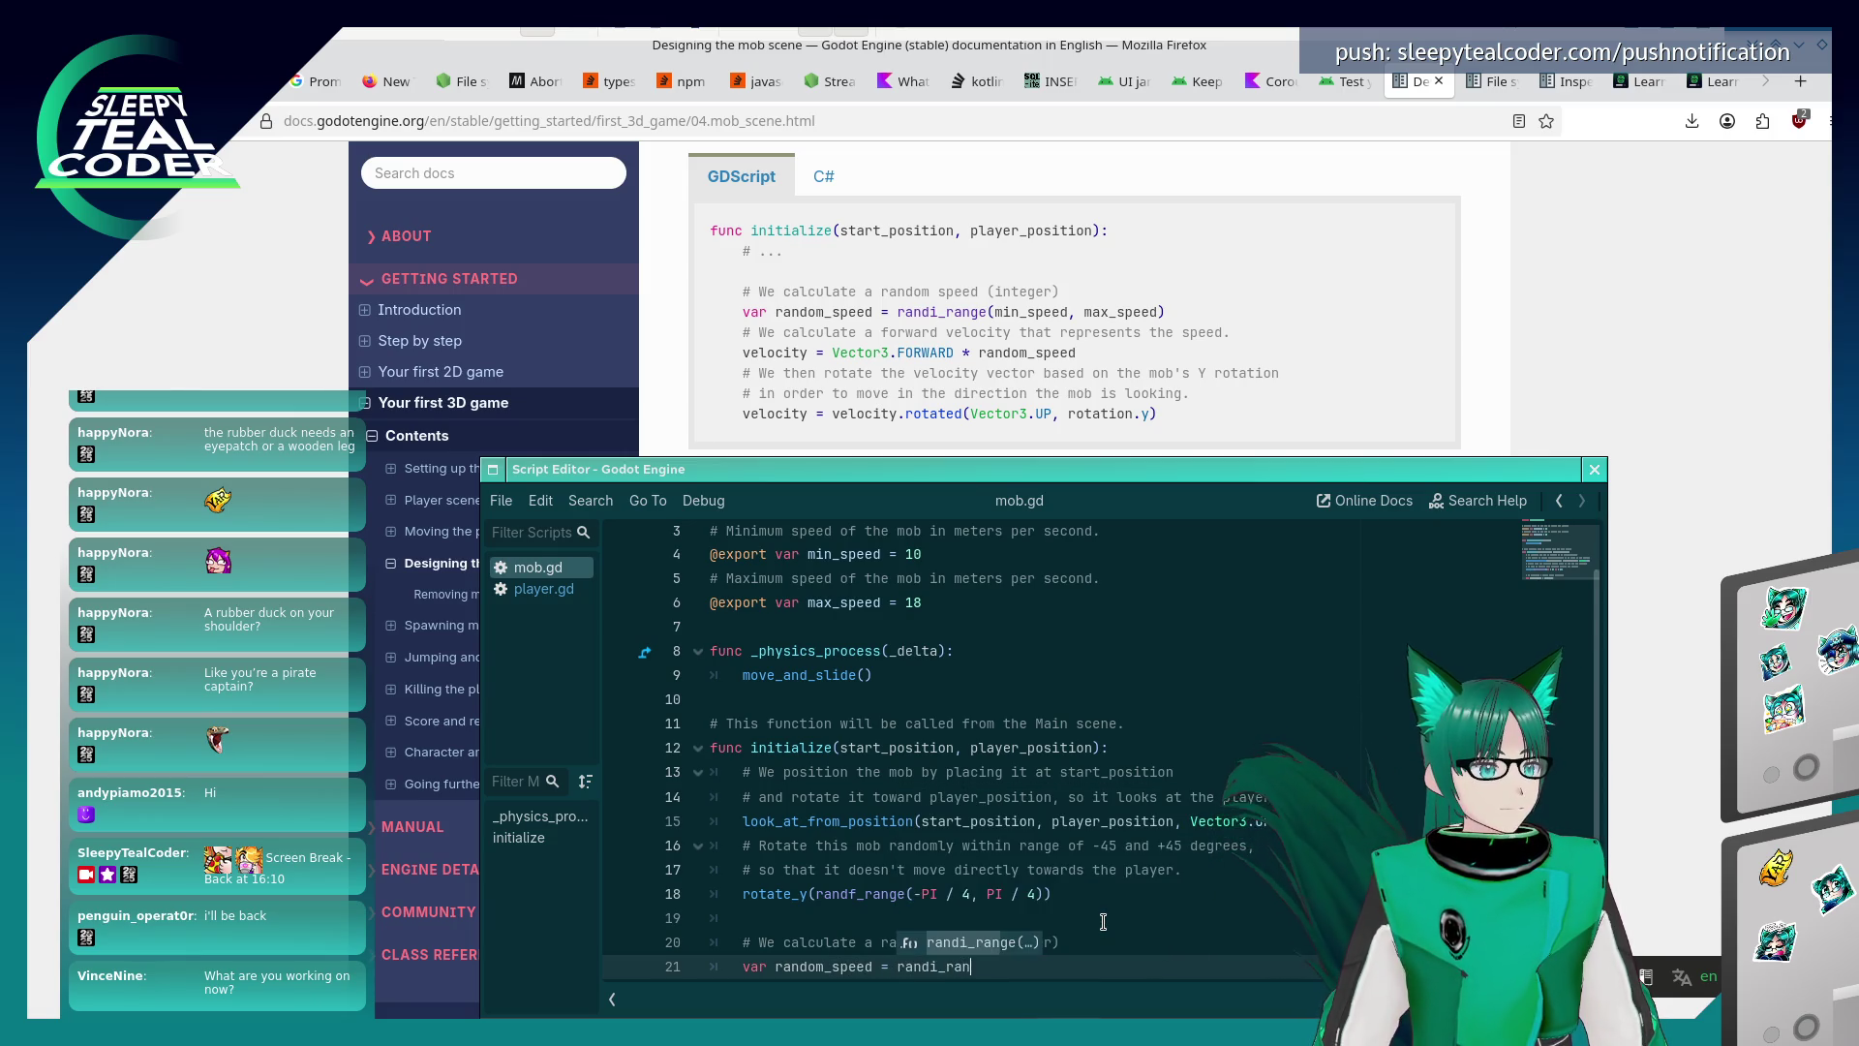
key("Return")
type("min_speed")
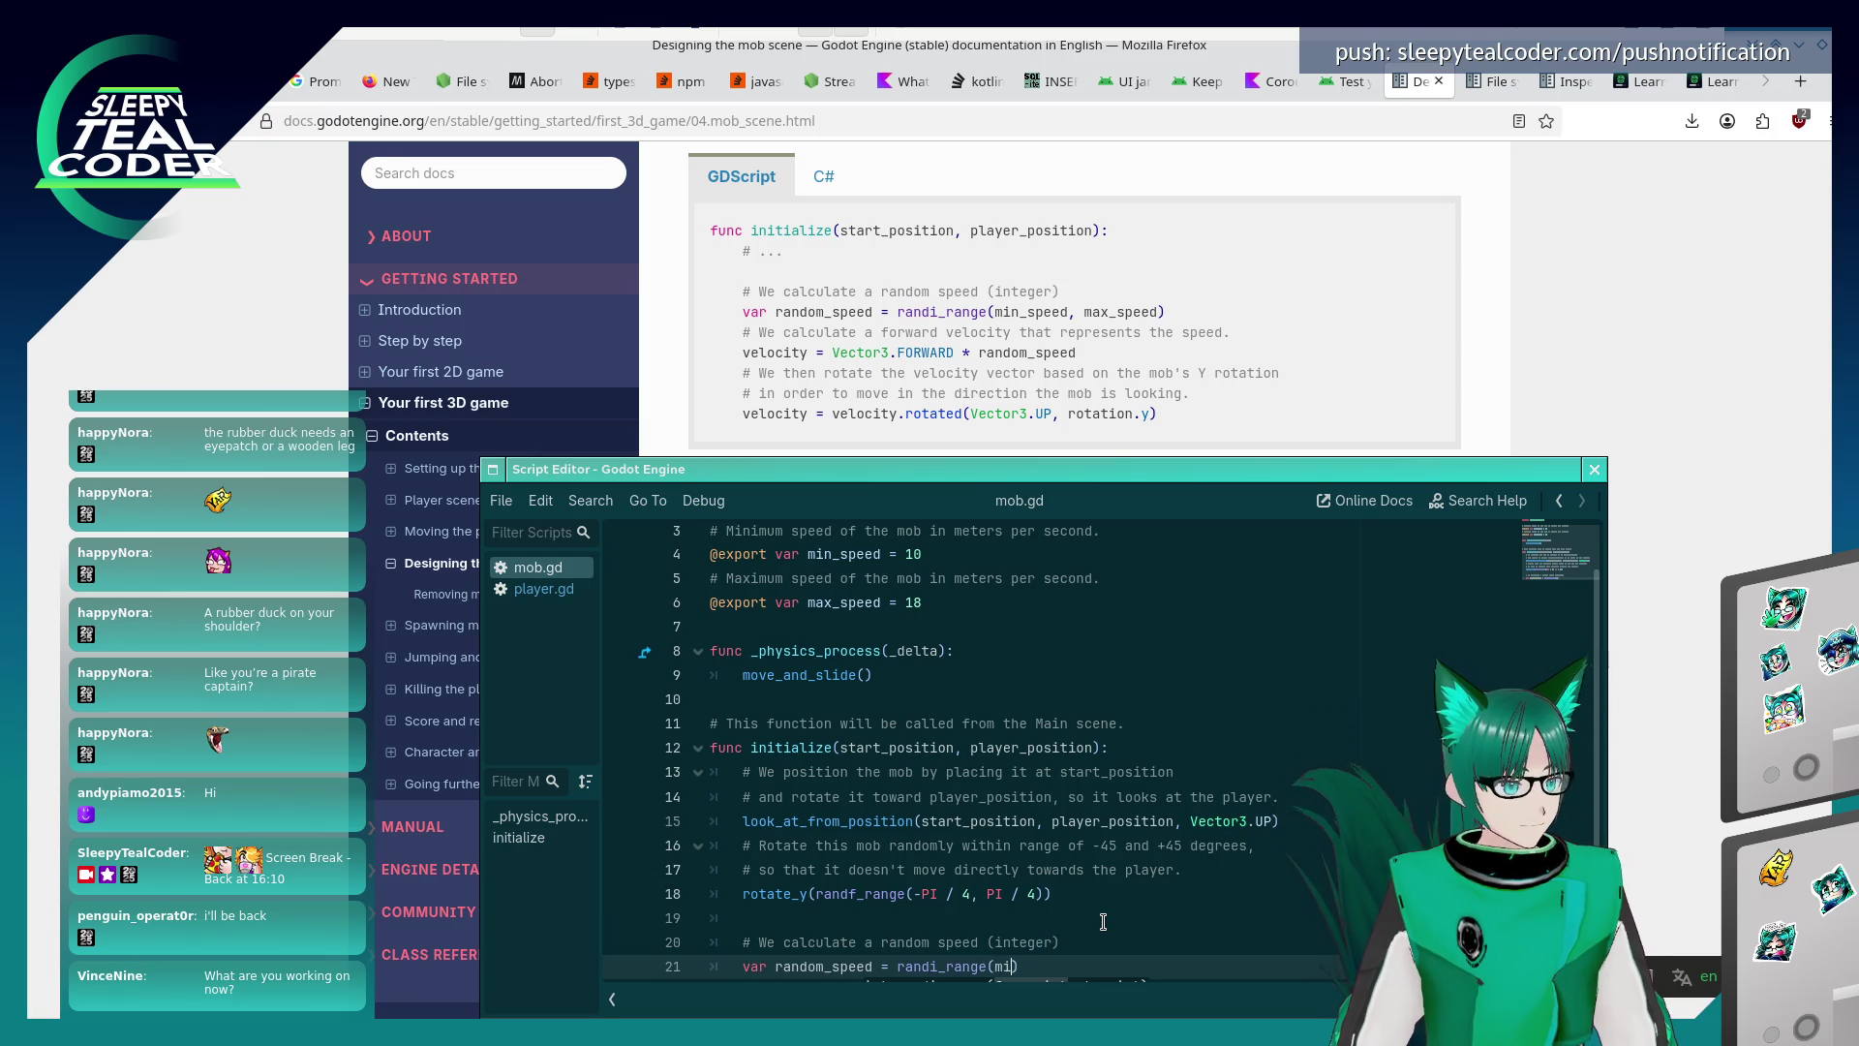
type(", max_speed)")
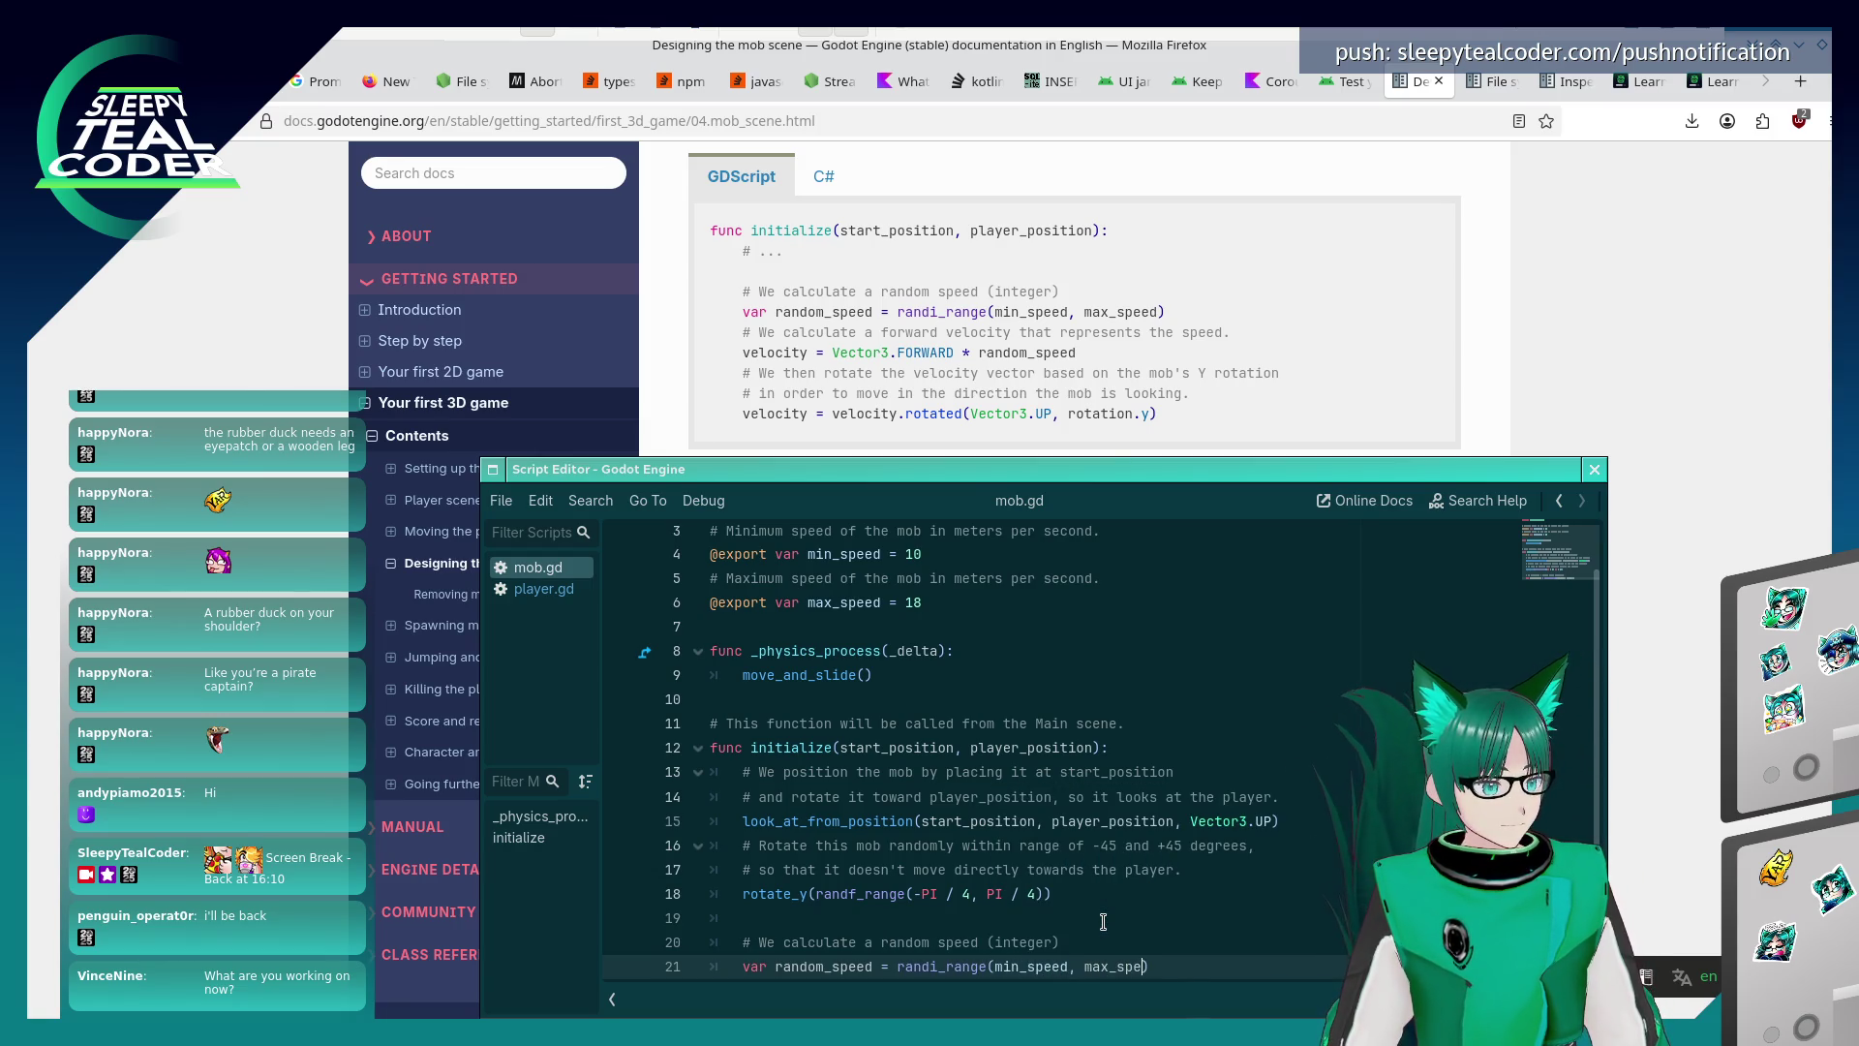
Step: Add the forward-velocity comment and velocity = Vector3.FORWARD * random_speed
key("Return")
key("Return")
type("We c")
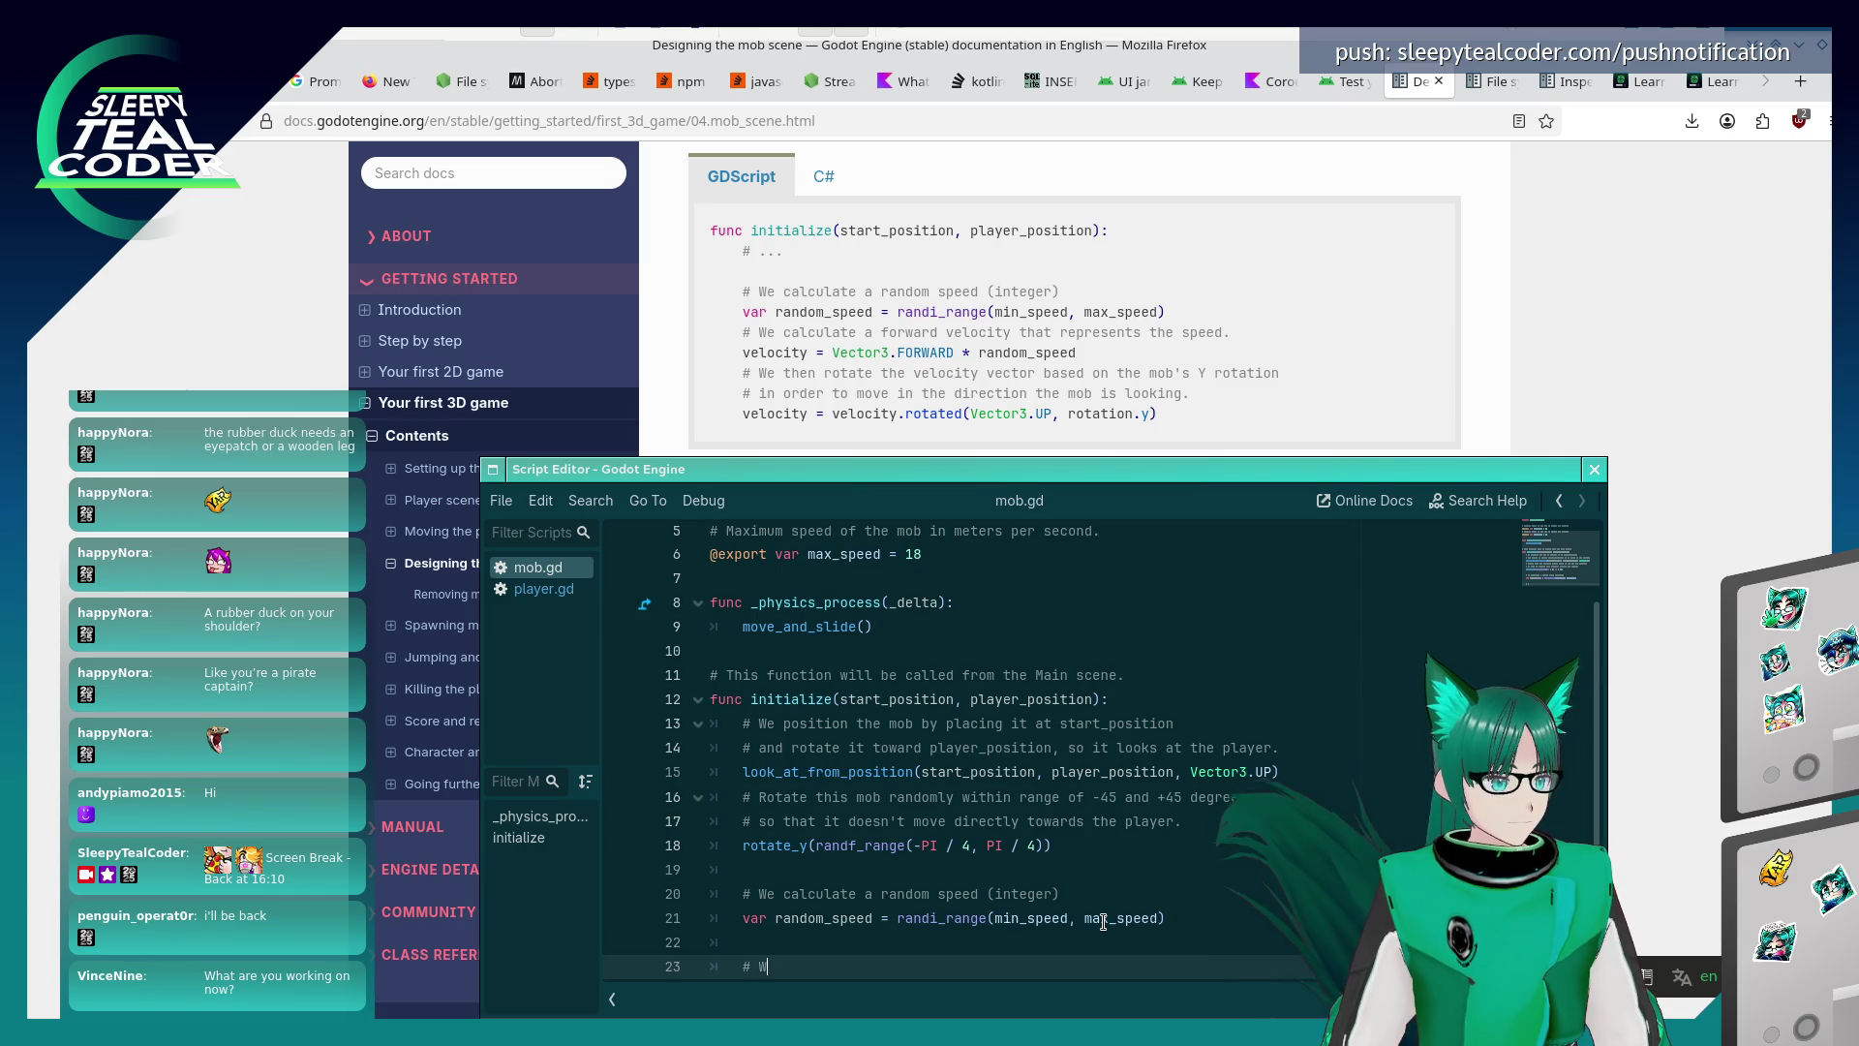
type("alculate a forward")
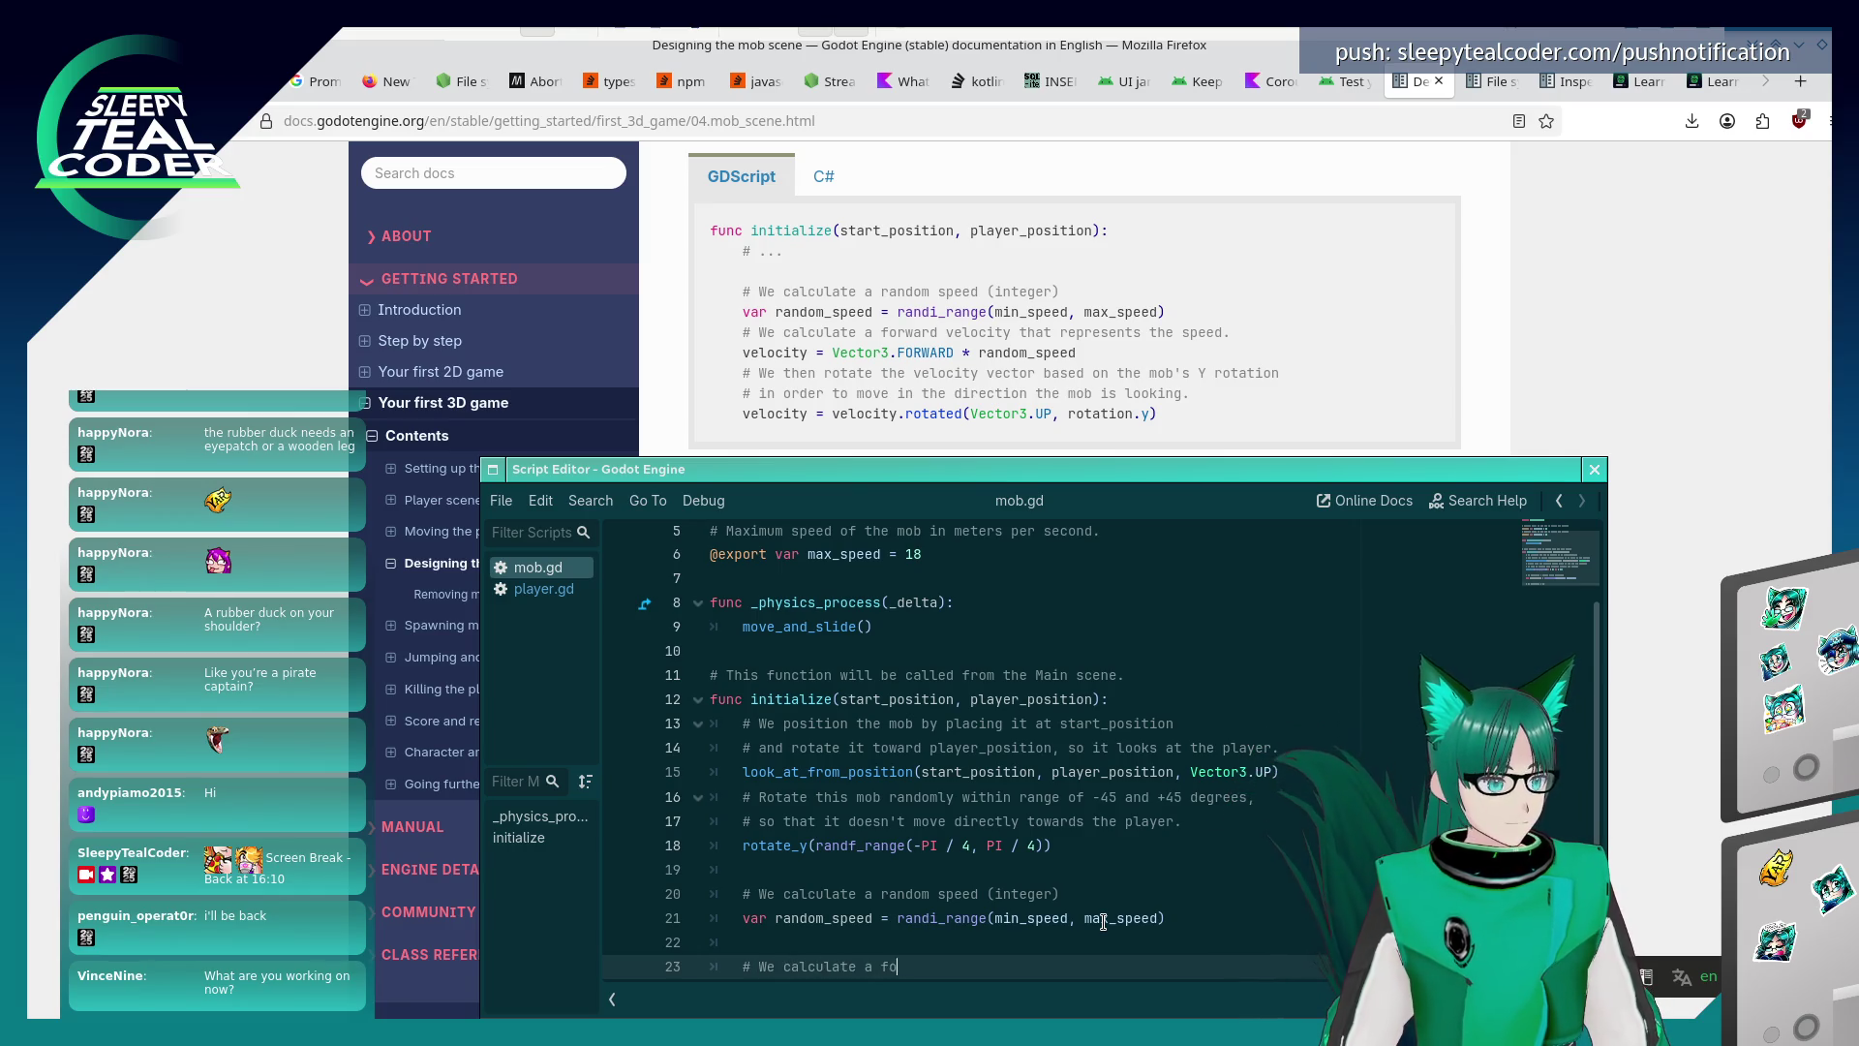
type(" velocity tha")
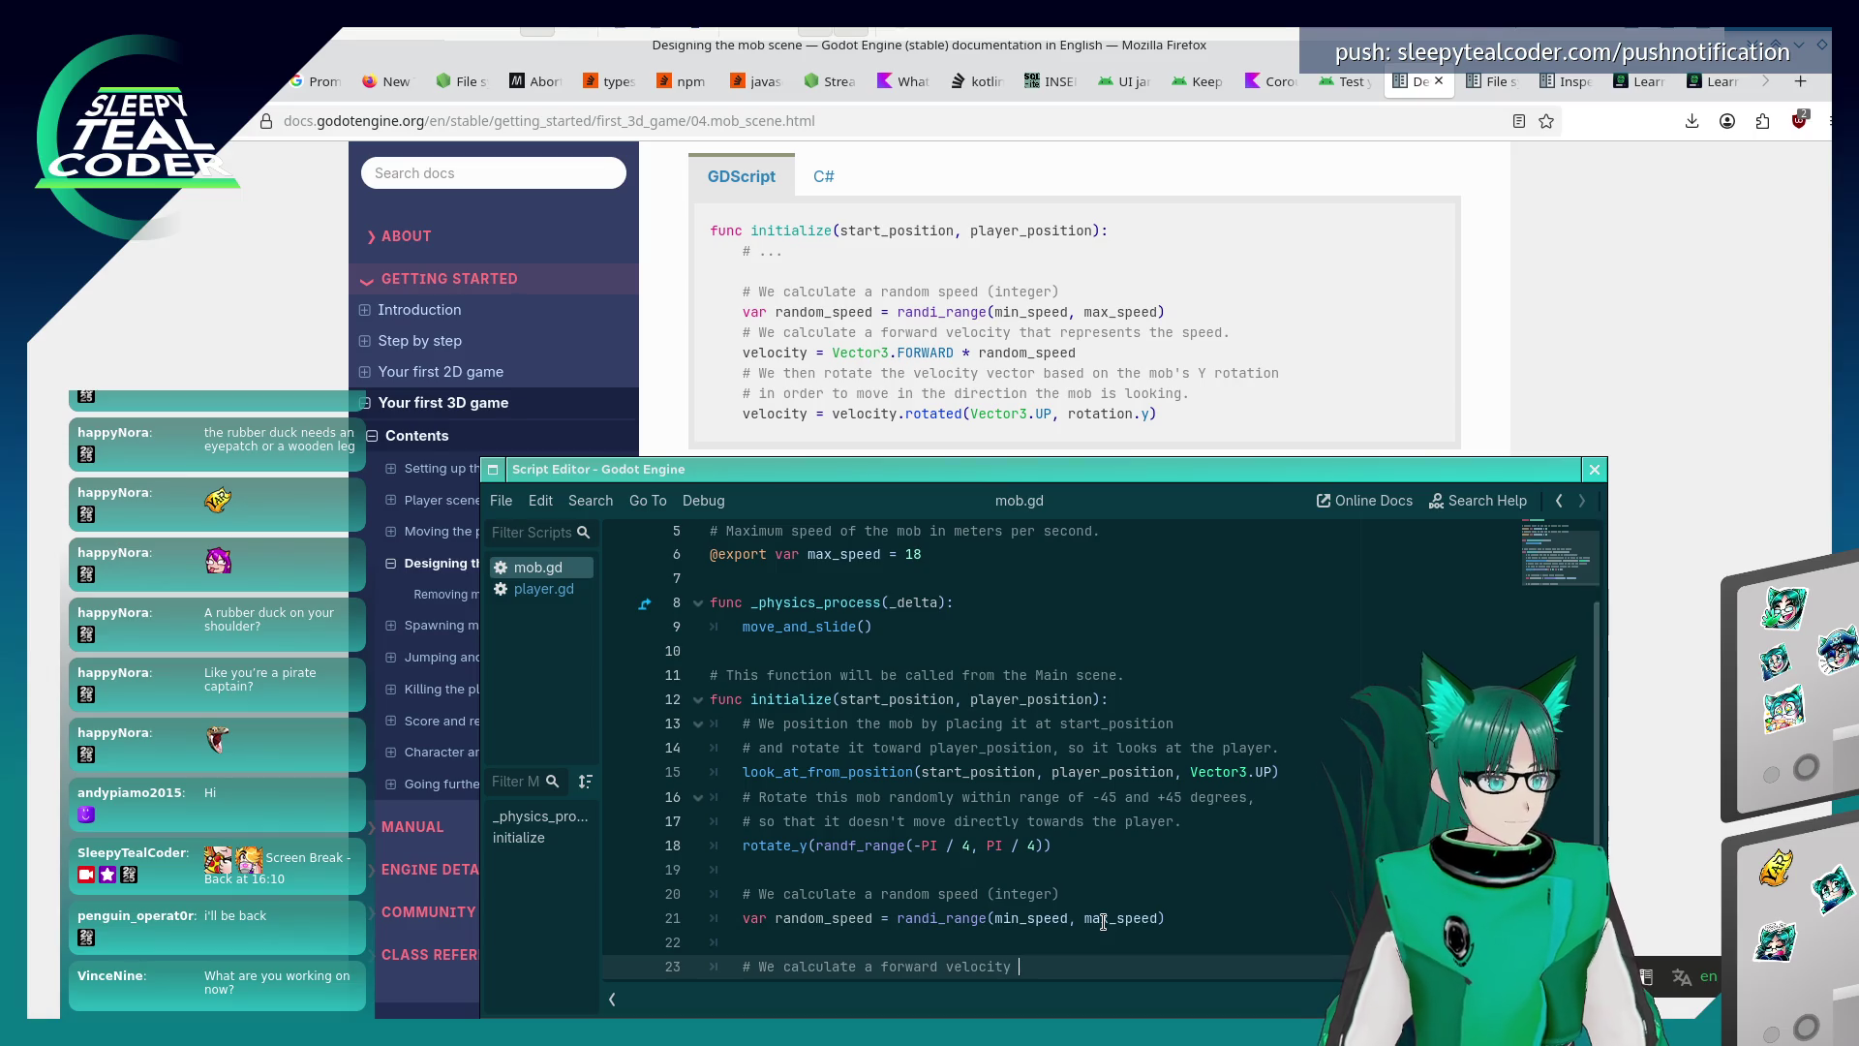
type("t represents th")
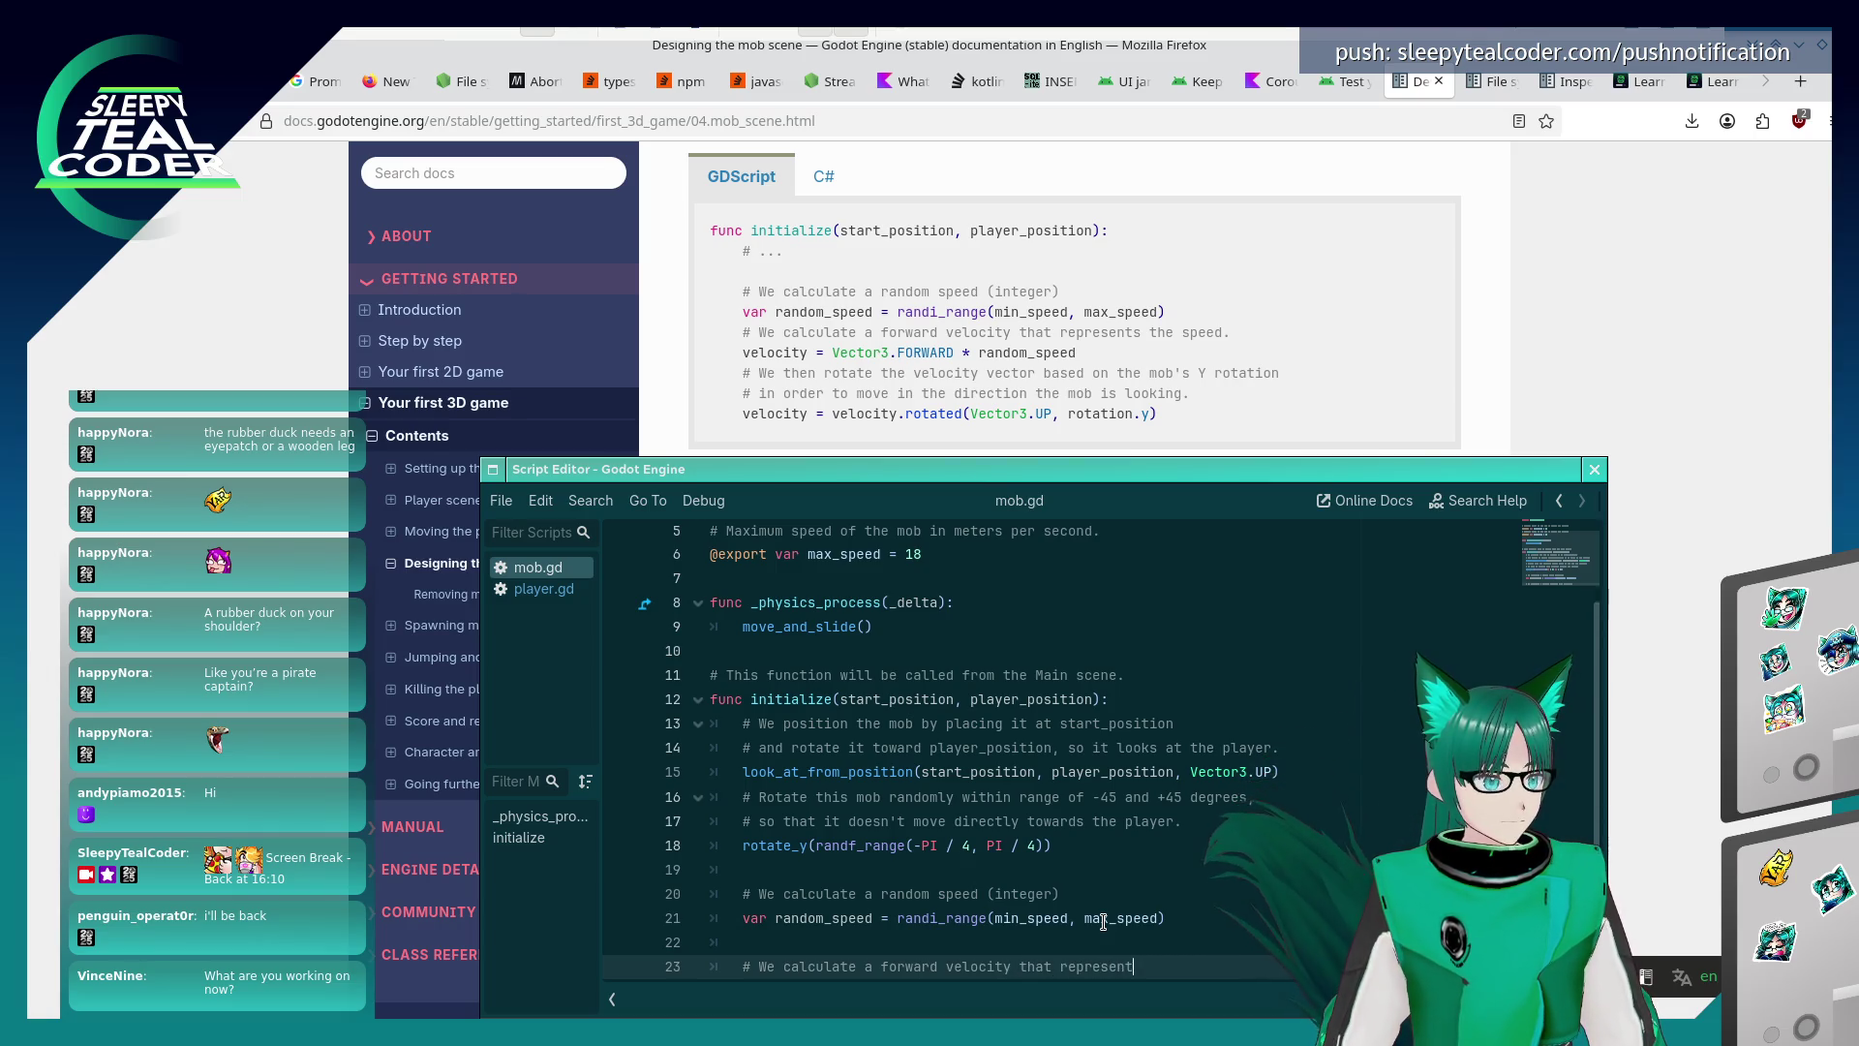
type("e speed.")
key("Return")
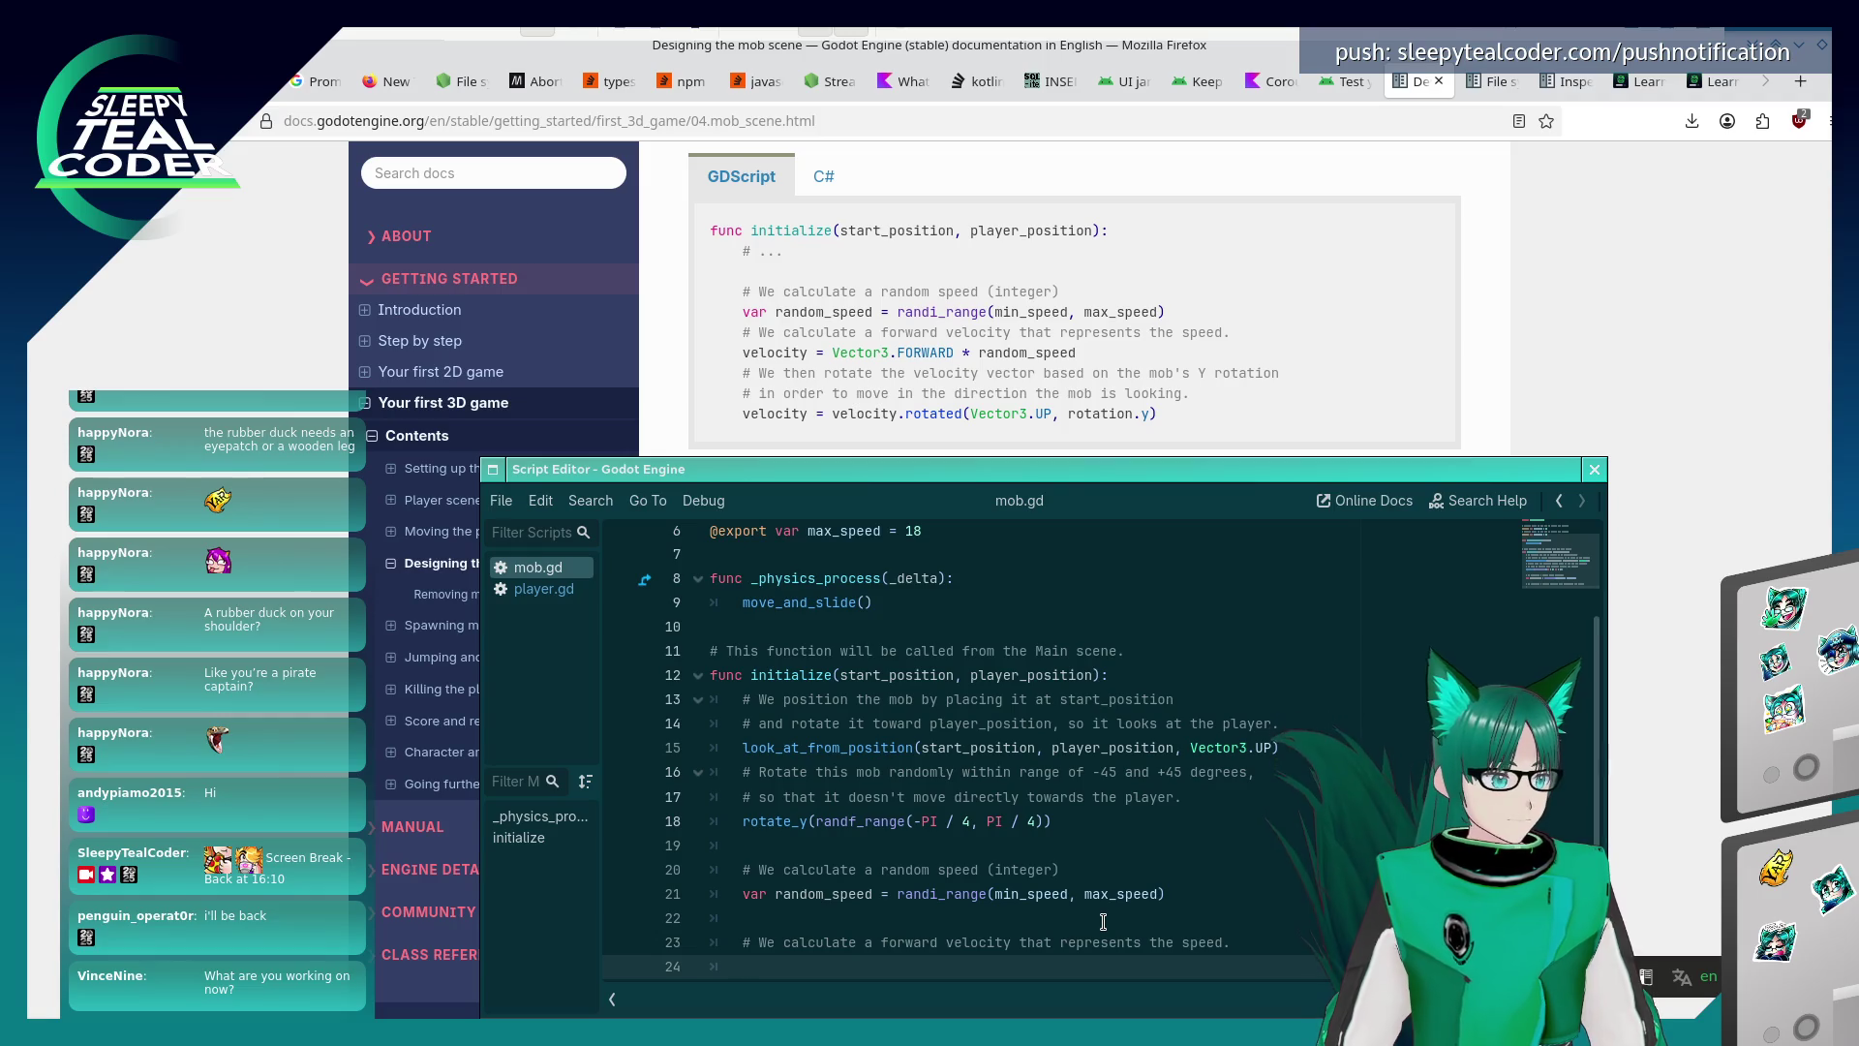
type("velocity = Vector3.FOR")
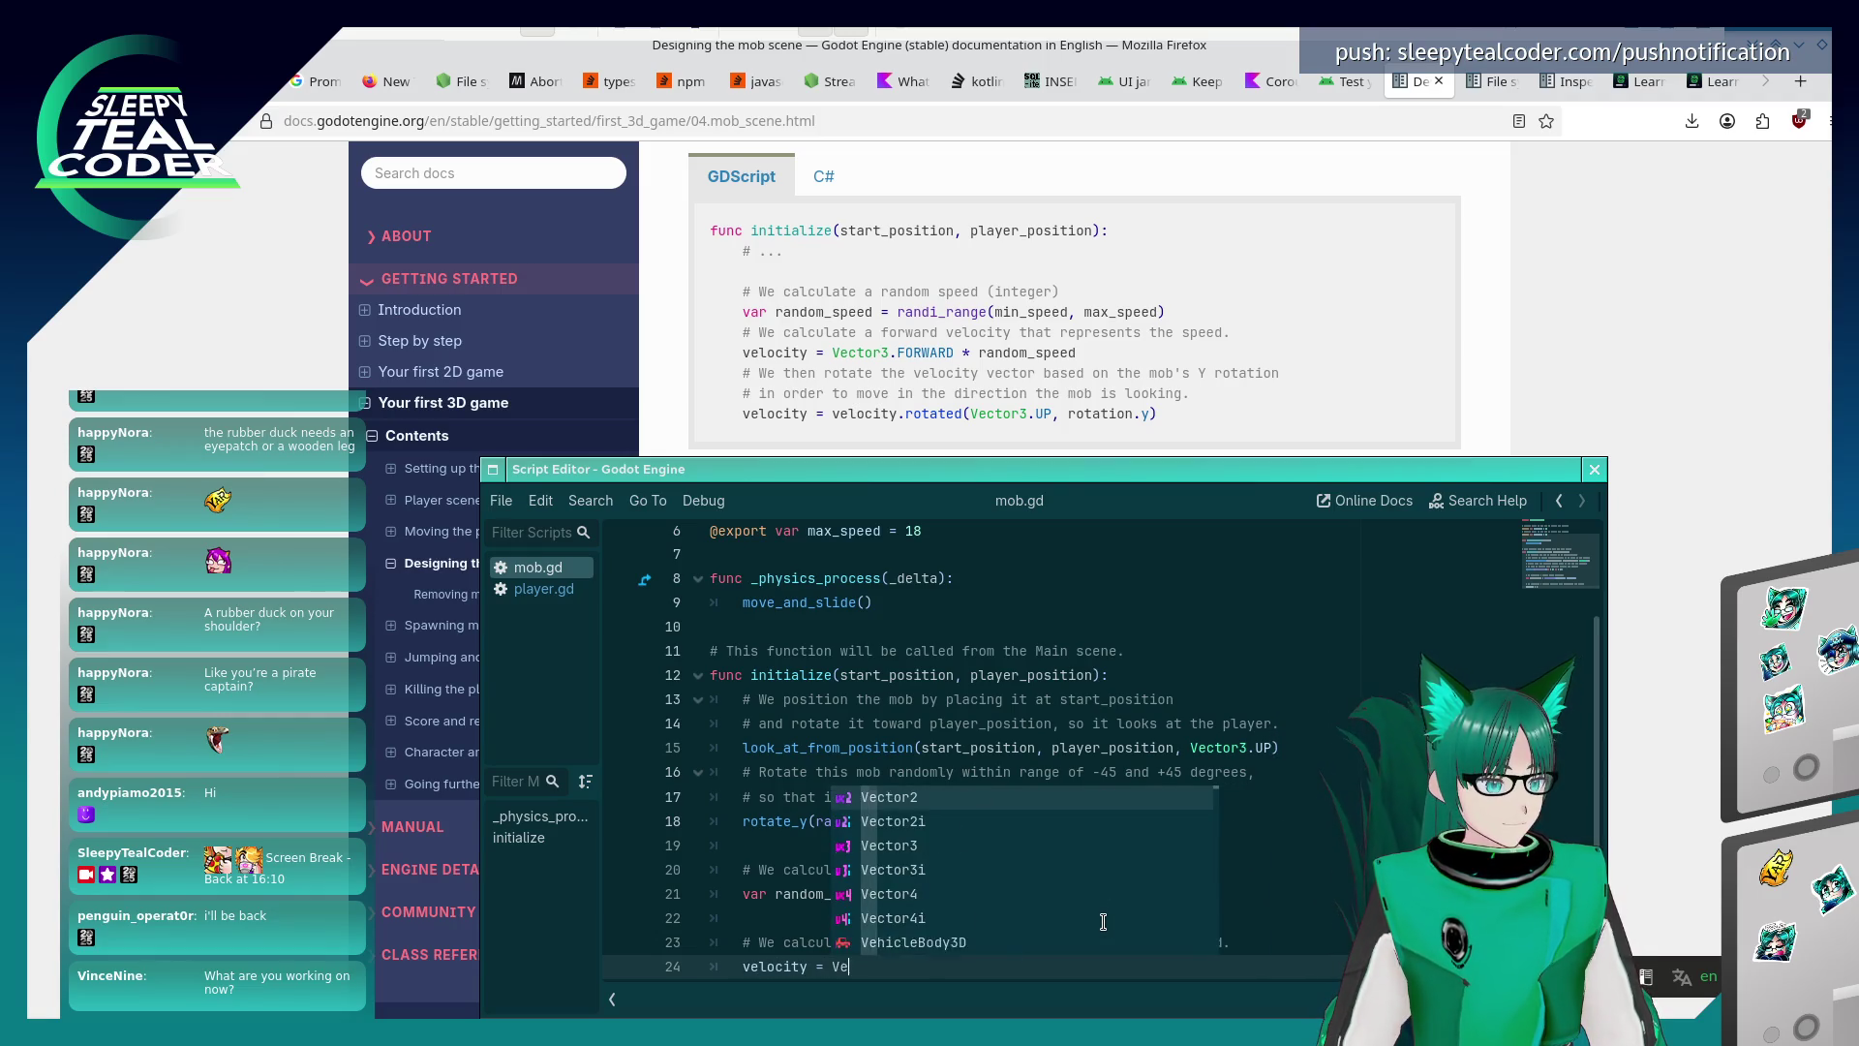
type("WARD * random")
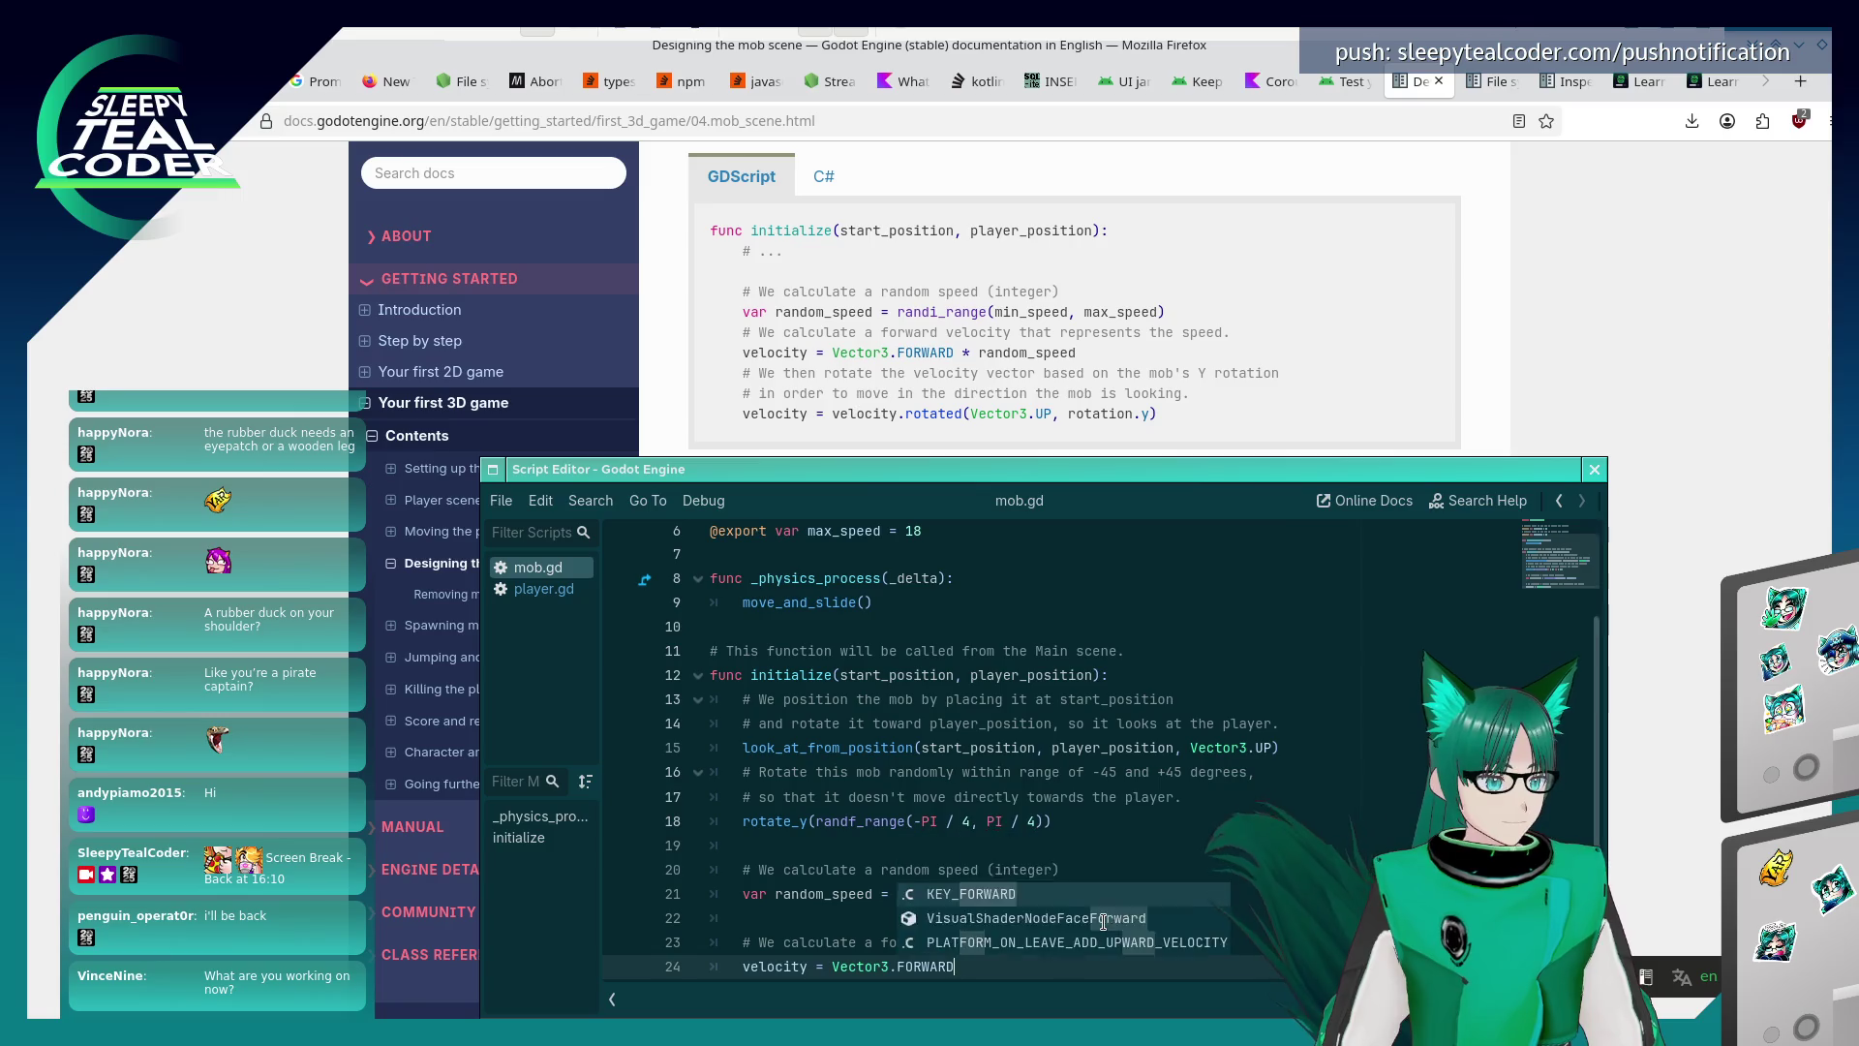
type("_speed")
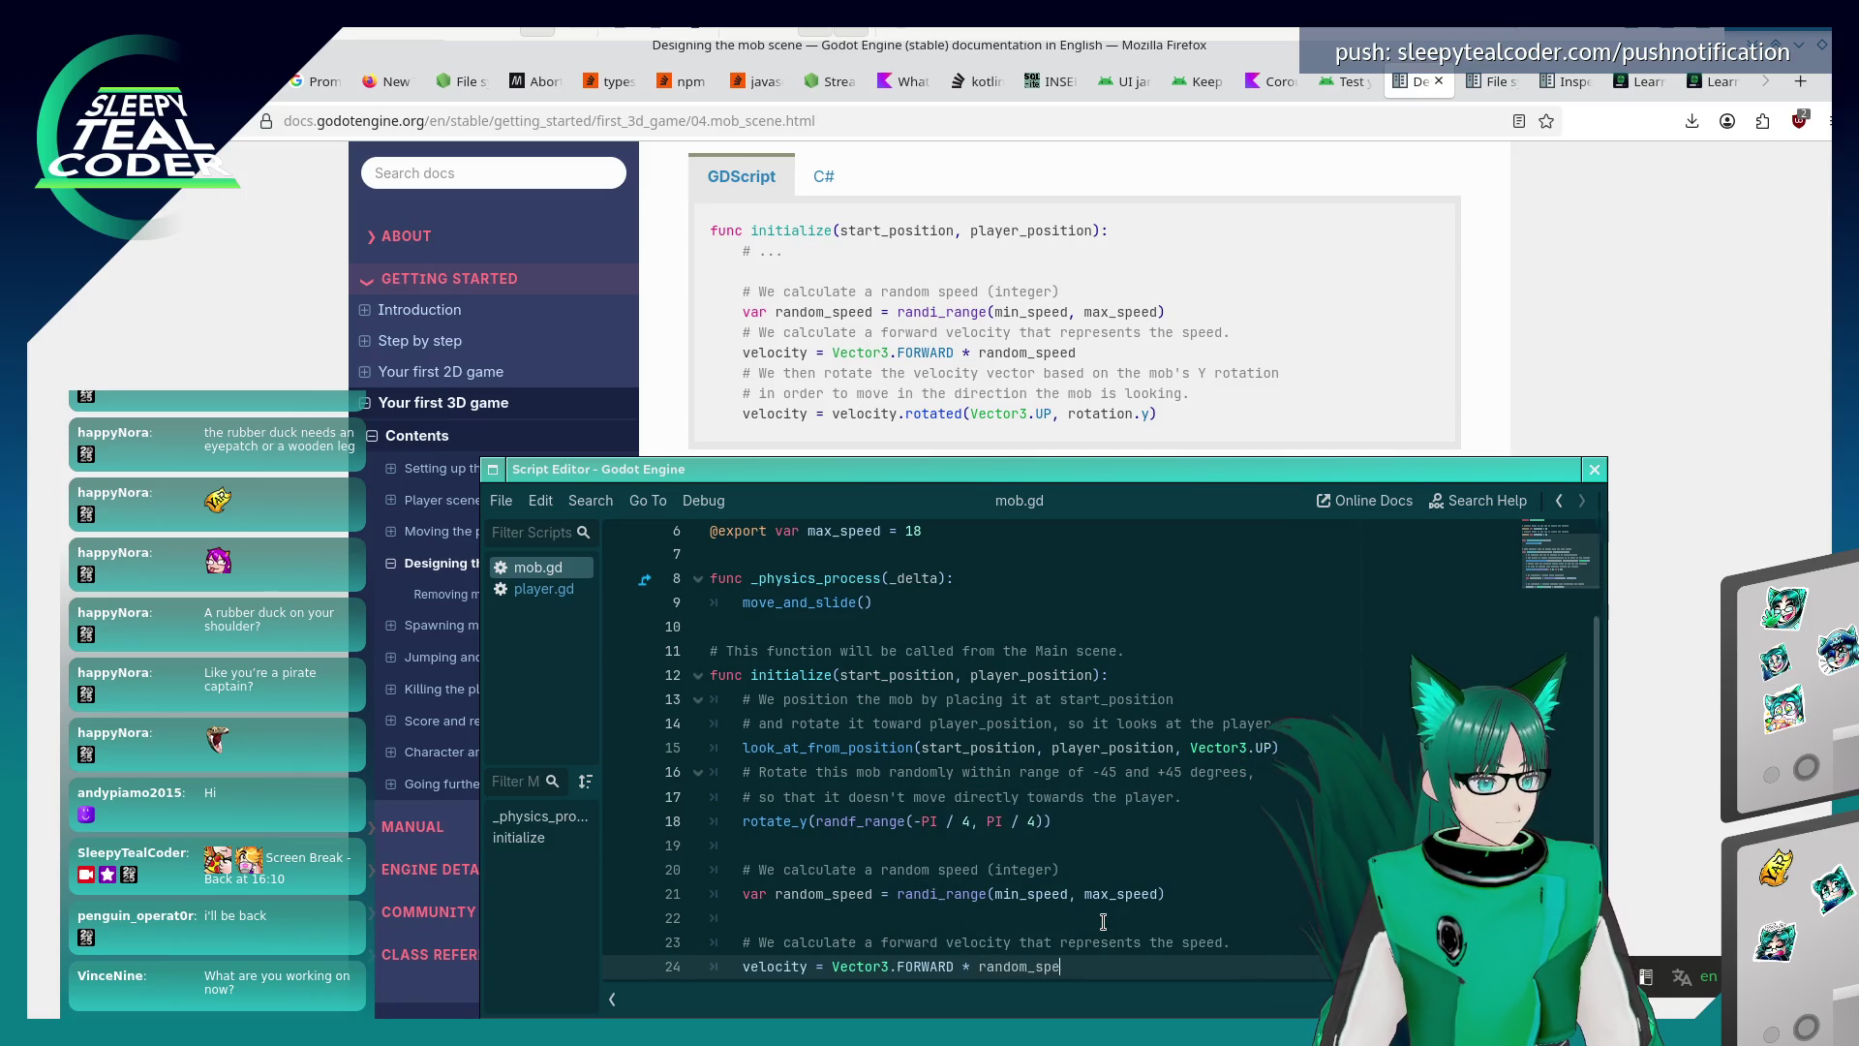
key("Return")
key("Return")
type("#")
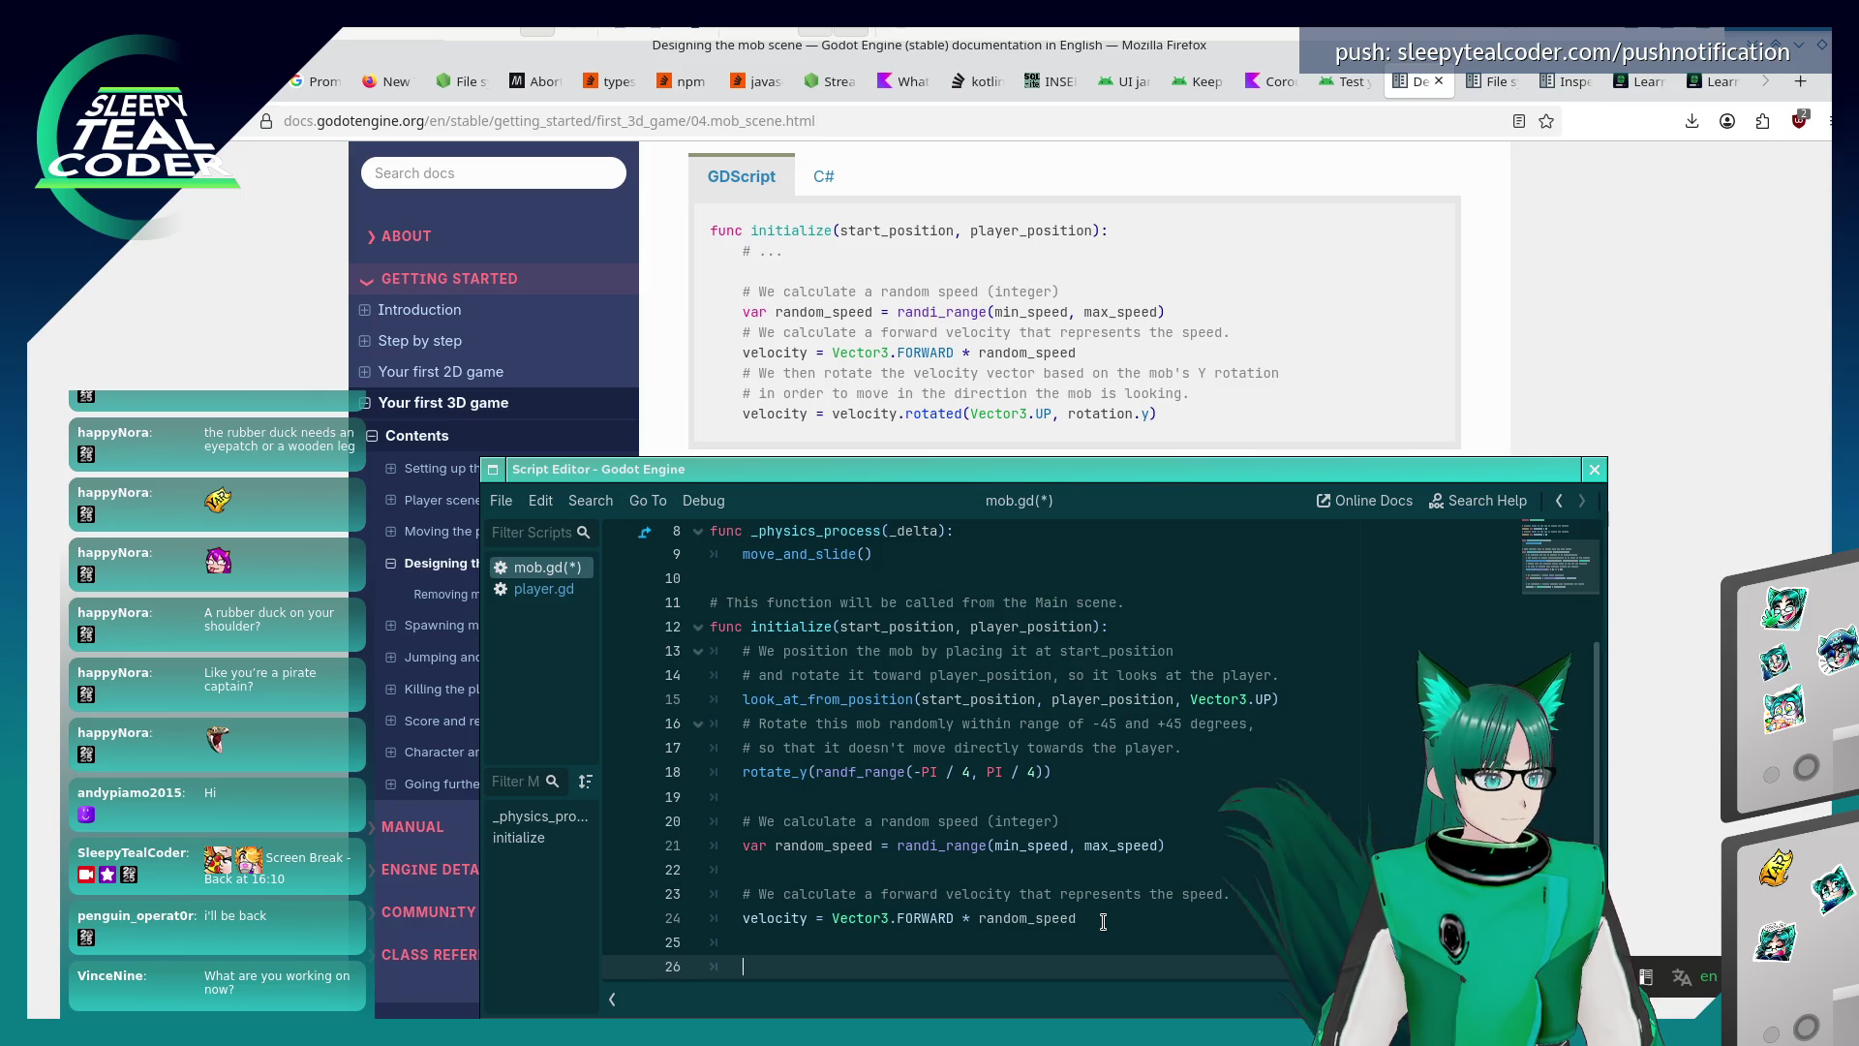
Step: Remove the extra blank line and add the two comments explaining the velocity rotation
key("BackSpace")
key("BackSpace")
key("Up")
key("Up")
key("Up")
key("BackSpace")
key("BackSpace")
key("Down")
key("Down")
key("Down")
type("# We then rota")
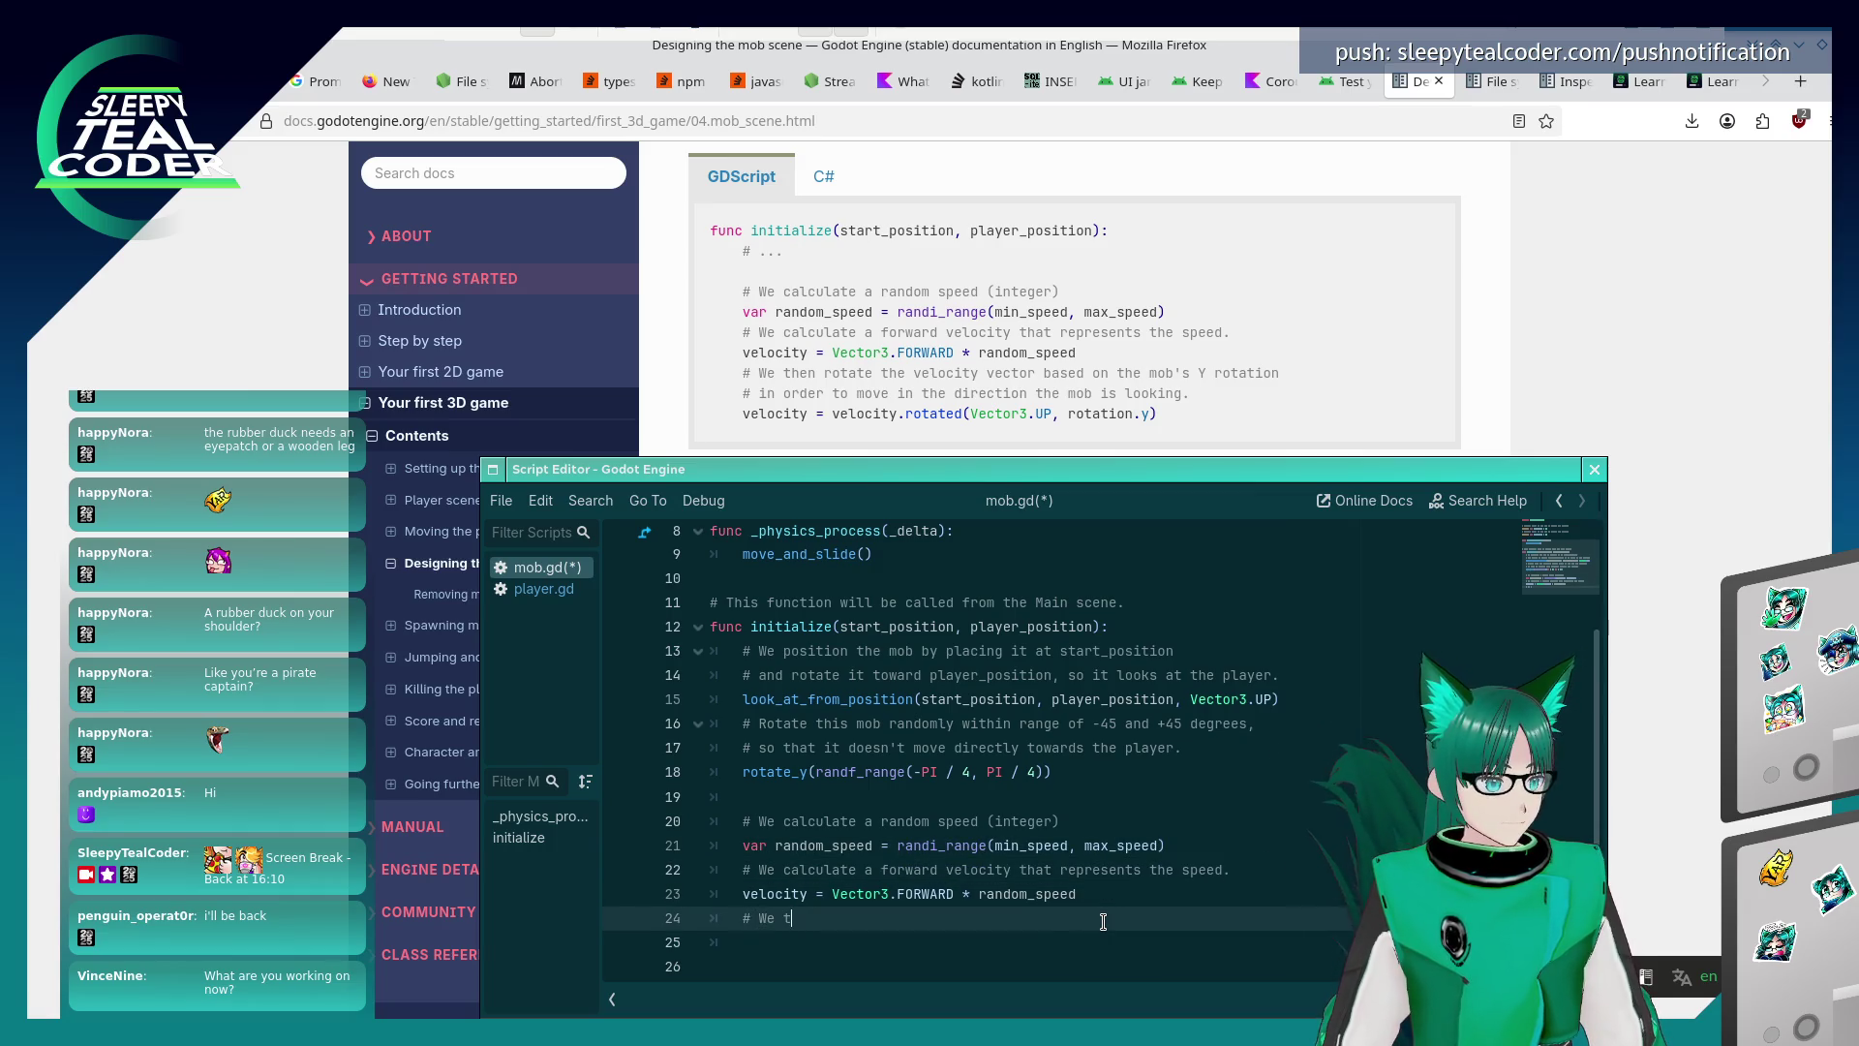
type("te the v")
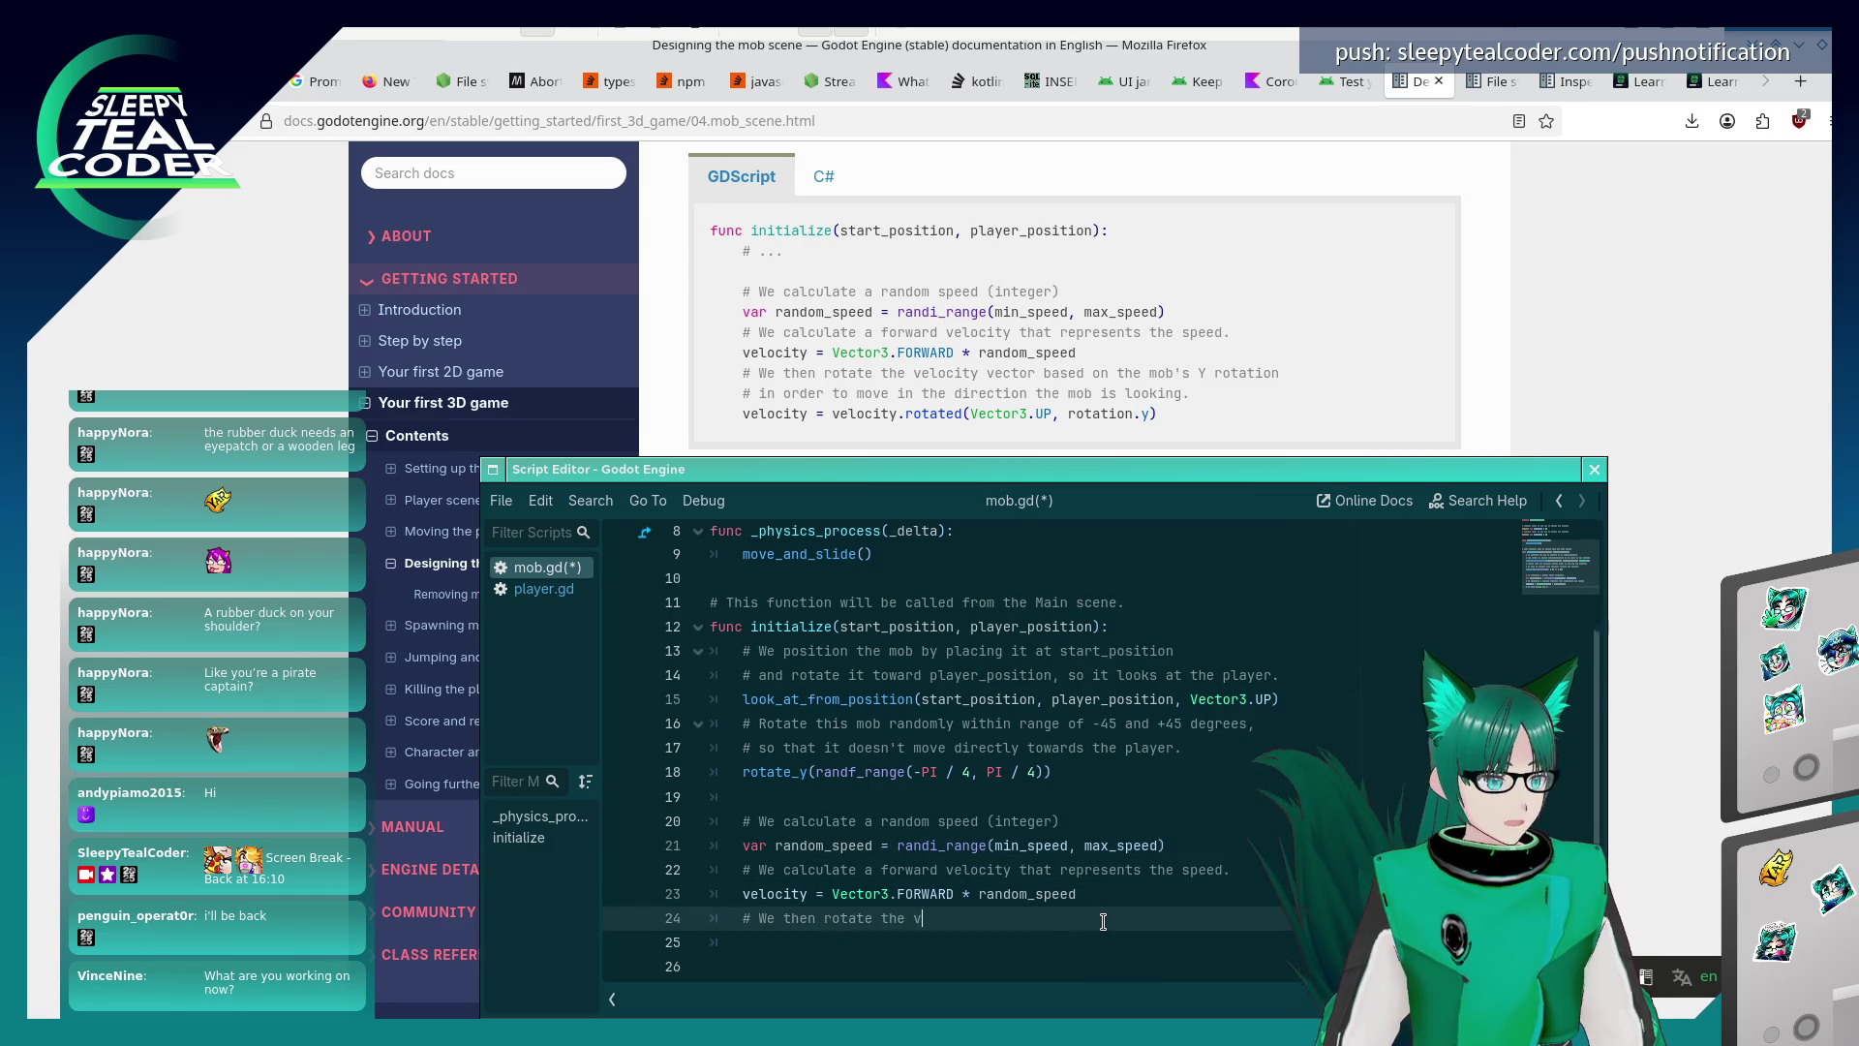
type("elocity vector based o")
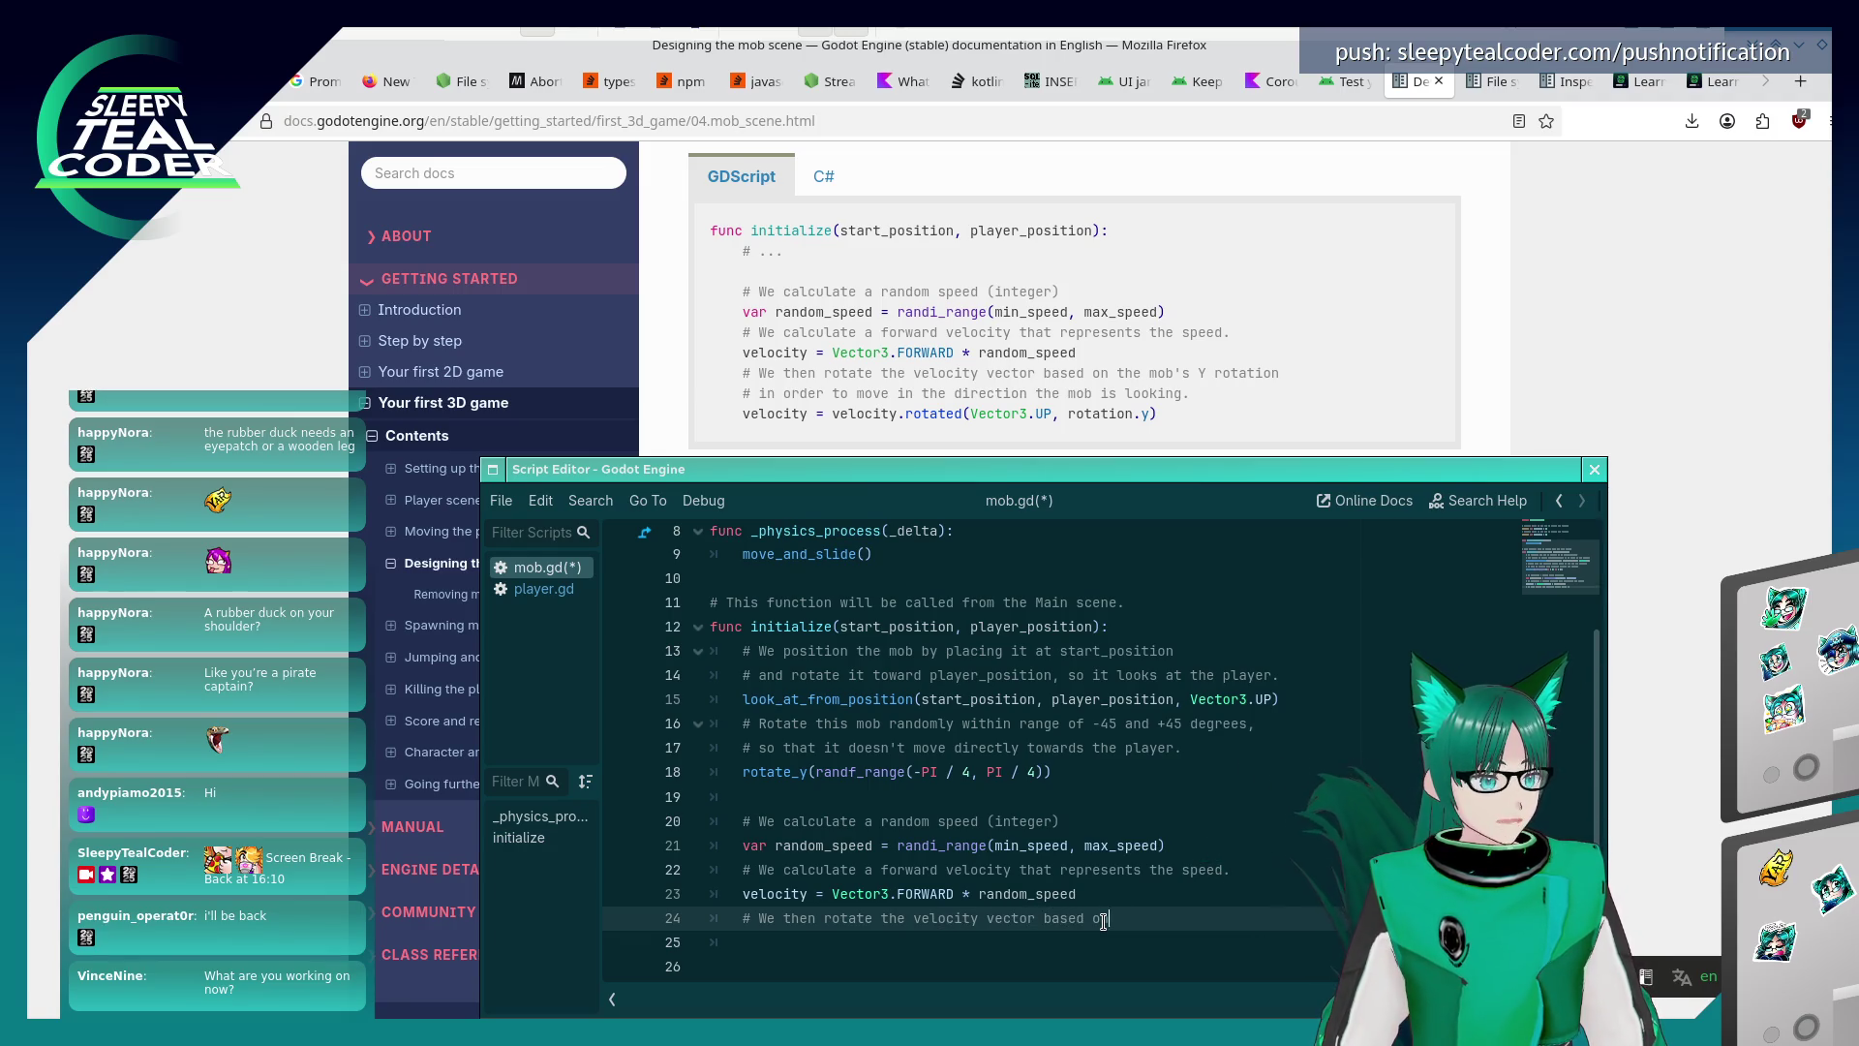
type("n the mob's Y rotation")
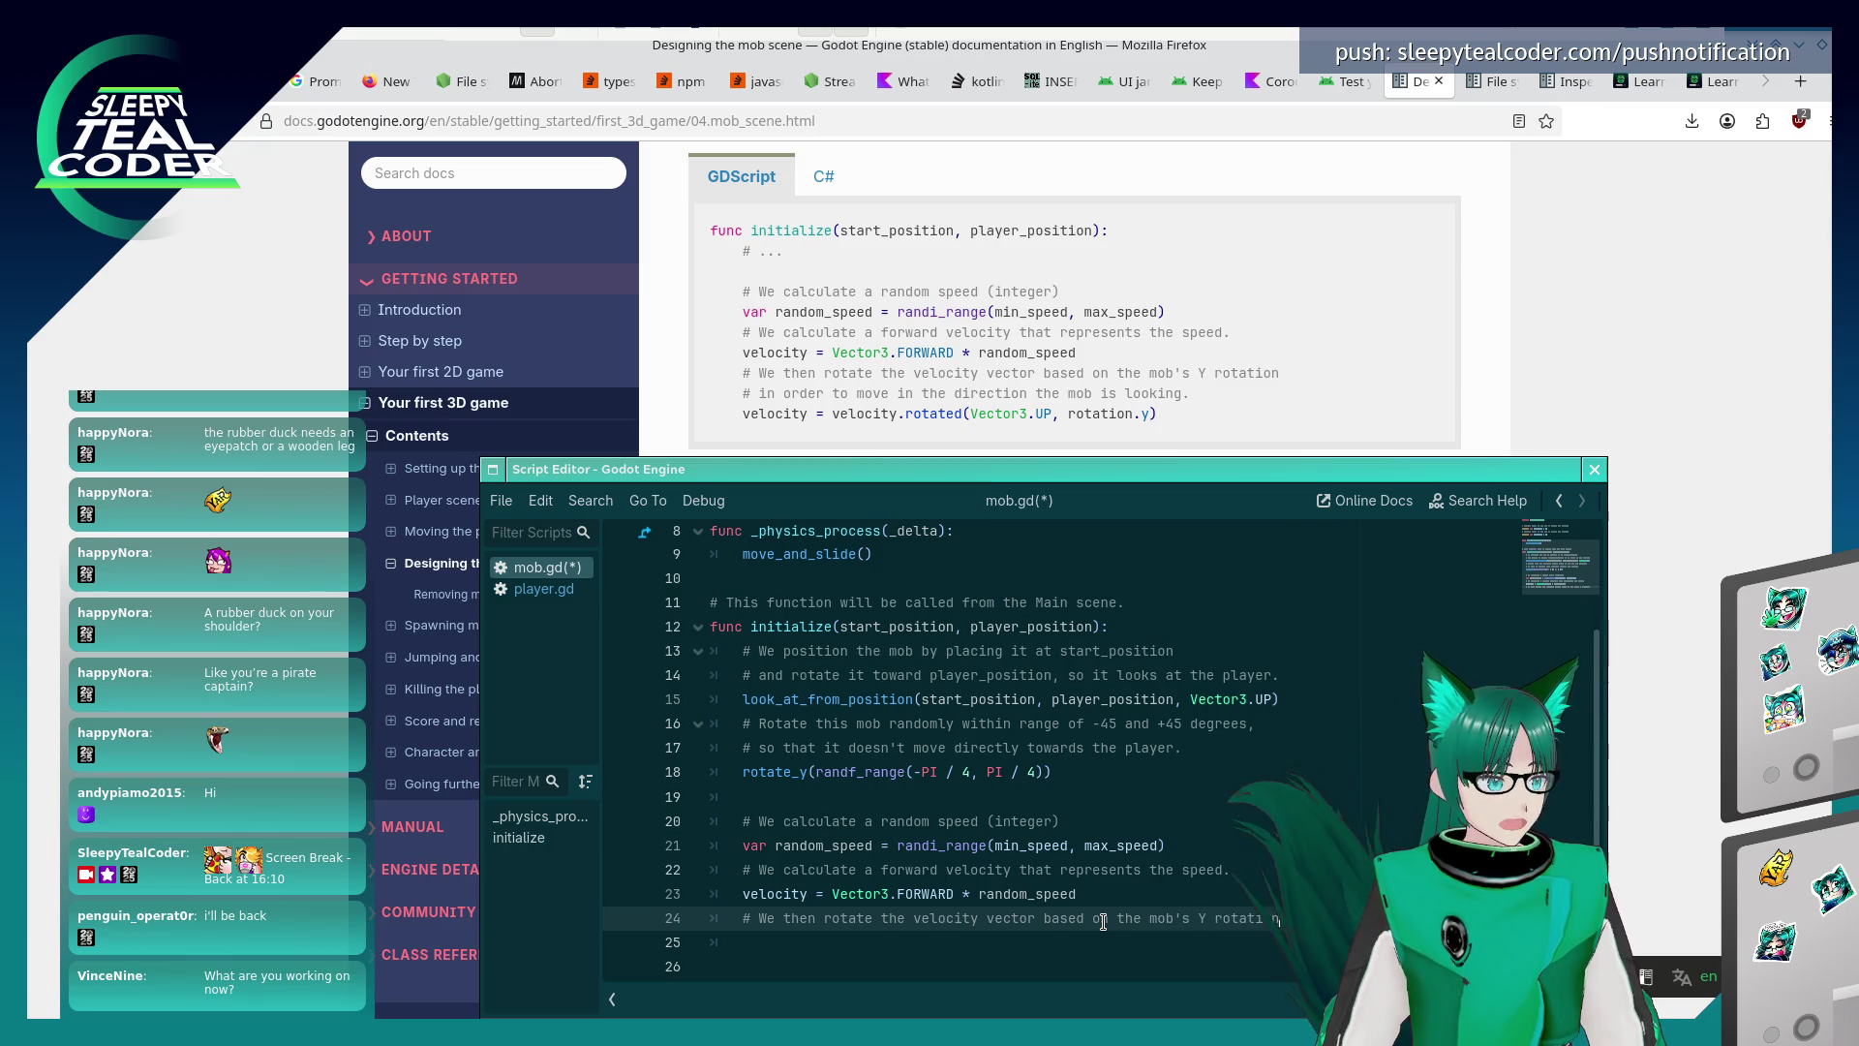
key("Return")
type("# in order to move")
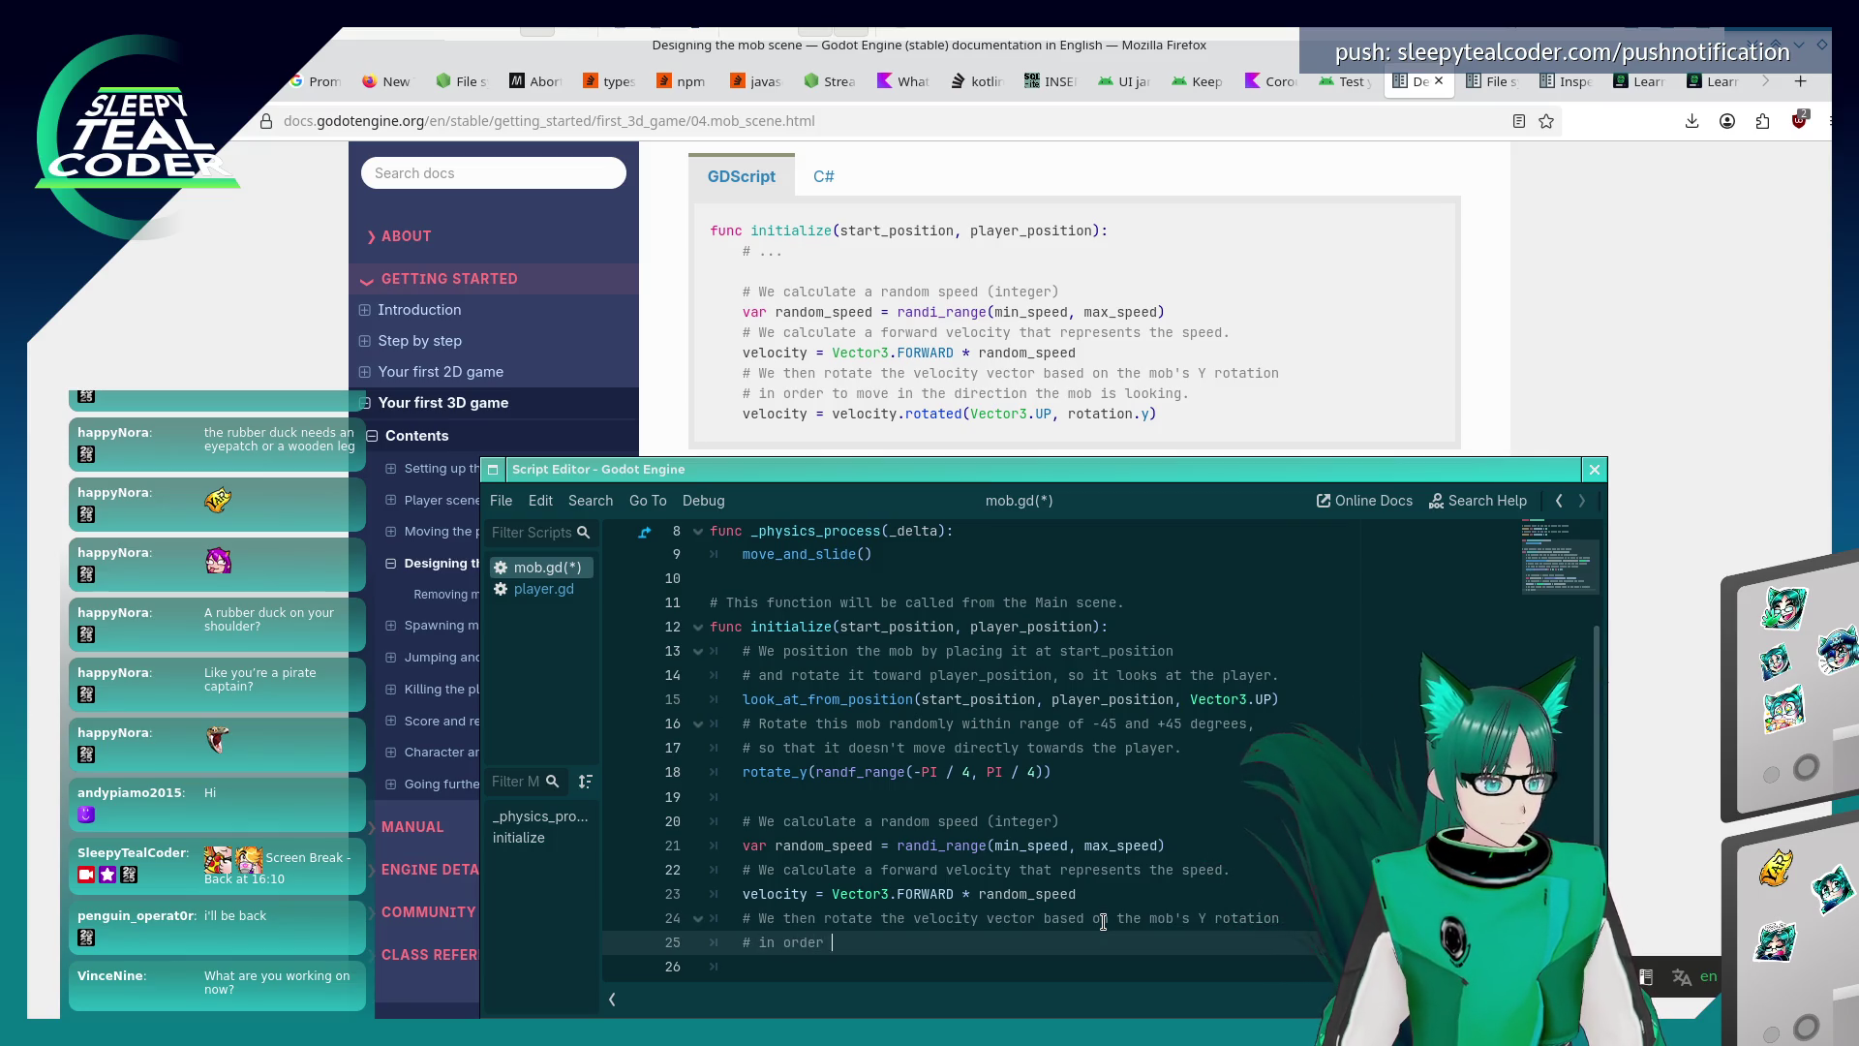
type(" in the direction the mo")
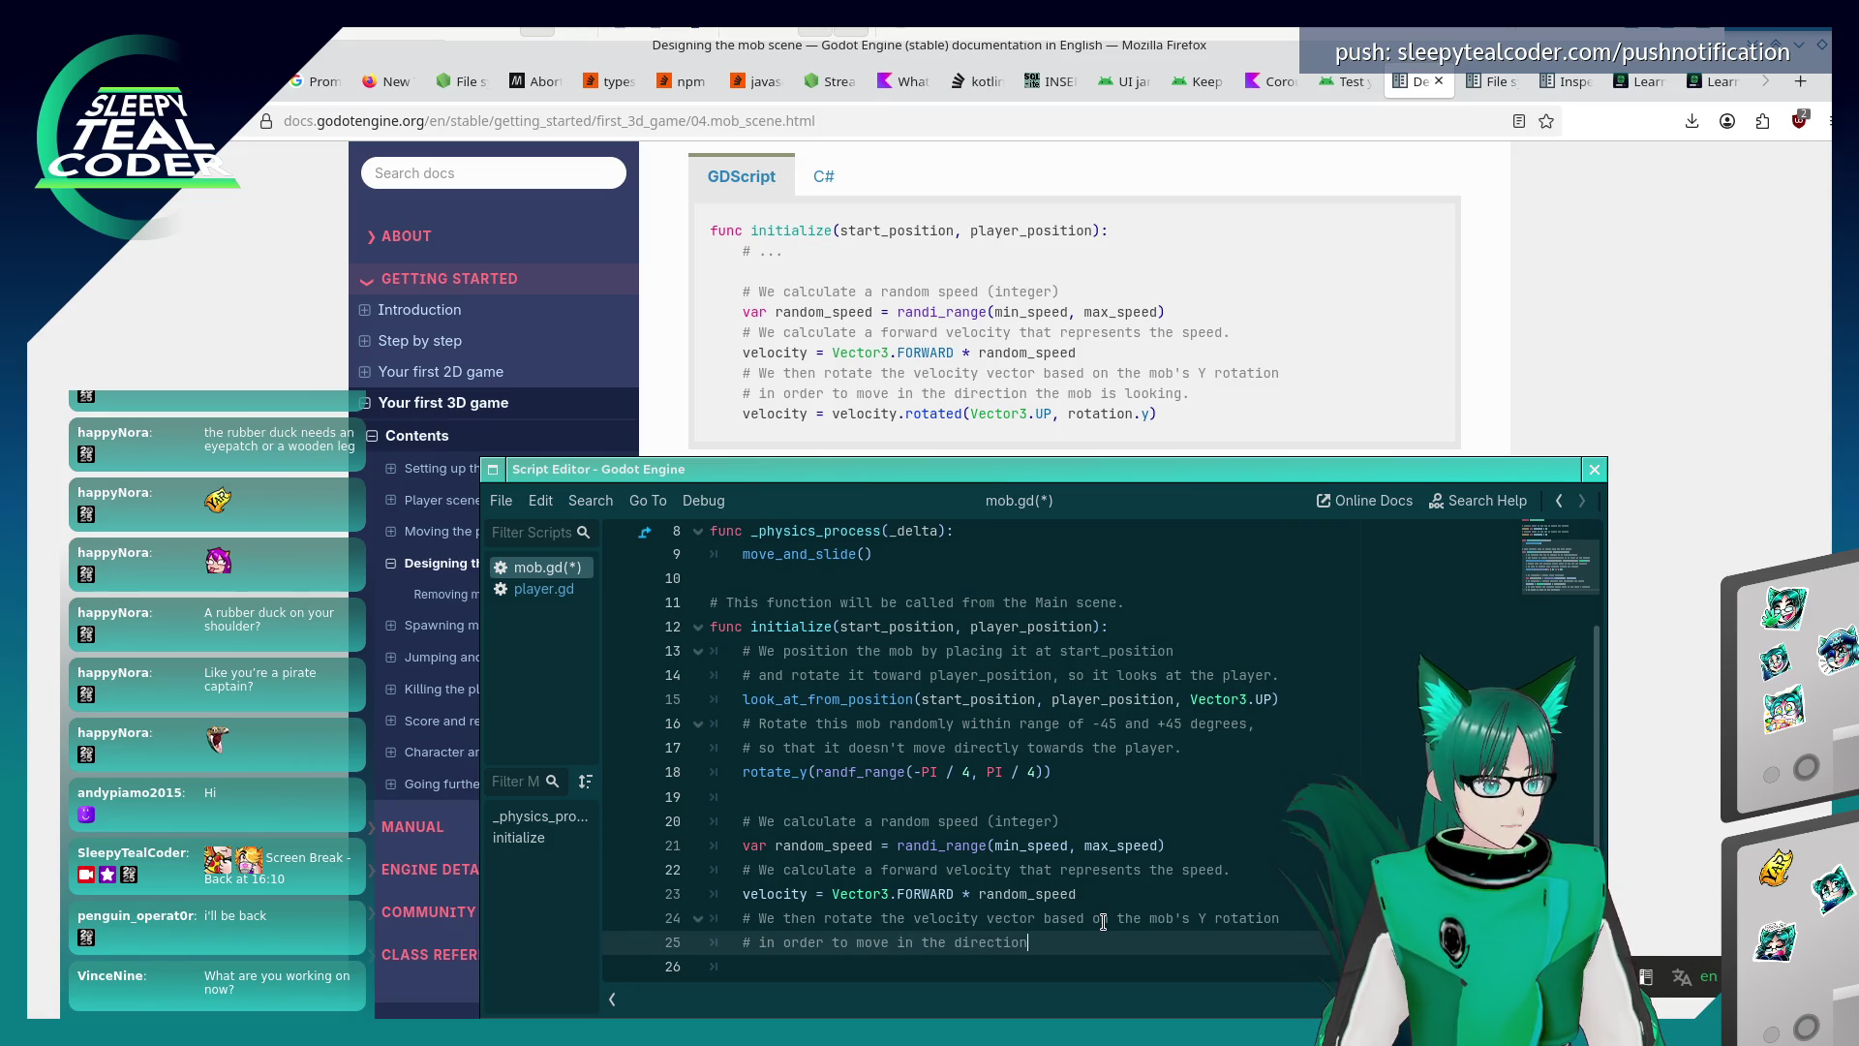
type("b is looking.")
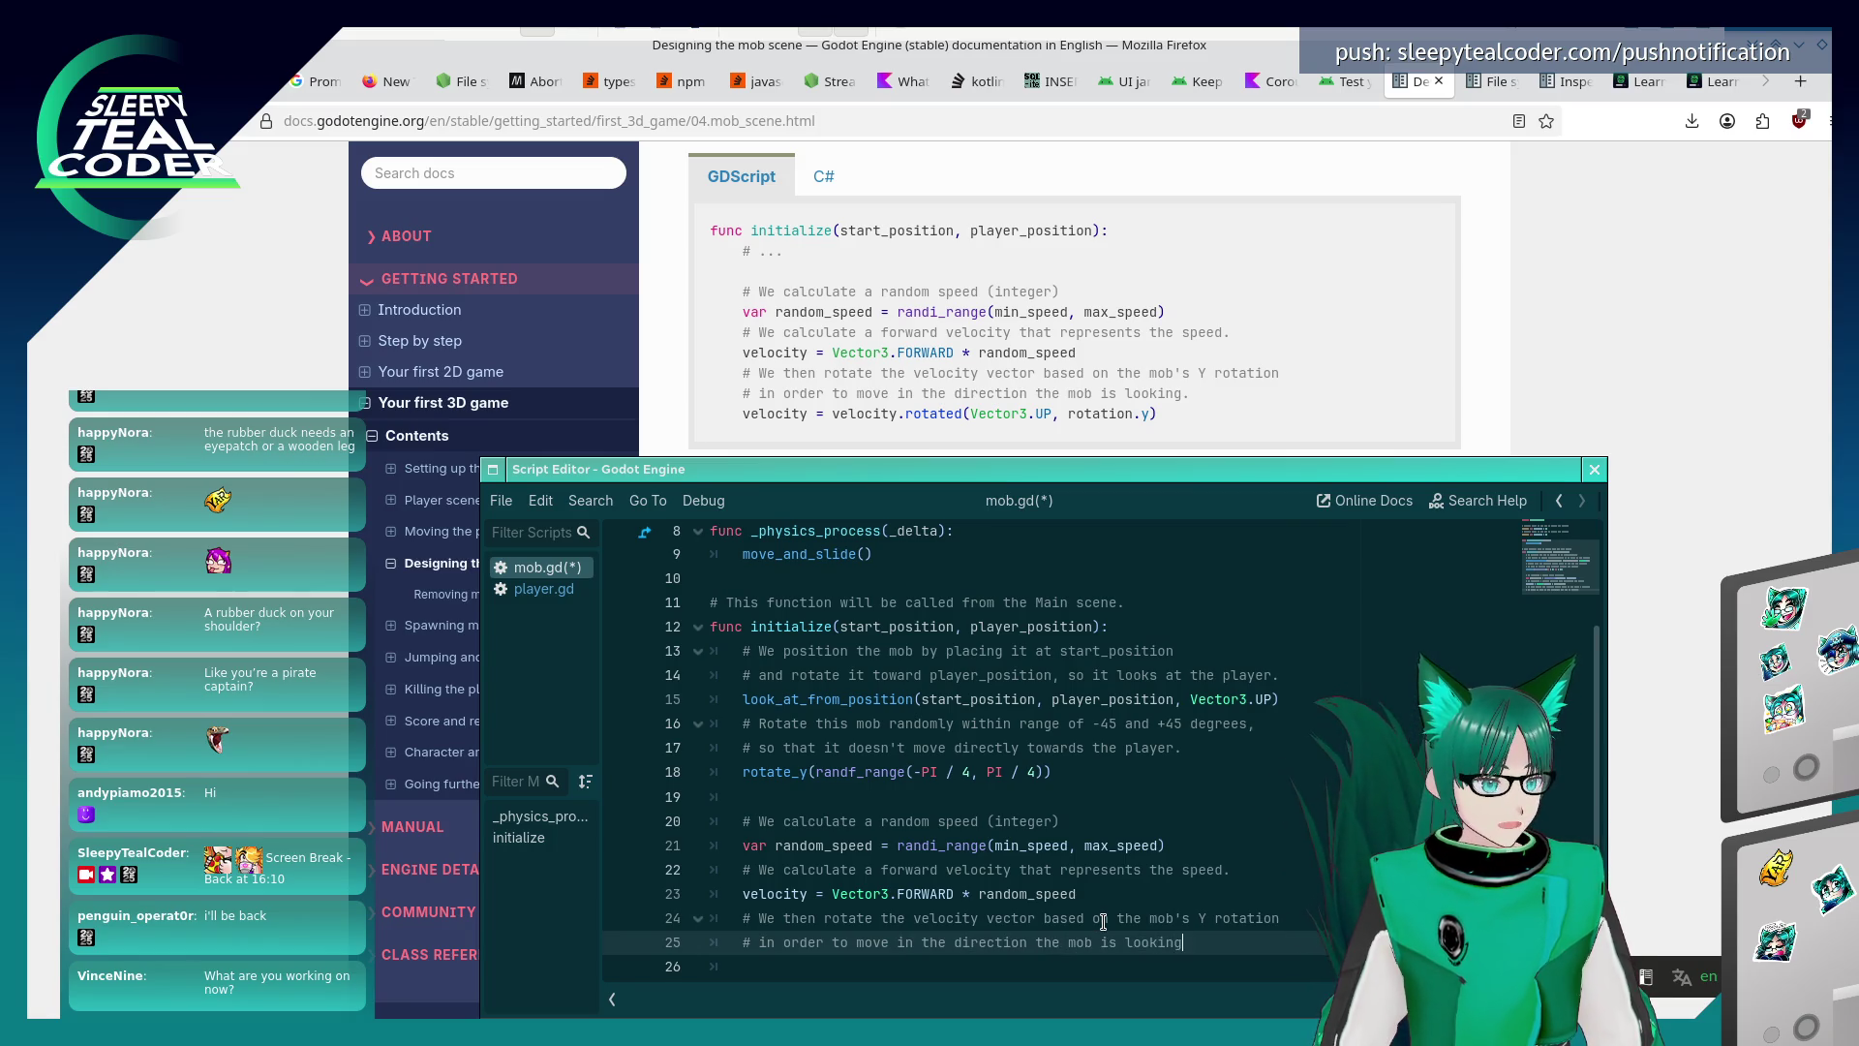
Step: Add velocity = velocity.rotated(Vector3.UP, rotation.y) and save mob.gd
key("Return")
type("velocity ")
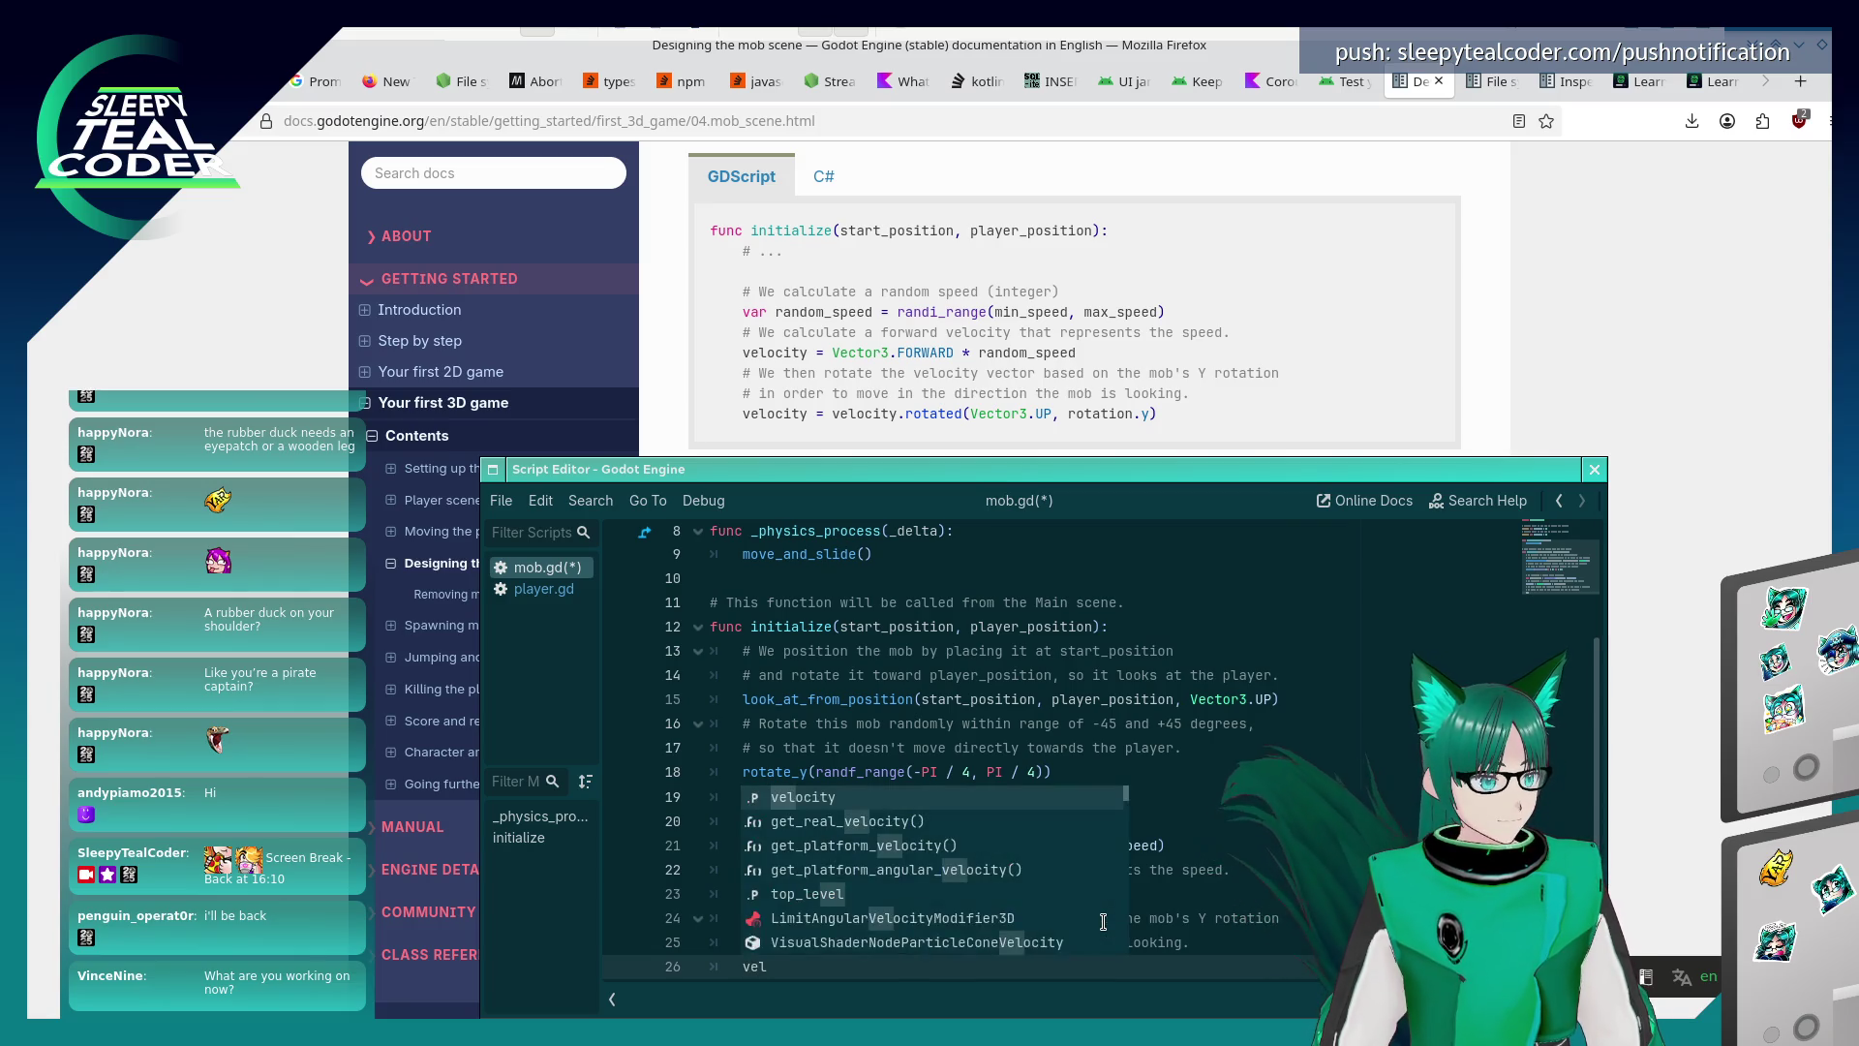
type("= velocity.")
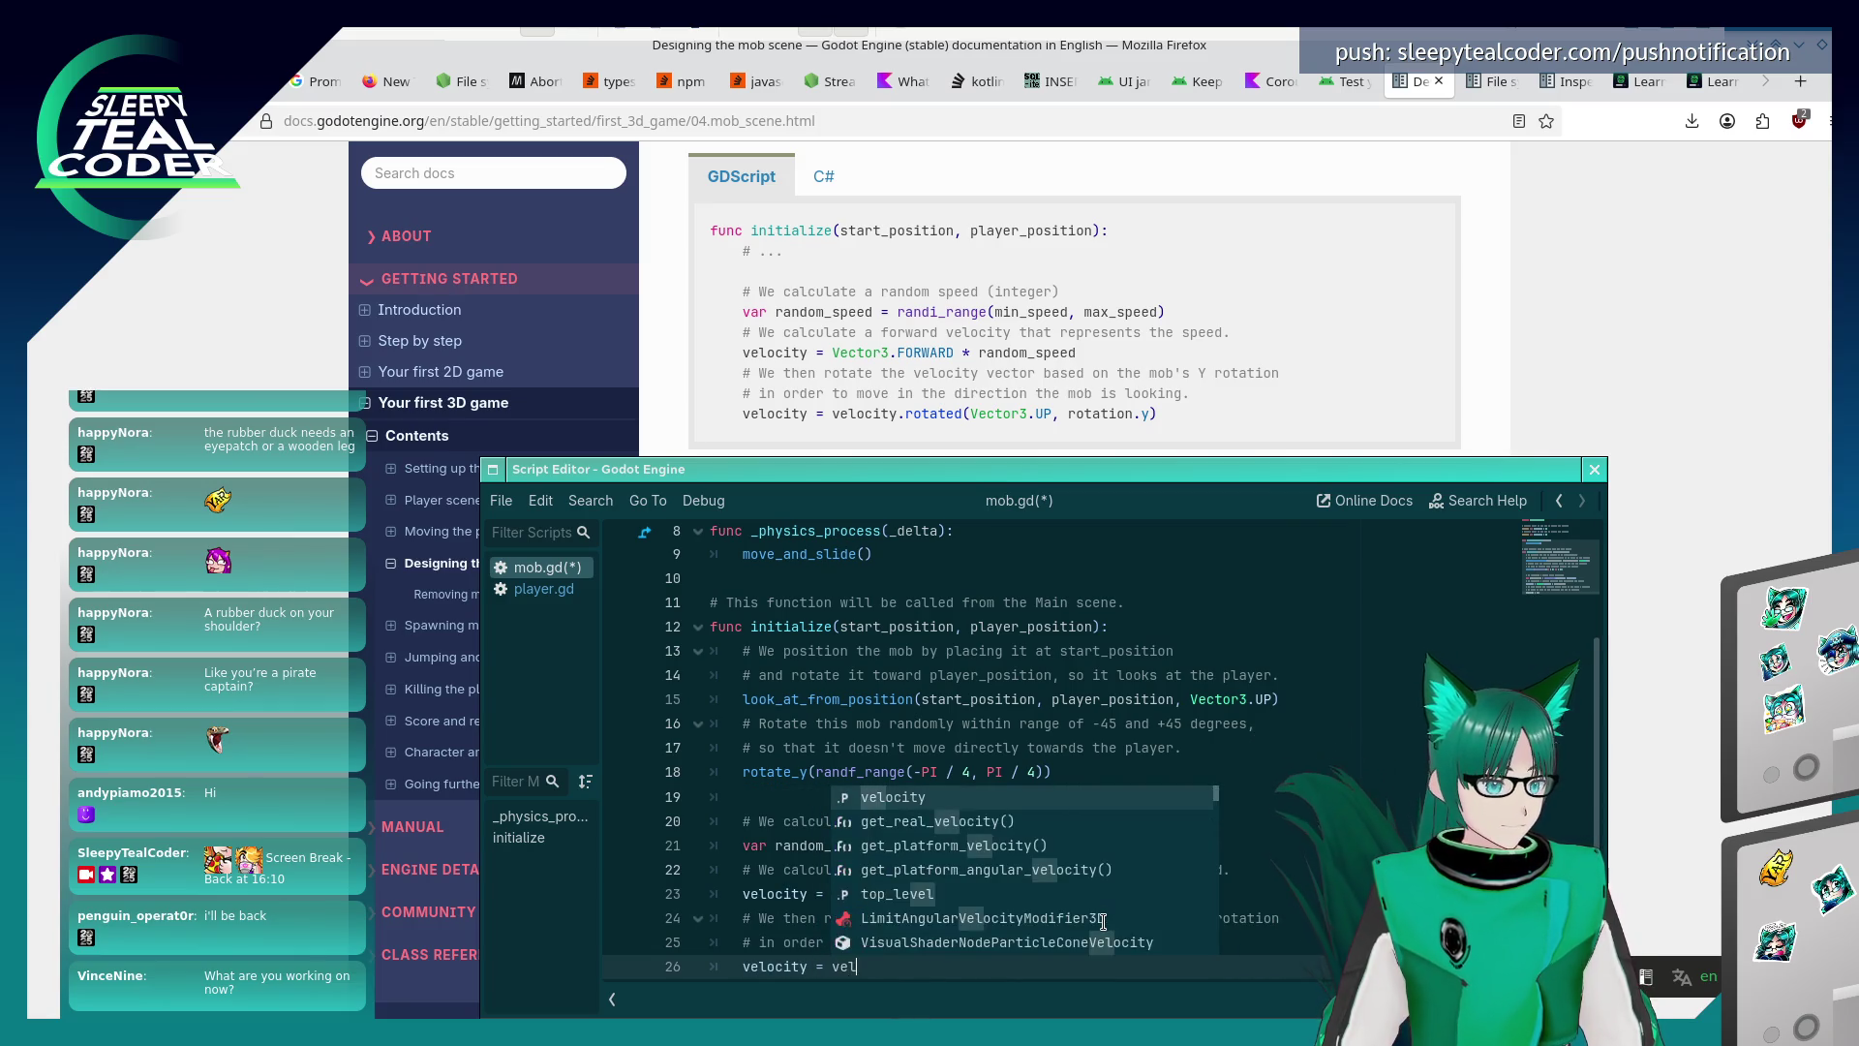
type("rotated(")
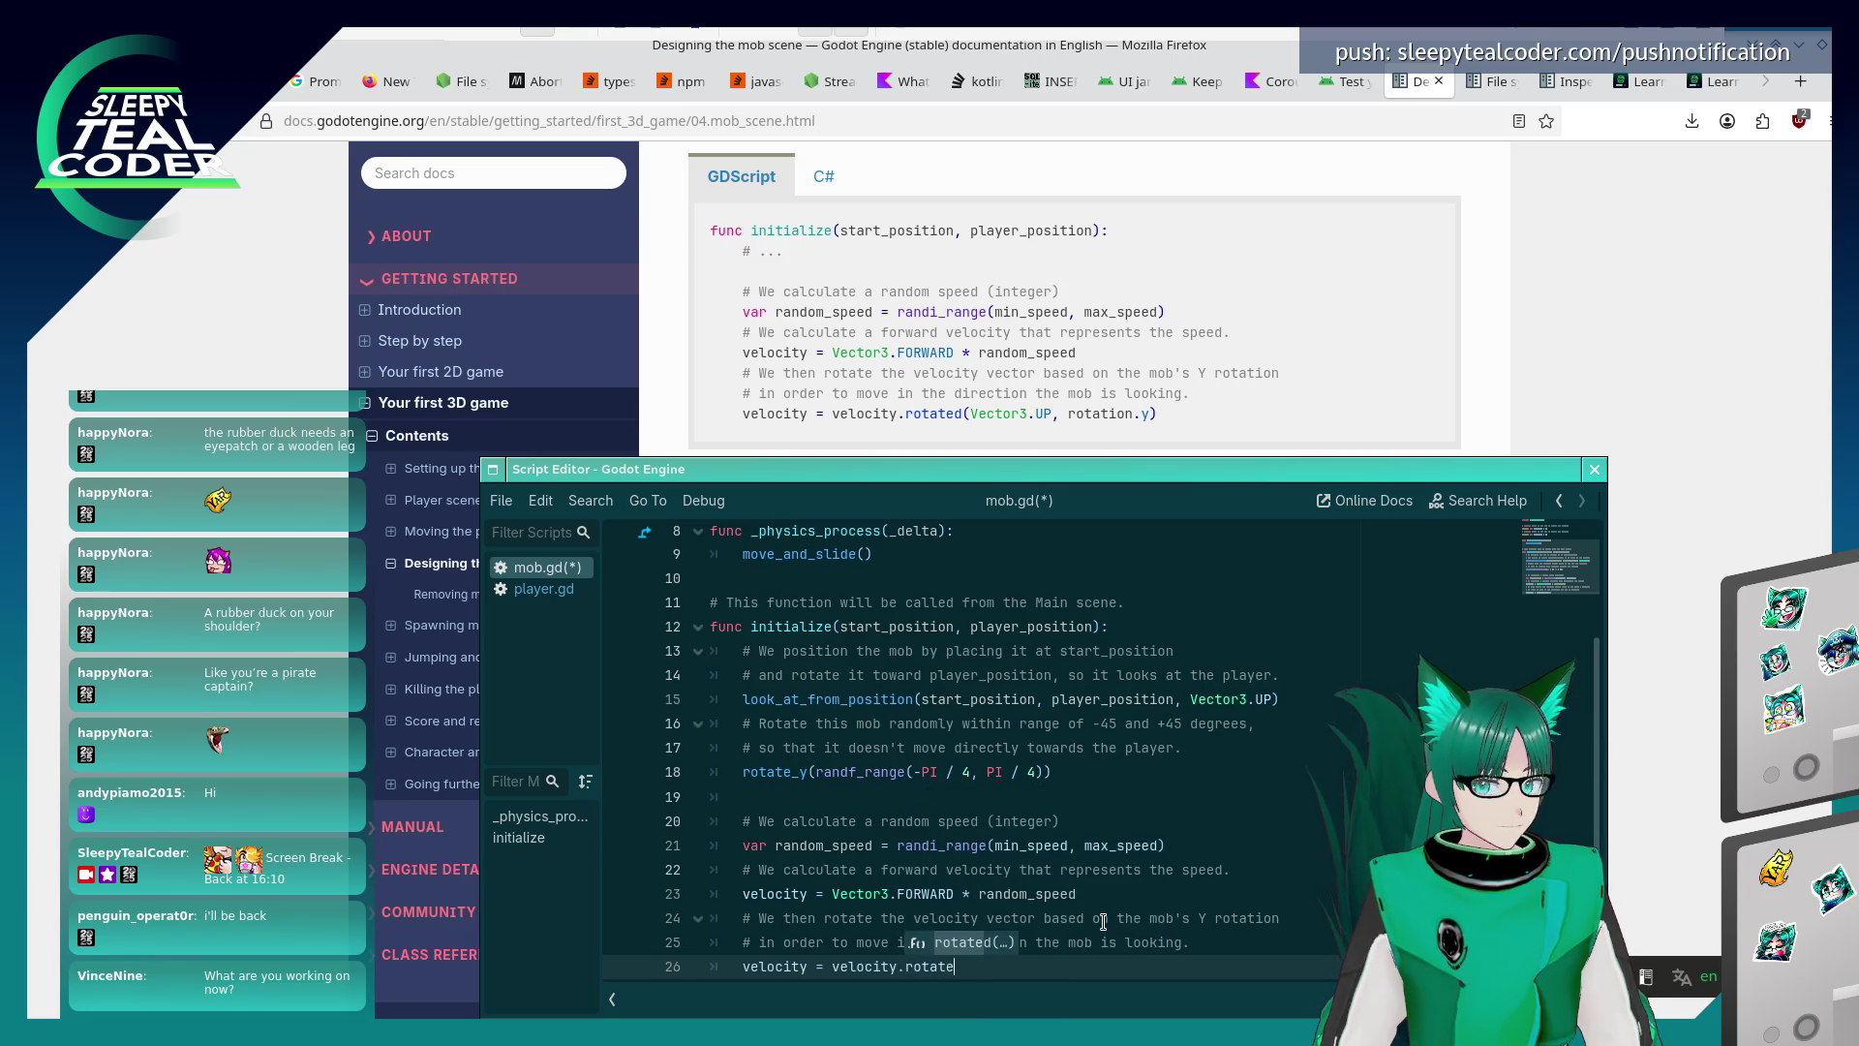
type("Vector3.")
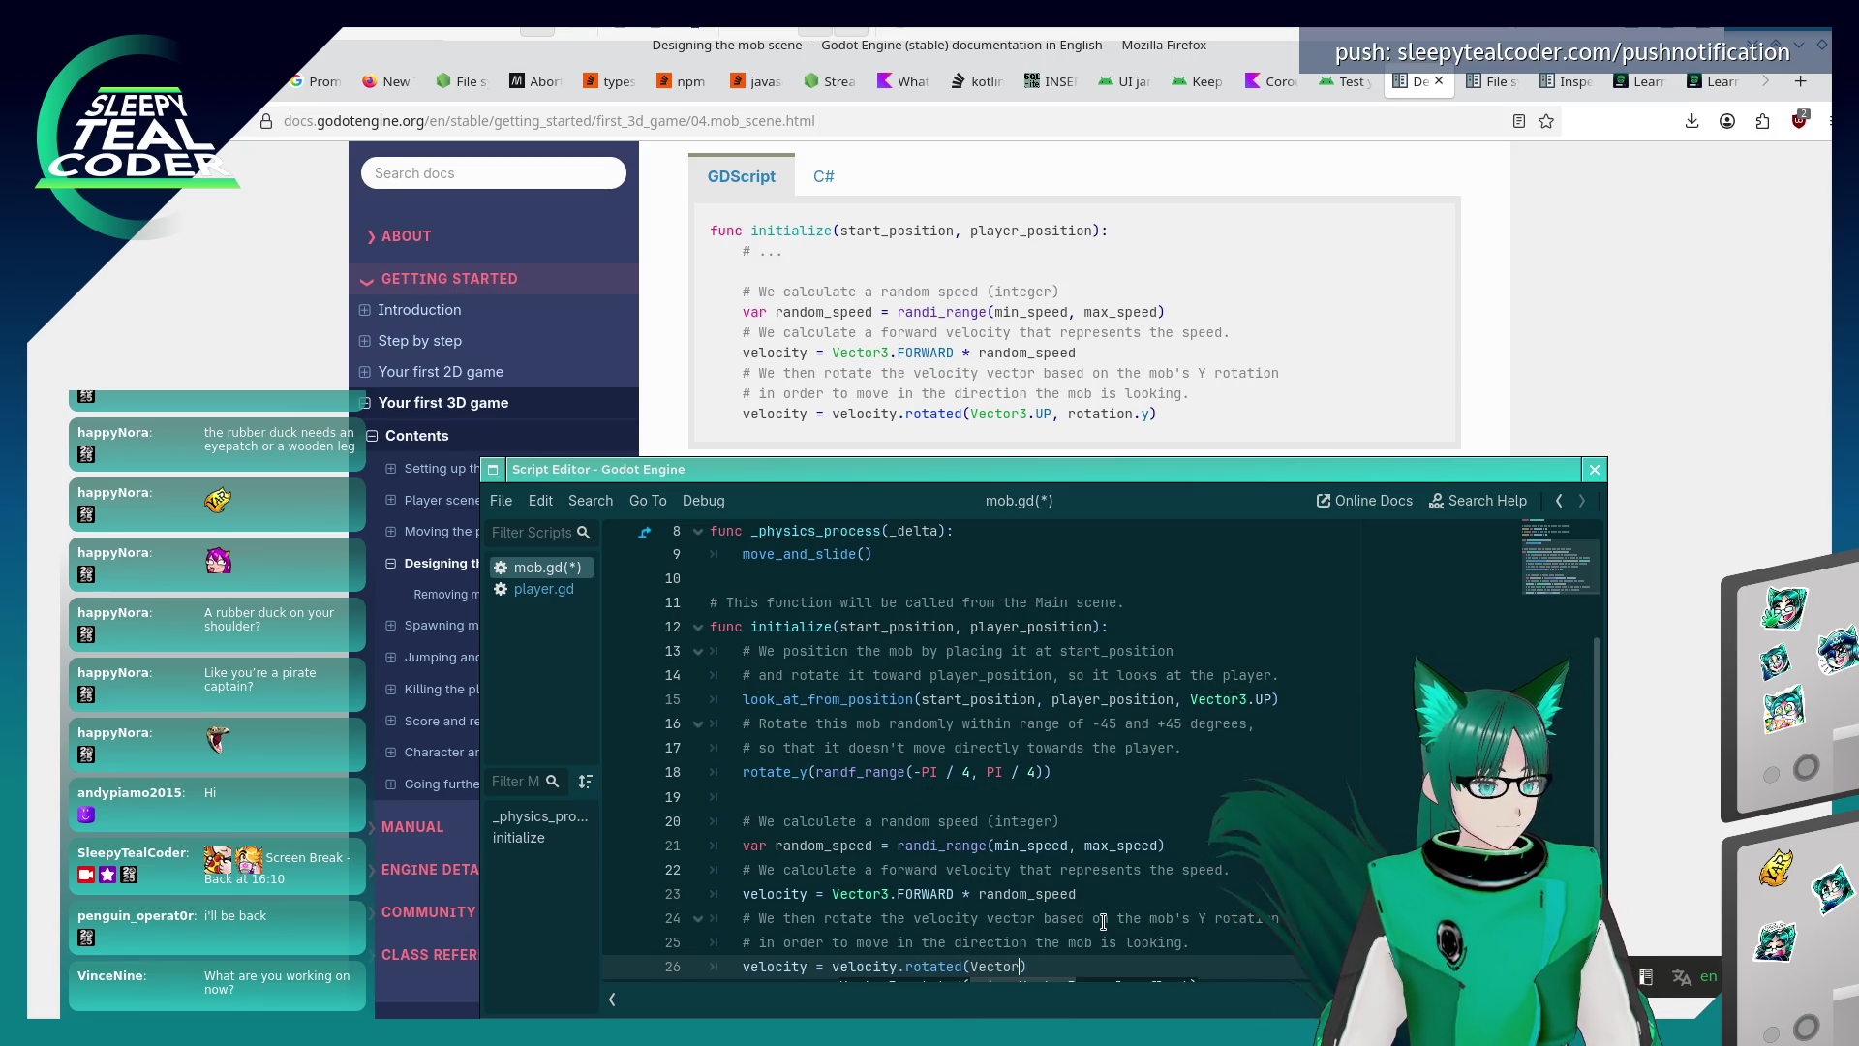
type("UP, rotation")
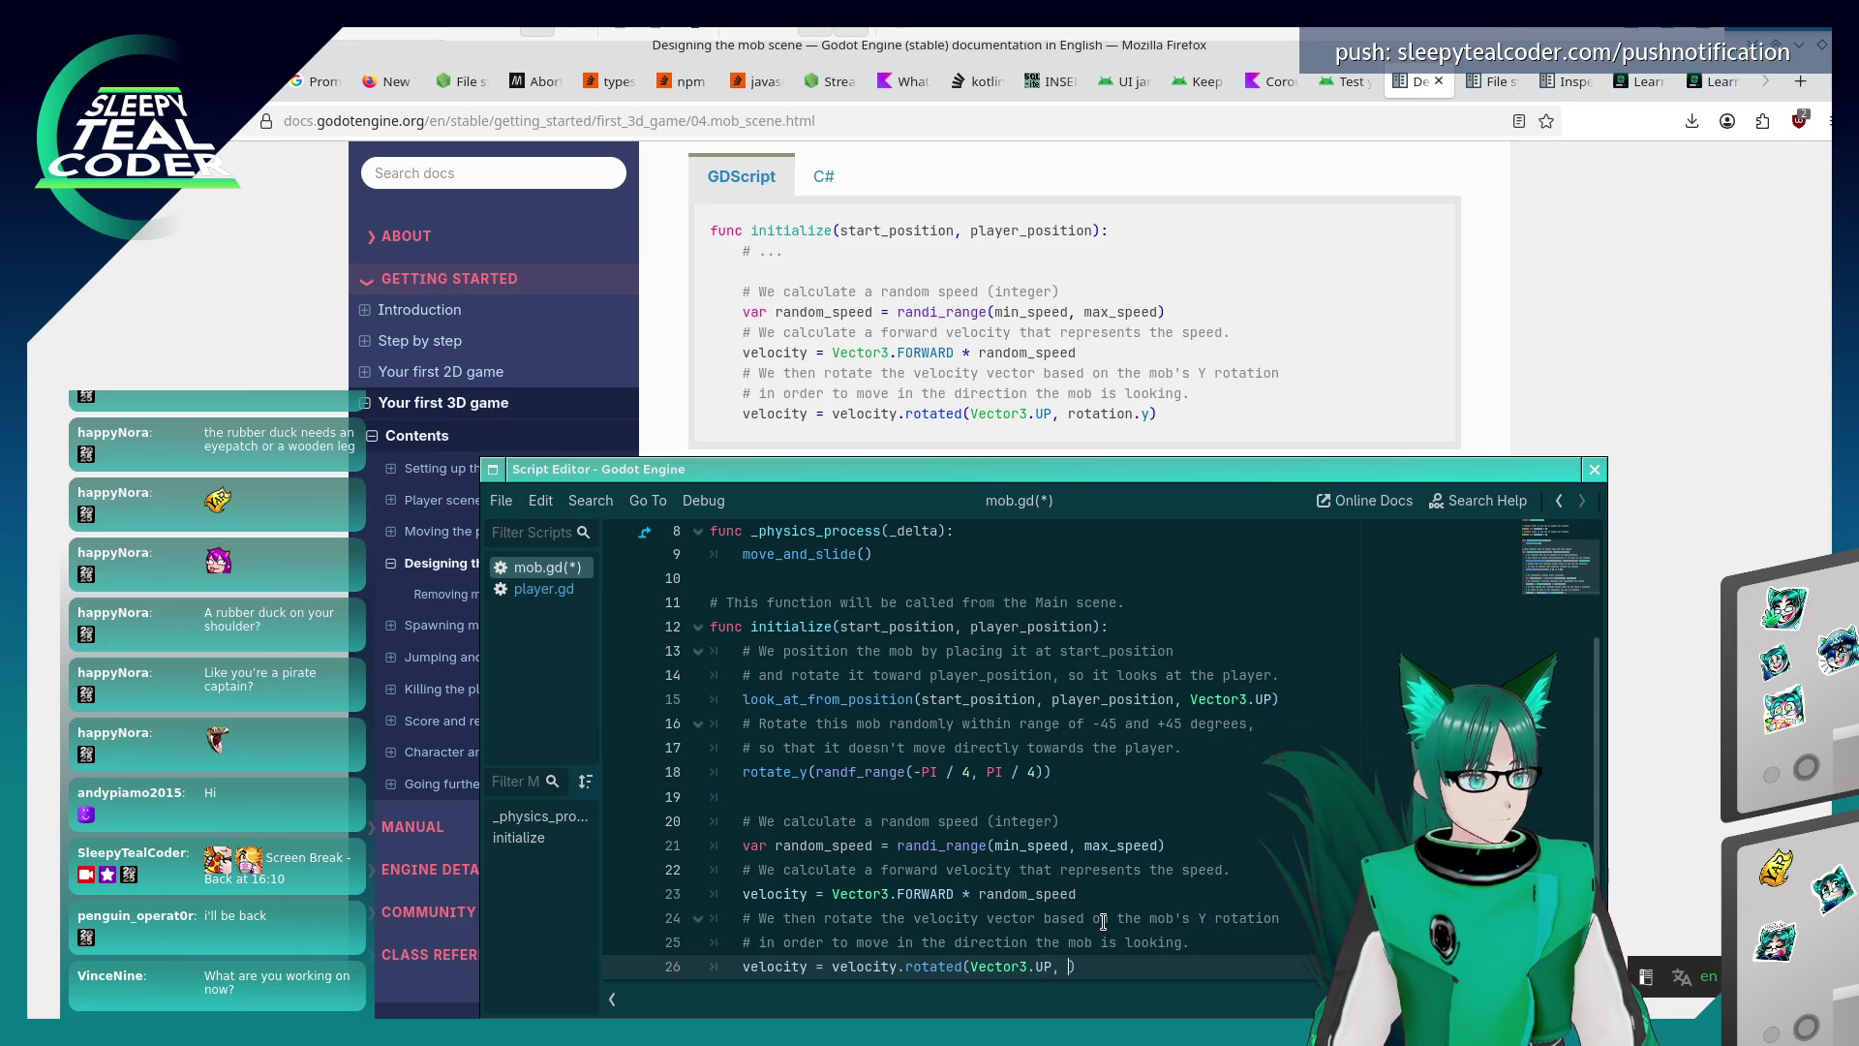
type(".y")
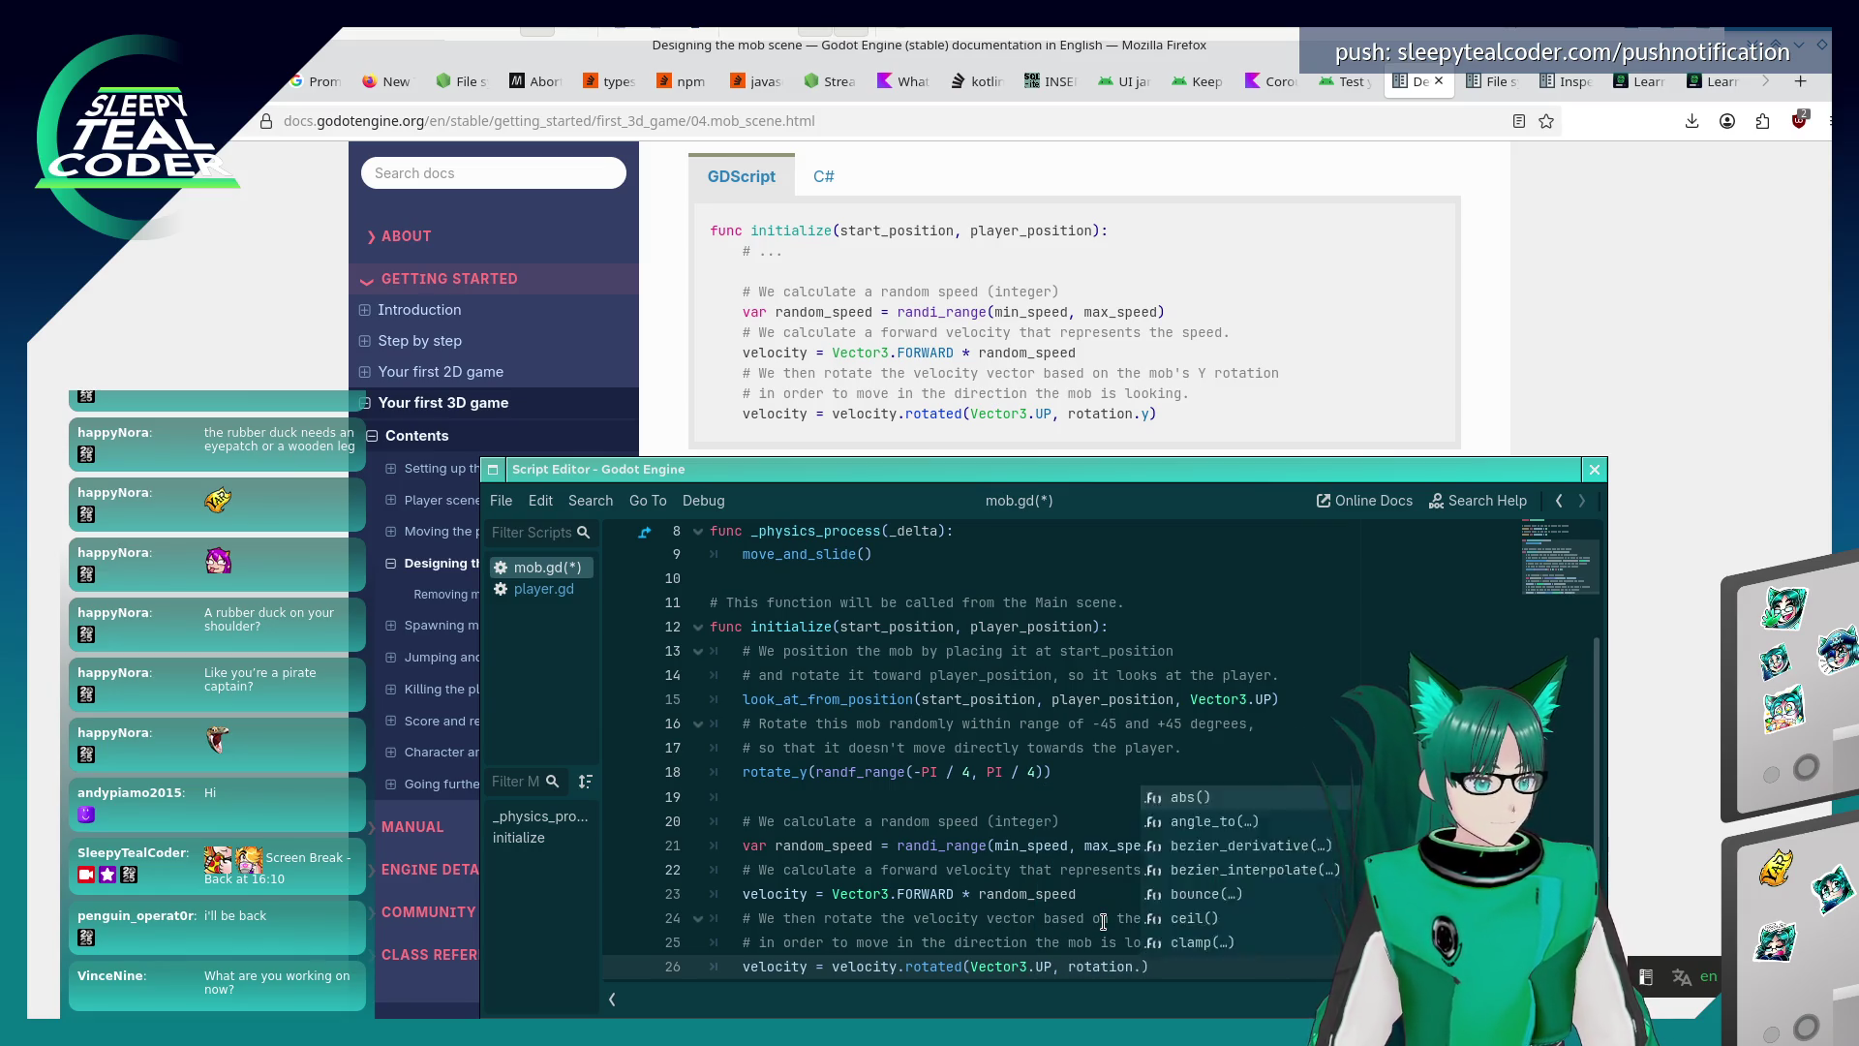
key("ctrl+s")
scroll(1103, 922, "down", 1)
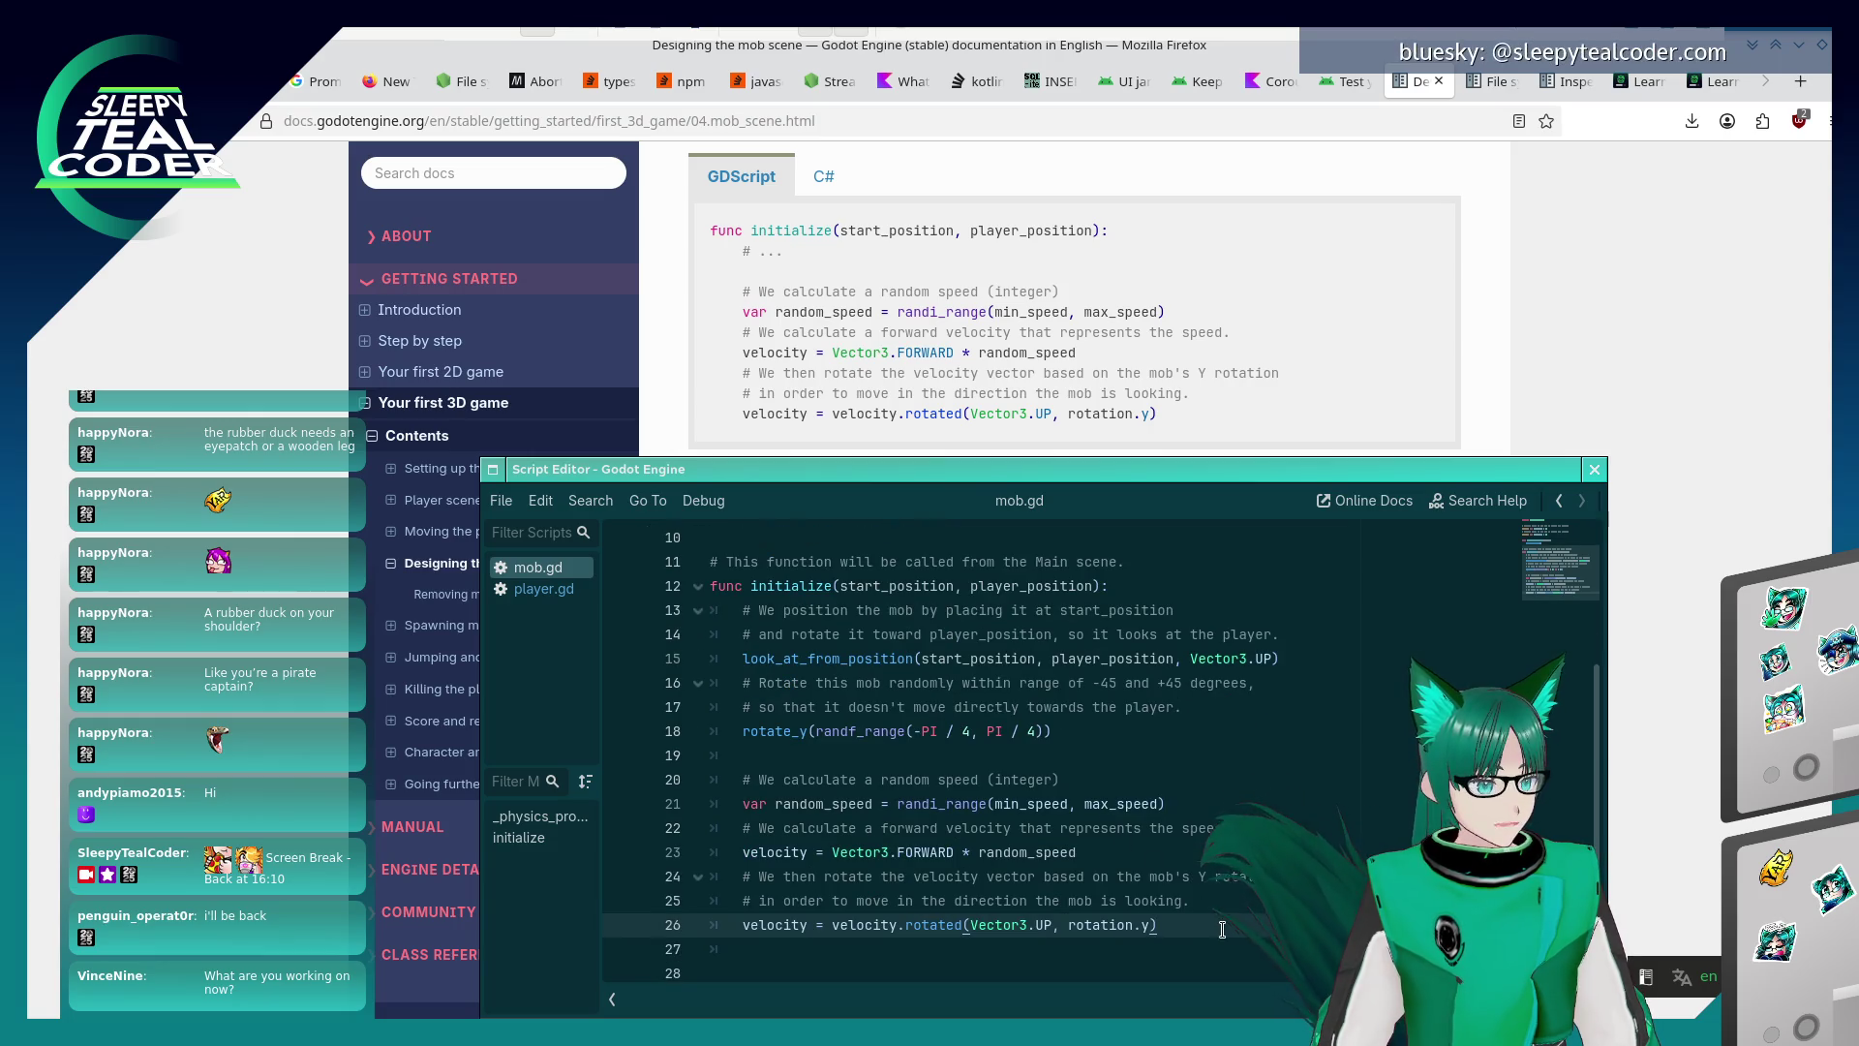
key("Return")
key("Return")
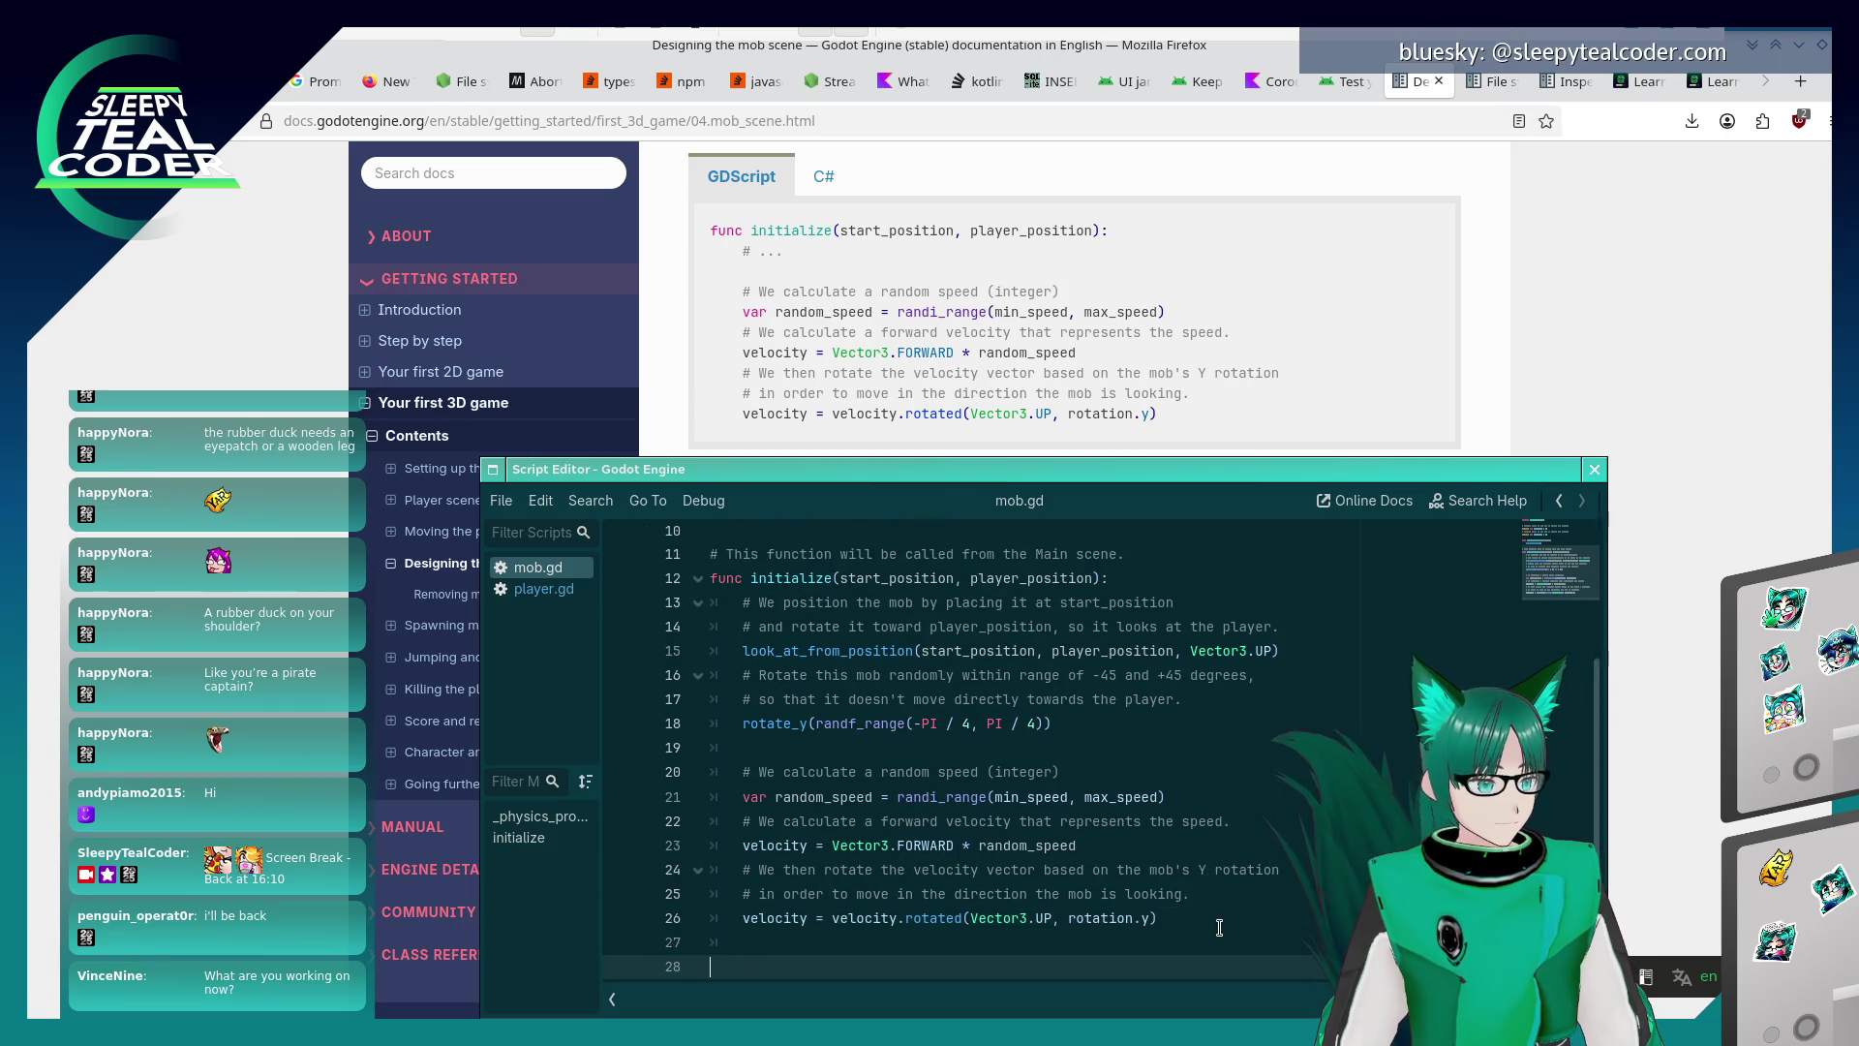
left_click(1167, 348)
scroll(1084, 514, "down", 3)
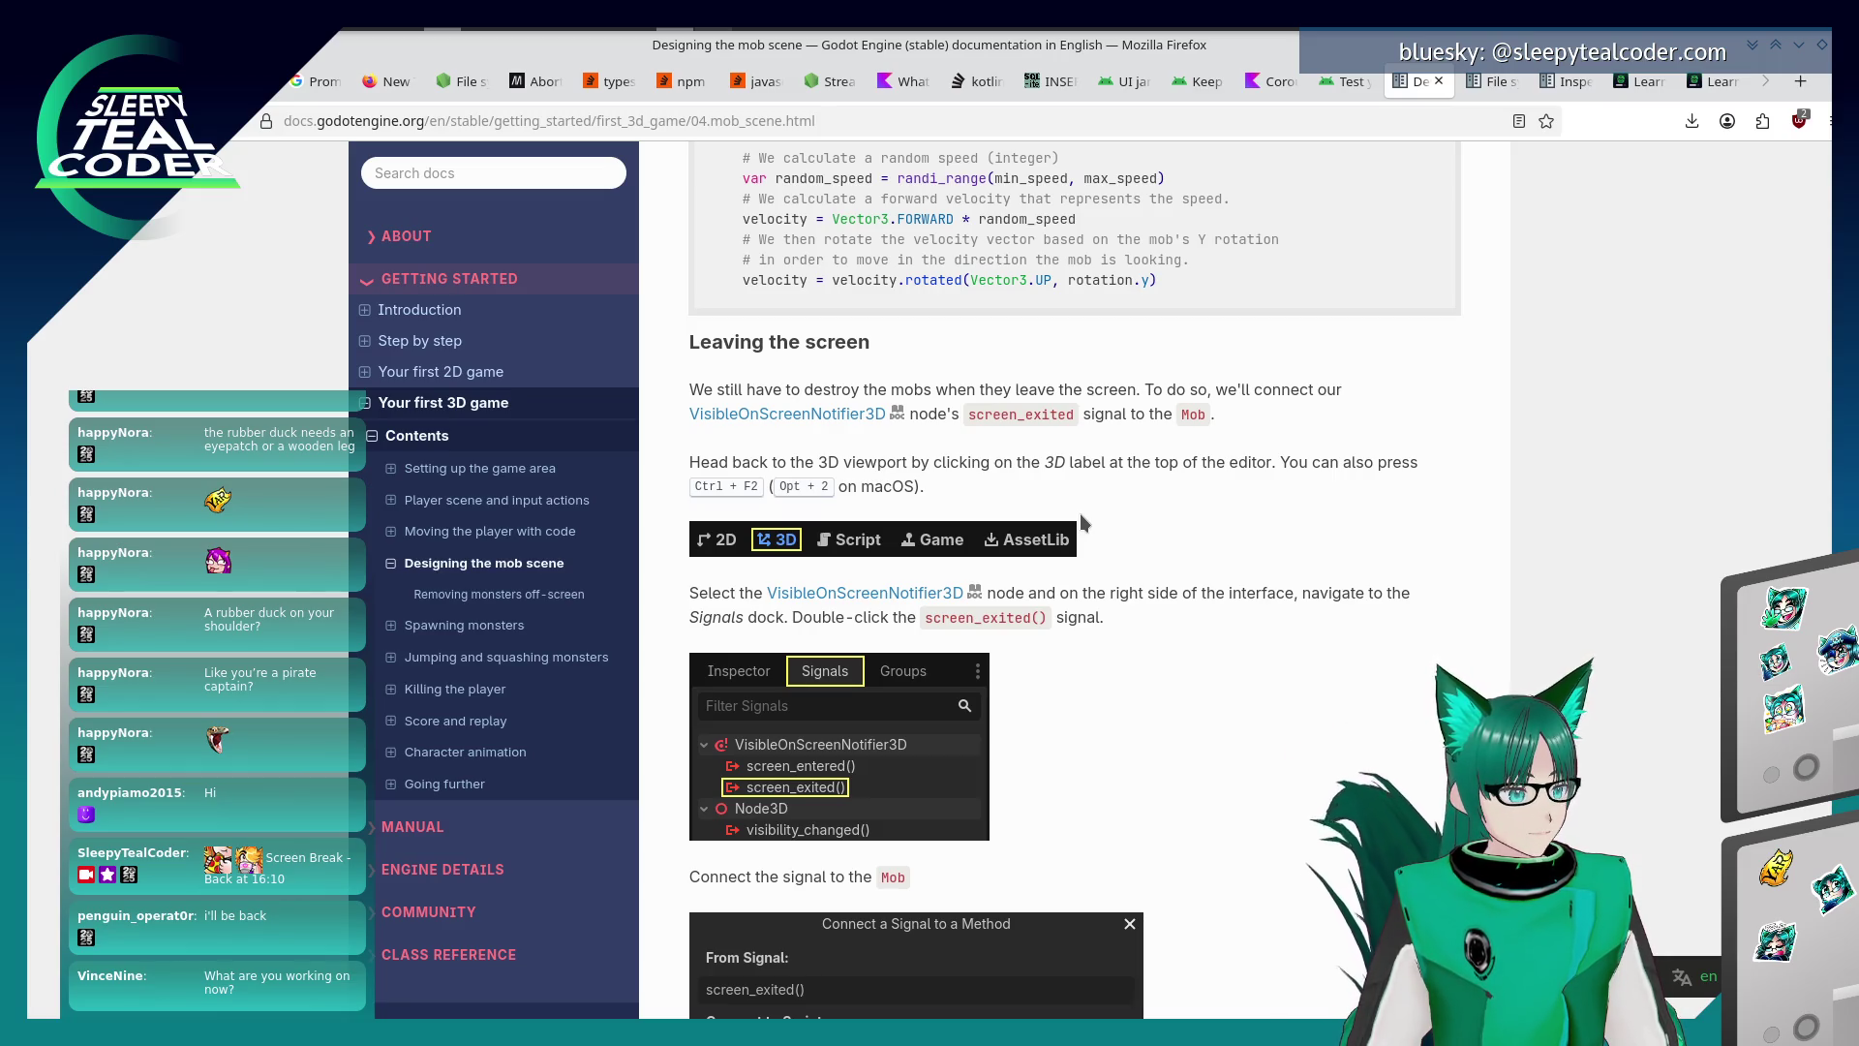
Step: Read the tutorial's screen_exited connection steps, then return to the Godot mob scene
key("alt+Tab")
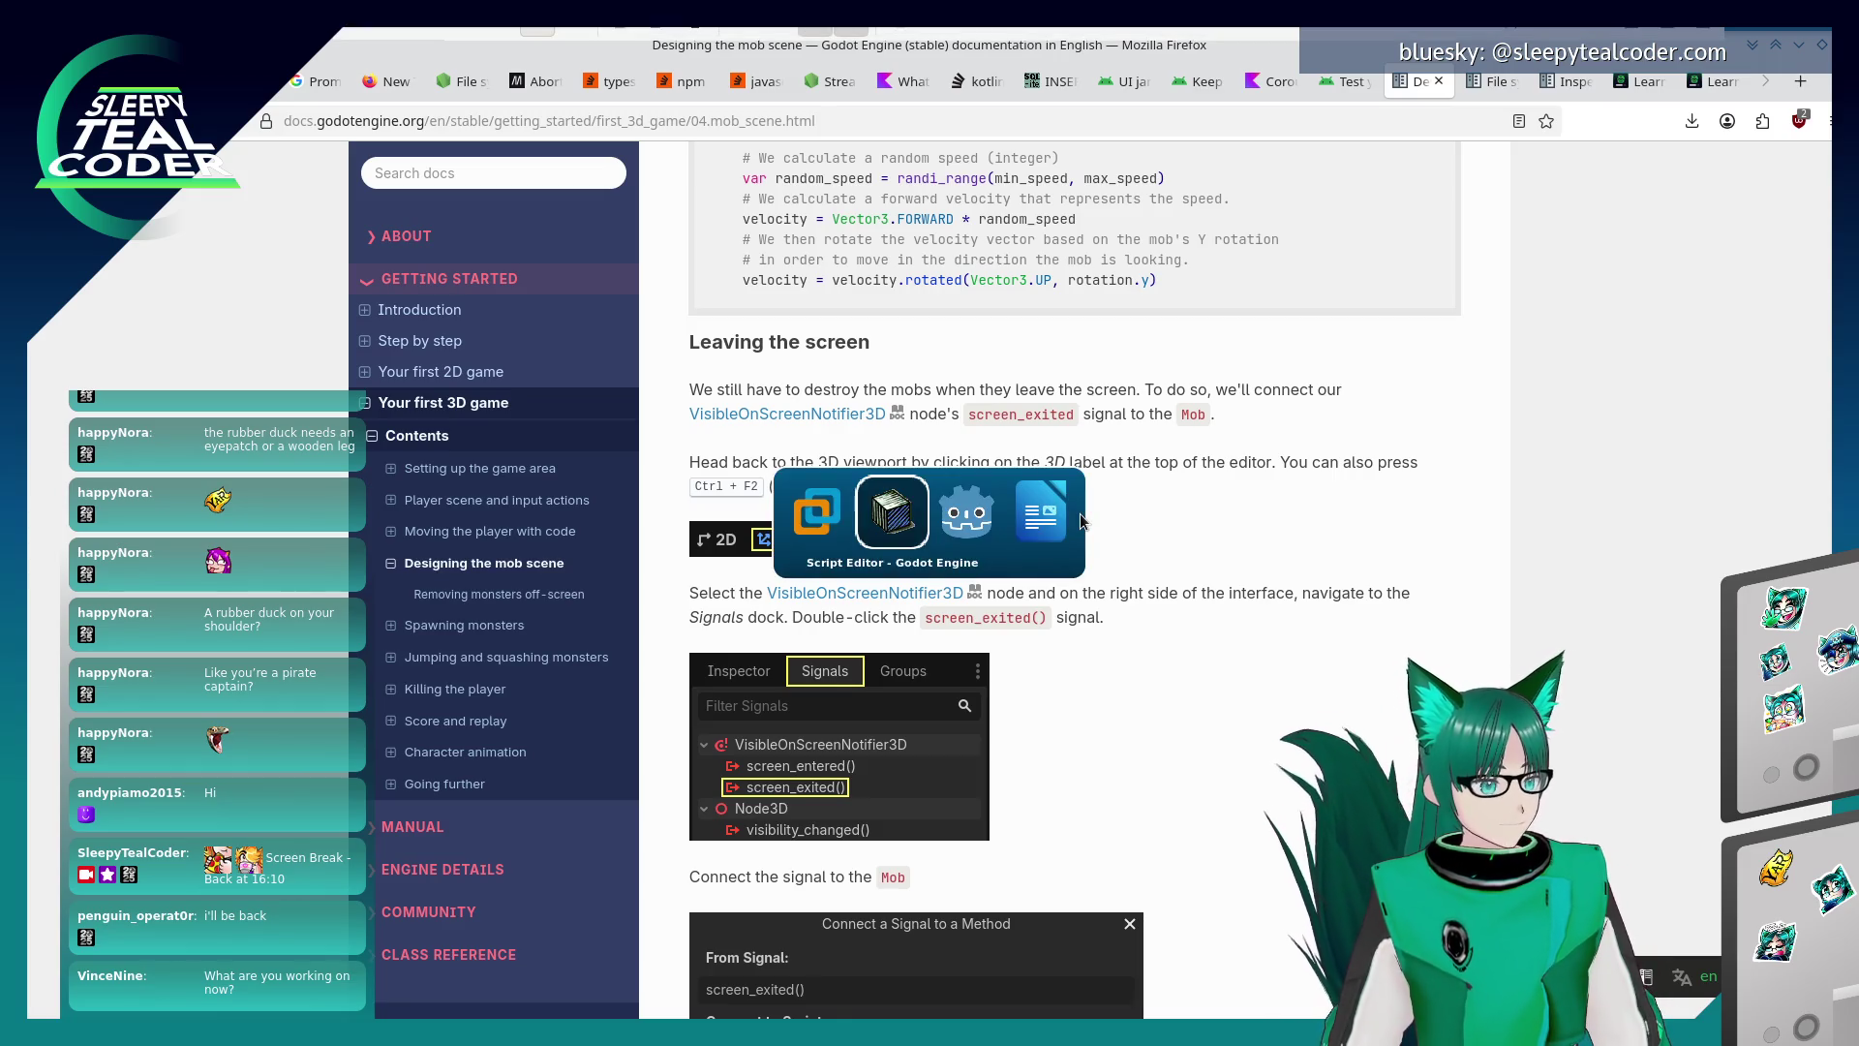
key("alt+Tab")
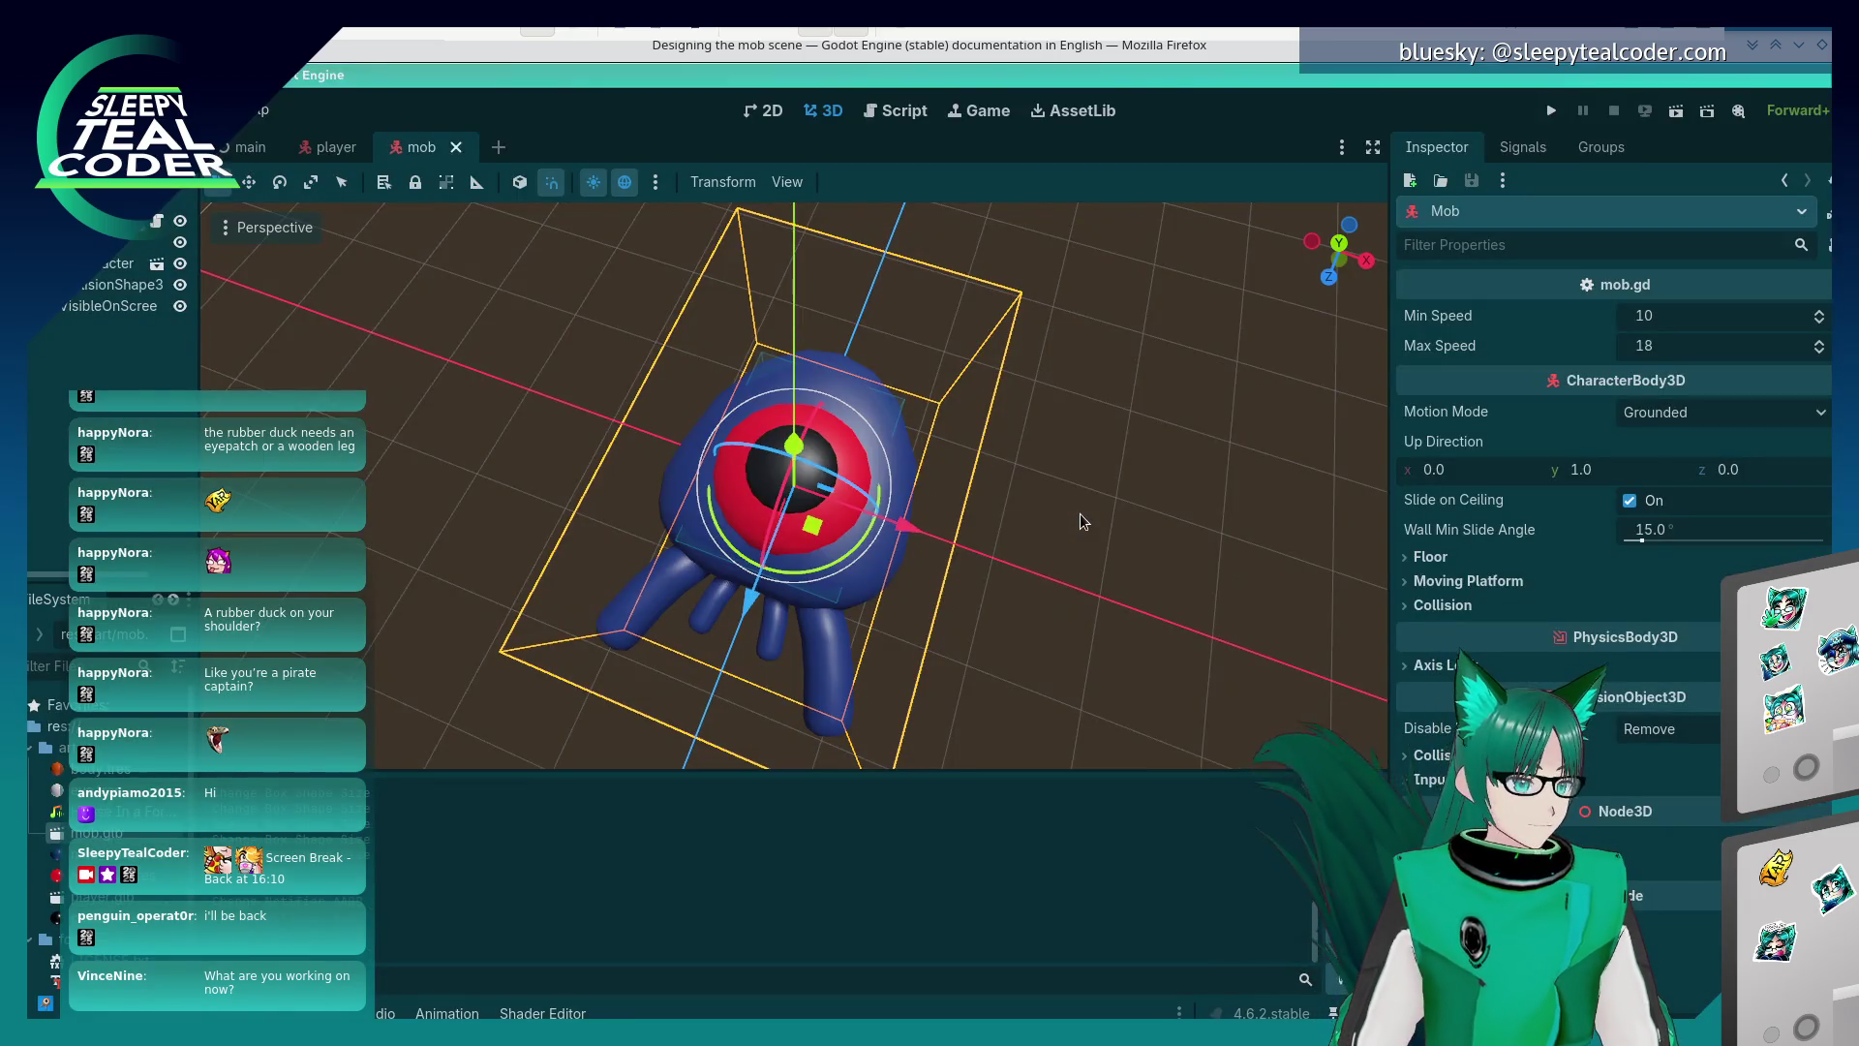
key("alt+Tab")
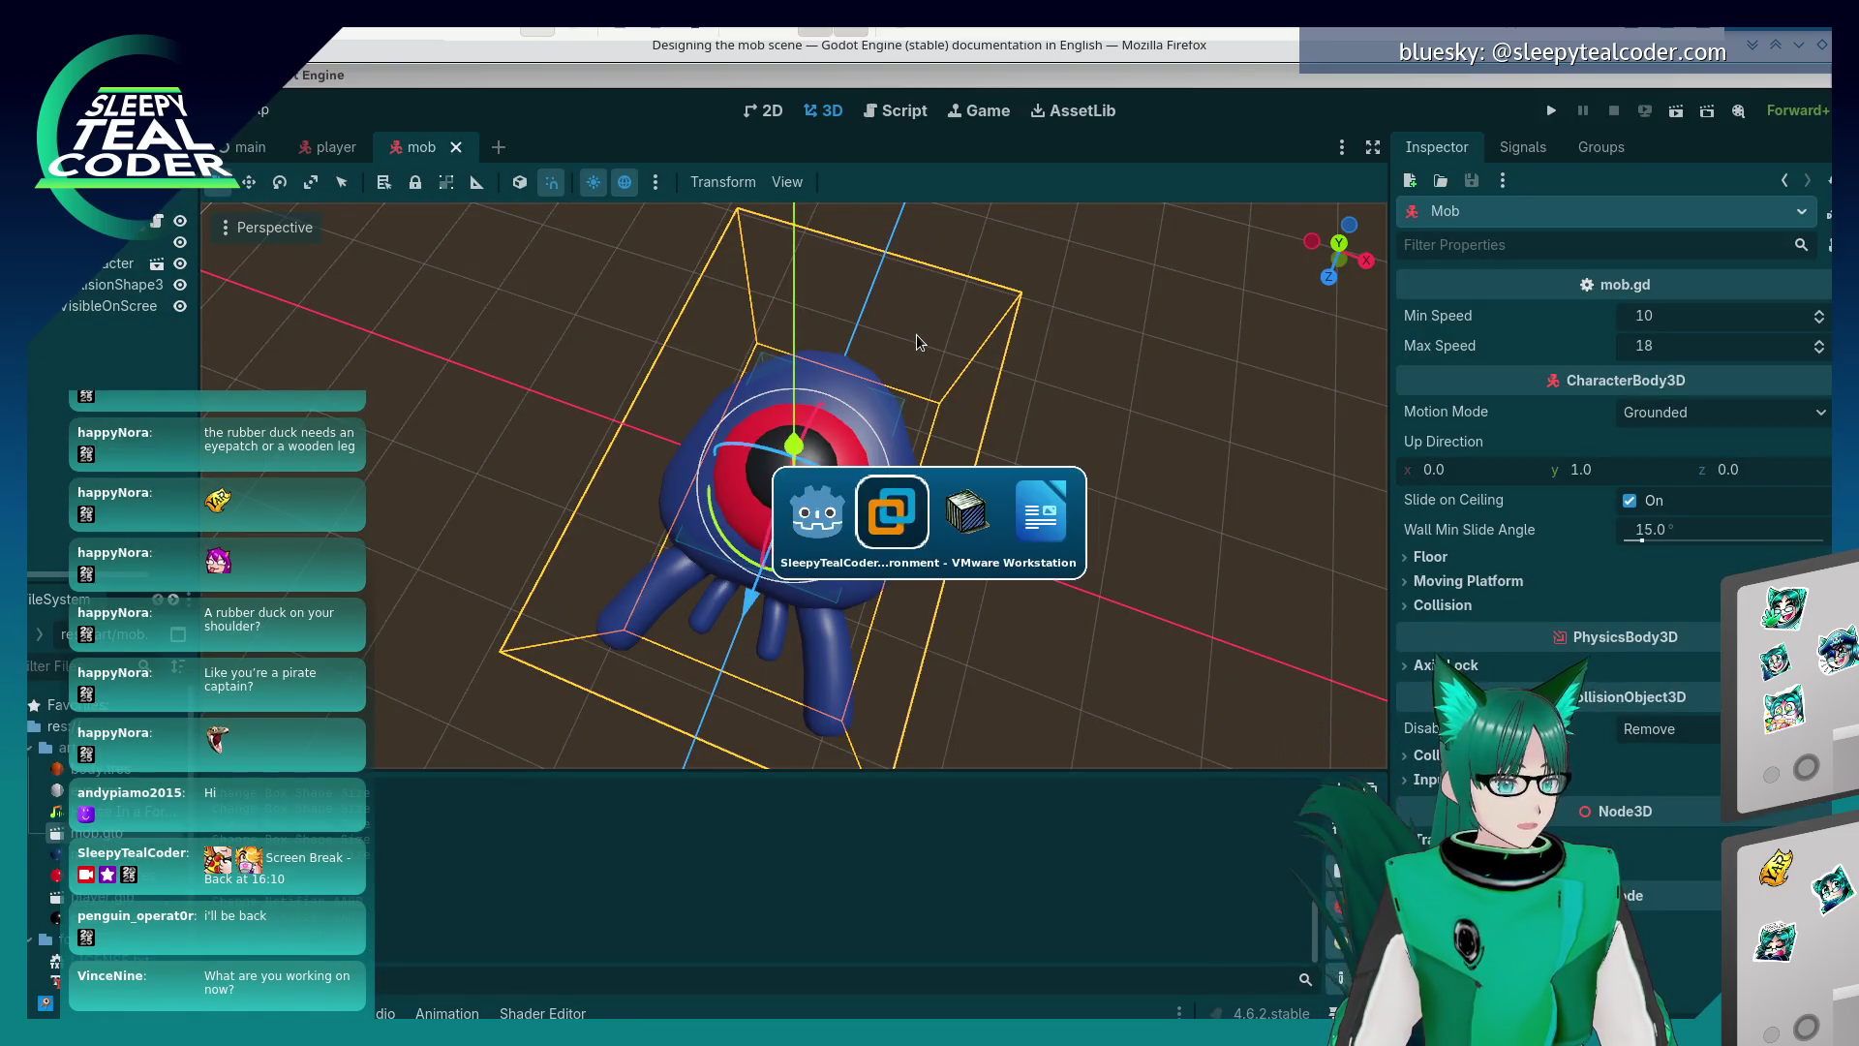
key("alt+Tab")
scroll(1035, 675, "down", 2)
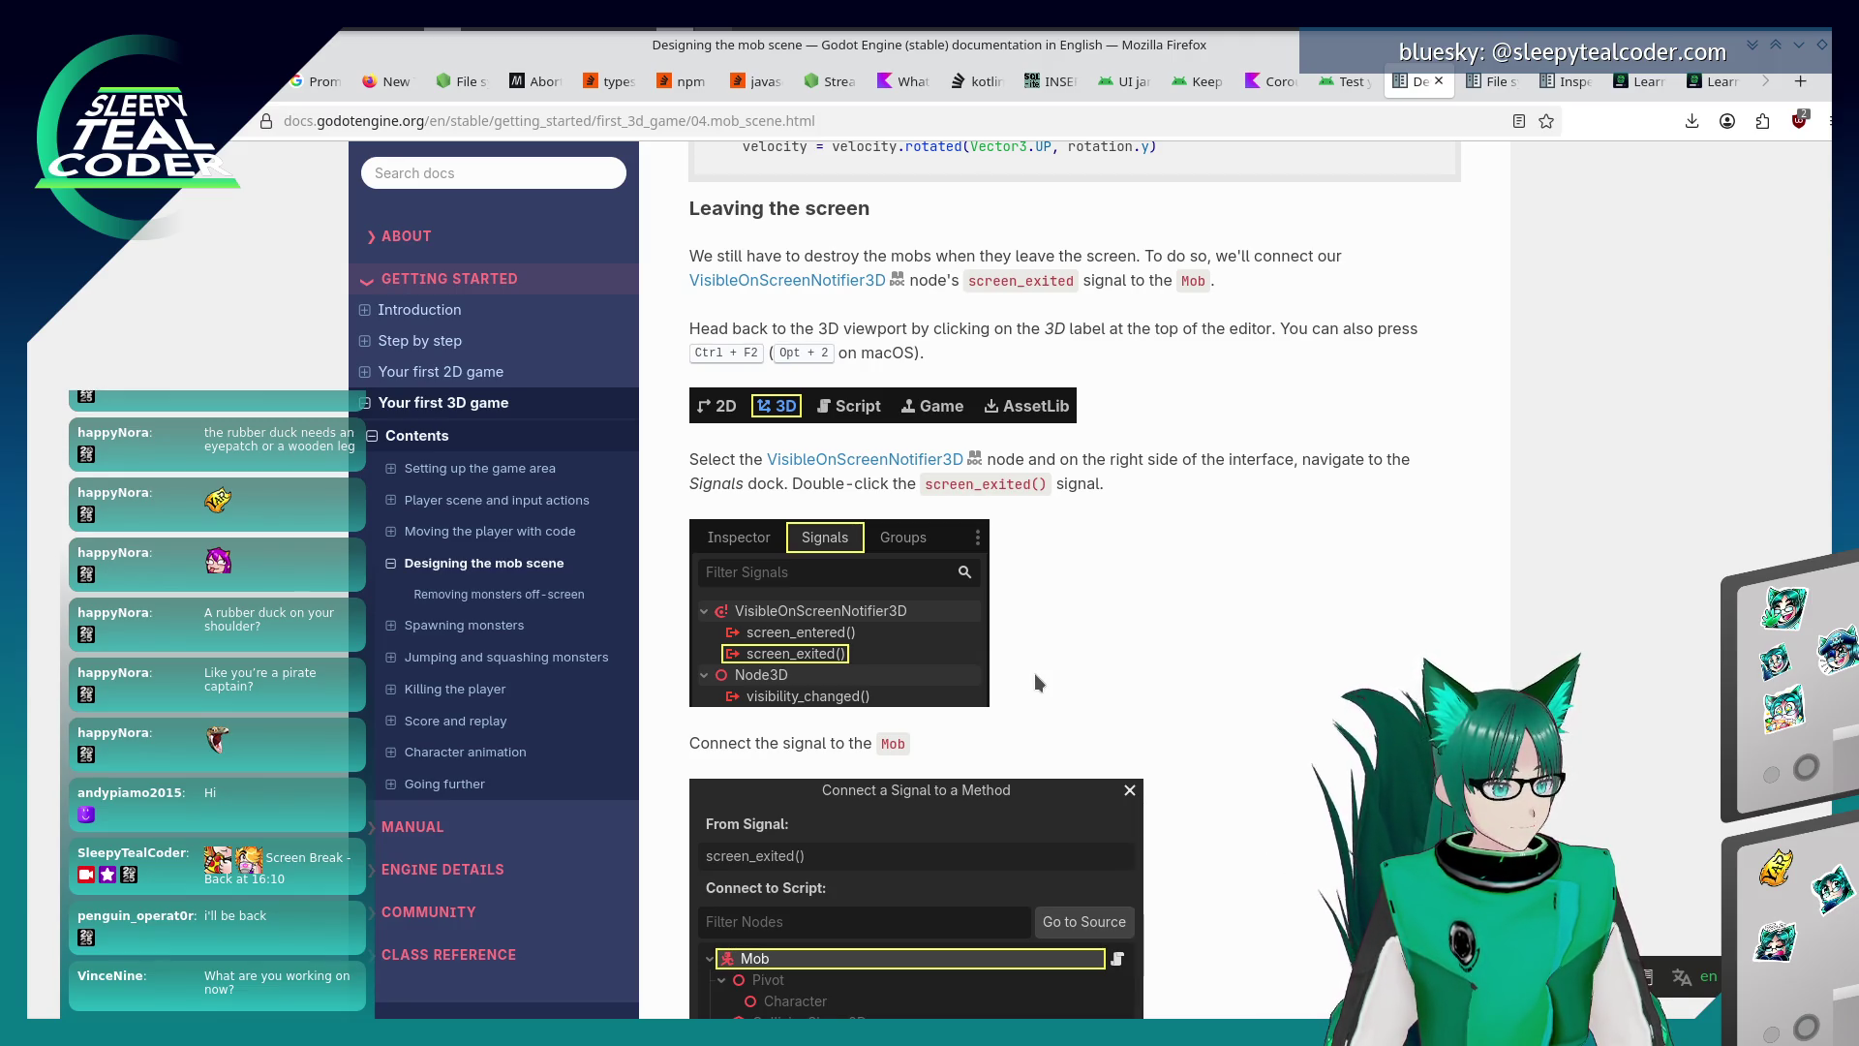
scroll(1034, 672, "down", 4)
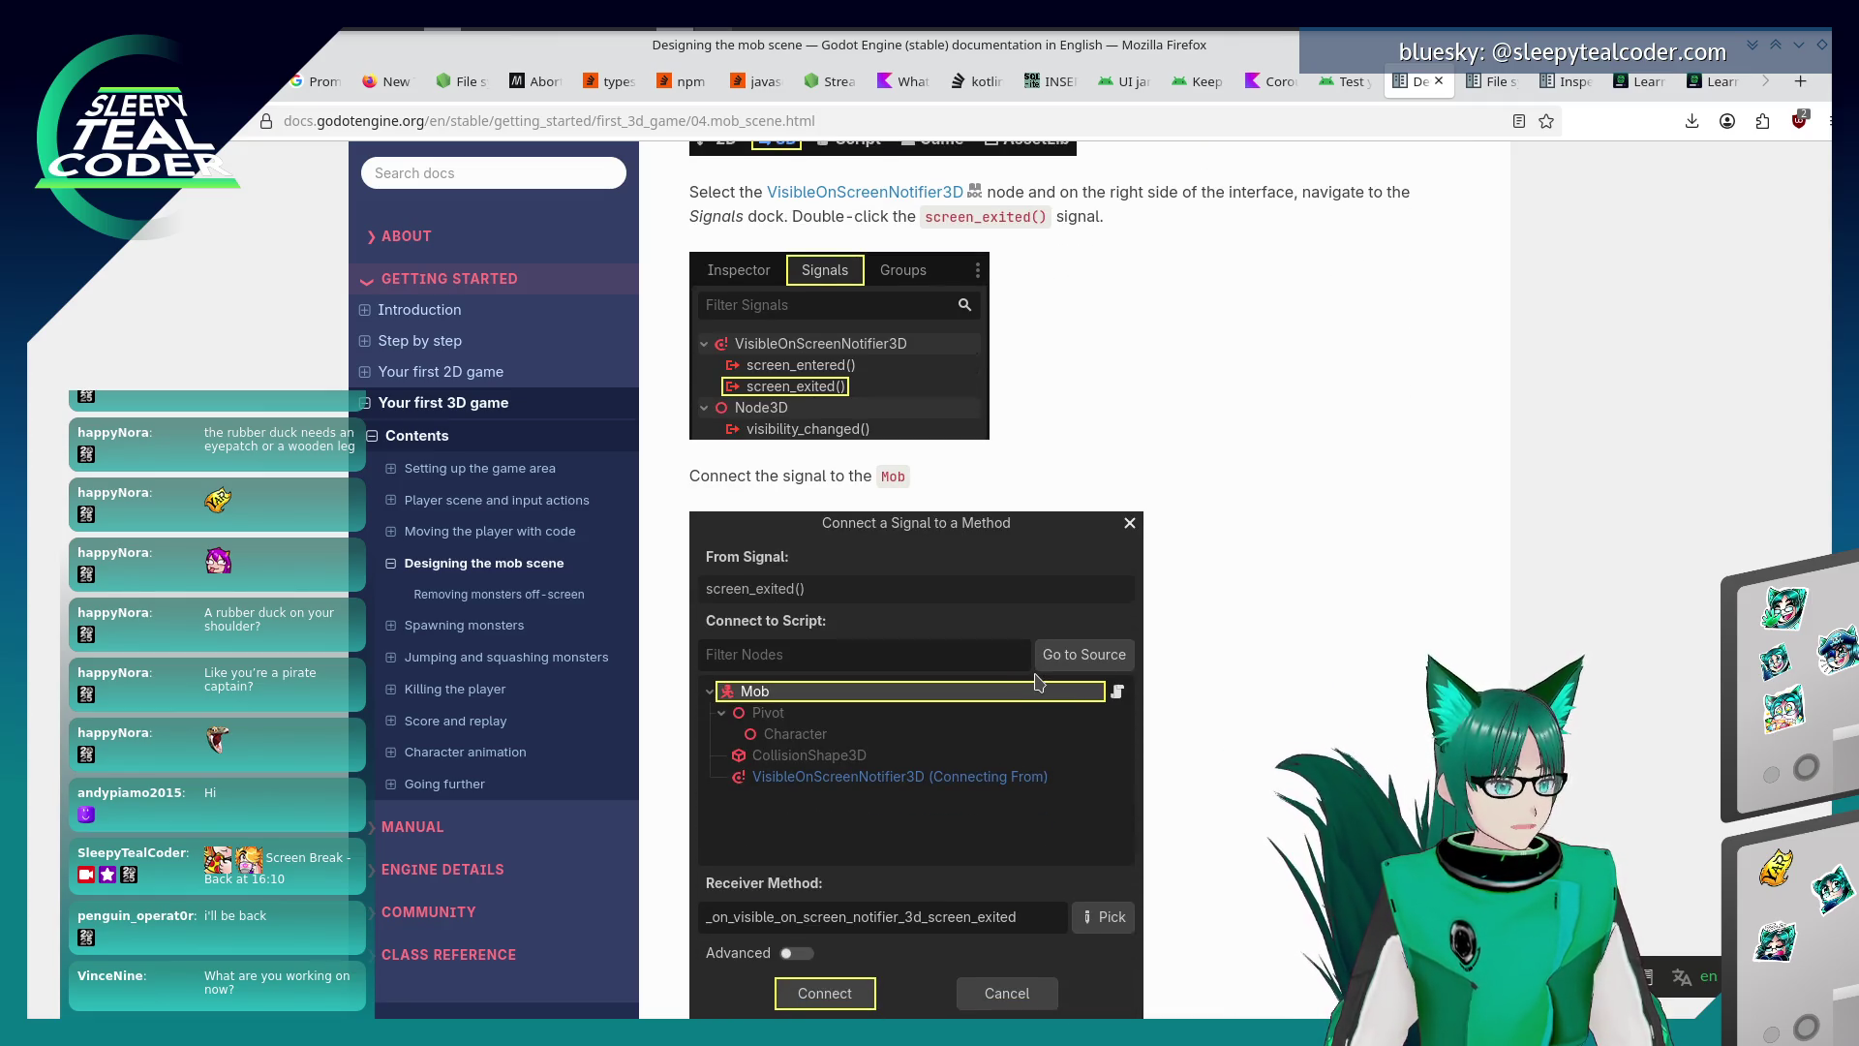
key("alt+Tab")
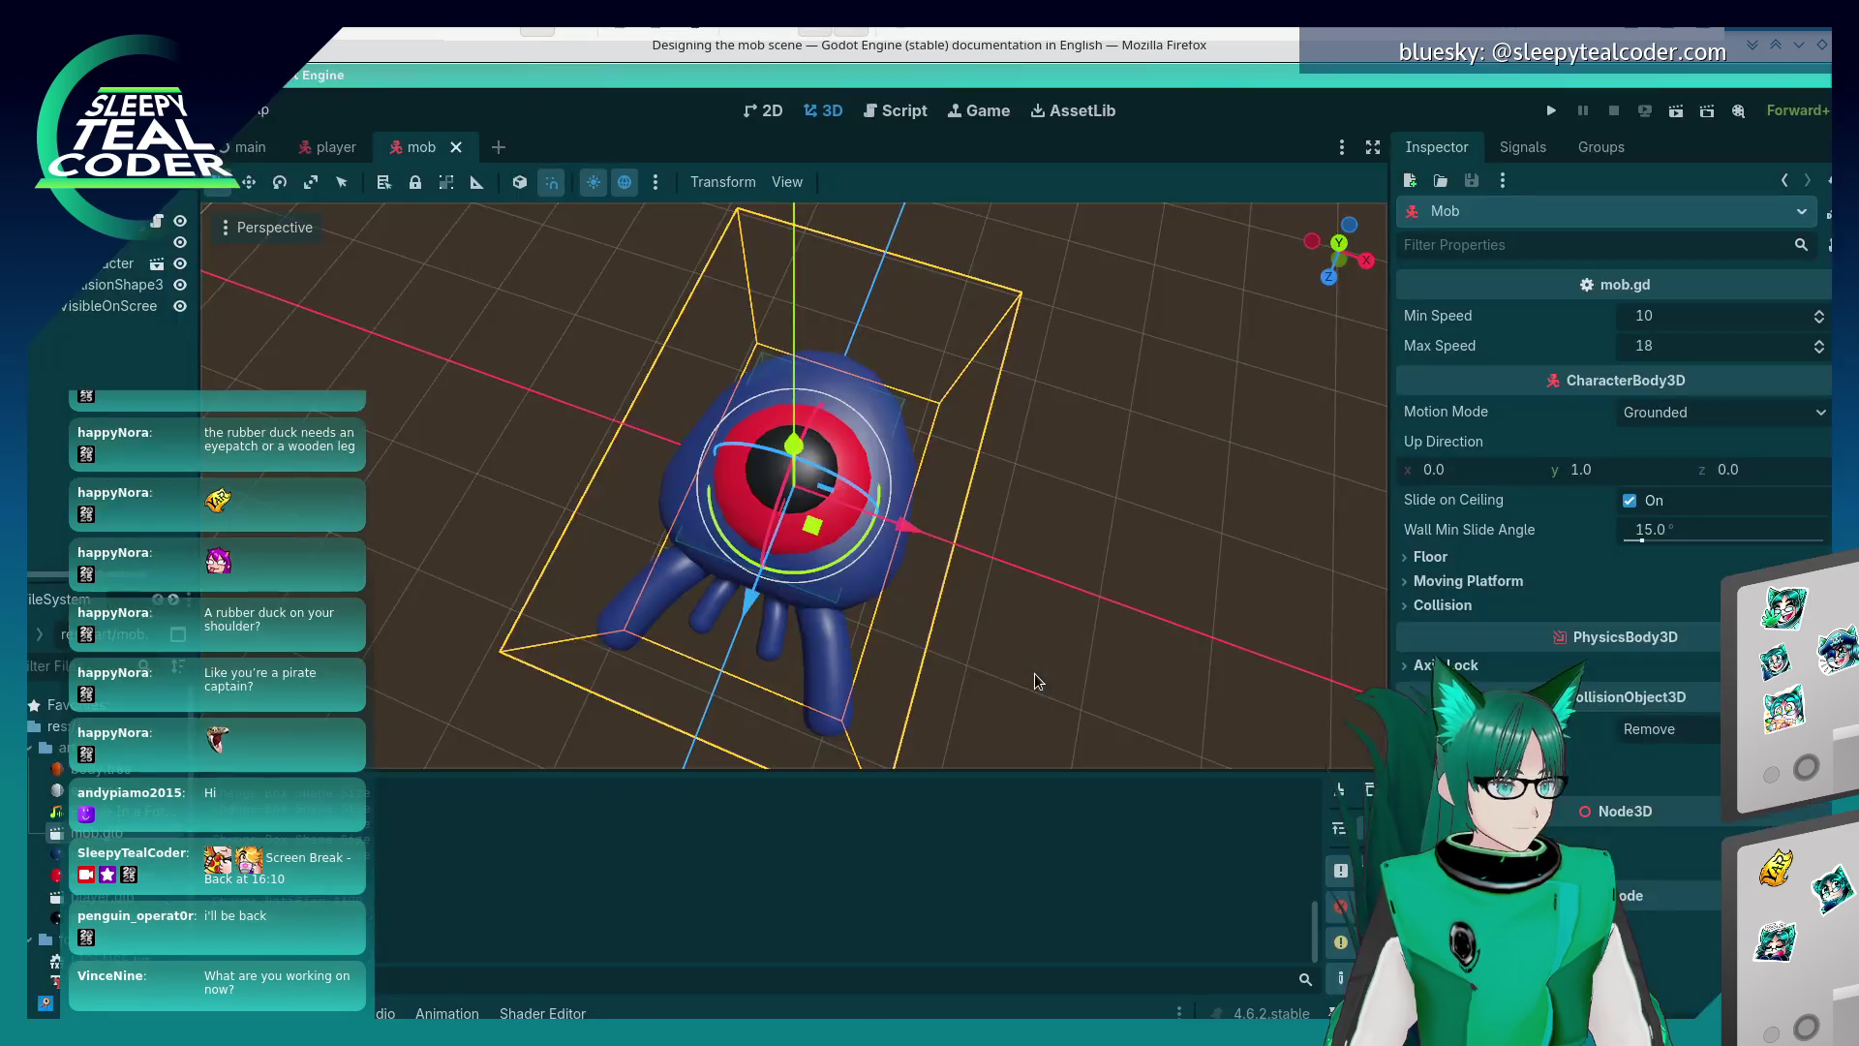
Step: Connect VisibleOnScreenNotifier3D's screen_exited to Mob using the default _on_visible_on_screen_notifier_3d_screen_exited method
left_click(1521, 152)
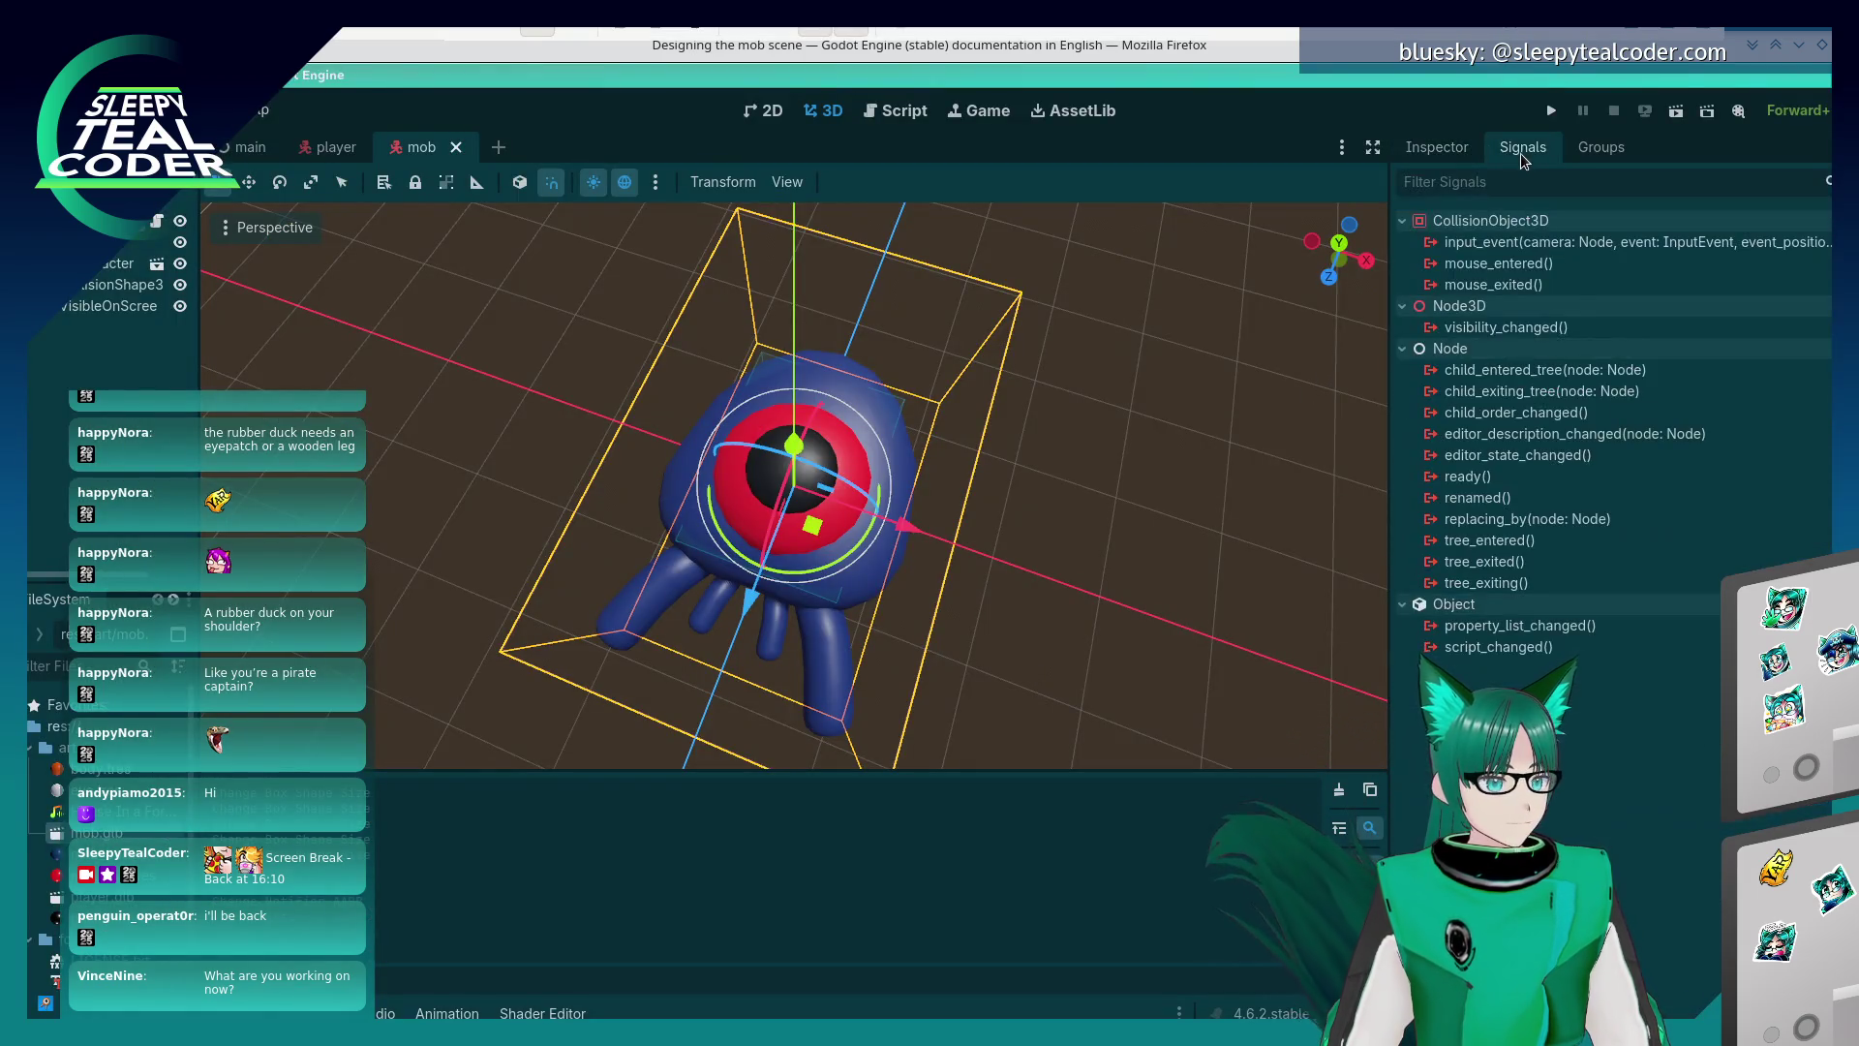
left_click(102, 308)
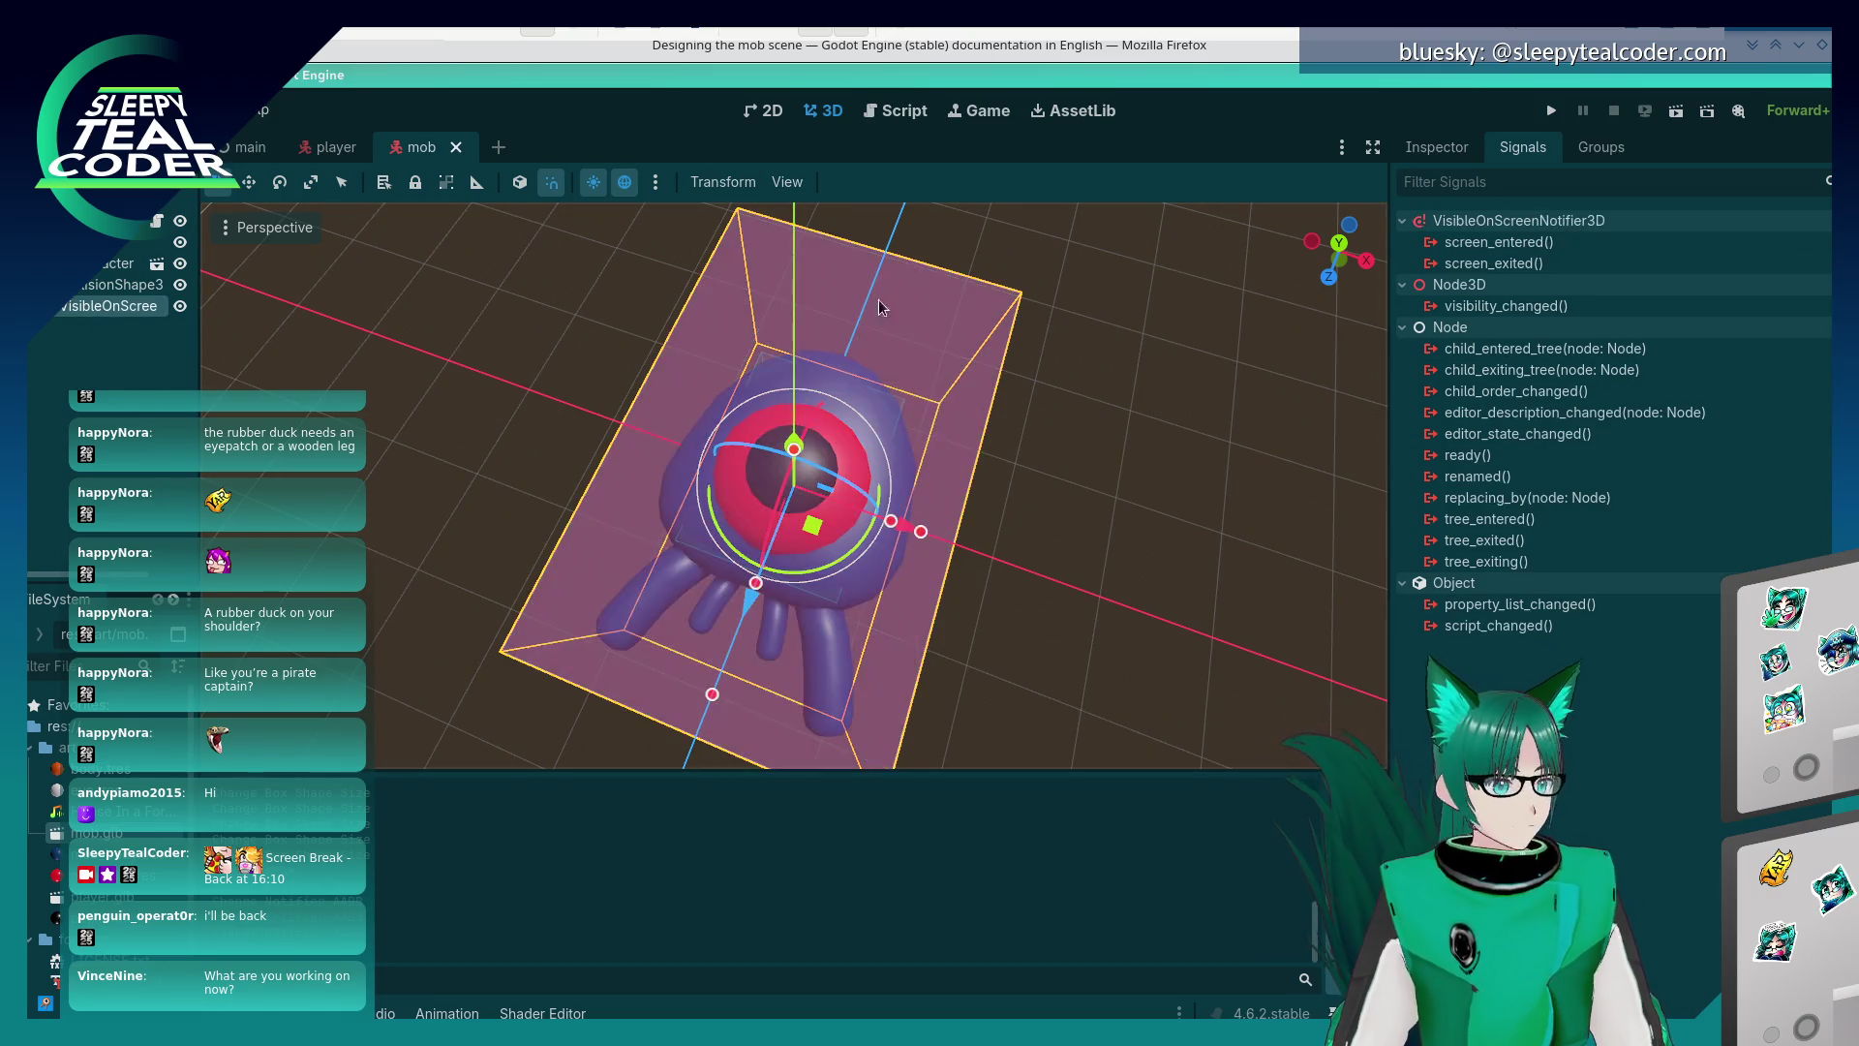
left_click(1504, 281)
left_click(1505, 265)
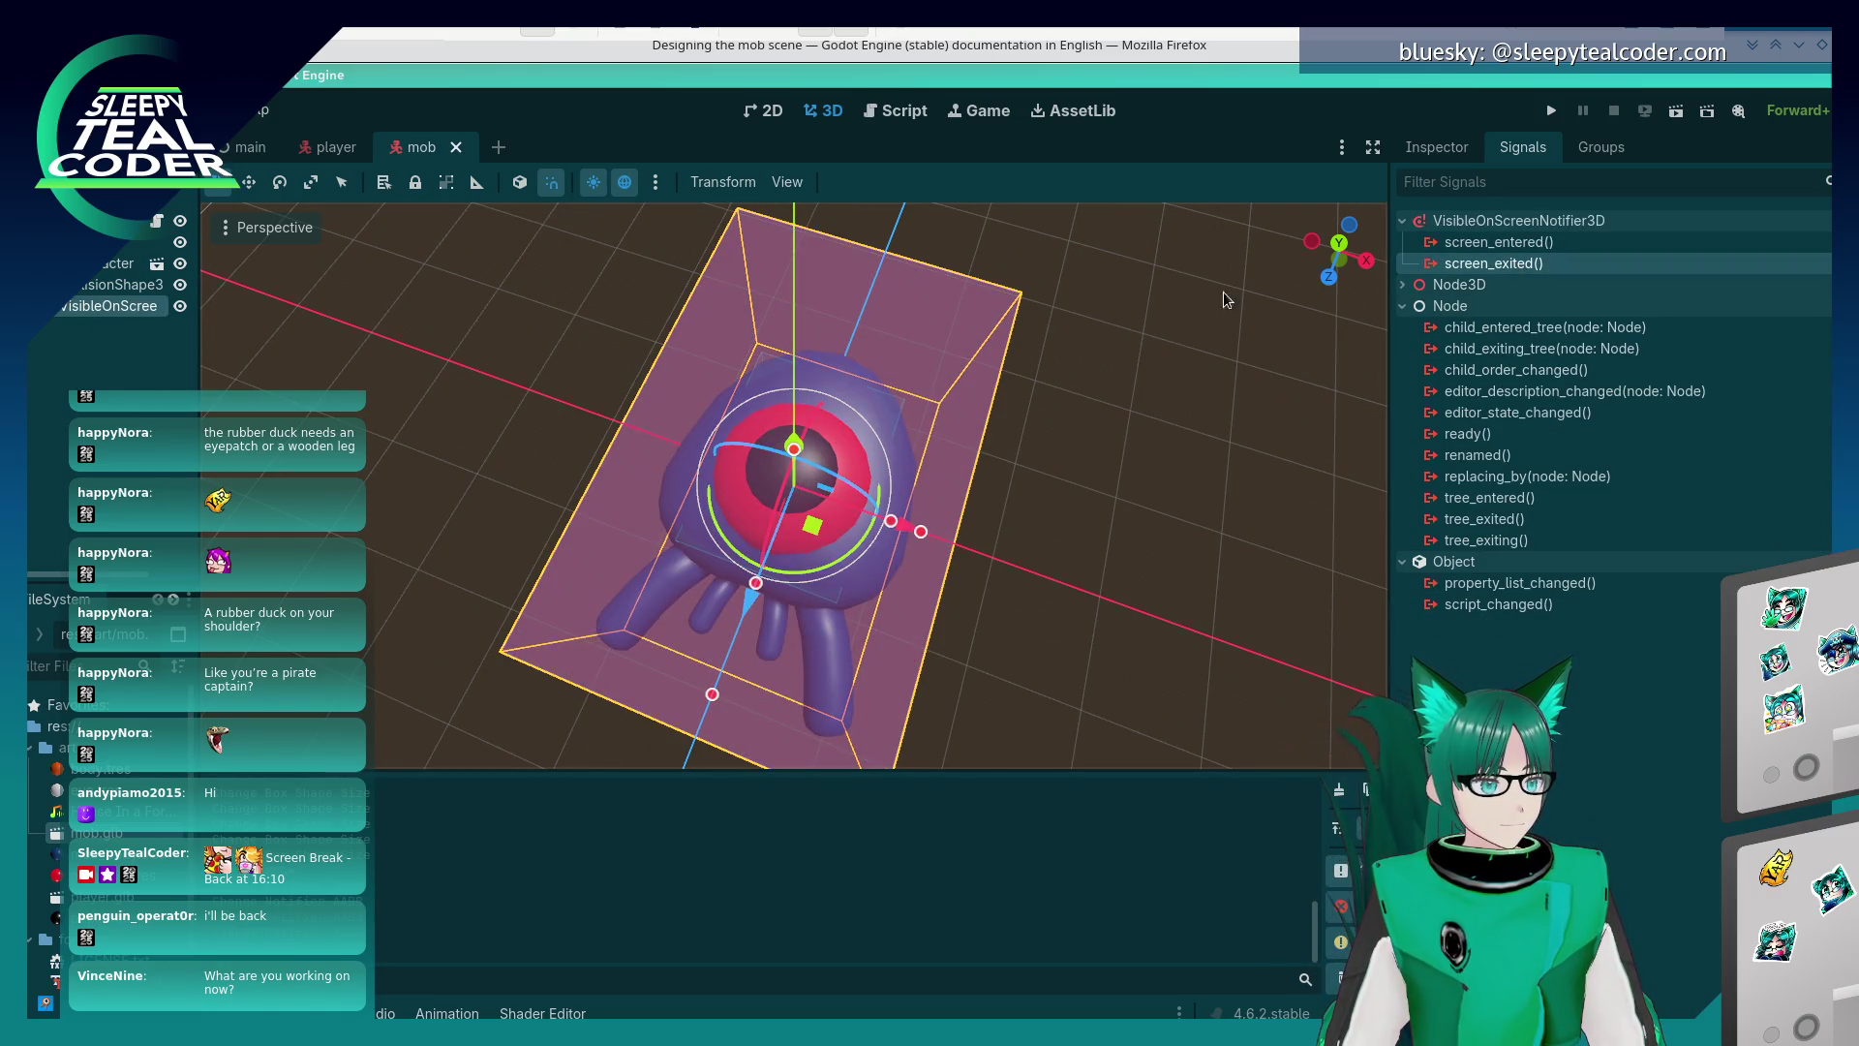
right_click(1462, 267)
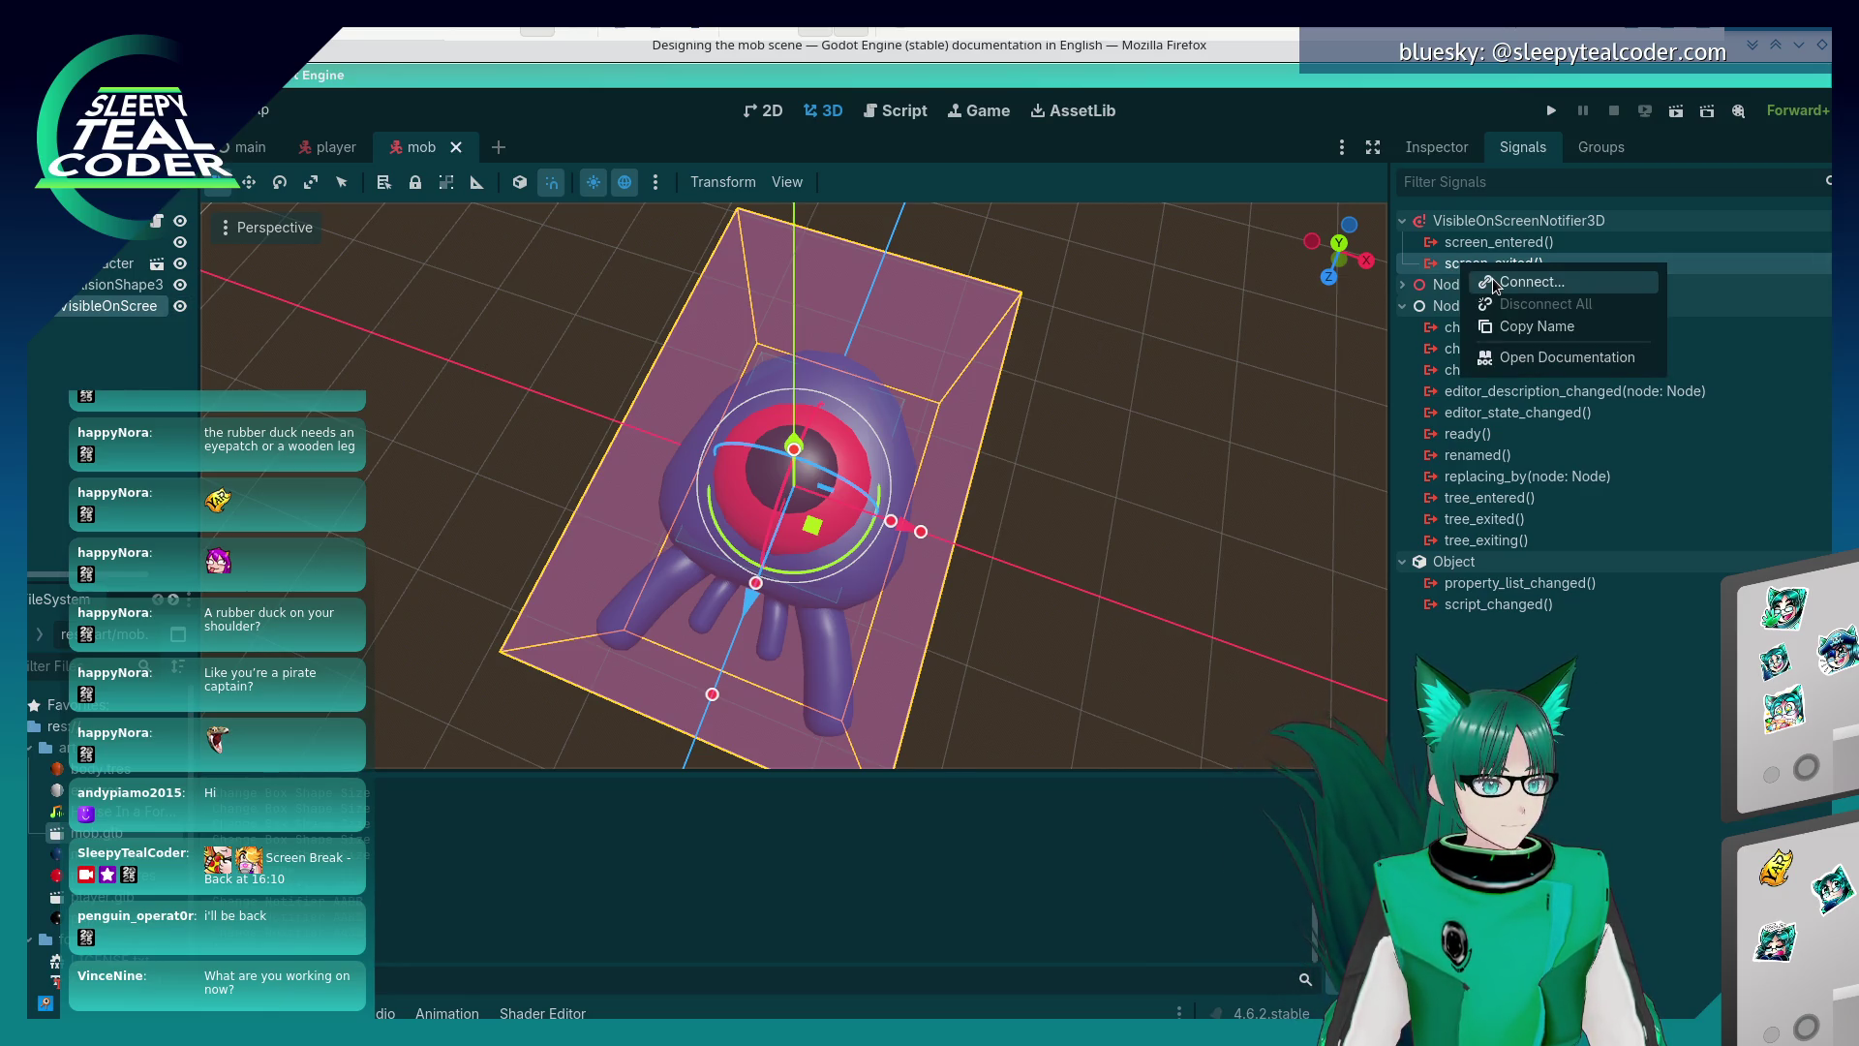
left_click(1496, 282)
left_click(1001, 669)
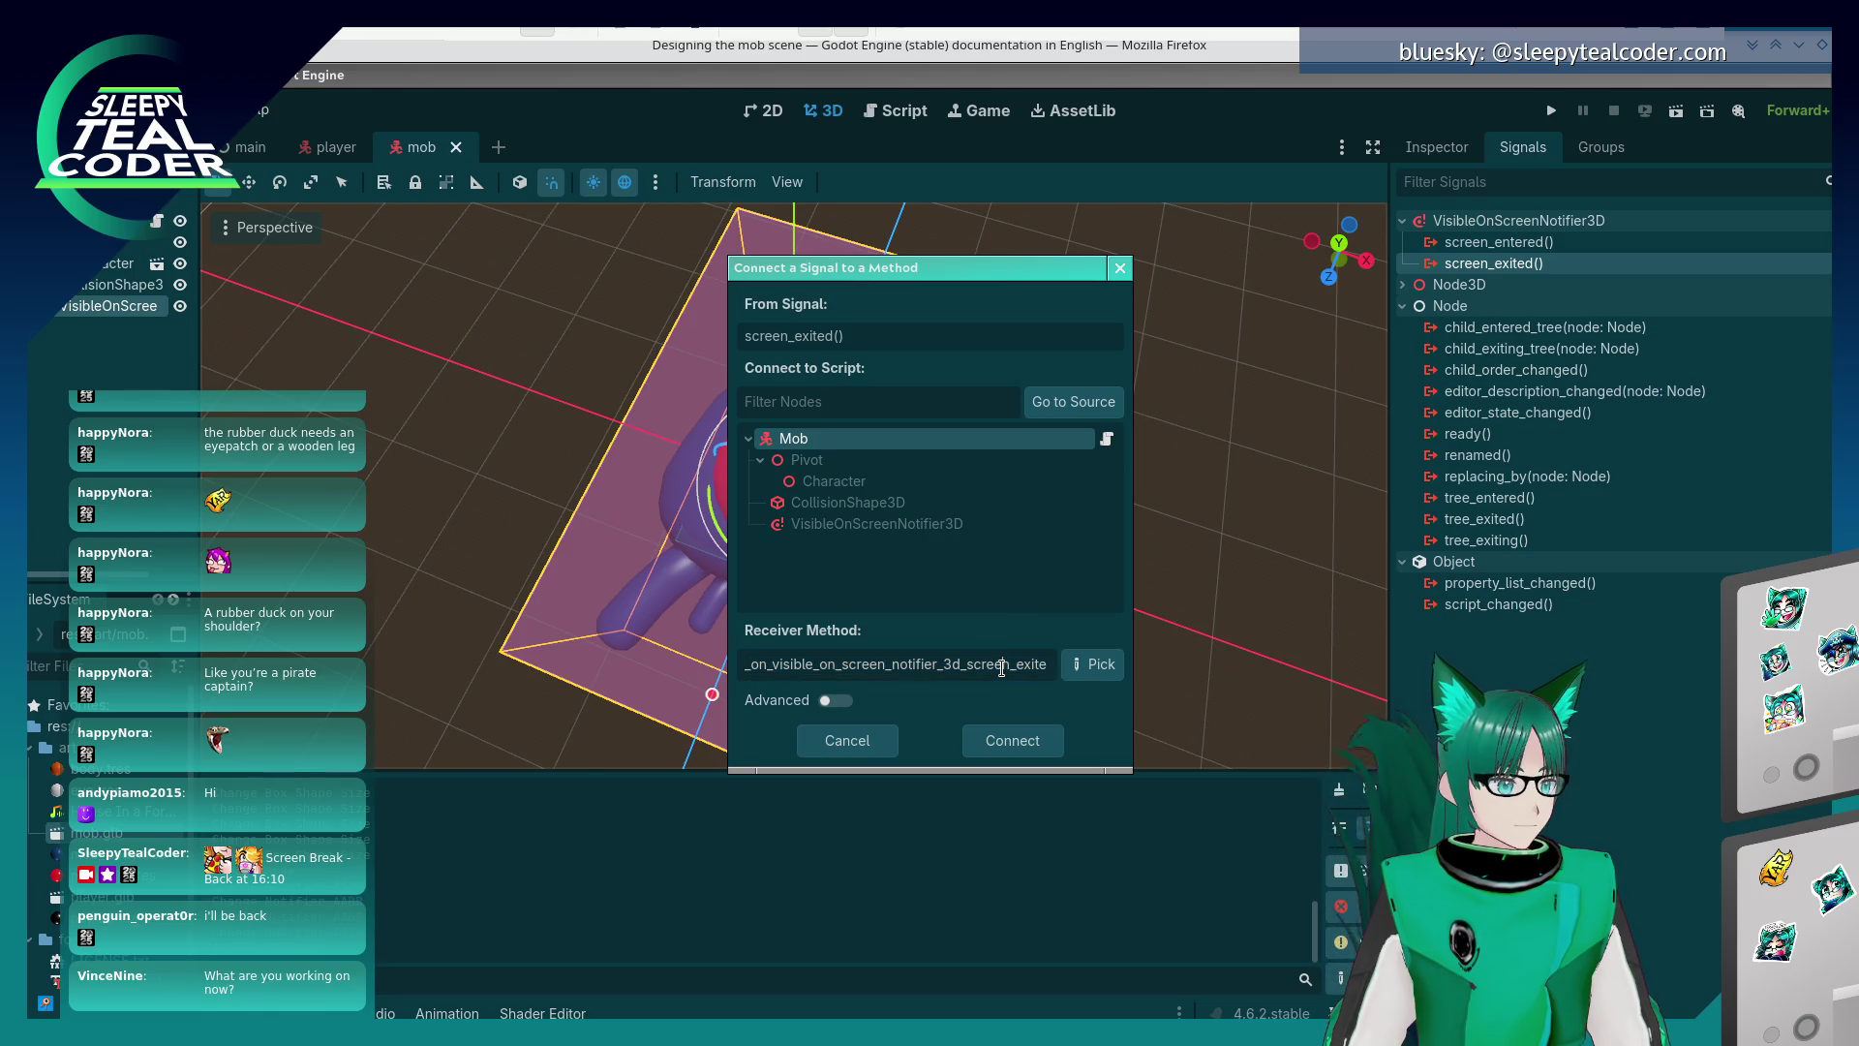
left_click(950, 664)
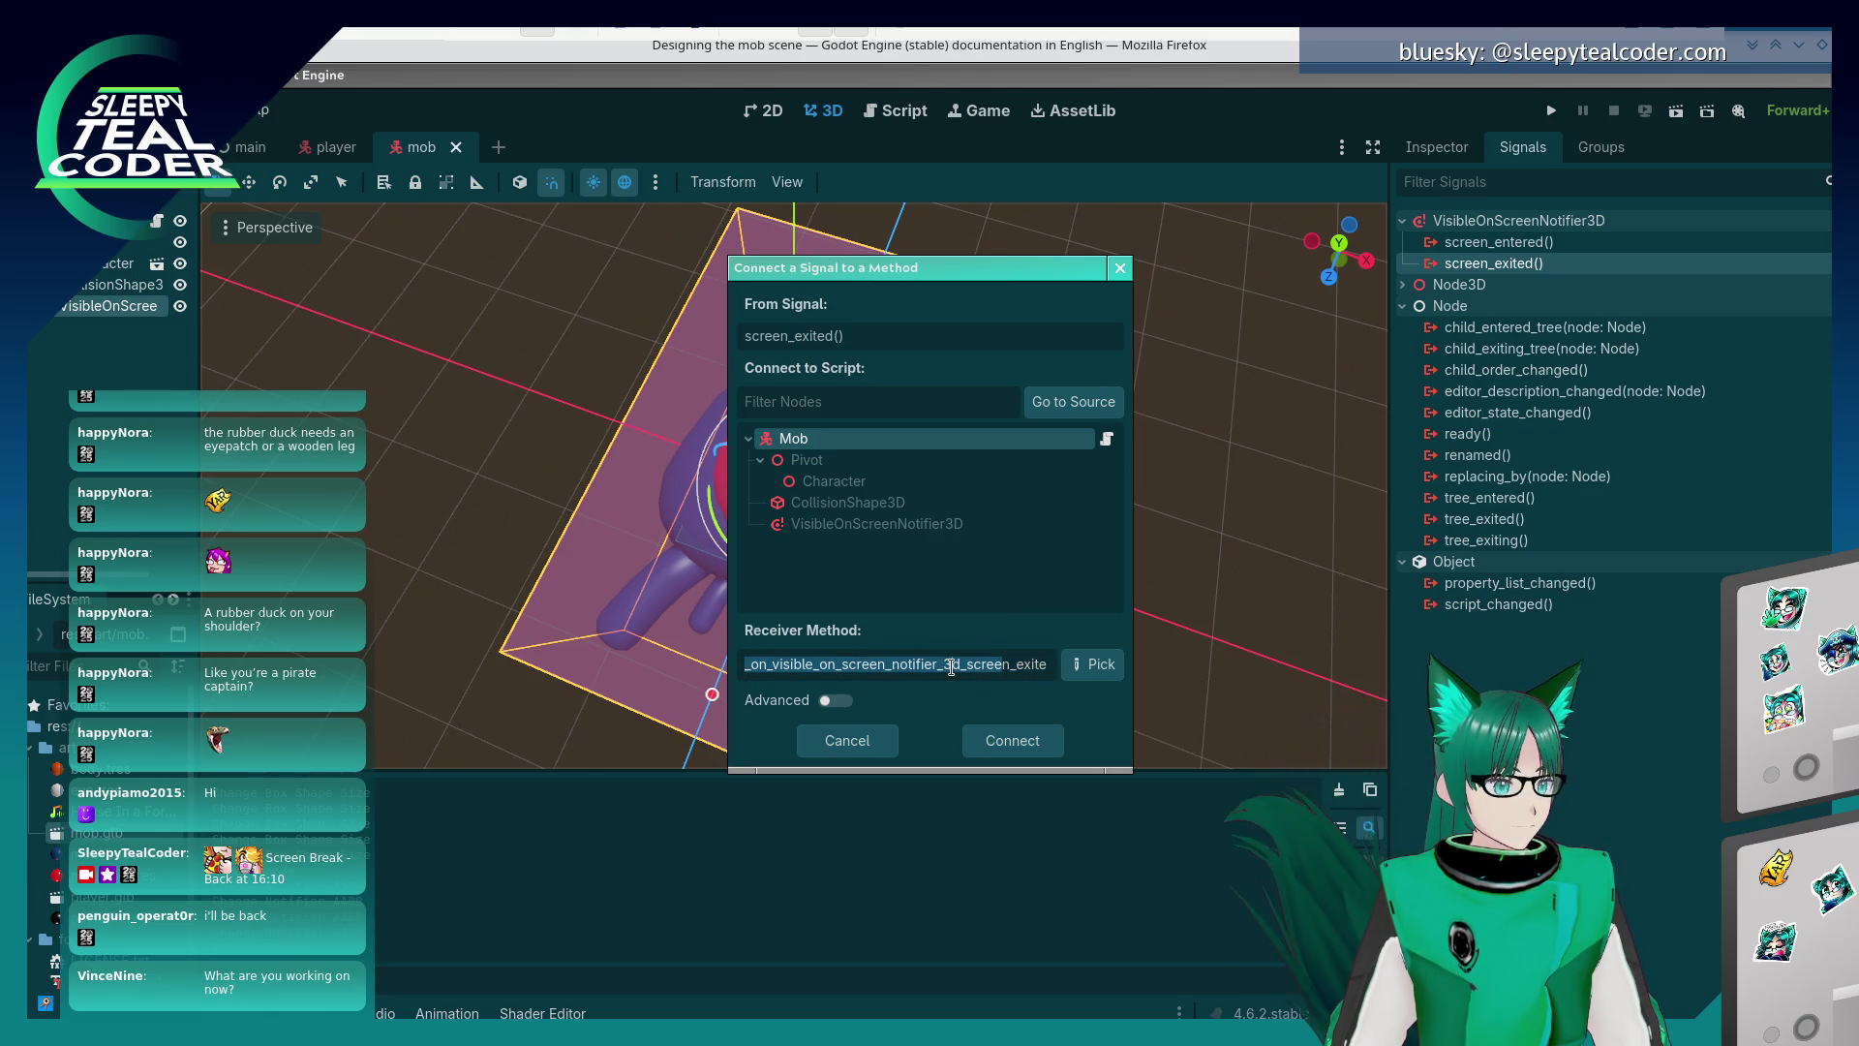
left_click(1023, 727)
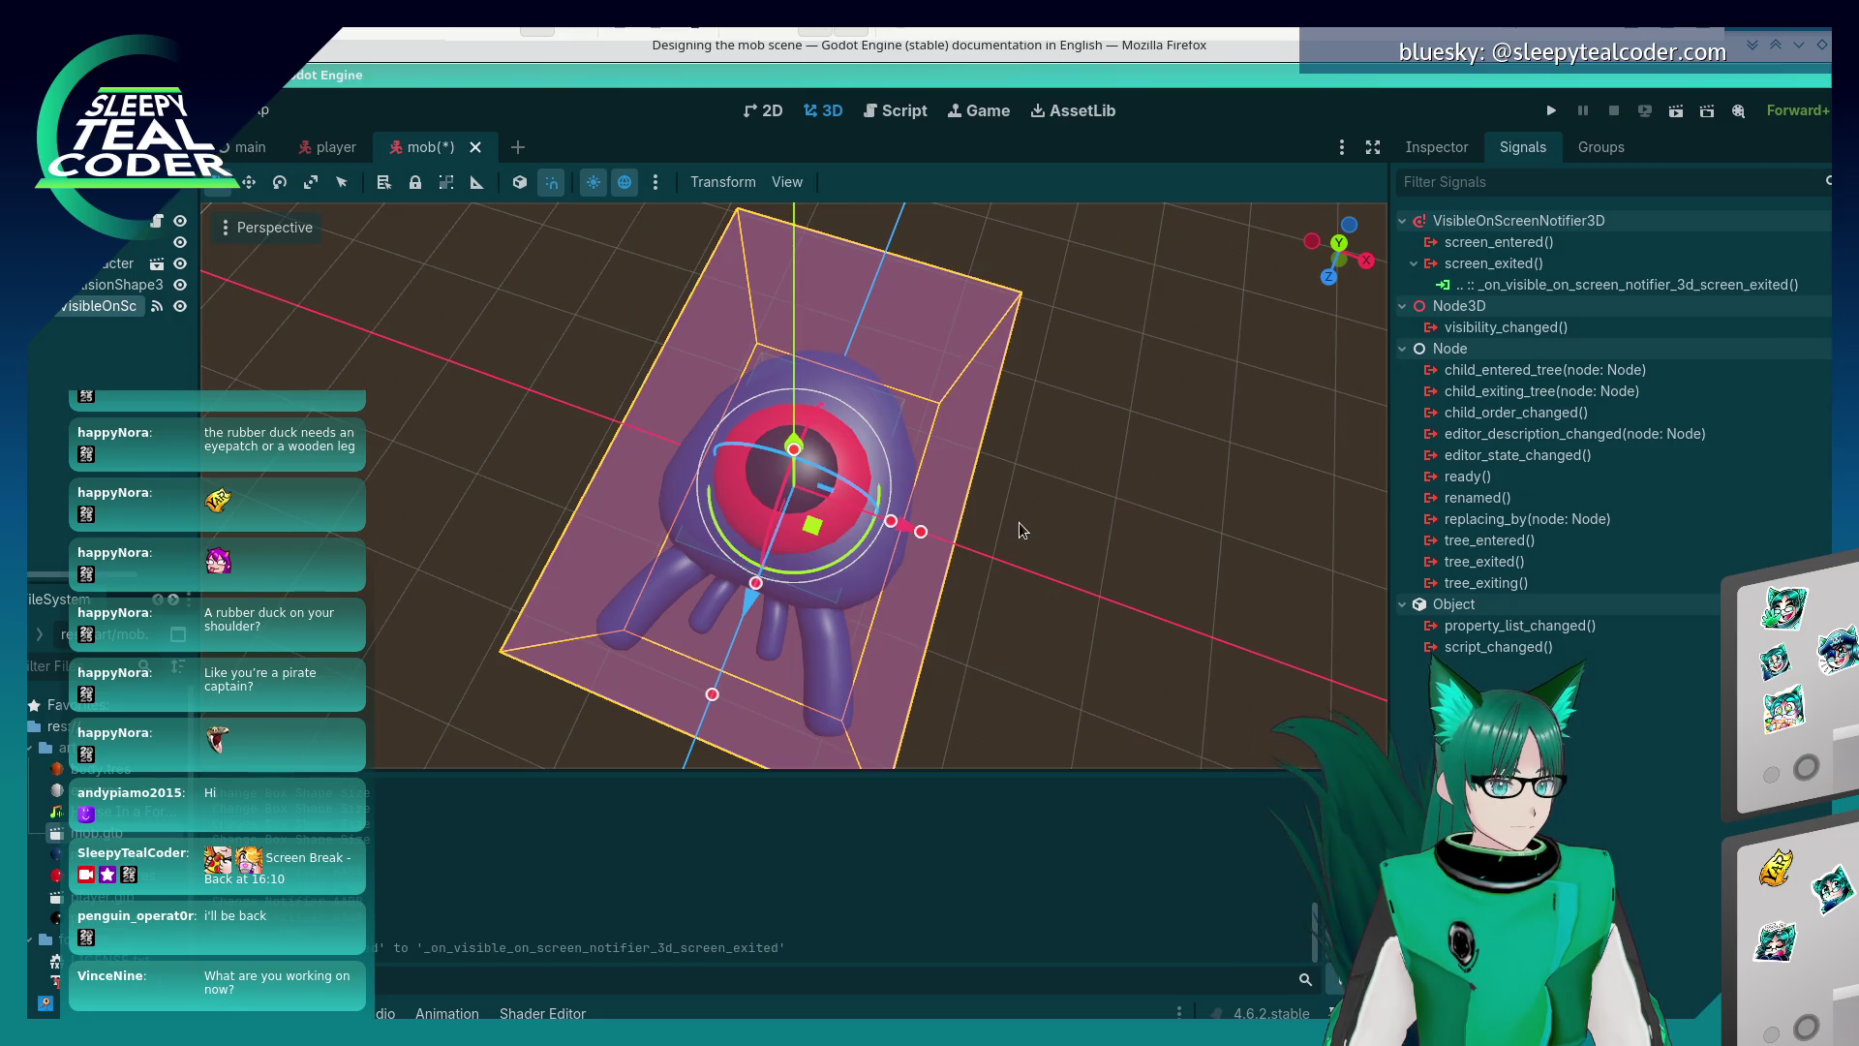
double_click(1578, 291)
Step: Check the tutorial for the handler's body, then bring the mob.gd script window back up
left_click_drag(1226, 480, 1212, 393)
scroll(1034, 847, "down", 1)
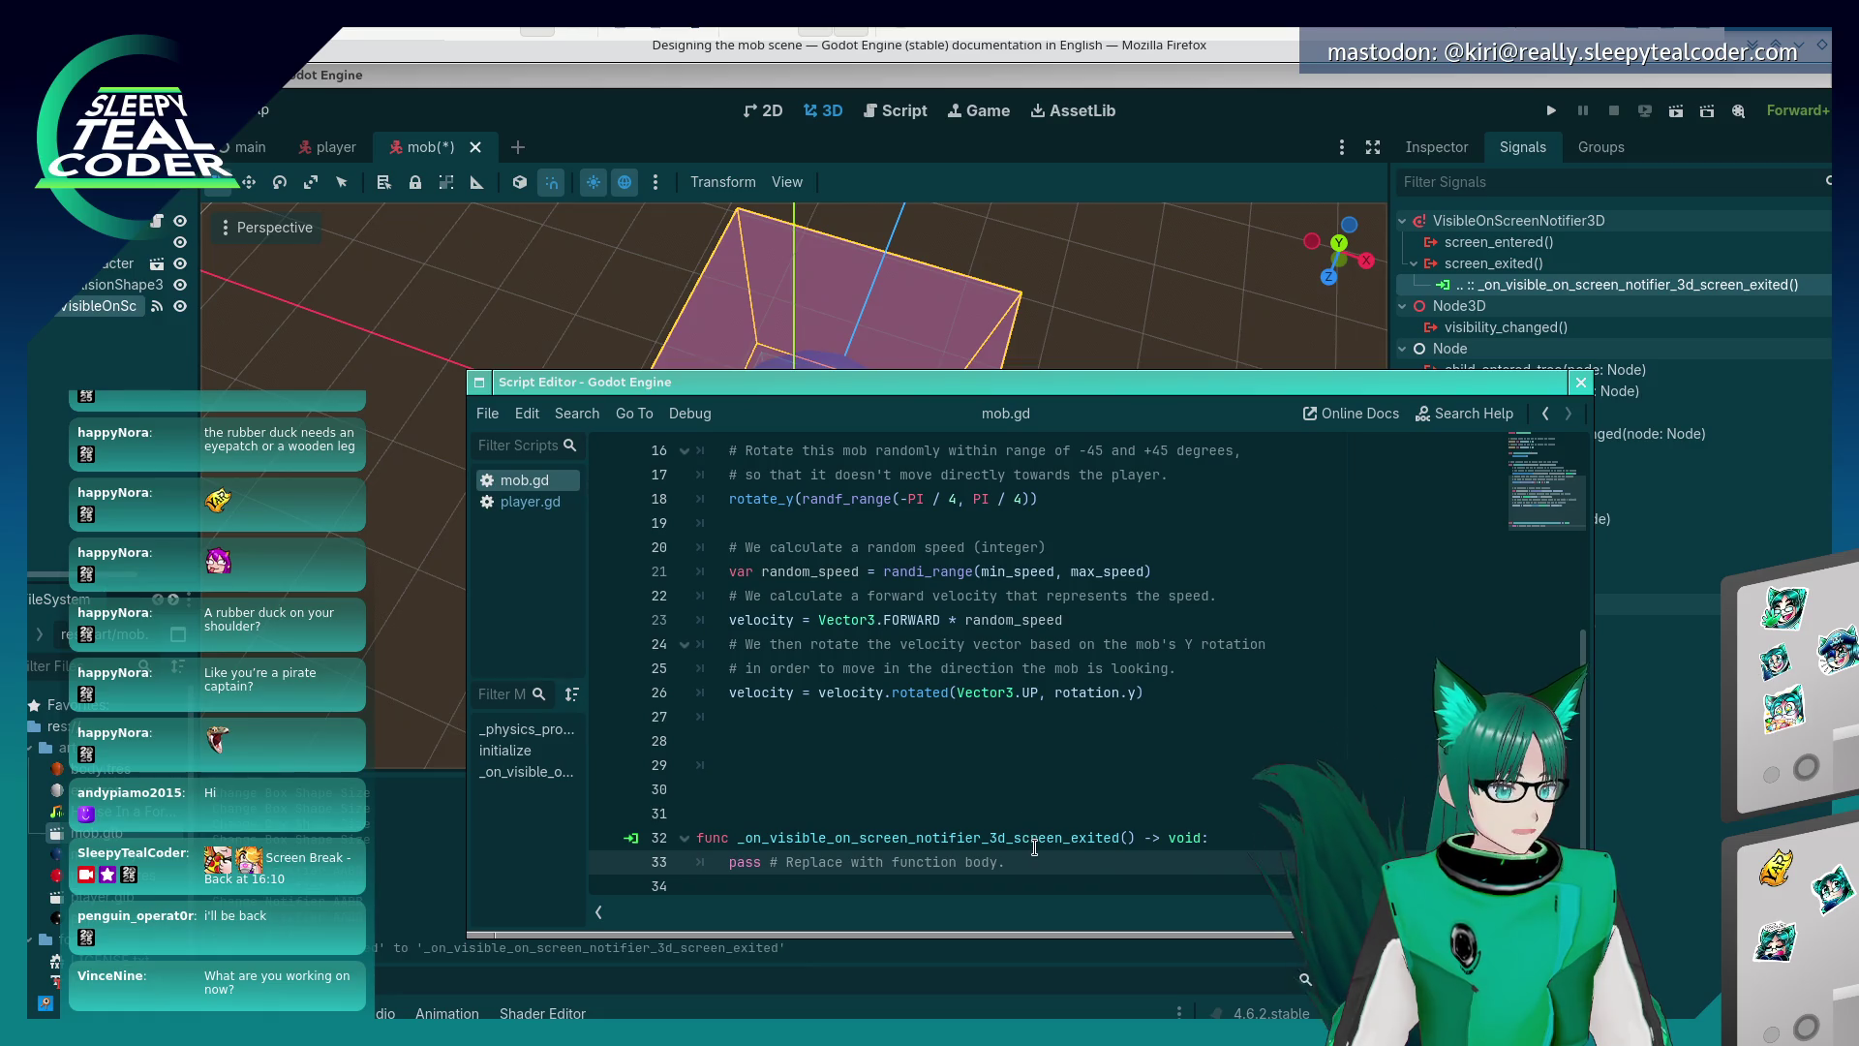
key("alt+Tab")
key("alt+Tab")
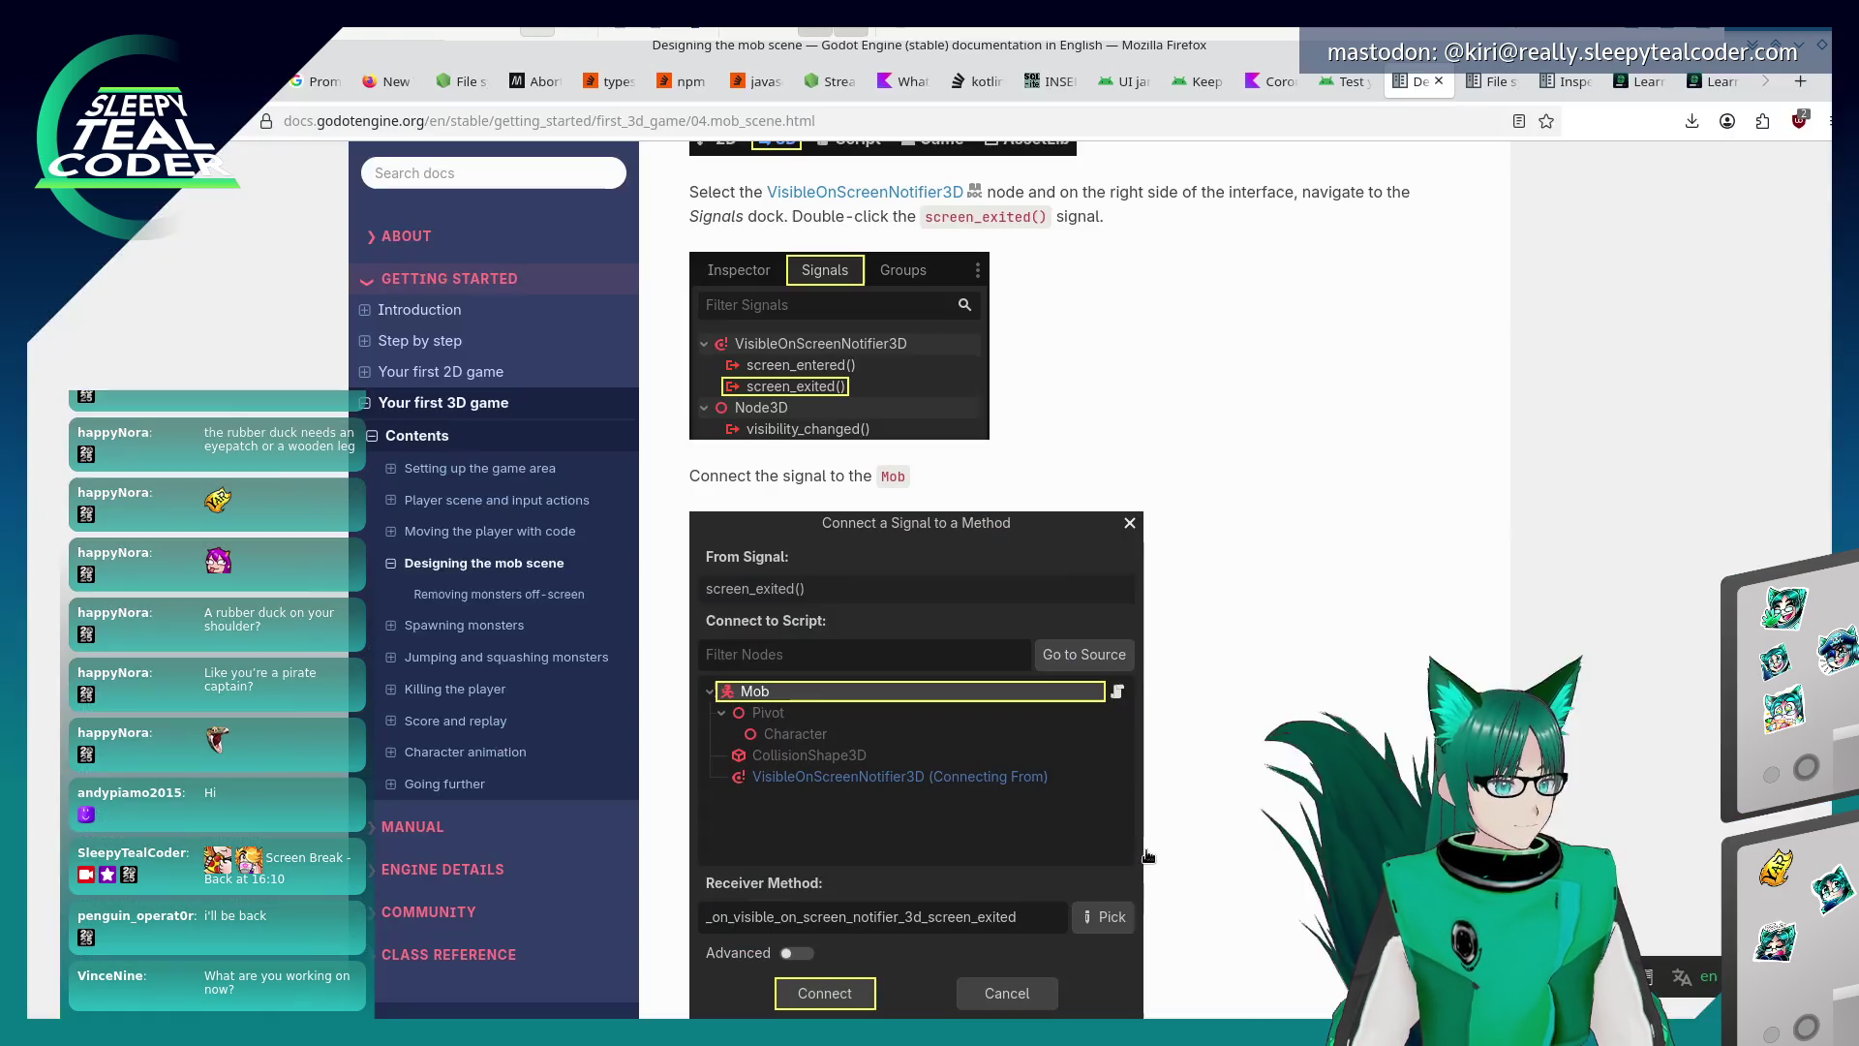
scroll(1029, 655, "down", 4)
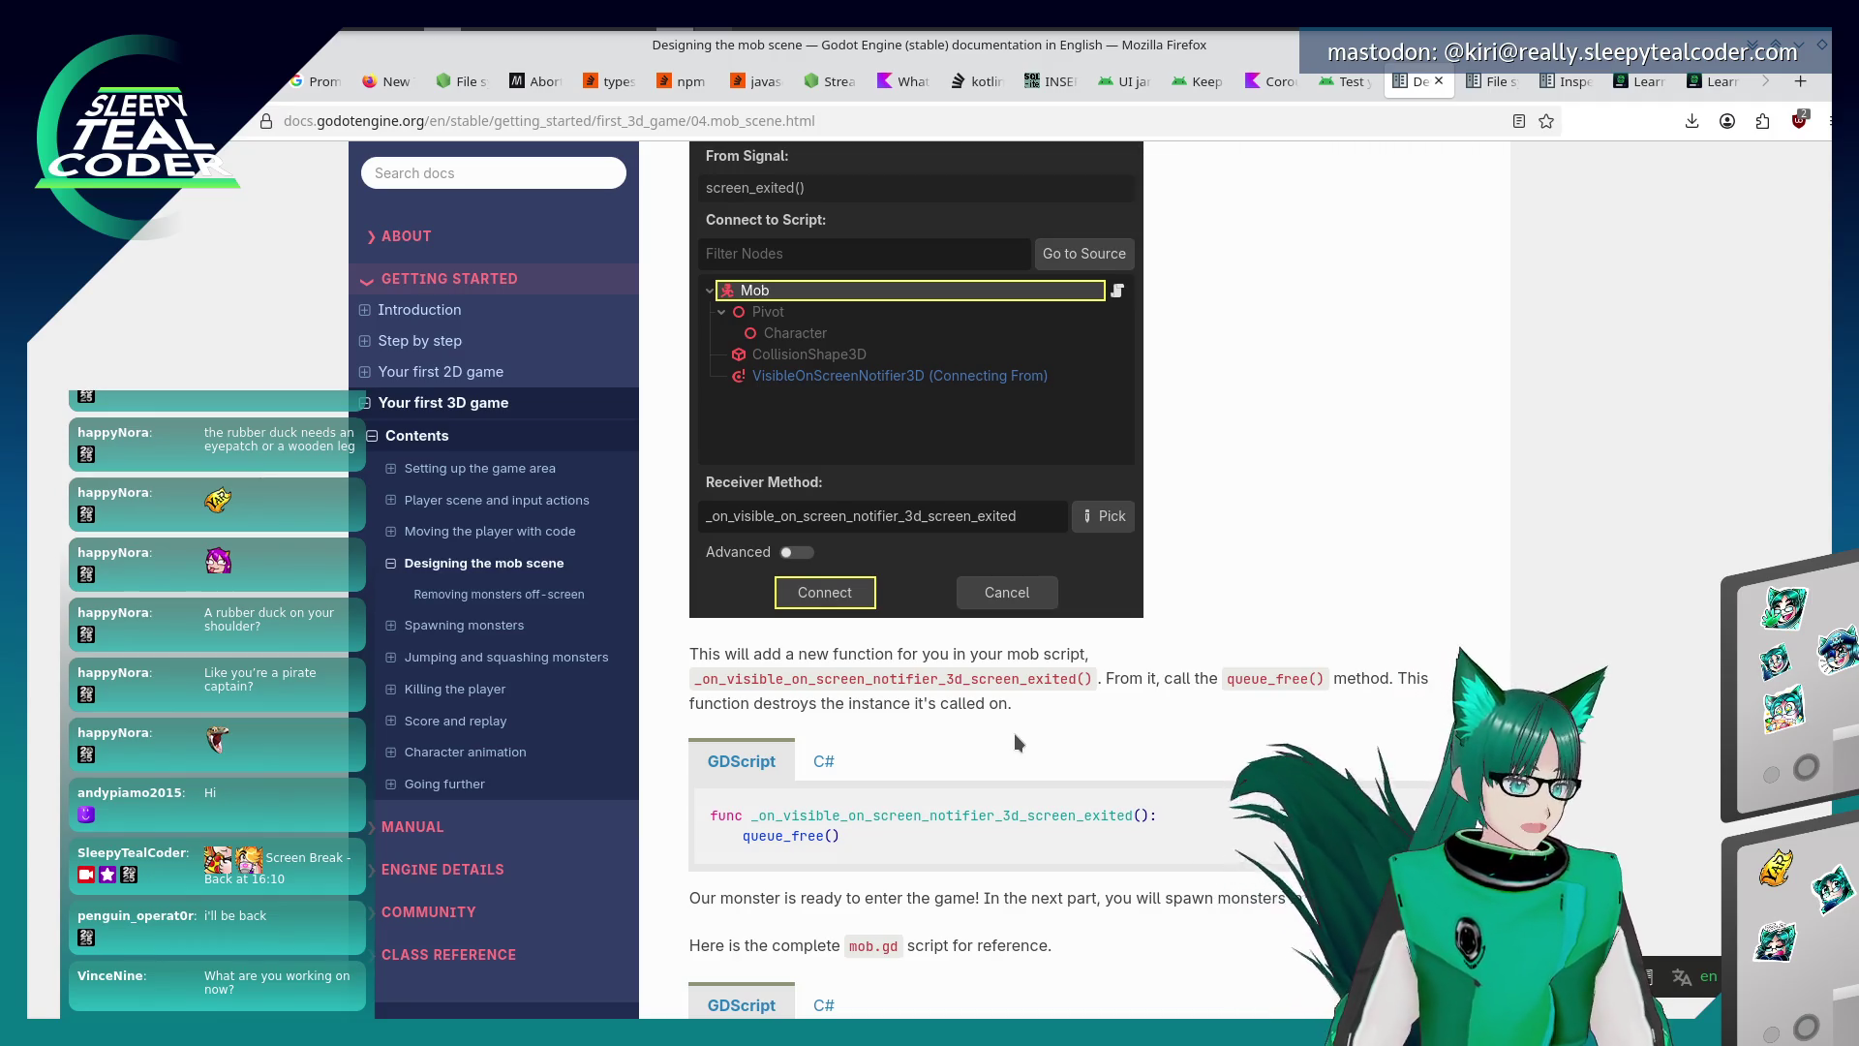
scroll(1014, 734, "down", 1)
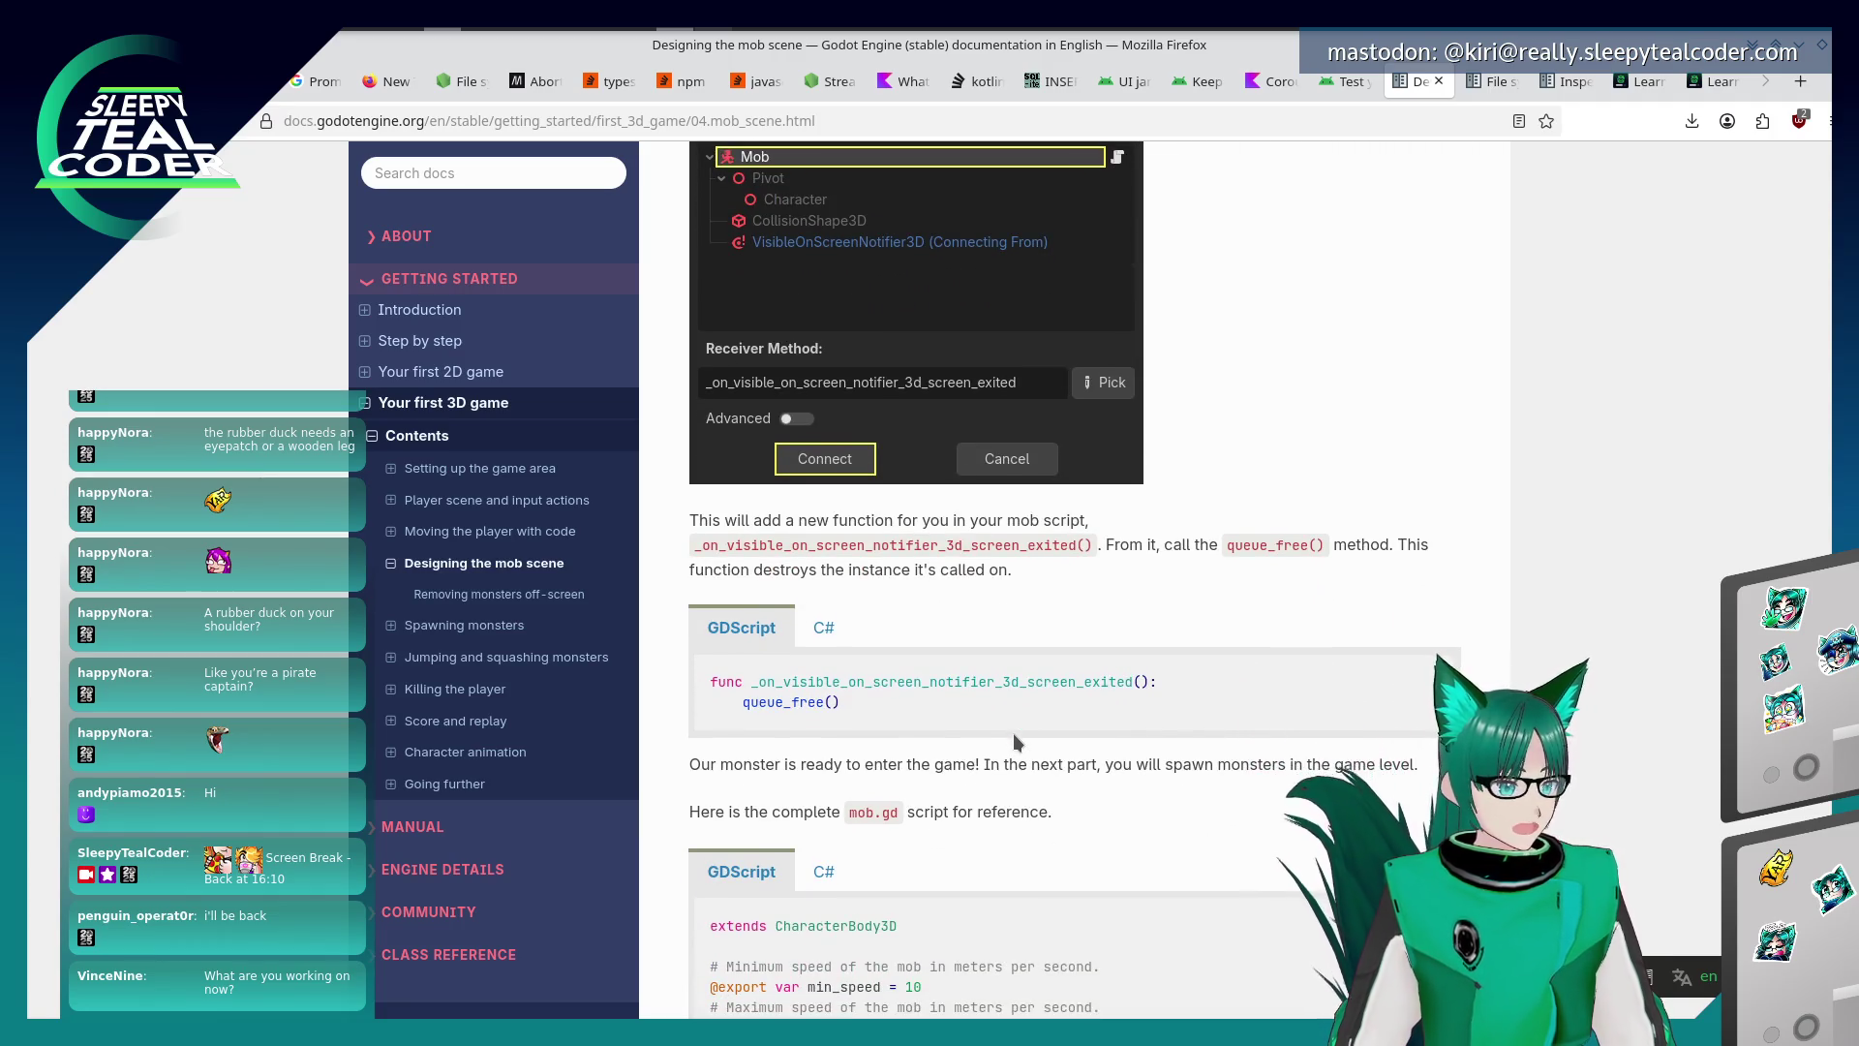
scroll(1013, 734, "down", 1)
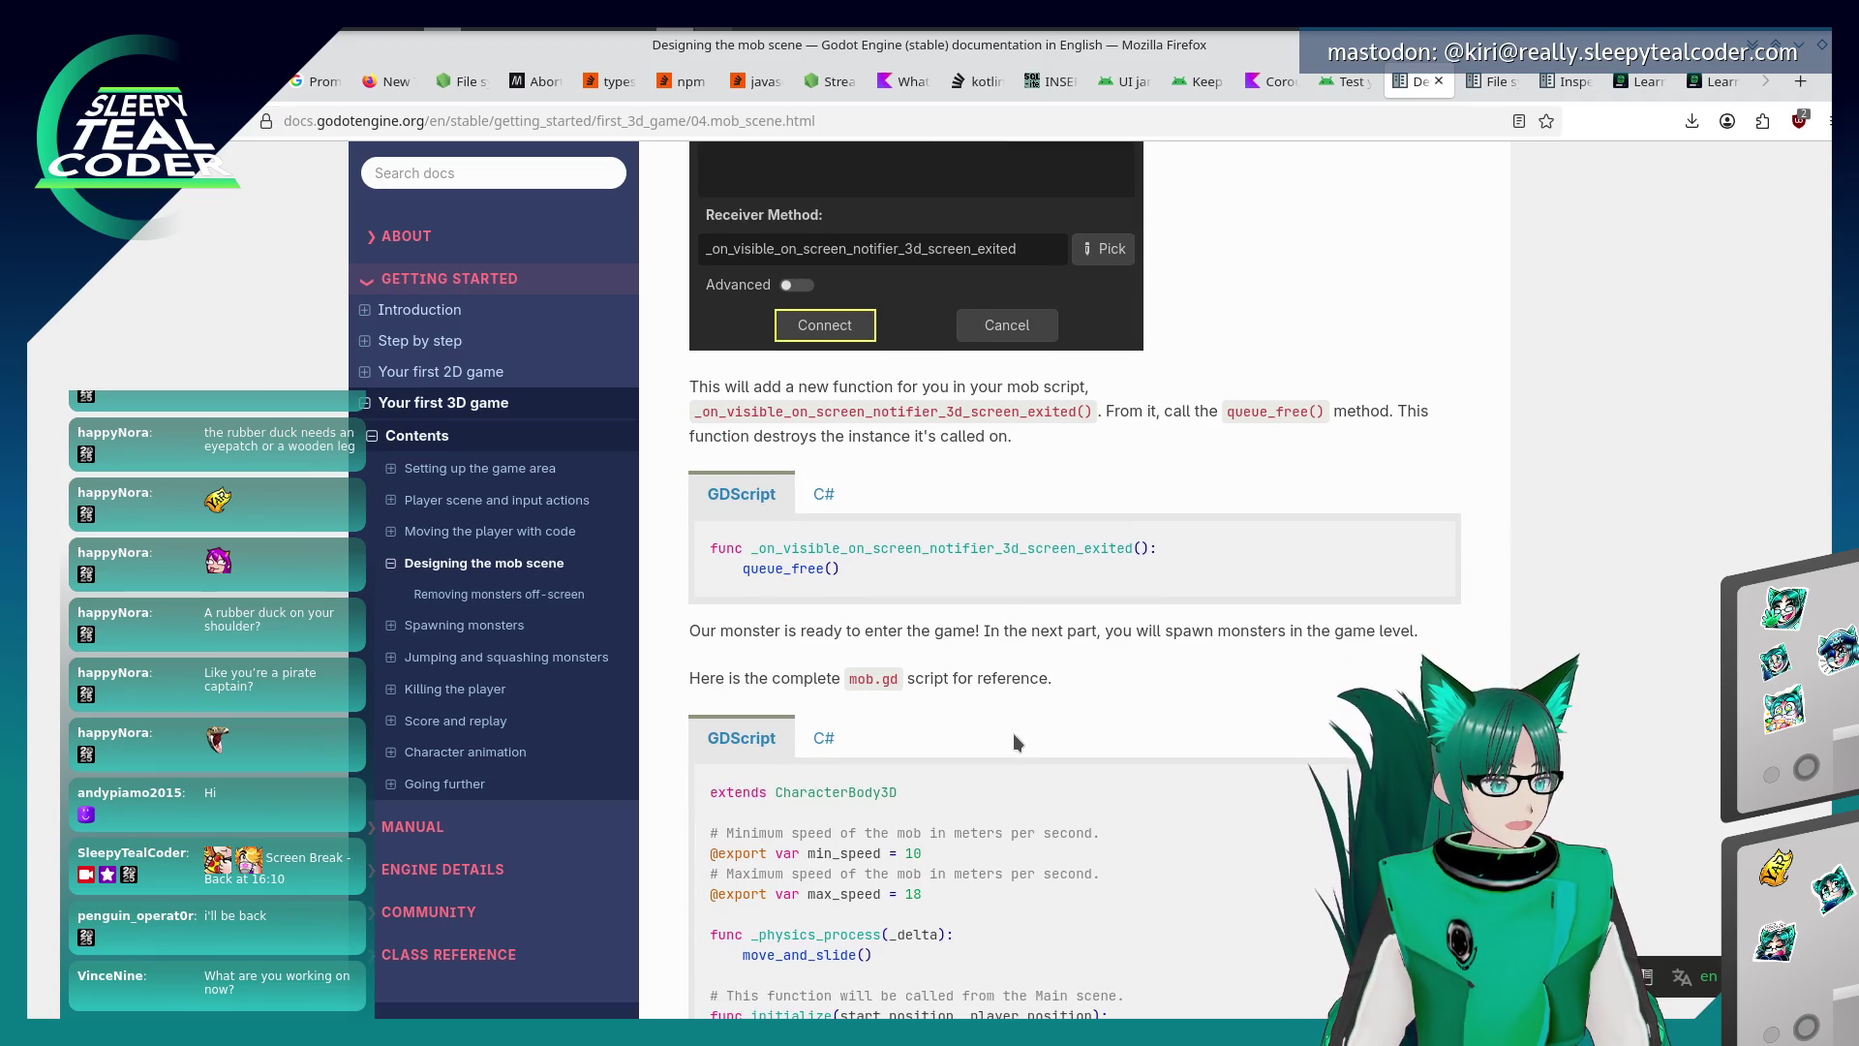
key("alt+Tab")
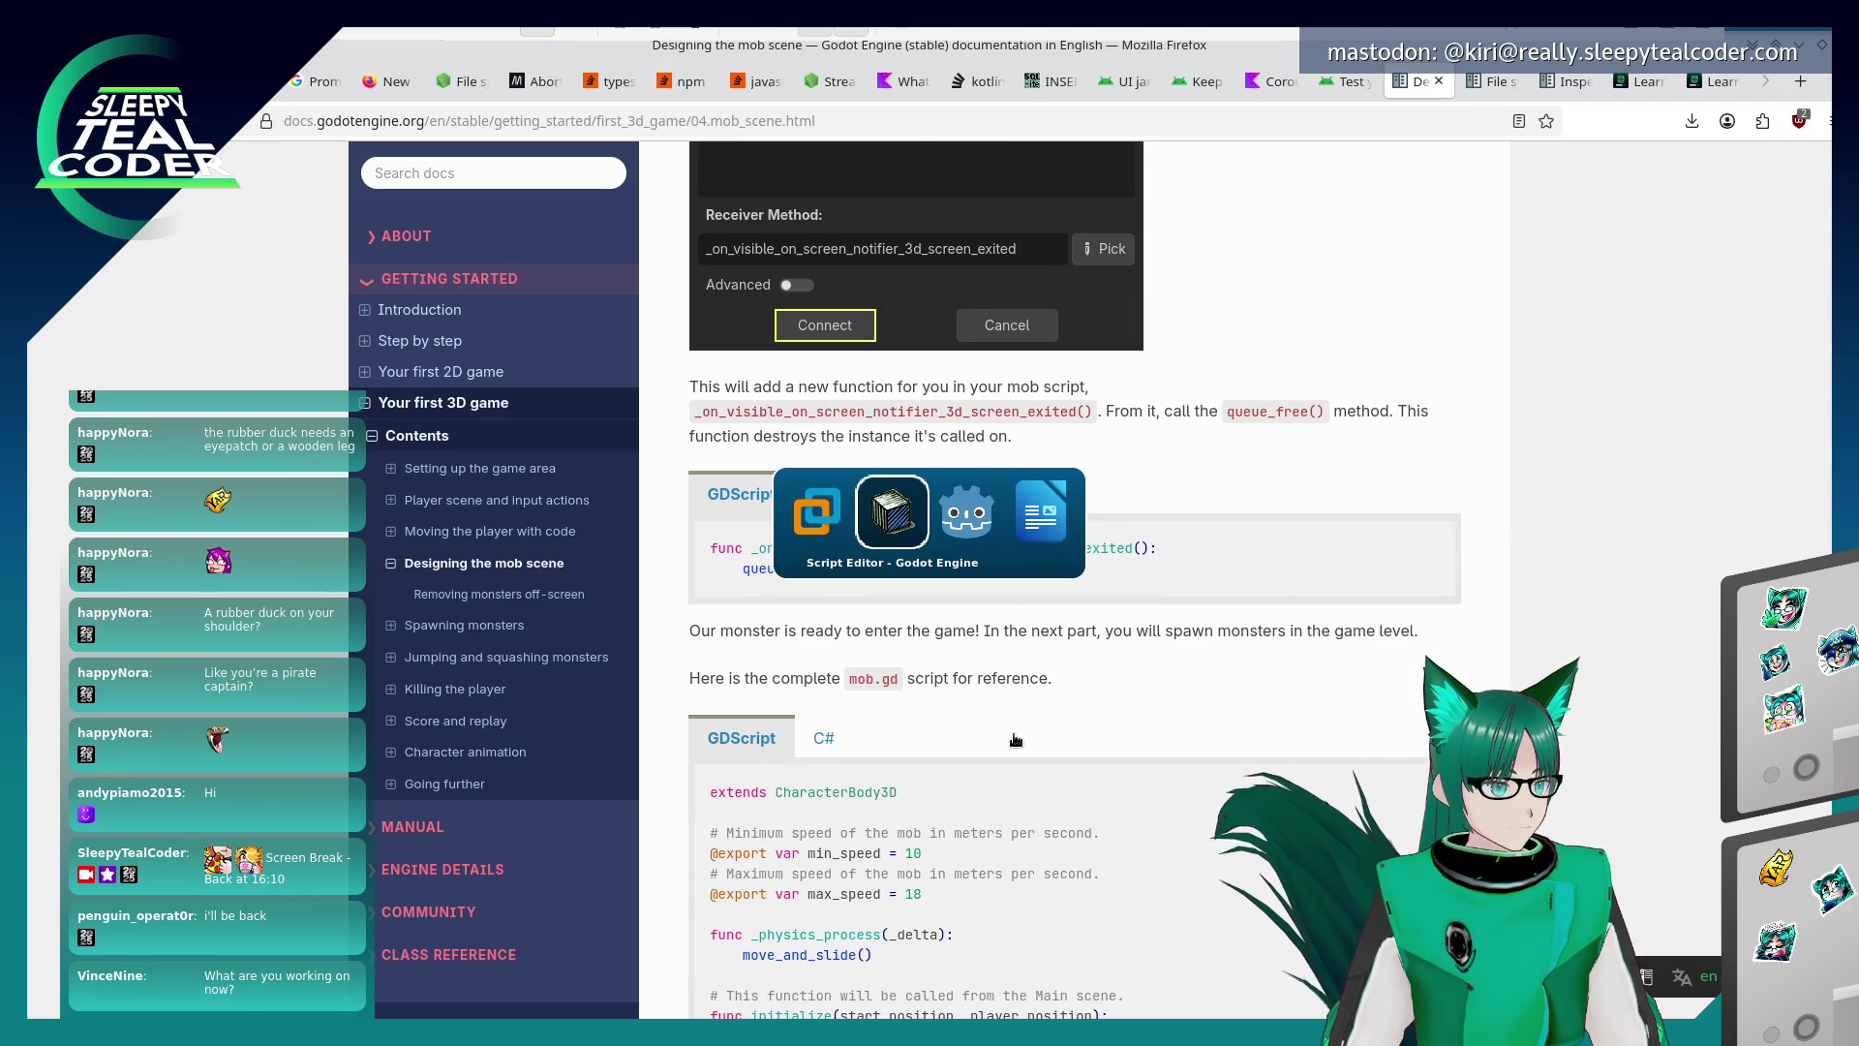
key("alt+Tab")
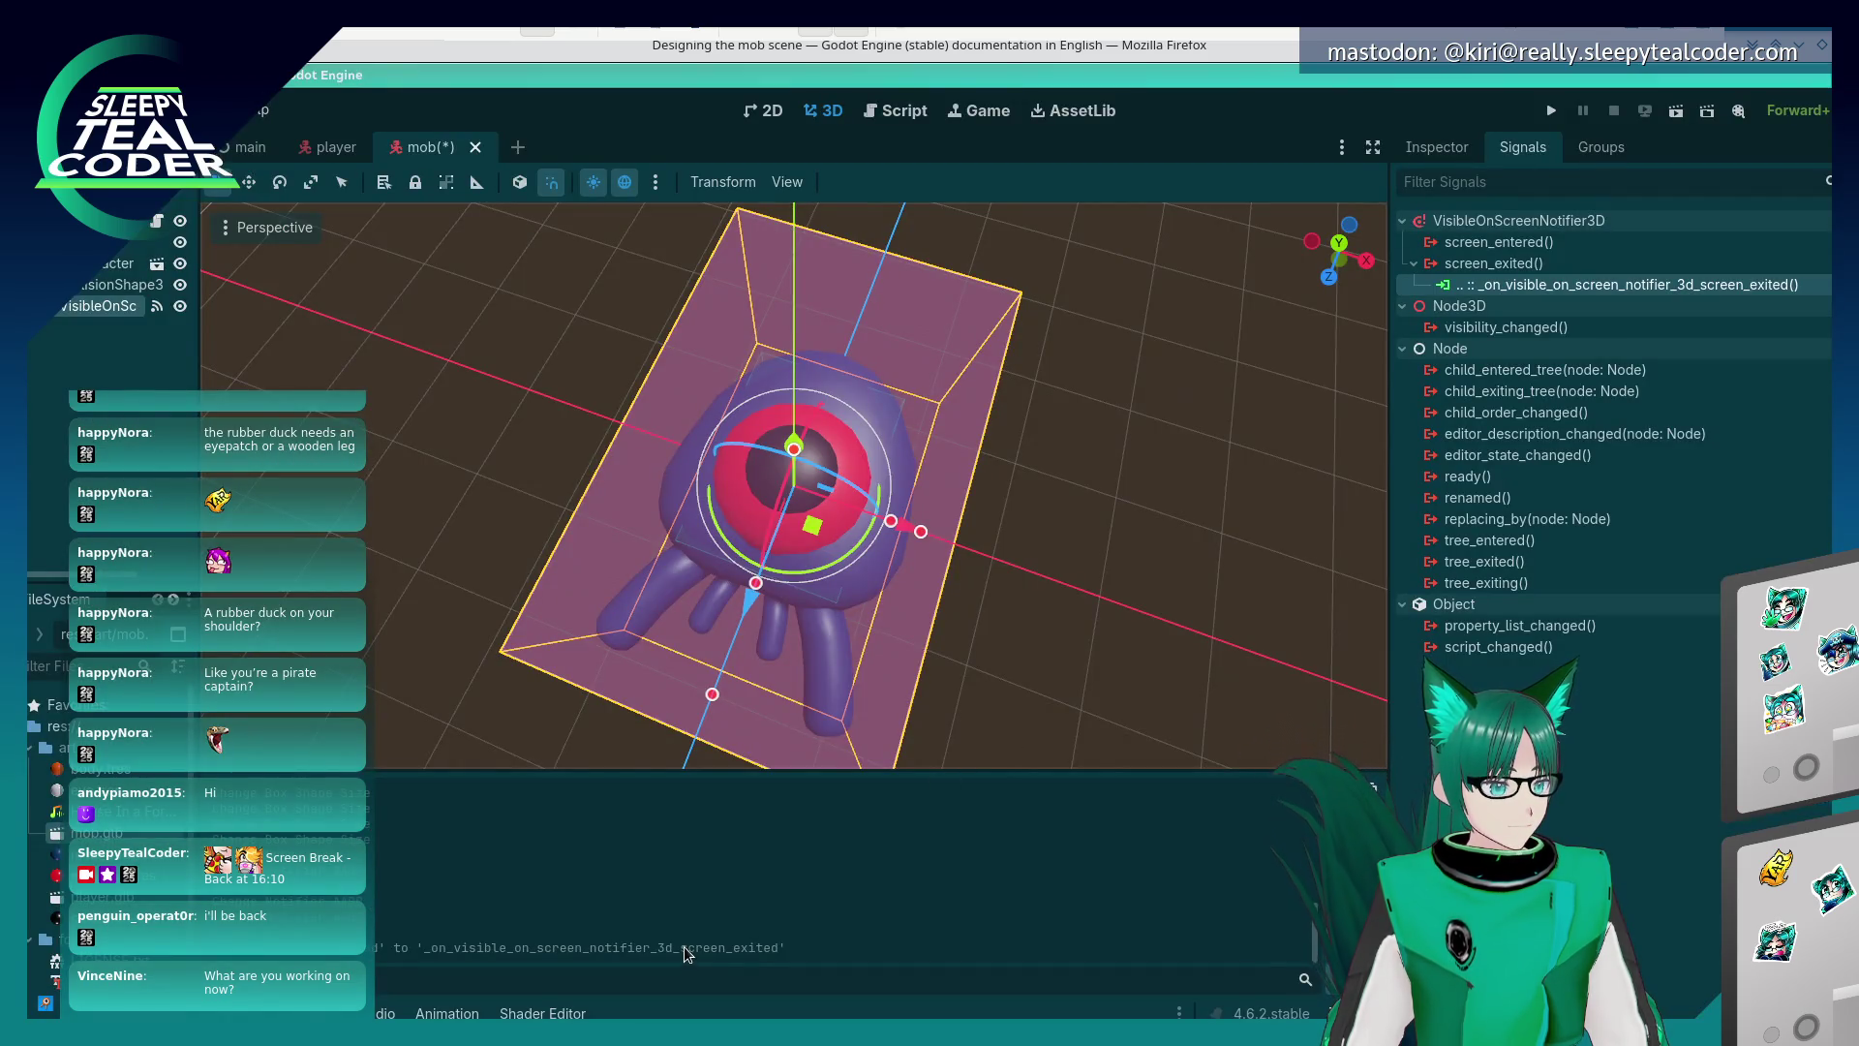
key("alt+Tab")
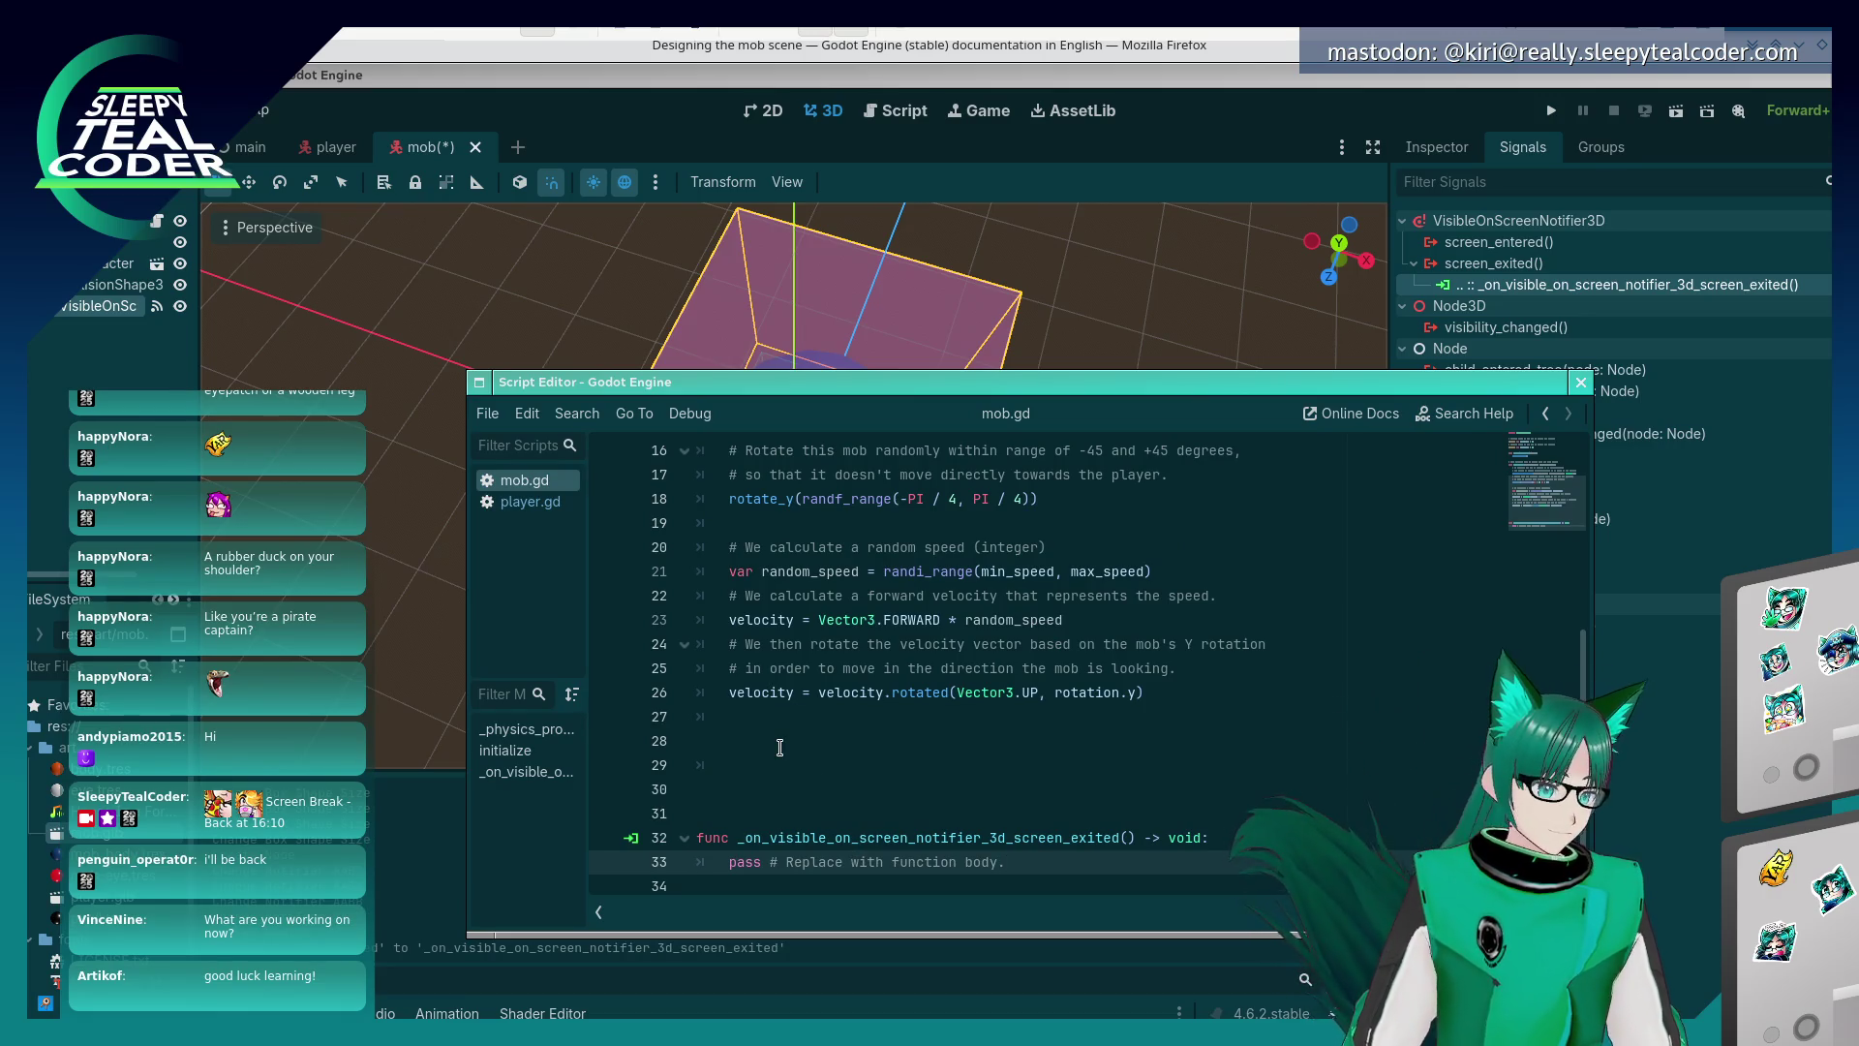
Step: Replace pass in the screen_exited handler with queue_free() and save
key("shift+End")
key("BackSpace")
type("queue_free(")
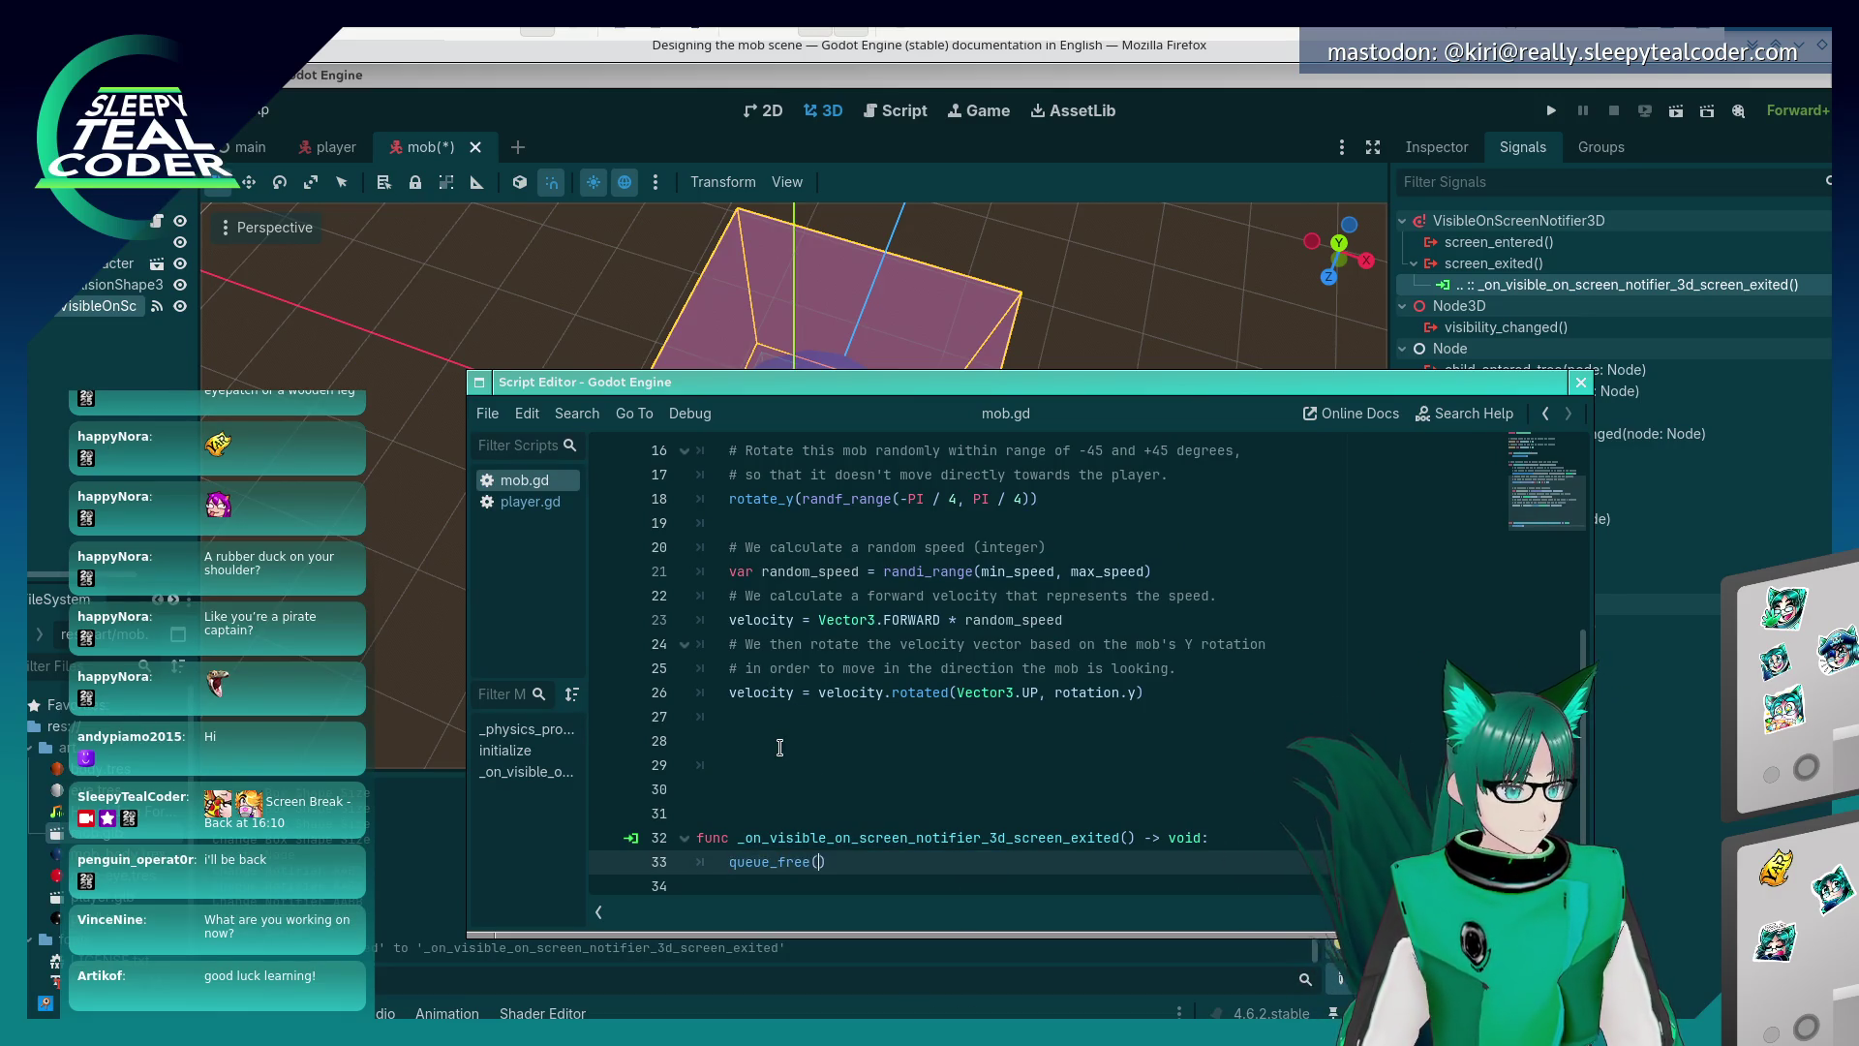
key("ctrl+s")
Step: Delete the extra blank lines above the handler, save mob.gd, and return to the docs
left_click(774, 767)
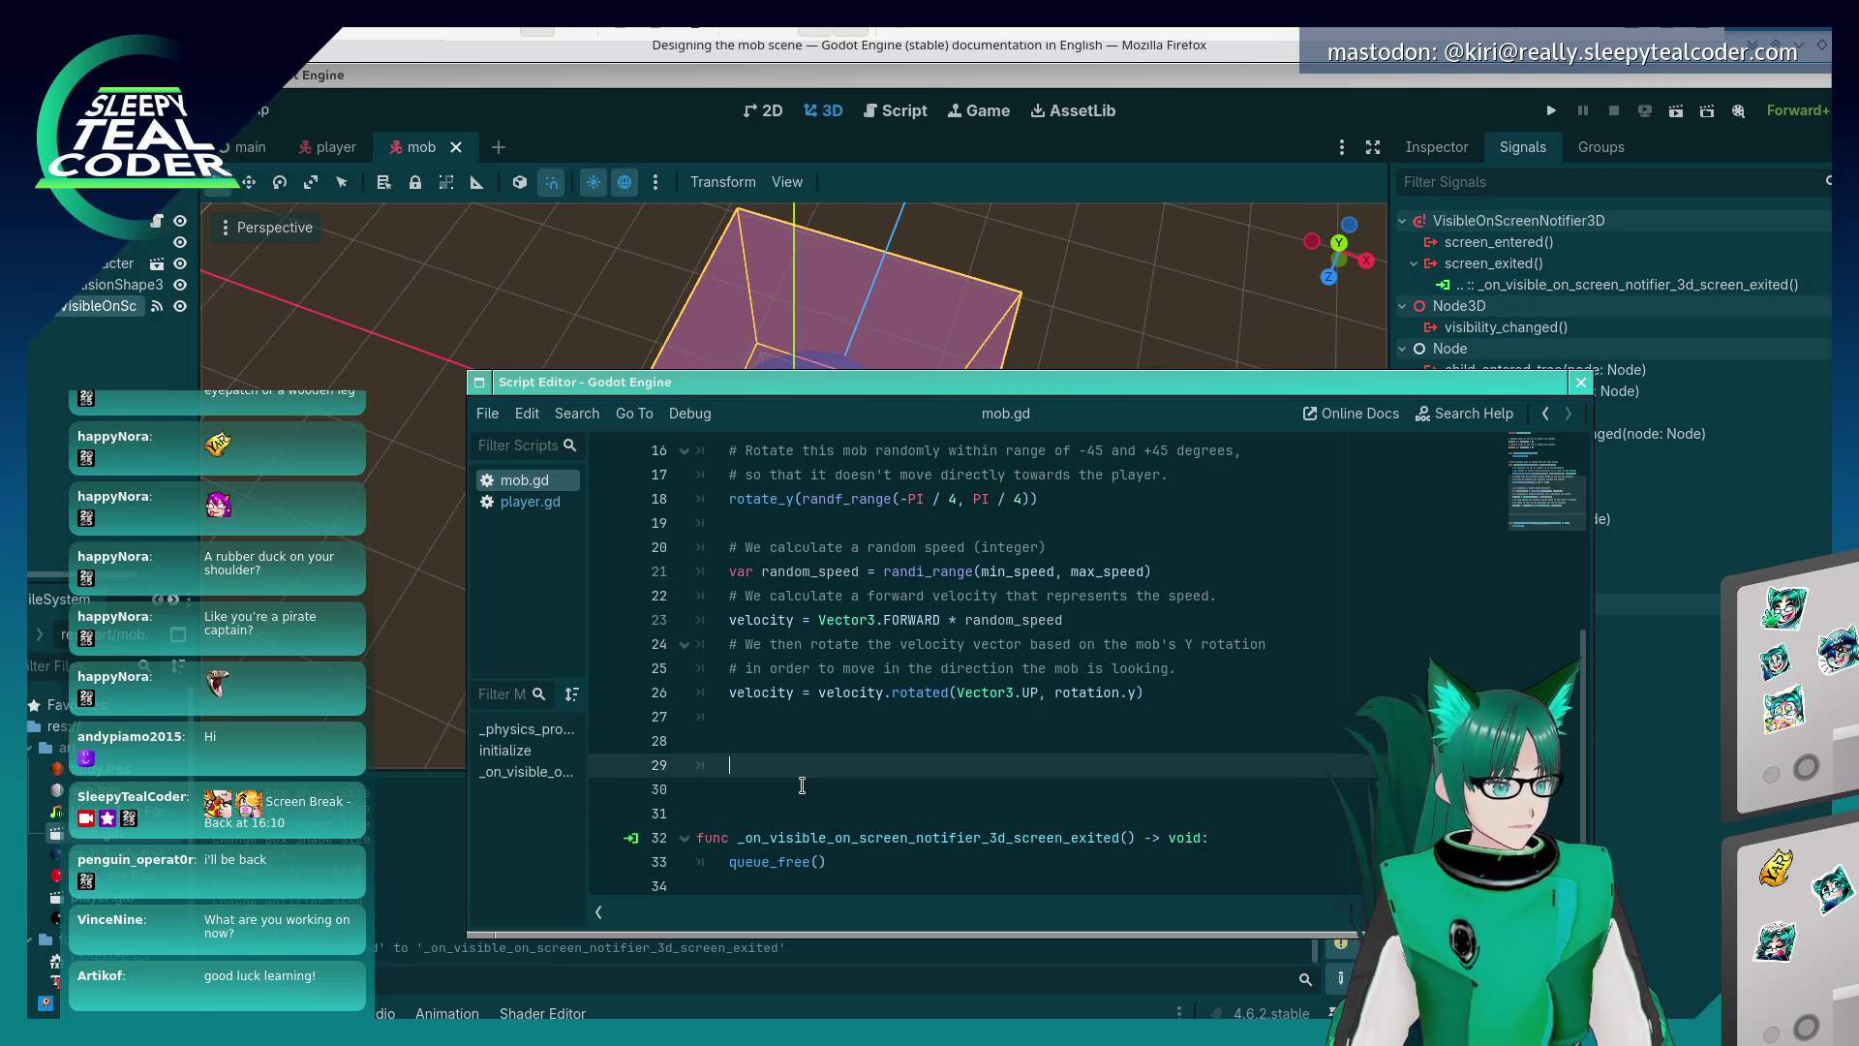
left_click(808, 790)
key("BackSpace")
key("BackSpace")
key("BackSpace")
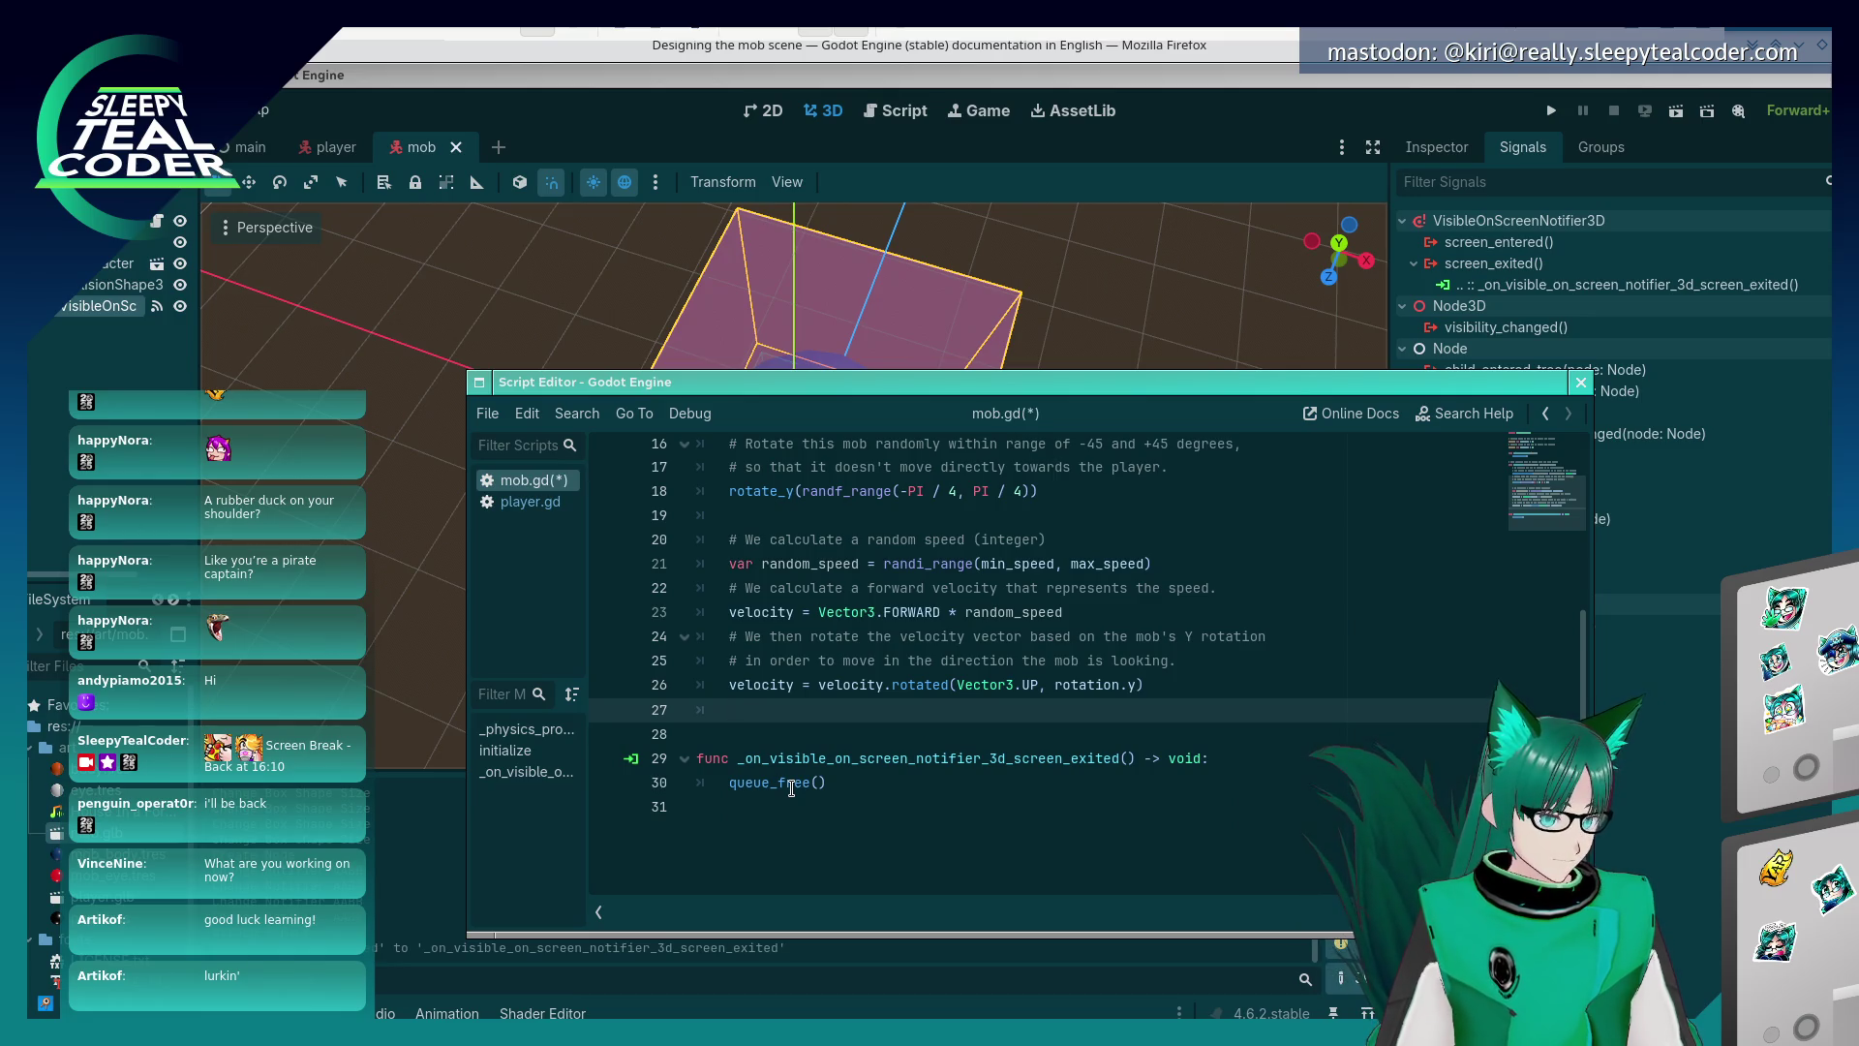
key("BackSpace")
key("Down")
key("Down")
key("Down")
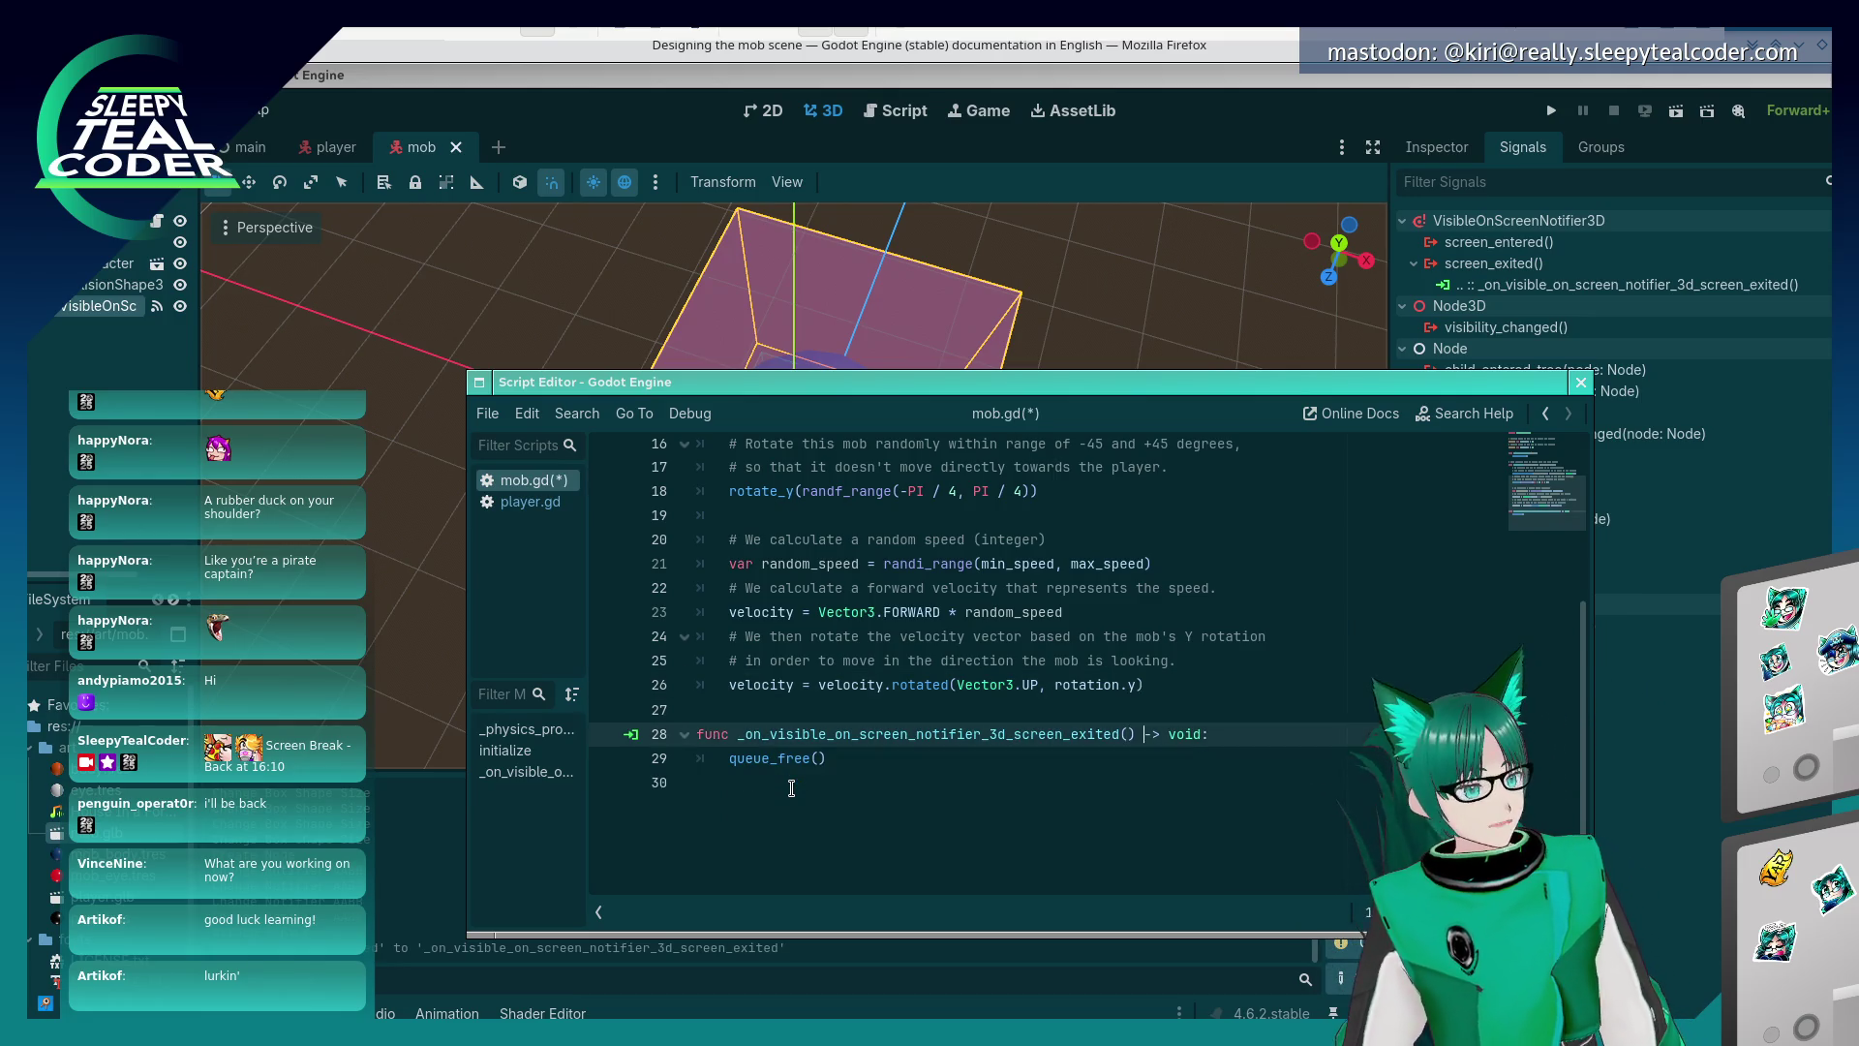
key("ctrl+s")
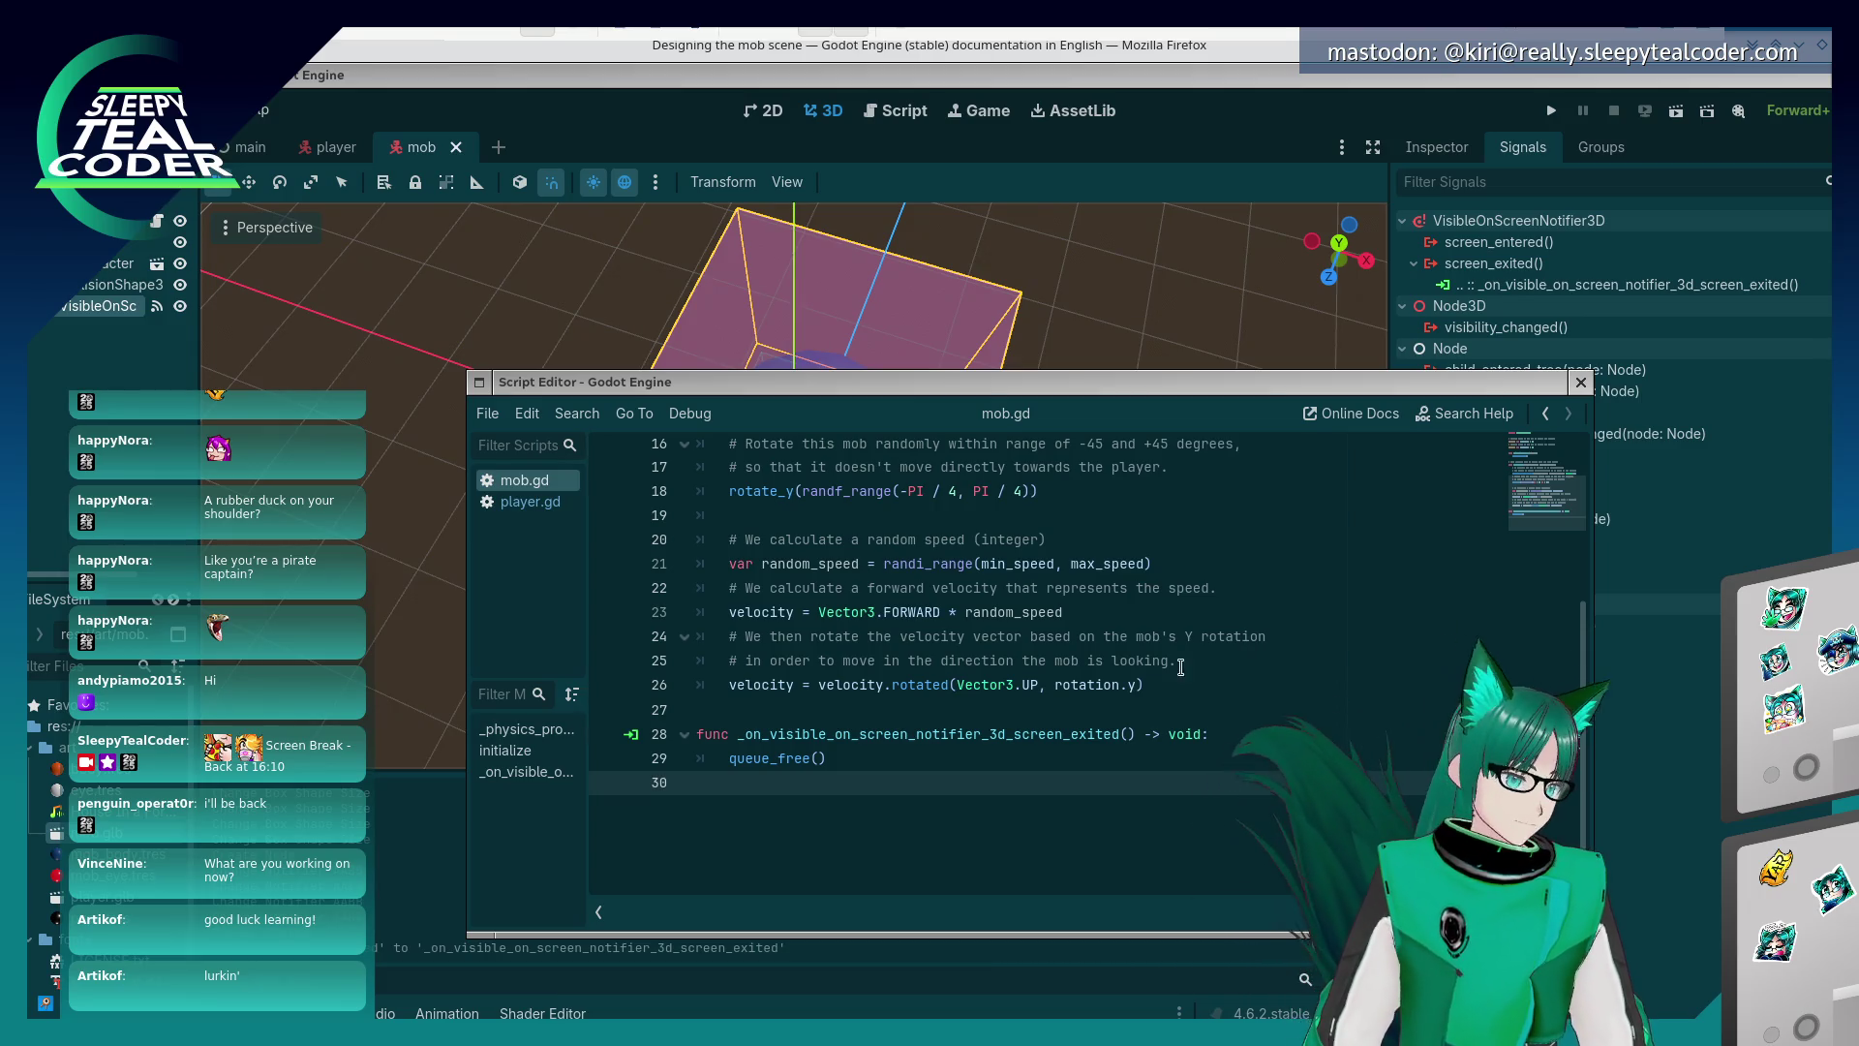
left_click(986, 803)
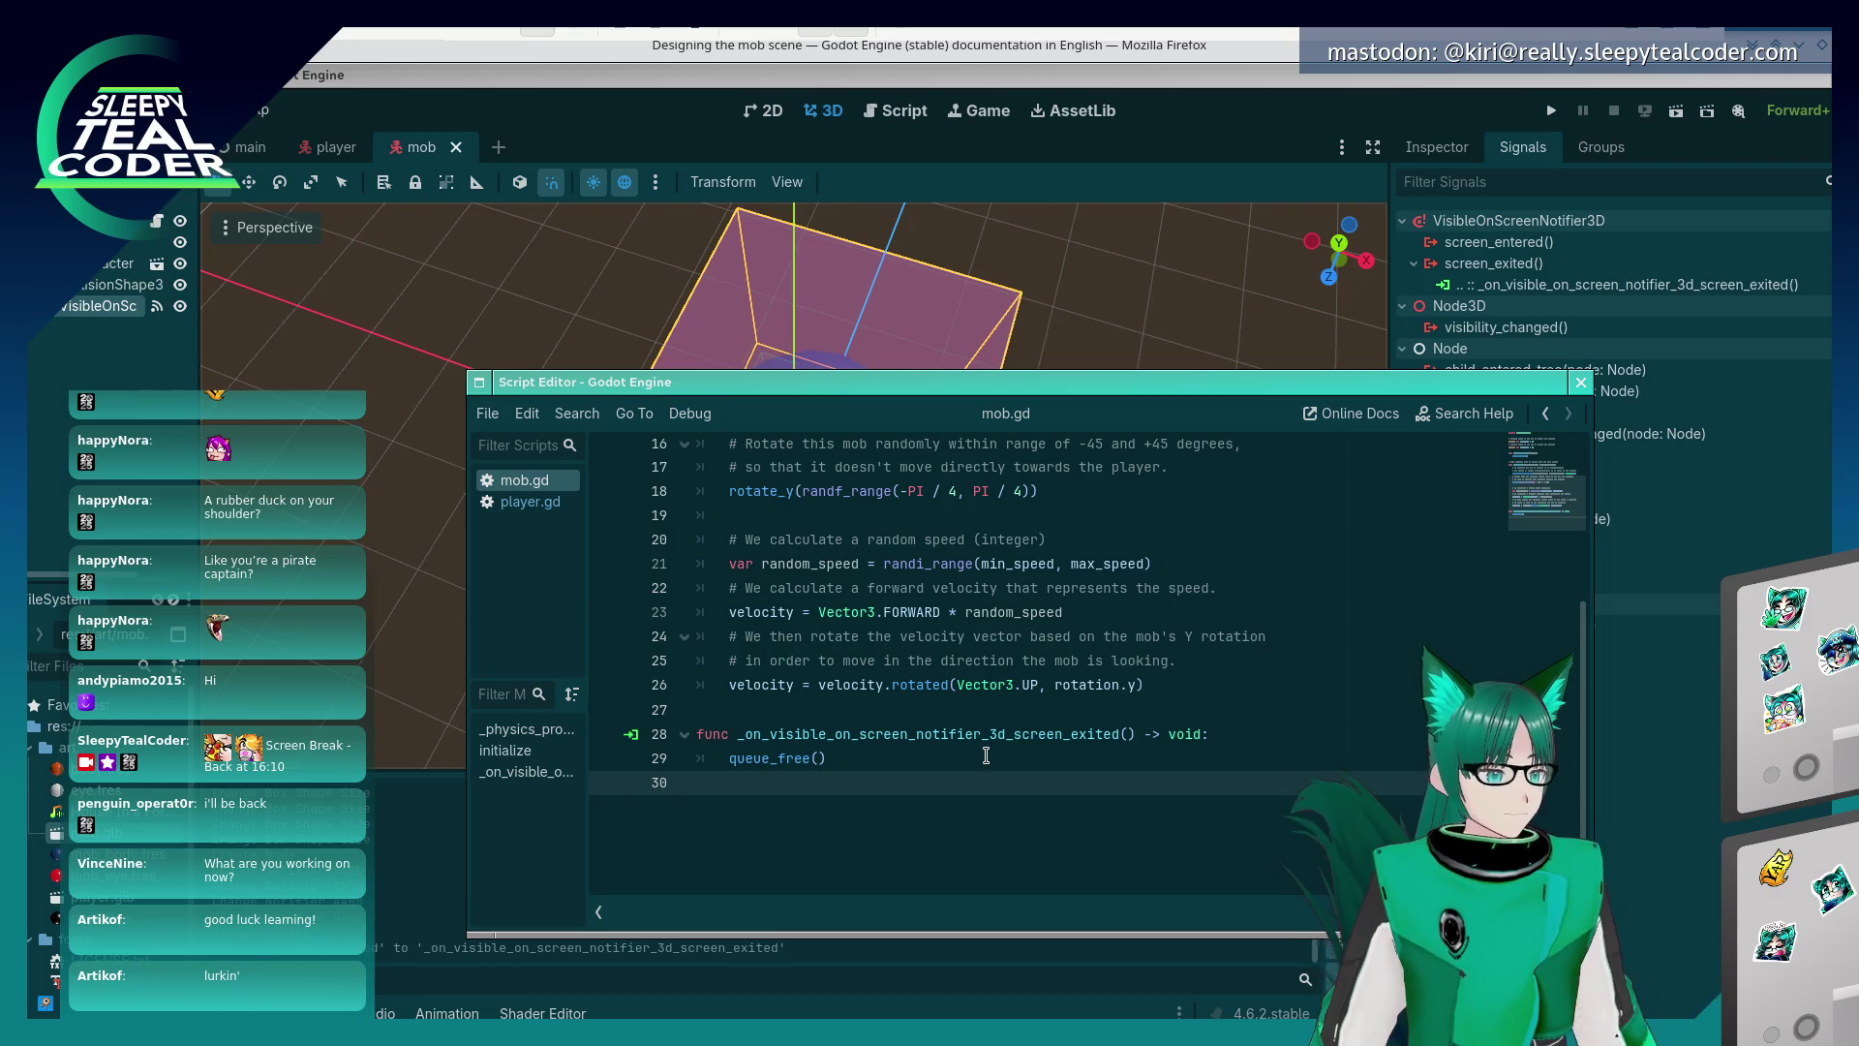
key("alt+Tab")
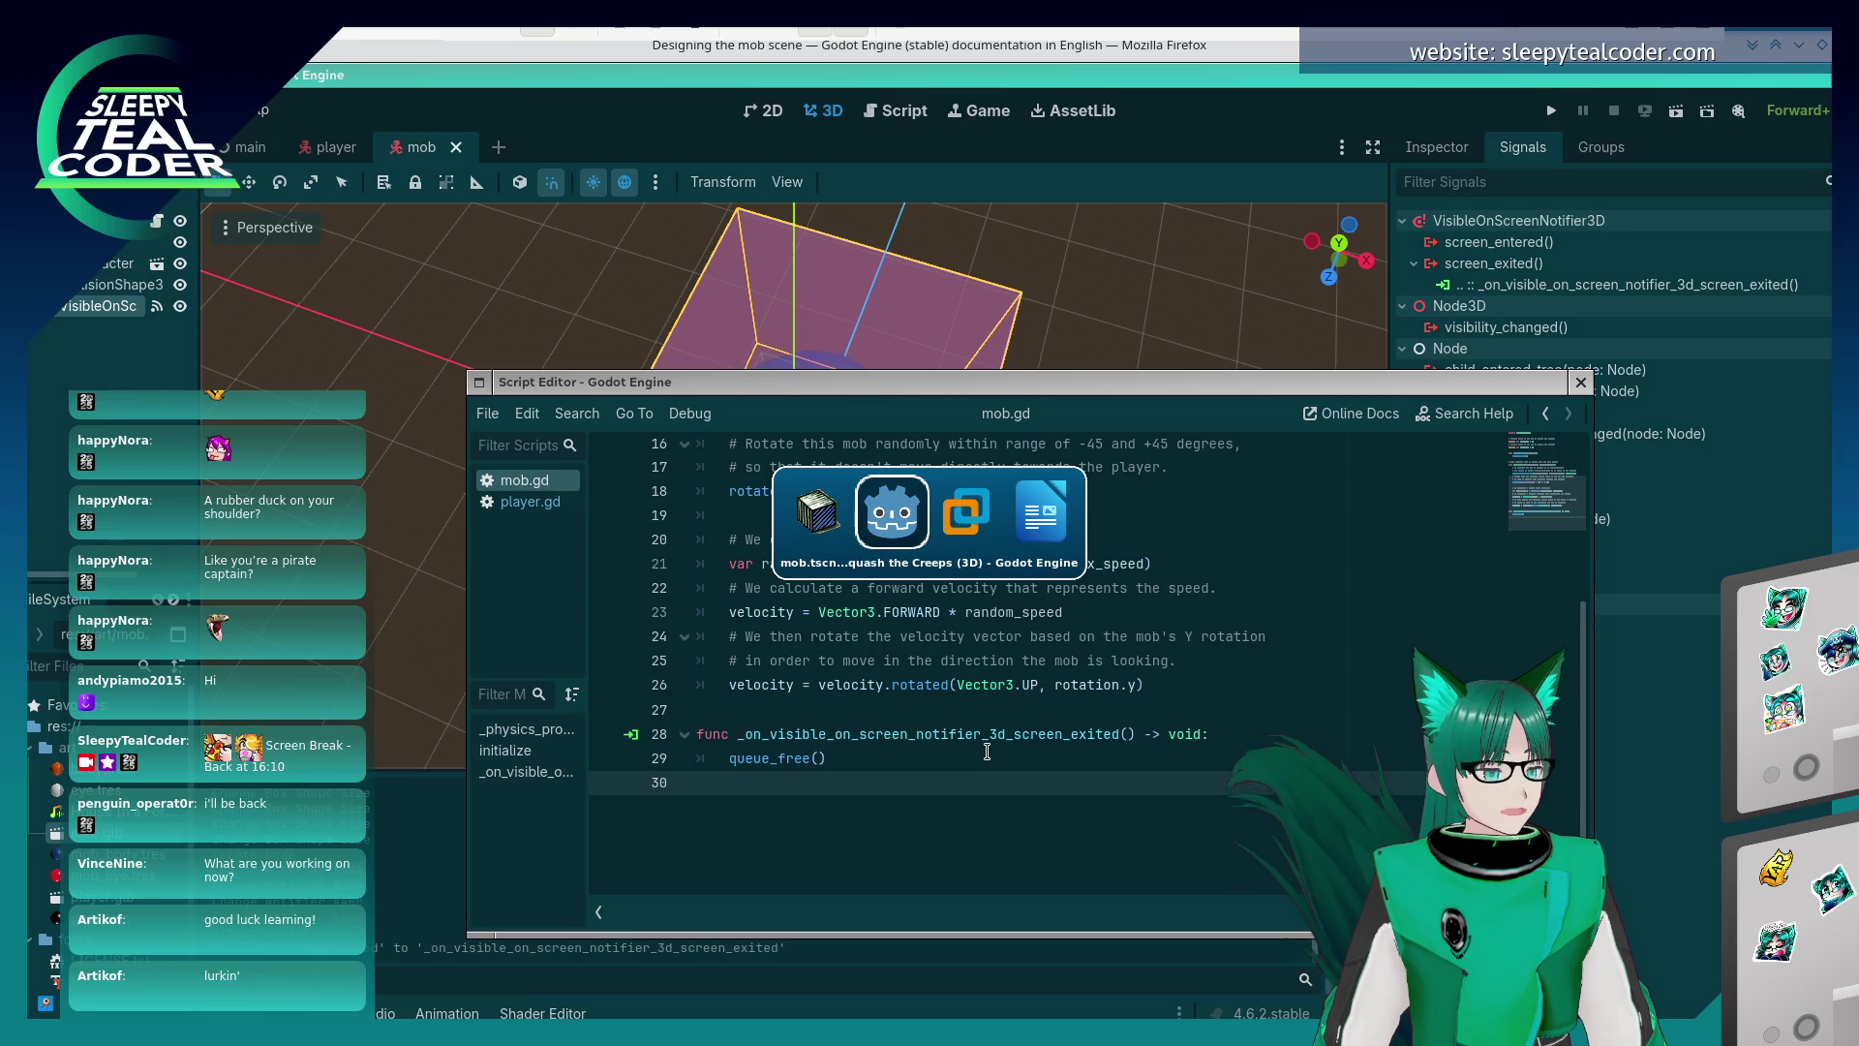
key("alt+Tab")
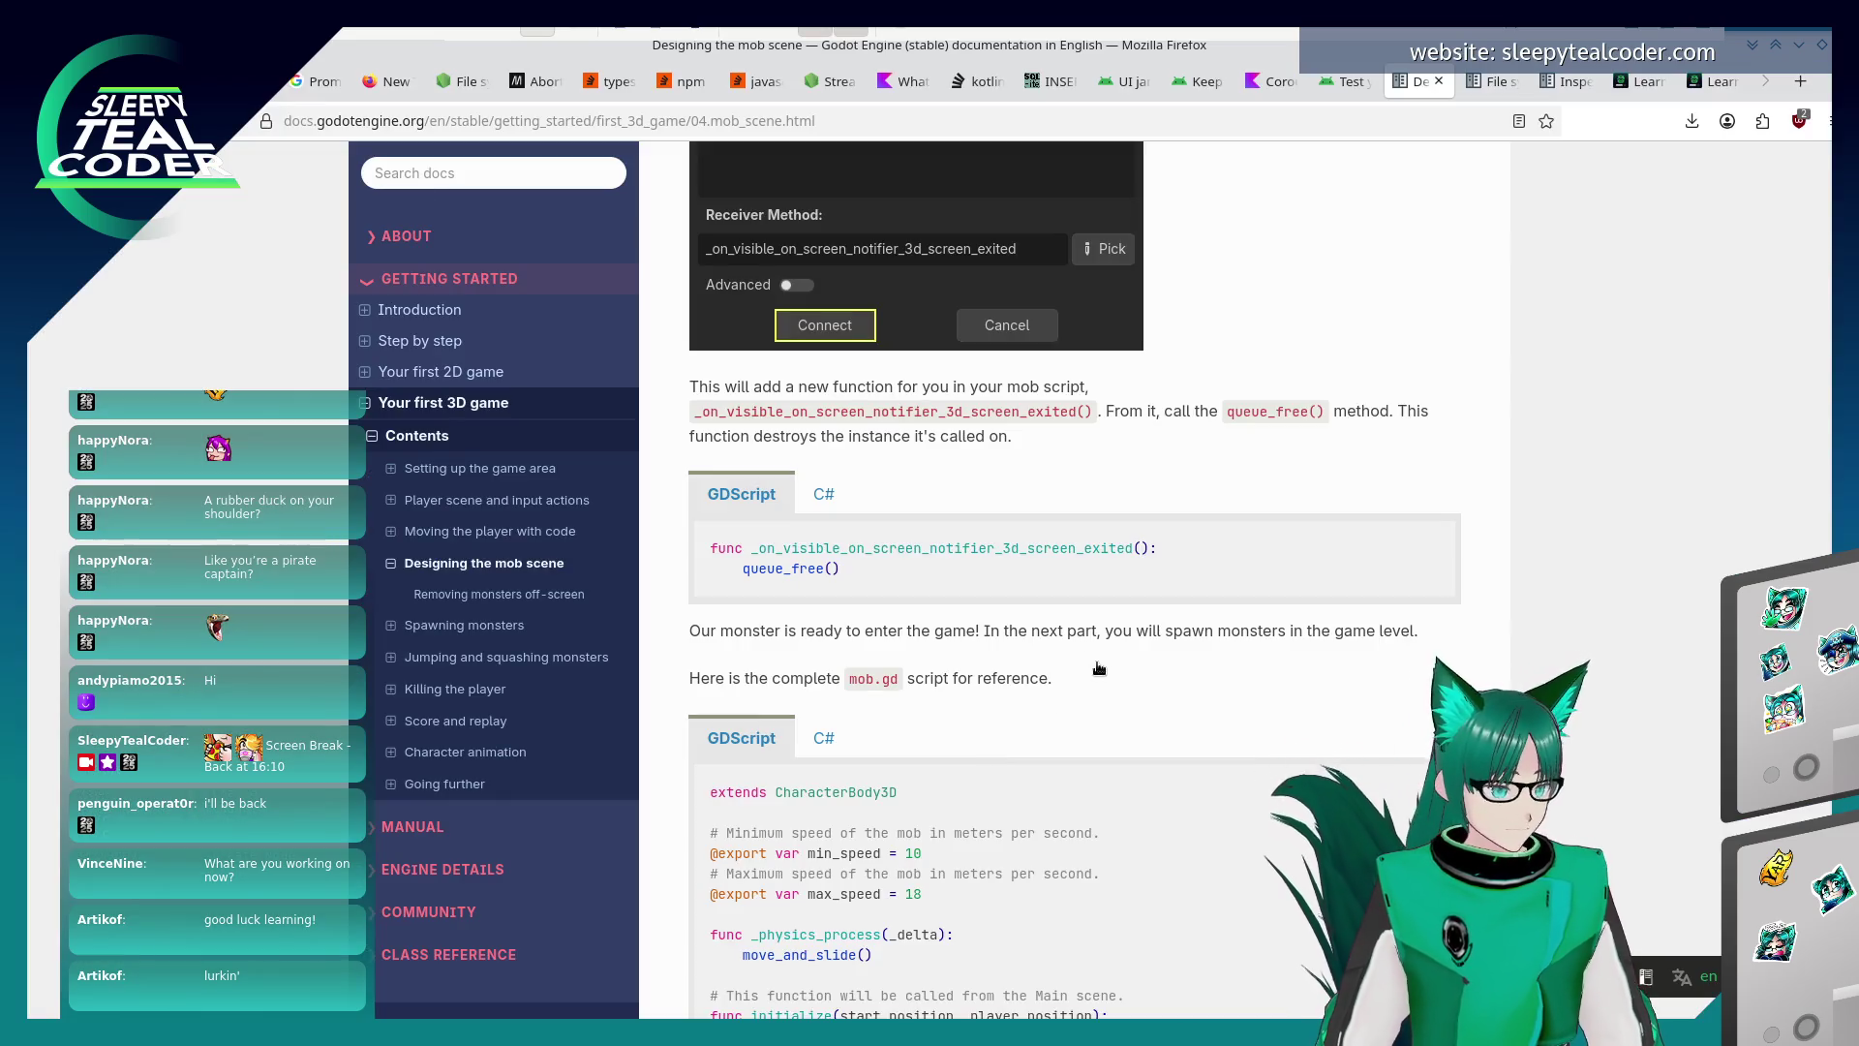
Step: Scroll to the full mob.gd reference script and move Firefox onto the right half of the screen
scroll(1104, 653, "down", 5)
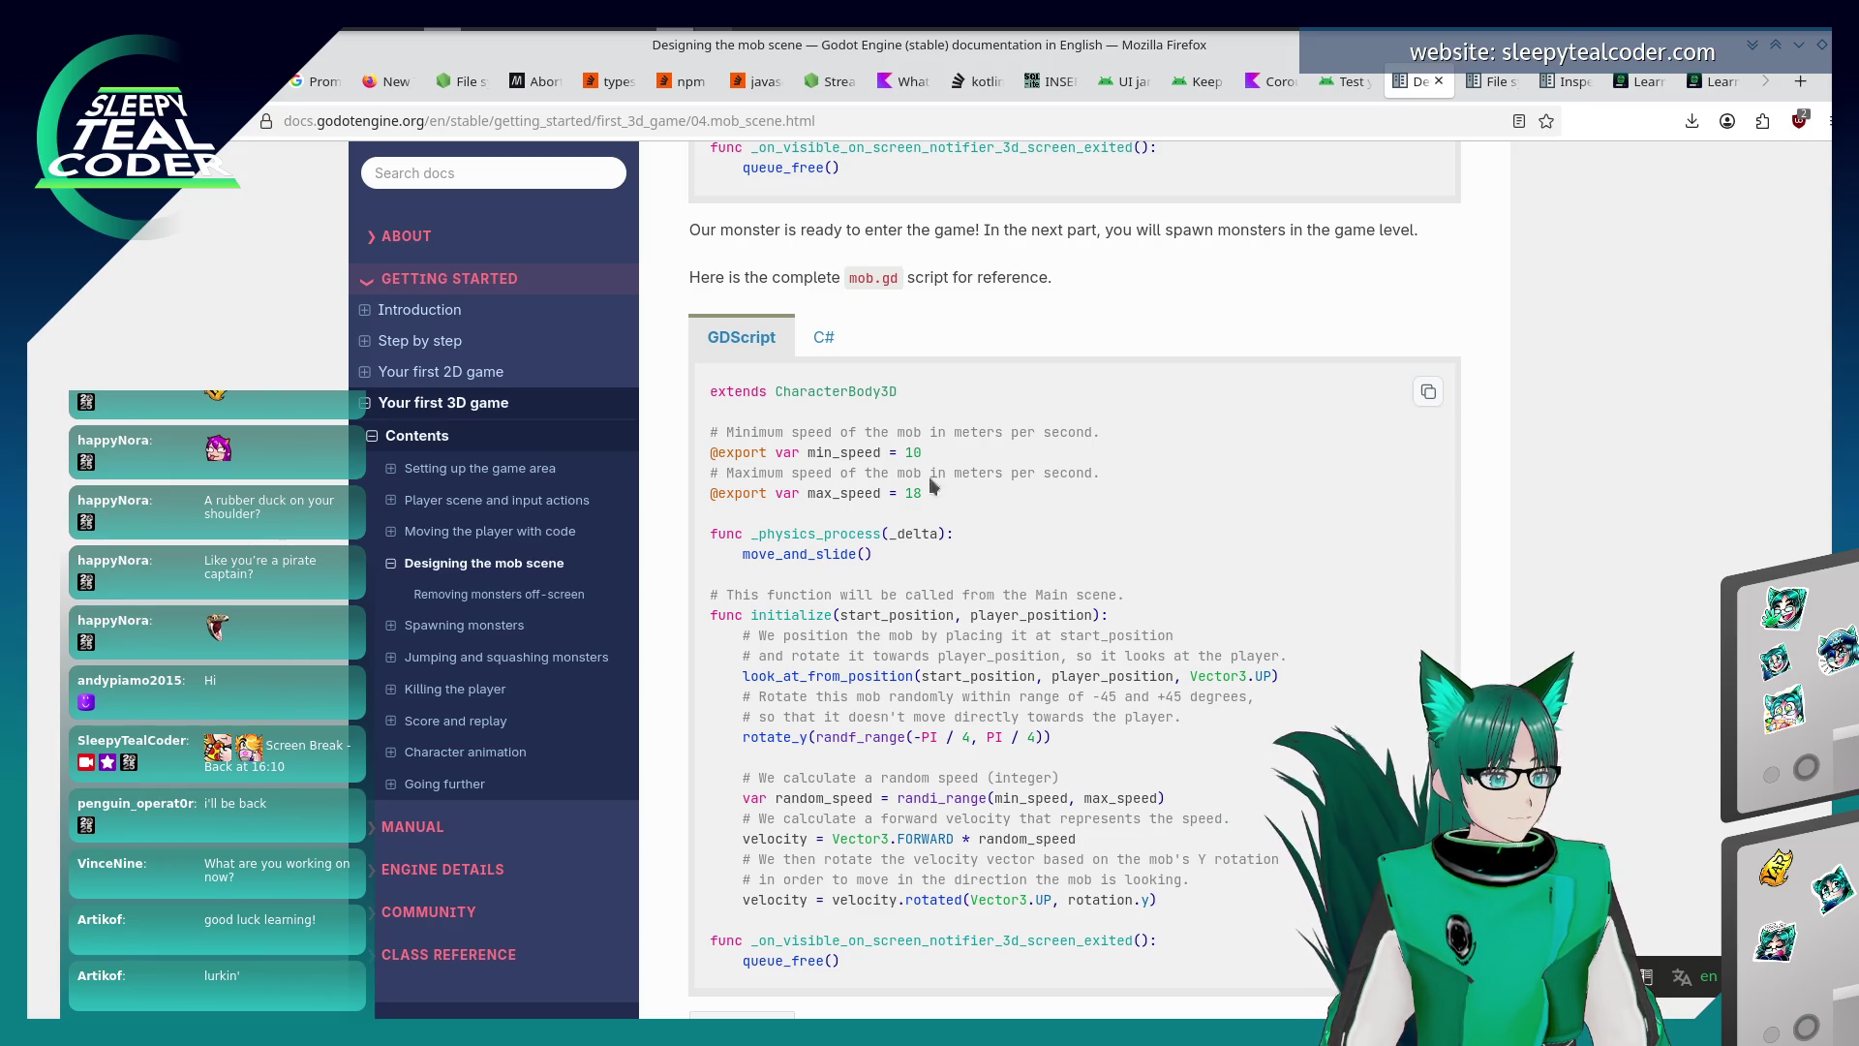
scroll(960, 426, "down", 3)
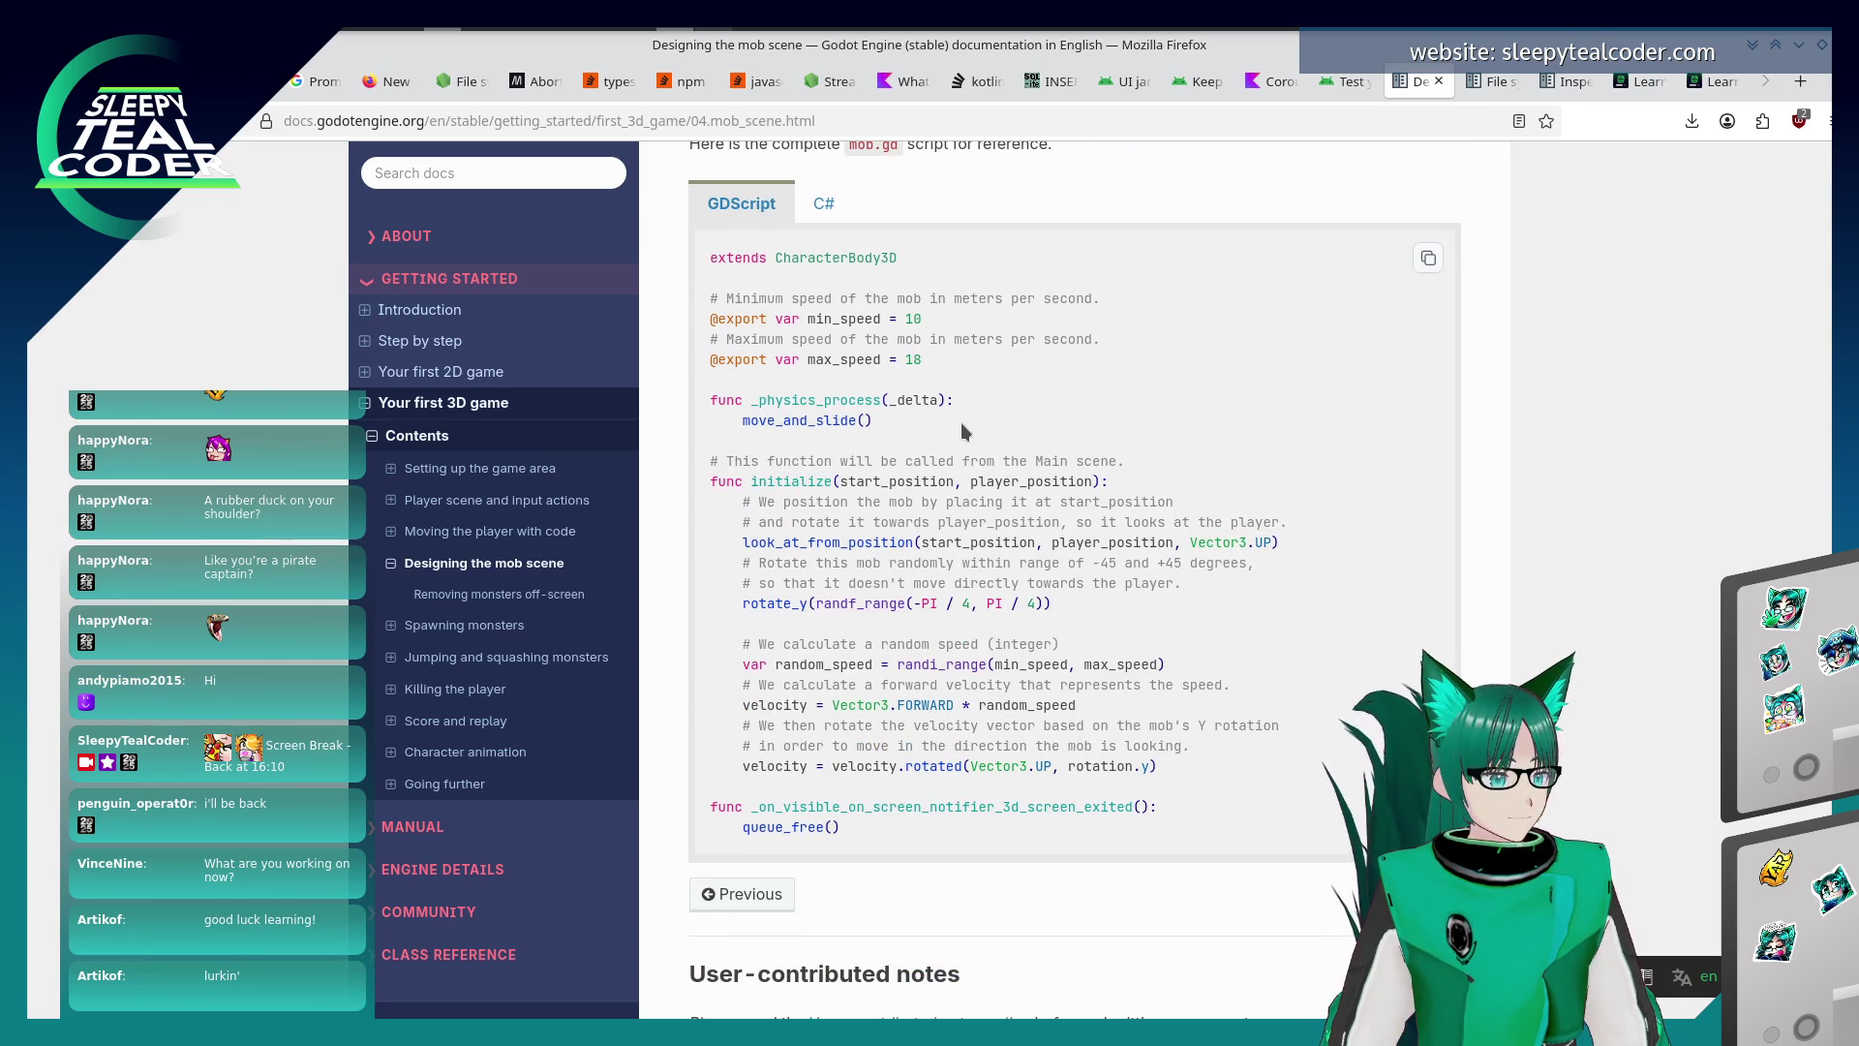
double_click(1010, 45)
mouse_move(1010, 82)
left_mouse_down()
mouse_move(1300, 199)
mouse_move(1840, 297)
mouse_move(1637, 64)
mouse_move(1854, 325)
mouse_move(1854, 436)
left_mouse_up()
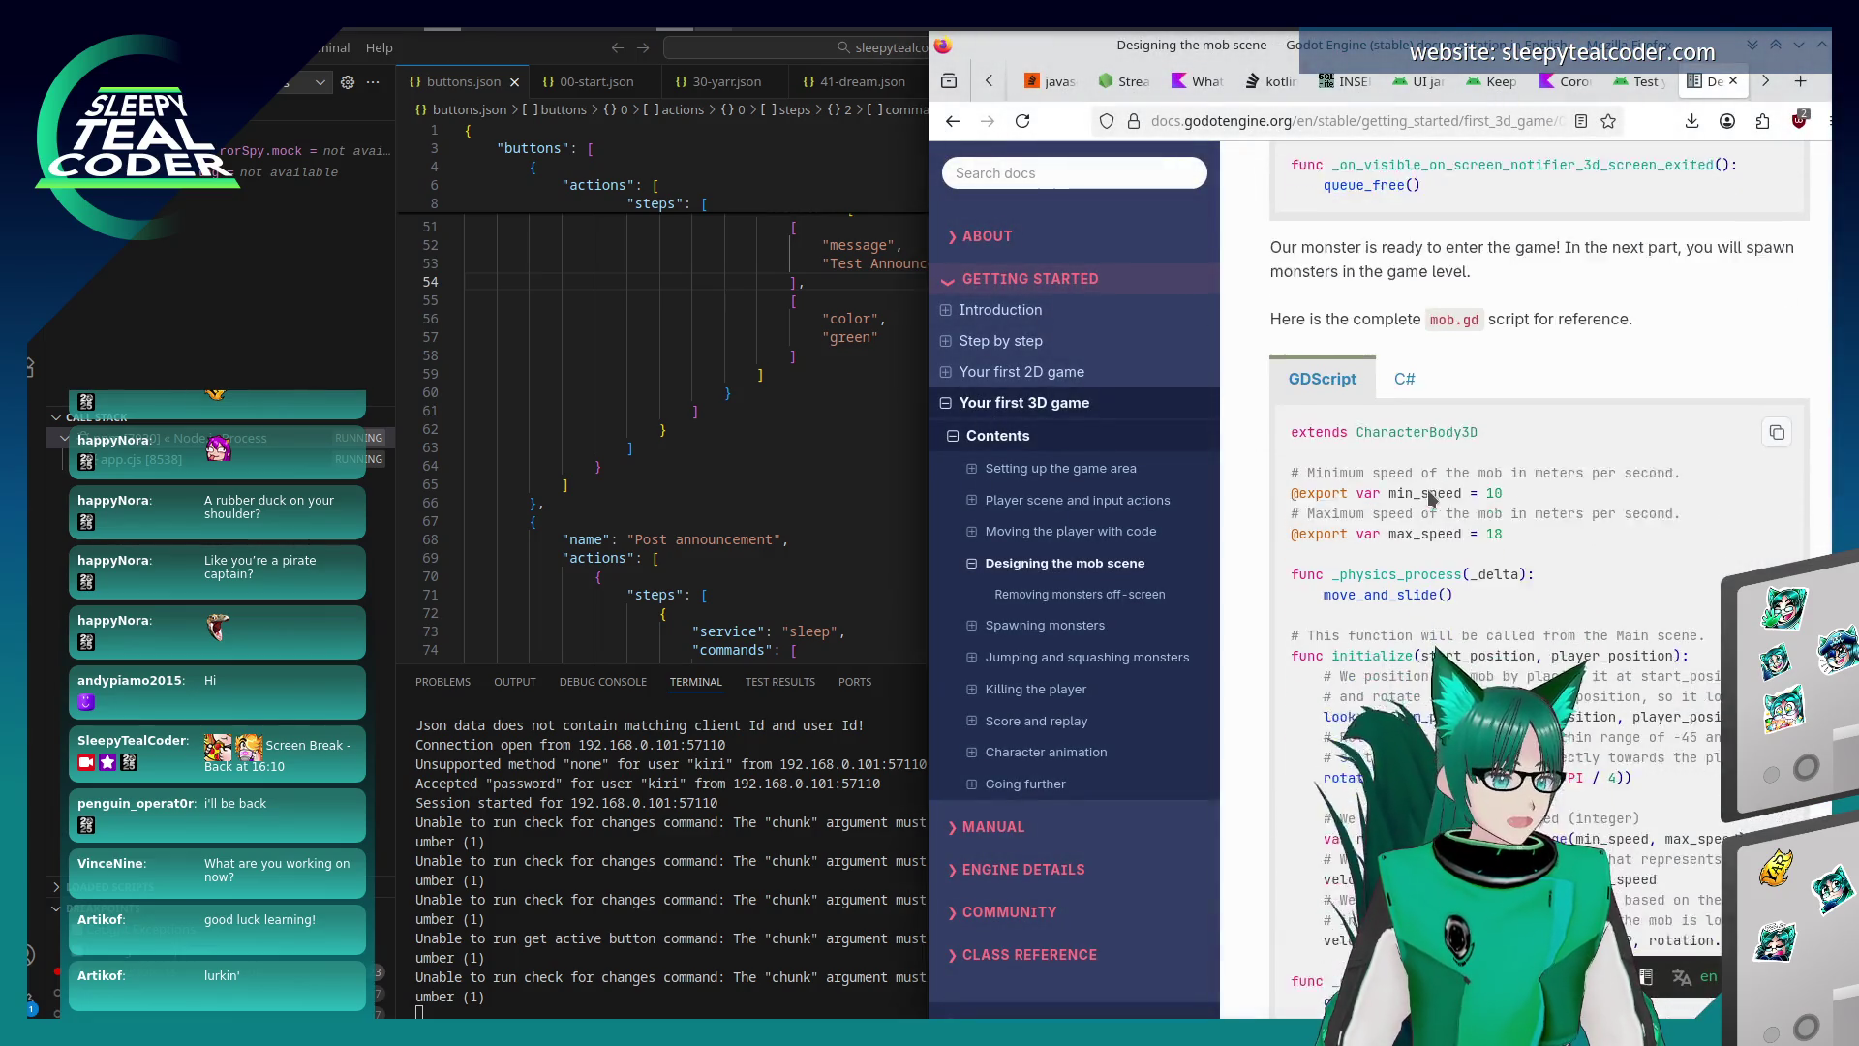
Step: Move the mob.gd Script Editor window to the upper left and enlarge it beside the reference script, caret on line 5
scroll(1431, 499, "down", 1)
key("alt+Tab")
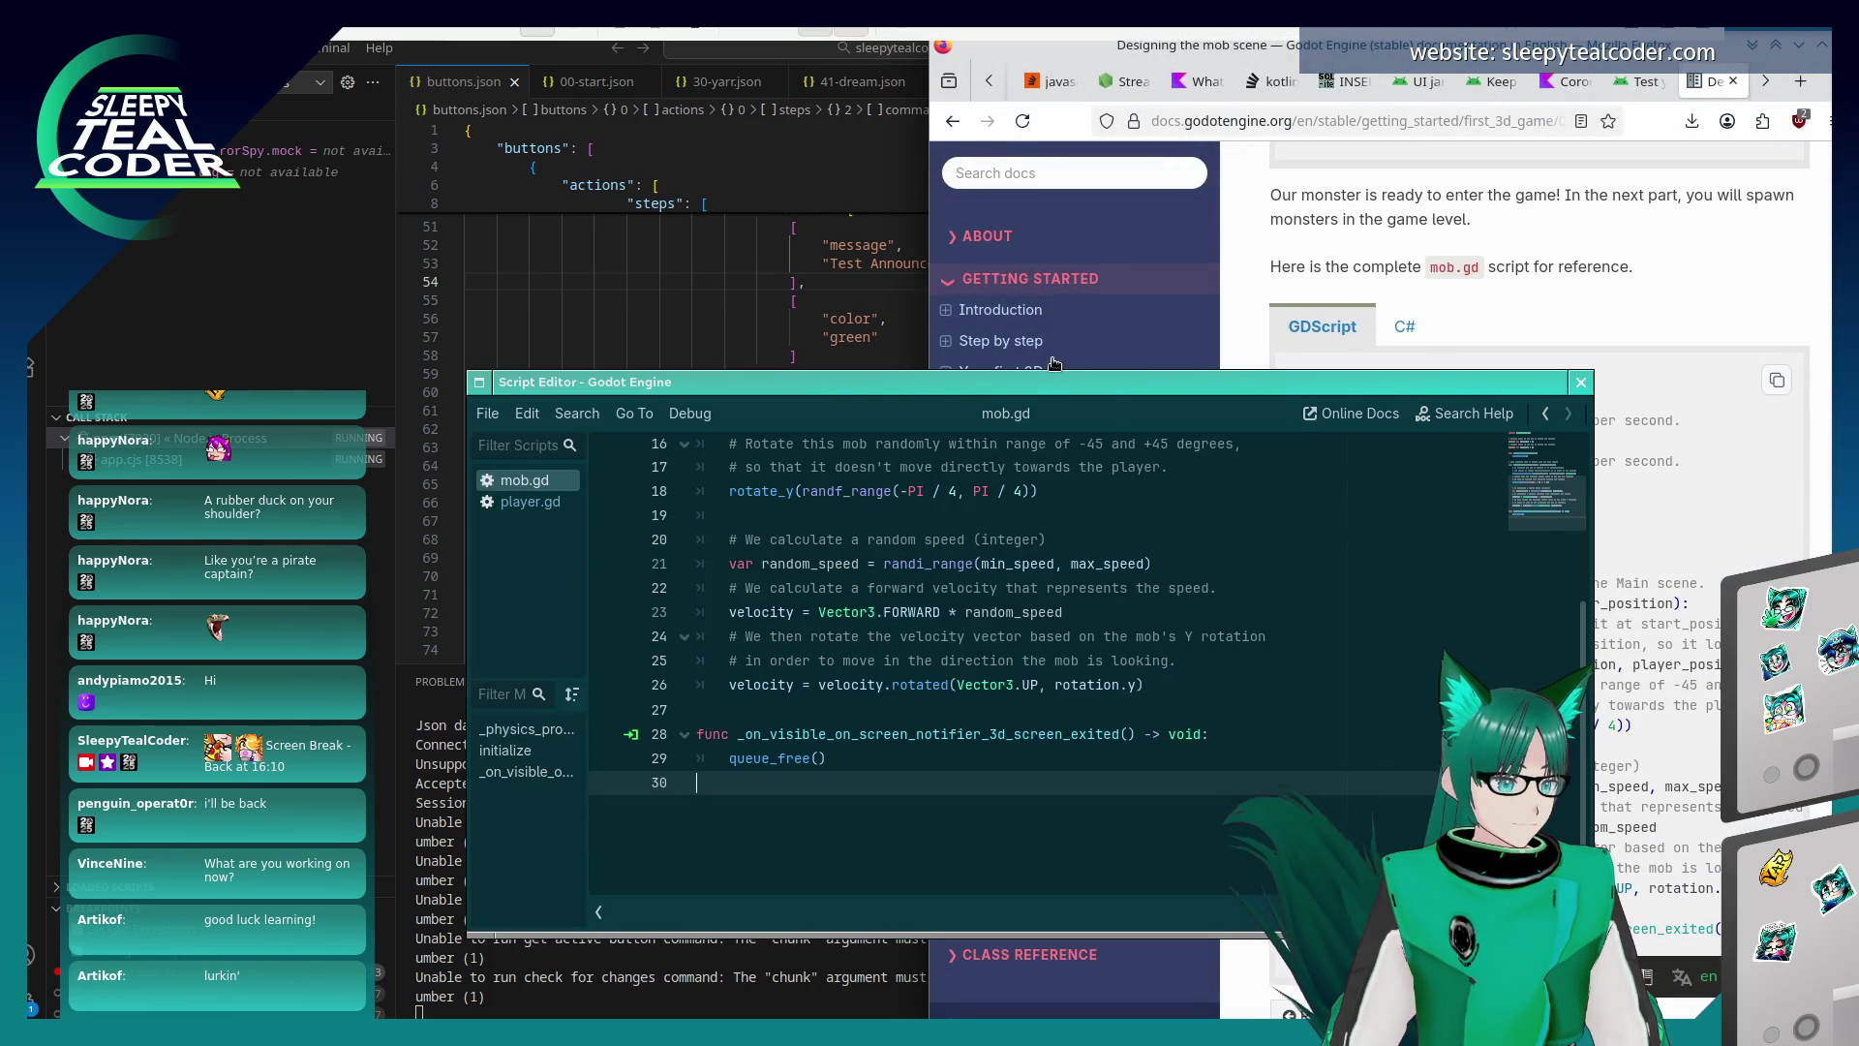
left_click_drag(1043, 387, 611, 110)
mouse_move(1090, 624)
left_mouse_down()
mouse_move(1027, 620)
mouse_move(944, 1012)
left_mouse_up()
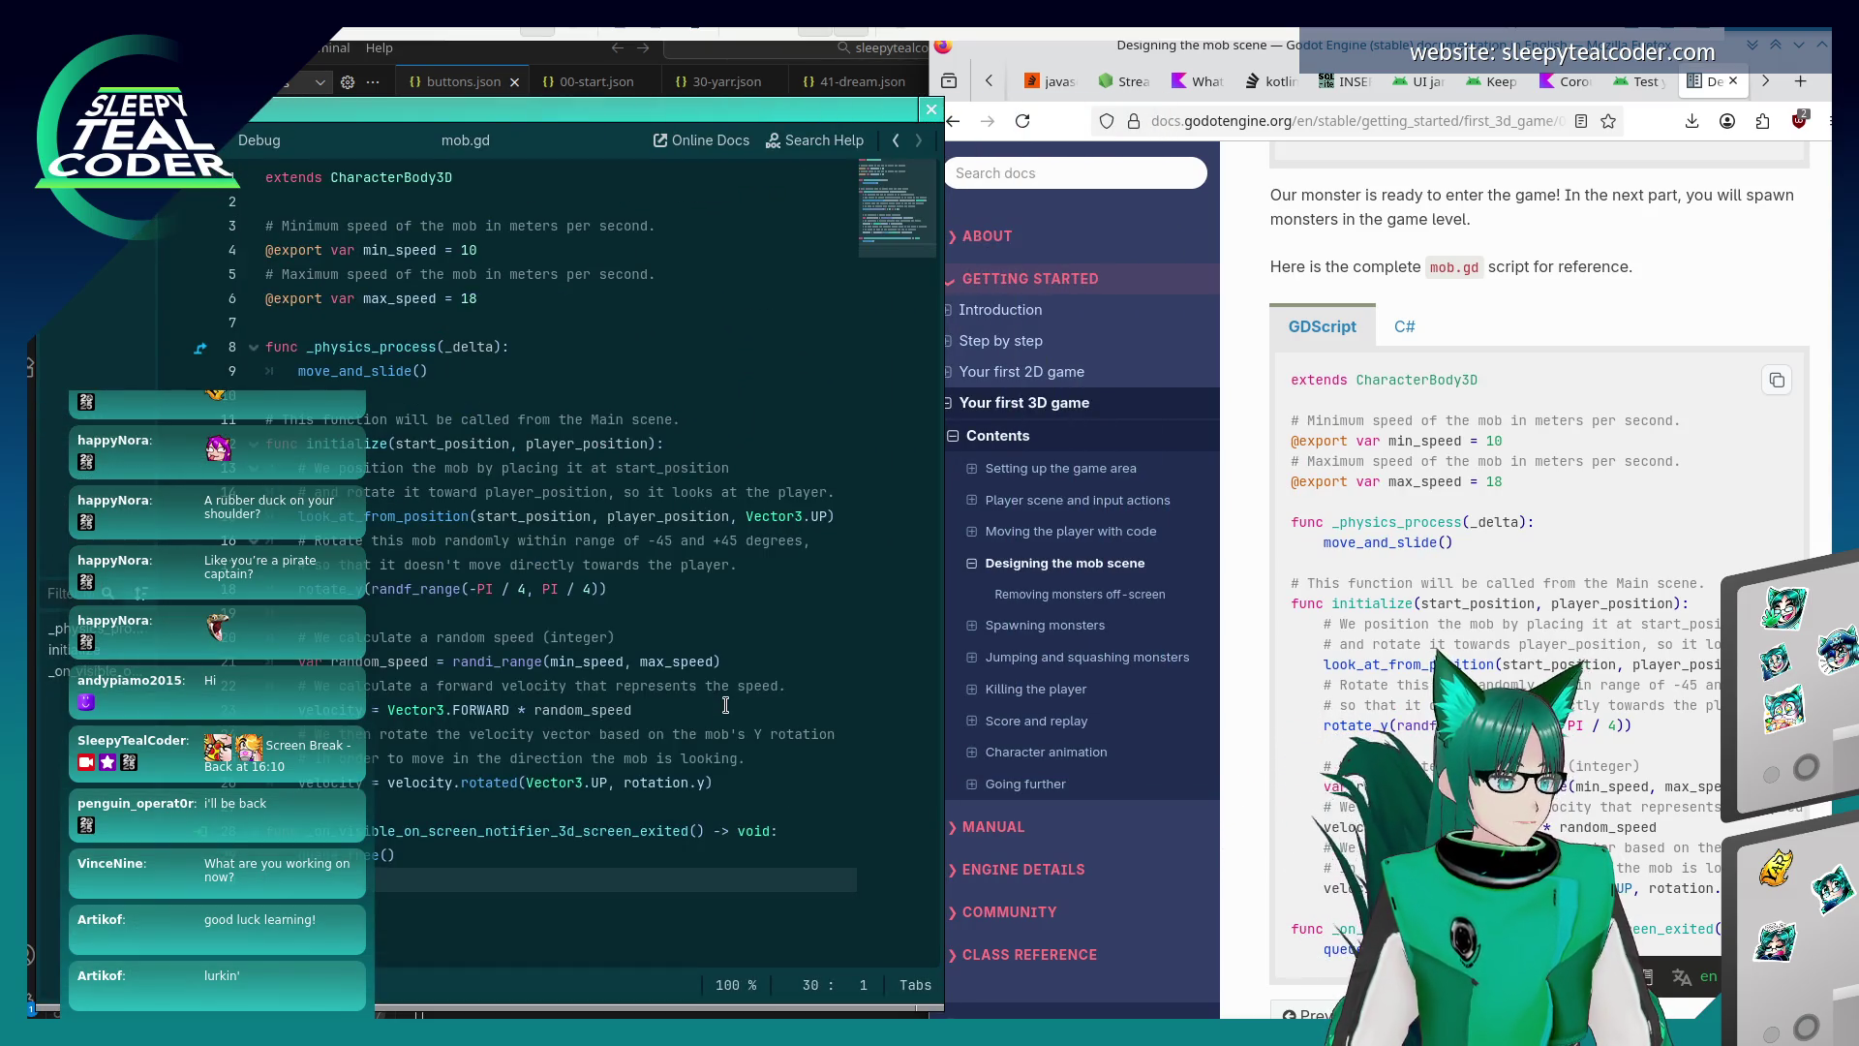
left_click(597, 276)
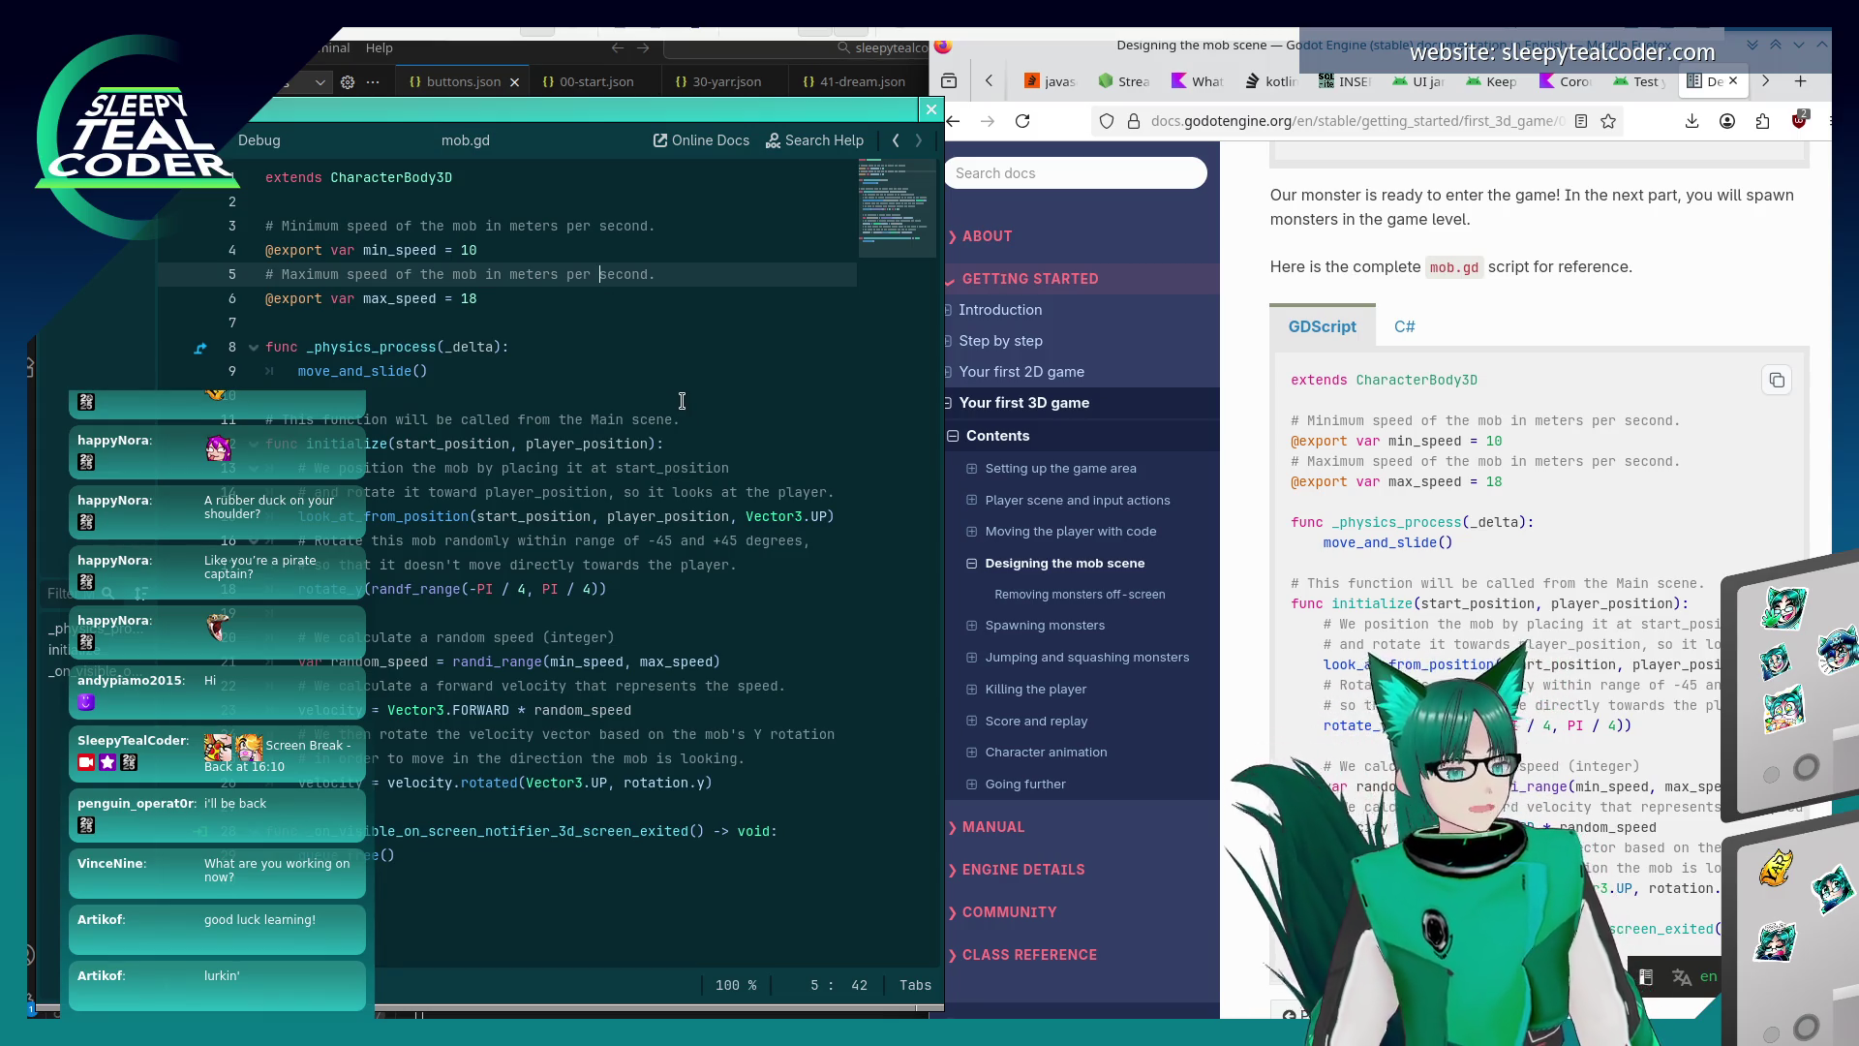
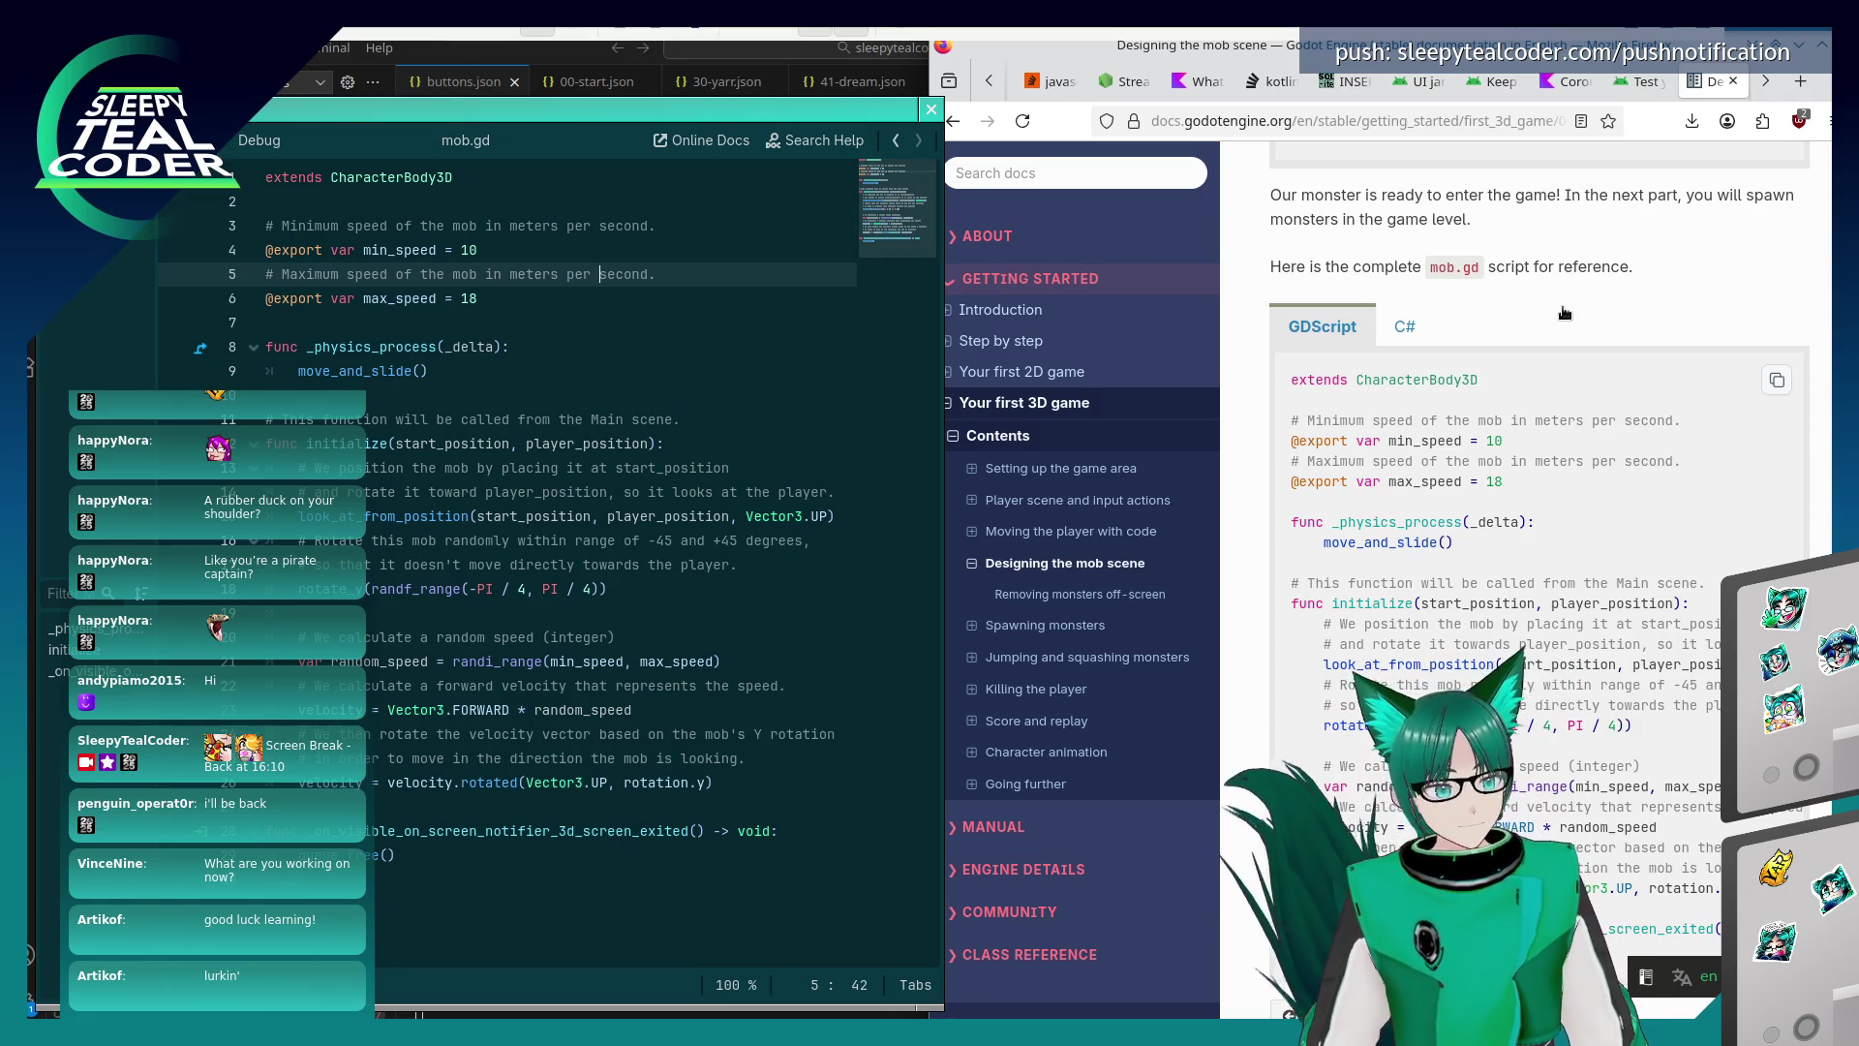
Step: Maximize the Firefox docs window and advance to the Spawning monsters page
key("alt+Tab")
left_click(1823, 53)
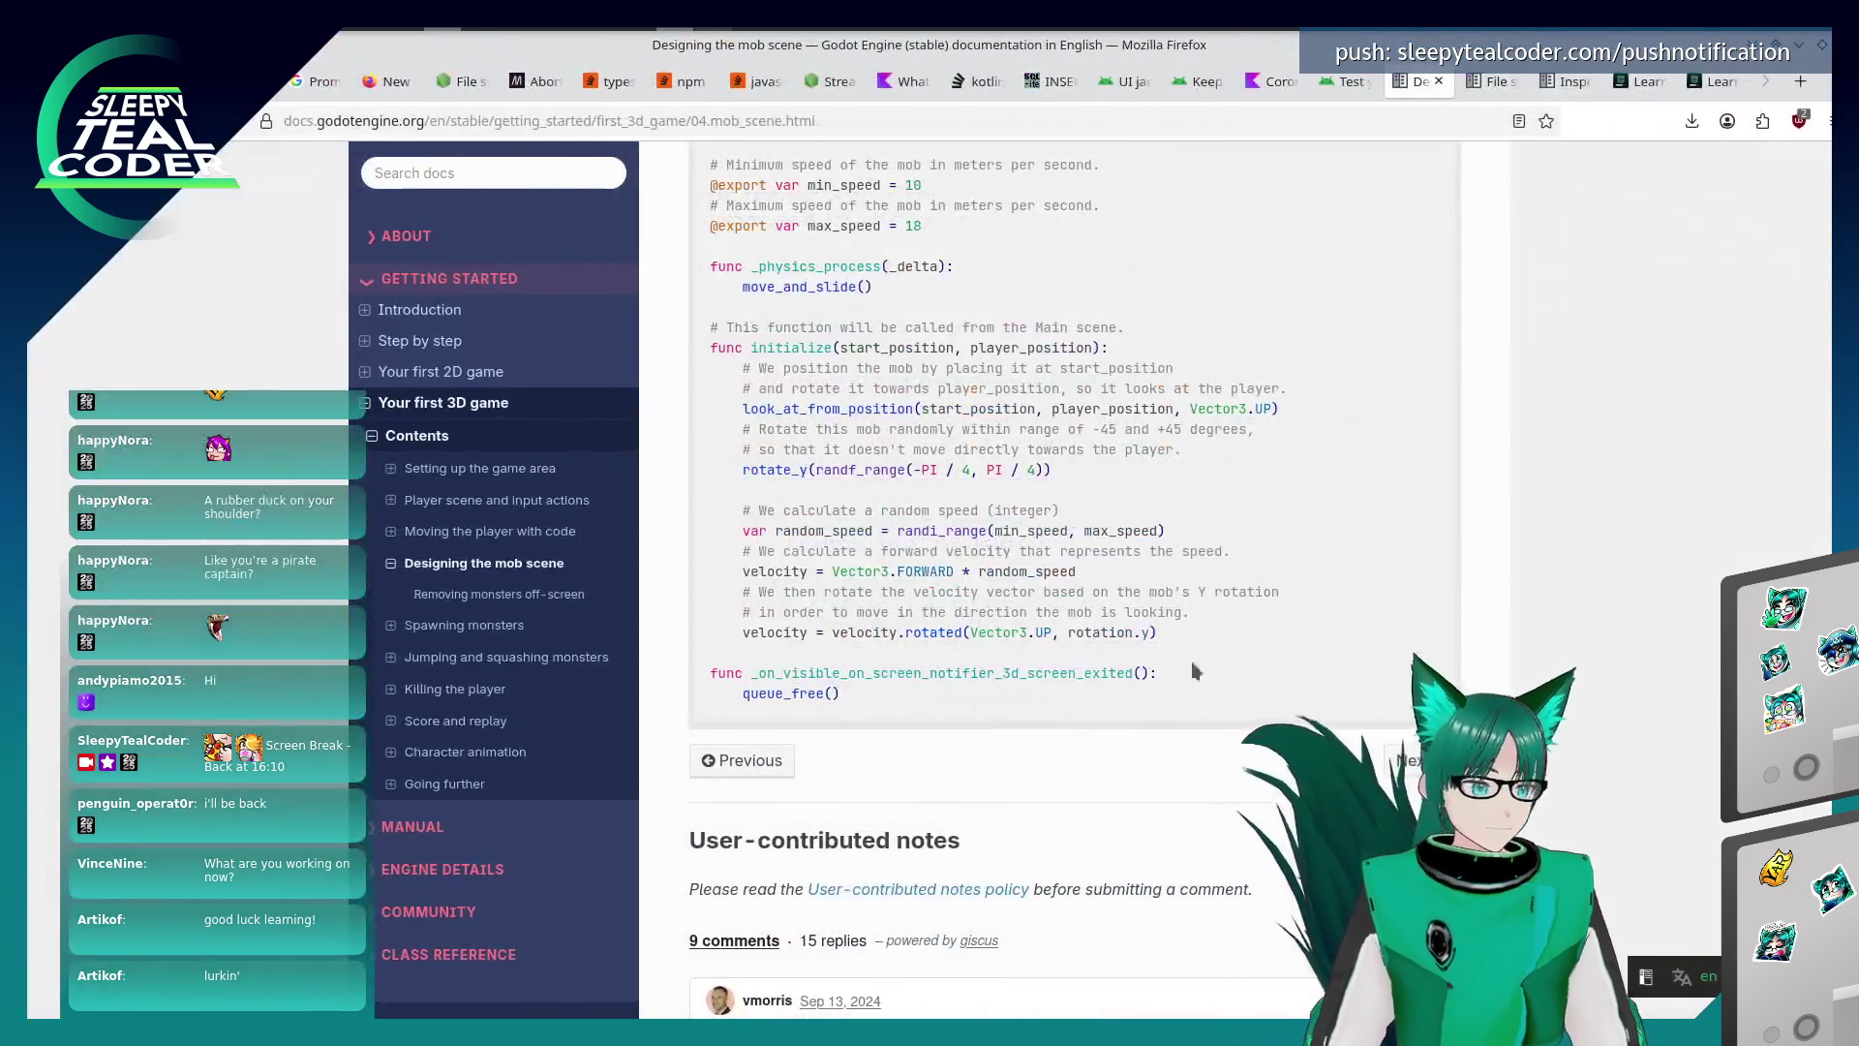
left_click(1409, 763)
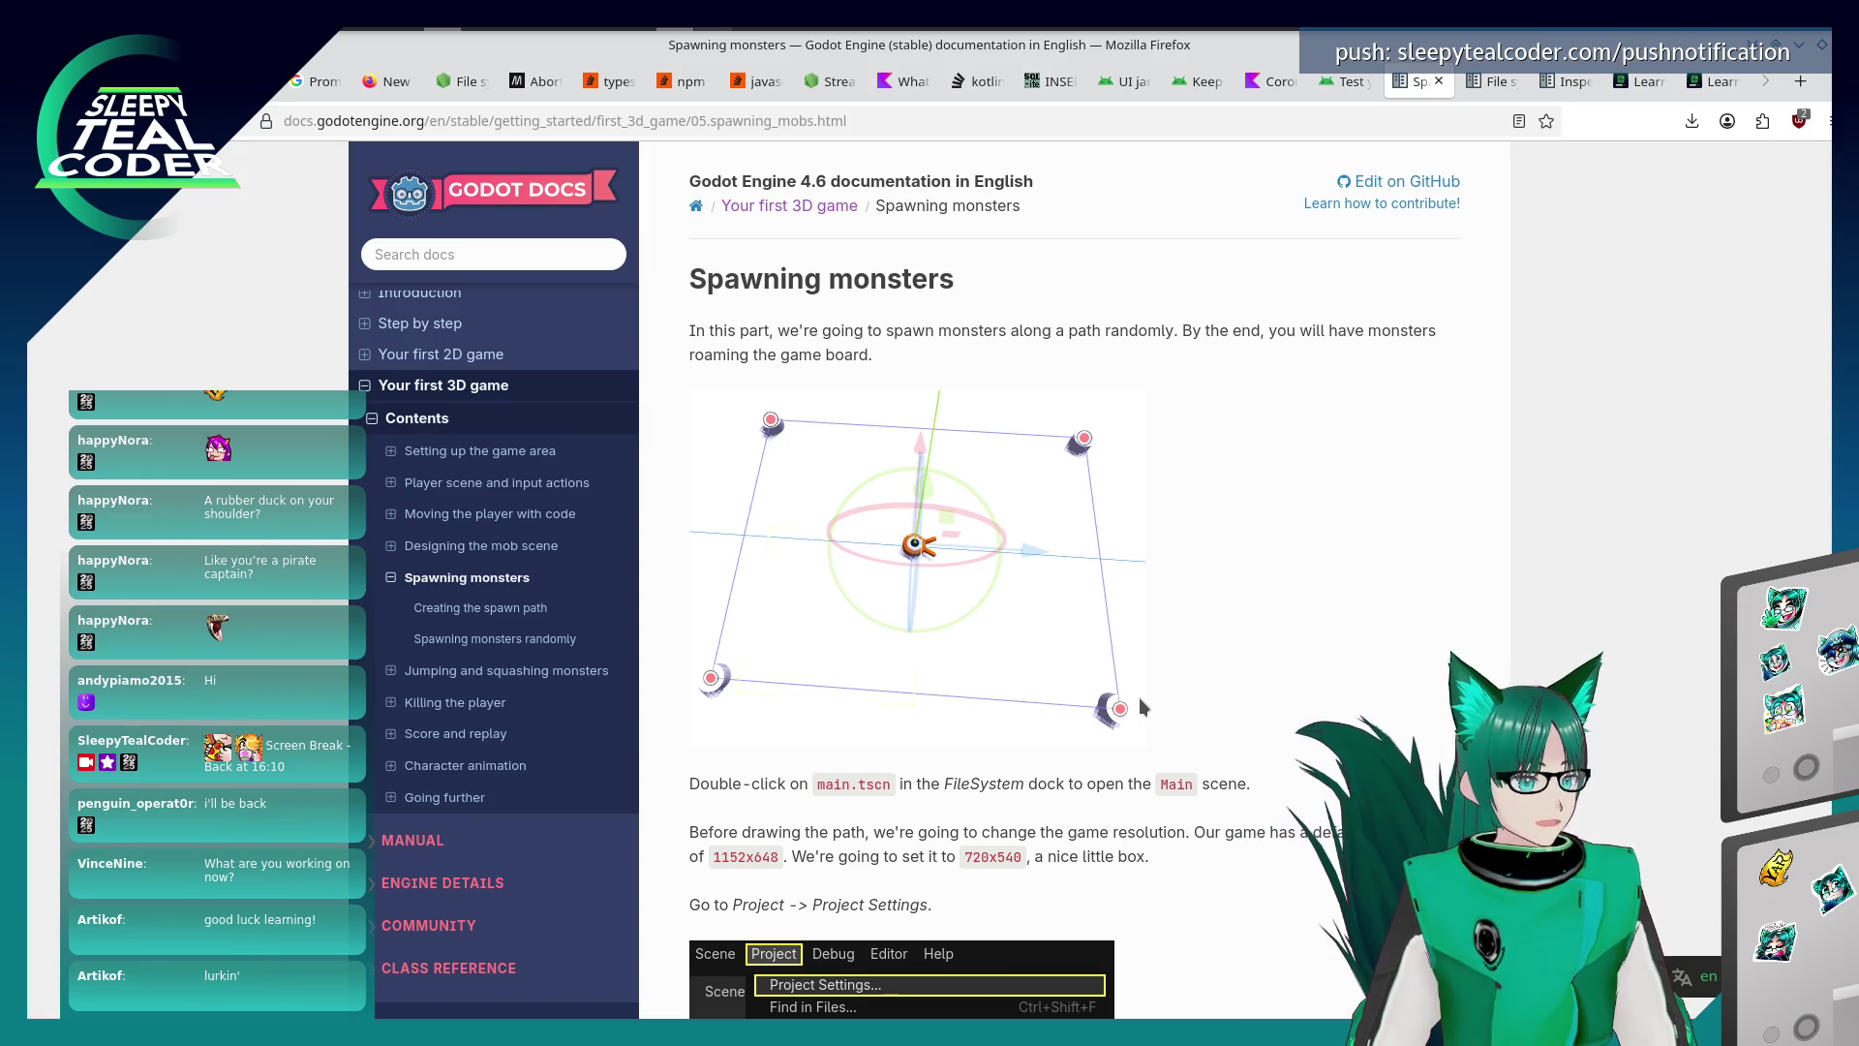
Step: Scroll the docs down and close the floating mob.gd script window
scroll(1139, 697, "down", 4)
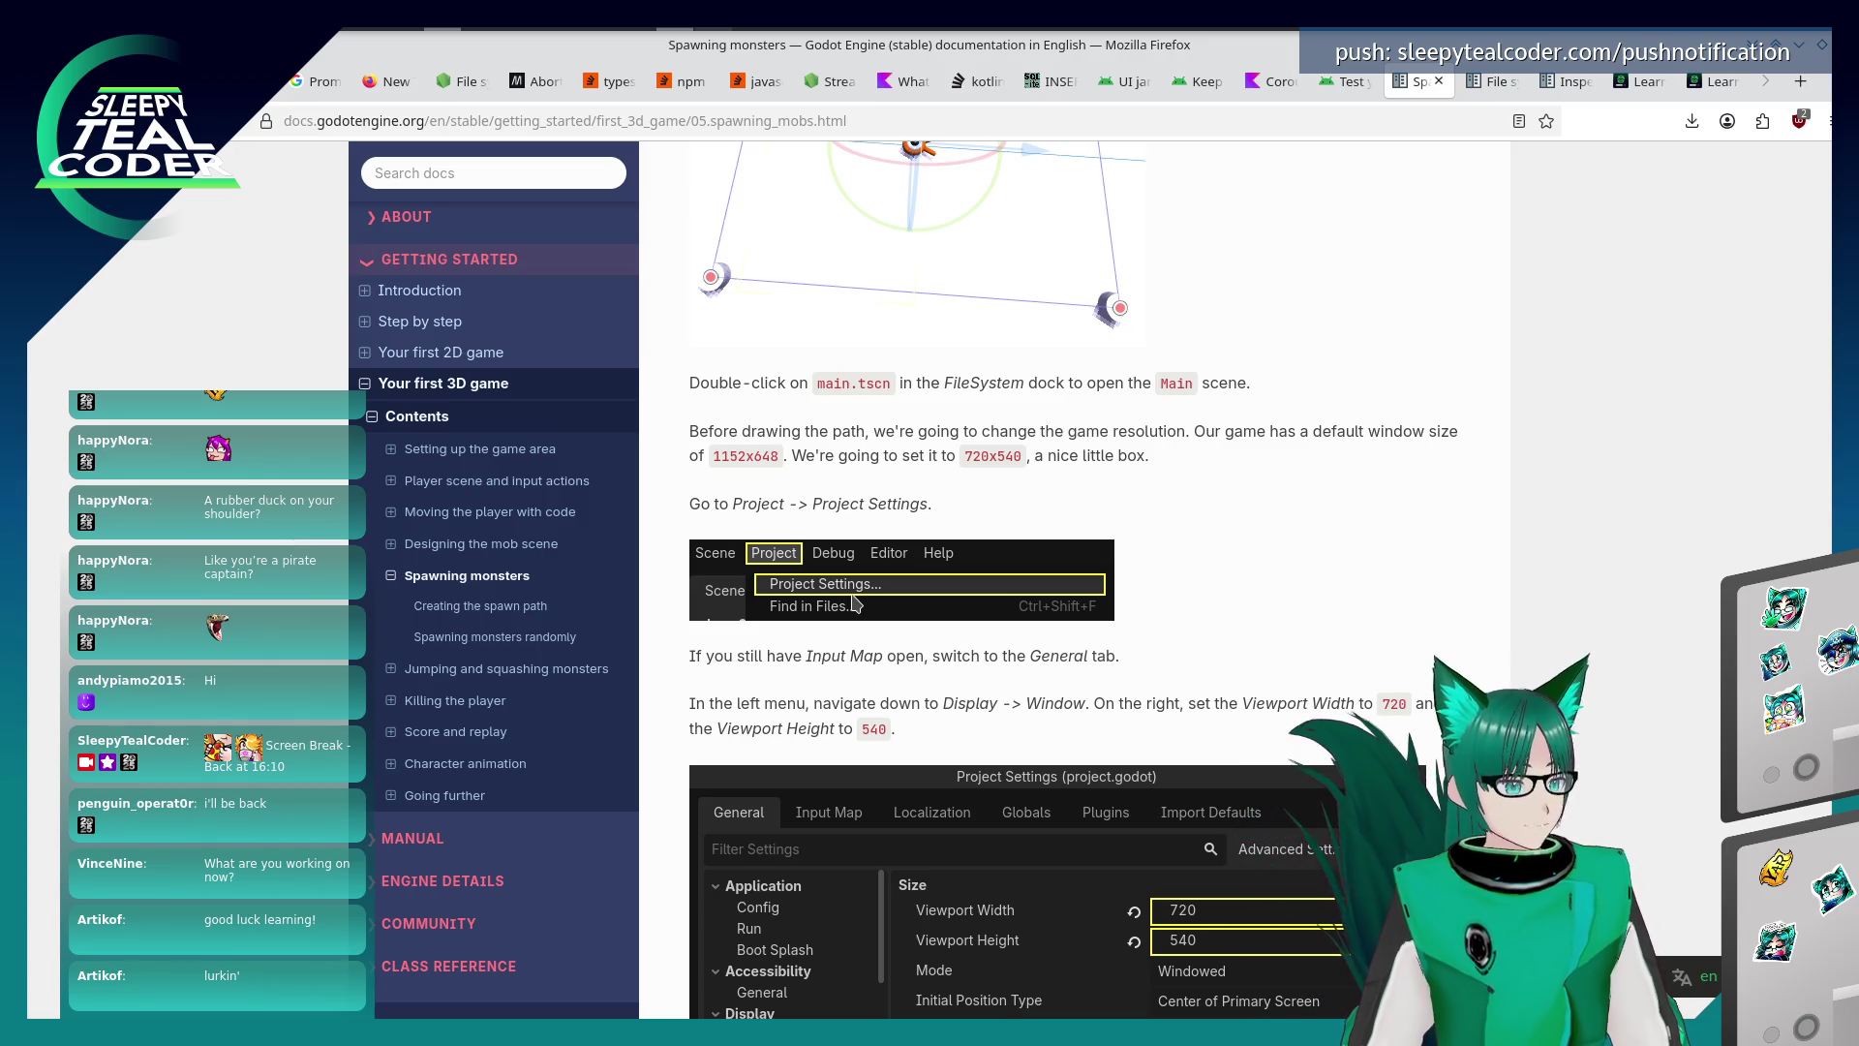
key("alt+Tab")
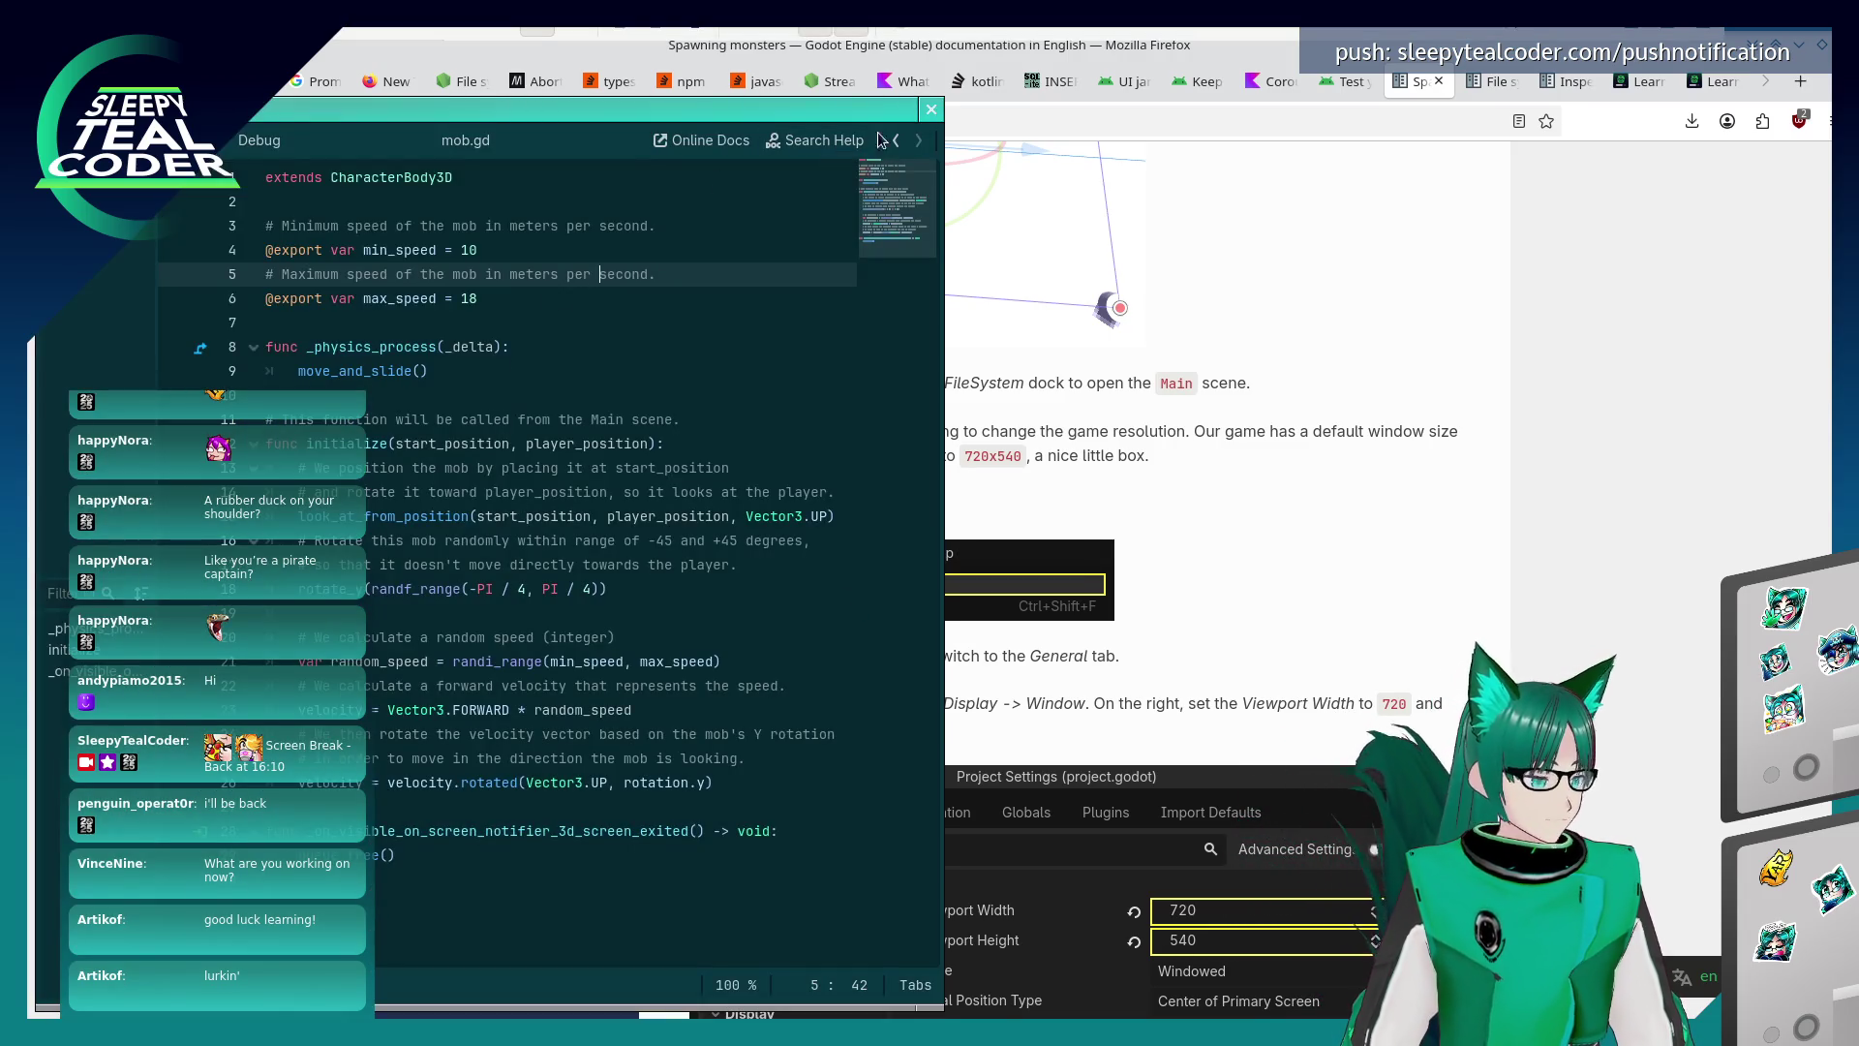
left_click(931, 109)
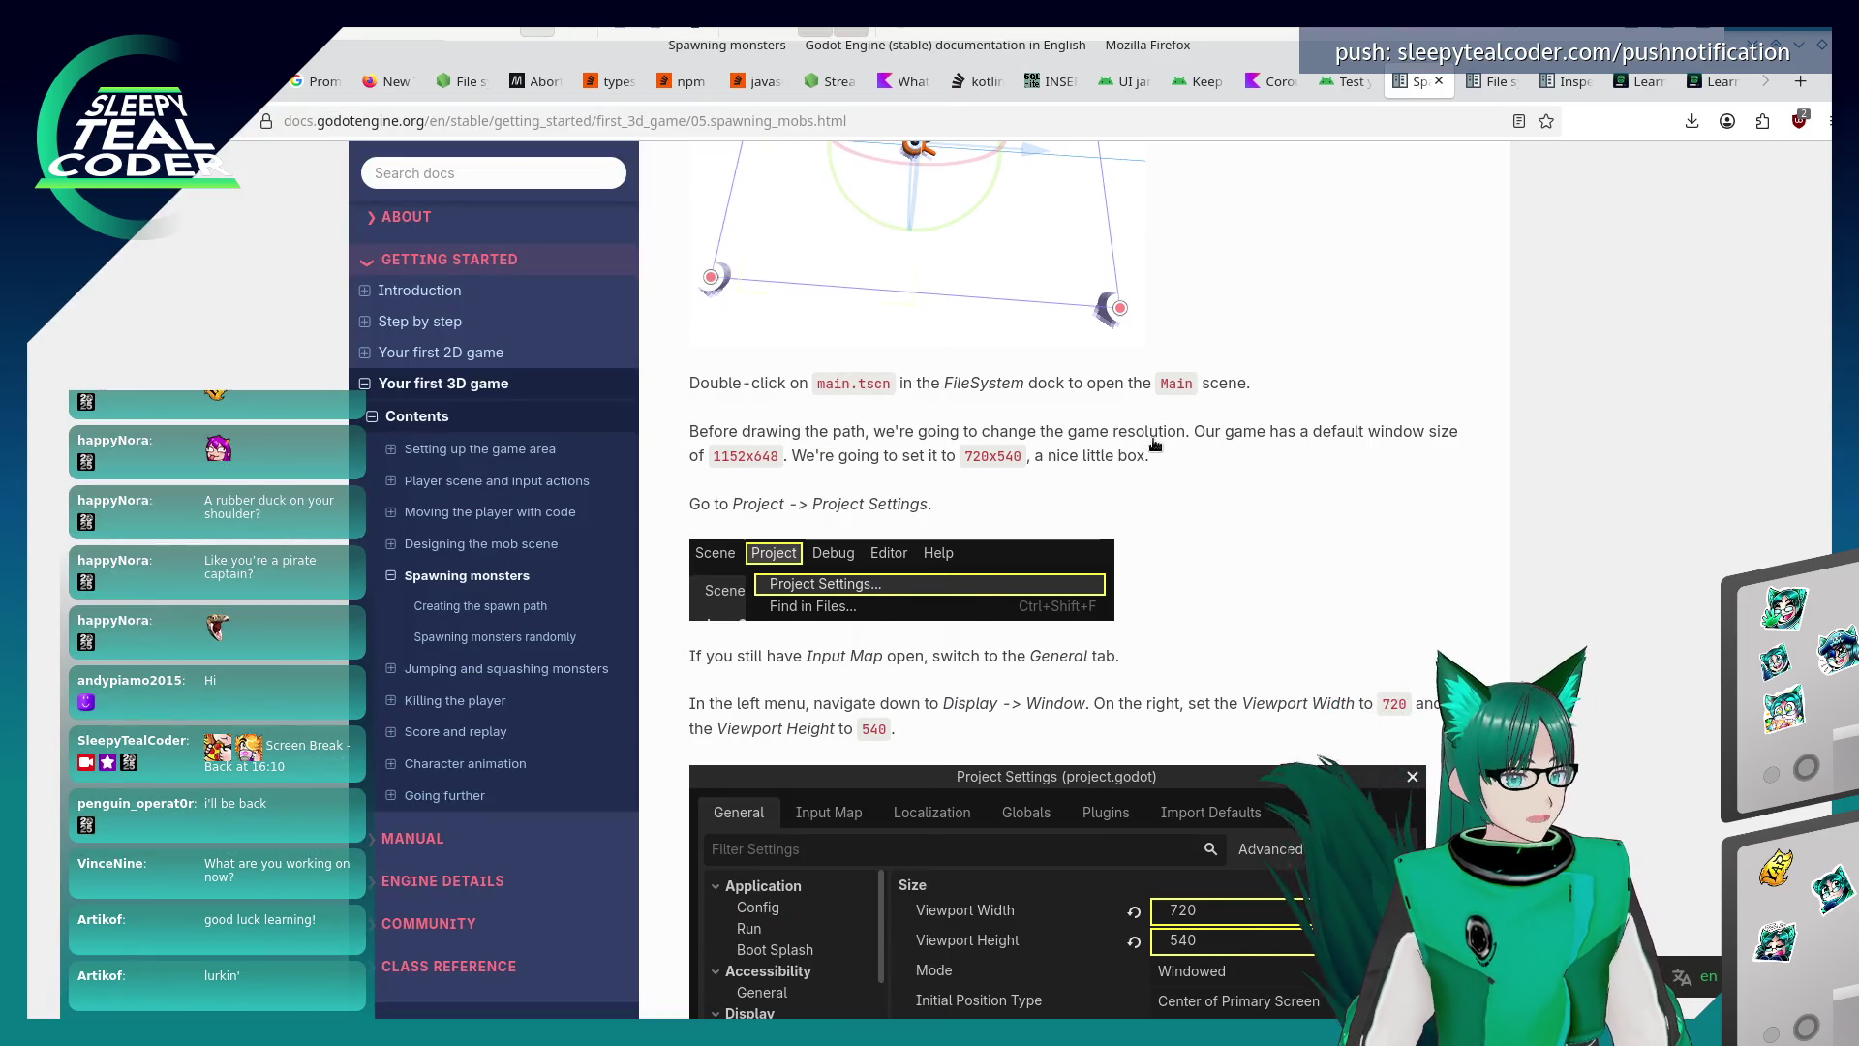
key("alt+Tab")
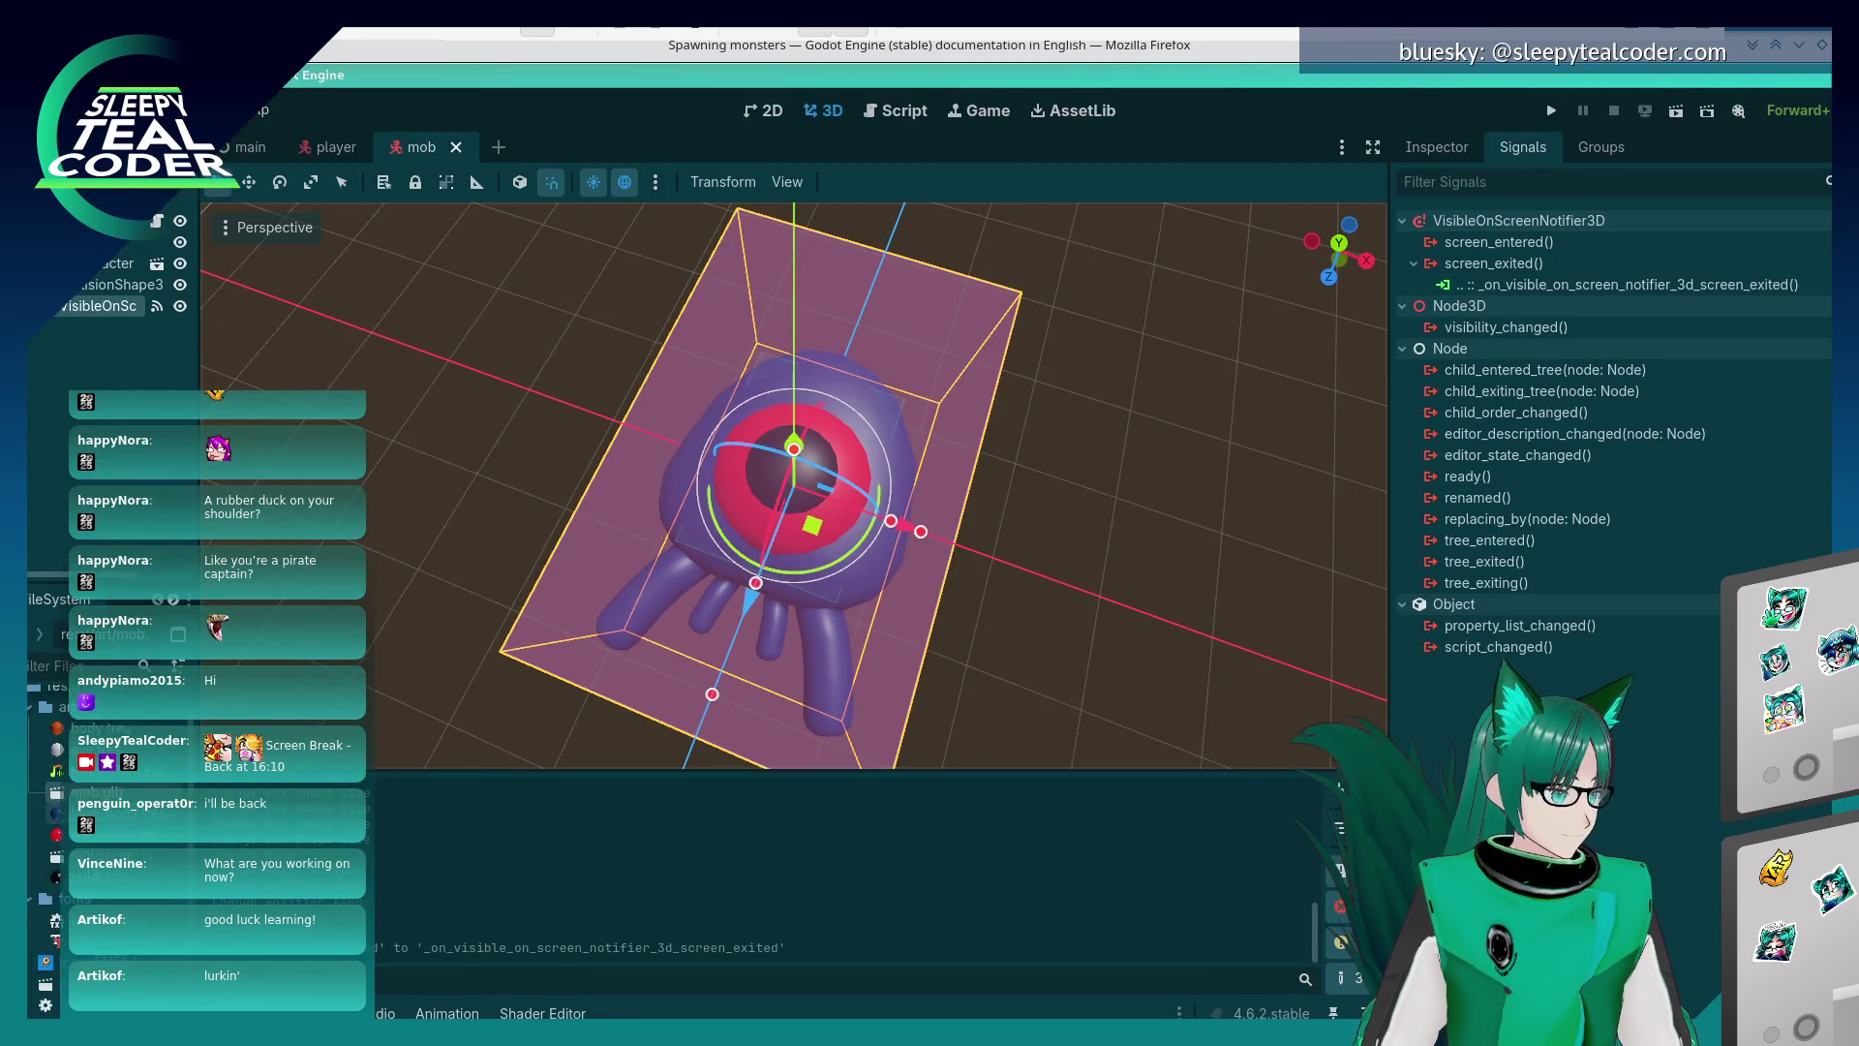
Step: Show the main scene in a single viewport, then scroll the docs to the 720x540 resolution step
key("ctrl+Tab")
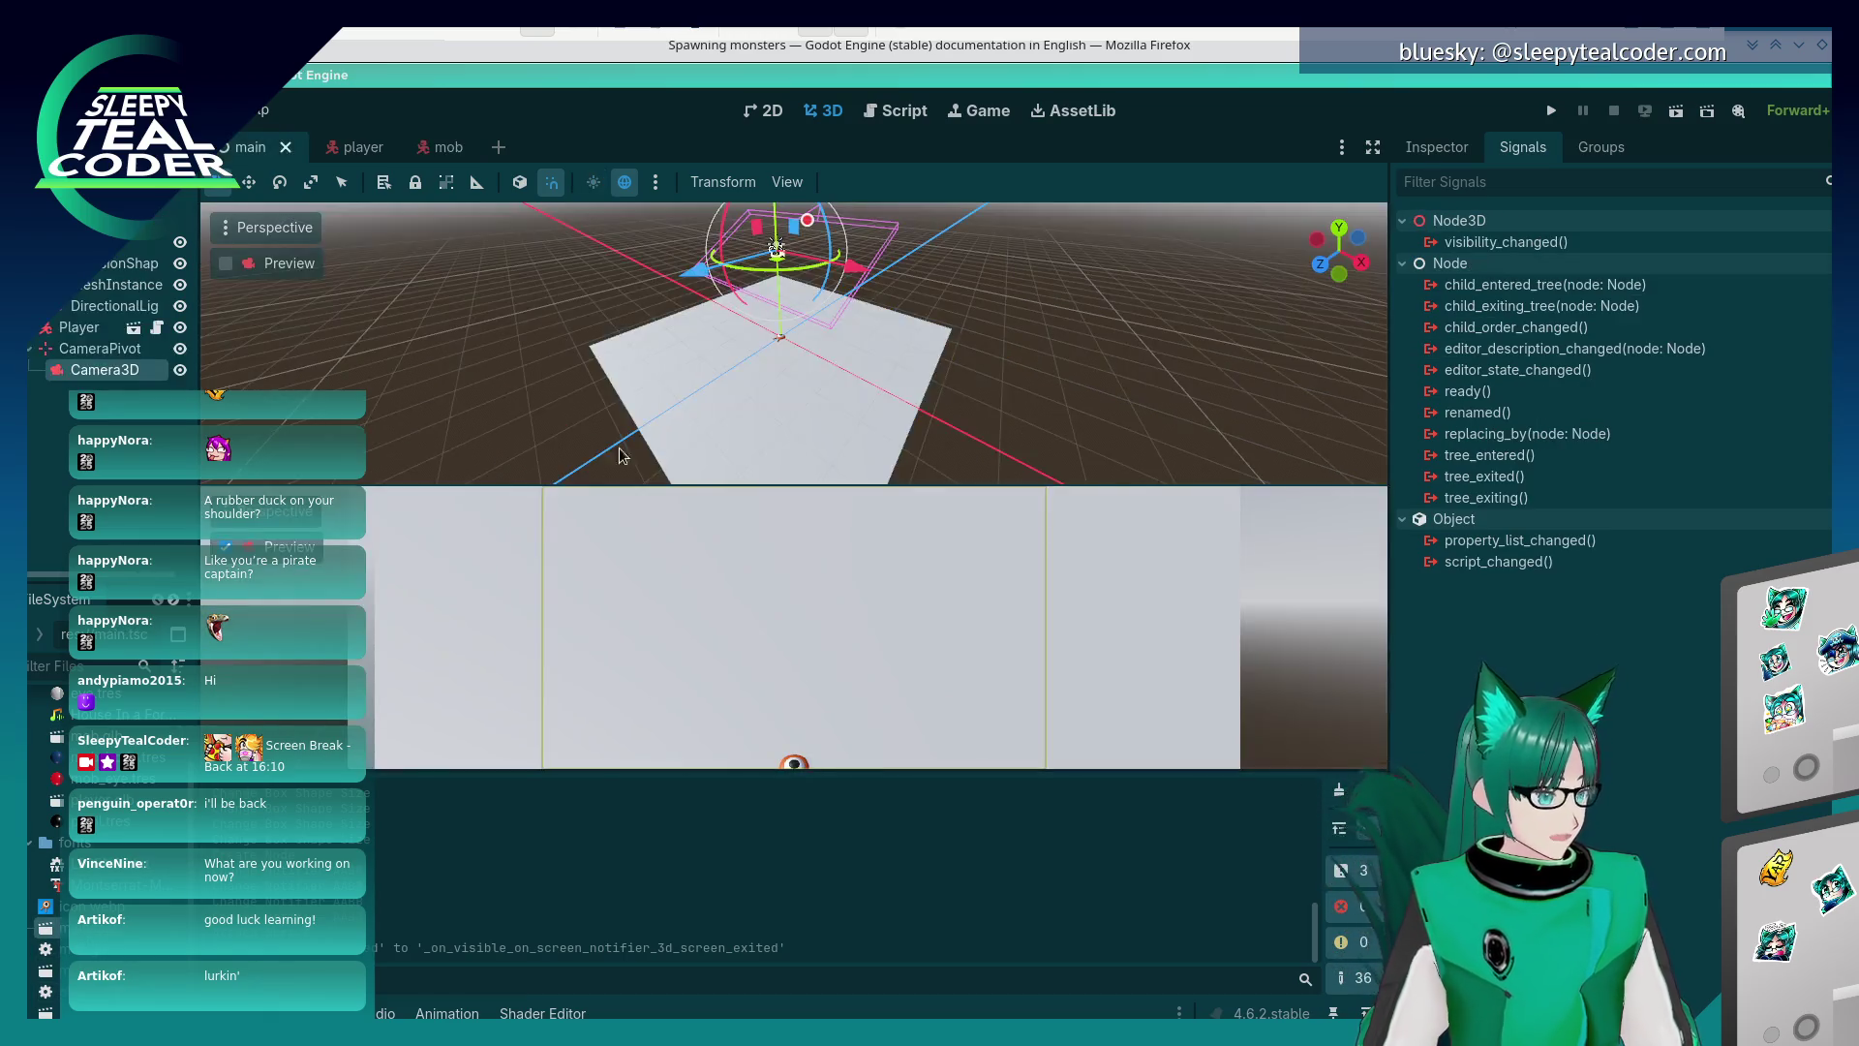
left_click(780, 189)
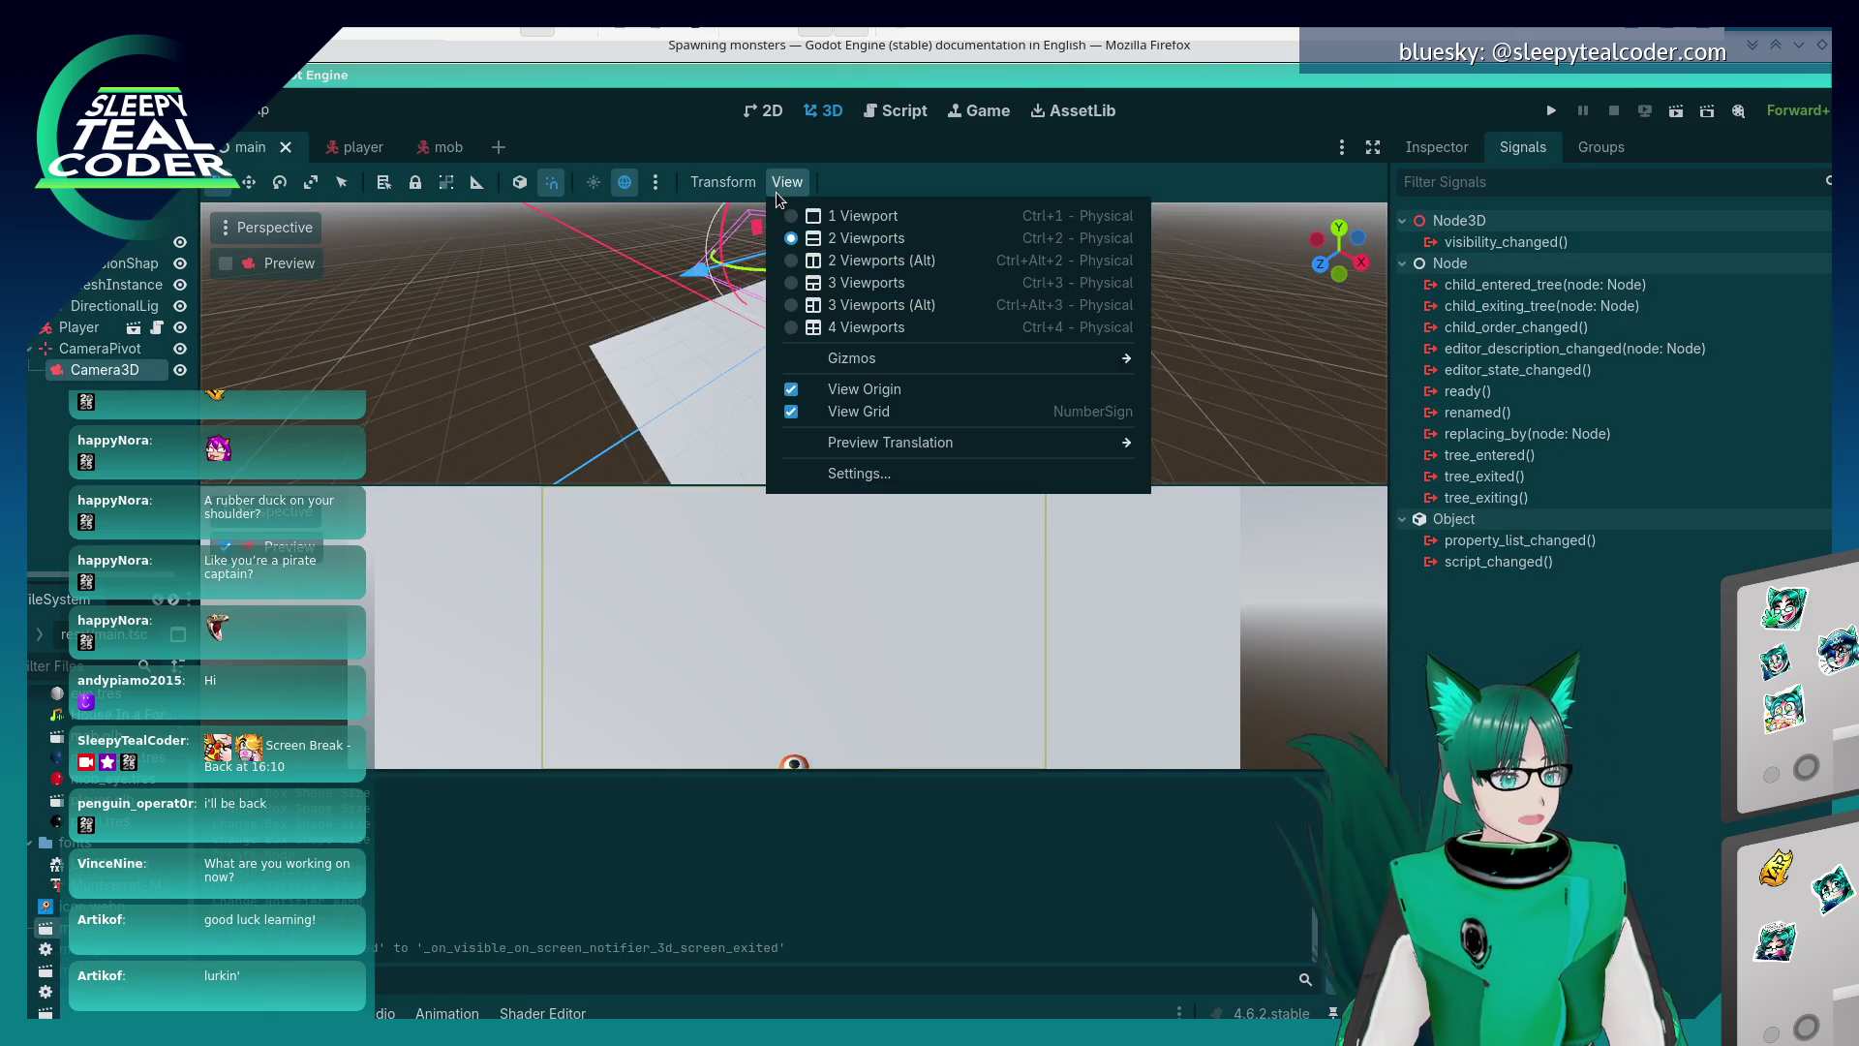
left_click(871, 213)
left_click(1209, 560)
key("alt+Tab")
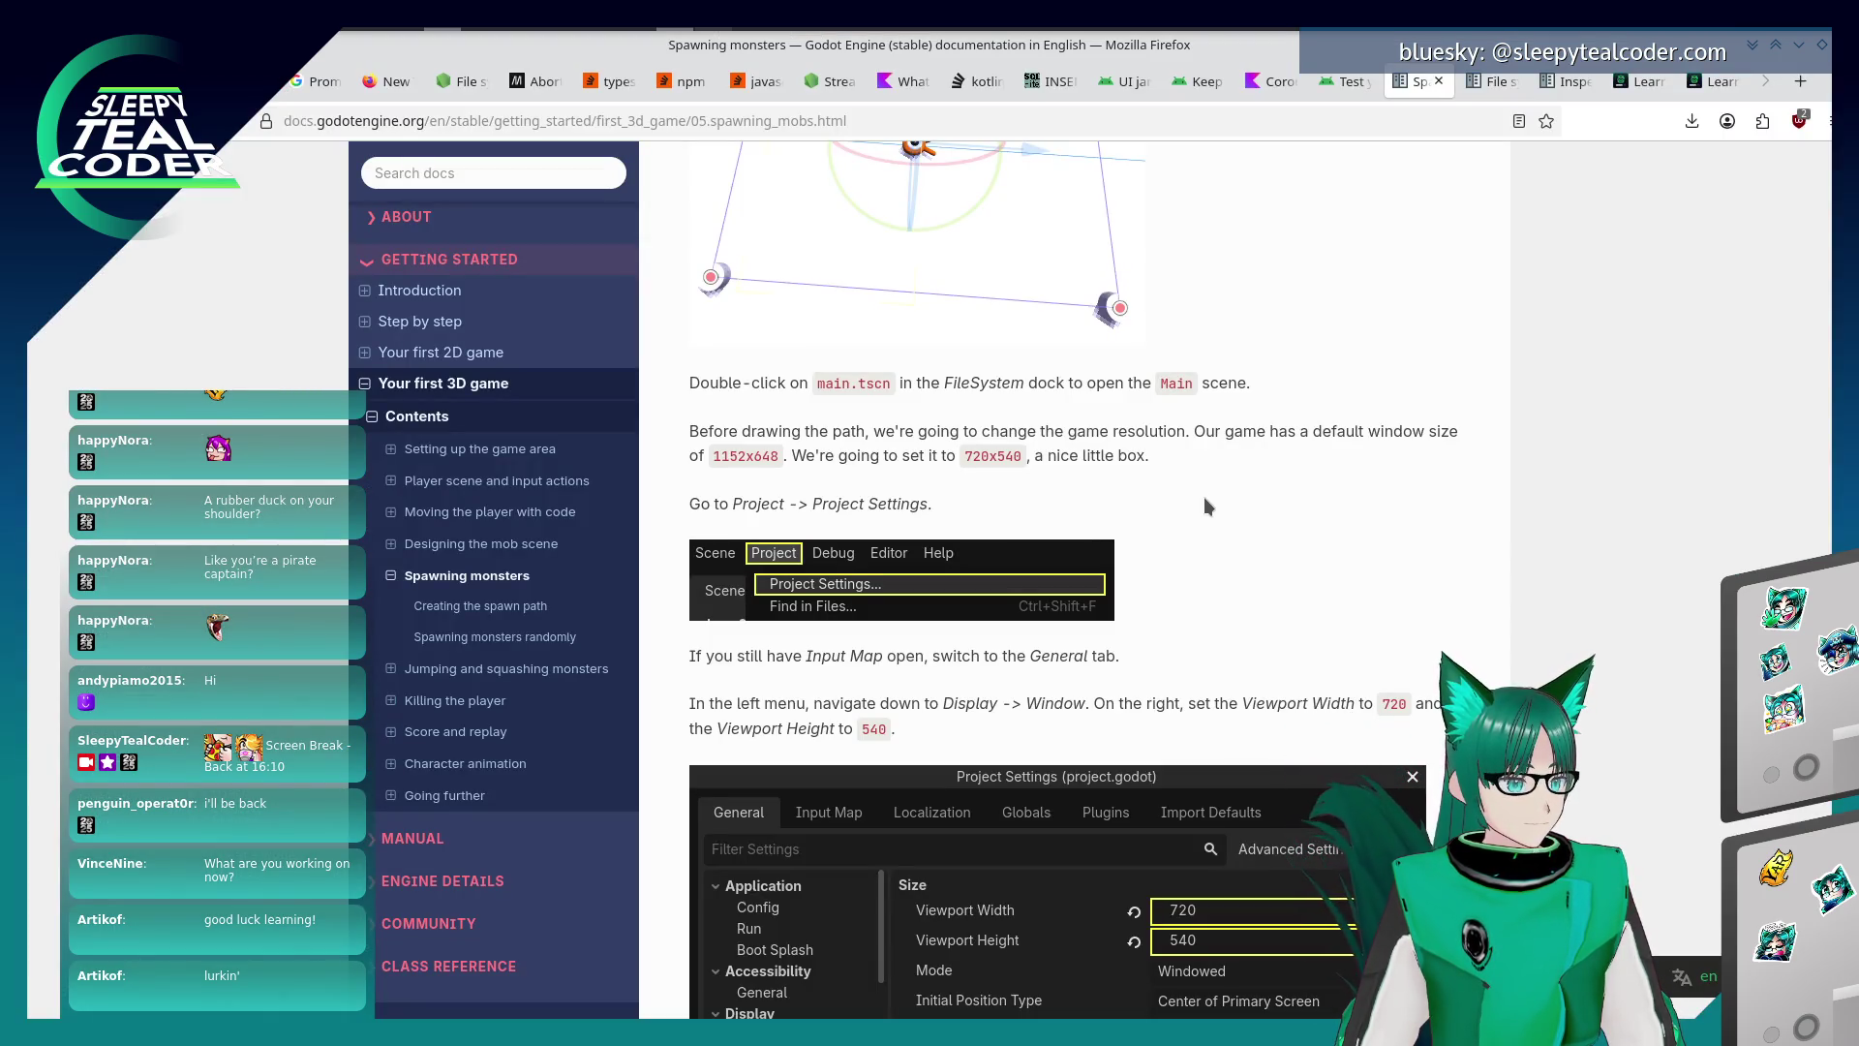
scroll(1204, 496, "down", 3)
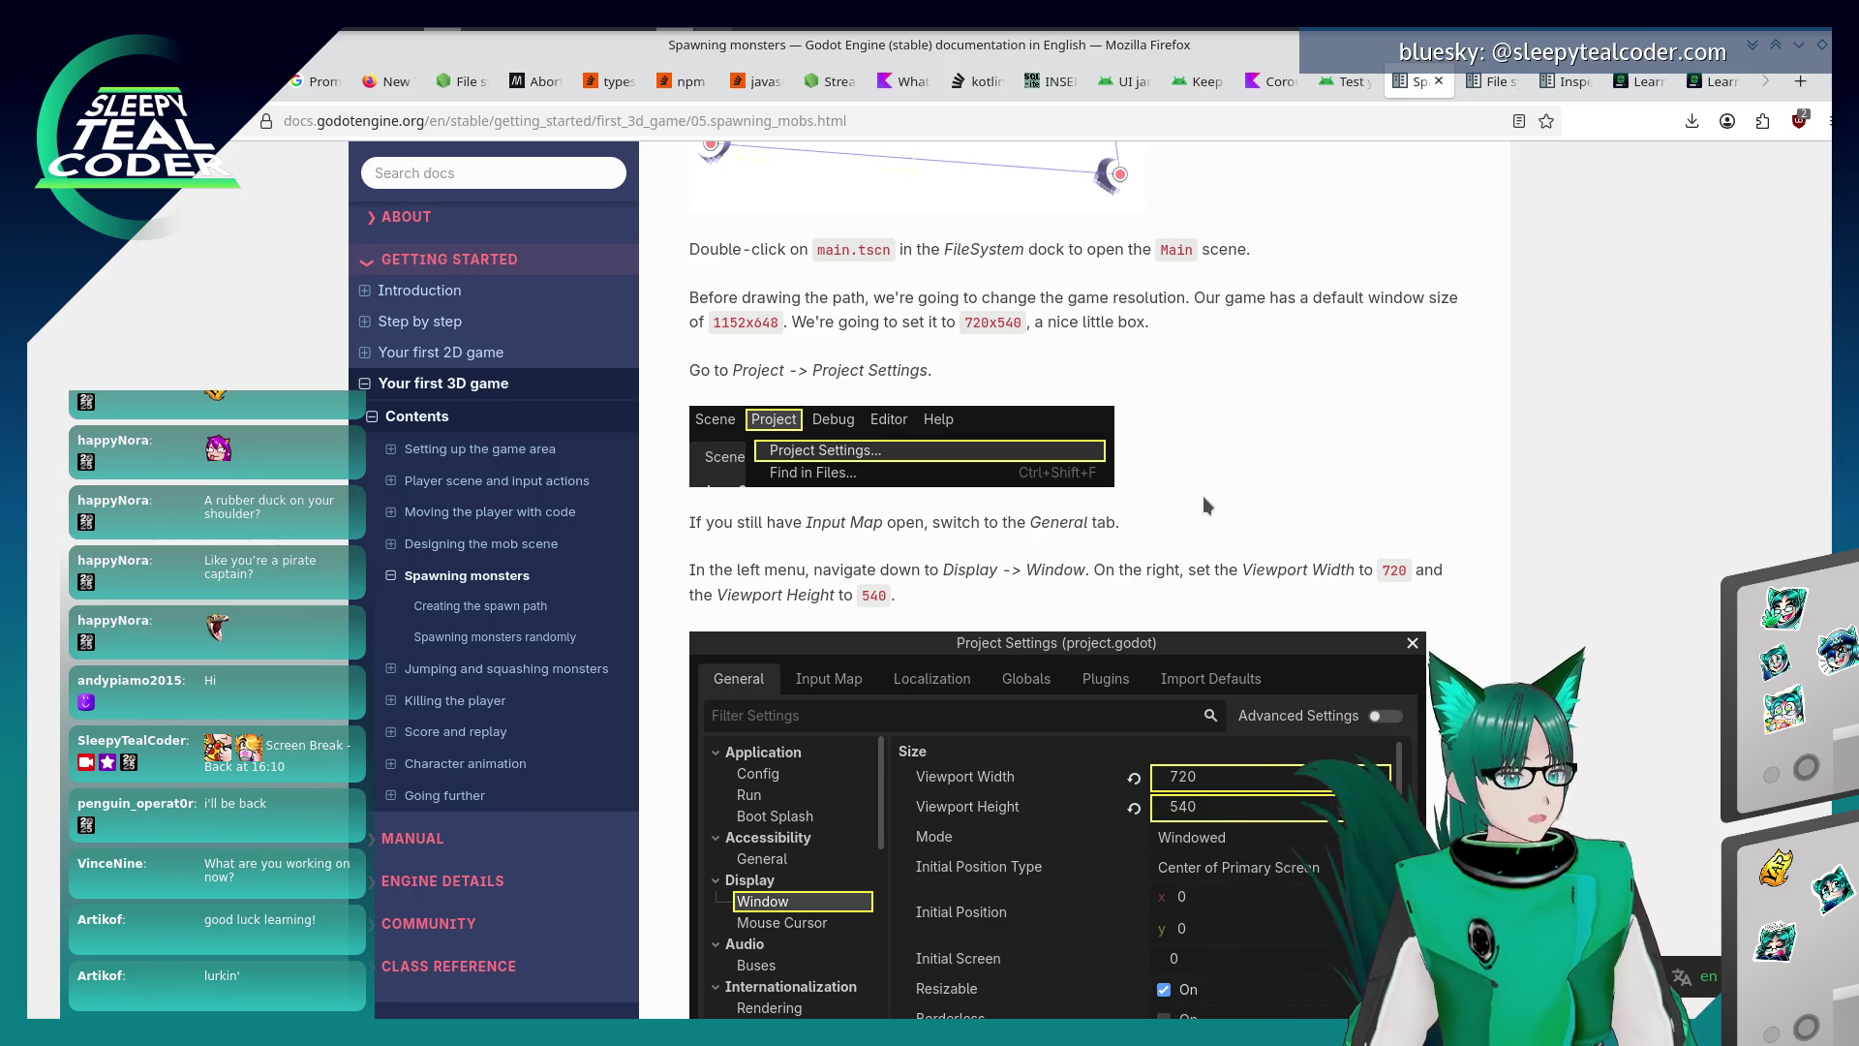
Step: Open Project Settings on the General tab and clear the leftover move_forward filter
key("alt+Tab")
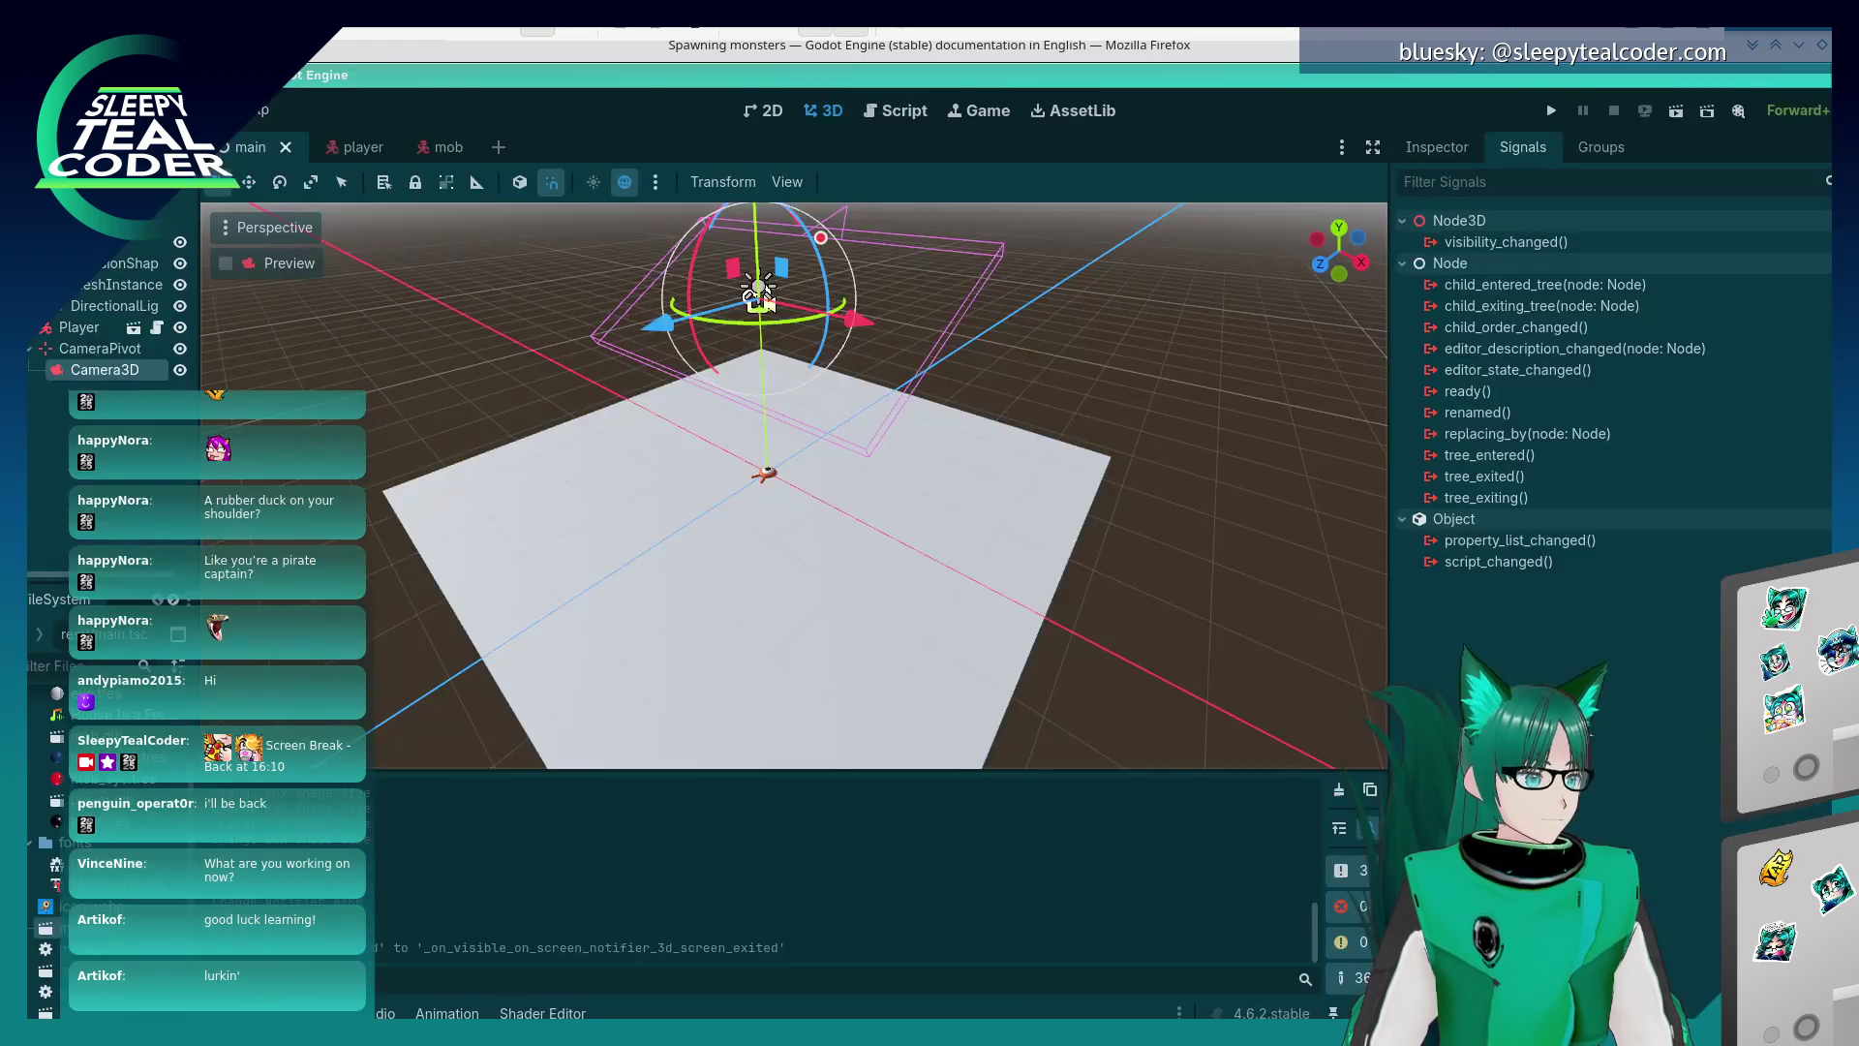
left_click(116, 109)
left_click(310, 142)
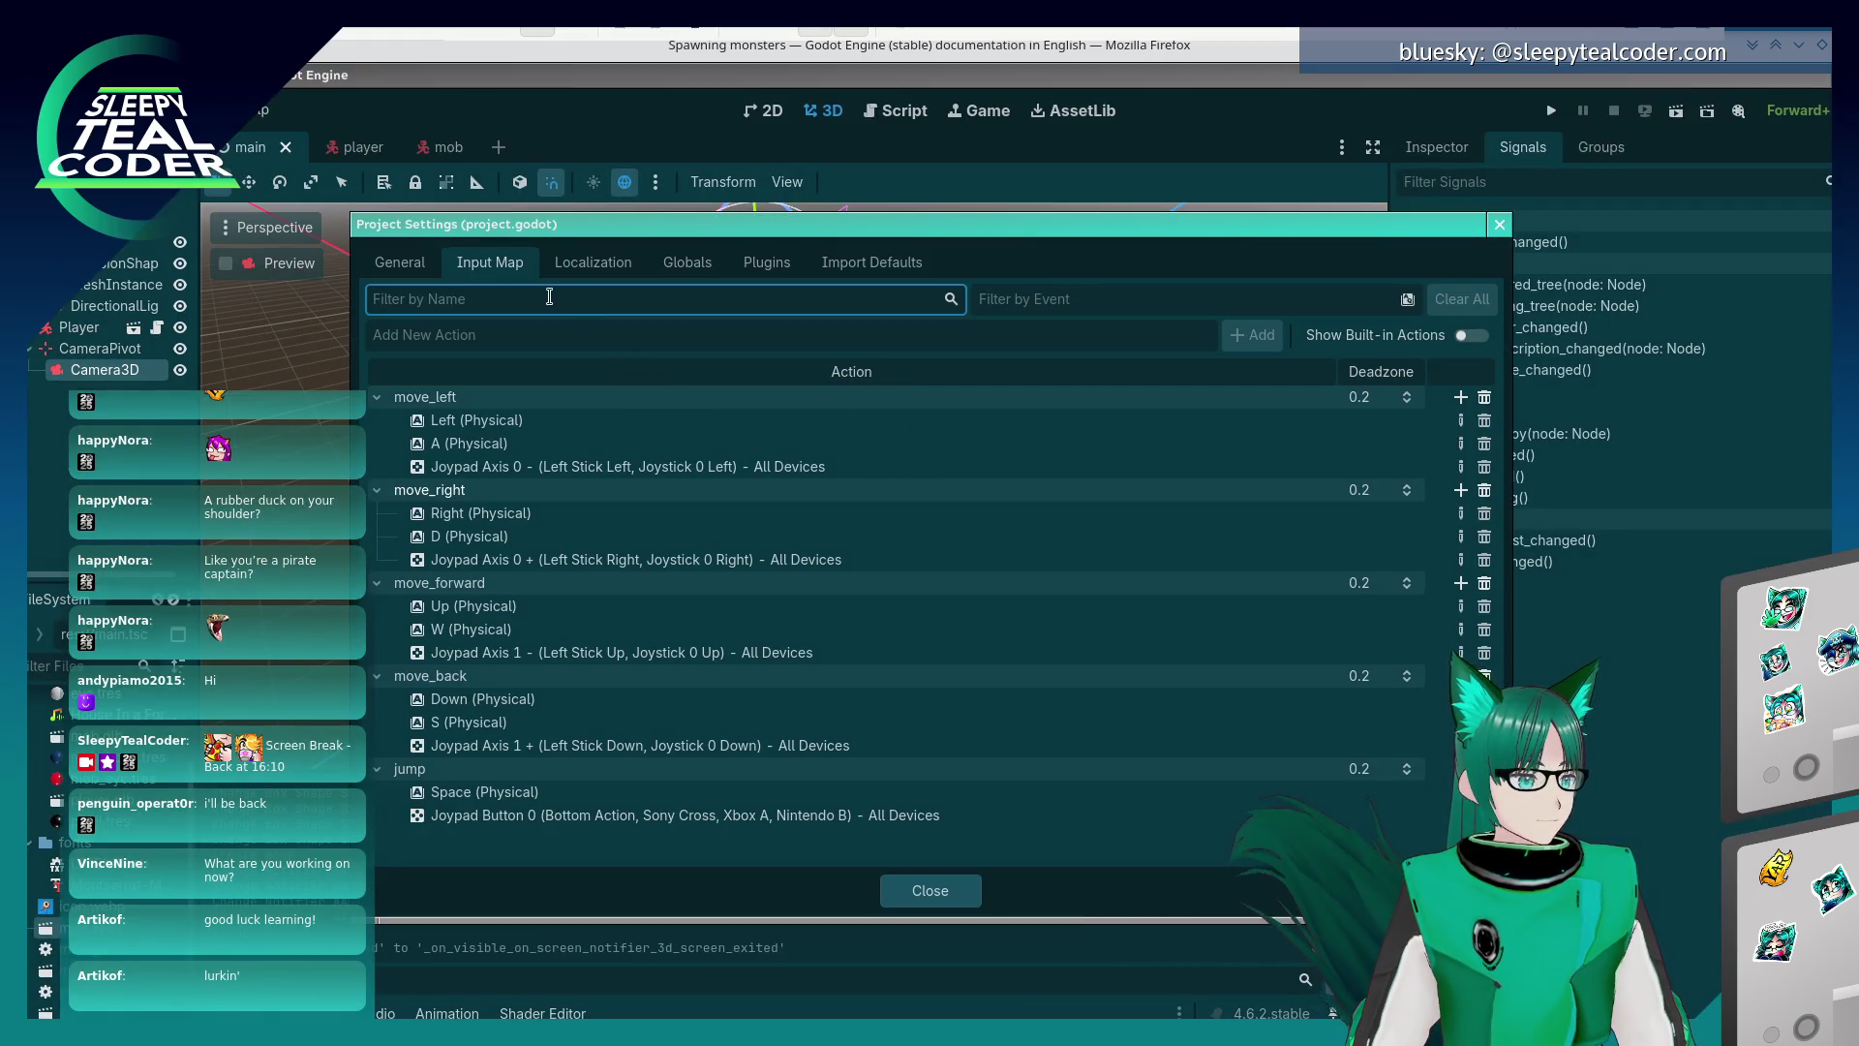
left_click(423, 264)
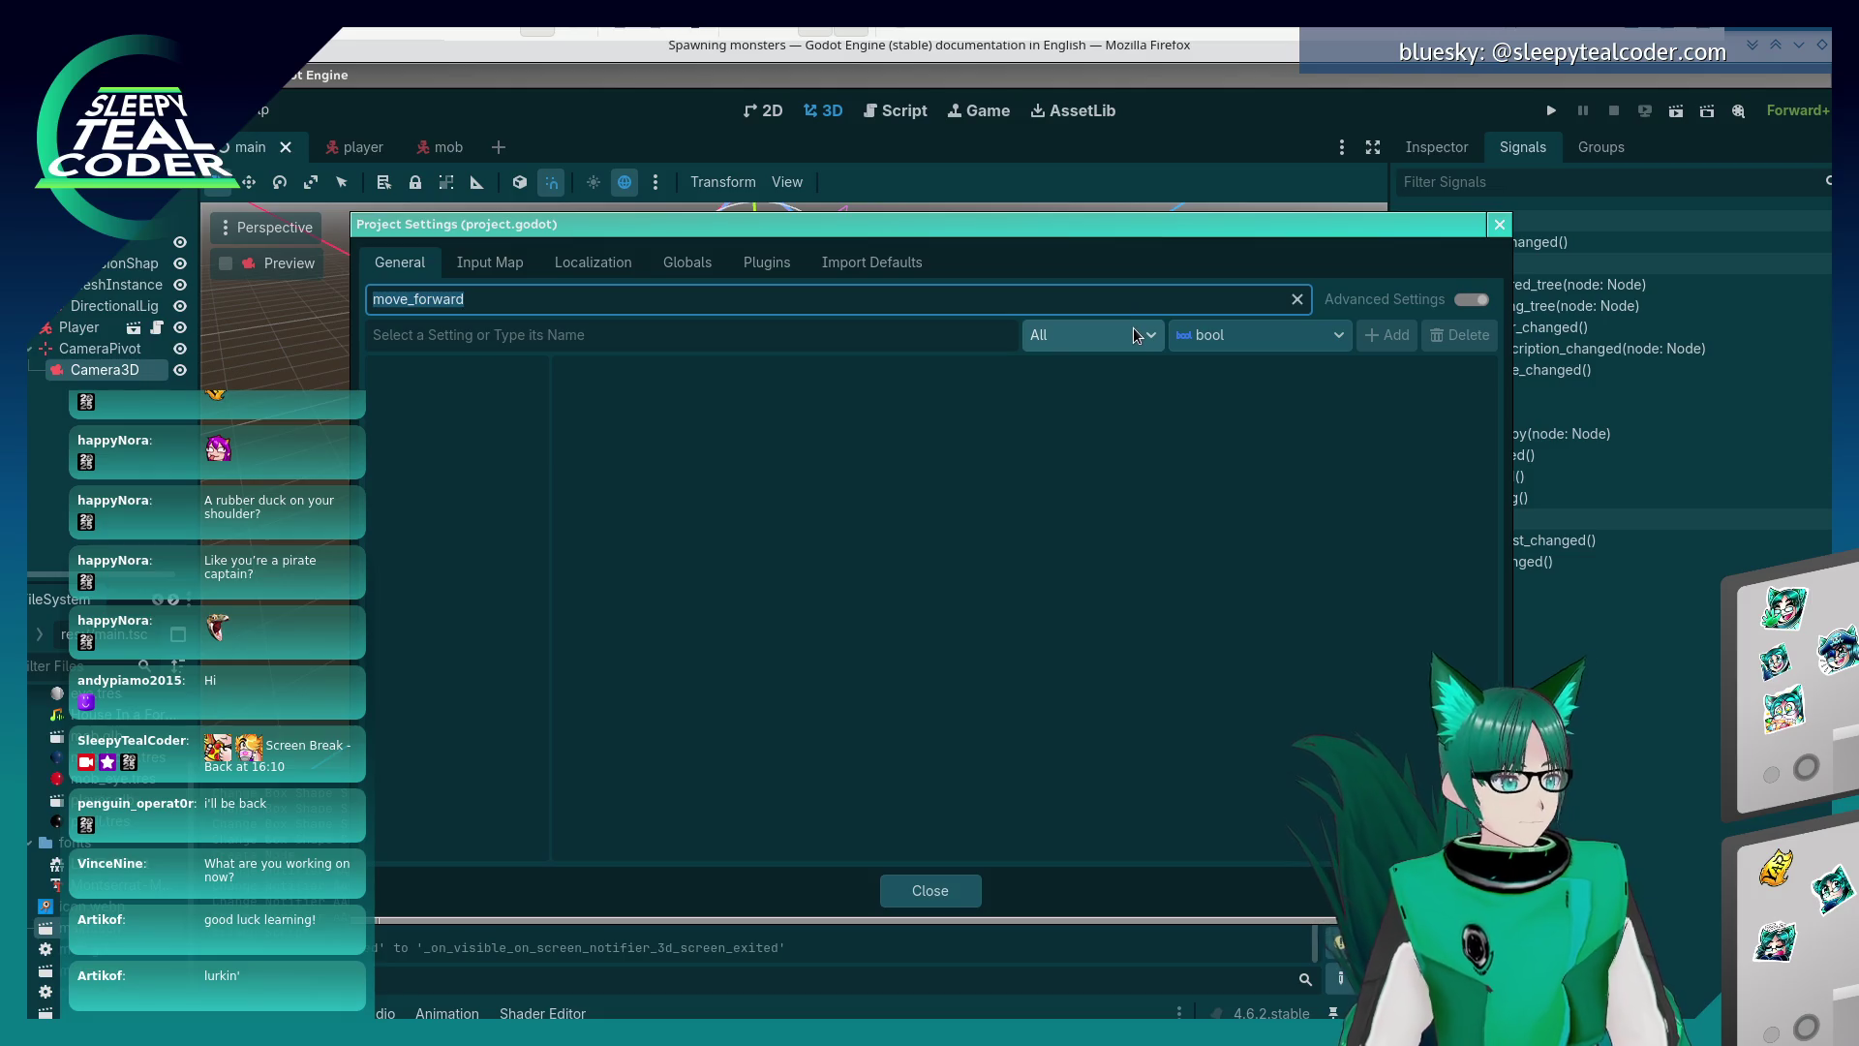
key("ctrl+a")
key("BackSpace")
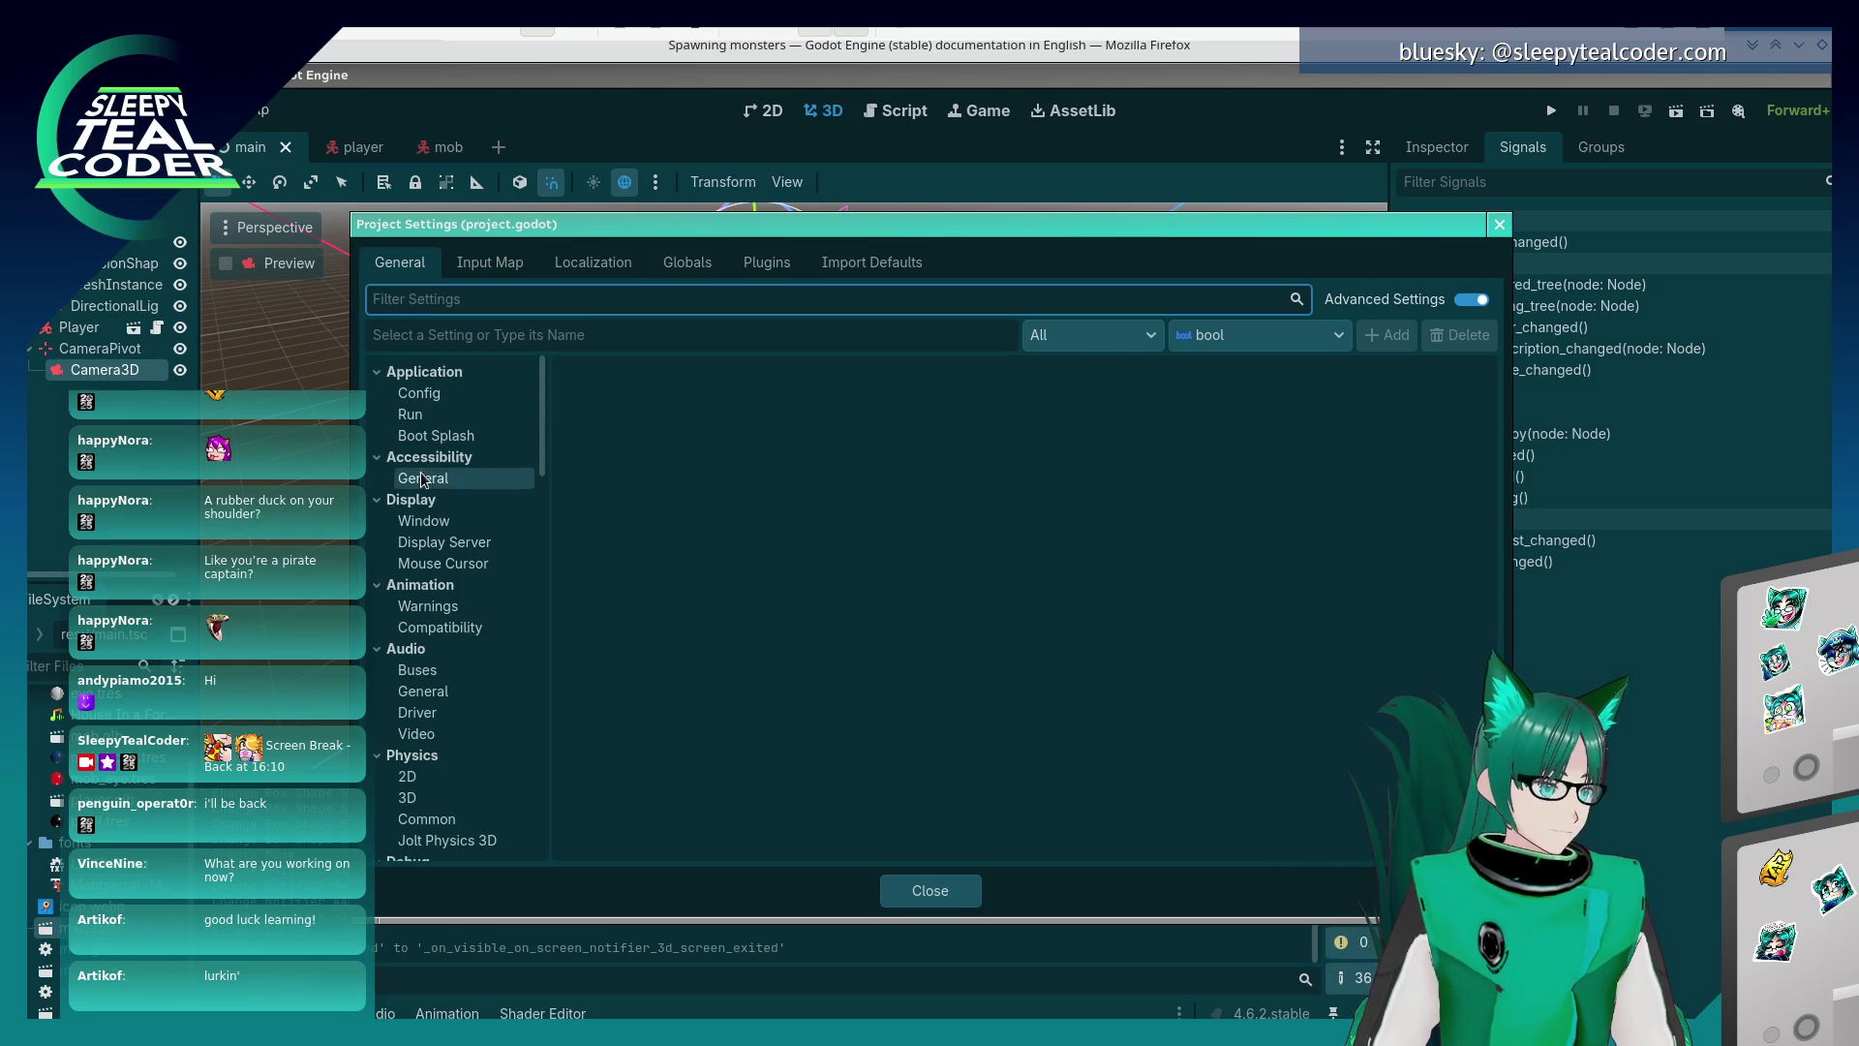
Step: Under Display > Window, set Viewport Width to 720 and Height to 540, then close settings
left_click(426, 502)
left_click(426, 502)
left_click(424, 521)
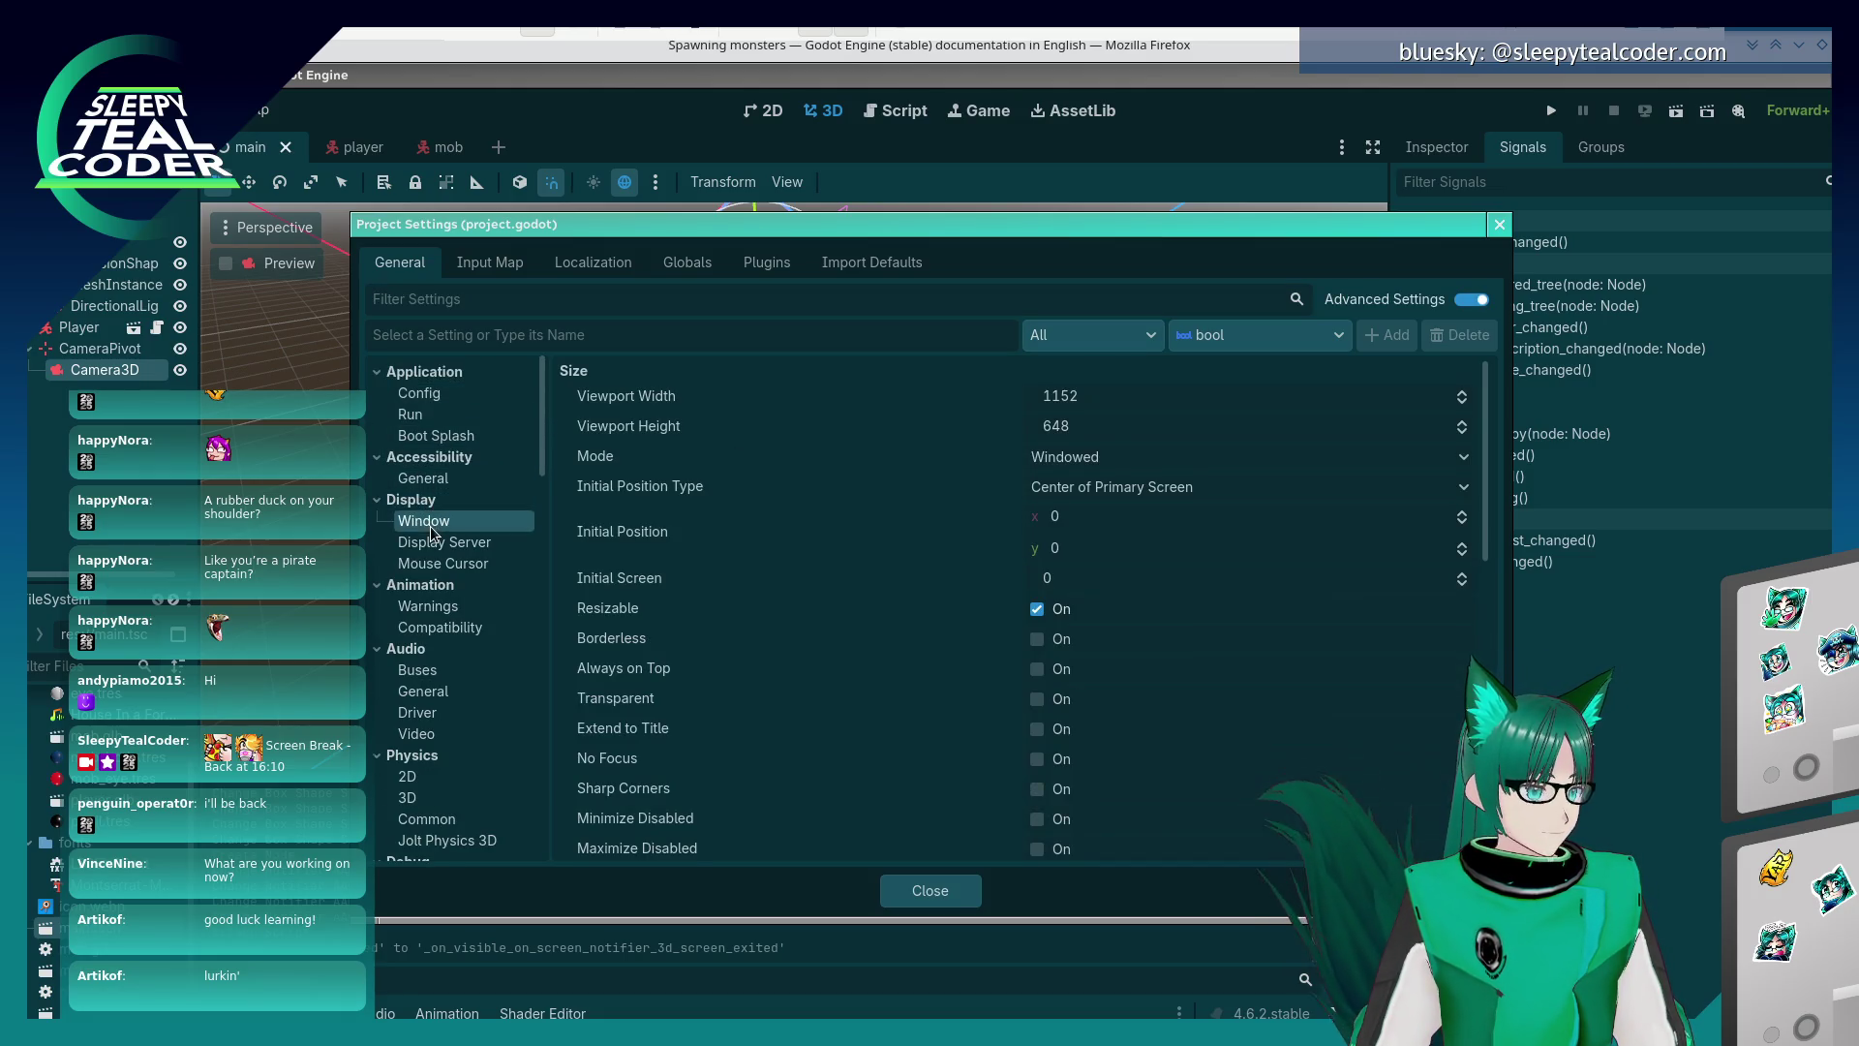
left_click(1100, 398)
type("720")
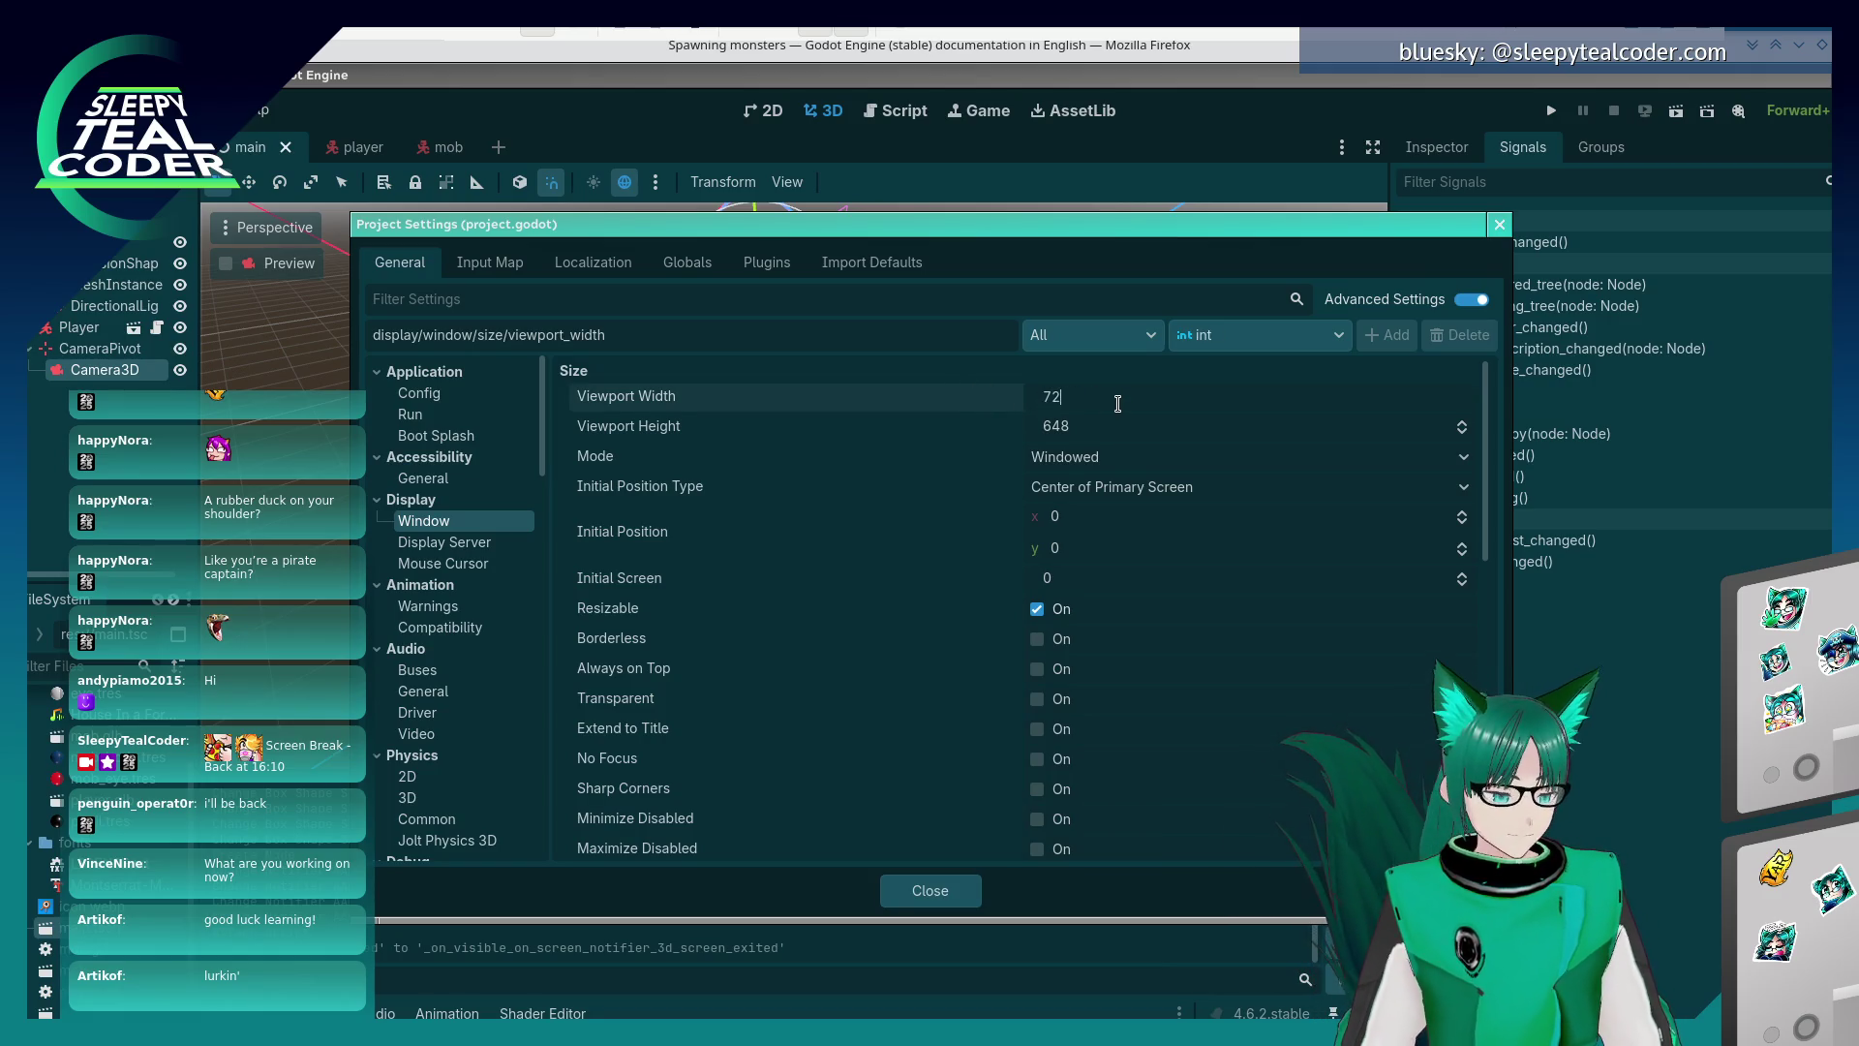
key("Tab")
type("540")
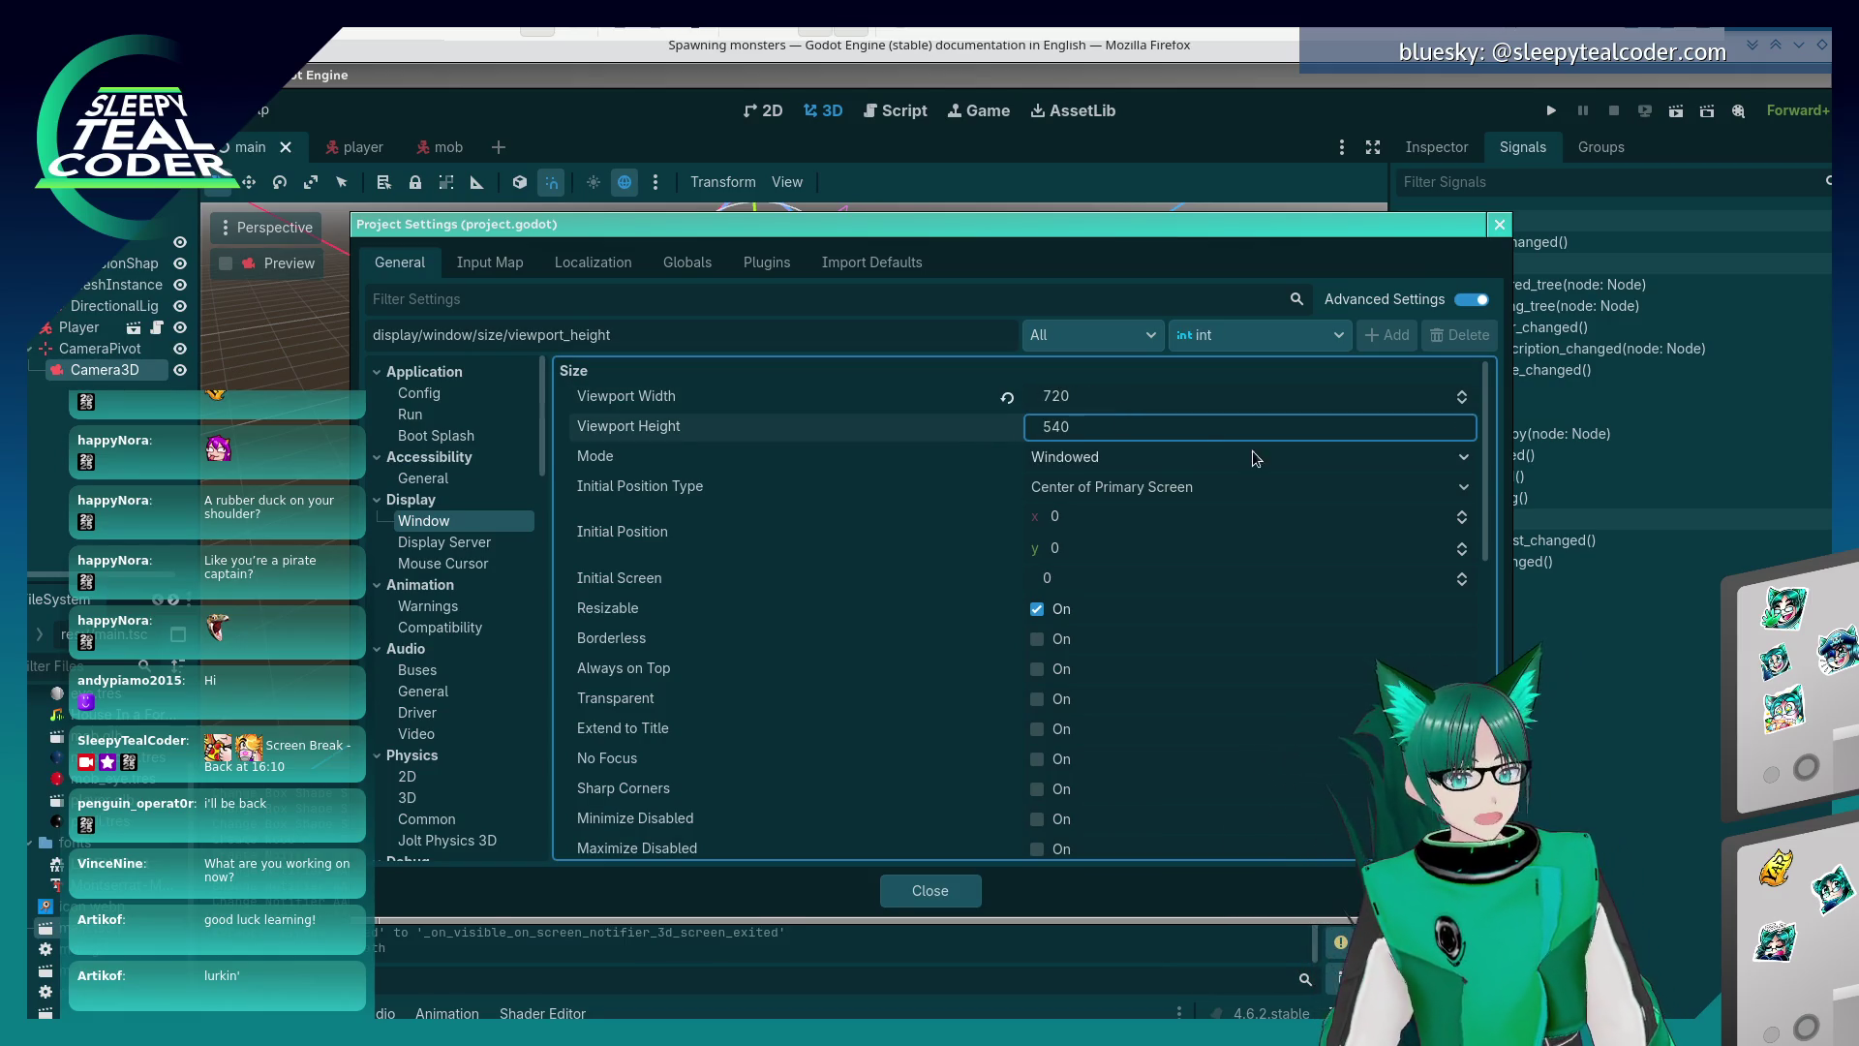
left_click(922, 900)
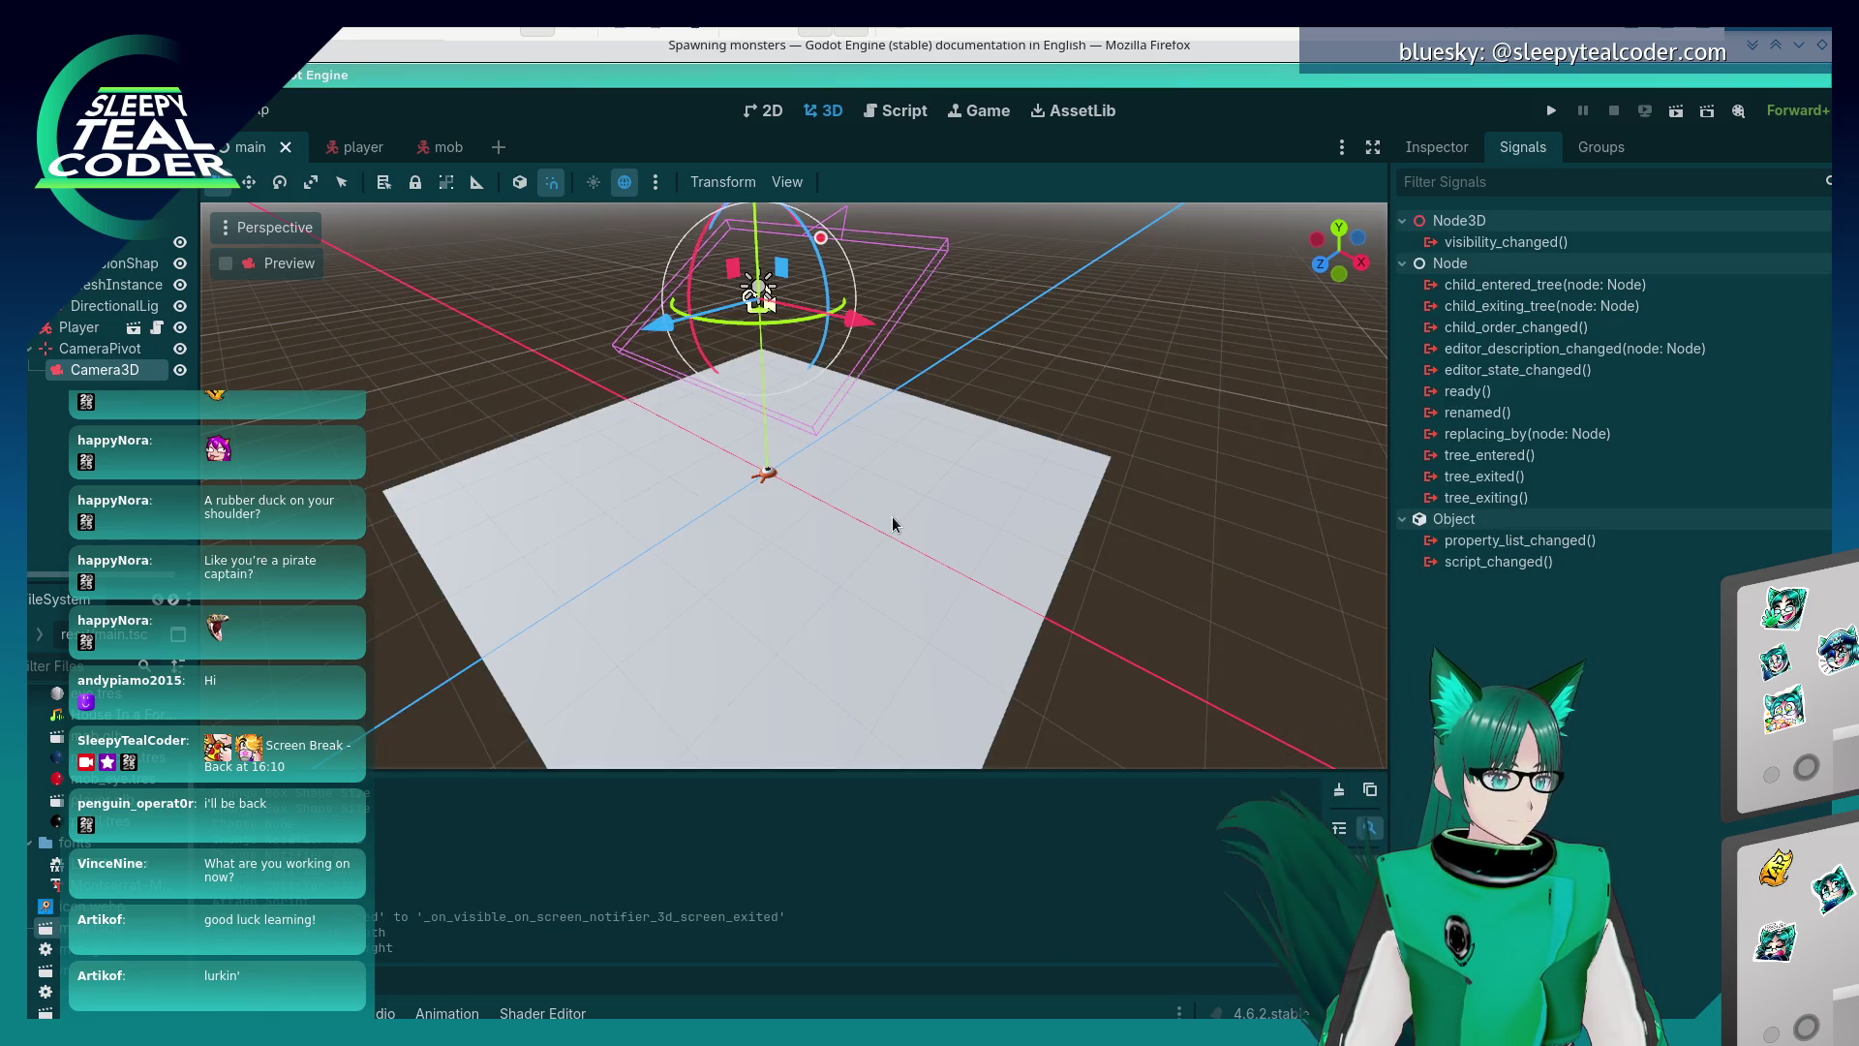
mouse_move(921, 552)
left_mouse_down()
mouse_move(758, 527)
mouse_move(939, 565)
mouse_move(913, 561)
mouse_move(997, 552)
mouse_move(969, 523)
left_mouse_up()
key("alt+Tab")
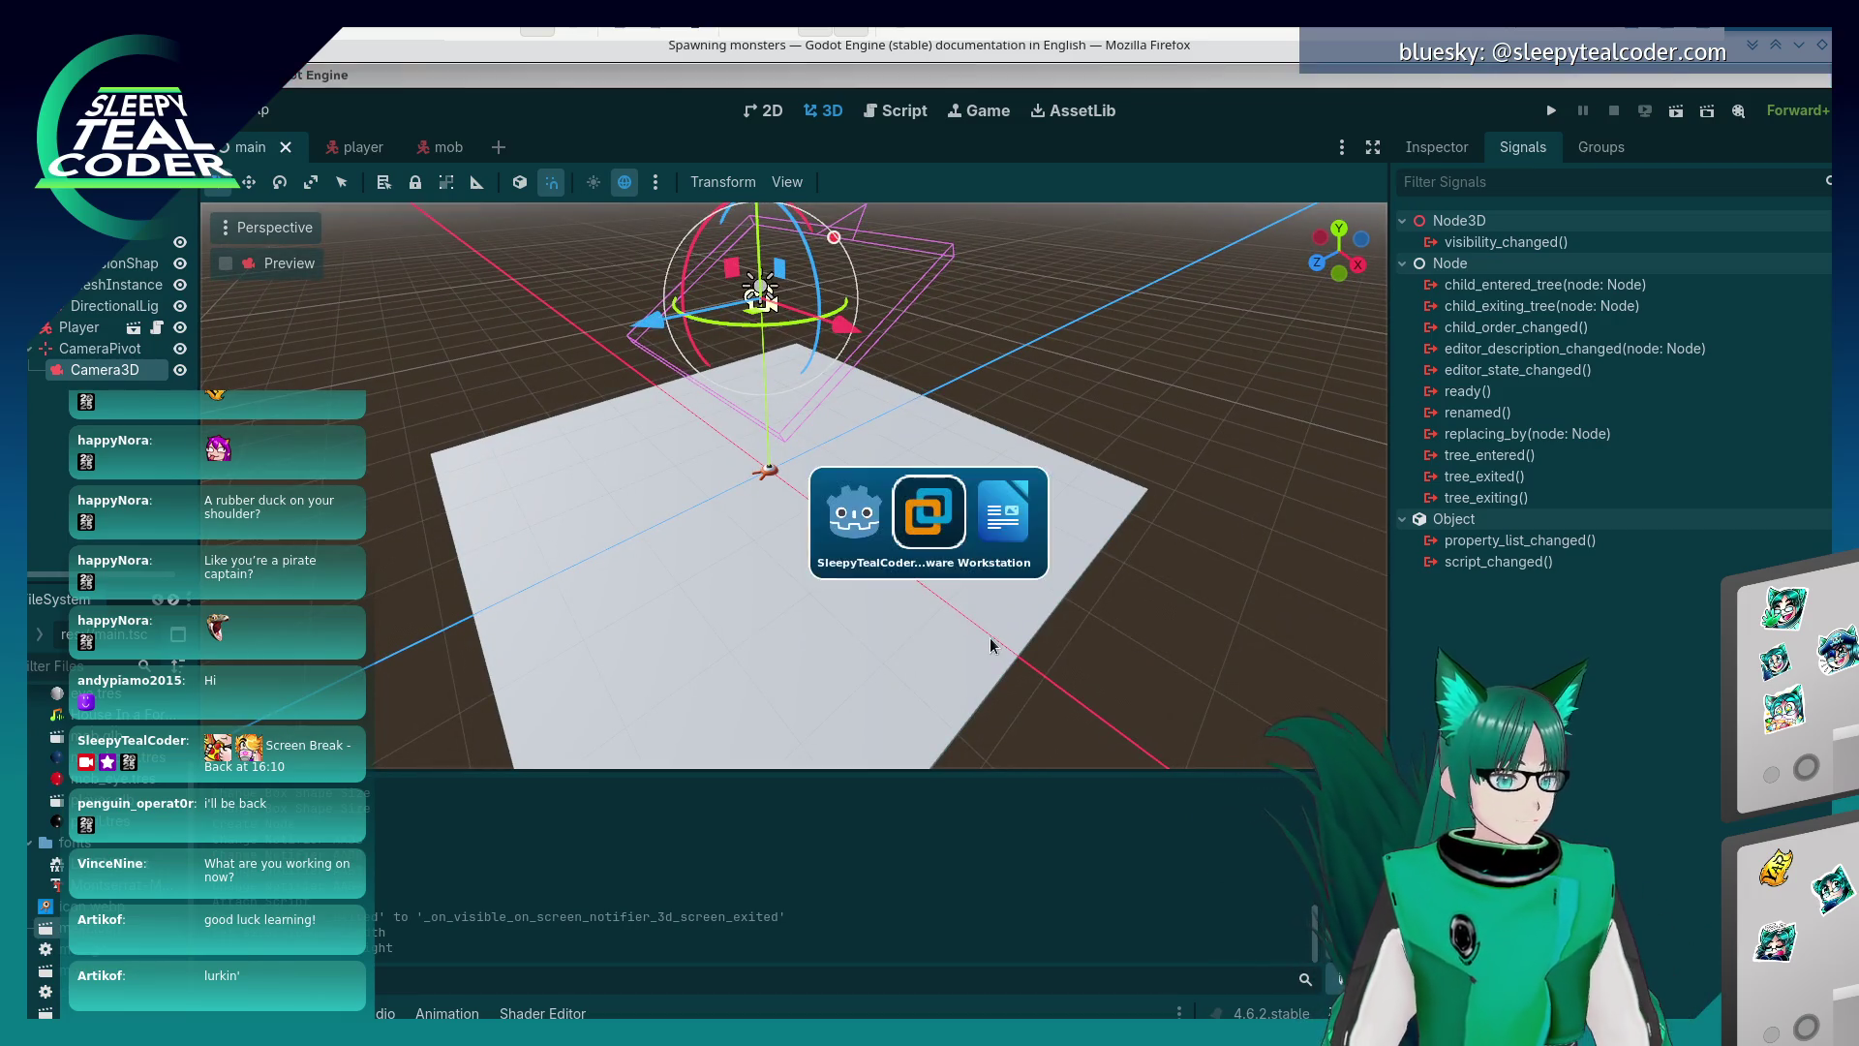
Step: Split Godot's viewport to show the camera preview below, then scroll the docs to placeholder cylinders
scroll(1079, 559, "down", 4)
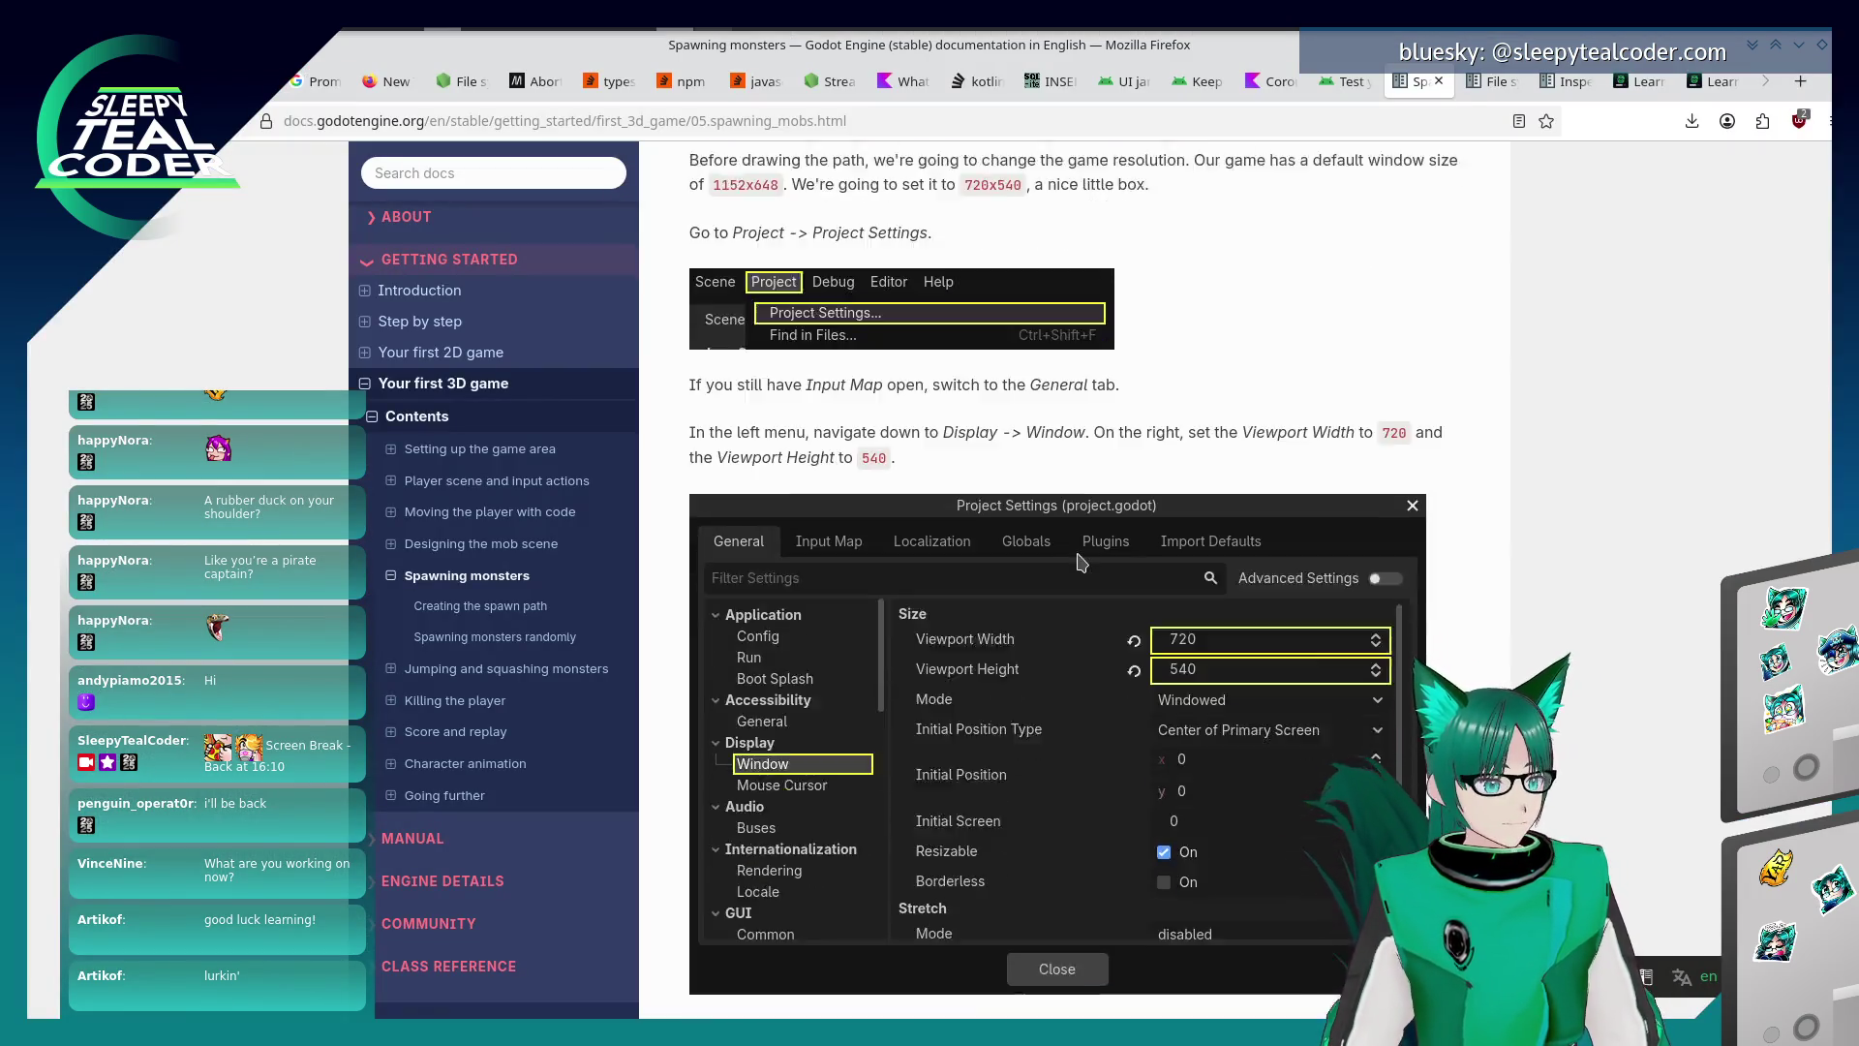
scroll(1080, 560, "down", 4)
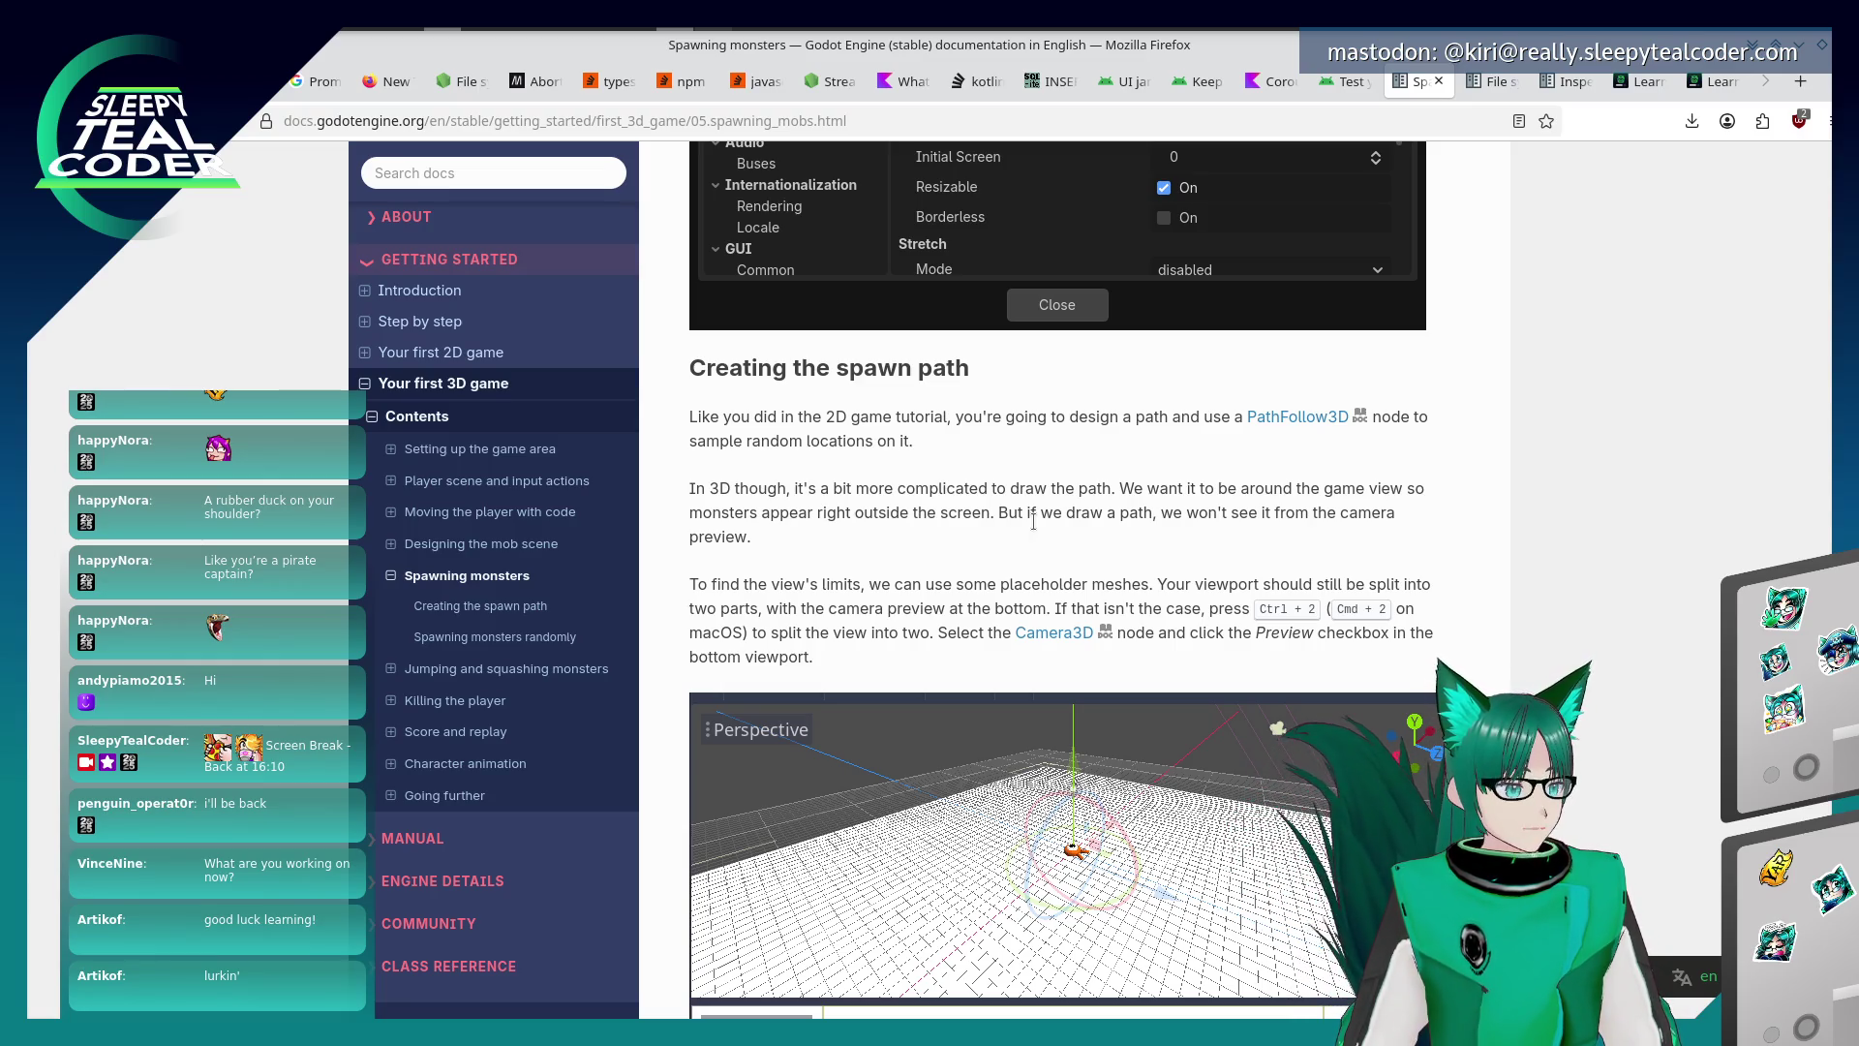
key("alt+Tab")
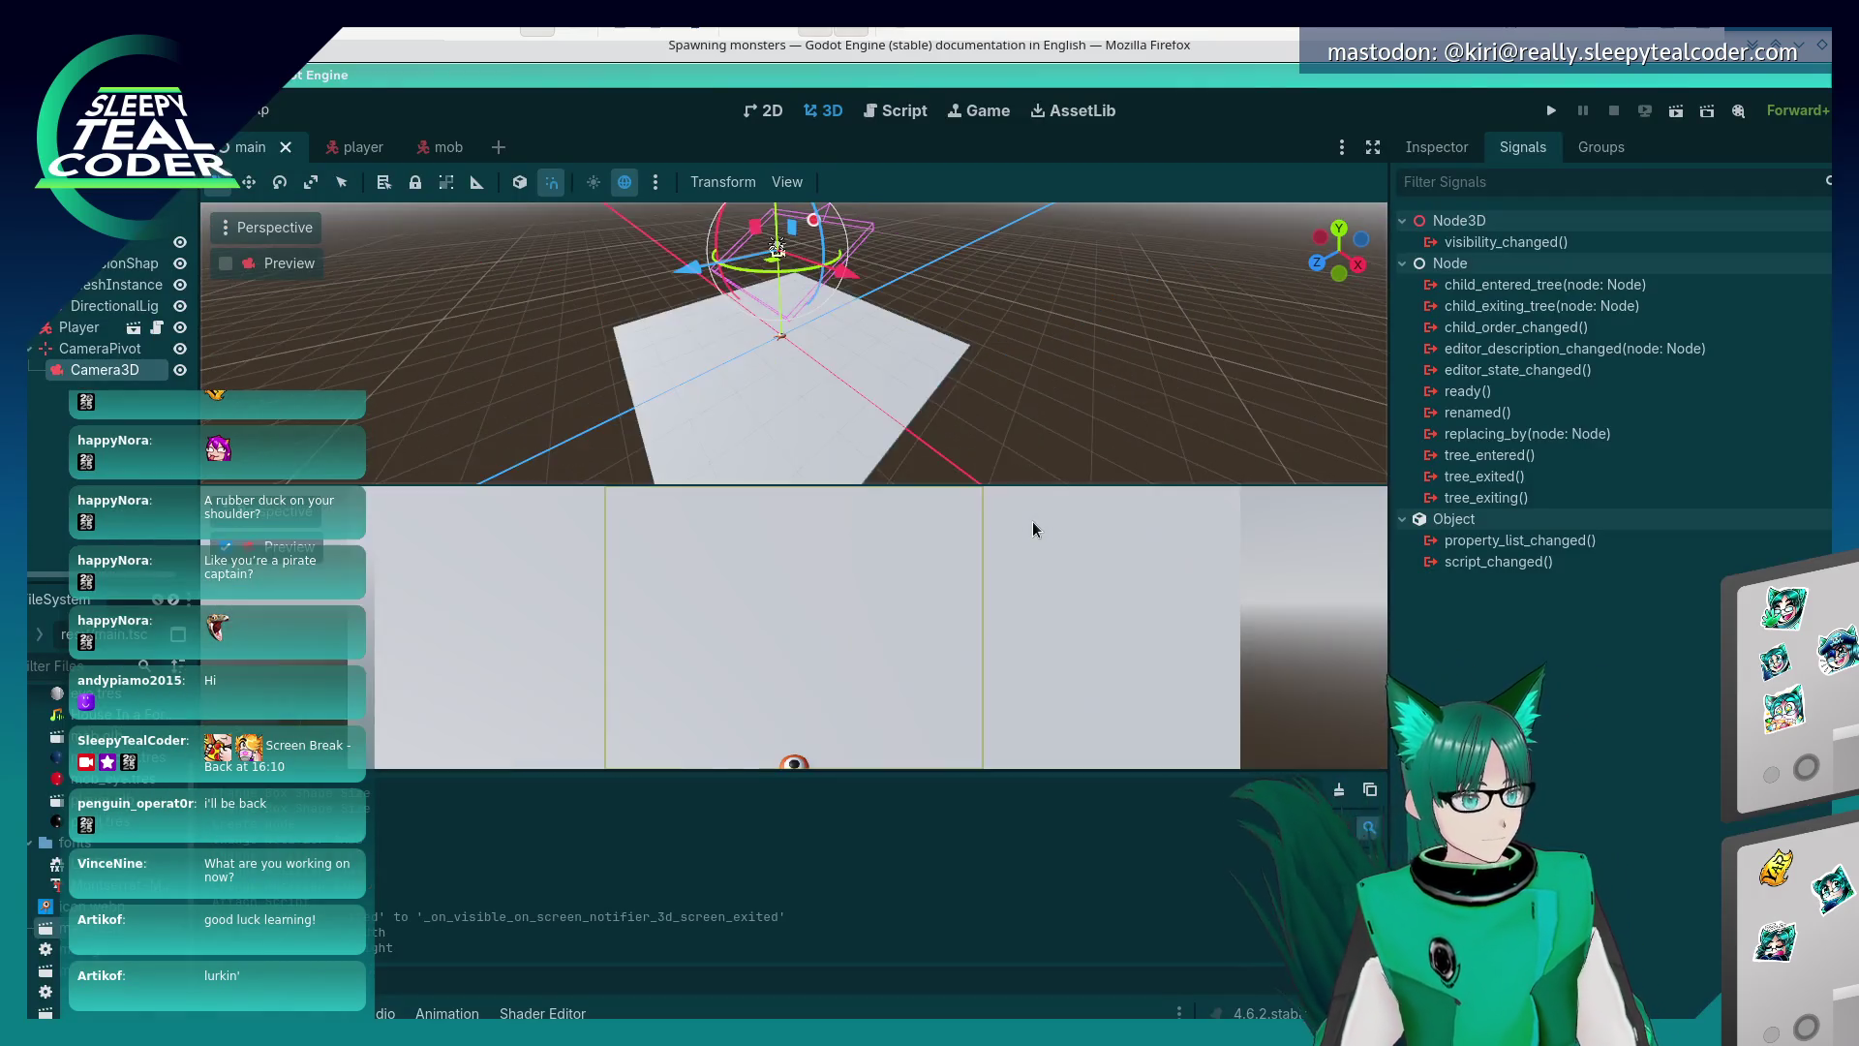
key("alt+Tab")
left_click(1032, 521)
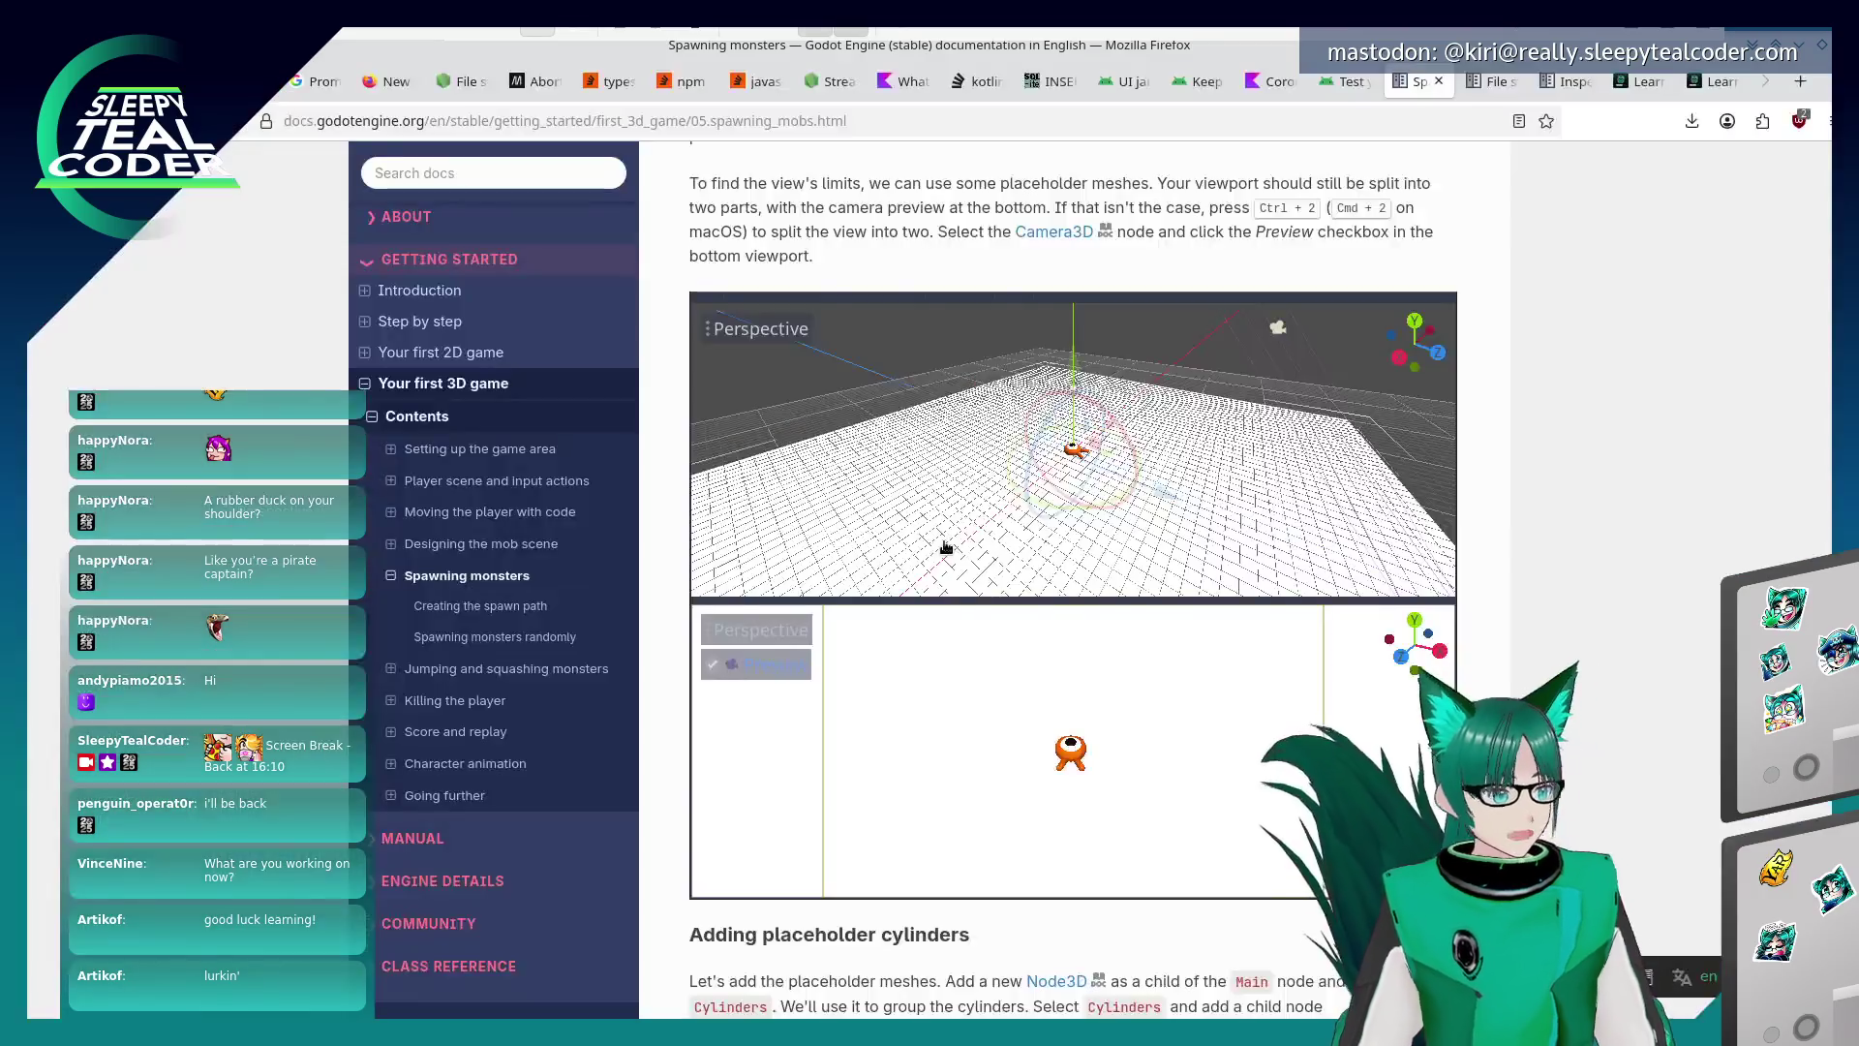
scroll(943, 540, "down", 5)
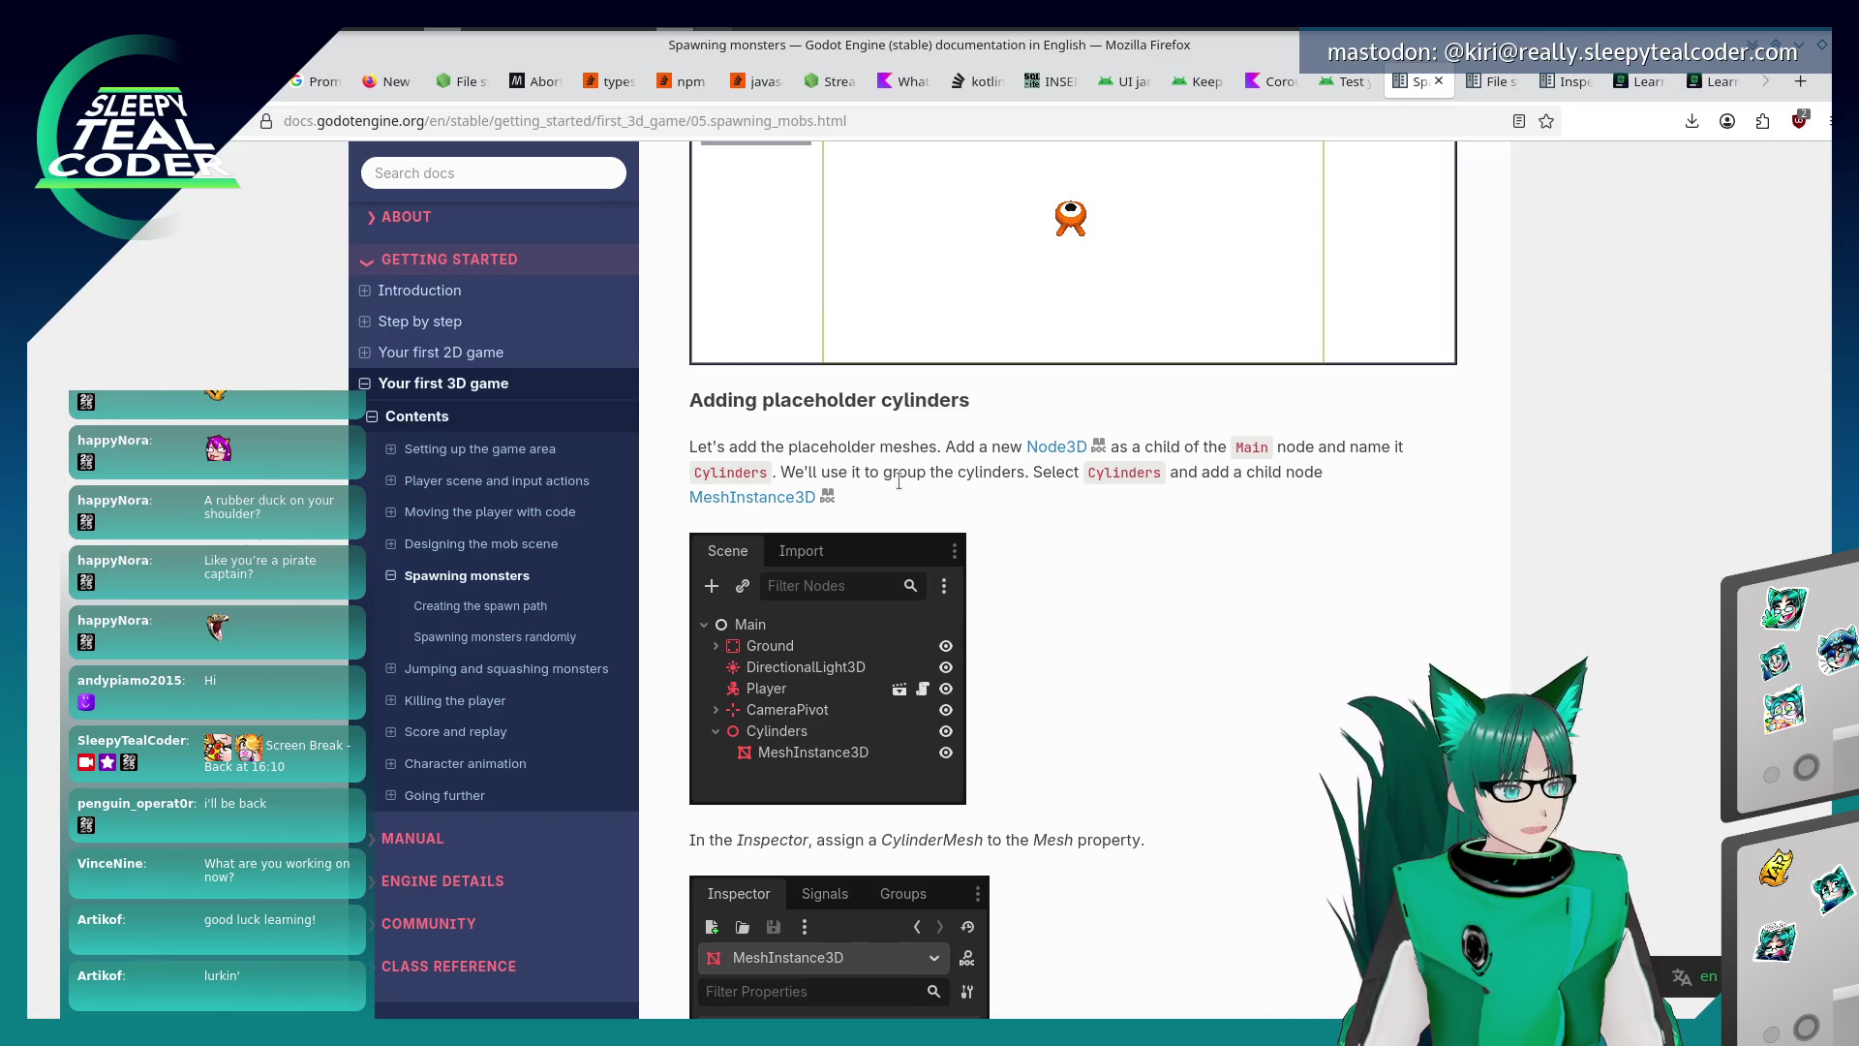
Step: Add a Node3D child under the Main root node to hold the cylinders
key("alt+Tab")
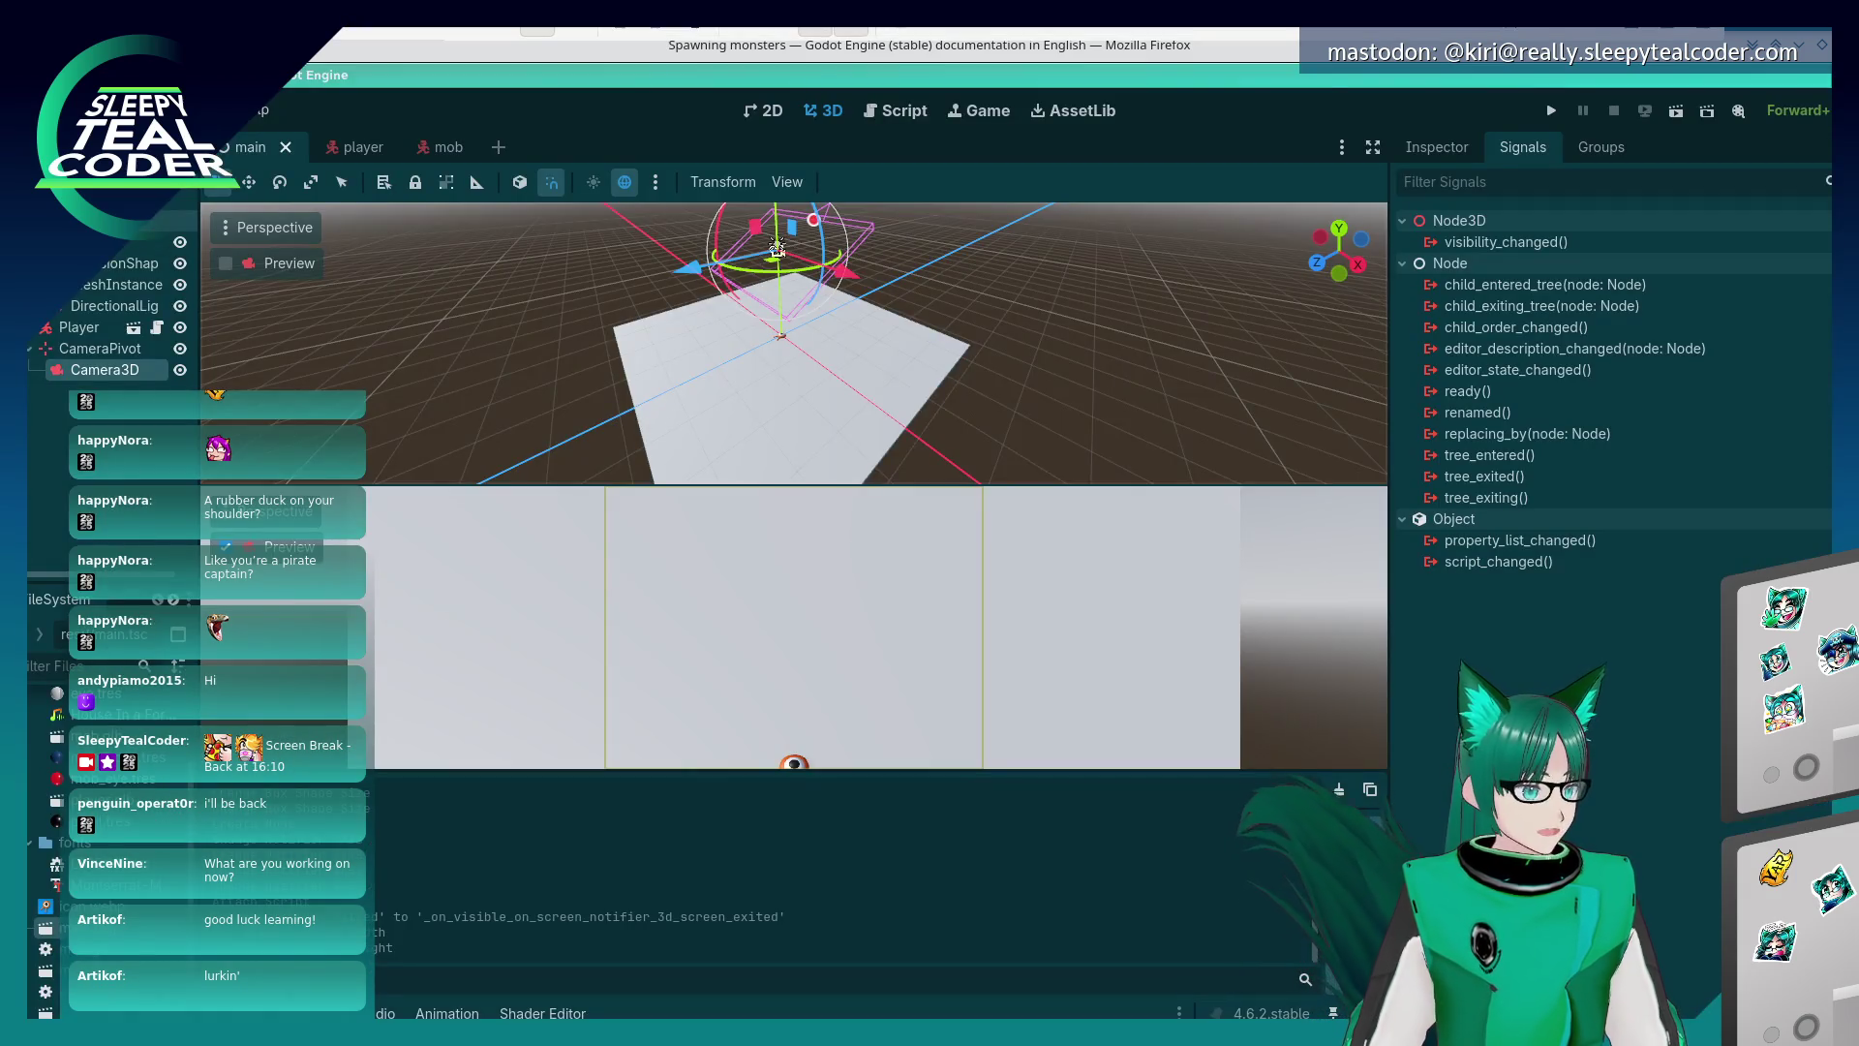
right_click(67, 234)
left_click(165, 245)
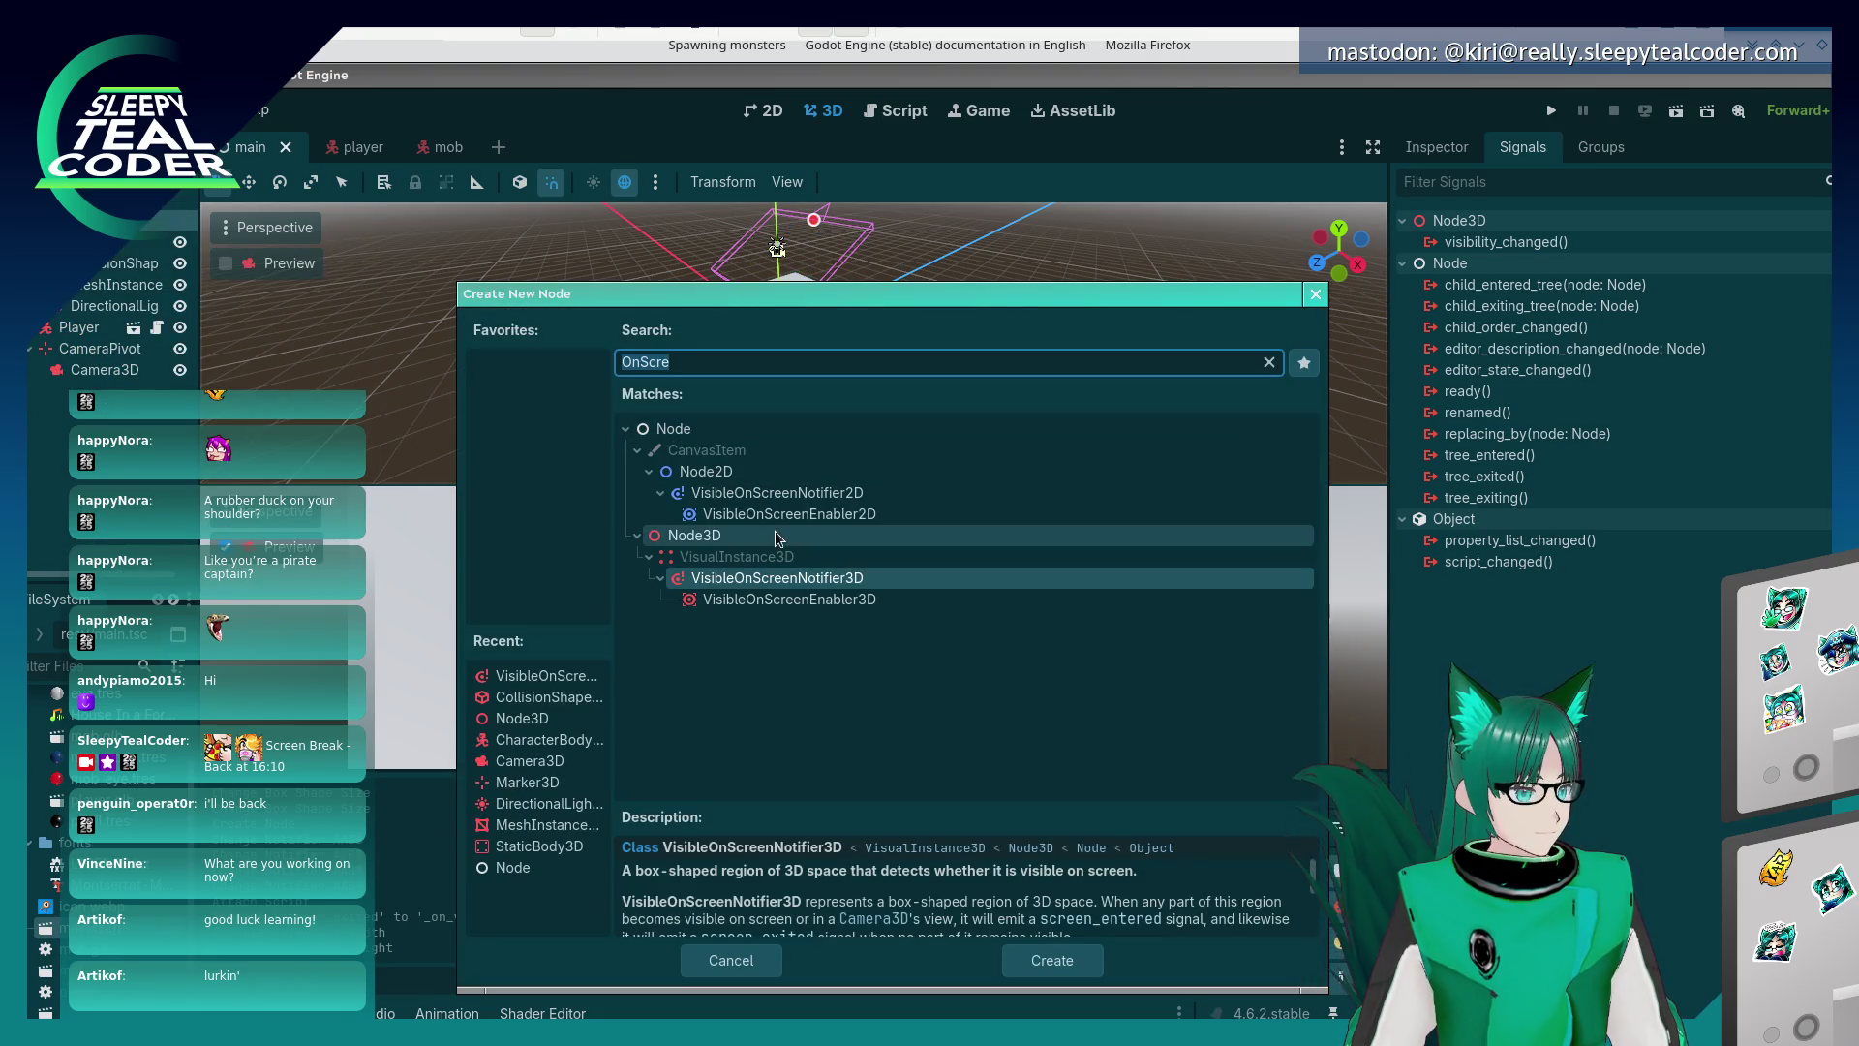
left_click(741, 542)
double_click(741, 536)
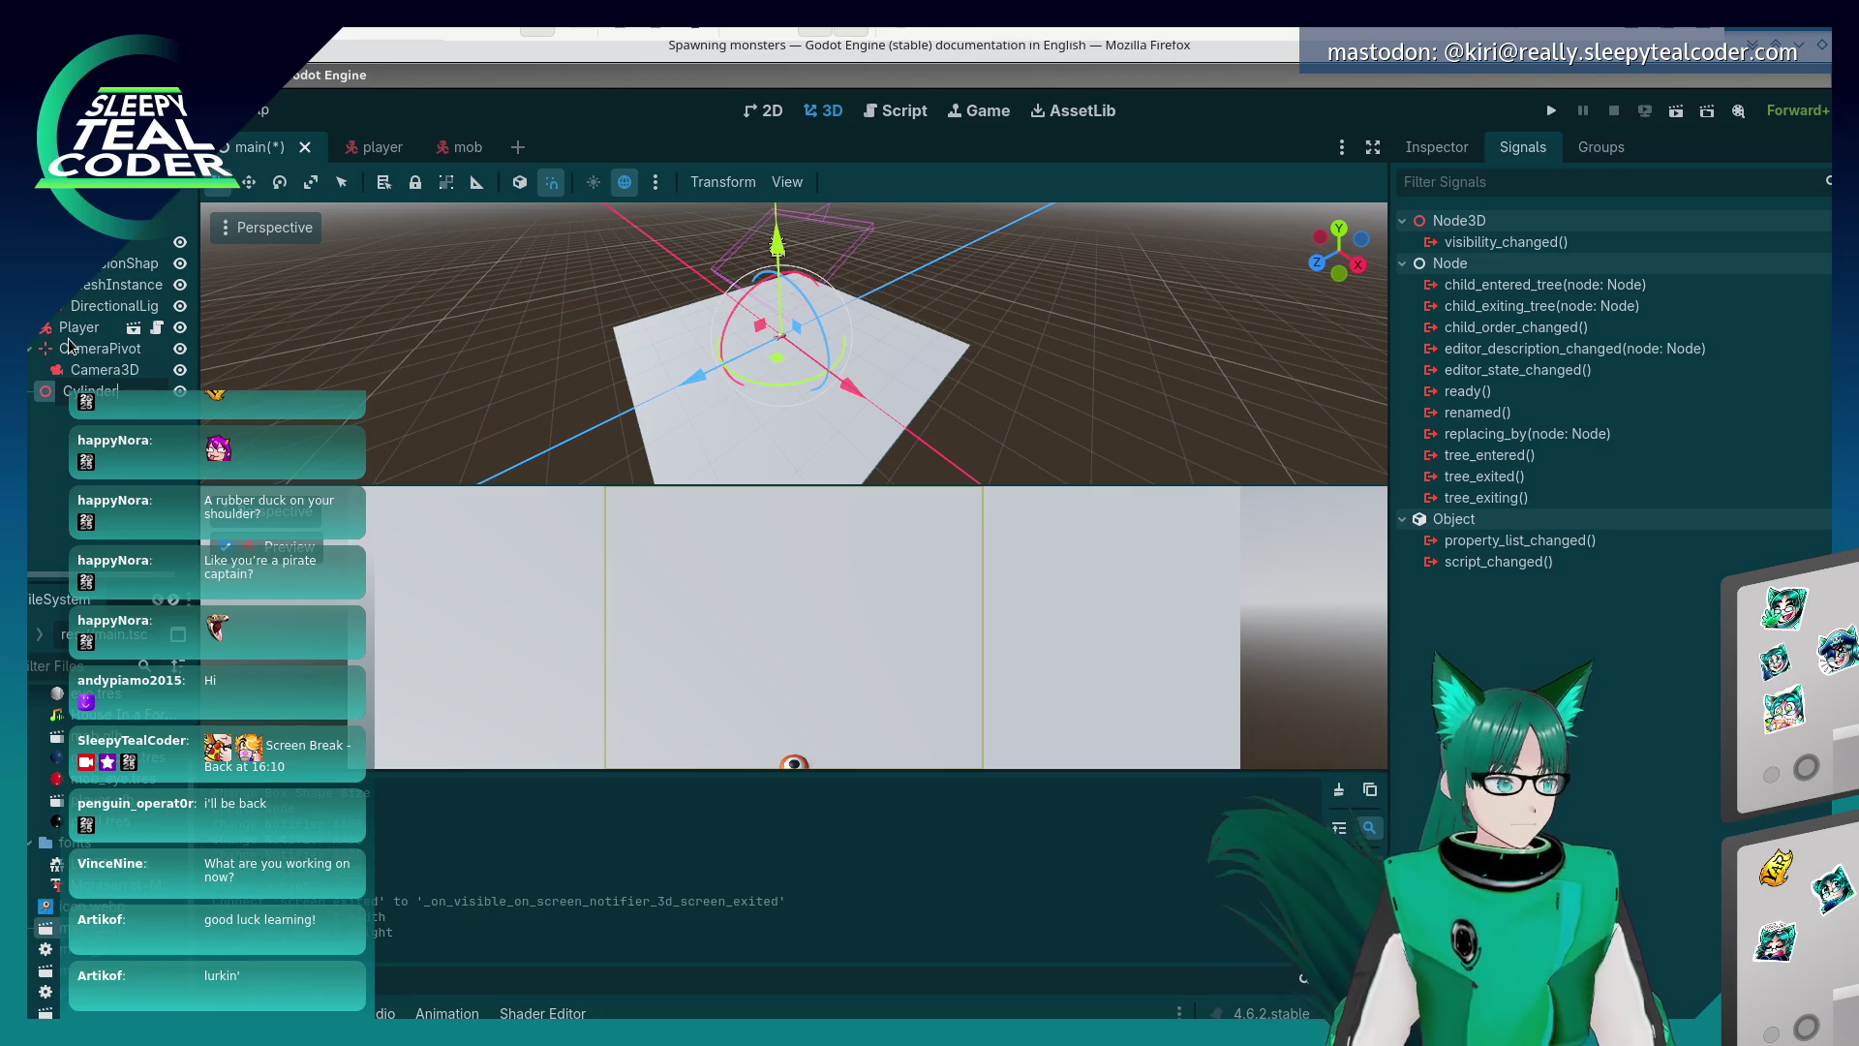
key("alt+Tab")
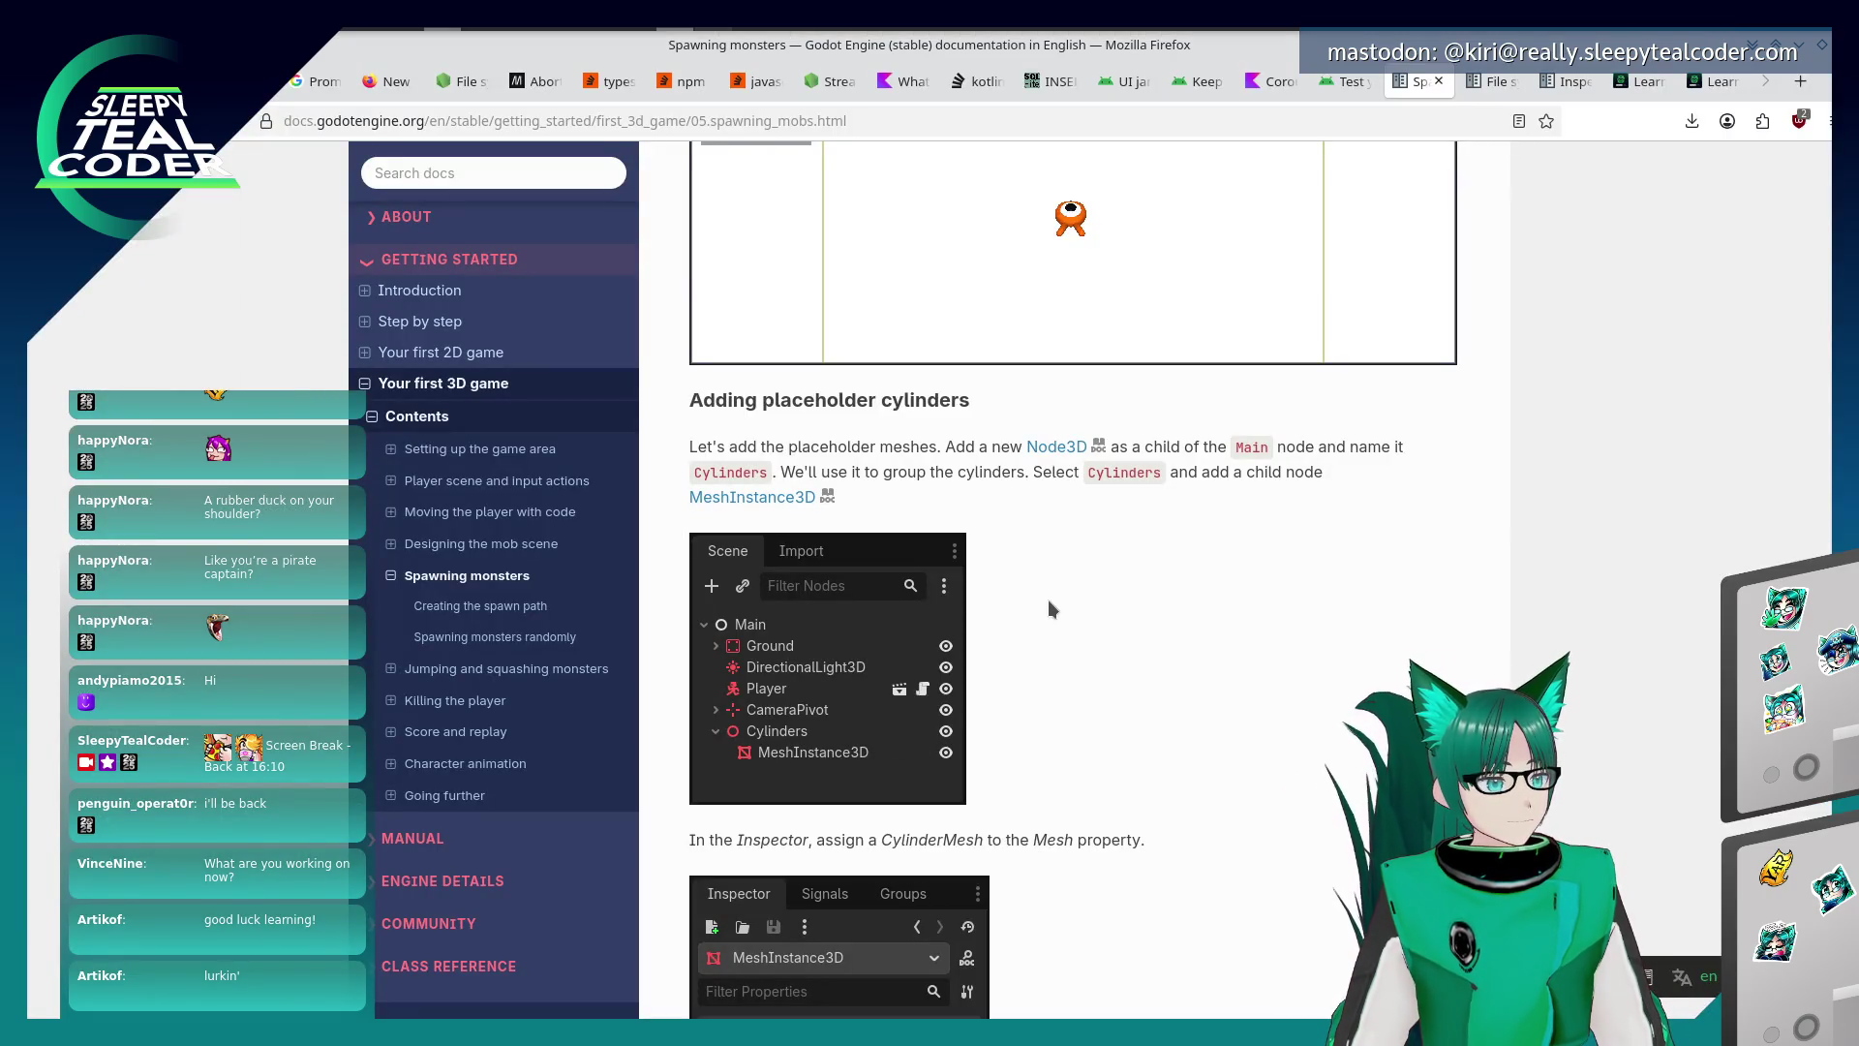
Step: Add a MeshInstance3D child under the Cylinders node by searching 'MeshIn'
key("alt+Tab")
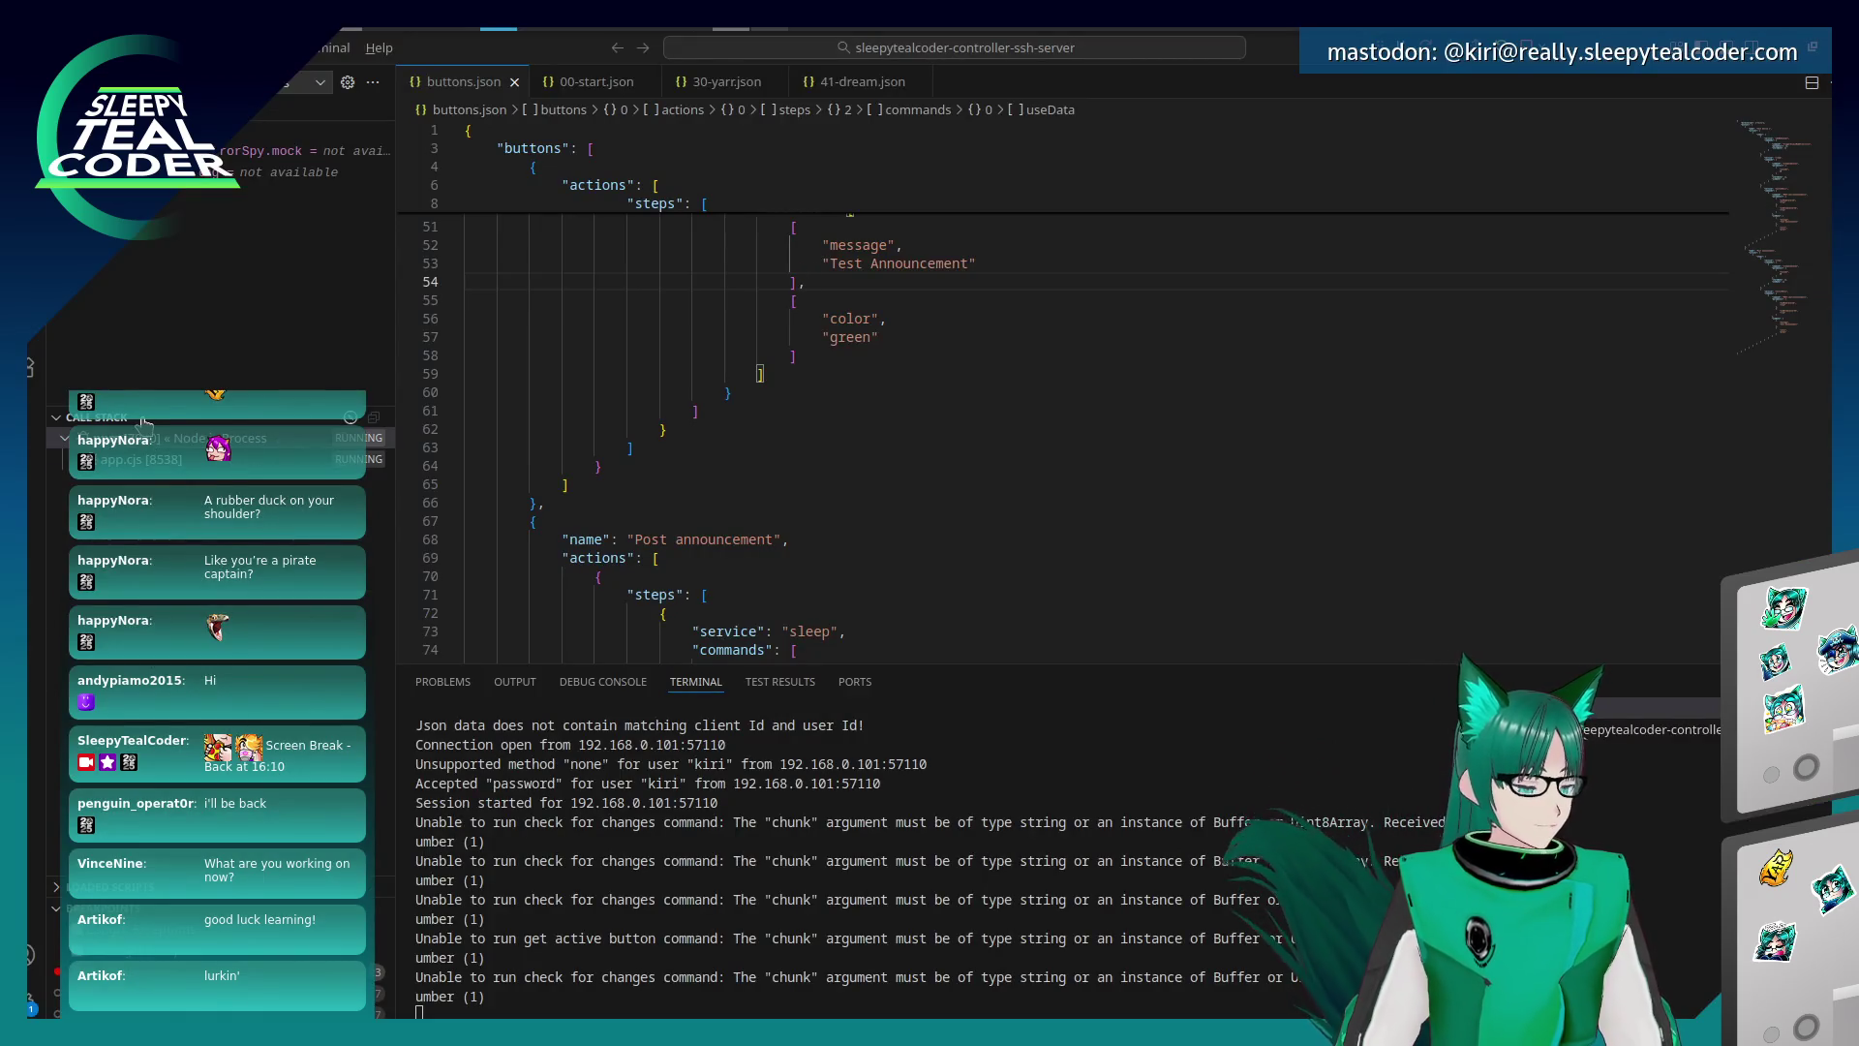
key("alt+Tab")
key("alt+Tab")
right_click(167, 398)
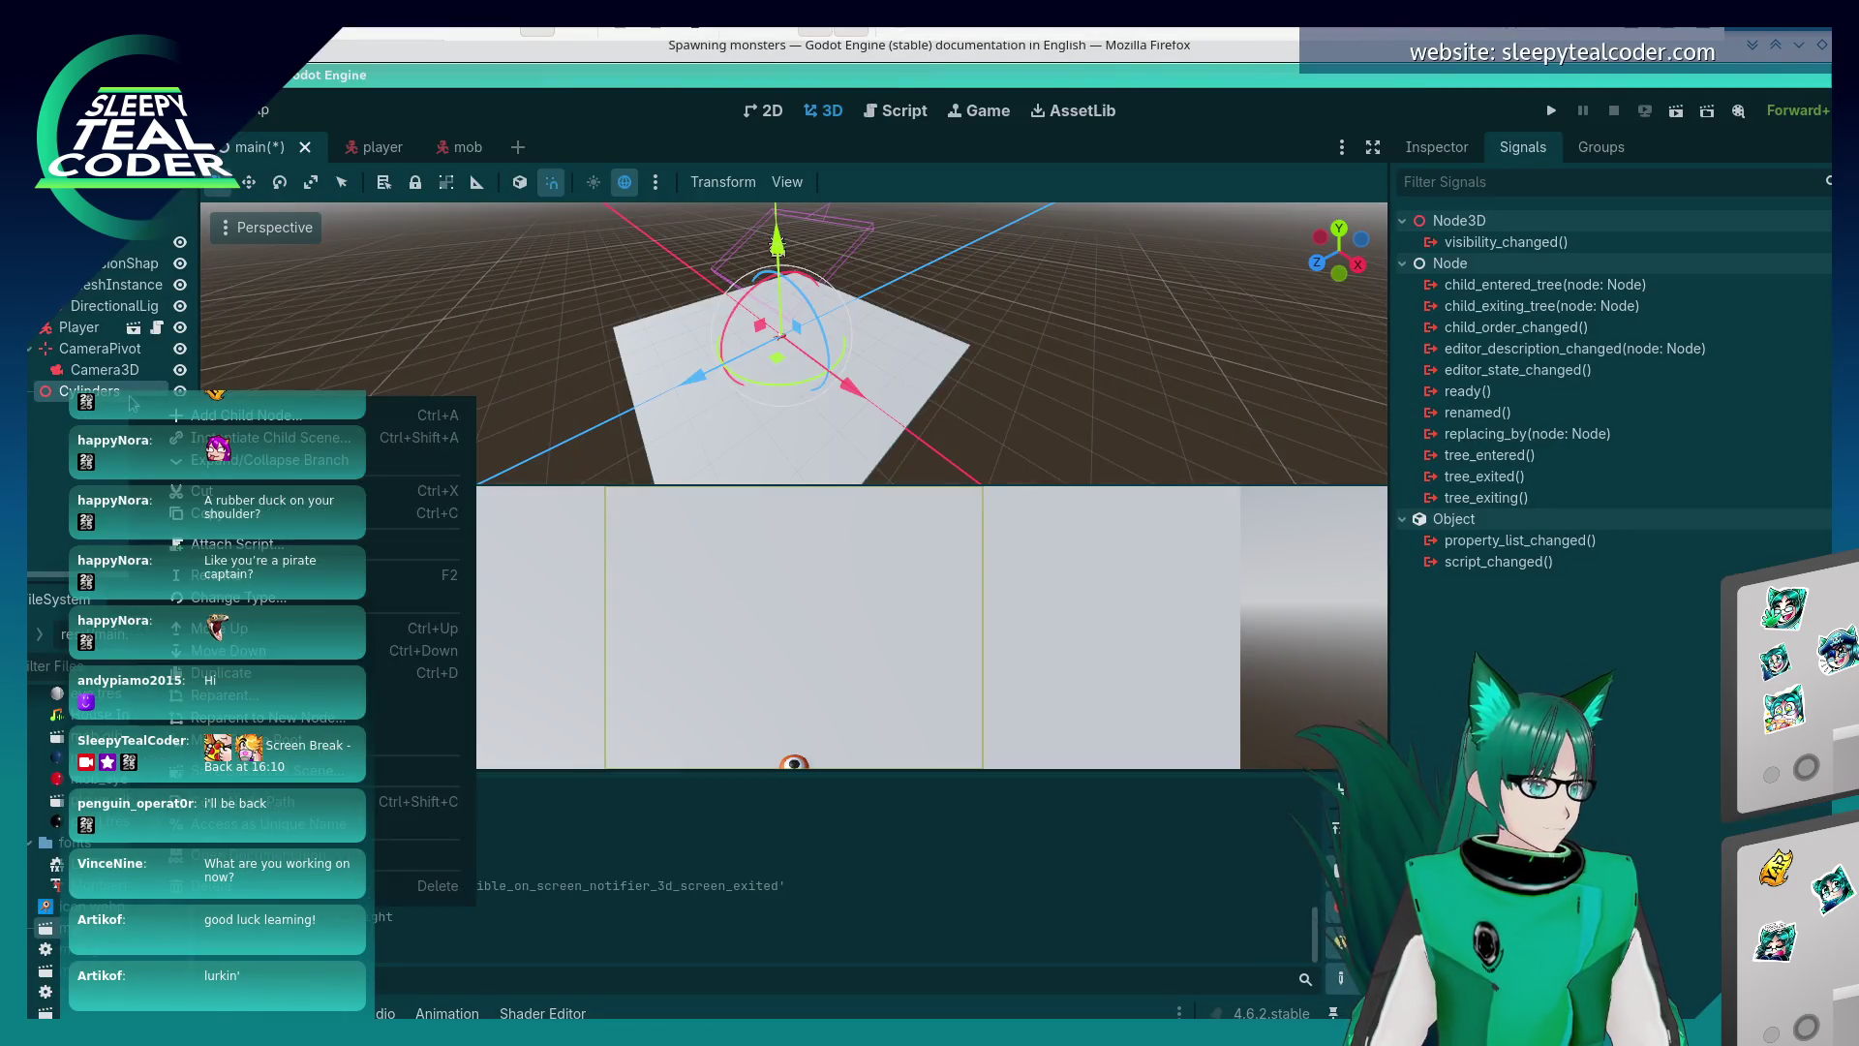
left_click(172, 420)
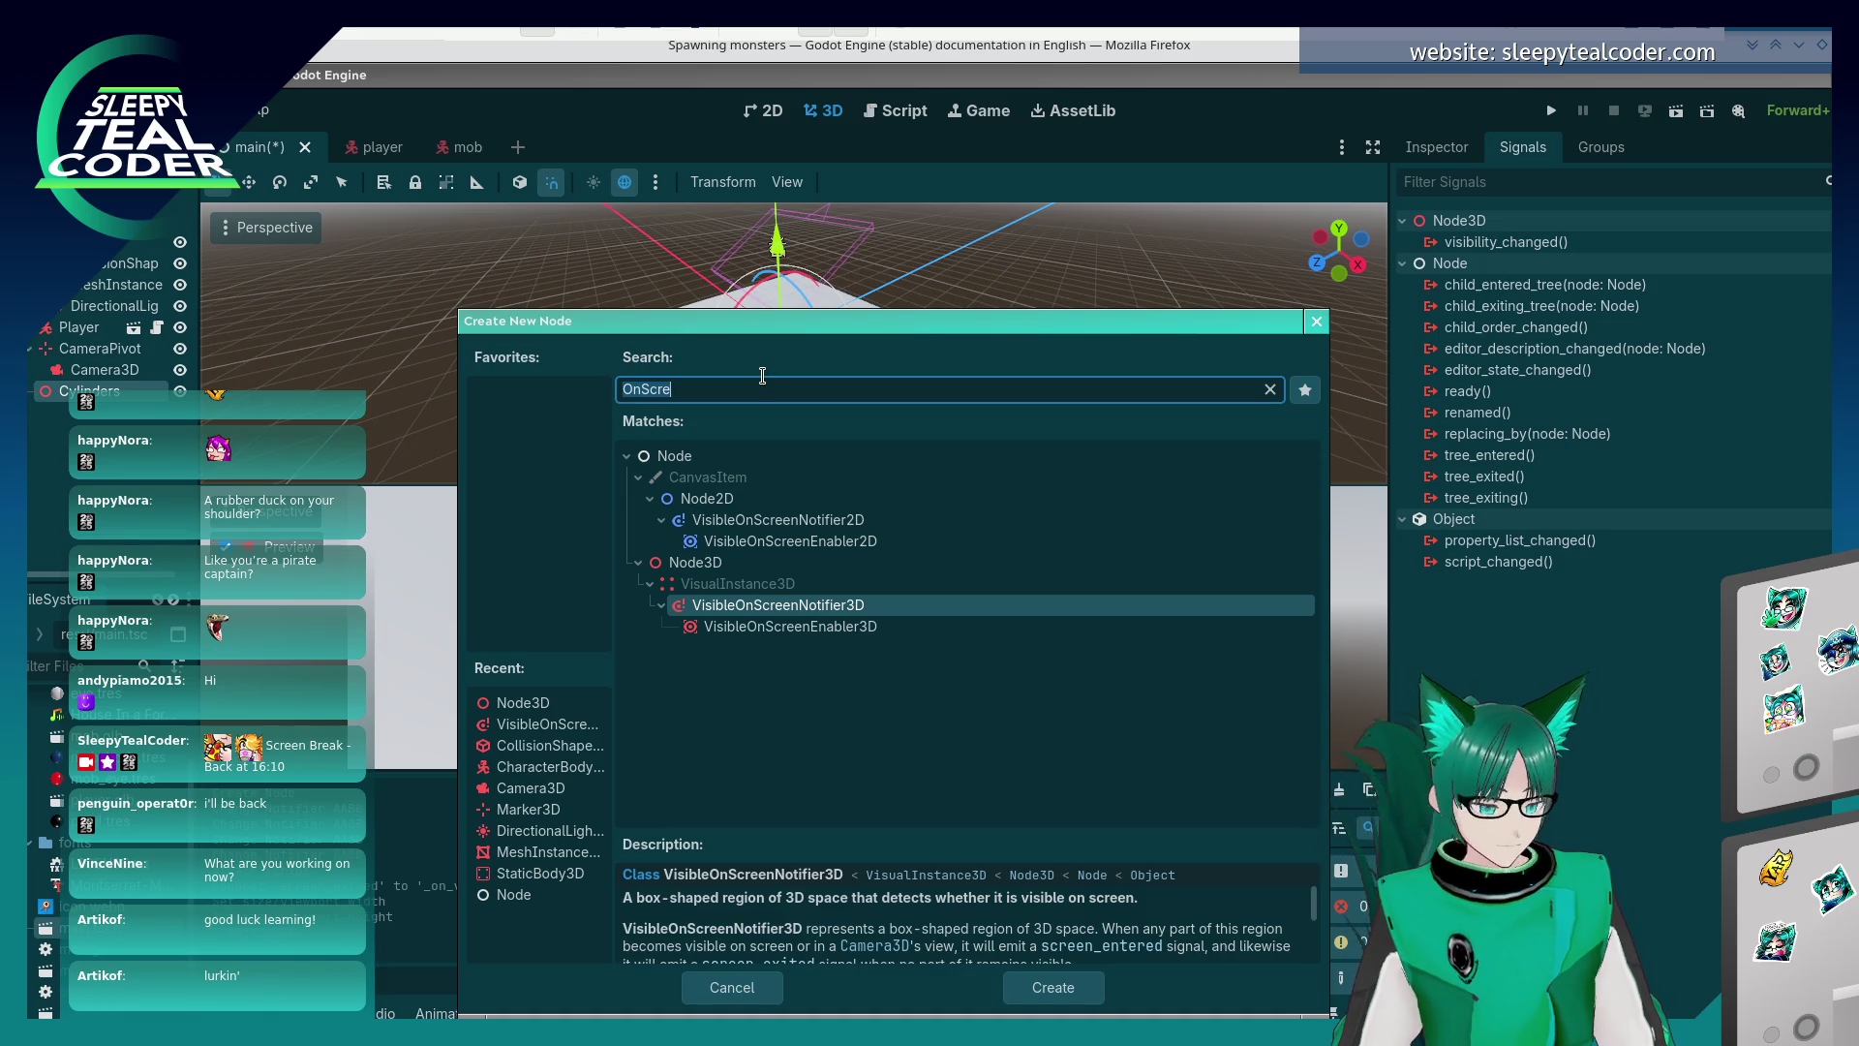
type("MeshIn")
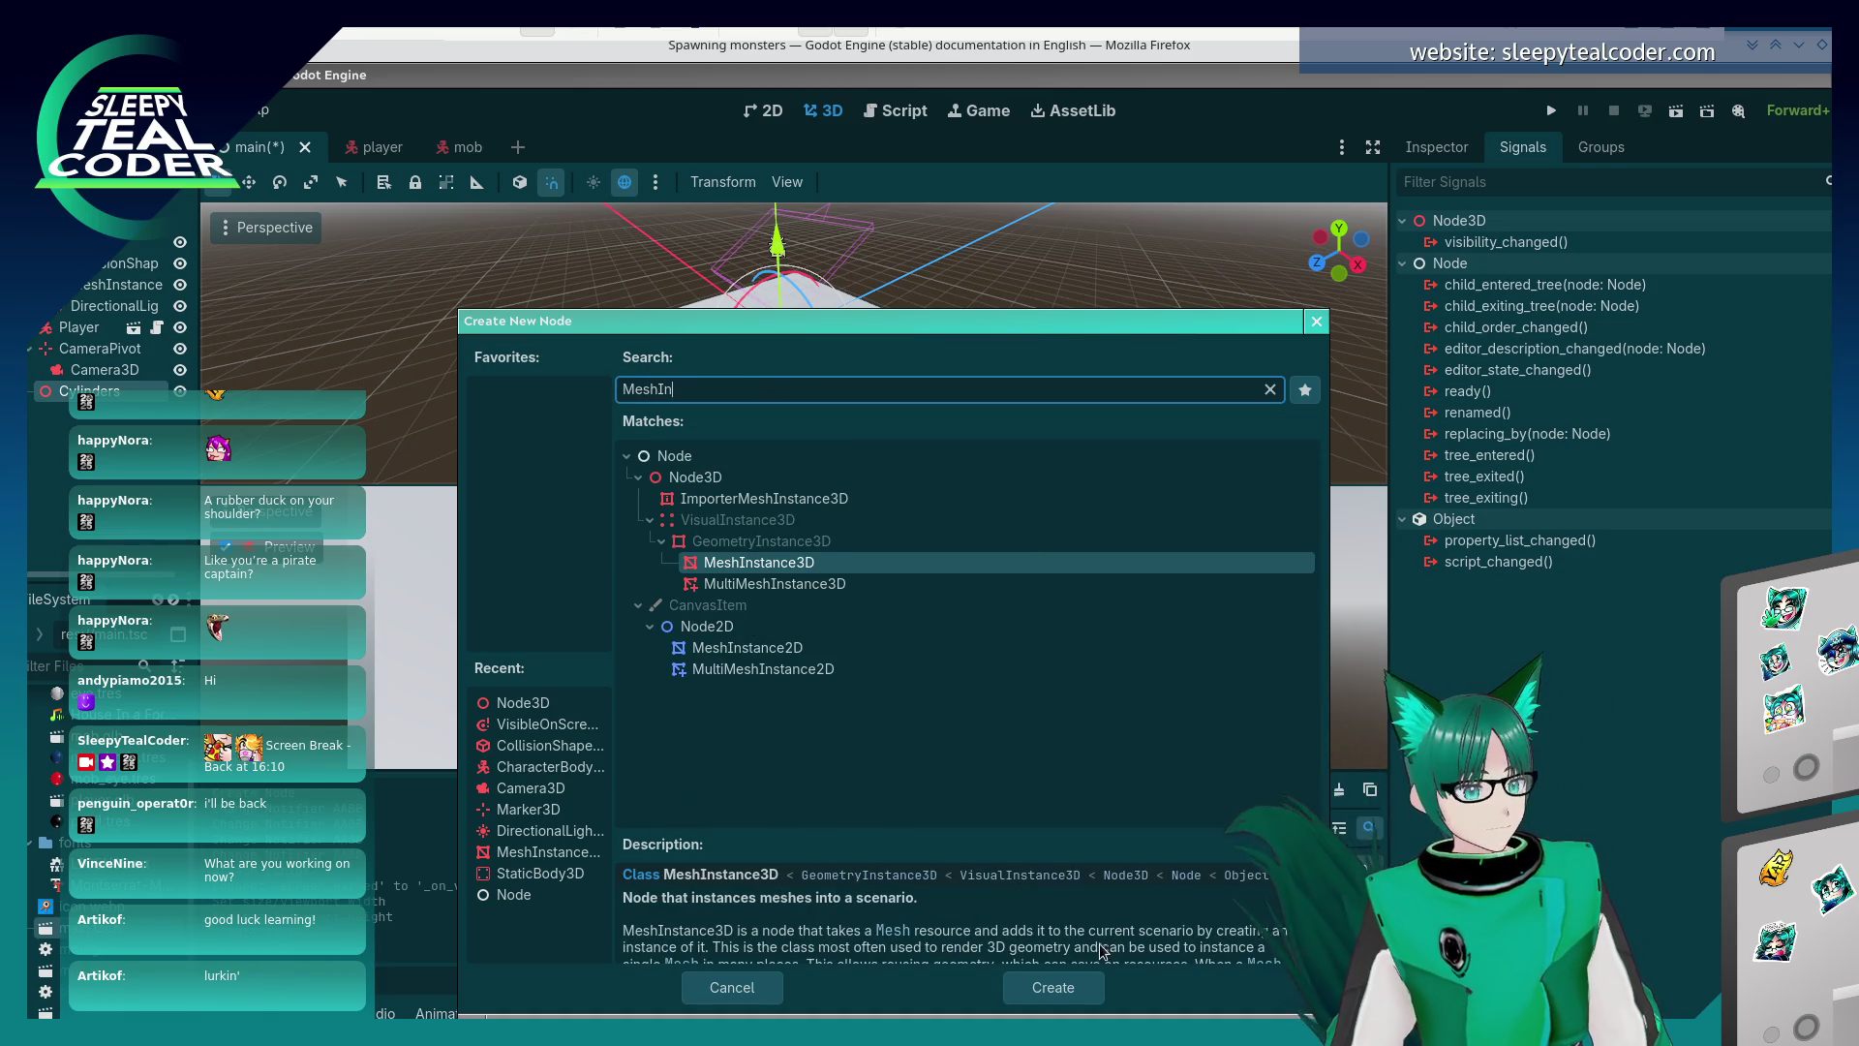
left_click(1052, 987)
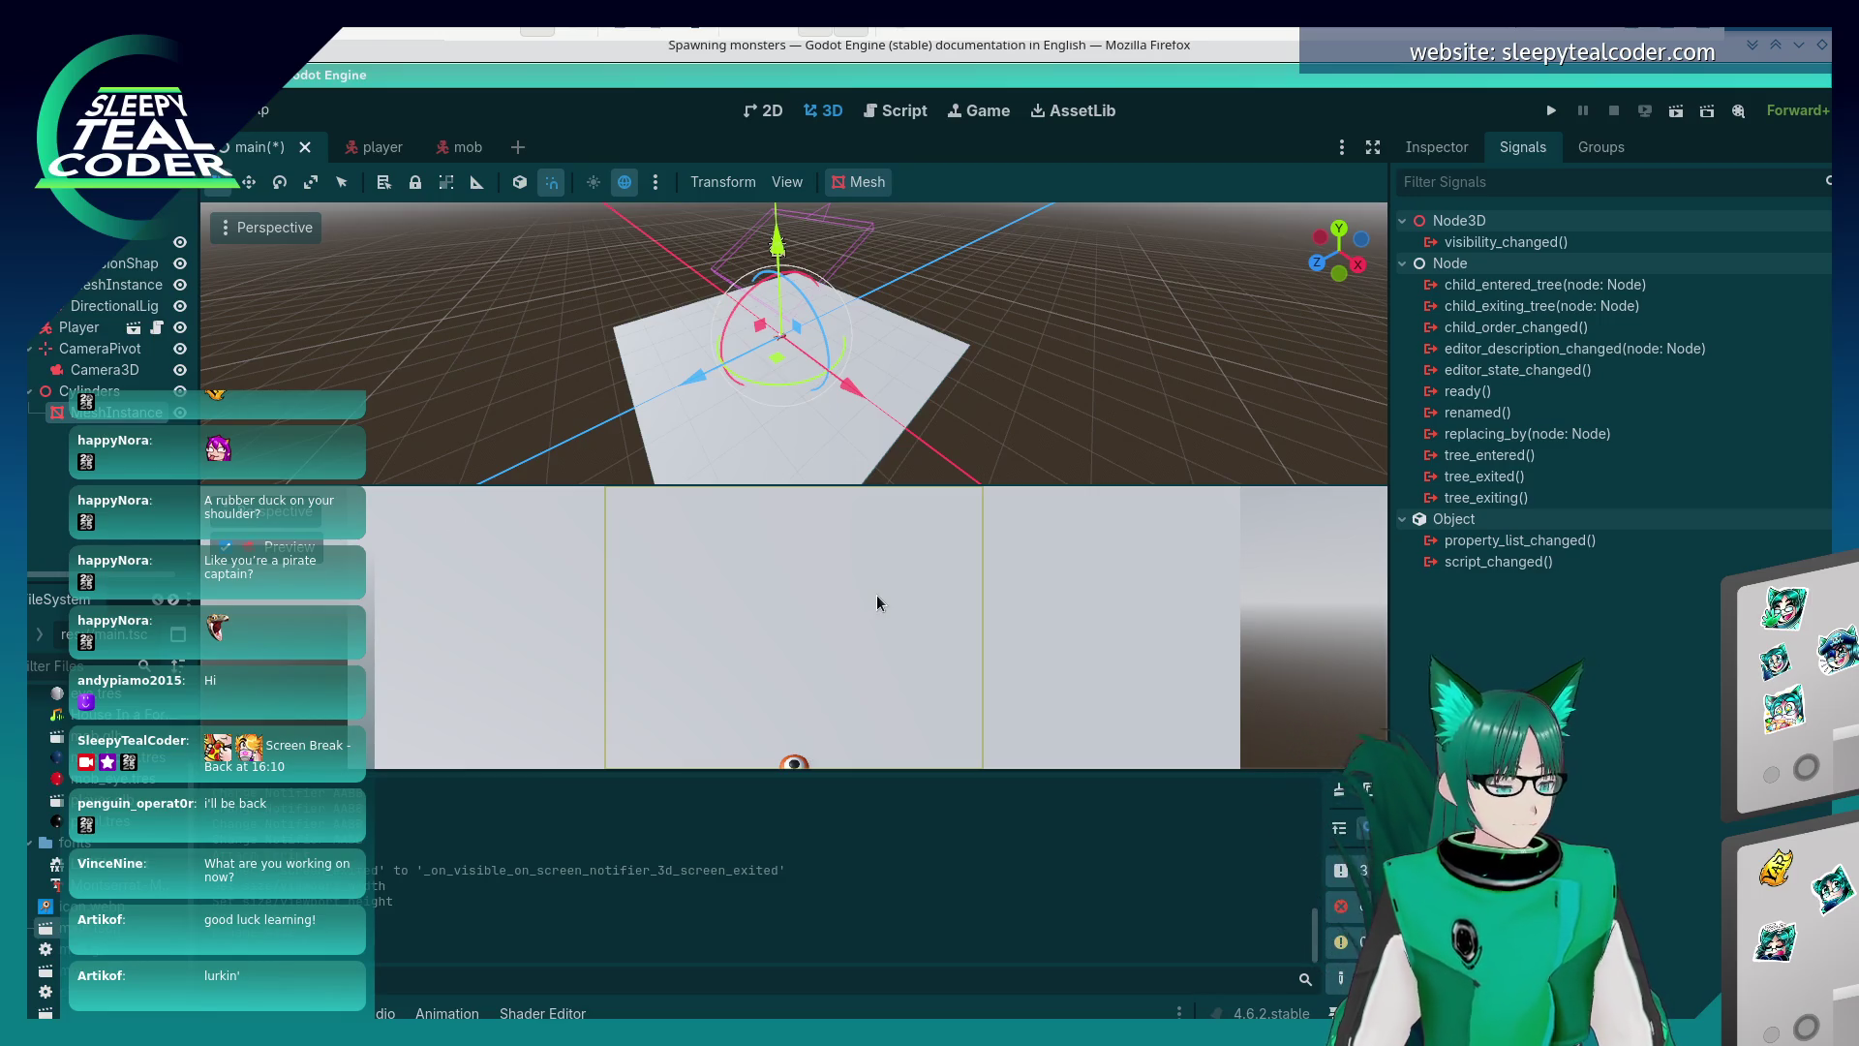
key("alt+Tab")
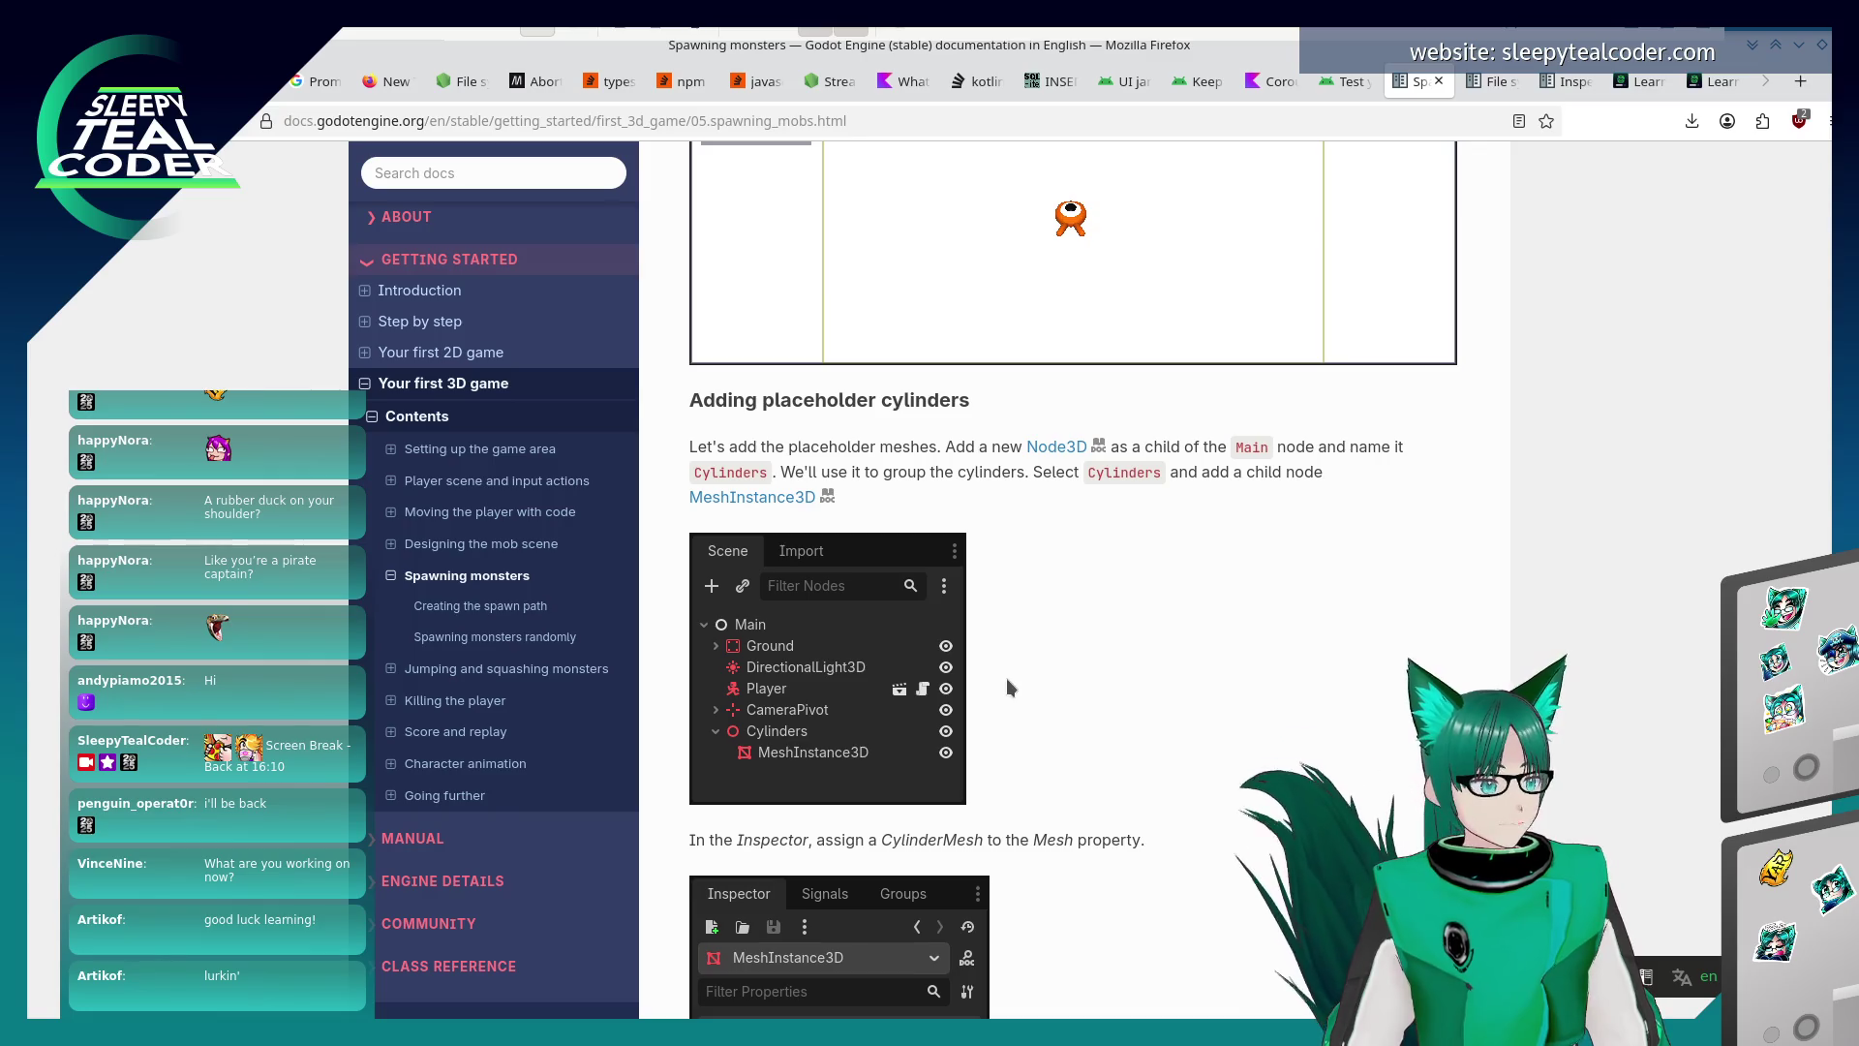
Step: Assign a New CylinderMesh to the MeshInstance3D's Mesh property in the Inspector
scroll(1007, 678, "down", 3)
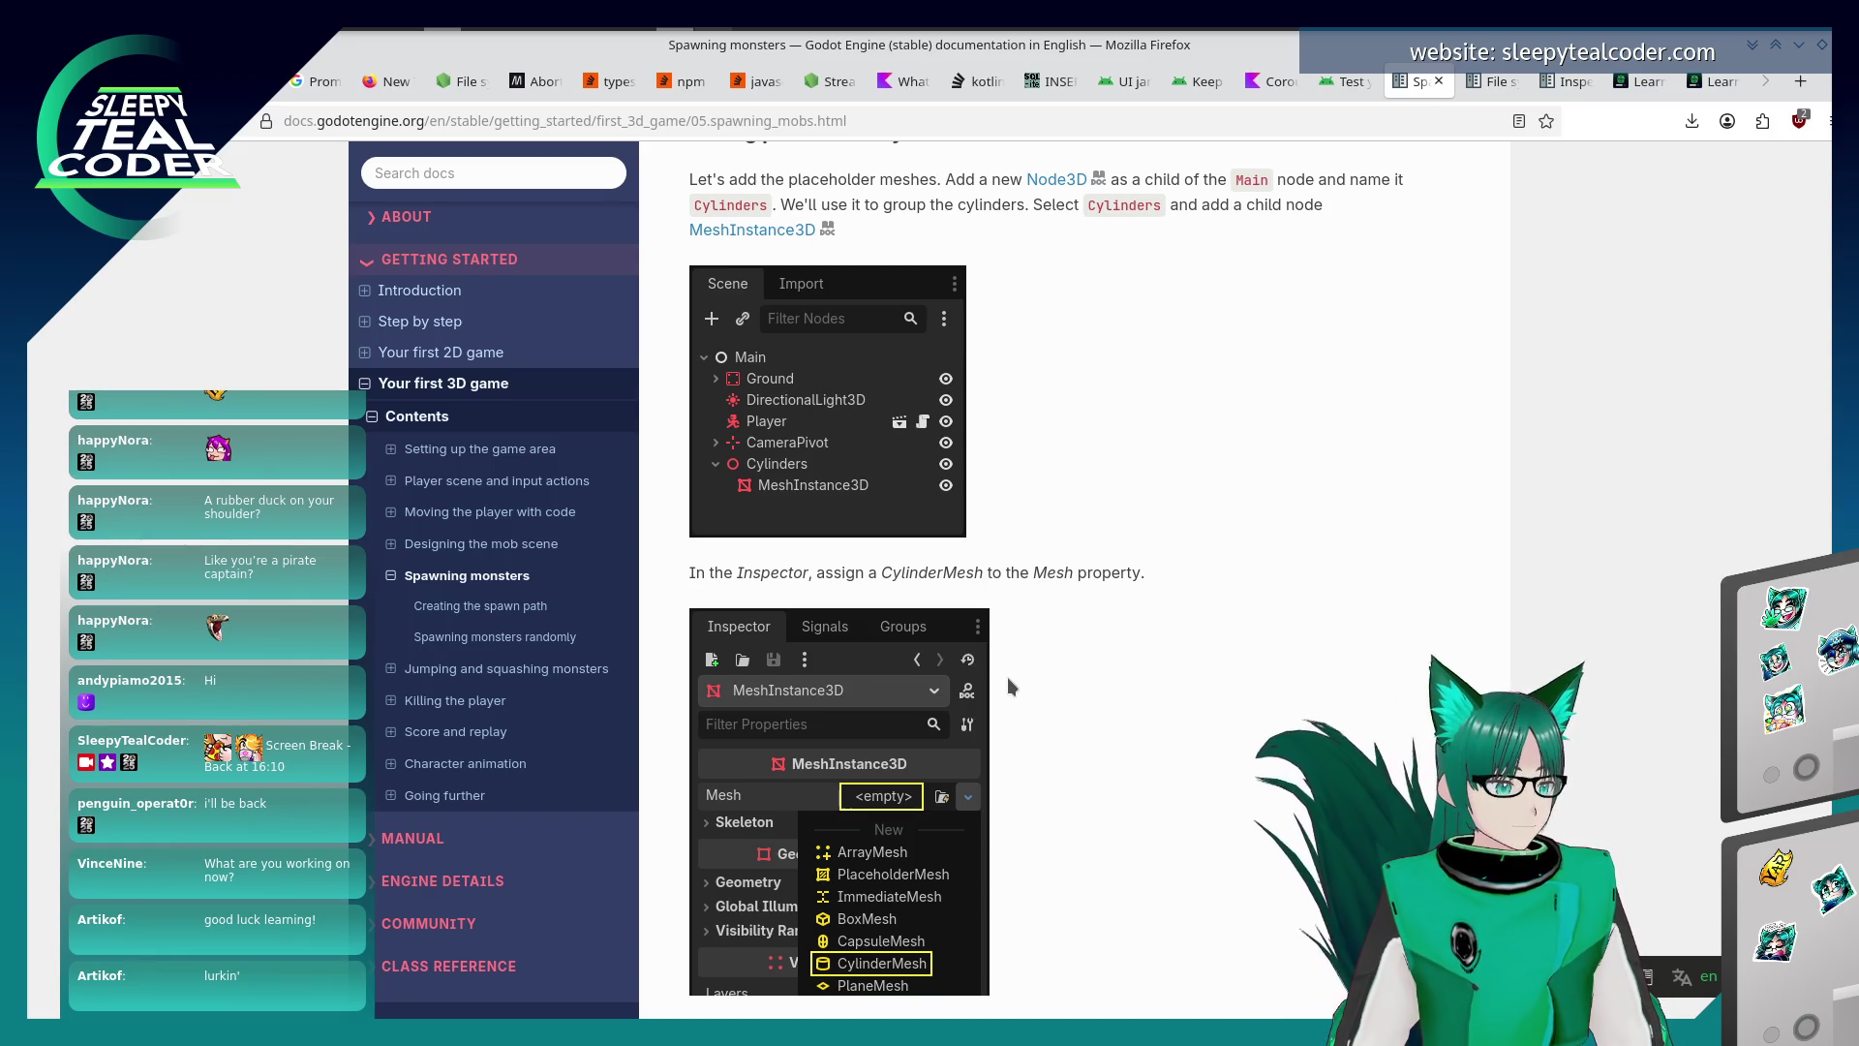
scroll(1007, 686, "down", 2)
key("alt+Tab")
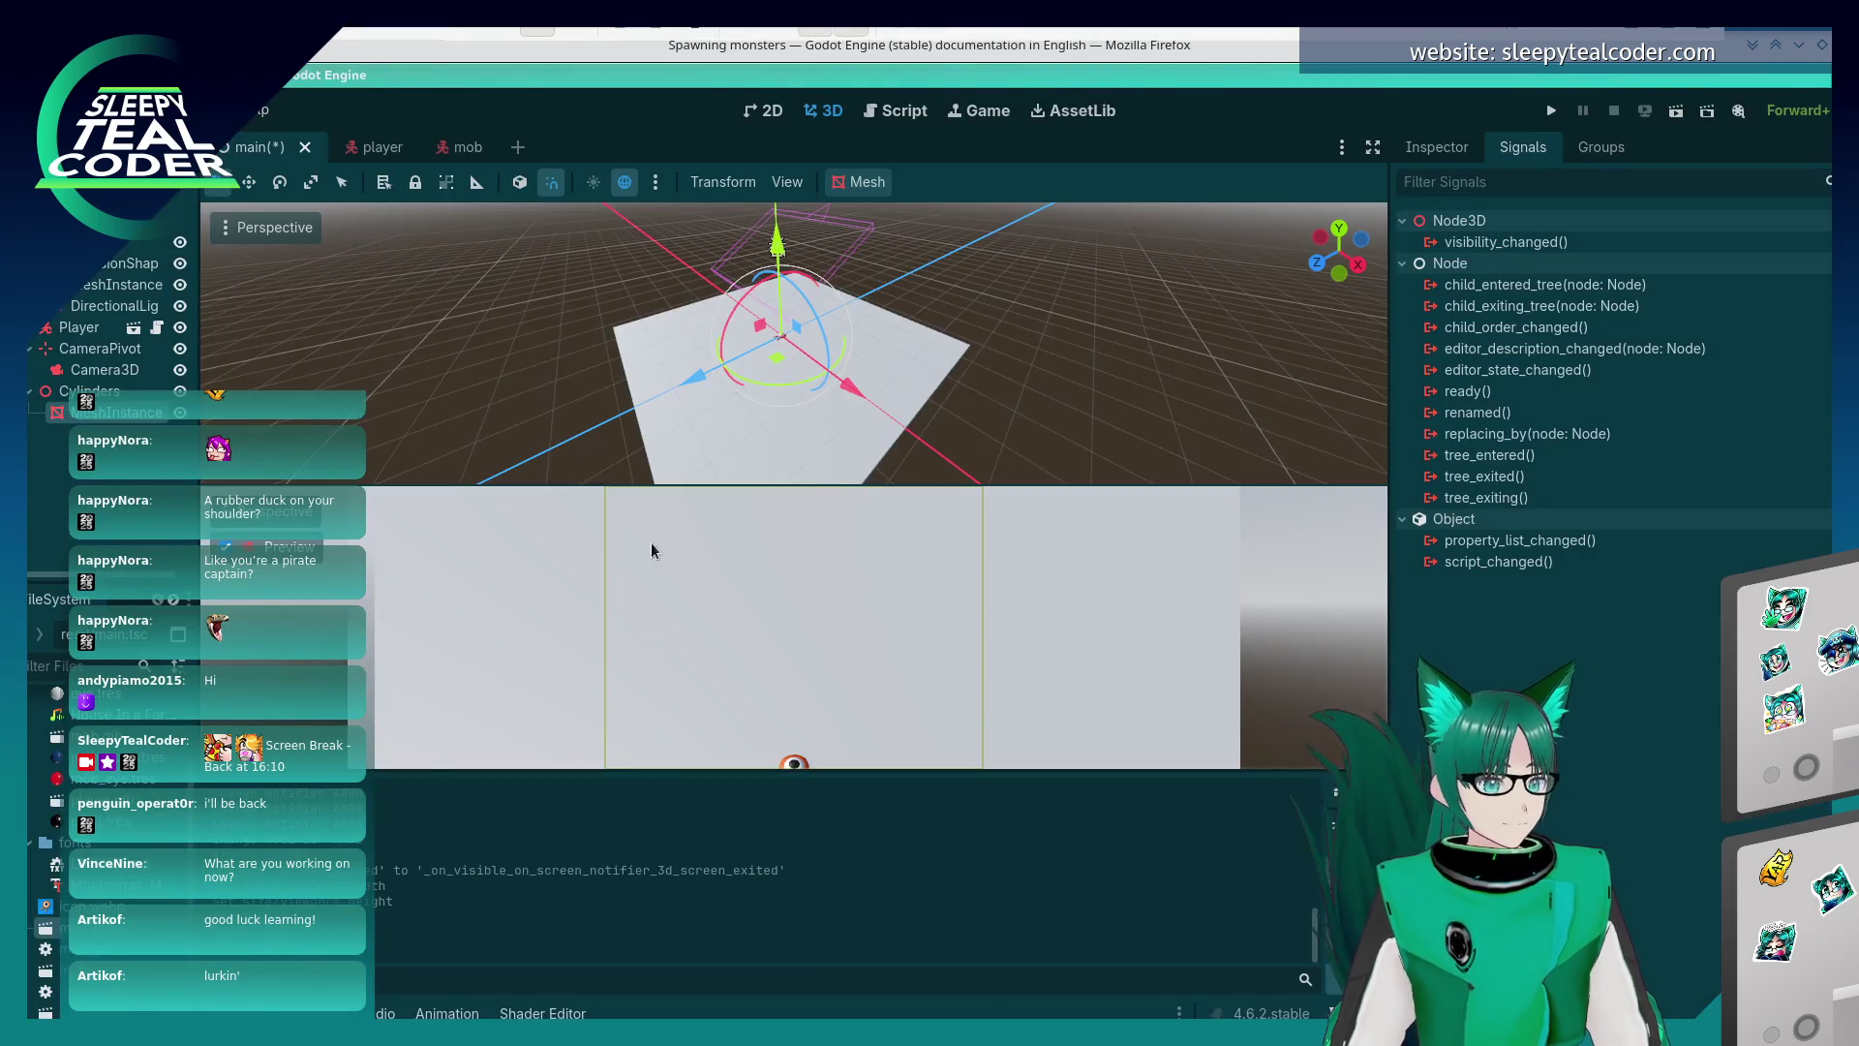
left_click(160, 409)
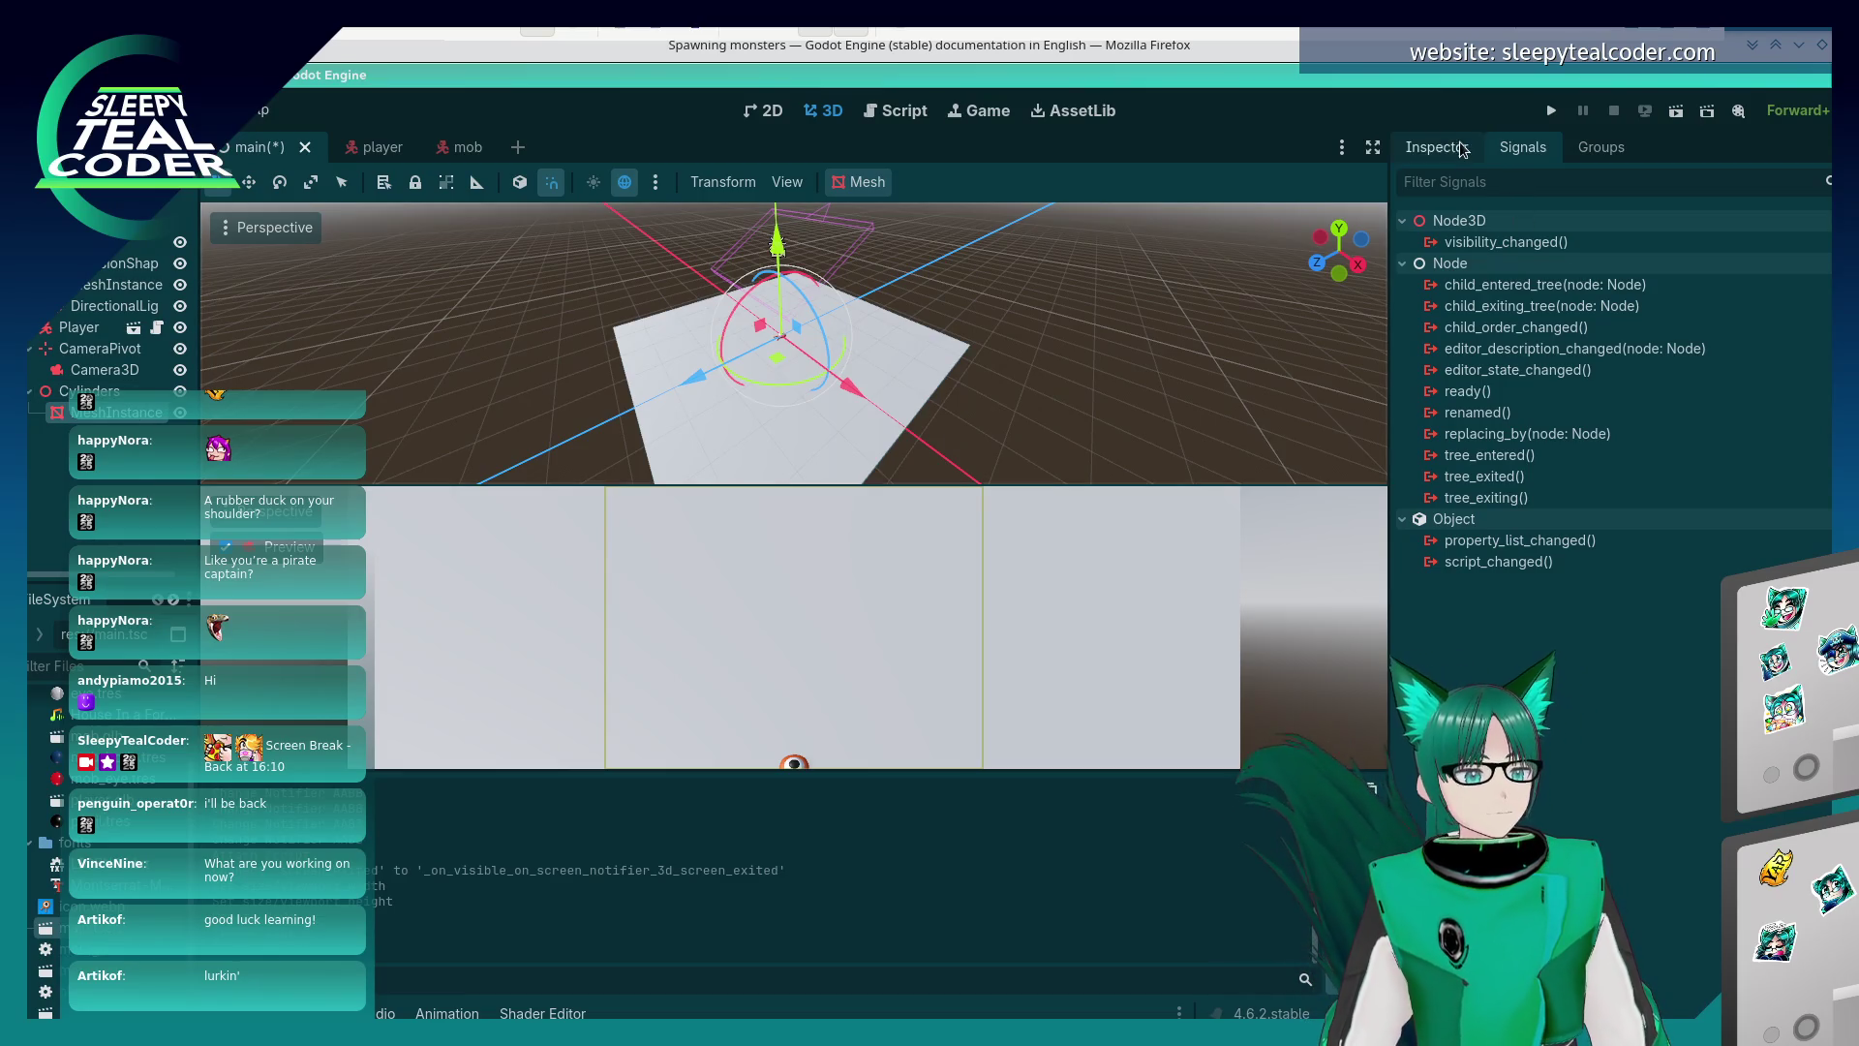
left_click(1709, 317)
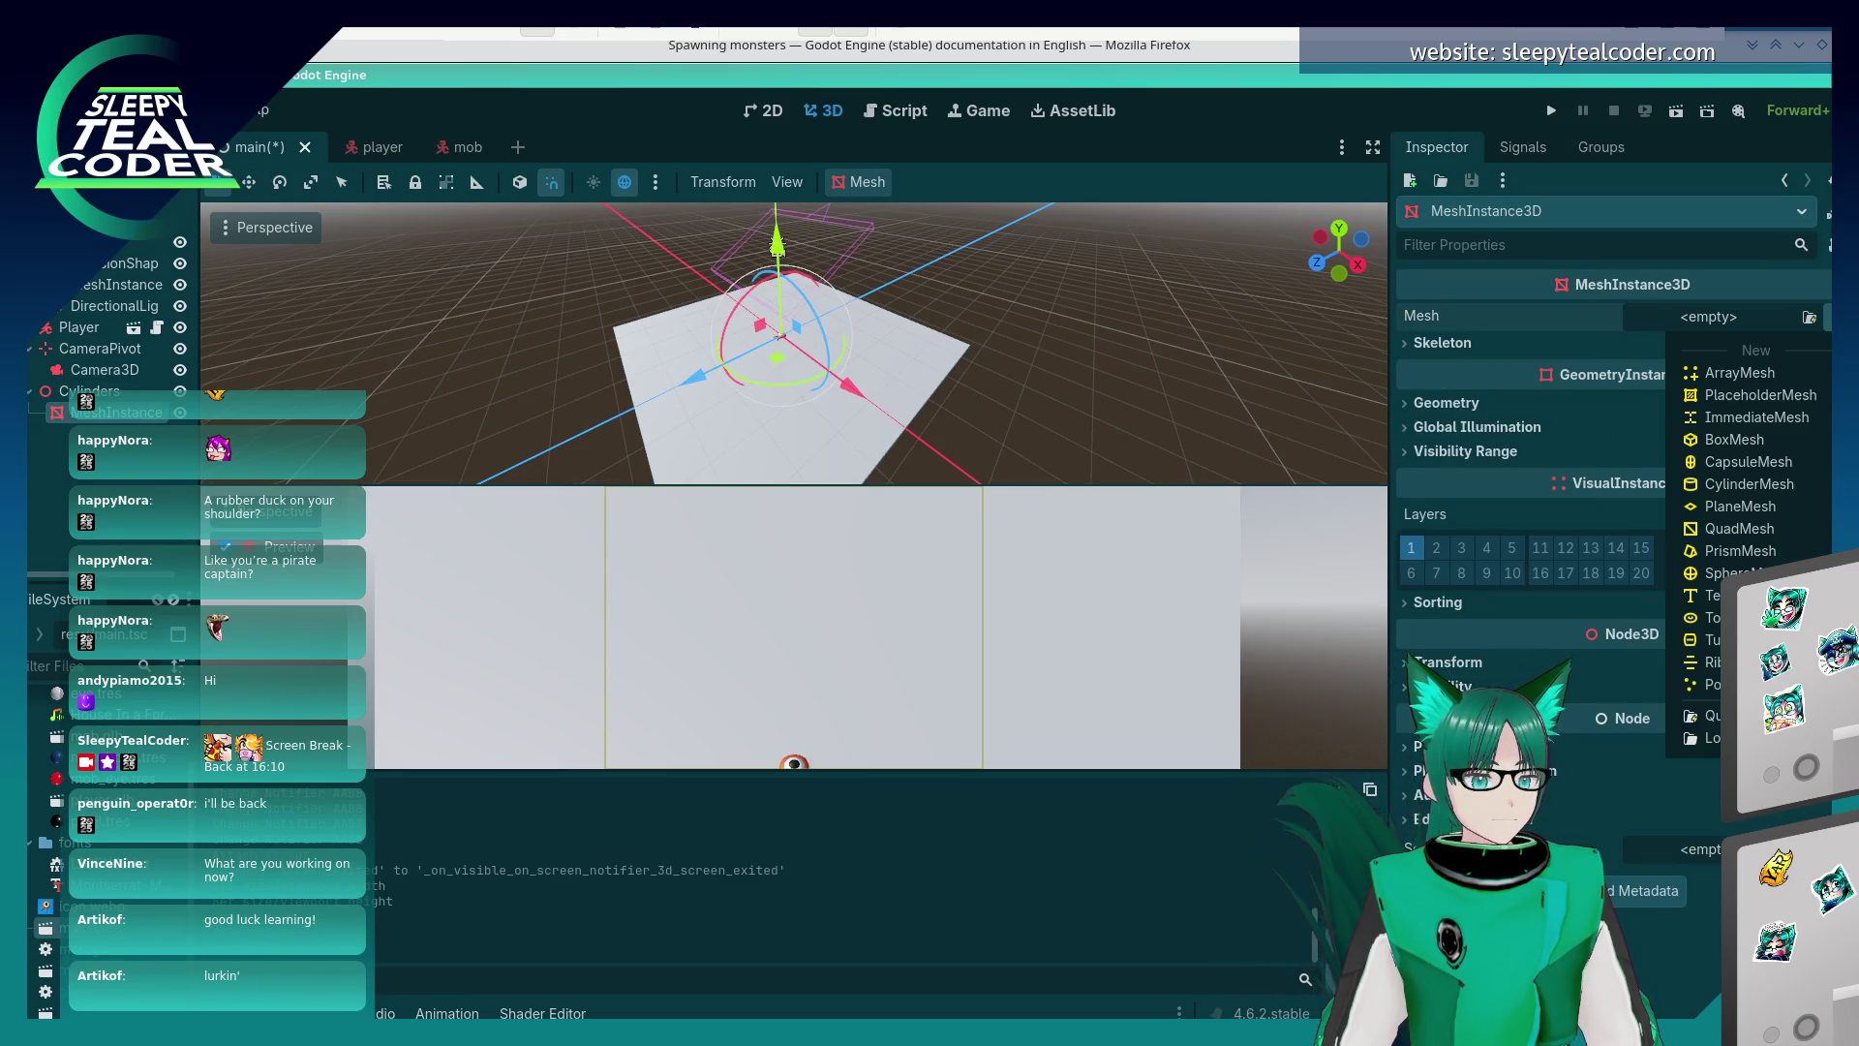
left_click(1792, 474)
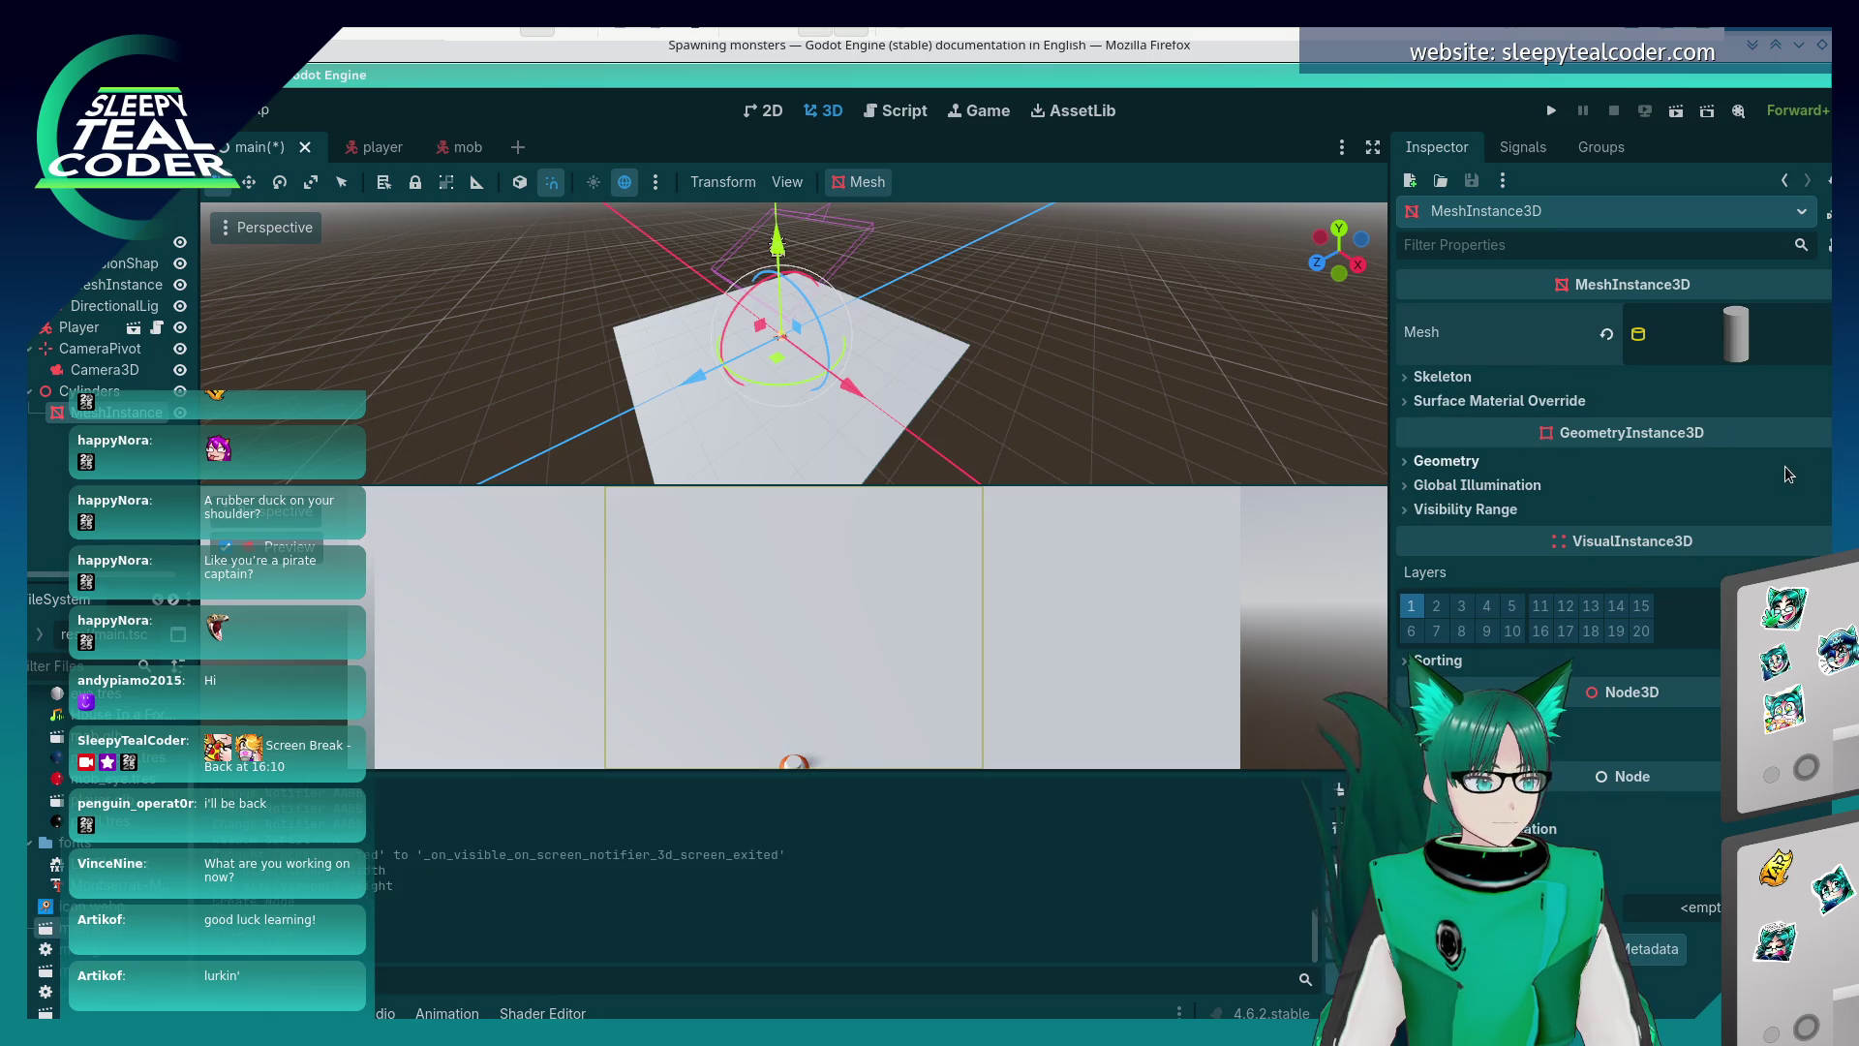
Step: Read the next docs step, then dismiss Godot's renderer options without changing anything
key("alt+Tab")
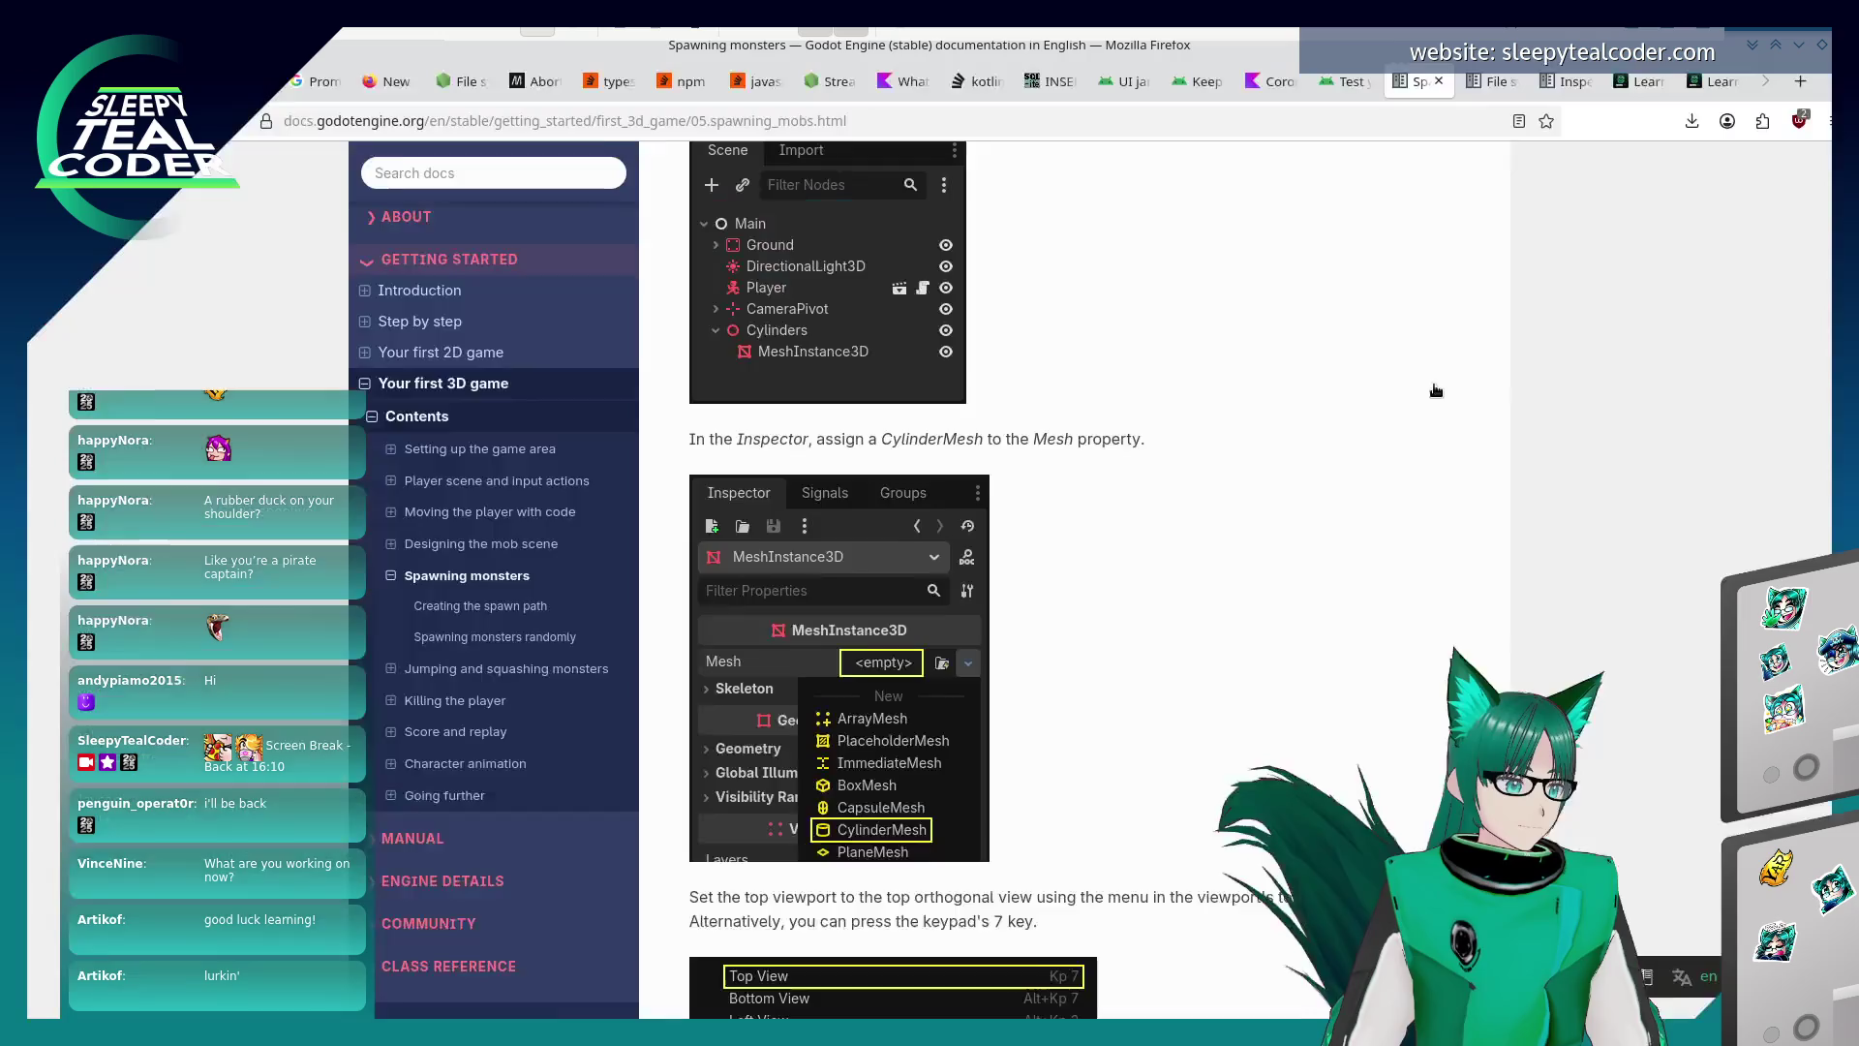
scroll(1162, 623, "down", 4)
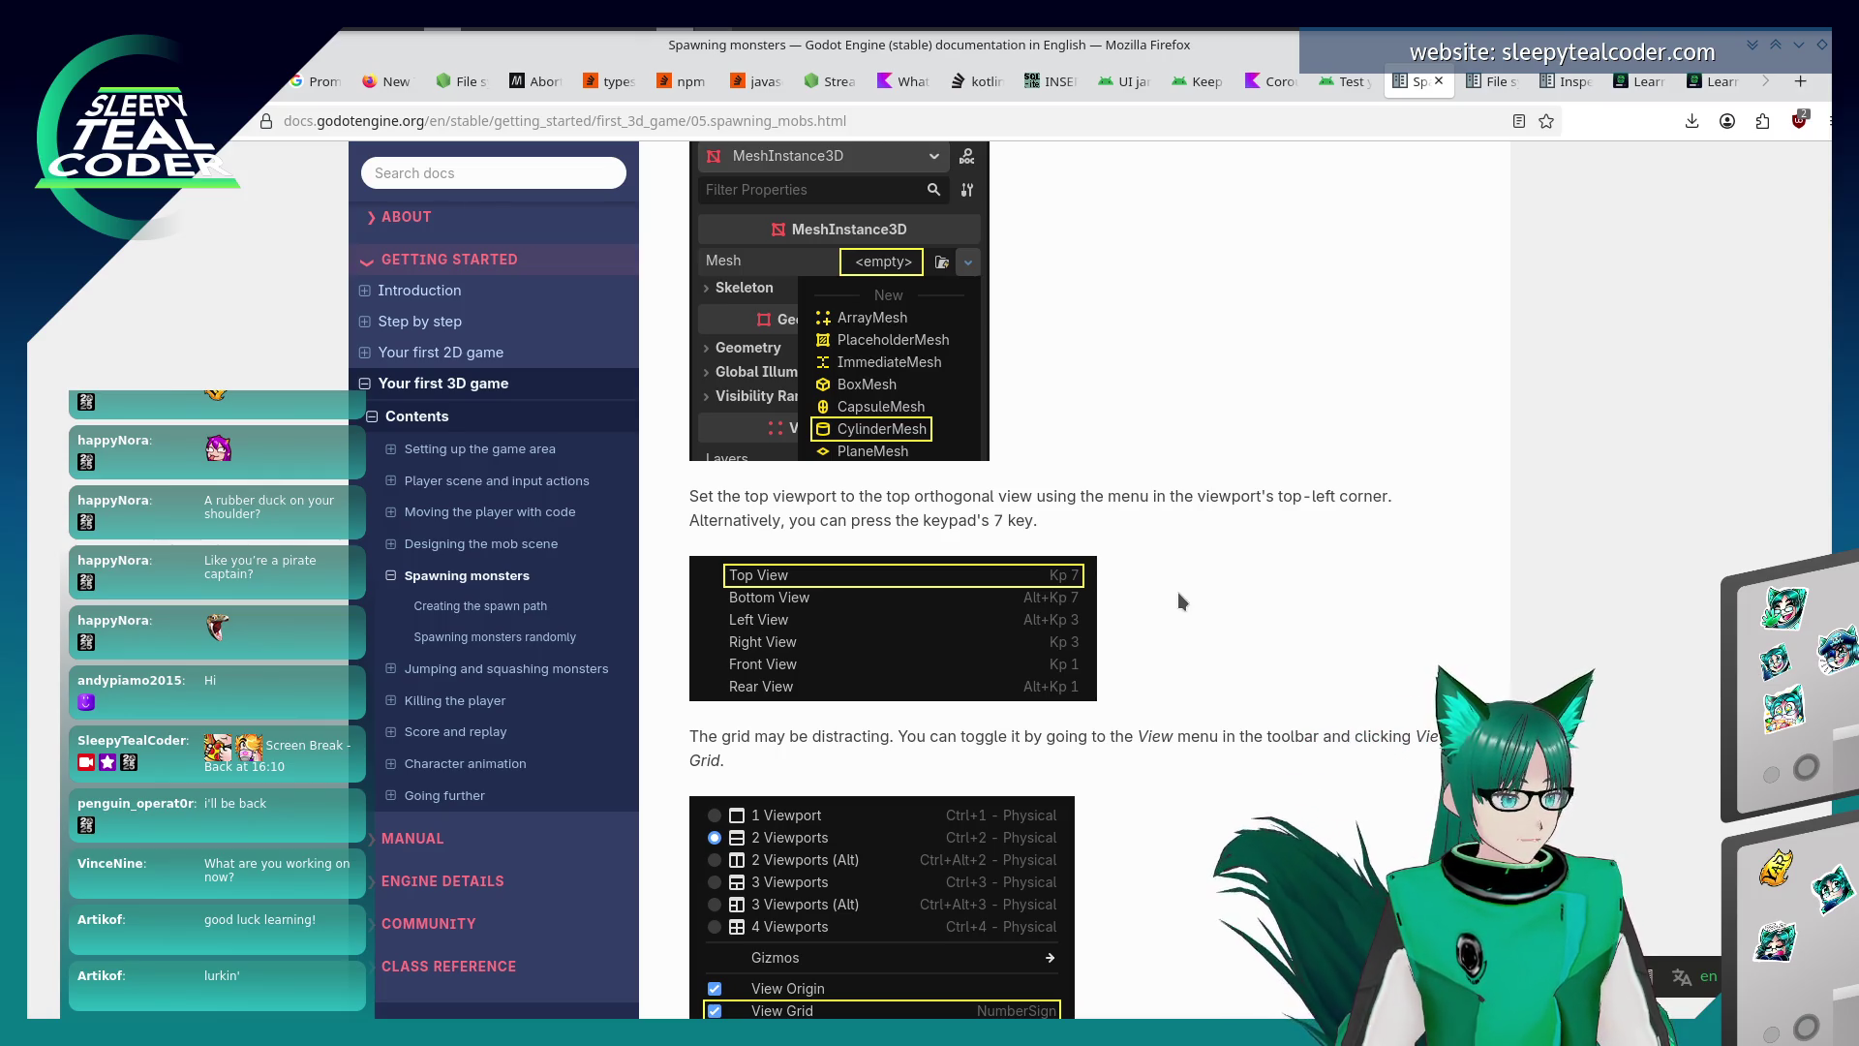
key("alt+Tab")
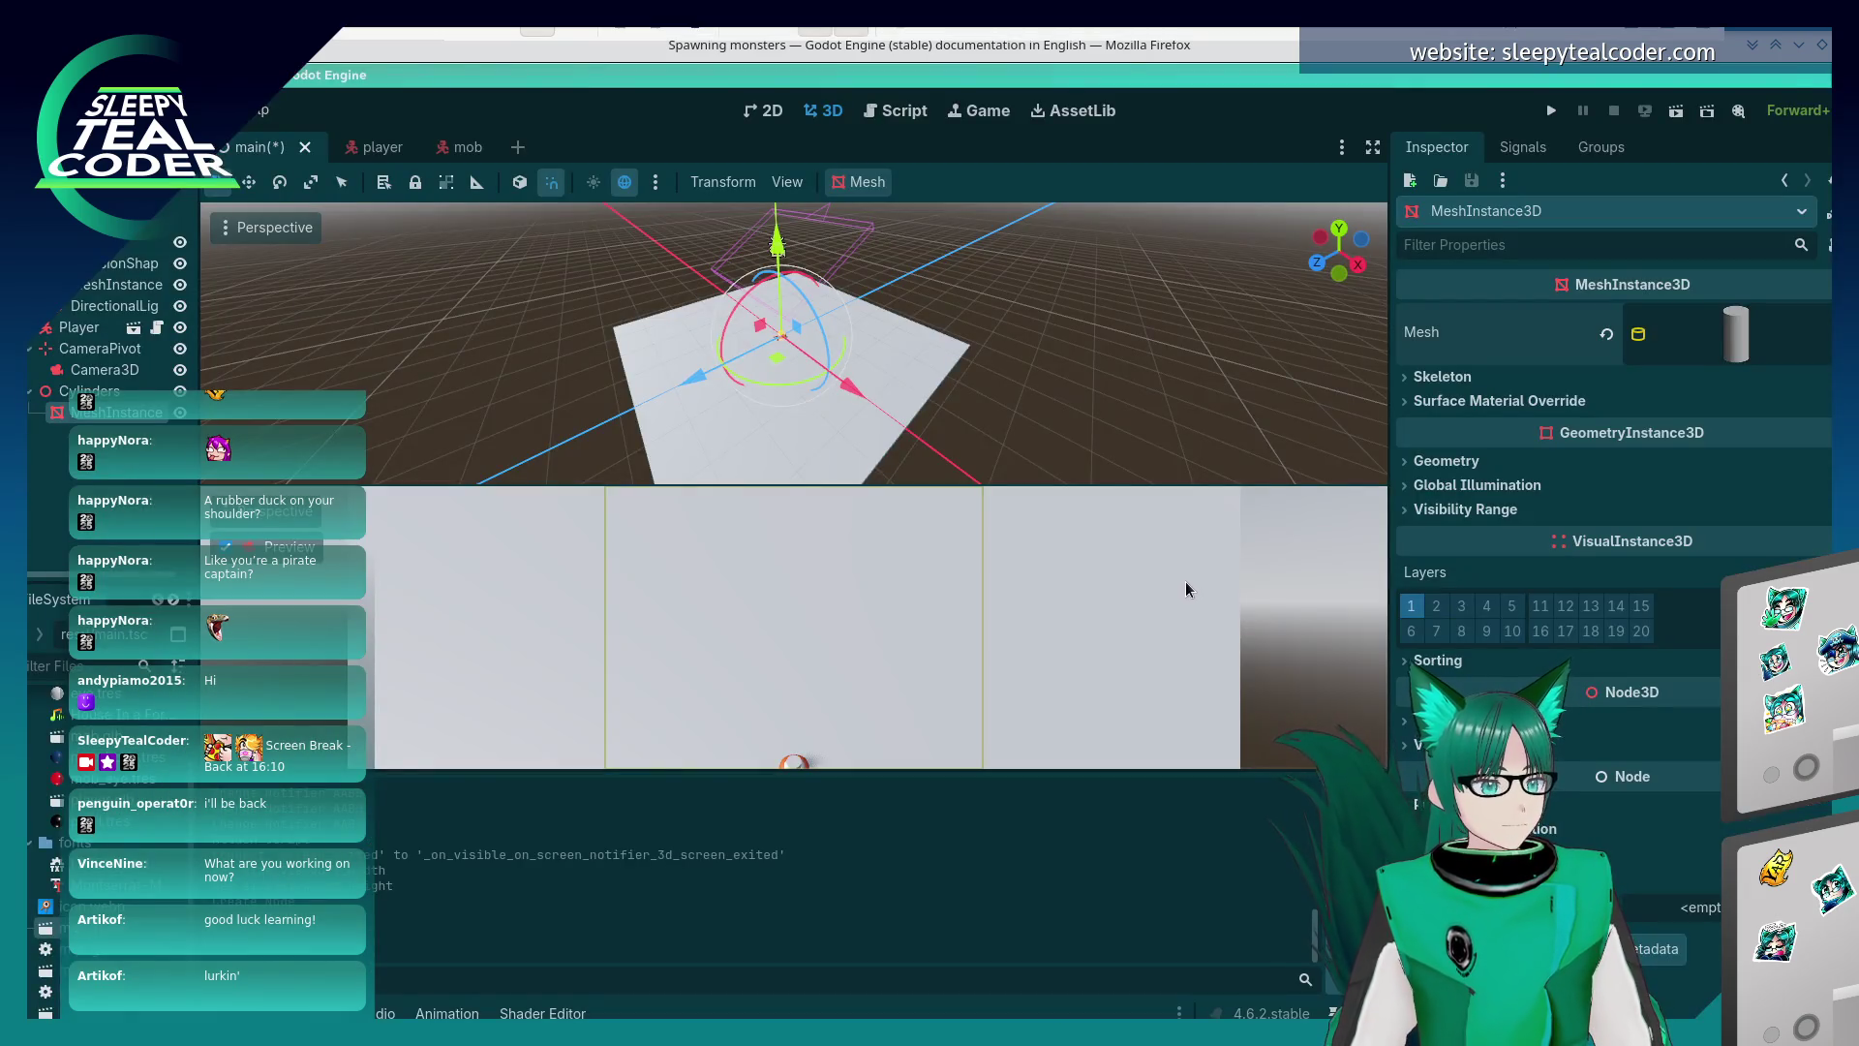
left_click(1818, 116)
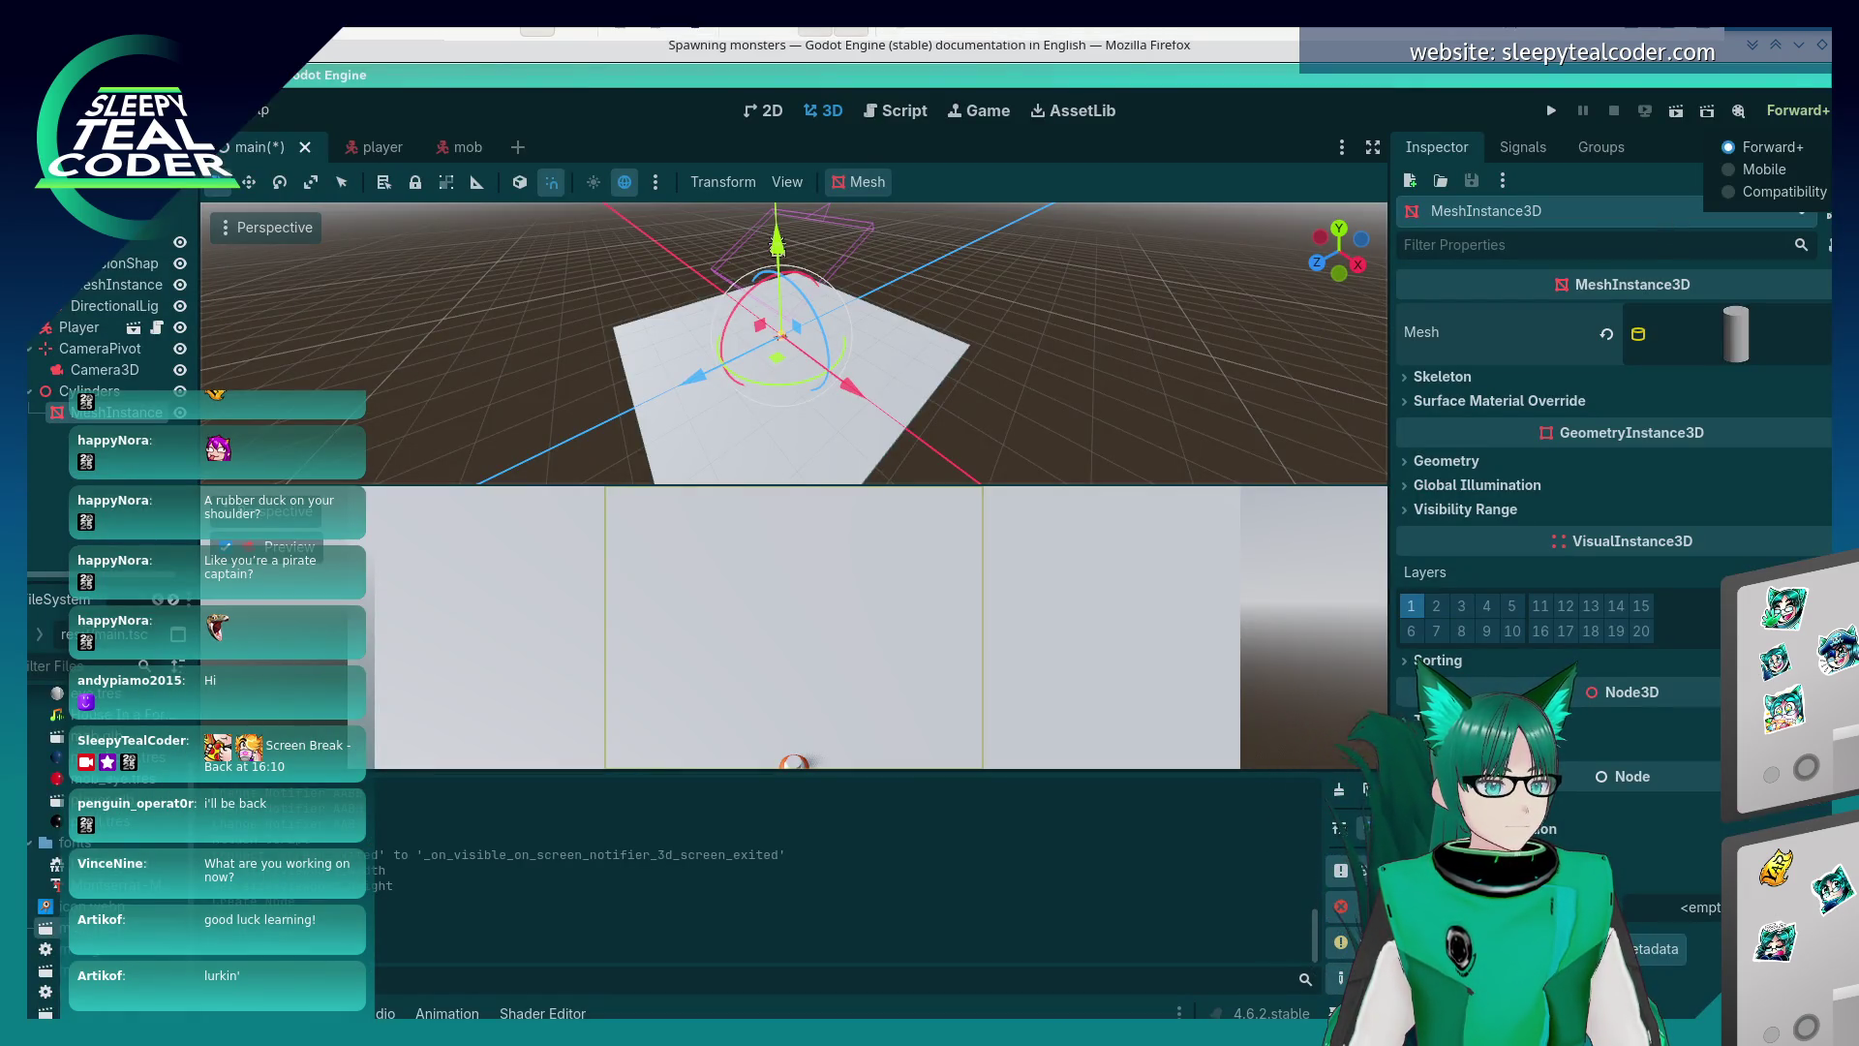
left_click(1421, 113)
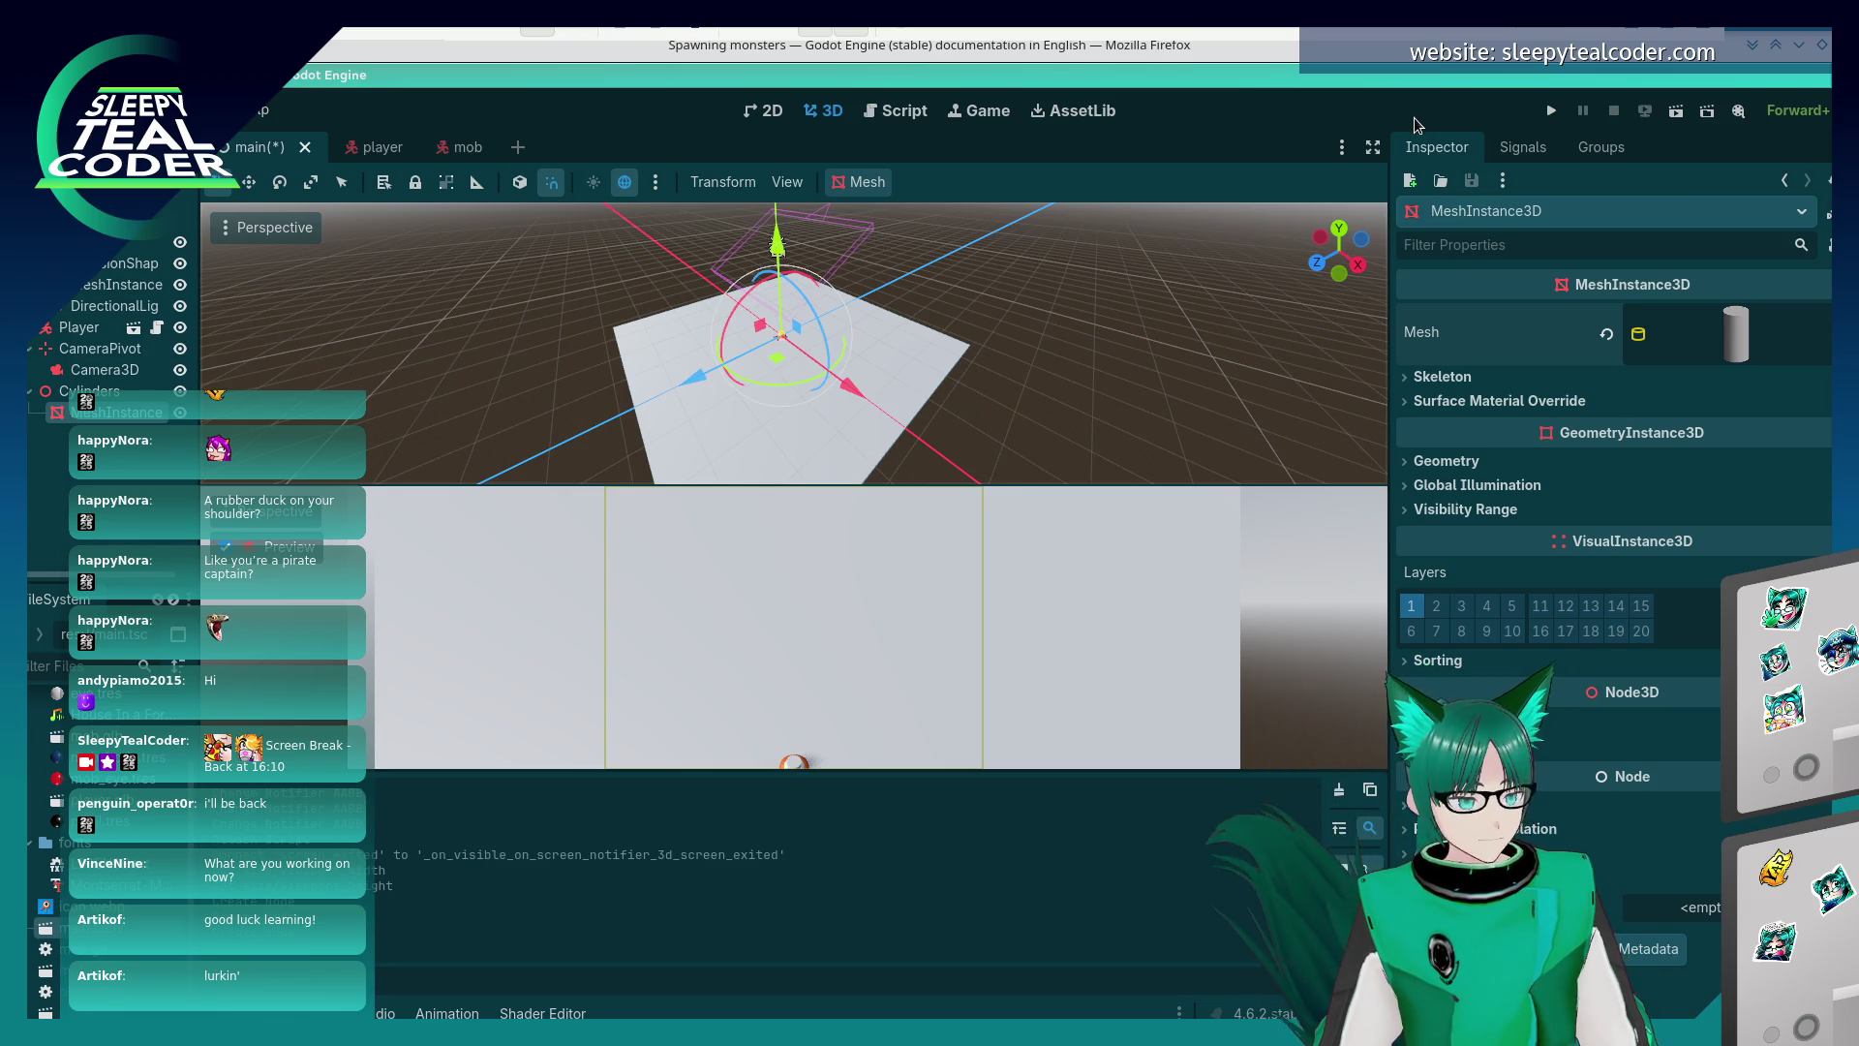
Step: Try front and perspective views, then settle the upper viewport on Top Orthogonal
key("KP_7")
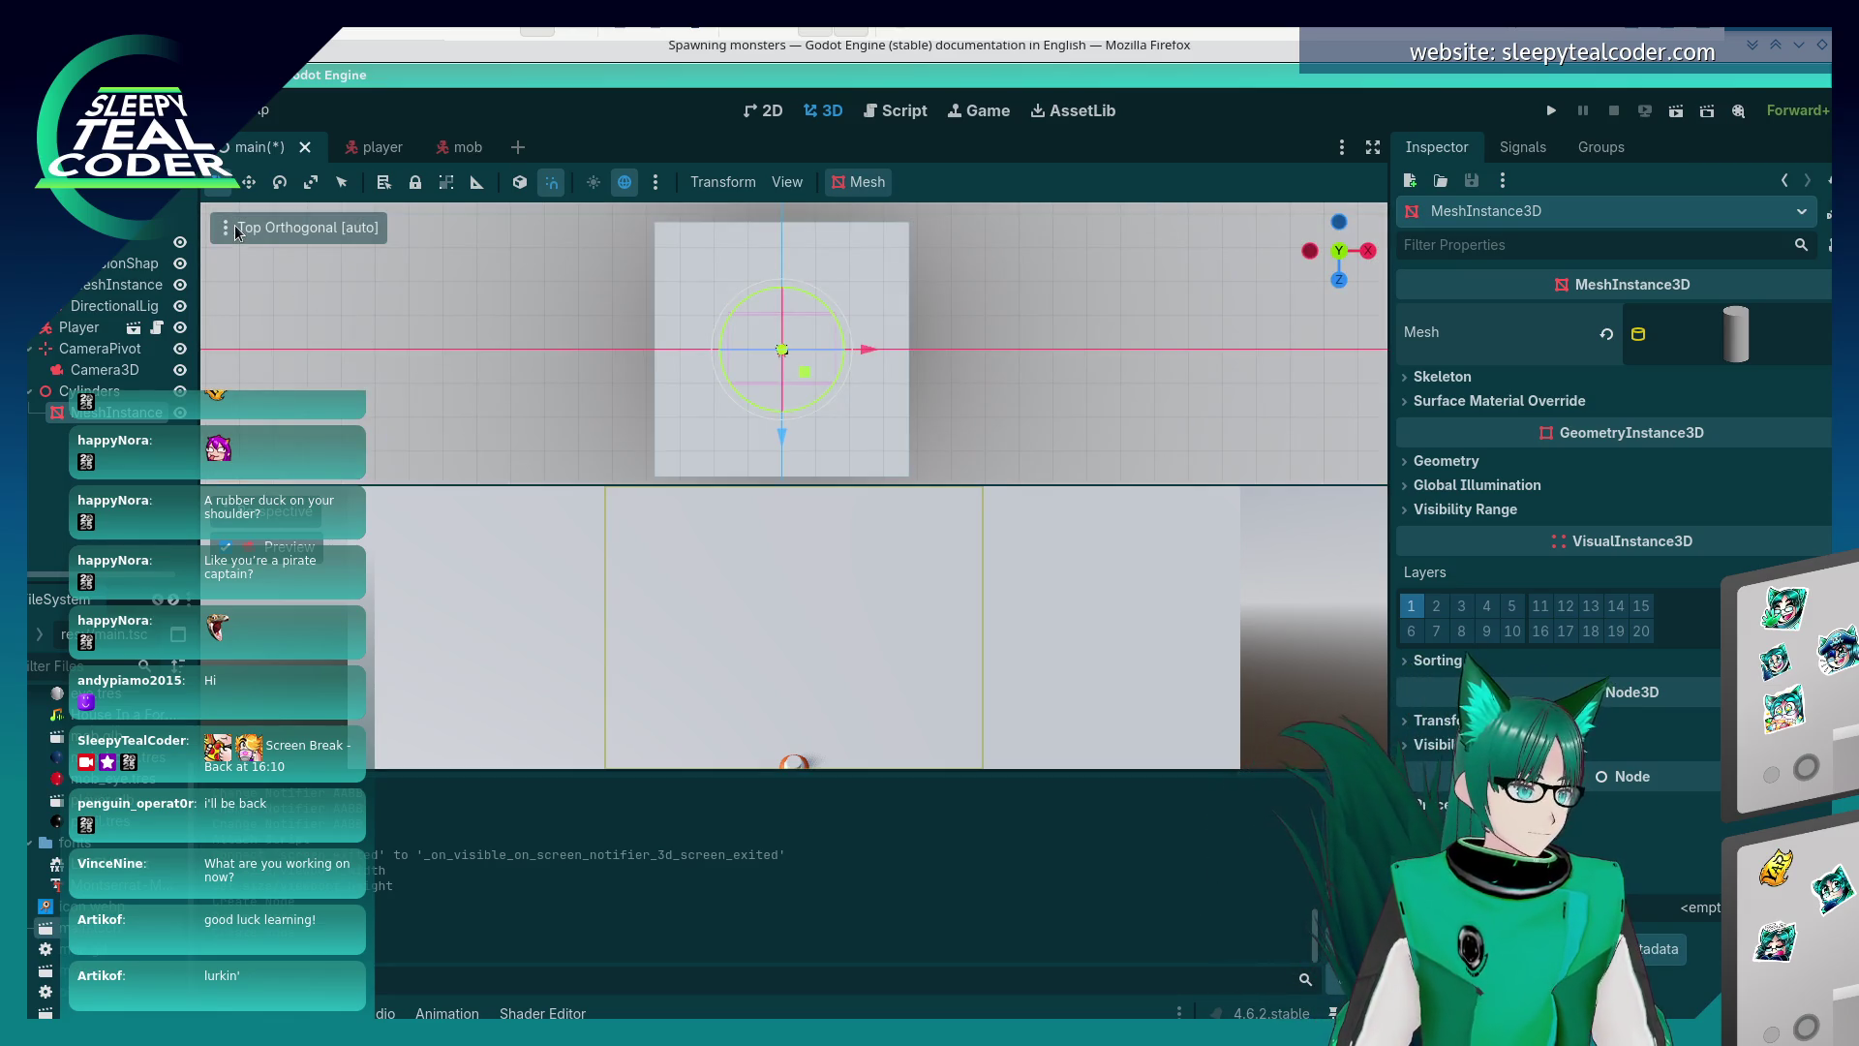
left_click(236, 229)
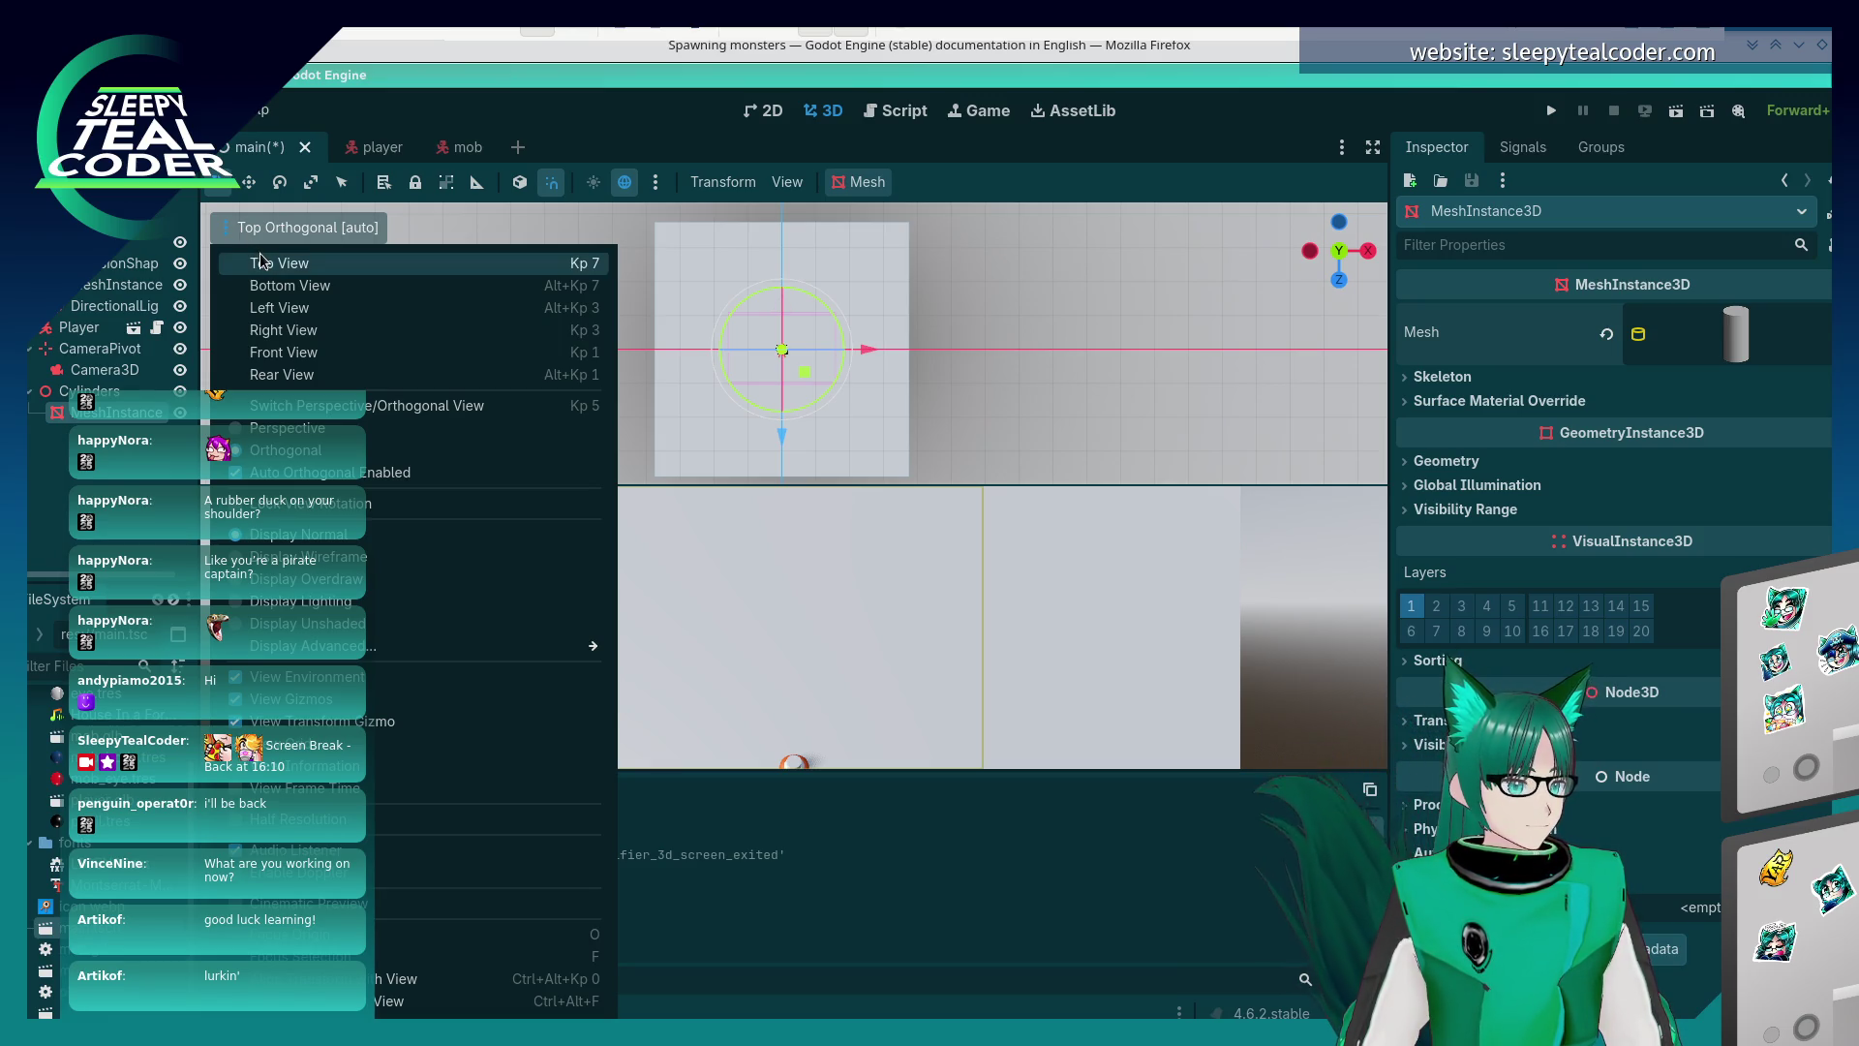
left_click(283, 353)
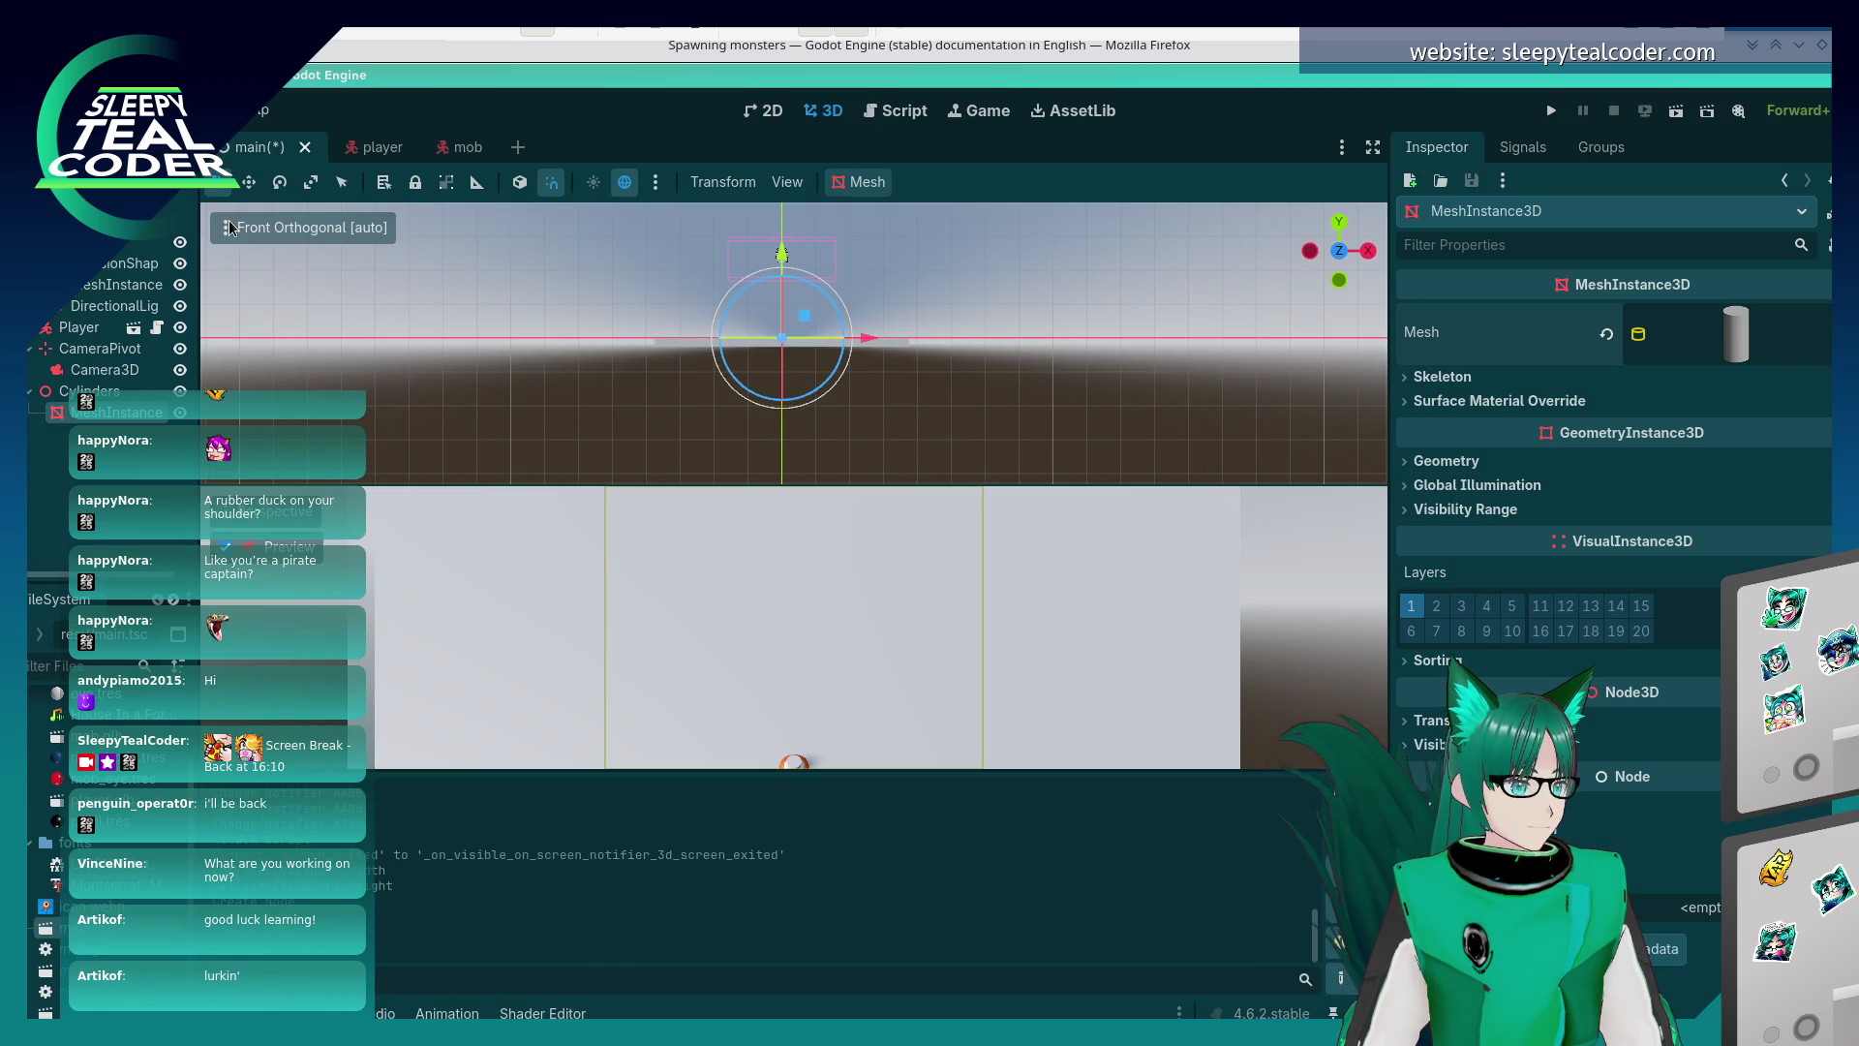
left_click(233, 229)
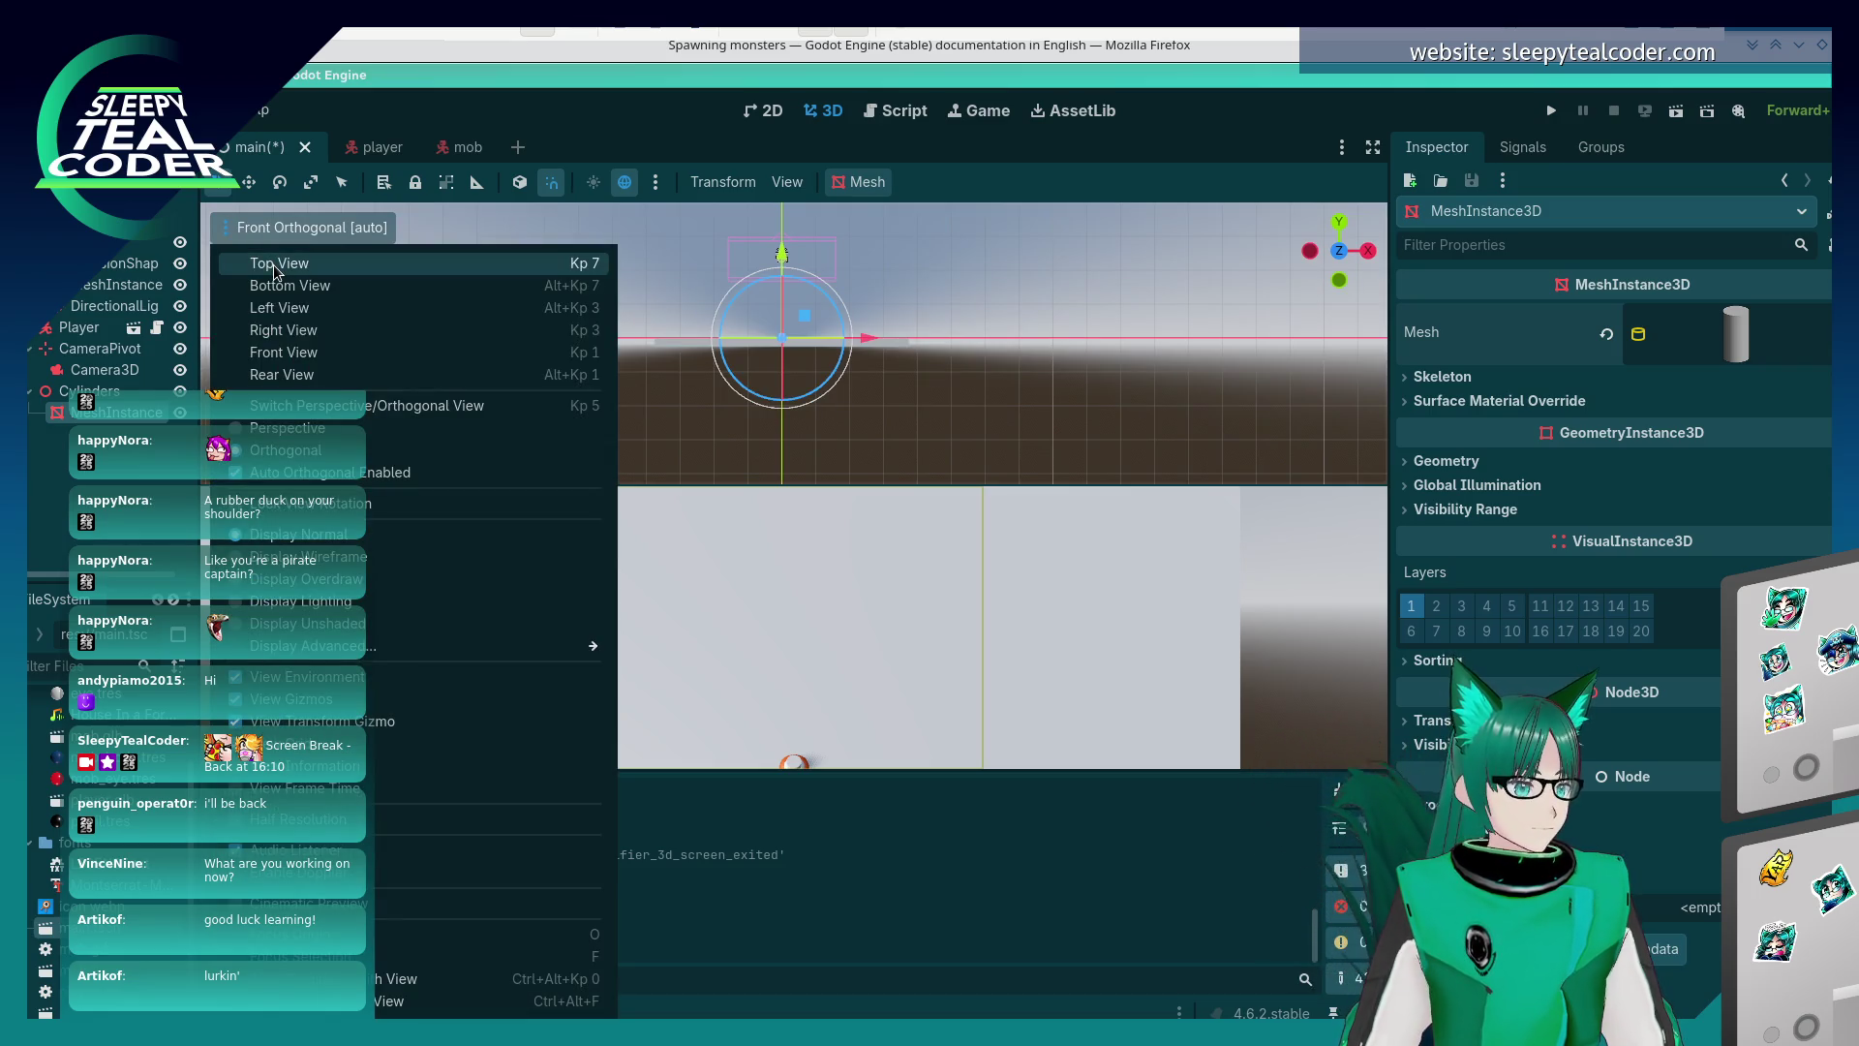
left_click(320, 405)
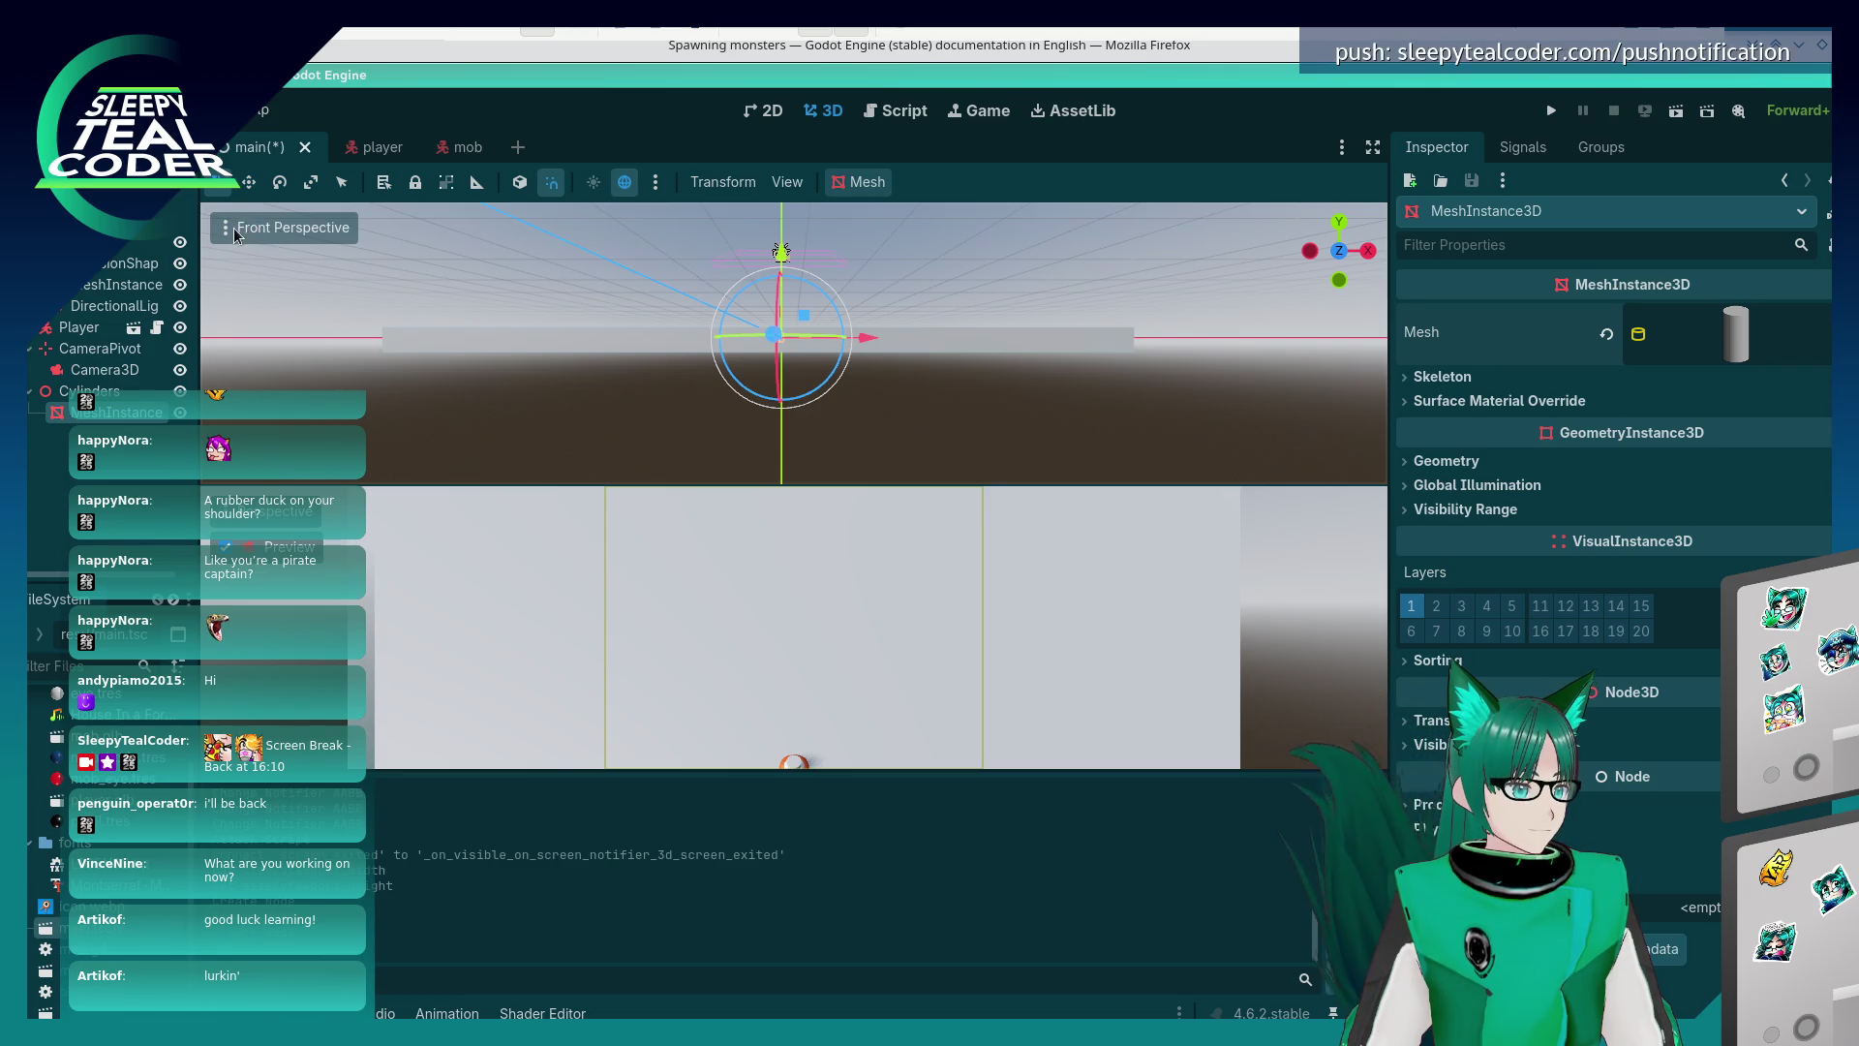
left_click(236, 233)
left_click(264, 262)
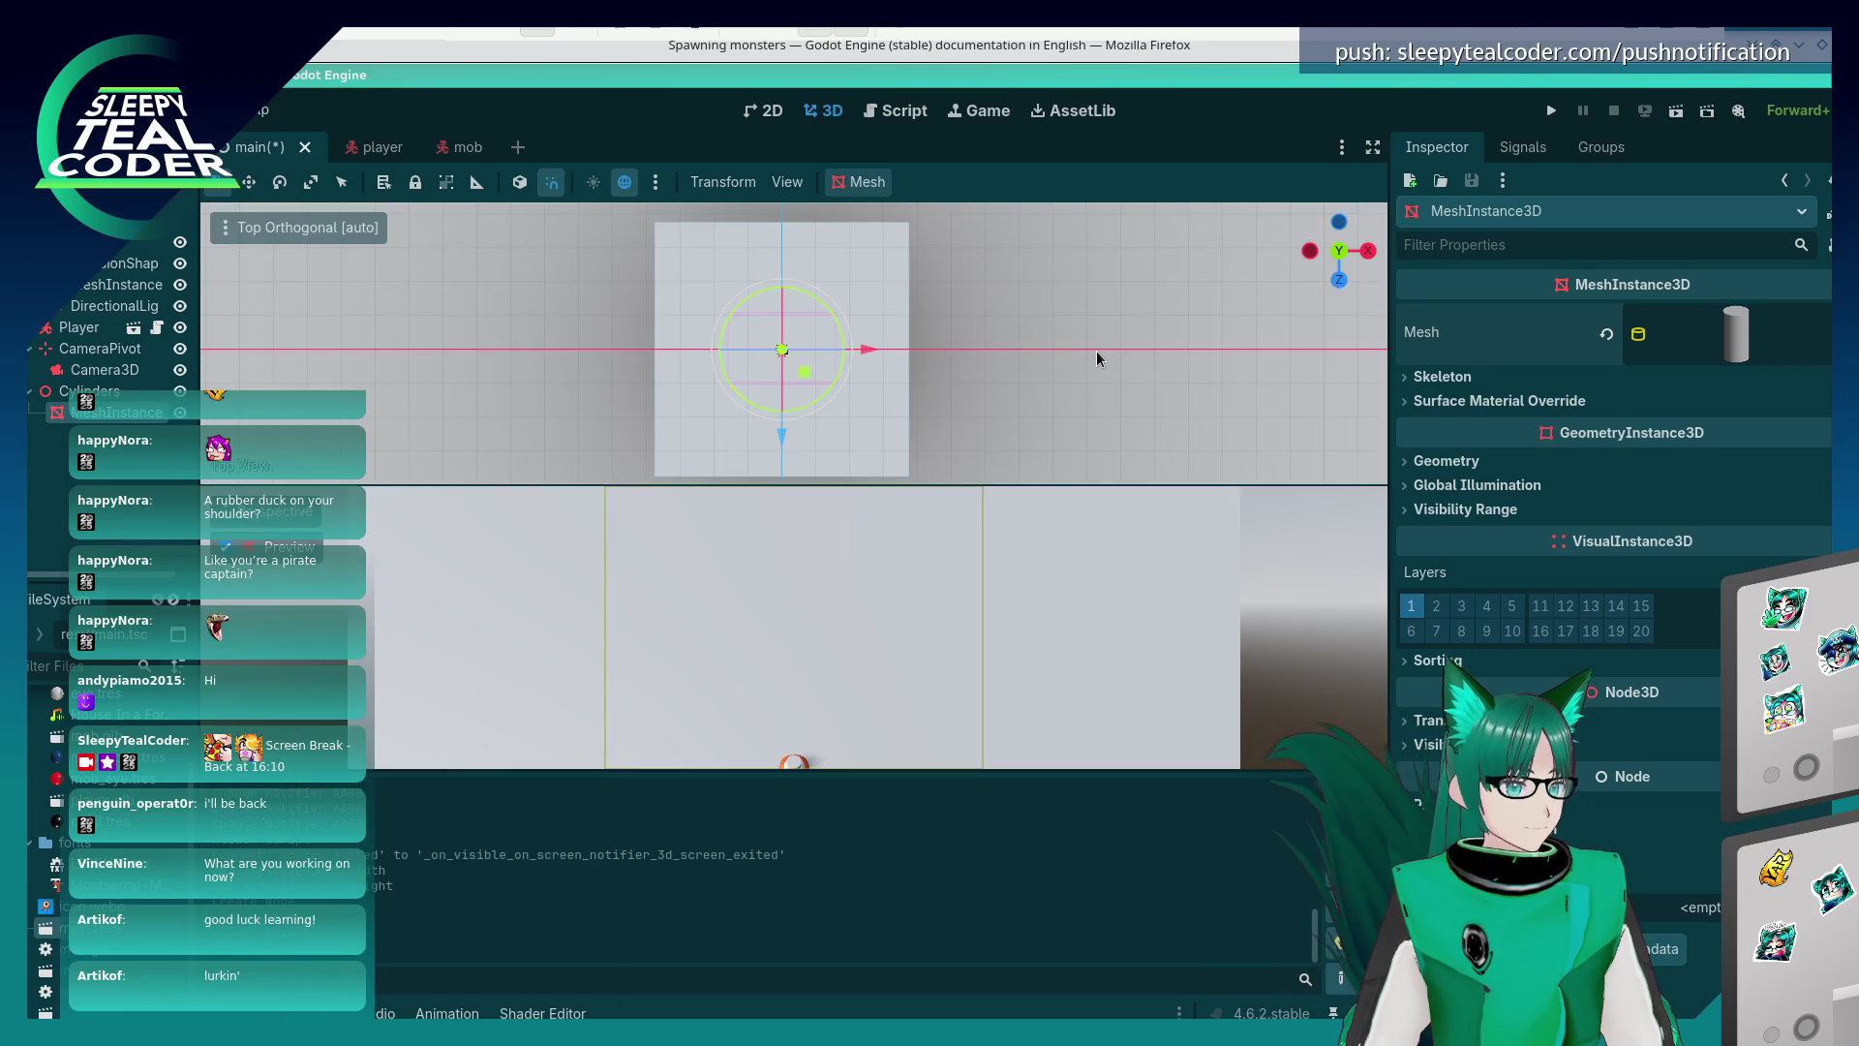
key("alt+Tab")
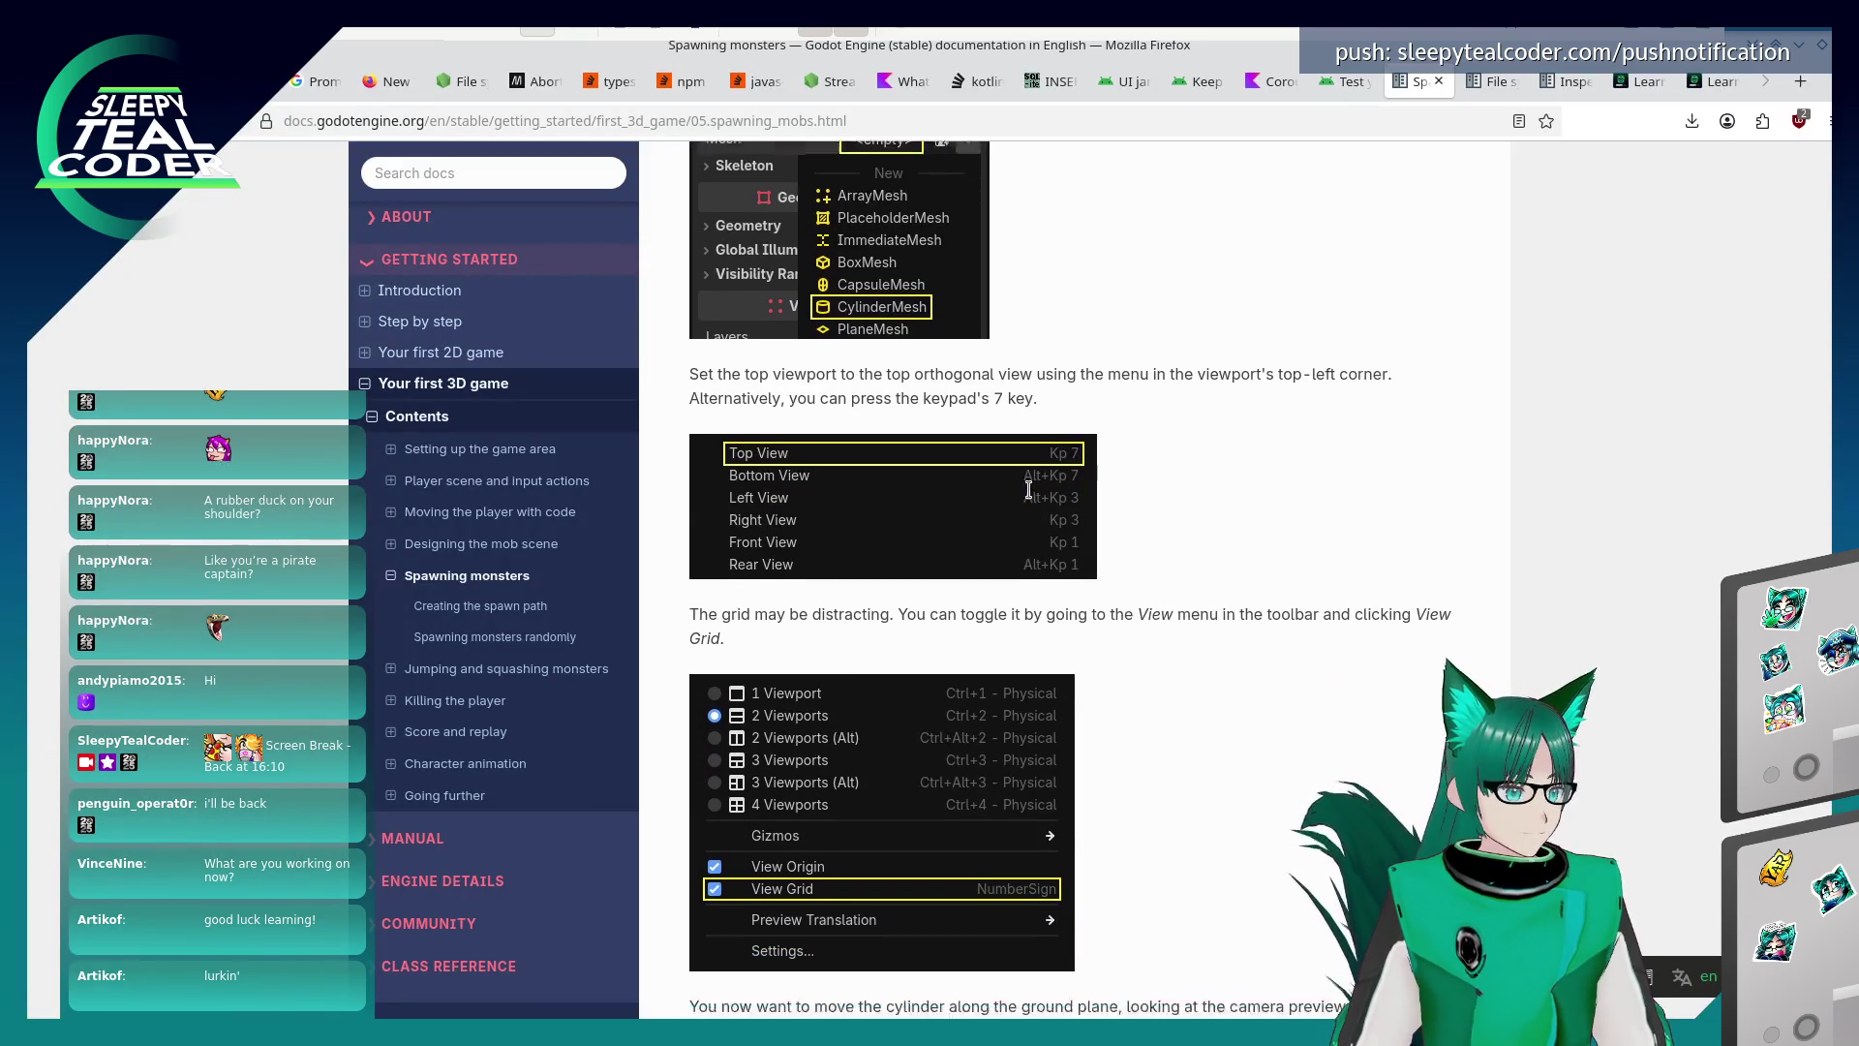
Step: Scroll the docs to the View Grid and grid snap paragraphs, then return to Godot
scroll(1028, 489, "down", 3)
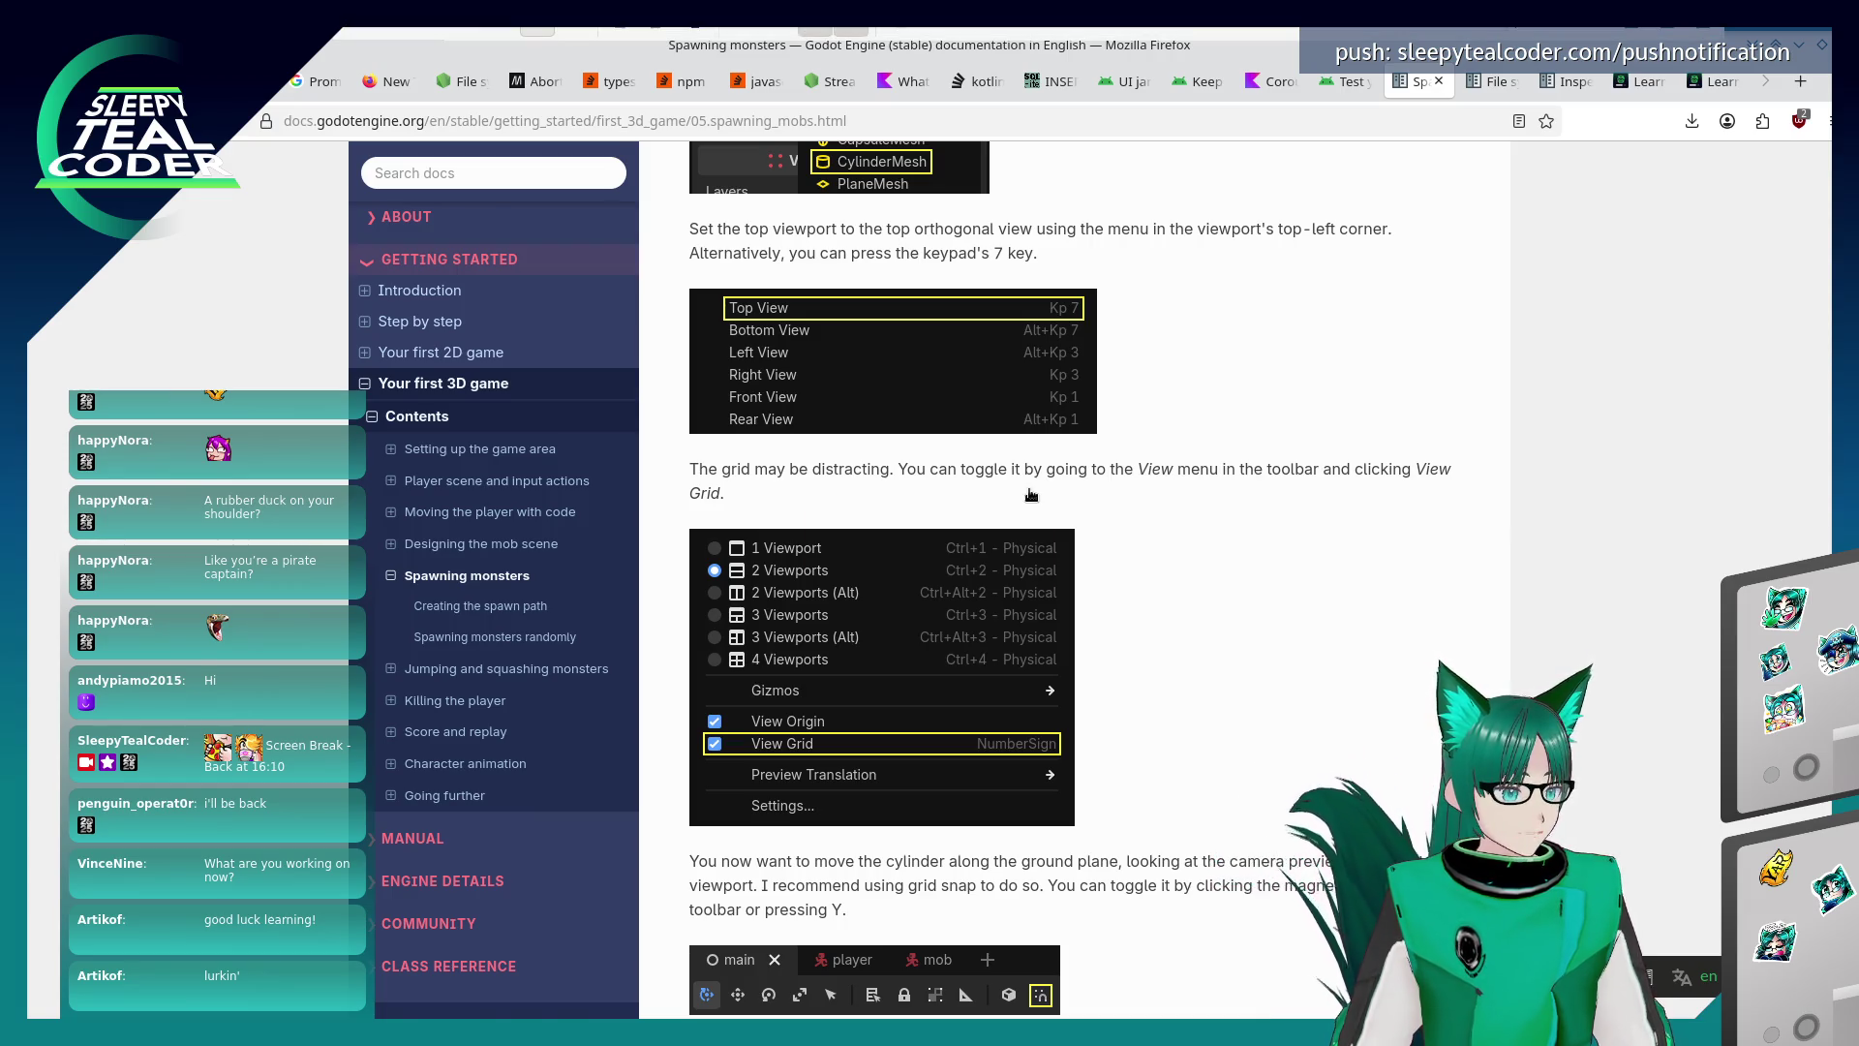
key("alt+Tab")
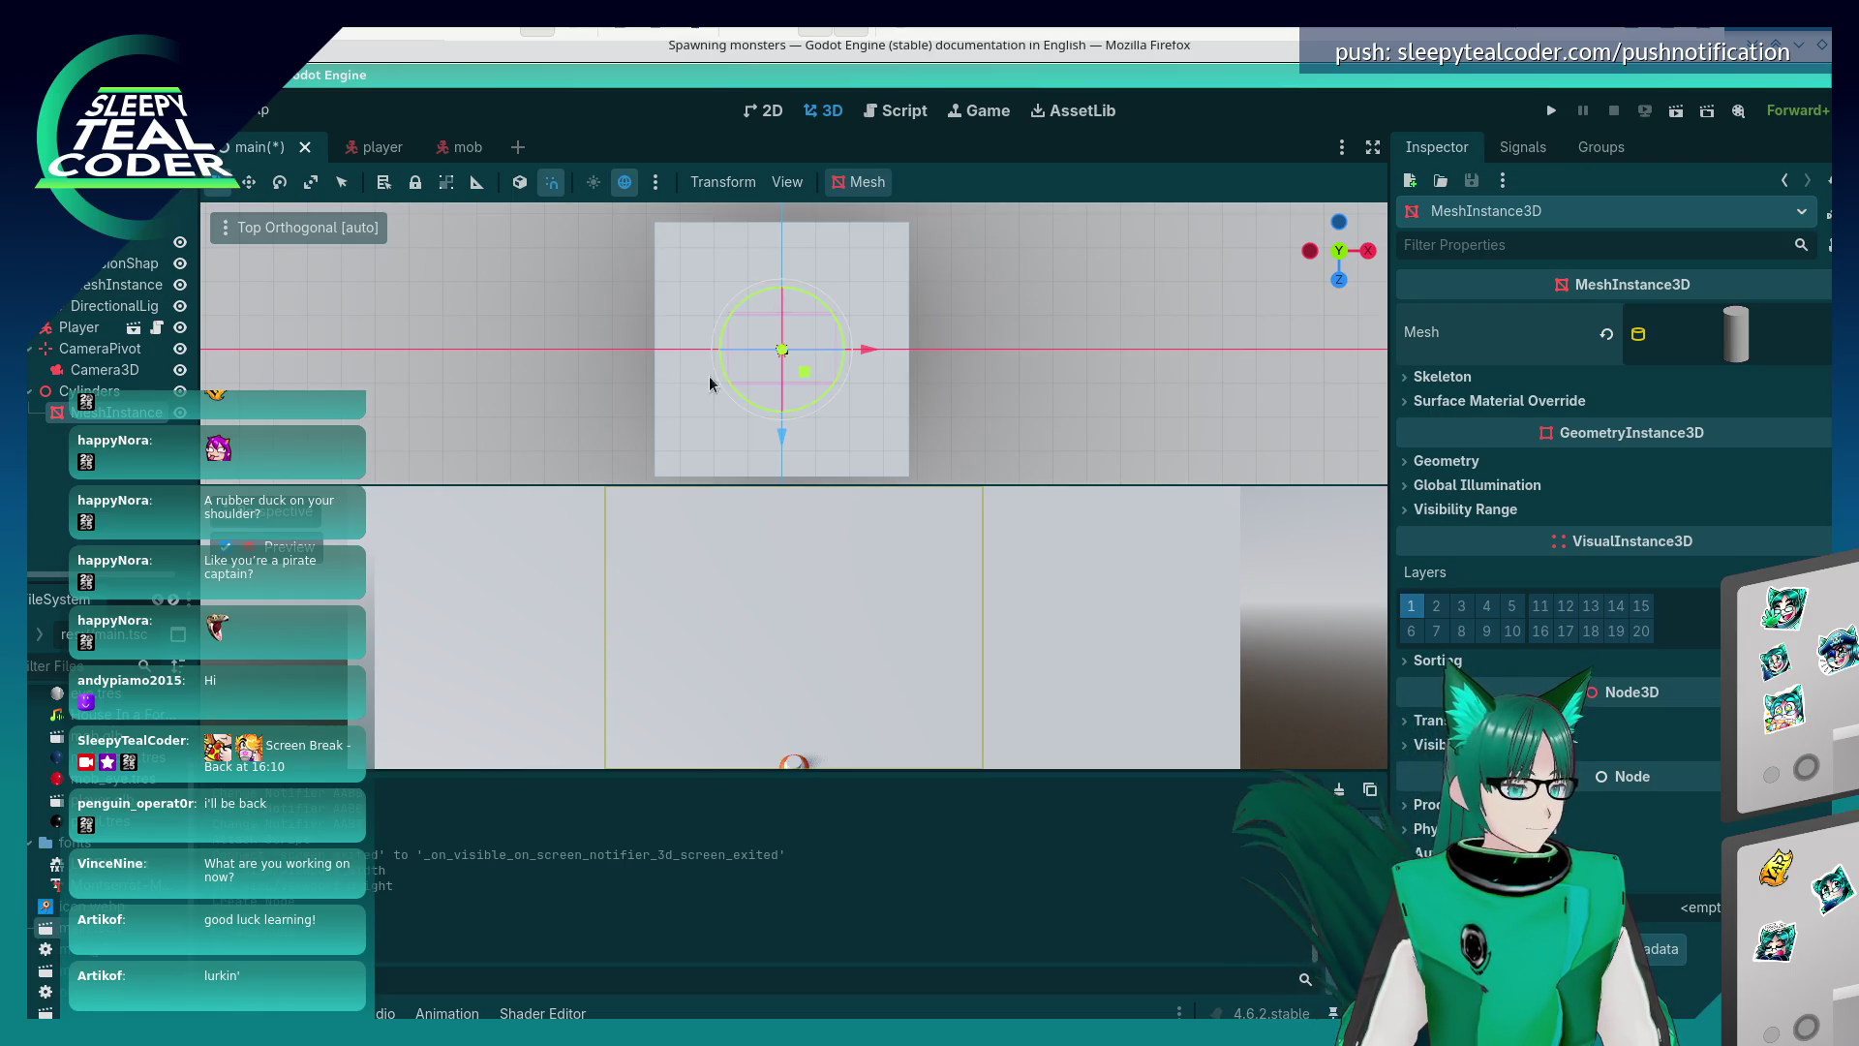
key("alt+Tab")
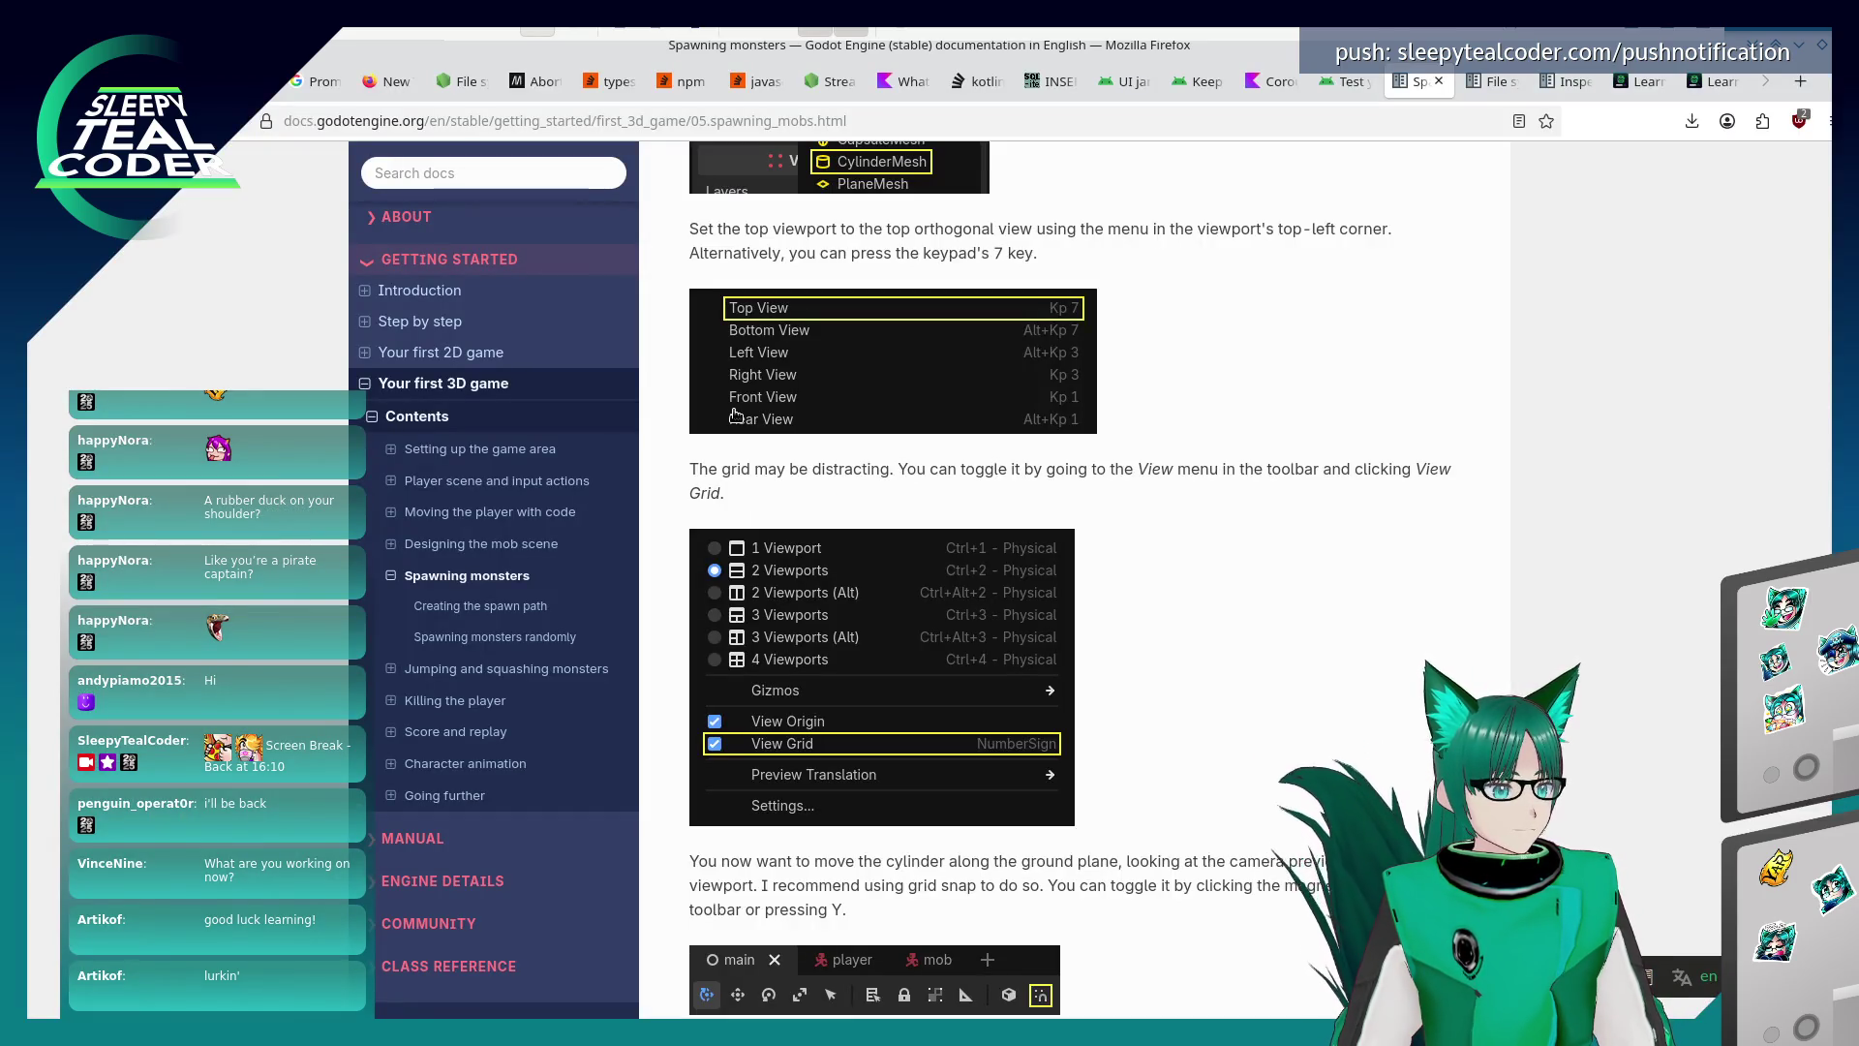
key("alt+Tab")
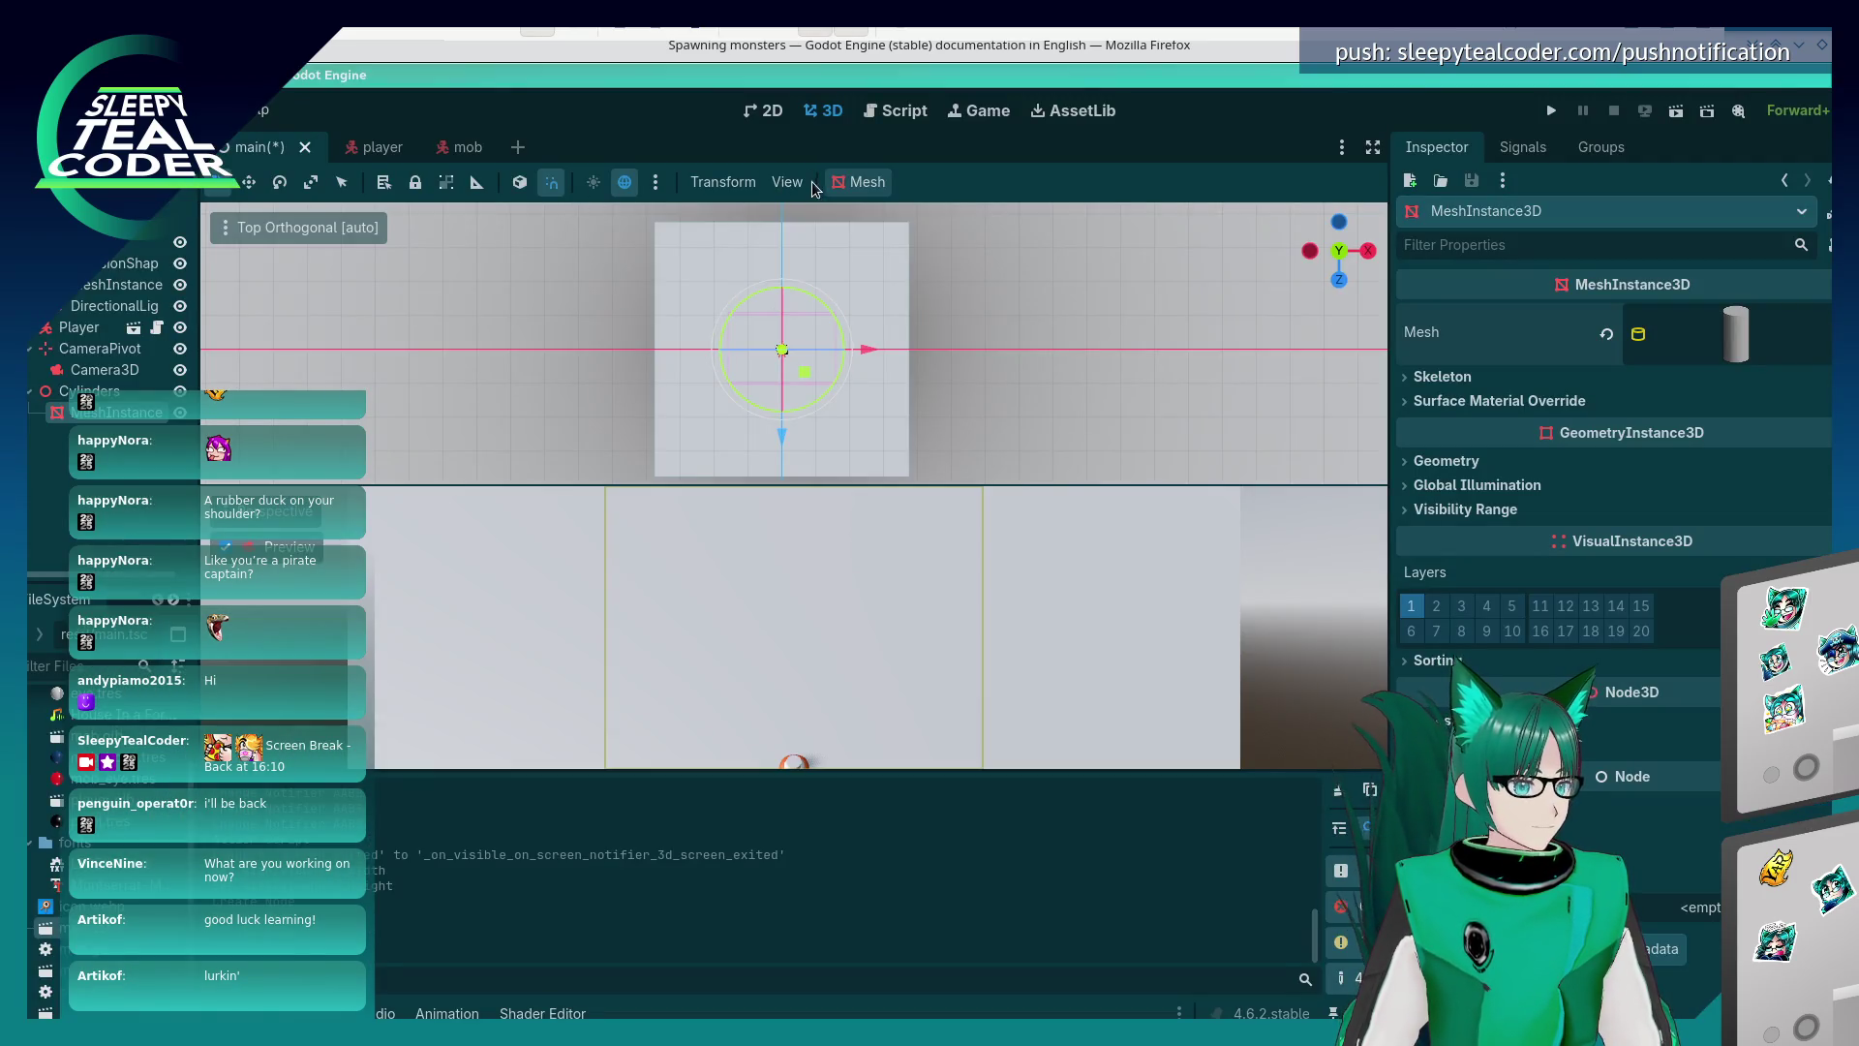
left_click(802, 183)
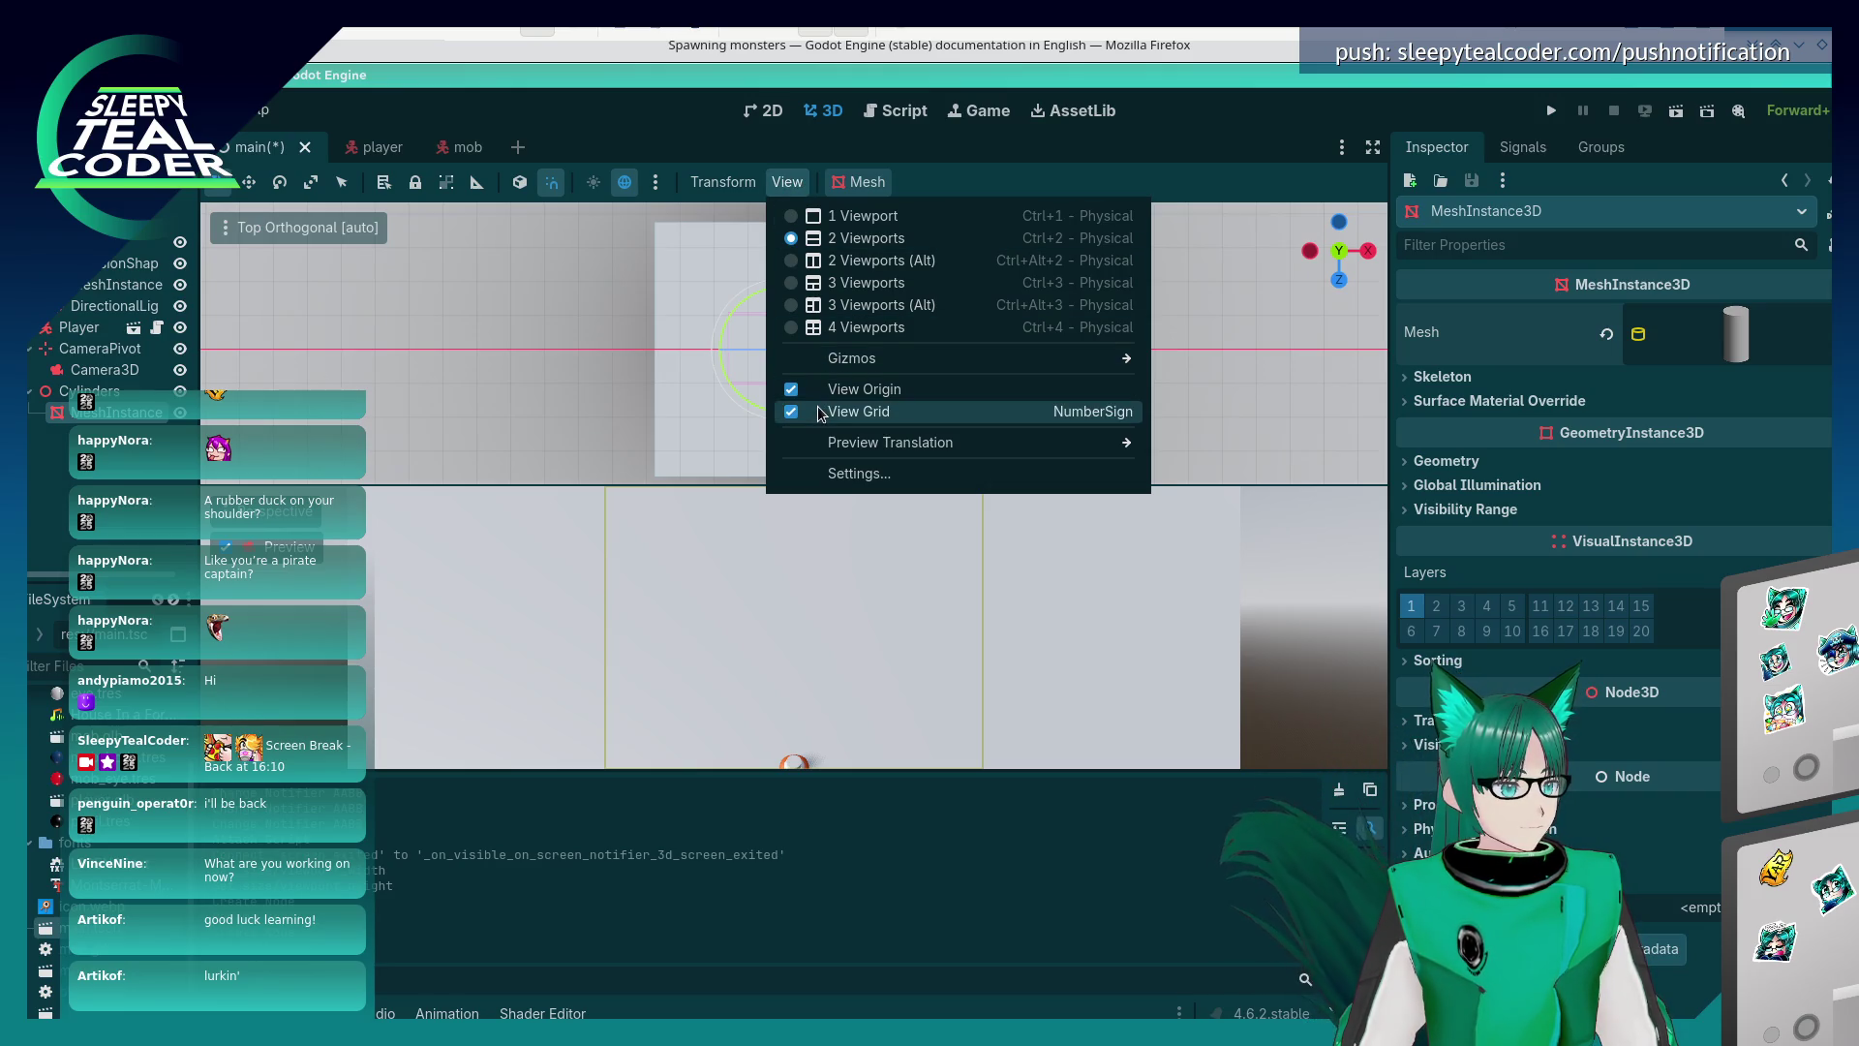
left_click(502, 366)
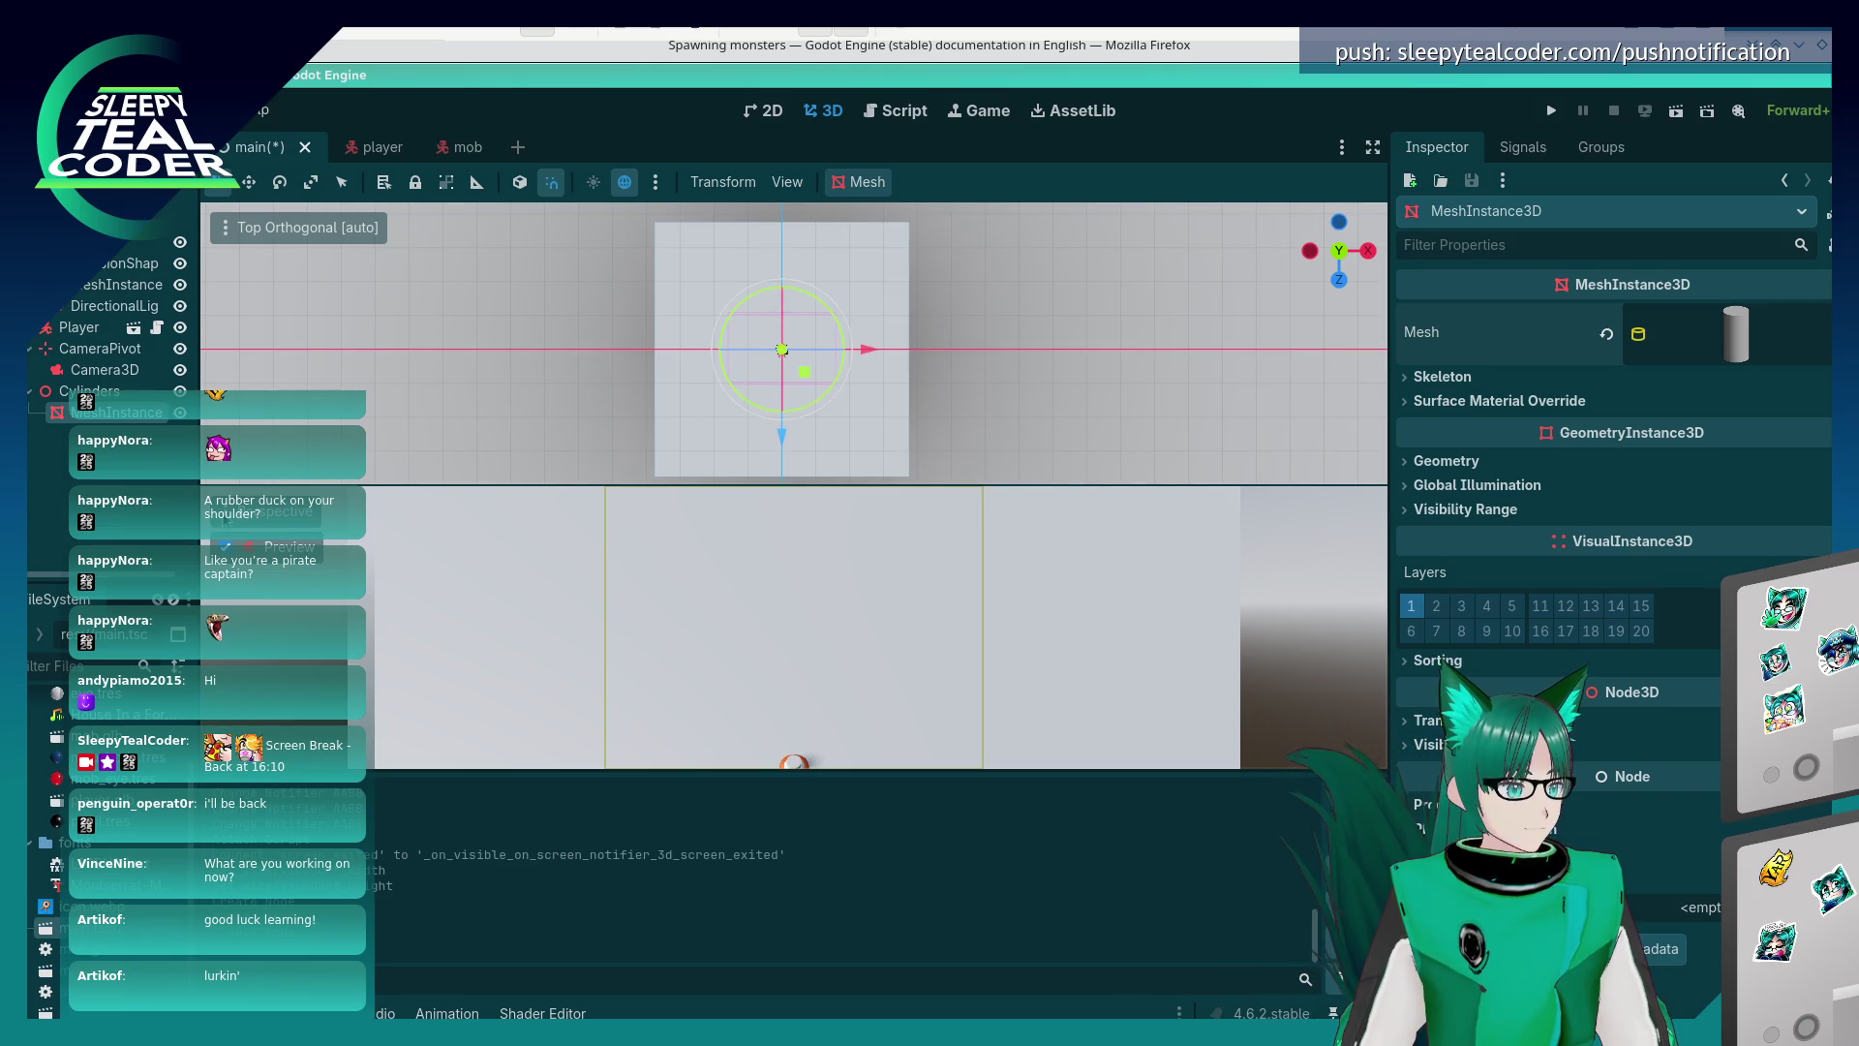
left_click(261, 511)
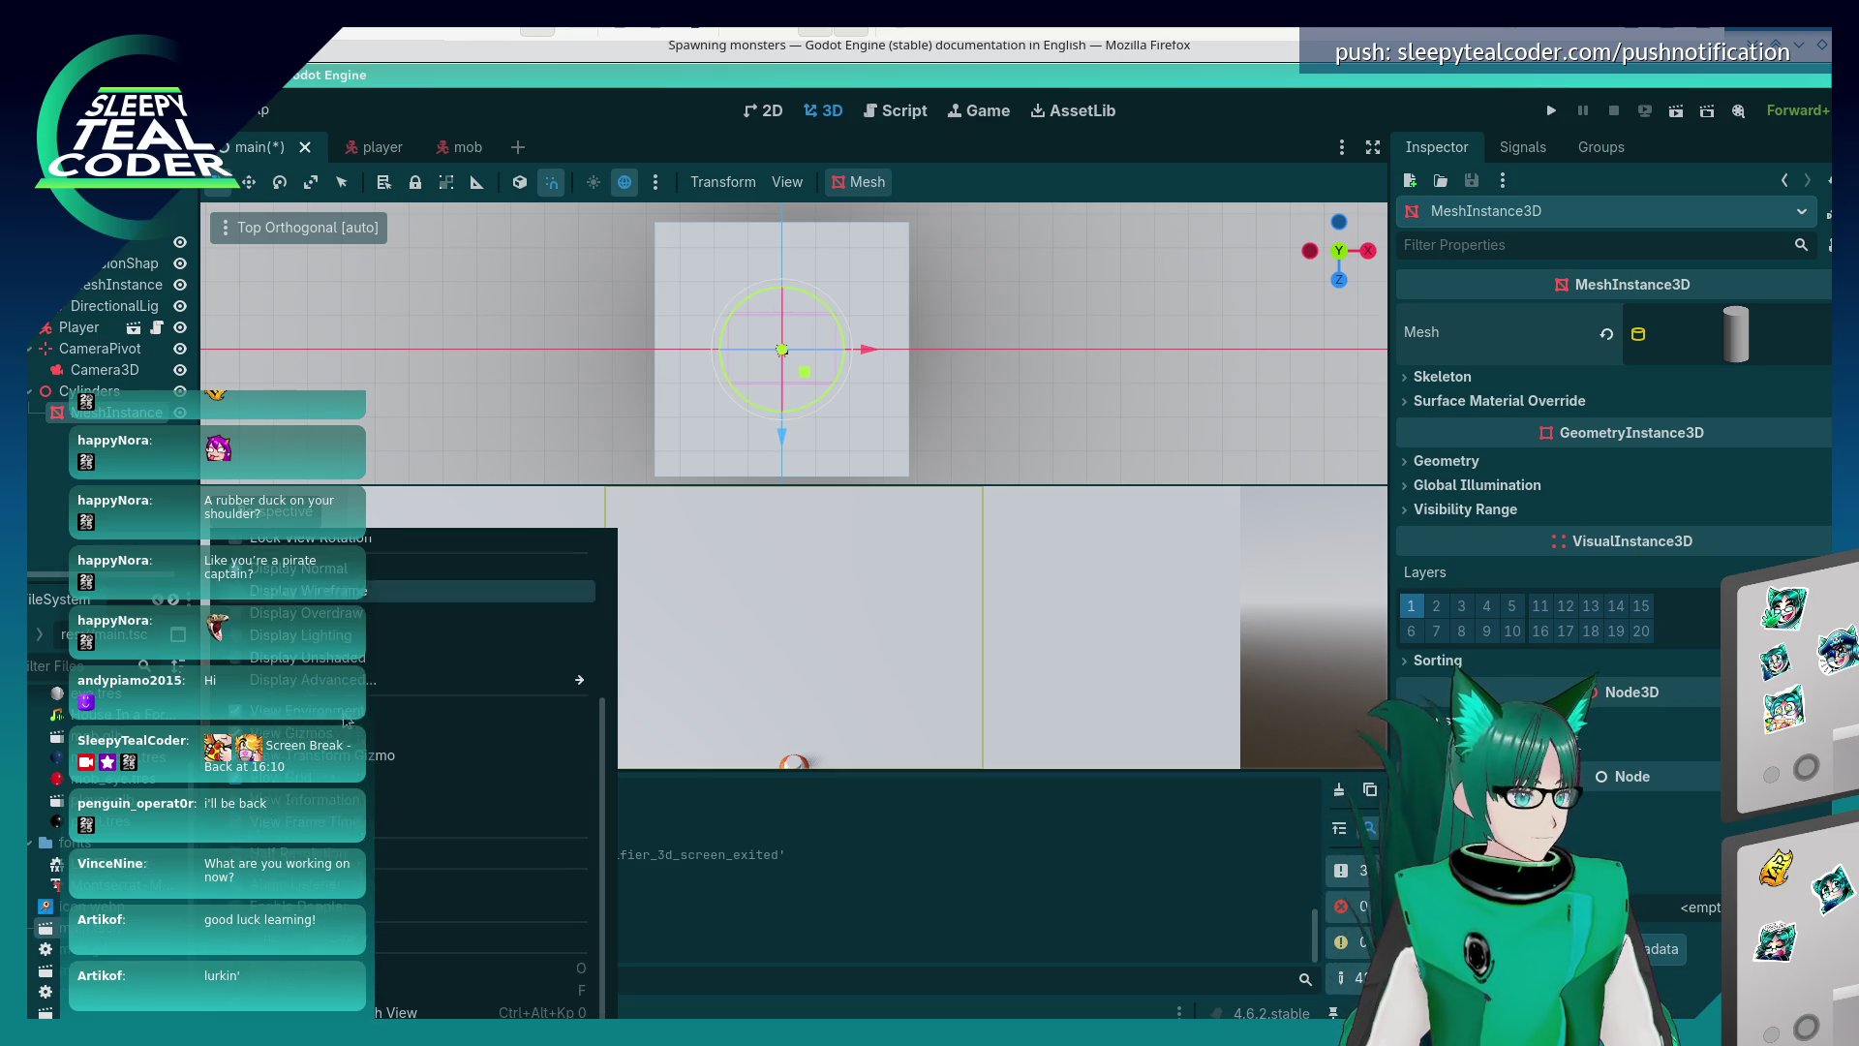
left_click(715, 518)
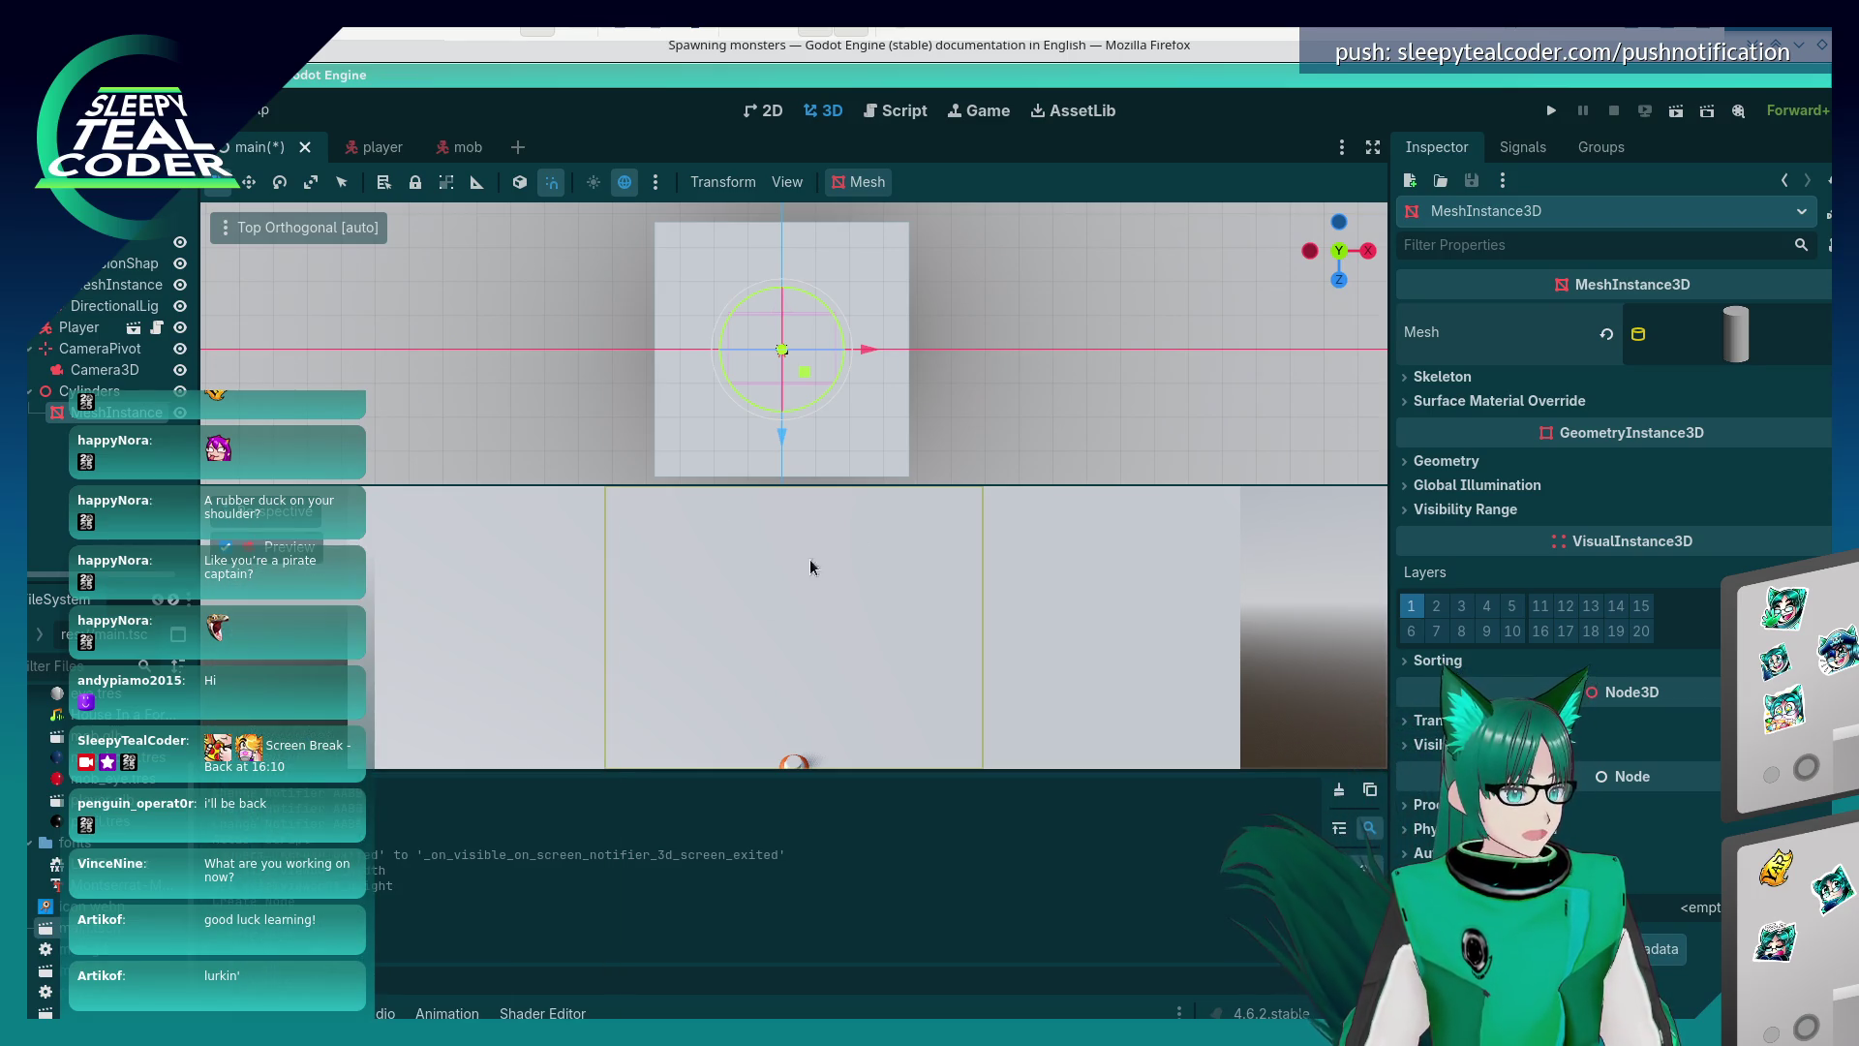
key("alt+Tab")
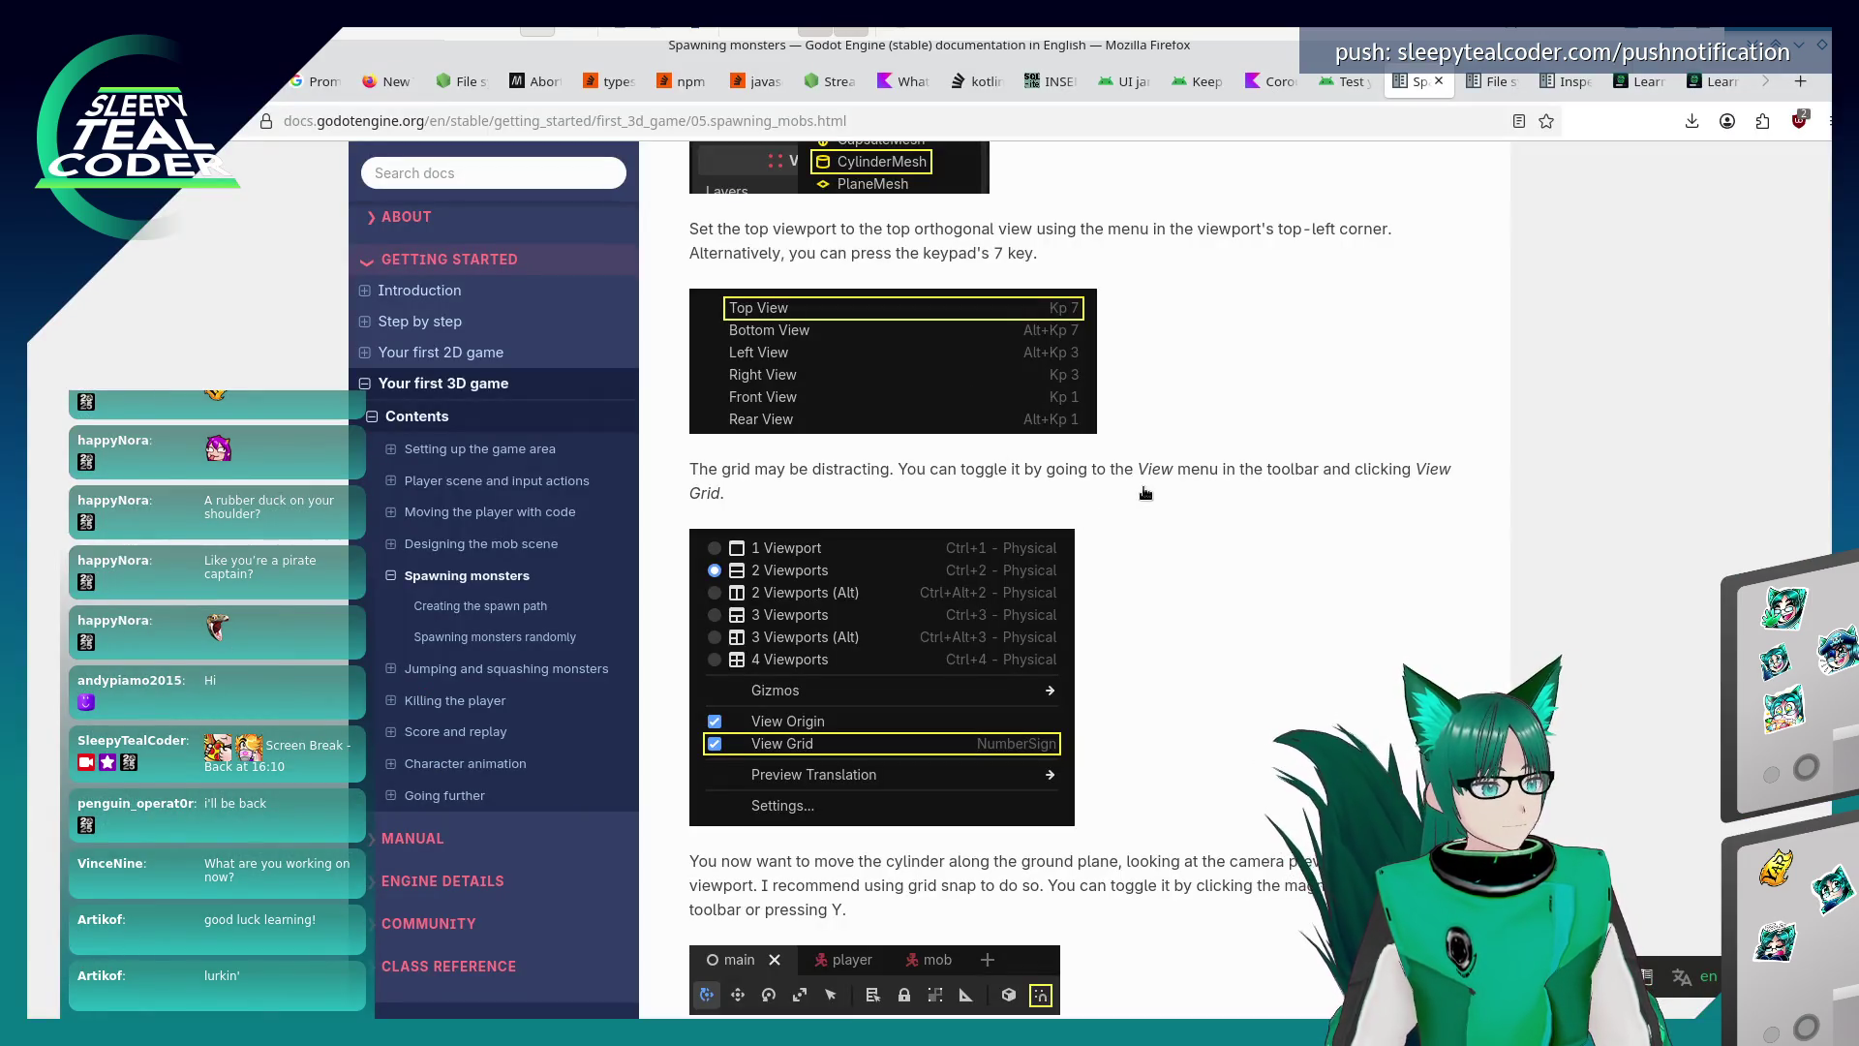
Step: Scroll the docs to placing the cylinder outside the camera's top-left view and duplicating it
scroll(1143, 488, "down", 3)
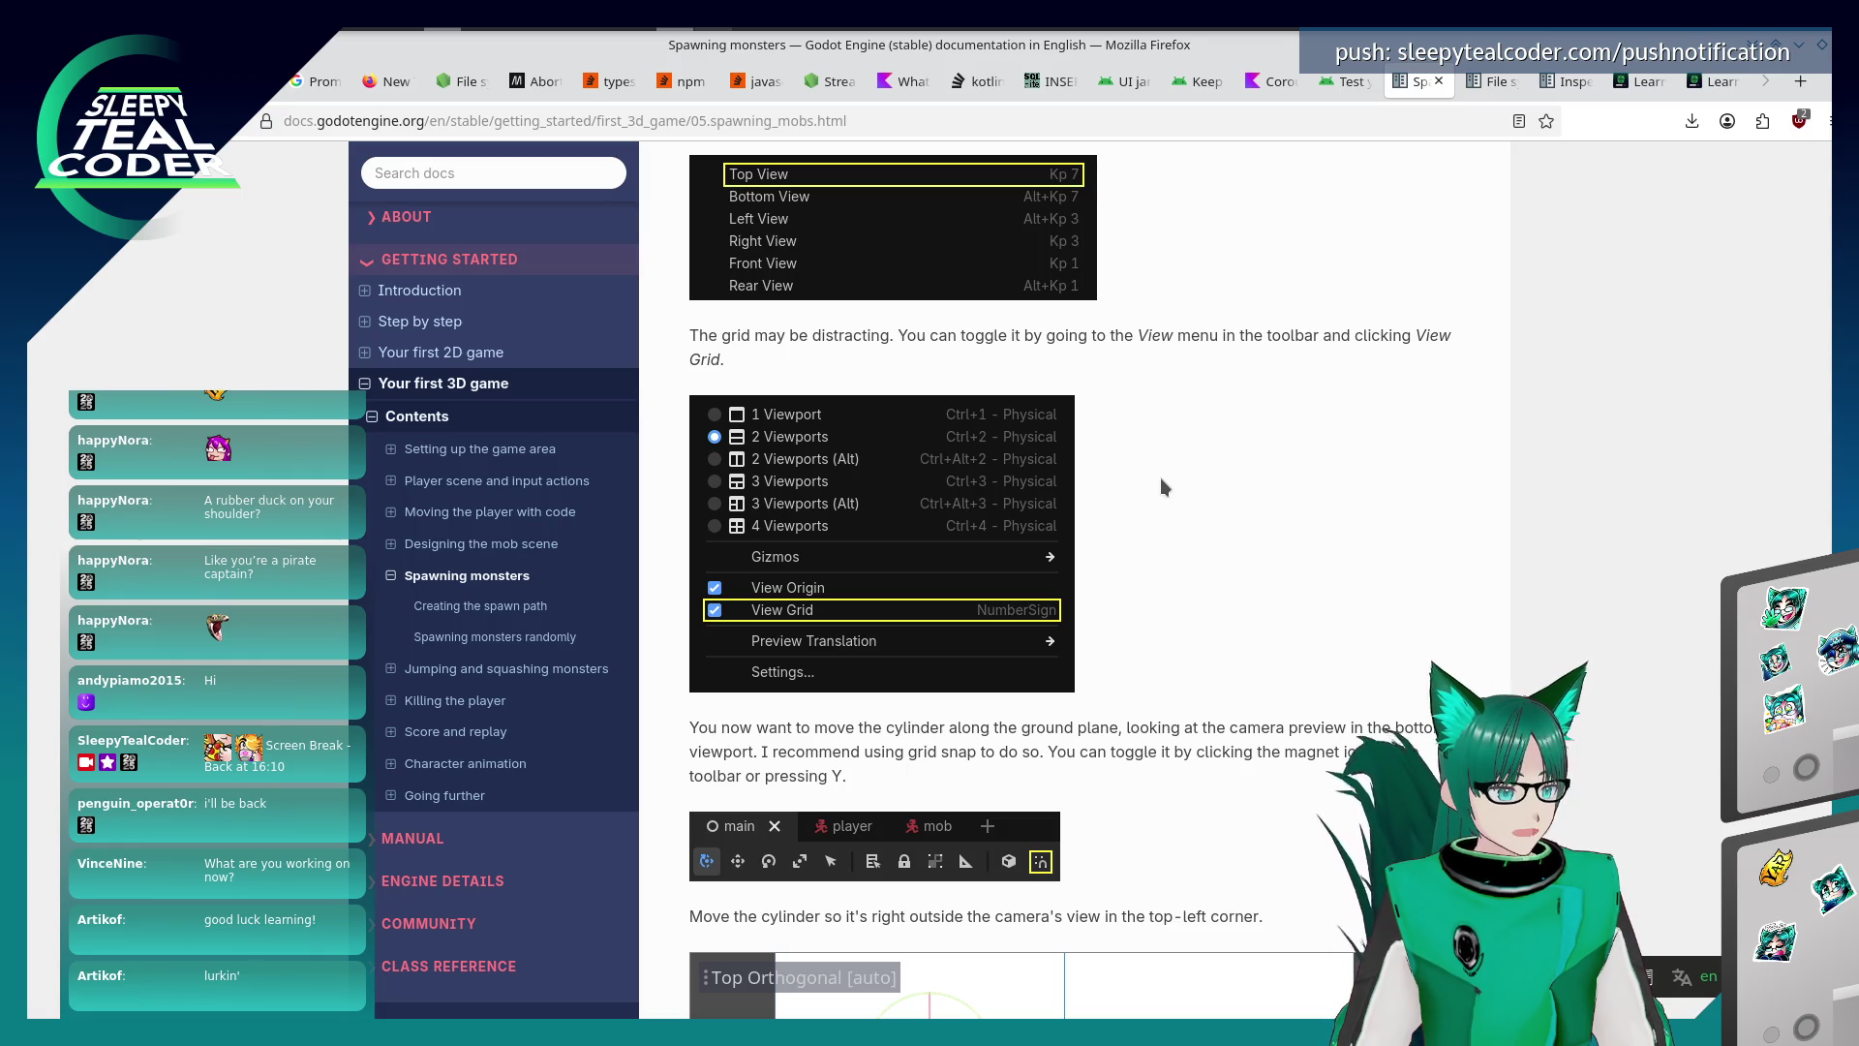
scroll(1160, 488, "down", 3)
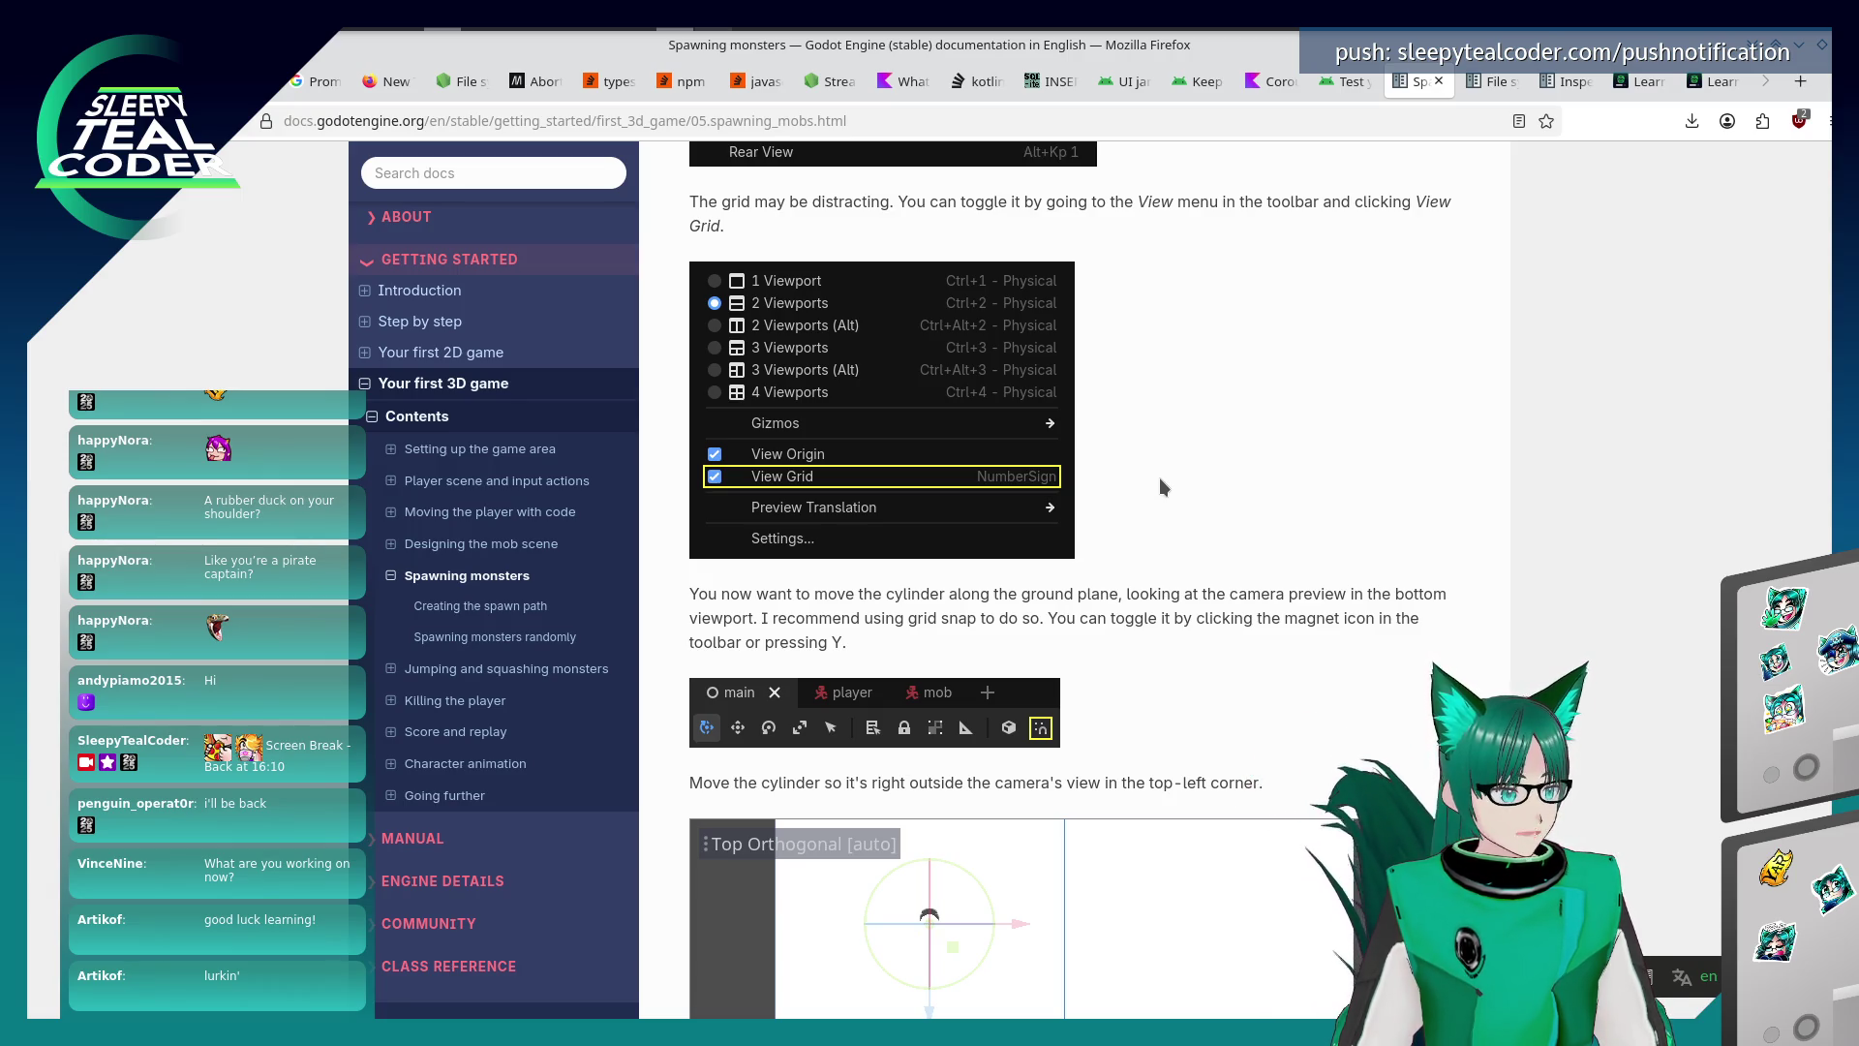
scroll(1159, 478, "down", 5)
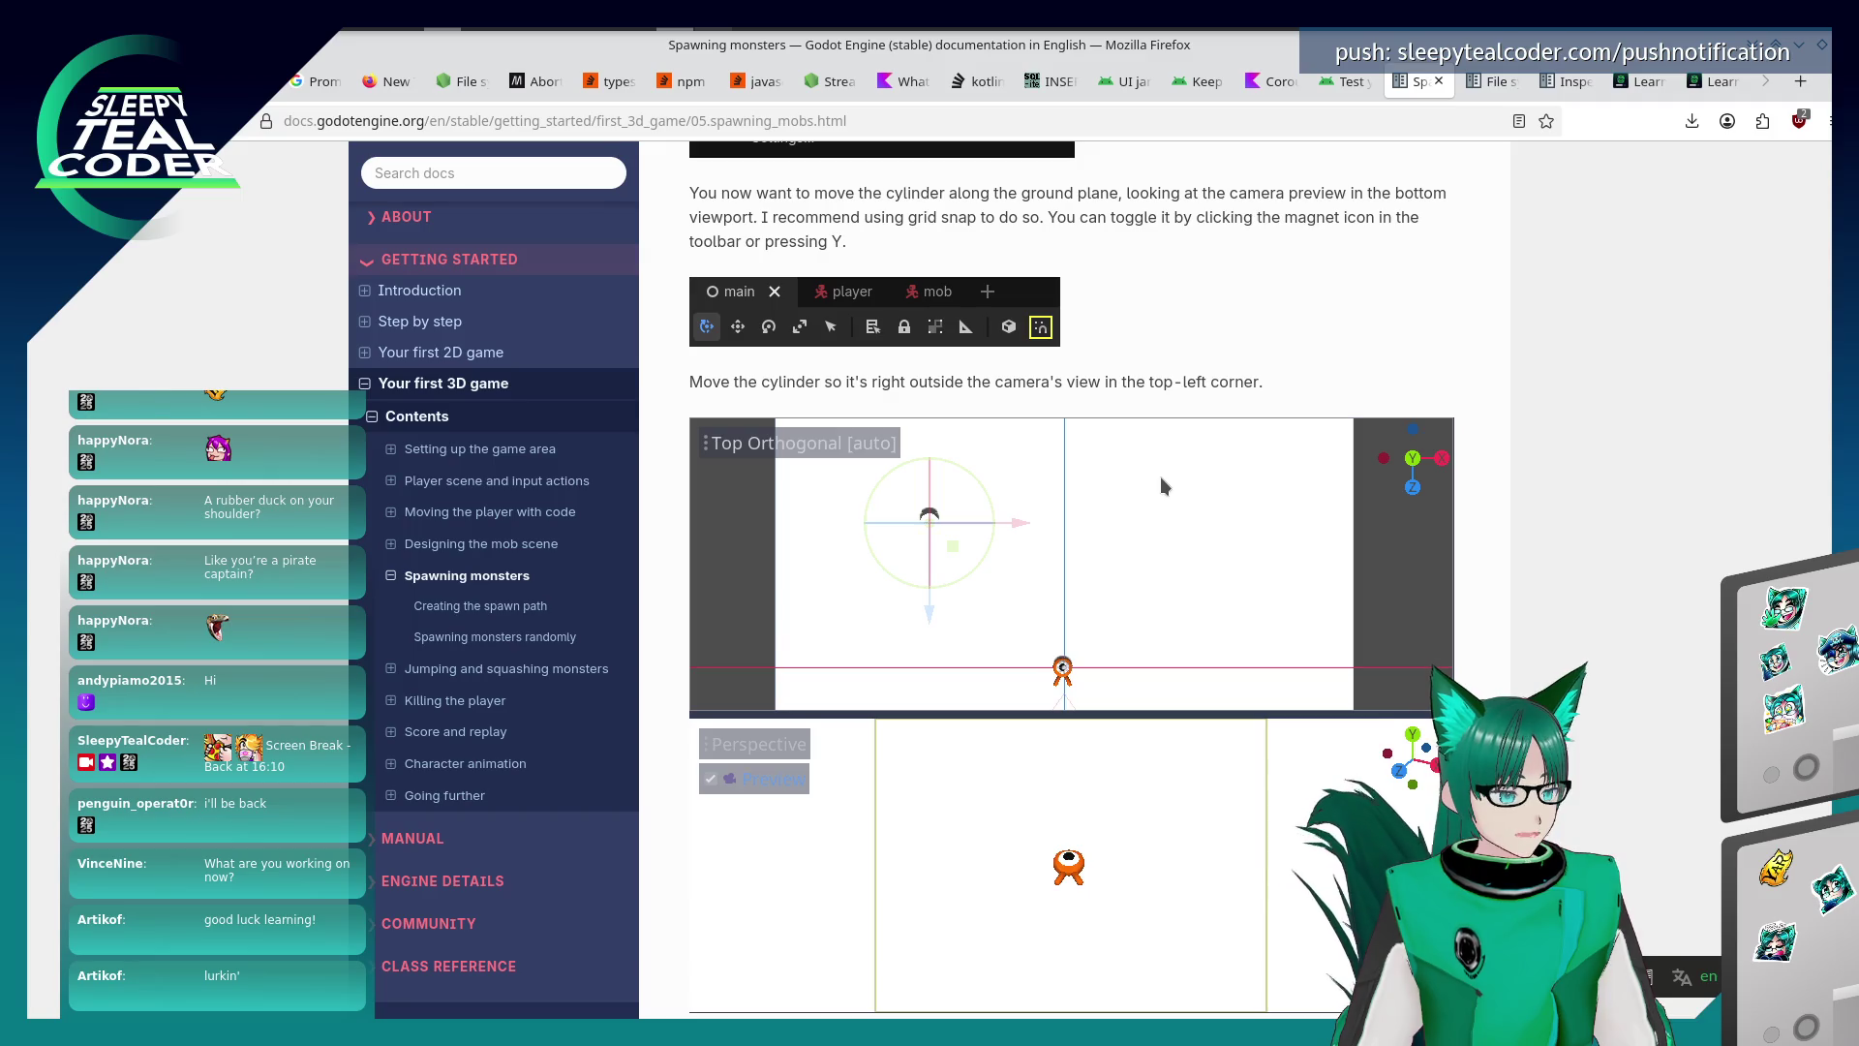
scroll(1161, 477, "down", 2)
scroll(1160, 476, "up", 1)
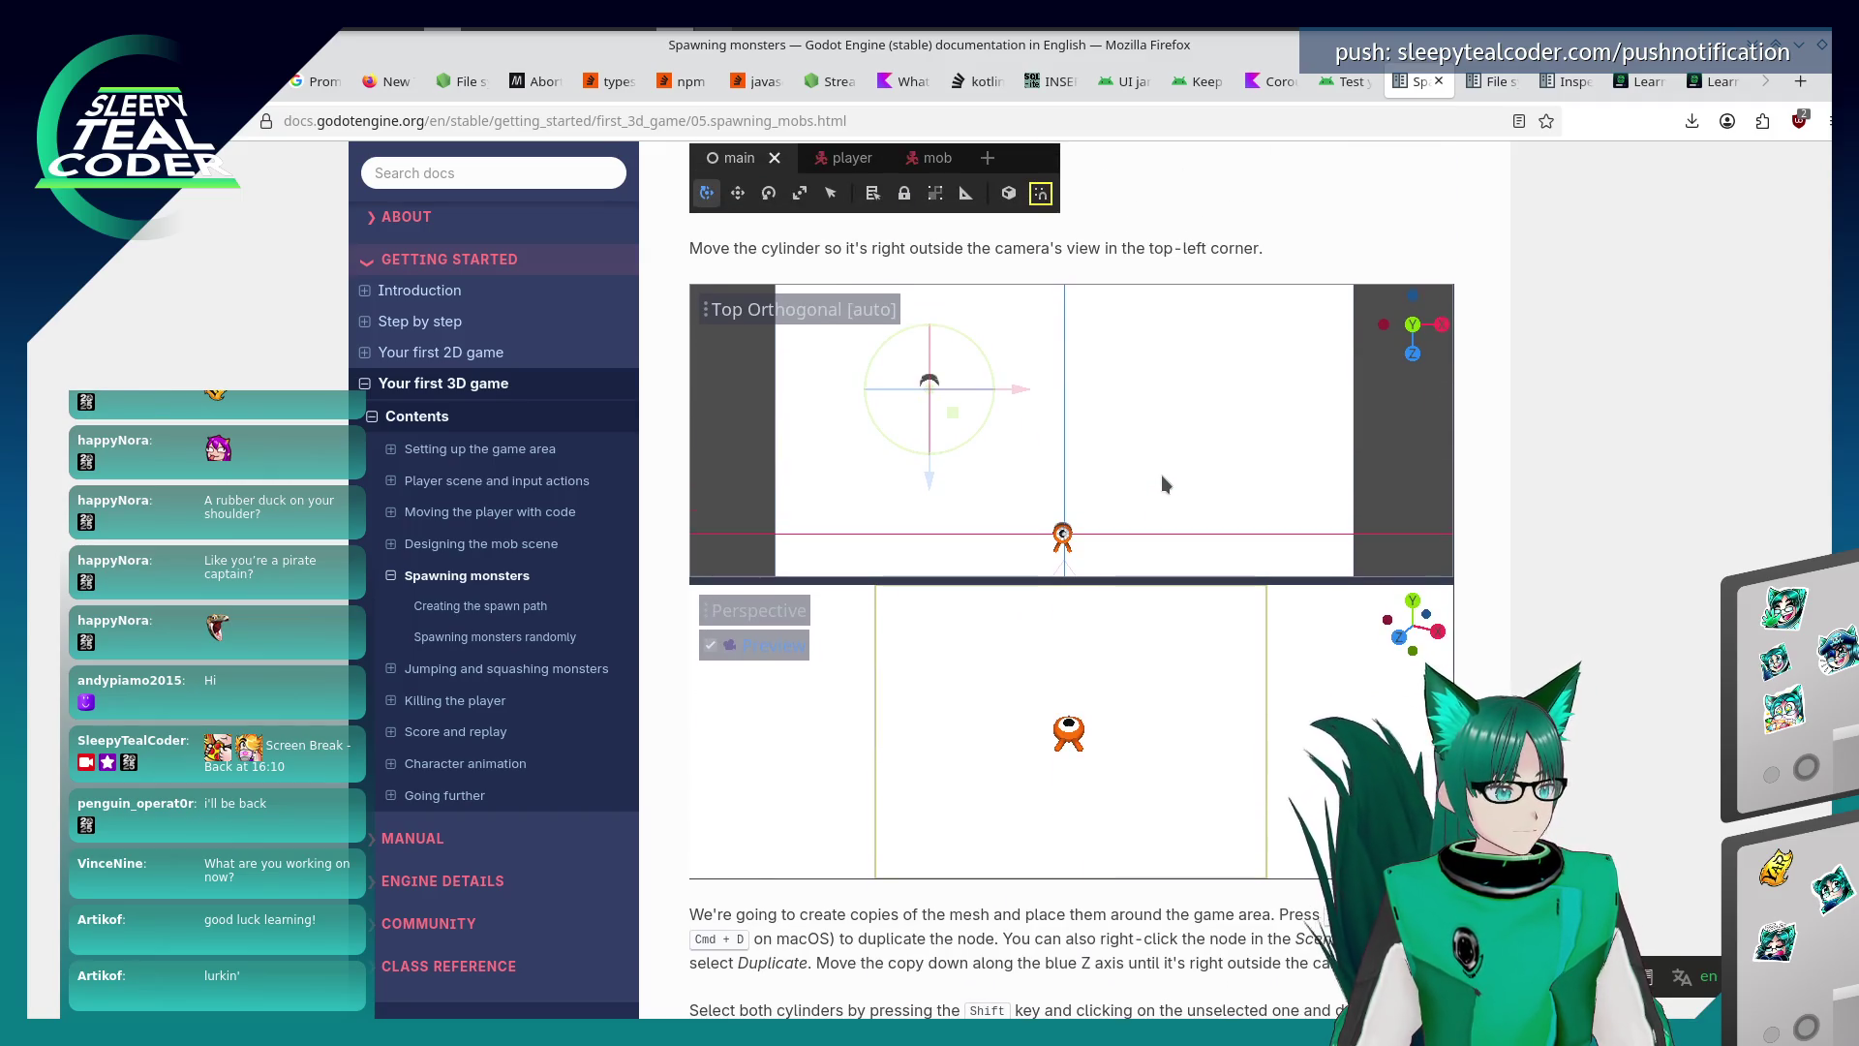
key("alt+Tab")
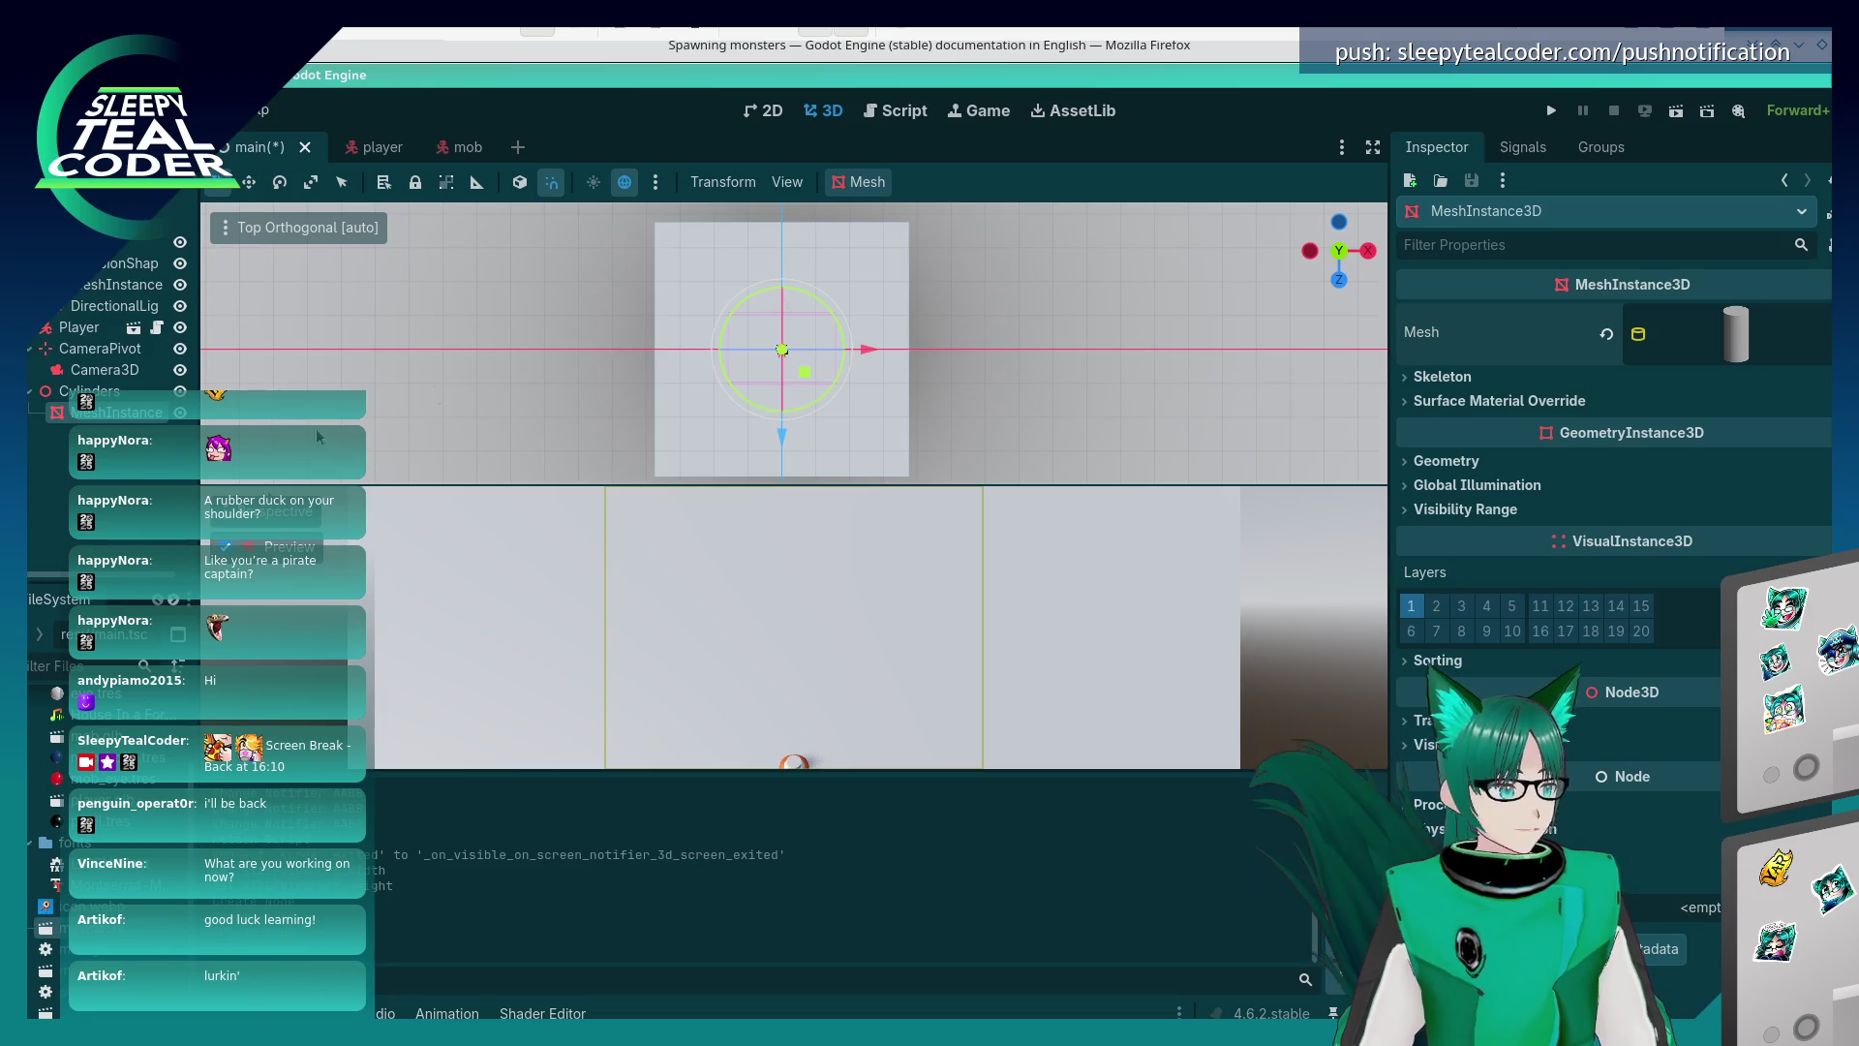
Step: Select Camera3D and rotate it -15 degrees on its red ring, orbiting to check the preview
mouse_move(826, 385)
left_mouse_down()
mouse_move(763, 415)
mouse_move(682, 326)
mouse_move(818, 307)
mouse_move(925, 388)
mouse_move(900, 339)
mouse_move(943, 270)
mouse_move(882, 357)
mouse_move(852, 363)
mouse_move(876, 340)
mouse_move(759, 274)
mouse_move(803, 319)
mouse_move(862, 311)
left_mouse_up()
left_click(108, 374)
mouse_move(692, 325)
left_mouse_down()
mouse_move(747, 259)
mouse_move(746, 298)
left_mouse_up()
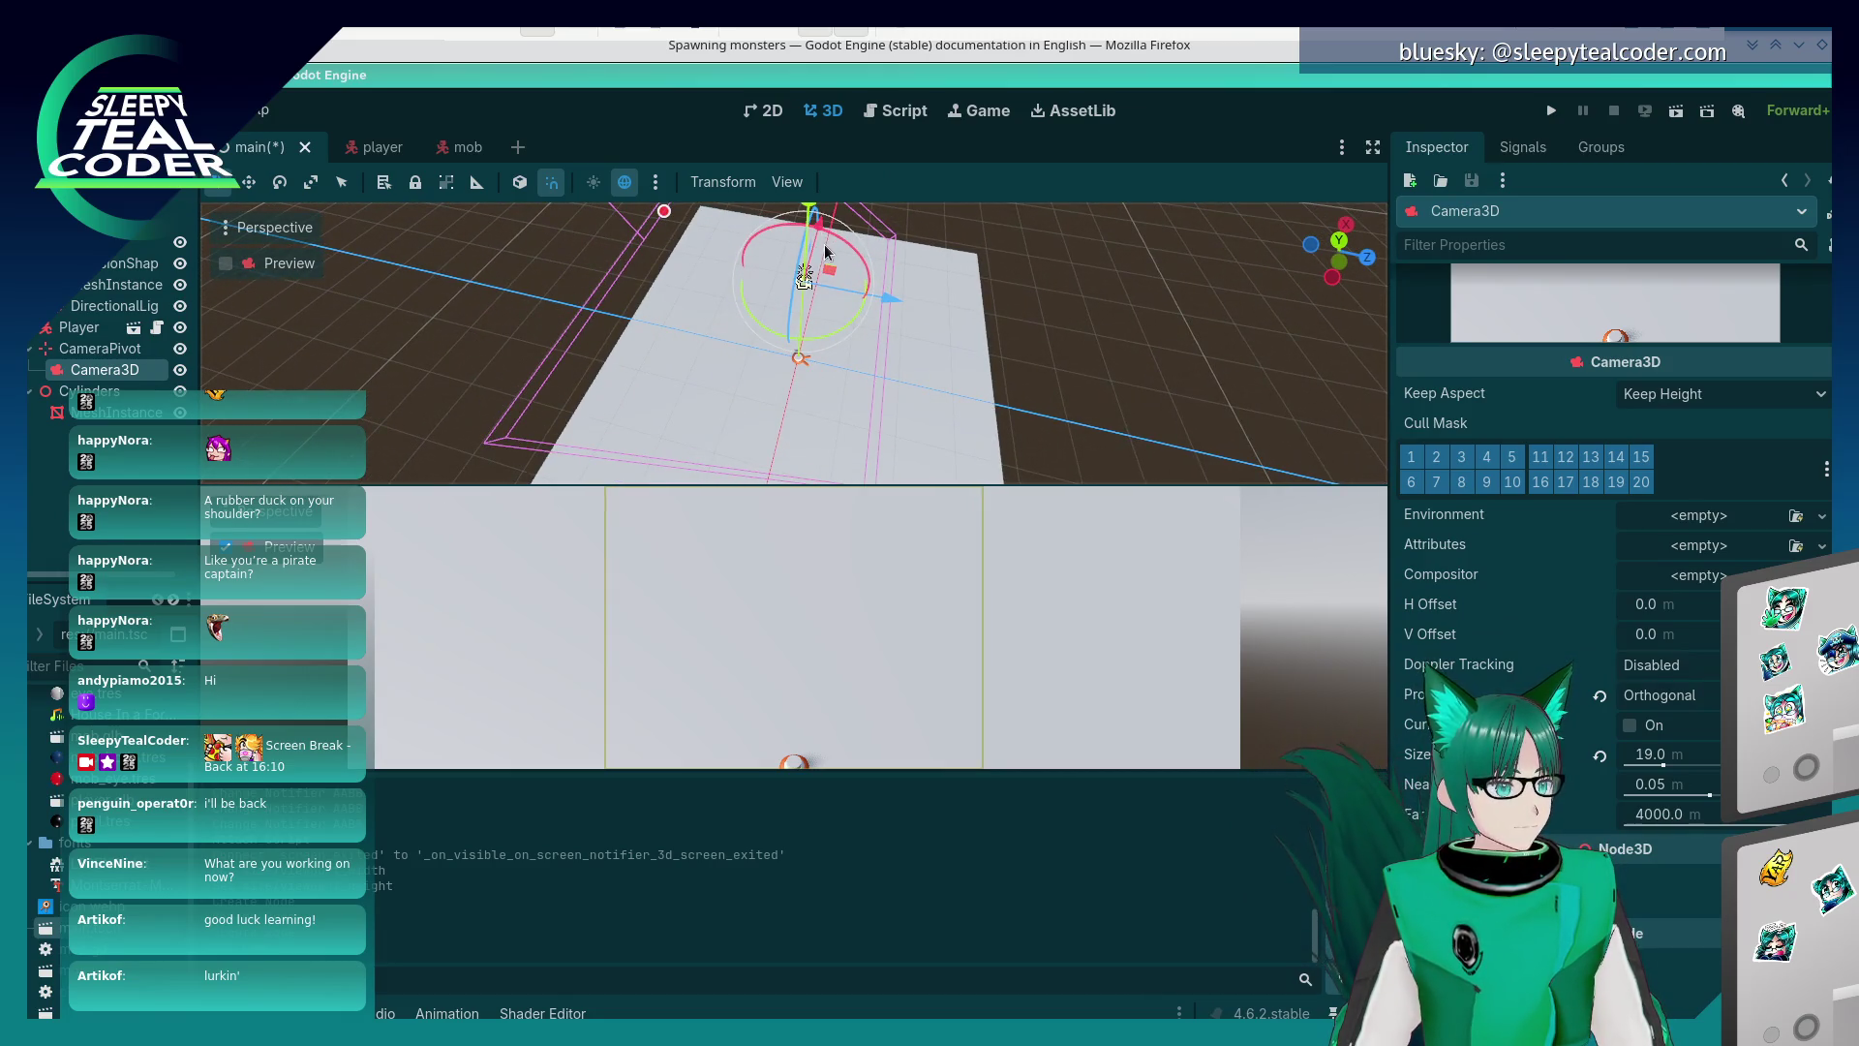
left_click_drag(838, 253, 800, 240)
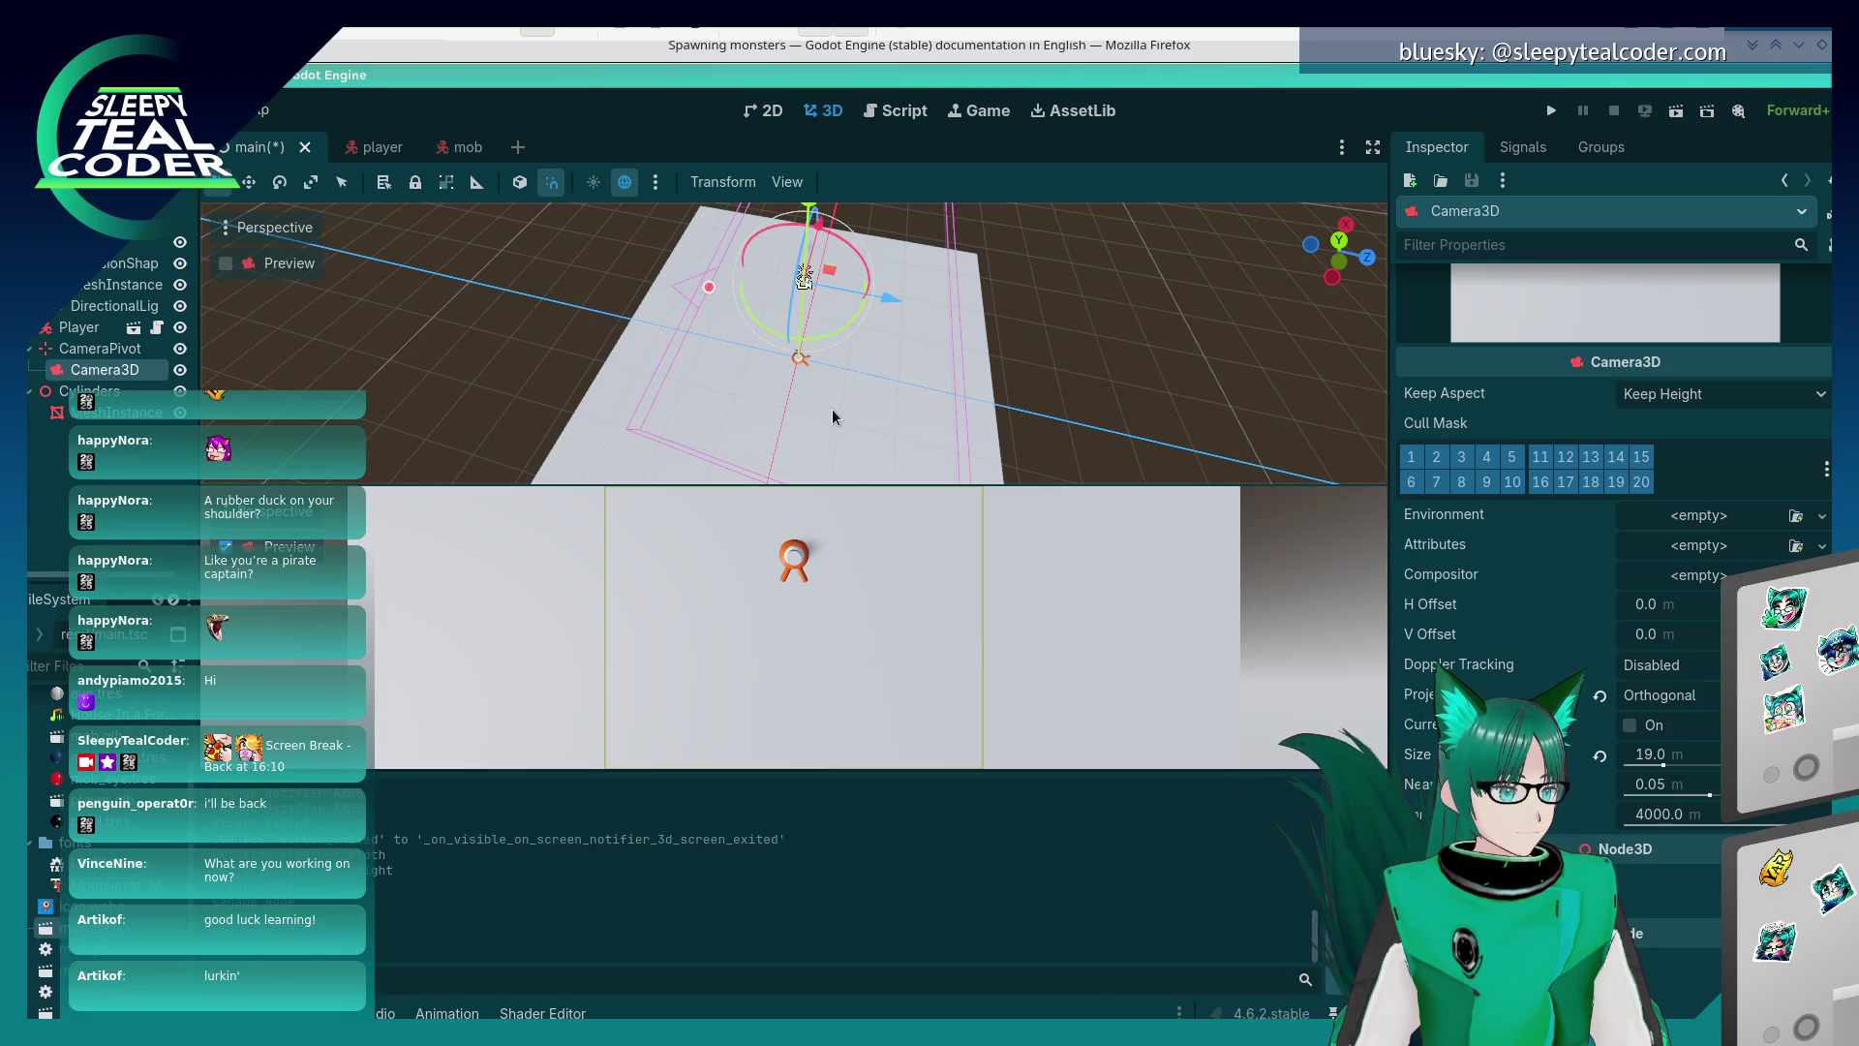
mouse_move(831, 410)
left_mouse_down()
mouse_move(765, 372)
mouse_move(757, 418)
left_mouse_up()
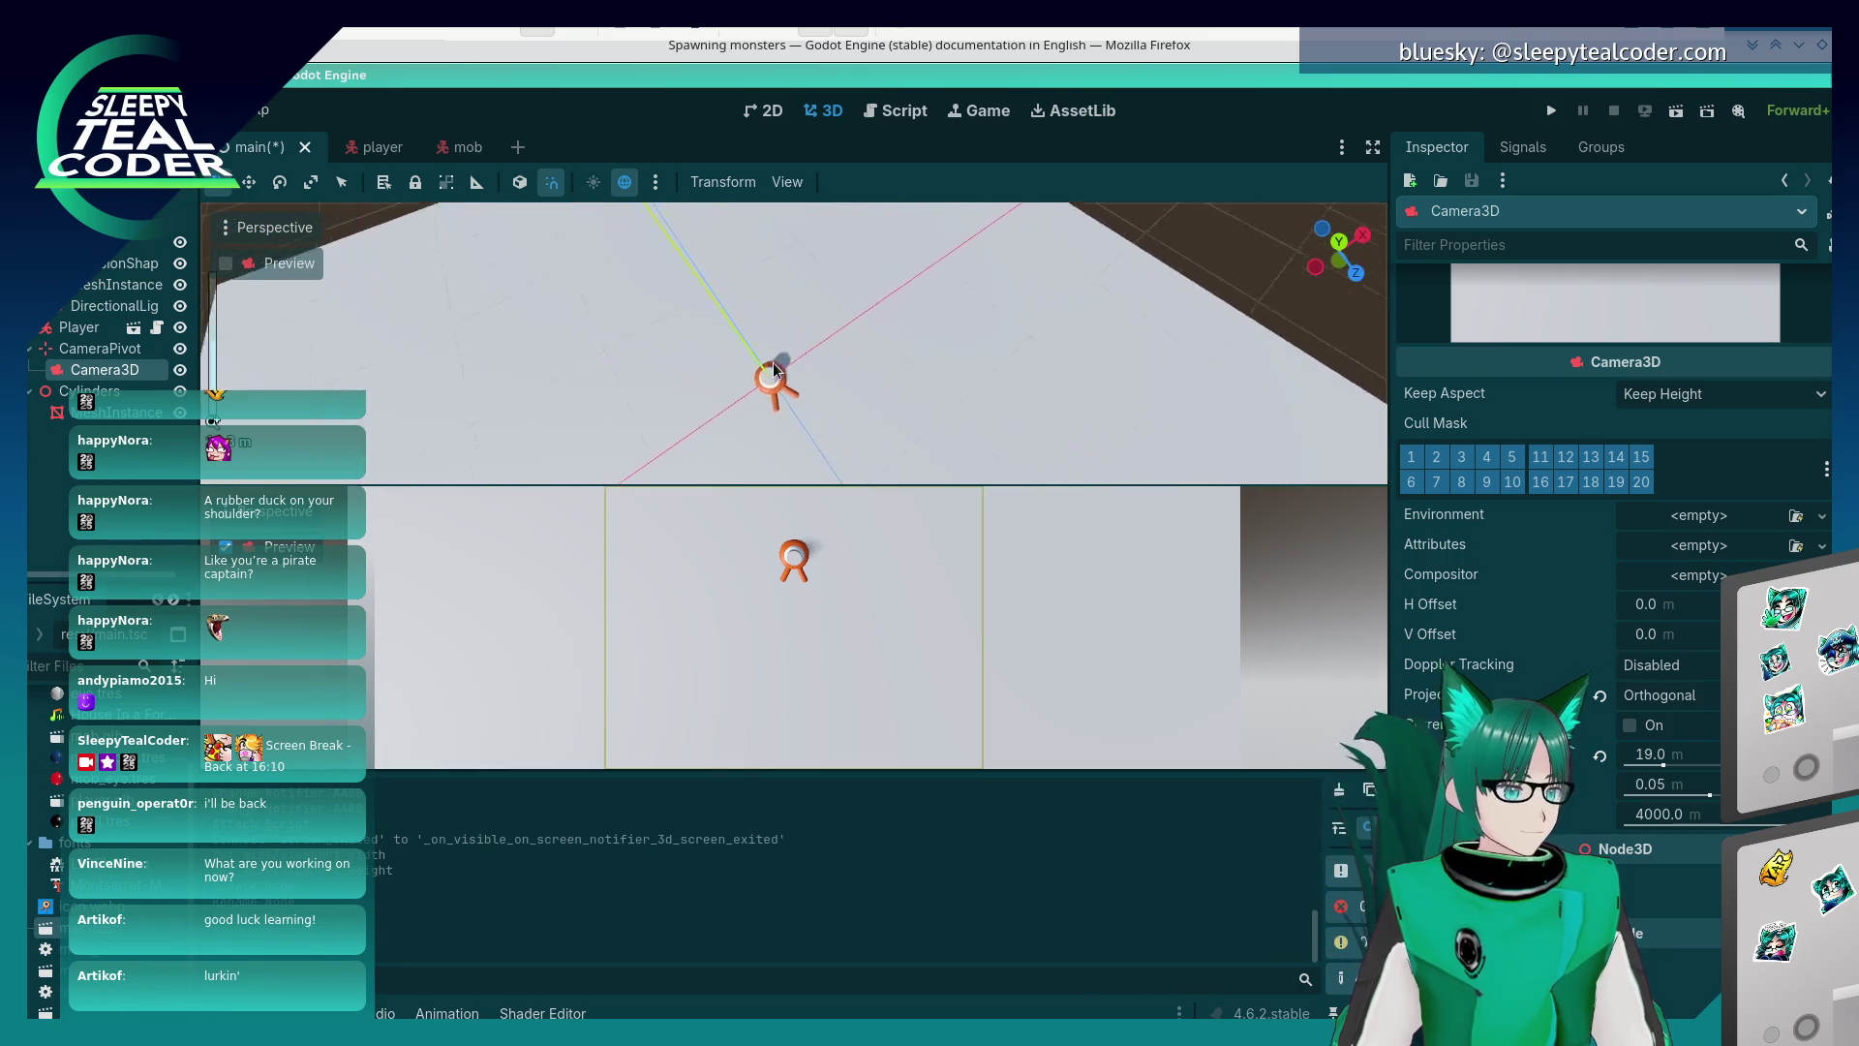
scroll(757, 416, "up", 5)
scroll(841, 392, "down", 5)
scroll(841, 387, "down", 3)
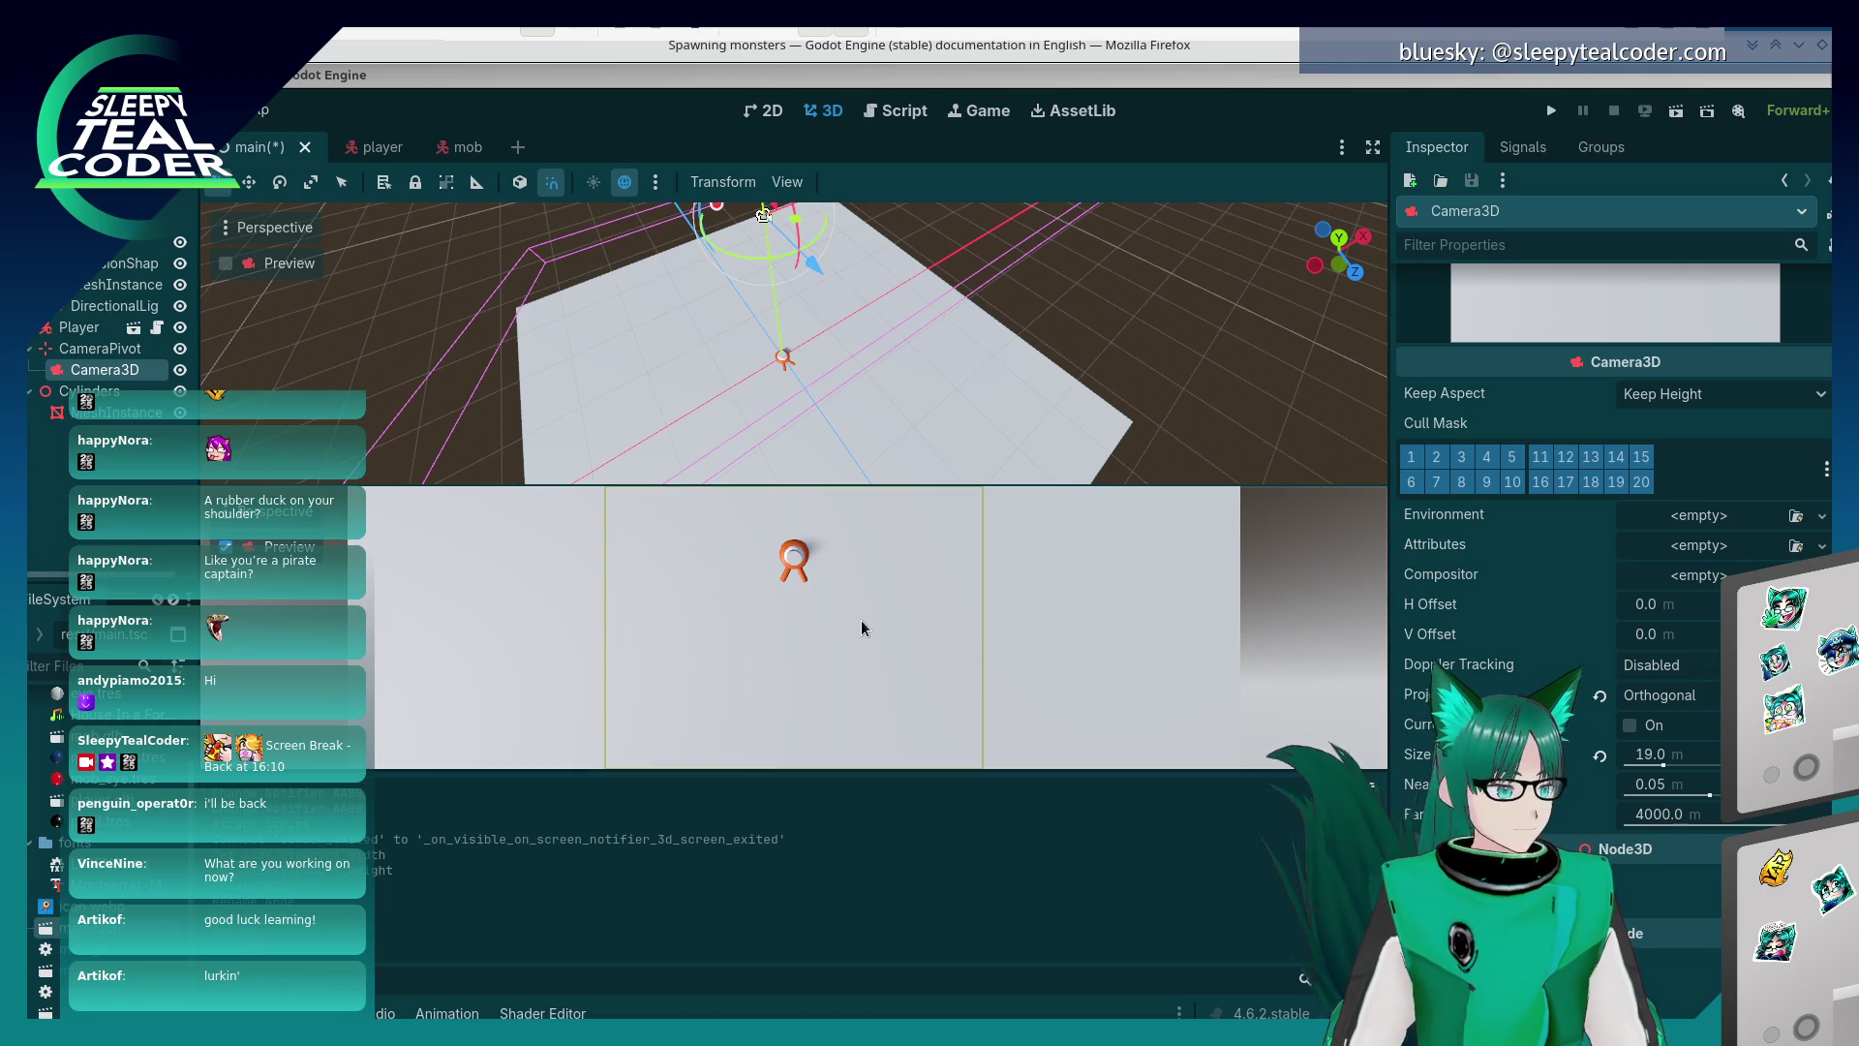
mouse_move(895, 416)
left_mouse_down()
mouse_move(913, 385)
mouse_move(870, 353)
left_mouse_up()
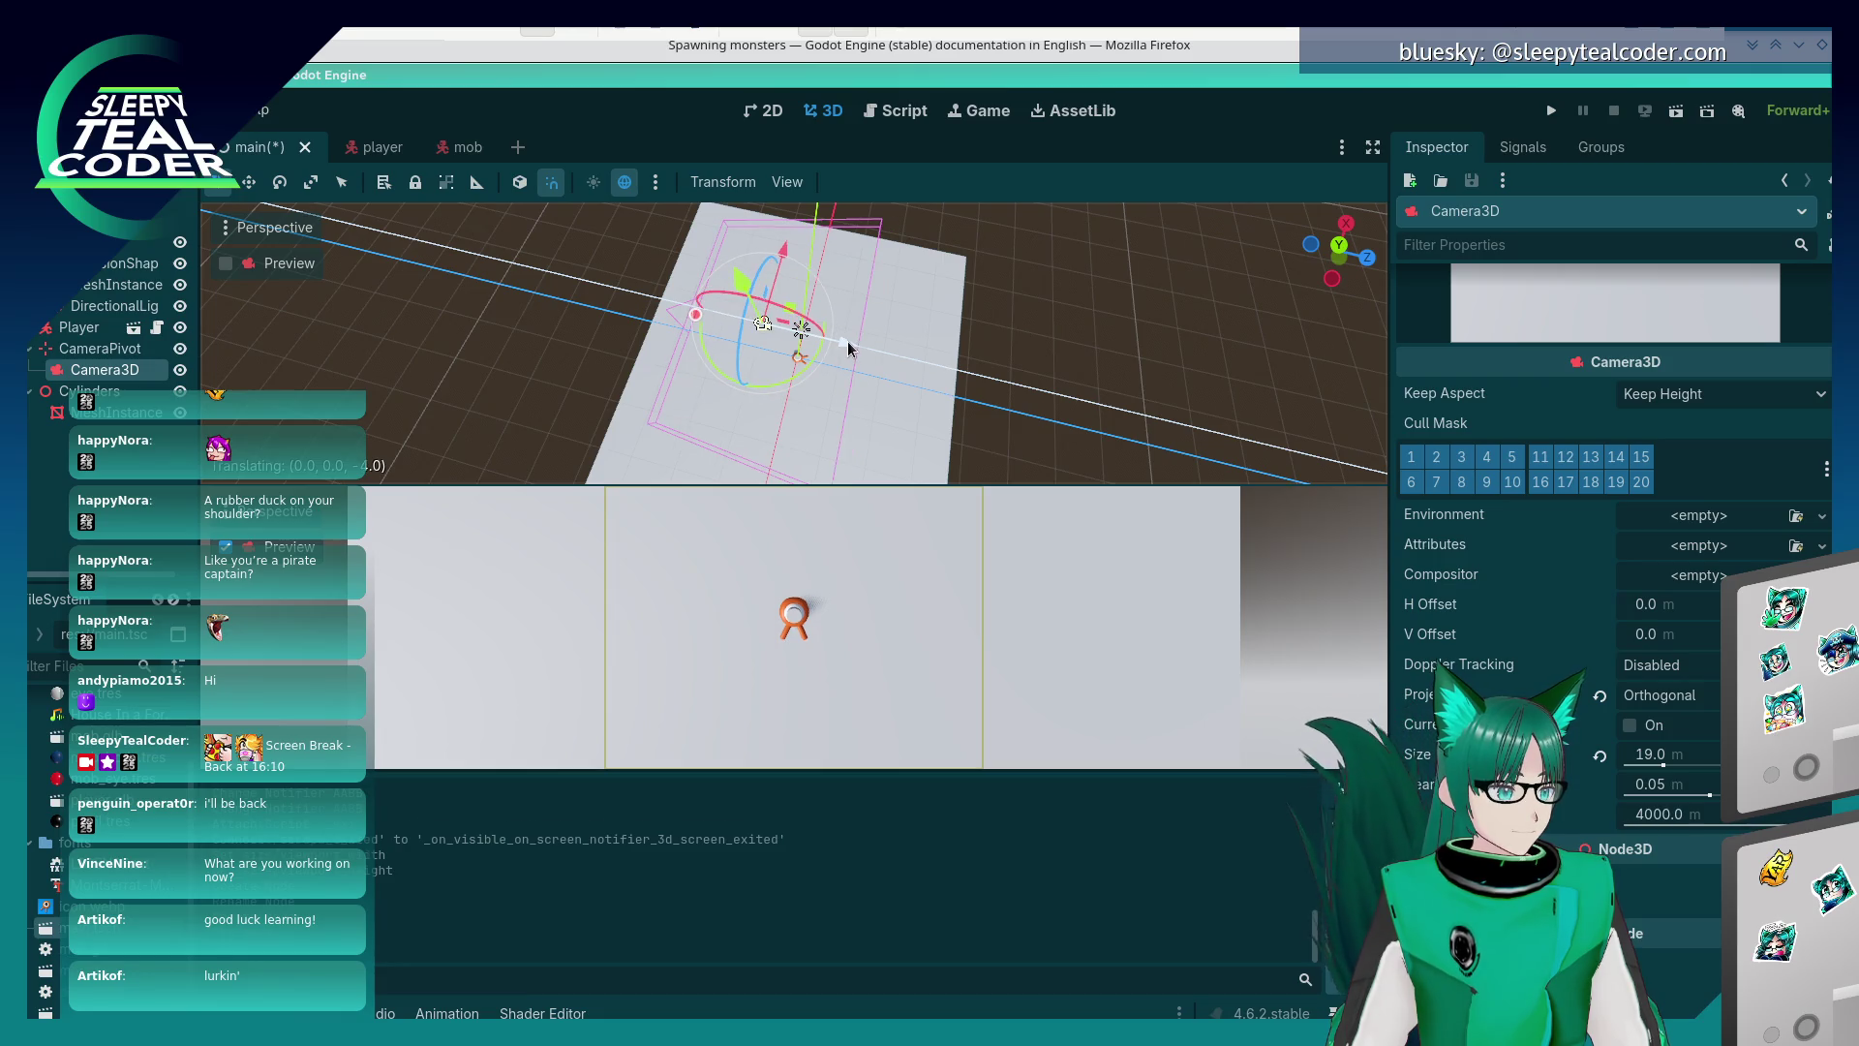
Step: Move the Camera3D 4 units along its Z axis
key("r")
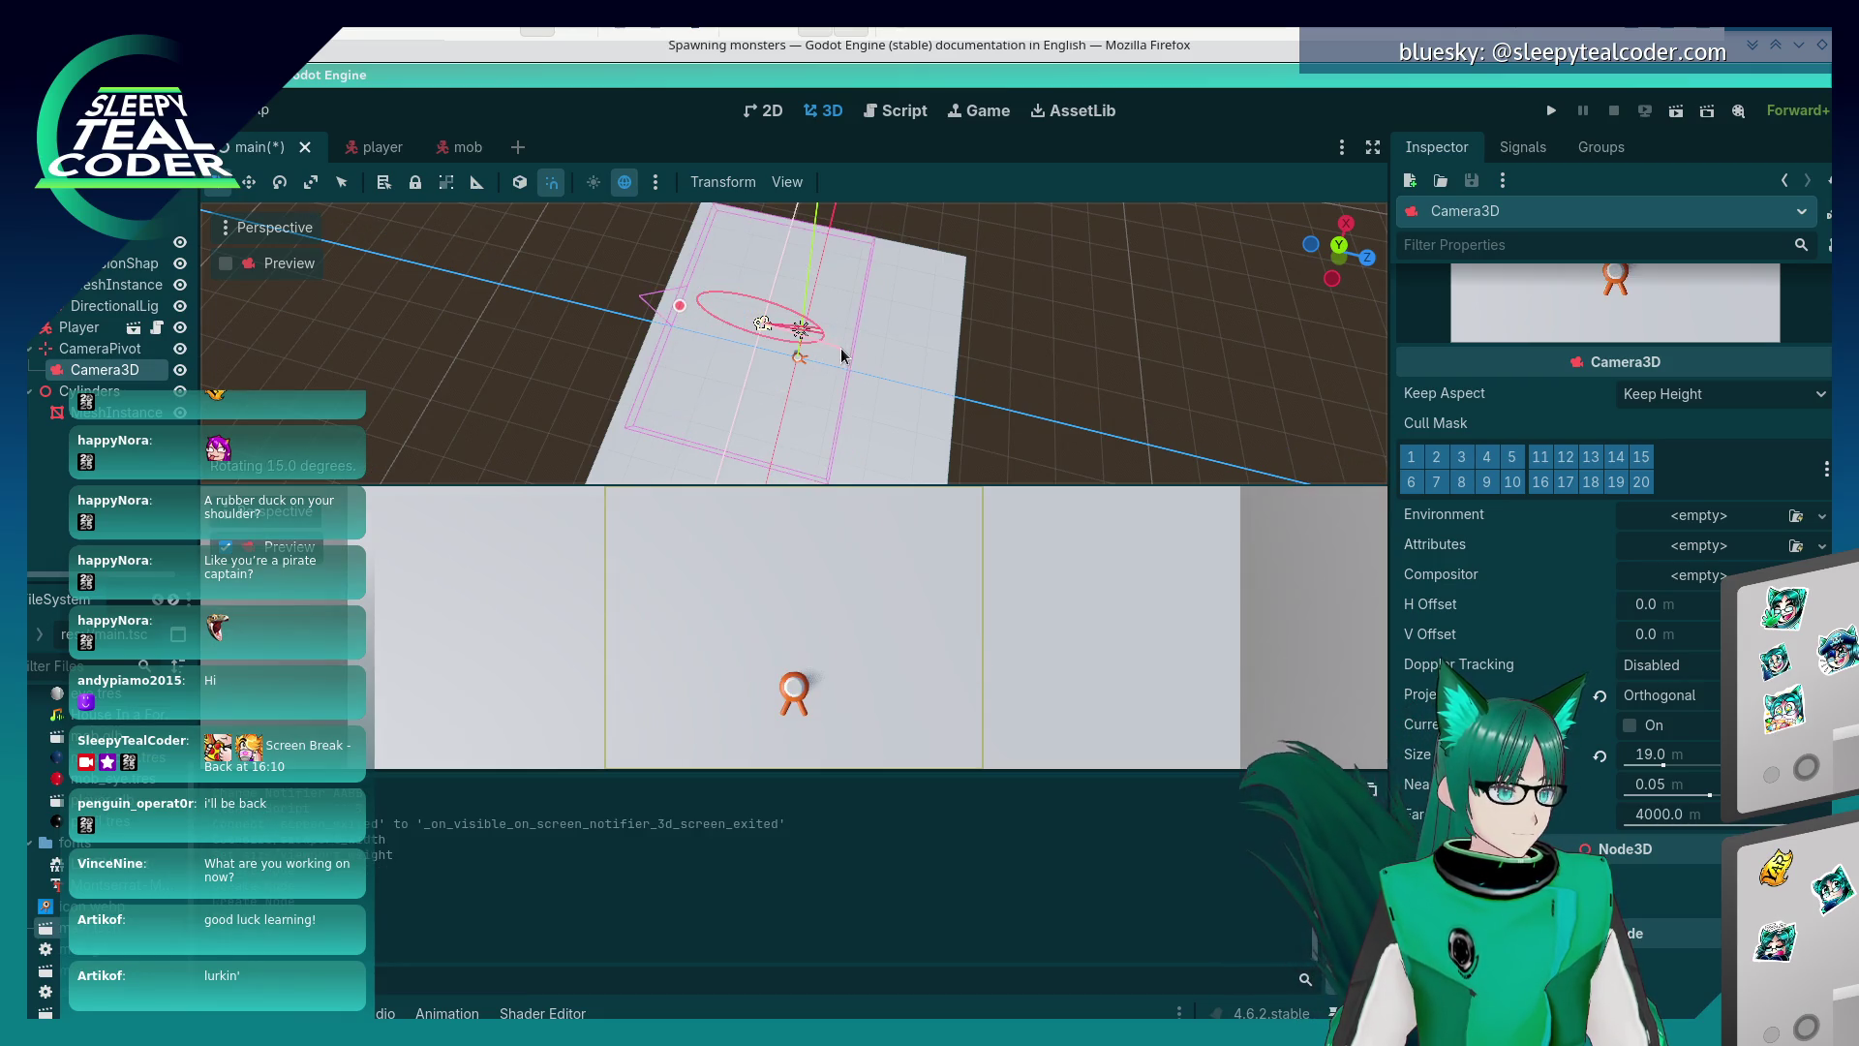
key("g")
key("z")
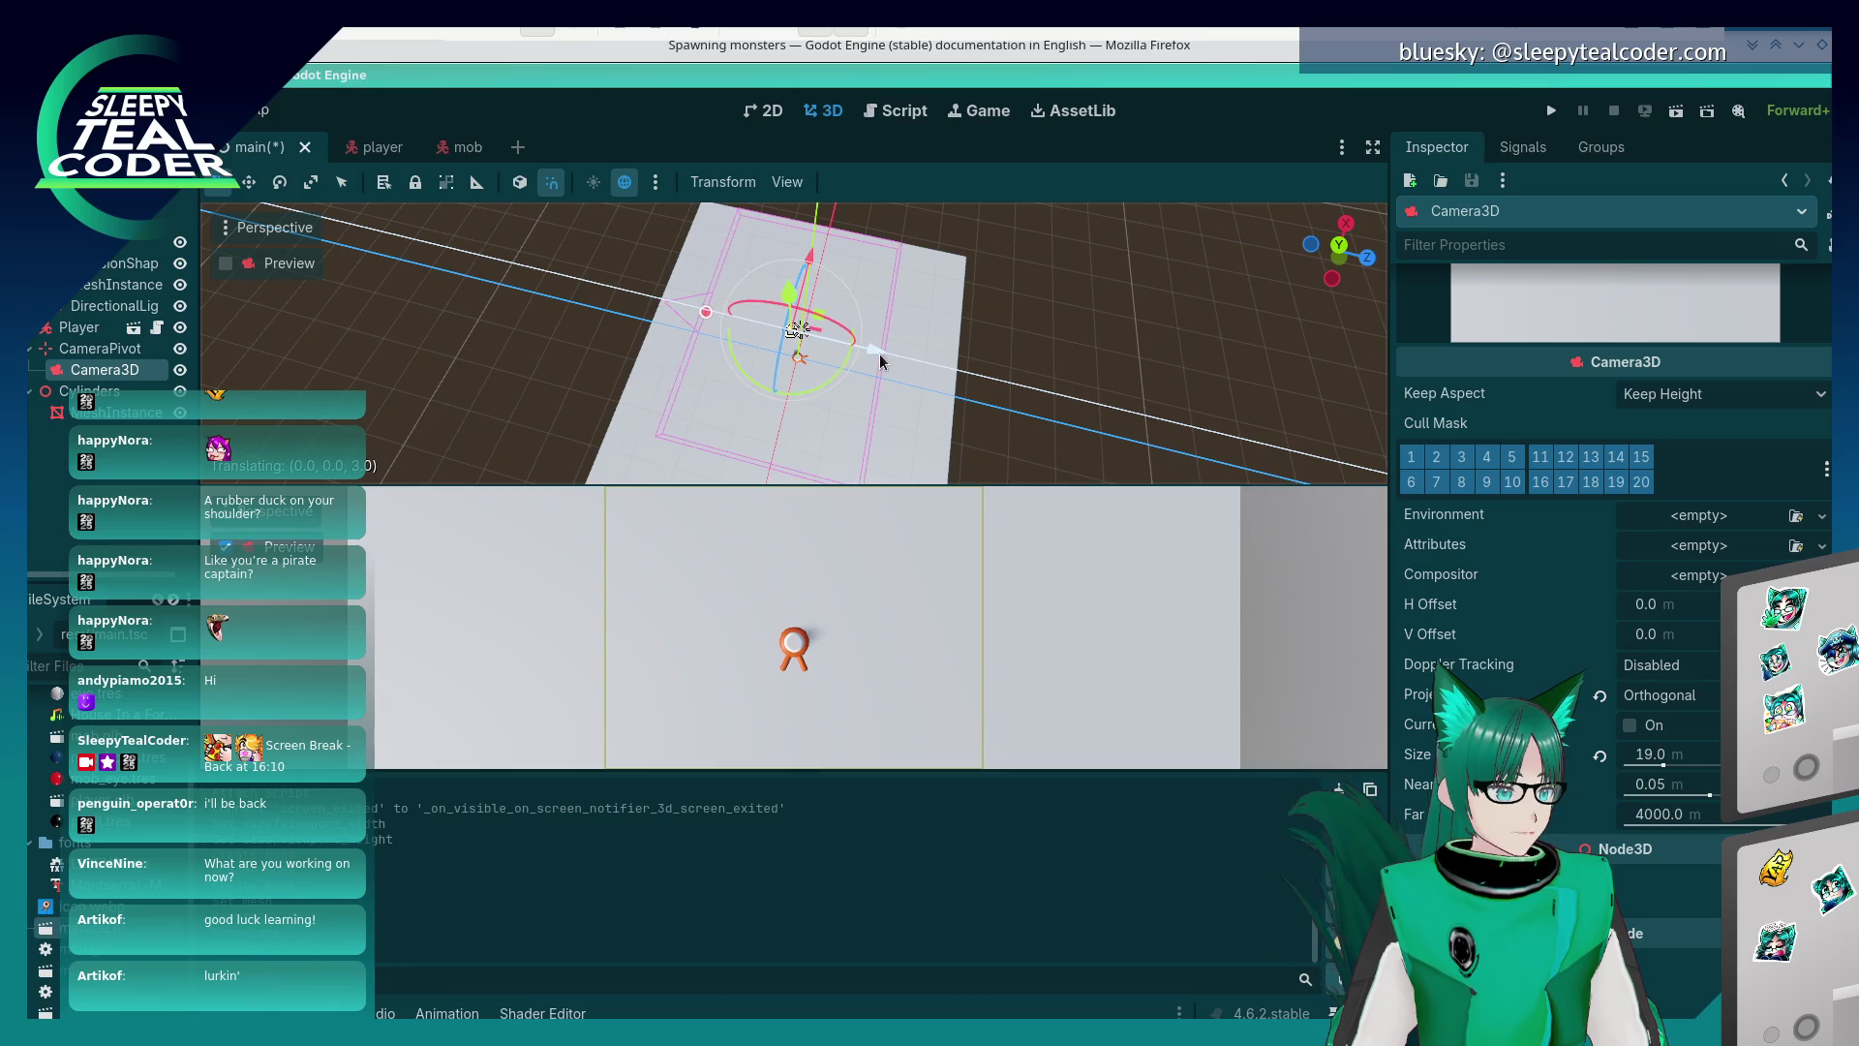
left_click(891, 360)
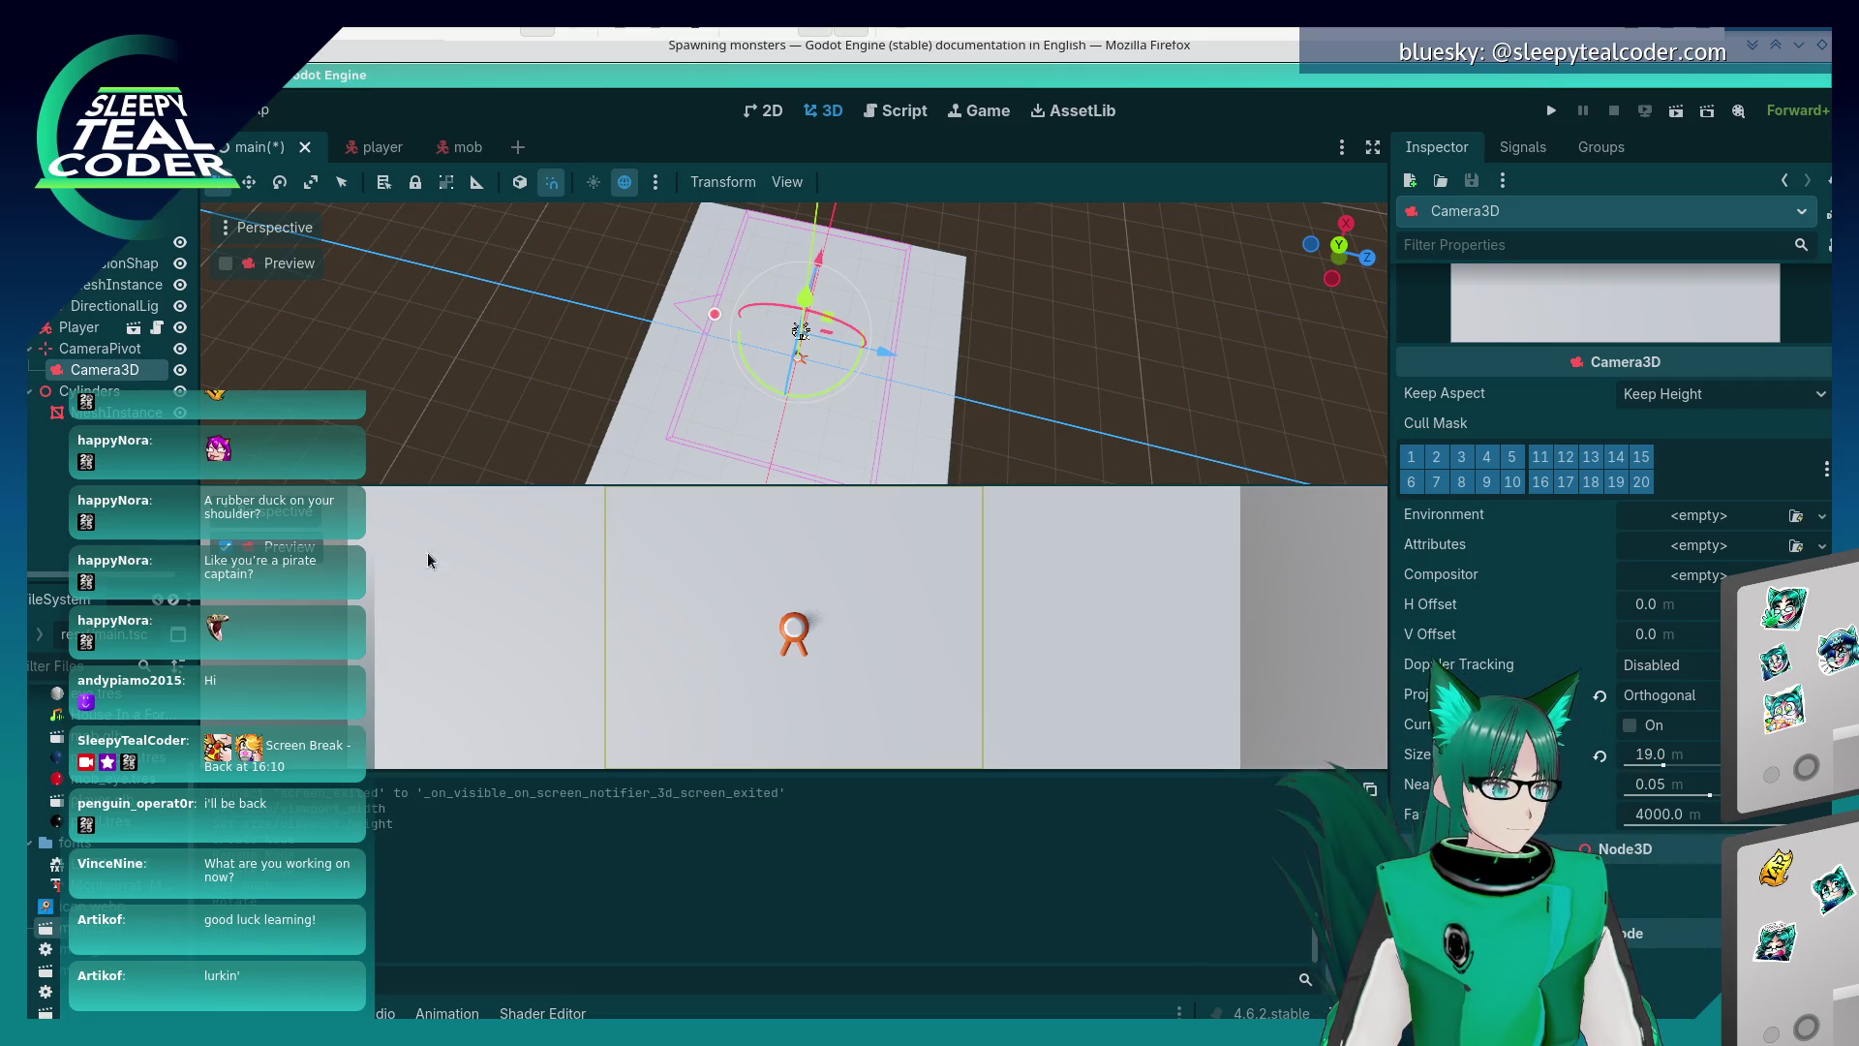
Step: Switch the lower viewport to orthogonal and back to perspective, and re-enable its camera preview
left_click(287, 514)
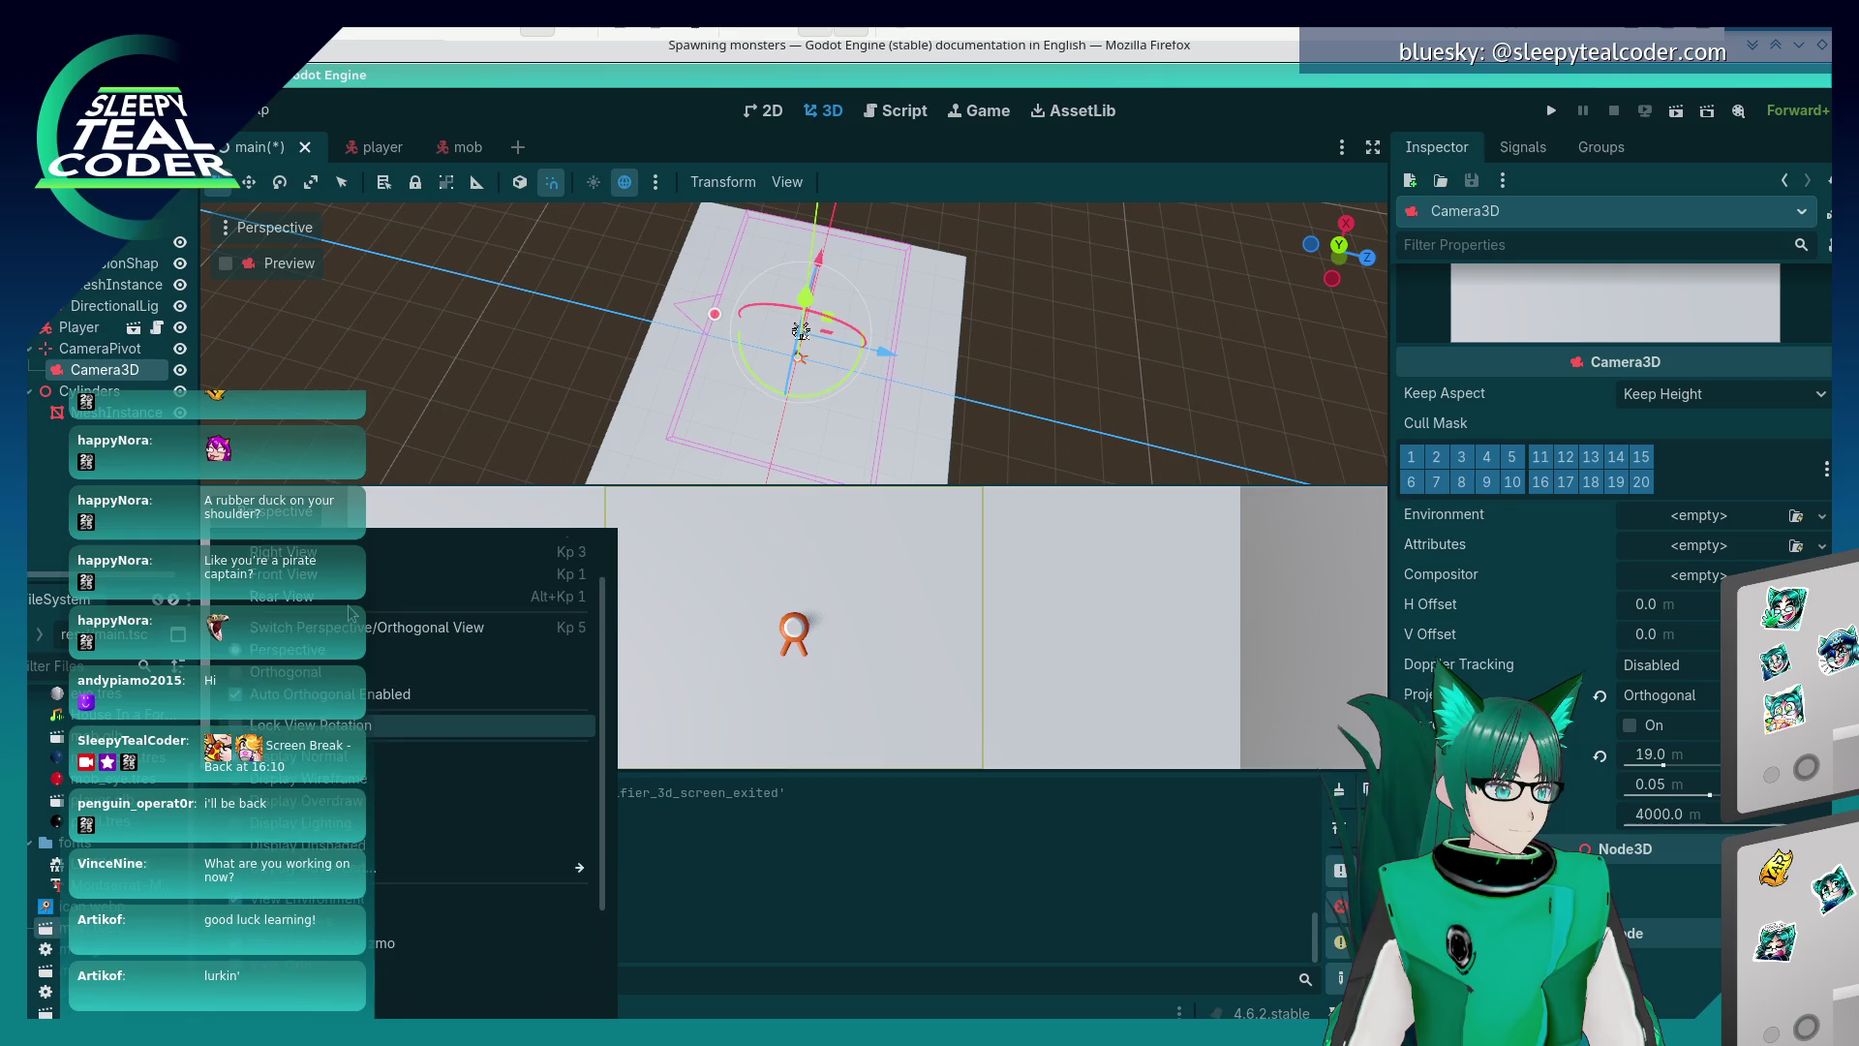
left_click(330, 554)
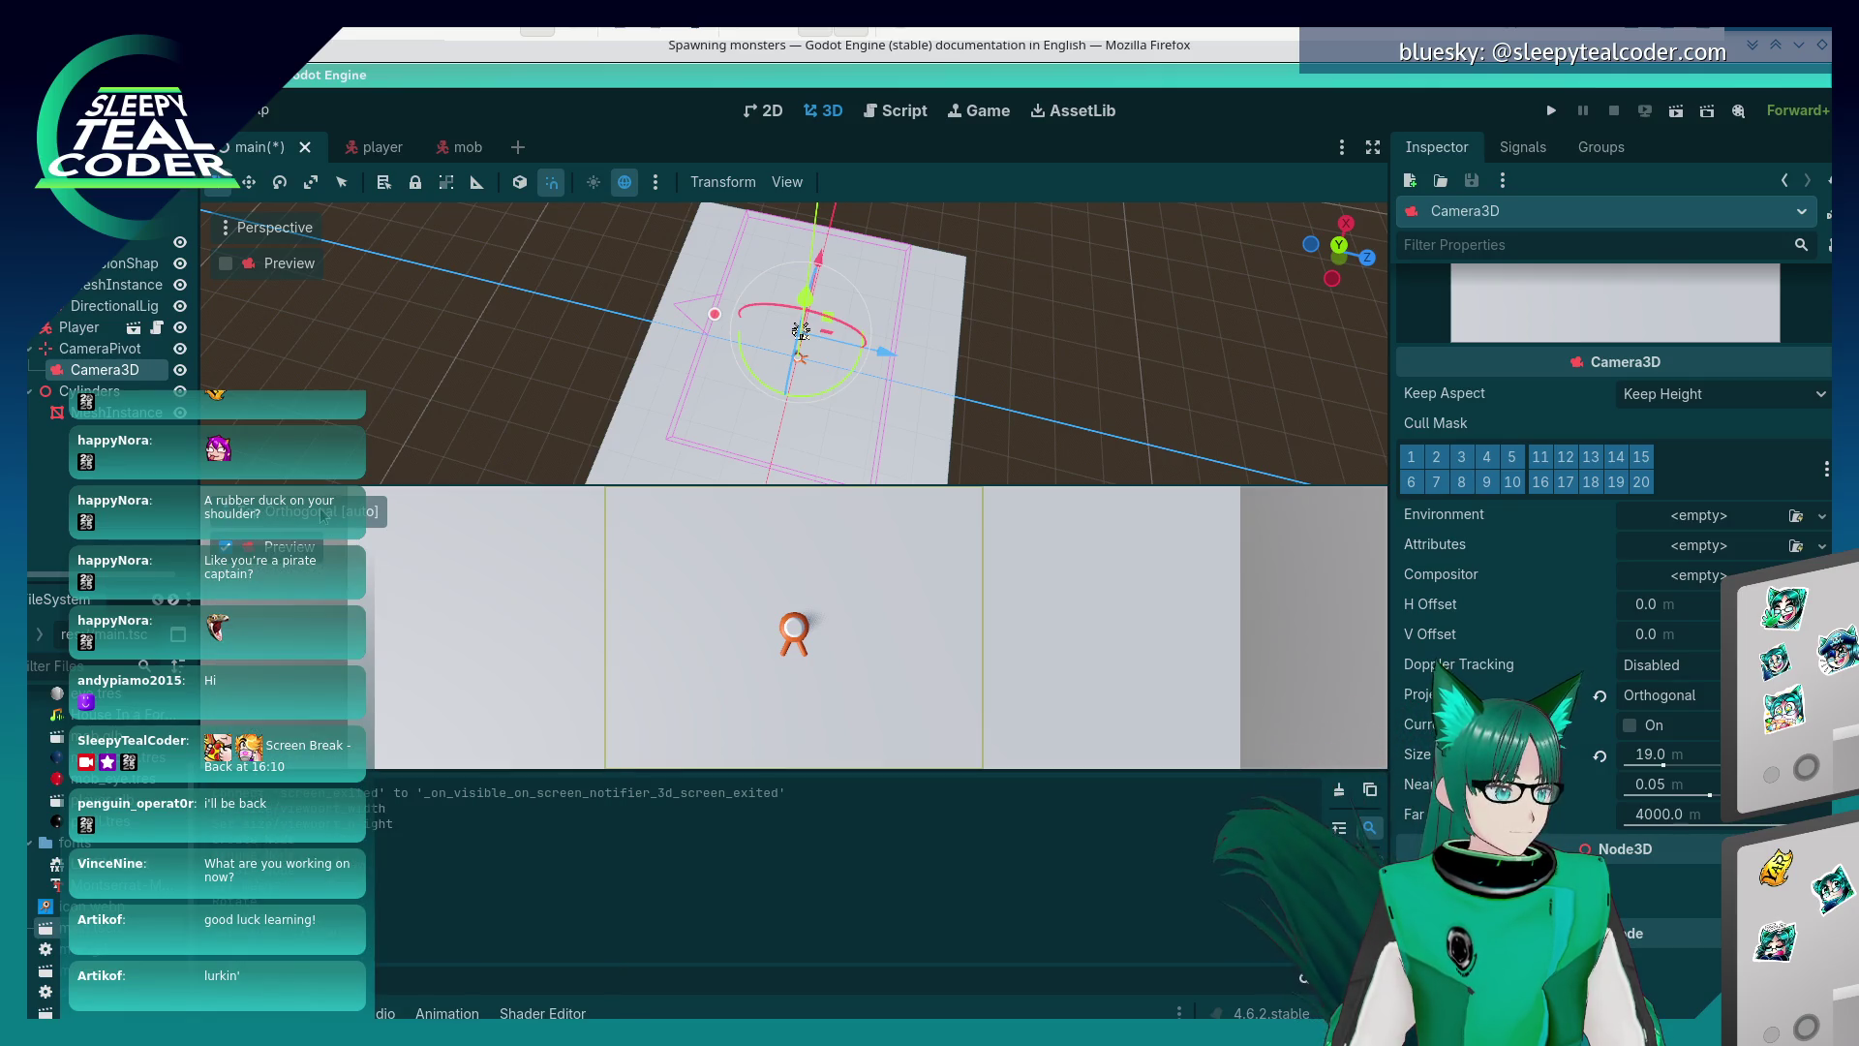
left_click(322, 513)
left_click(370, 698)
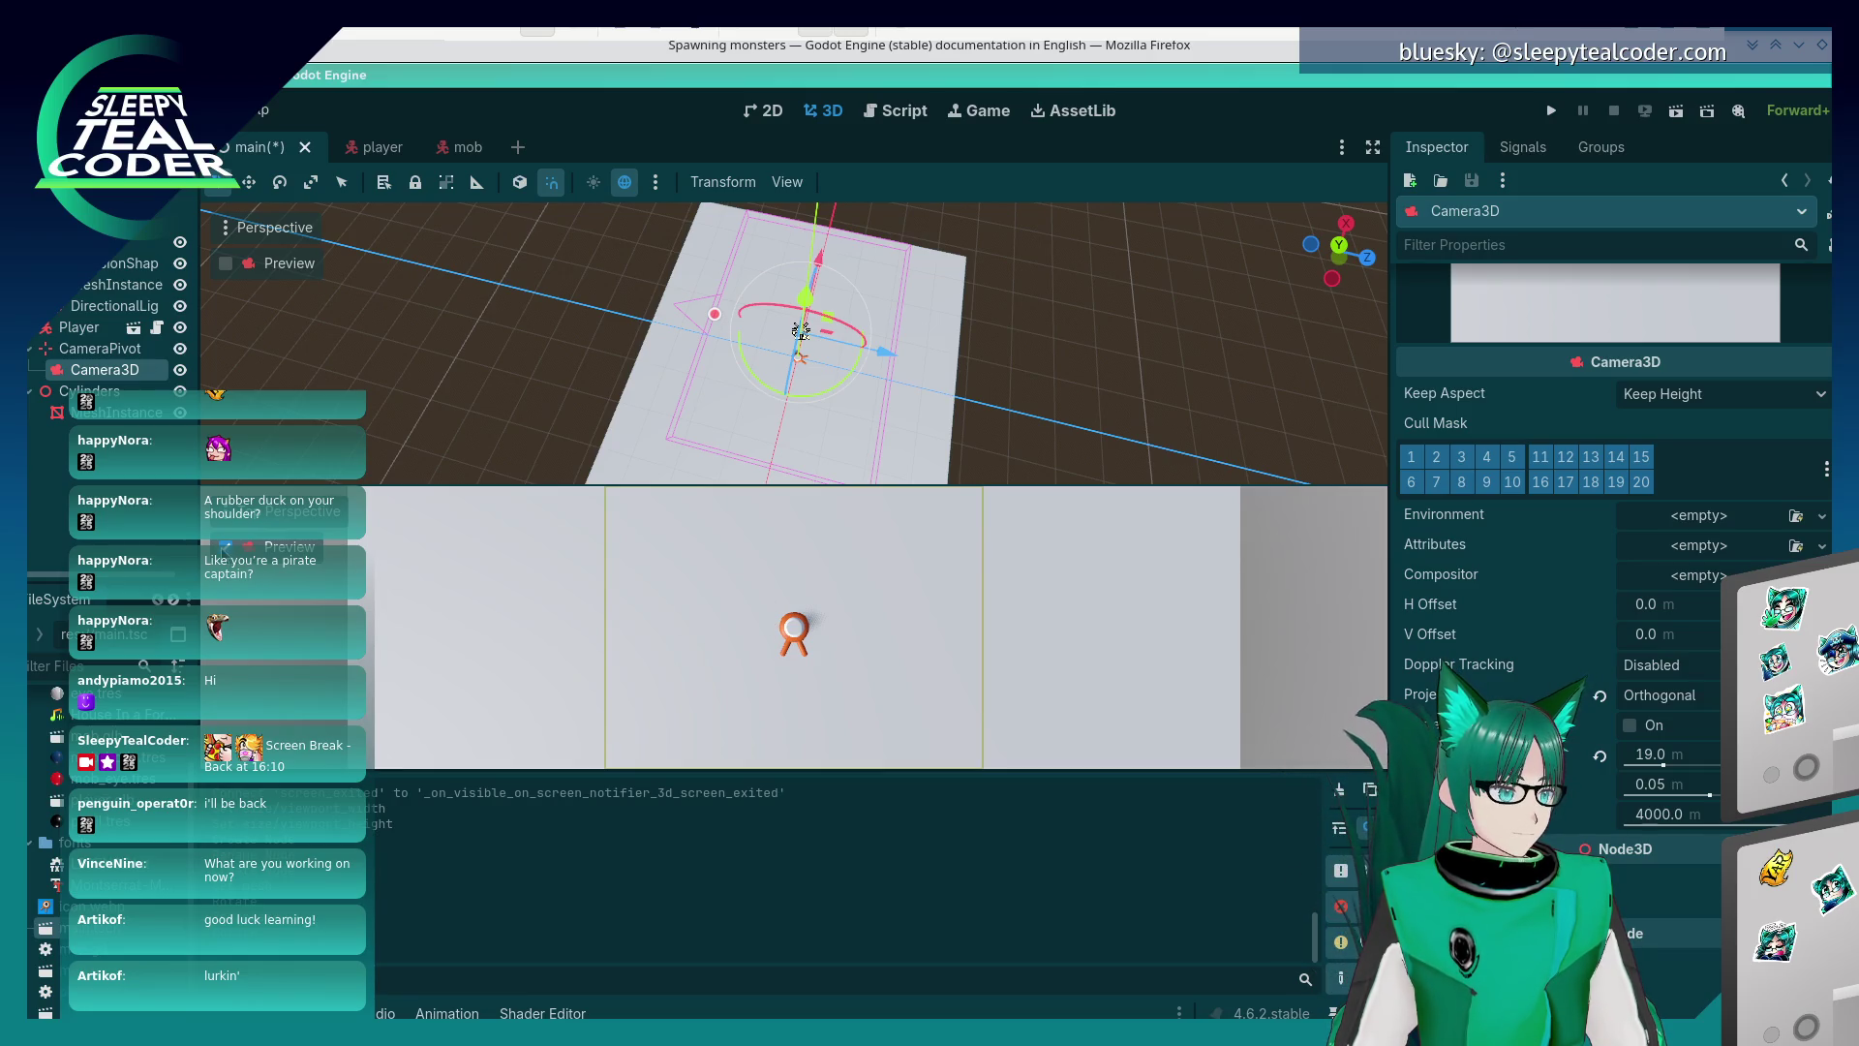
left_click(226, 546)
left_click(226, 546)
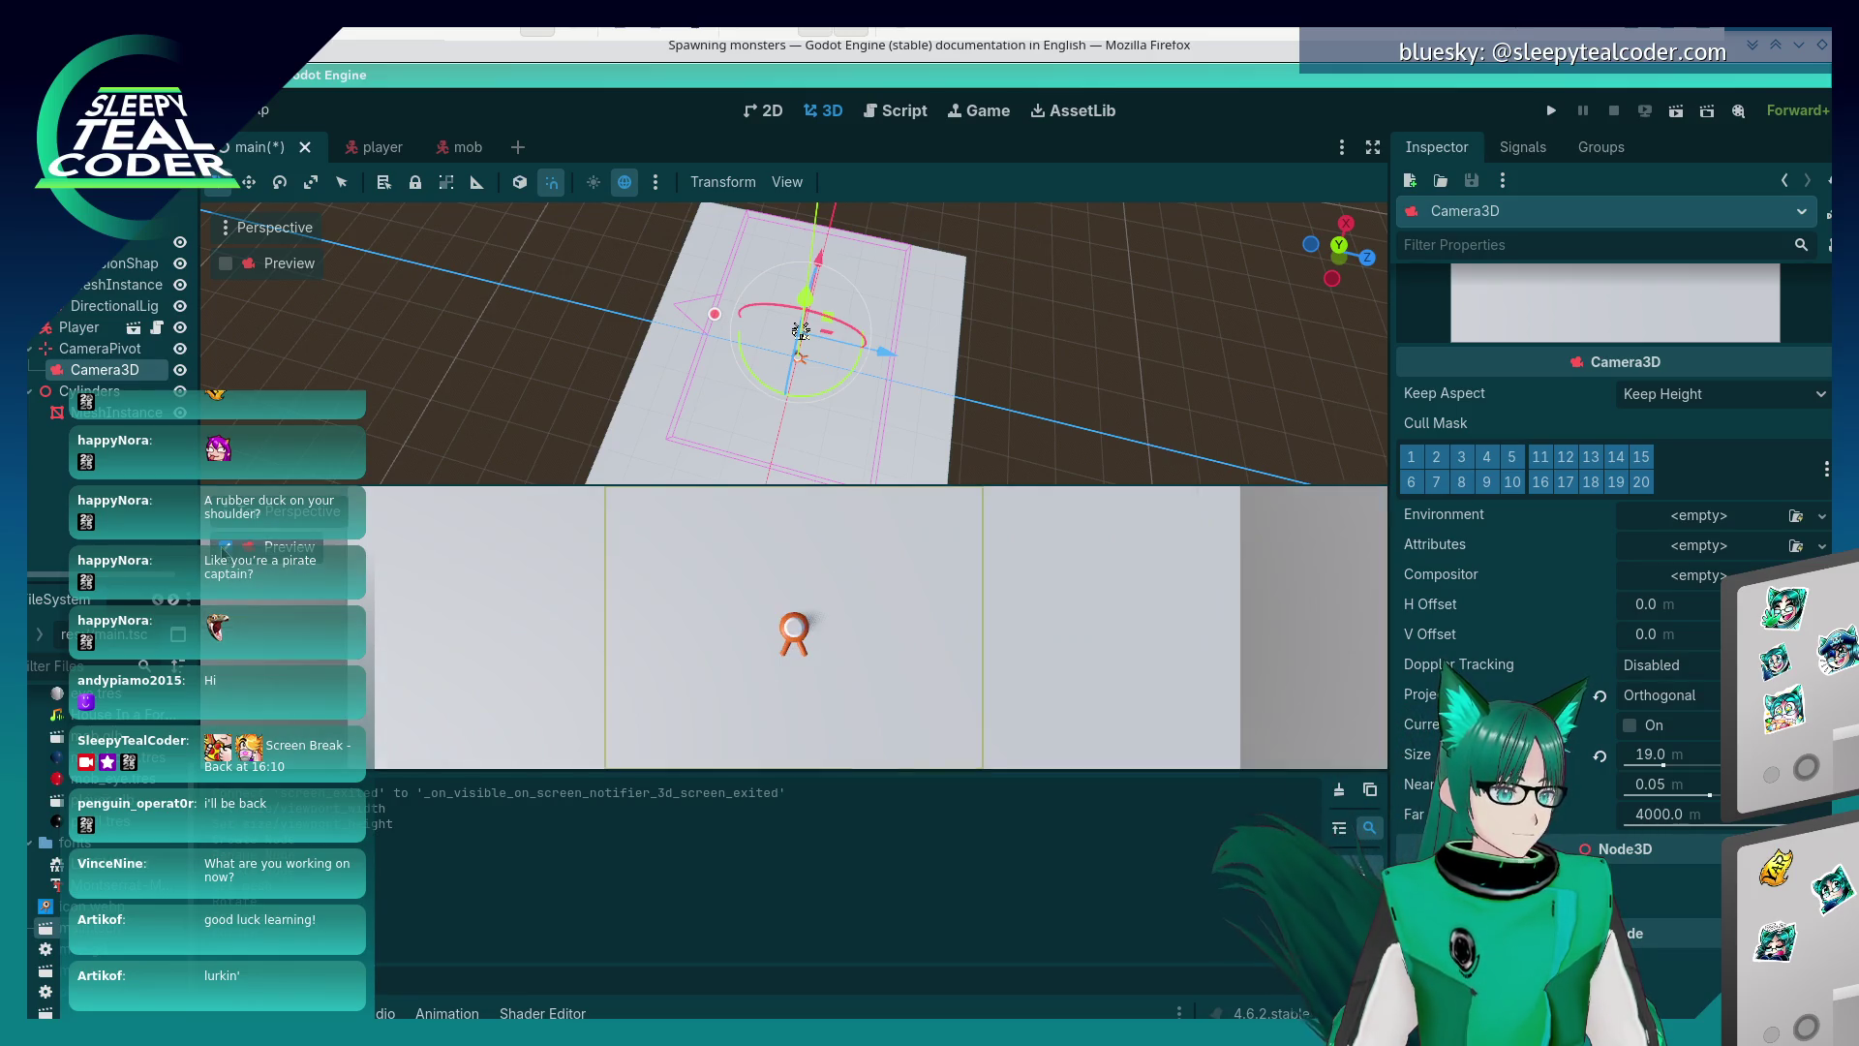
mouse_move(736, 446)
left_mouse_down()
mouse_move(718, 437)
mouse_move(765, 397)
mouse_move(698, 392)
left_mouse_up()
Step: Resize the split between the two viewports and compare with the guide's camera placement
key("alt+Tab")
key("alt+shift+Tab")
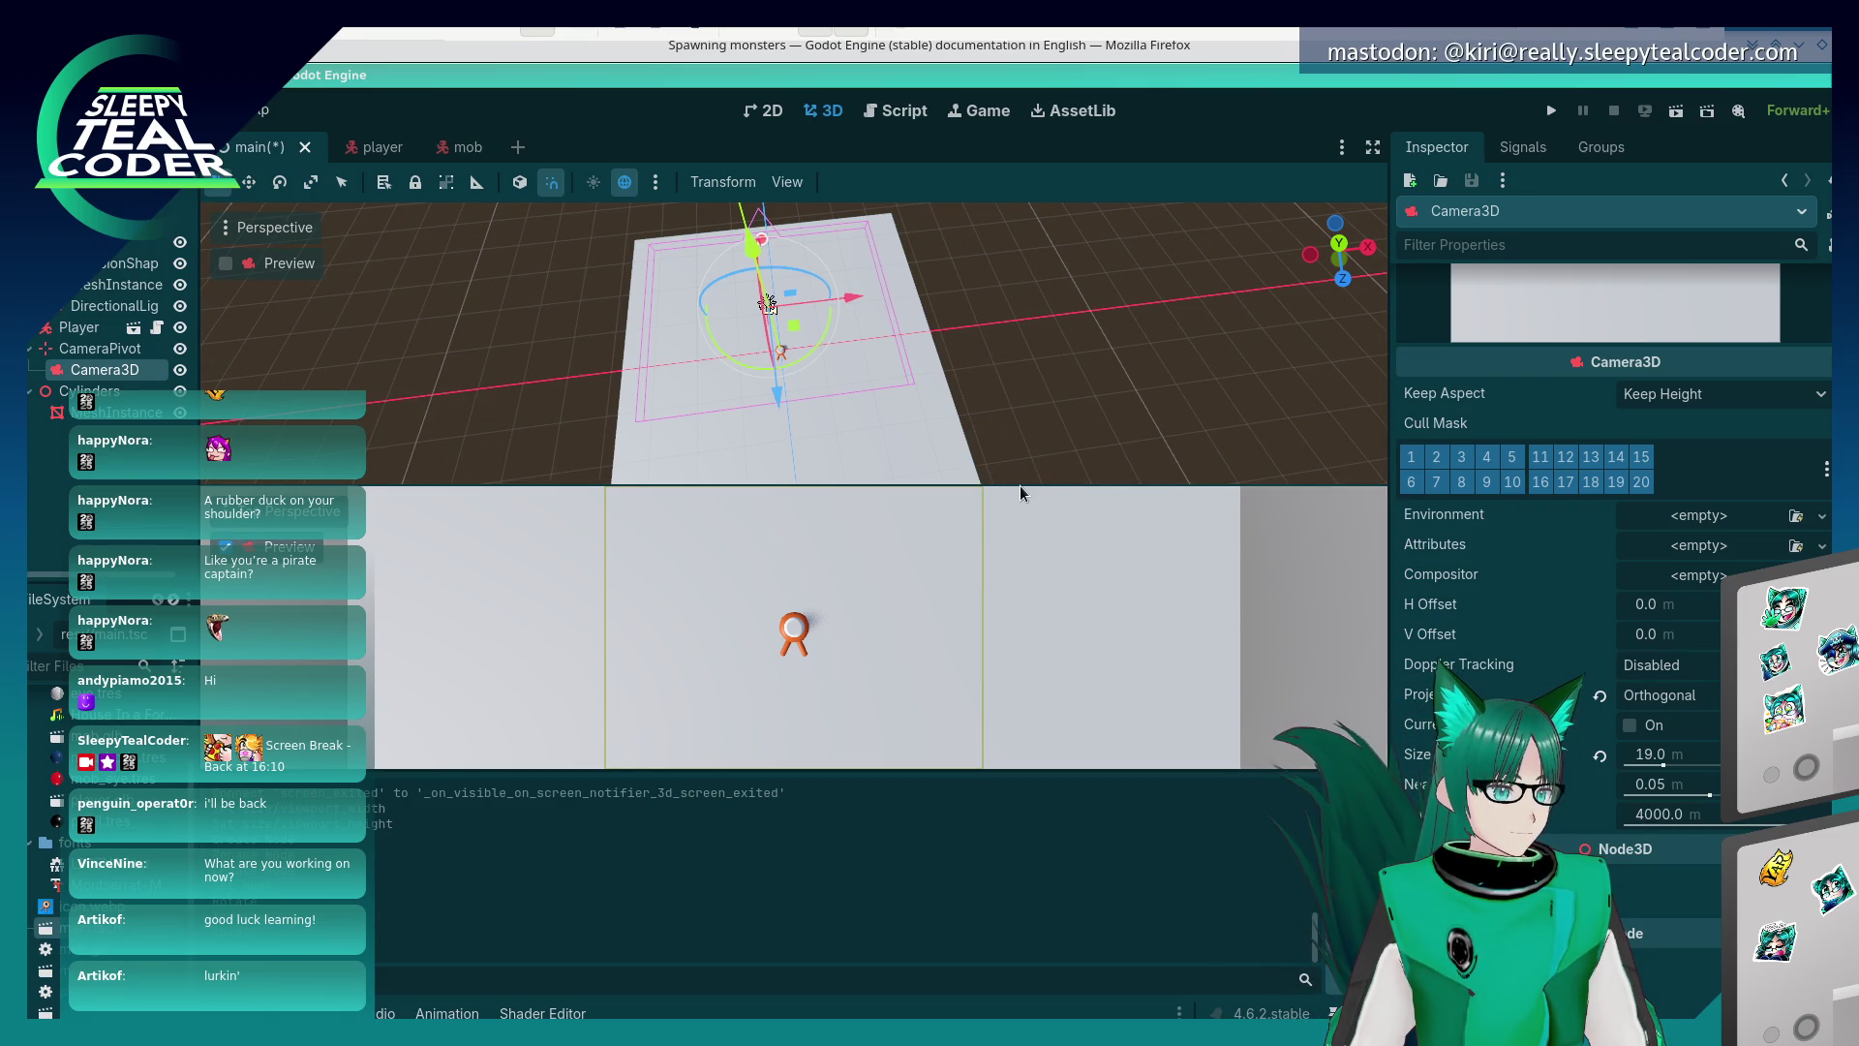
mouse_move(1017, 486)
left_mouse_down()
mouse_move(1000, 543)
mouse_move(1012, 258)
mouse_move(997, 509)
mouse_move(950, 506)
mouse_move(955, 469)
mouse_move(949, 497)
mouse_move(901, 392)
mouse_move(910, 469)
mouse_move(863, 466)
mouse_move(881, 455)
left_mouse_up()
key("alt+Tab")
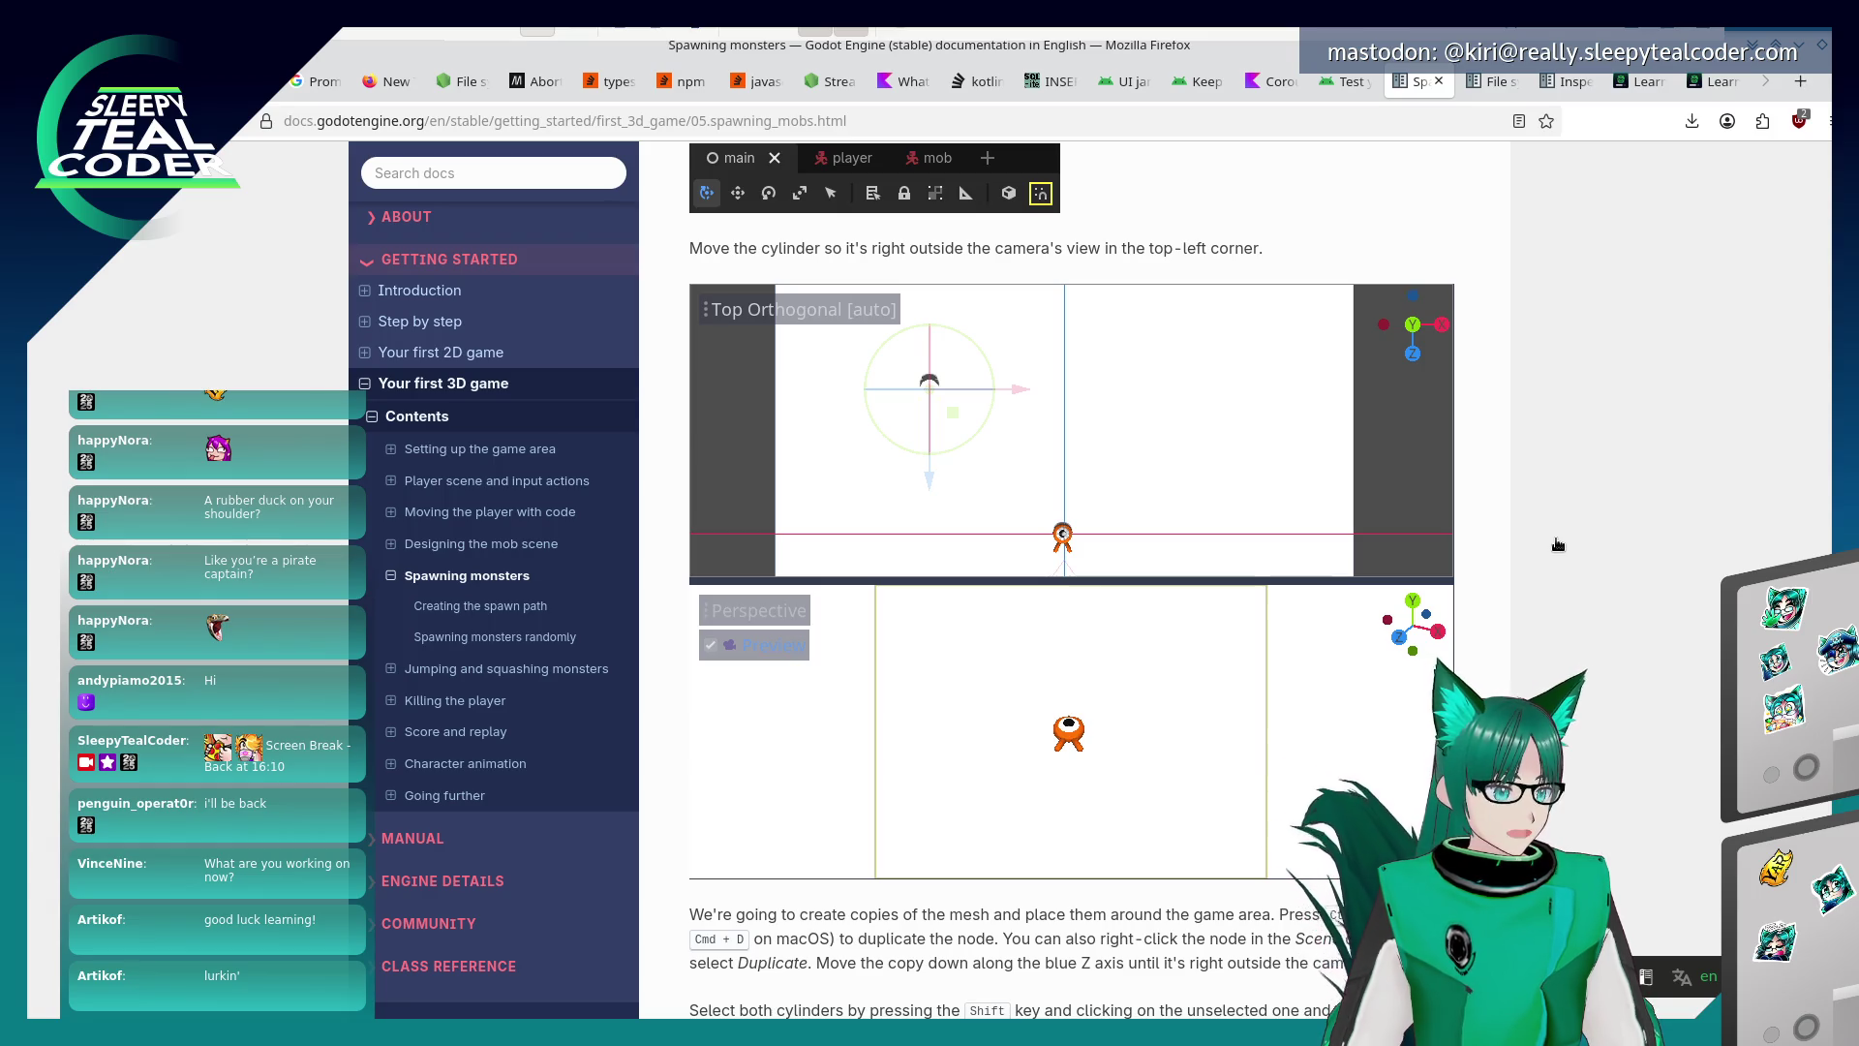
key("alt+Tab")
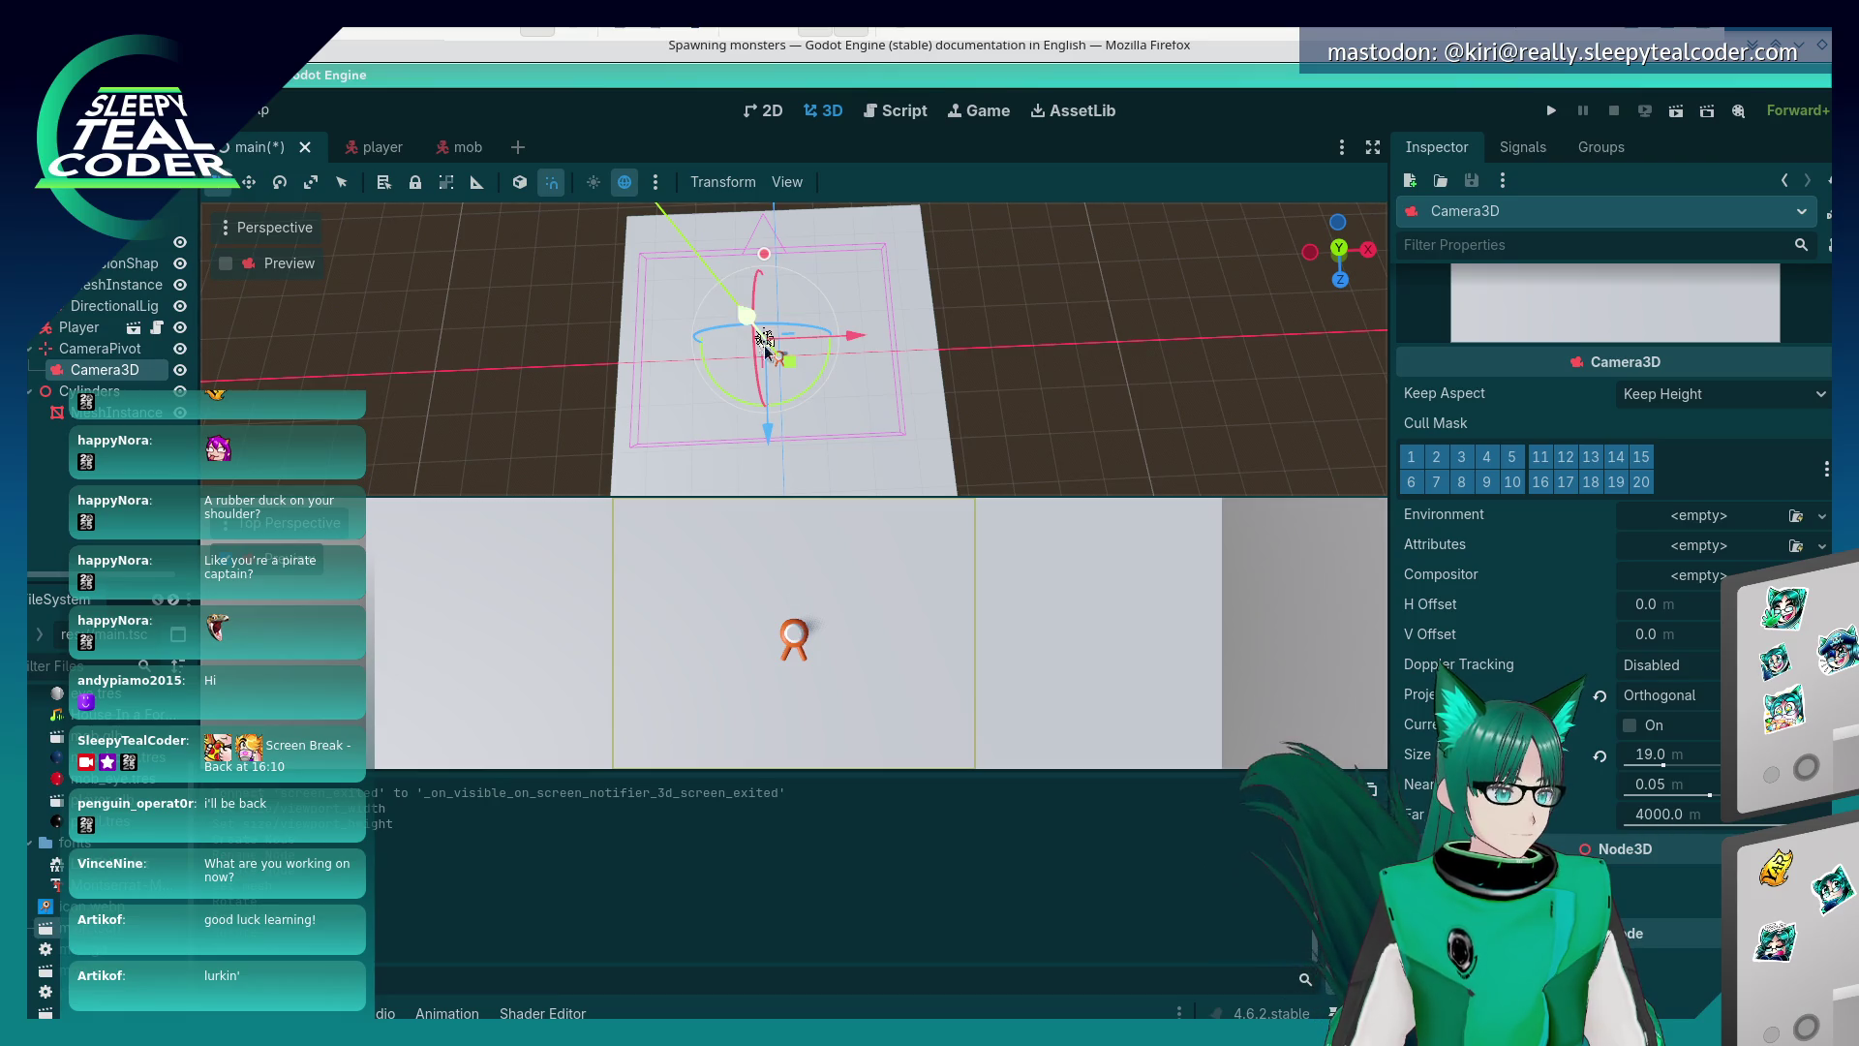
Step: Move the cylinder about 13 units left on X and toward the far edge along -Z
left_click(111, 411)
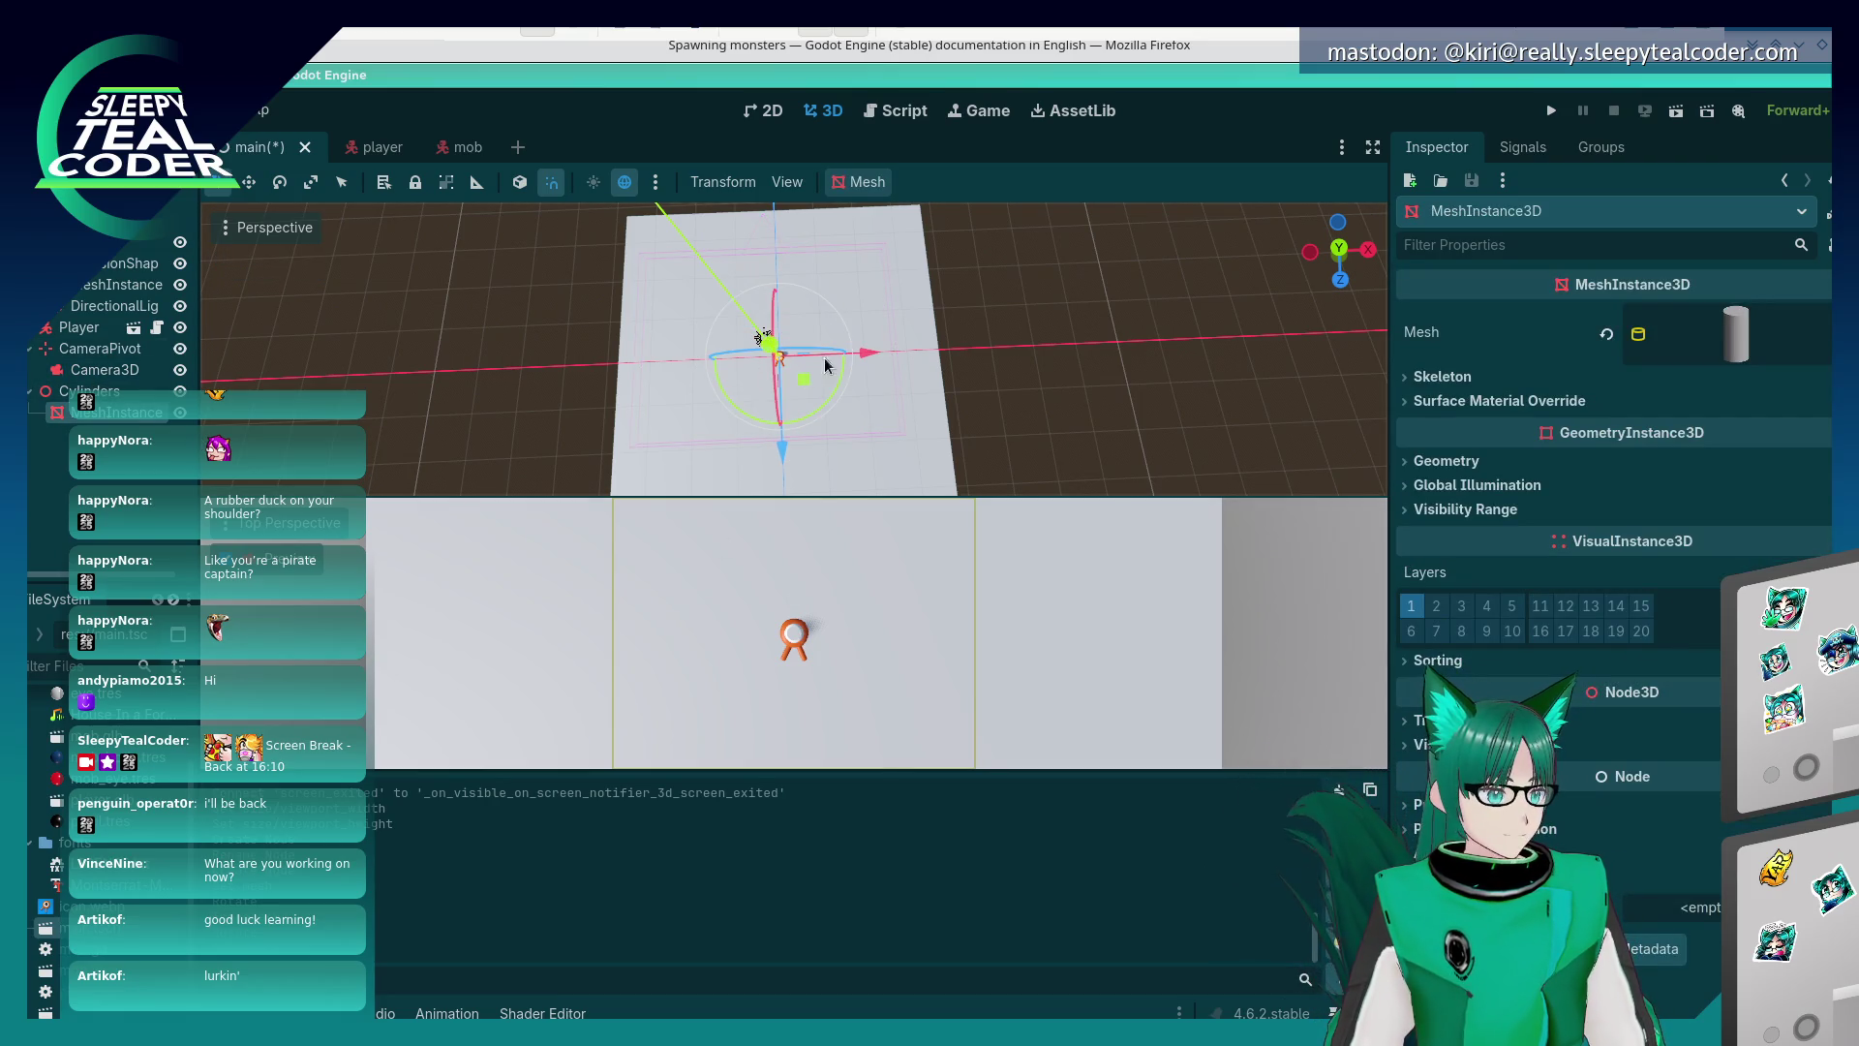
left_click_drag(860, 360, 796, 356)
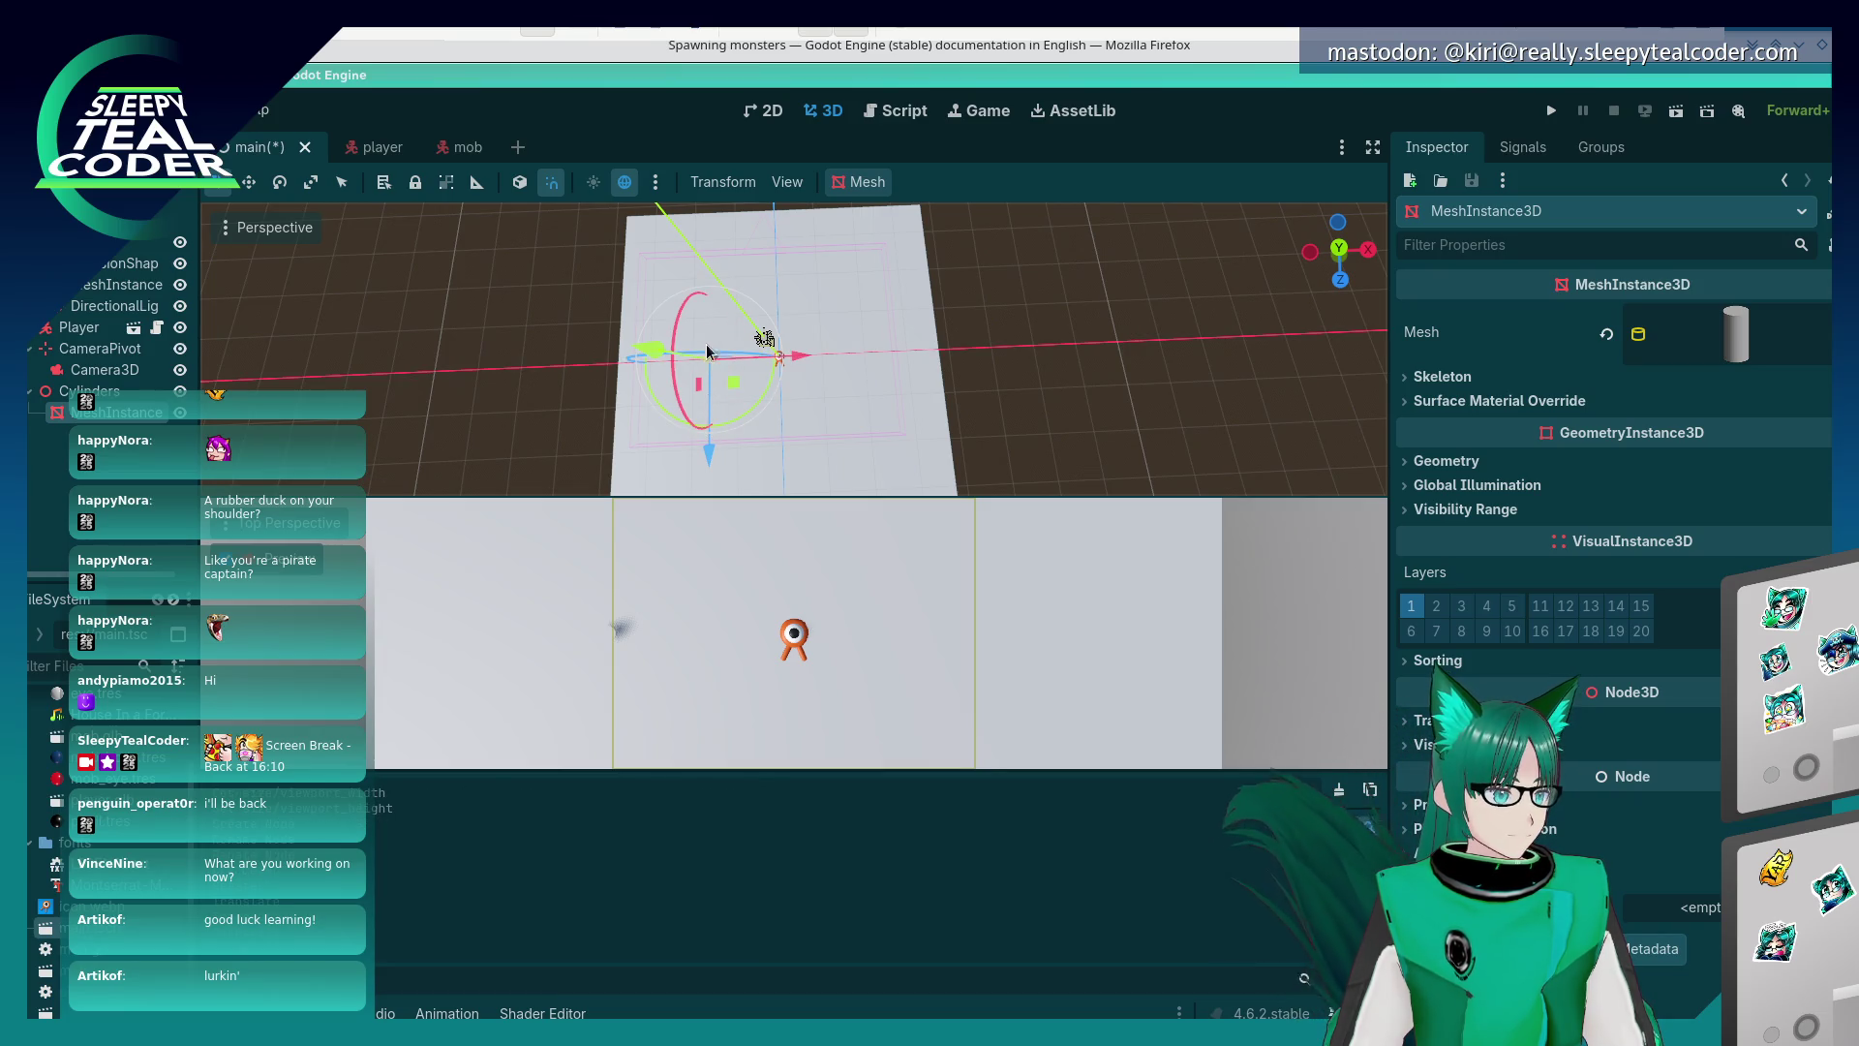
left_click_drag(701, 448, 717, 407)
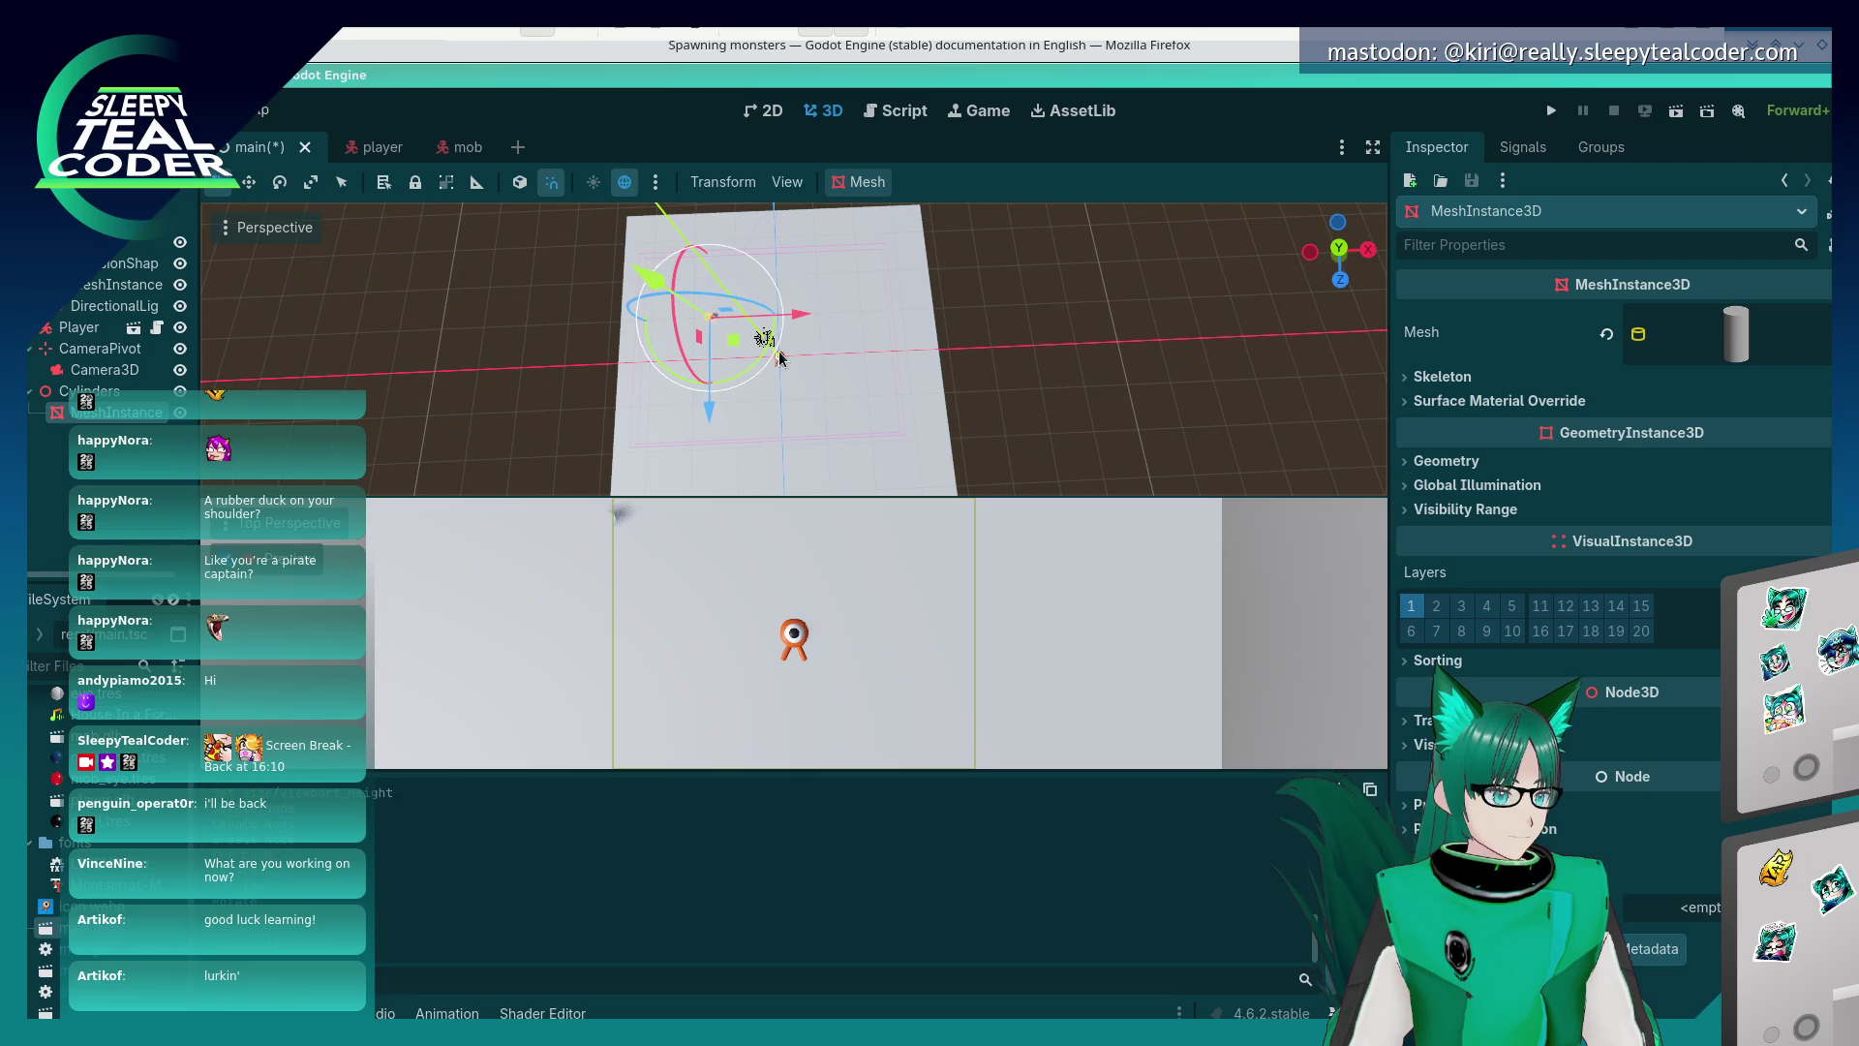
left_click_drag(797, 323, 790, 321)
left_click_drag(706, 420, 710, 399)
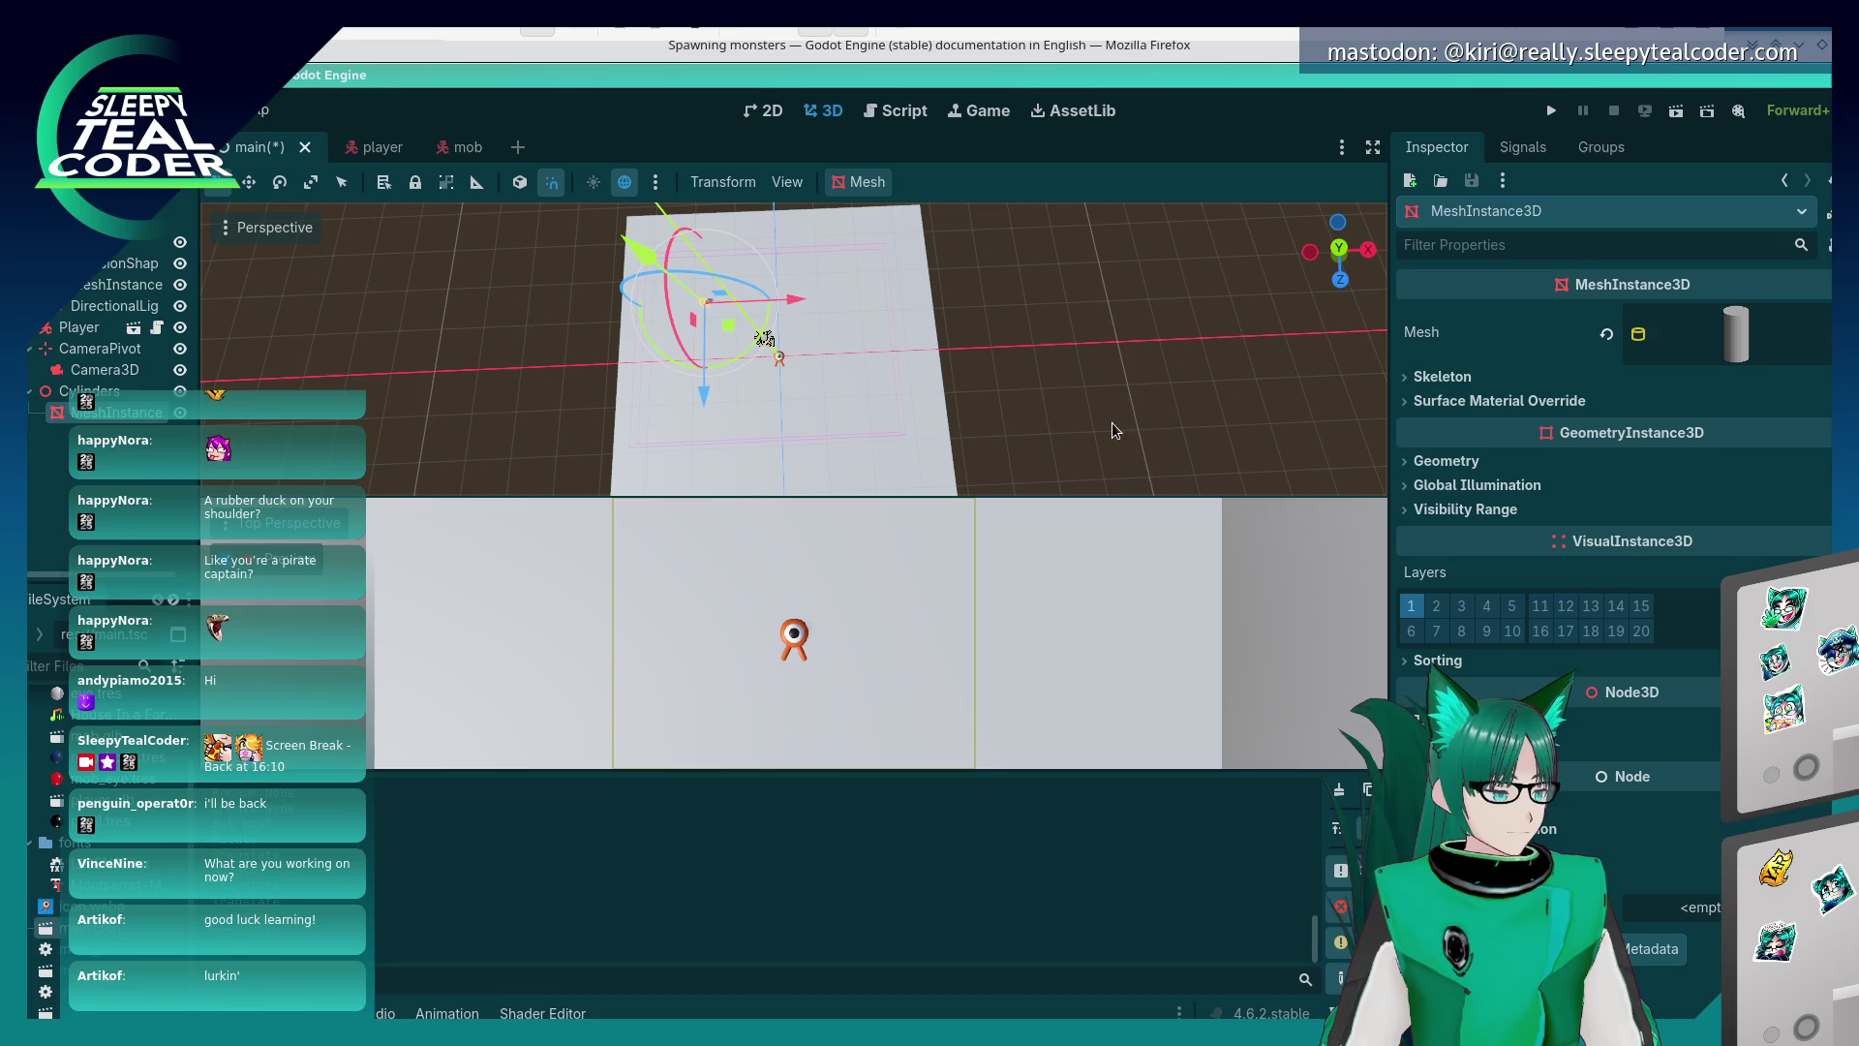
key("alt+Tab")
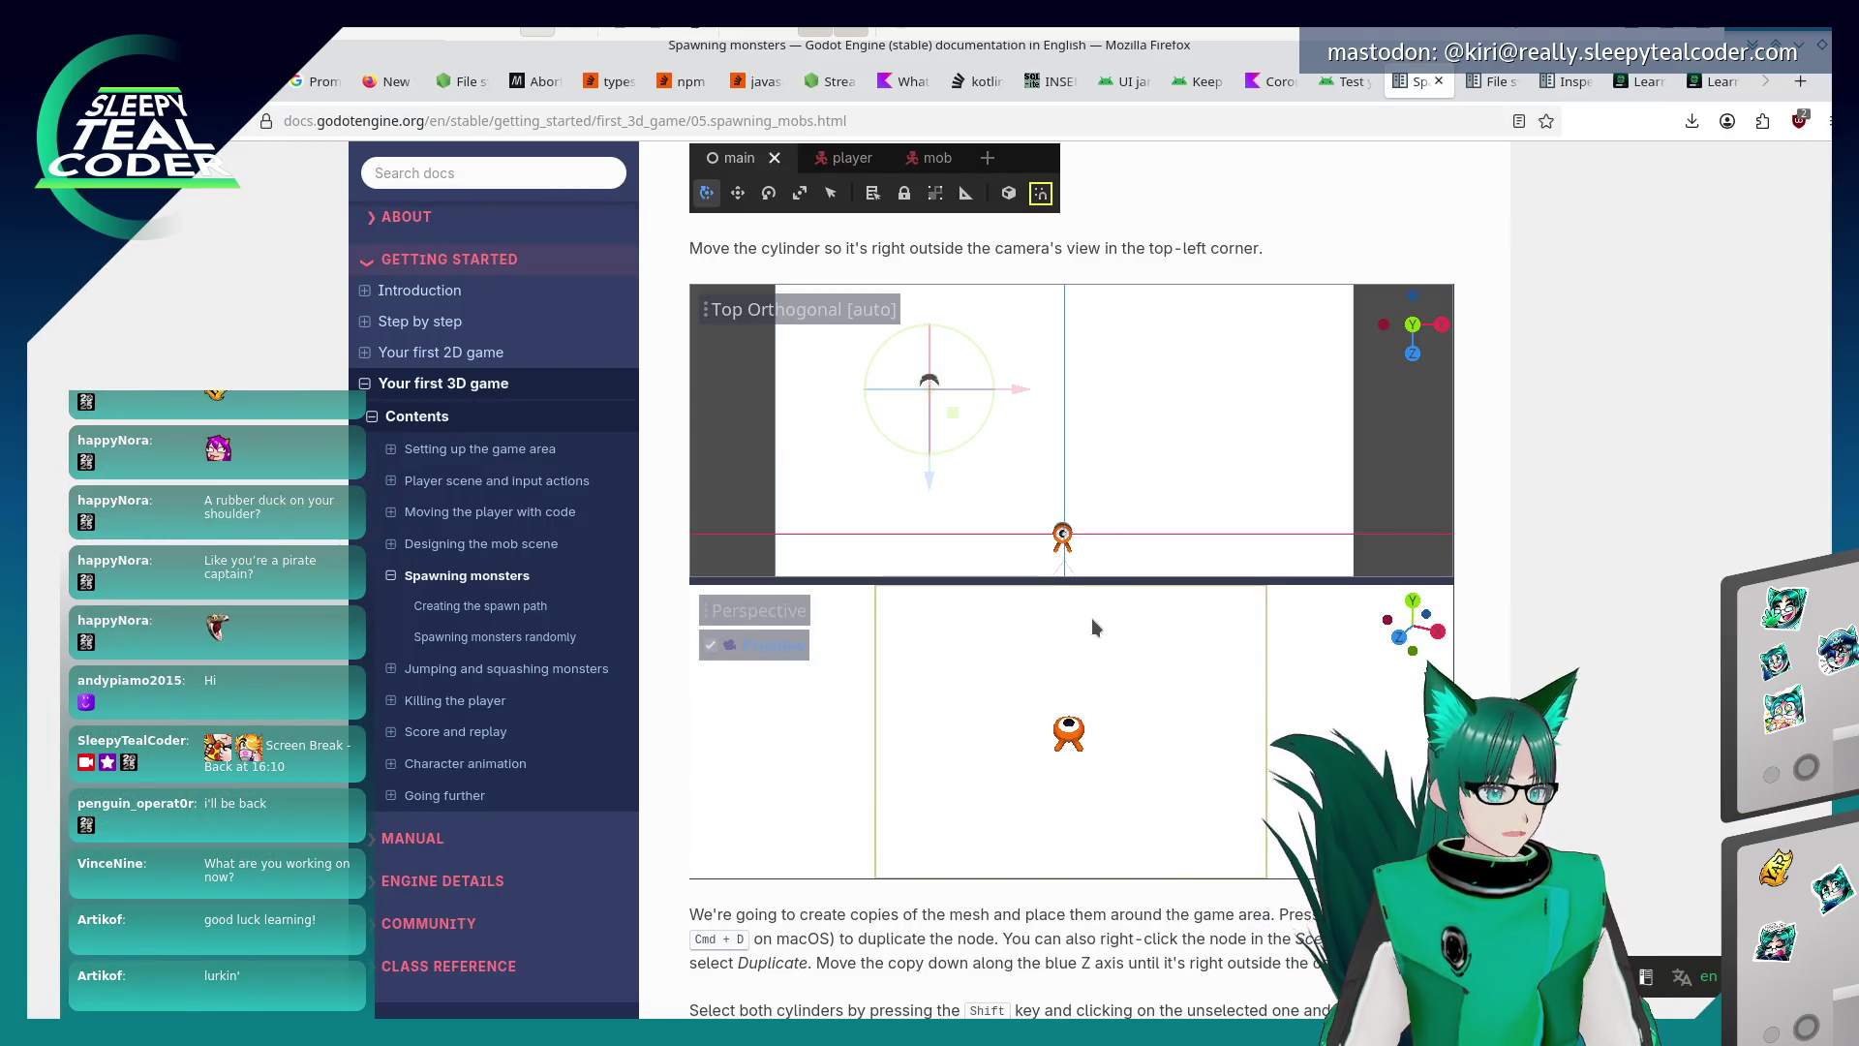
Step: Scroll the guide to the Ctrl+D cylinder duplication instructions
scroll(1102, 607, "down", 4)
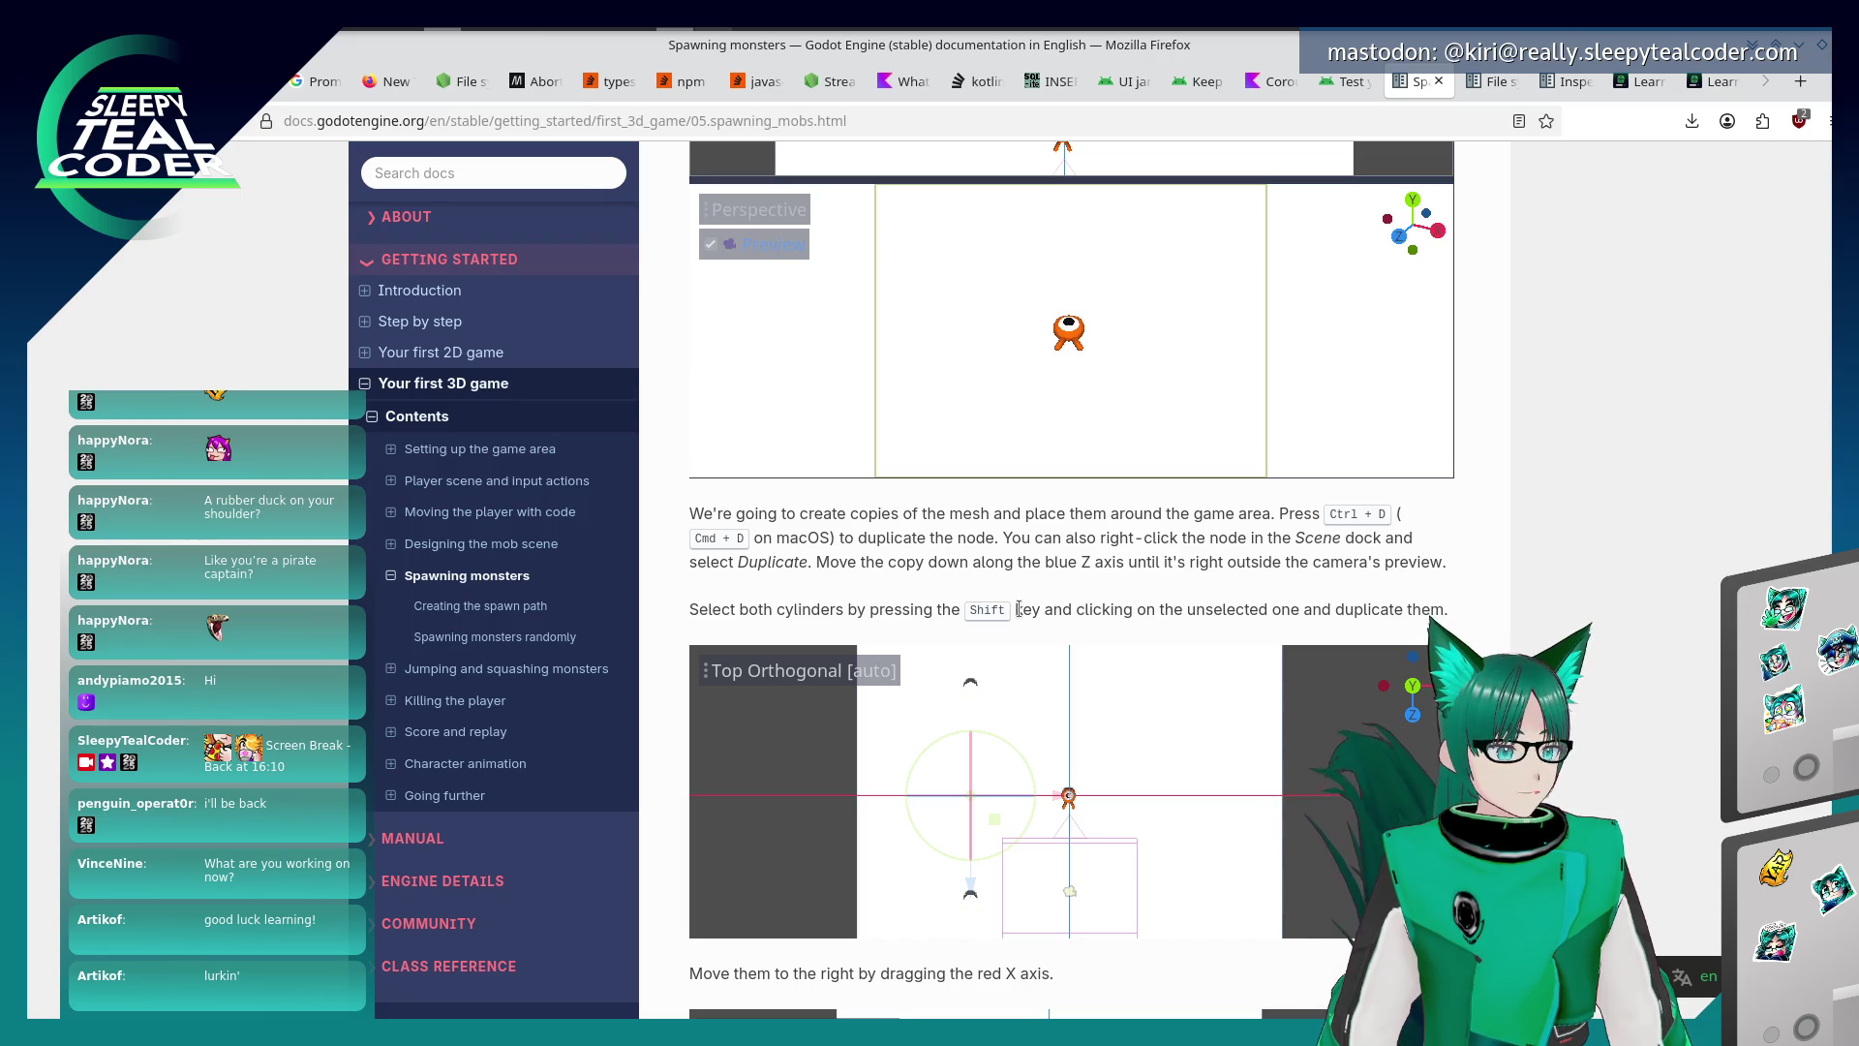
key("alt+Tab")
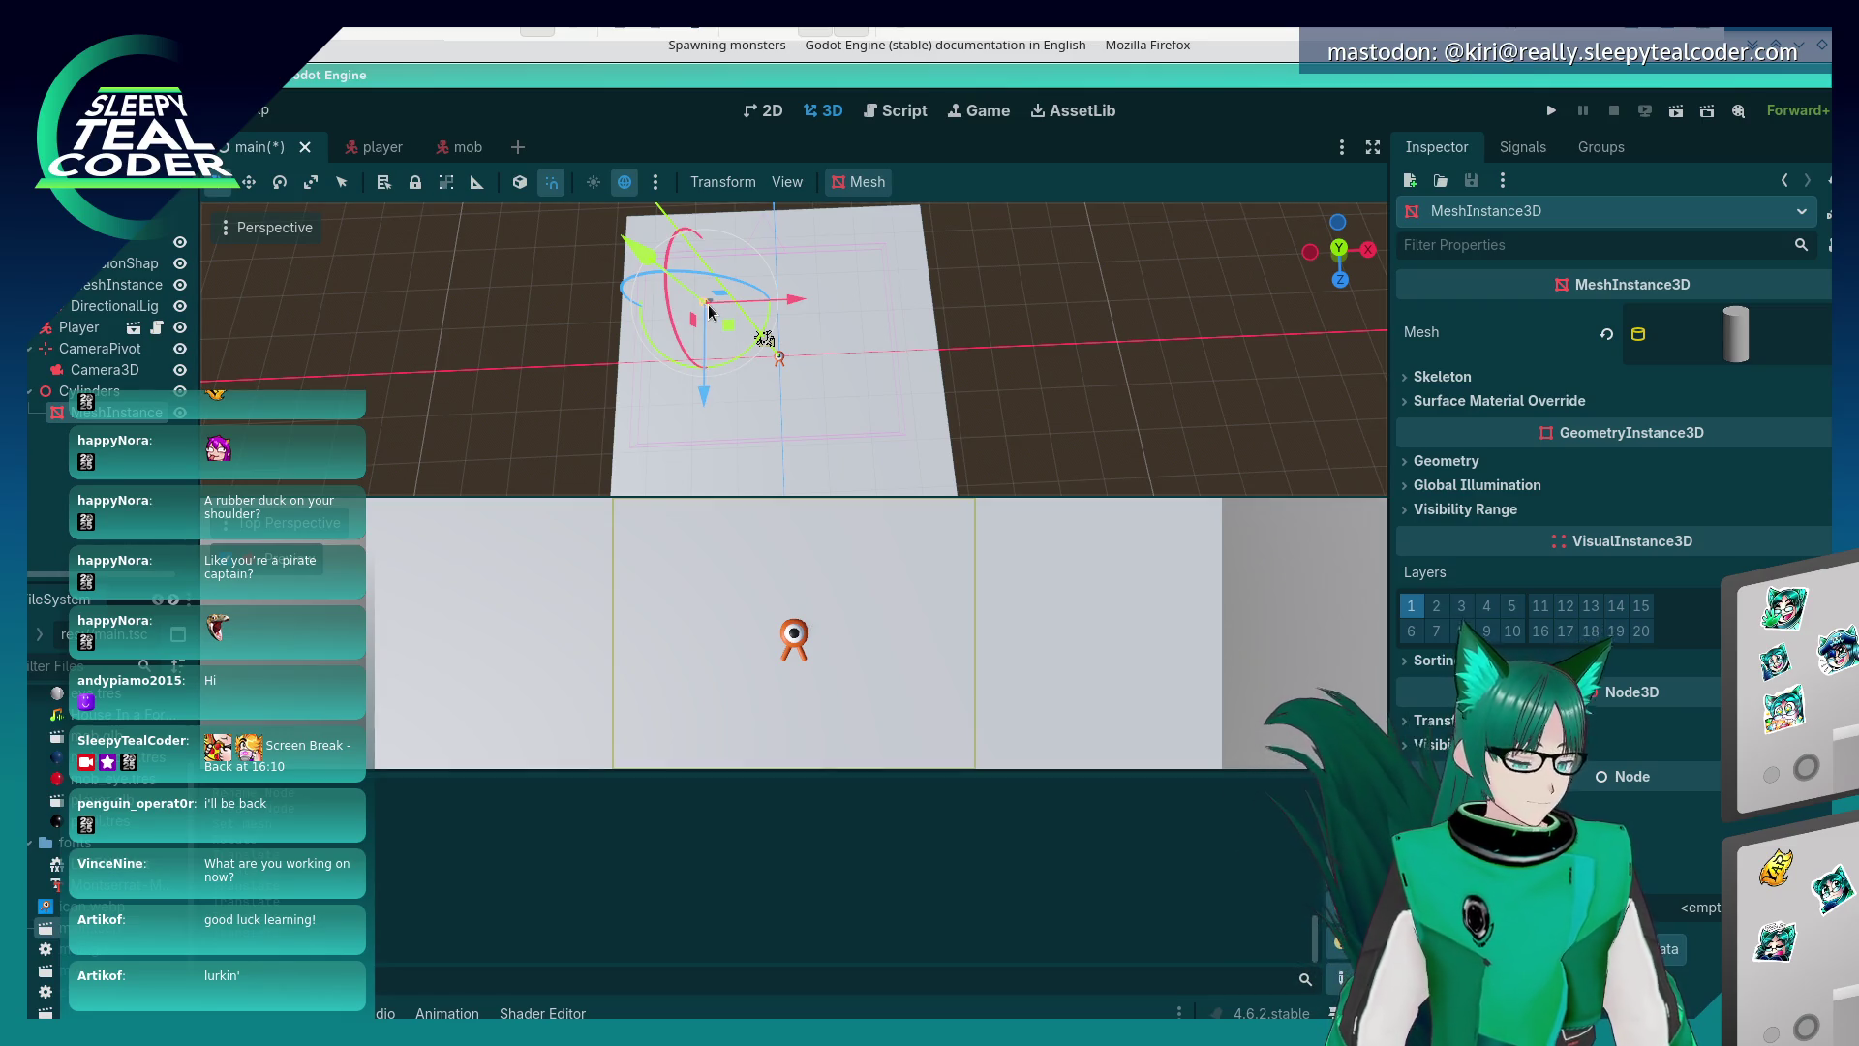
Step: Duplicate the cylinder, move the copy 24 units right along X, then down along Z
key("ctrl+d")
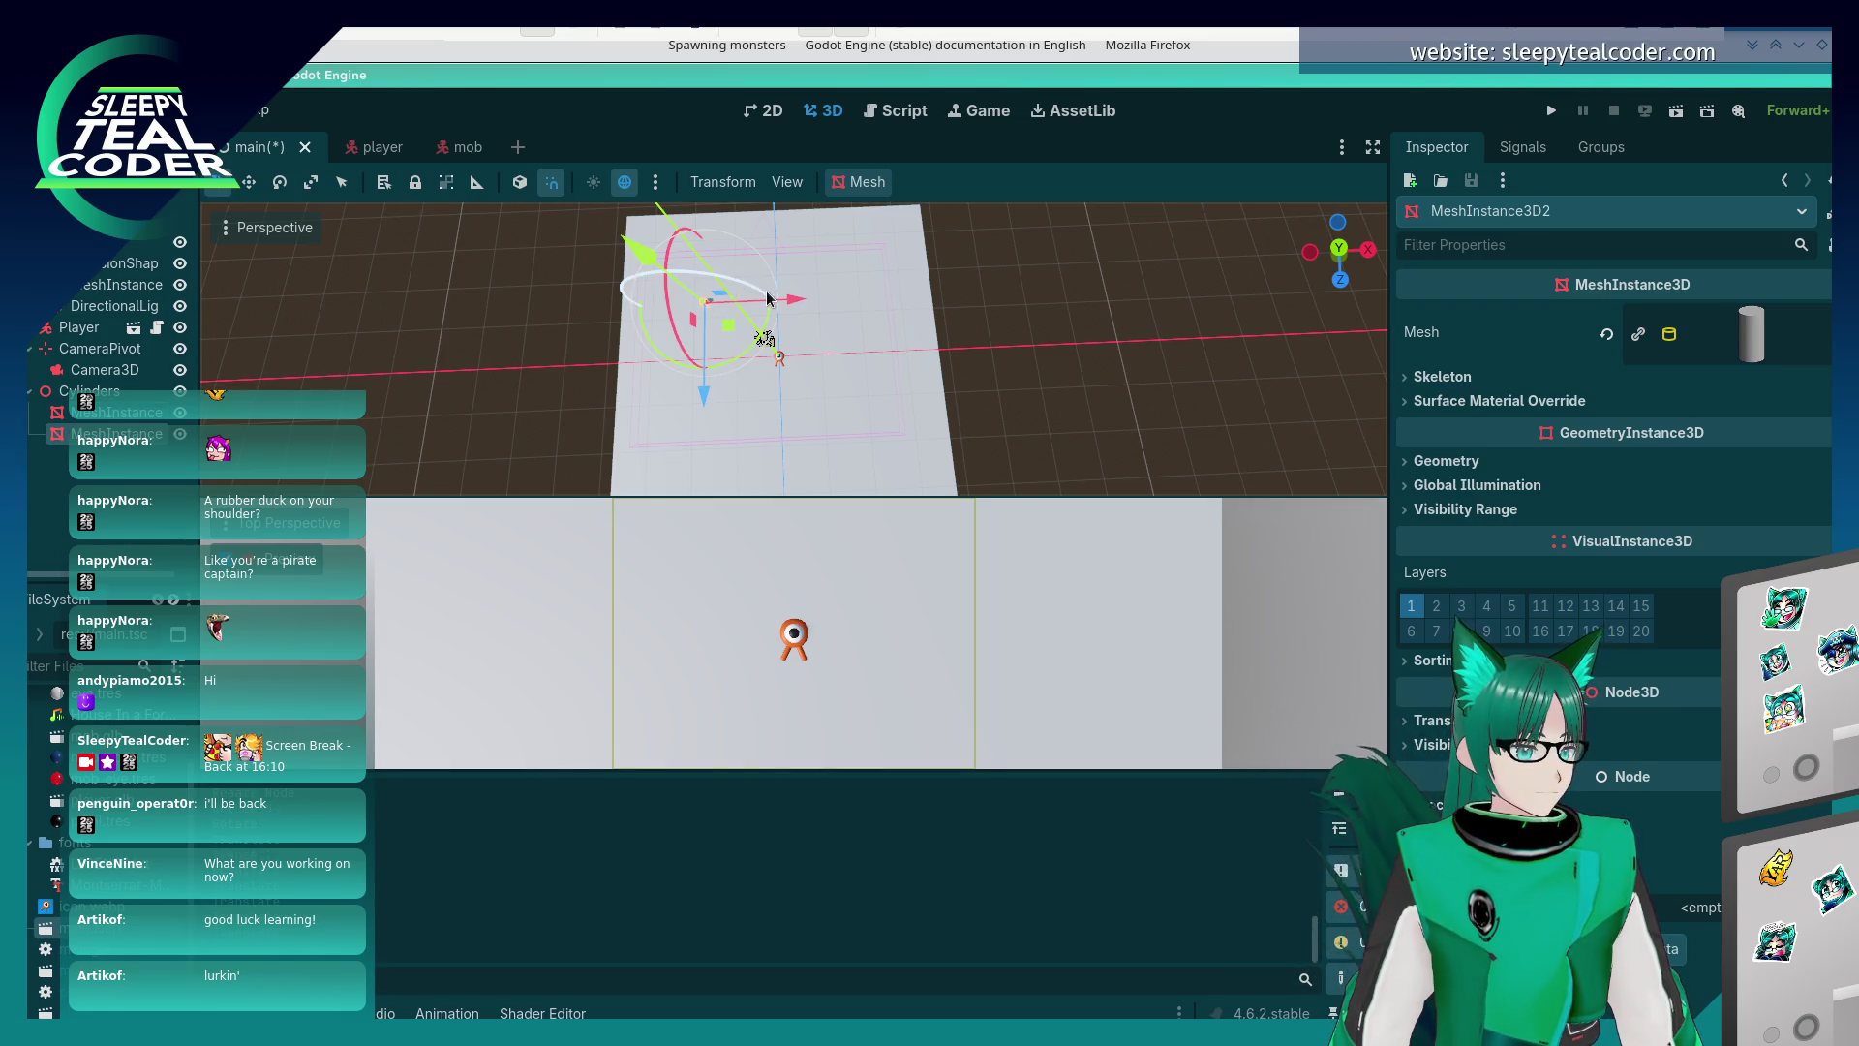
left_click_drag(769, 298, 909, 294)
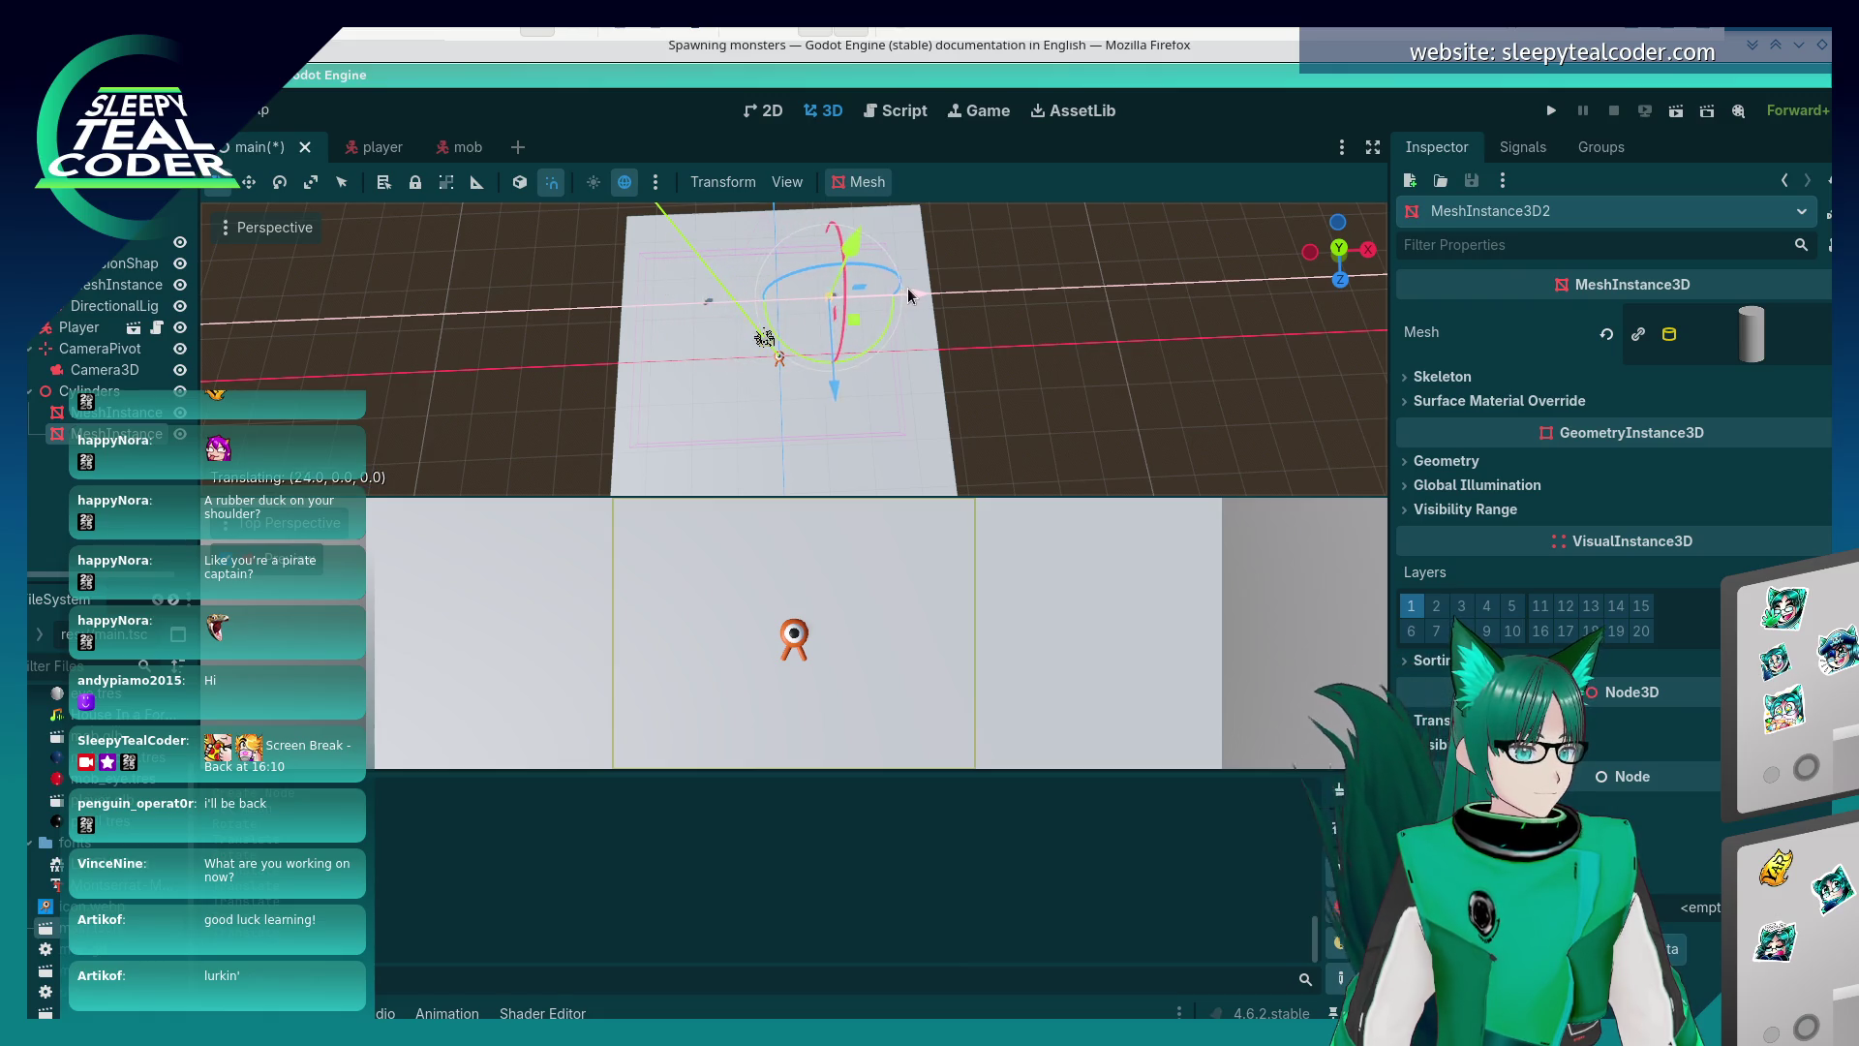
key("z")
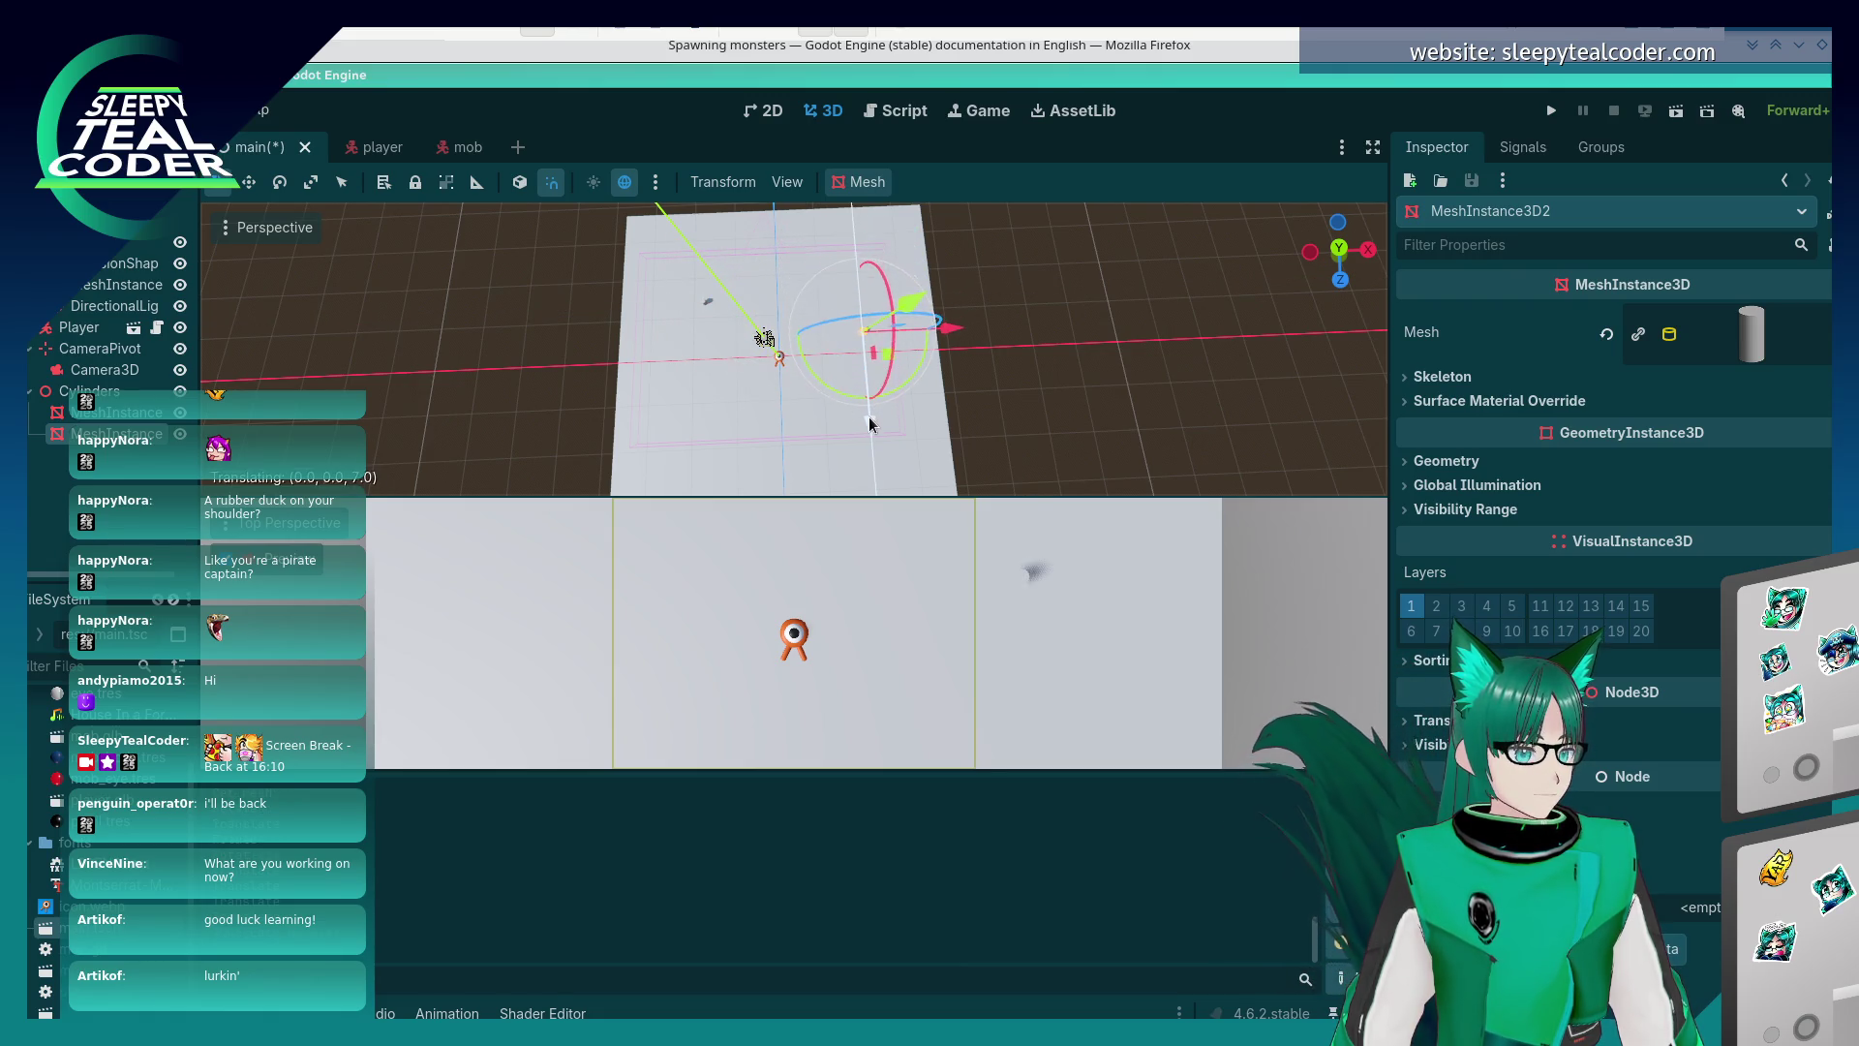
key("x")
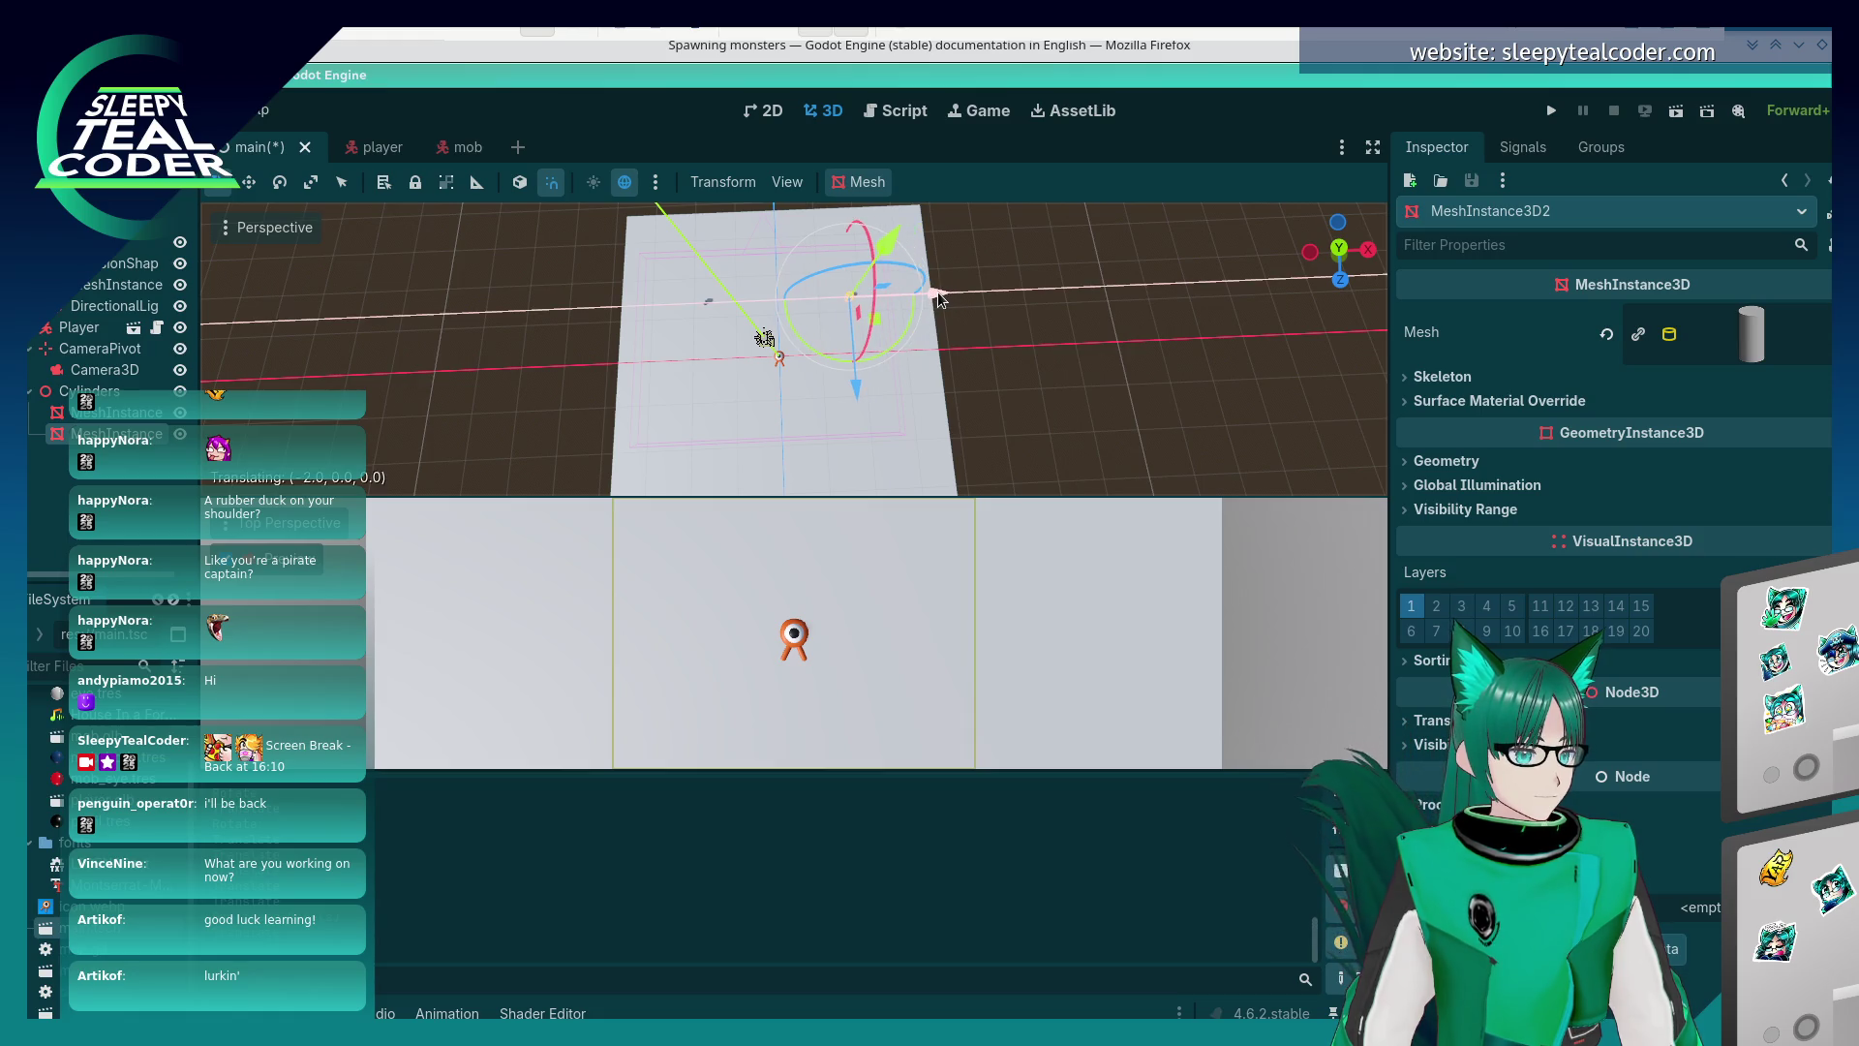
key("z")
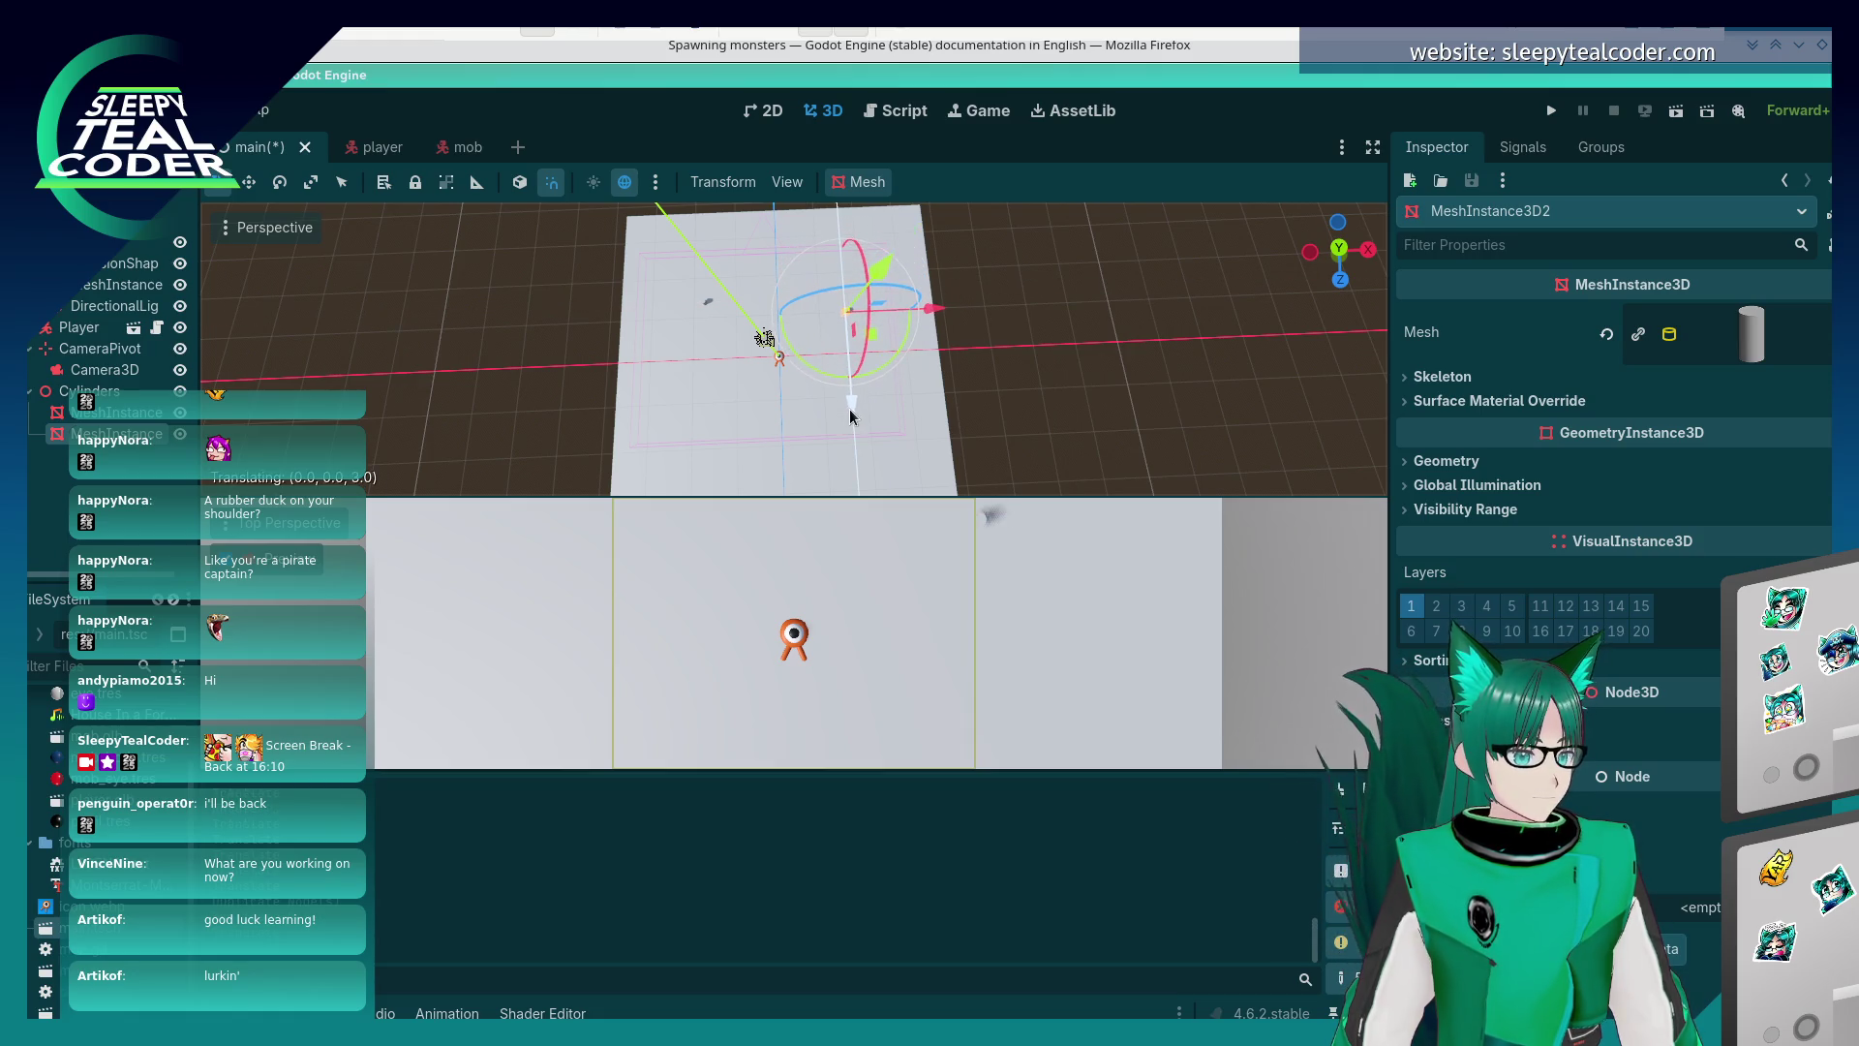
left_click(856, 387)
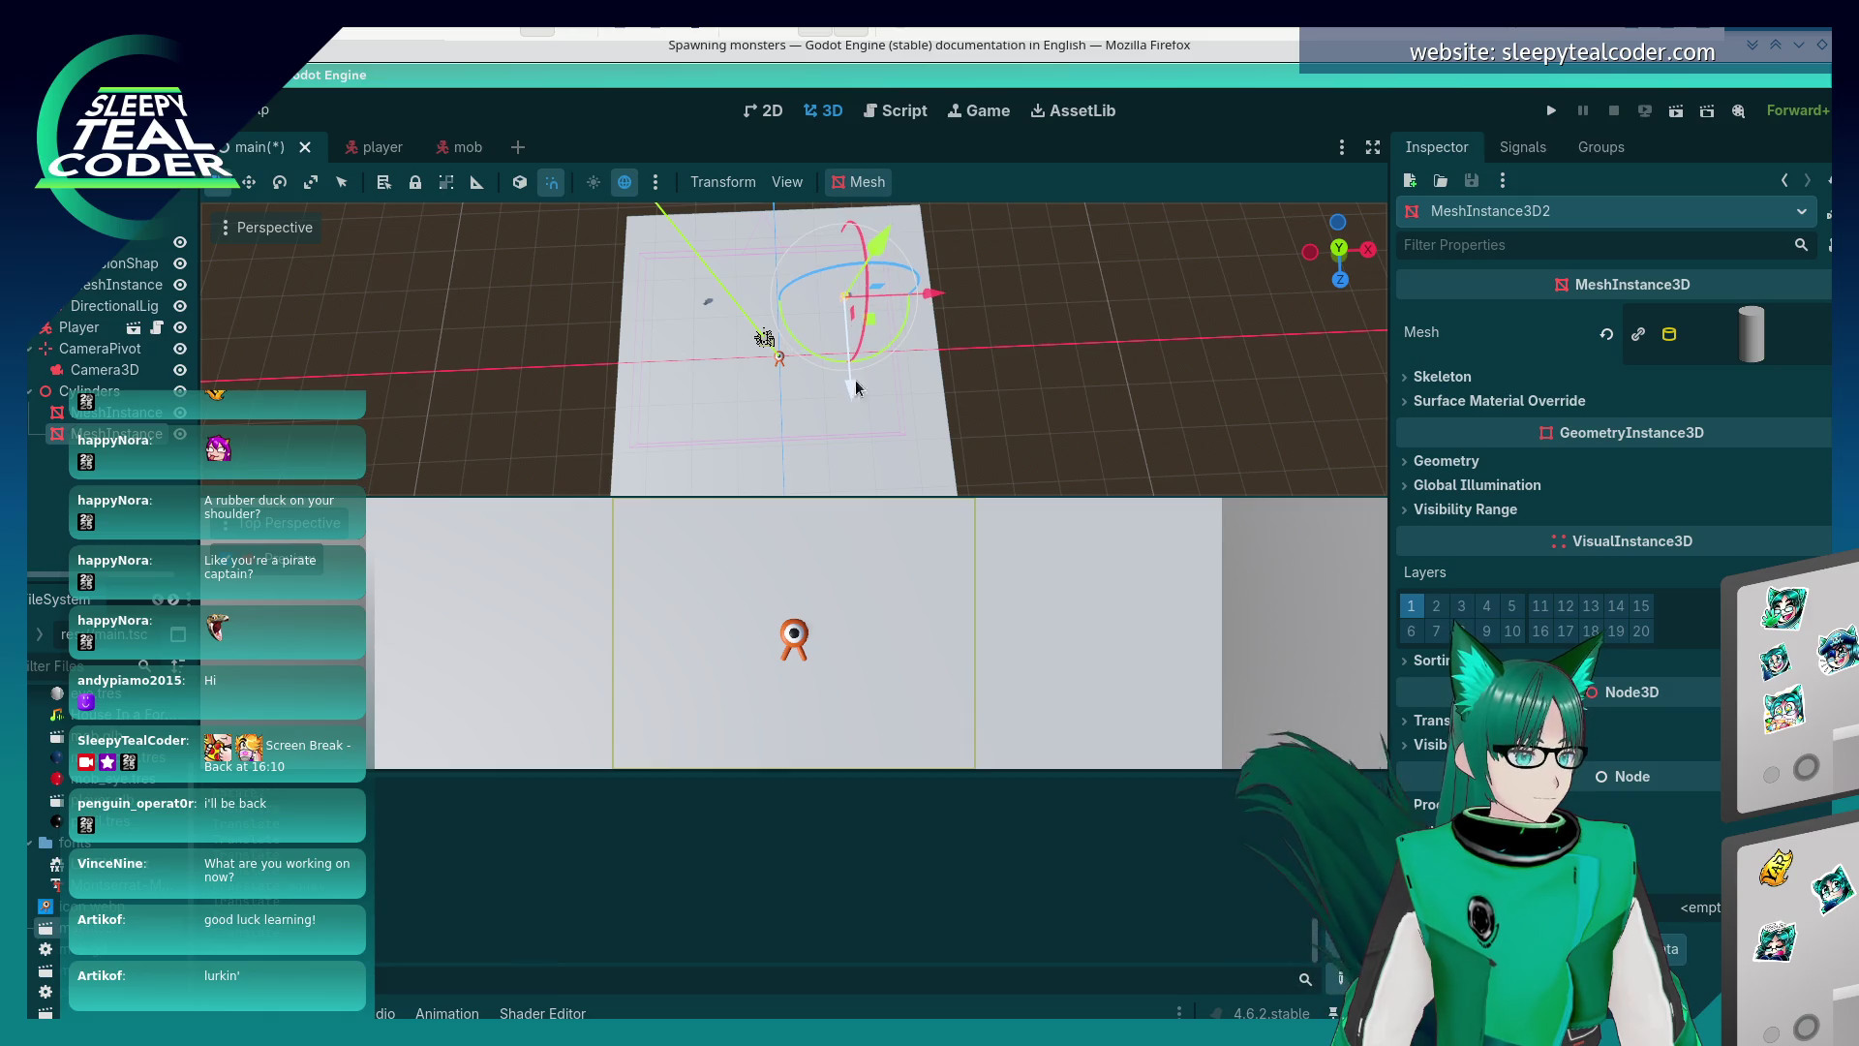
key("alt+Tab")
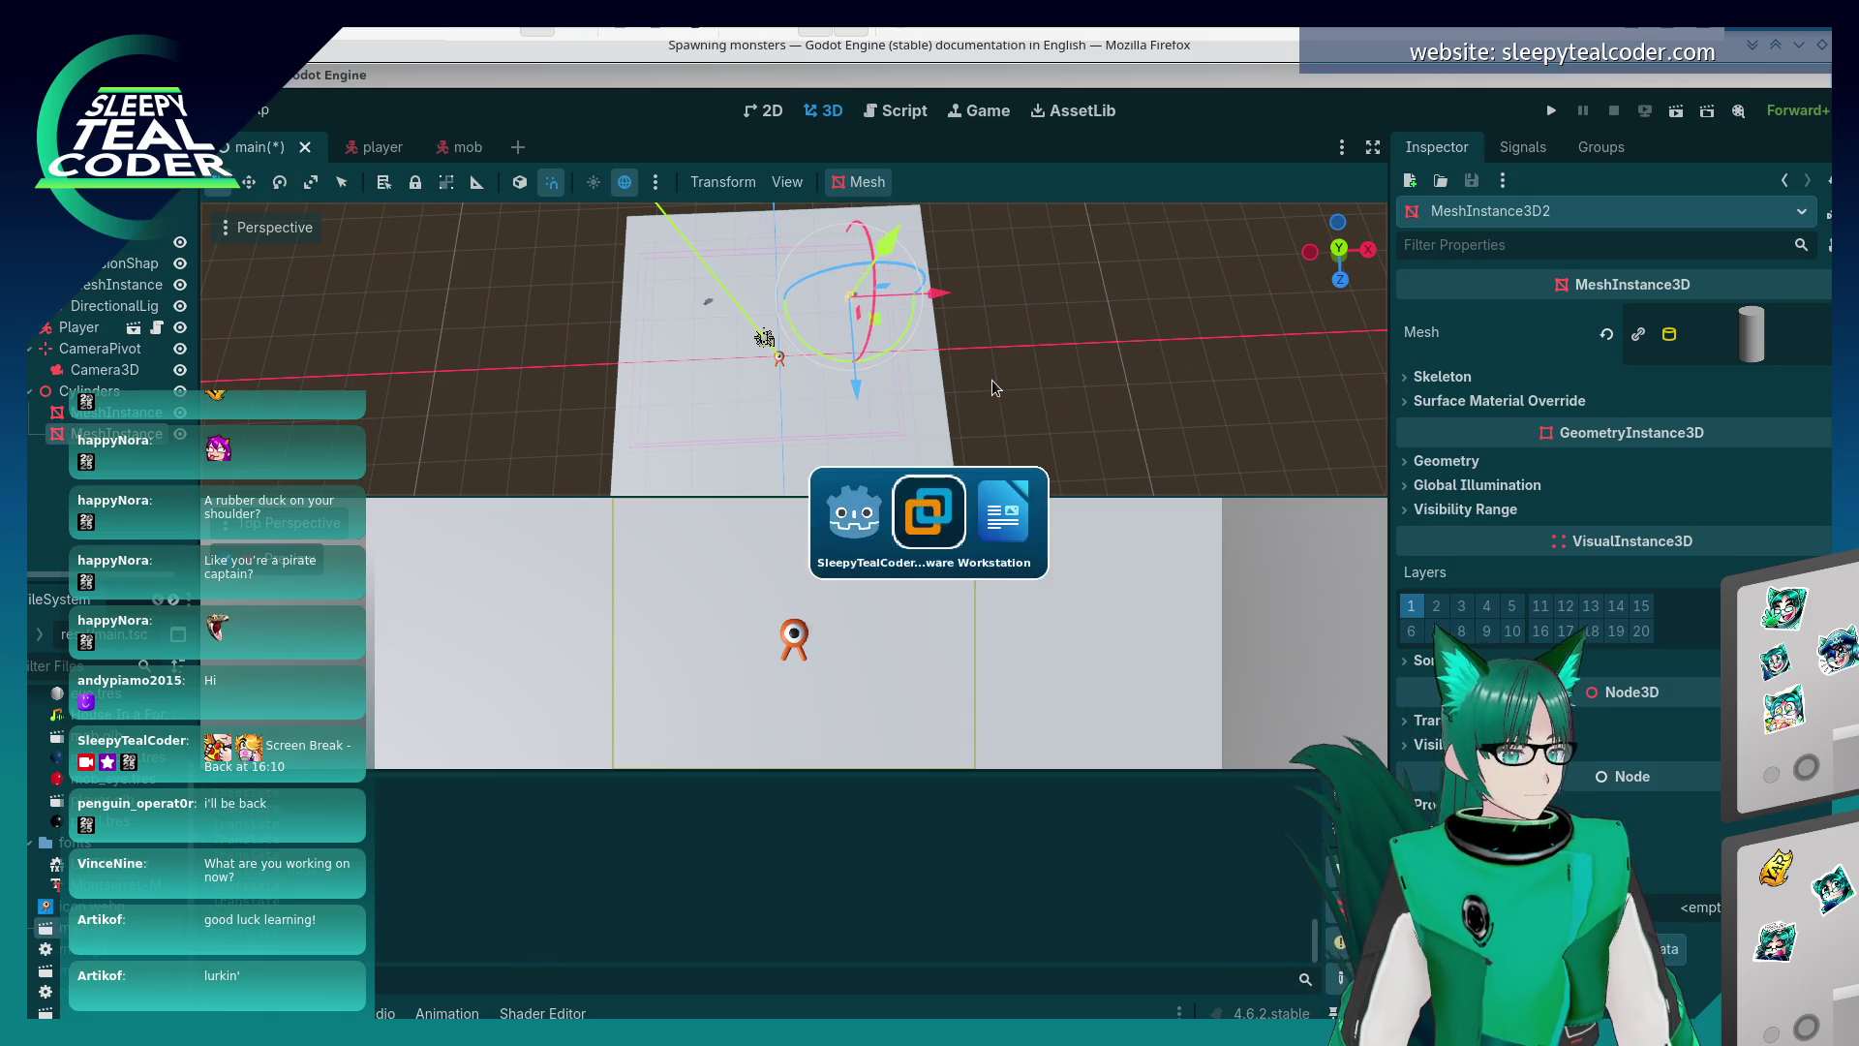
Step: Read the Spawning monsters guide's cylinder-placement step
scroll(920, 488, "down", 2)
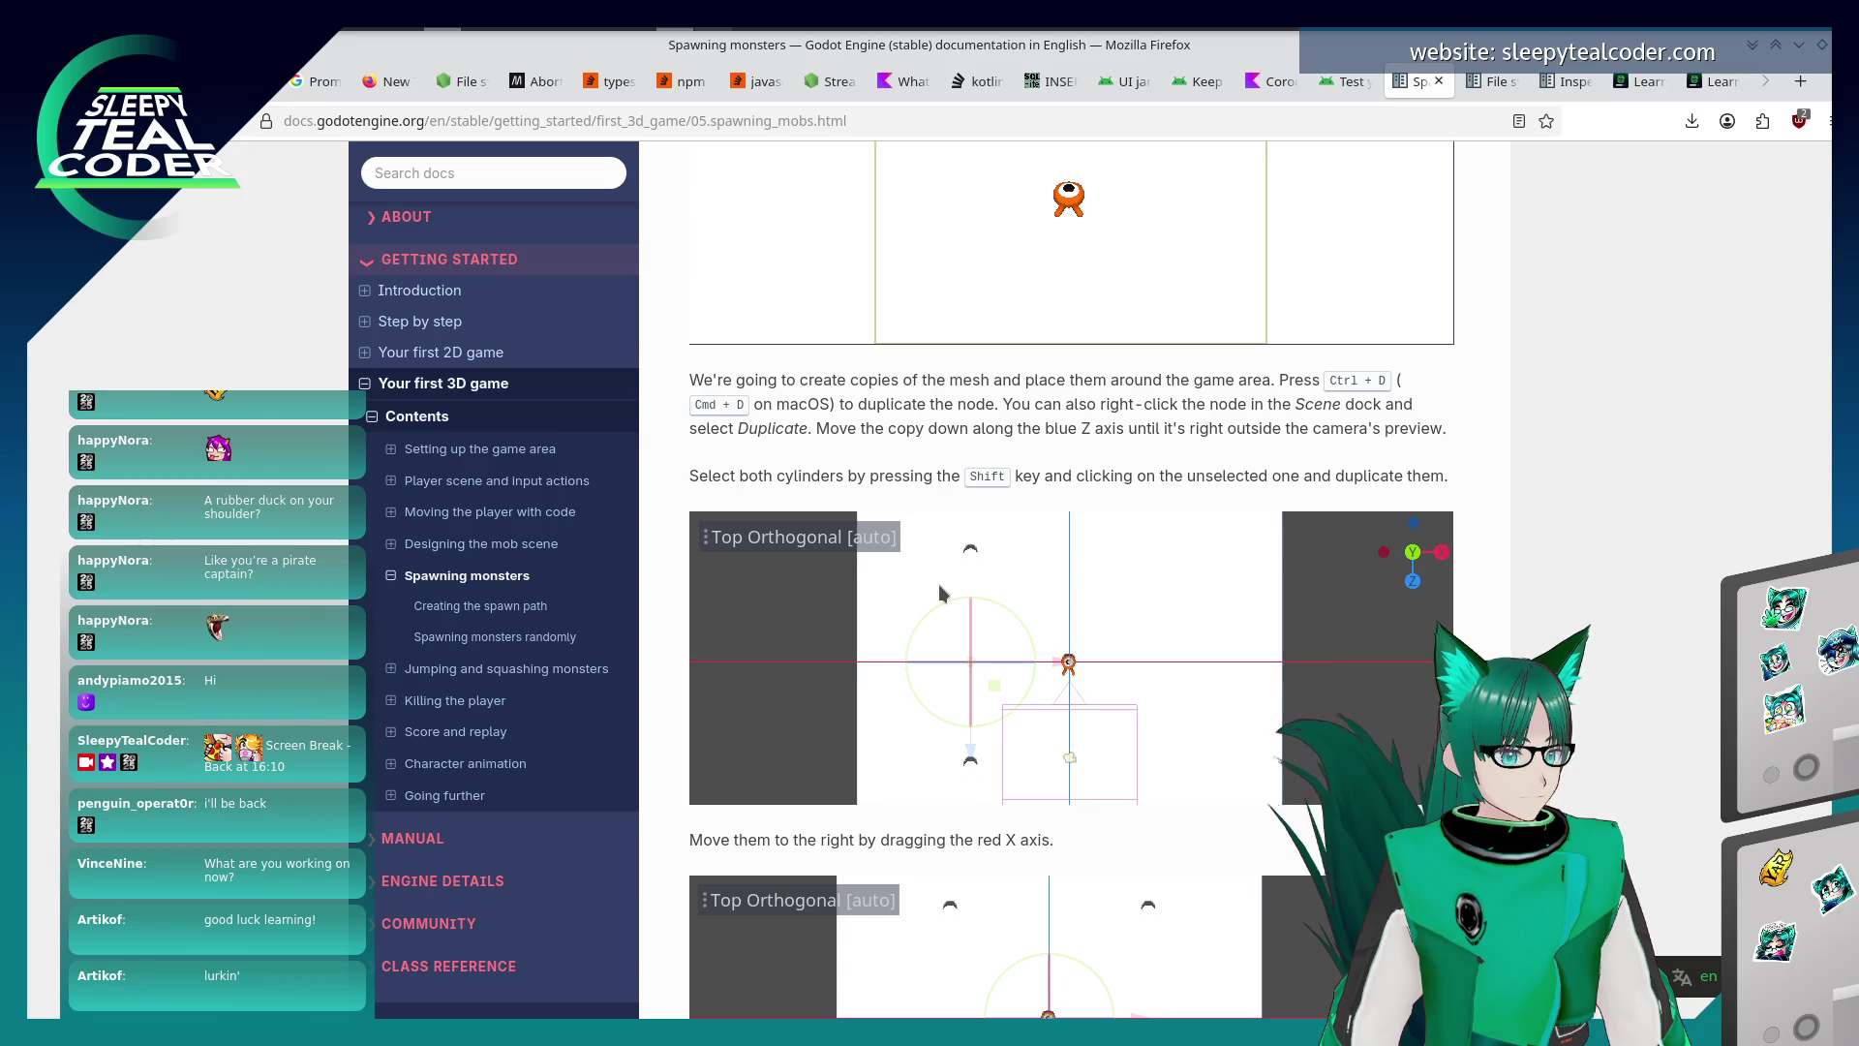
scroll(938, 592, "down", 4)
scroll(939, 593, "up", 3)
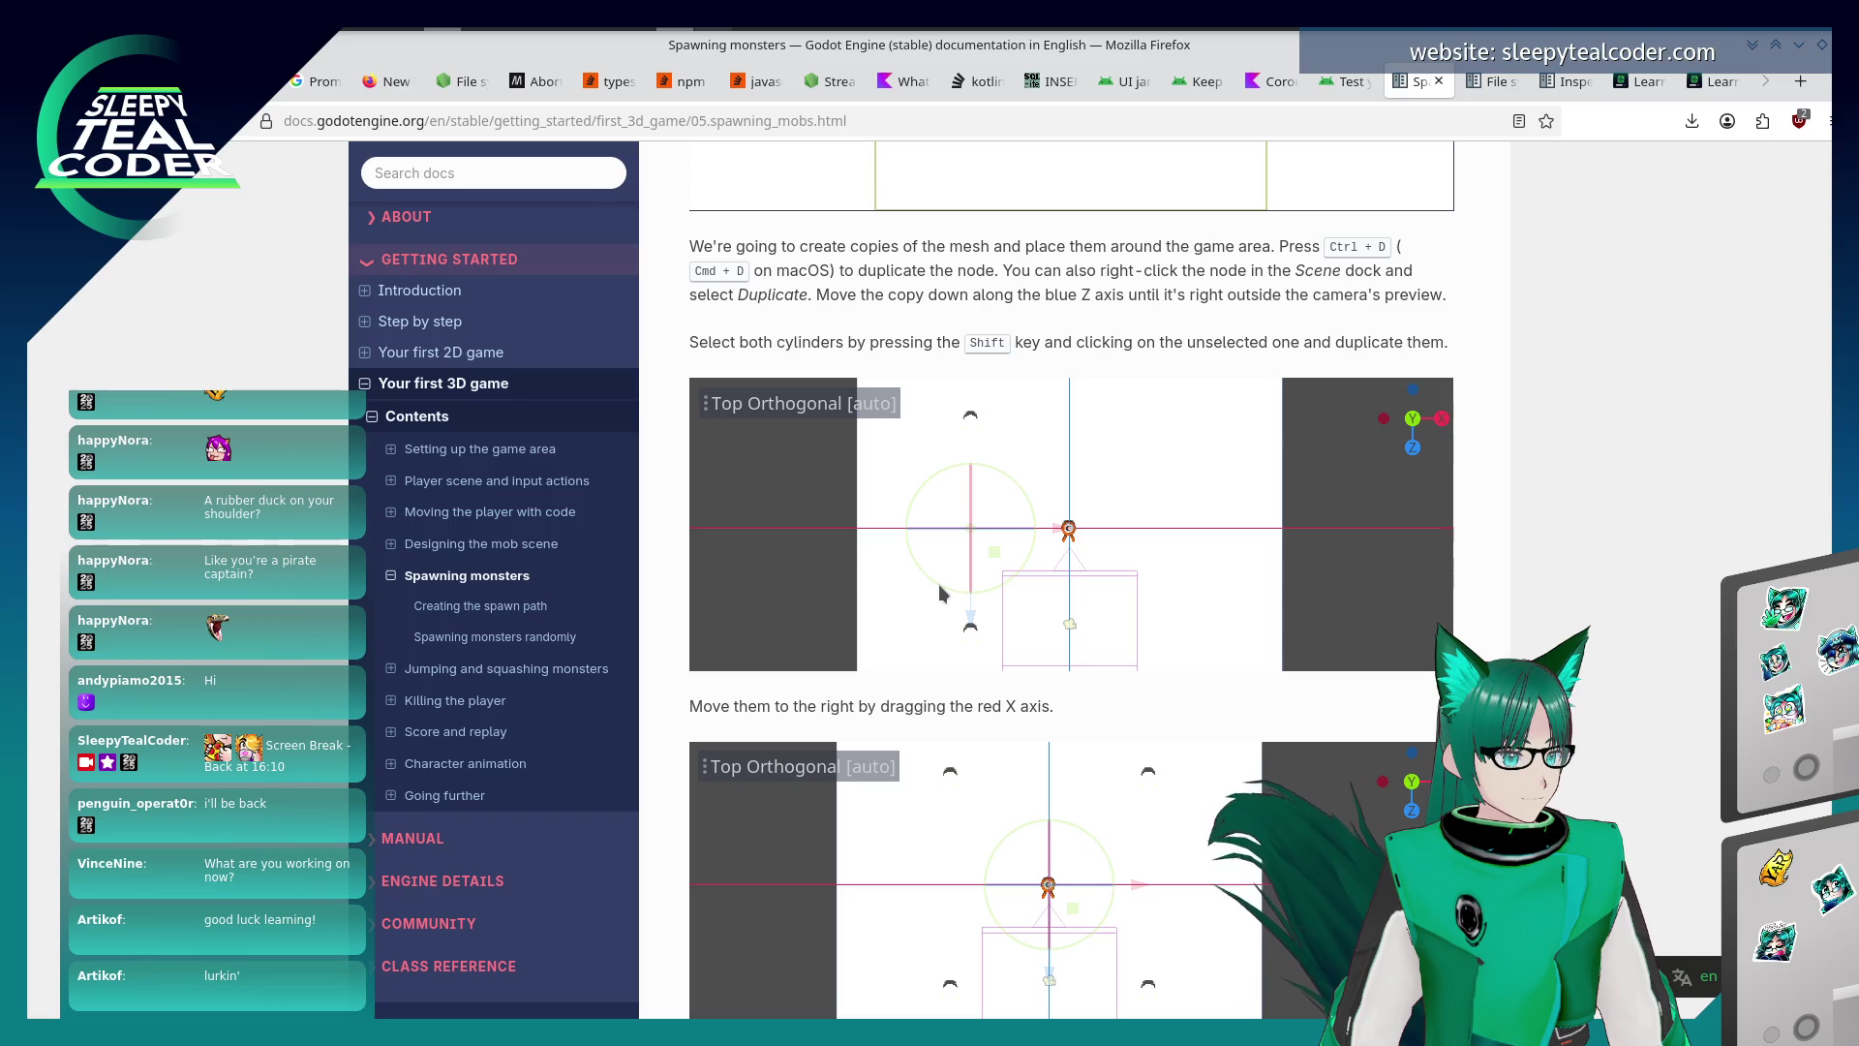
key("alt+Tab")
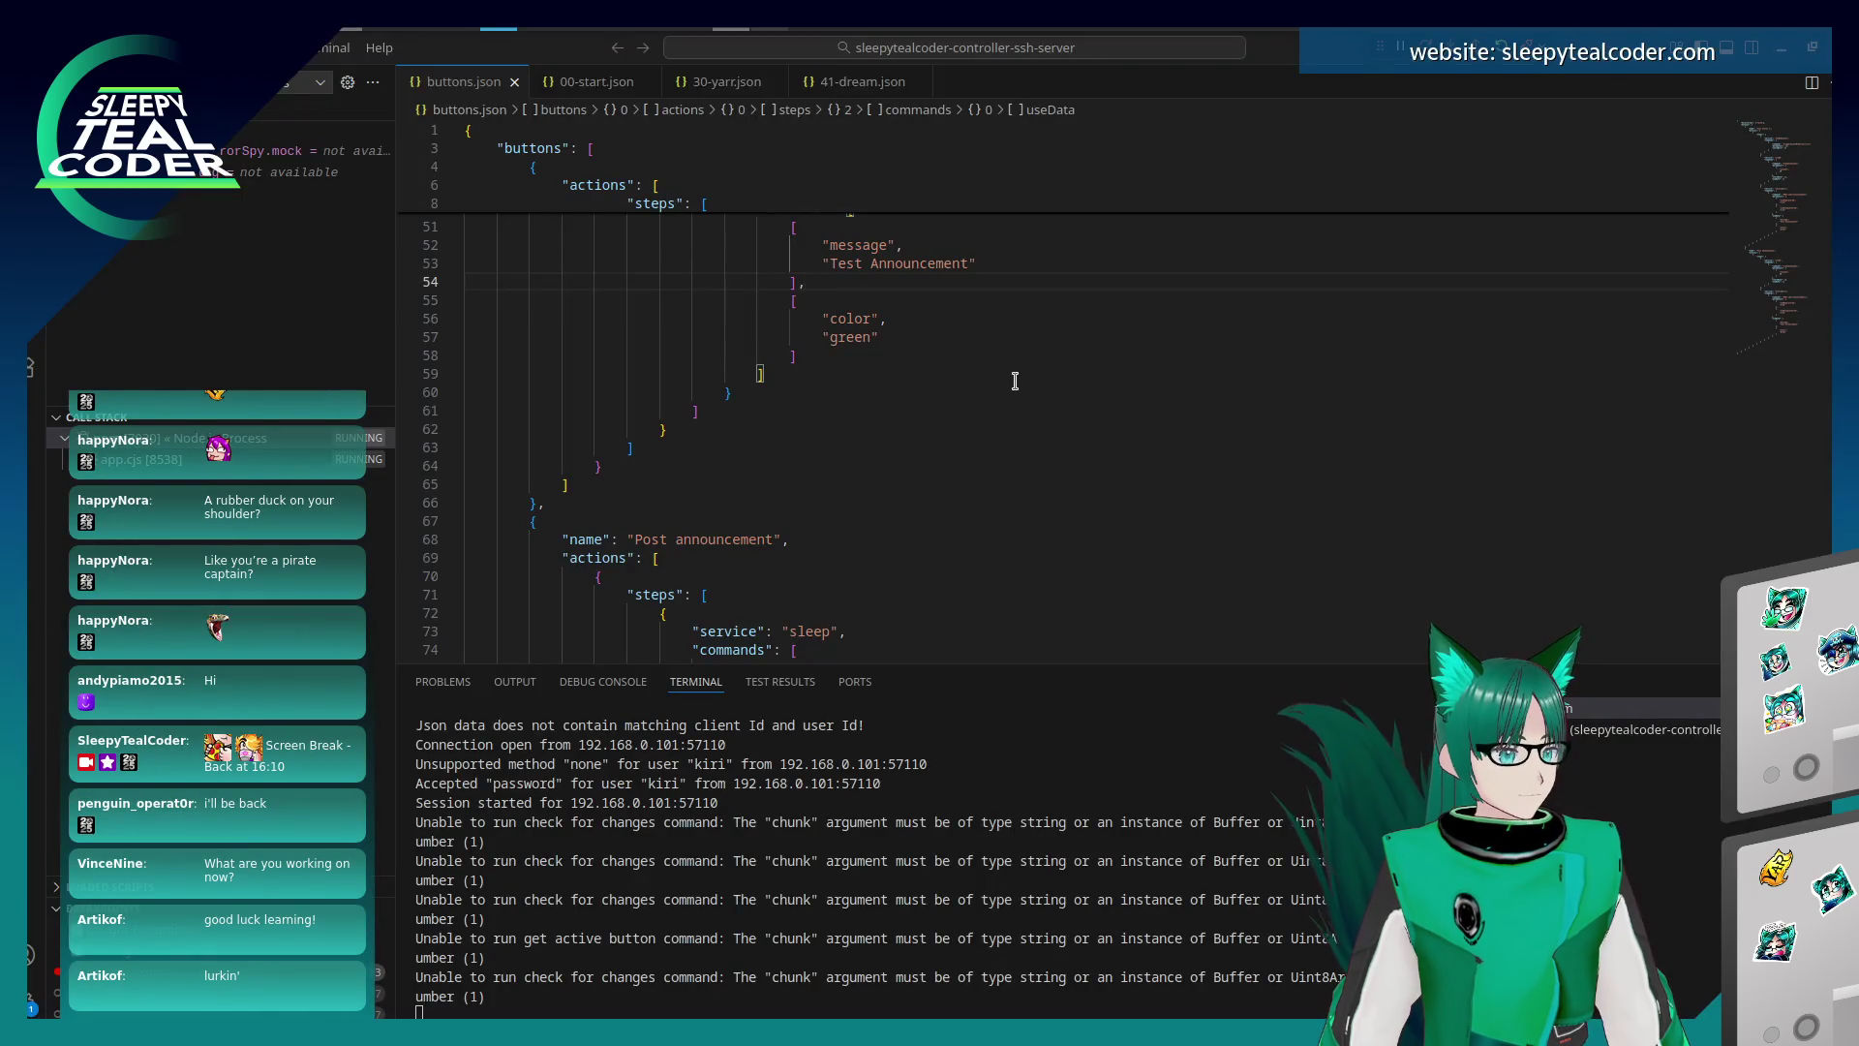
key("alt+Tab")
Step: Move the copied cylinder left along X and down along Z toward the floor's lower-left edge
key("alt+Tab")
left_click_drag(857, 295, 800, 292)
left_click_drag(701, 397, 702, 516)
key("alt+Tab")
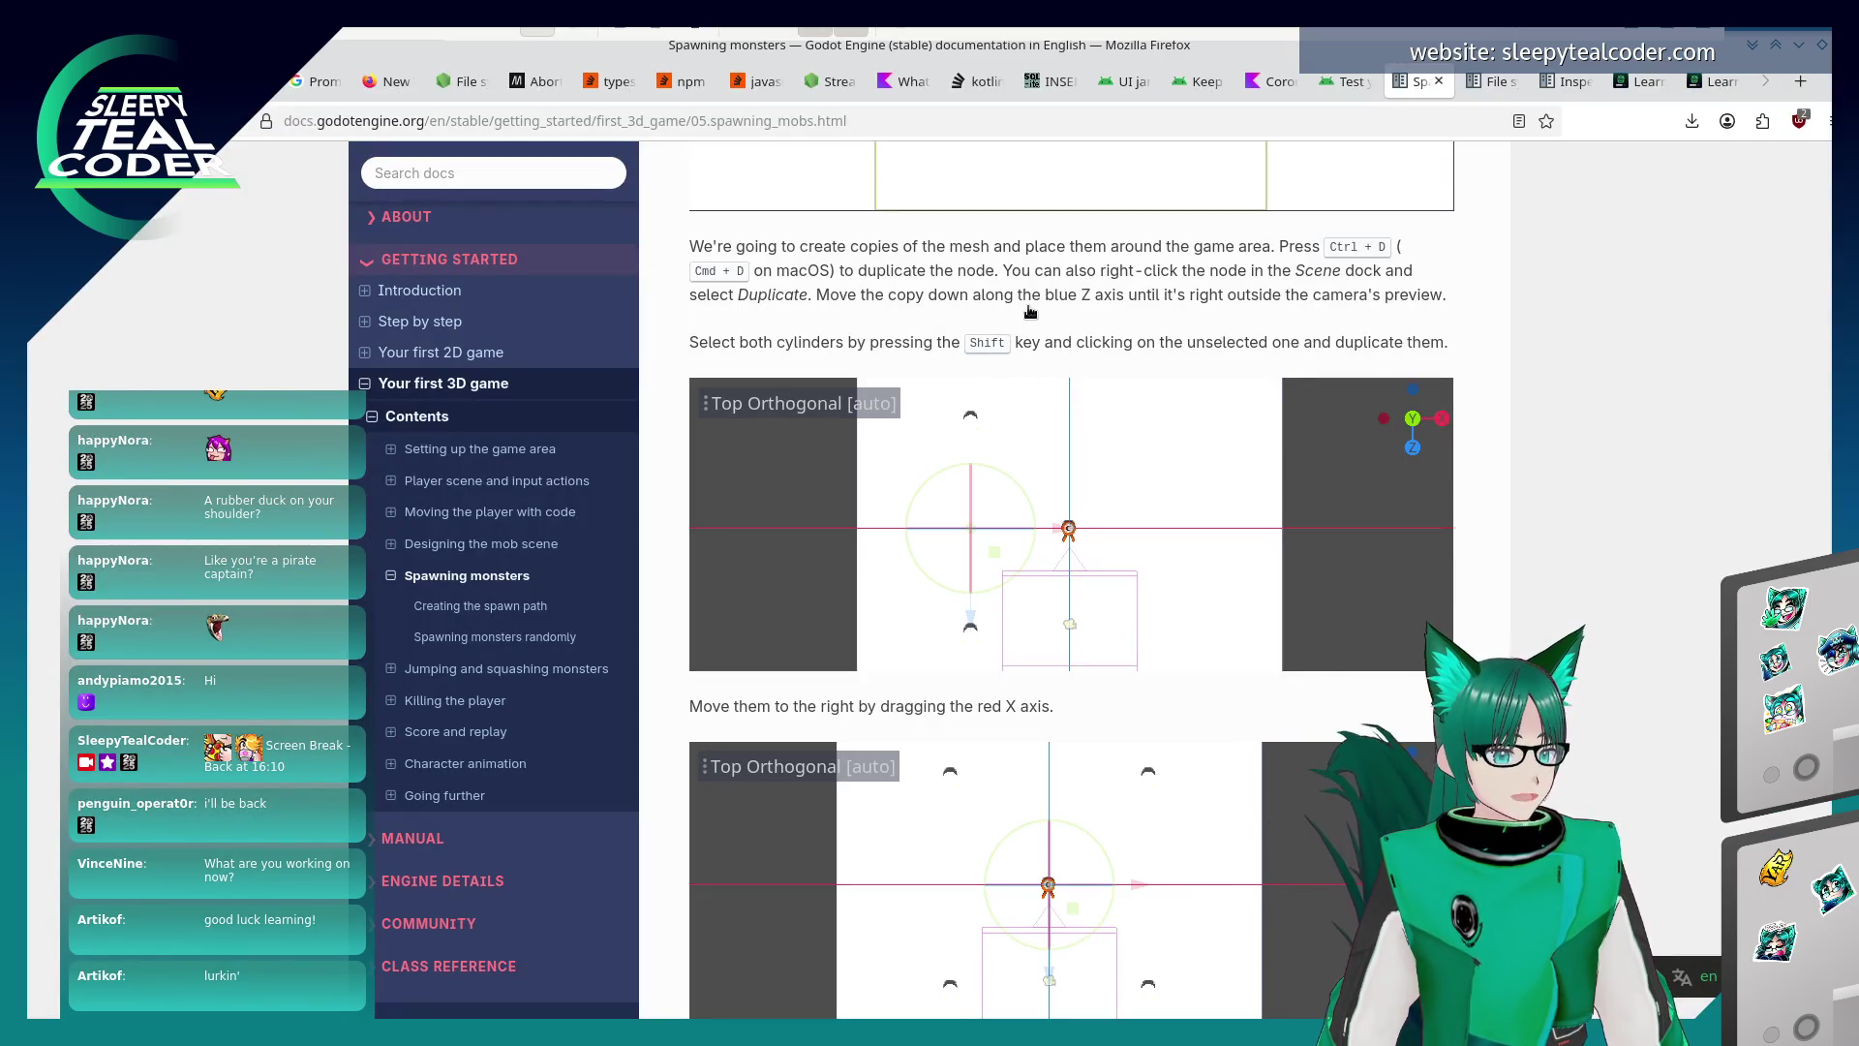
key("alt+Tab")
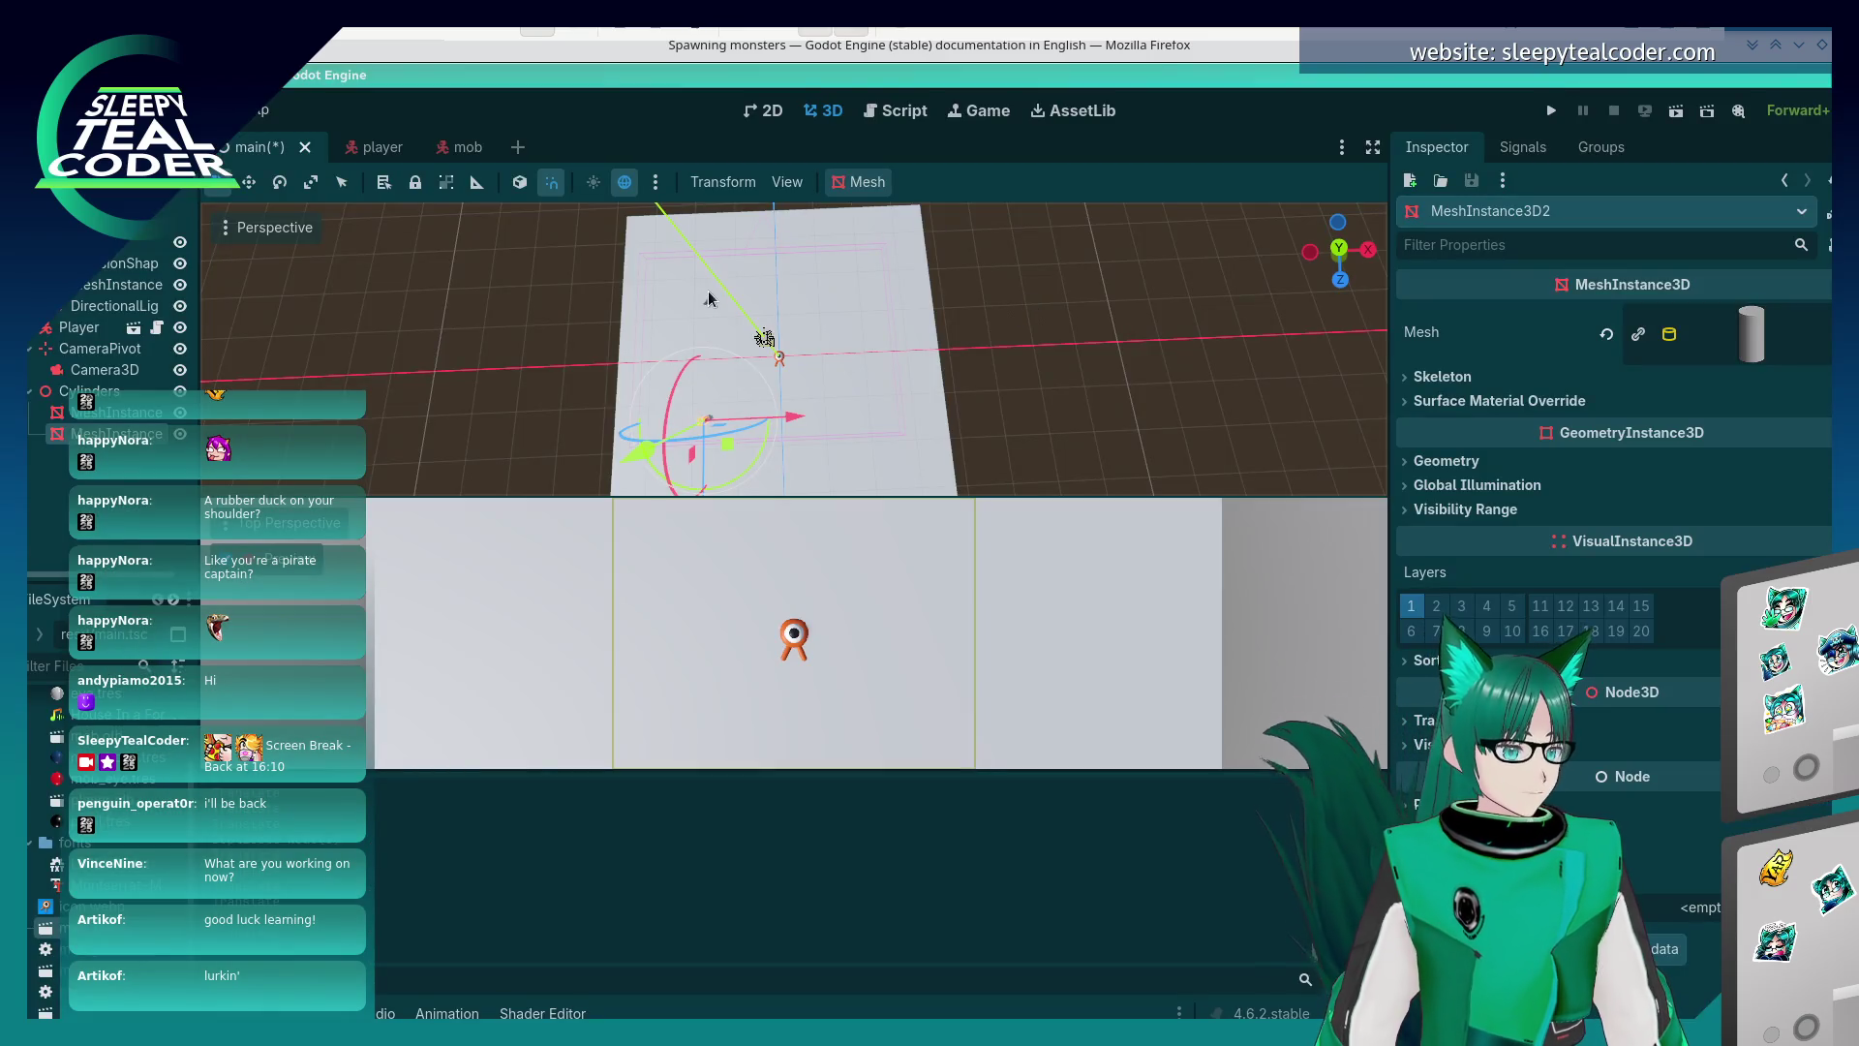
Step: Select both cylinders, duplicate them, and move the new pair right along X and down along Z
left_click(705, 308, "shift")
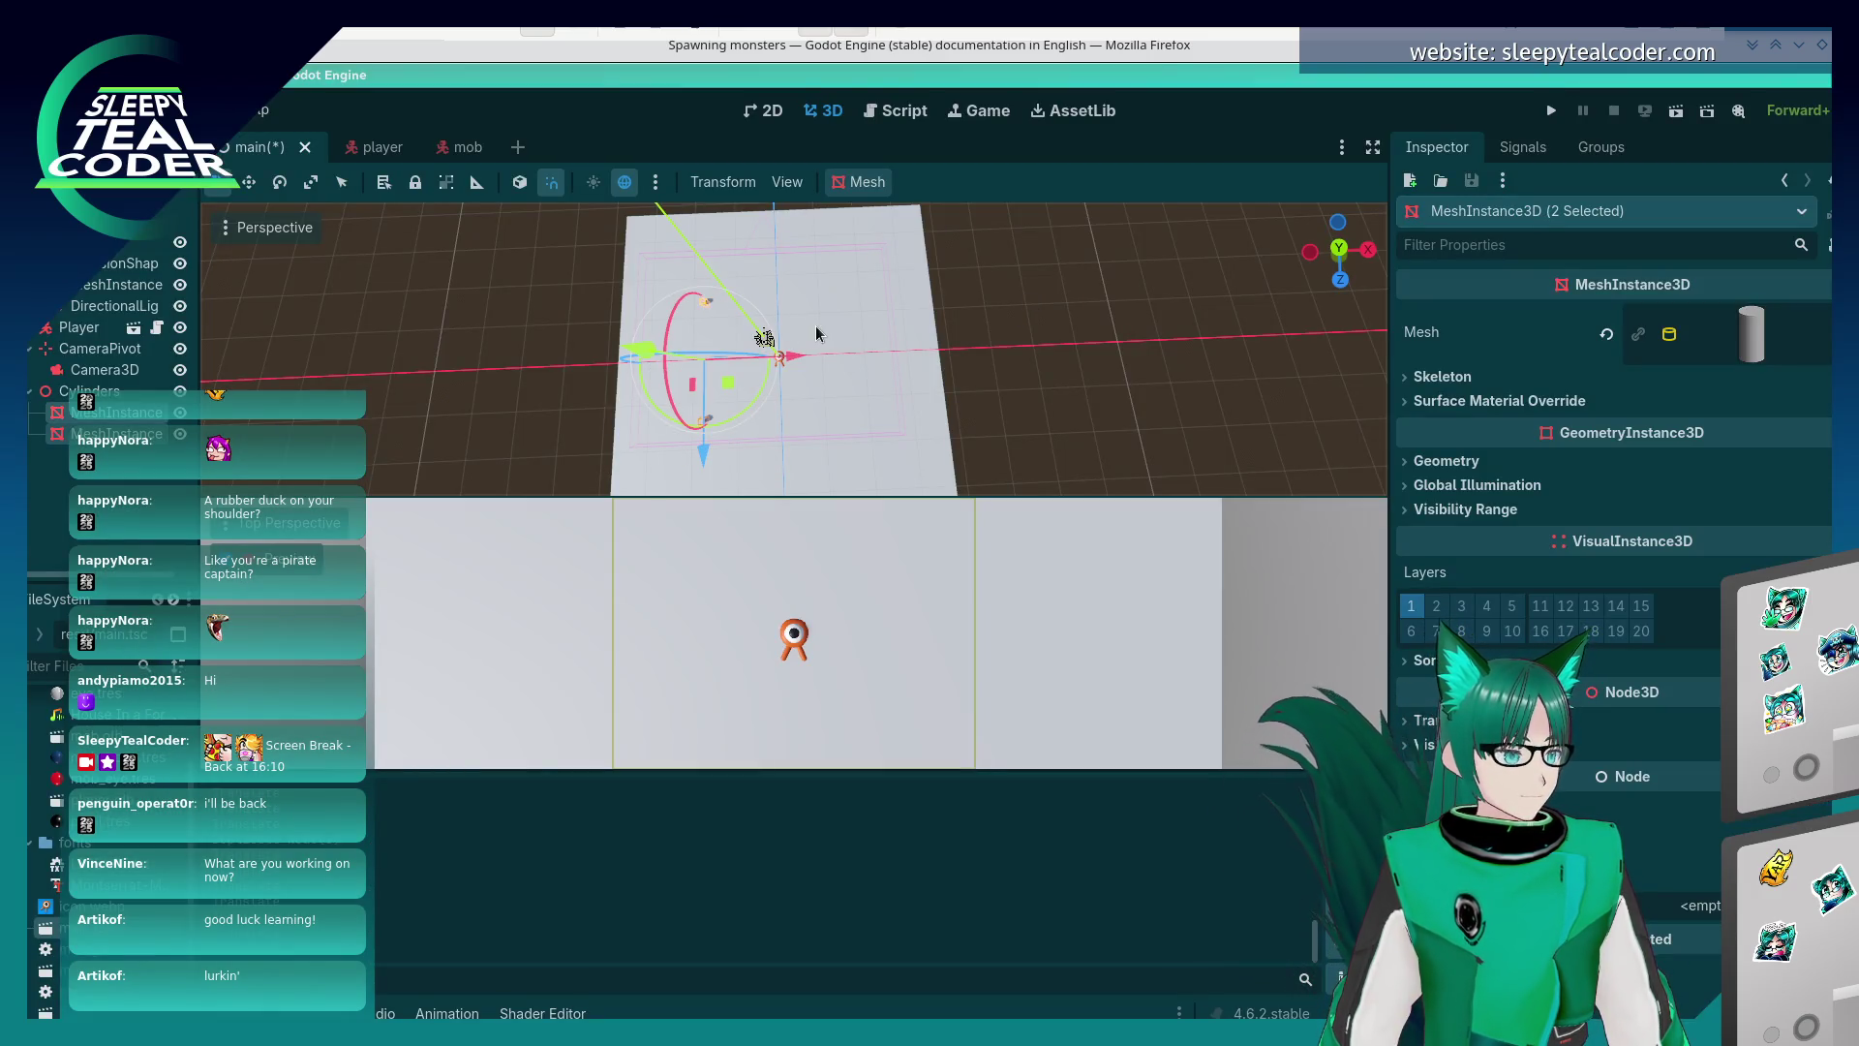
key("alt+Tab")
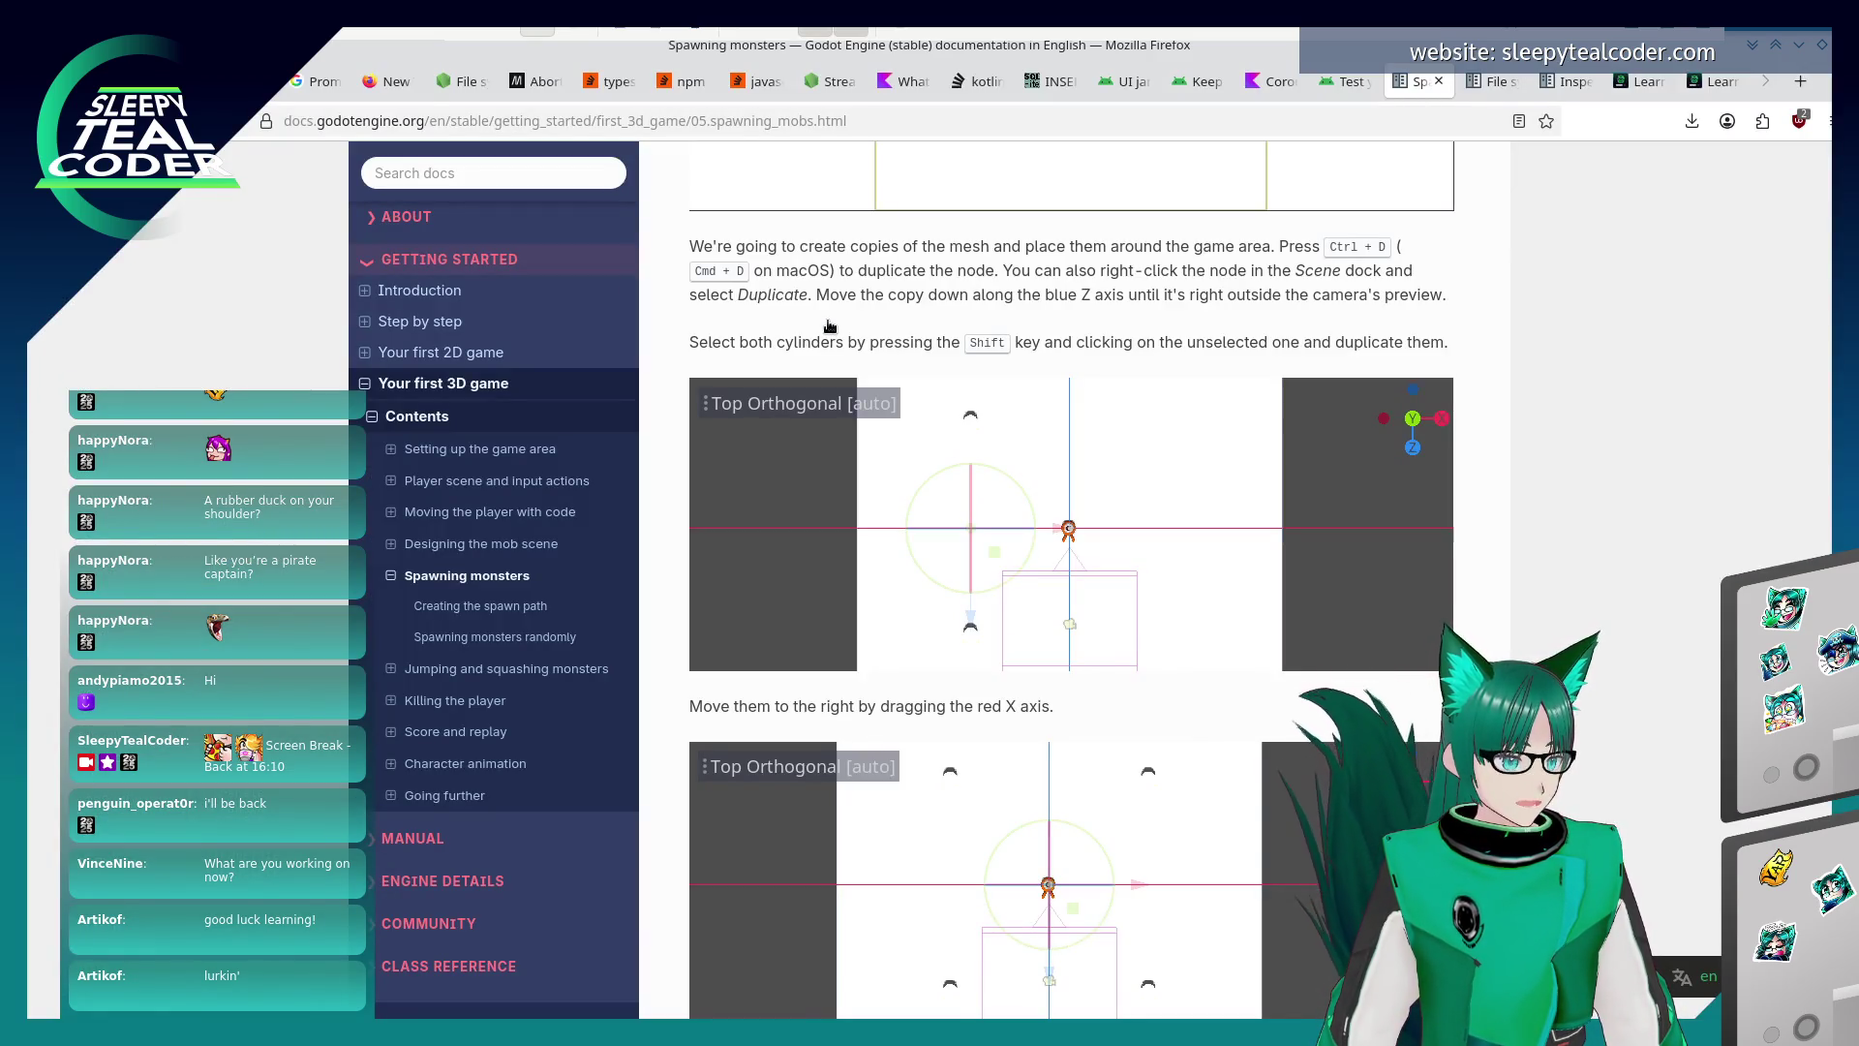
key("alt+Tab")
key("alt+Tab")
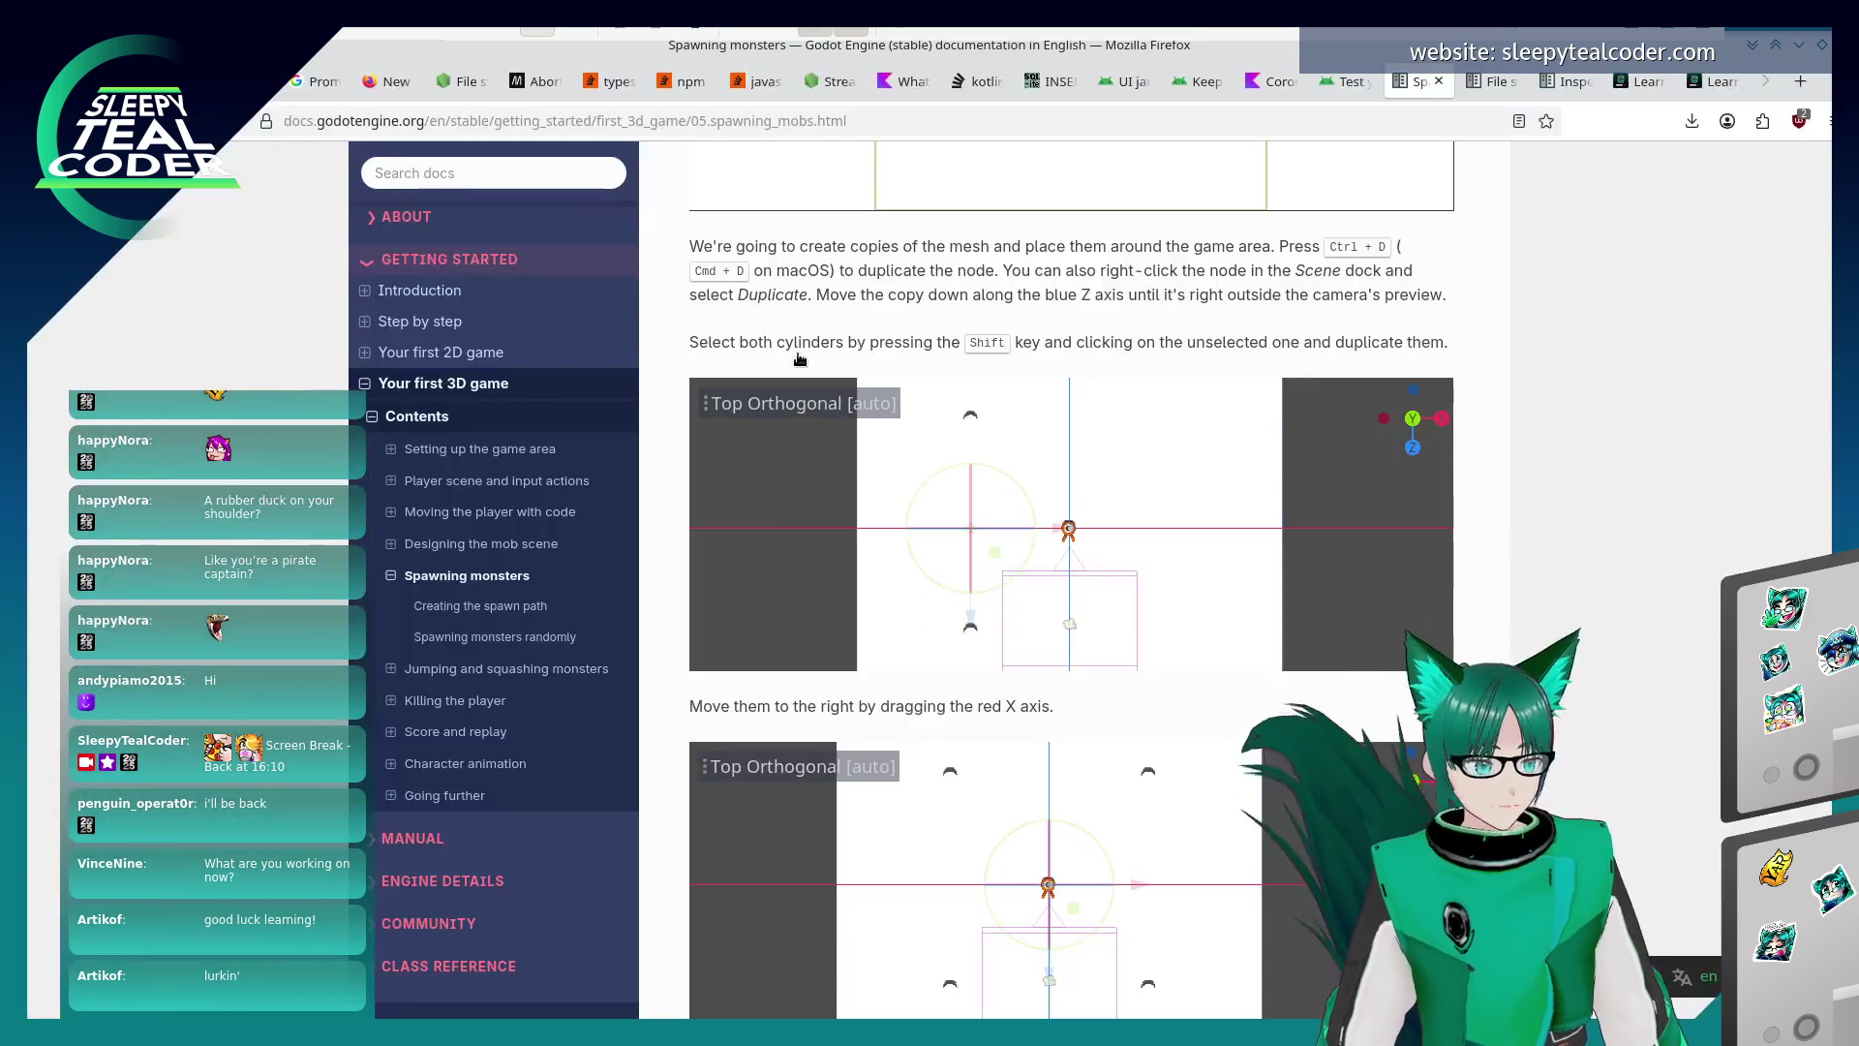
key("alt+Tab")
left_click_drag(798, 353, 938, 366)
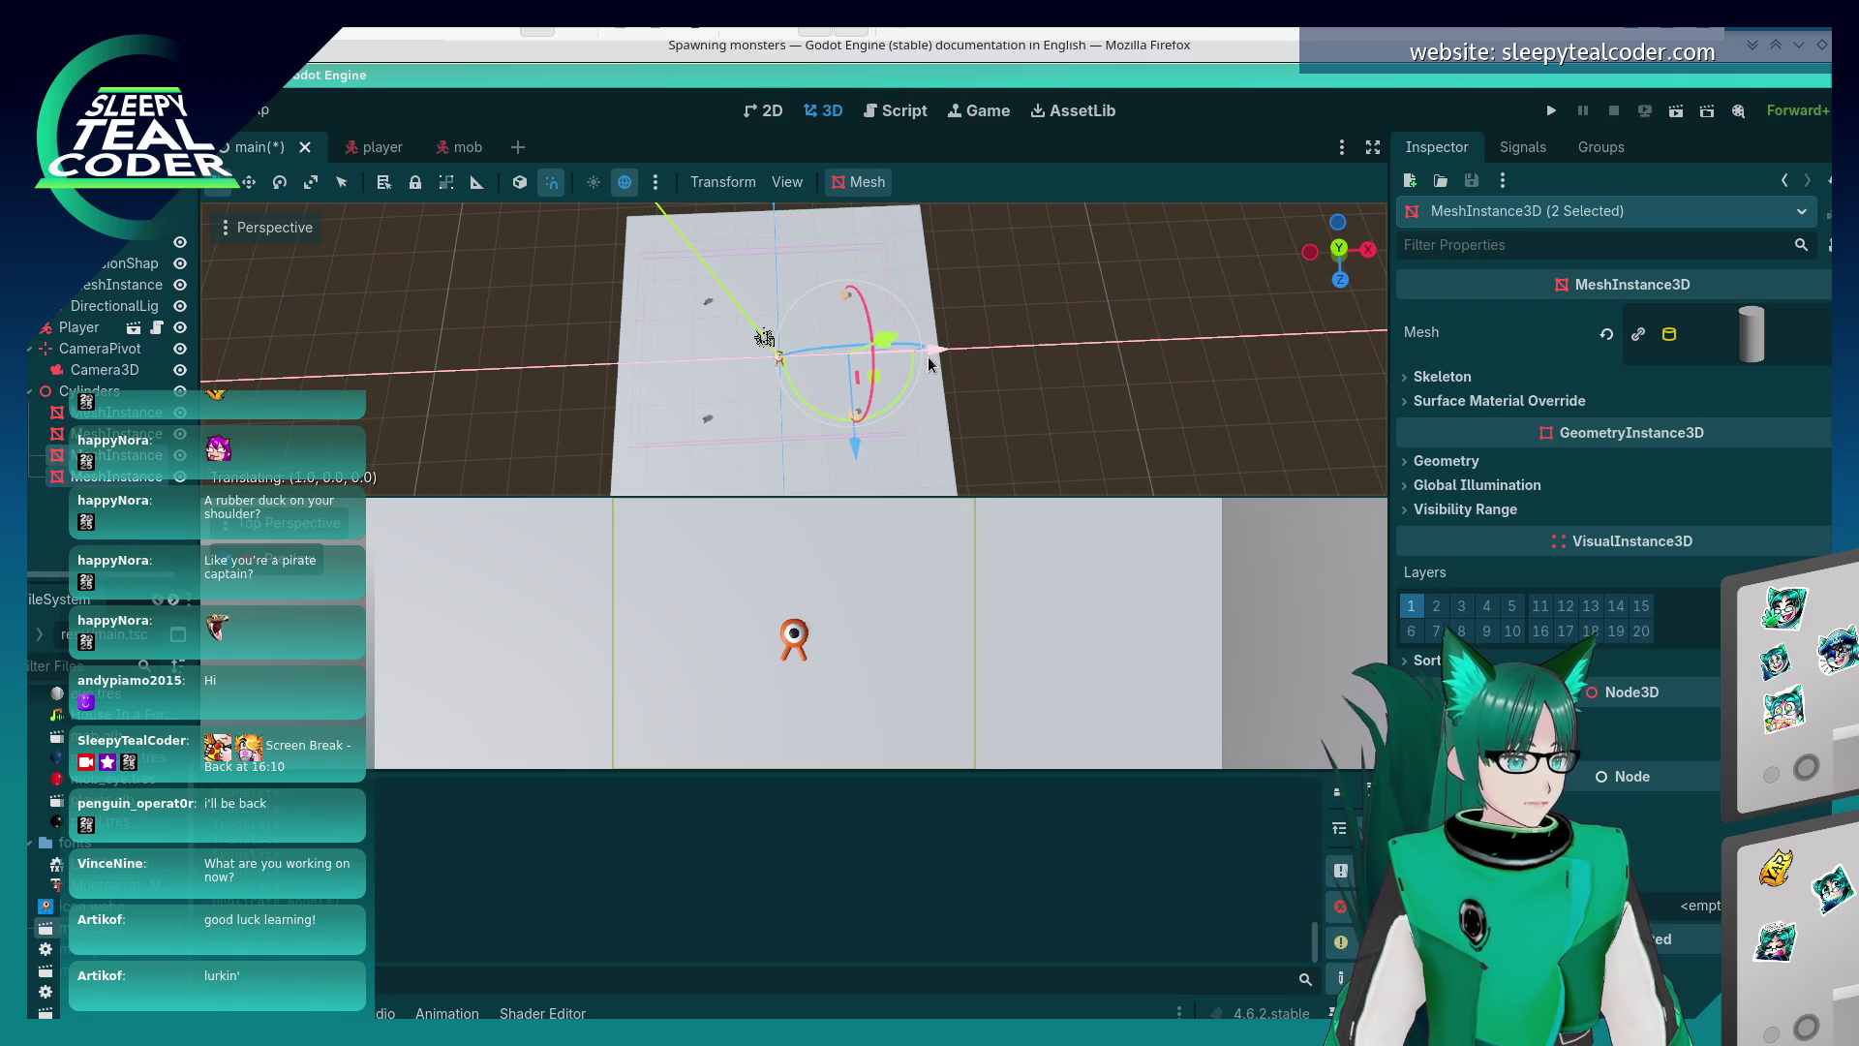
left_click_drag(855, 448, 849, 481)
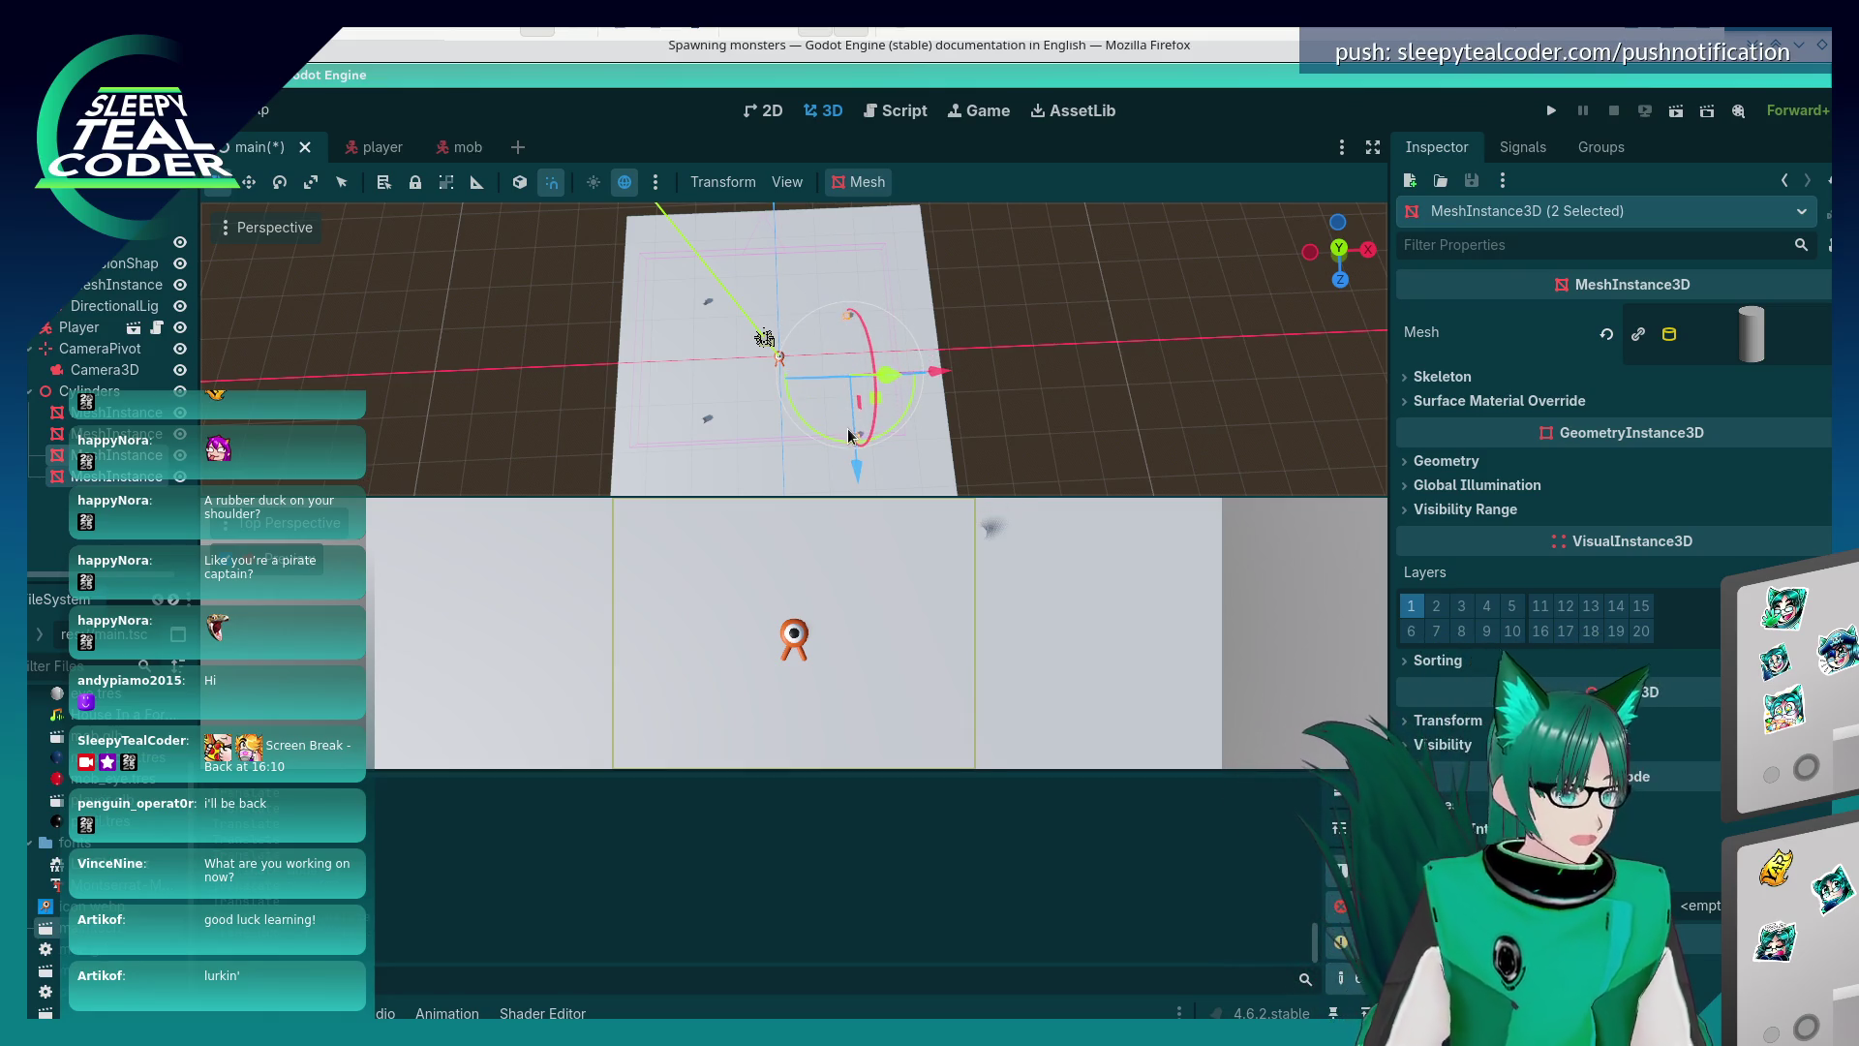
left_click_drag(942, 358, 949, 353)
key("alt+Tab")
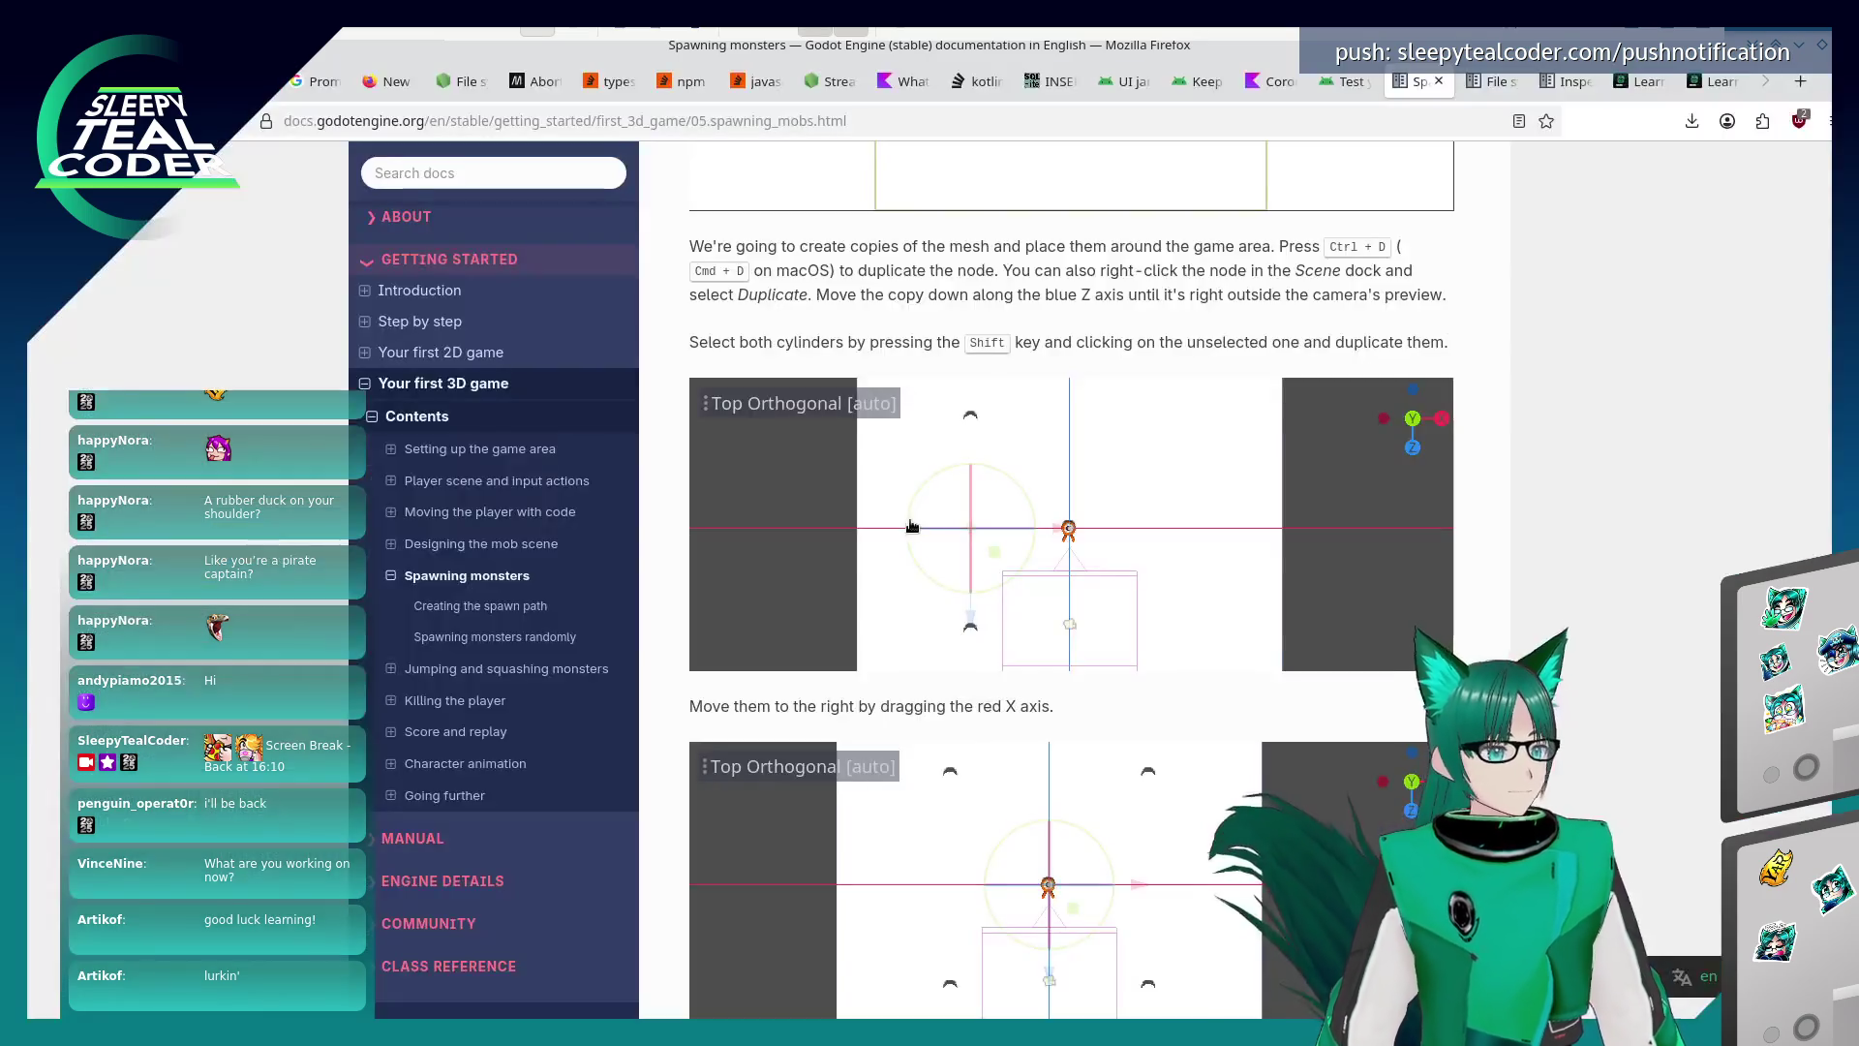
Step: Scroll the docs to the section on giving the cylinders a StandardMaterial3D
scroll(961, 520, "down", 5)
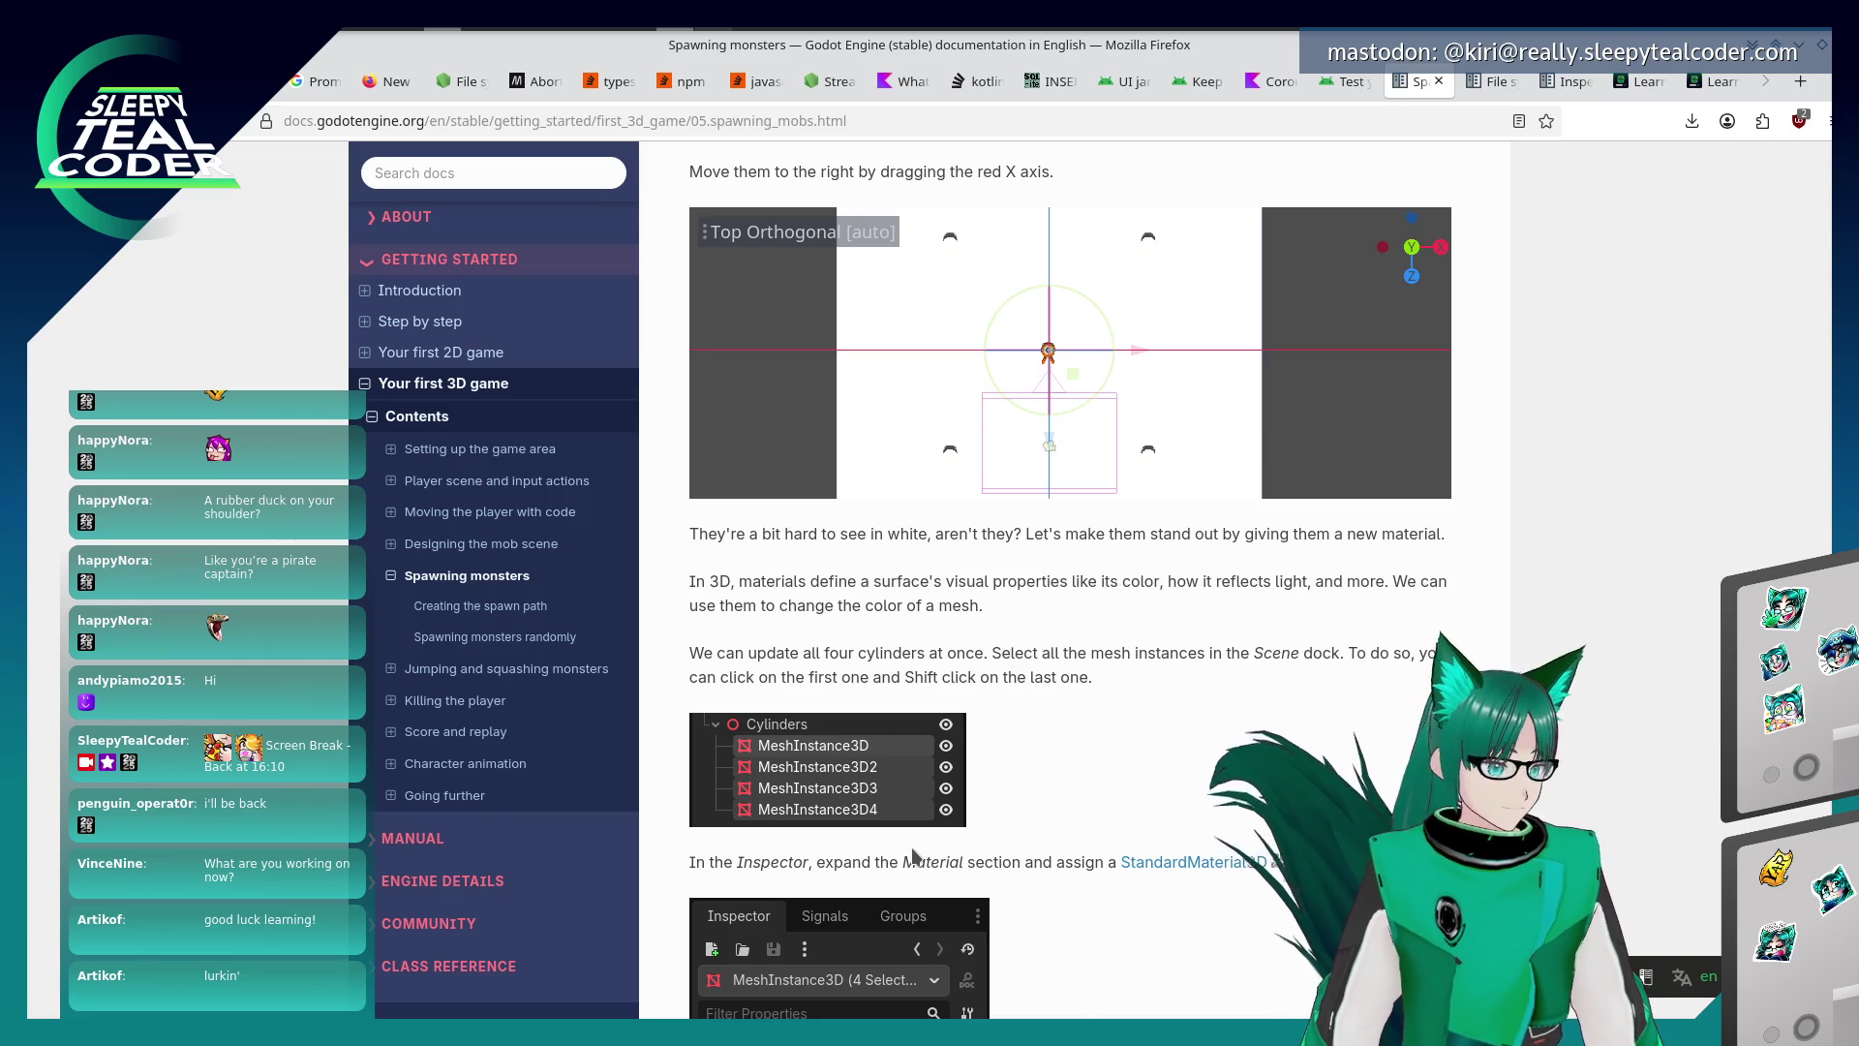
Step: Select the first through fourth MeshInstance3D cylinders together in the Scene dock
scroll(913, 856, "down", 3)
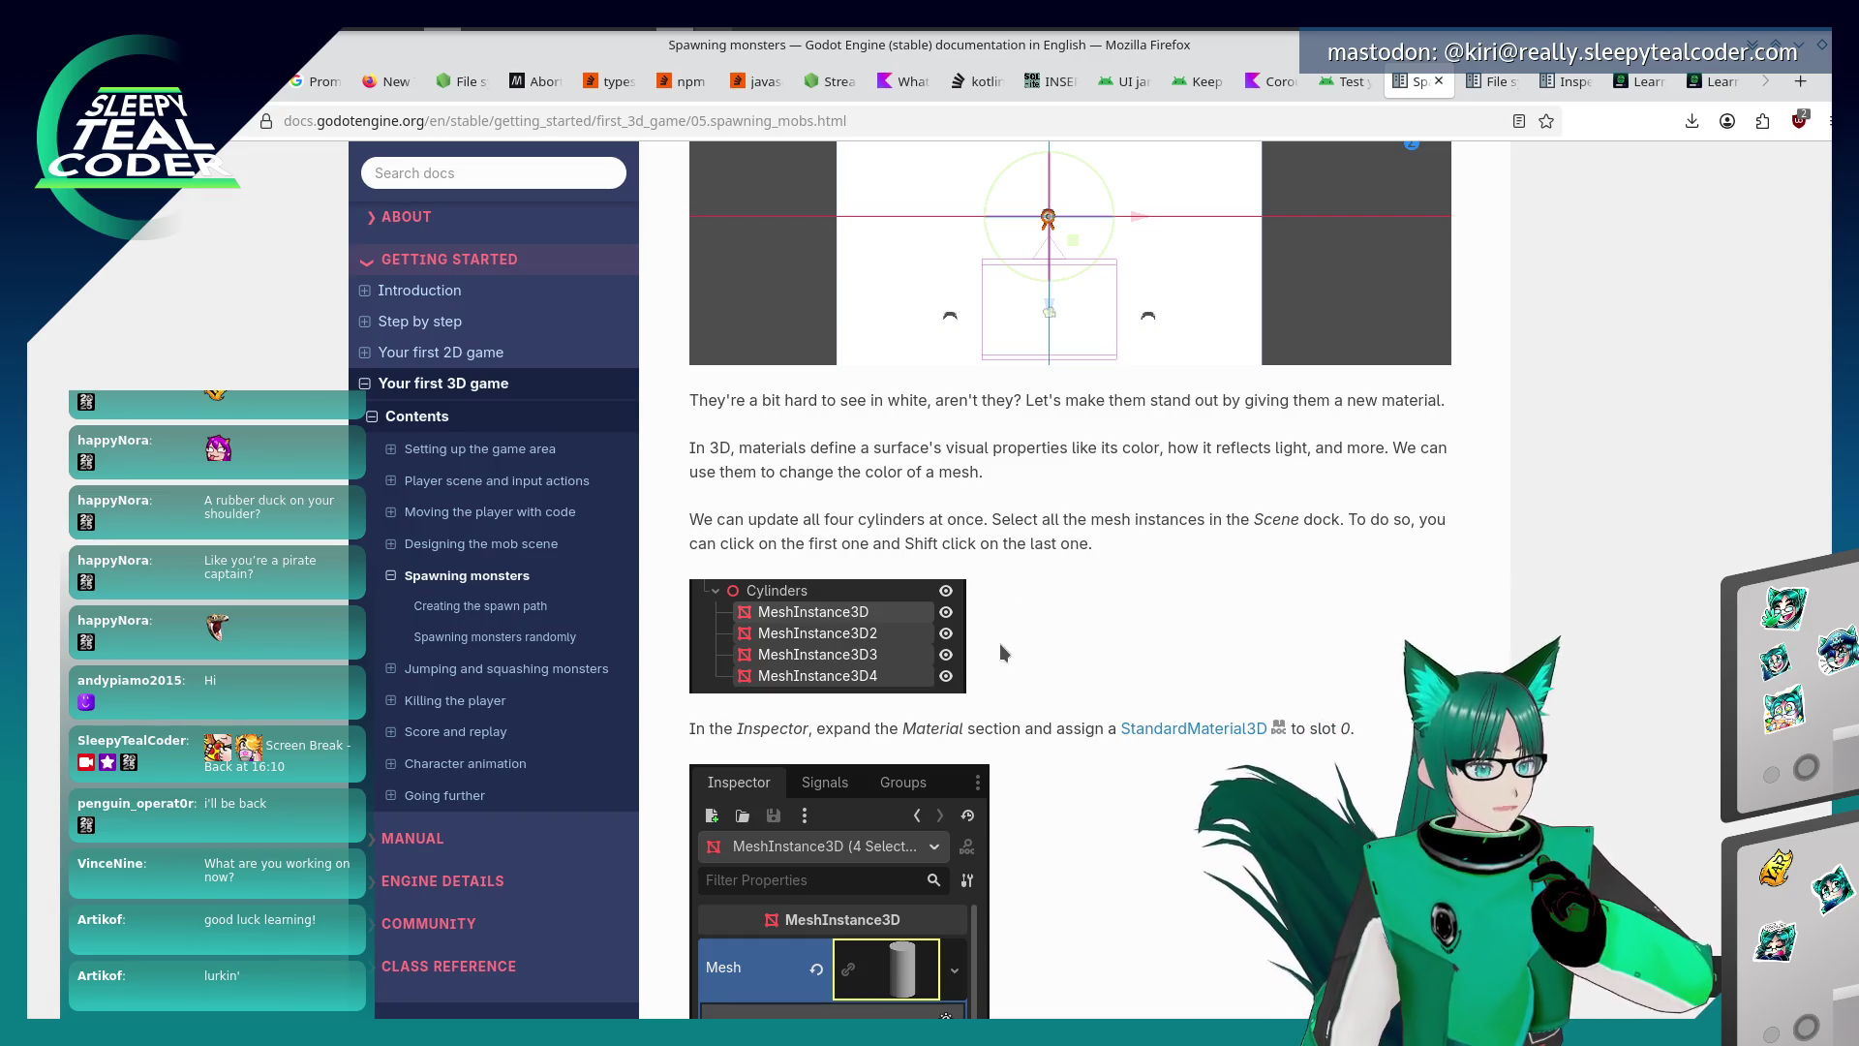
key("alt+Tab")
left_click(116, 412)
left_click(116, 475, "shift")
key("alt+Tab")
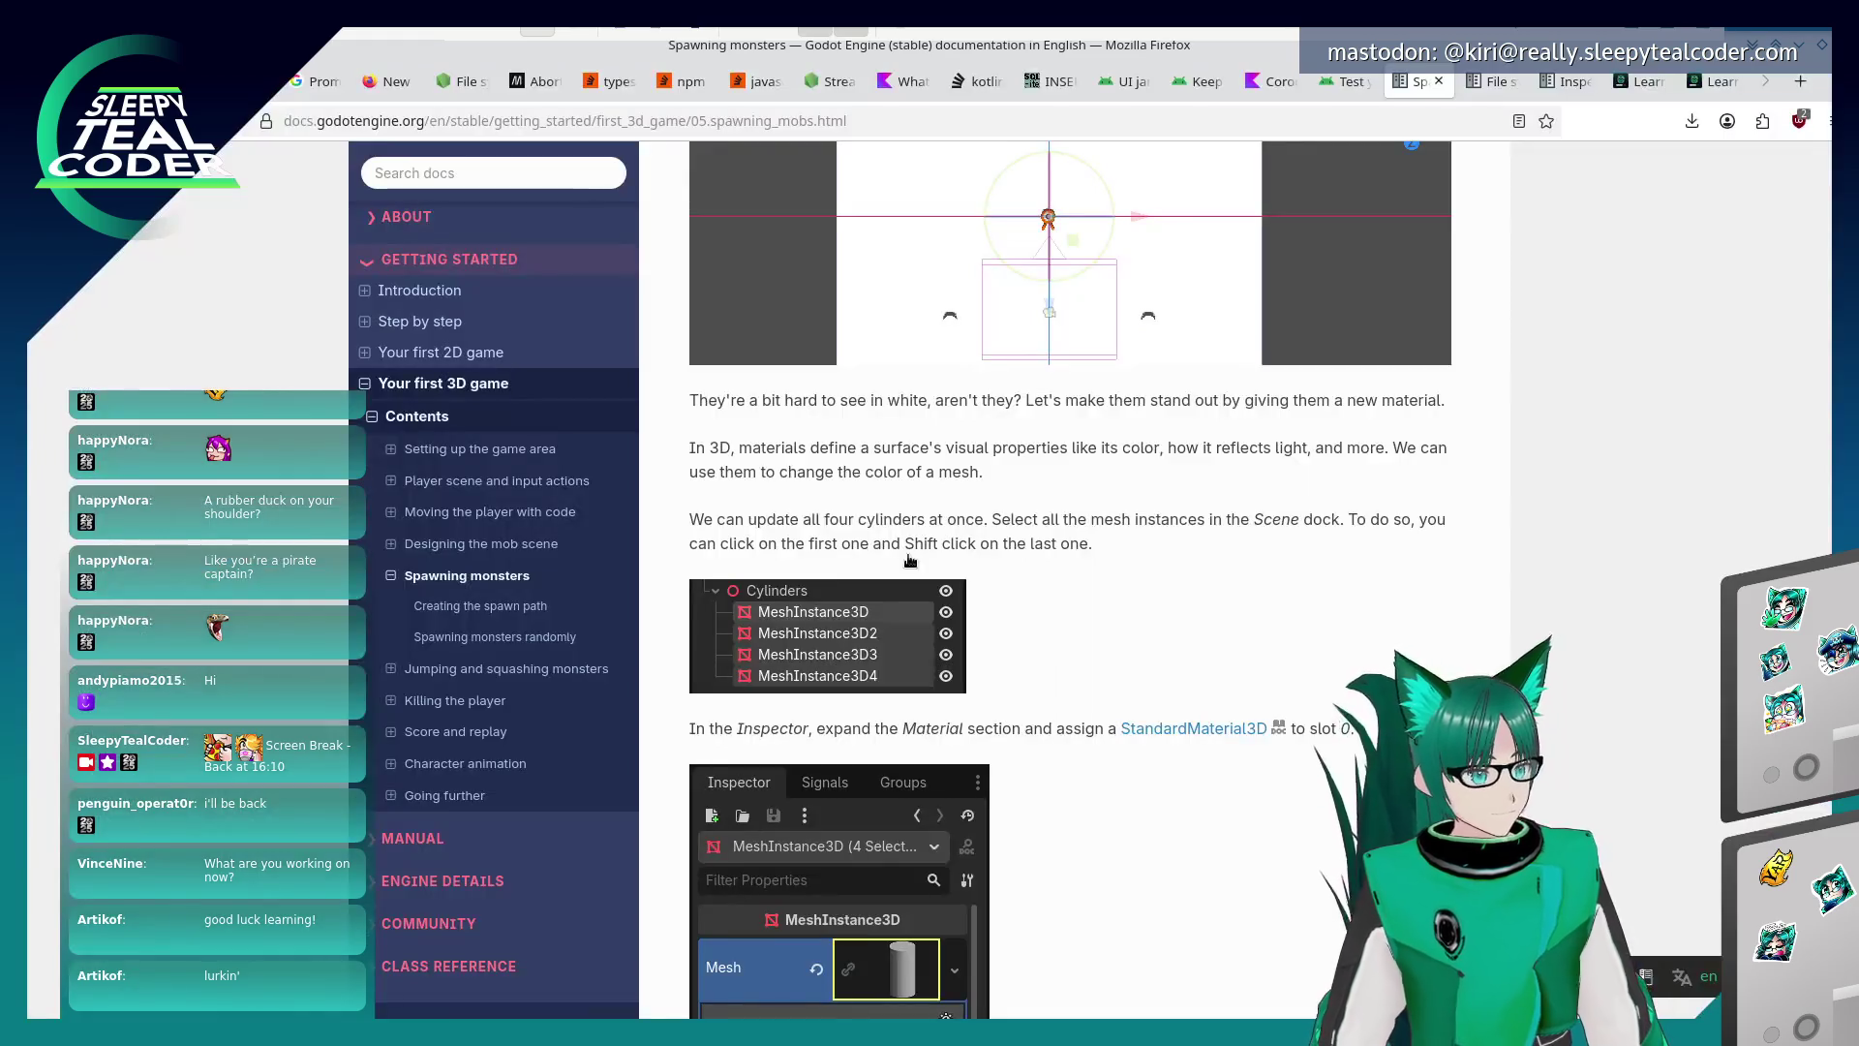
scroll(1071, 700, "down", 2)
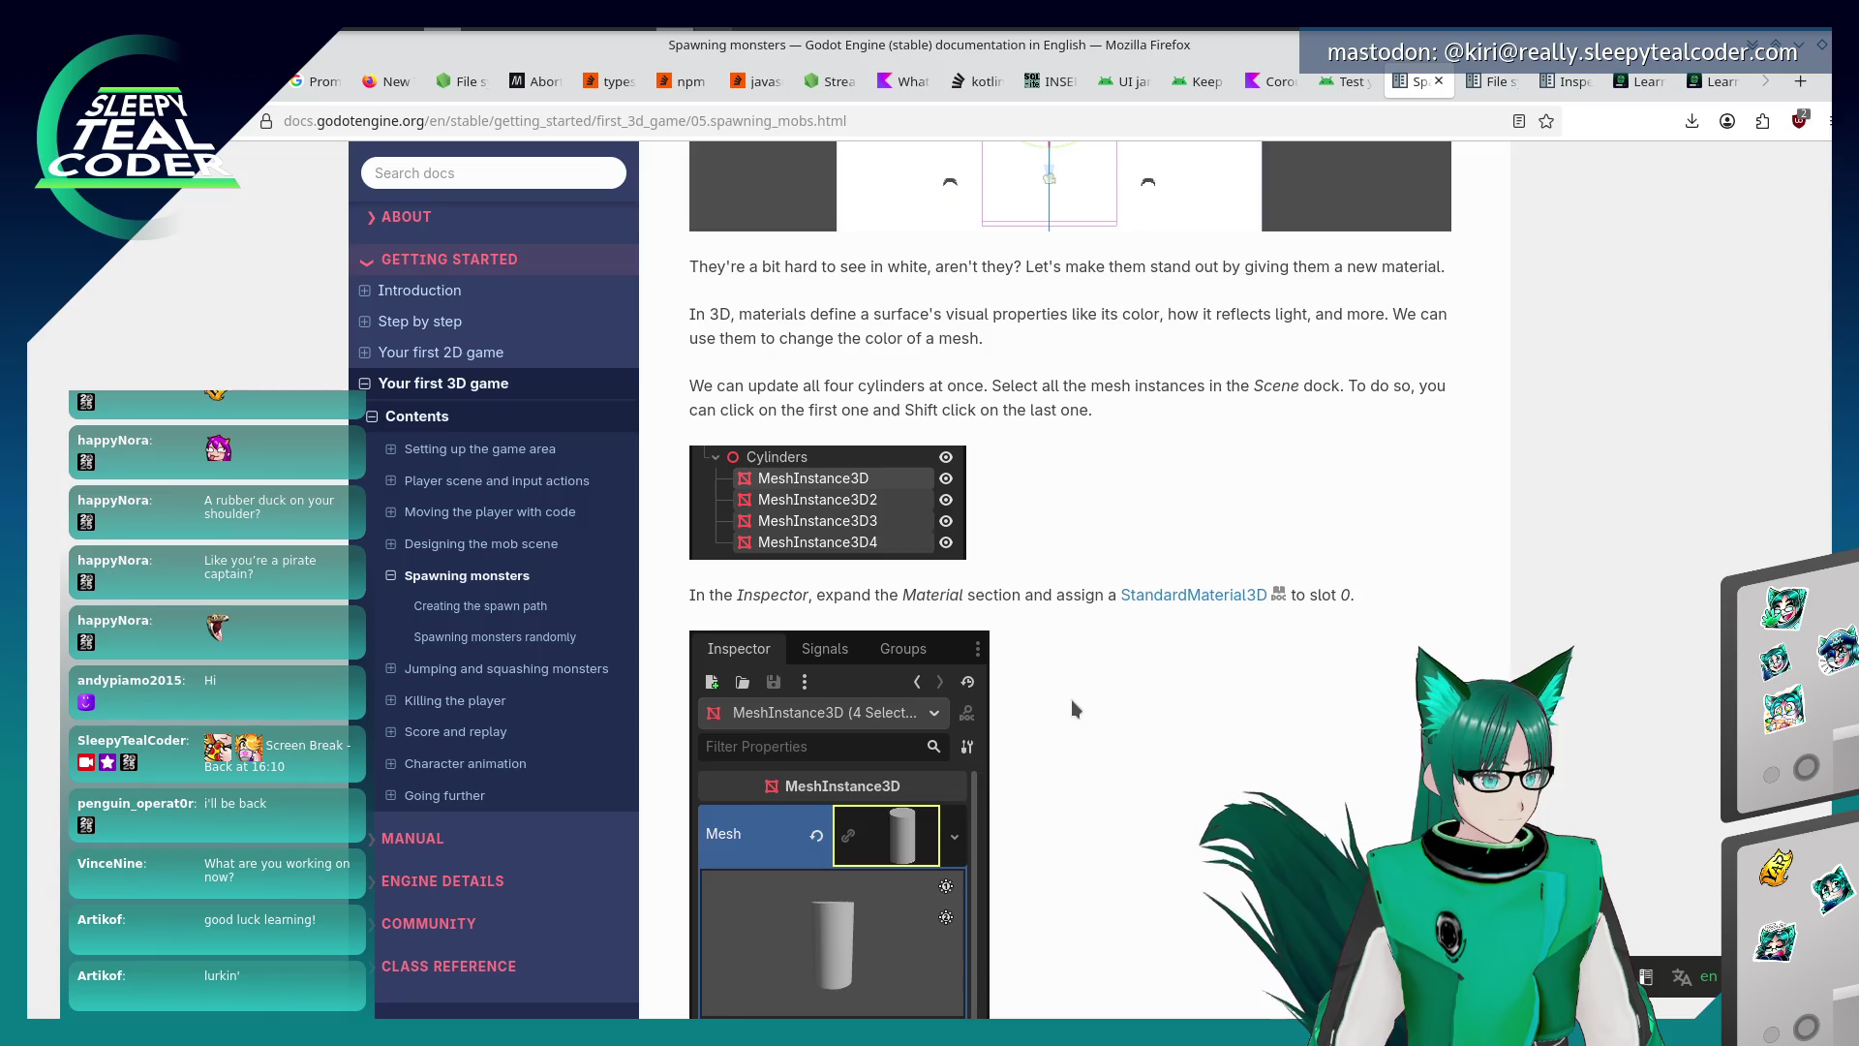
scroll(1071, 700, "down", 5)
key("alt+Tab")
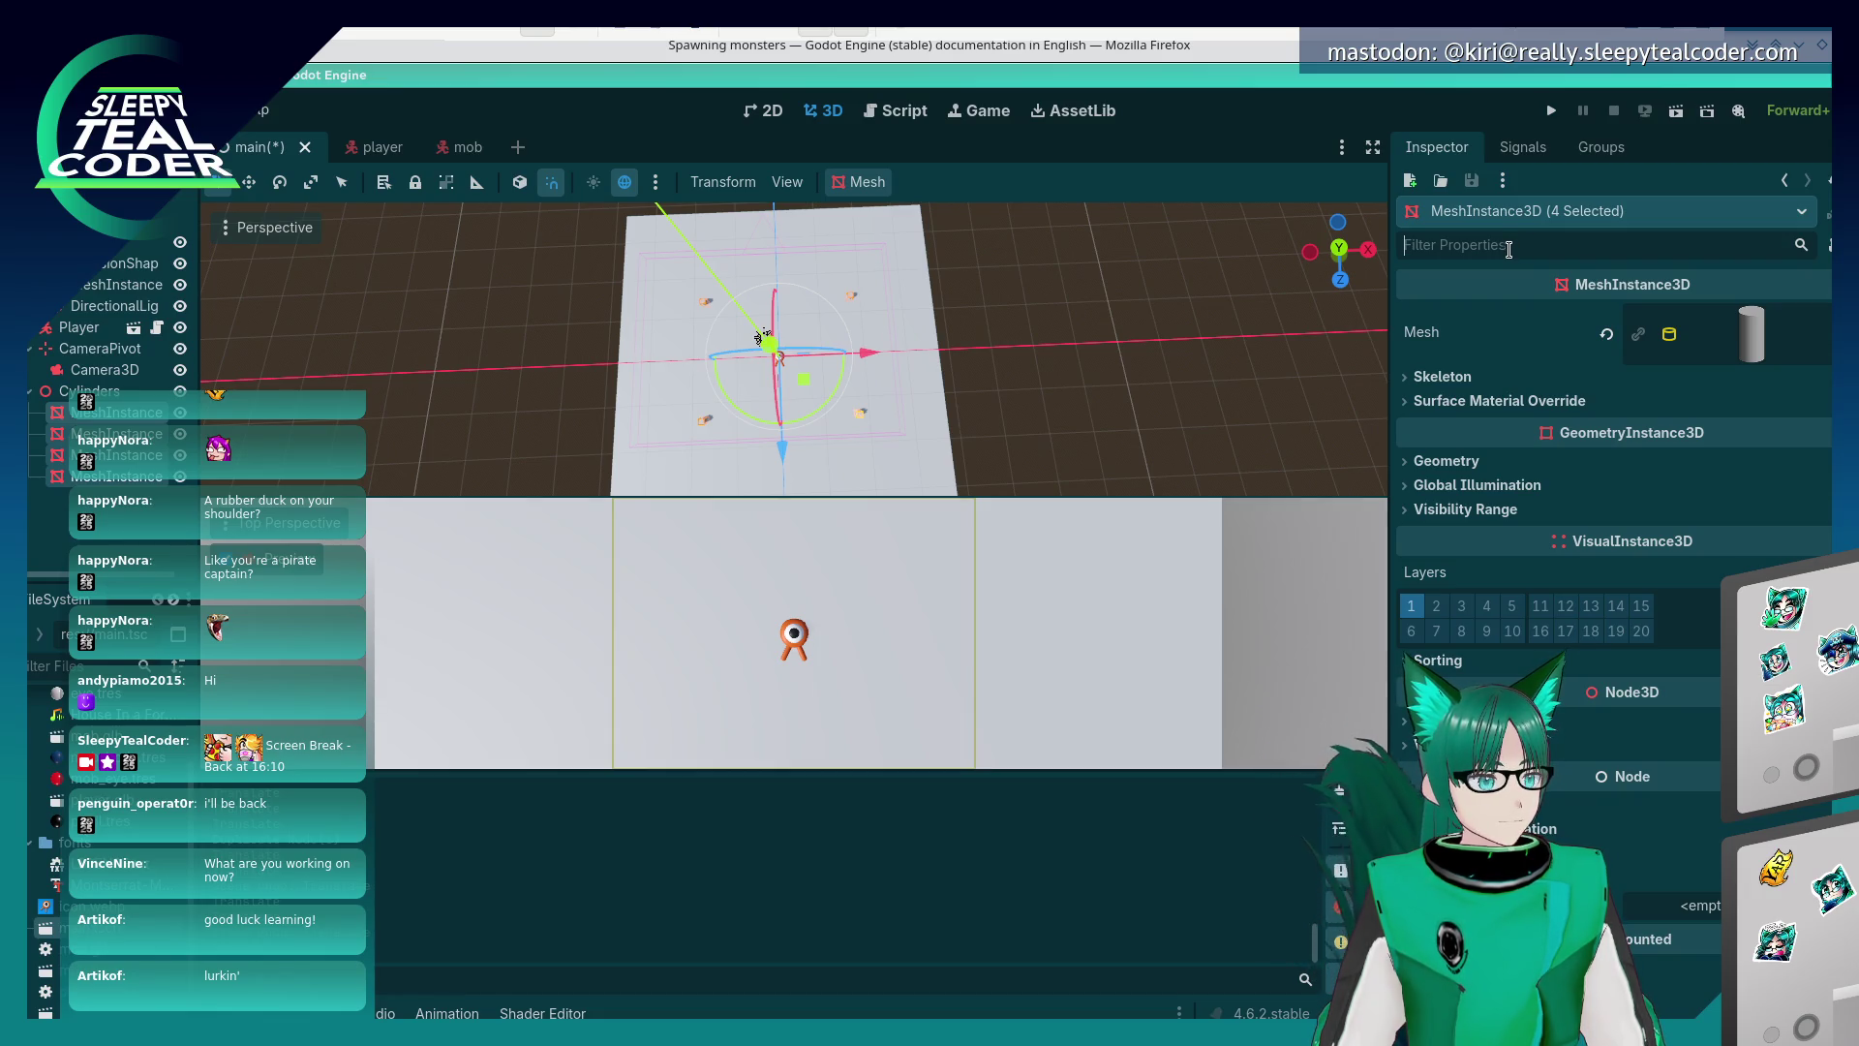
Step: Filter the Inspector by 'MATERIAL' and expand Surface Material Override
type("MATERIAL")
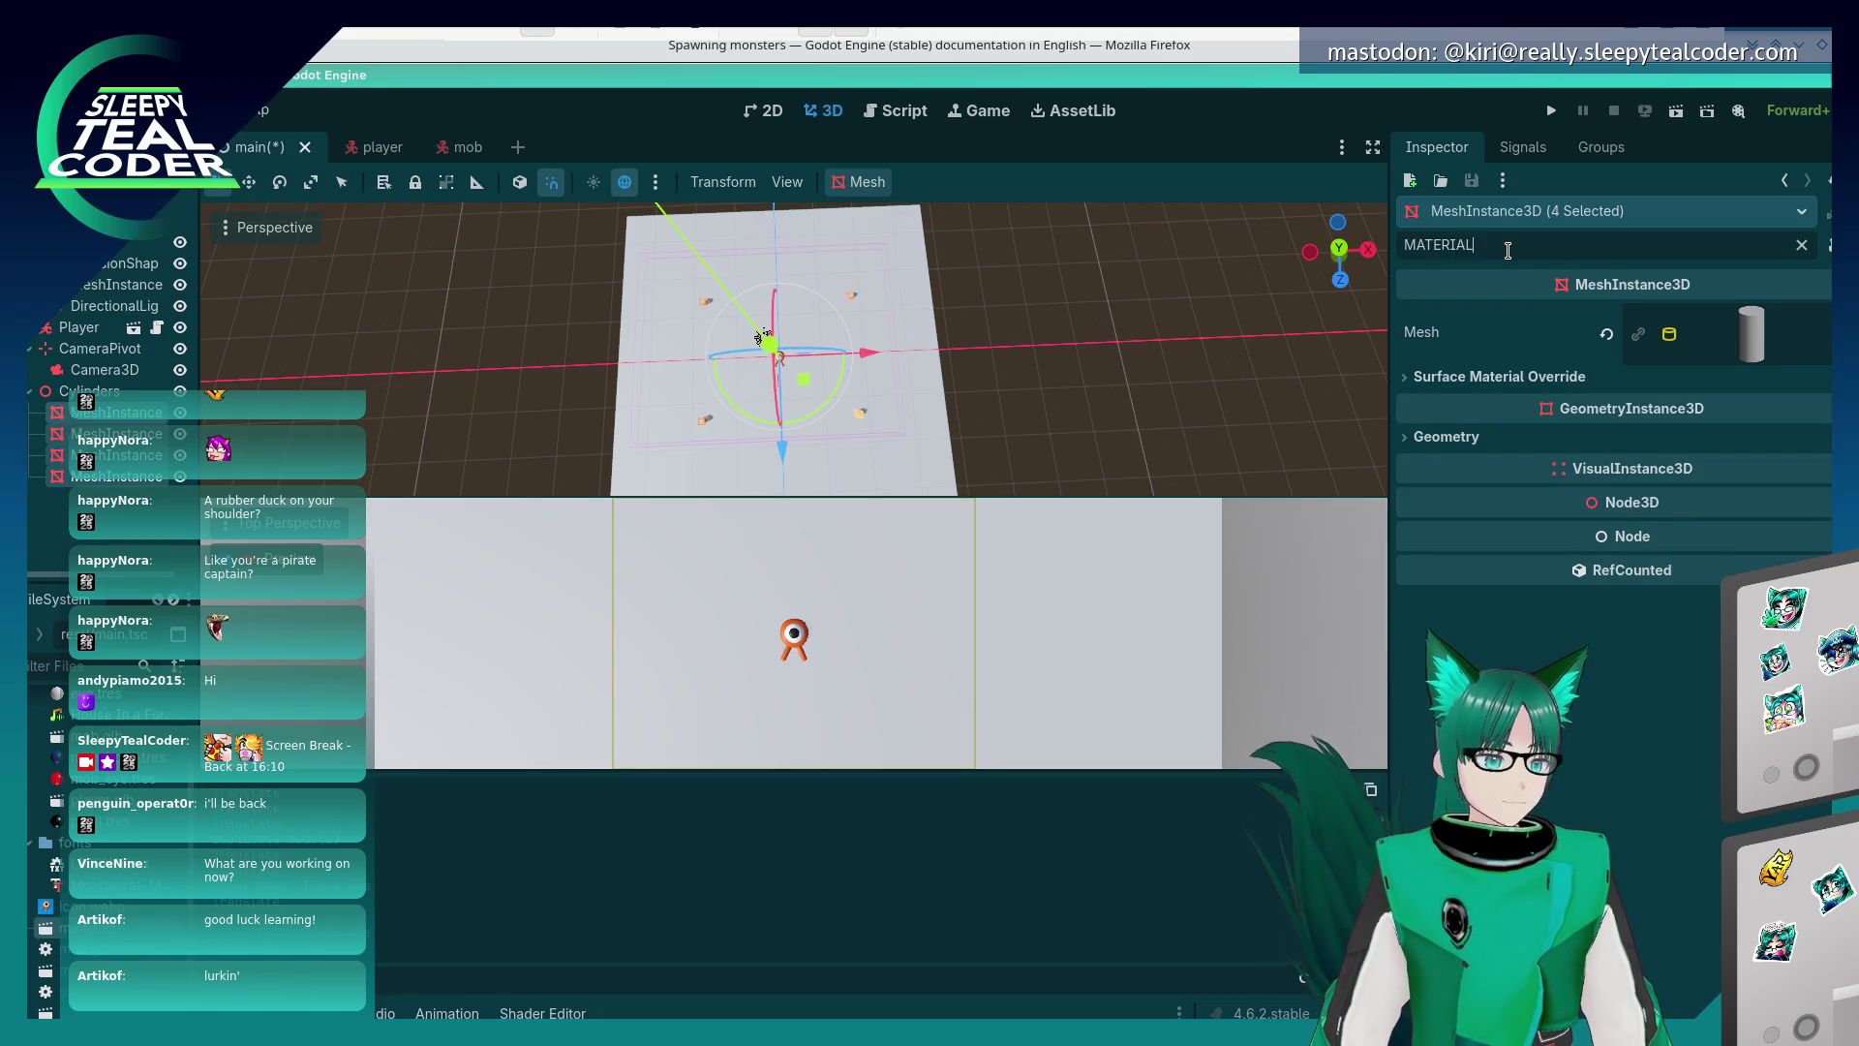
left_click(1406, 378)
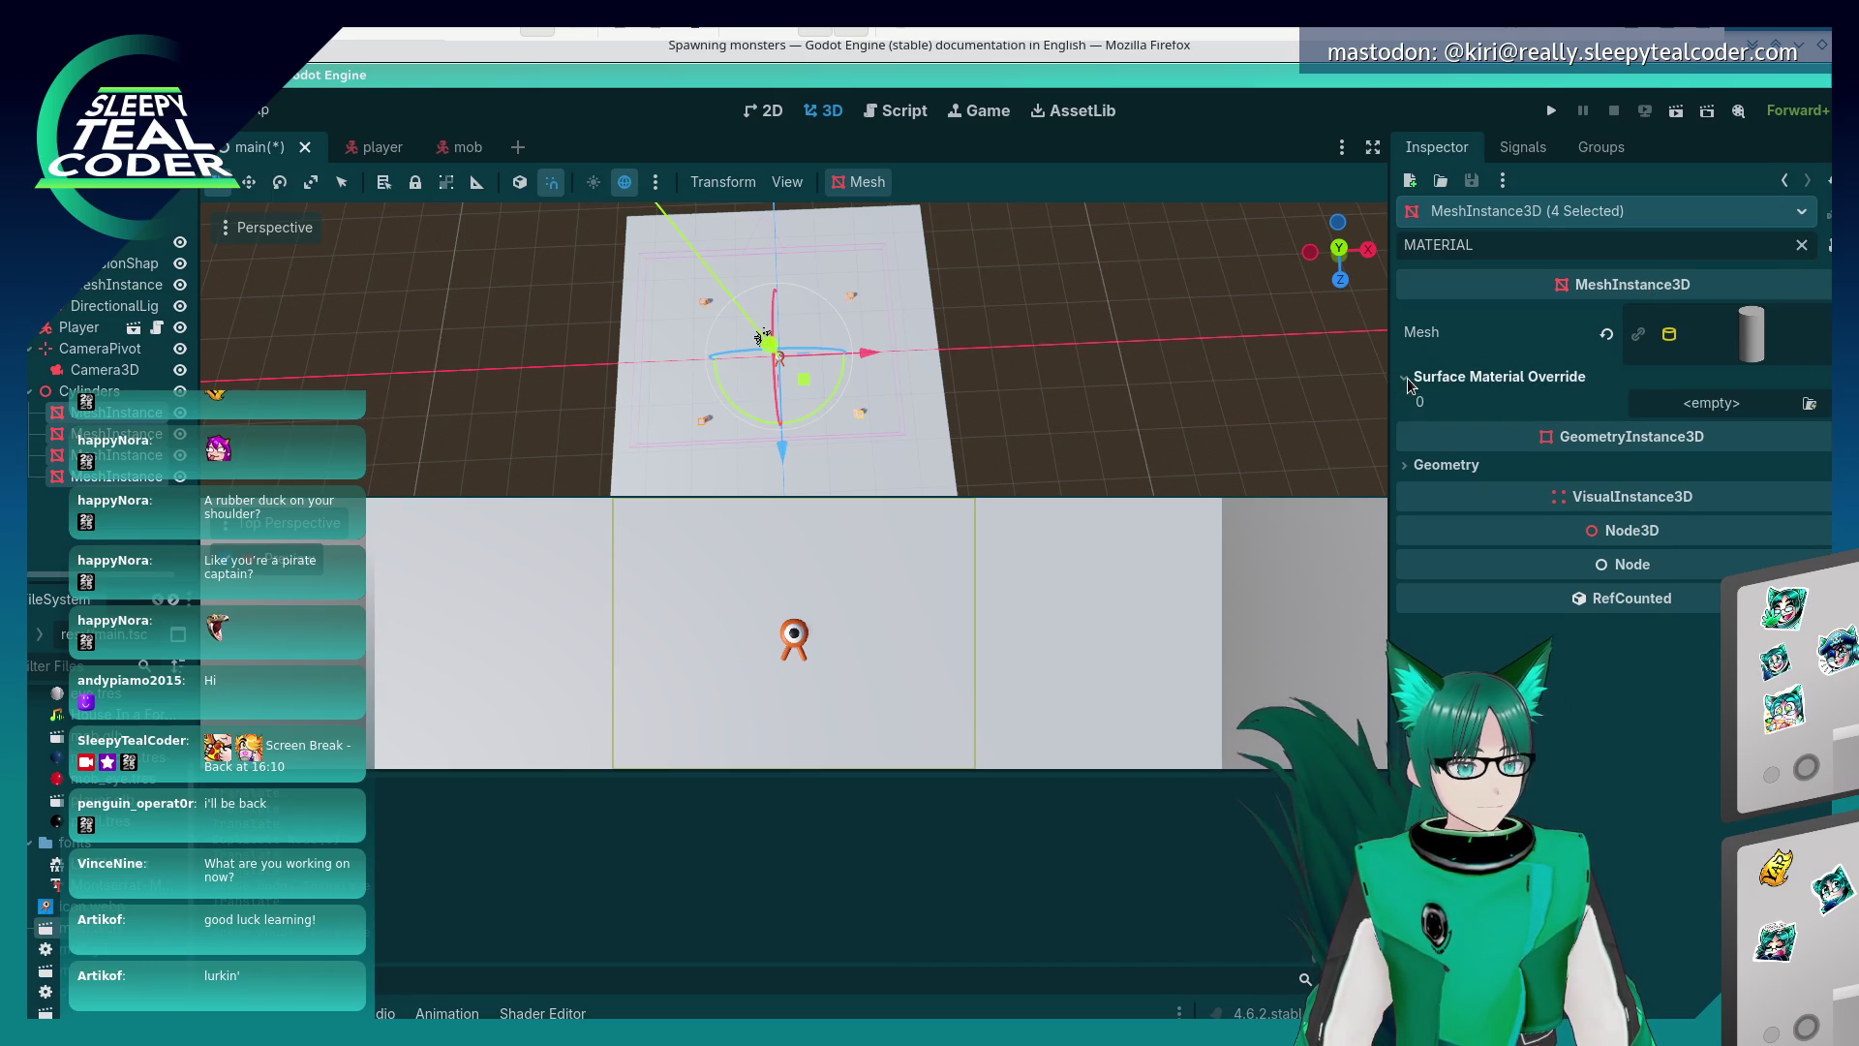
key("alt+Tab")
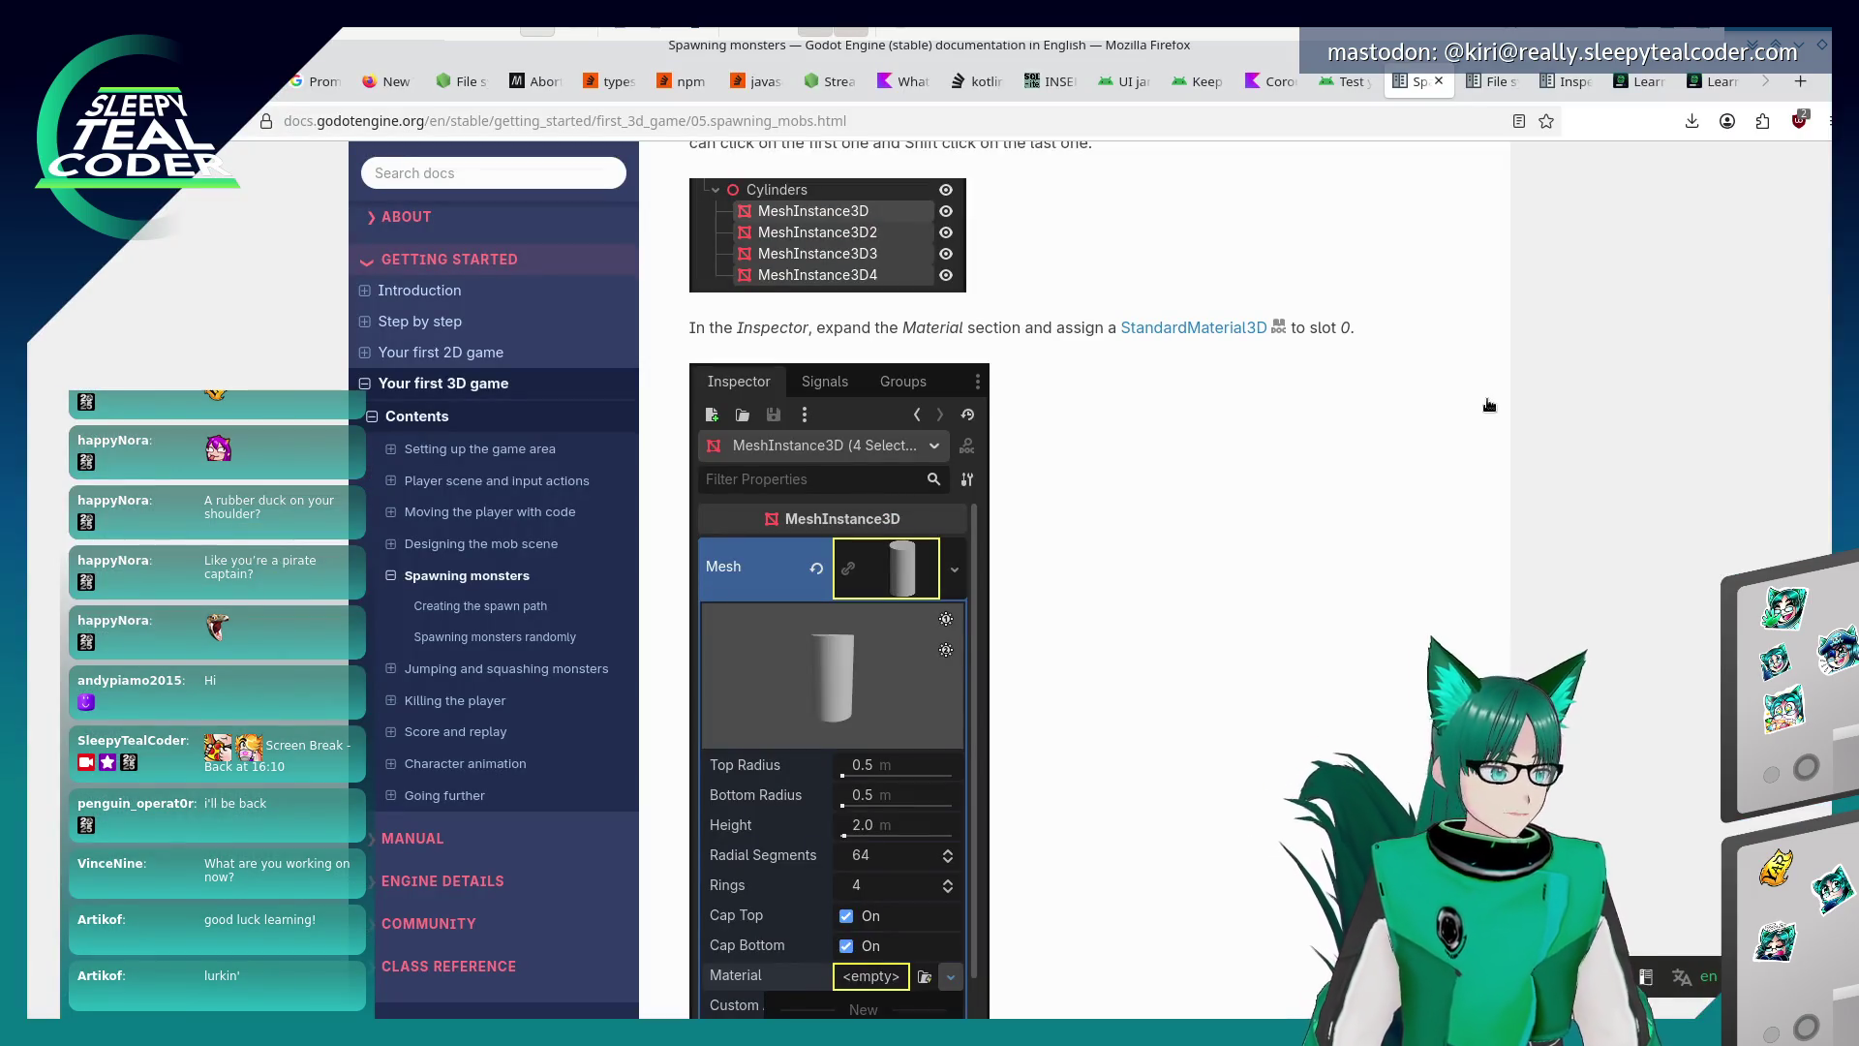
key("alt+Tab")
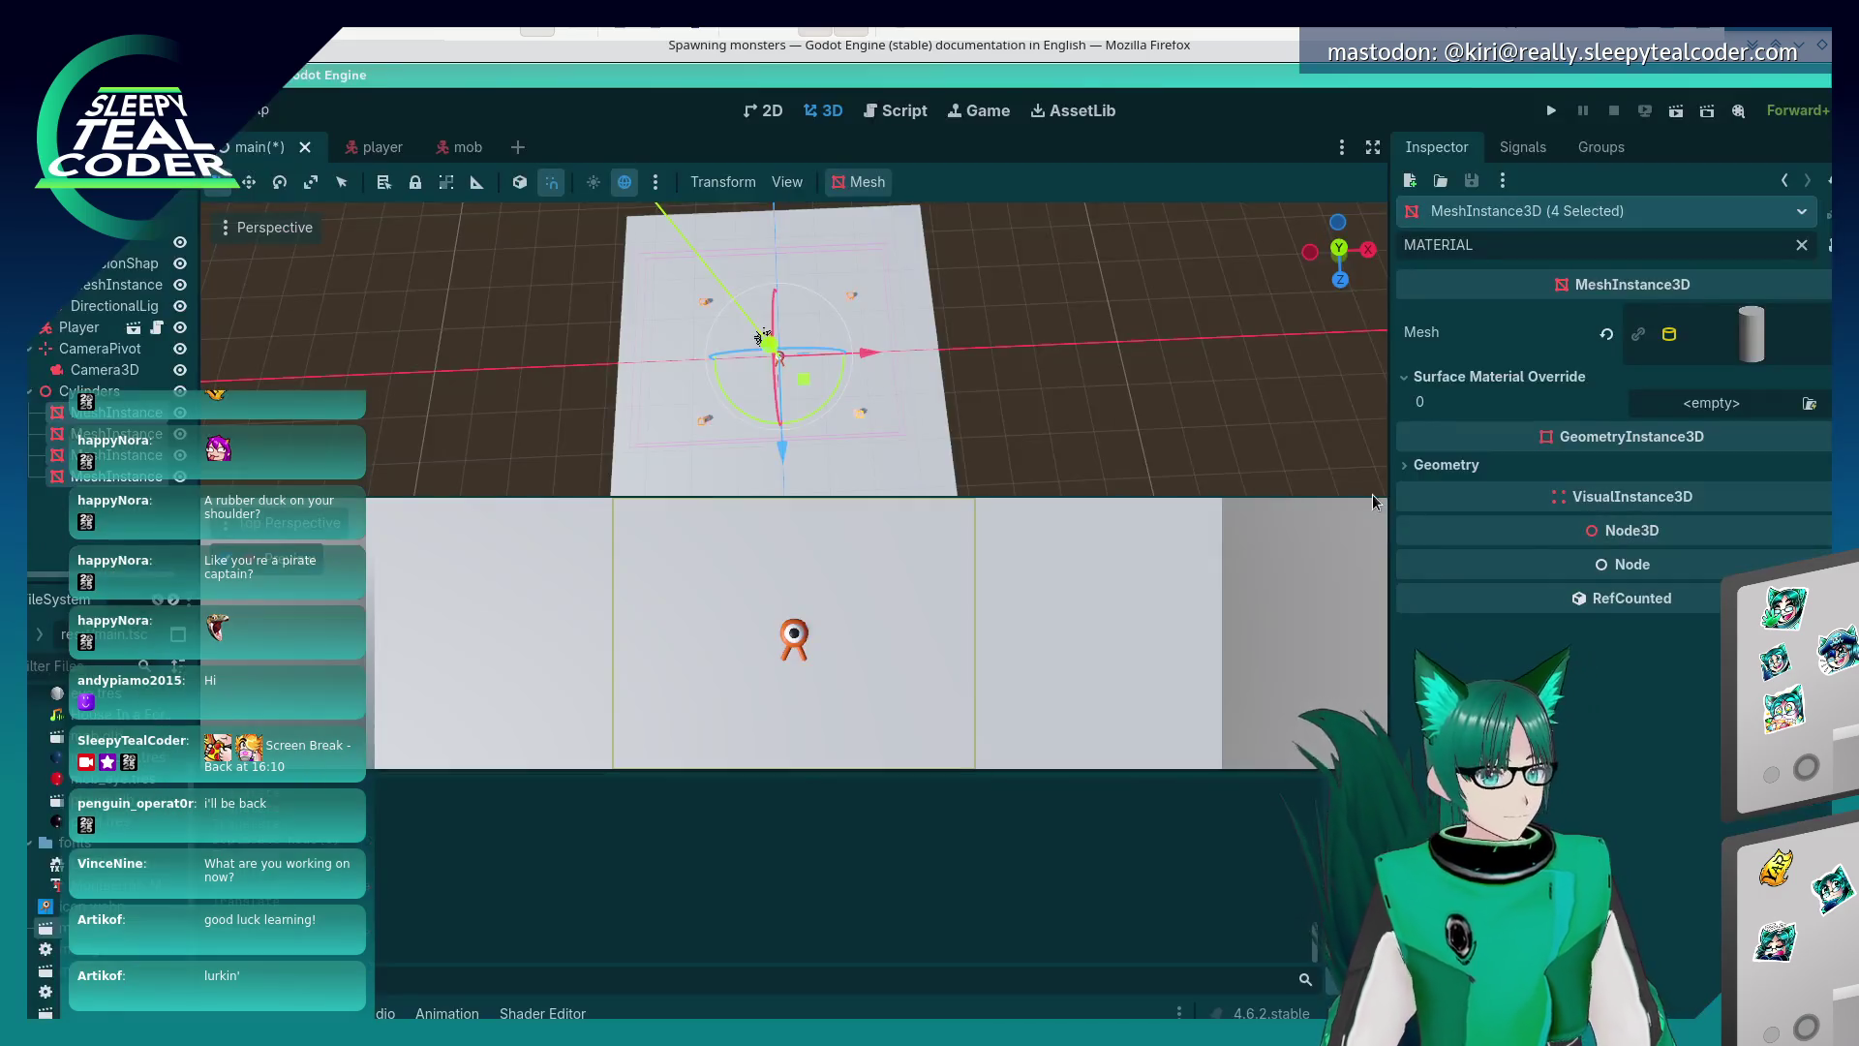
Step: Assign a New StandardMaterial3D to surface material slot 0
left_click(1827, 334)
key("Escape")
key("alt+Tab")
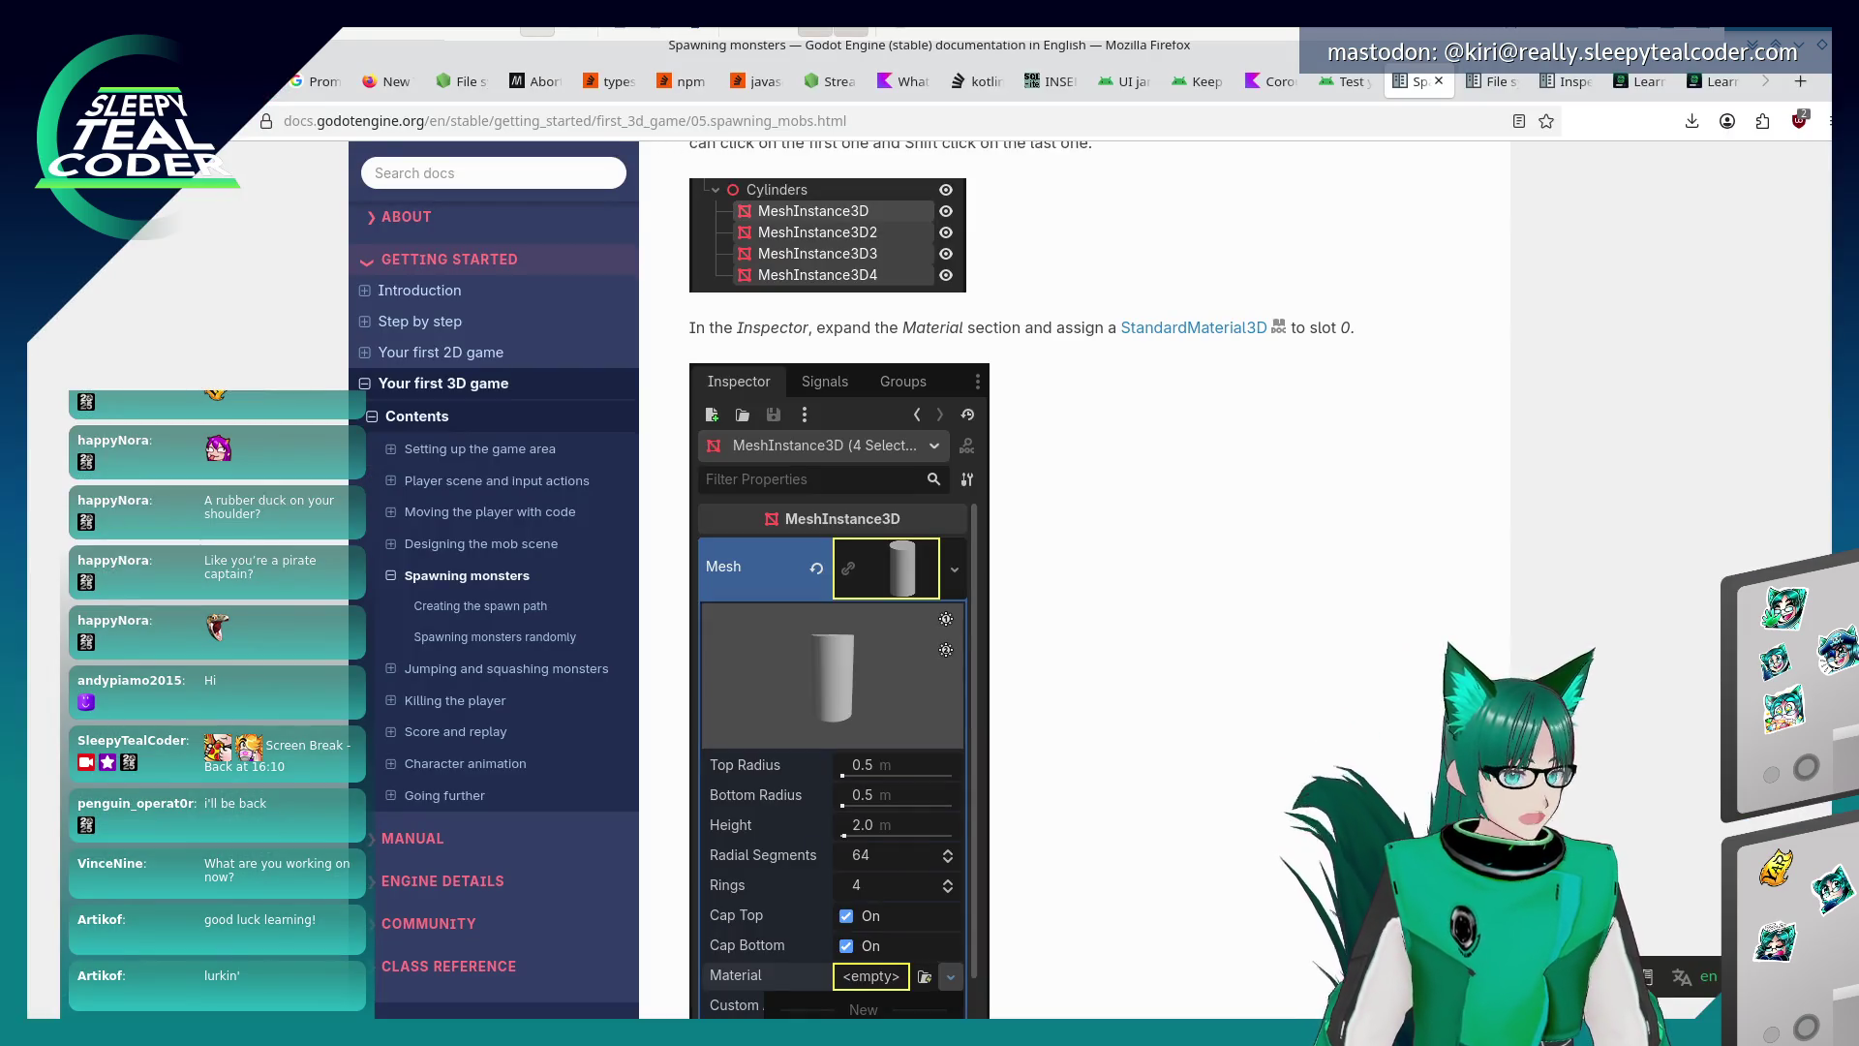
key("alt+Tab")
left_click(1827, 334)
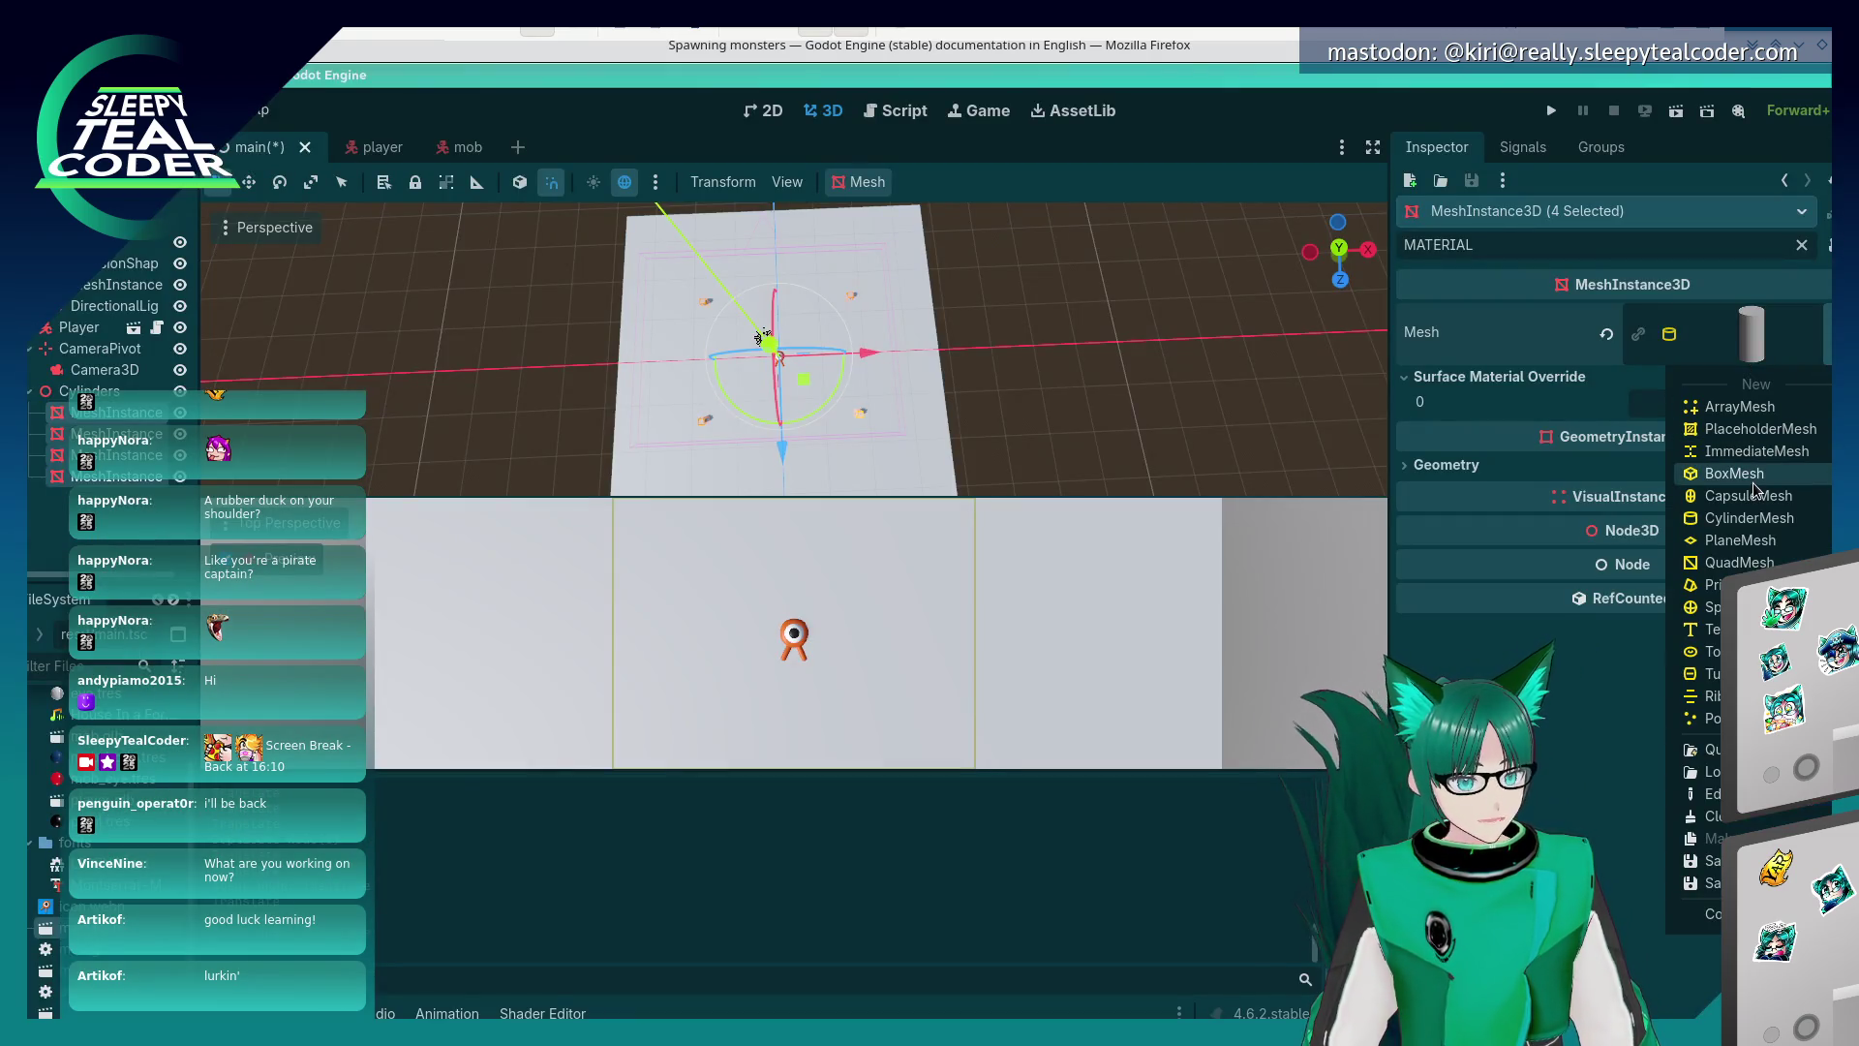
left_click(1641, 346)
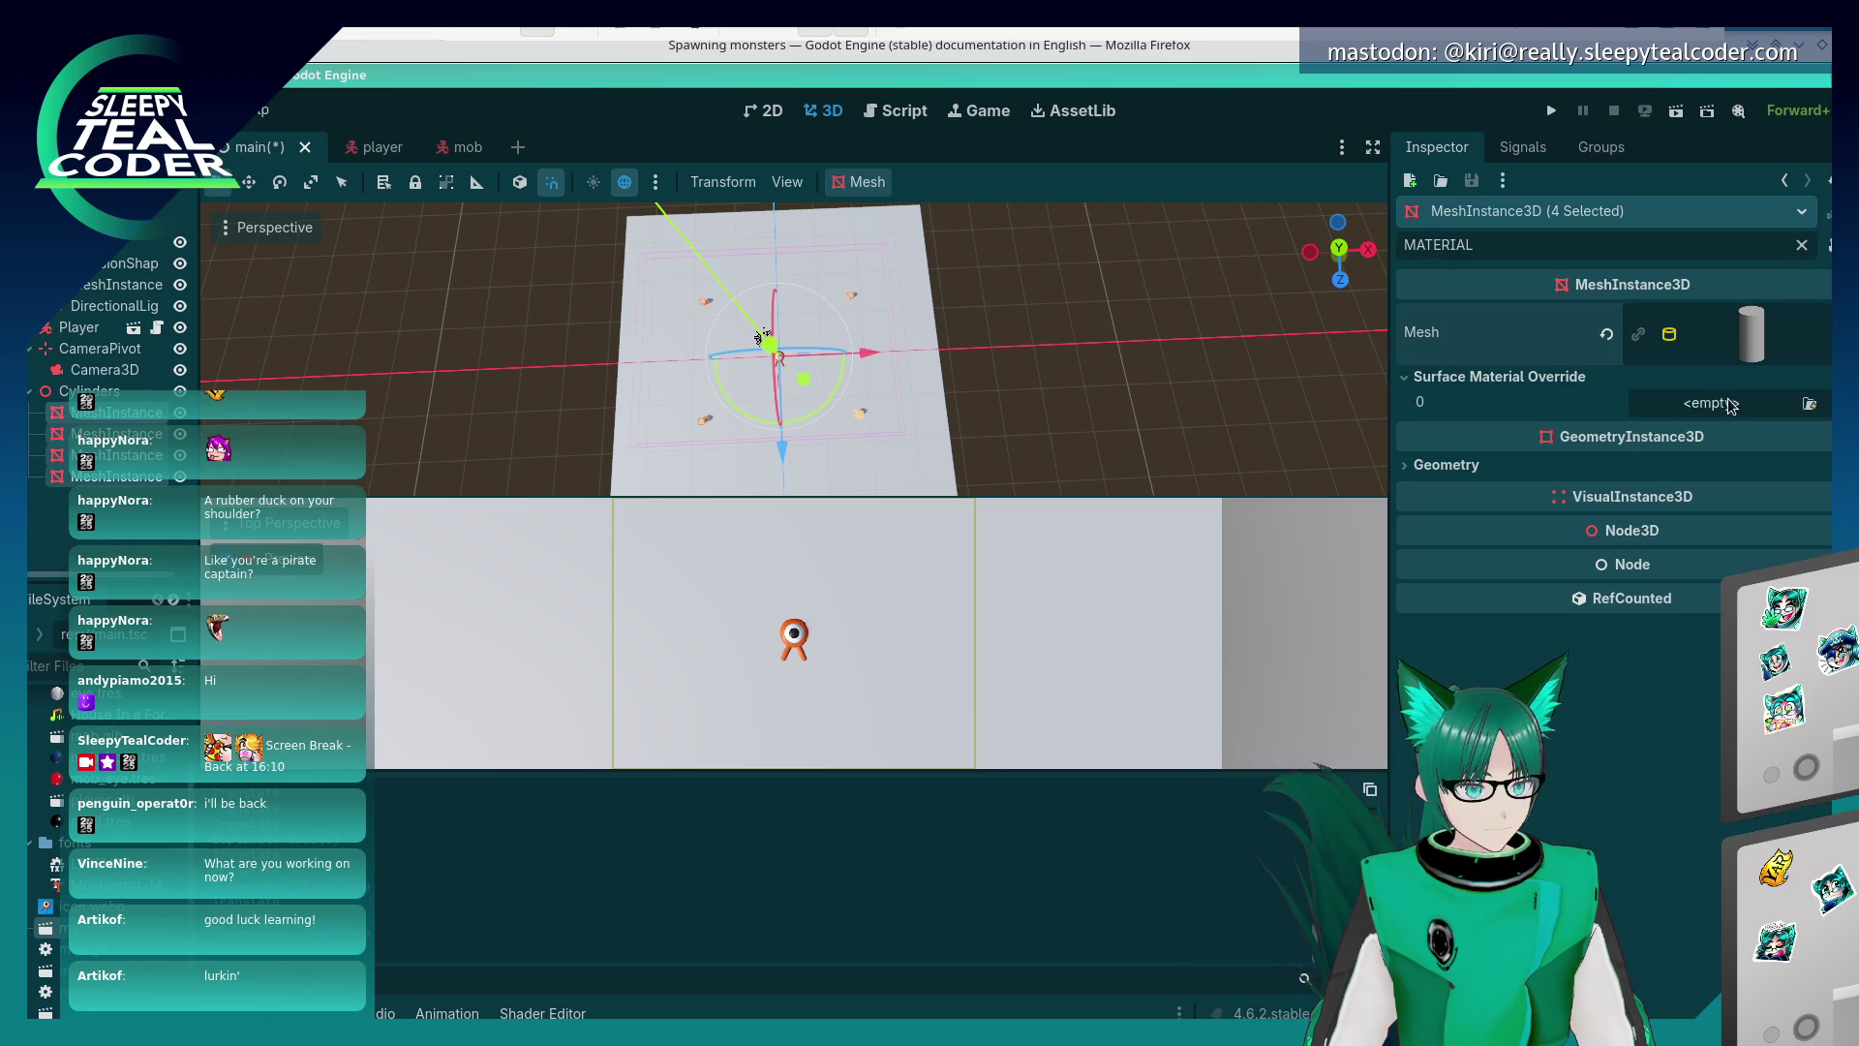
left_click(1829, 403)
left_click(1755, 461)
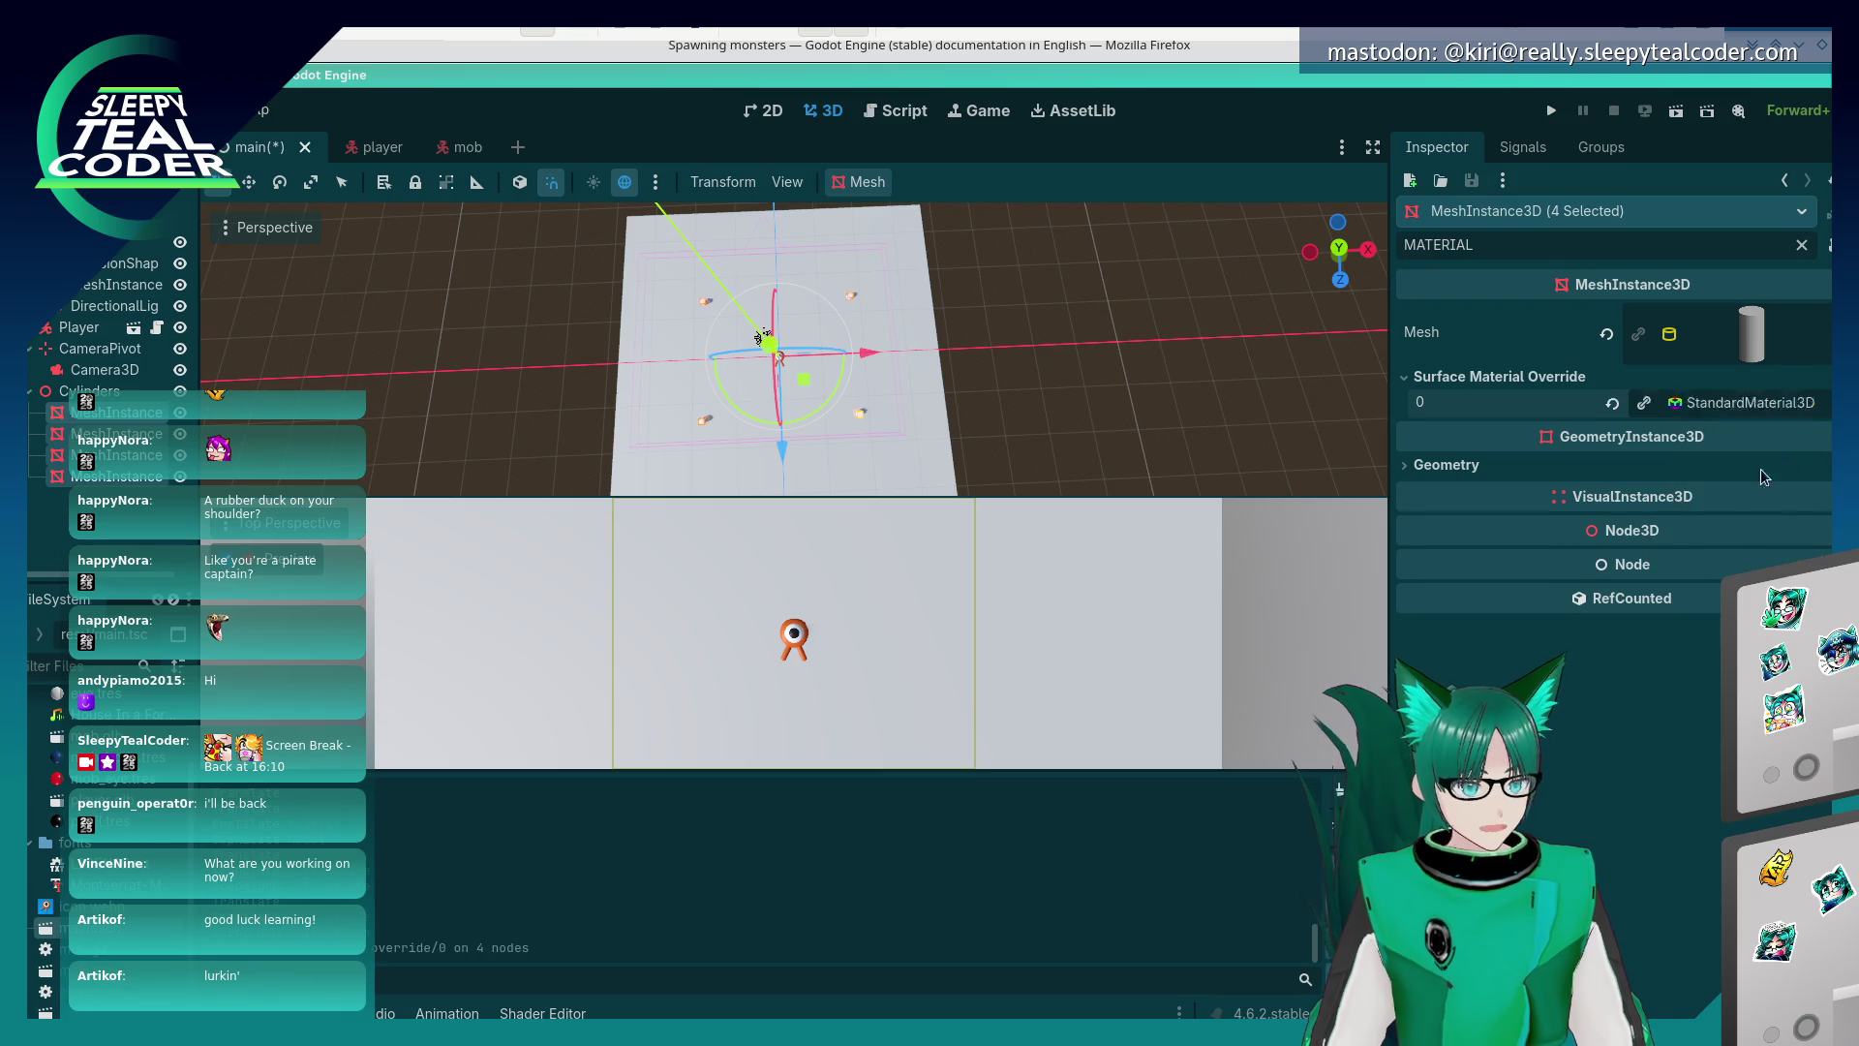
key("alt+Tab")
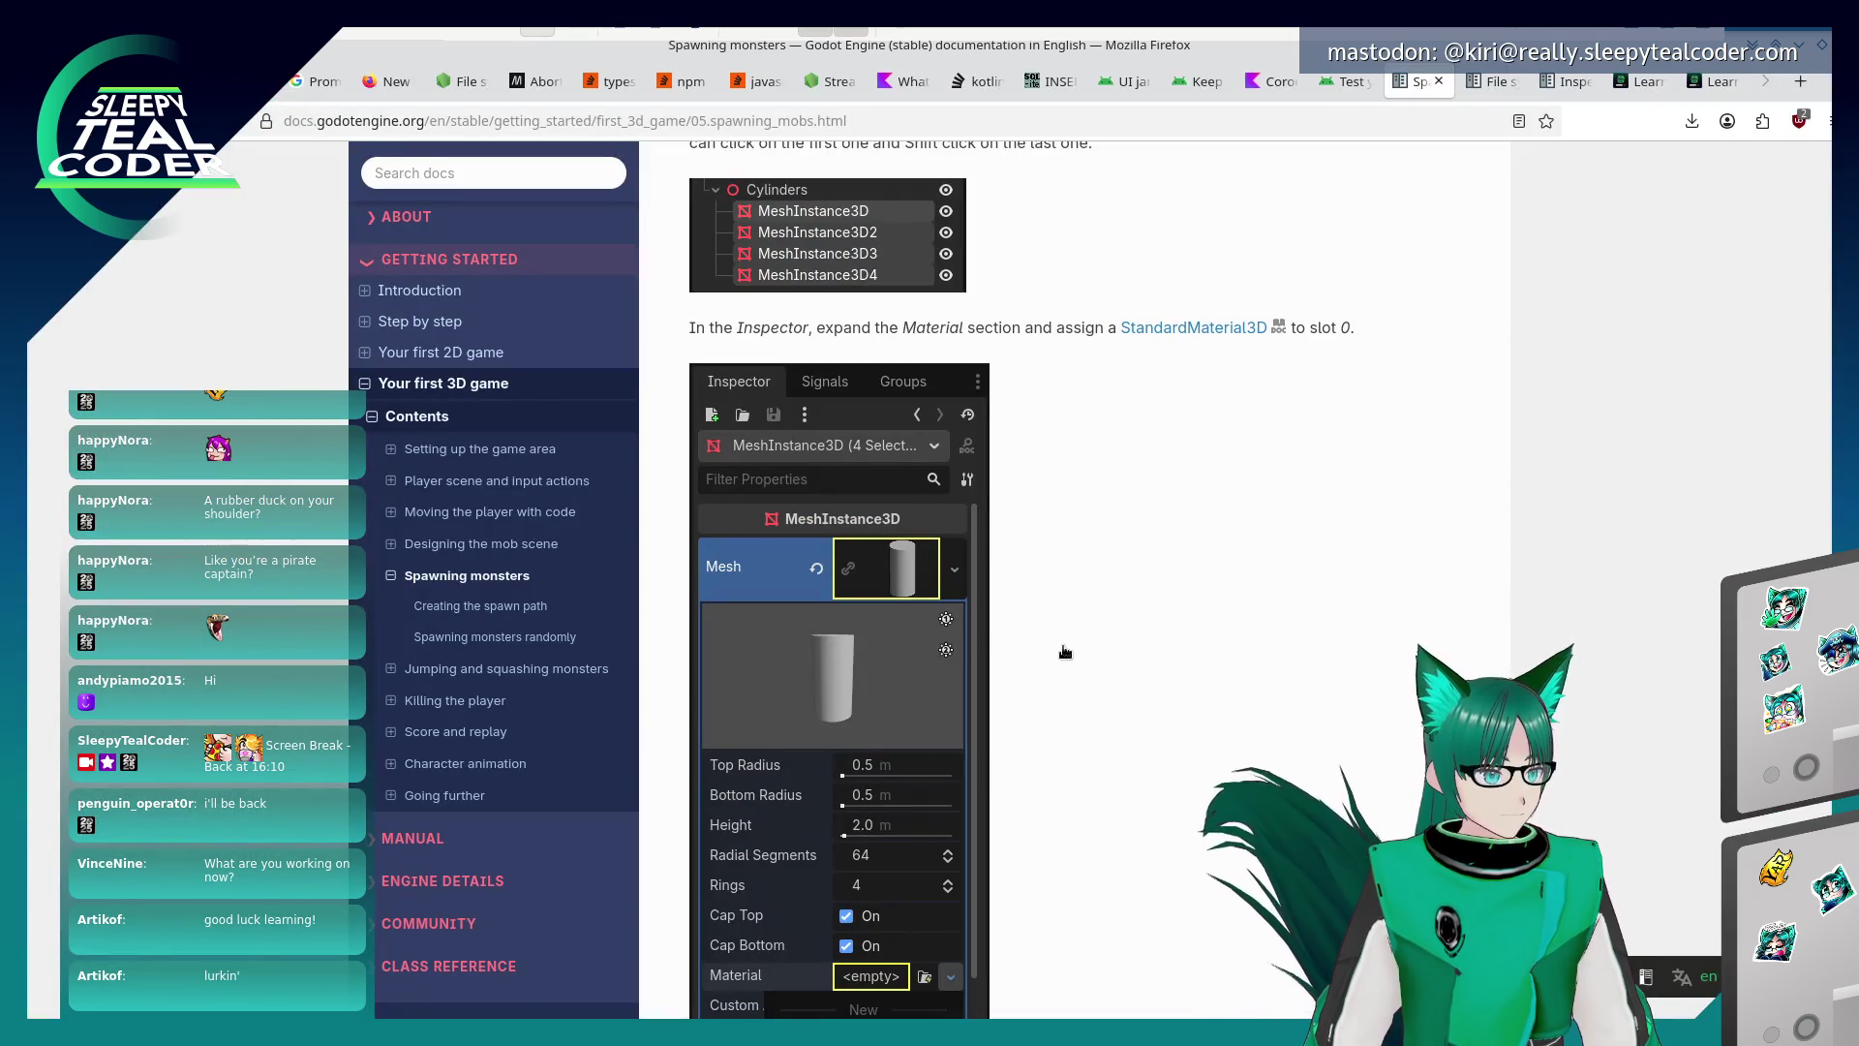
Step: Scroll the Spawning monsters page to the Albedo colour picker section
scroll(1065, 651, "down", 2)
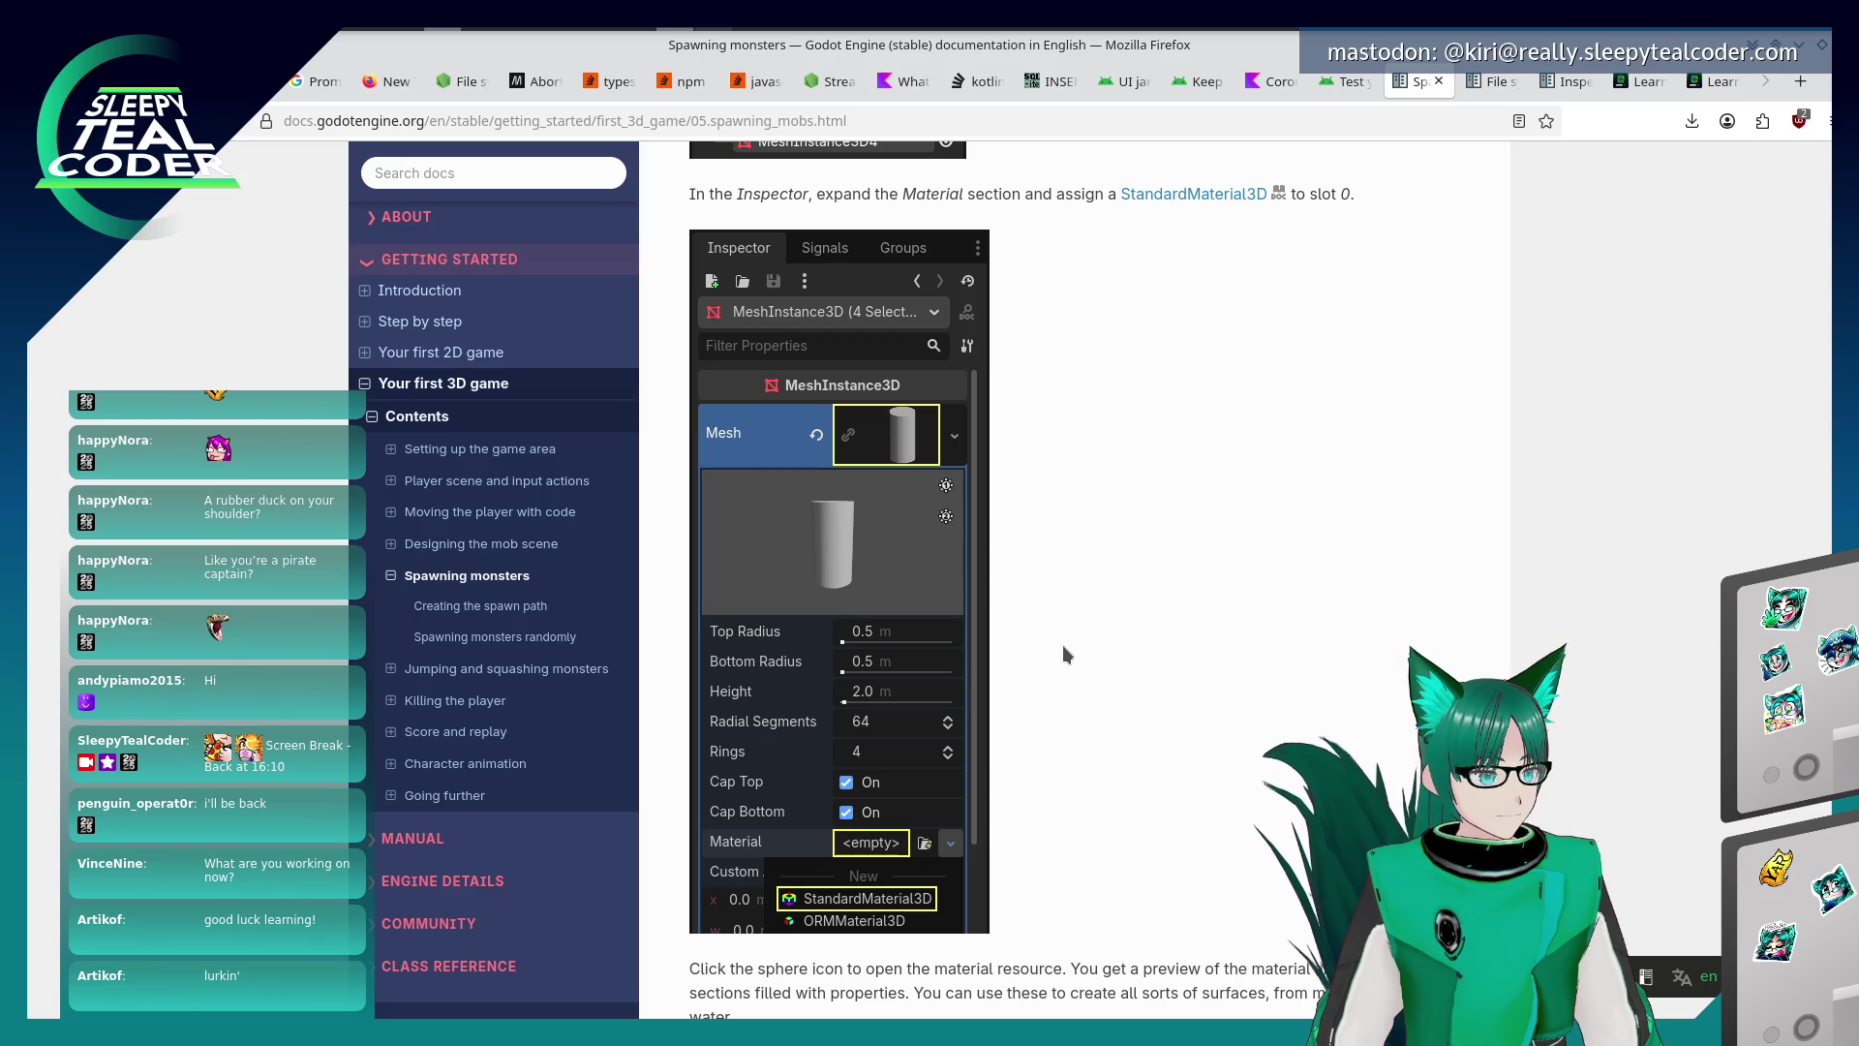
scroll(1063, 655, "down", 2)
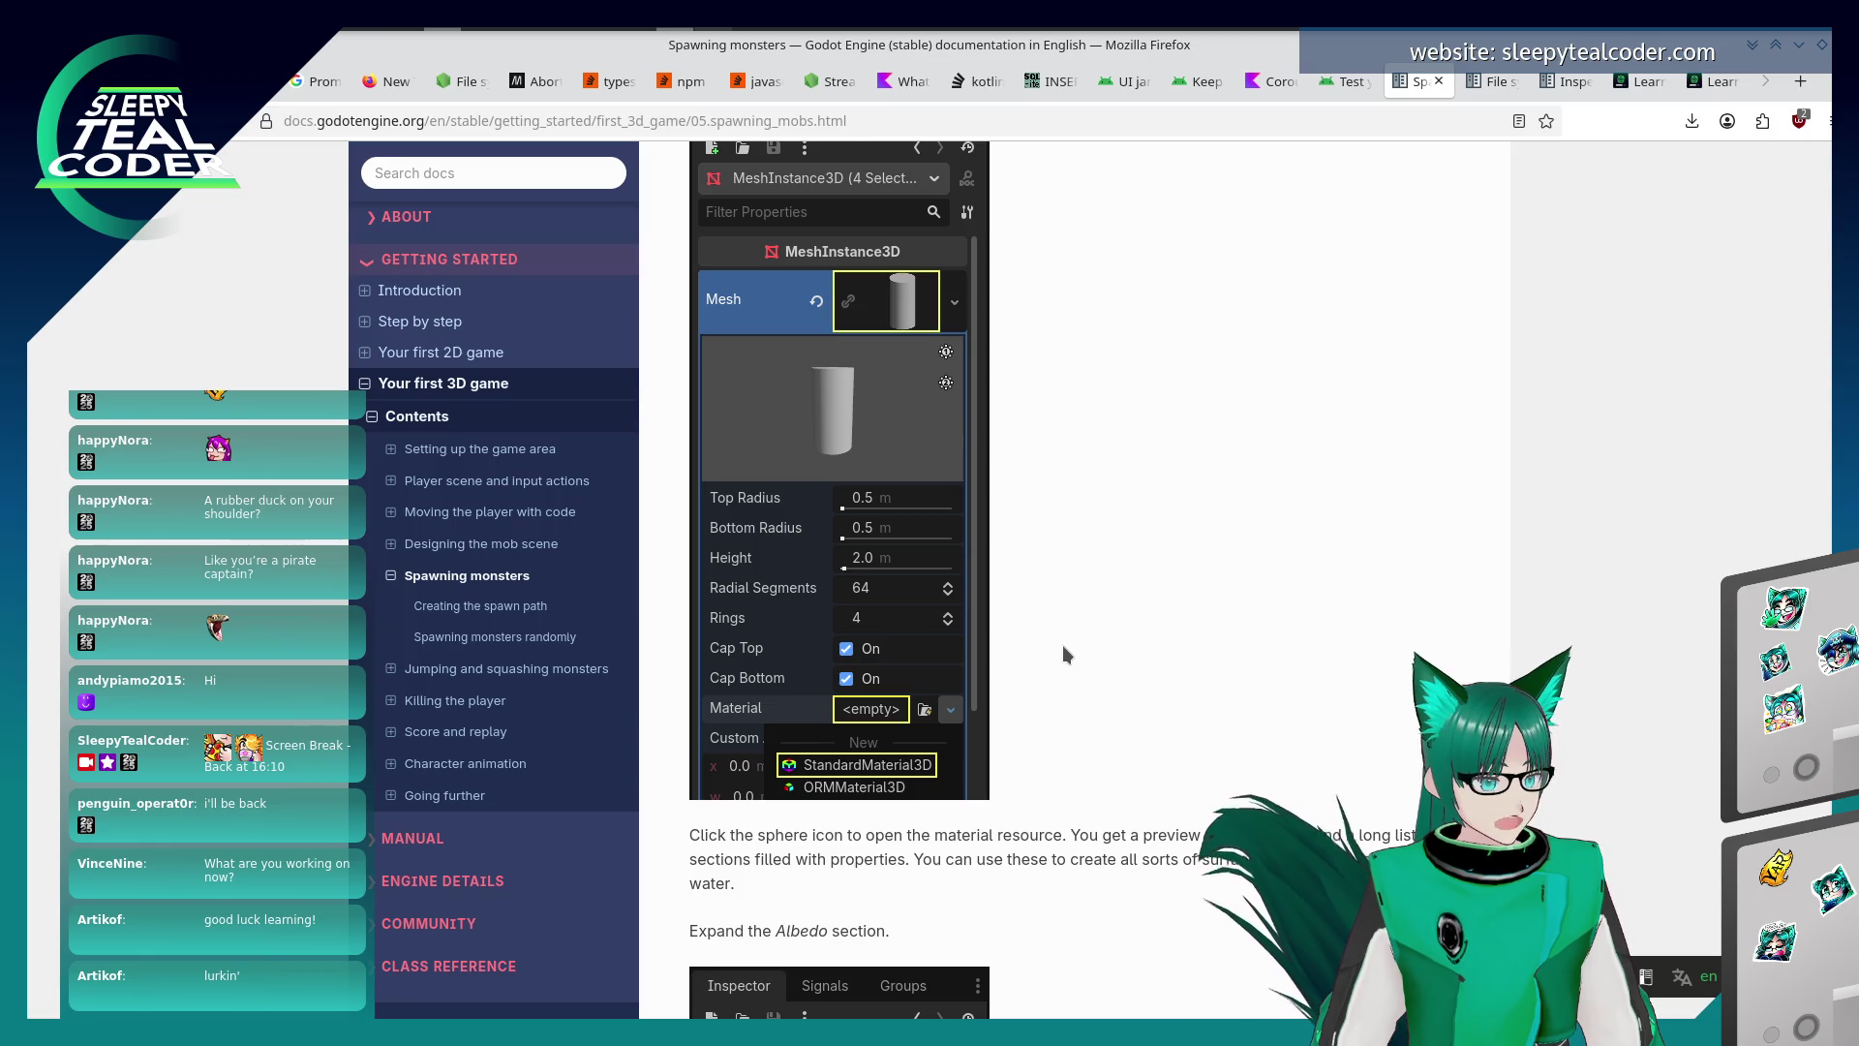
scroll(1063, 651, "down", 6)
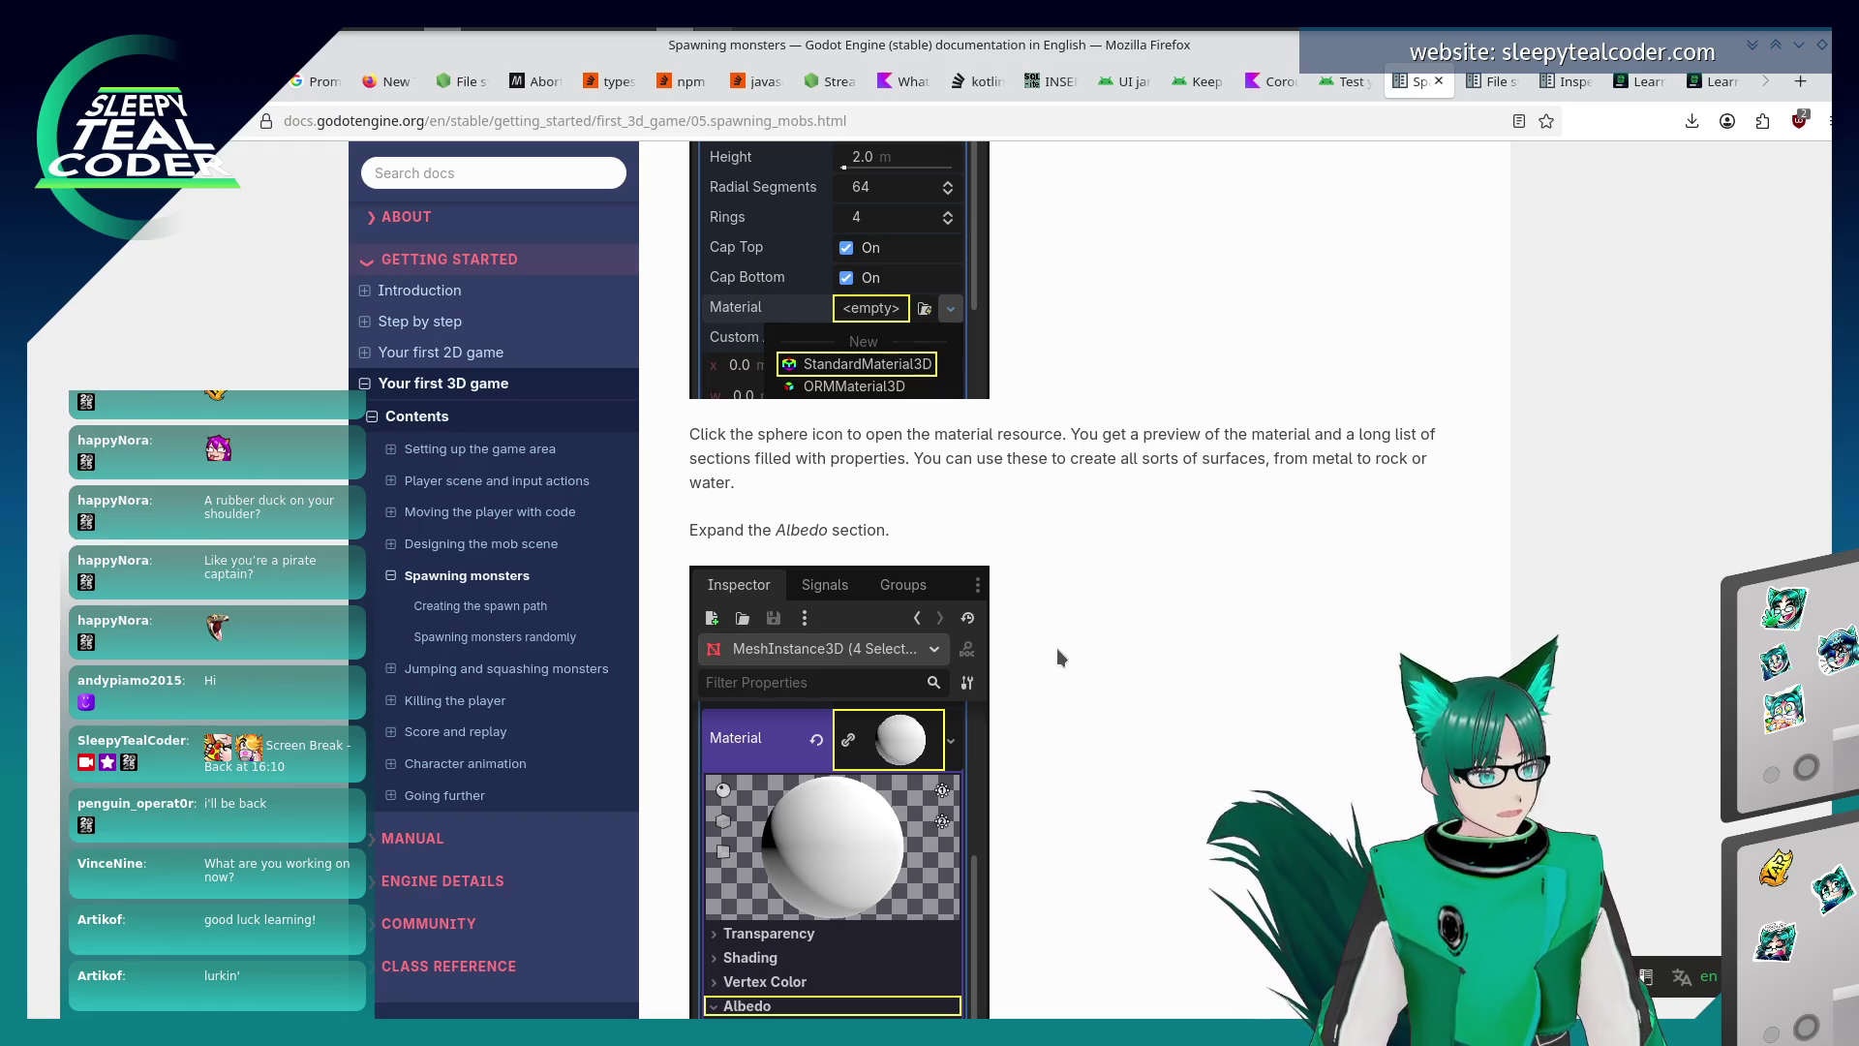
scroll(1058, 656, "down", 2)
scroll(1058, 649, "down", 4)
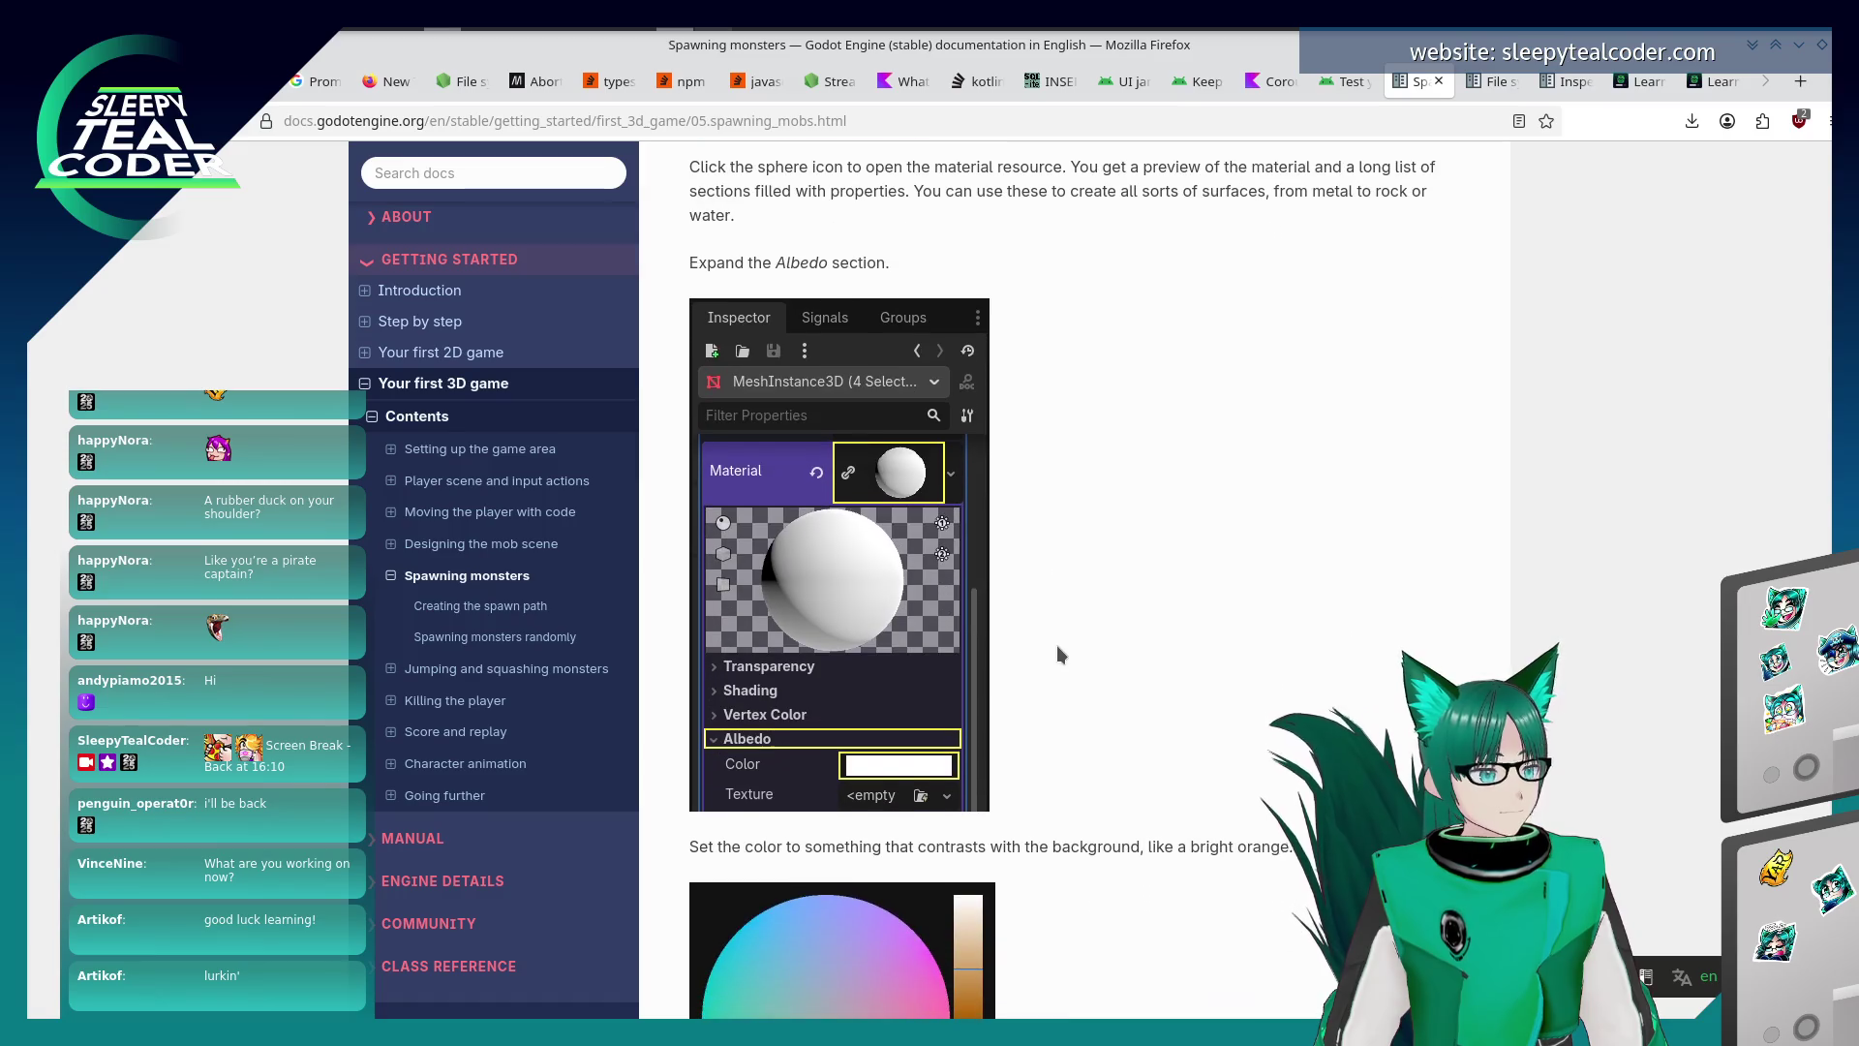
key("alt+Tab")
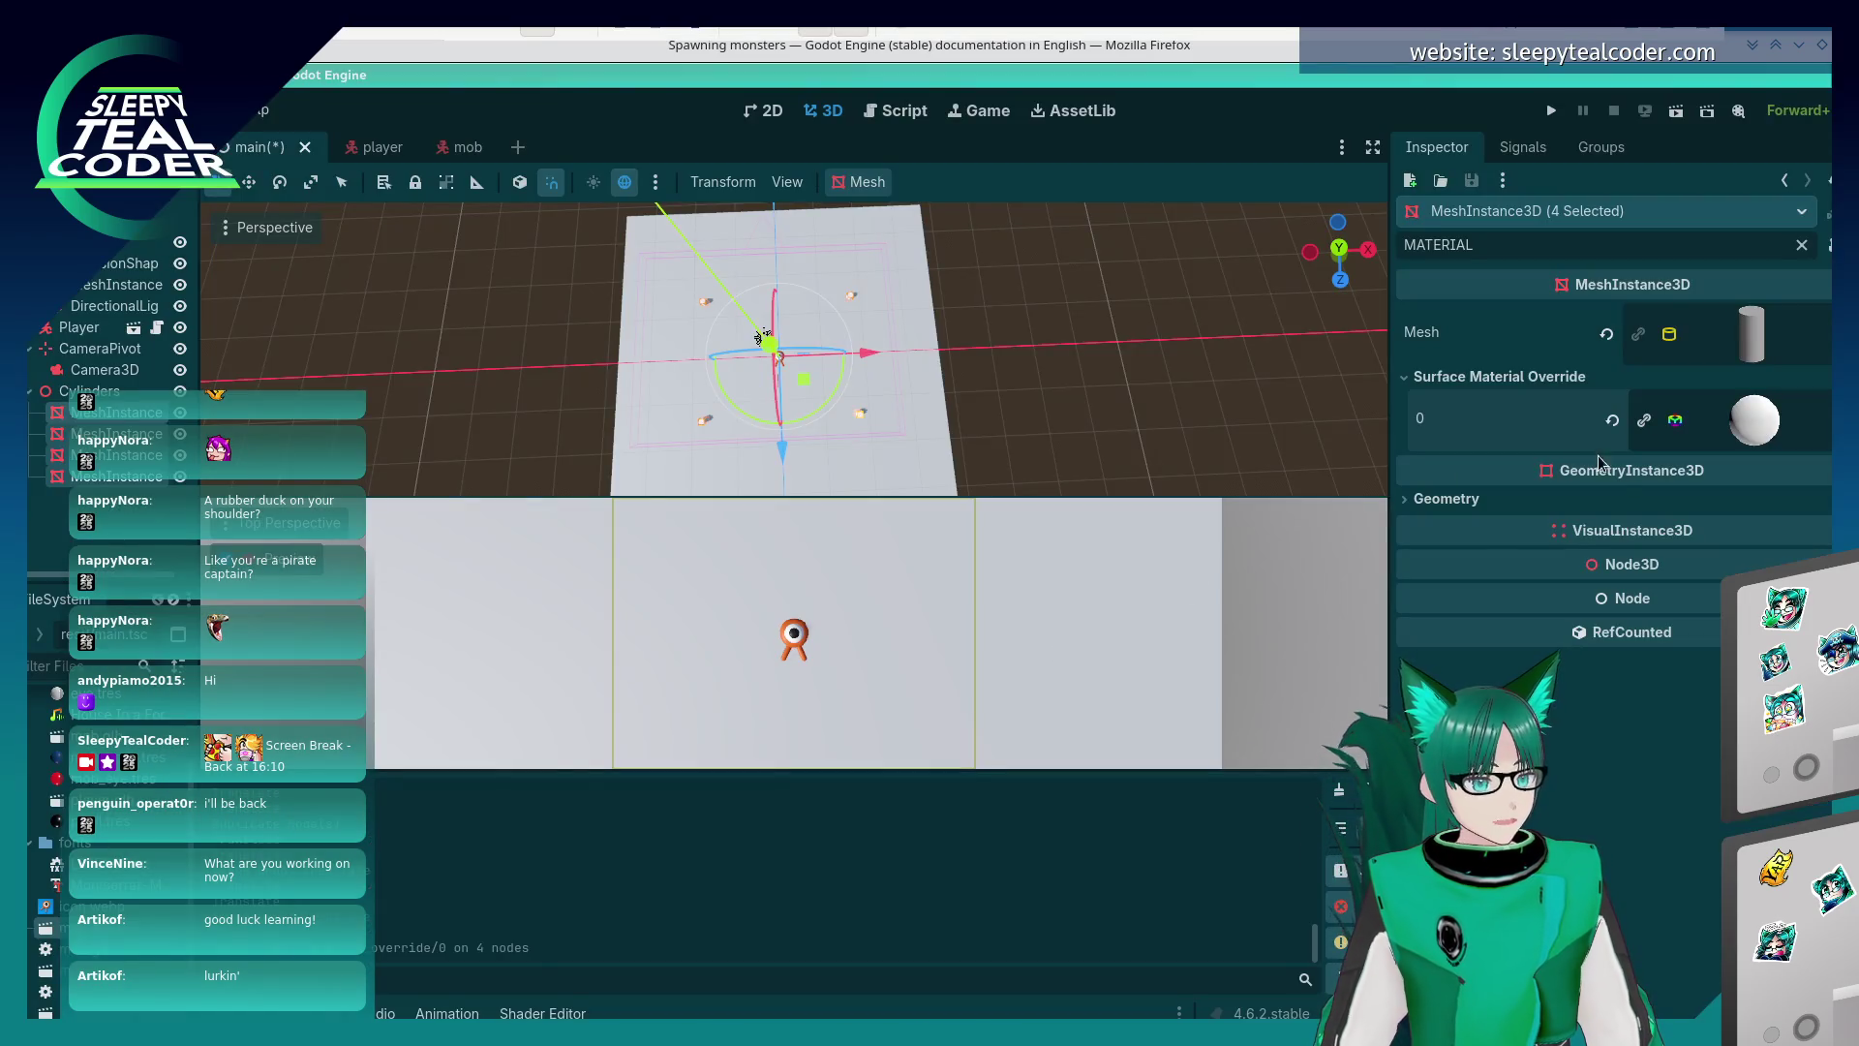
Step: Clear the Inspector filter and expand the surface material override's Albedo settings
key("ctrl+a")
key("BackSpace")
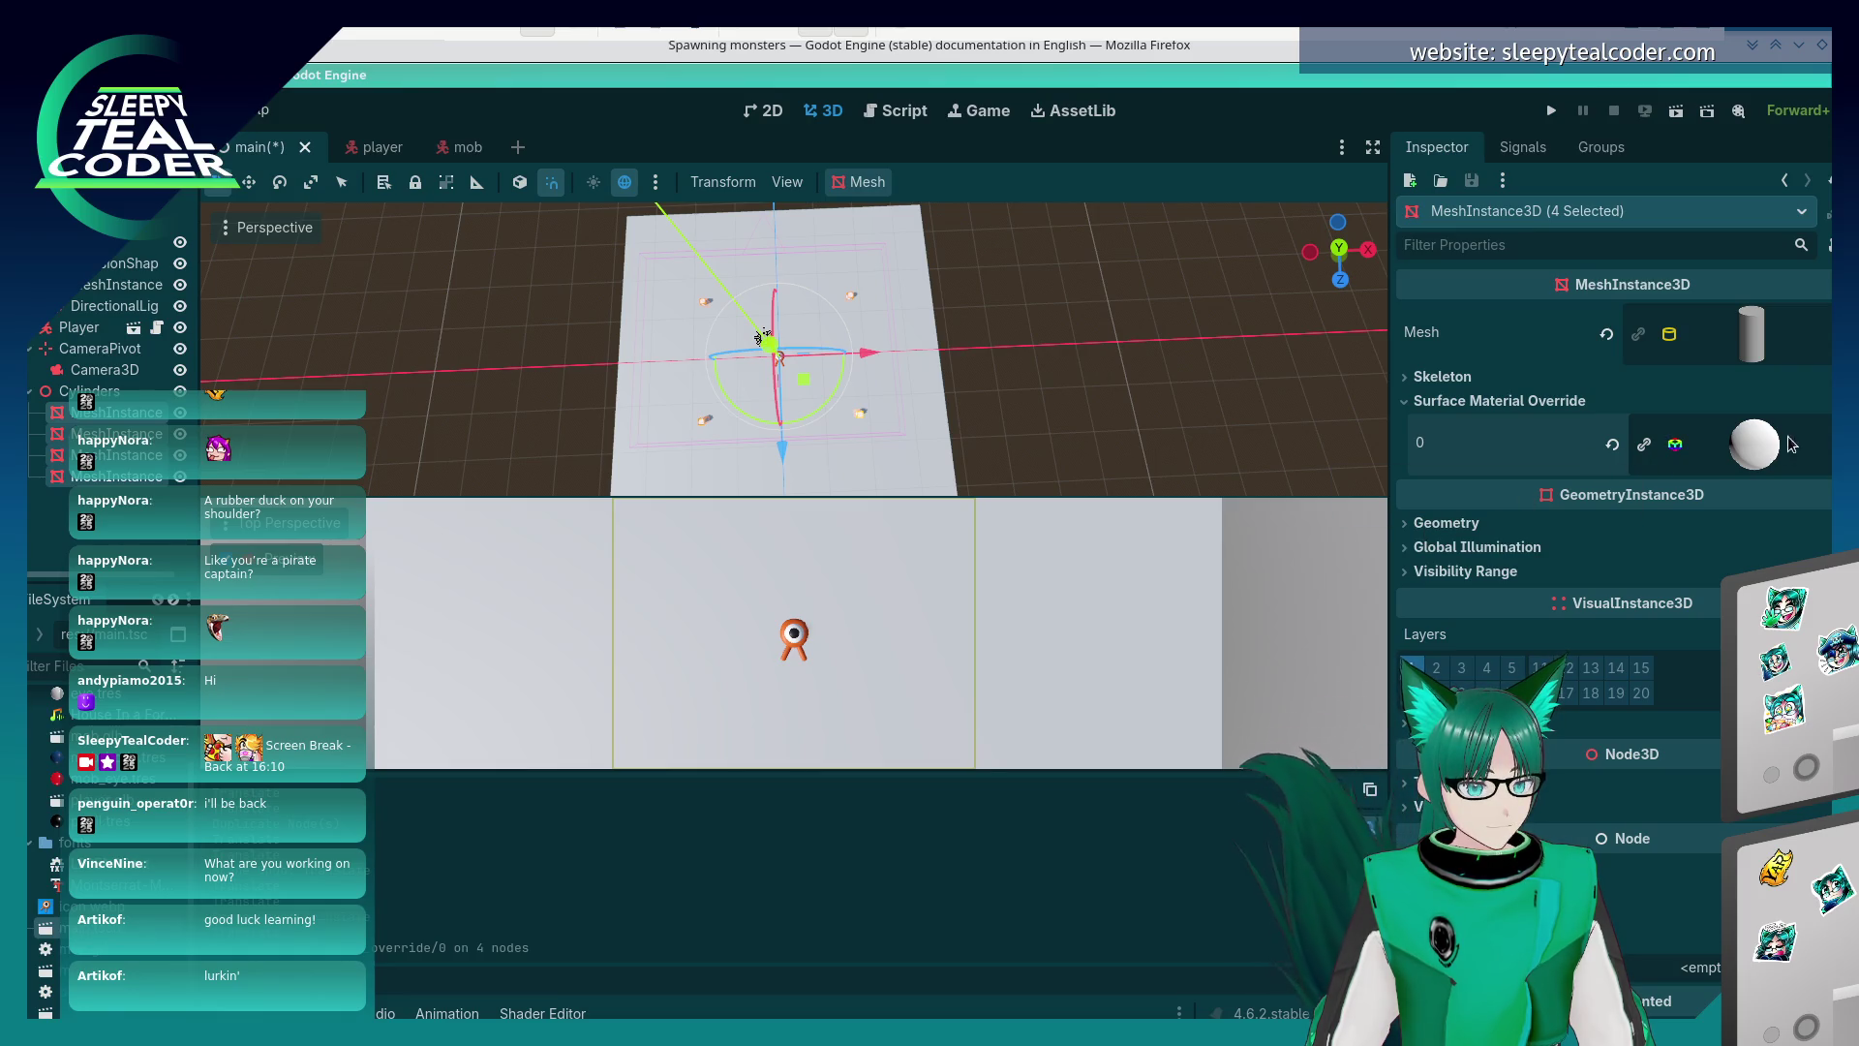
left_click(1676, 445)
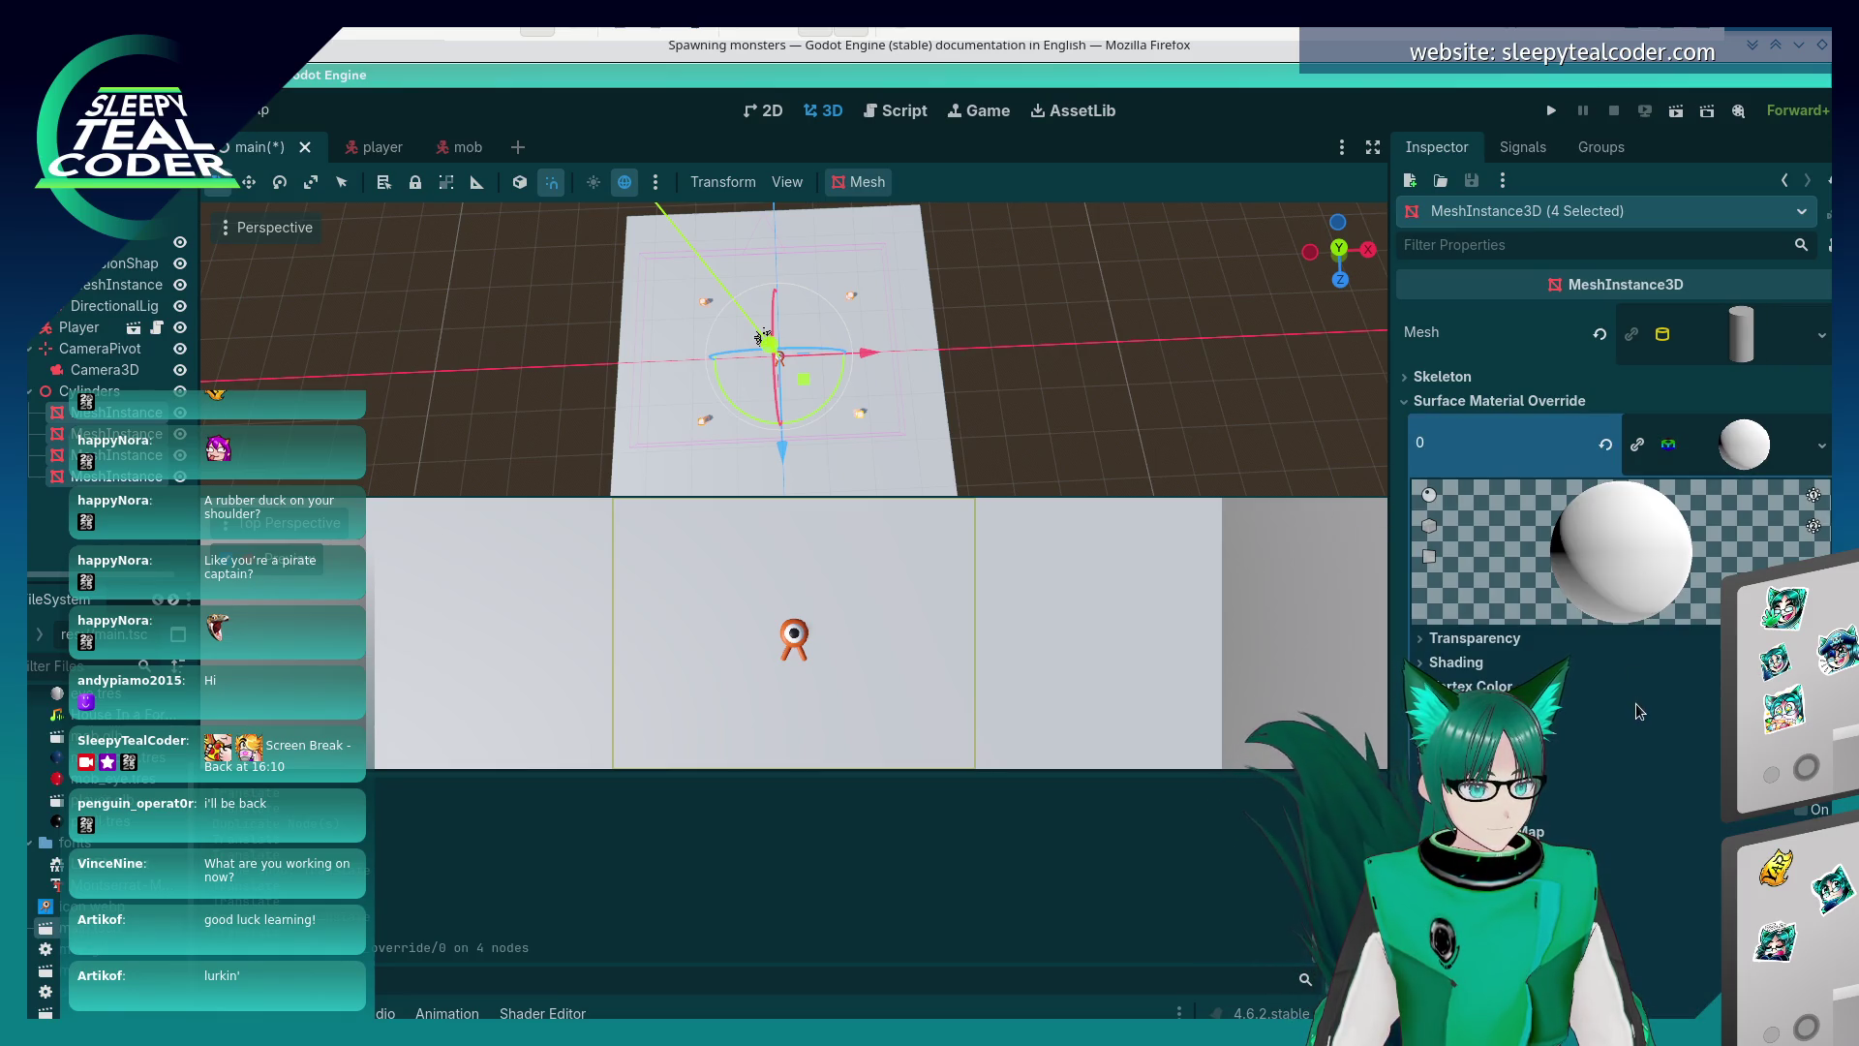
scroll(1635, 629, "down", 2)
left_click(1424, 528)
Step: Check the target colour in the documentation and bring up the Albedo colour picker
key("alt+Tab")
scroll(1222, 728, "down", 3)
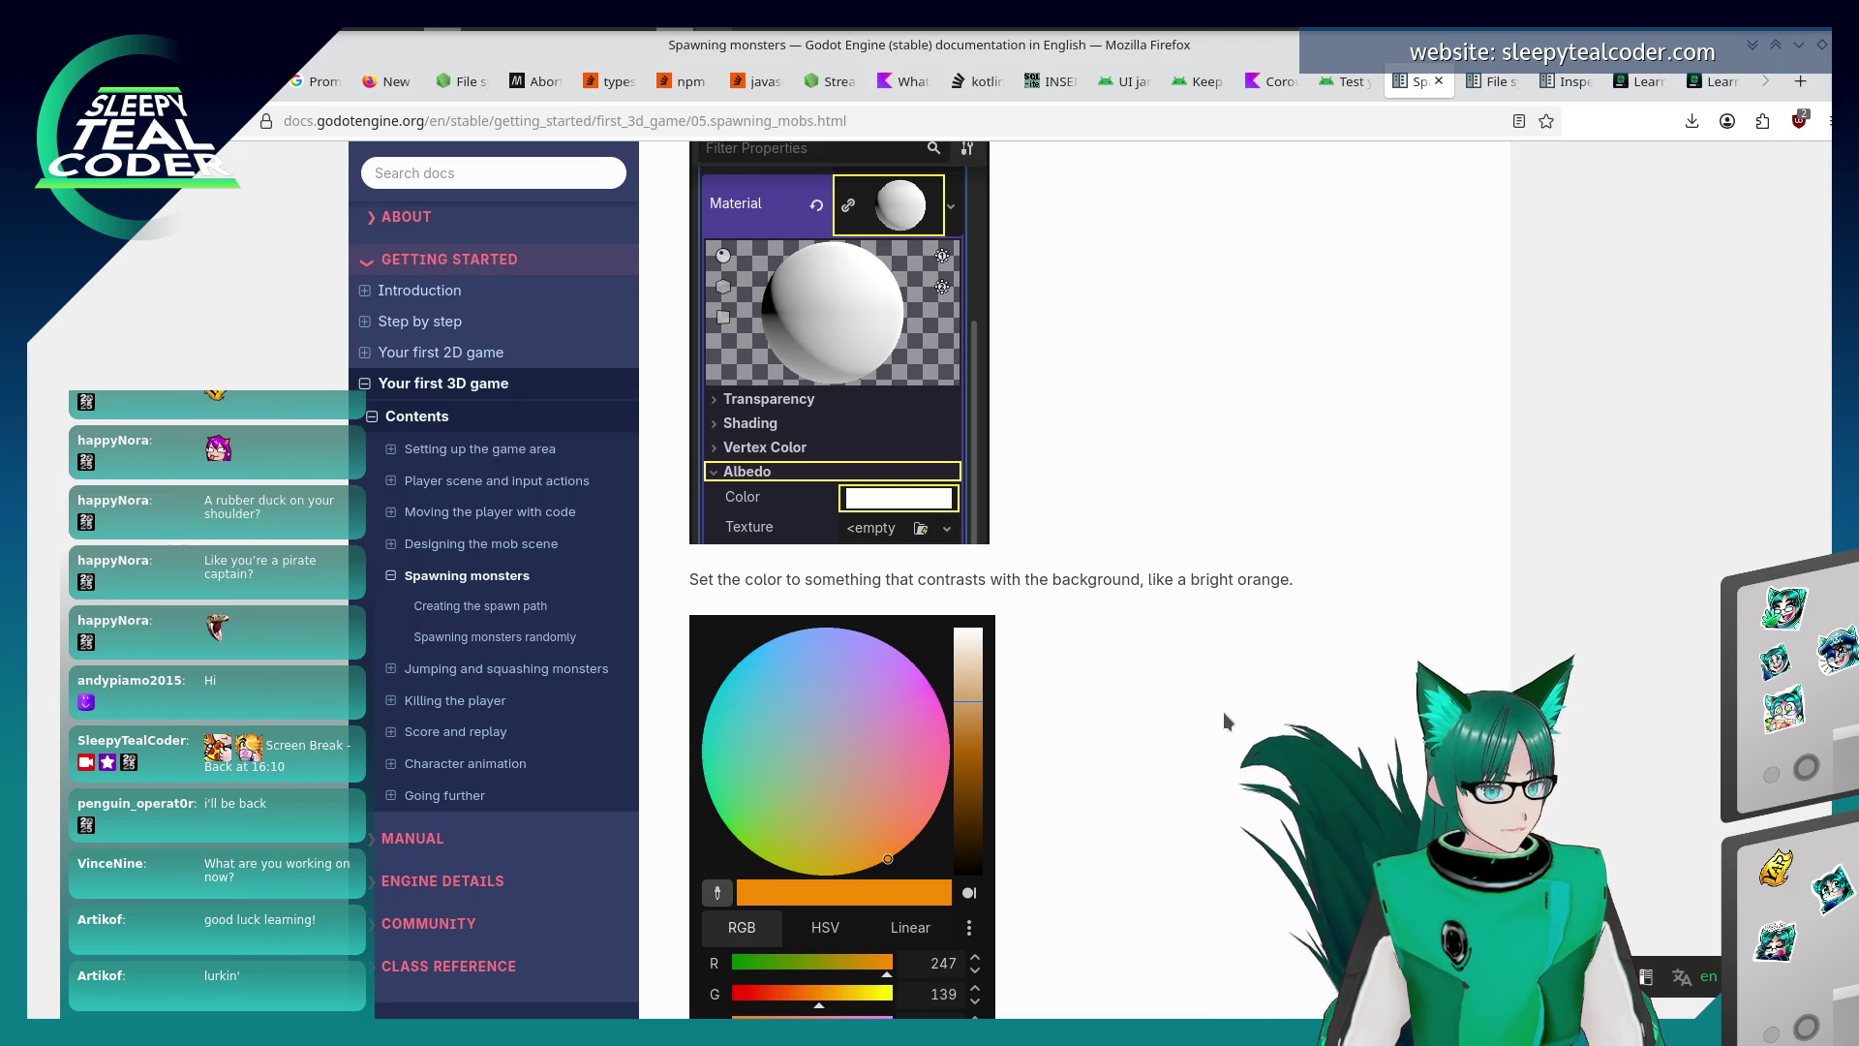
key("alt+Tab")
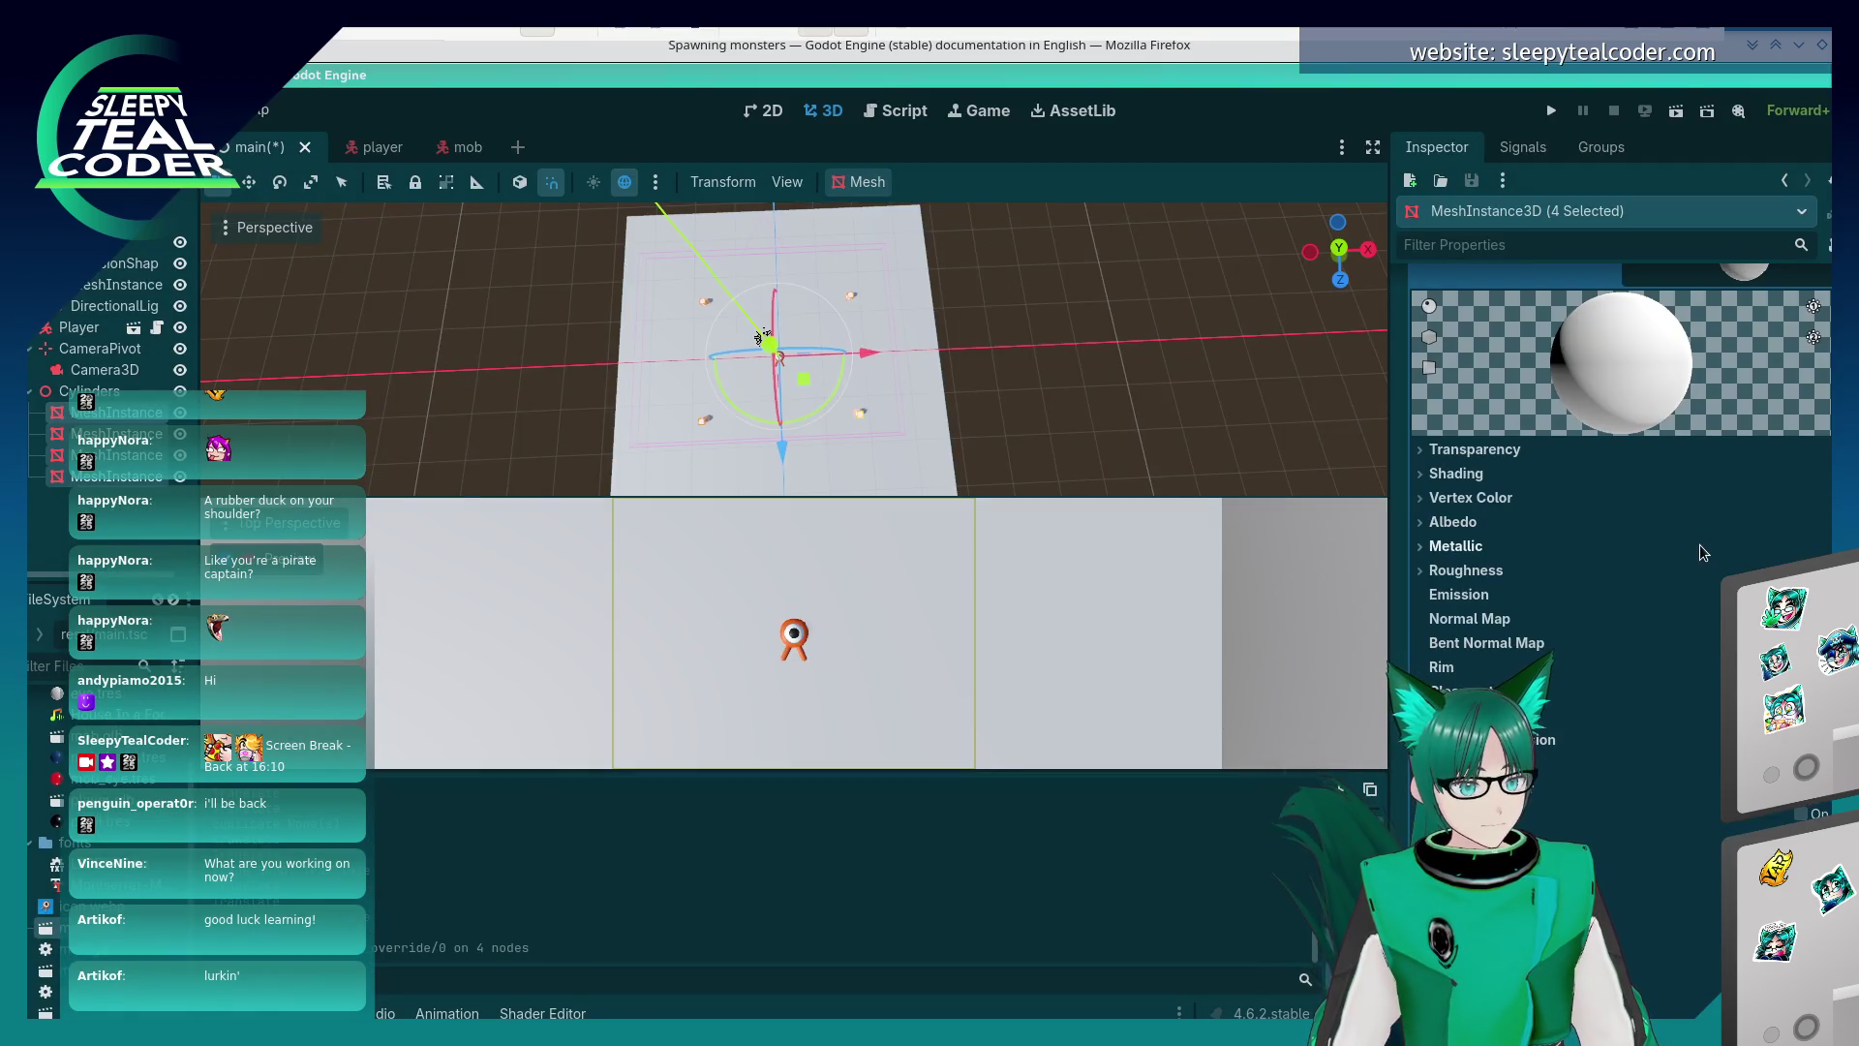
left_click(1719, 549)
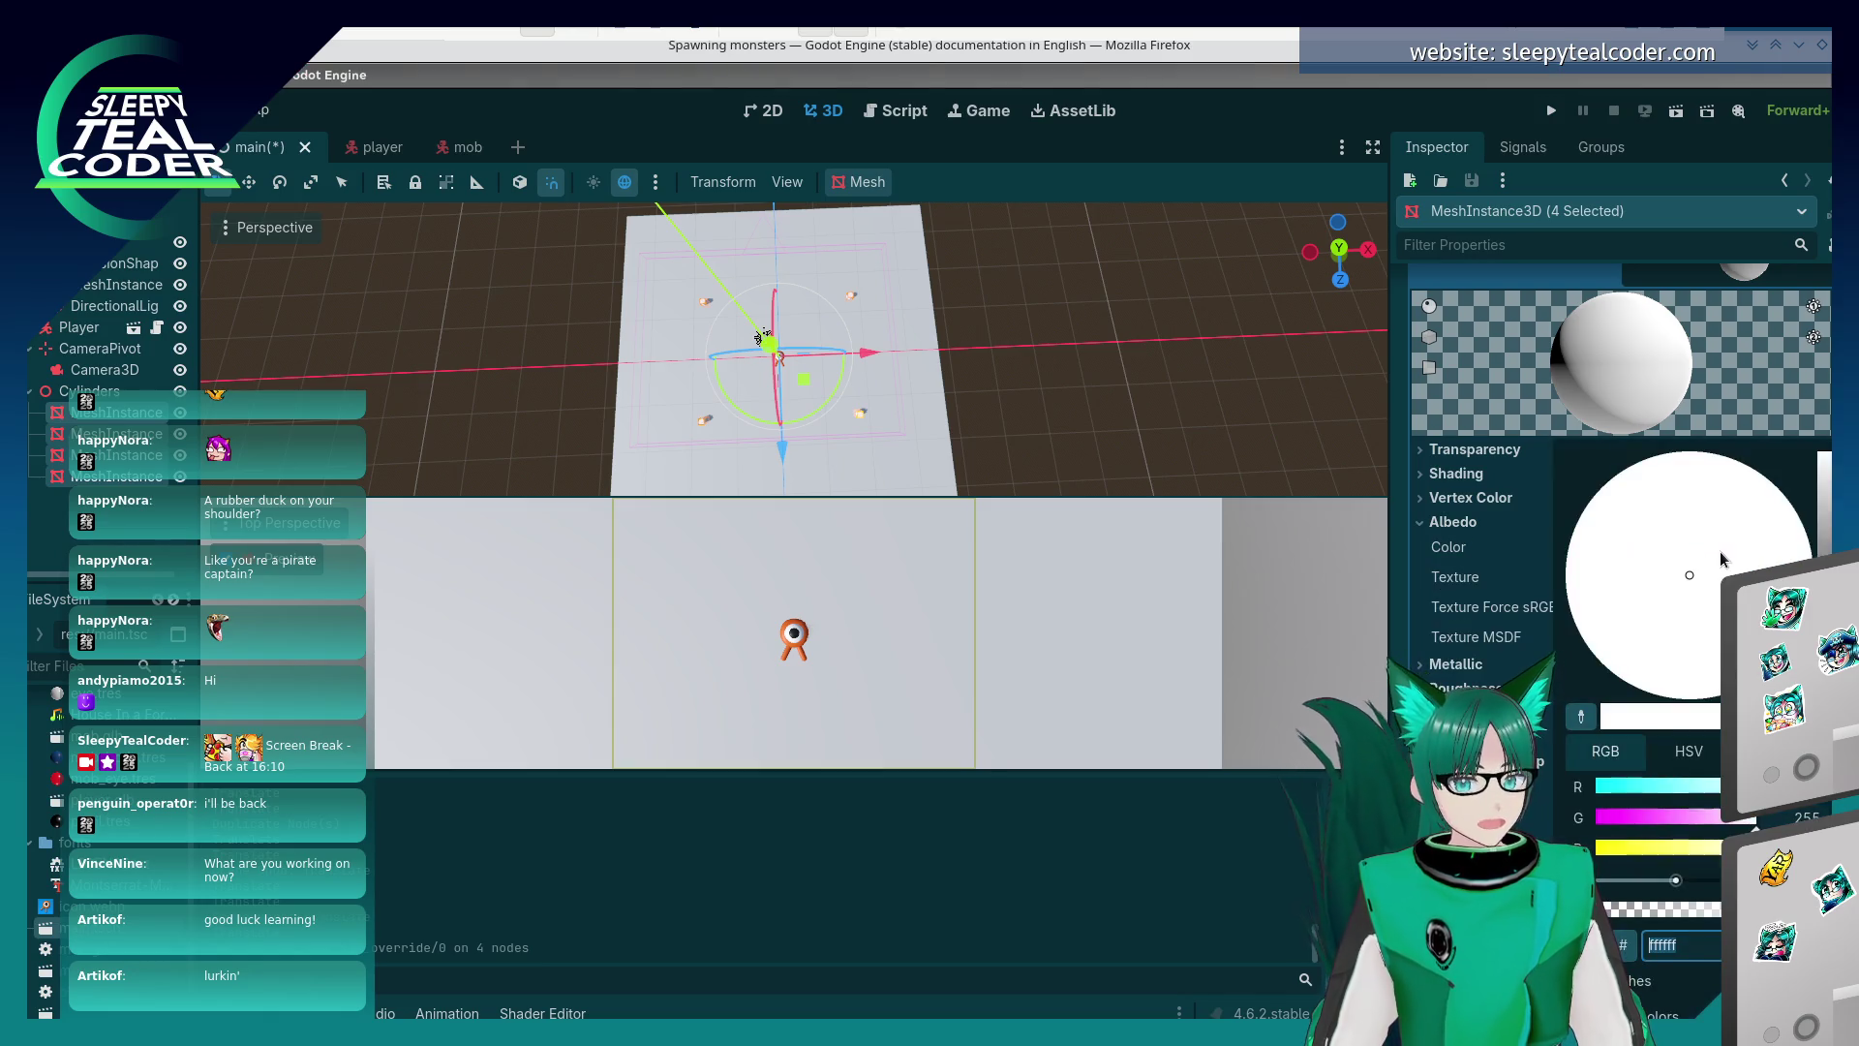
left_click(1617, 386)
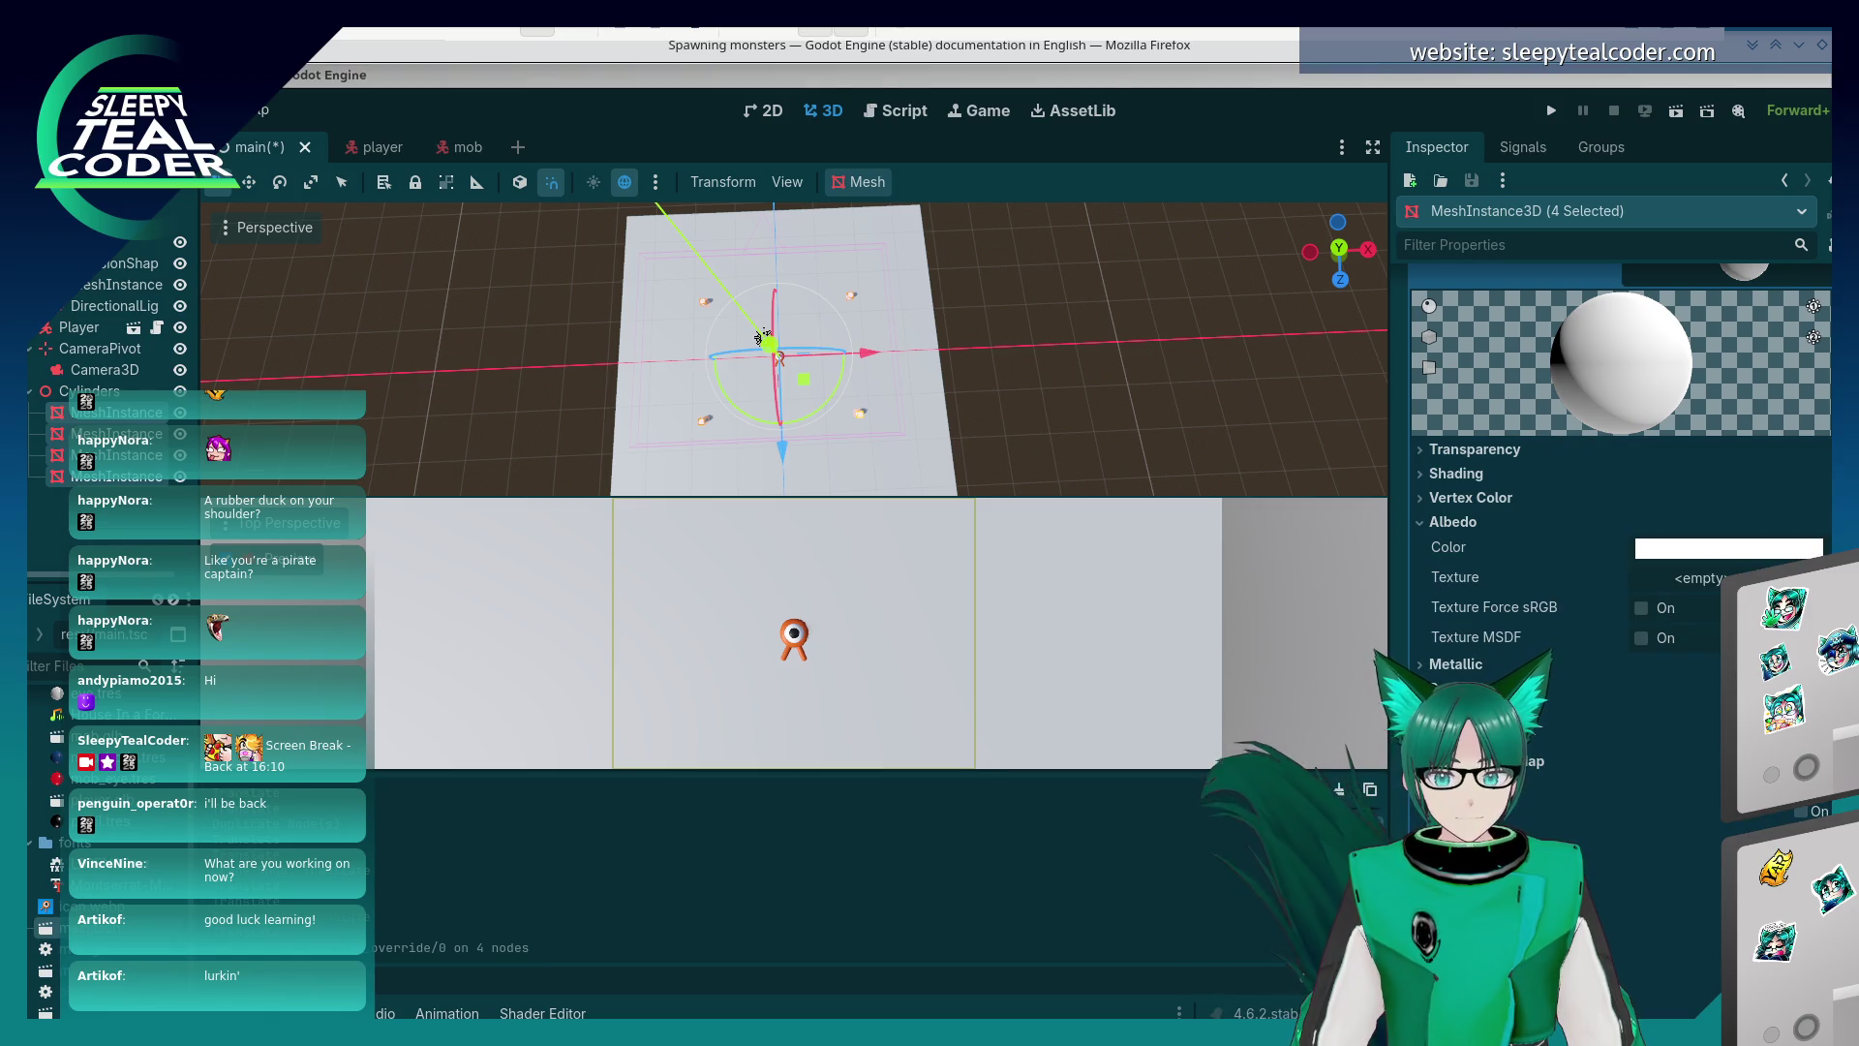
left_click(1666, 556)
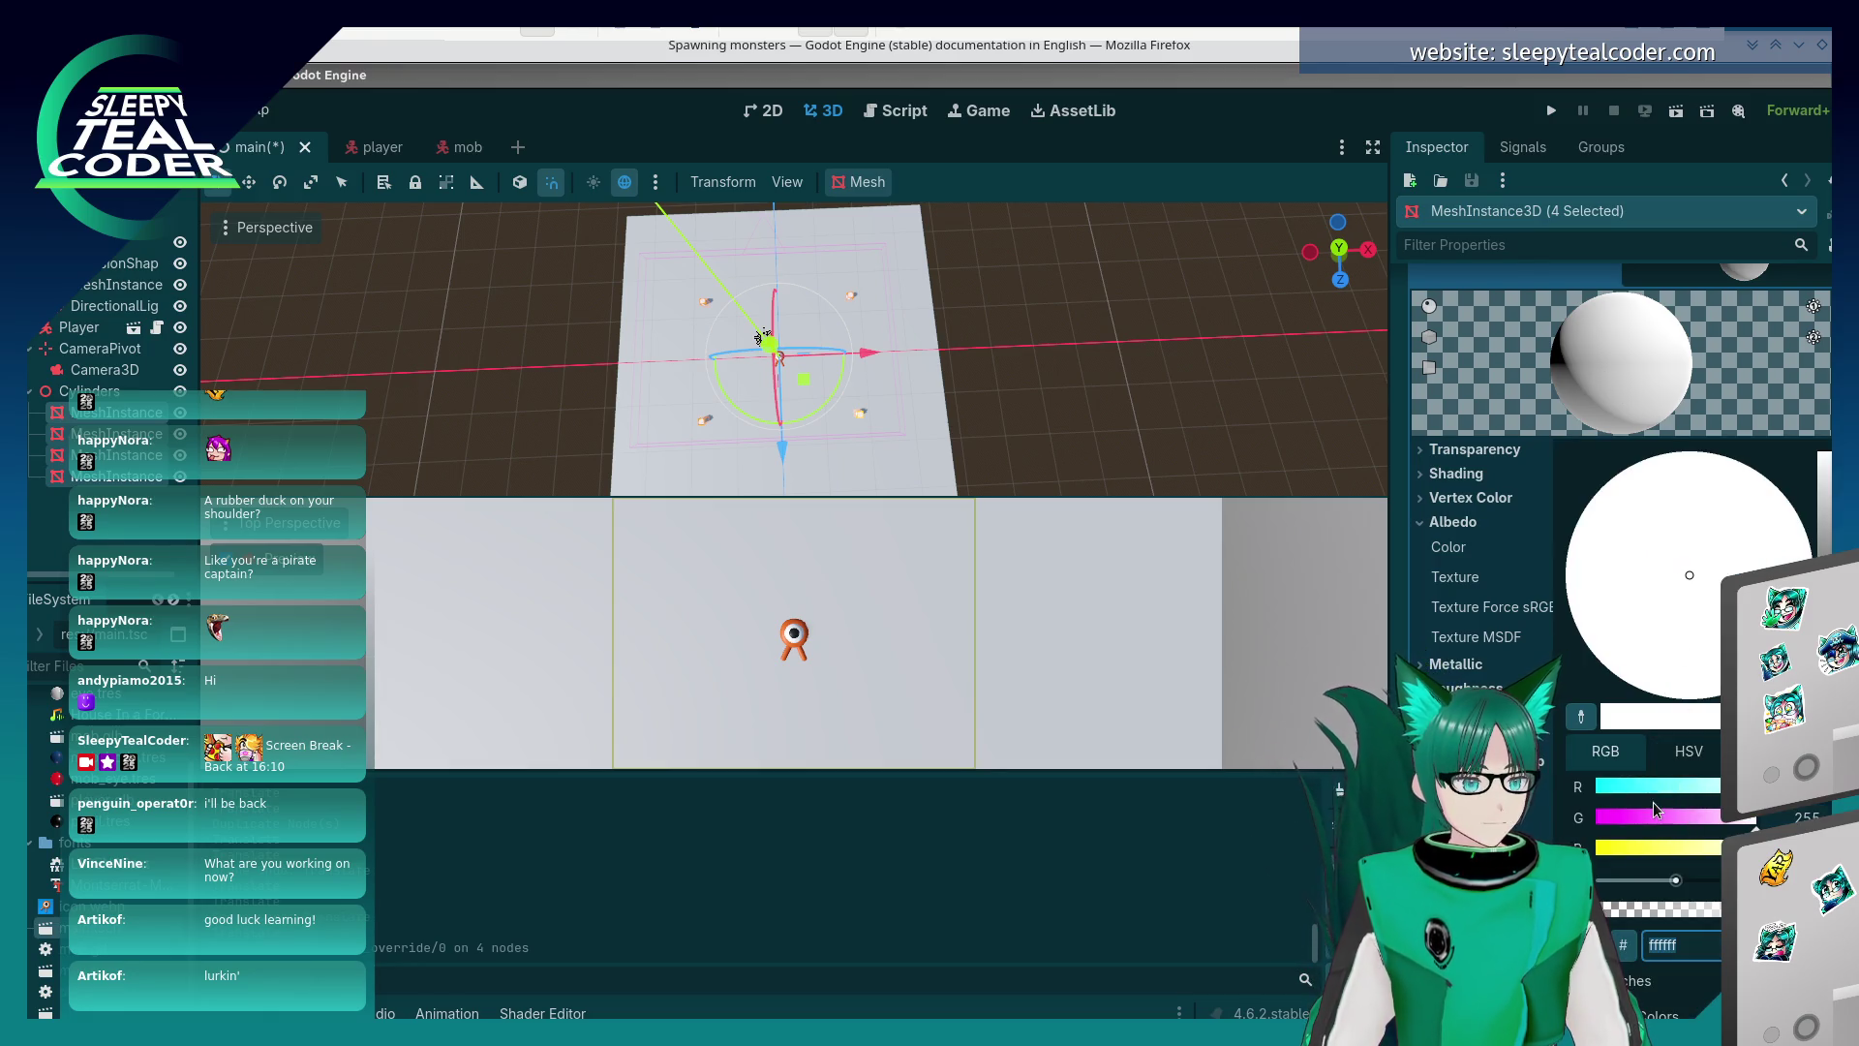
Step: Set the Albedo color to orange eb902b with the RGB sliders, green at 144
left_click(1630, 819)
left_click(1580, 717)
left_click(794, 637)
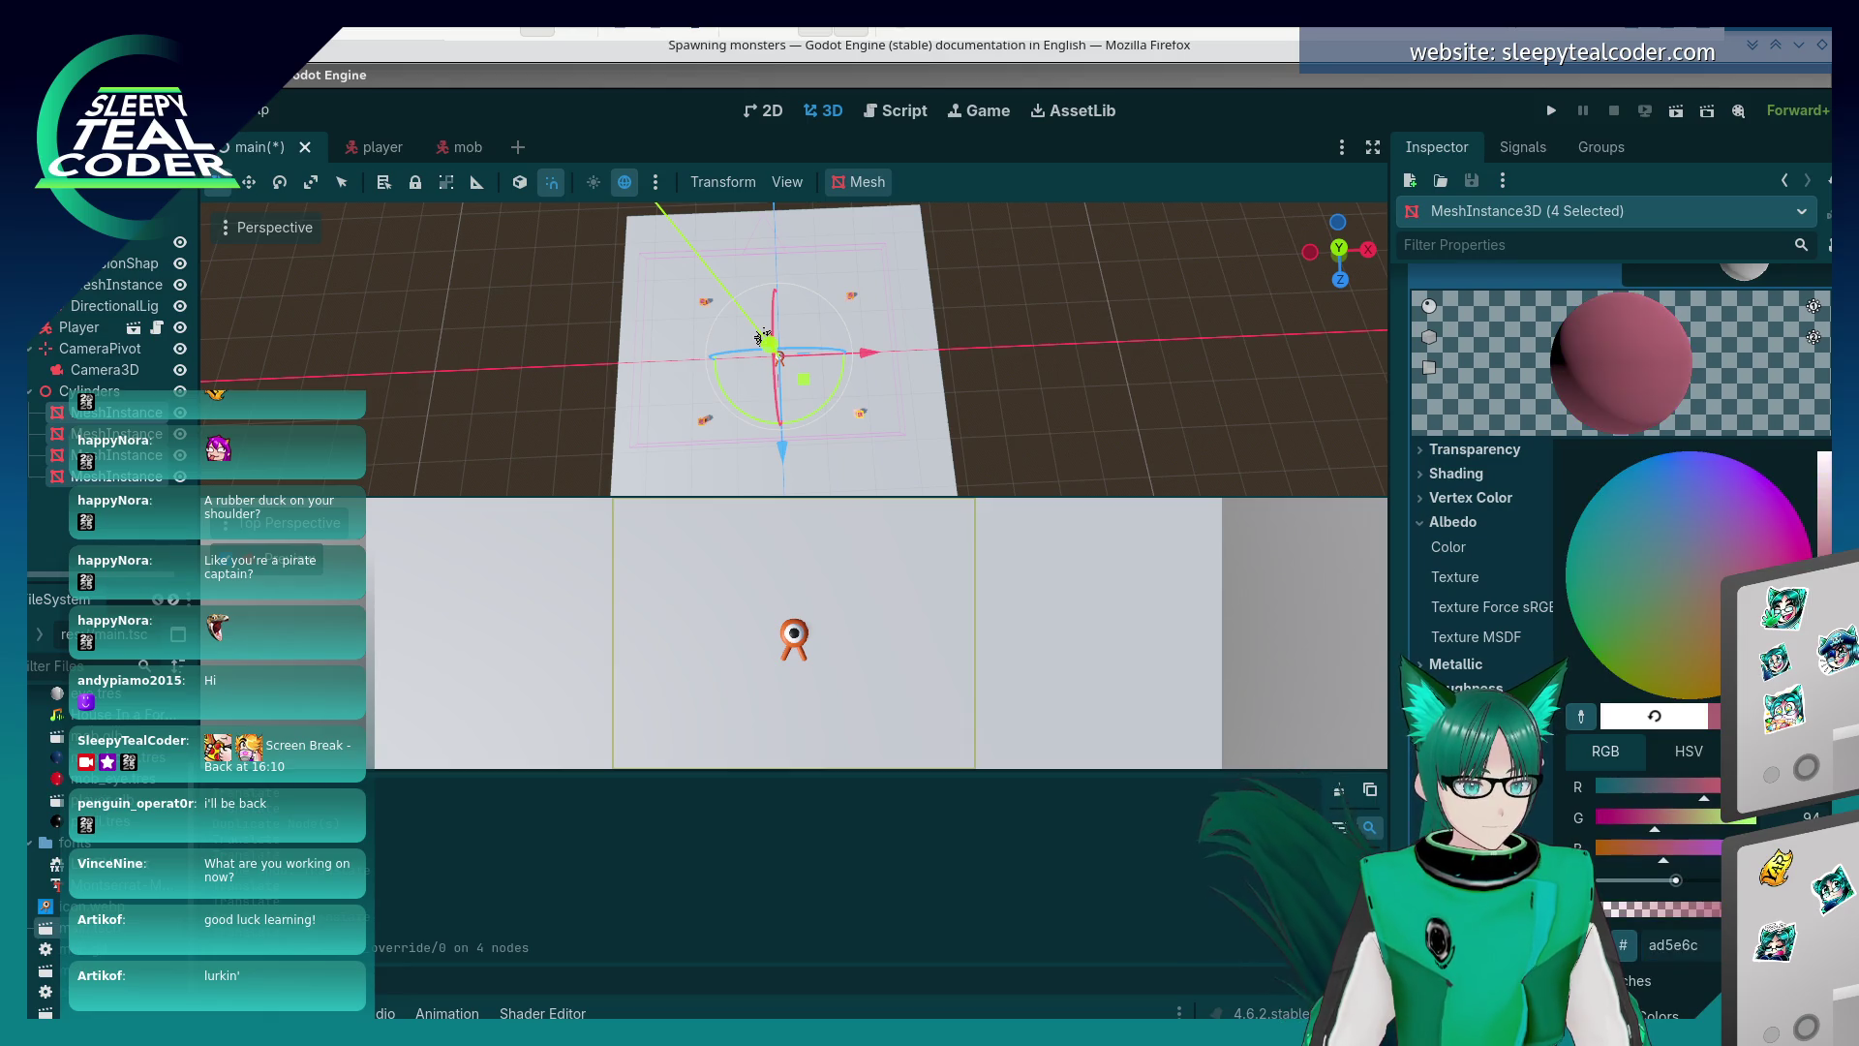
left_click(1728, 786)
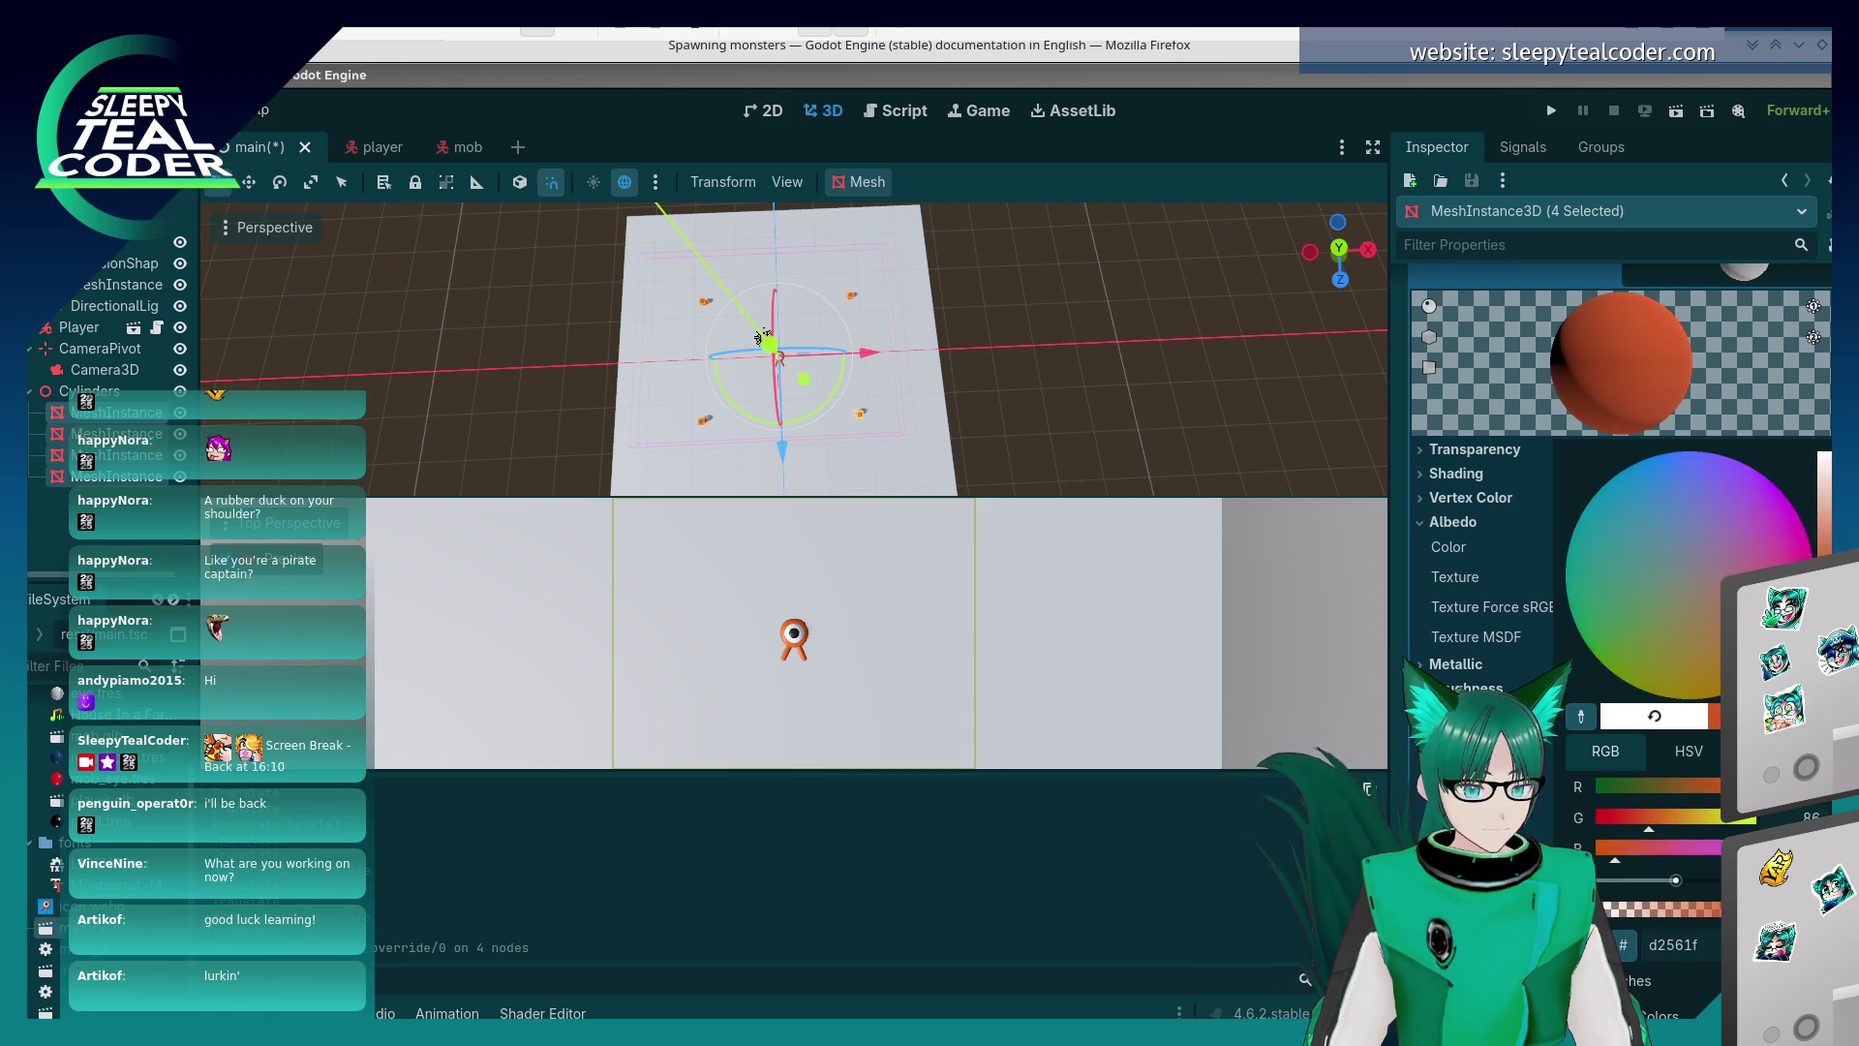
left_click(1729, 787)
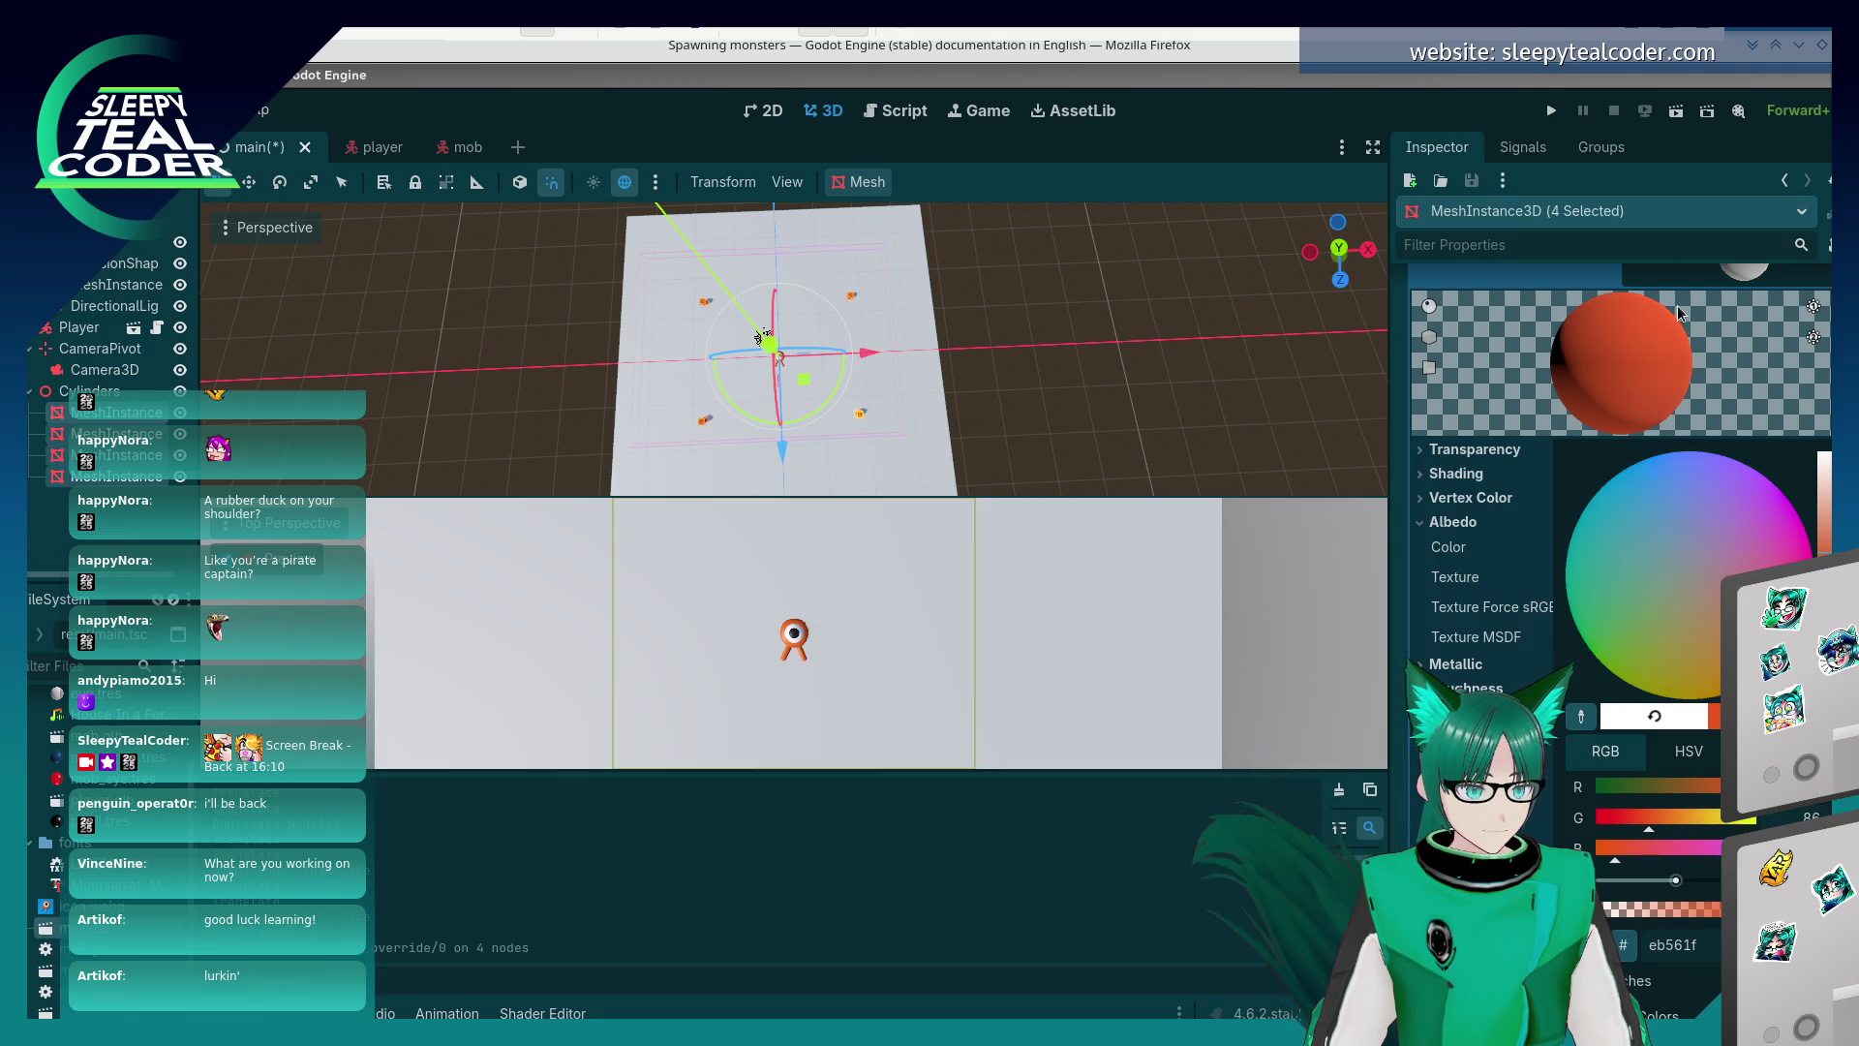
left_click(1629, 850)
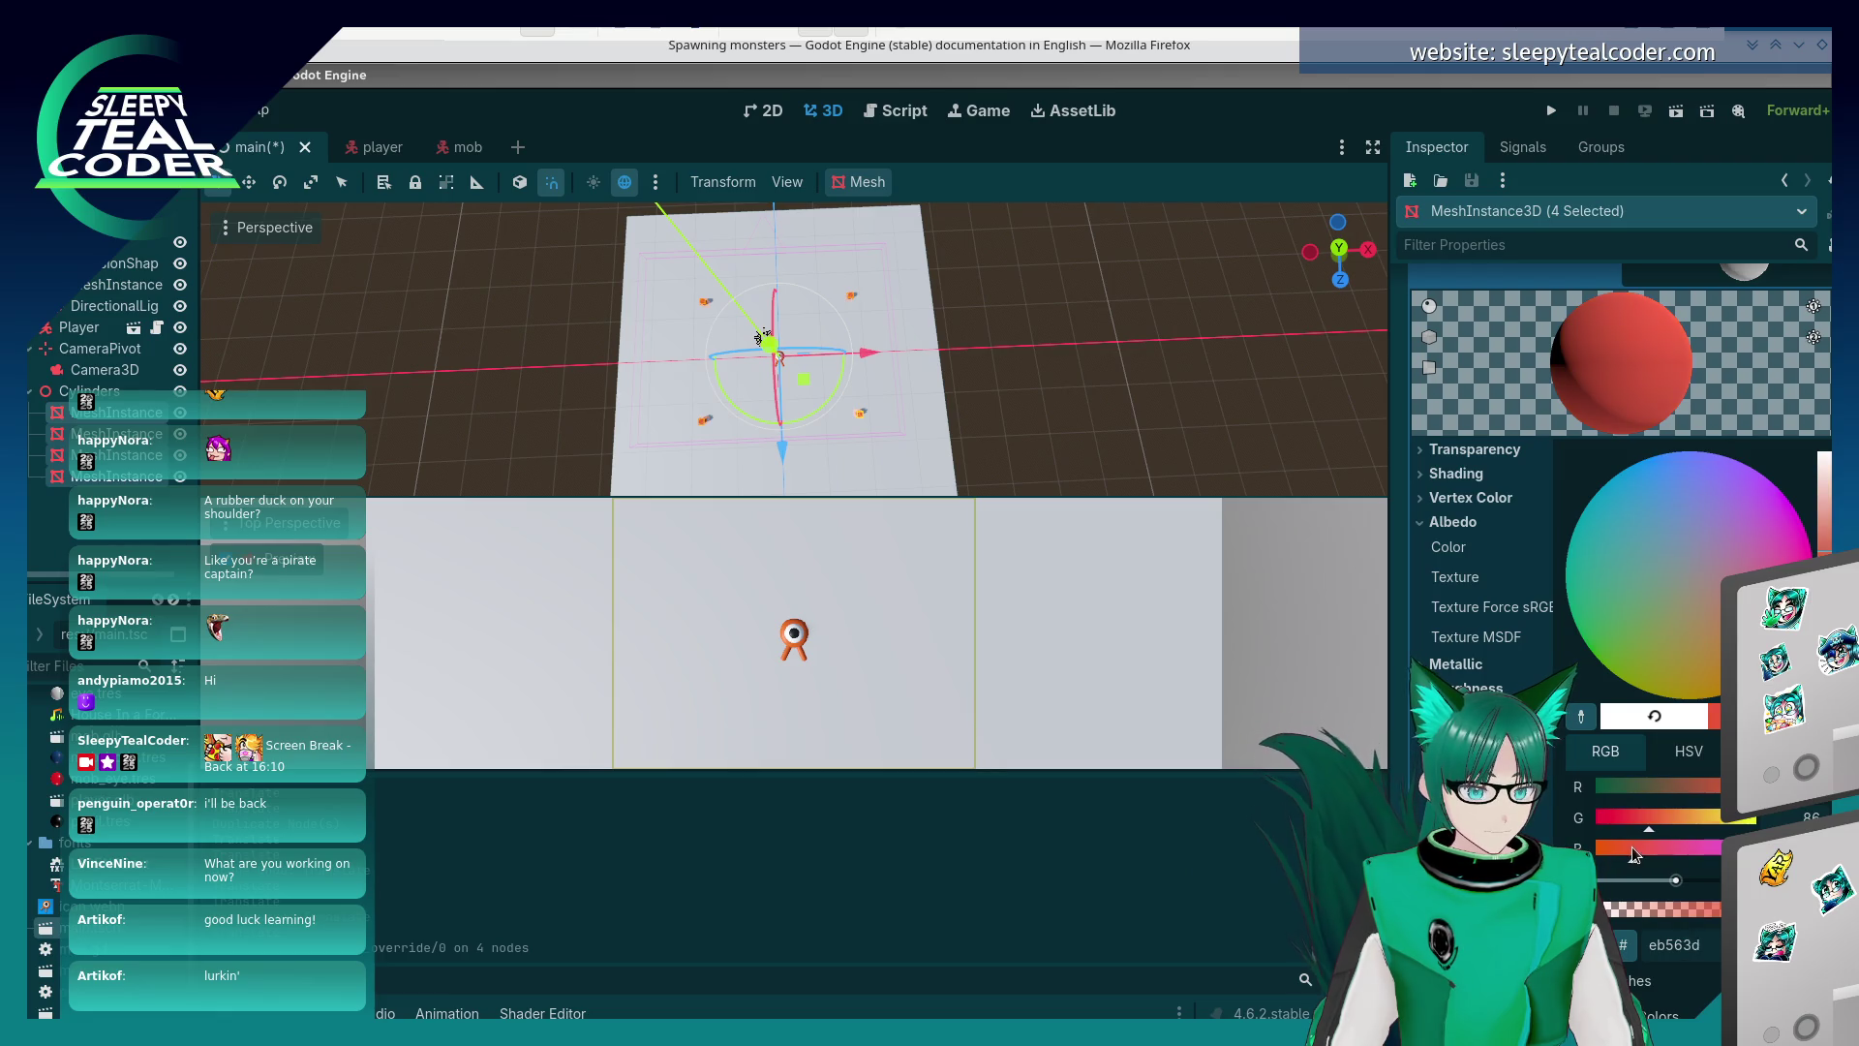
left_click(1671, 817)
left_click_drag(1671, 817, 1687, 809)
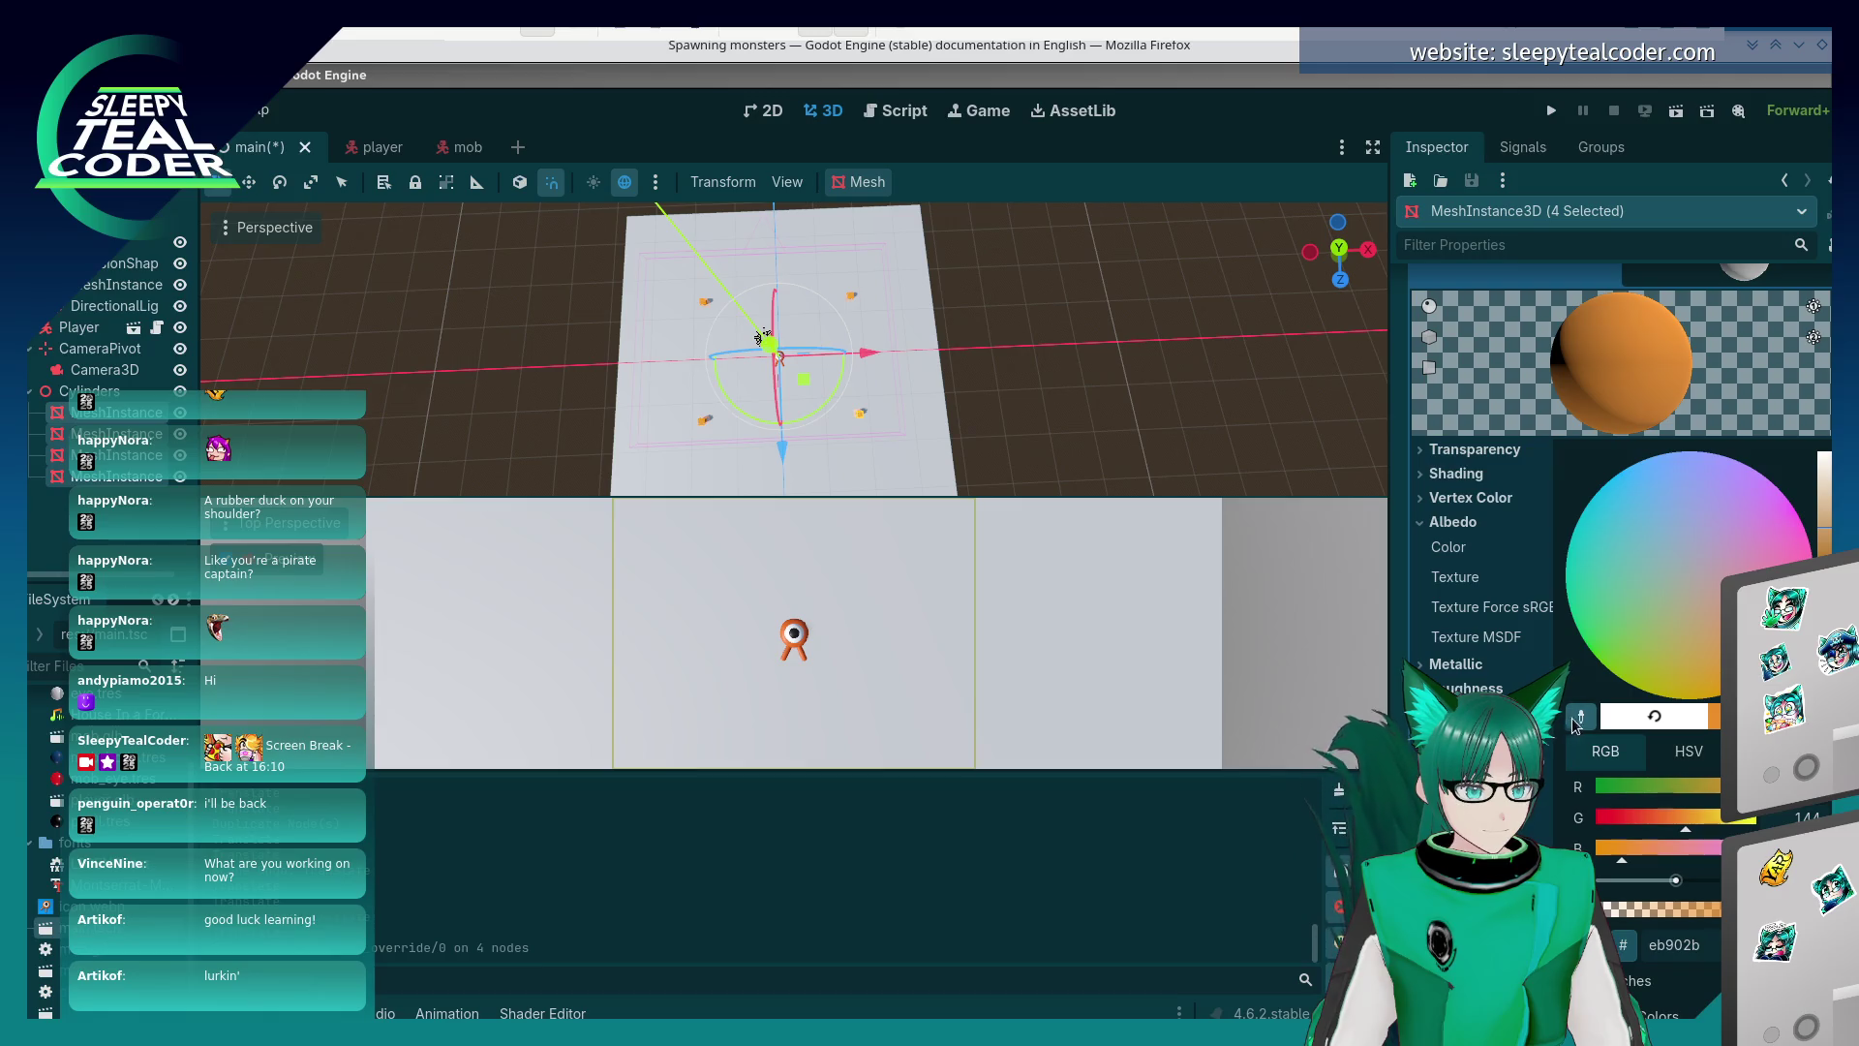
left_click(1499, 620)
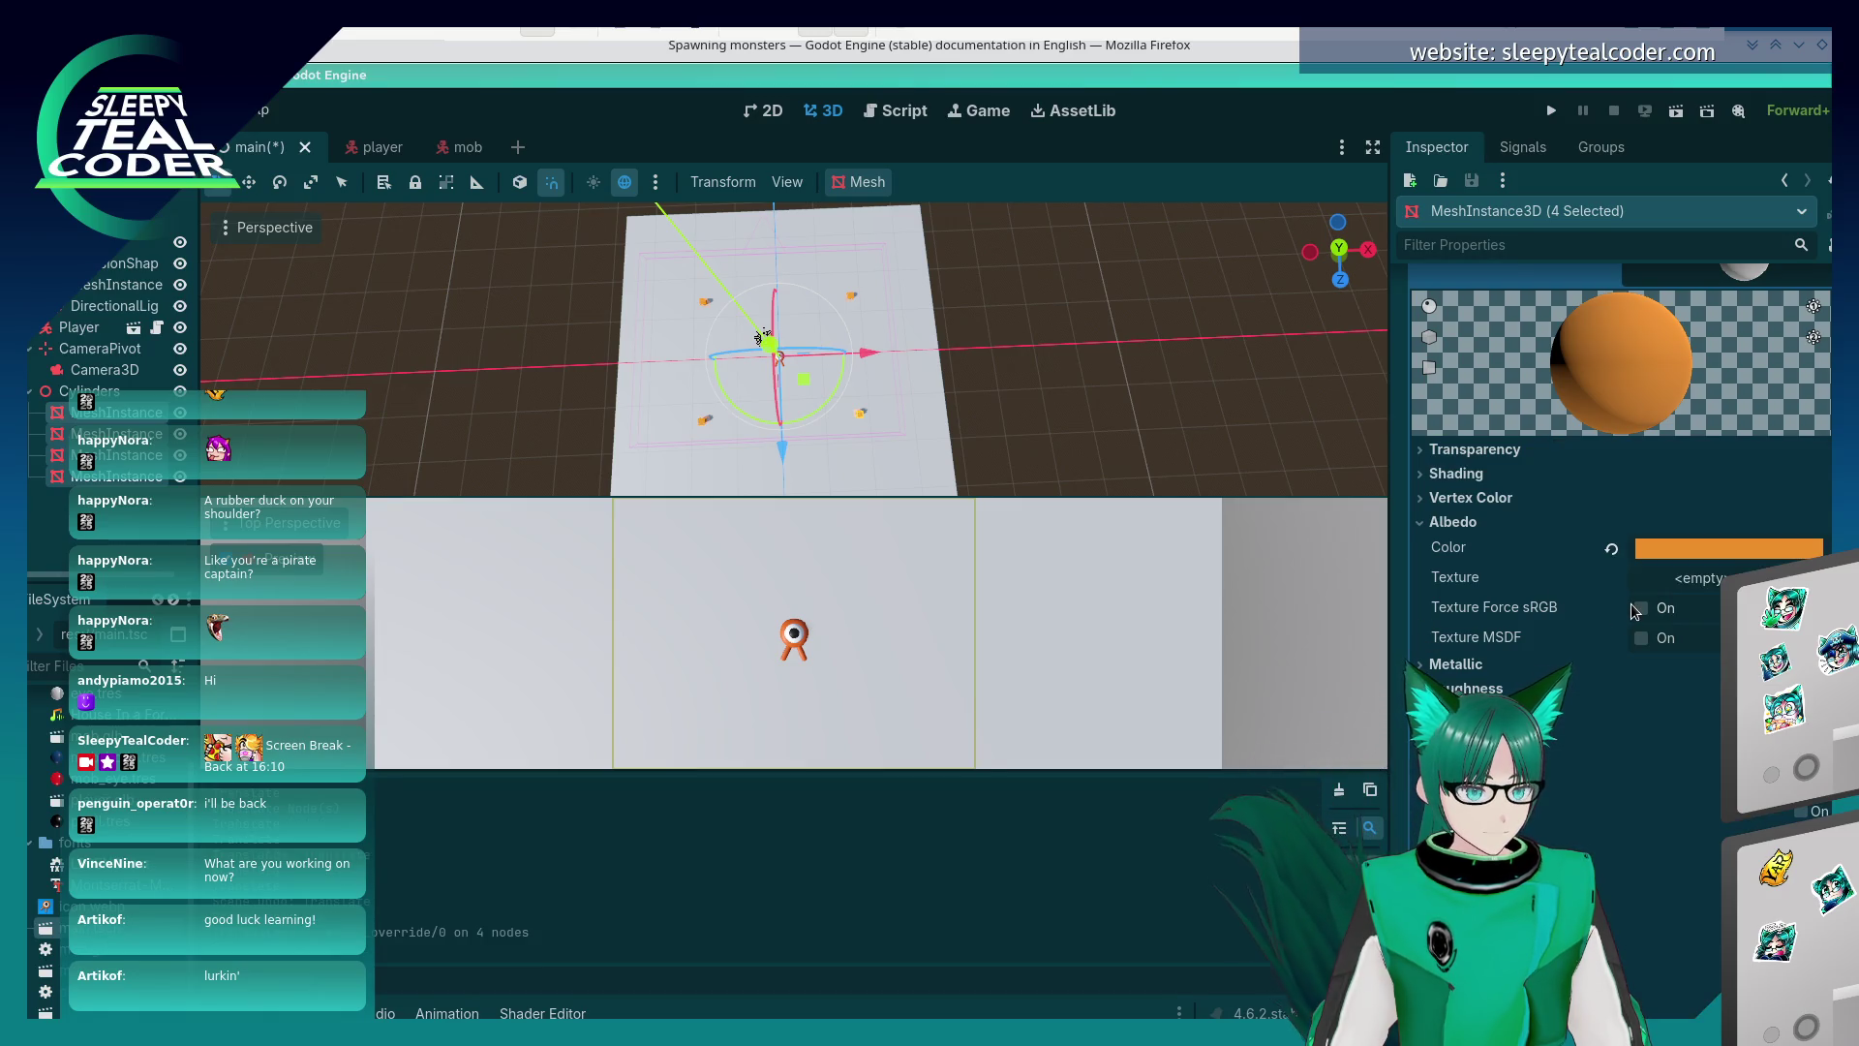
key("alt+Tab")
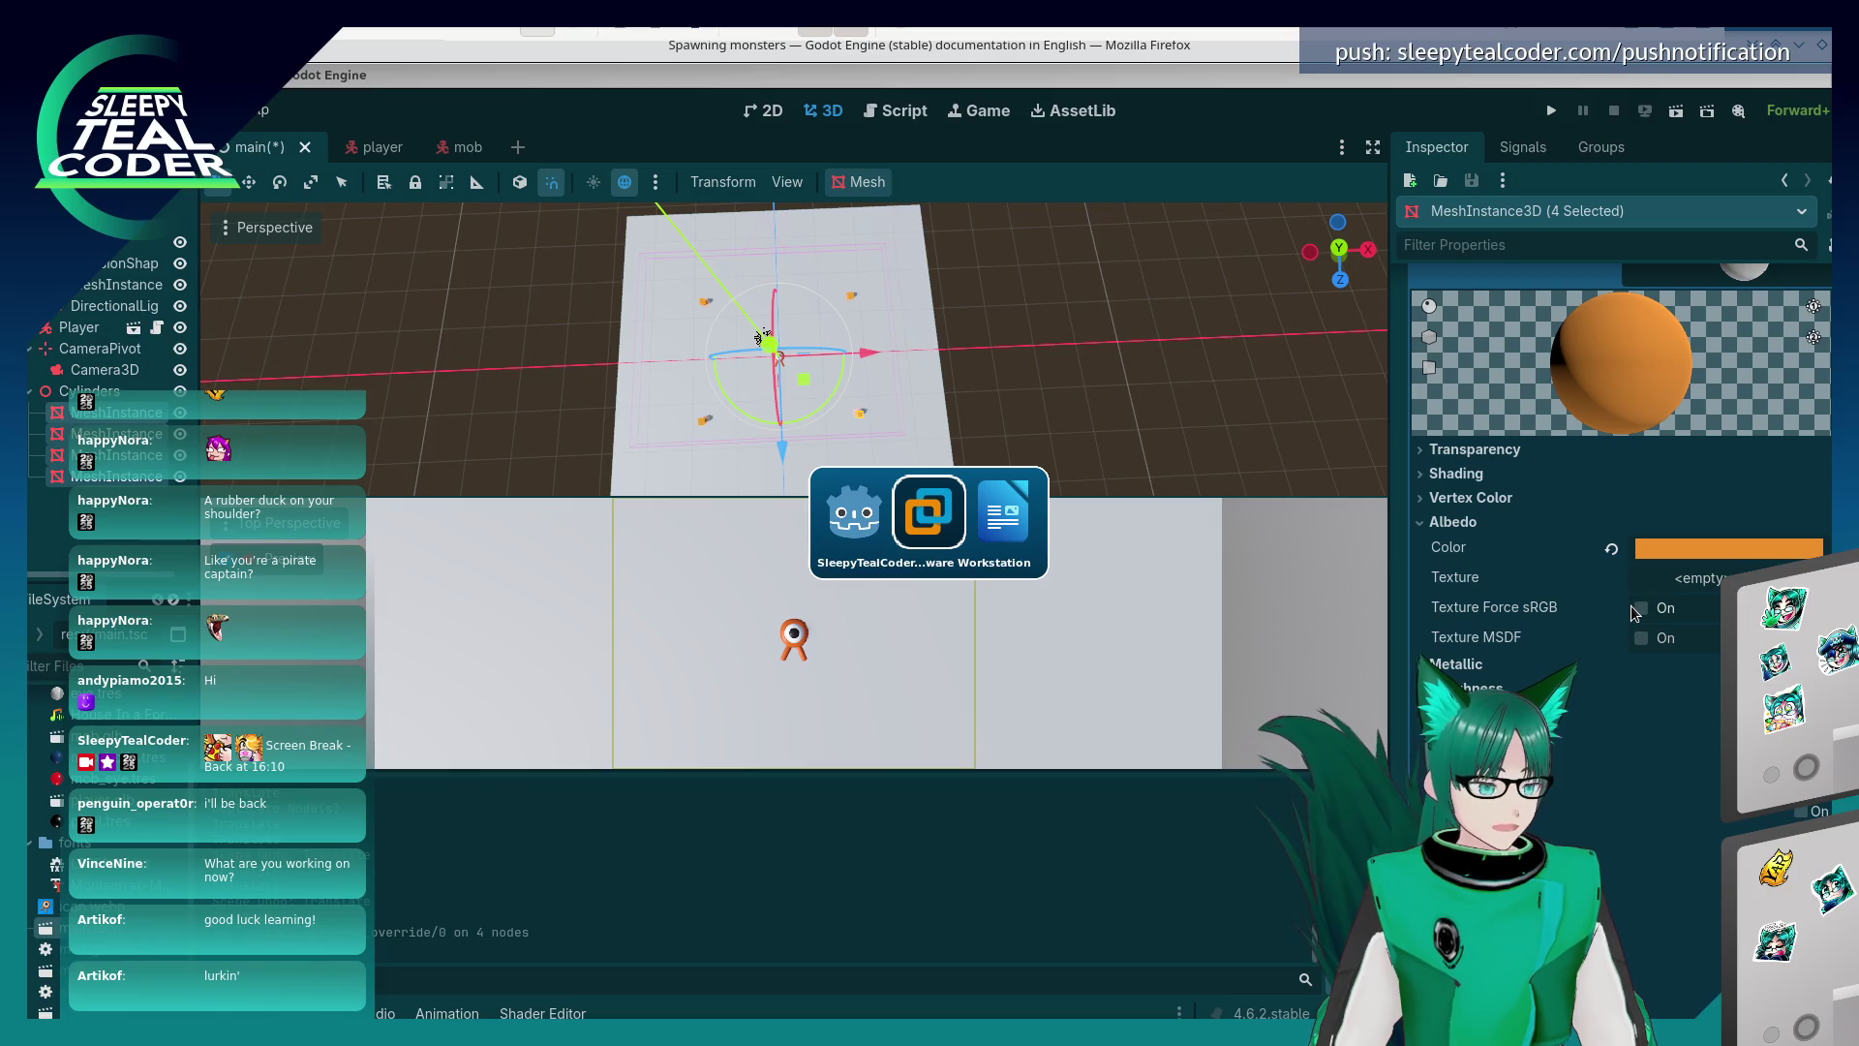
Step: Read the docs' Path3D section, then fold the Cylinders group and deselect the meshes
scroll(1239, 710, "down", 4)
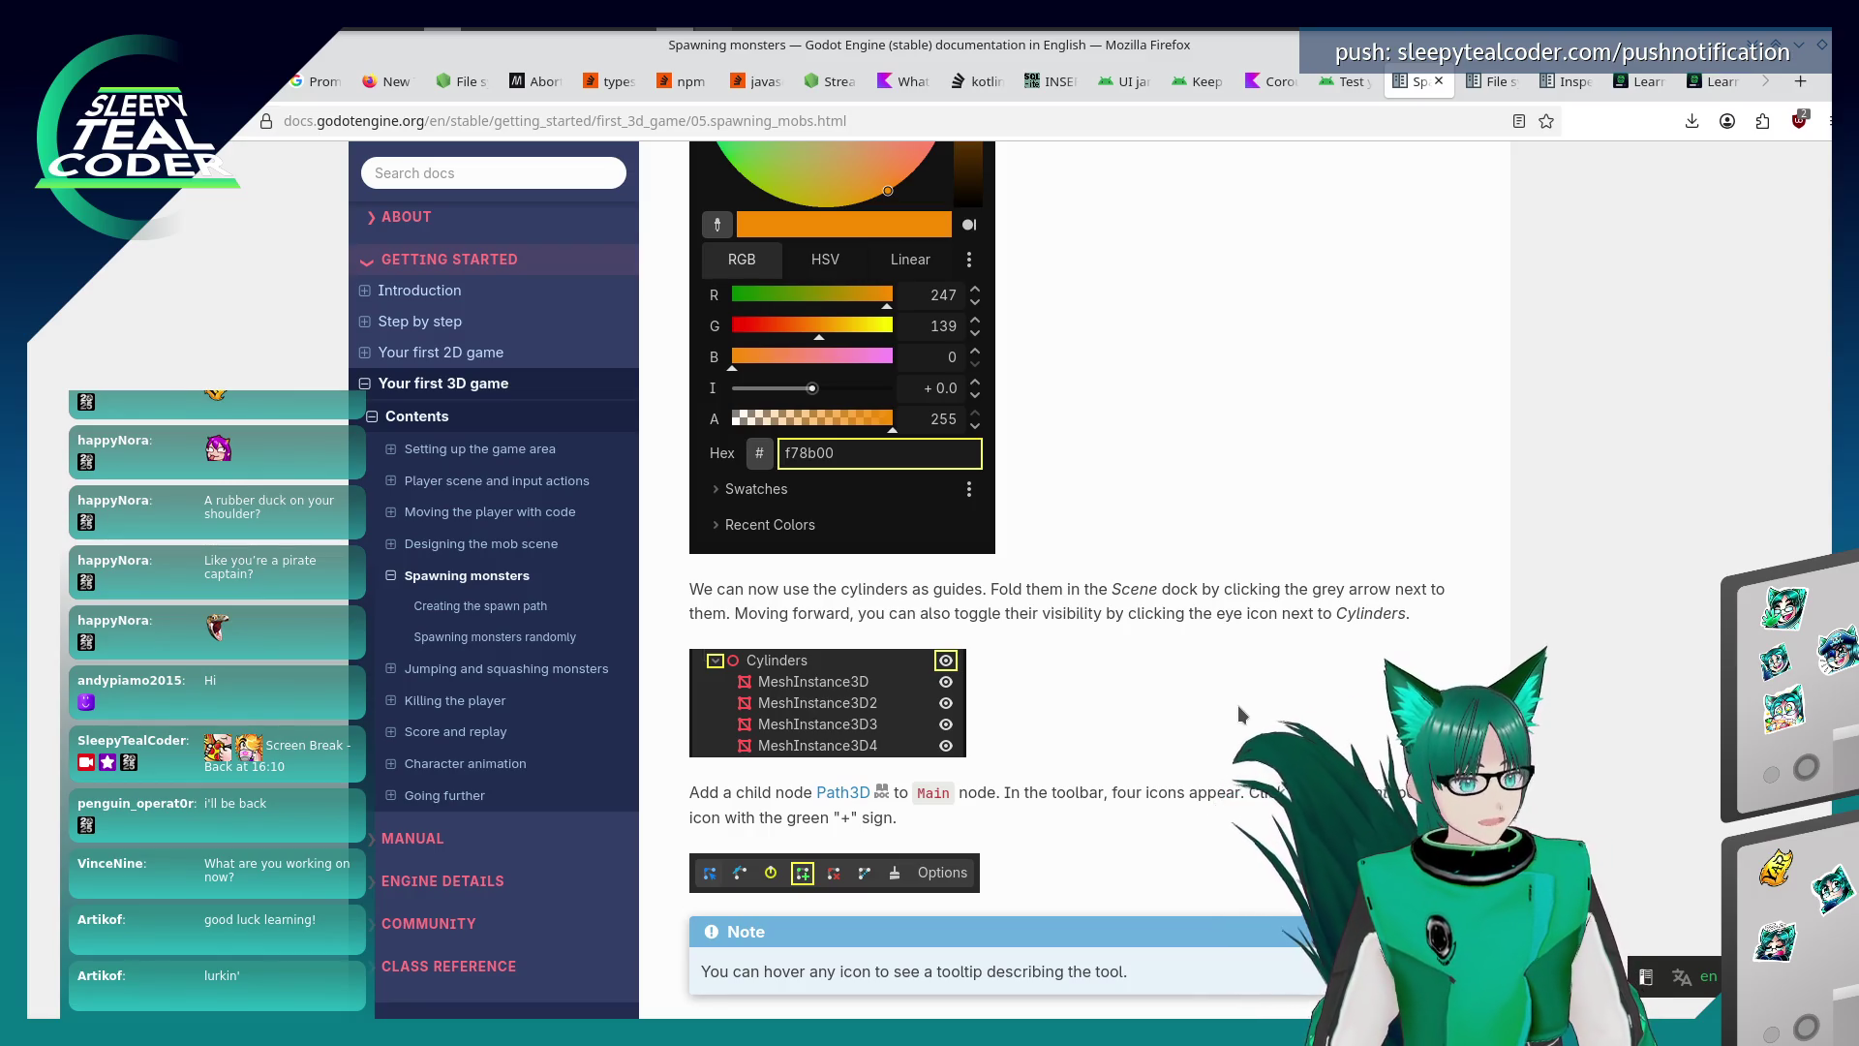
key("alt+Tab")
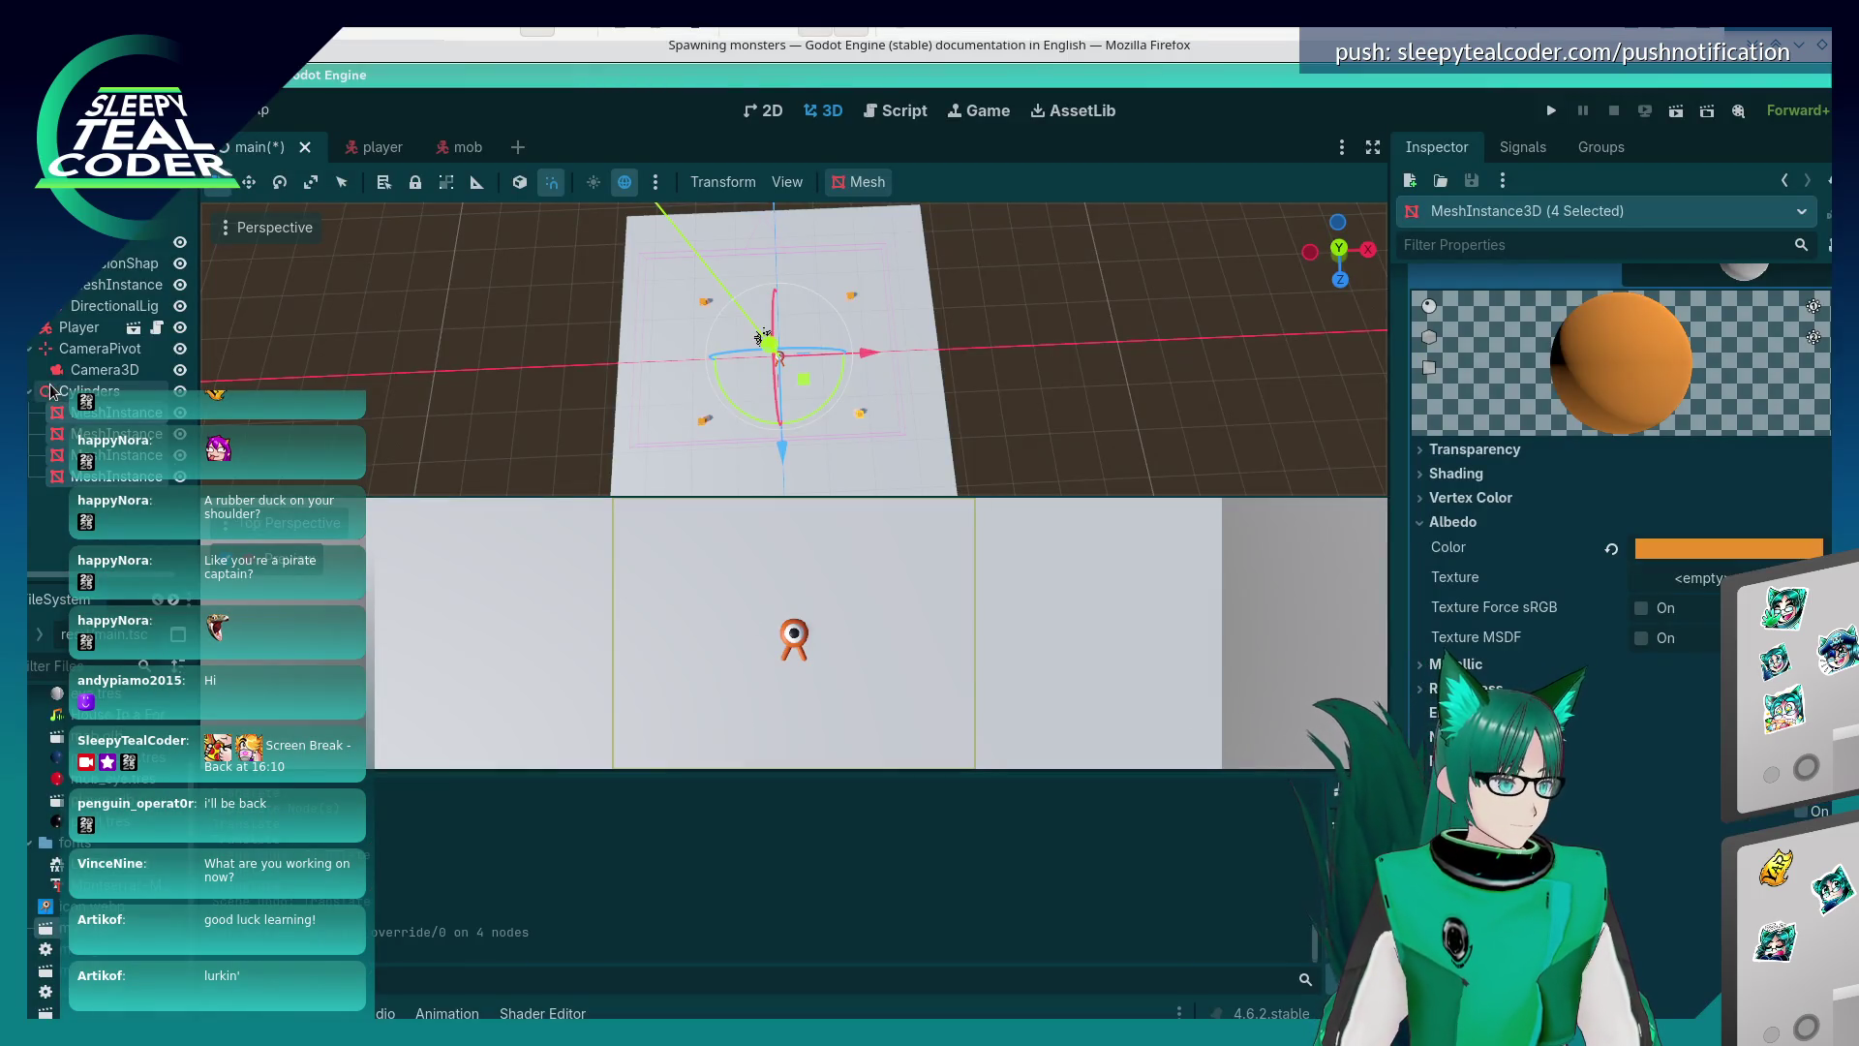
left_click(29, 392)
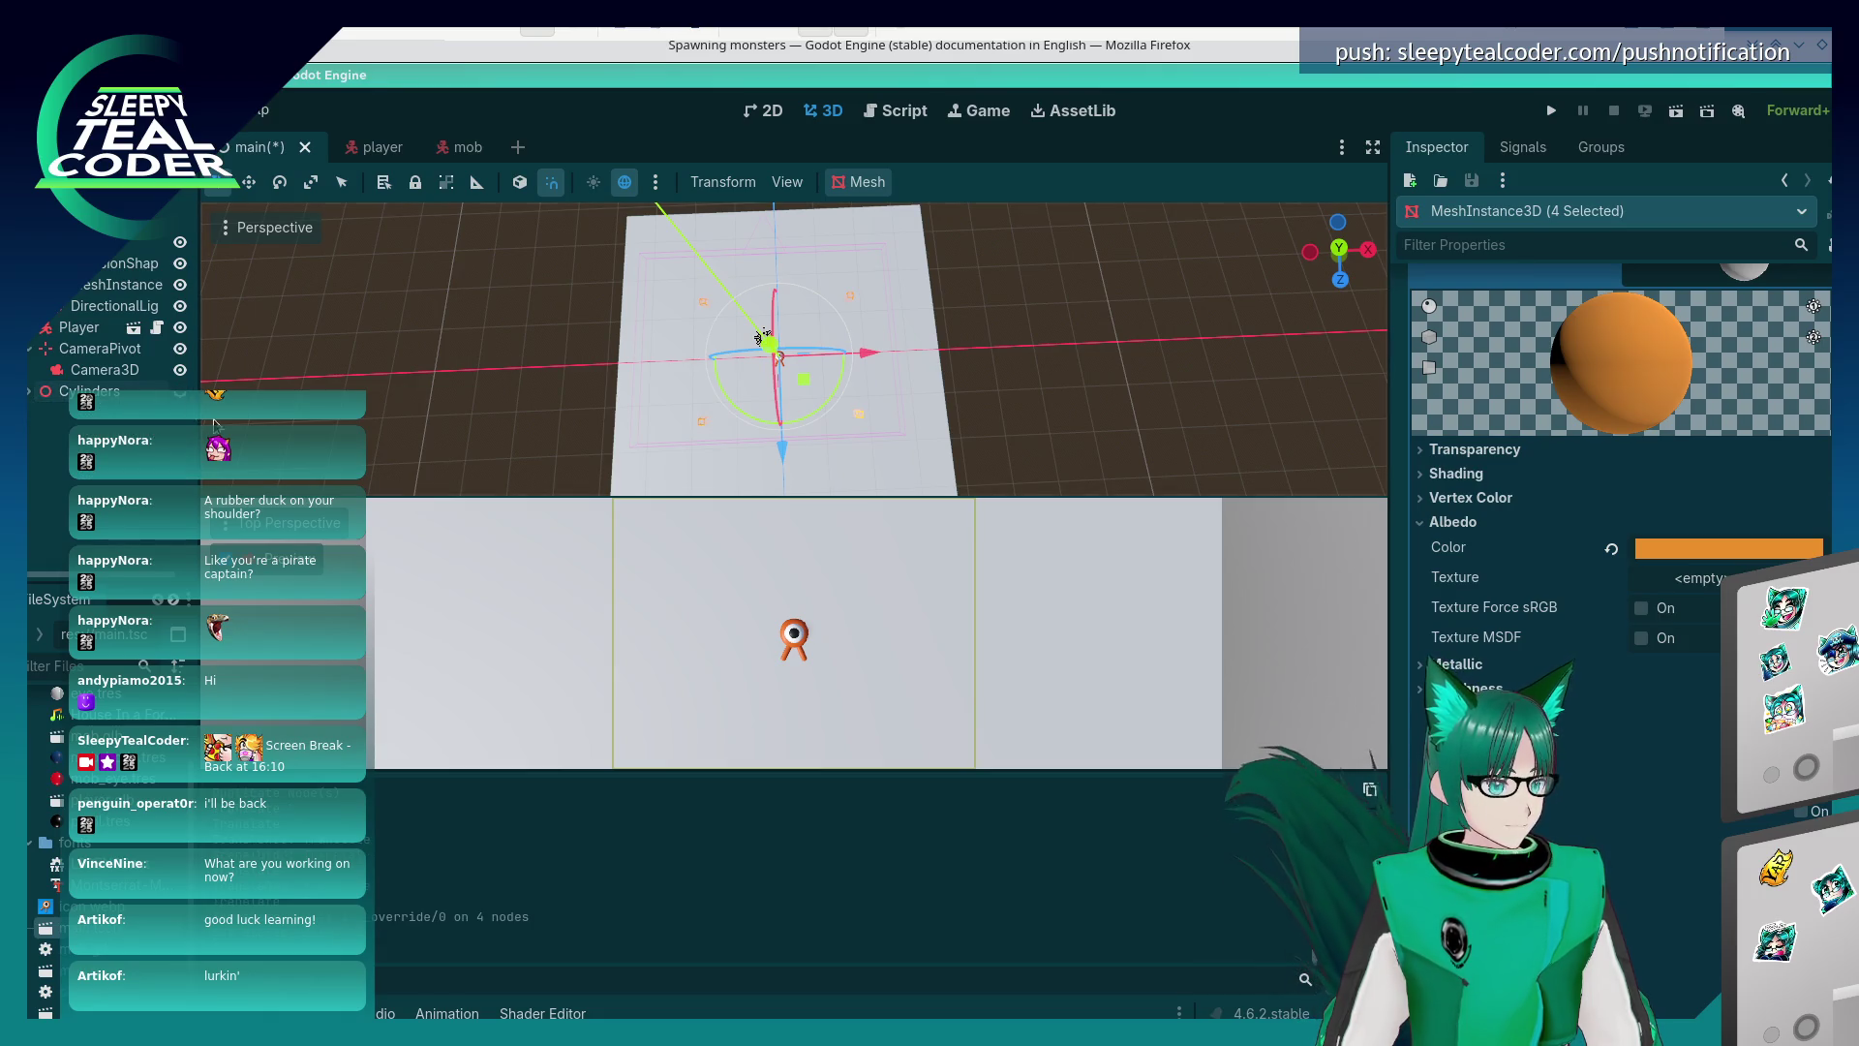
left_click(1187, 376)
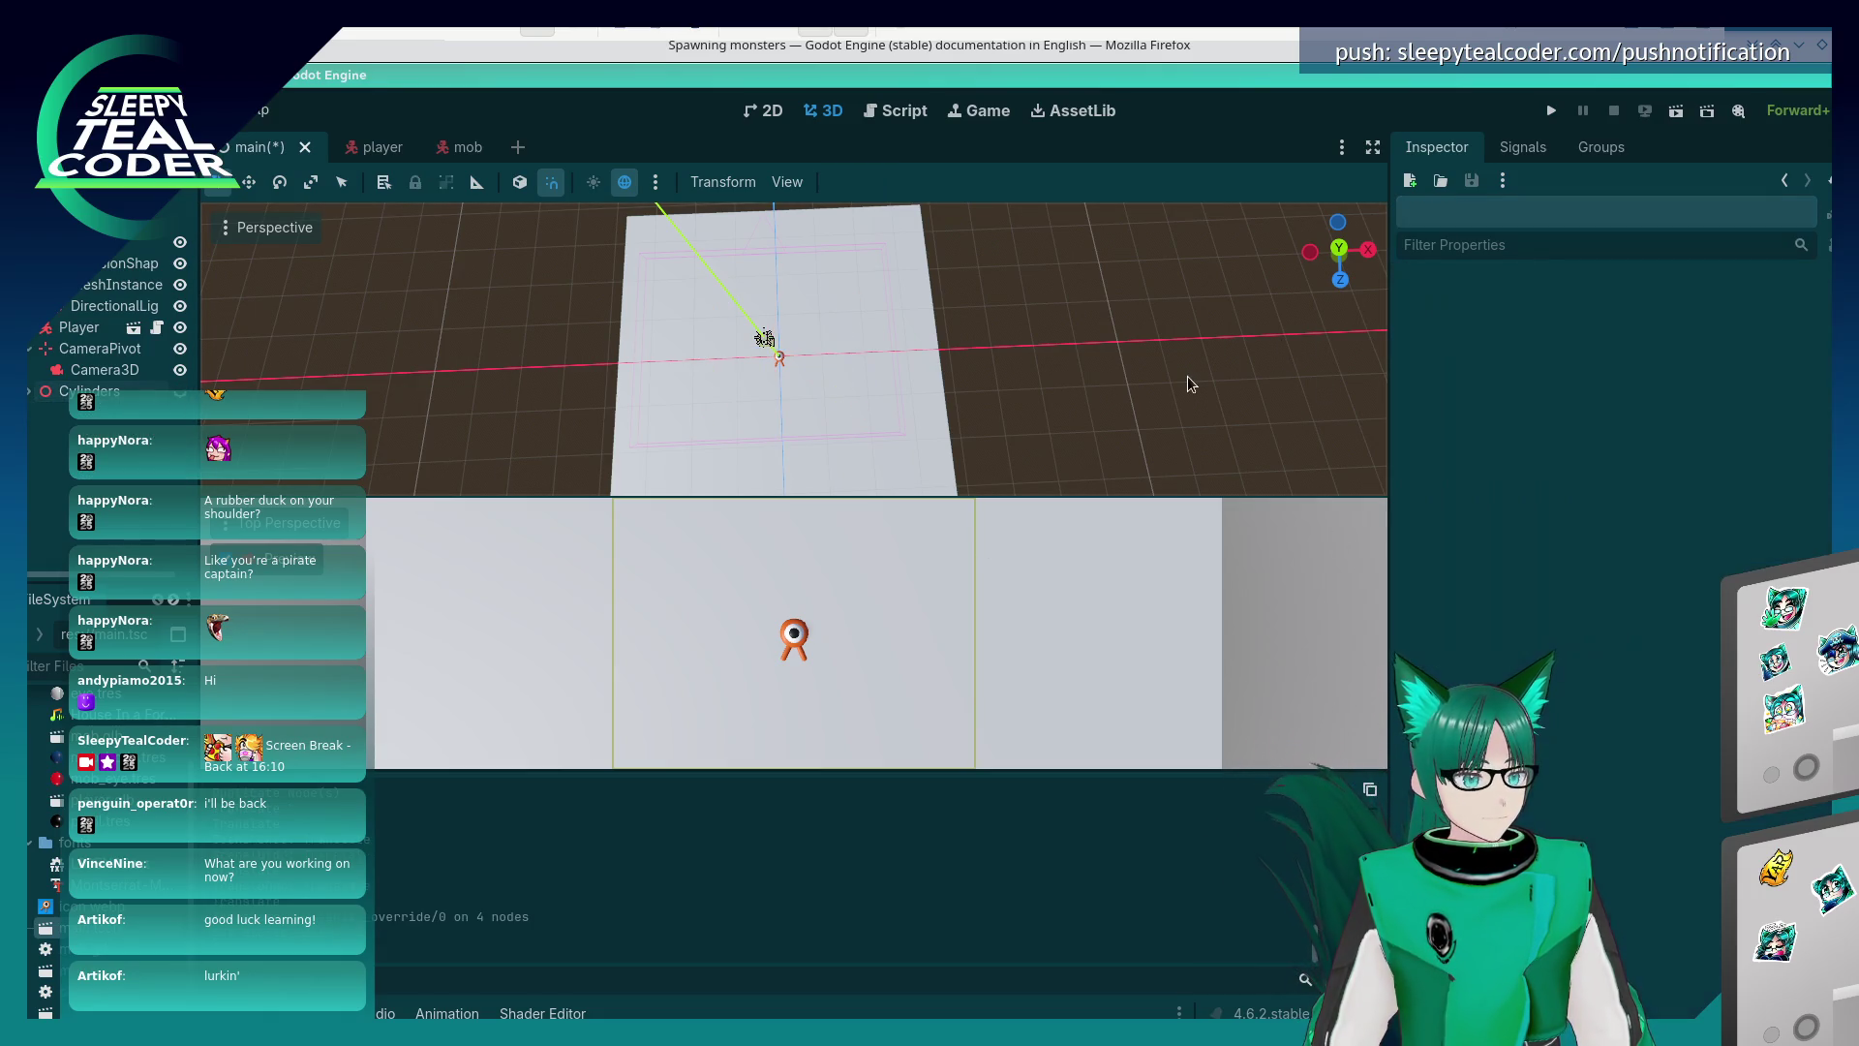
Step: Read the docs' steps for placing points on each cylinder and closing the curve
key("alt+Tab")
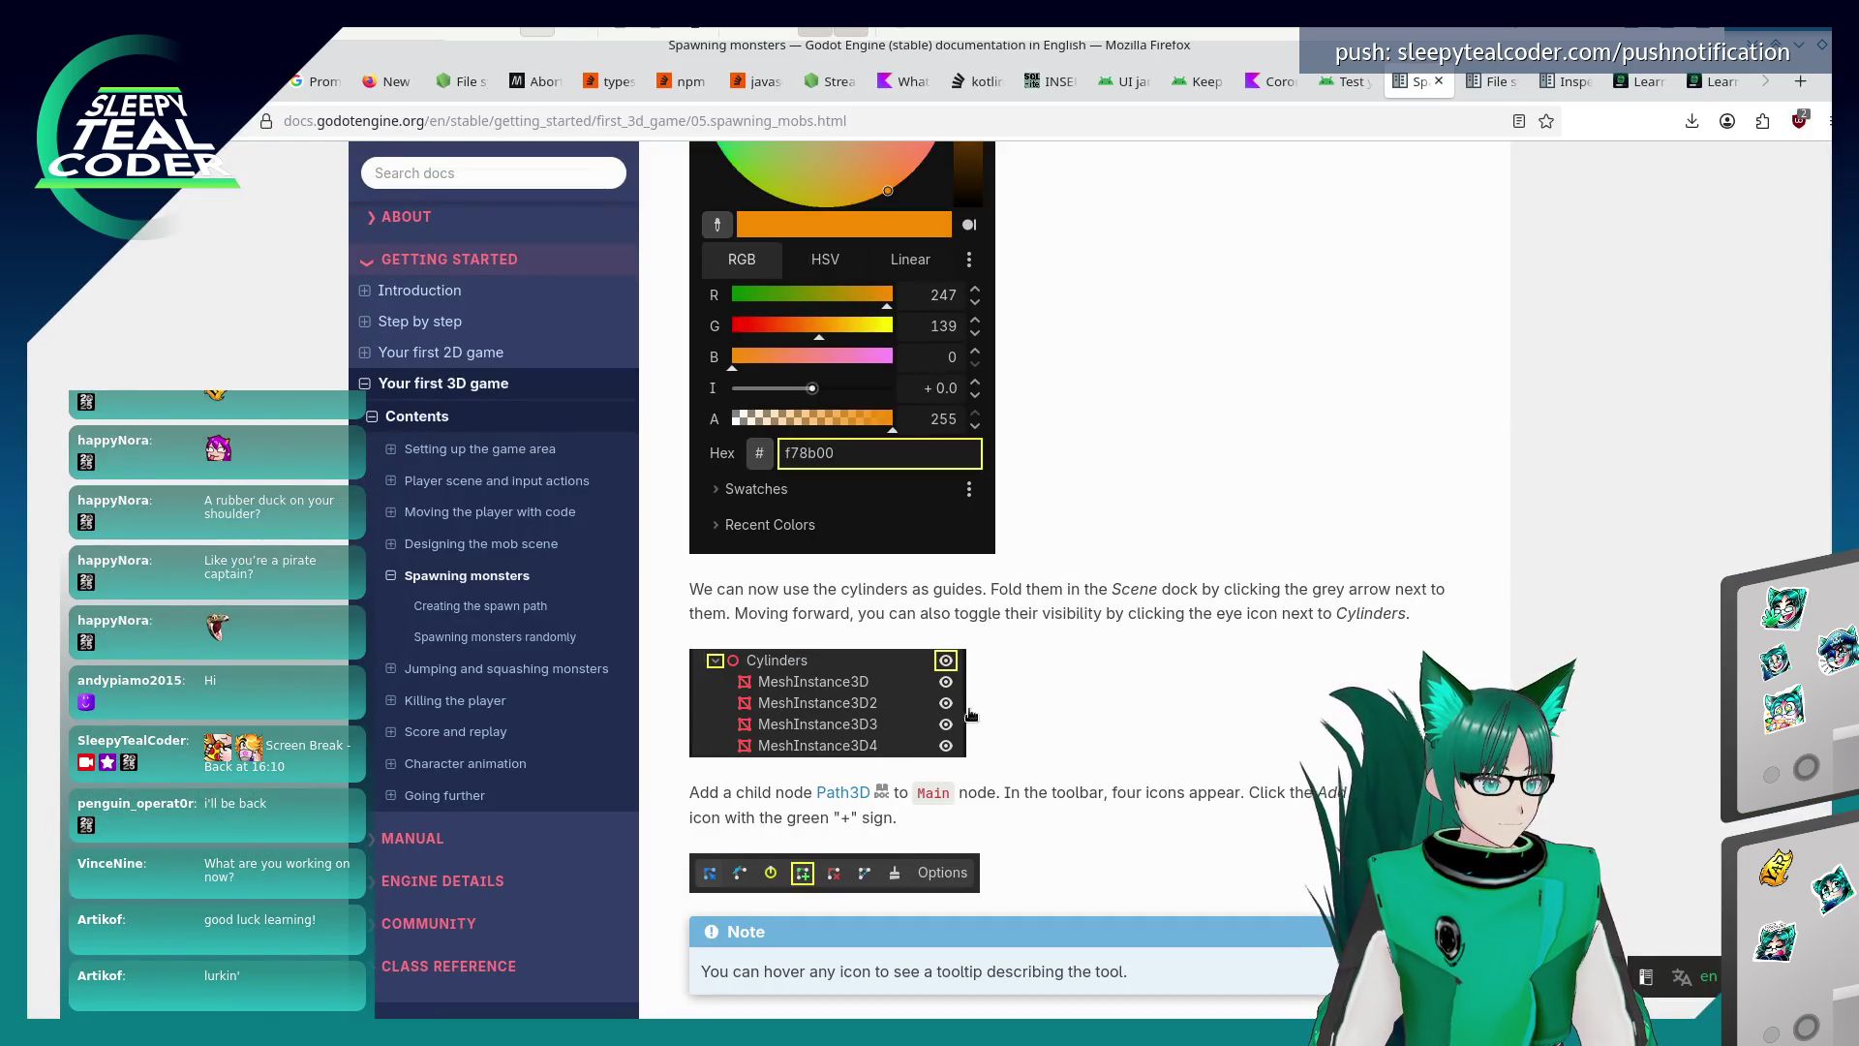
scroll(968, 707, "down", 3)
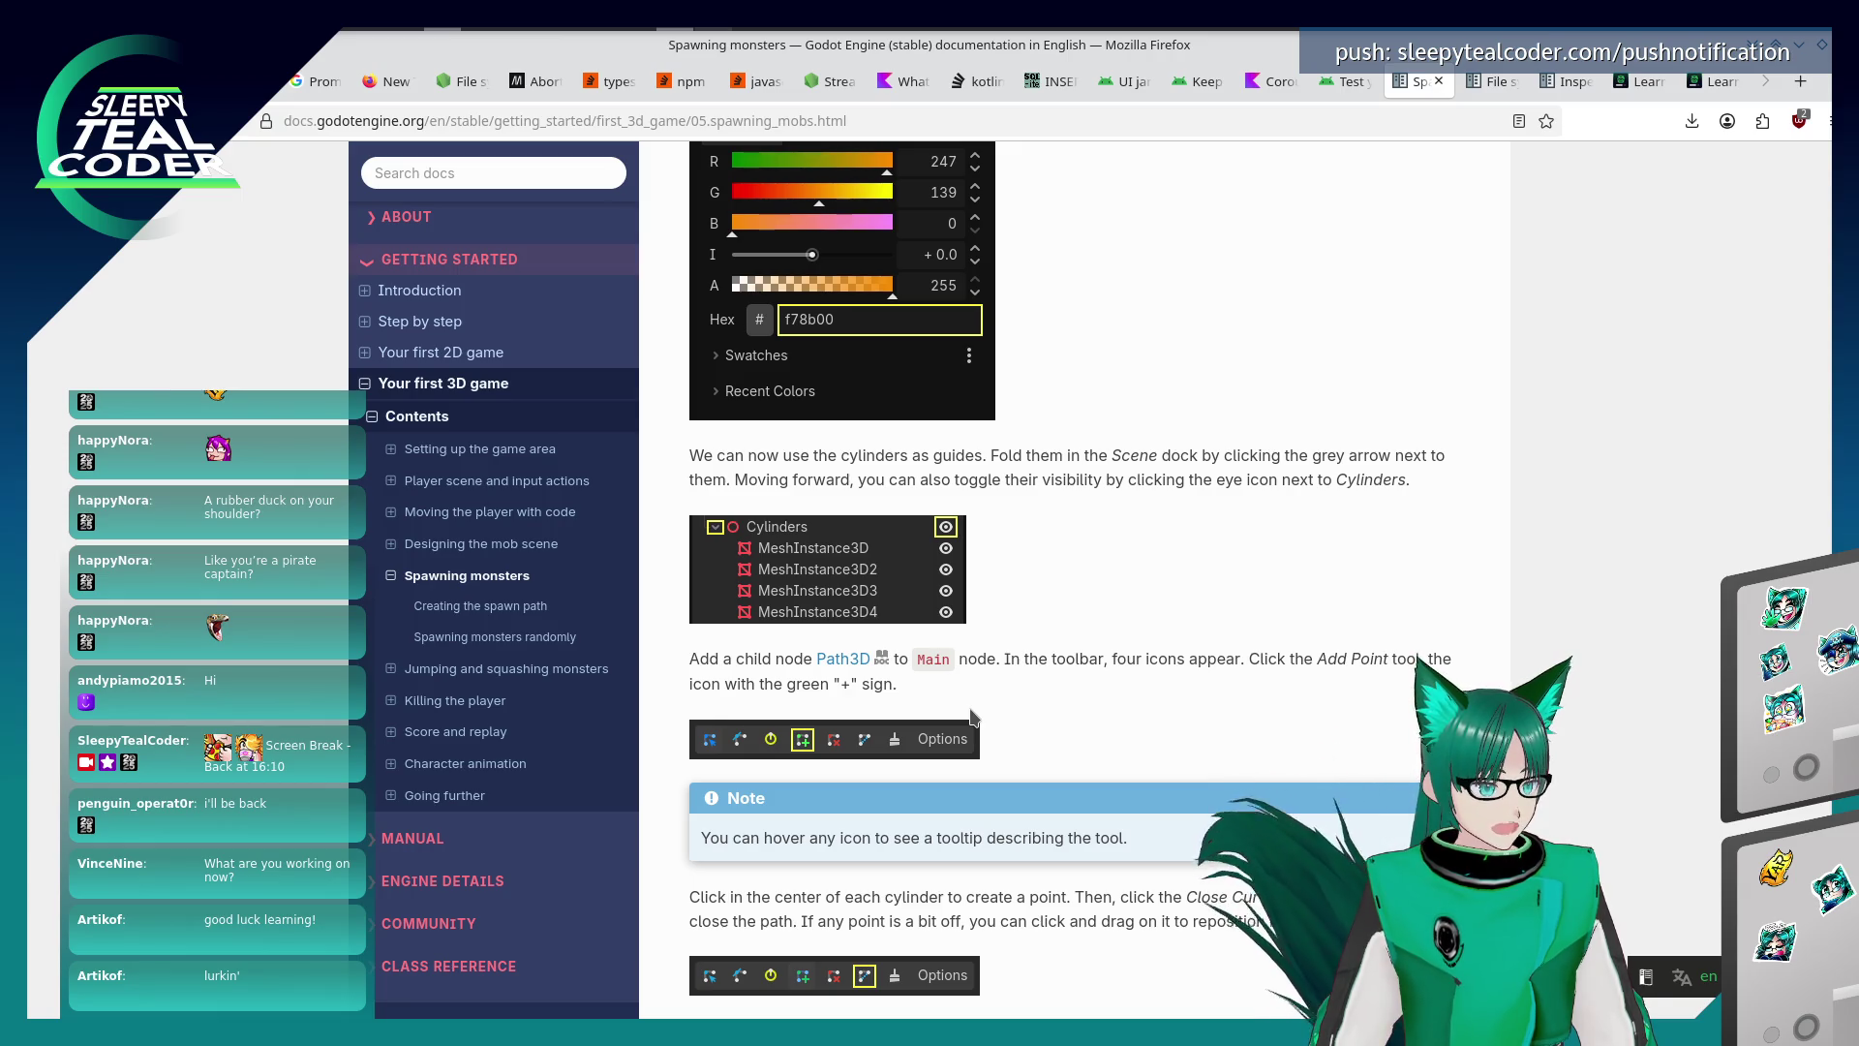
scroll(971, 711, "down", 4)
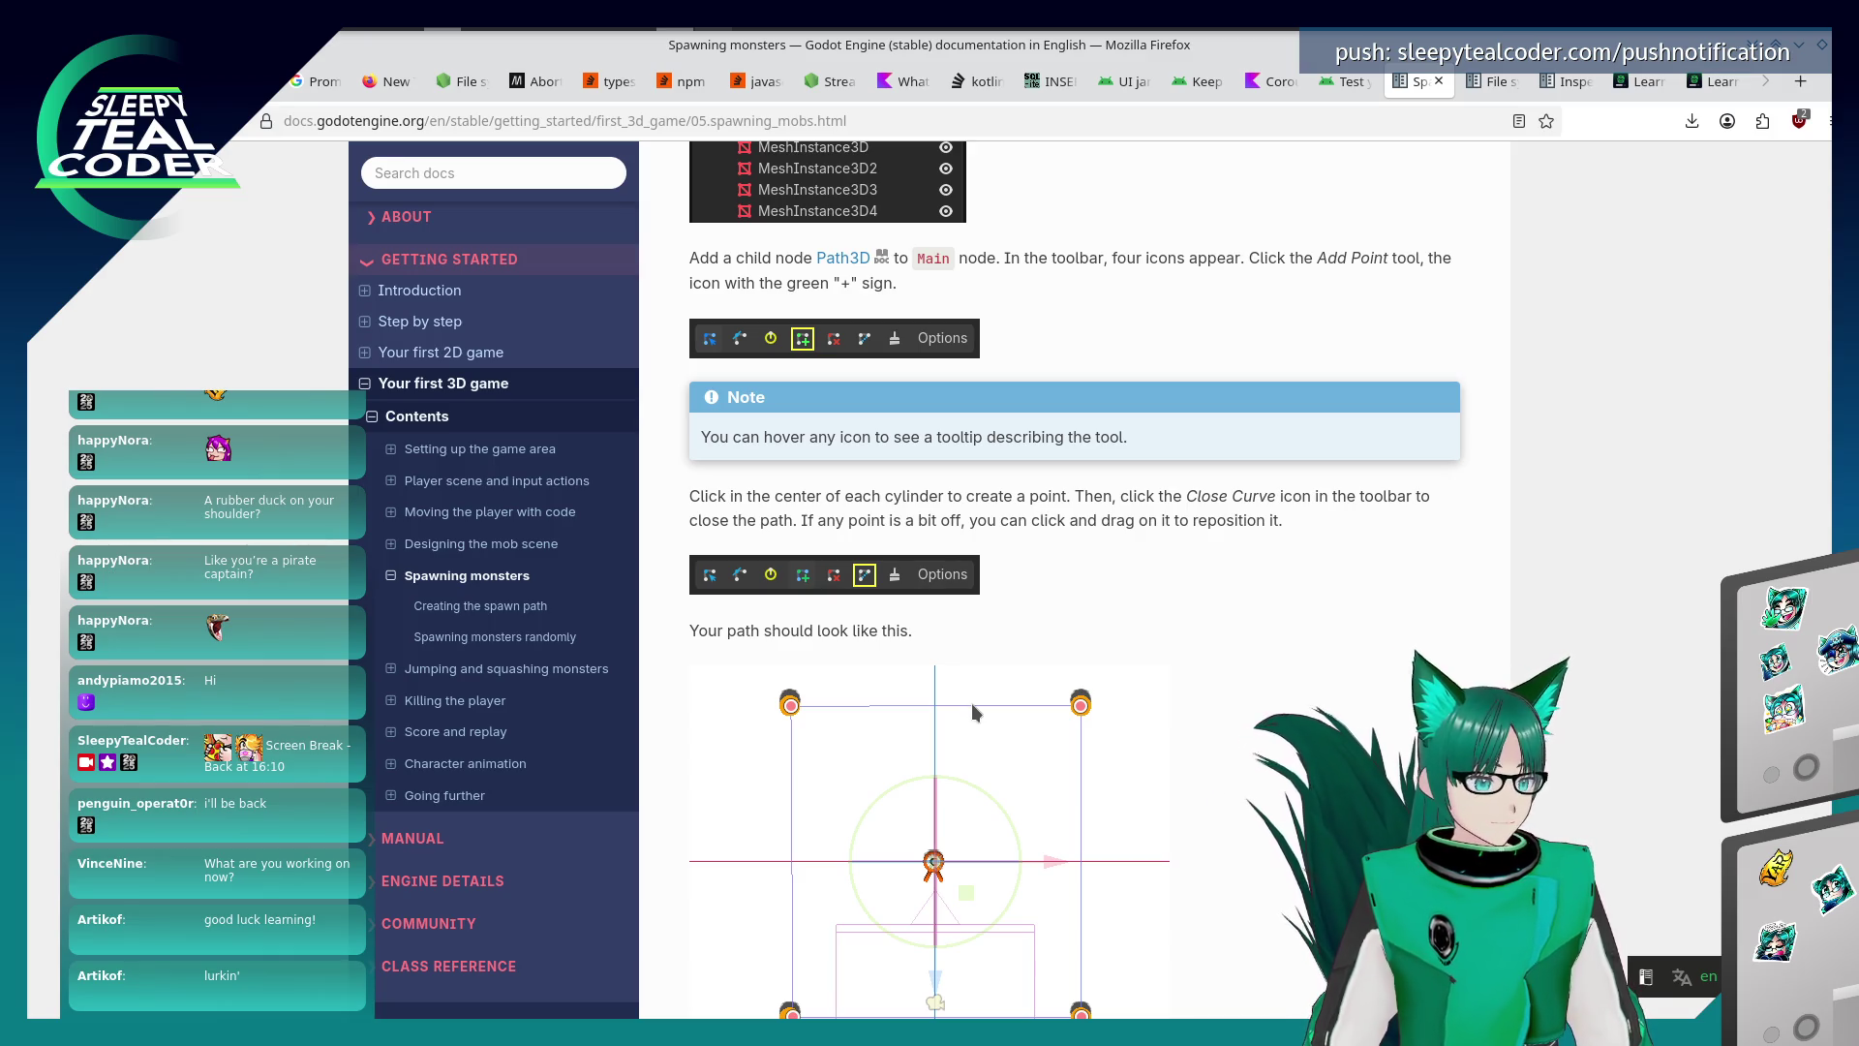
key("alt+Tab")
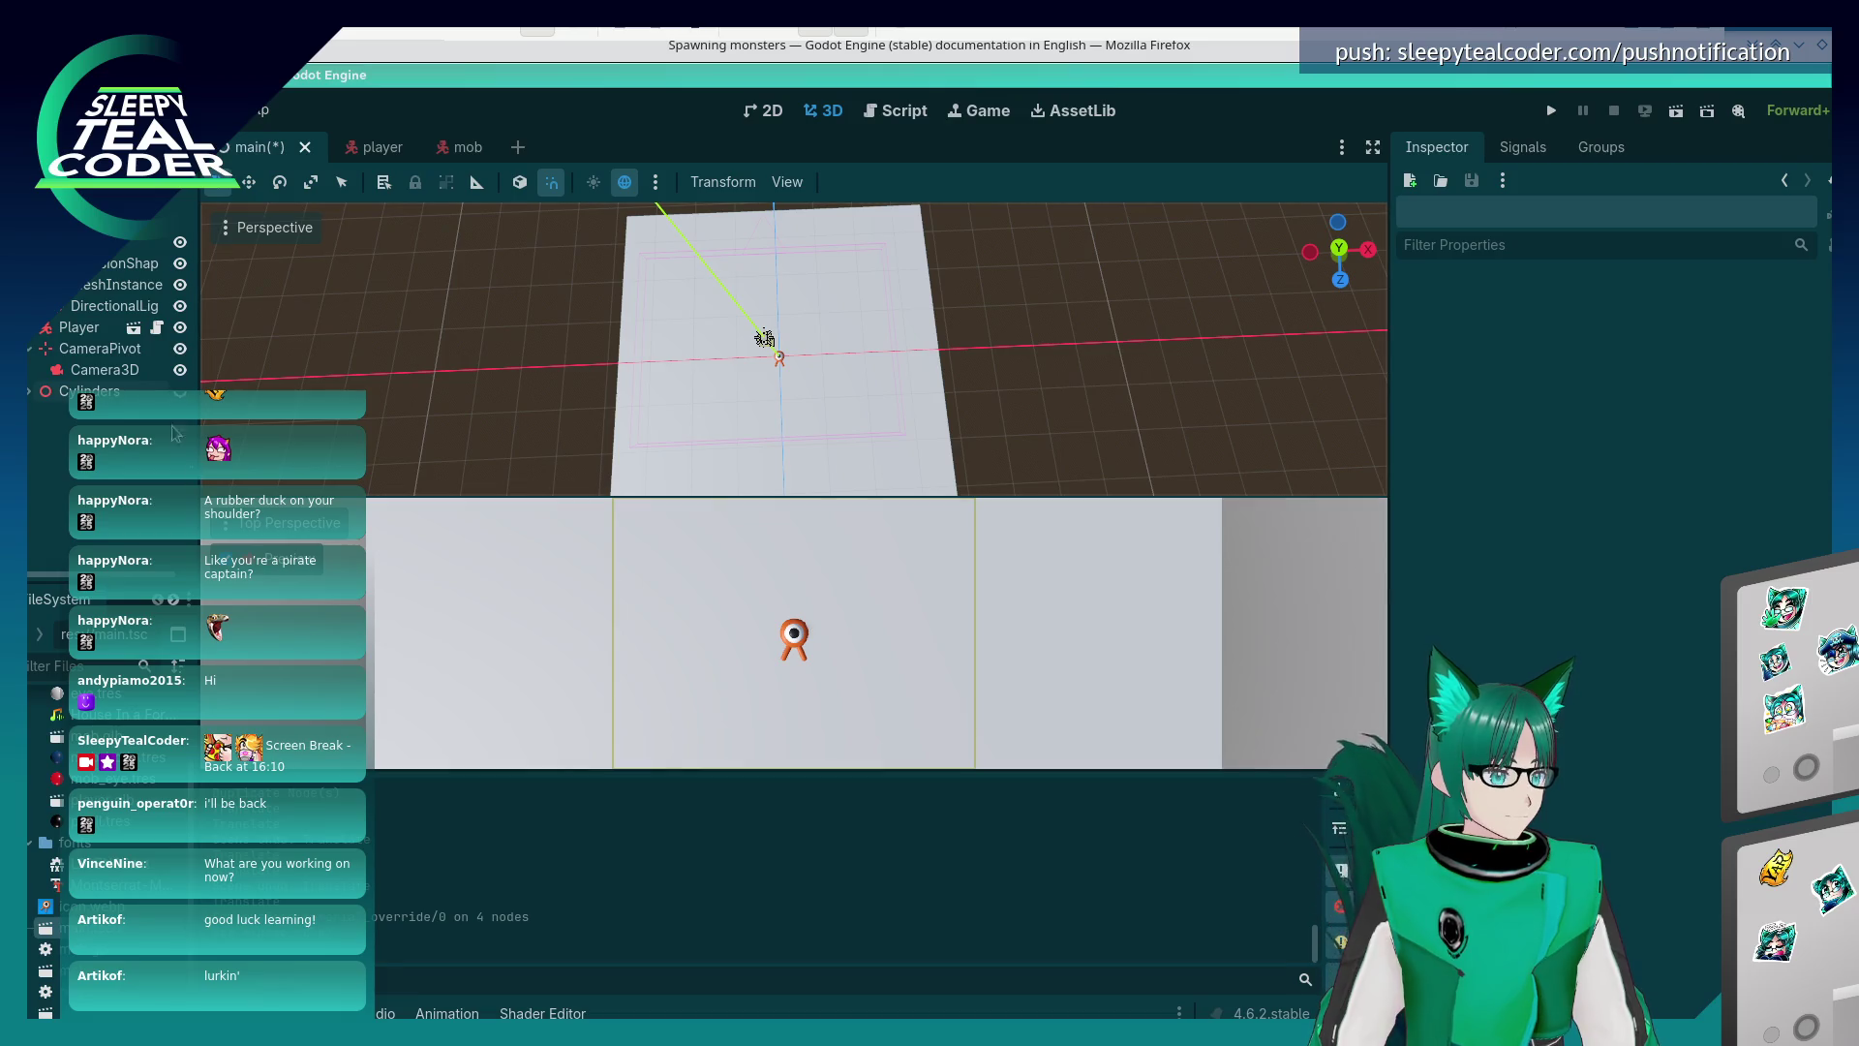
Step: Create a Path3D child under Main and expand Cylinders to show its meshes
left_click(170, 221)
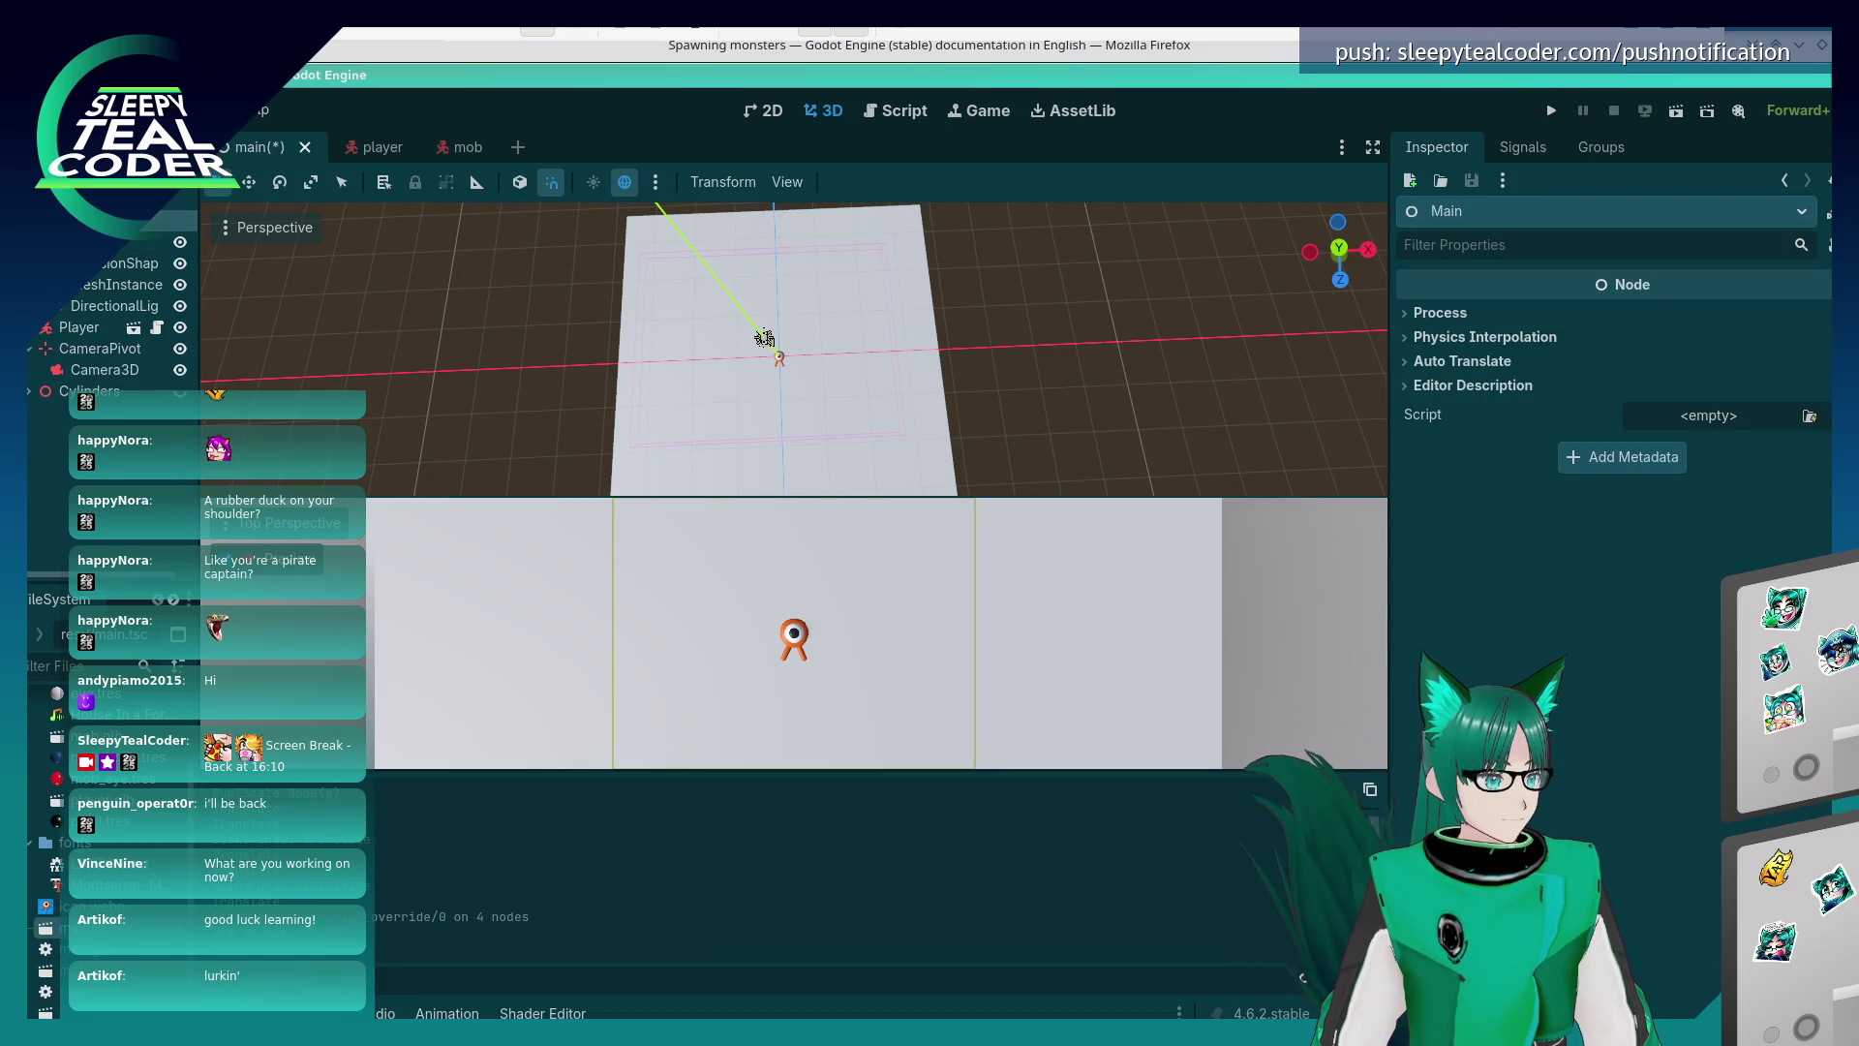
key("ctrl+a")
type("Path3D")
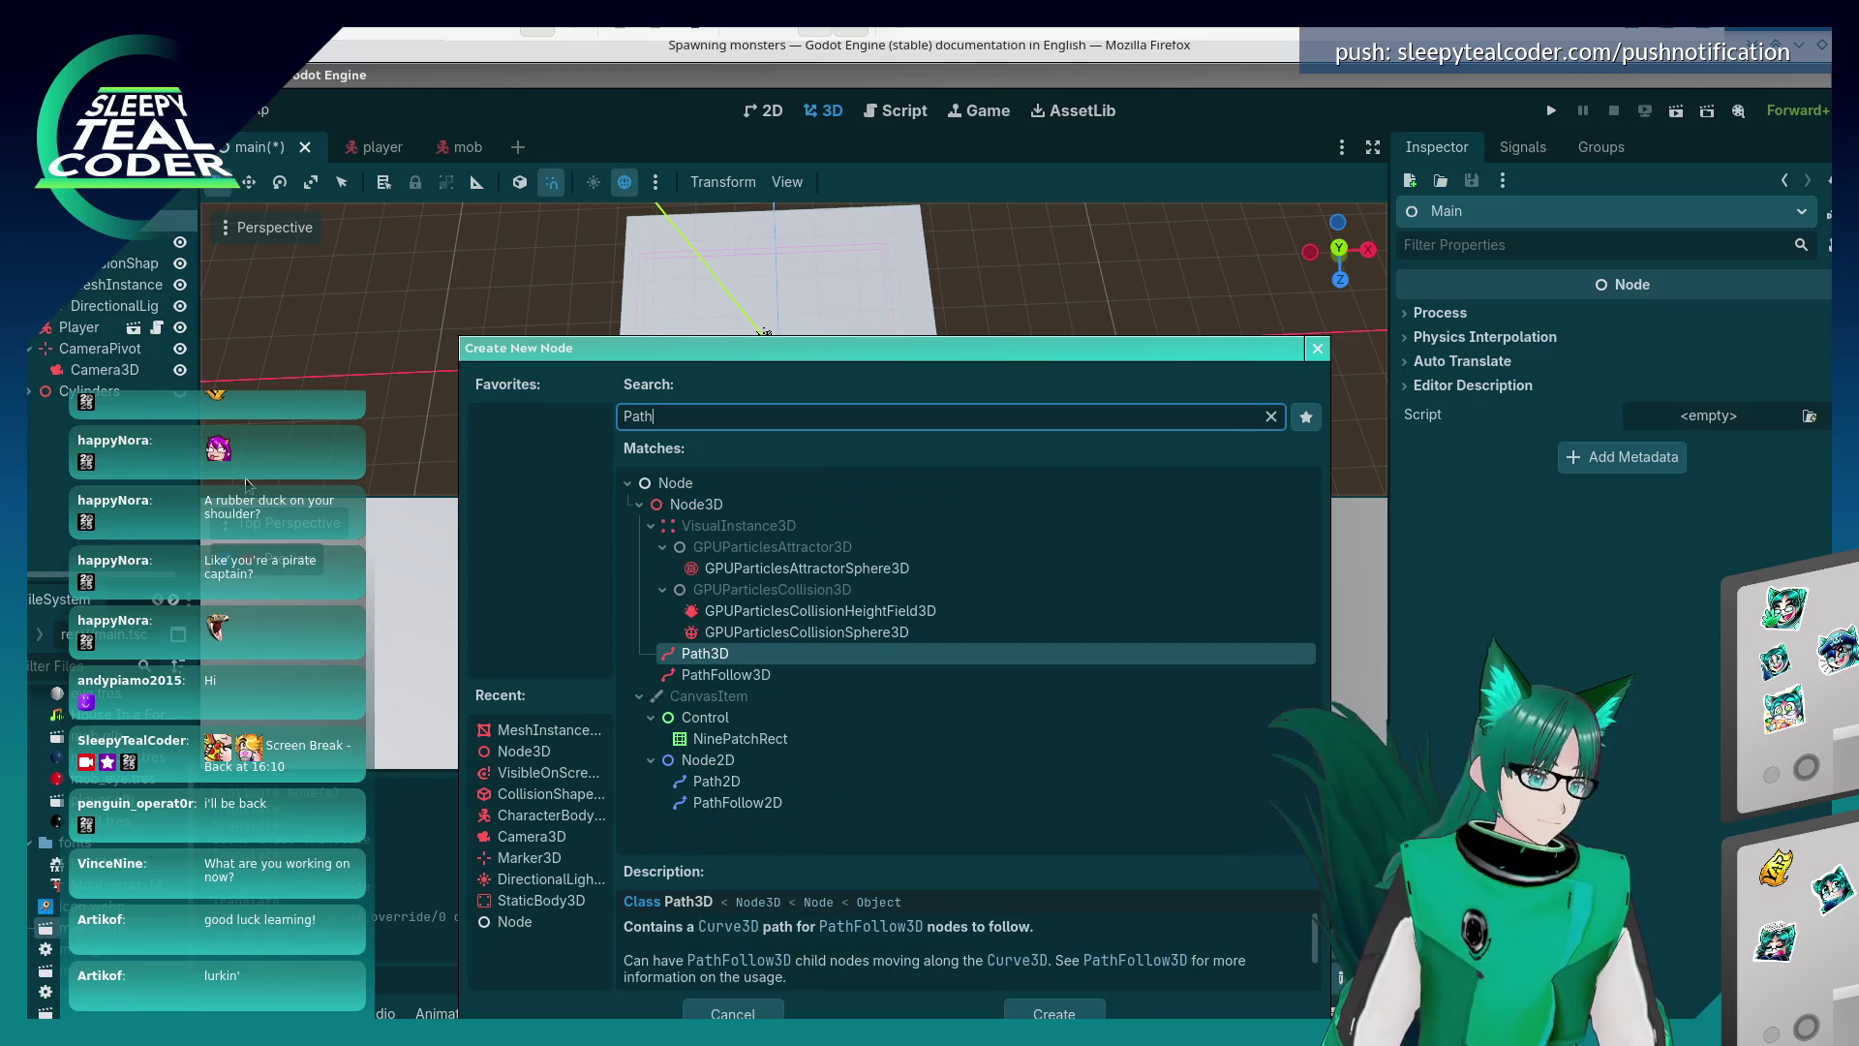
key("Return")
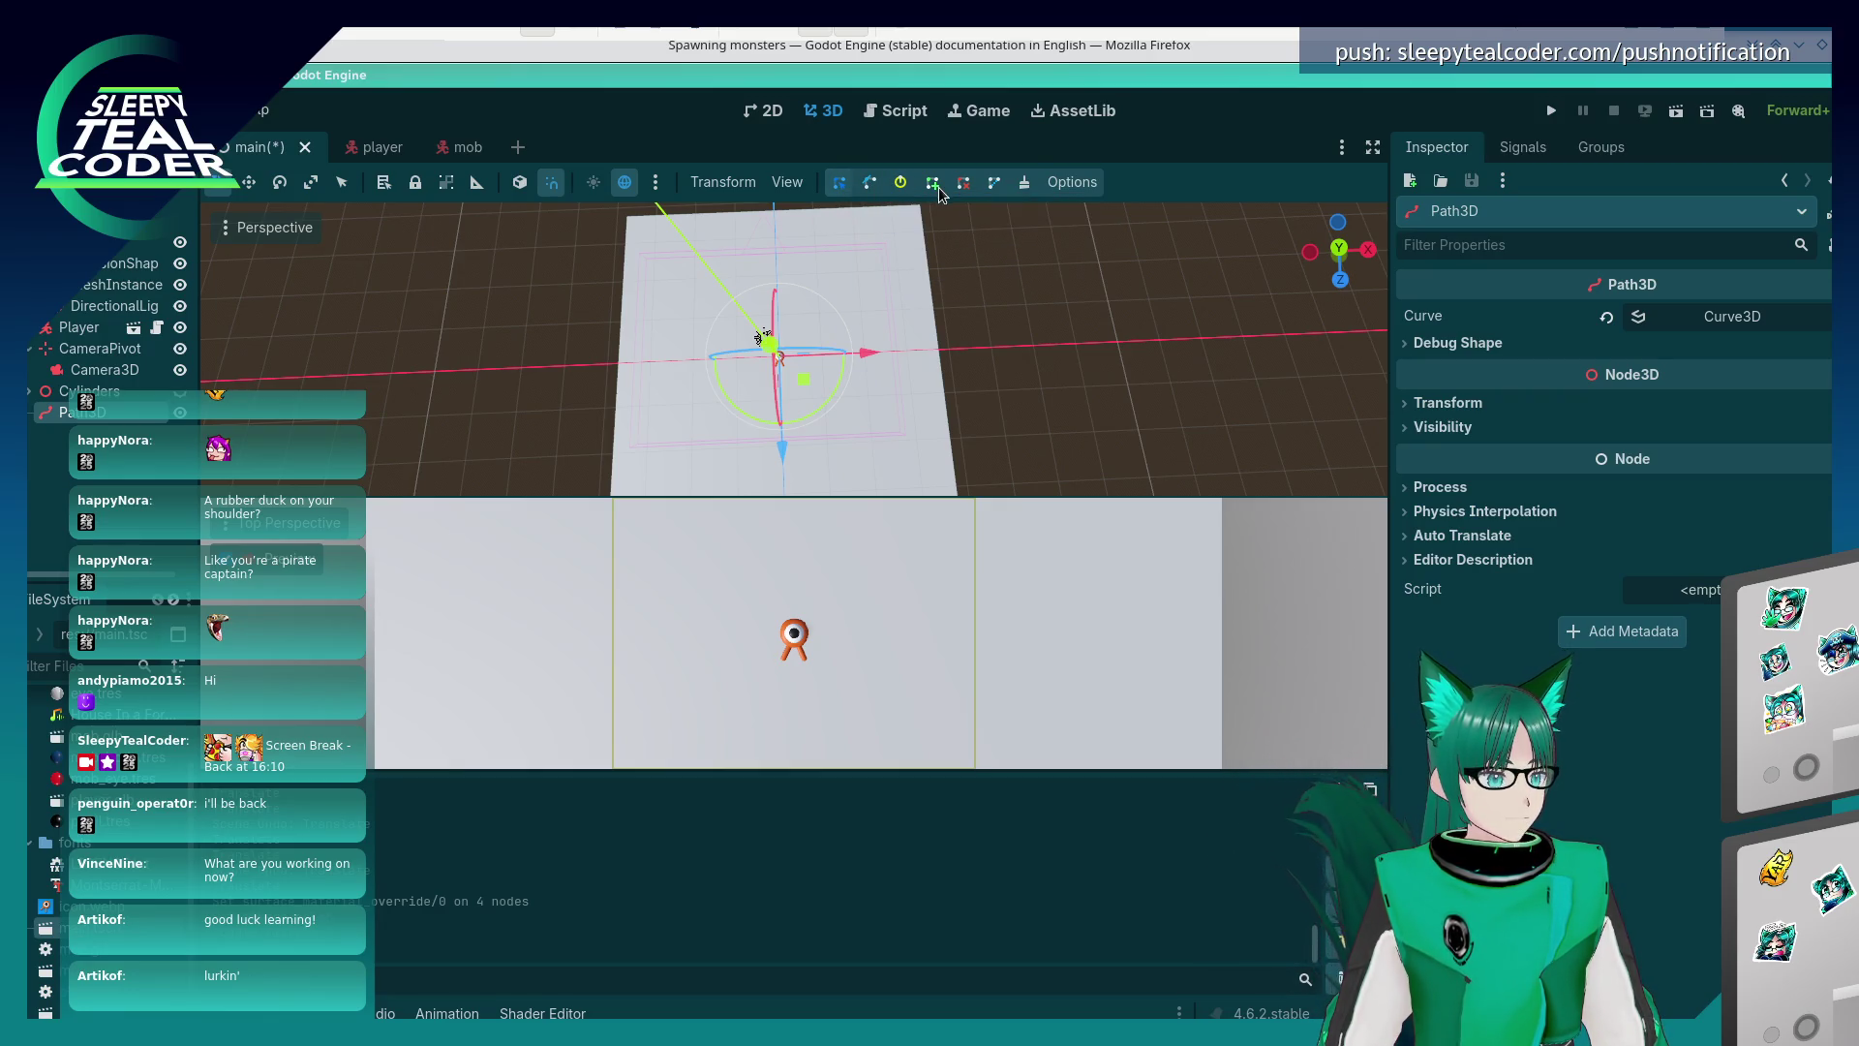
left_click(30, 392)
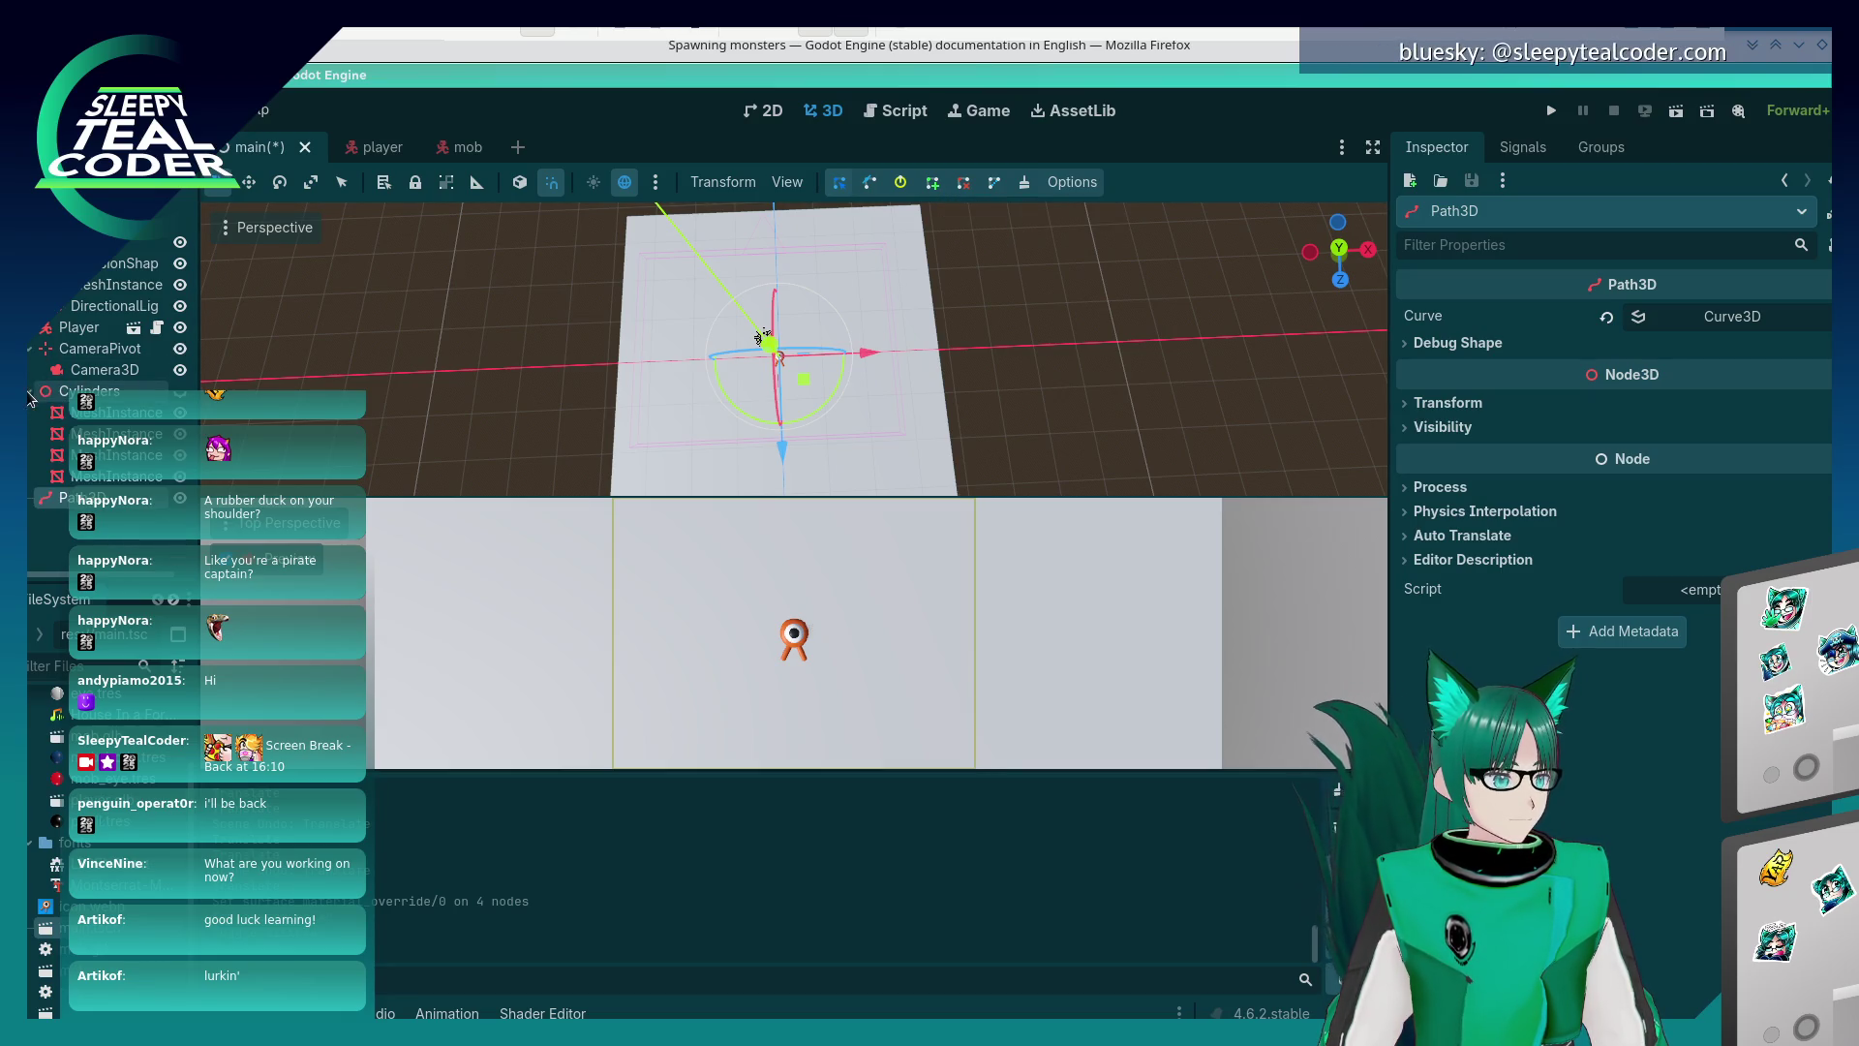
Step: Place four path points, one at each cylinder, and close the curve into a loop
mouse_move(514, 332)
left_mouse_down()
mouse_move(630, 345)
mouse_move(717, 324)
mouse_move(859, 374)
mouse_move(901, 319)
left_mouse_up()
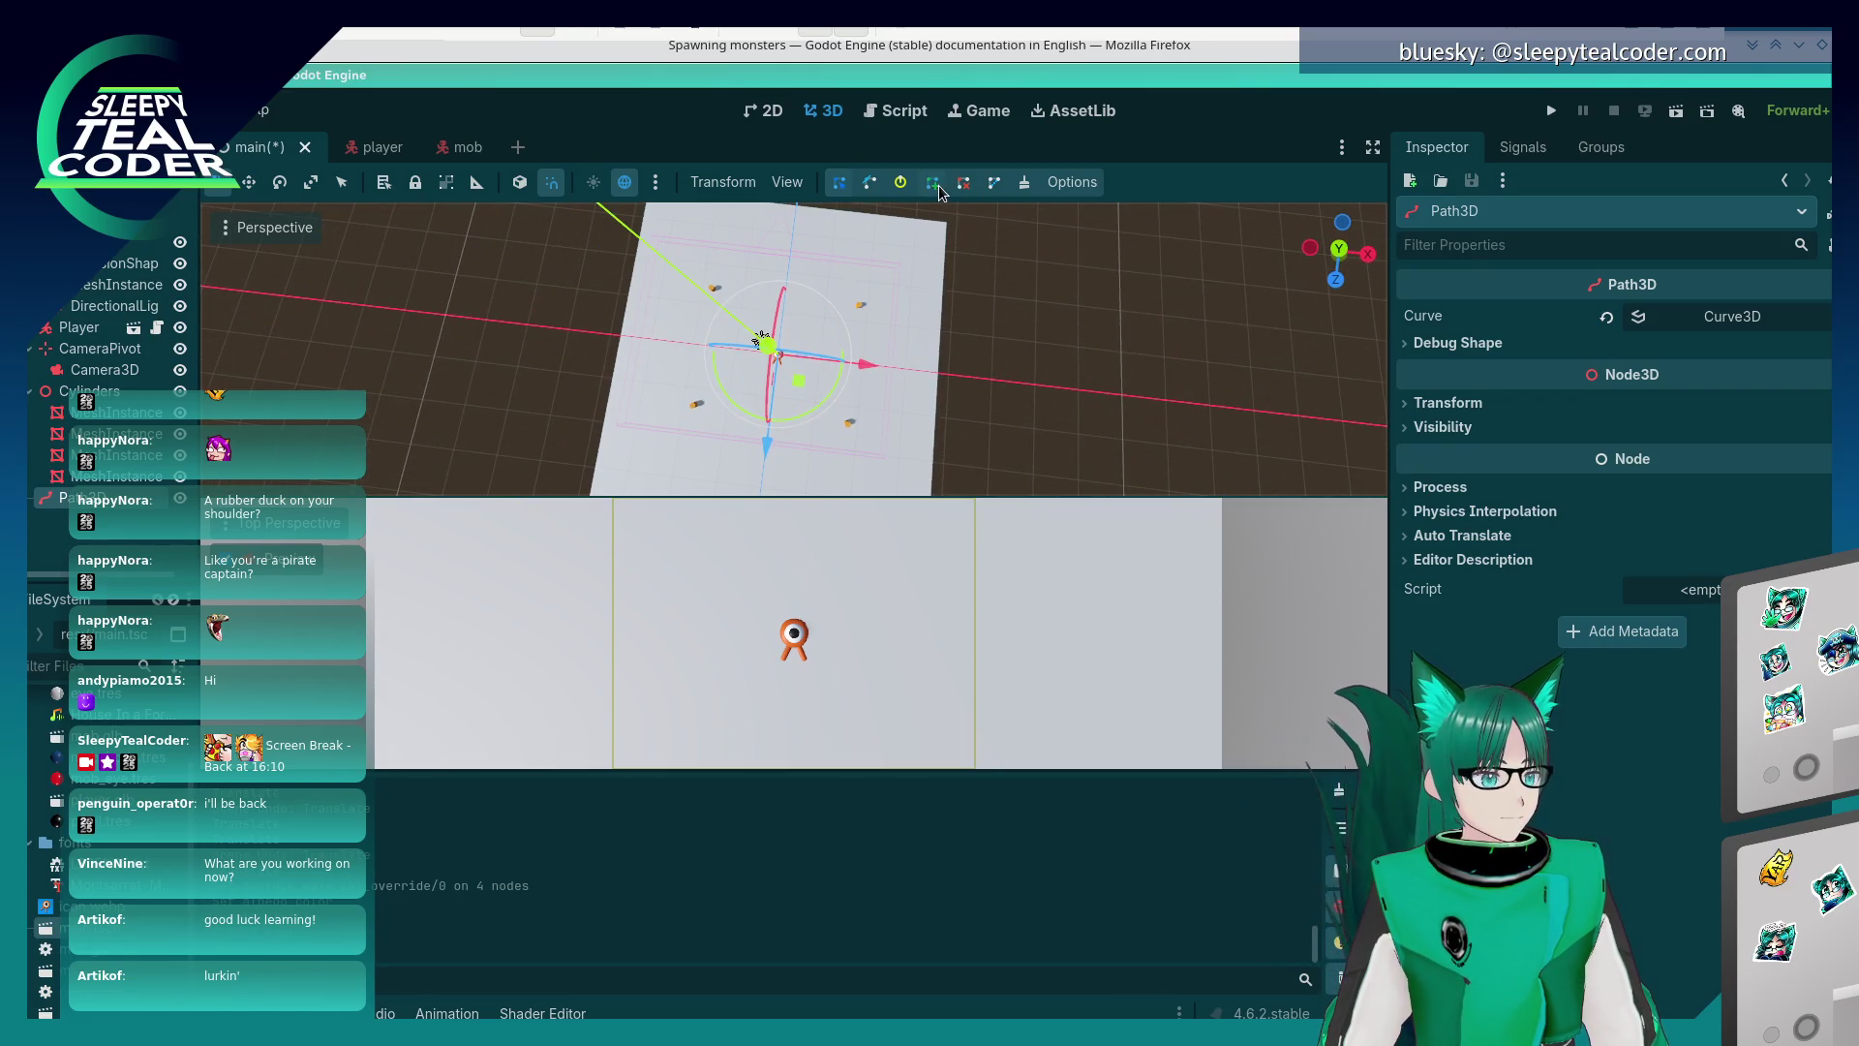
scroll(710, 310, "up", 5)
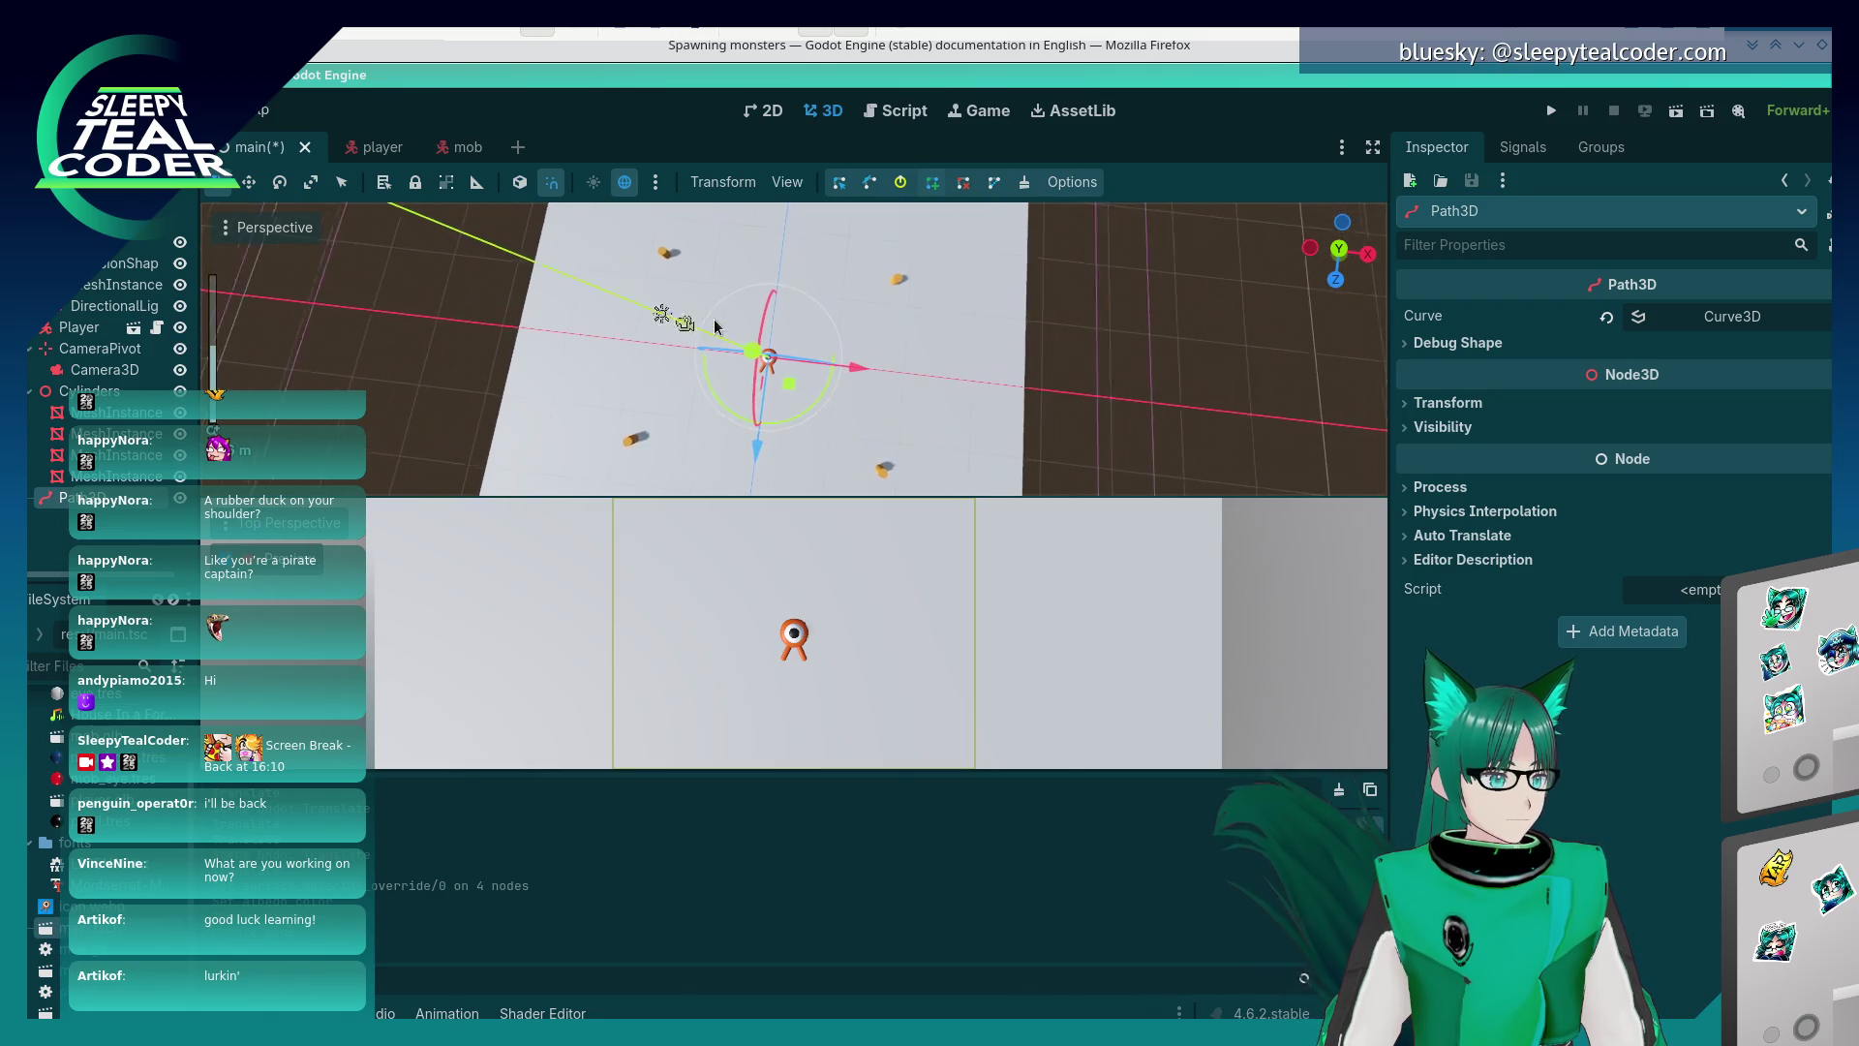
left_click(664, 256)
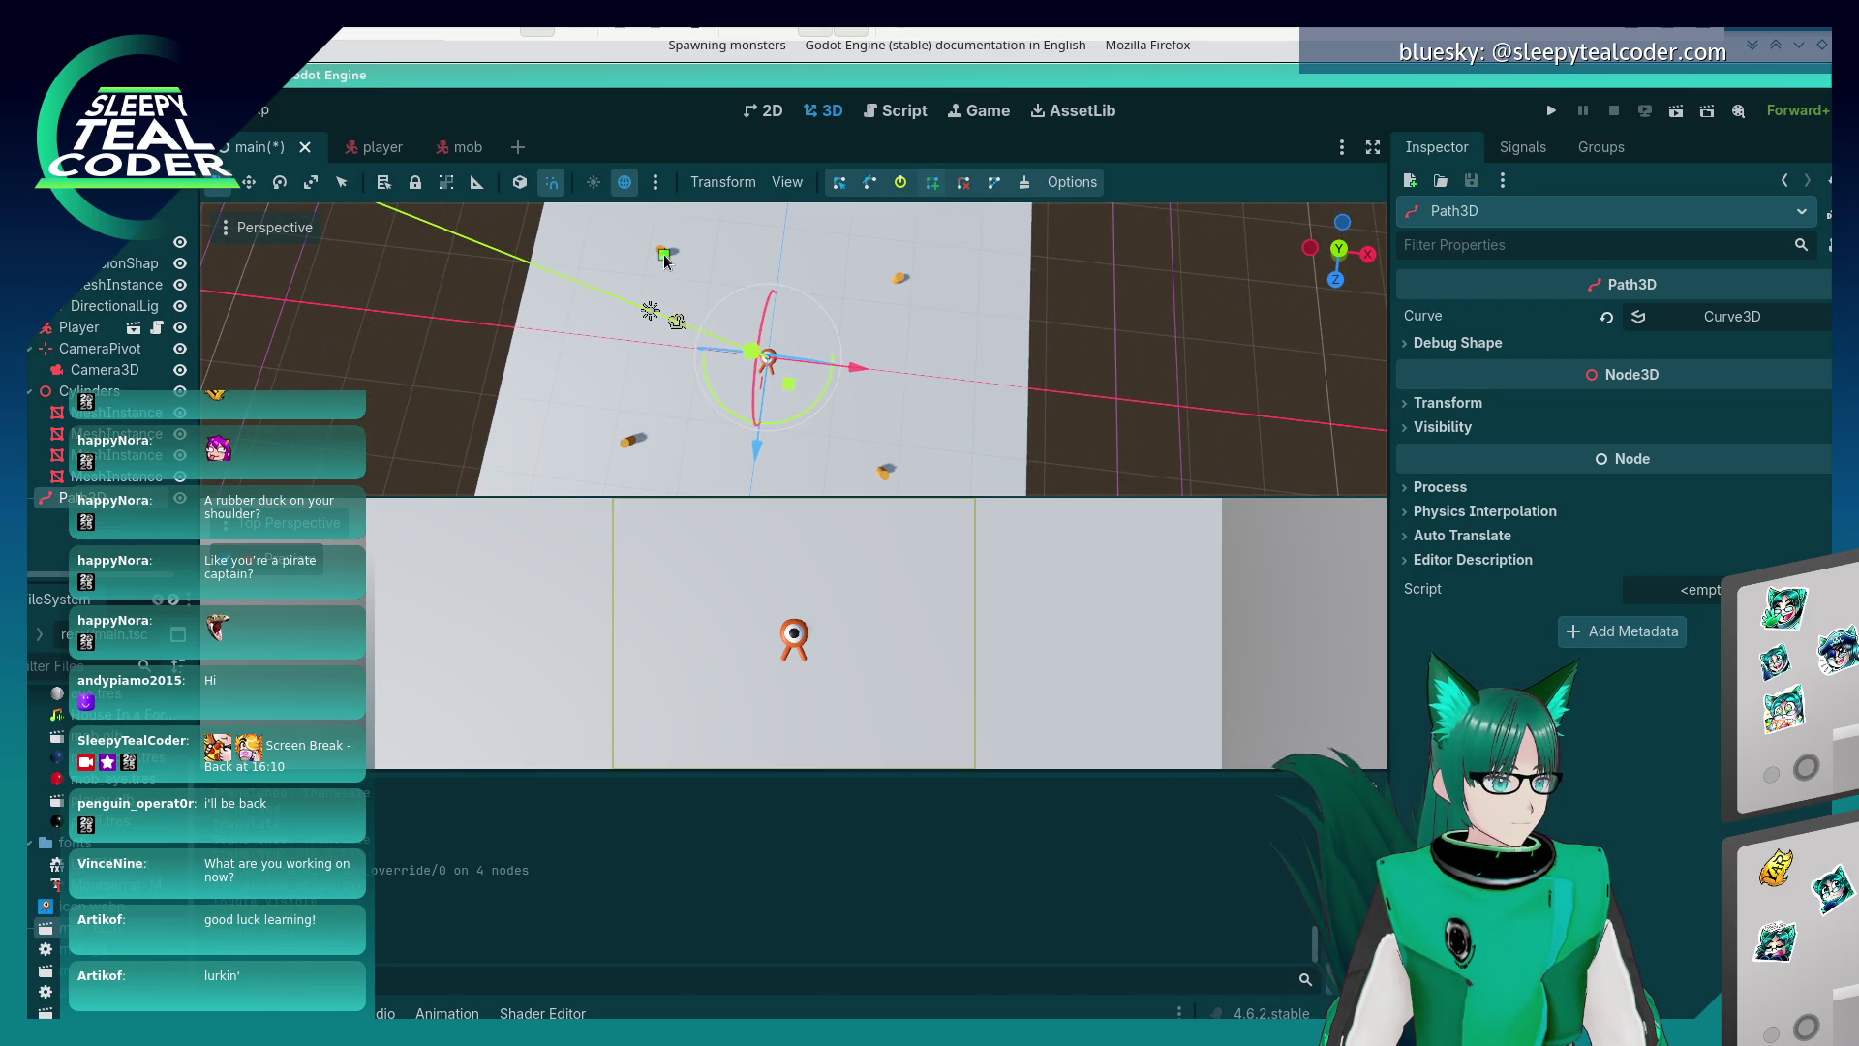
left_click(895, 281)
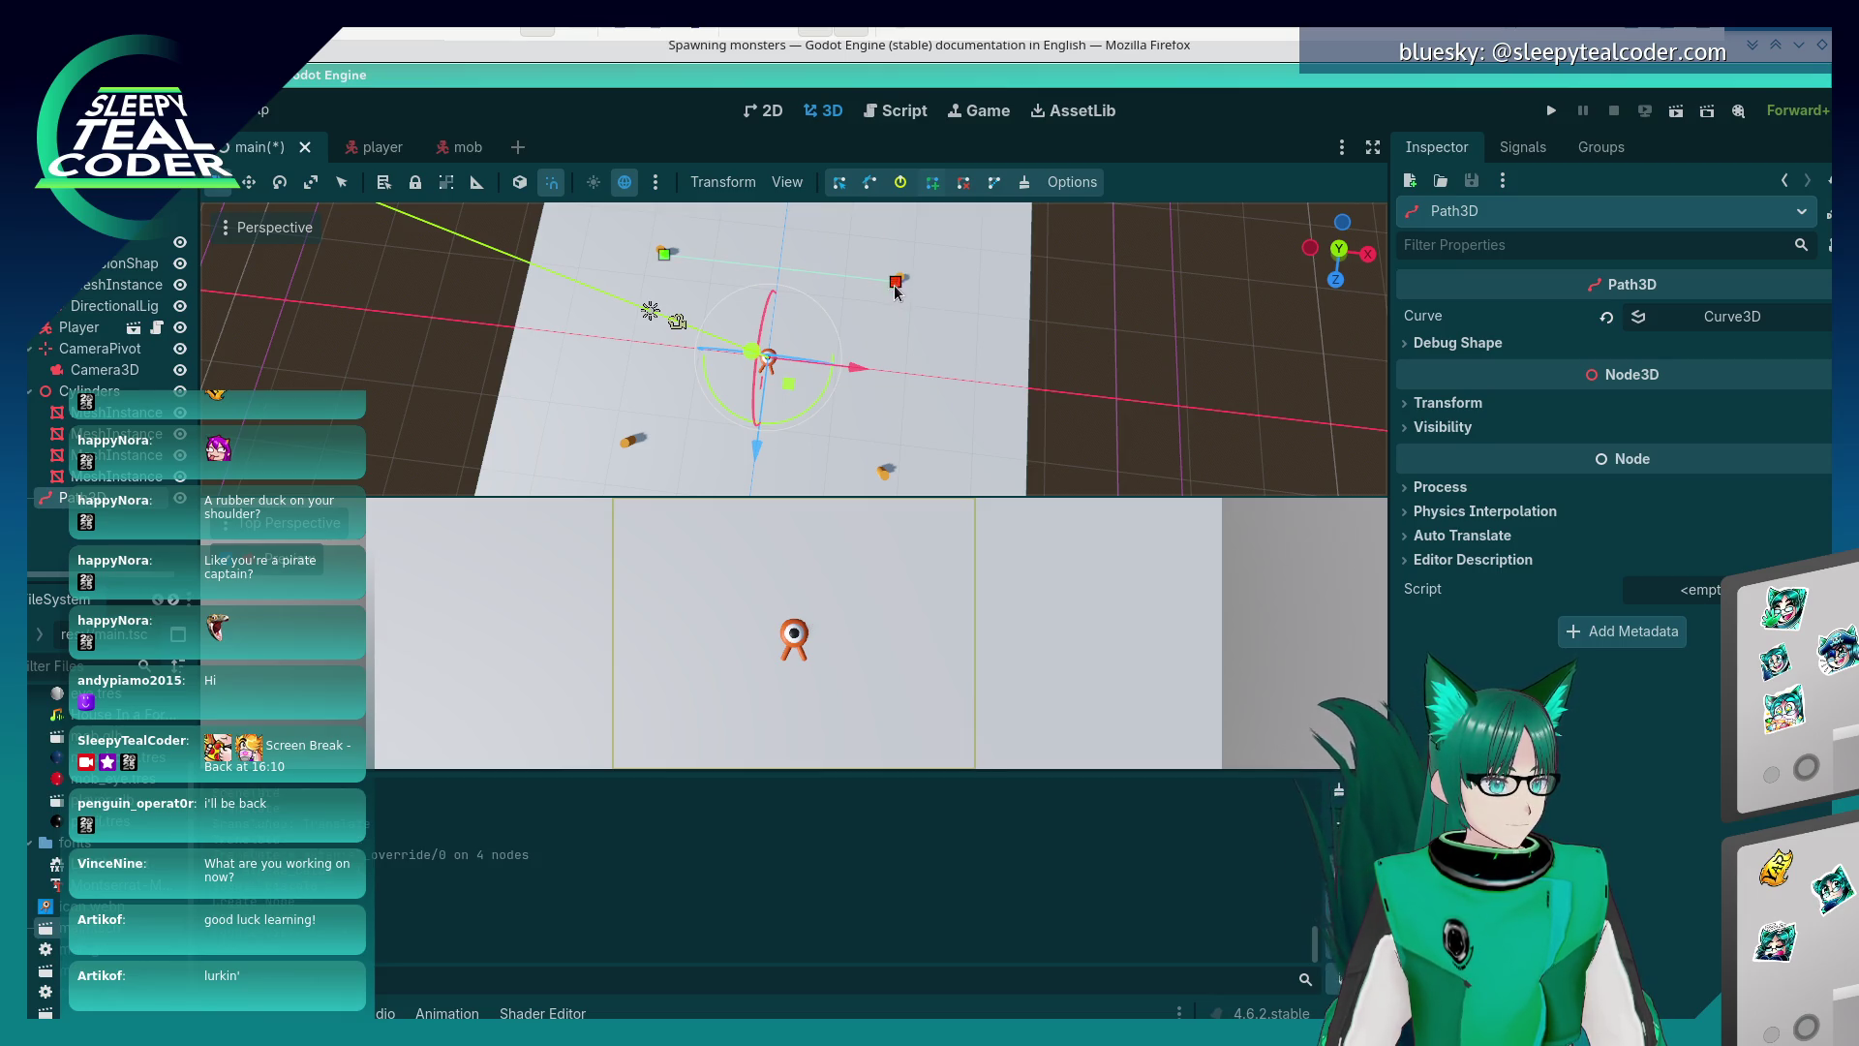
left_click(882, 474)
left_click(628, 443)
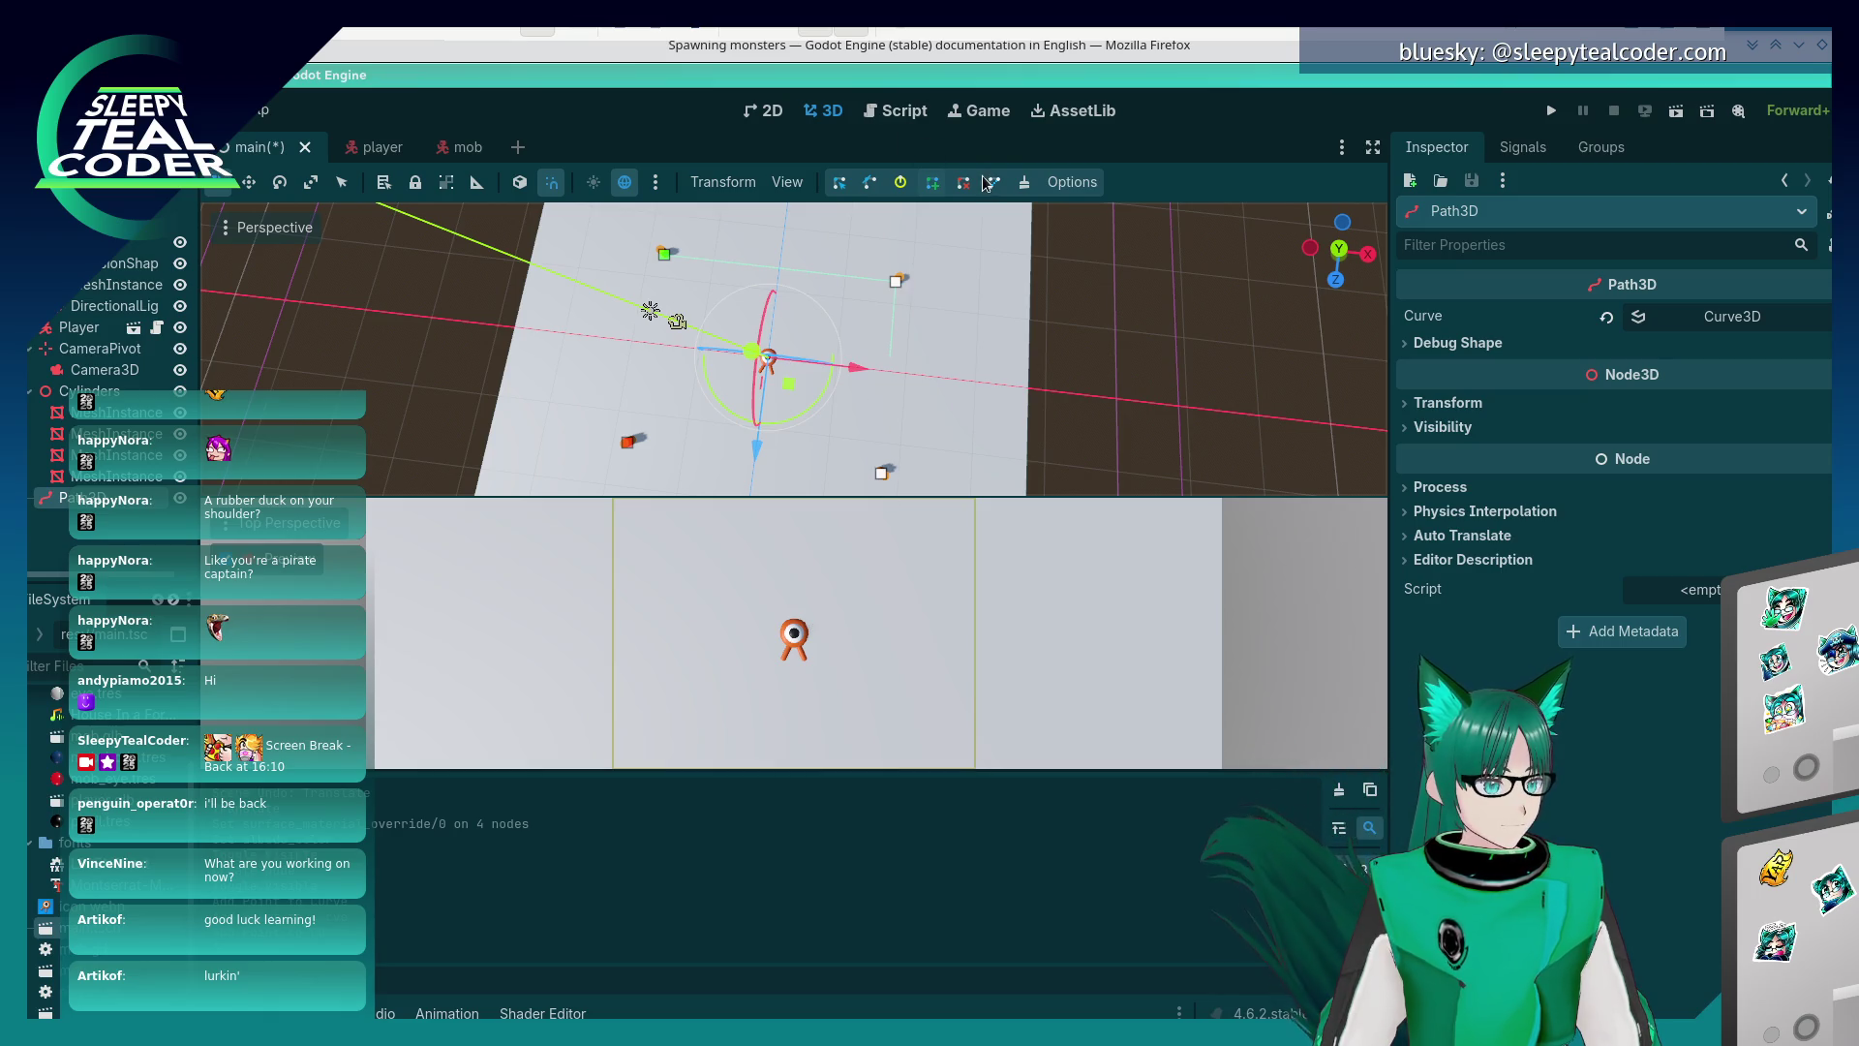
left_click(993, 182)
Step: Raise curve points #2 and #3 up to Y 1.0 onto their cylinders
mouse_move(677, 405)
left_mouse_down()
mouse_move(719, 224)
mouse_move(598, 207)
left_mouse_up()
mouse_move(786, 455)
left_mouse_down()
mouse_move(825, 379)
mouse_move(820, 417)
left_mouse_up()
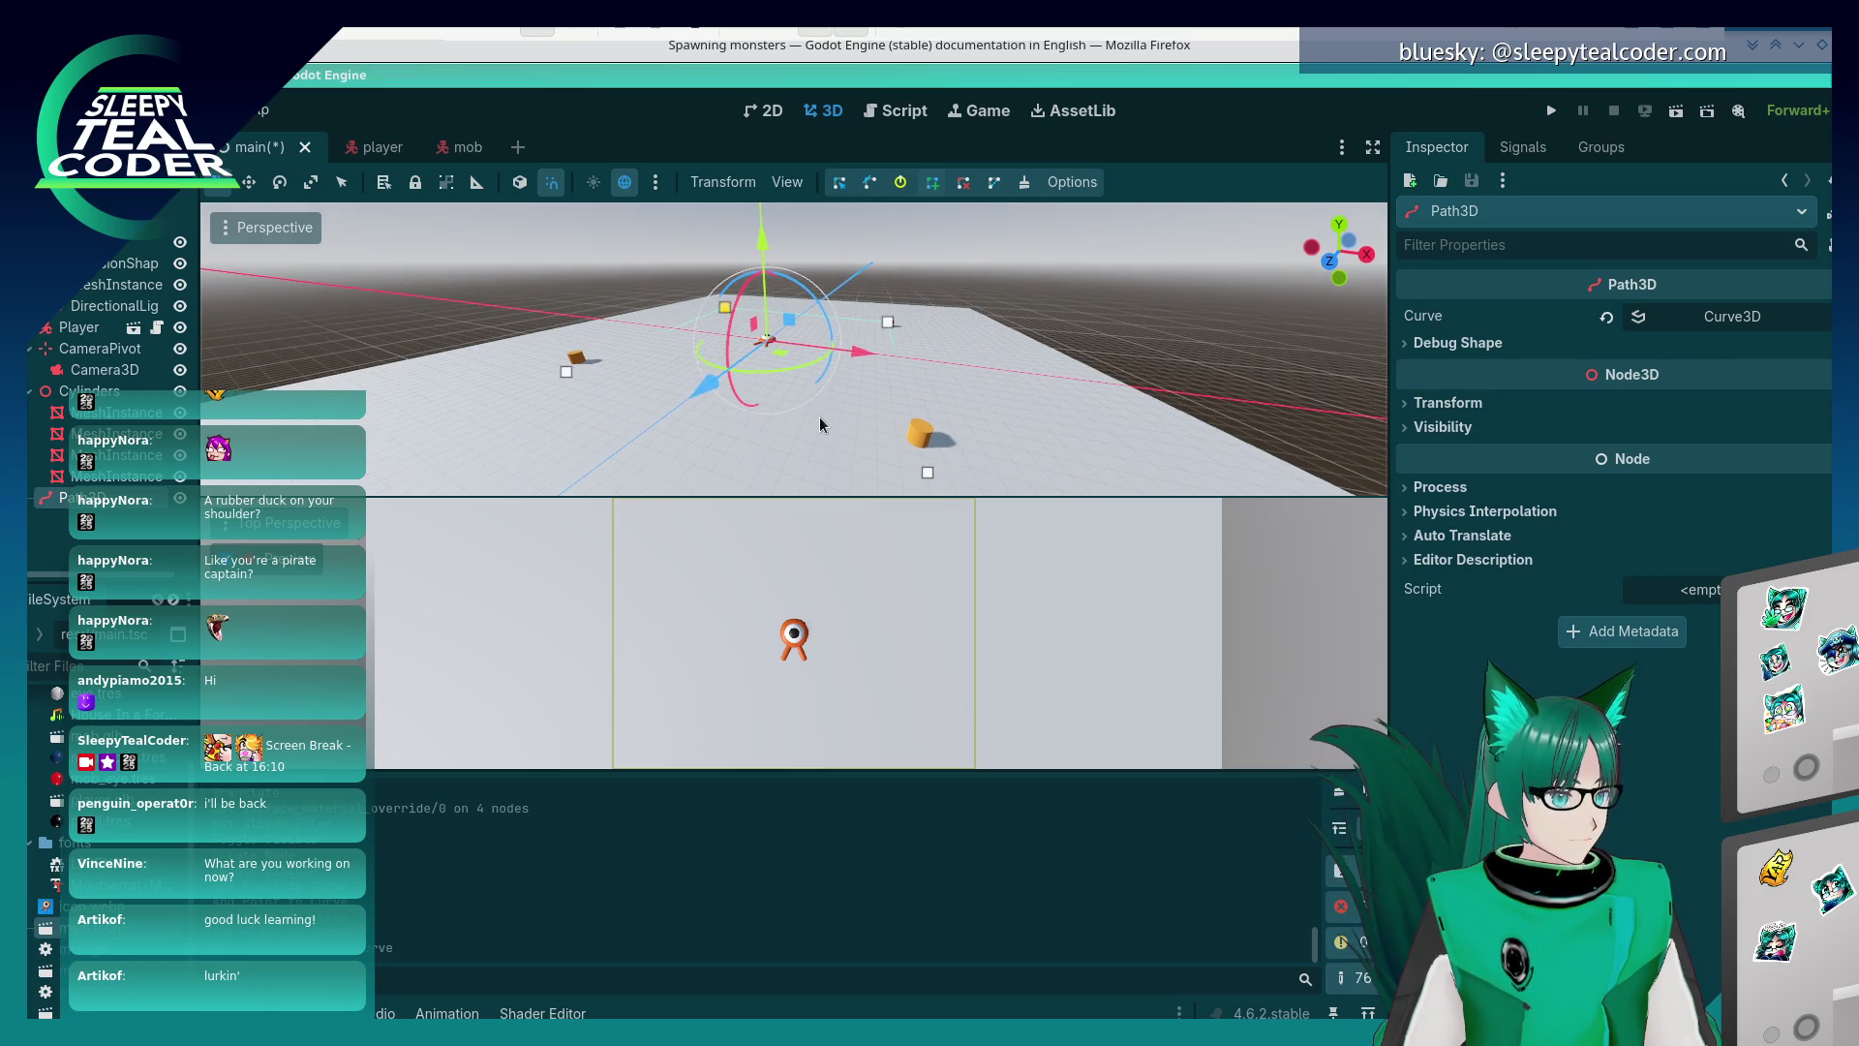
left_click_drag(927, 473, 927, 442)
mouse_move(565, 377)
left_mouse_down()
mouse_move(577, 359)
mouse_move(728, 413)
mouse_move(839, 410)
mouse_move(867, 363)
left_mouse_up()
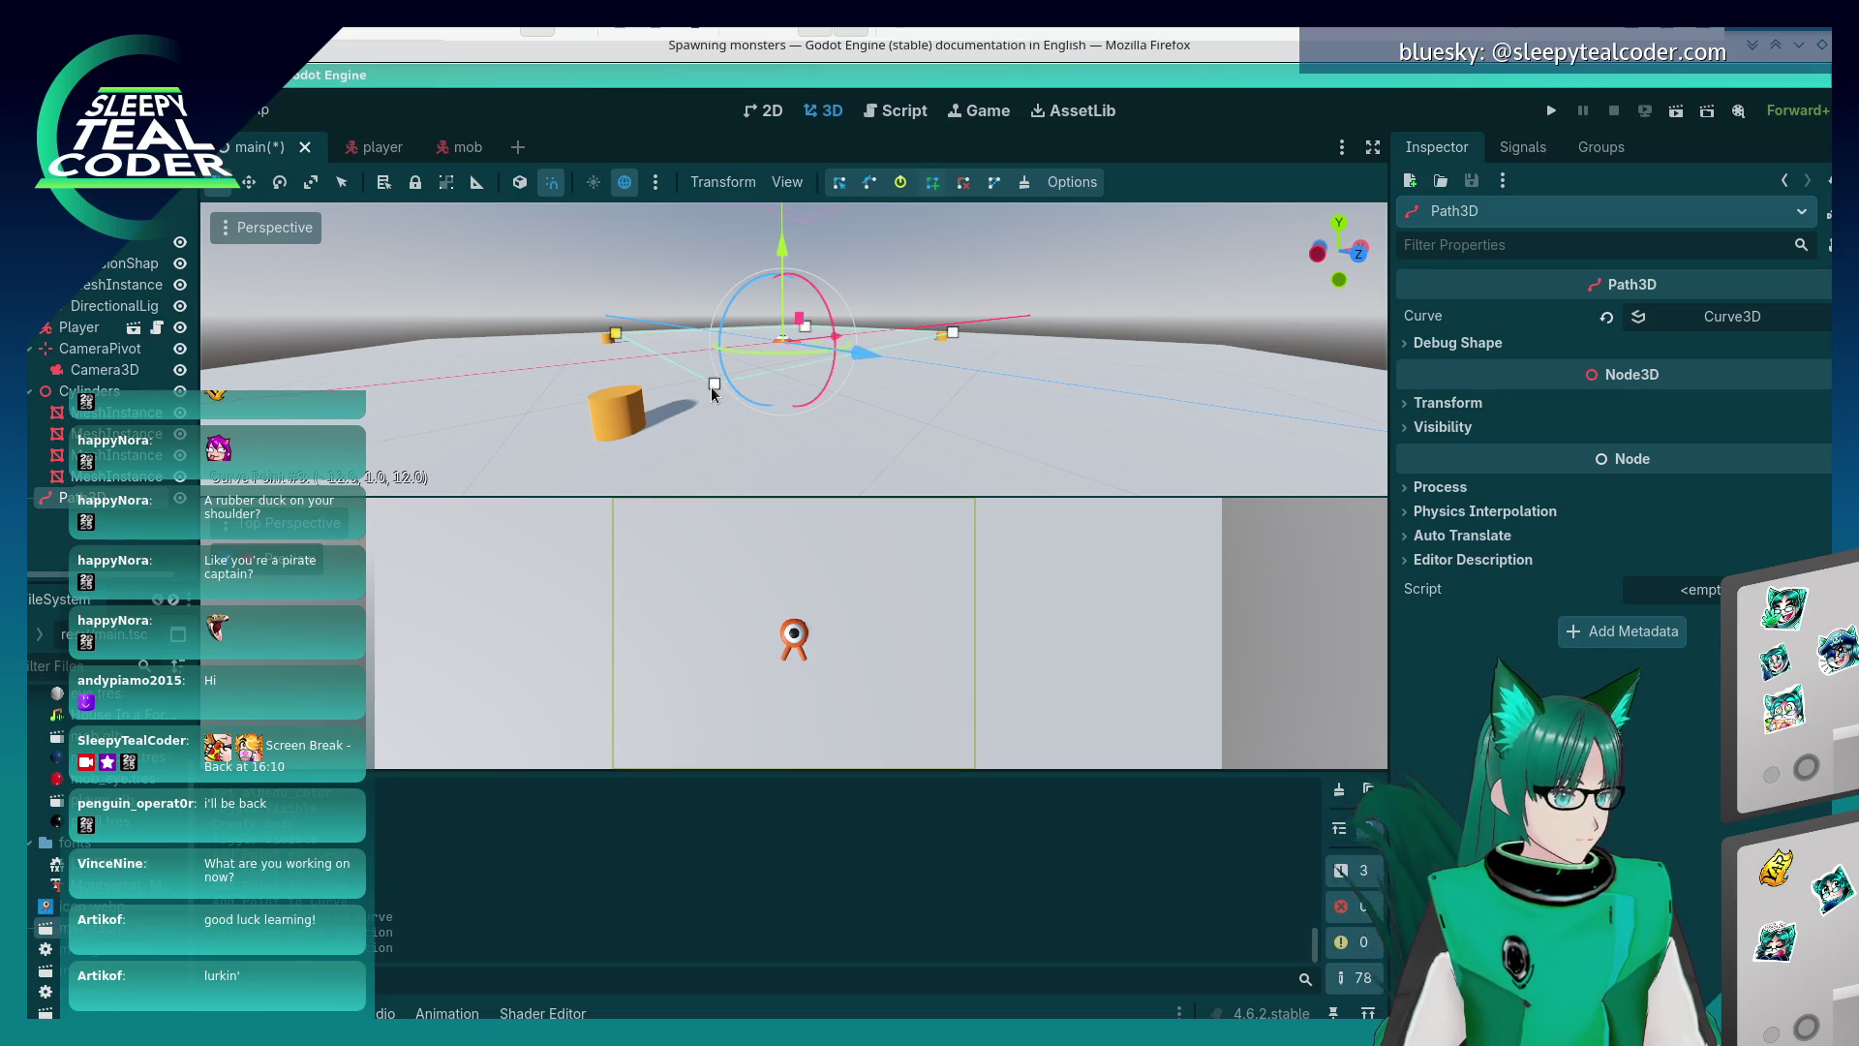
mouse_move(625, 404)
left_mouse_down()
mouse_move(937, 287)
mouse_move(954, 461)
mouse_move(848, 378)
mouse_move(961, 413)
mouse_move(904, 385)
mouse_move(809, 387)
left_mouse_up()
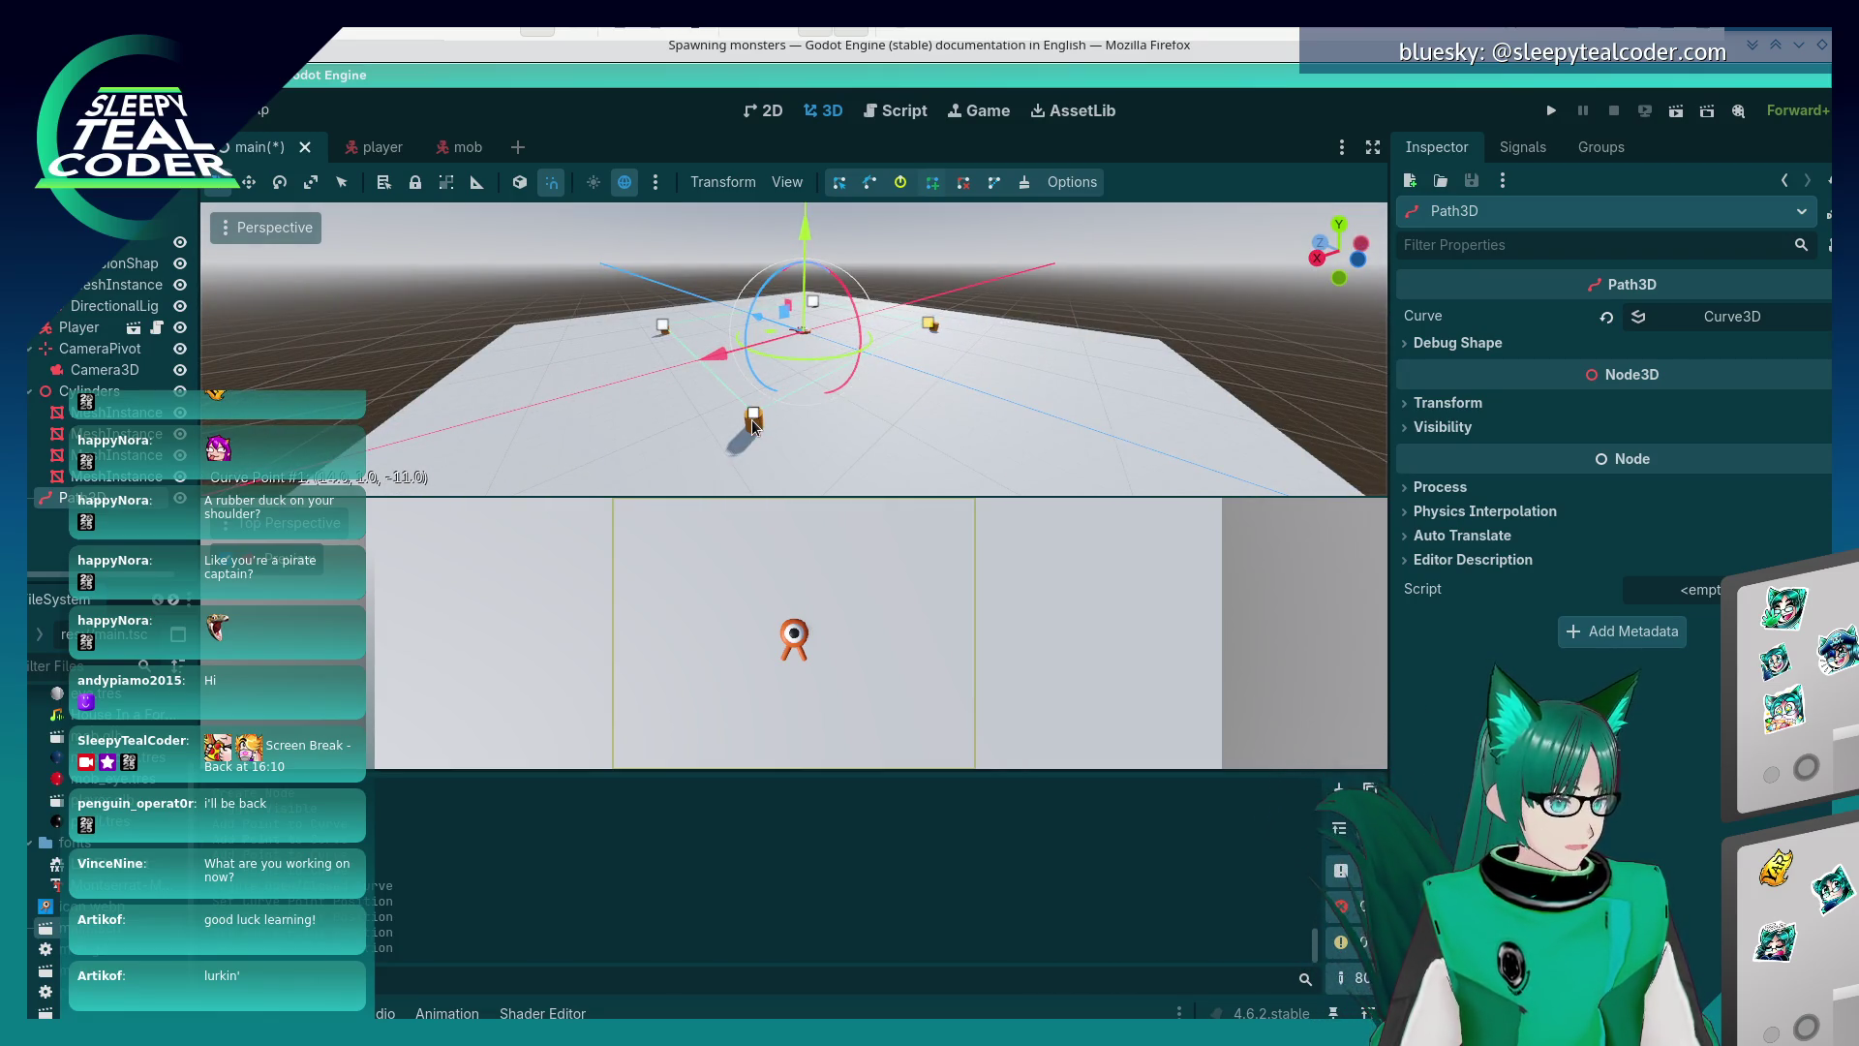
left_click_drag(878, 422, 772, 210)
mouse_move(910, 242)
left_mouse_down()
mouse_move(869, 329)
mouse_move(1019, 397)
mouse_move(939, 277)
mouse_move(916, 358)
mouse_move(854, 316)
mouse_move(926, 294)
left_mouse_up()
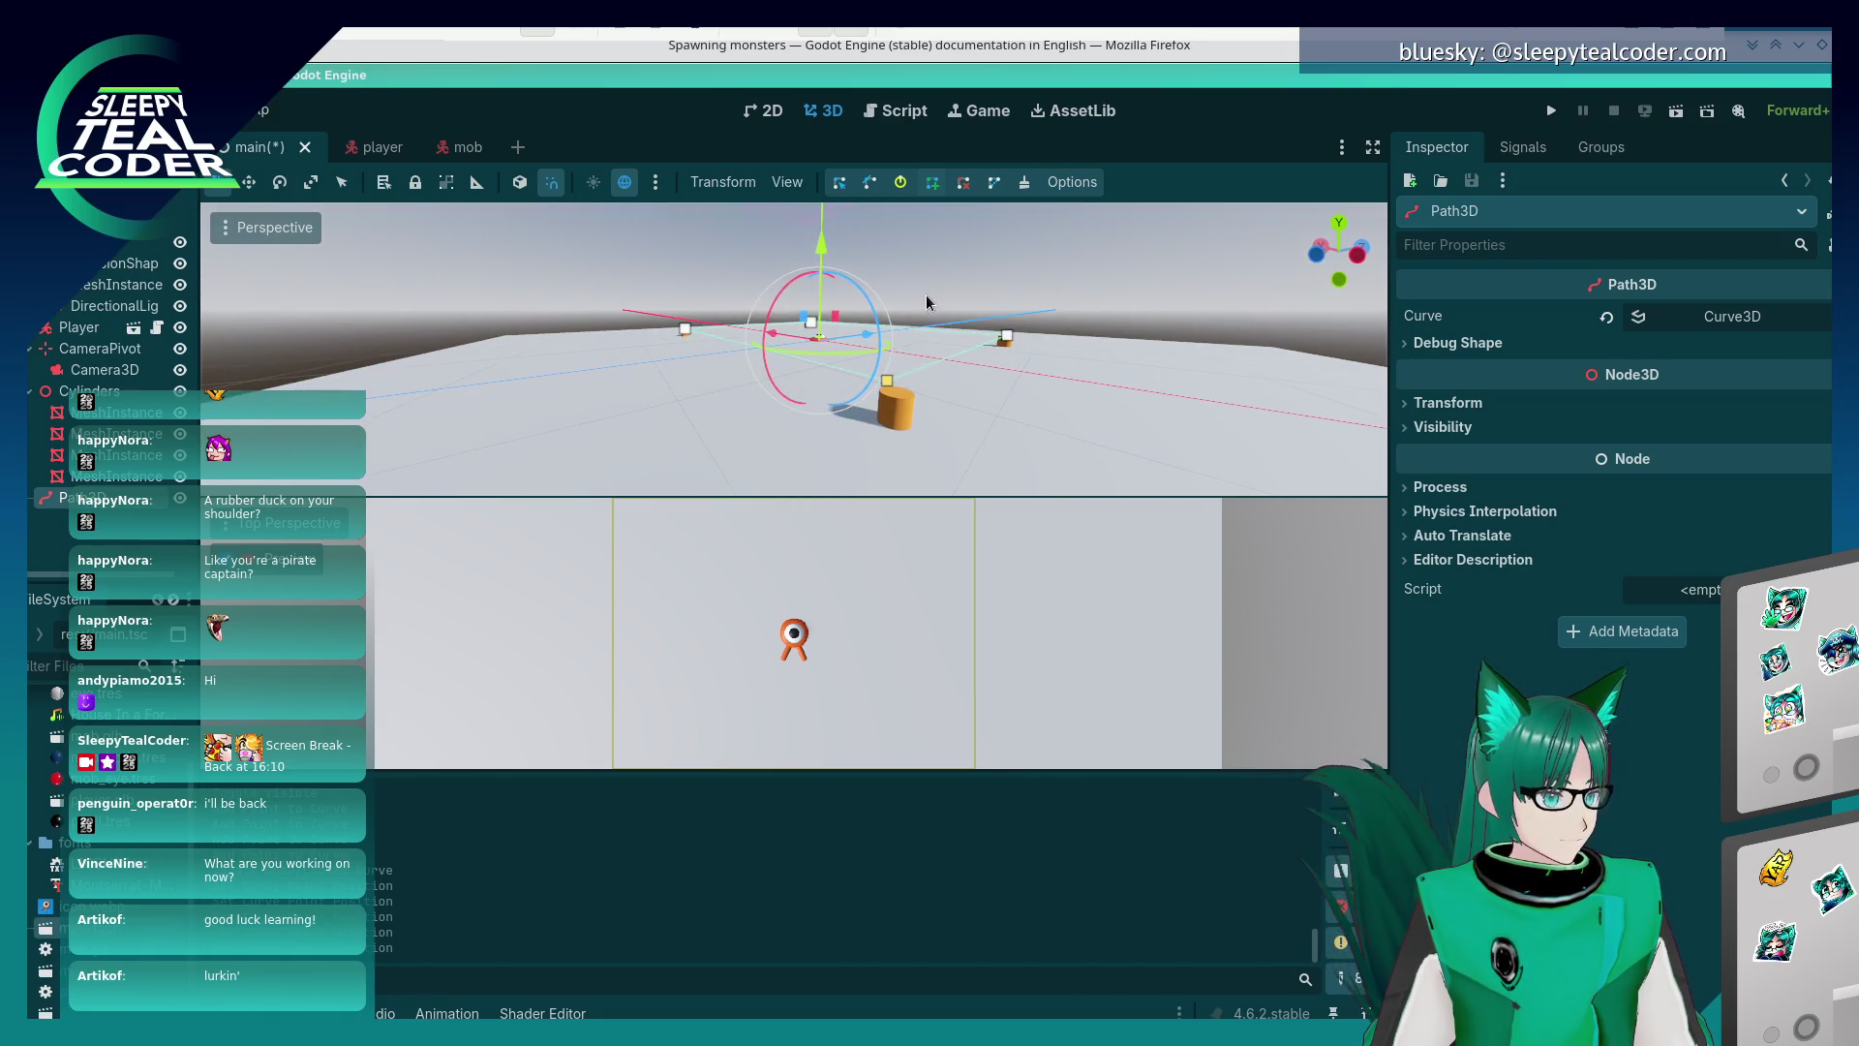
Step: Move each curve corner onto its cylinder at height 1, e.g. point #0 to (-14, 1, -11)
mouse_move(893, 393)
left_mouse_down()
mouse_move(693, 404)
mouse_move(798, 455)
mouse_move(745, 465)
mouse_move(784, 484)
left_mouse_up()
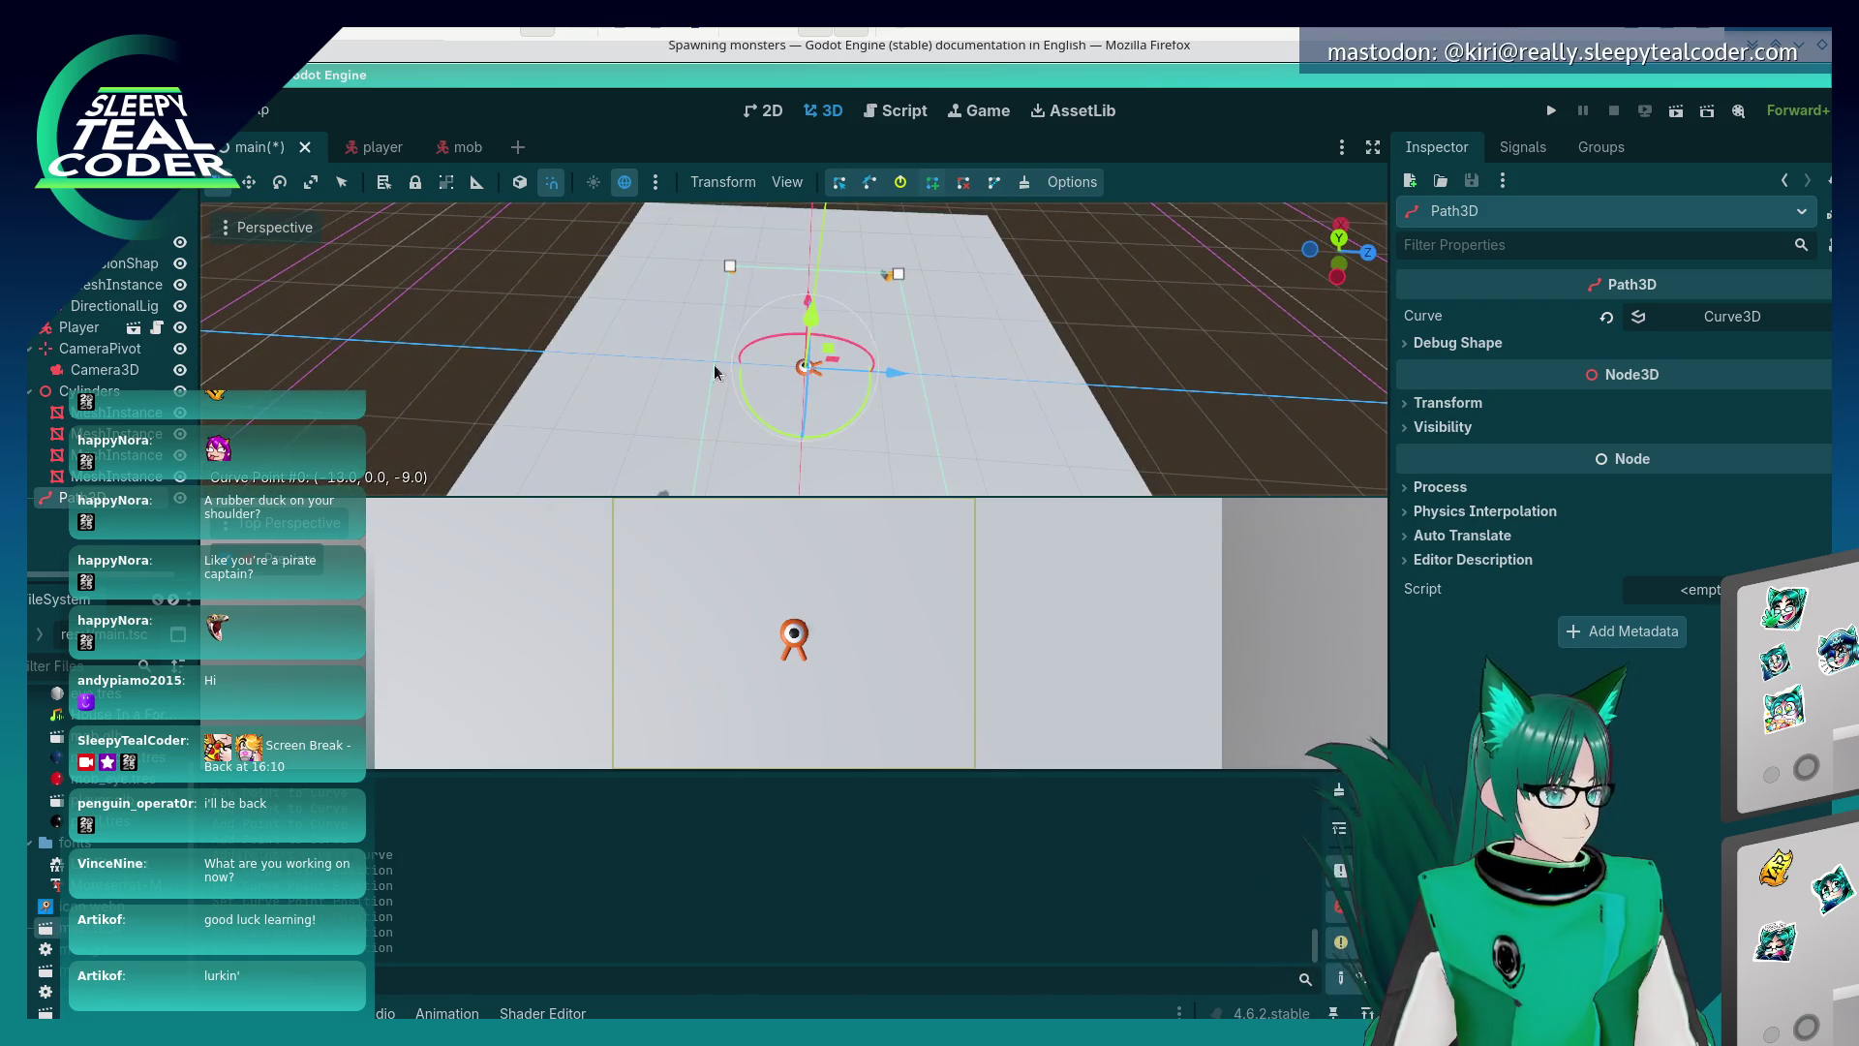
mouse_move(688, 370)
left_mouse_down()
mouse_move(653, 382)
mouse_move(665, 347)
mouse_move(718, 707)
left_mouse_up()
left_click_drag(734, 408, 707, 416)
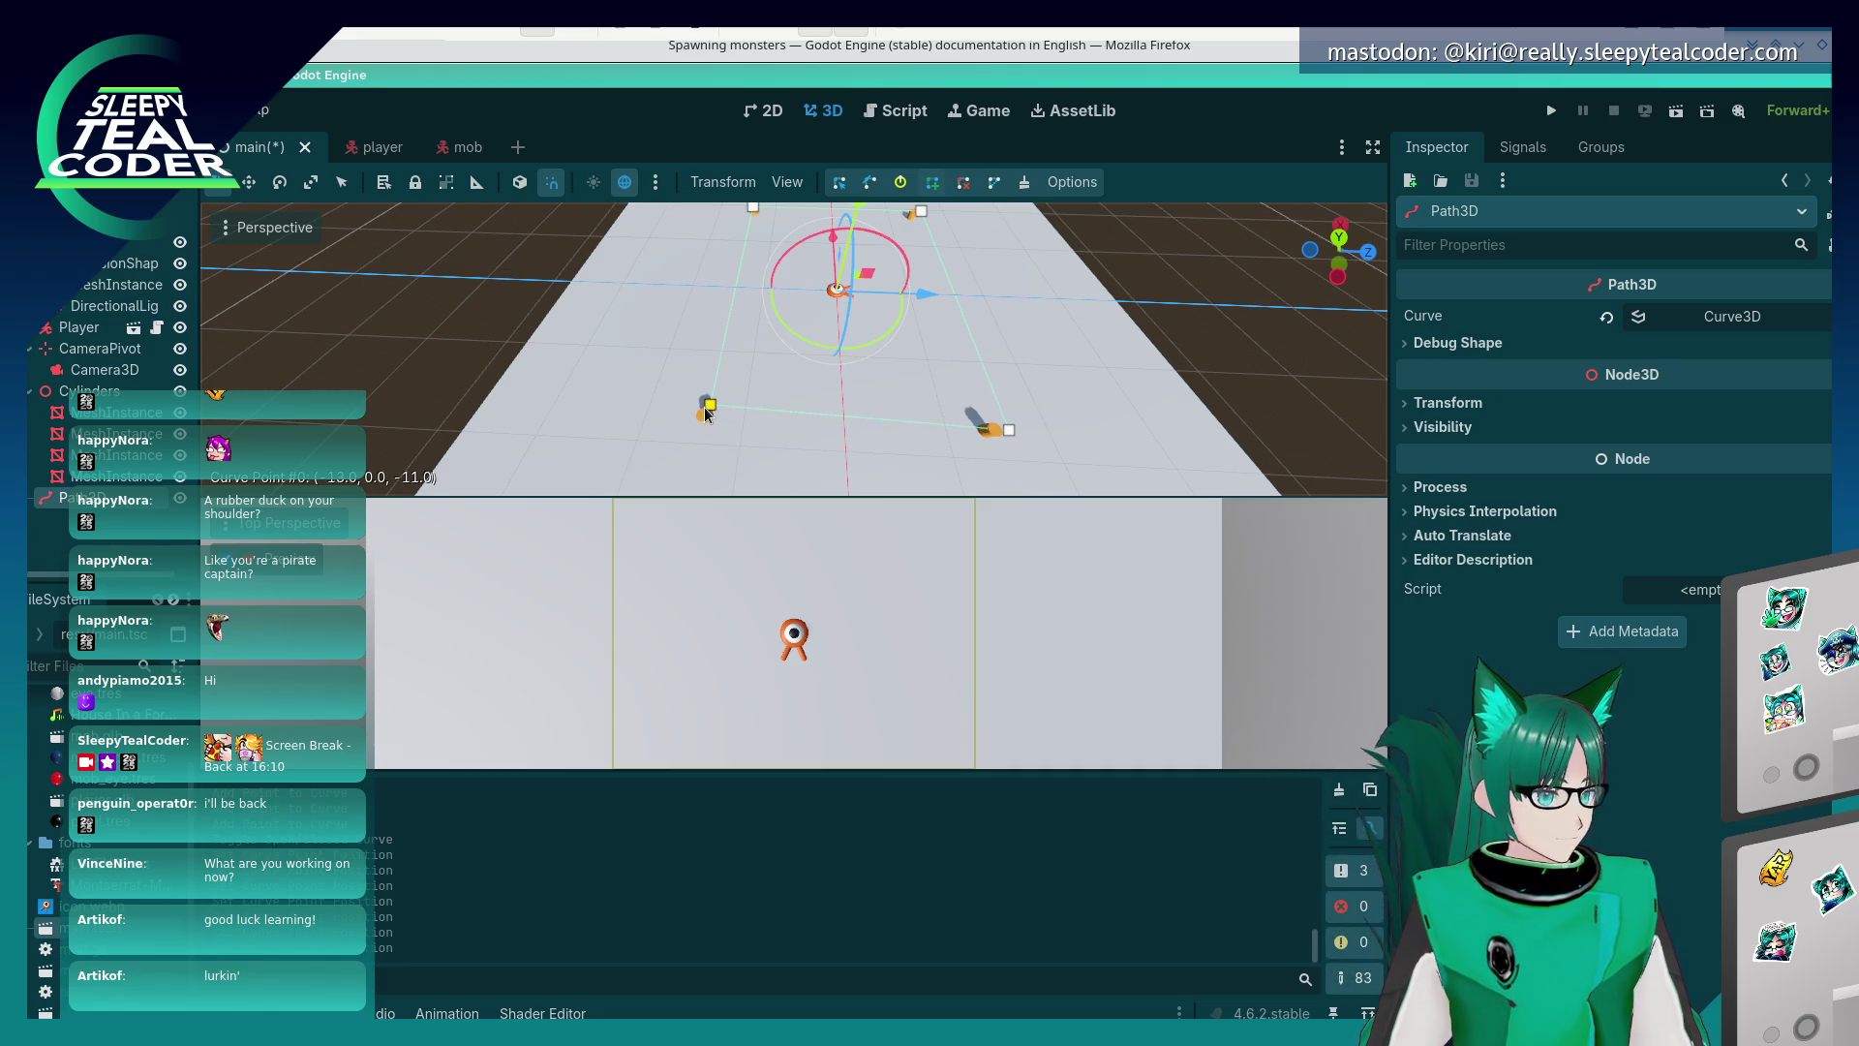
mouse_move(706, 414)
left_mouse_down()
mouse_move(724, 345)
mouse_move(938, 363)
mouse_move(881, 327)
mouse_move(649, 291)
mouse_move(686, 317)
left_mouse_up()
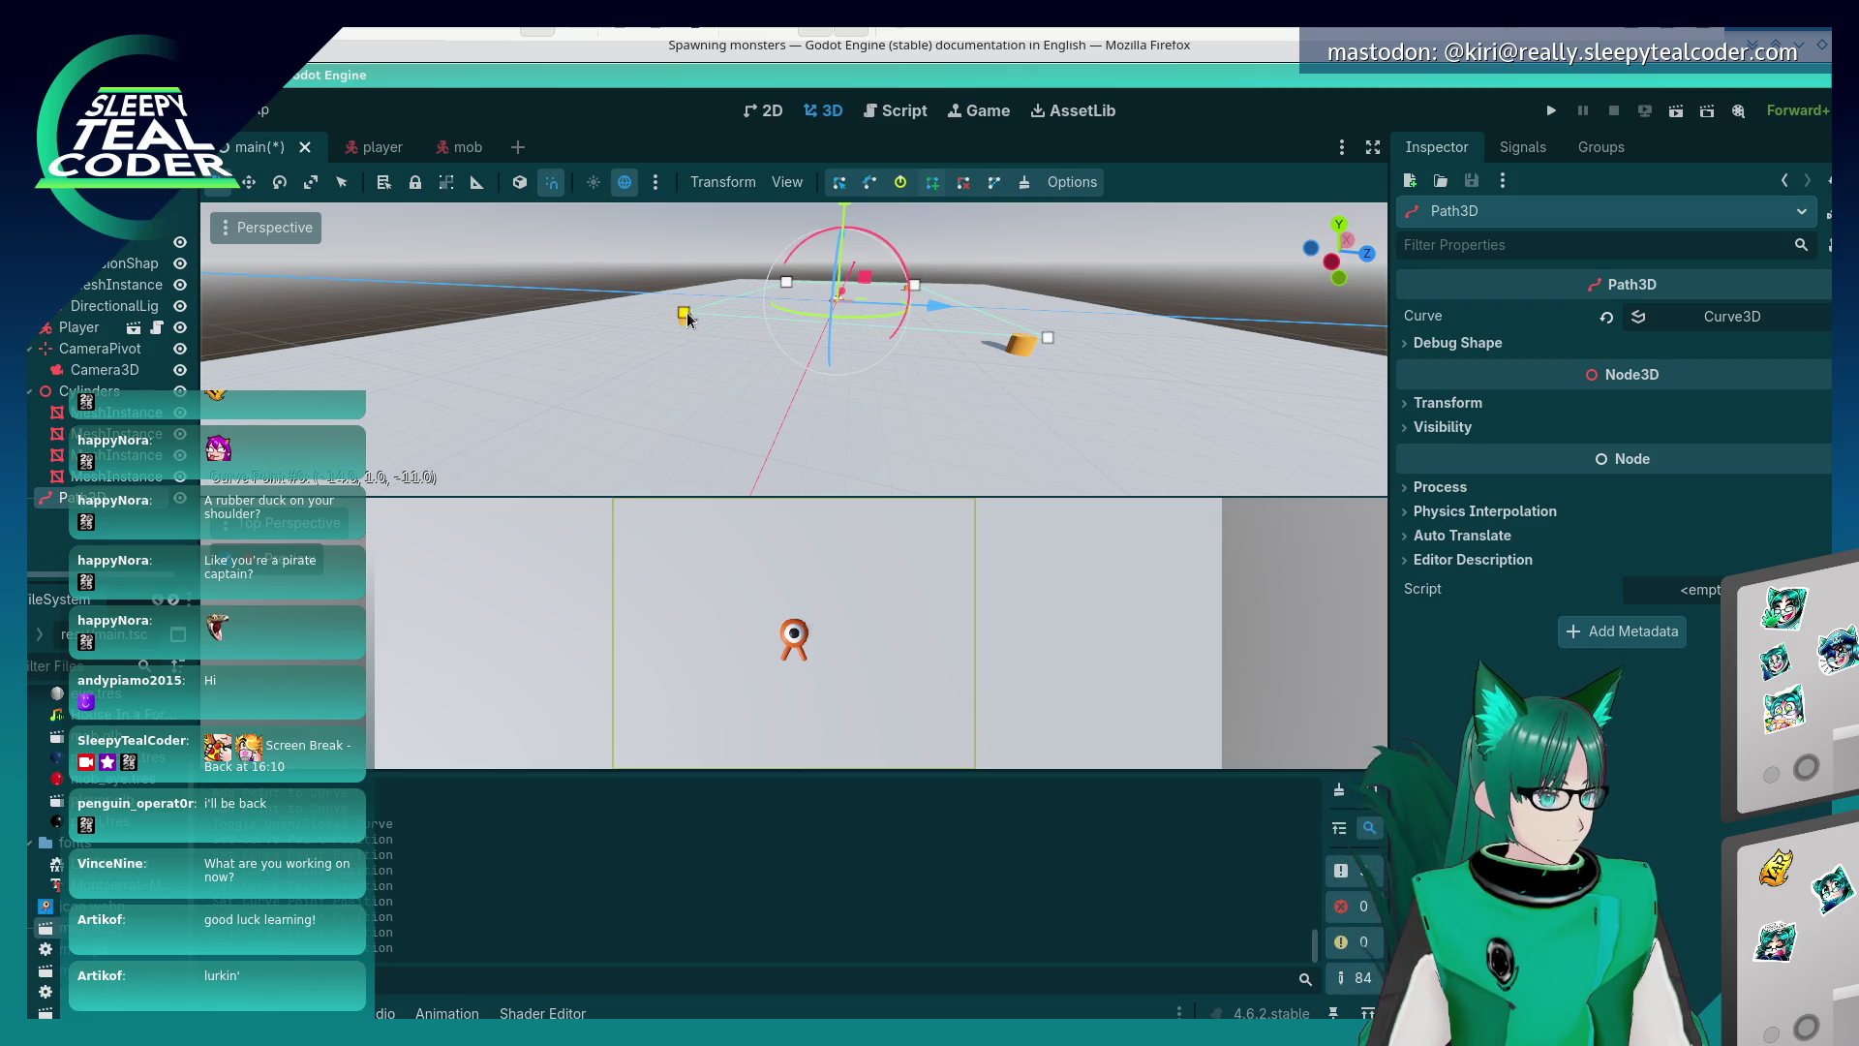
left_click(767, 356)
mouse_move(934, 394)
left_mouse_down()
mouse_move(866, 415)
mouse_move(851, 357)
mouse_move(858, 401)
left_mouse_up()
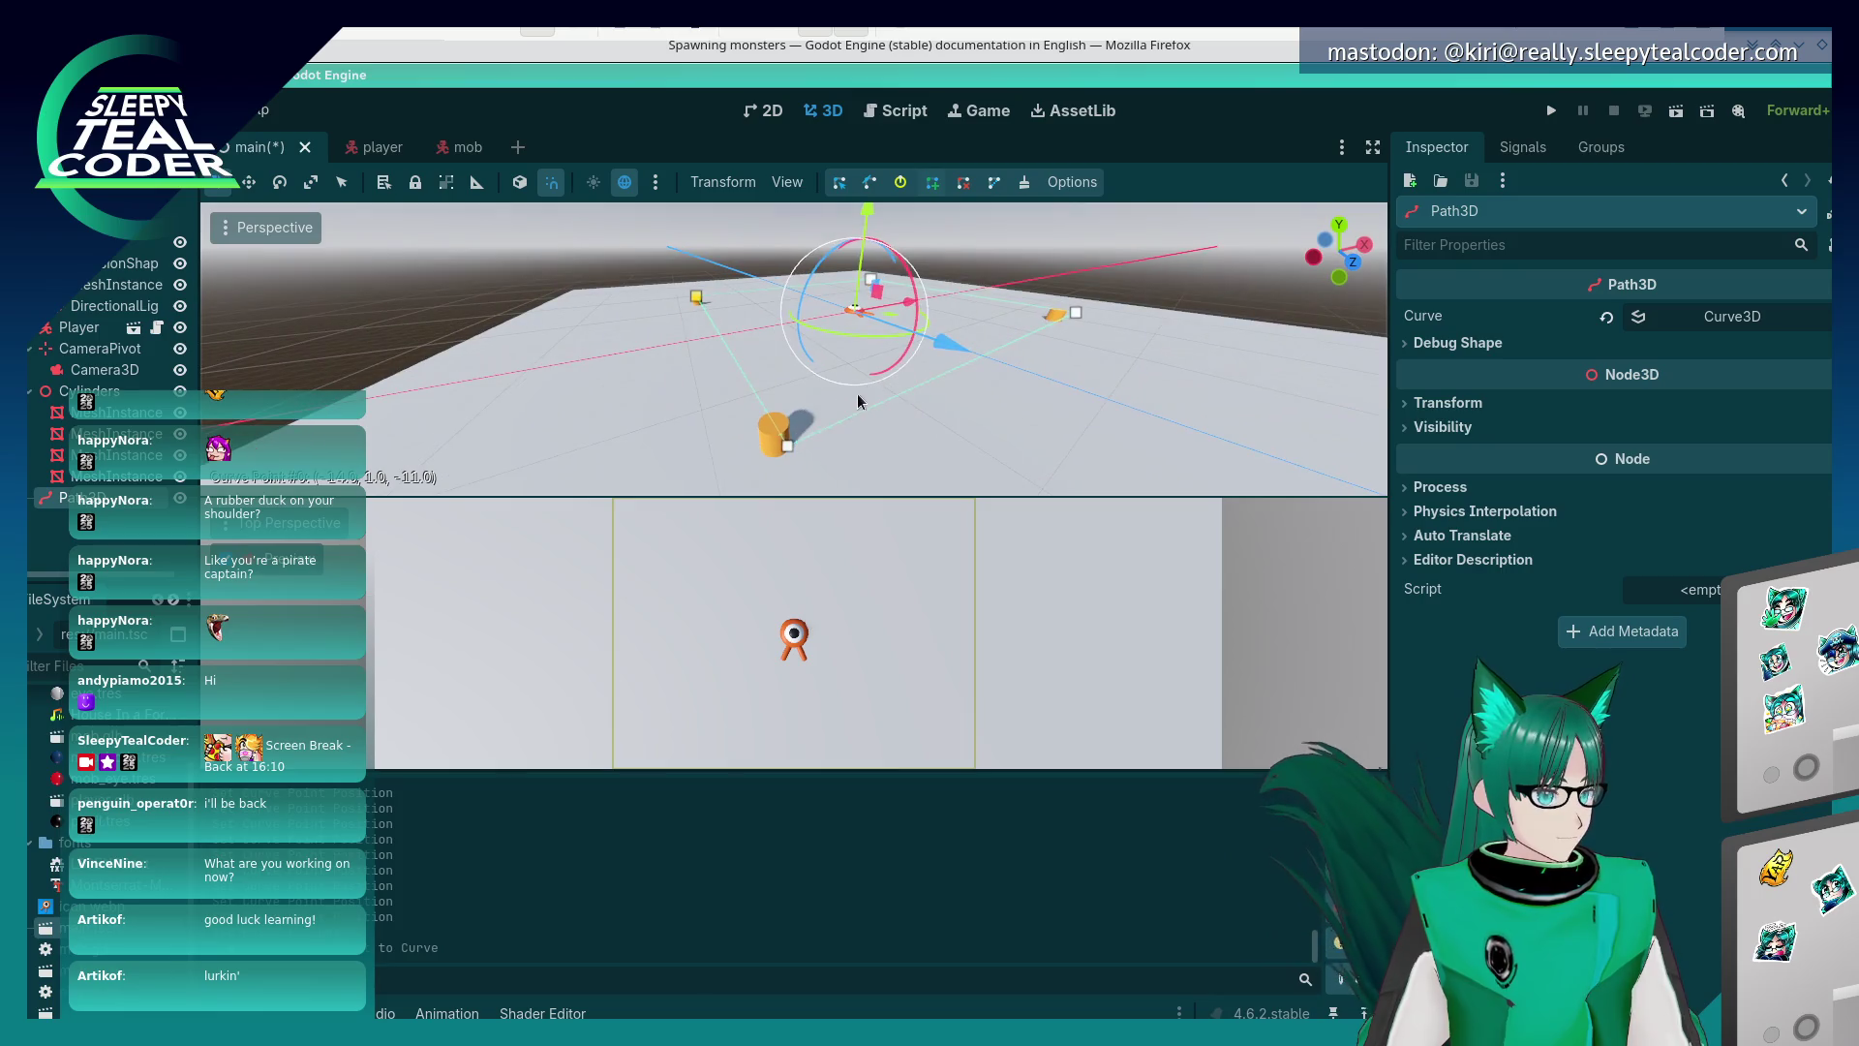
left_click(787, 446)
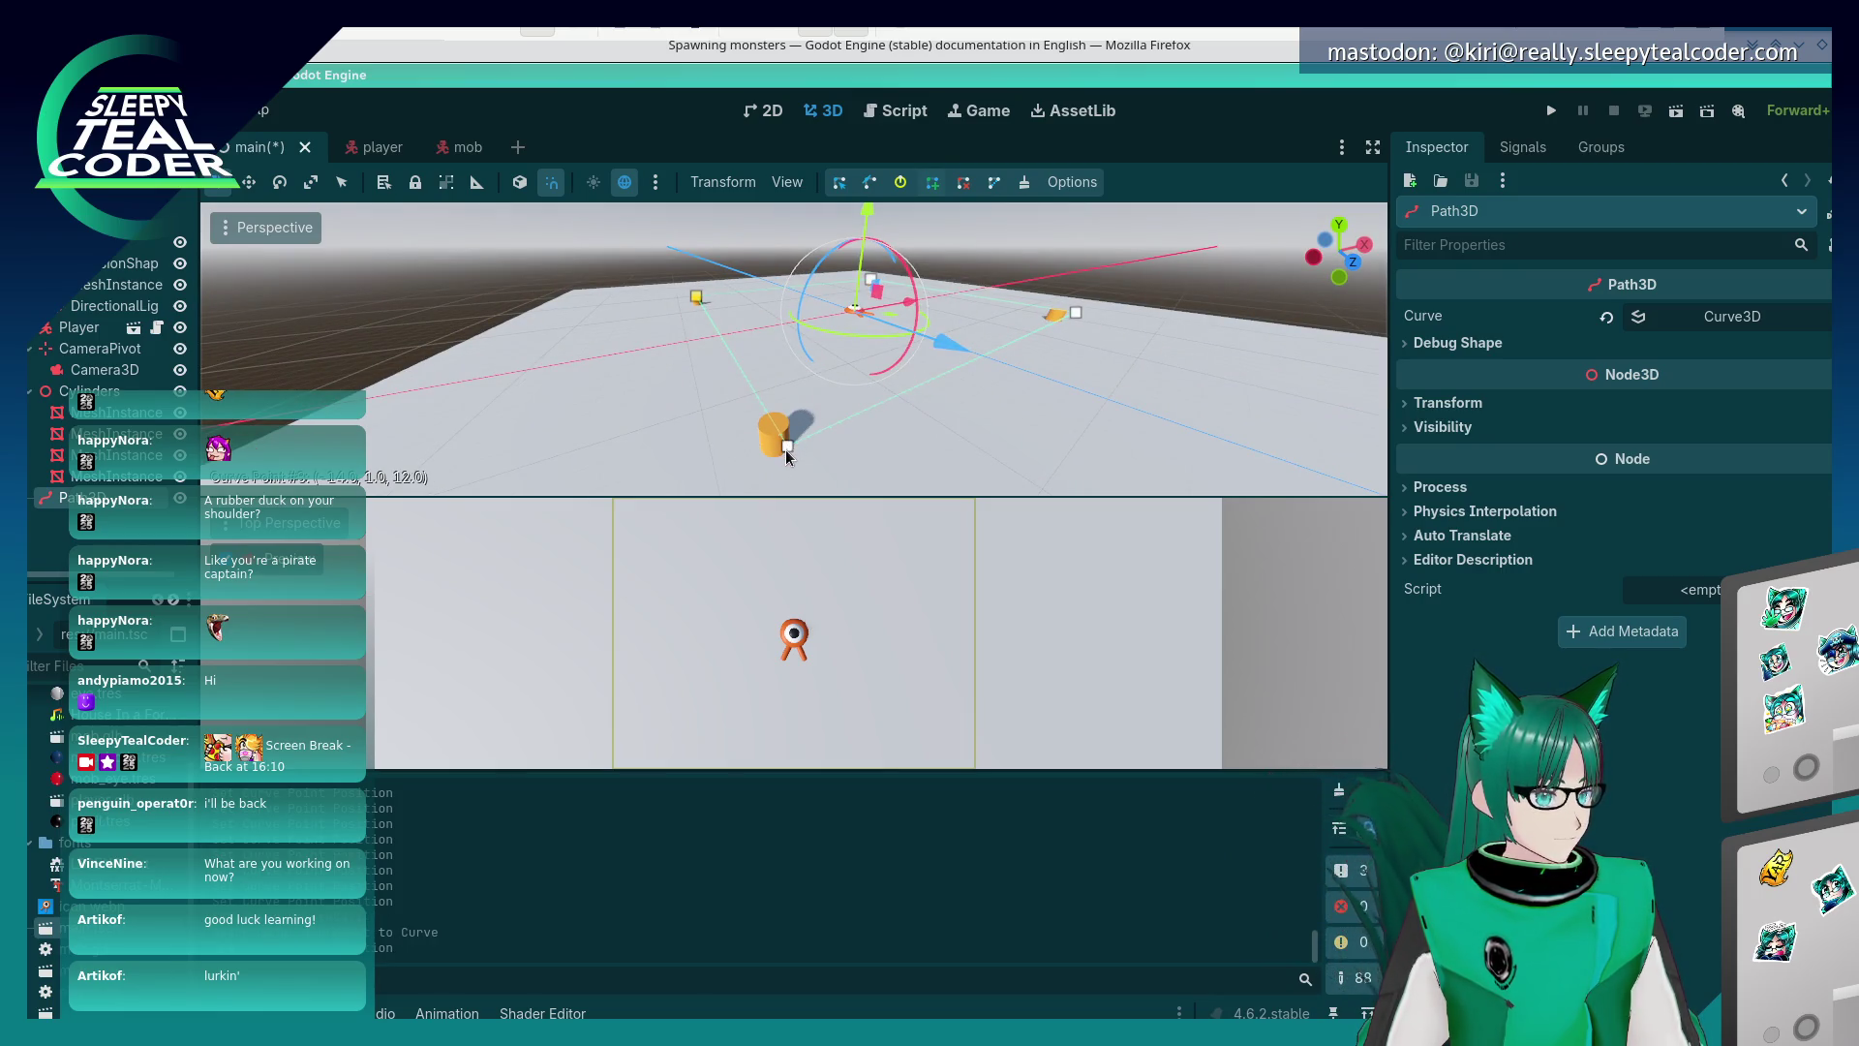
mouse_move(750, 432)
left_mouse_down()
mouse_move(901, 383)
mouse_move(908, 414)
left_mouse_up()
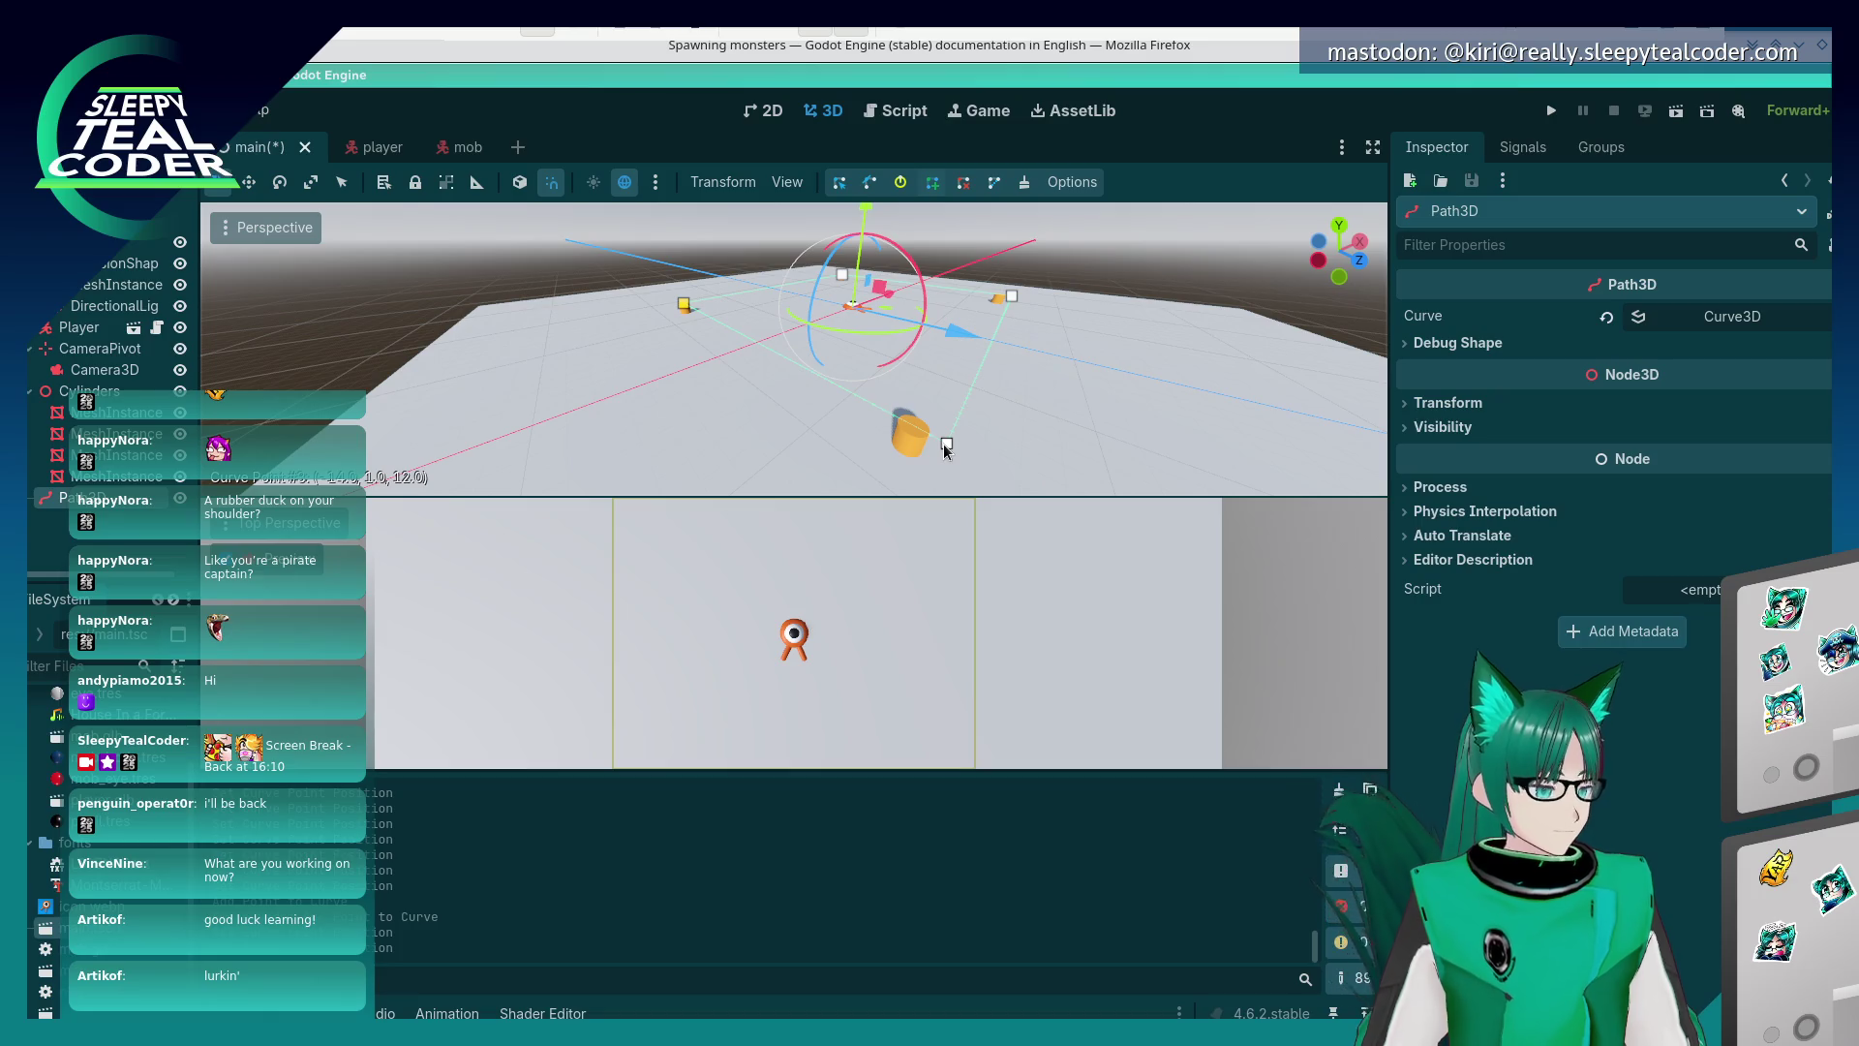
left_click(821, 418)
mouse_move(861, 433)
left_mouse_down()
mouse_move(793, 478)
mouse_move(759, 273)
mouse_move(909, 435)
mouse_move(761, 205)
mouse_move(887, 335)
mouse_move(830, 397)
mouse_move(909, 407)
mouse_move(1032, 370)
mouse_move(670, 390)
mouse_move(707, 438)
mouse_move(775, 411)
mouse_move(727, 429)
mouse_move(815, 427)
left_mouse_up()
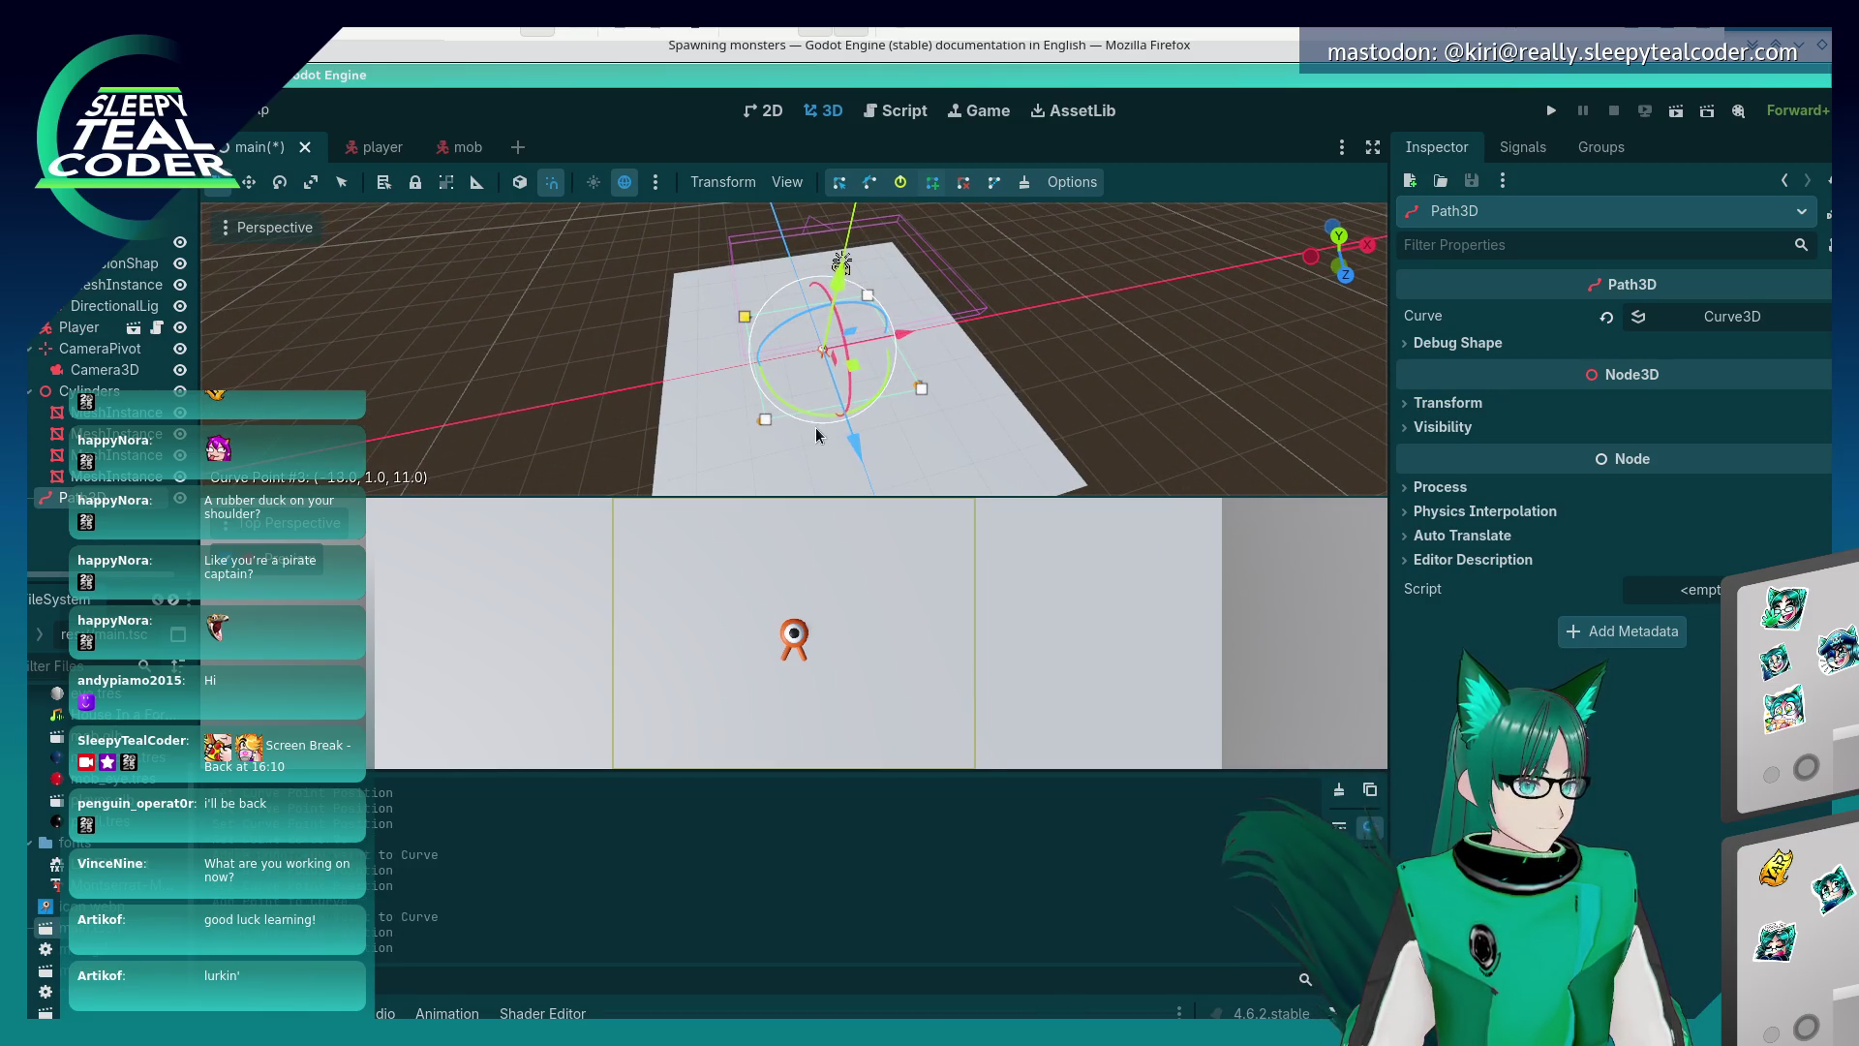
scroll(750, 432, "up", 3)
scroll(748, 434, "down", 3)
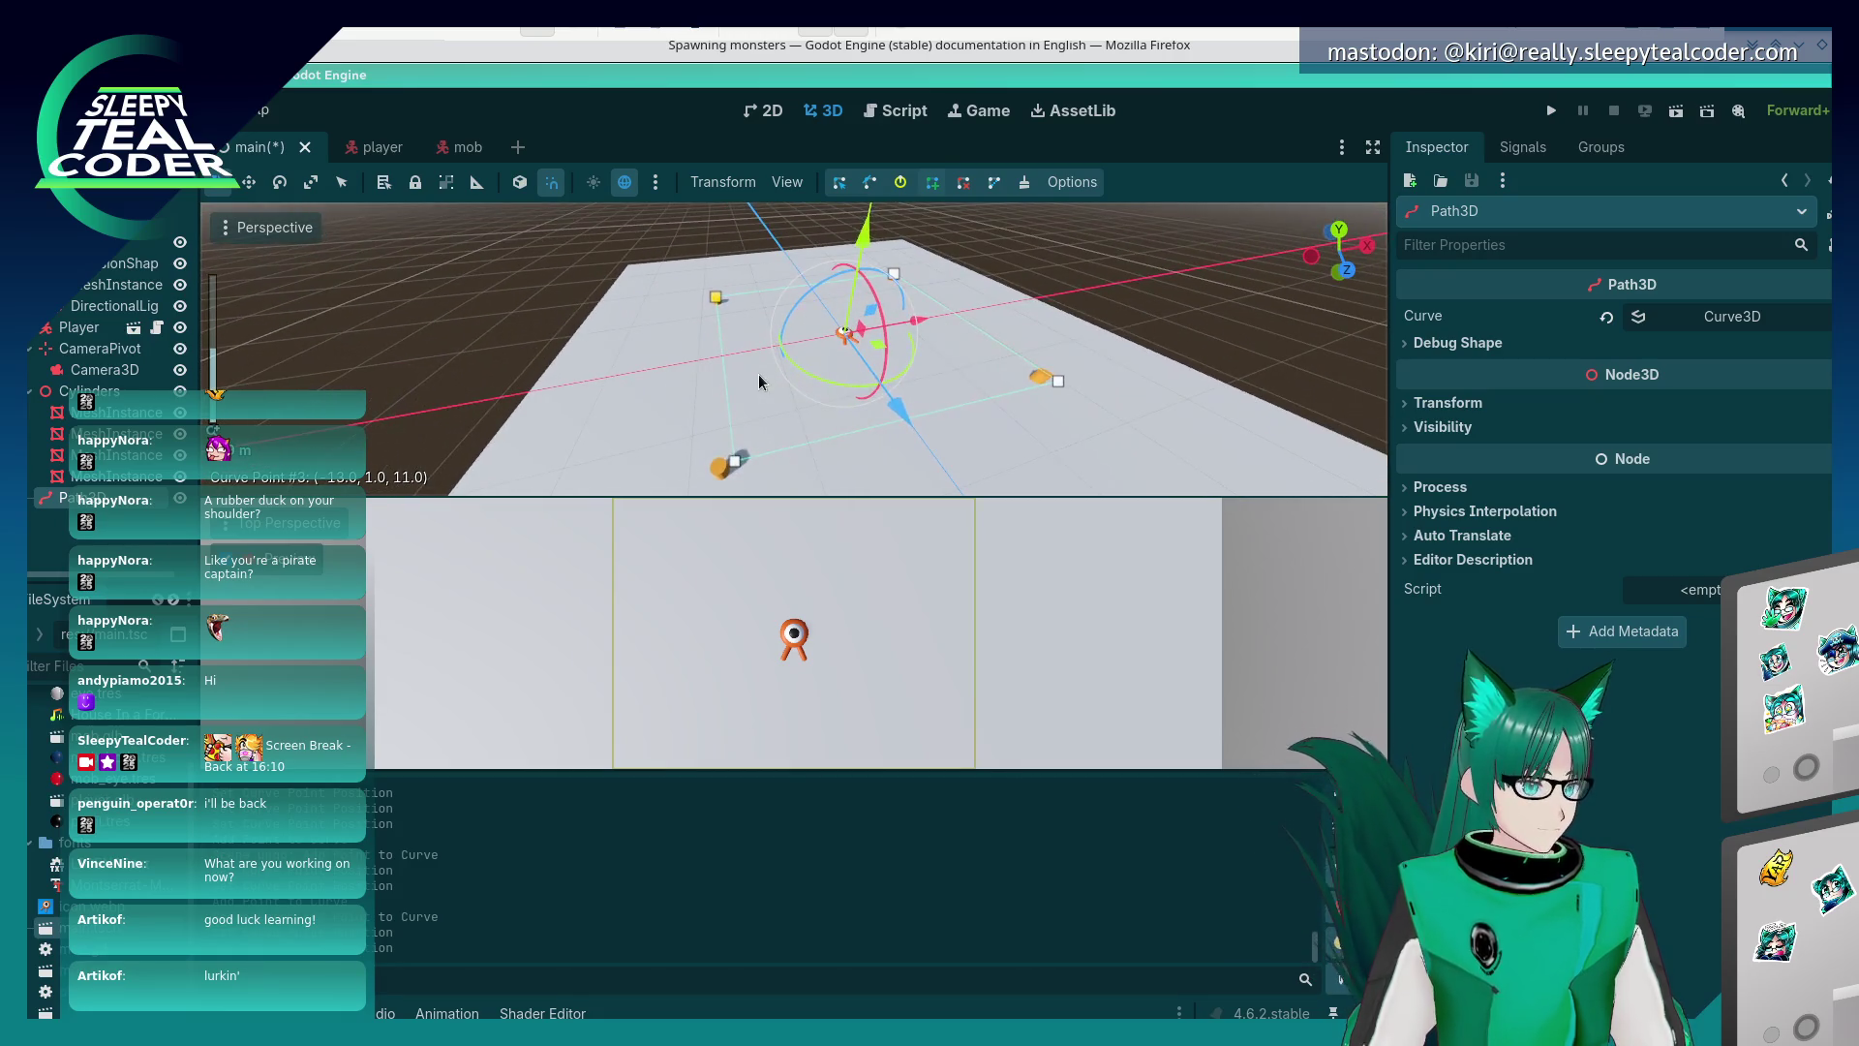
Step: Undo point #3's last move, review the path, and bring up the docs' finished-path image
key("ctrl+z")
mouse_move(974, 426)
left_mouse_down()
mouse_move(853, 433)
mouse_move(932, 445)
mouse_move(745, 463)
mouse_move(740, 483)
mouse_move(830, 247)
mouse_move(840, 298)
mouse_move(752, 393)
mouse_move(1018, 374)
mouse_move(899, 395)
mouse_move(862, 312)
mouse_move(868, 264)
mouse_move(879, 387)
mouse_move(1029, 291)
mouse_move(804, 304)
mouse_move(728, 403)
mouse_move(777, 465)
mouse_move(914, 264)
mouse_move(894, 392)
mouse_move(822, 291)
mouse_move(839, 343)
mouse_move(800, 351)
mouse_move(897, 365)
mouse_move(884, 278)
mouse_move(1013, 359)
left_mouse_up()
scroll(838, 342, "down", 5)
scroll(823, 352, "up", 4)
left_click_drag(771, 351, 765, 344)
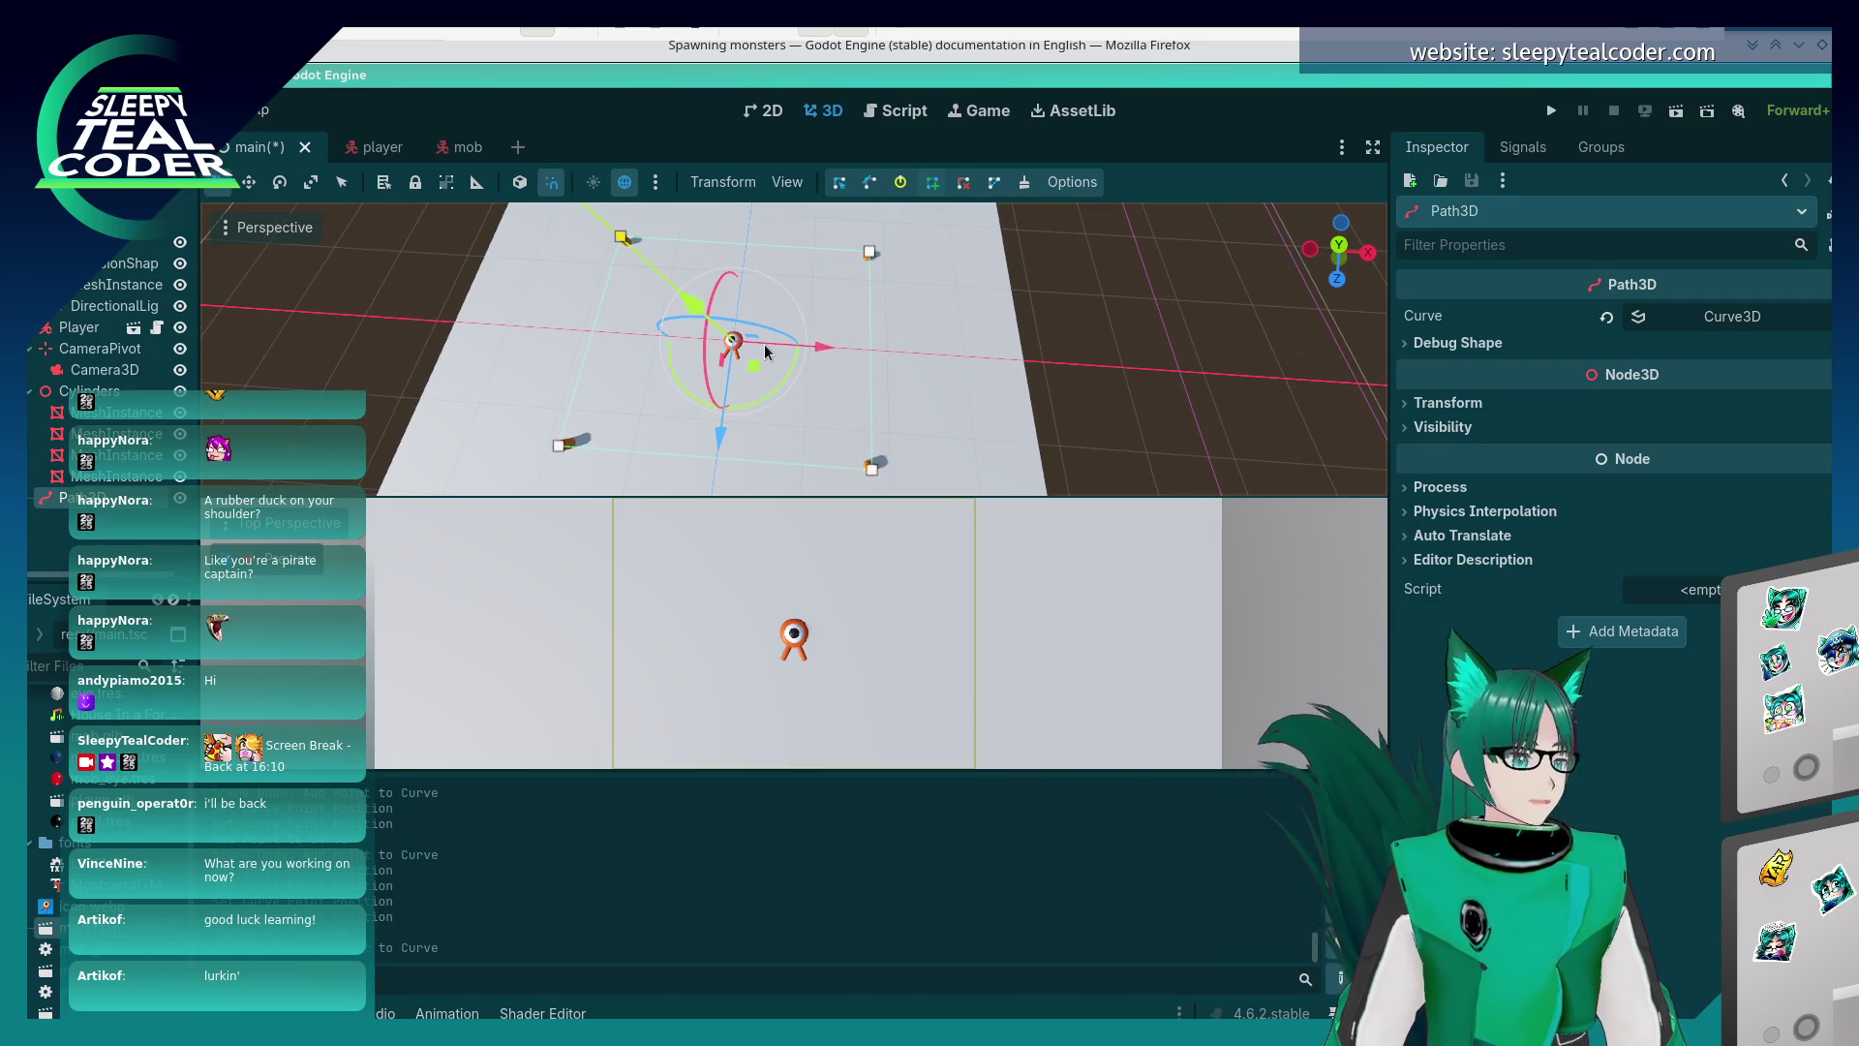
key("alt+Tab")
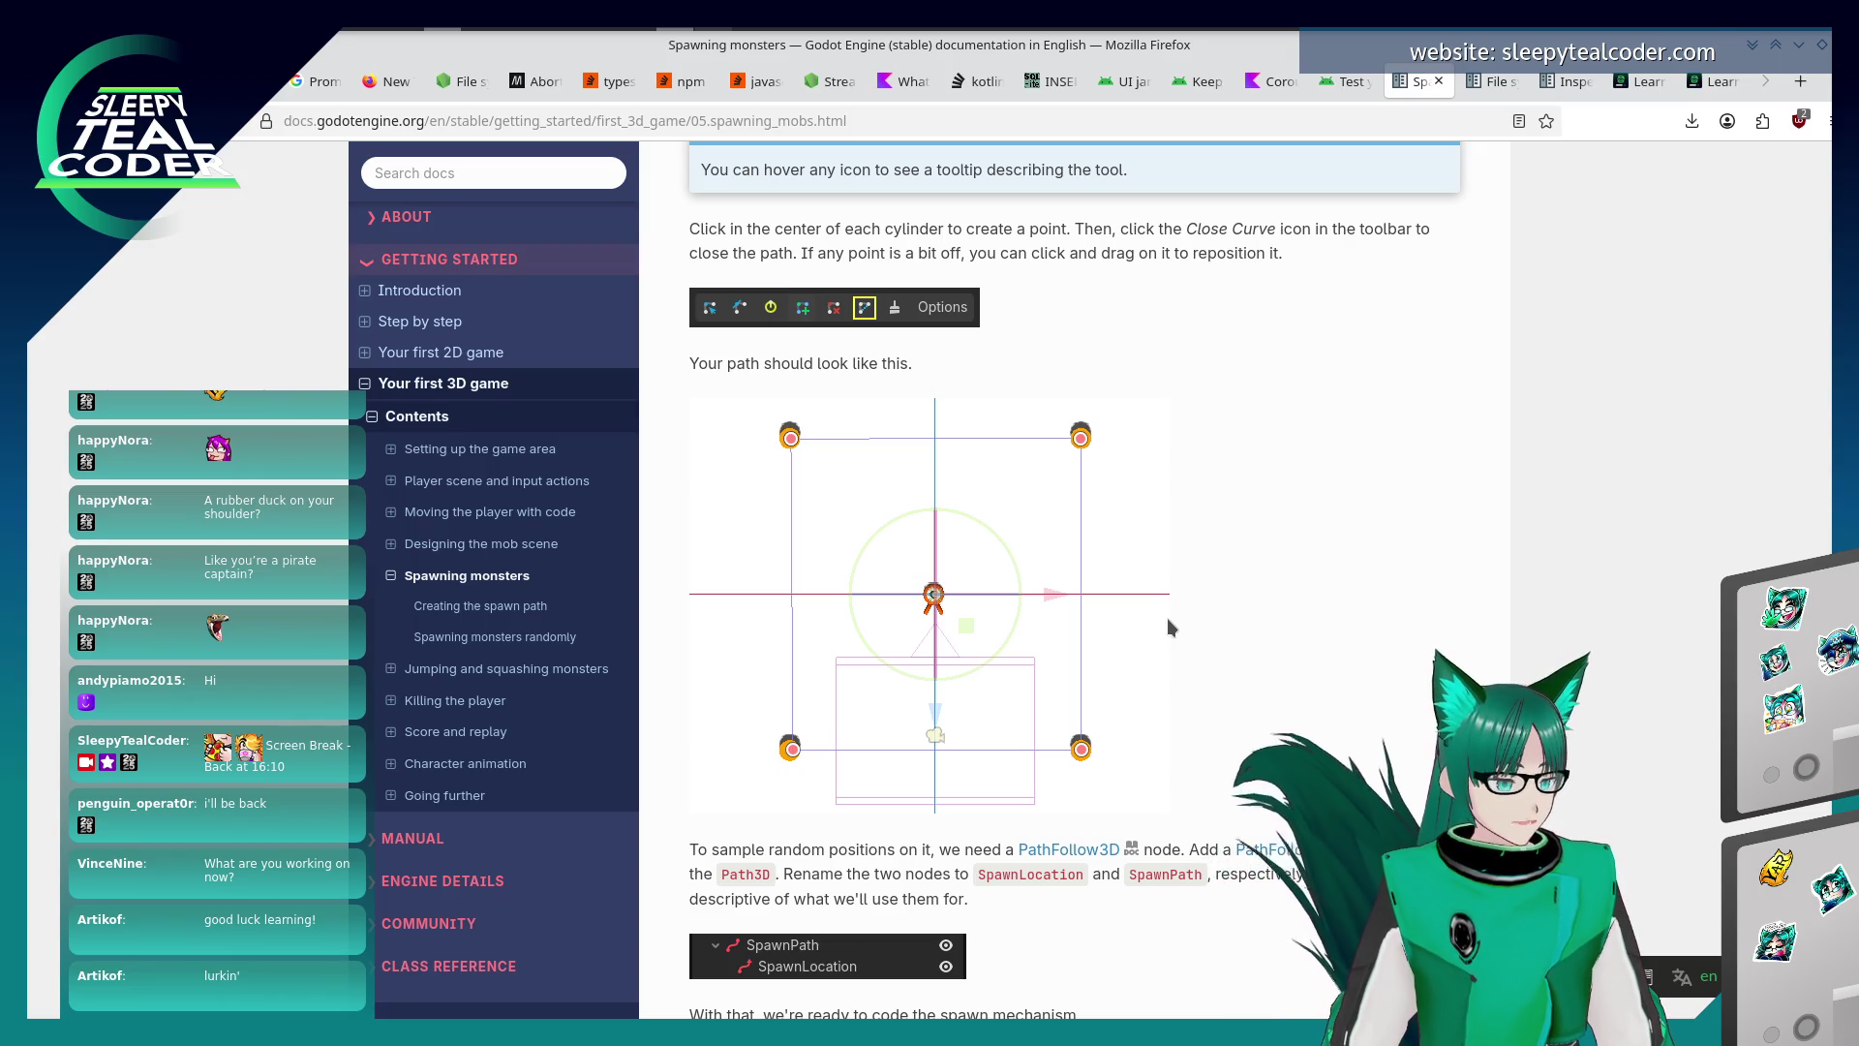
Step: Compare the editor's path with the docs' example path and read the PathFollow3D step
key("alt+Tab")
left_click_drag(763, 364, 759, 380)
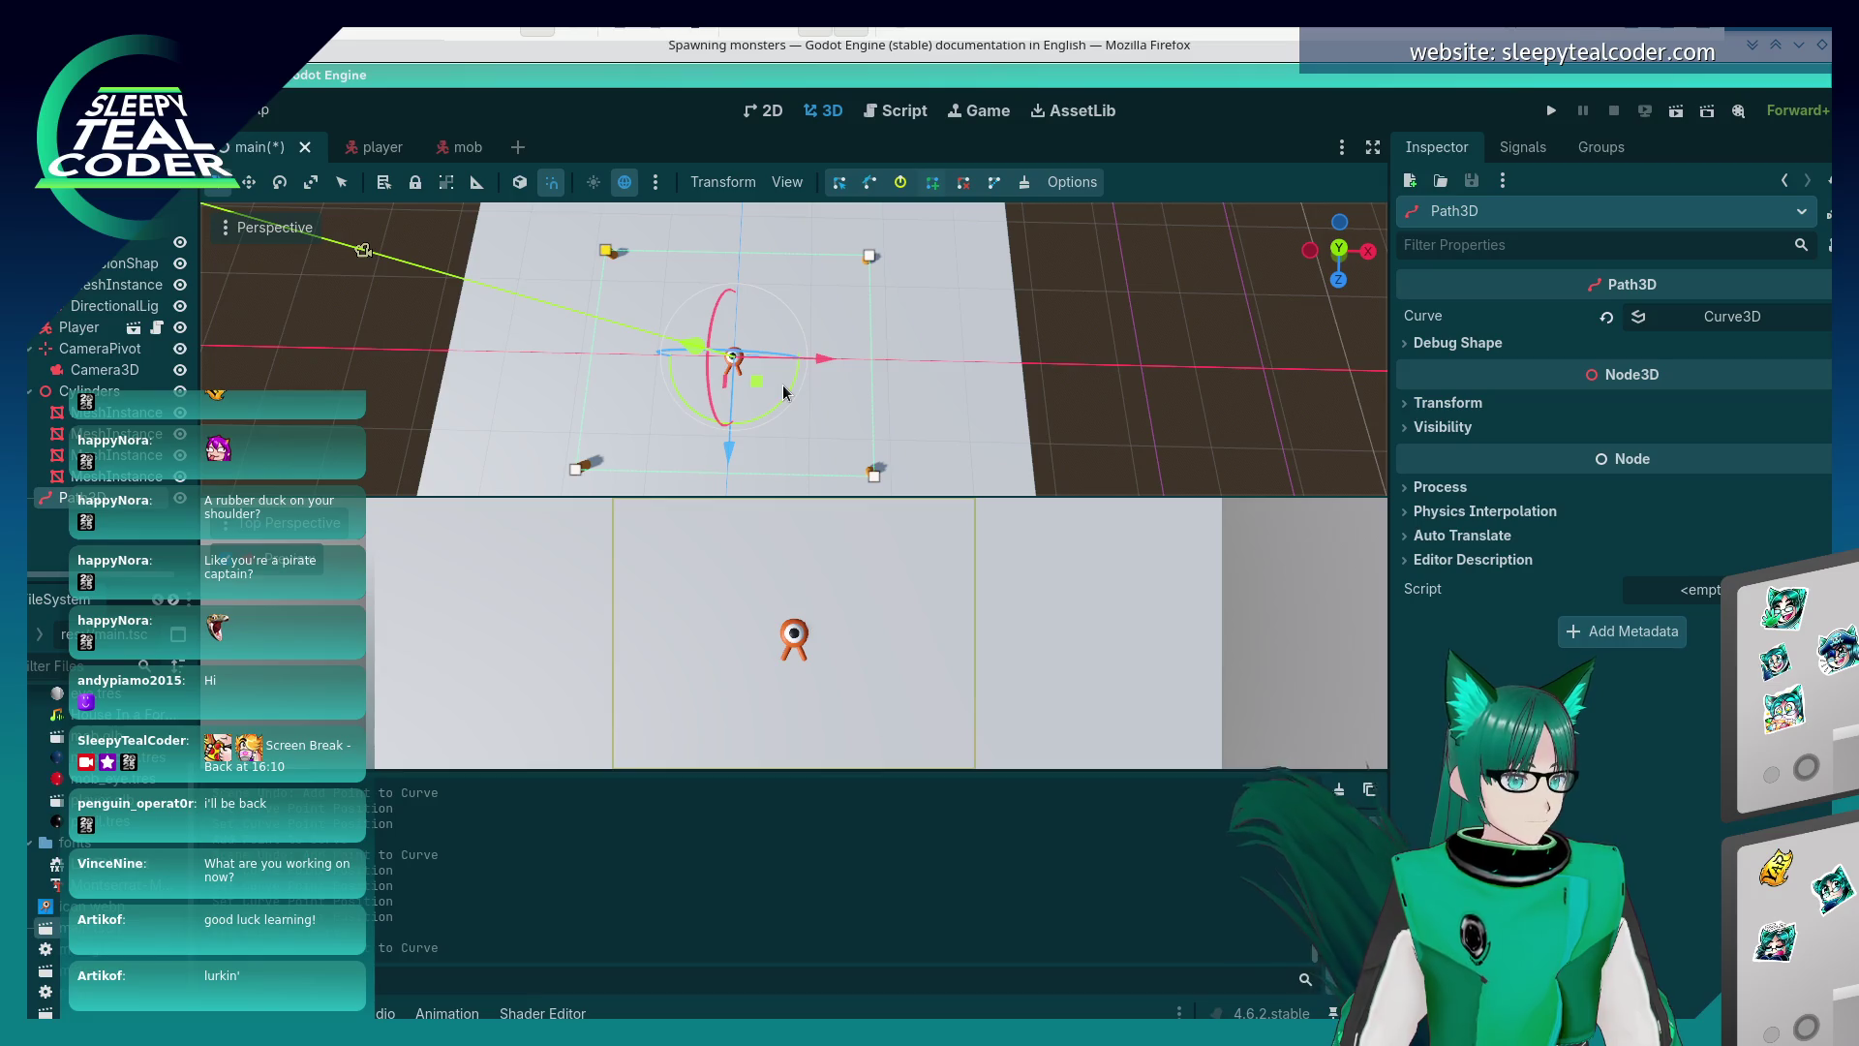
key("alt+Tab")
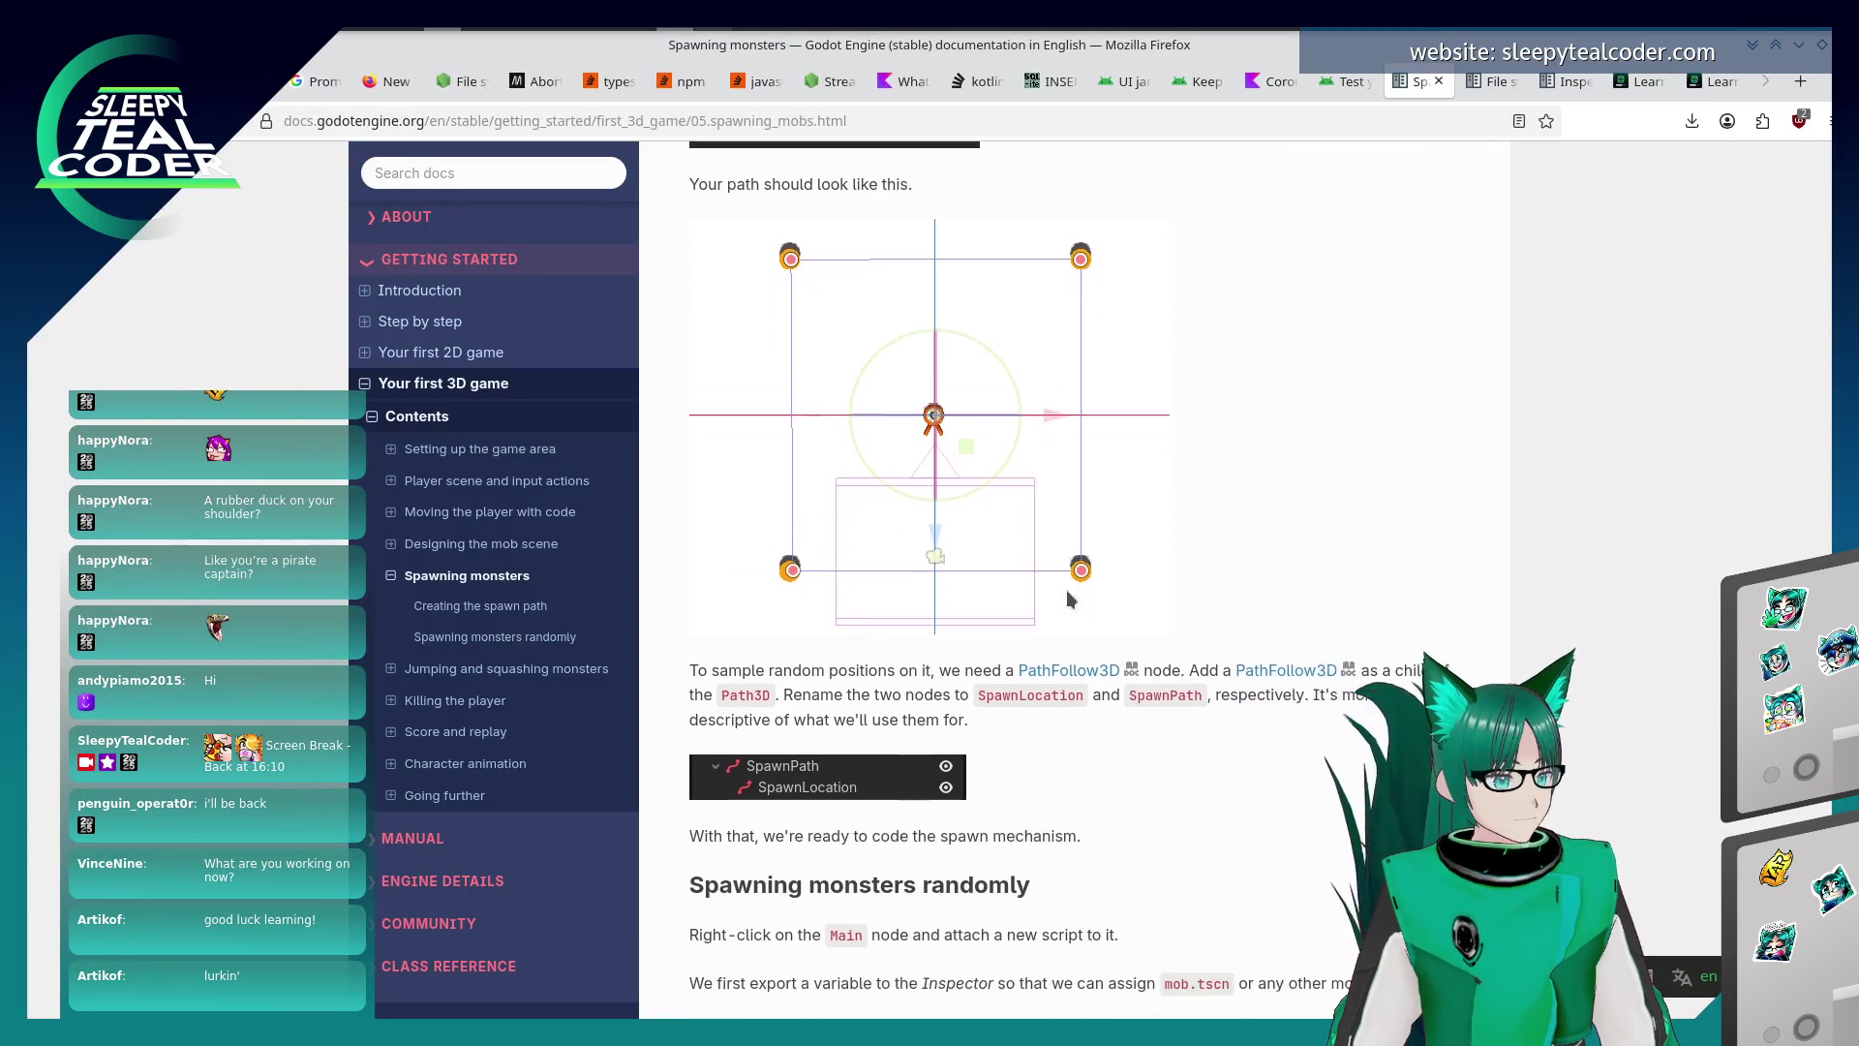
scroll(1069, 598, "down", 1)
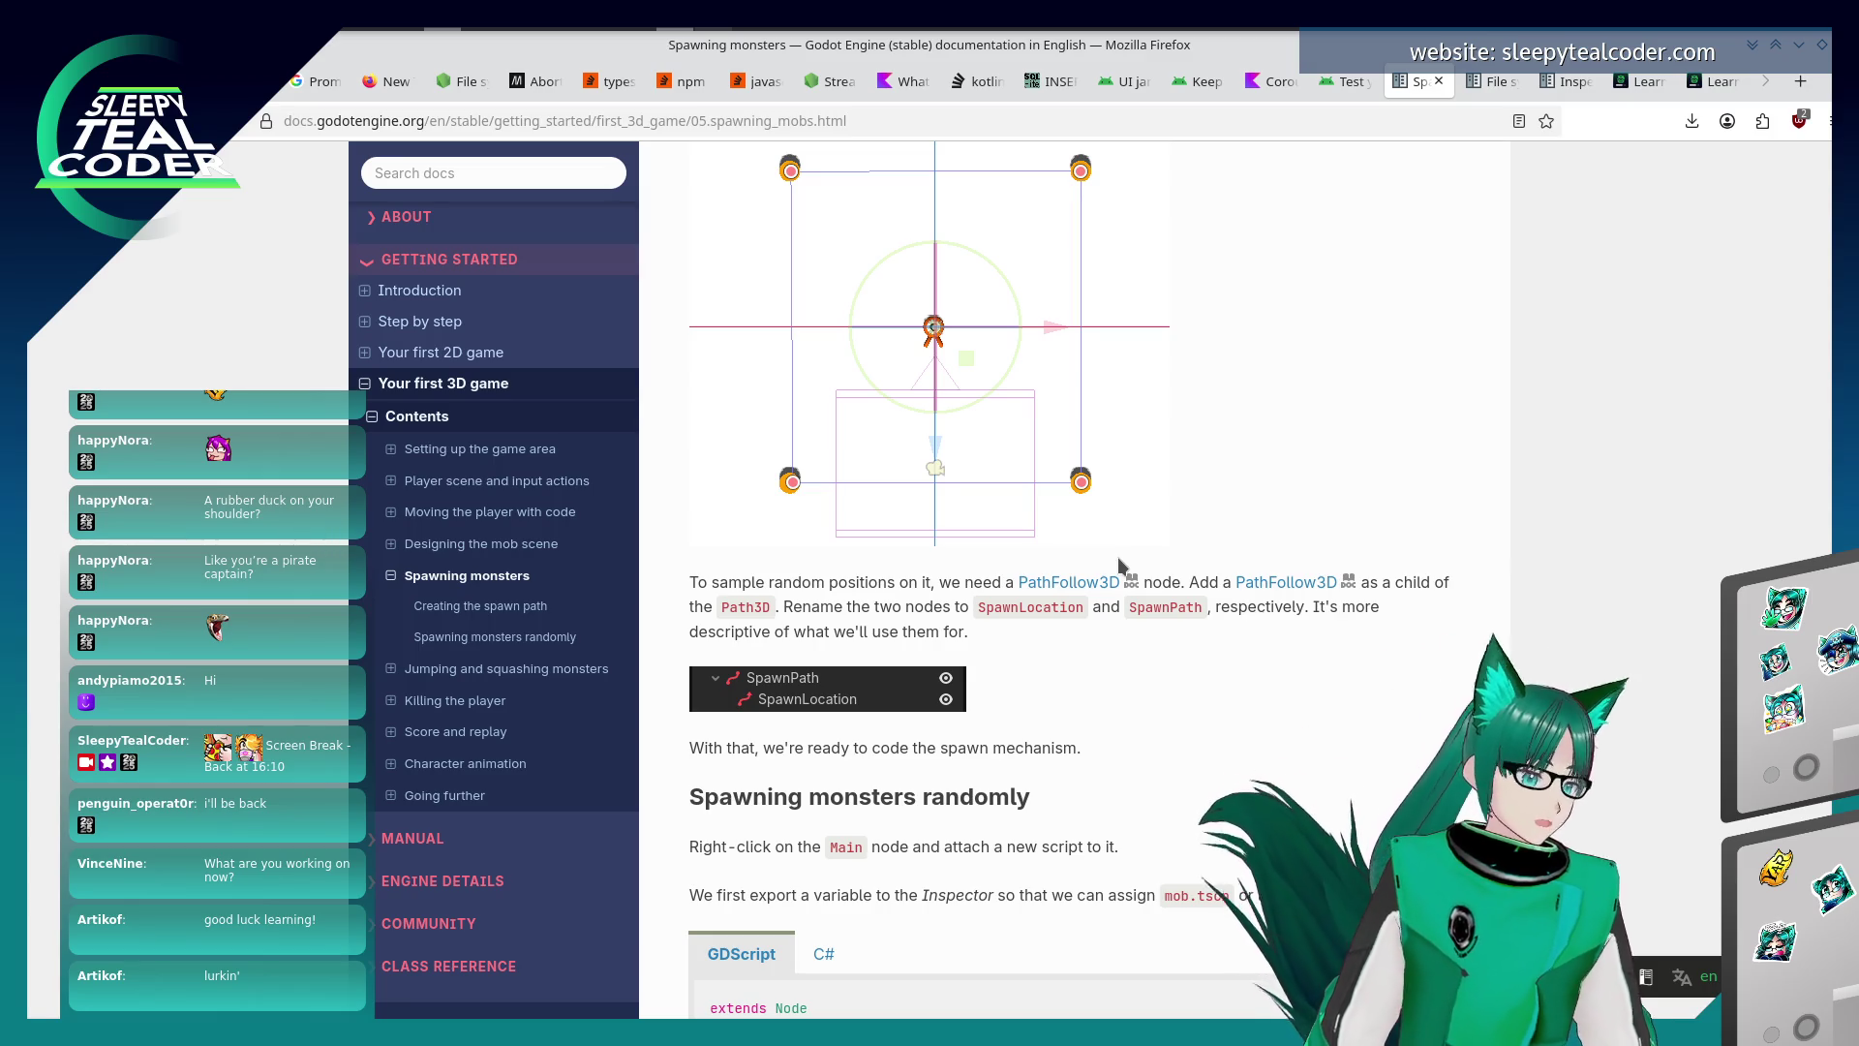
key("alt+Tab")
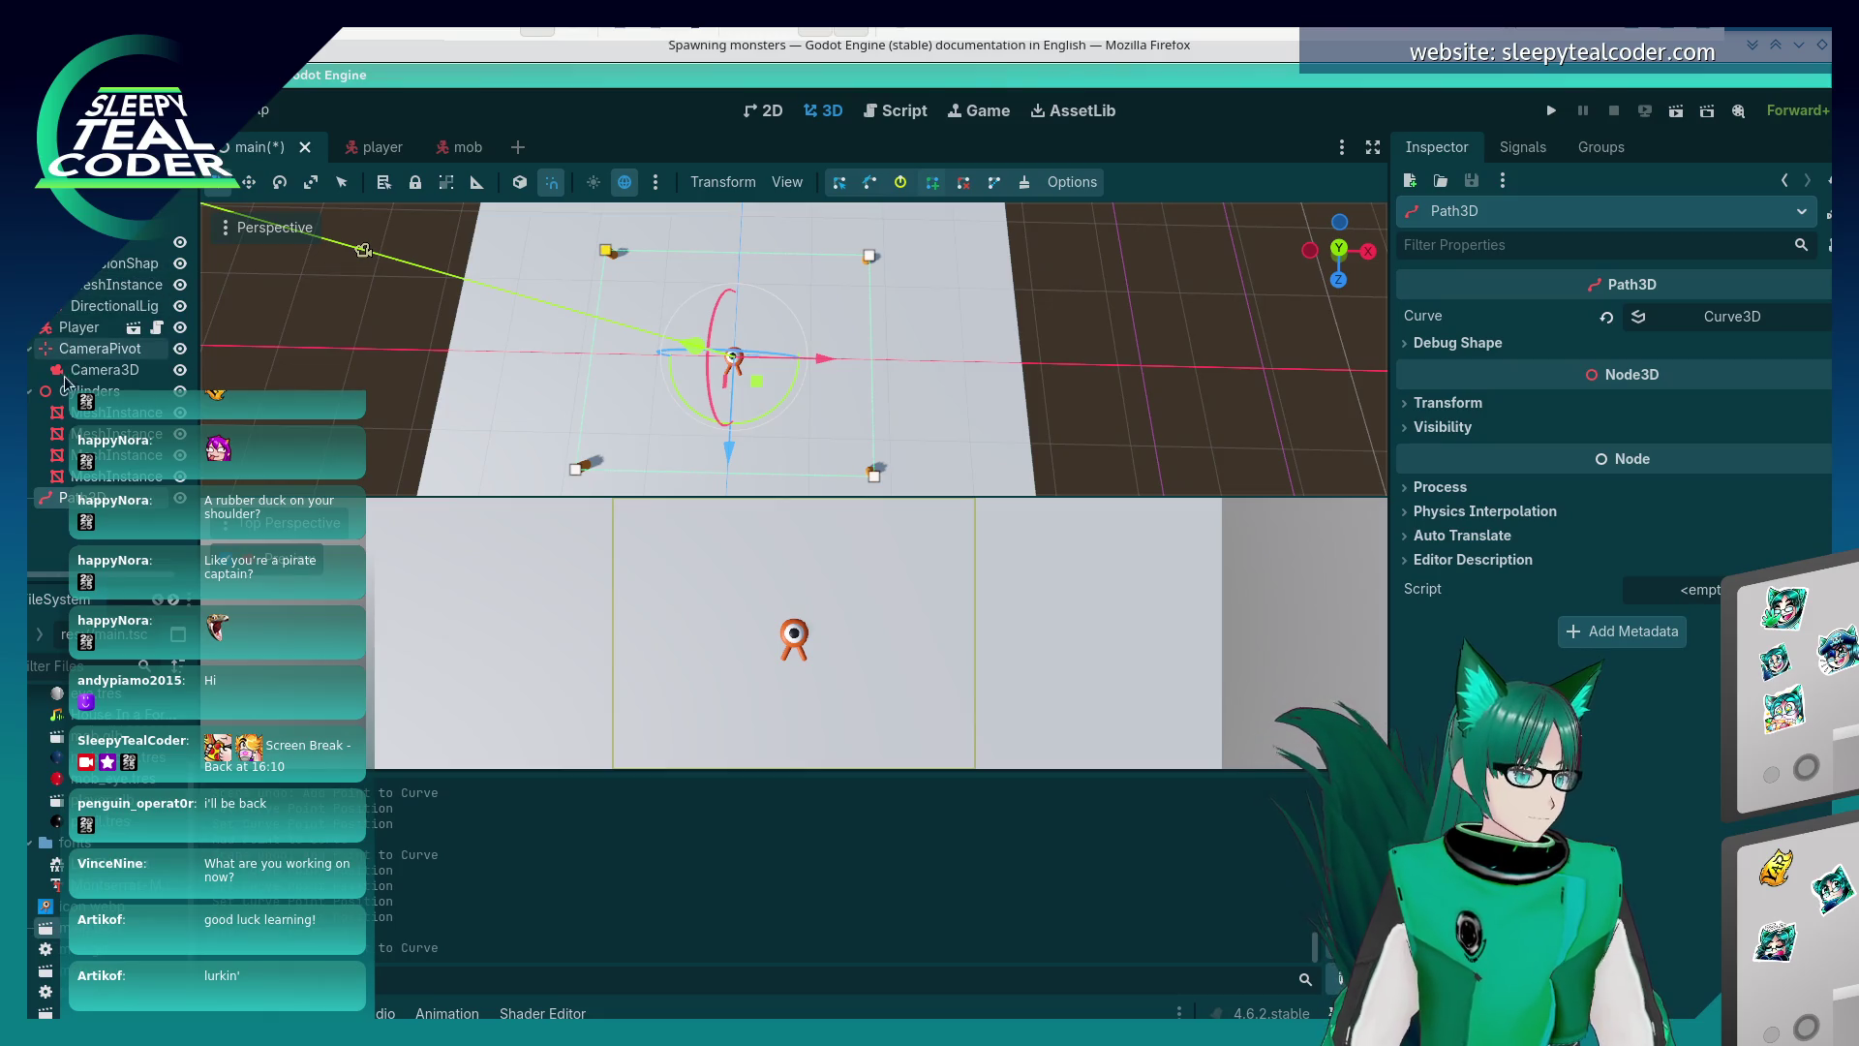
Step: Add a PathFollow3D child node under Path3D
right_click(97, 497)
left_click(387, 551)
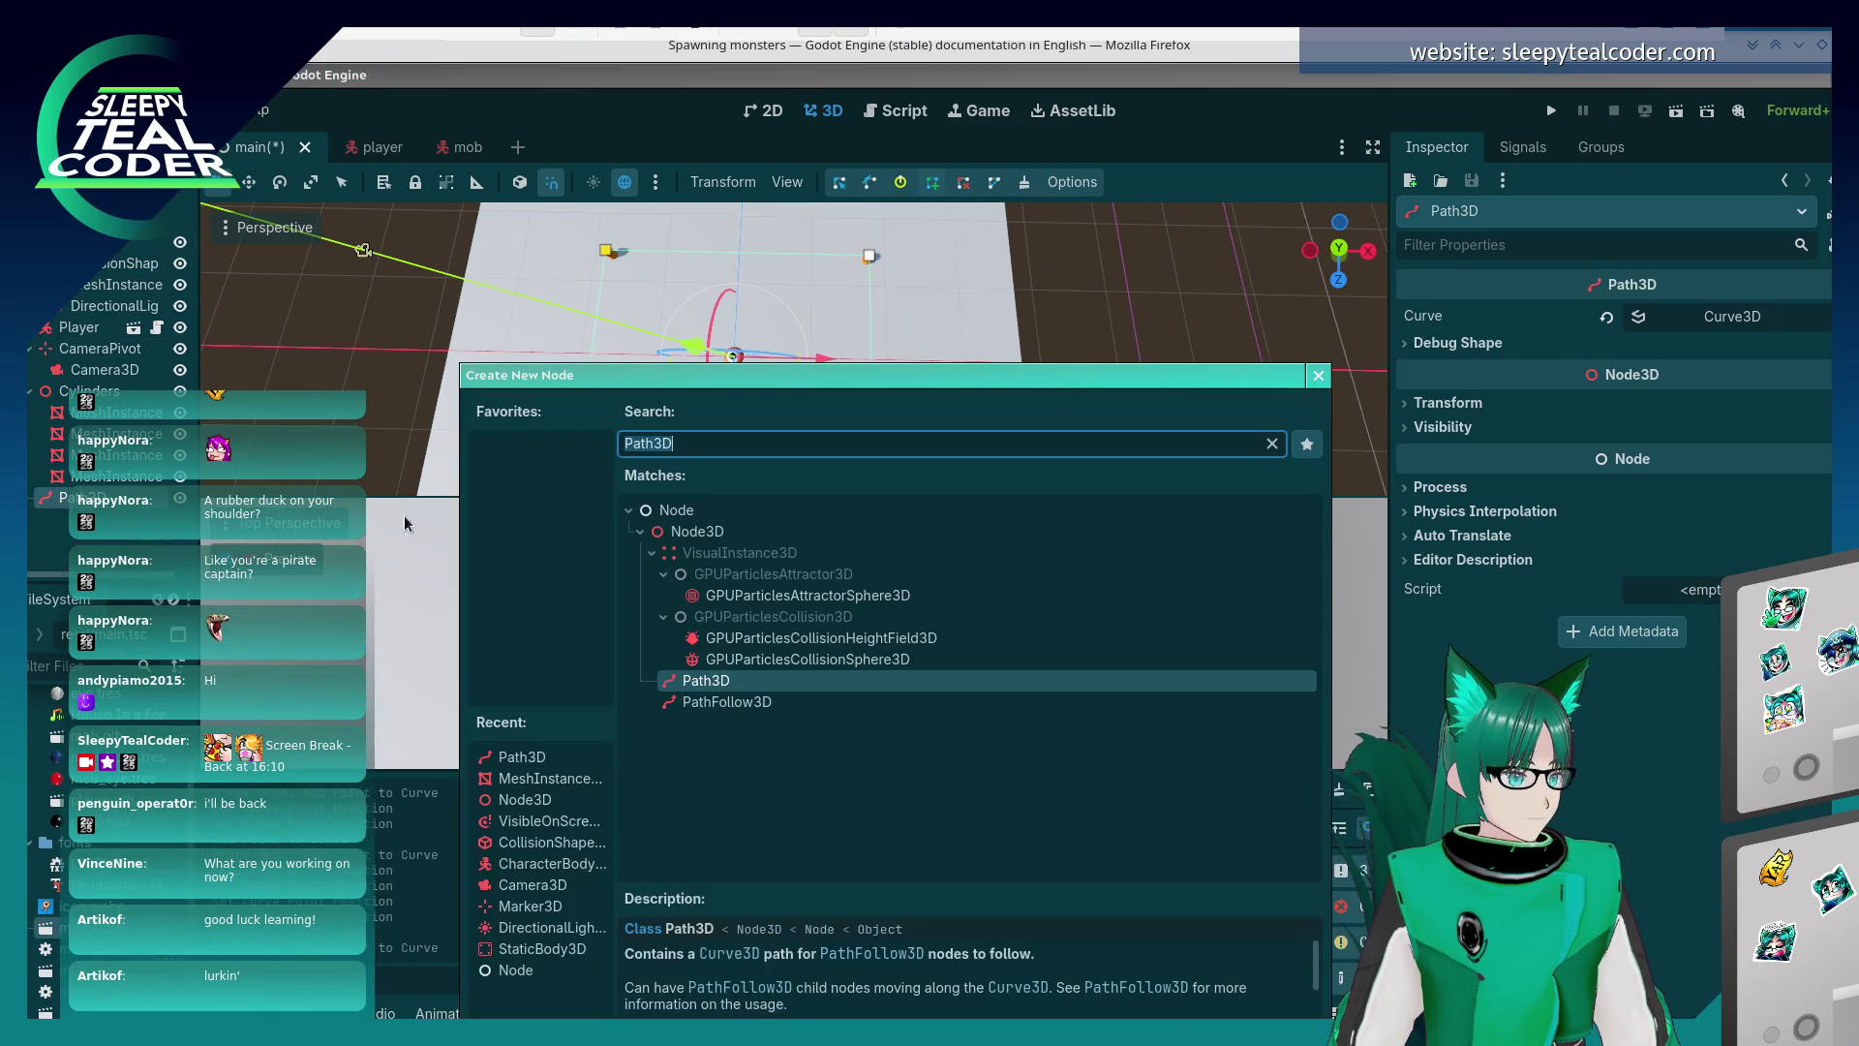
type("PathFl")
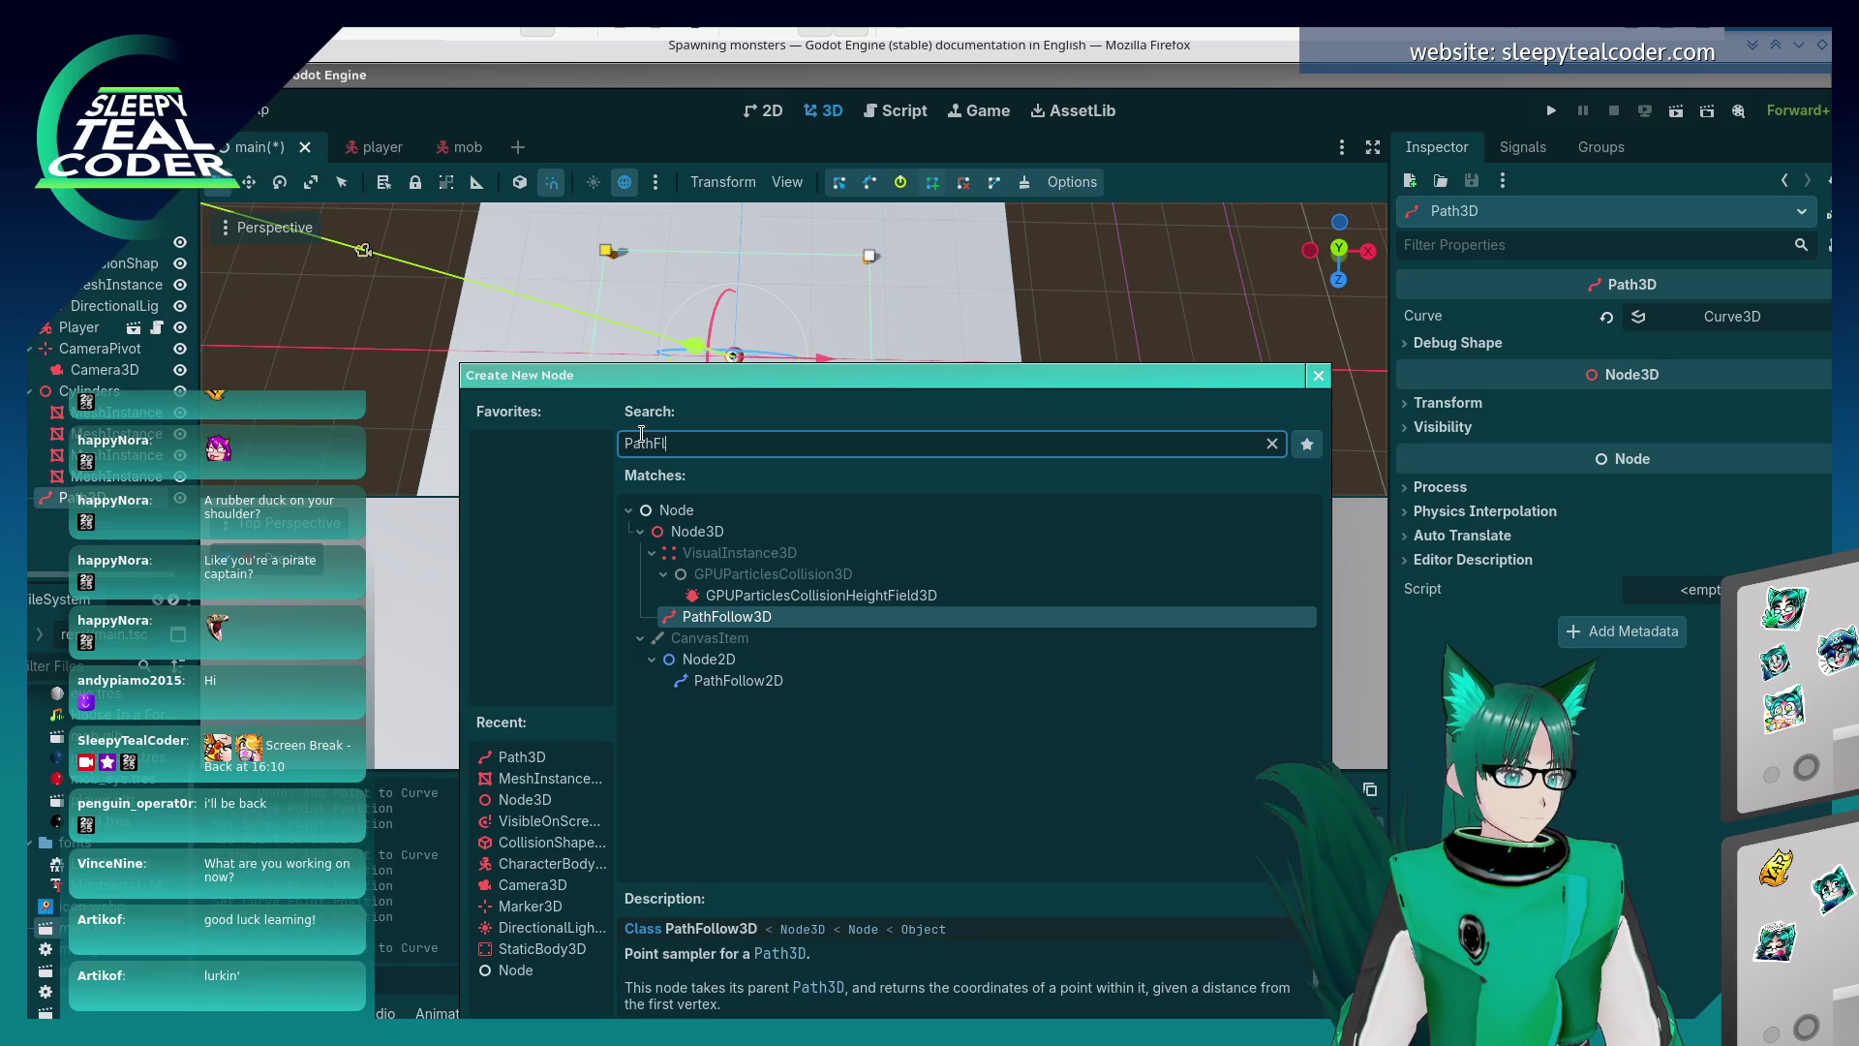
key("BackSpace")
type("ollow3D")
key("Return")
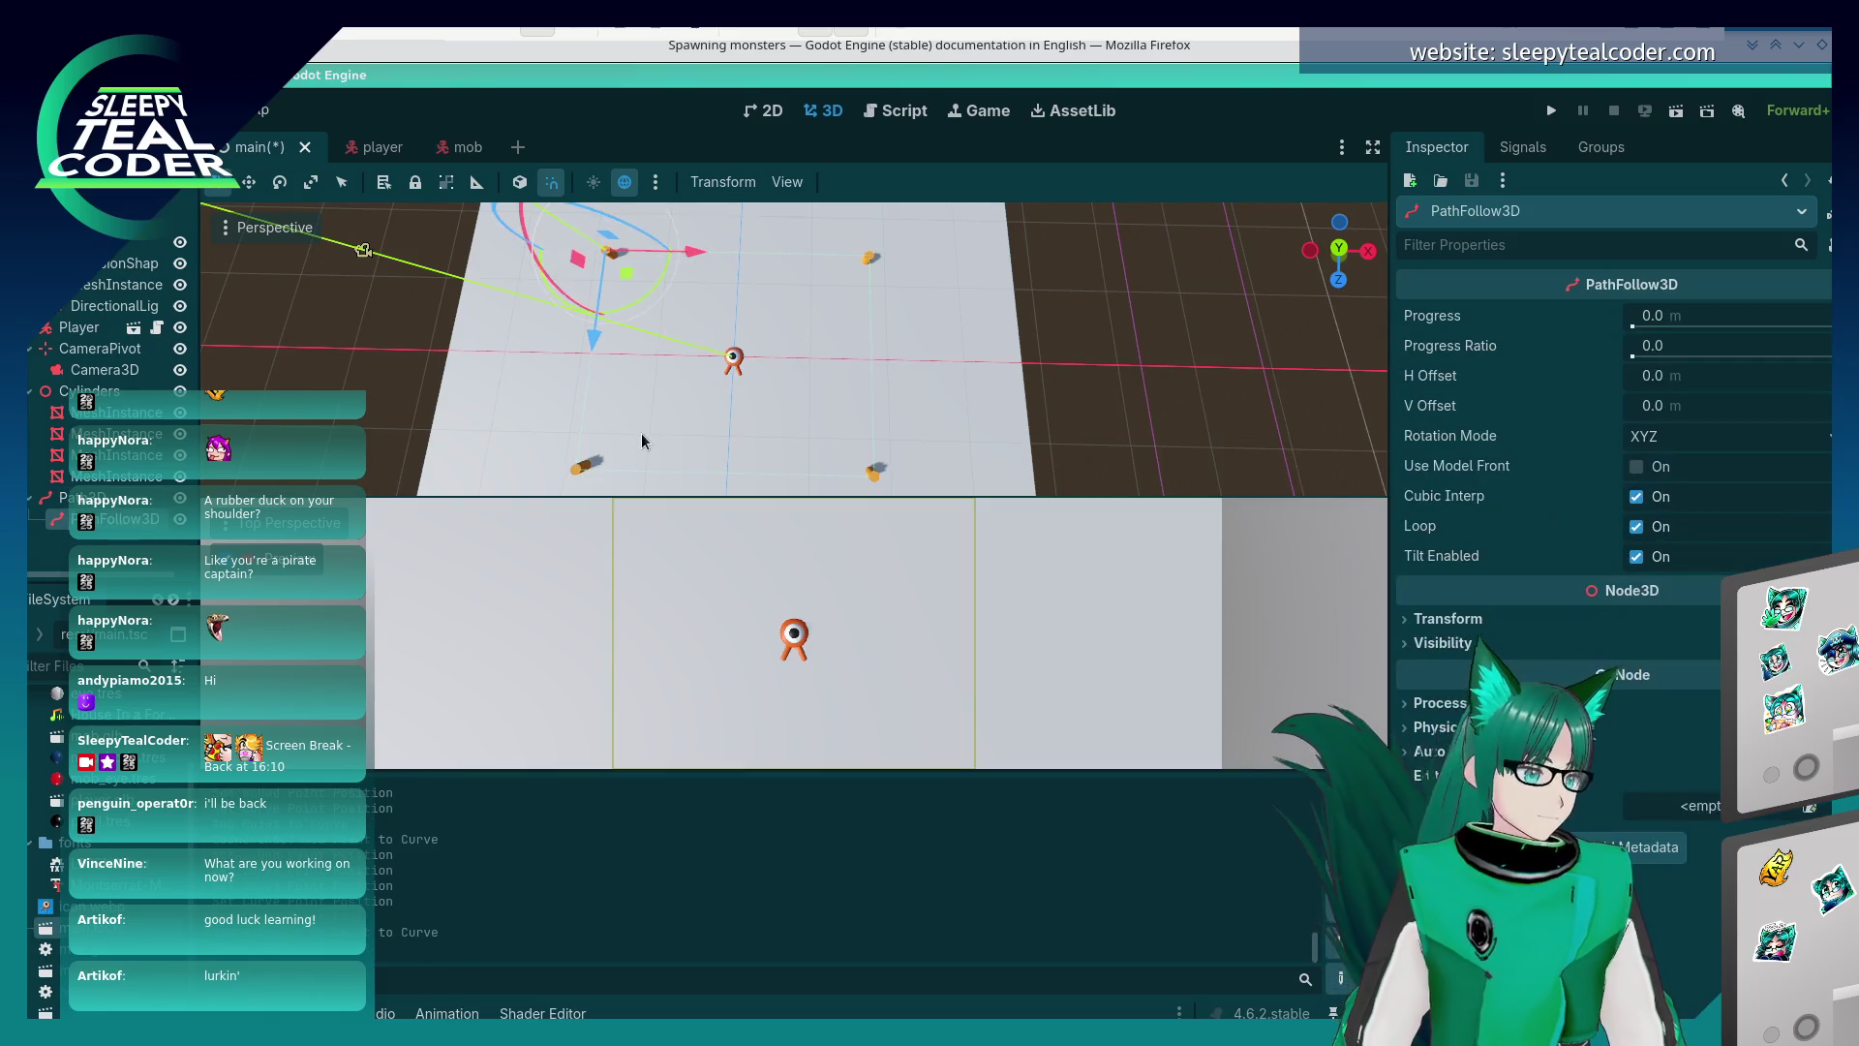
Step: Rename the Path3D node to SpawnPath
left_click(82, 497)
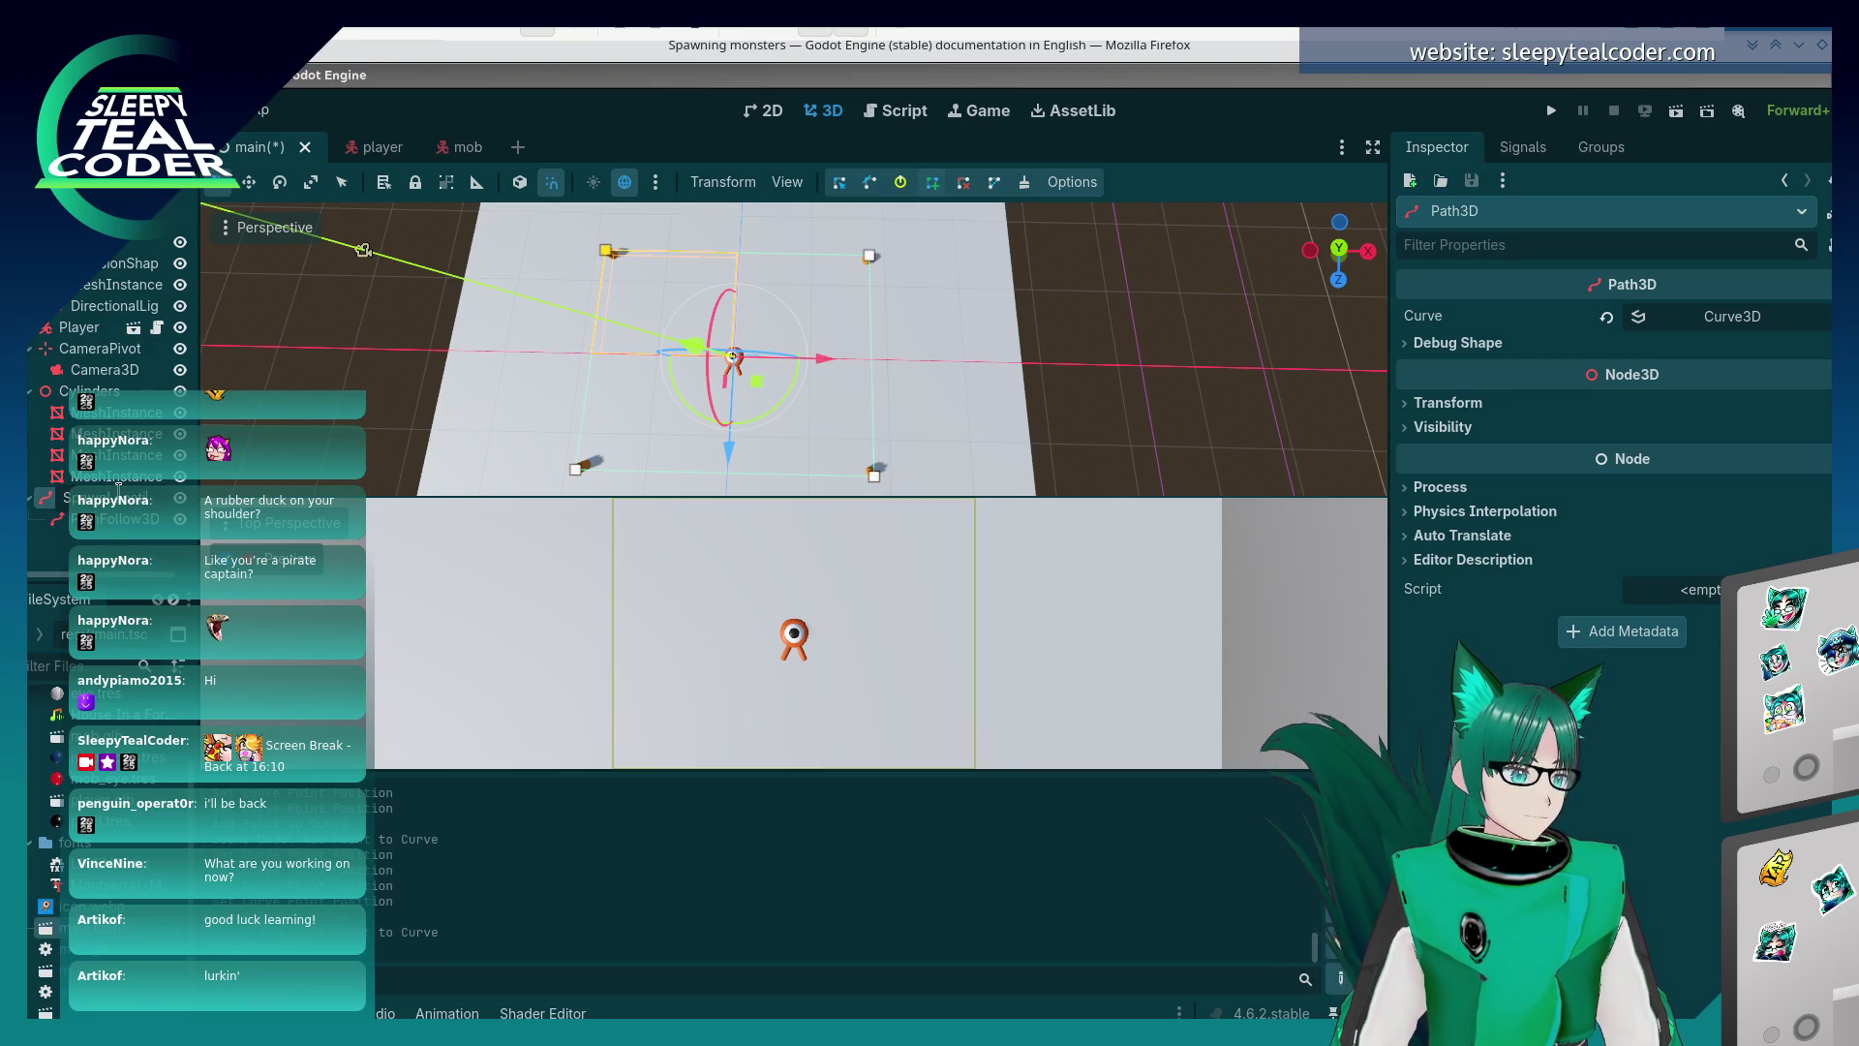
key("Return")
left_click(115, 523)
key("alt+Tab")
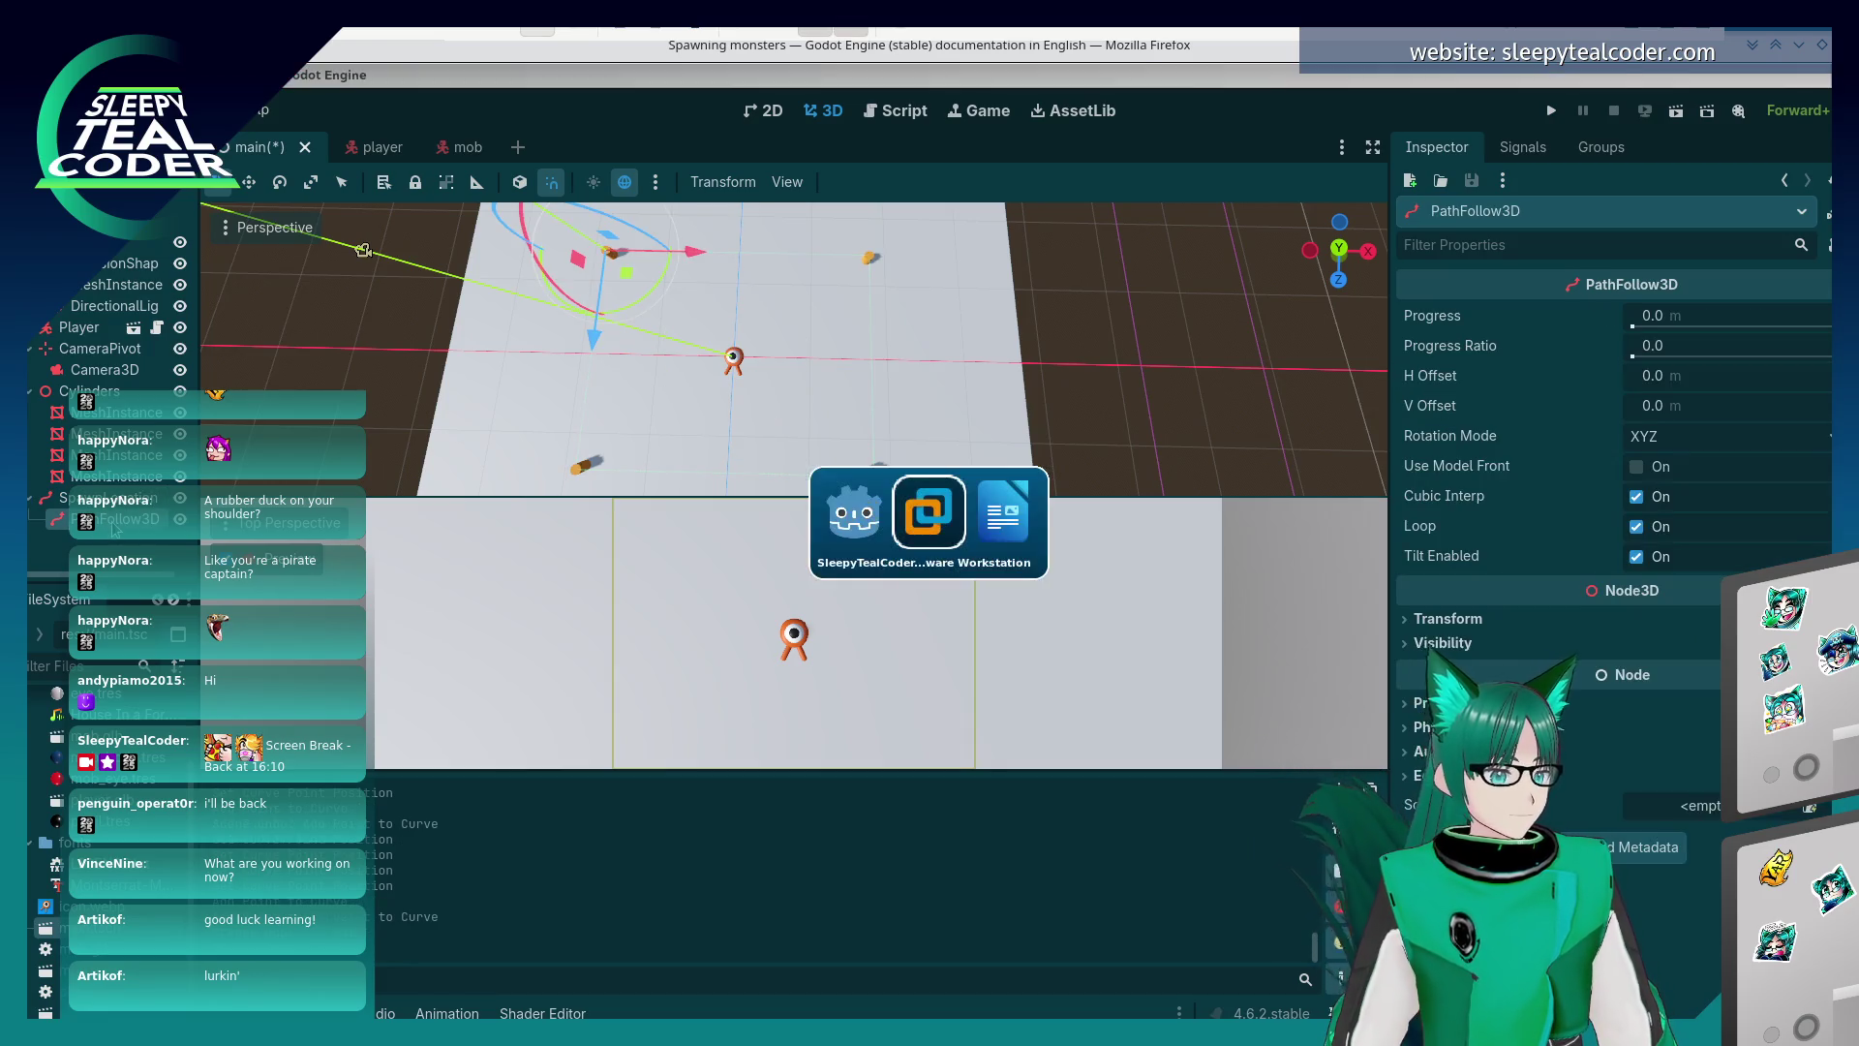
key("alt+Tab")
left_click(106, 497)
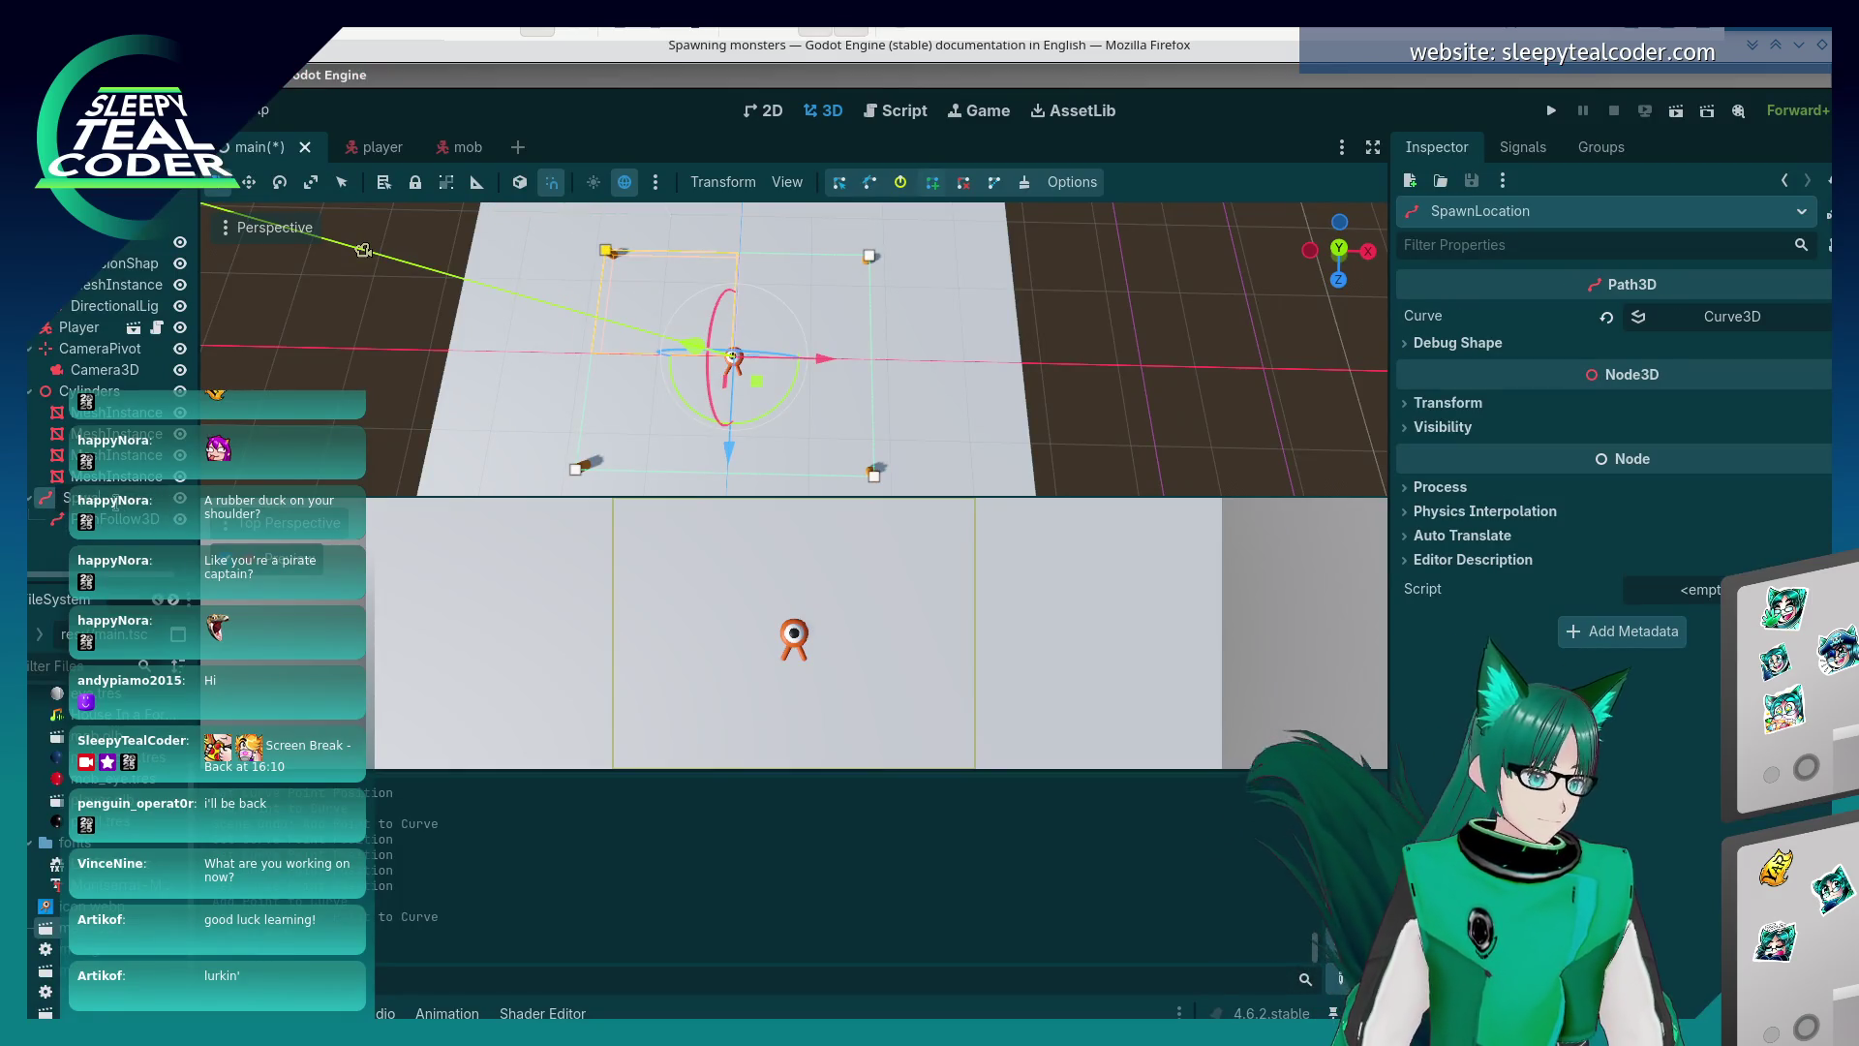
type("SpawnPath")
key("Return")
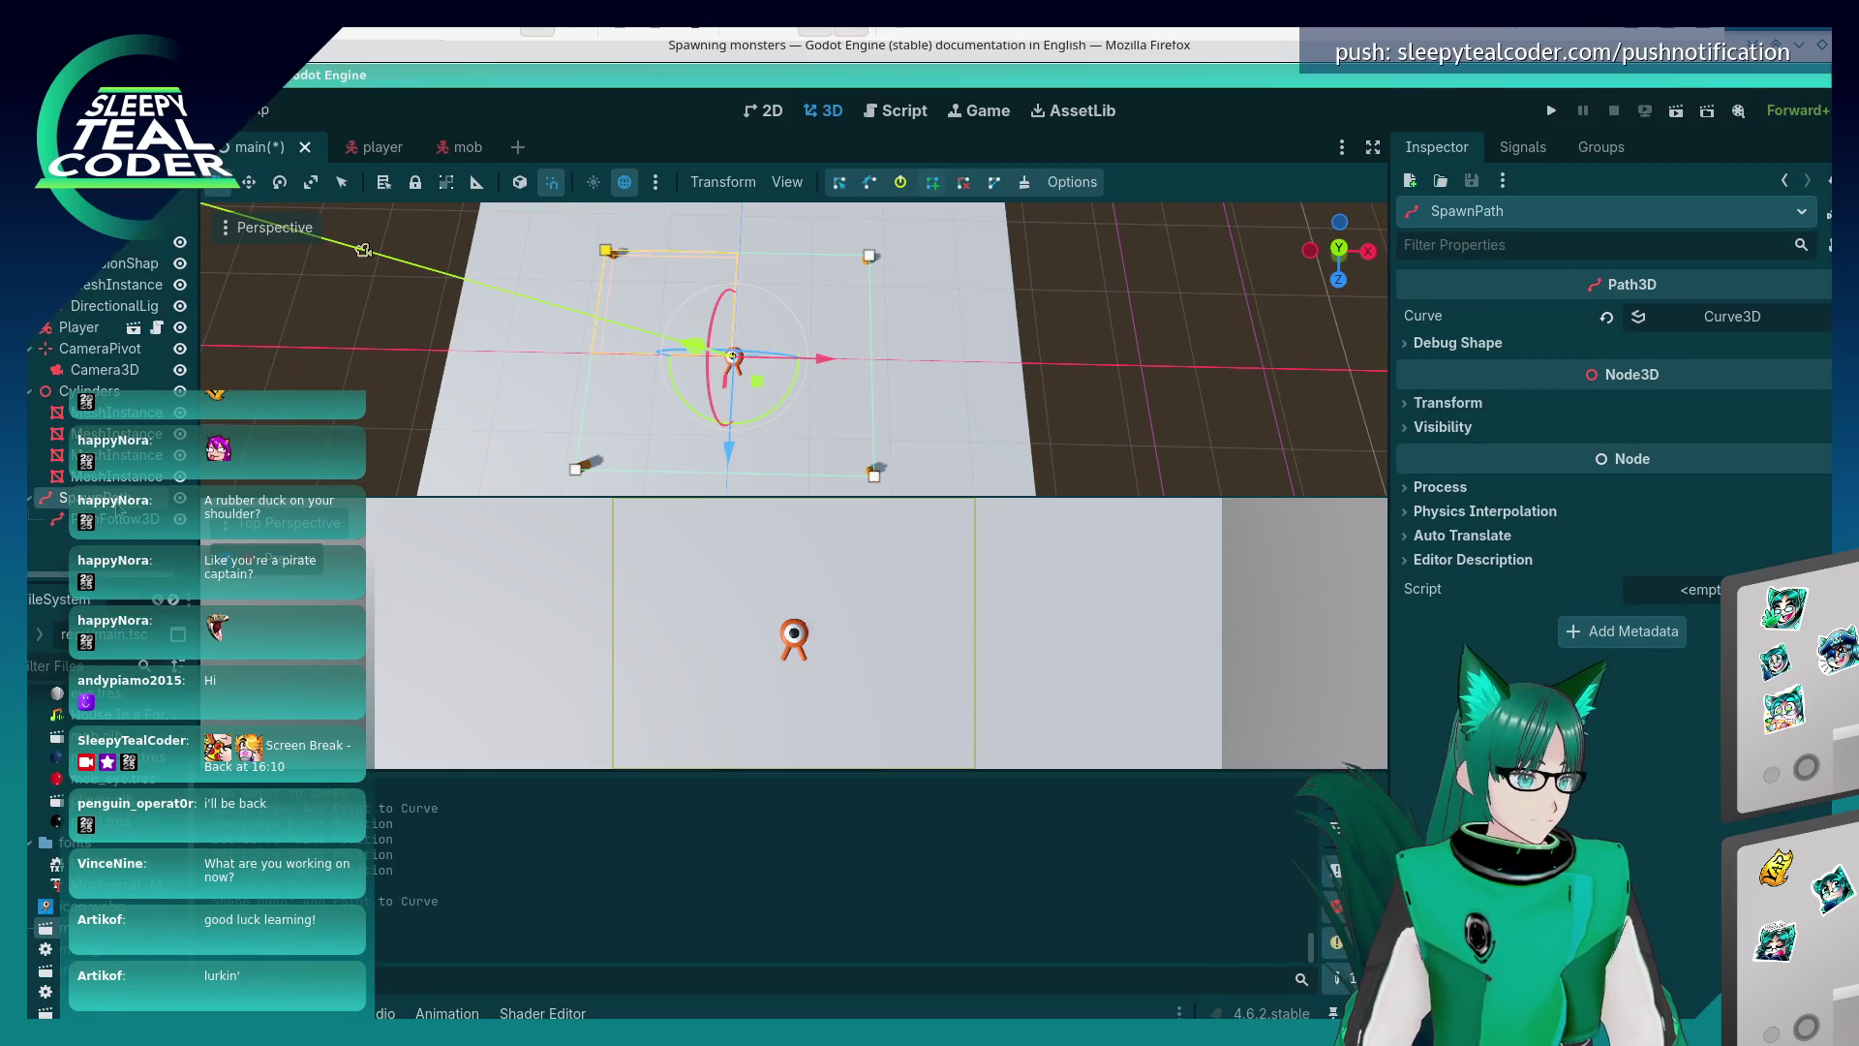
Step: Rename the PathFollow3D child to SpawnLocation
left_click(115, 519)
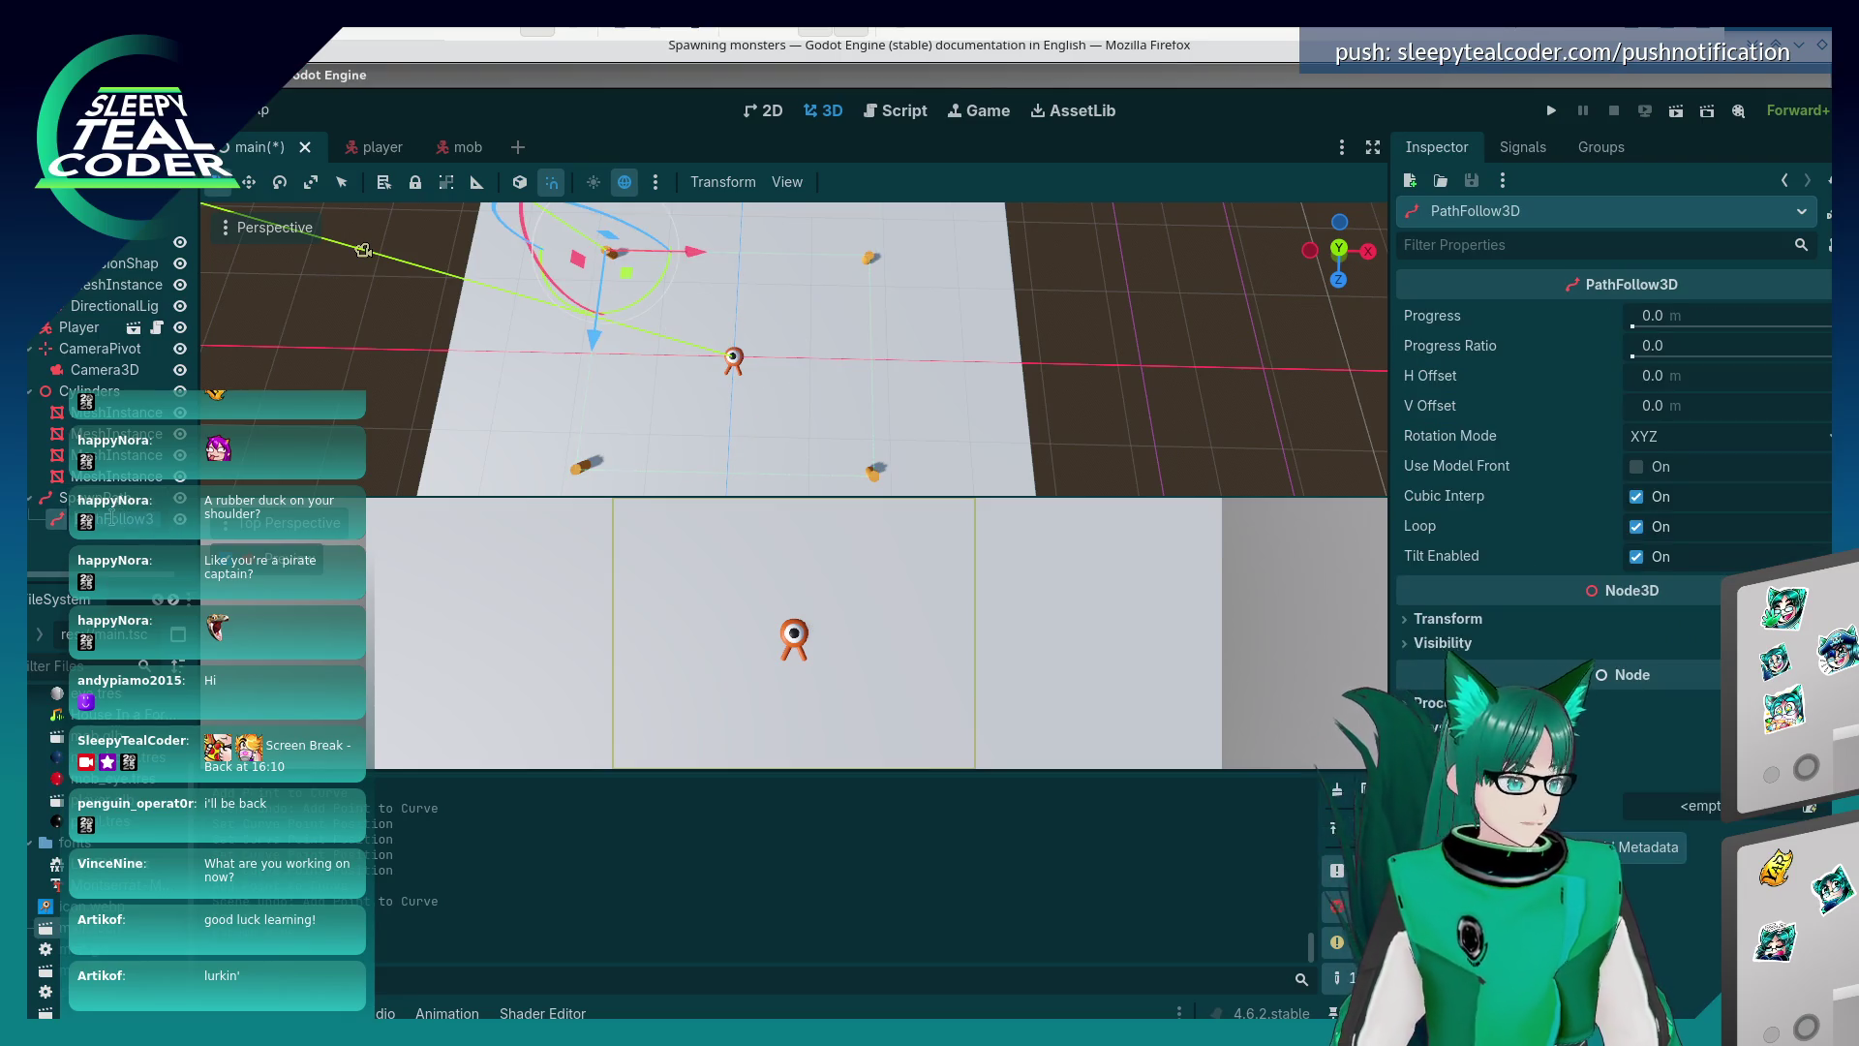
type("on")
key("Return")
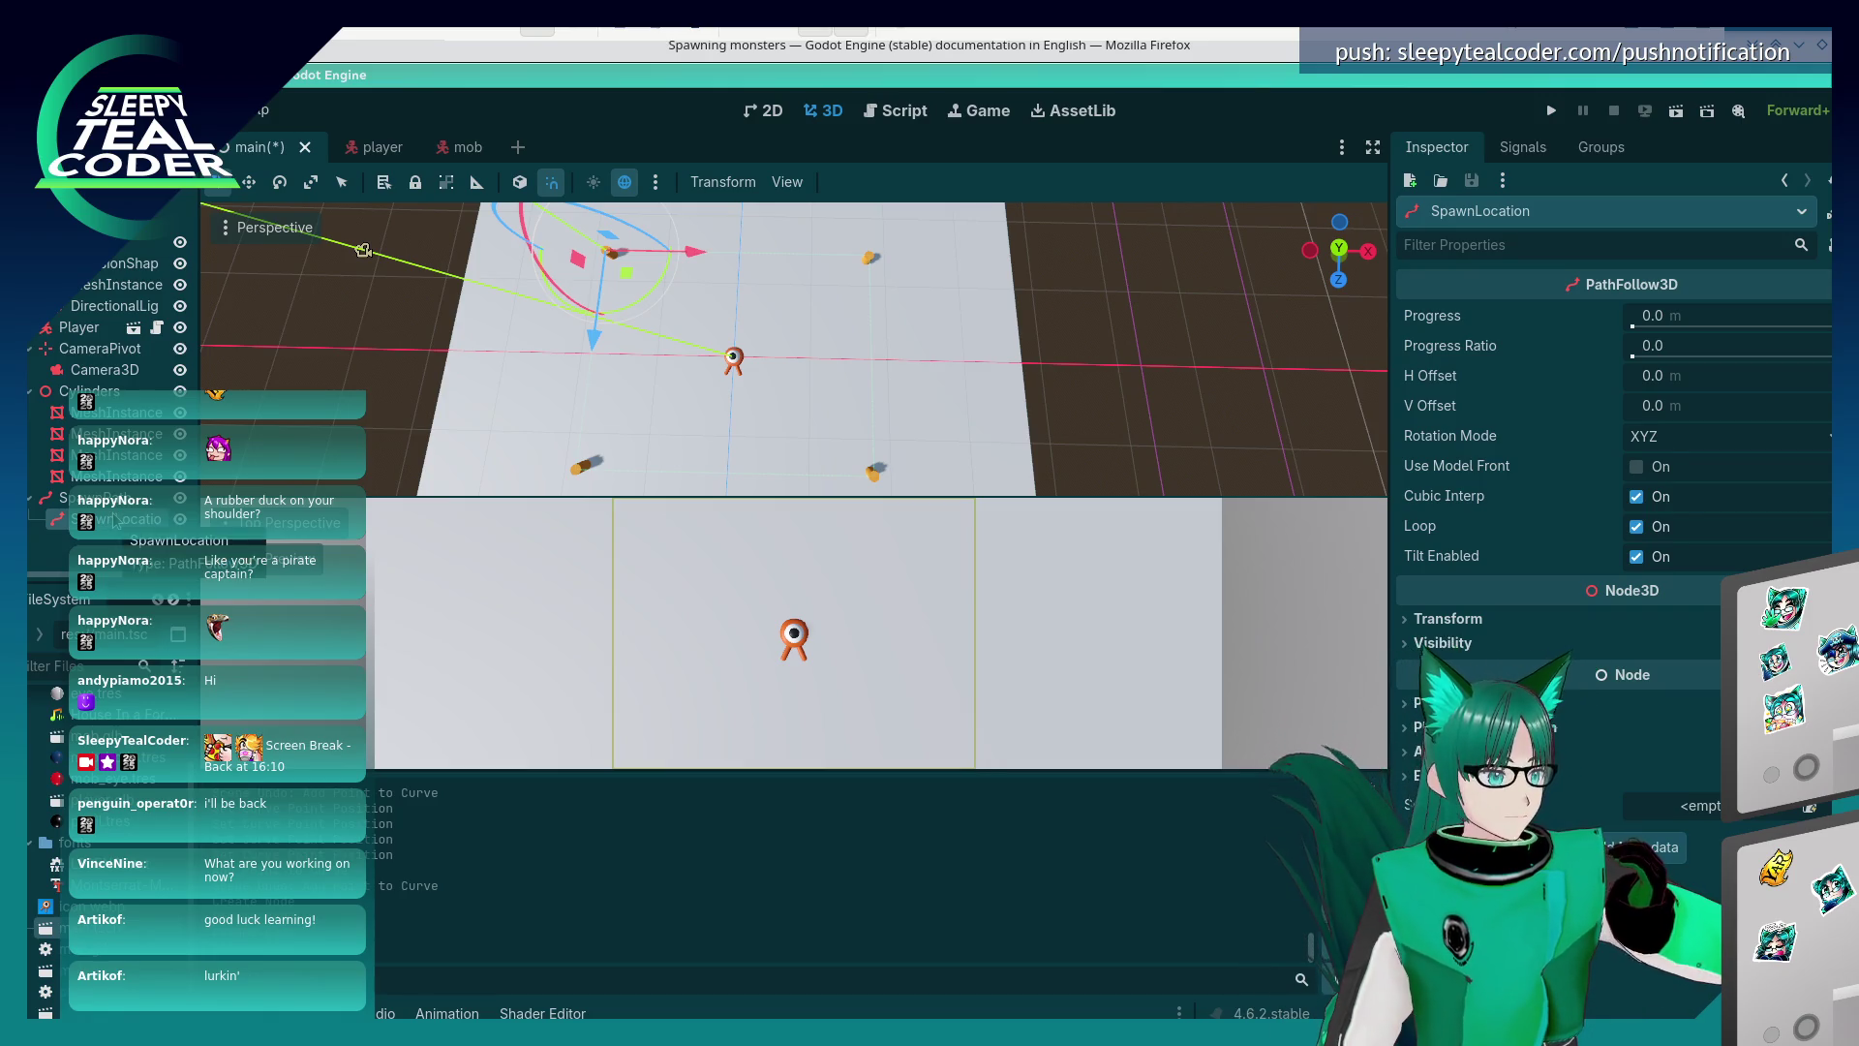
key("alt+Tab")
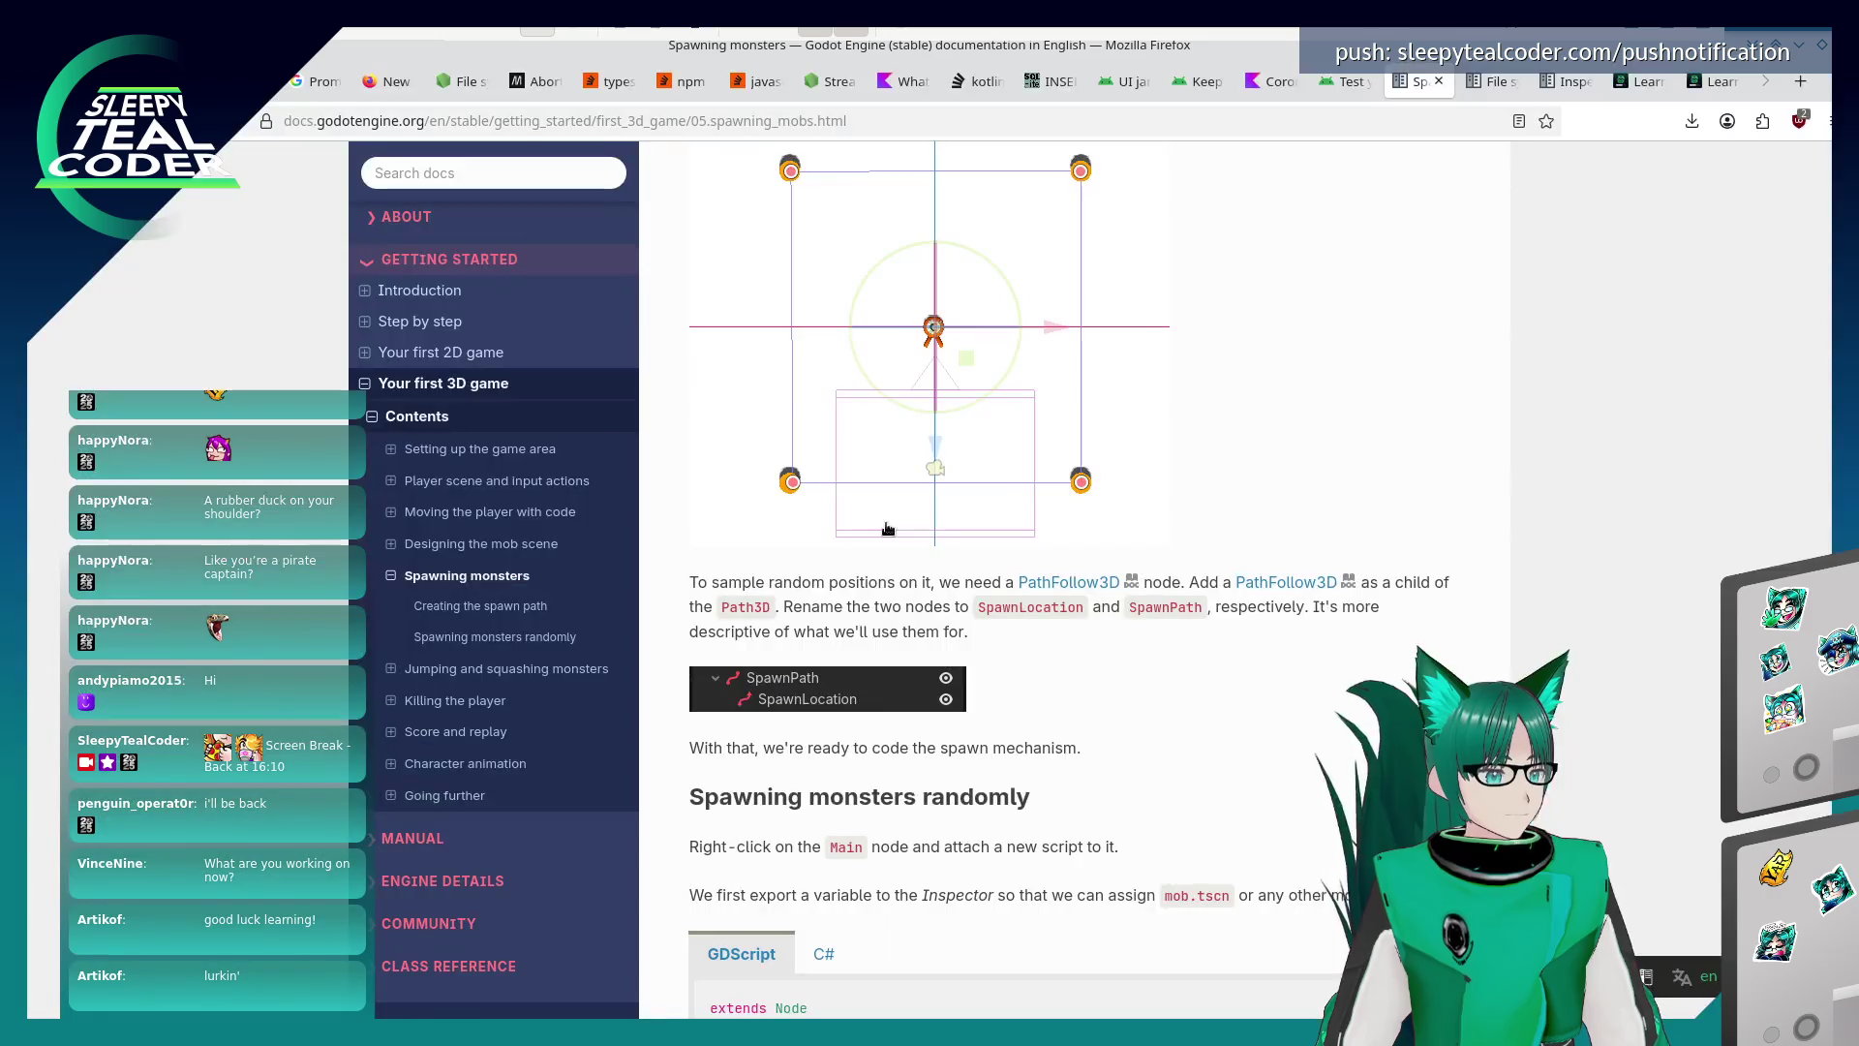
Step: Read the 'Spawning monsters randomly' docs step on exporting a PackedScene mob_scene variable
scroll(892, 655, "down", 3)
scroll(892, 656, "down", 2)
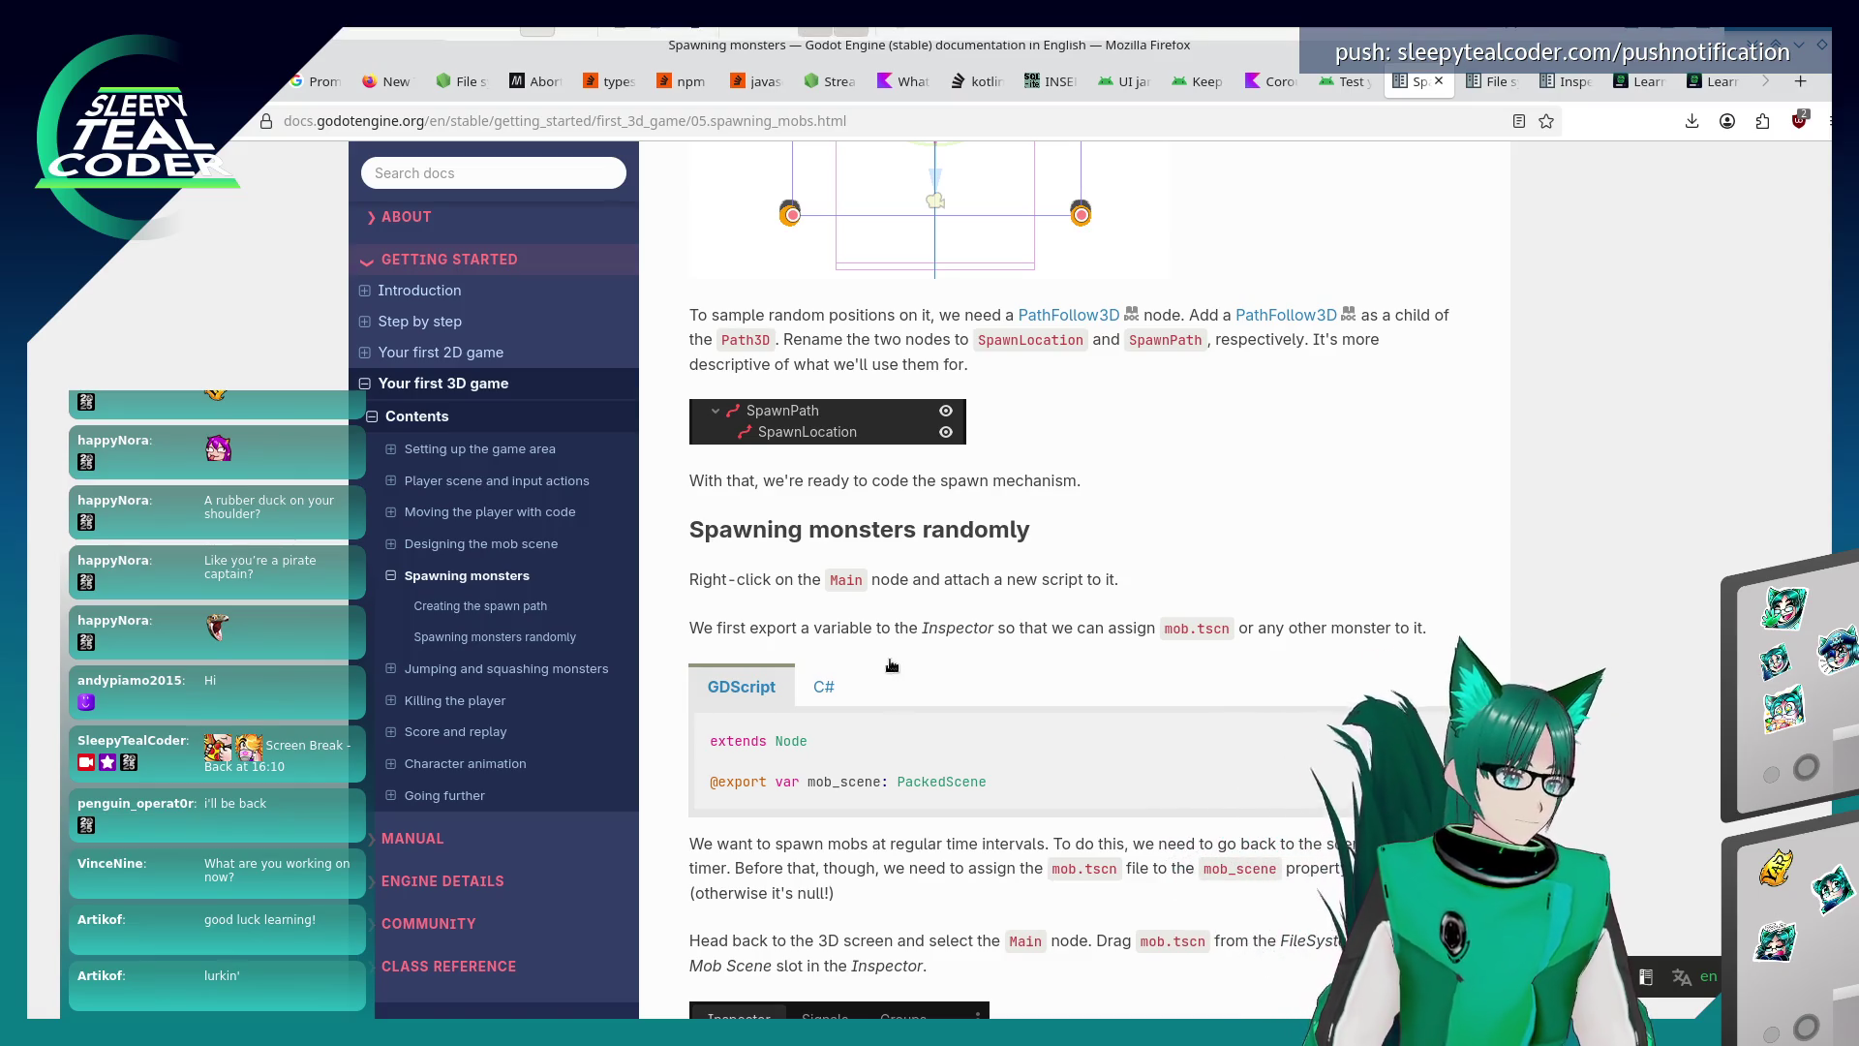
key("alt+Tab")
Step: Attach a new main.gd script to Main, then read the docs' Mob Scene slot instruction
right_click(97, 235)
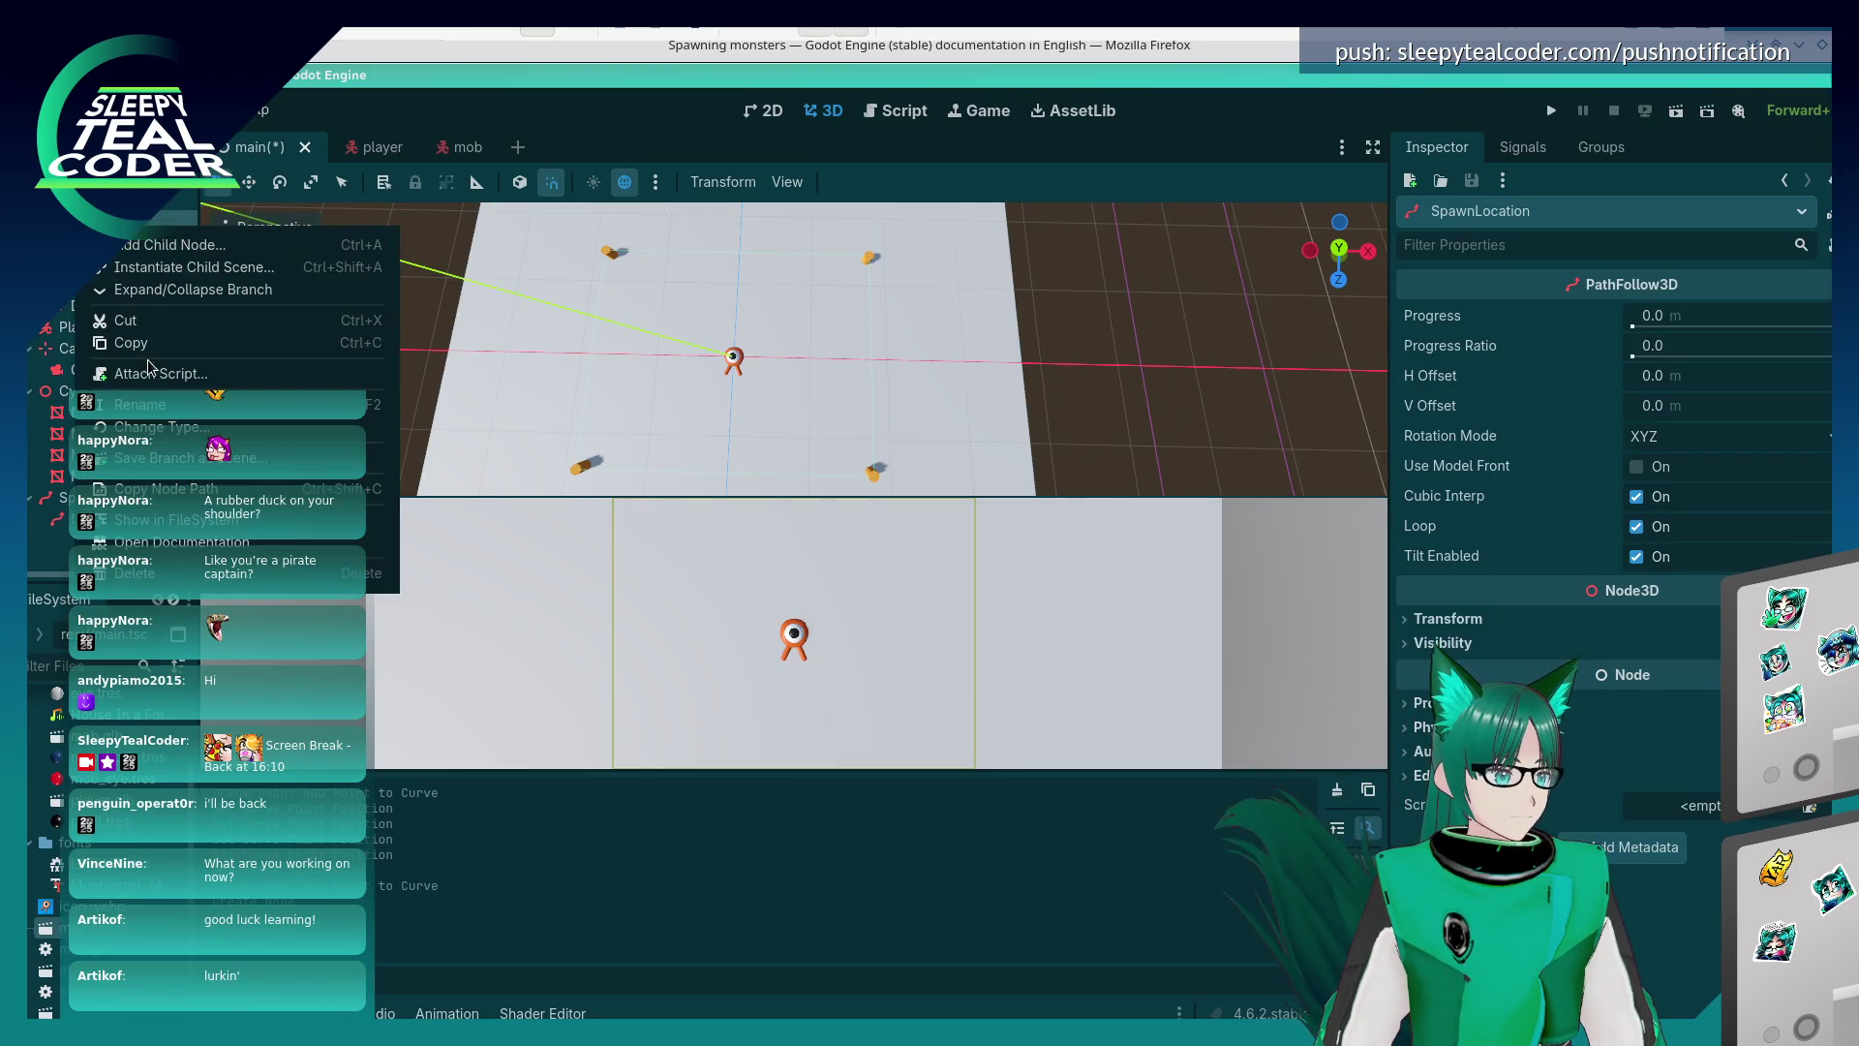
left_click(152, 372)
left_click(1053, 741)
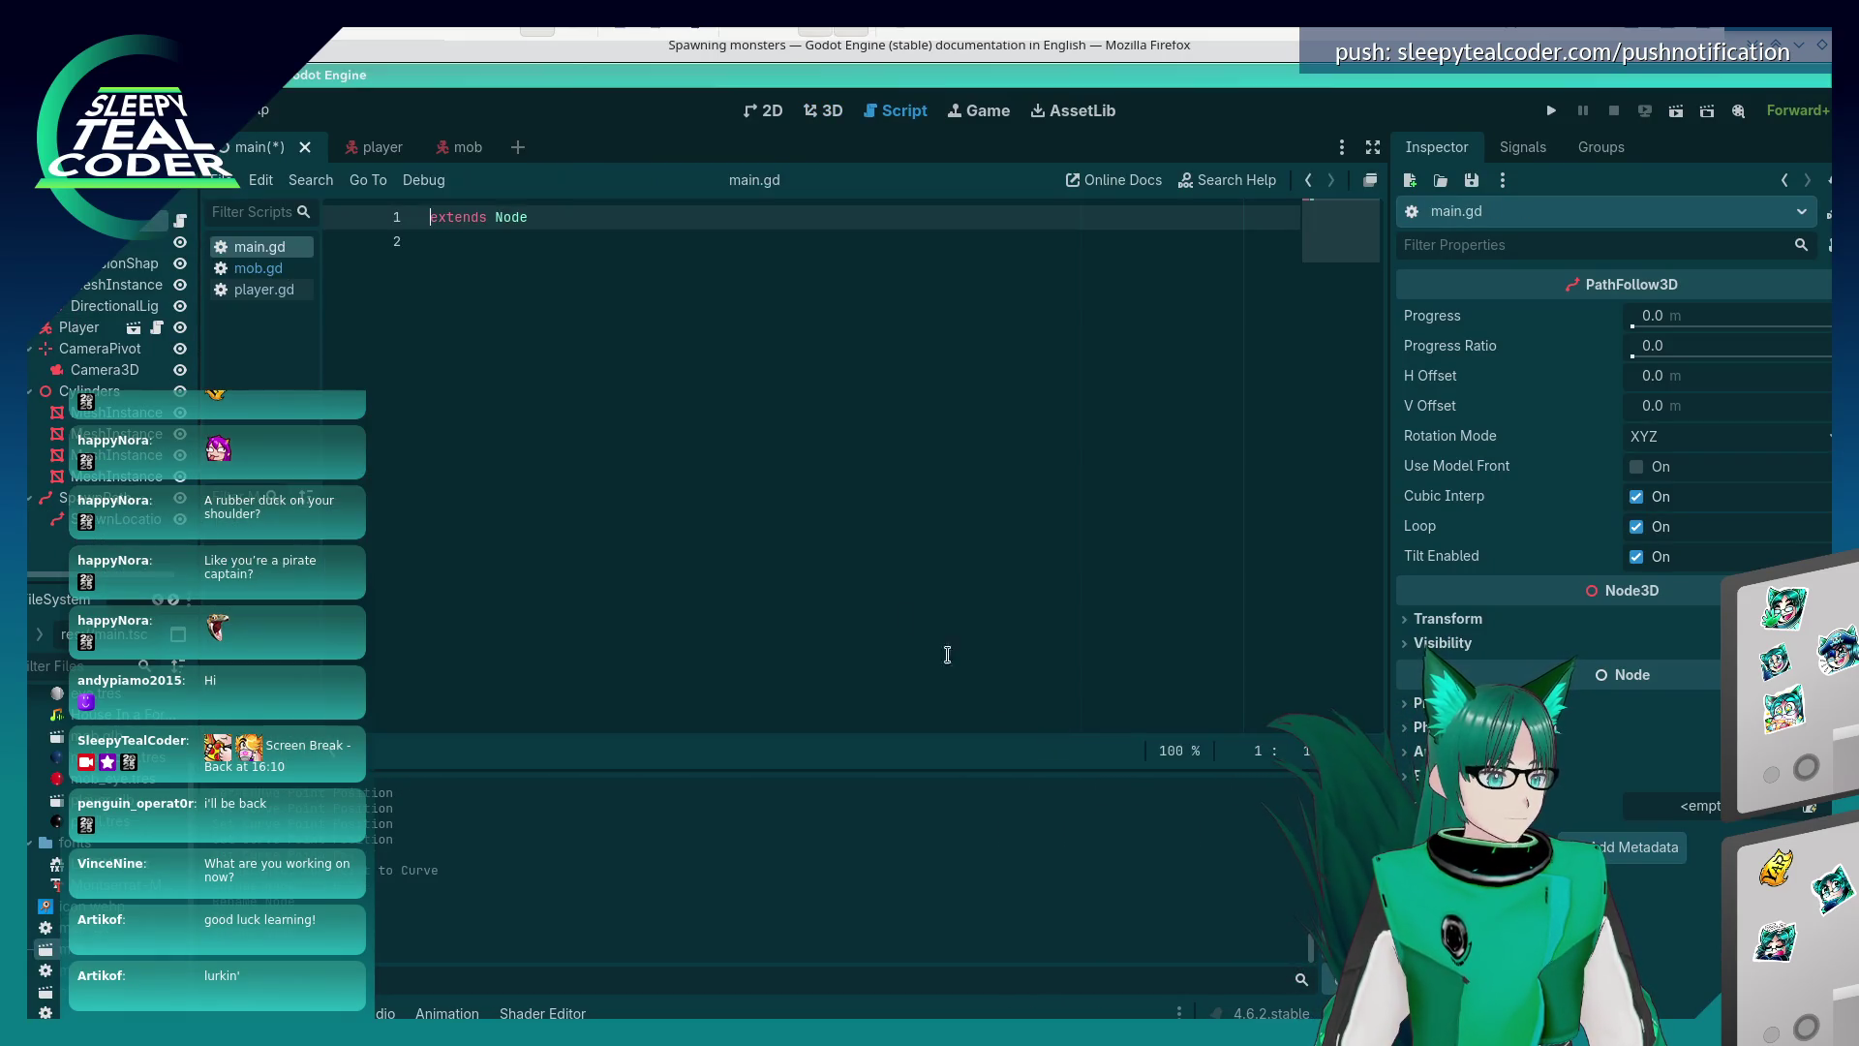
key("alt+Tab")
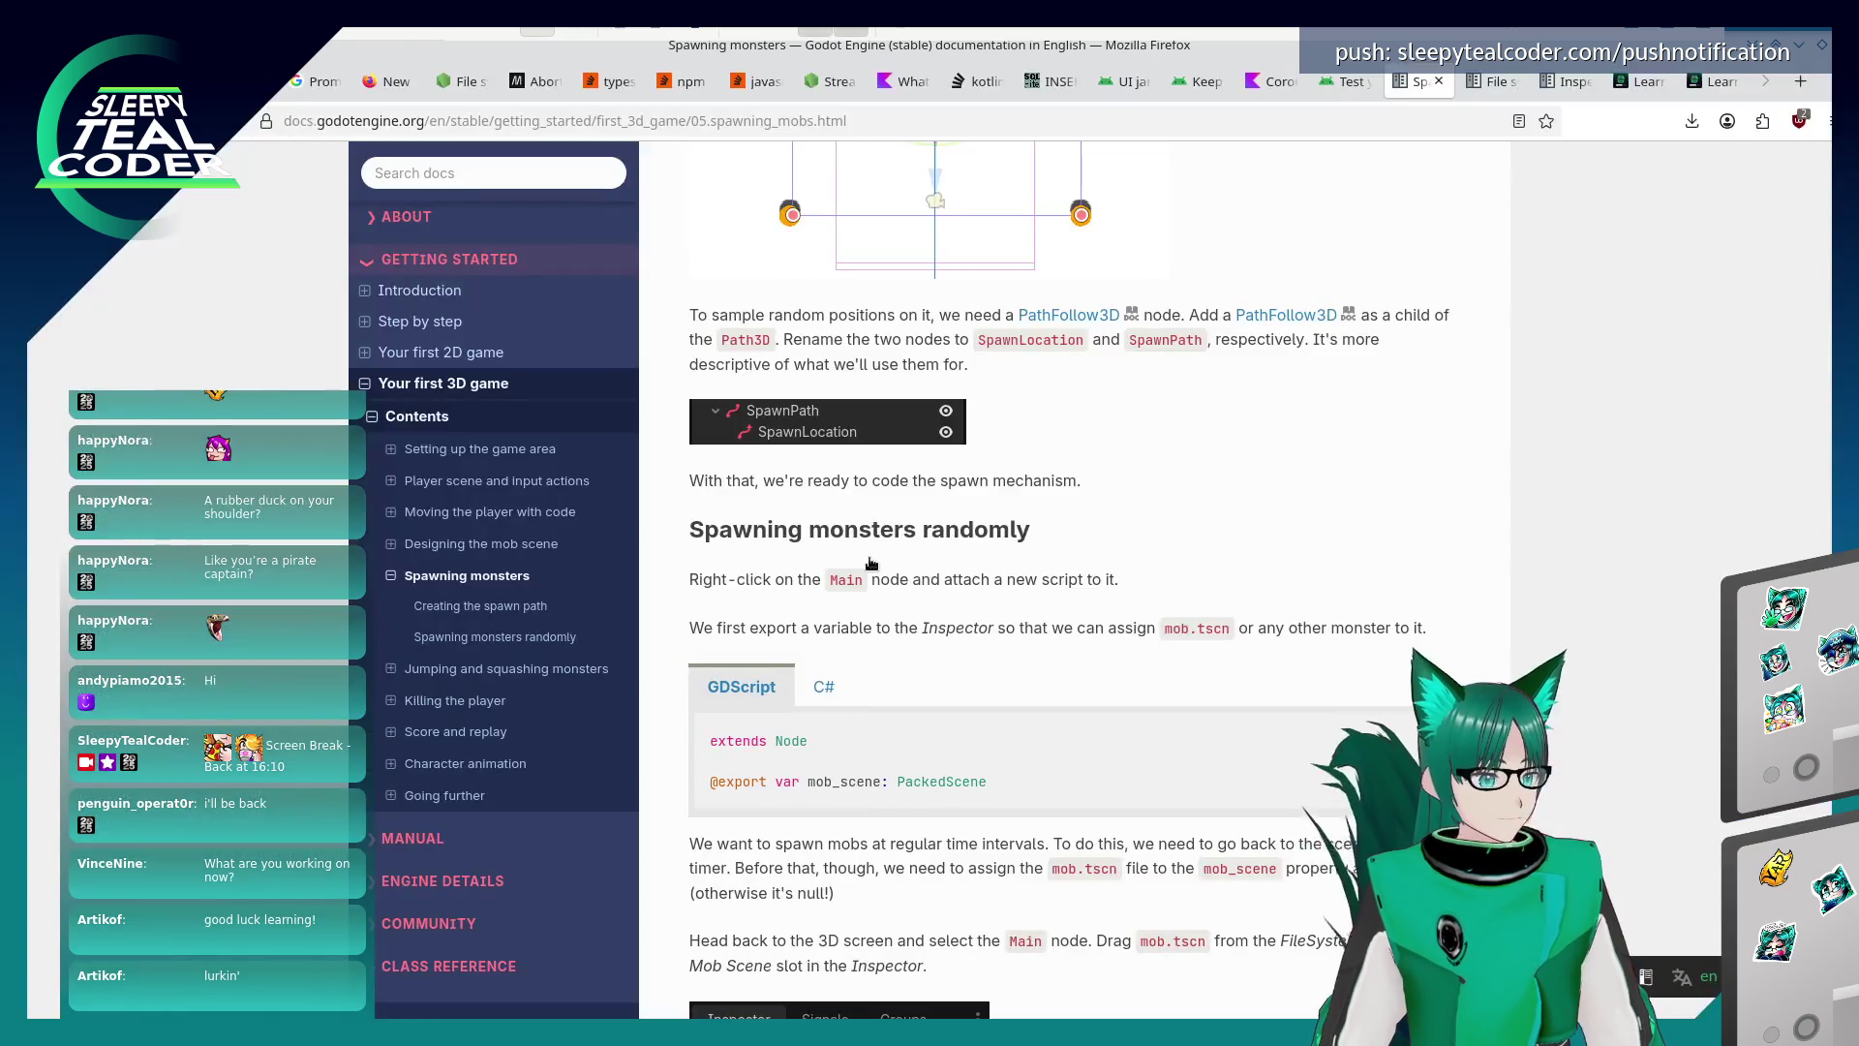
scroll(877, 586, "down", 3)
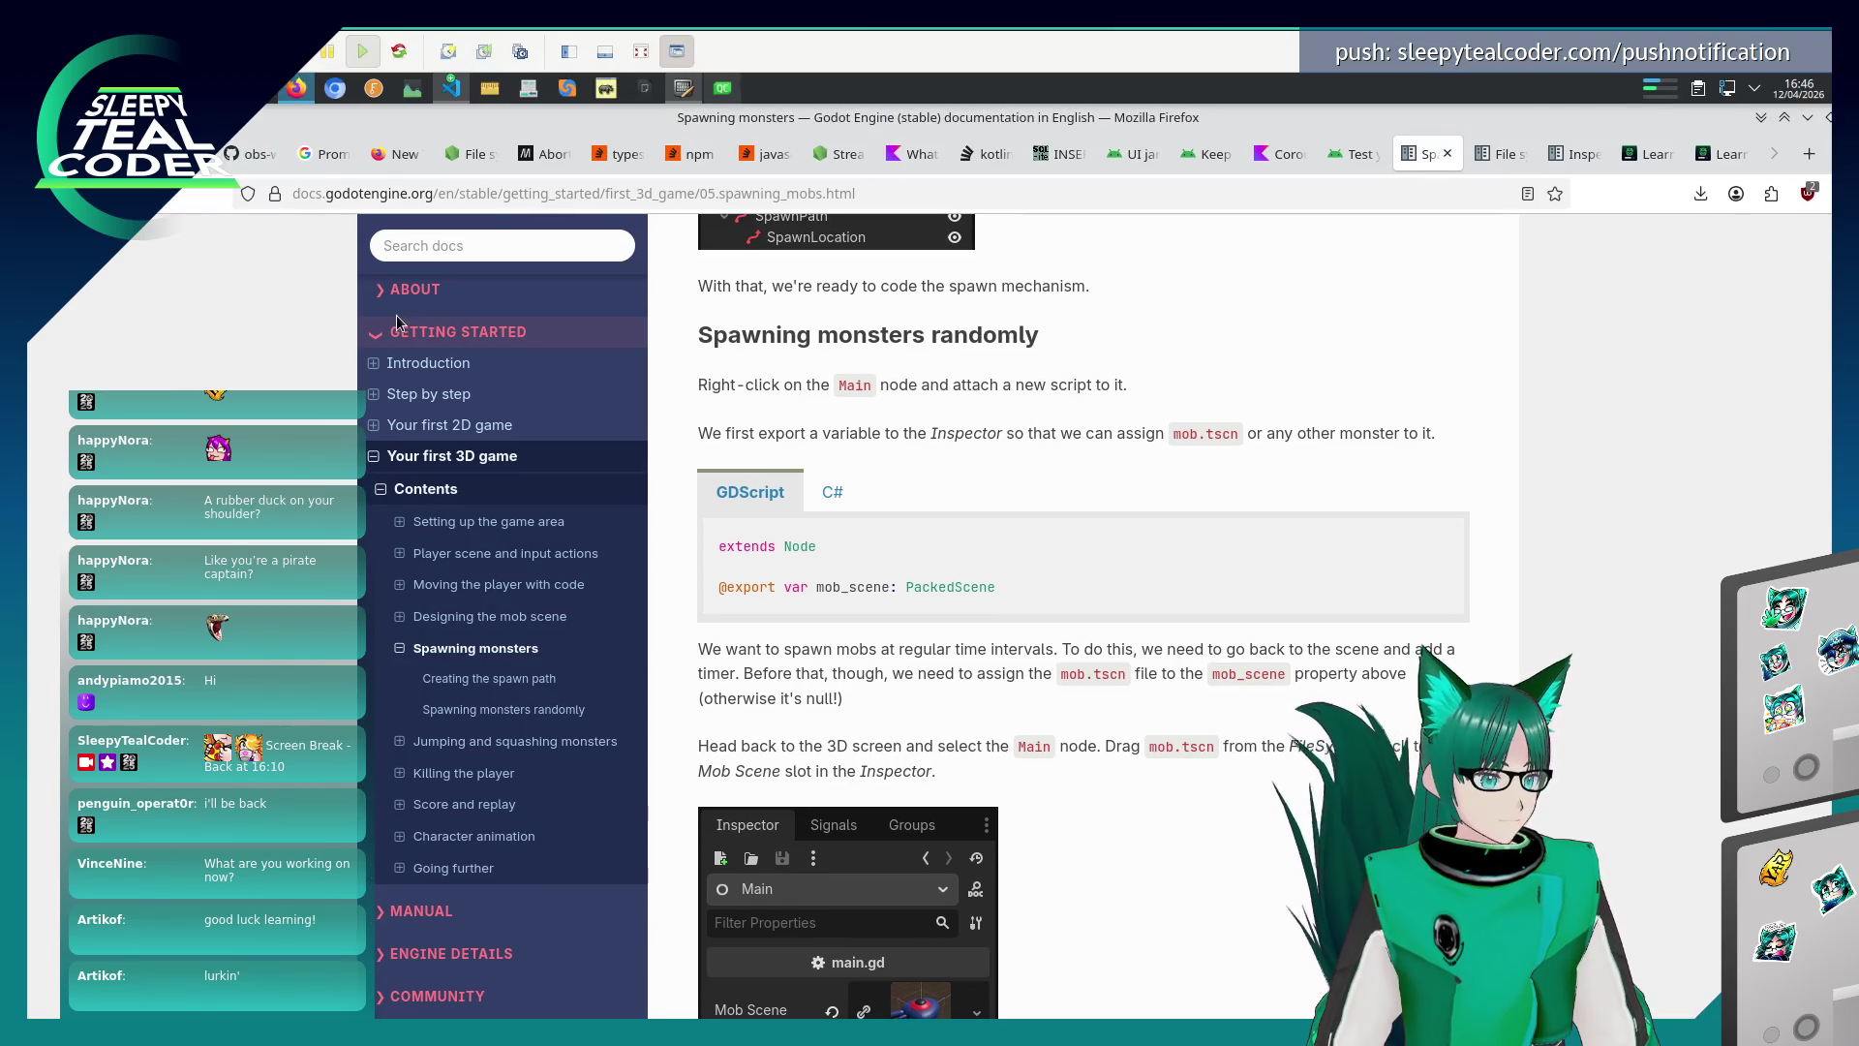
Step: Exit full screen on the docs virtual machine, then shrink its window and move it to the right
key("ctrl+alt+Return")
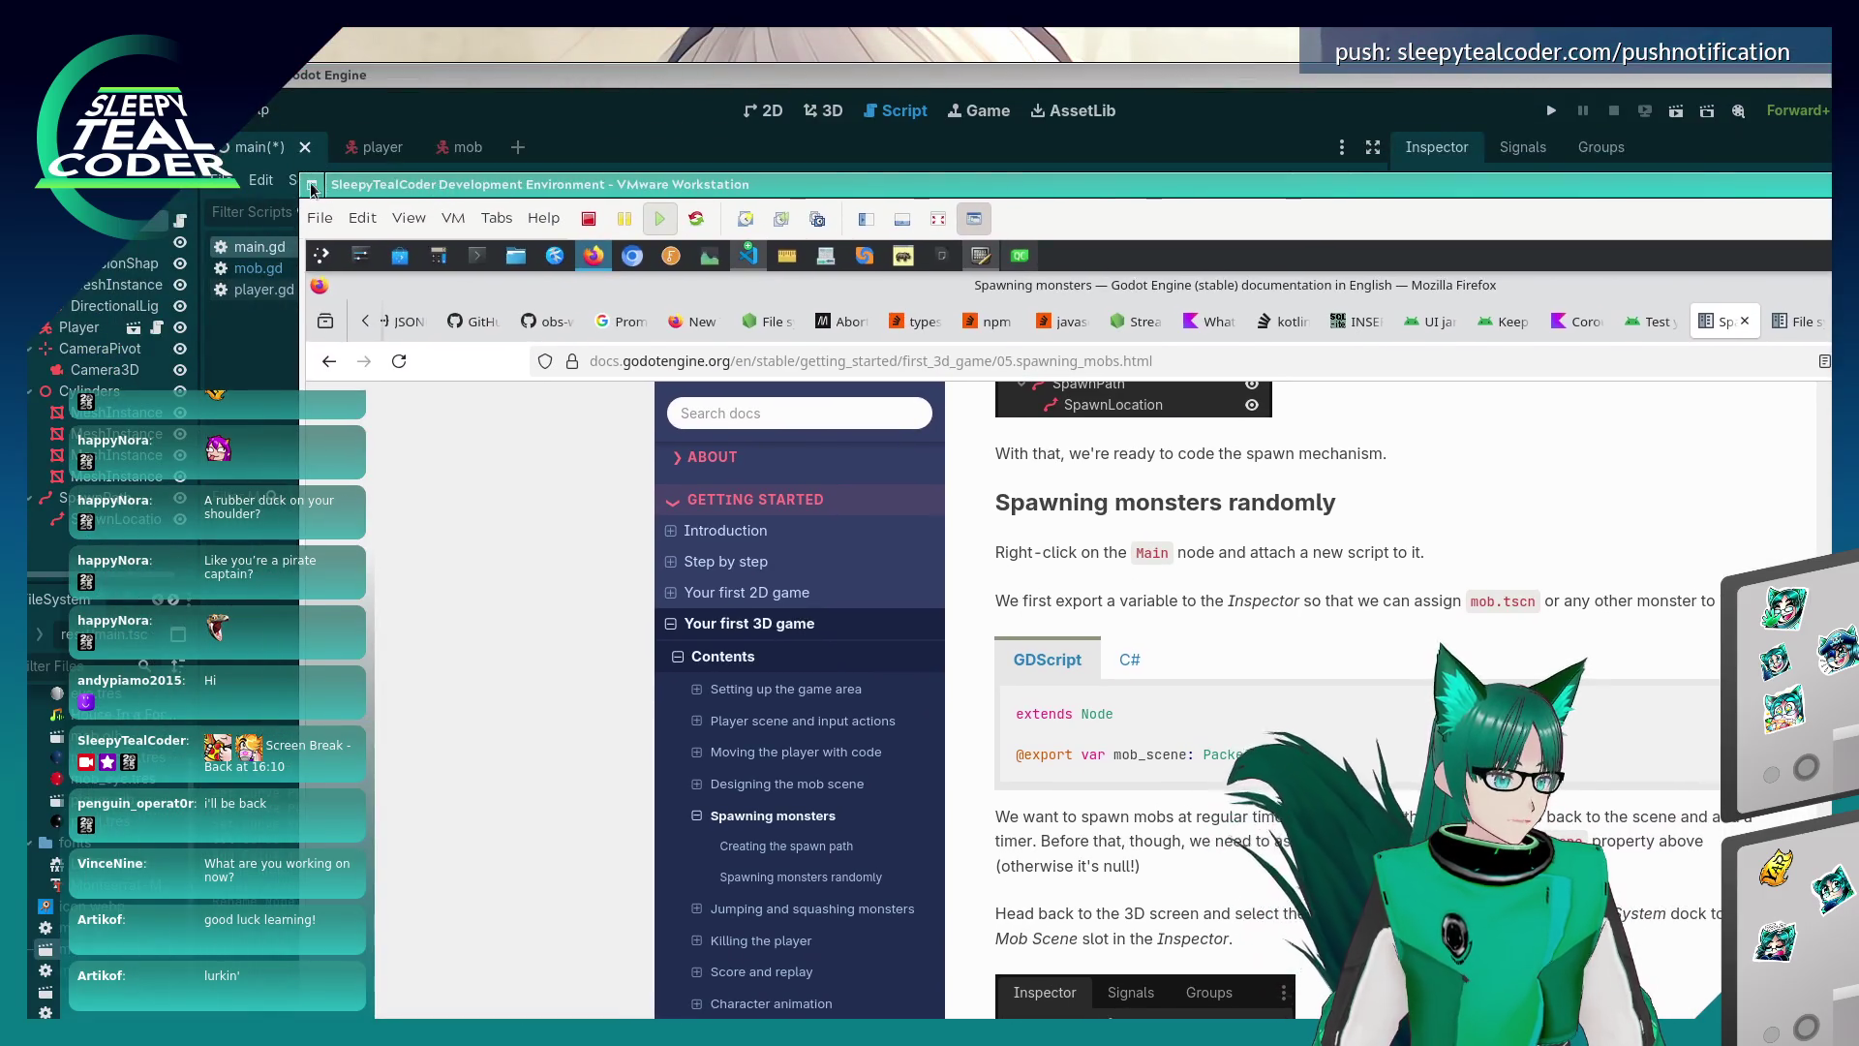
mouse_move(547, 744)
left_mouse_down()
mouse_move(473, 329)
mouse_move(449, 358)
left_mouse_up()
mouse_move(412, 443)
left_mouse_down()
mouse_move(1300, 451)
mouse_move(847, 424)
mouse_move(796, 456)
left_mouse_up()
left_click_drag(1037, 916, 1176, 920)
left_click_drag(1051, 951, 1052, 816)
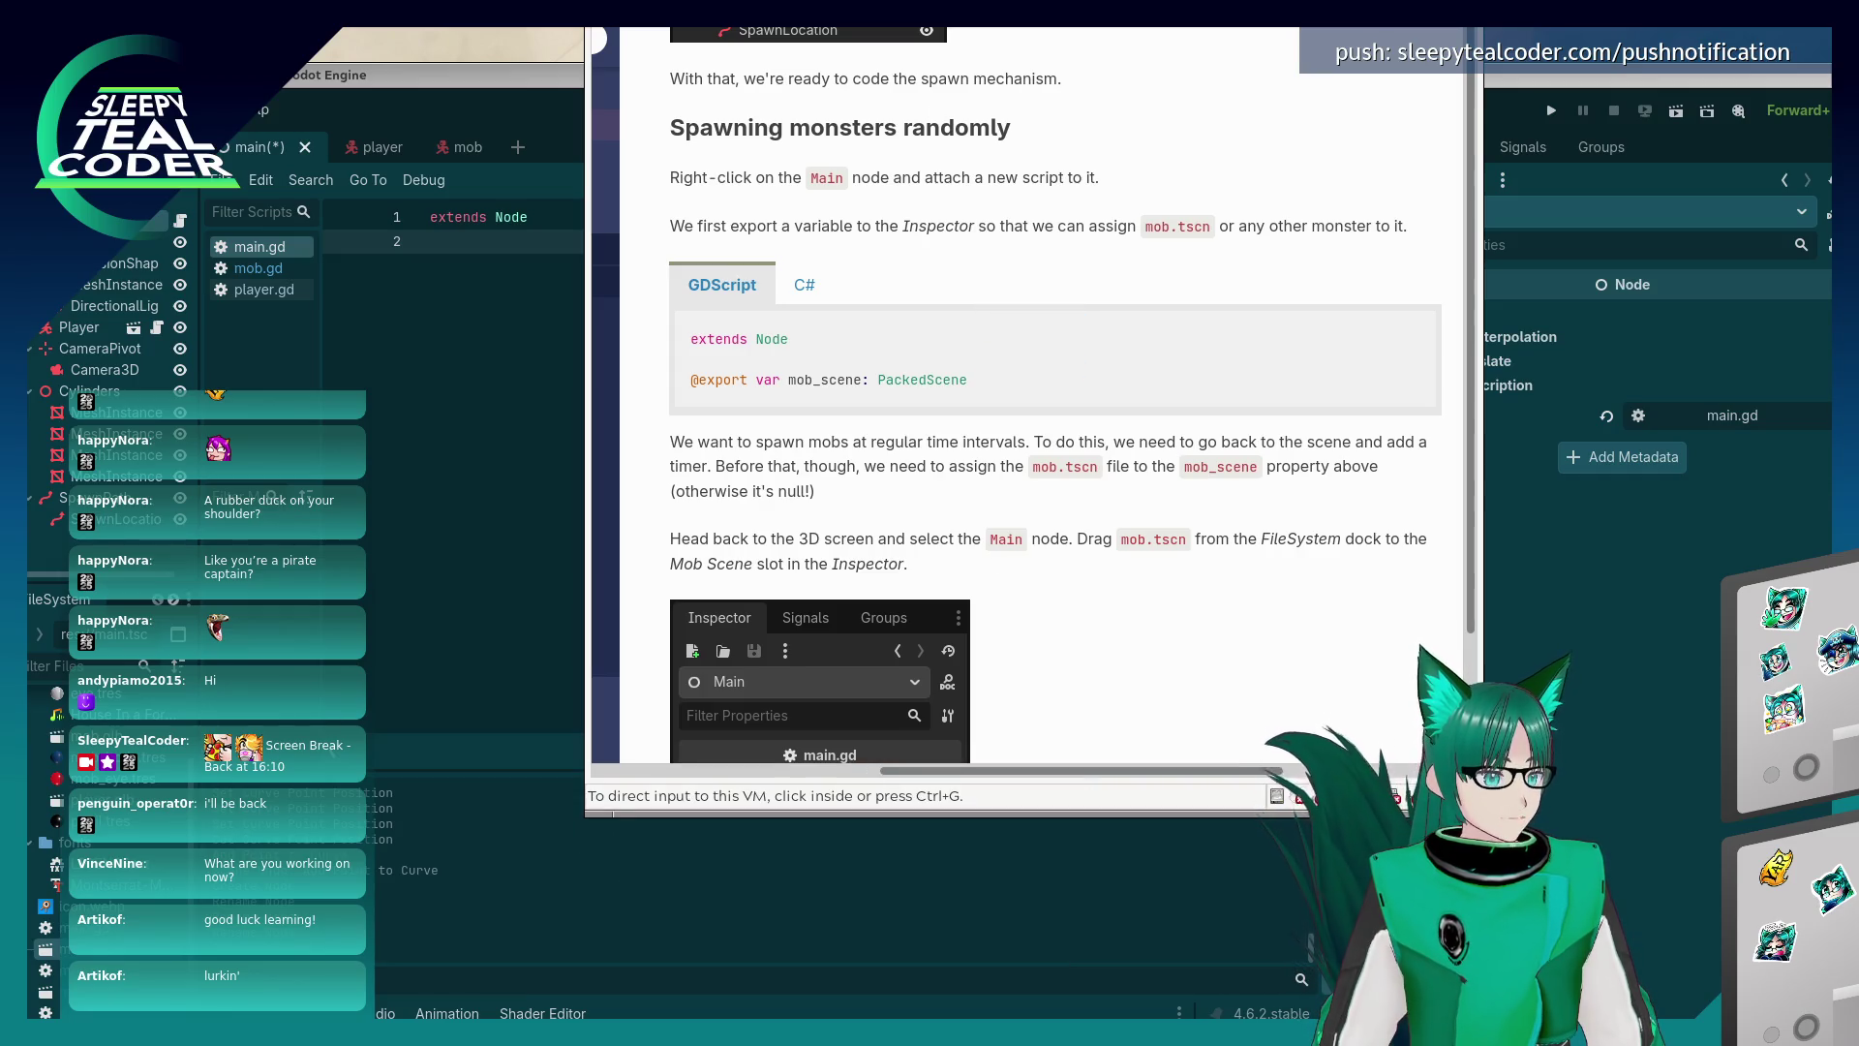
mouse_move(871, 0)
left_mouse_down()
mouse_move(1117, 0)
mouse_move(1209, 31)
left_mouse_up()
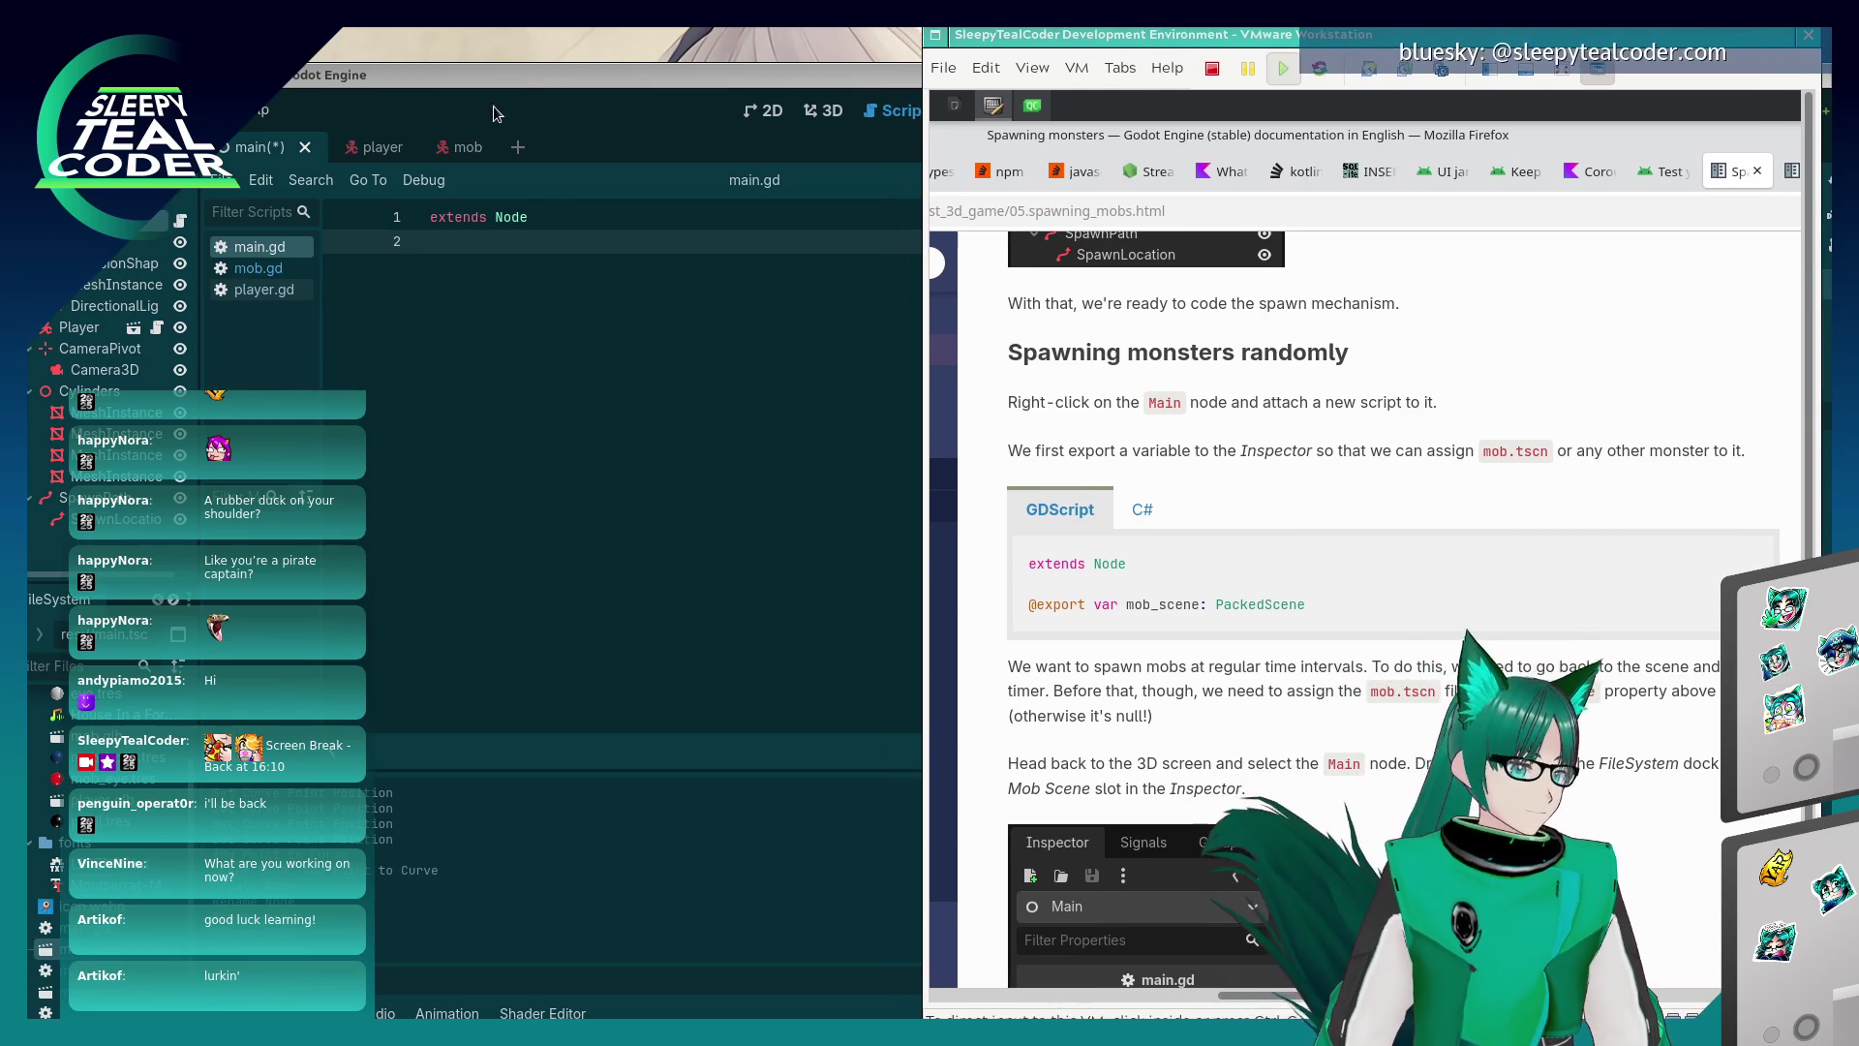
Step: Float the main.gd script editor in its own narrower, taller window beside the docs
left_click(493, 114)
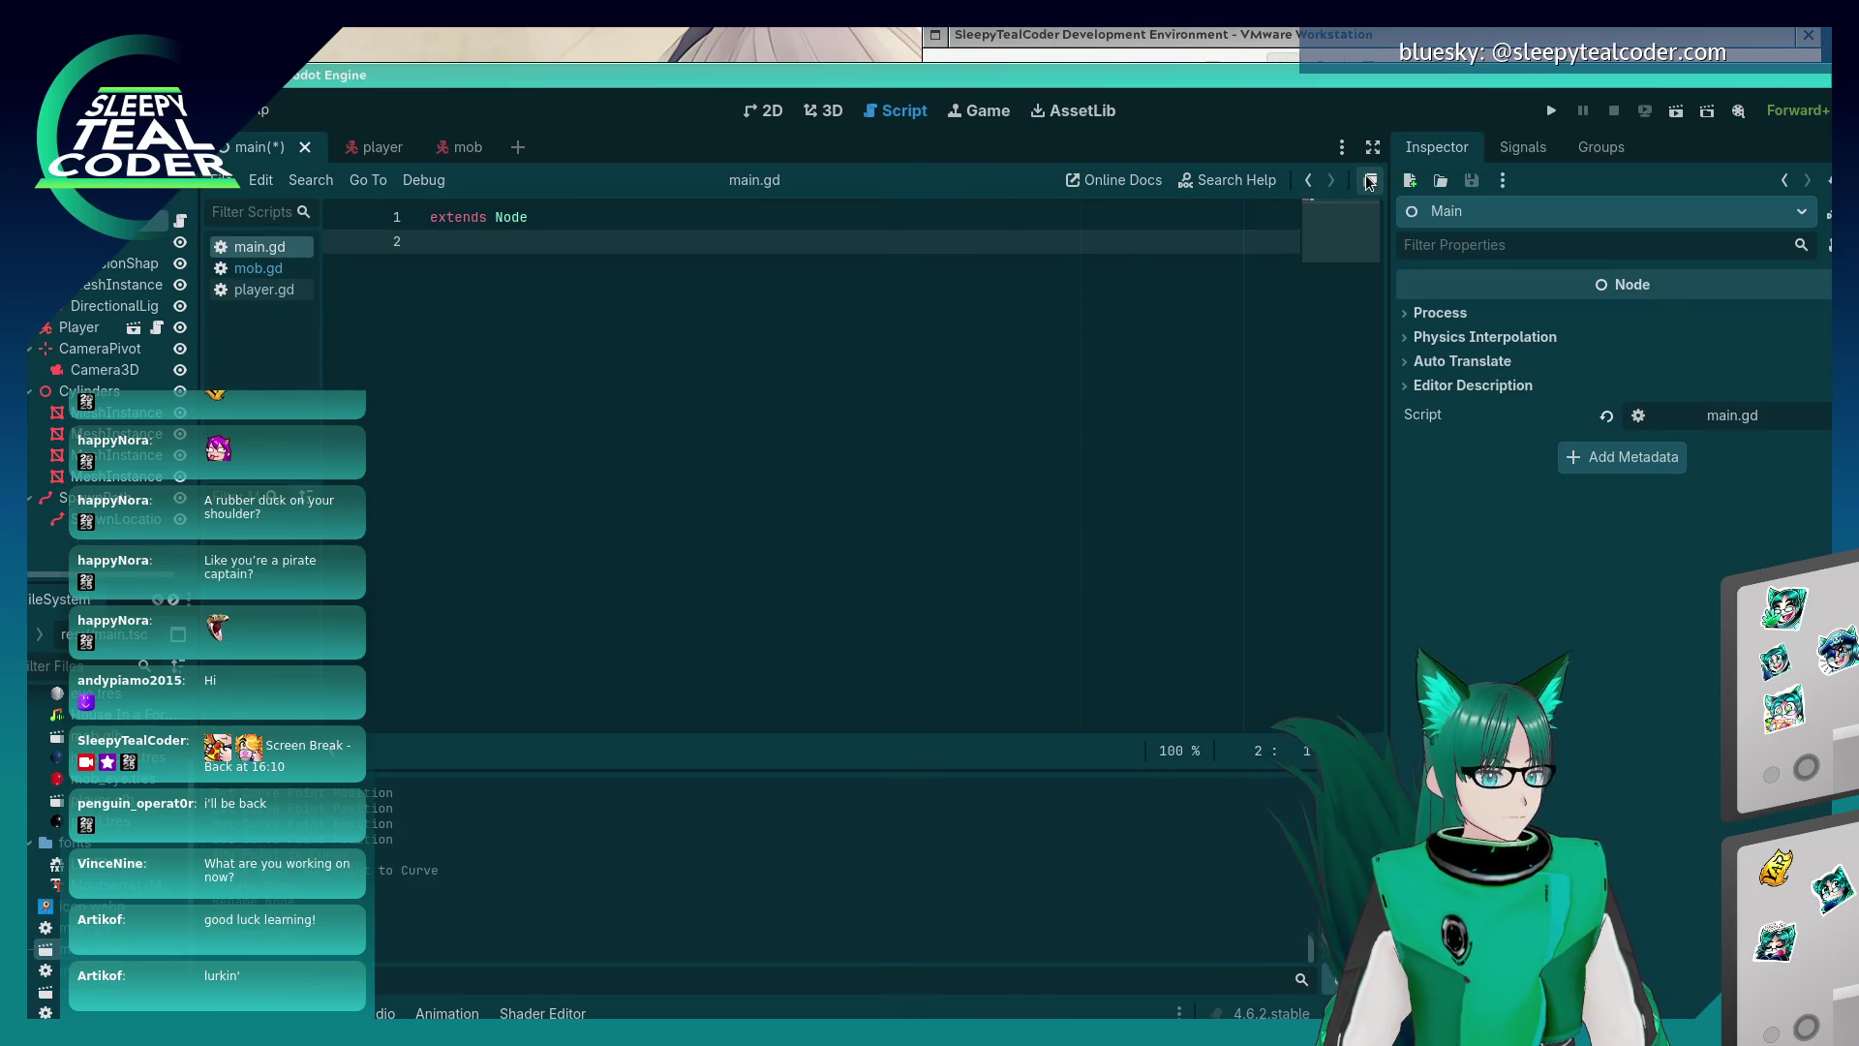
left_click(1371, 181)
mouse_move(934, 180)
left_mouse_down()
mouse_move(770, 73)
mouse_move(791, 40)
mouse_move(1037, 36)
mouse_move(983, 31)
left_mouse_up()
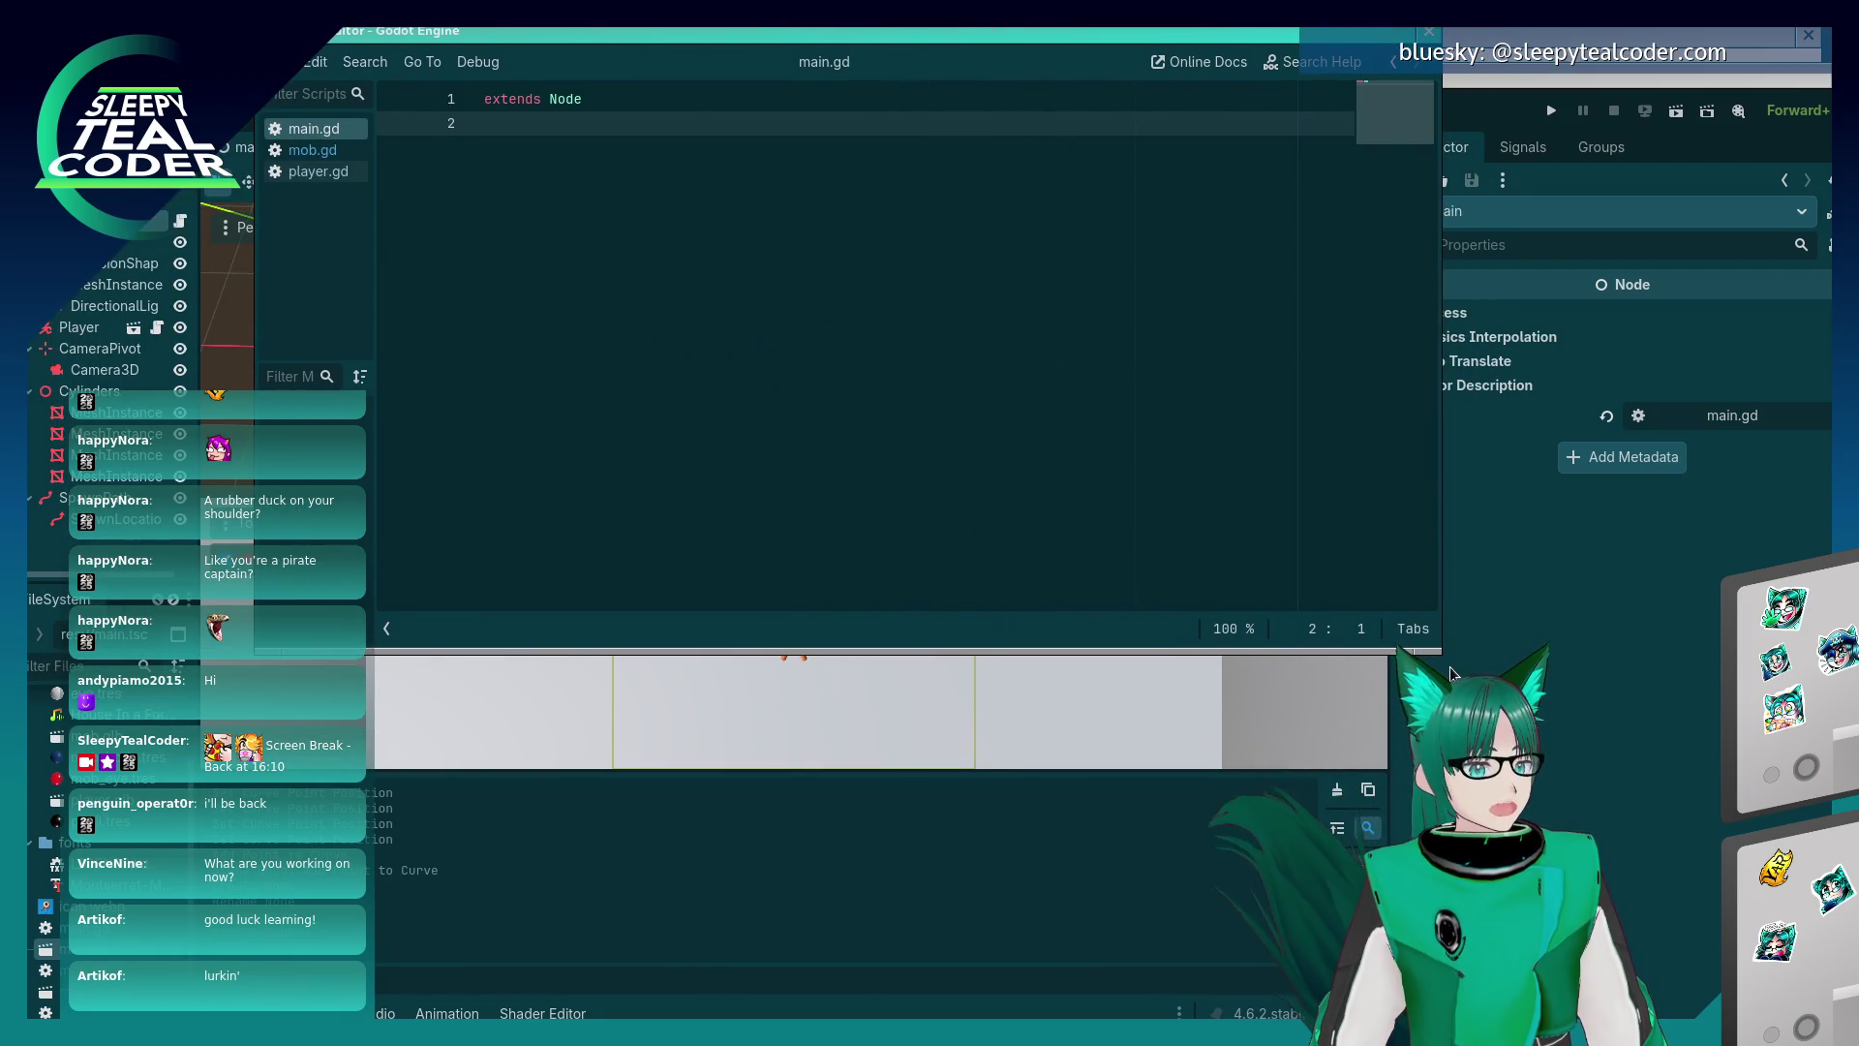
left_click_drag(1441, 651, 1089, 1012)
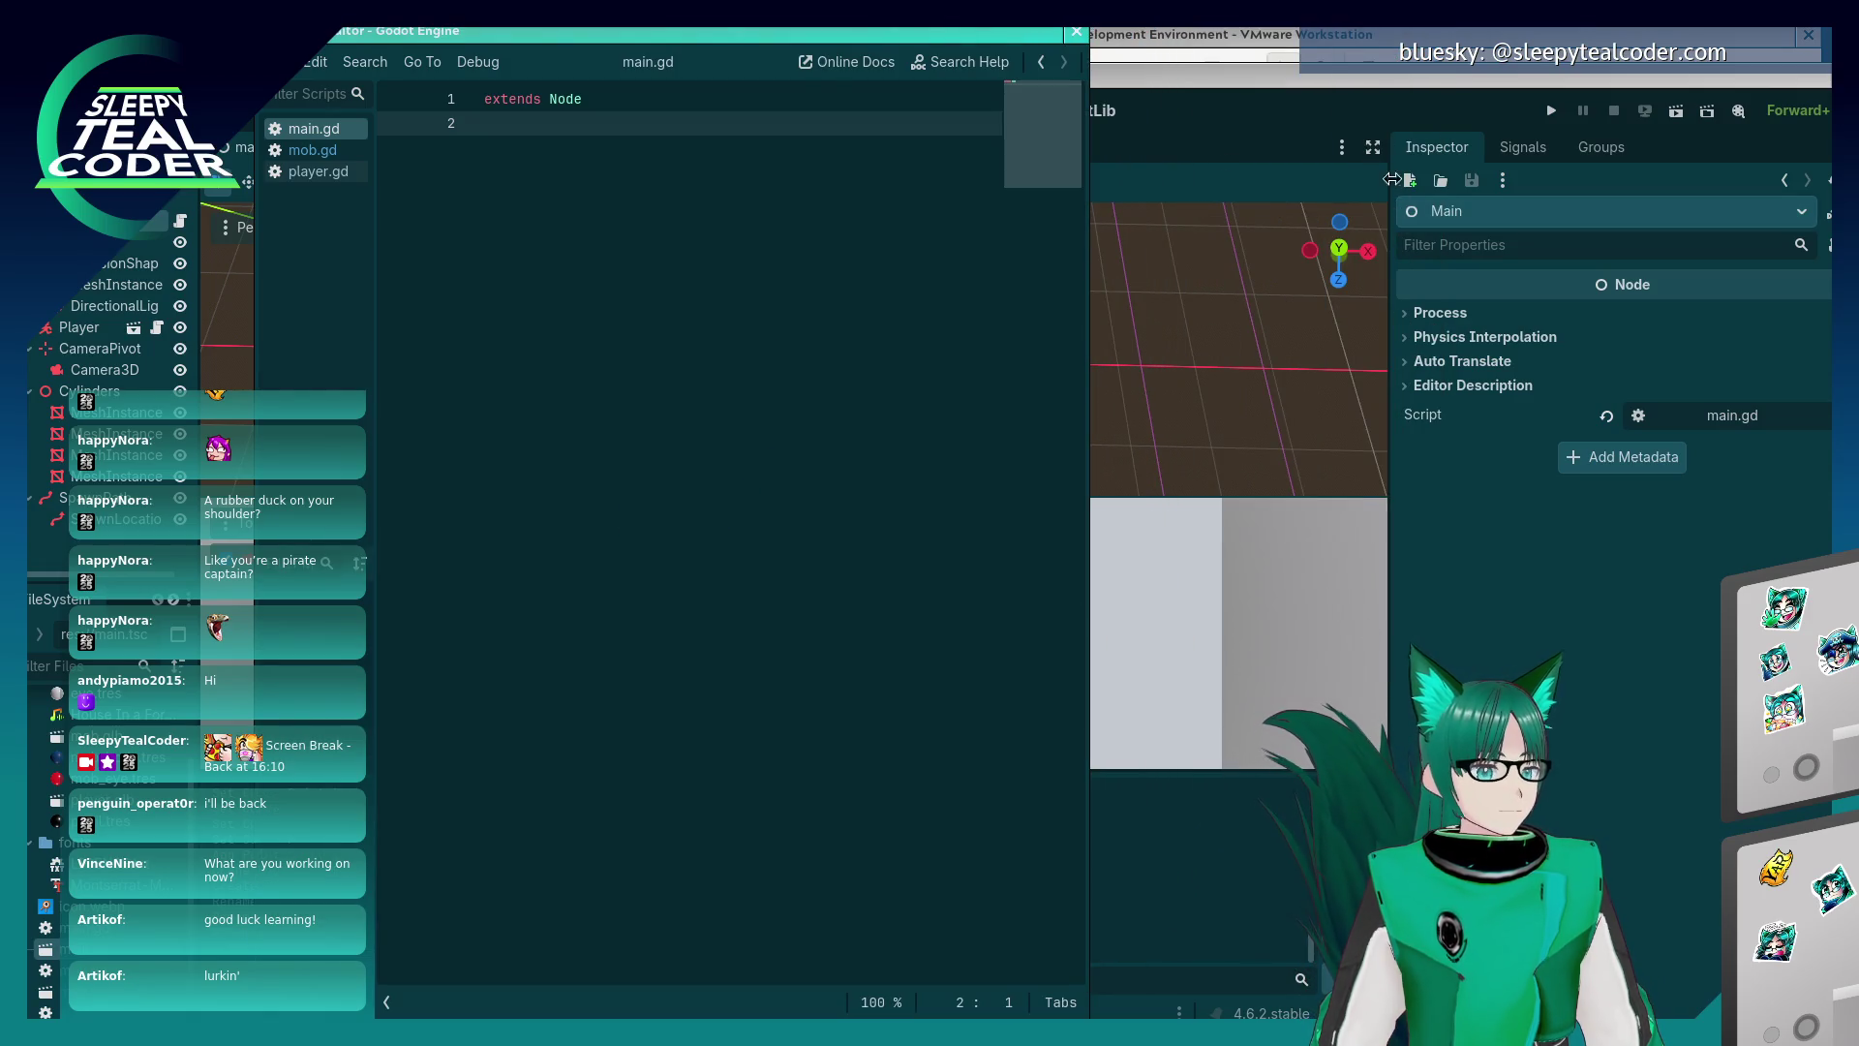
left_click(1361, 51)
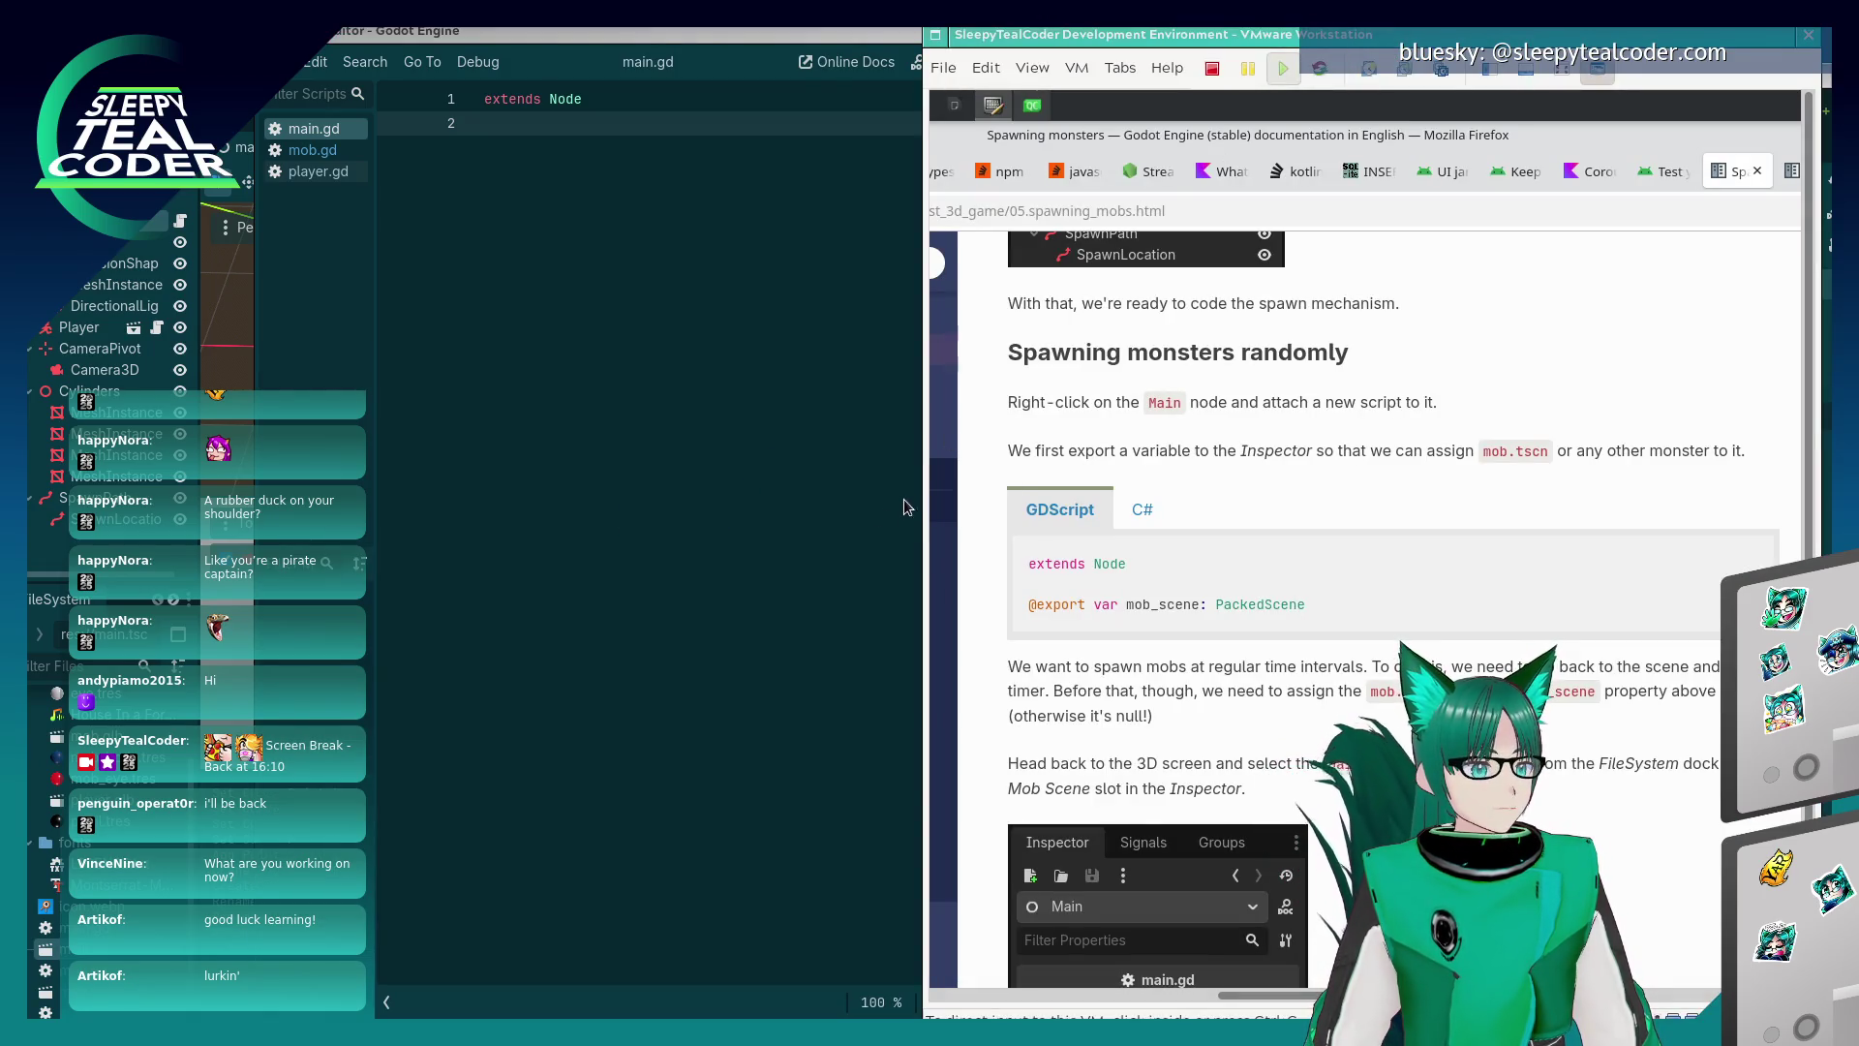
left_click(699, 521)
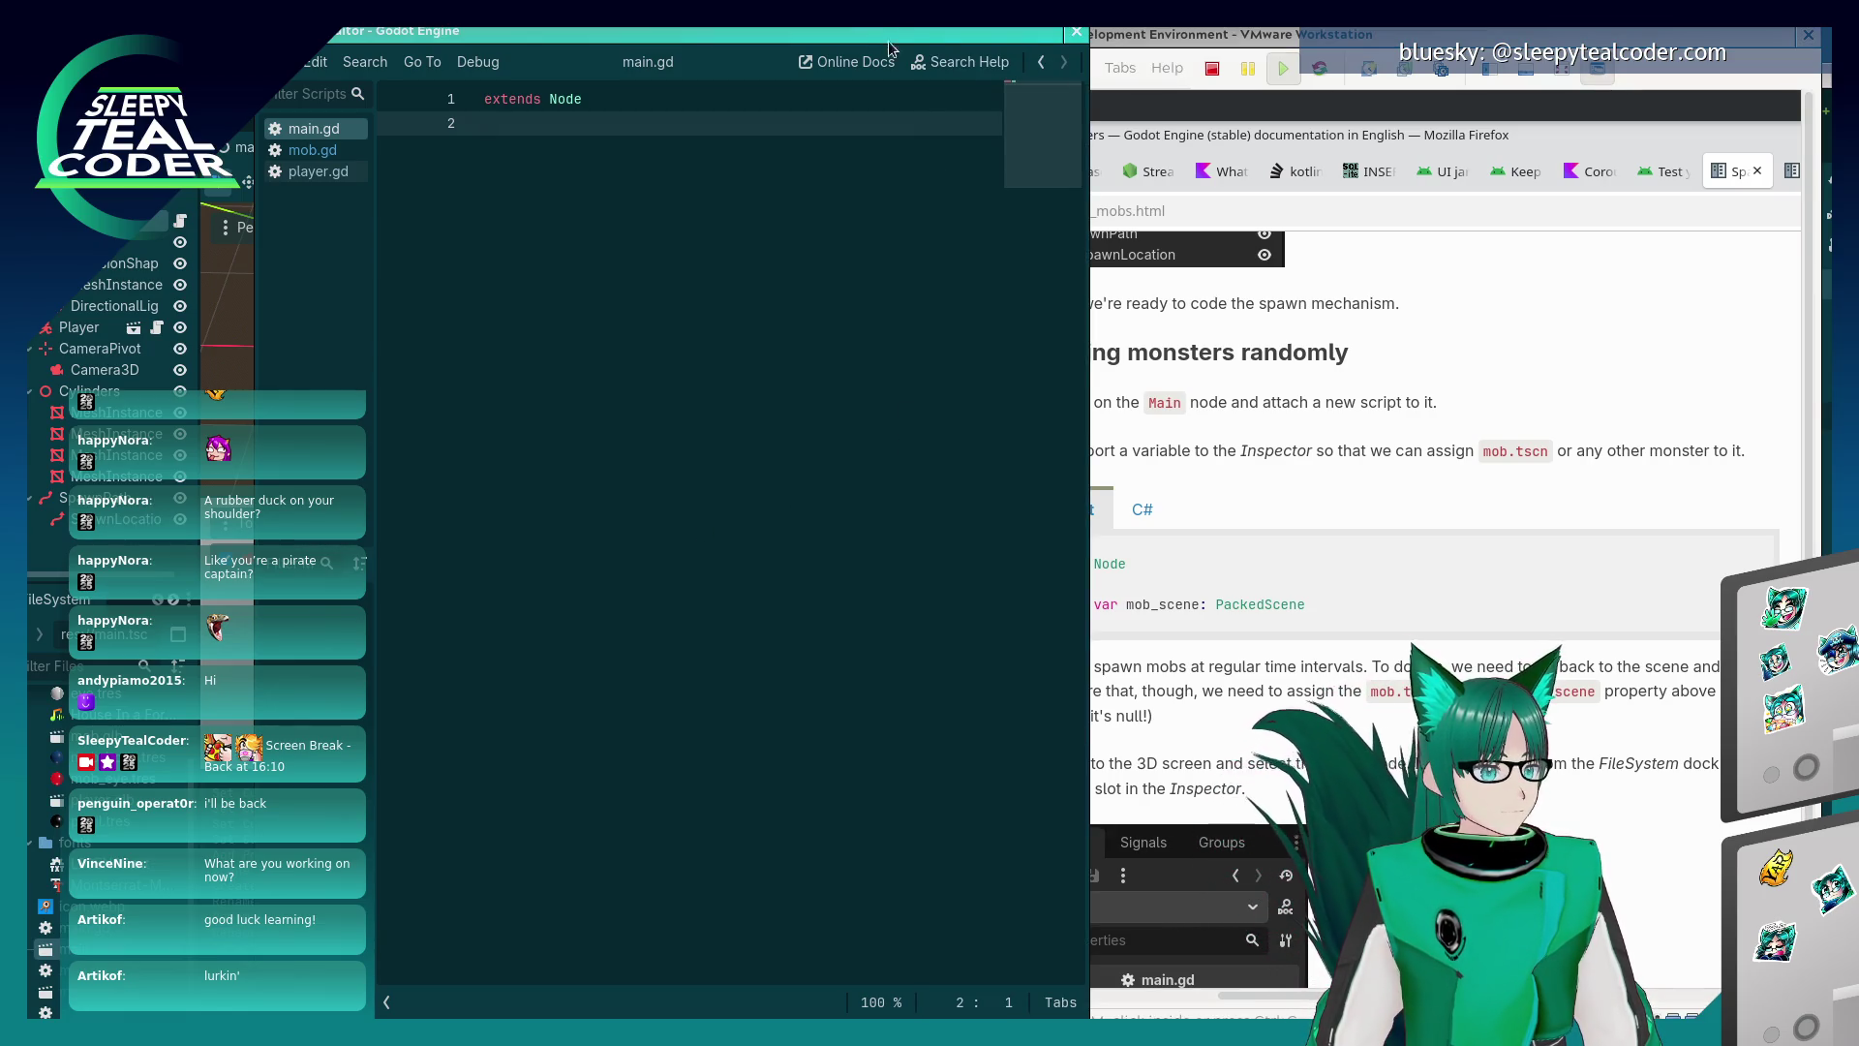
left_click_drag(892, 45, 823, 38)
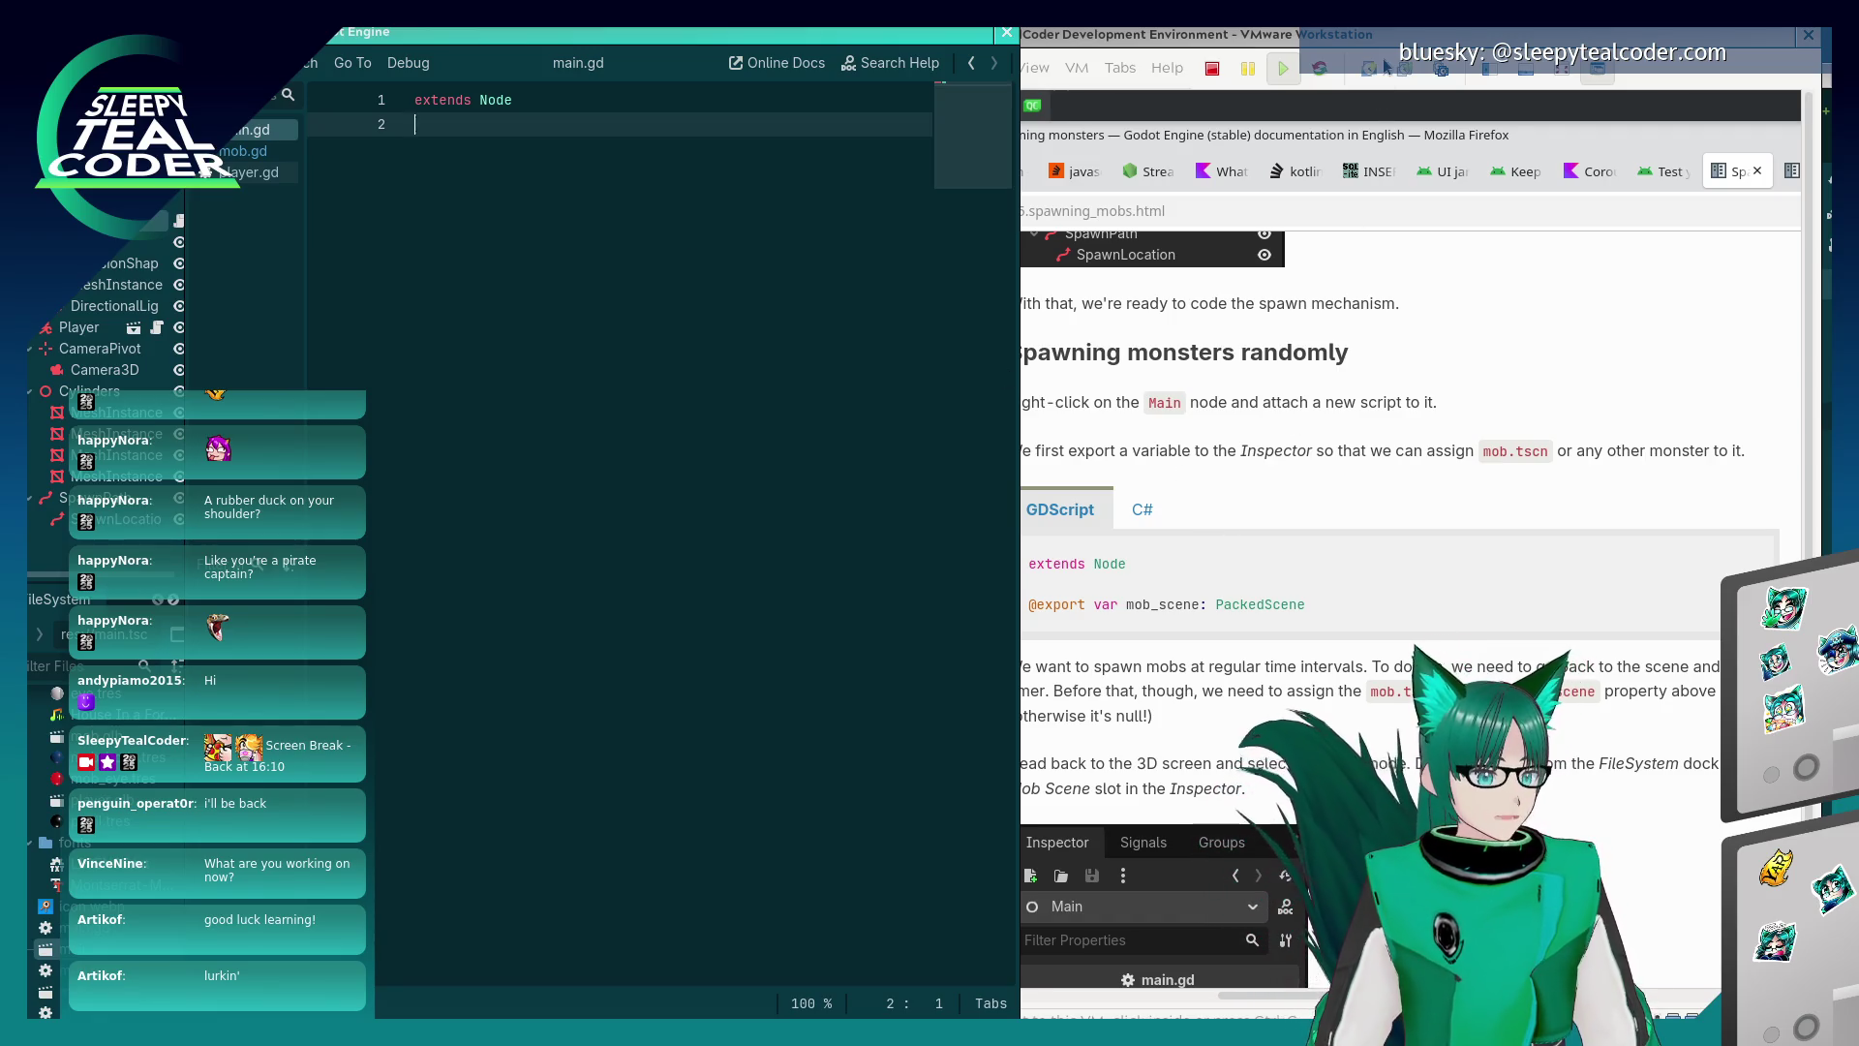
left_click(1395, 362)
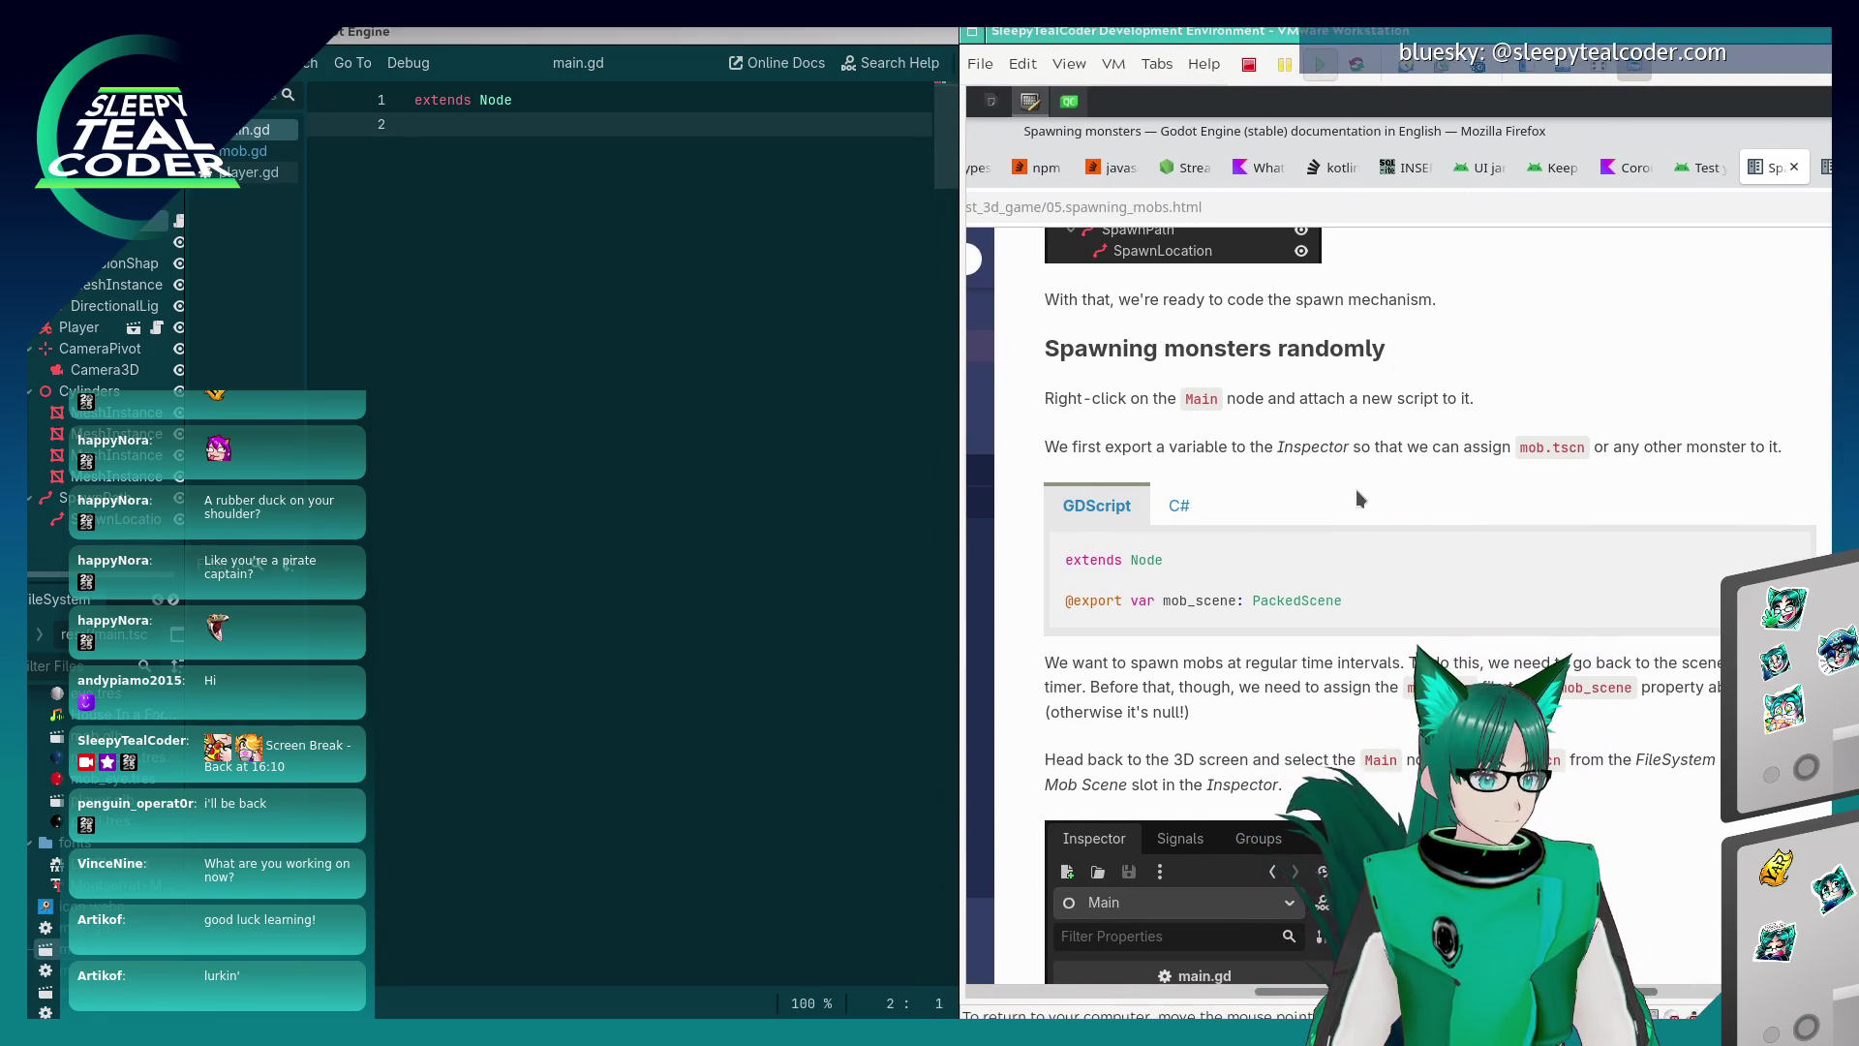
scroll(1356, 494, "down", 3)
scroll(1356, 494, "up", 3)
left_click(513, 258)
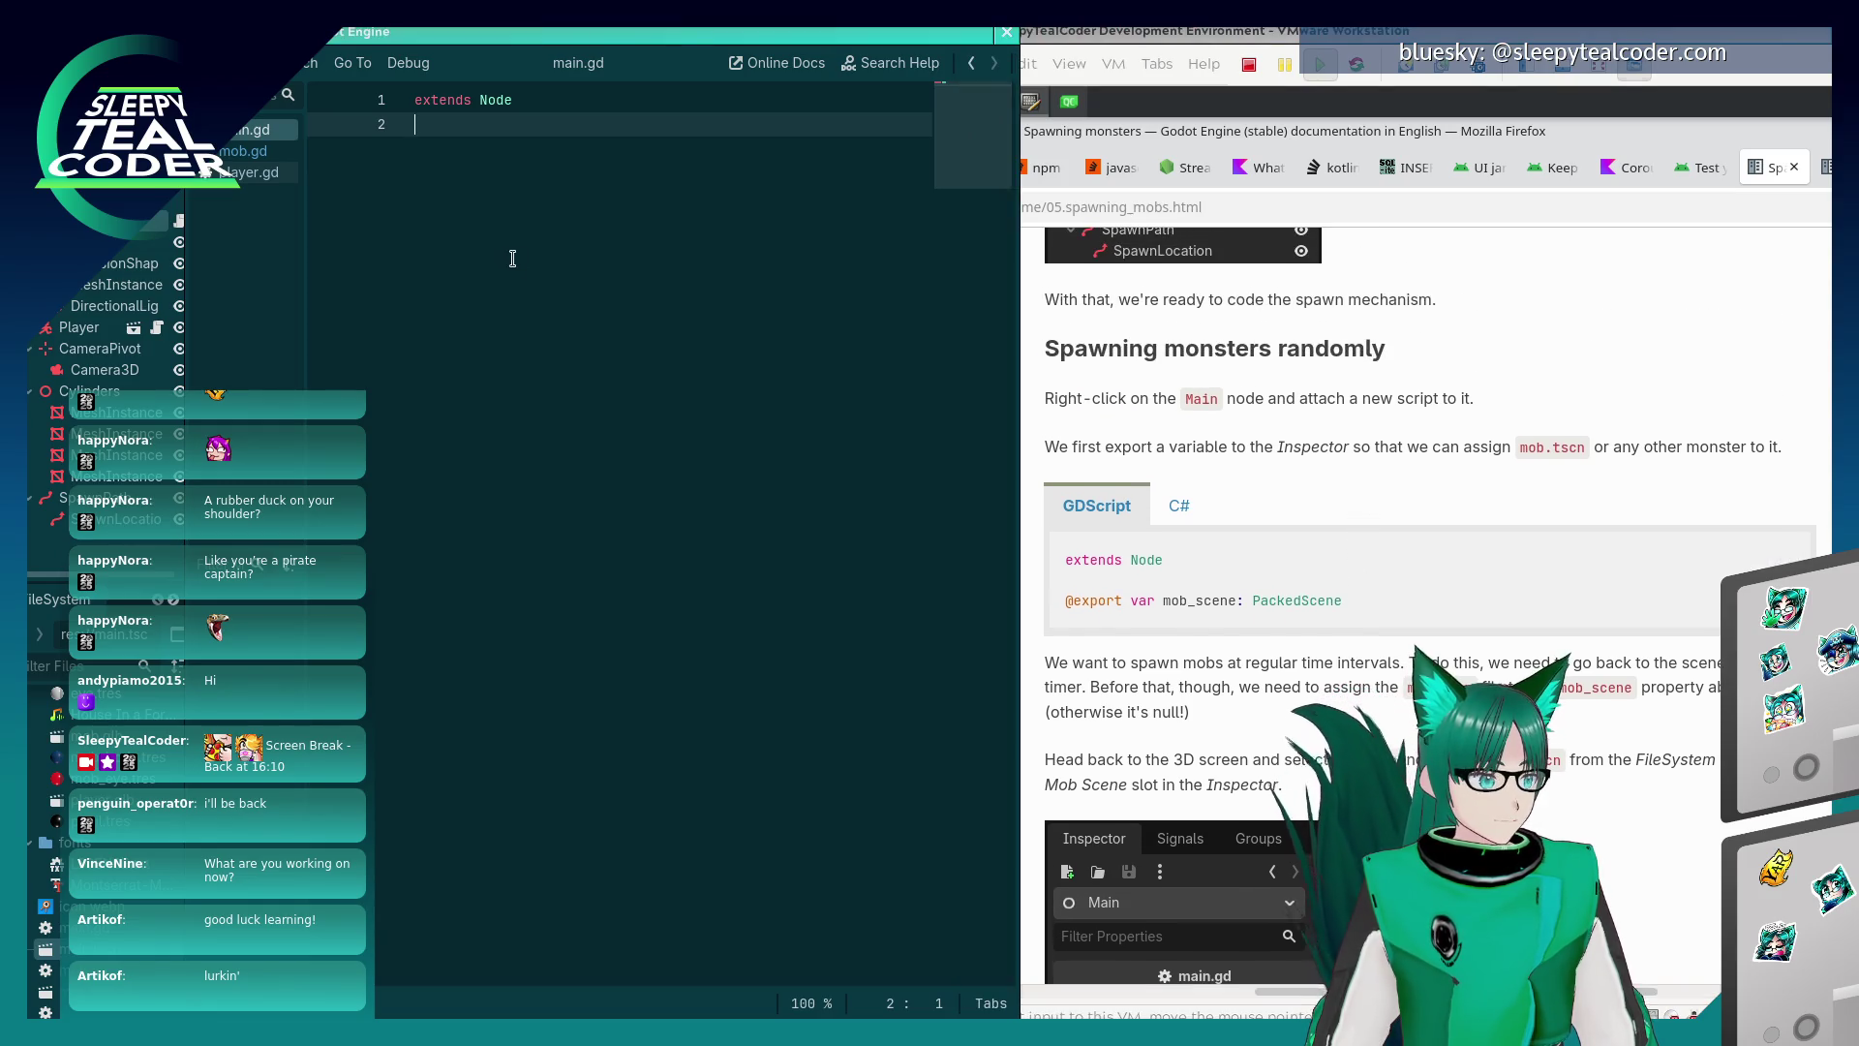
key("Return")
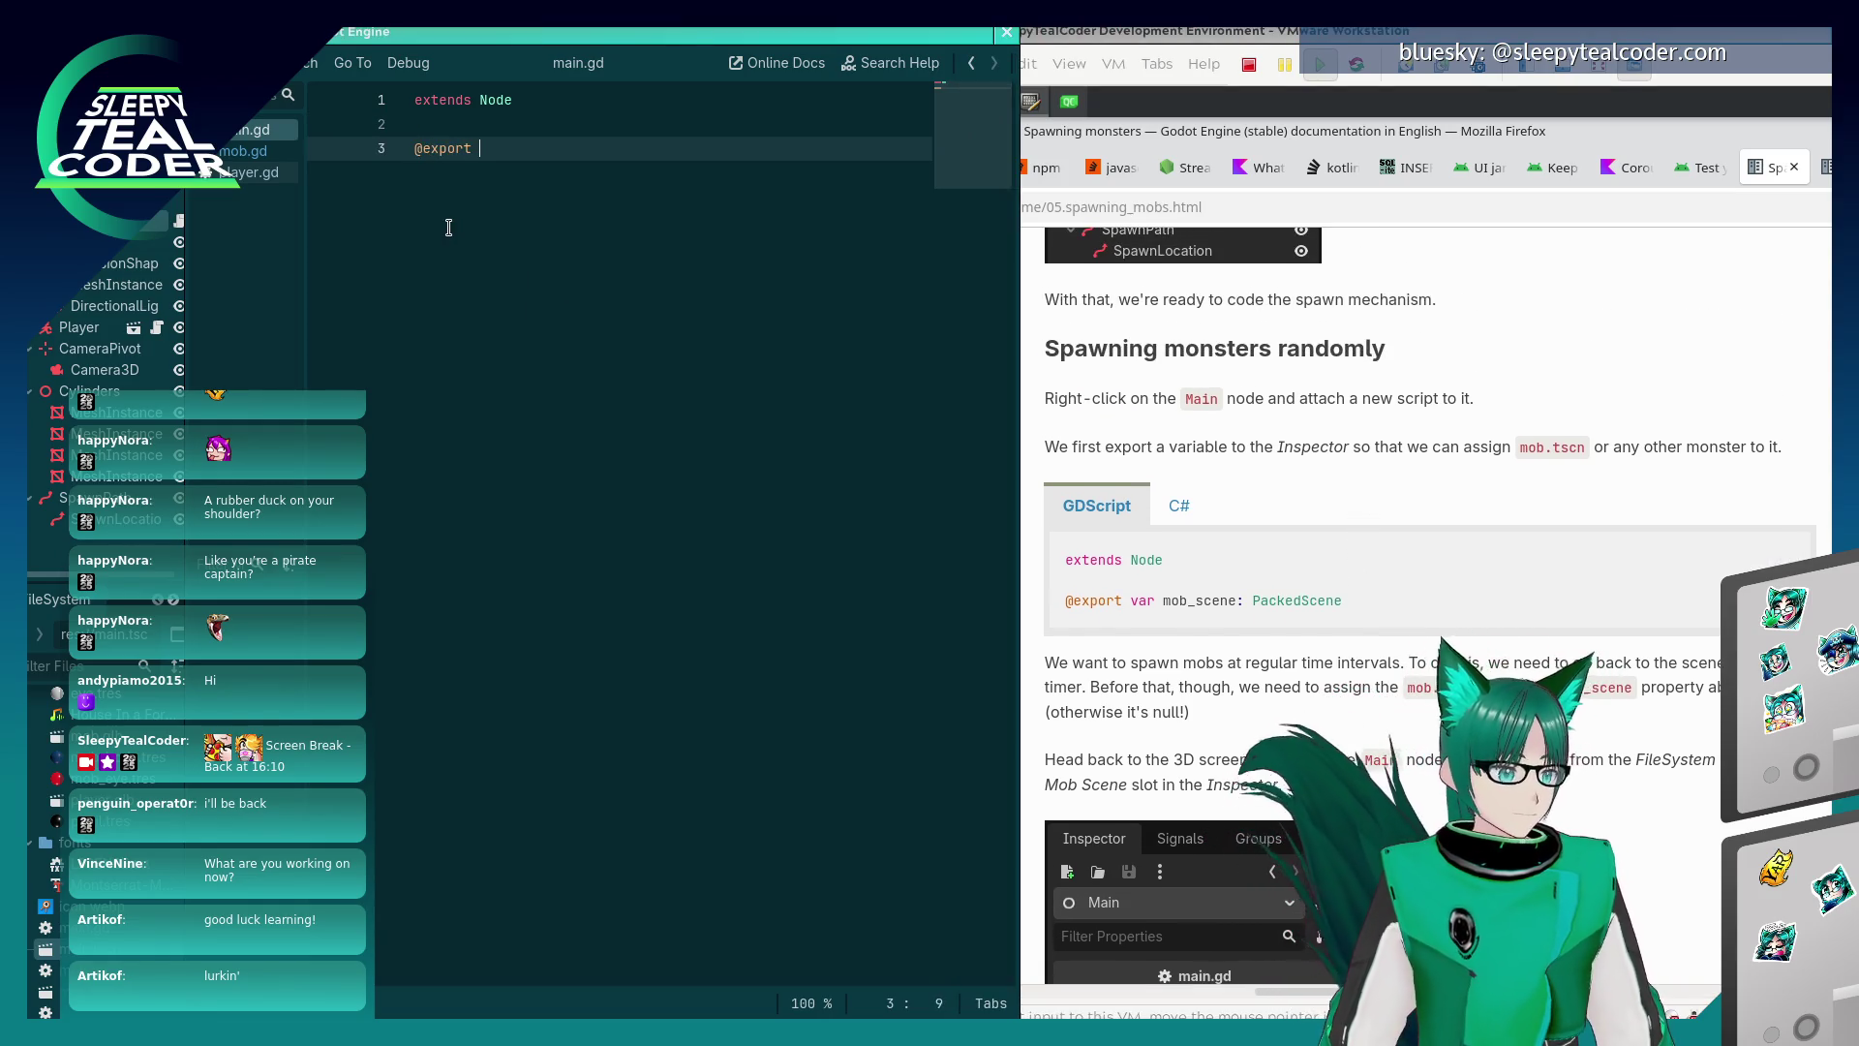
type("var mob_scene")
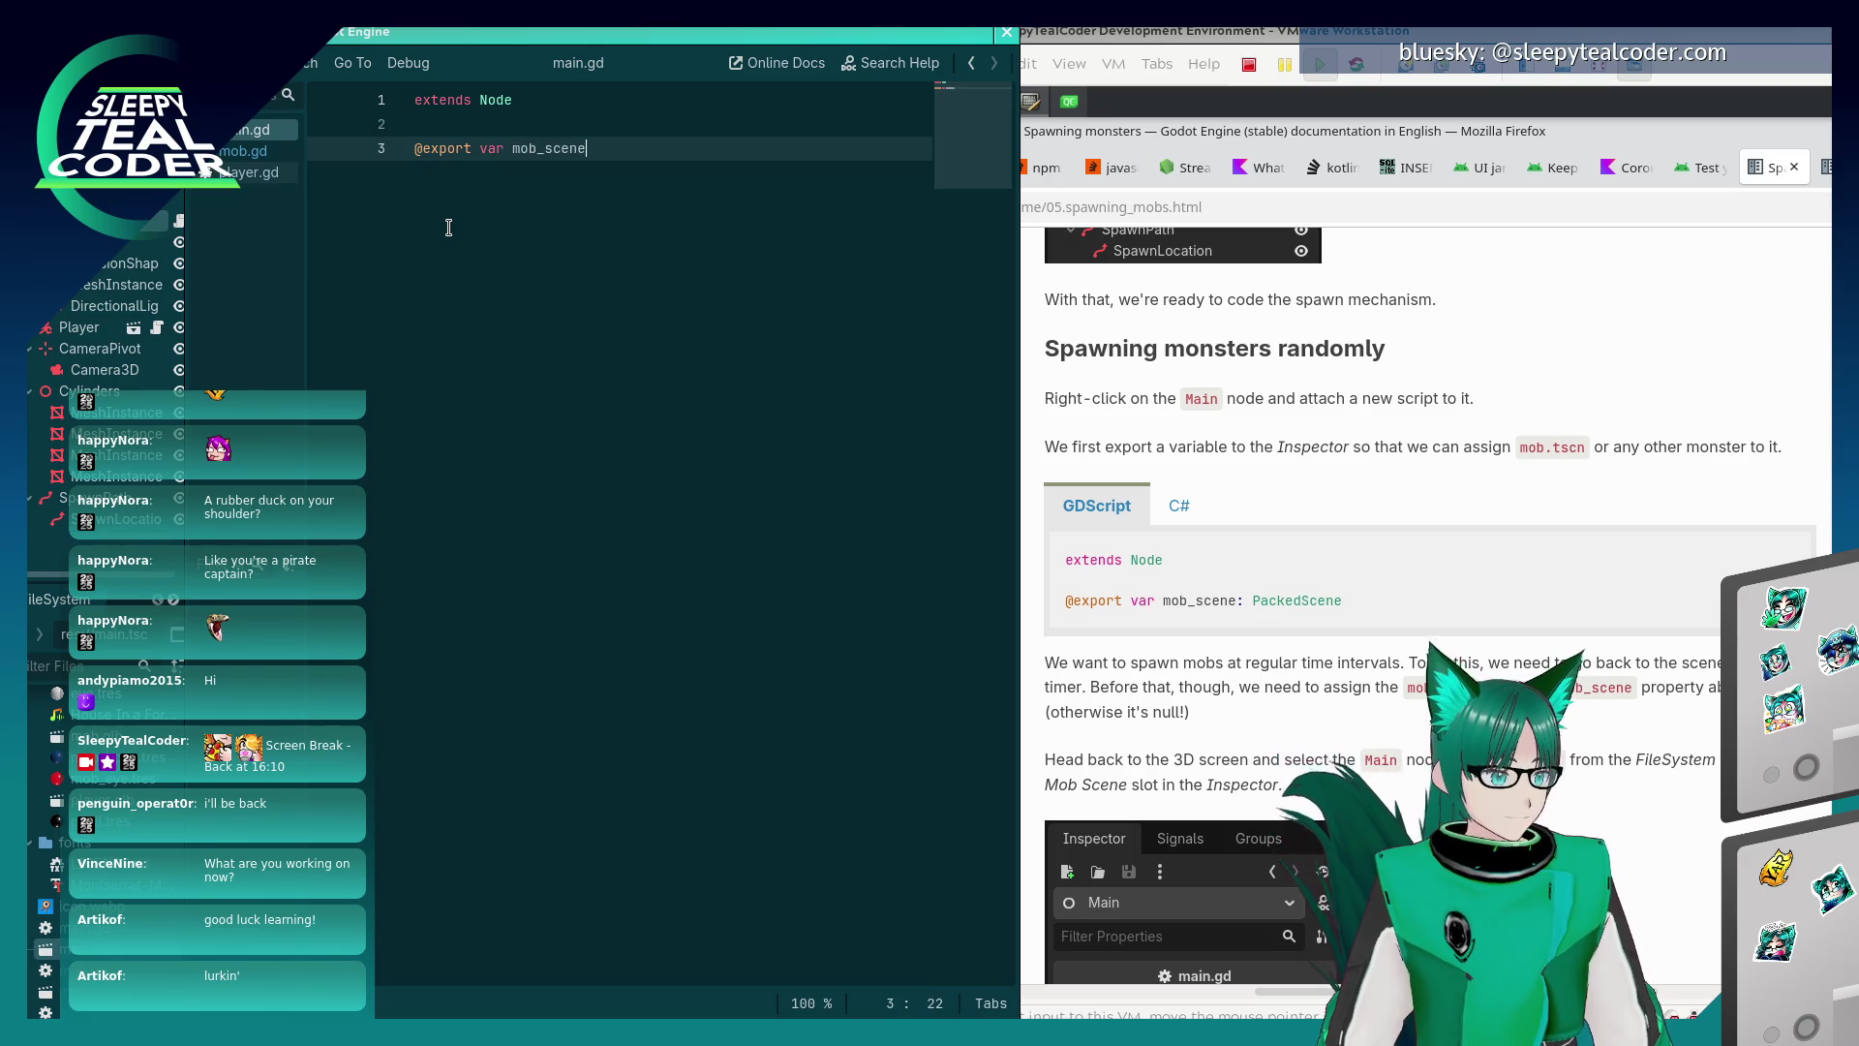
type(": Packed")
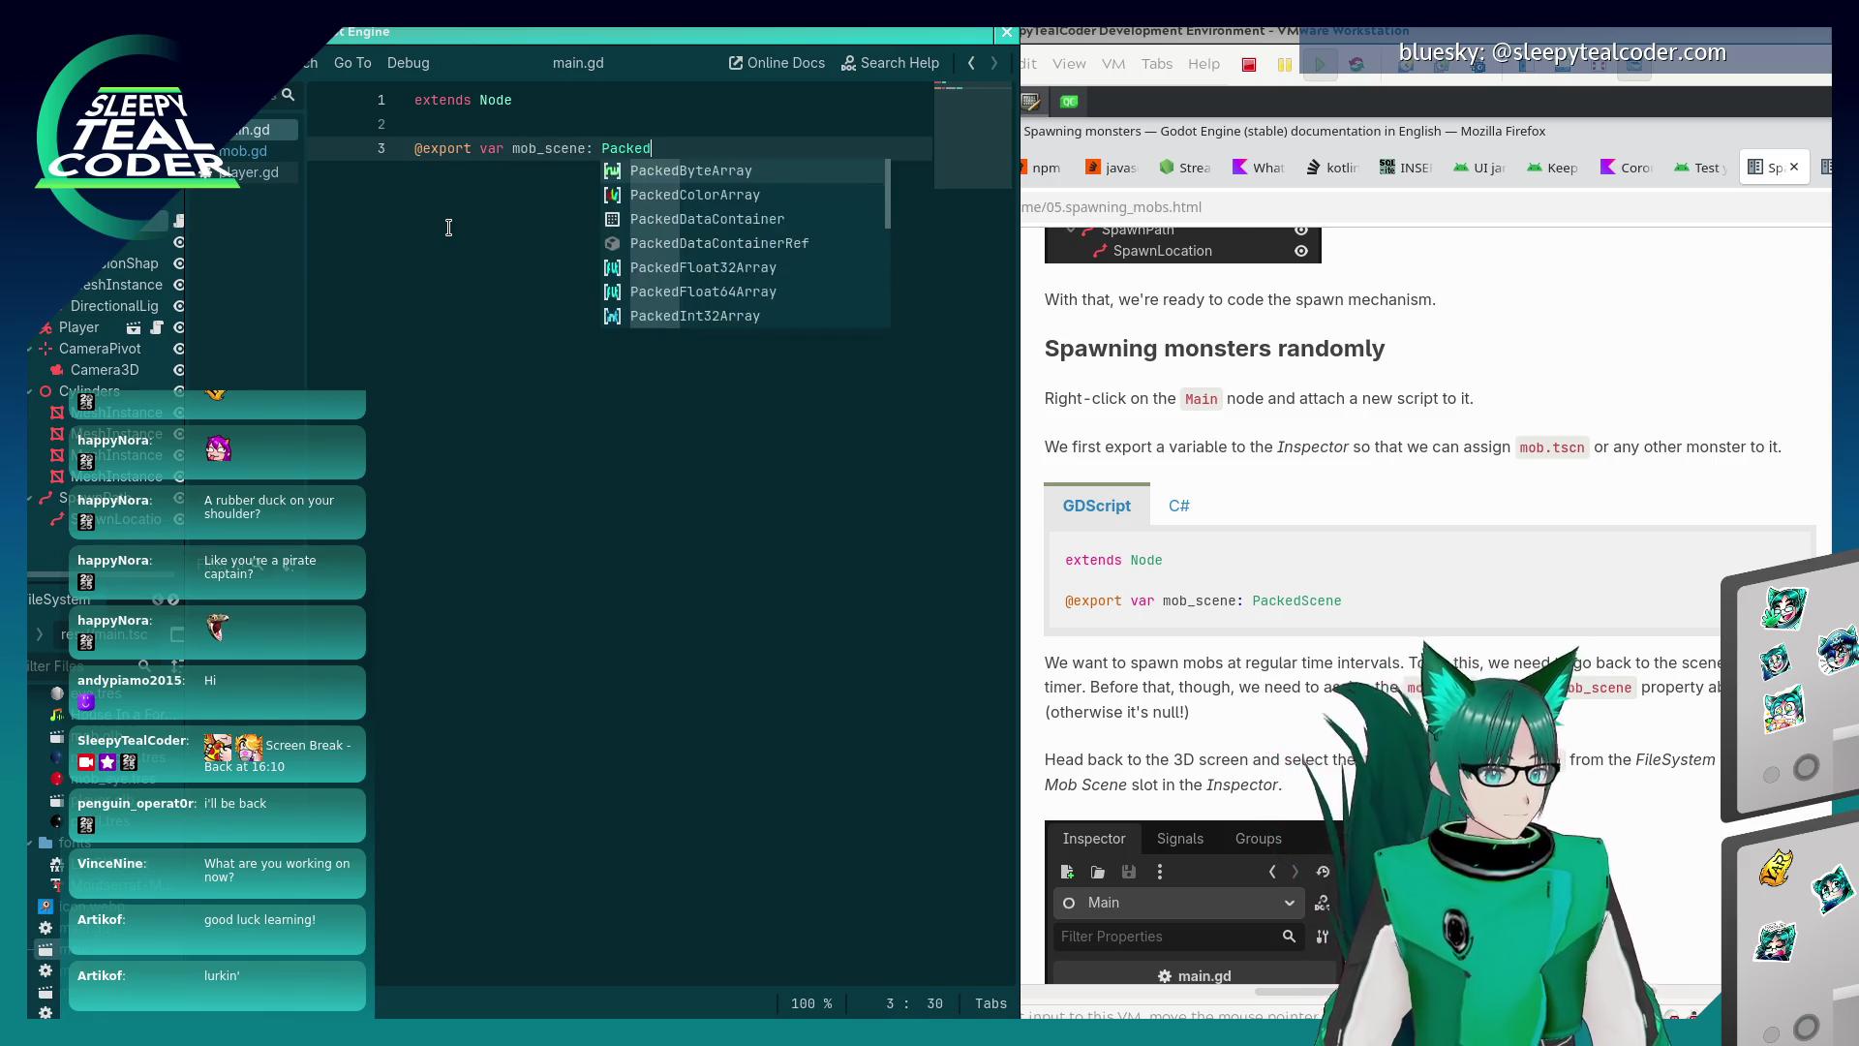
type("Scene")
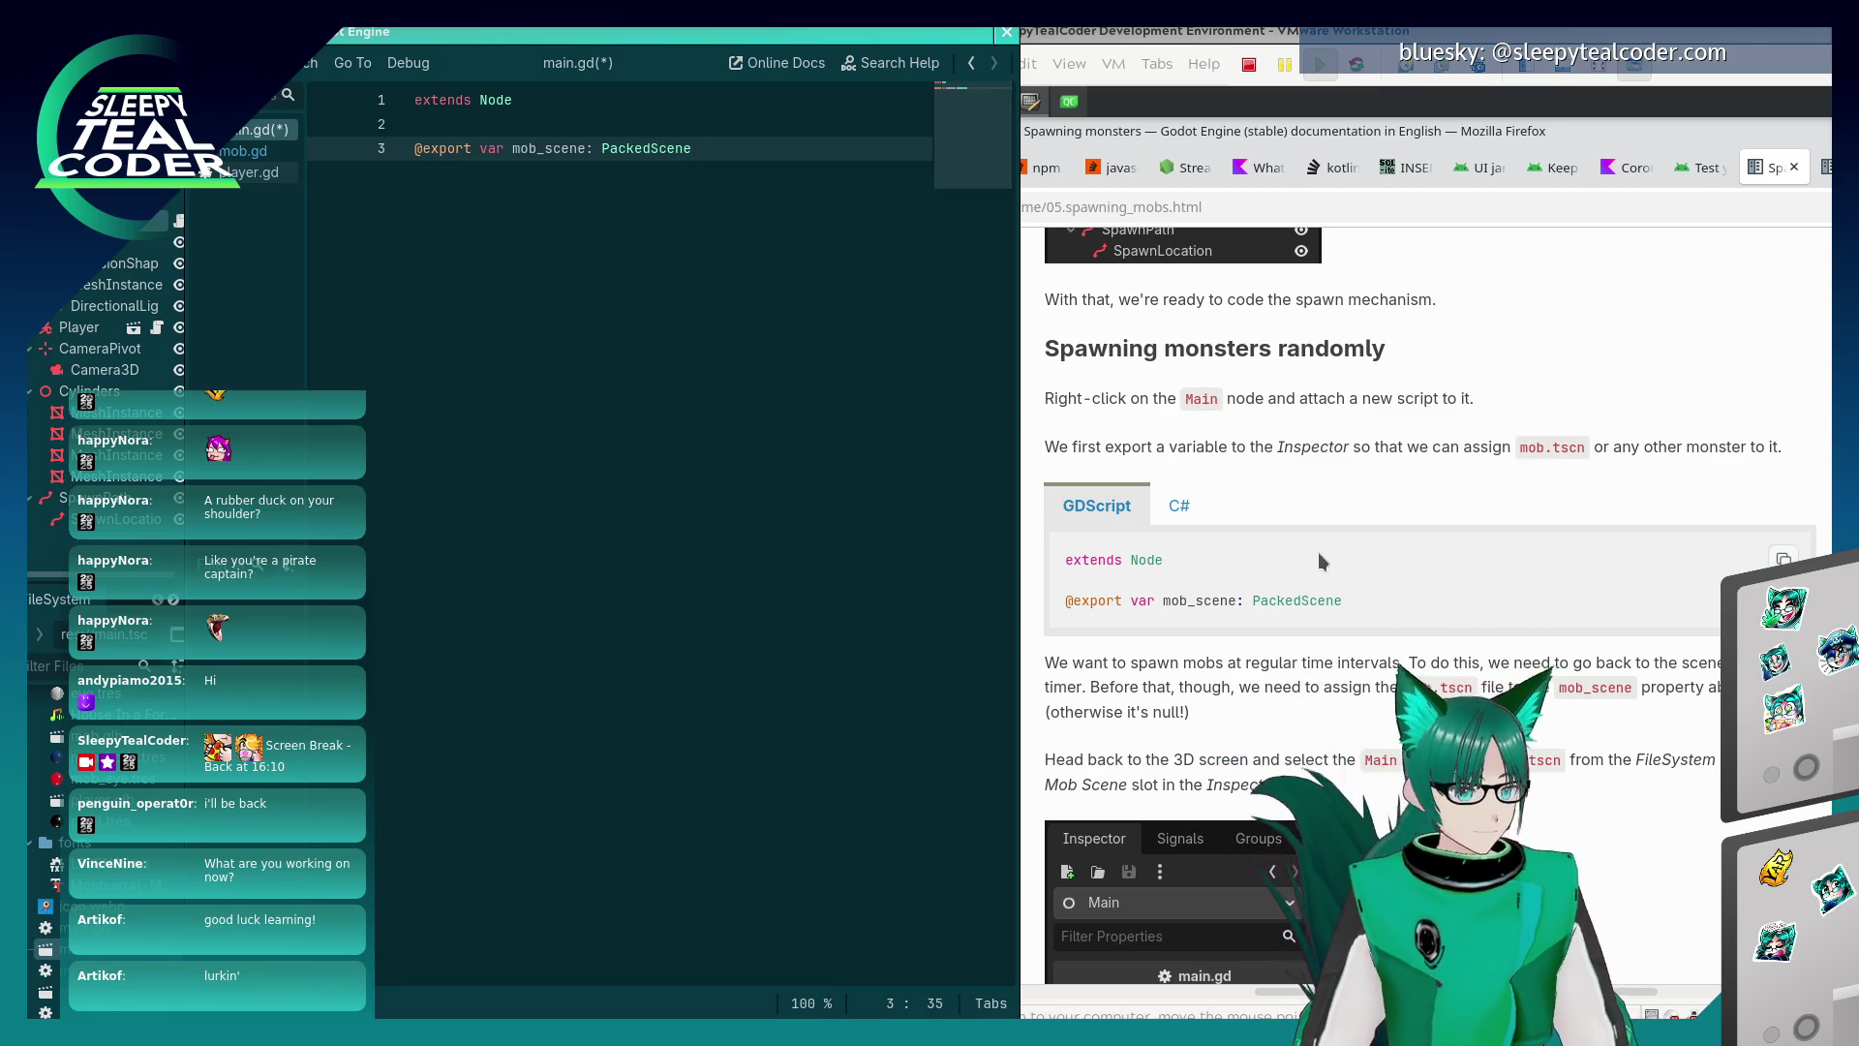
scroll(1319, 560, "down", 2)
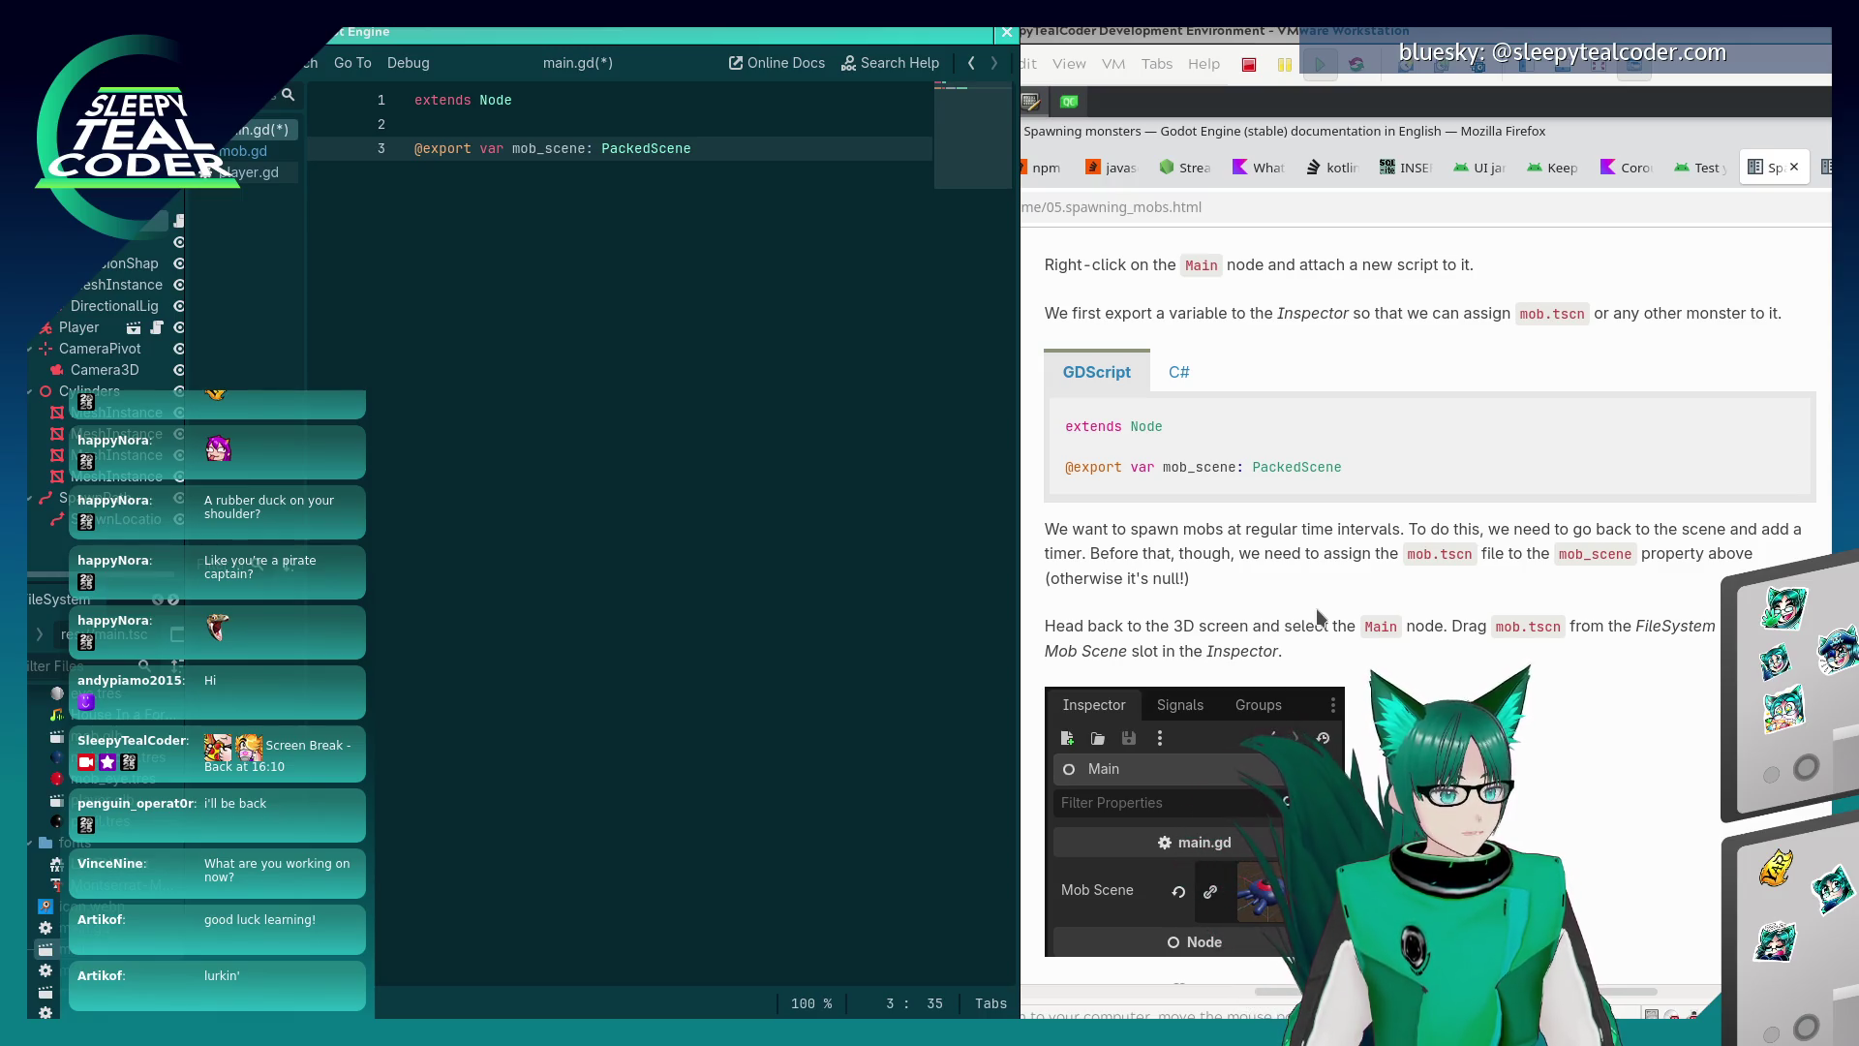
scroll(1317, 617, "down", 2)
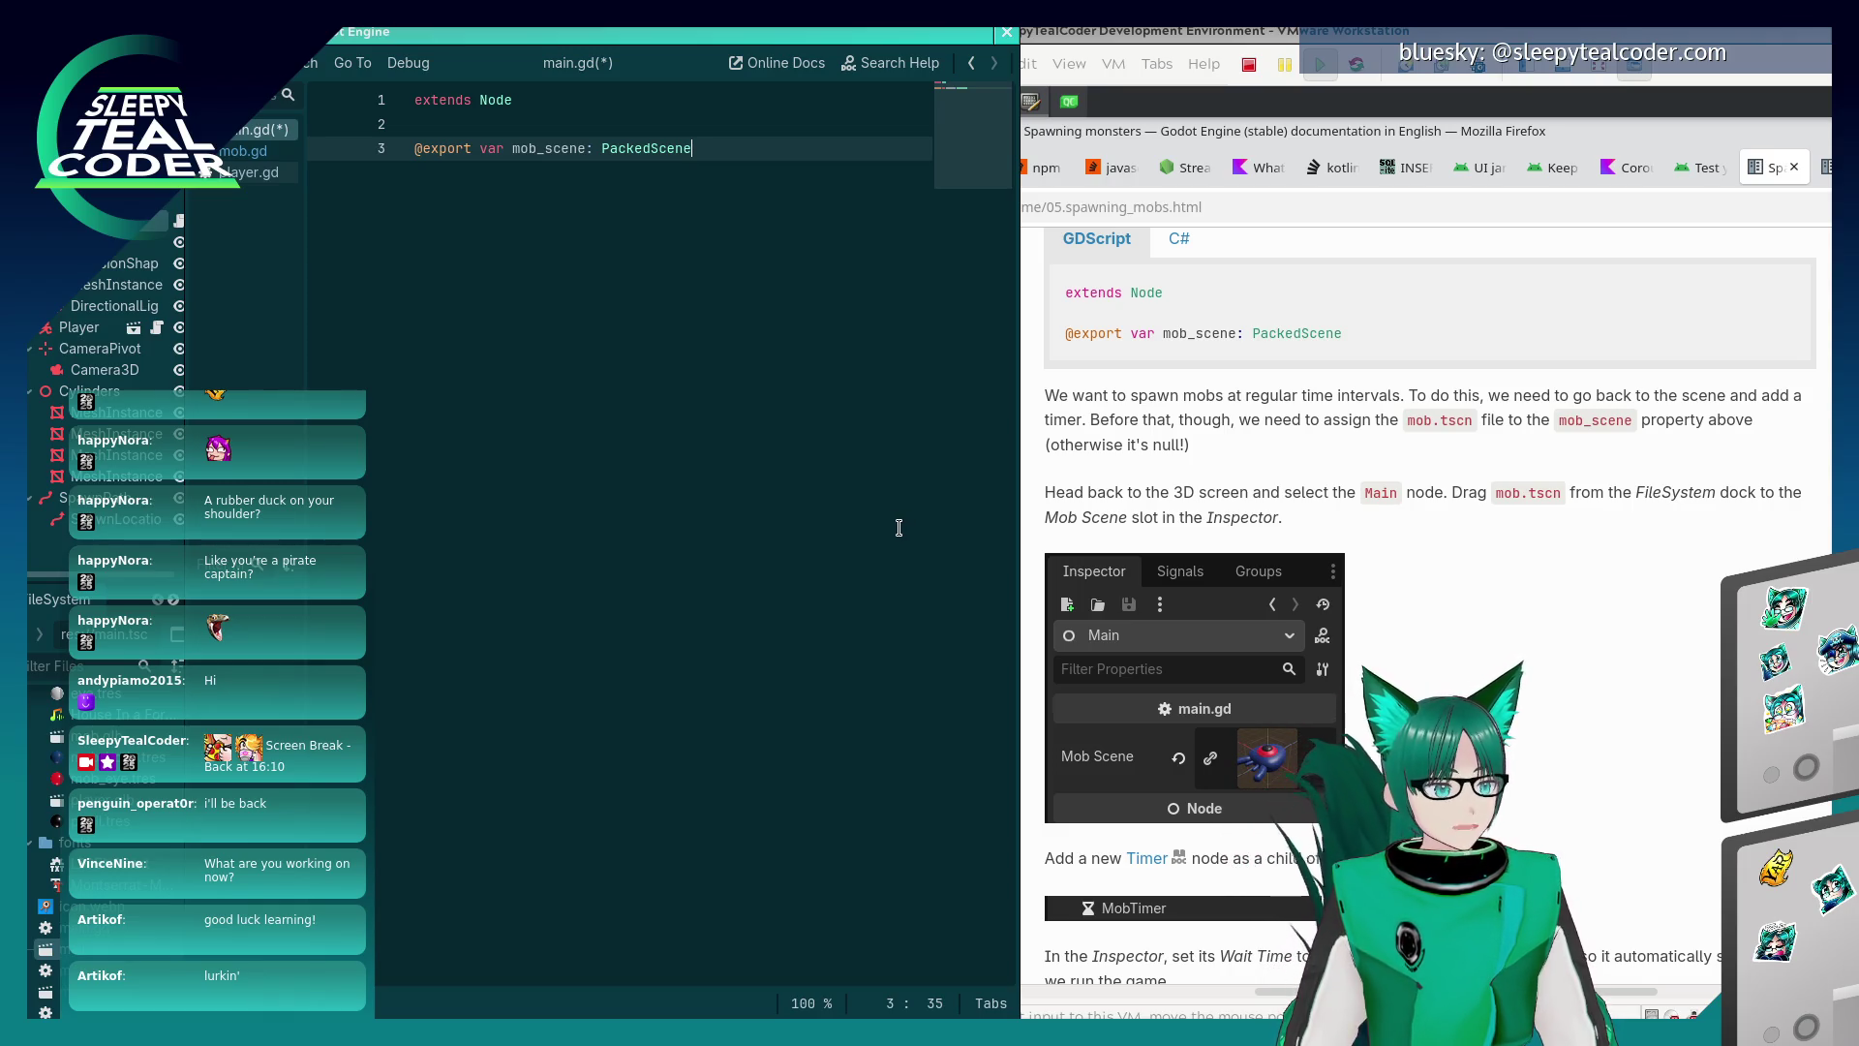
key("alt+Tab")
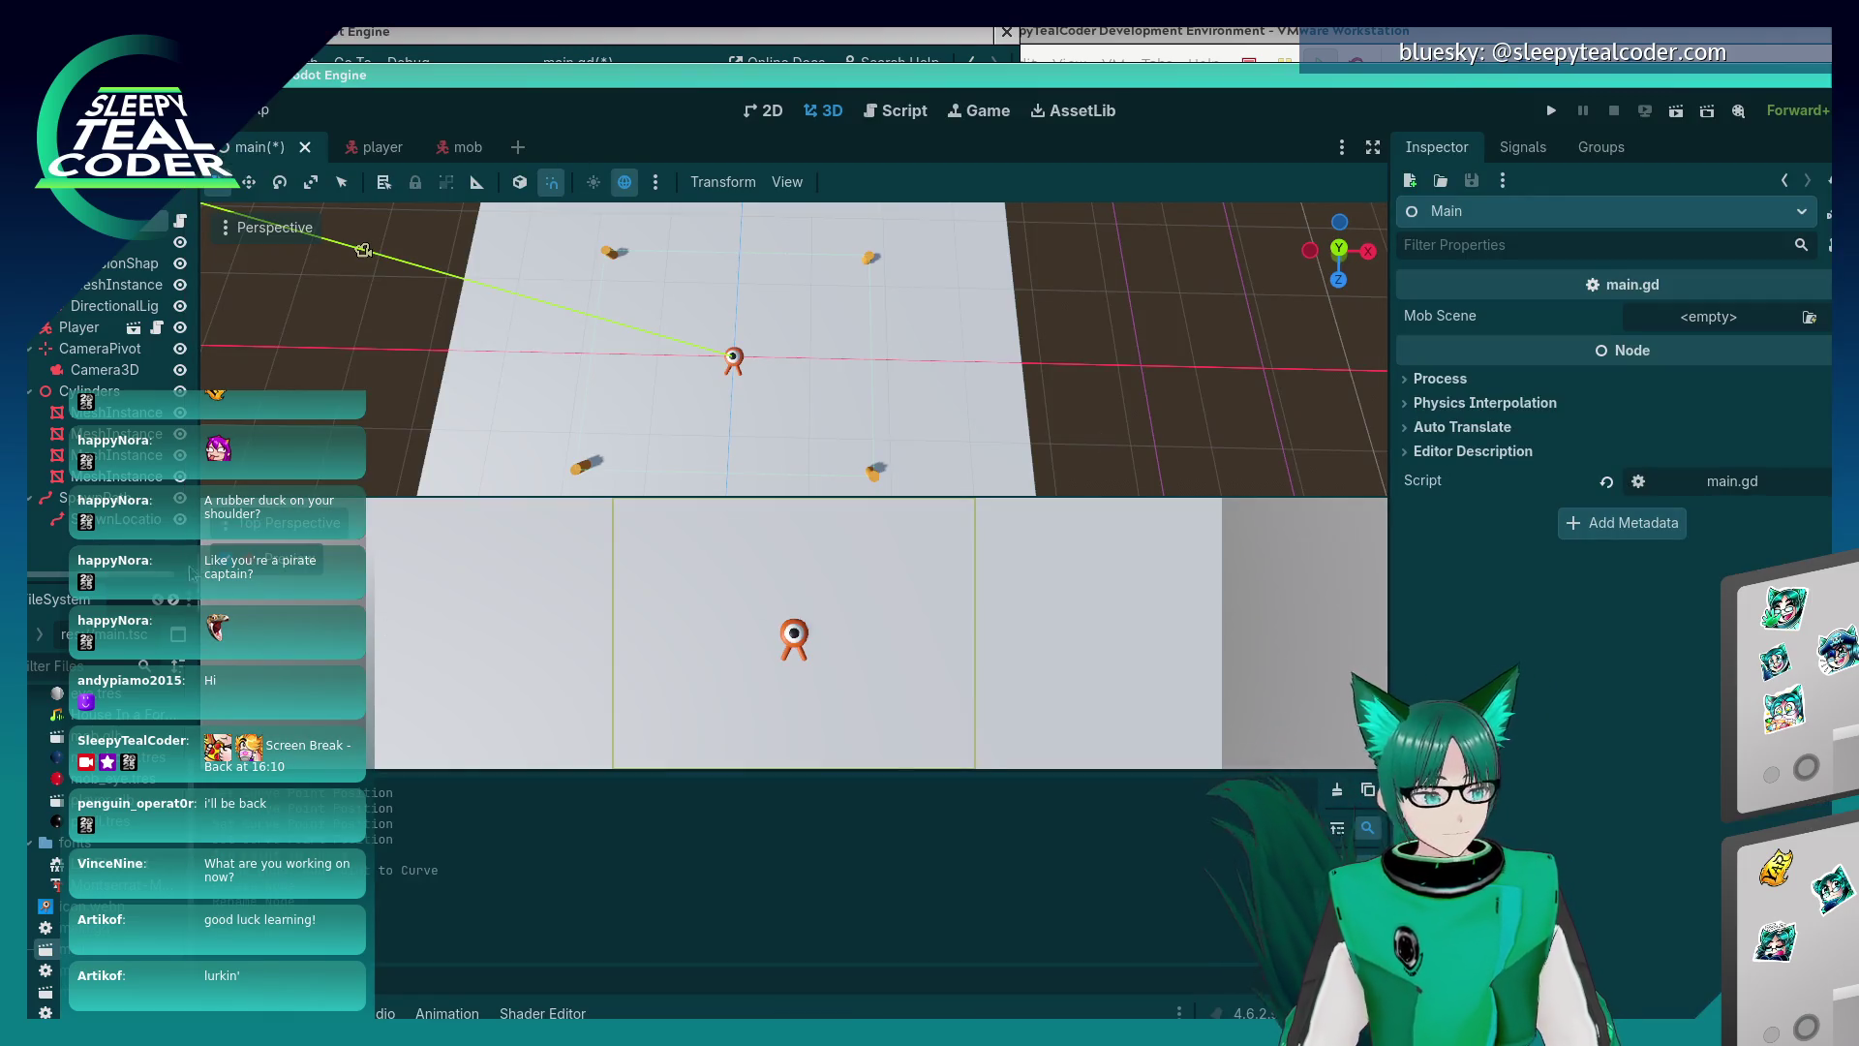
Step: Assign mob.tscn to Main's Mob Scene property, then scroll the docs to the MobTimer step
mouse_move(97, 970)
left_mouse_down()
mouse_move(1709, 317)
mouse_move(1821, 359)
mouse_move(1738, 334)
left_mouse_up()
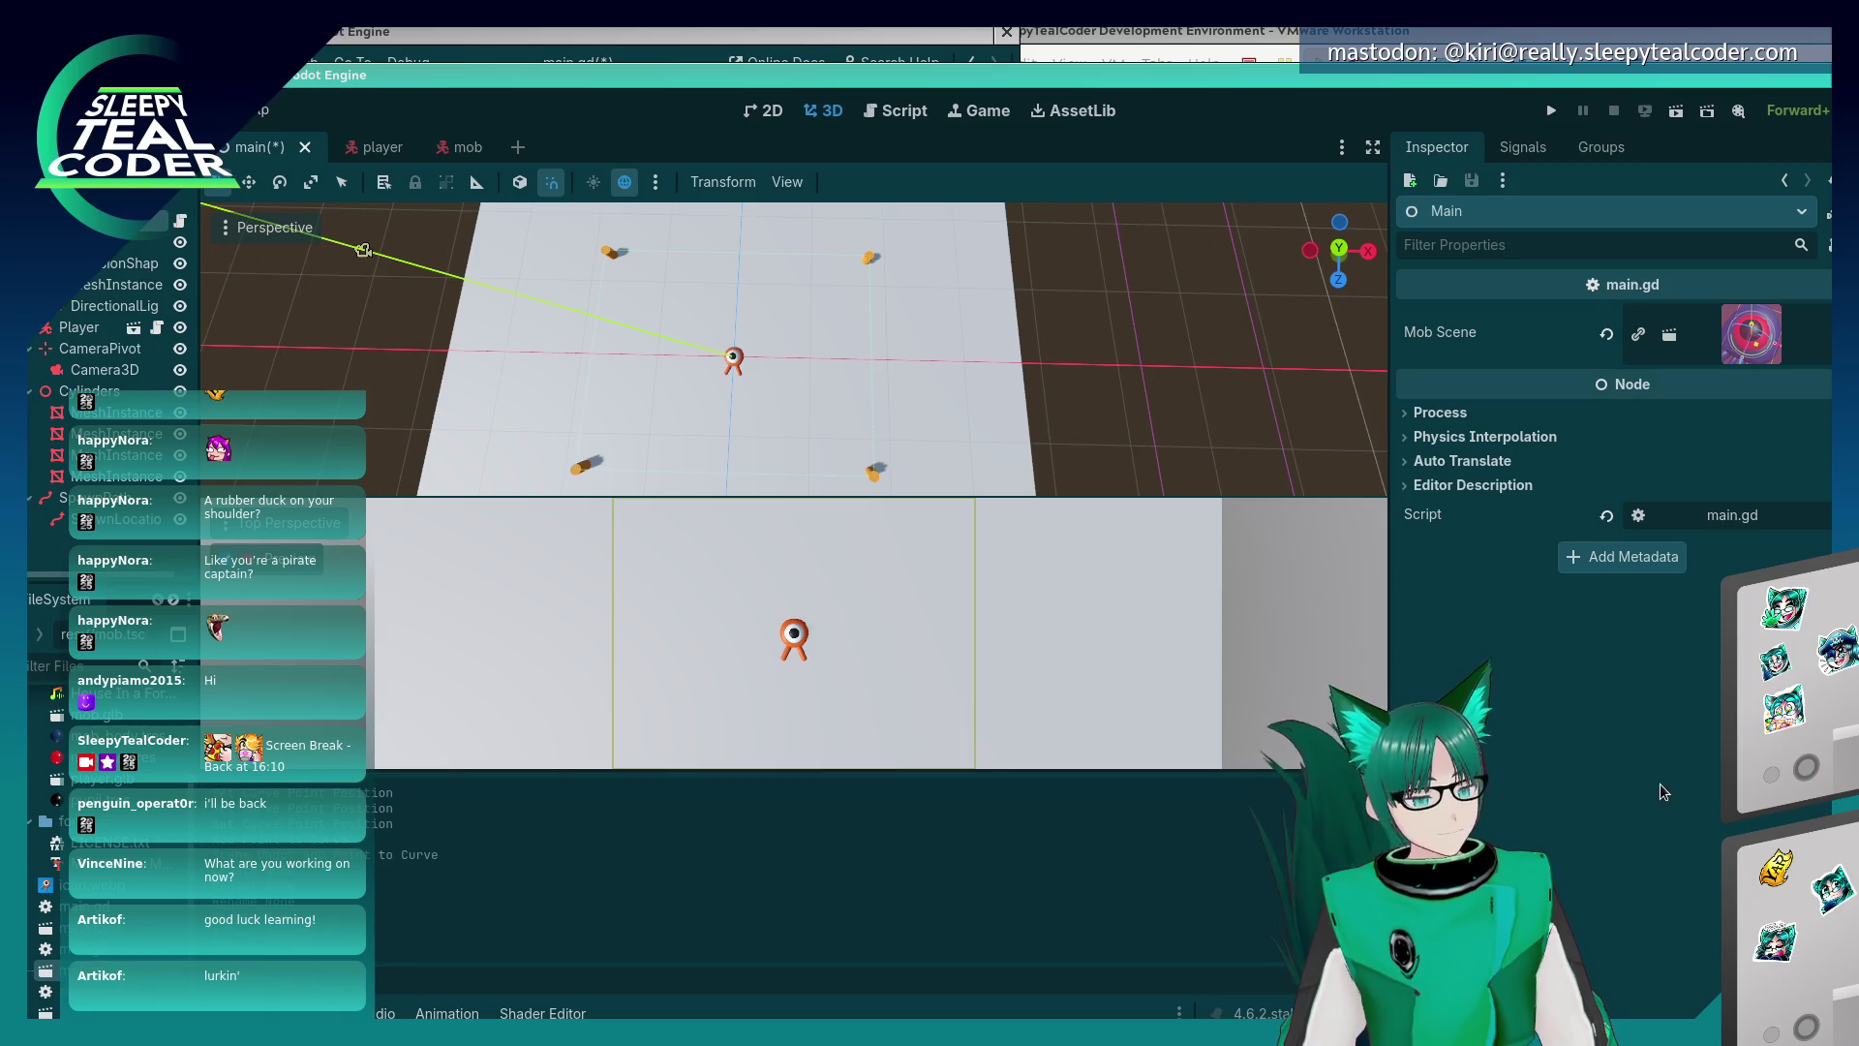
key("alt+Tab")
key("alt+Tab")
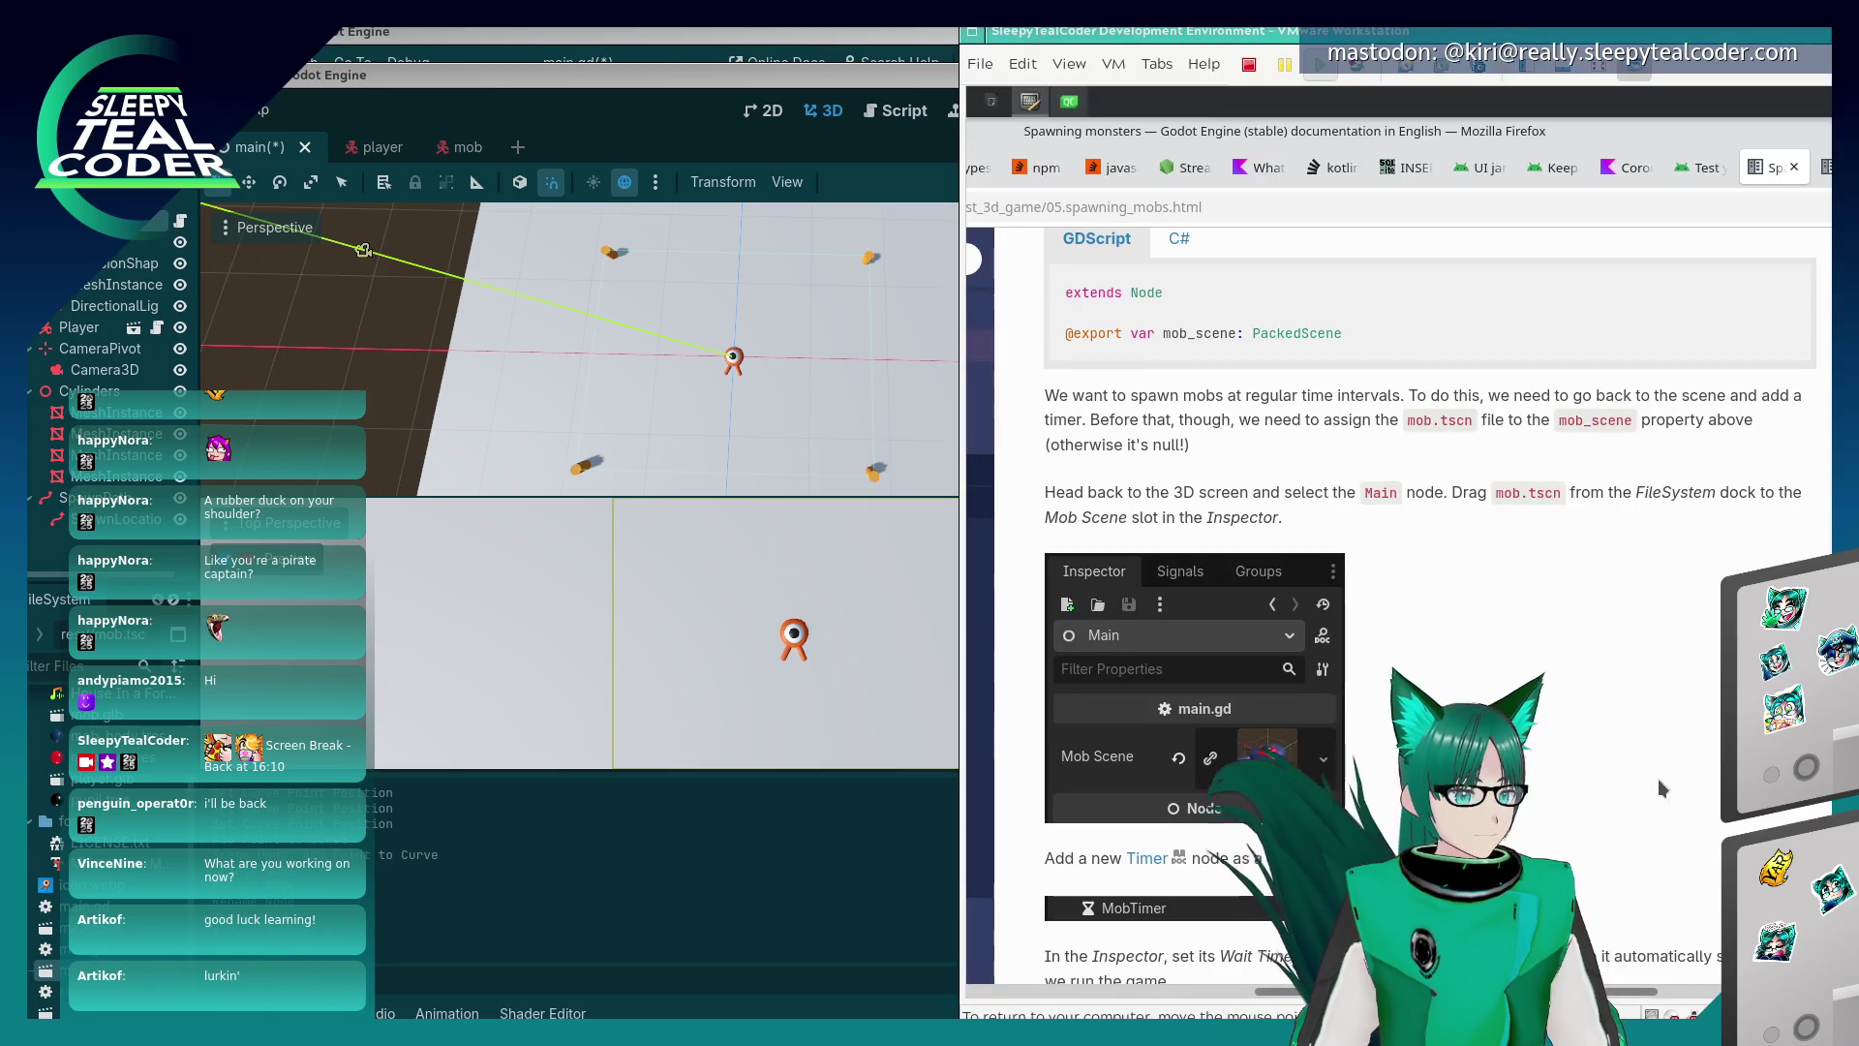
scroll(1564, 642, "down", 3)
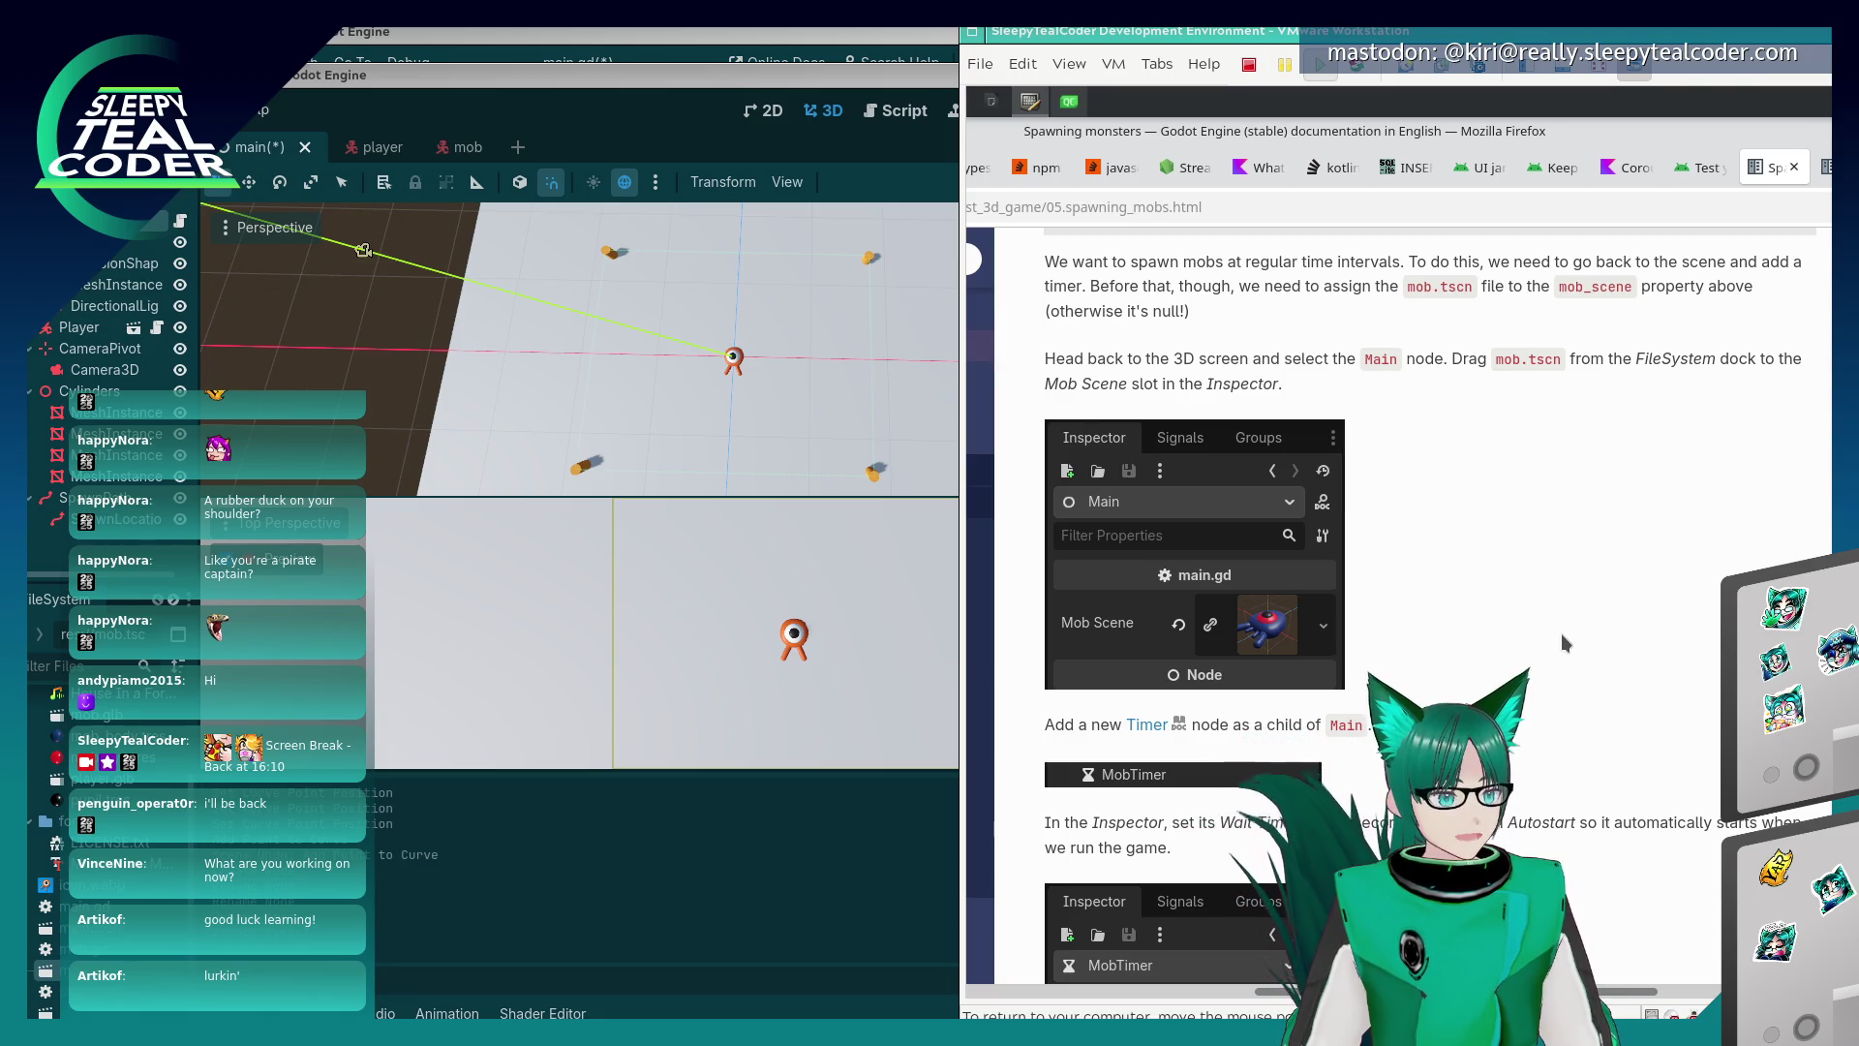
Step: Add a Timer child node under Main and name it MobTimer
right_click(120, 250)
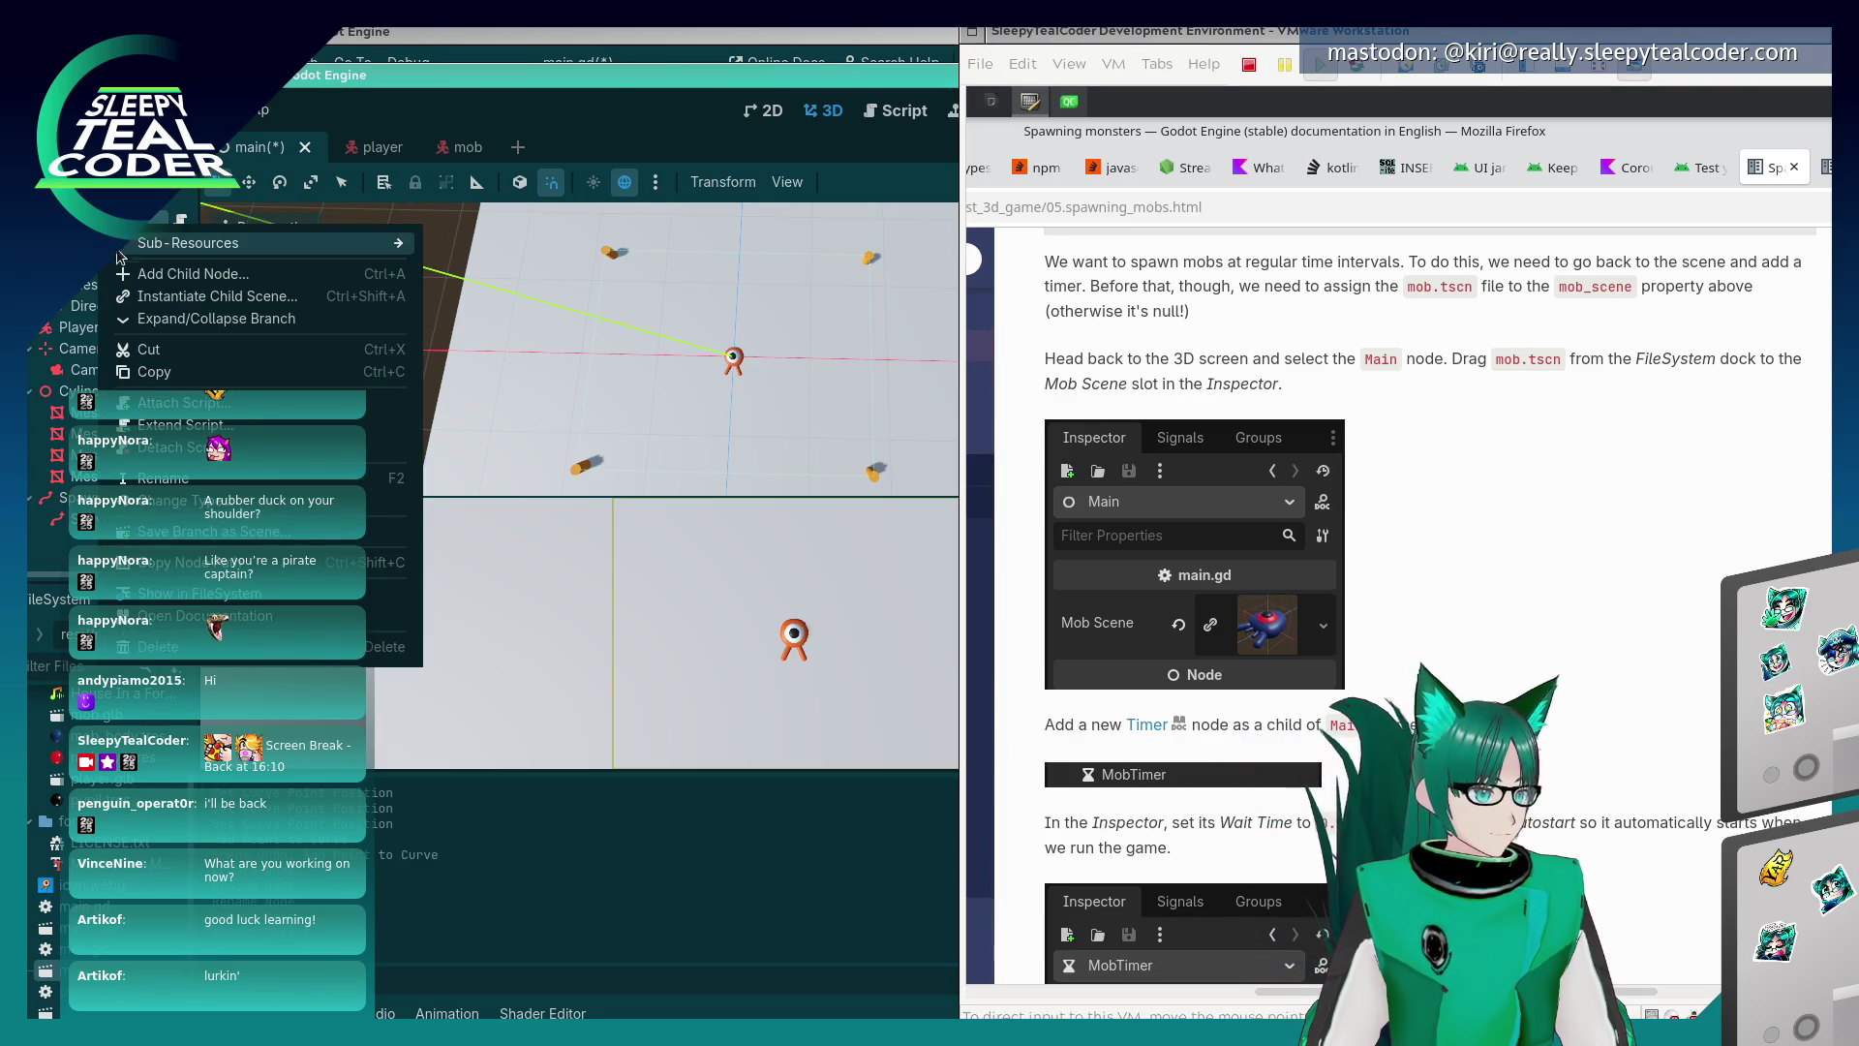
left_click(192, 274)
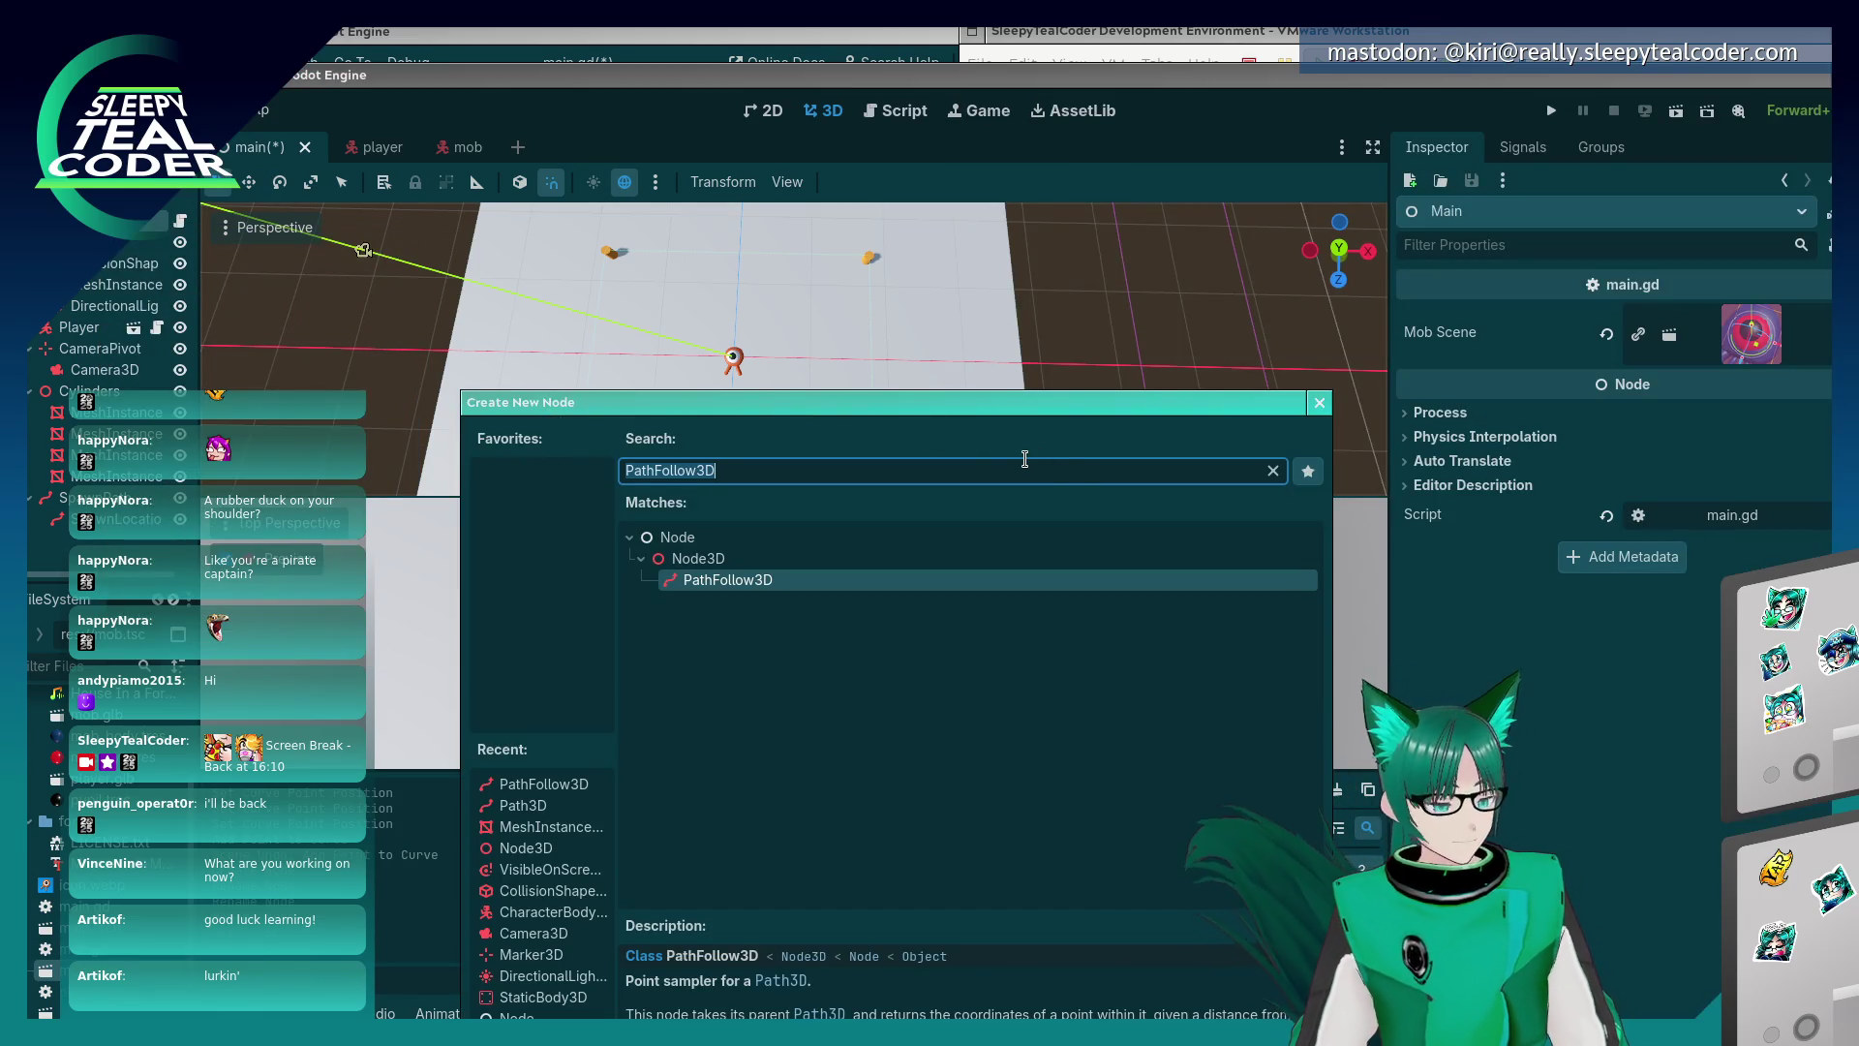
type("Timer")
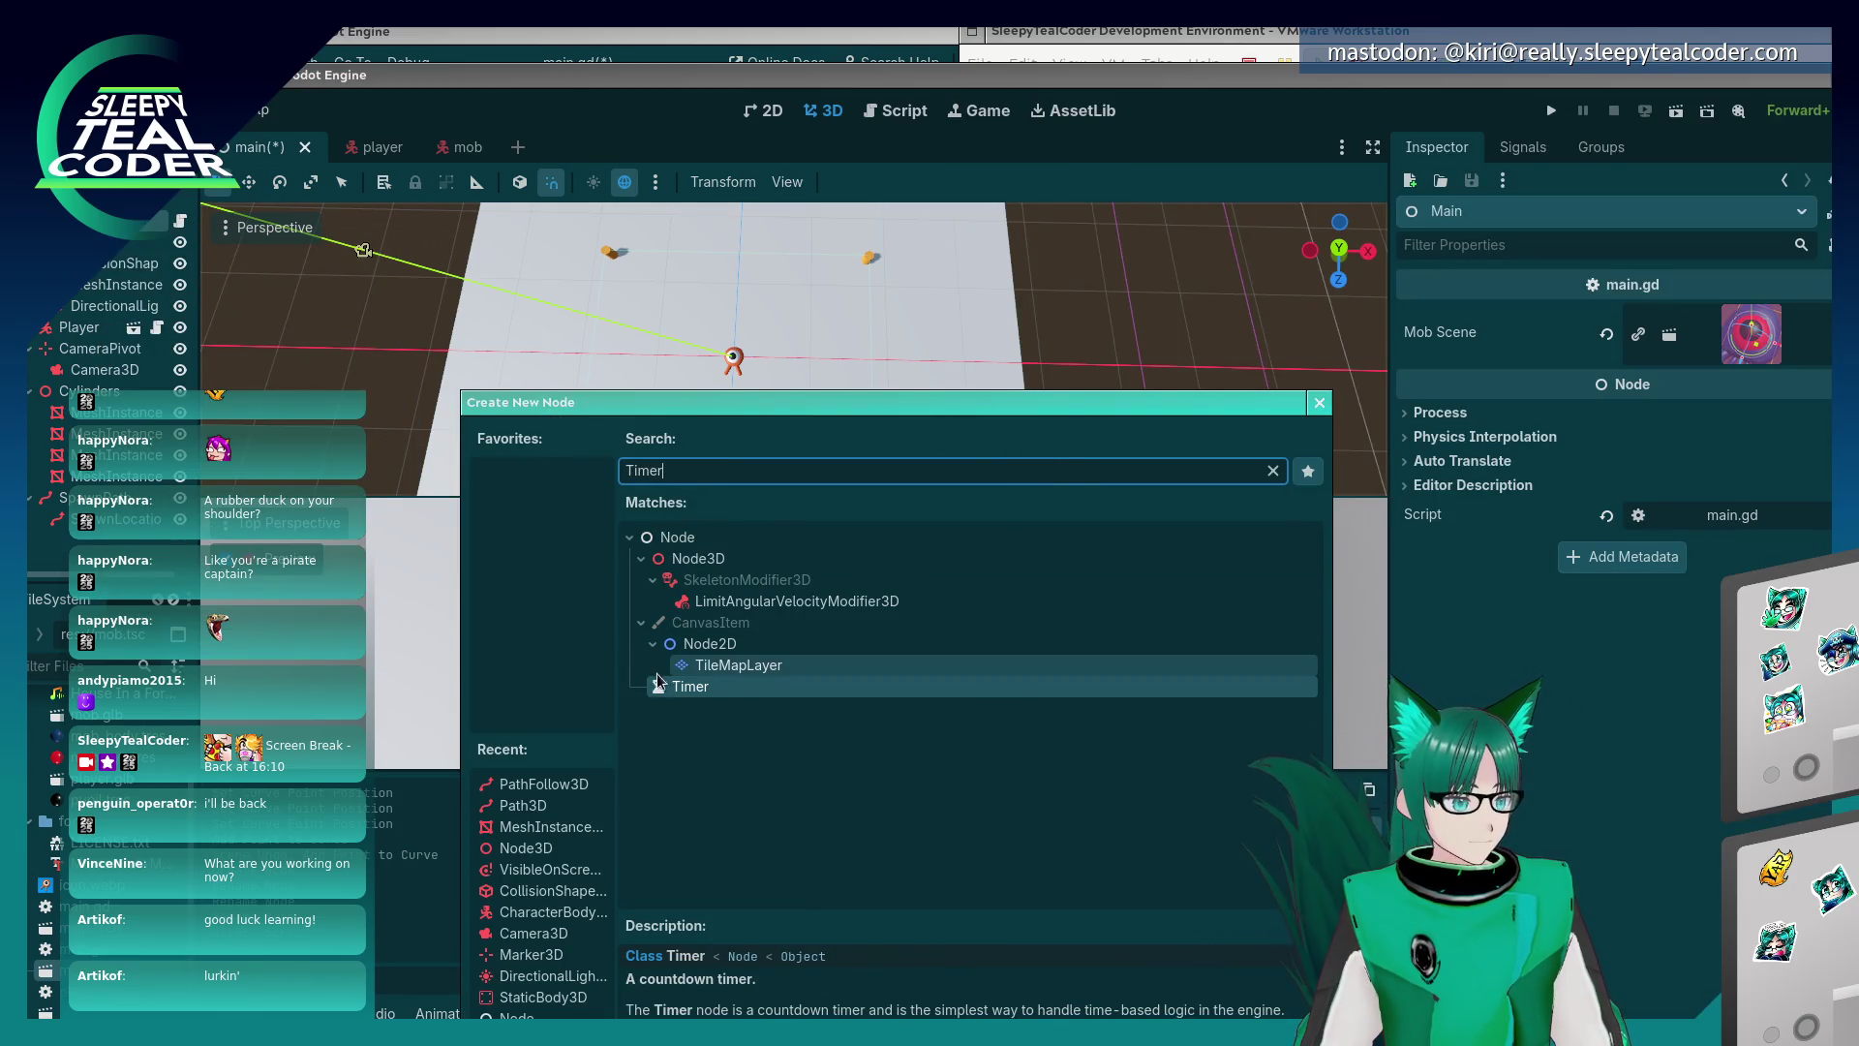
double_click(693, 689)
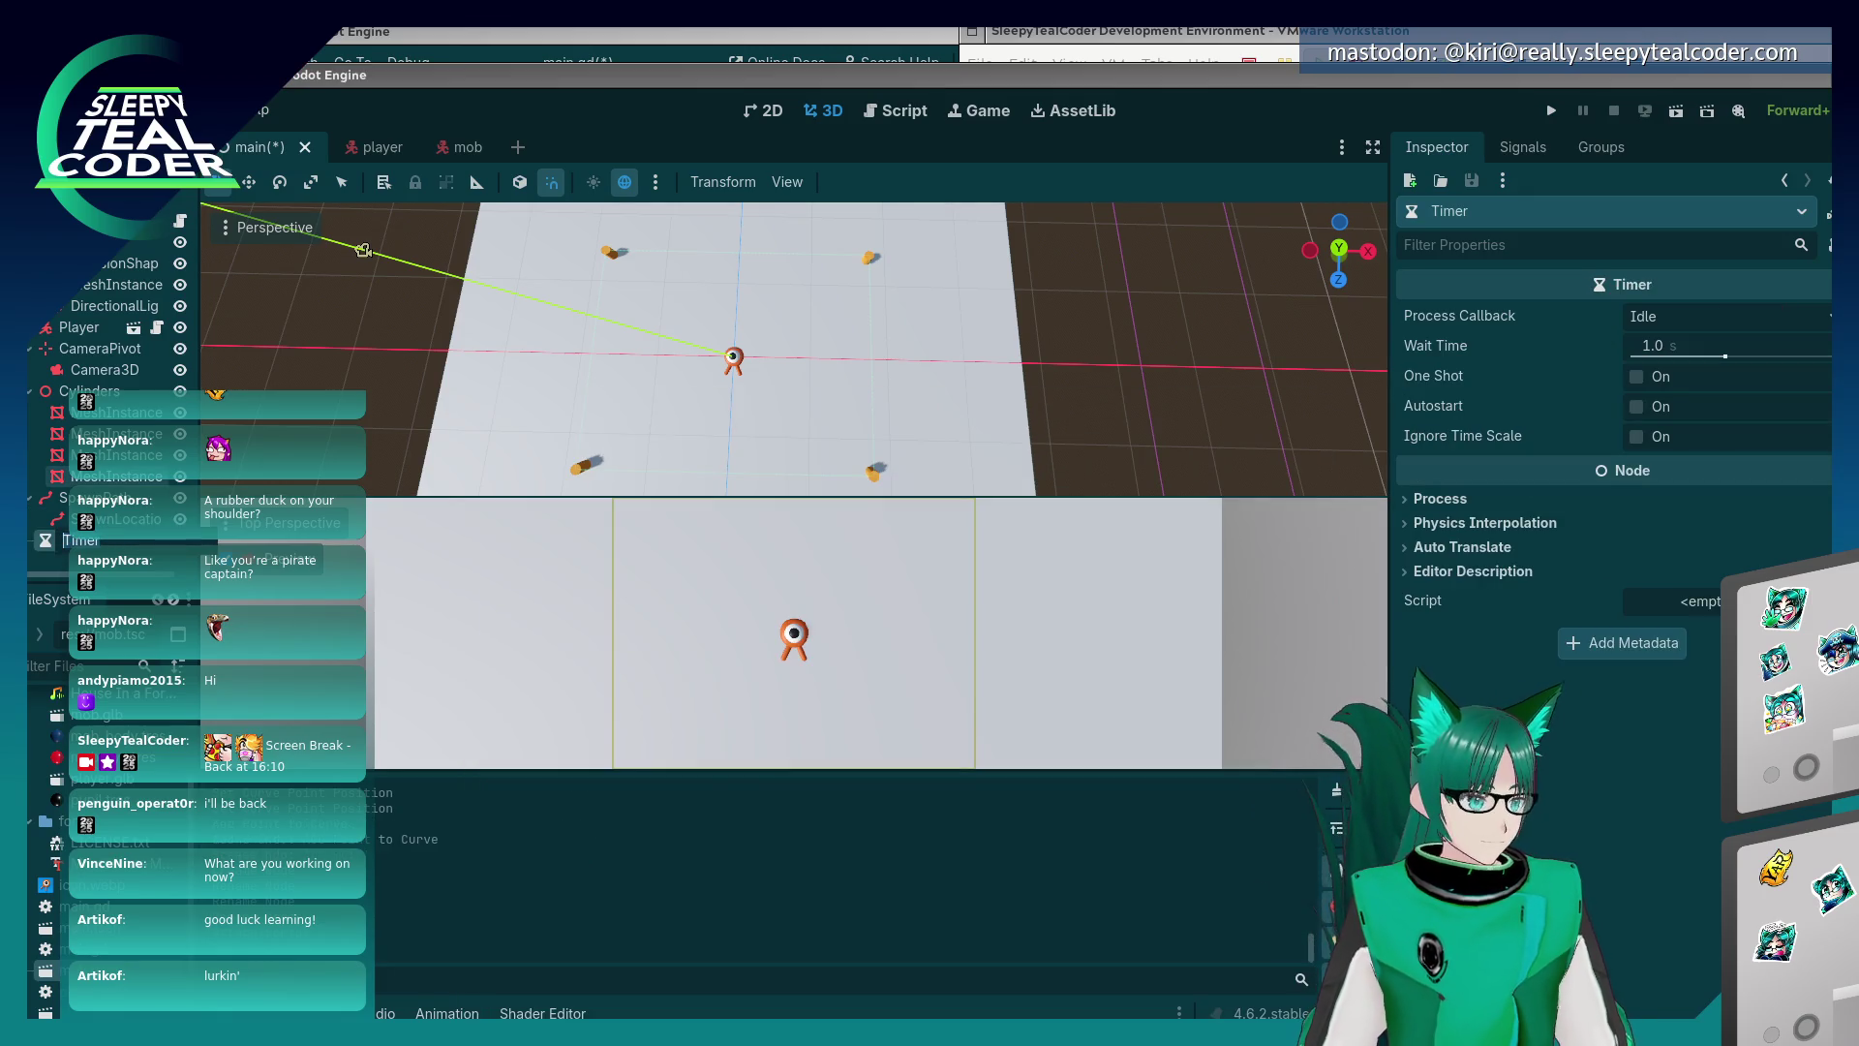
type("MobTimer")
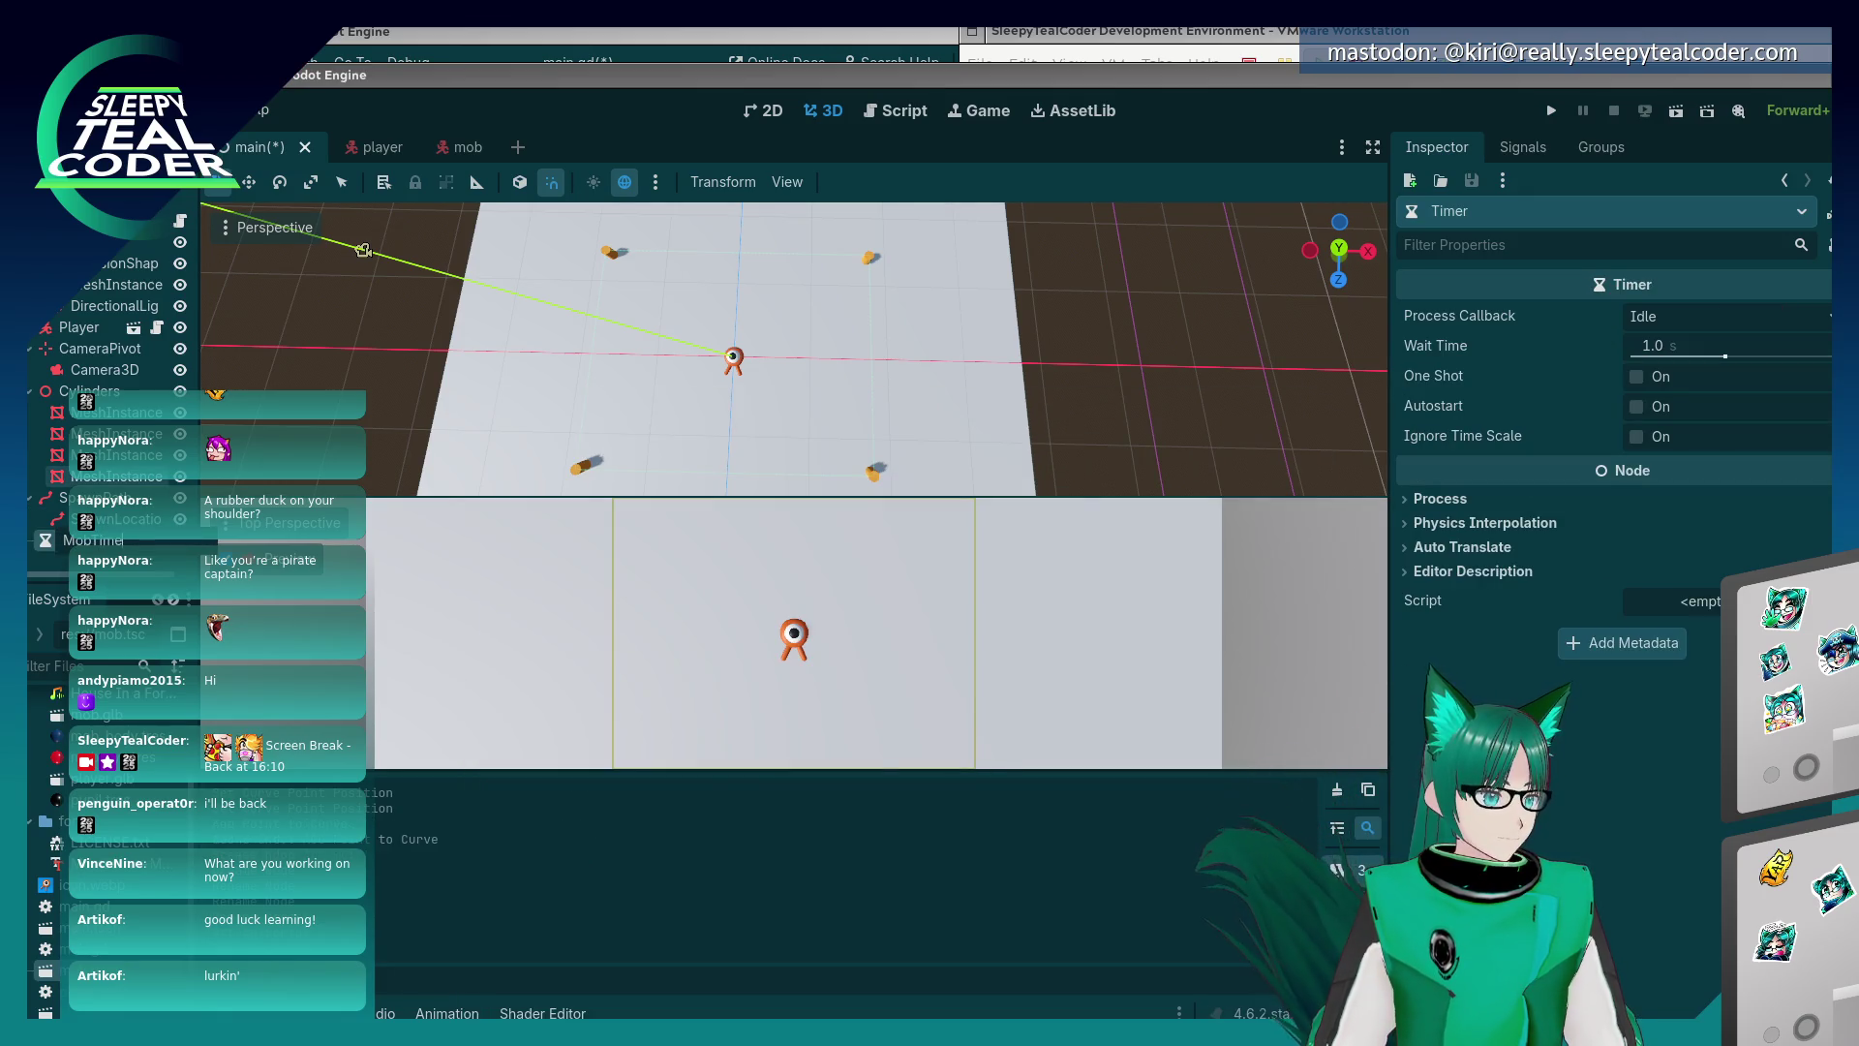
key("Return")
Step: Give MobTimer a 0.5 second Wait Time and turn on Autostart
key("alt+Tab")
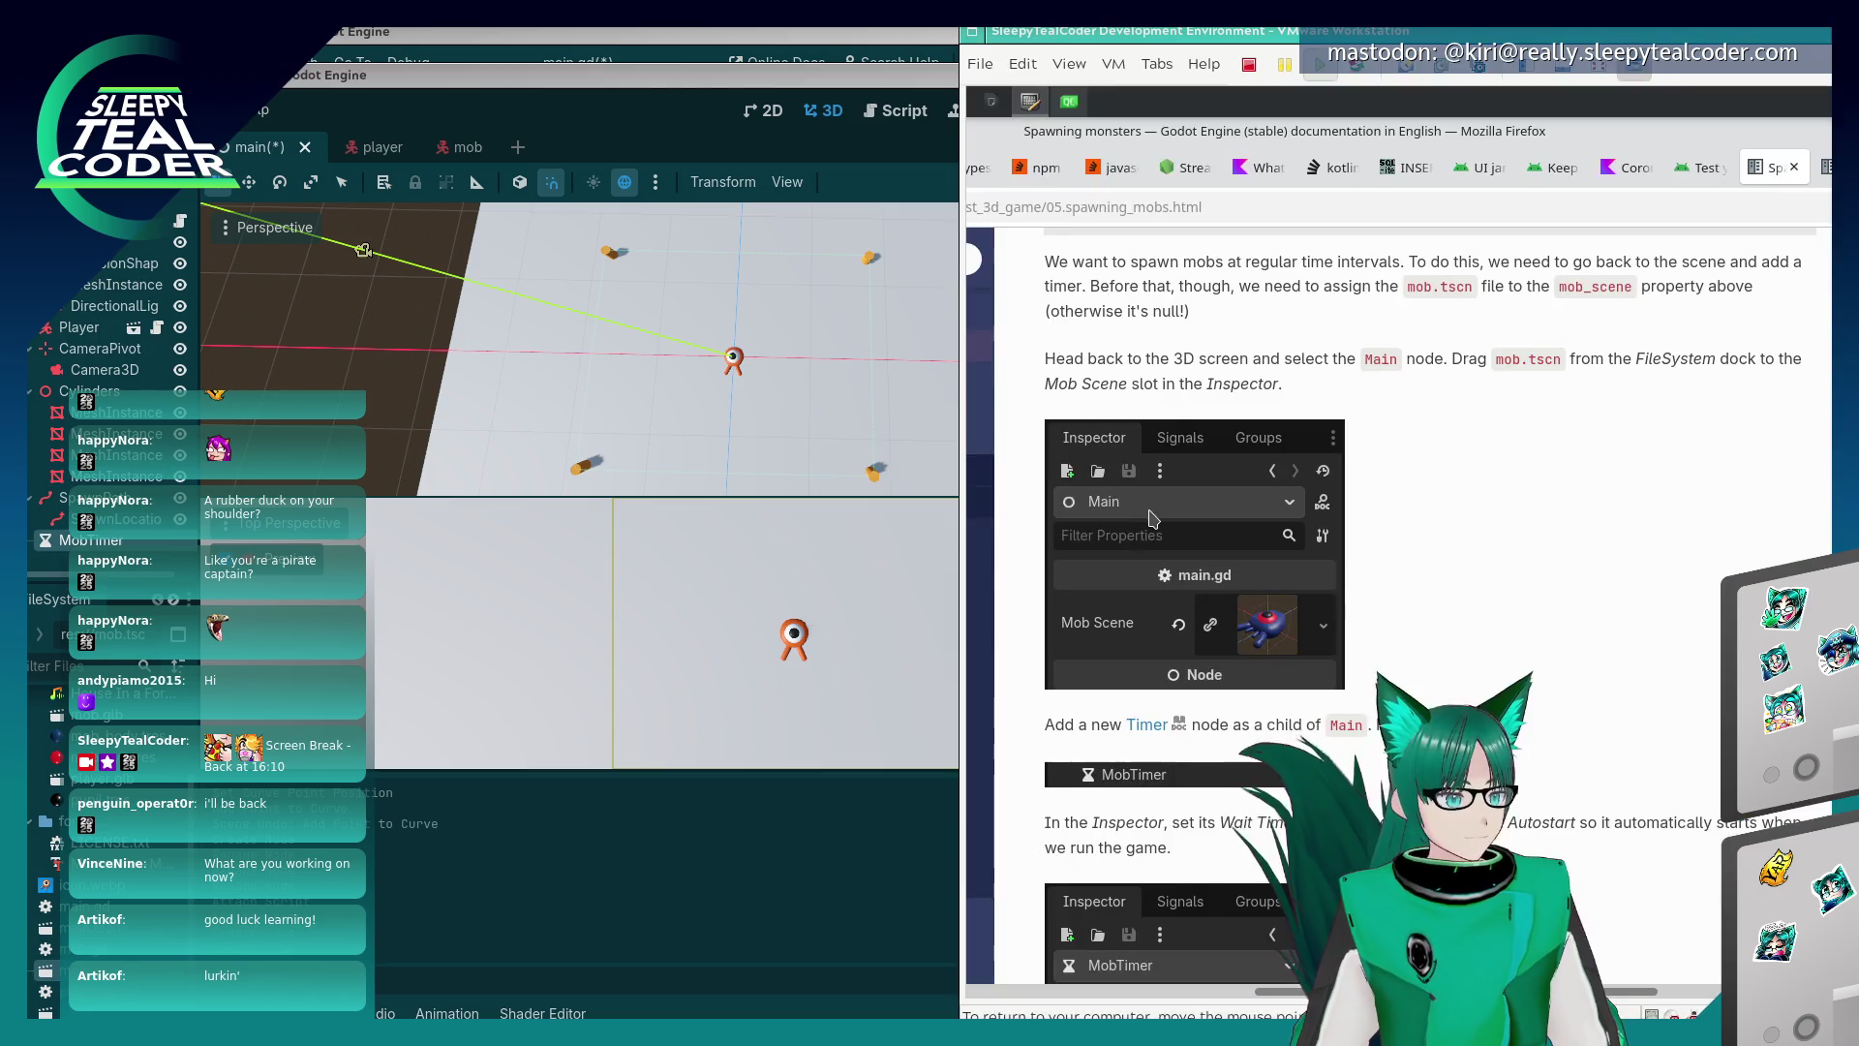
scroll(1311, 593, "down", 5)
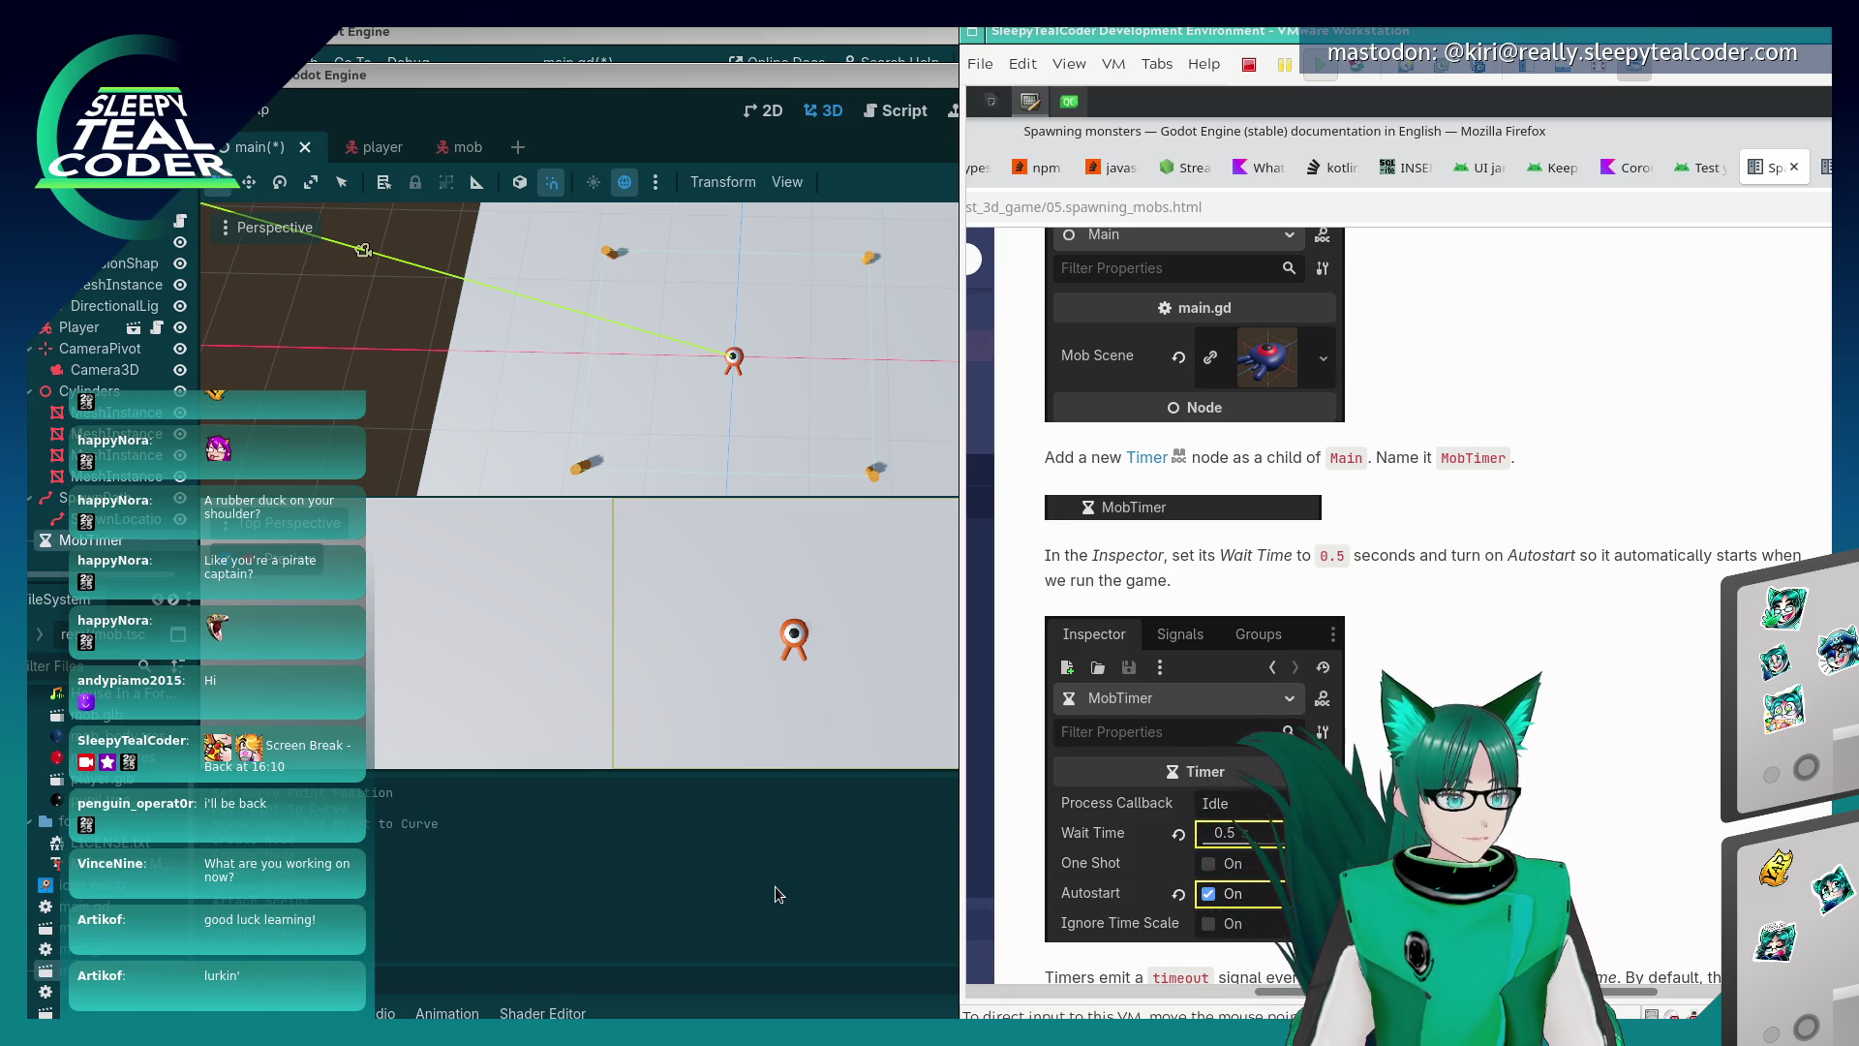
left_click(811, 876)
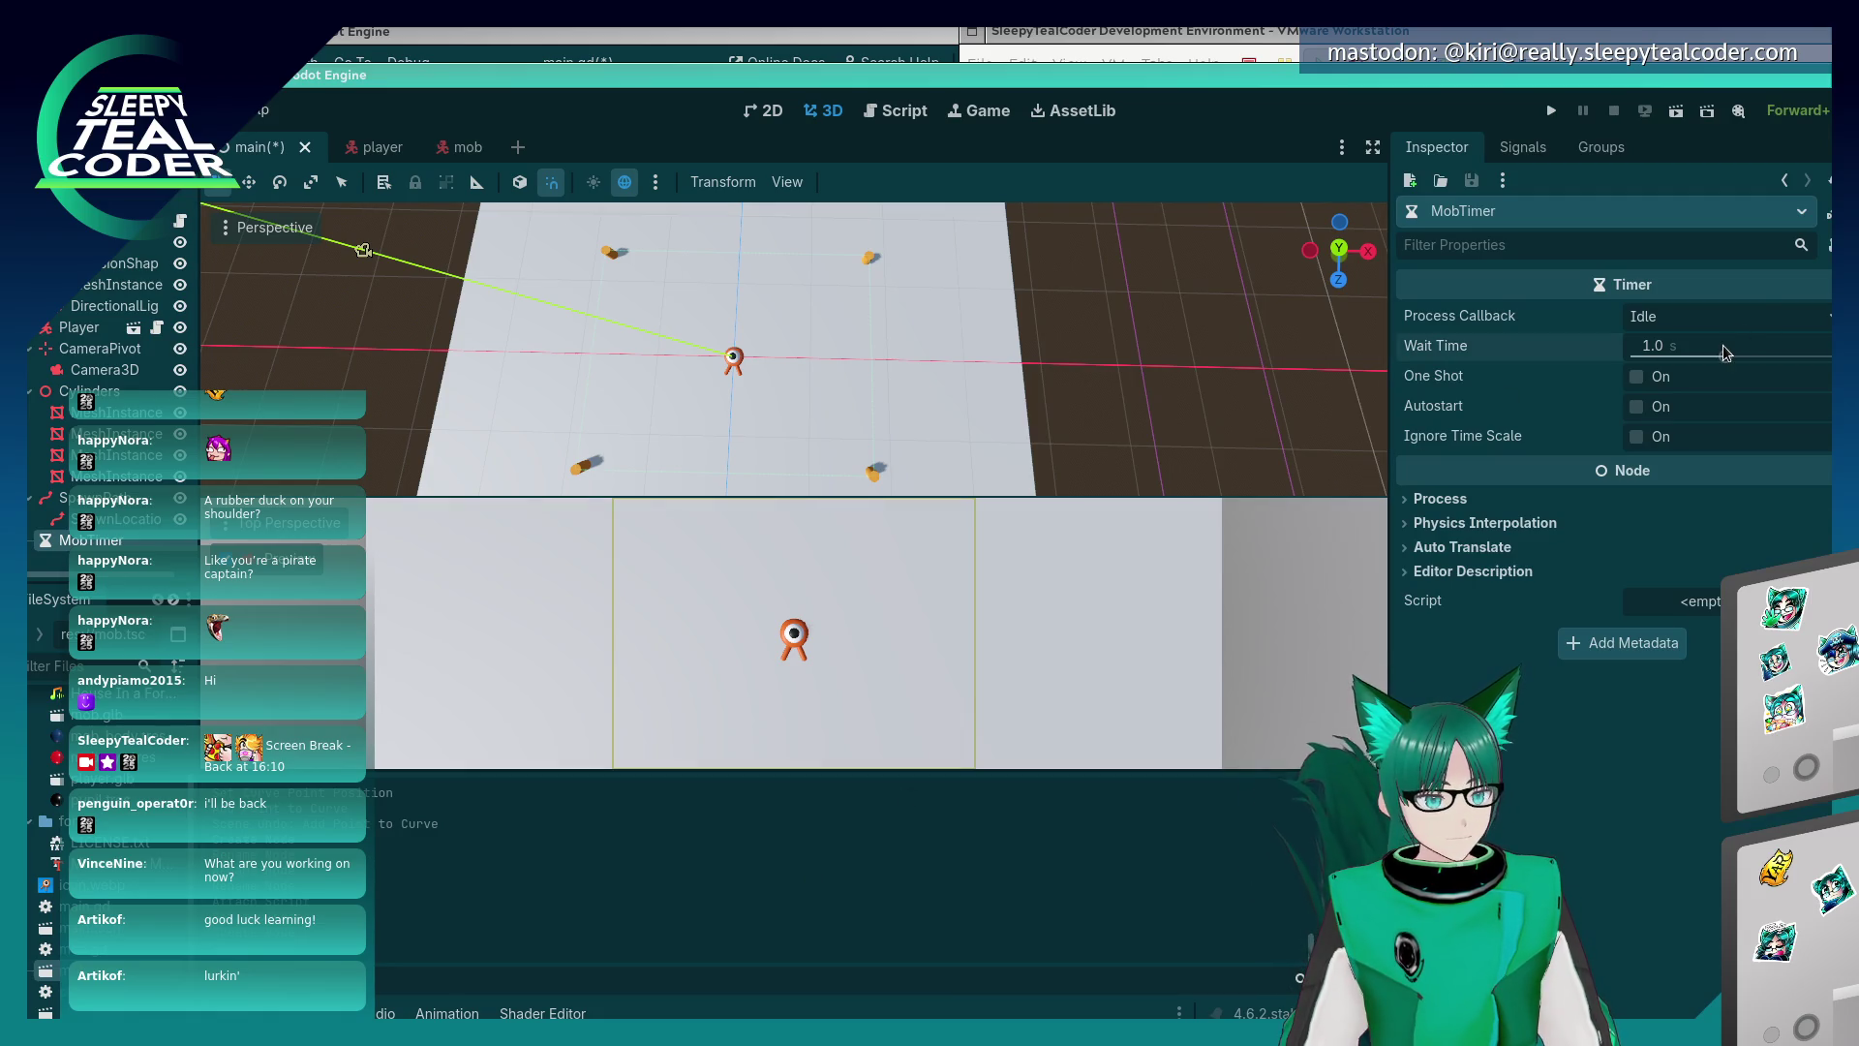
key("Return")
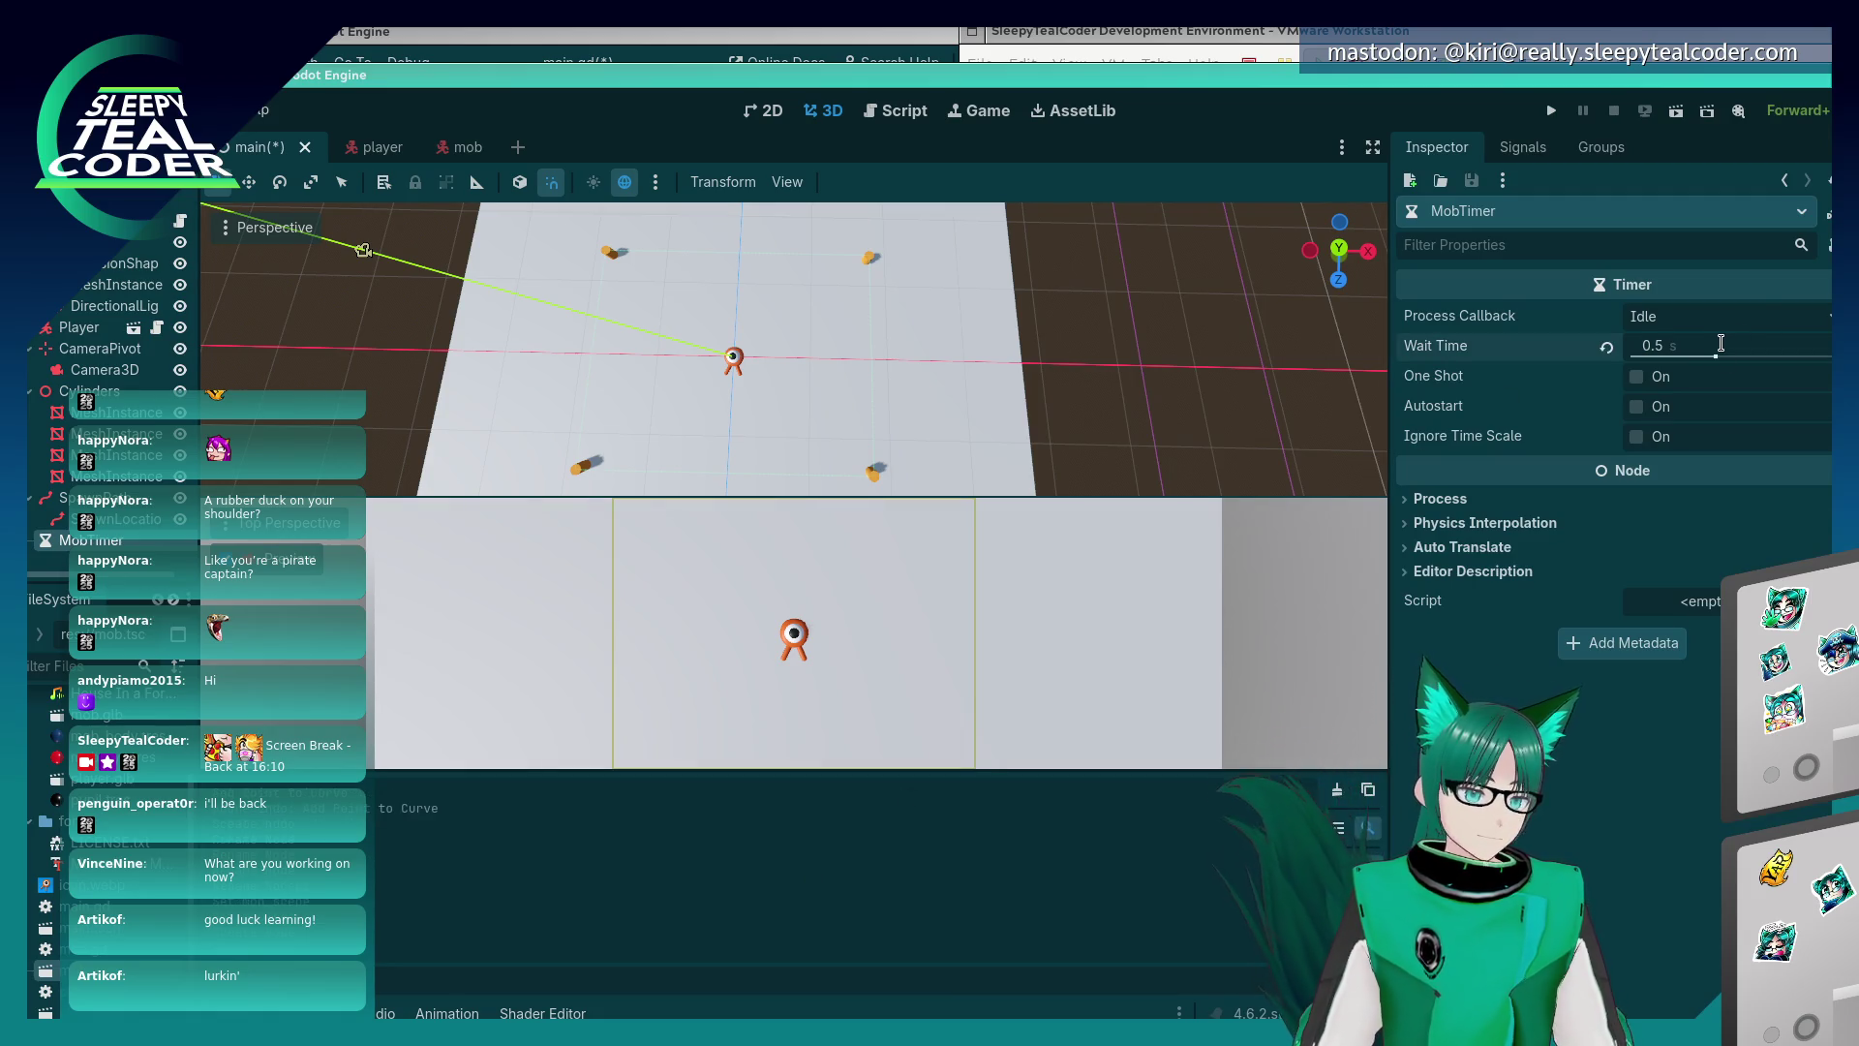
left_click(1636, 406)
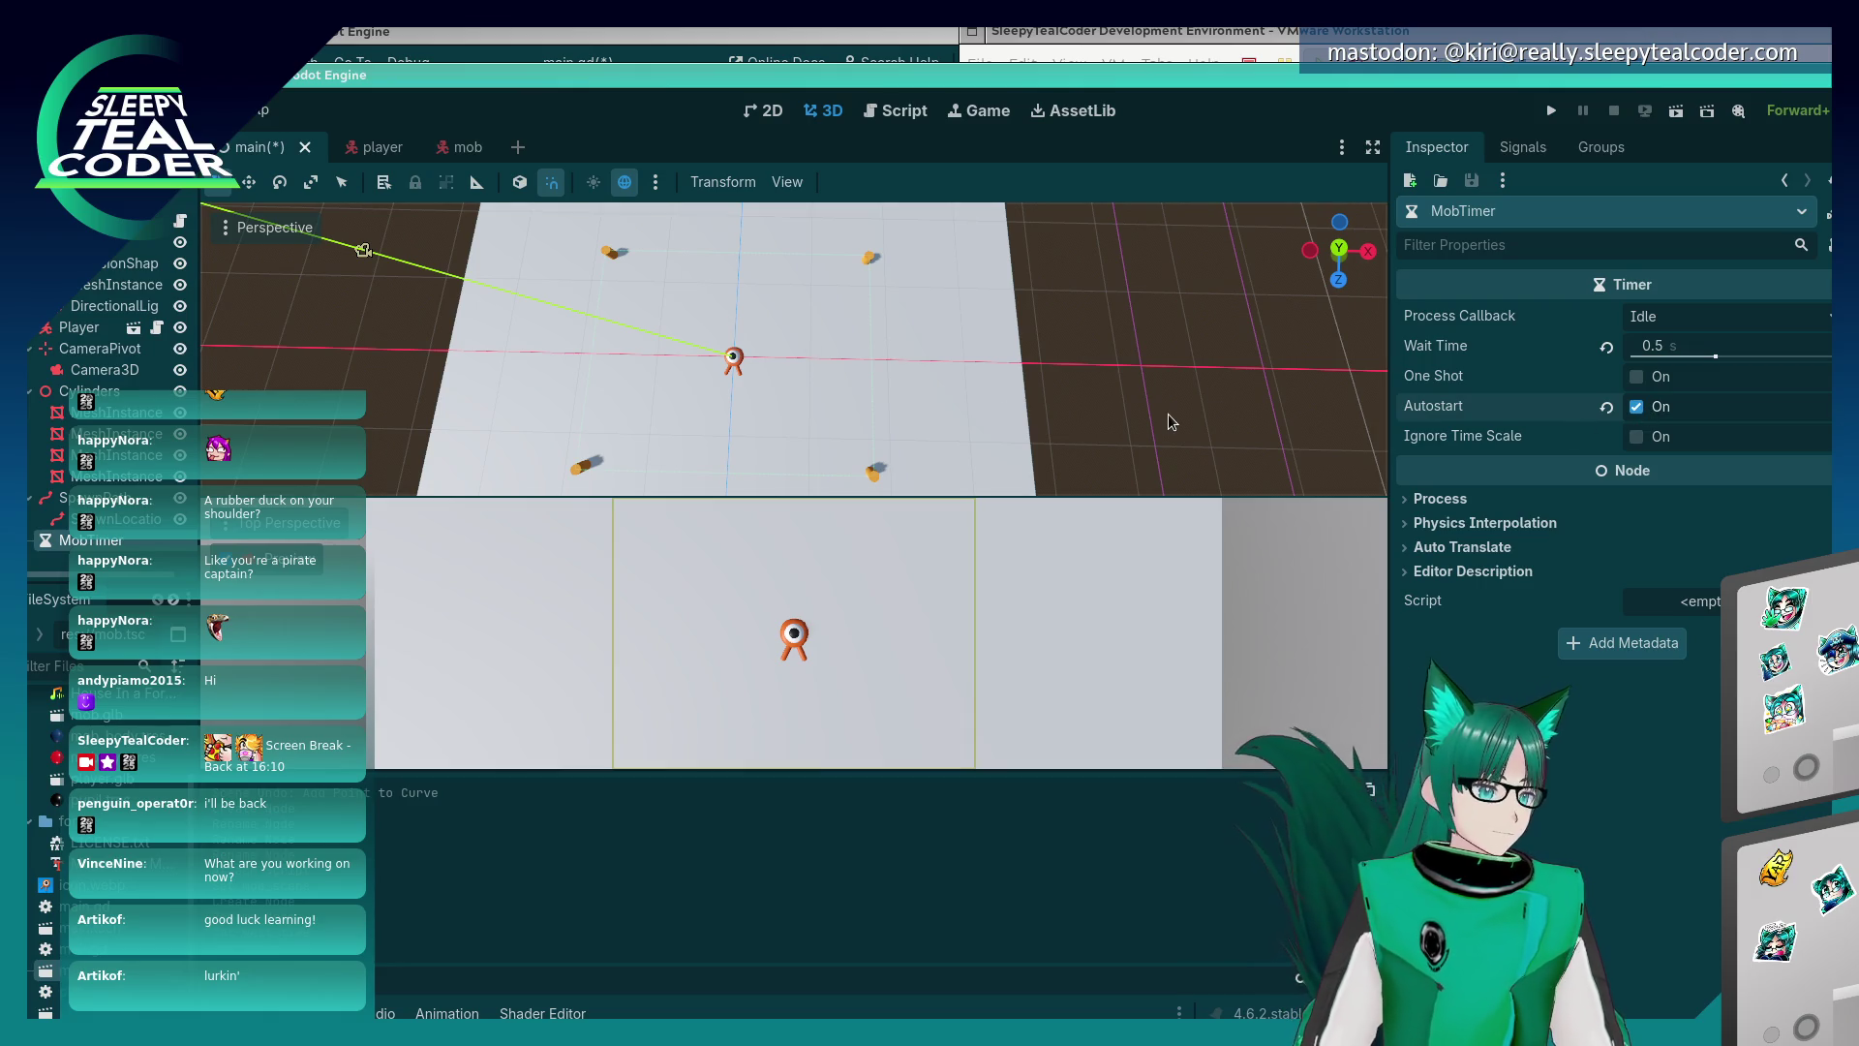
key("alt+Tab")
scroll(1369, 661, "down", 5)
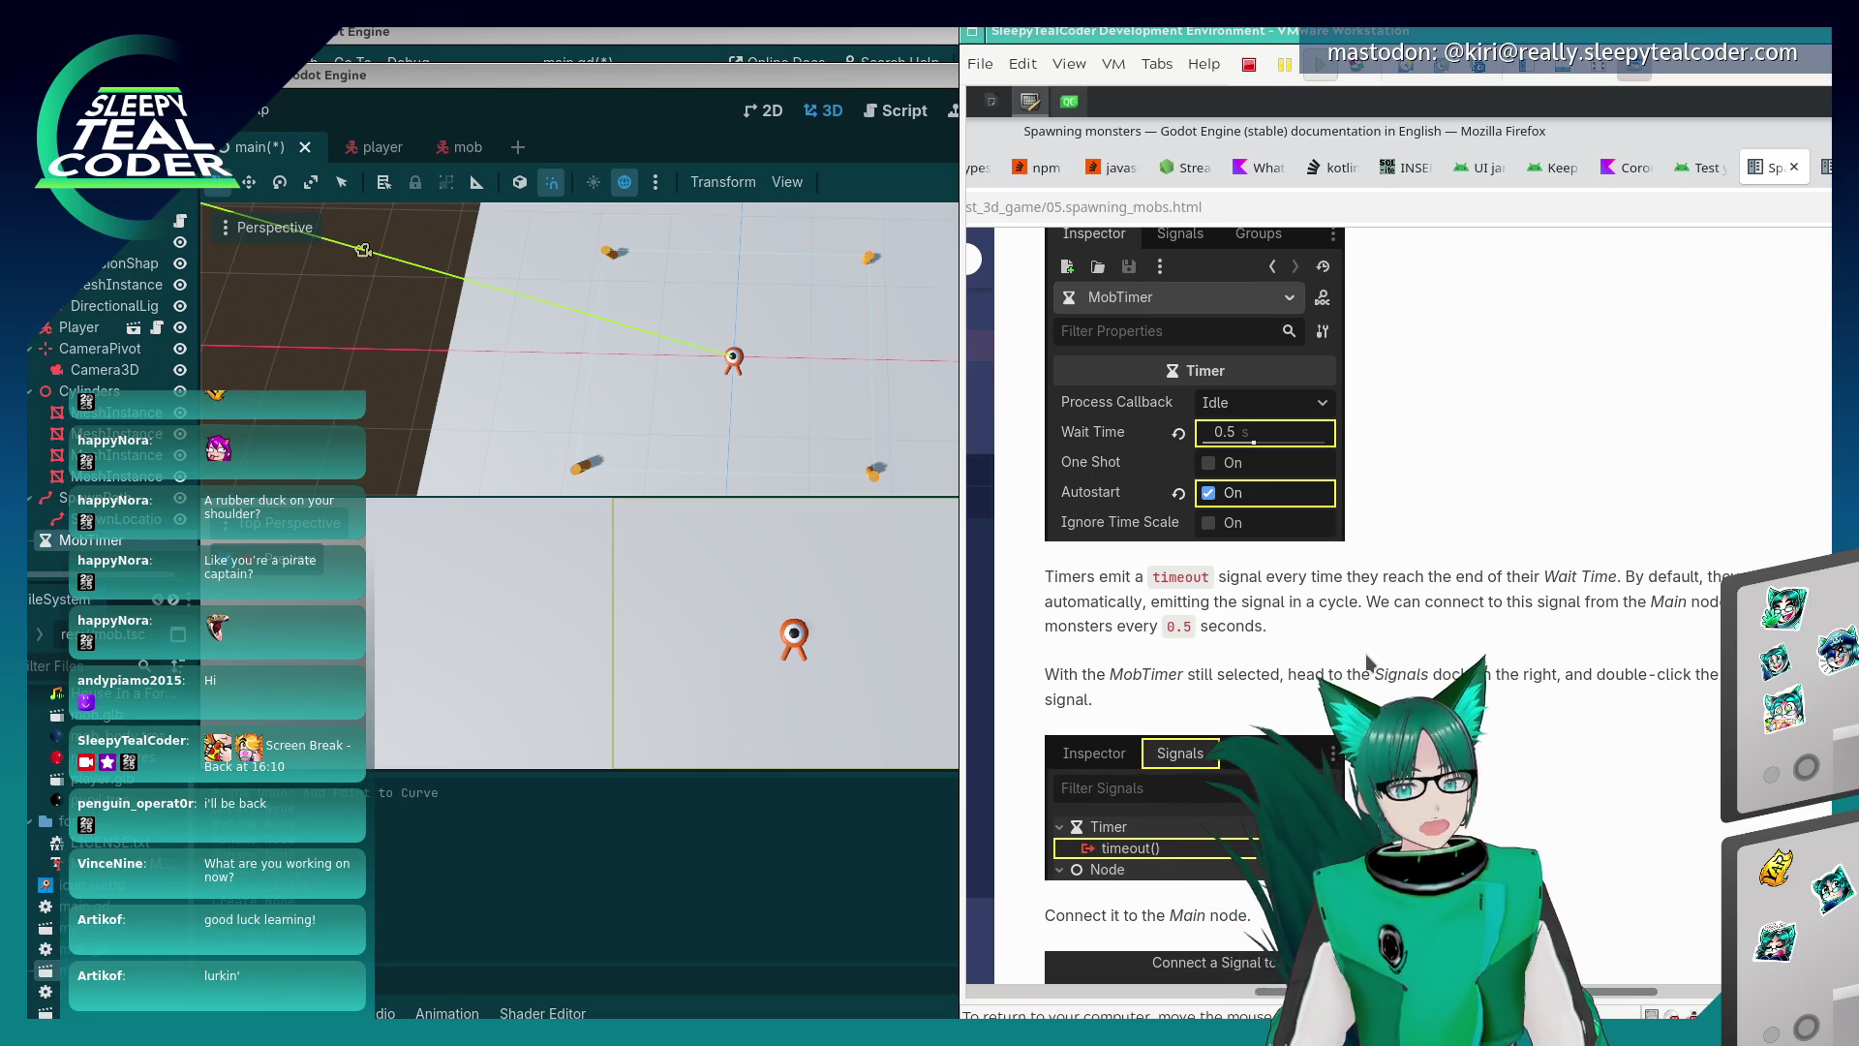
Step: Scroll the docs to the section on connecting MobTimer's timeout signal to Main
scroll(1368, 661, "down", 2)
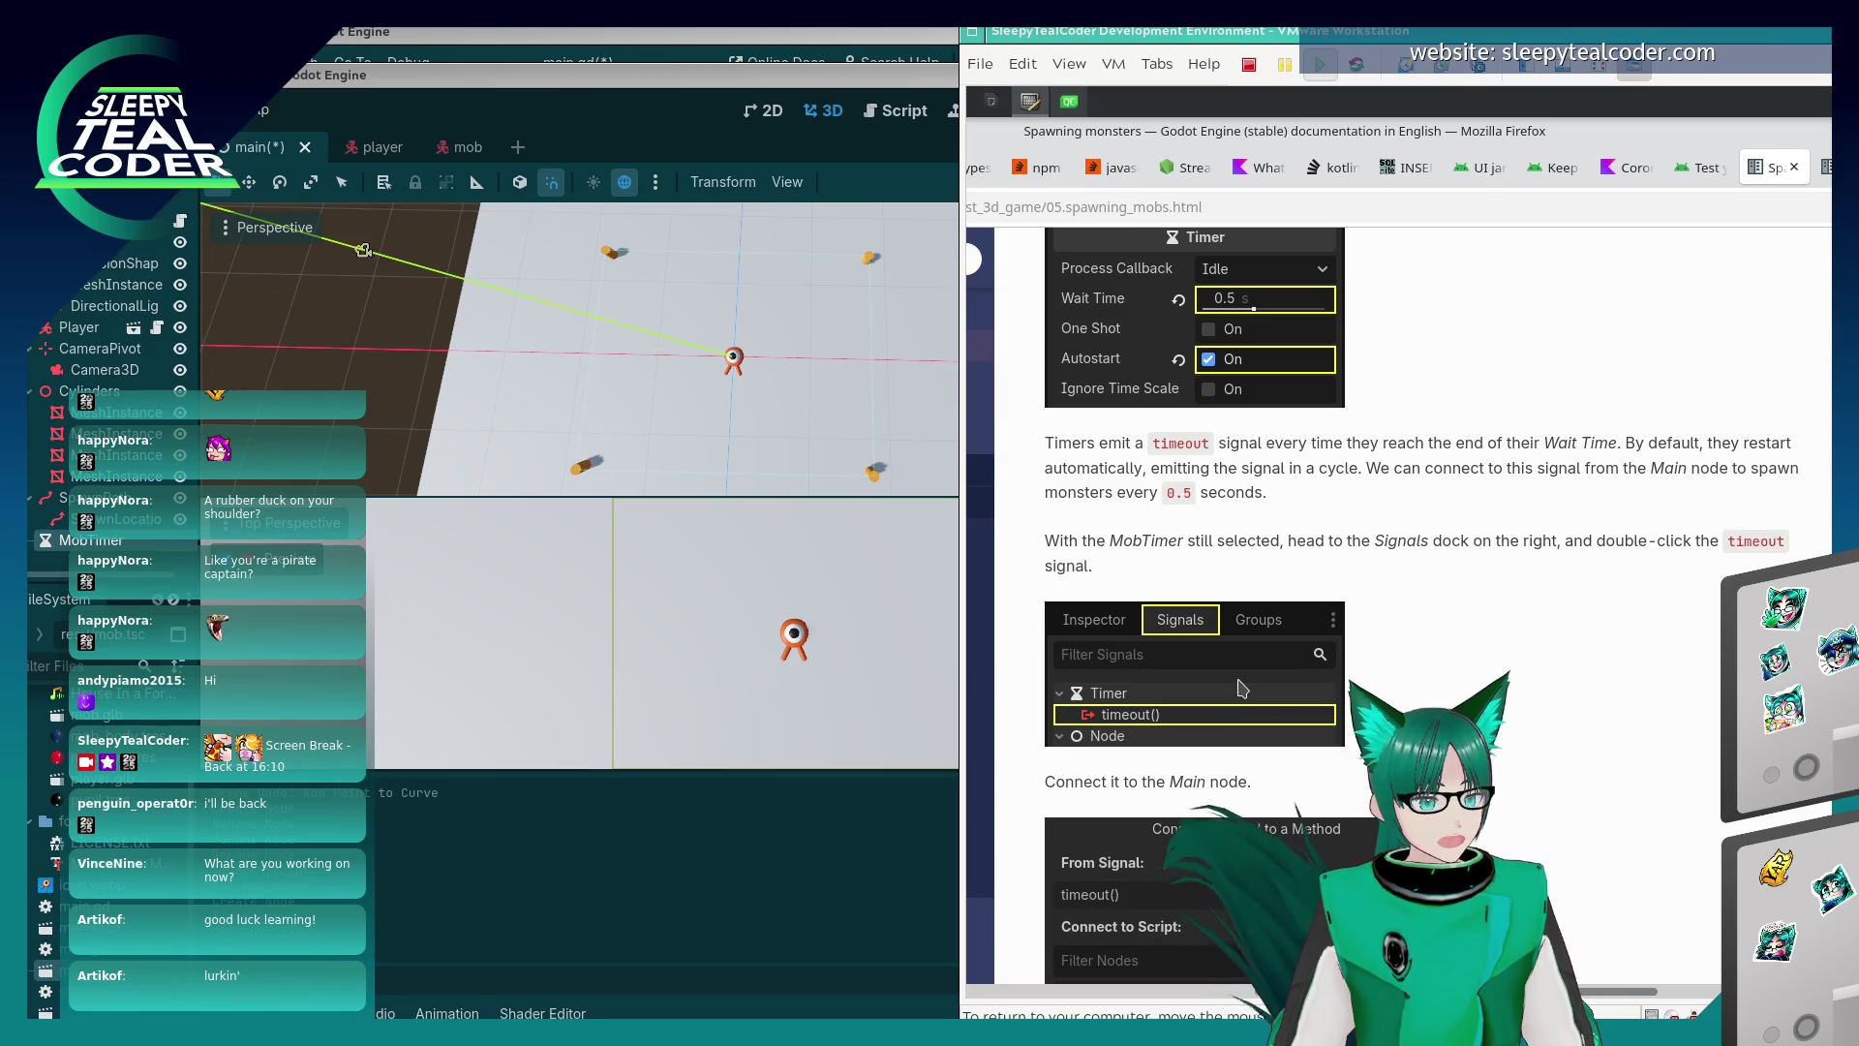
scroll(1242, 689, "down", 5)
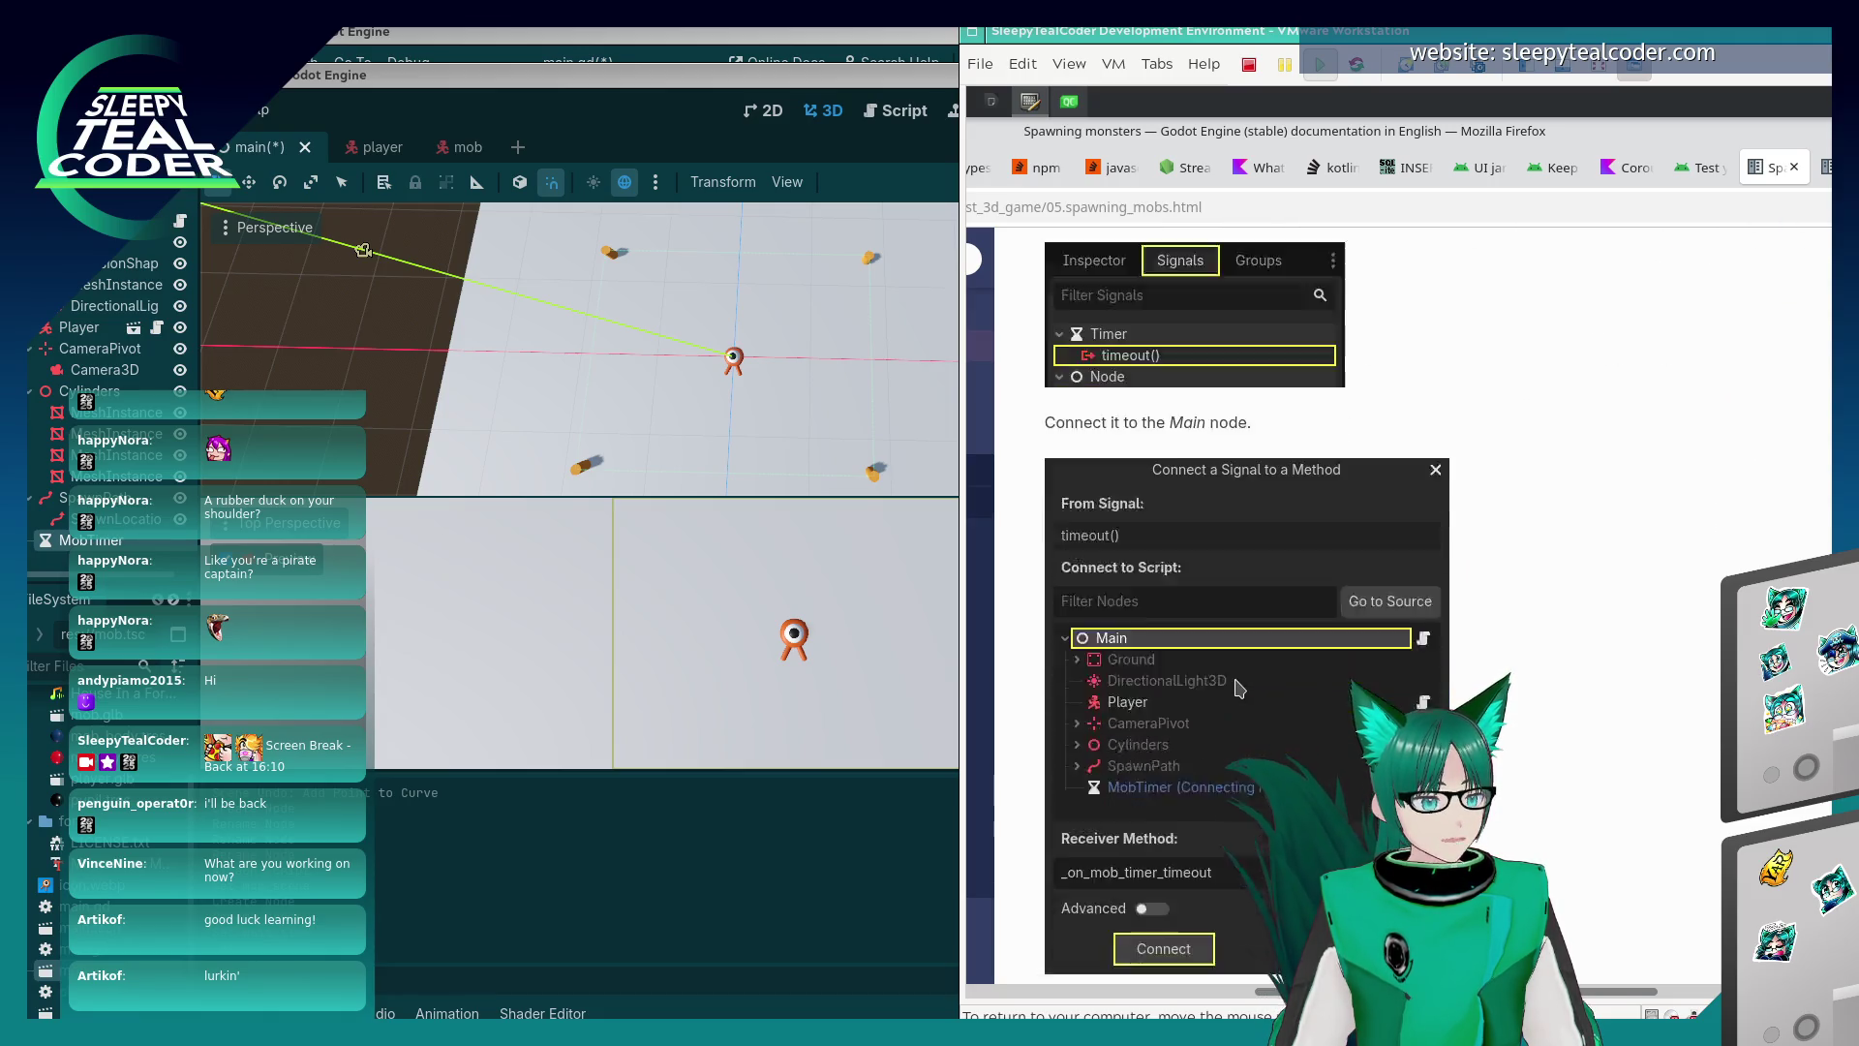
scroll(1241, 689, "down", 3)
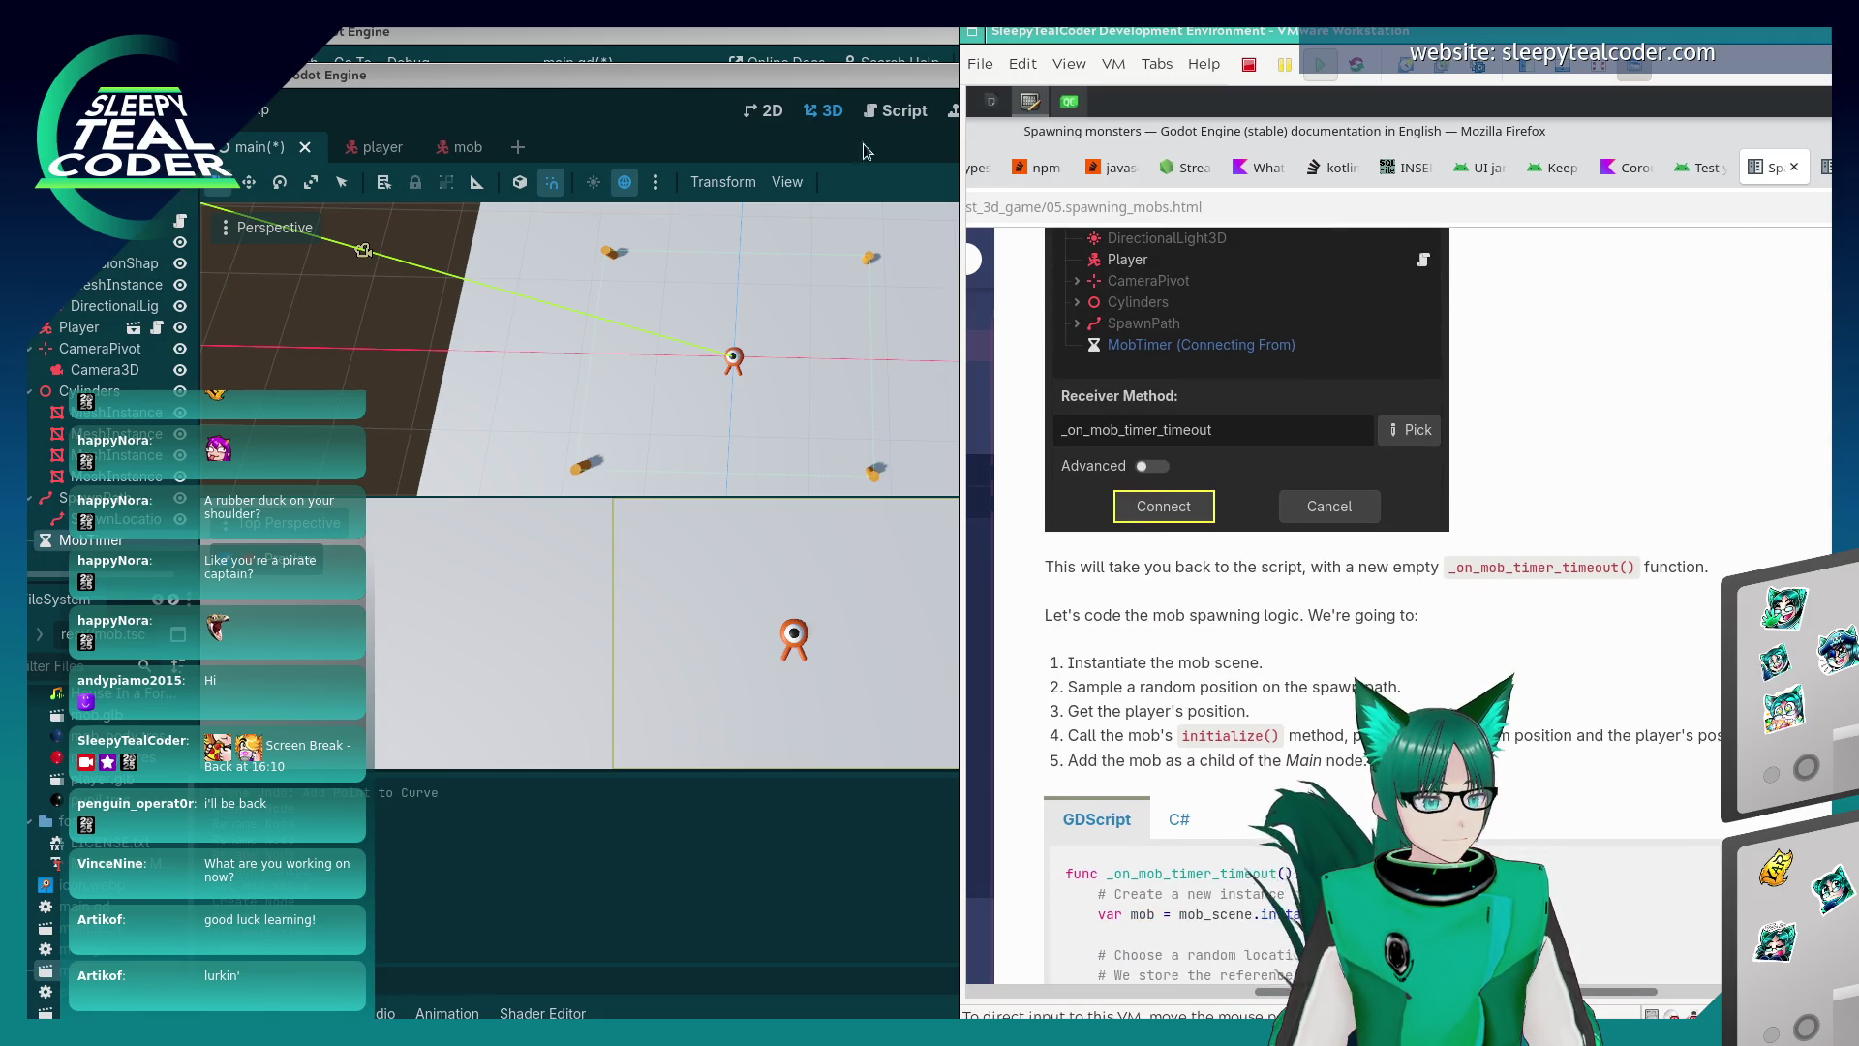
left_click(841, 79)
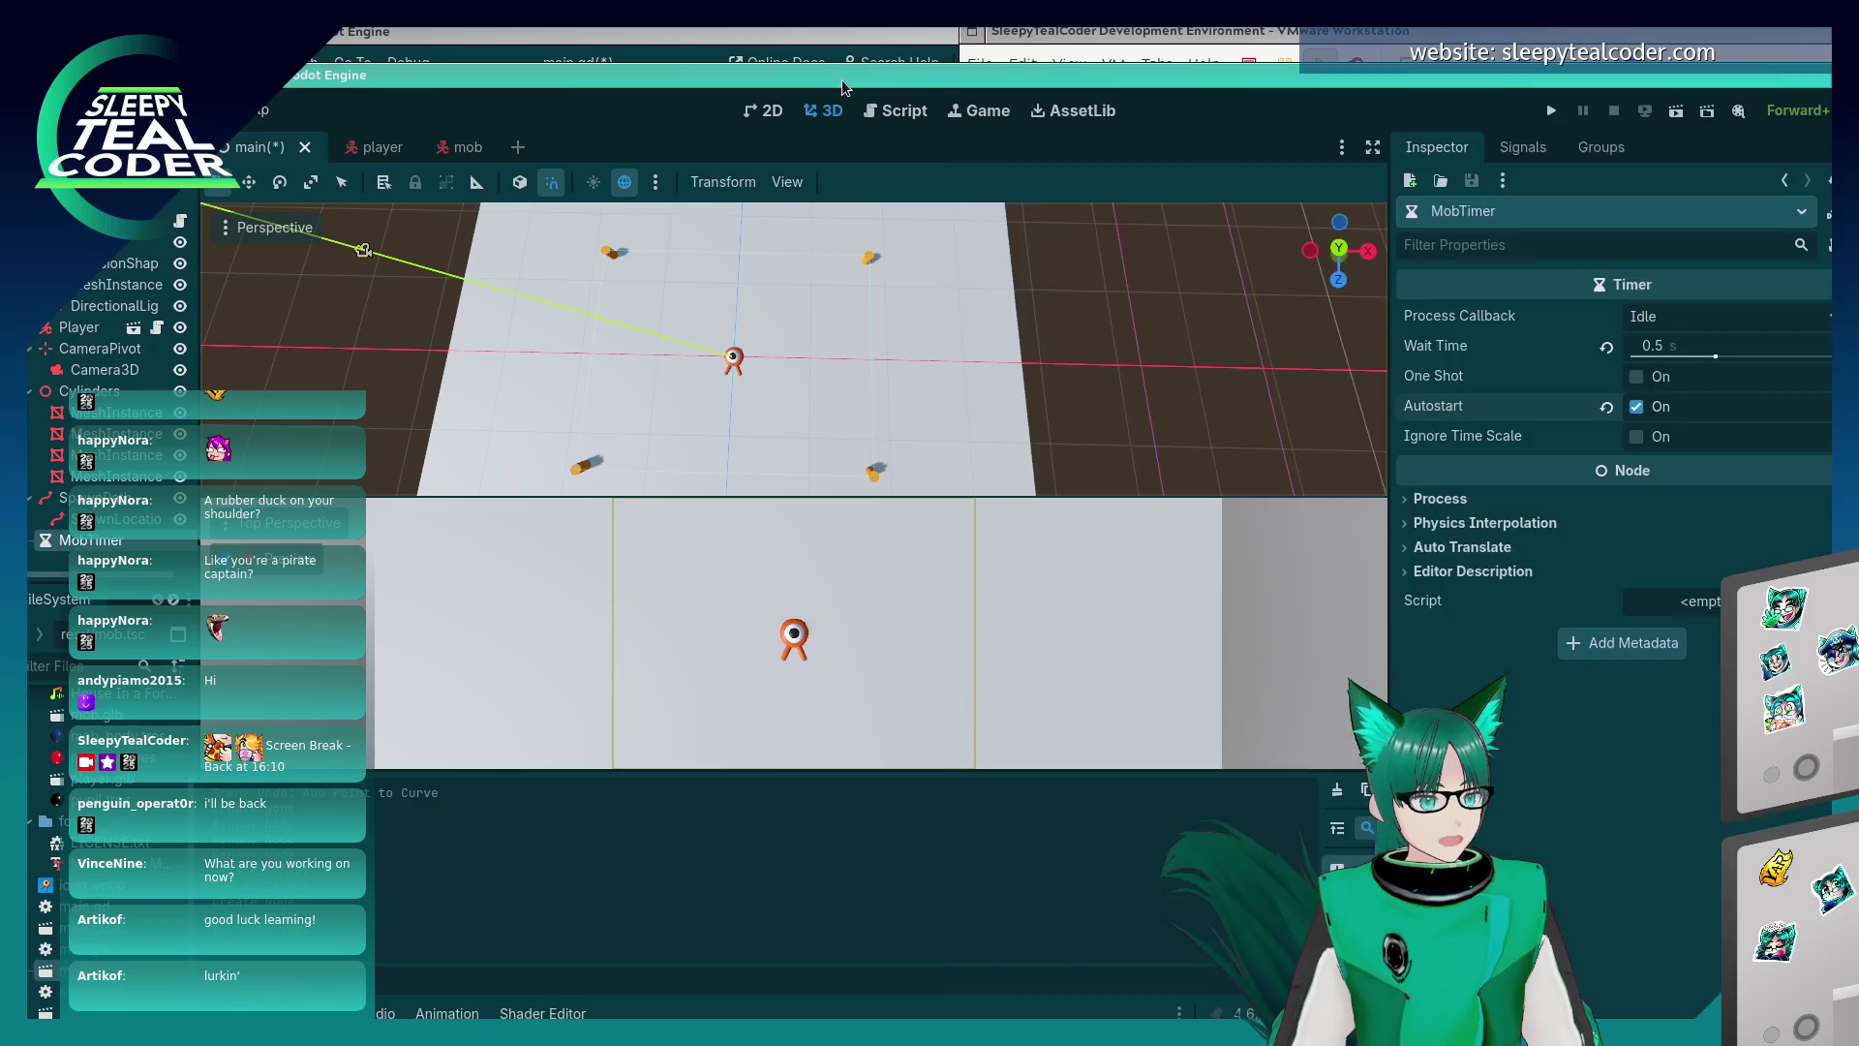
Step: Connect MobTimer's timeout() signal to Main, creating _on_mob_timer_timeout() in main.gd
left_click(1523, 146)
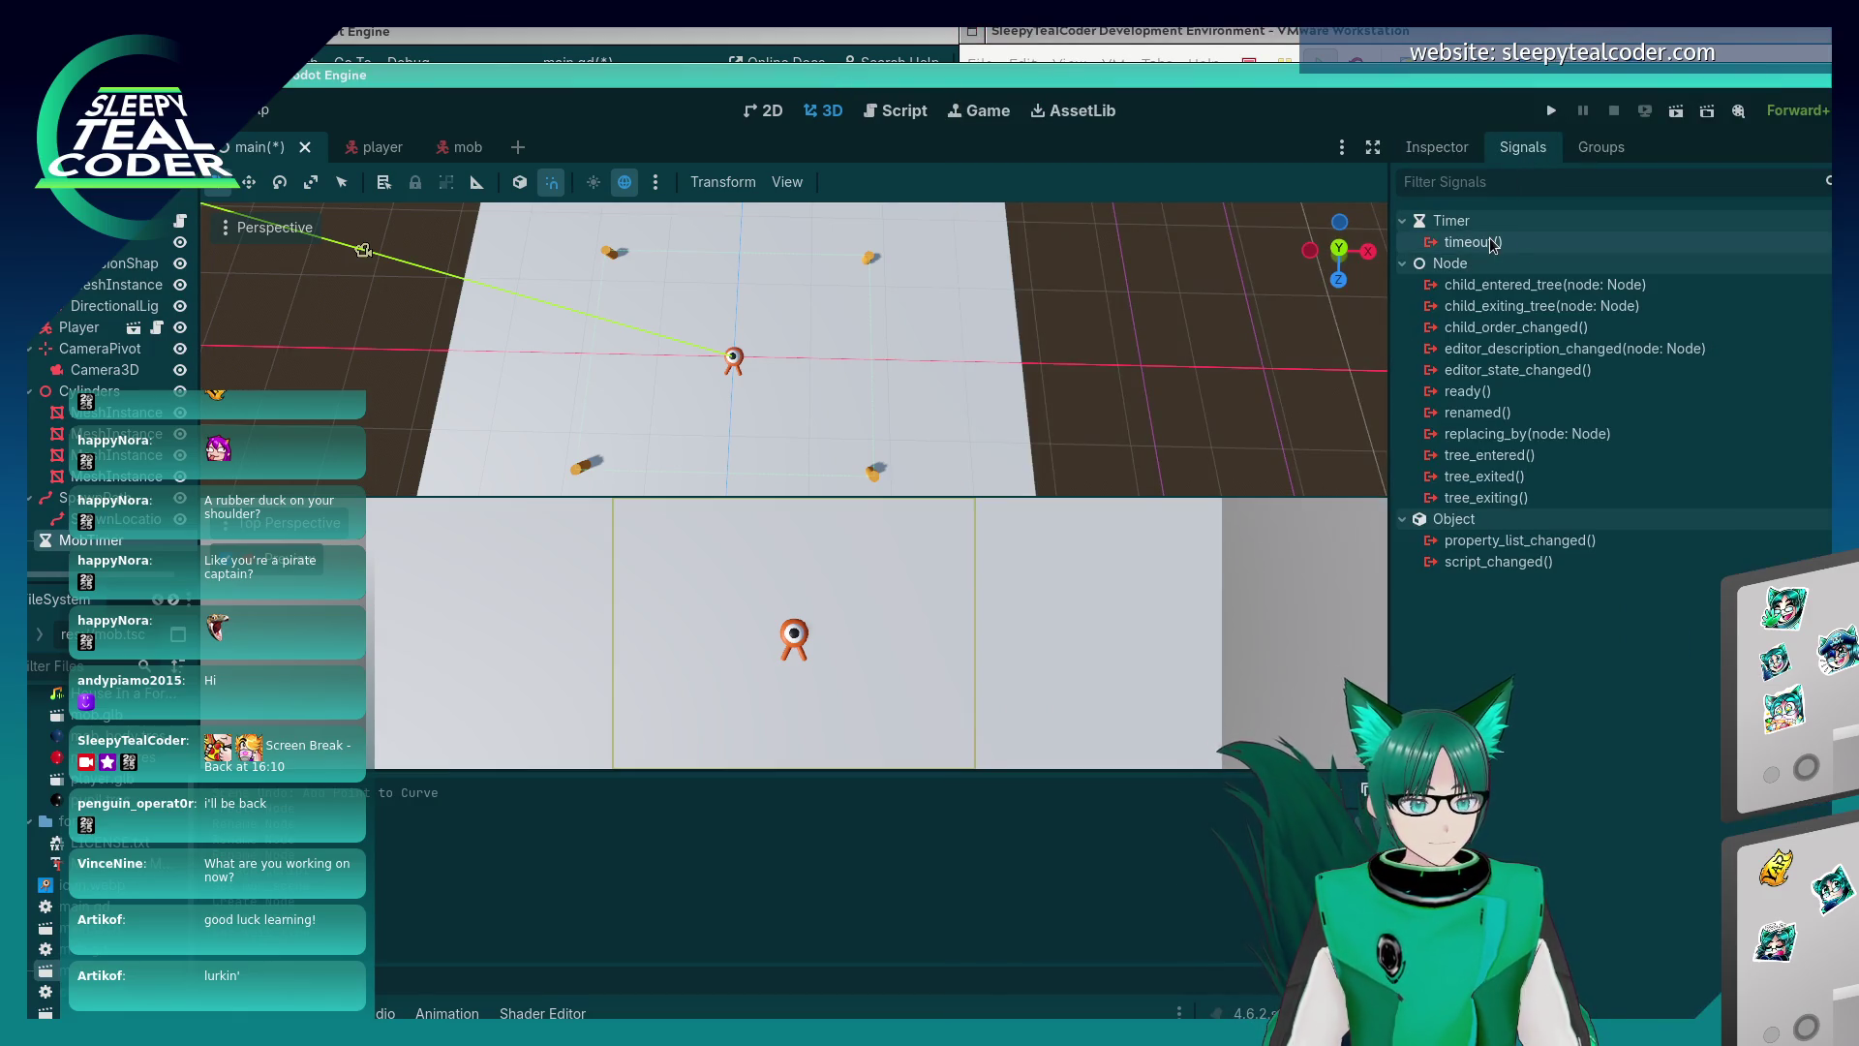
double_click(1473, 241)
left_click(1012, 766)
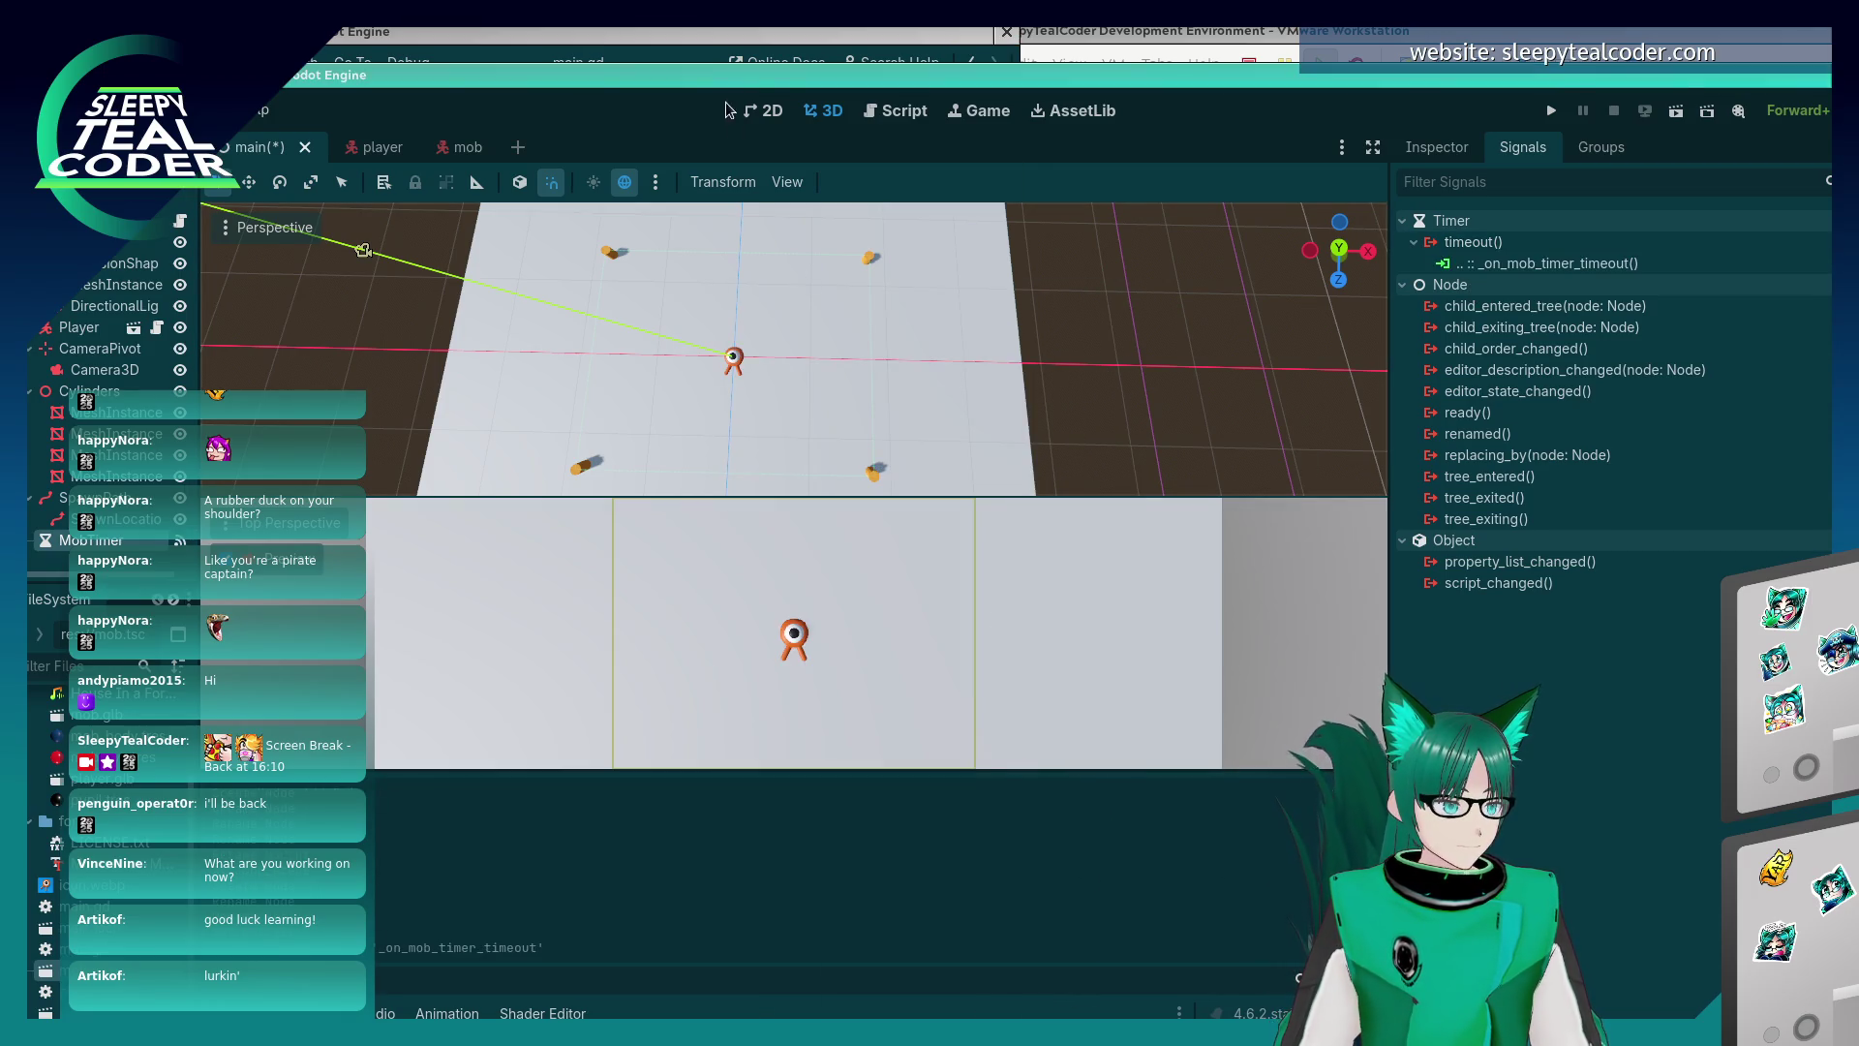
left_click(746, 484)
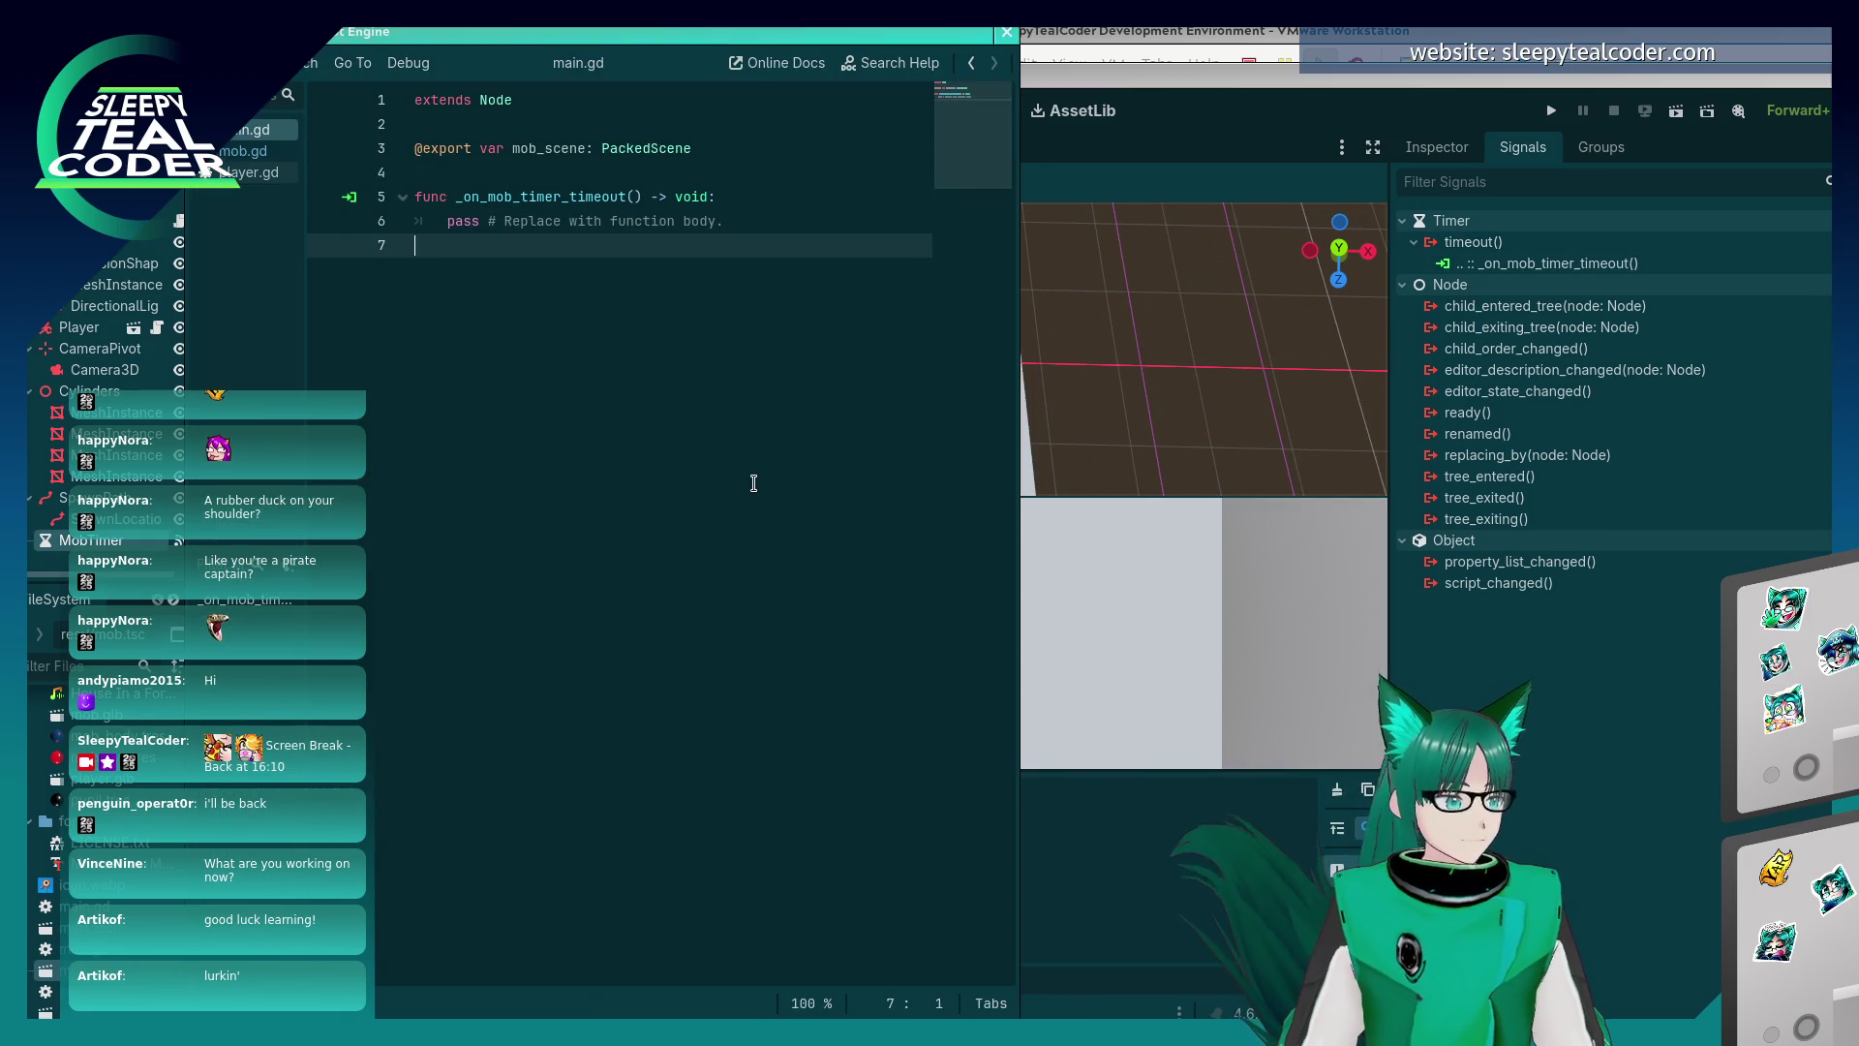
key("alt+Tab")
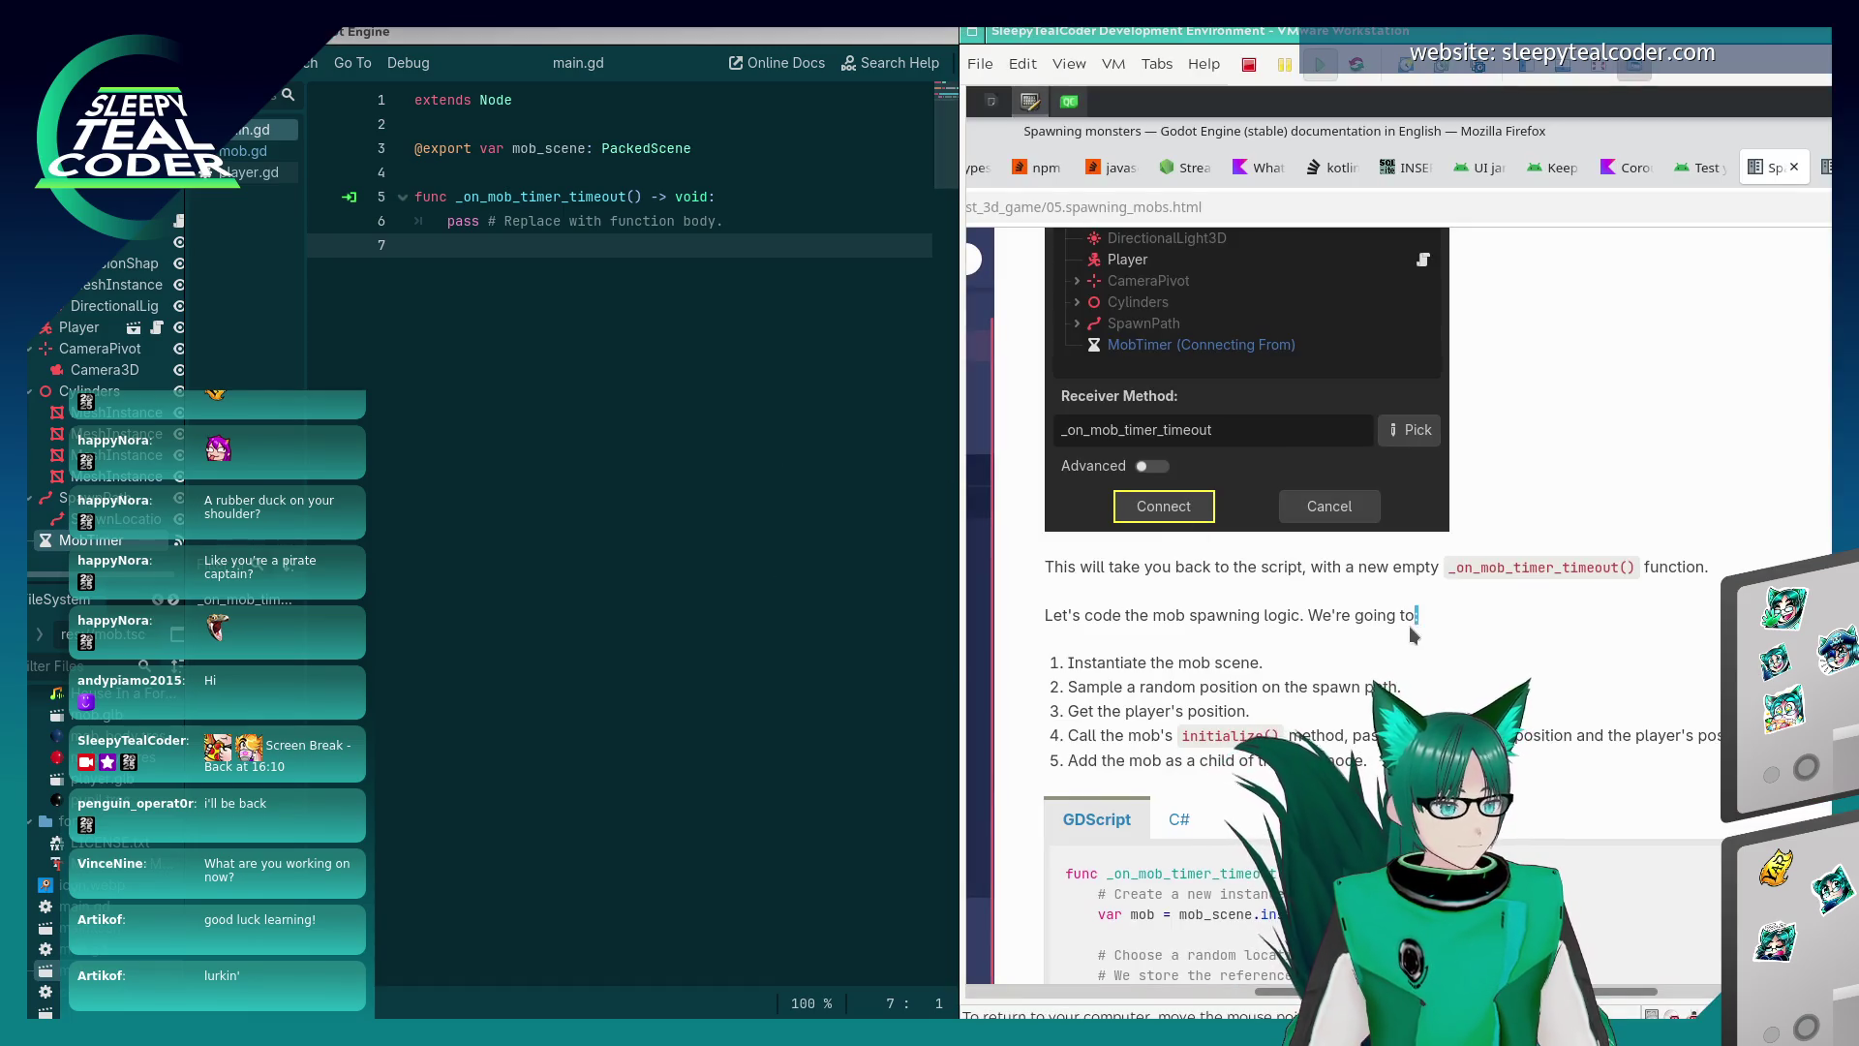
Step: Scroll the docs down to the five mob-spawning steps and their GDScript code
scroll(1412, 623, "down", 1)
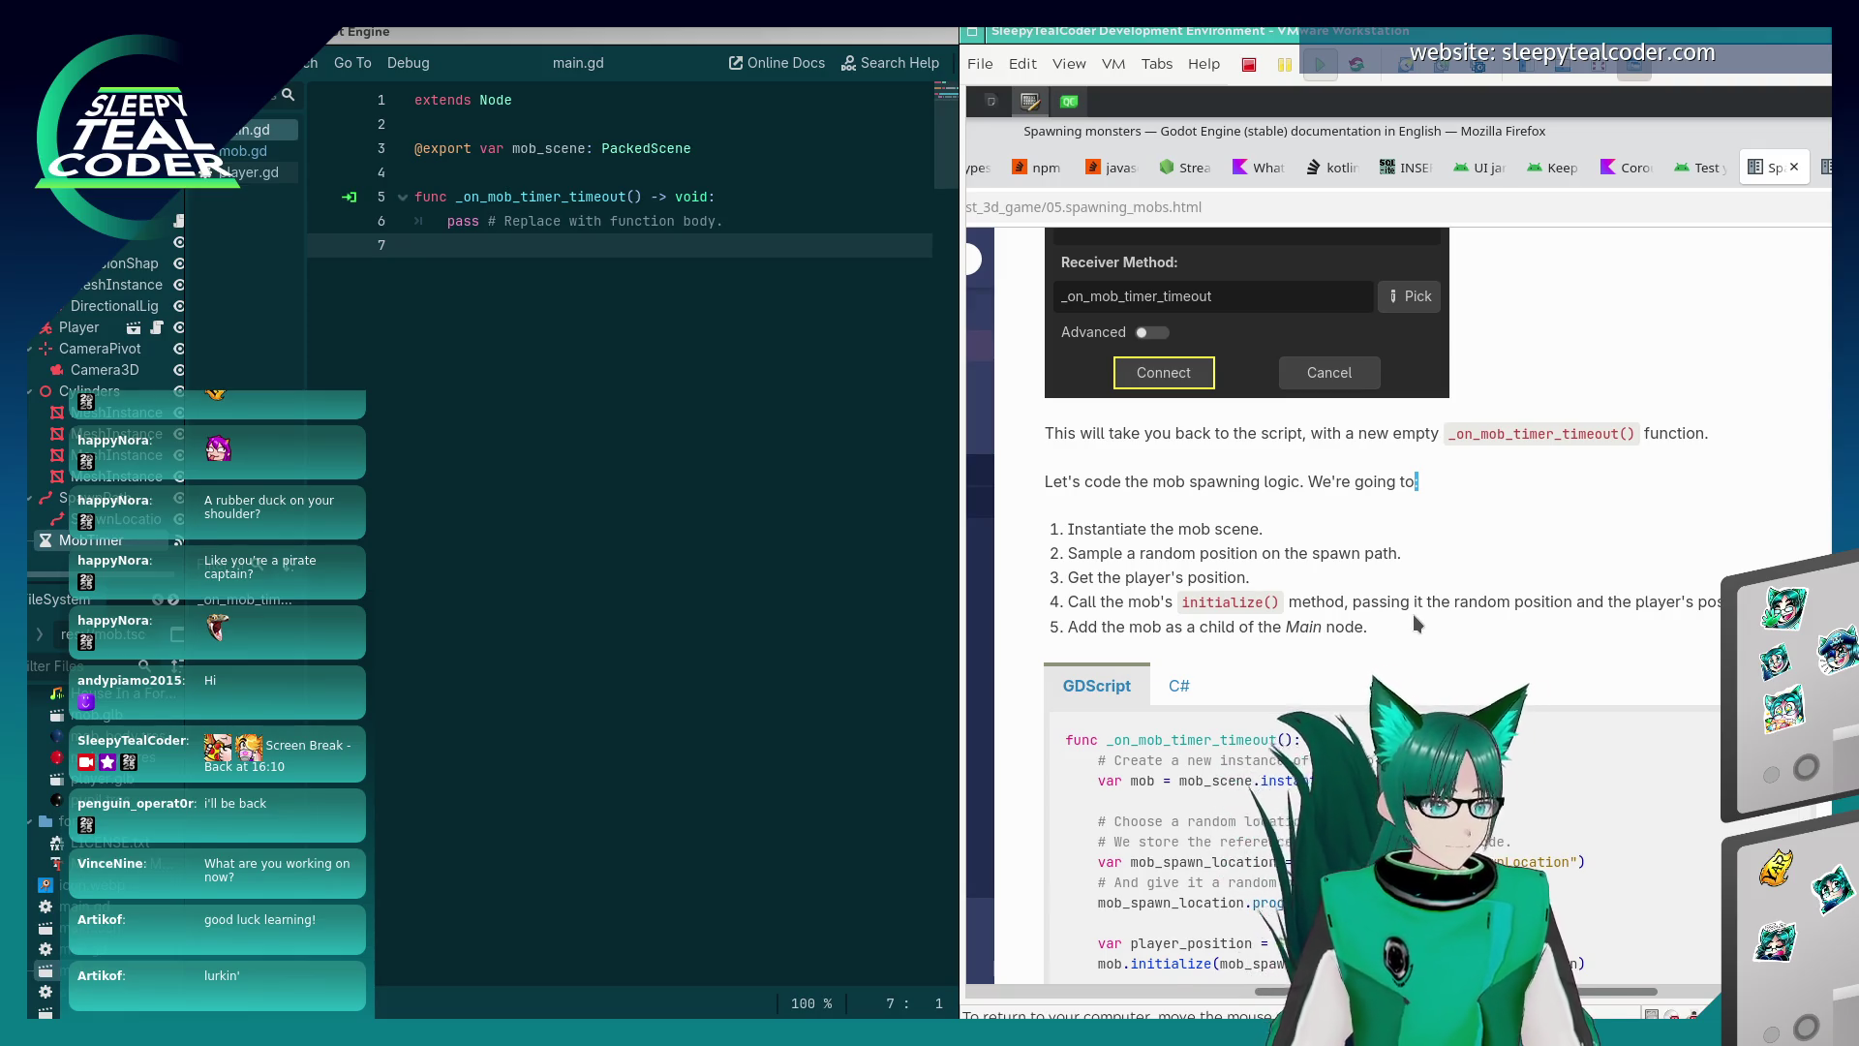
scroll(1413, 614, "down", 3)
scroll(1414, 614, "down", 3)
Step: Replace the handler's pass with a comment and 'var mob = mob_scene.instantiate()'
left_click(556, 419)
left_click(746, 220)
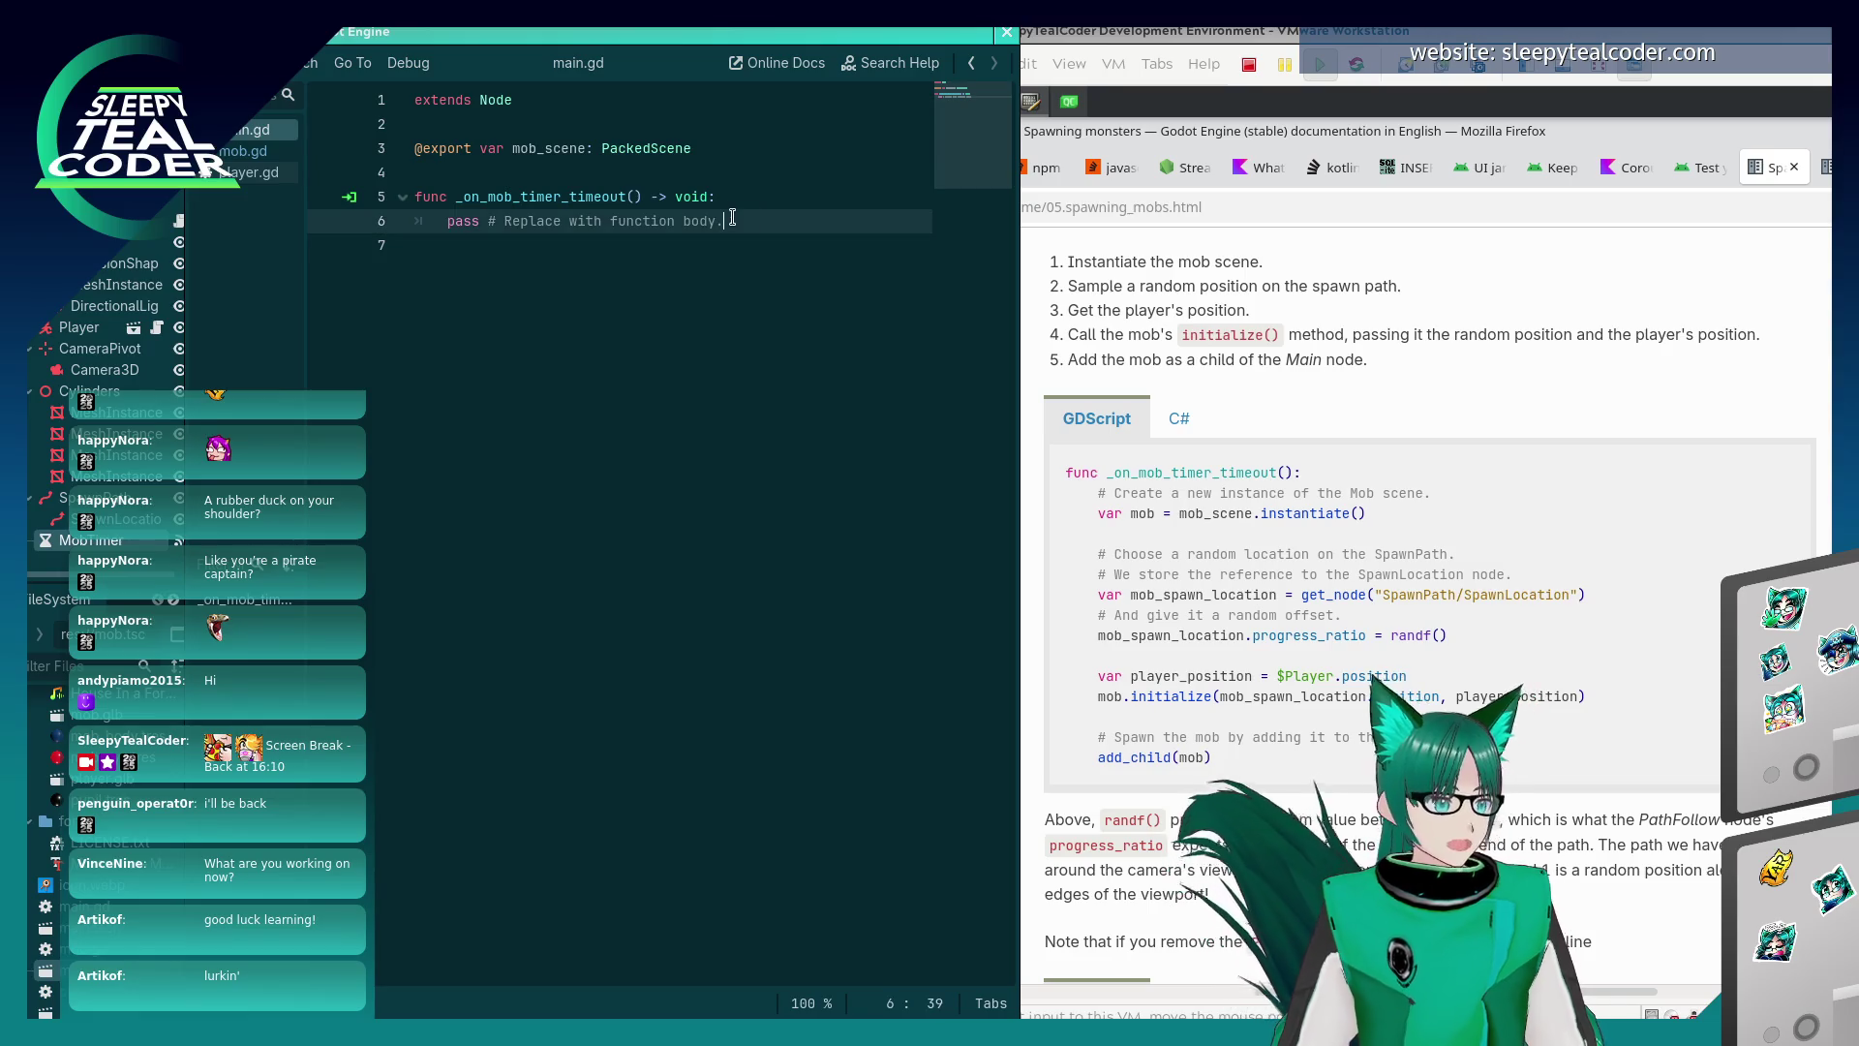
key("shift+Home")
type("# Create ")
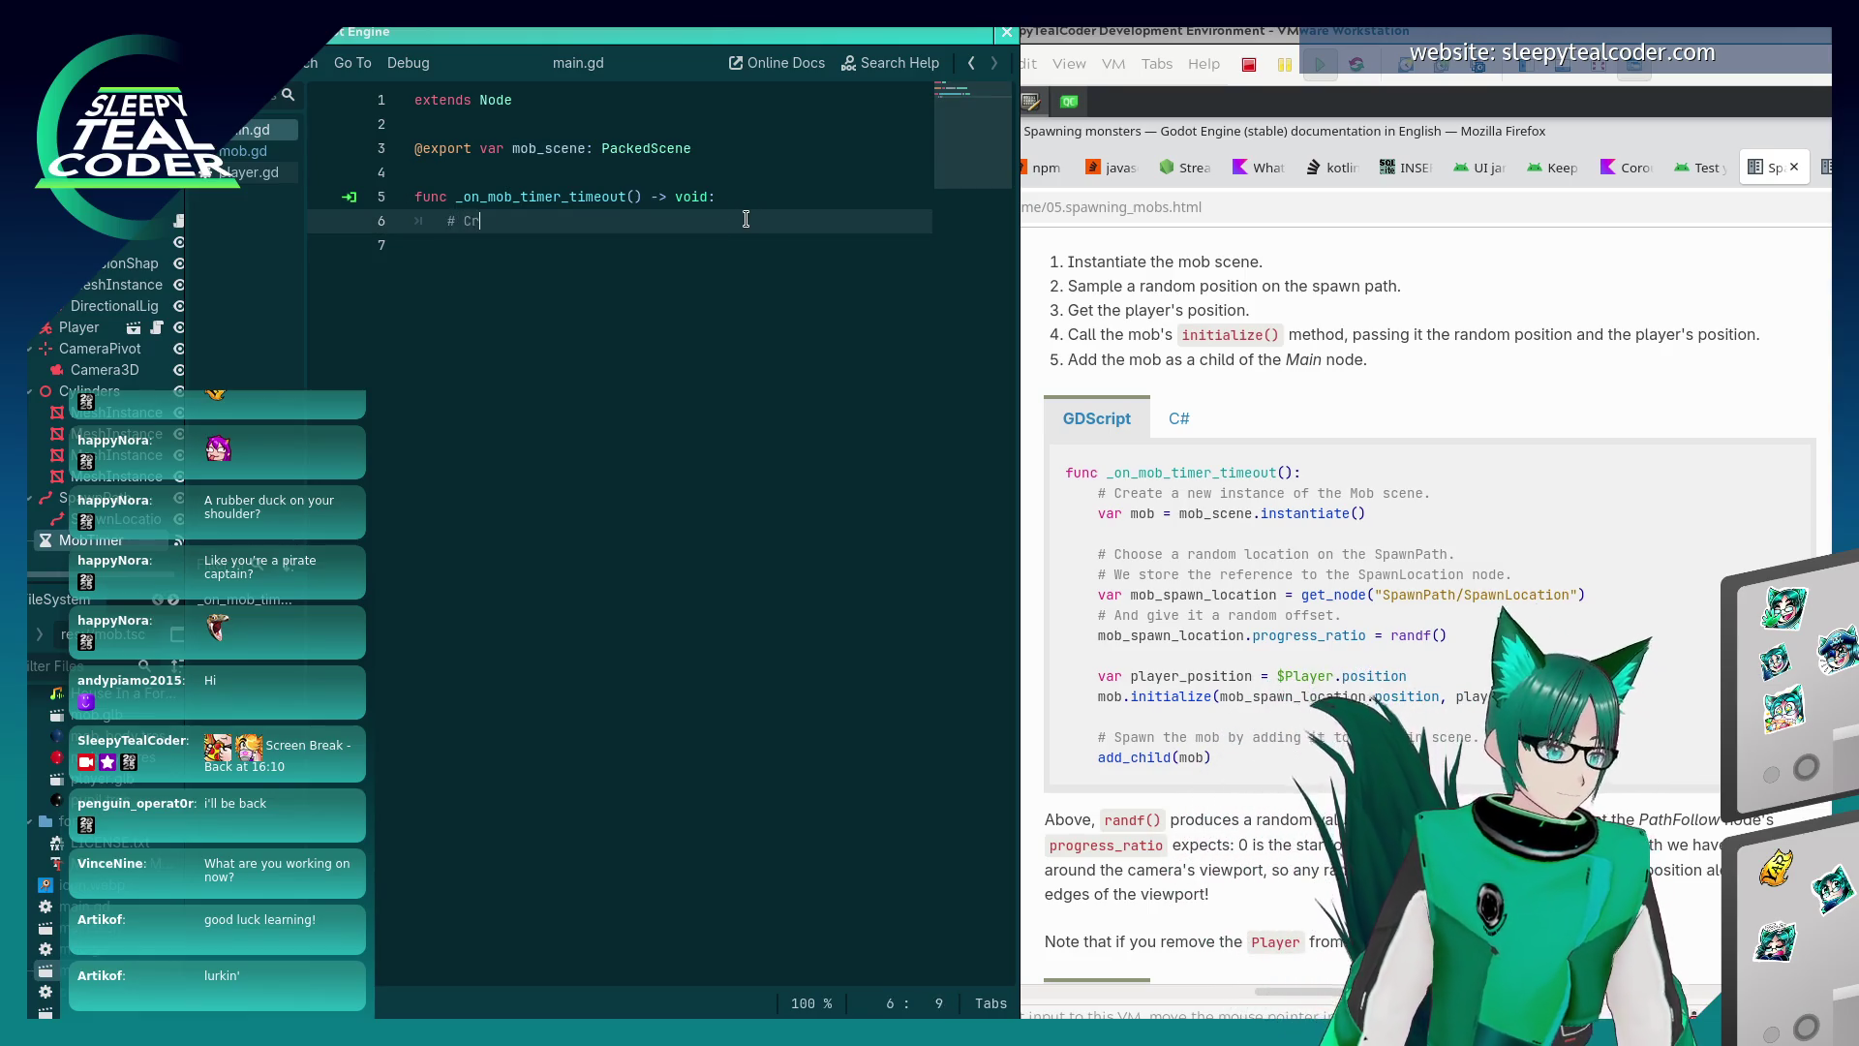
type("a new instance of th")
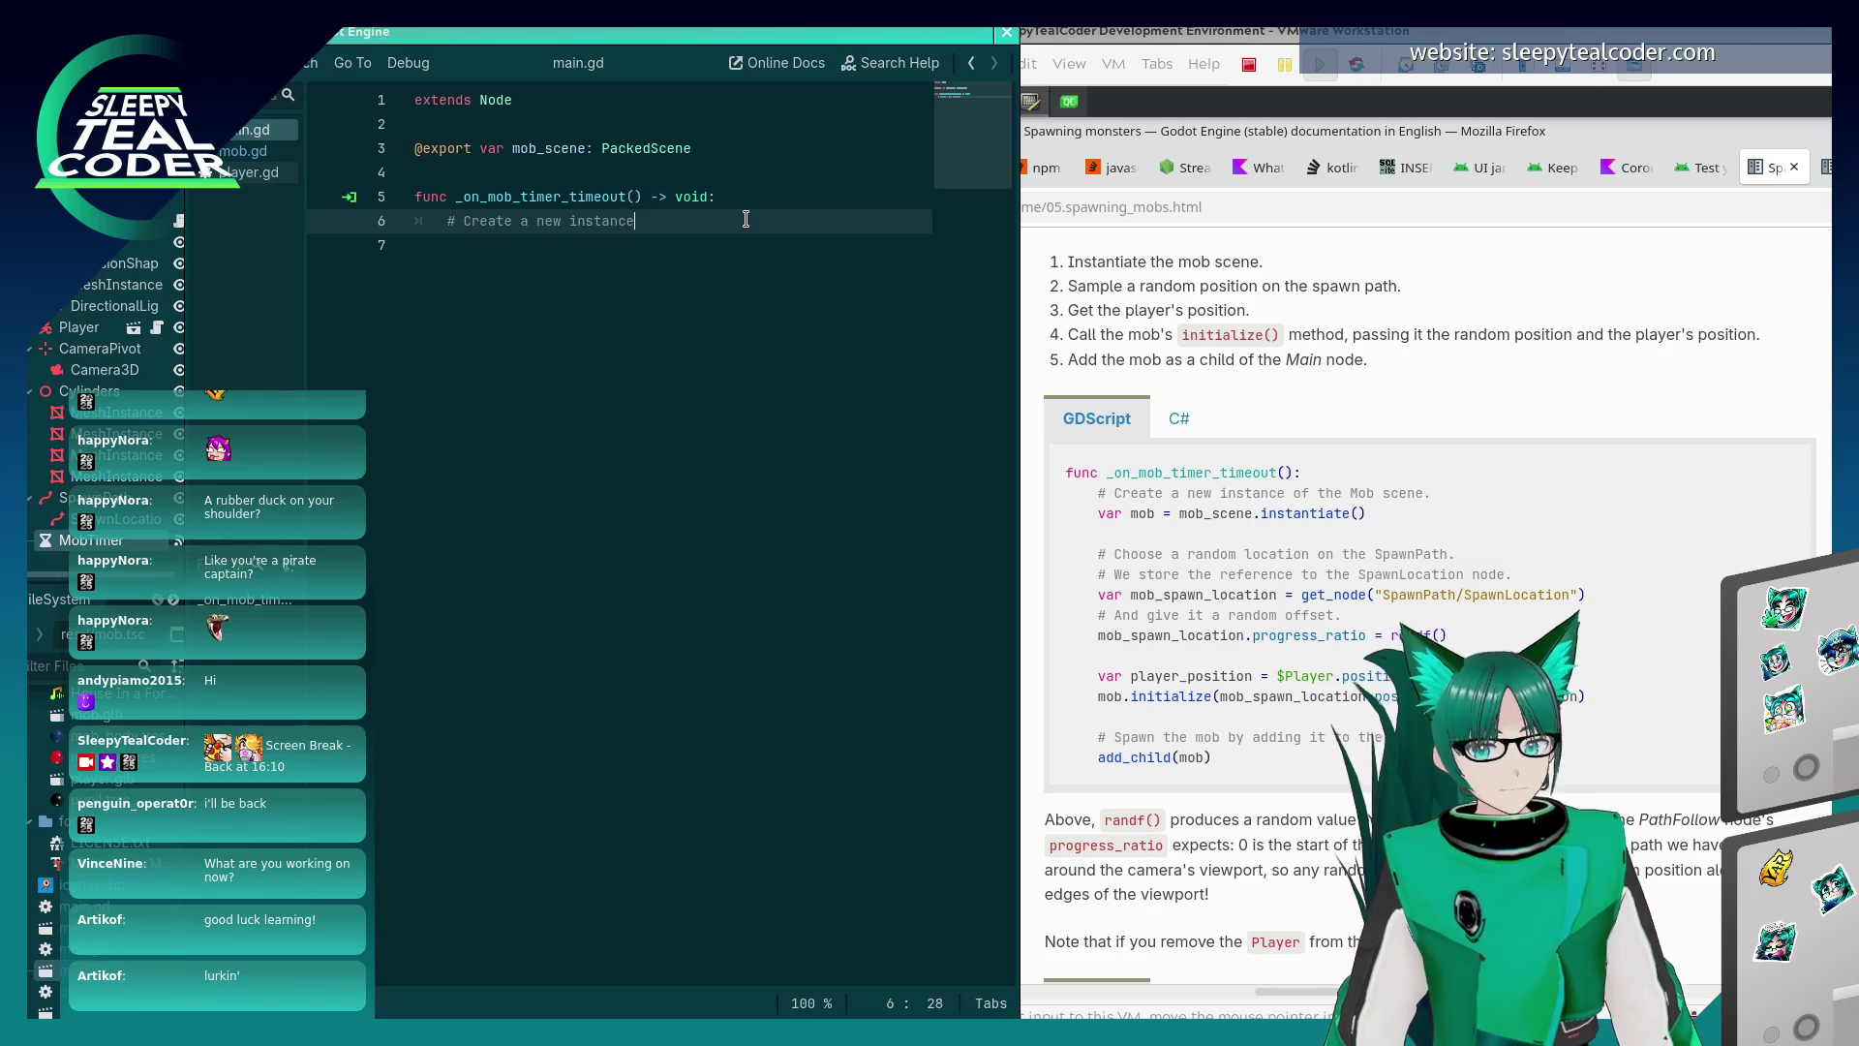
type("e m")
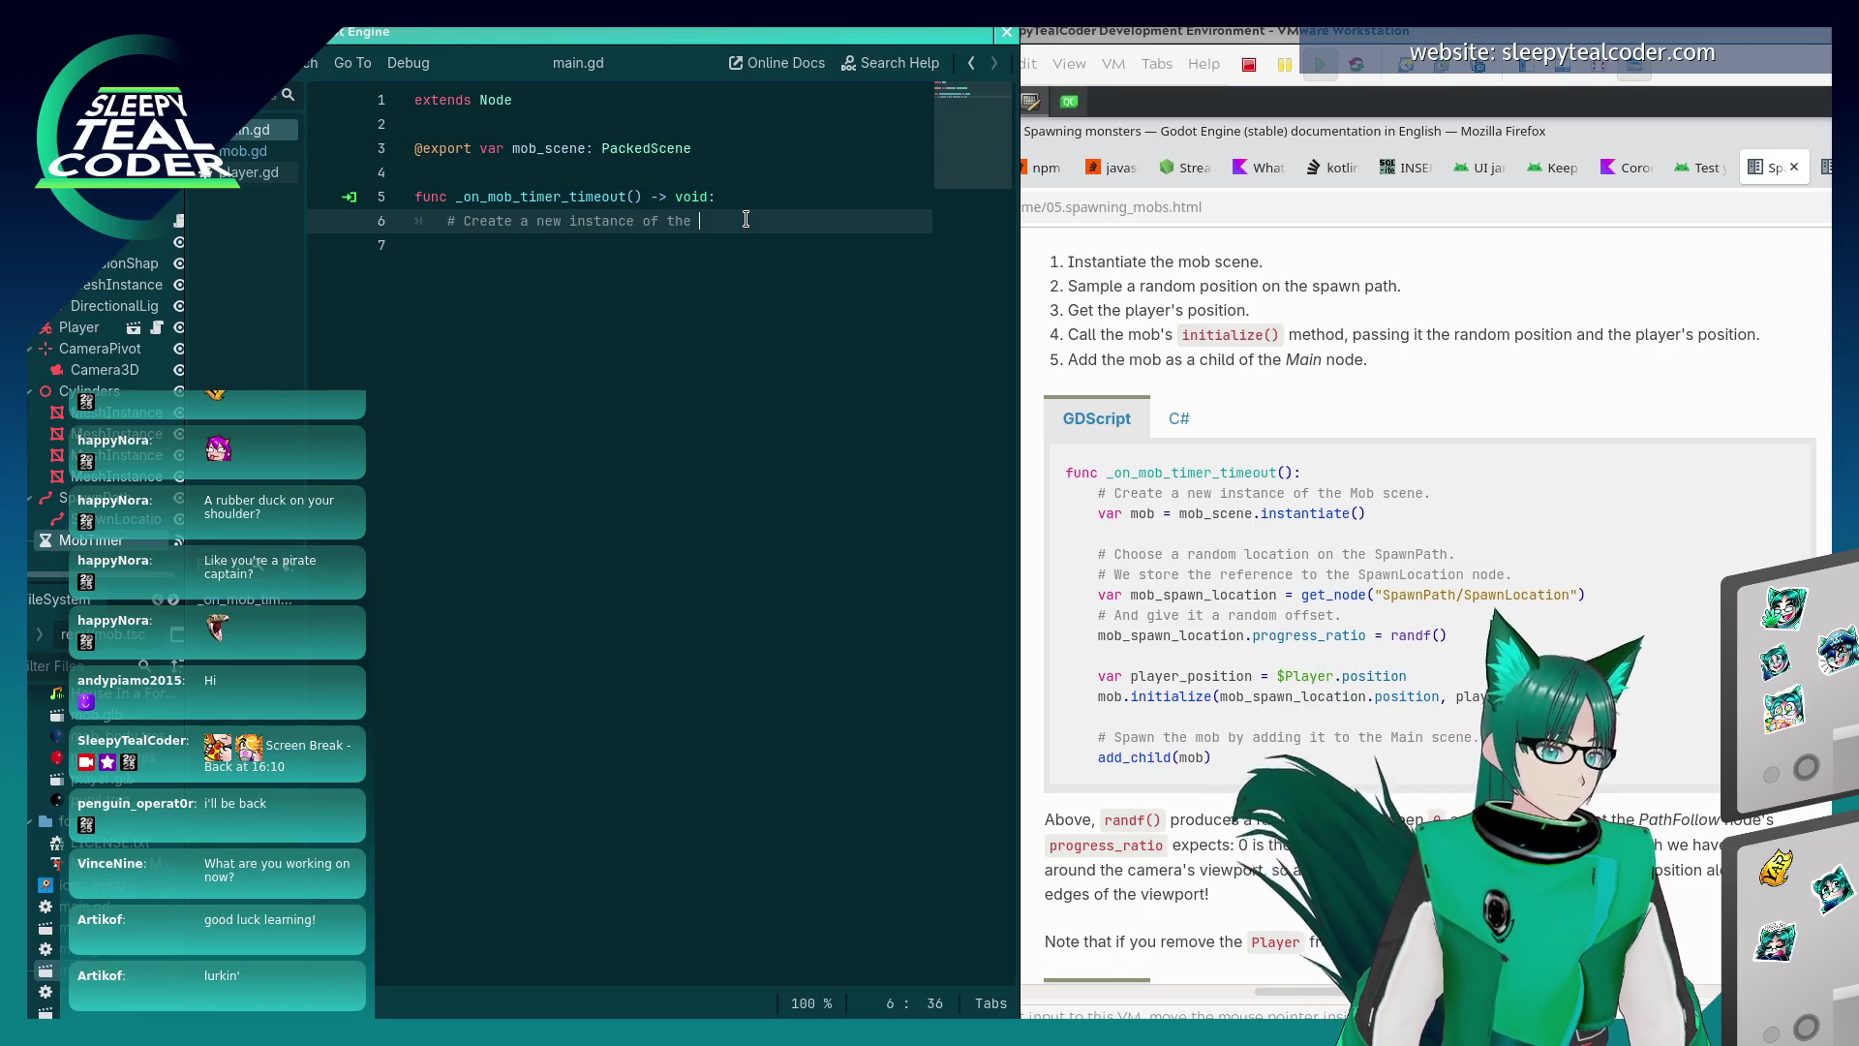
key("BackSpace")
type("Mob scene.")
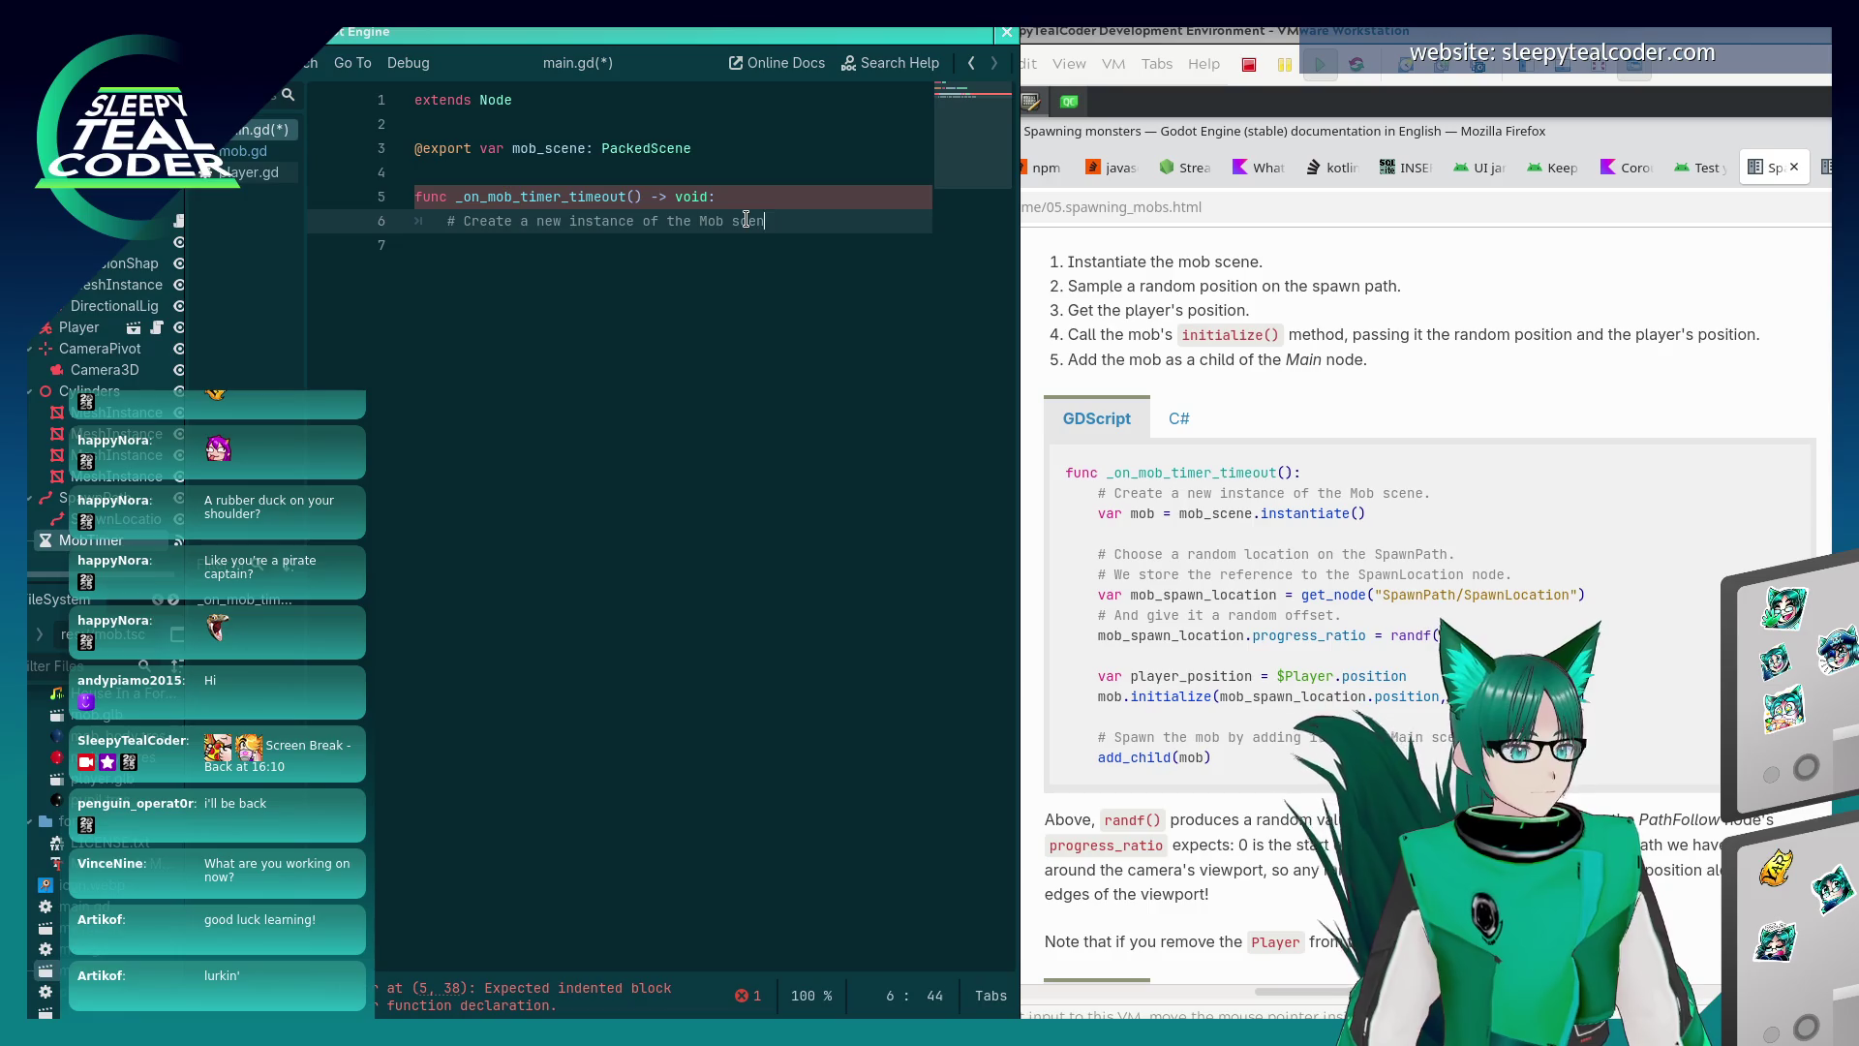
key("Return")
type("var mob = ")
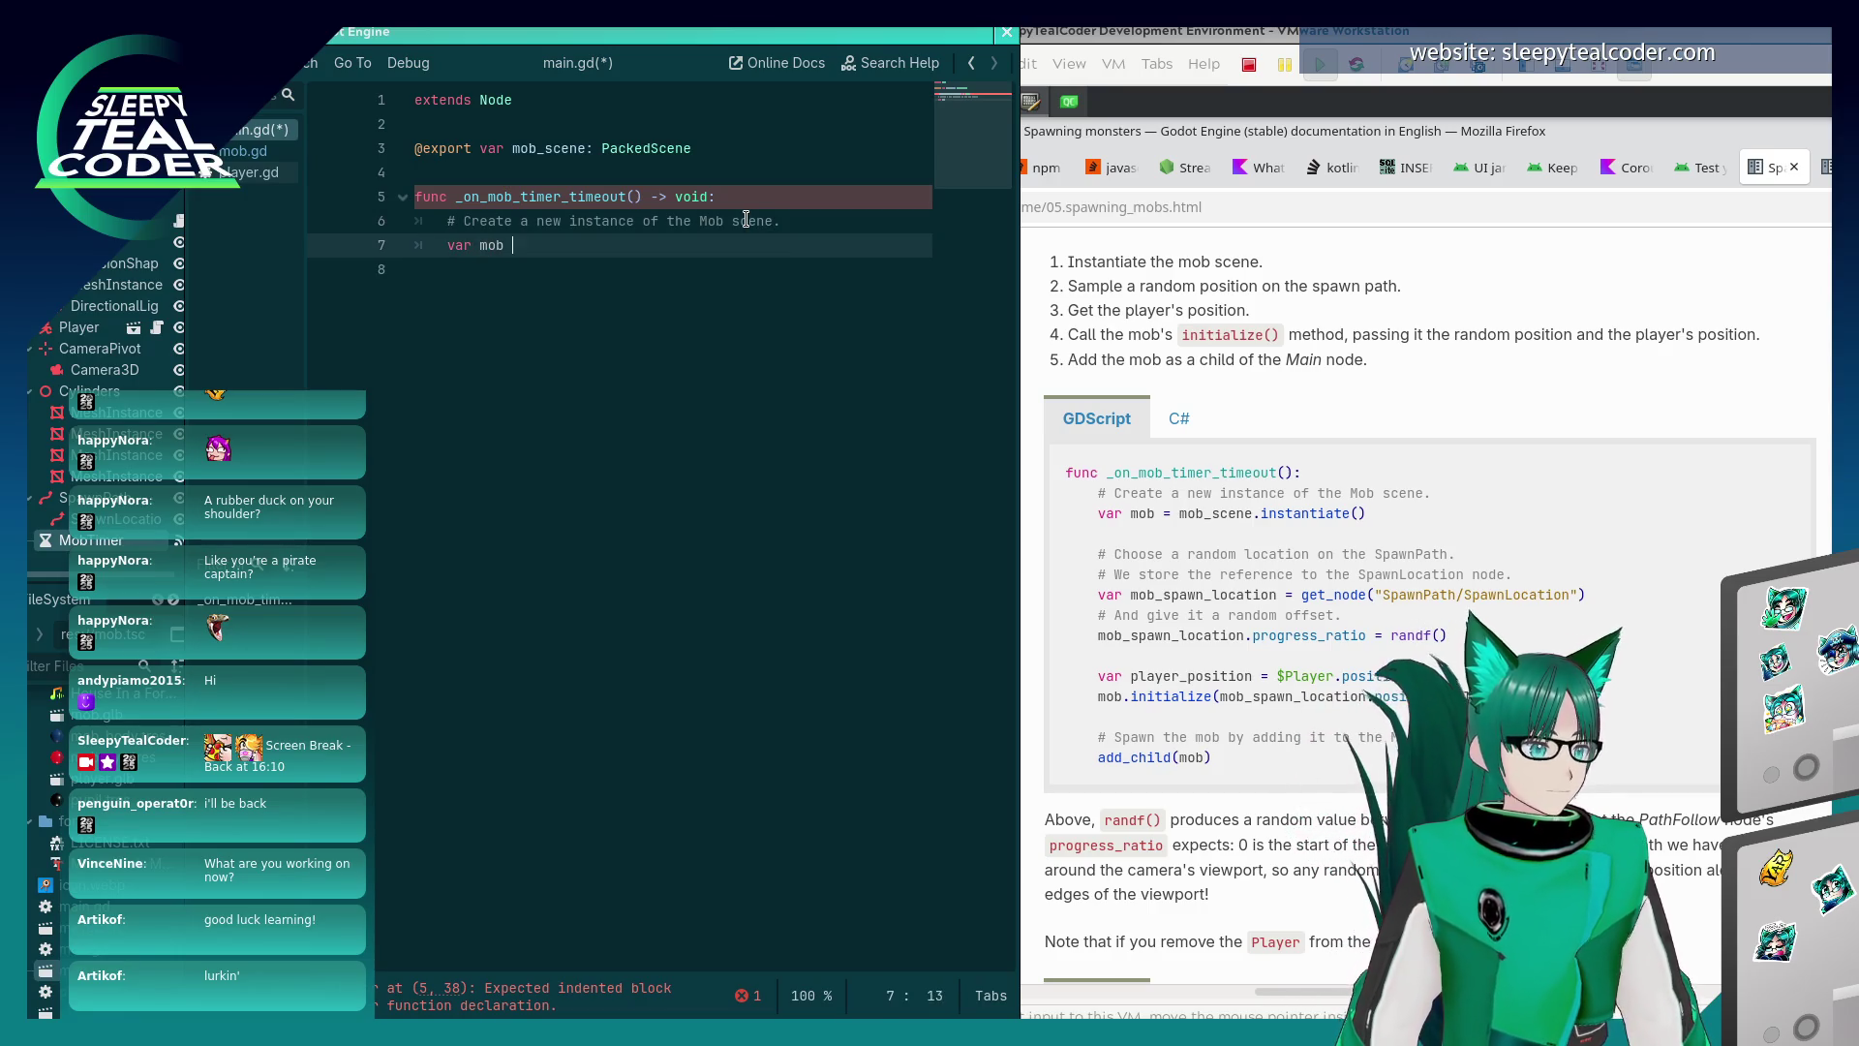
type("mob_scene.in")
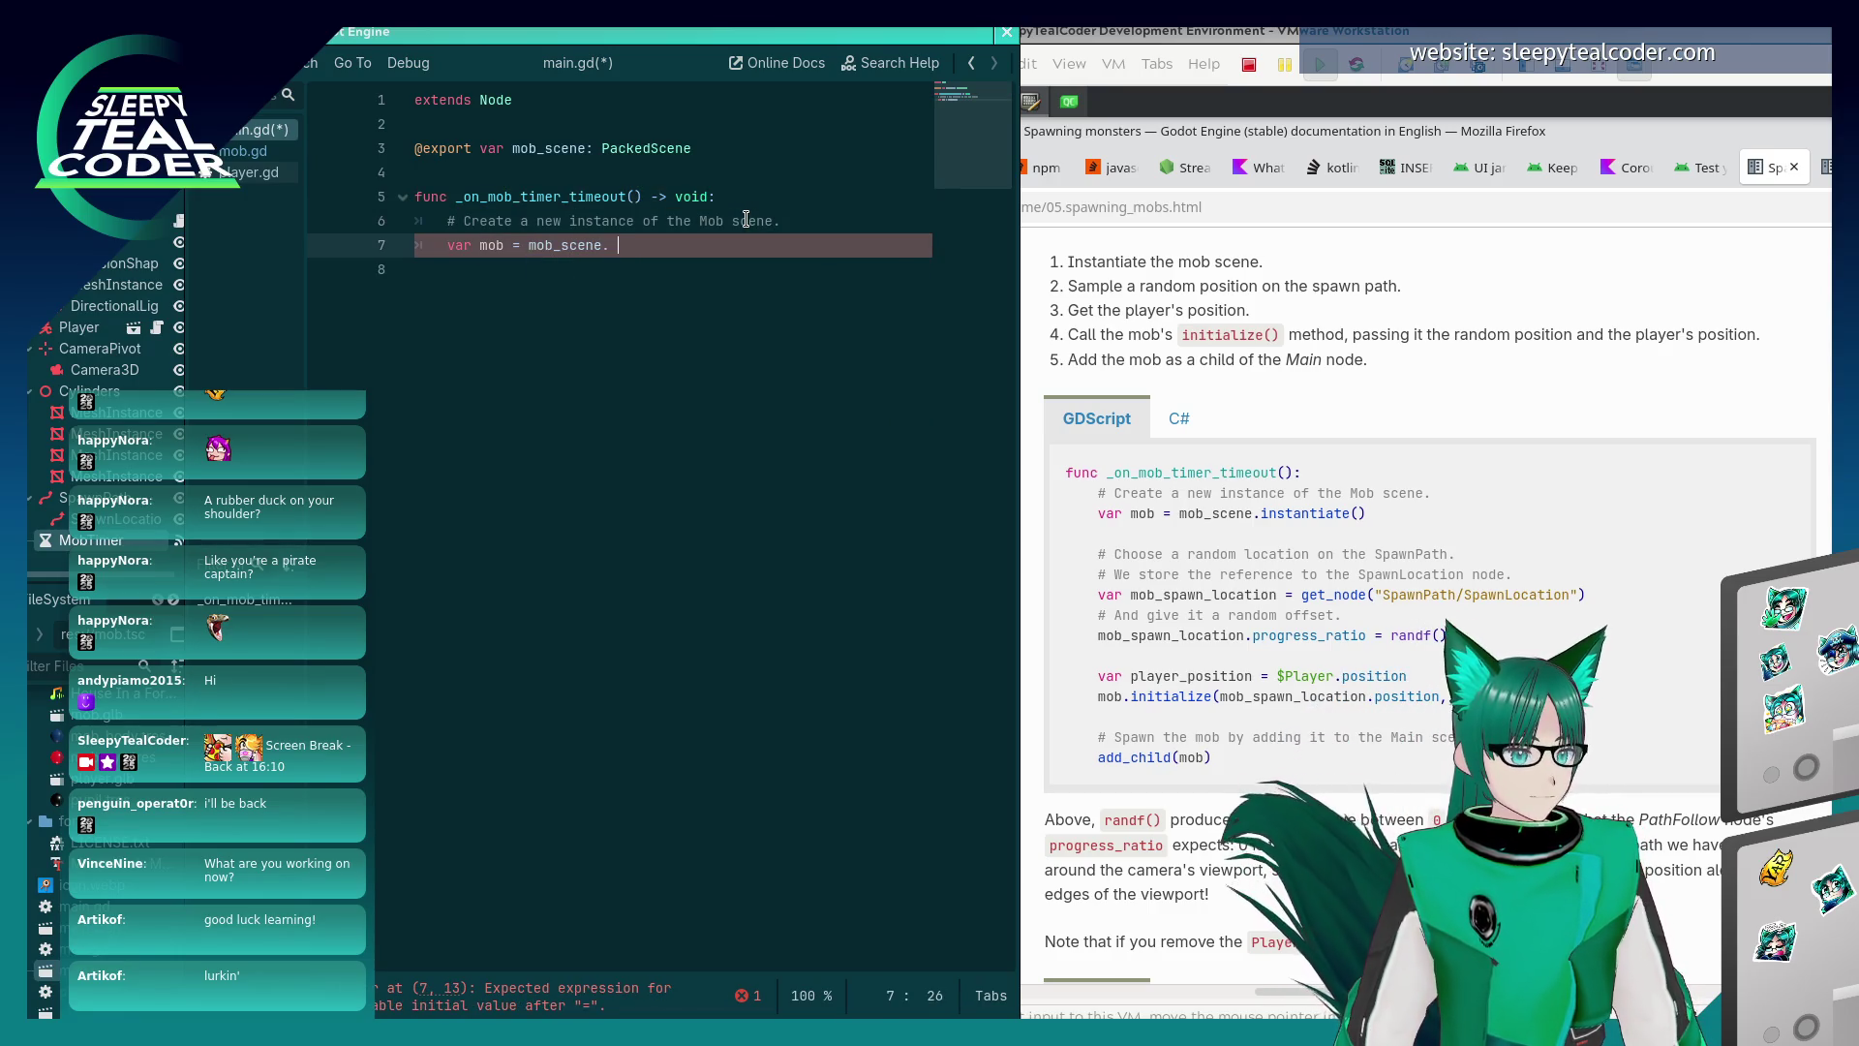
key("Return")
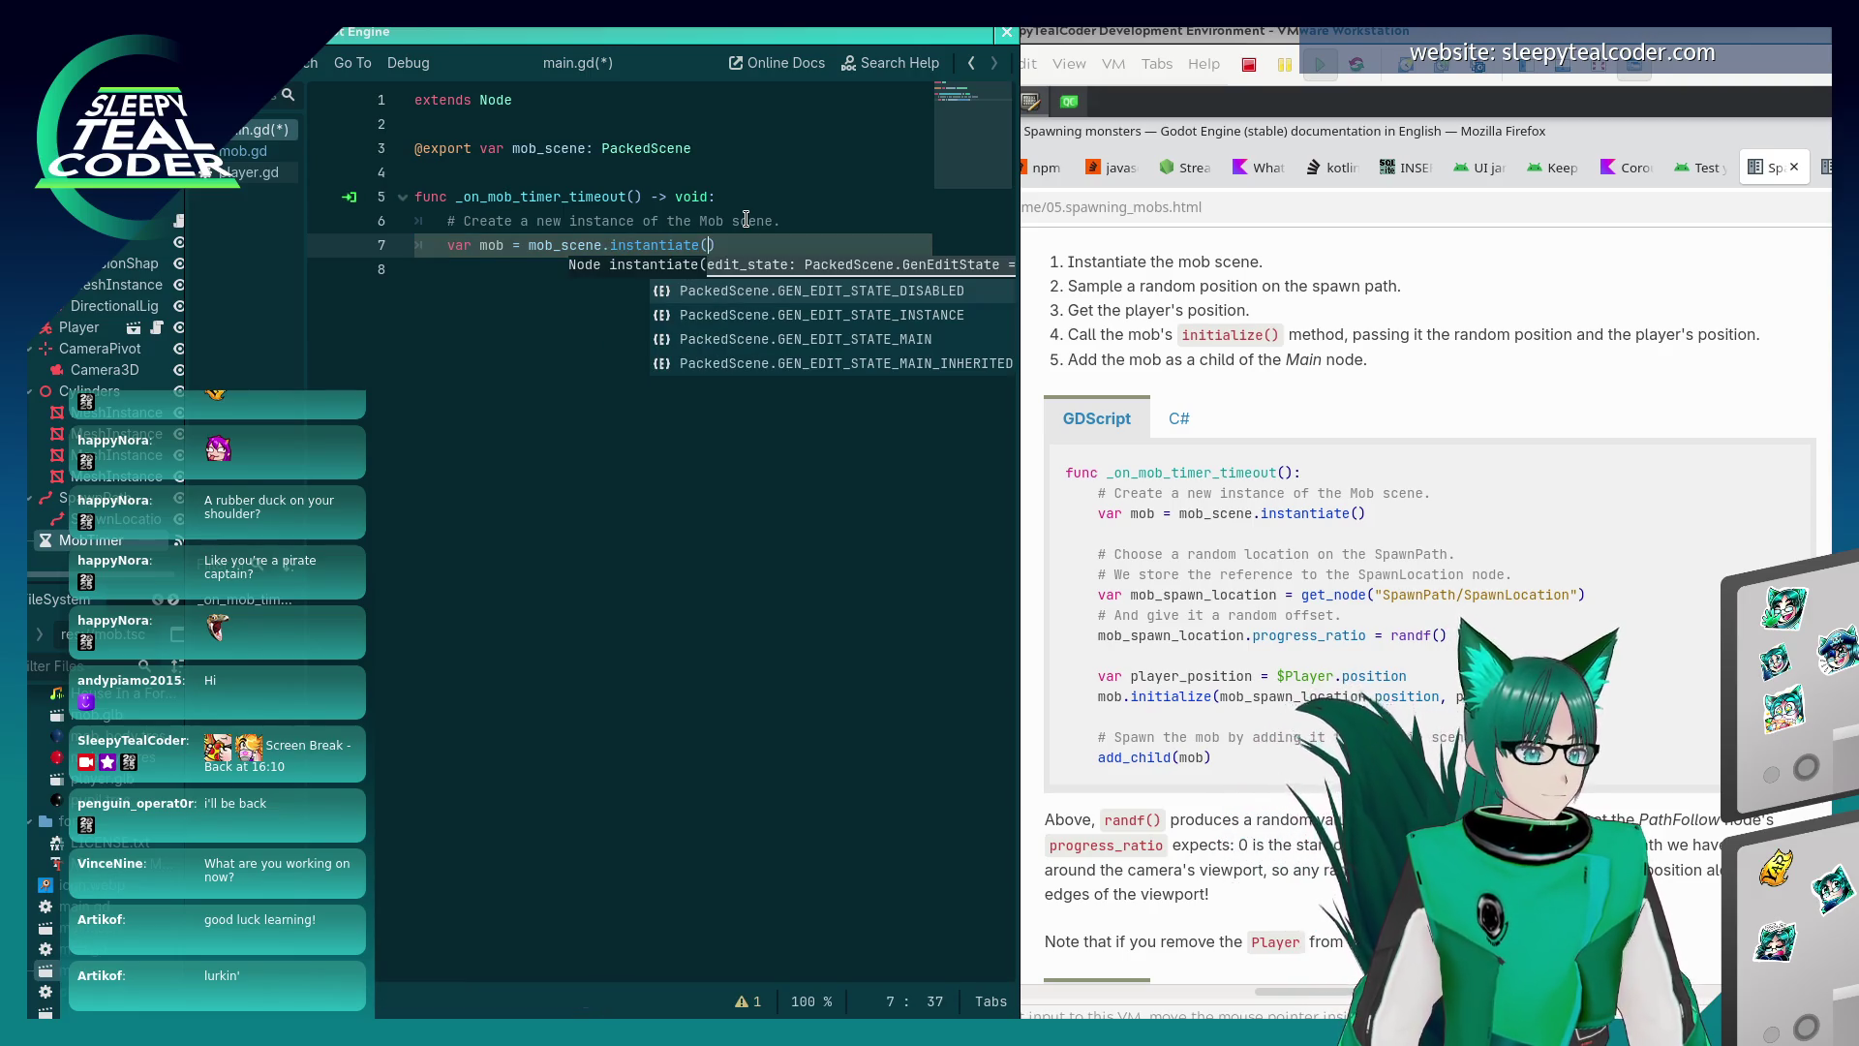
type(")")
Step: Add a commented 'var mob_spawn_location = get_node("SpawnPath/SpawnLocation")' line
key("Return")
key("Return")
type("# Cho")
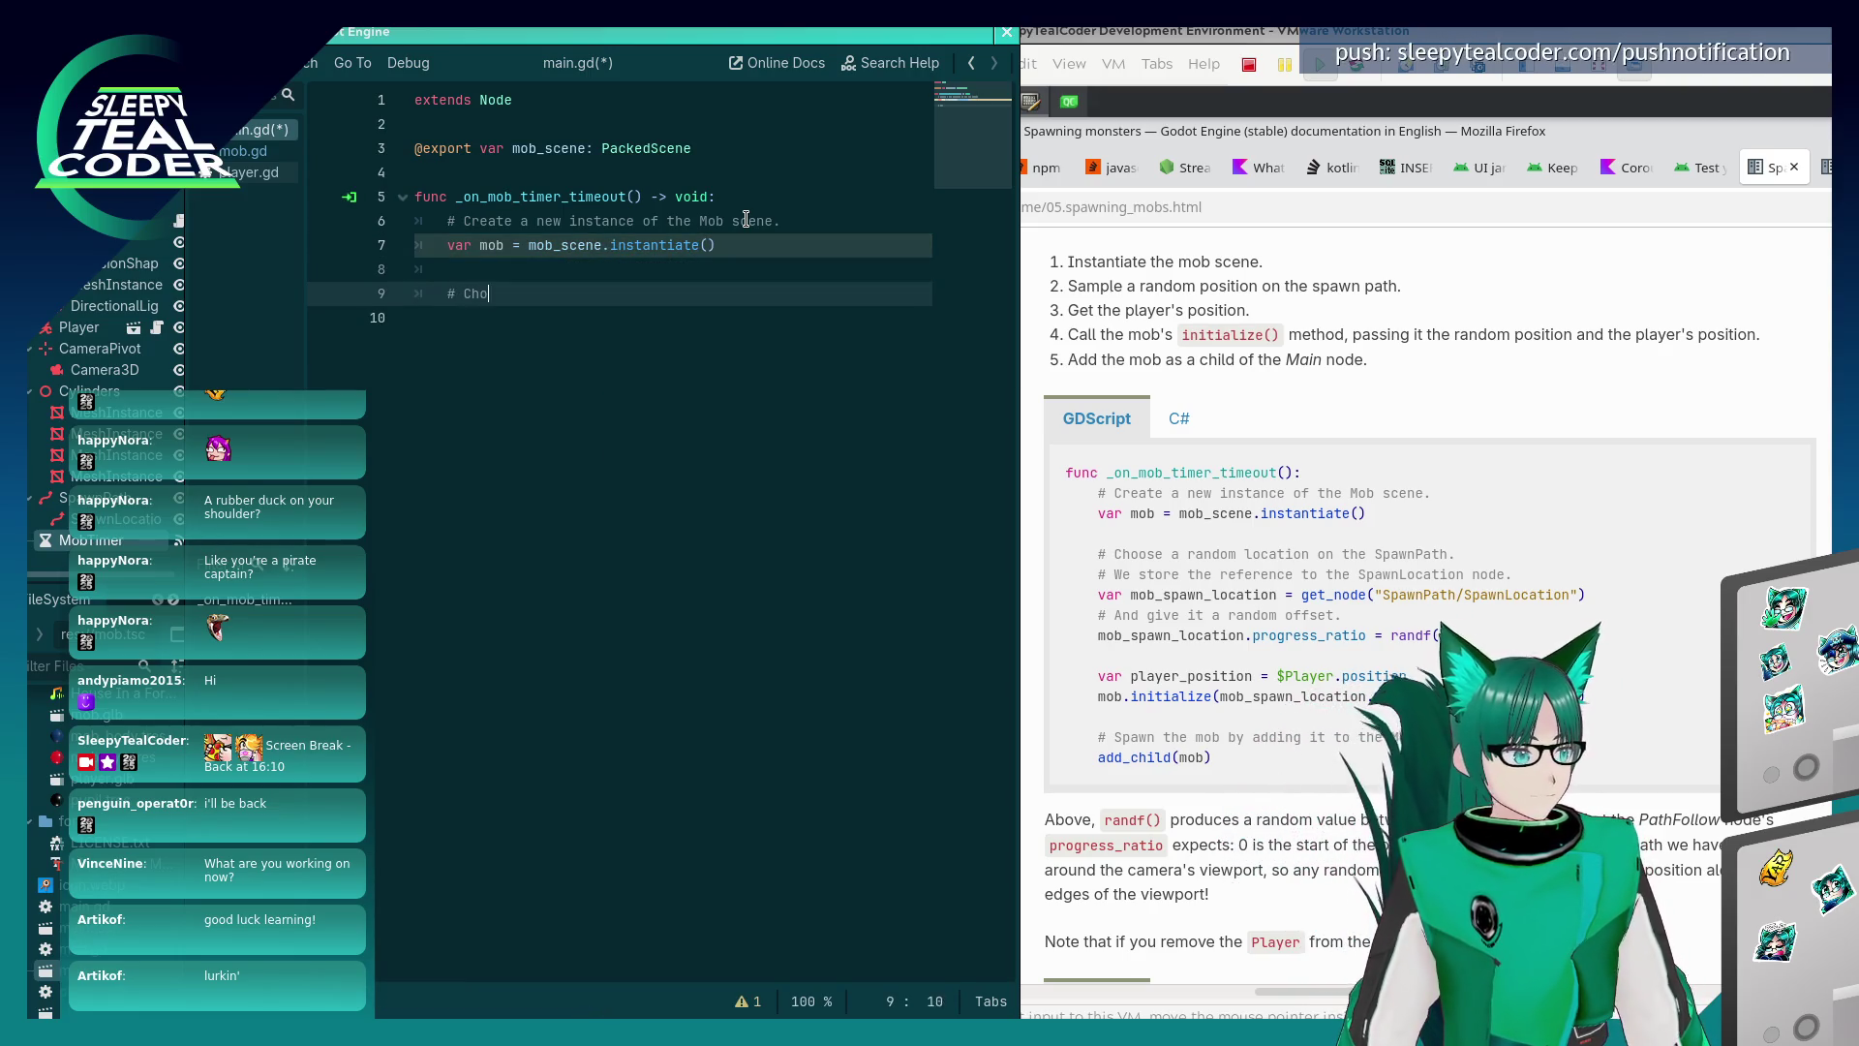
type("on on the SpawnPath")
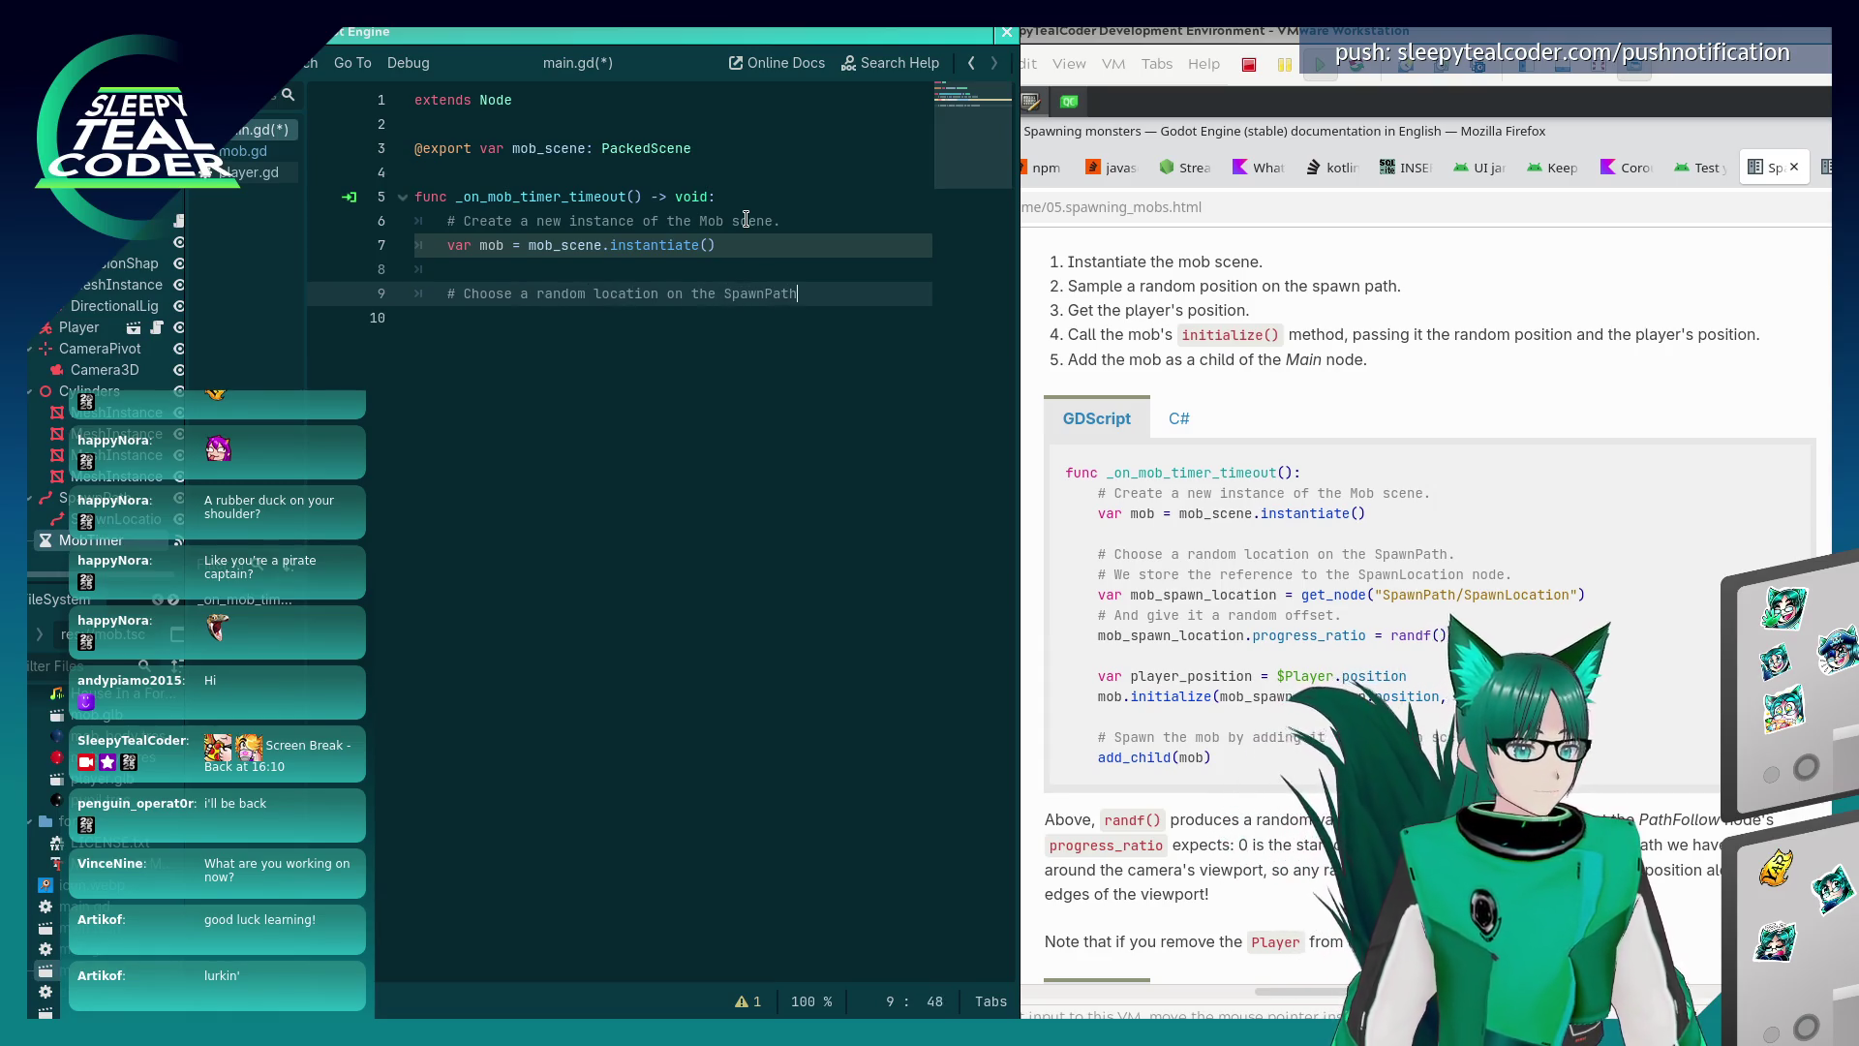
type(".")
key("Return")
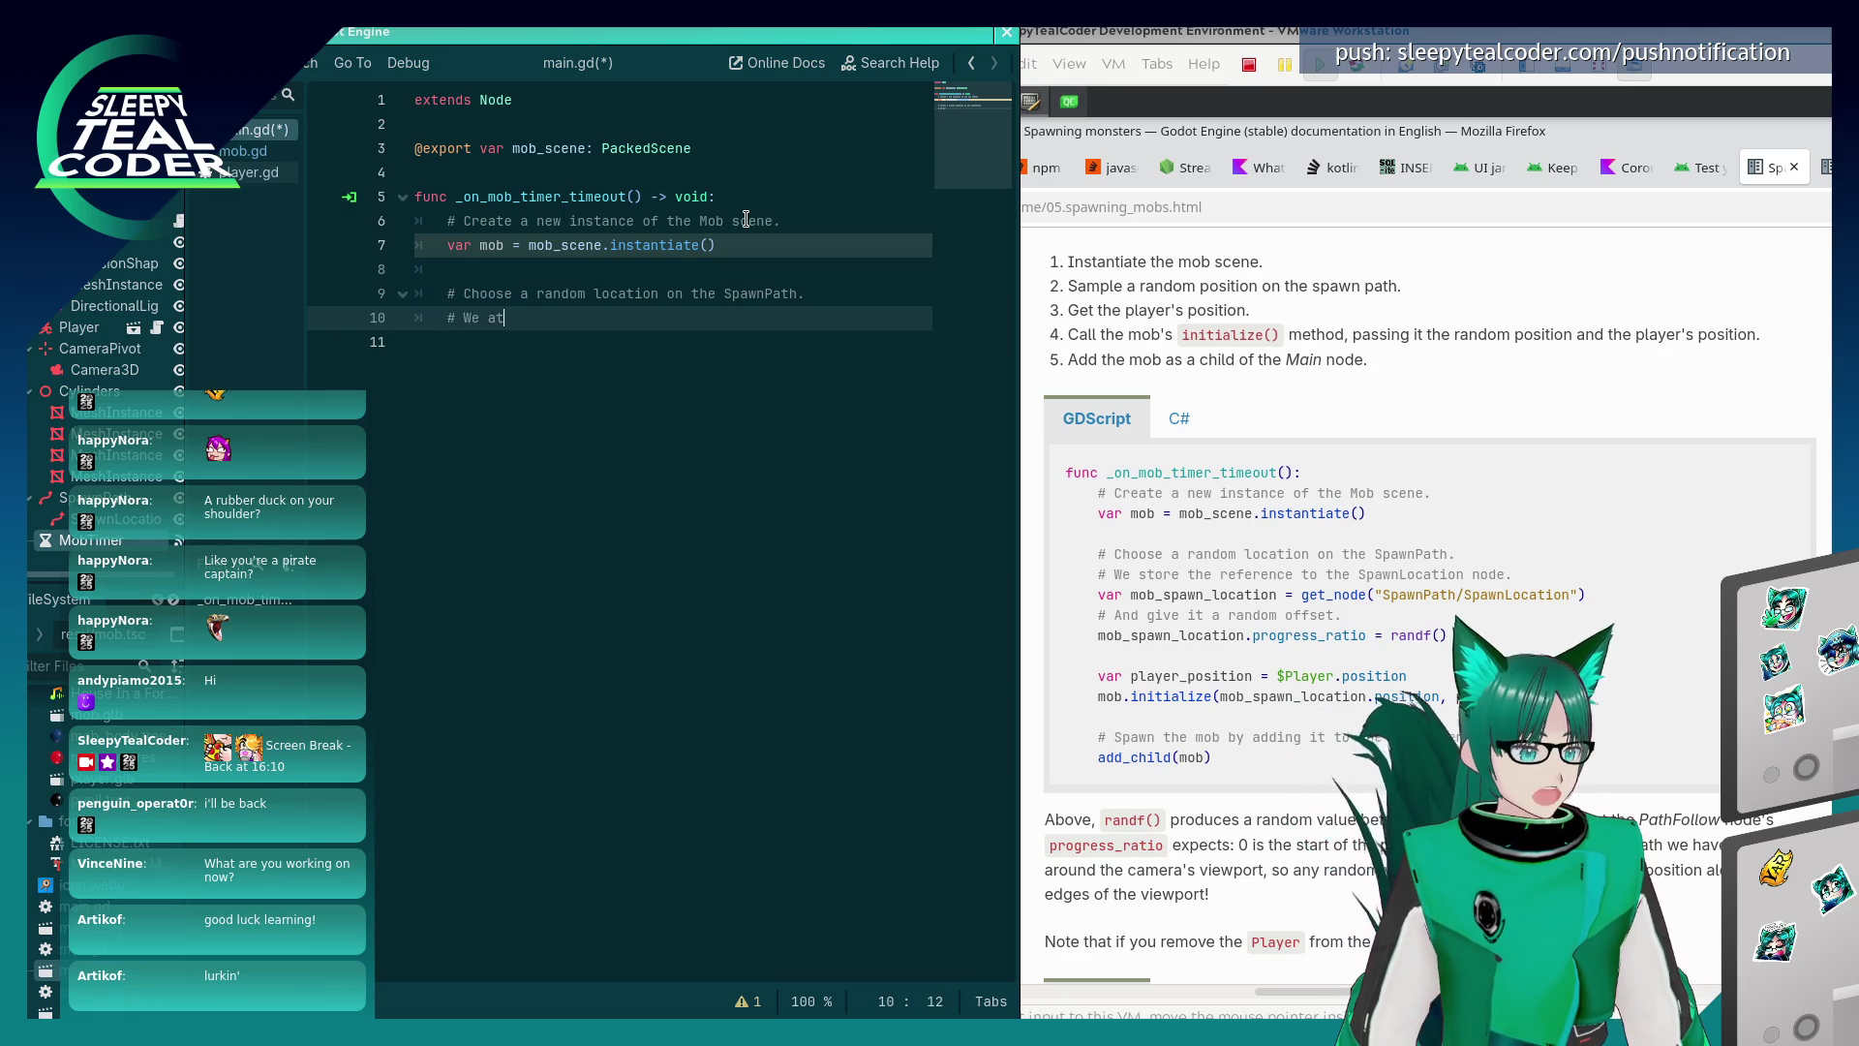
type("e the reference to the SpawnLocati")
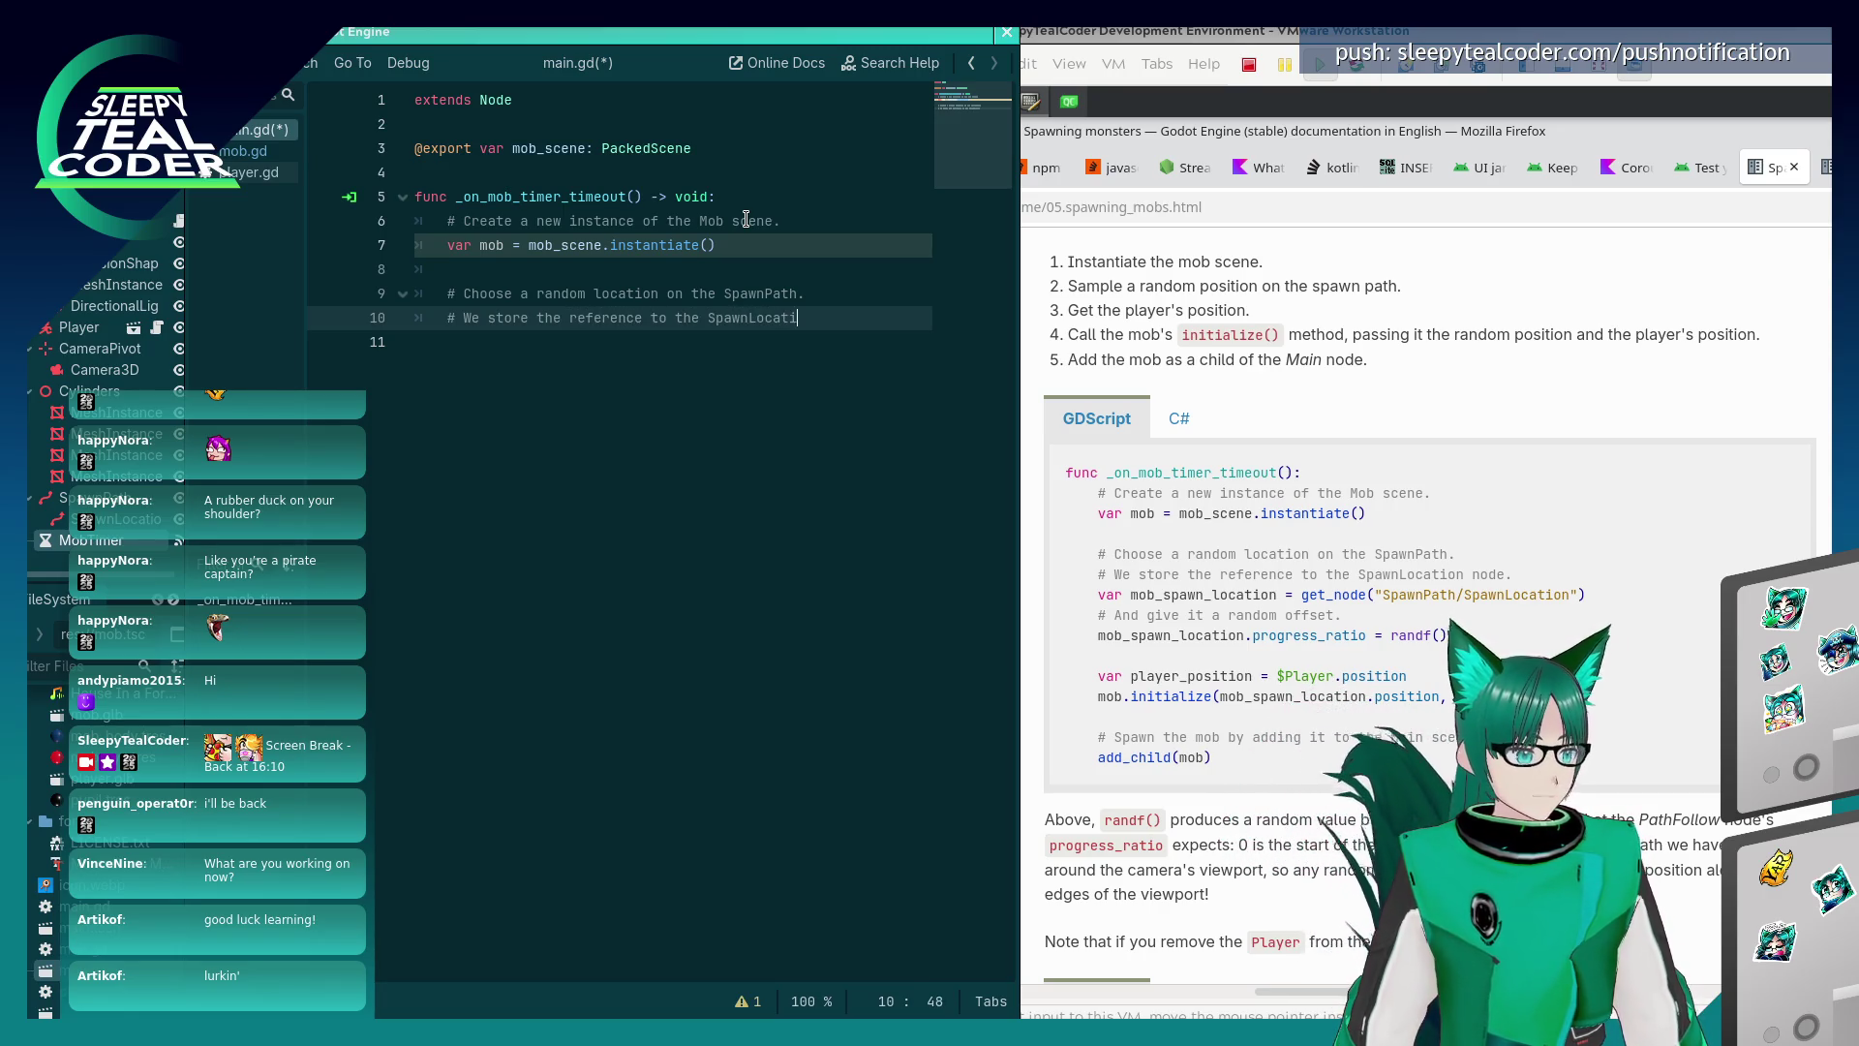
type("de.")
key("Return")
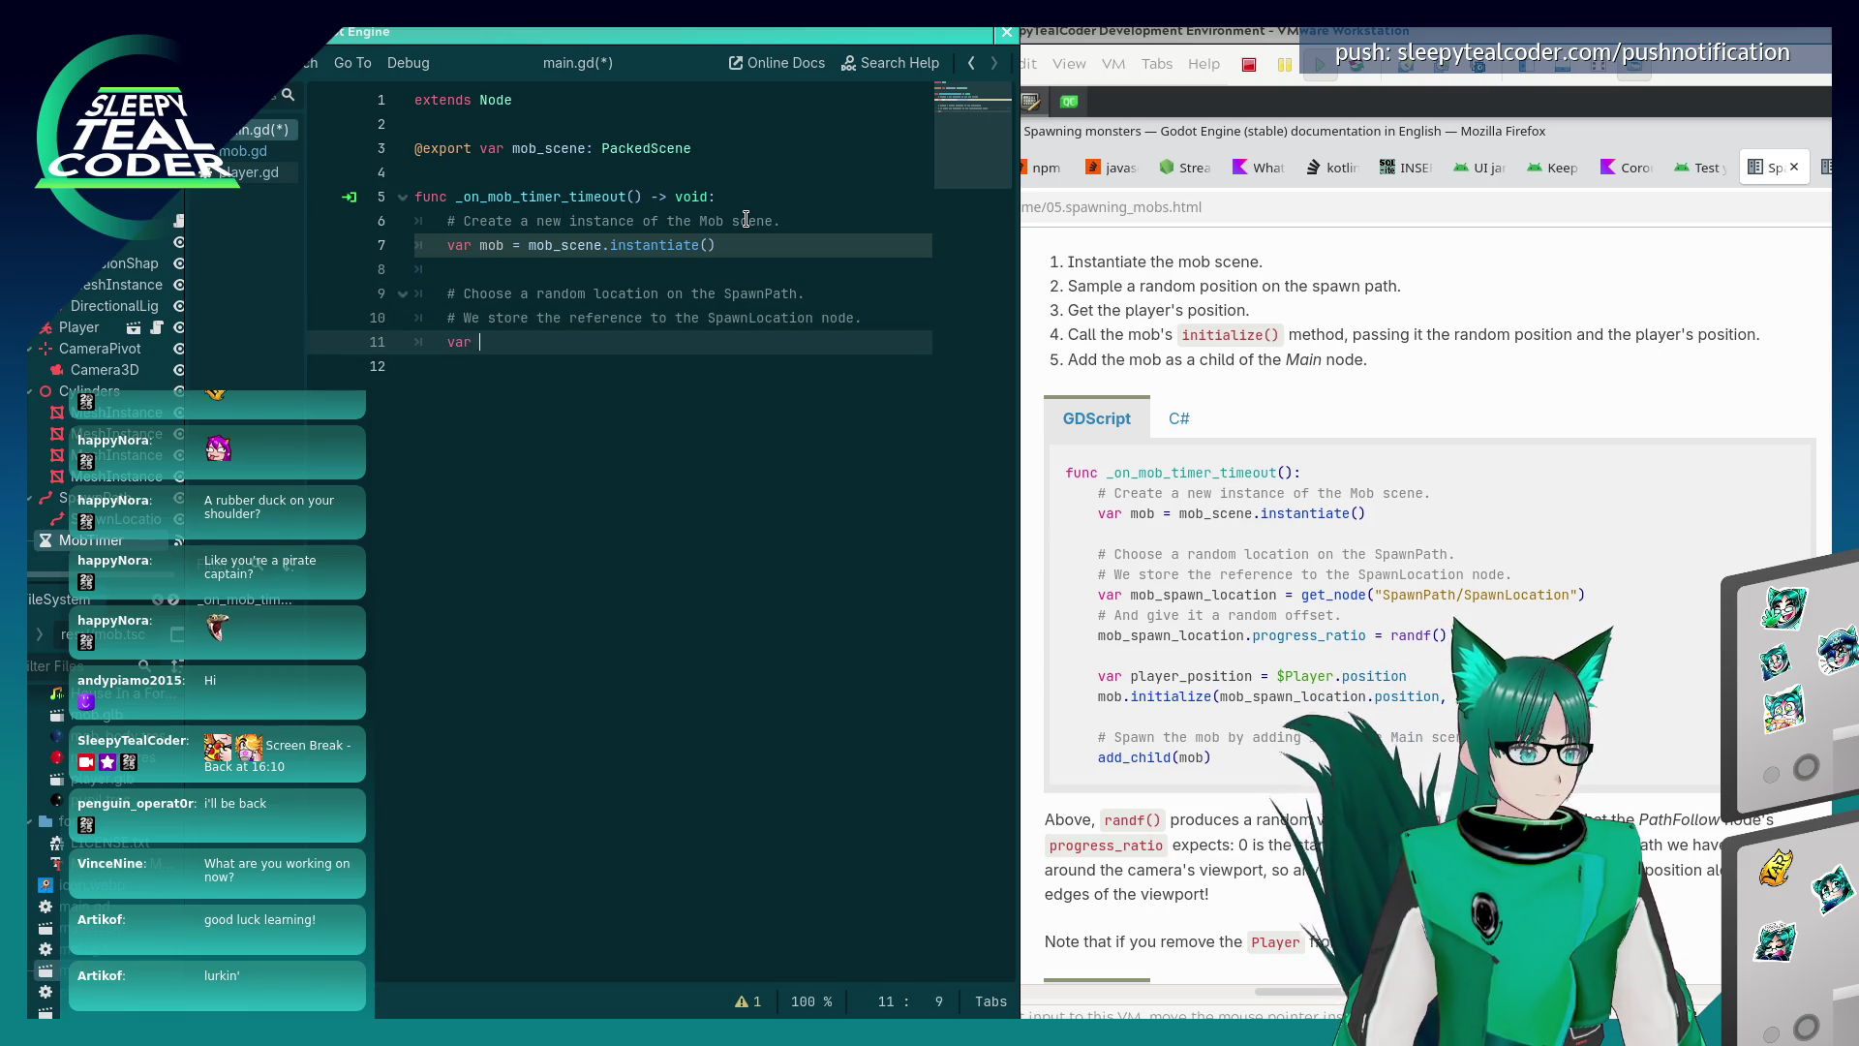
type("pawn_location =")
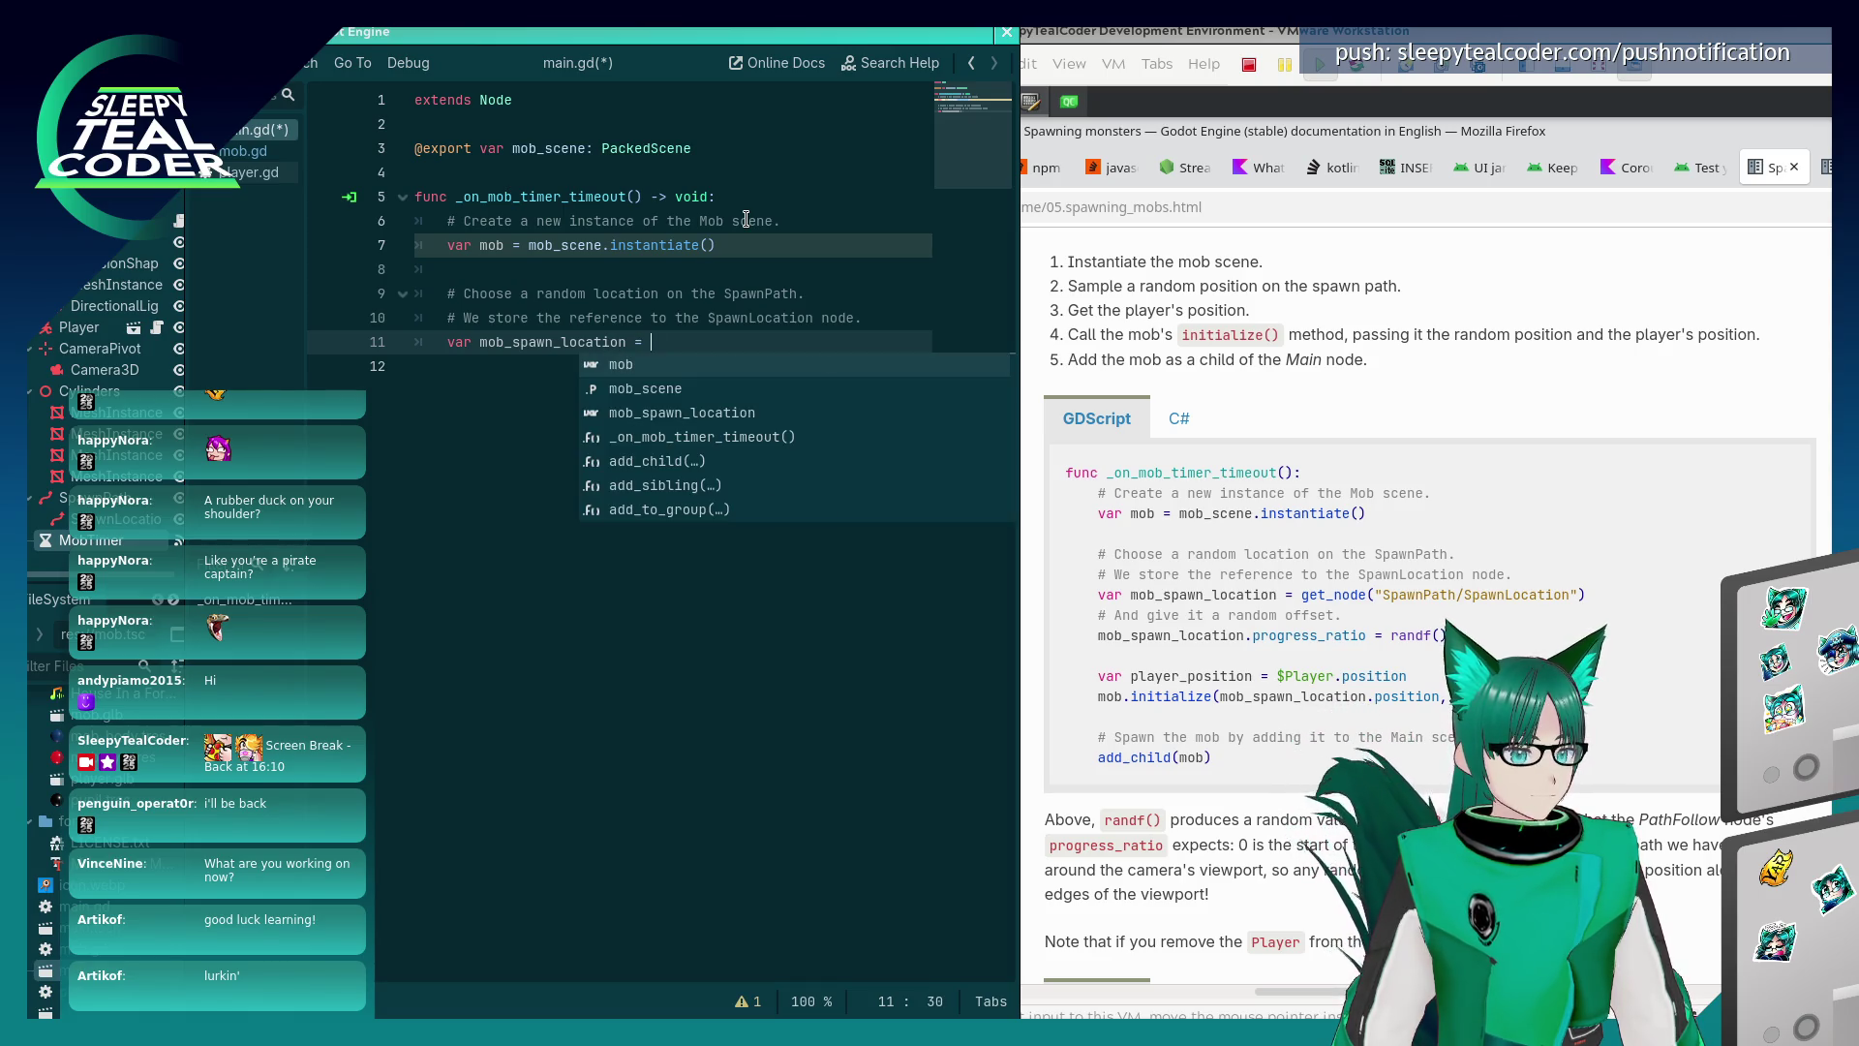
type("get_n")
key("Return")
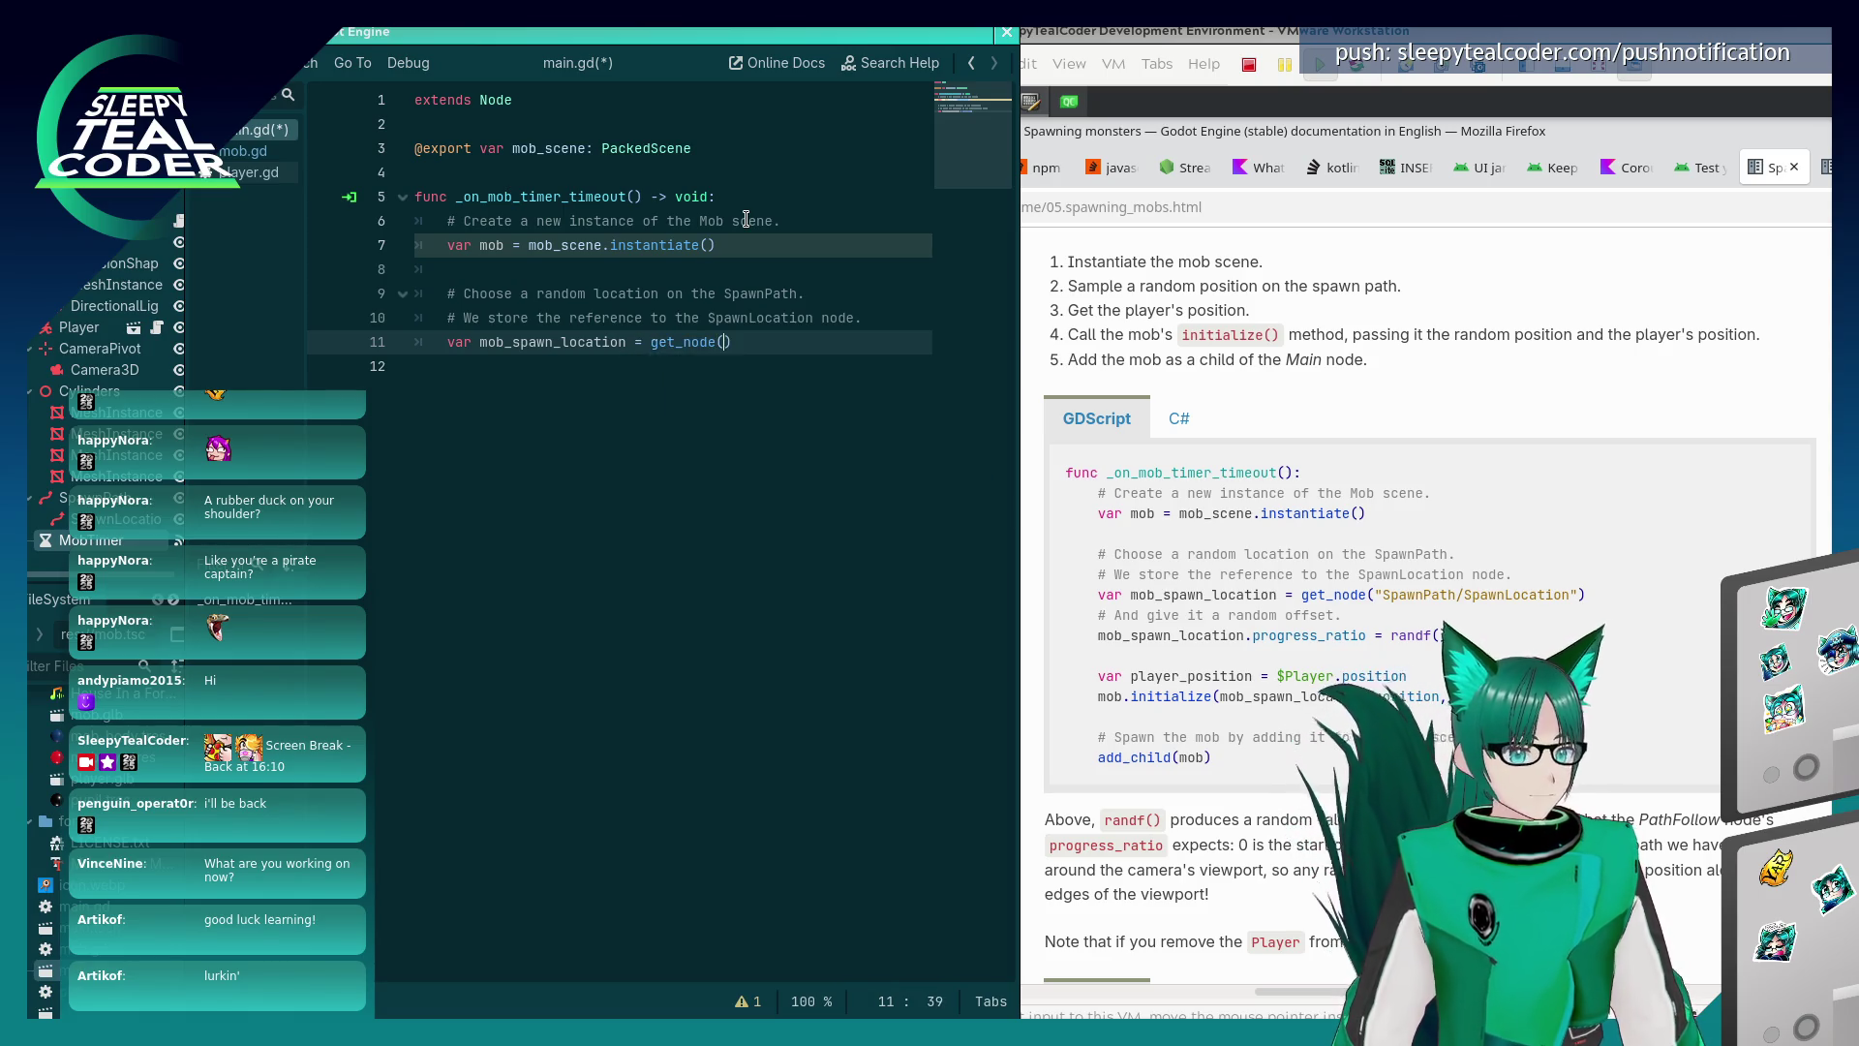
type("SpawnPath/Spa")
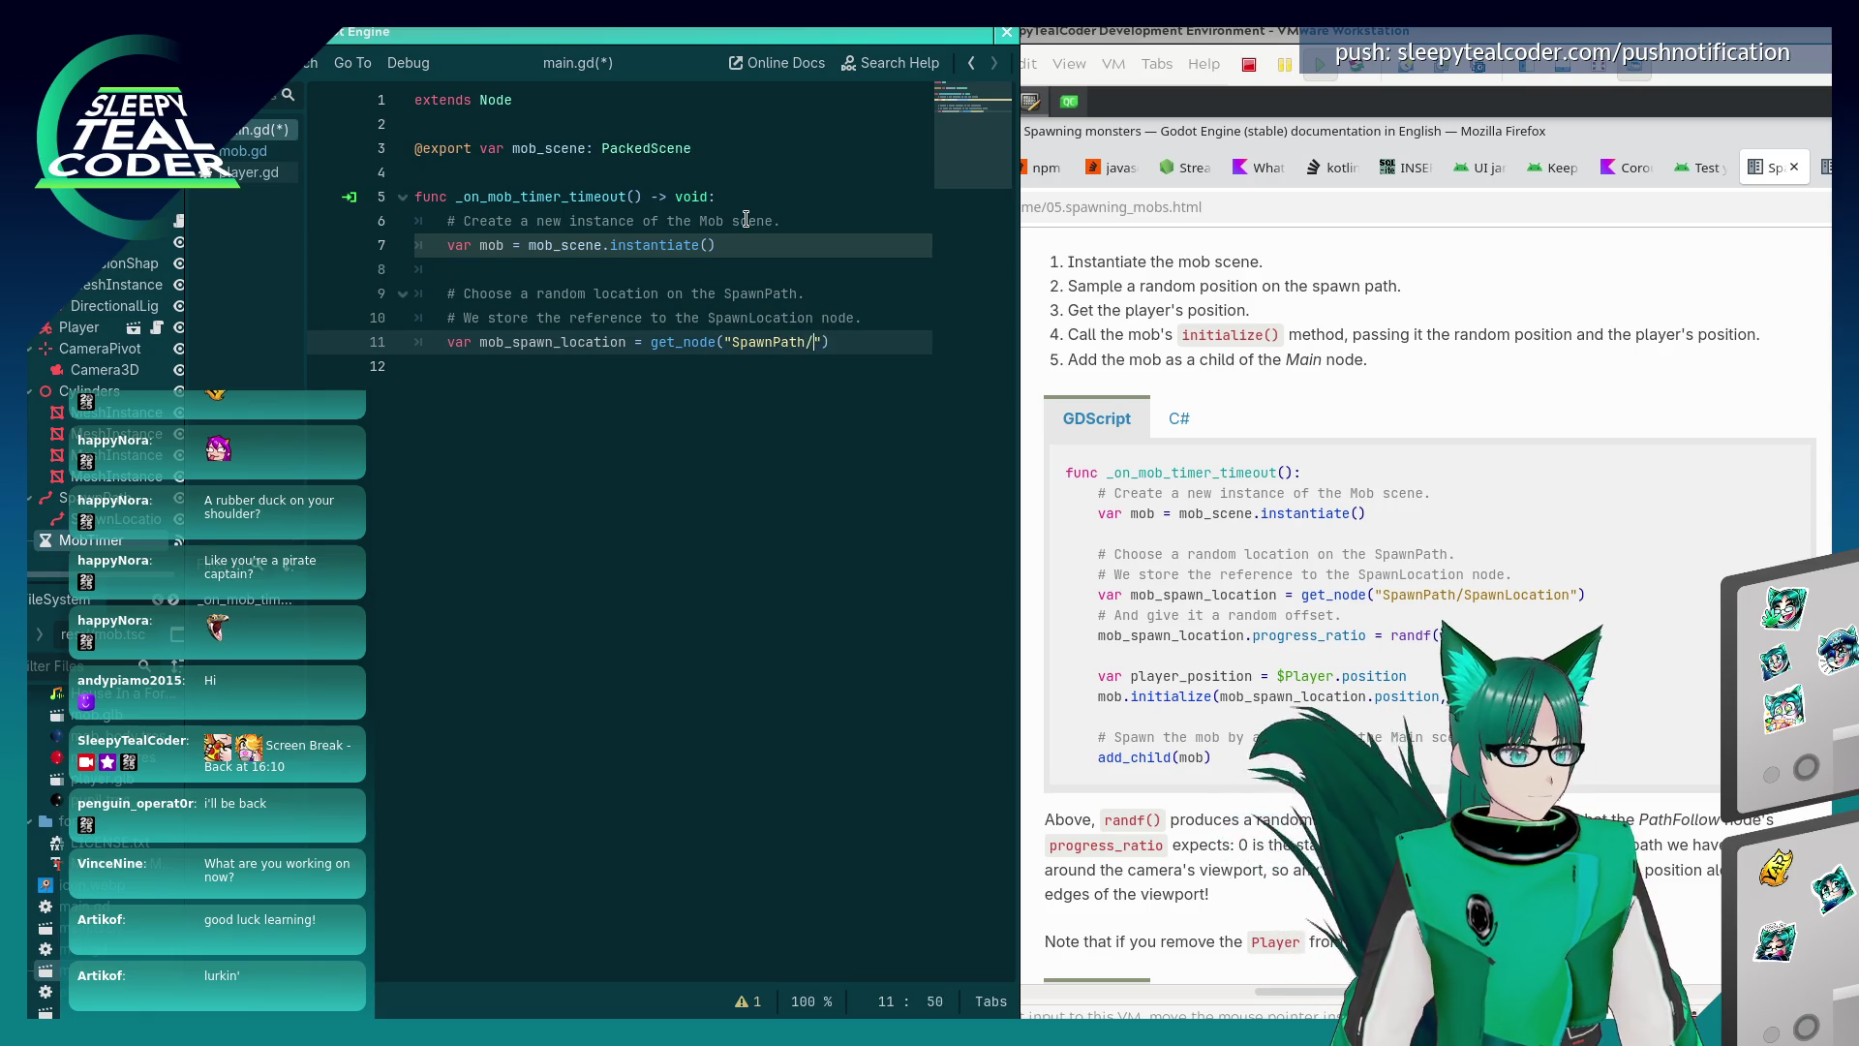
type("w")
key("BackSpace")
key("BackSpace")
key("BackSpace")
type("SpawnLo")
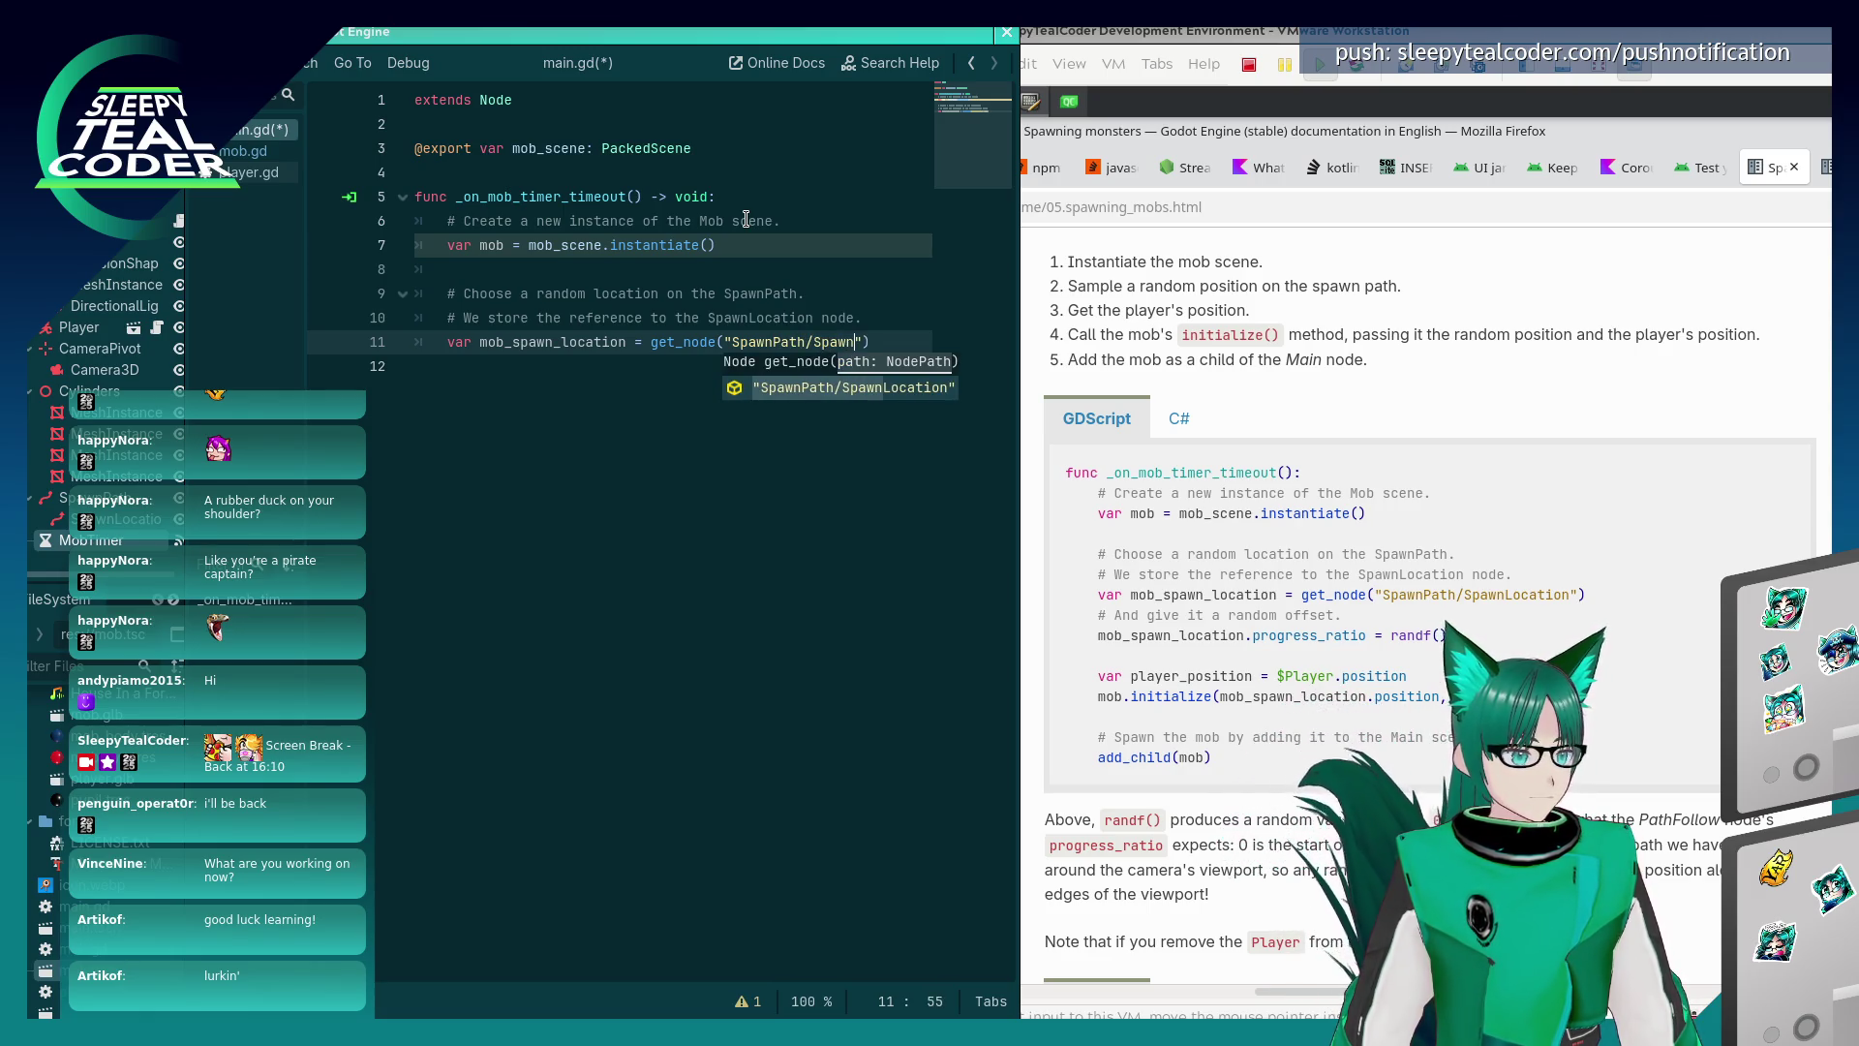
key("Return")
key("Return")
key("Return")
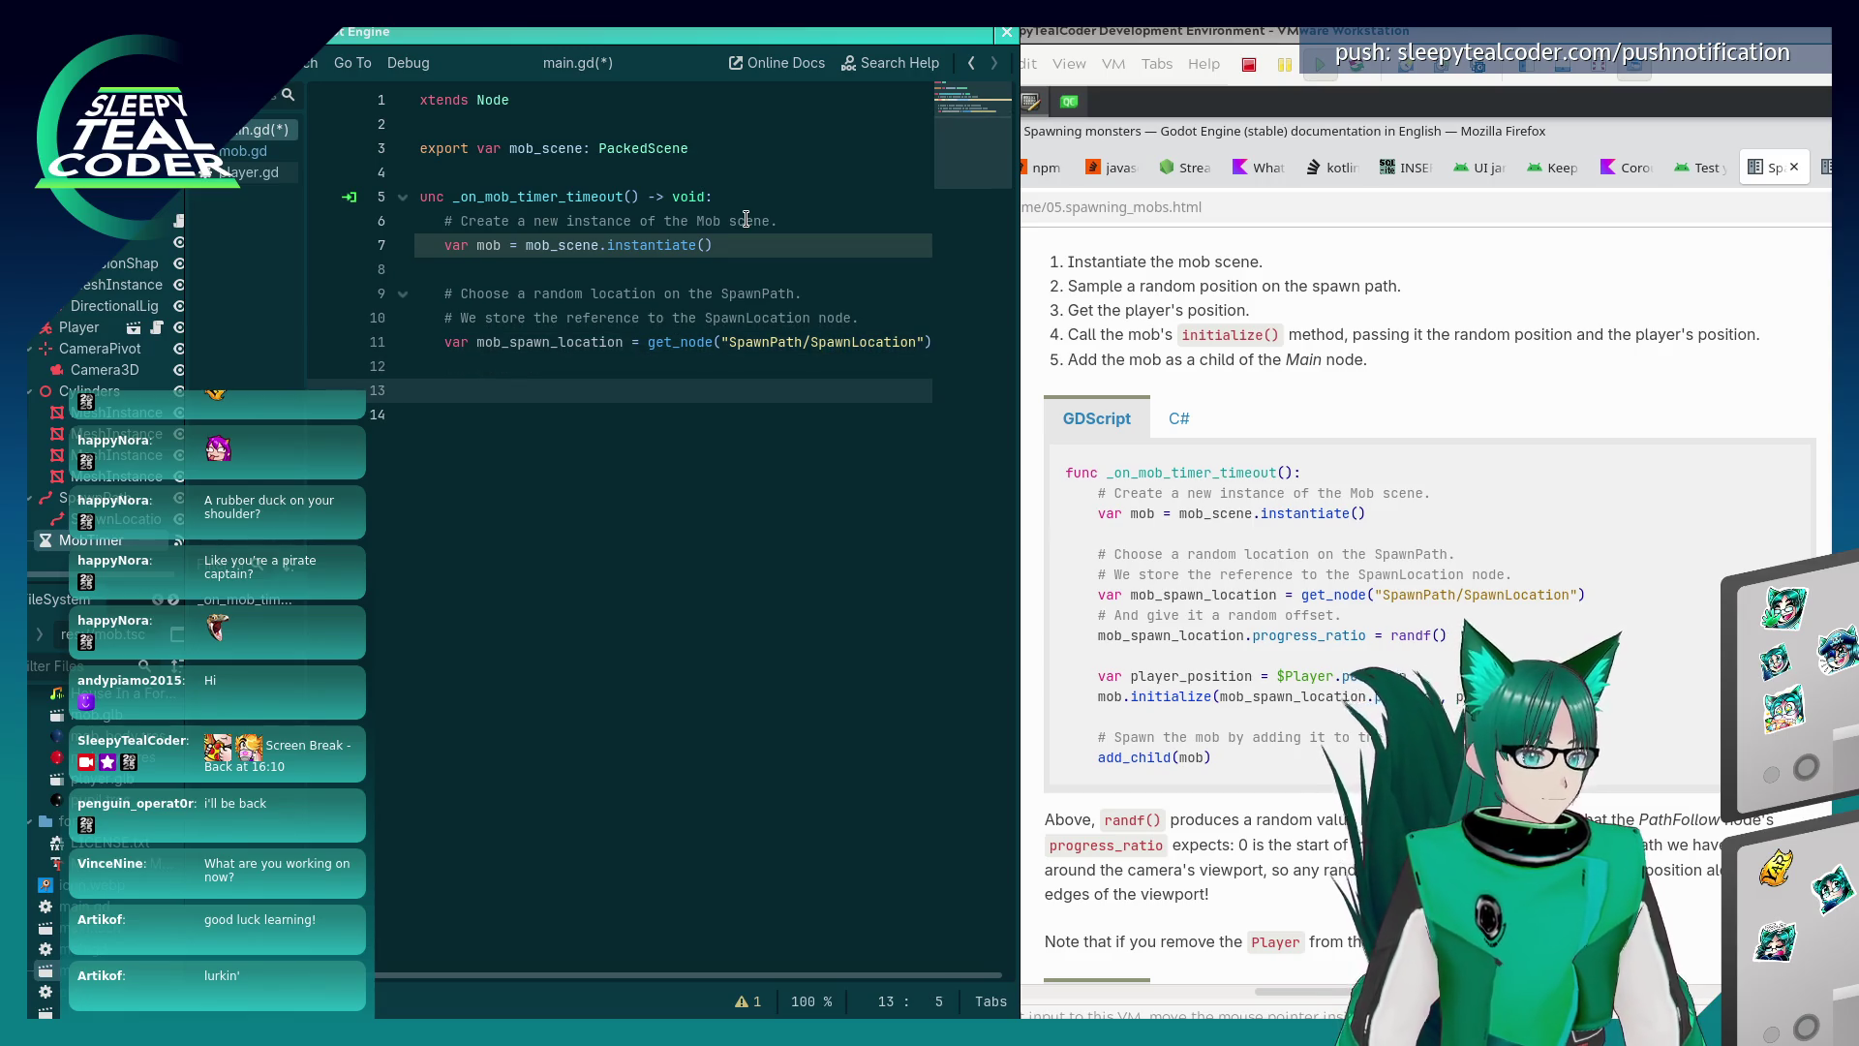
Step: Set mob_spawn_location.progress_ratio = randf() under the offset comment
key("BackSpace")
key("BackSpace")
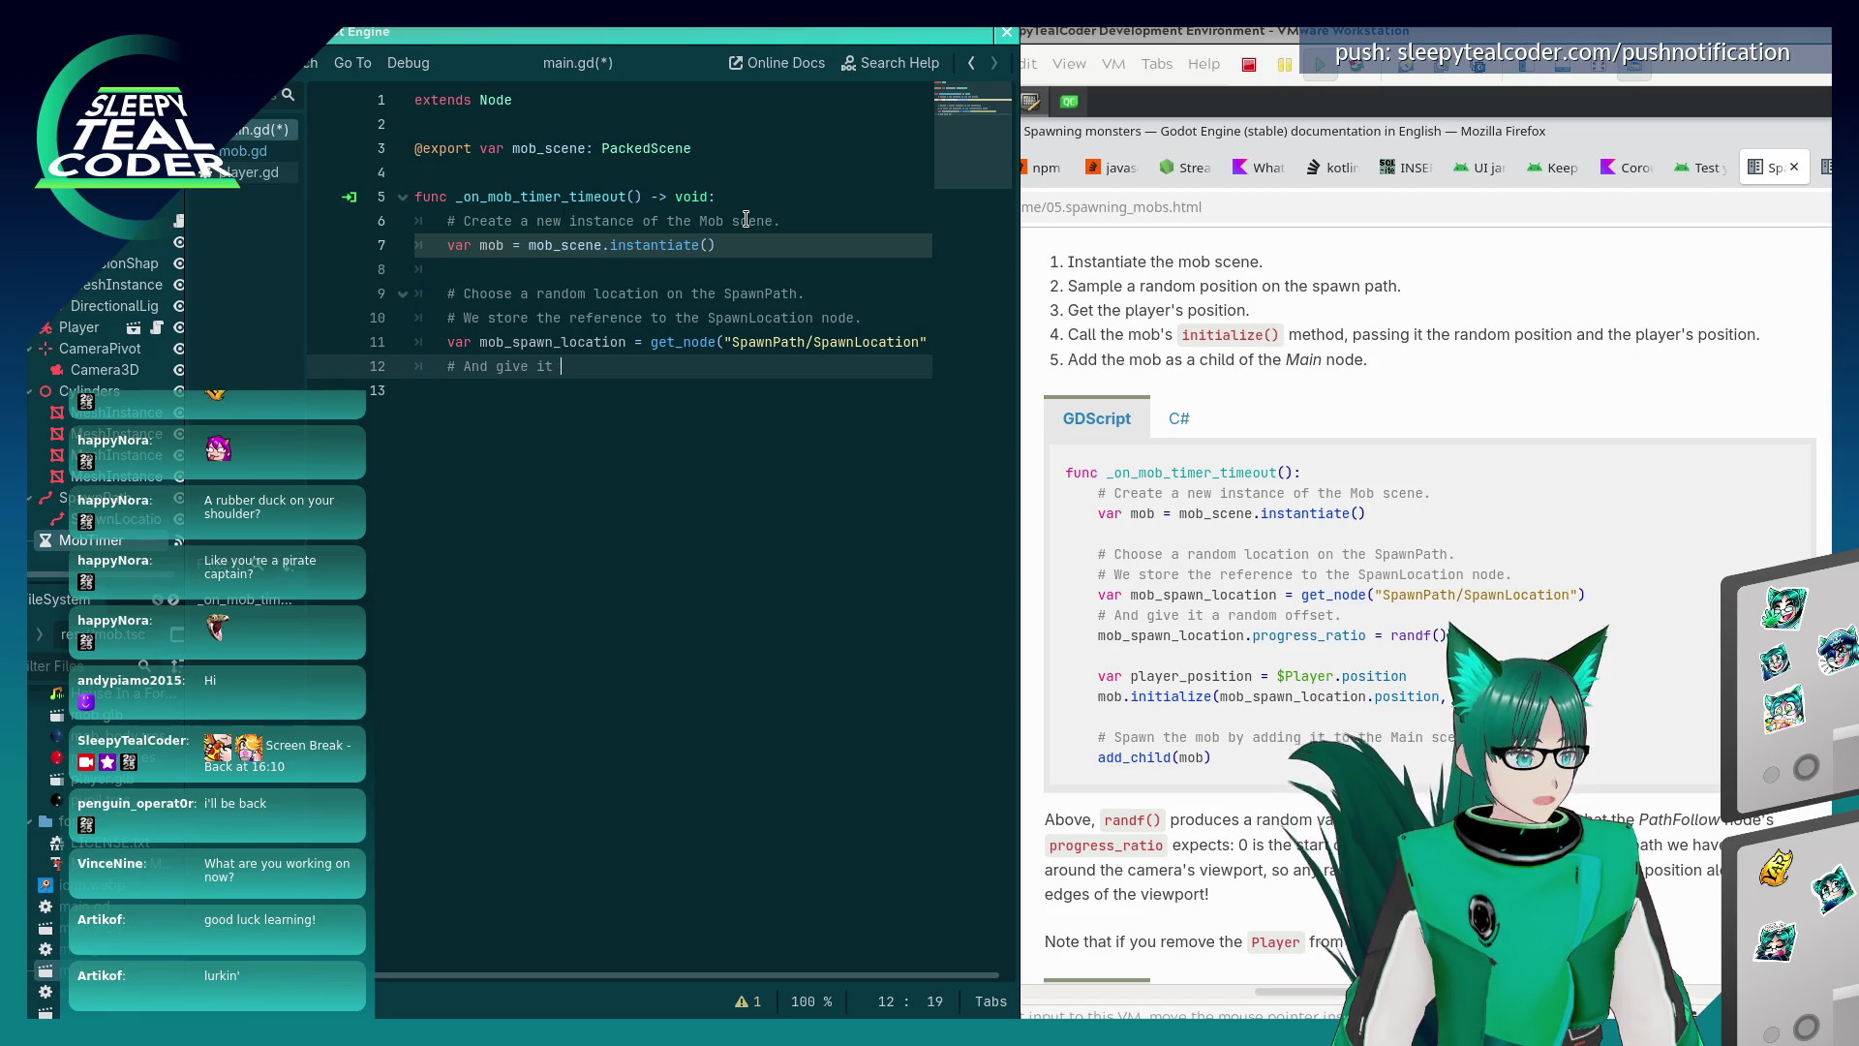
type("et.")
key("Return")
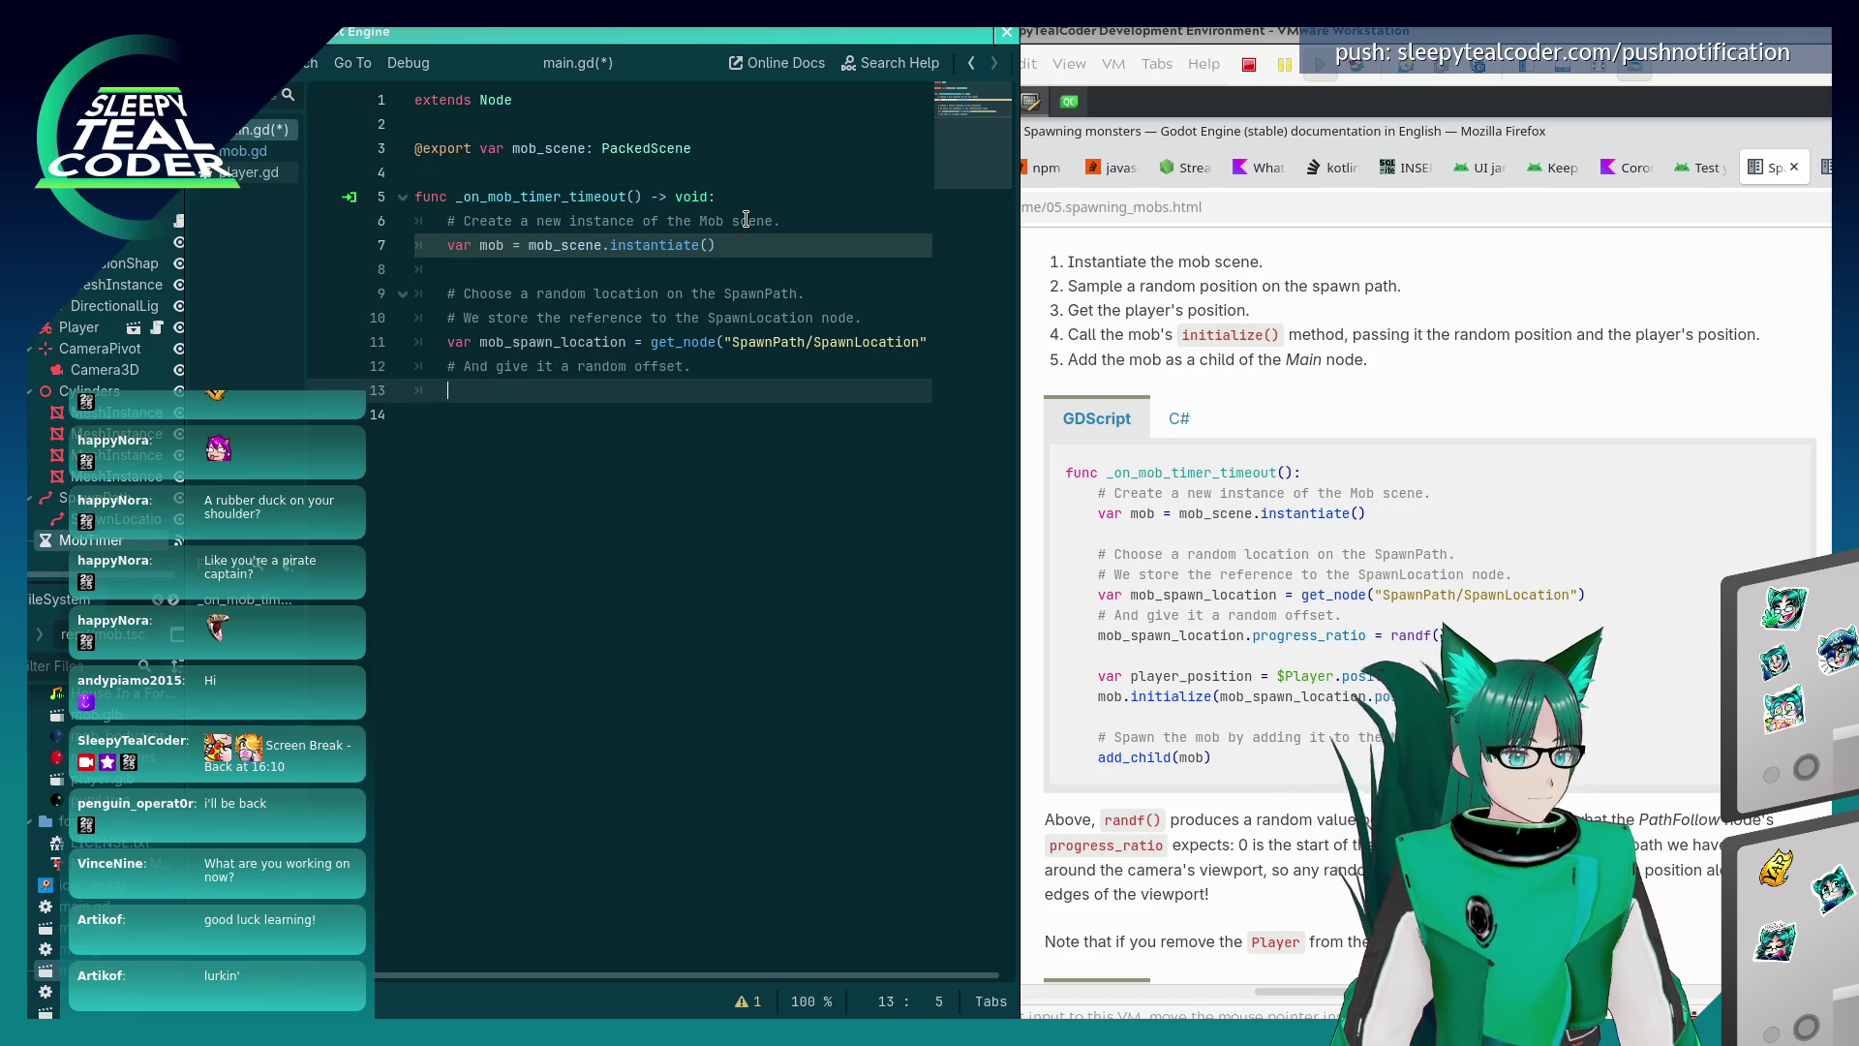
type("_spawn_location.progress_ratio =")
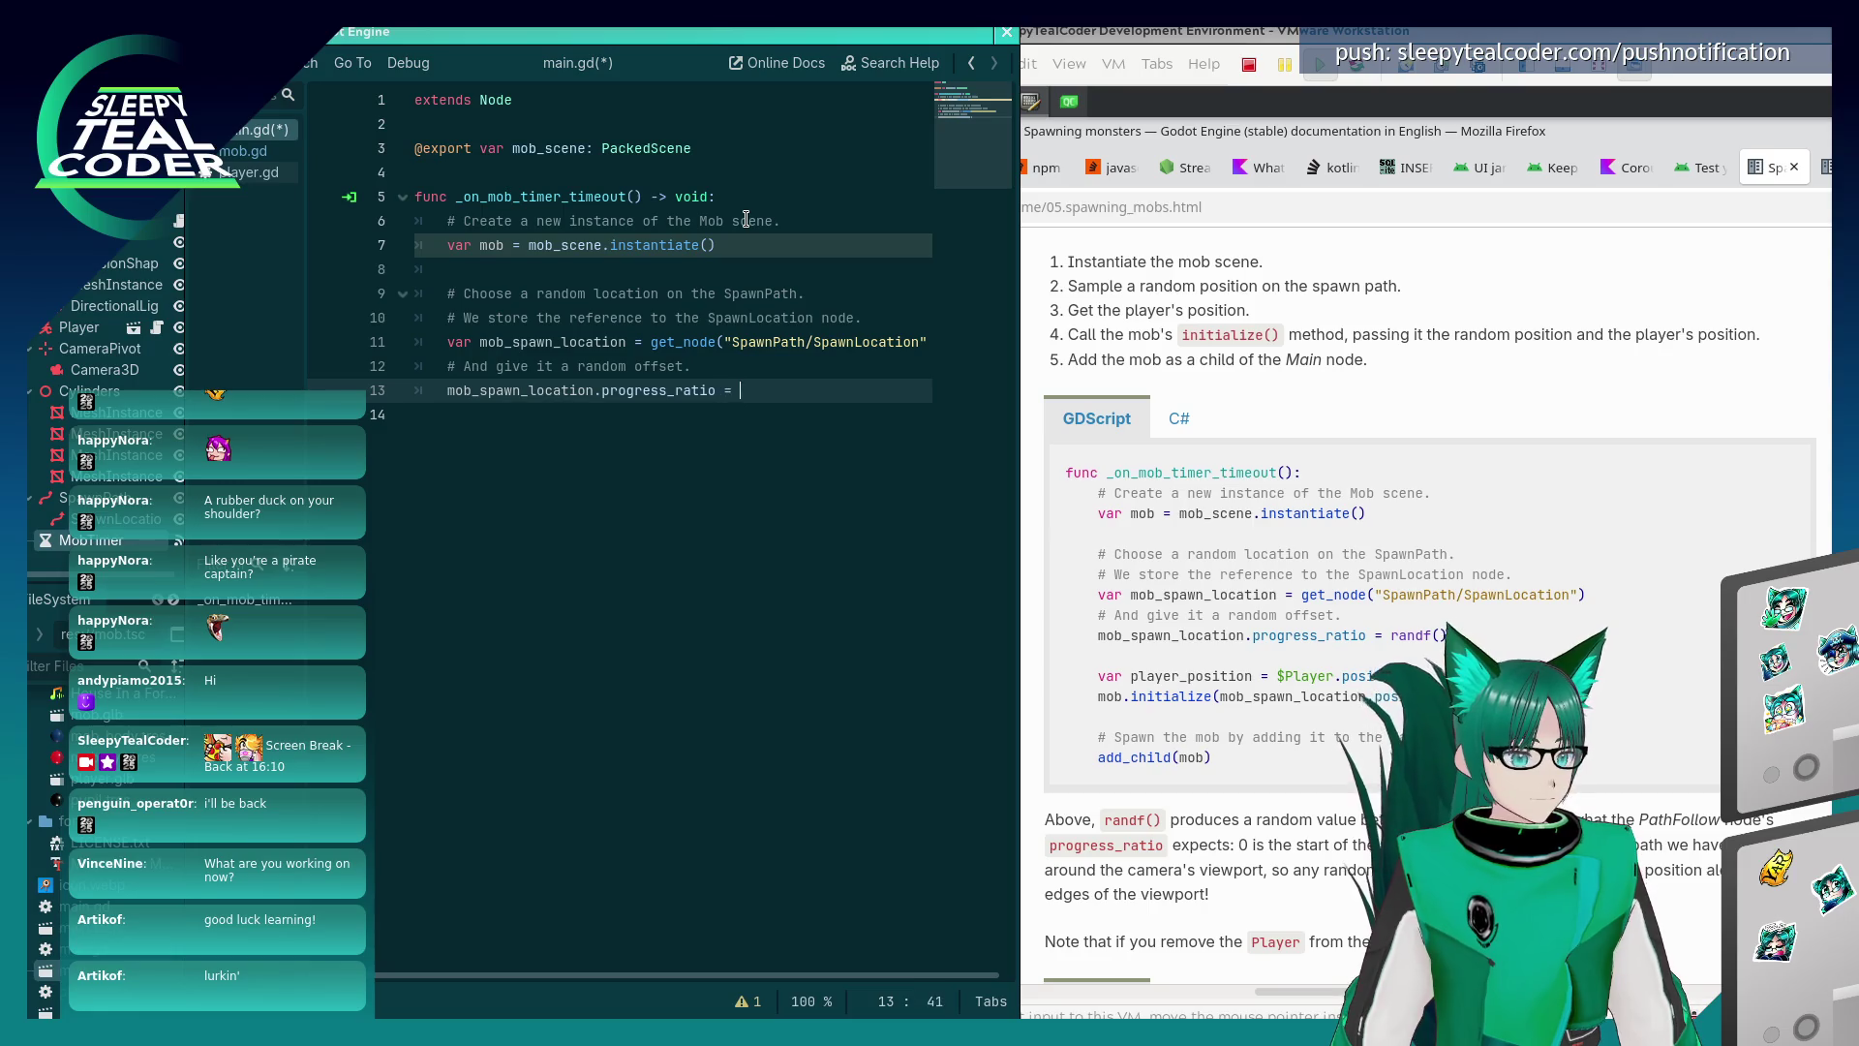
type(")")
key("Return")
key("Return")
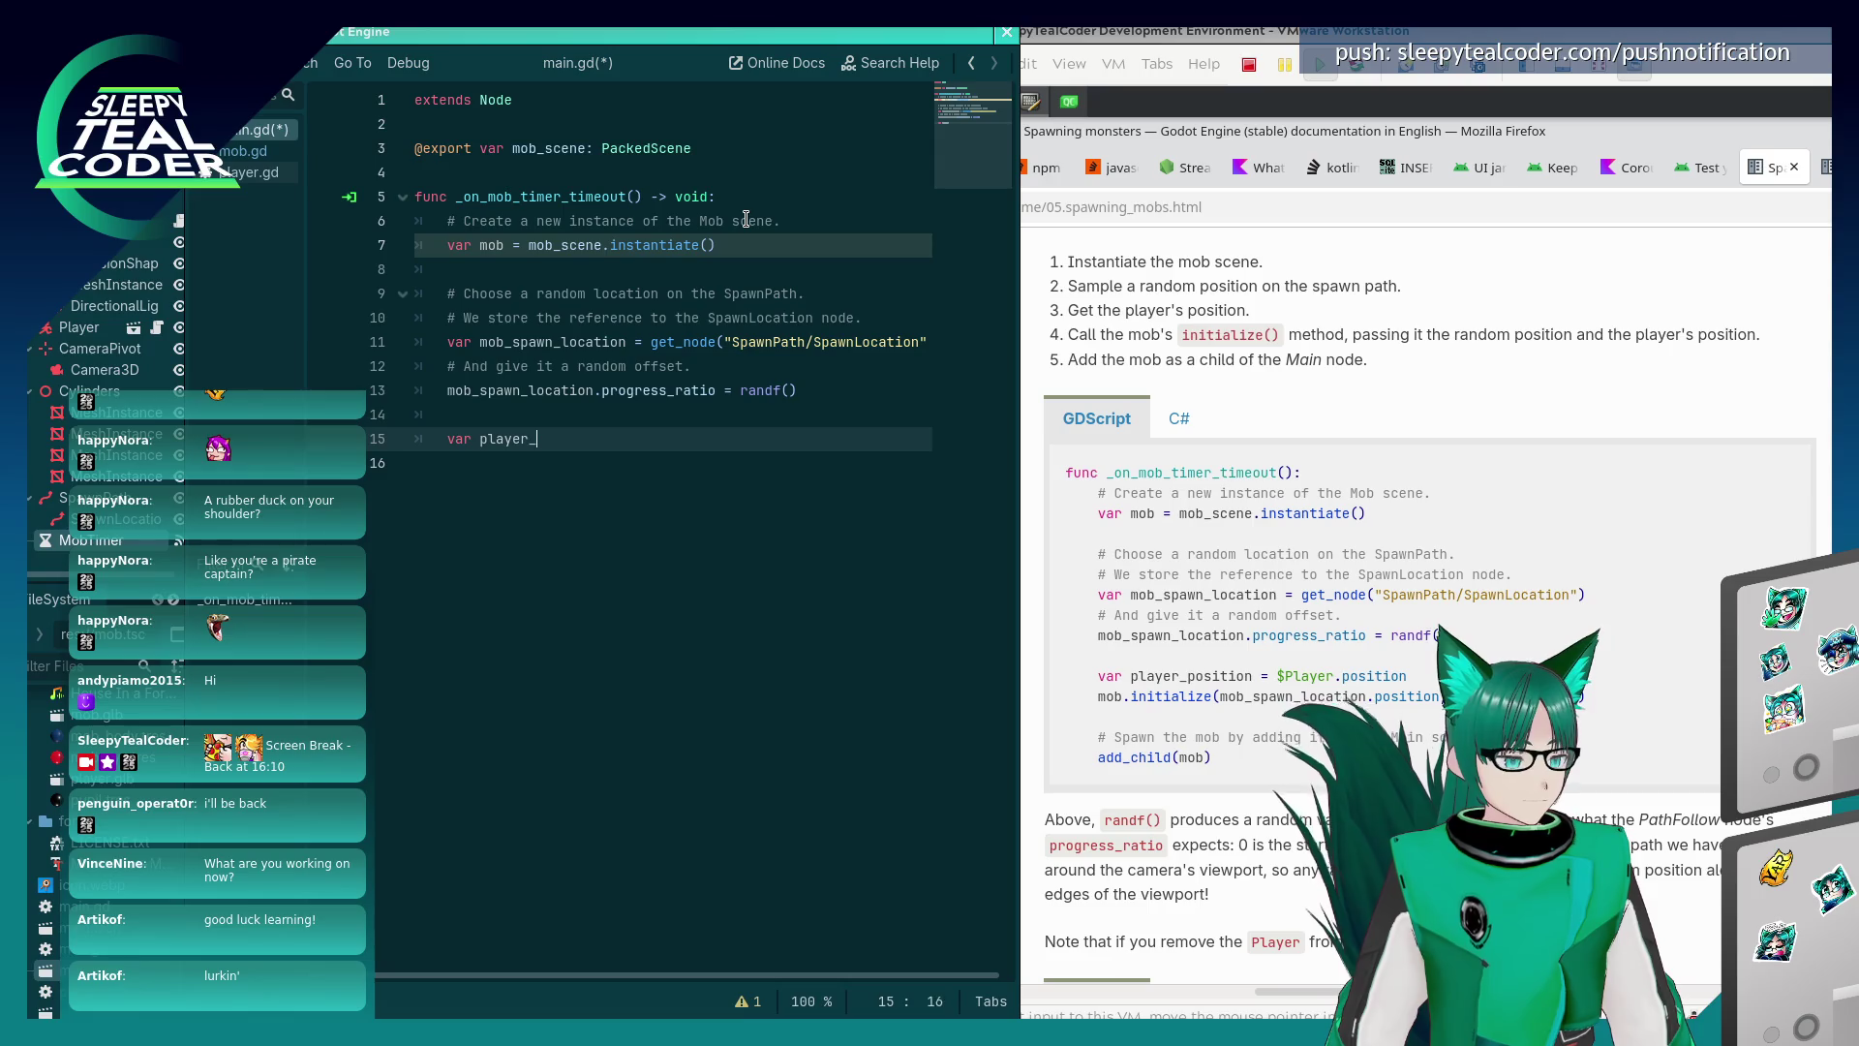
Step: Store the player's position and pass it with the spawn position to mob.initialize()
type("n = $Player.position")
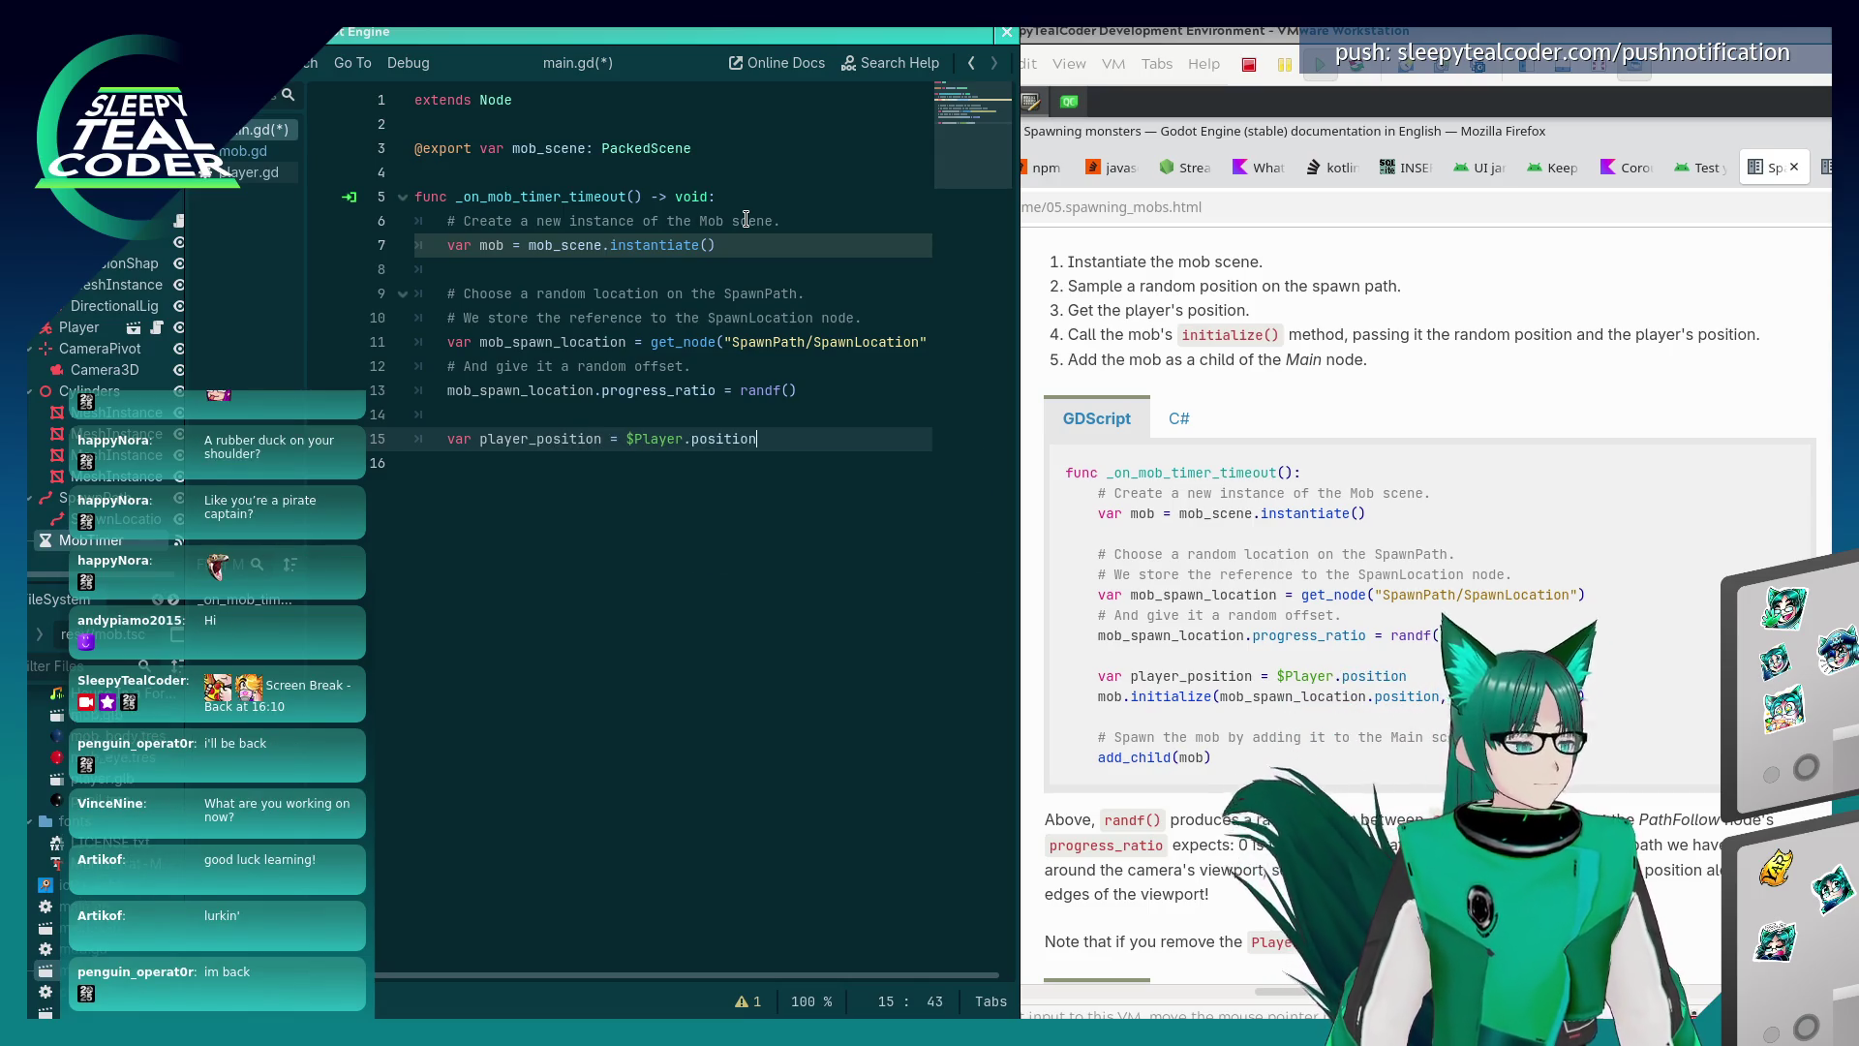
key("Escape")
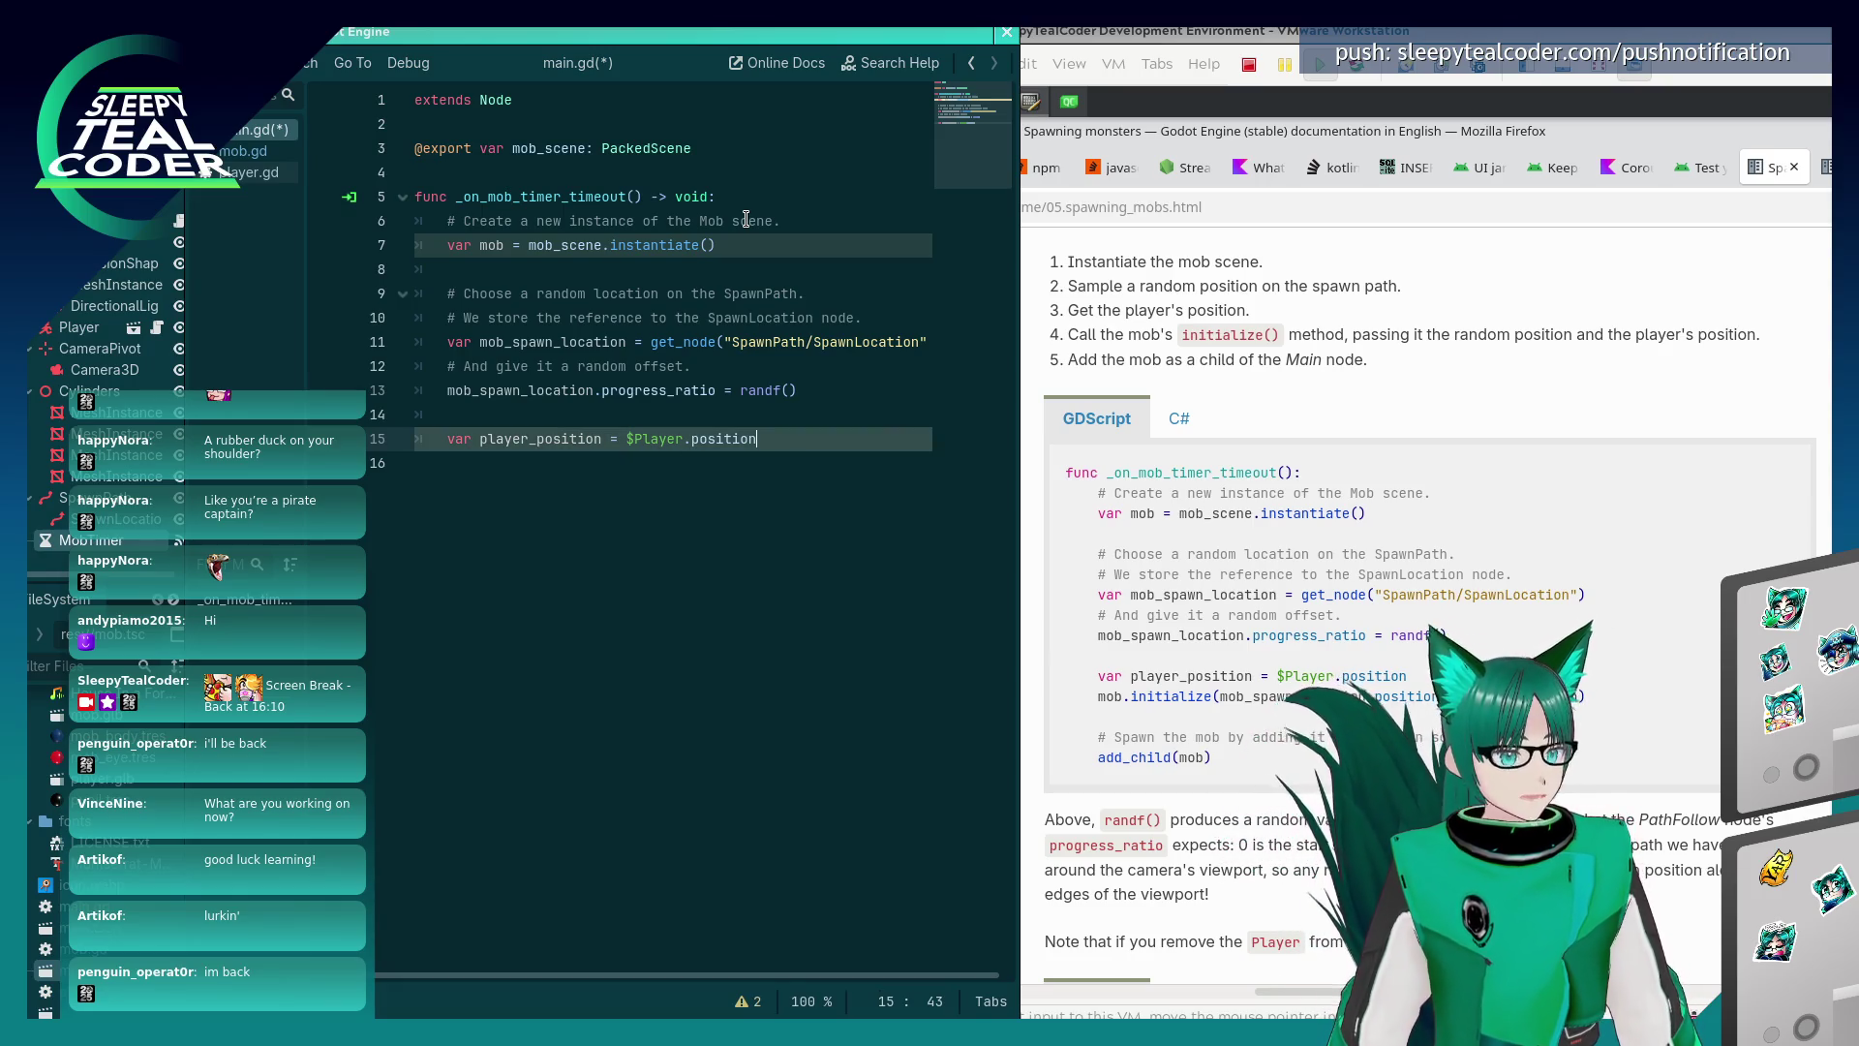
key("Return")
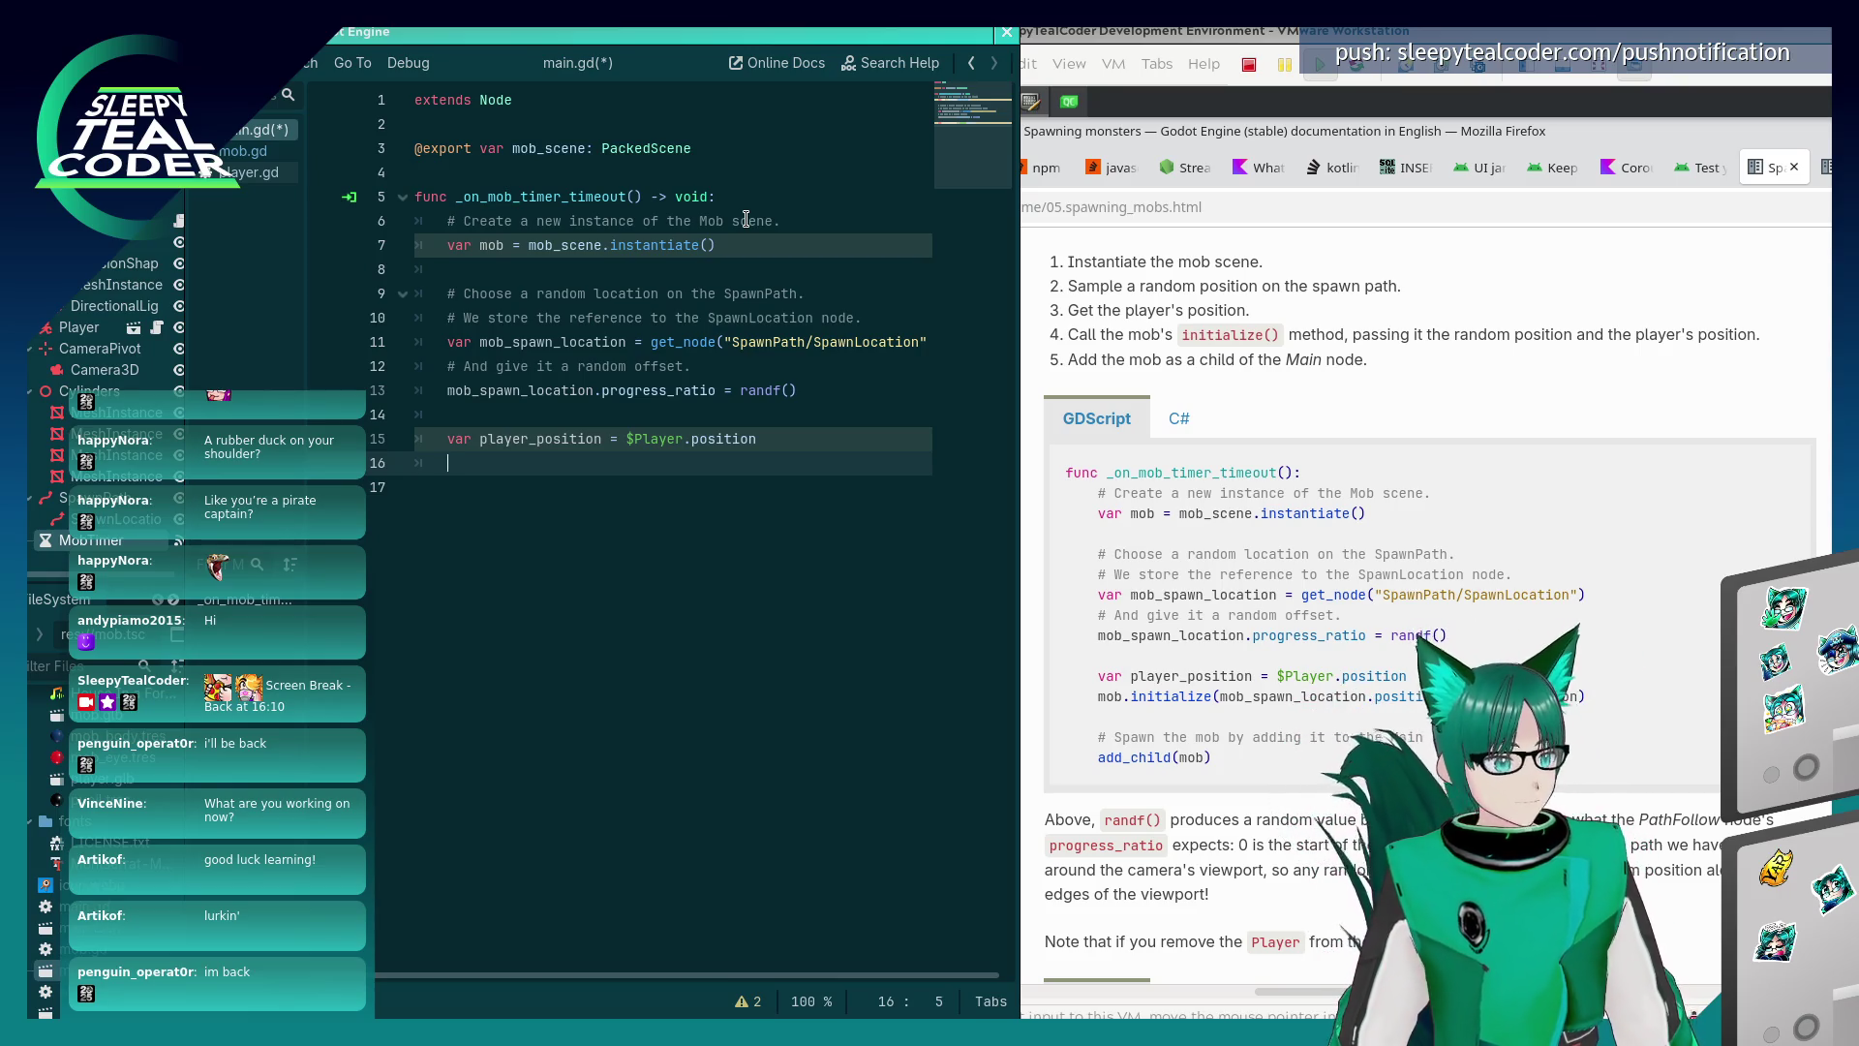
type(".initali")
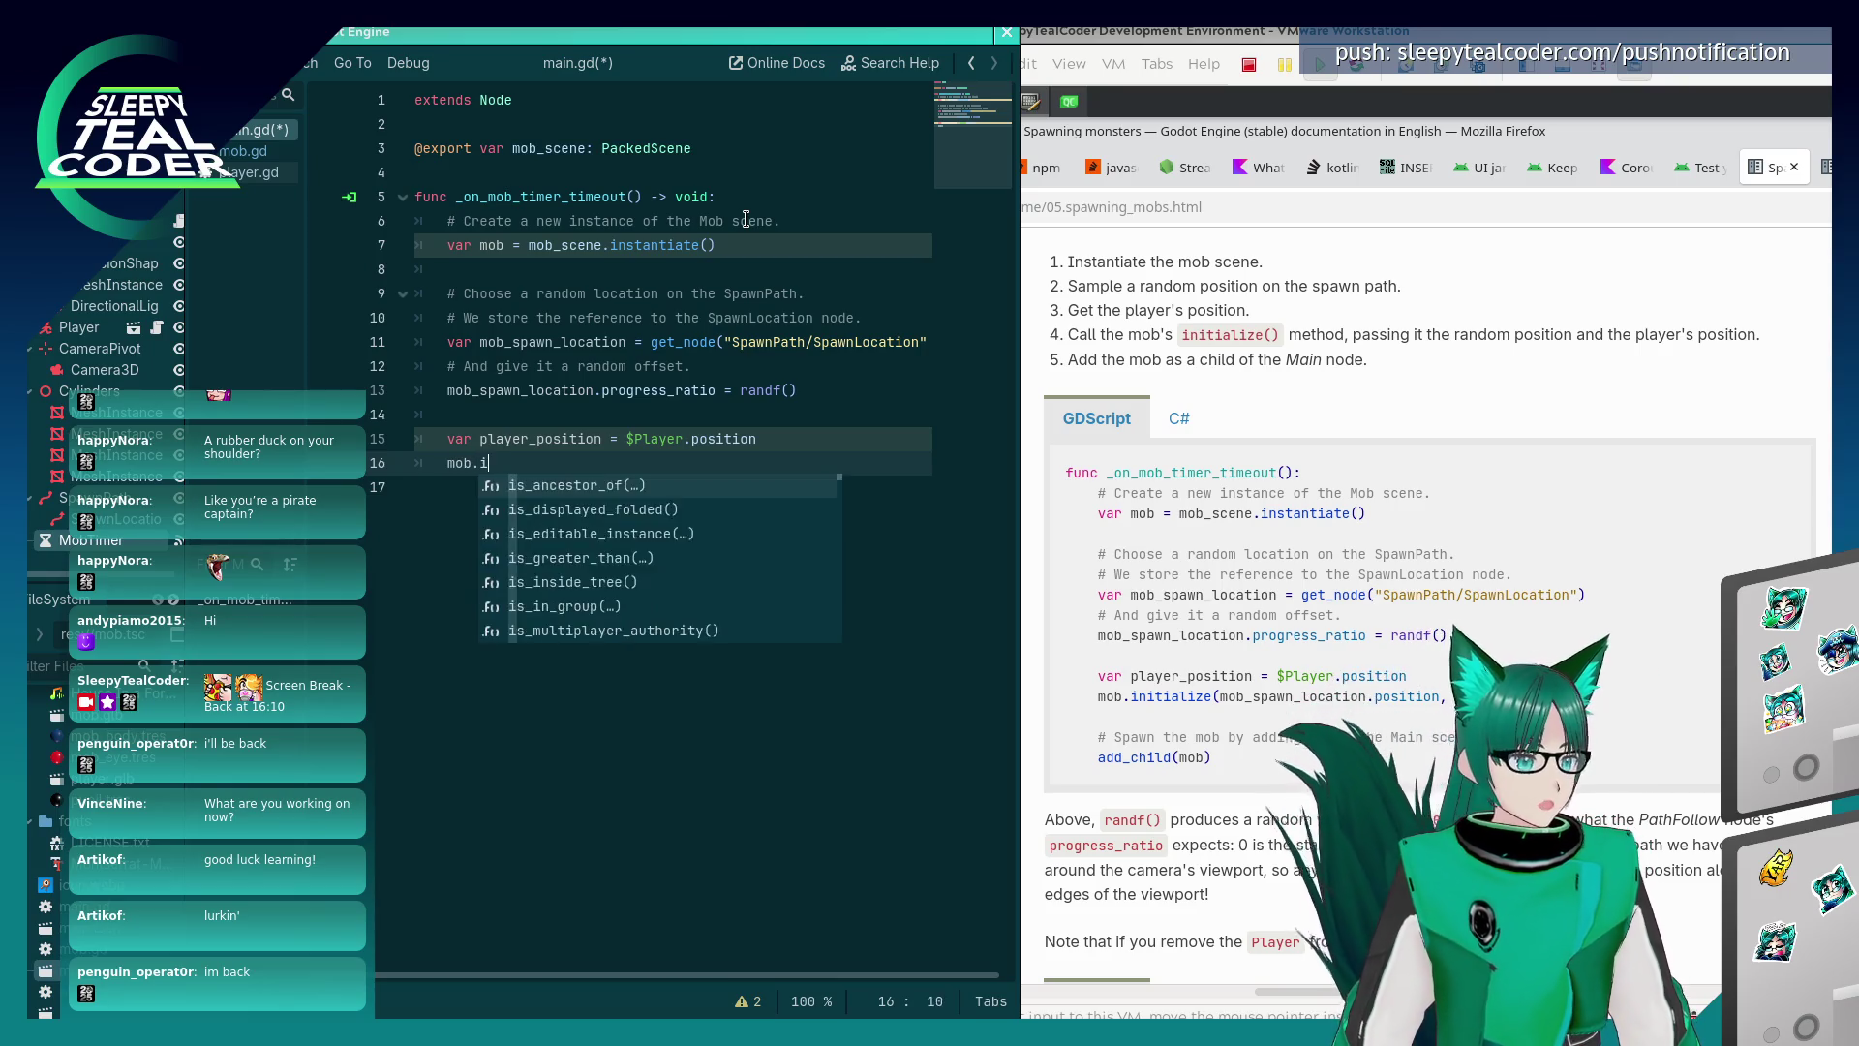
type("ze(mob_spawn_location.positi")
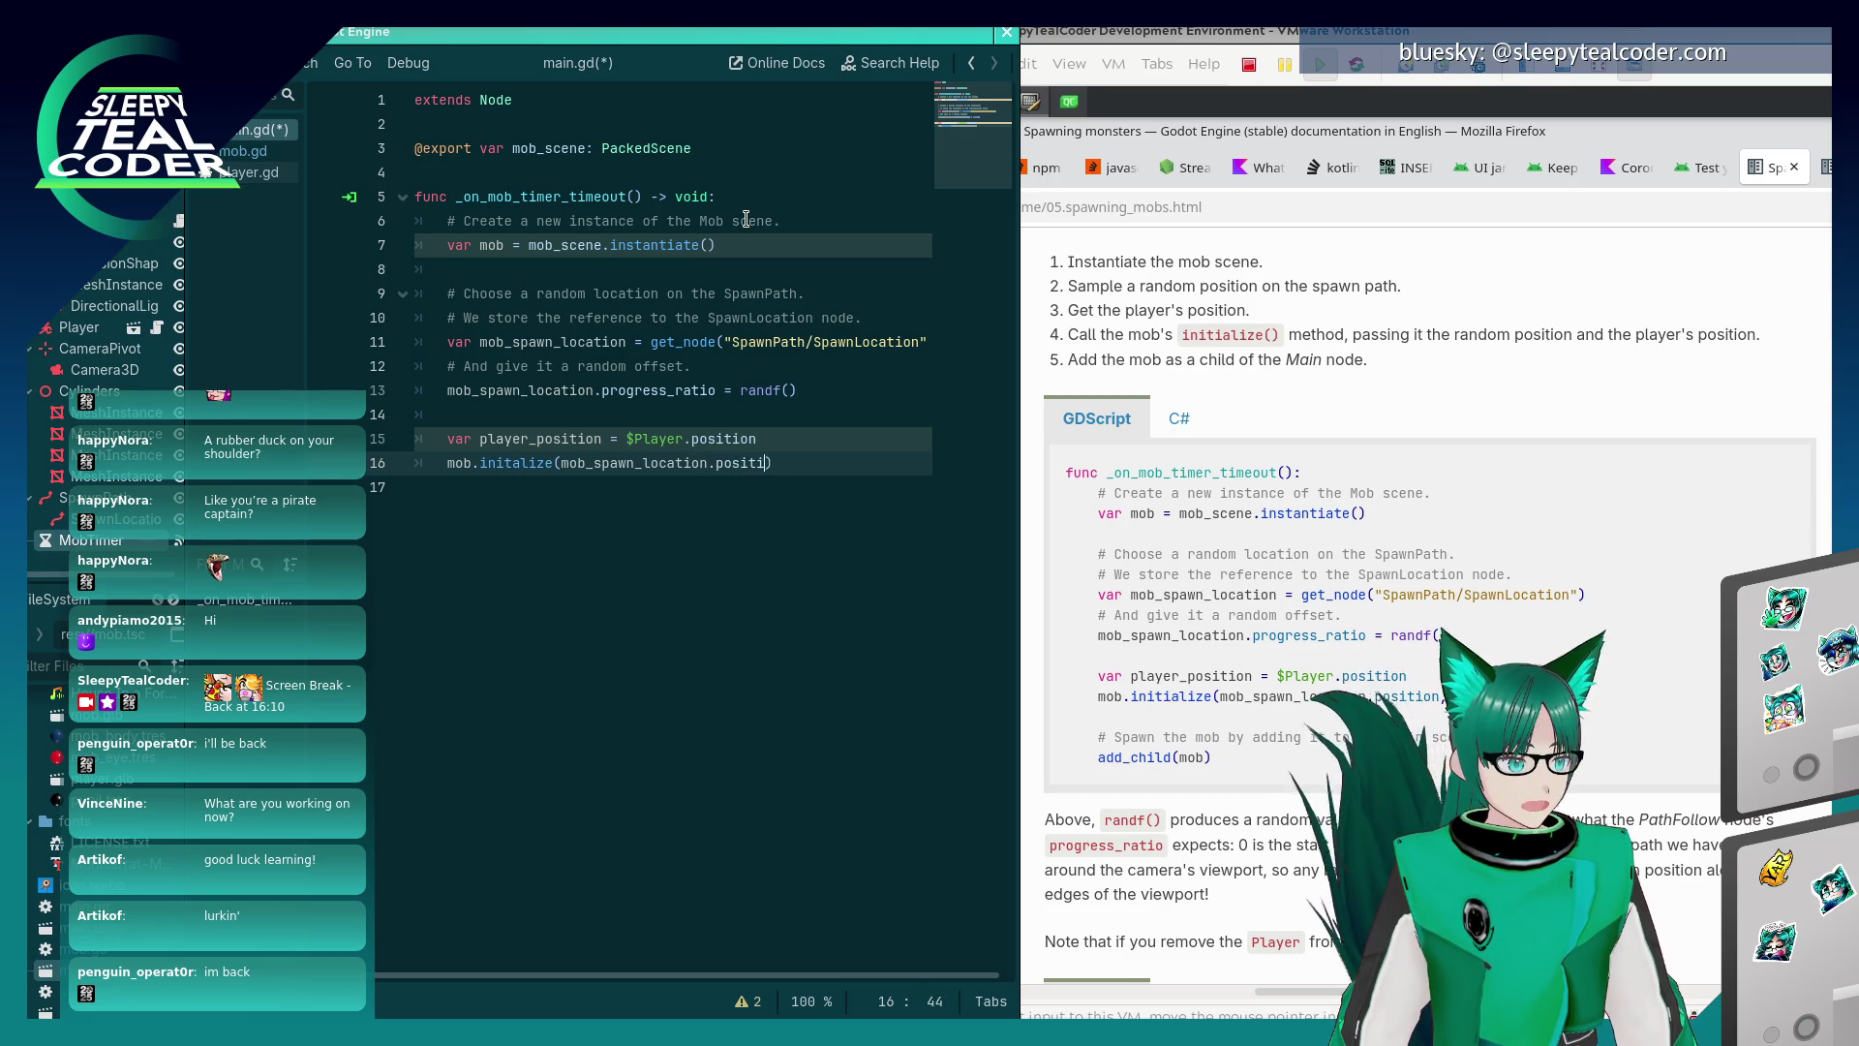
type("on, player_p")
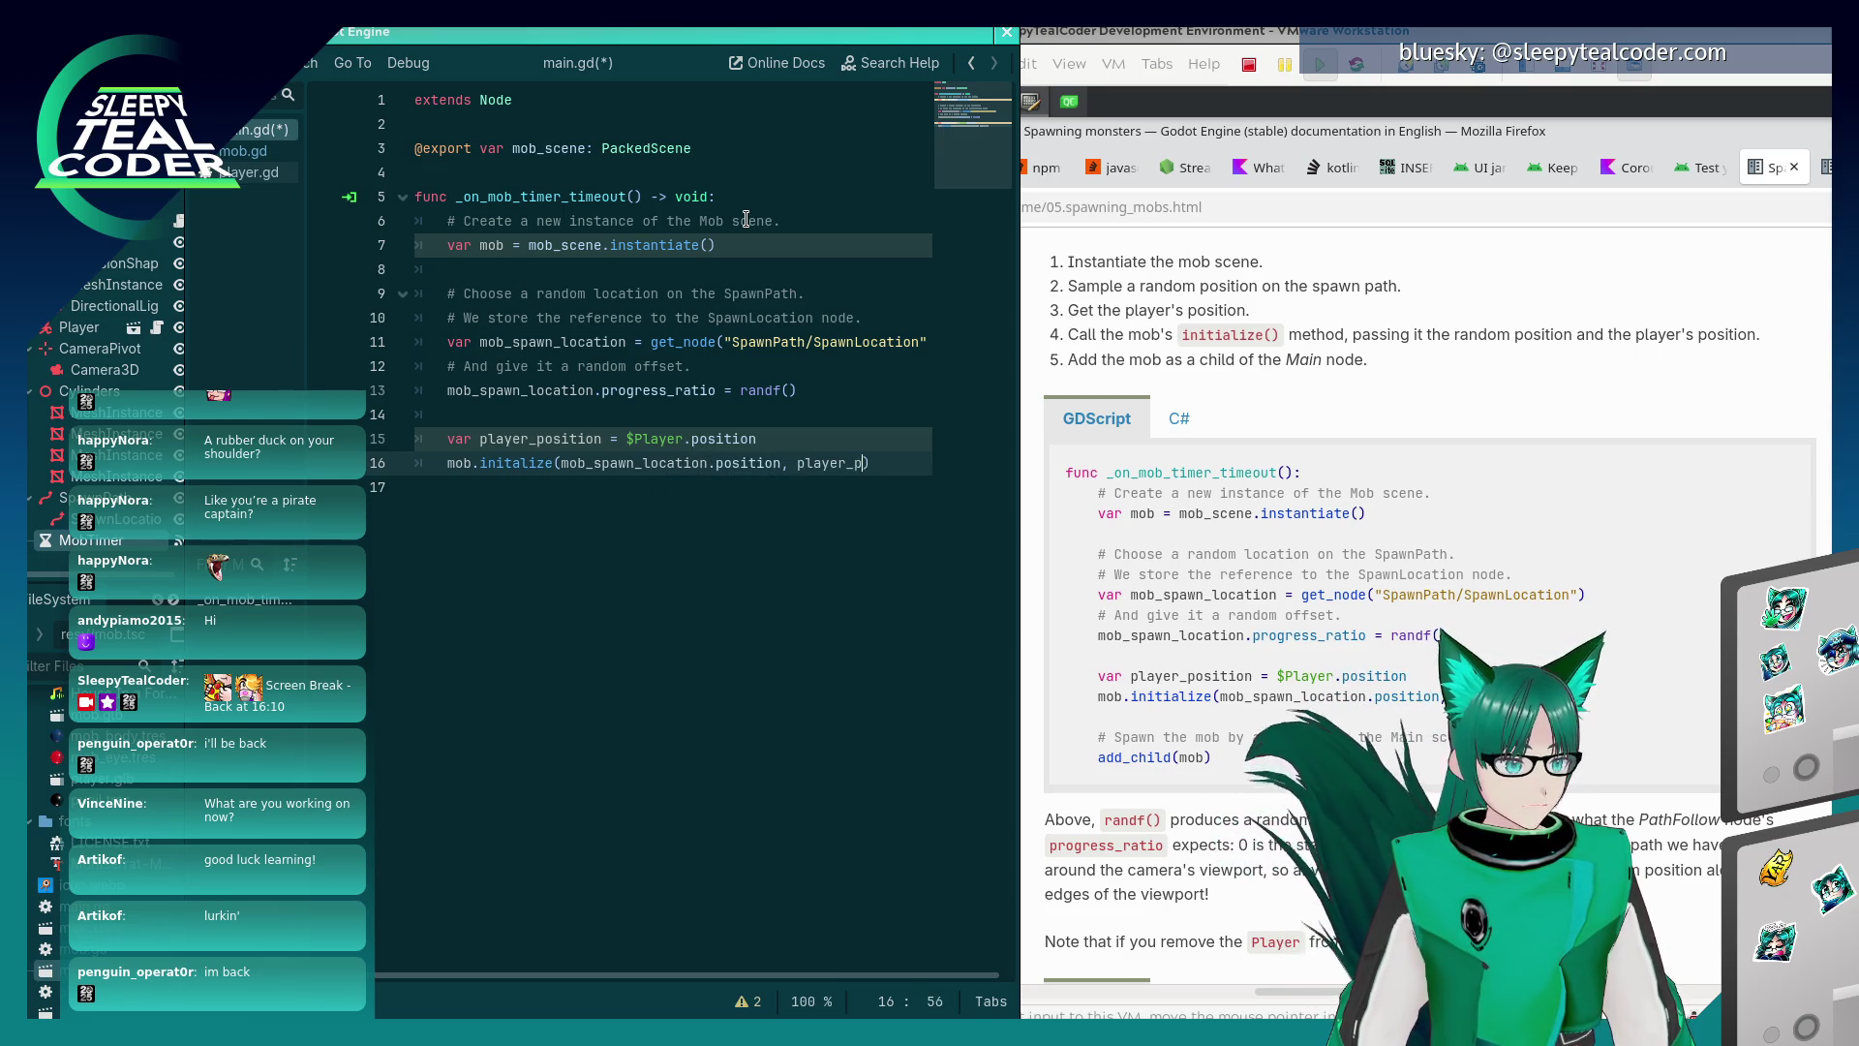
type("ion")
key("Return")
key("Return")
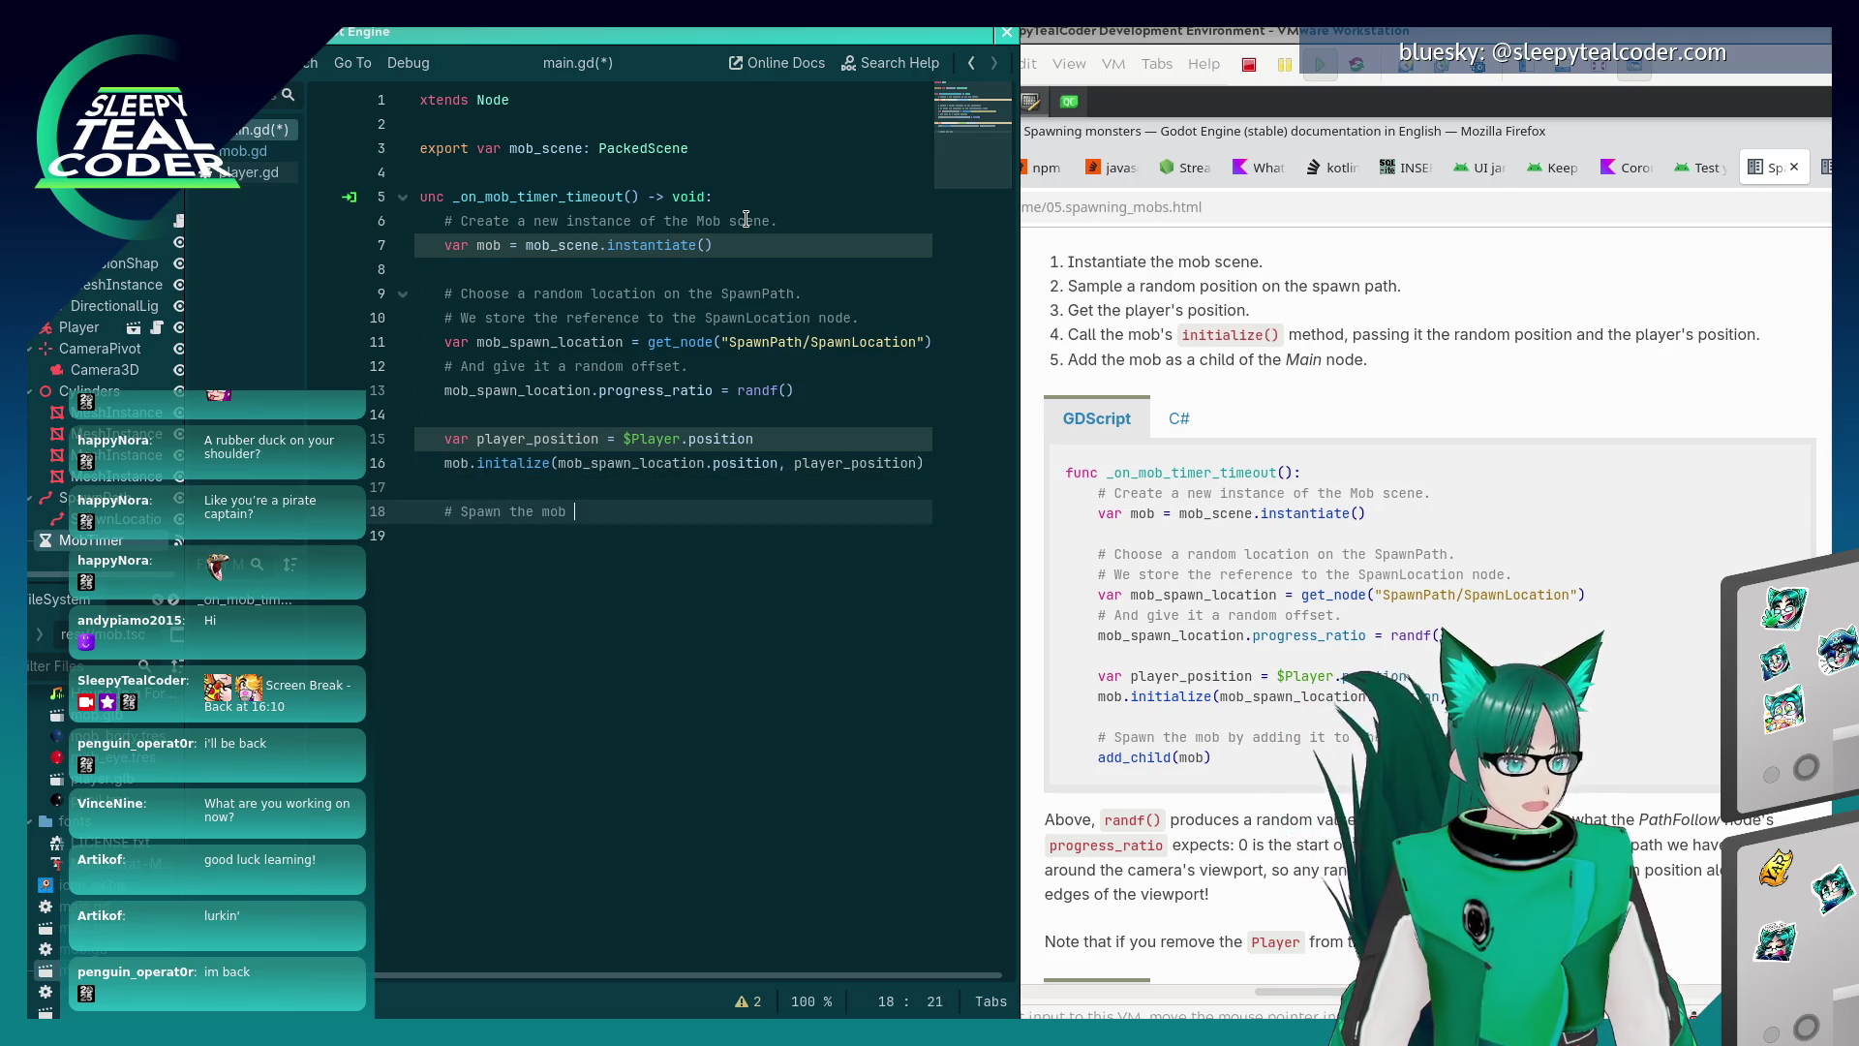
Step: Add a commented add_child(mob) line and save main.gd
type("adding it to the")
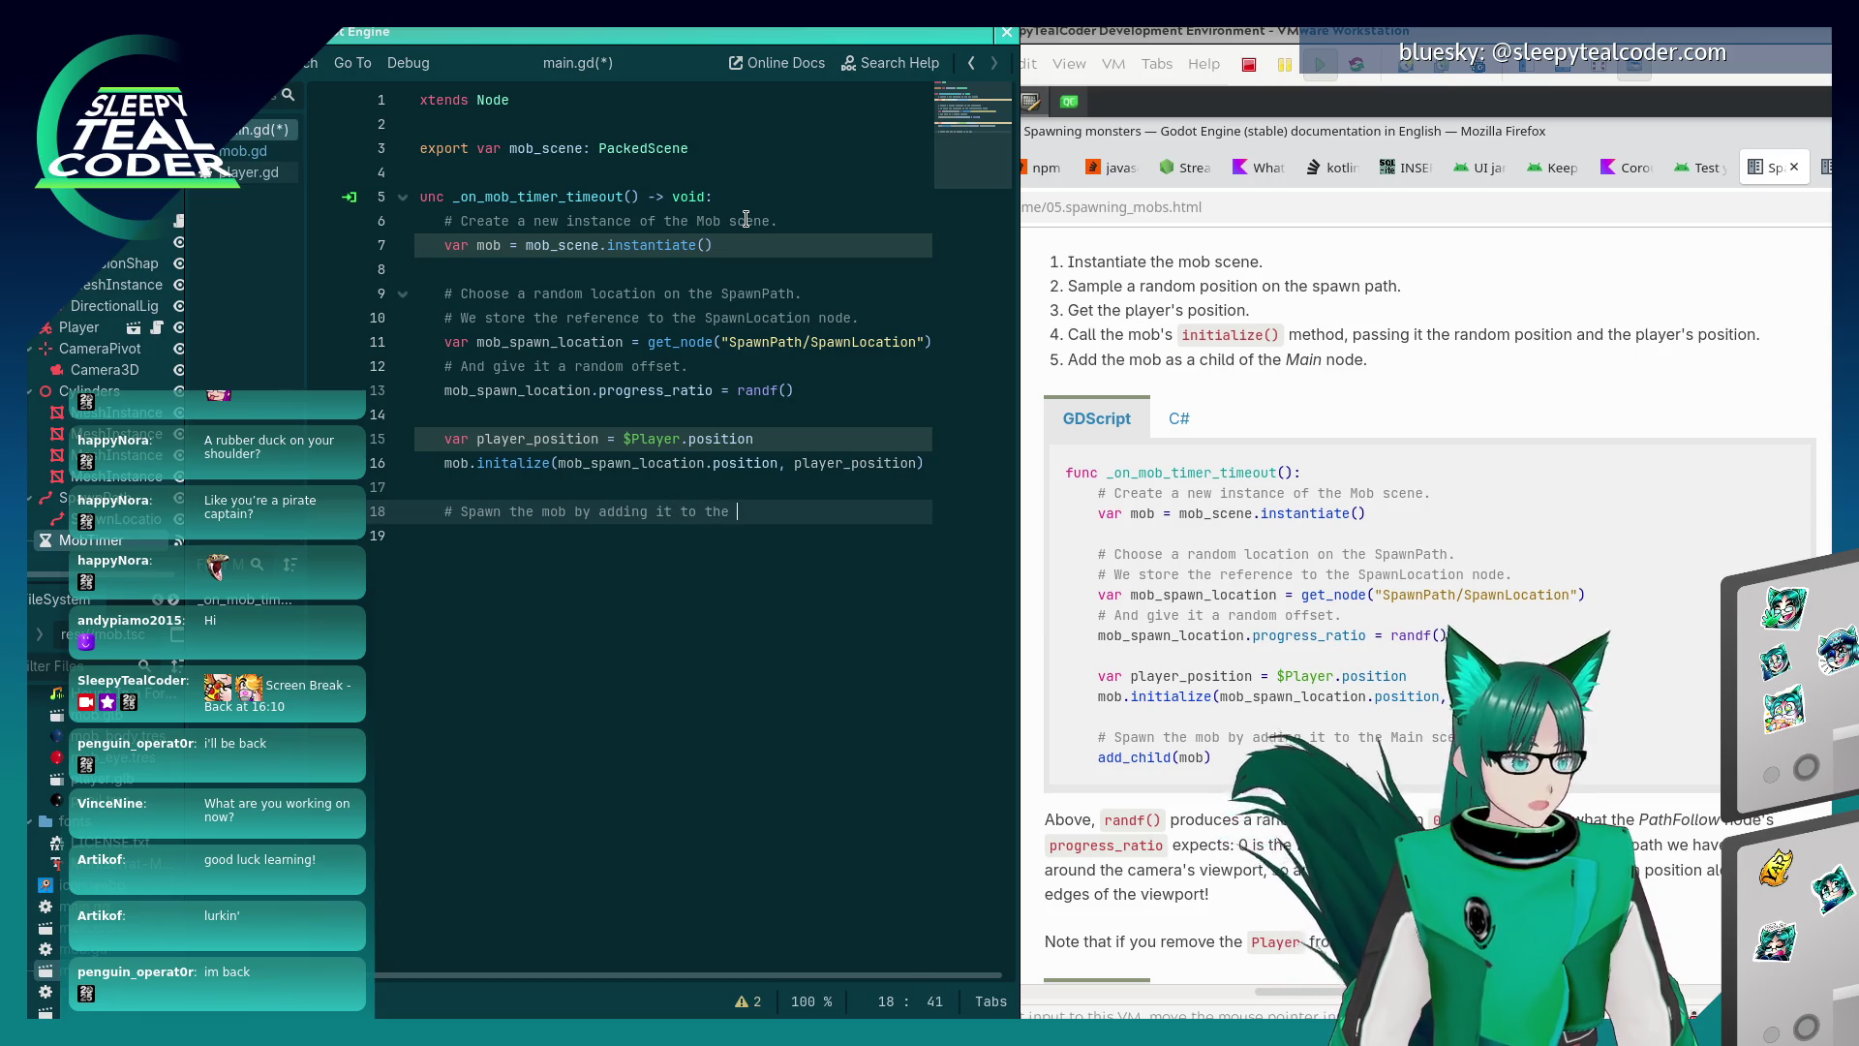
type(".")
key("Return")
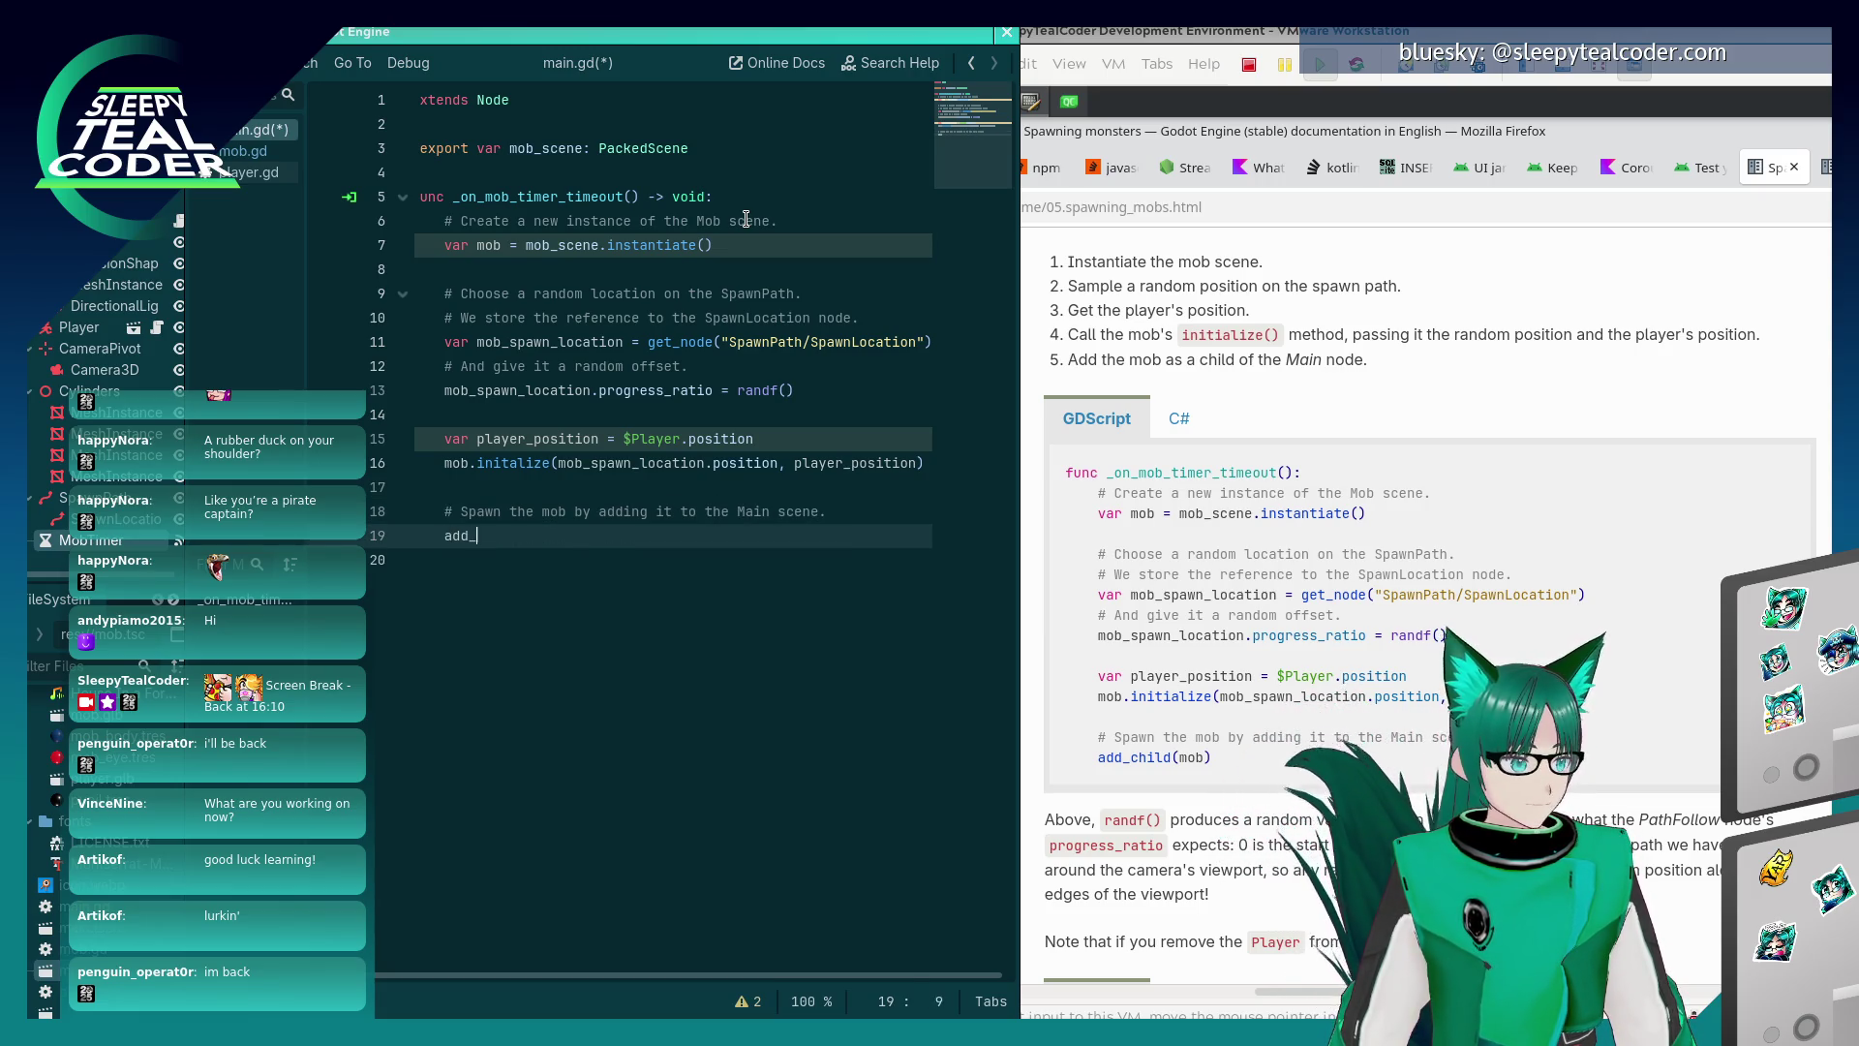
type("d(")
key("BackSpace")
key("BackSpace")
key("BackSpace")
type("mob)")
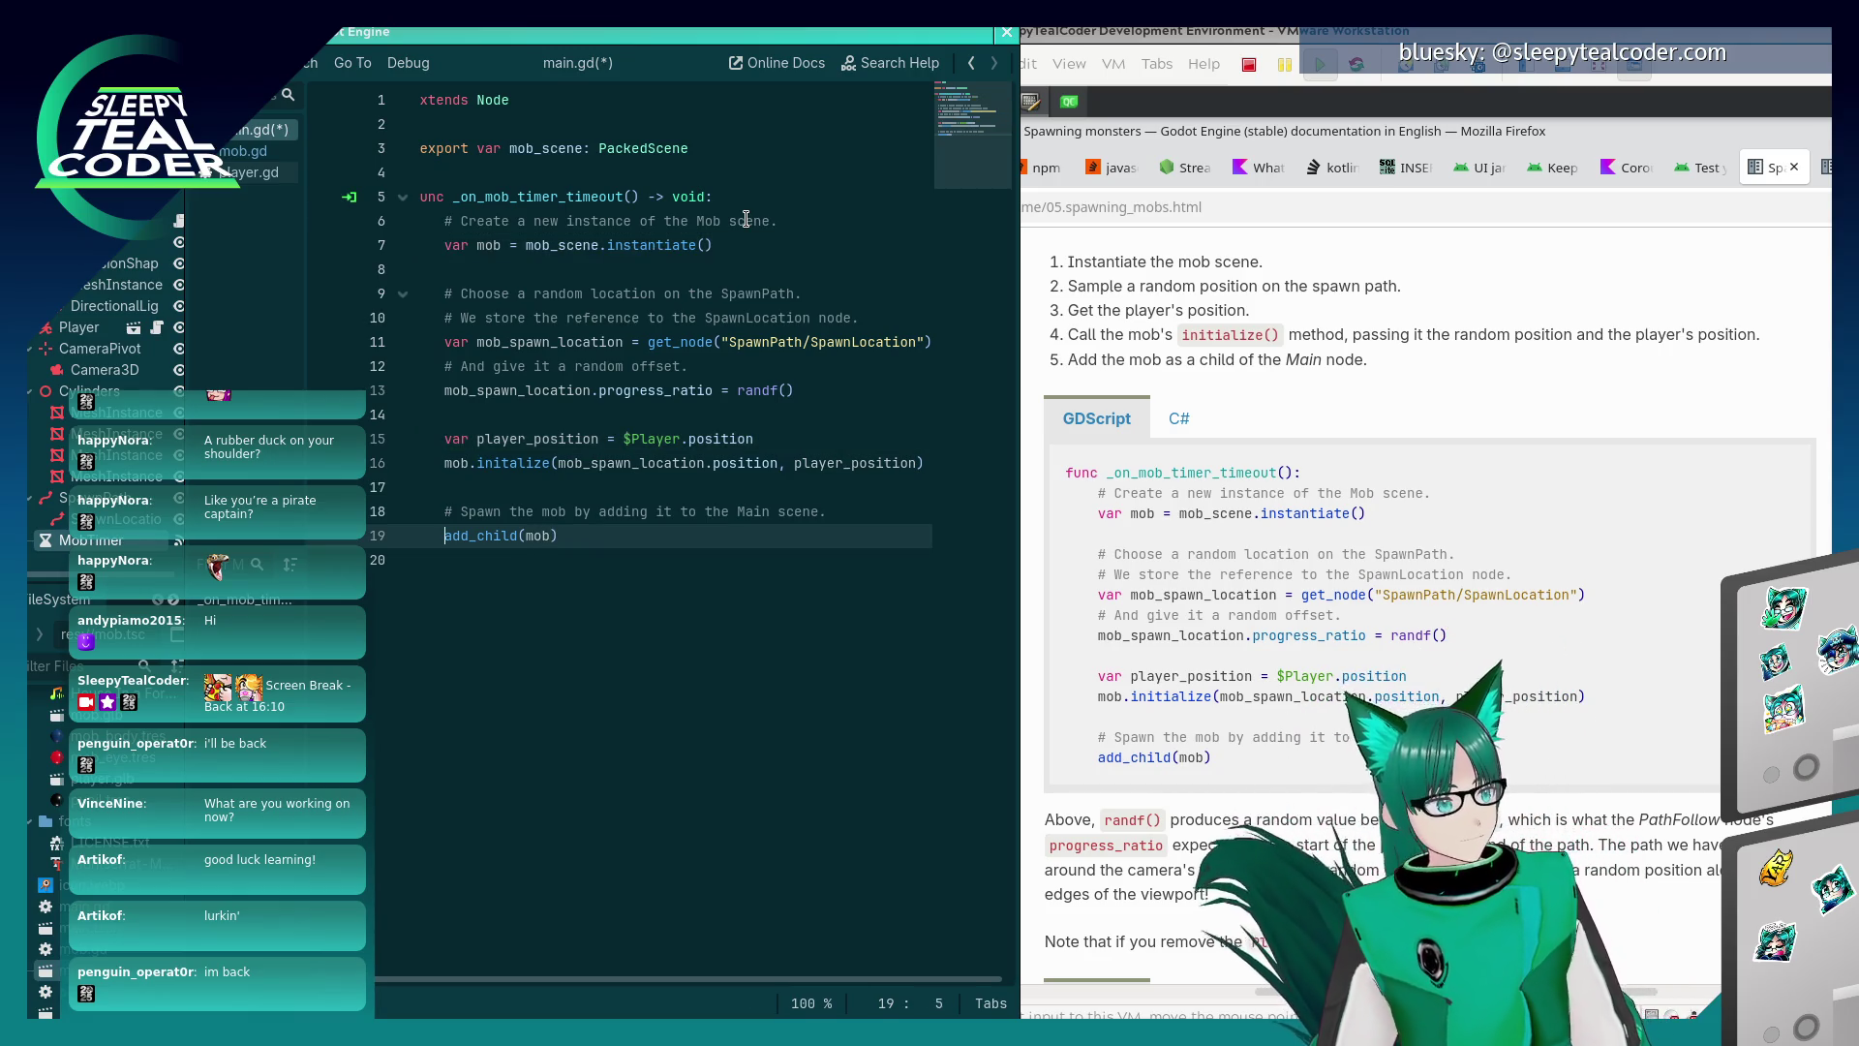
key("ctrl+s")
scroll(1430, 605, "down", 5)
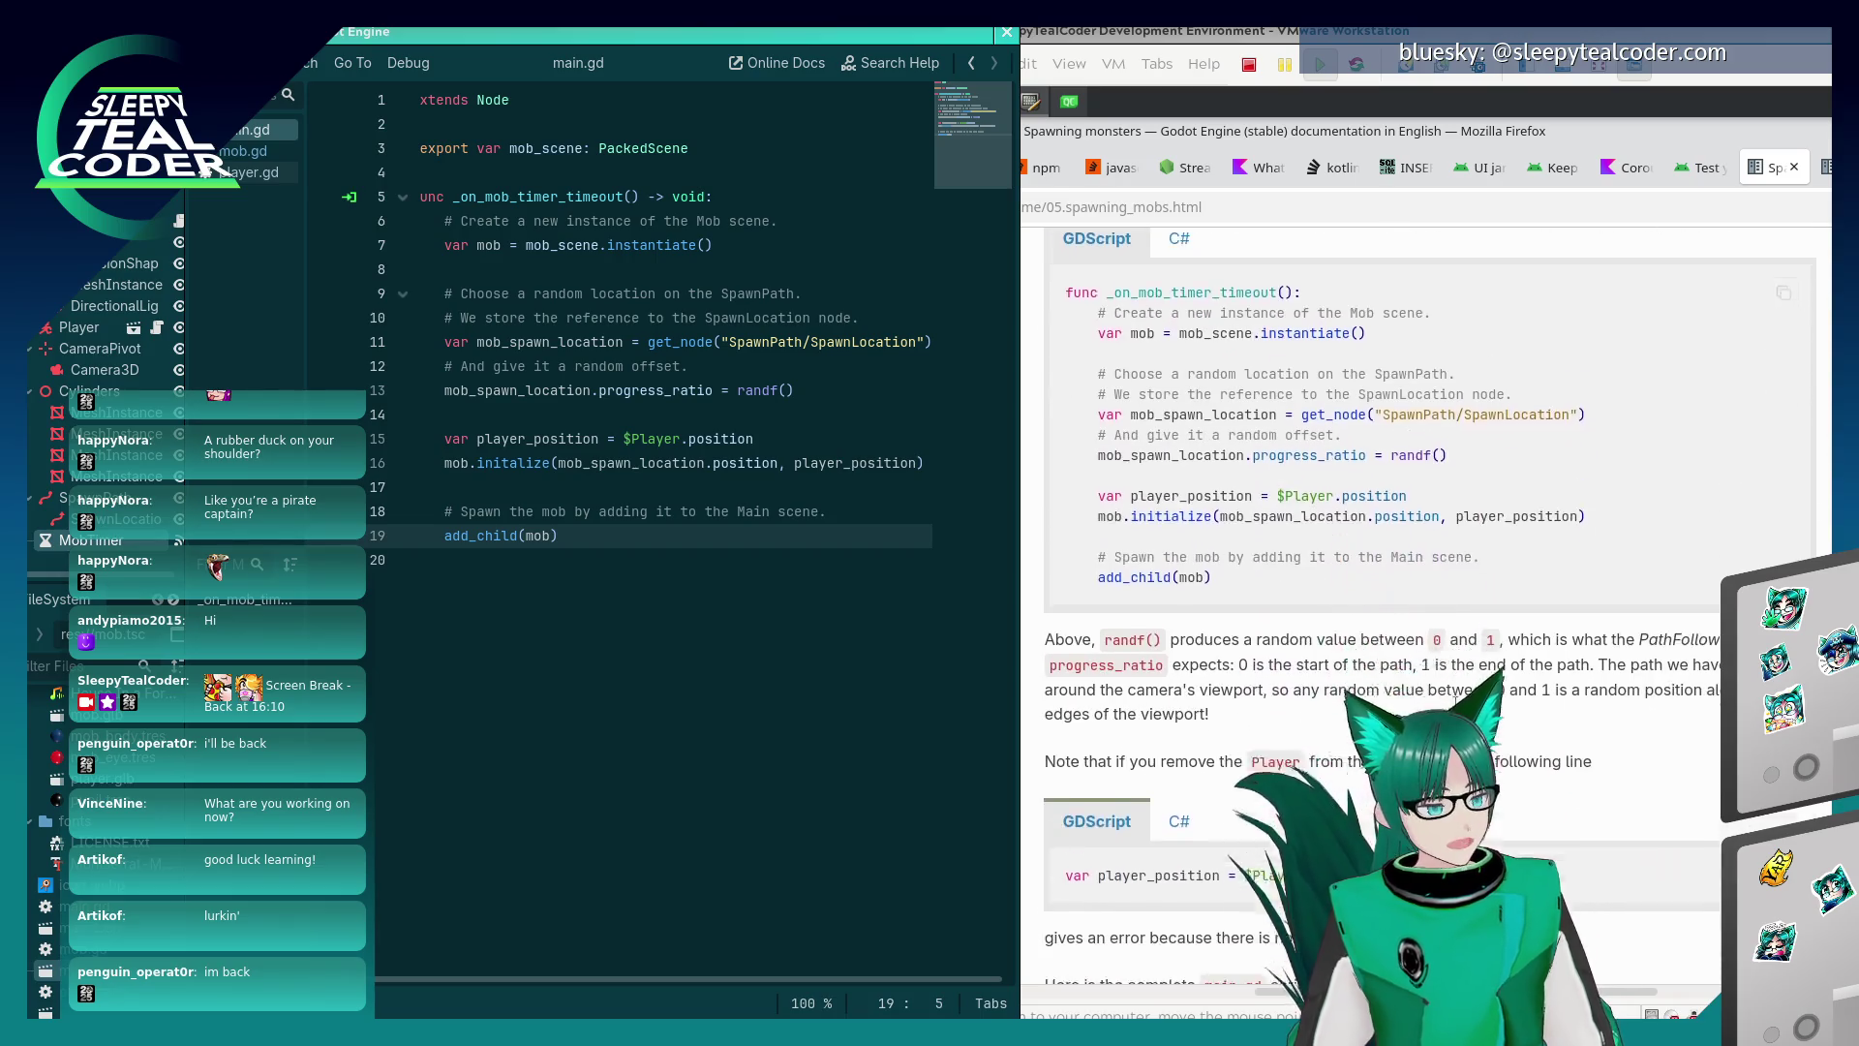
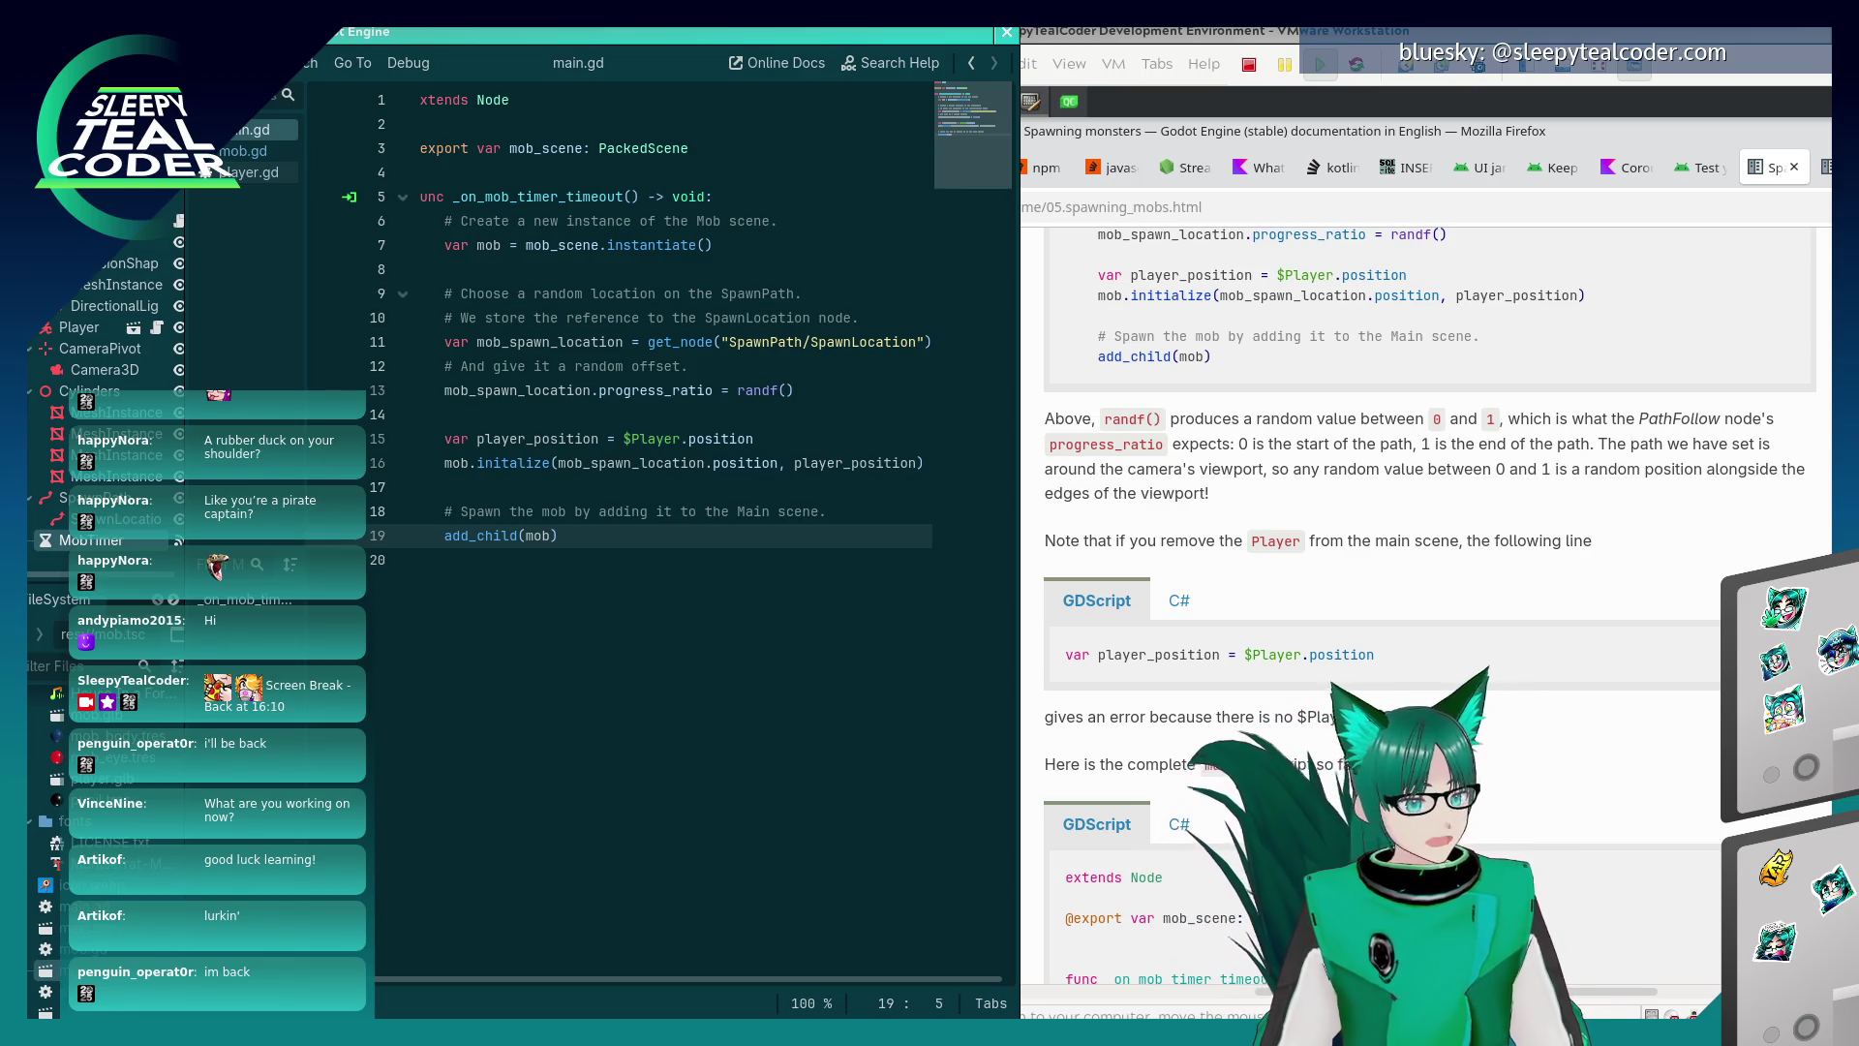
Step: Scroll the Firefox docs down to the complete reference main.gd listing
scroll(1458, 697, "down", 5)
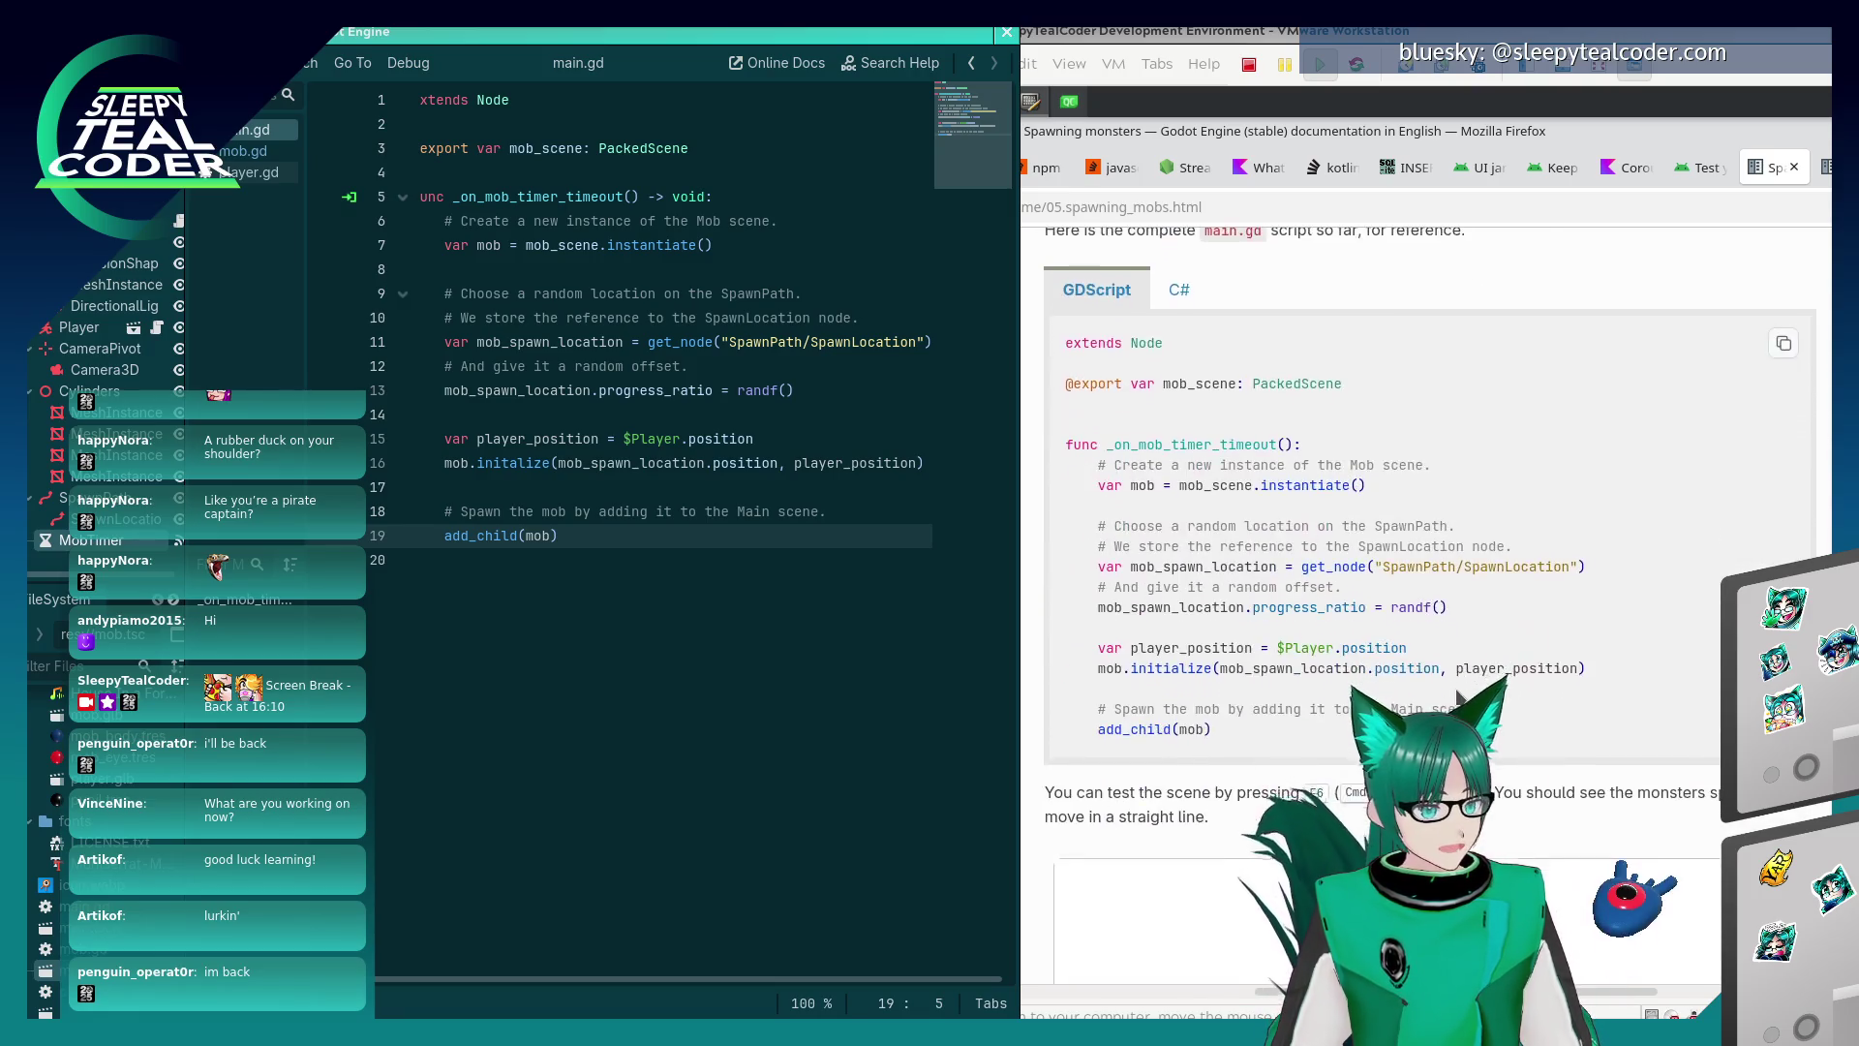
scroll(1457, 696, "down", 1)
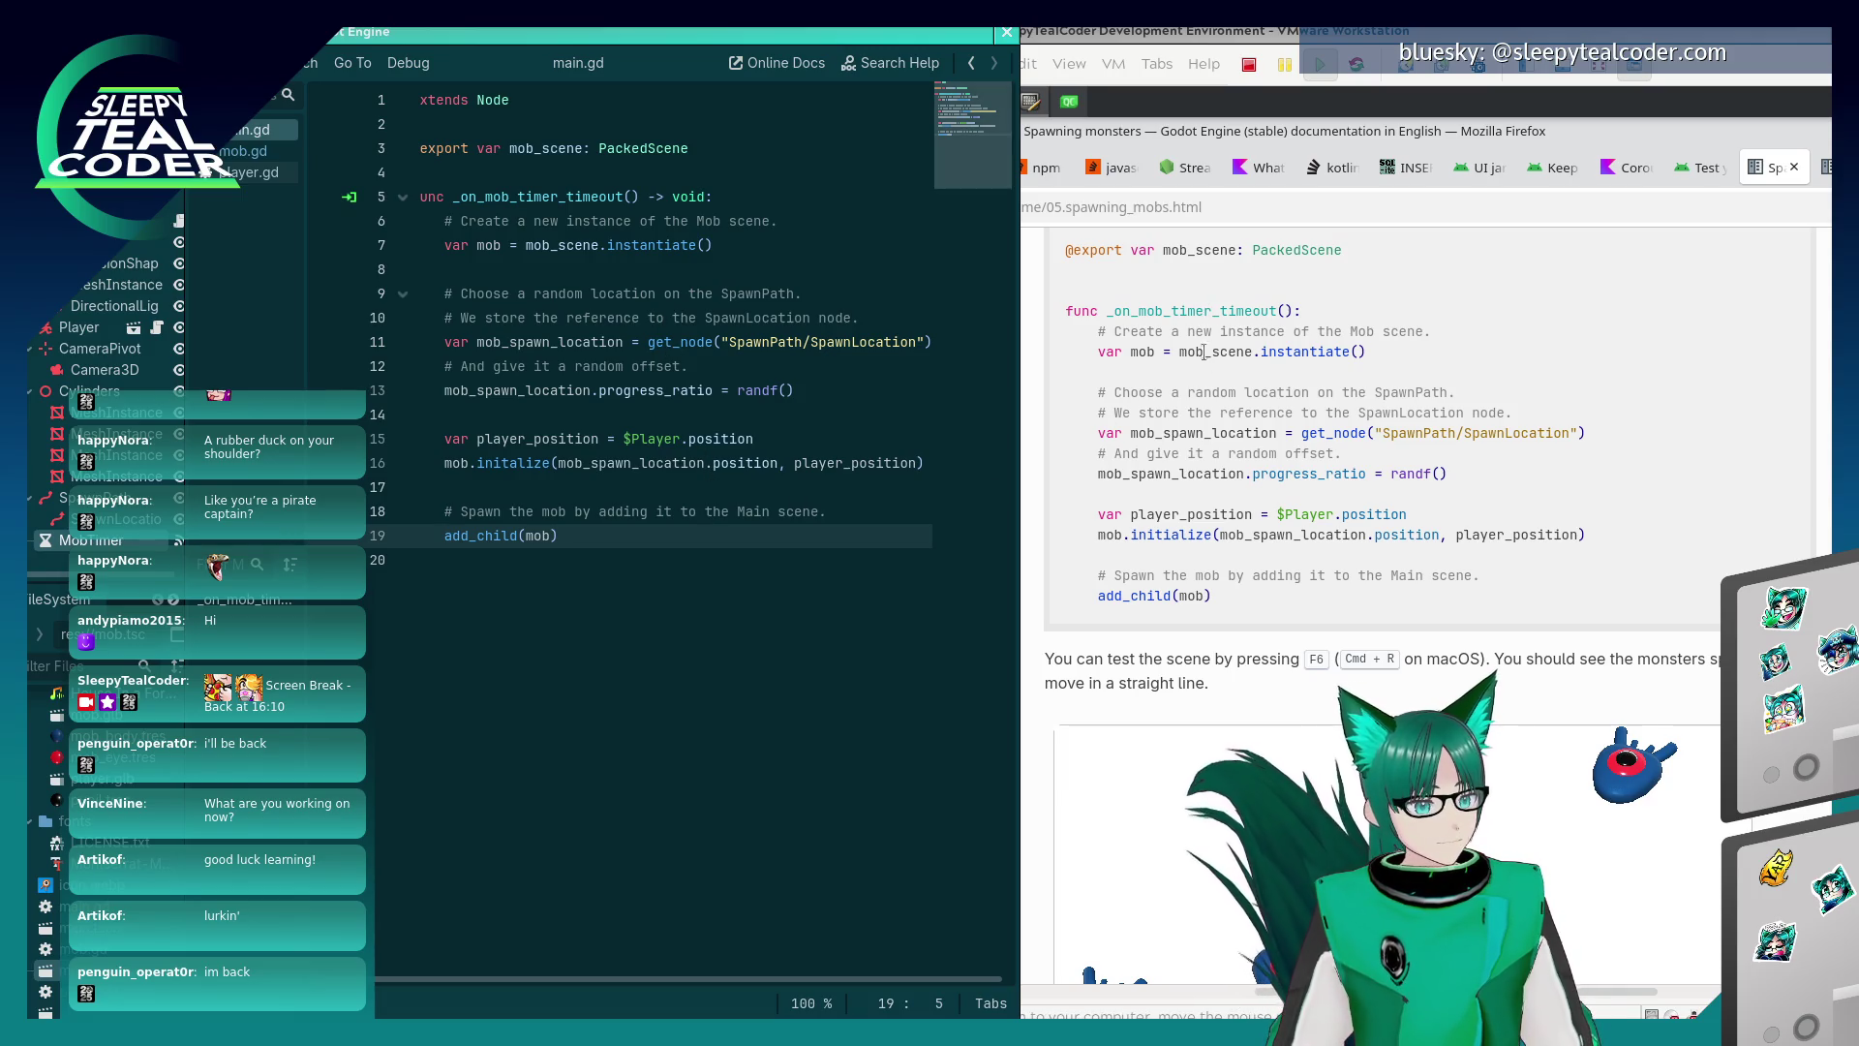
scroll(1304, 609, "down", 2)
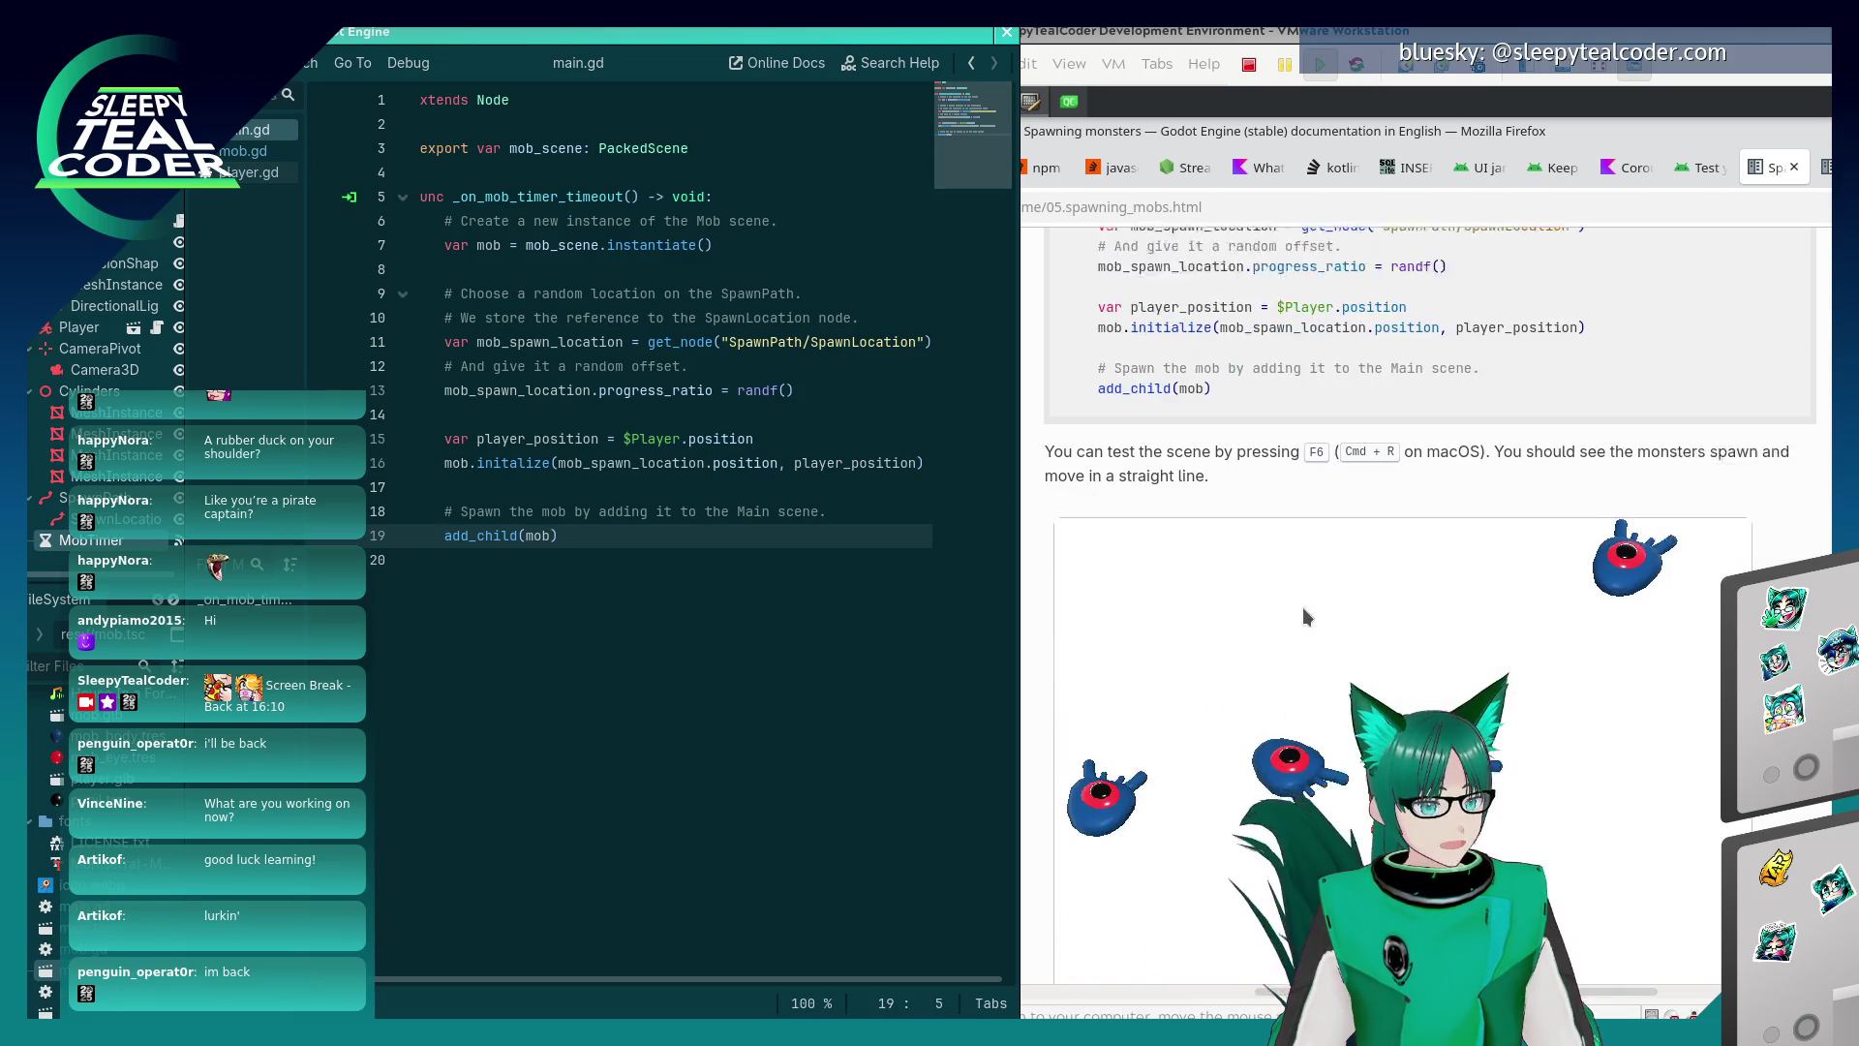
scroll(1303, 607, "down", 1)
Step: Run the main.gd scene to test mob spawning and move the script editor aside to see the debugger
left_click(866, 593)
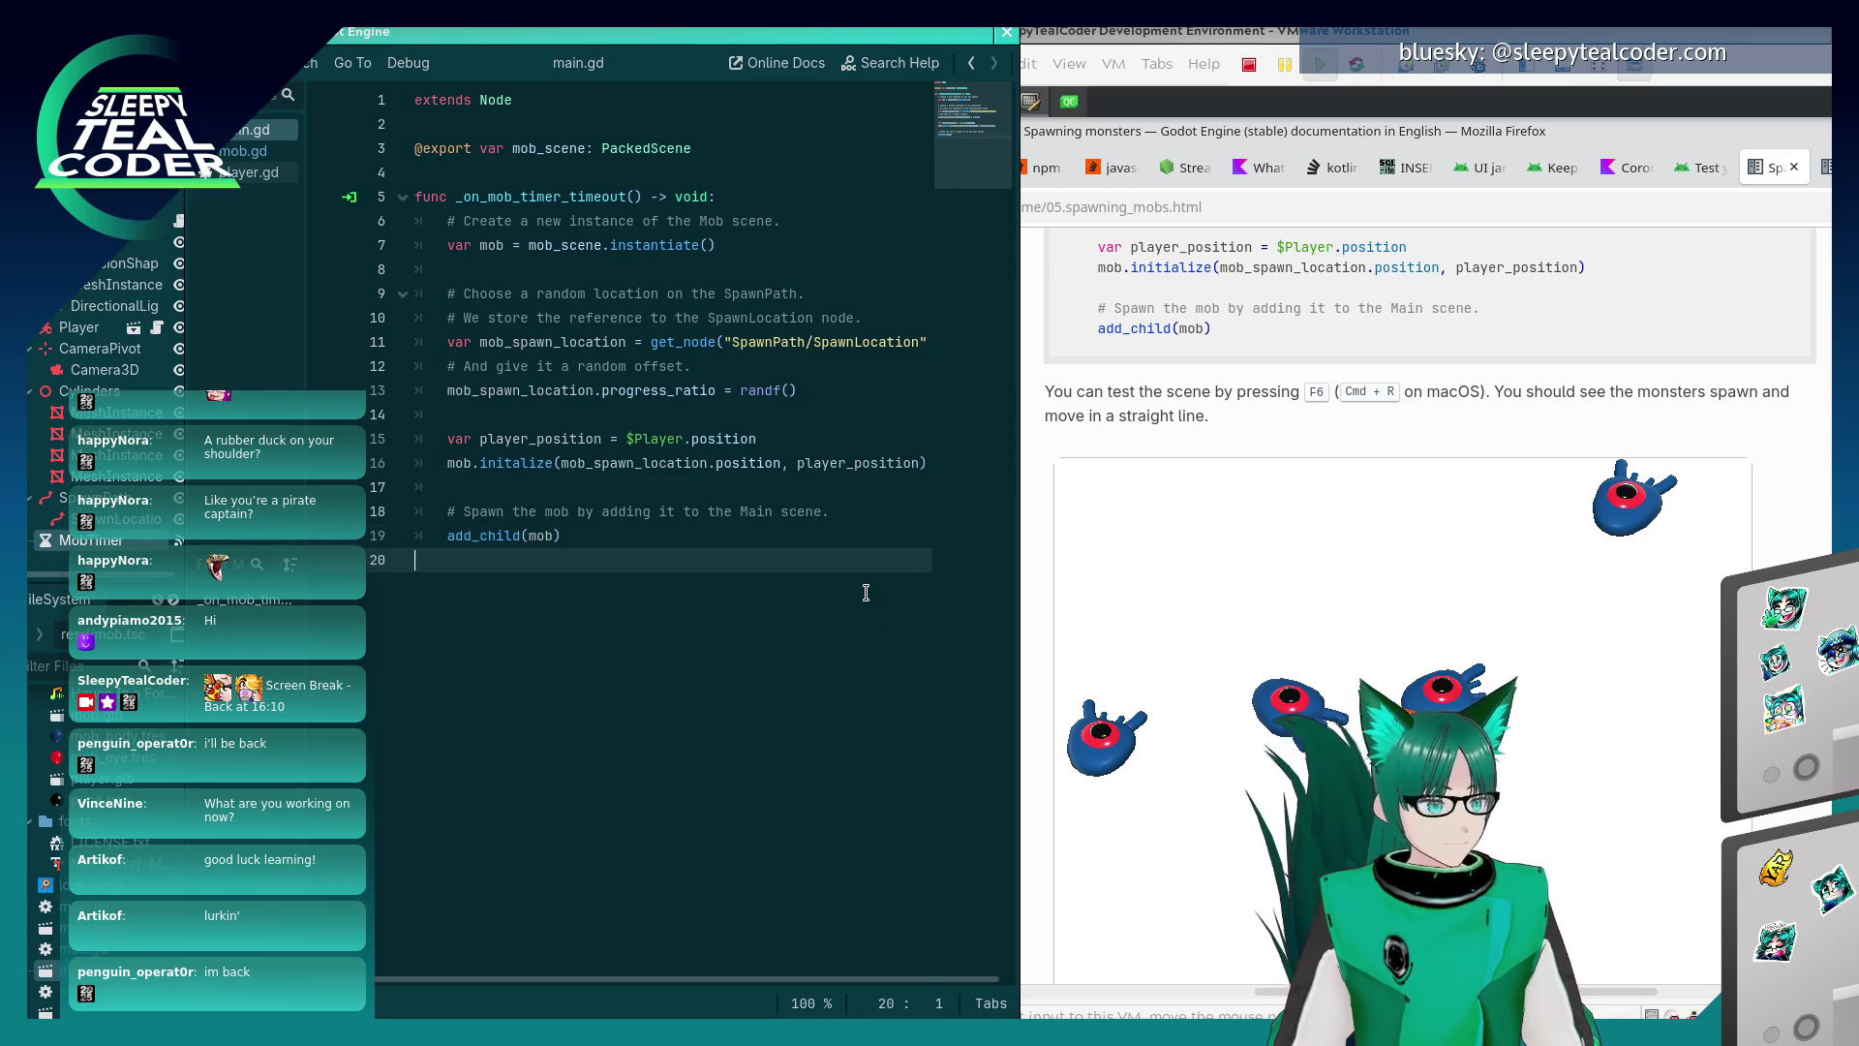
key("F6")
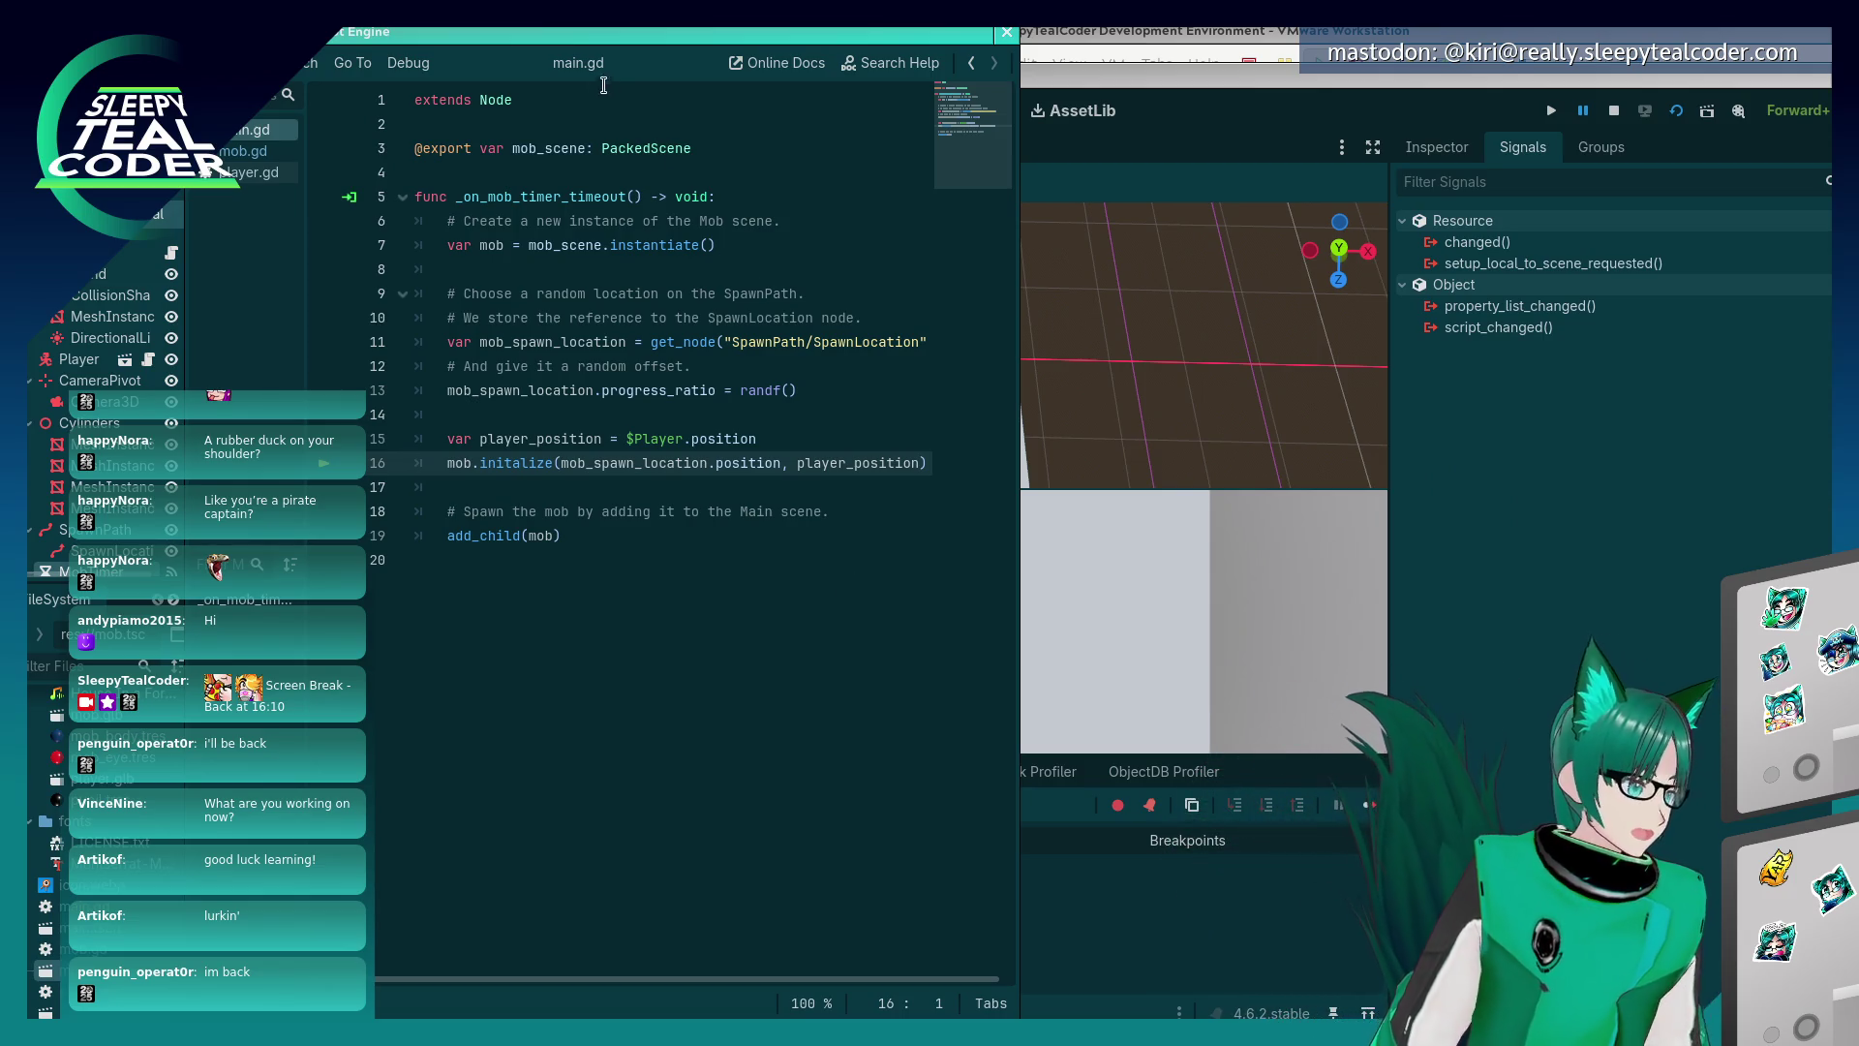
mouse_move(584, 41)
left_mouse_down()
mouse_move(1419, 197)
mouse_move(752, 79)
left_mouse_up()
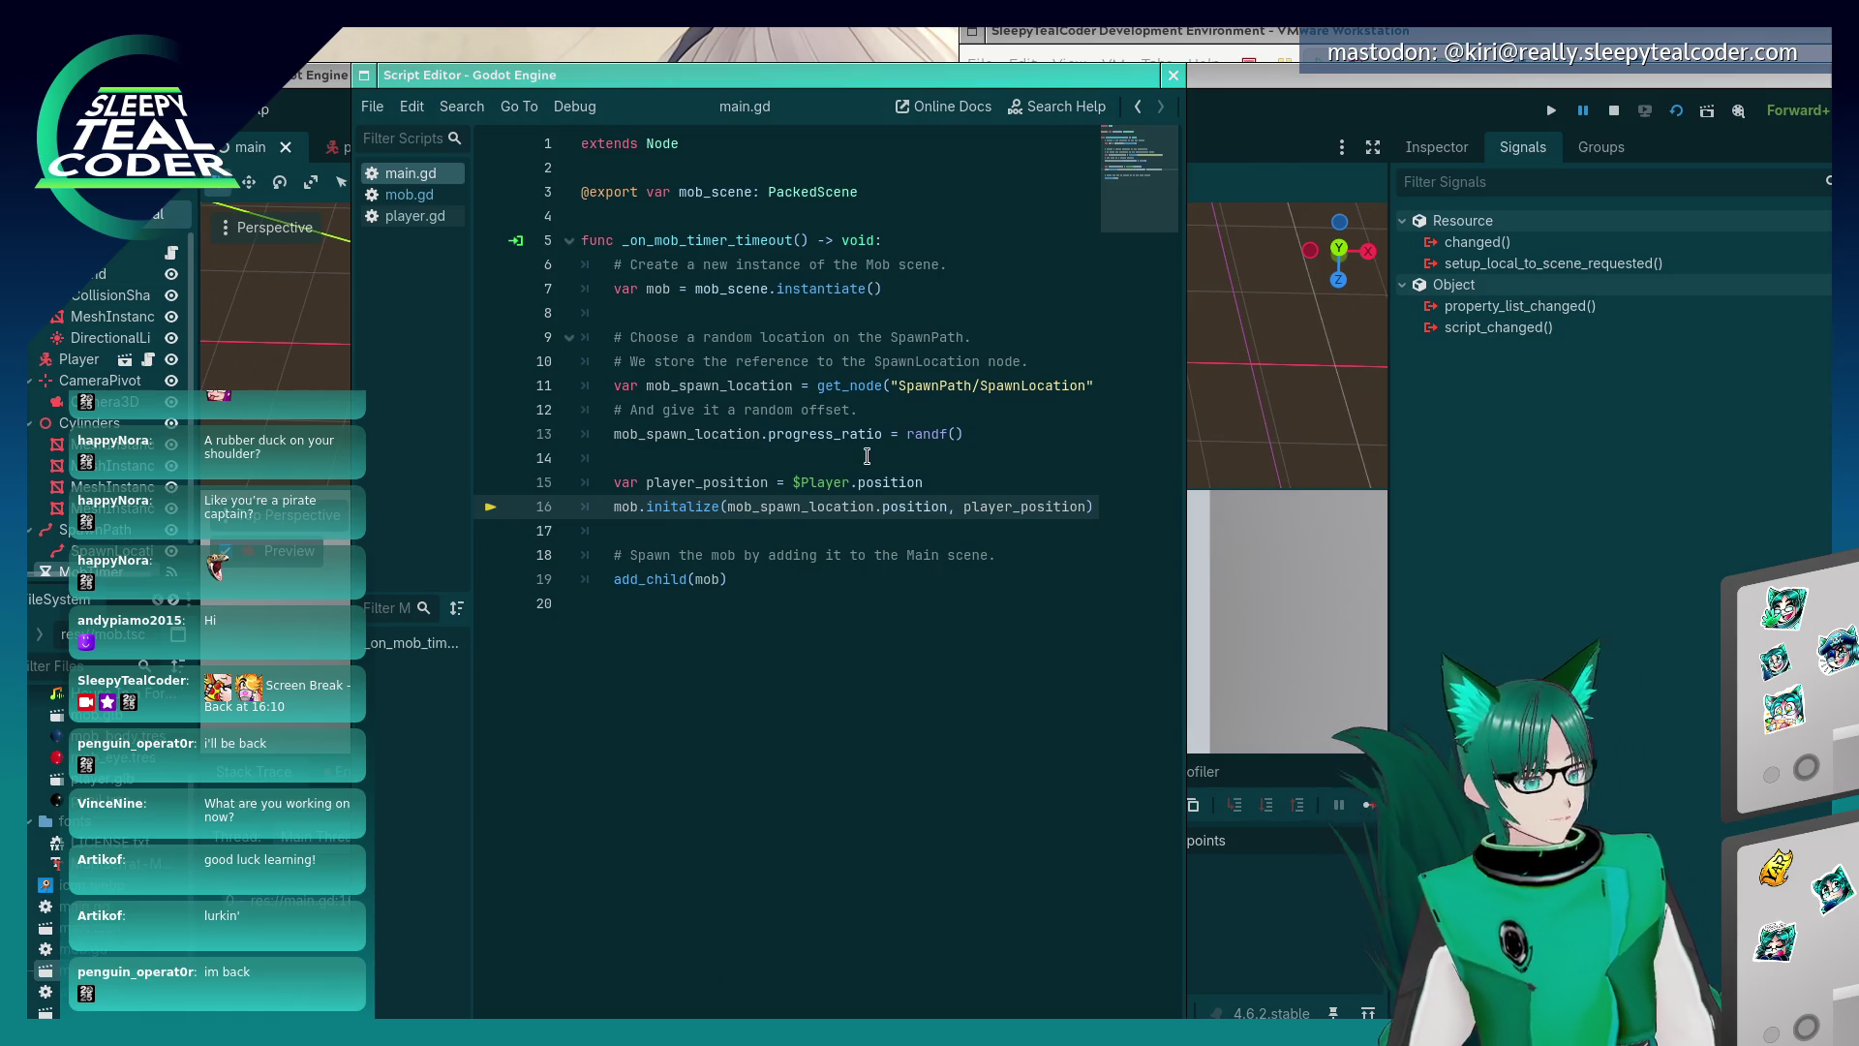
Step: Change line 16 to call mob.initalise and run the scene again, dismissing the main-scene prompt
key("BackSpace")
key("BackSpace")
key("BackSpace")
type("alise")
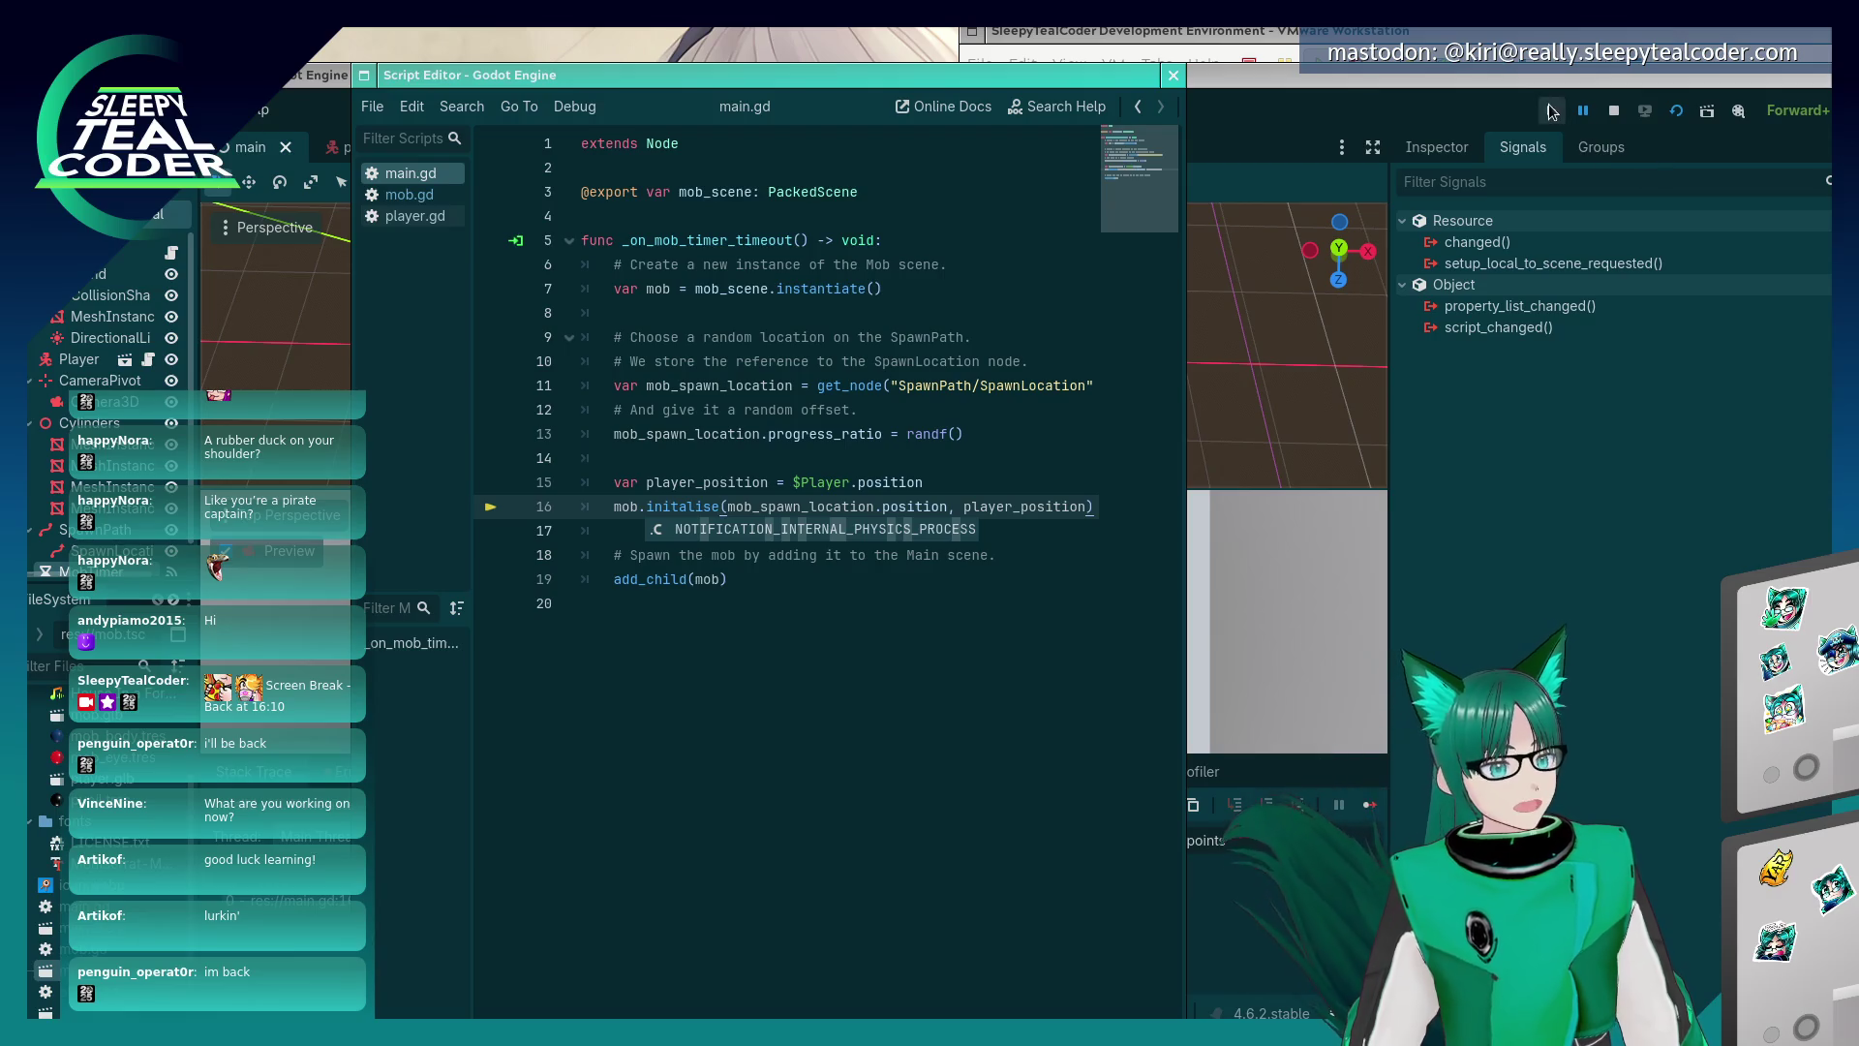
left_click(1550, 111)
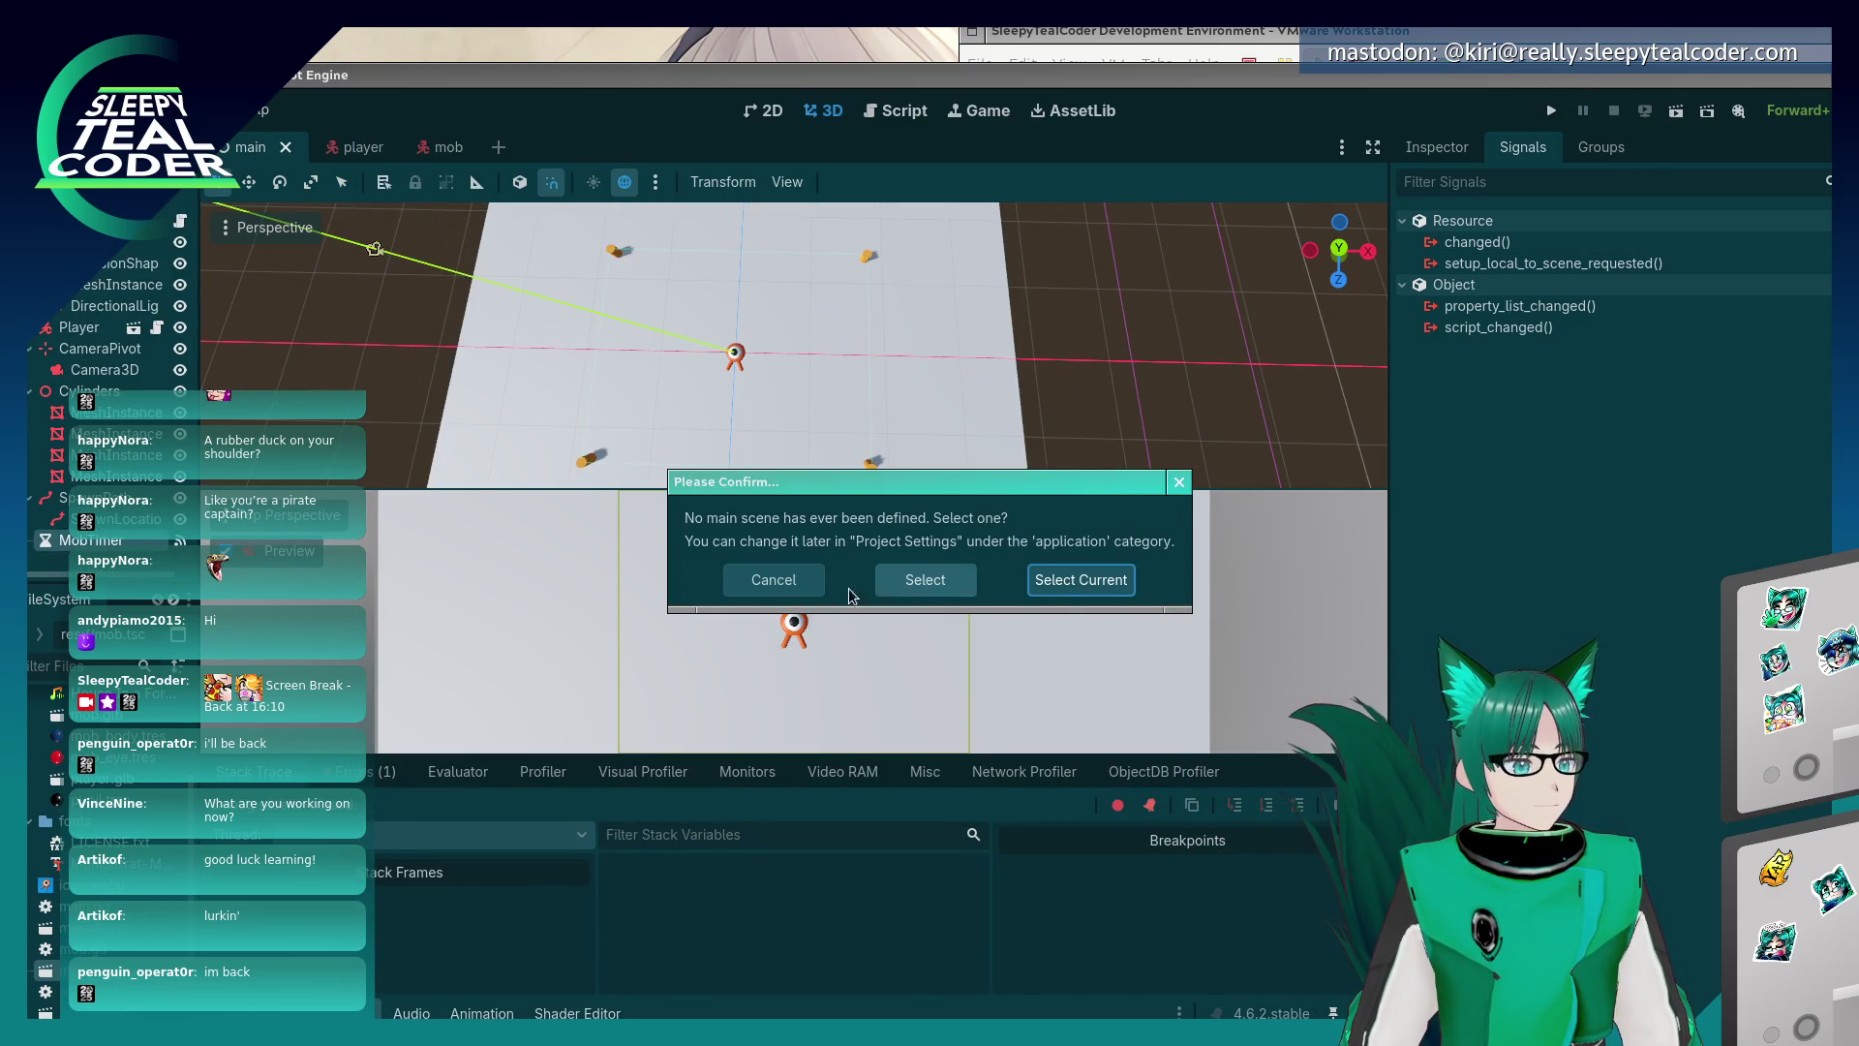
left_click(903, 590)
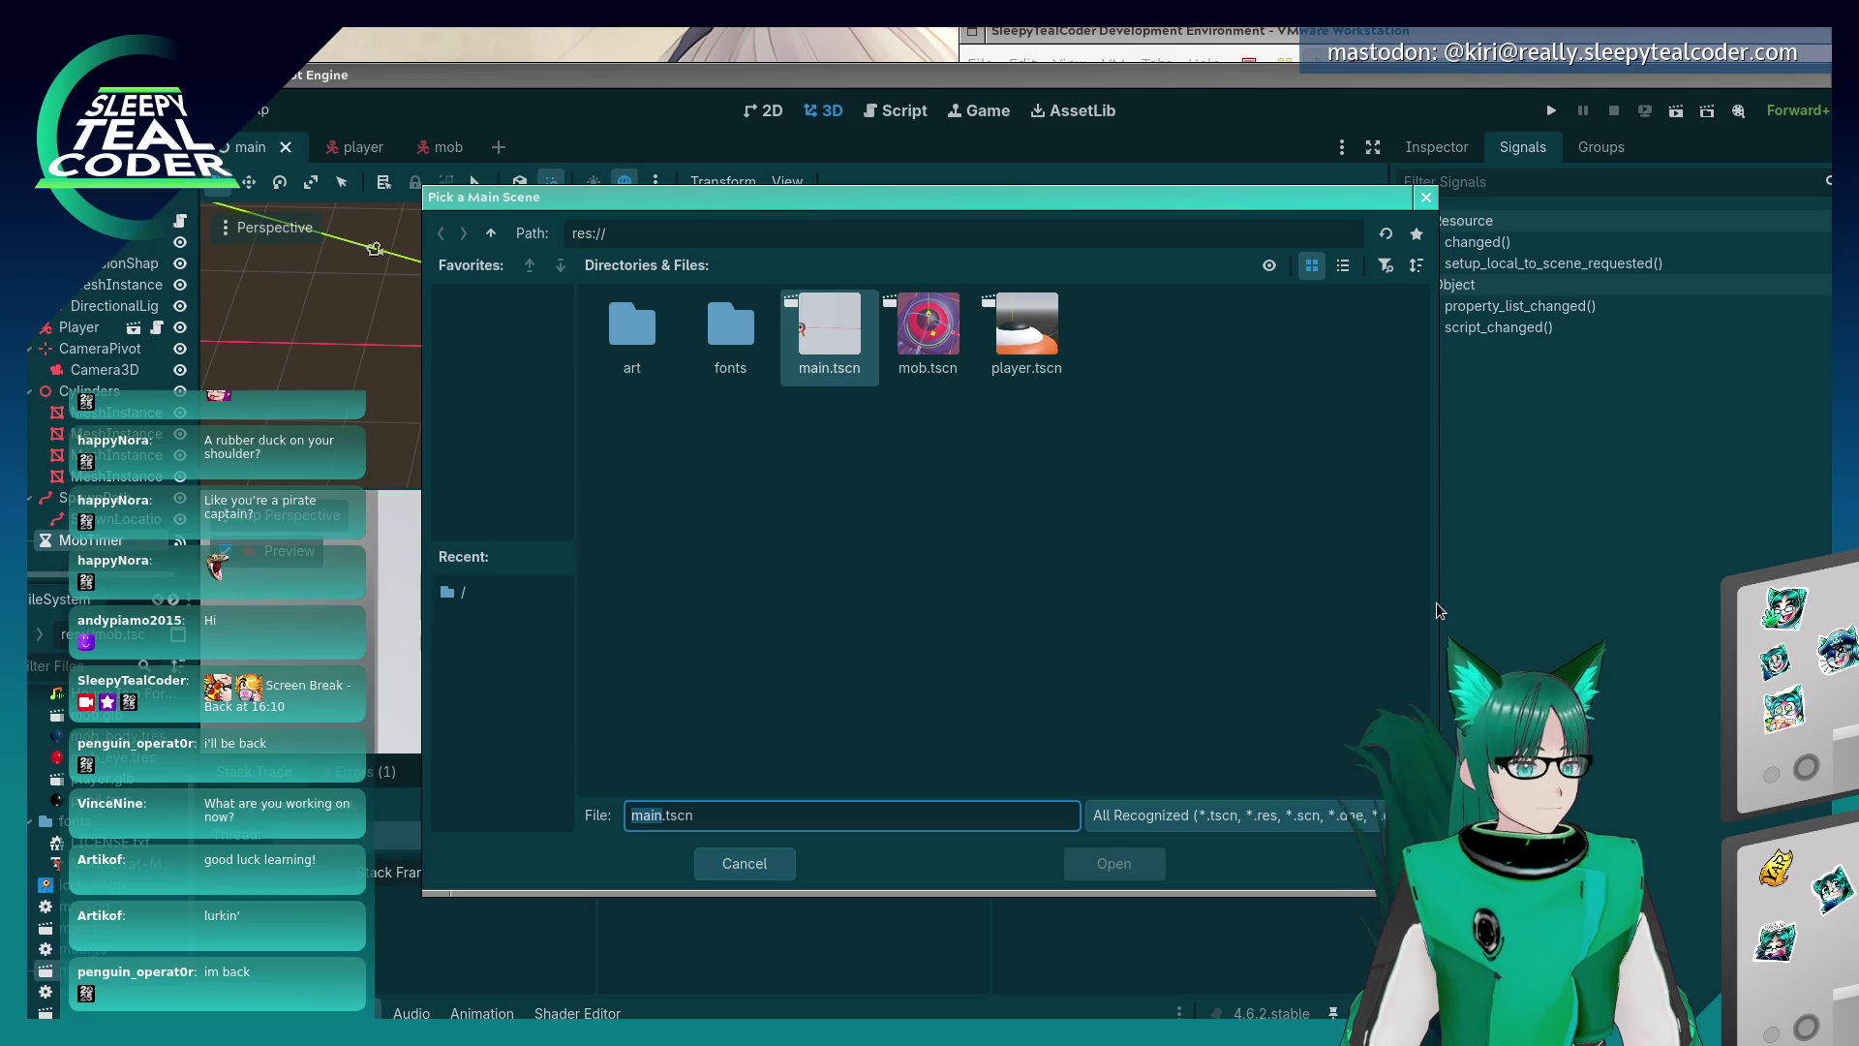
left_click(746, 864)
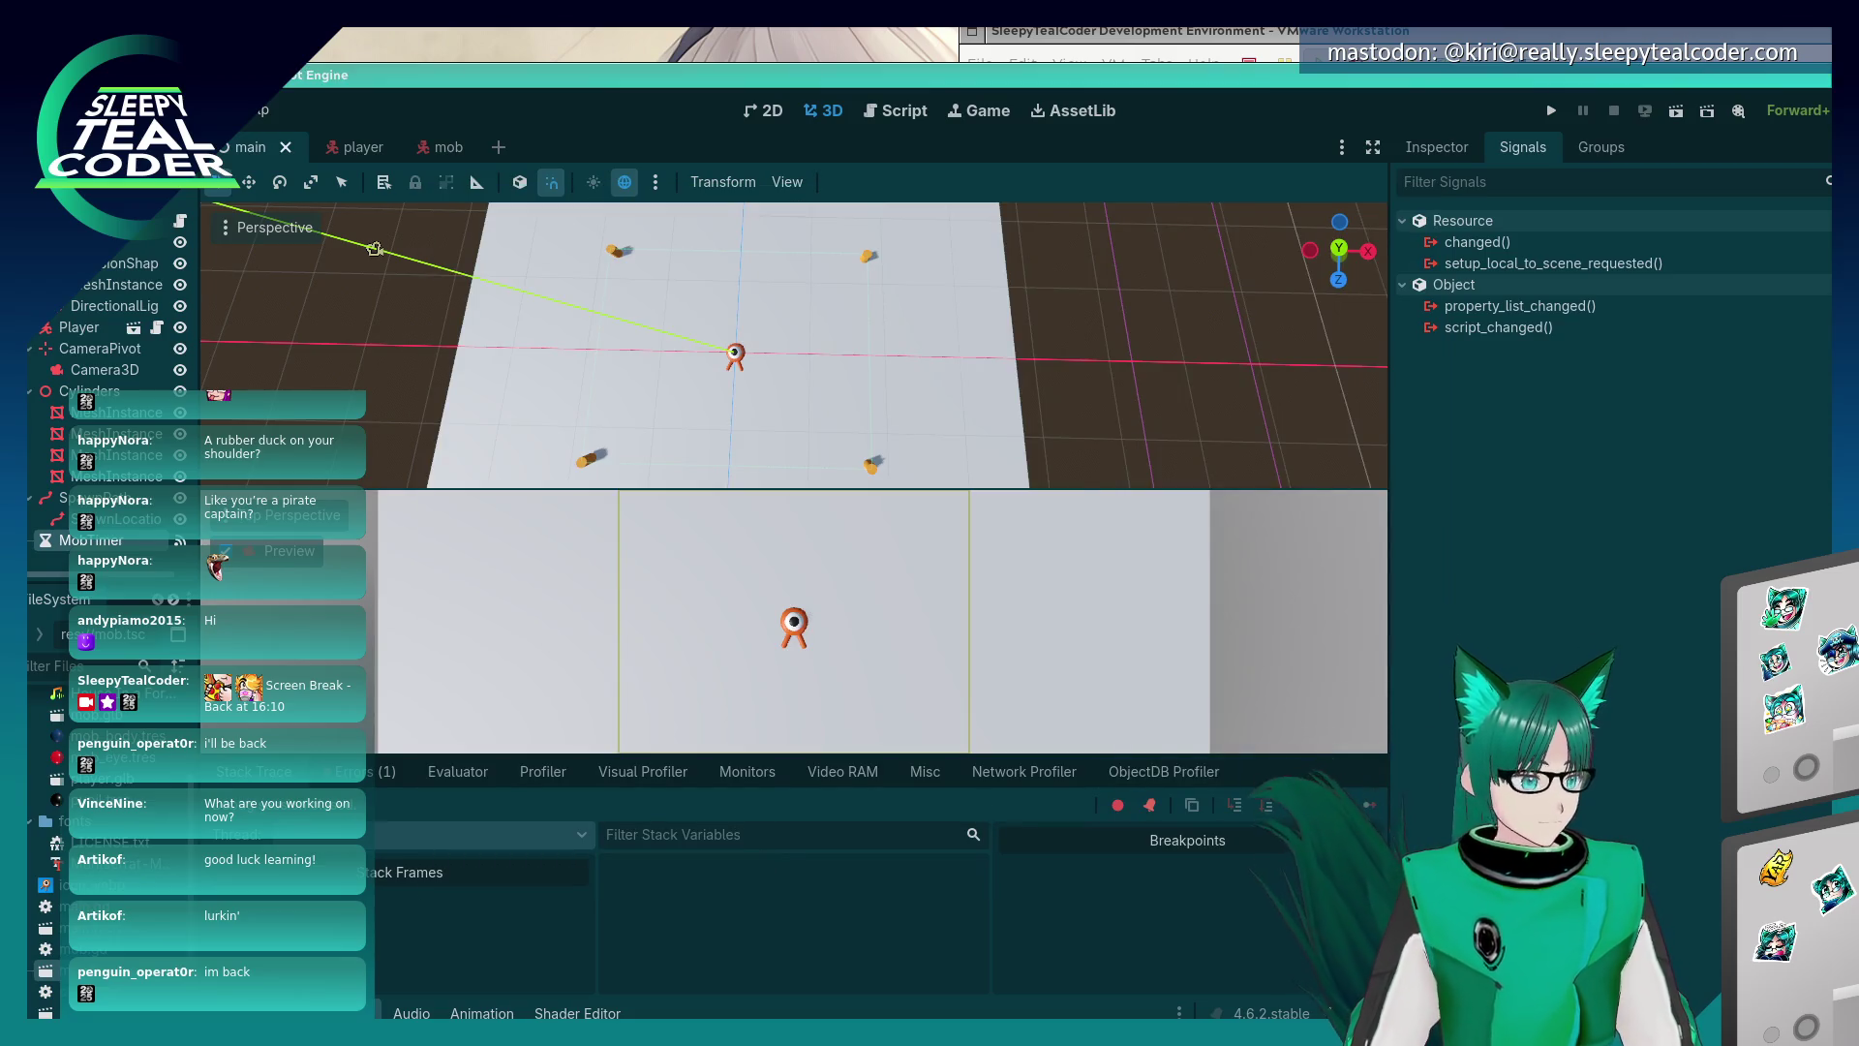
key("alt+Tab")
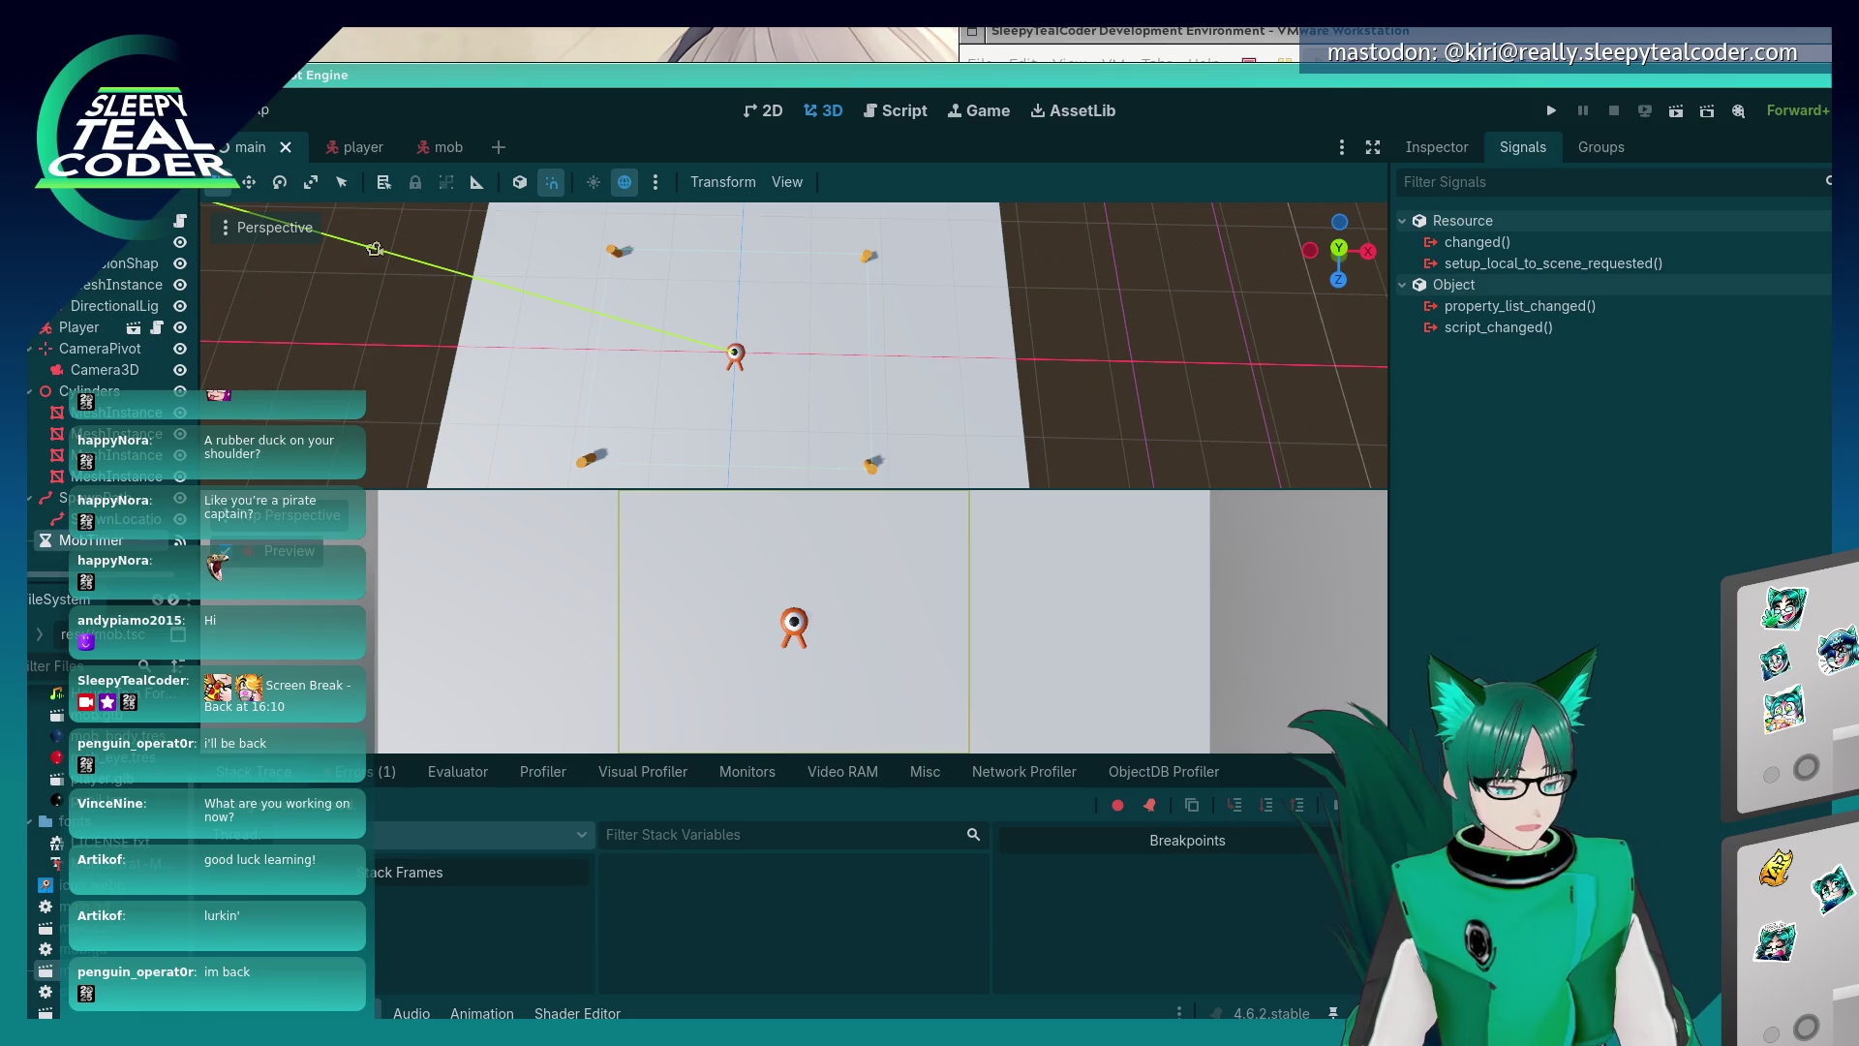
key("F5")
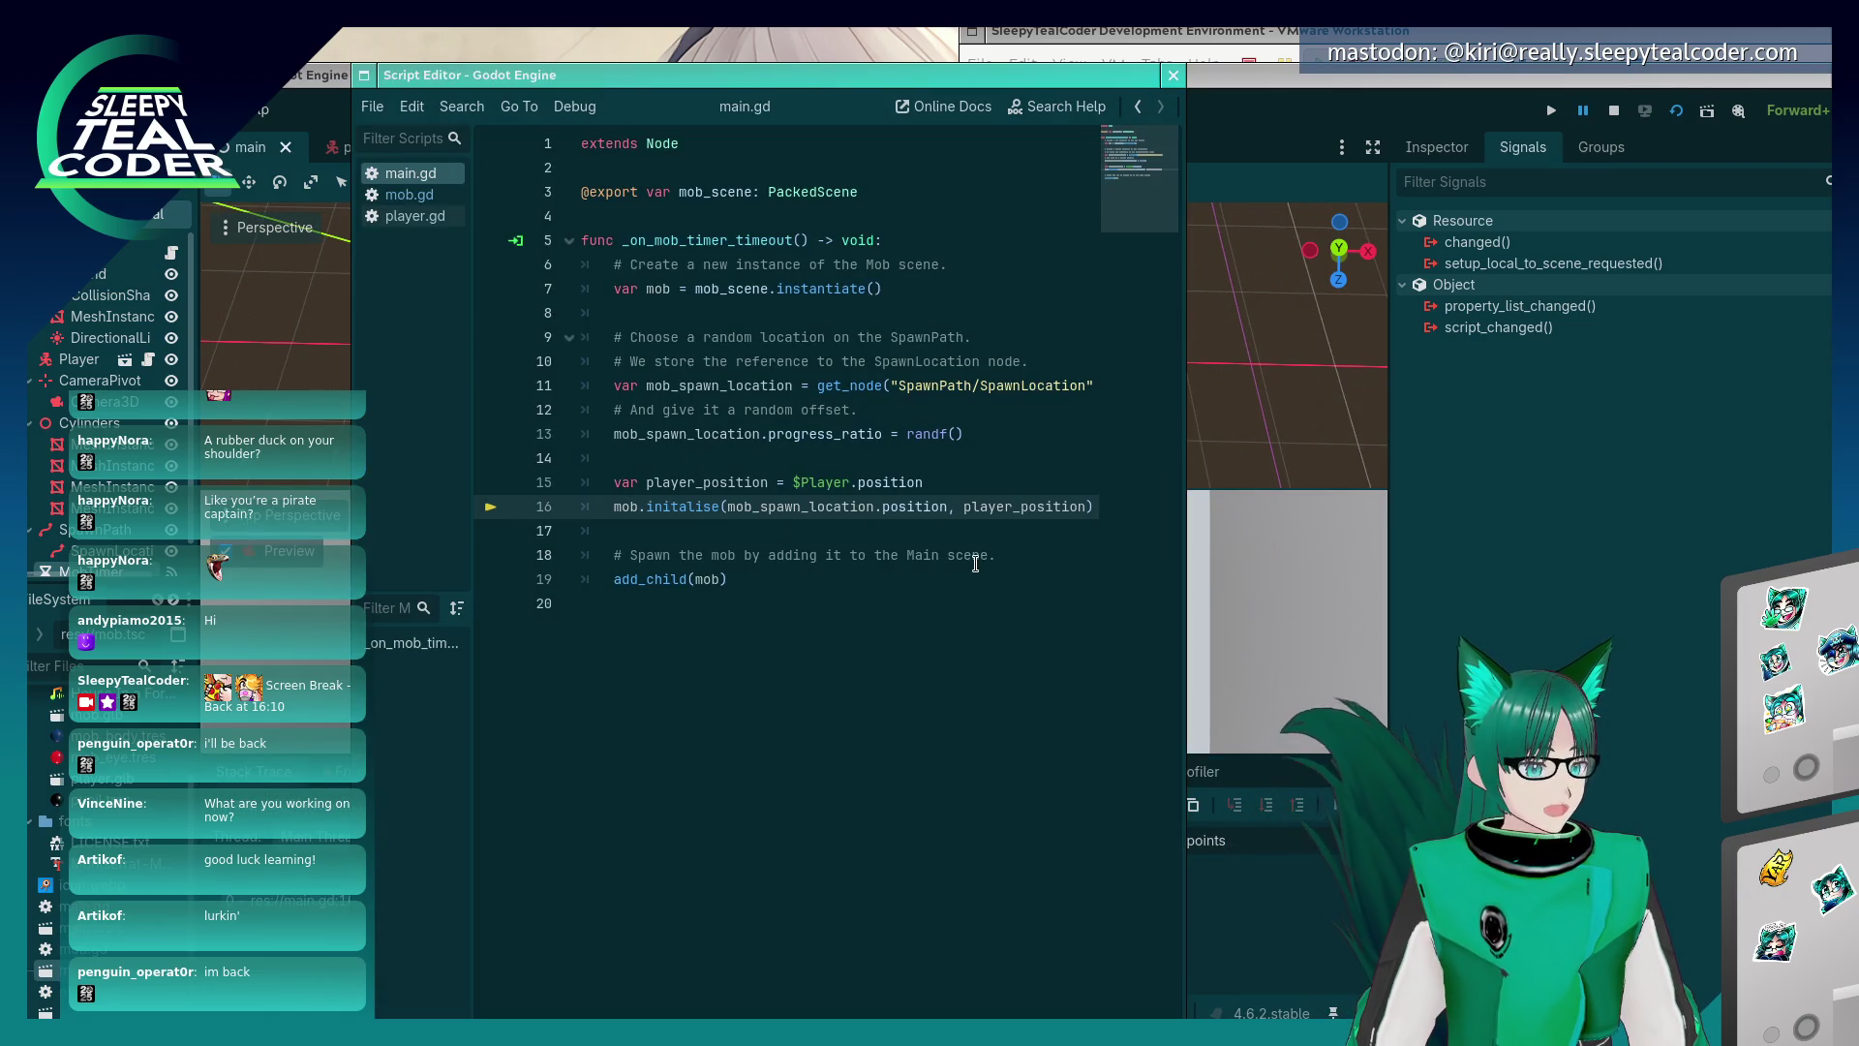
Step: Compare with the reference docs and correct line 16 to call mob.initialize(...)
key("alt+Tab")
key("alt+Tab")
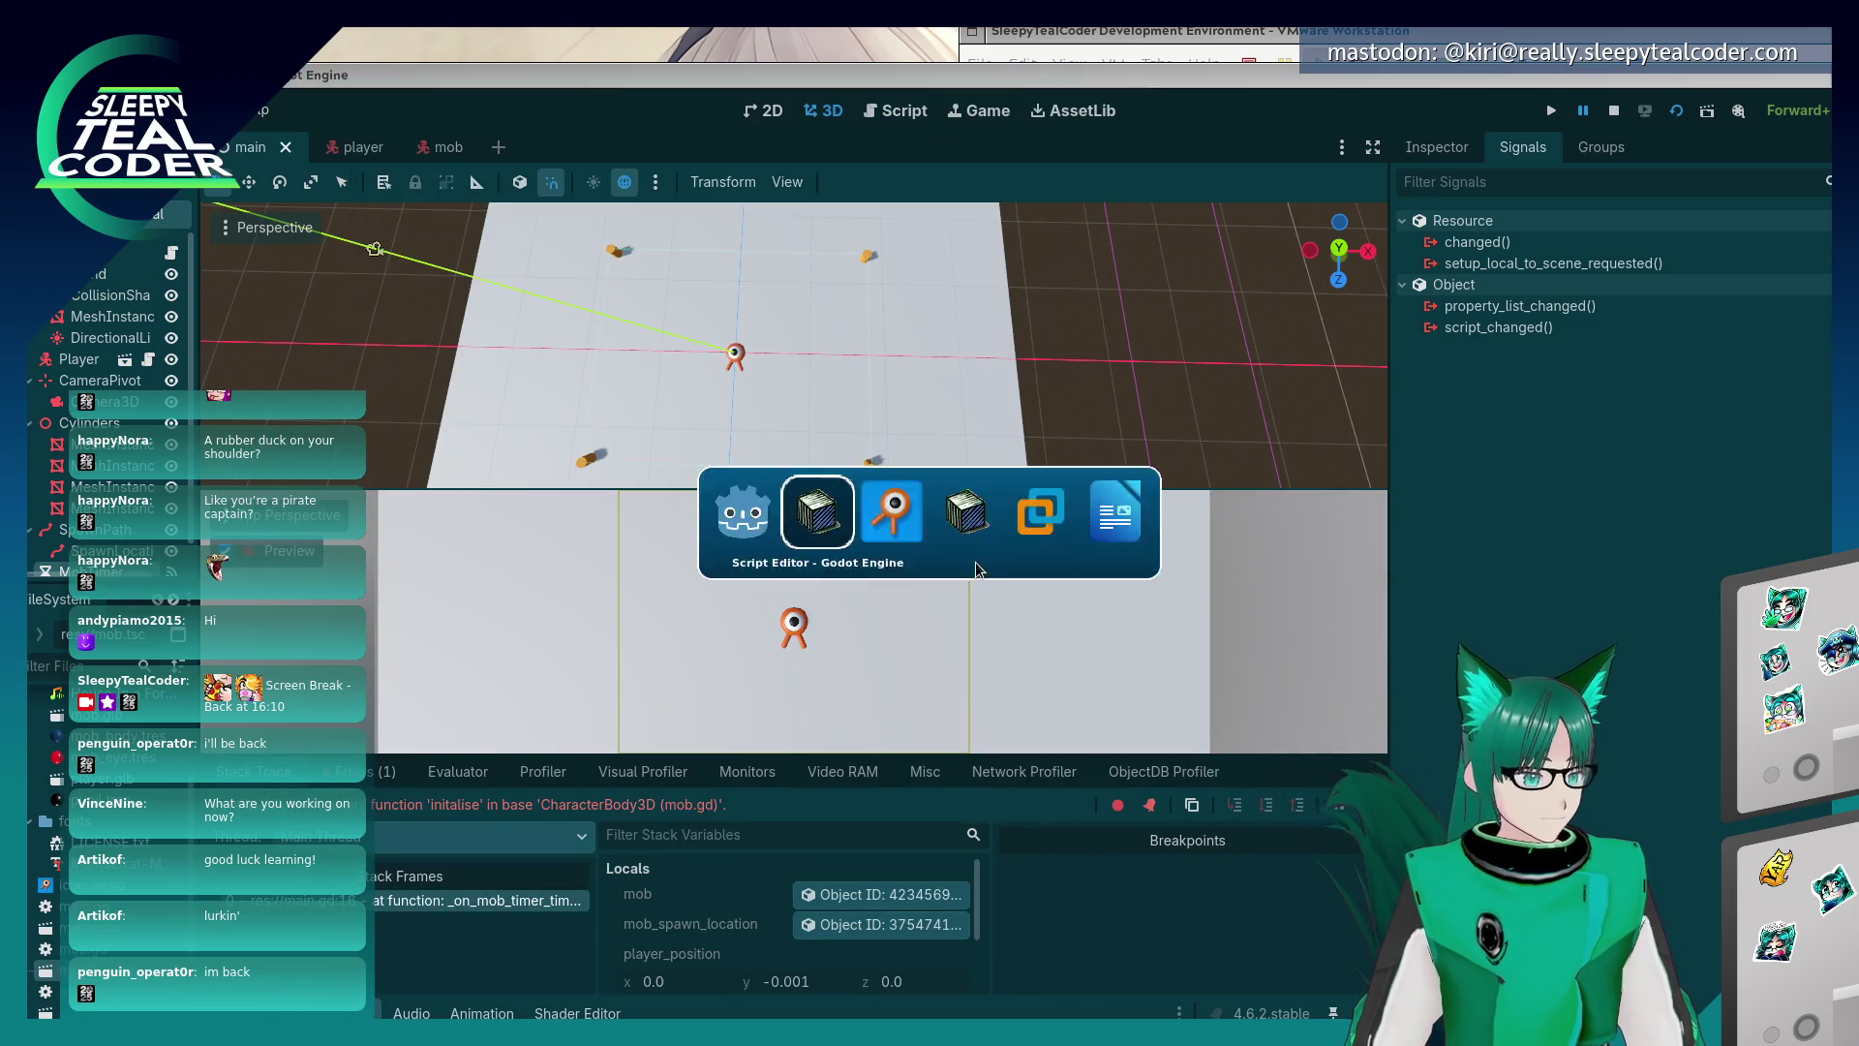
key("alt+Tab")
key("Tab")
key("Tab")
key("alt+Tab")
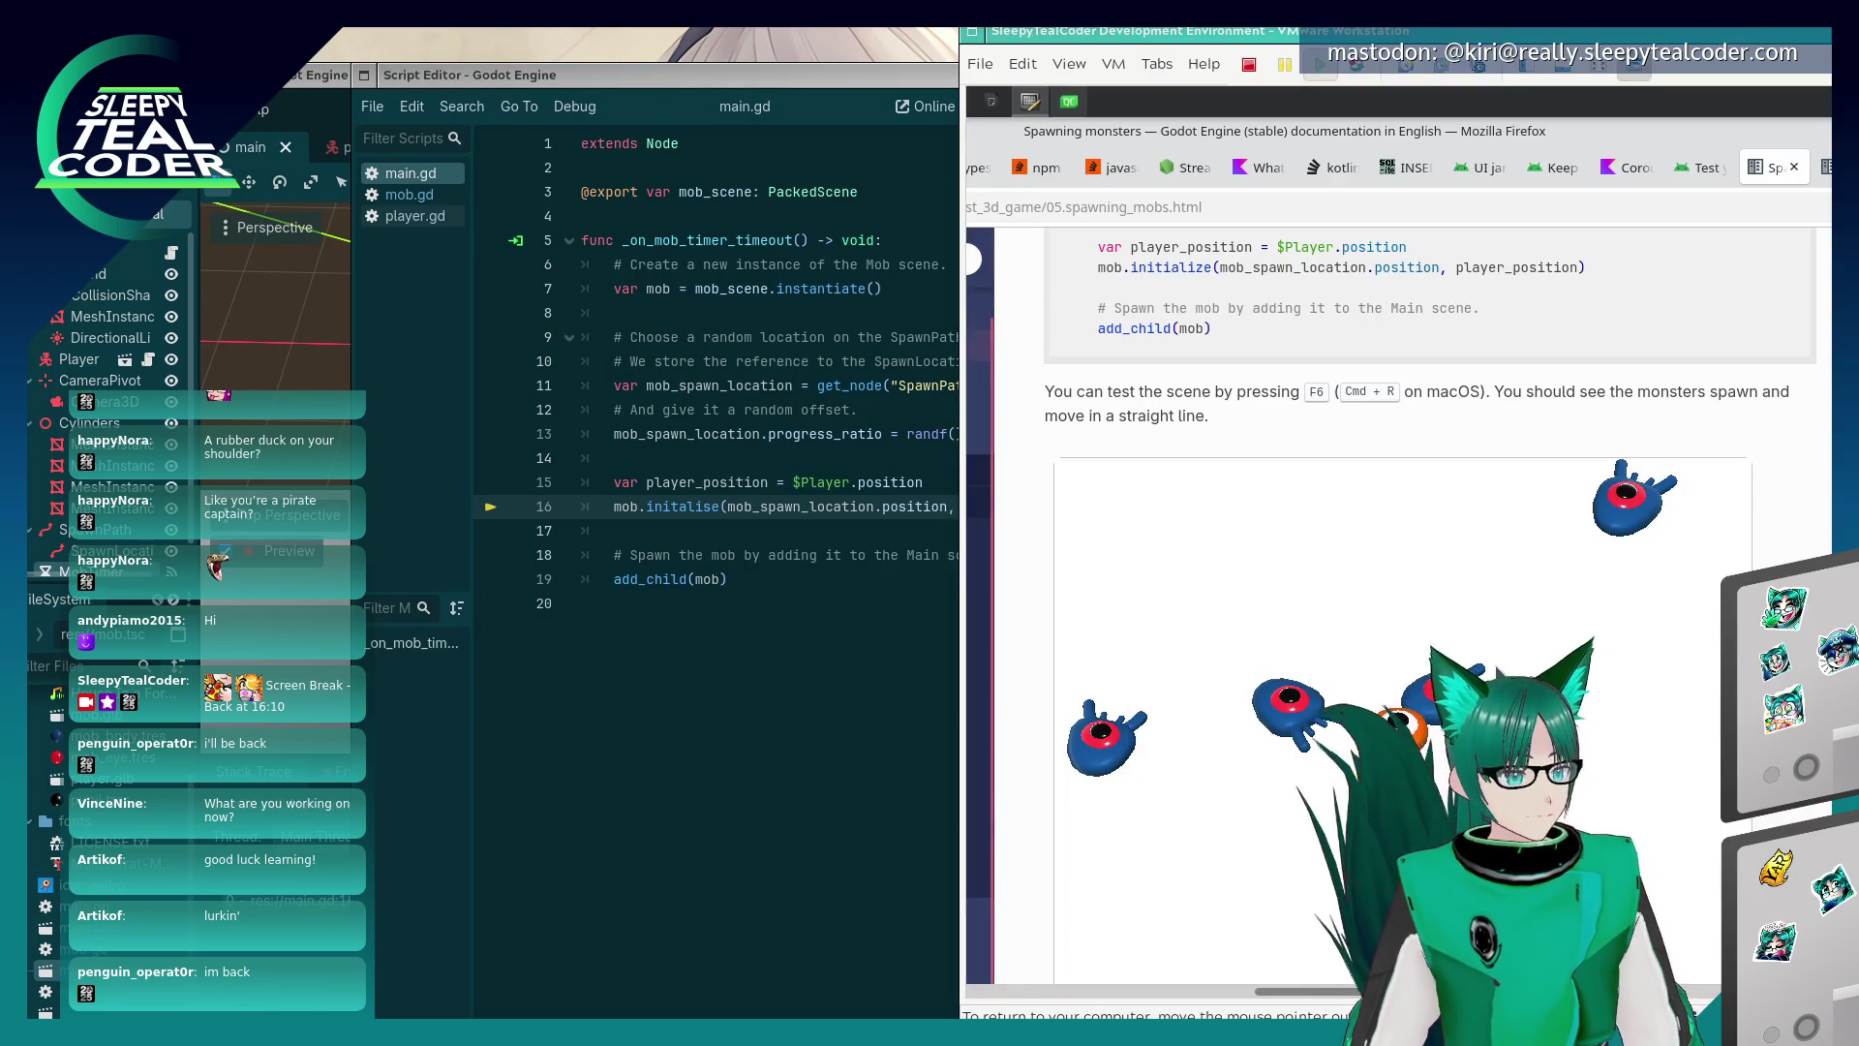
scroll(1341, 699, "up", 5)
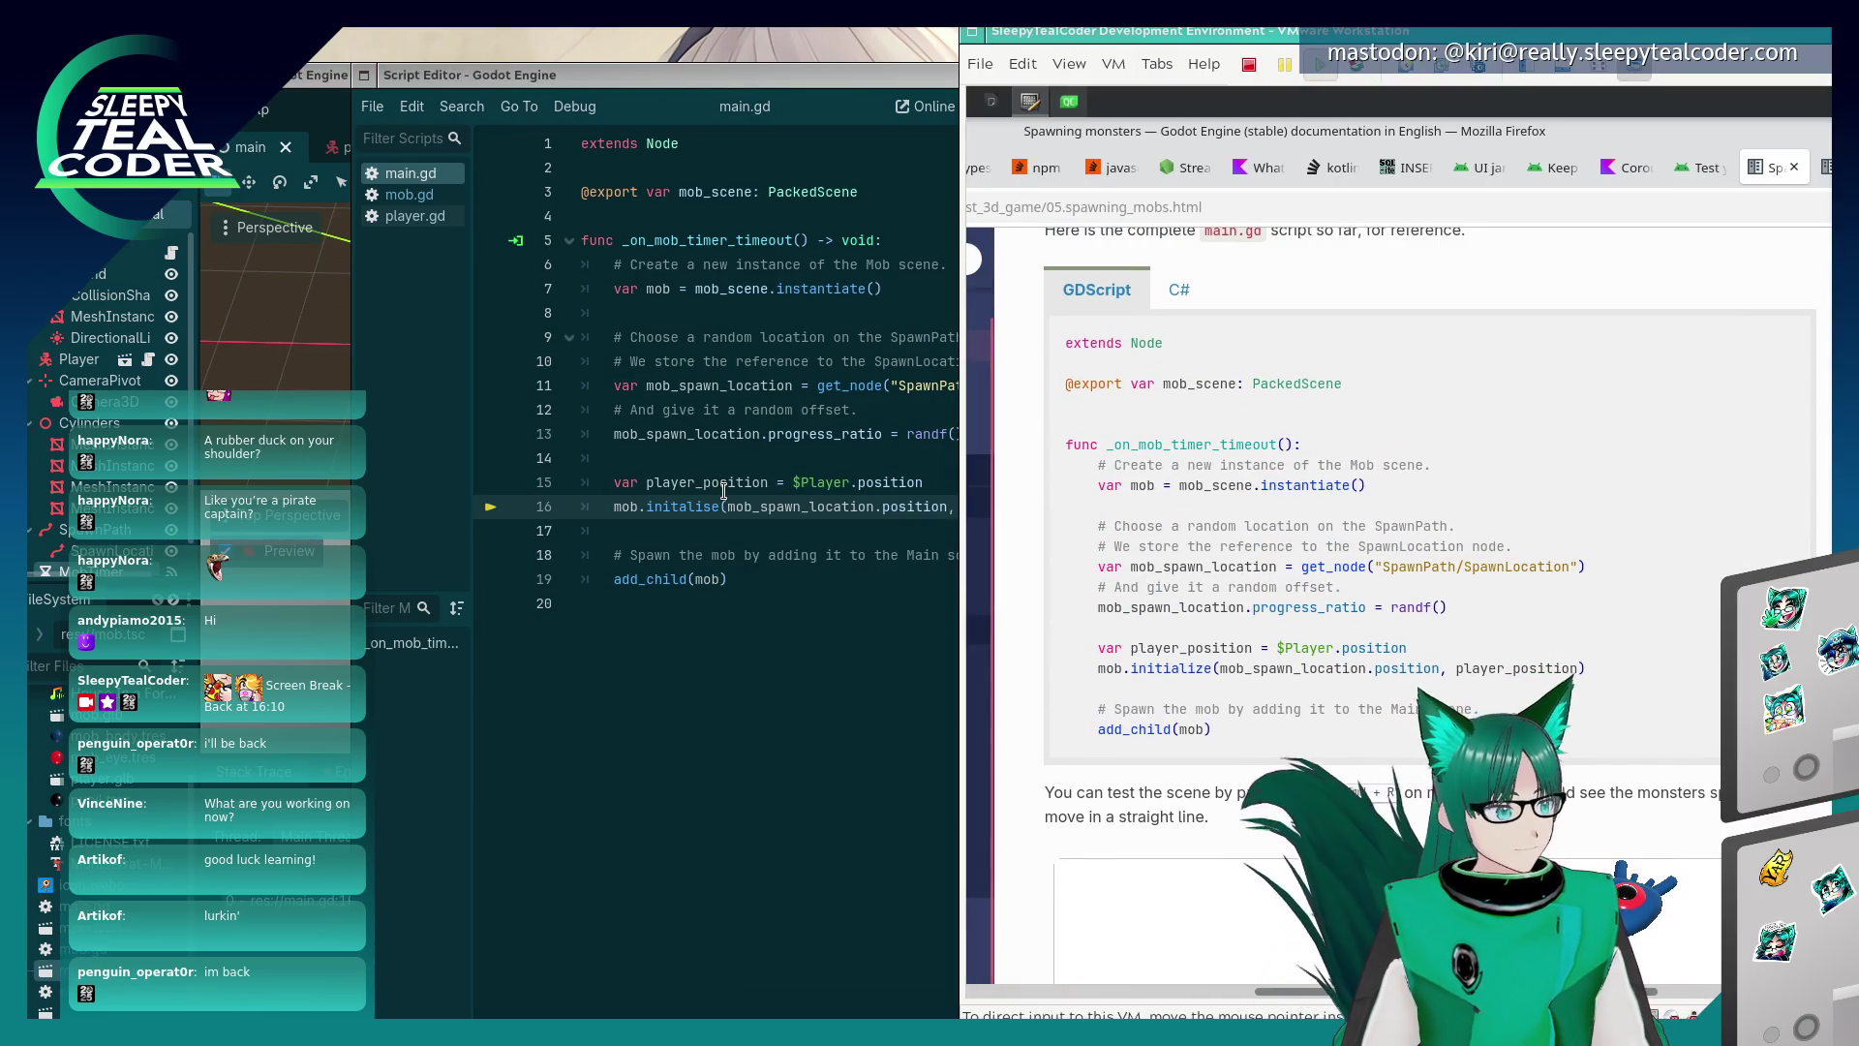
left_click(688, 482)
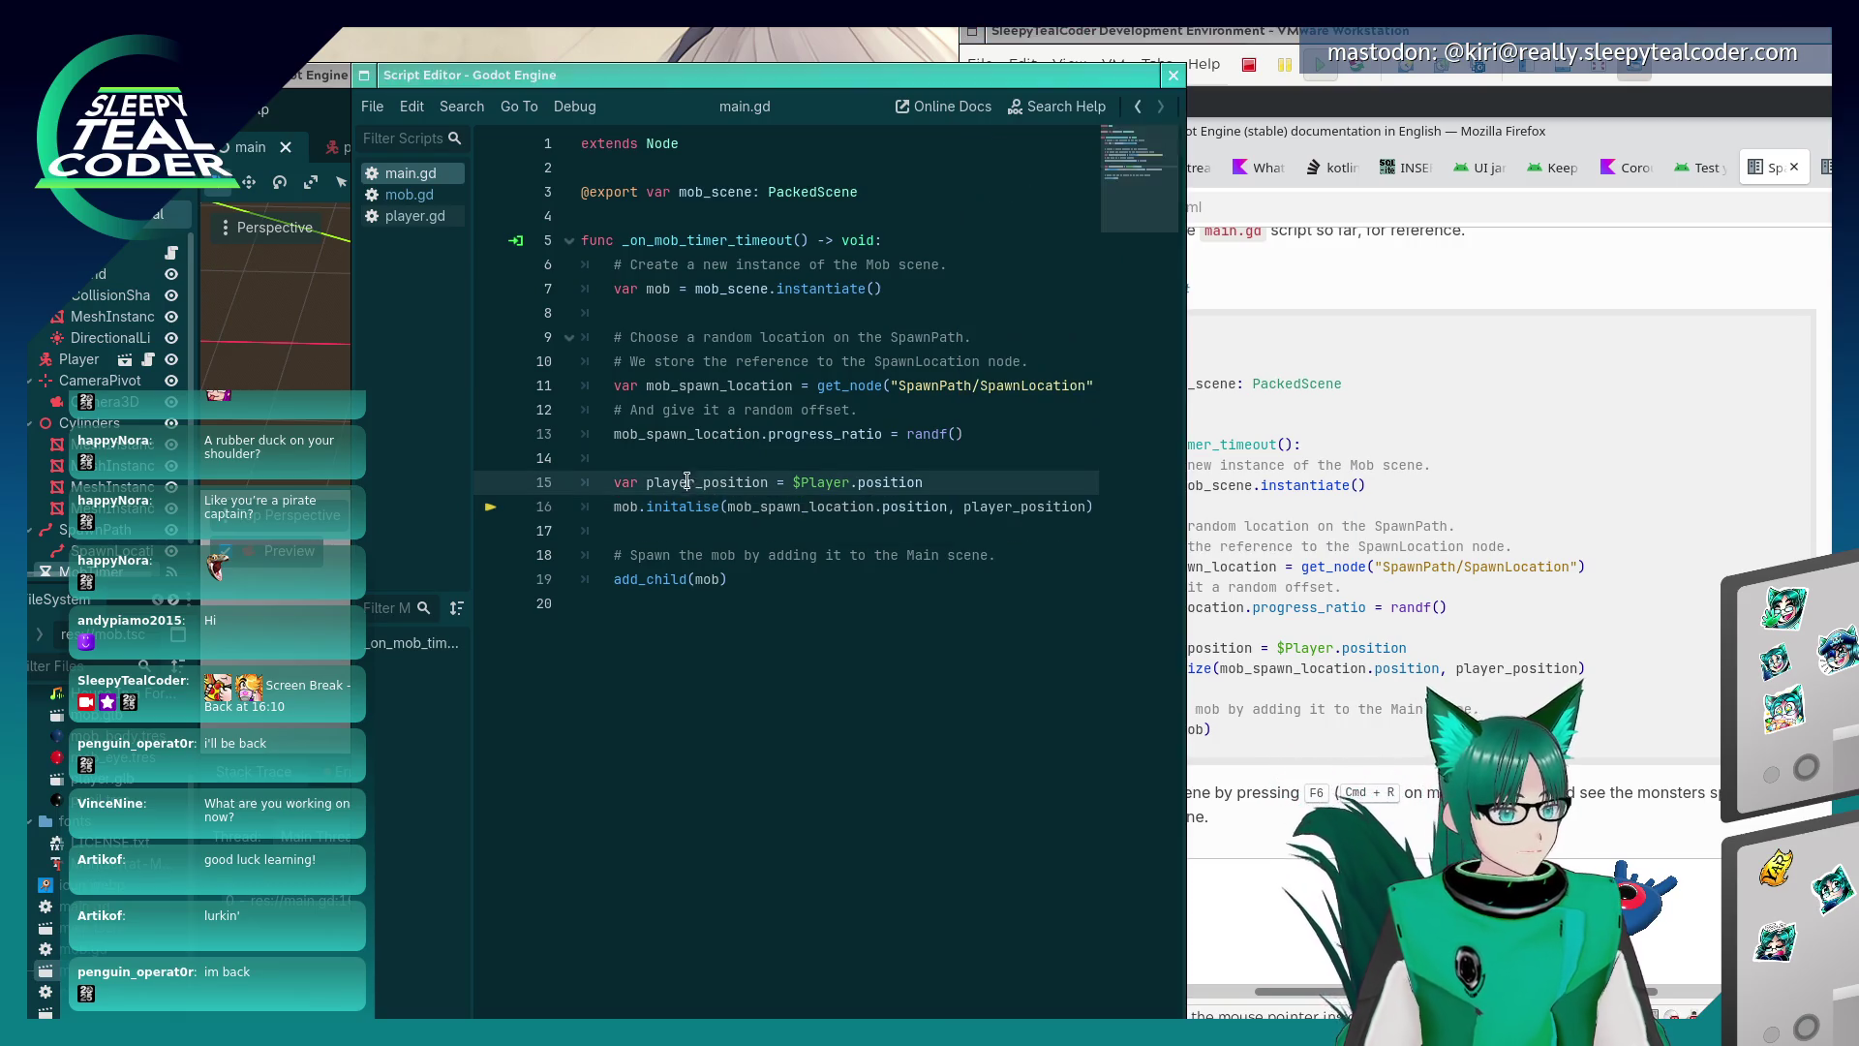
key("Down")
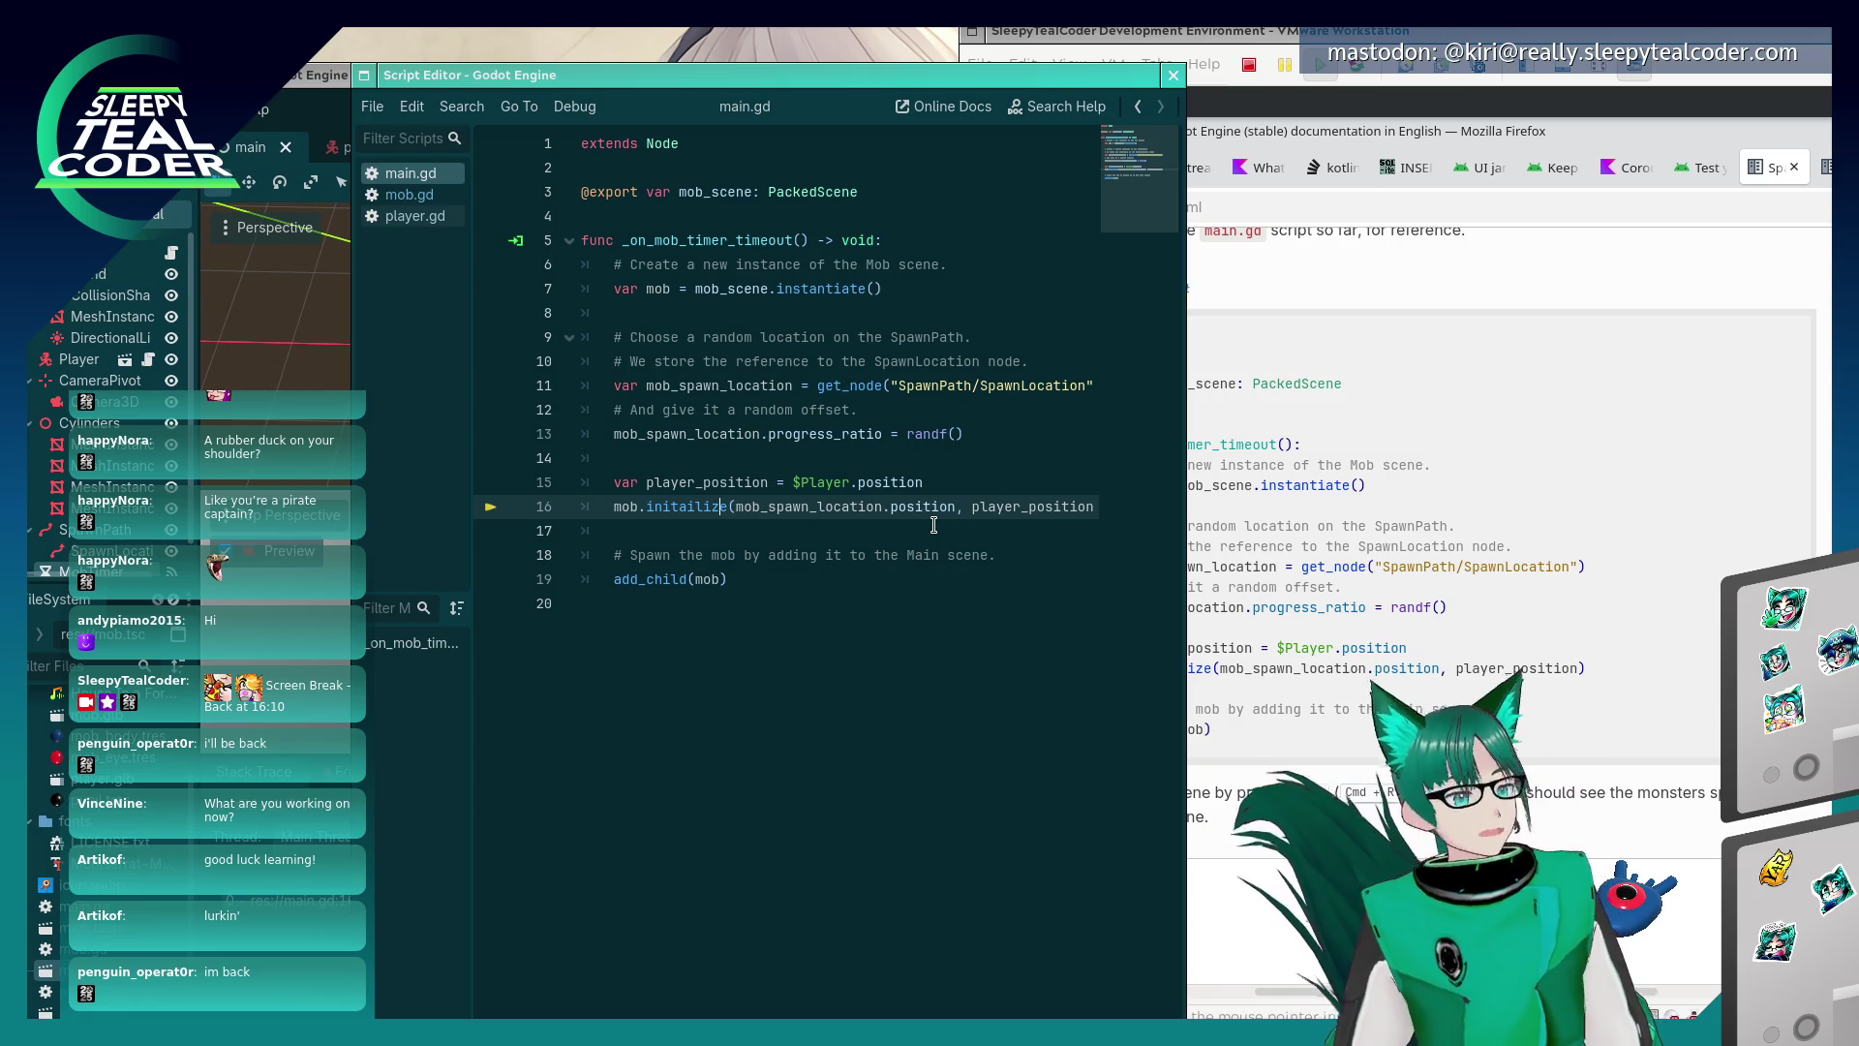
mouse_move(1047, 518)
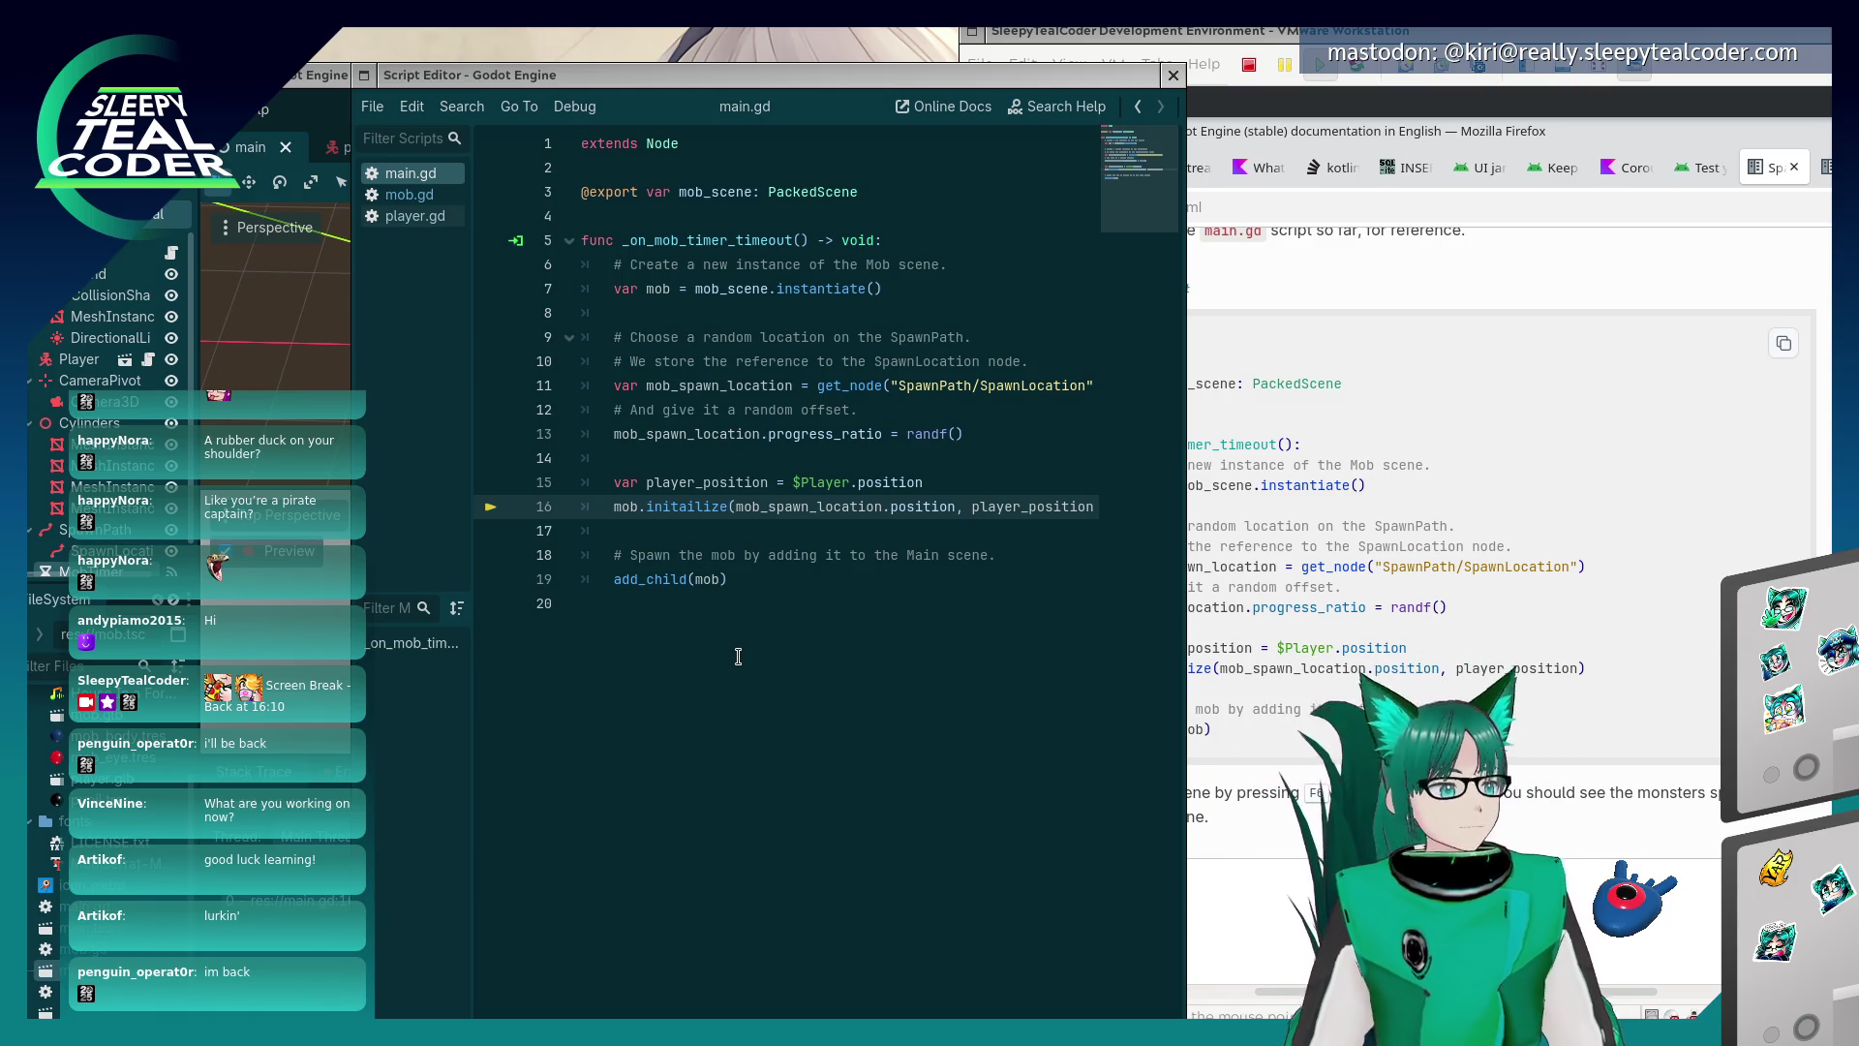
left_click(741, 625)
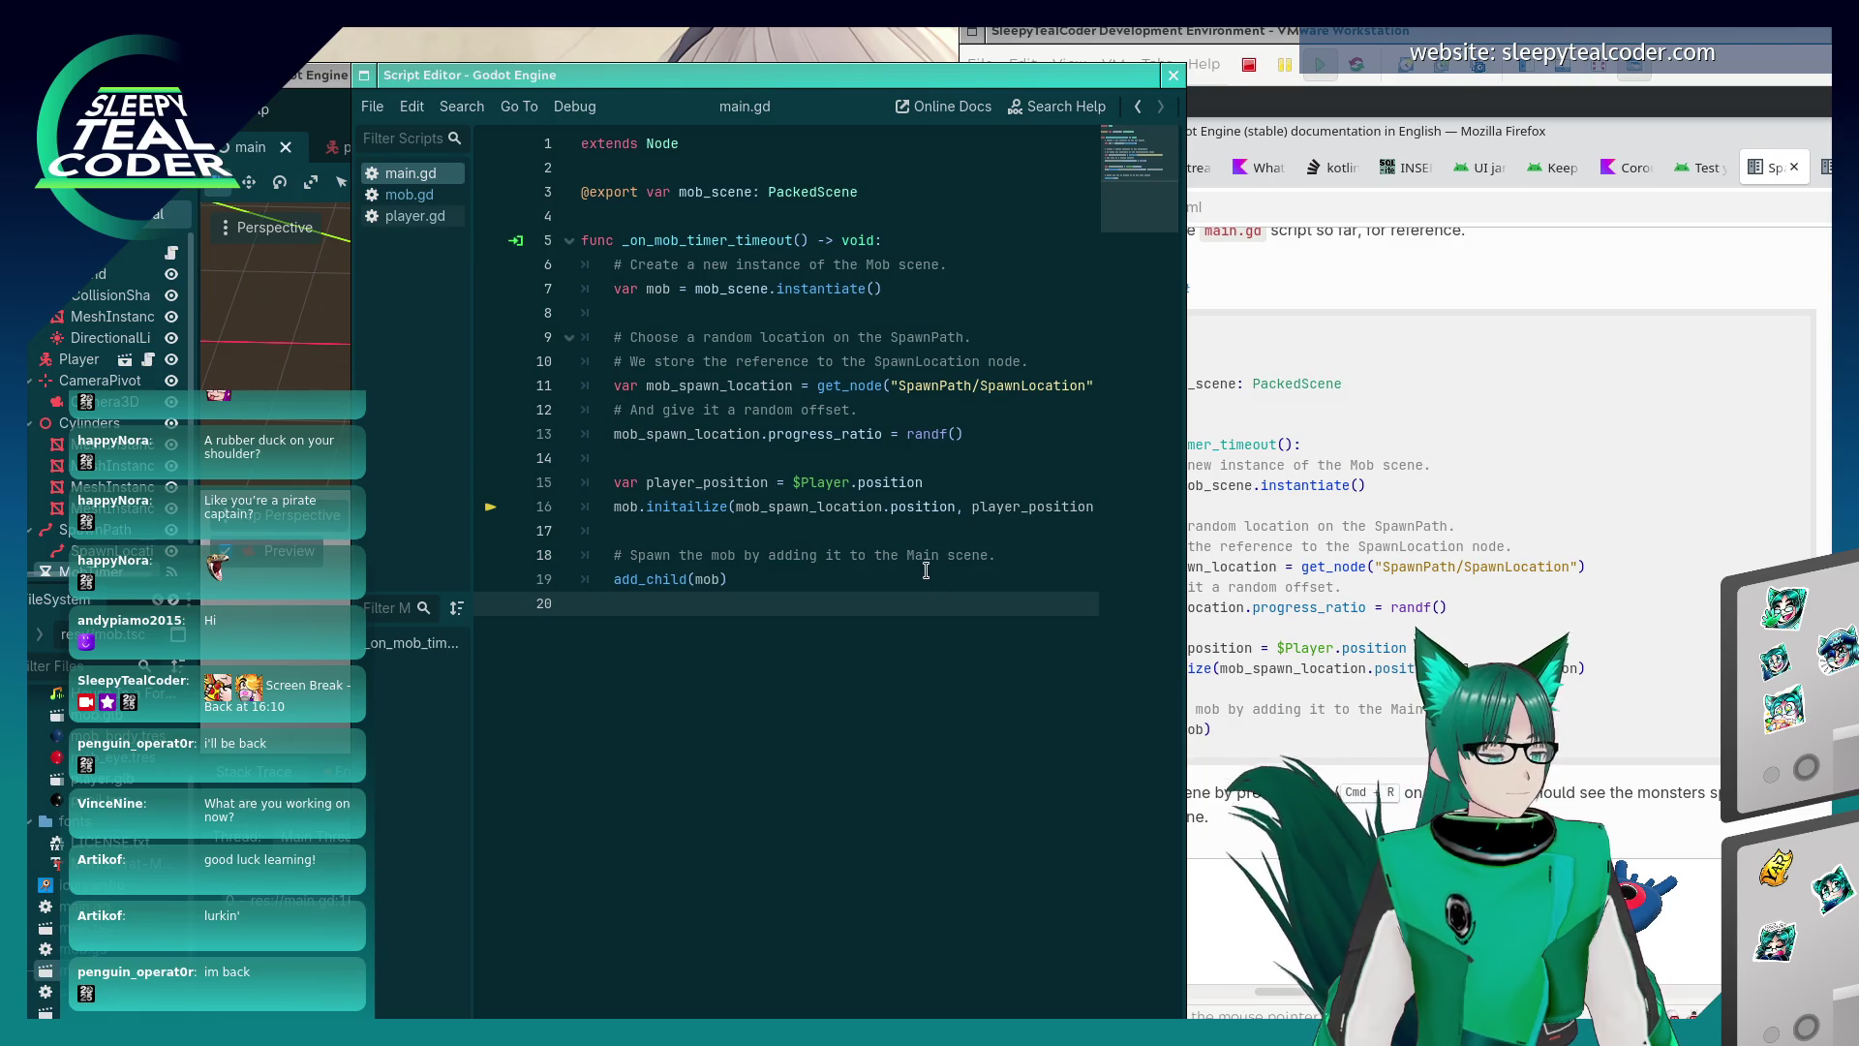
Step: Stop the failing run with F8 and relaunch the game with the fixed initialize call
key("alt+Tab")
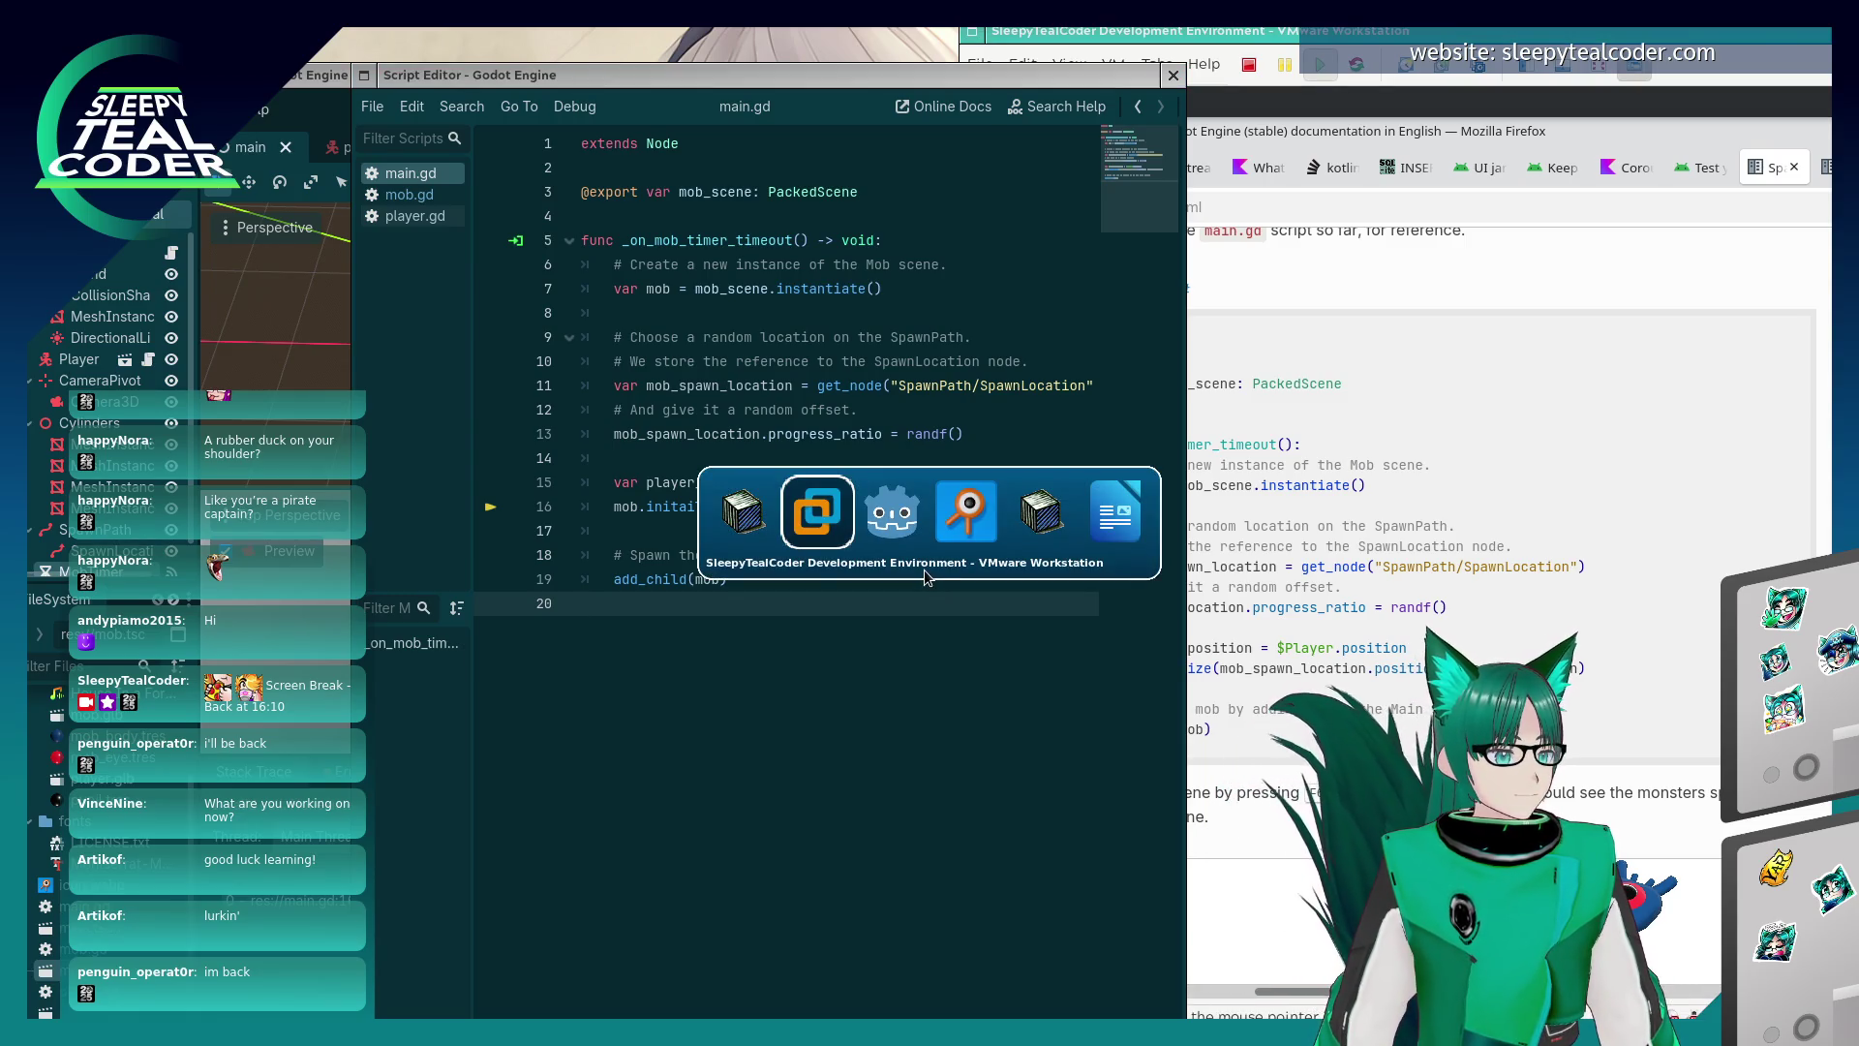
key("alt+Tab")
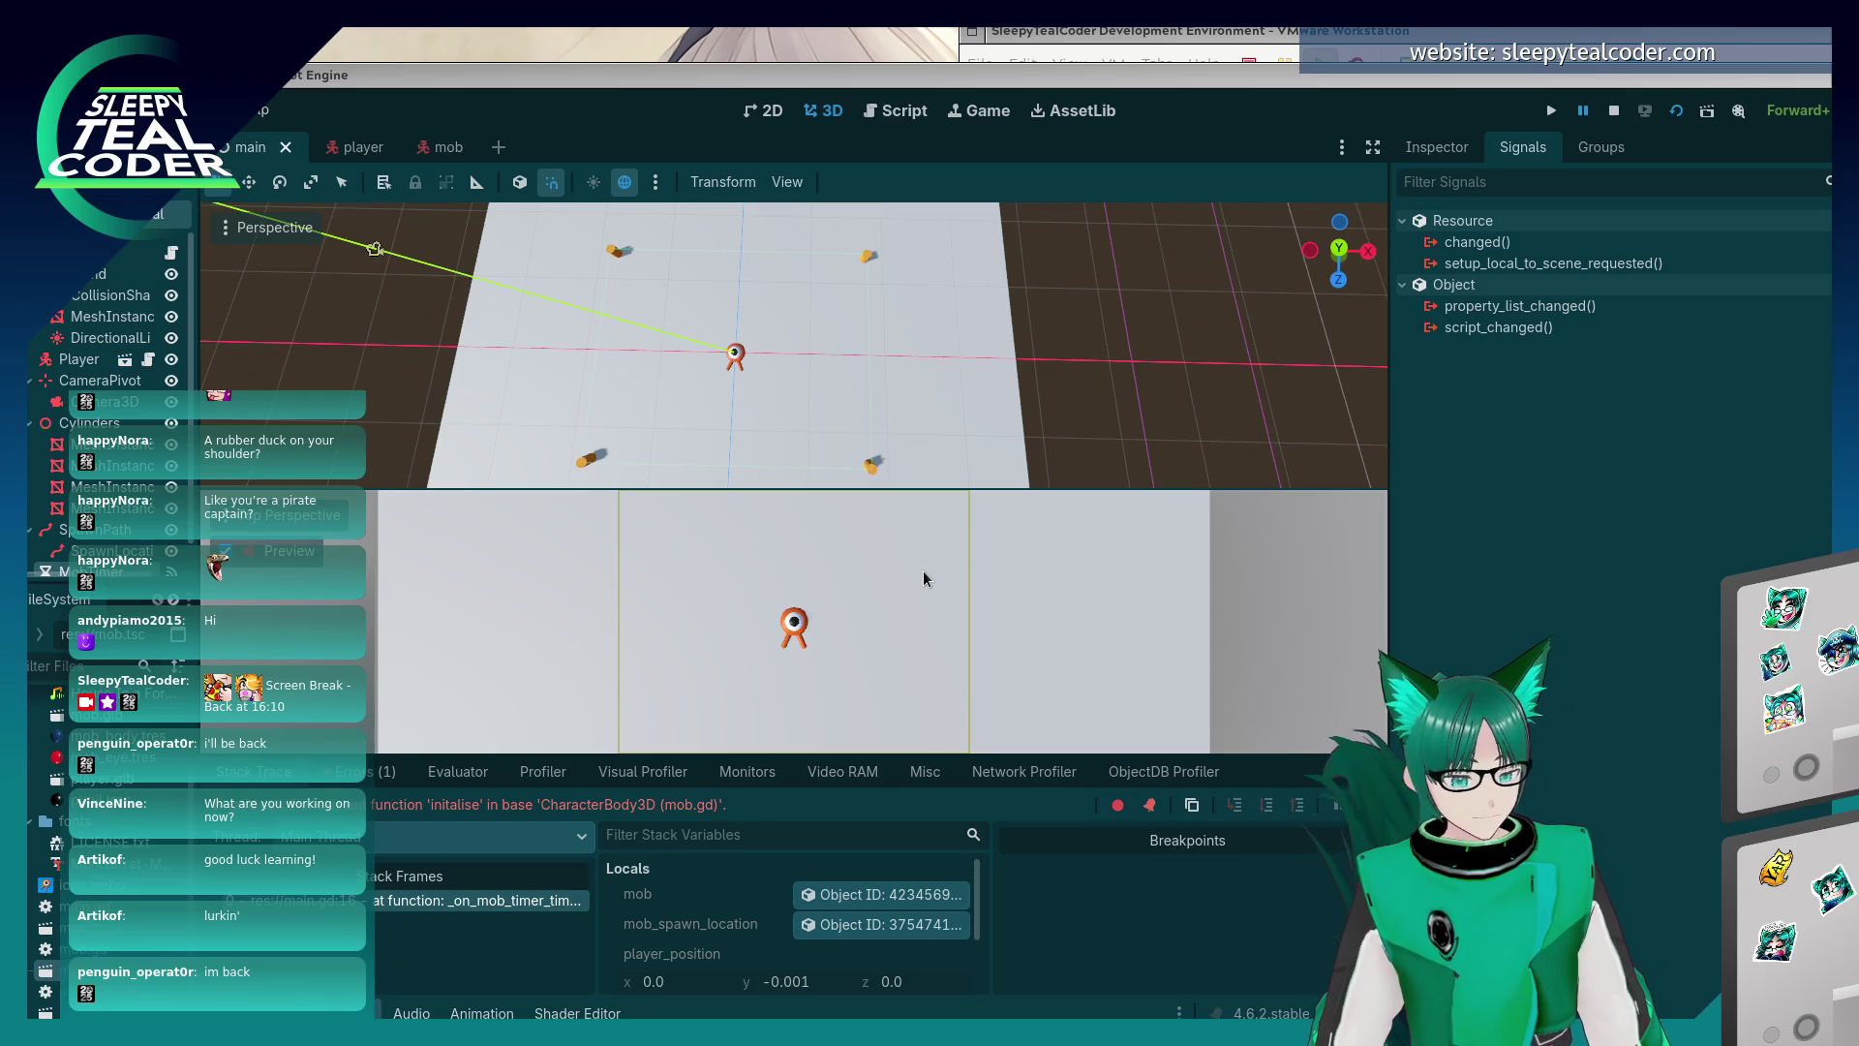
key("F5")
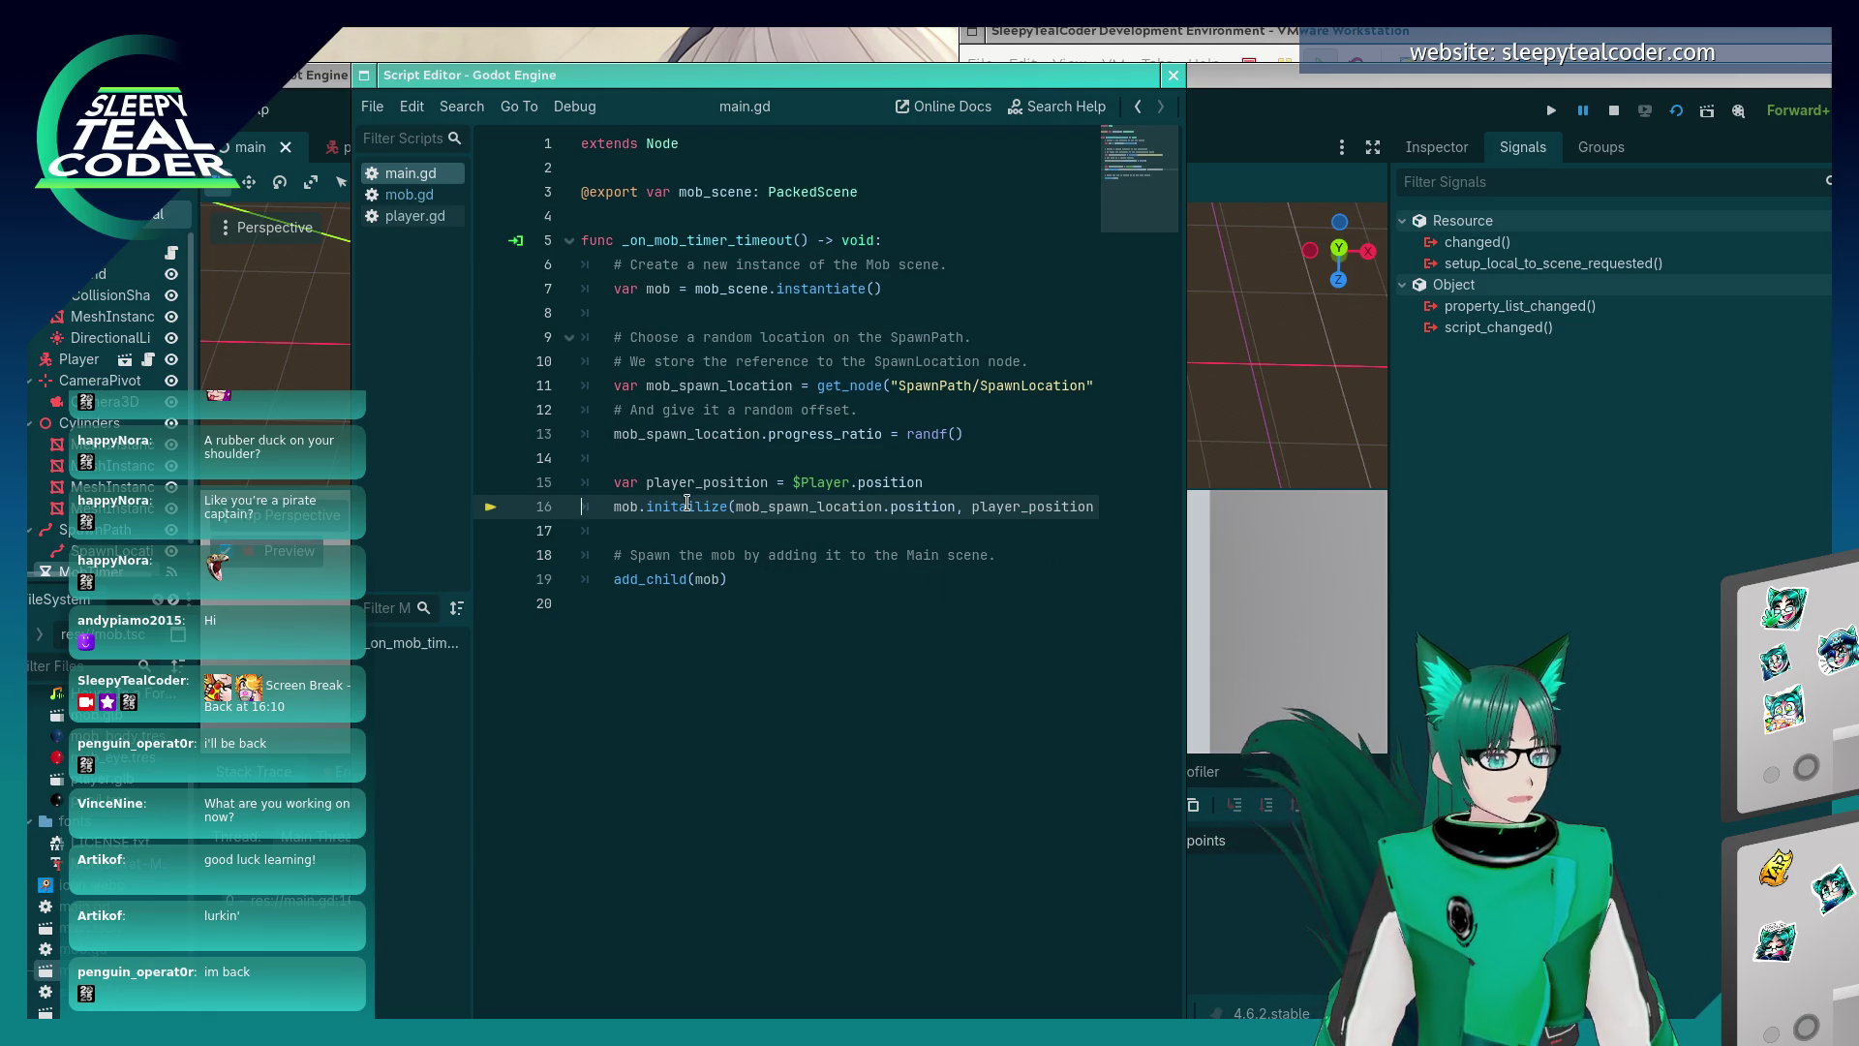
key("ctrl+space")
left_click(859, 465)
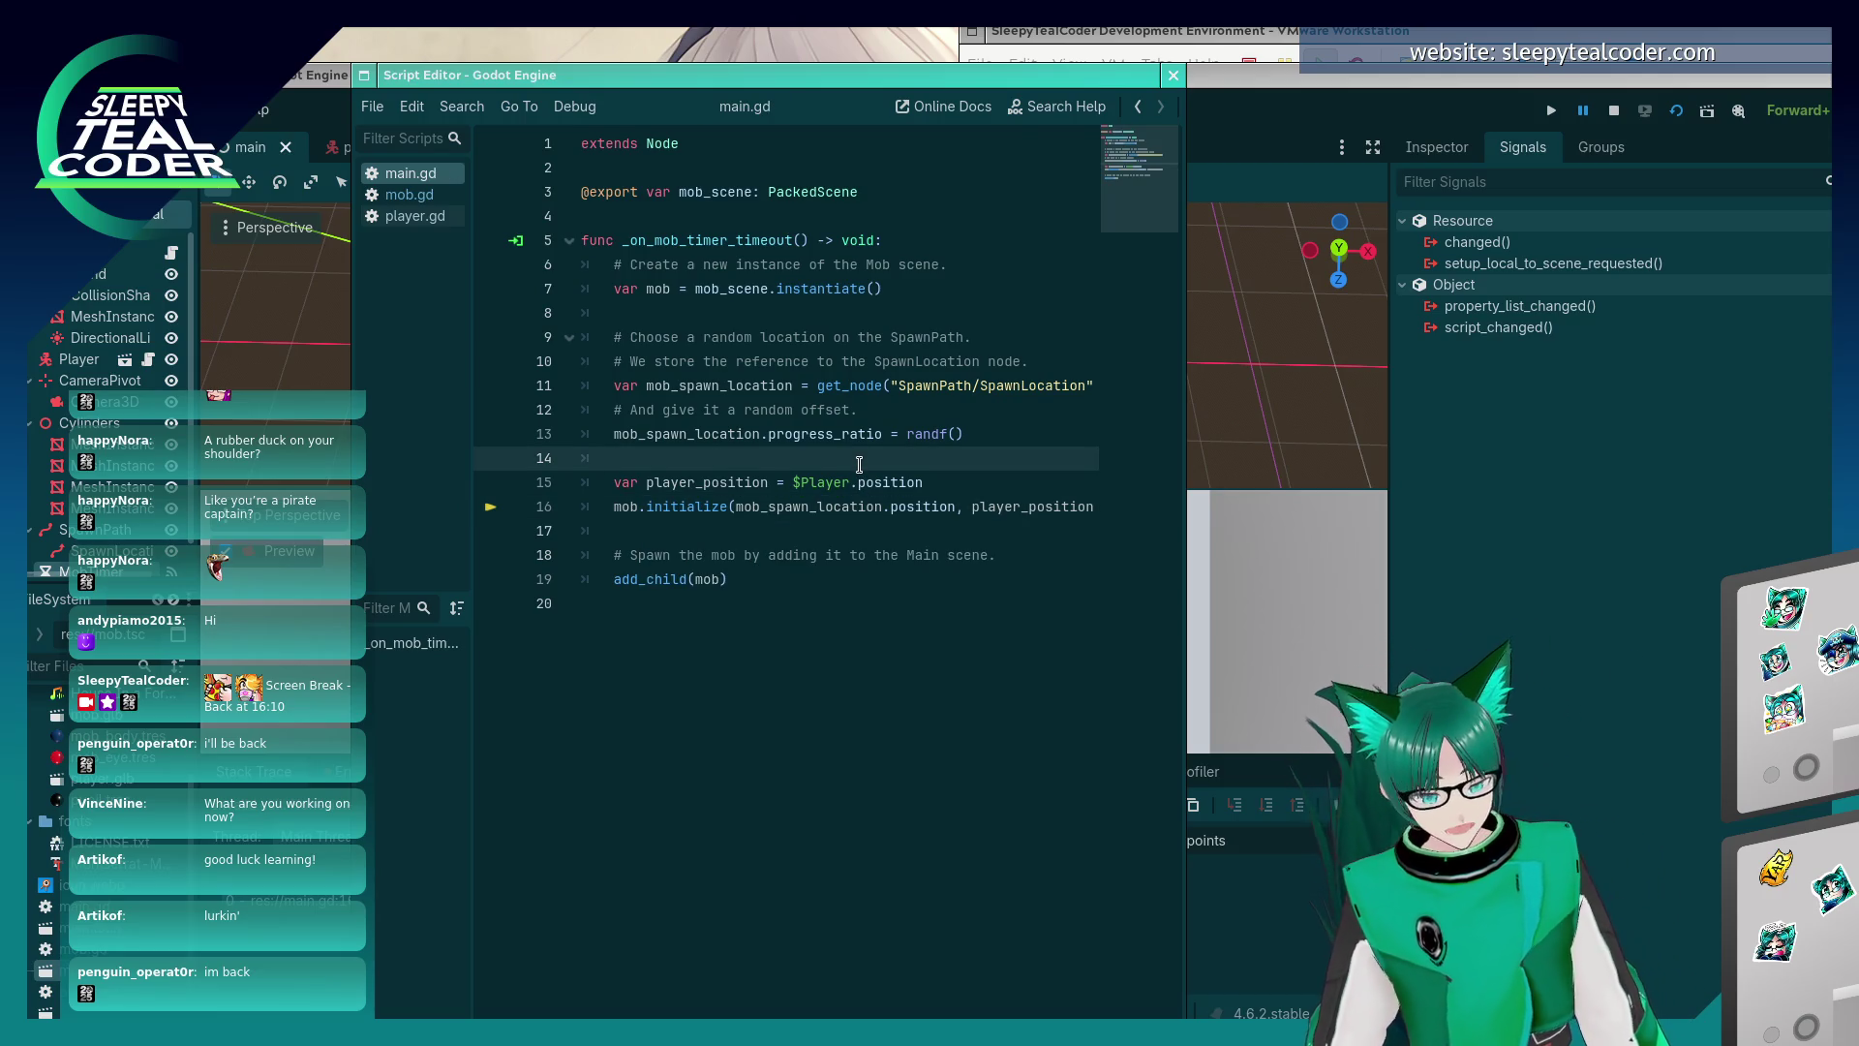
key("F8")
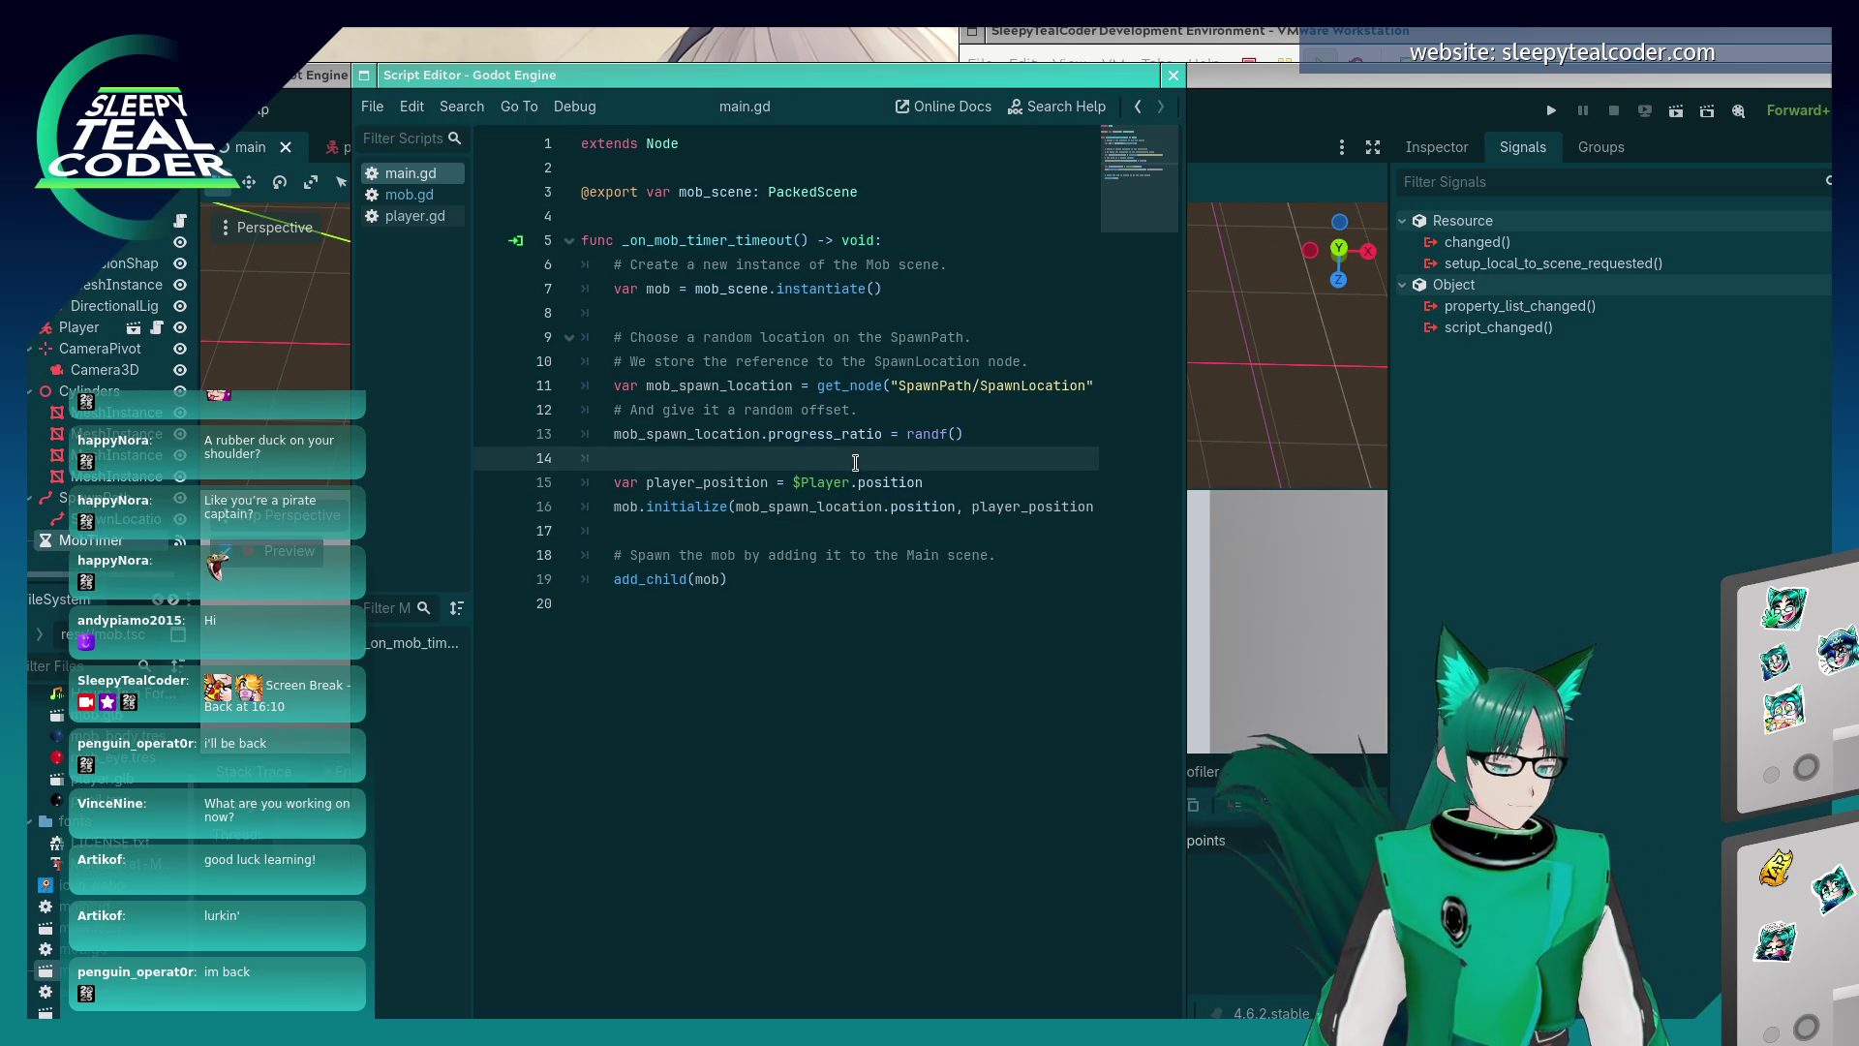
key("F5")
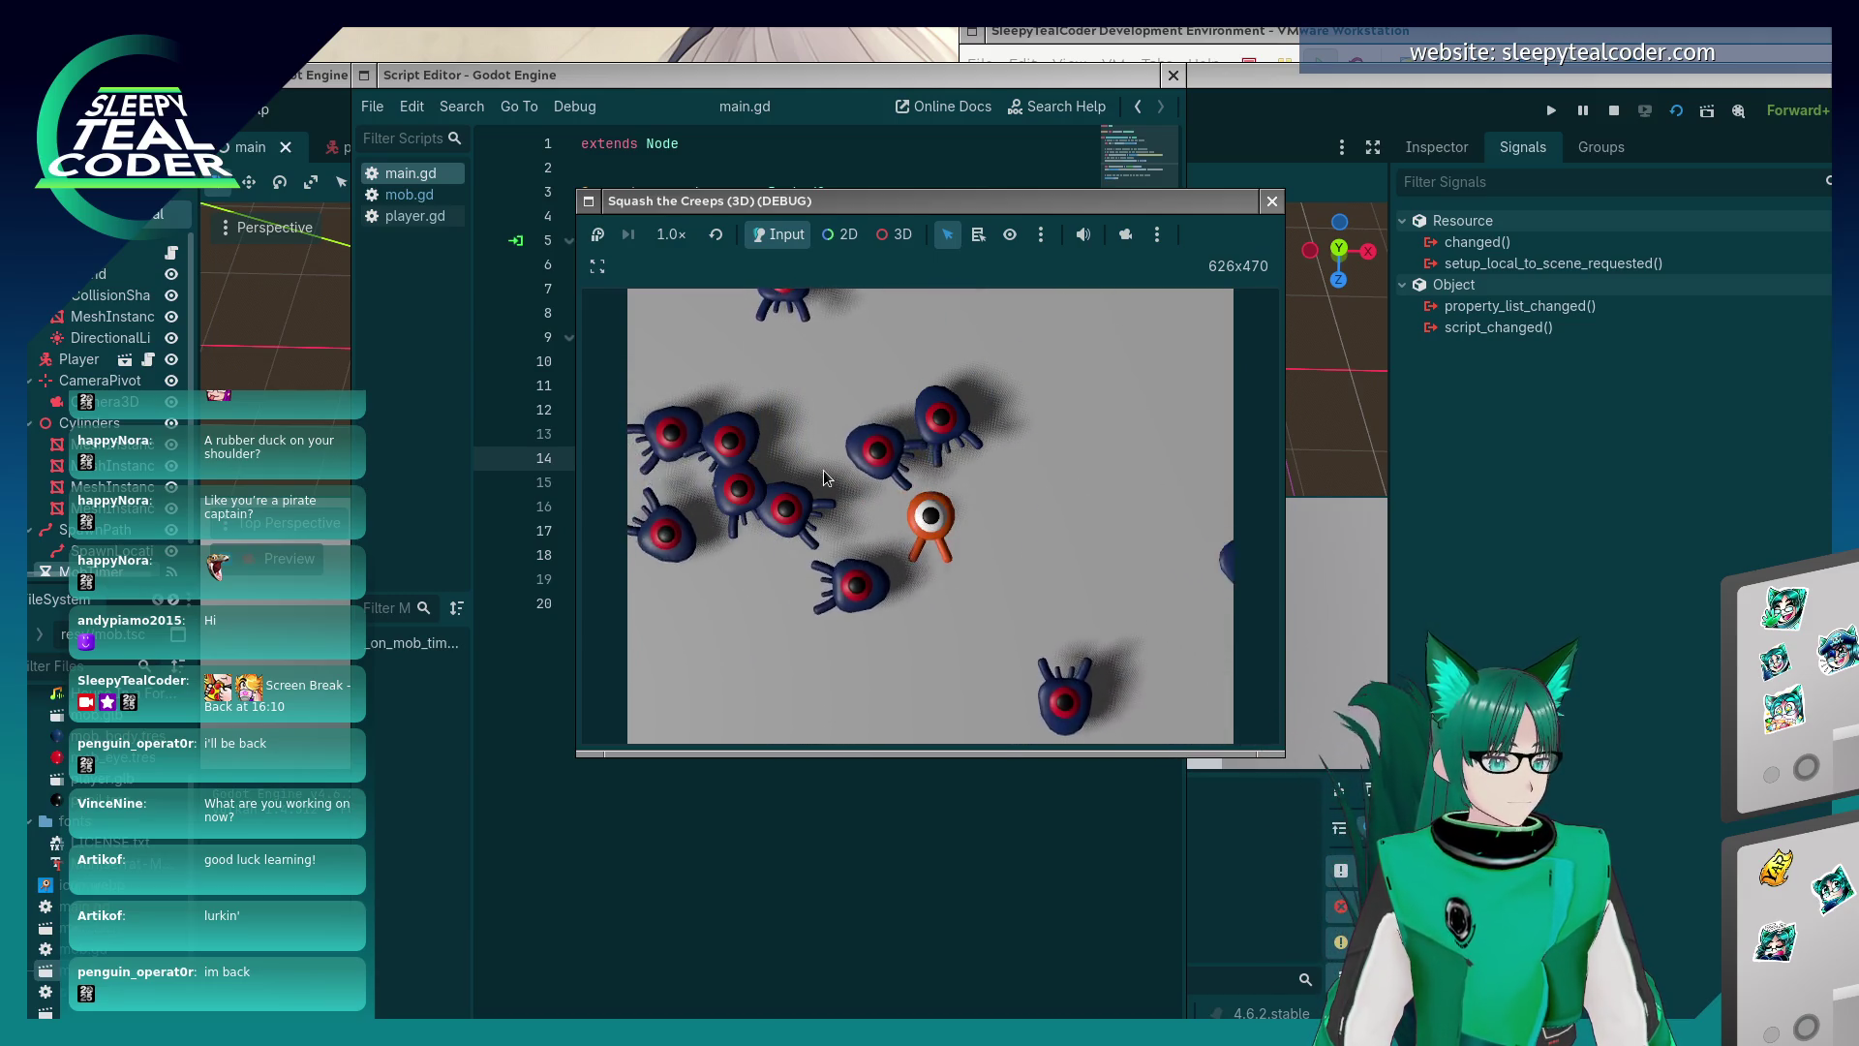
Step: Steer the player back and forth left and right among the spawning creeps
key("Right")
key("Left")
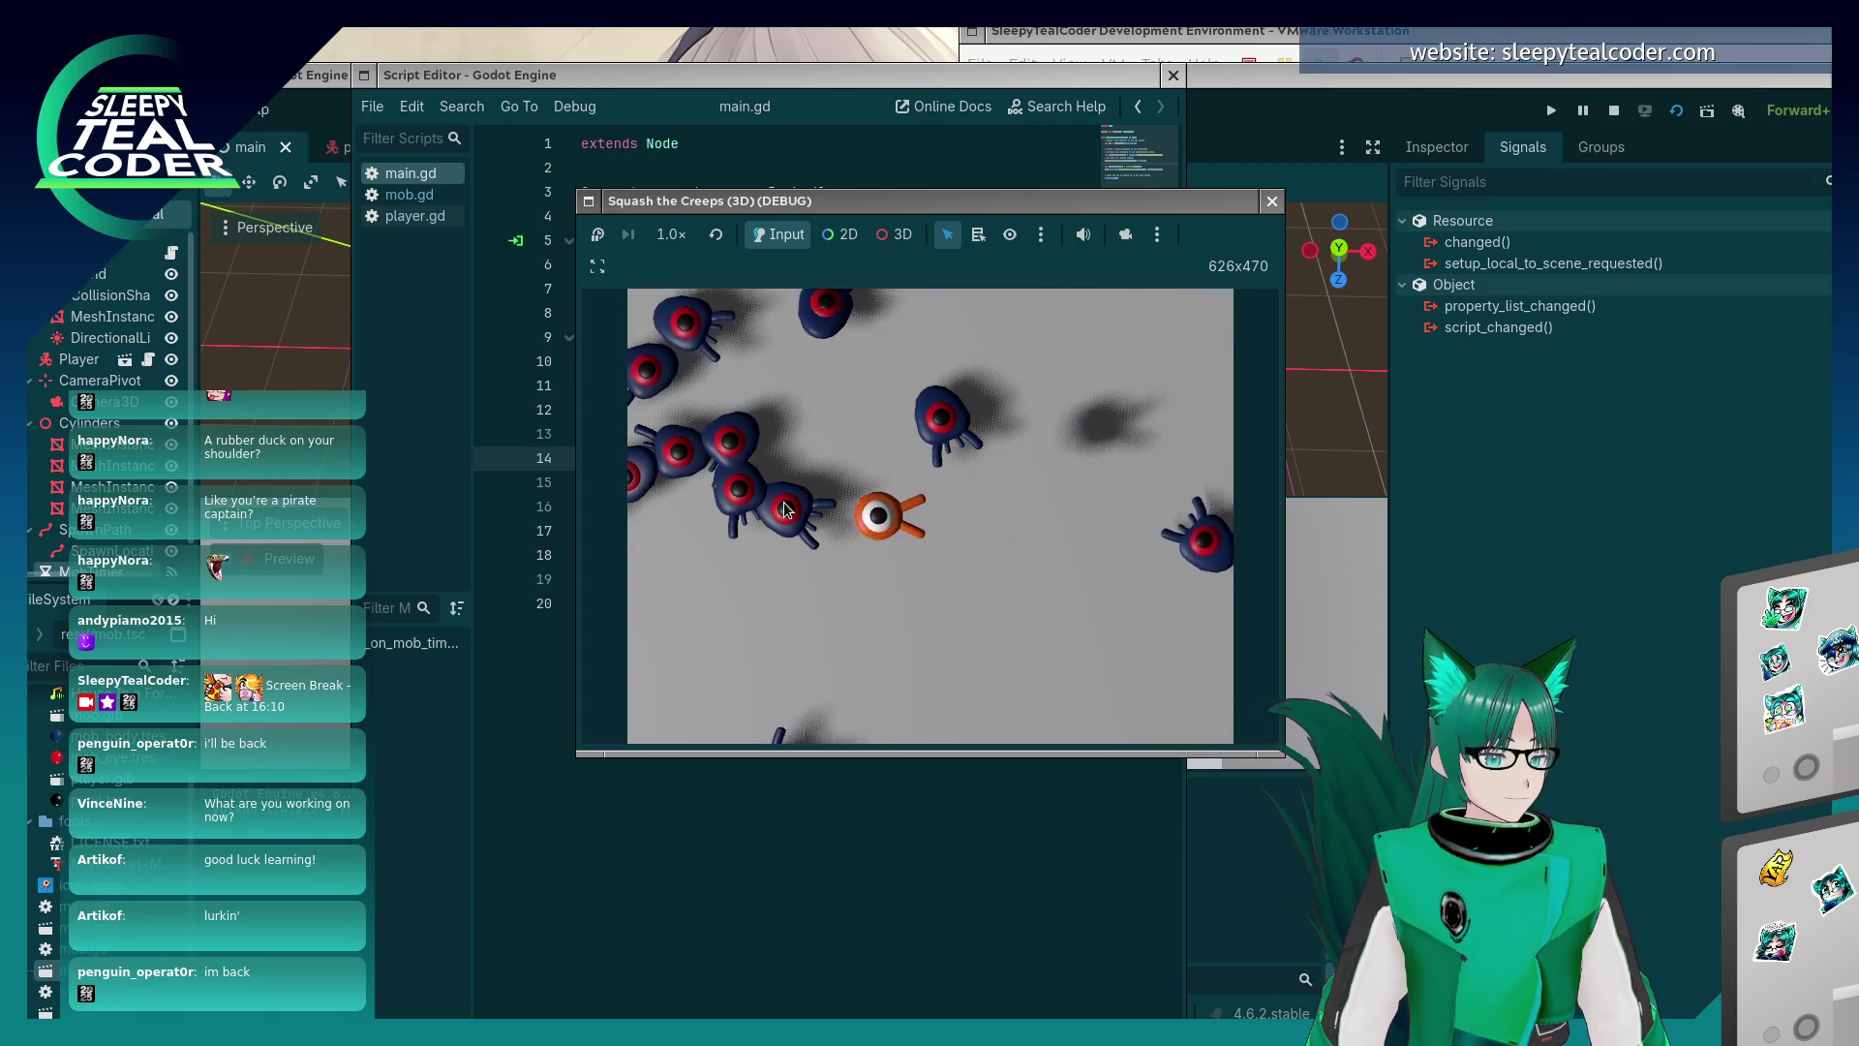
key("Right")
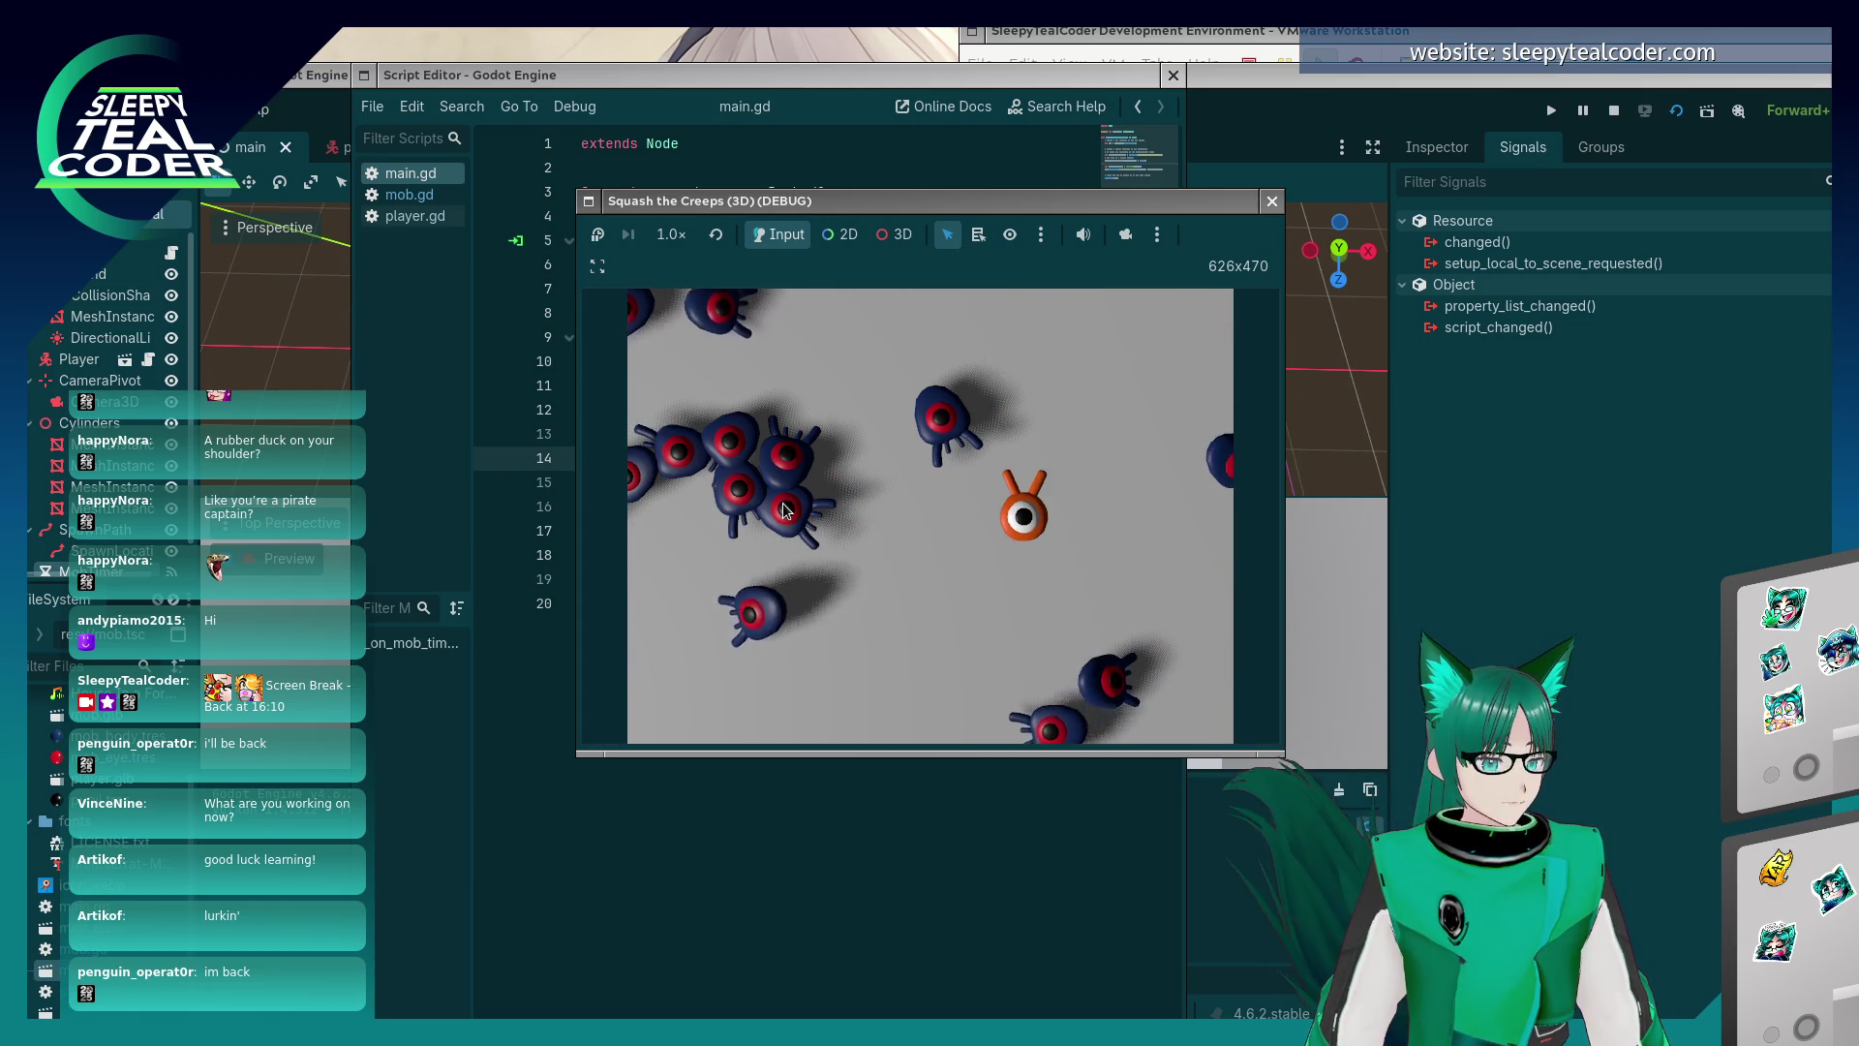
key("Left")
key("Left")
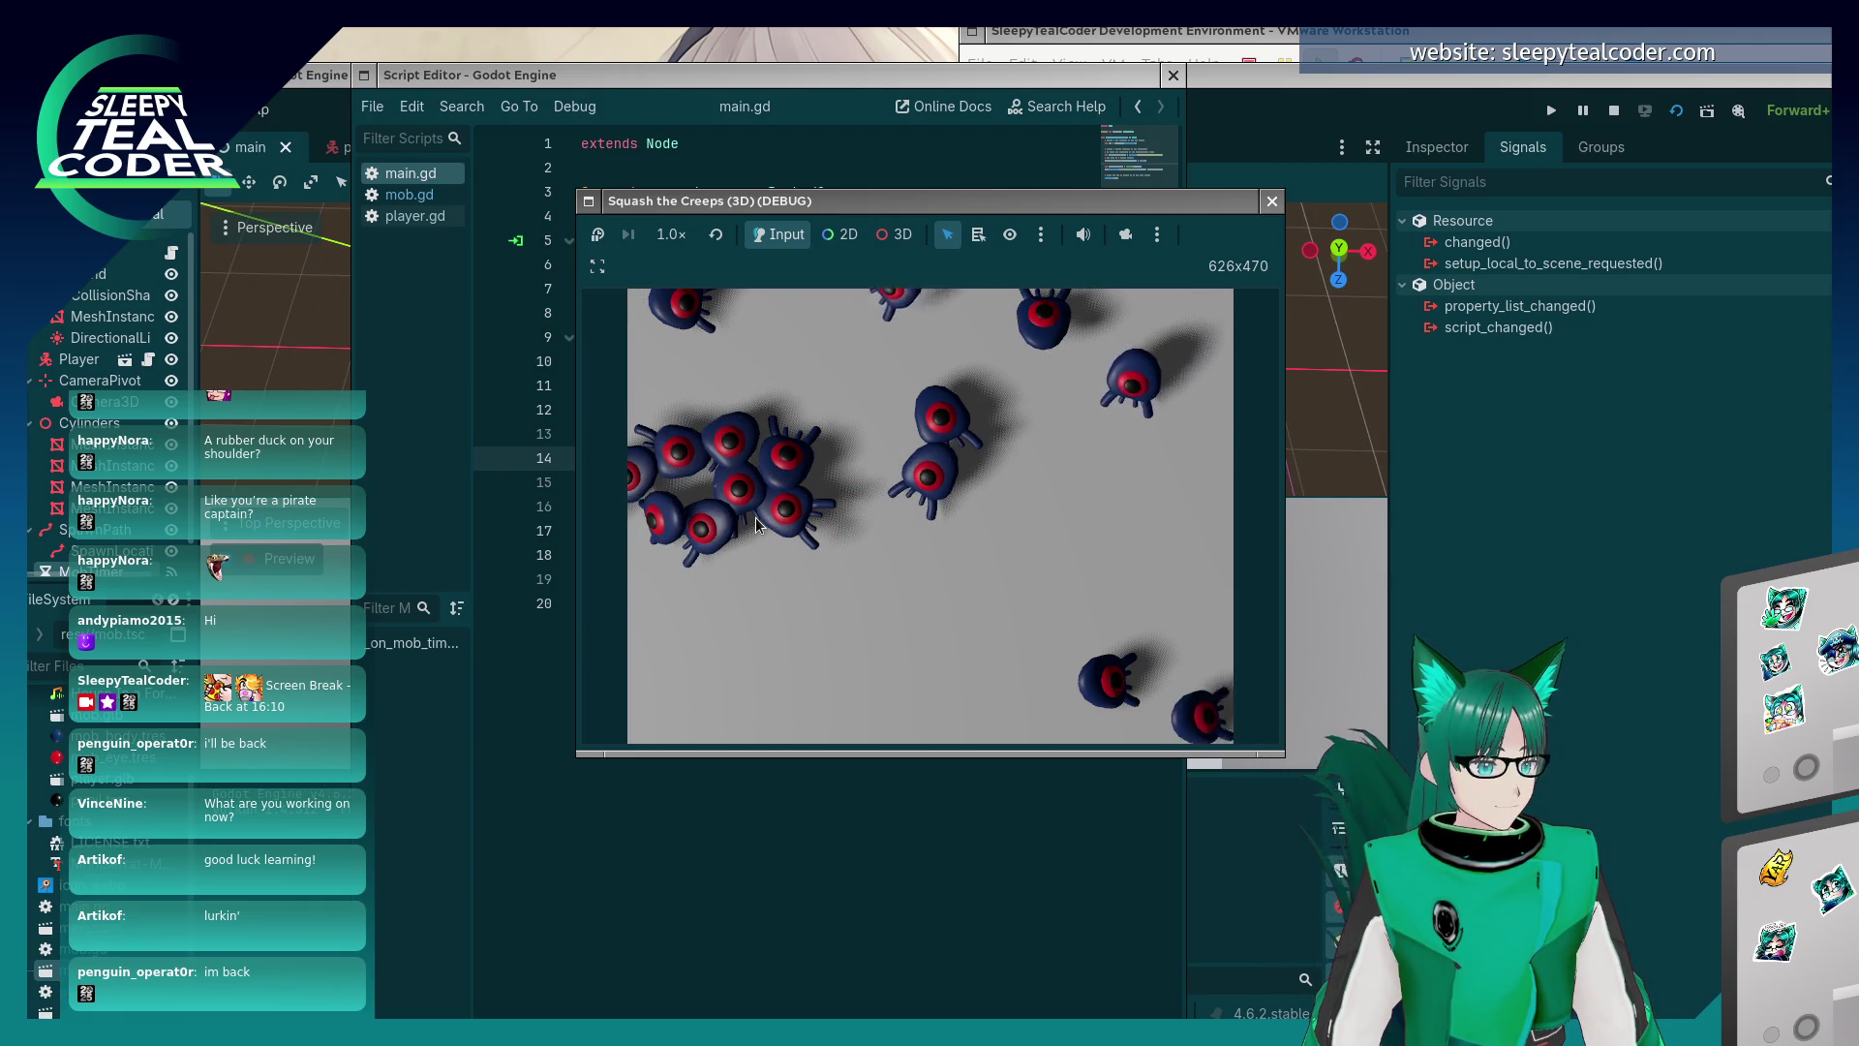
key("Right")
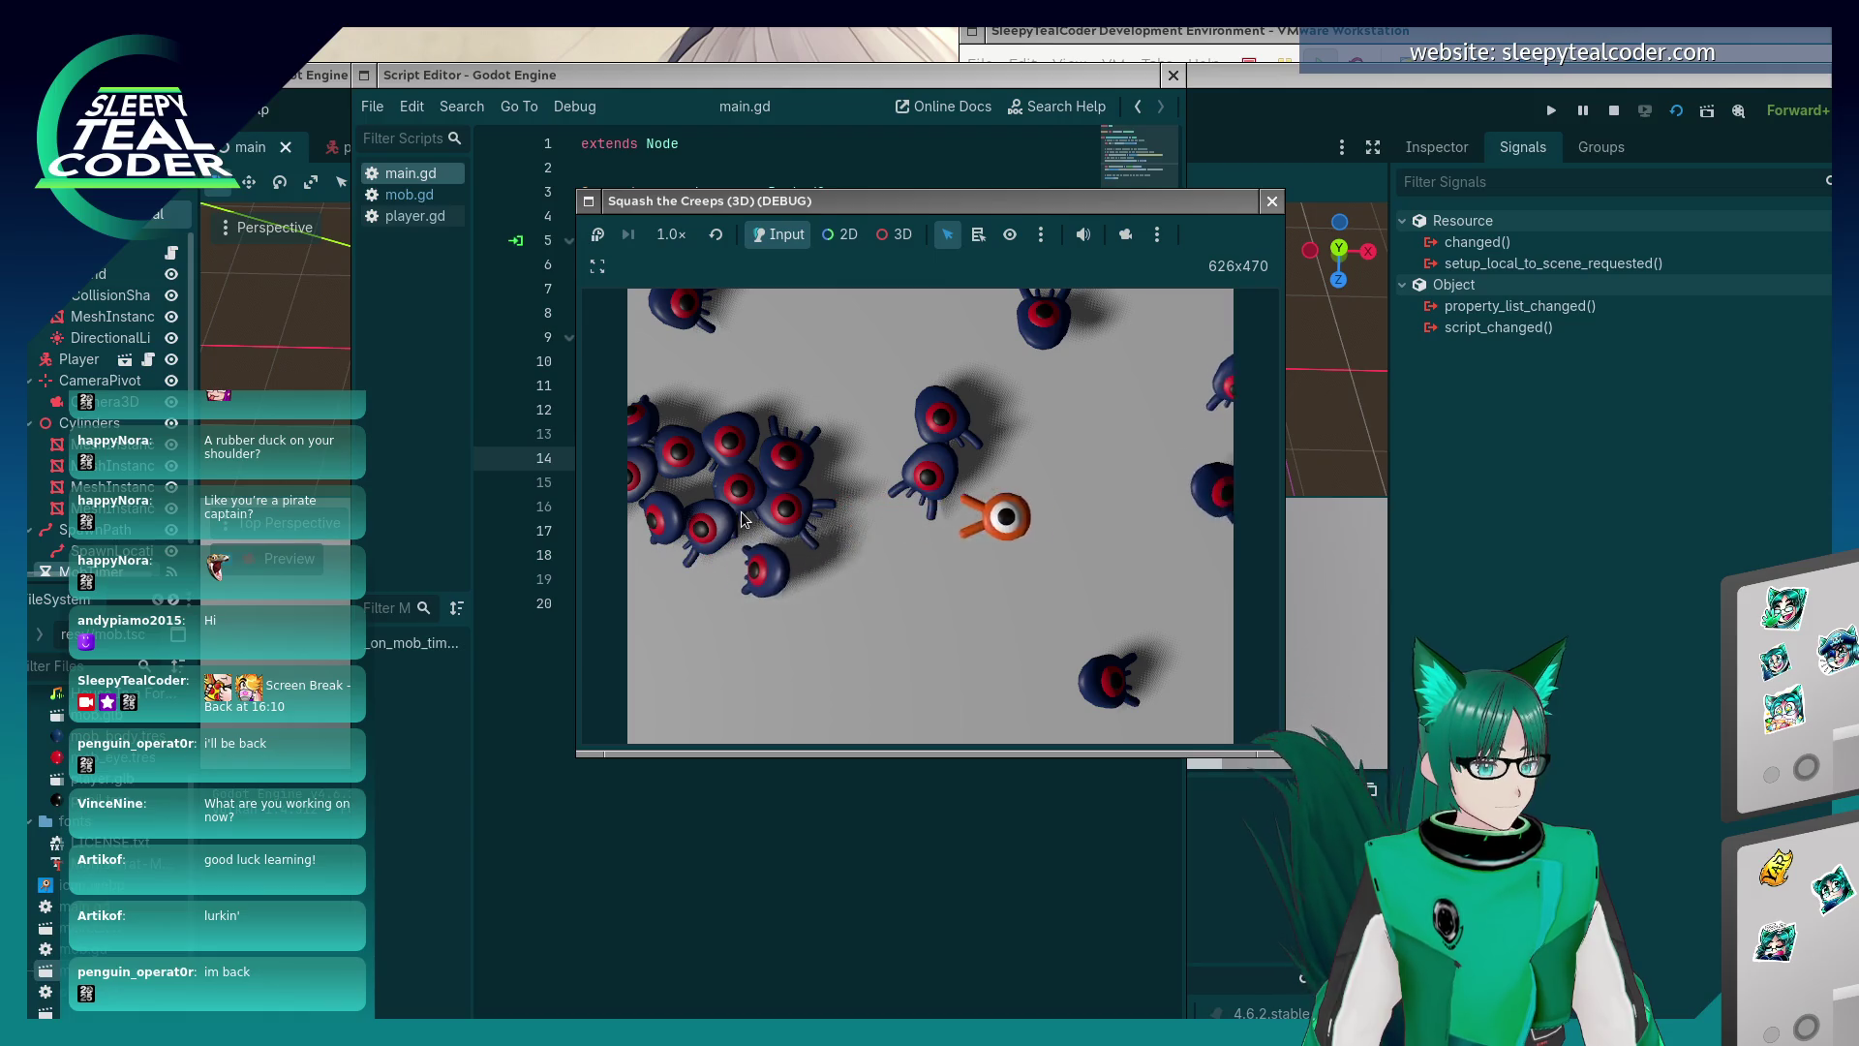
key("Left")
key("Right")
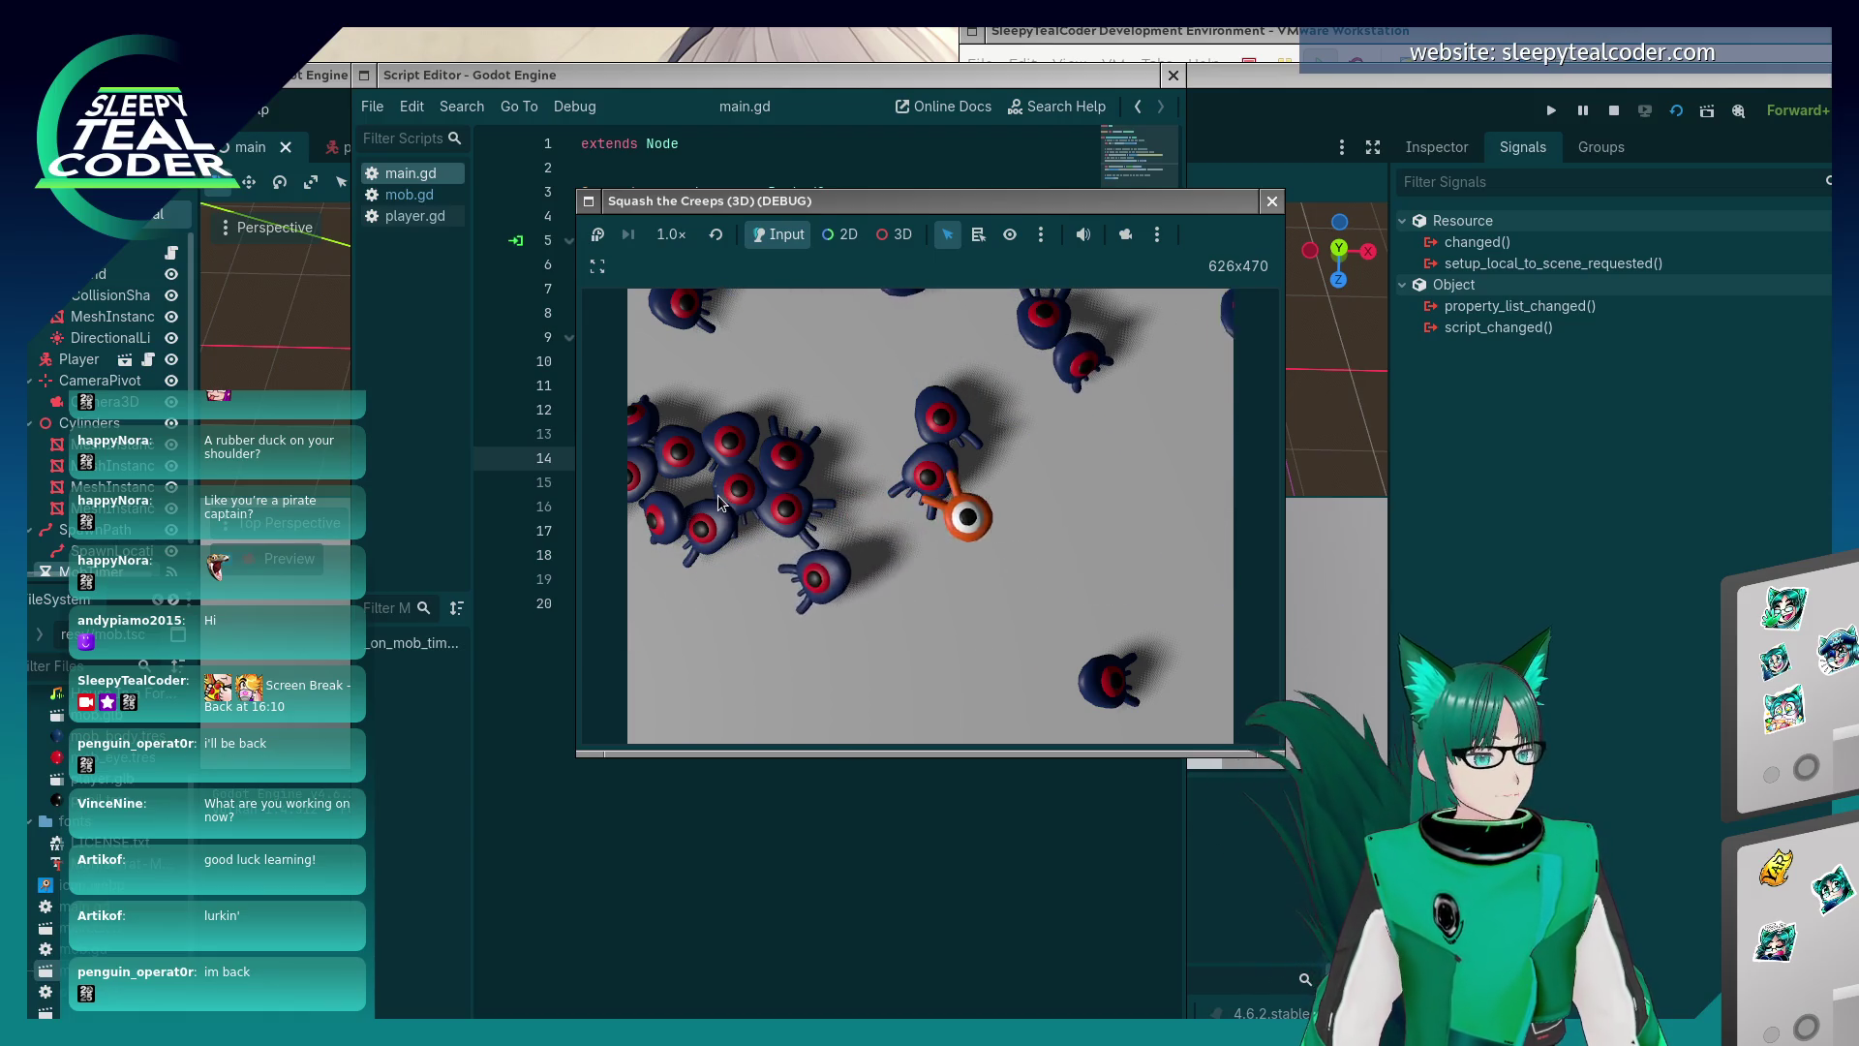
key("Left")
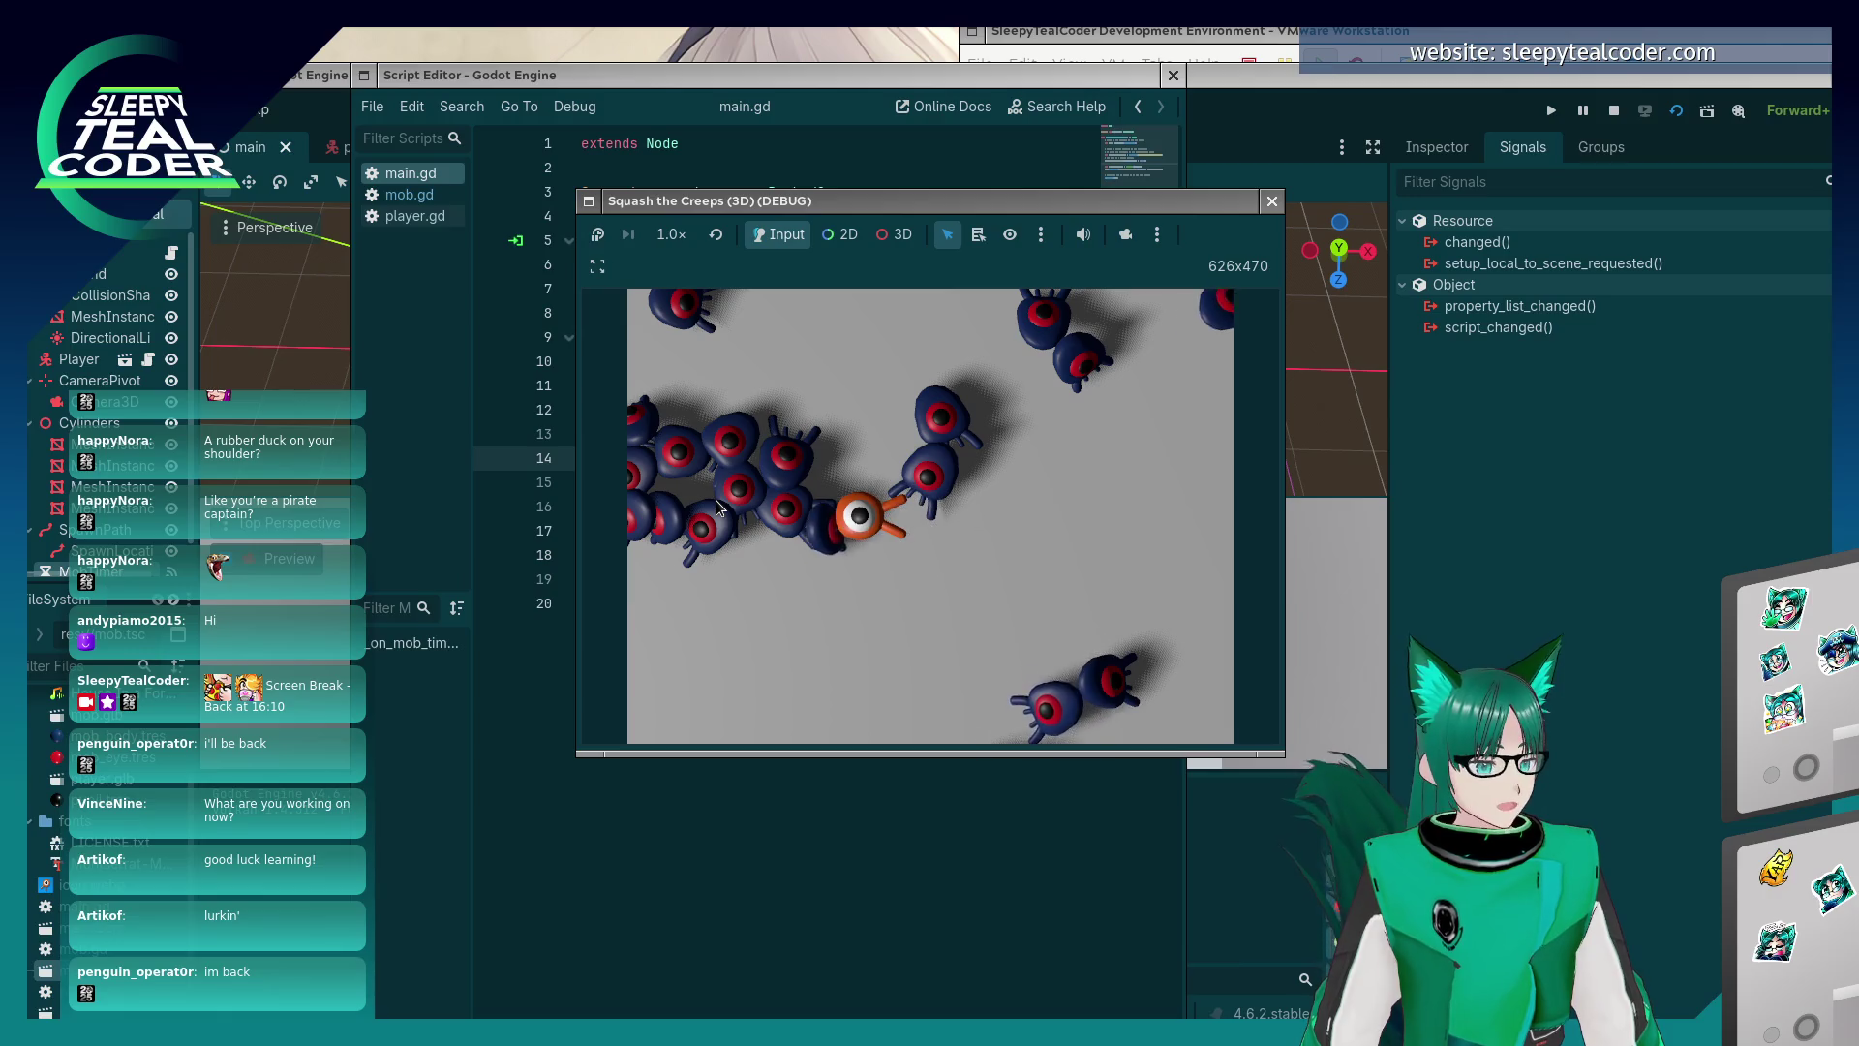
key("Right")
key("Left")
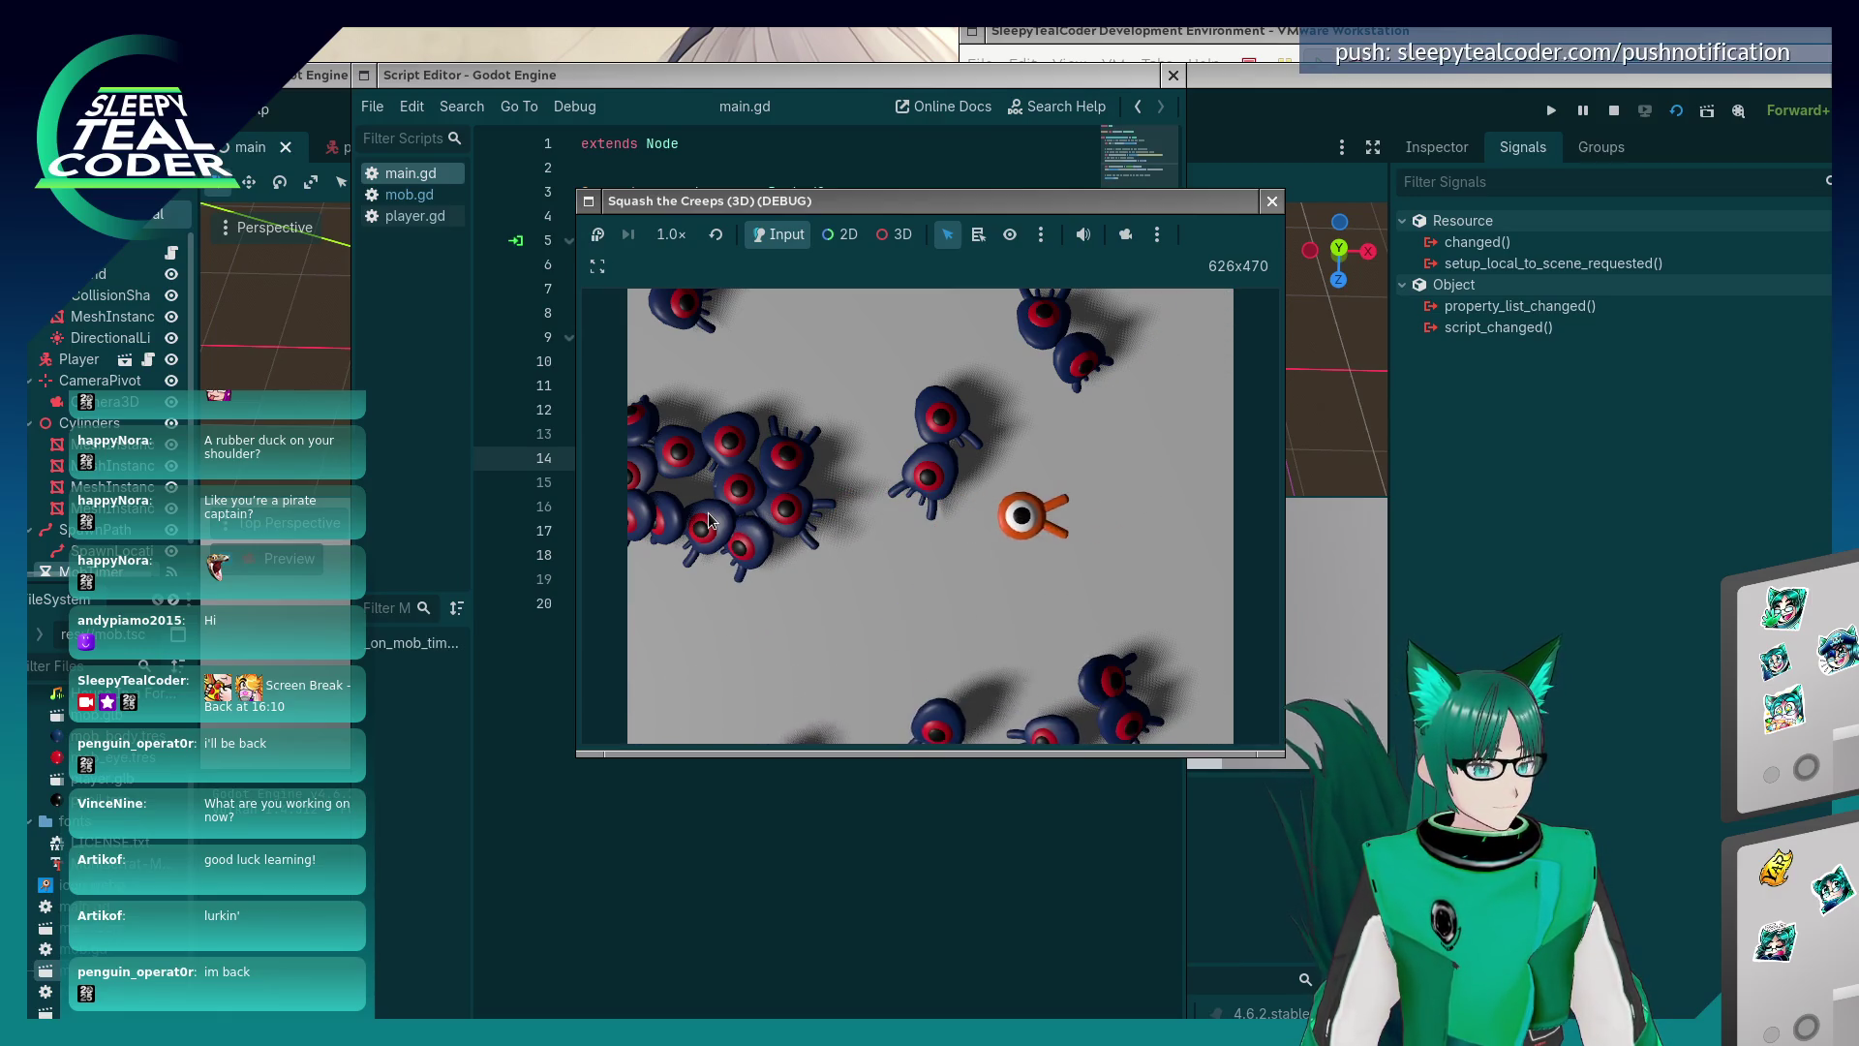
key("Right")
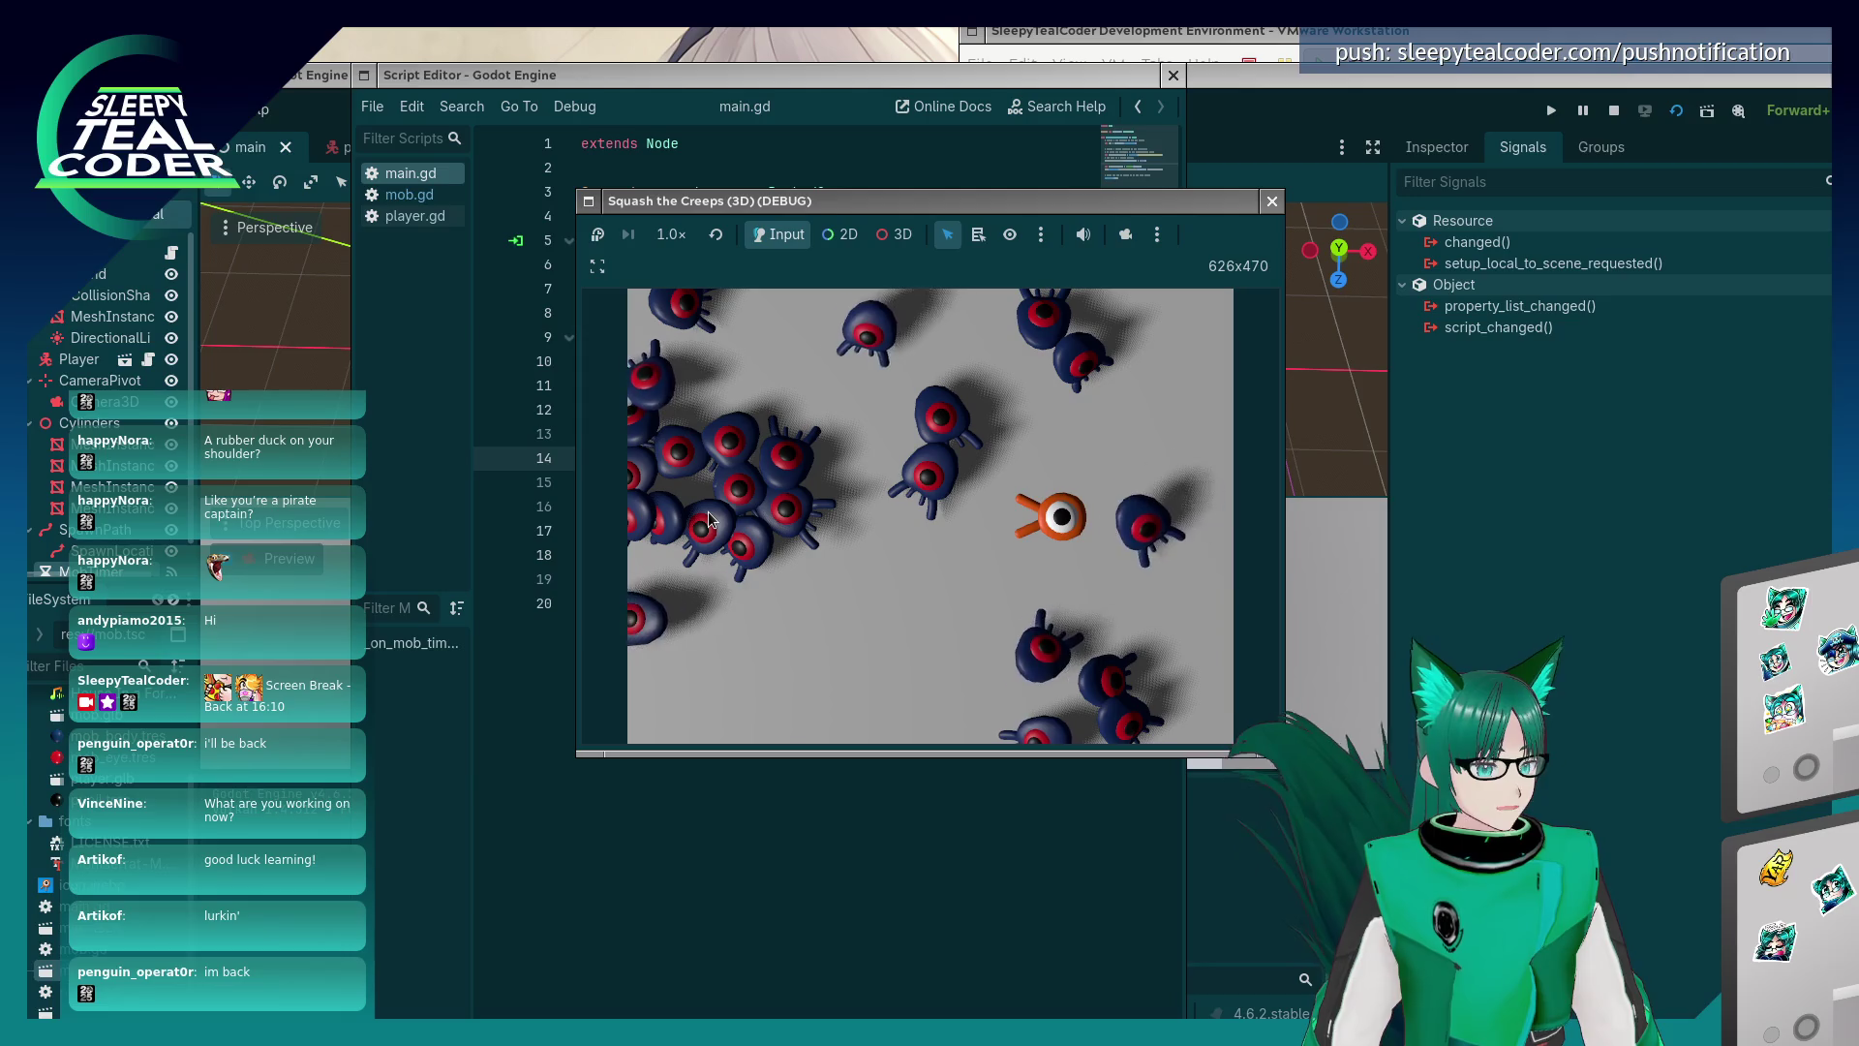
key("Left")
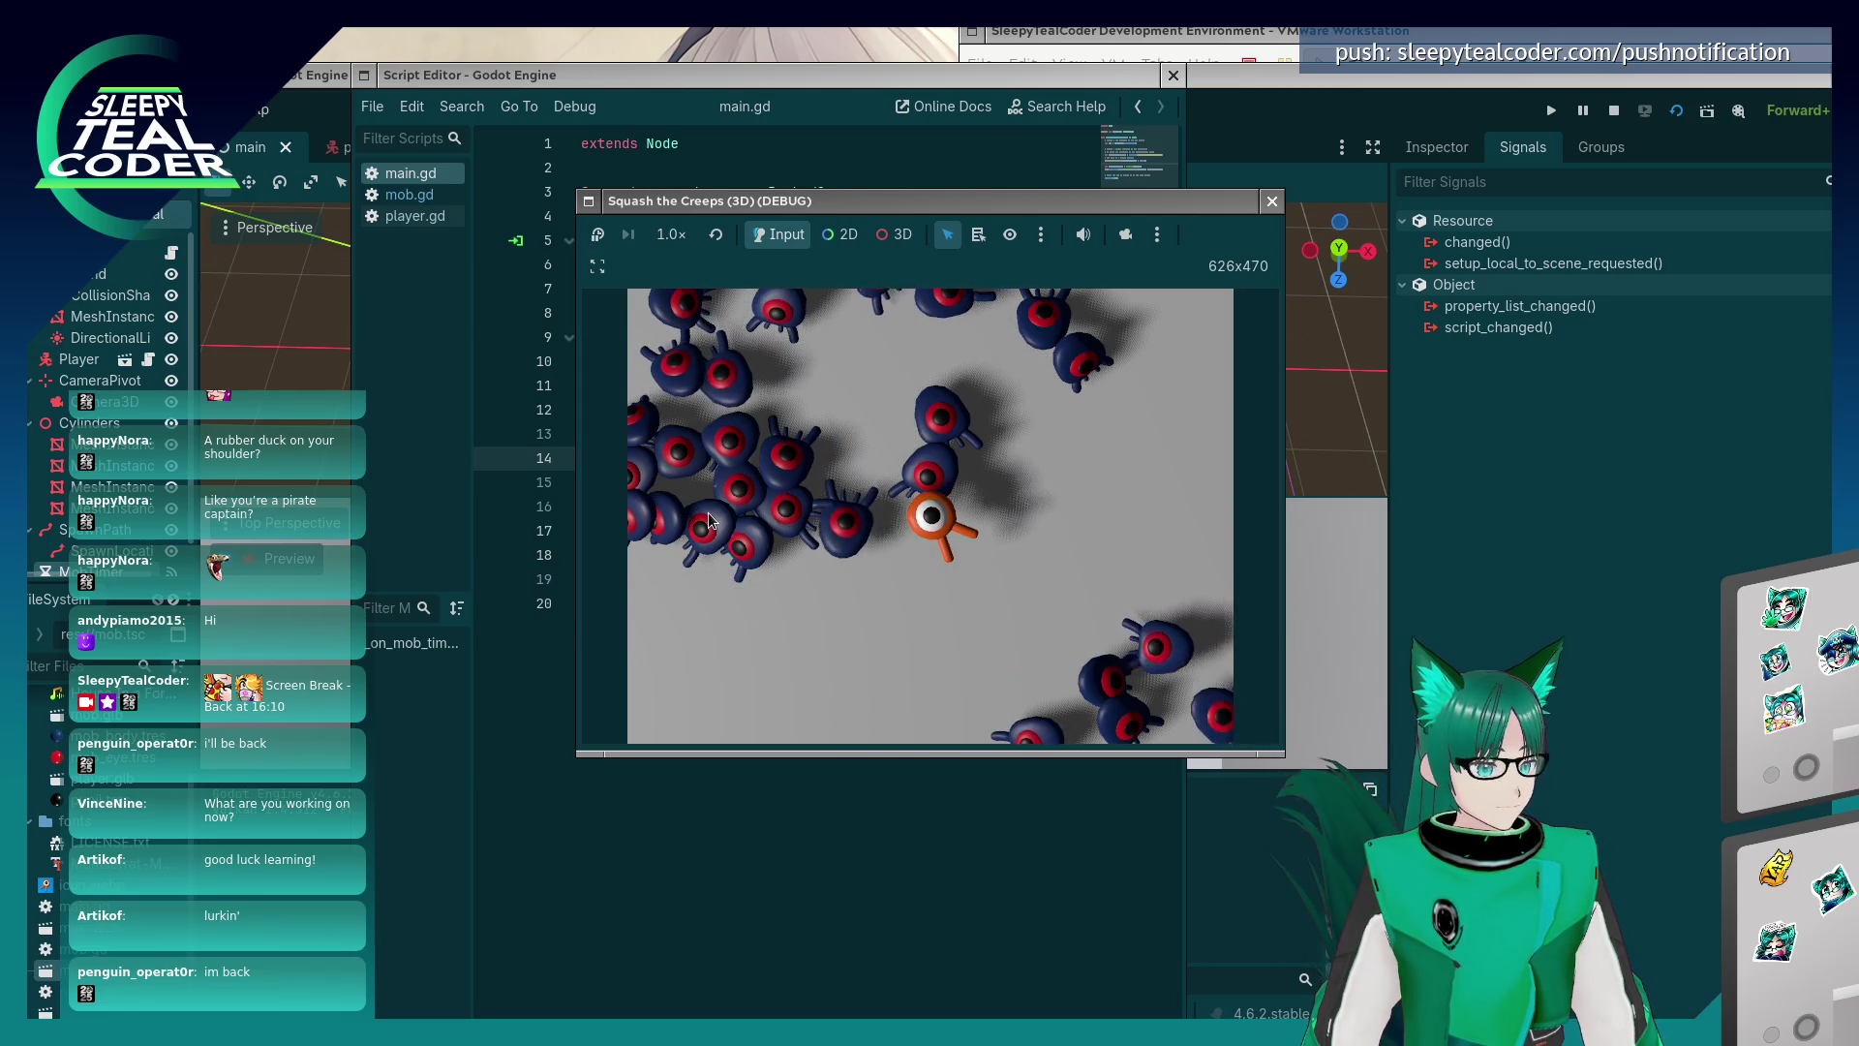
key("Left")
key("Left")
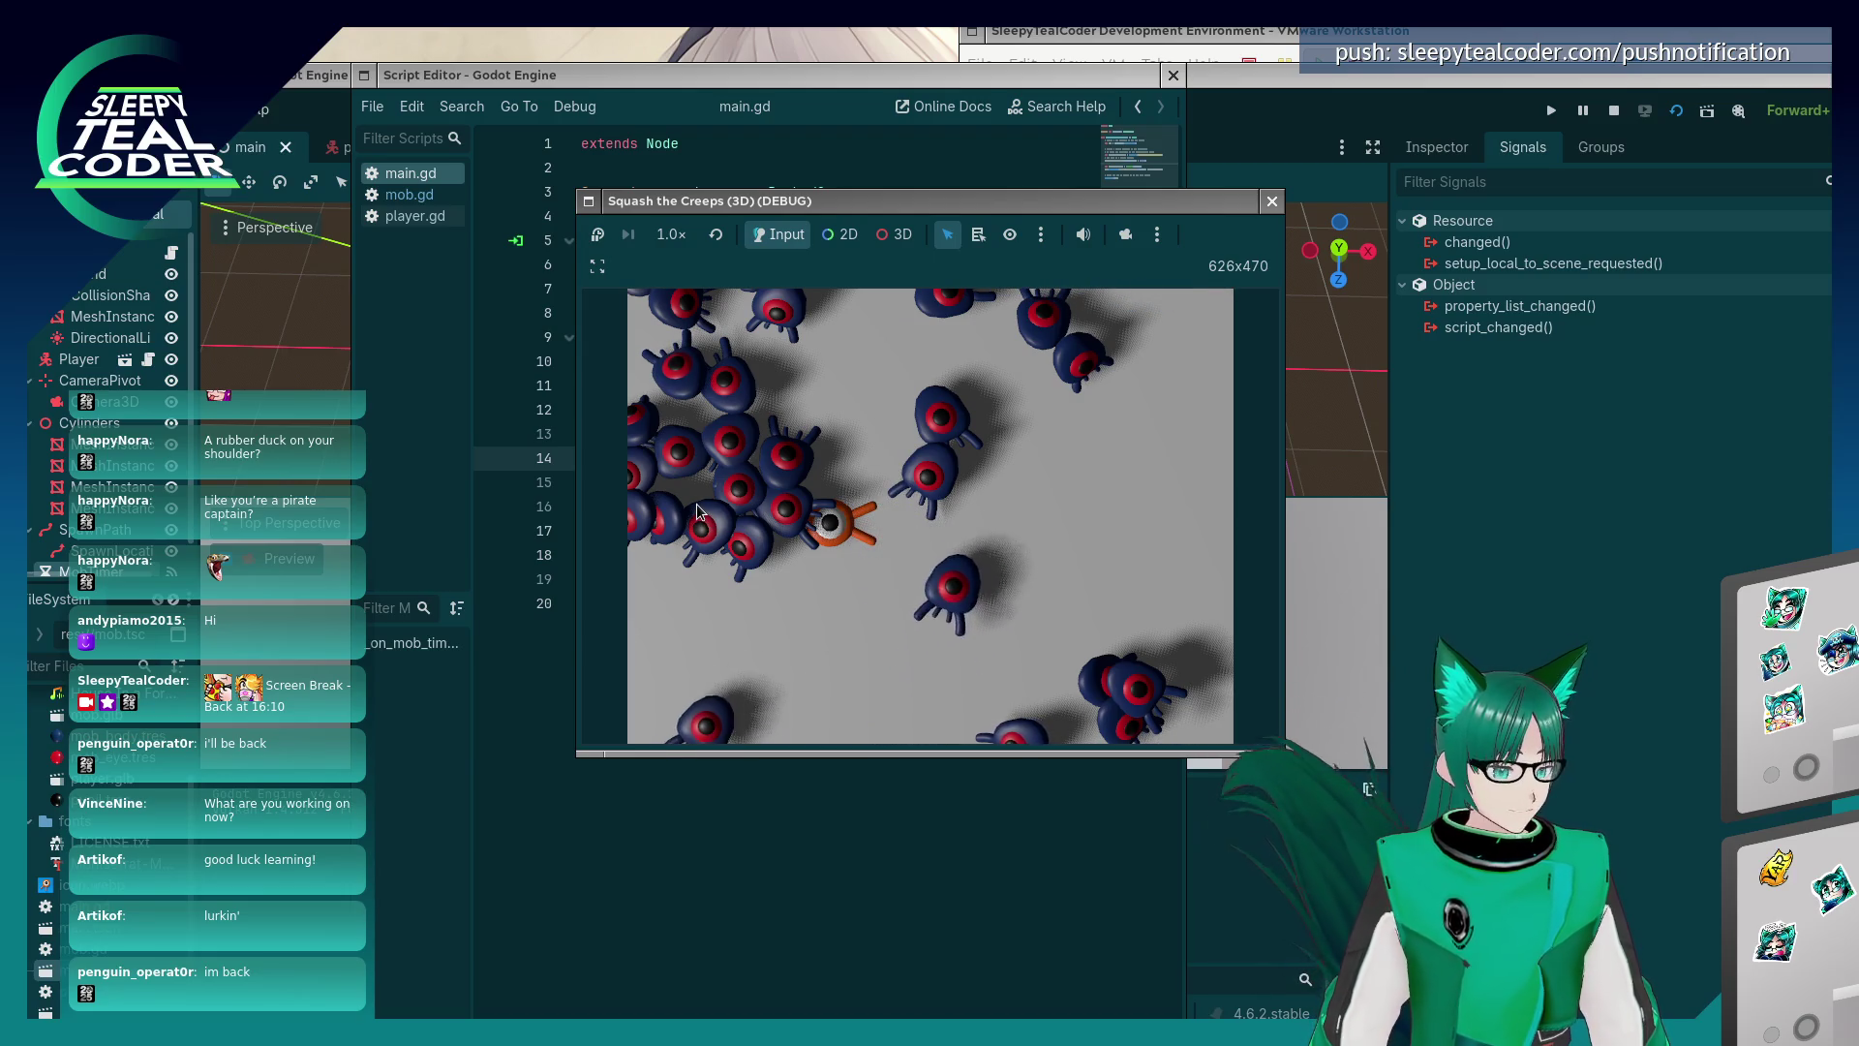
Step: Jump the player over the creep crowd while running across the ground, then stop the game
key("space")
key("Left")
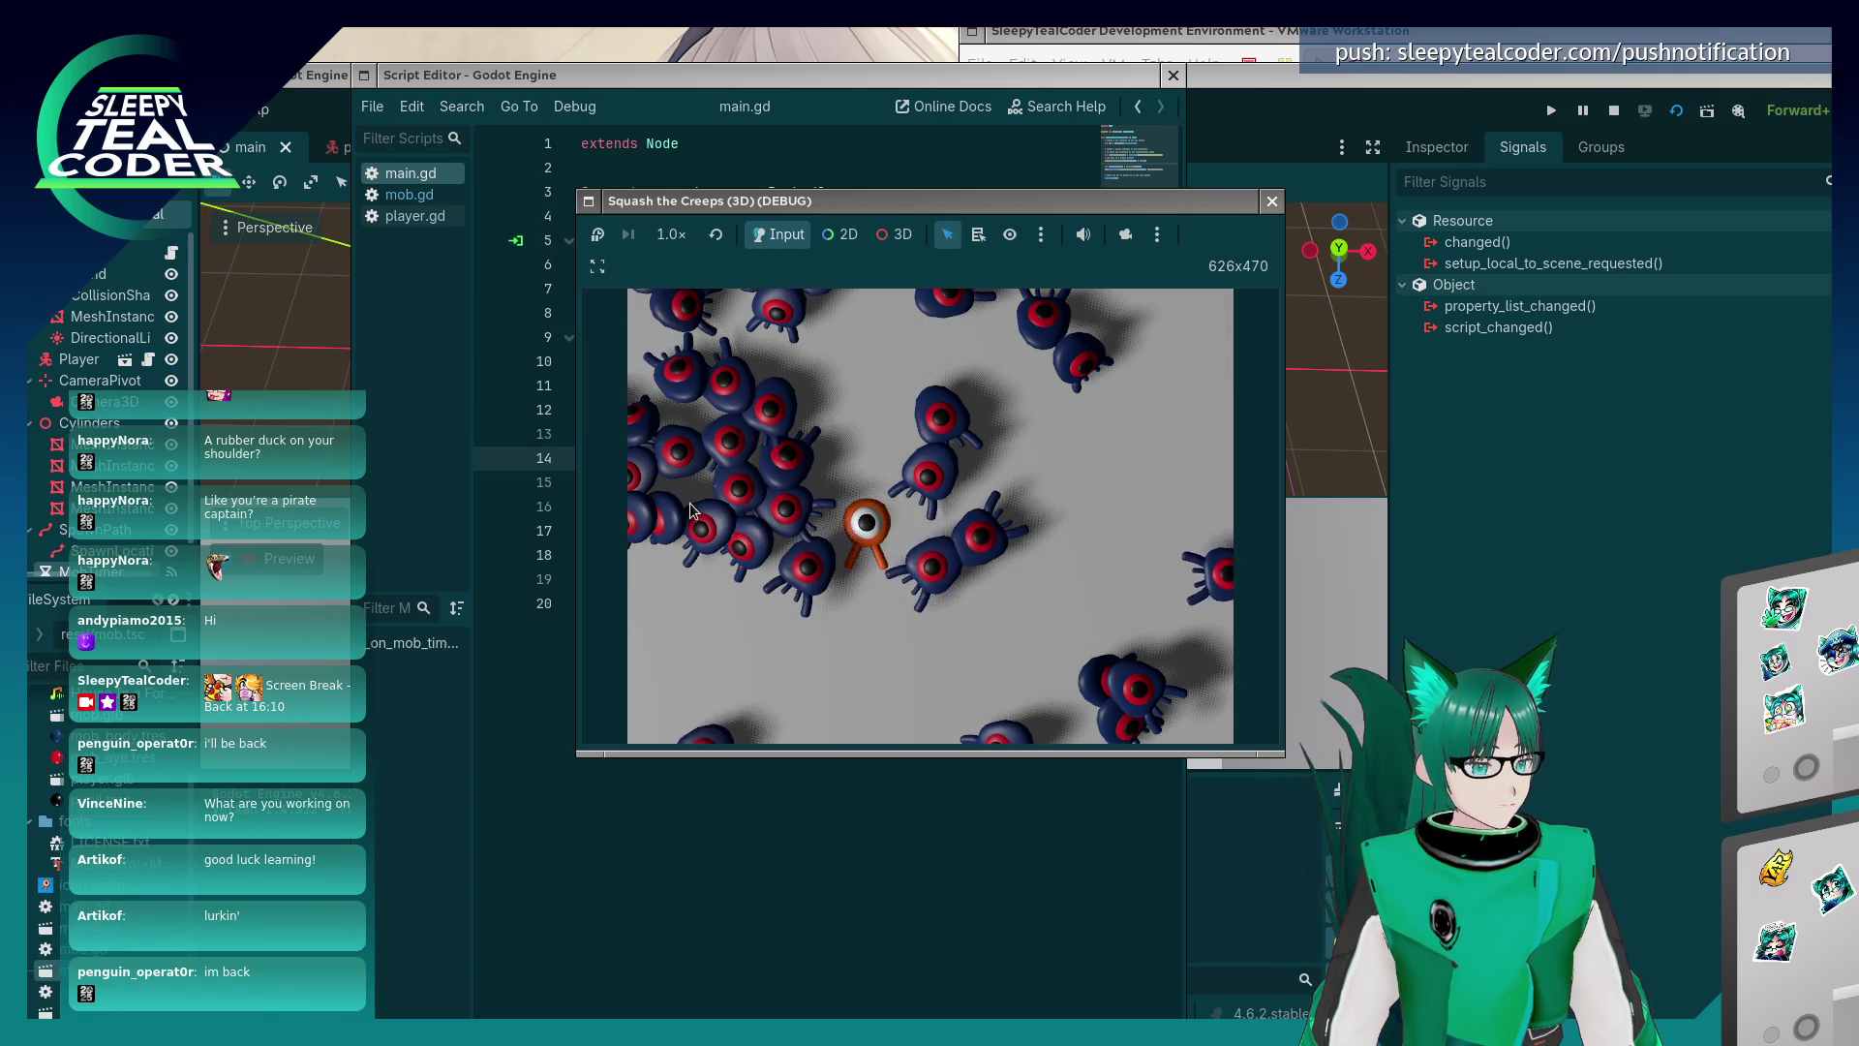
key("Left")
key("Left")
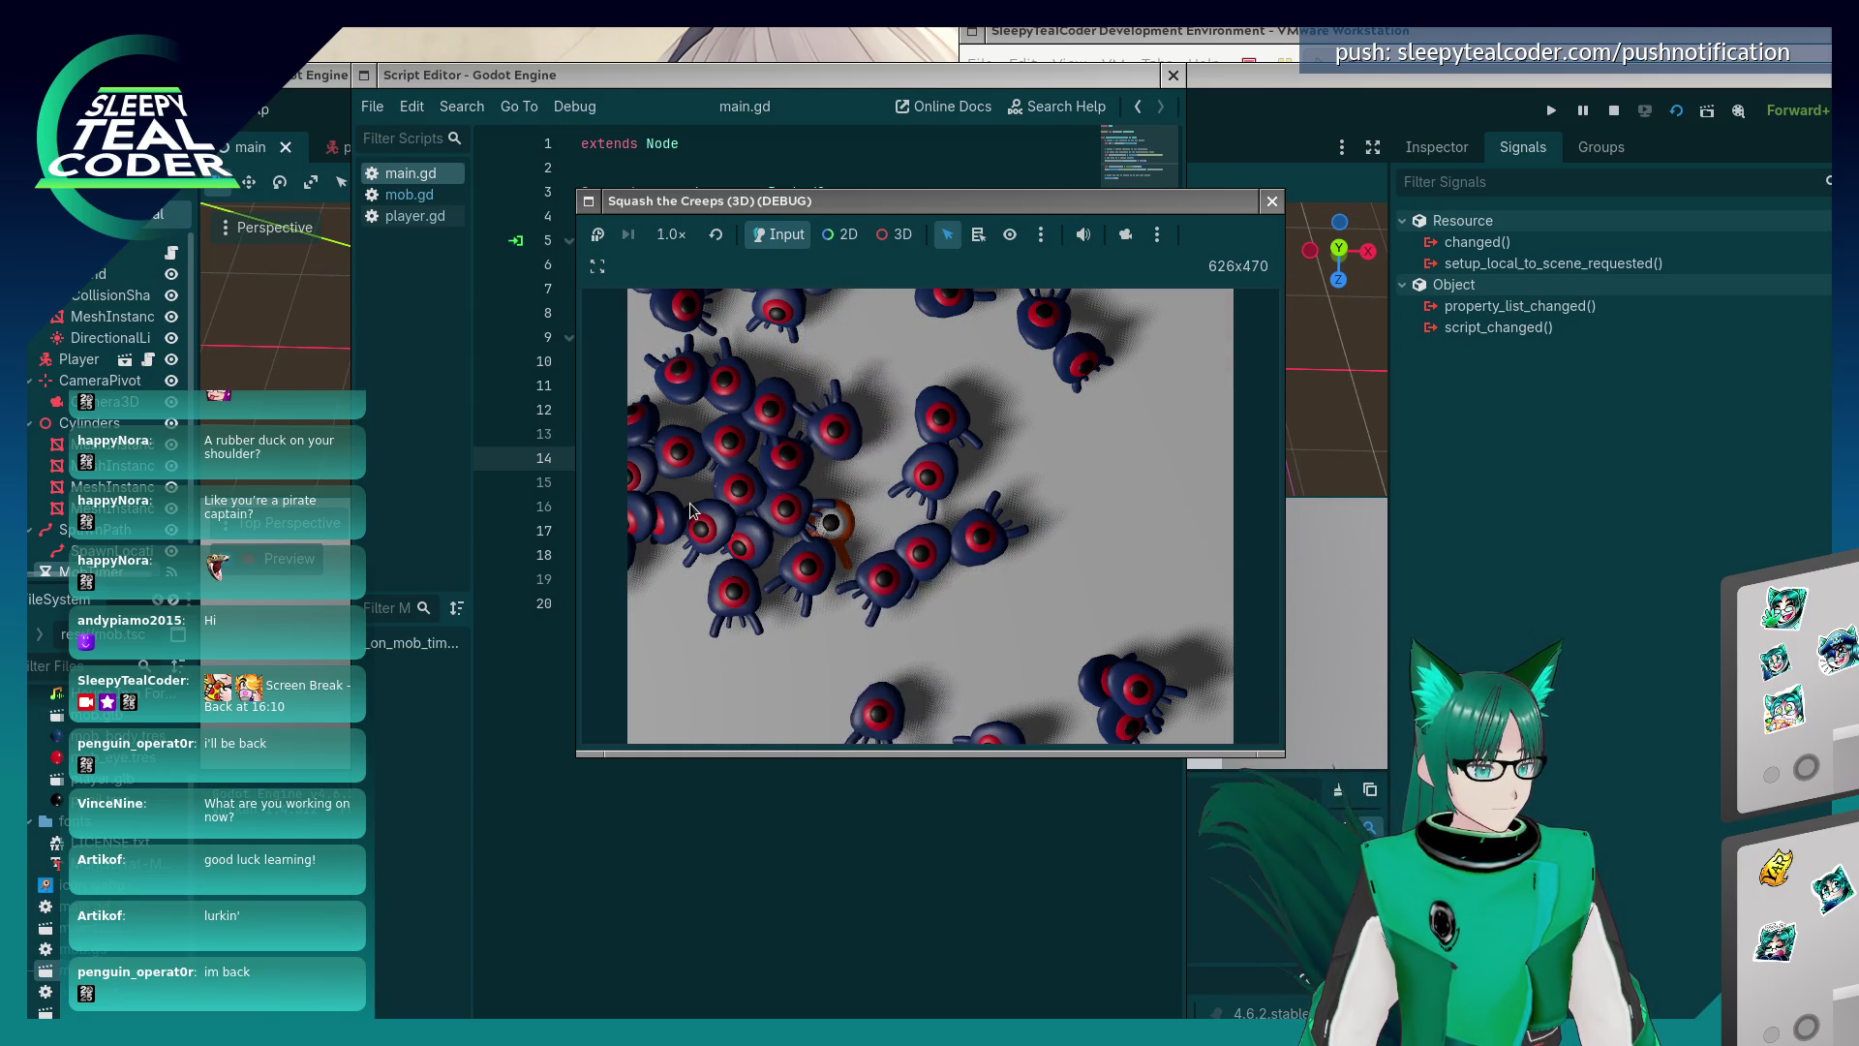
key("space")
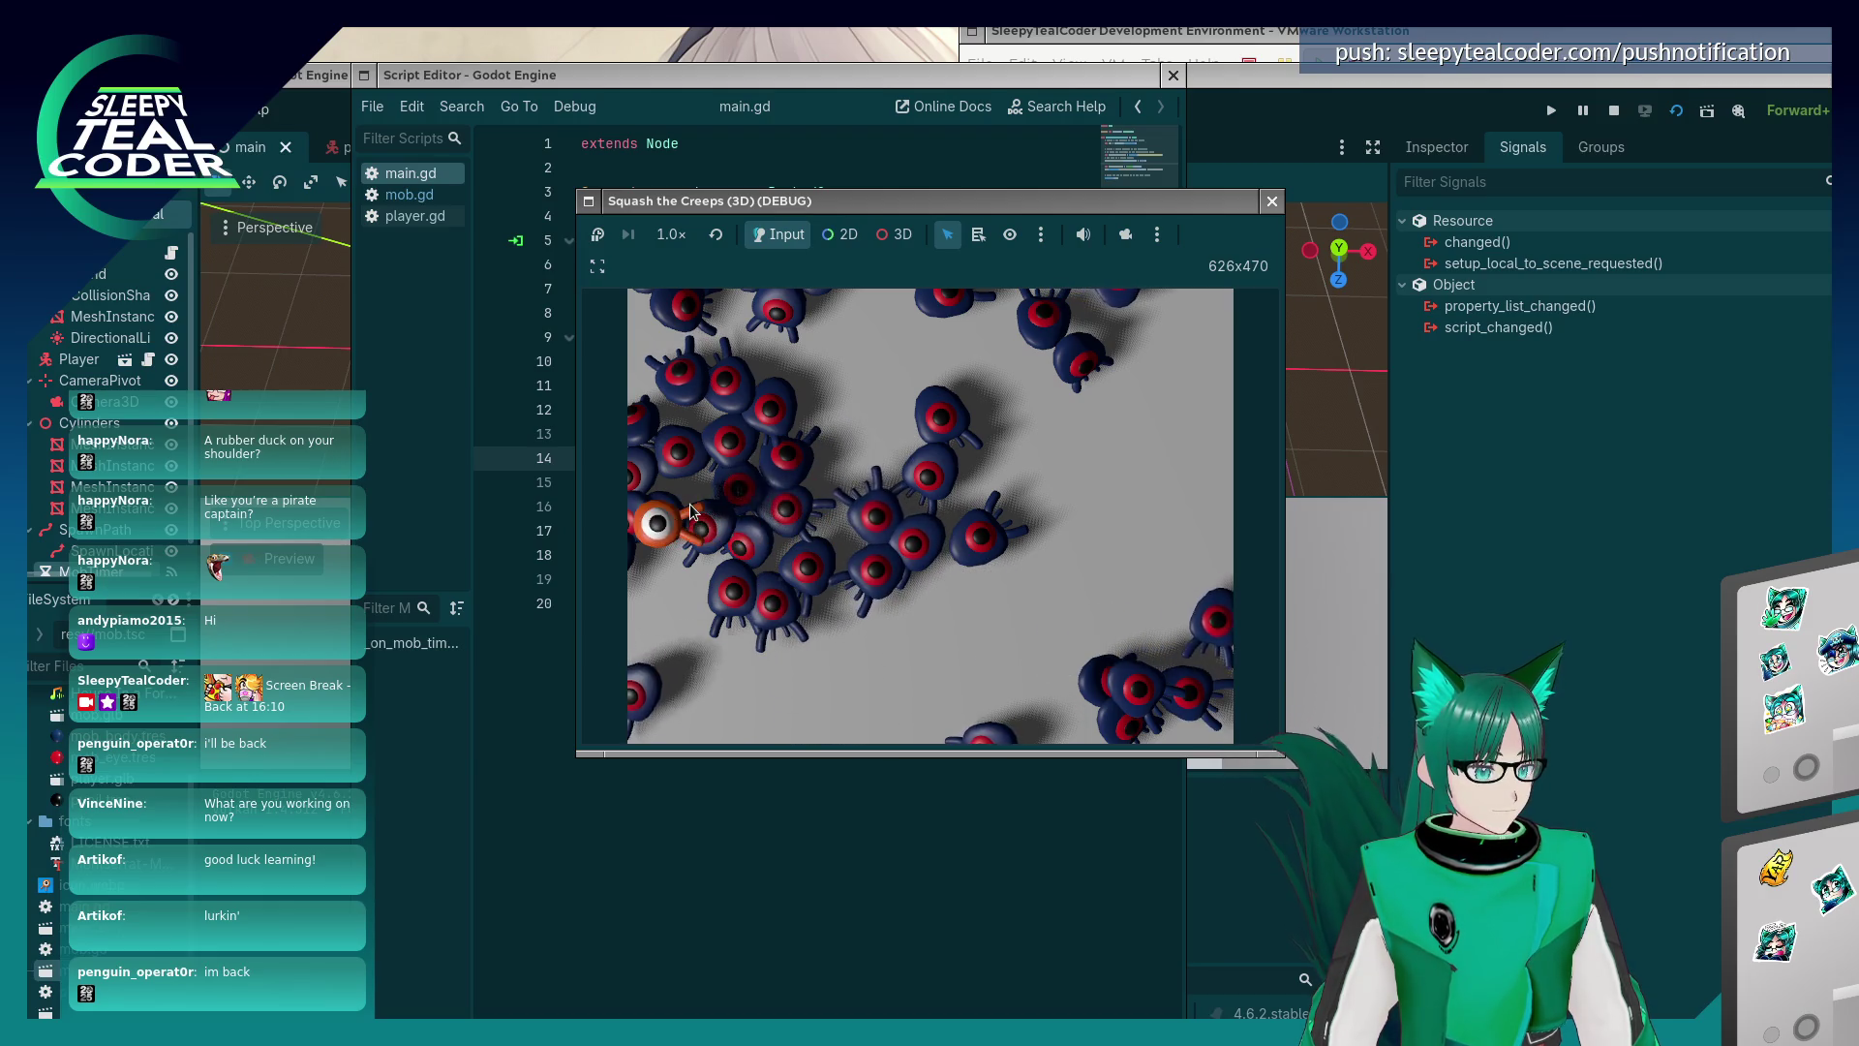
key("Down")
key("Right")
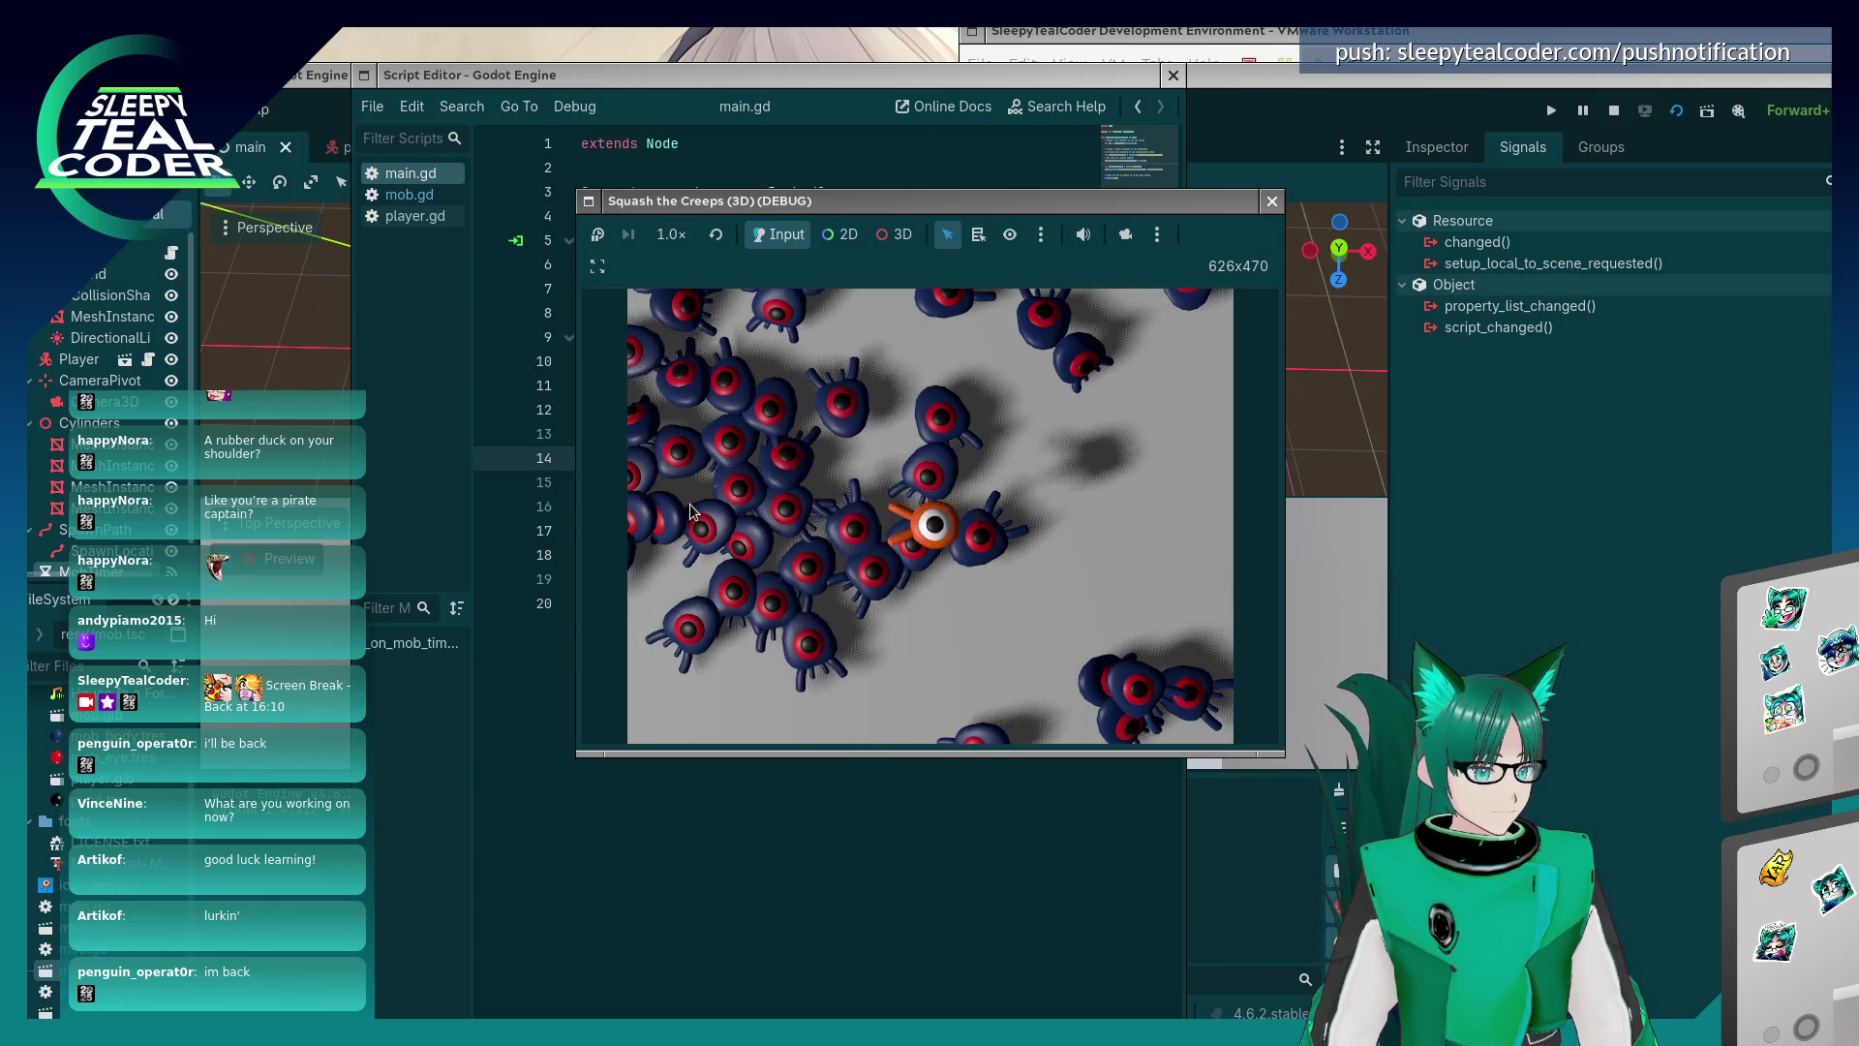
key("Left")
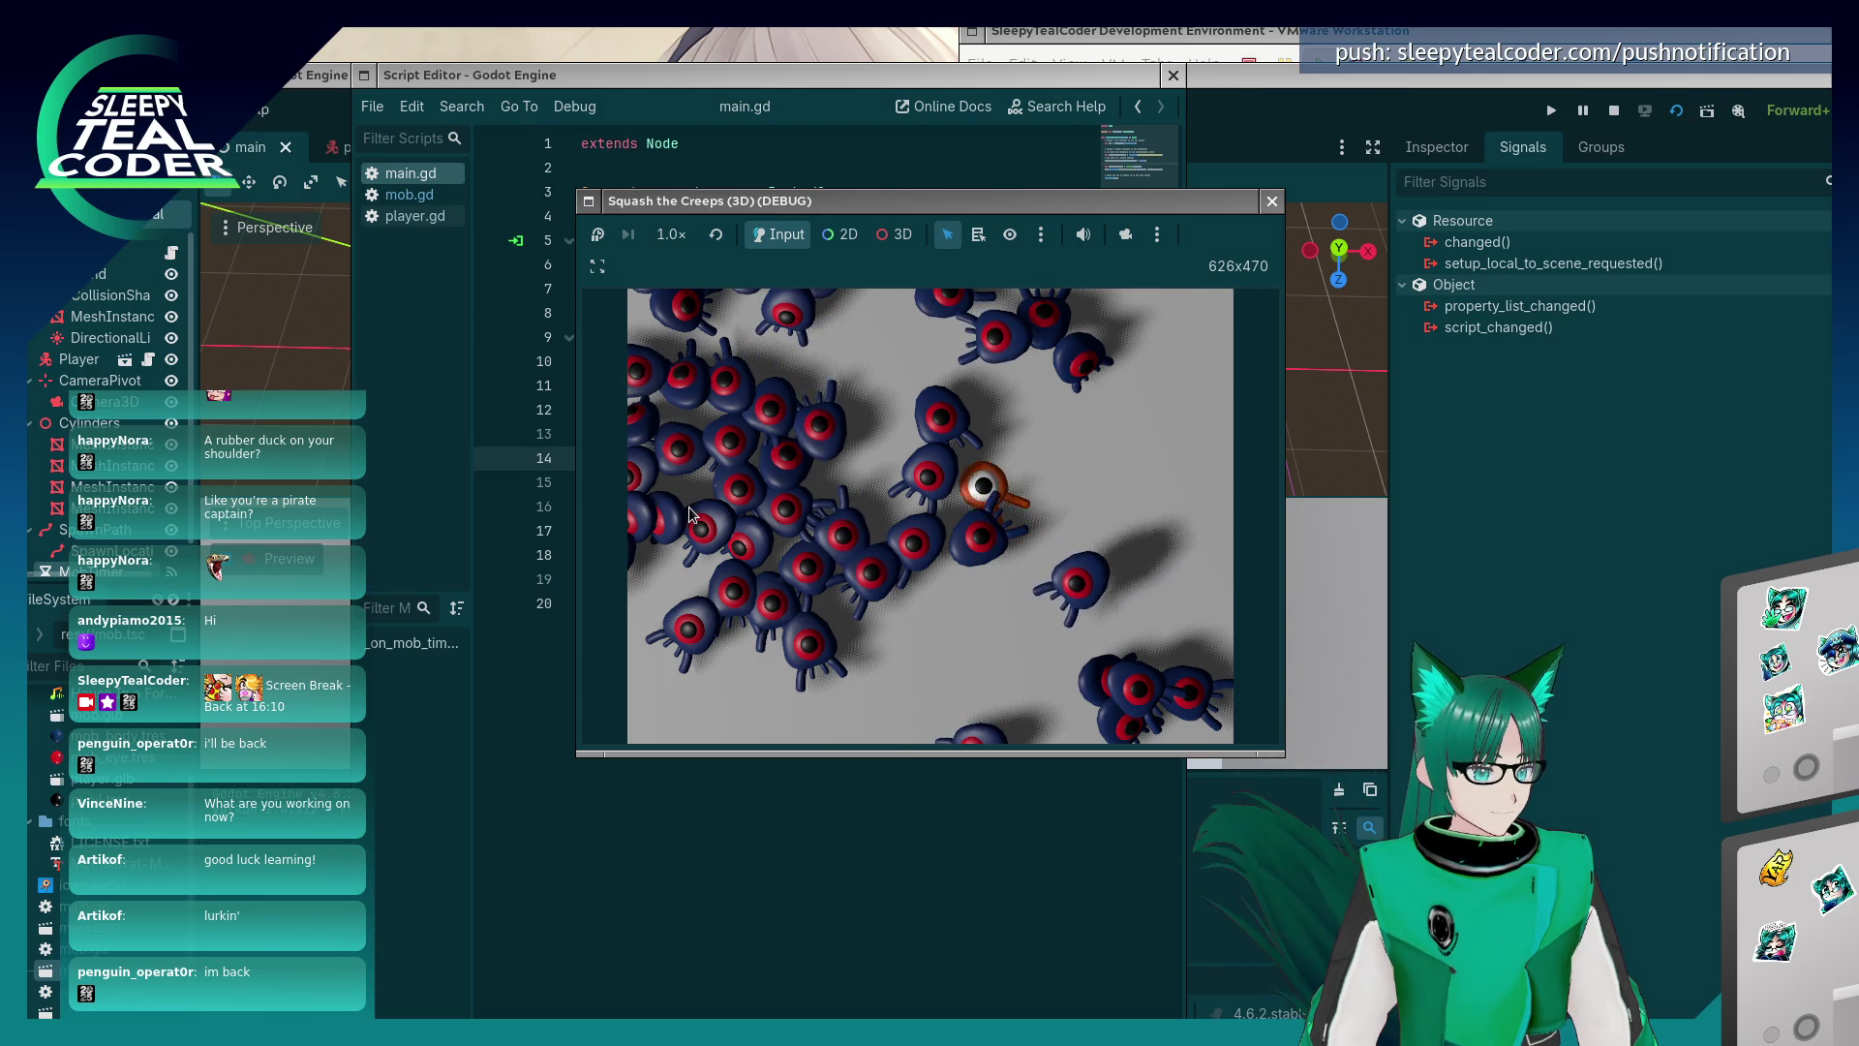
key("Right")
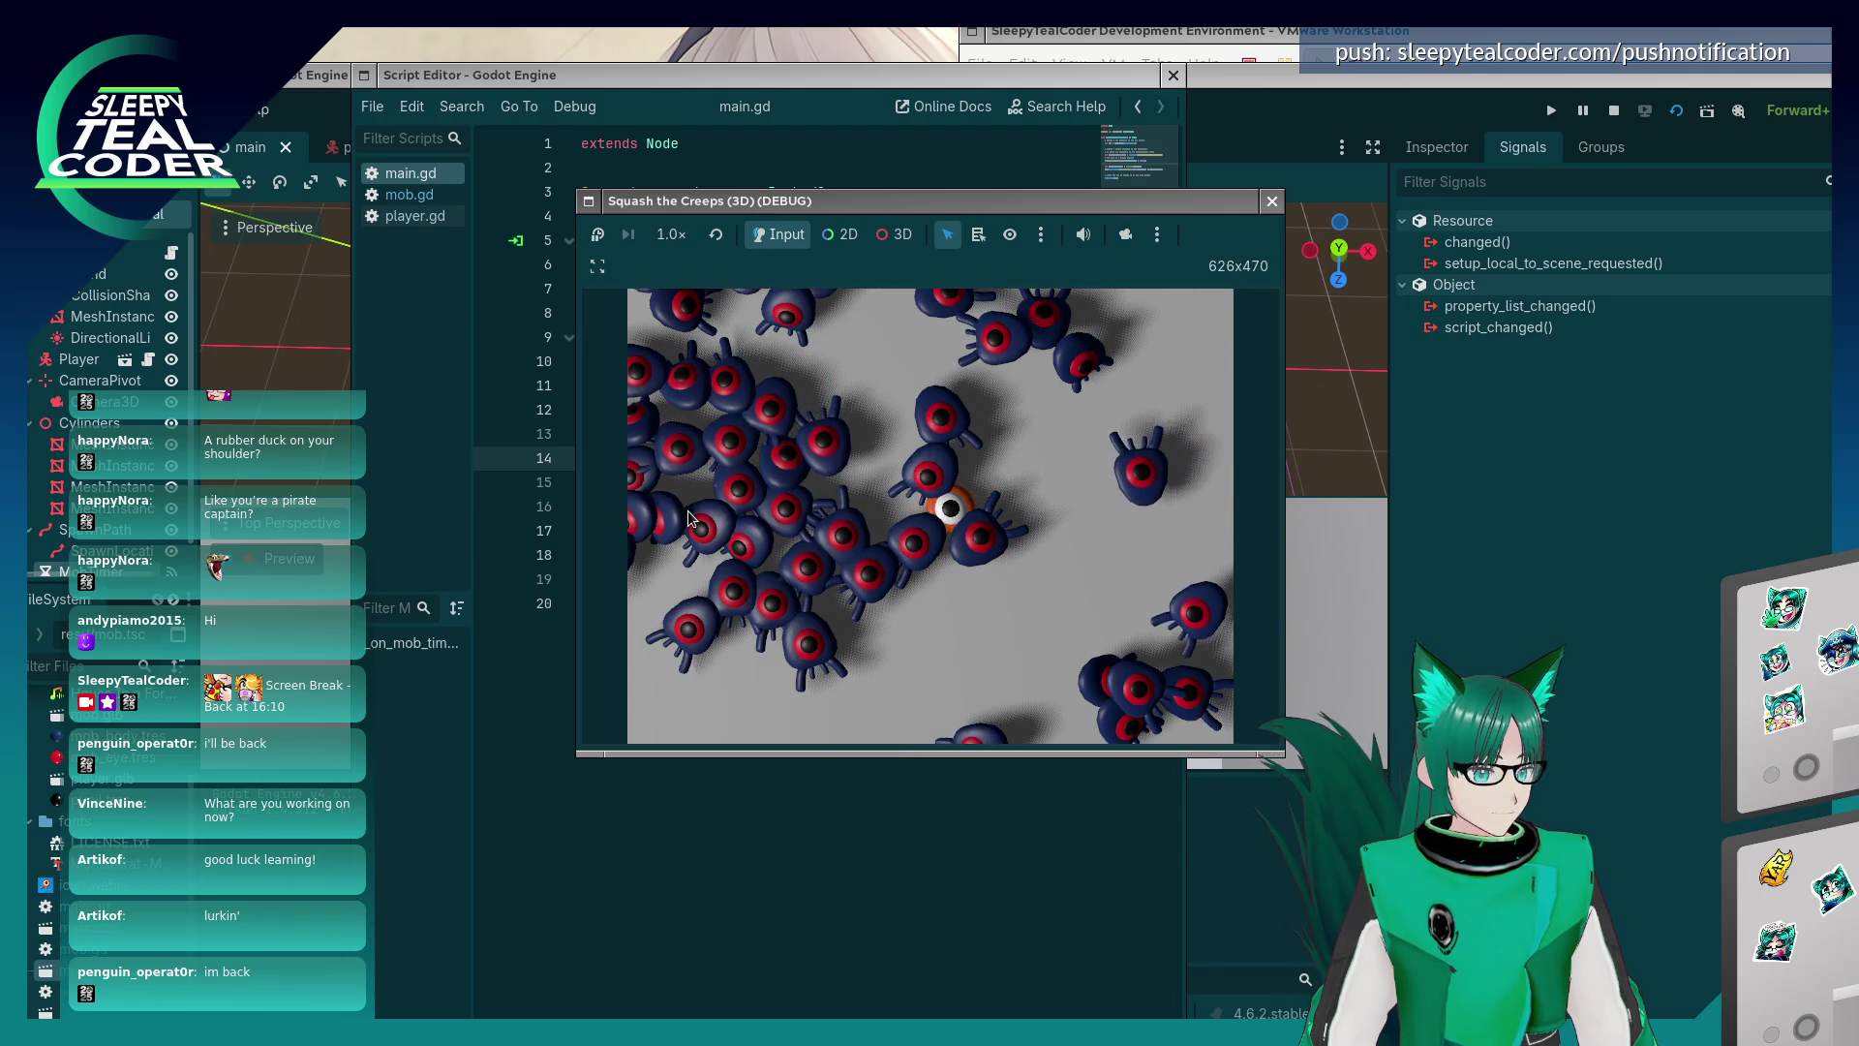
key("Left")
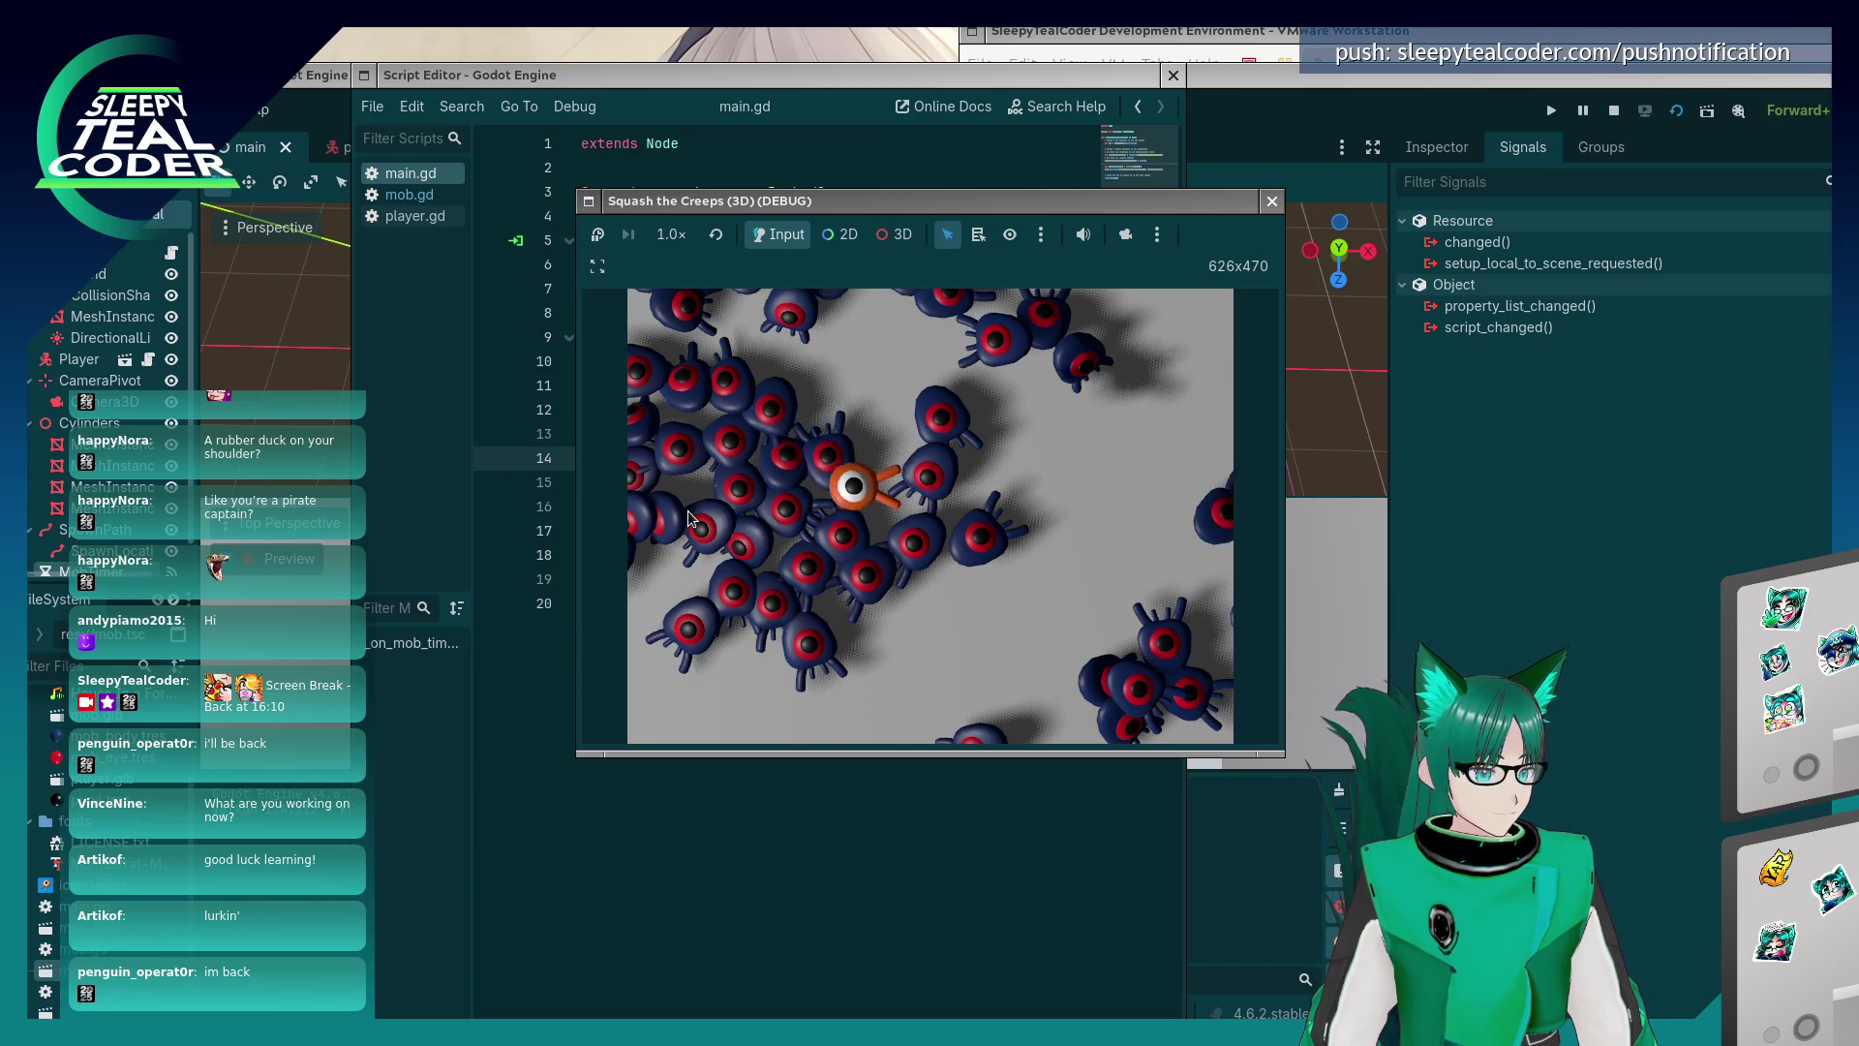
key("Right")
key("Left")
key("Right")
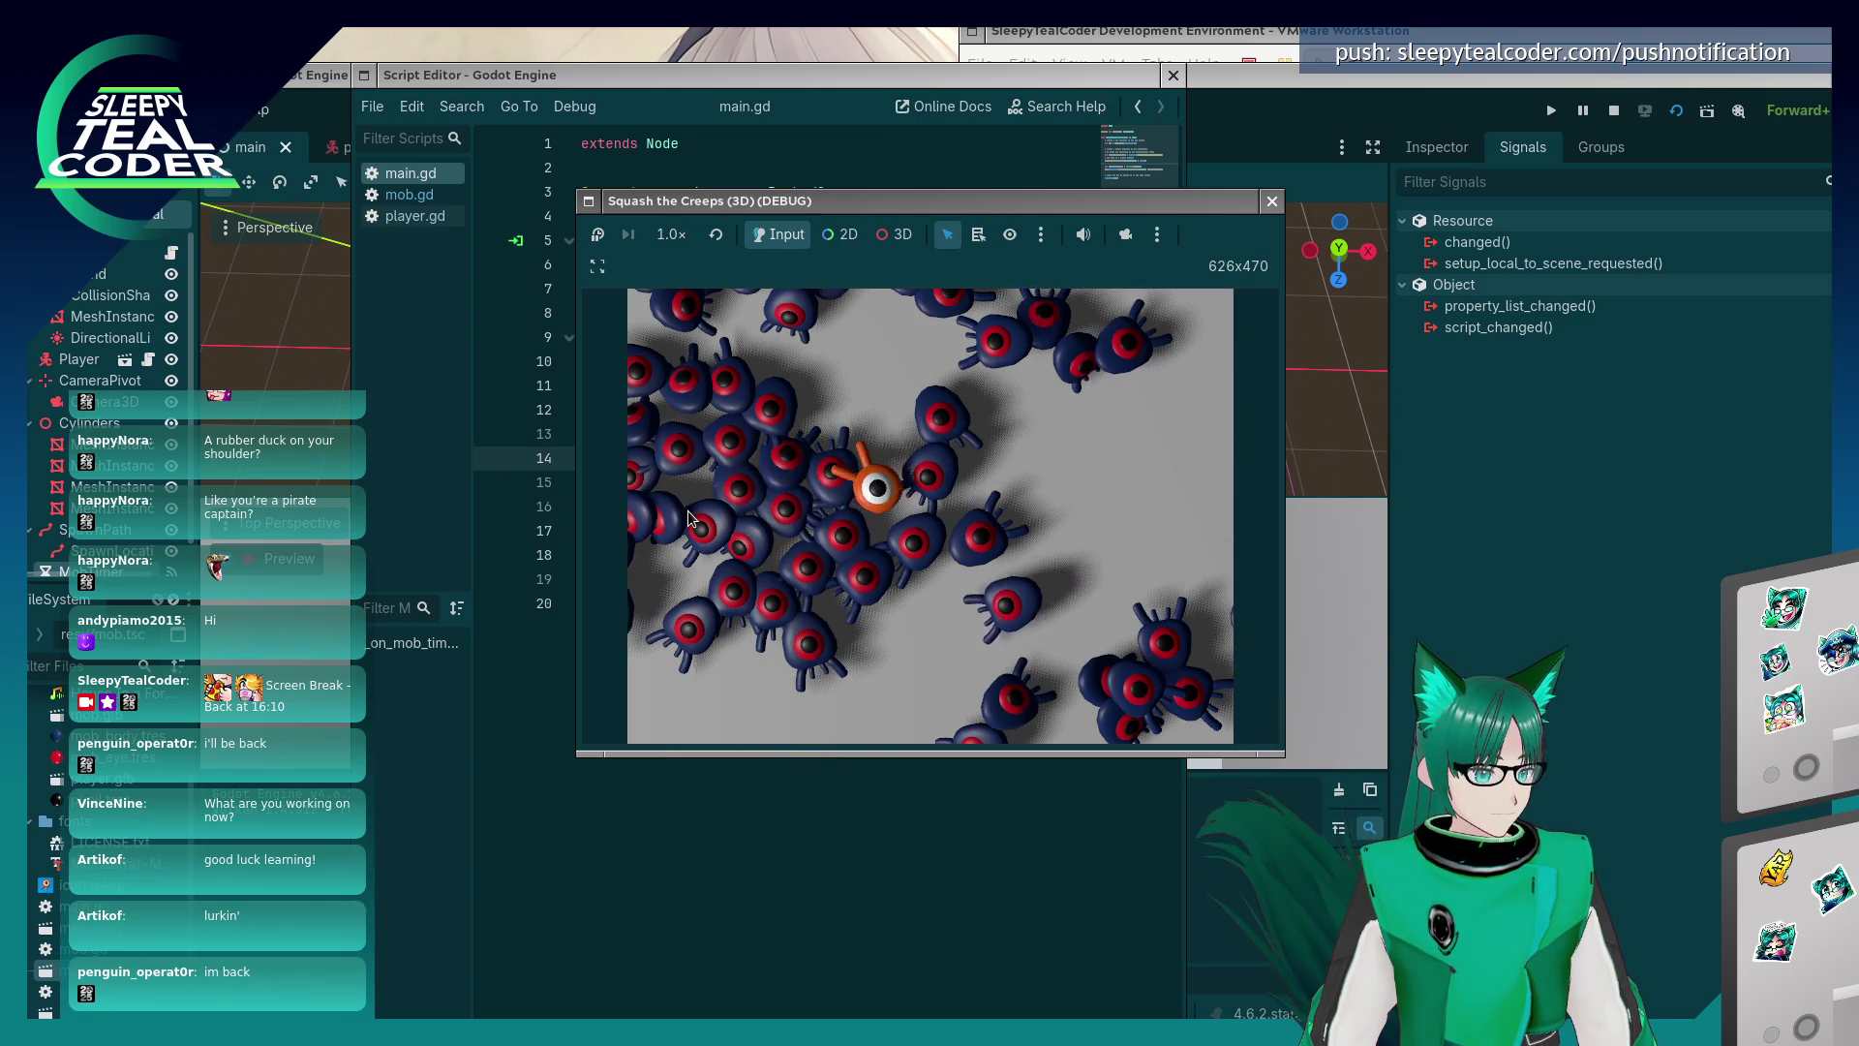
key("Left")
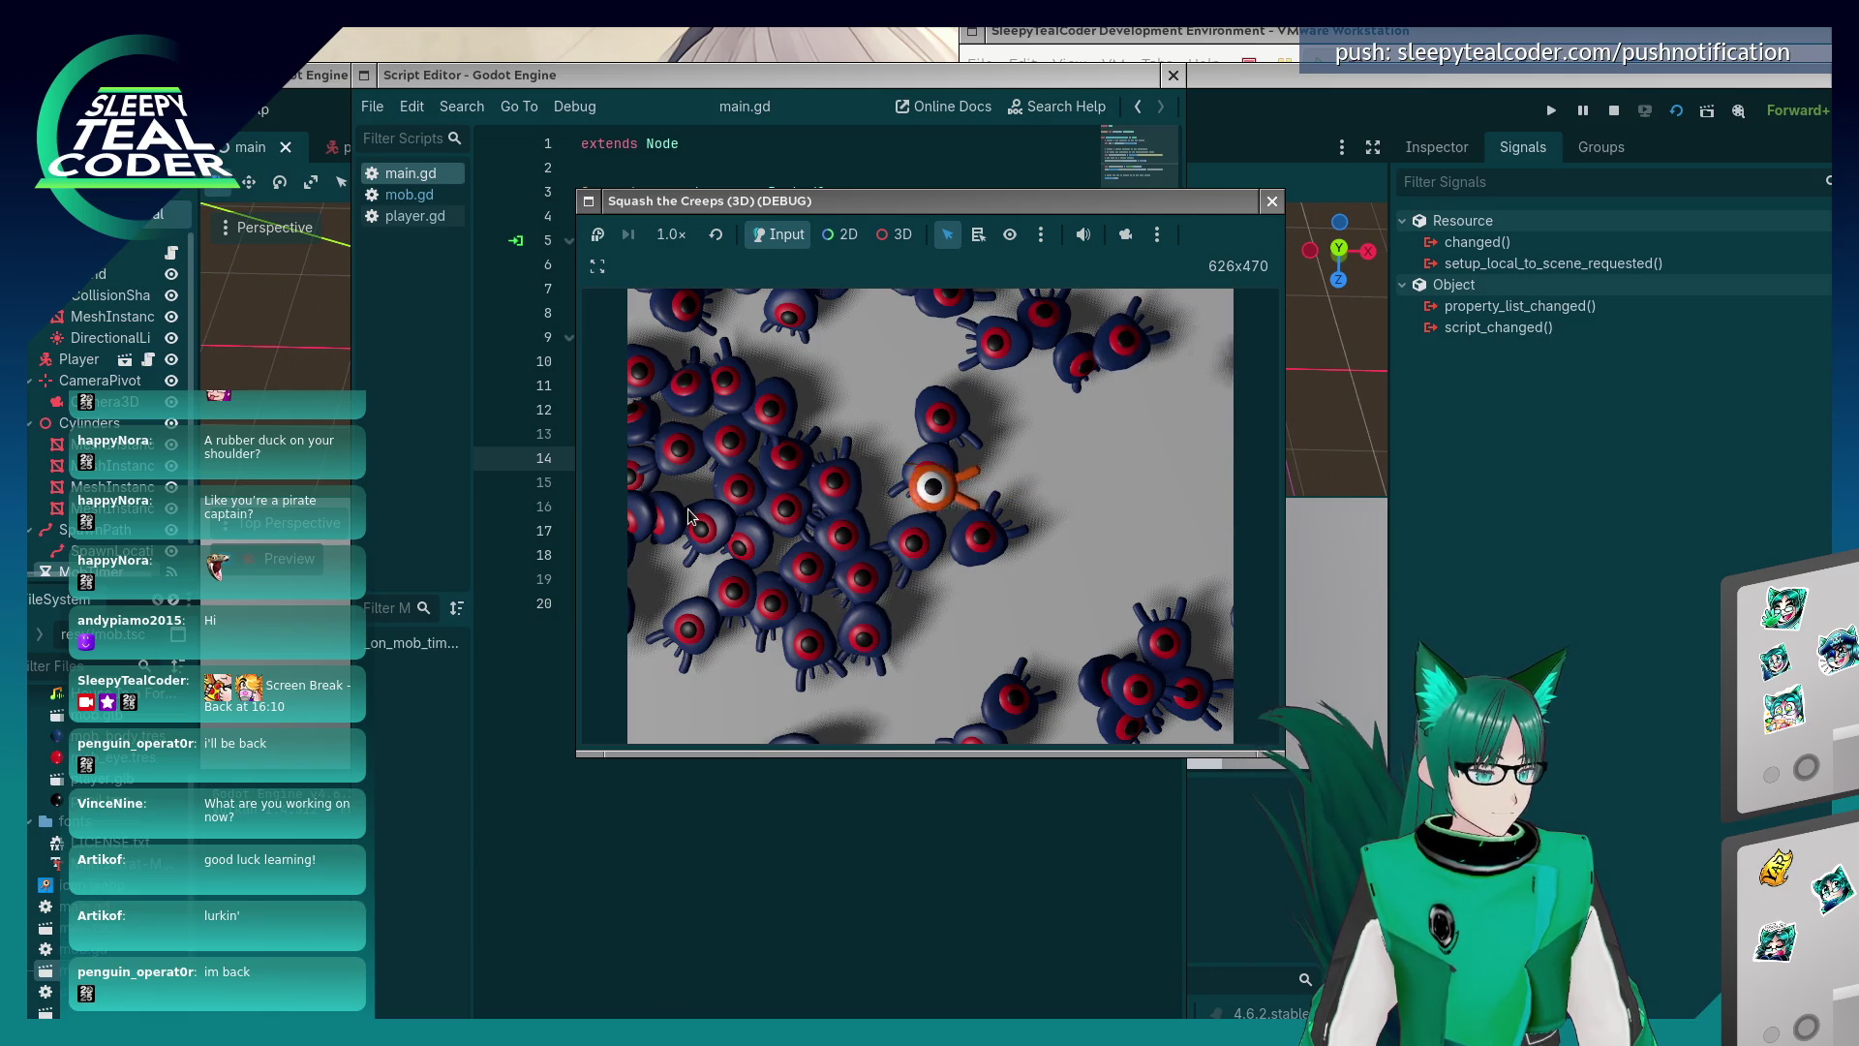
key("Right")
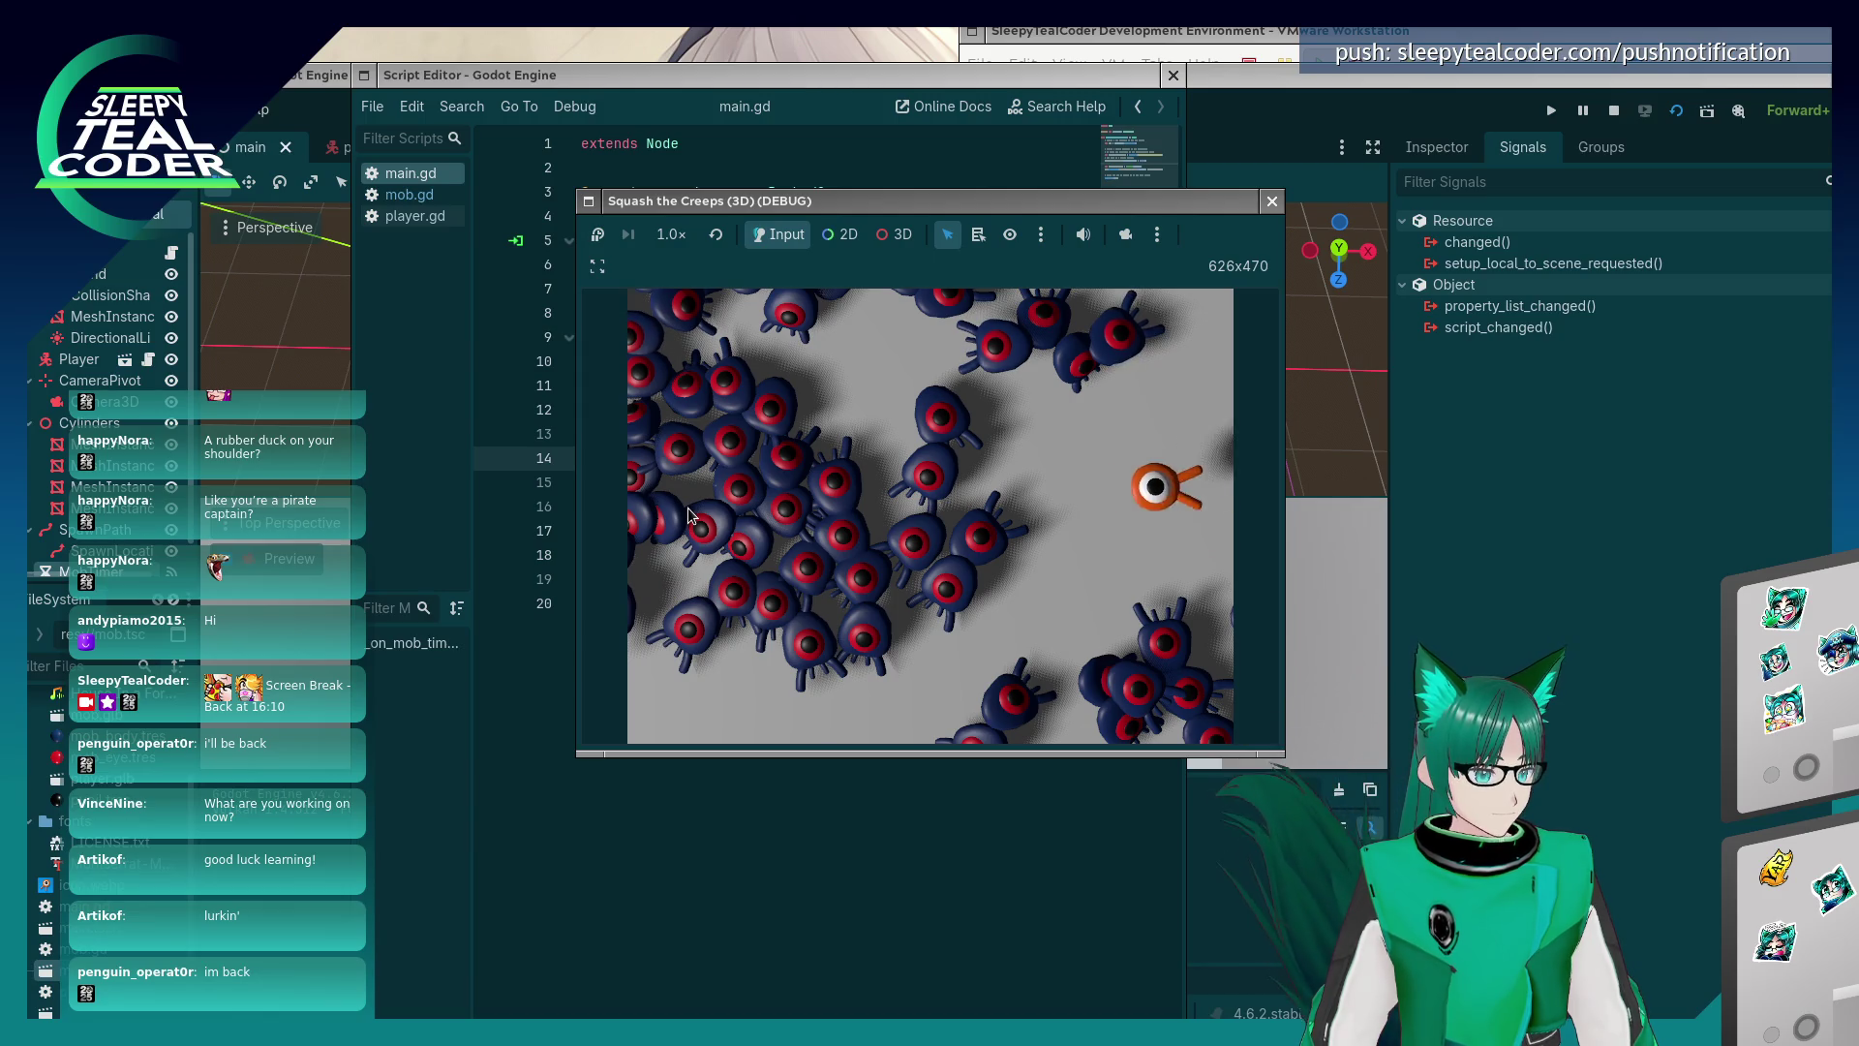
key("Right")
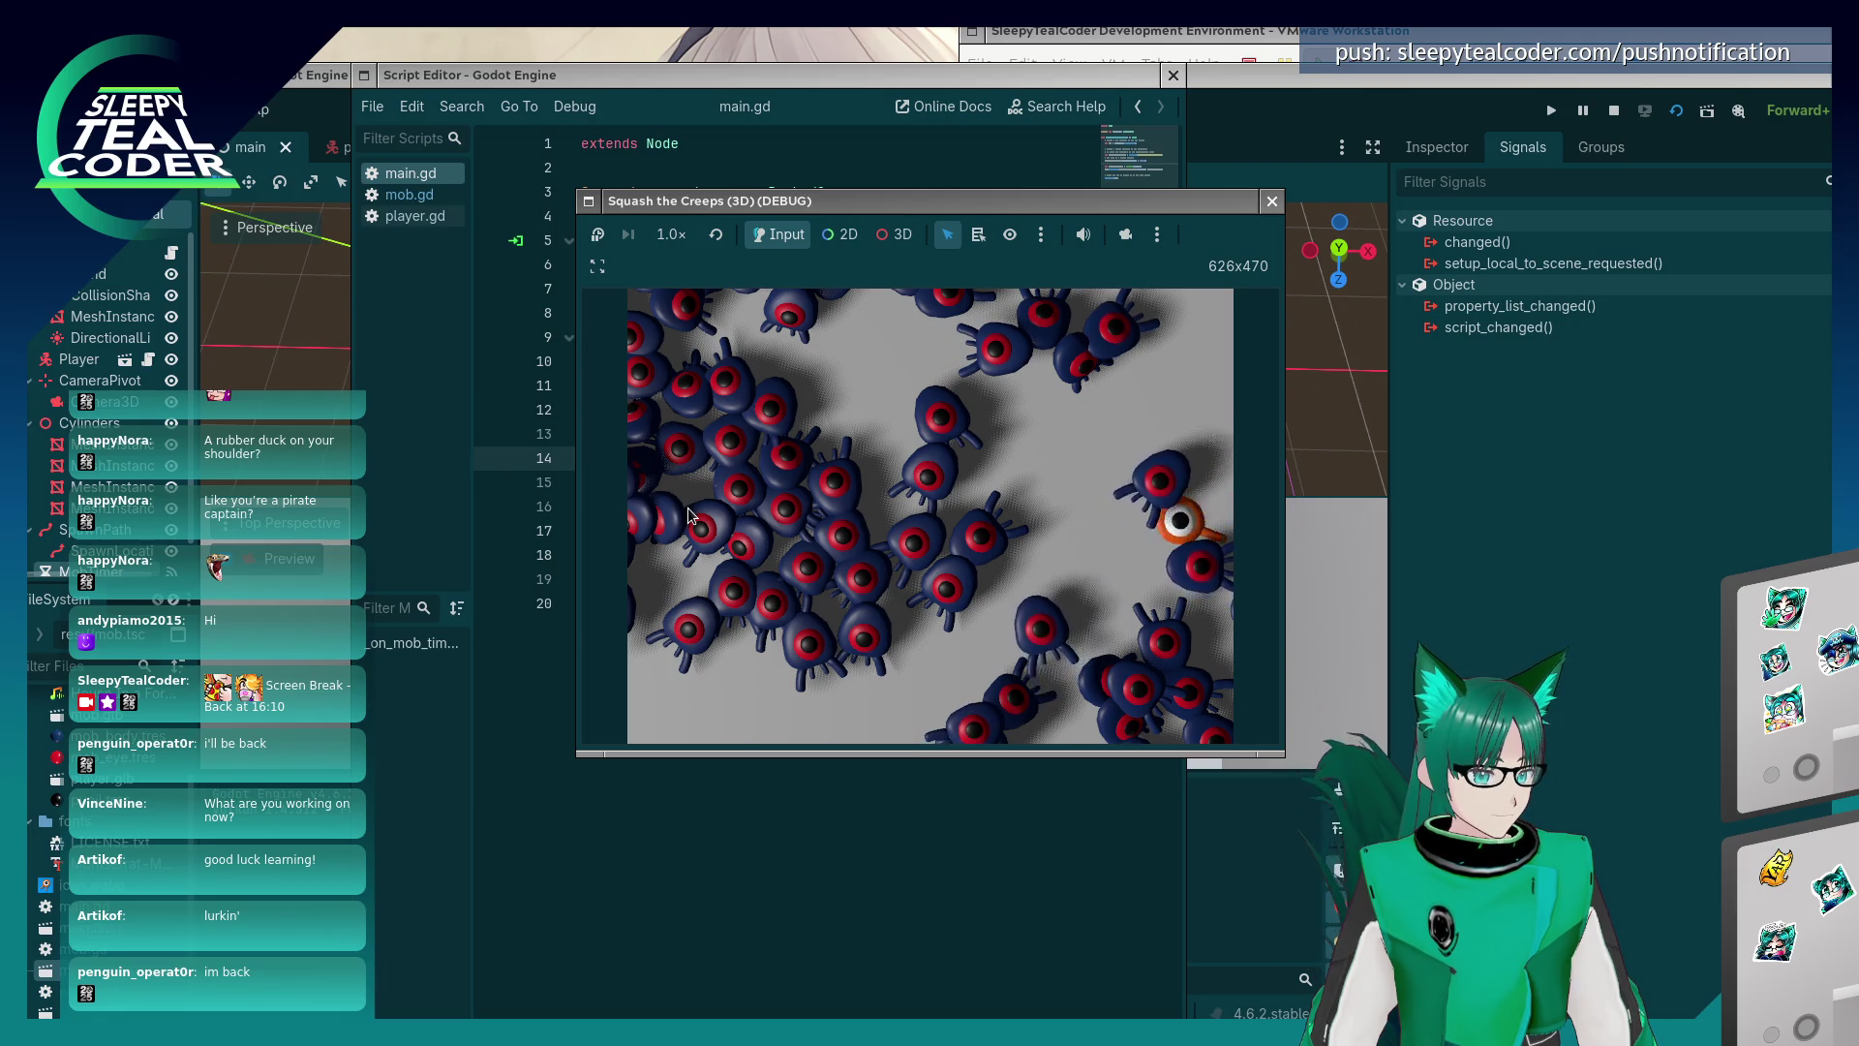
key("Left")
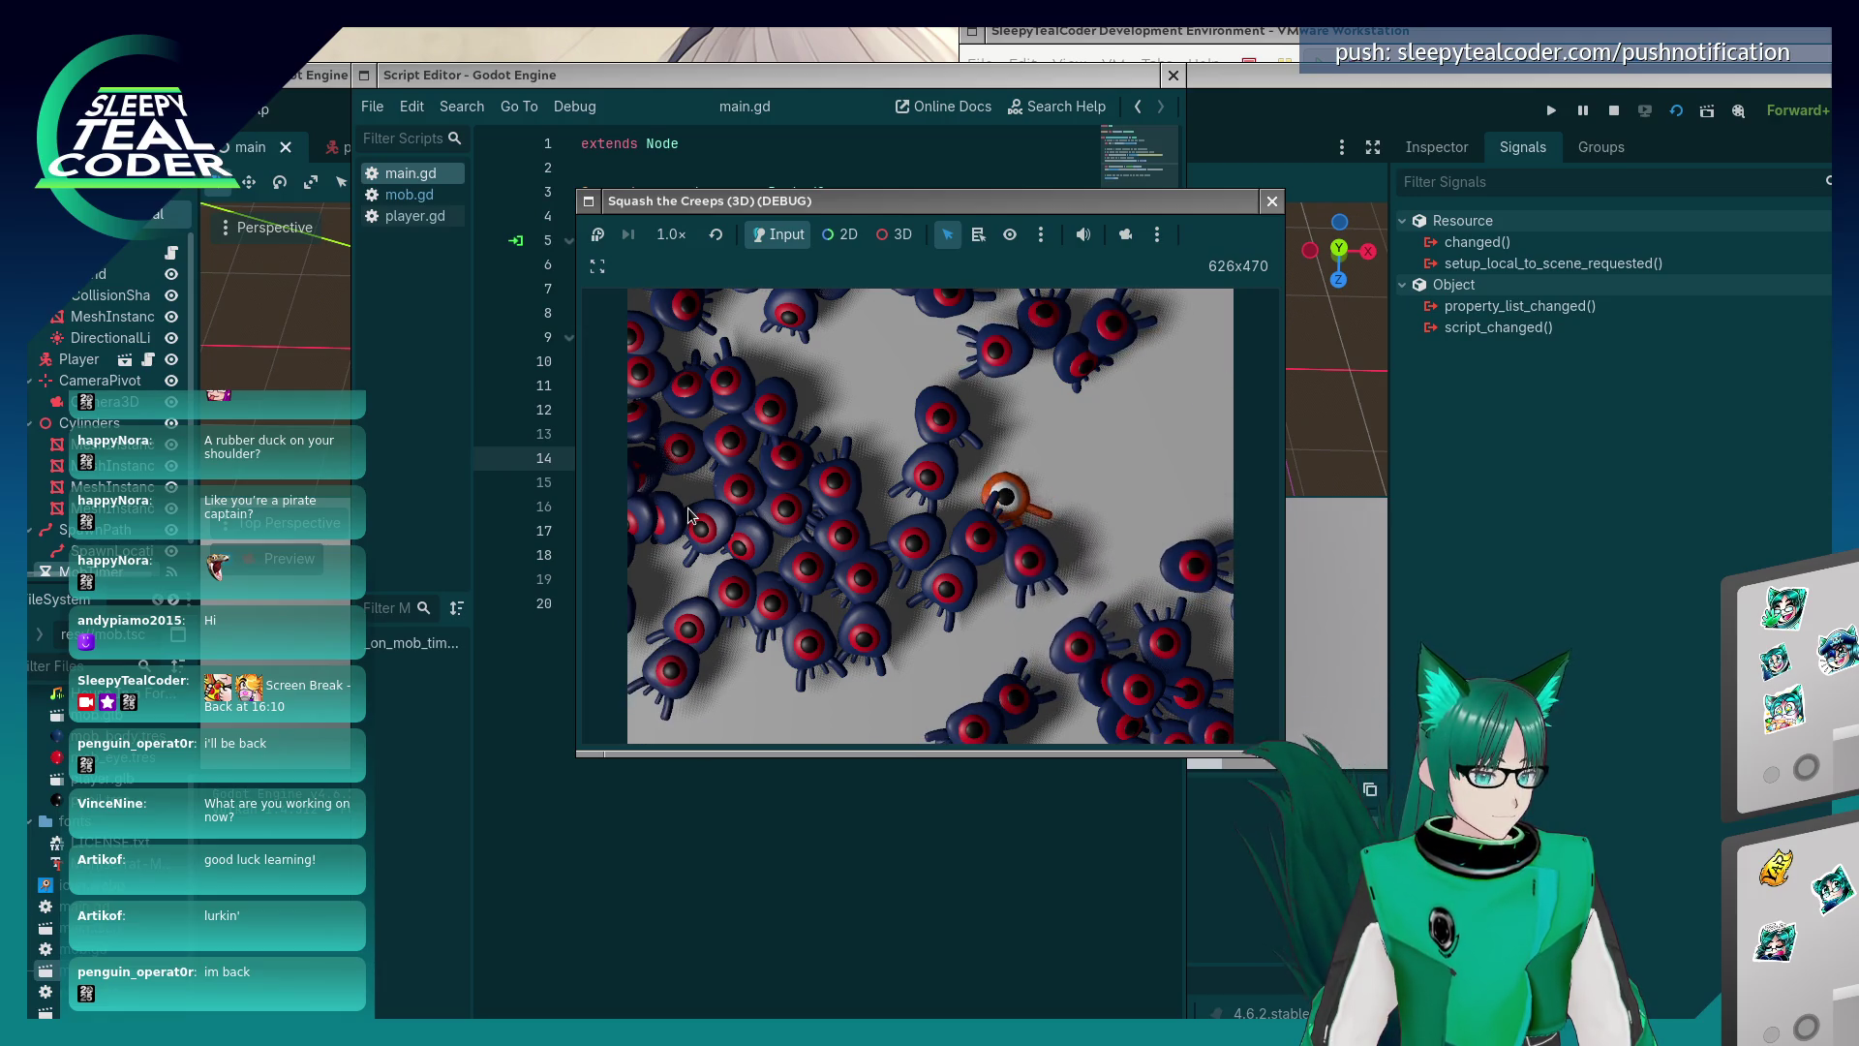
key("Right")
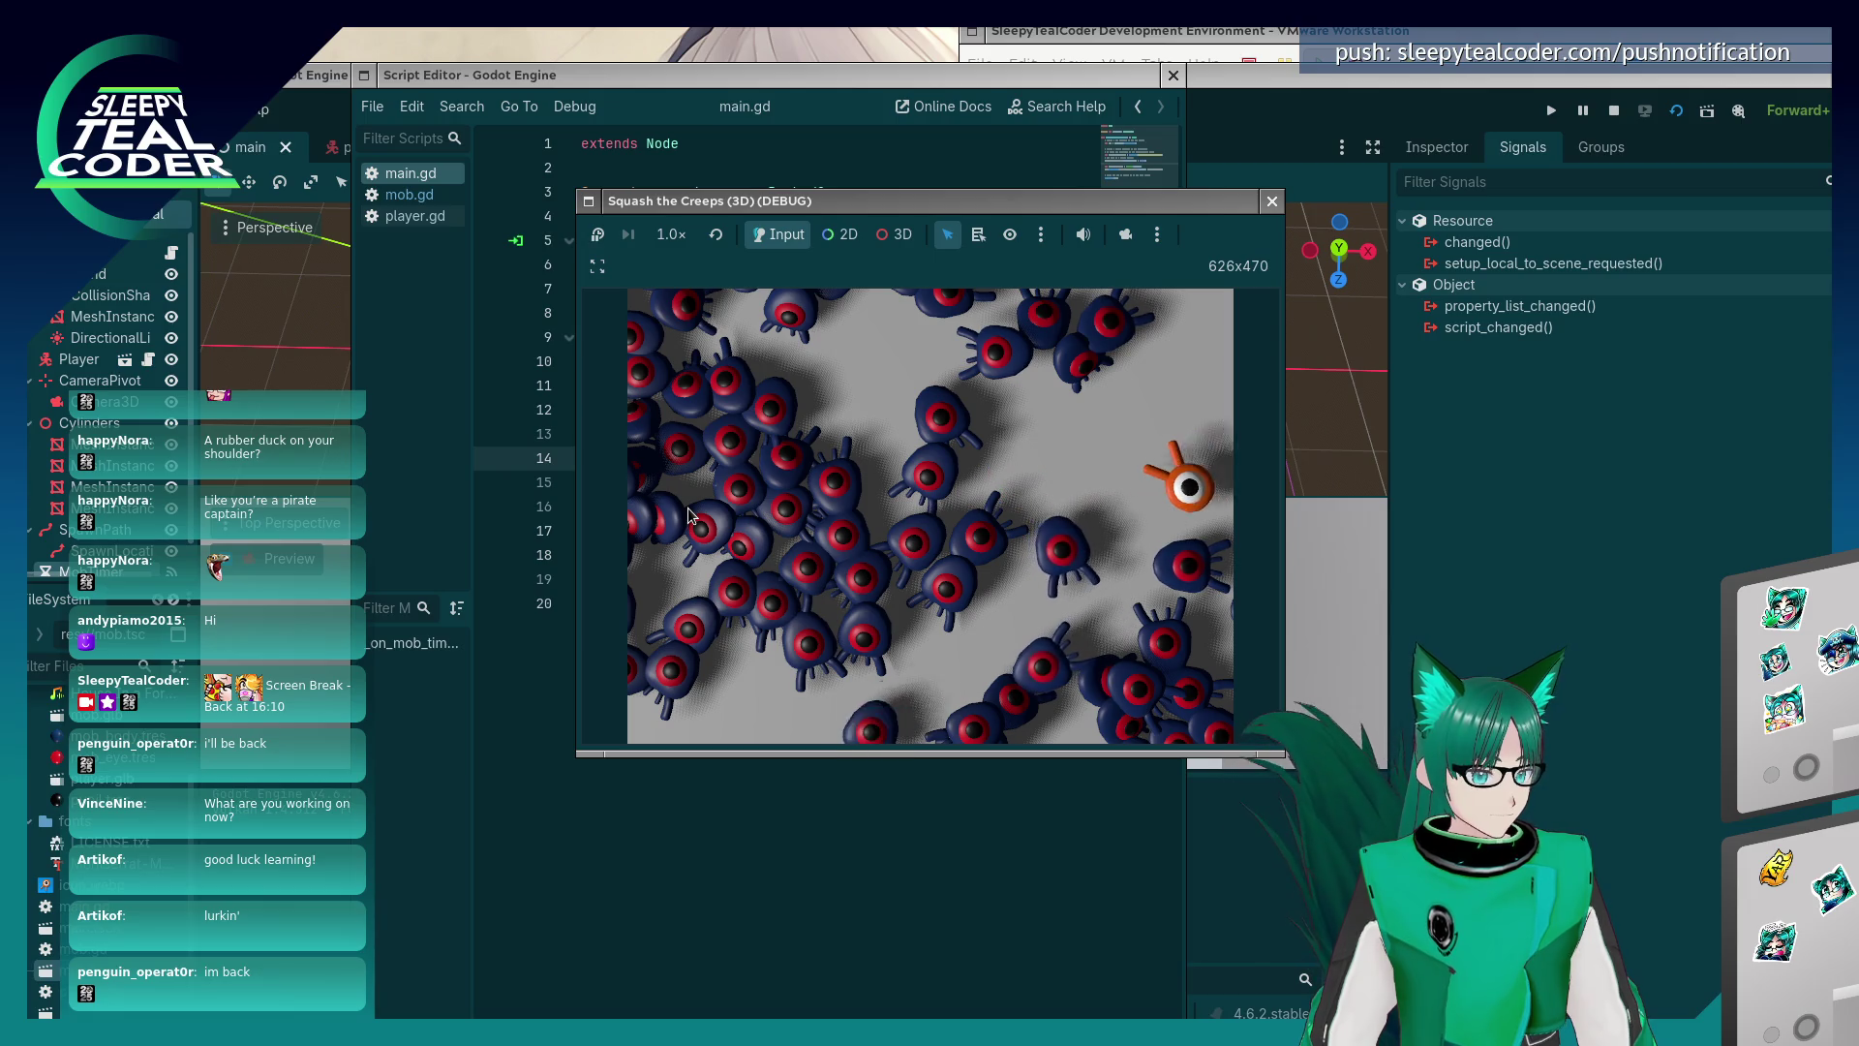
key("Left")
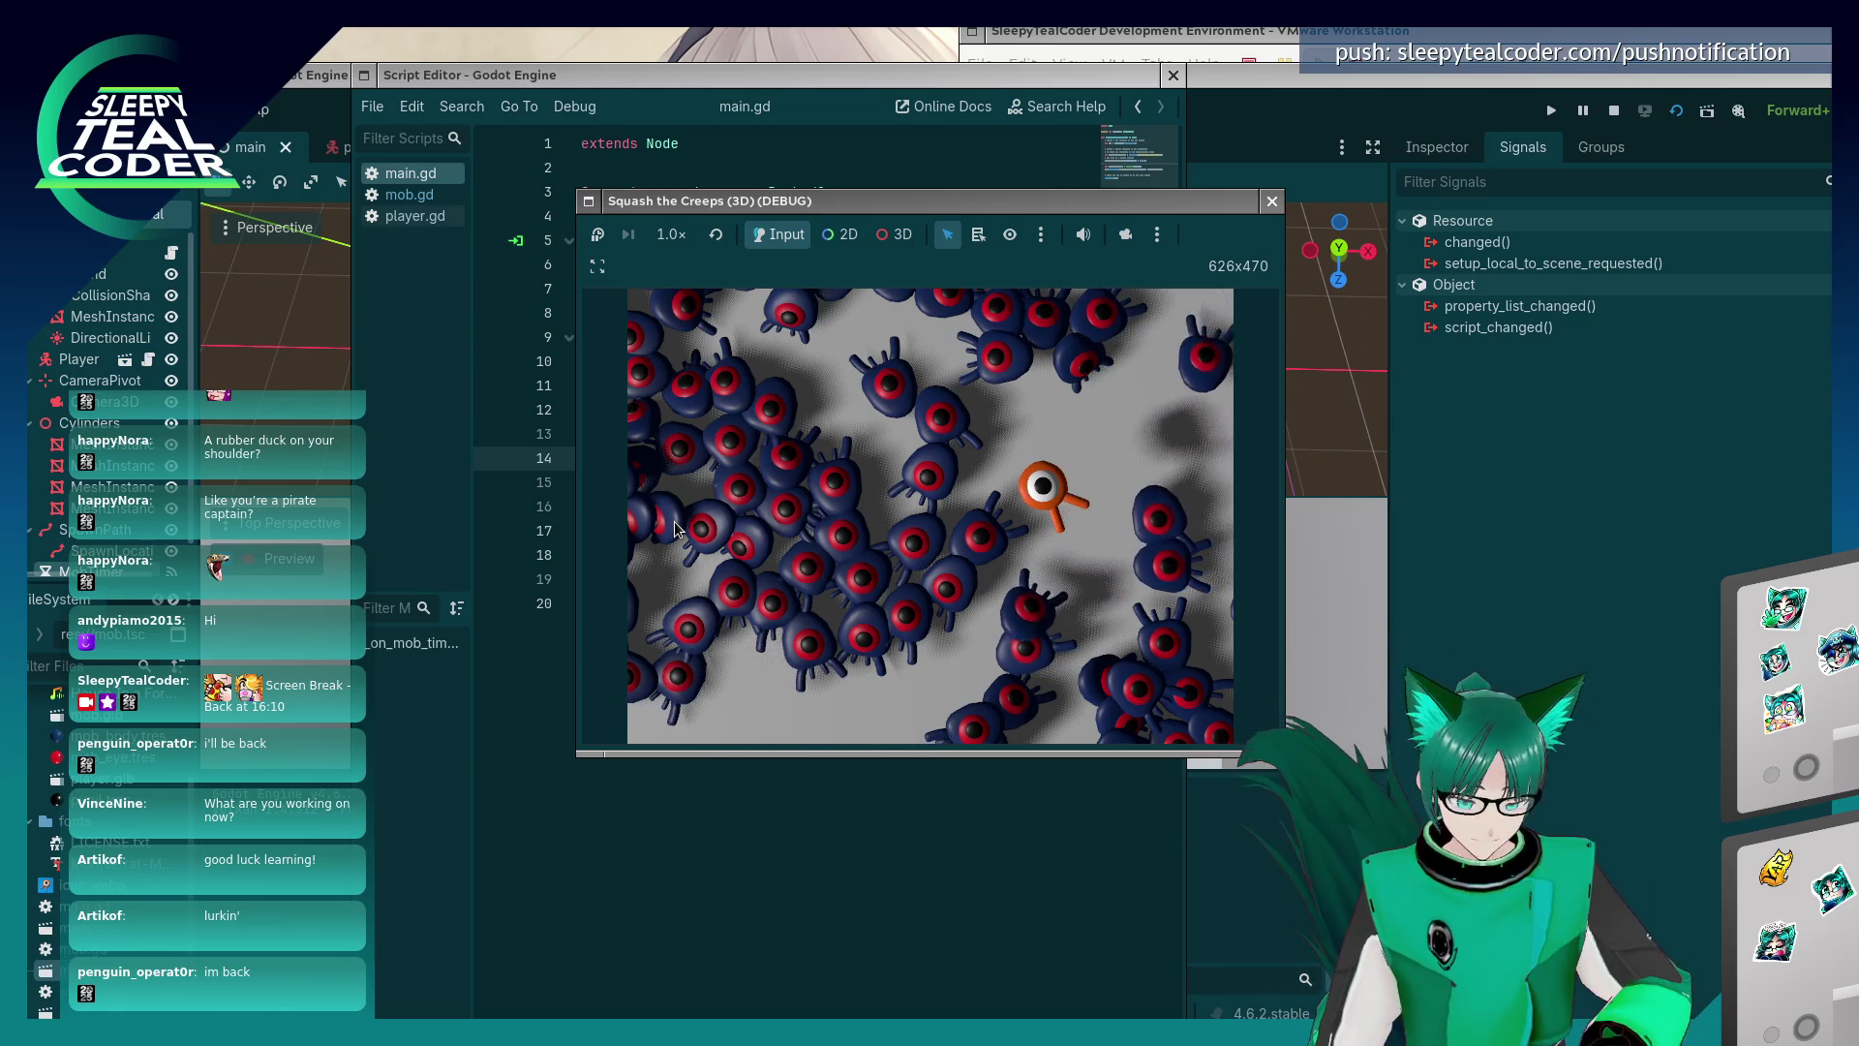
key("F8")
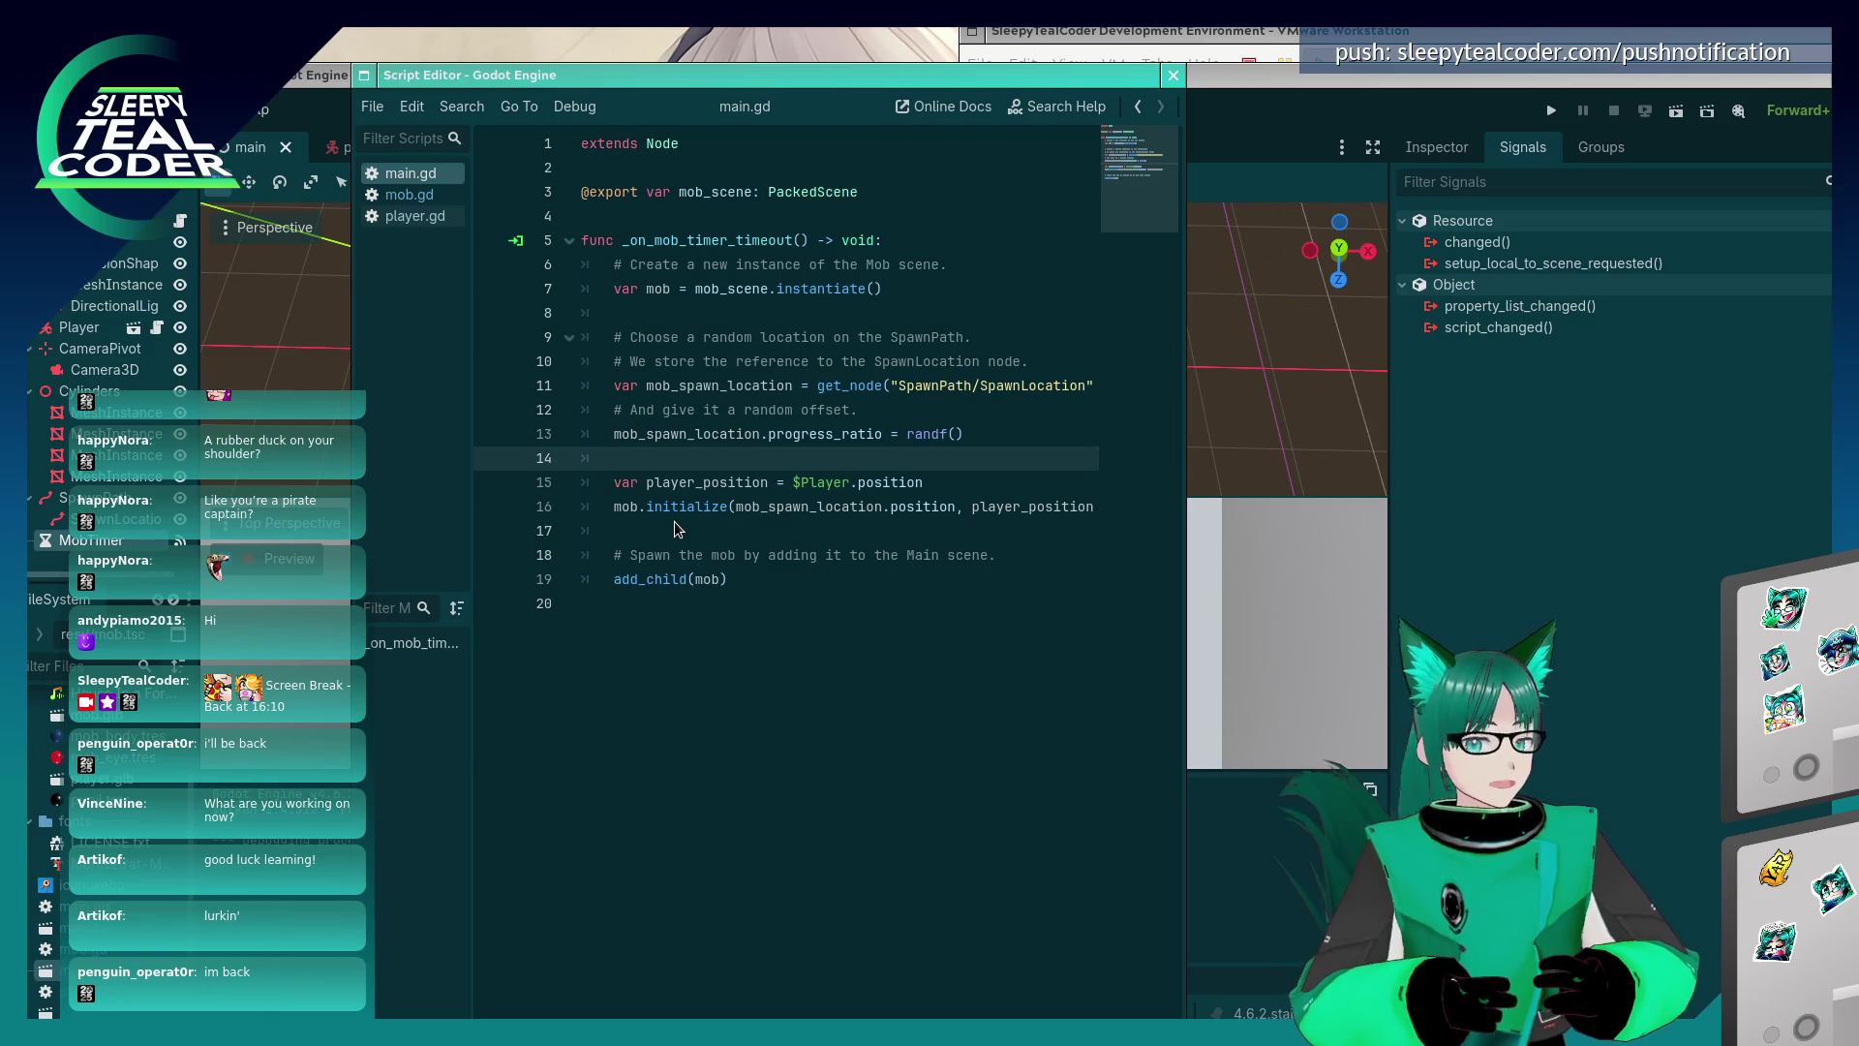
Step: Go to the 'Jumping and squashing monsters' docs page in the VM and make it full screen
key("alt+Tab")
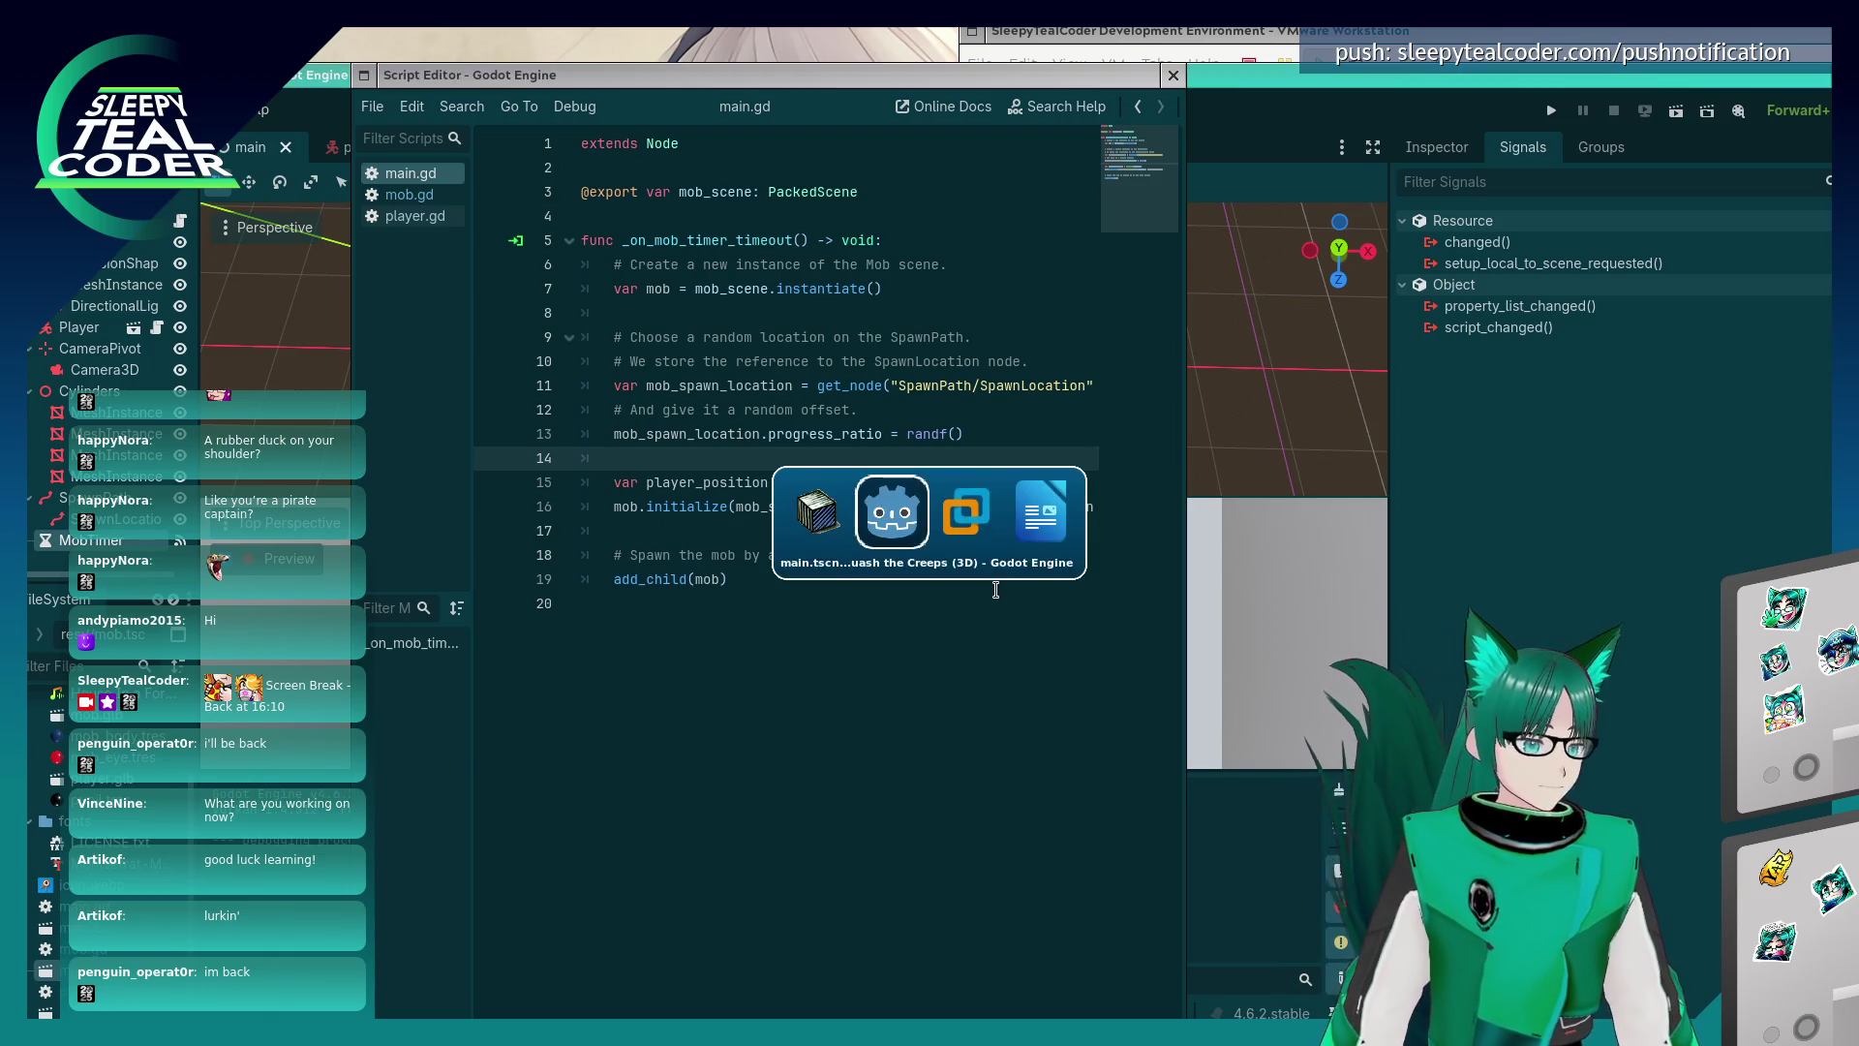
key("alt+Tab")
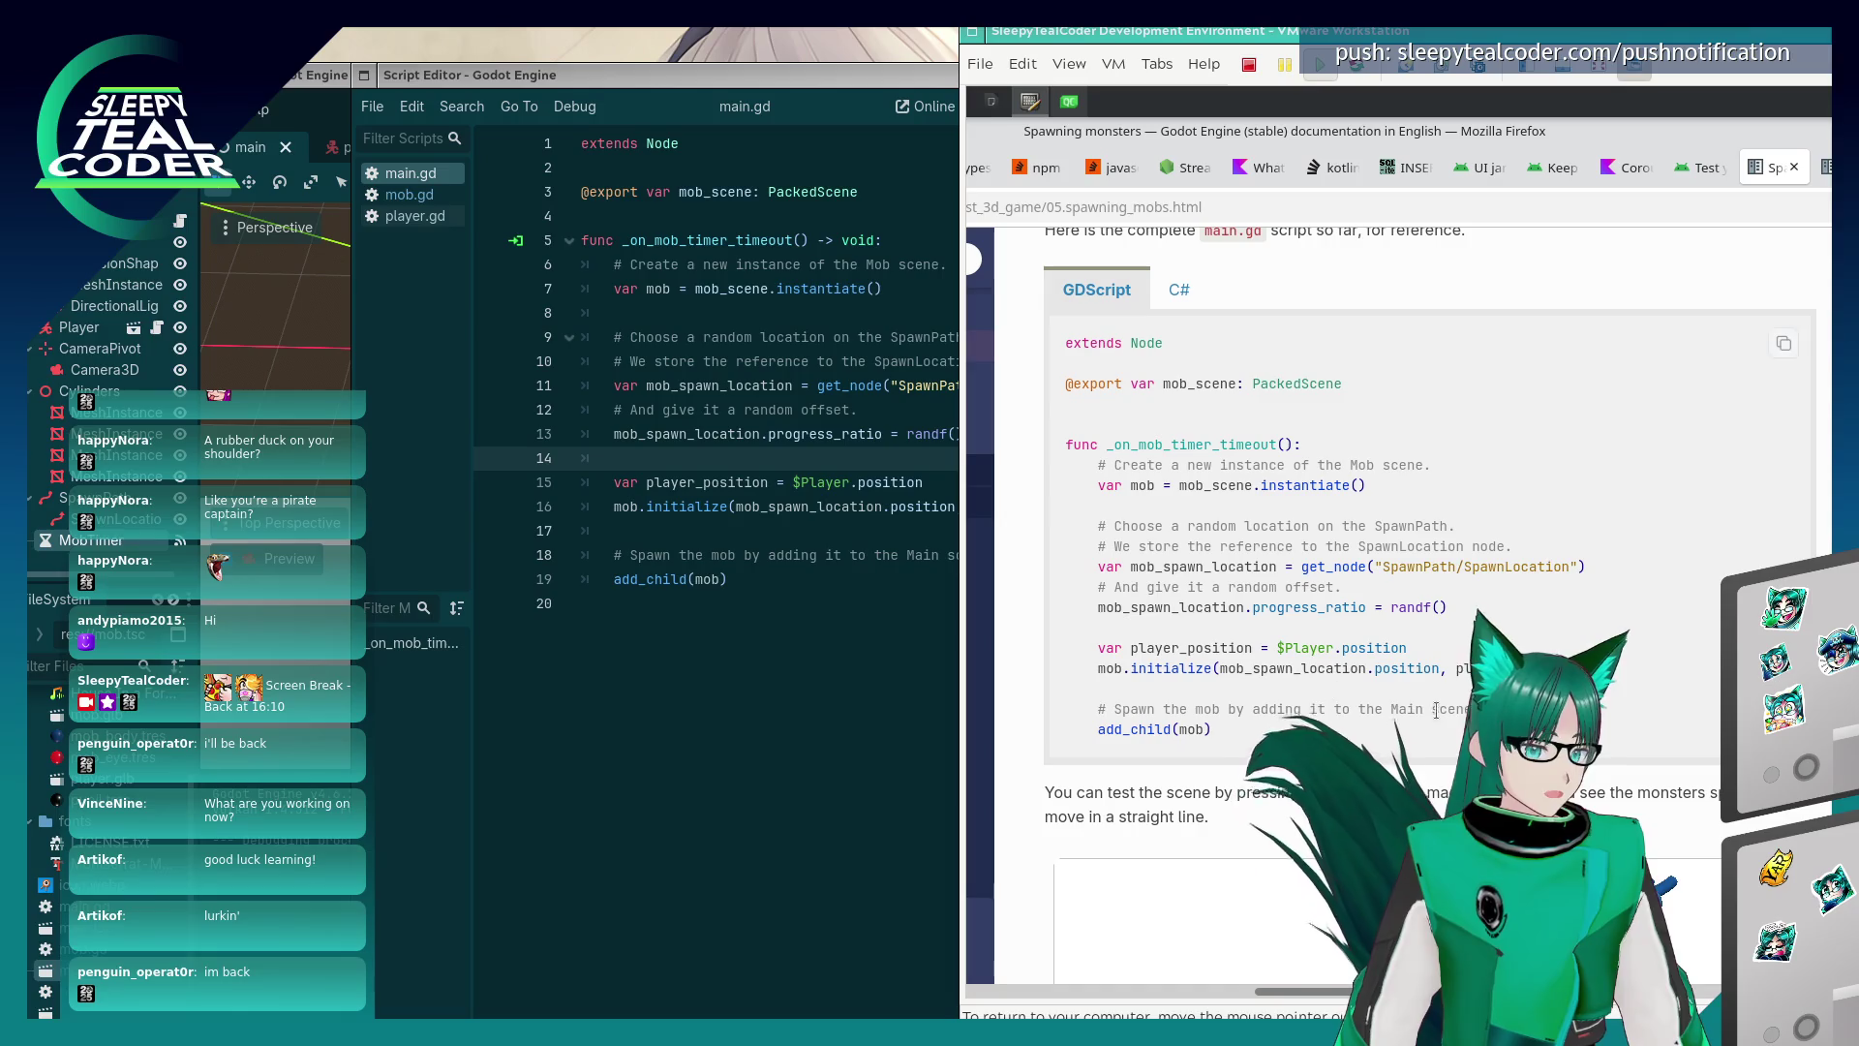
scroll(996, 590, "down", 6)
scroll(1434, 716, "down", 4)
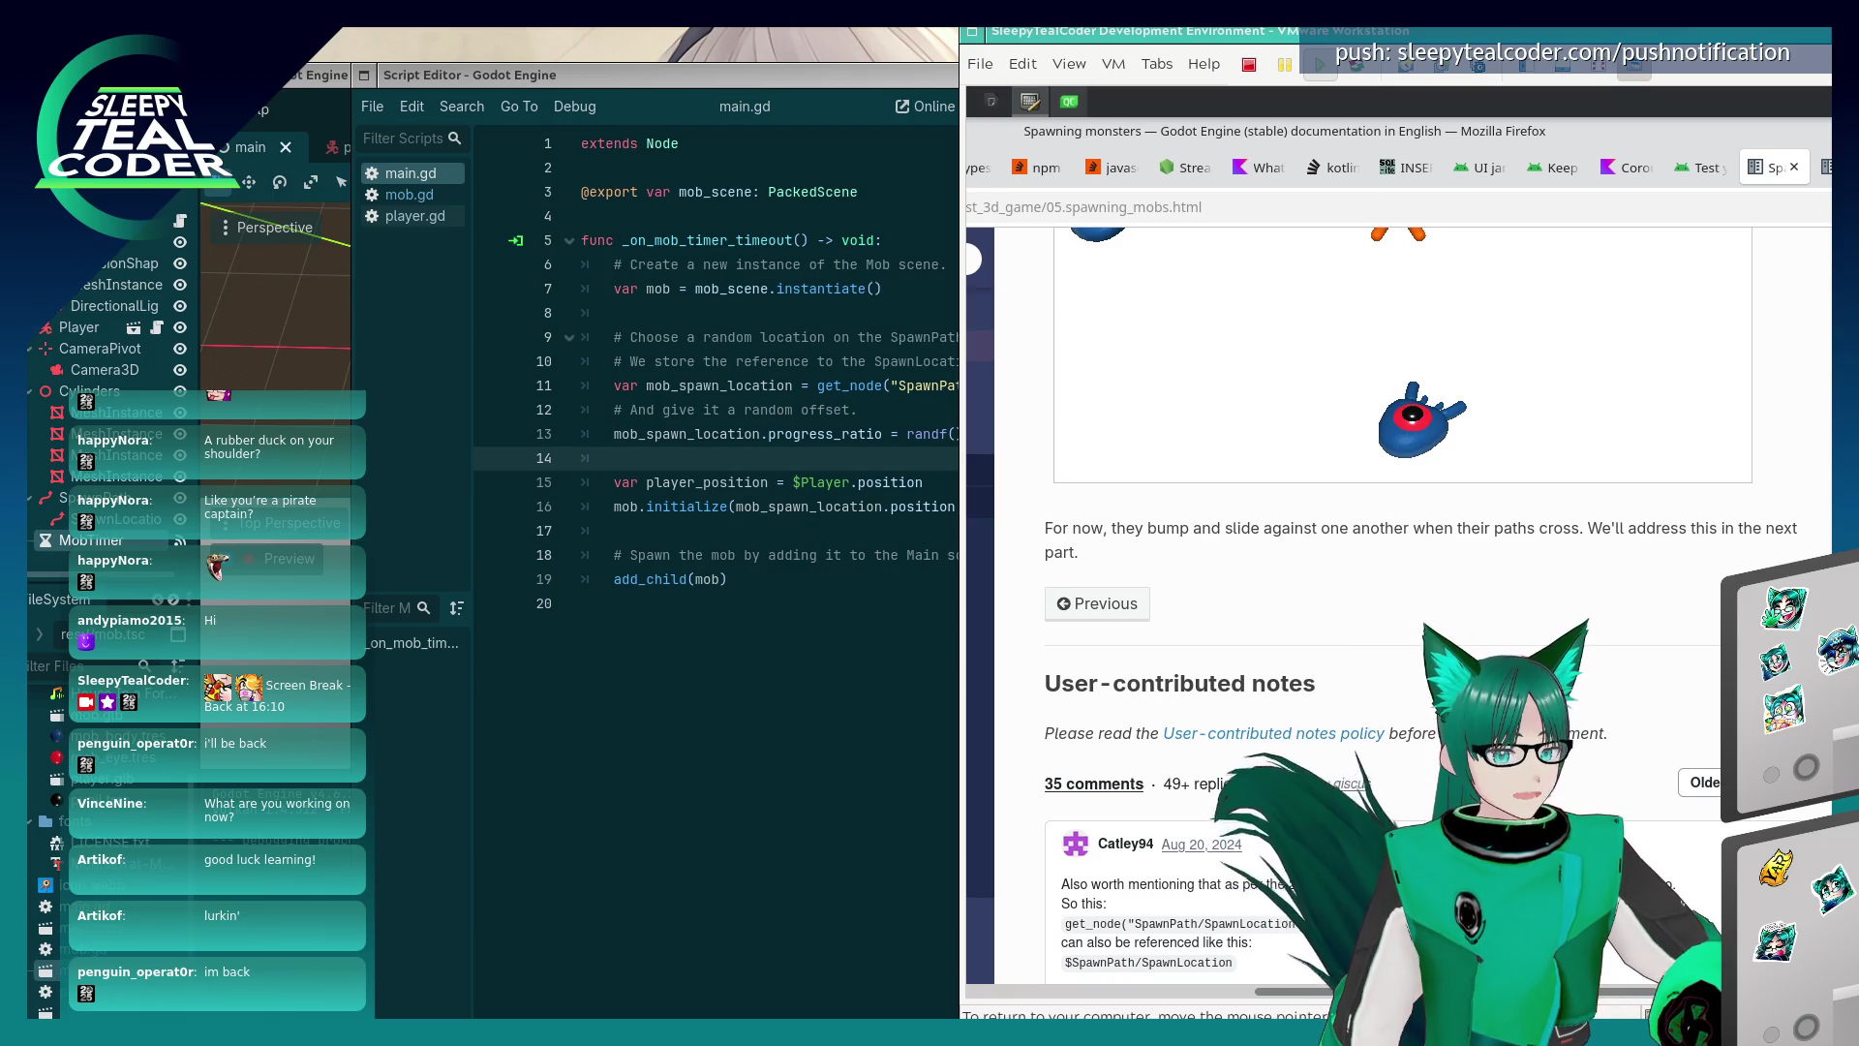
left_click(1743, 604)
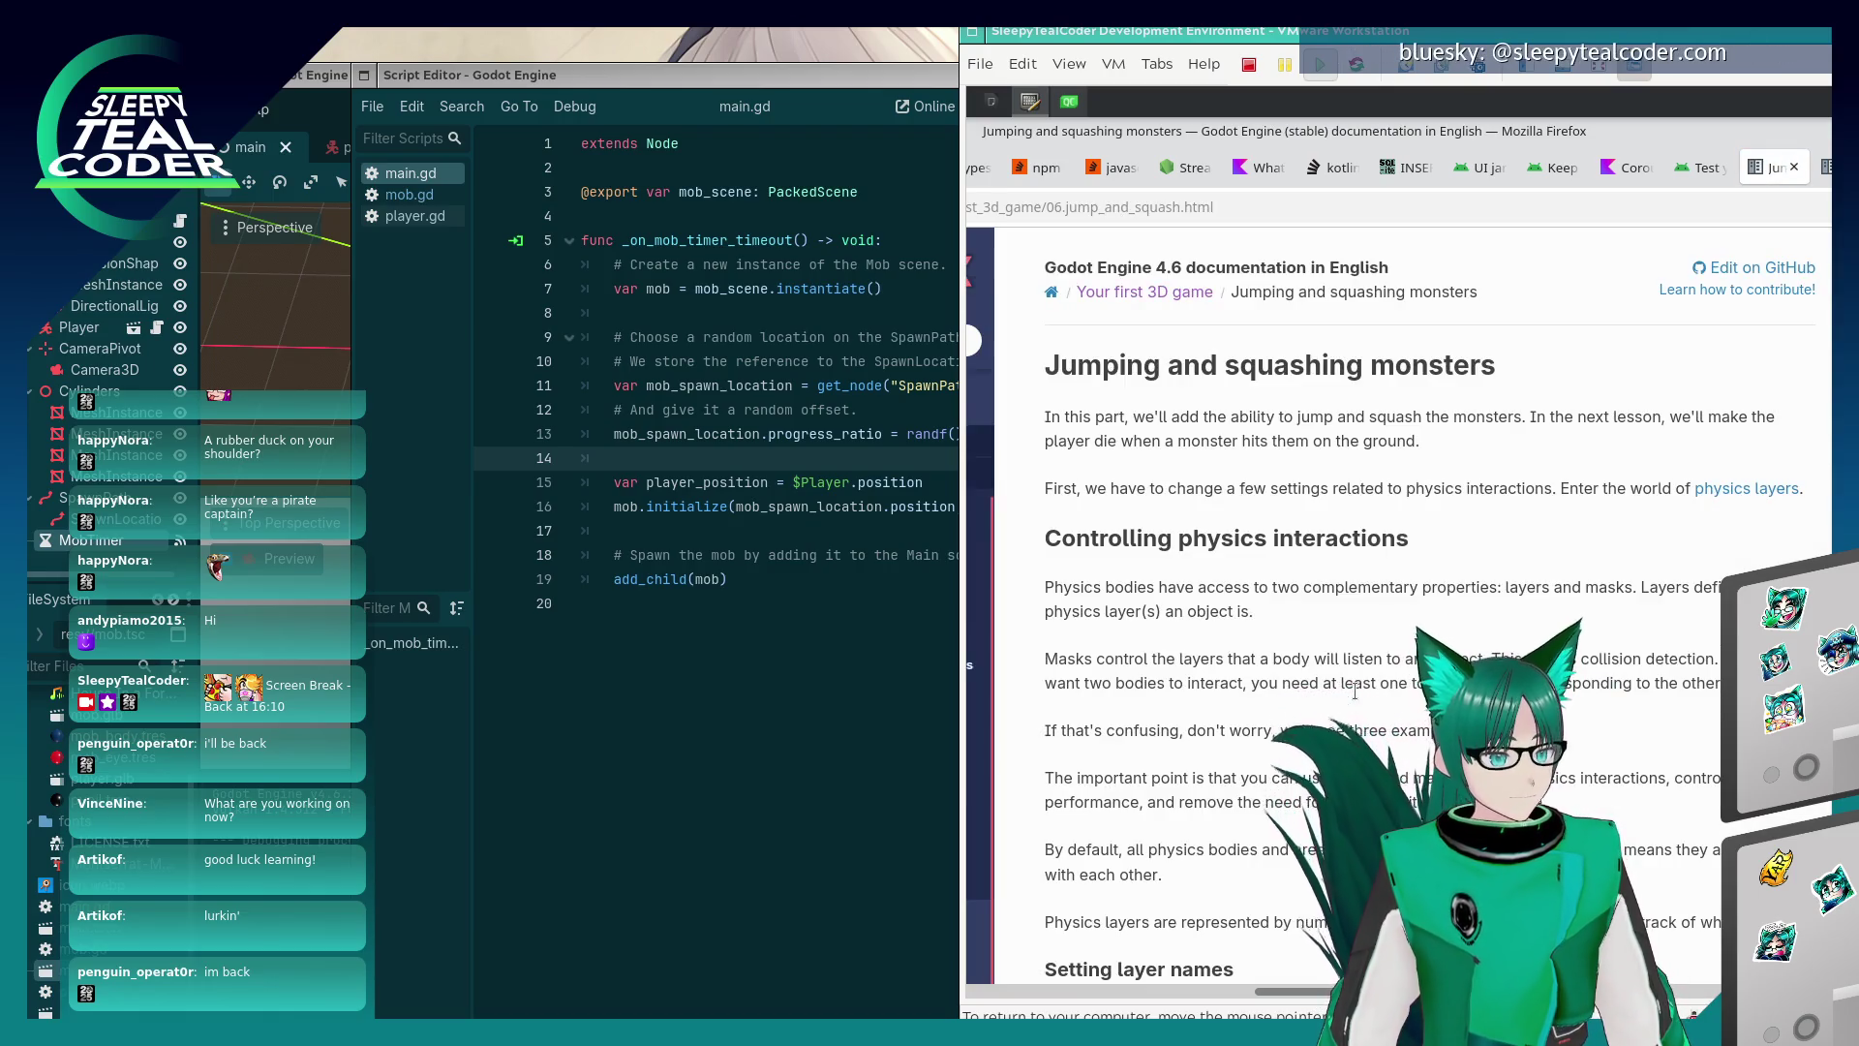
scroll(1354, 689, "down", 2)
scroll(1354, 689, "up", 2)
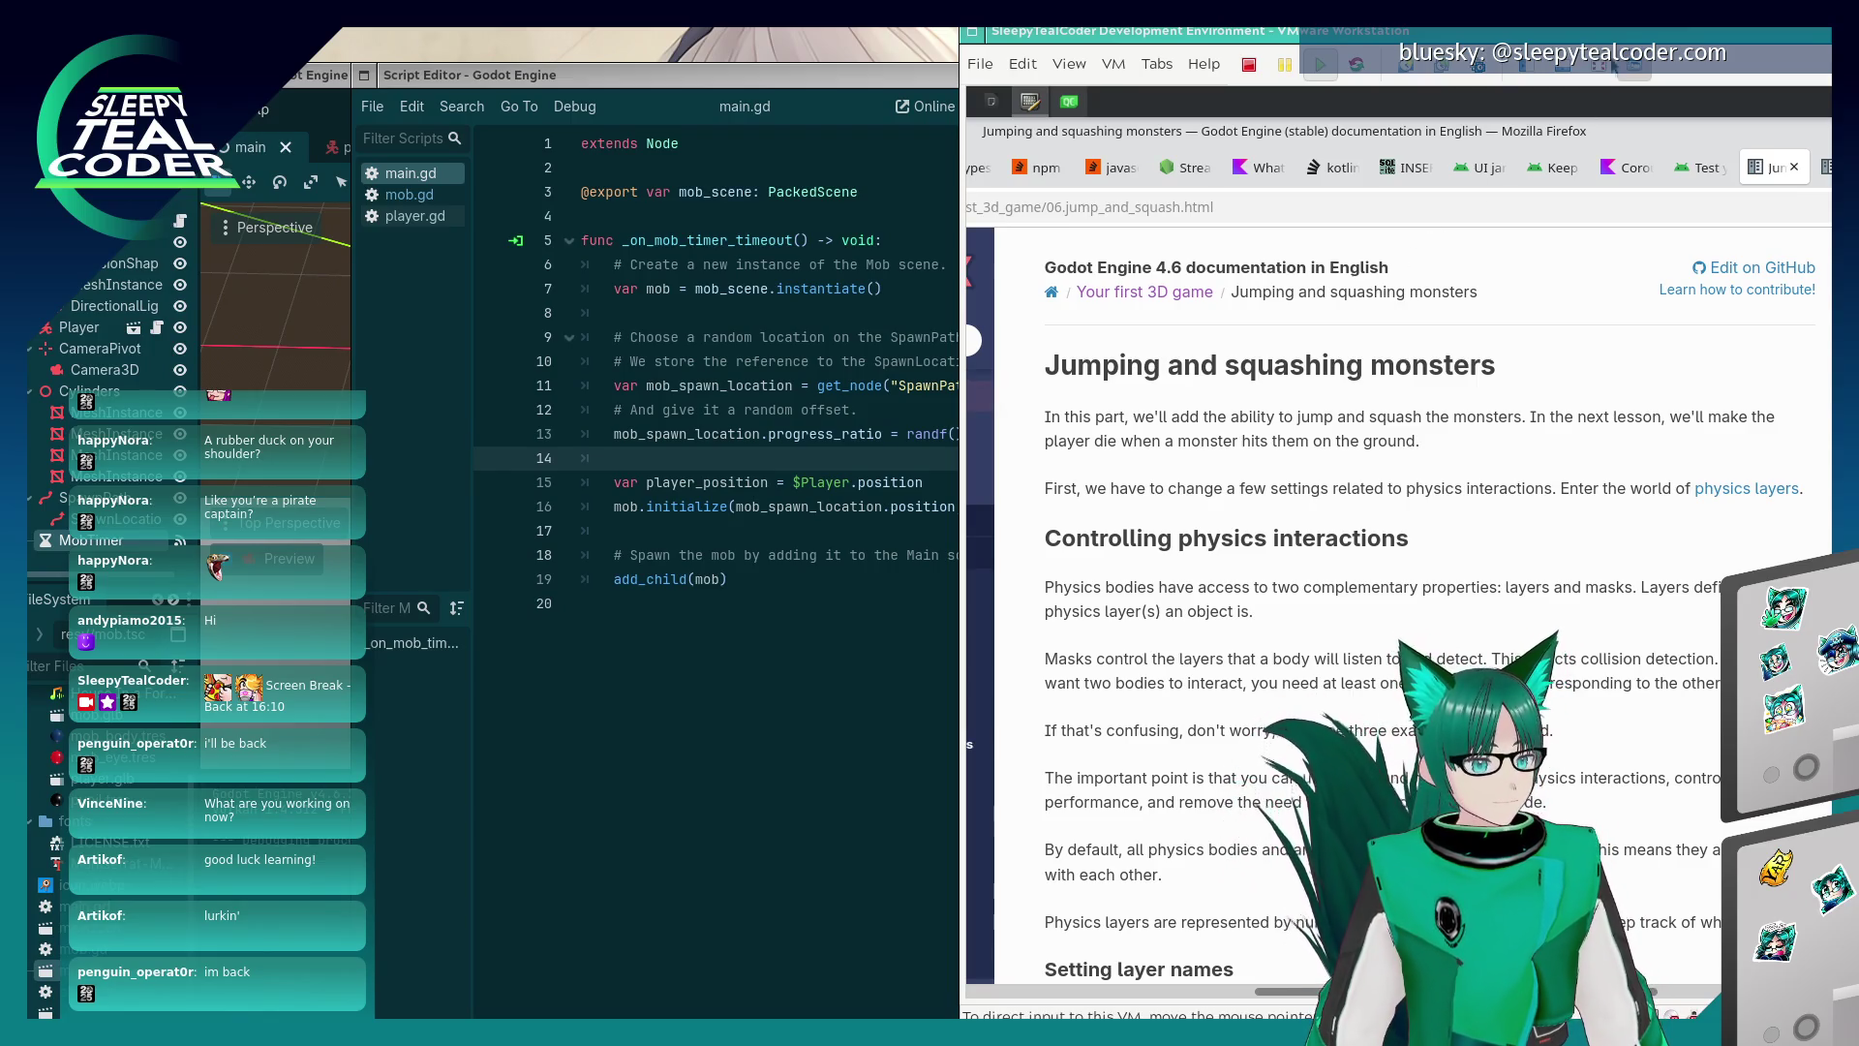
key("ctrl+alt+Return")
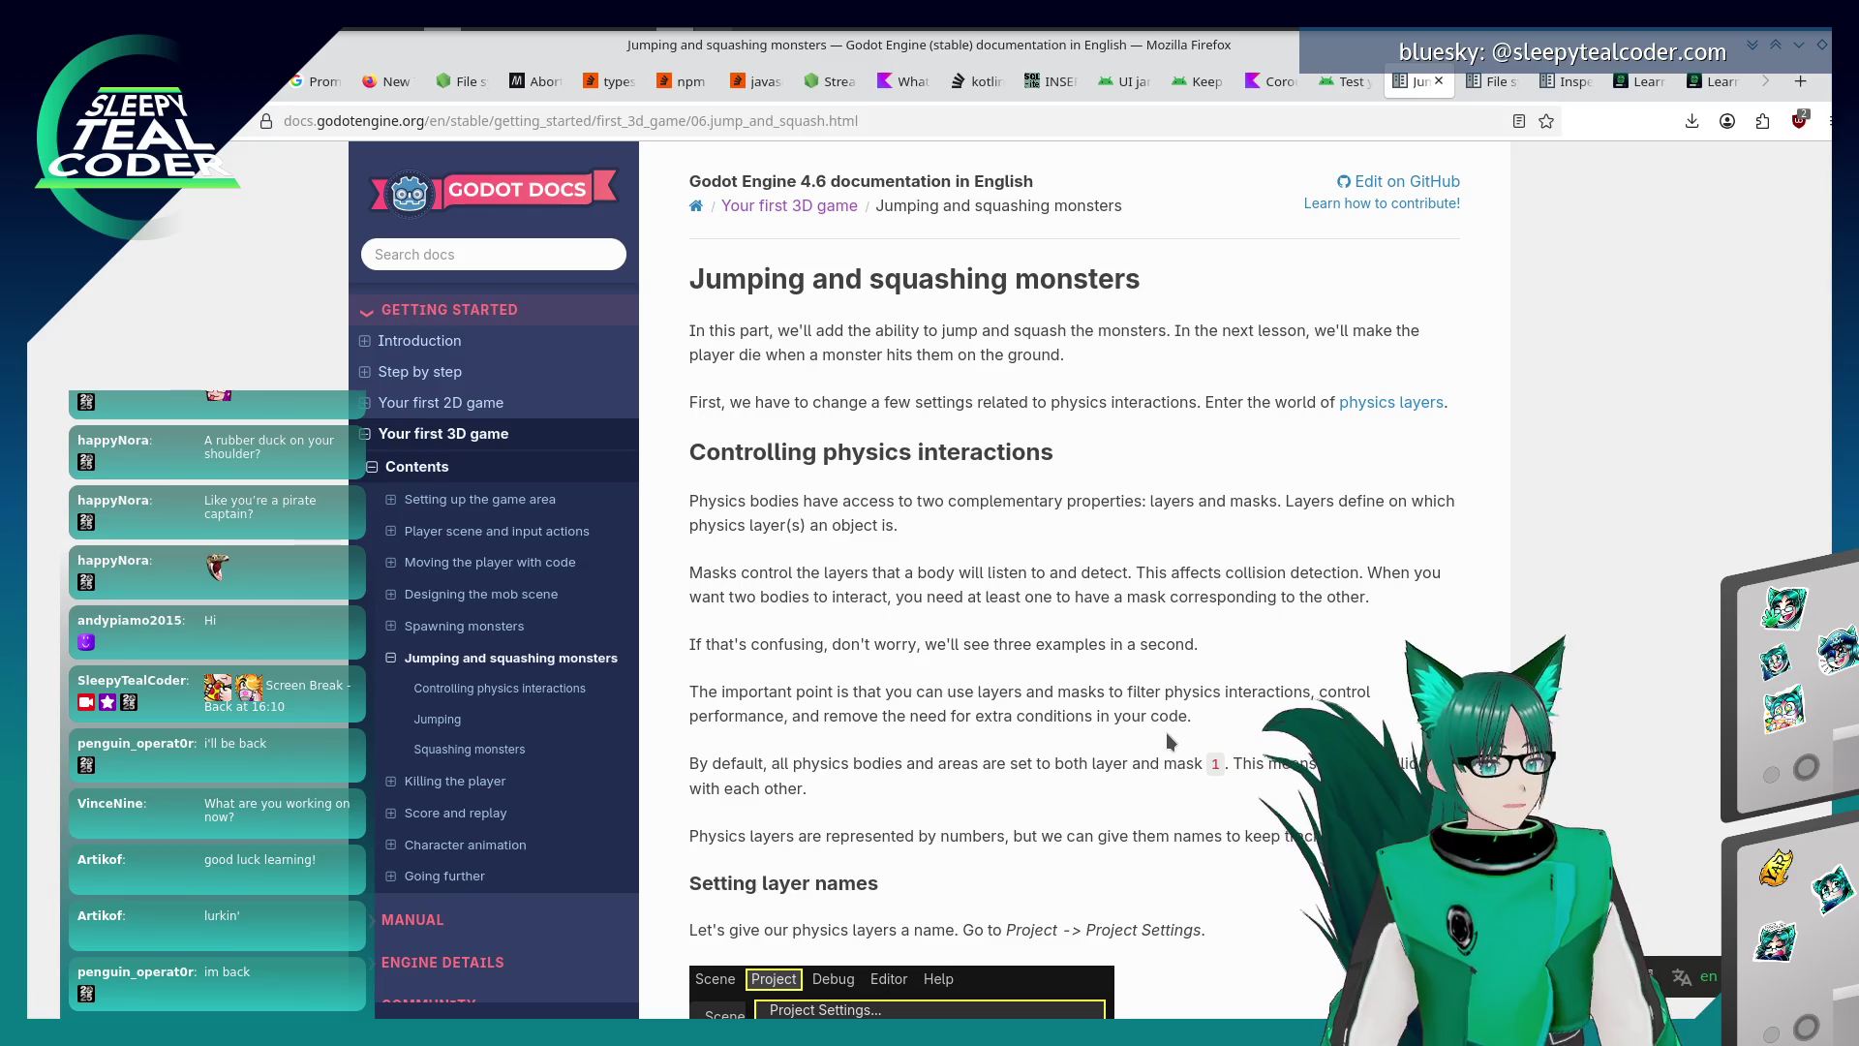
scroll(1168, 585, "down", 2)
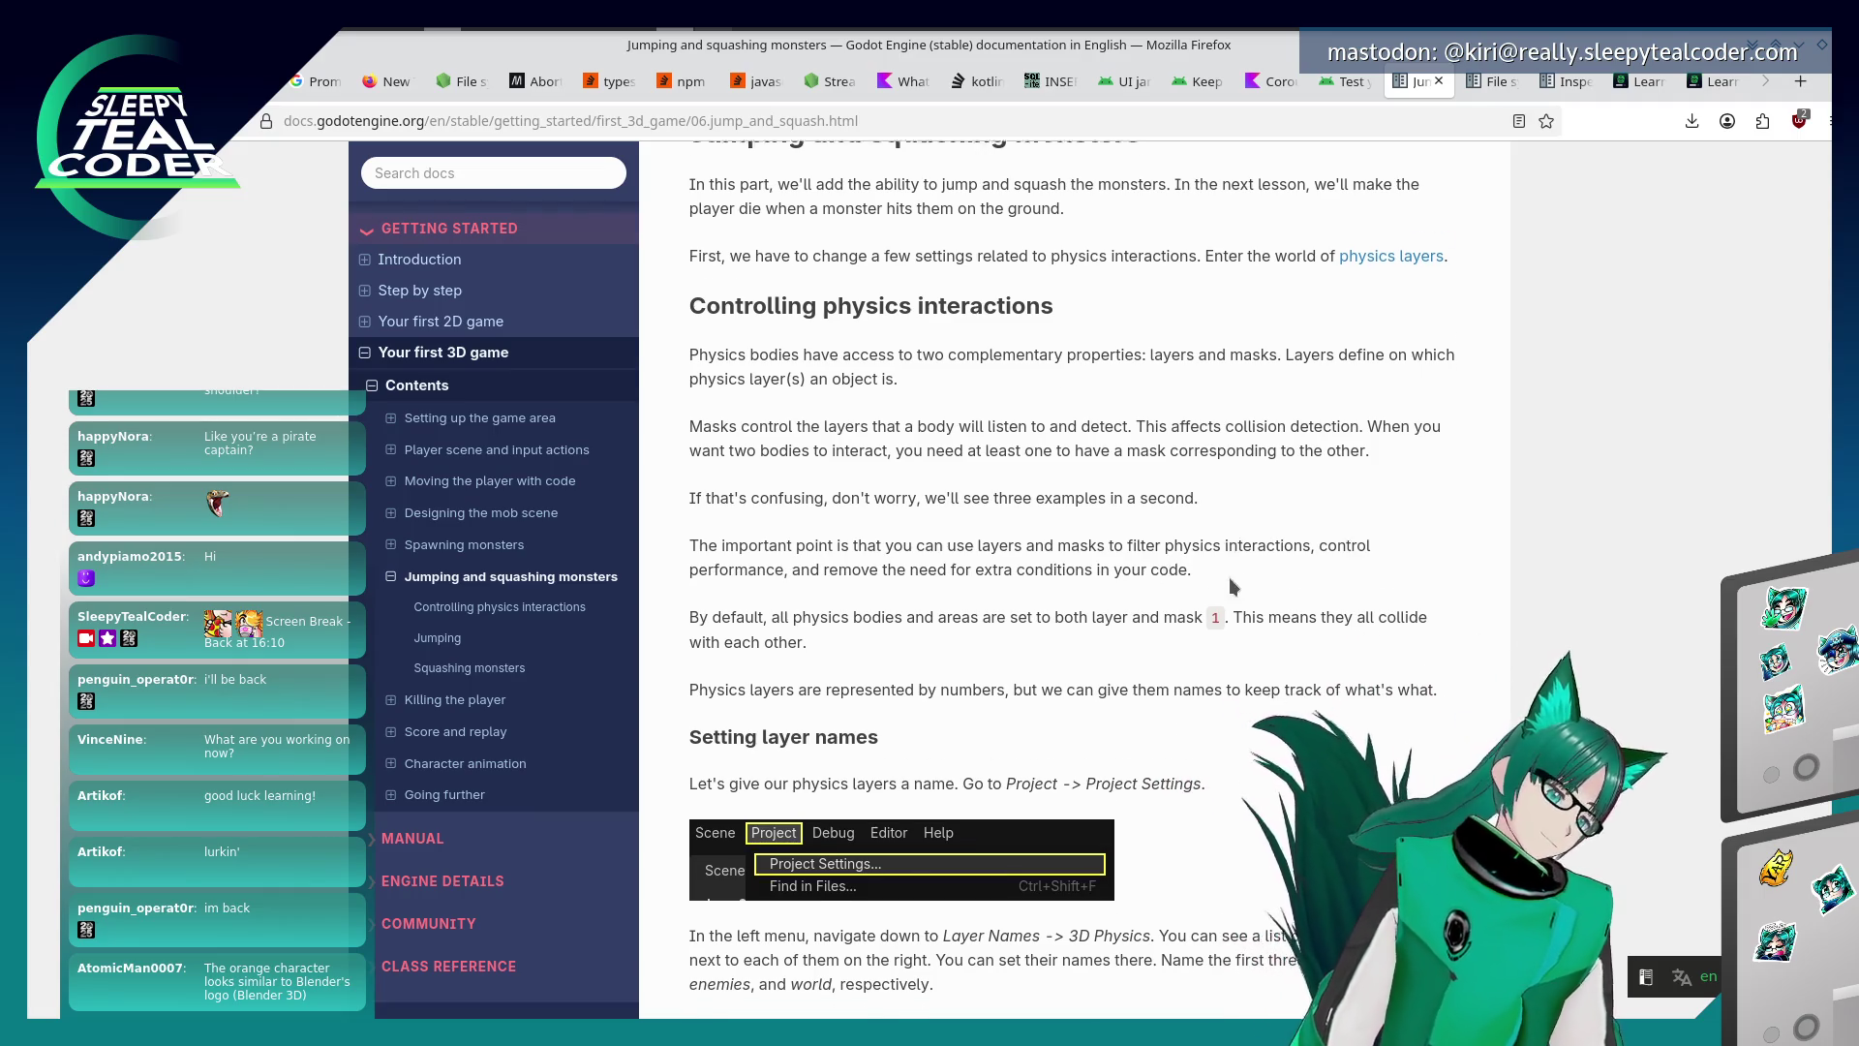
Step: Scroll to the Layer Names screenshot (player, enemies, world), then return to the Godot editor
scroll(1217, 587, "down", 4)
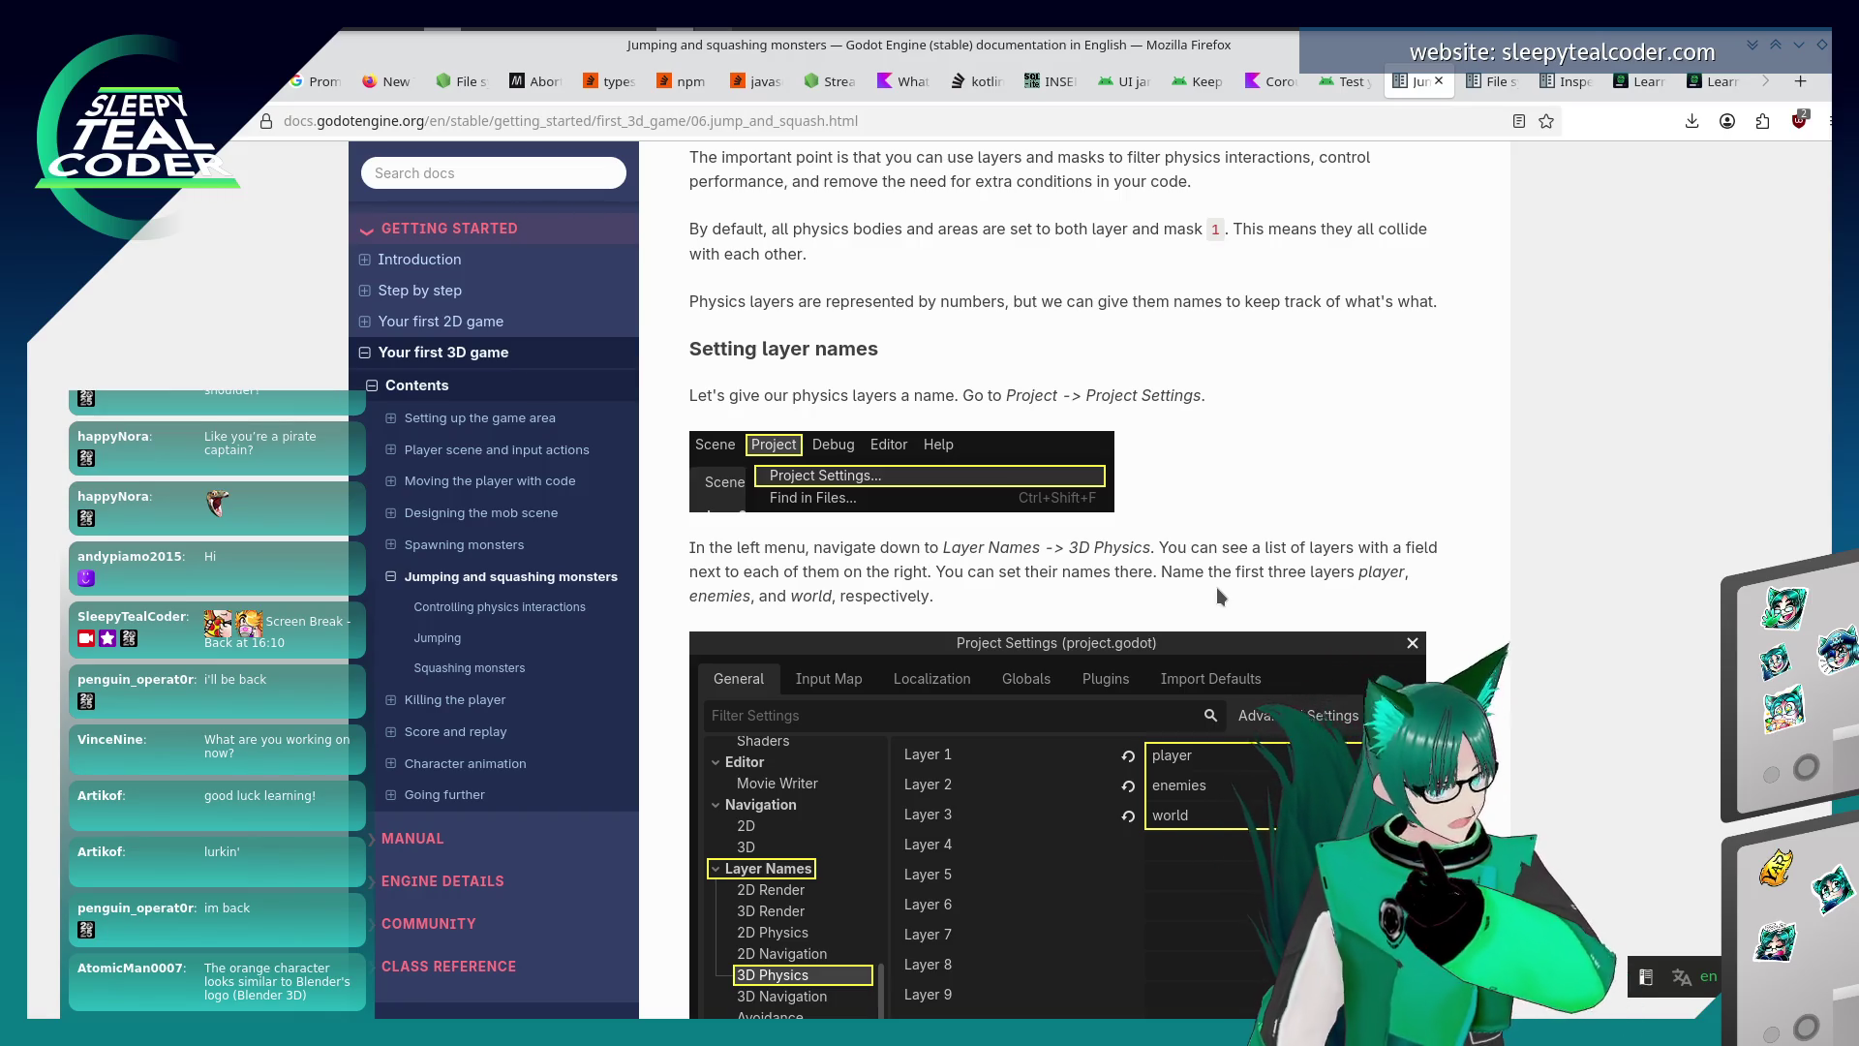
scroll(1216, 587, "down", 5)
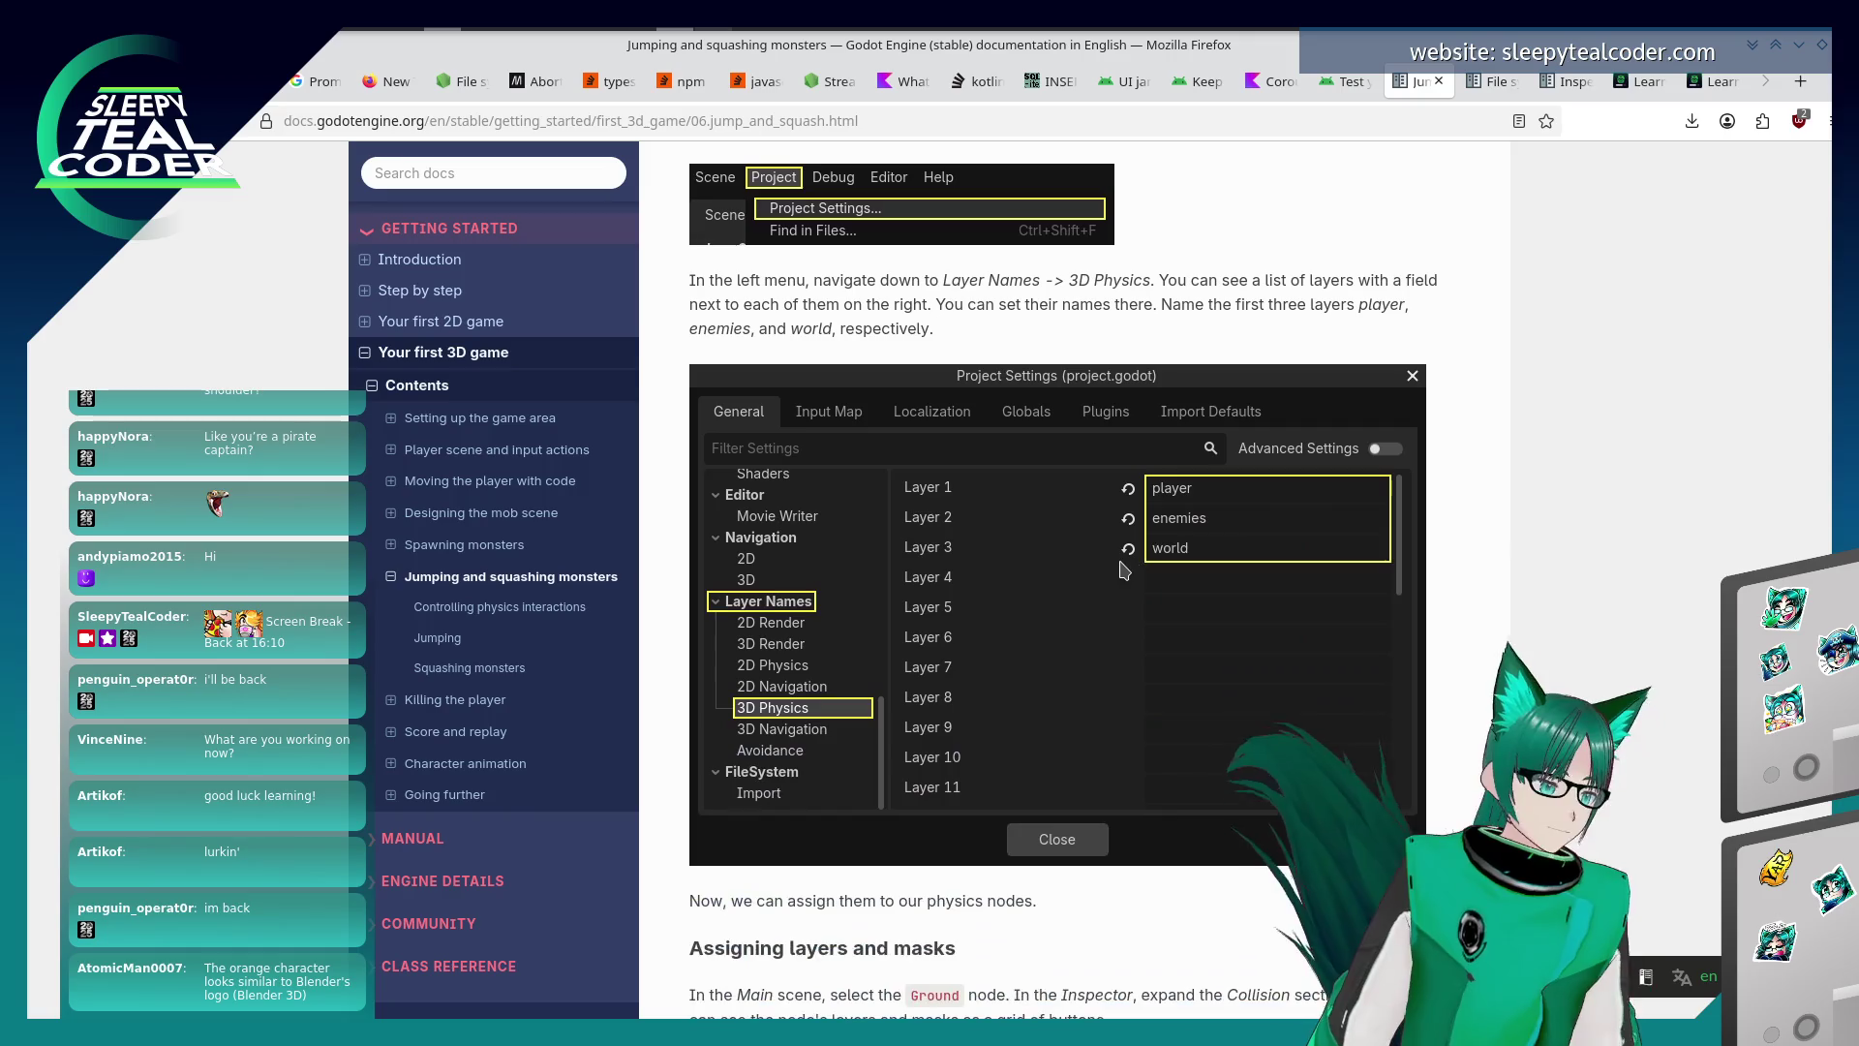
key("alt+Tab")
key("alt+Tab")
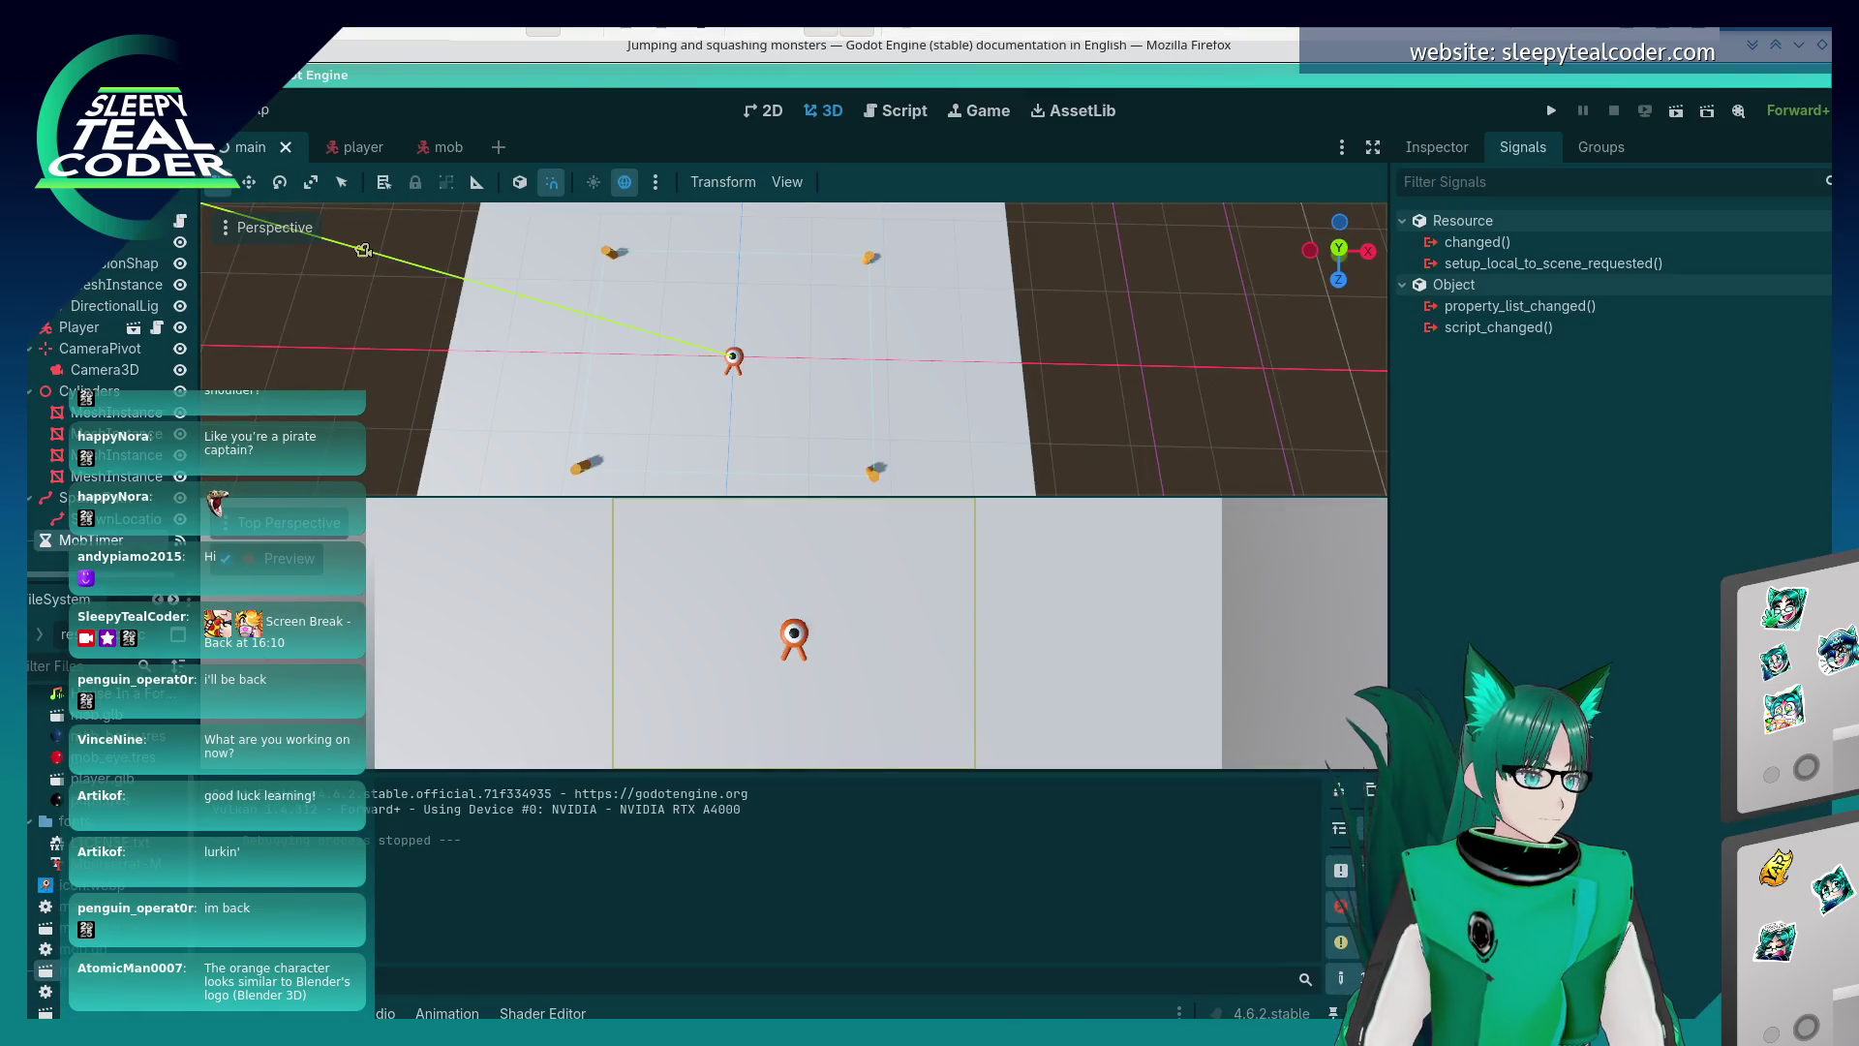
Step: Open Project Settings to the Layer Names > 3D Physics section, checking the docs along the way
left_click(97, 110)
left_click(291, 163)
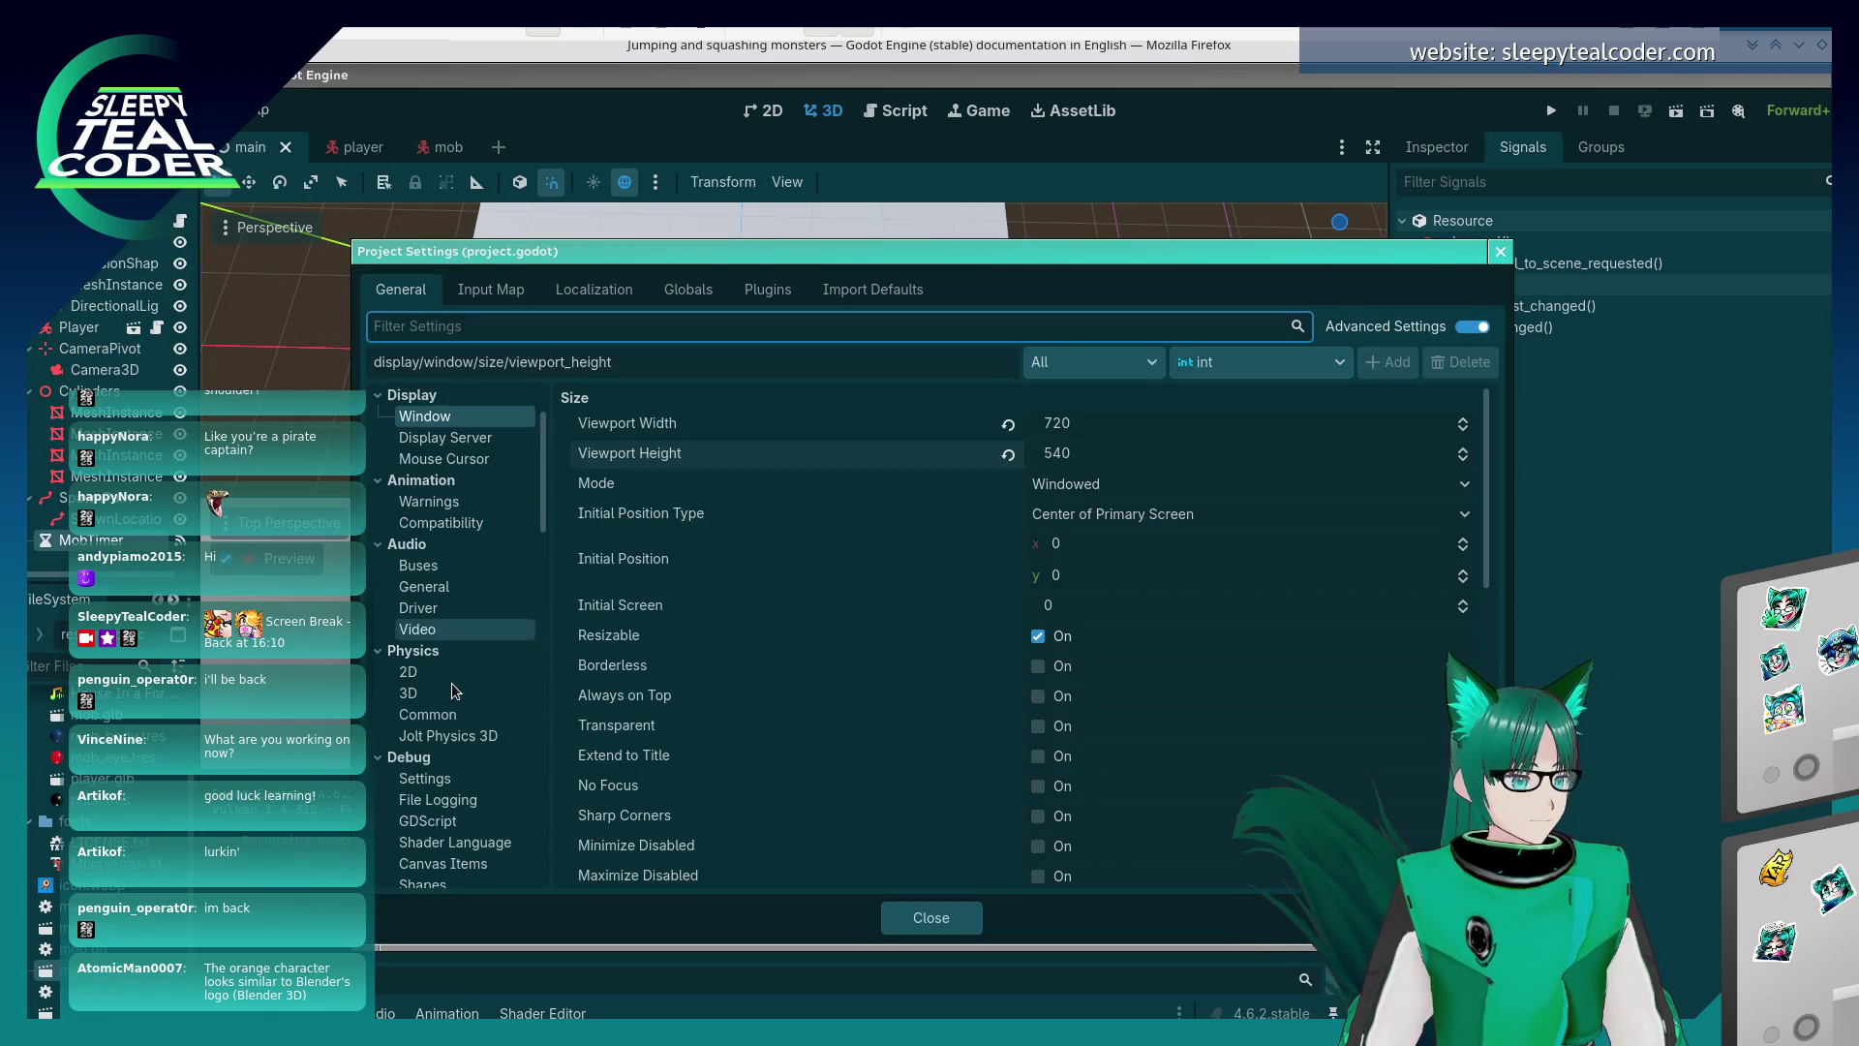
scroll(453, 689, "down", 3)
key("alt+Tab")
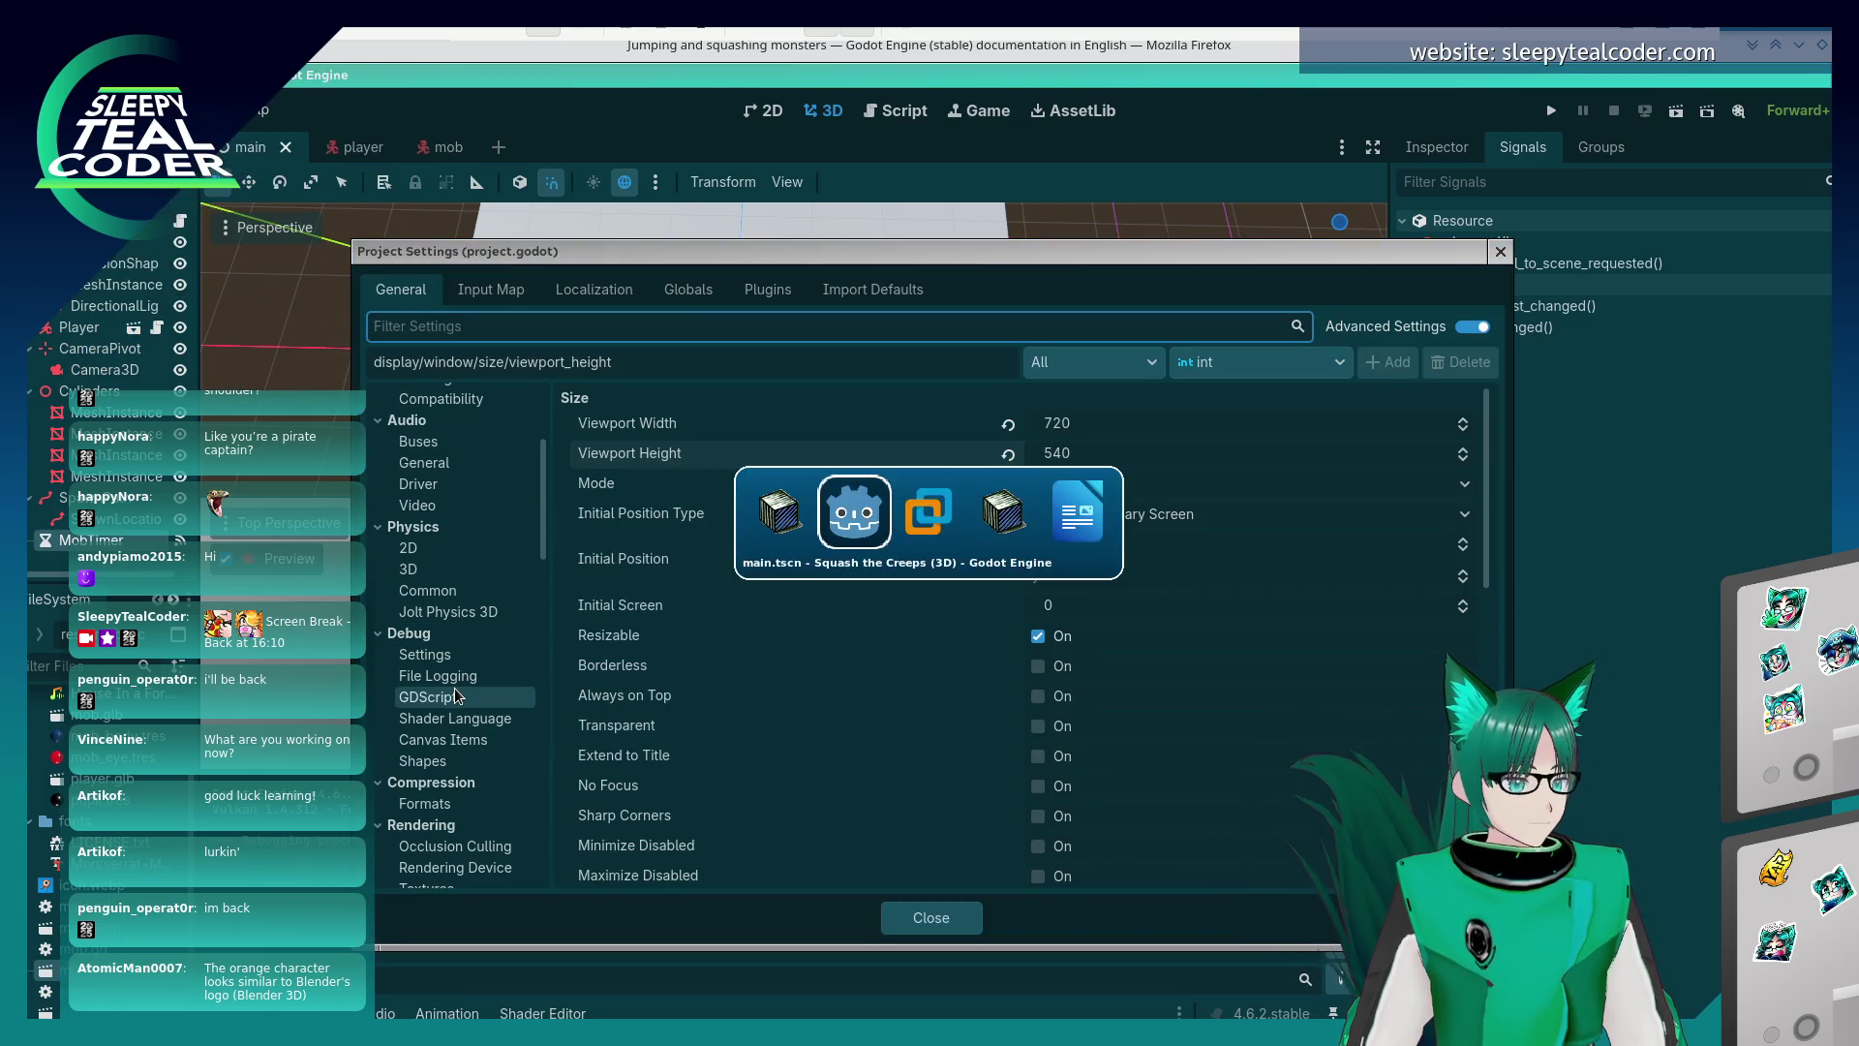
key("alt+Tab")
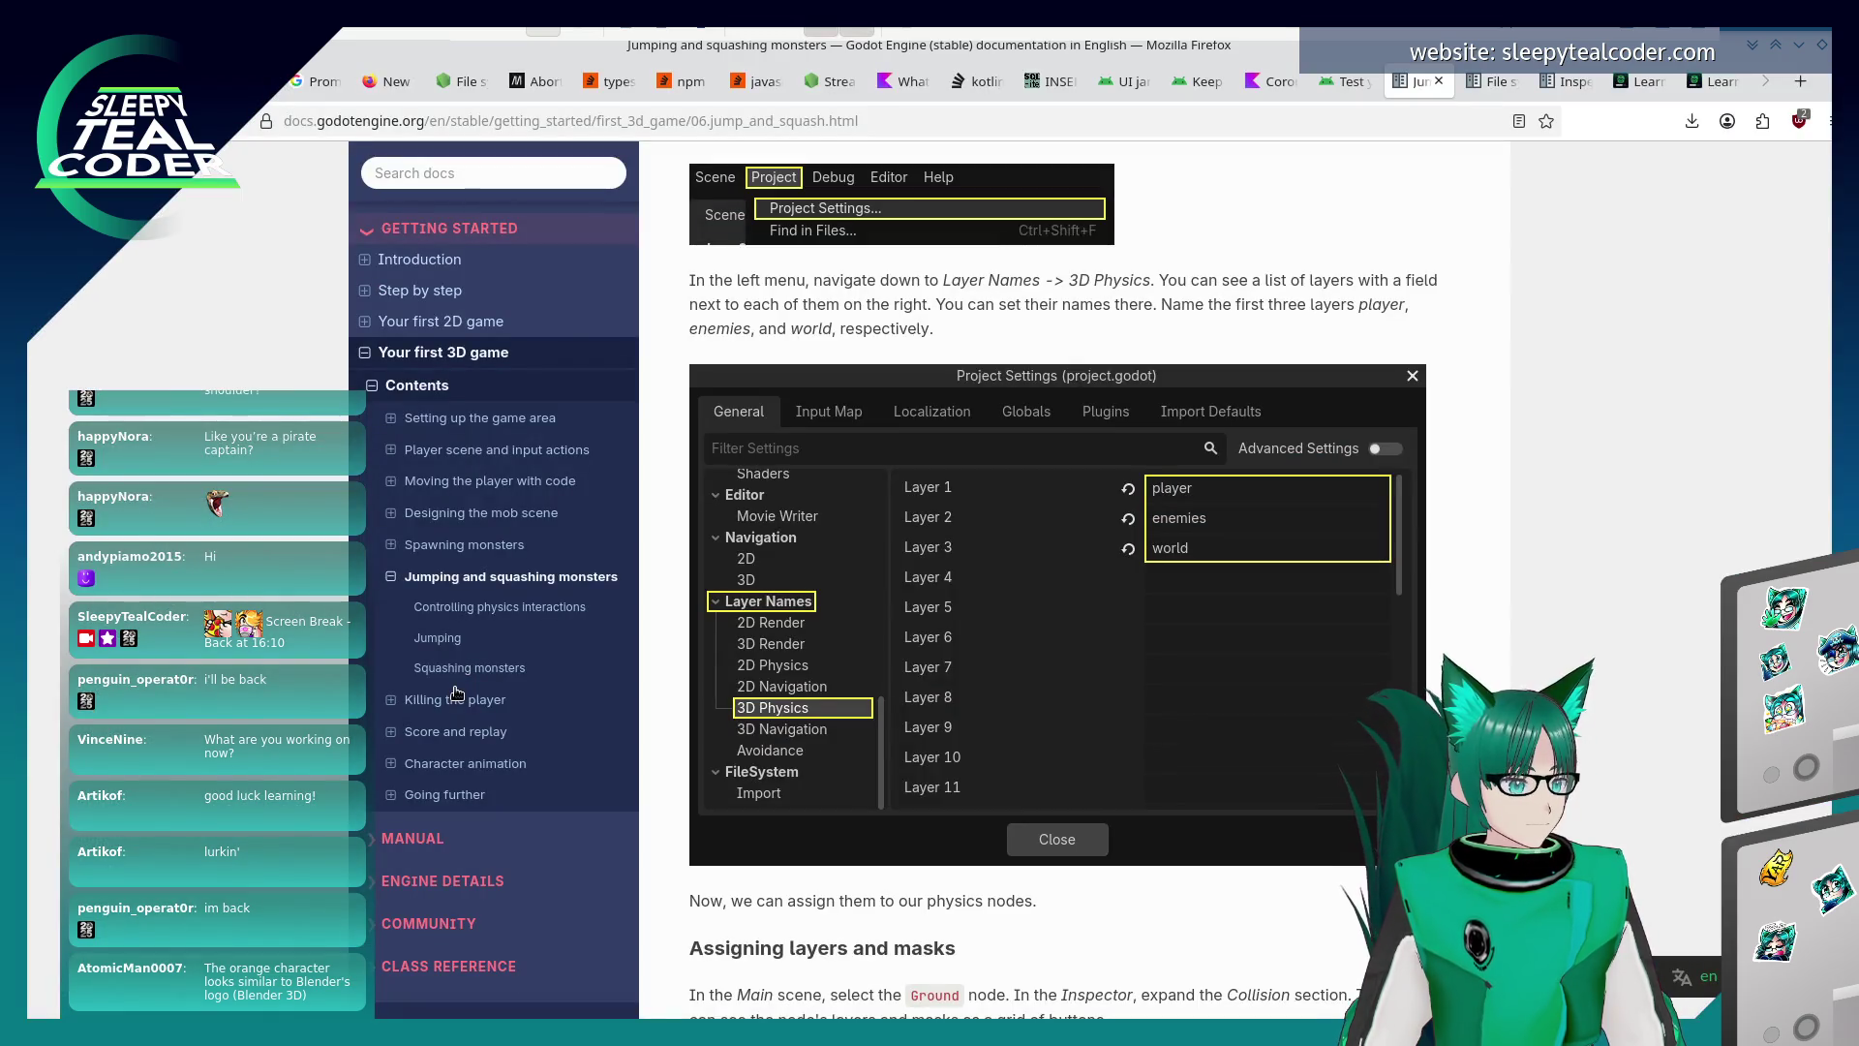
key("alt+Tab")
scroll(461, 690, "down", 10)
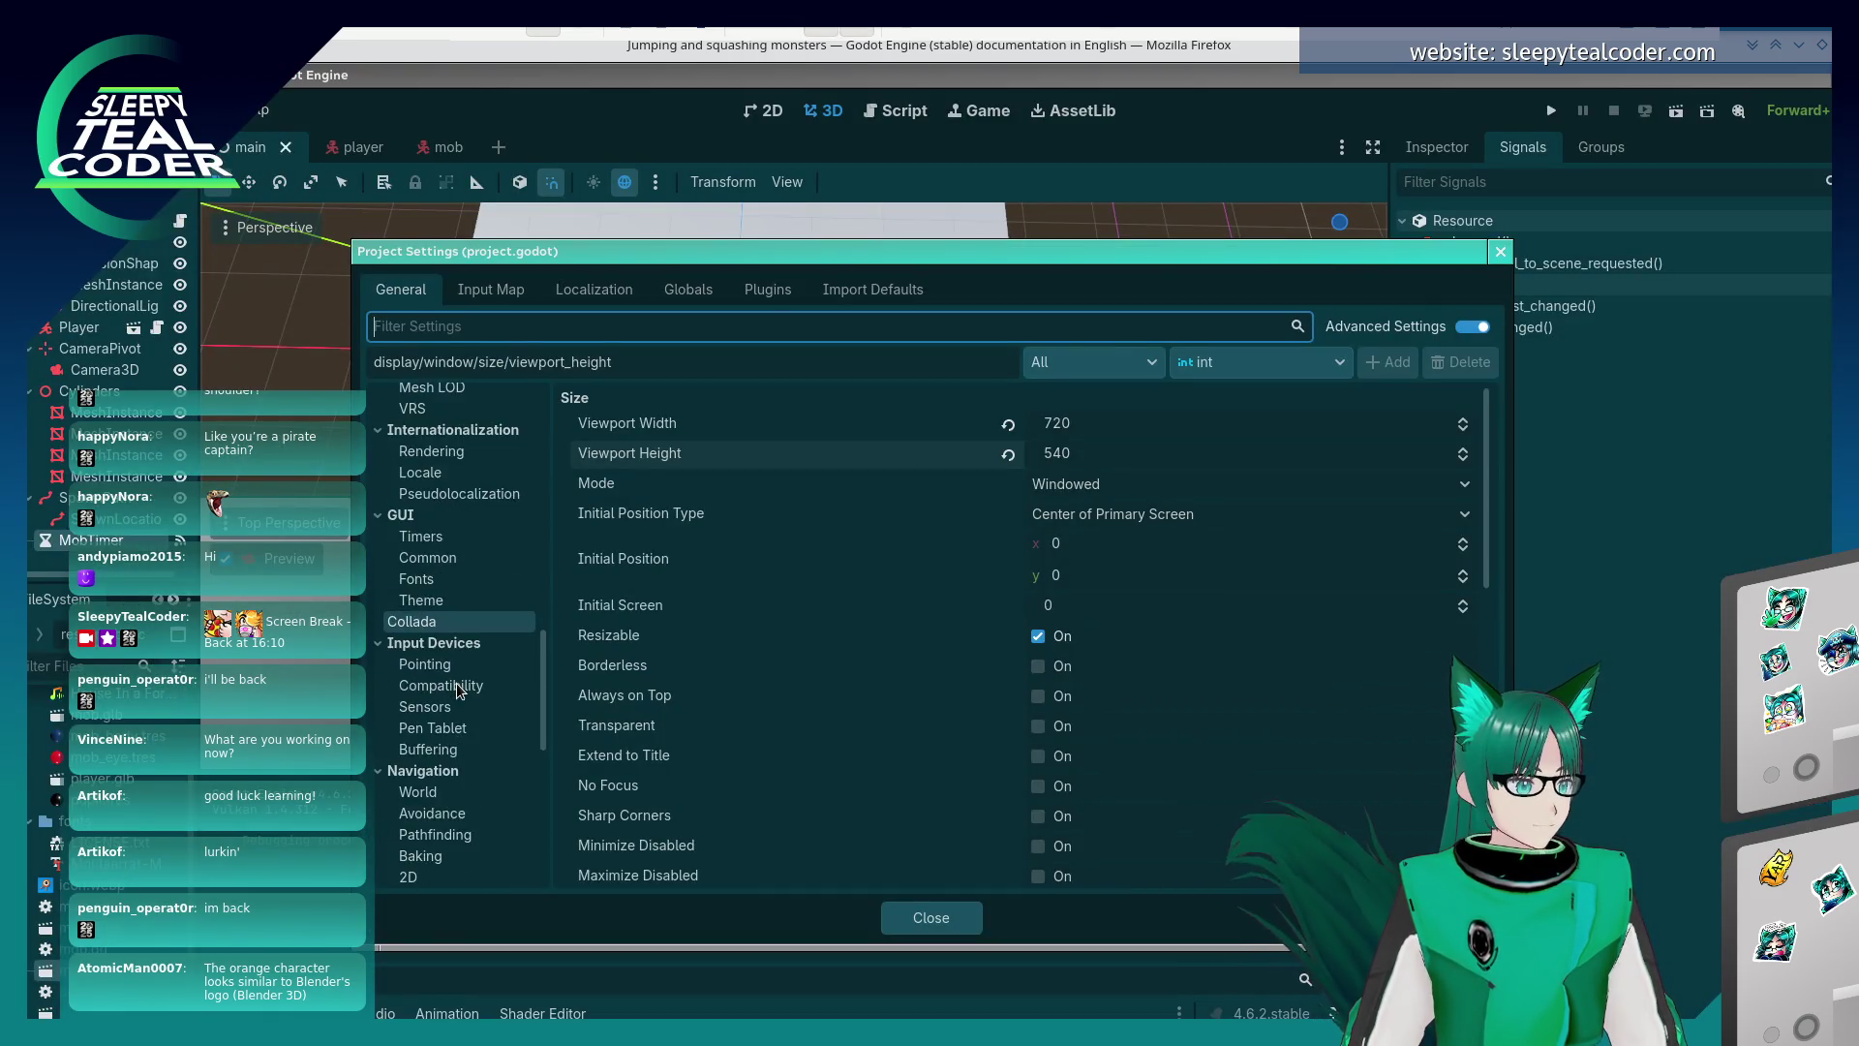
scroll(461, 689, "down", 15)
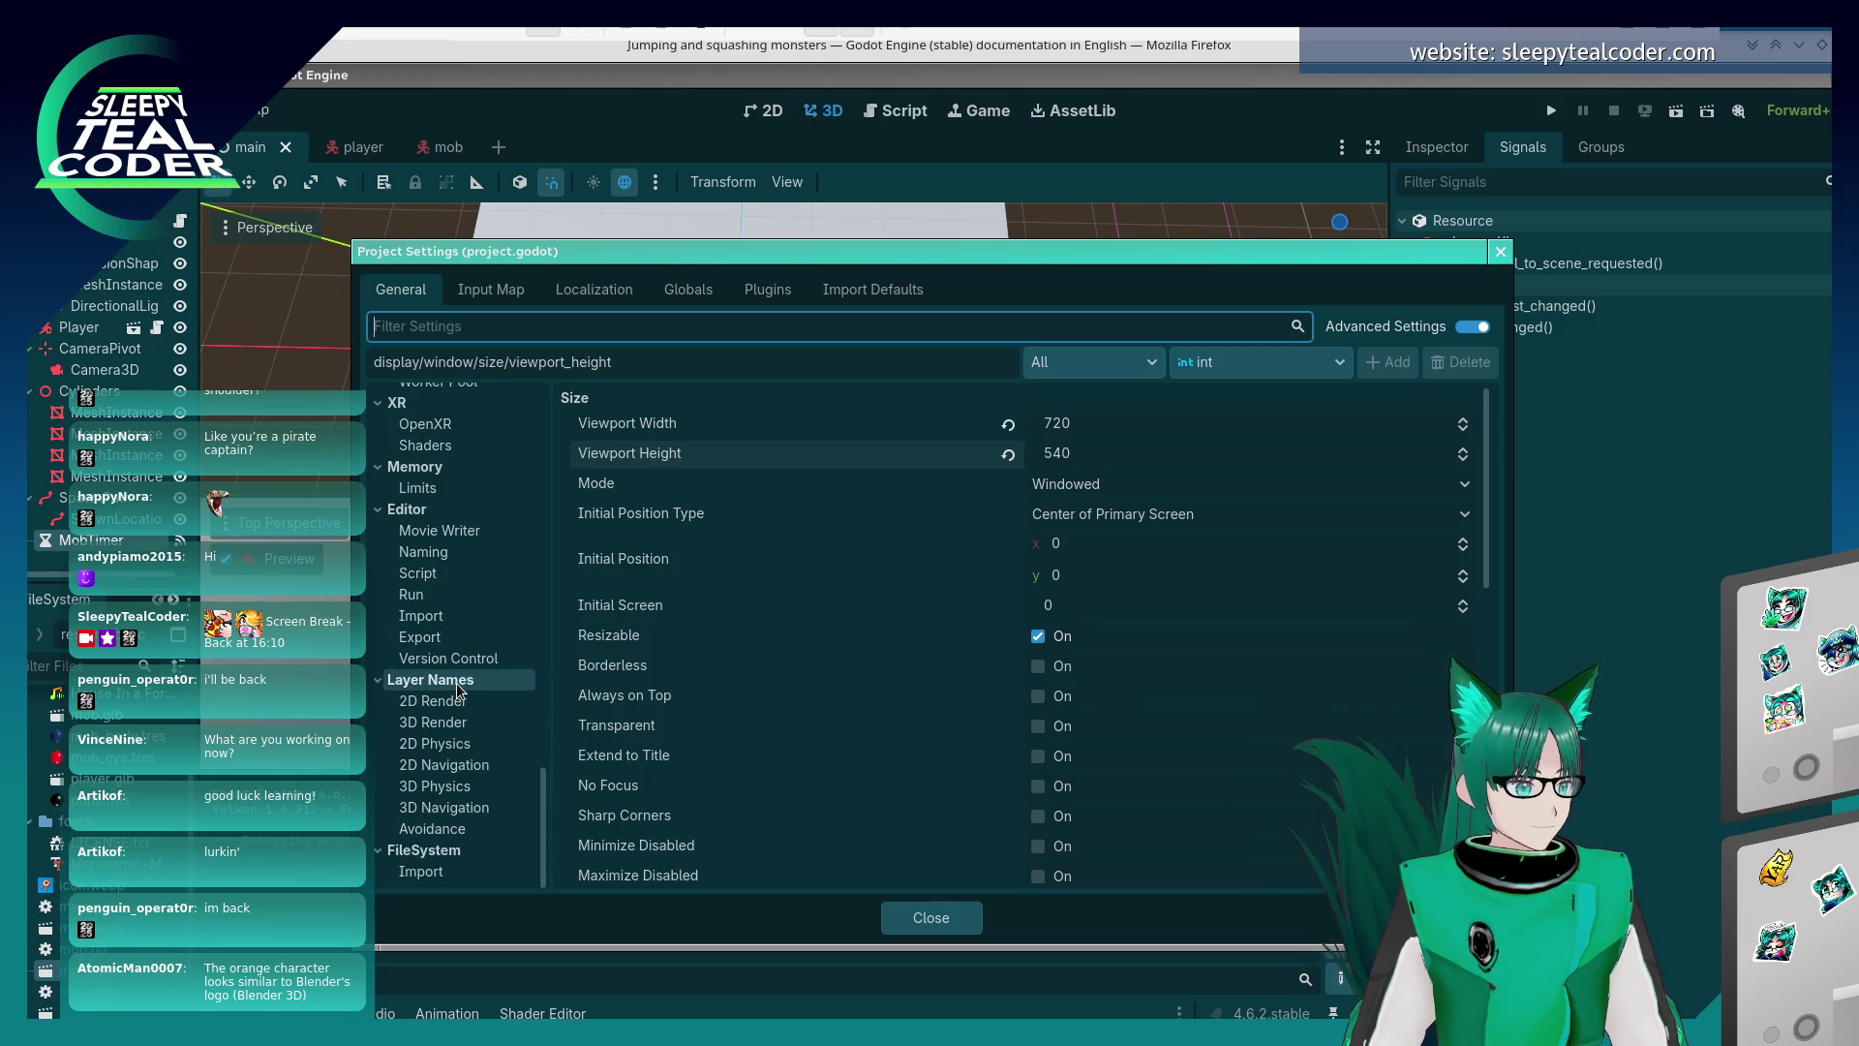
left_click(488, 787)
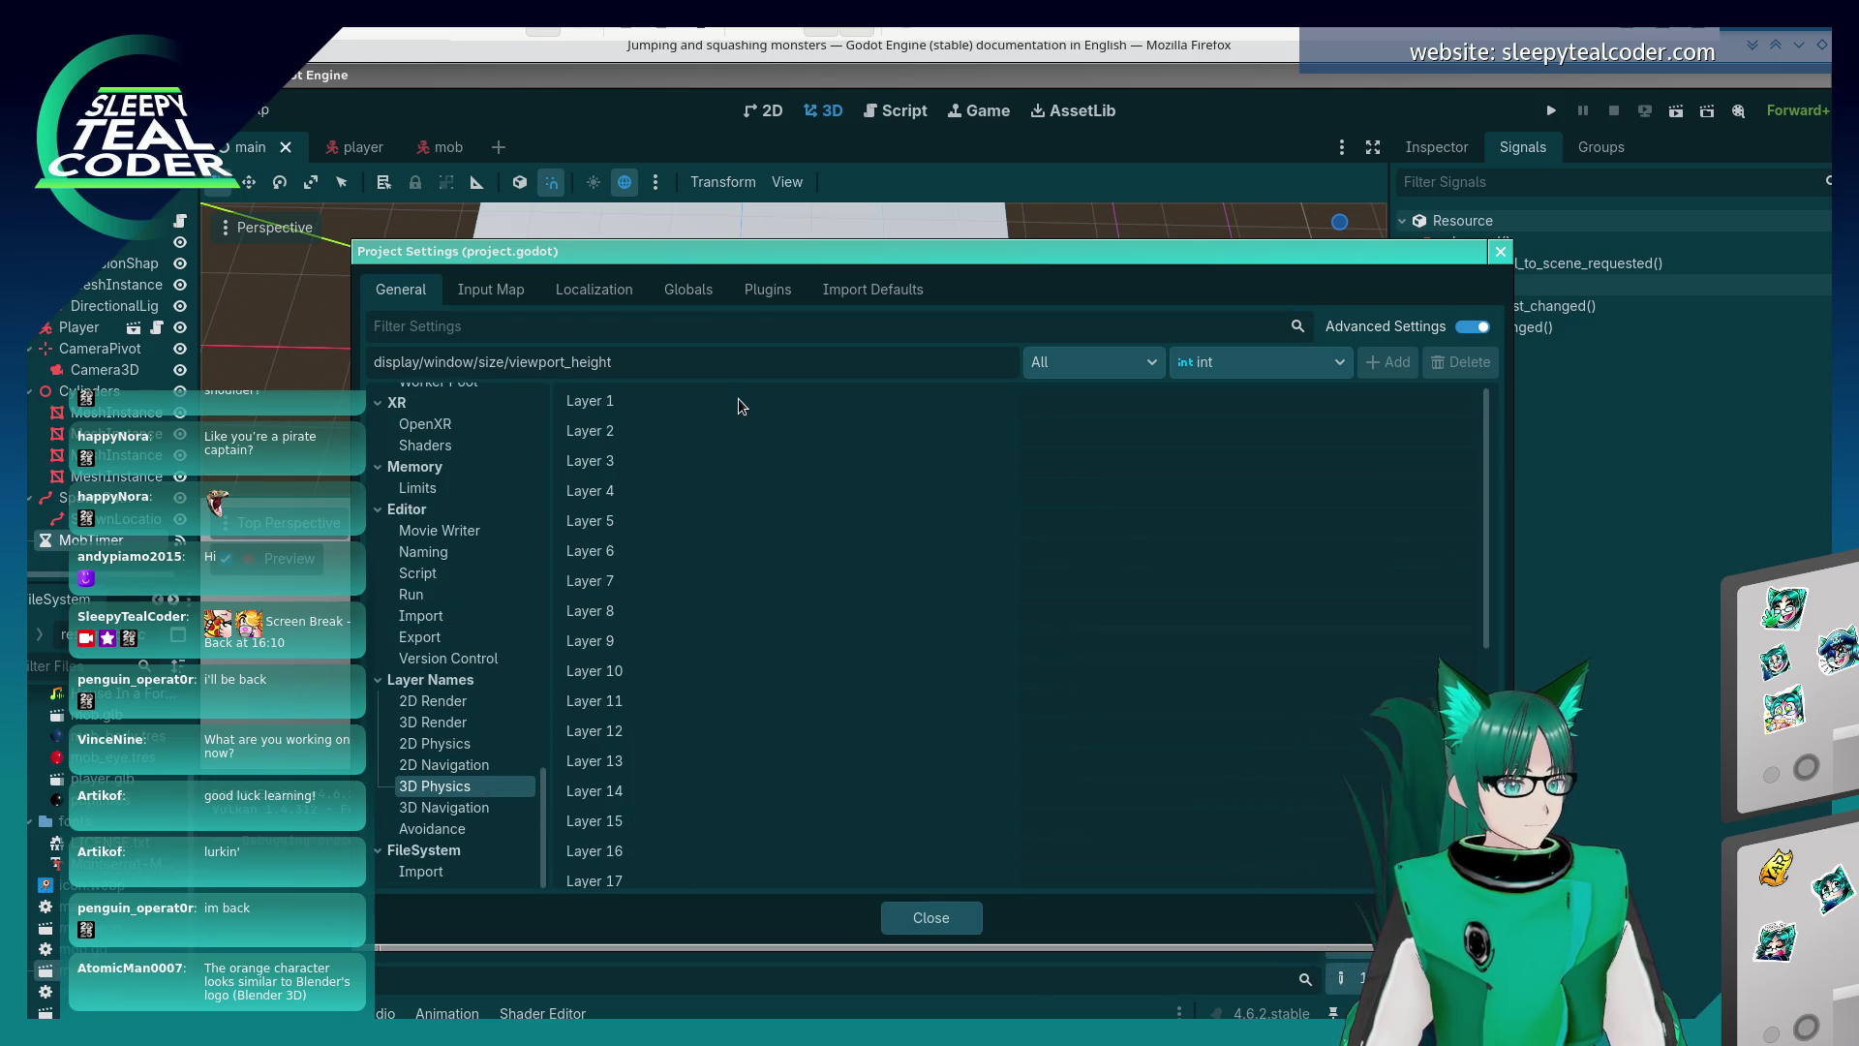
Step: Name 3D physics layers 1–3 player, enemies and world
key("alt+Tab")
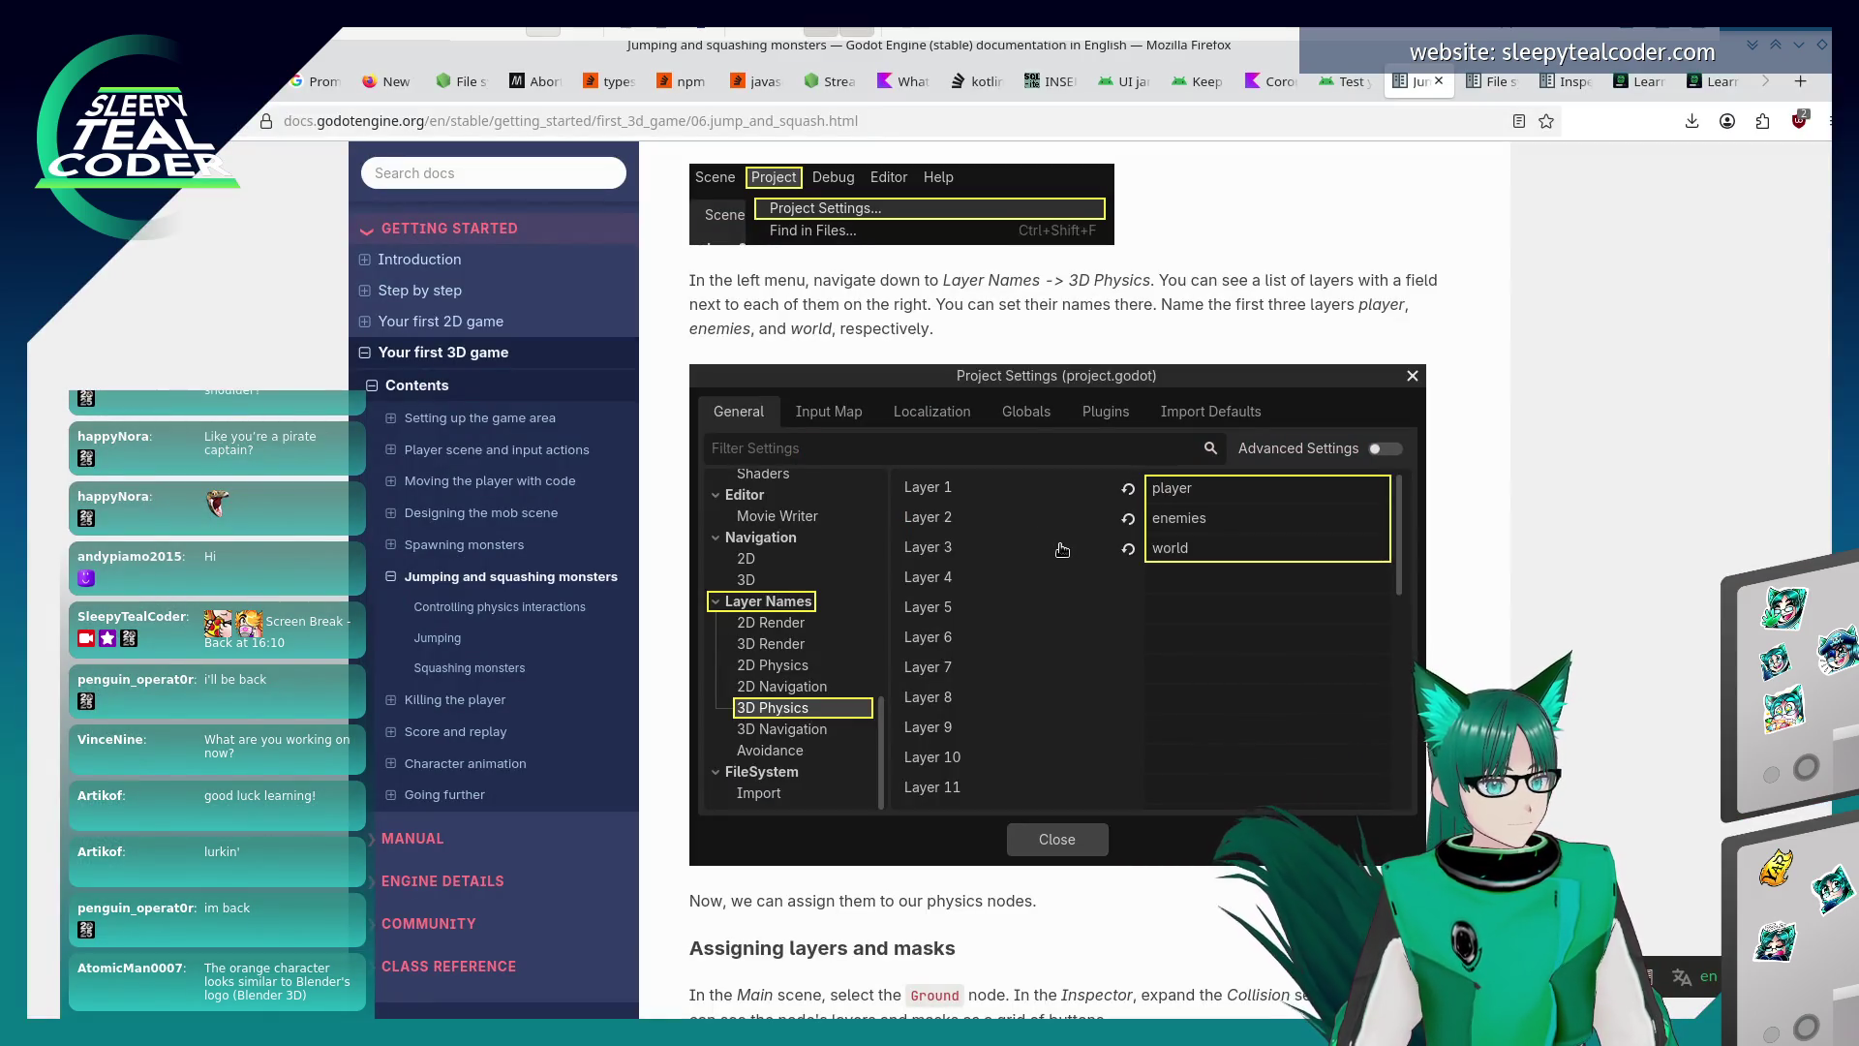
key("alt+Tab")
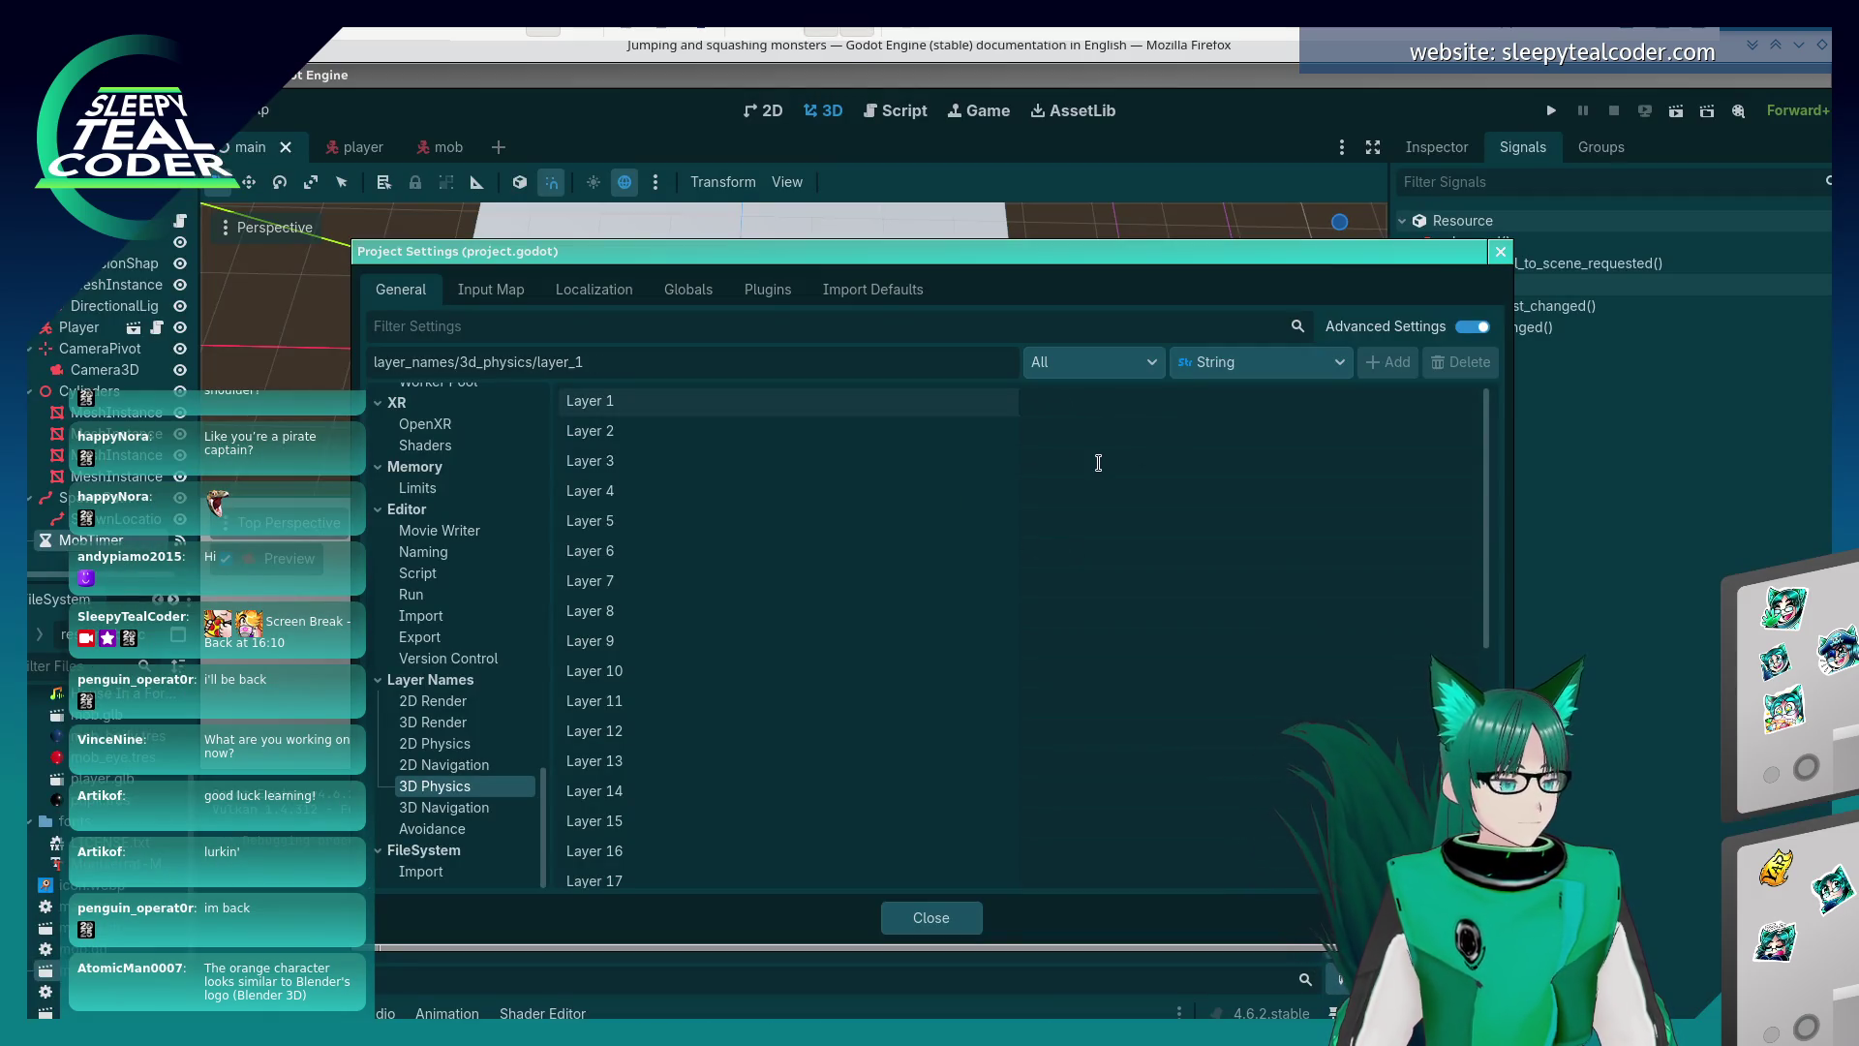
type("r")
key("Tab")
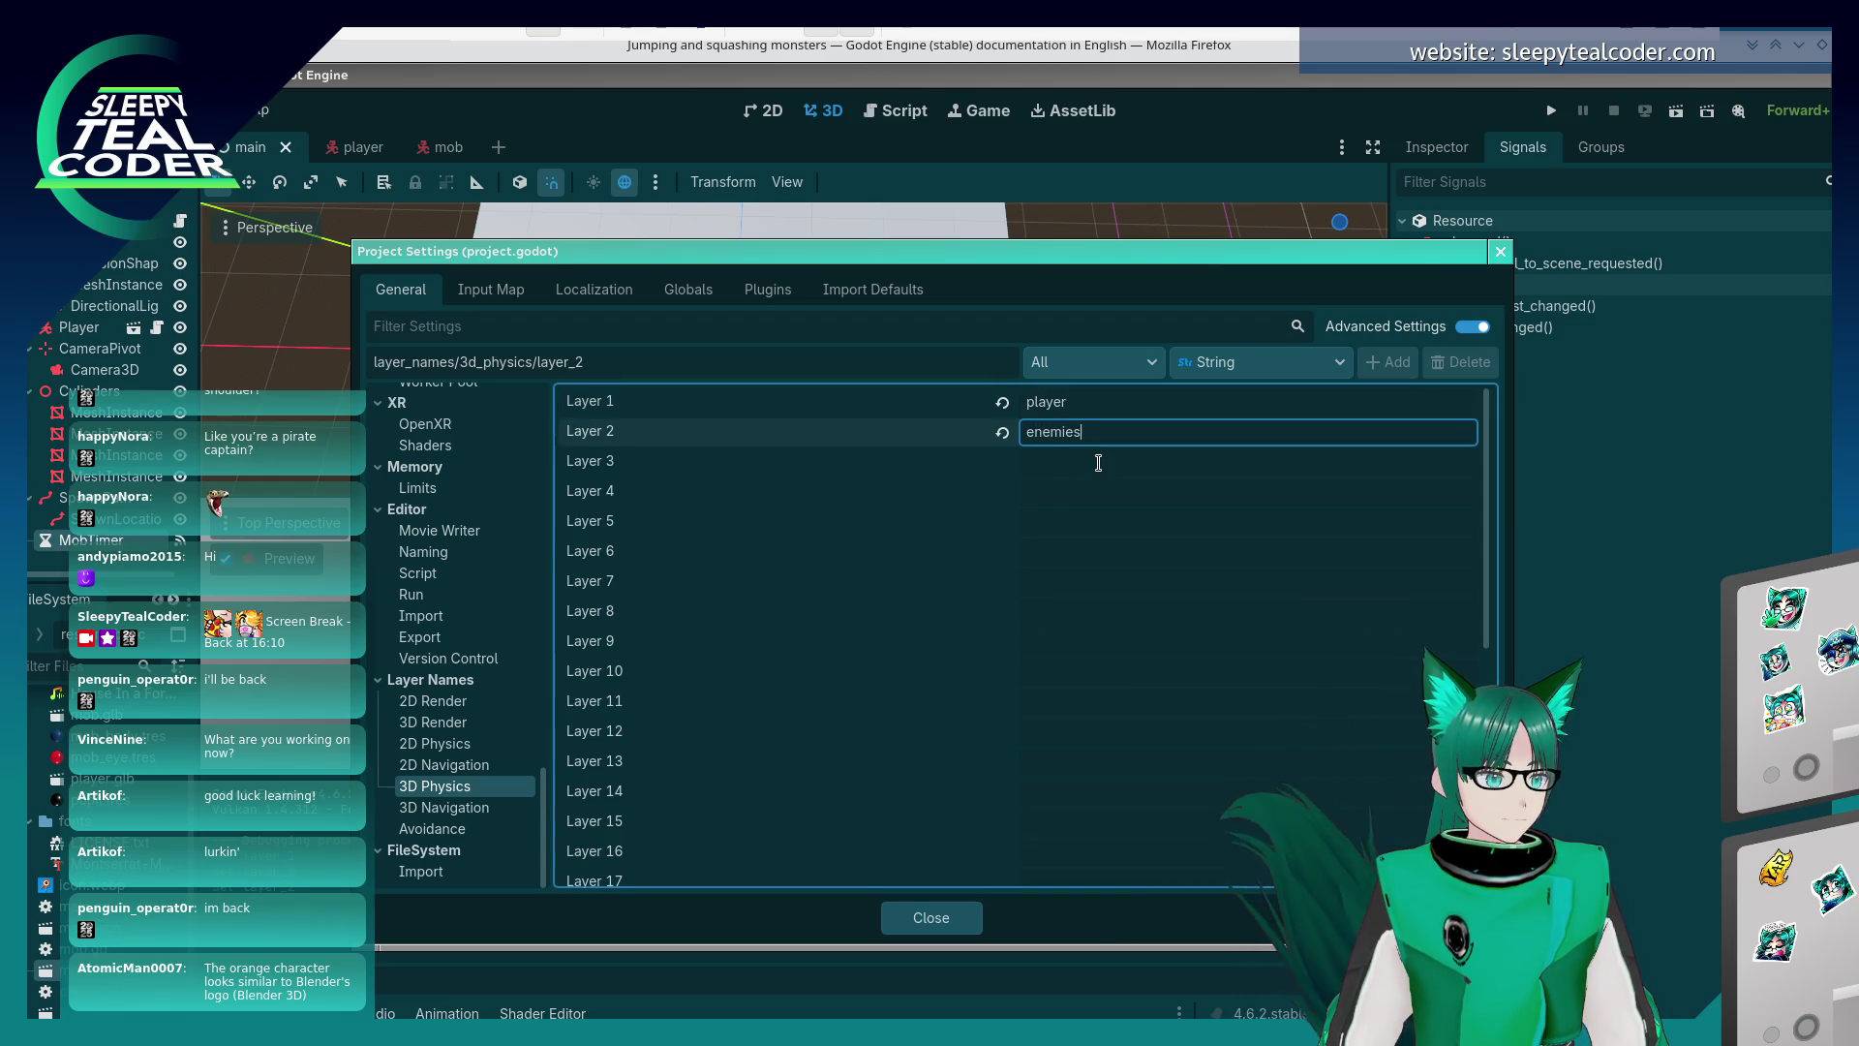
key("Tab")
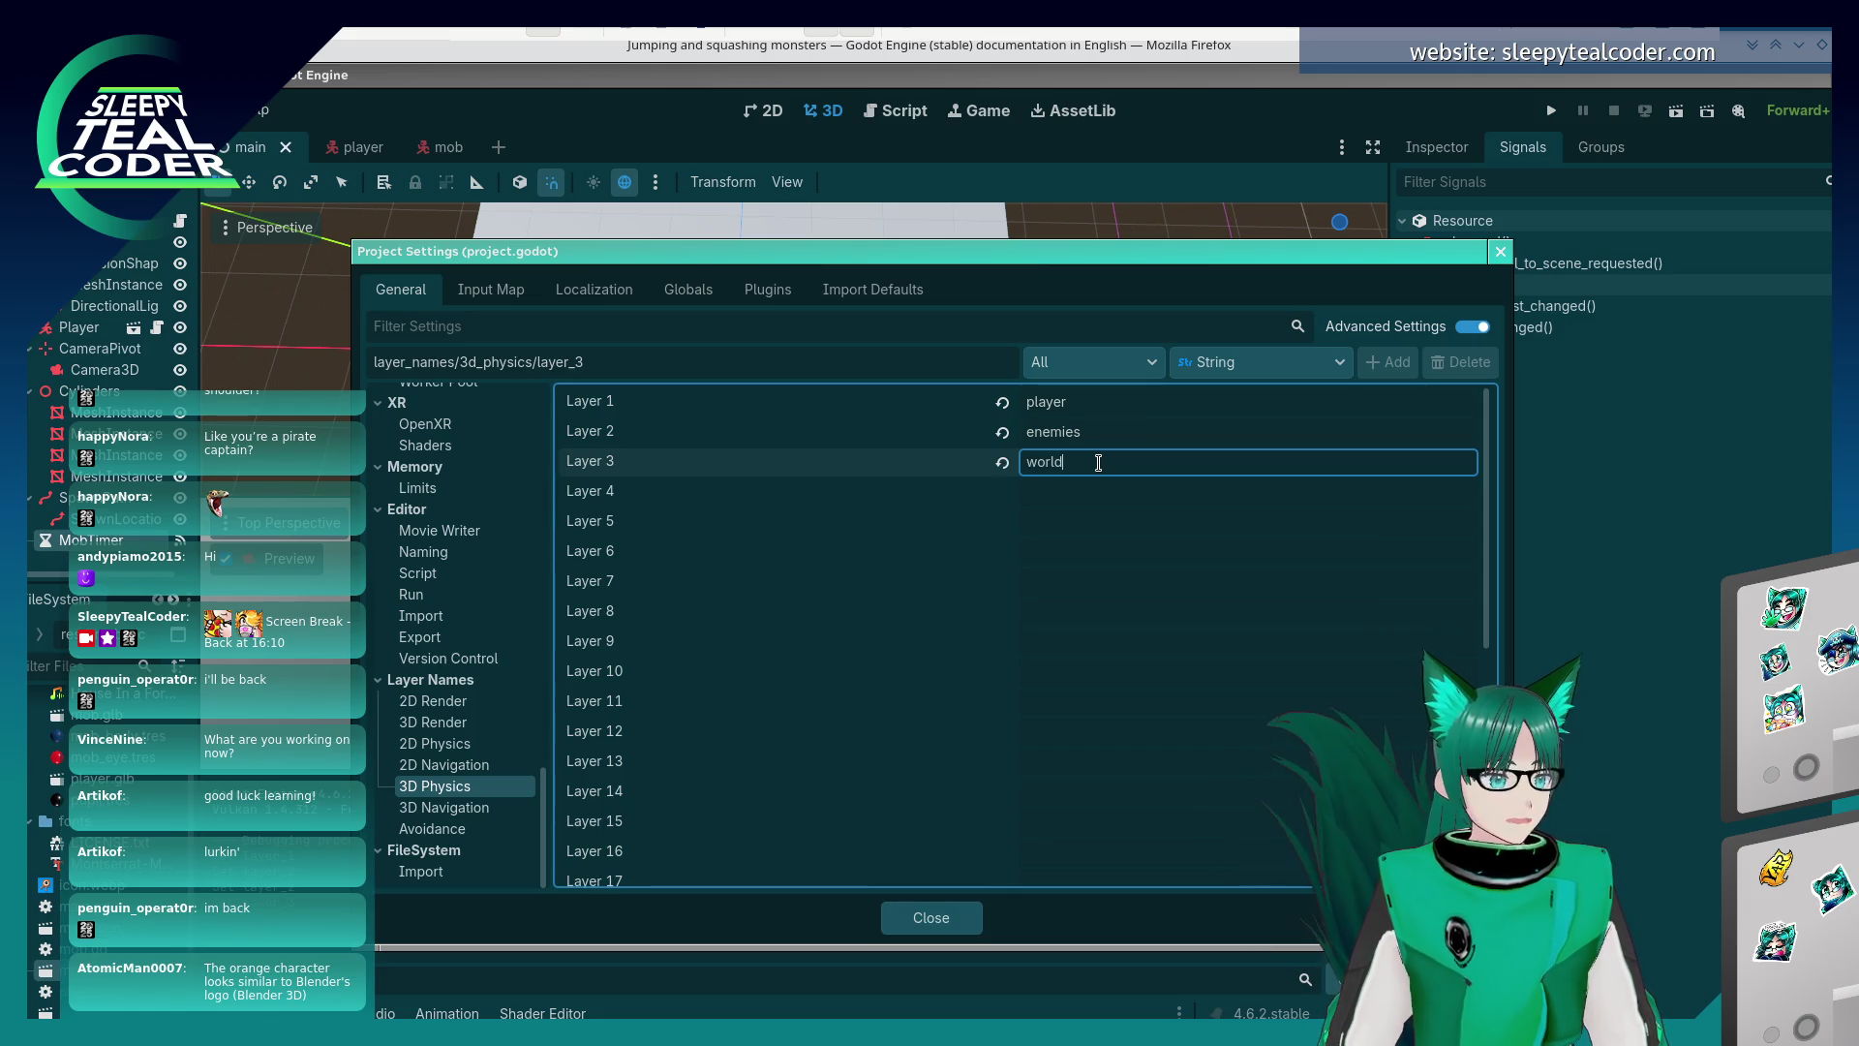
key("alt+Tab")
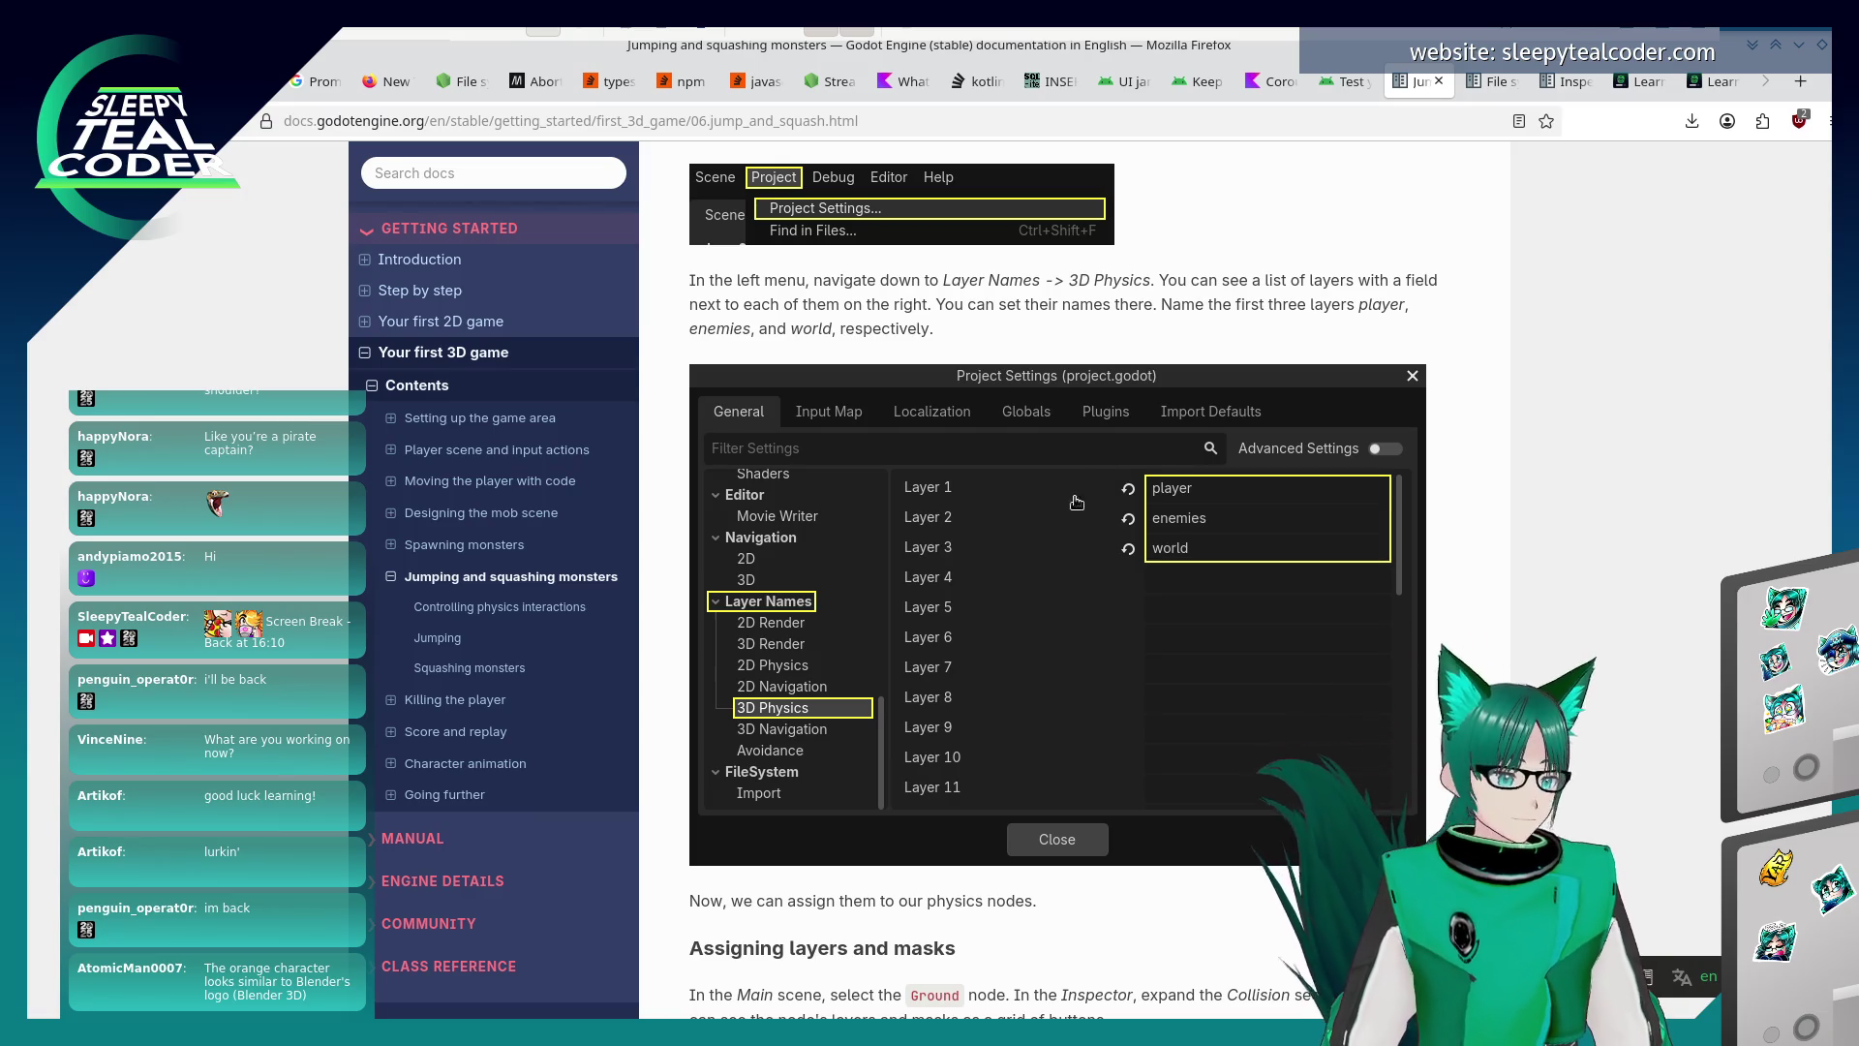
Step: Read the 'Assigning layers and masks' section of the docs
scroll(1076, 502, "down", 4)
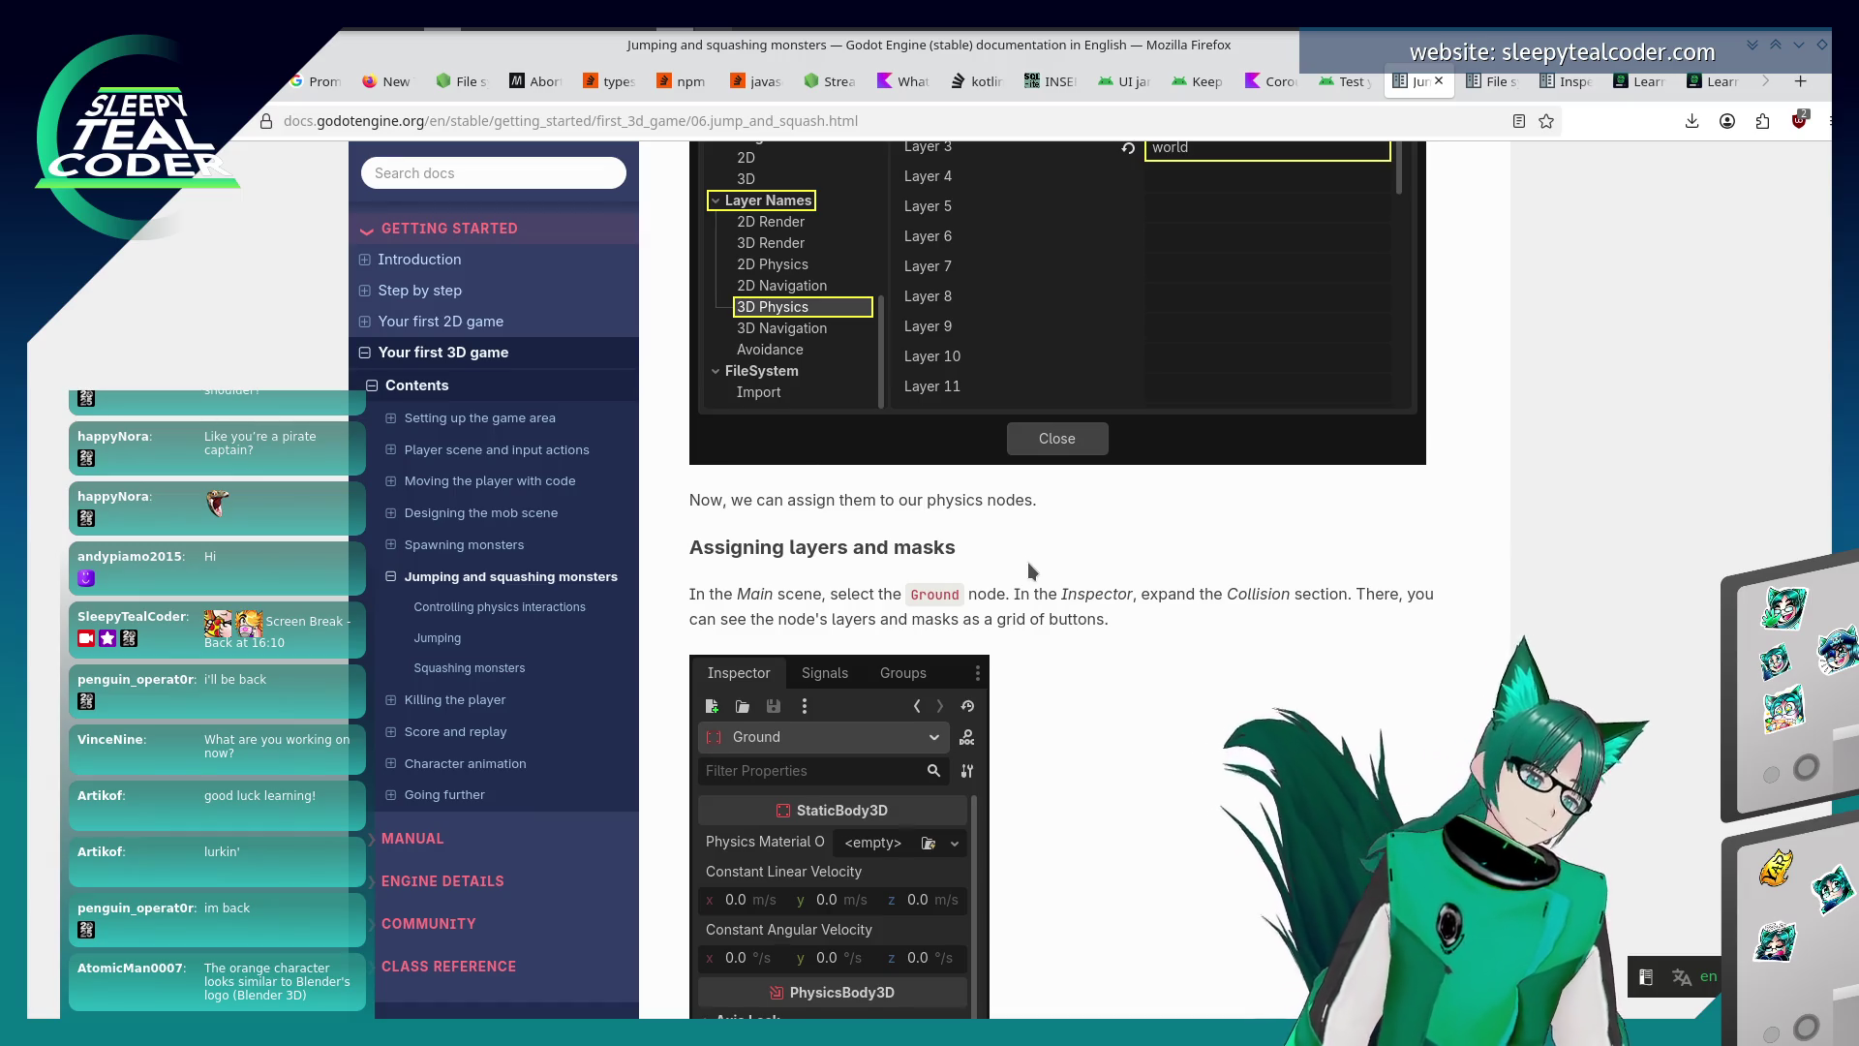
scroll(1028, 565, "down", 3)
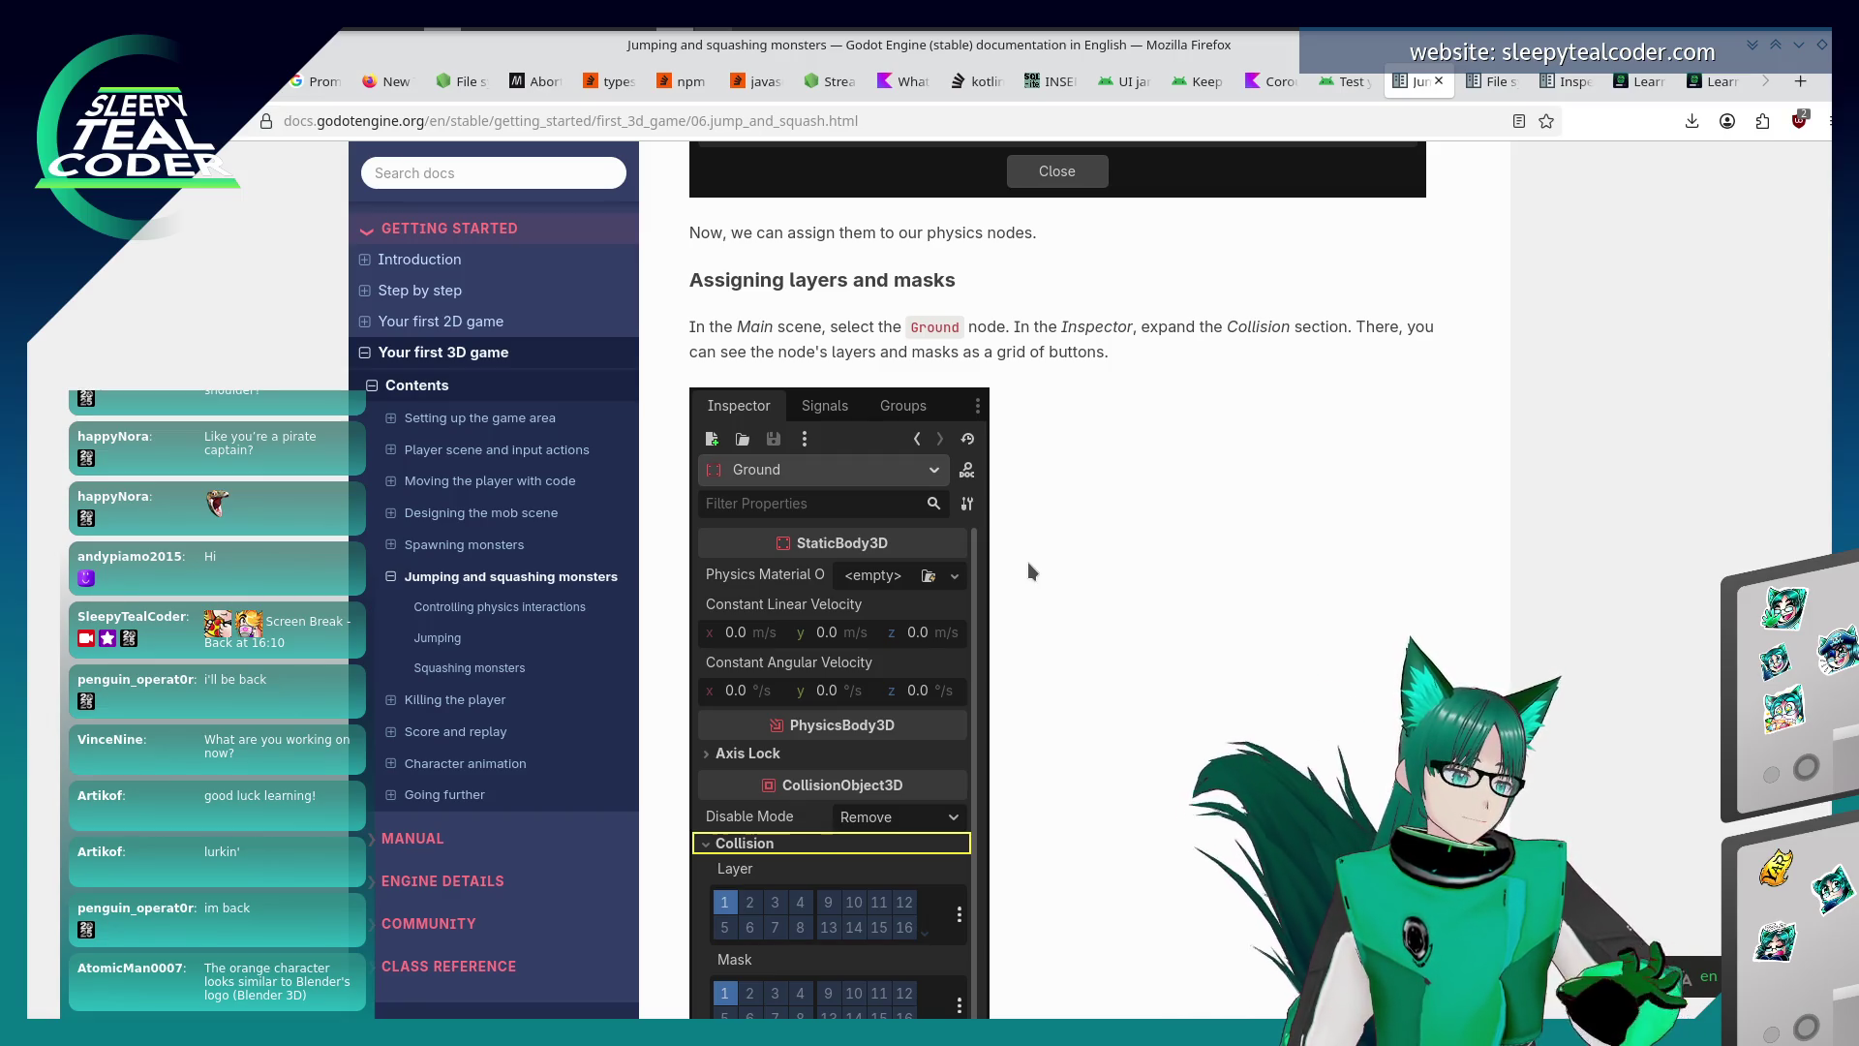
scroll(1028, 567, "down", 6)
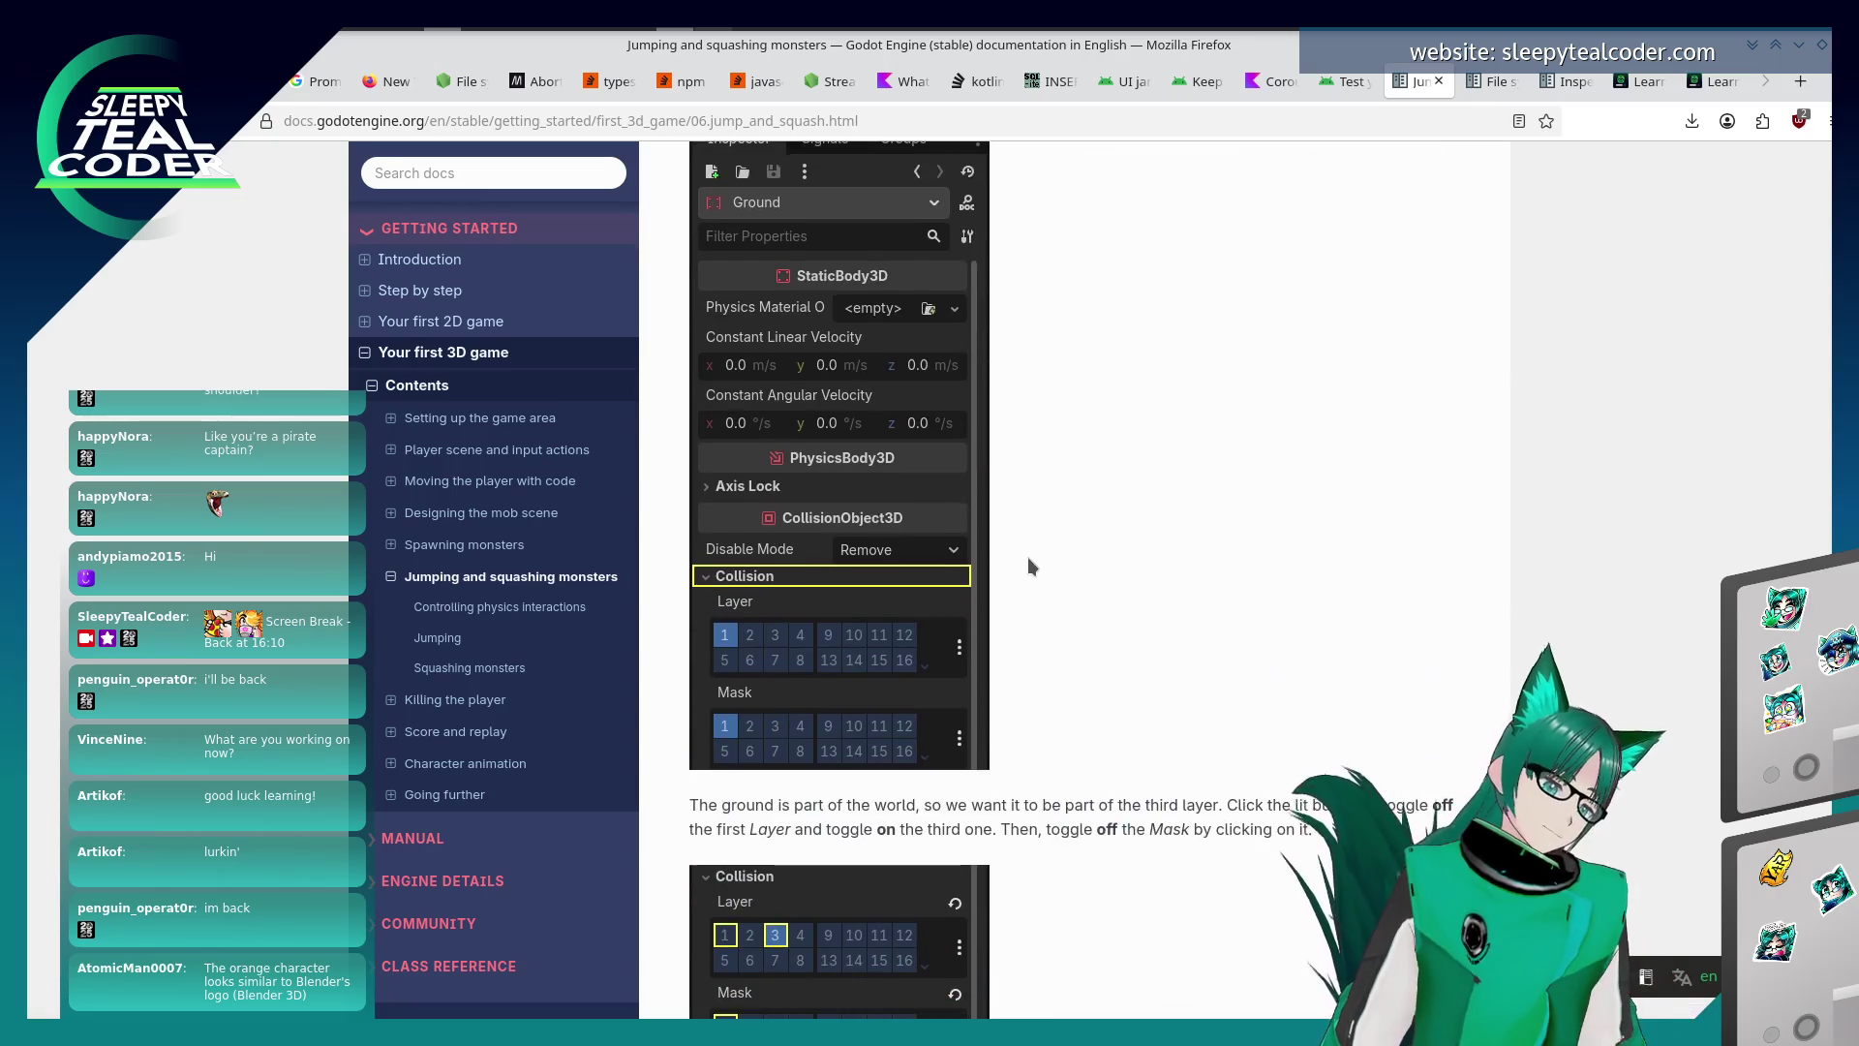
scroll(1026, 555, "down", 2)
scroll(1027, 555, "up", 2)
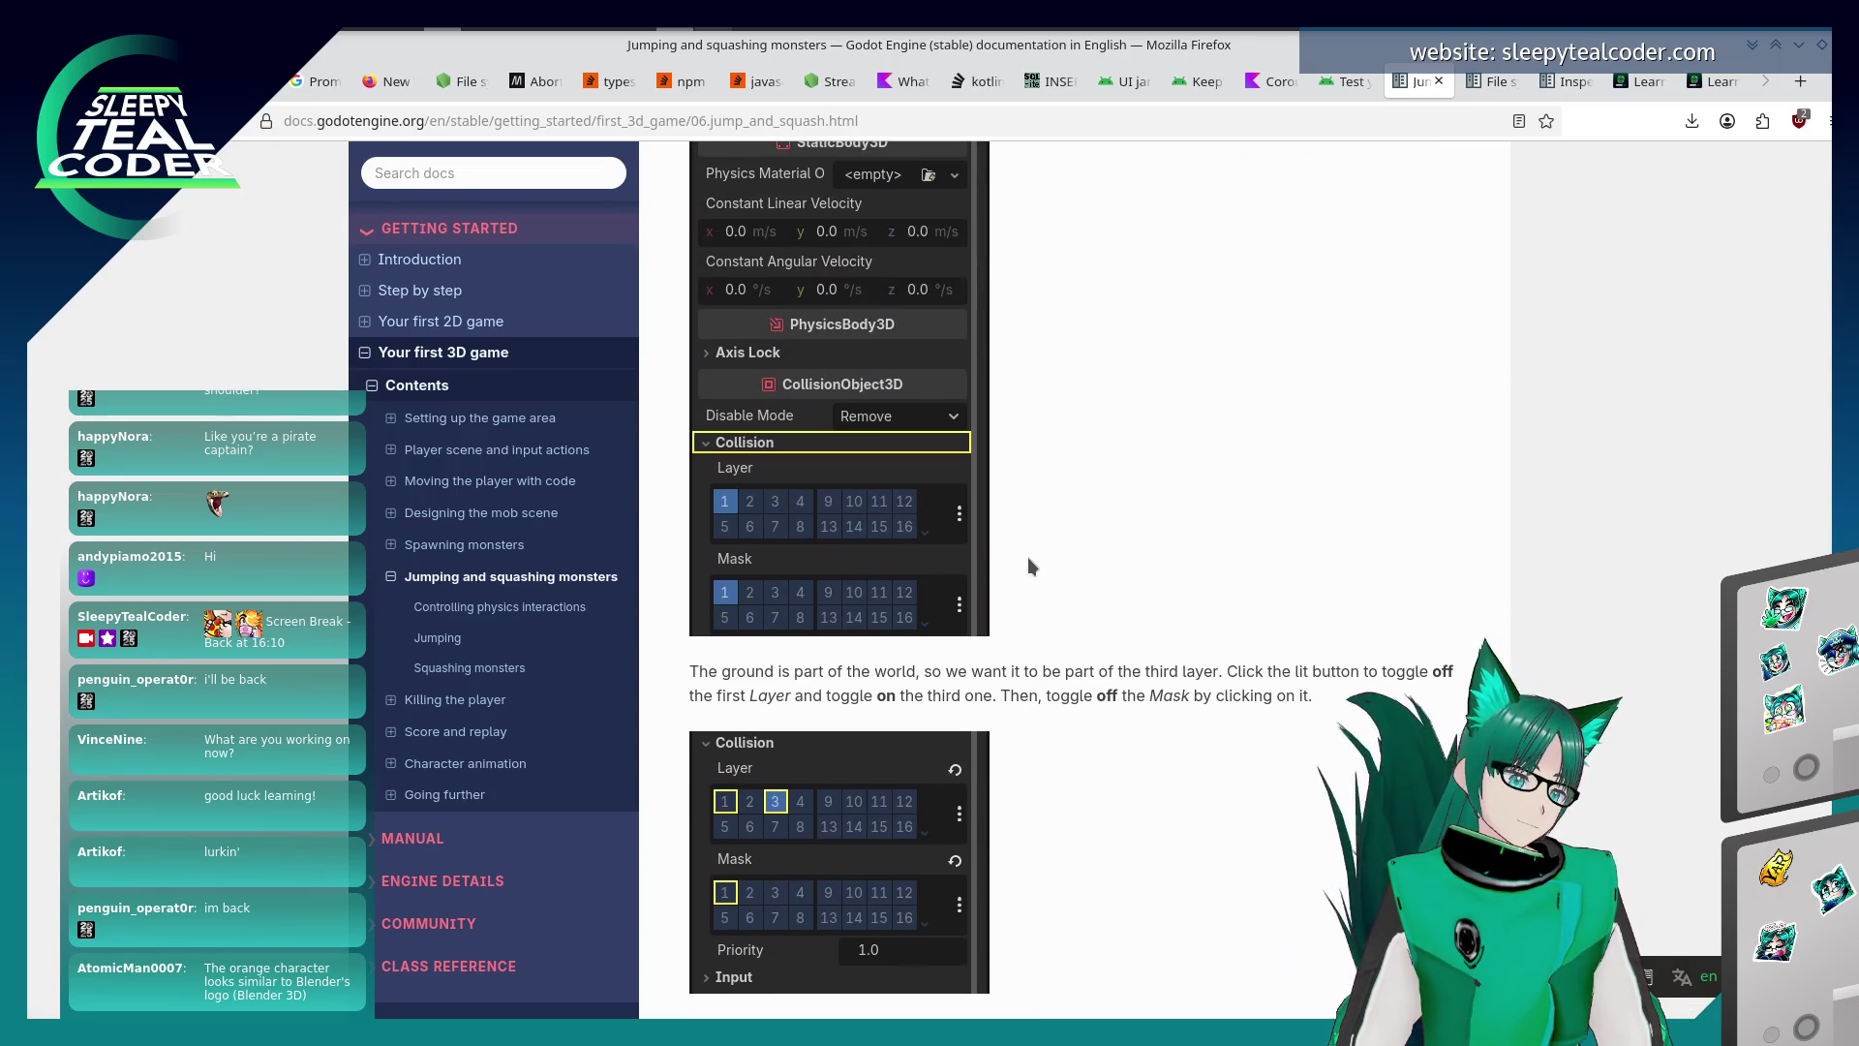
scroll(1026, 556, "up", 3)
scroll(1031, 521, "up", 2)
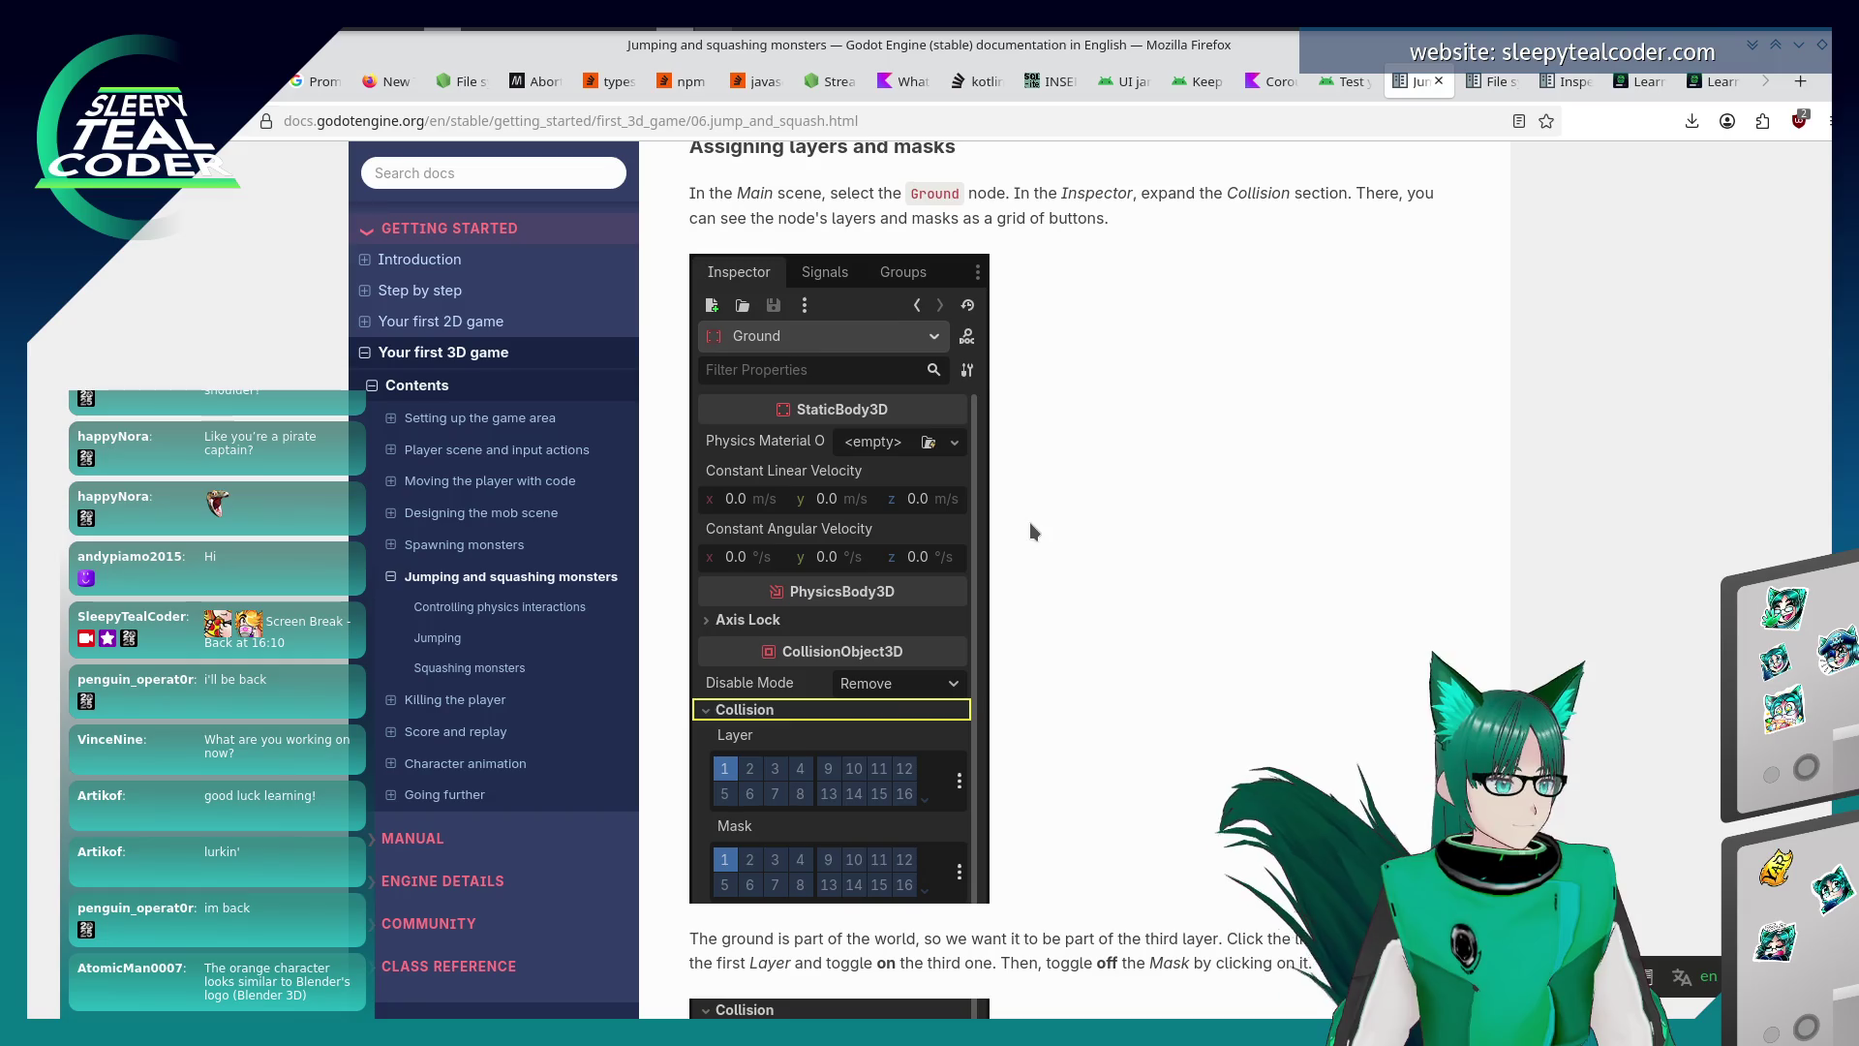
Step: Close Godot's Project Settings dialog, keeping the saved layer names
key("alt+Tab")
left_click(854, 513)
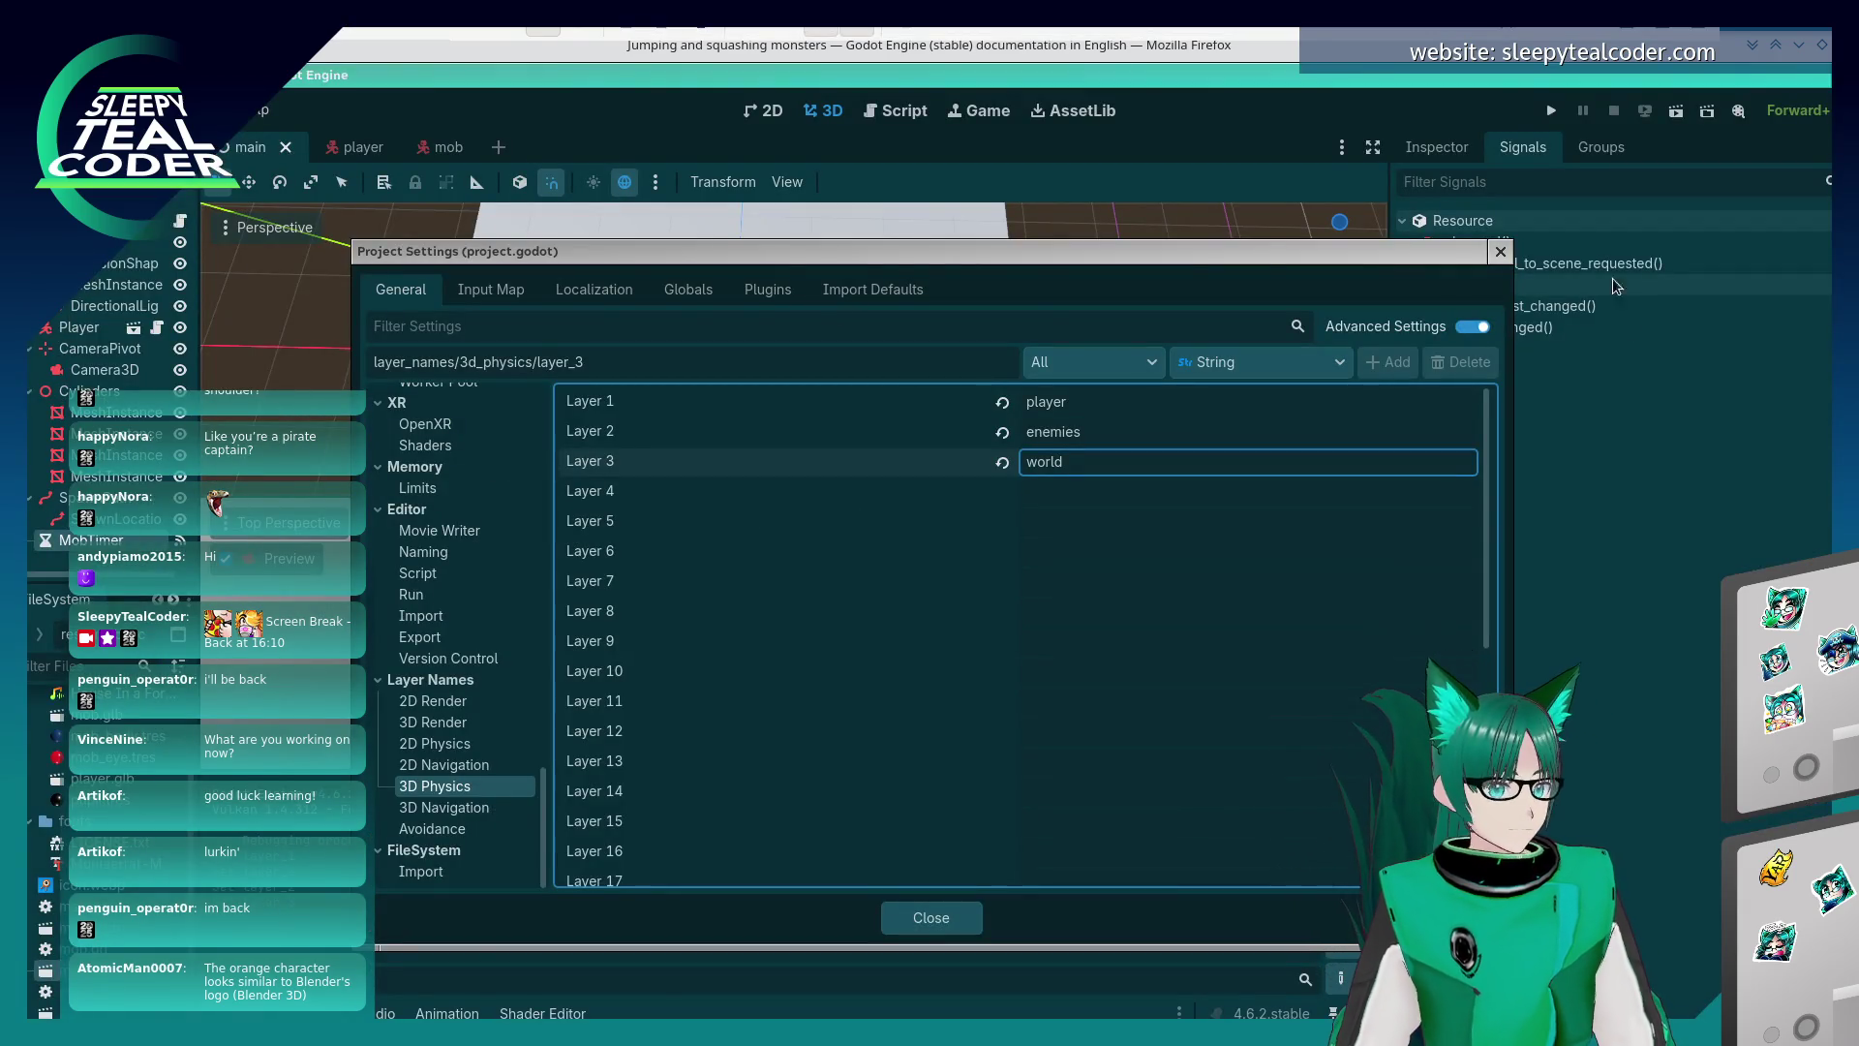
left_click(1500, 251)
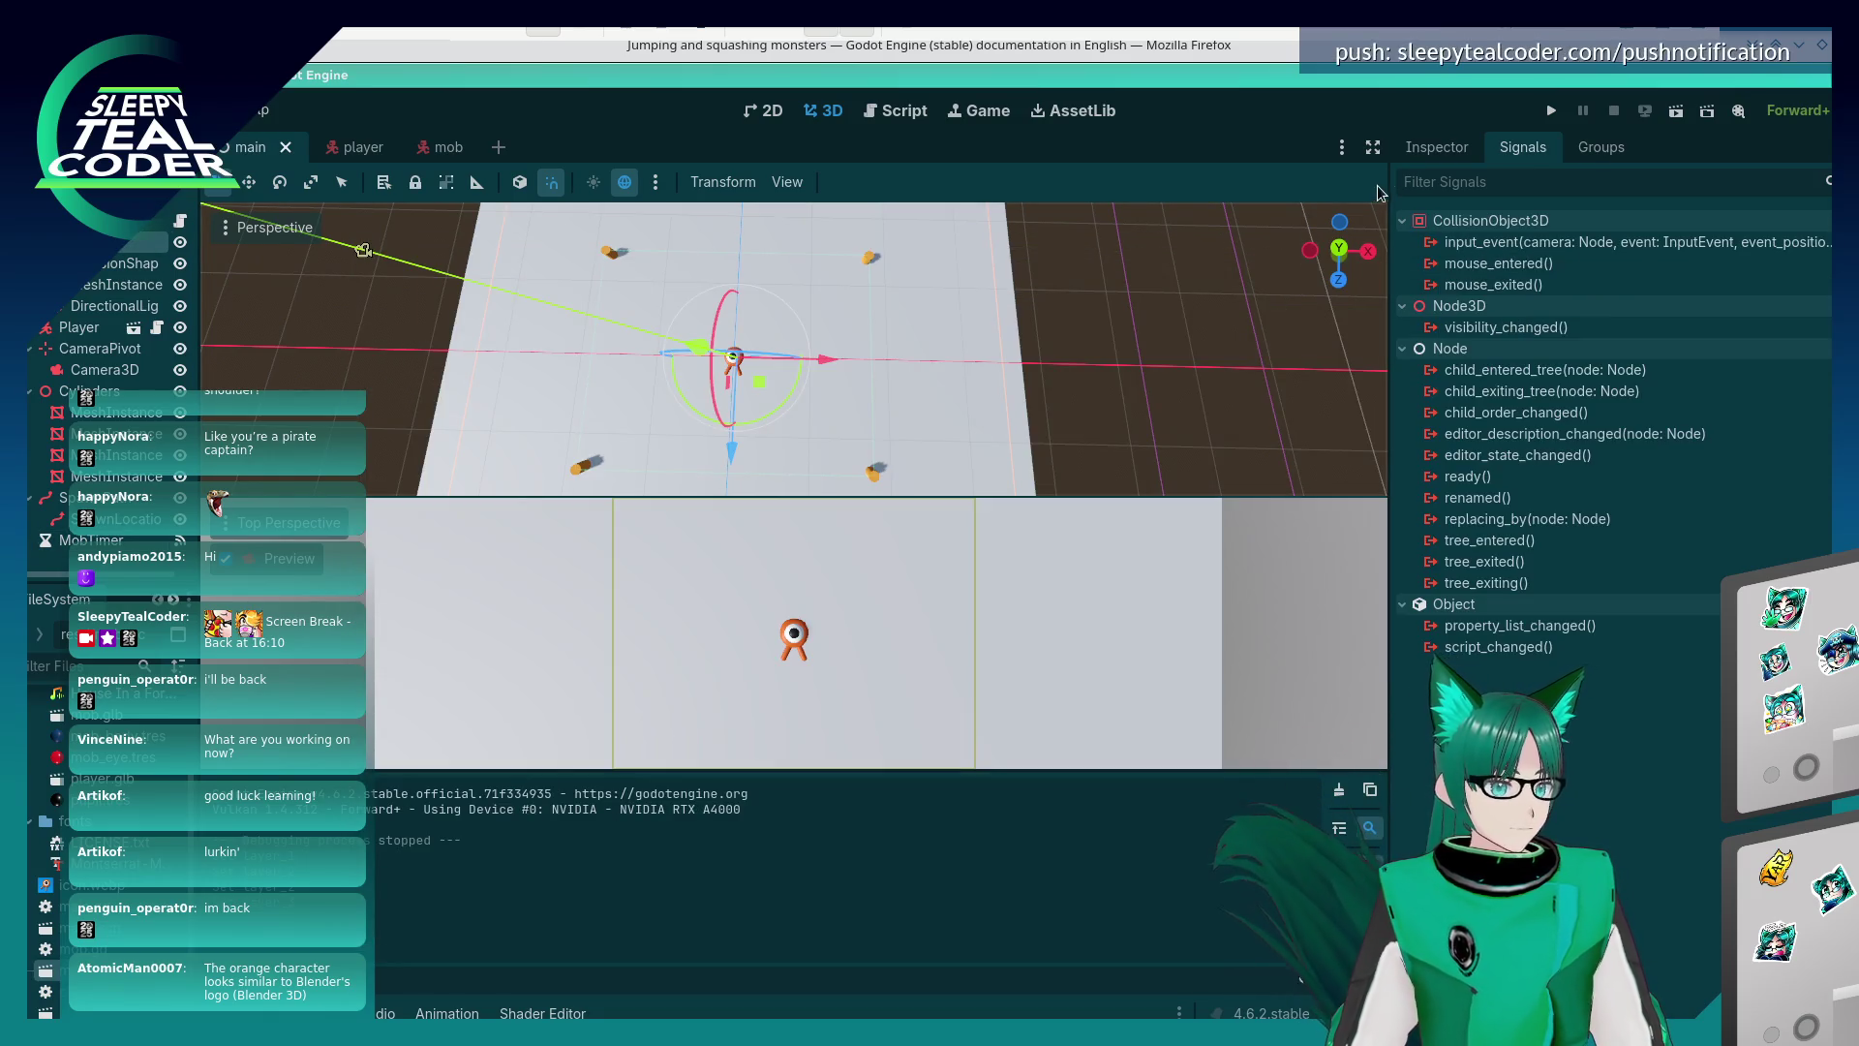
Step: Select the Ground node, collapse Transform and expand its Collision properties in the Inspector
left_click(1437, 146)
scroll(1607, 809, "down", 3)
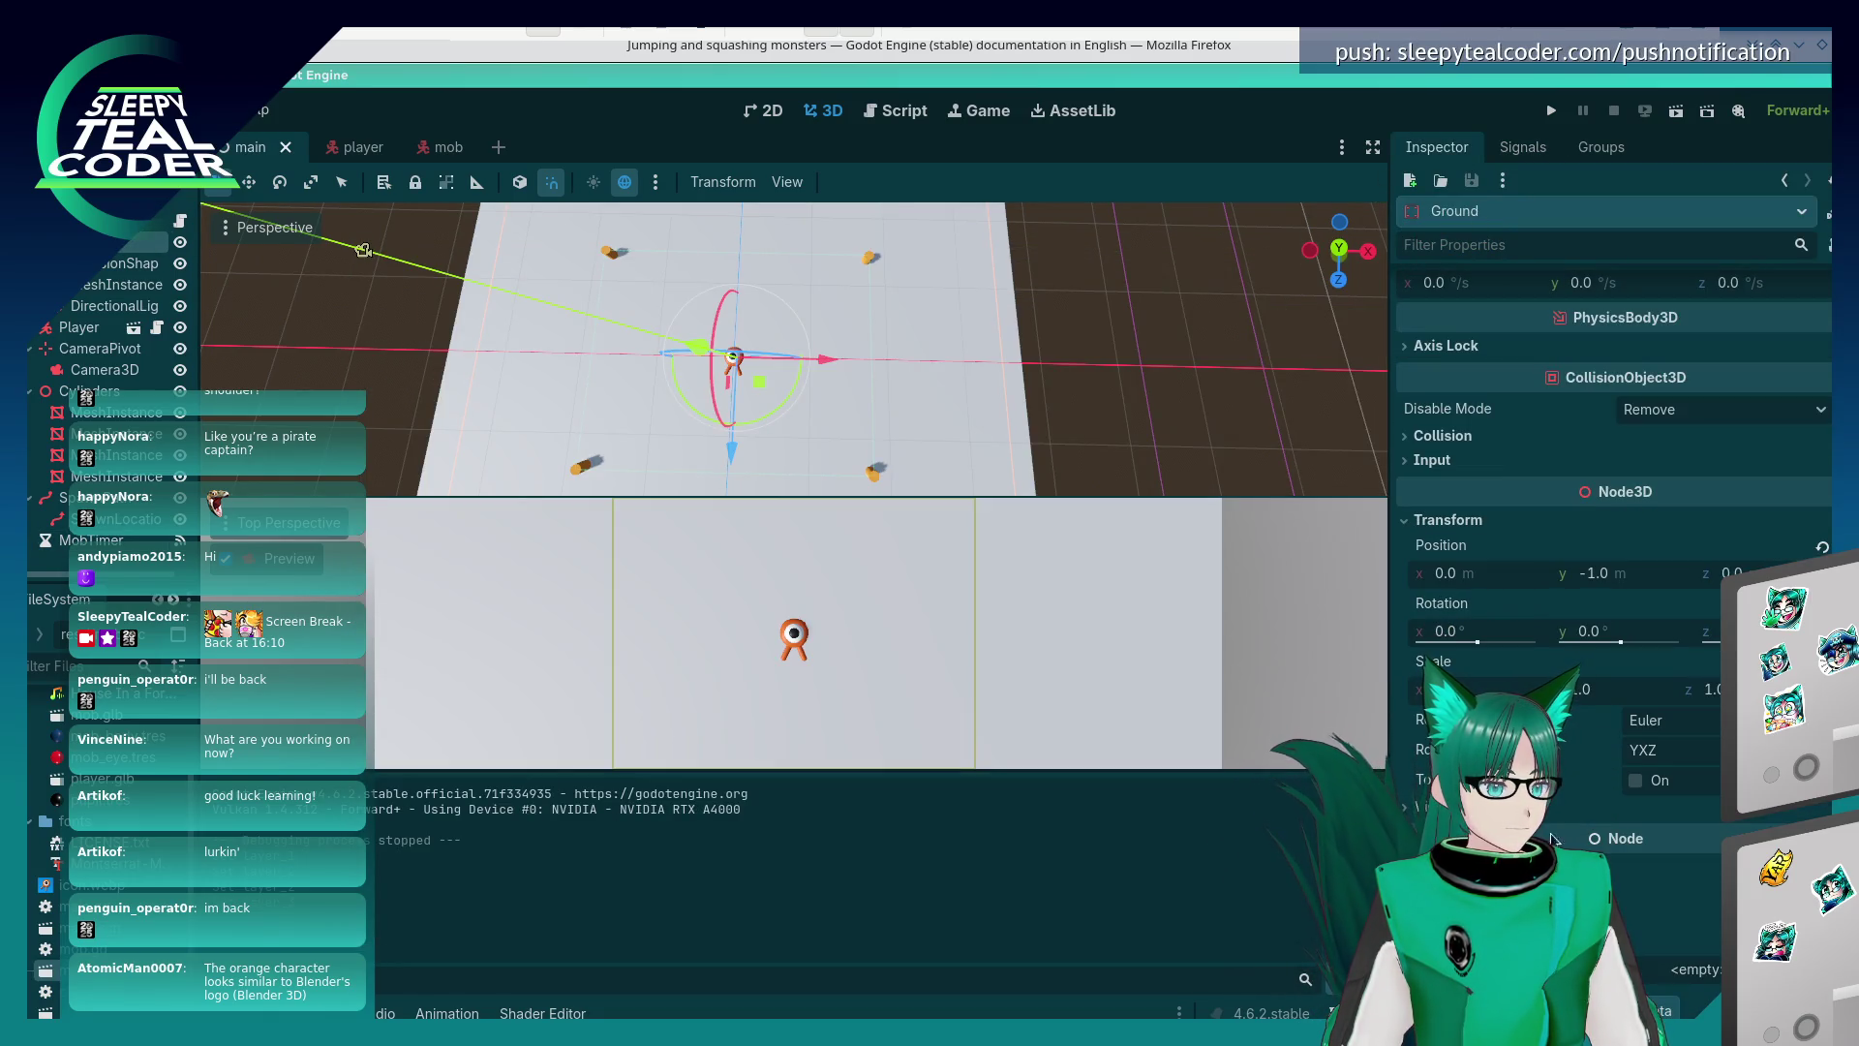
scroll(1607, 581, "up", 3)
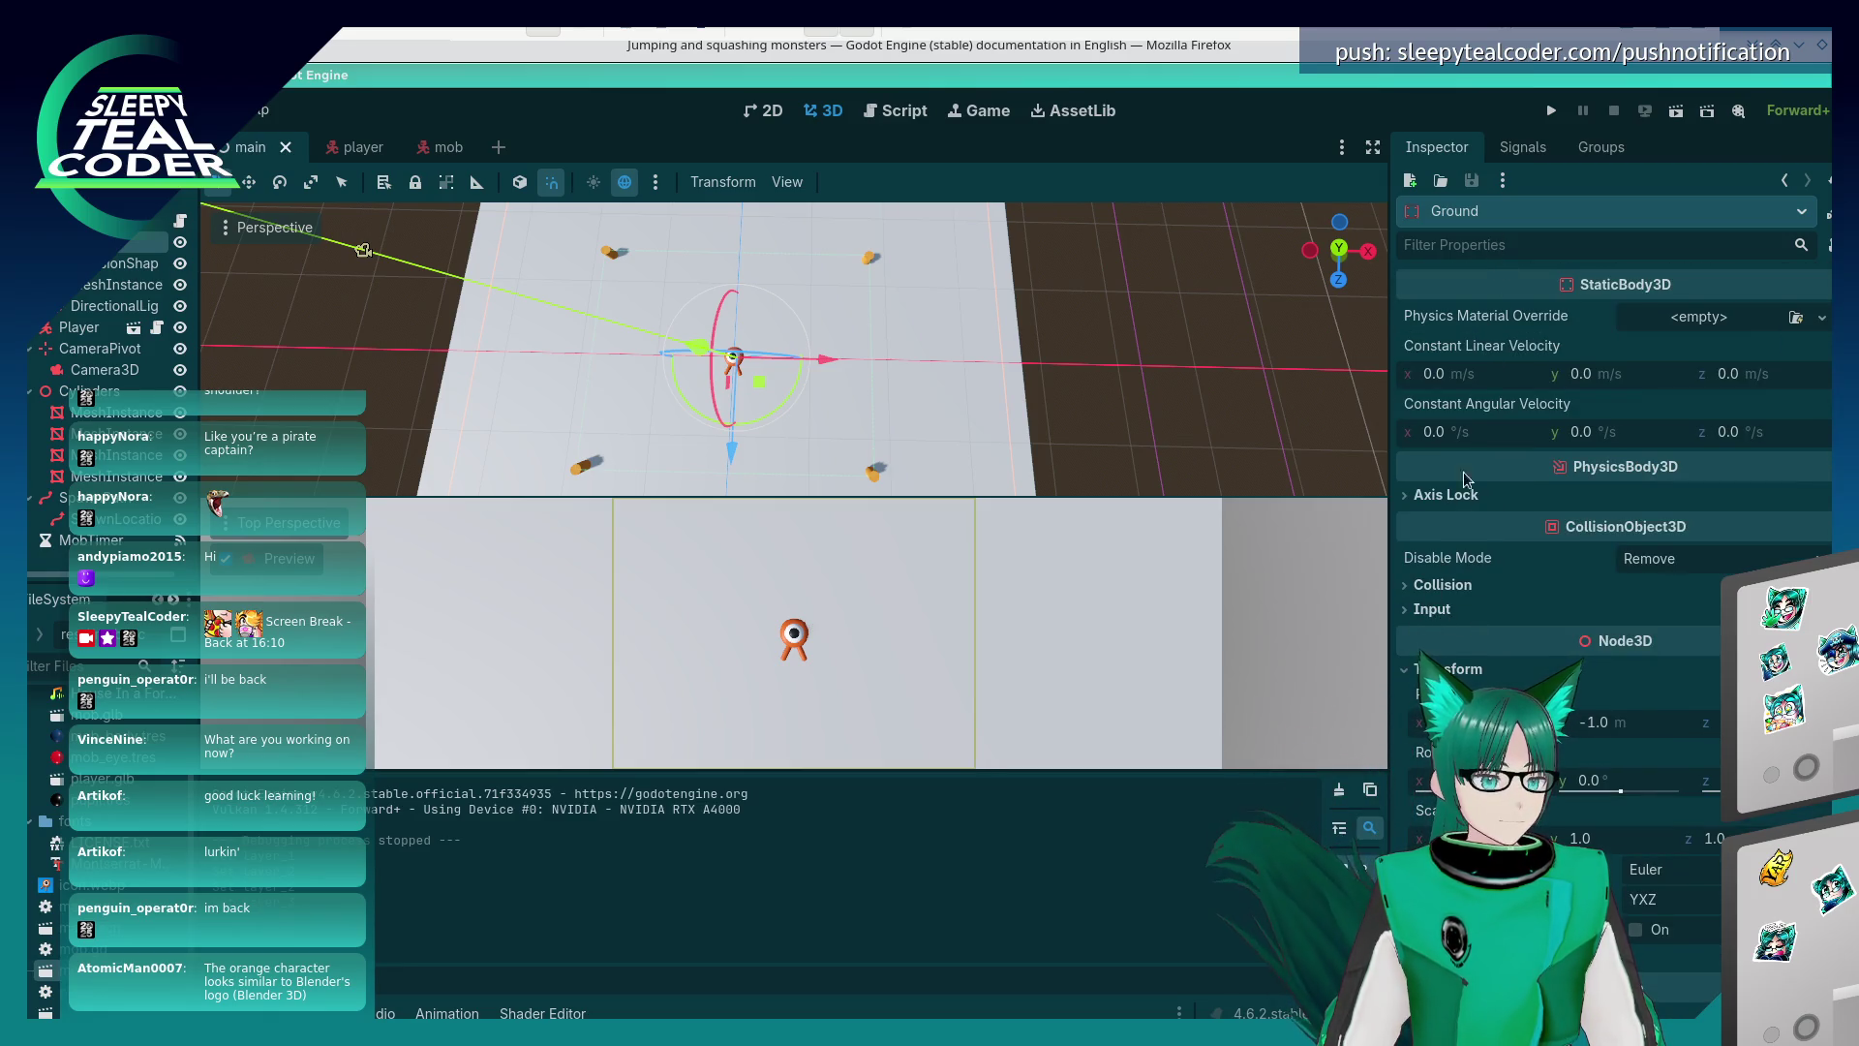
left_click(1412, 680)
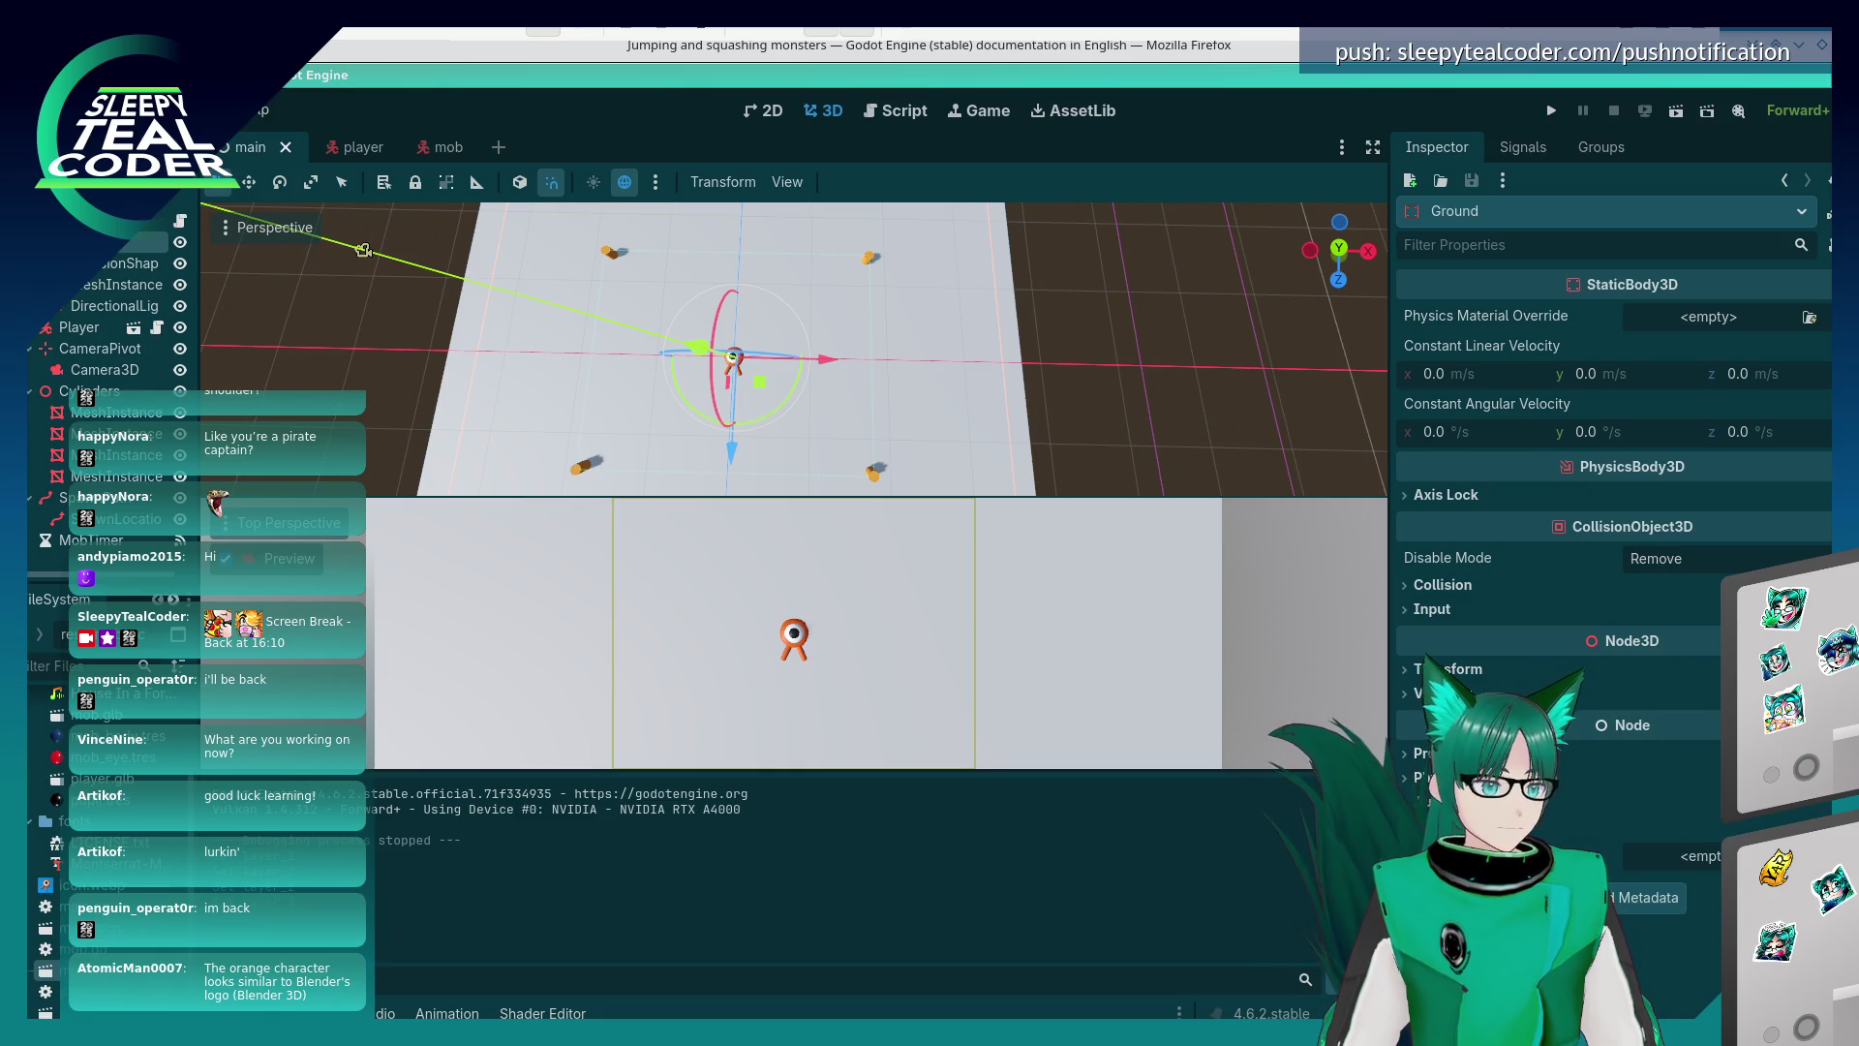
key("alt+Tab")
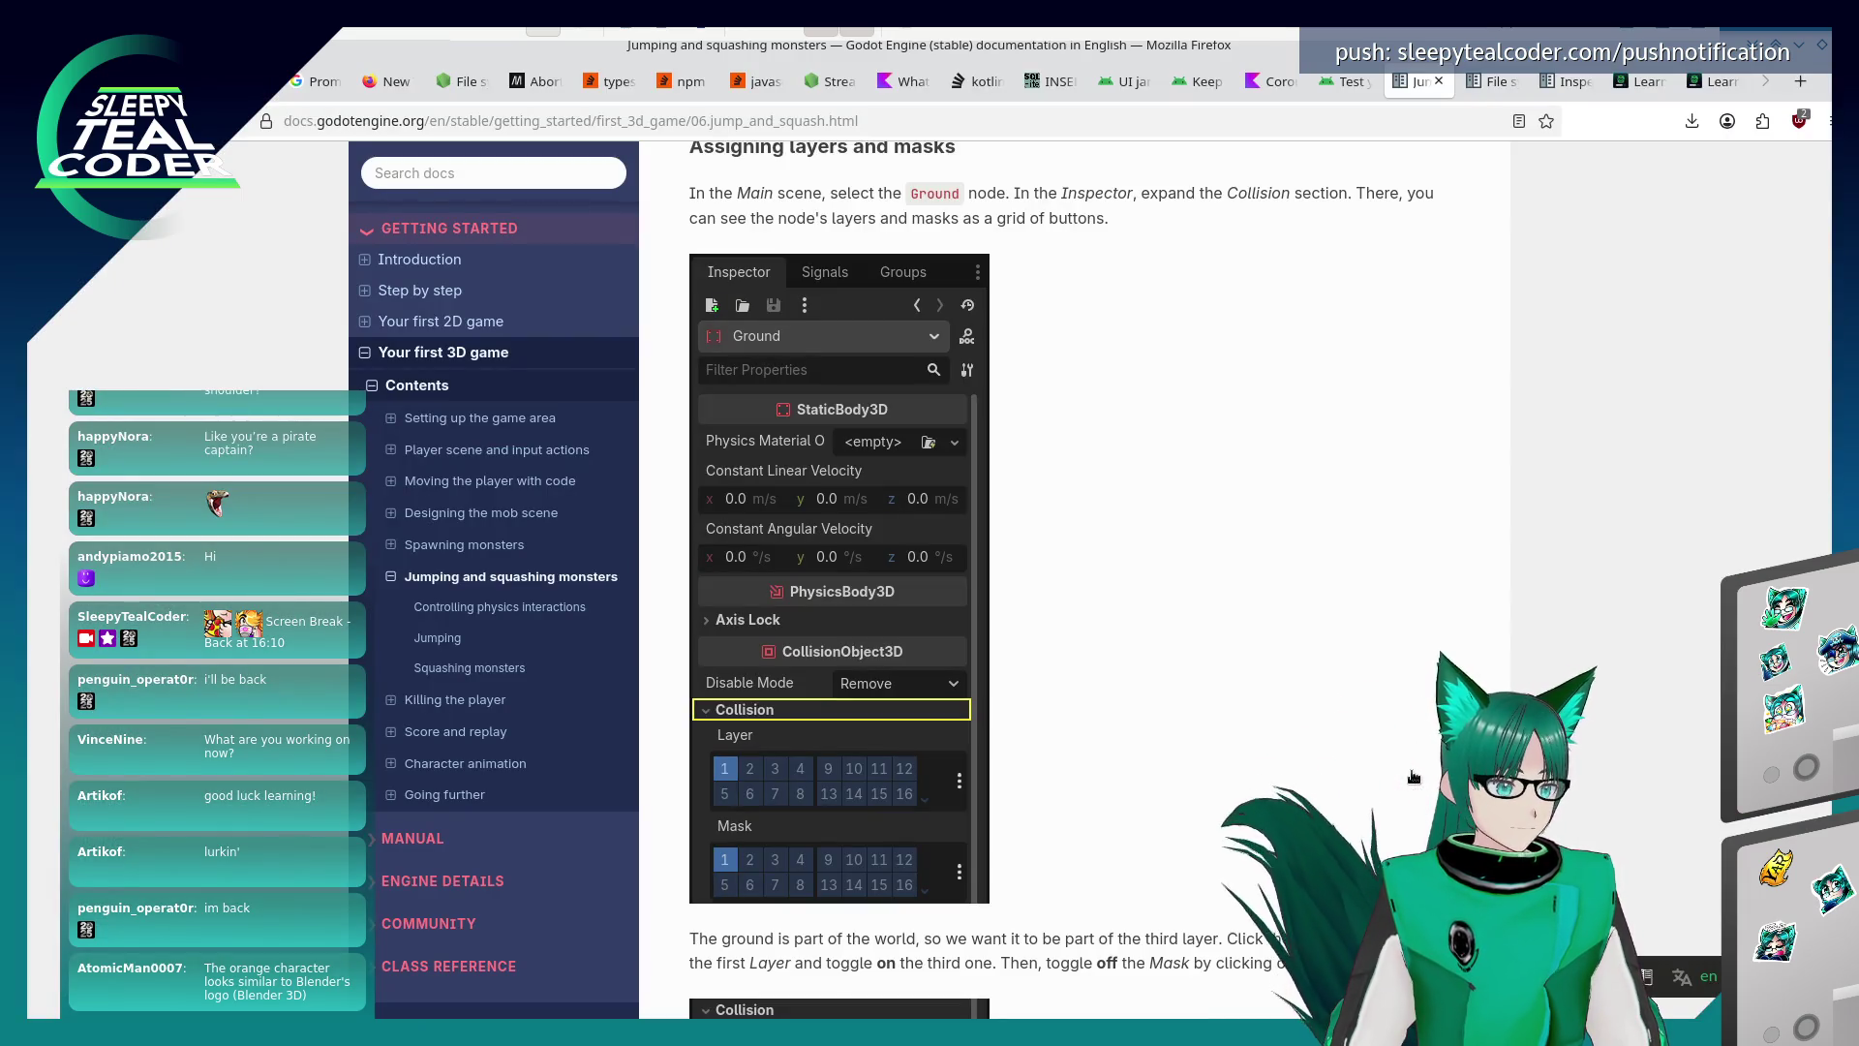
key("alt+Tab")
left_click(1442, 585)
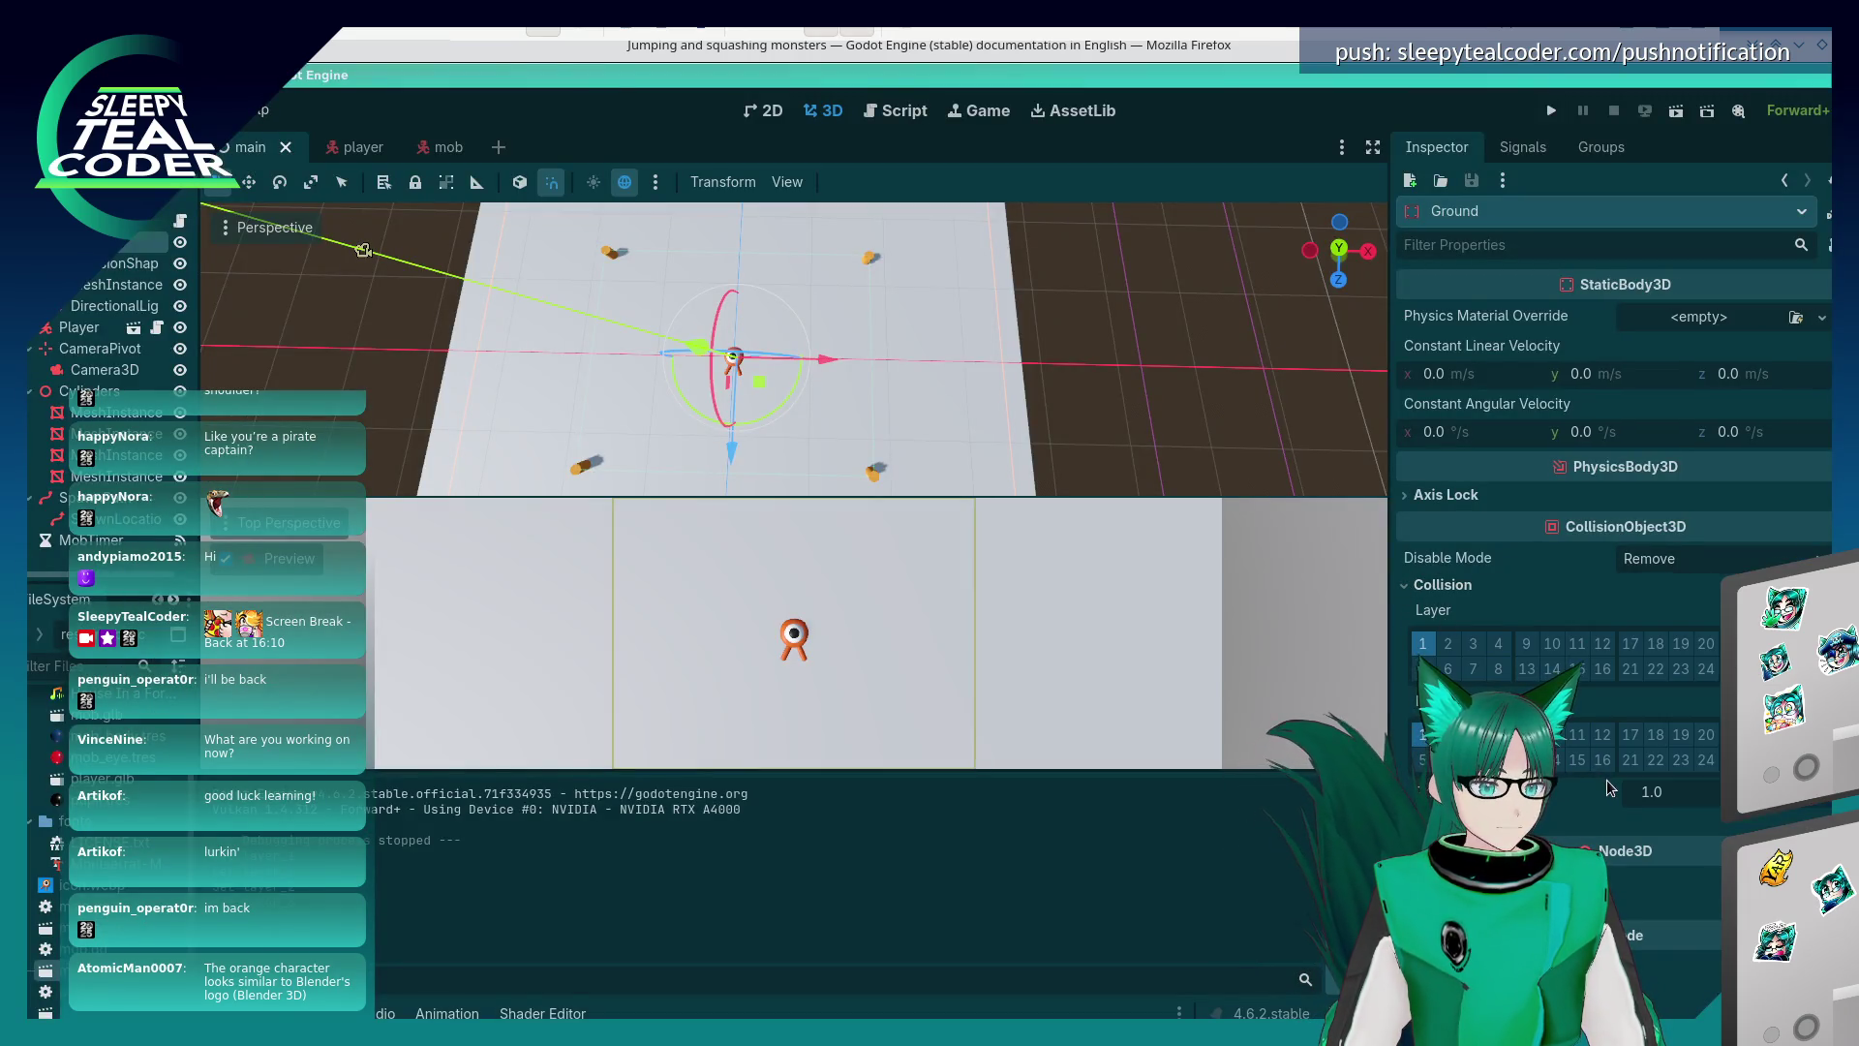
Step: Switch Ground's collision from layer 1 to layer 3, as the docs instruct
key("alt+Tab")
scroll(1084, 718, "down", 5)
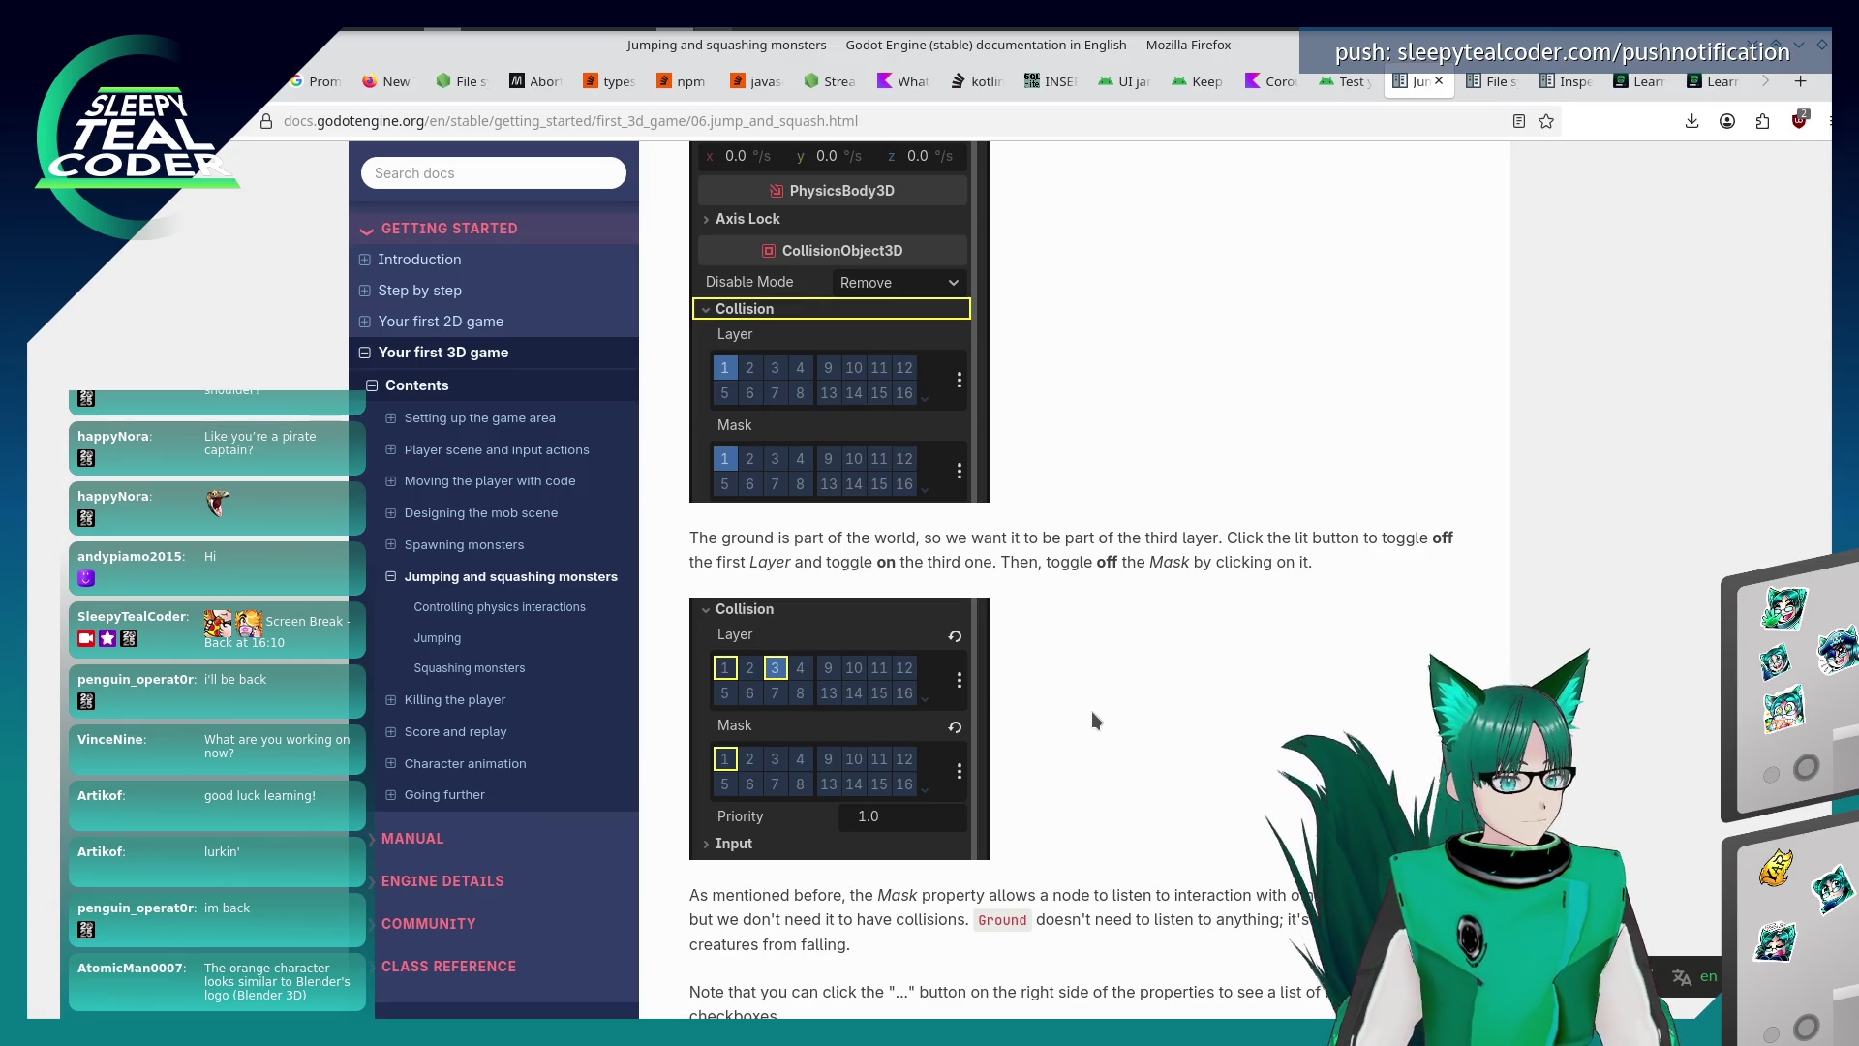
key("alt+Tab")
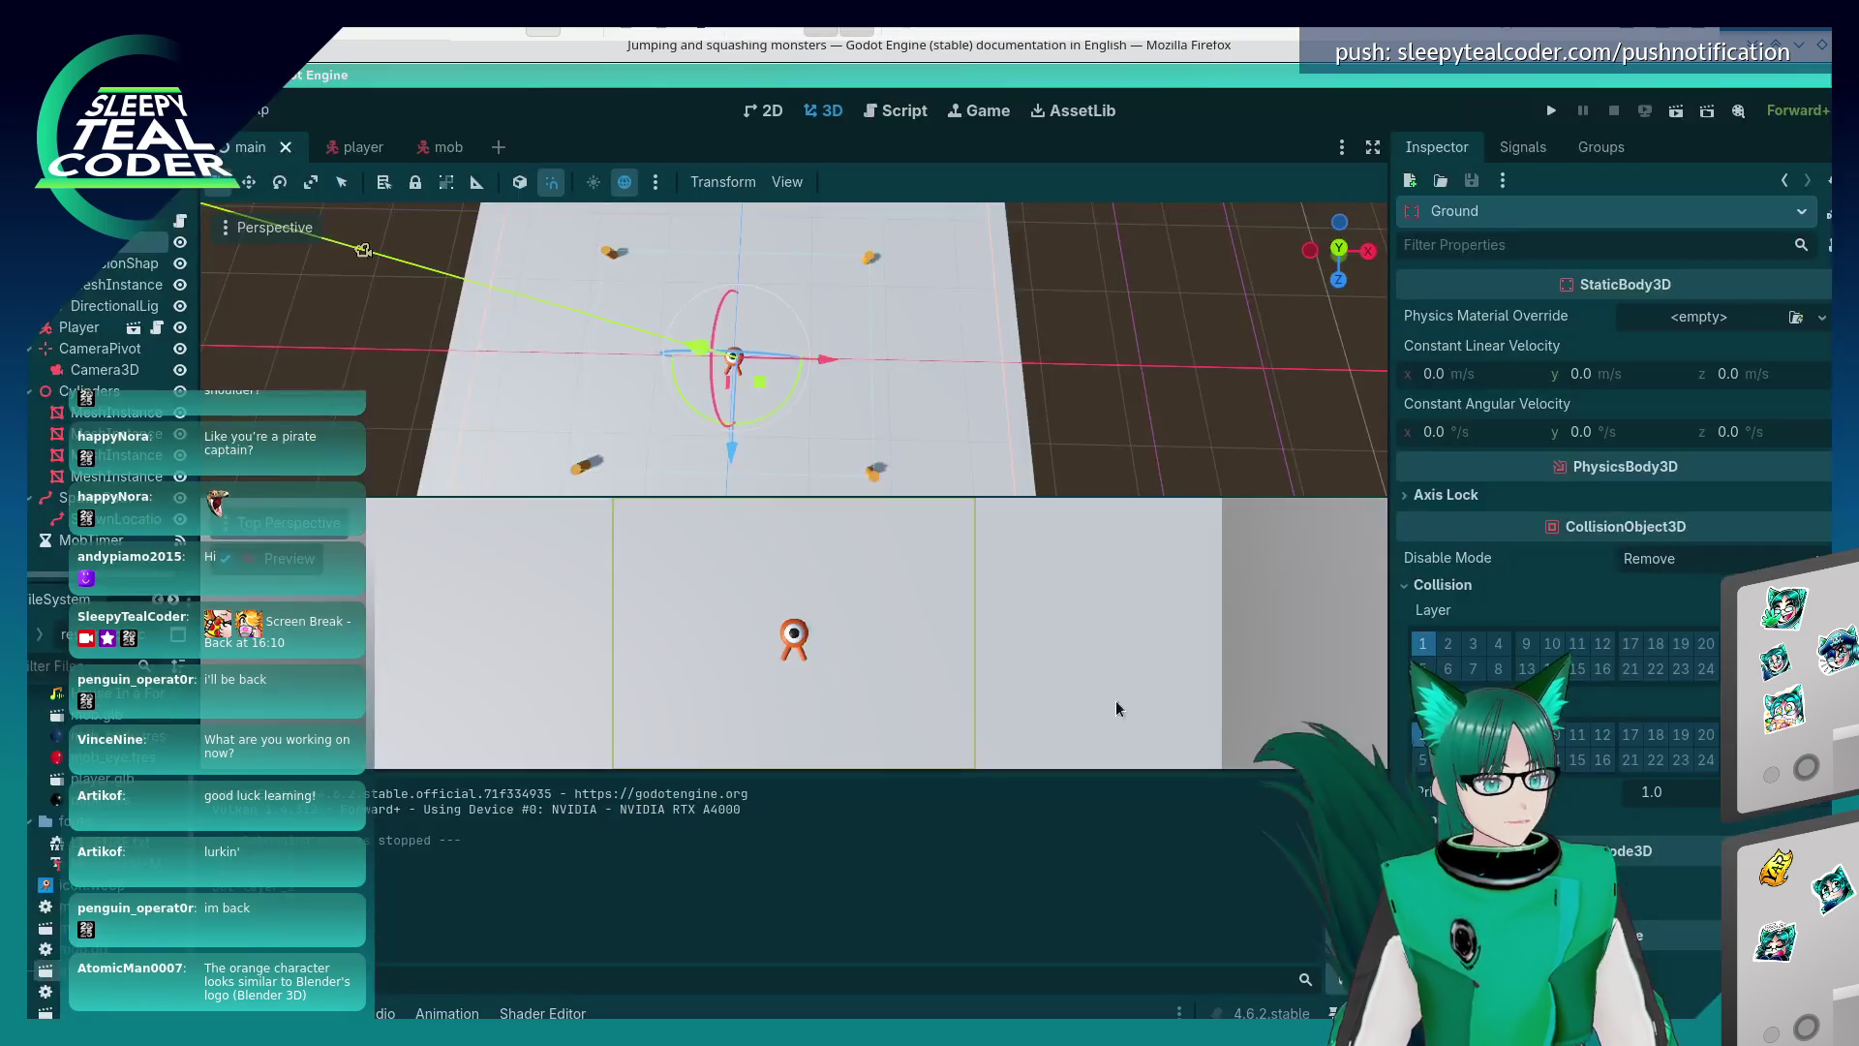
left_click(1473, 643)
left_click(1422, 643)
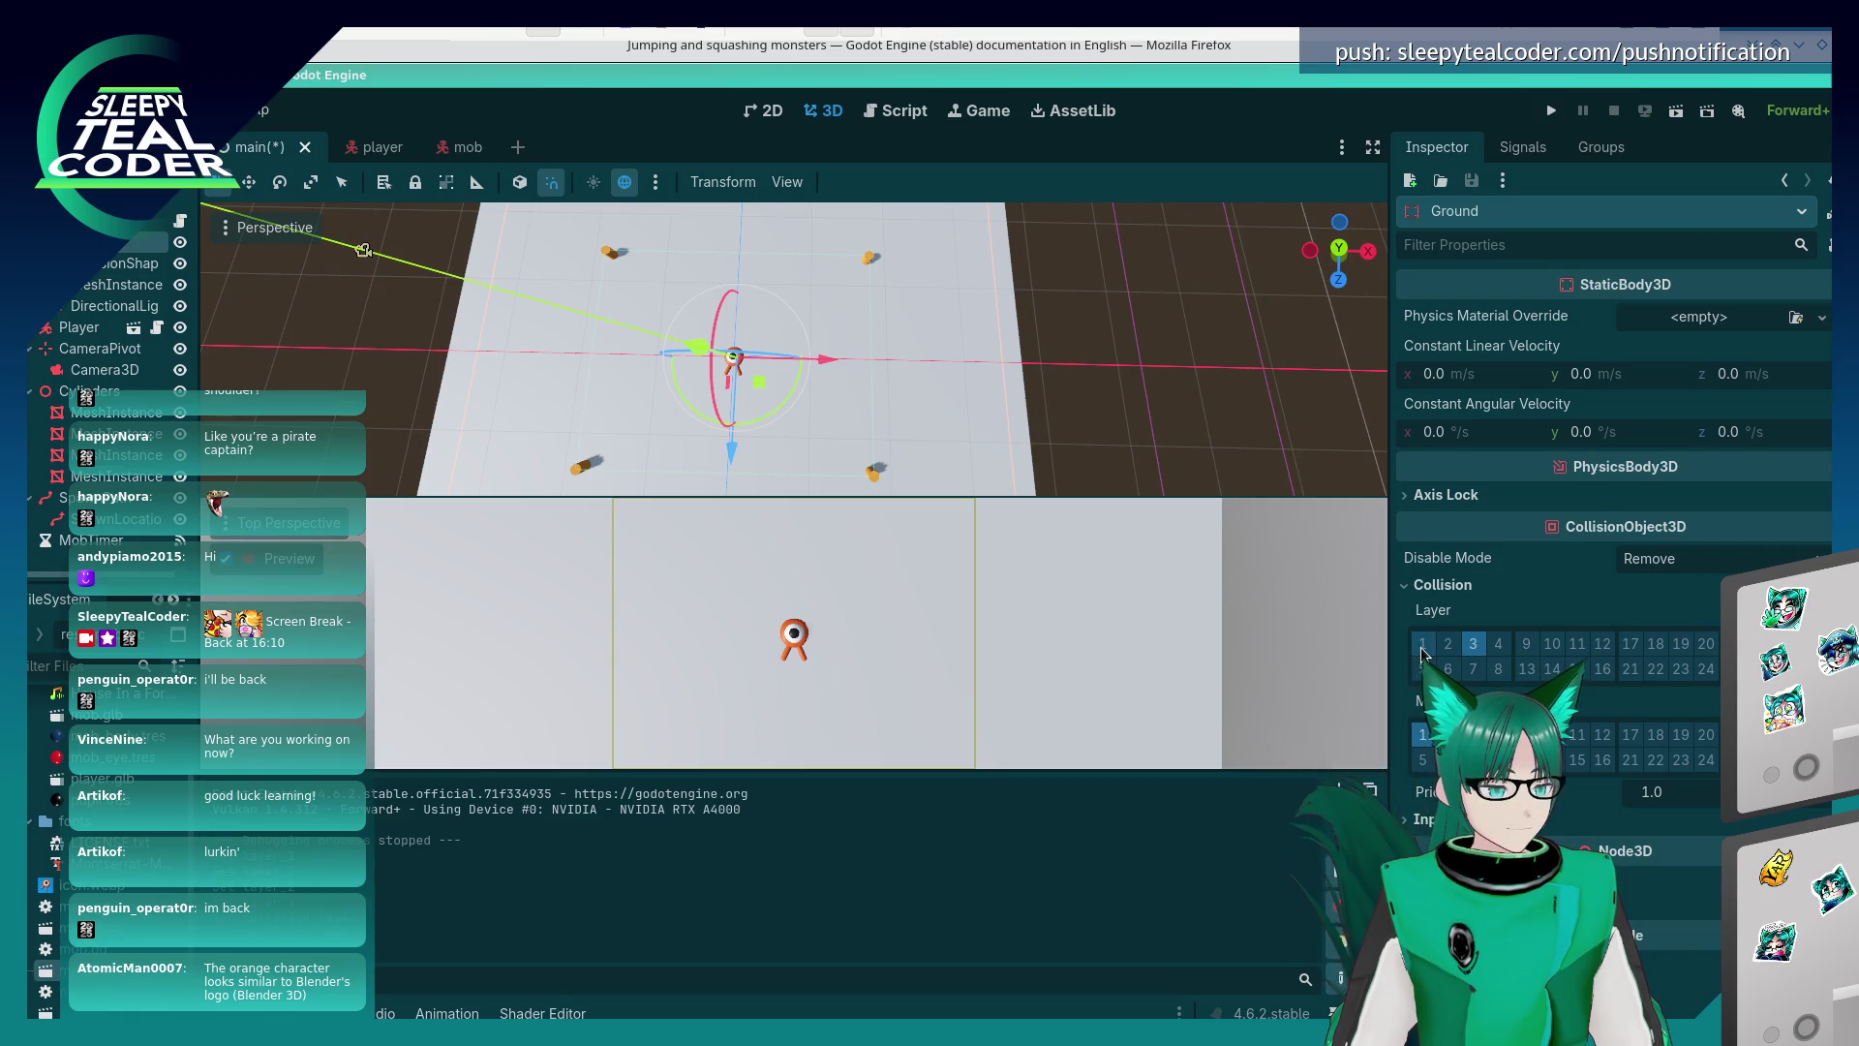
key("alt+Tab")
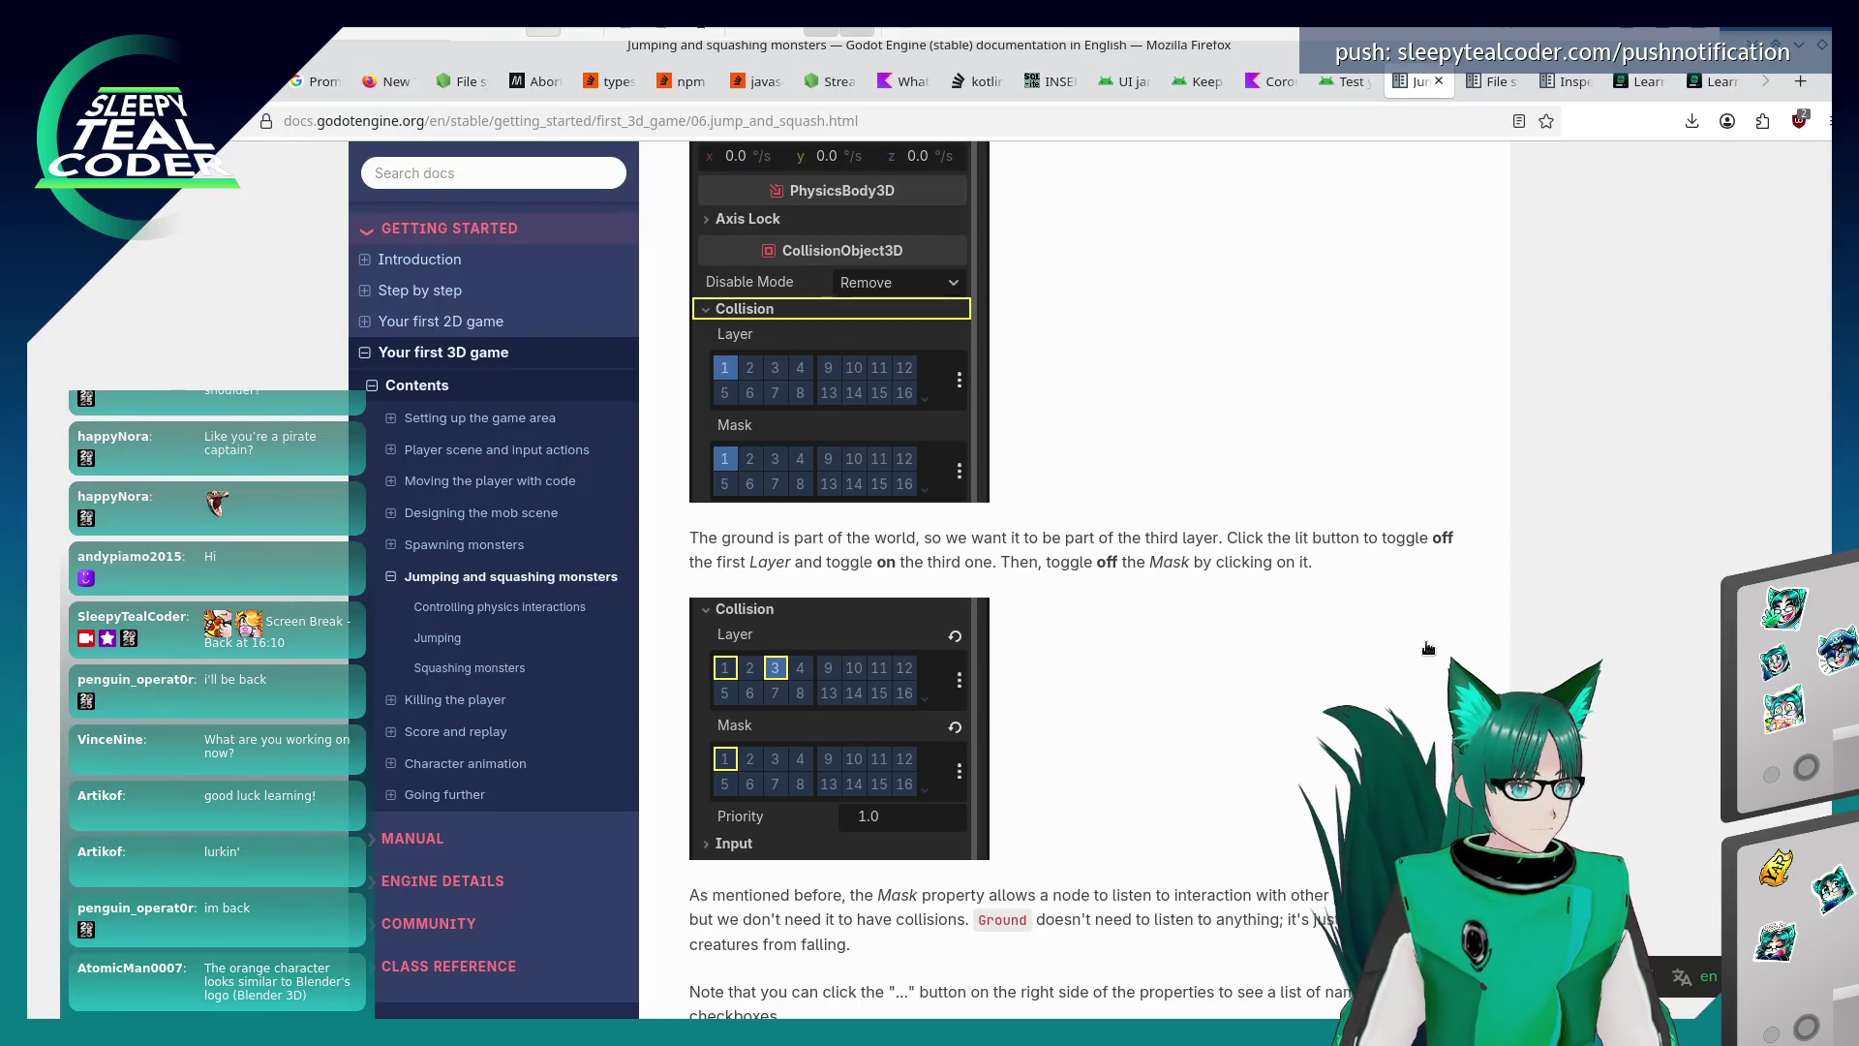
scroll(1317, 719, "down", 4)
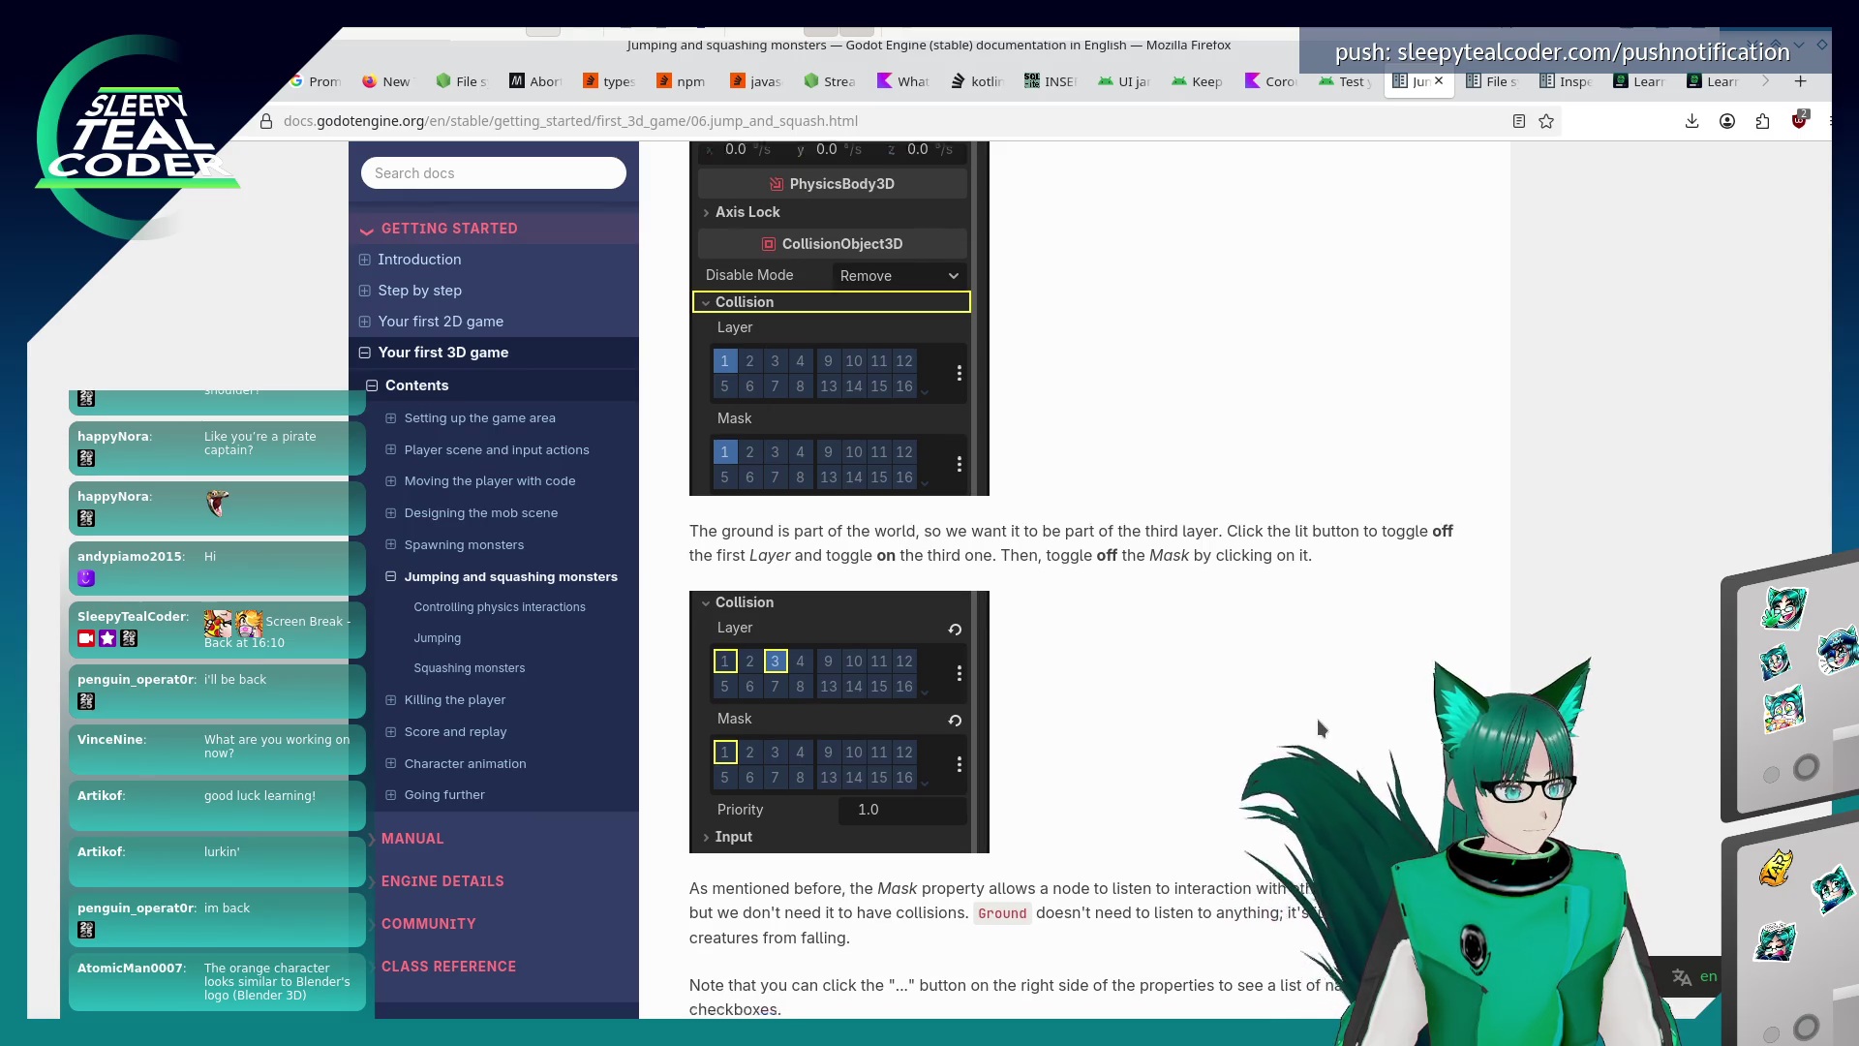
Step: Scroll the tutorial to the step setting the Player's collision mask to enemies and world, then return to Godot
scroll(1075, 581, "down", 1)
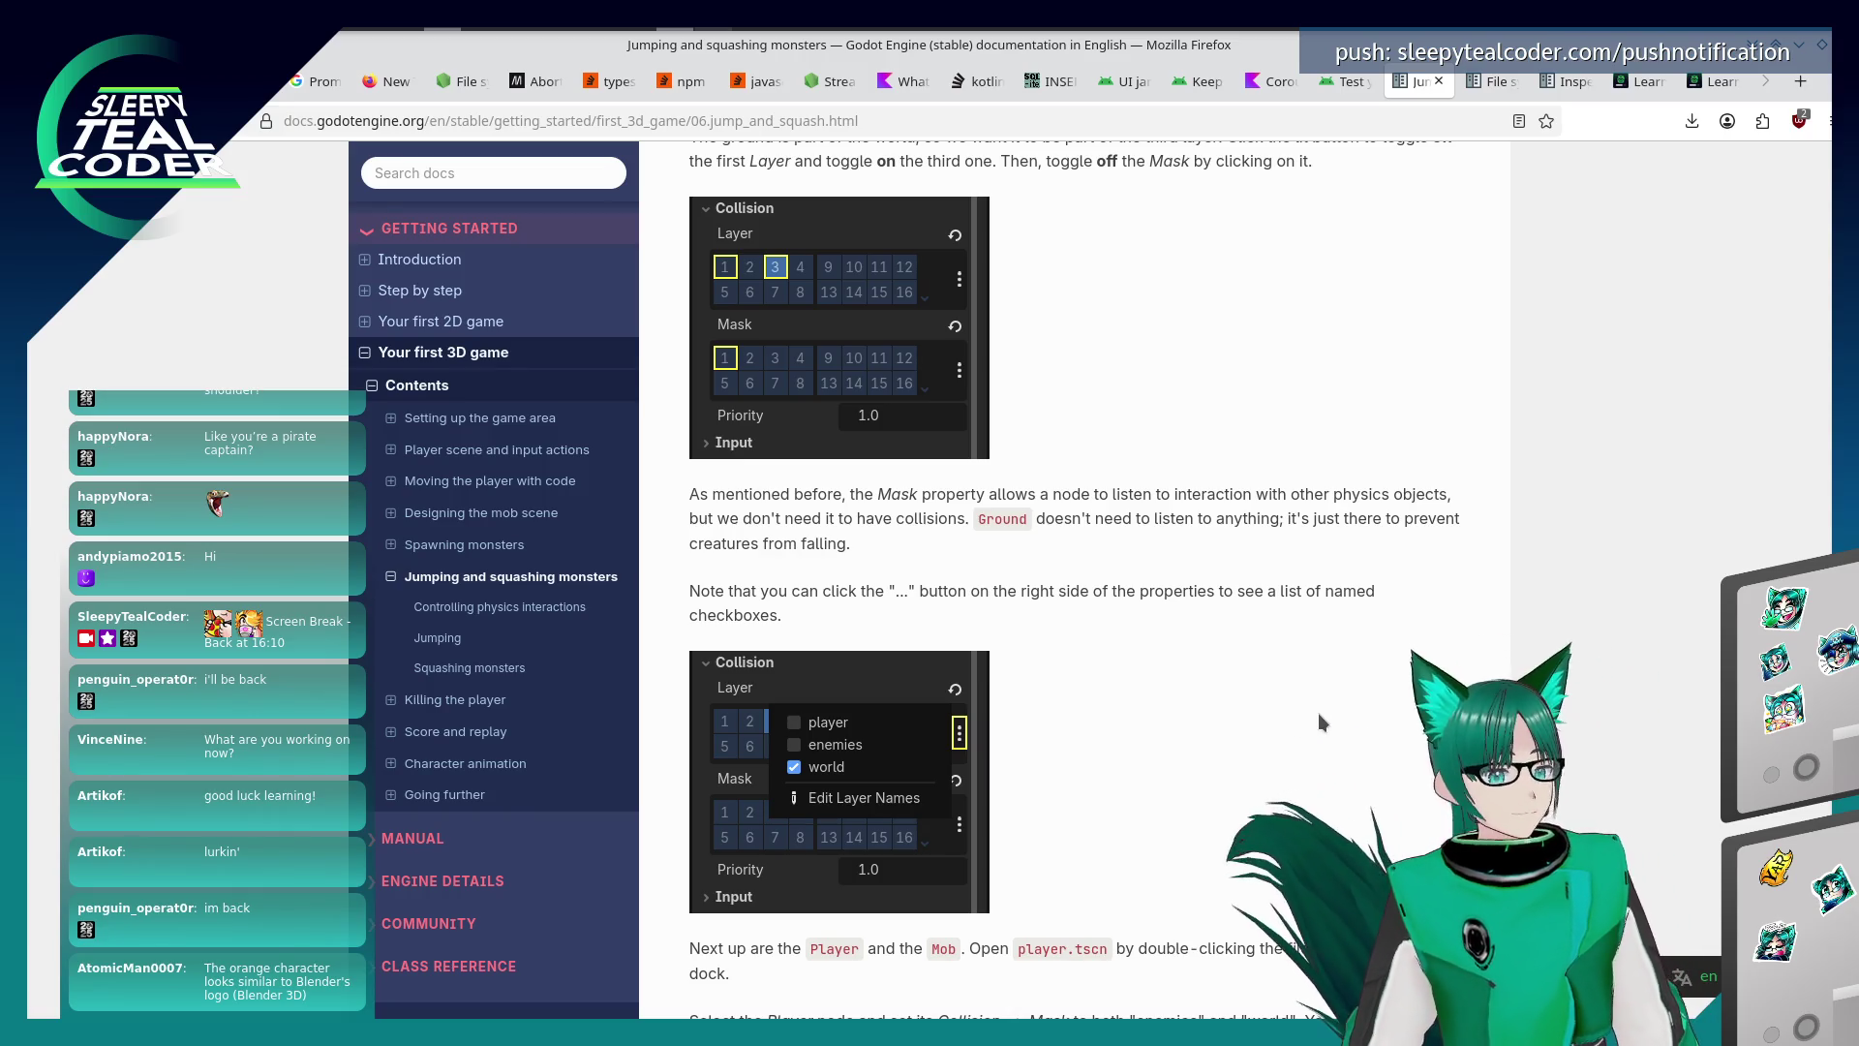
scroll(1195, 713, "down", 3)
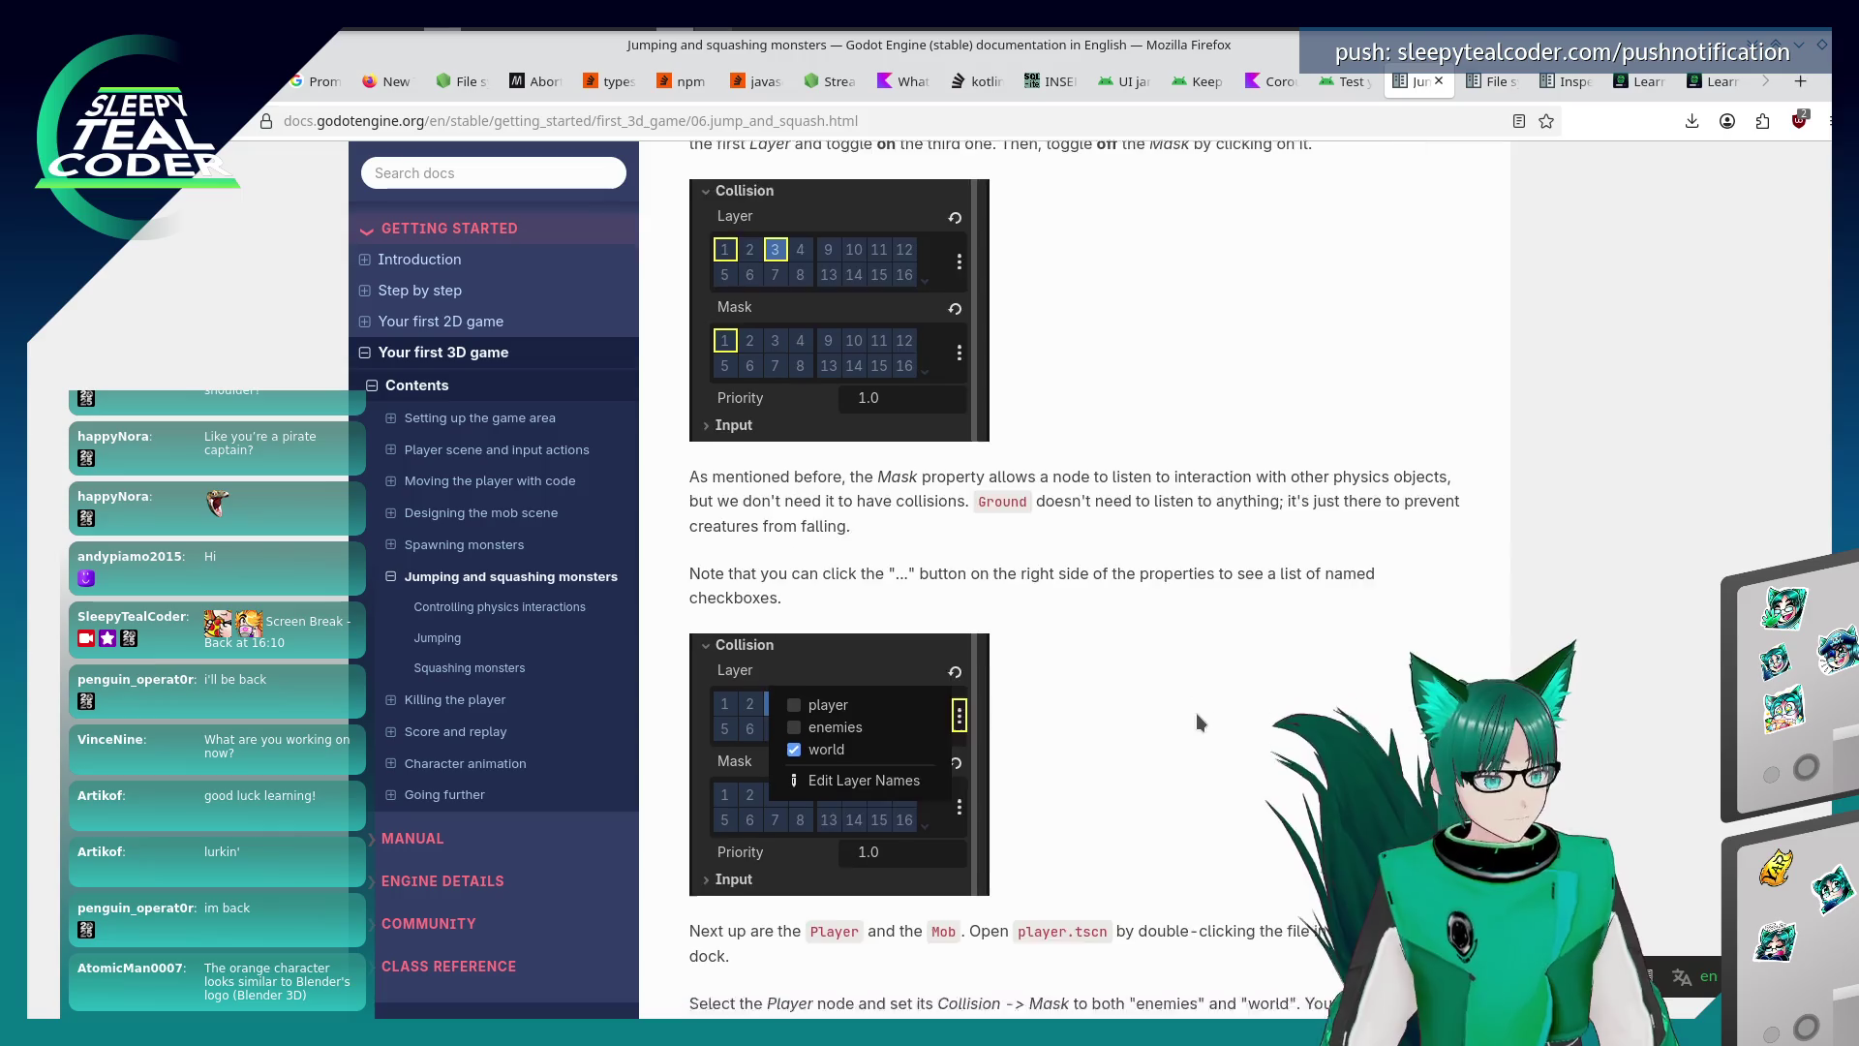
scroll(1191, 711, "down", 6)
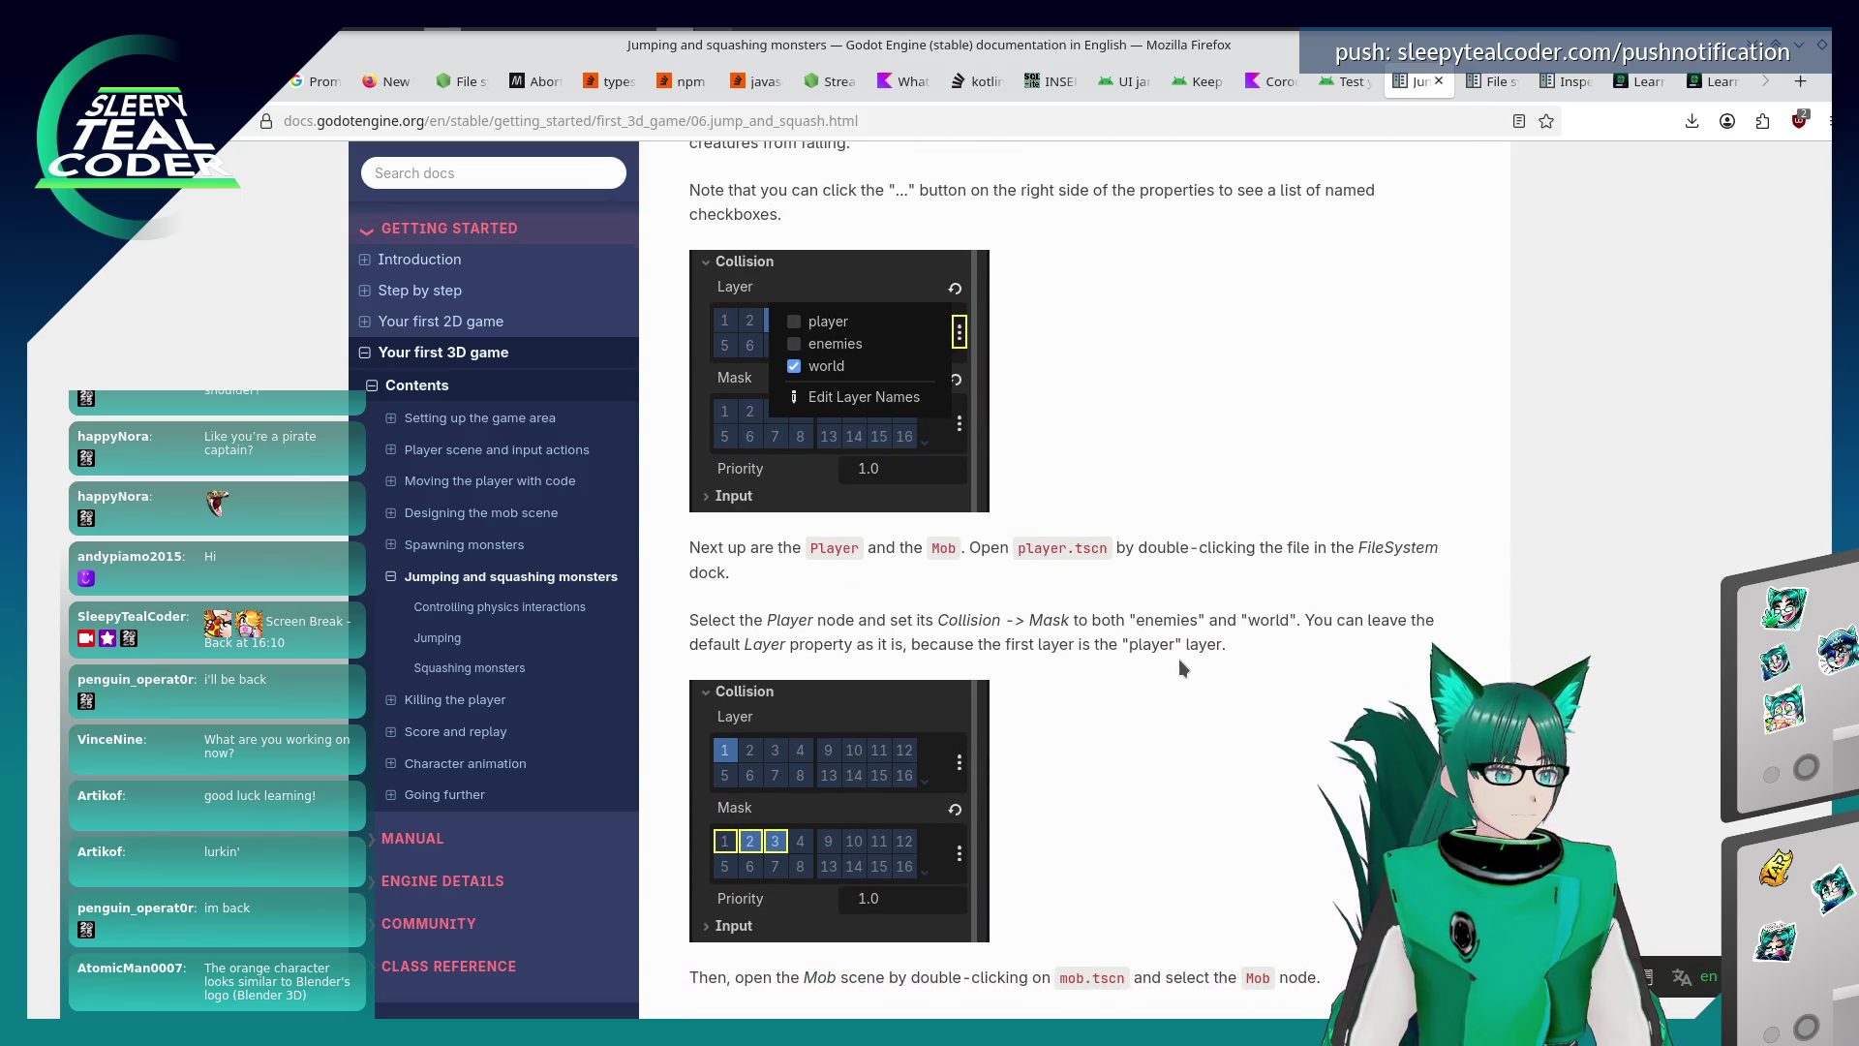
key("alt+Tab")
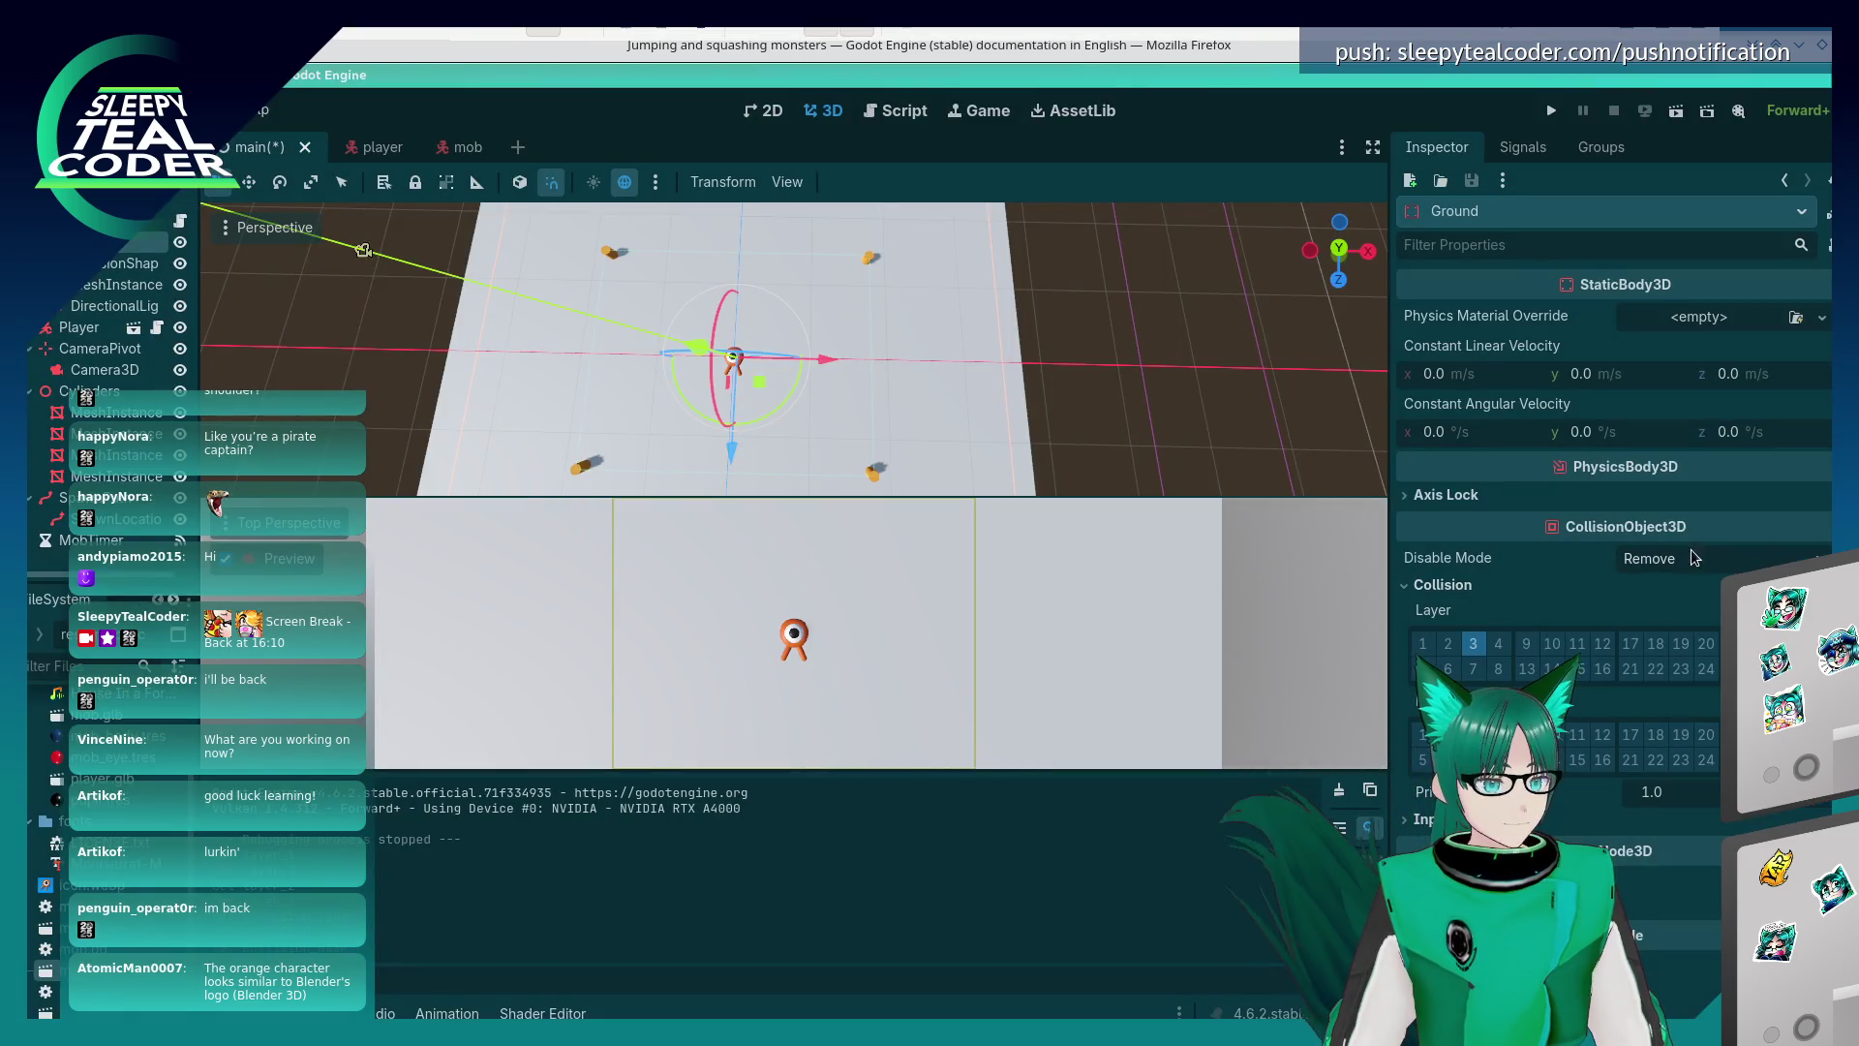
Step: Check Ground's collision layer names to confirm it sits only on layer 3, world
left_click(1733, 656)
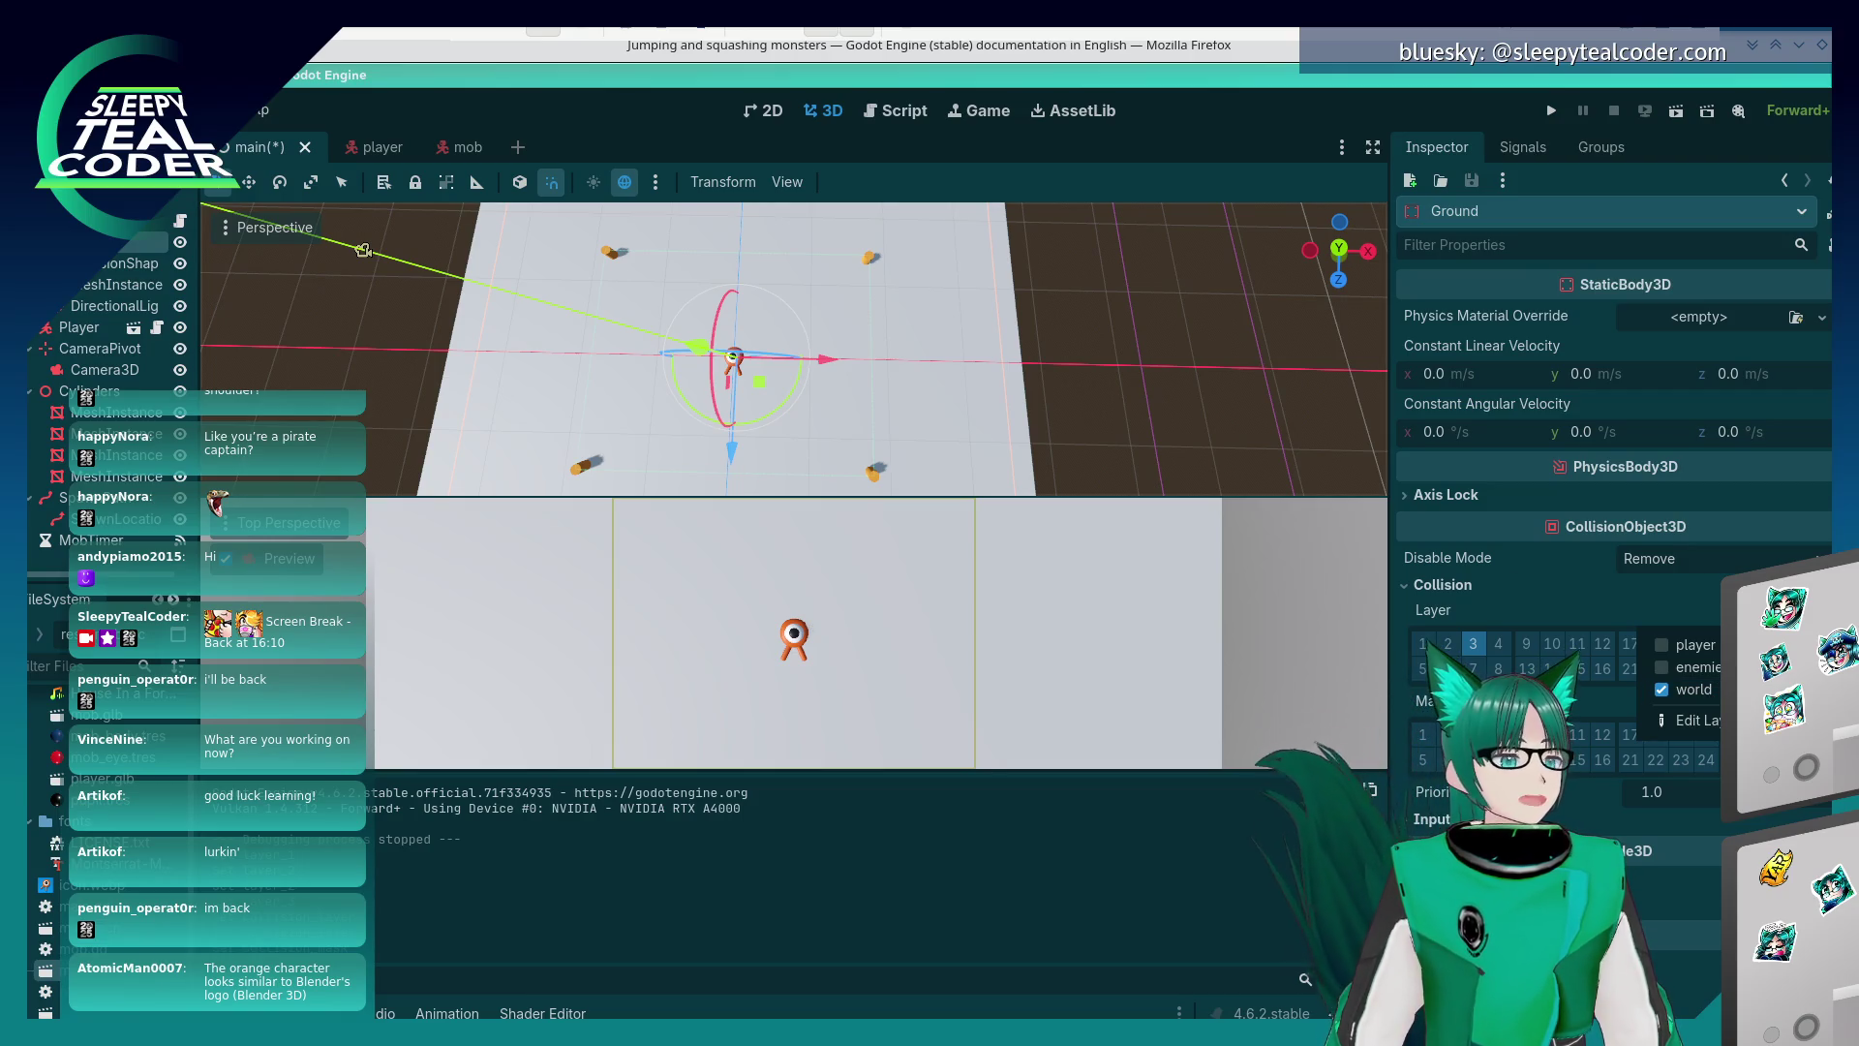
left_click(1802, 675)
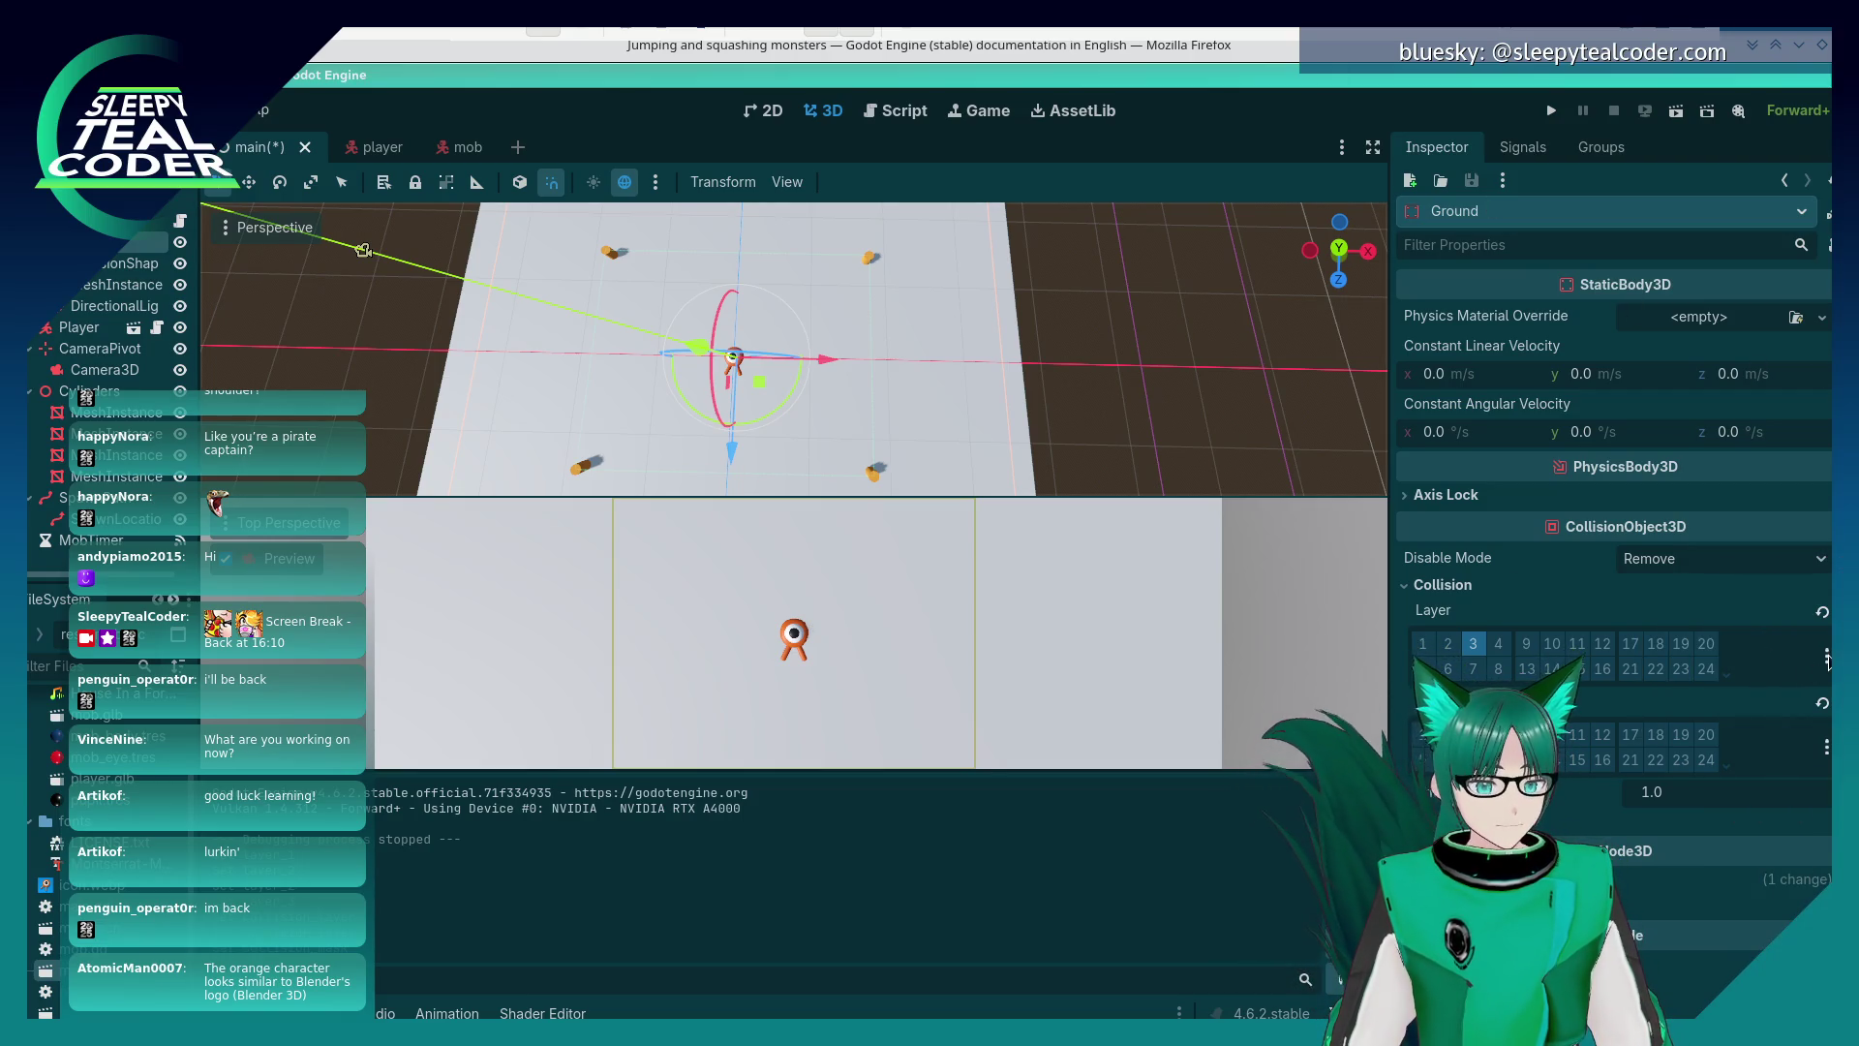
left_click(1827, 655)
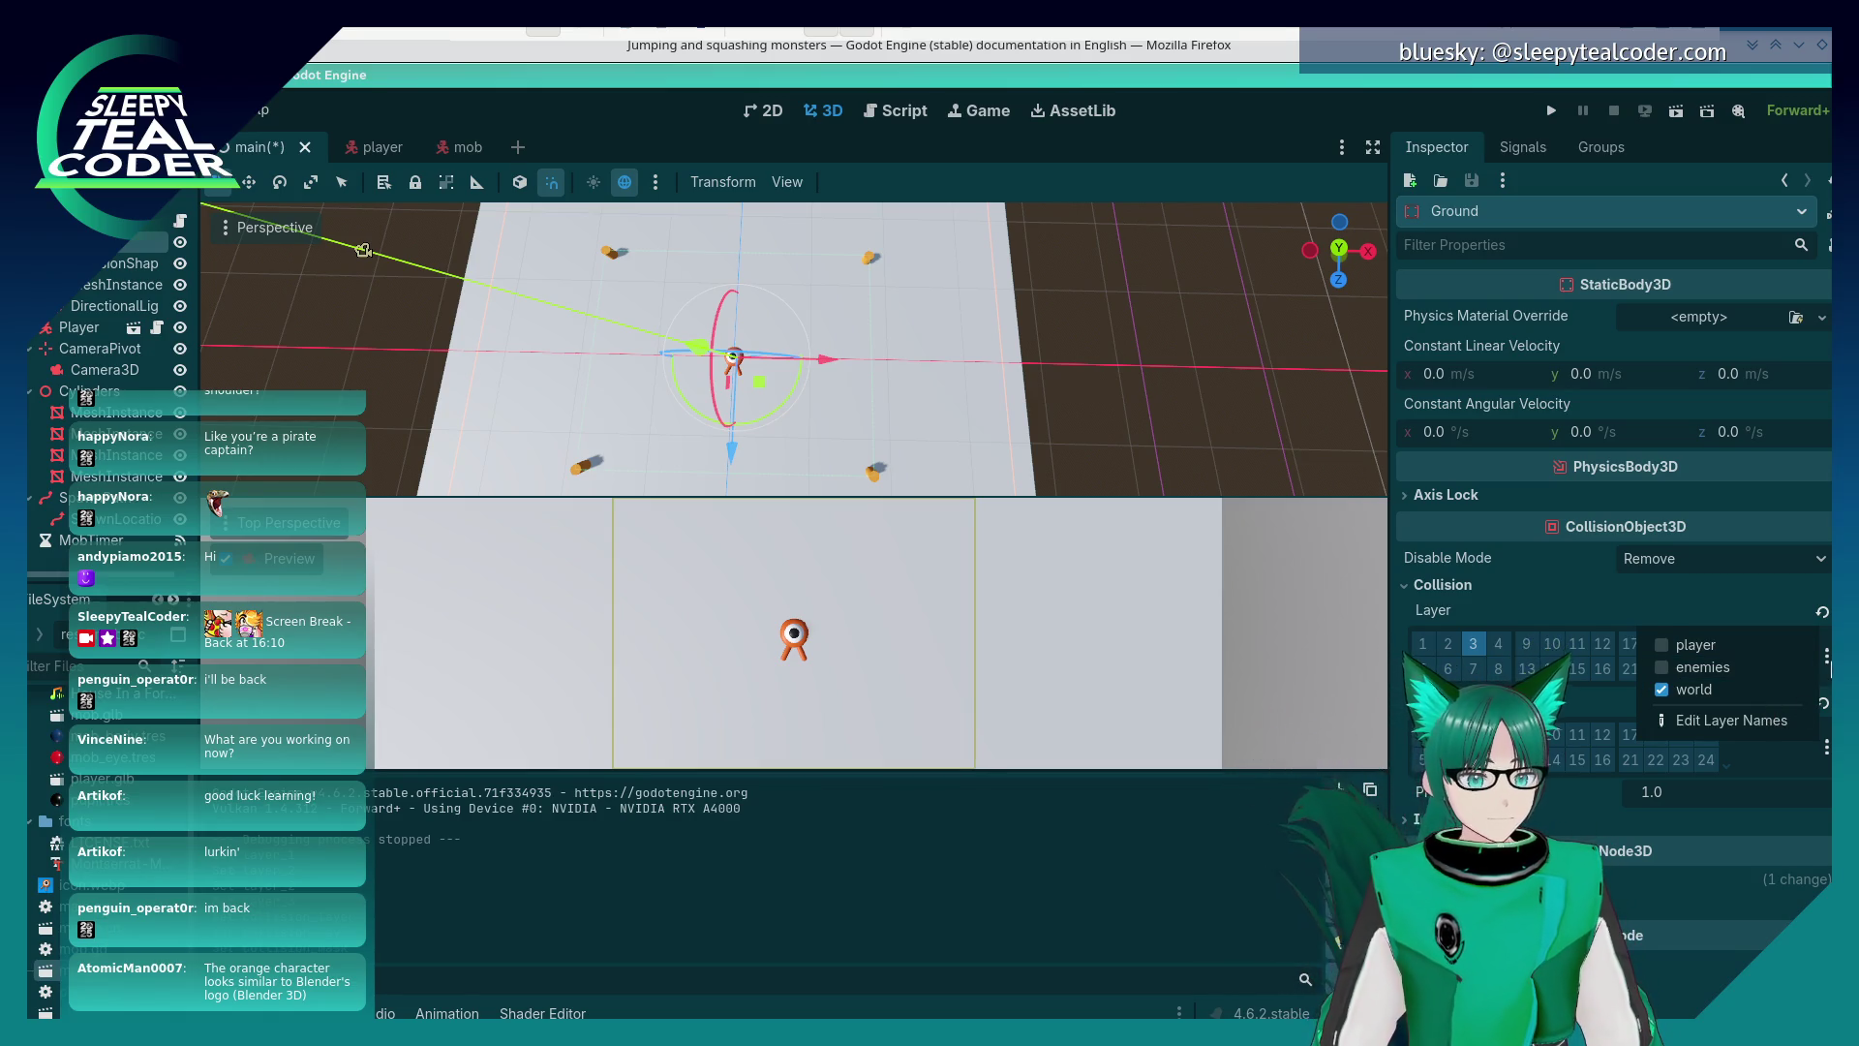
left_click(1827, 658)
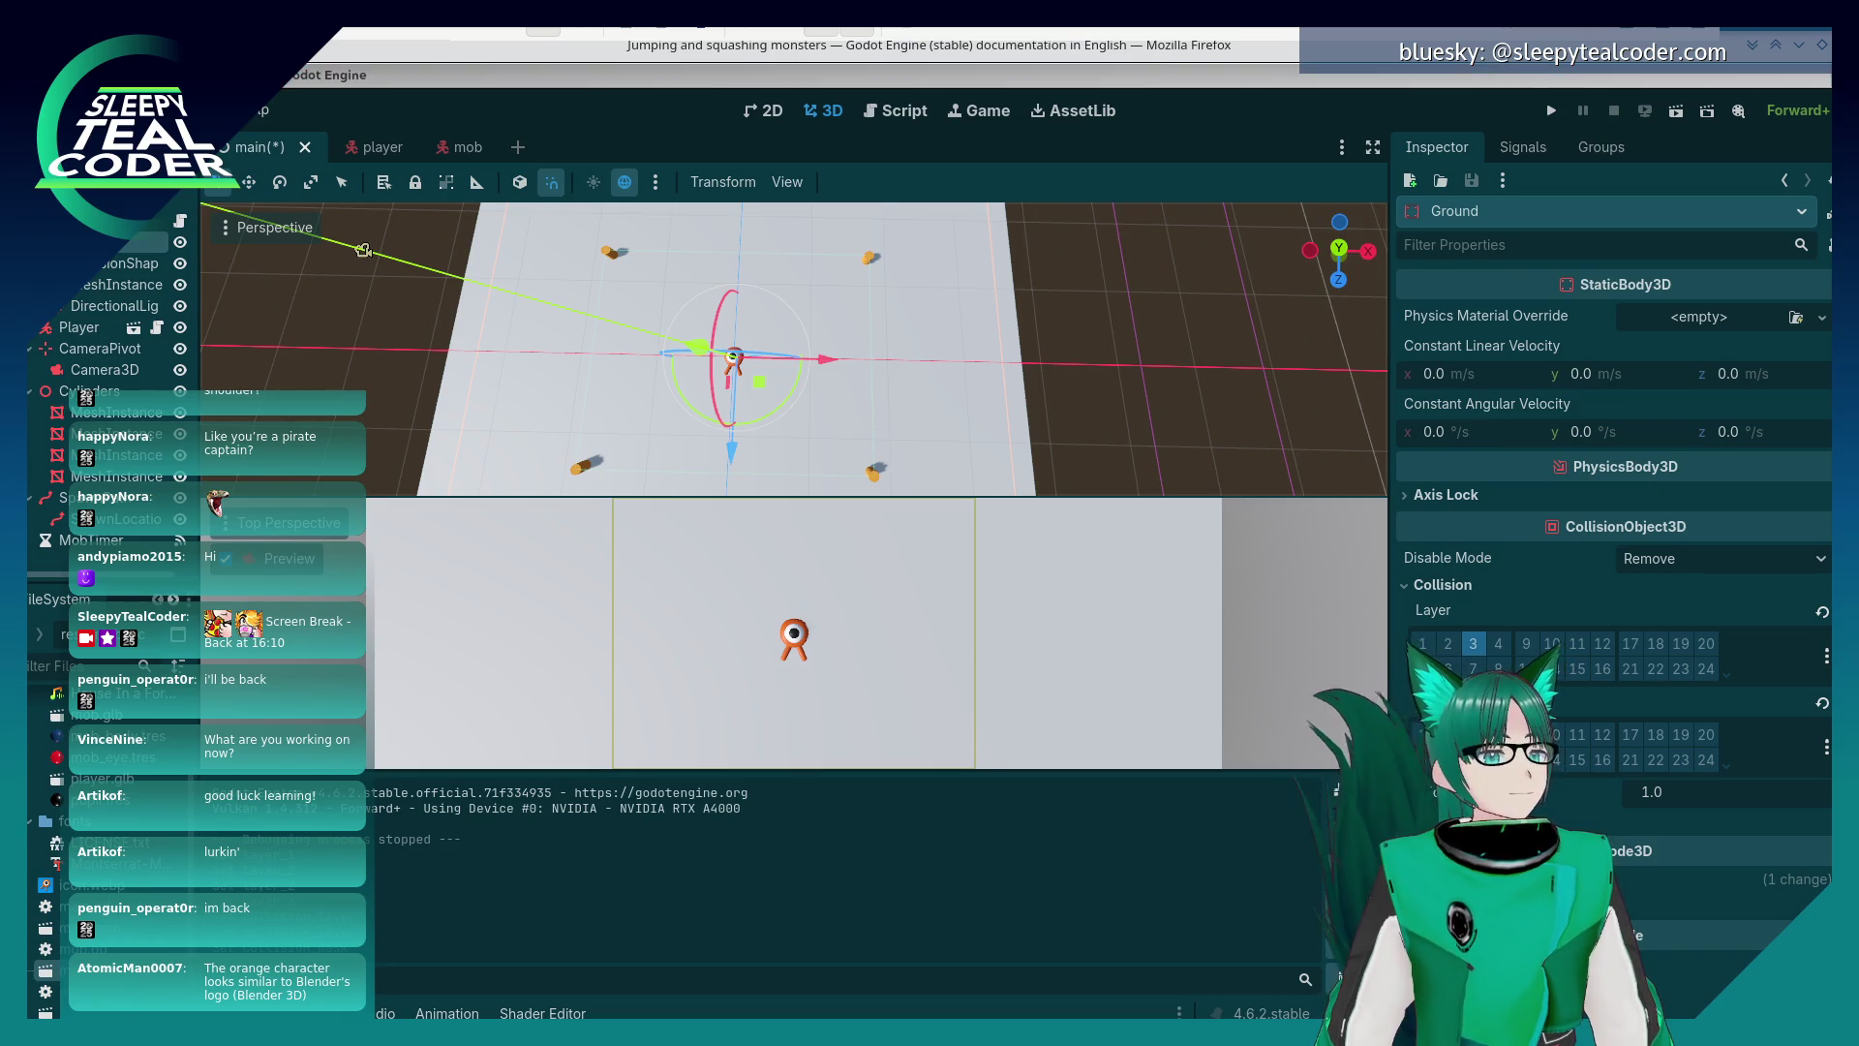
Step: Read a bit further down the tutorial in Firefox, then return to Godot
key("alt+Tab")
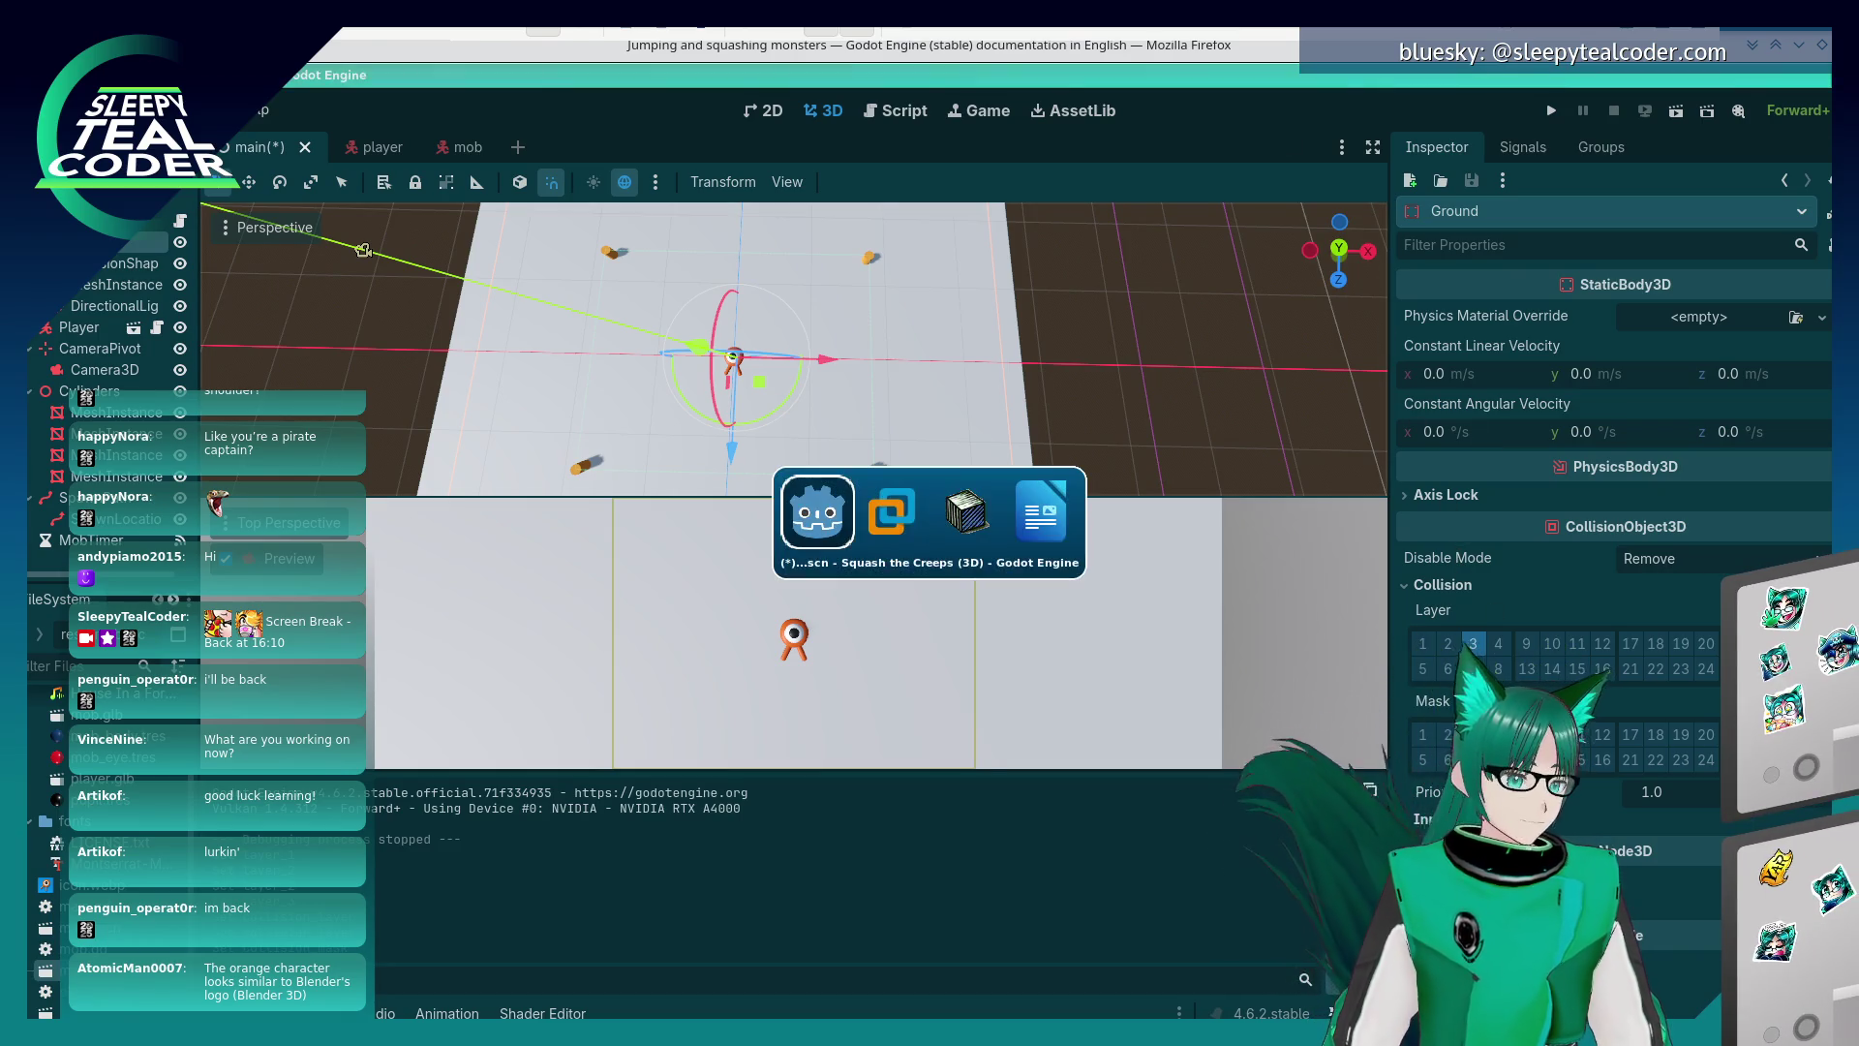
key("alt+Tab")
scroll(1039, 618, "down", 1)
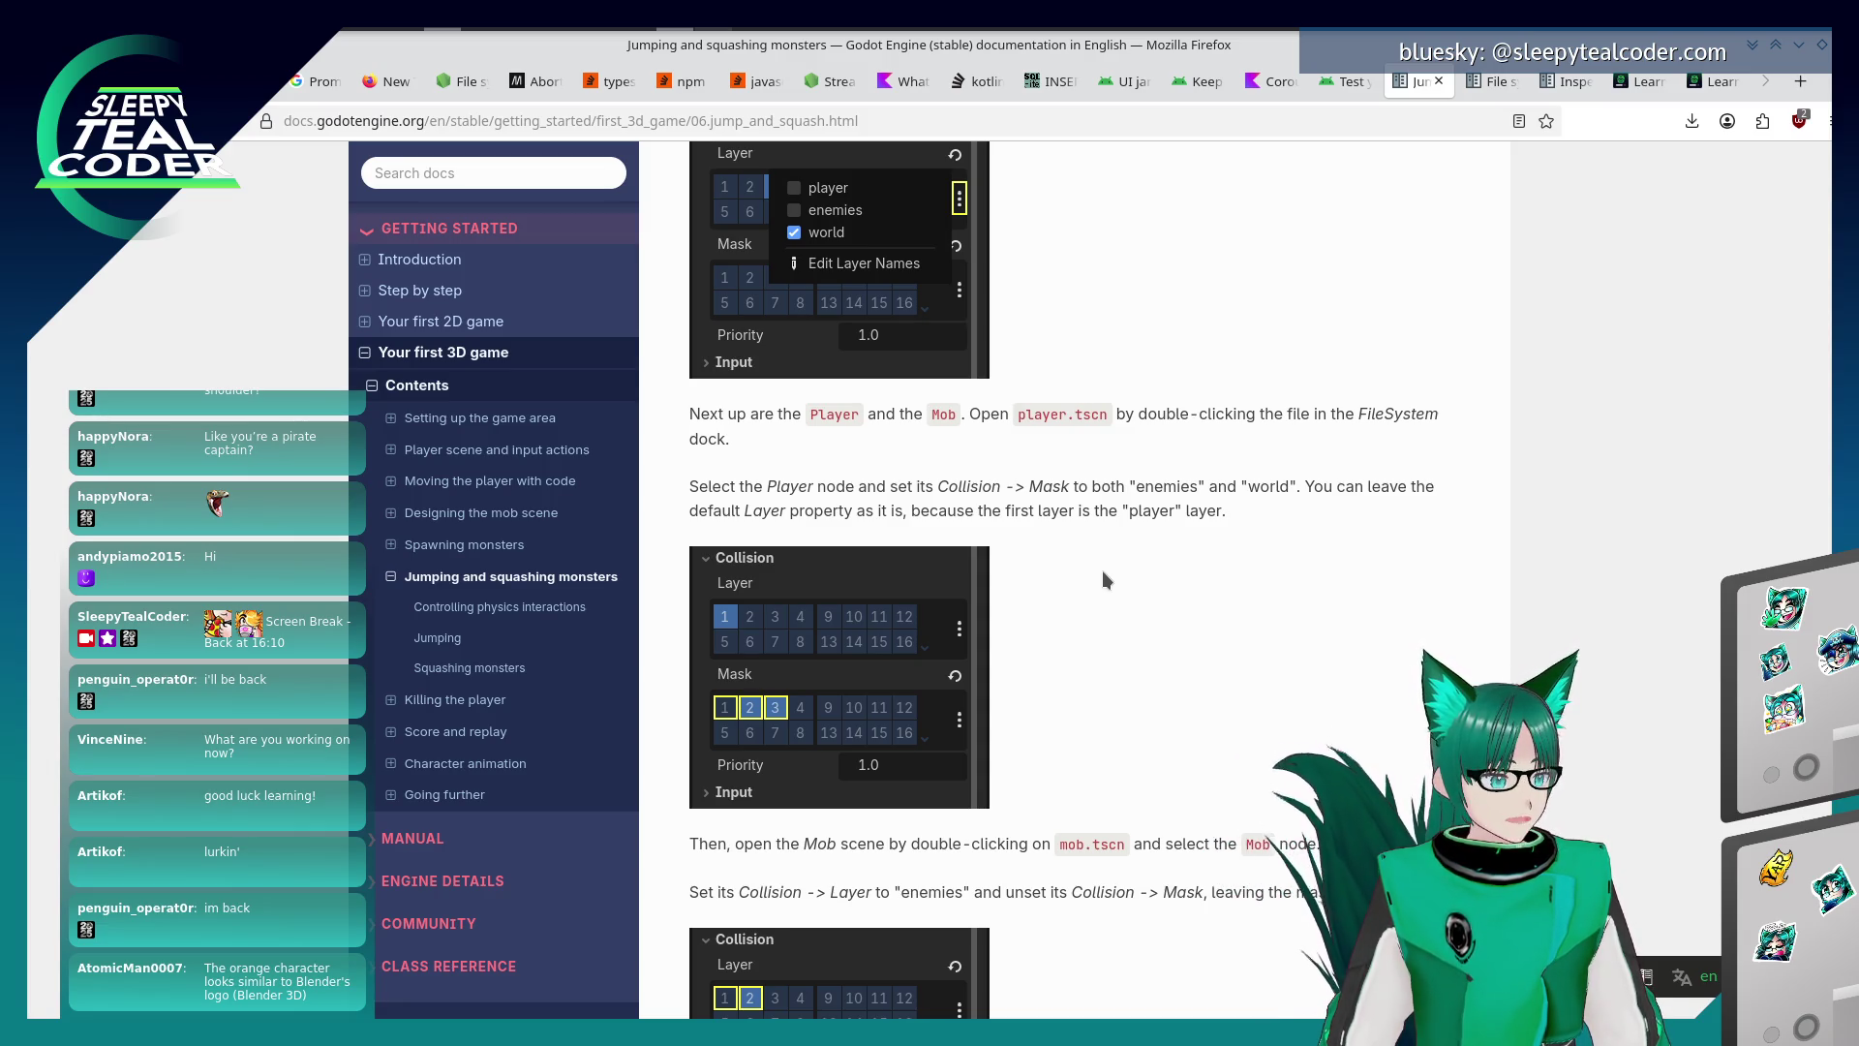
key("alt+Tab")
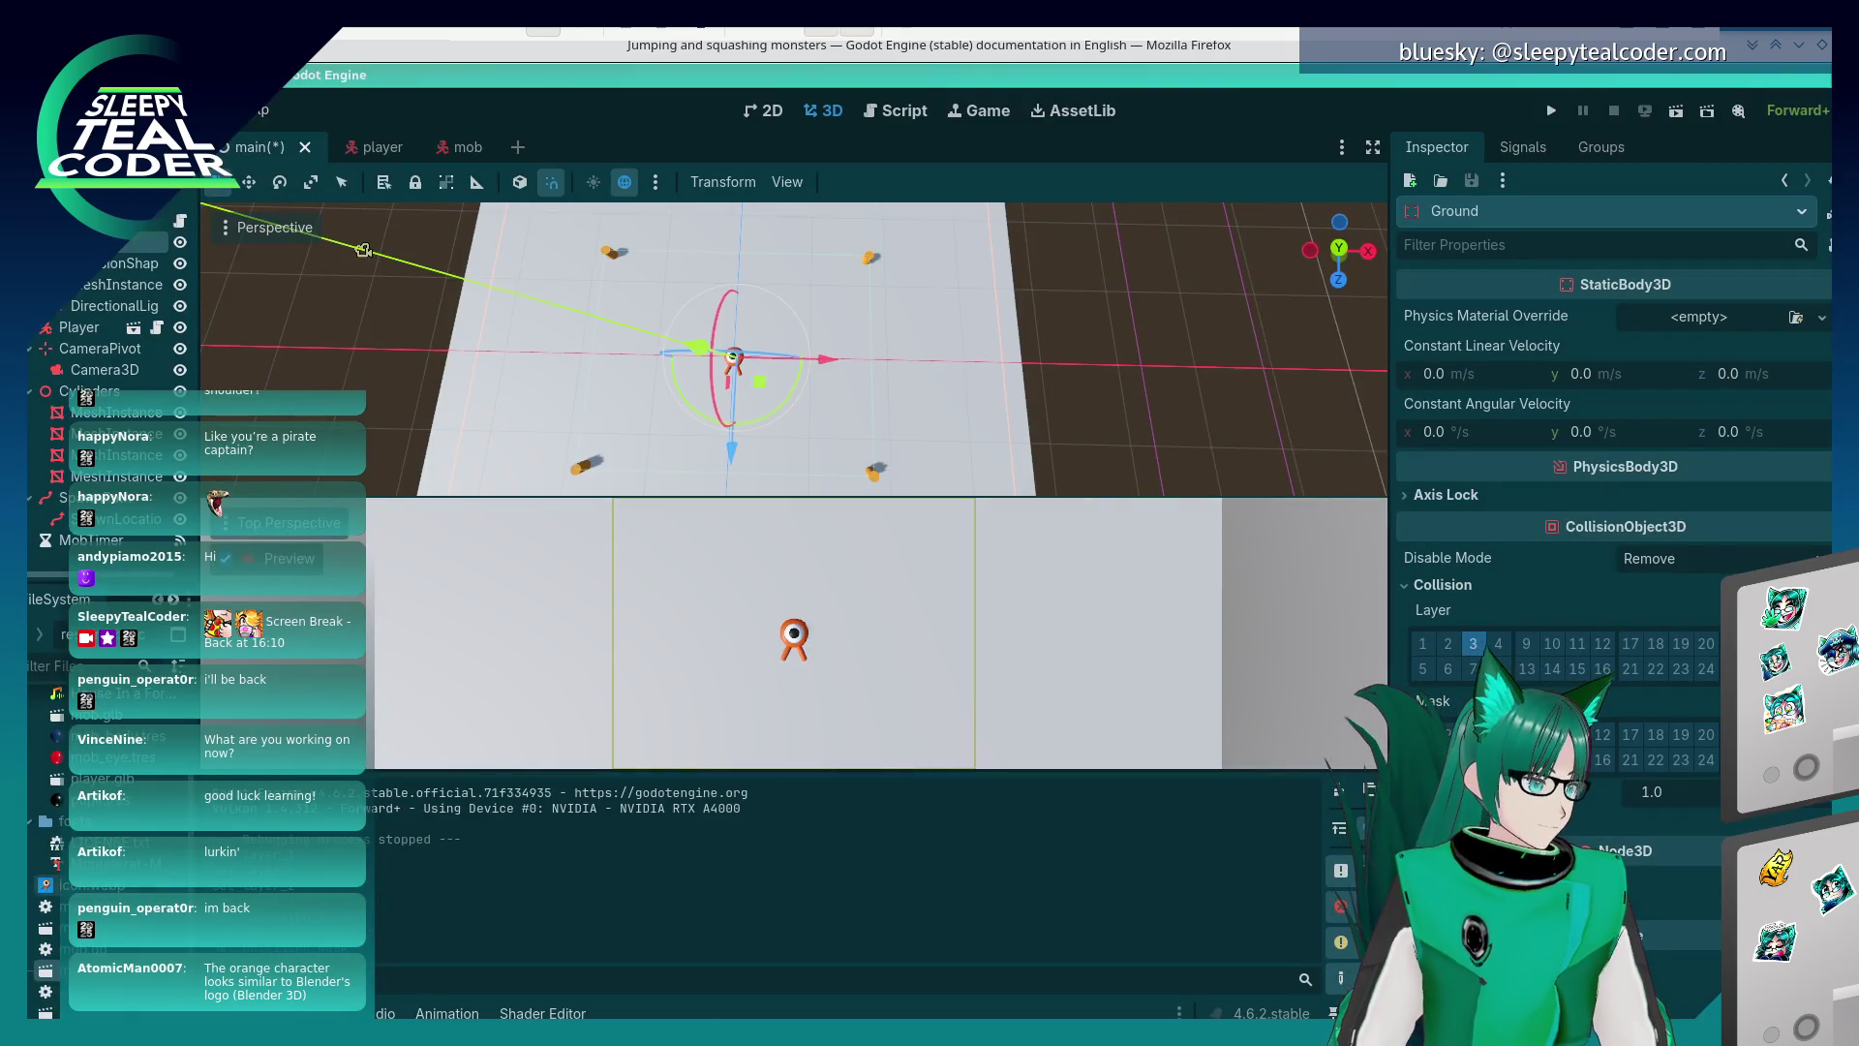
Step: View the player scene's collision settings, then scroll the docs to the Mob collision instructions
key("ctrl+Tab")
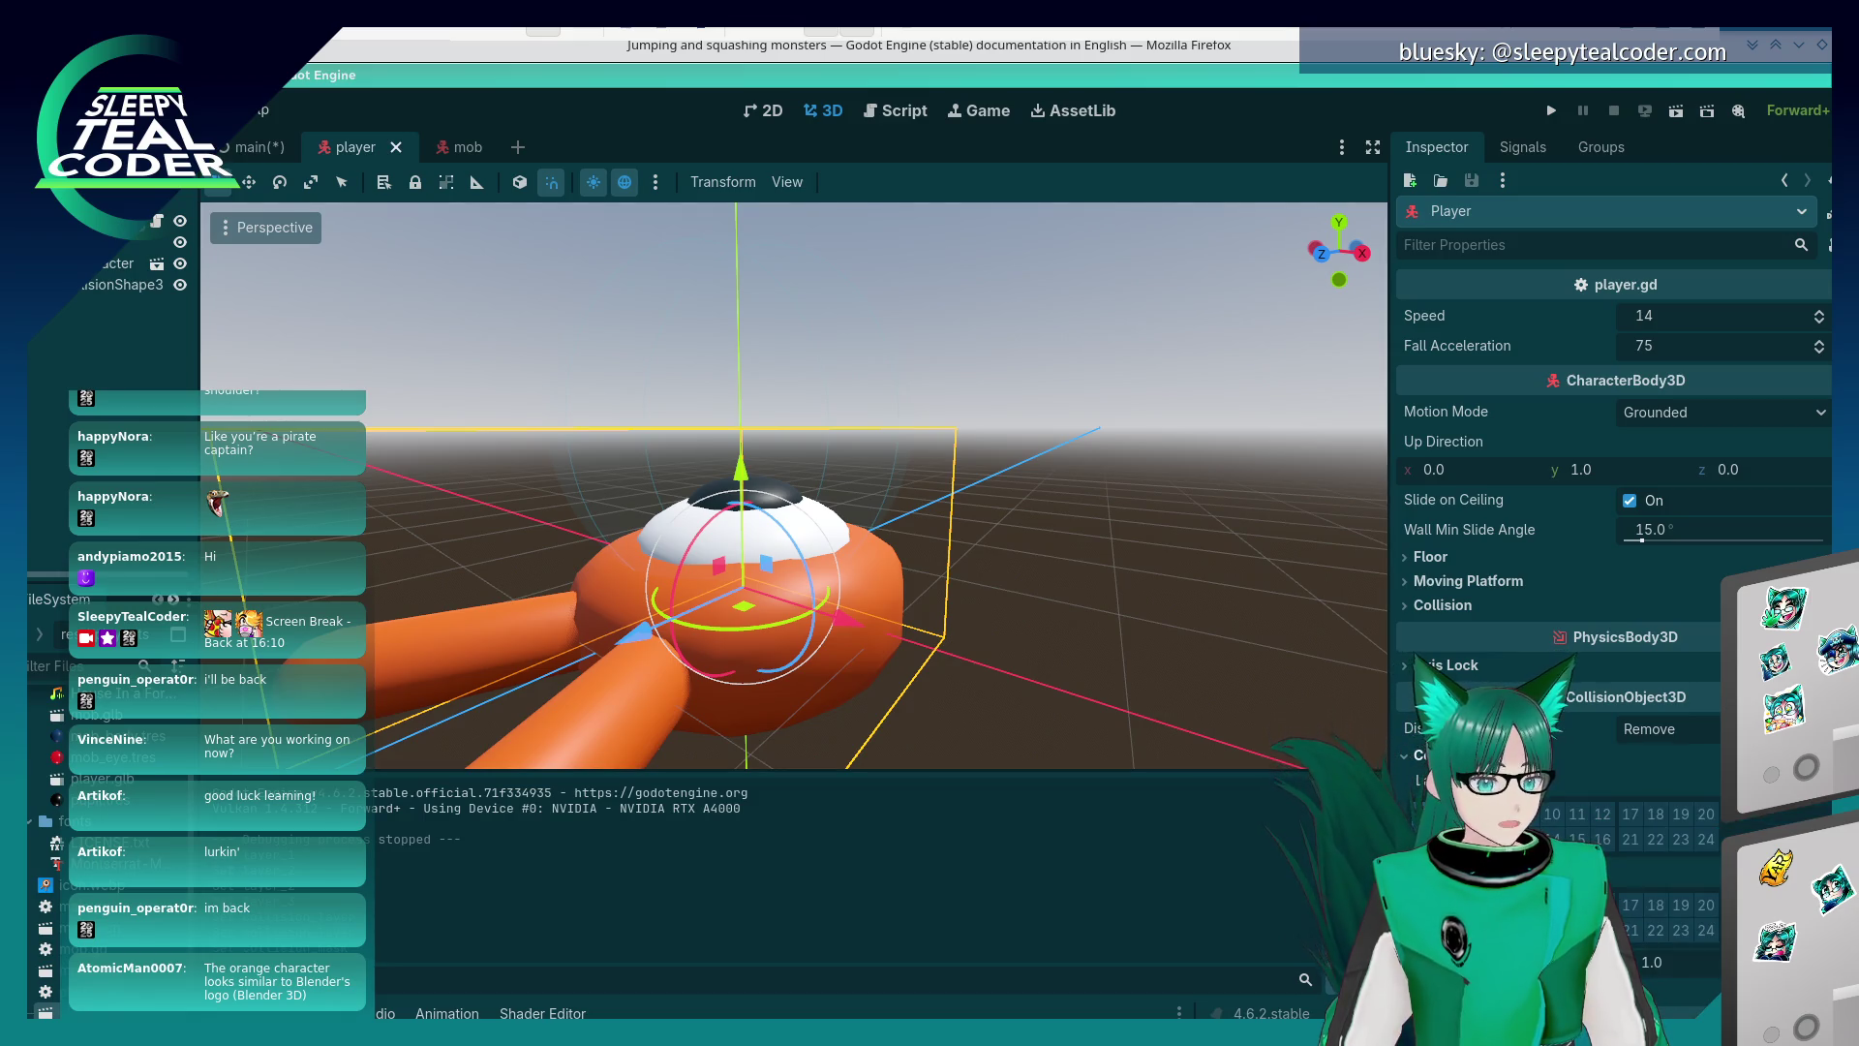
key("alt+Tab")
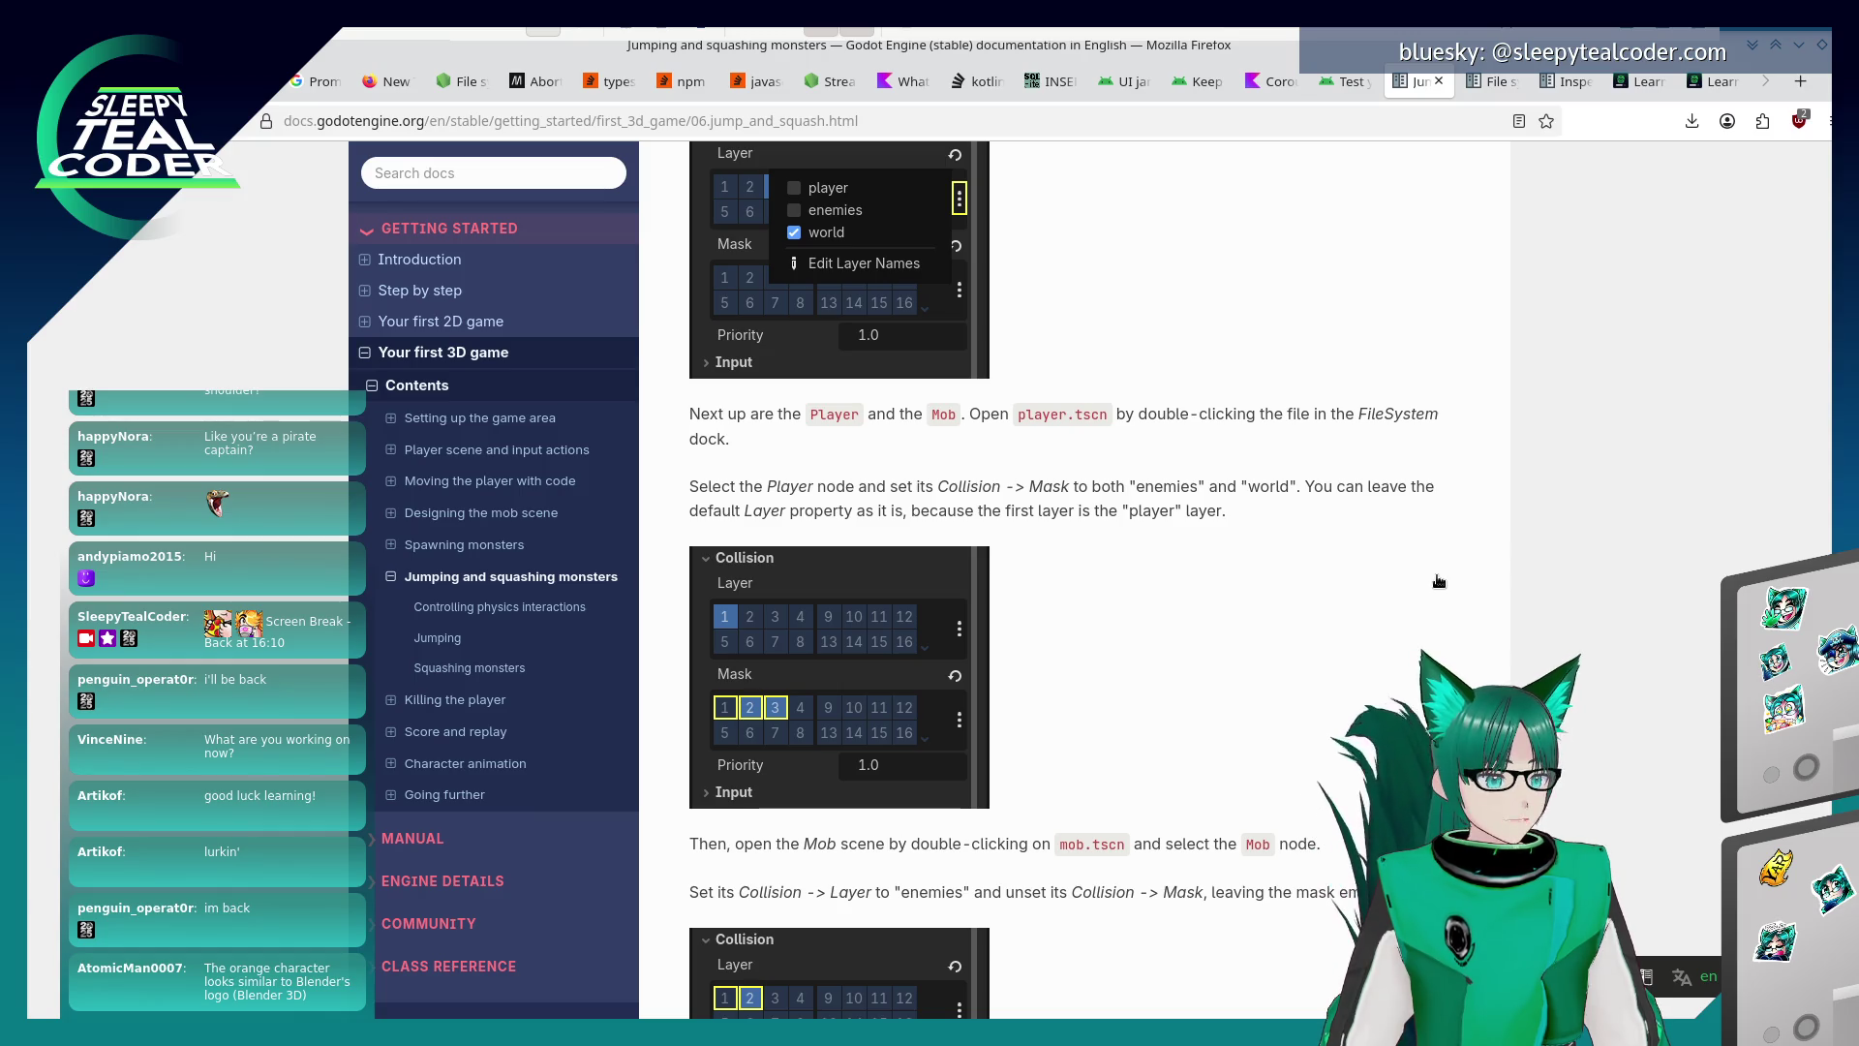
key("alt+Tab")
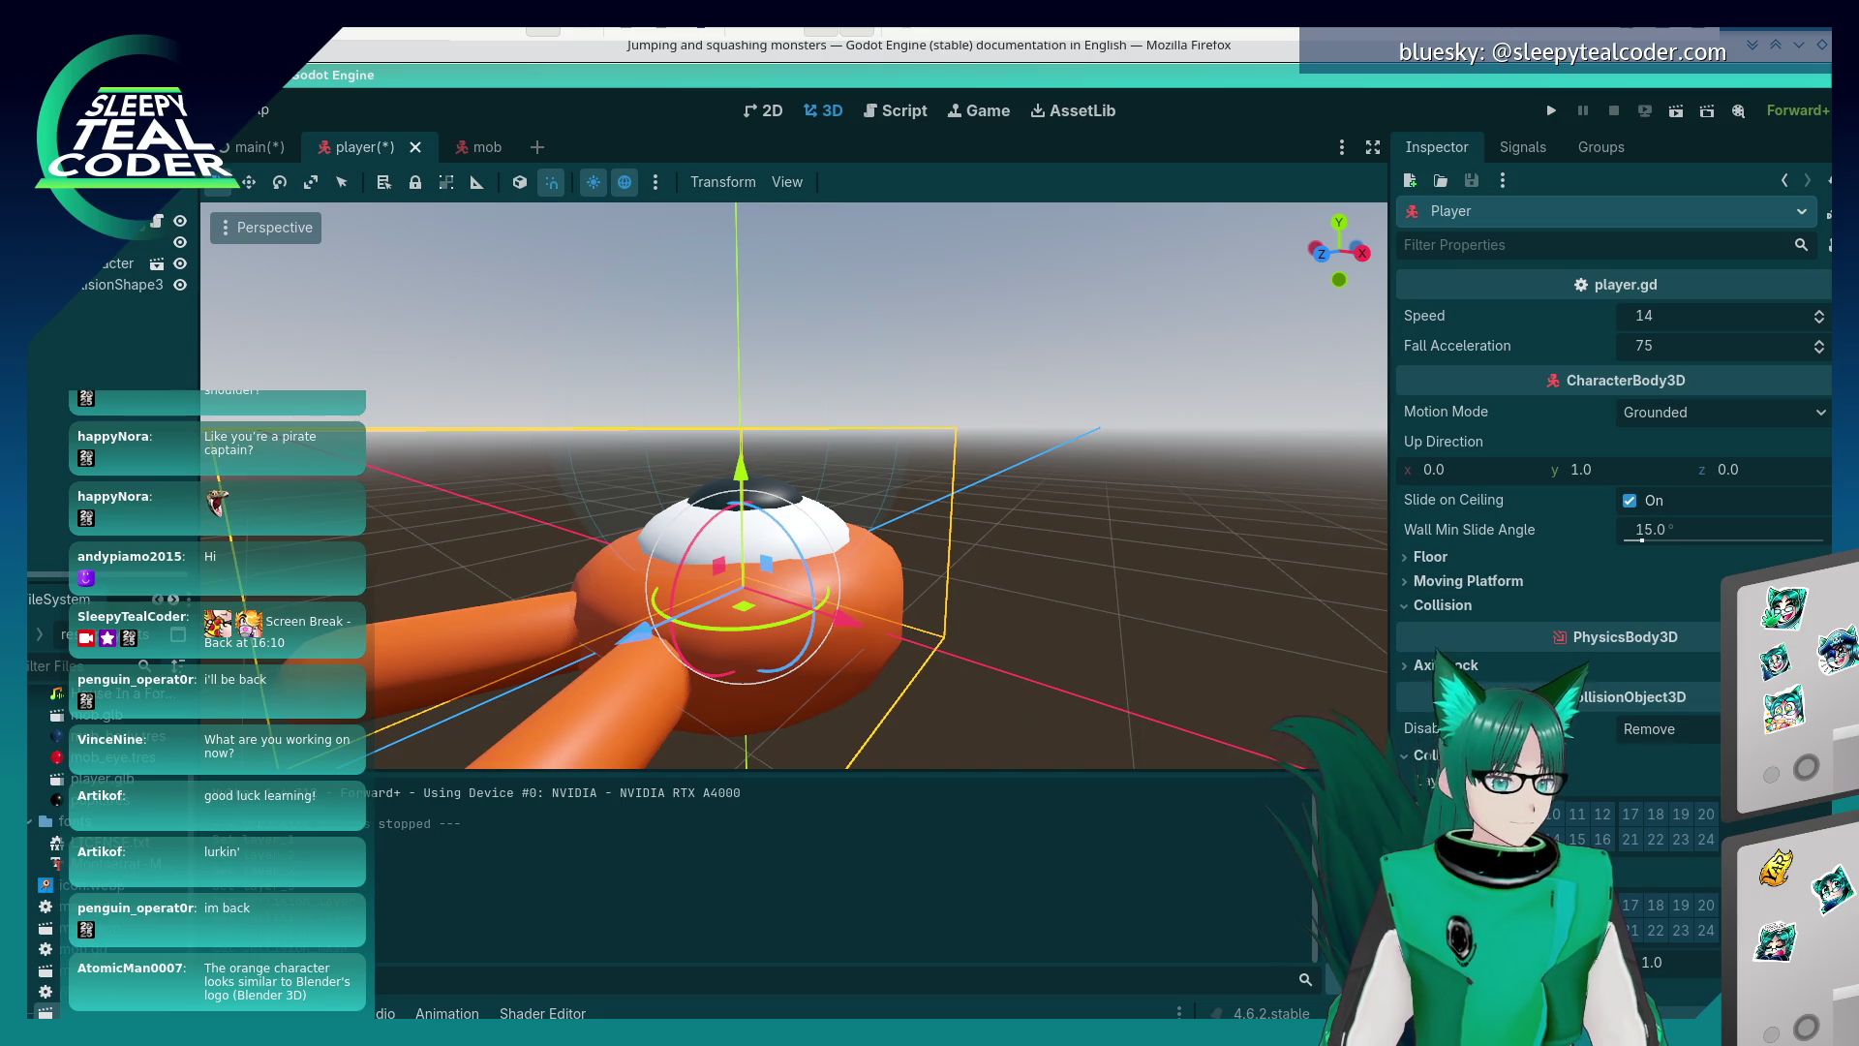
key("alt+Tab")
scroll(1446, 724, "down", 3)
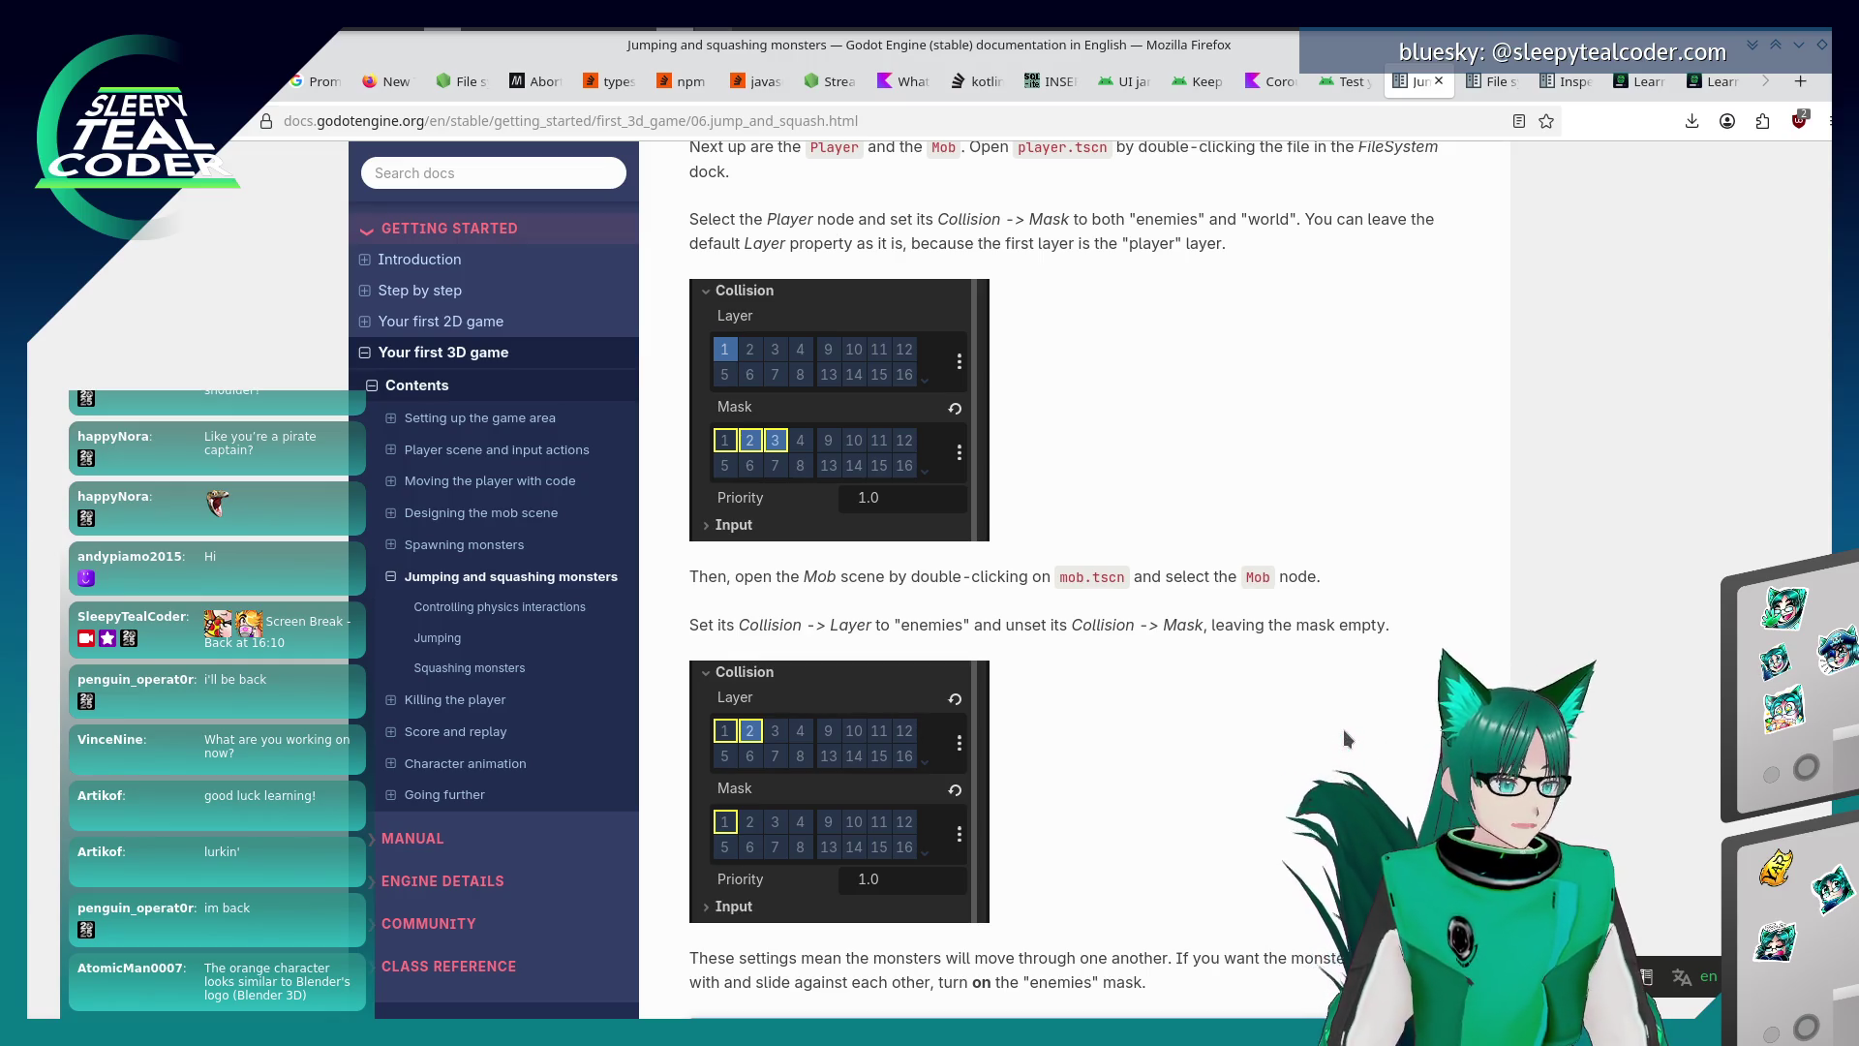
scroll(1345, 728, "down", 1)
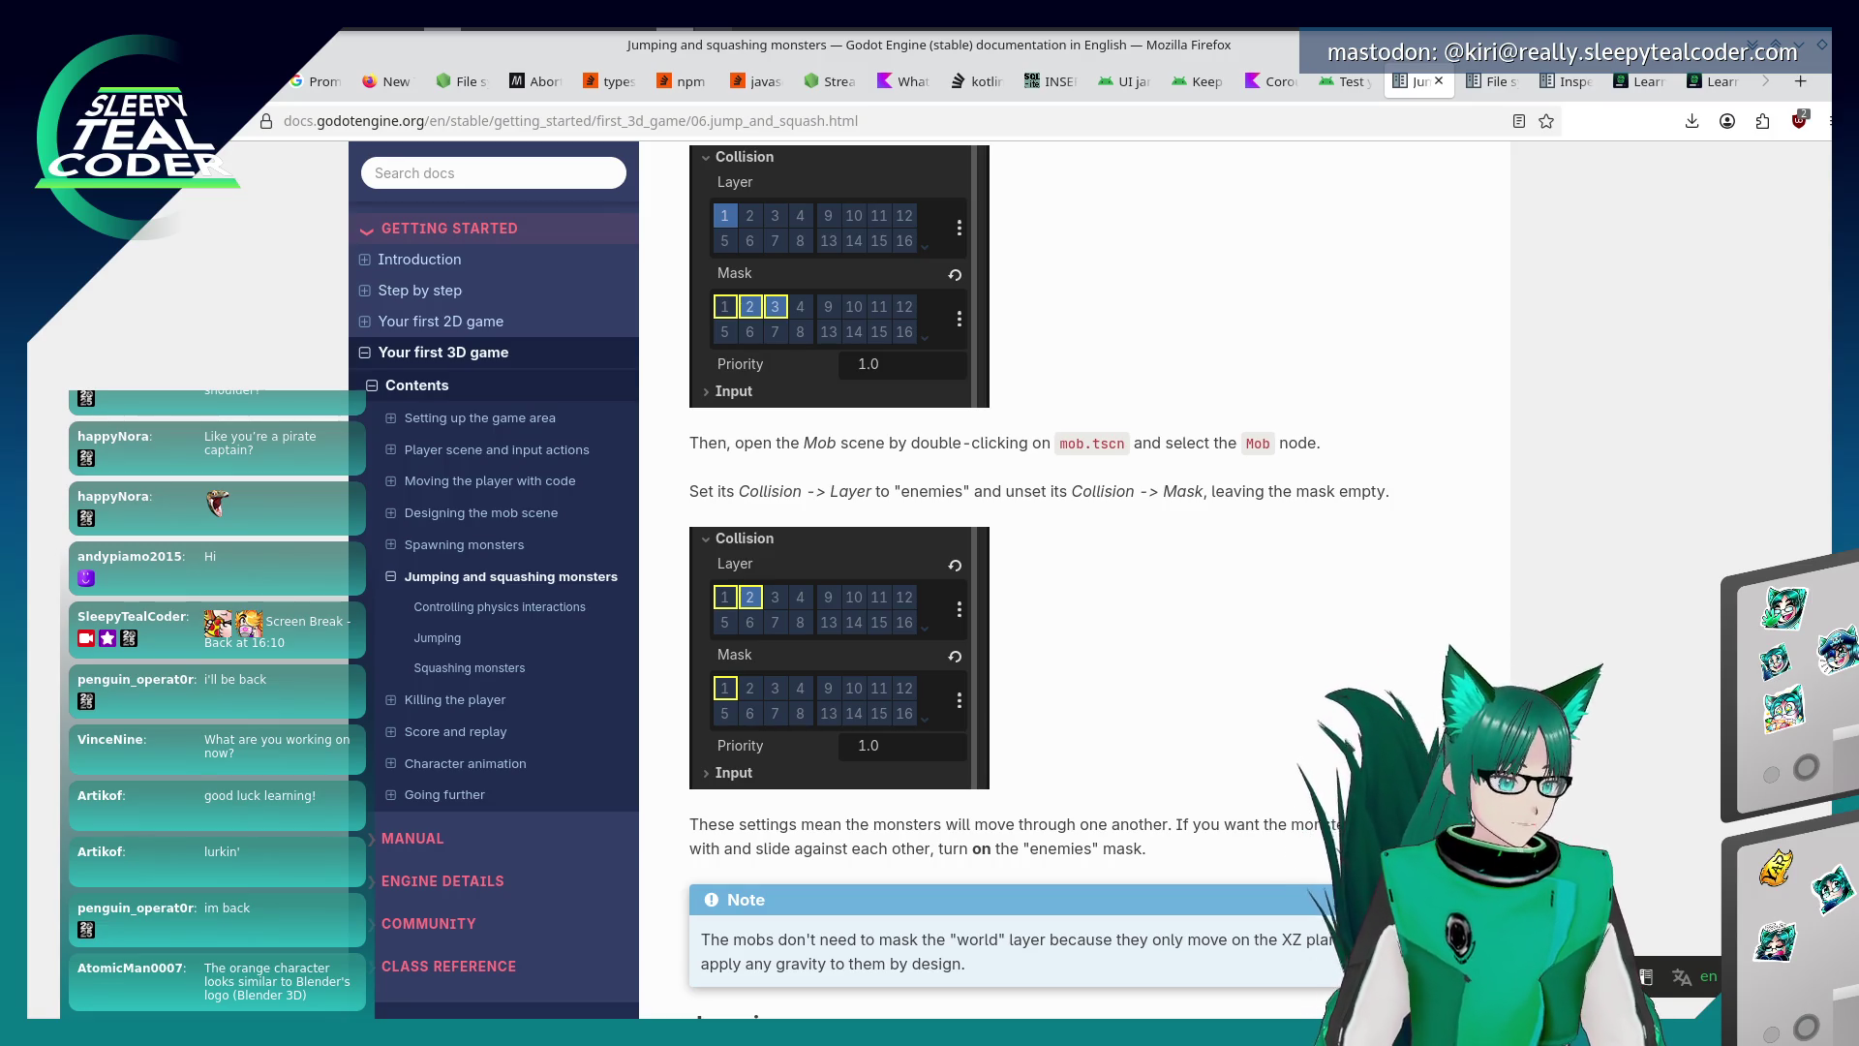
Step: Select the Mob root node in mob.tscn and expand its Collision settings, checking the docs
key("alt+Tab")
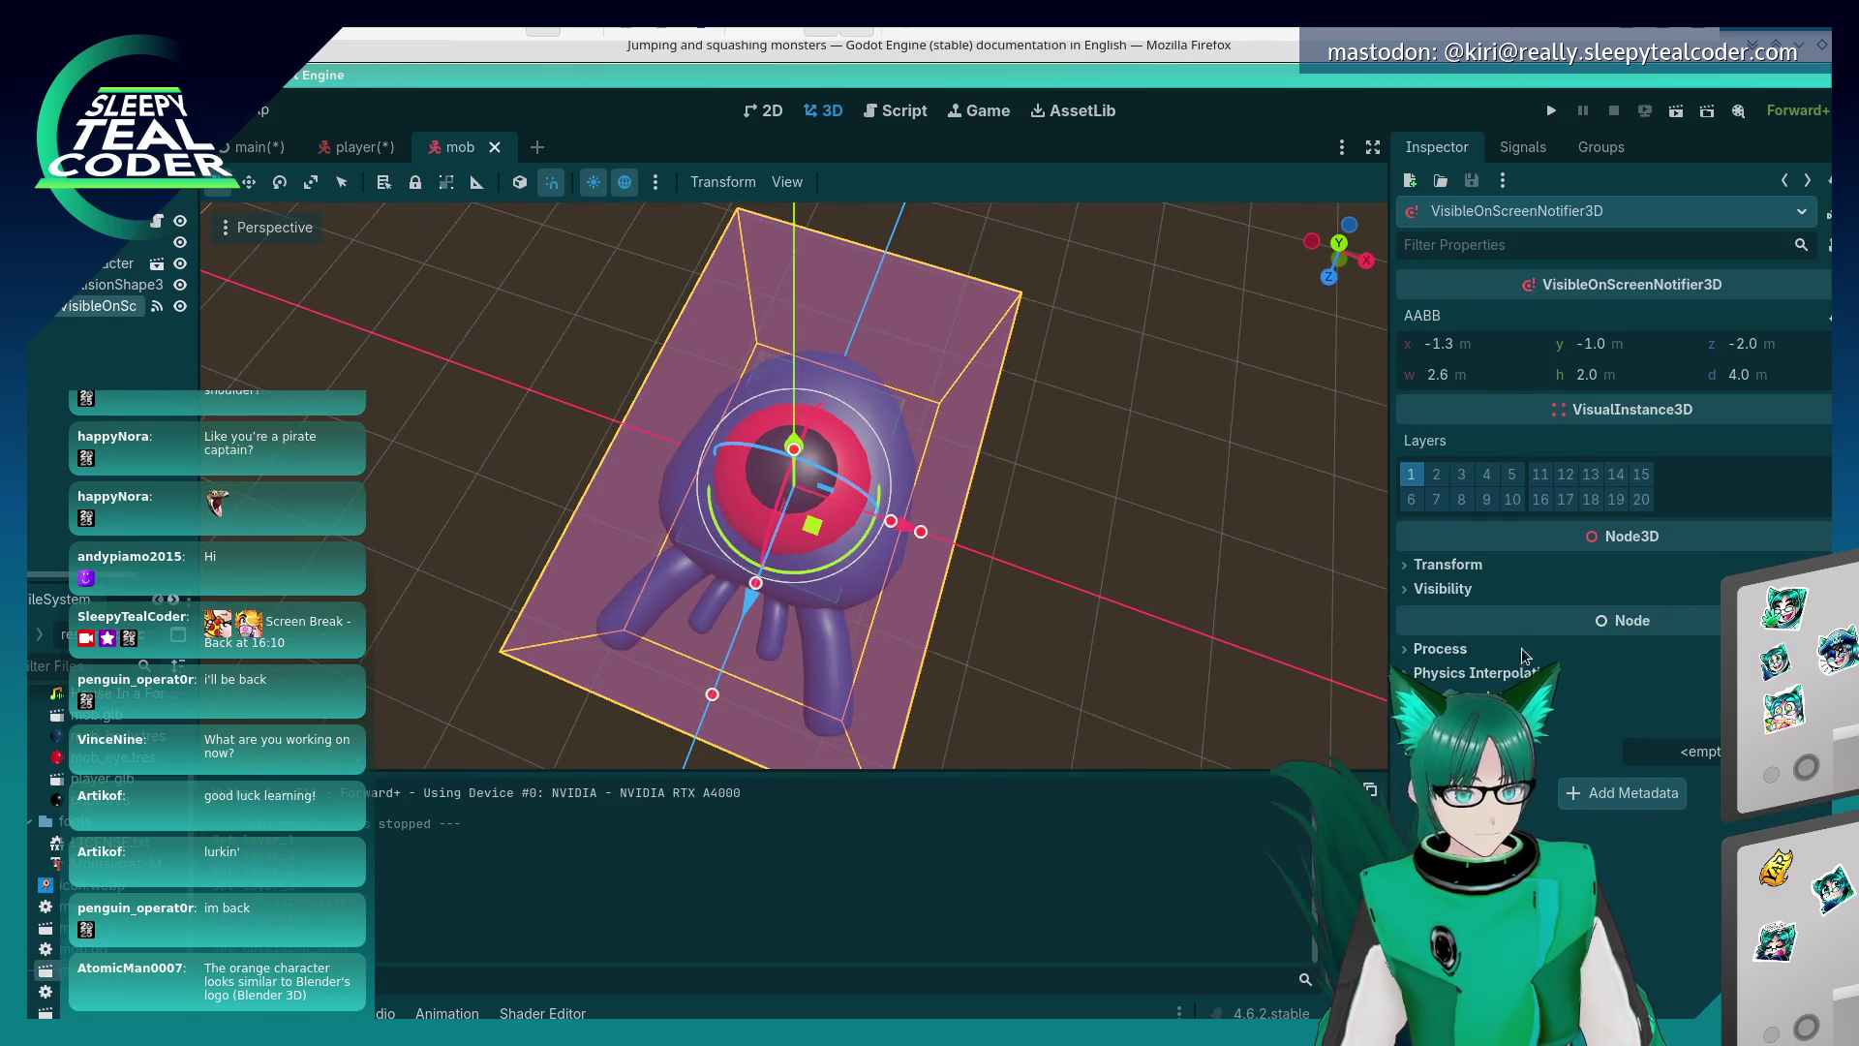
left_click(107, 221)
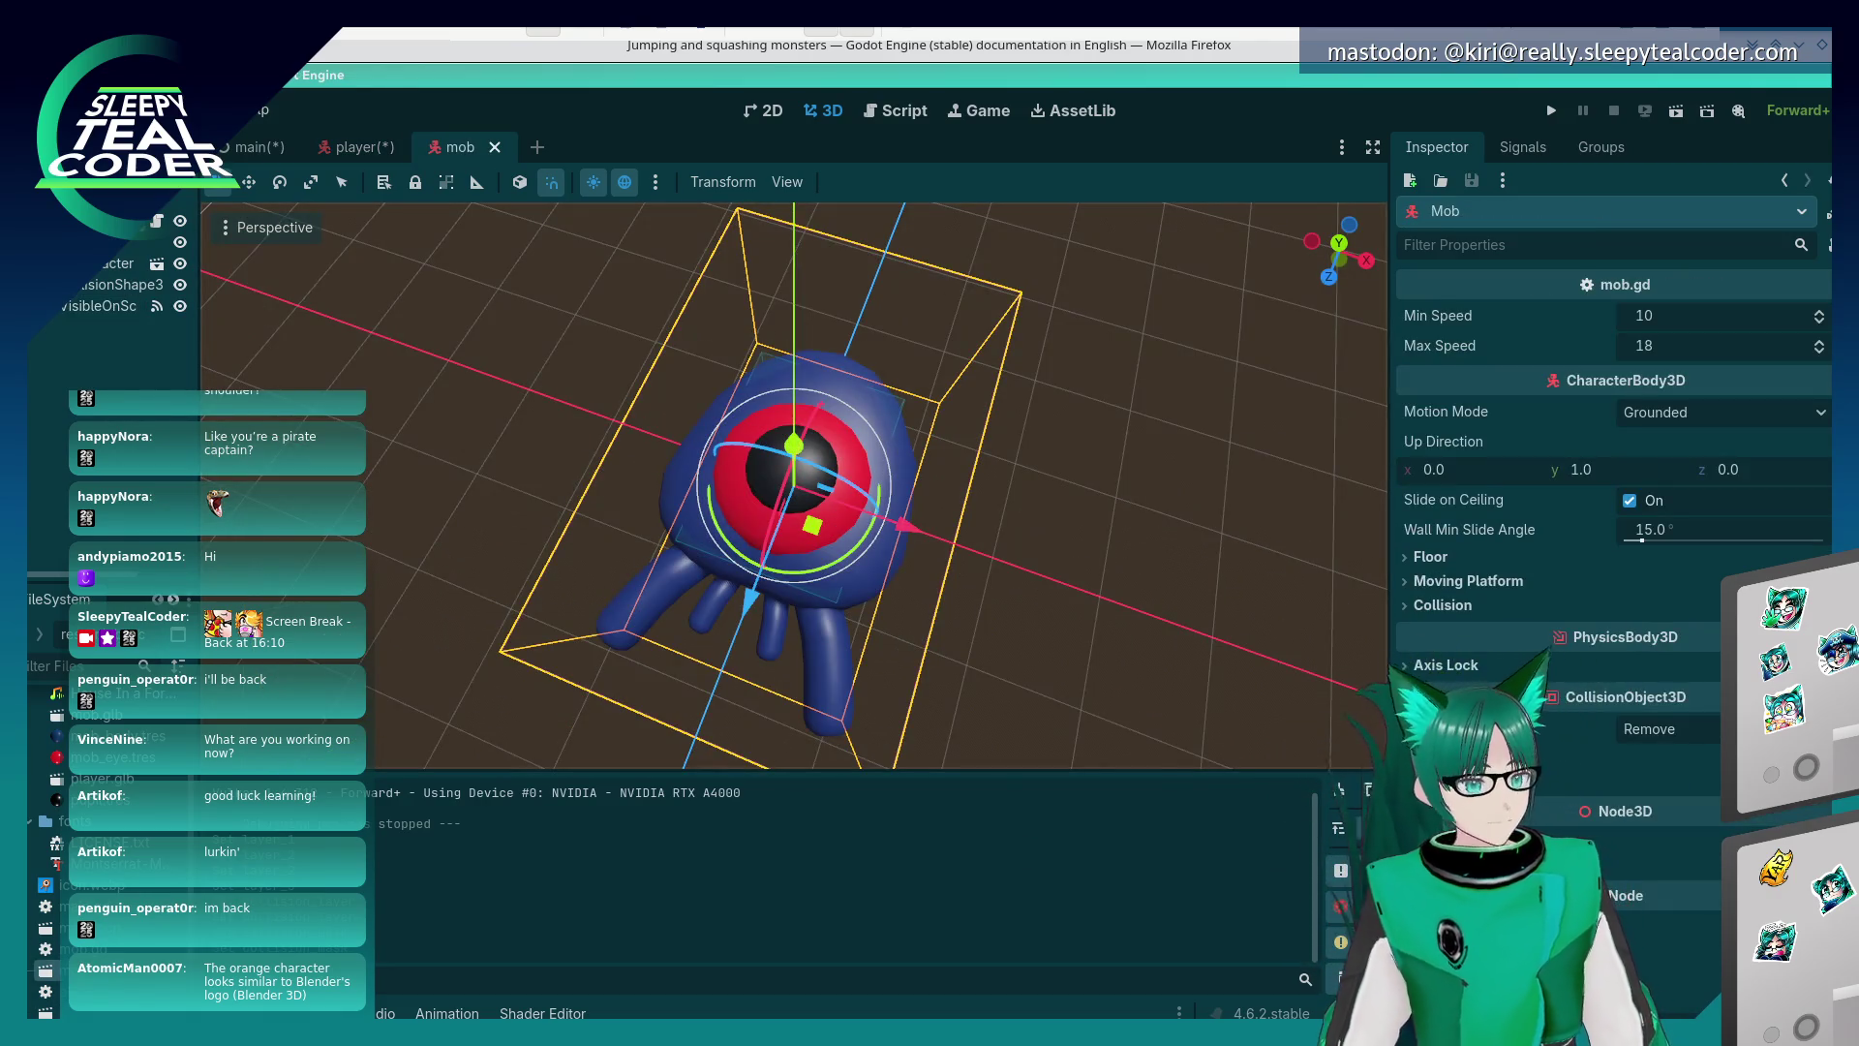
left_click(1443, 755)
scroll(1608, 581, "down", 4)
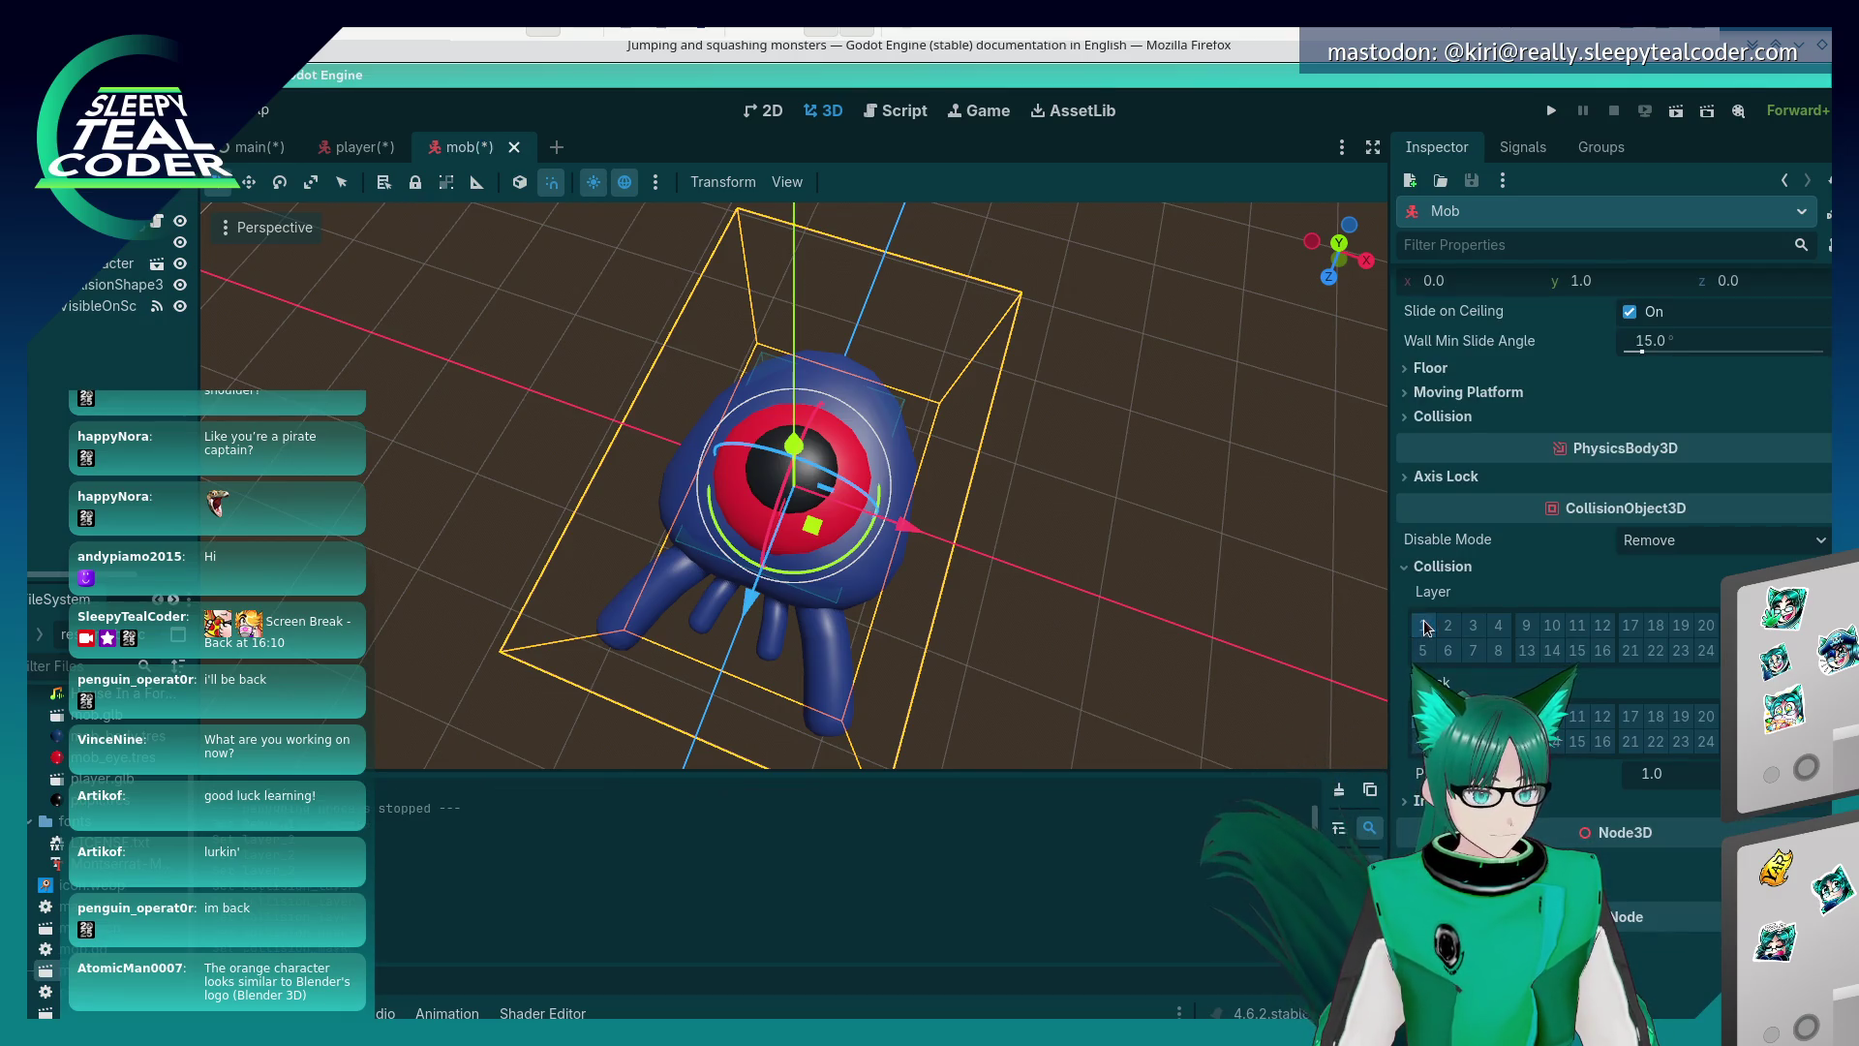
key("alt+Tab")
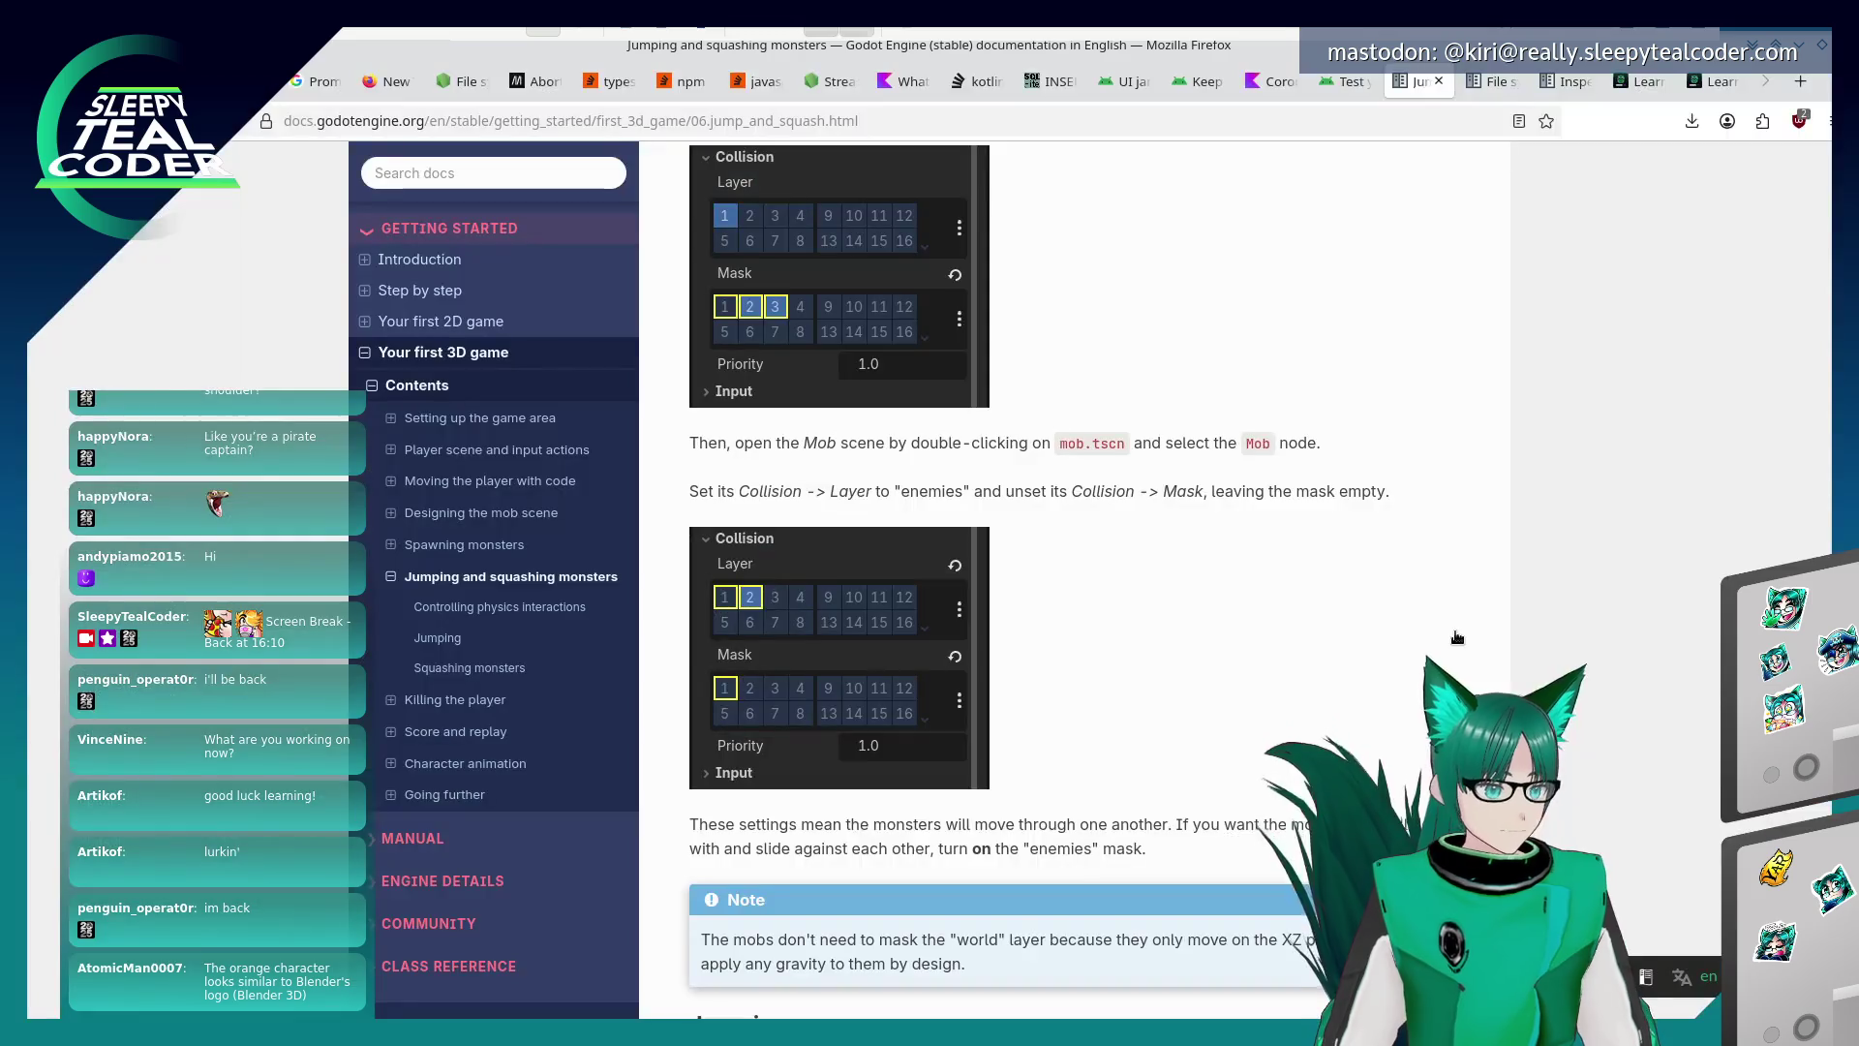
key("alt+Tab")
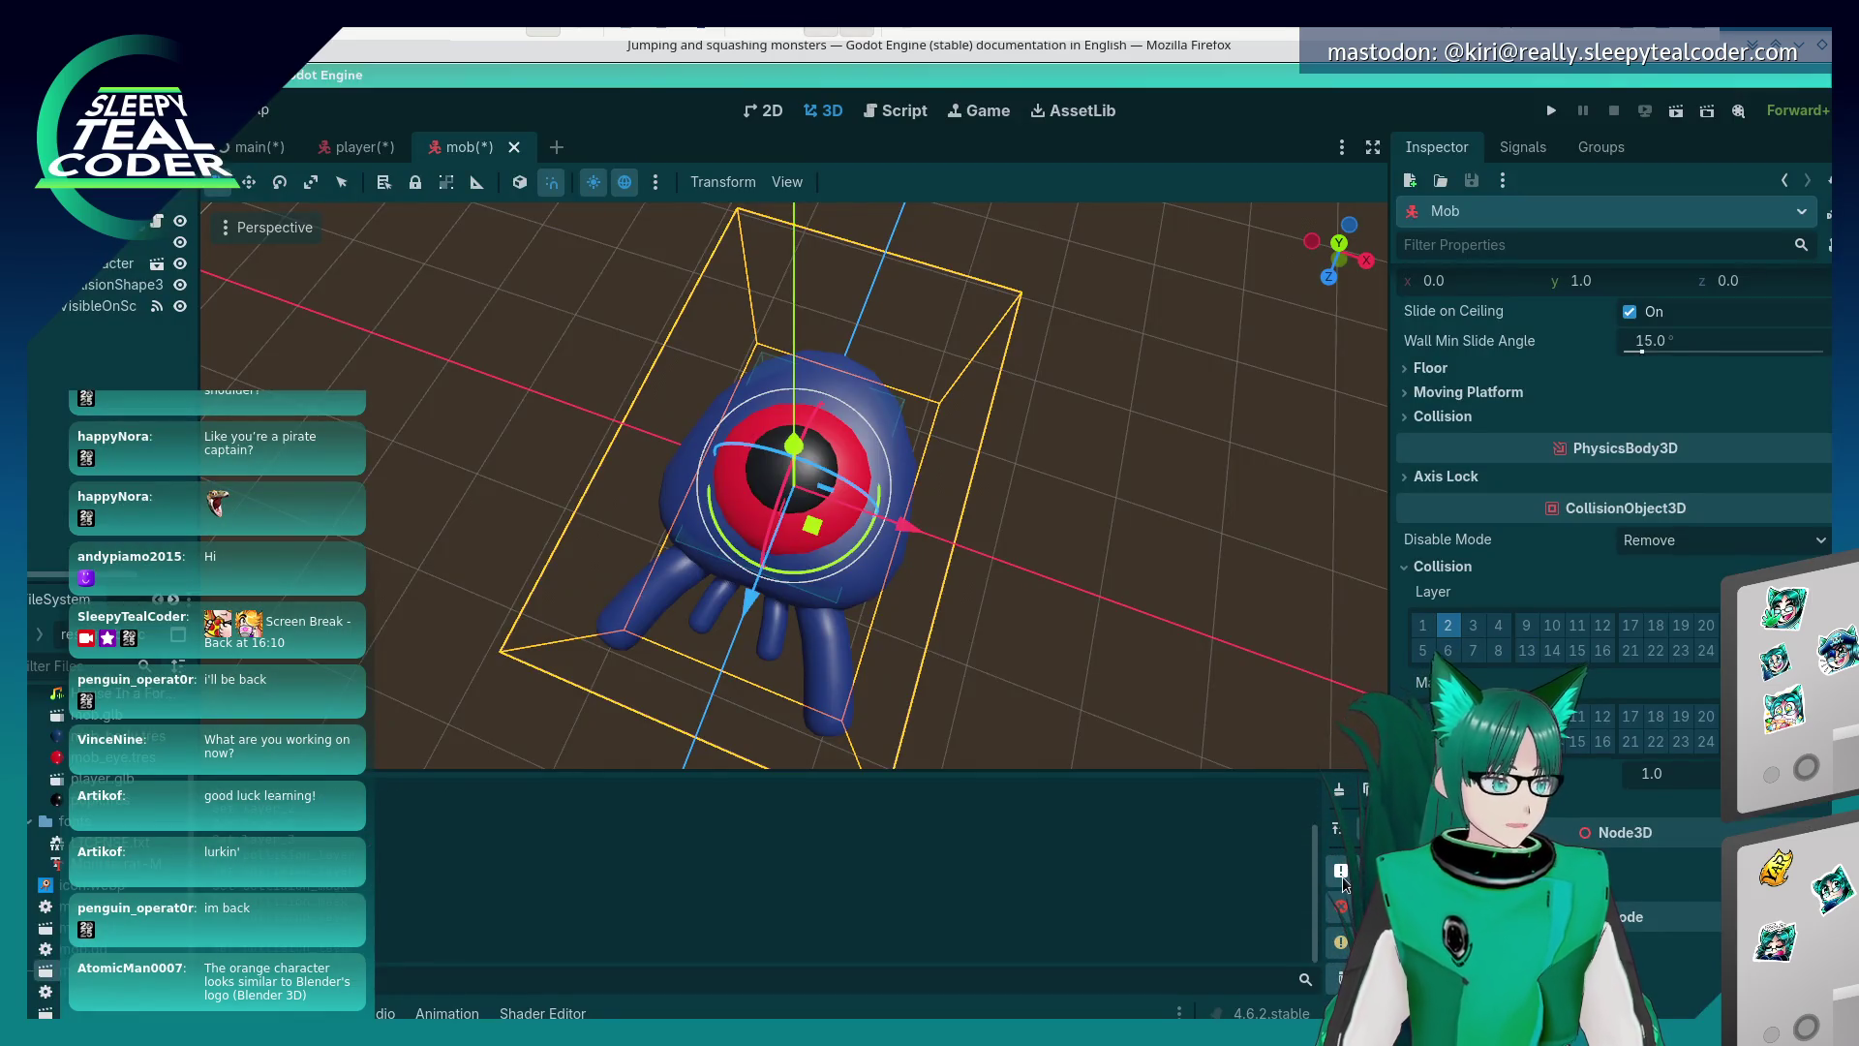
Step: Set the Mob's collision layer to enemies (2), then scroll the docs toward the Jumping section
left_click(1731, 637)
left_click(1731, 637)
left_click(1732, 638)
left_click(1732, 637)
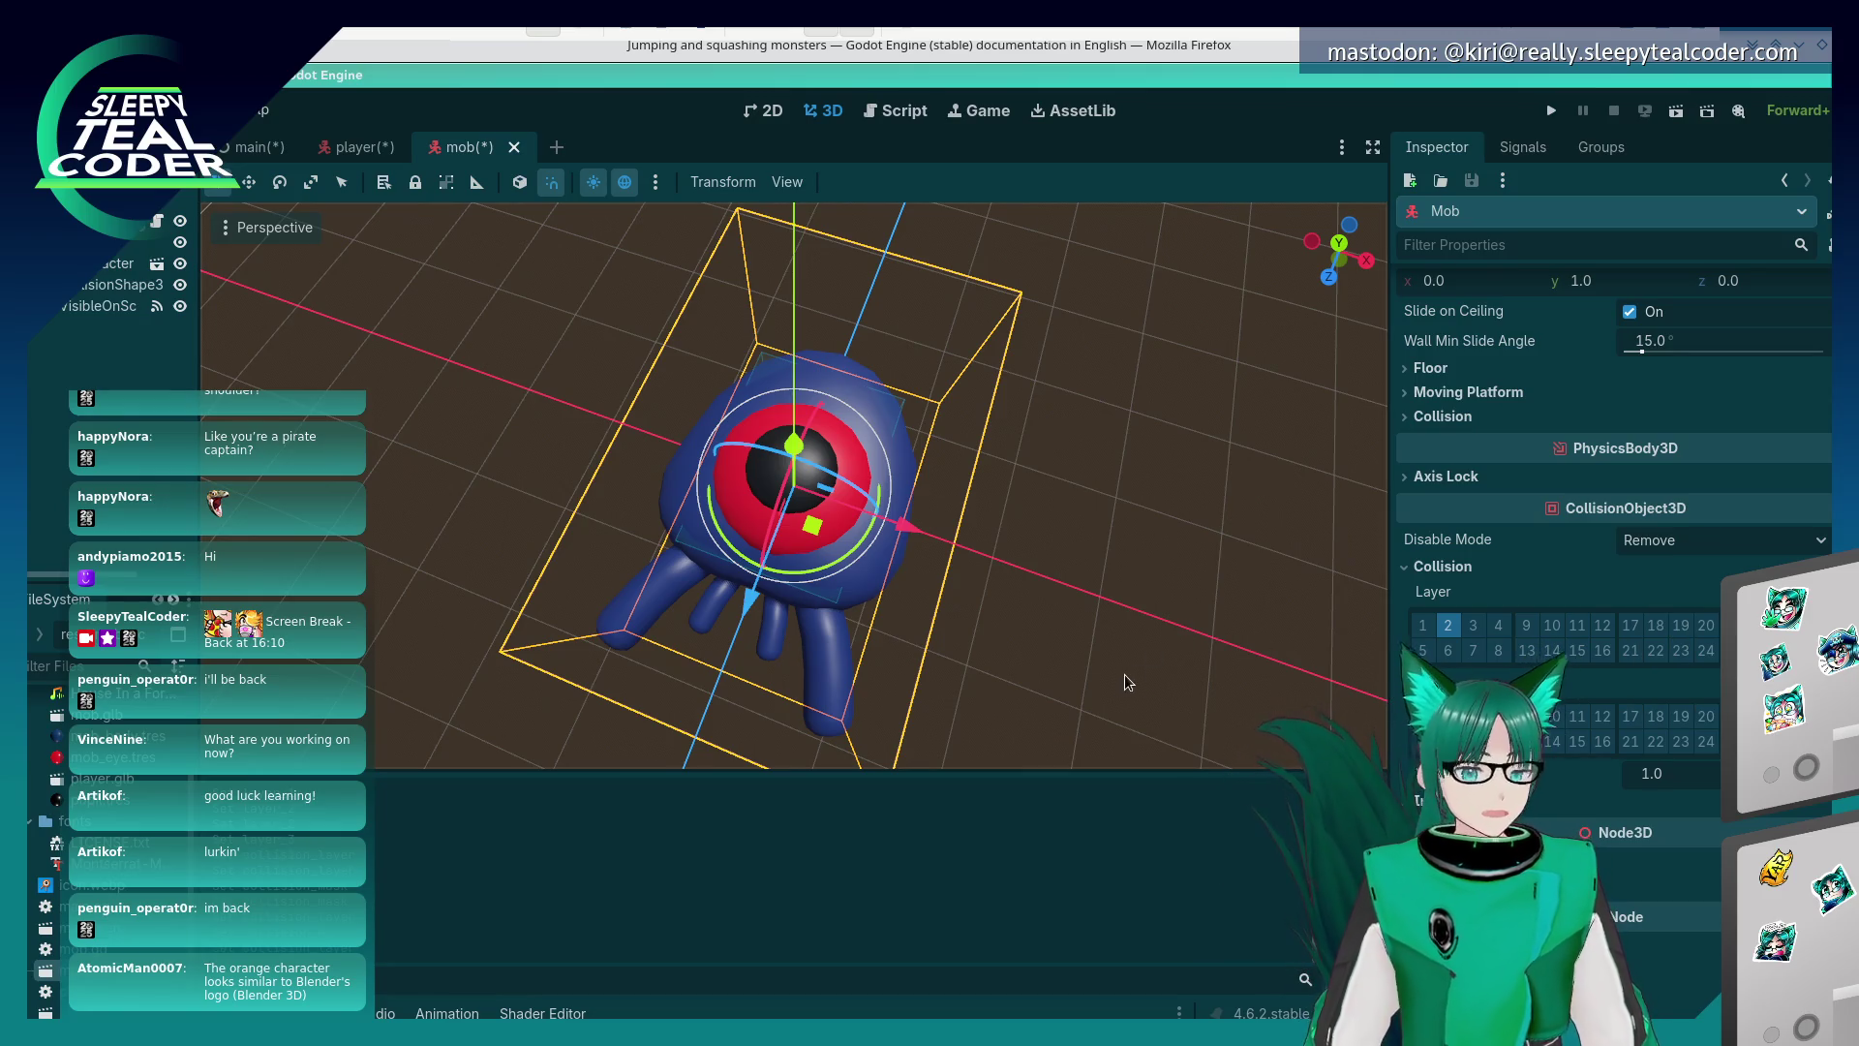
key("alt+Tab")
scroll(1070, 751, "down", 4)
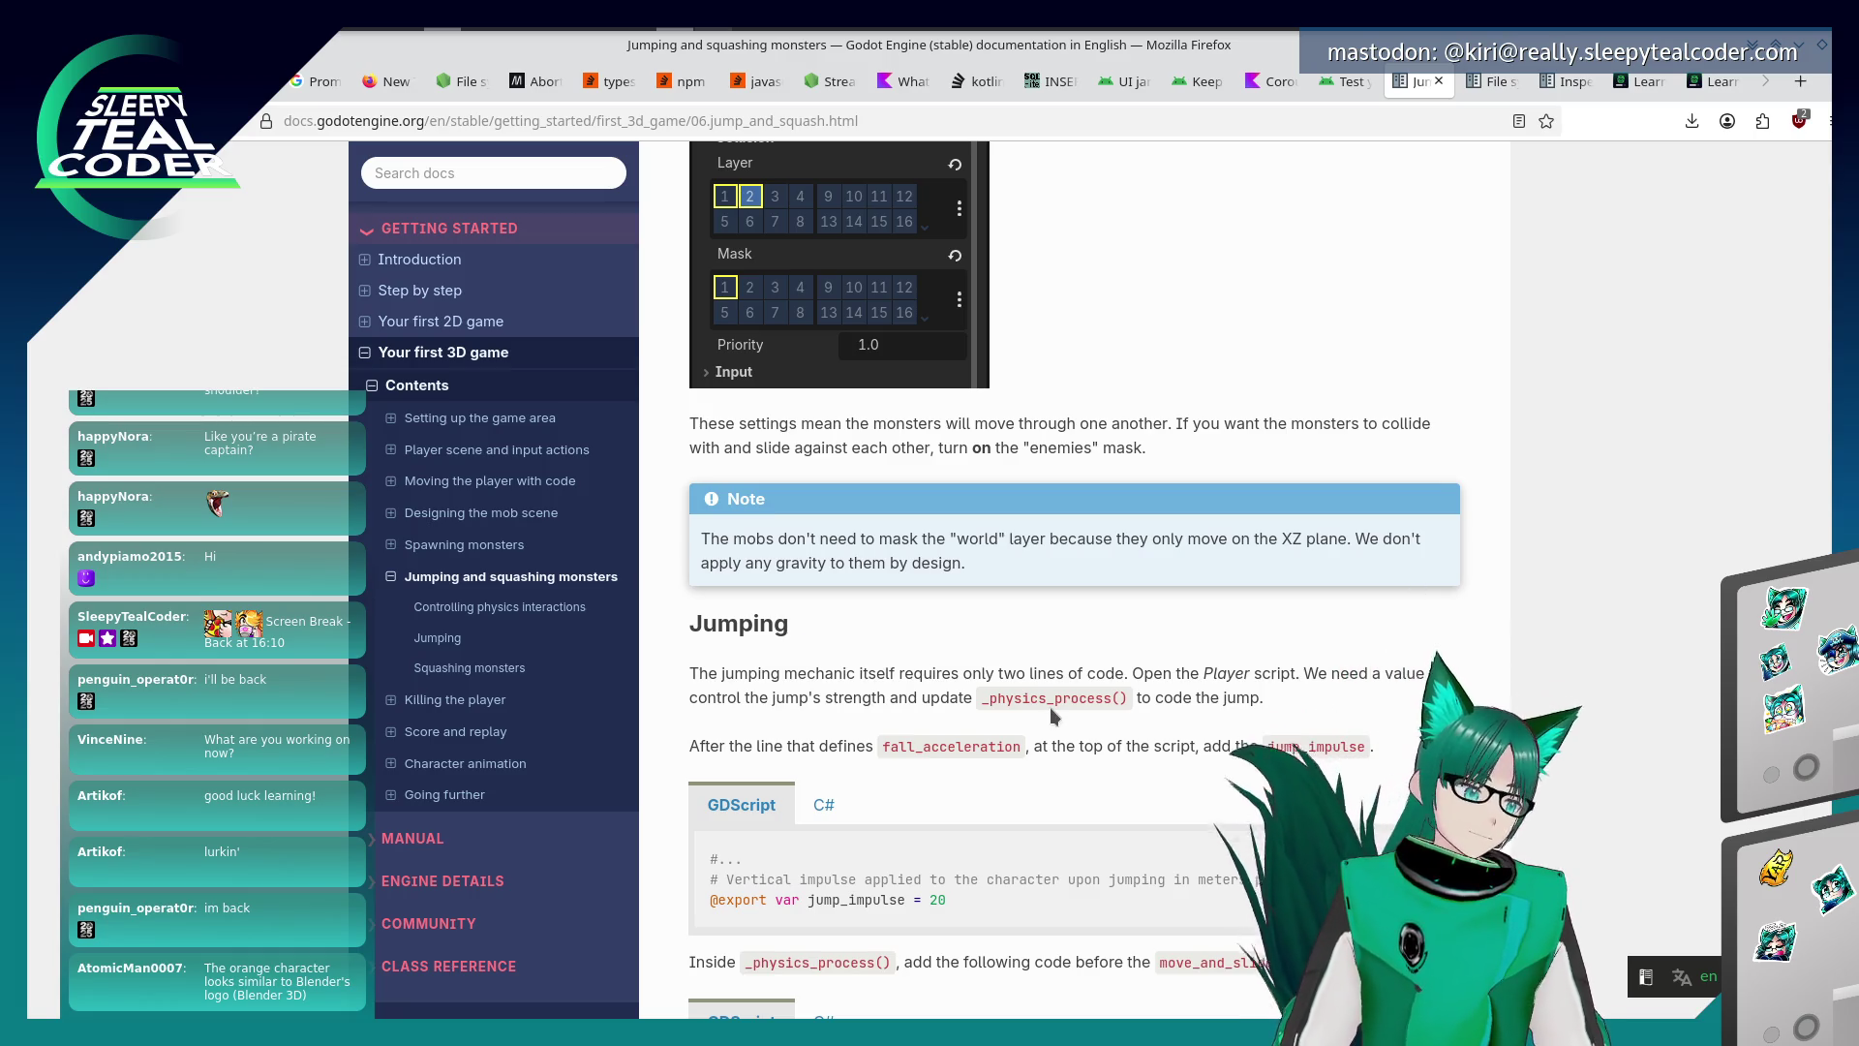
Step: Bring the Jumping code samples into view and window the VM beside the Godot editor
scroll(1055, 715, "down", 3)
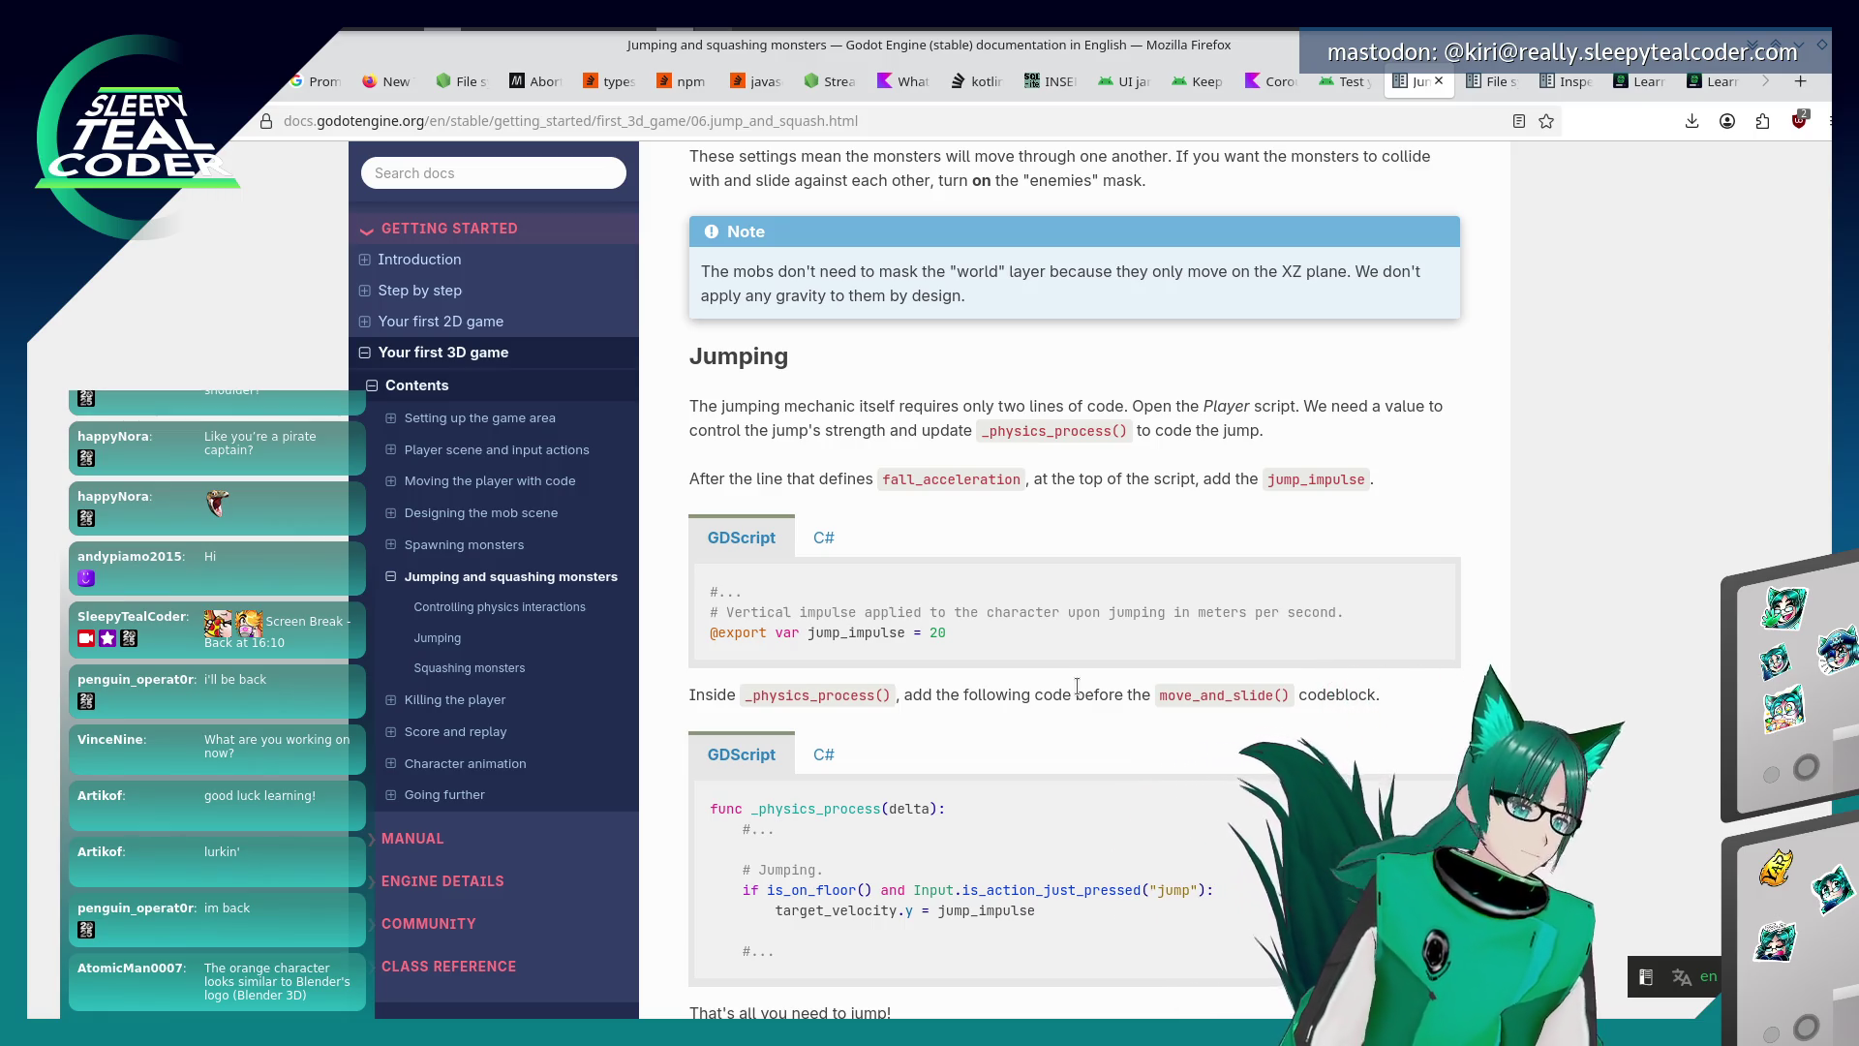
left_click(818, 29)
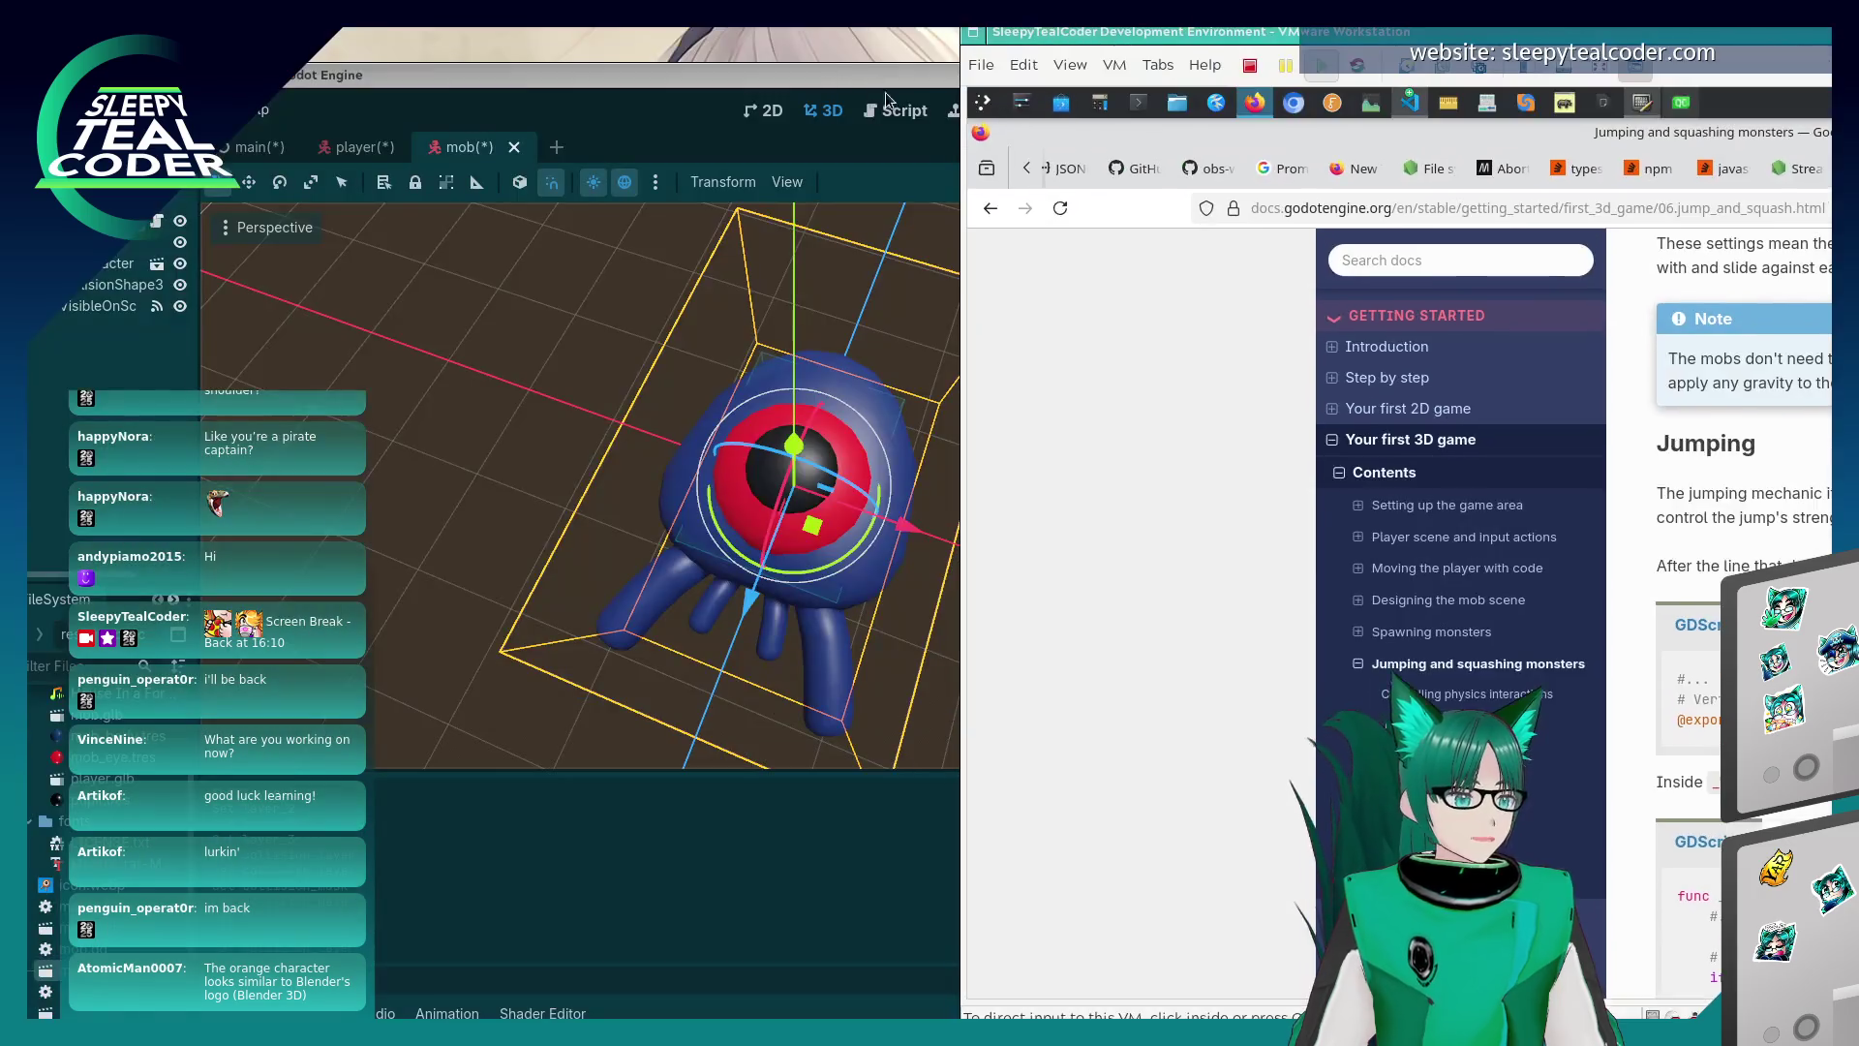
Step: Position the floating Script Editor beside the docs and open player.gd in it
left_click_drag(1162, 992, 1627, 989)
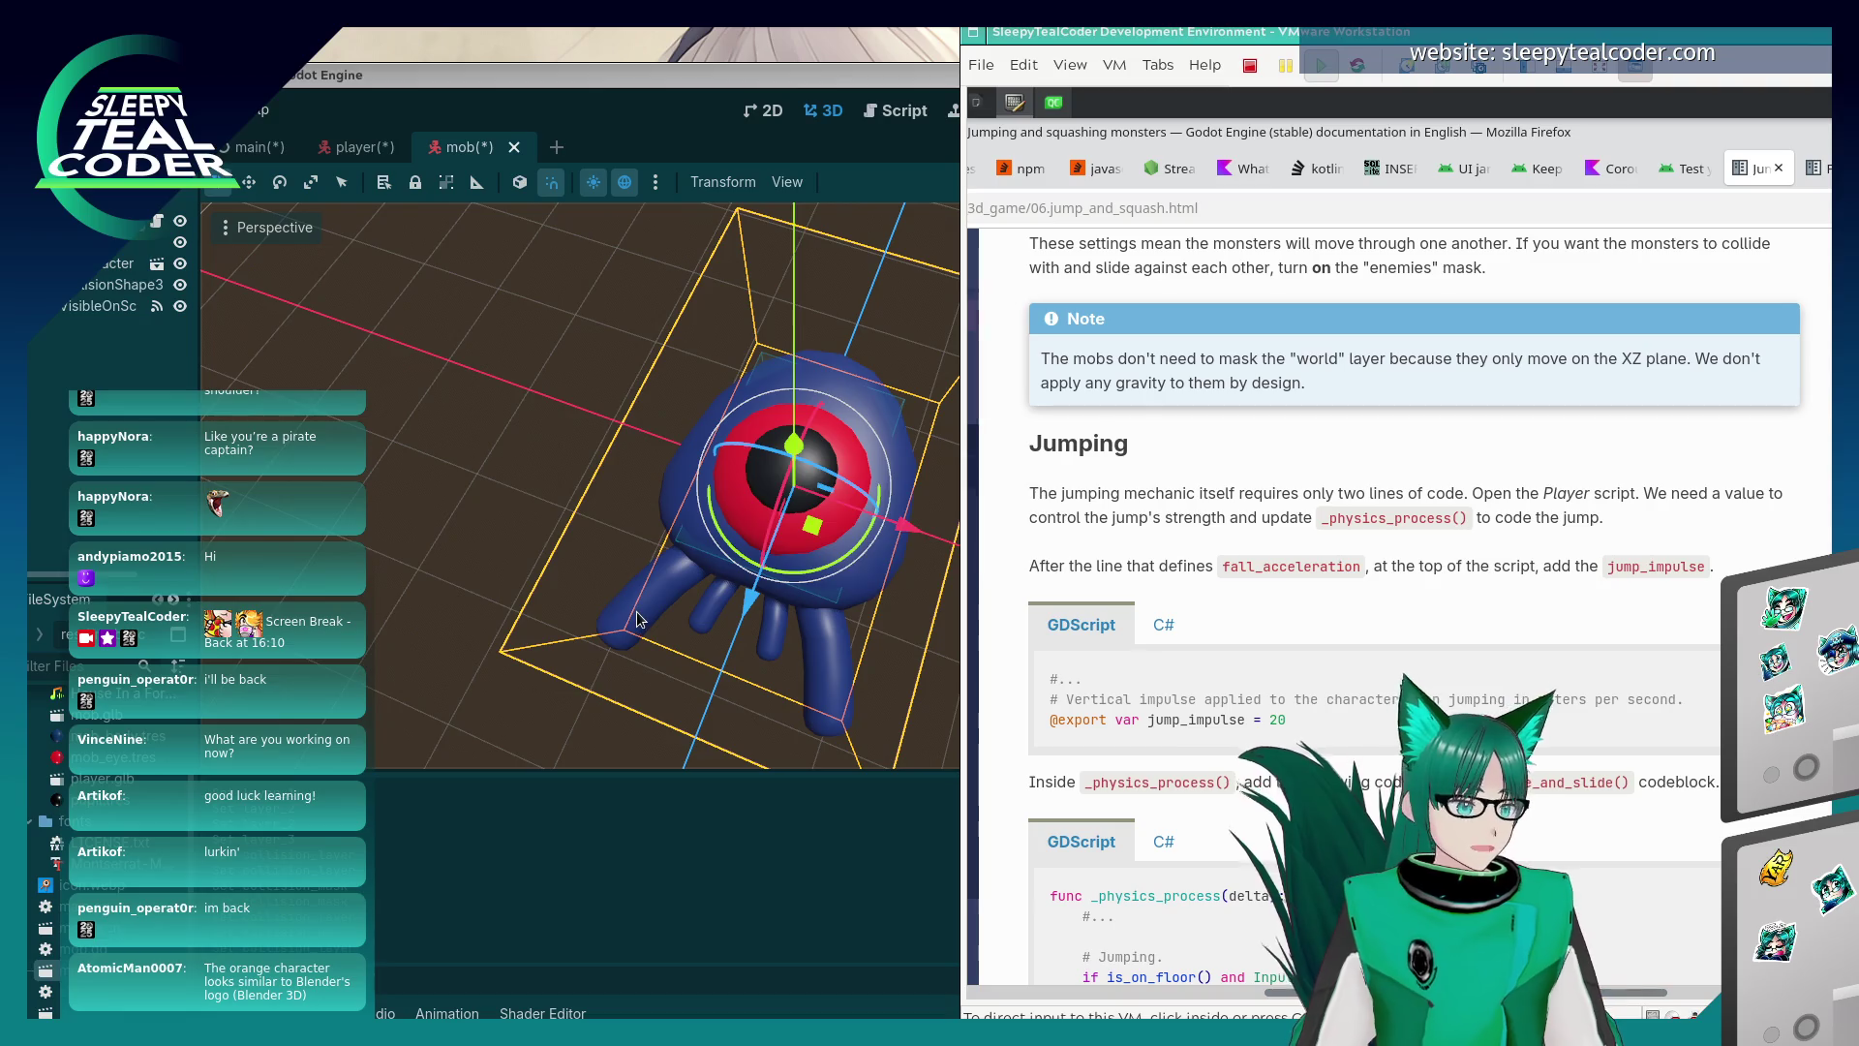
key("alt+Tab")
key("alt+Tab")
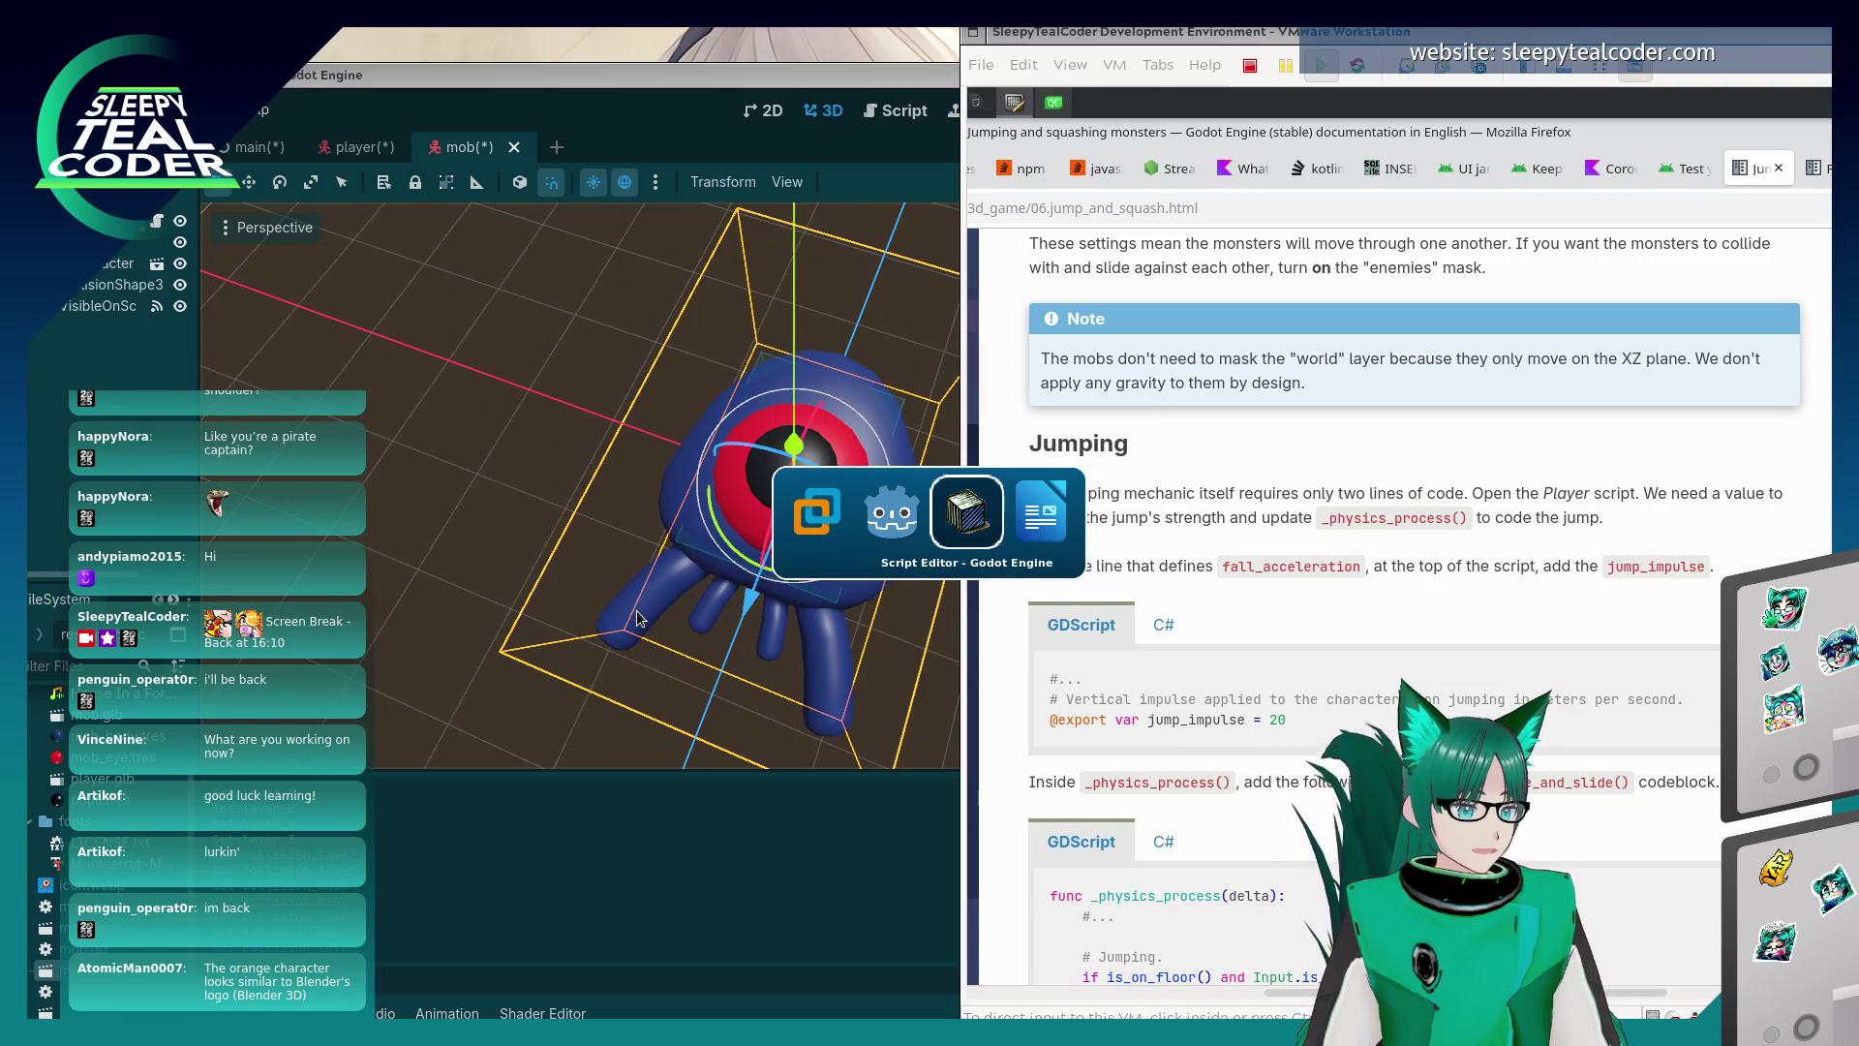
mouse_move(774, 79)
left_mouse_down()
mouse_move(614, 31)
mouse_move(496, 47)
left_mouse_up()
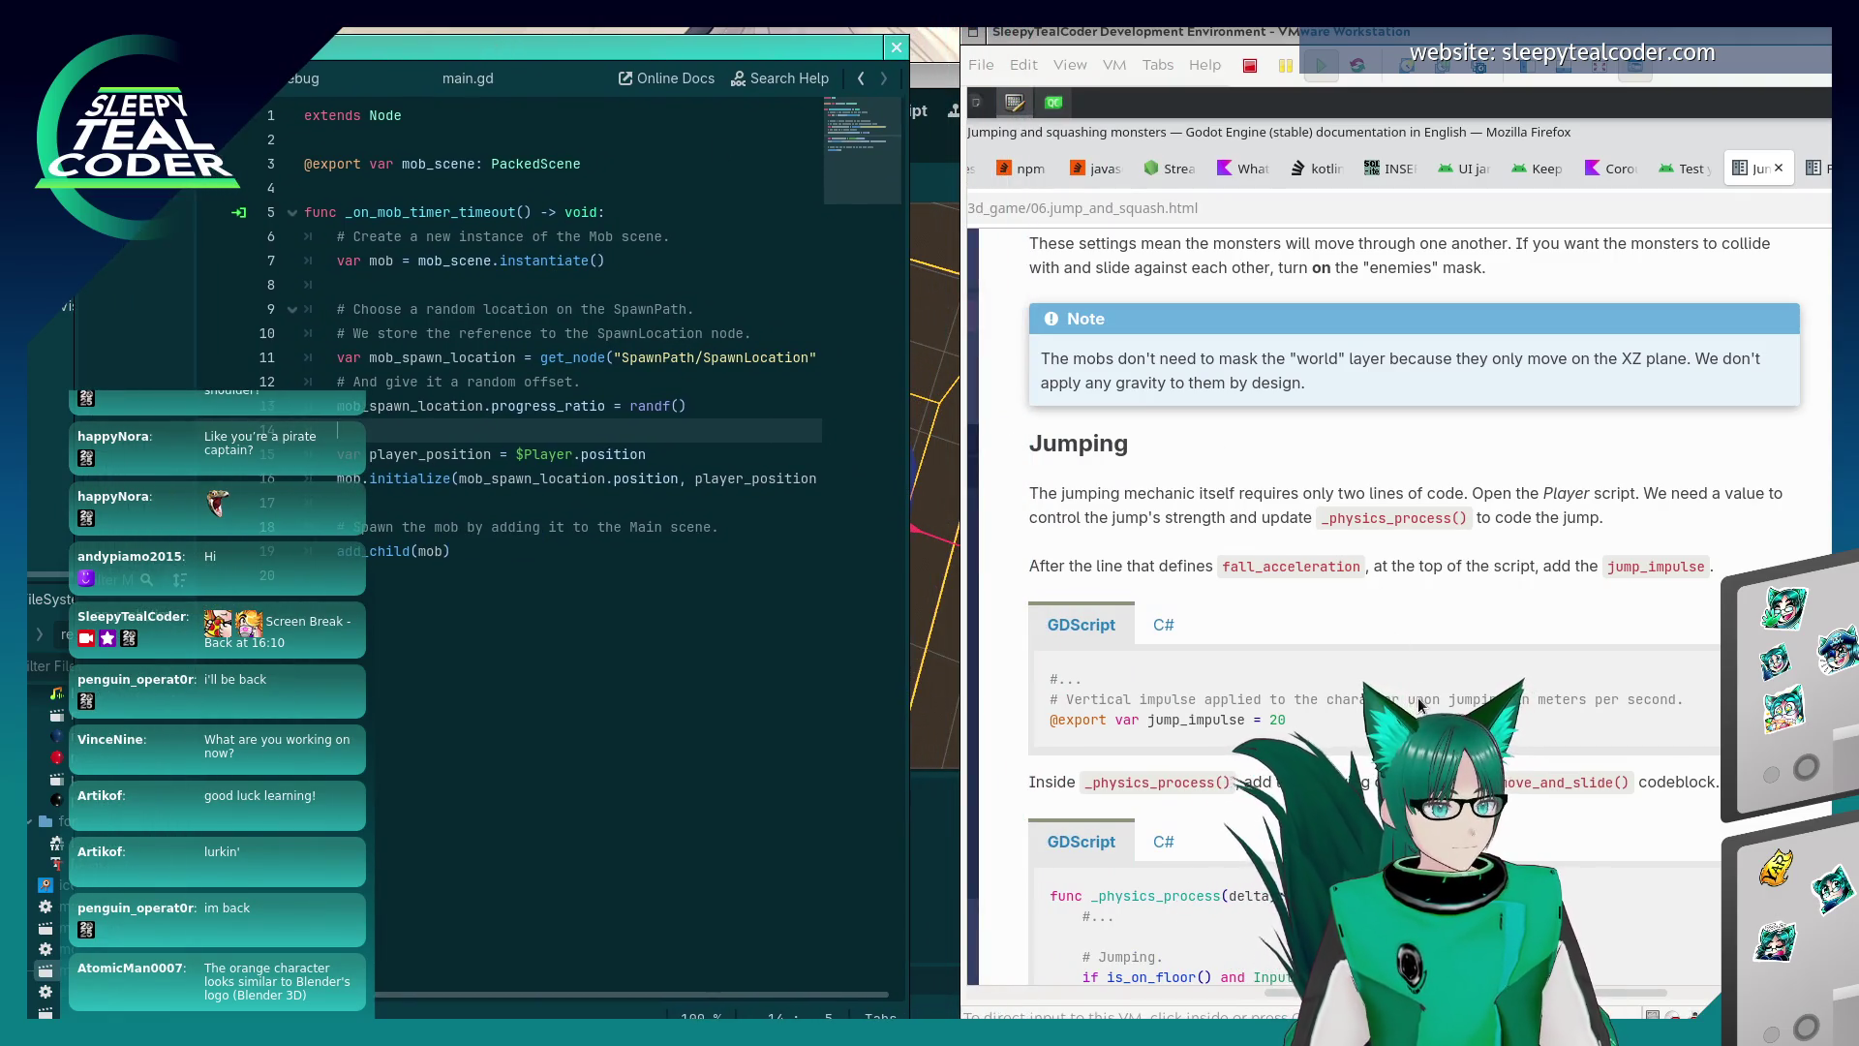
scroll(1419, 705, "up", 3)
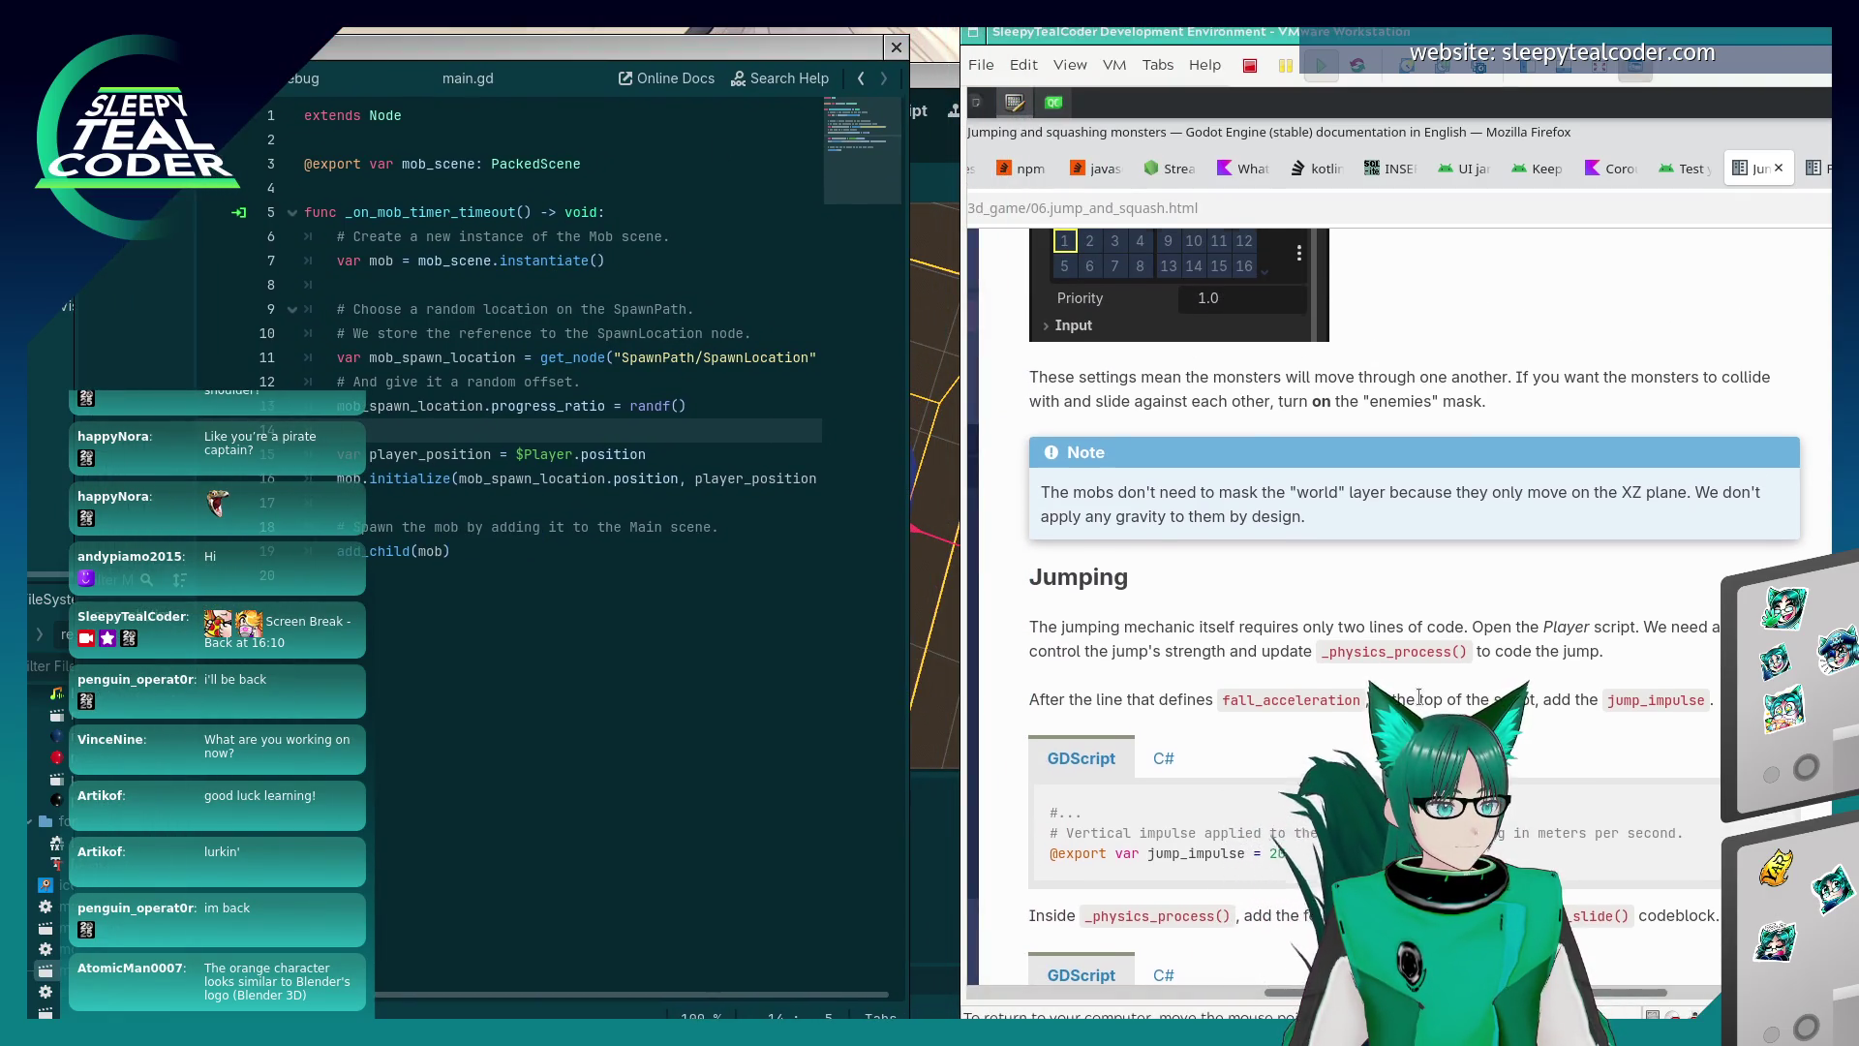
left_click(565, 696)
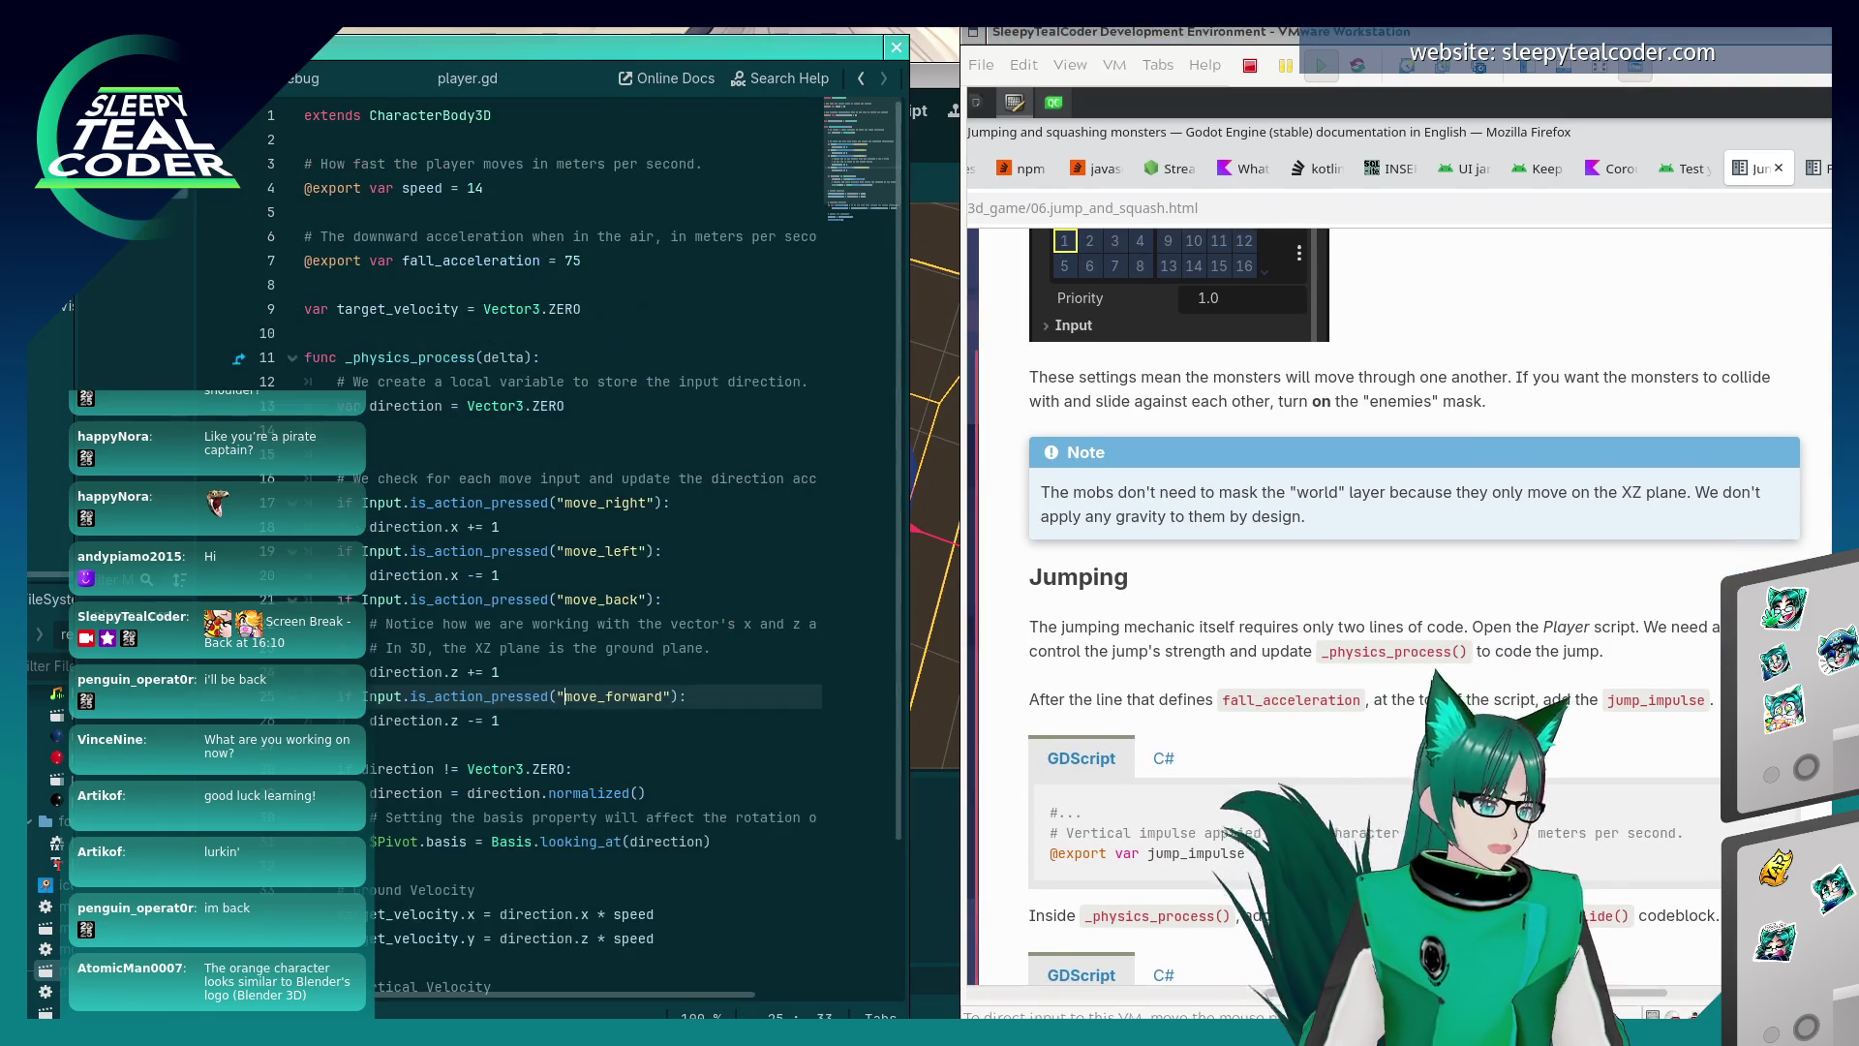
left_click(595, 281)
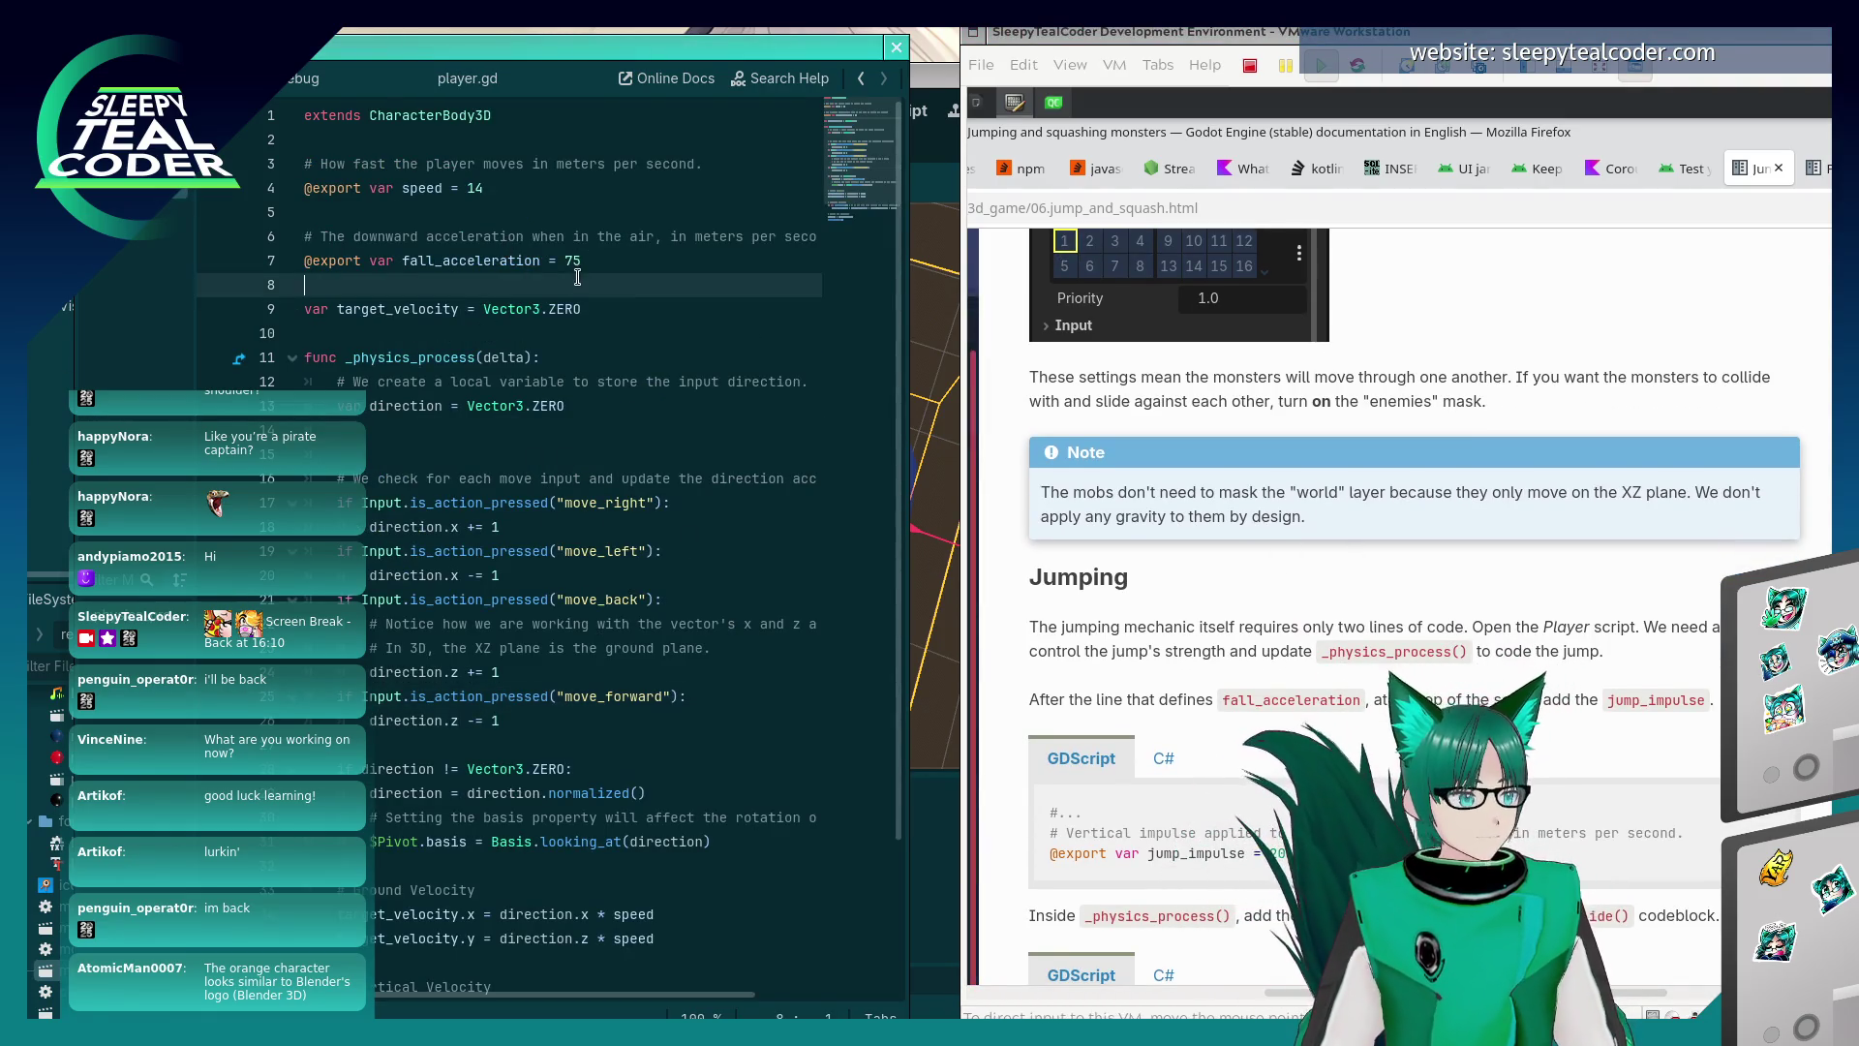
left_click(595, 271)
key("Return")
key("Return")
type("#")
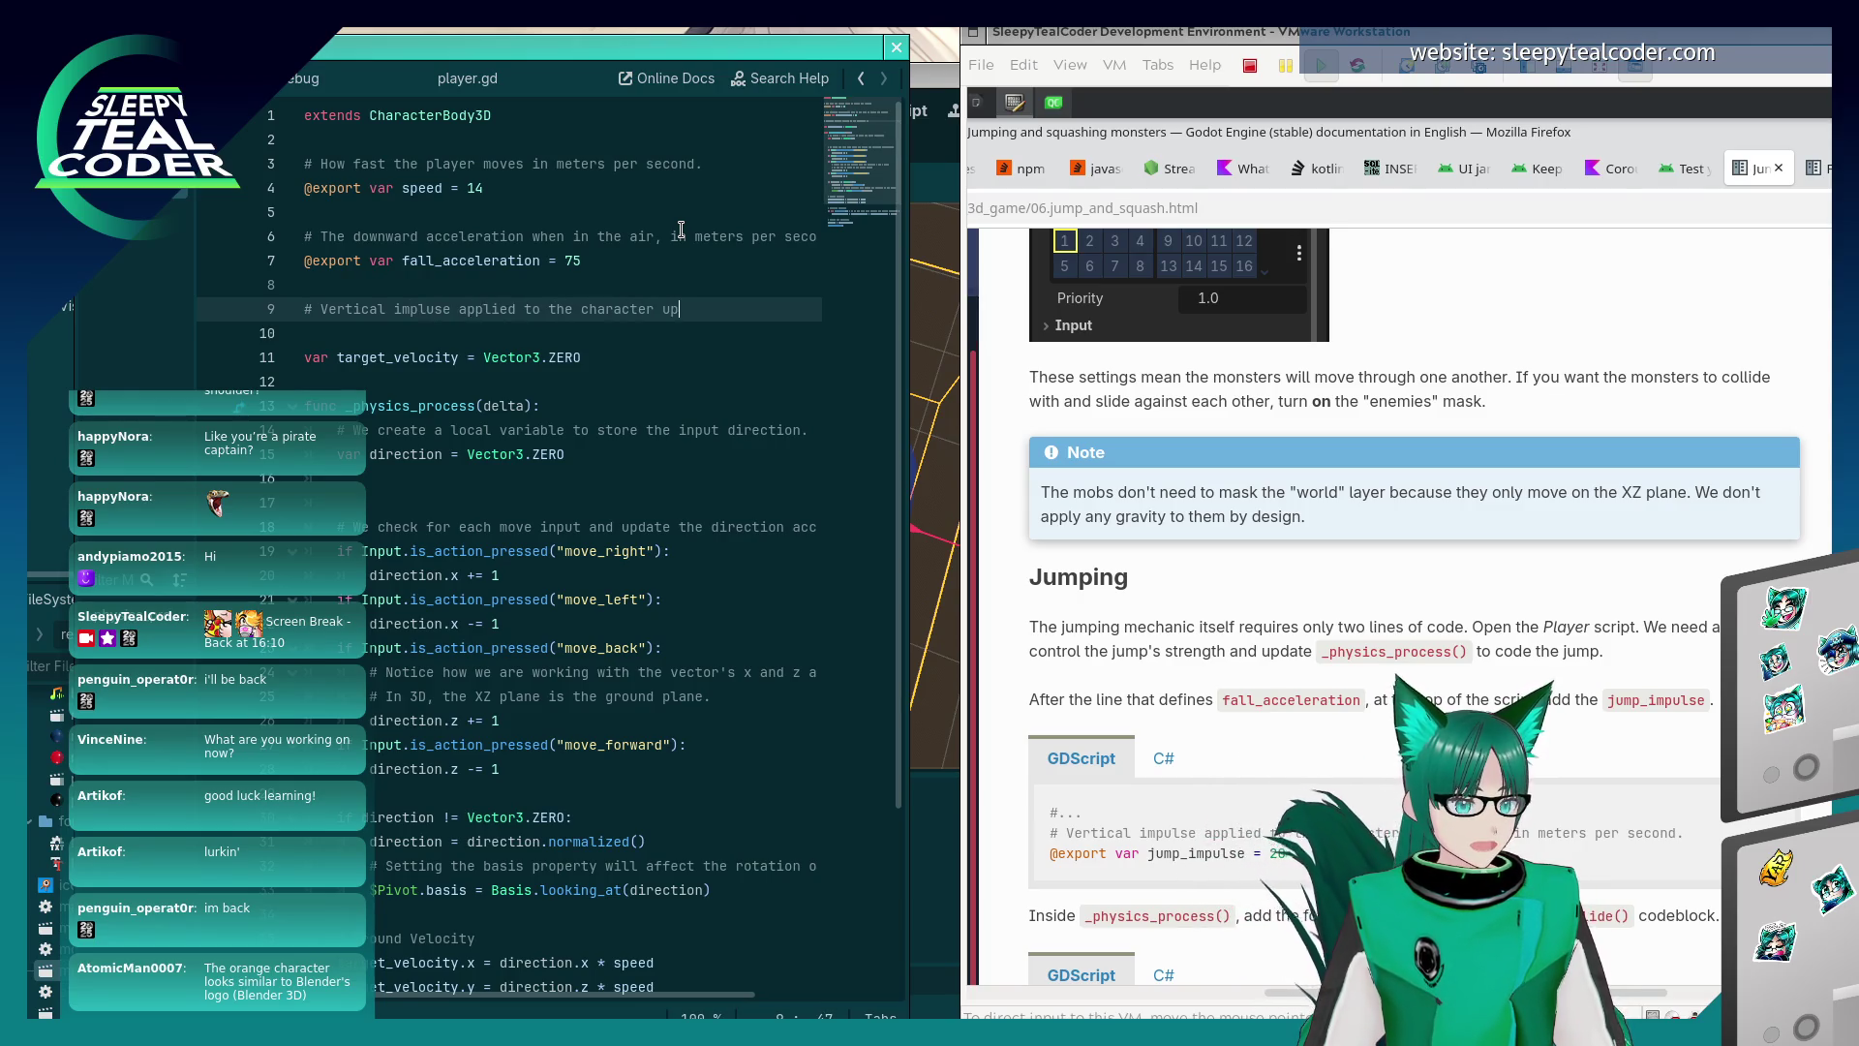
type("g in meters per ")
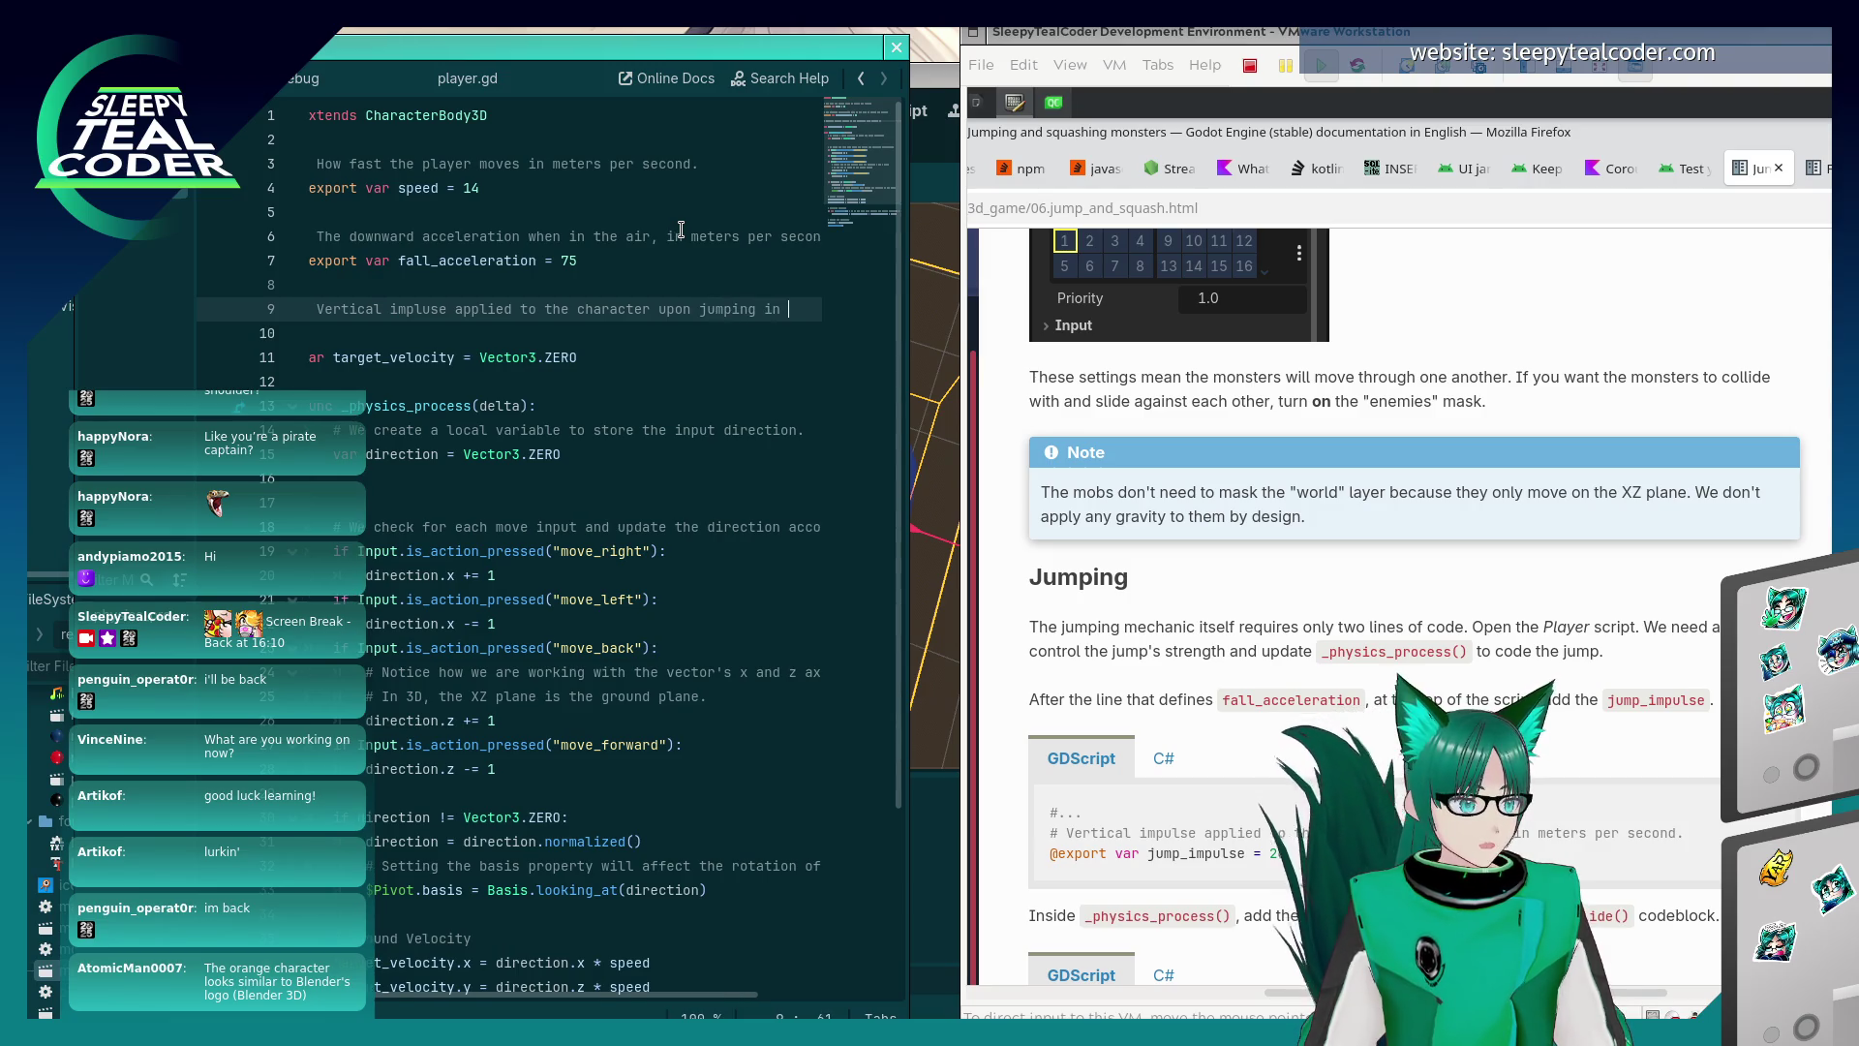
type("second.")
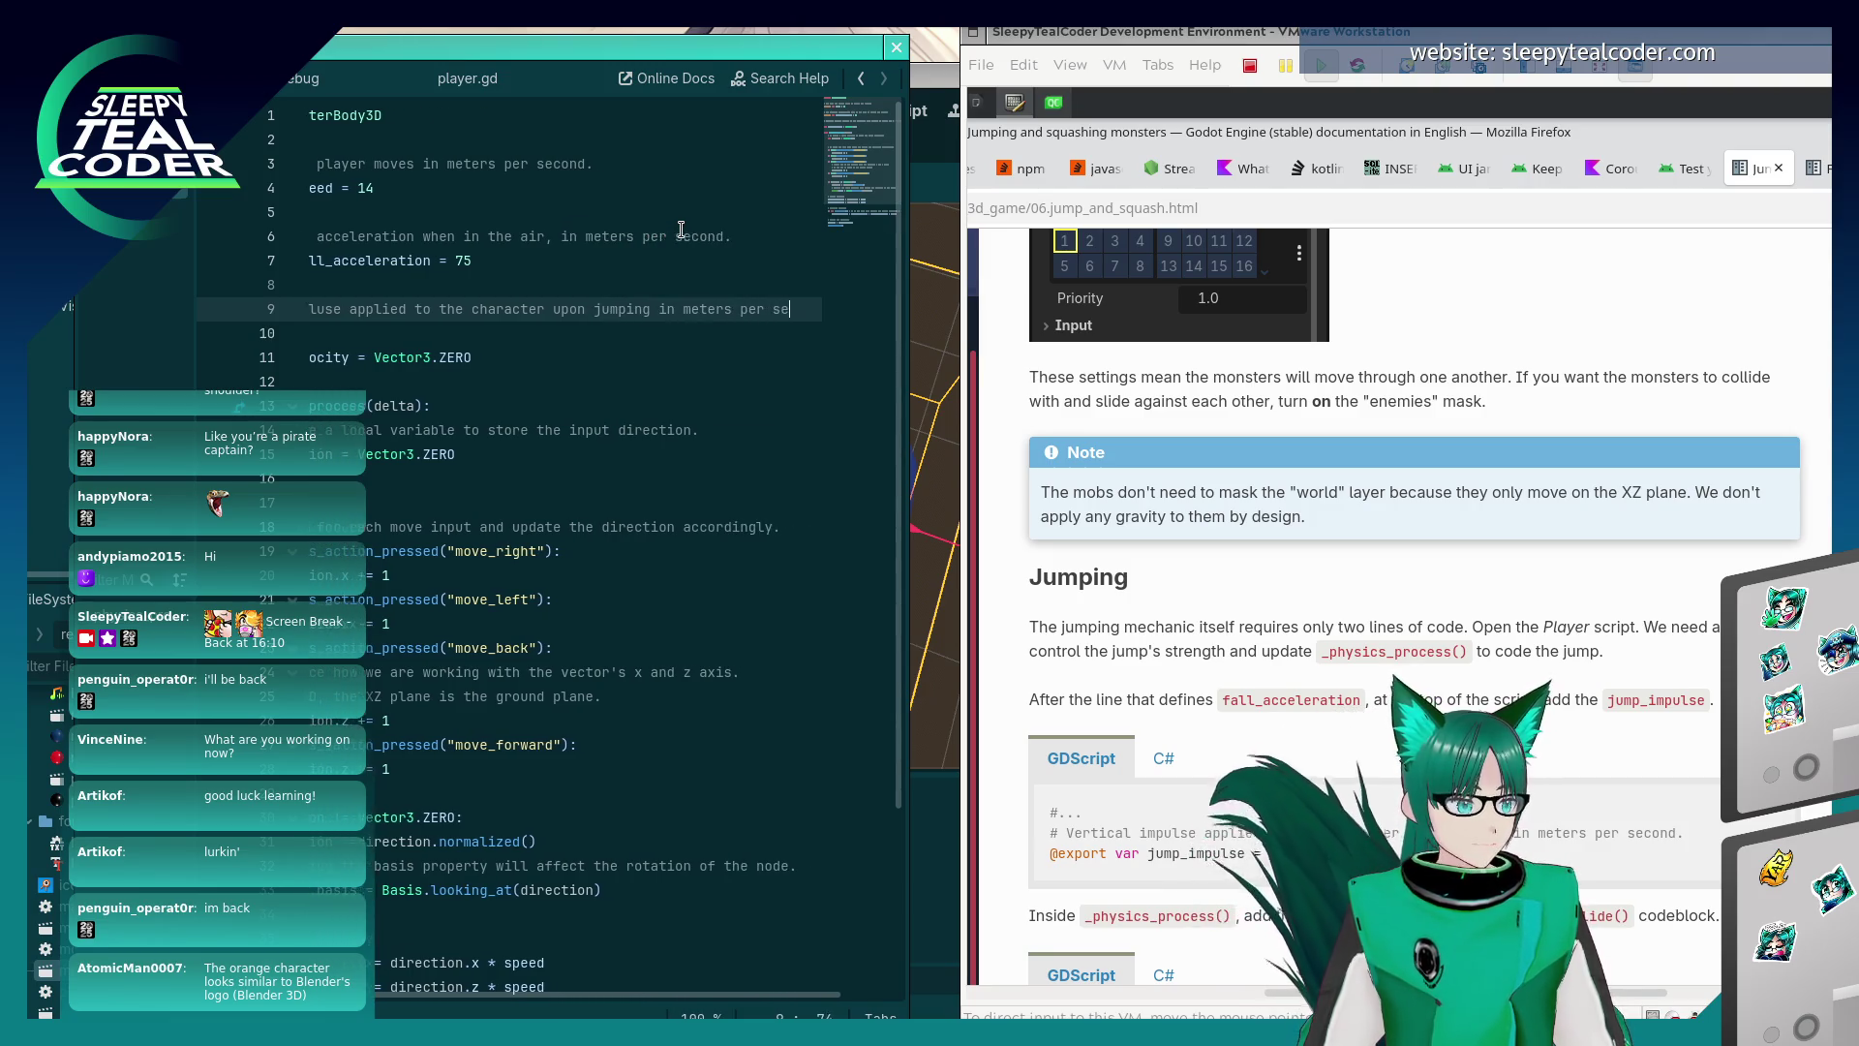
key("Return")
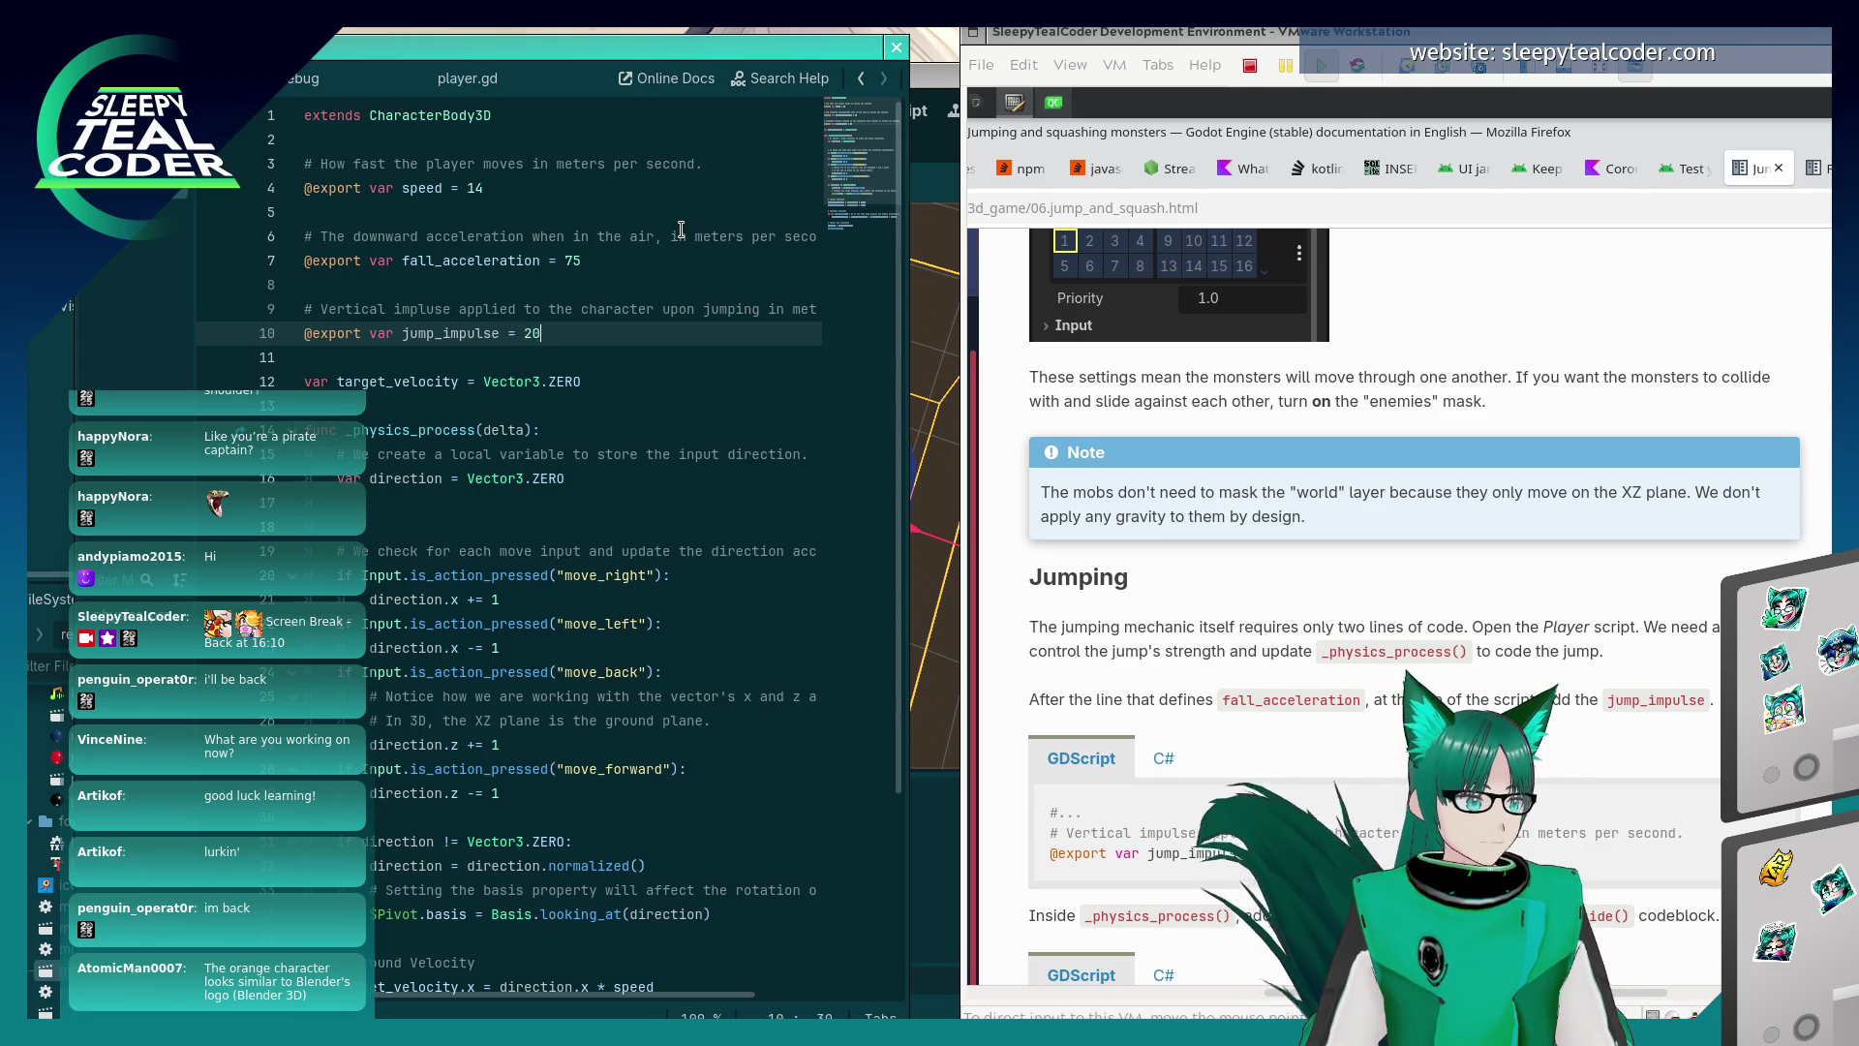
scroll(1137, 620, "down", 4)
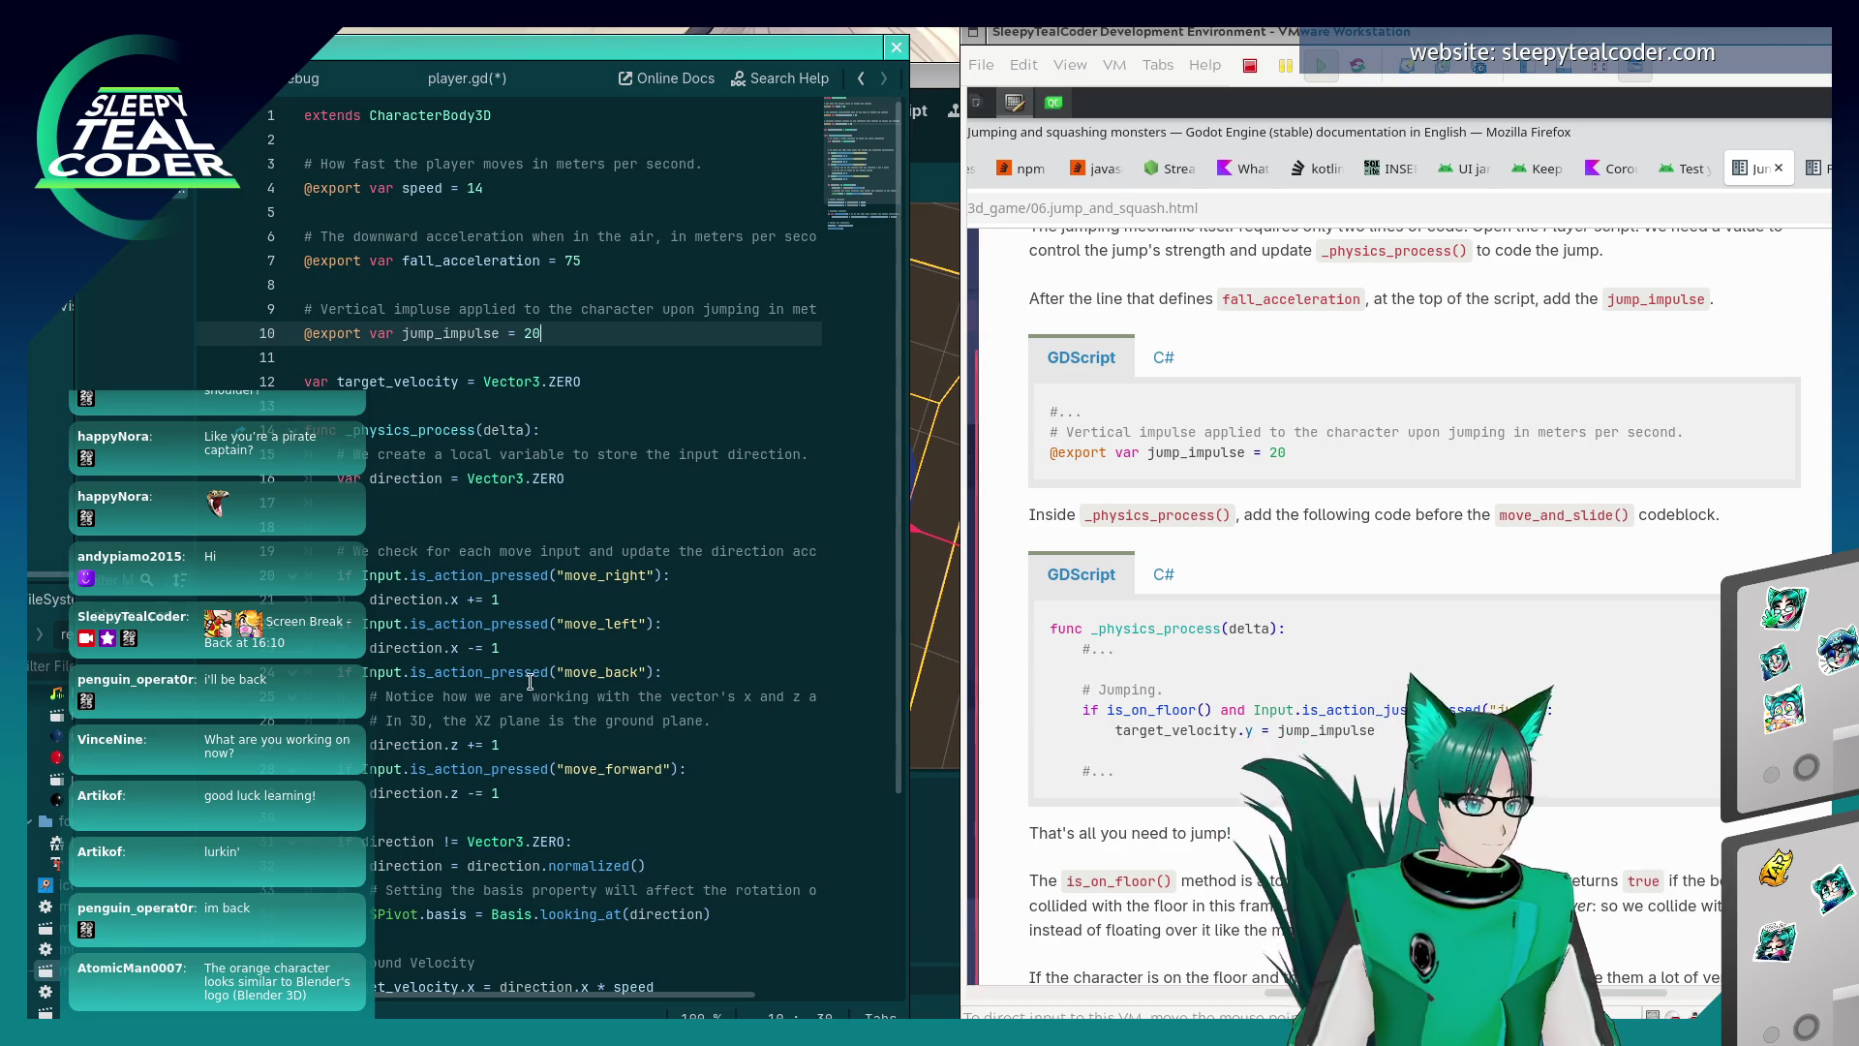
Step: Add a '# Jumping.' block setting target_velocity.y to jump_impulse when on floor and jump is pressed
scroll(510, 550, "down", 4)
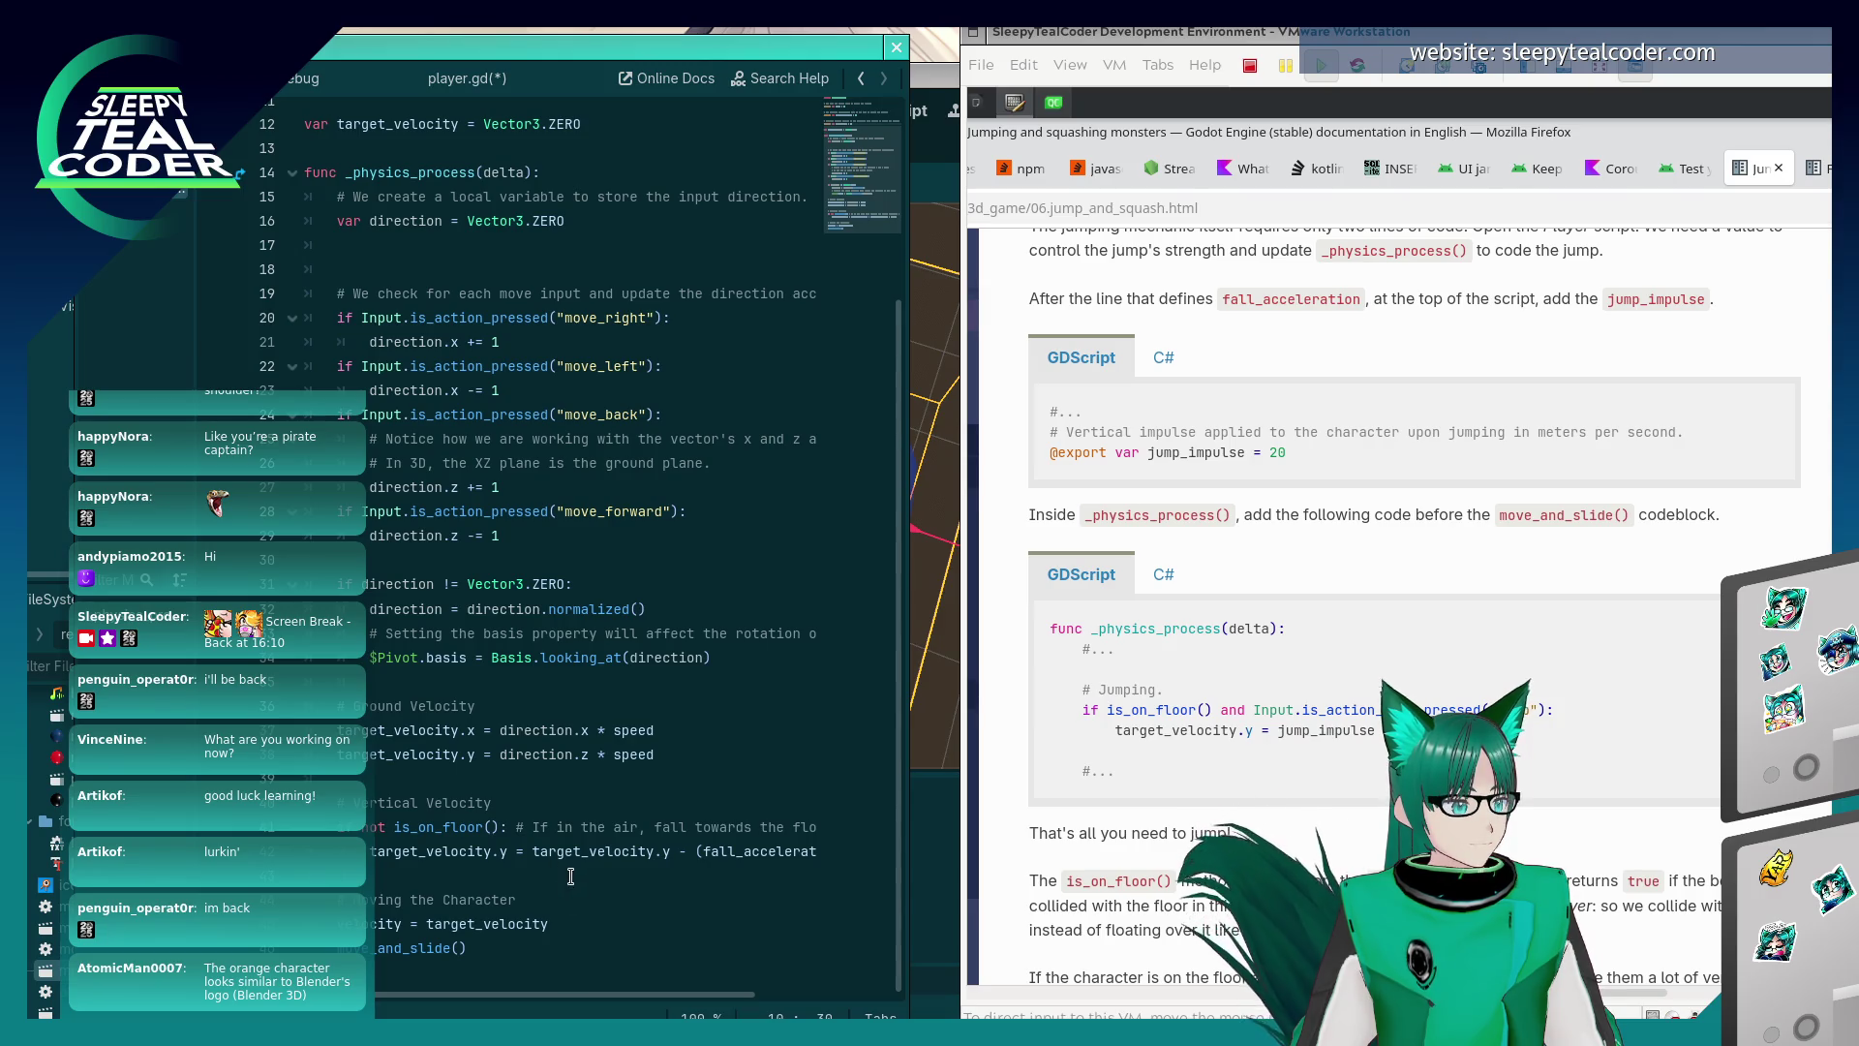
left_click(572, 922)
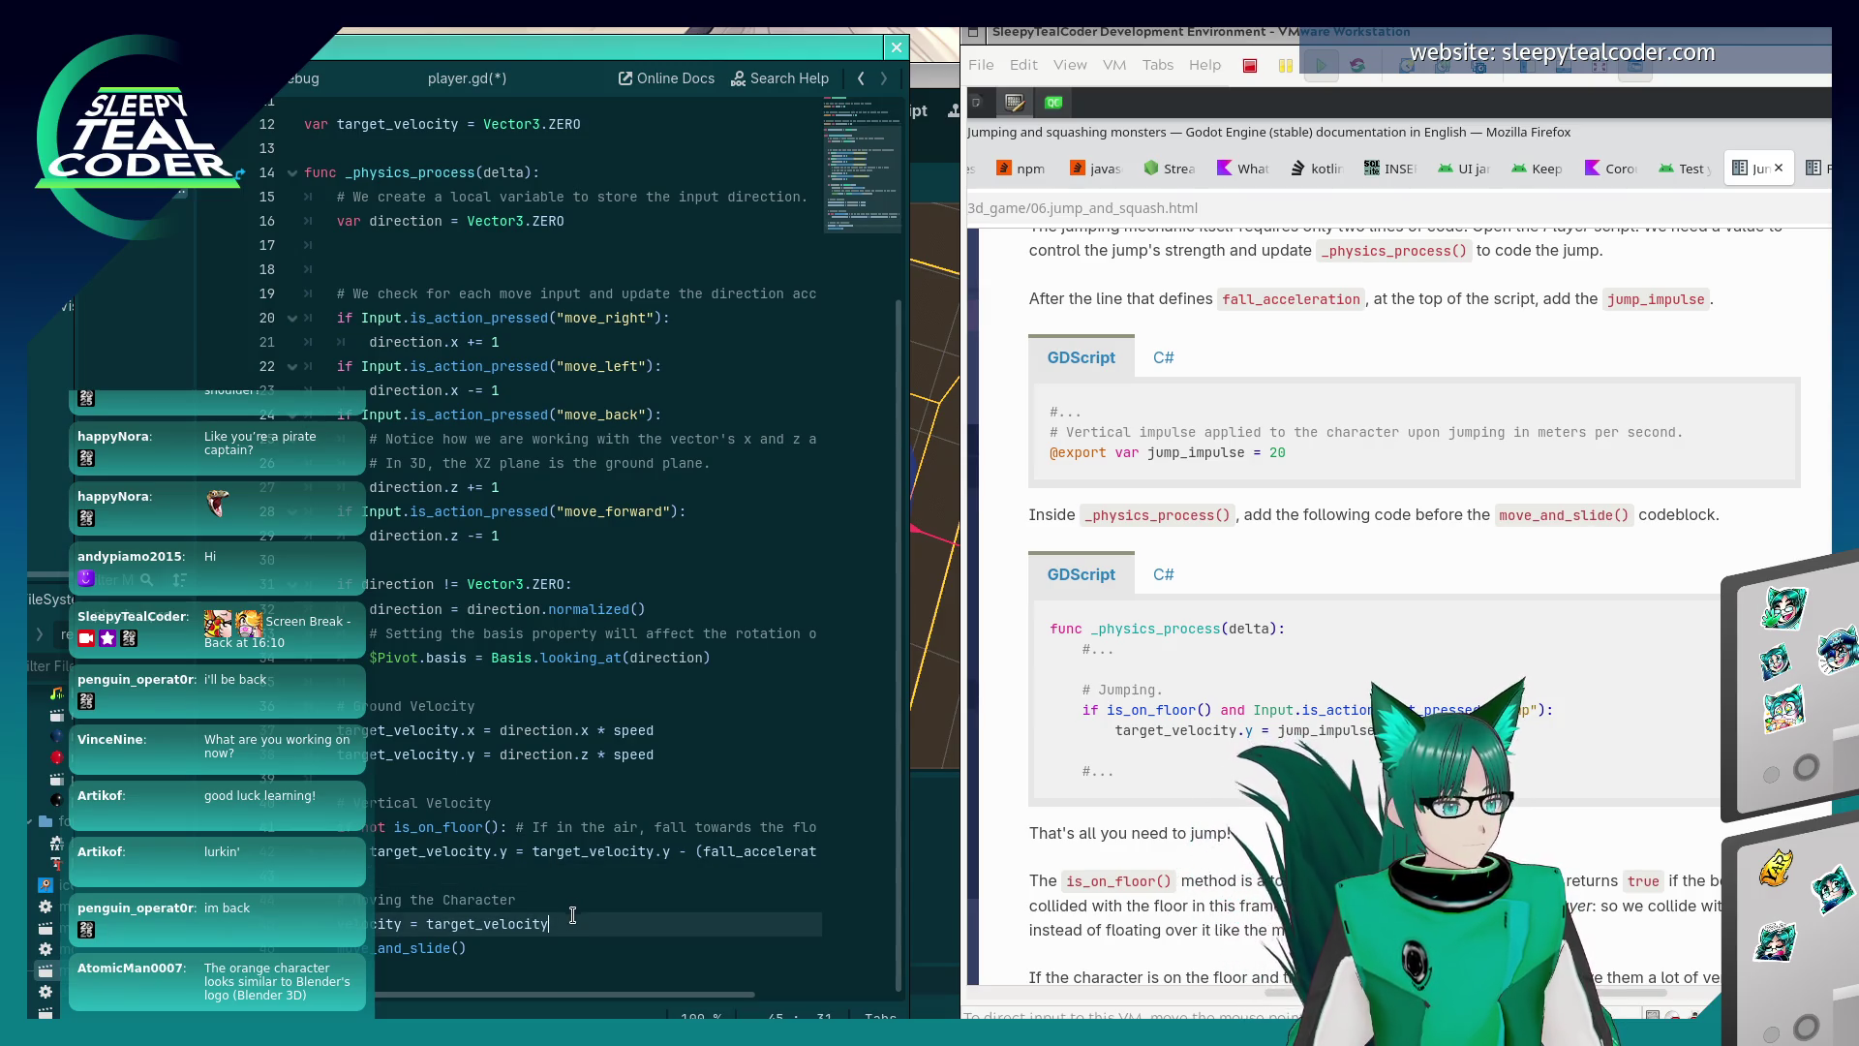
left_click(566, 883)
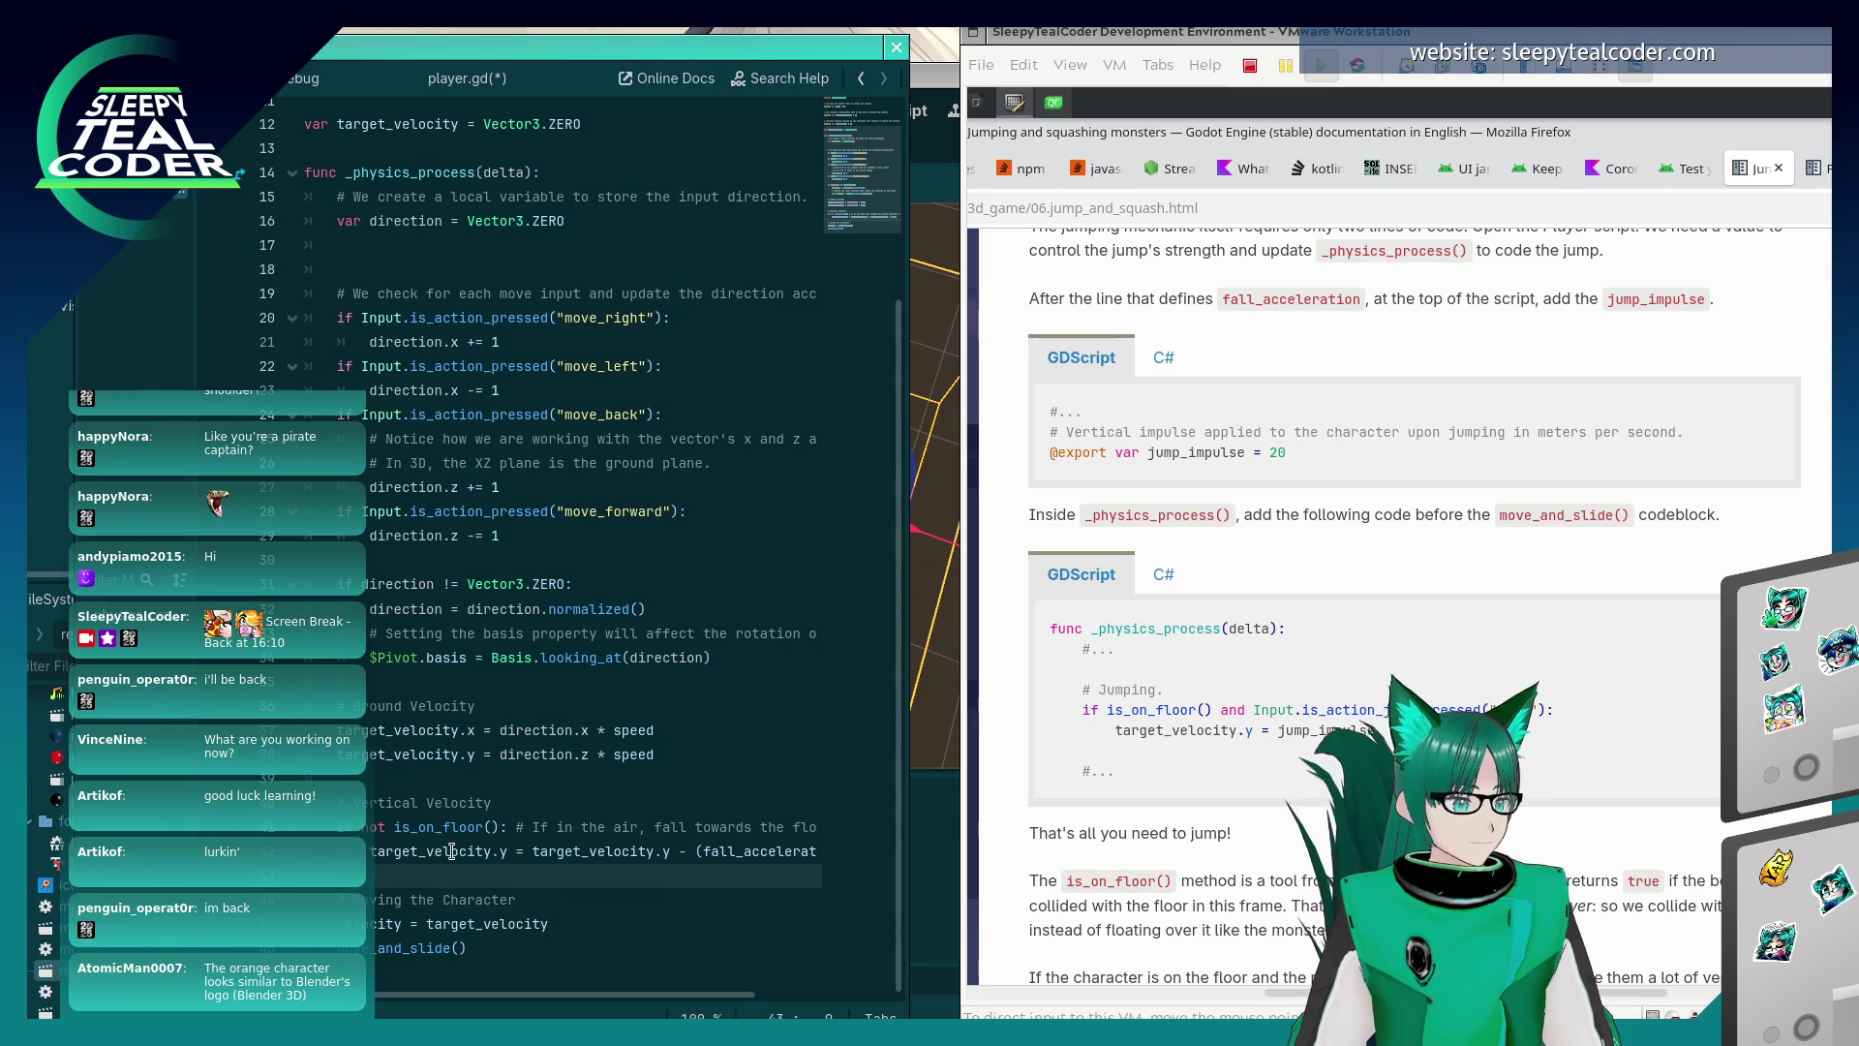
key("Return")
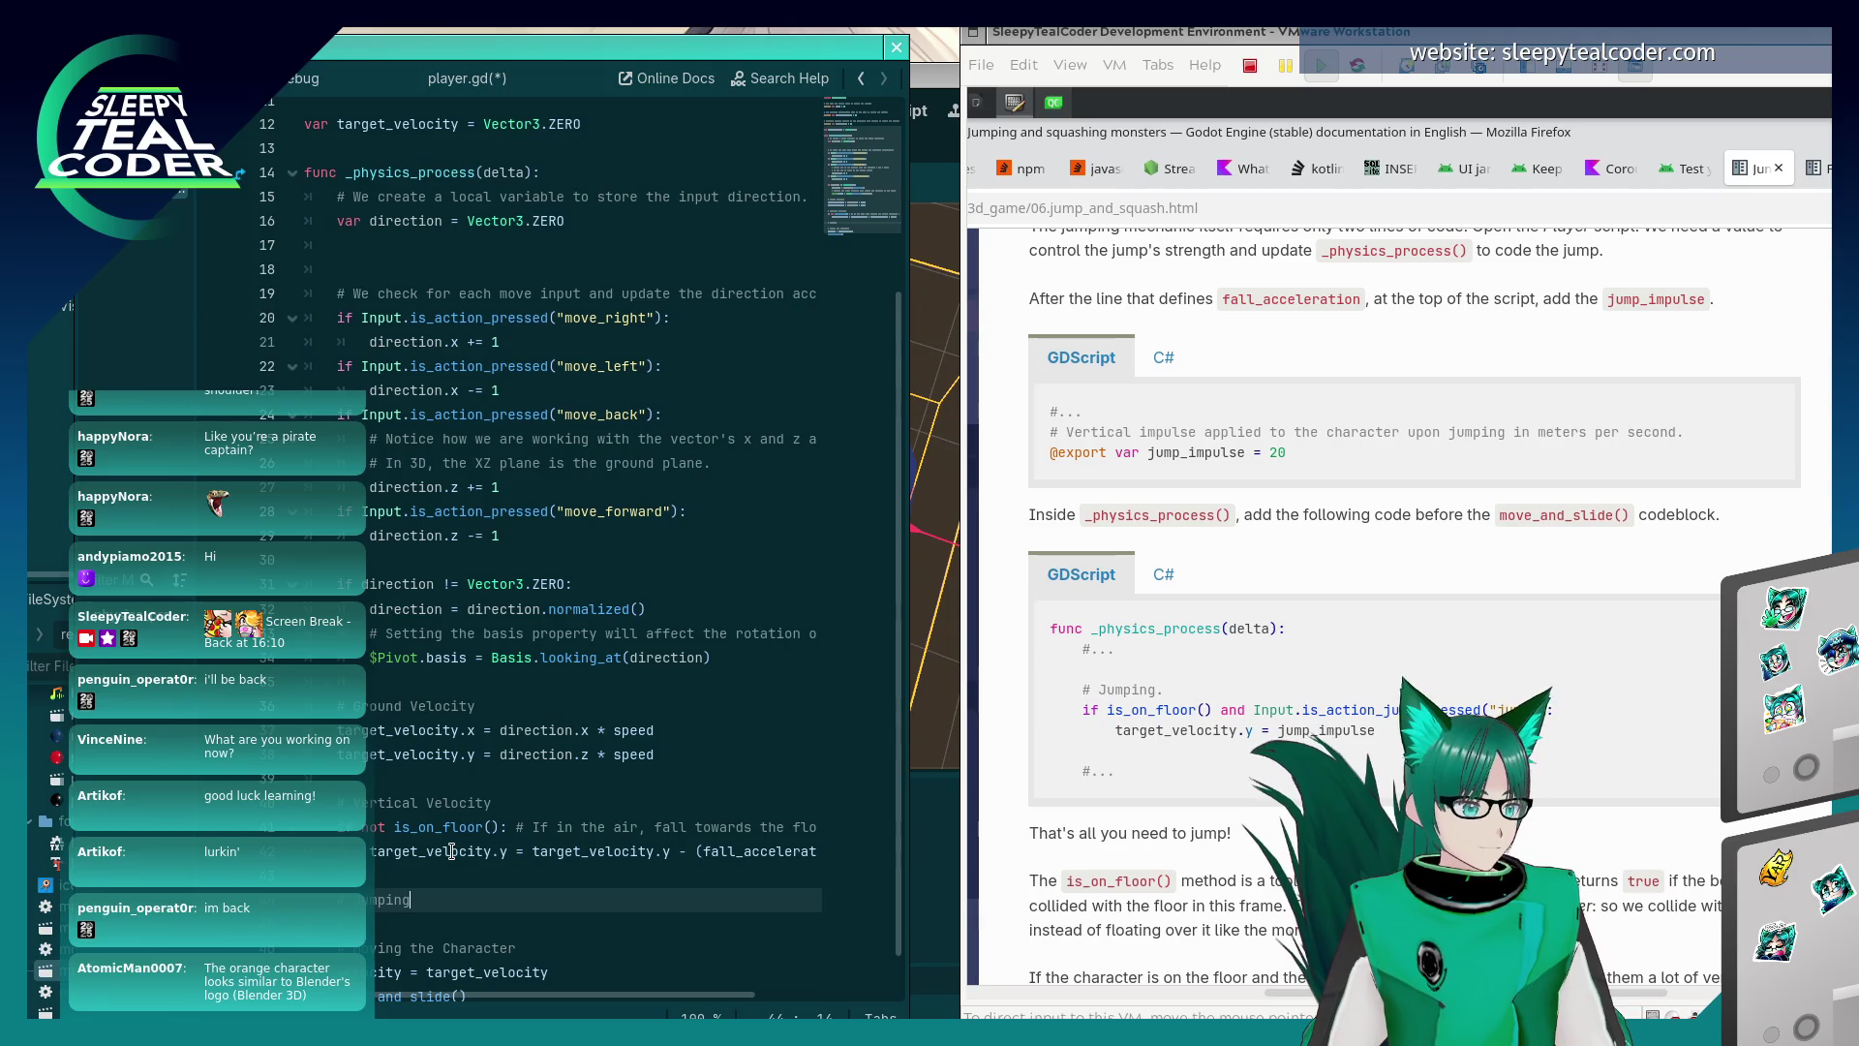
key("Return")
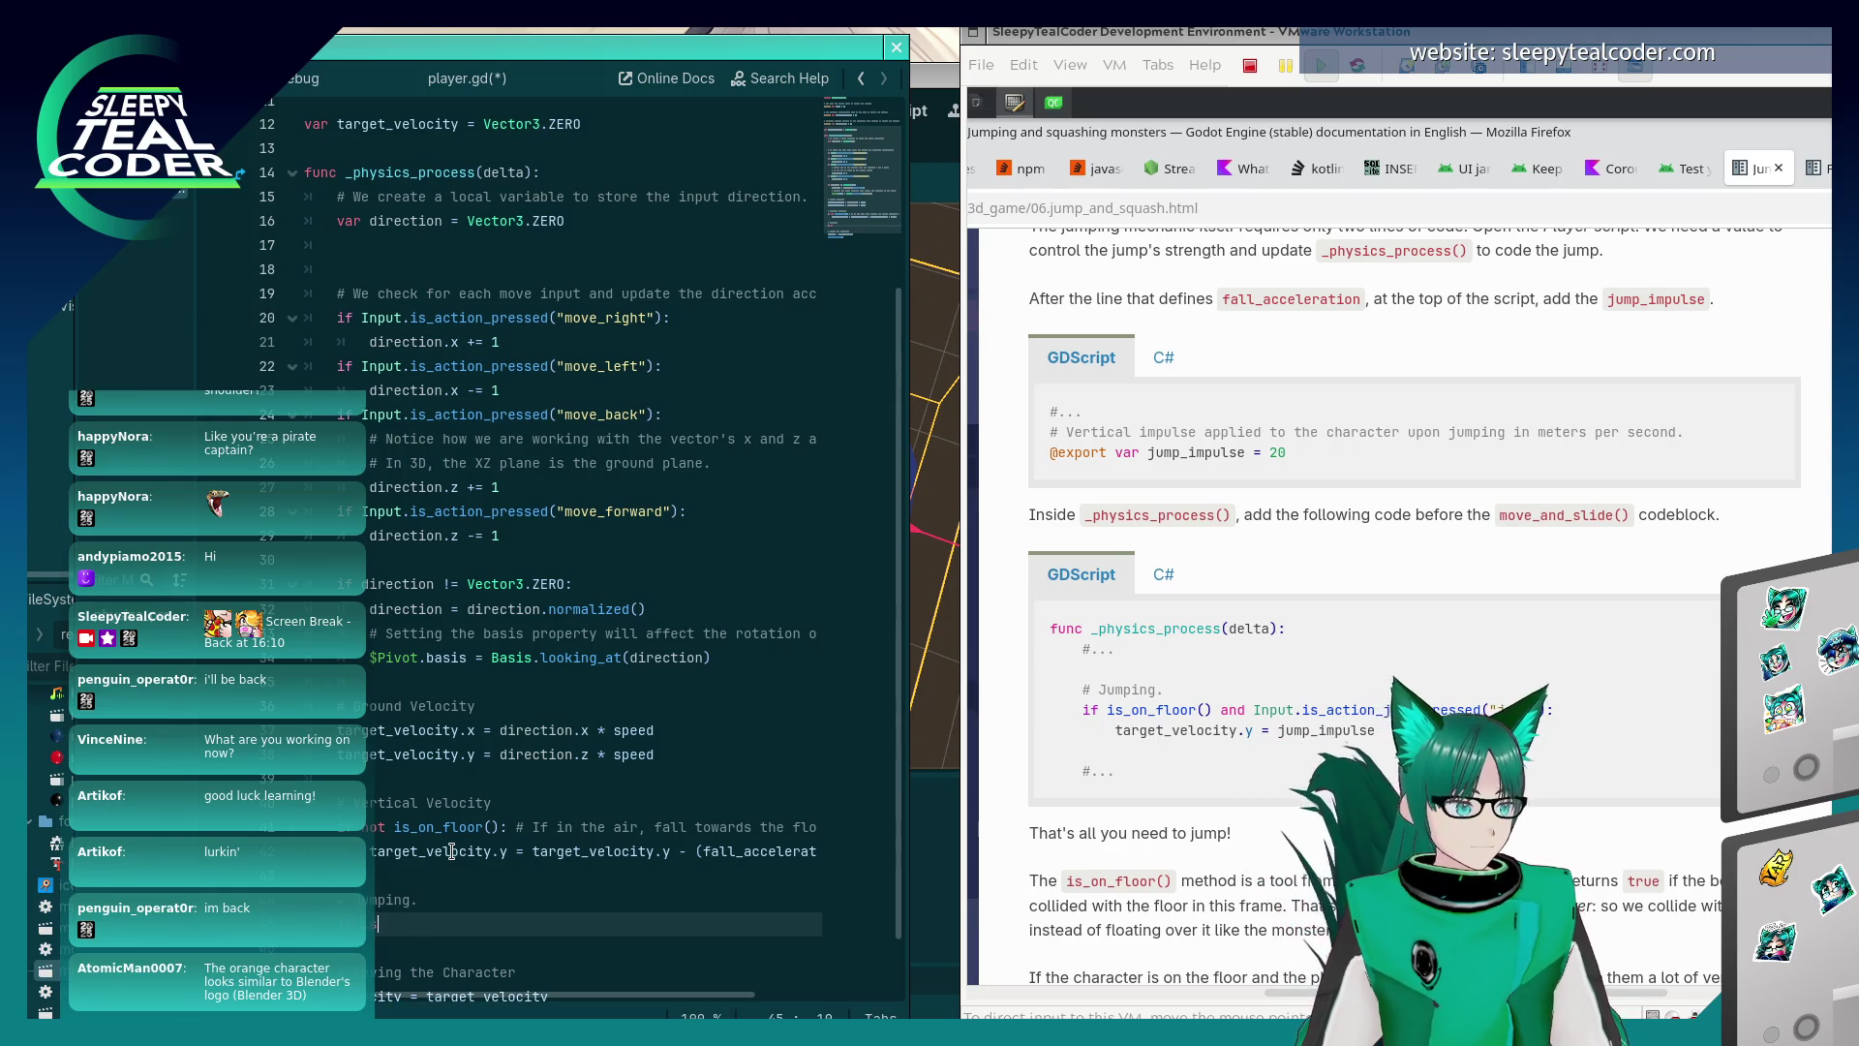
type("() and Input")
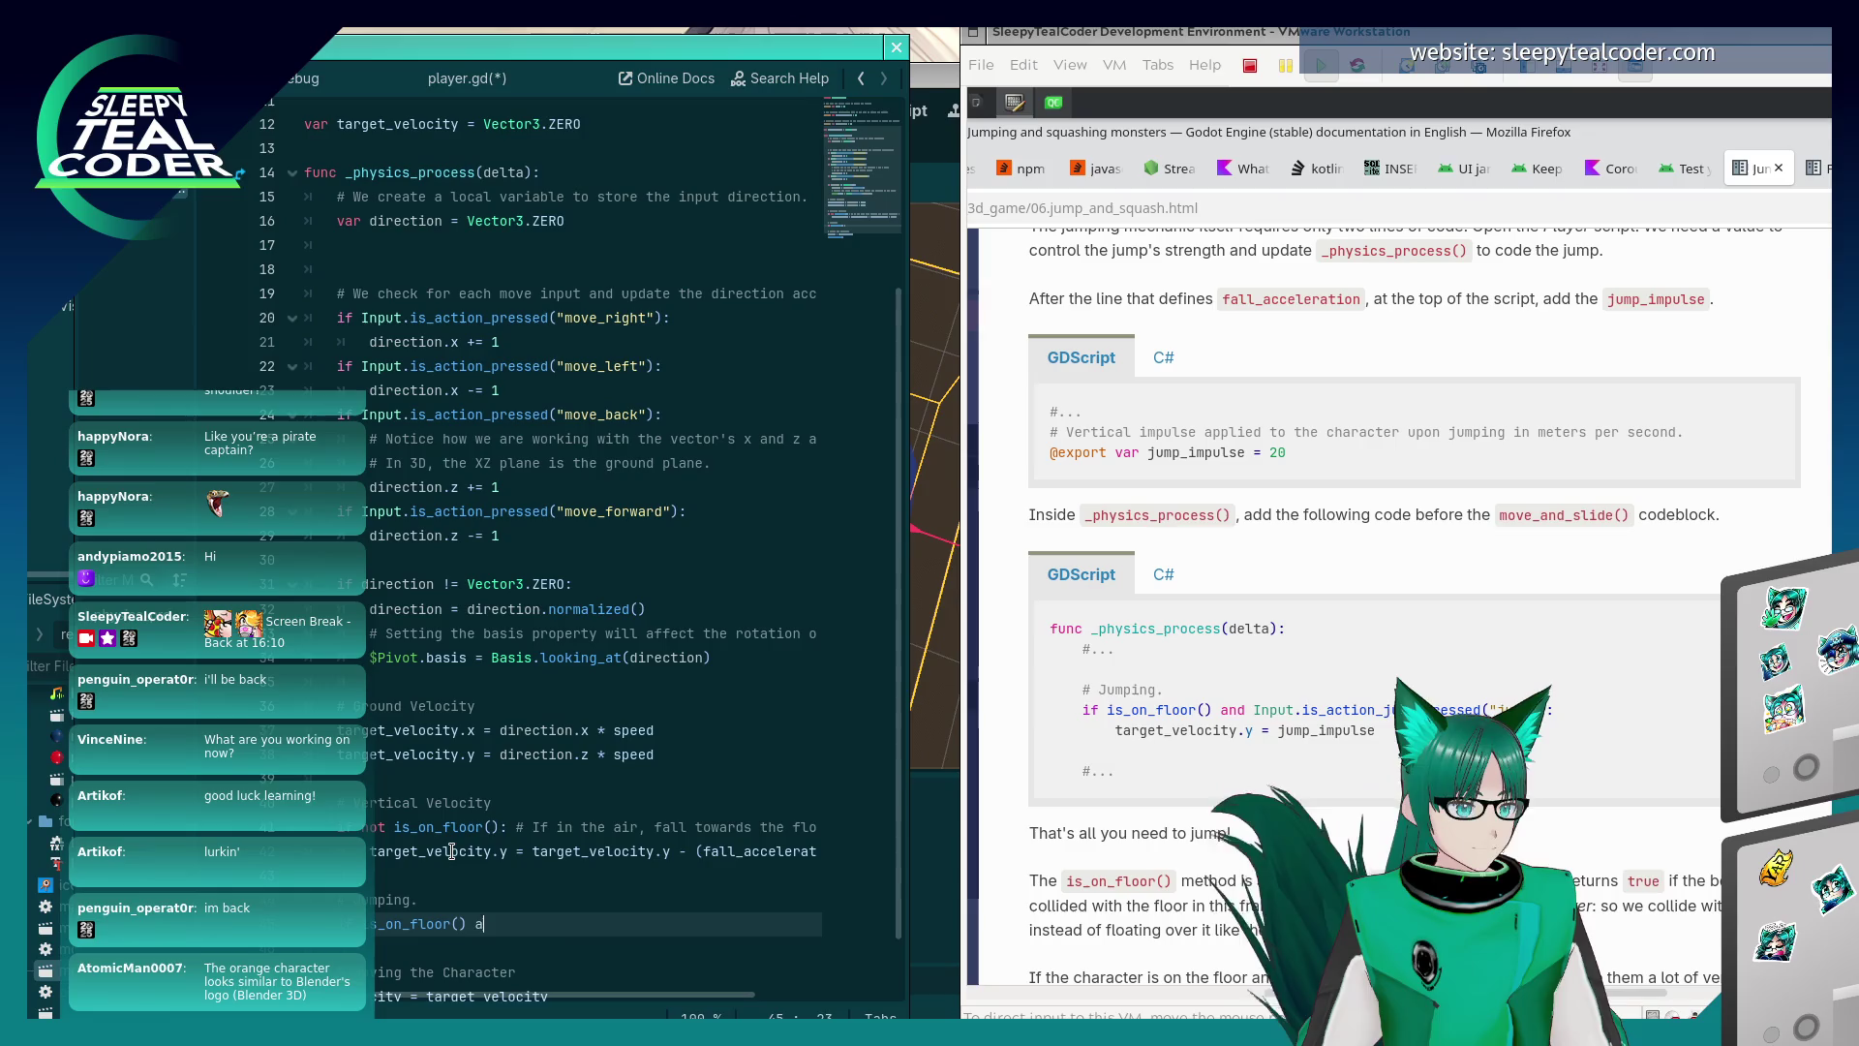
type(".is_action_just_pressed(\"jump")
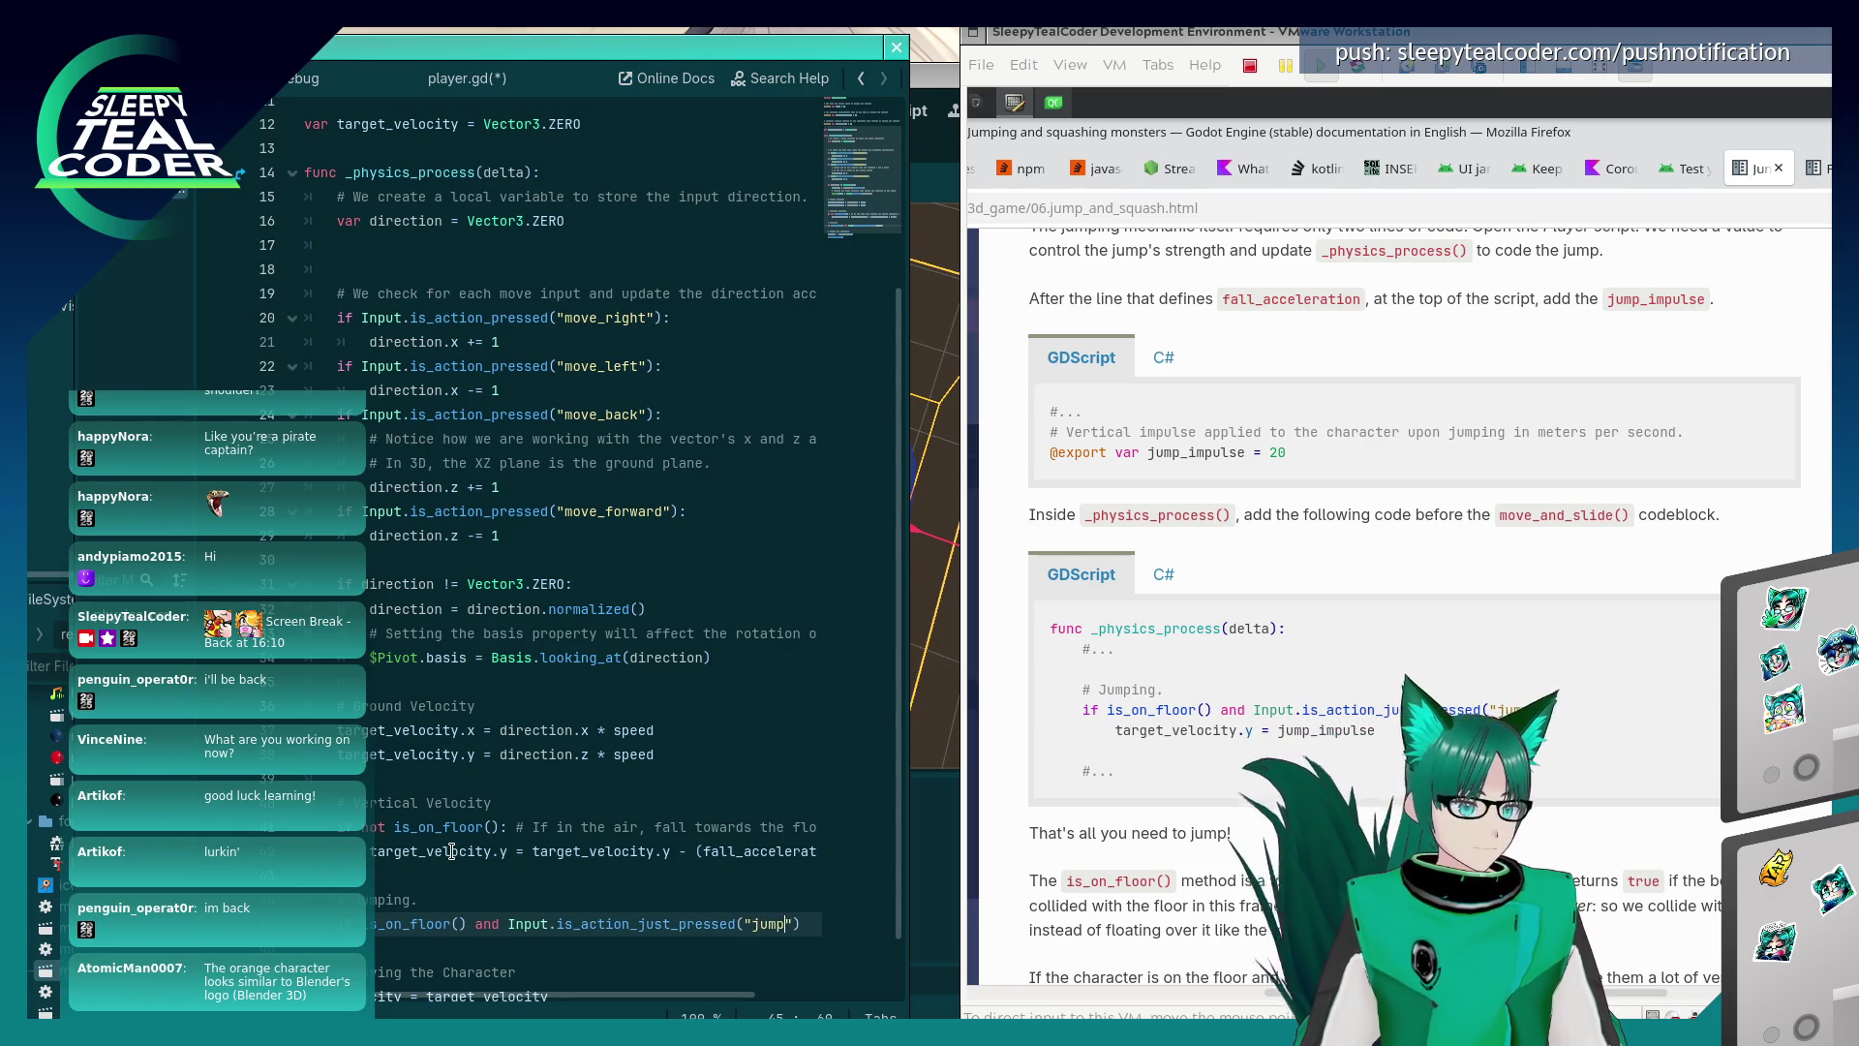
type("\"):")
key("Return")
type("target_velocity.y")
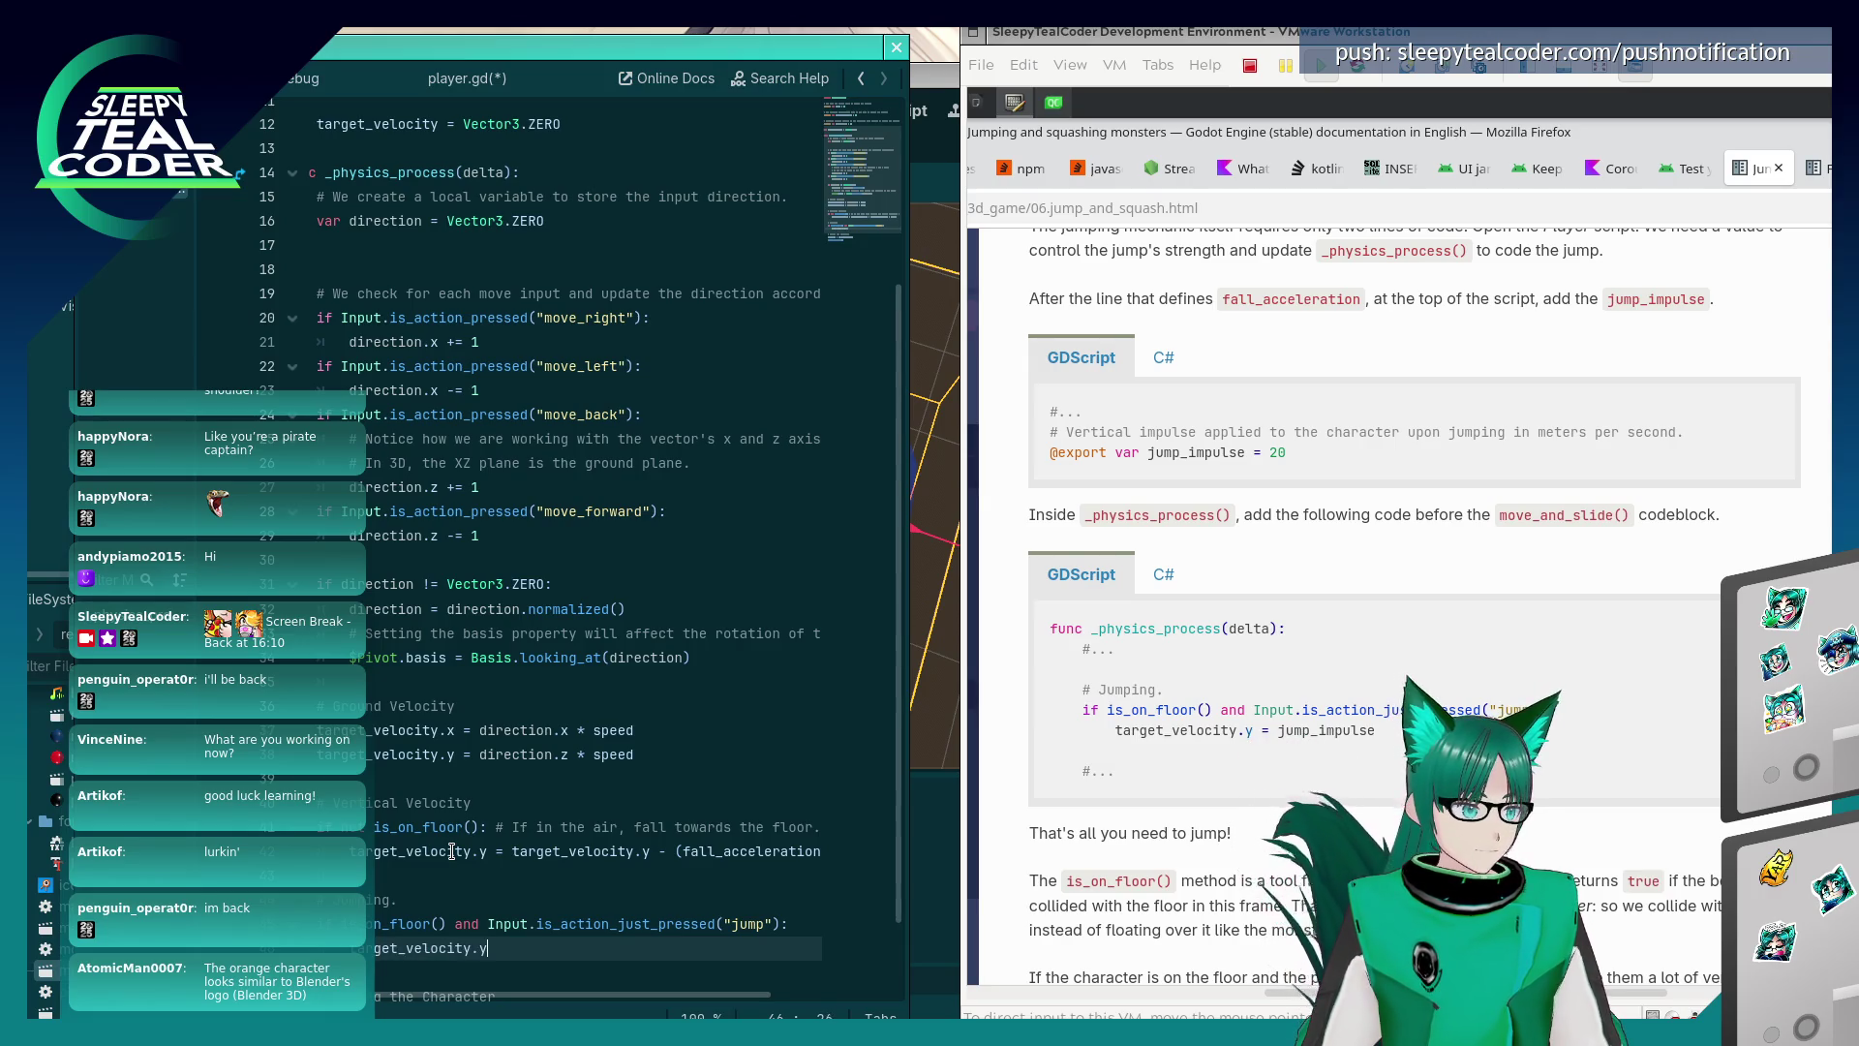
type("_implue")
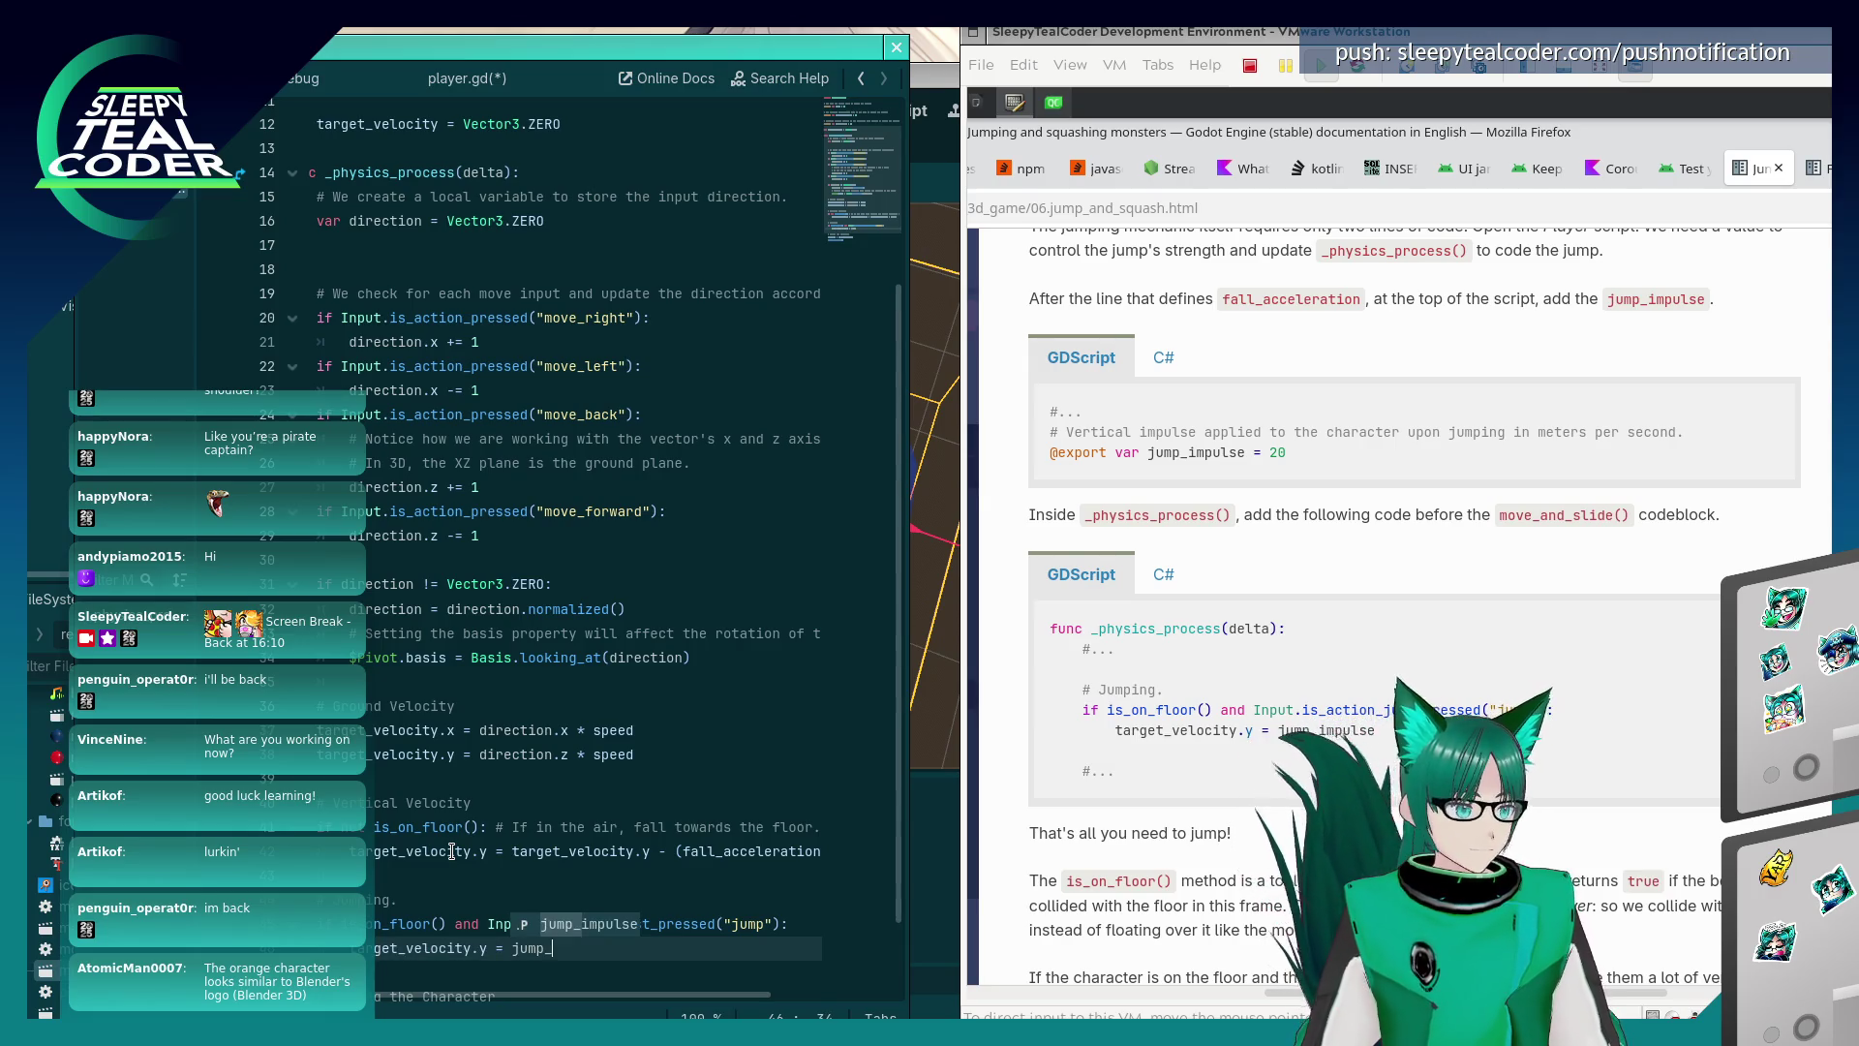
key("BackSpace")
type("se")
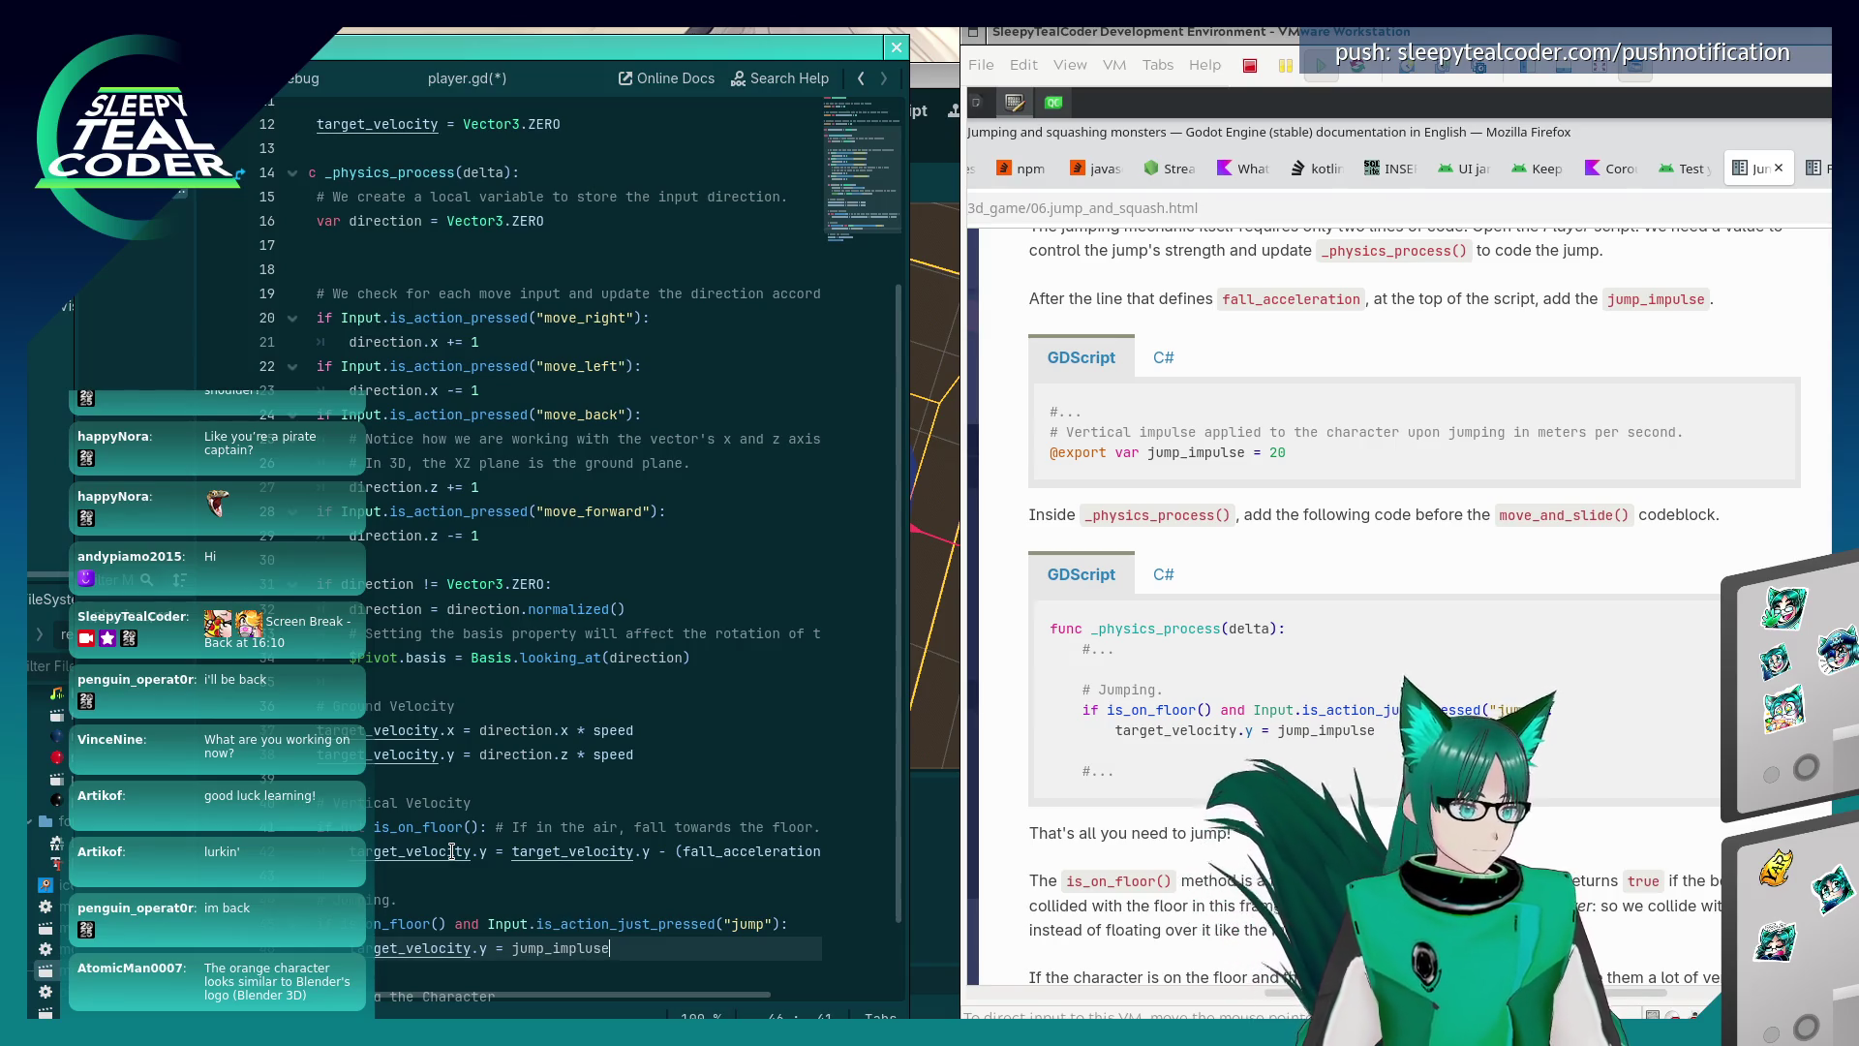
key("ctrl+s")
Step: Correct the misspelled 'jump_impluse' to jump_impulse and save player.gd
scroll(1159, 766, "down", 3)
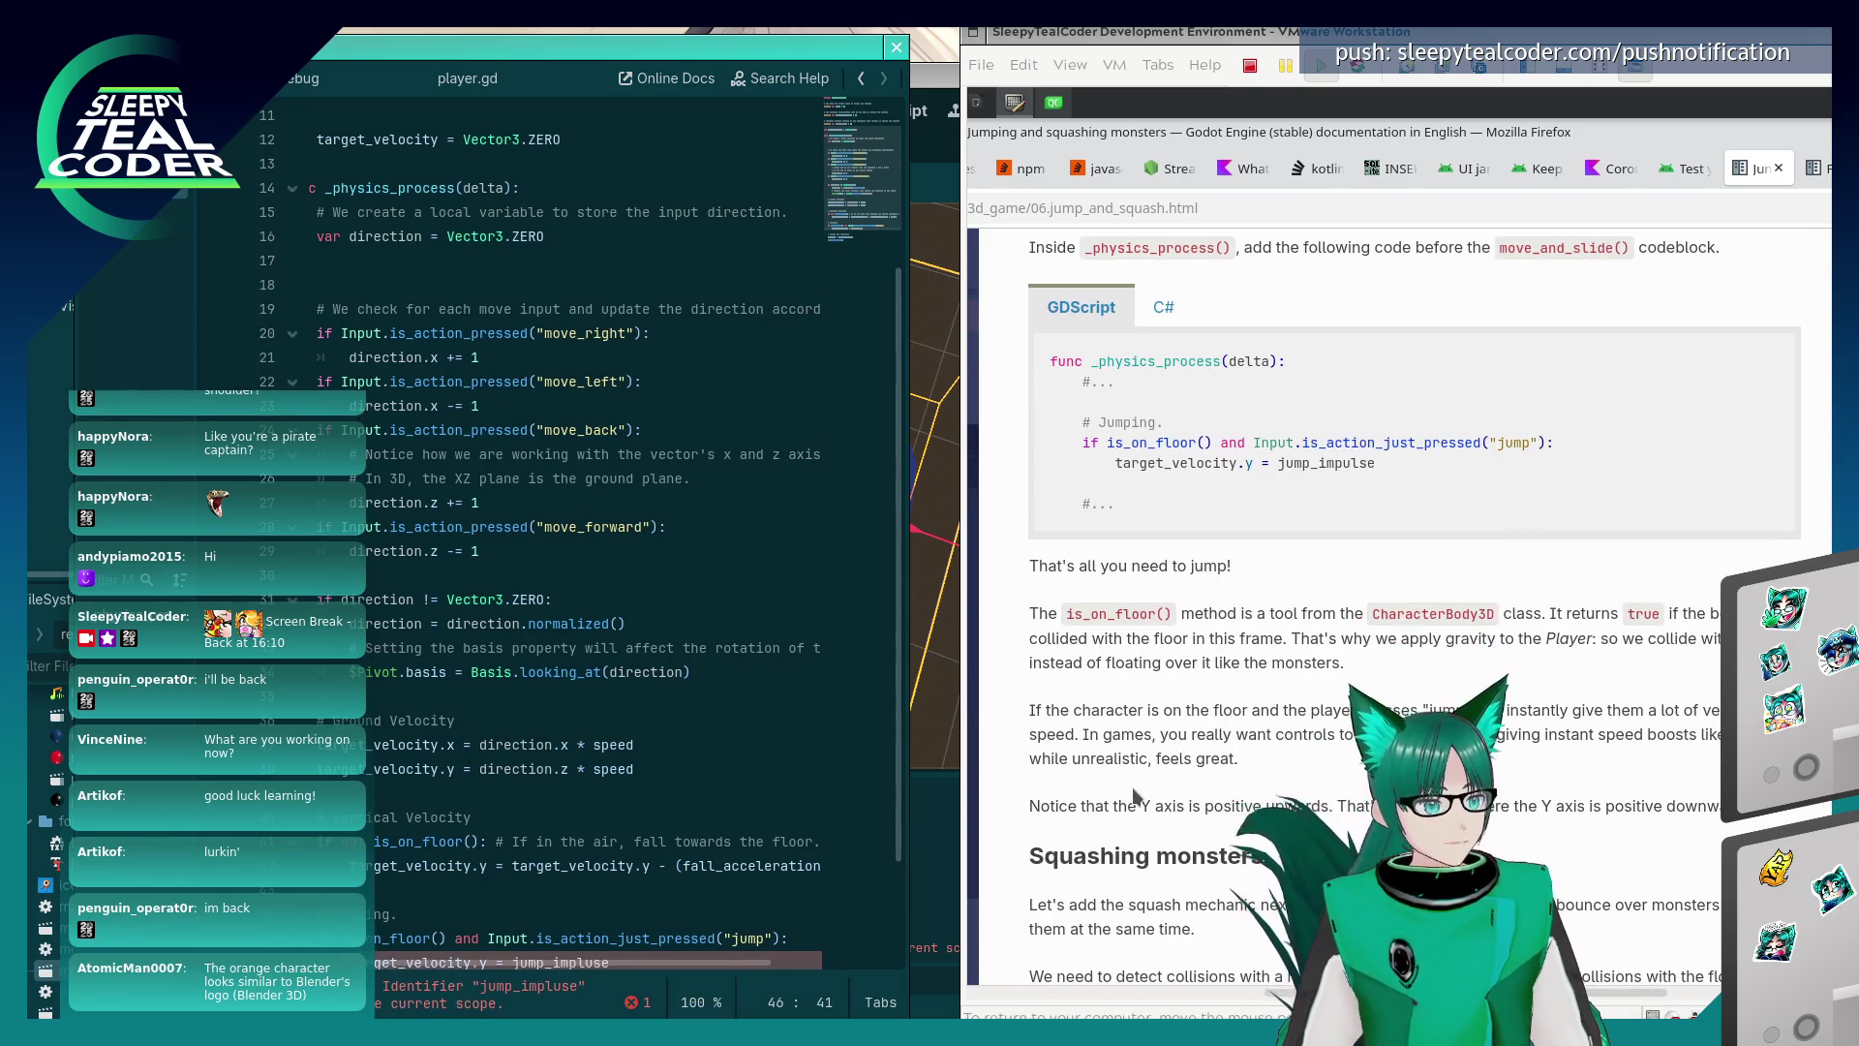
scroll(686, 859, "down", 2)
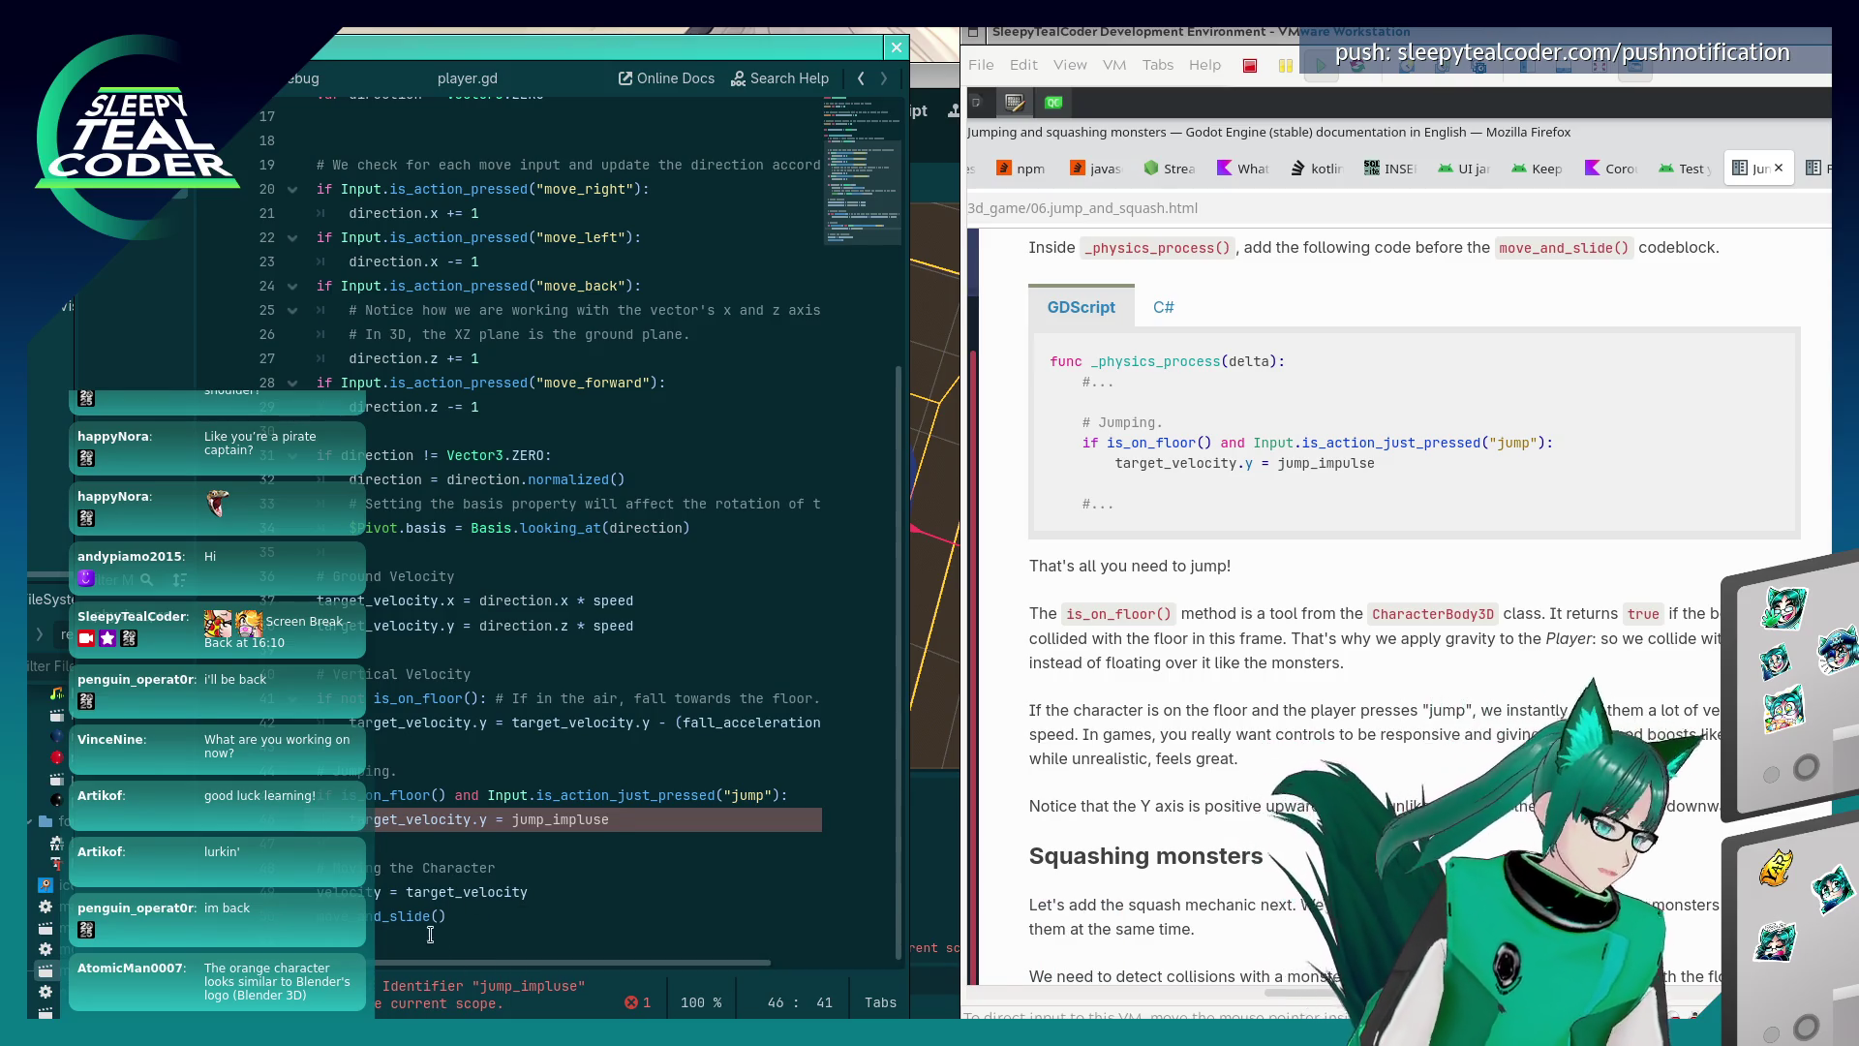
key("Left")
key("Left")
key("Left")
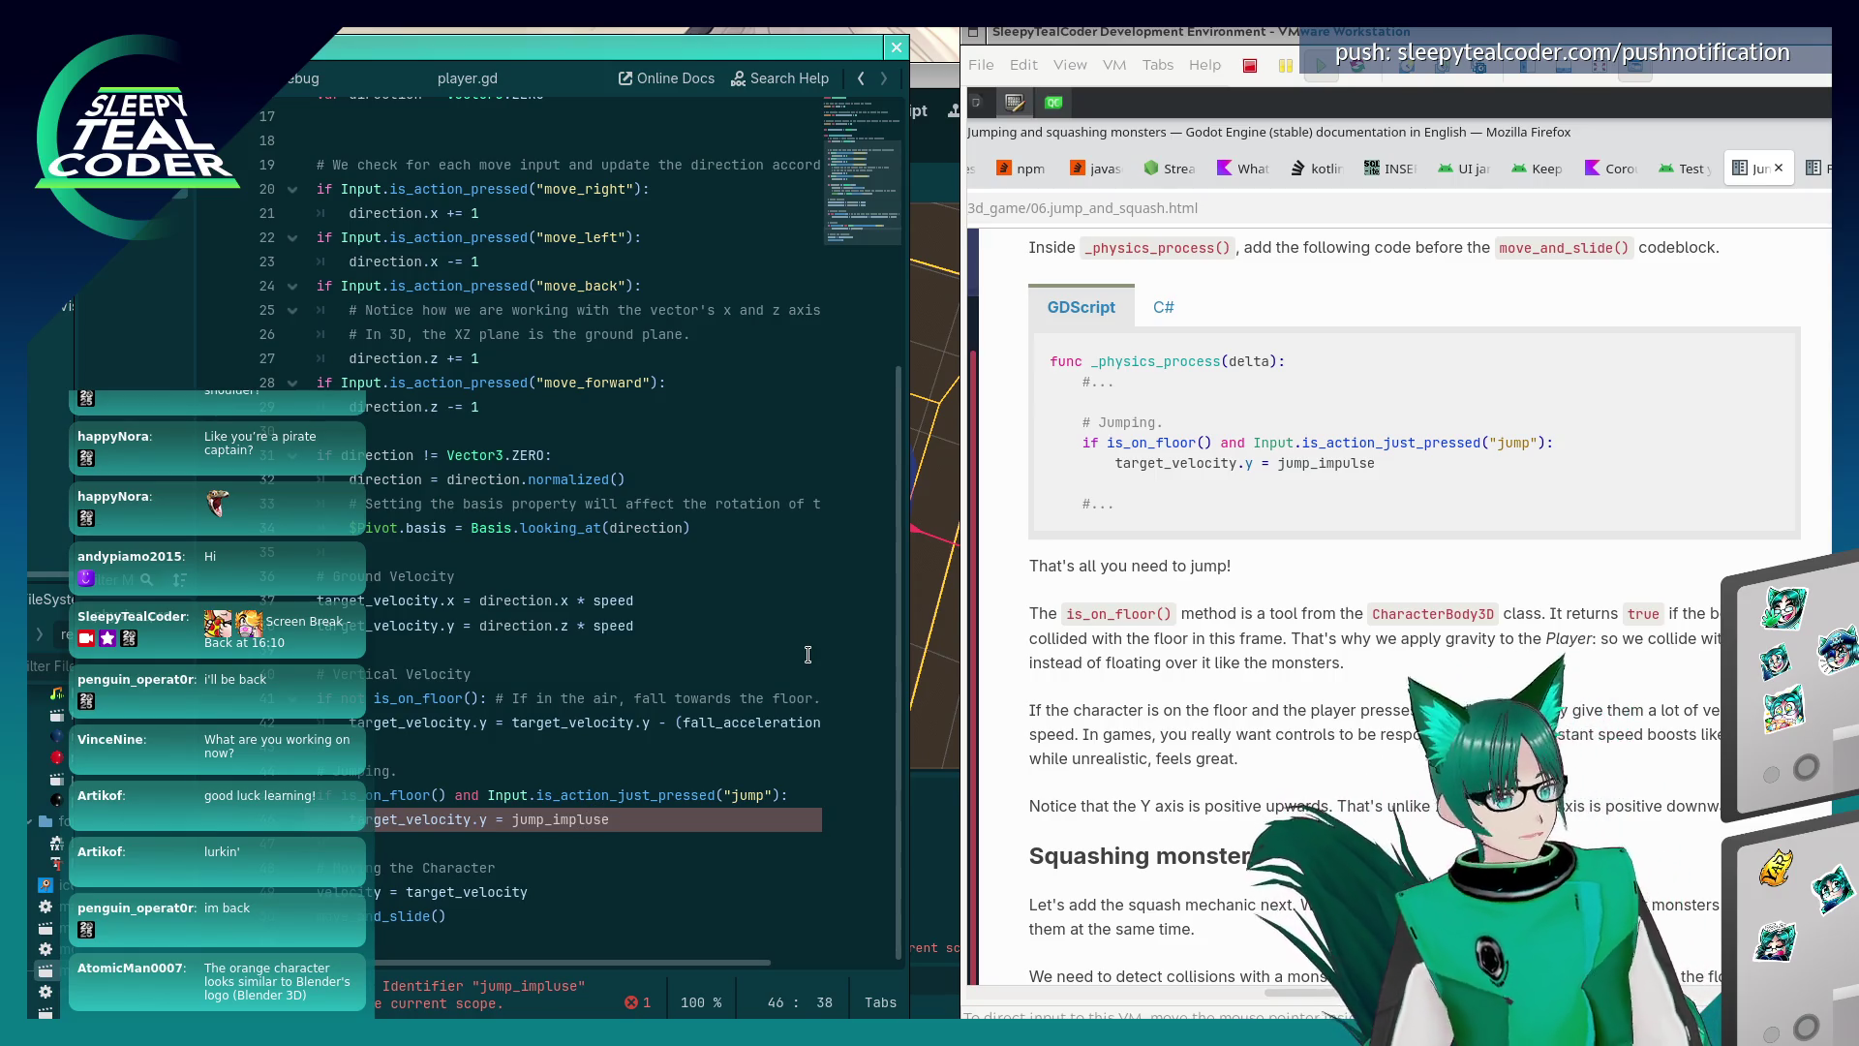
key("BackSpace")
key("Right")
type("l")
key("ctrl+s")
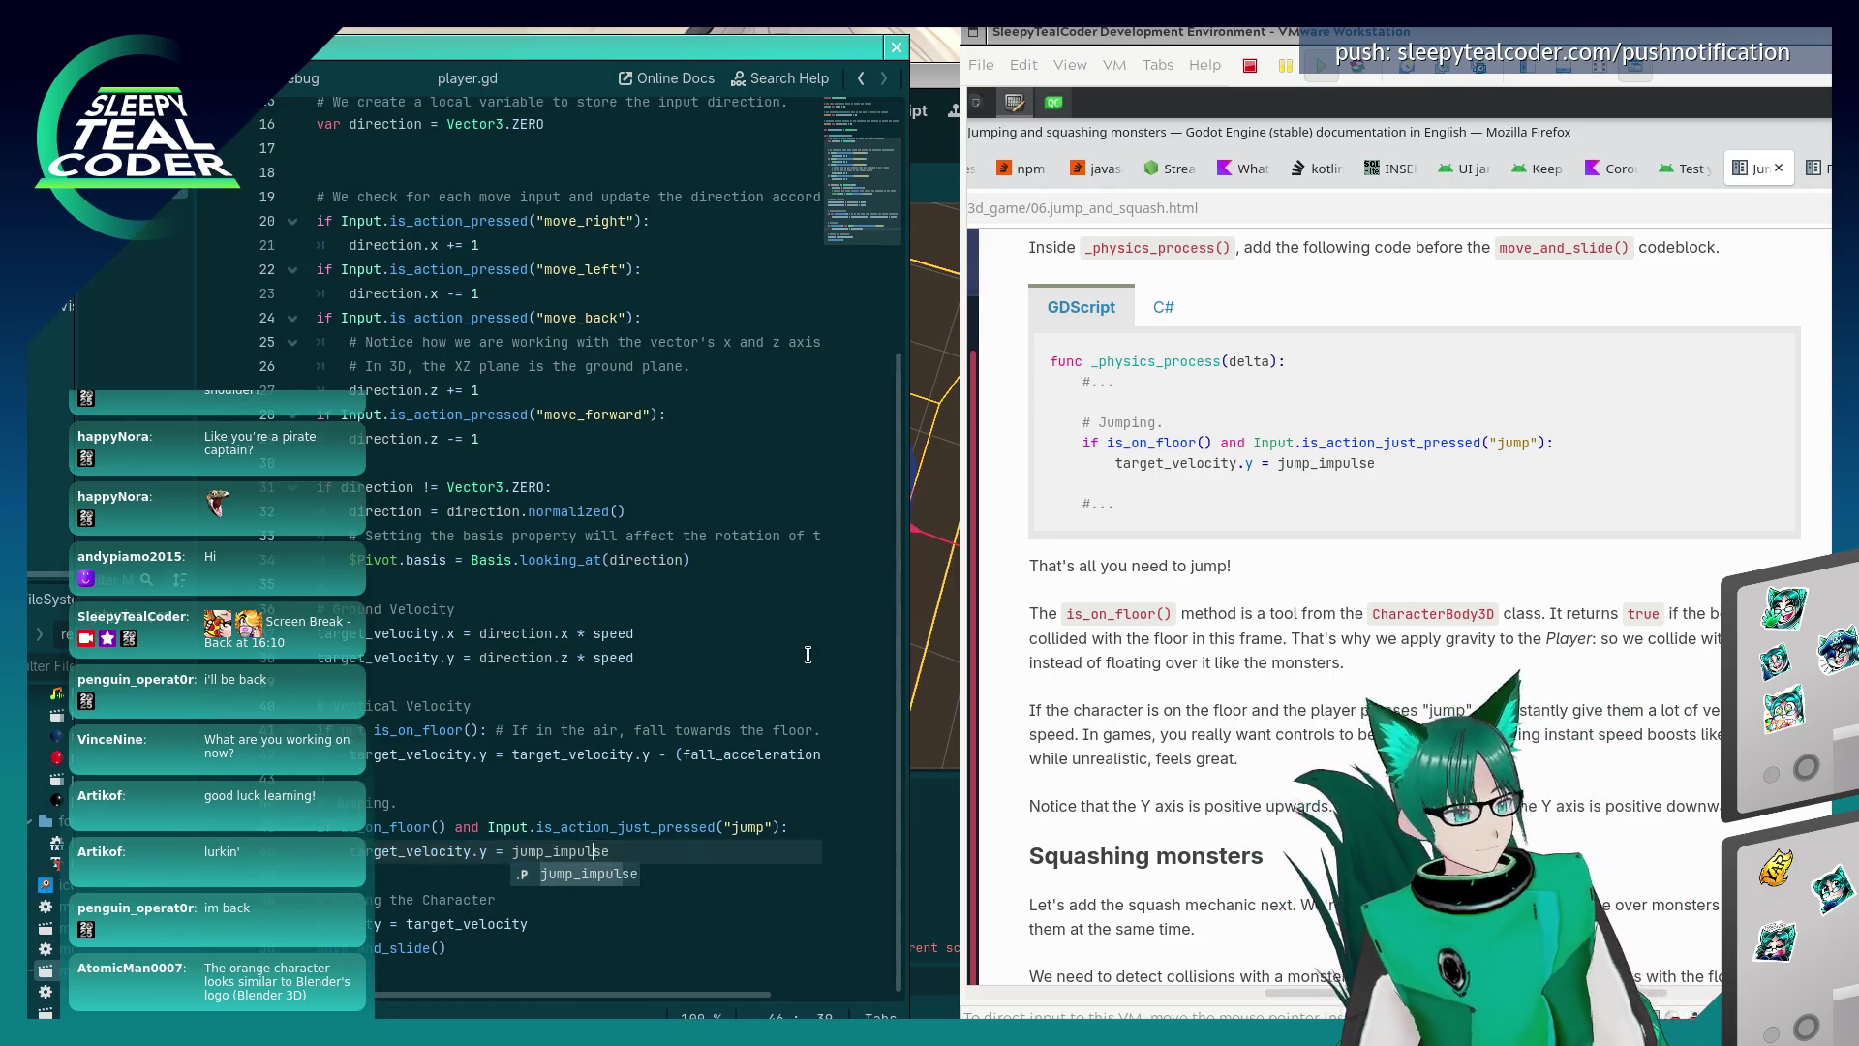
left_click(621, 803)
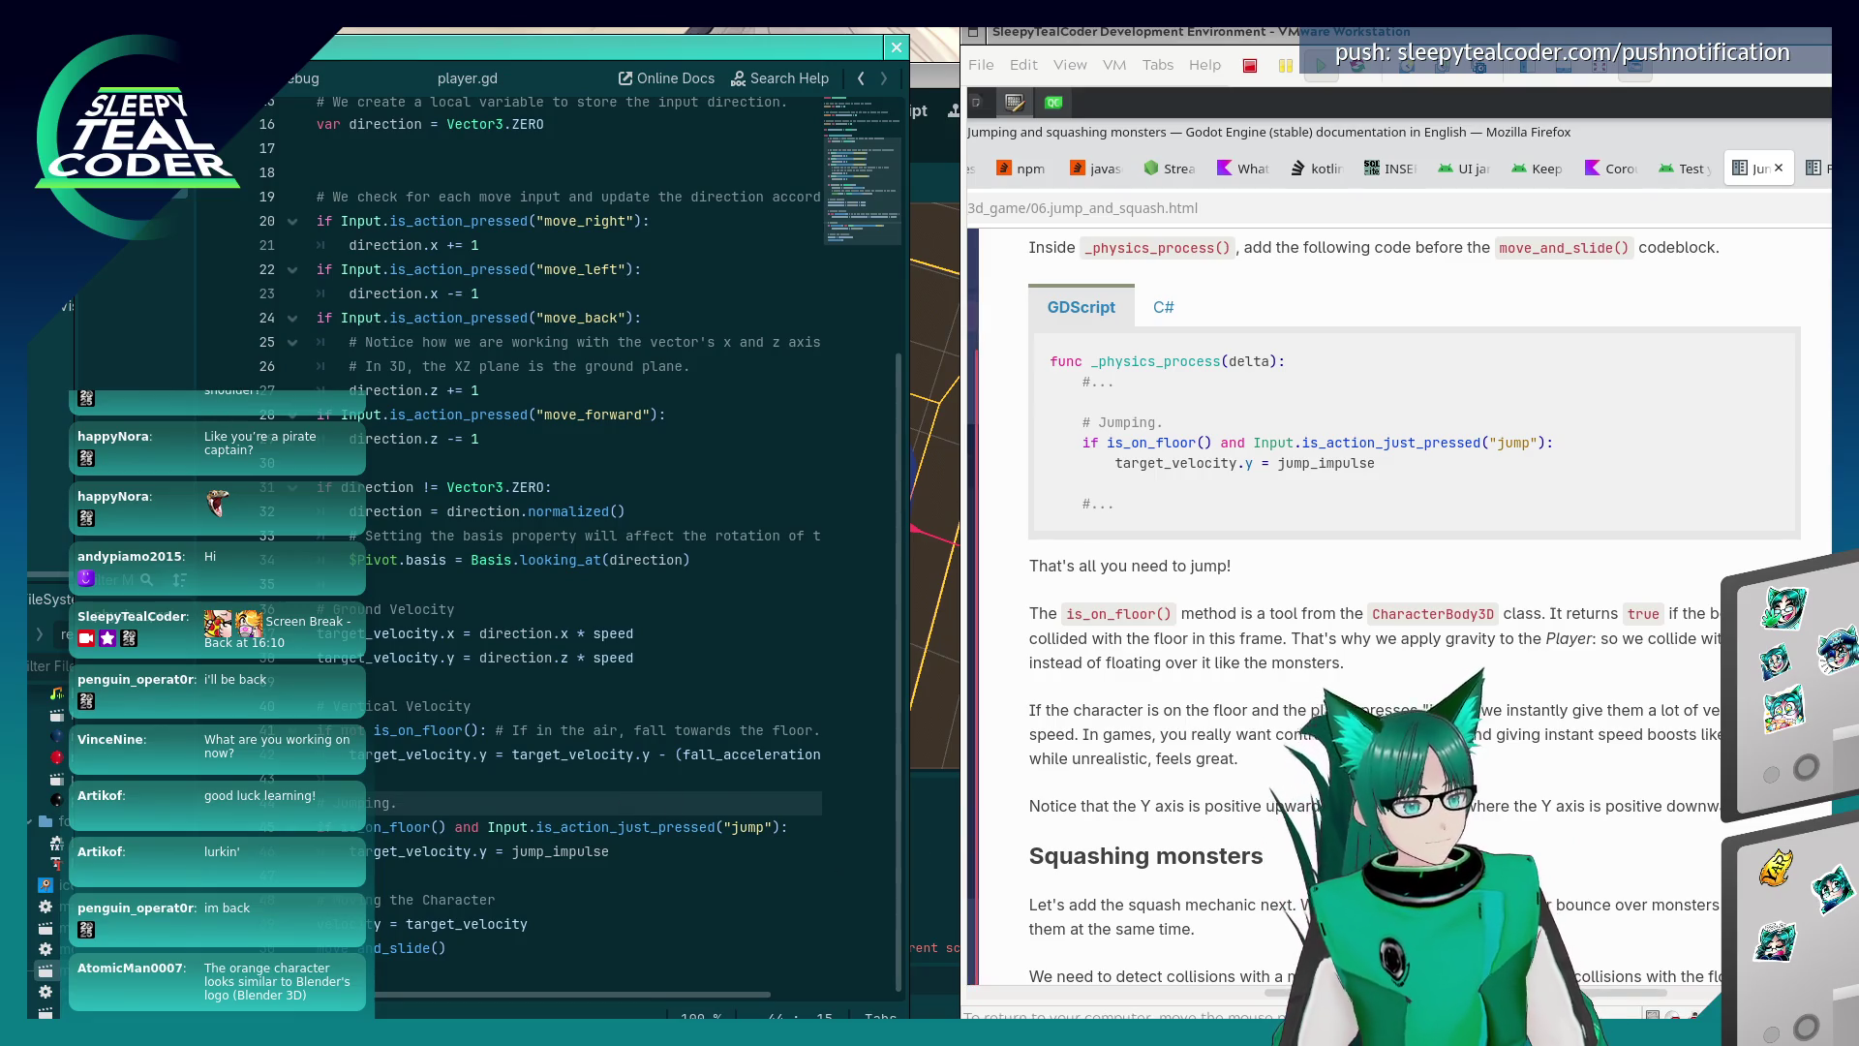
scroll(1330, 723, "down", 3)
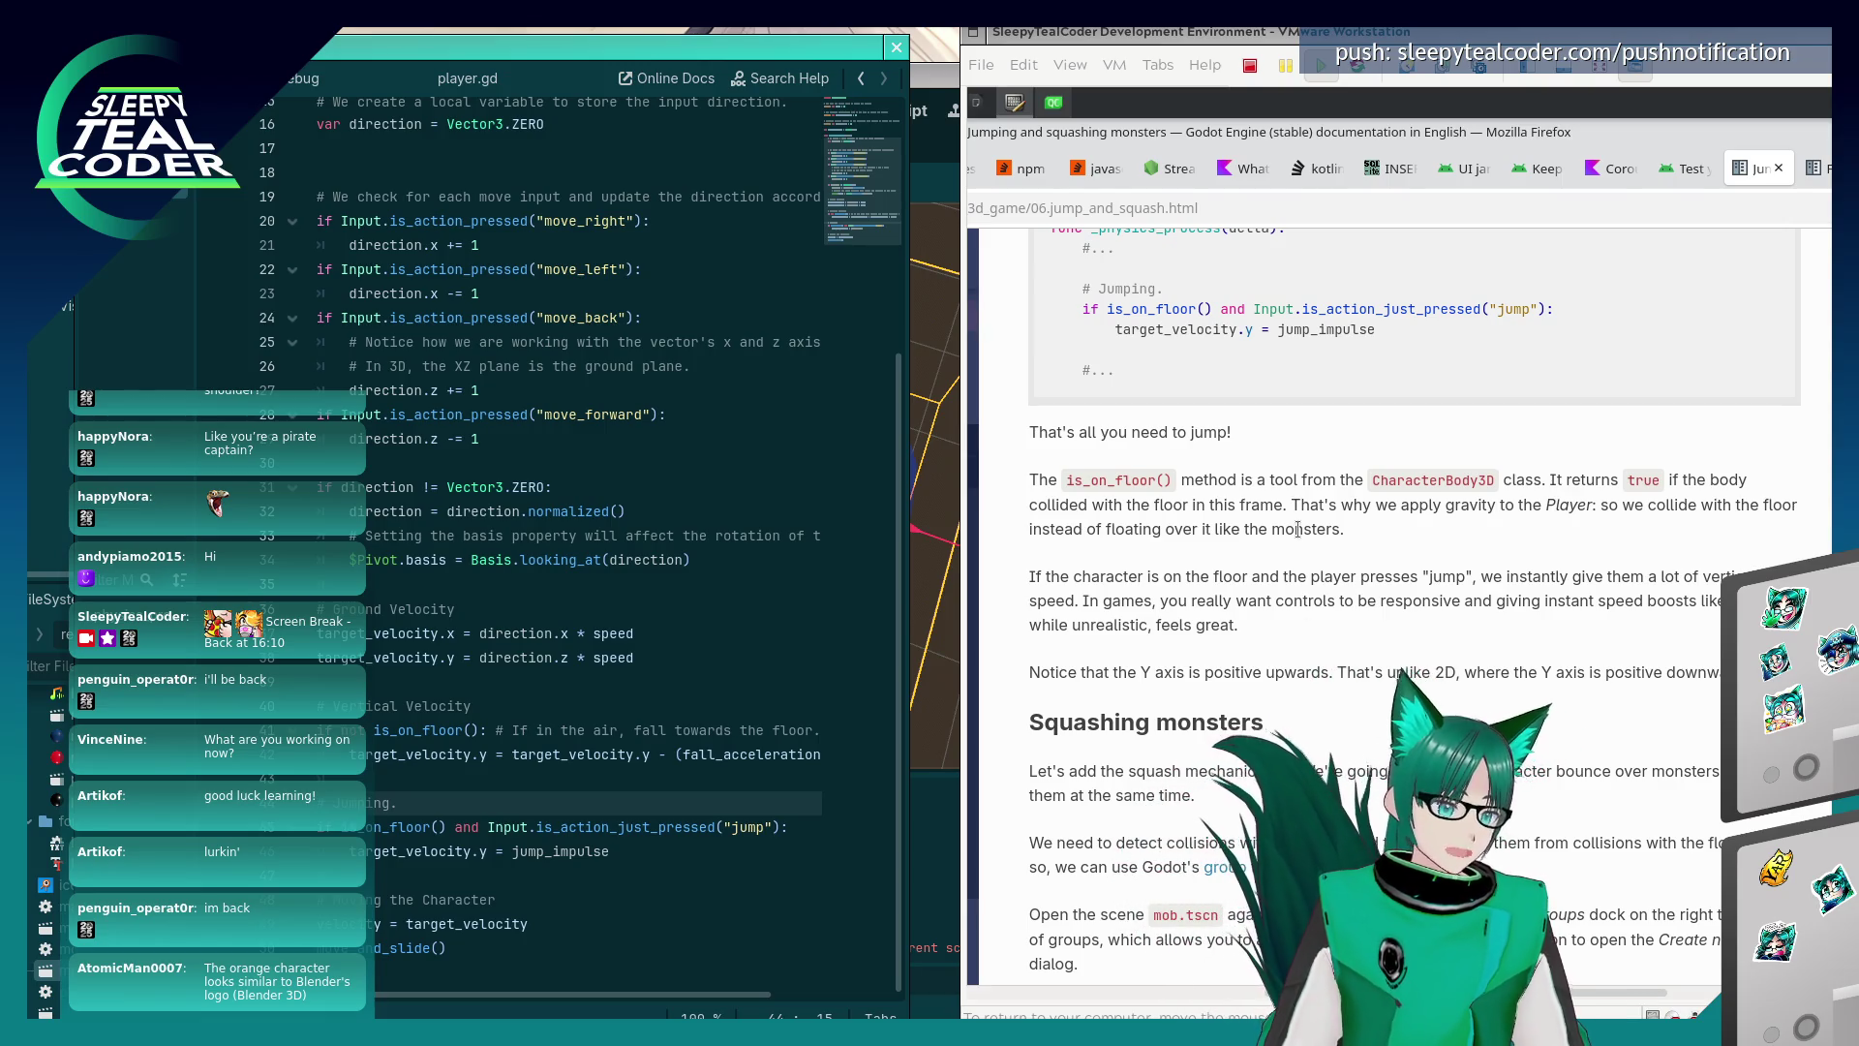
Step: Read the docs' Squashing monsters steps on adding the Mob to a 'mob' group, full screen
left_click(1599, 68)
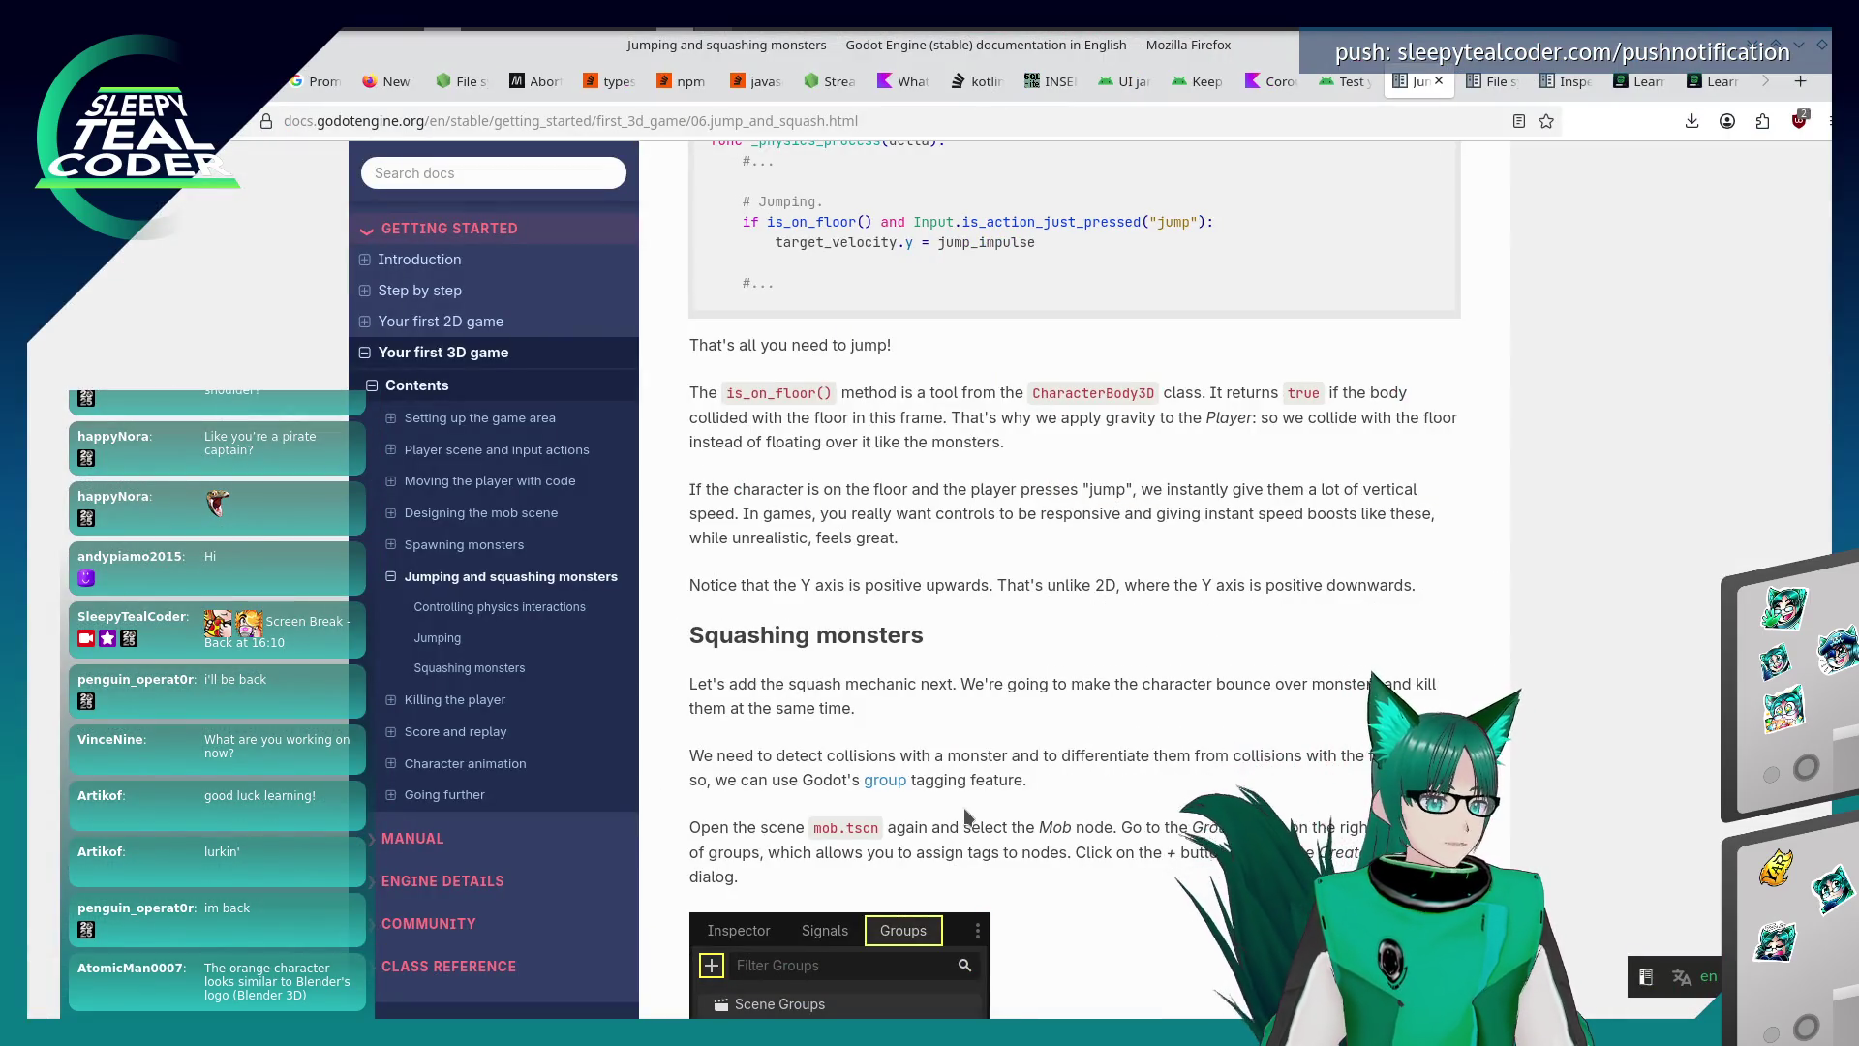
scroll(966, 817, "down", 3)
scroll(966, 816, "up", 3)
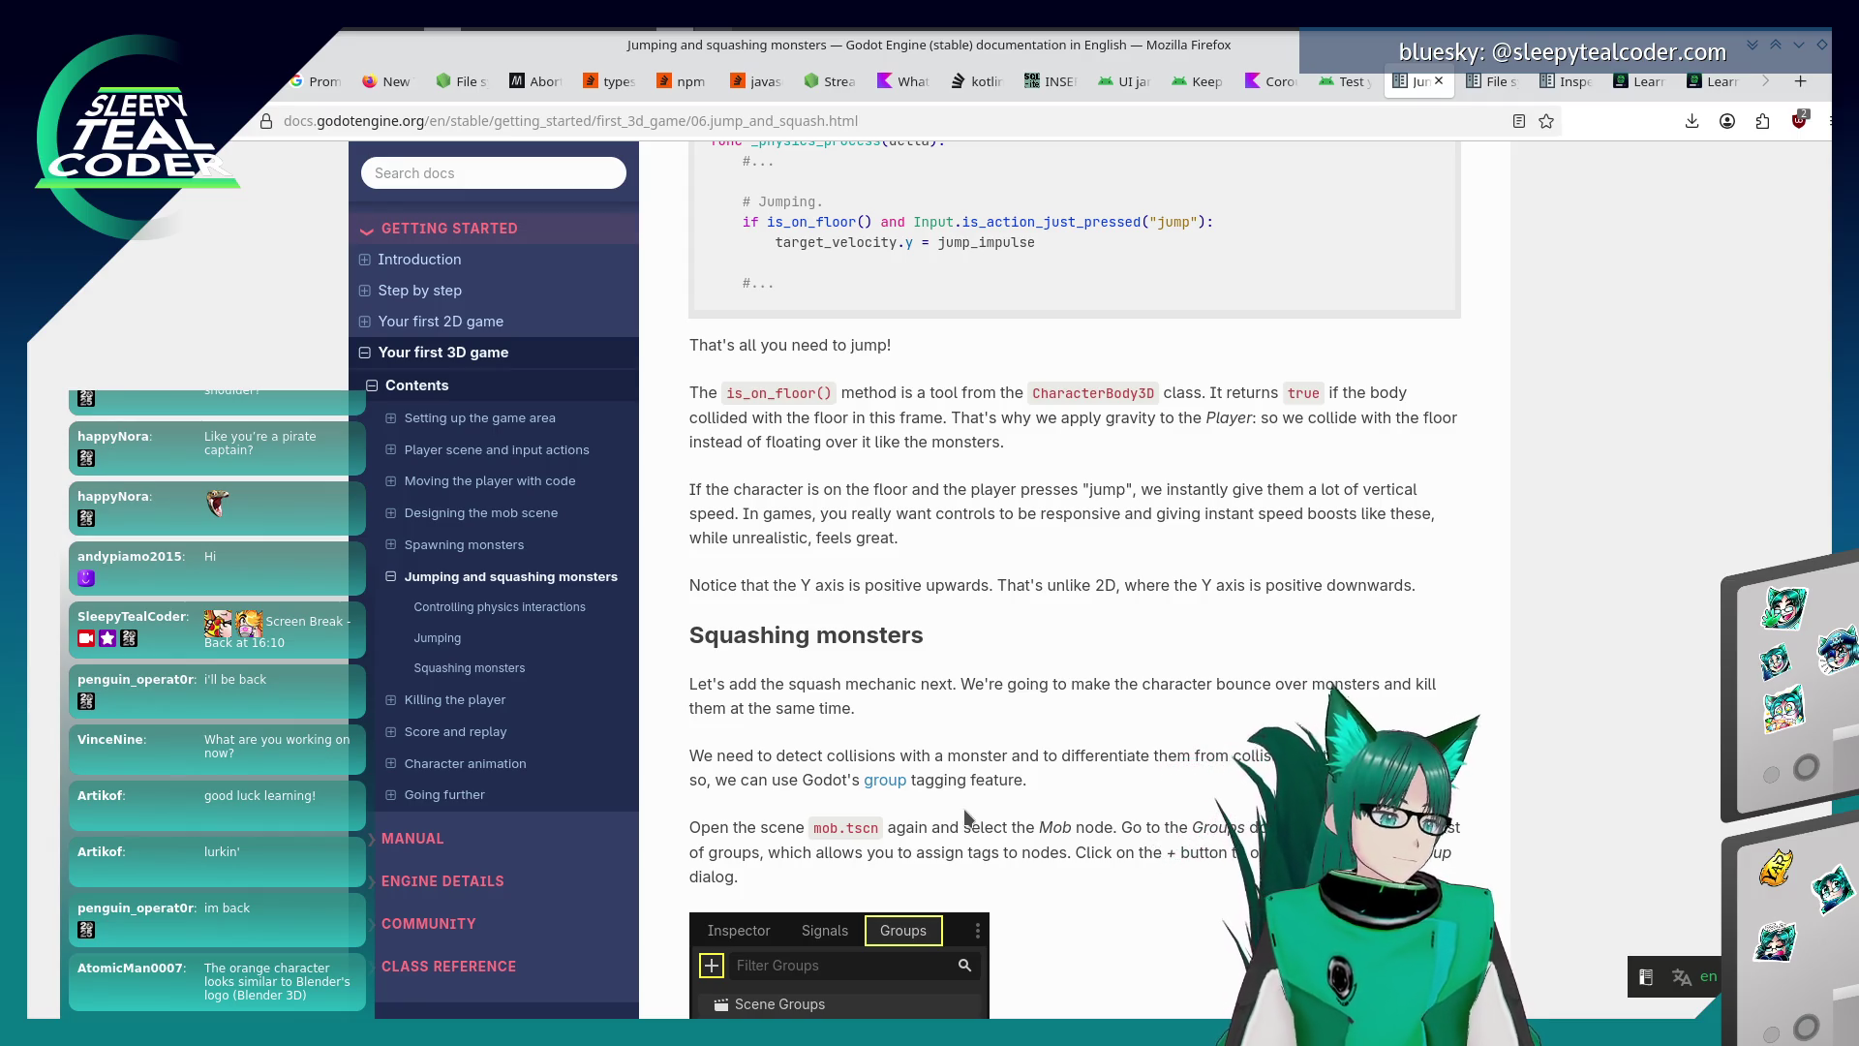
scroll(963, 809, "down", 4)
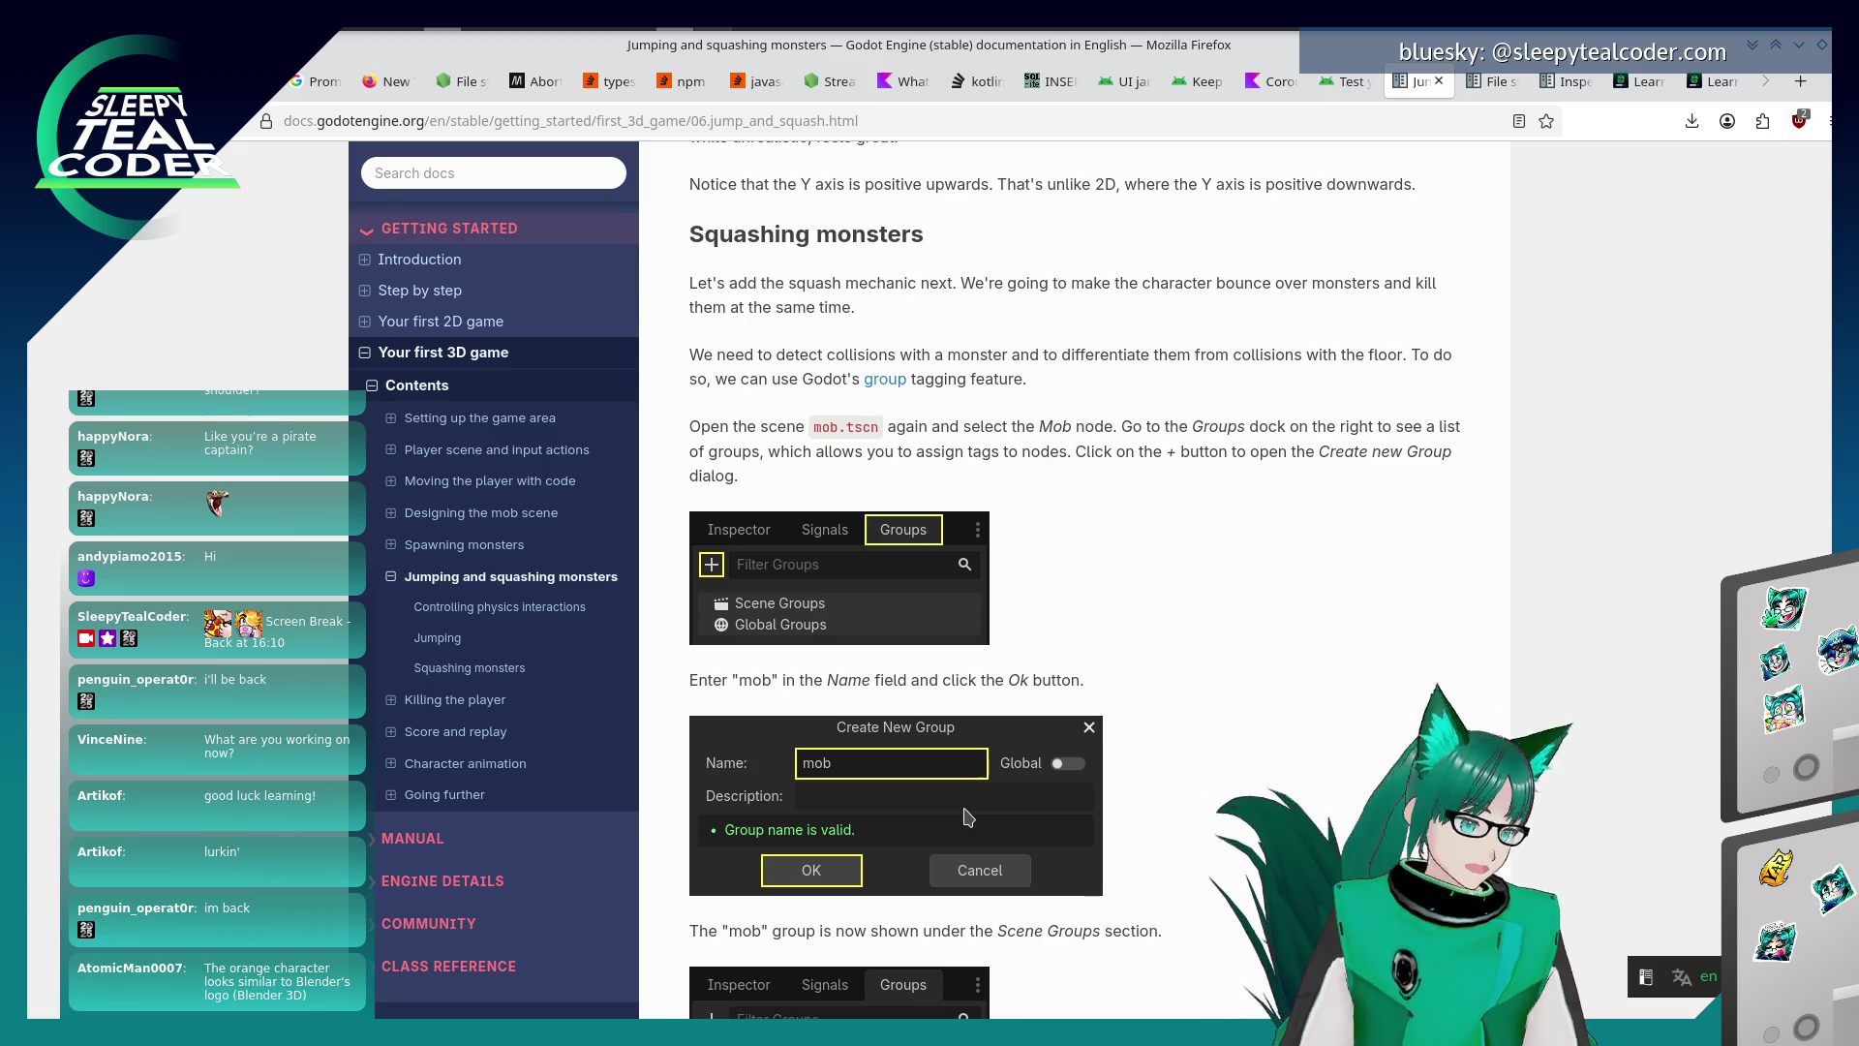
scroll(969, 817, "down", 4)
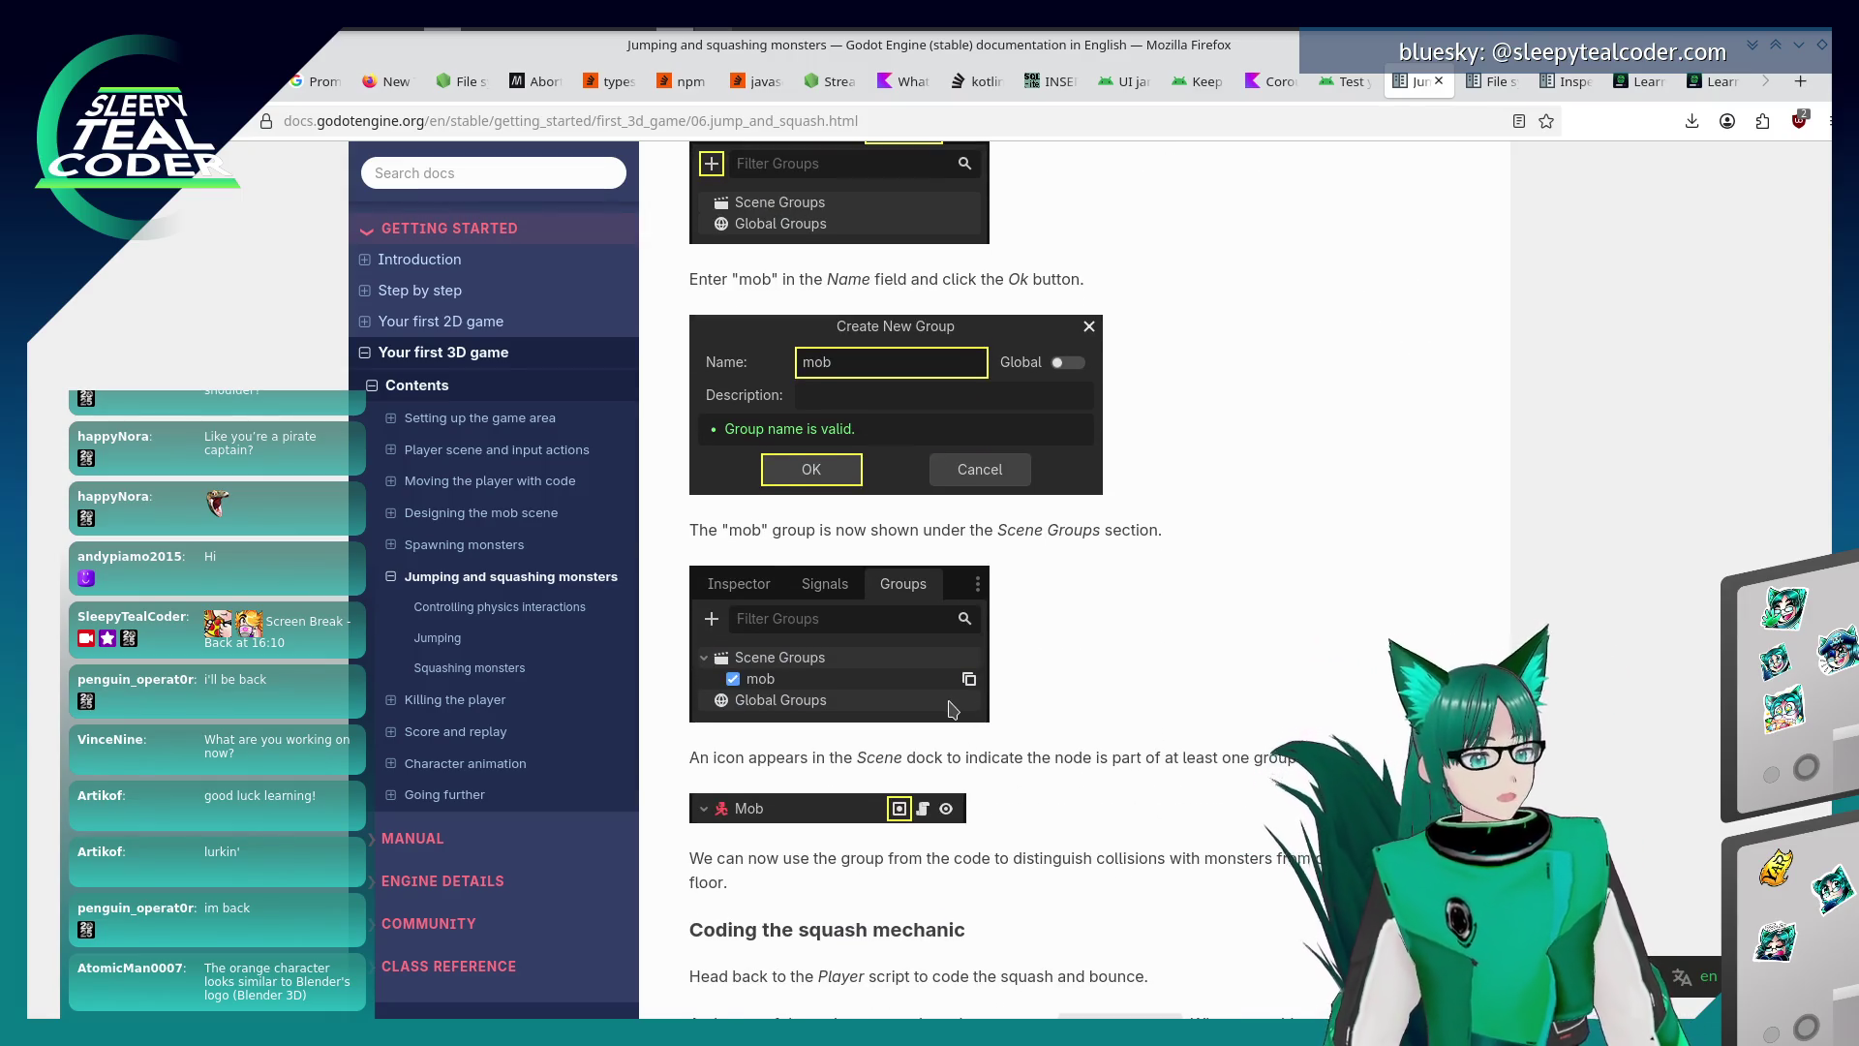
scroll(944, 721, "up", 1)
key("alt+Tab")
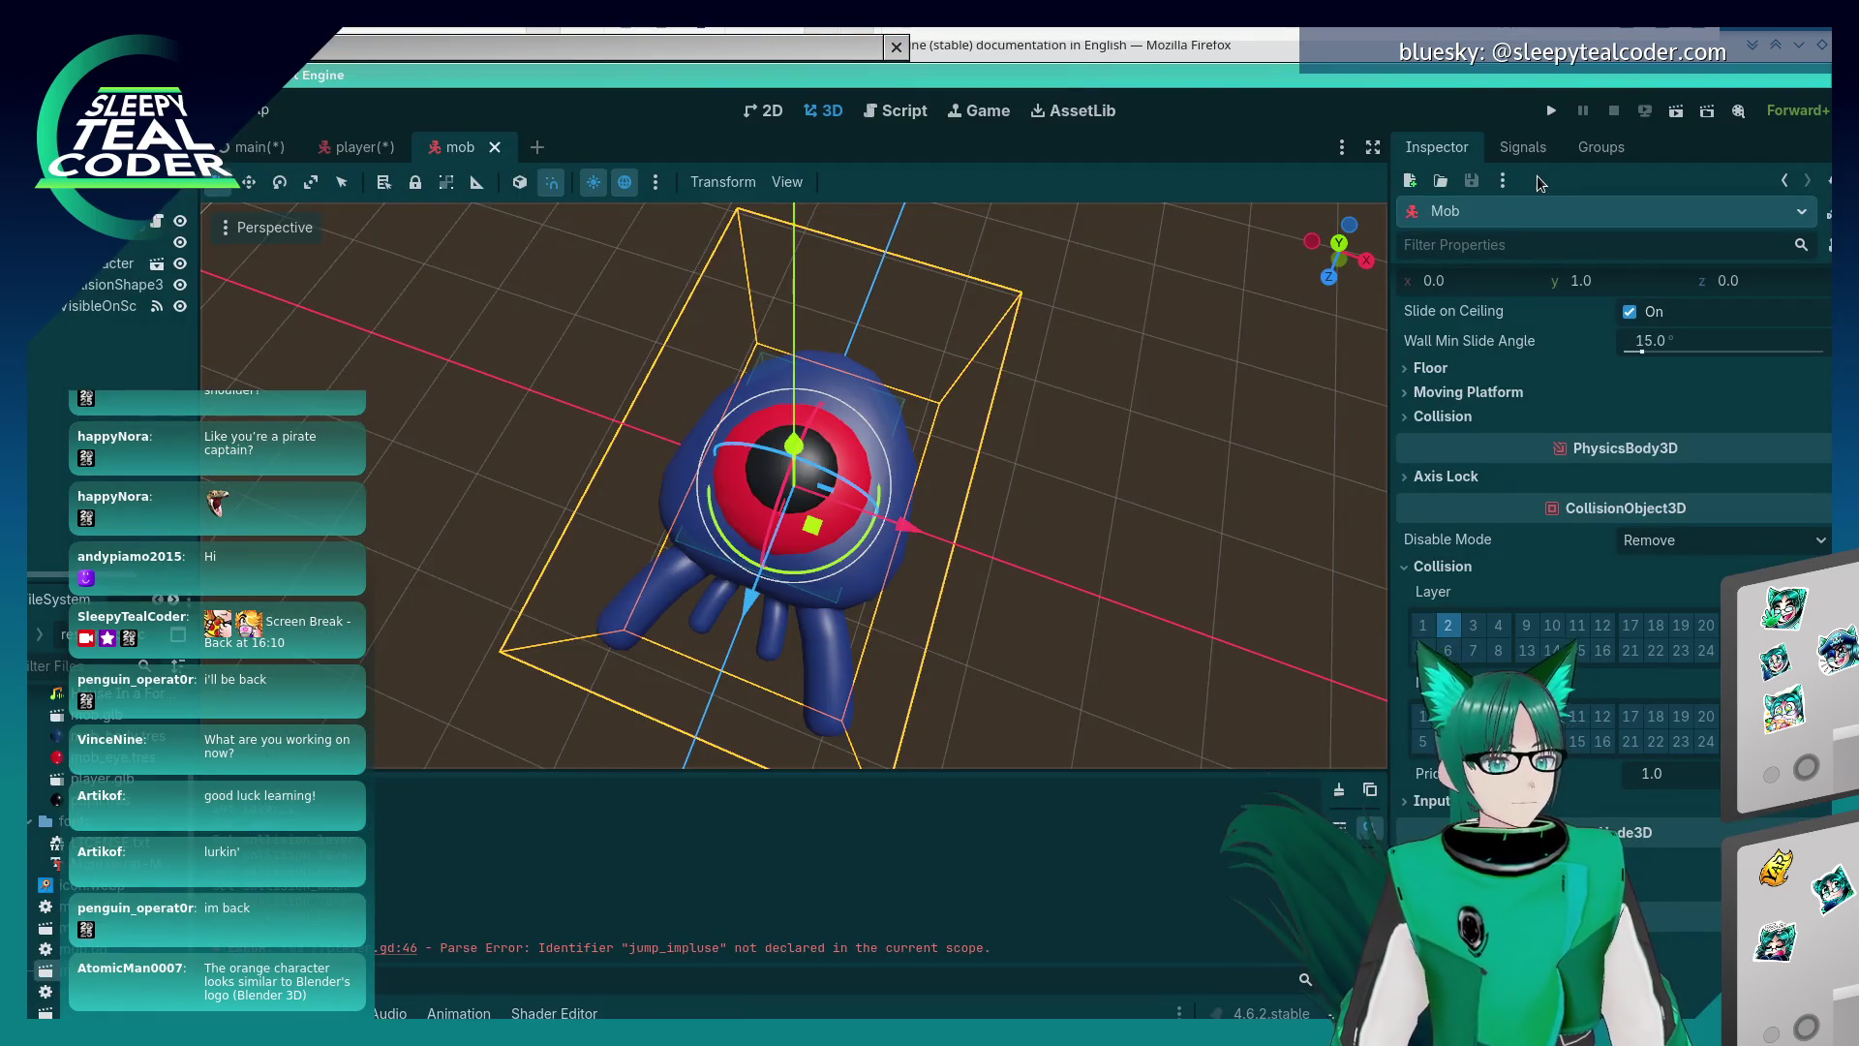
Step: Recheck the docs' group instructions, then return to the mob scene
key("alt+Tab")
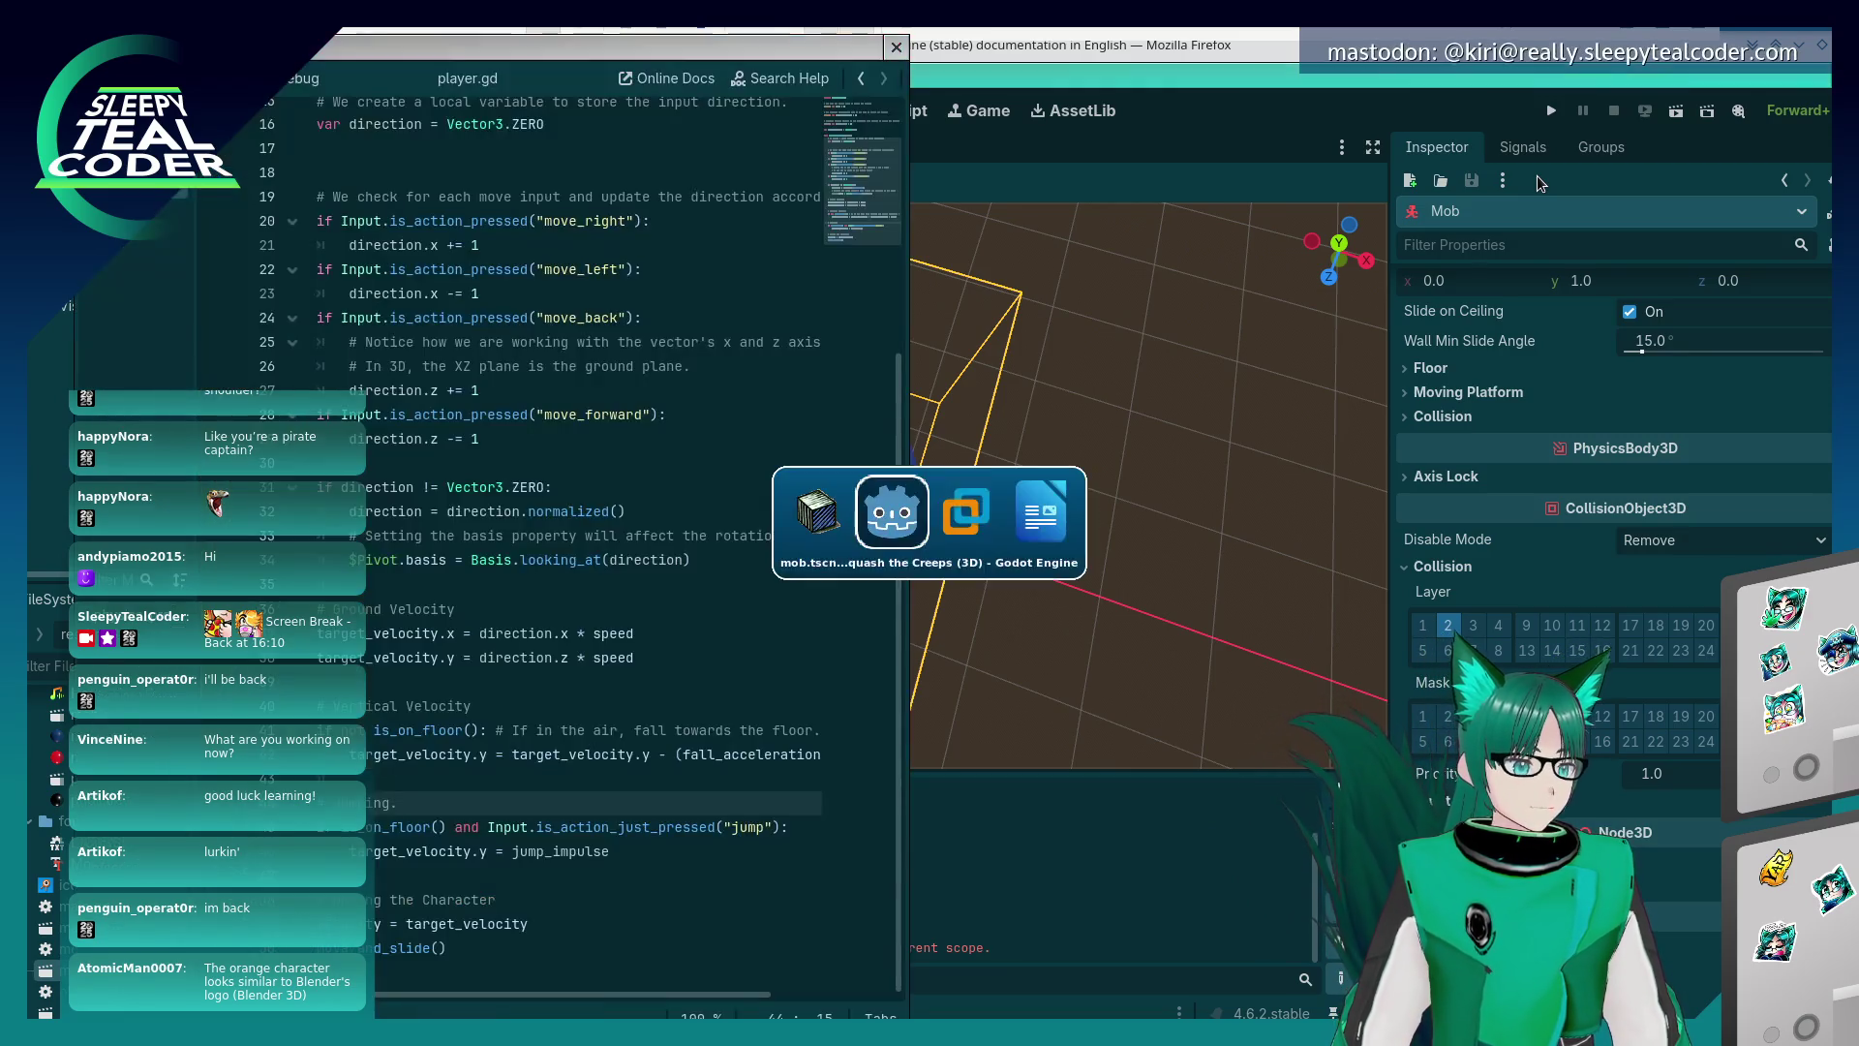
scroll(1136, 585, "up", 1)
scroll(1136, 585, "up", 2)
scroll(1135, 590, "down", 2)
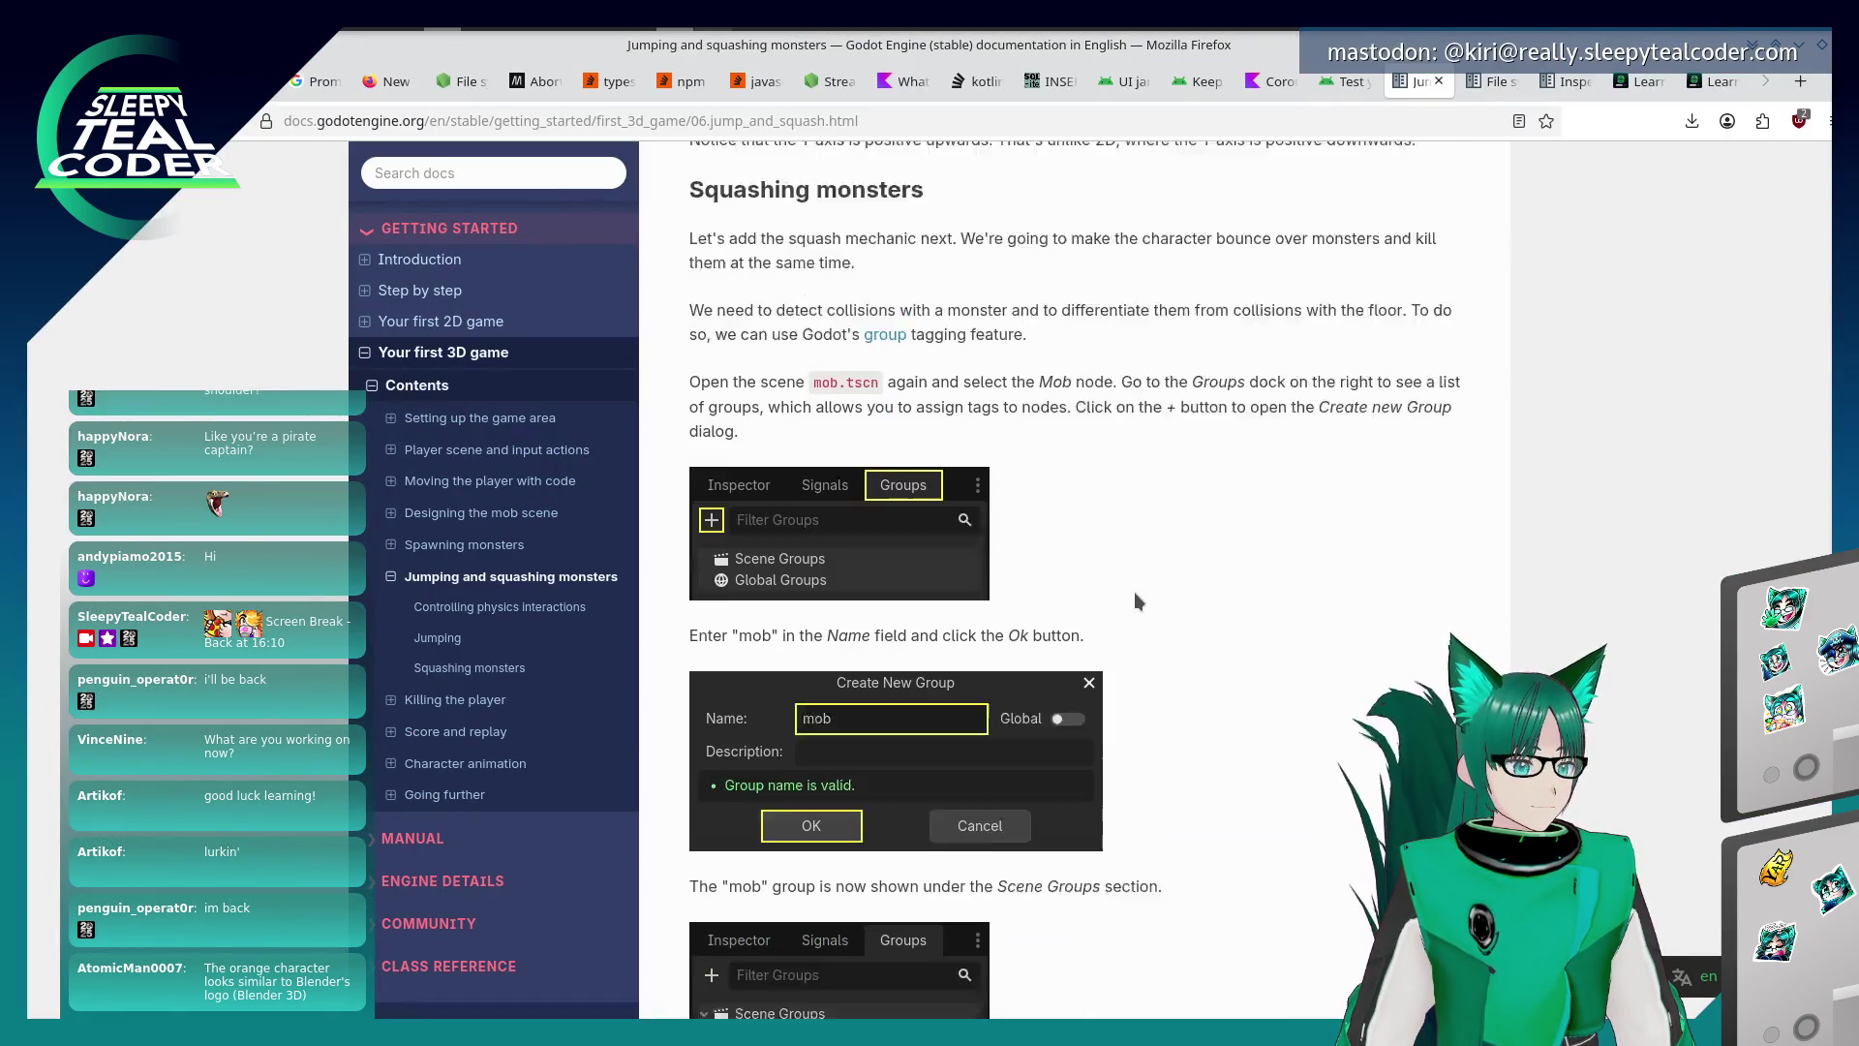
key("alt+Tab")
key("alt+Tab")
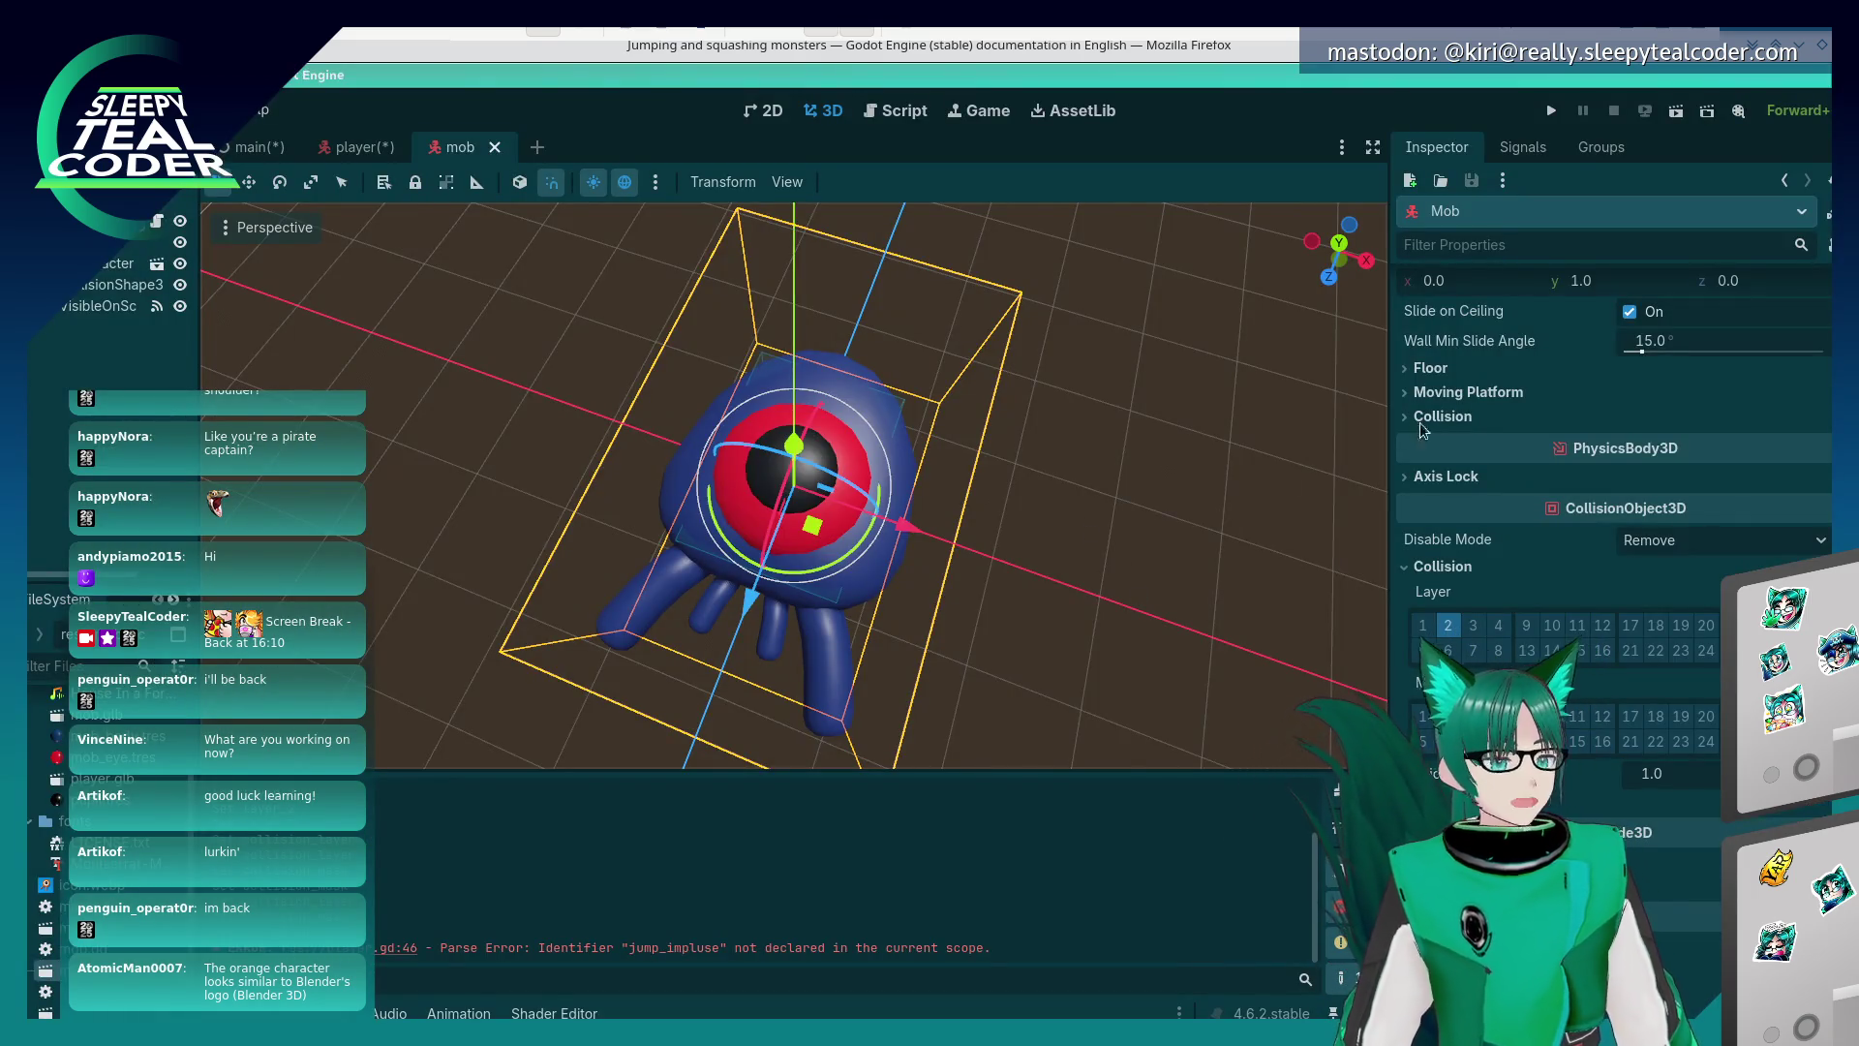
Step: Add the Mob node to a new group named 'mob', then return to the docs' squash code
left_click(1598, 150)
left_click(1410, 183)
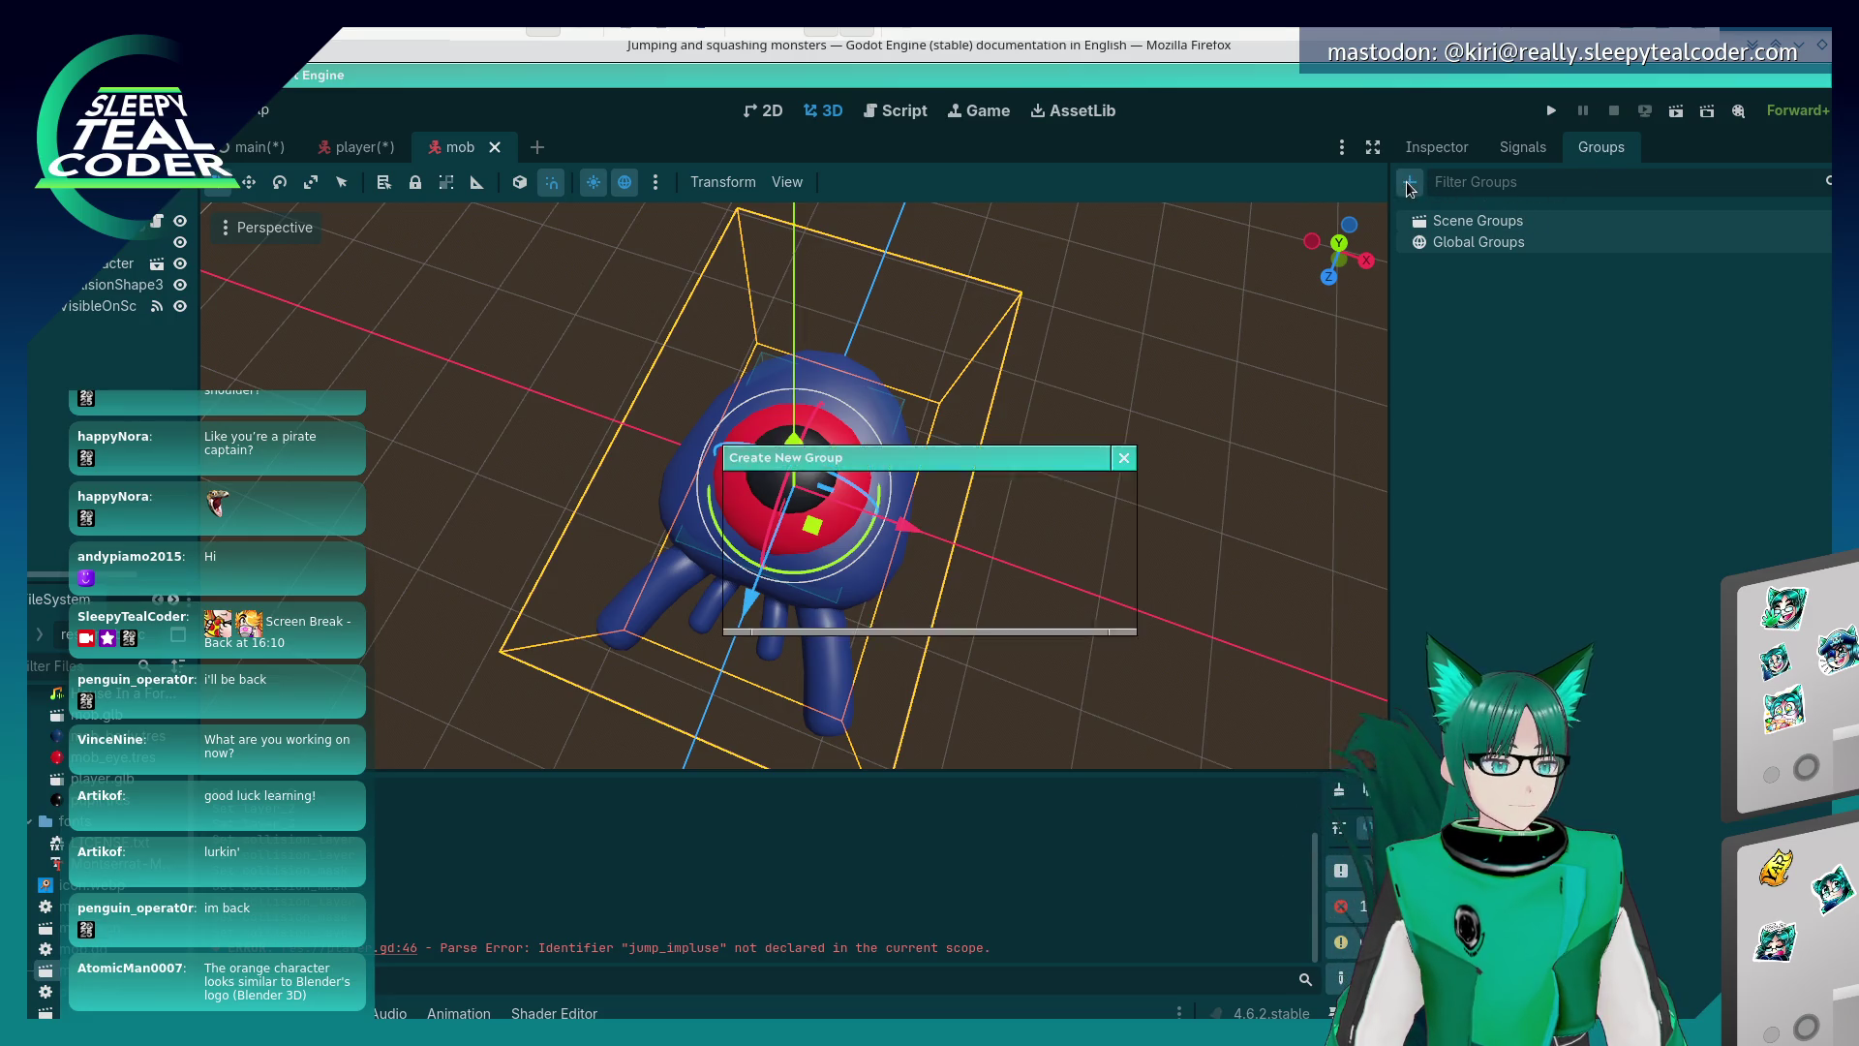
type("mob")
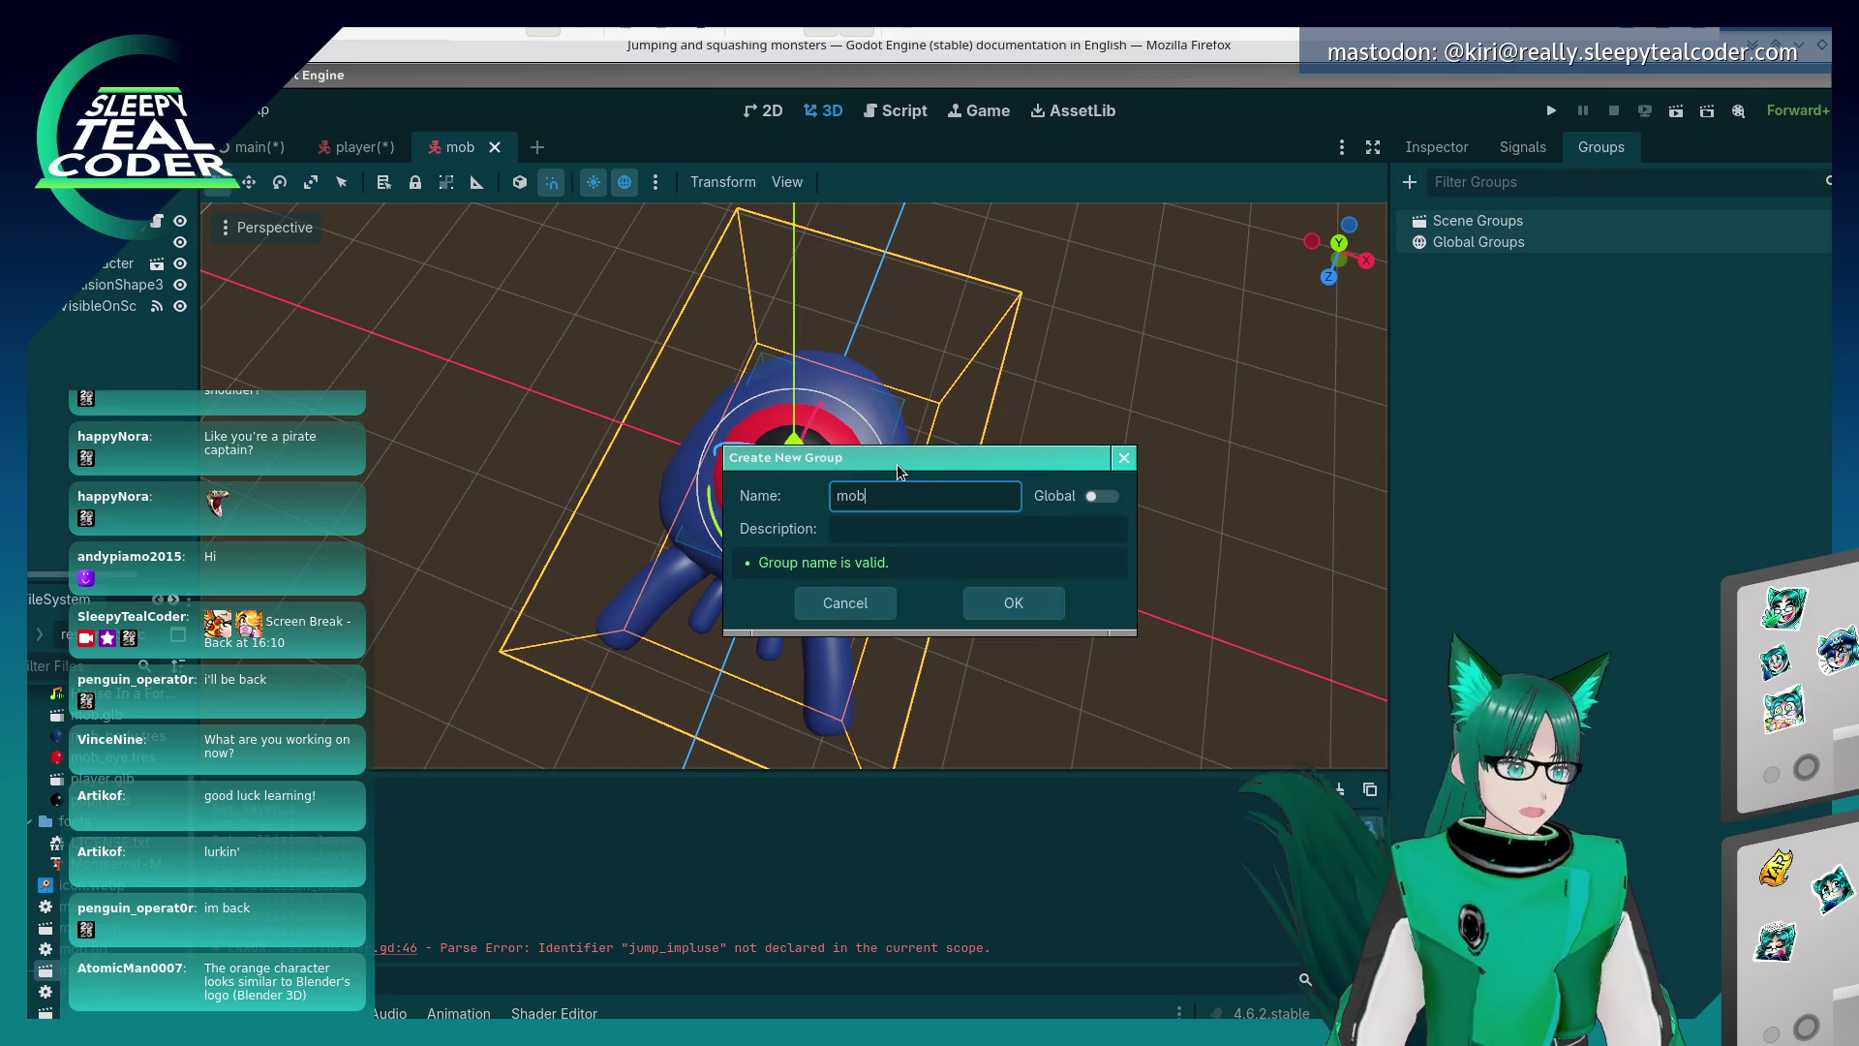
left_click(1007, 602)
key("alt+Tab")
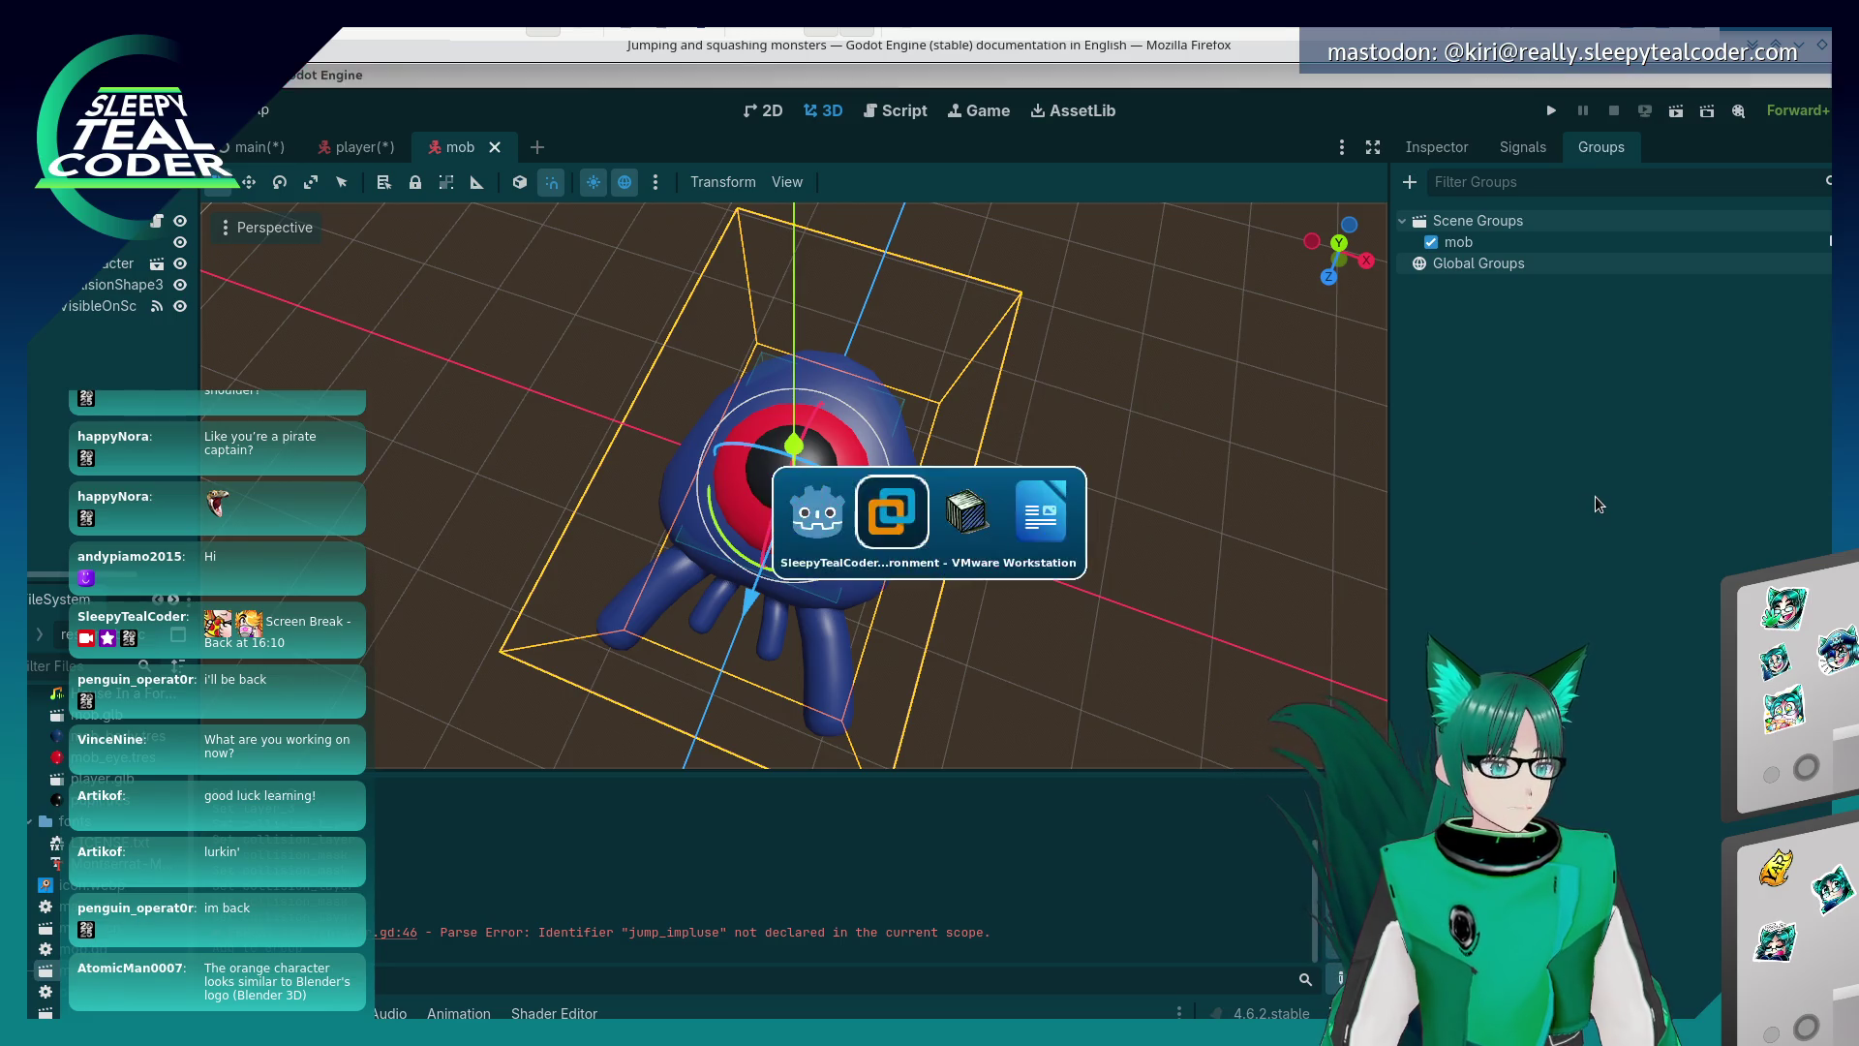
scroll(1146, 694, "down", 3)
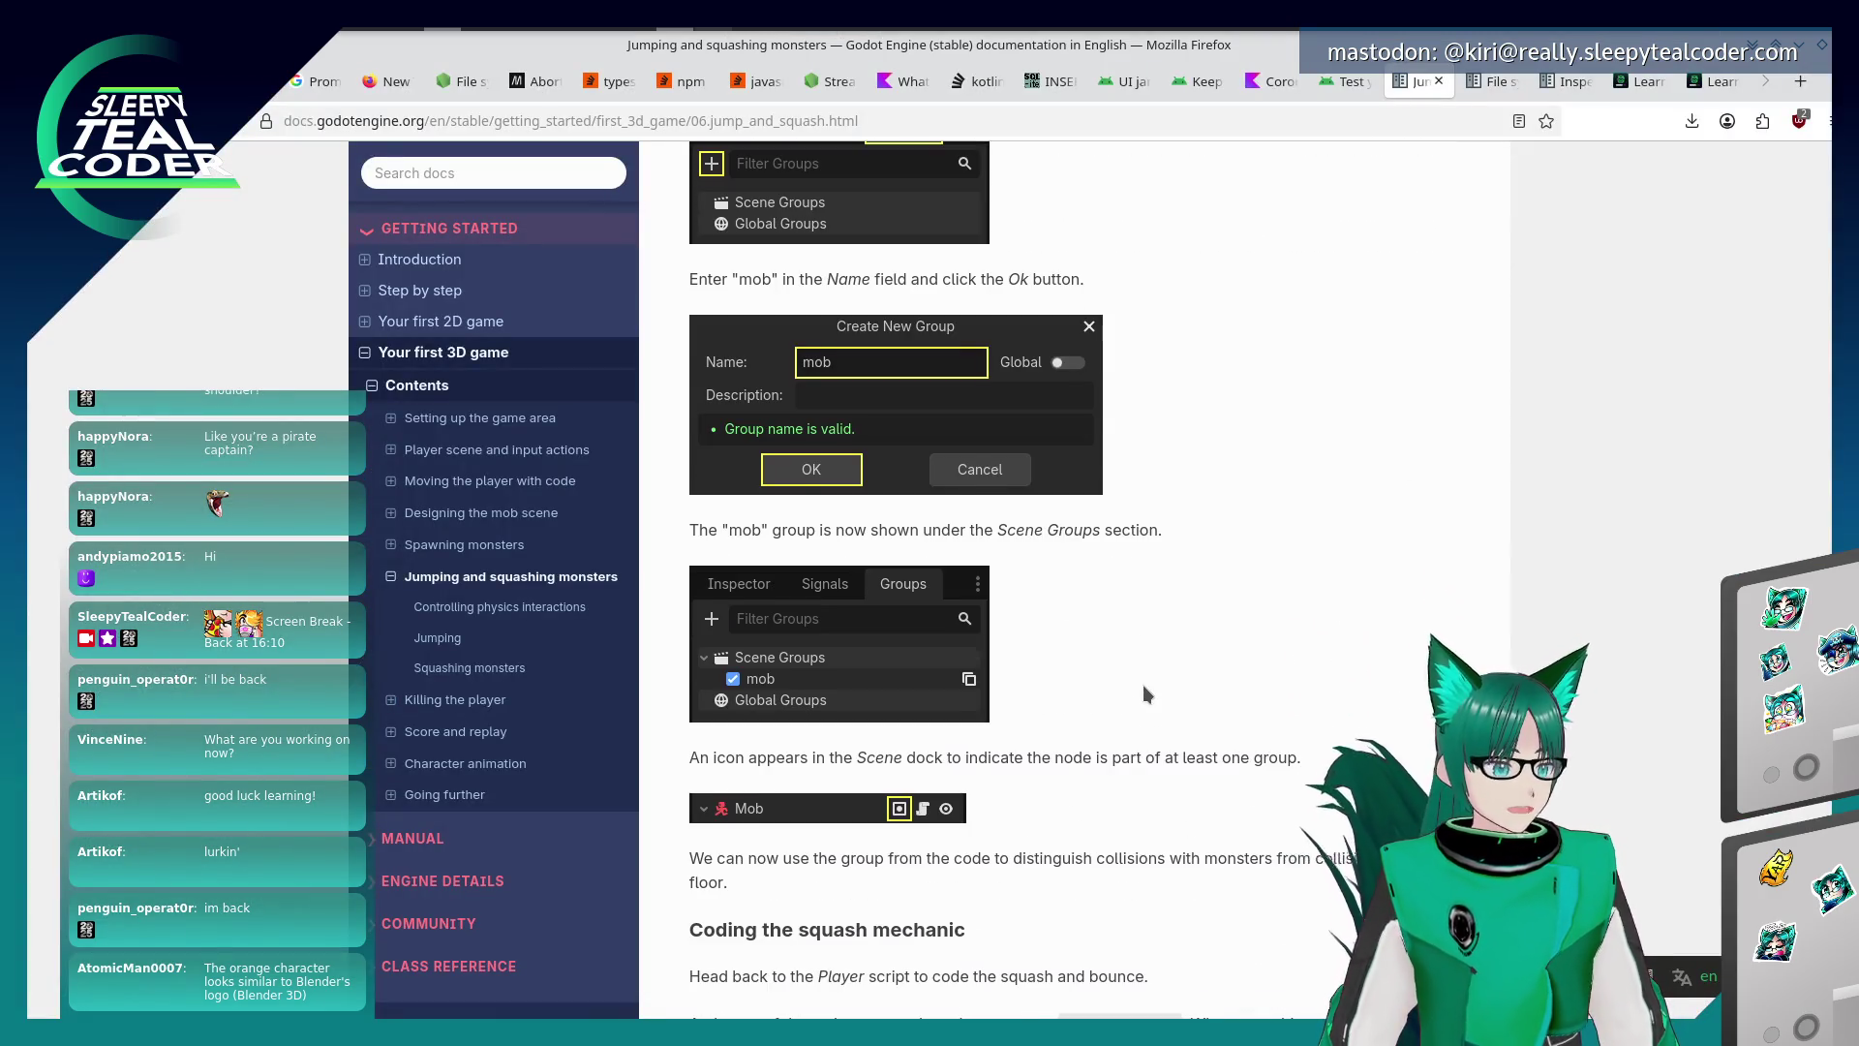
Step: Scroll the tutorial down to the Coding the squash mechanic section and its bounce_impulse snippet
scroll(1143, 684, "down", 1)
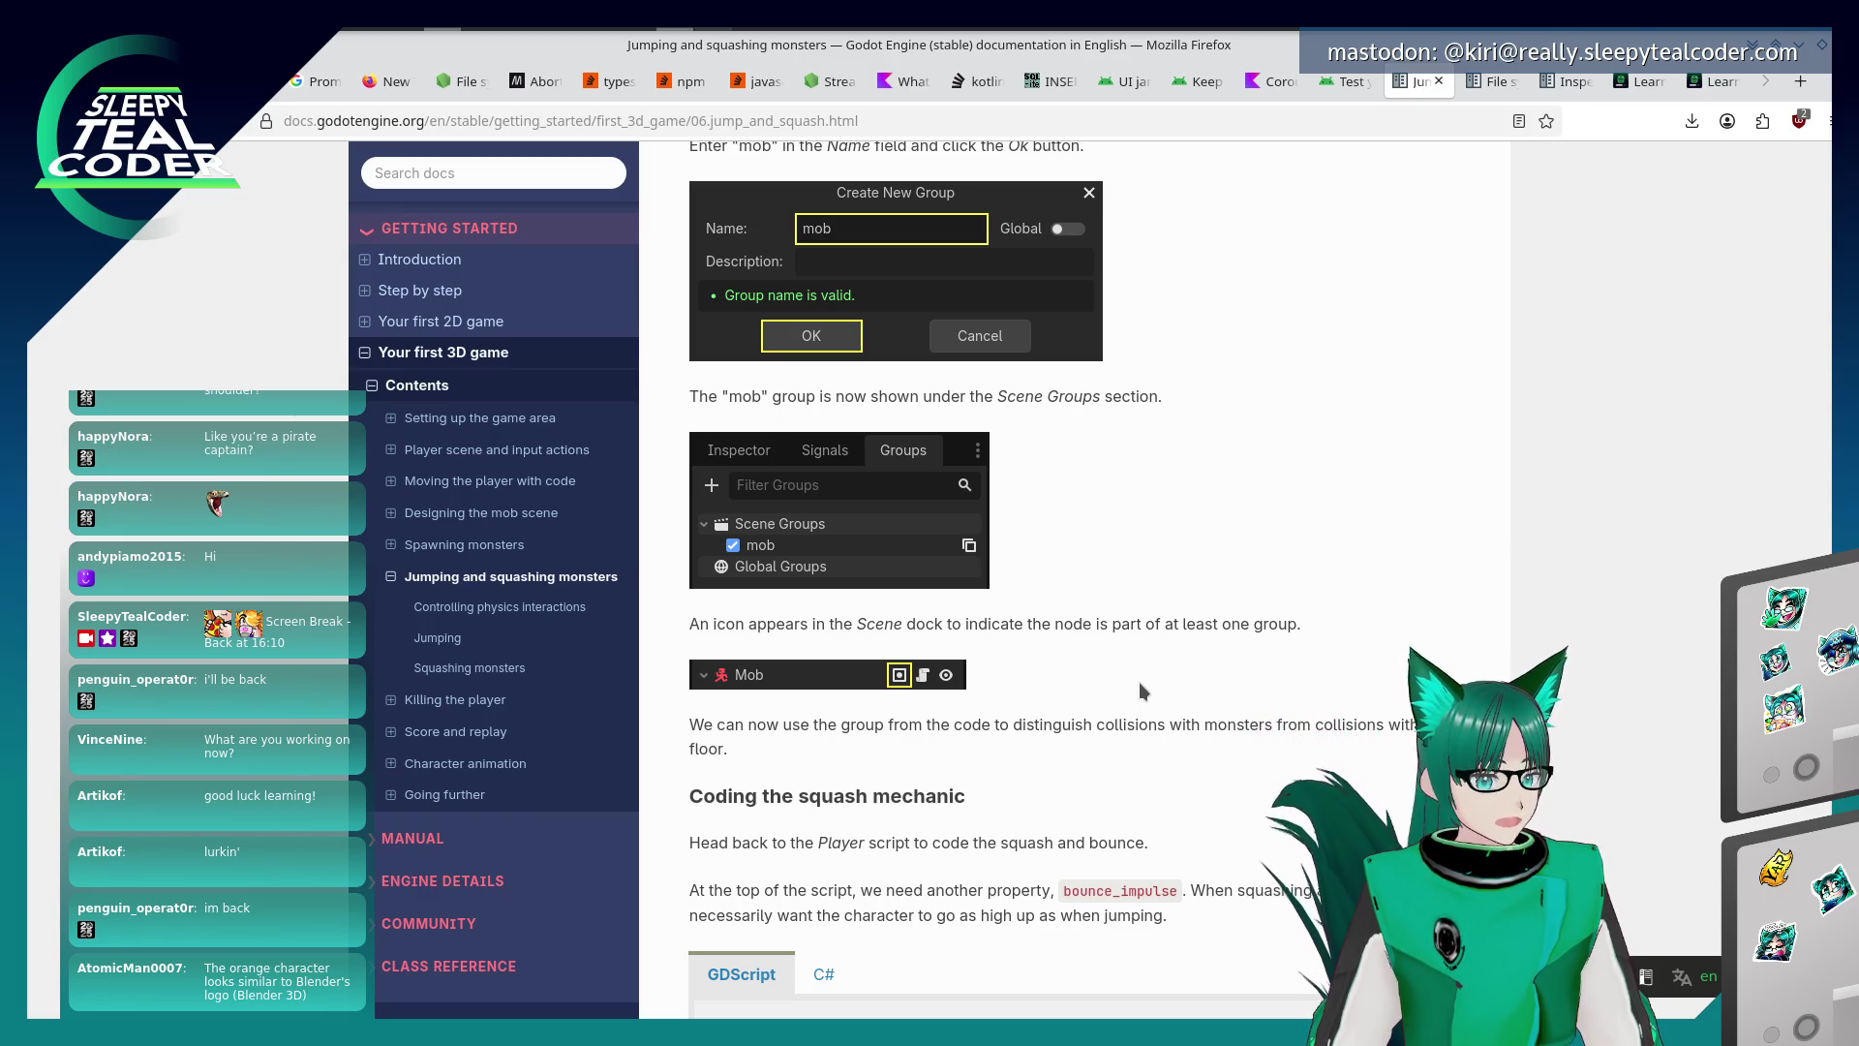
scroll(1049, 674, "down", 4)
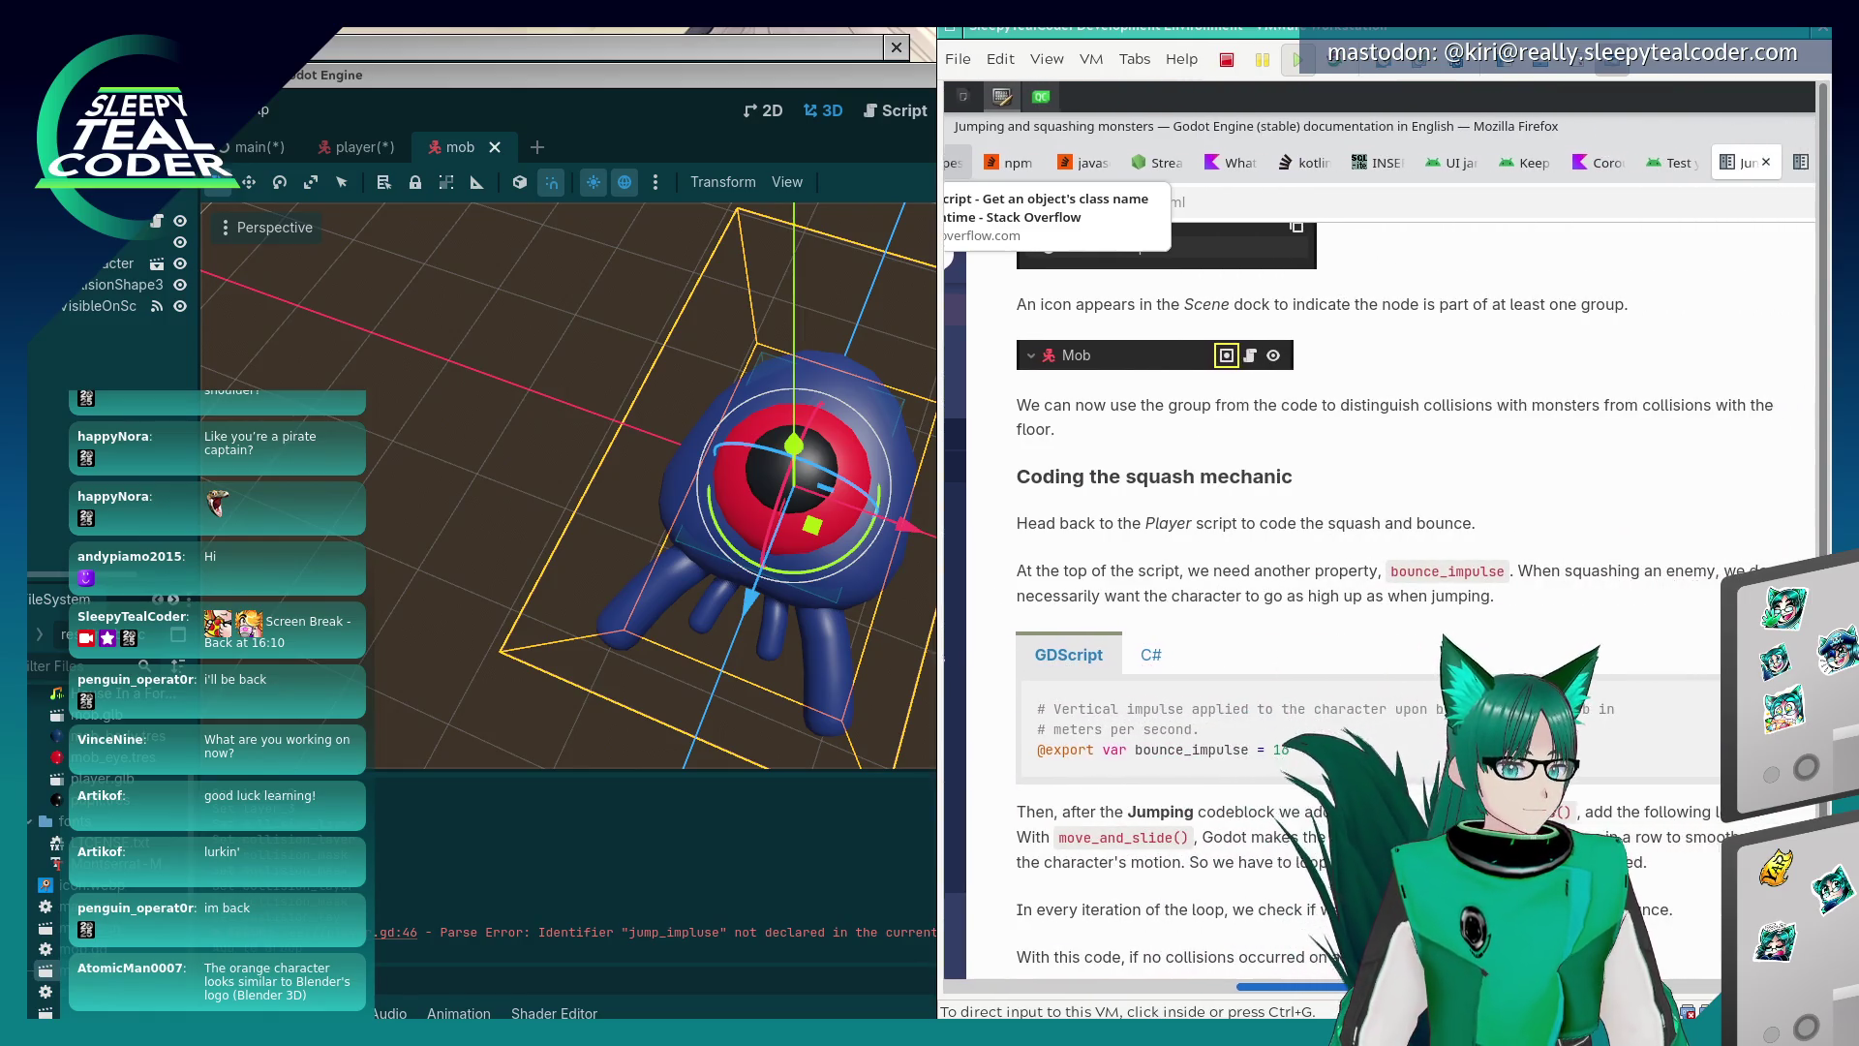
key("alt+Tab")
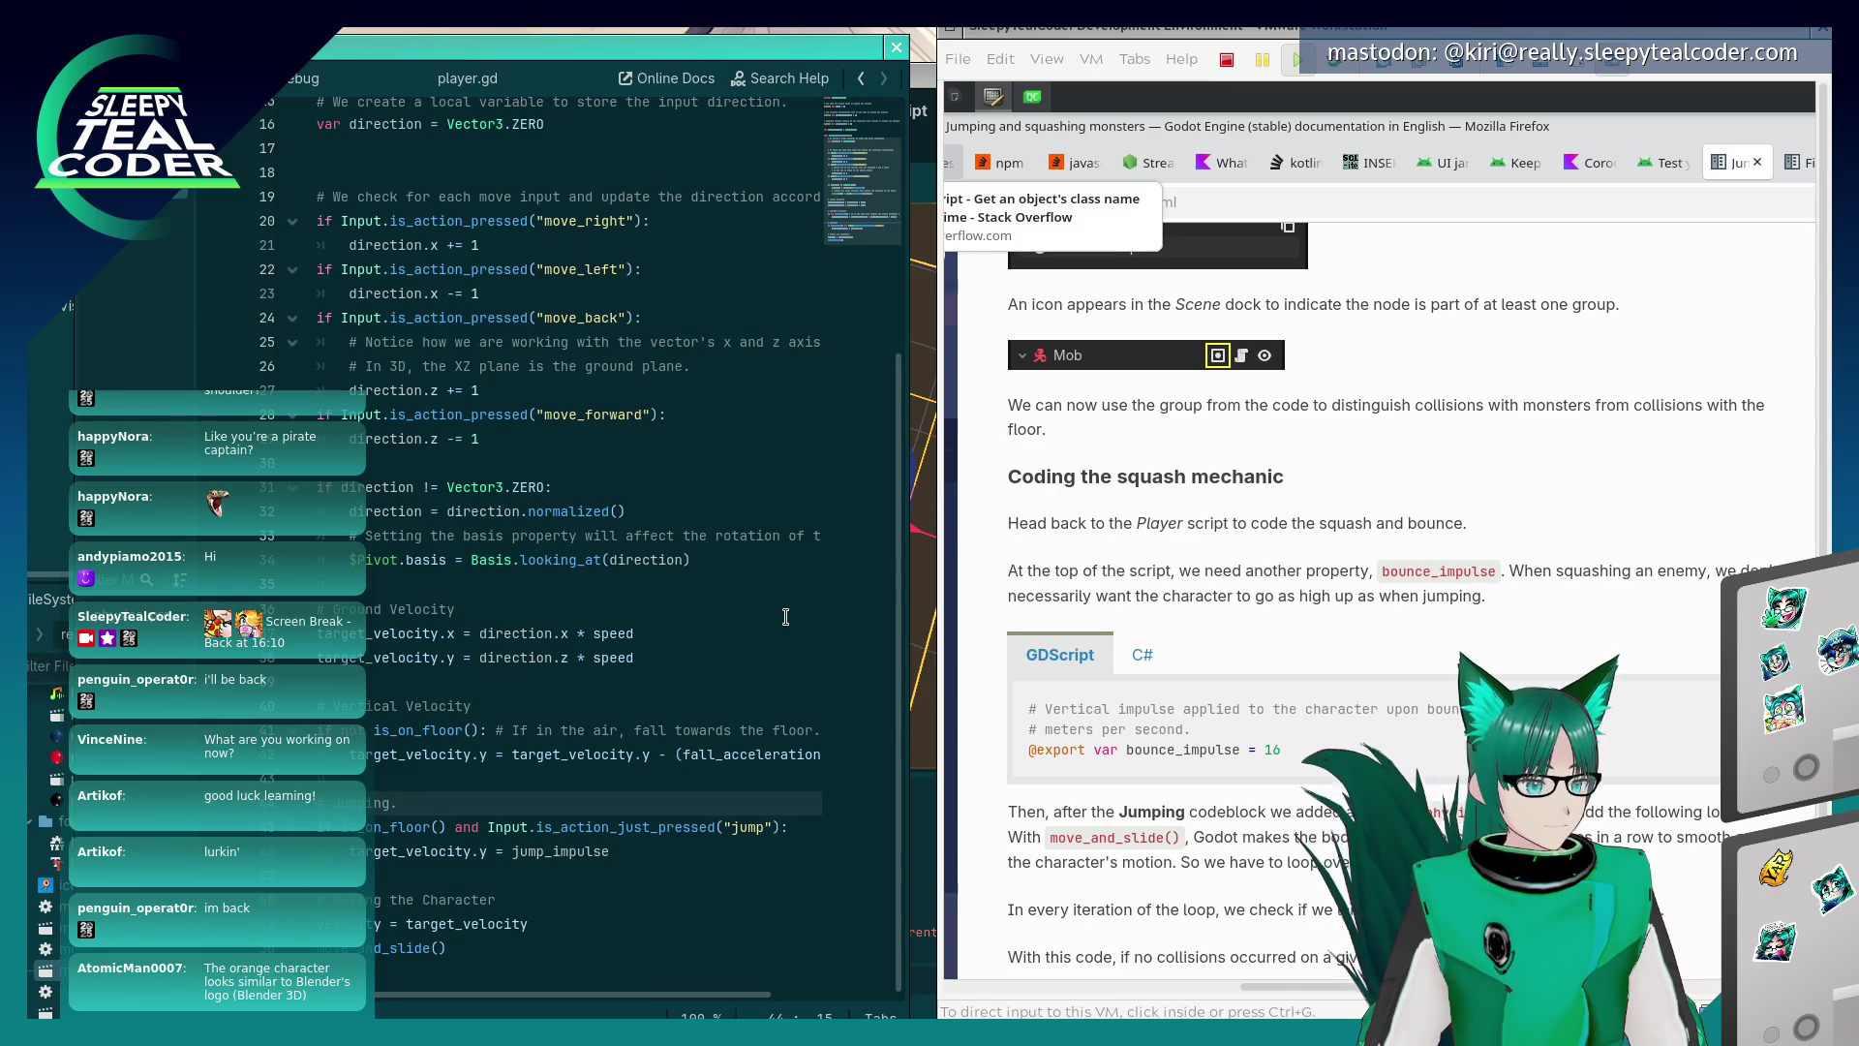
Step: Scroll player.gd up to show the exported speed, fall_acceleration and jump_impulse properties
scroll(399, 762, "up", 5)
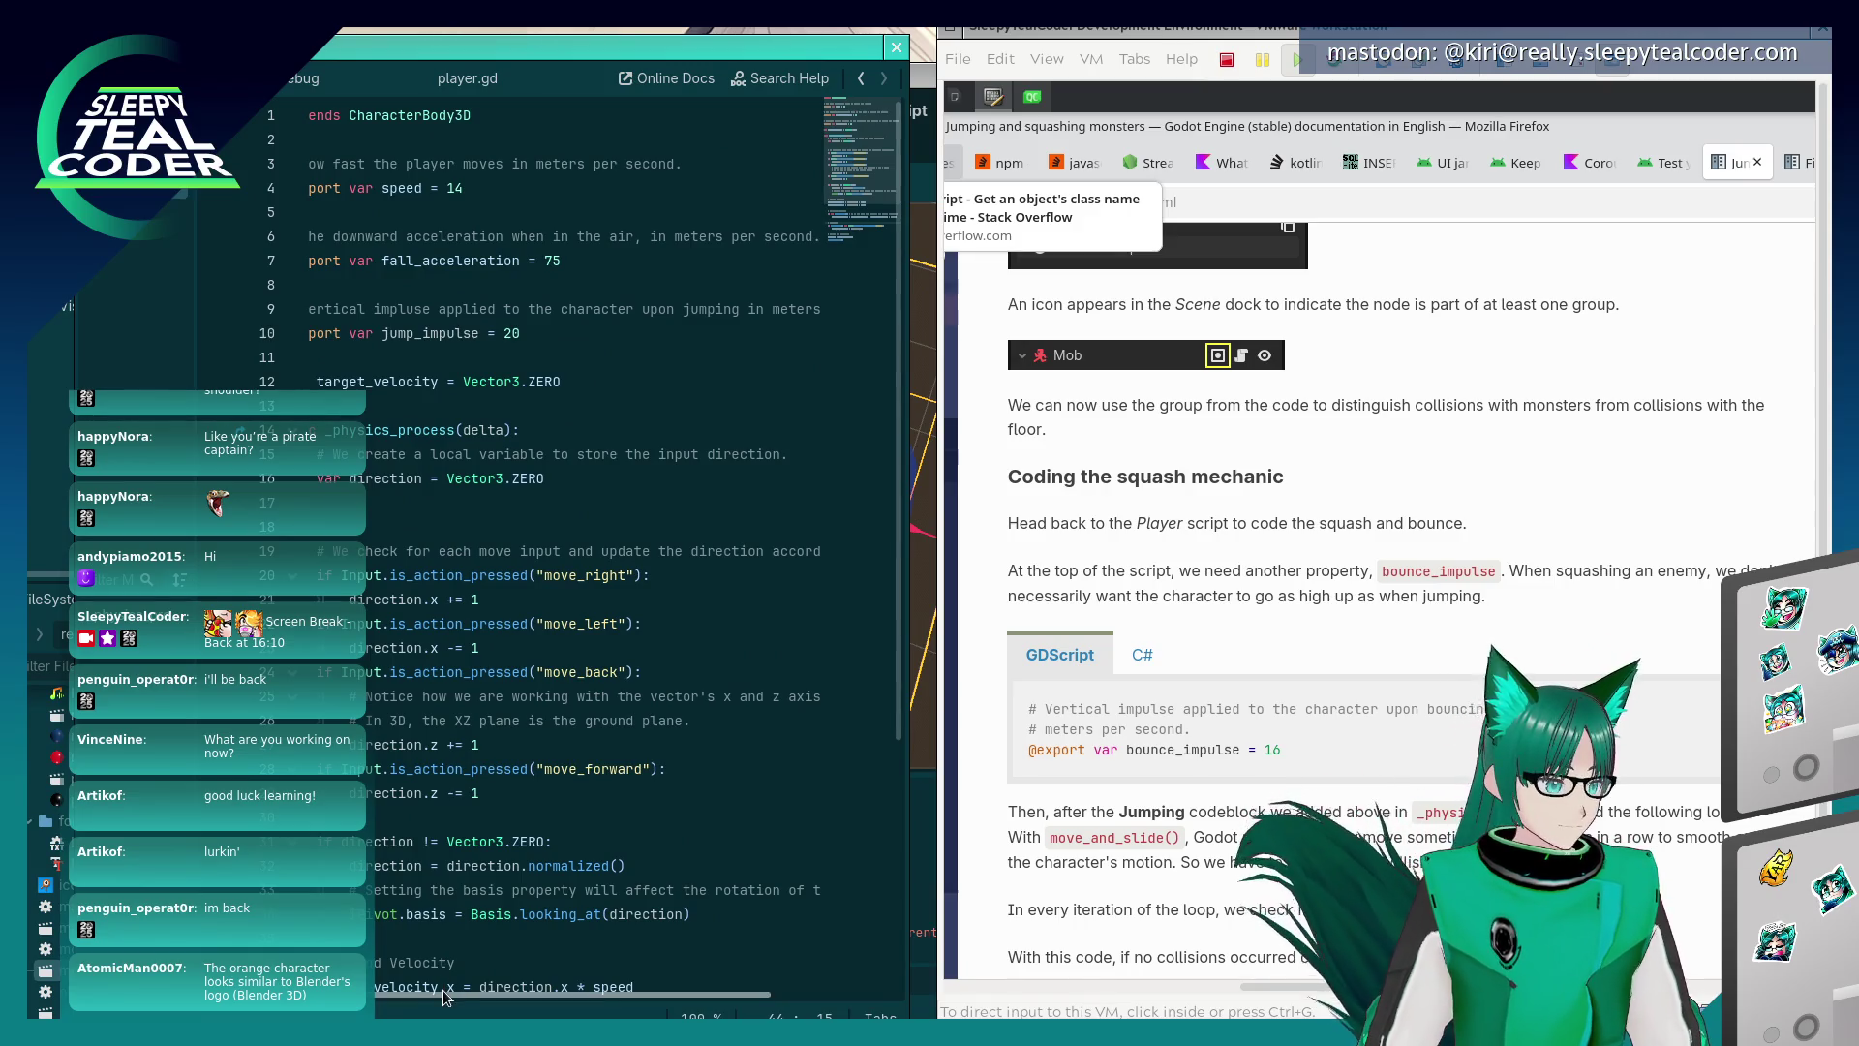
scroll(449, 975, "left", 2)
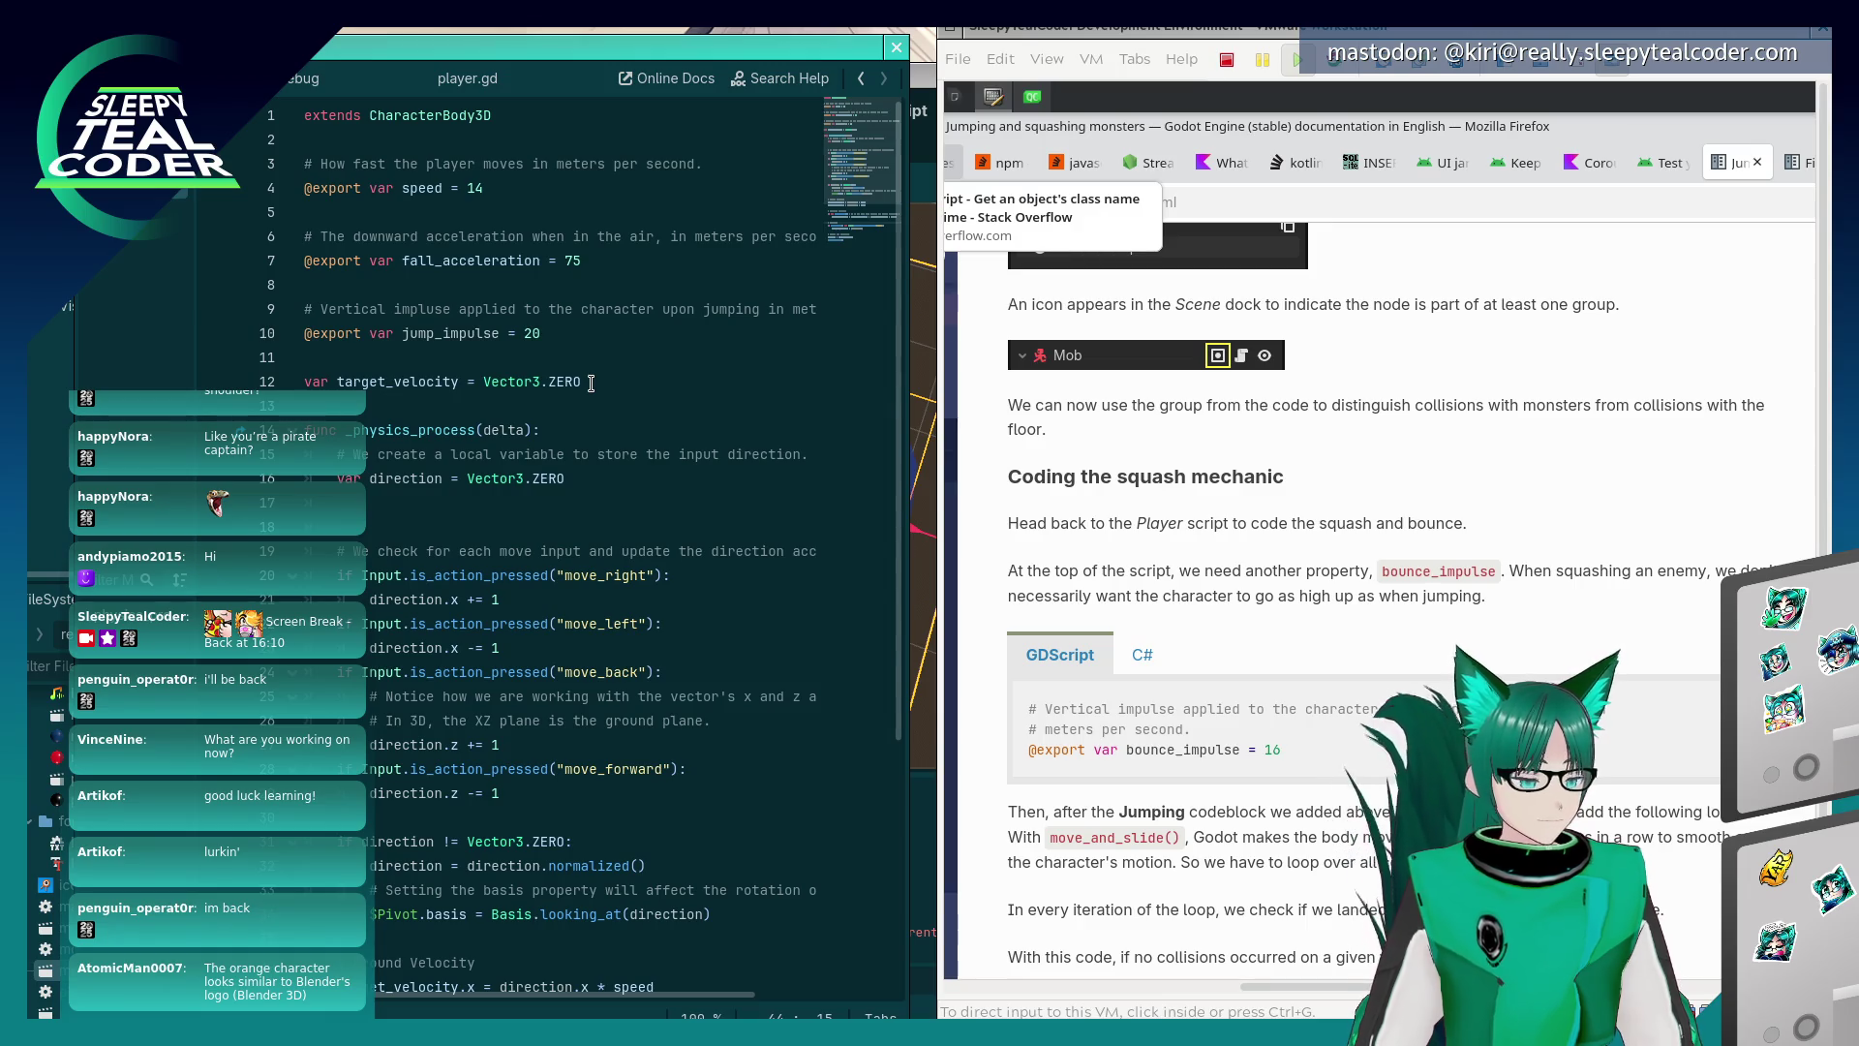
left_click(638, 366)
key("Return")
key("Return")
key("Up")
type("# Vertical impulse applied to the character upon bouncing a mob")
key("Return")
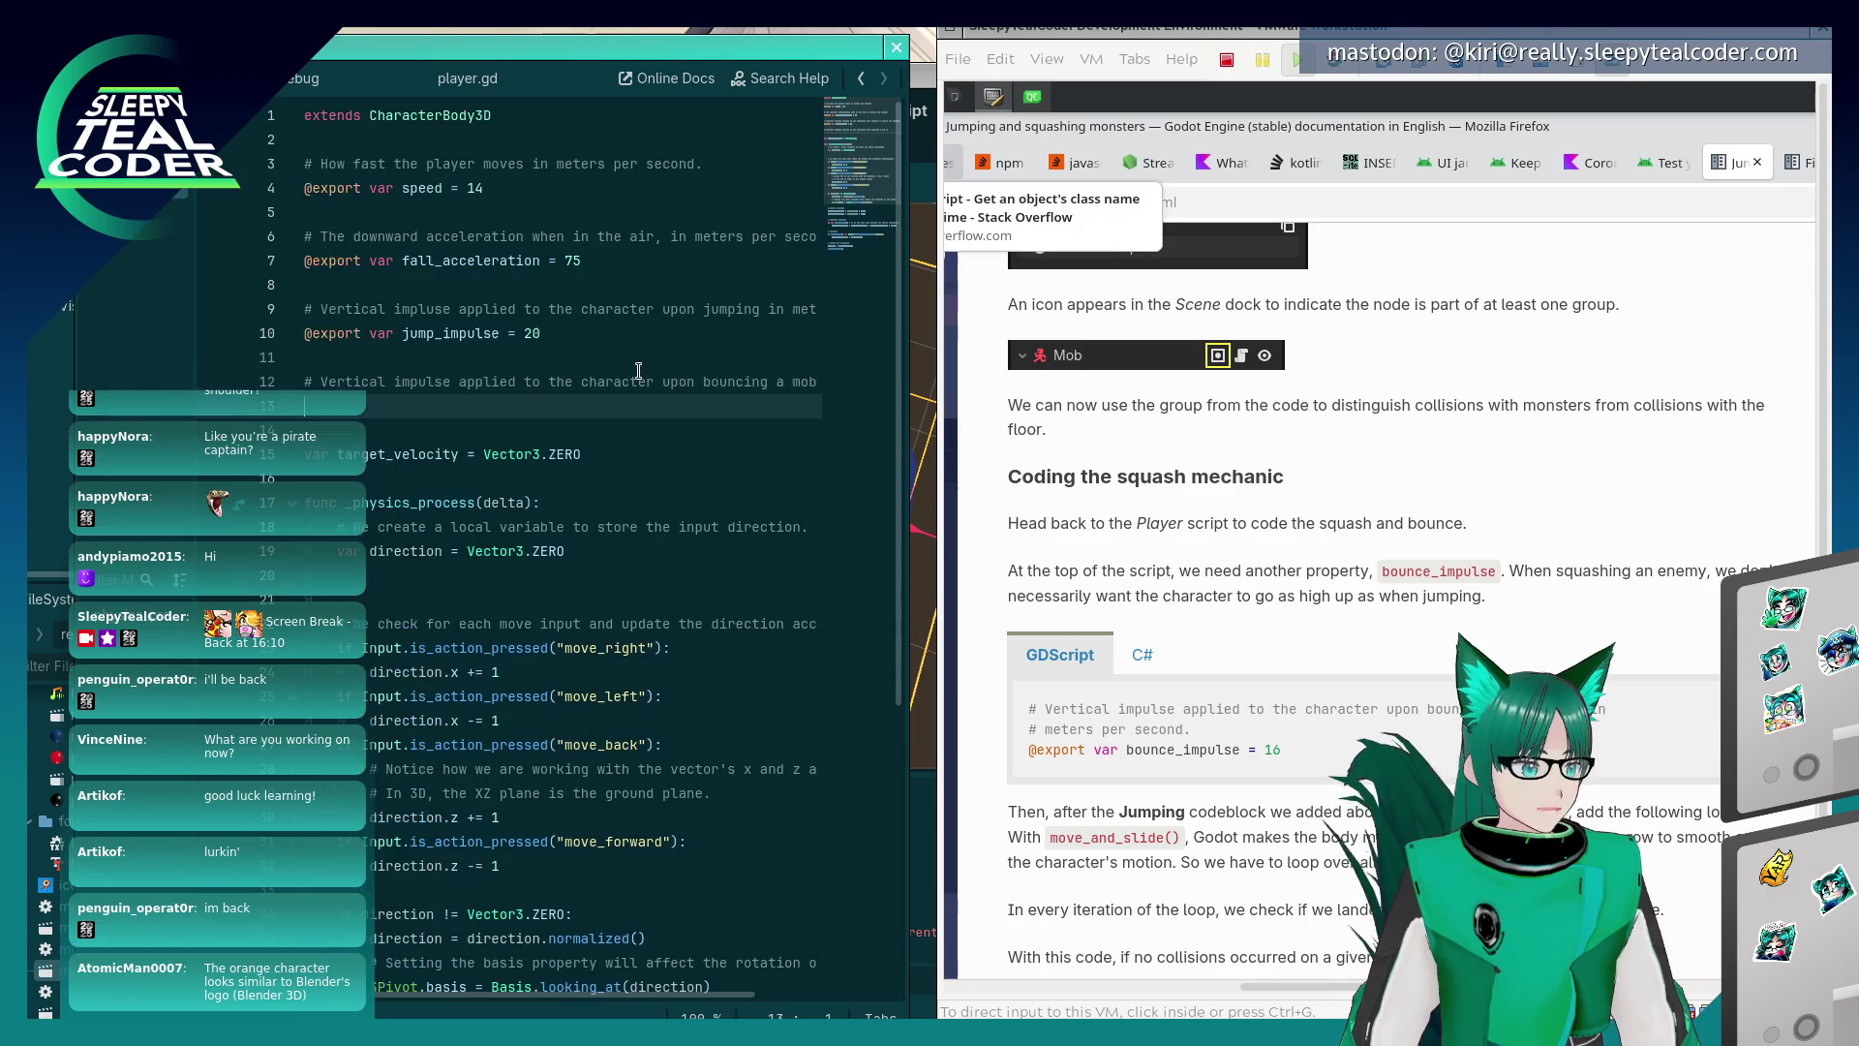
type("# meters per s")
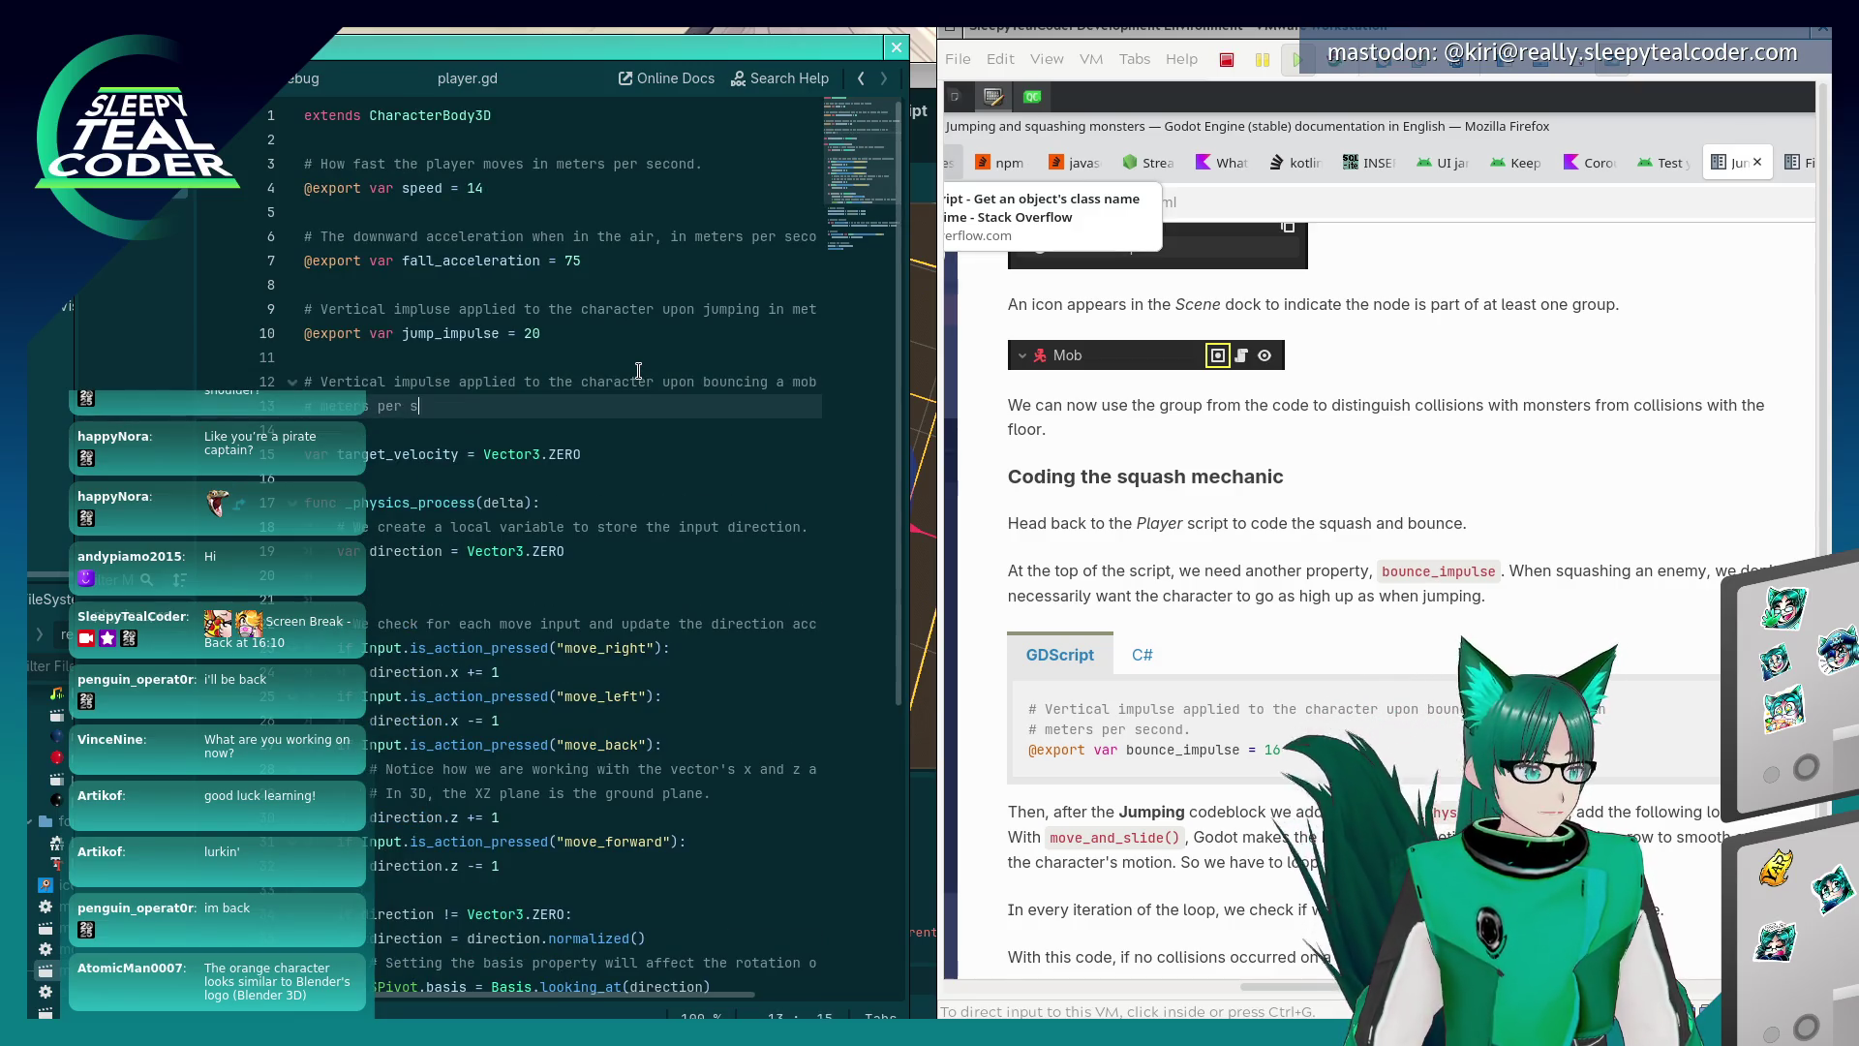
type("econd.")
key("Return")
type("@export var bounce_")
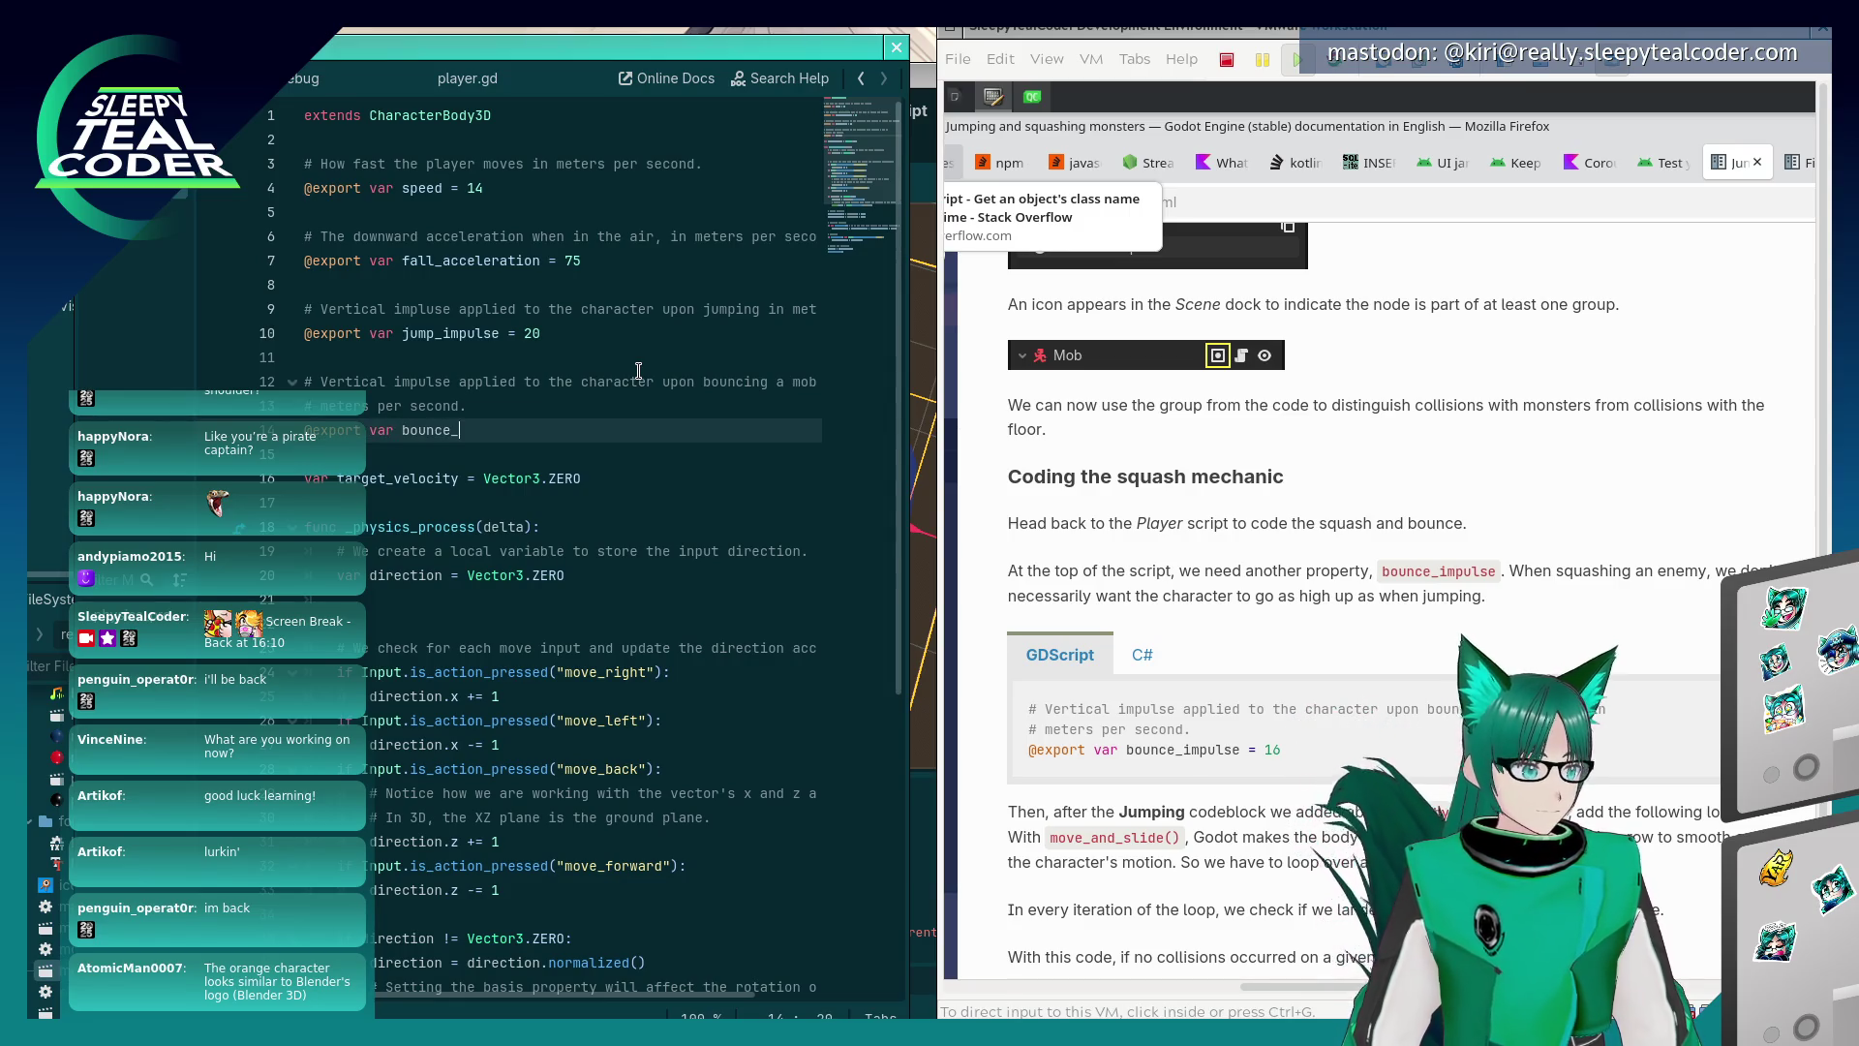
type("impulse = 1")
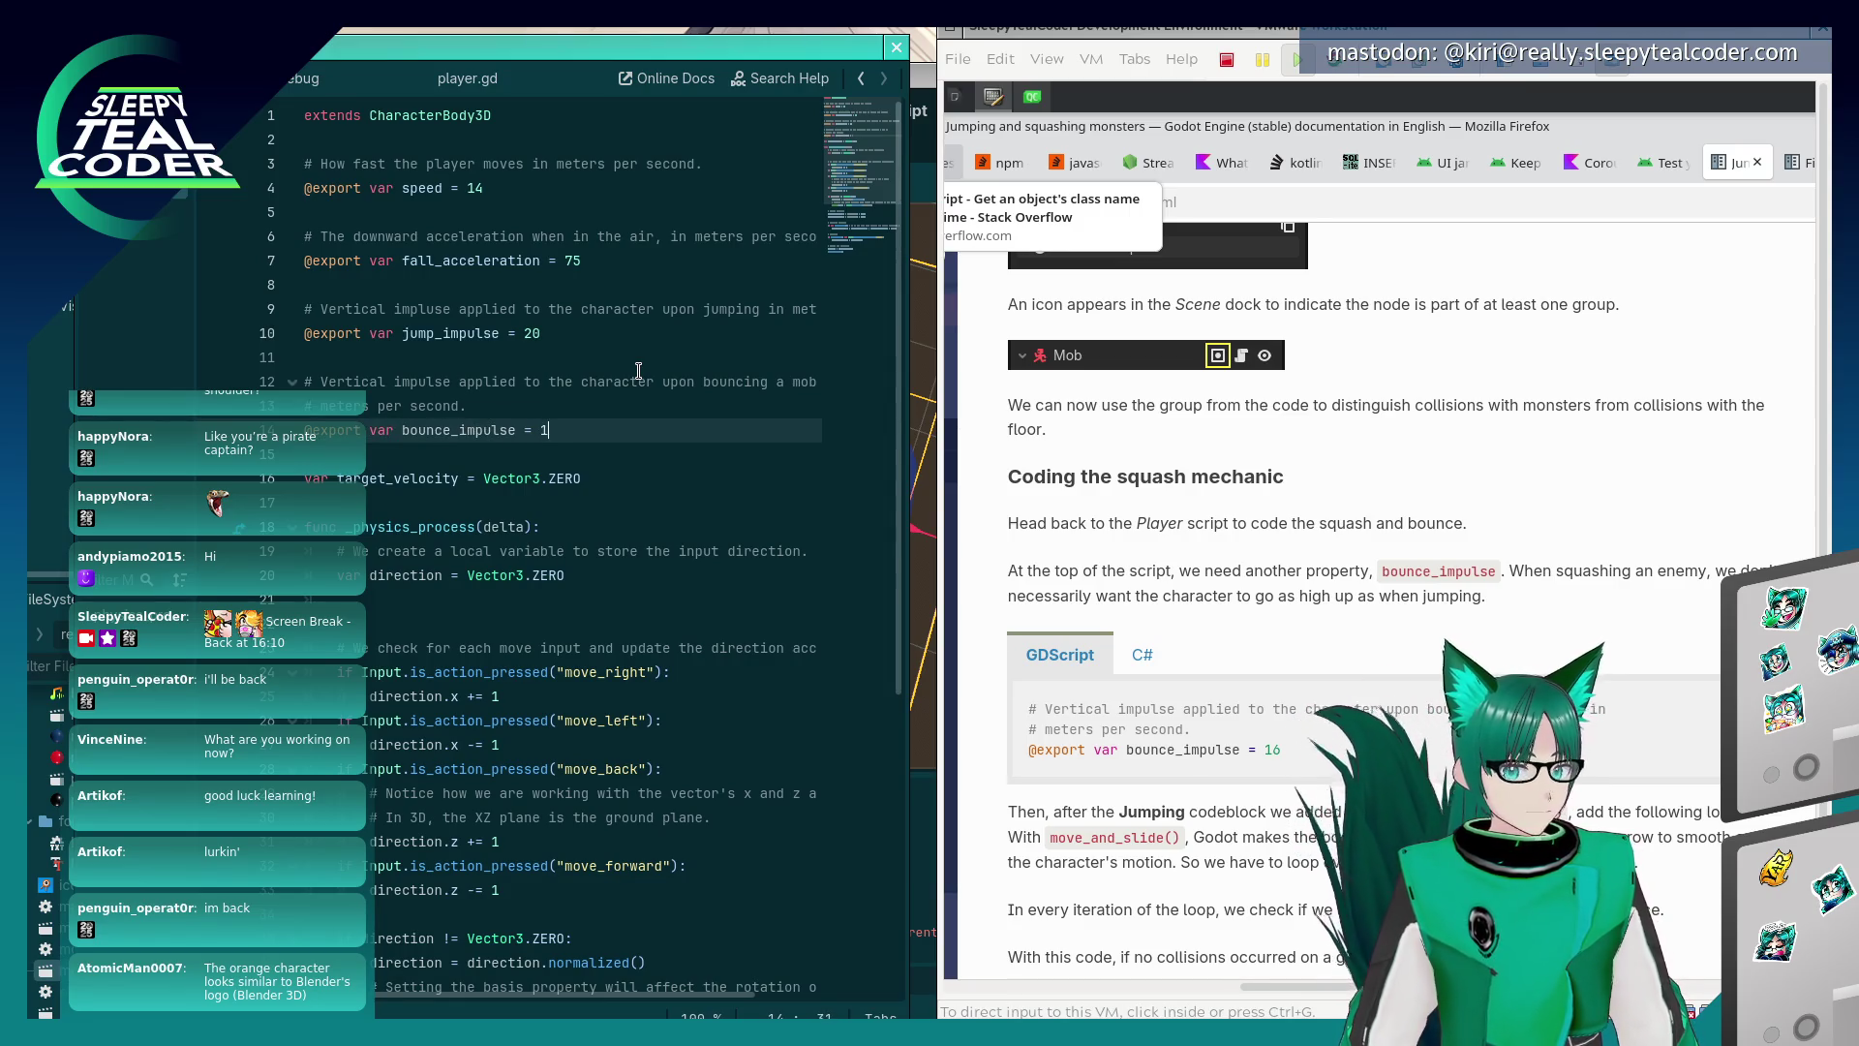
type("6")
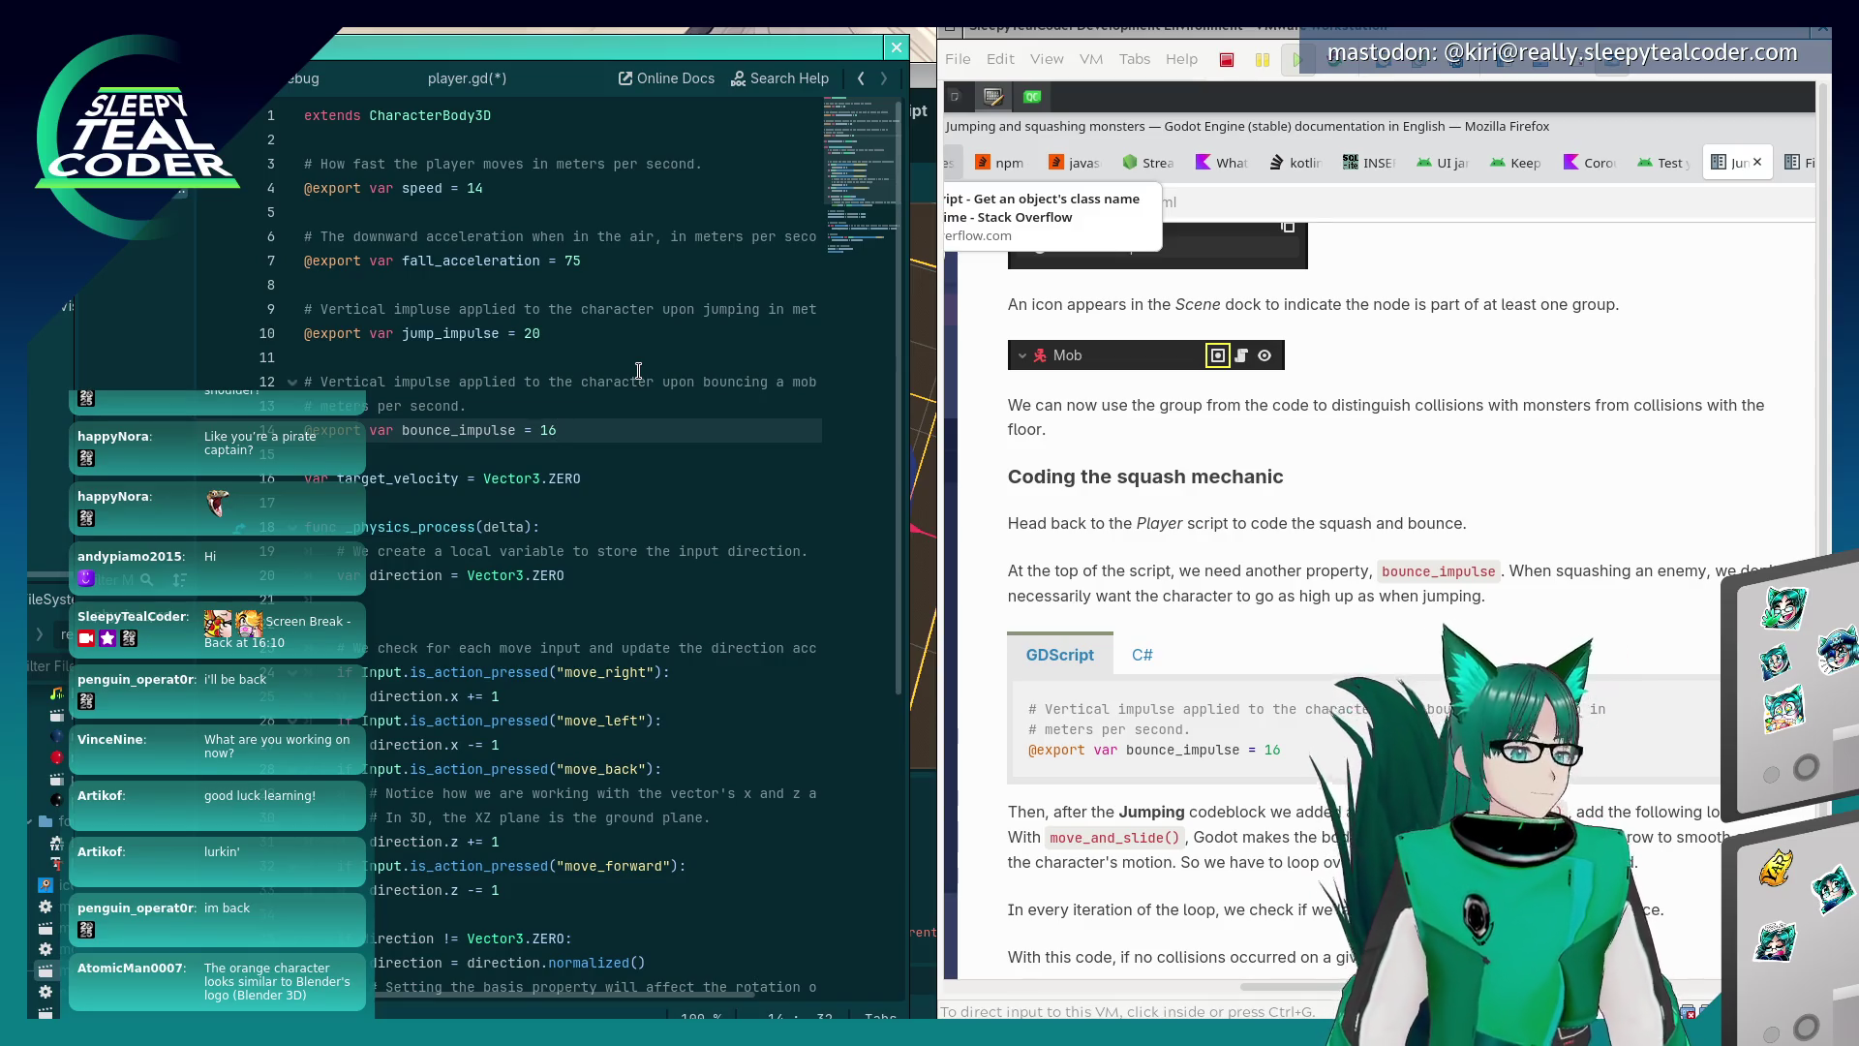
Step: Scroll the docs down to the collision loop code
scroll(1356, 581, "down", 5)
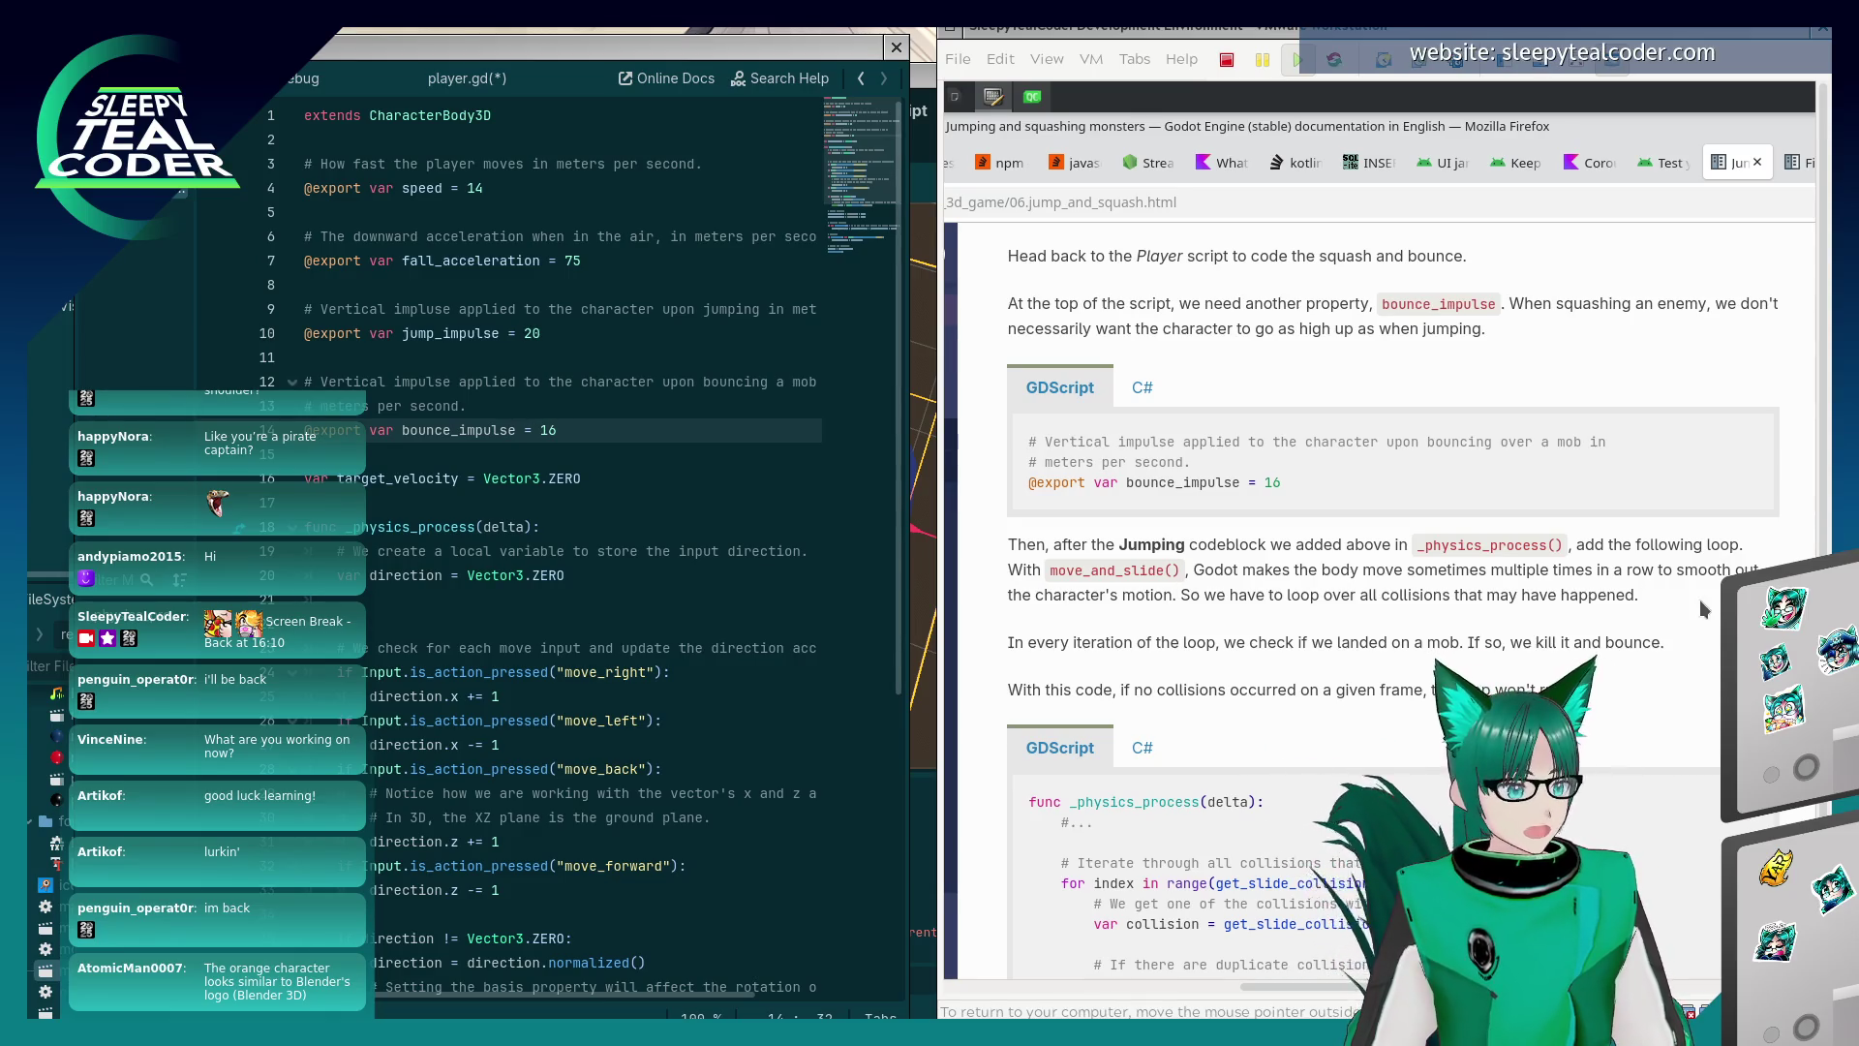
scroll(1480, 634, "down", 5)
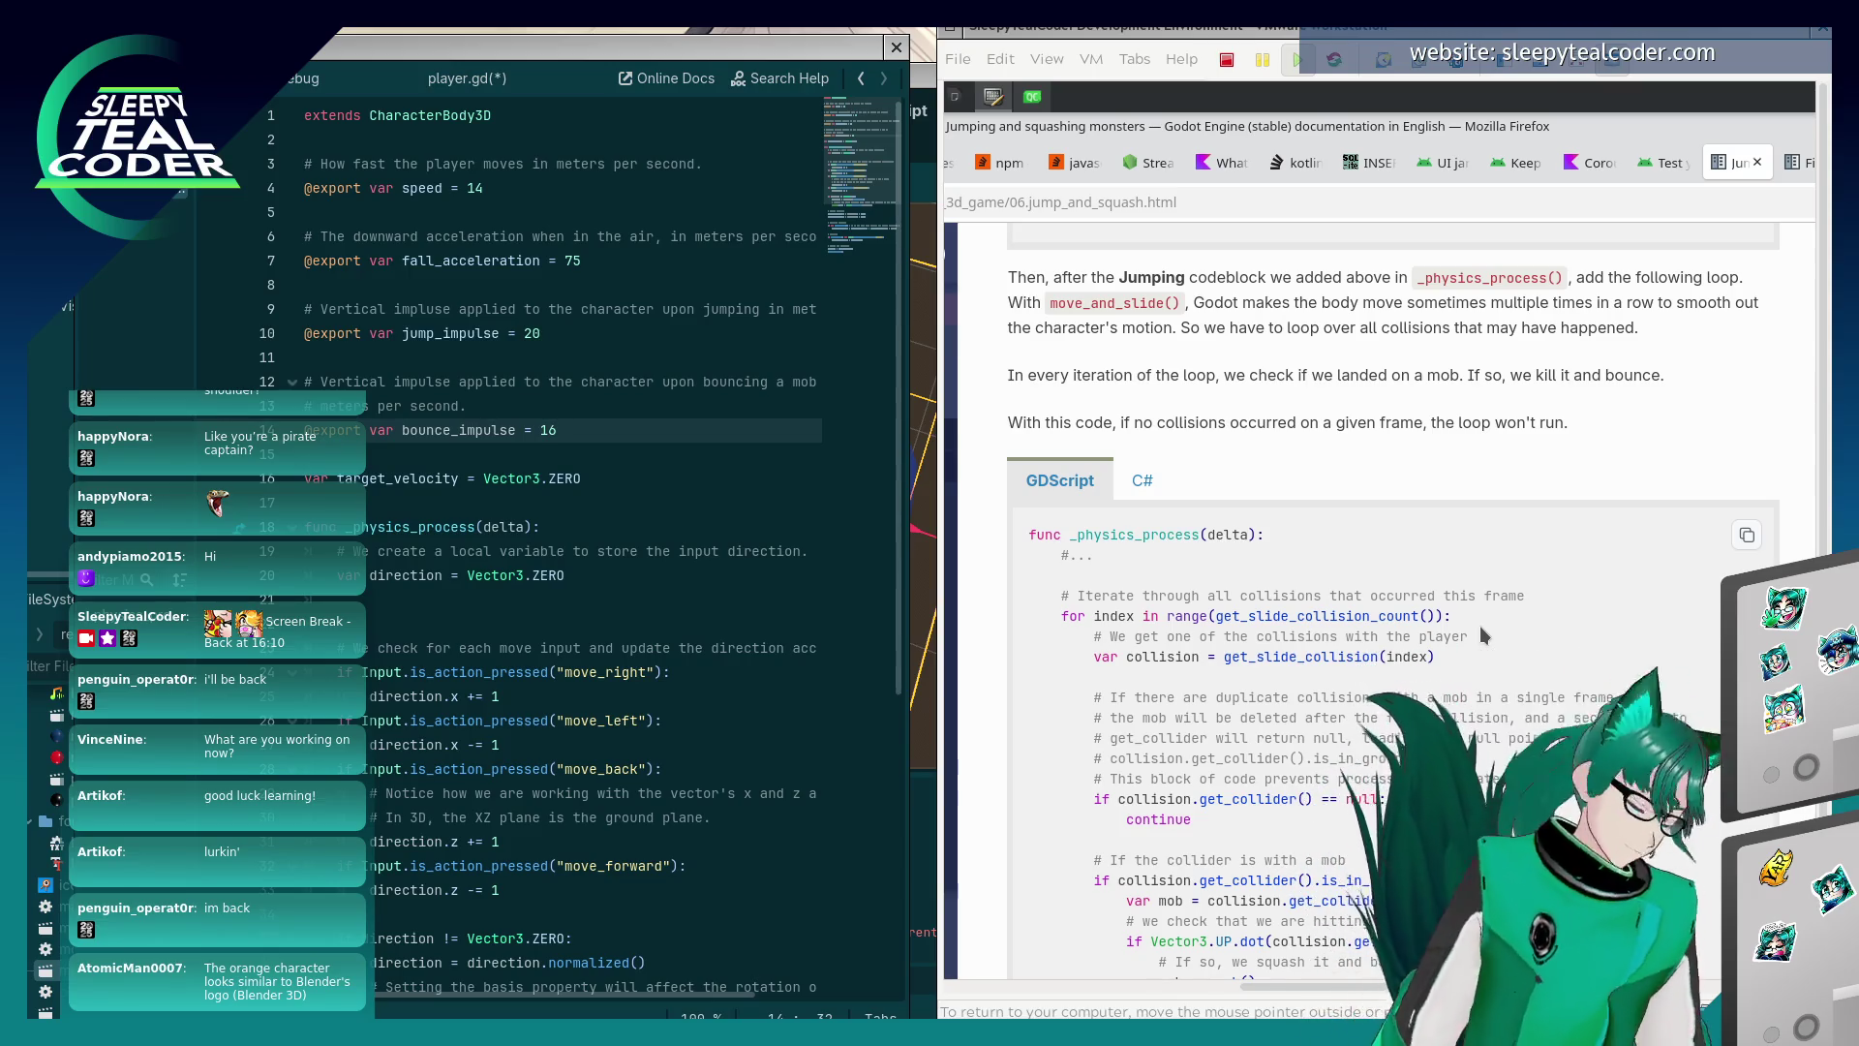
scroll(1481, 634, "down", 5)
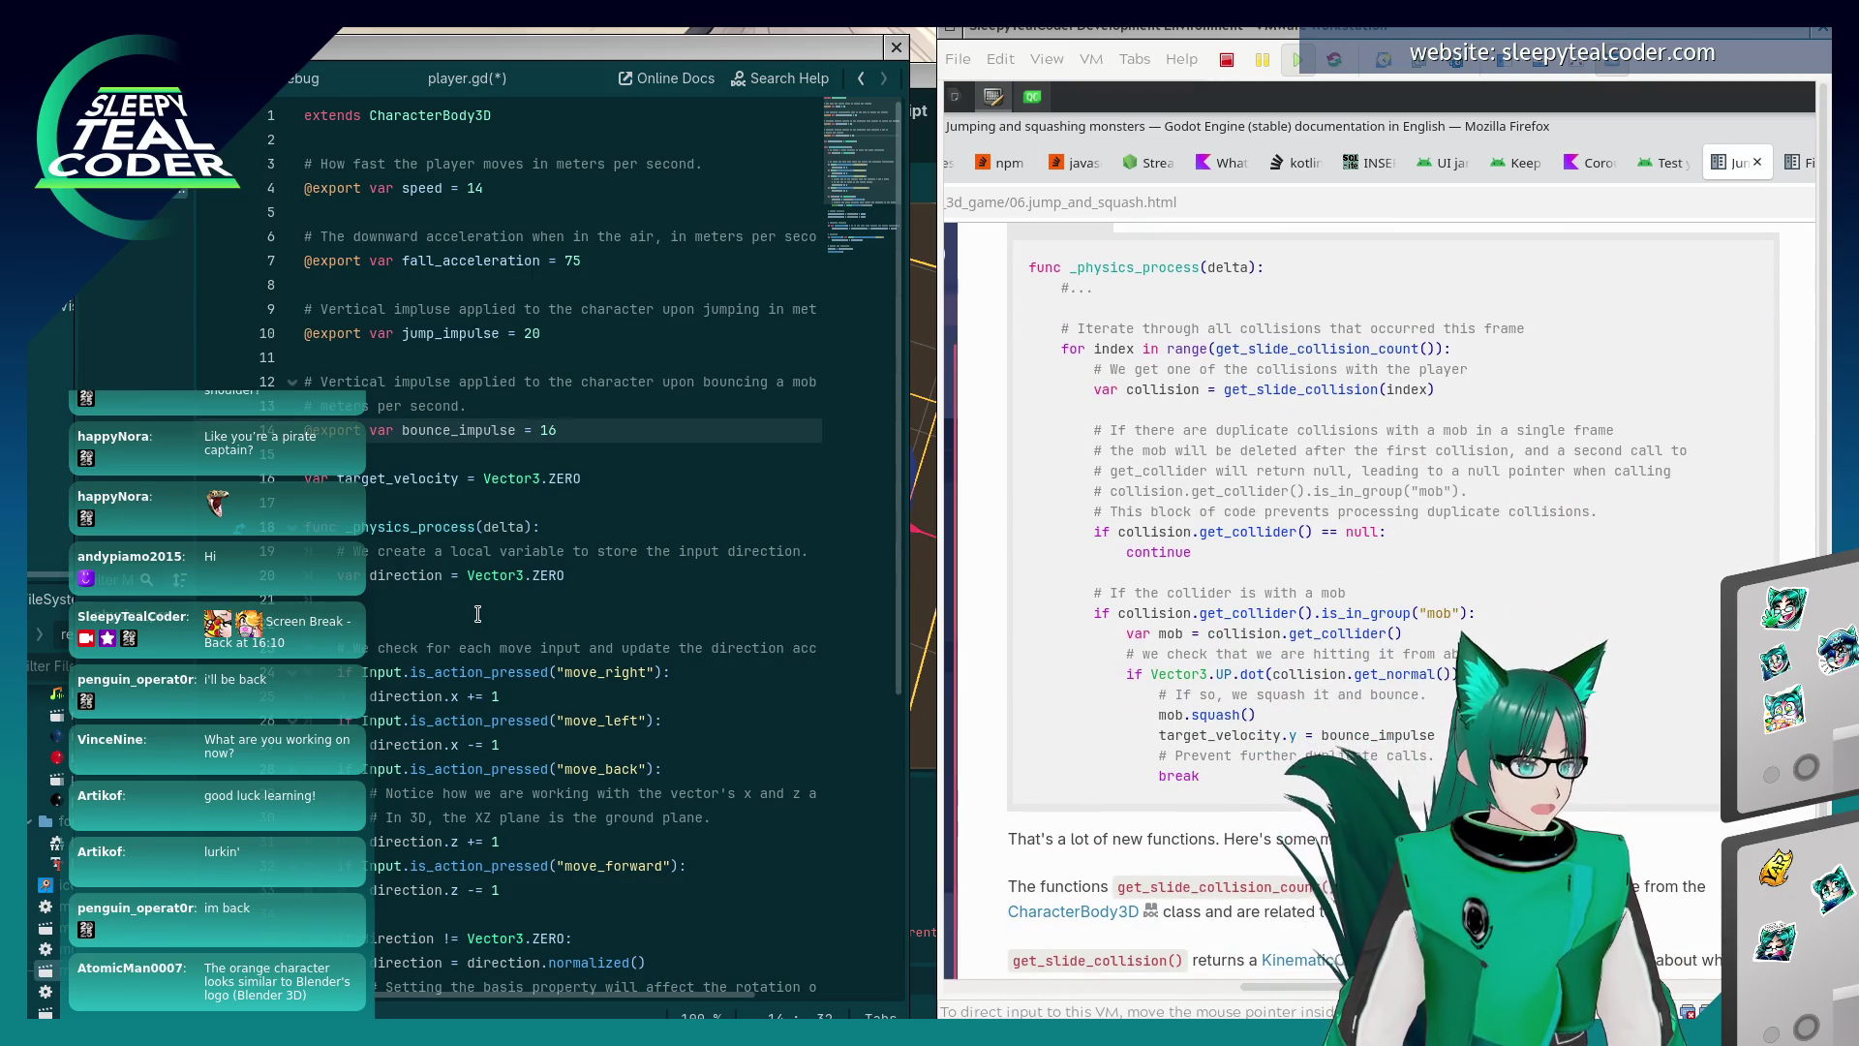
Step: After move_and_slide(), add a comment about iterating through all collisions with the player
left_click(384, 559)
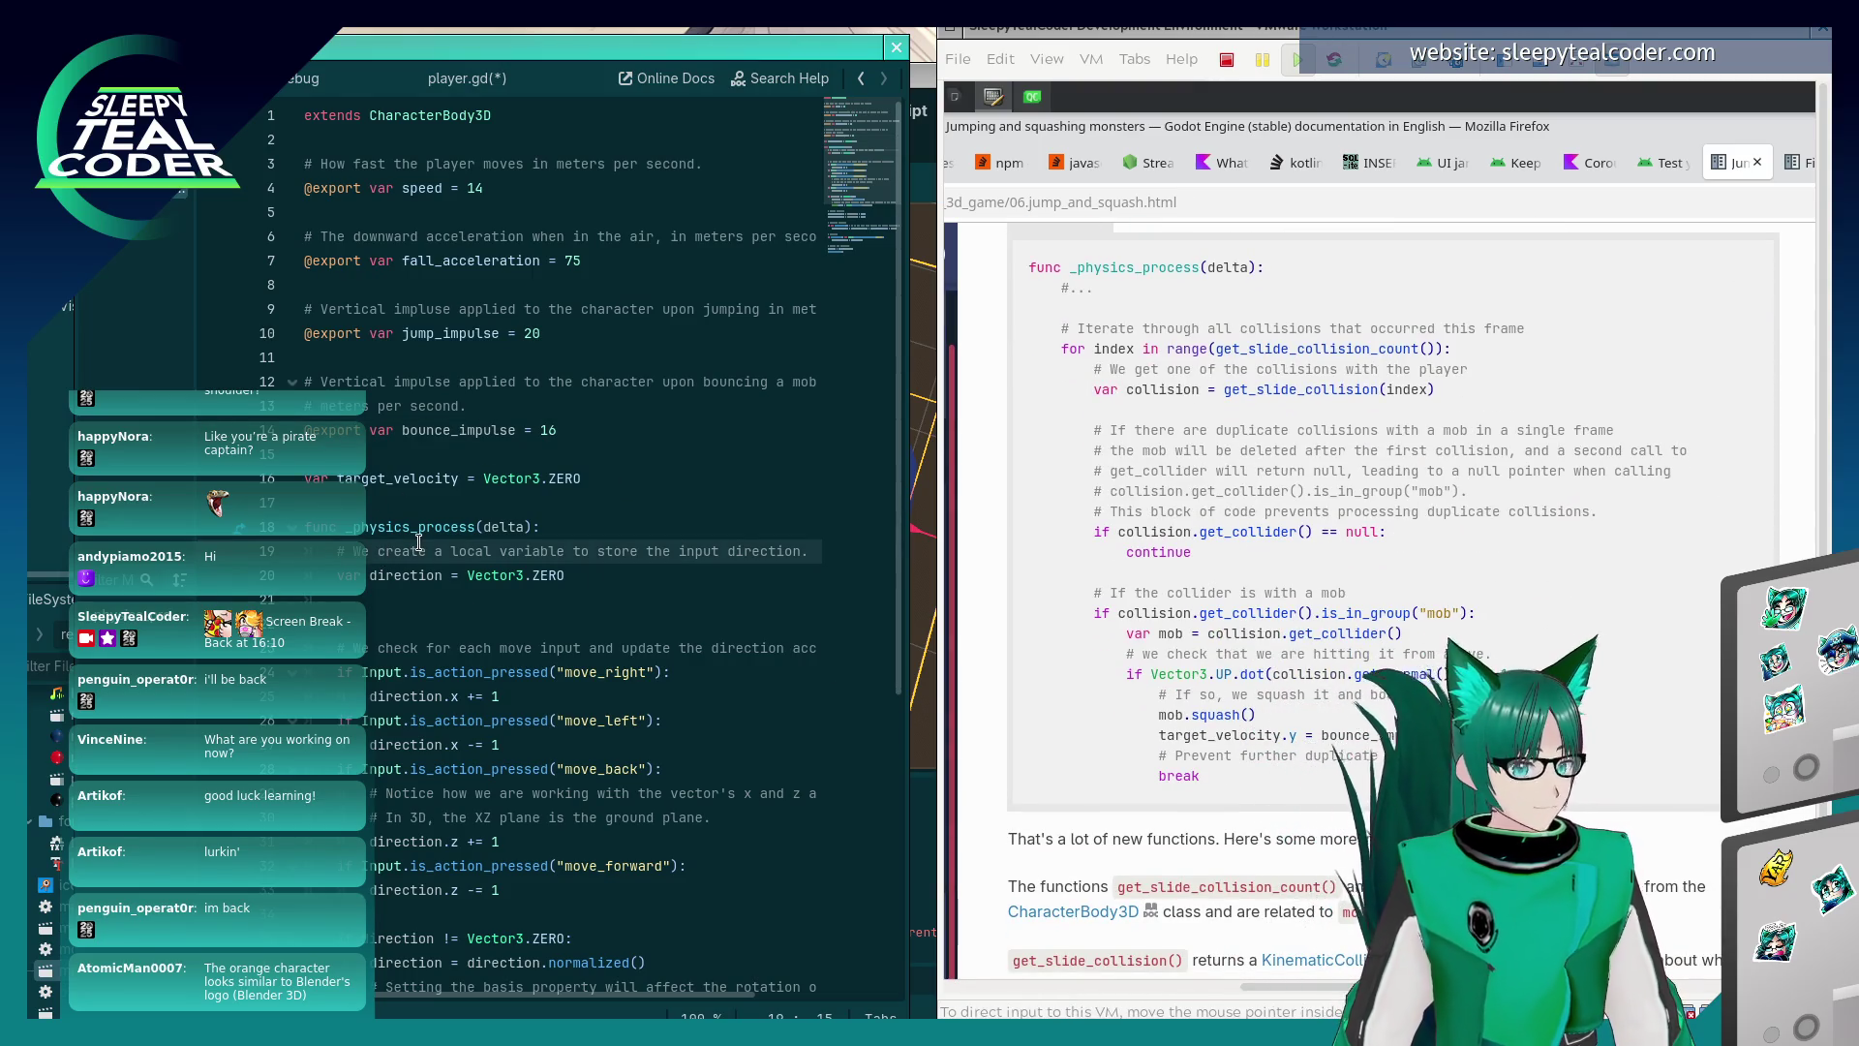
scroll(419, 543, "down", 3)
scroll(418, 542, "down", 3)
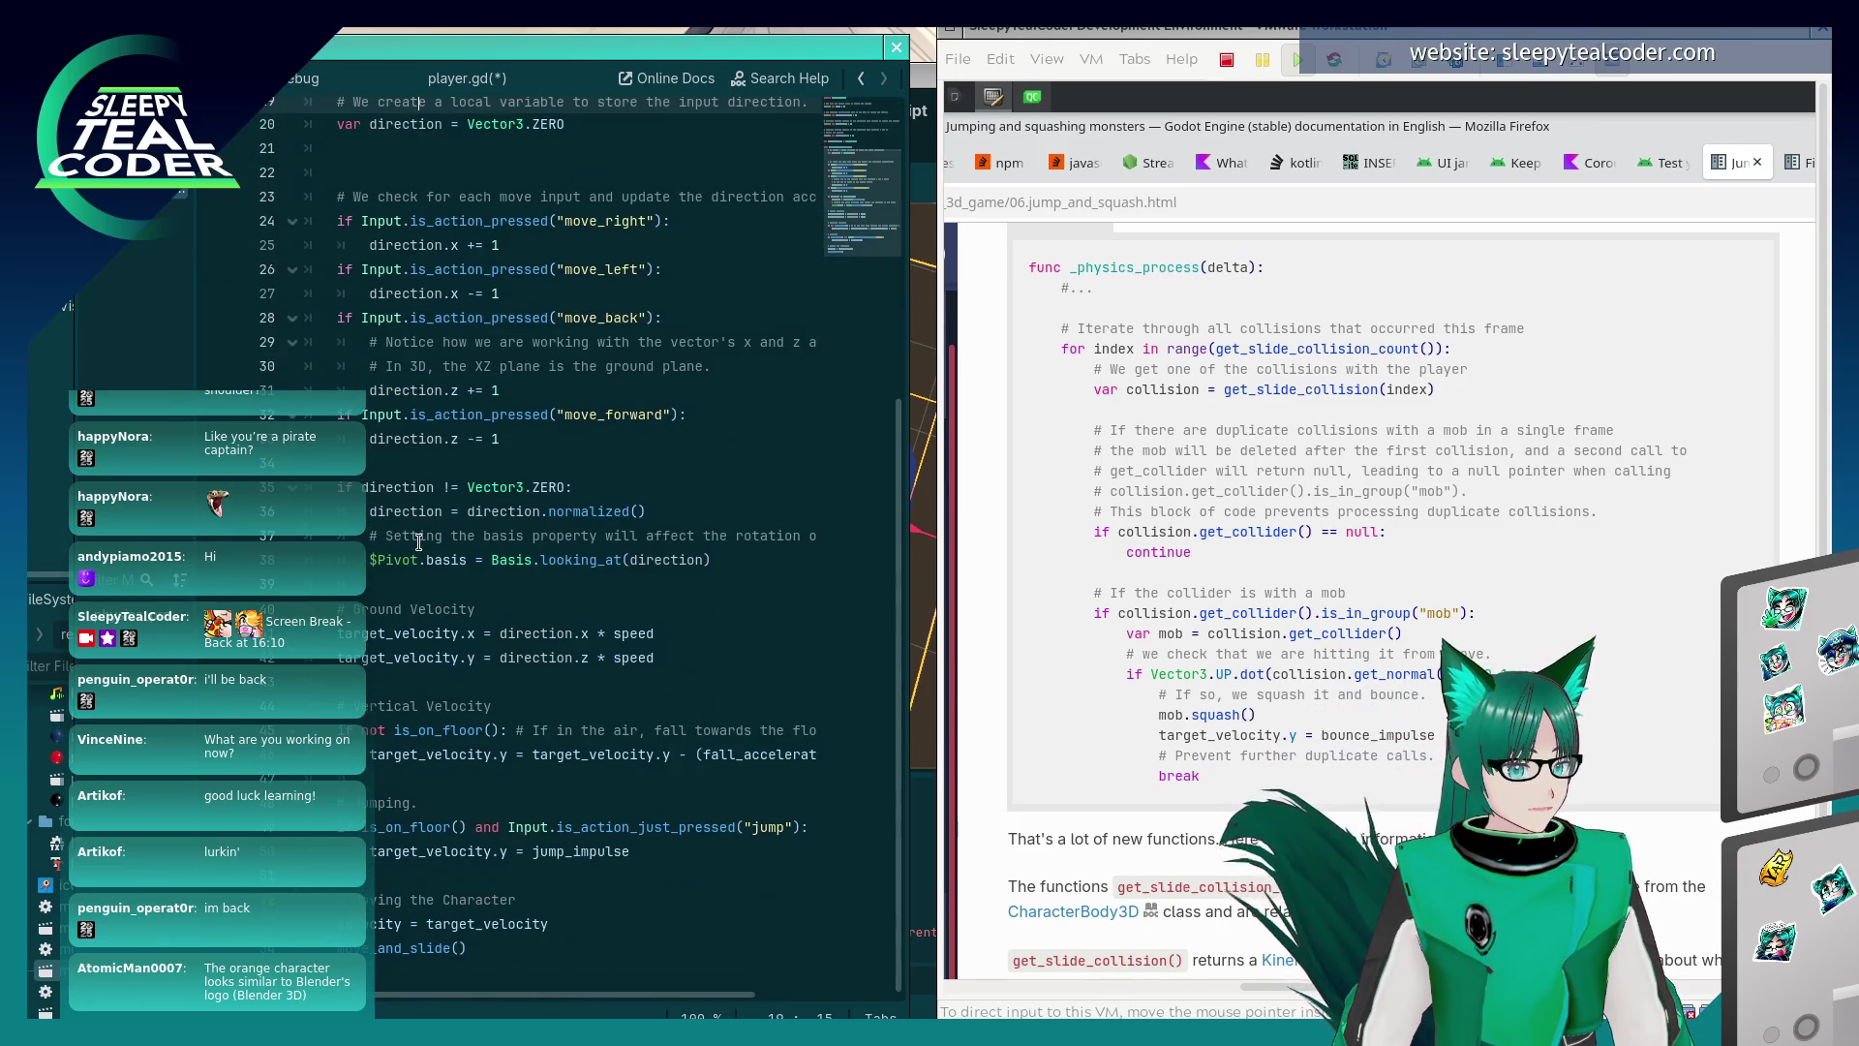
left_click(490, 946)
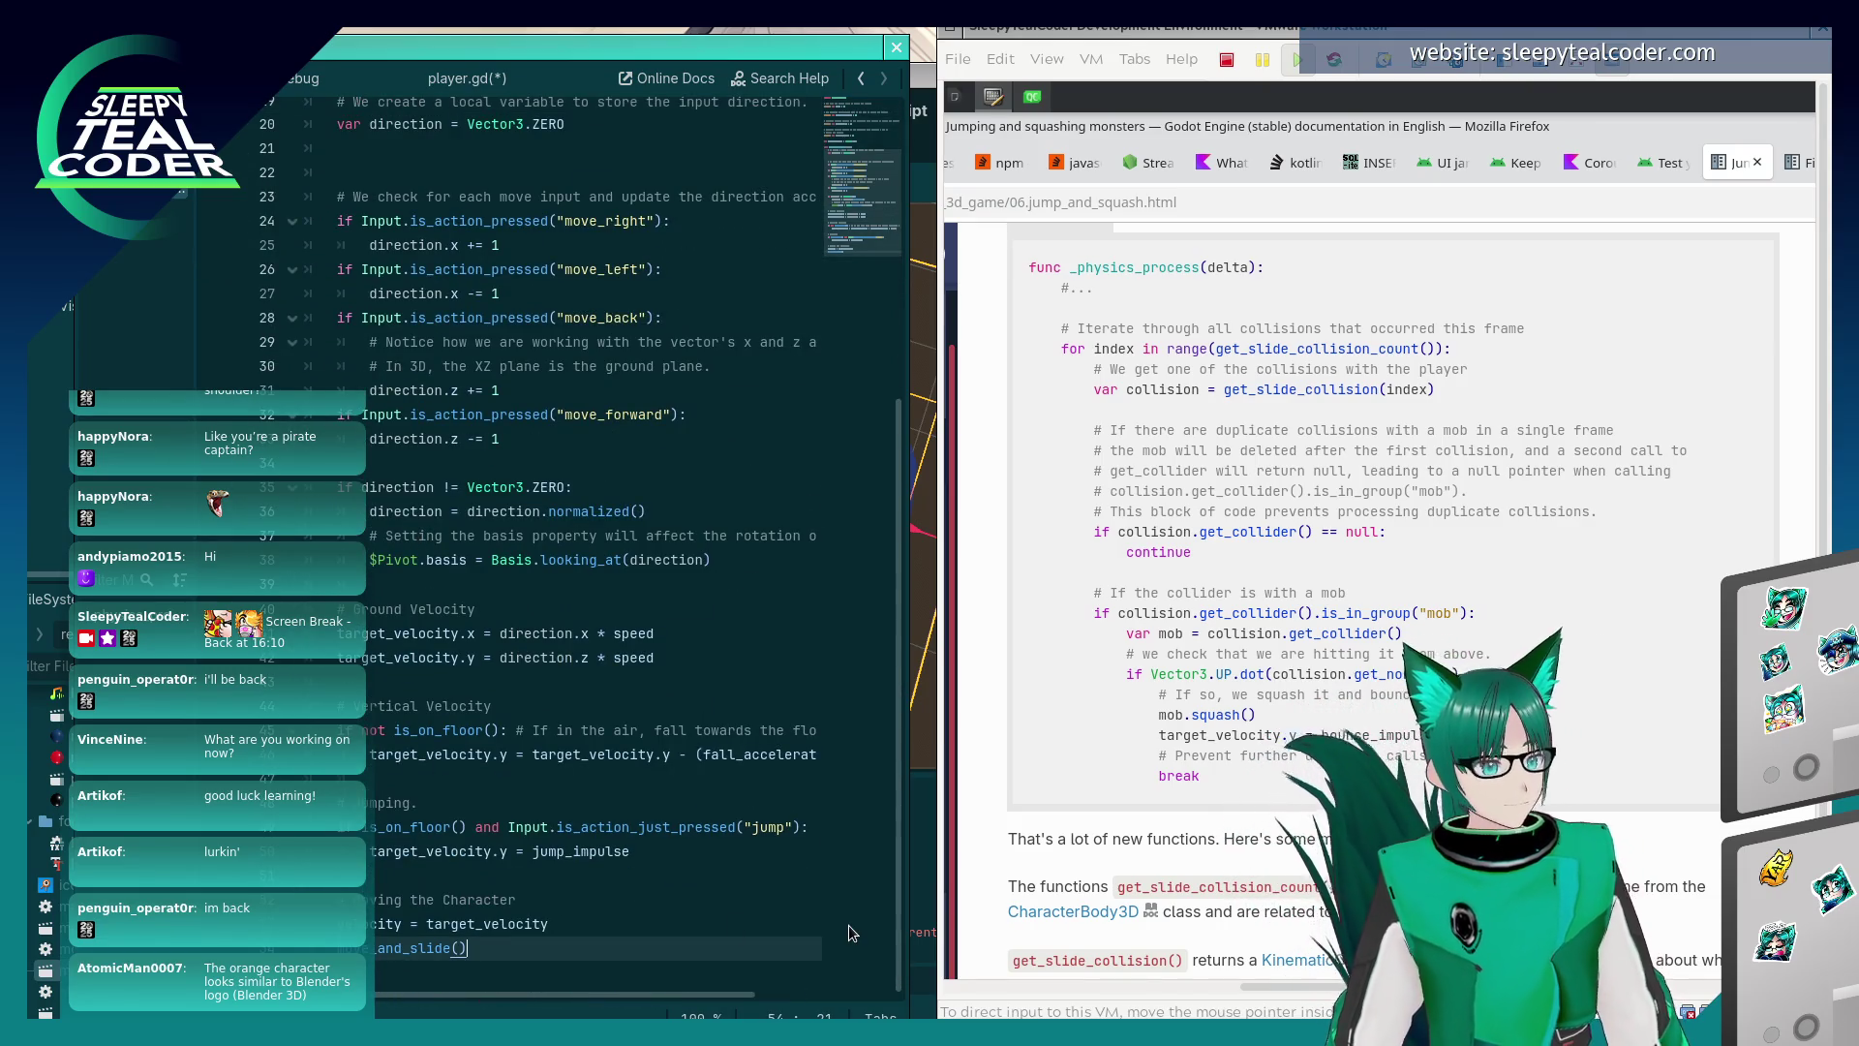
scroll(1345, 882, "up", 4)
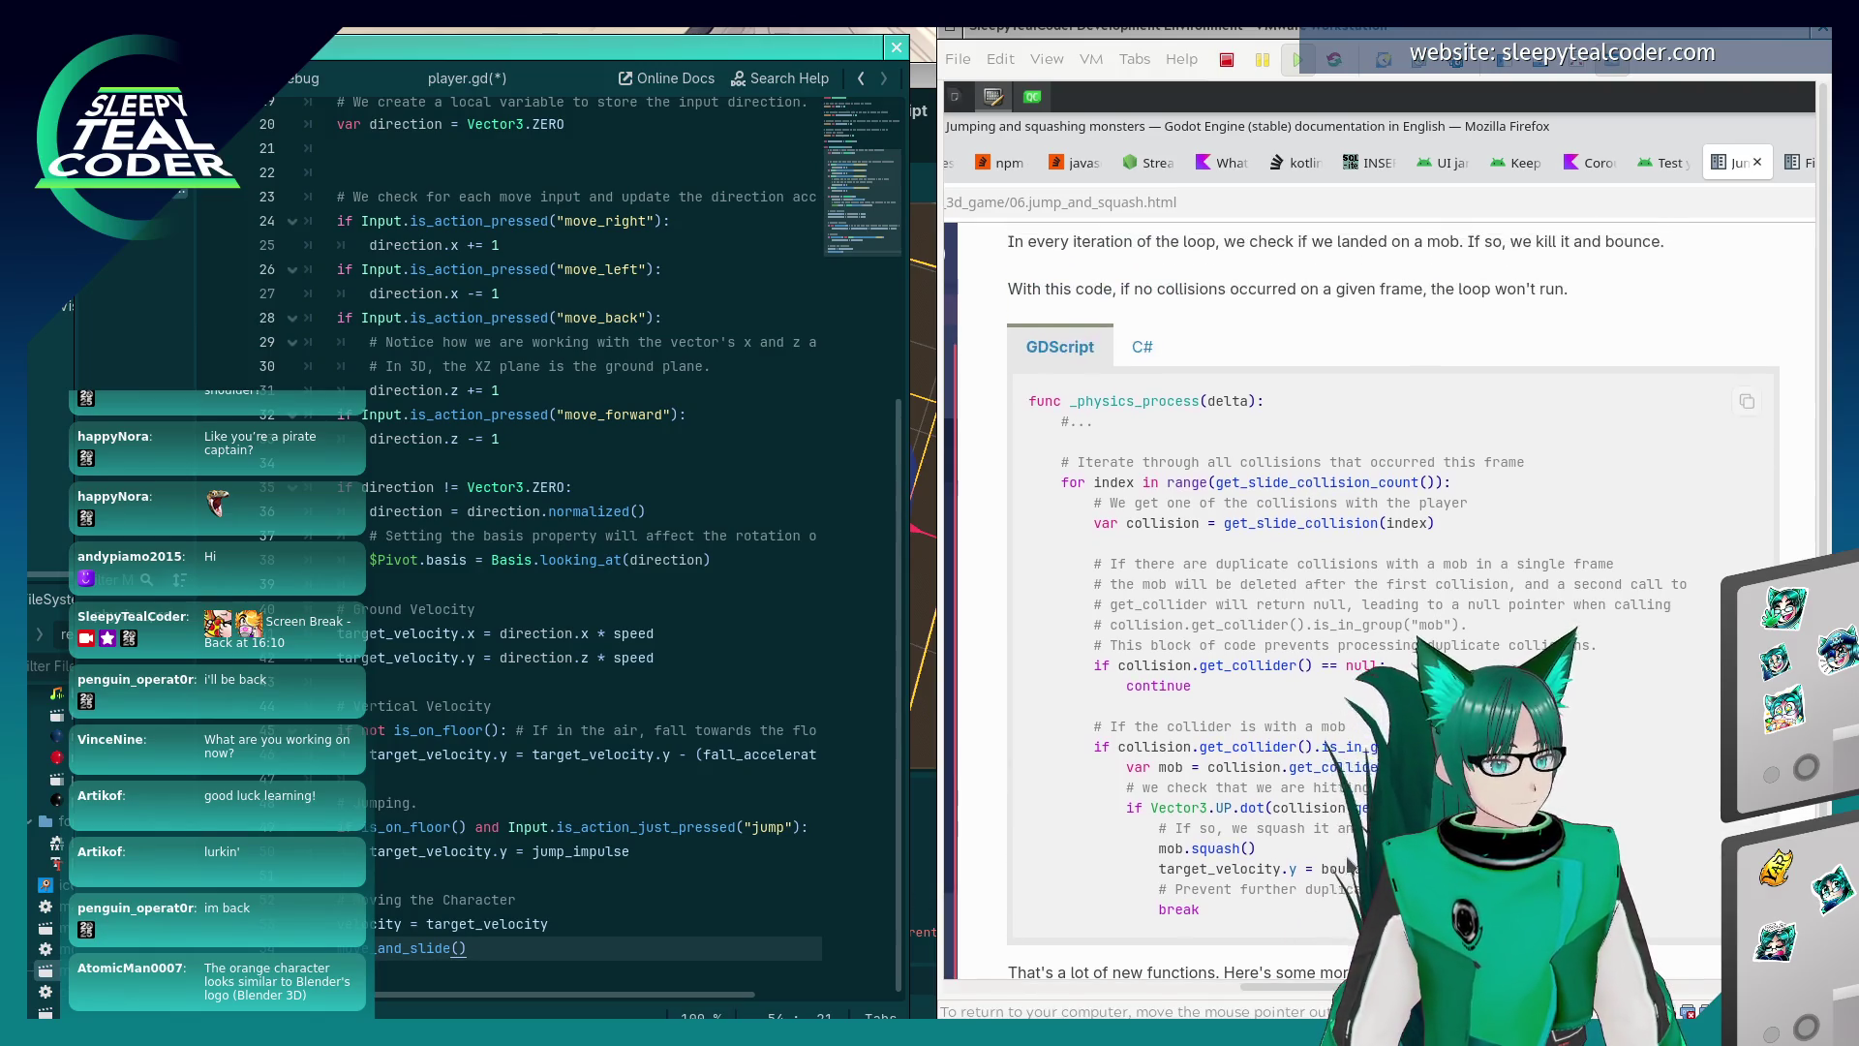
scroll(1274, 878, "down", 4)
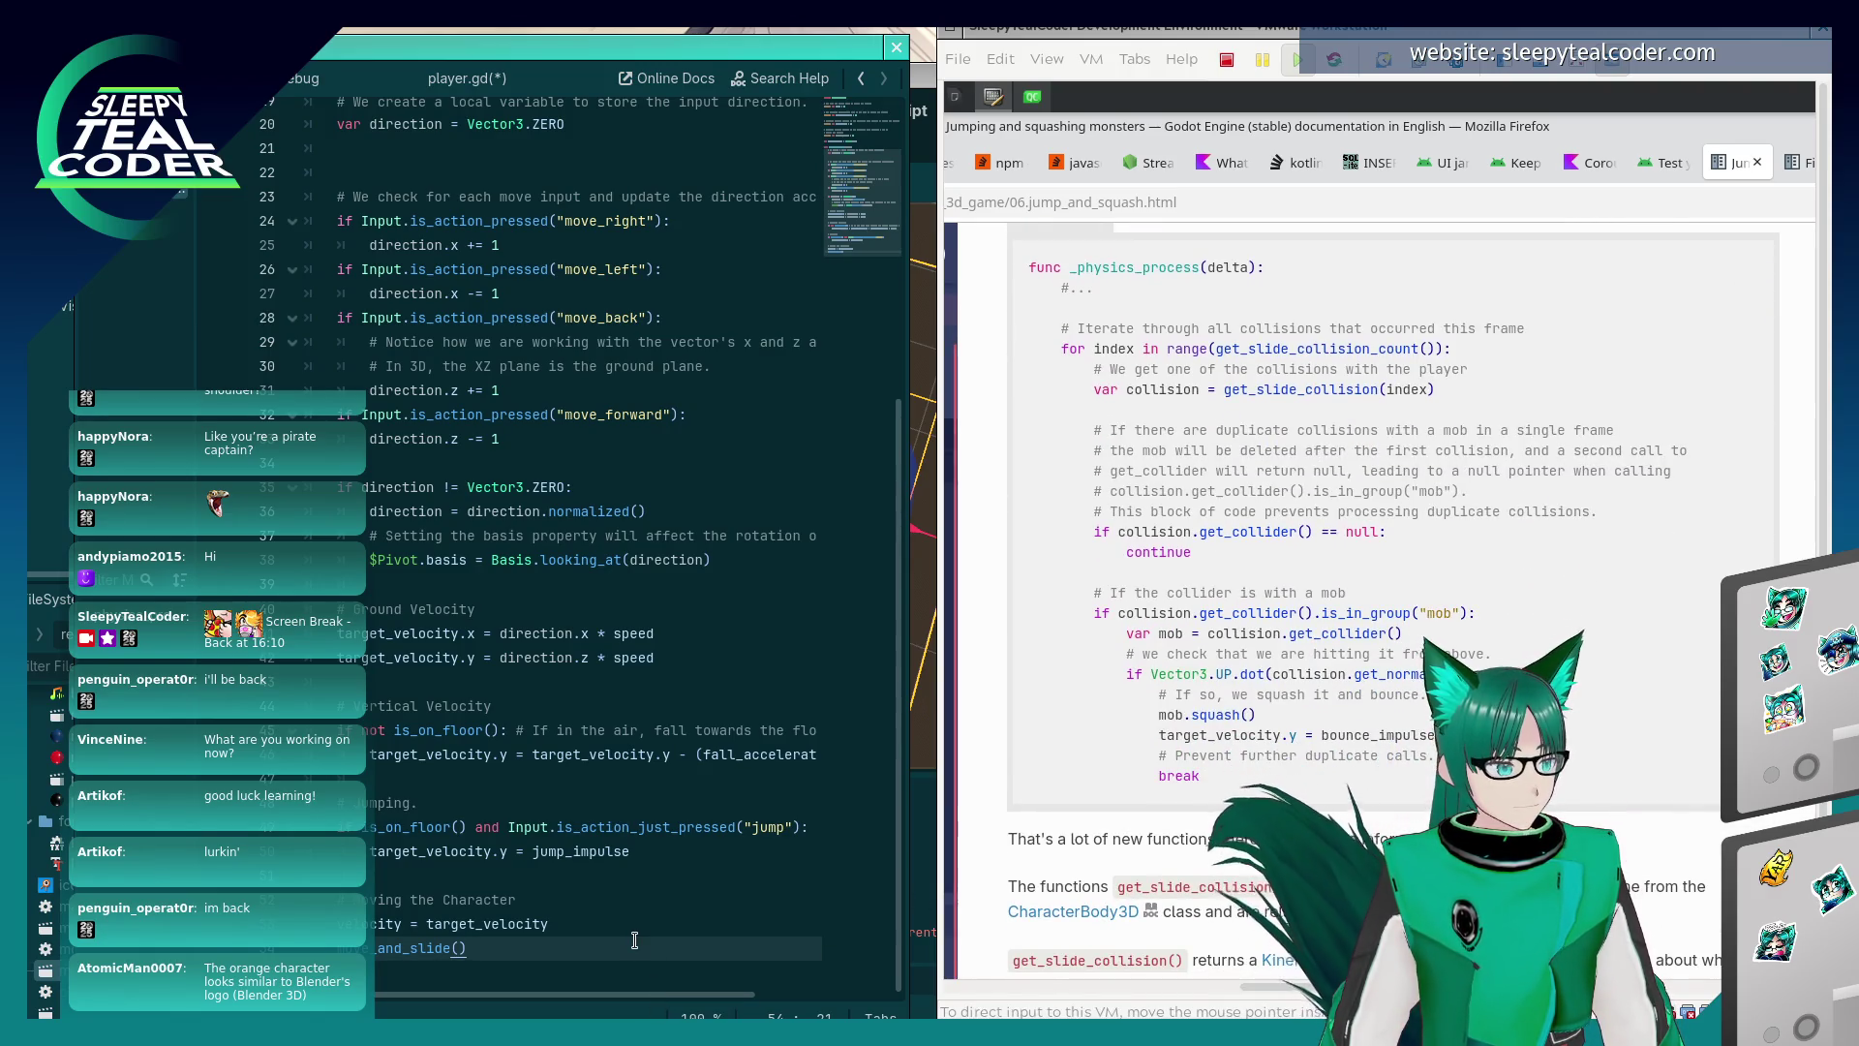
key("Return")
key("Return")
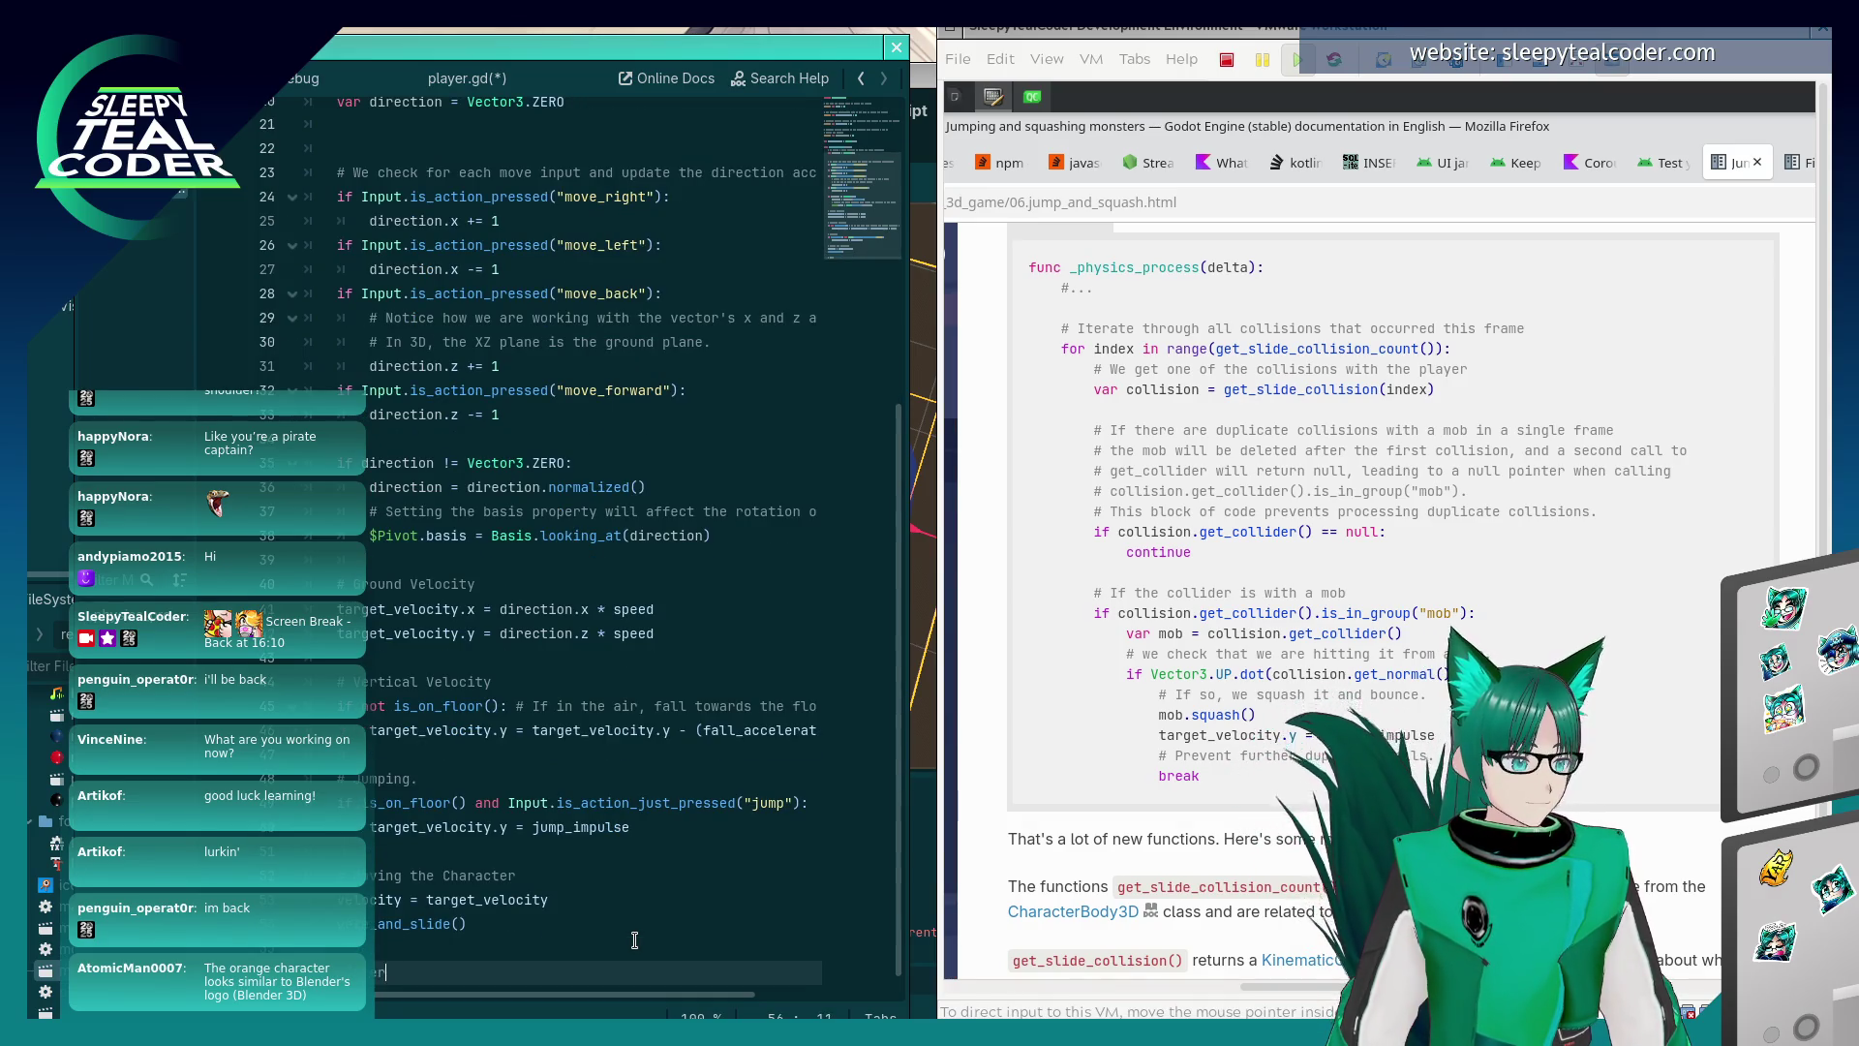
type("ate though all c")
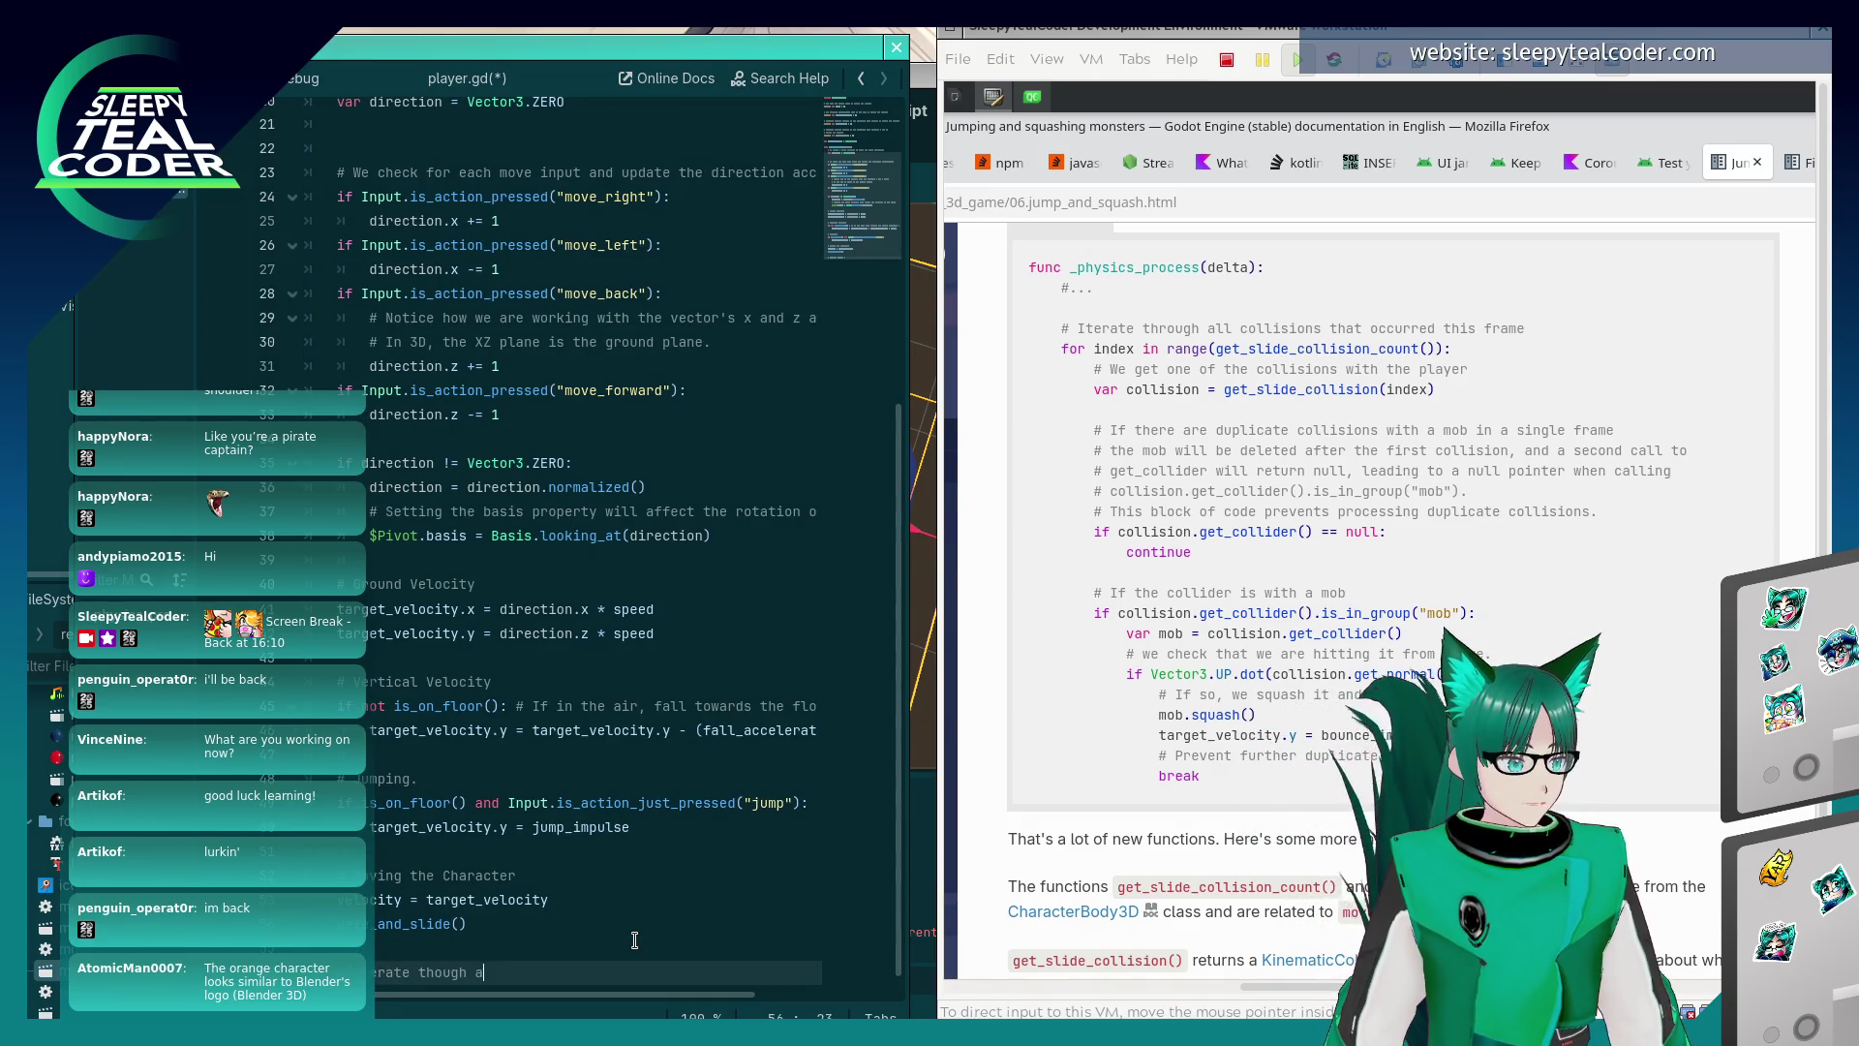
type("ollisin")
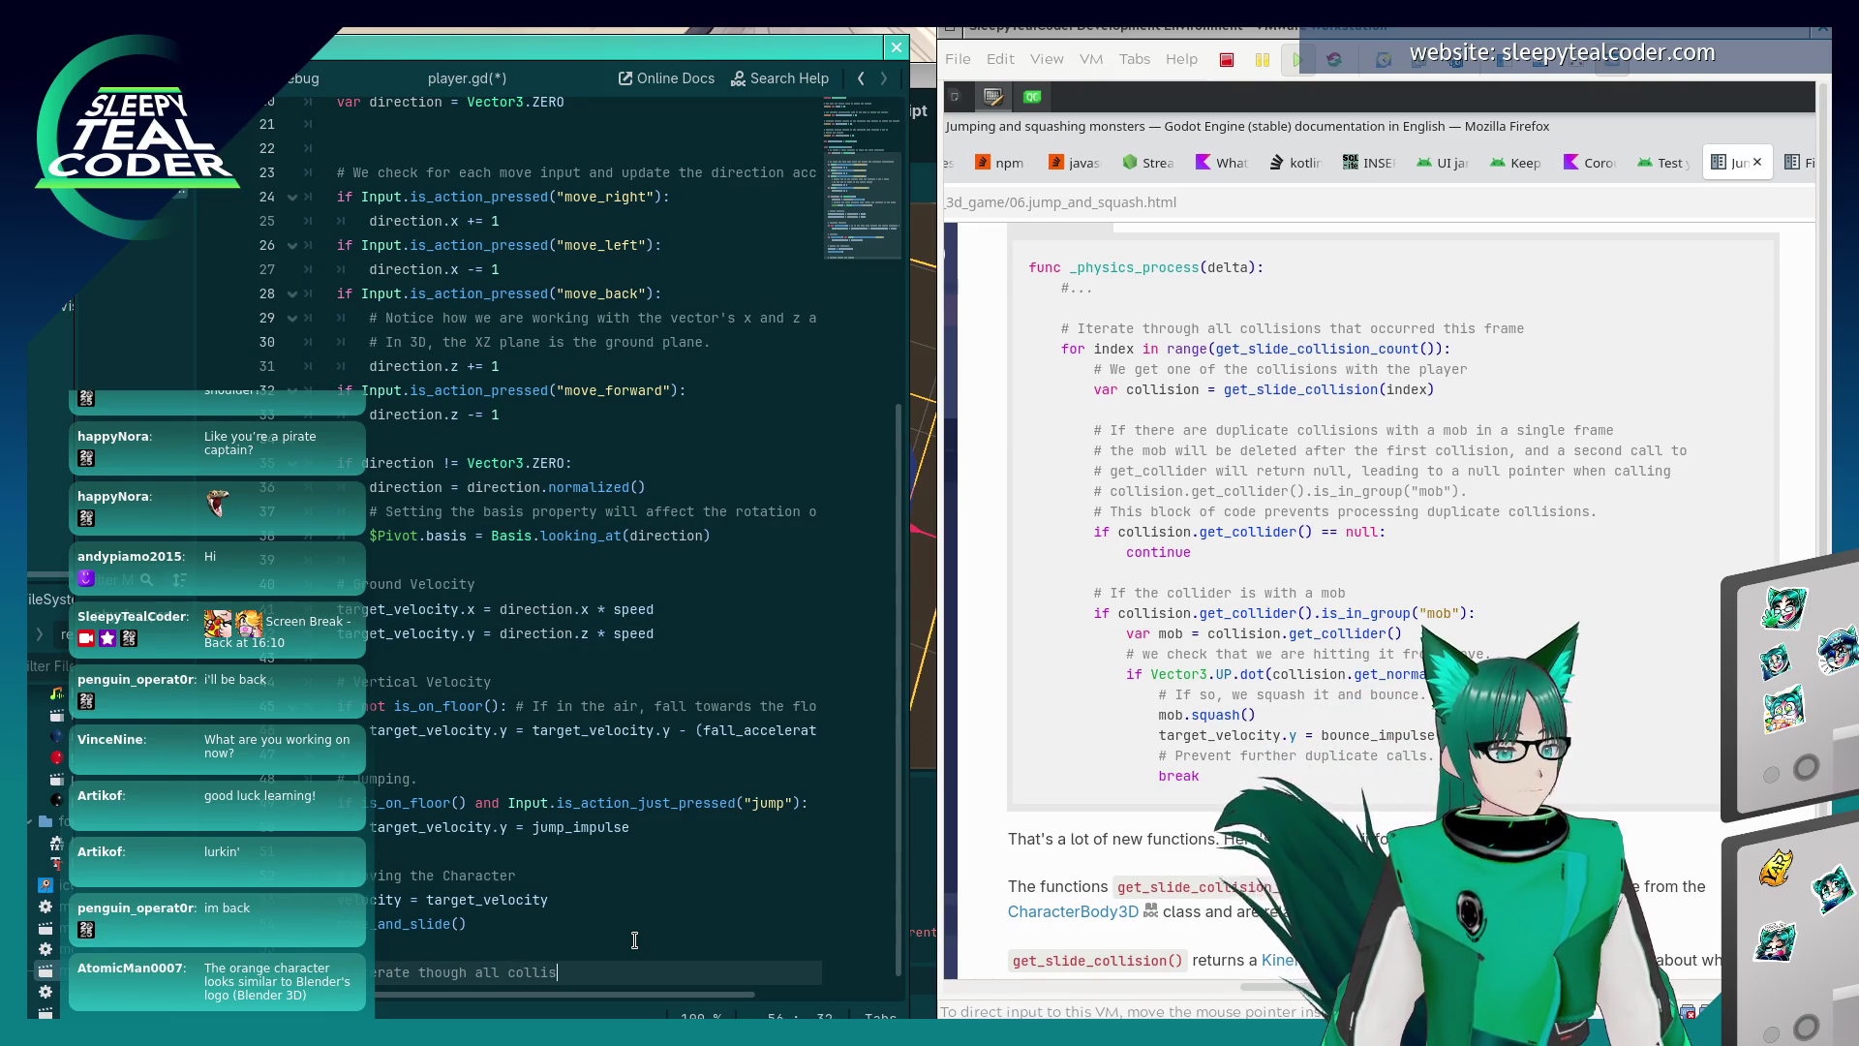
type("ns")
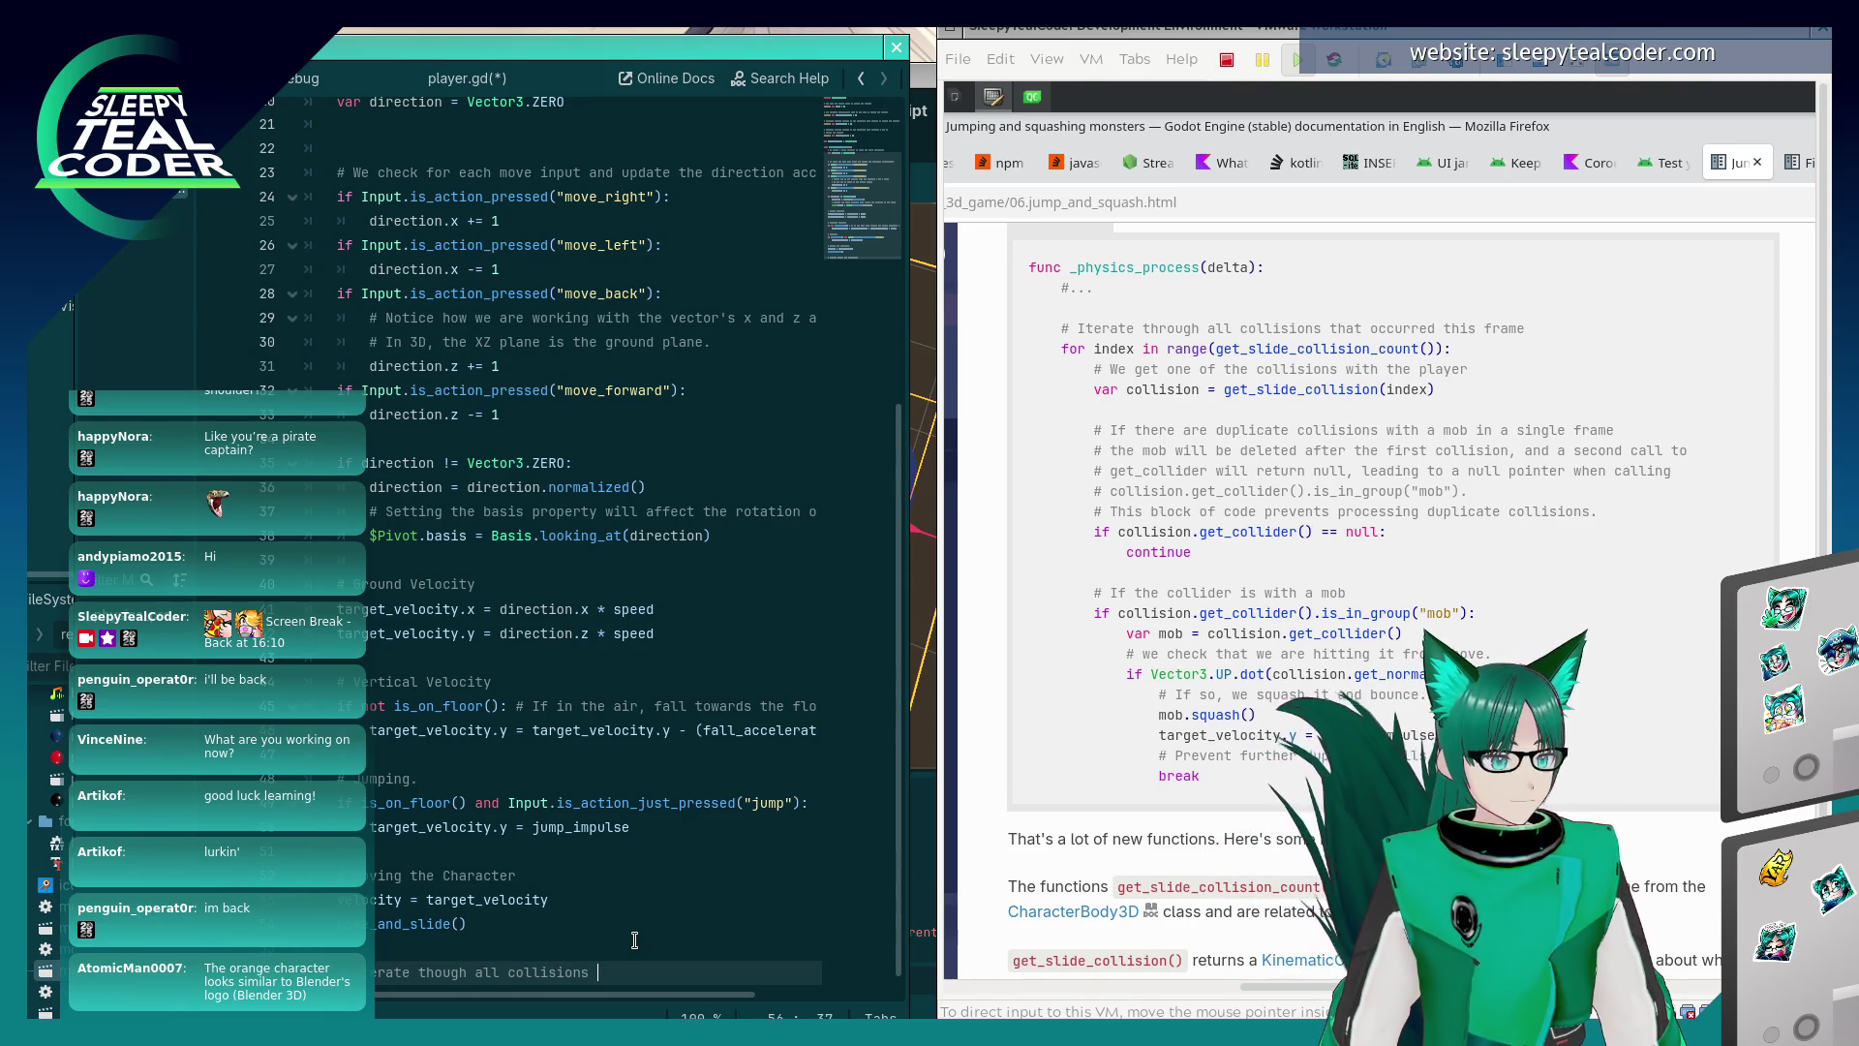
type("with the player")
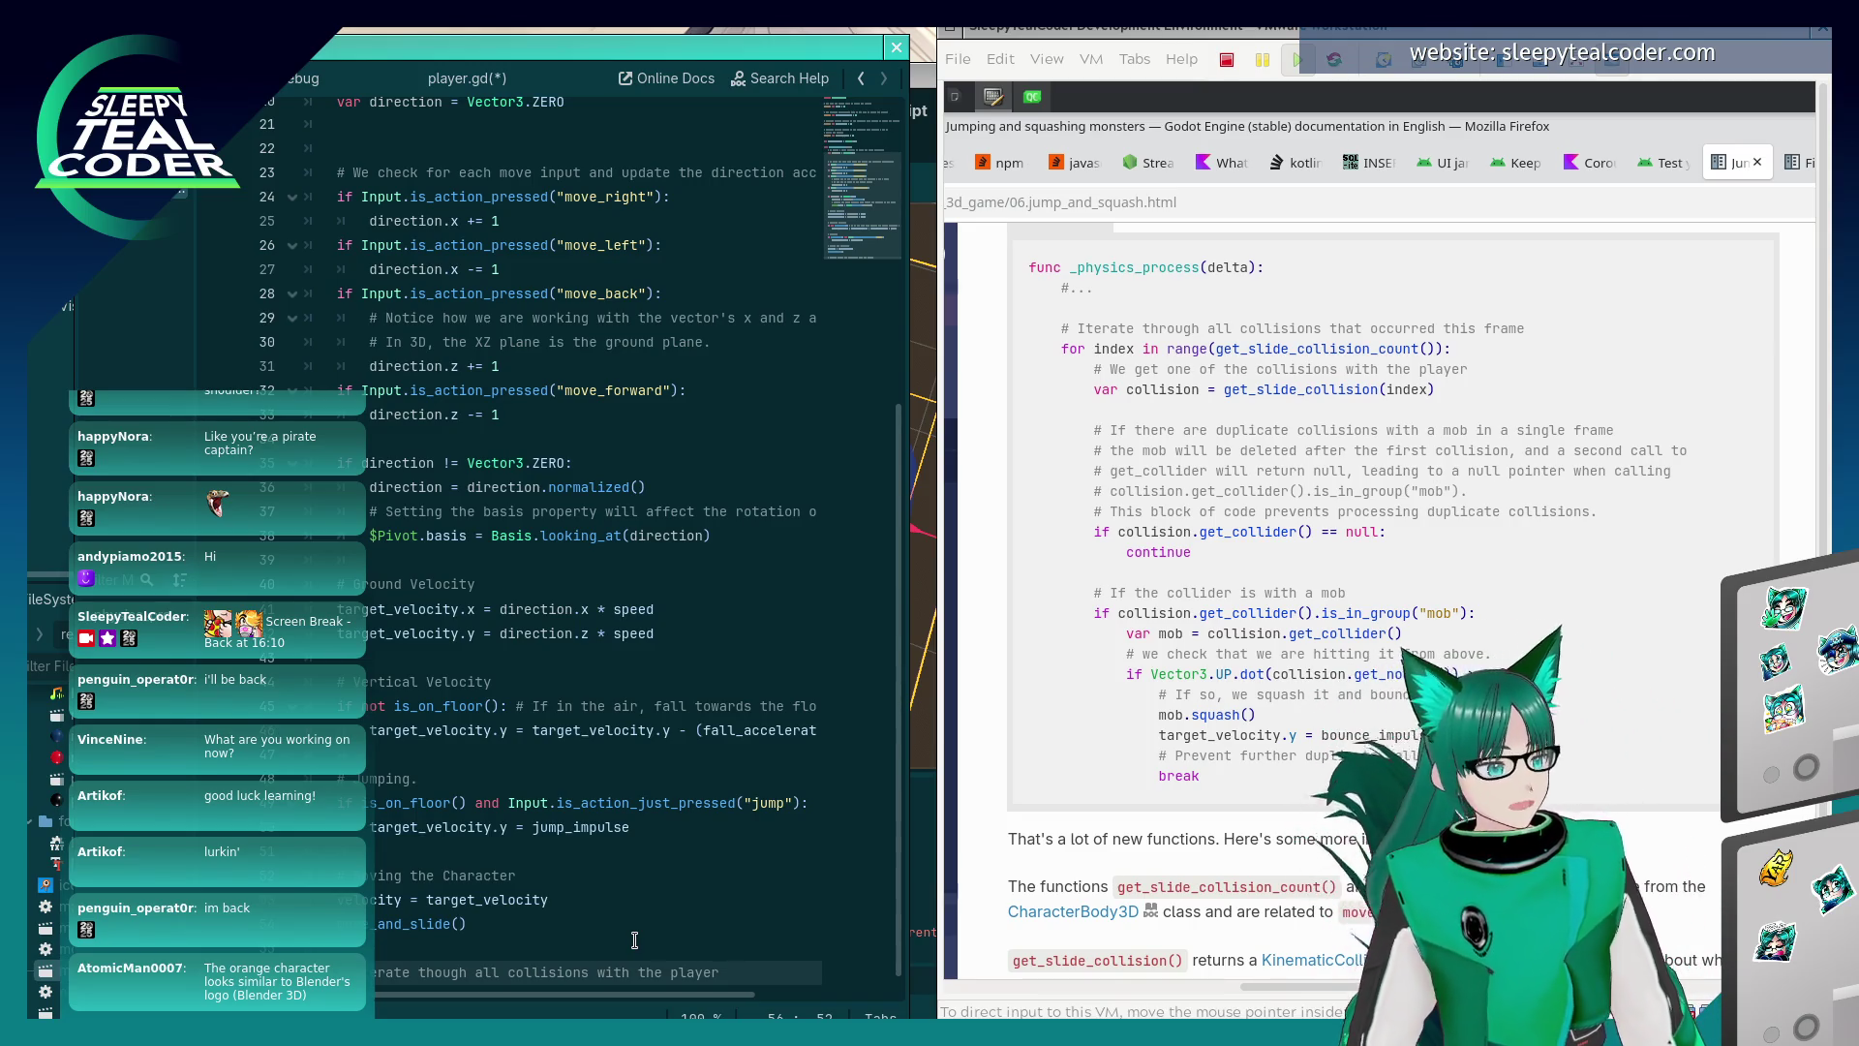
key("Return")
Step: Write 'for index in range(get_slide_collision_count()):' and end the comment with 'that occurred this frame'
type("for ind")
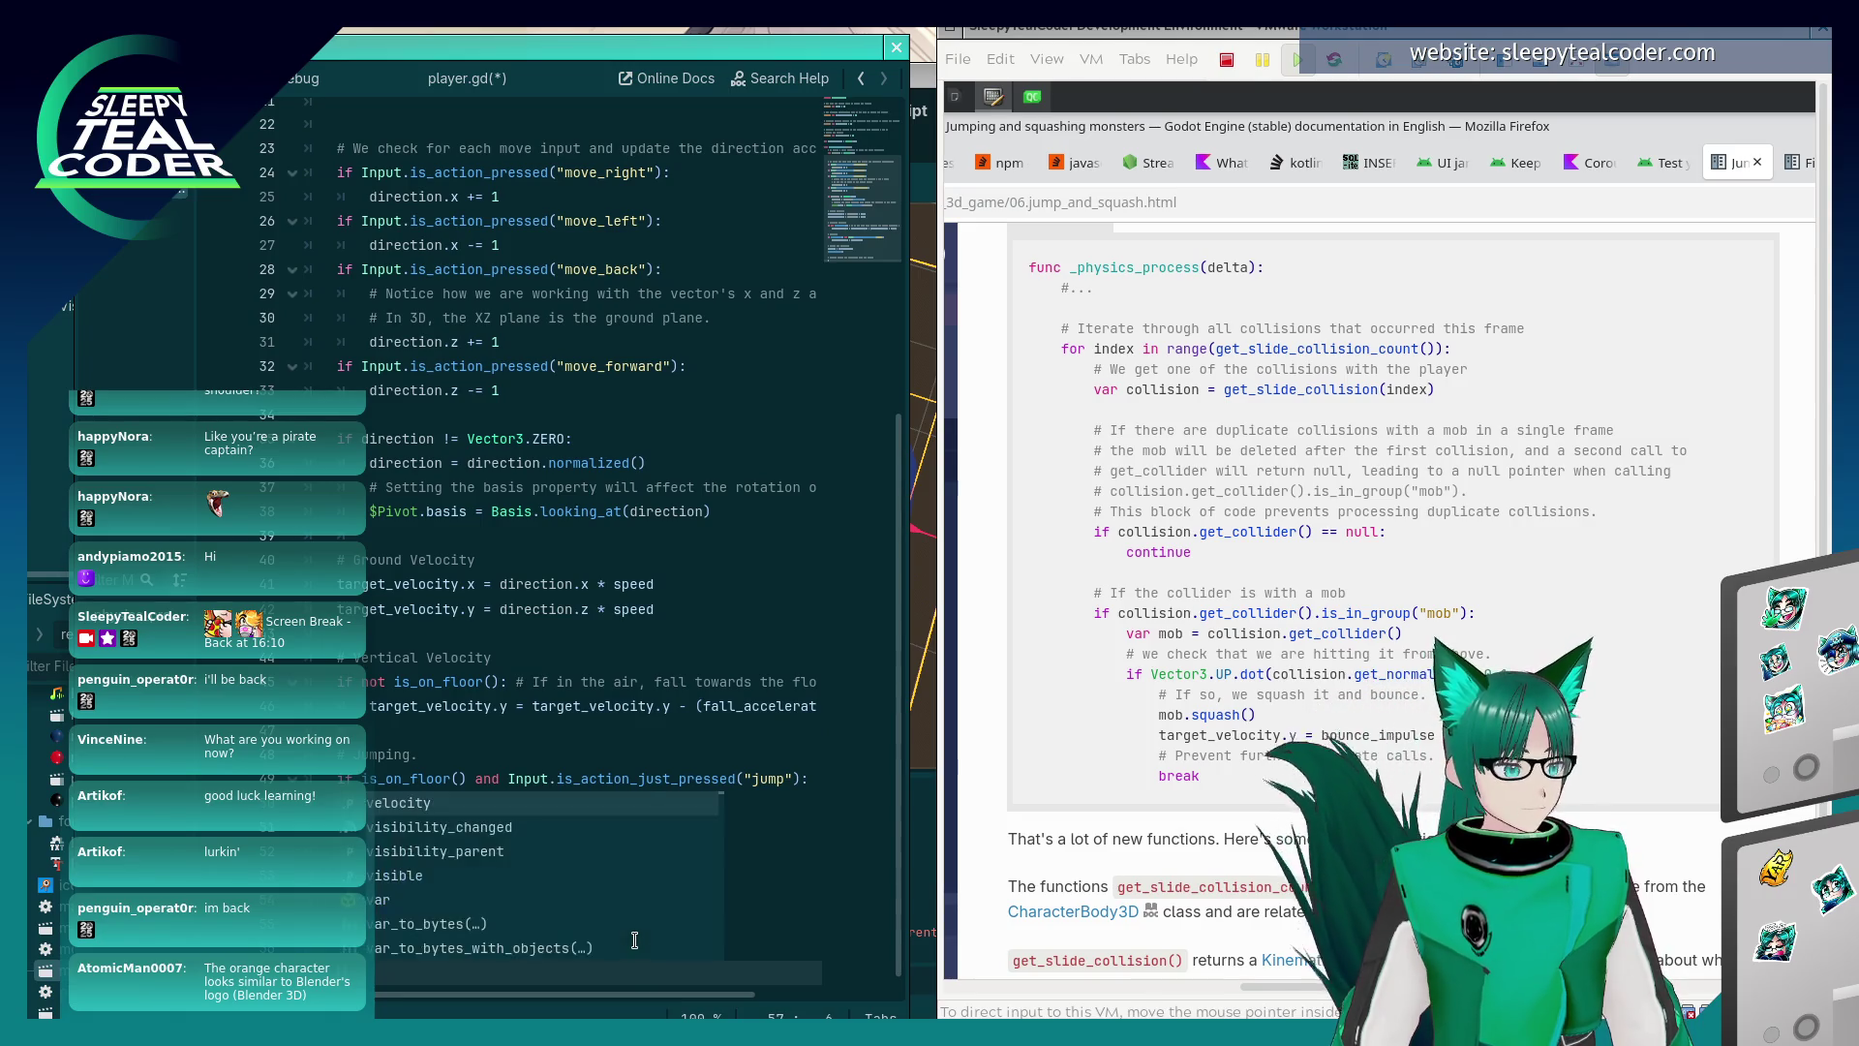
type("ex in range")
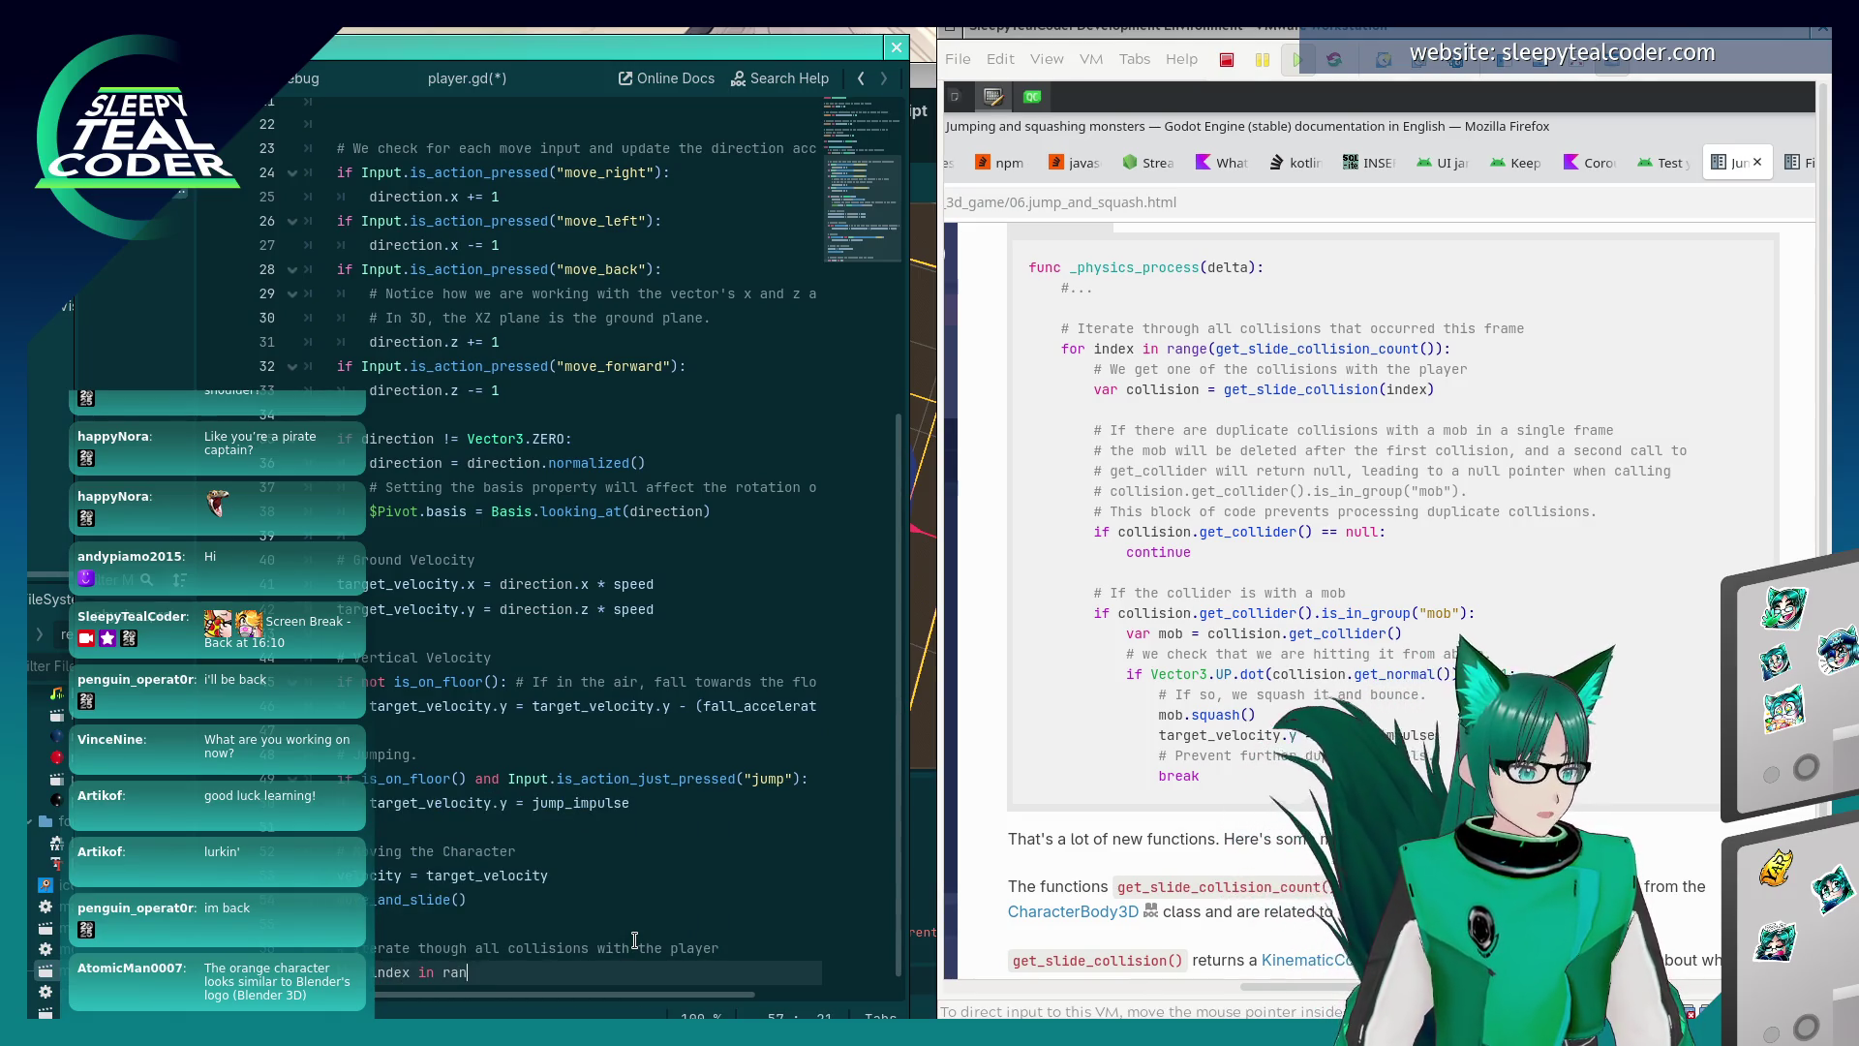
key("Escape")
key("Up")
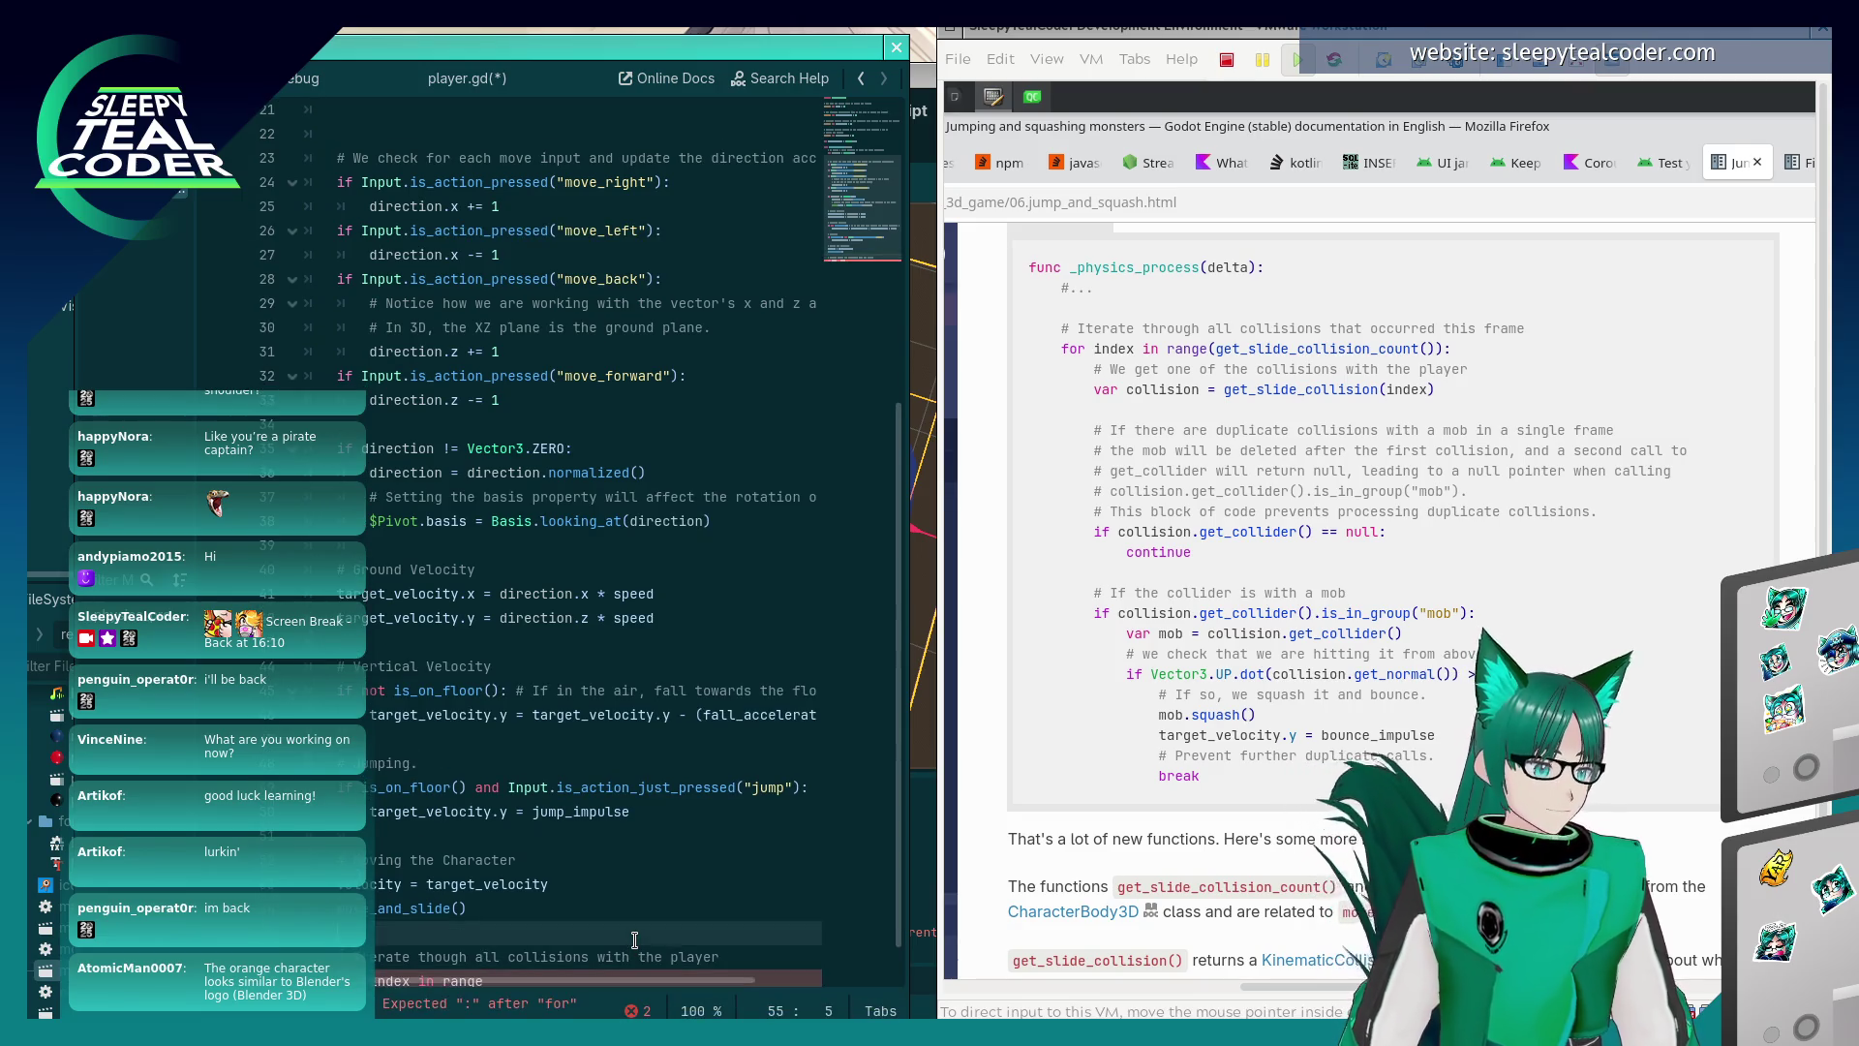
key("End")
key("BackSpace")
key("BackSpace")
key("BackSpace")
key("BackSpace")
key("BackSpace")
key("BackSpace")
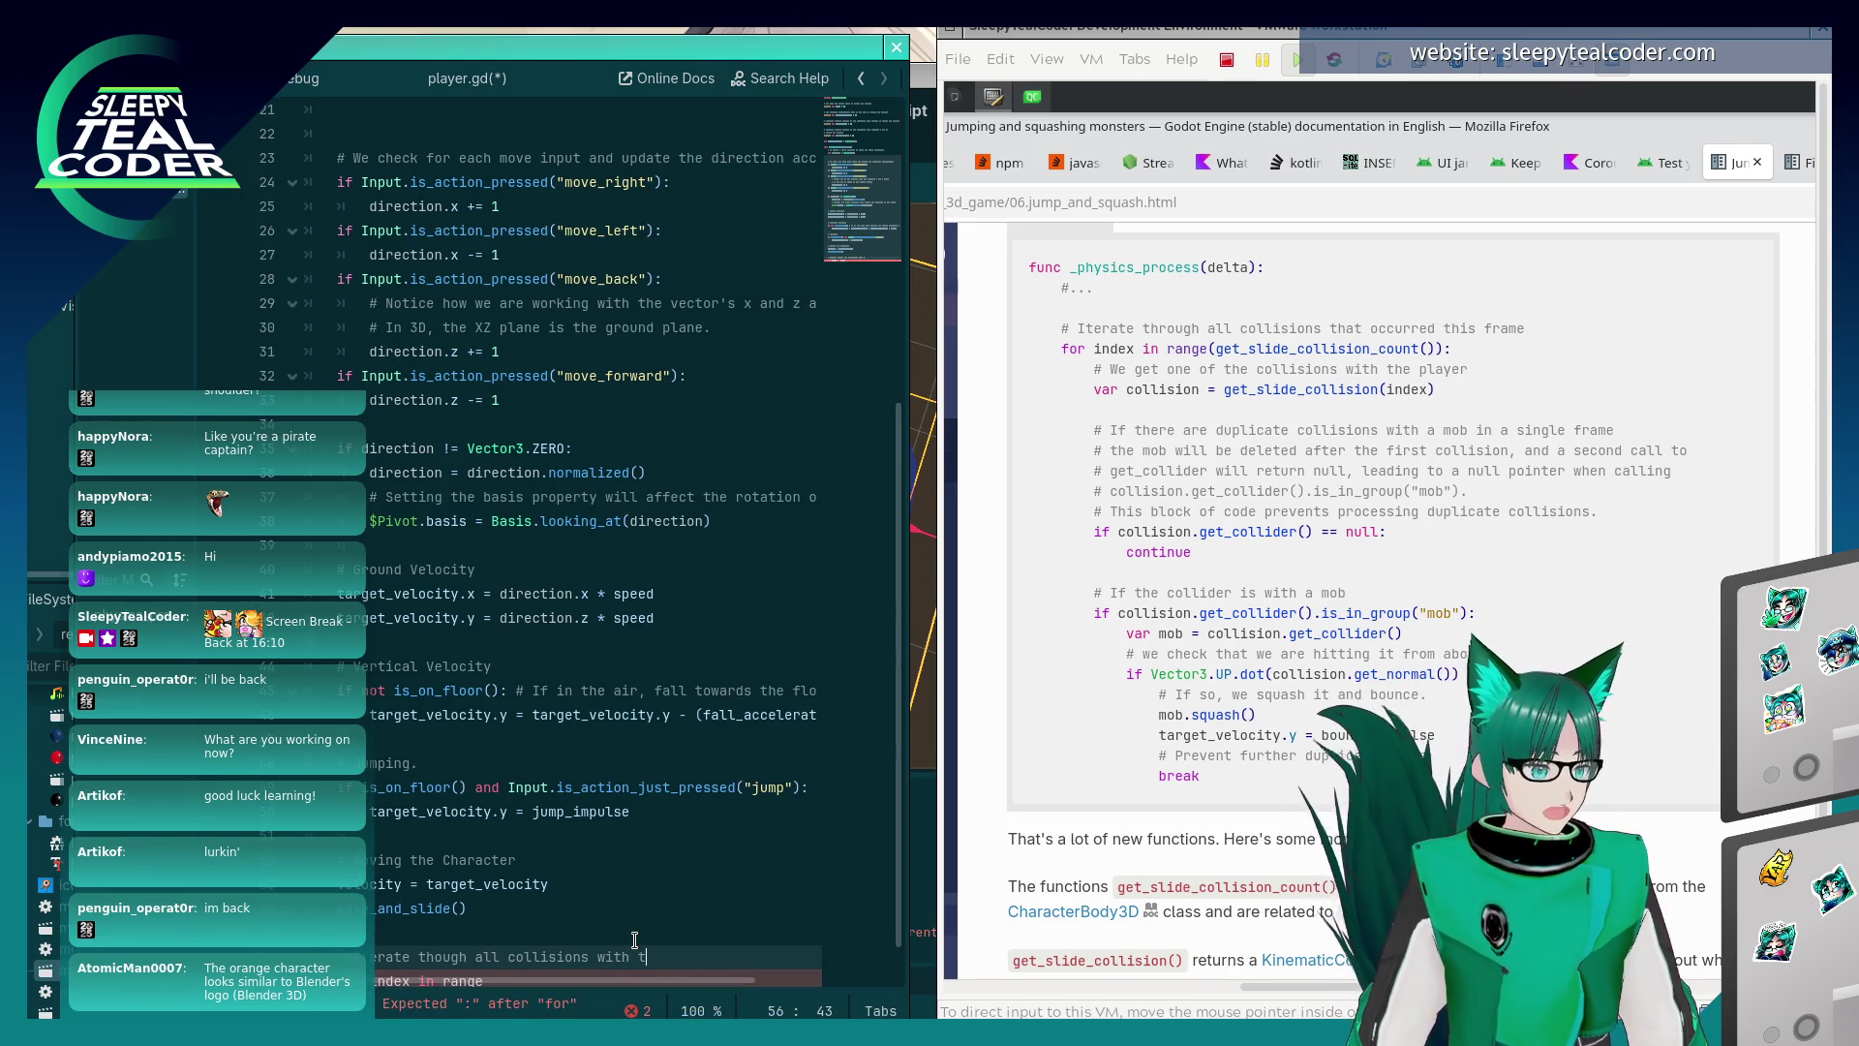
key("BackSpace")
key("BackSpace")
key("BackSpace")
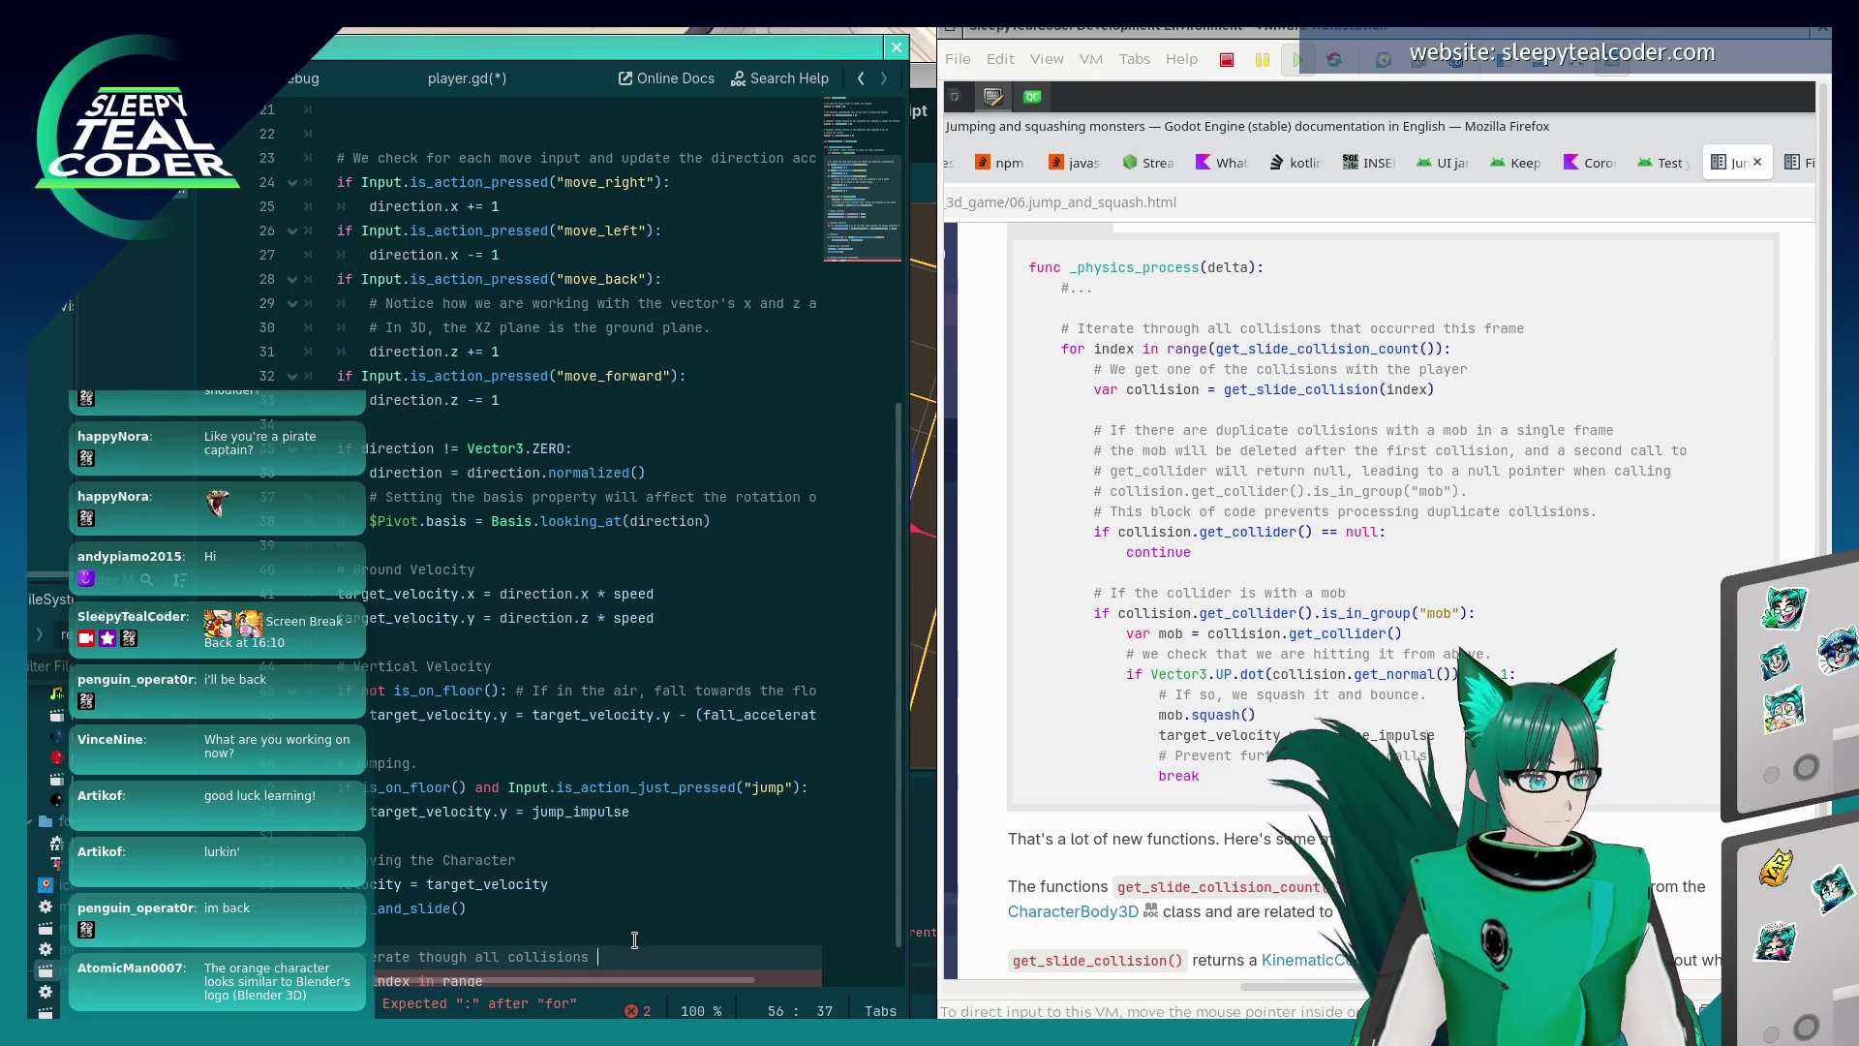
type("that occ")
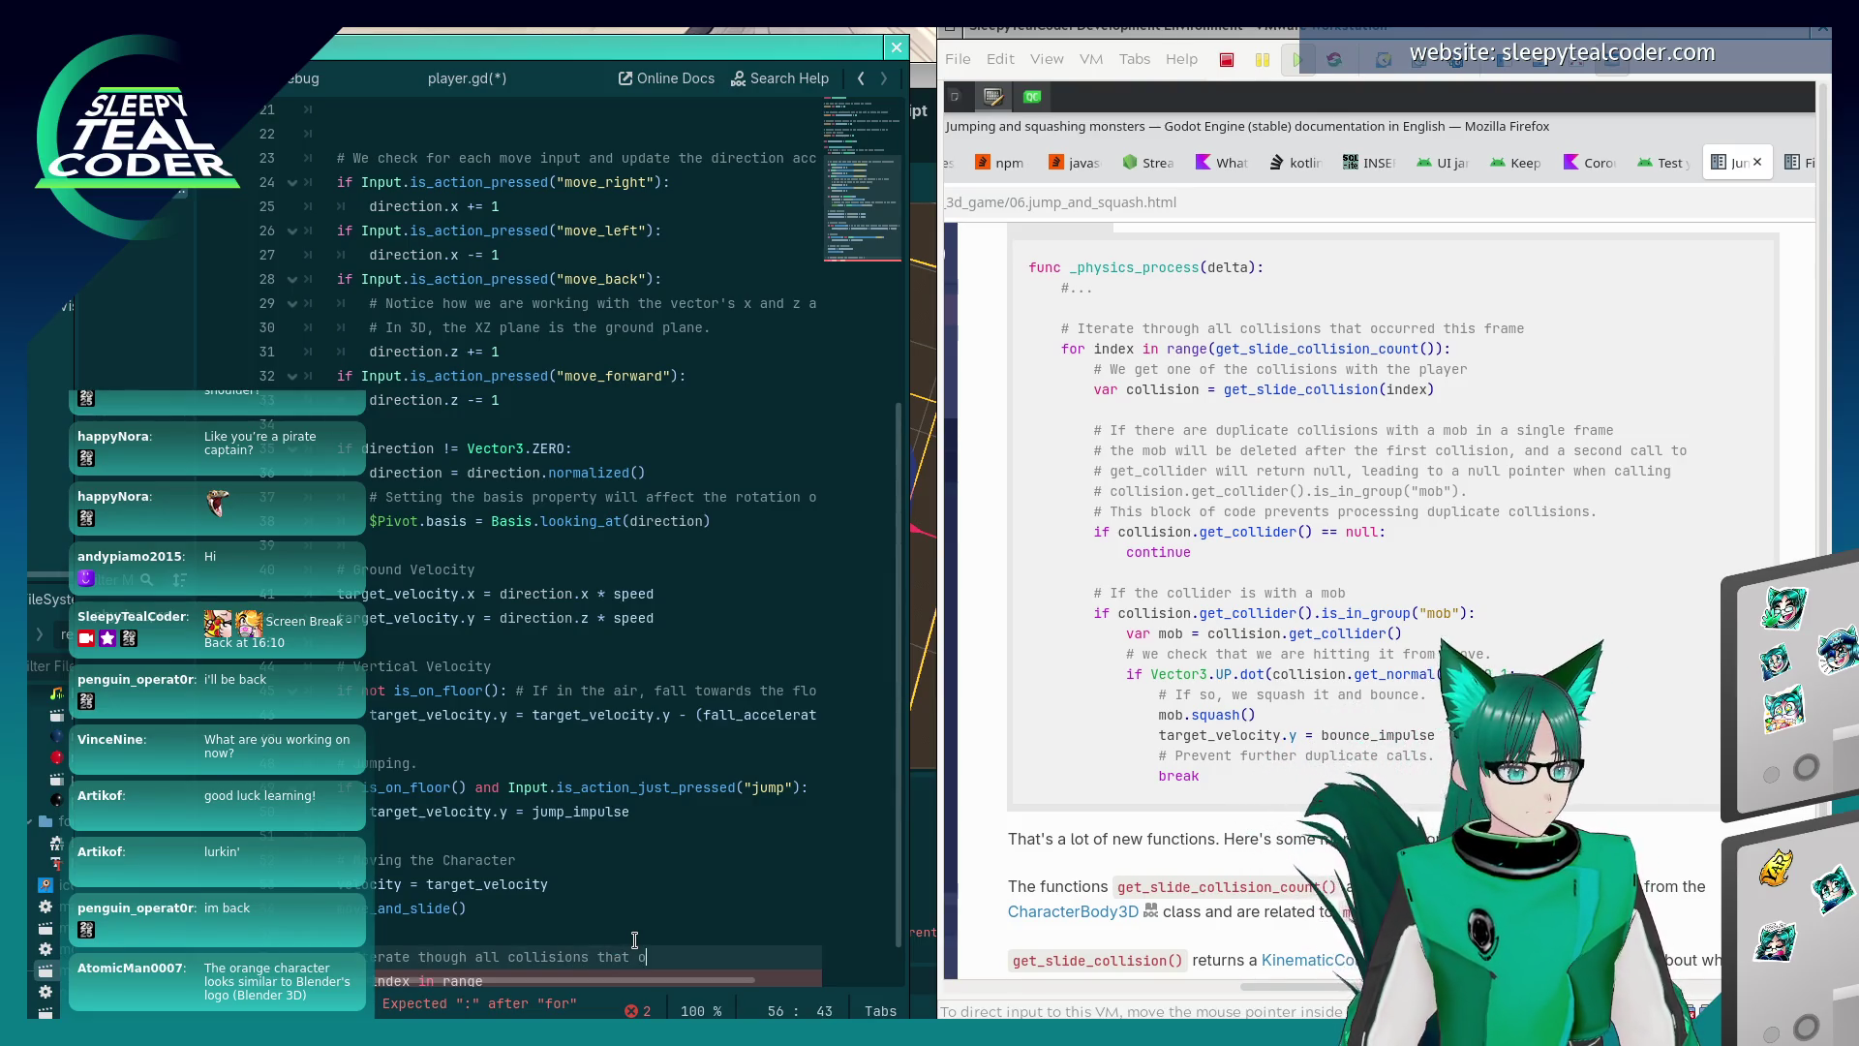
type("urred ")
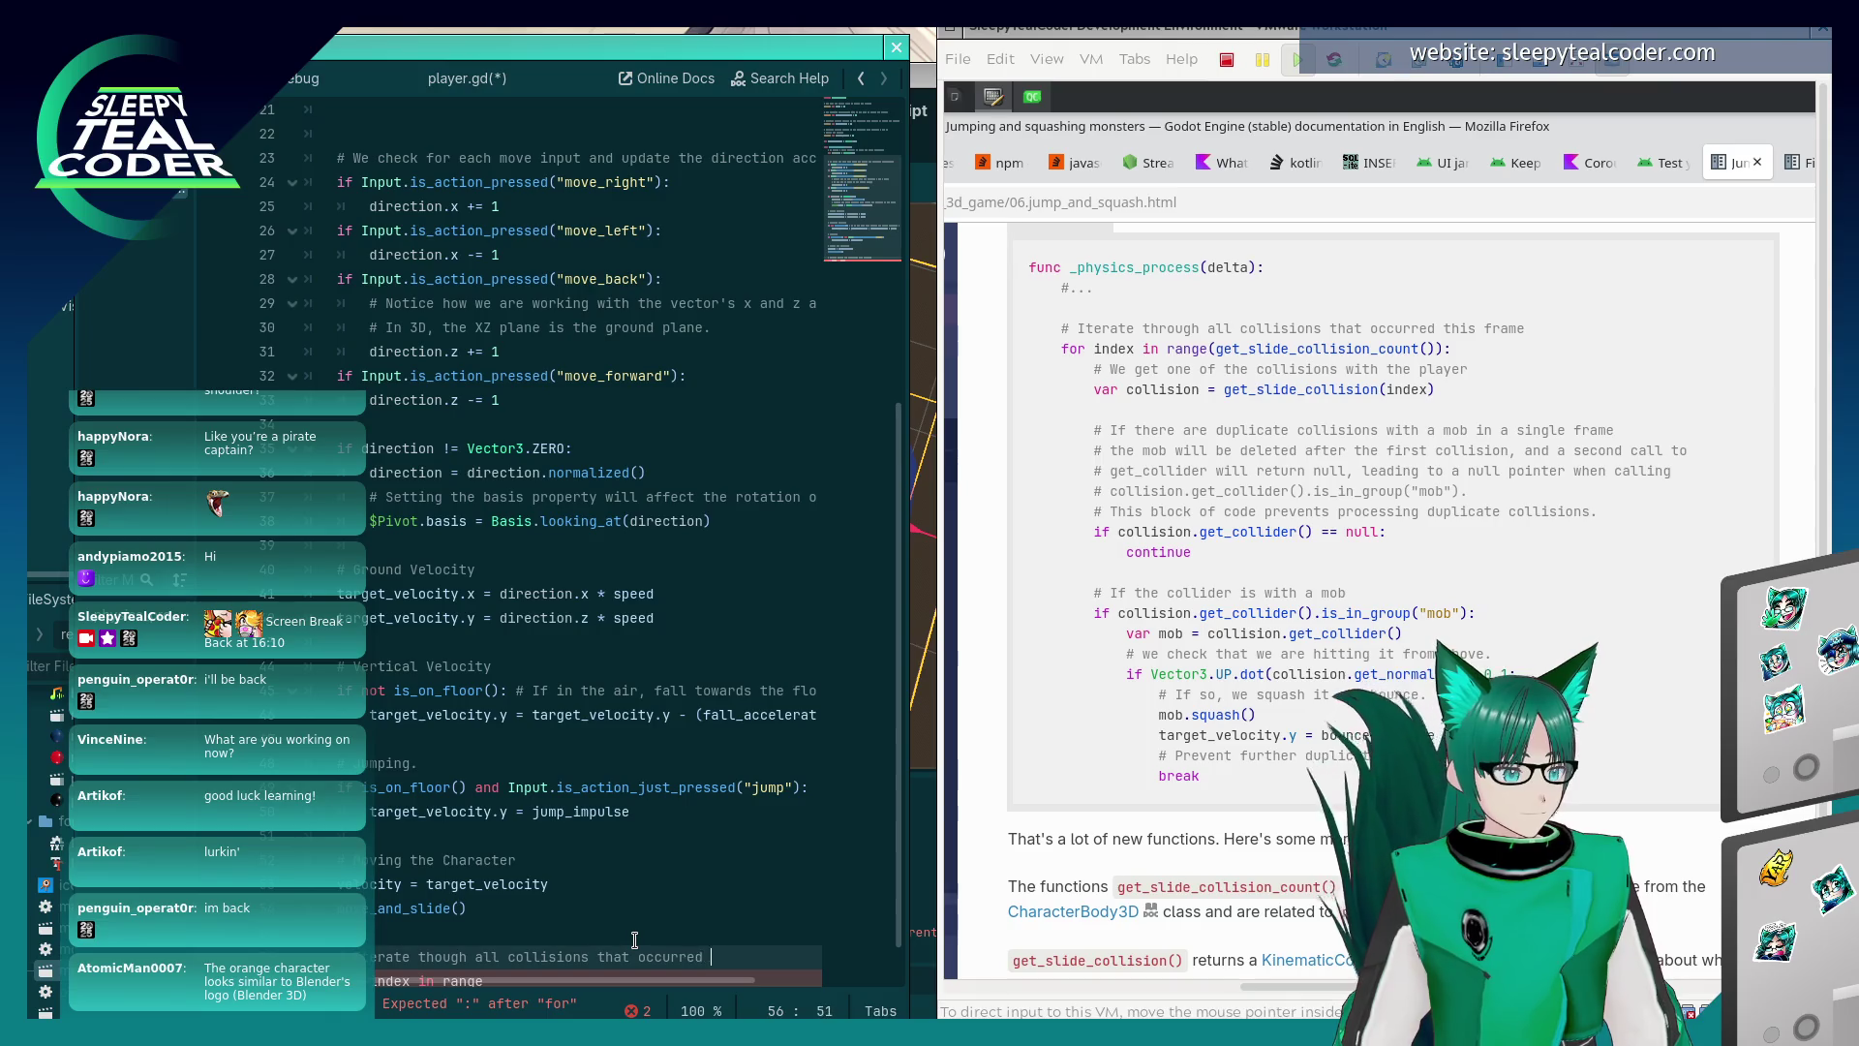
type("this frame")
key("Down")
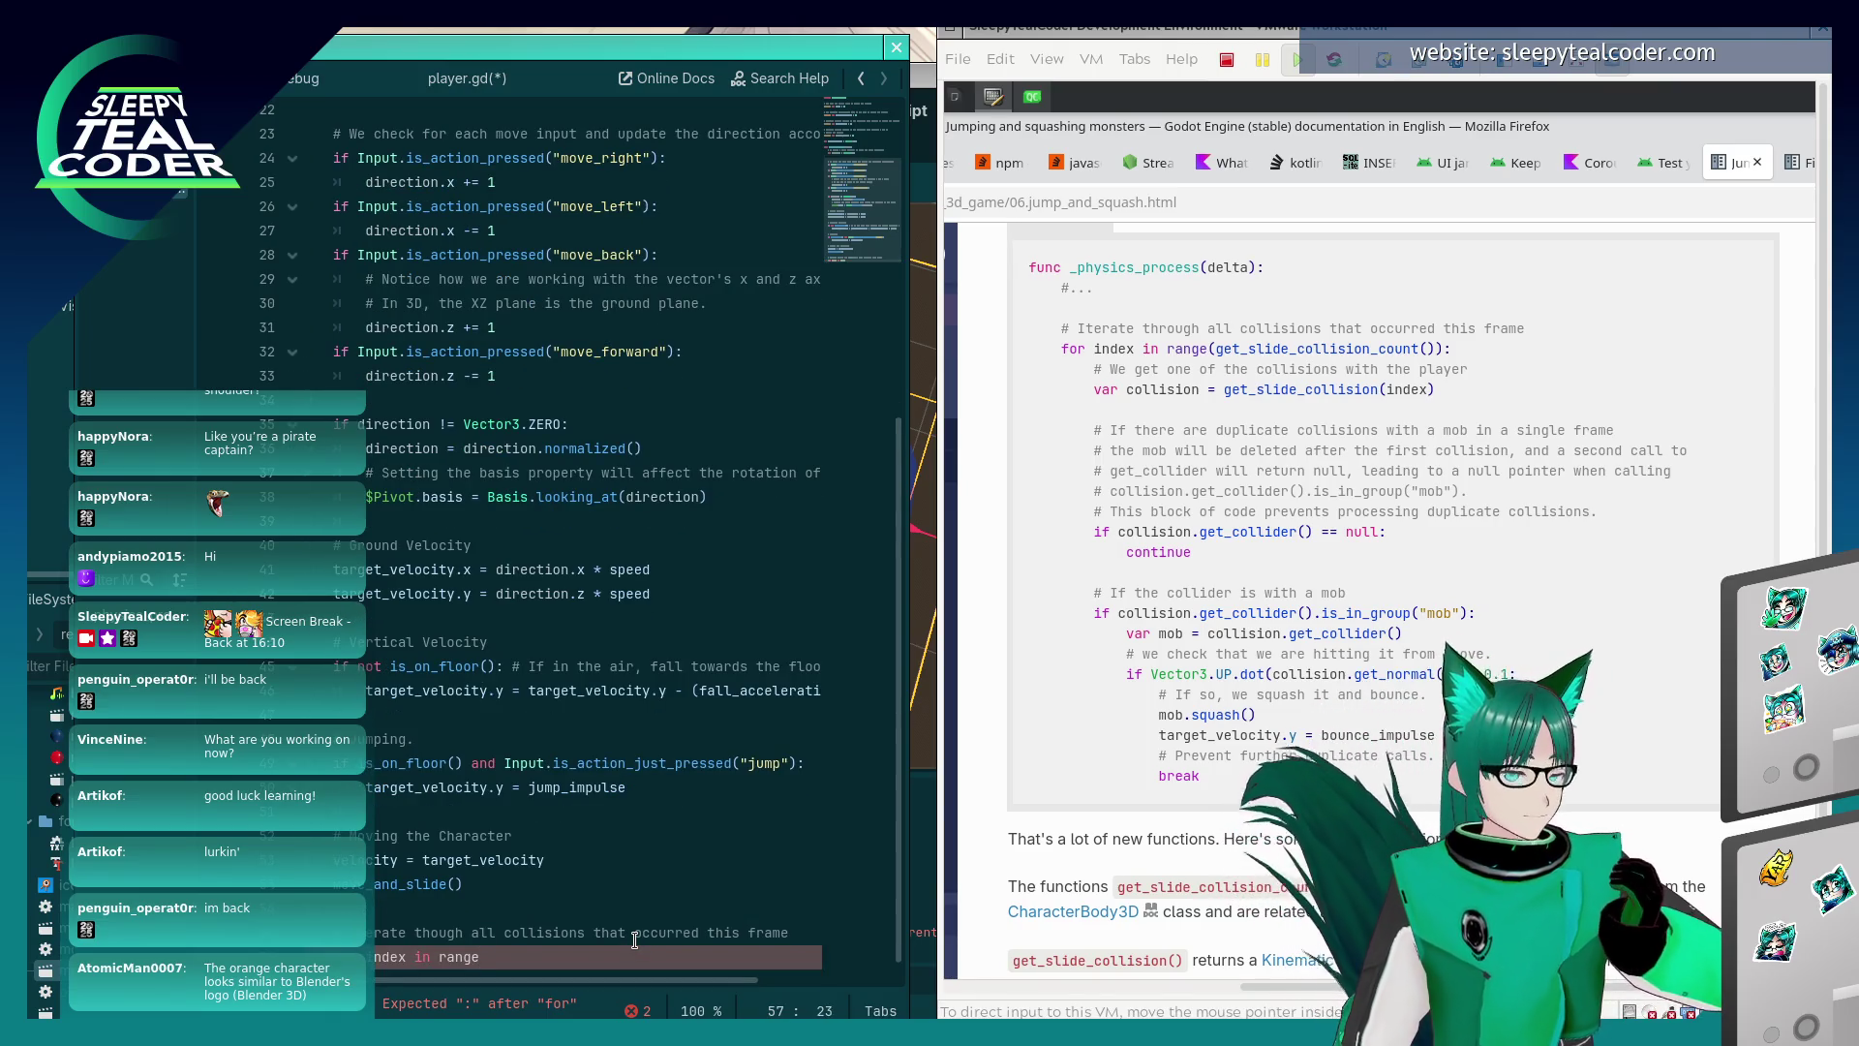
type("(get_slide_")
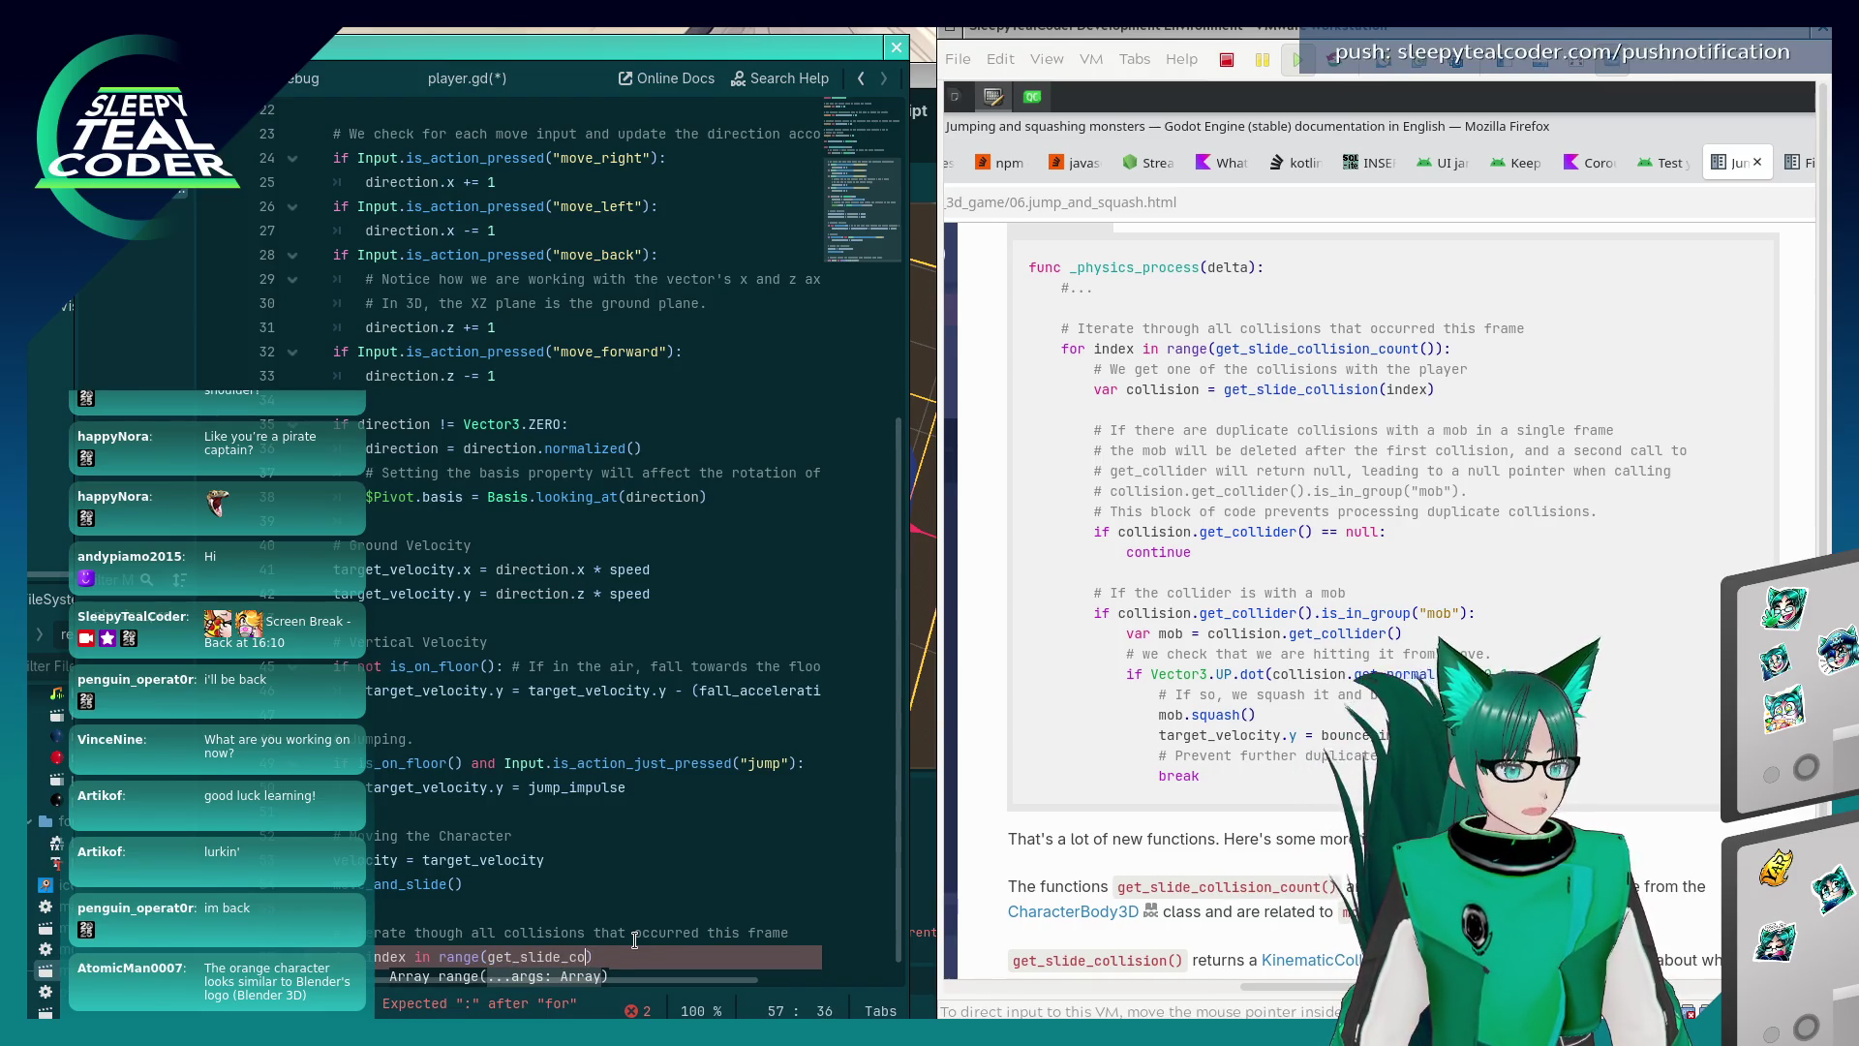
type("collisi")
type("on_count")
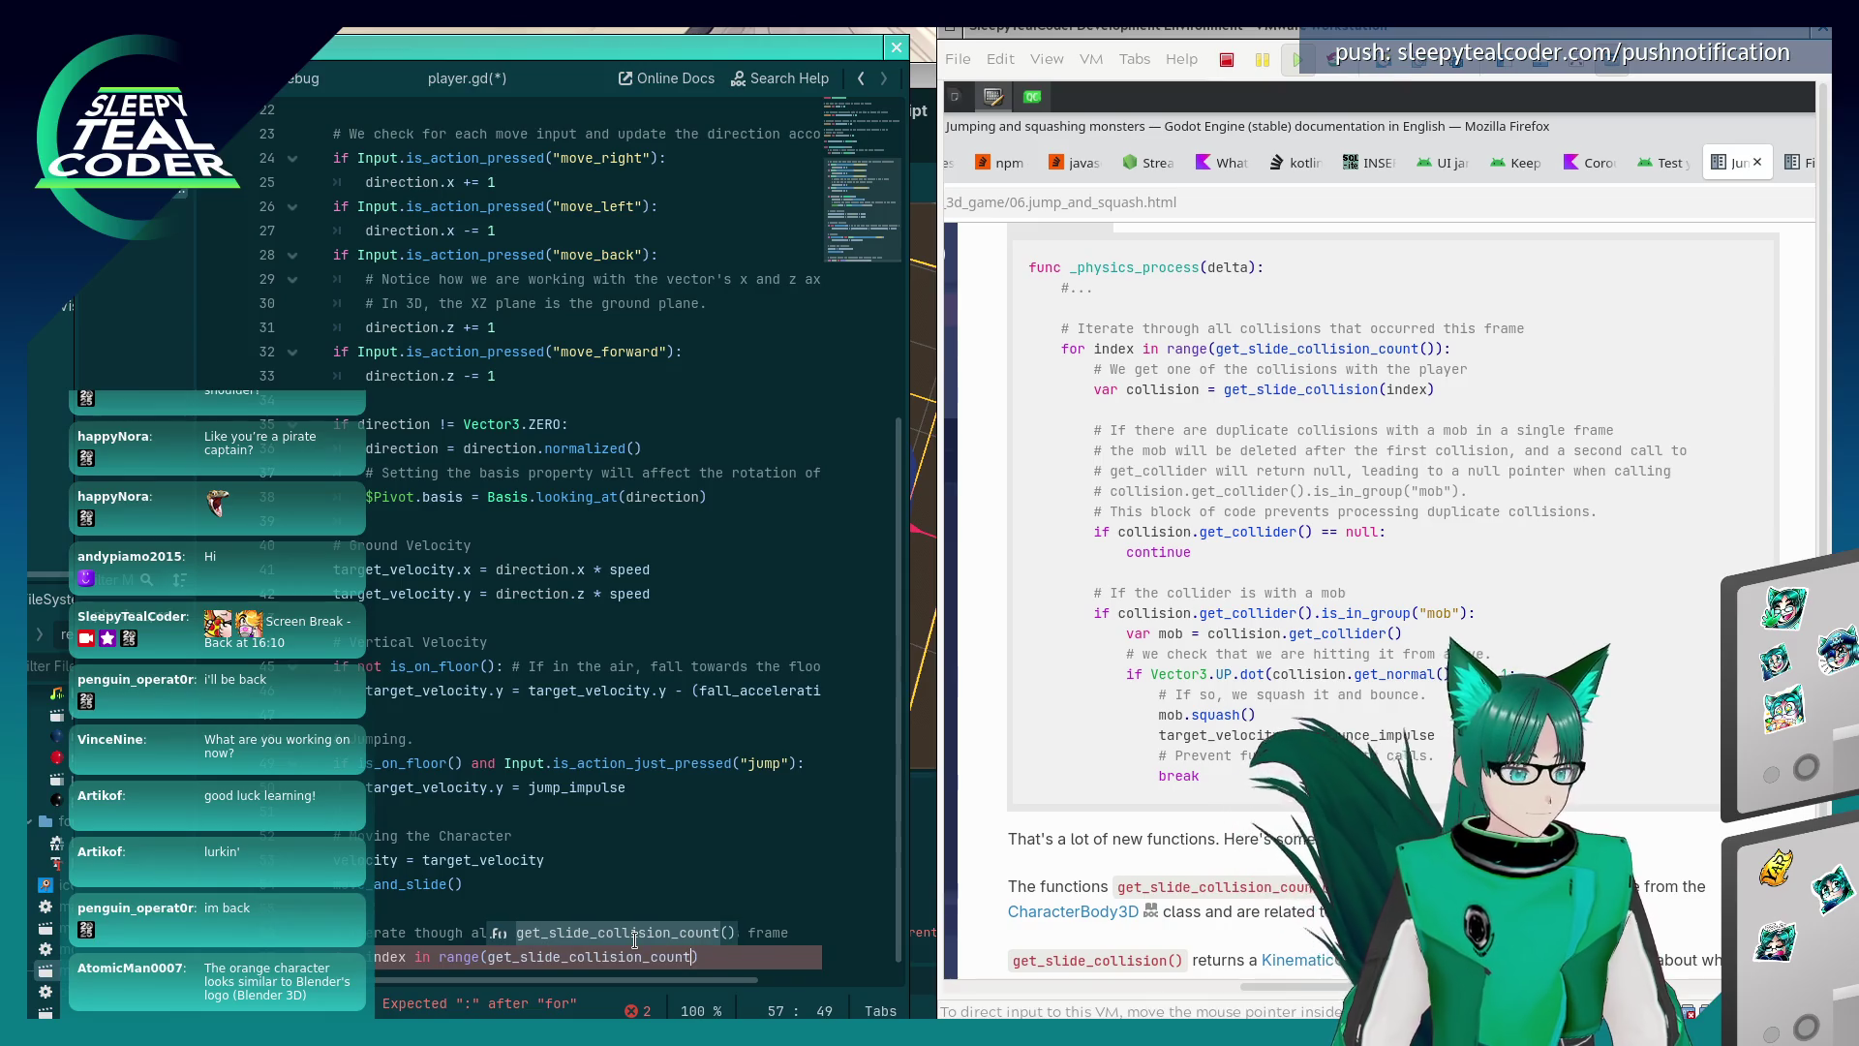
key("Return")
type("):")
Step: Inside the loop, add a comment and 'var collision = get_slide_collision(index)'
key("Return")
type("# We get")
type(" one of the colliss")
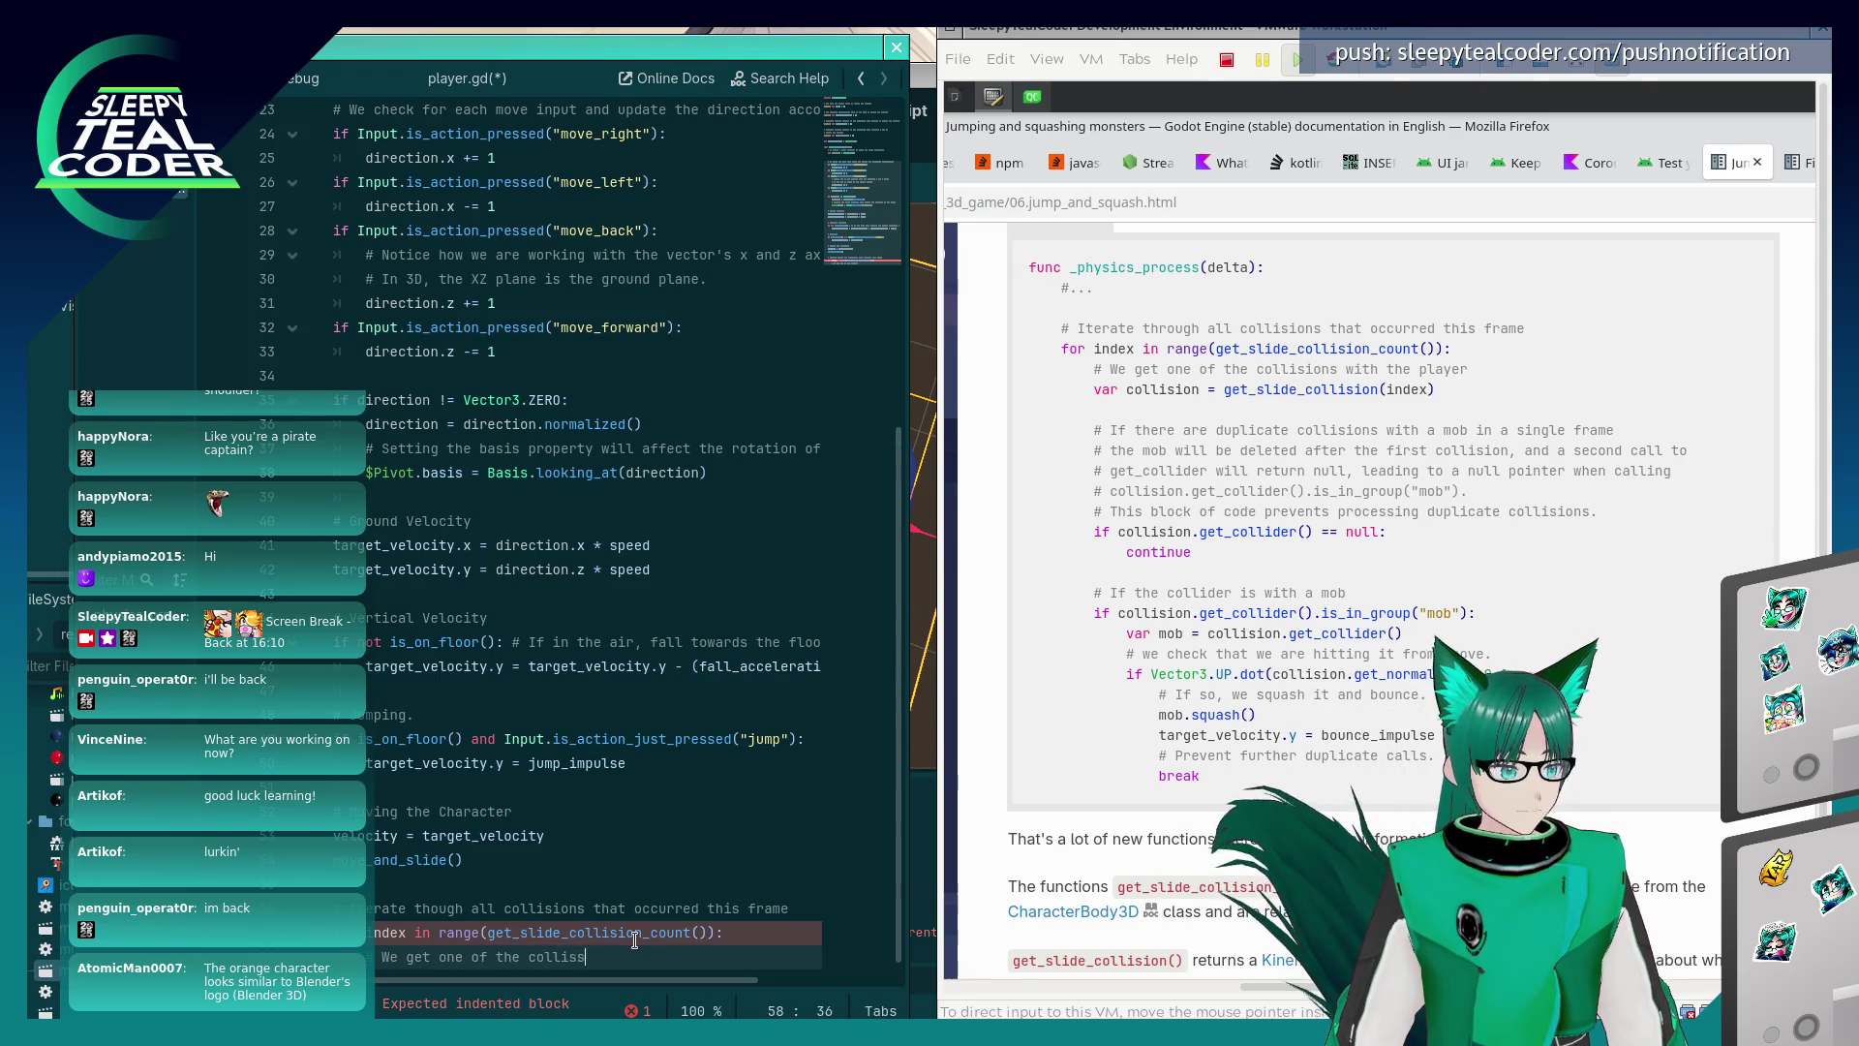
key("BackSpace")
type("ions ")
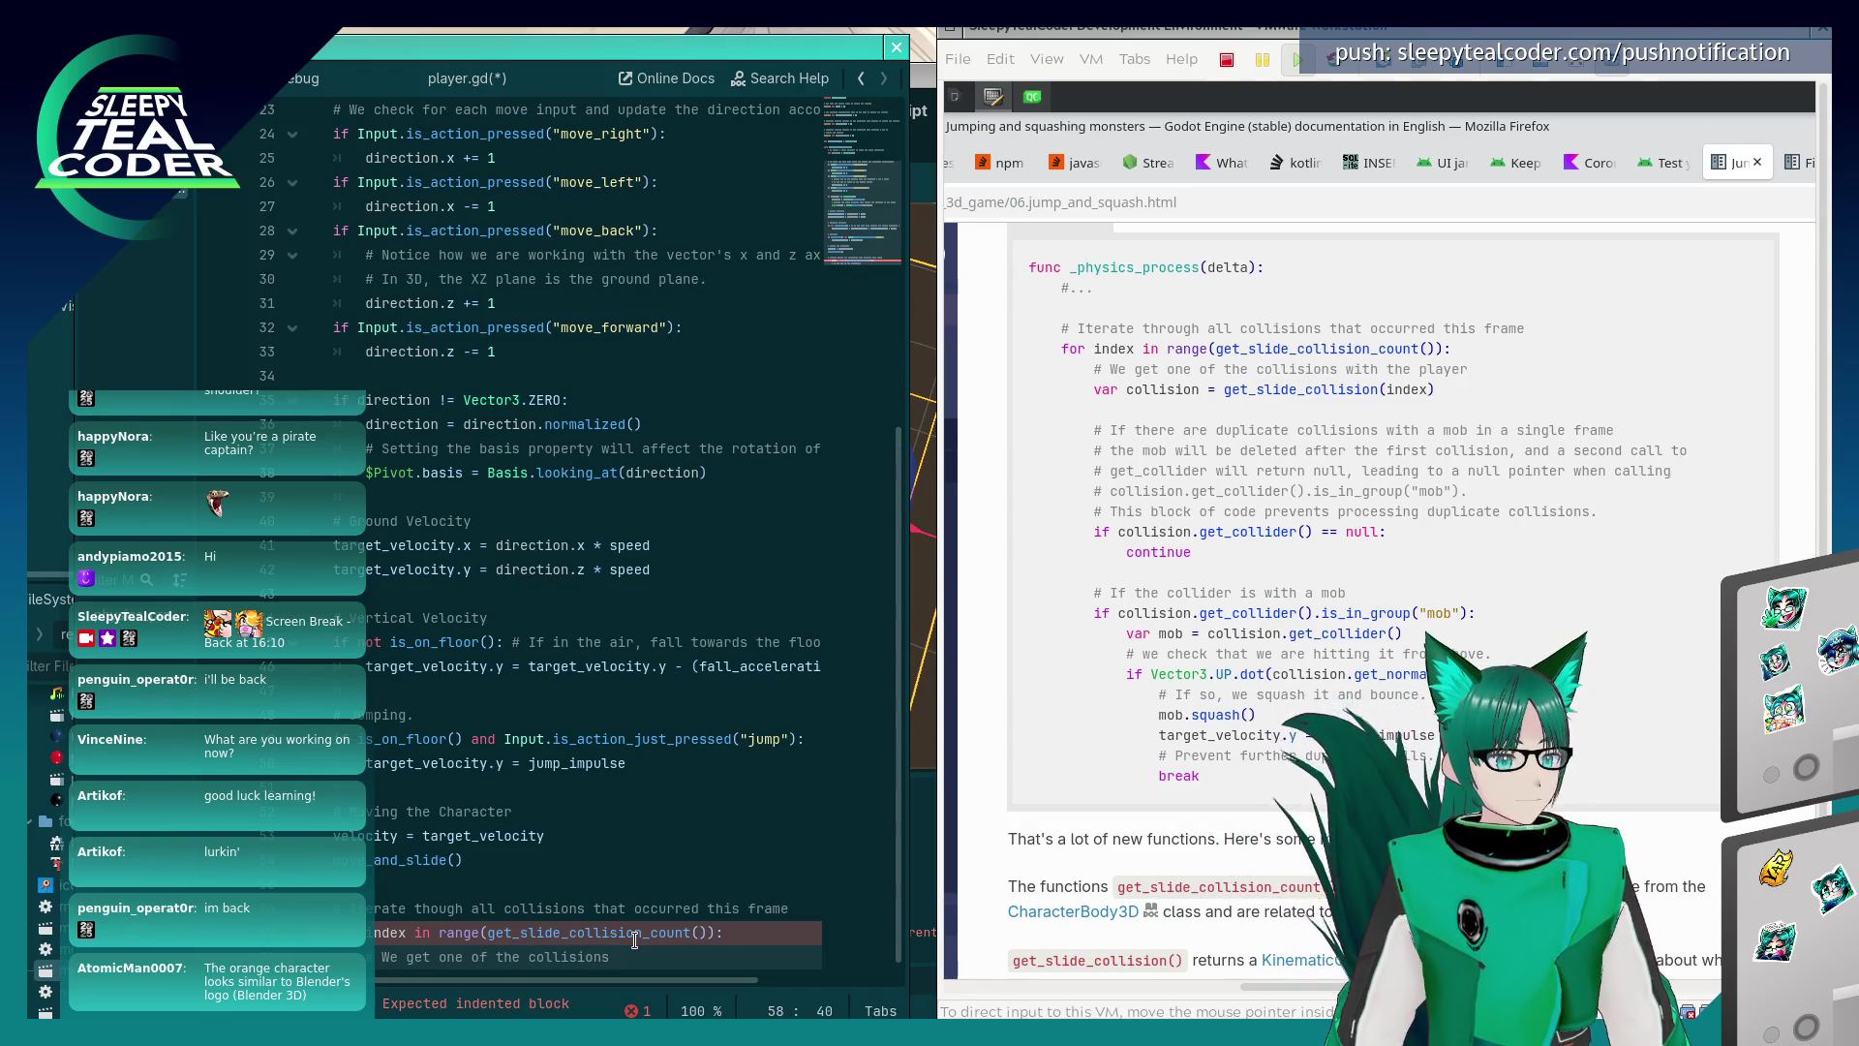
type("with the player")
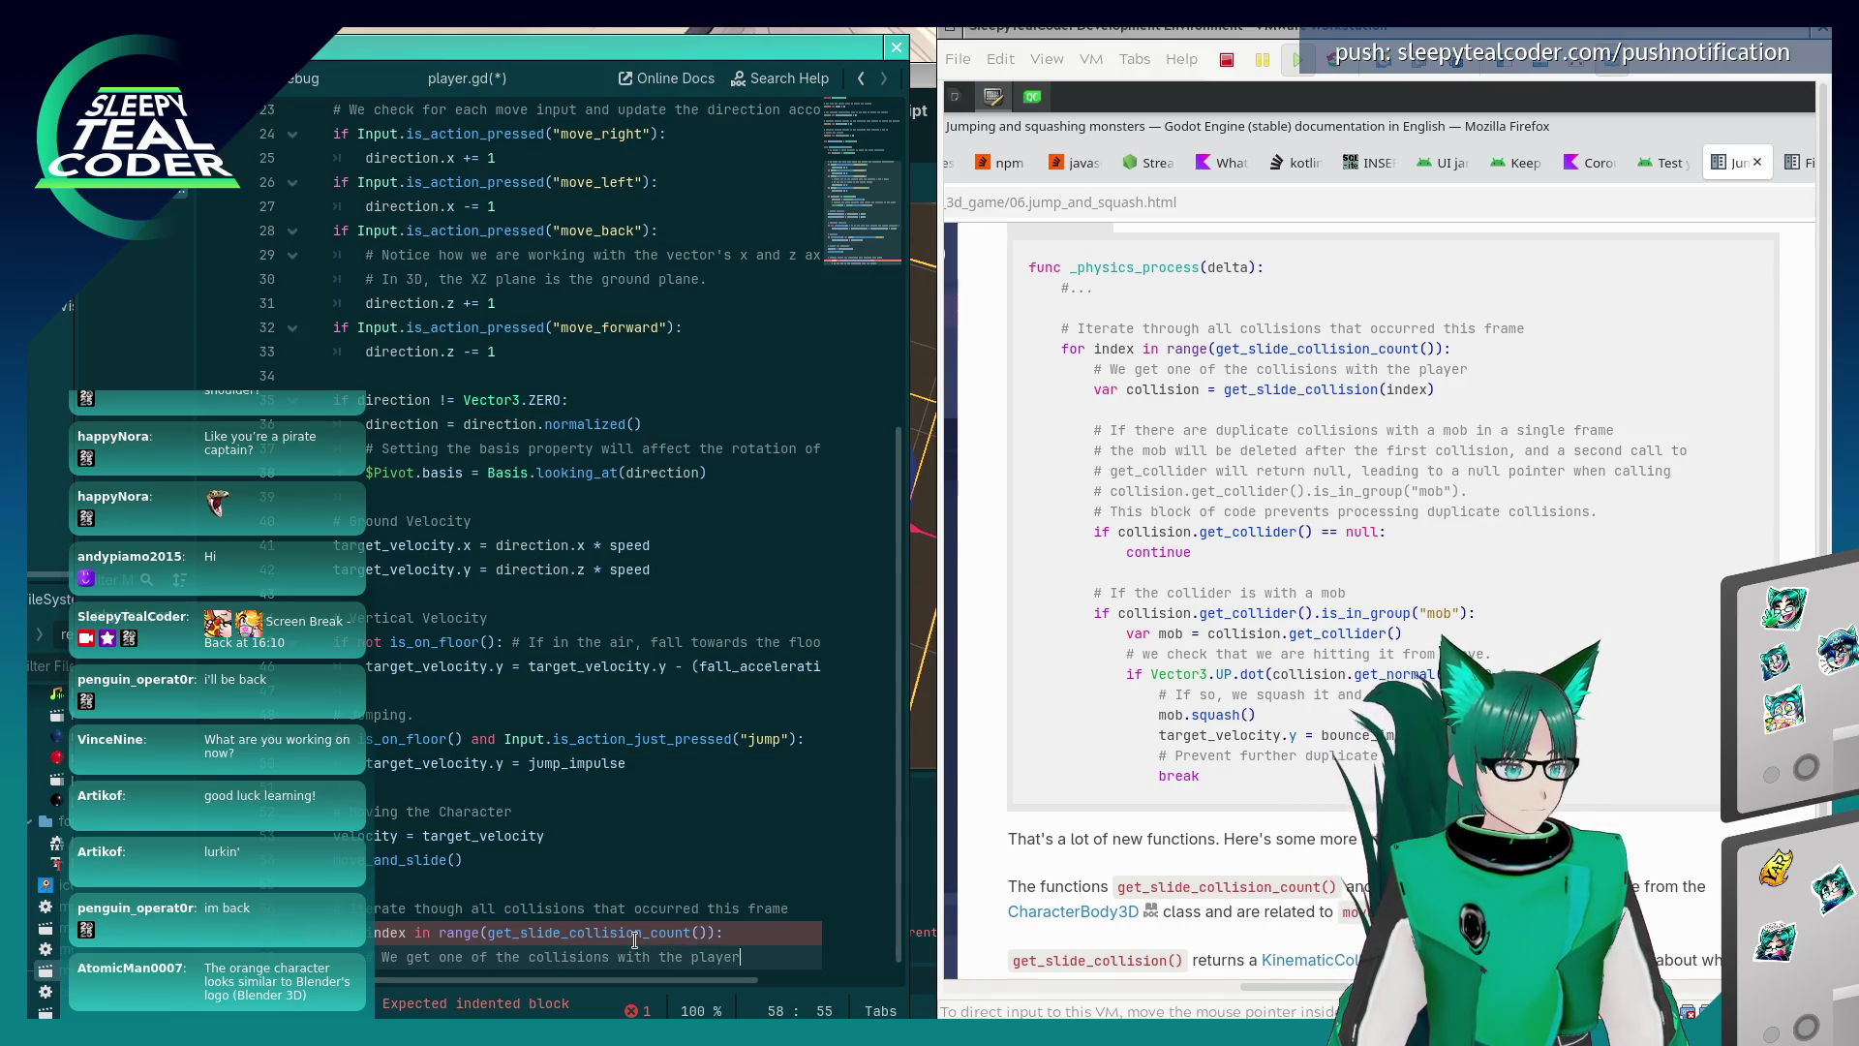
key("Return")
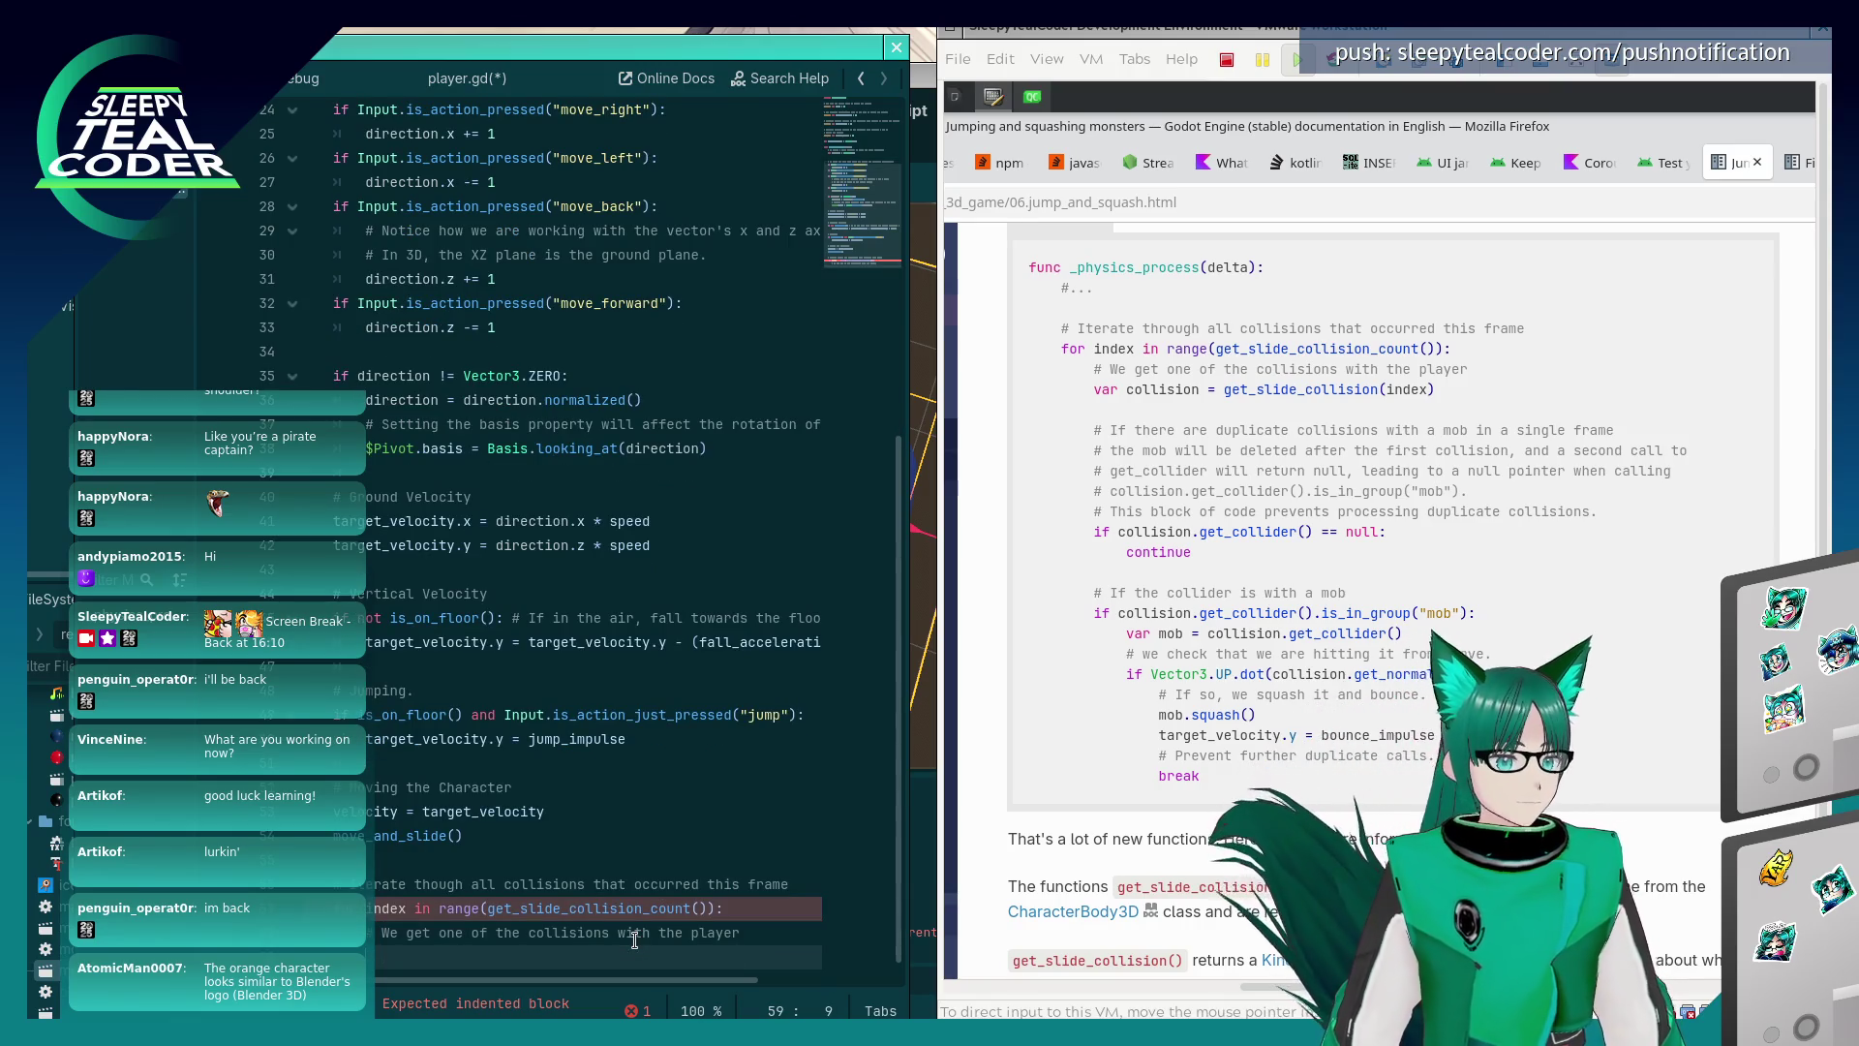
type("var collision = ")
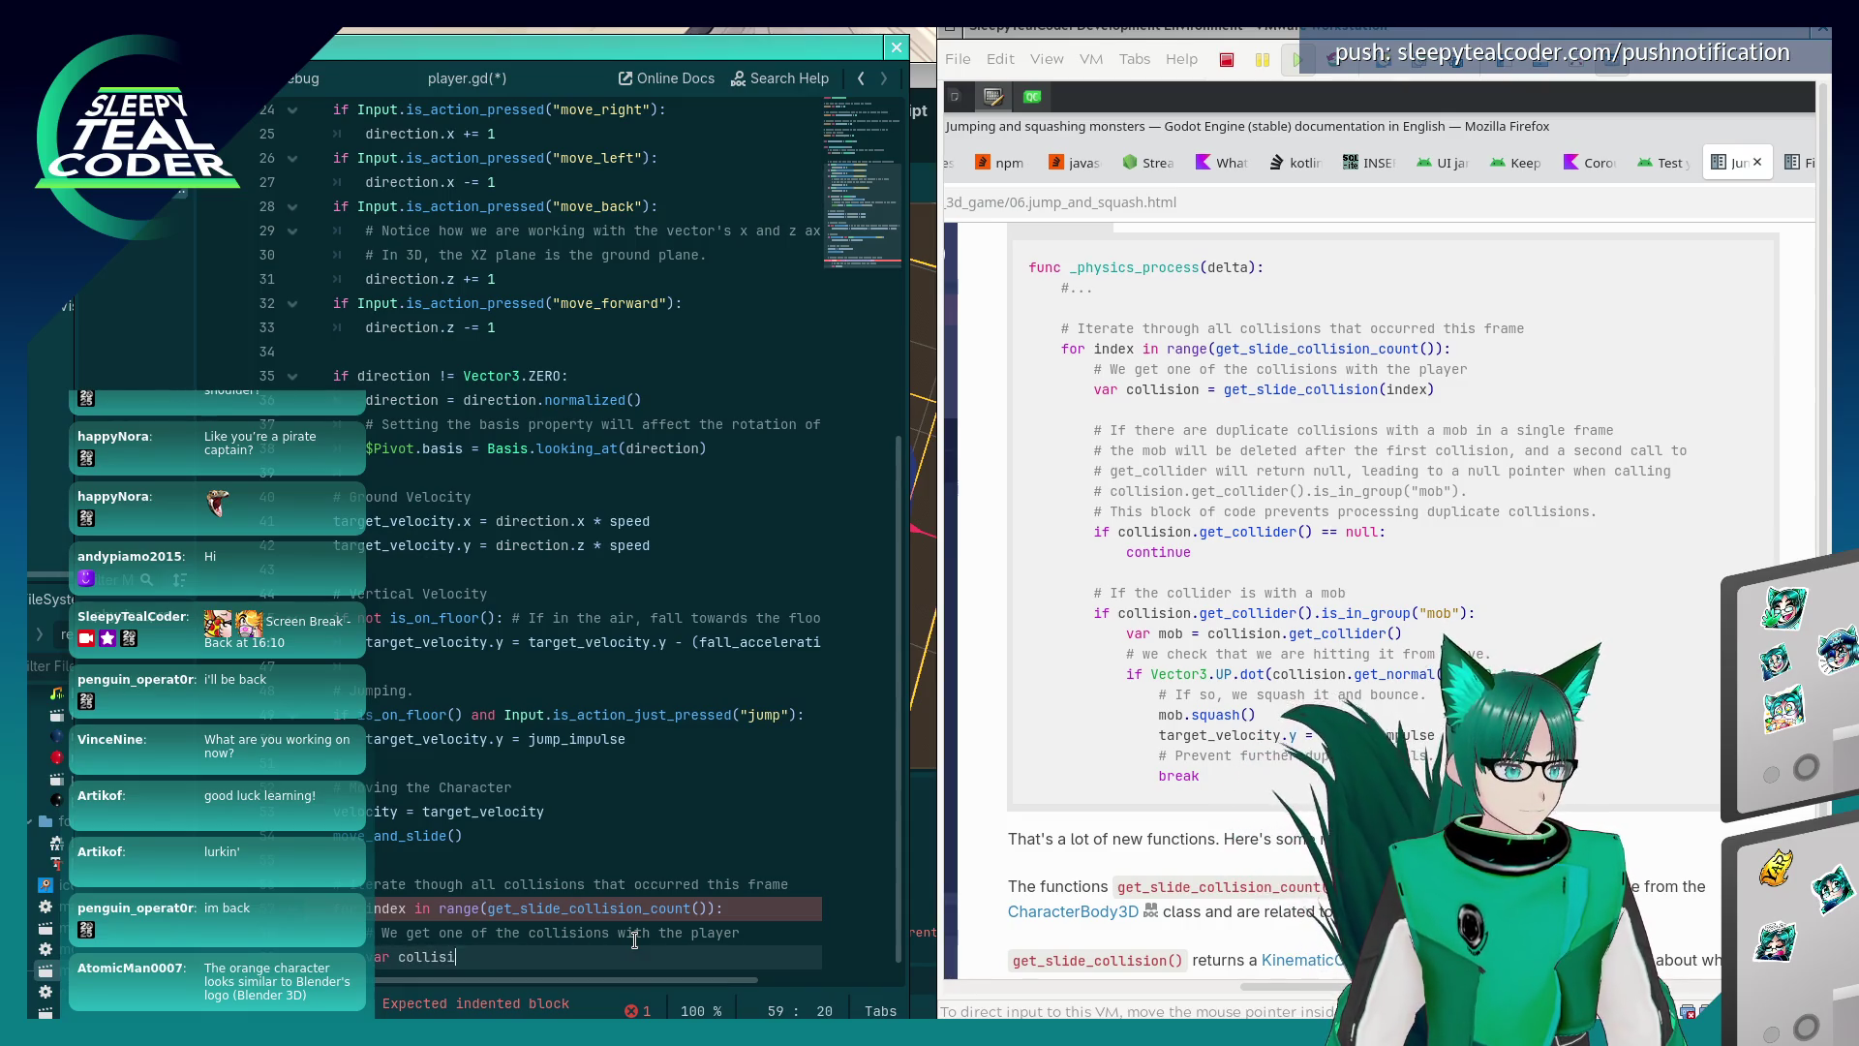
type("get_sl")
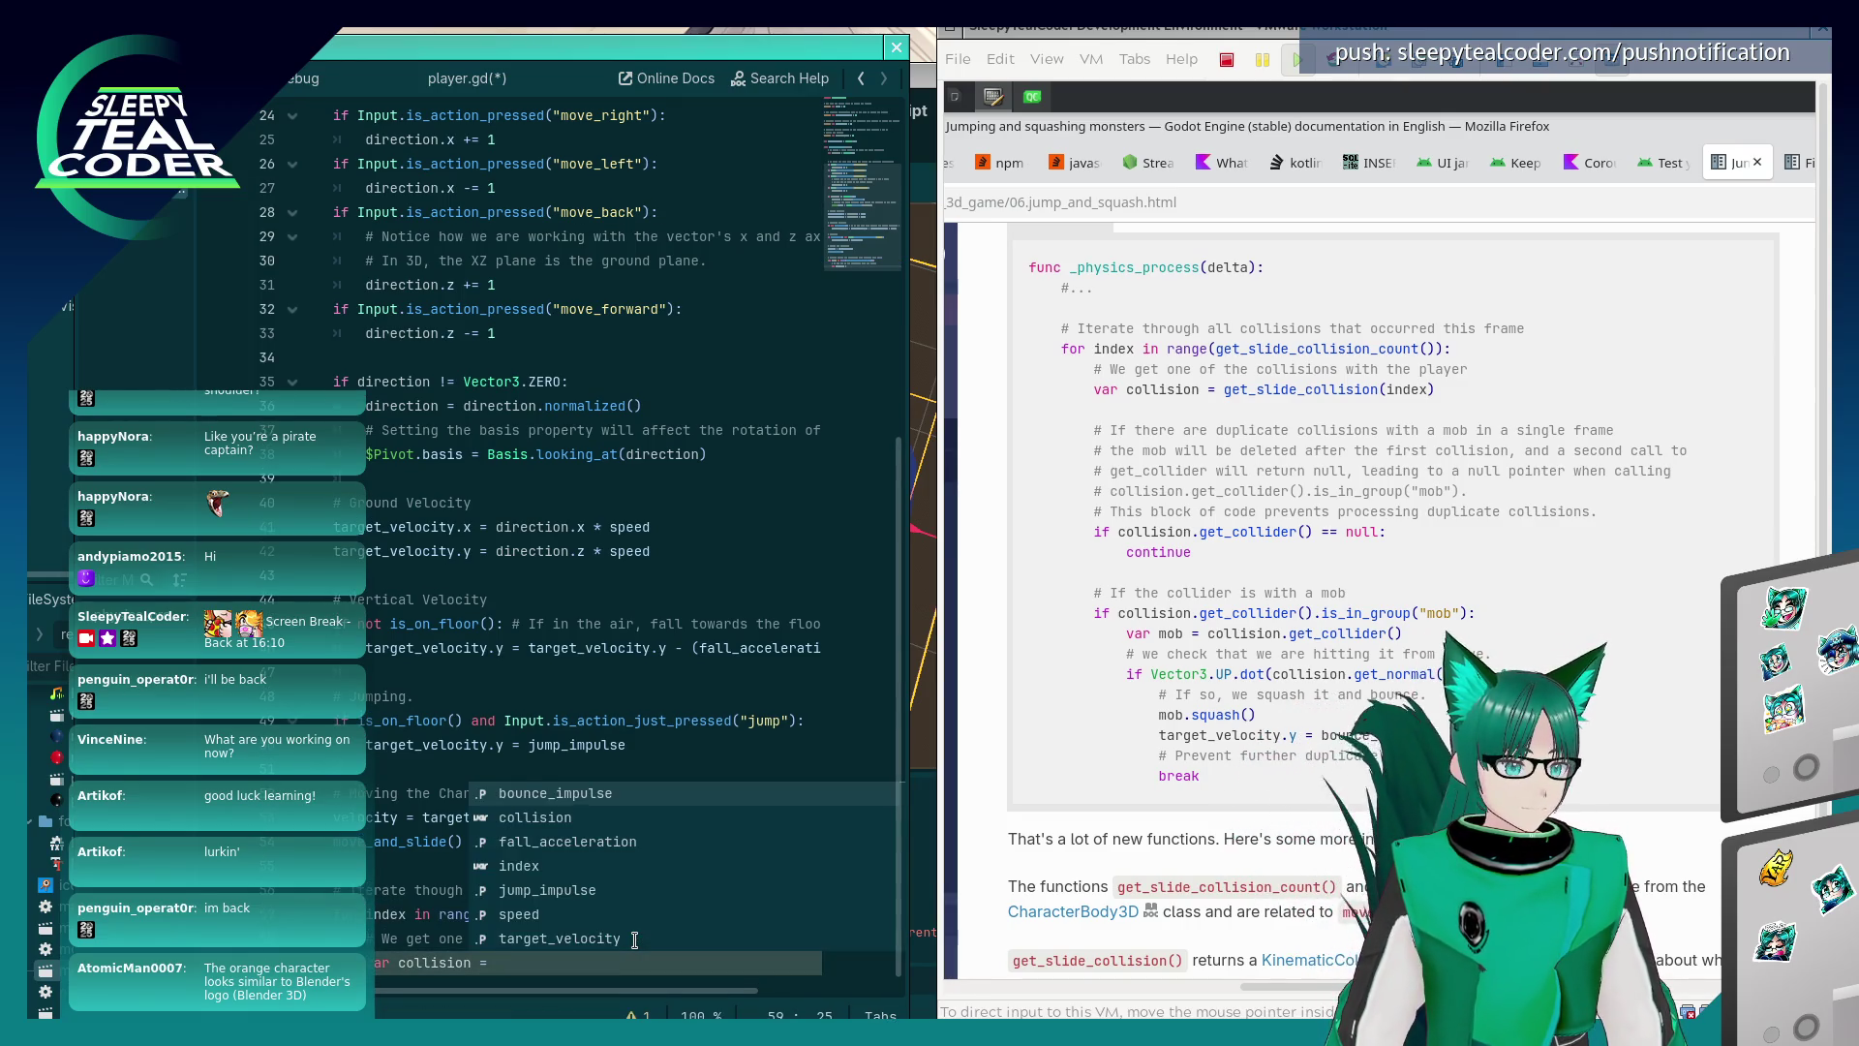
key("Return")
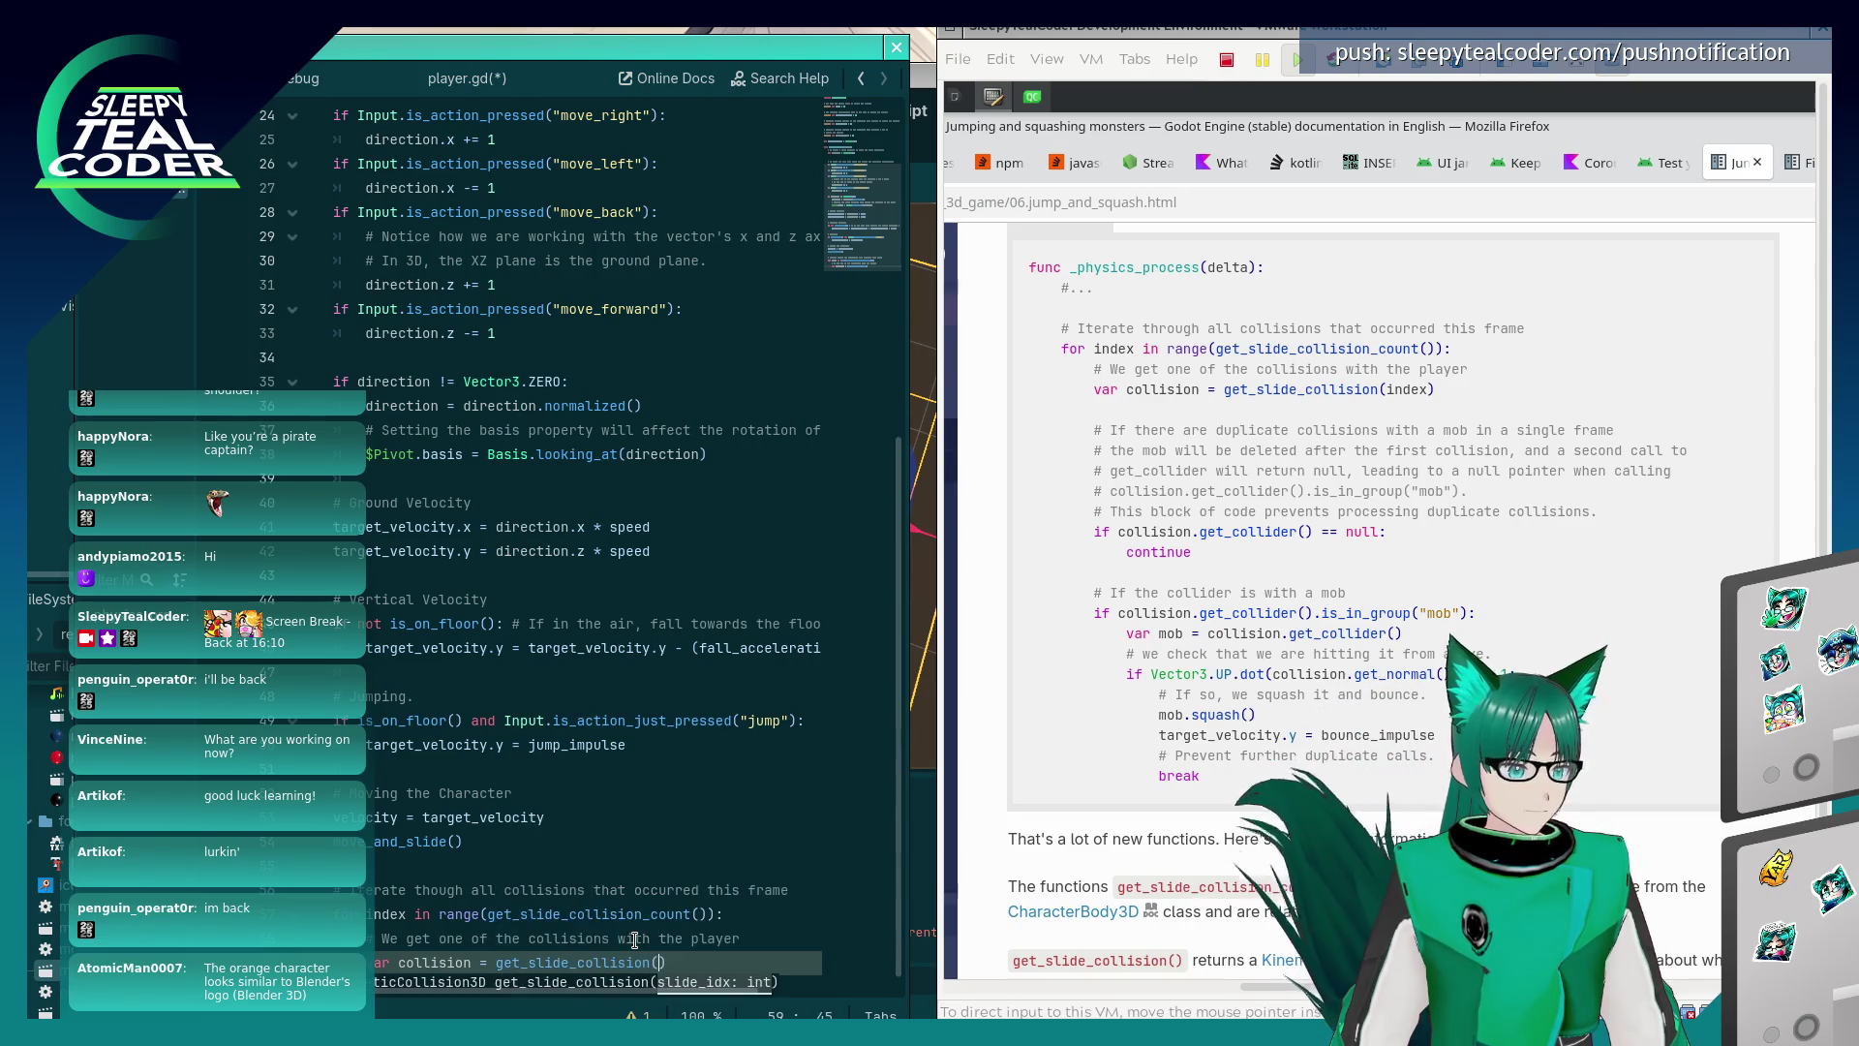
key("Right")
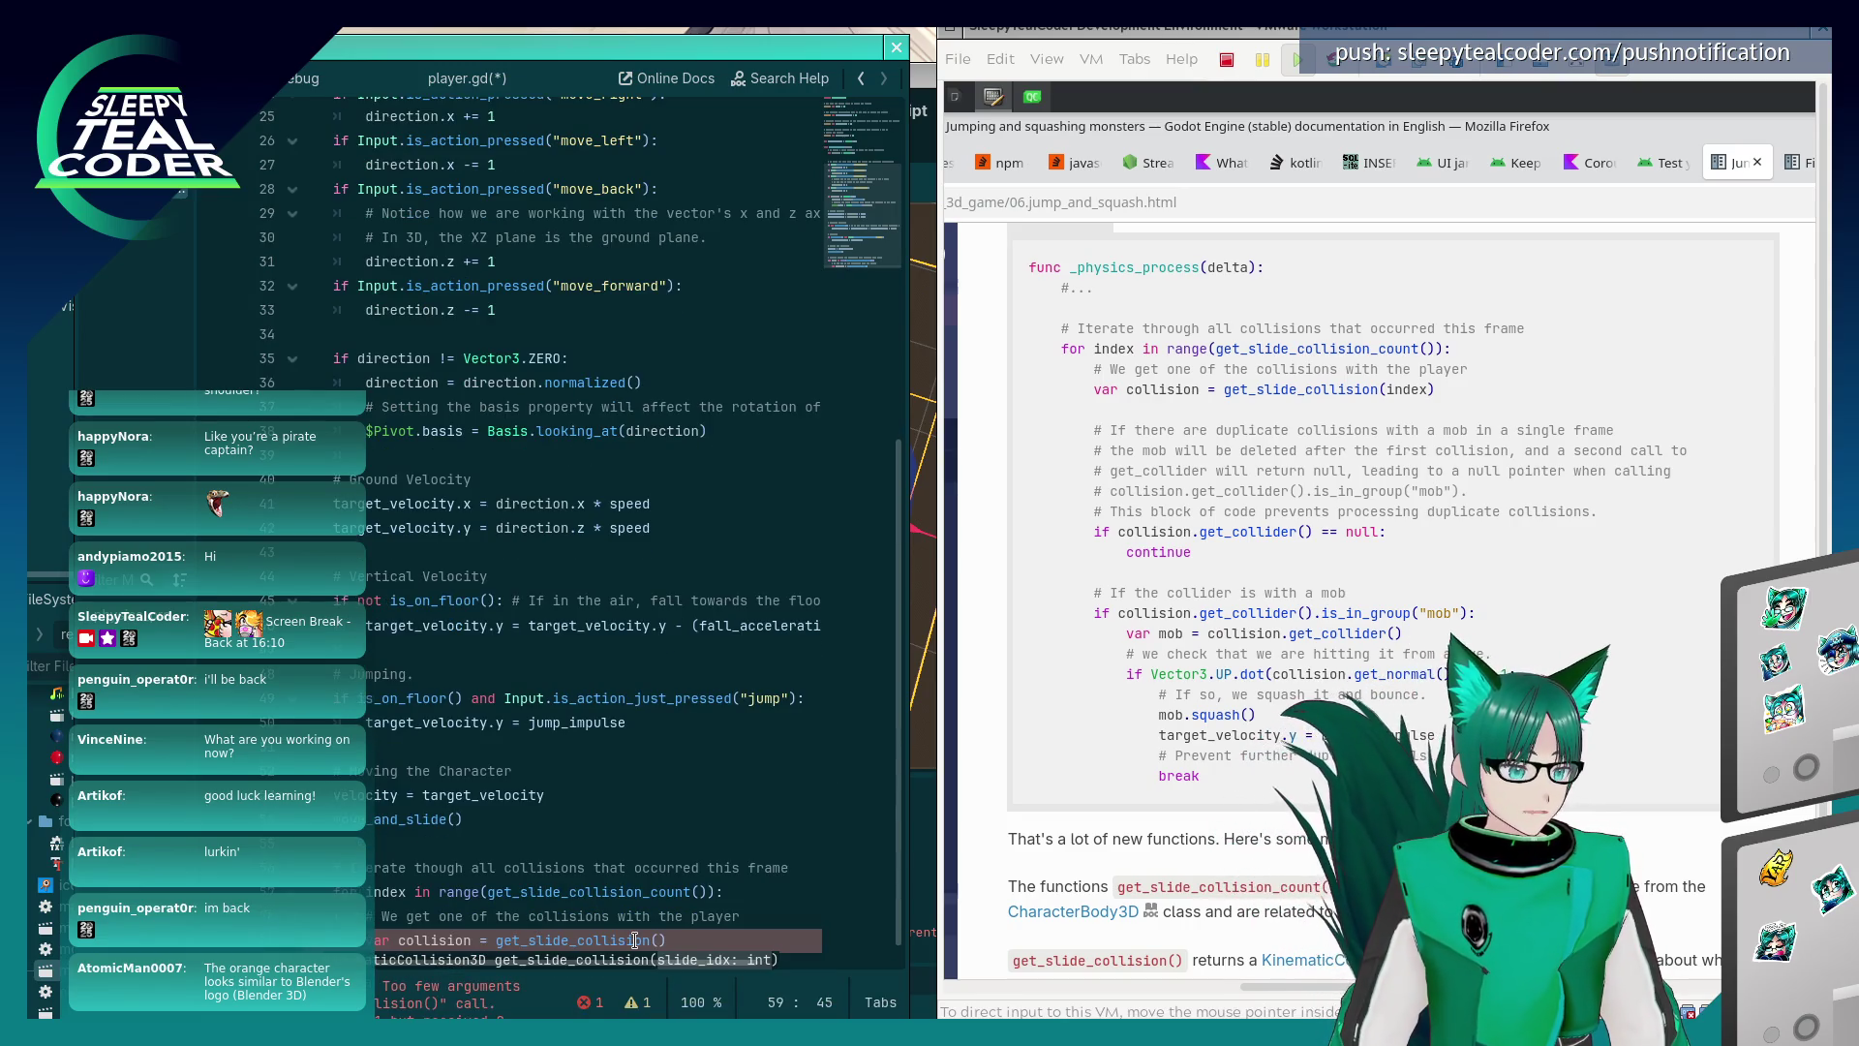
key("BackSpace")
type("index)")
key("Return")
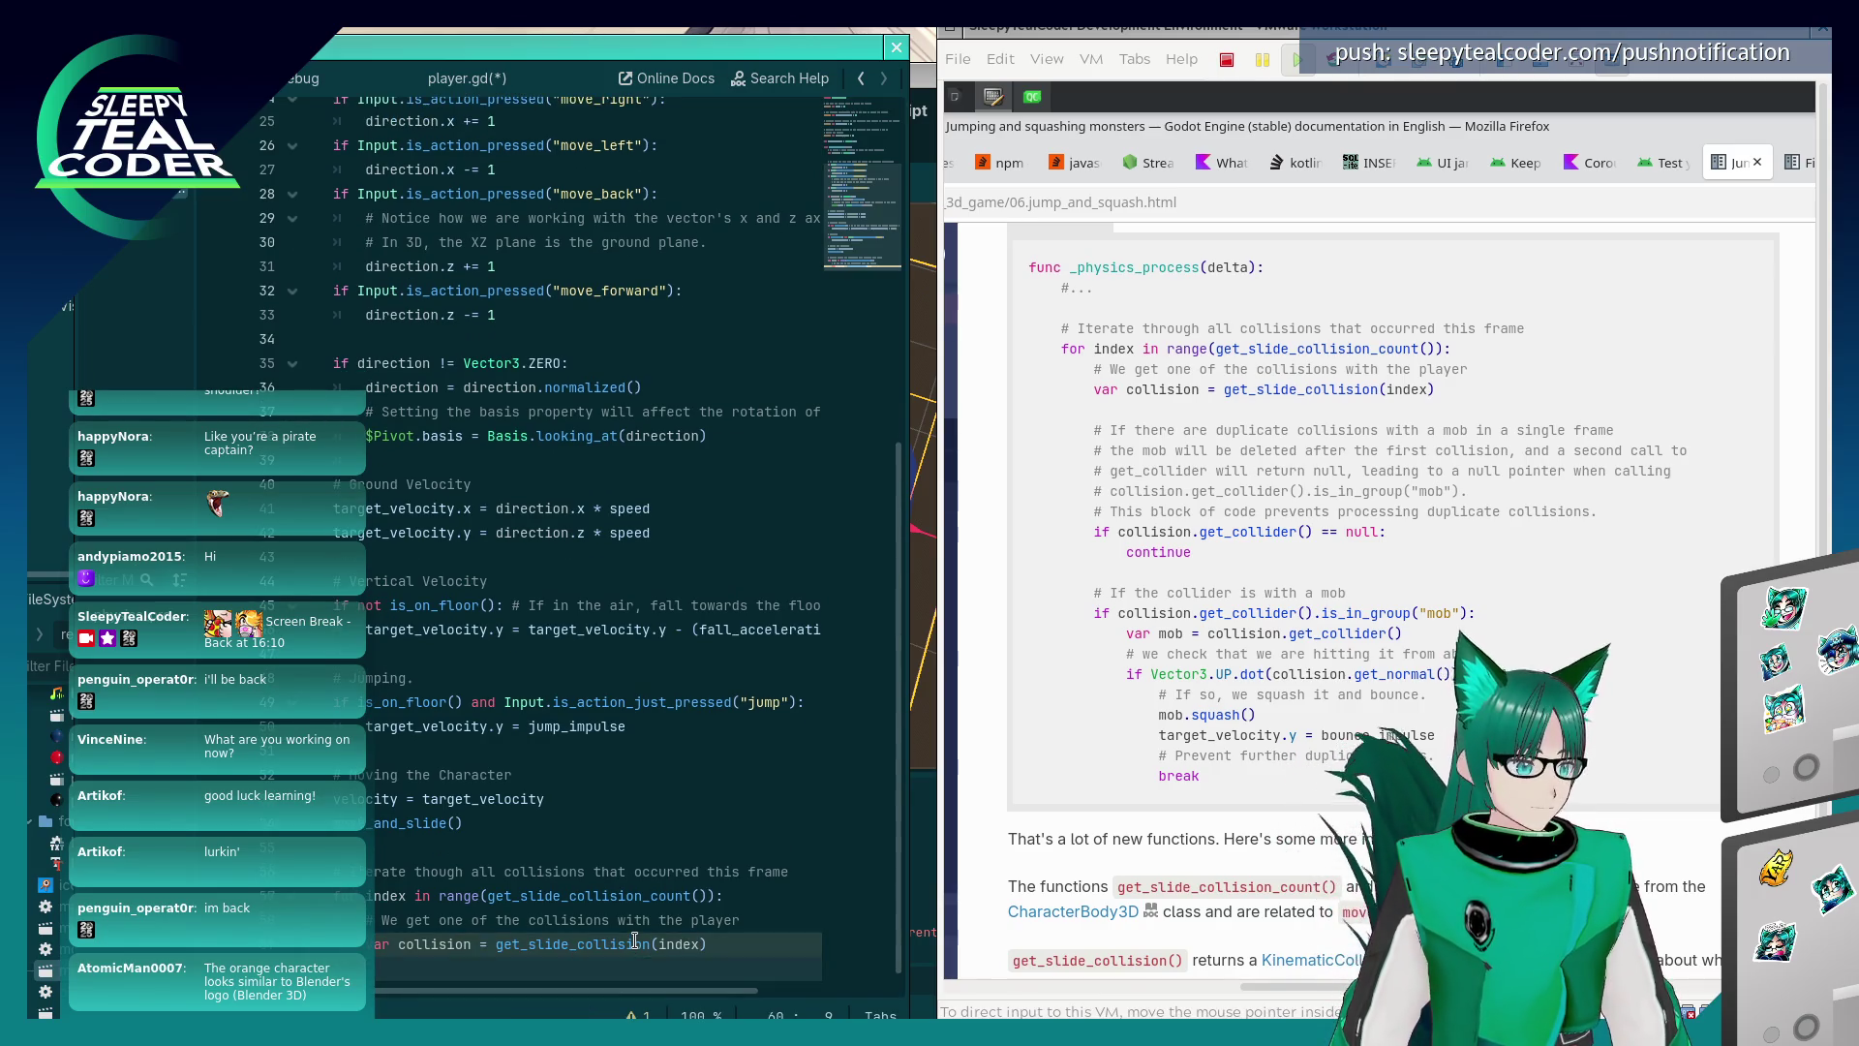
key("Return")
Step: Start a comment explaining that duplicate mob collisions get deleted after the first collision
type("# If there ar")
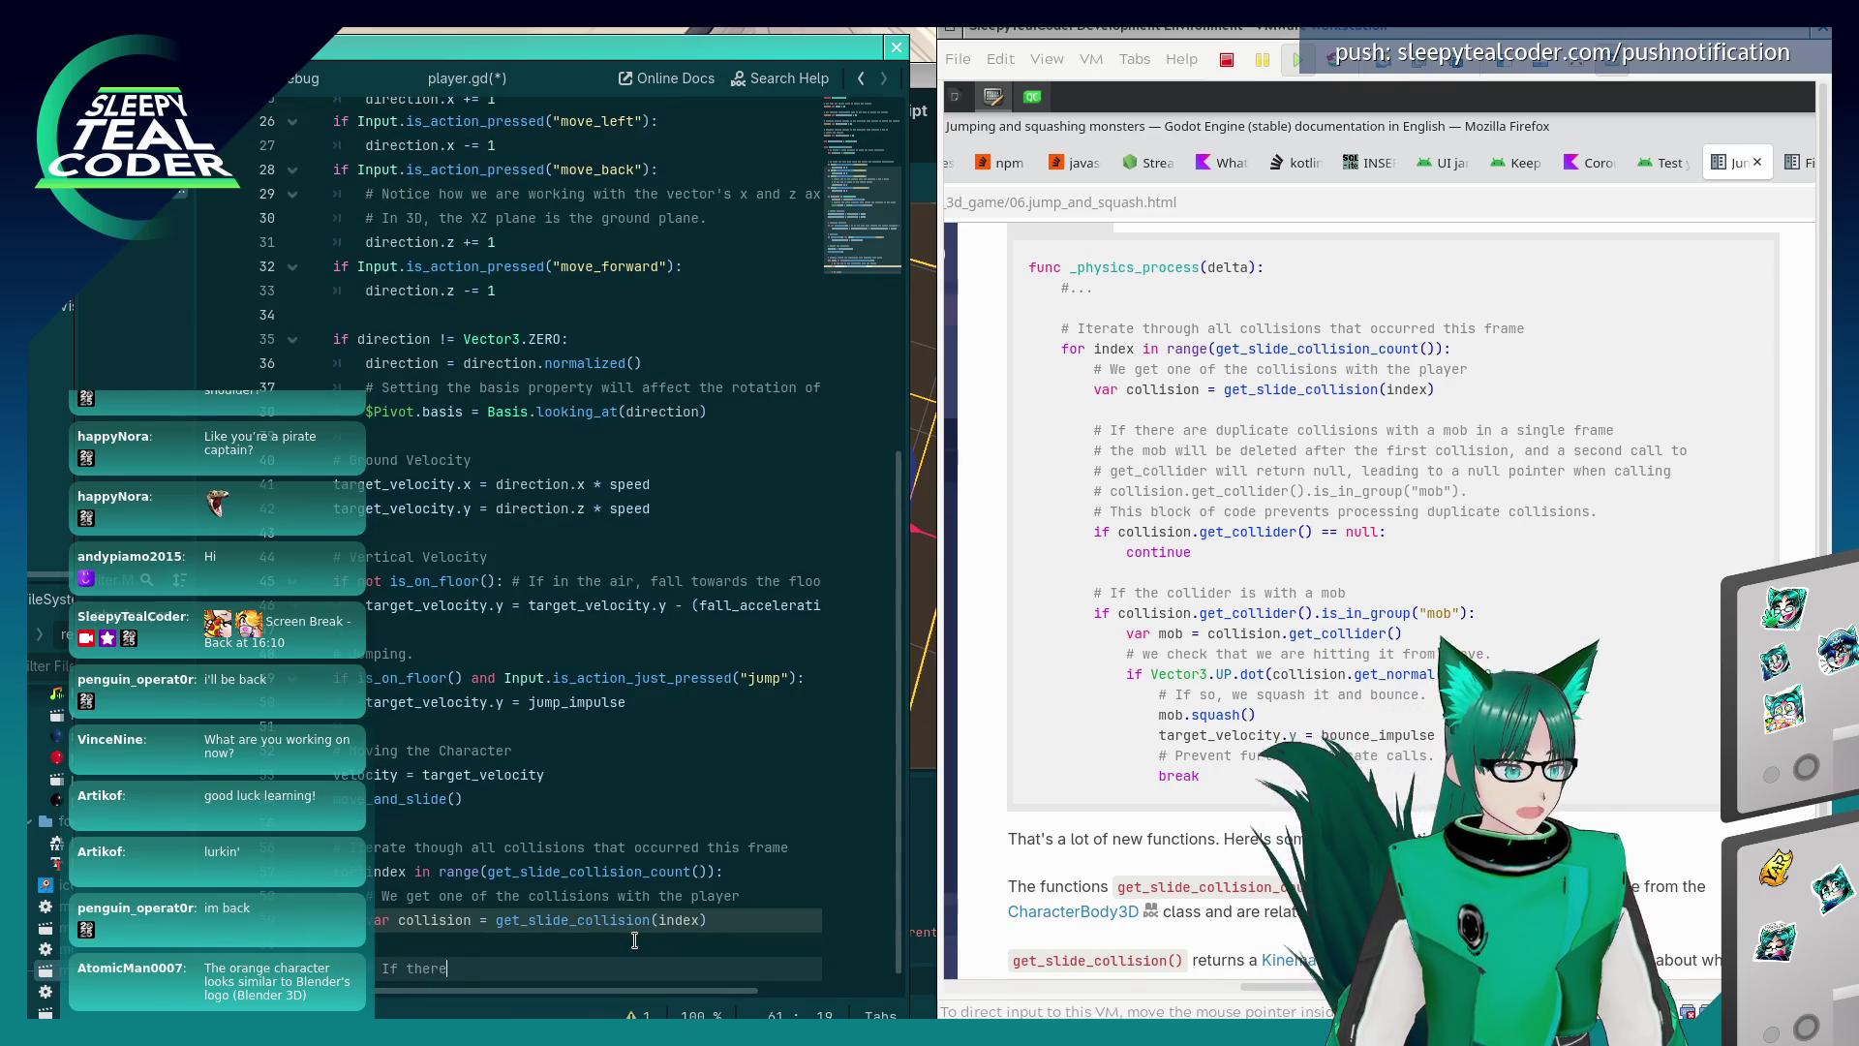
type("e duplicate ")
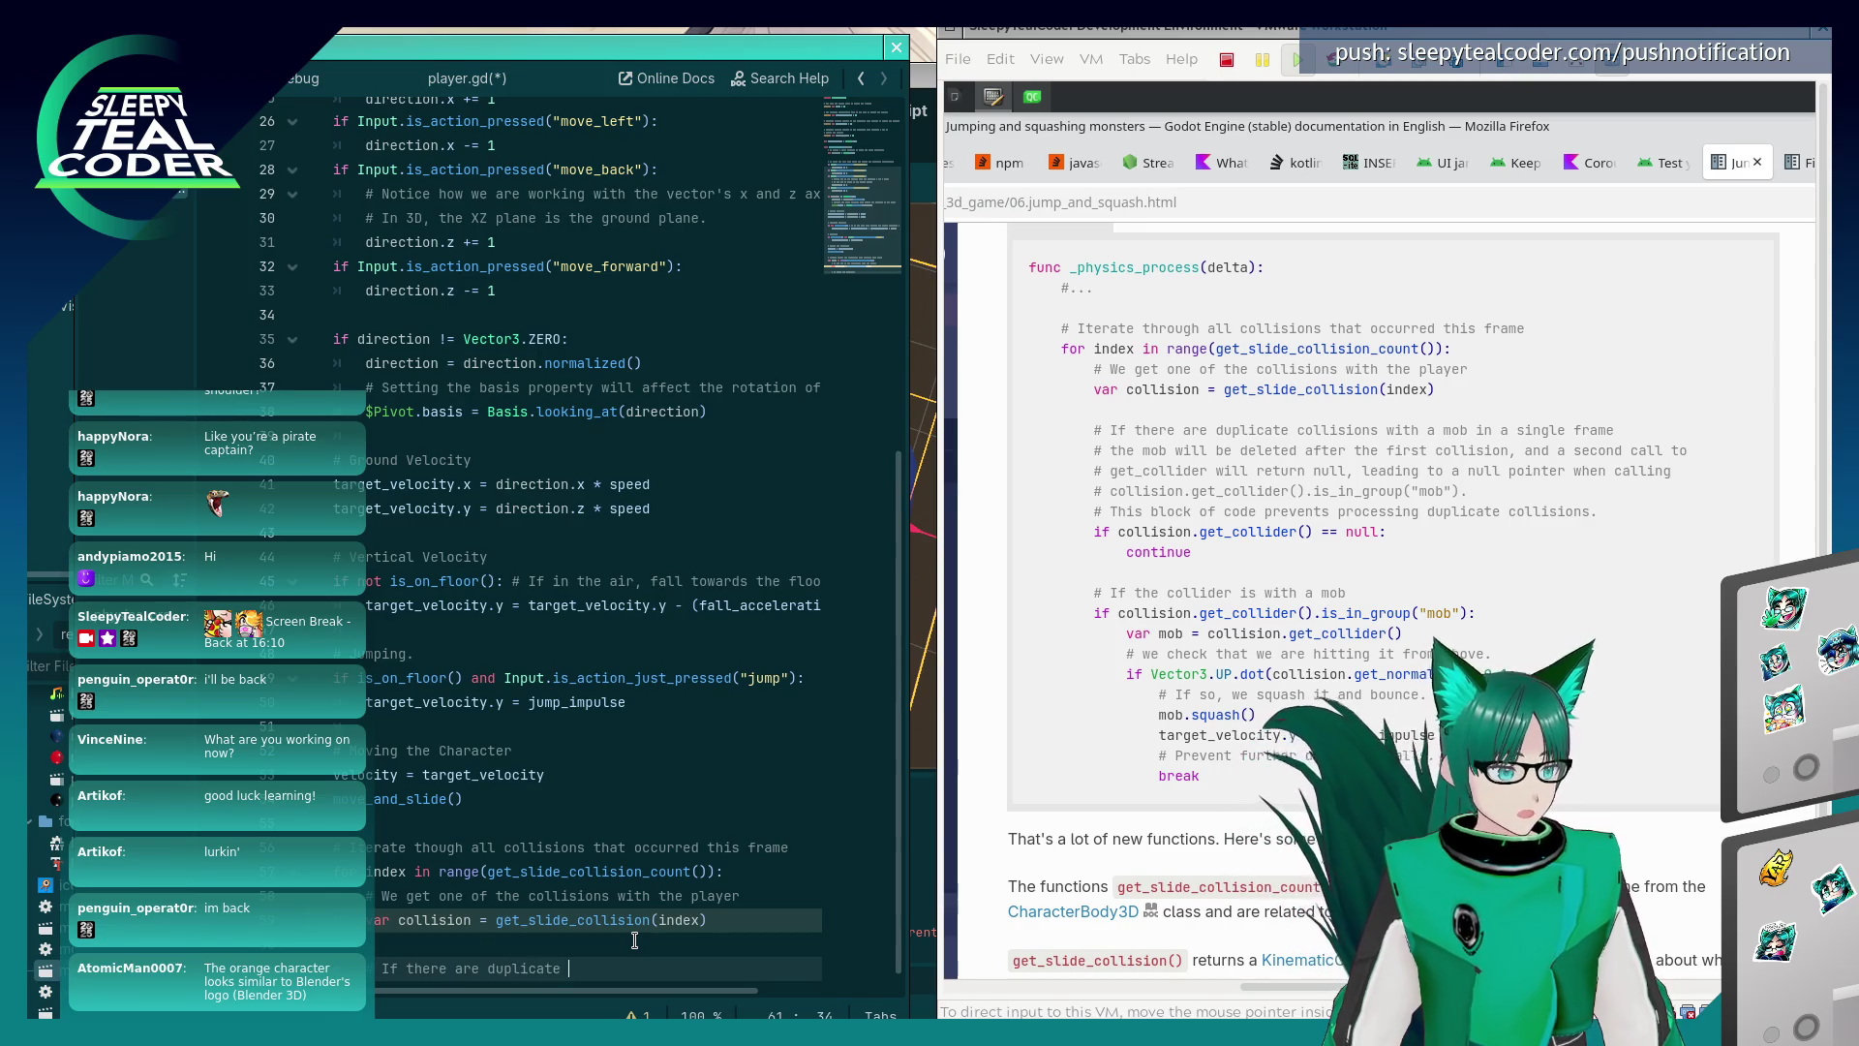
type("llisions")
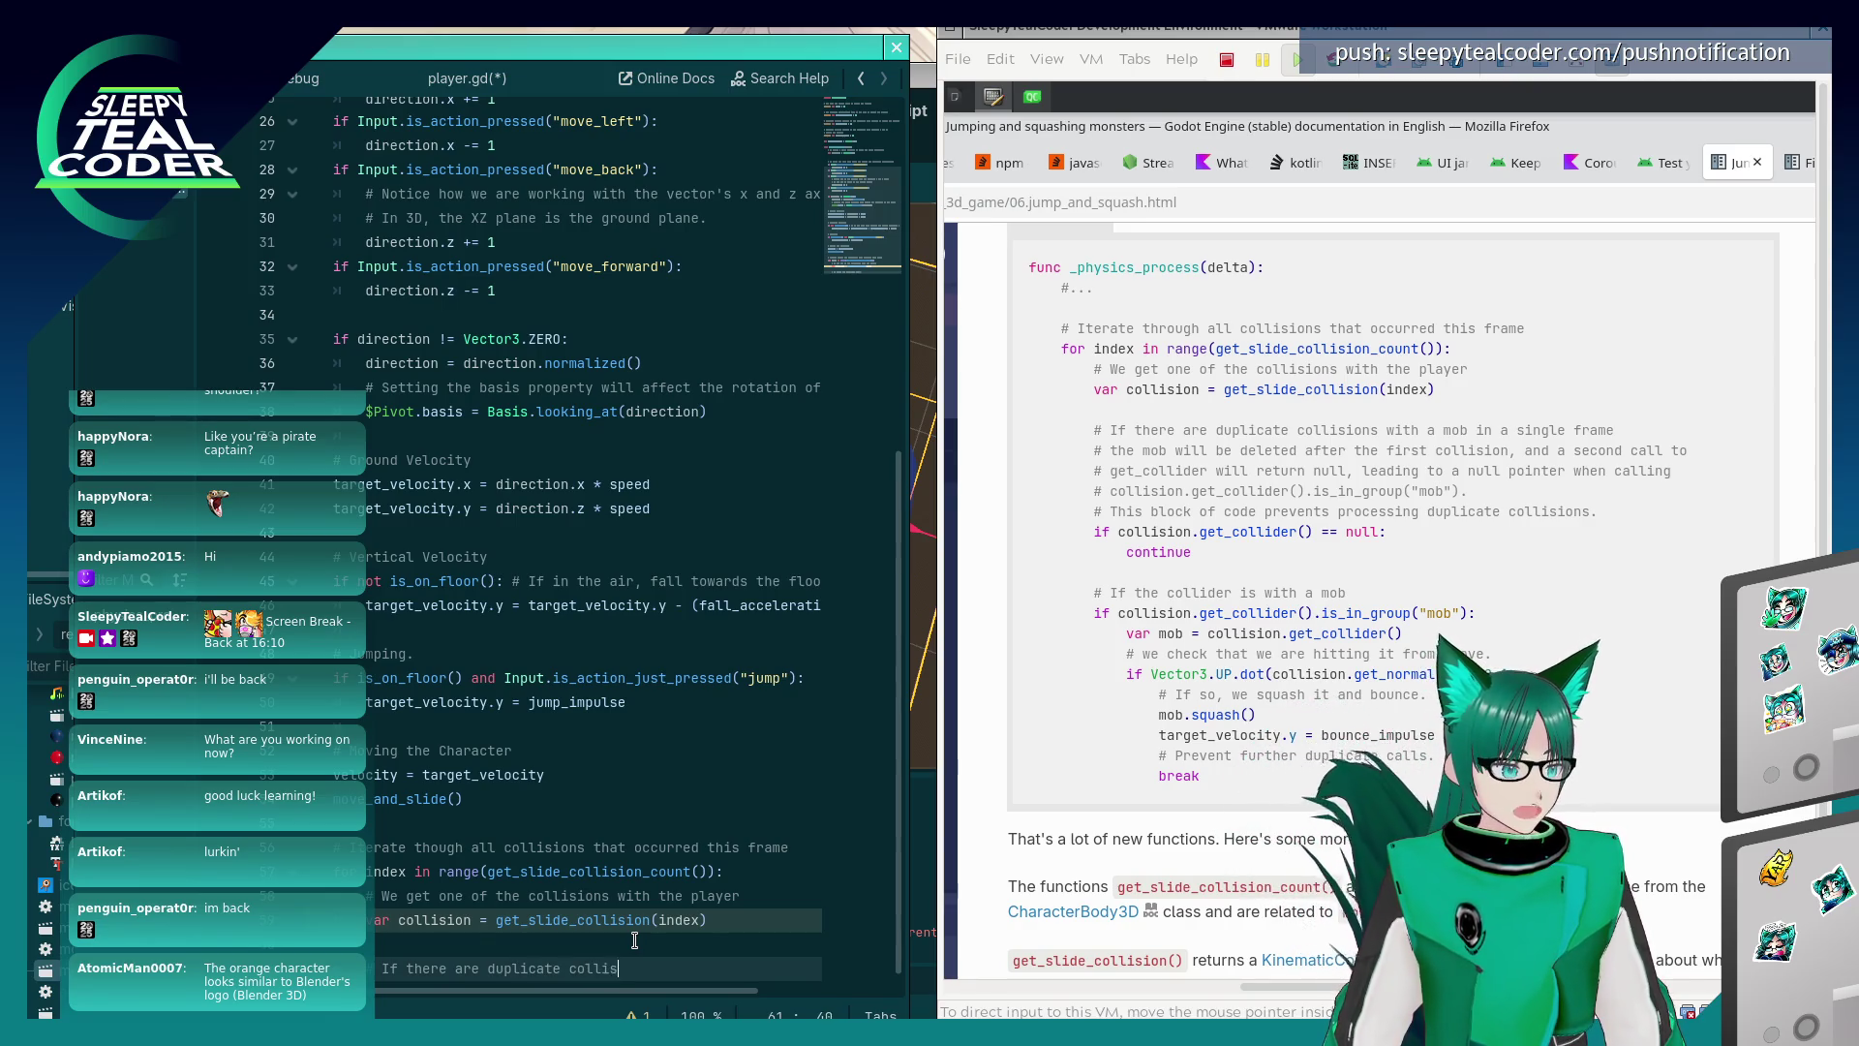
type("with a mob in a singl")
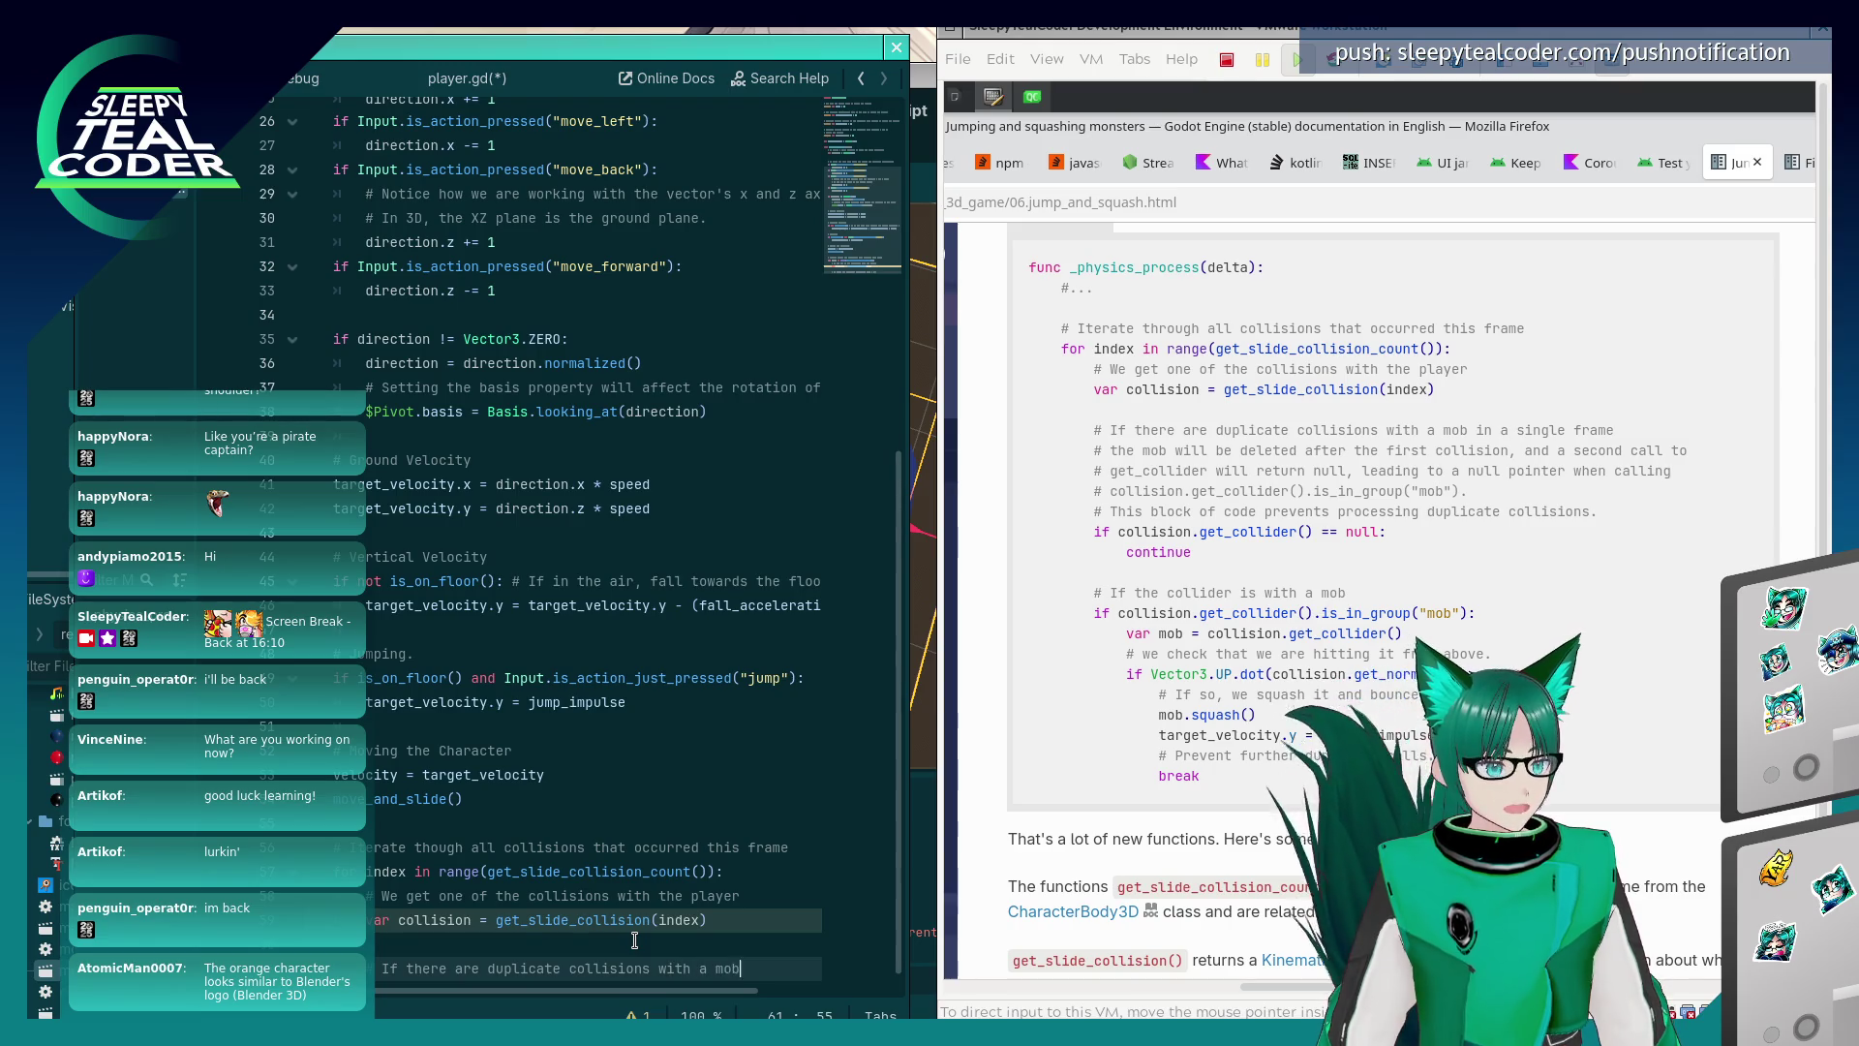
type("e frame")
key("Return")
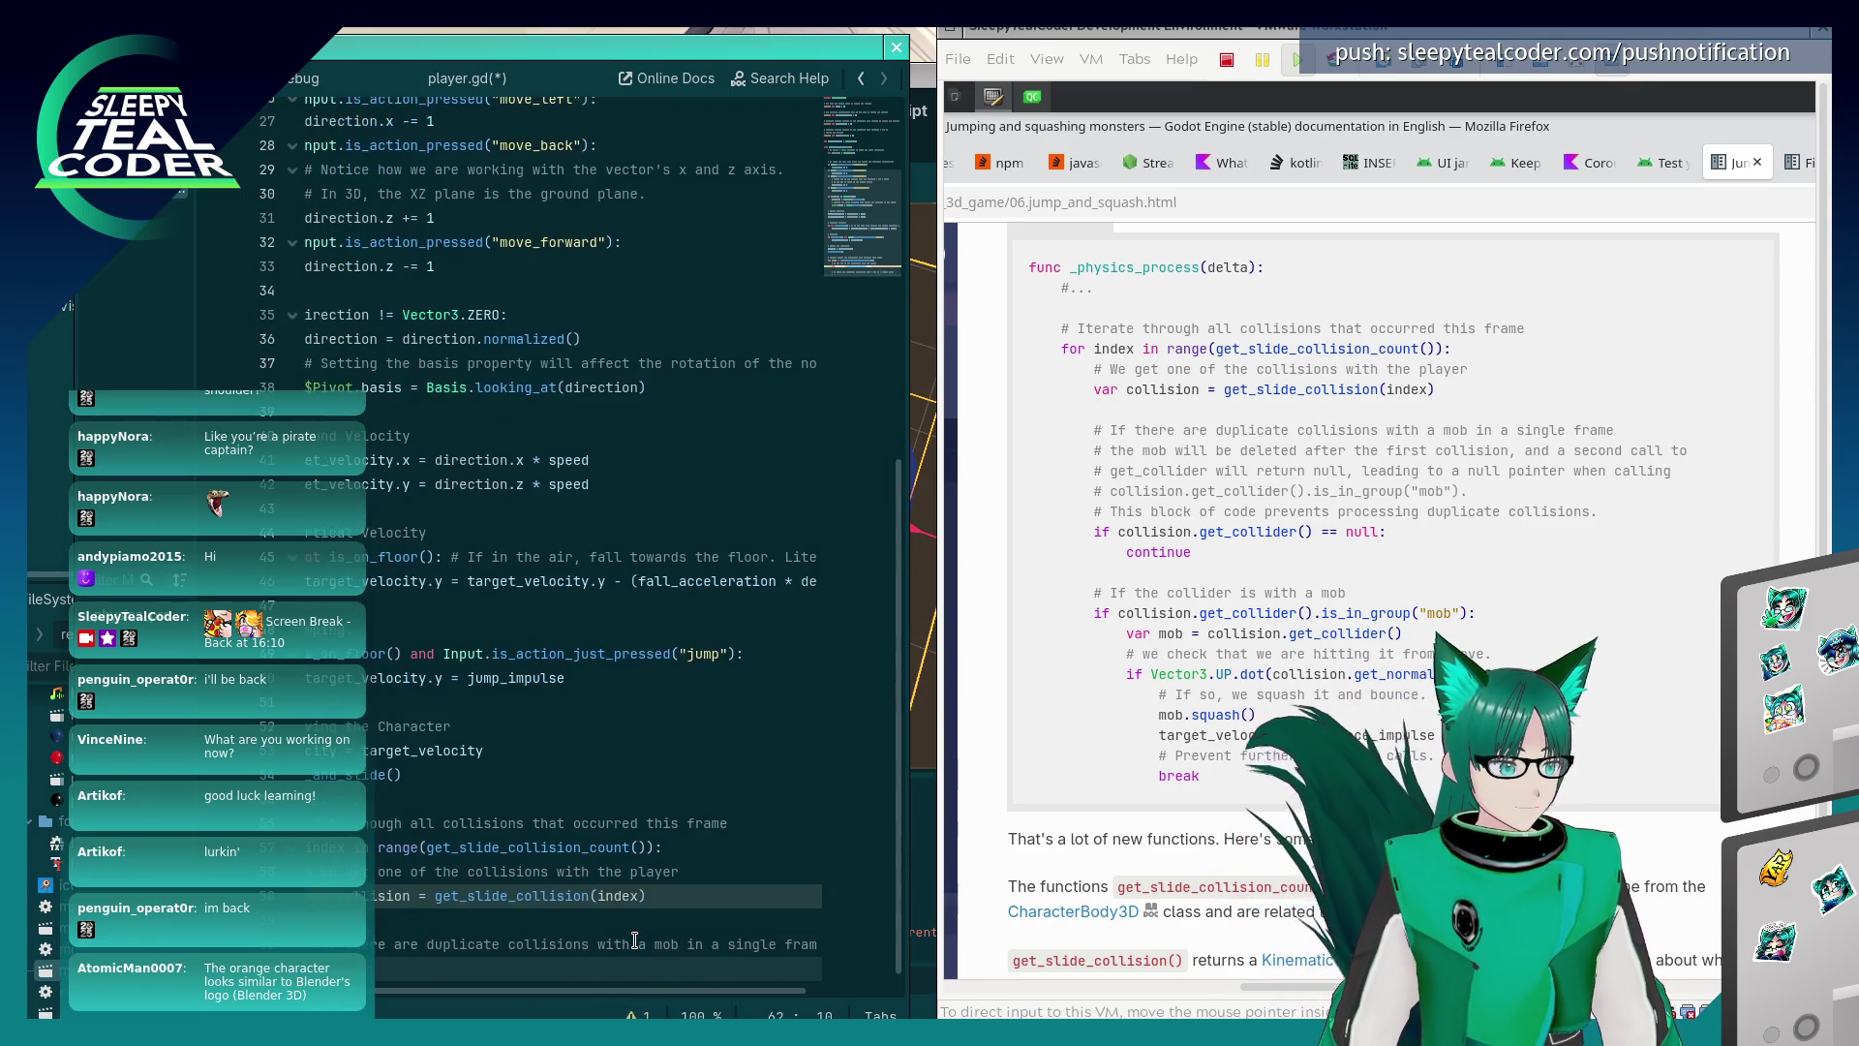
type("will be deletd ")
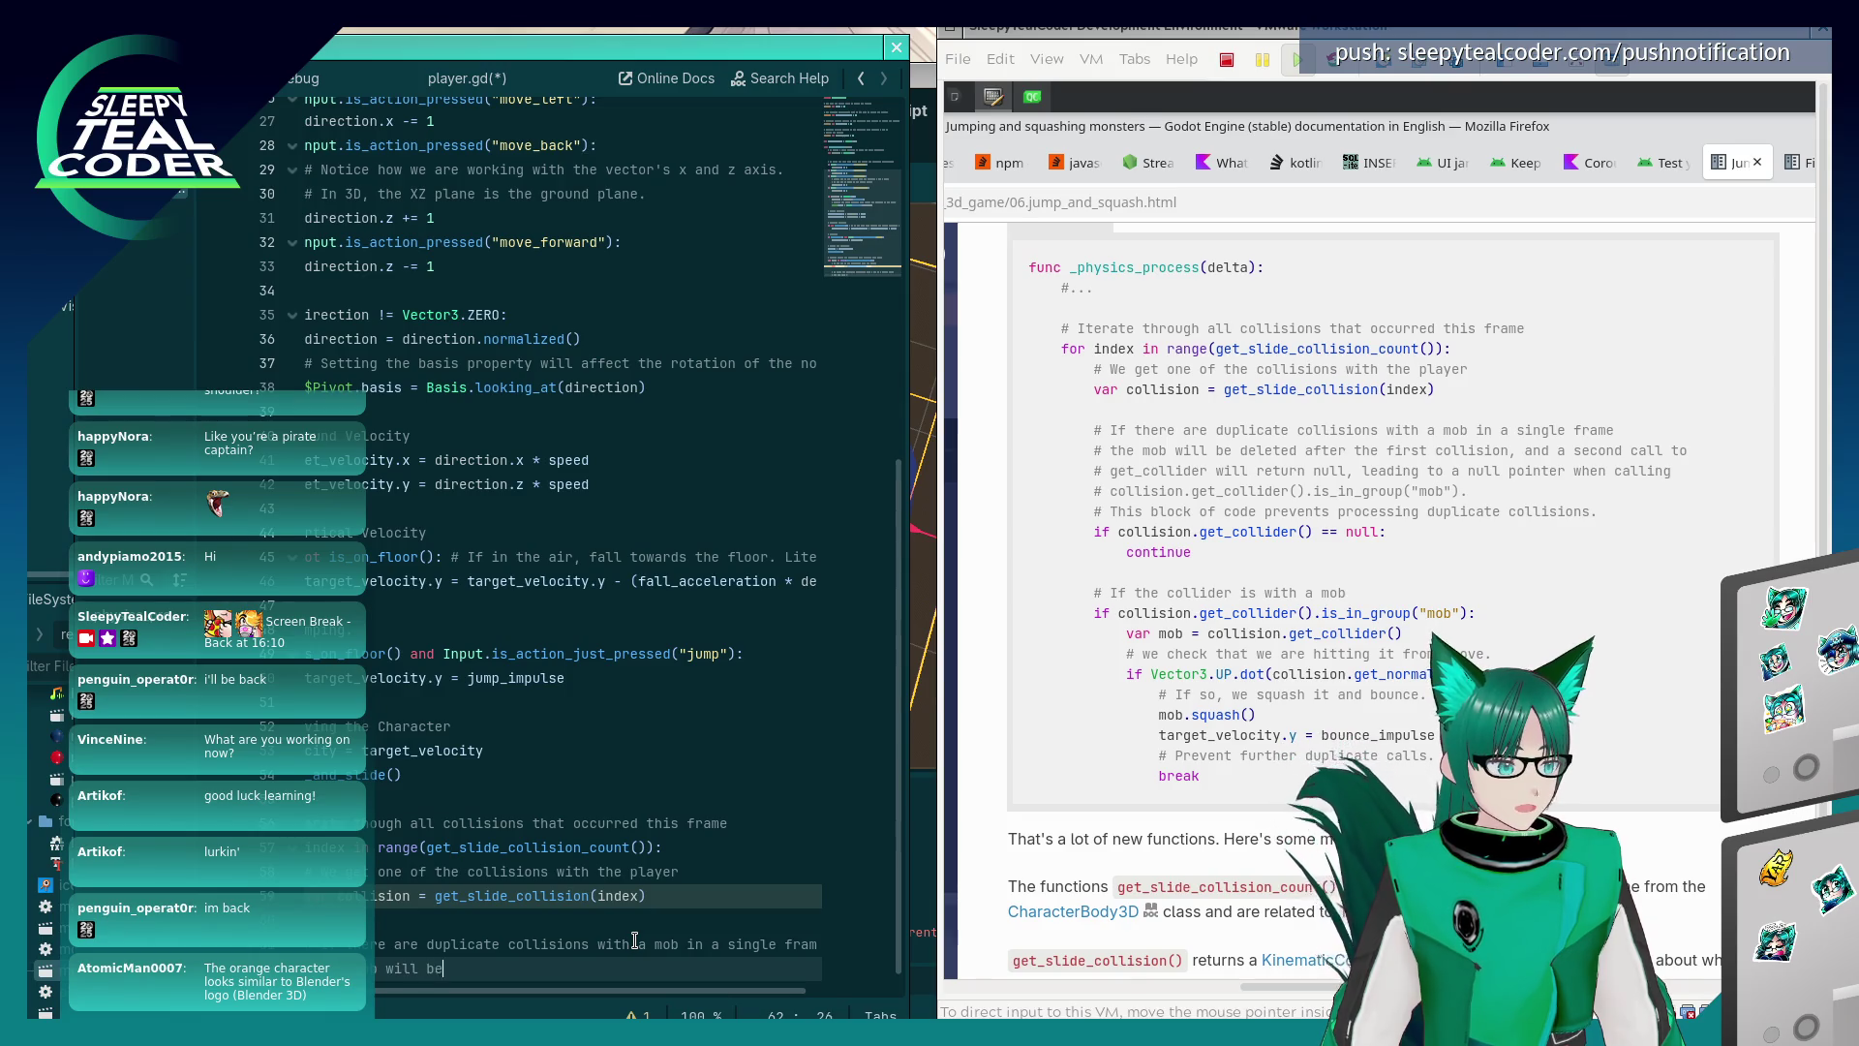
type("after th")
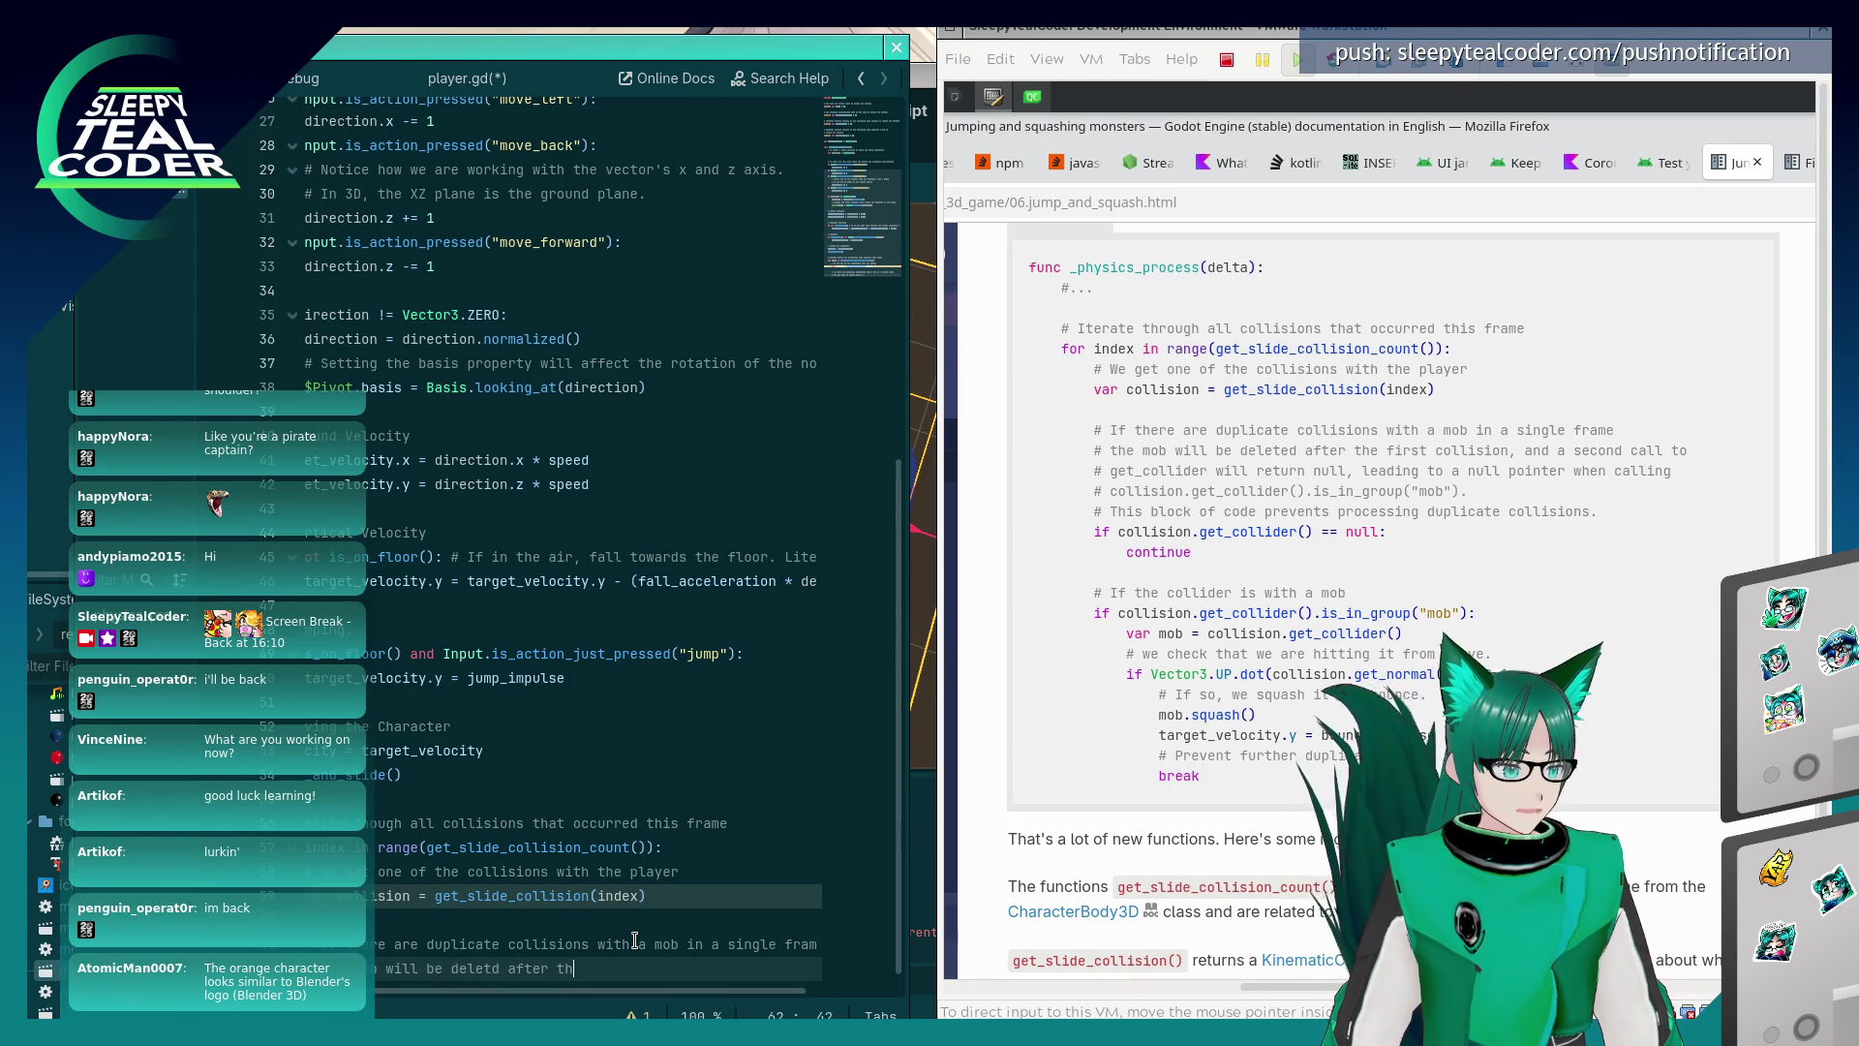
key("BackSpace")
key("BackSpace")
key("BackSpace")
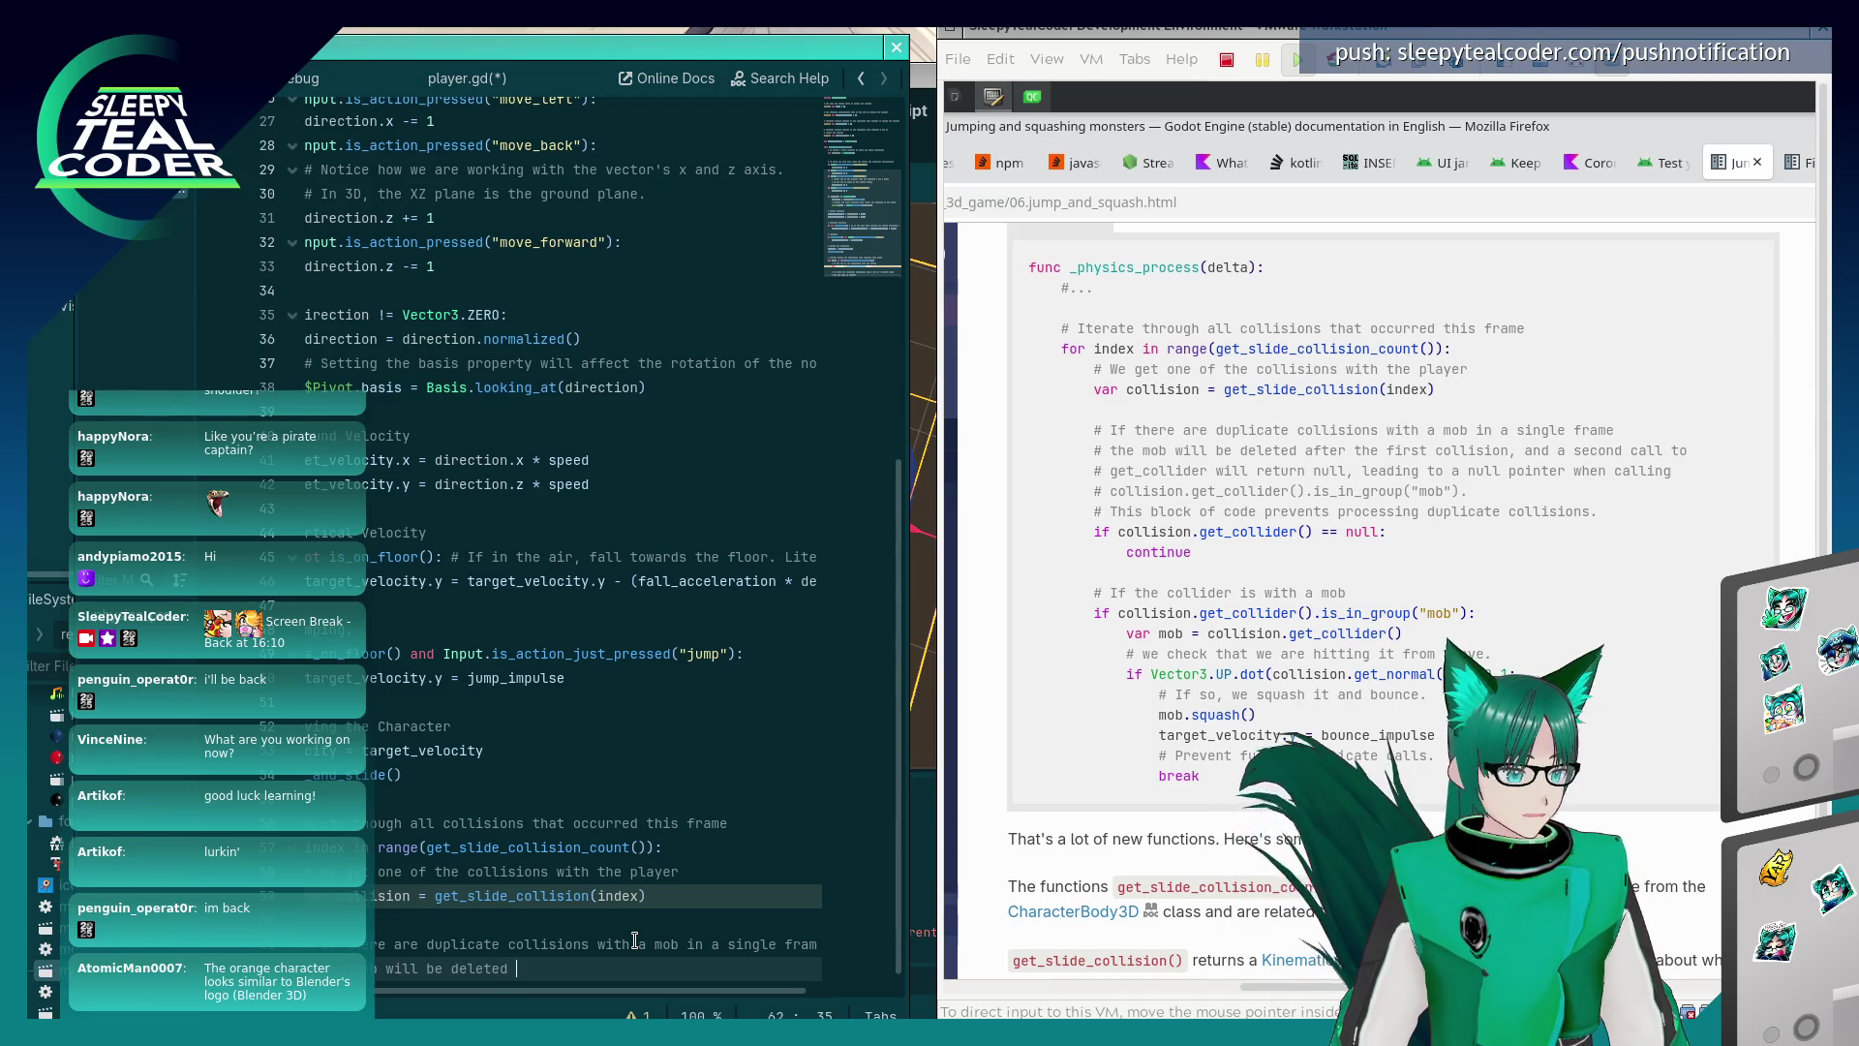
type("ed after the first collisi")
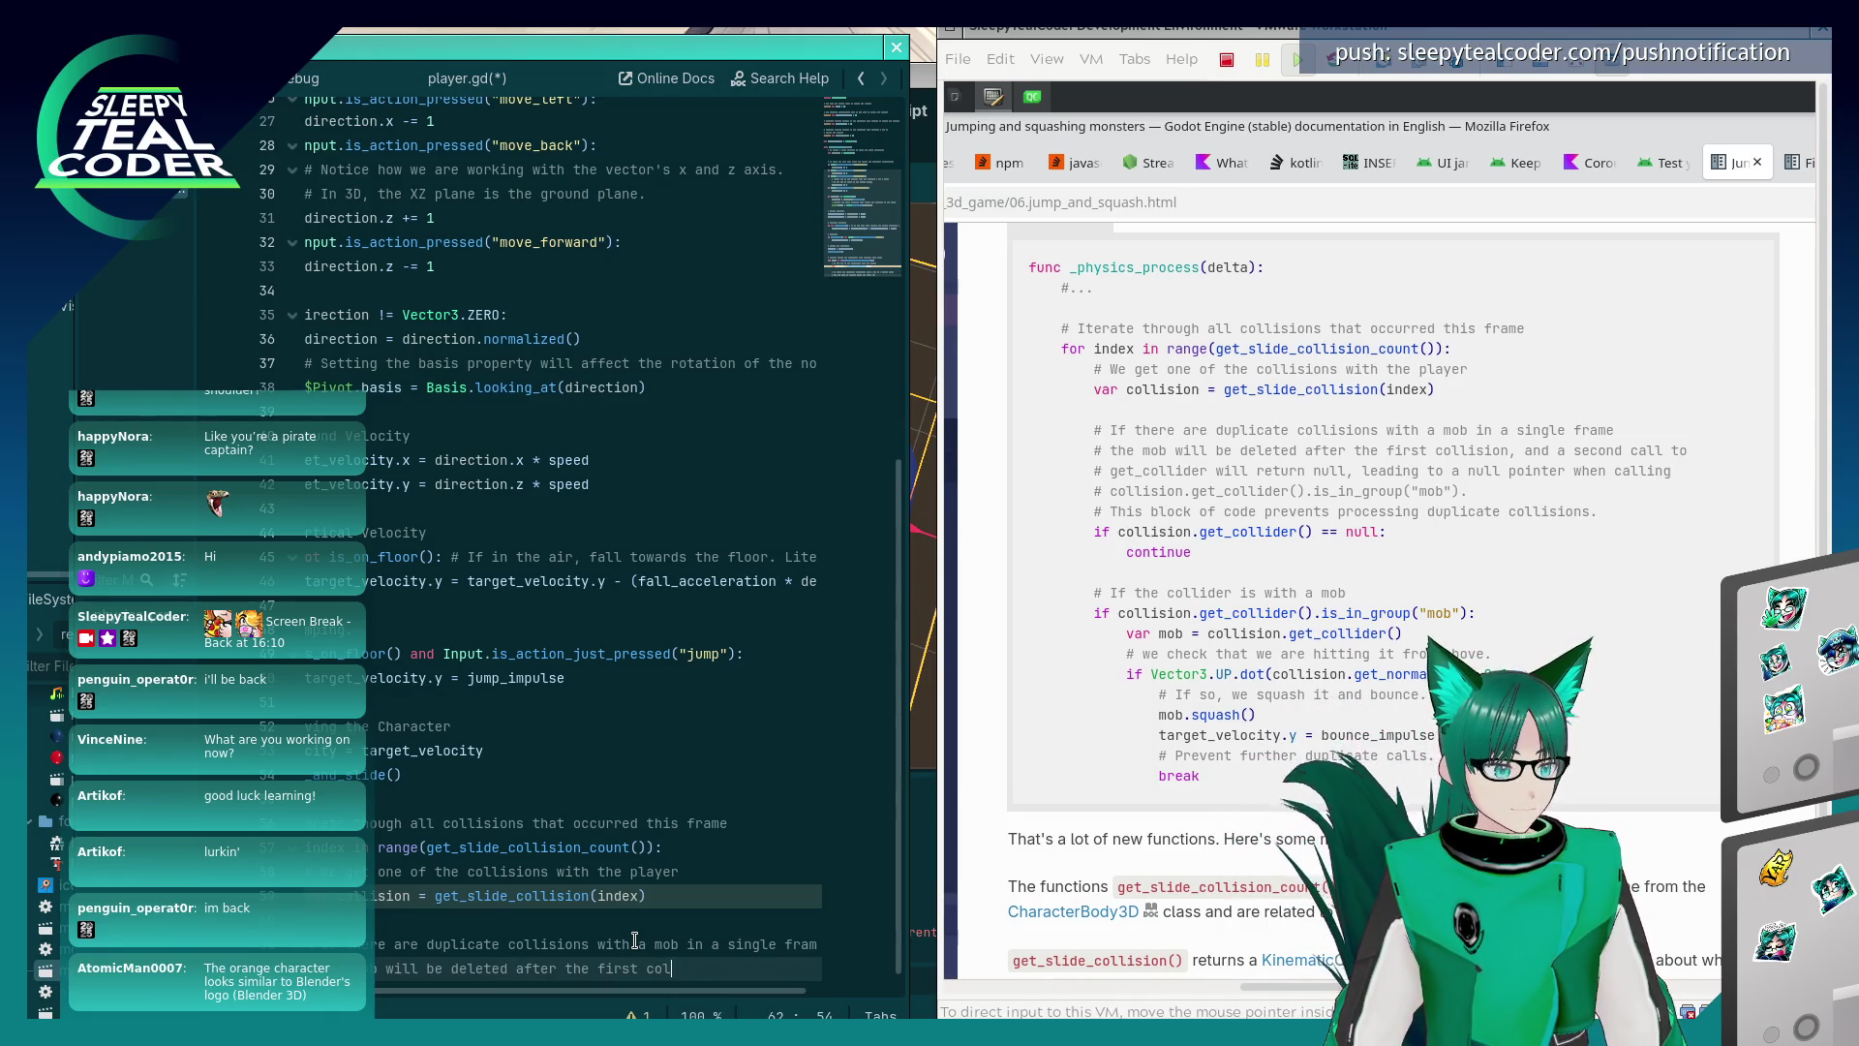
type("on, and a second ")
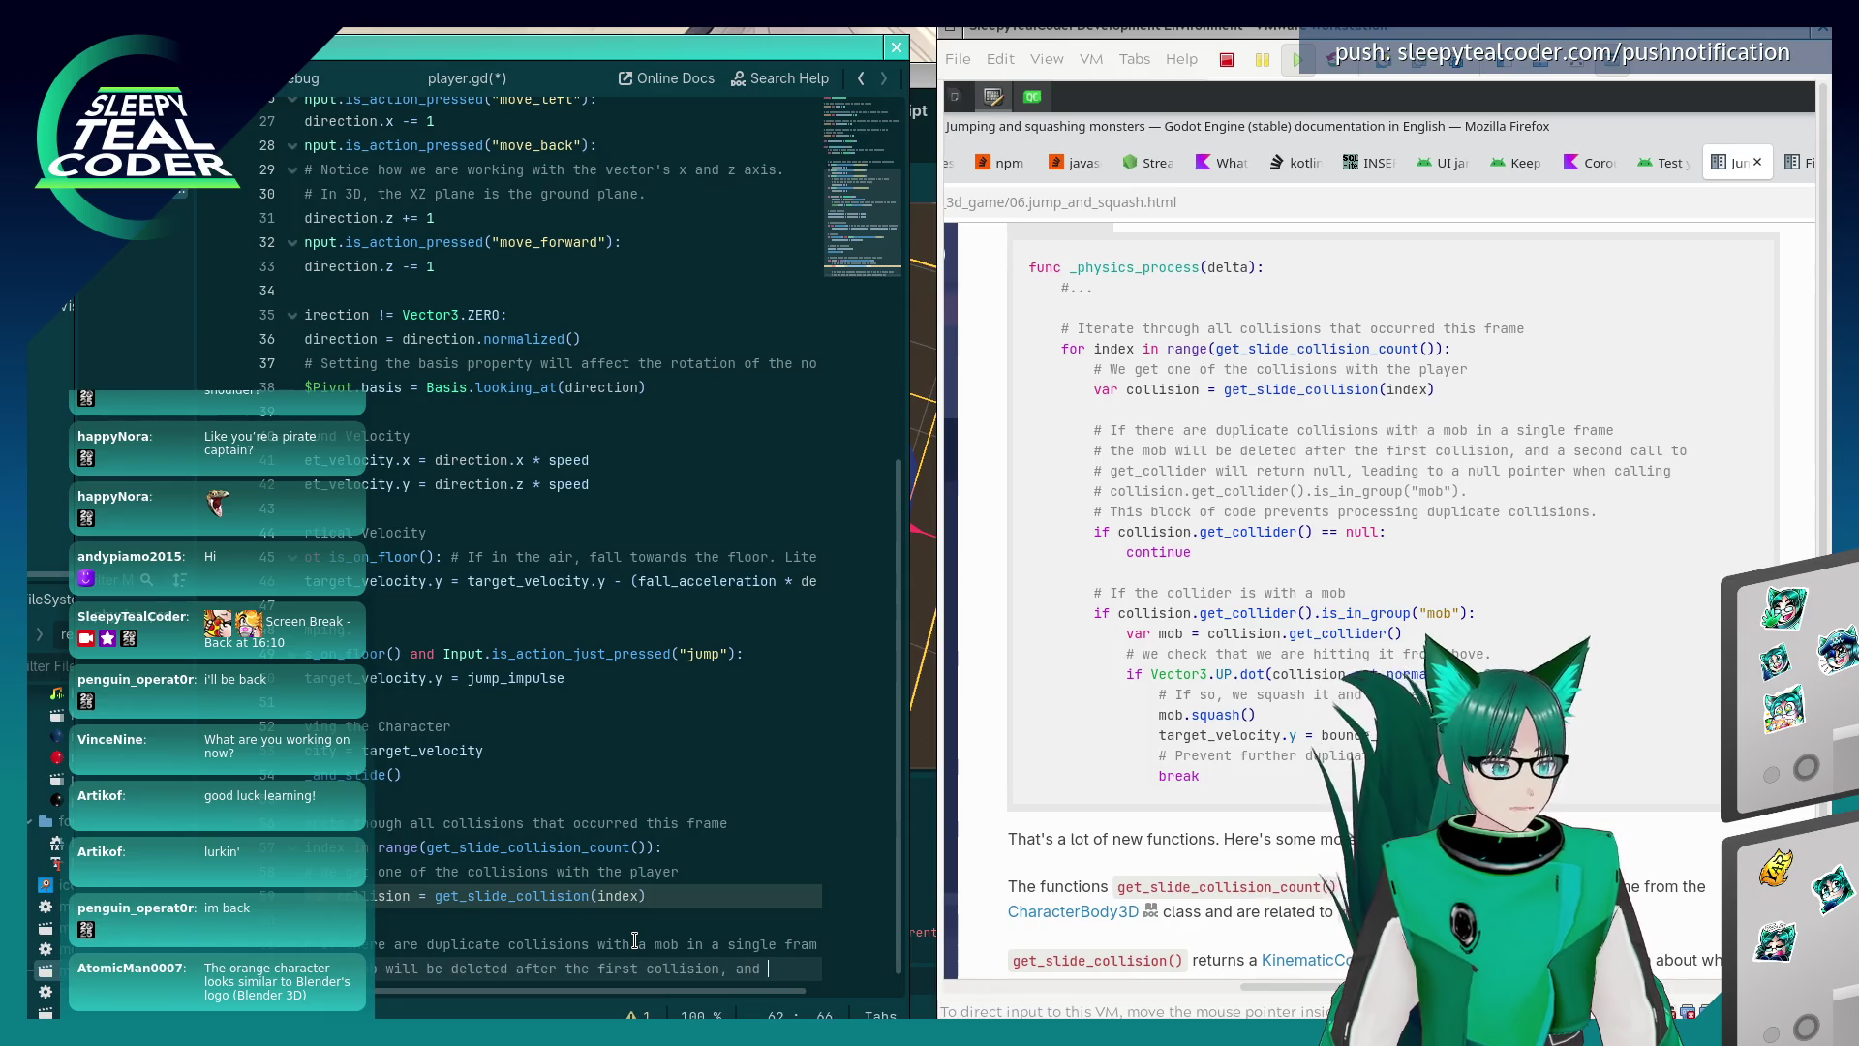
type("call to")
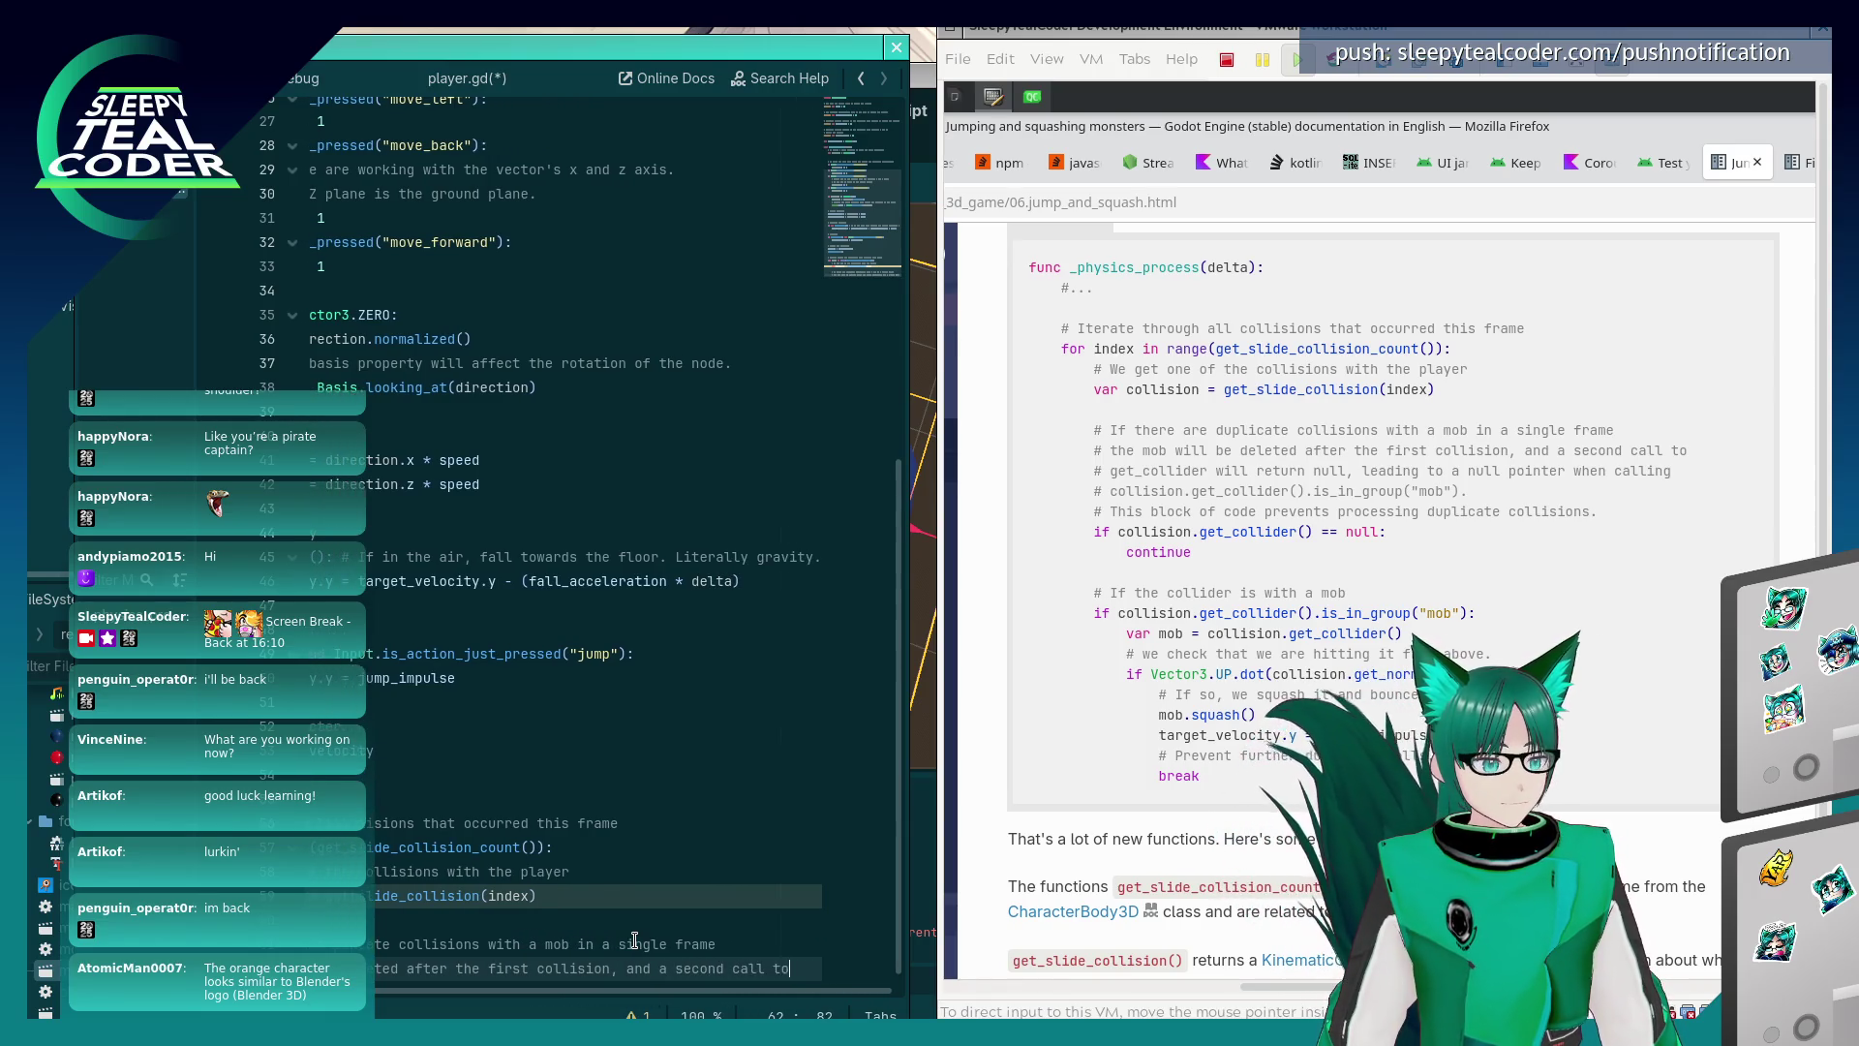
key("Return")
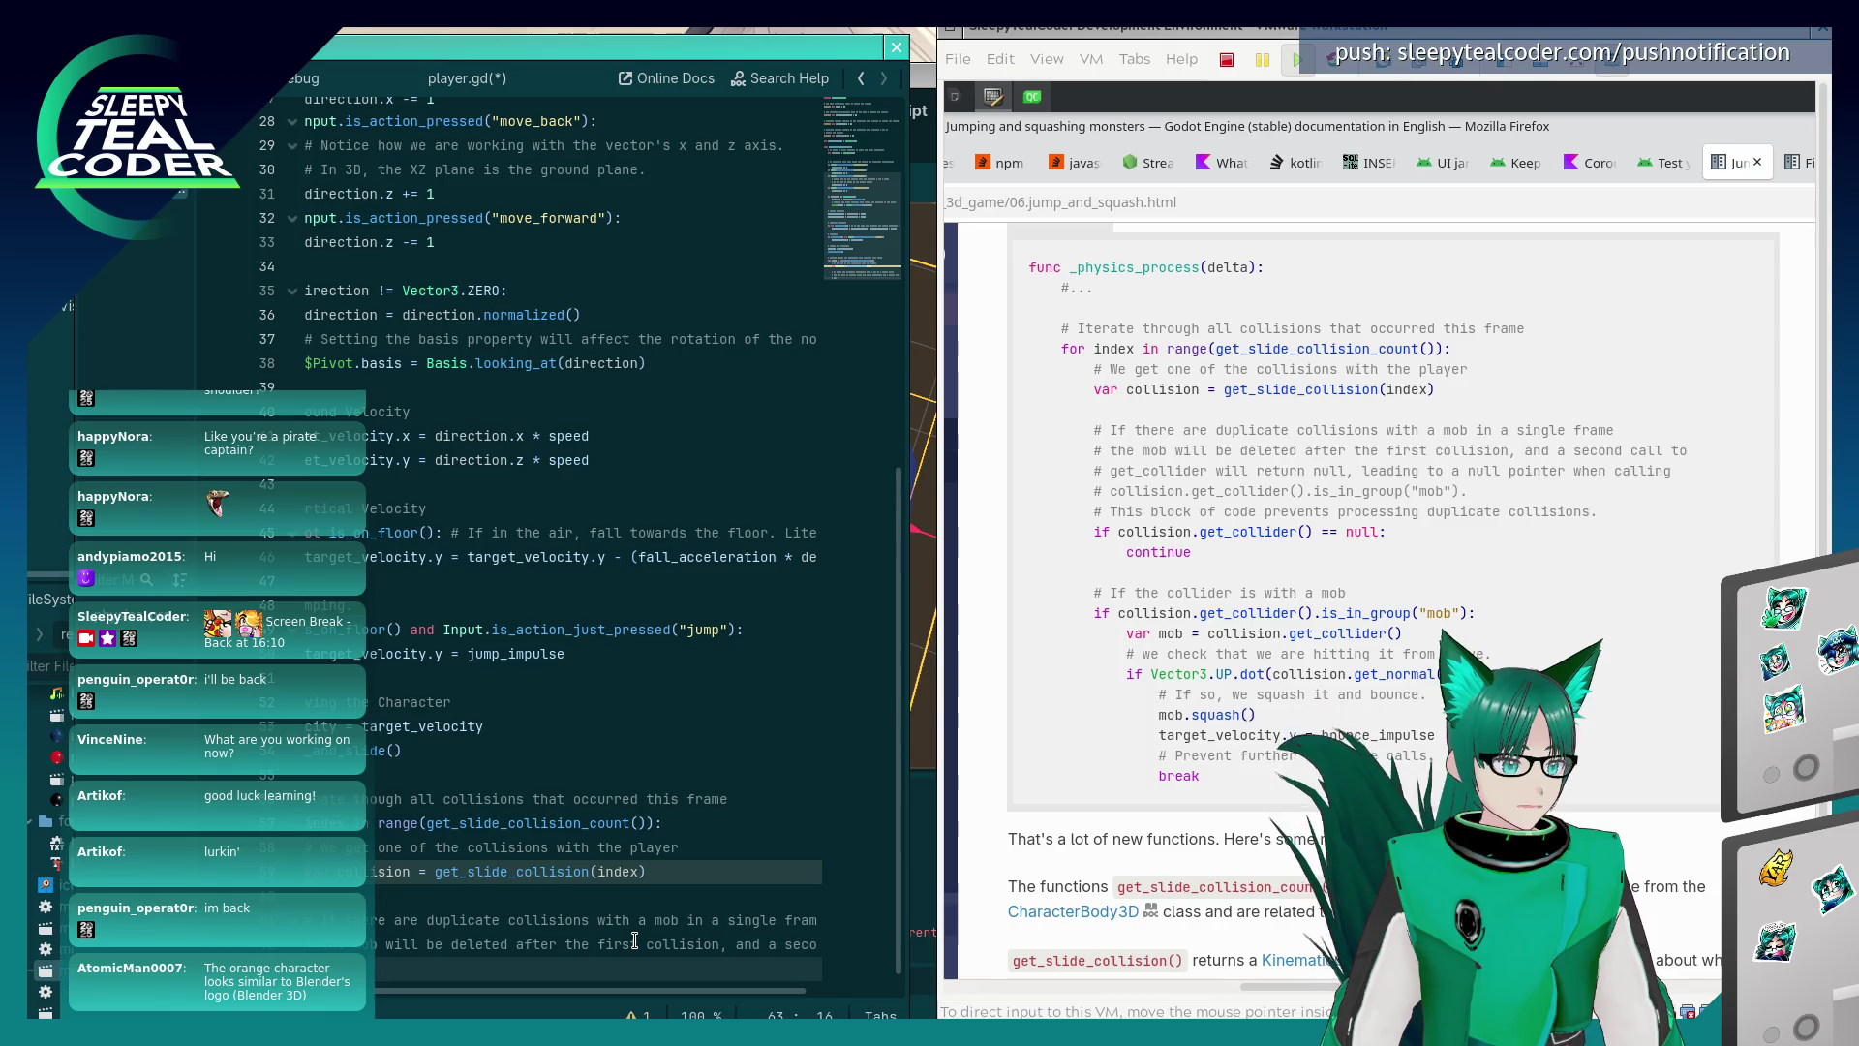
type("lider w")
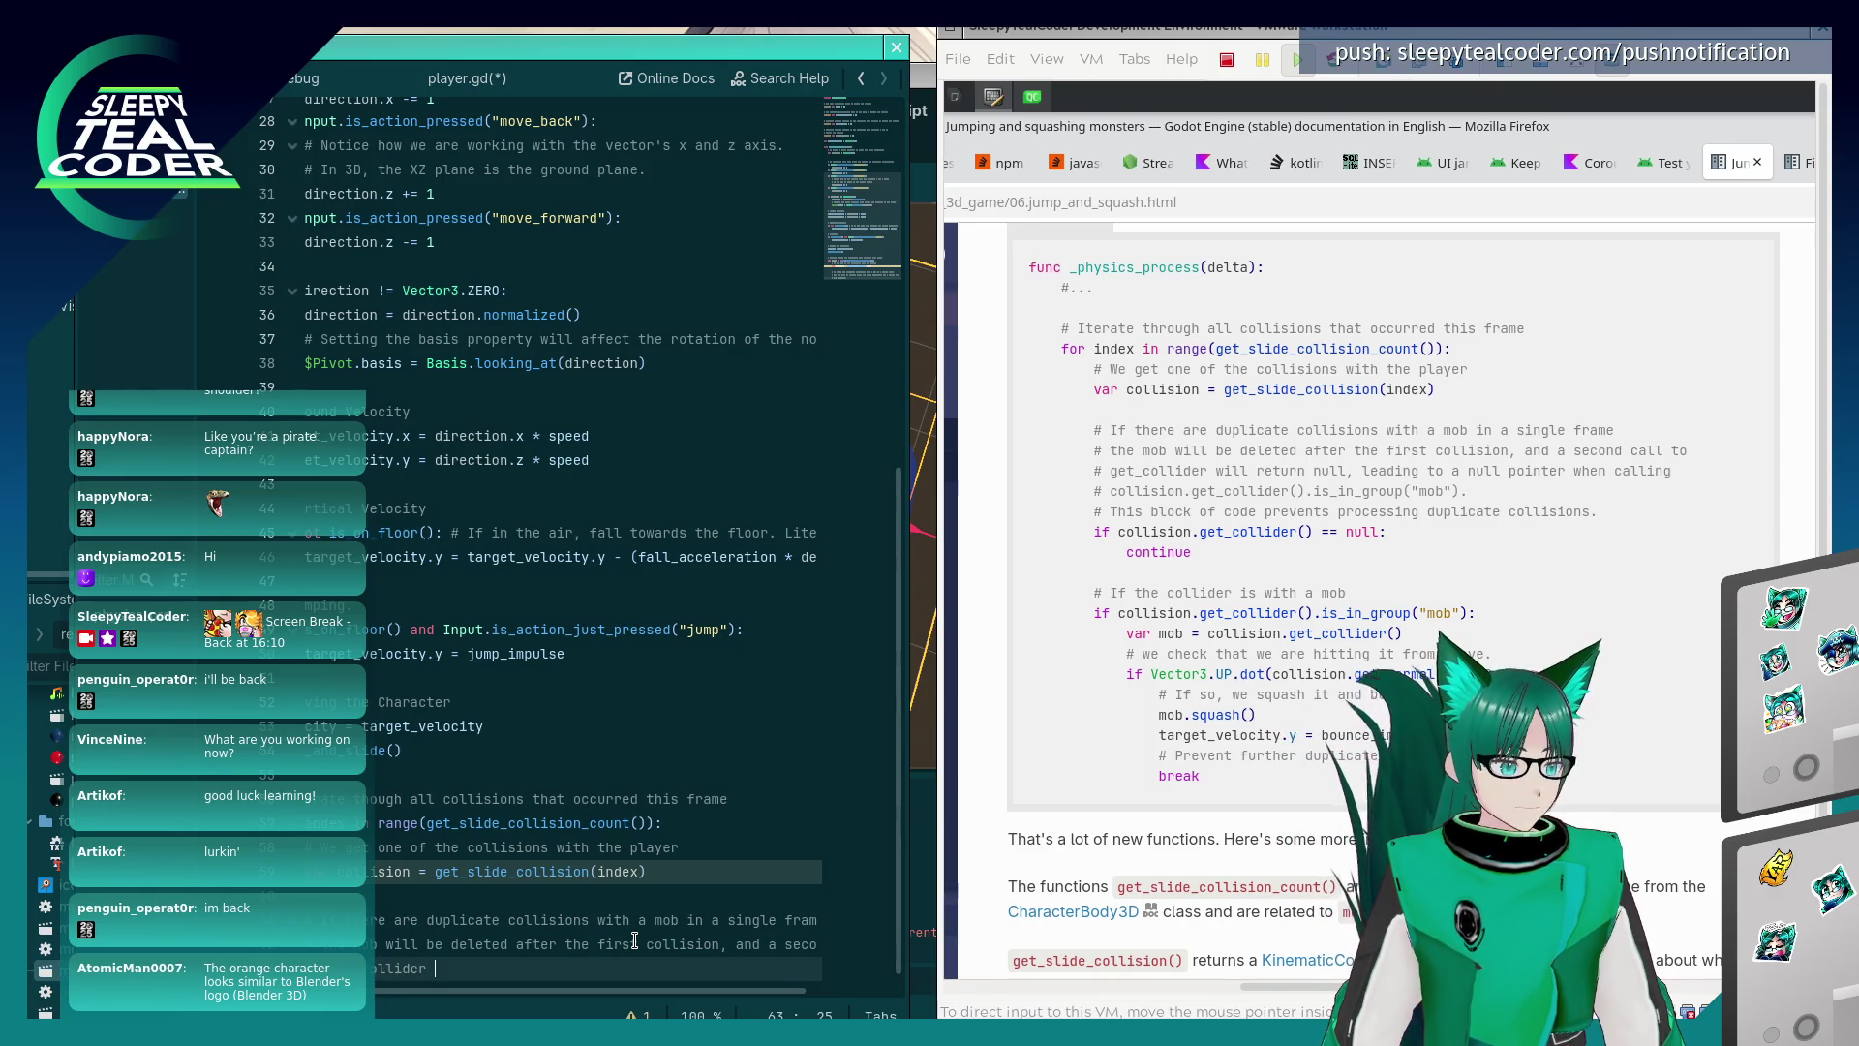
type("ill return")
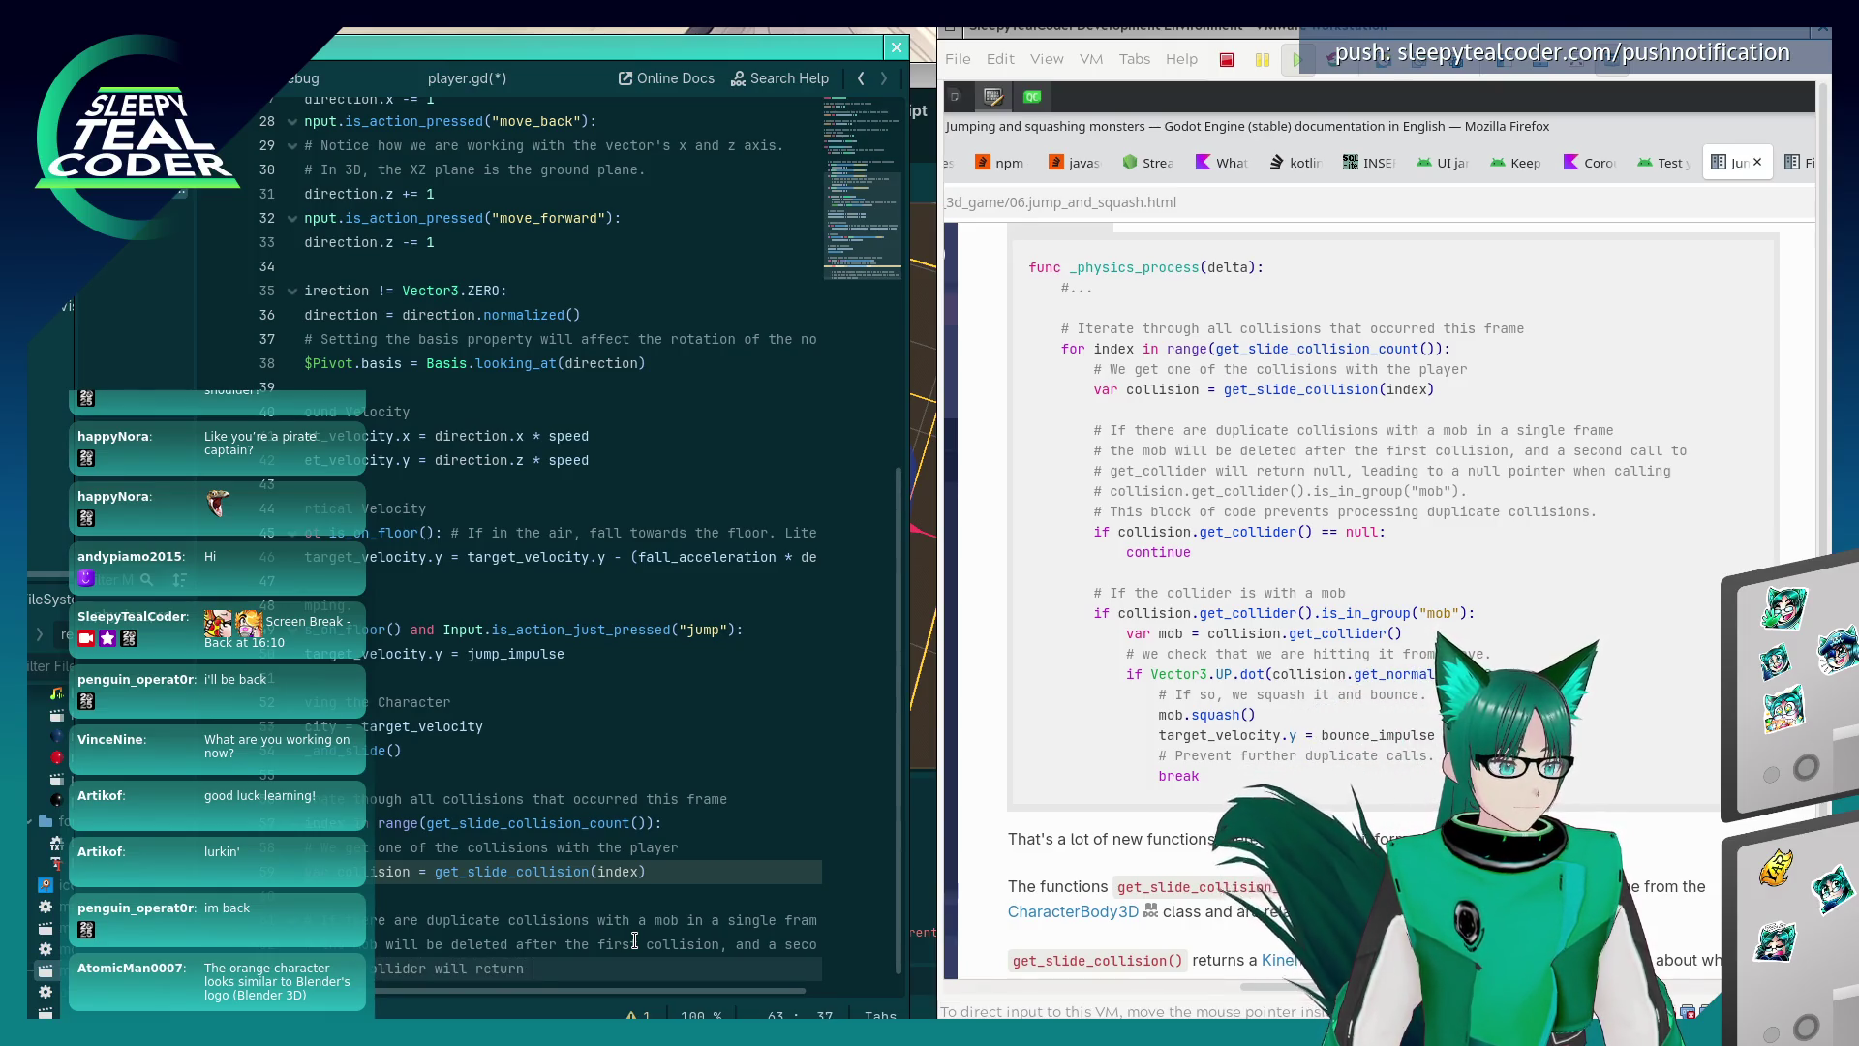
type(" null")
Step: Finish the comment about null pointers and how the block prevents processing duplicate collisions
key("Right")
key("Right")
key("Delete")
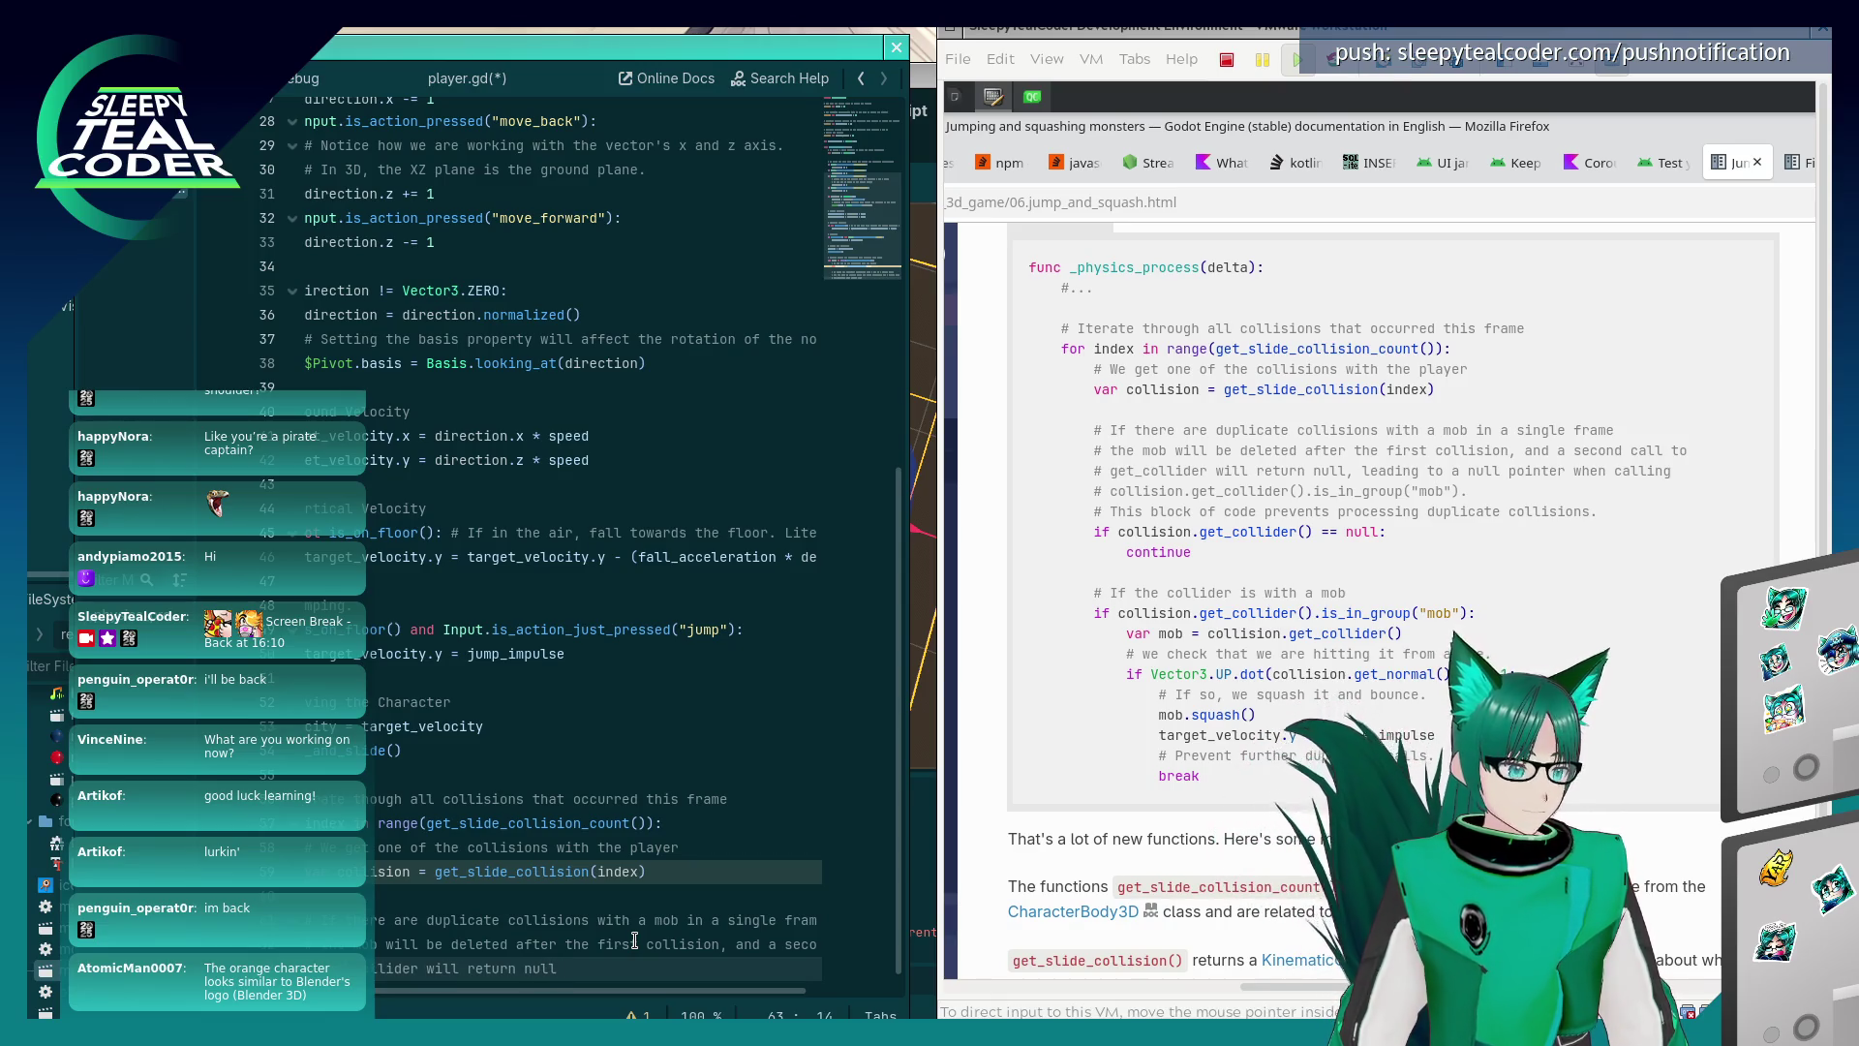
type("eading to a null pointer when")
key("Return")
type("# c")
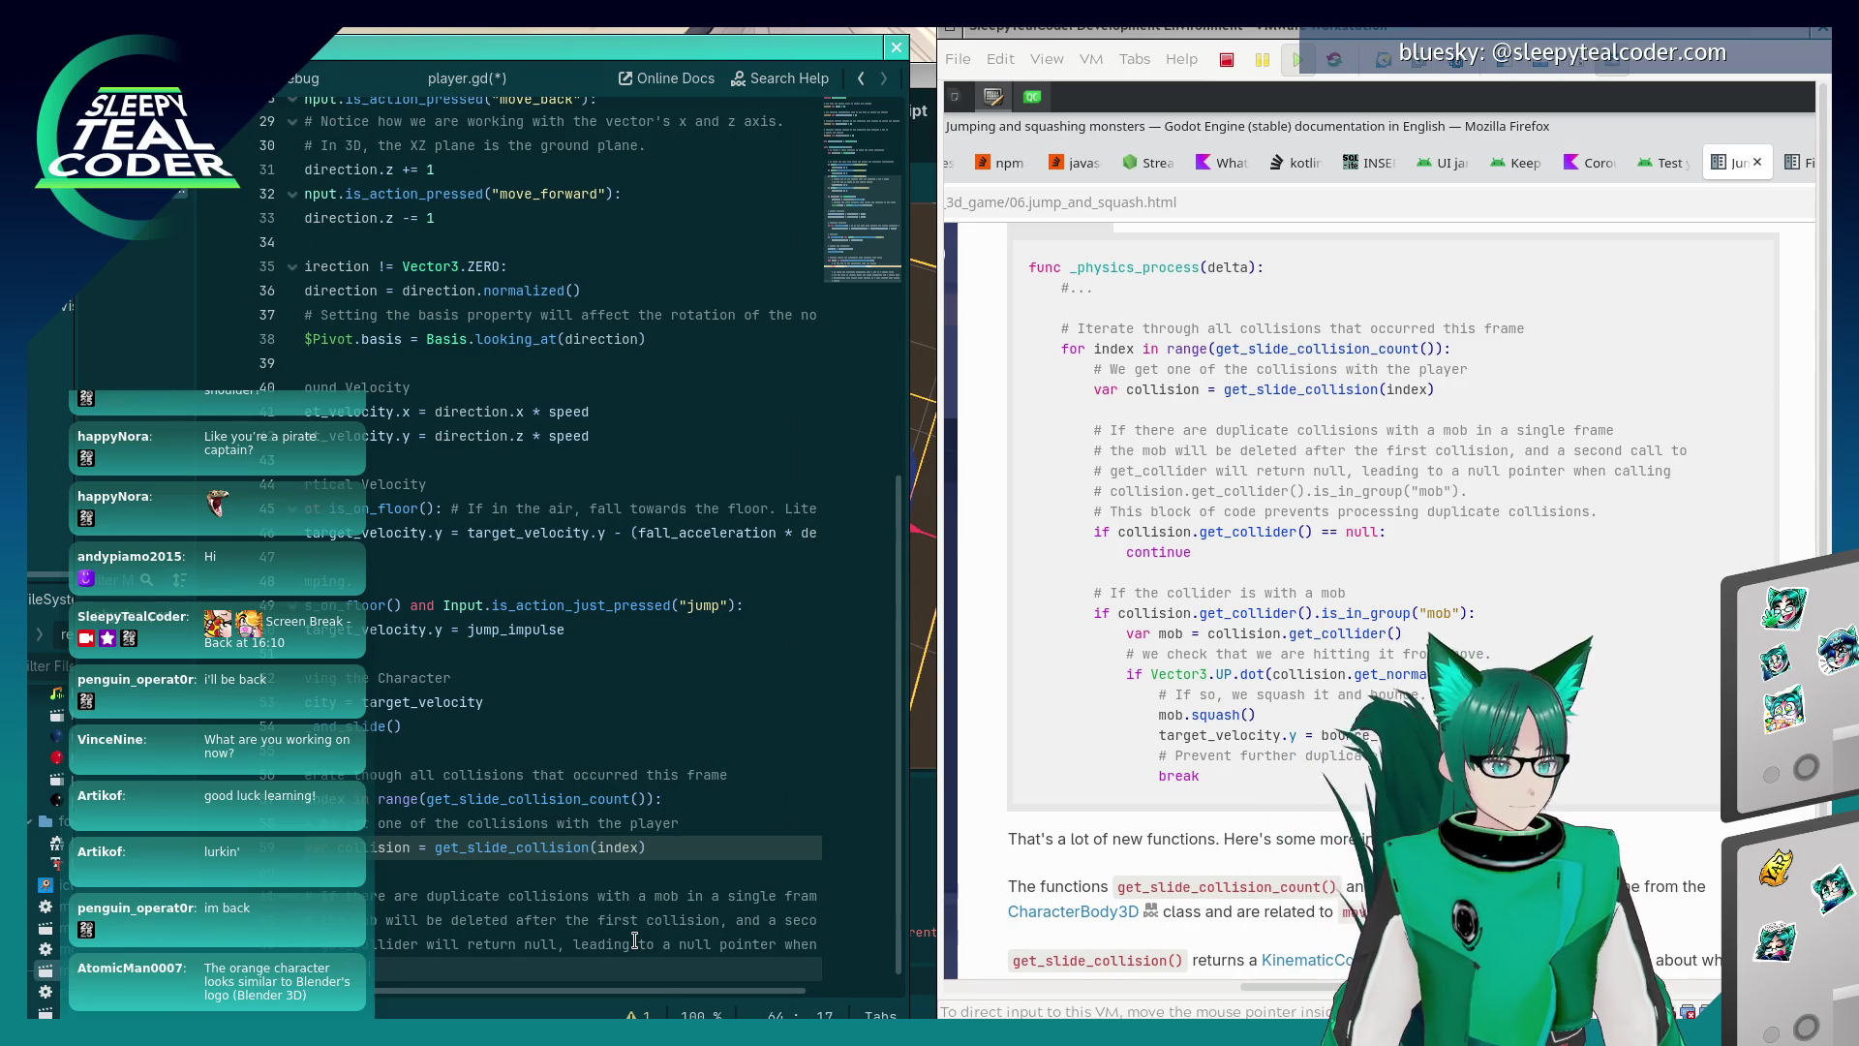
type("et_collider")
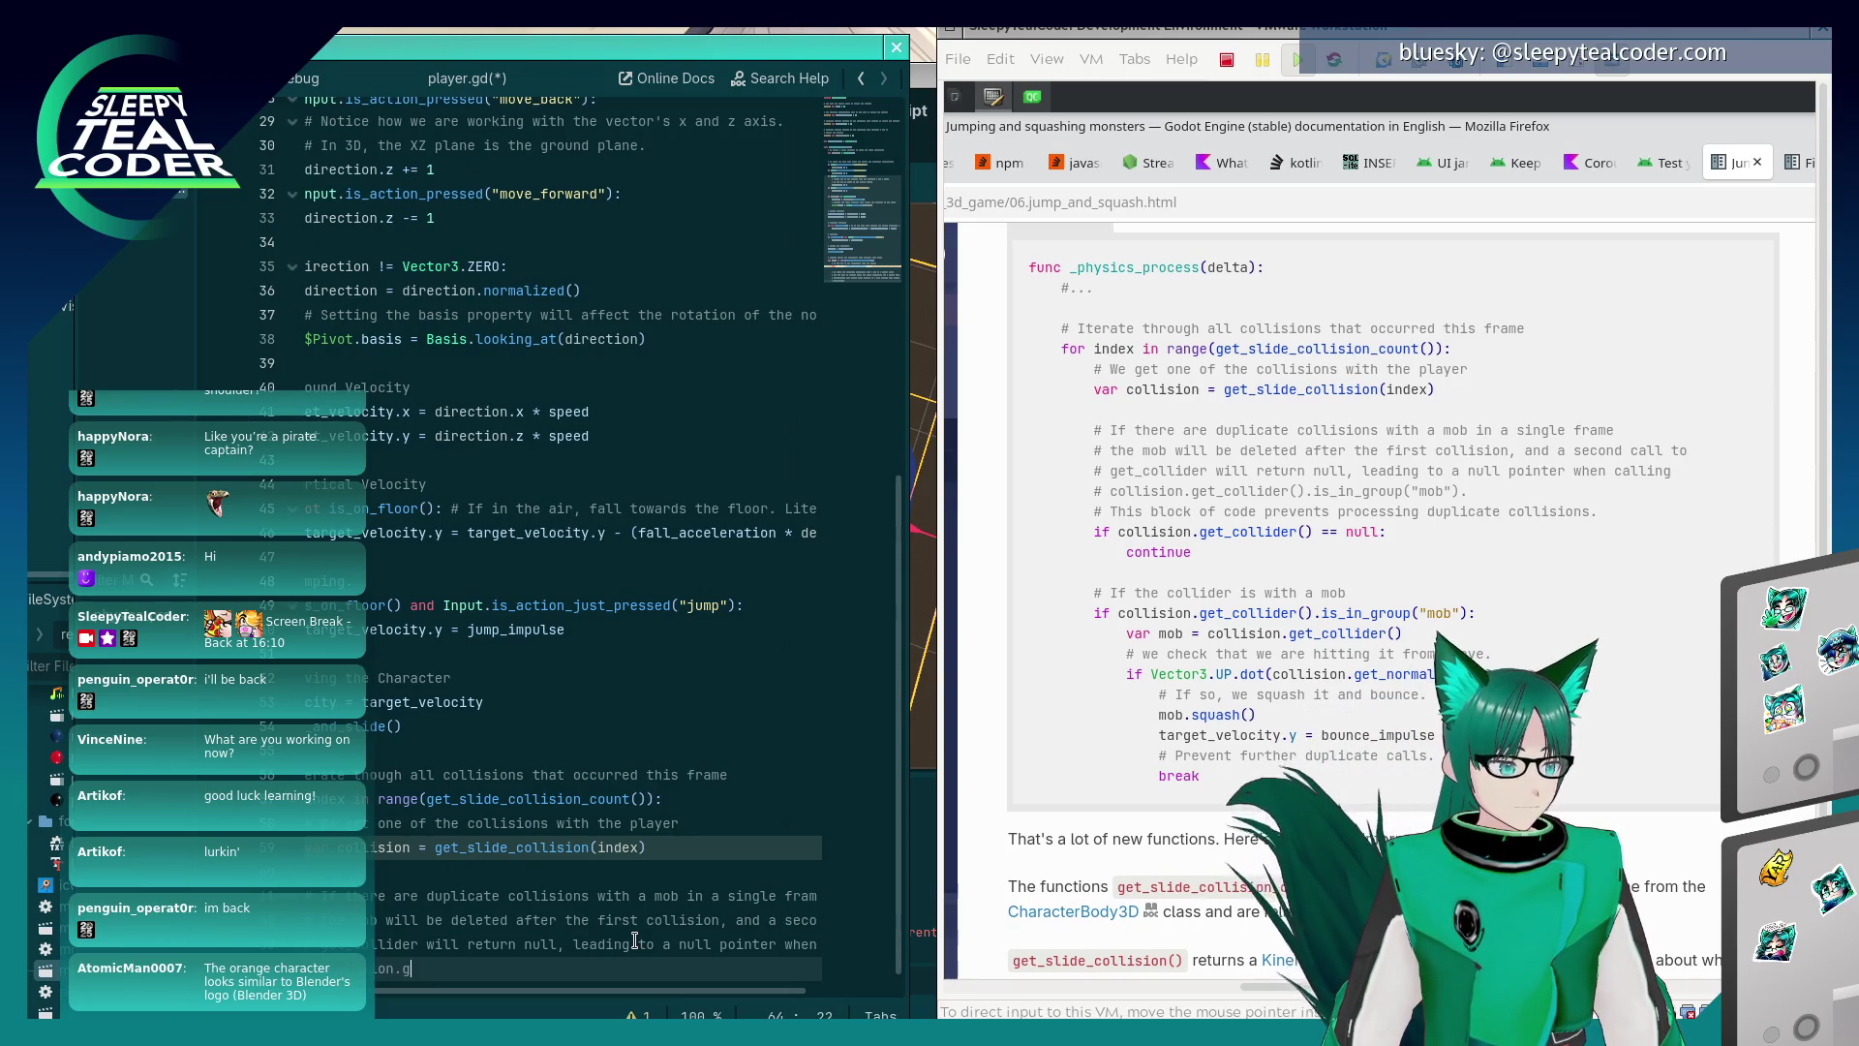
type("().is_in_gr")
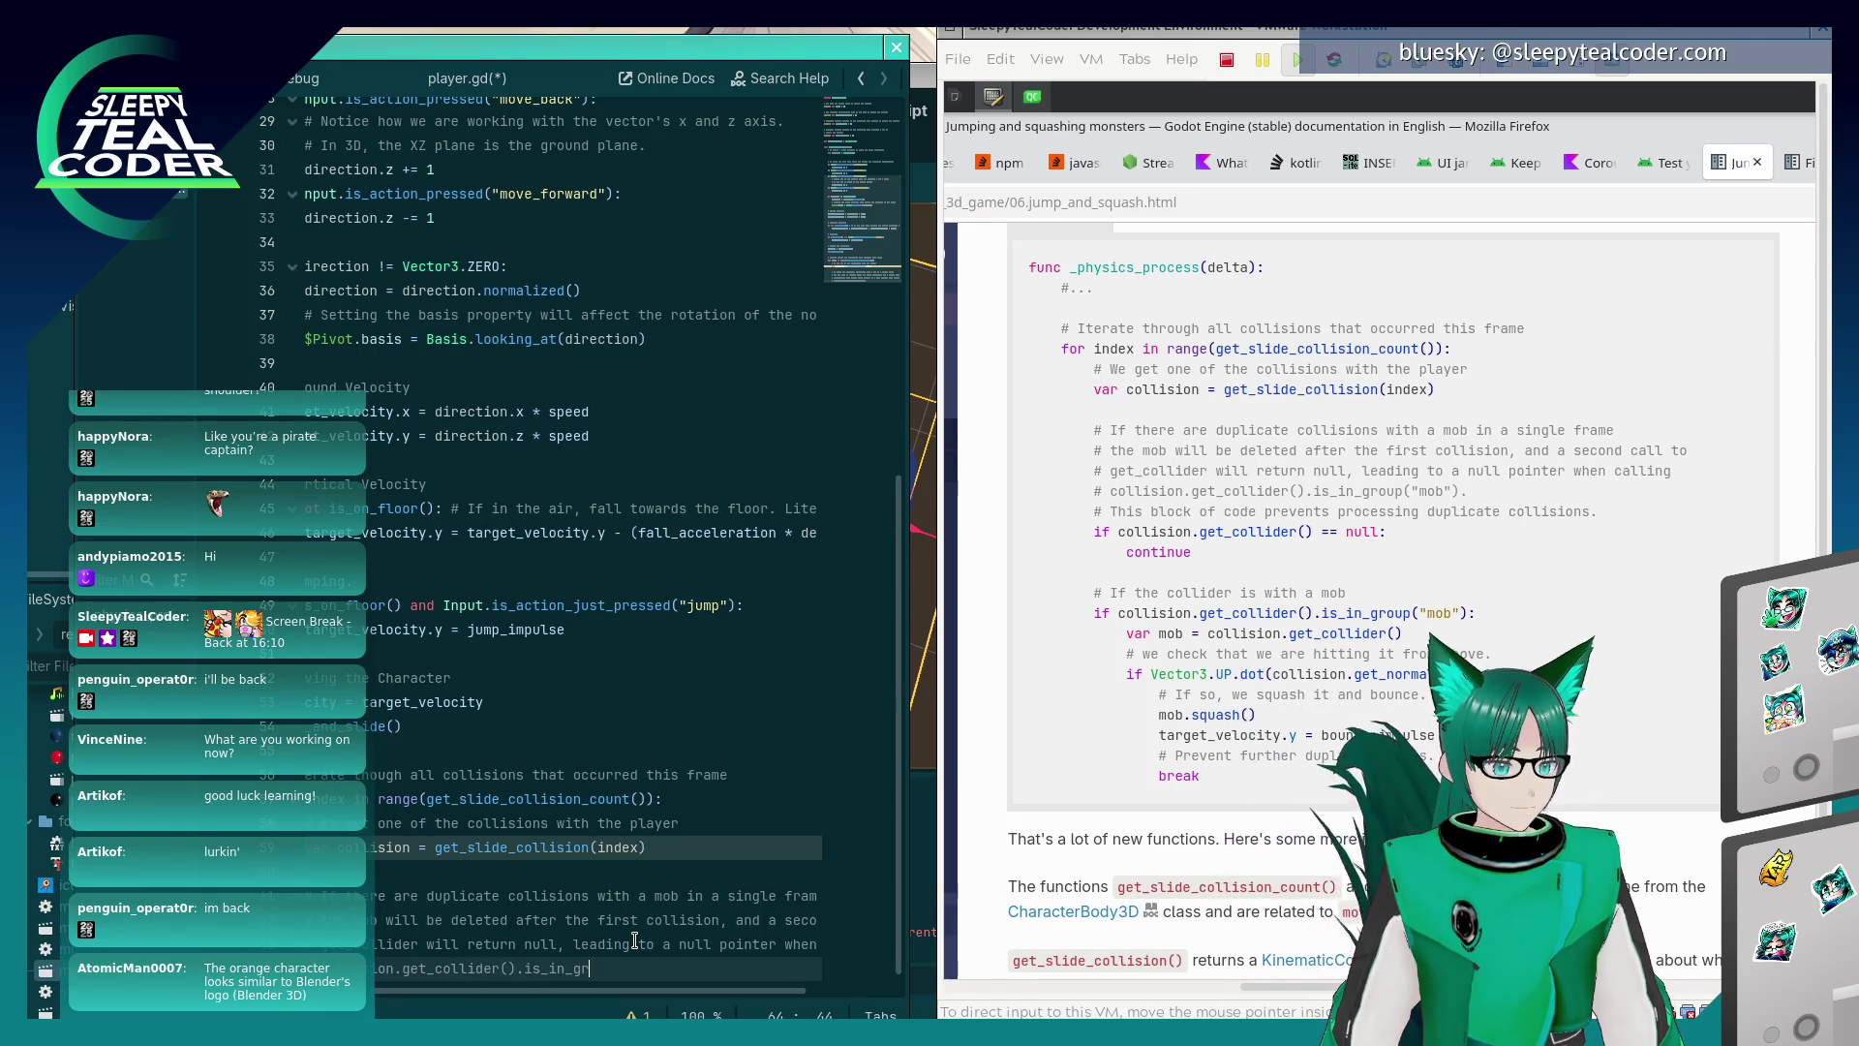
type("oup(\"mob\"):")
key("Return")
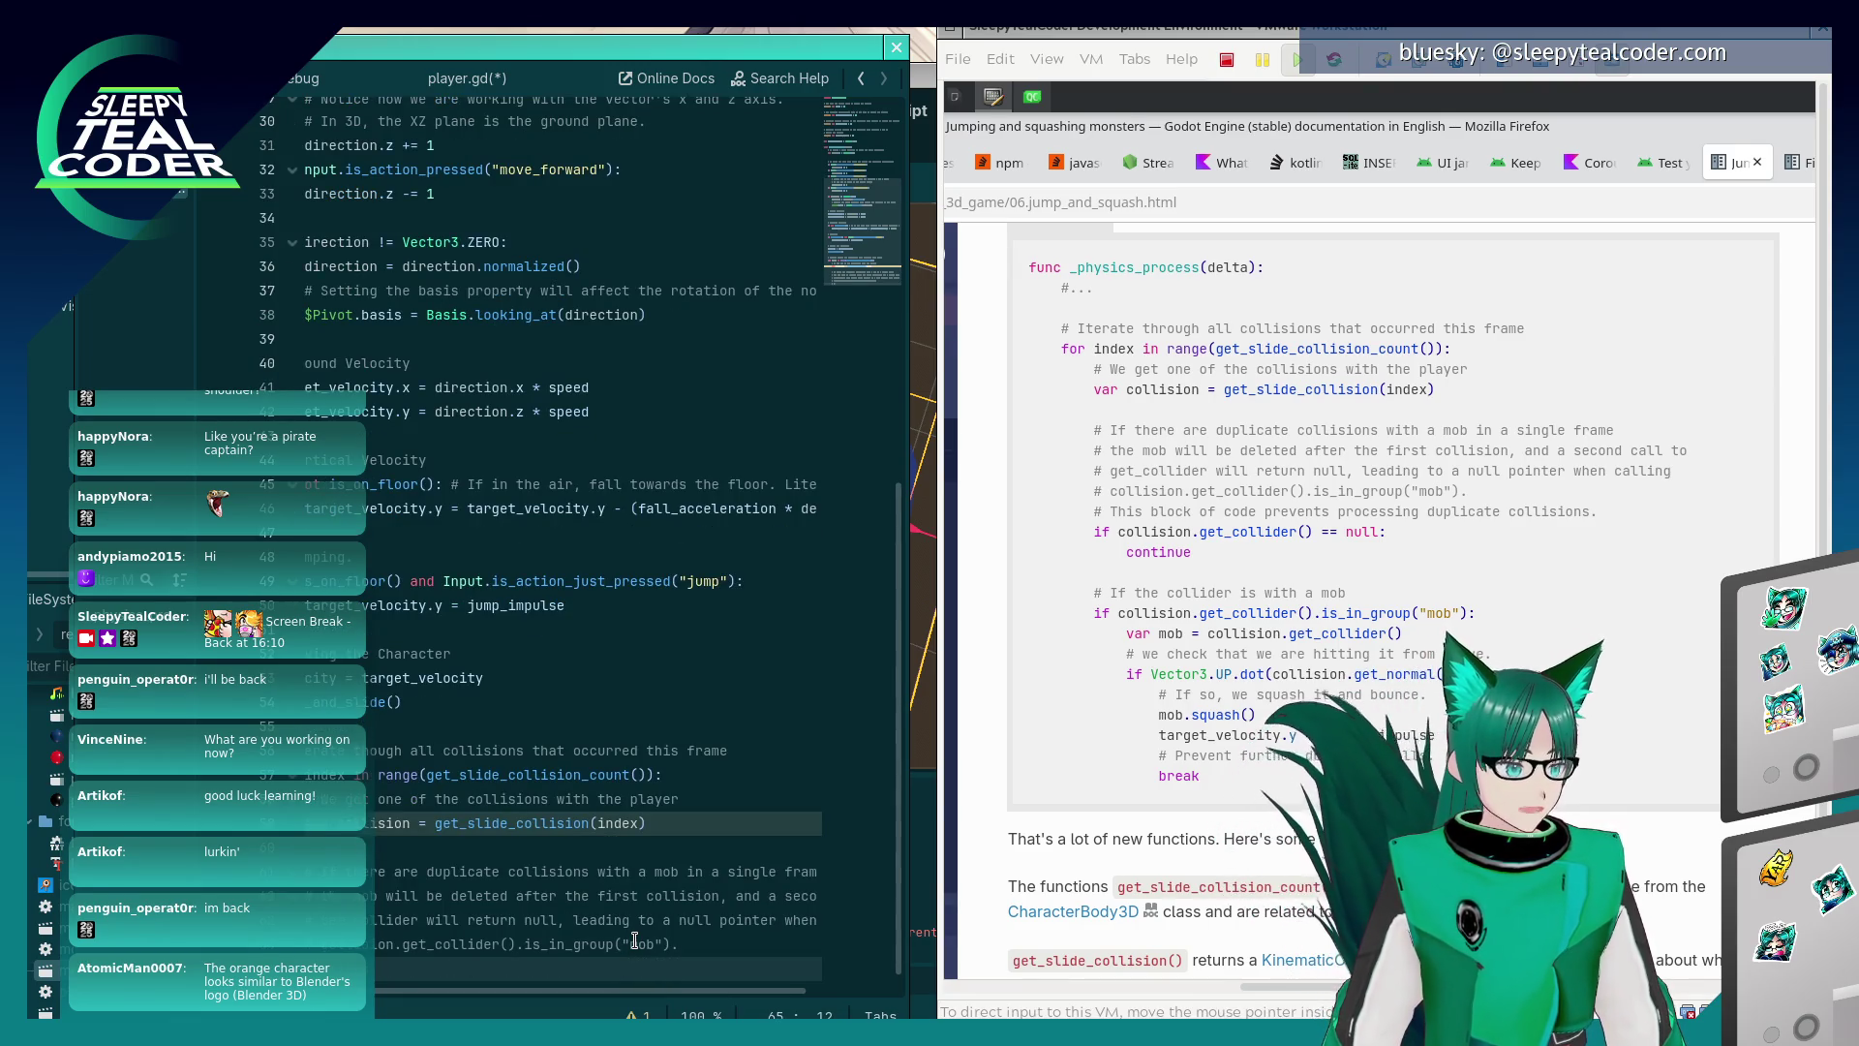
type("a lack of")
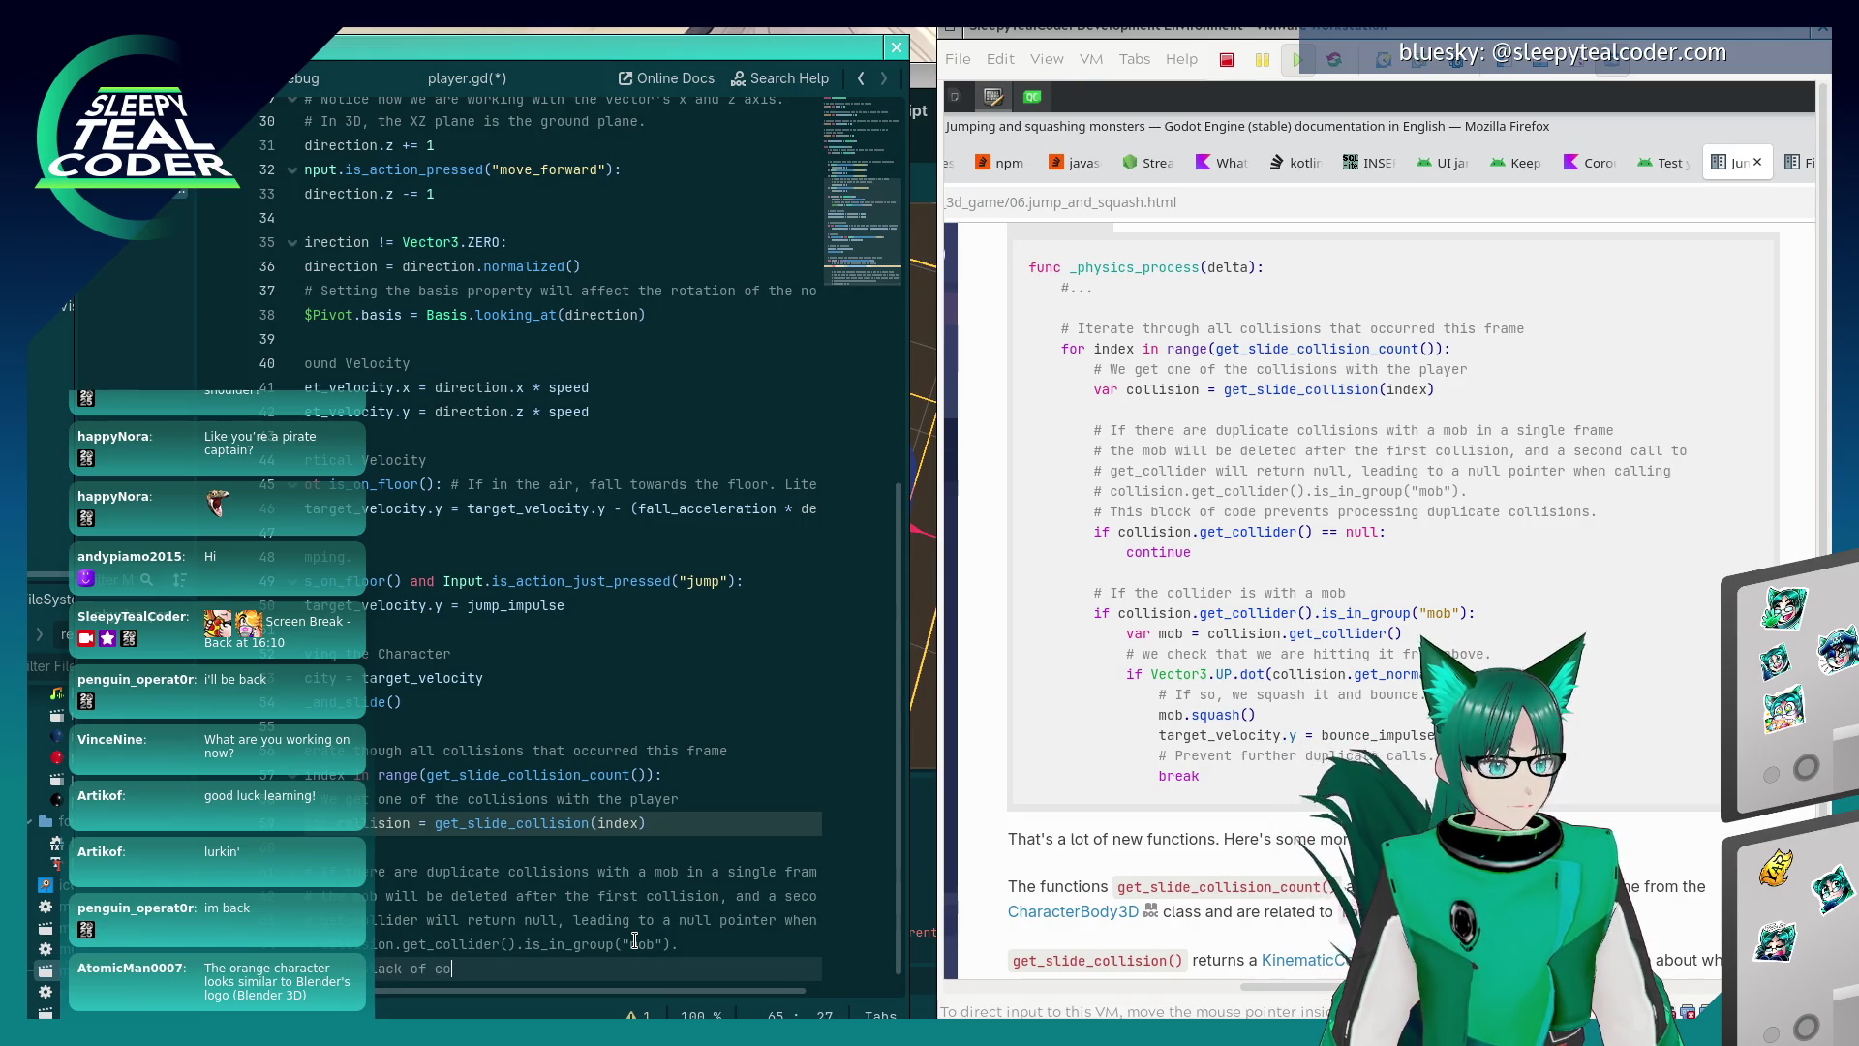
key("BackSpace")
key("BackSpace")
key("BackSpace")
type("ock ")
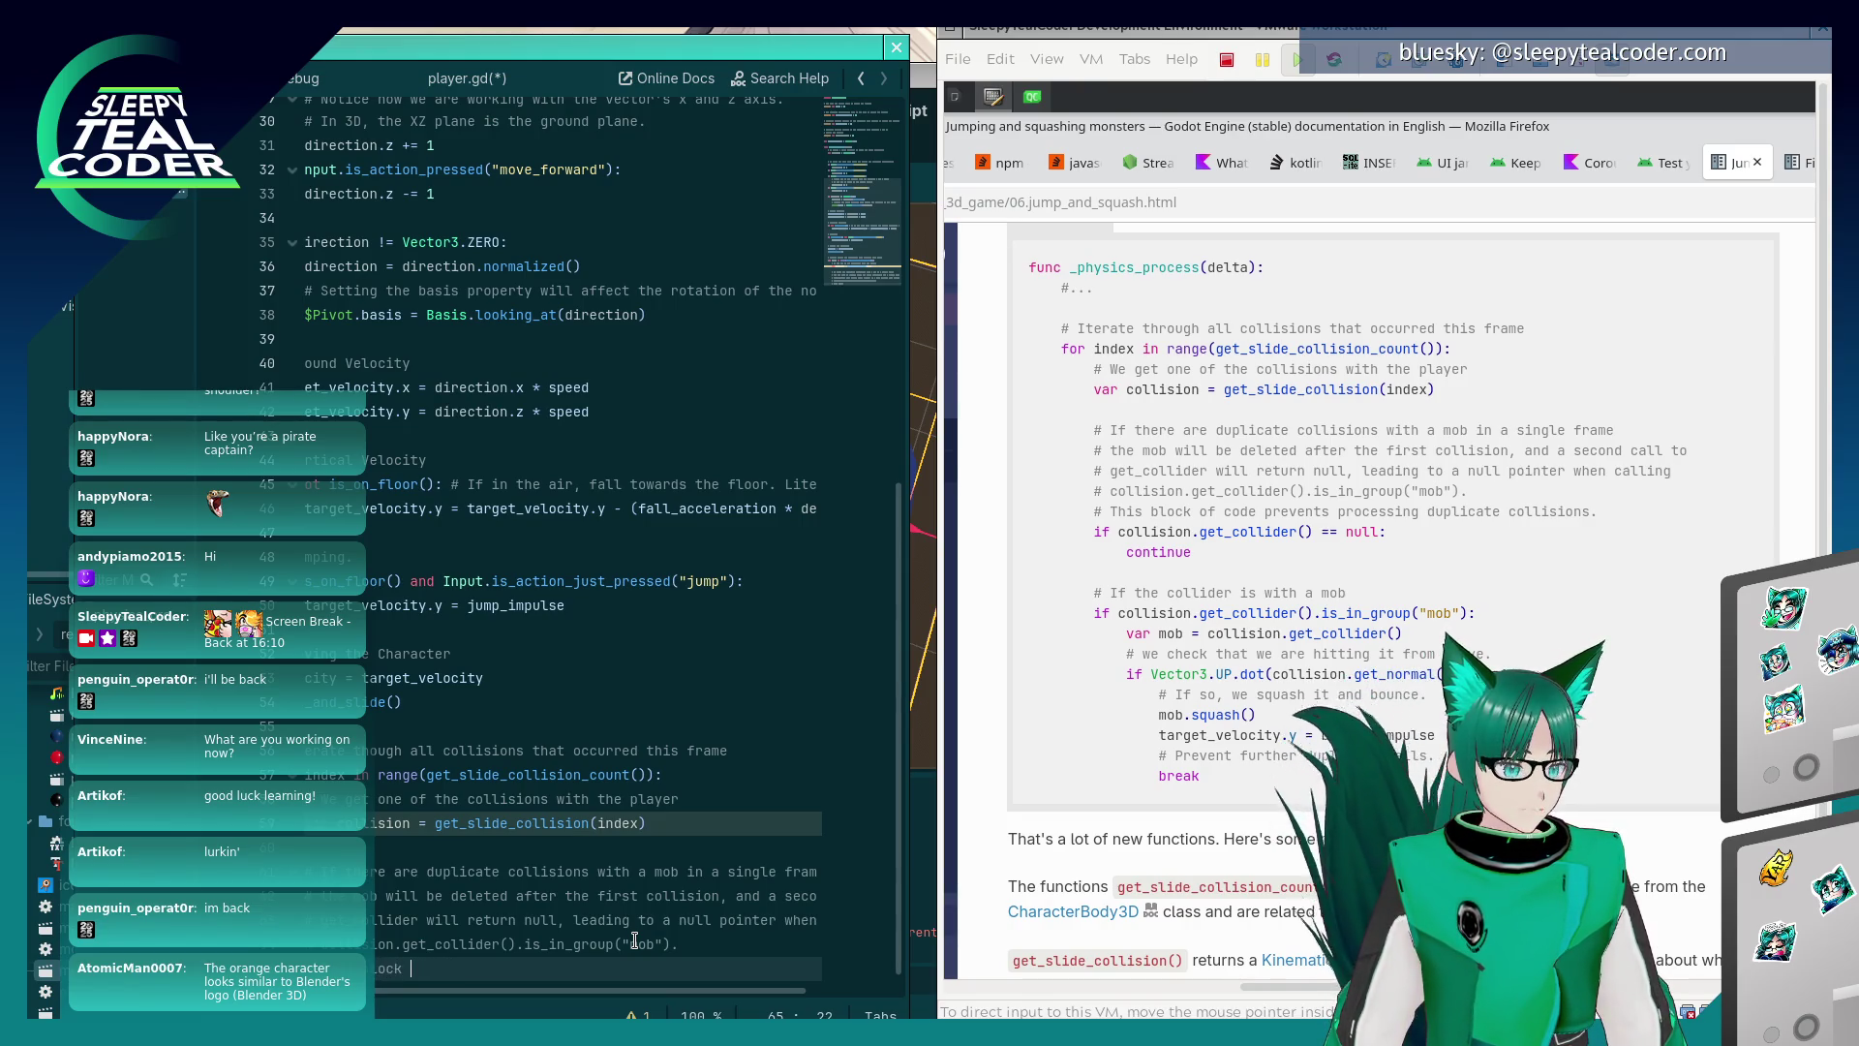
type("code prevents proce")
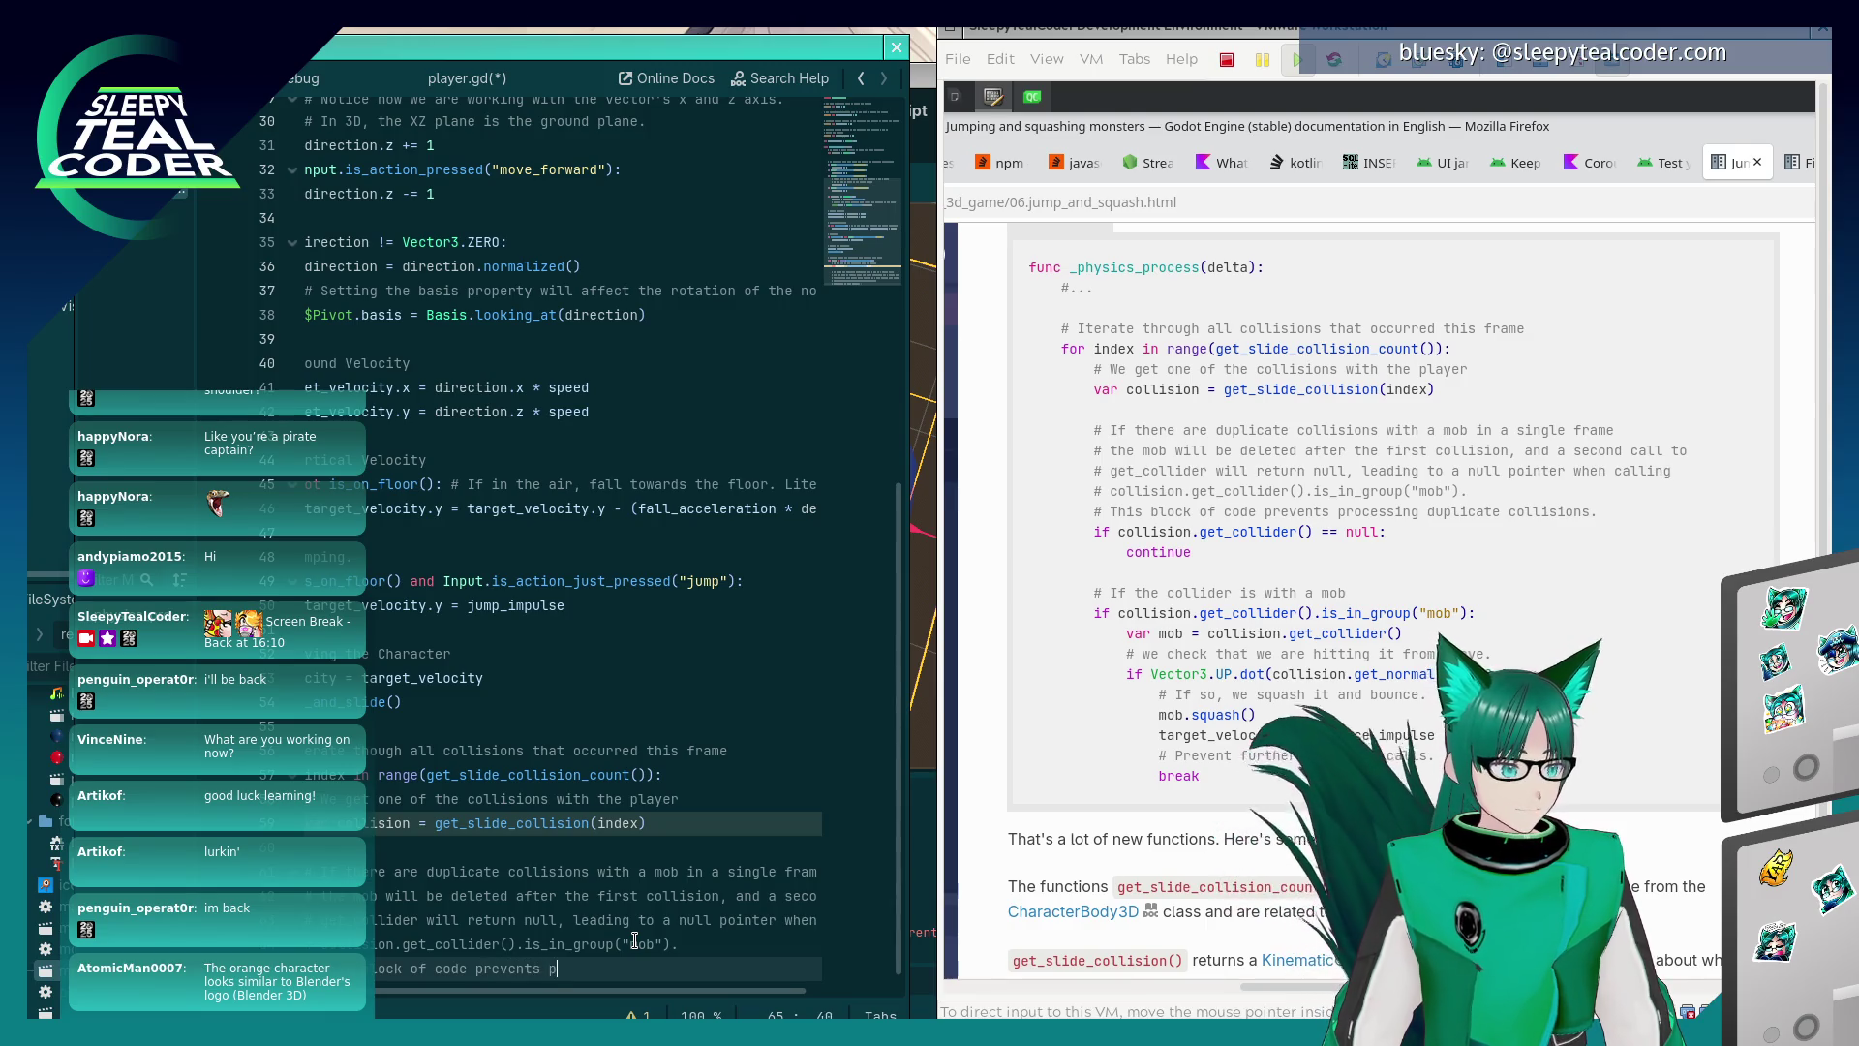
type("ssing duplicate")
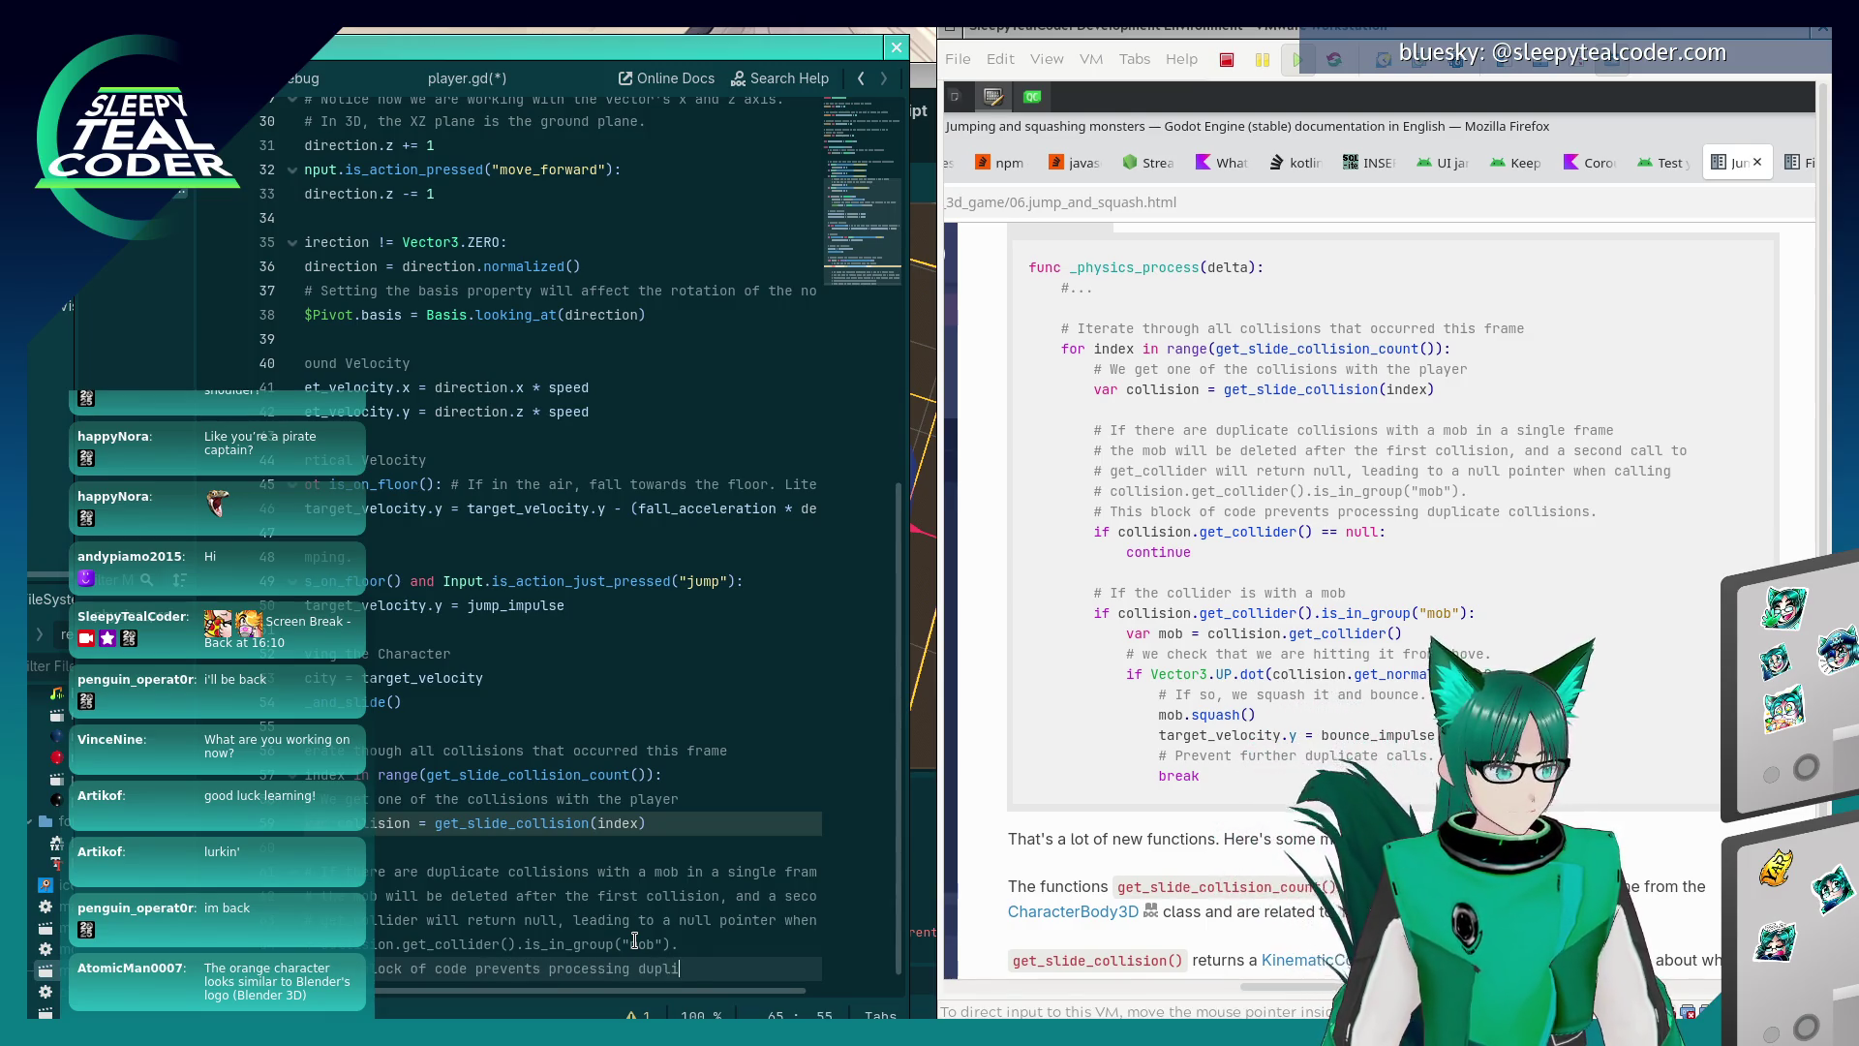
type("ollisions.")
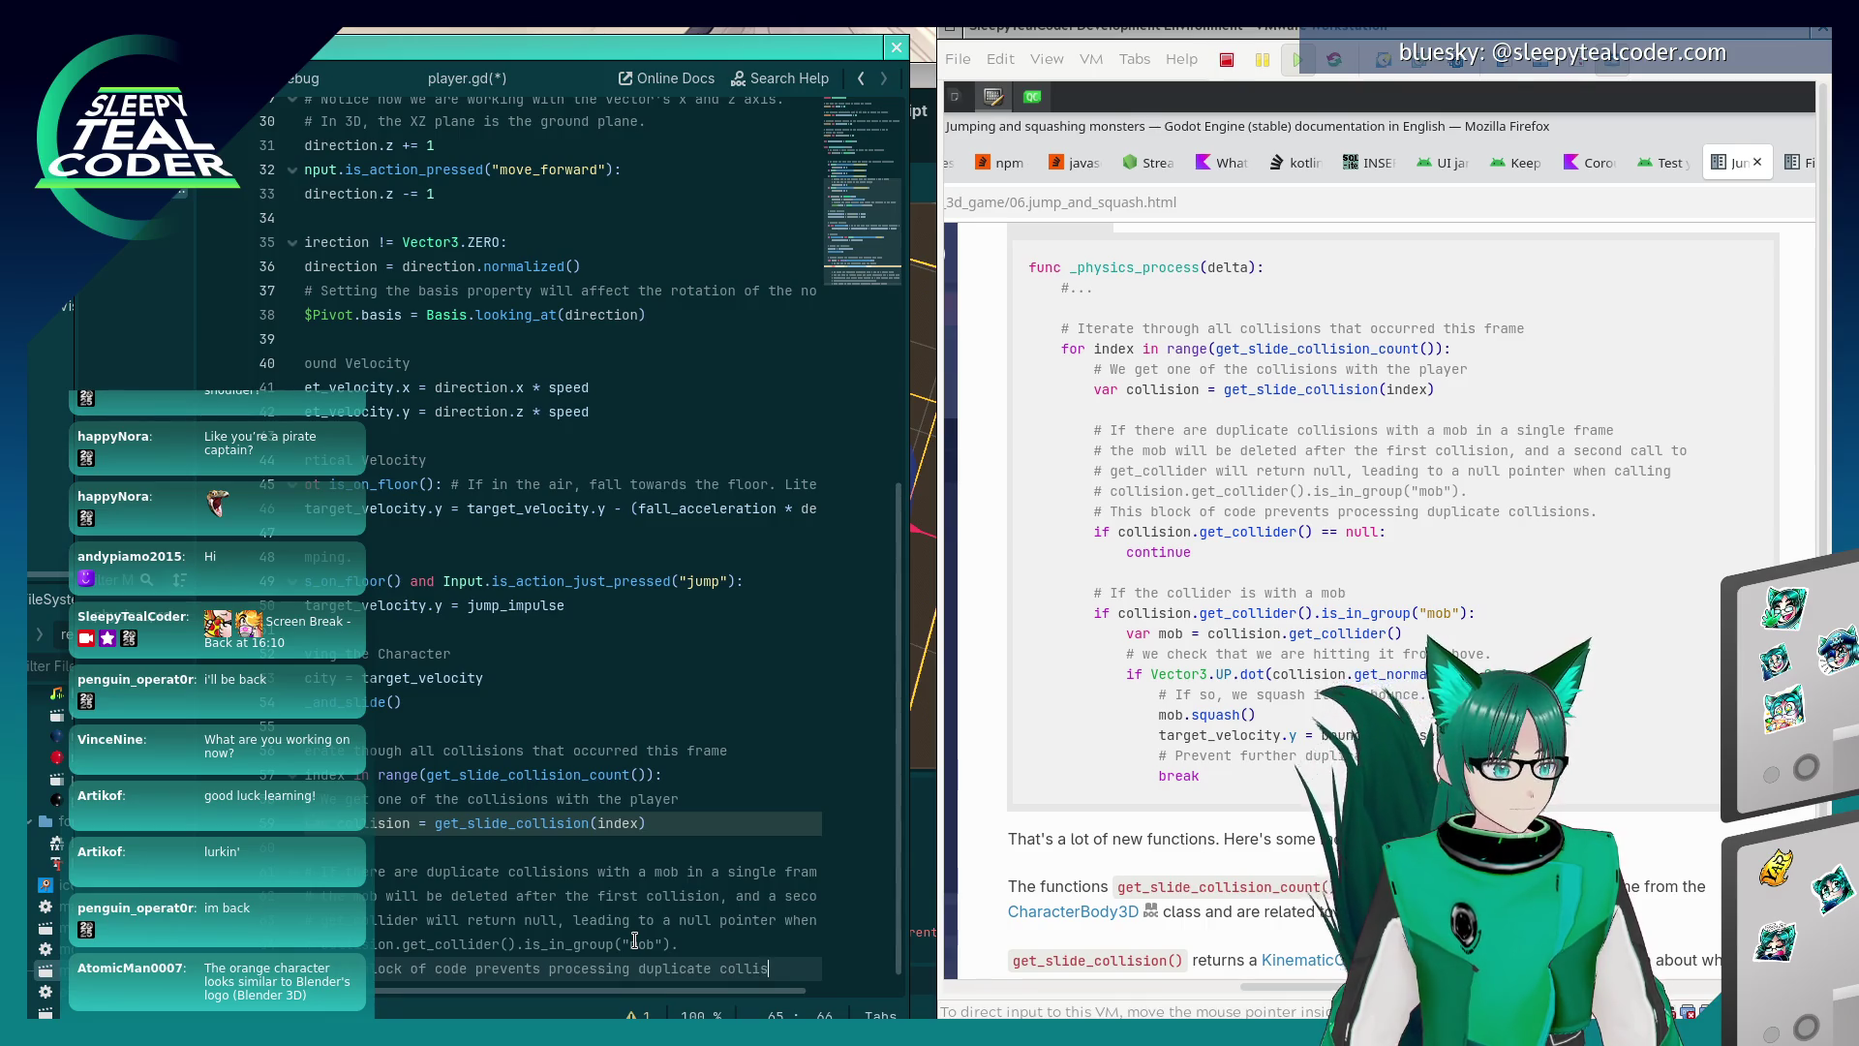
Step: Add 'if collision.get_collider() == null:' followed by an indented 'continue'
key("Return")
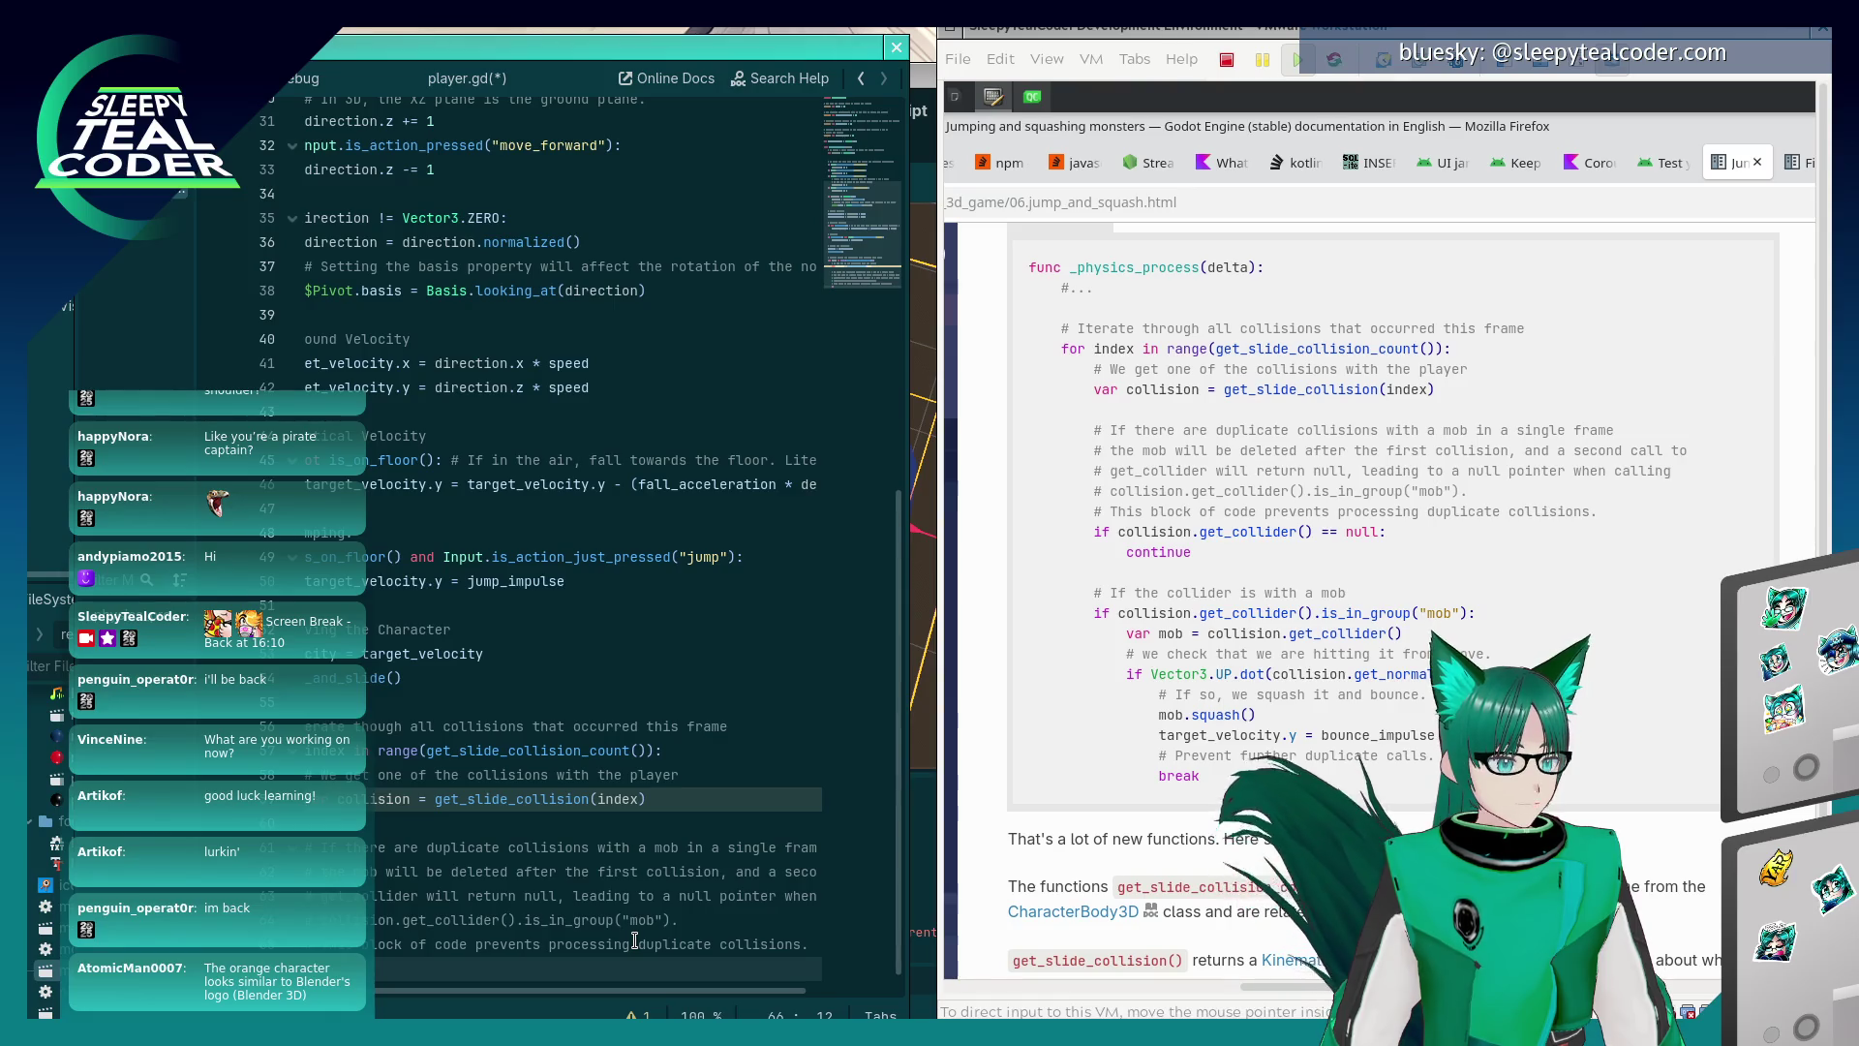
type("co")
type("ision.g")
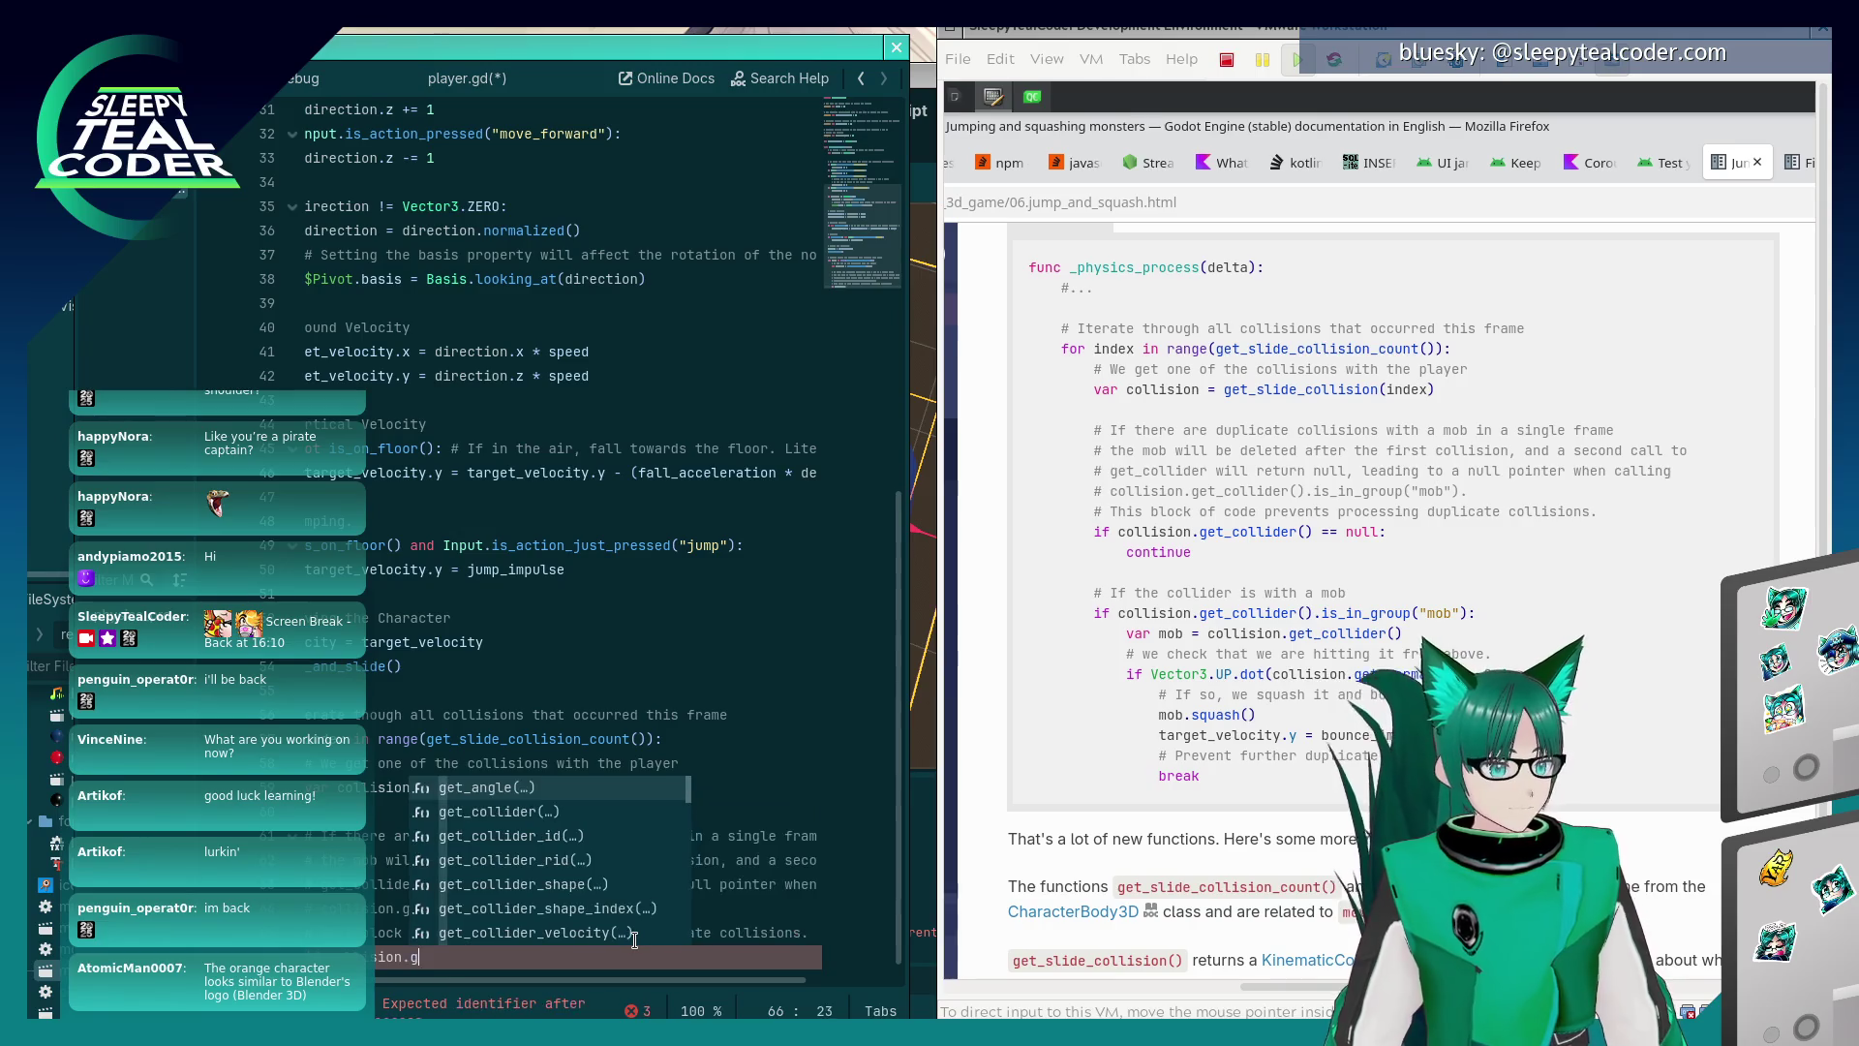
type("et_coli")
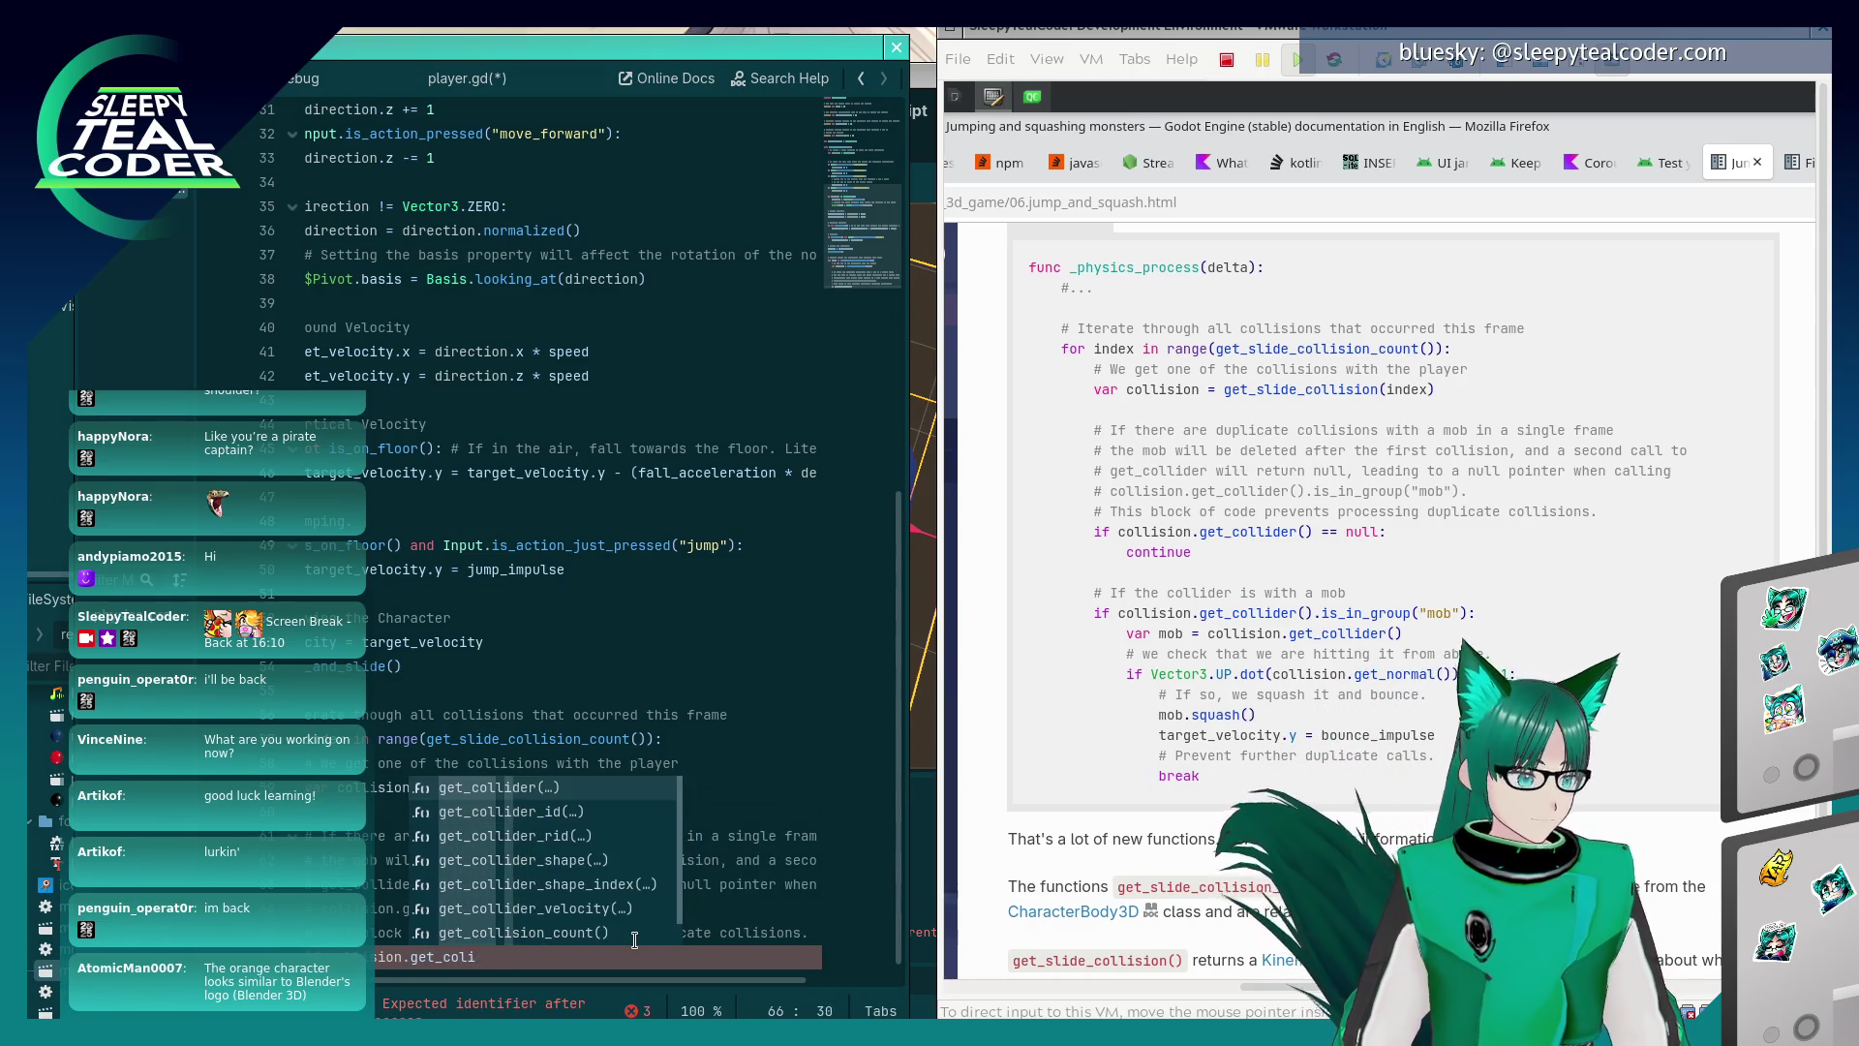
type("der(")
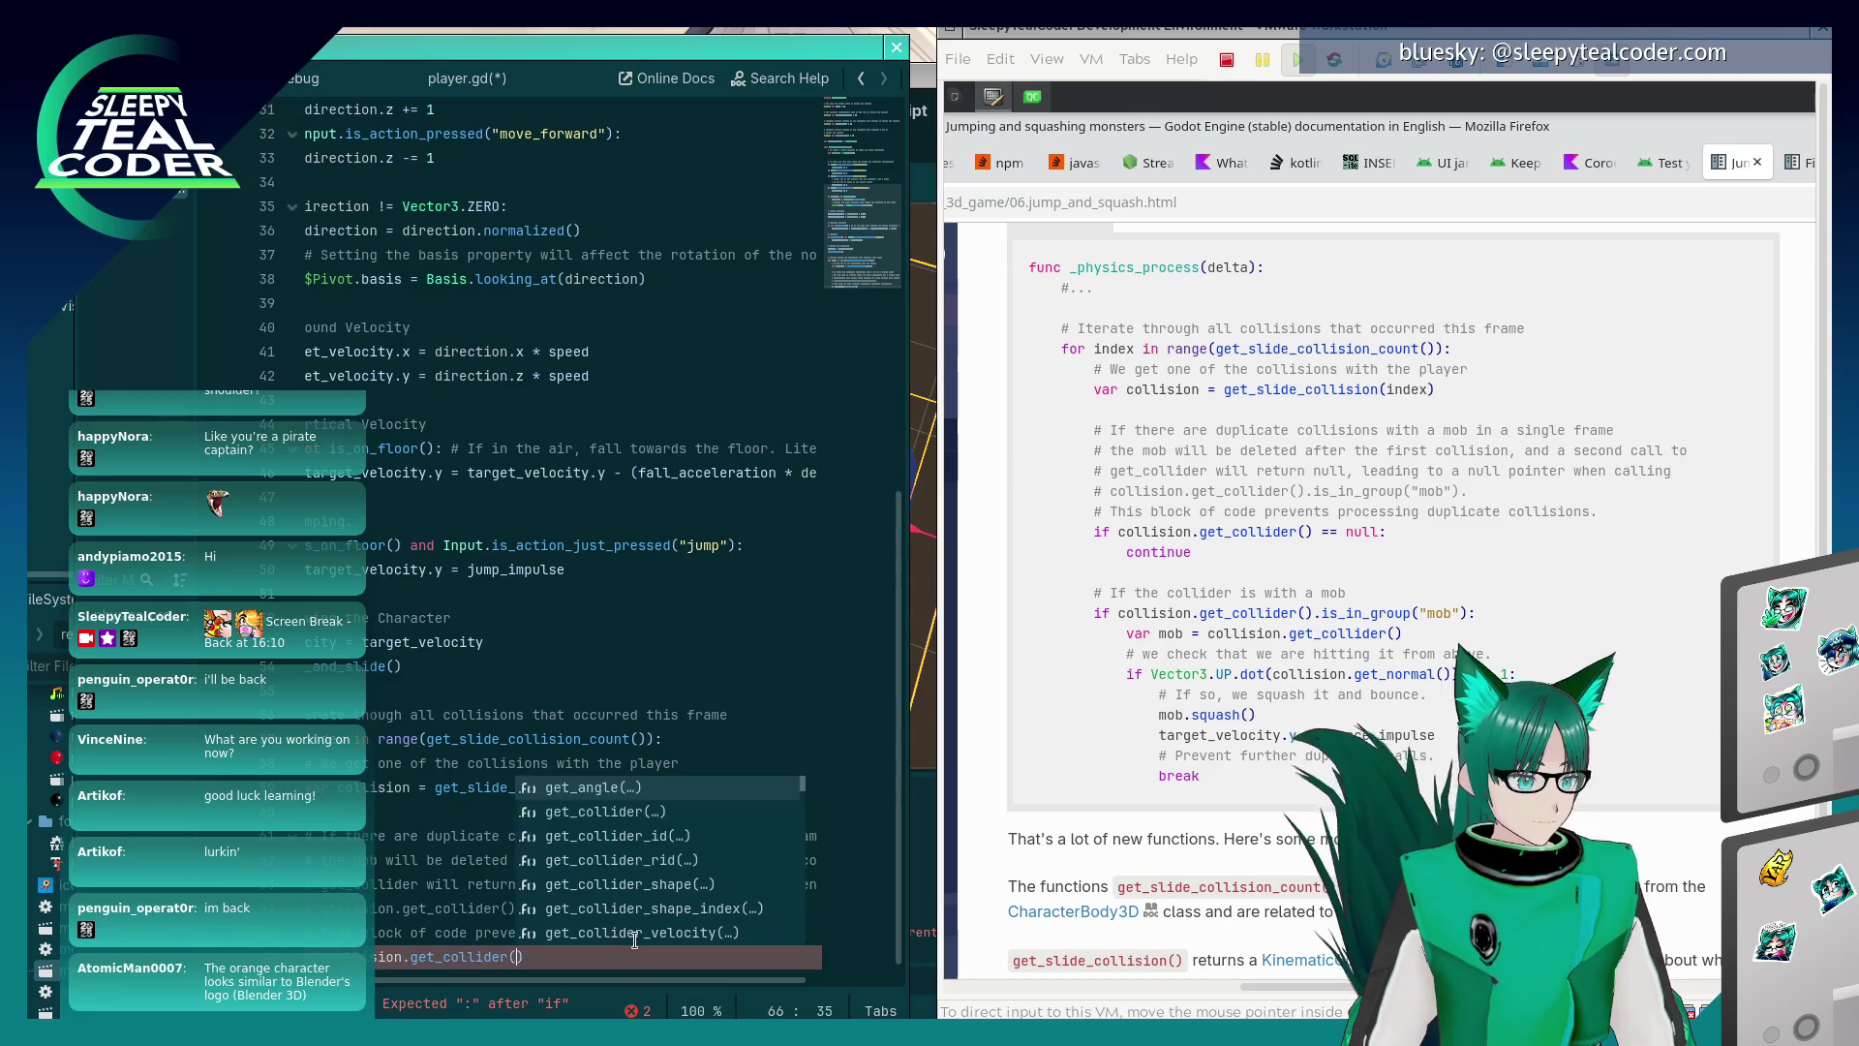
type(") == null")
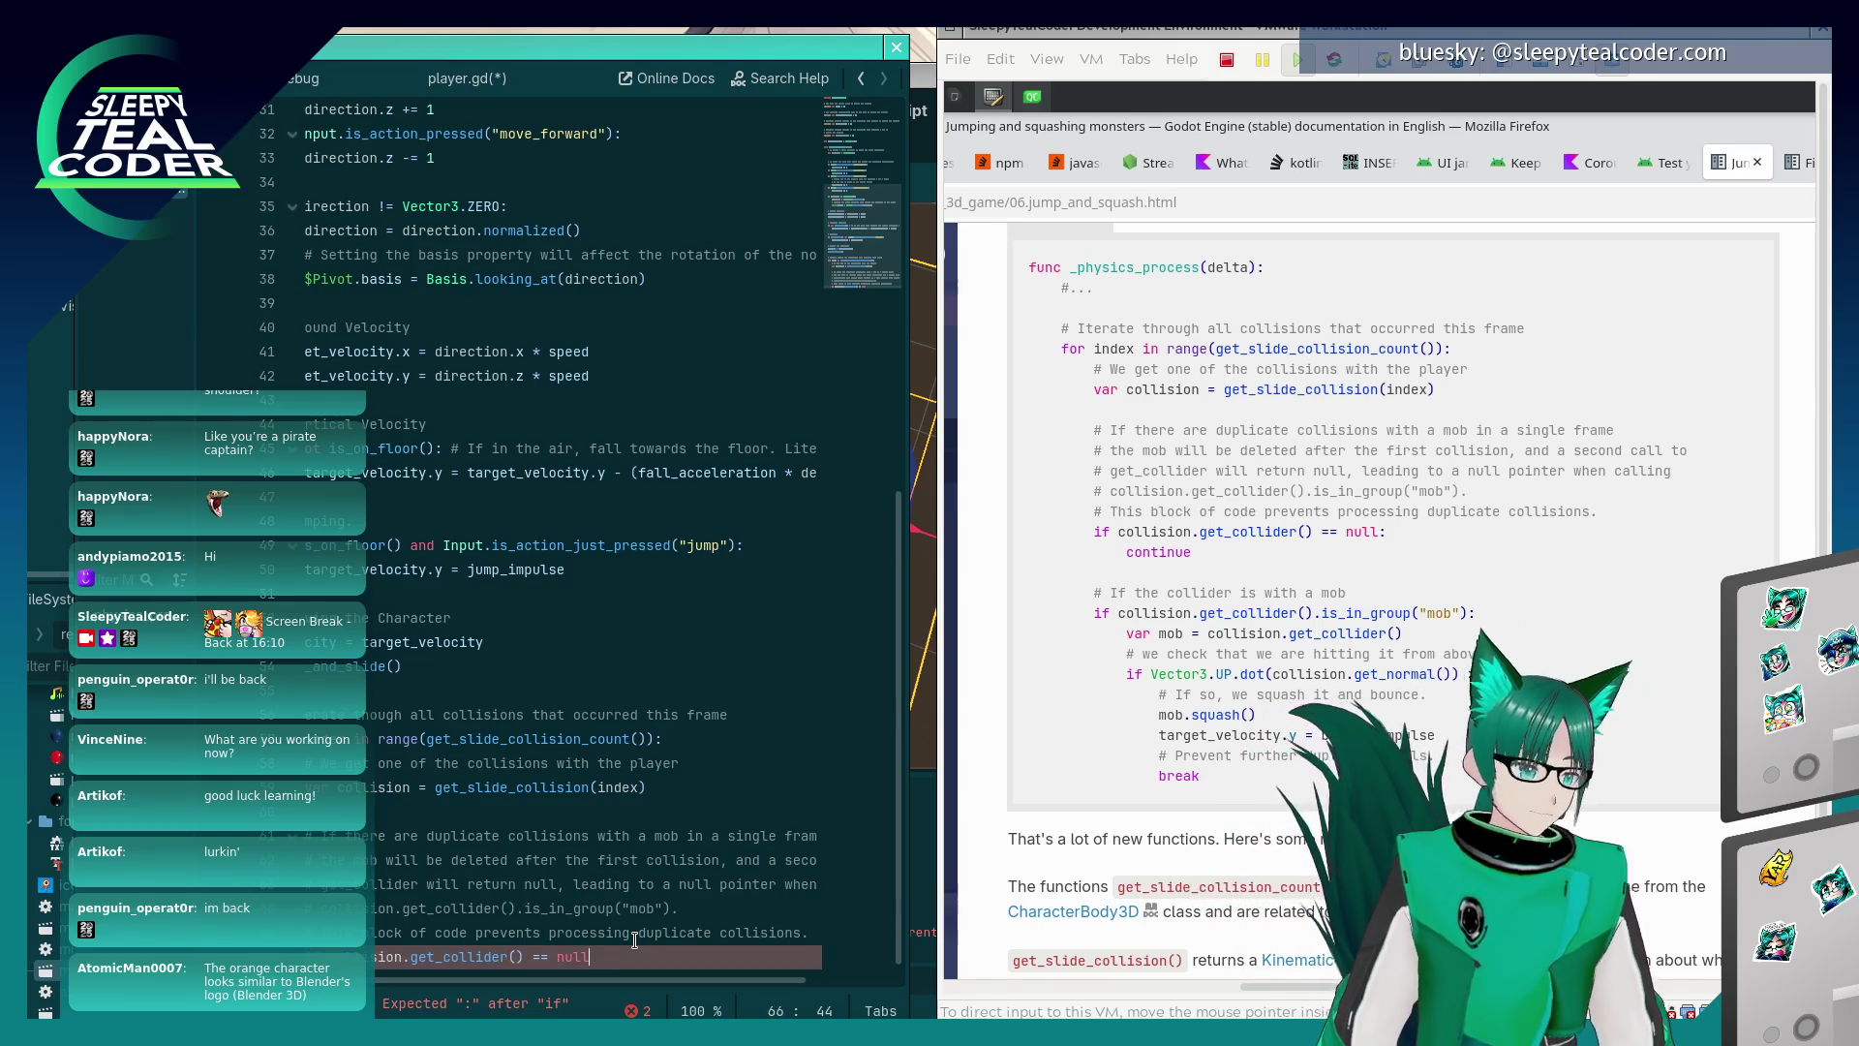
type(":")
key("Return")
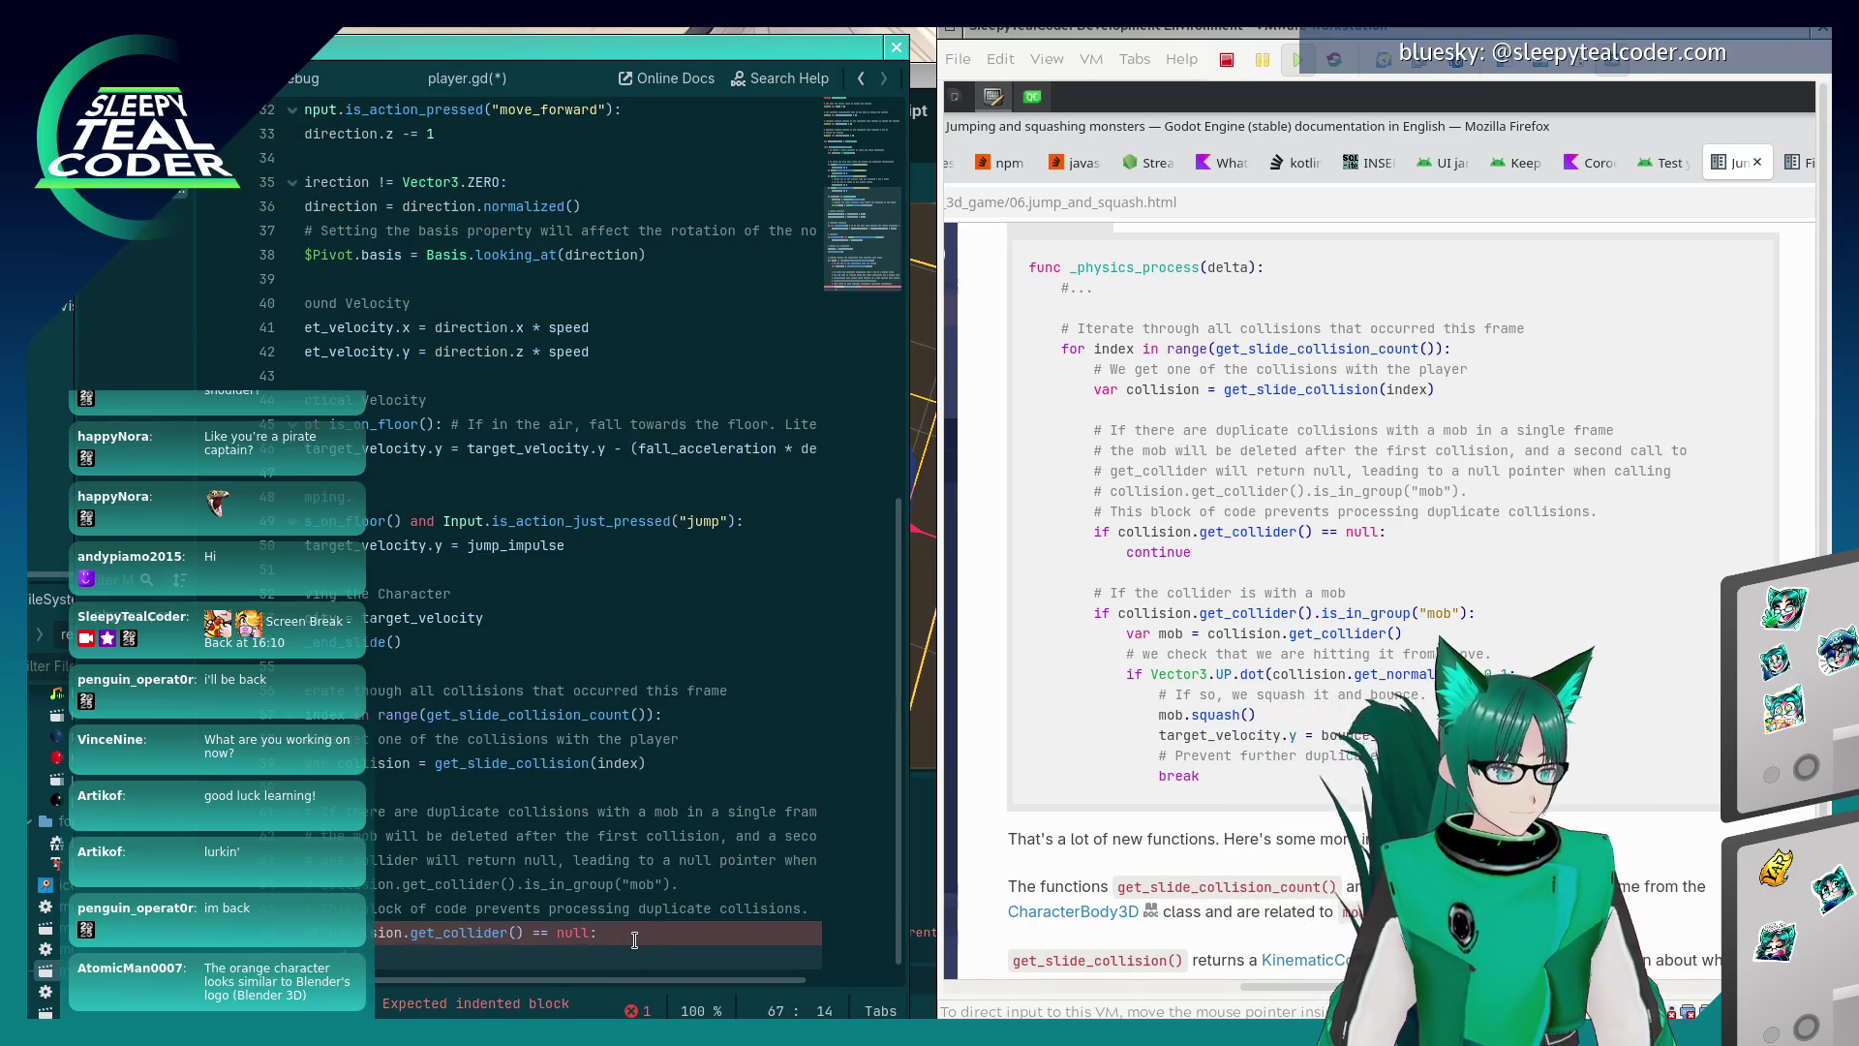
type("continue")
key("Return")
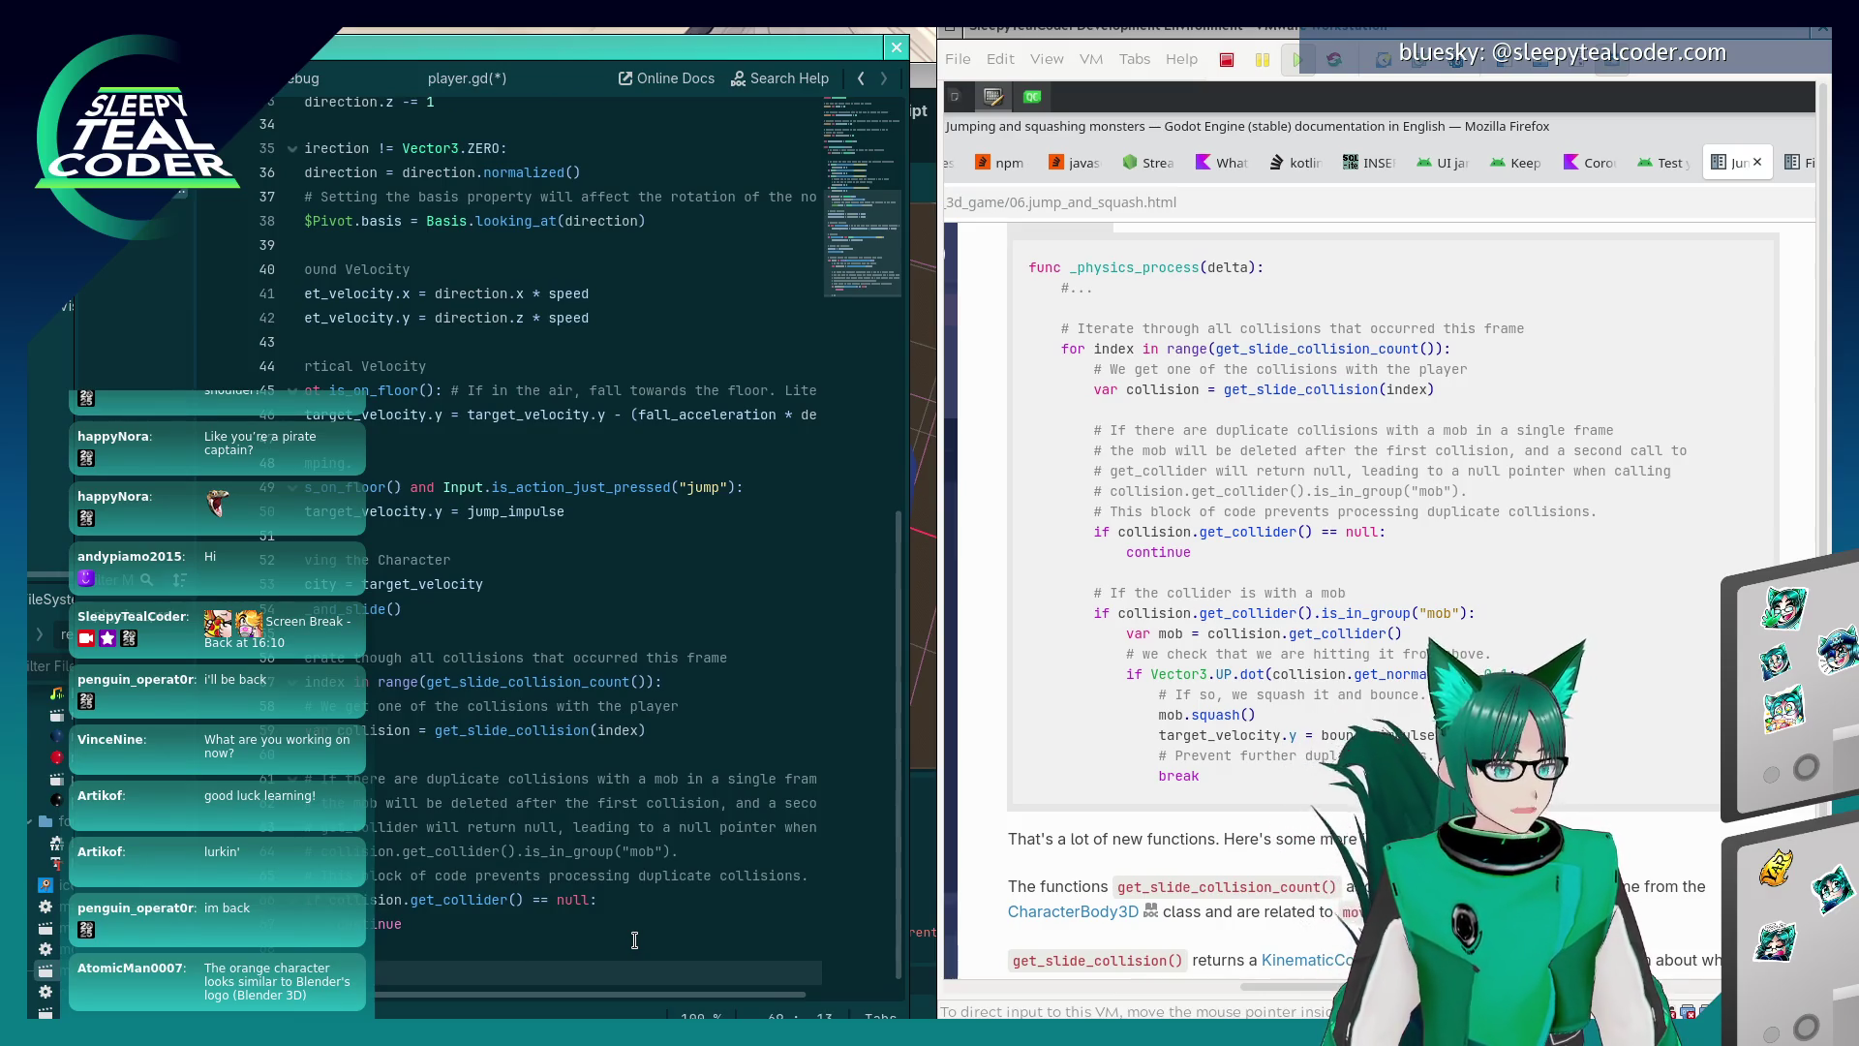
Step: Add the is_in_group("mob") check, 'var mob = collision.get_collider()' and a hitting-from-above comment
type("collider is ")
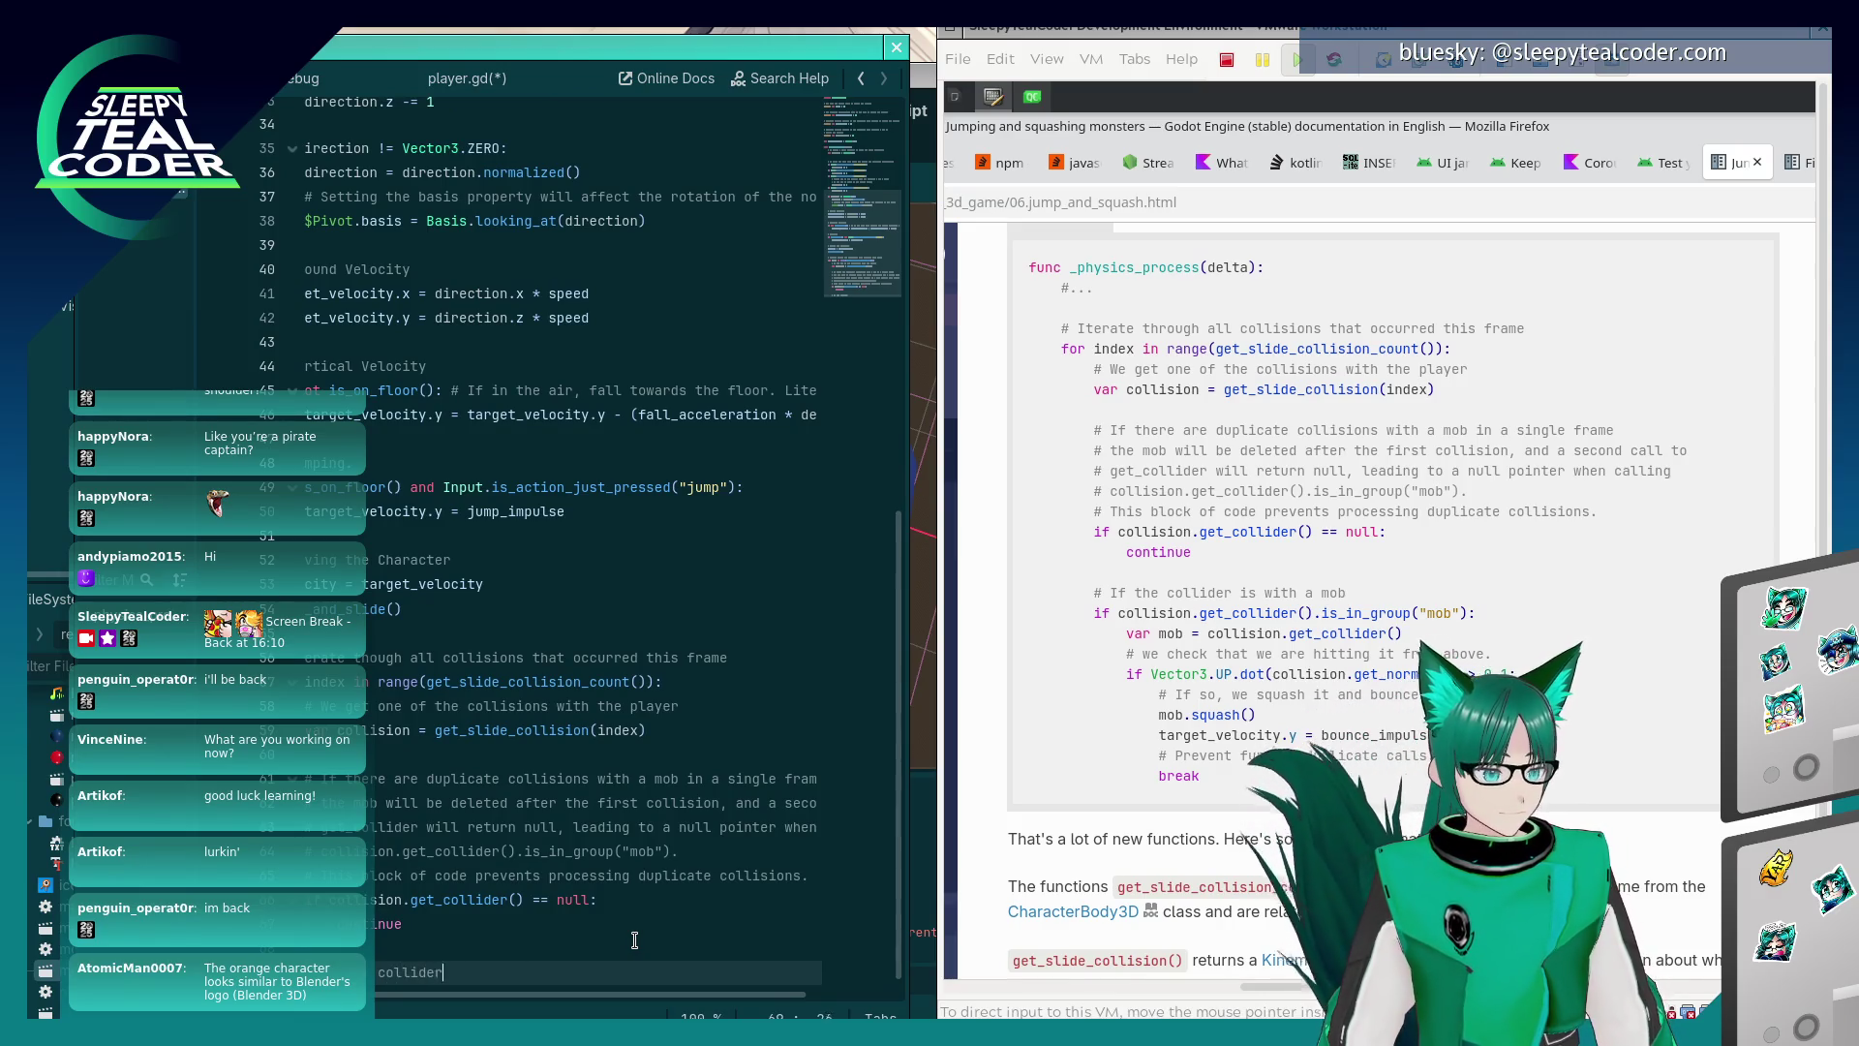
type("with a mob")
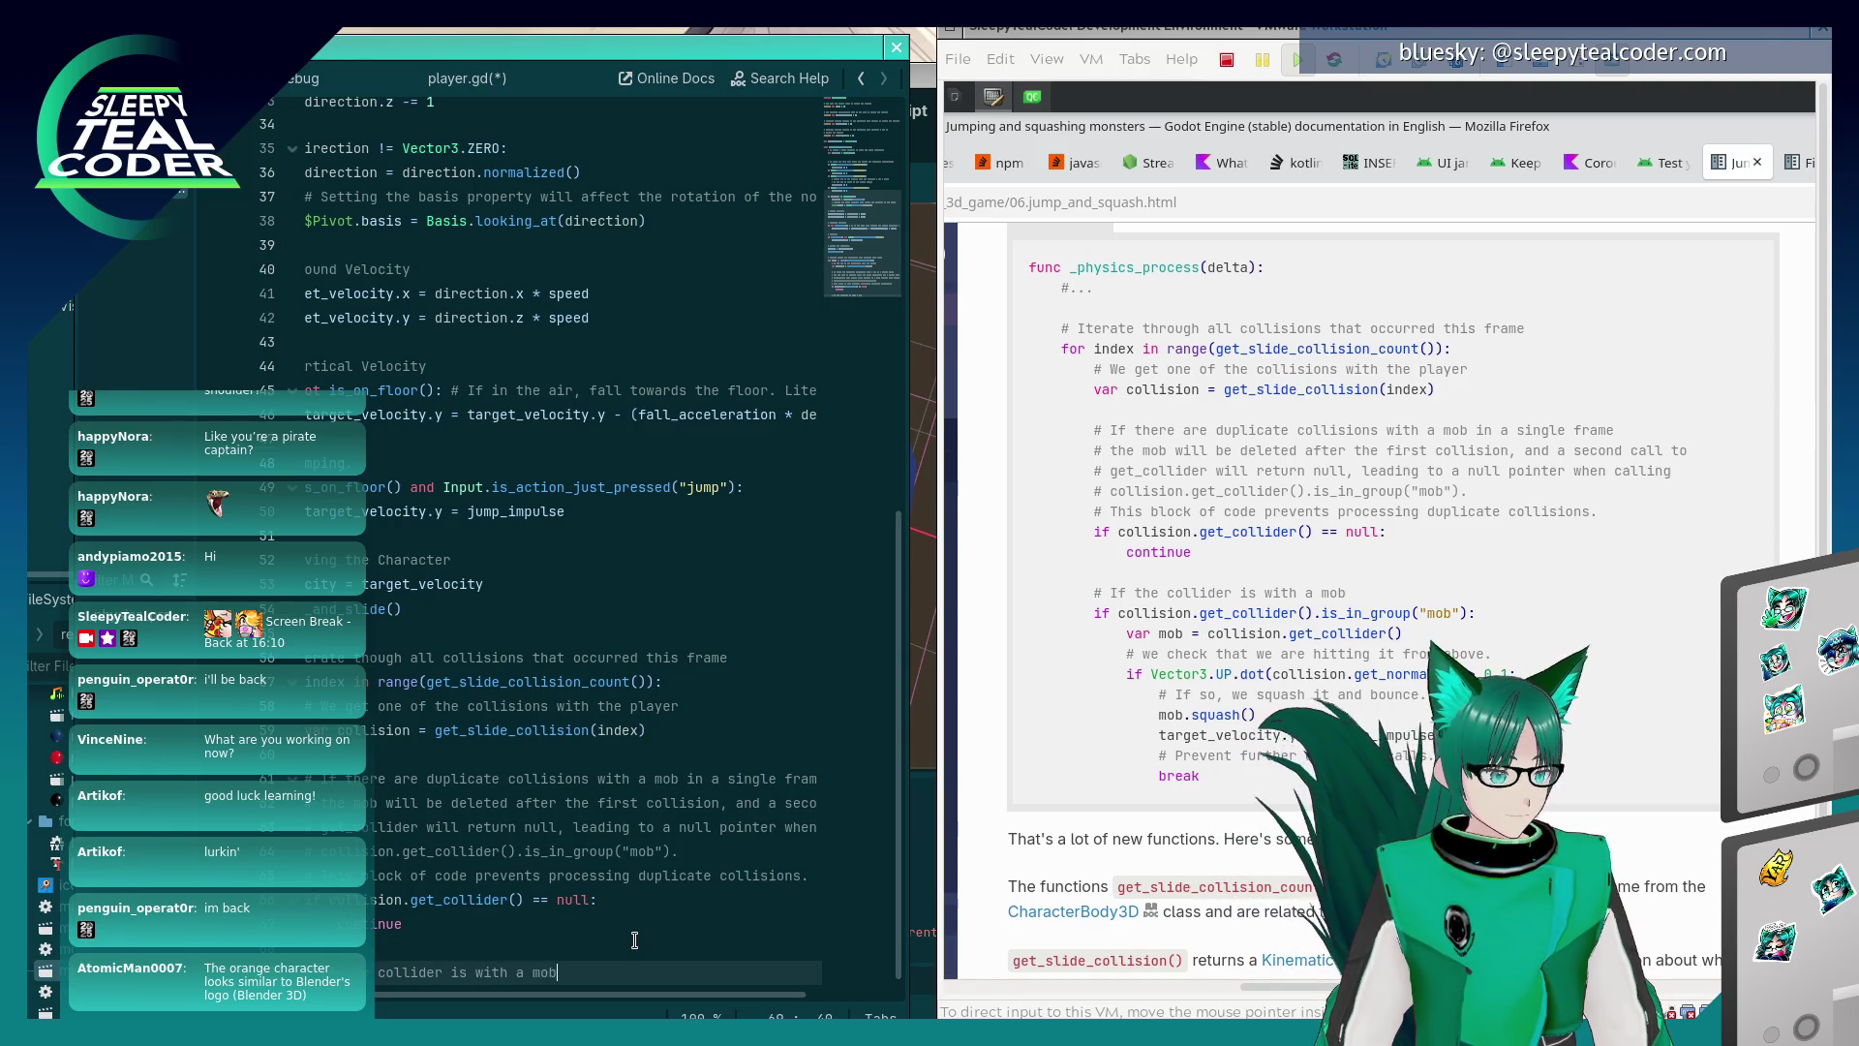
key("Return")
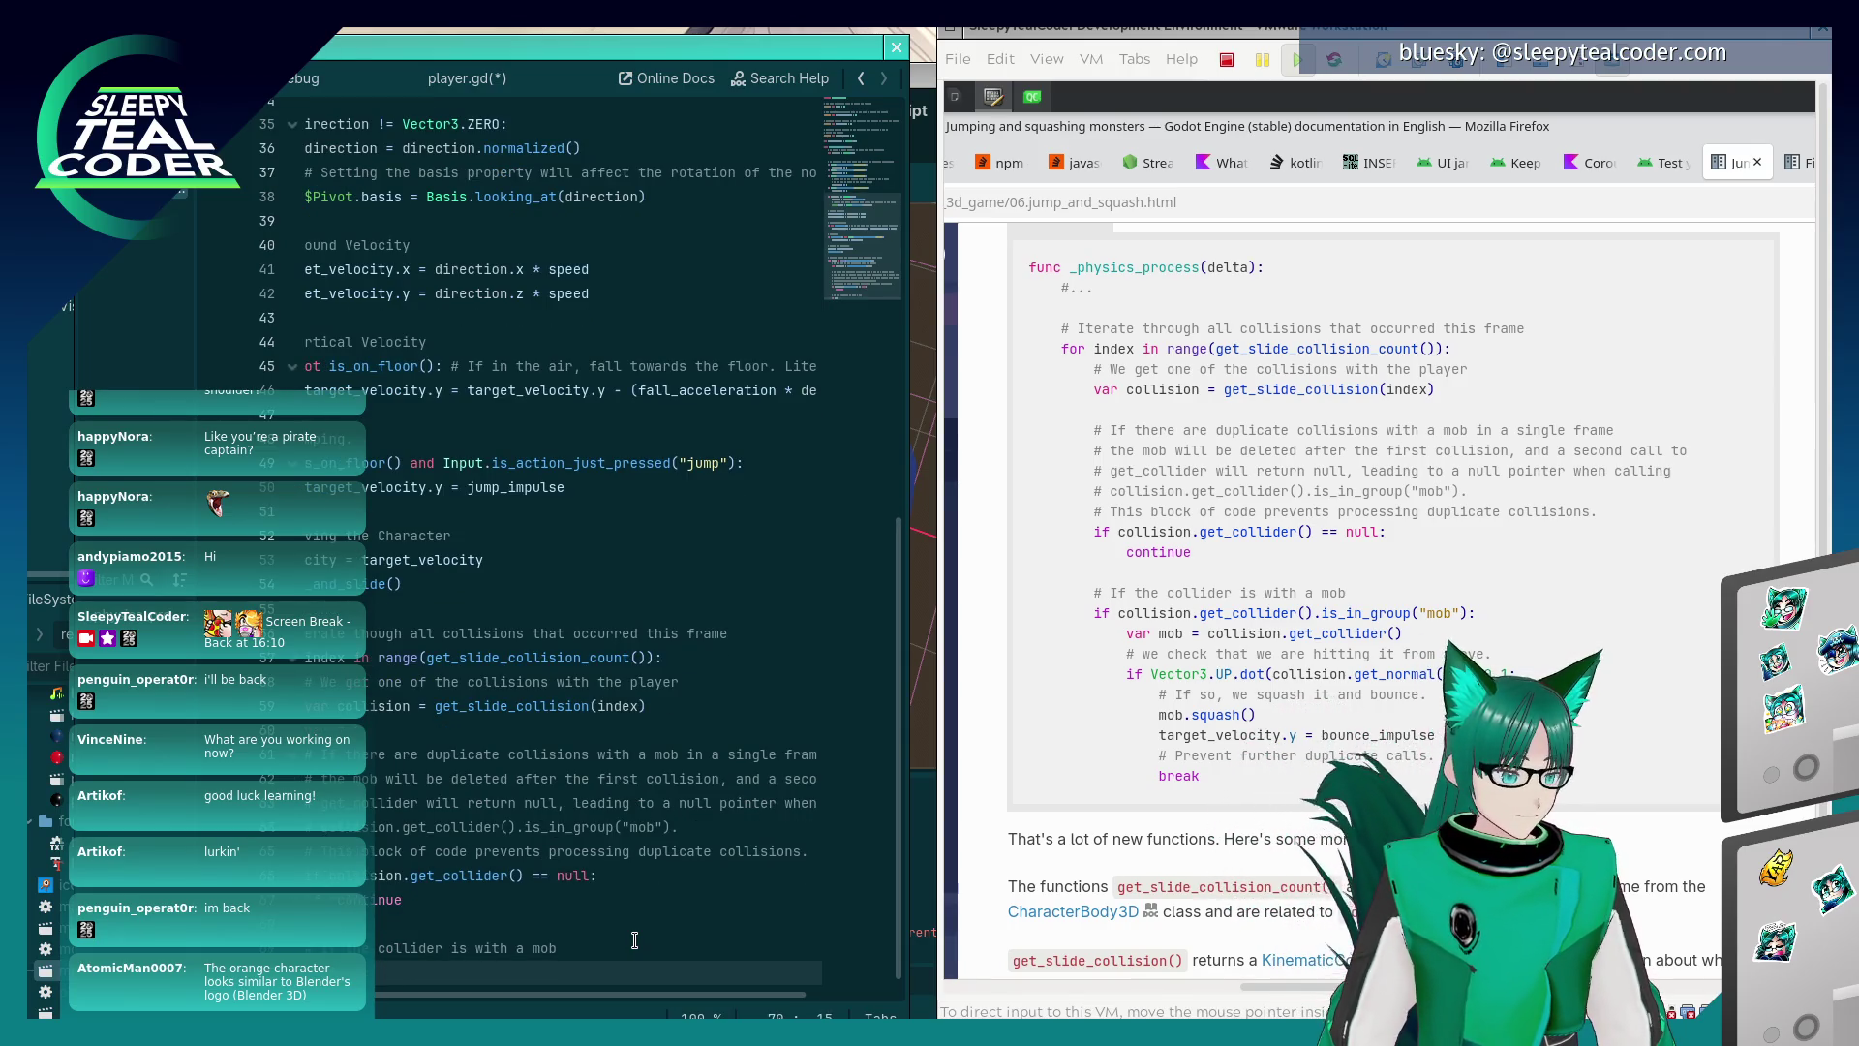
type("lision")
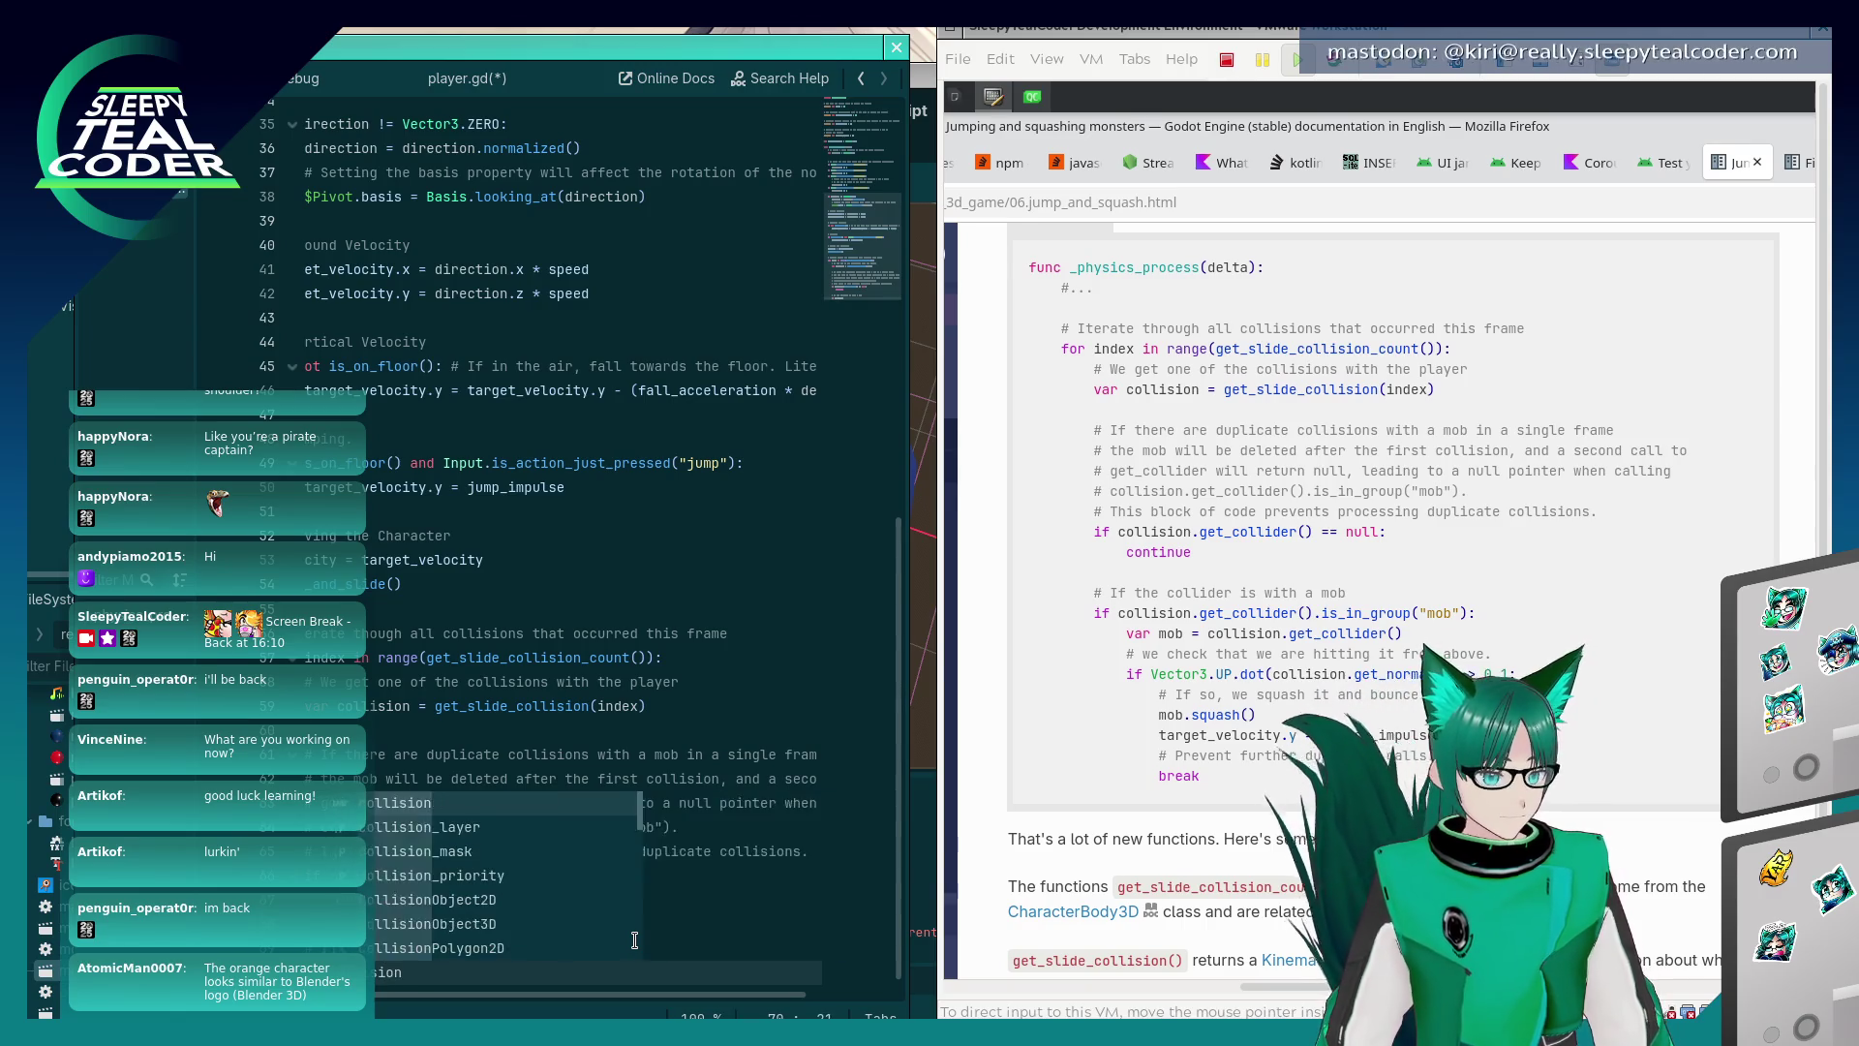
type(".get_collider")
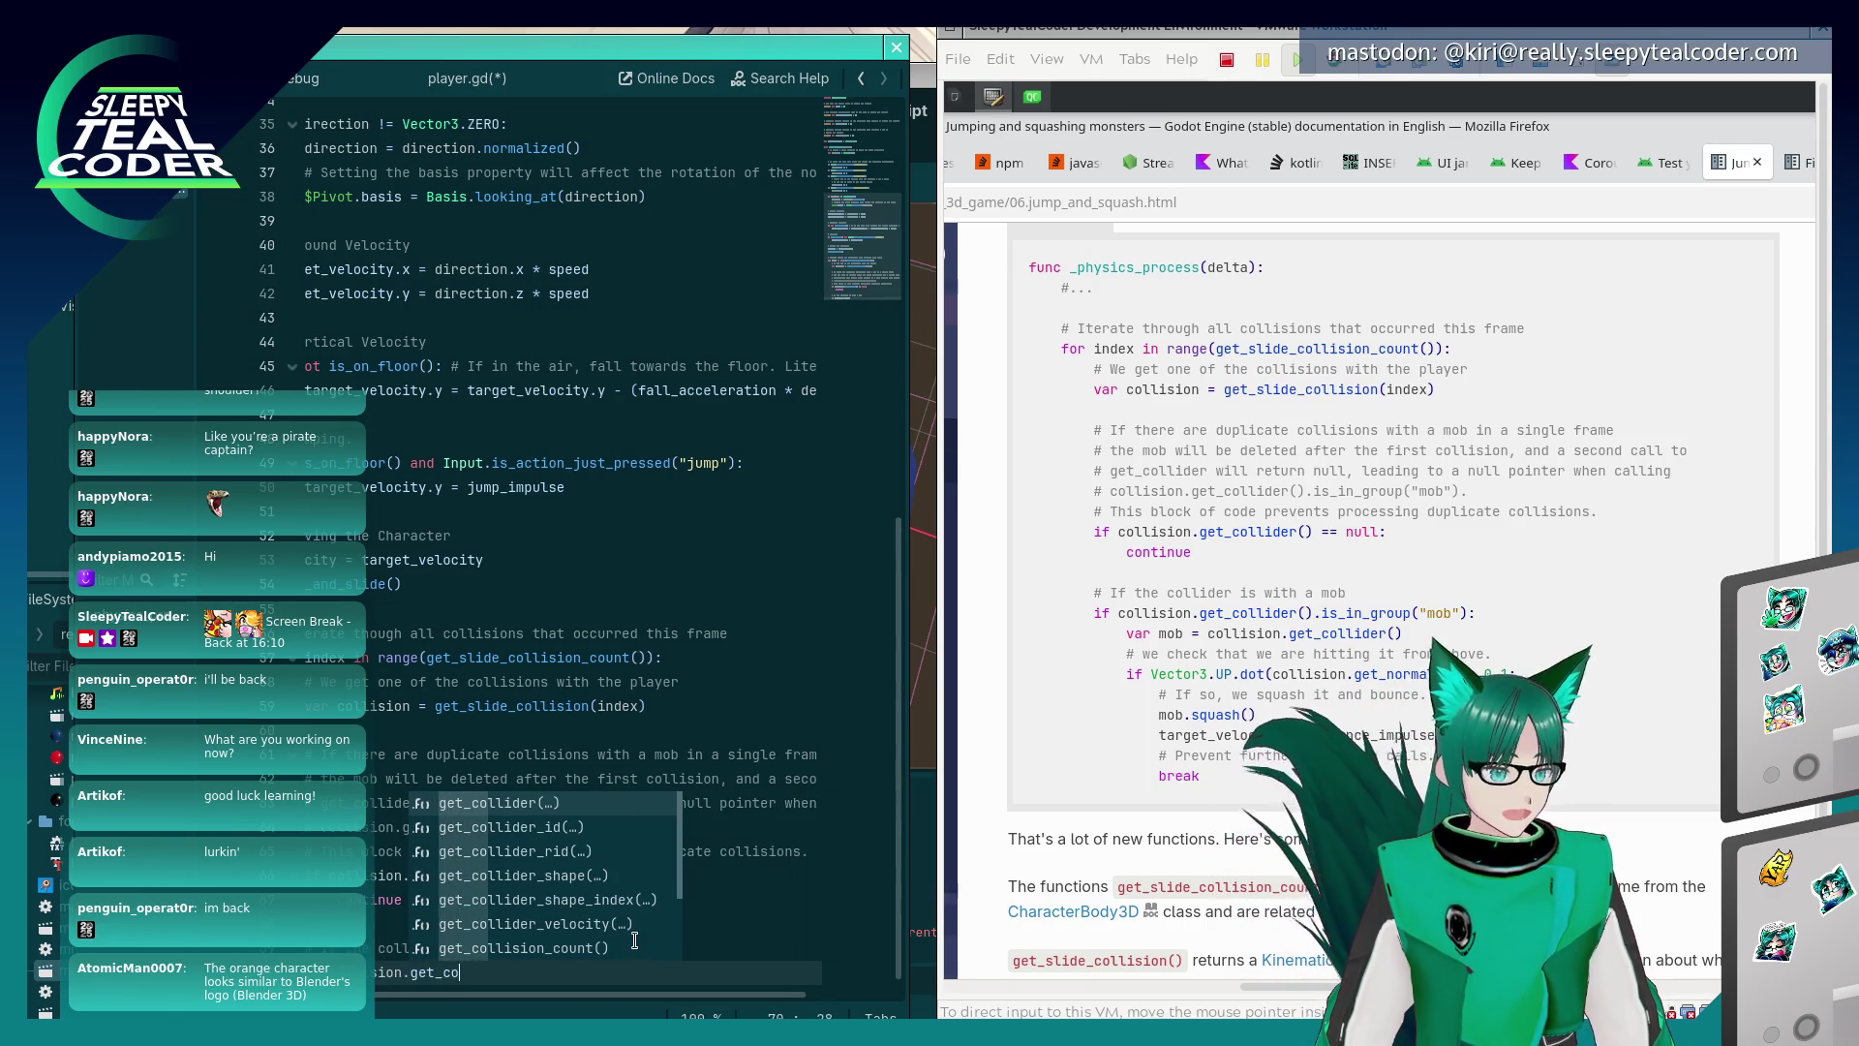
type("().is_in_")
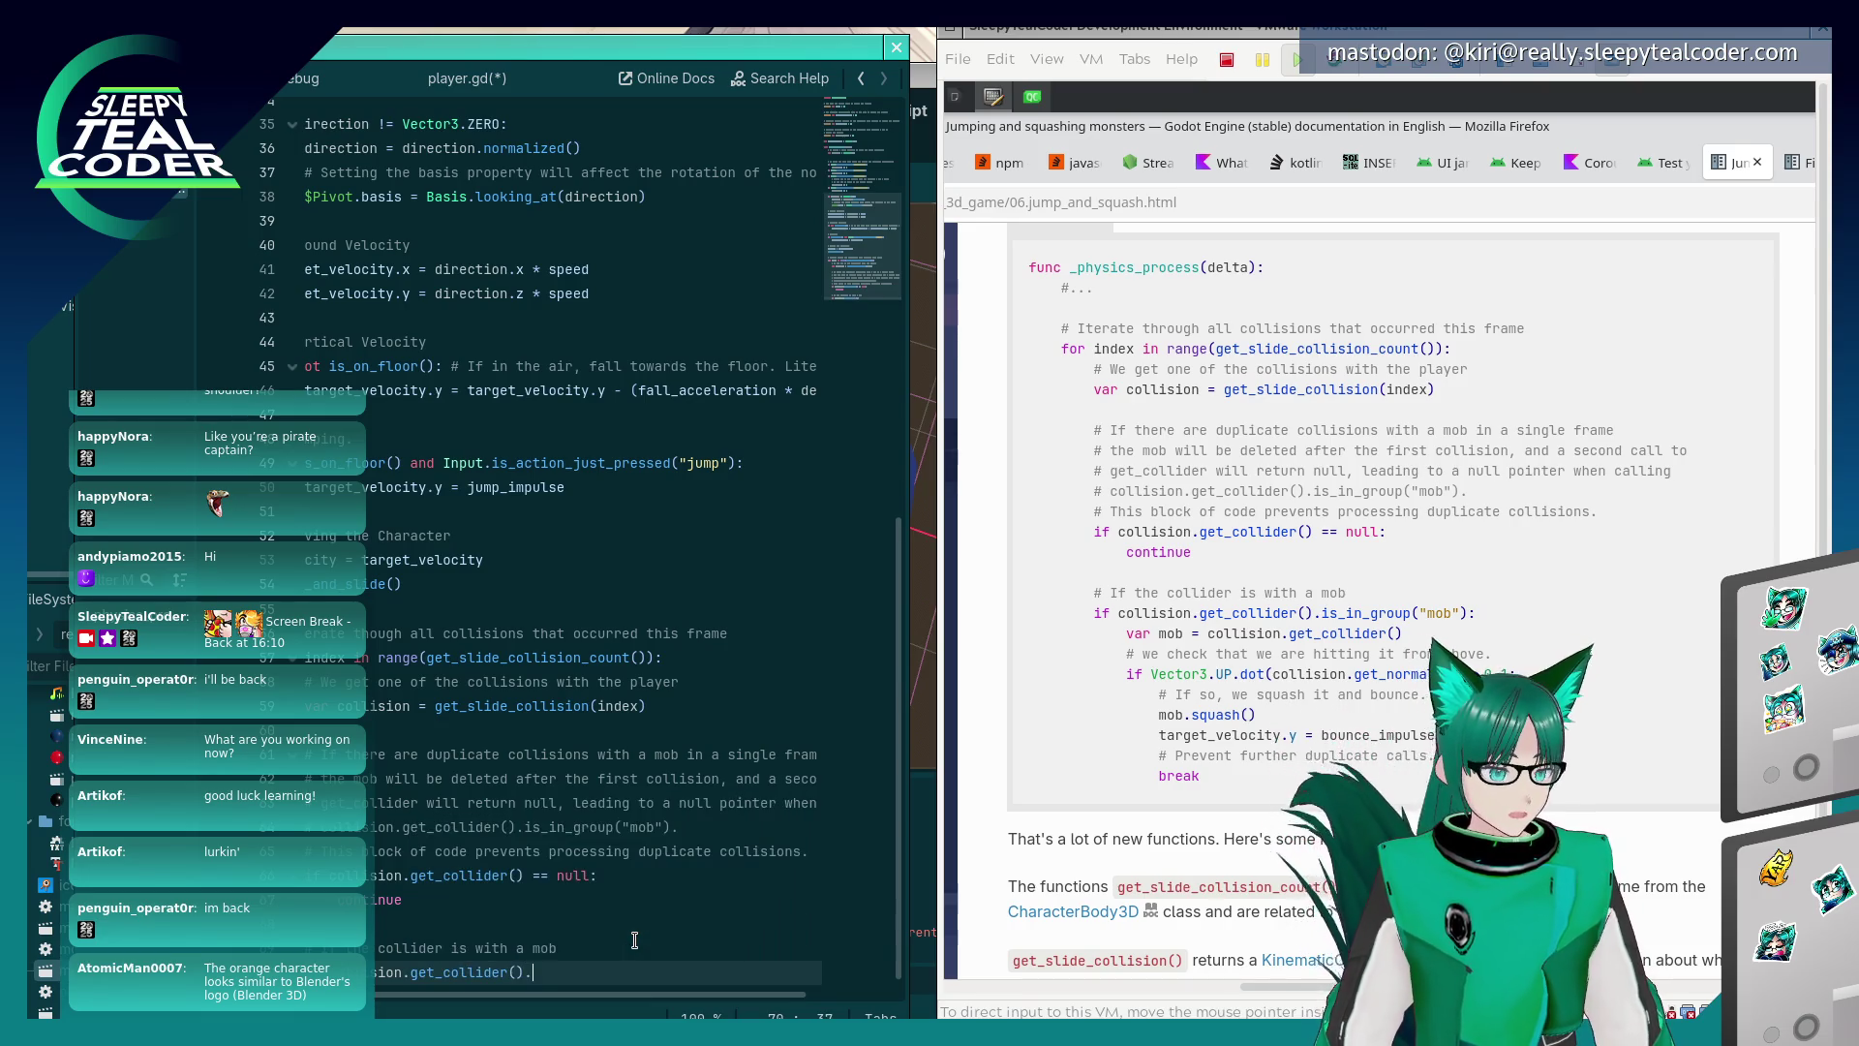
type("group(\"mo")
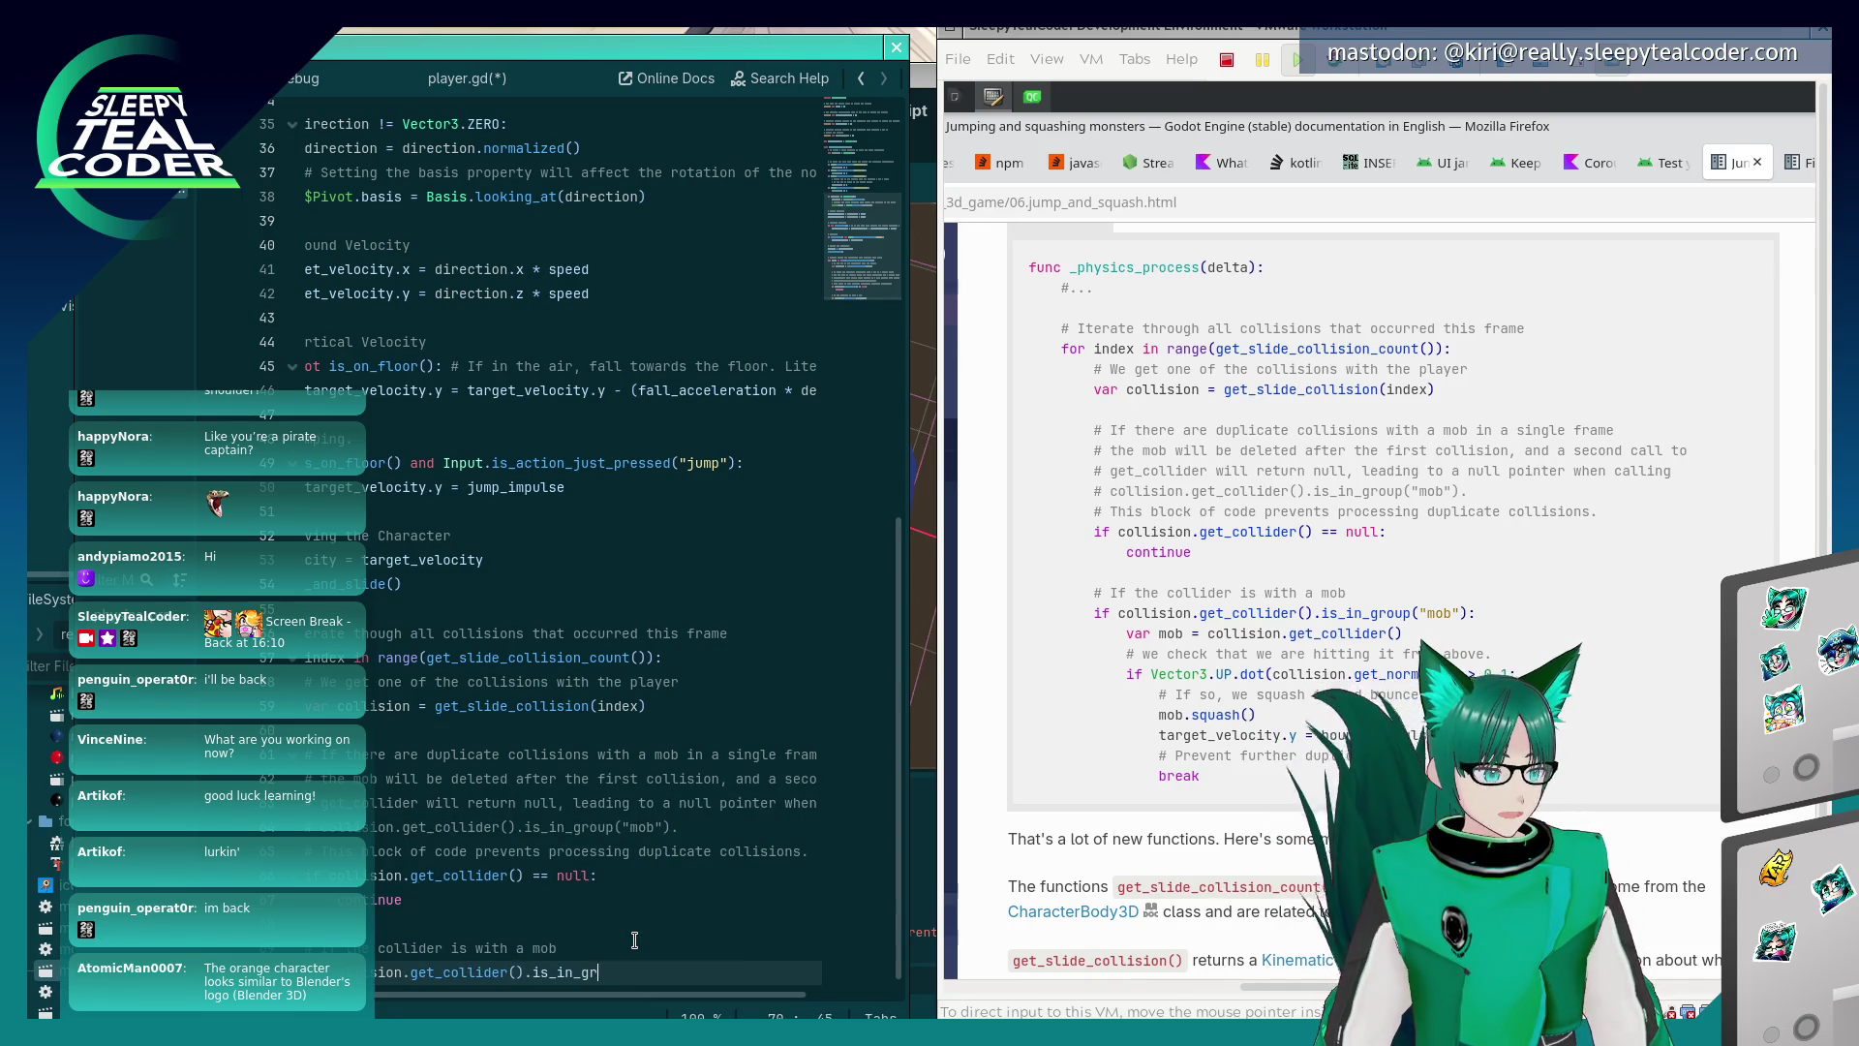
type("b\"):")
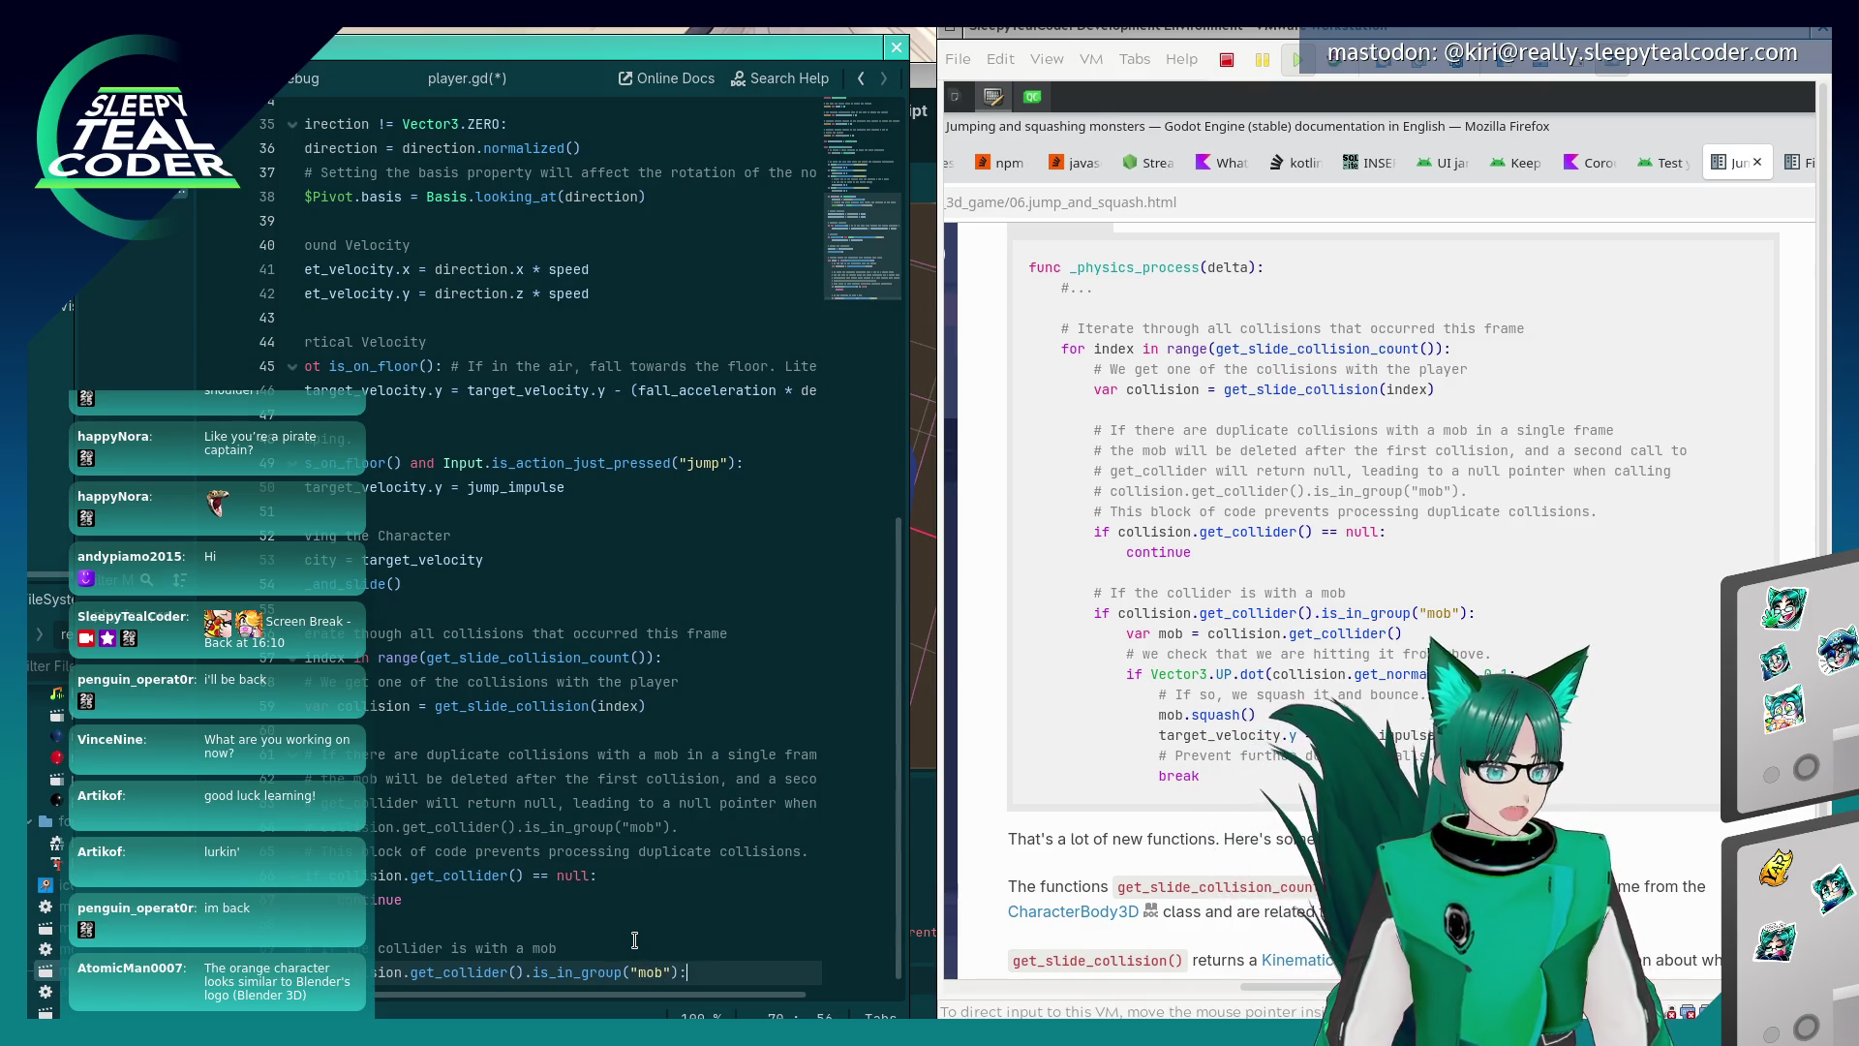
key("Return")
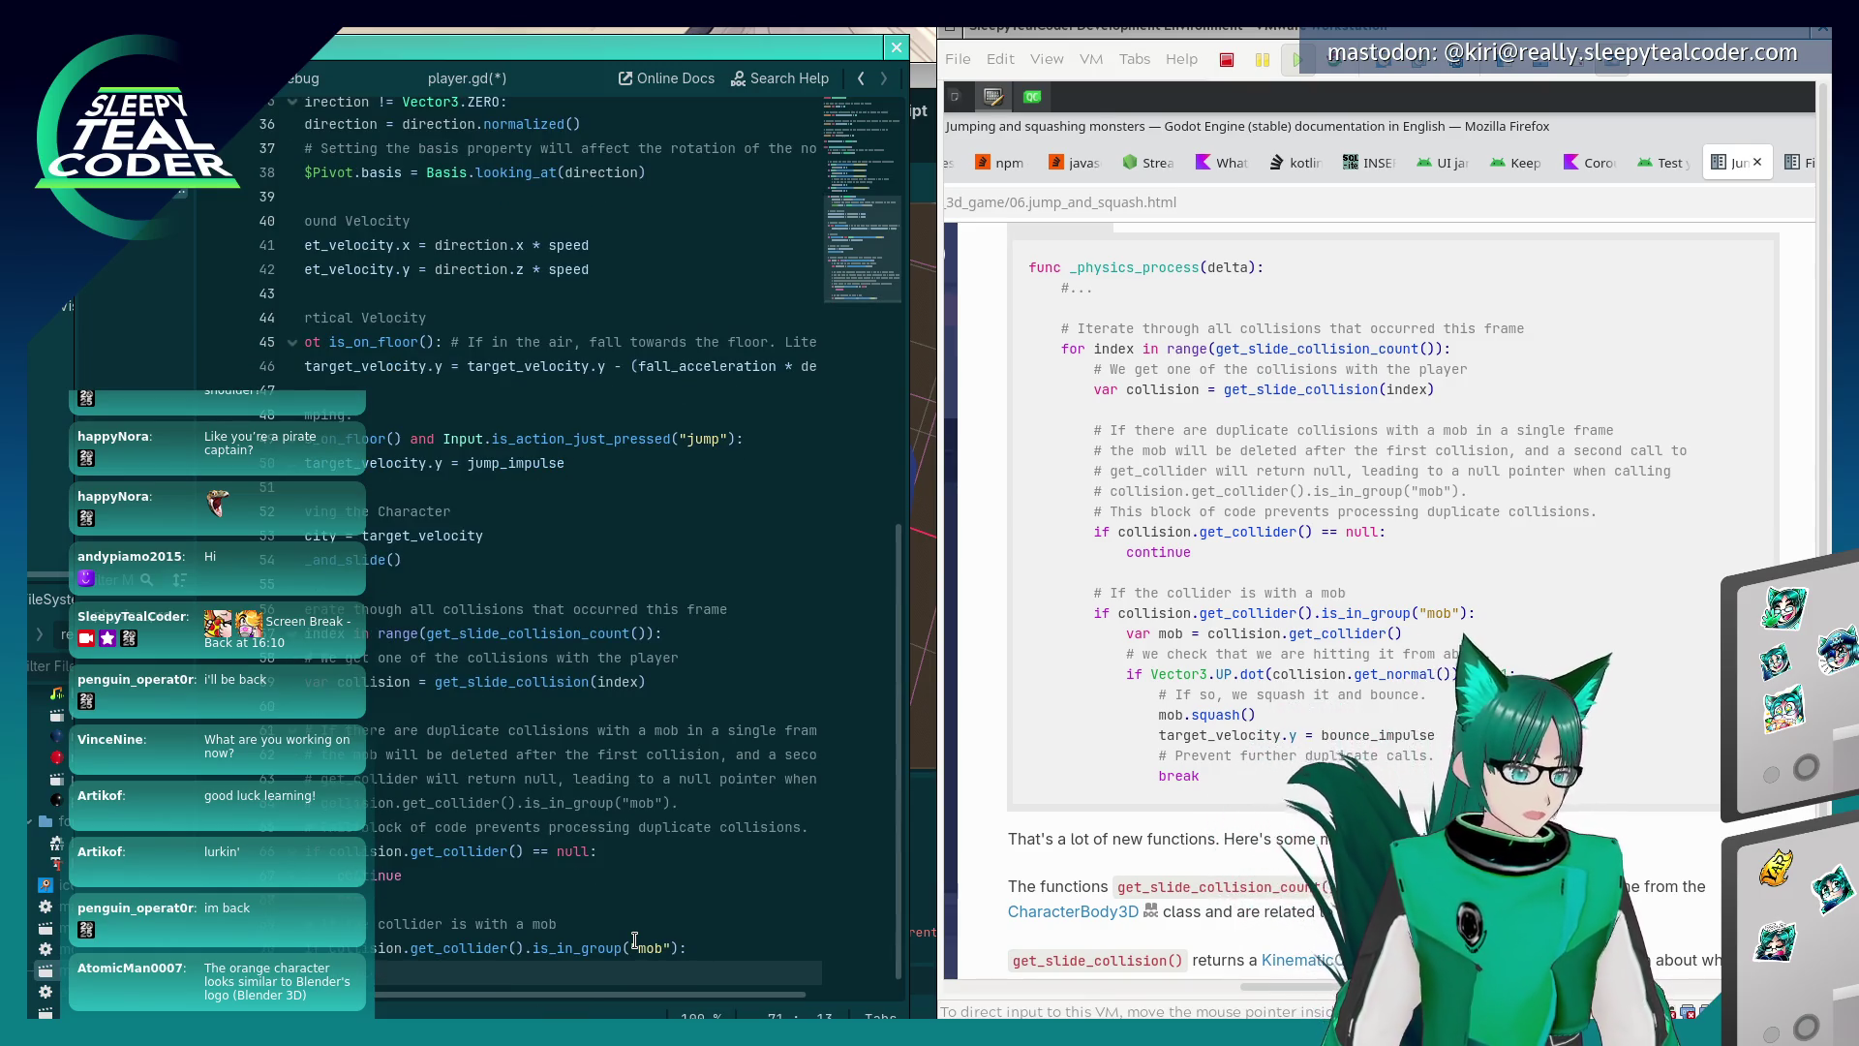
type("mob = ")
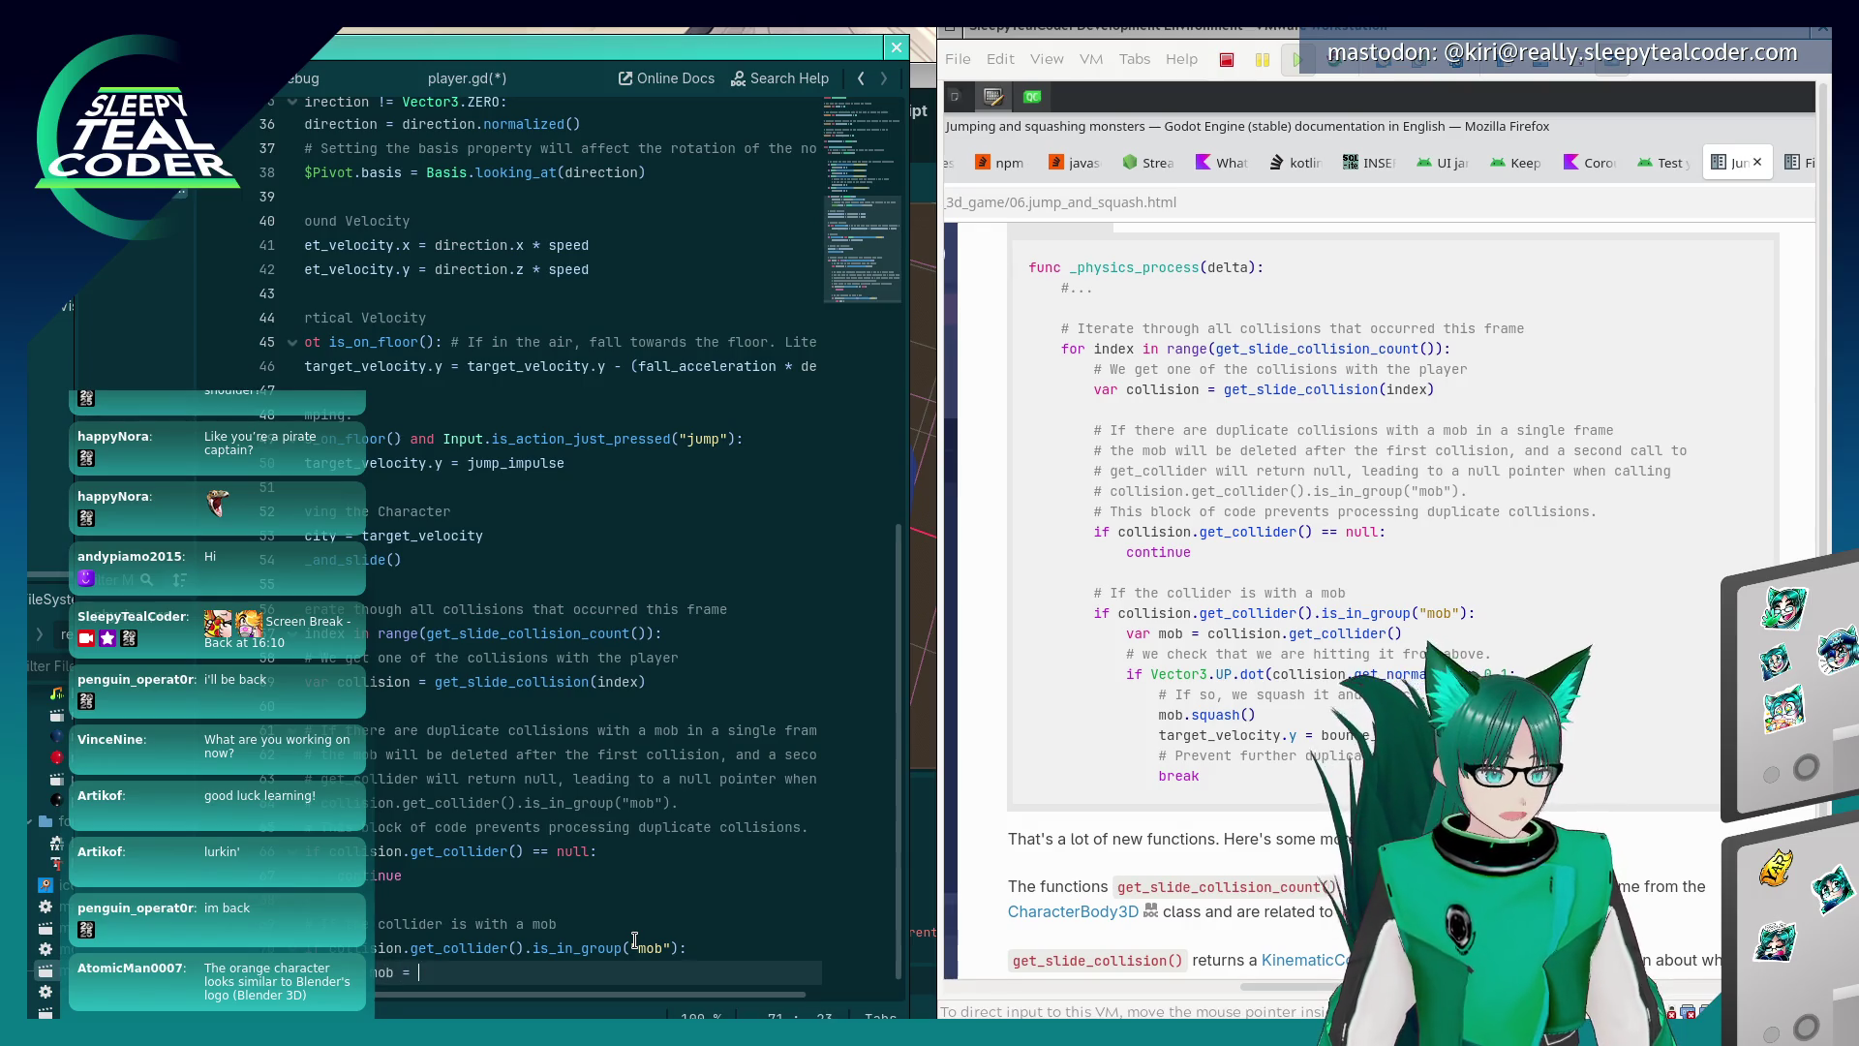
type("collisio")
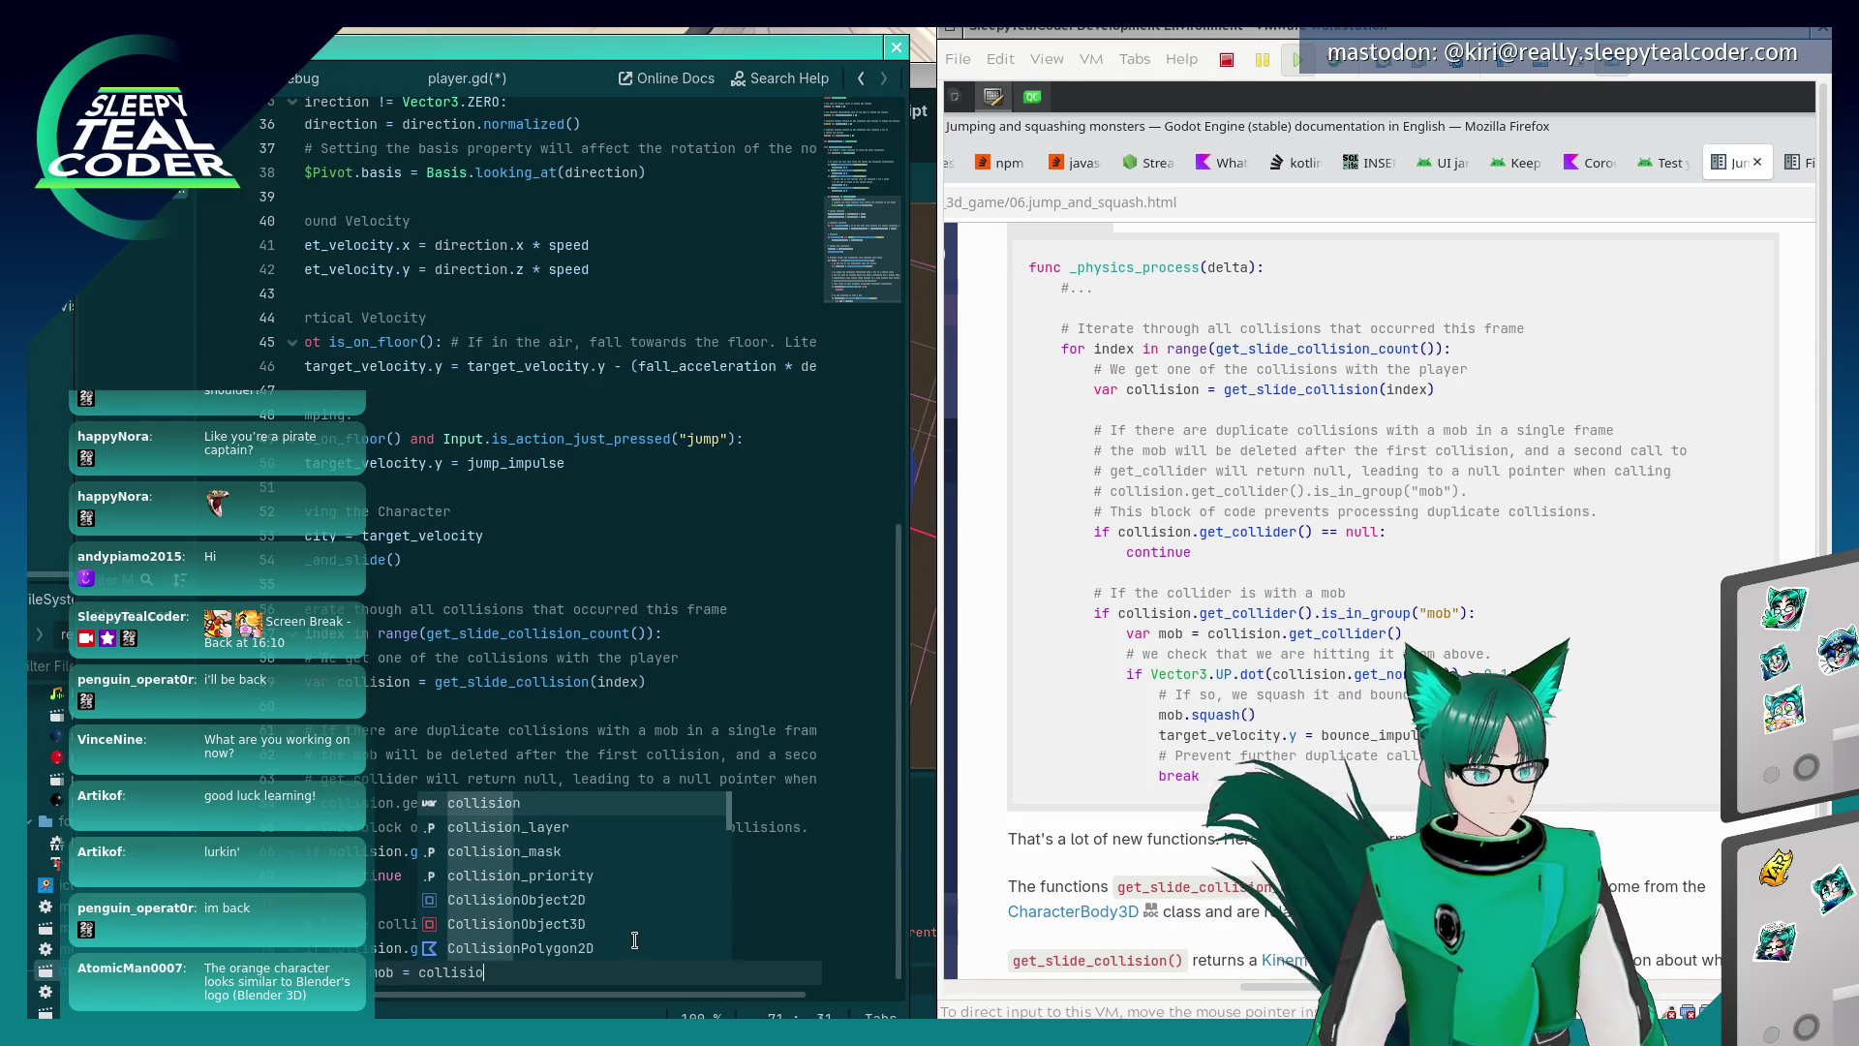
type("n.get_col")
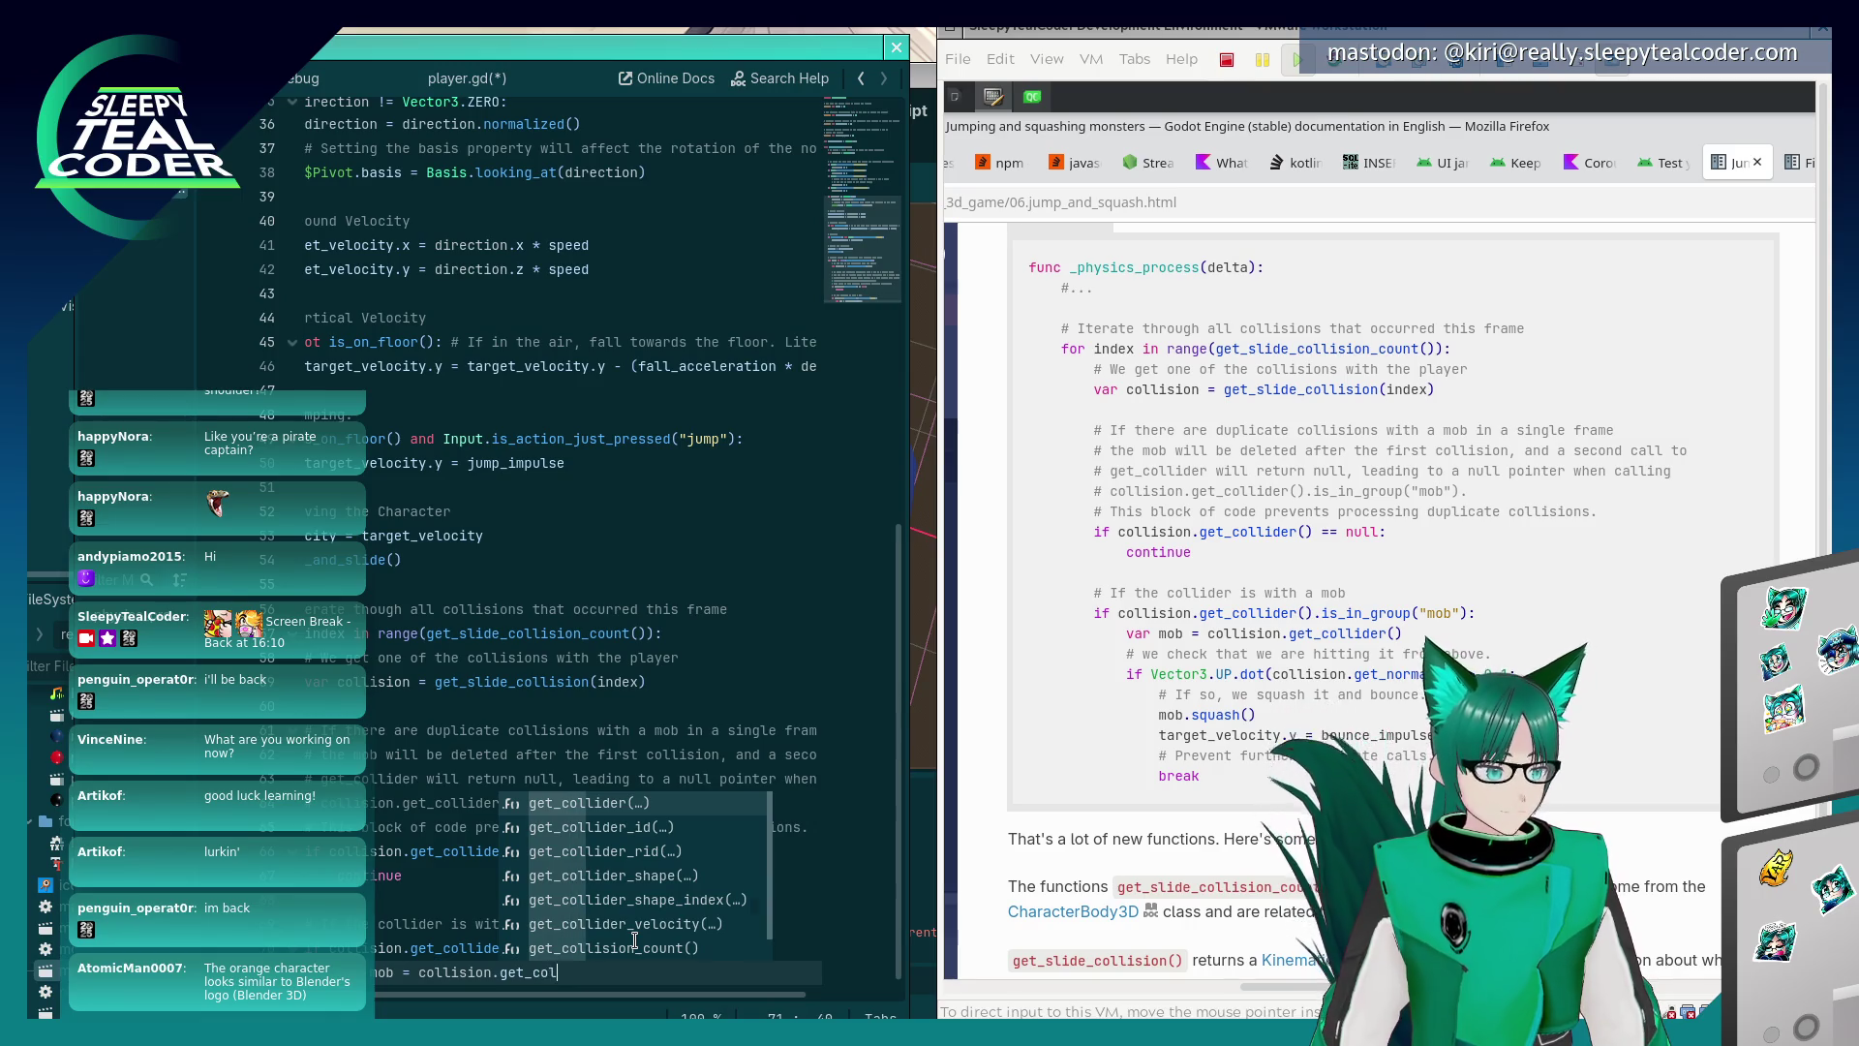
type("lider")
key("Return")
key("Return")
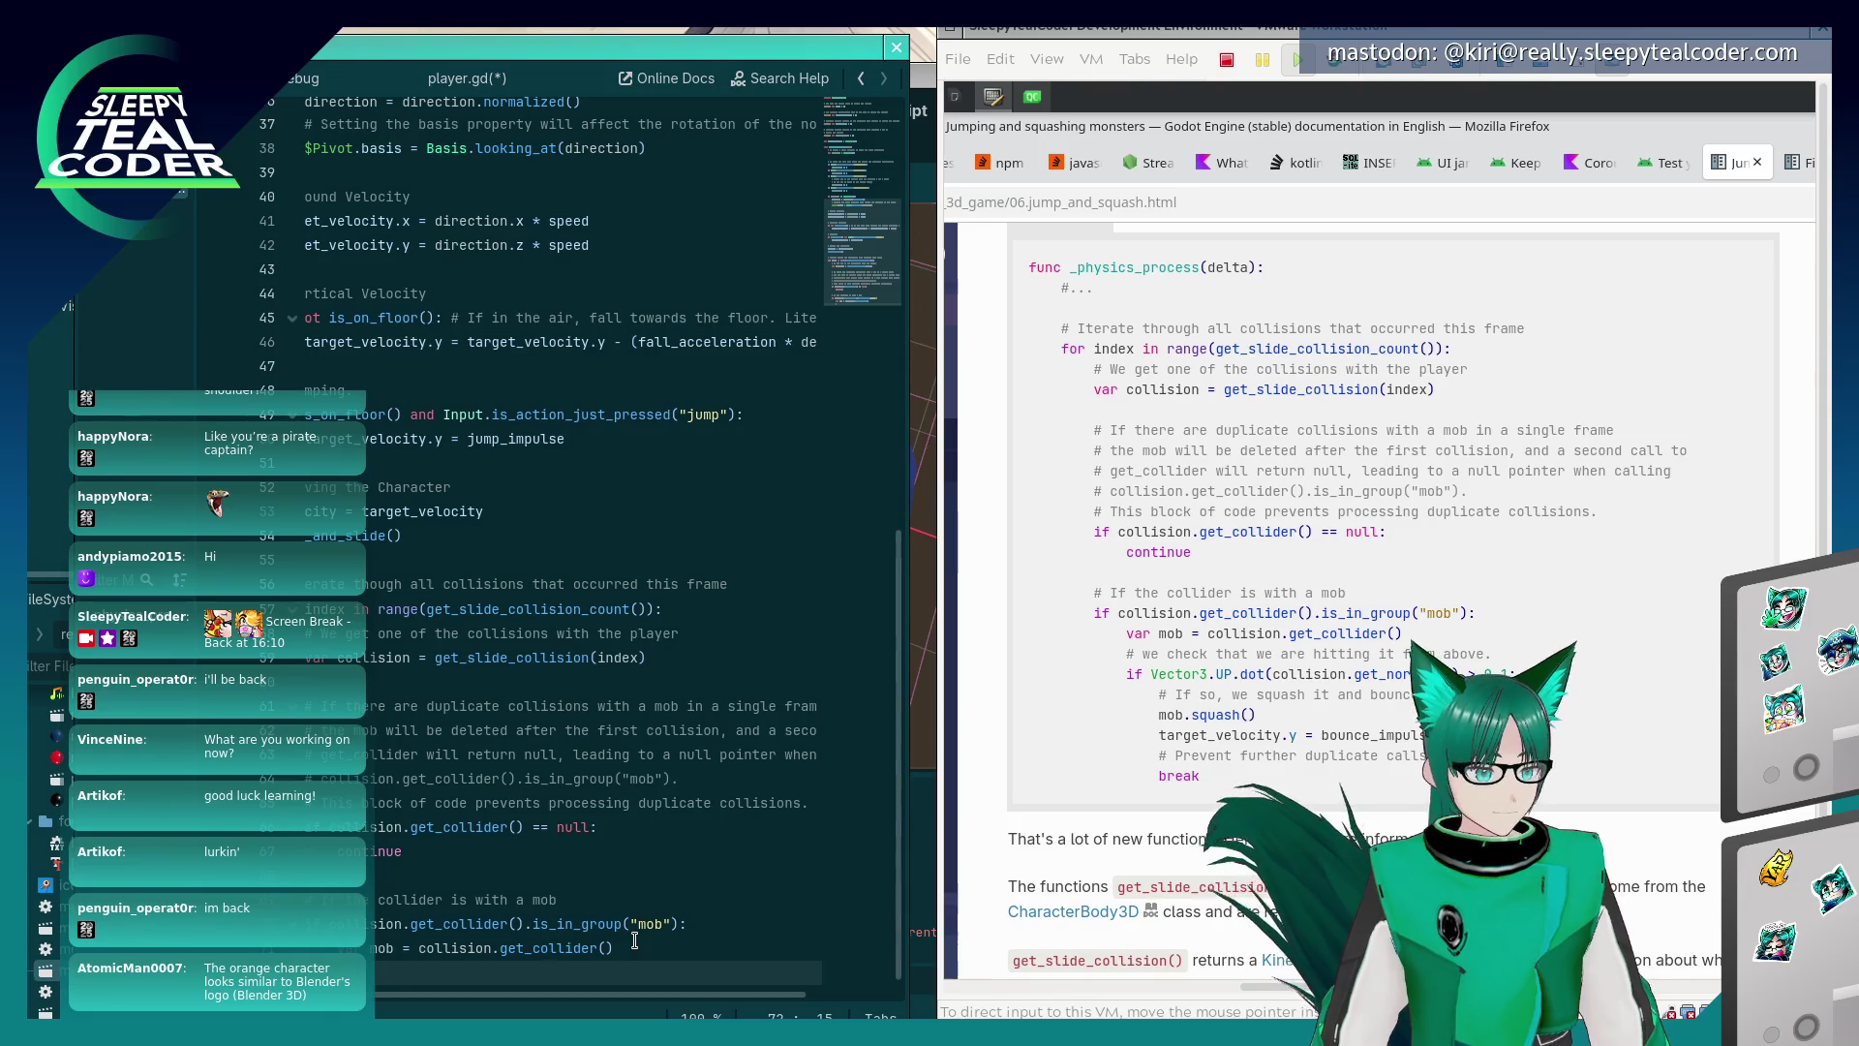
type("check that")
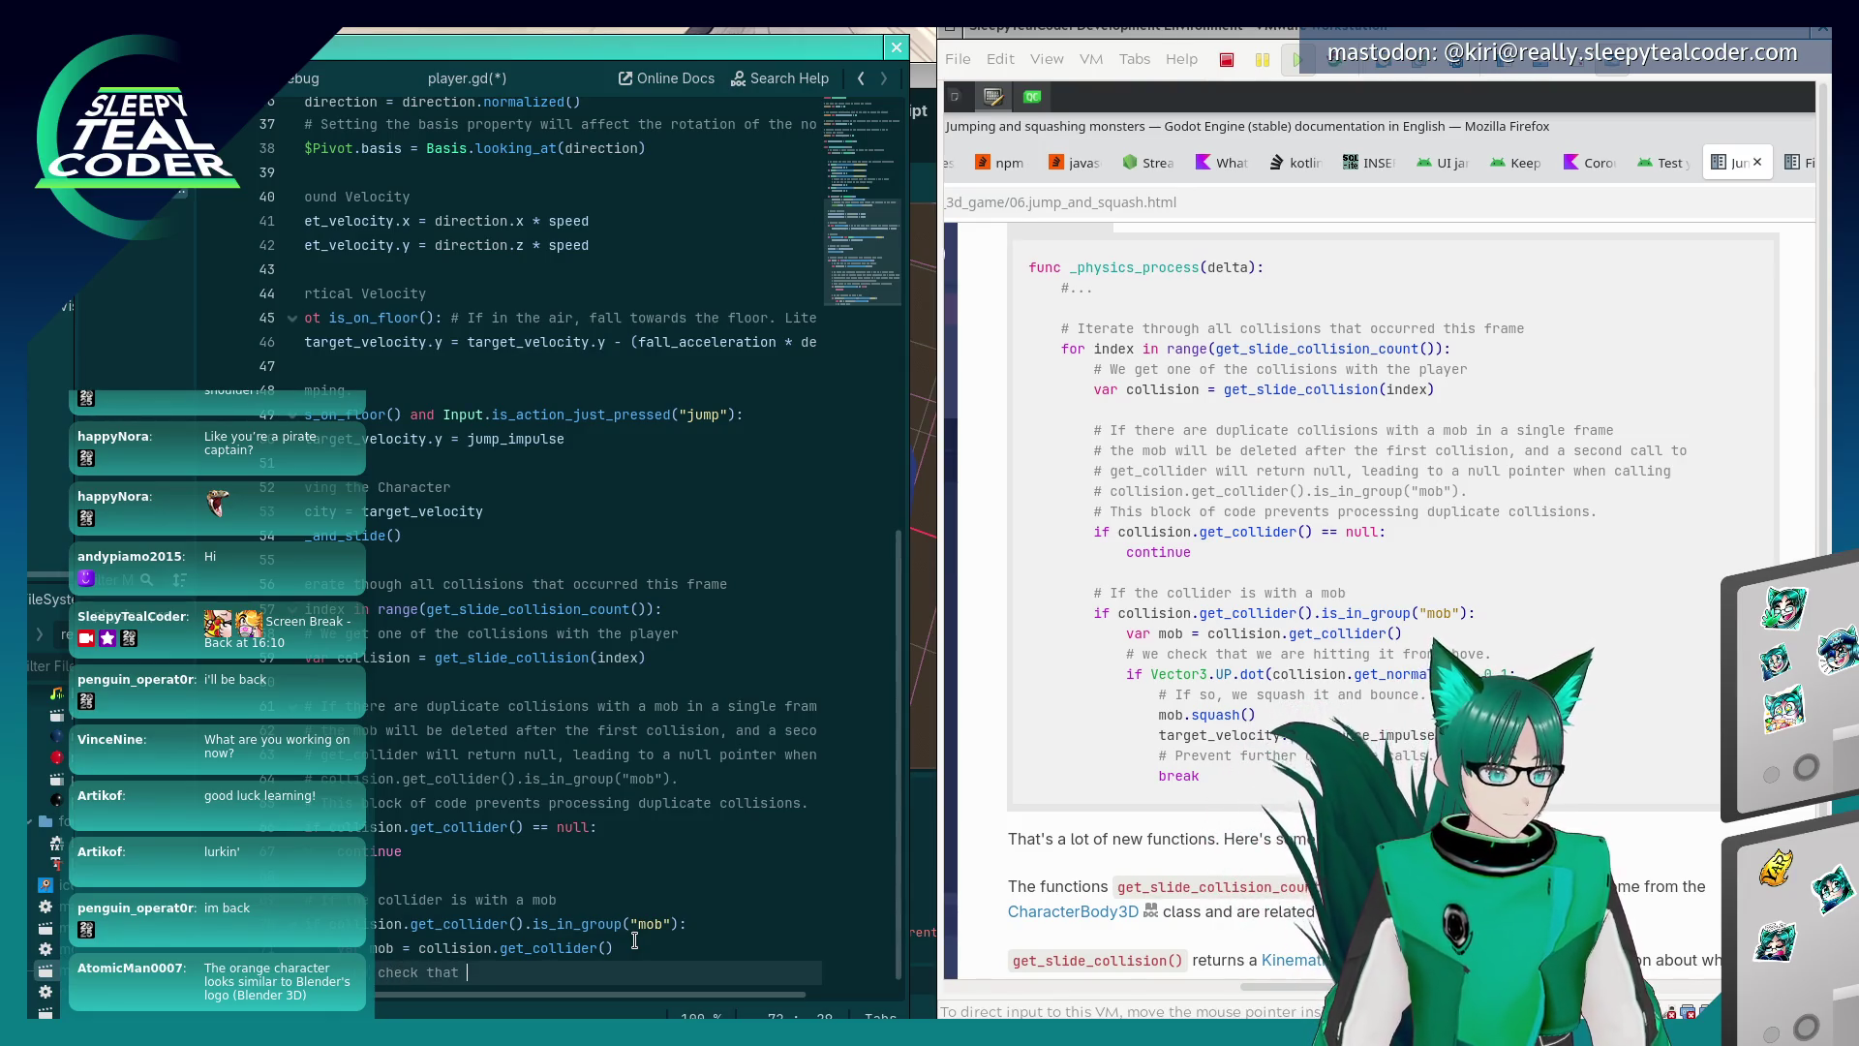
type(" we are hitting ")
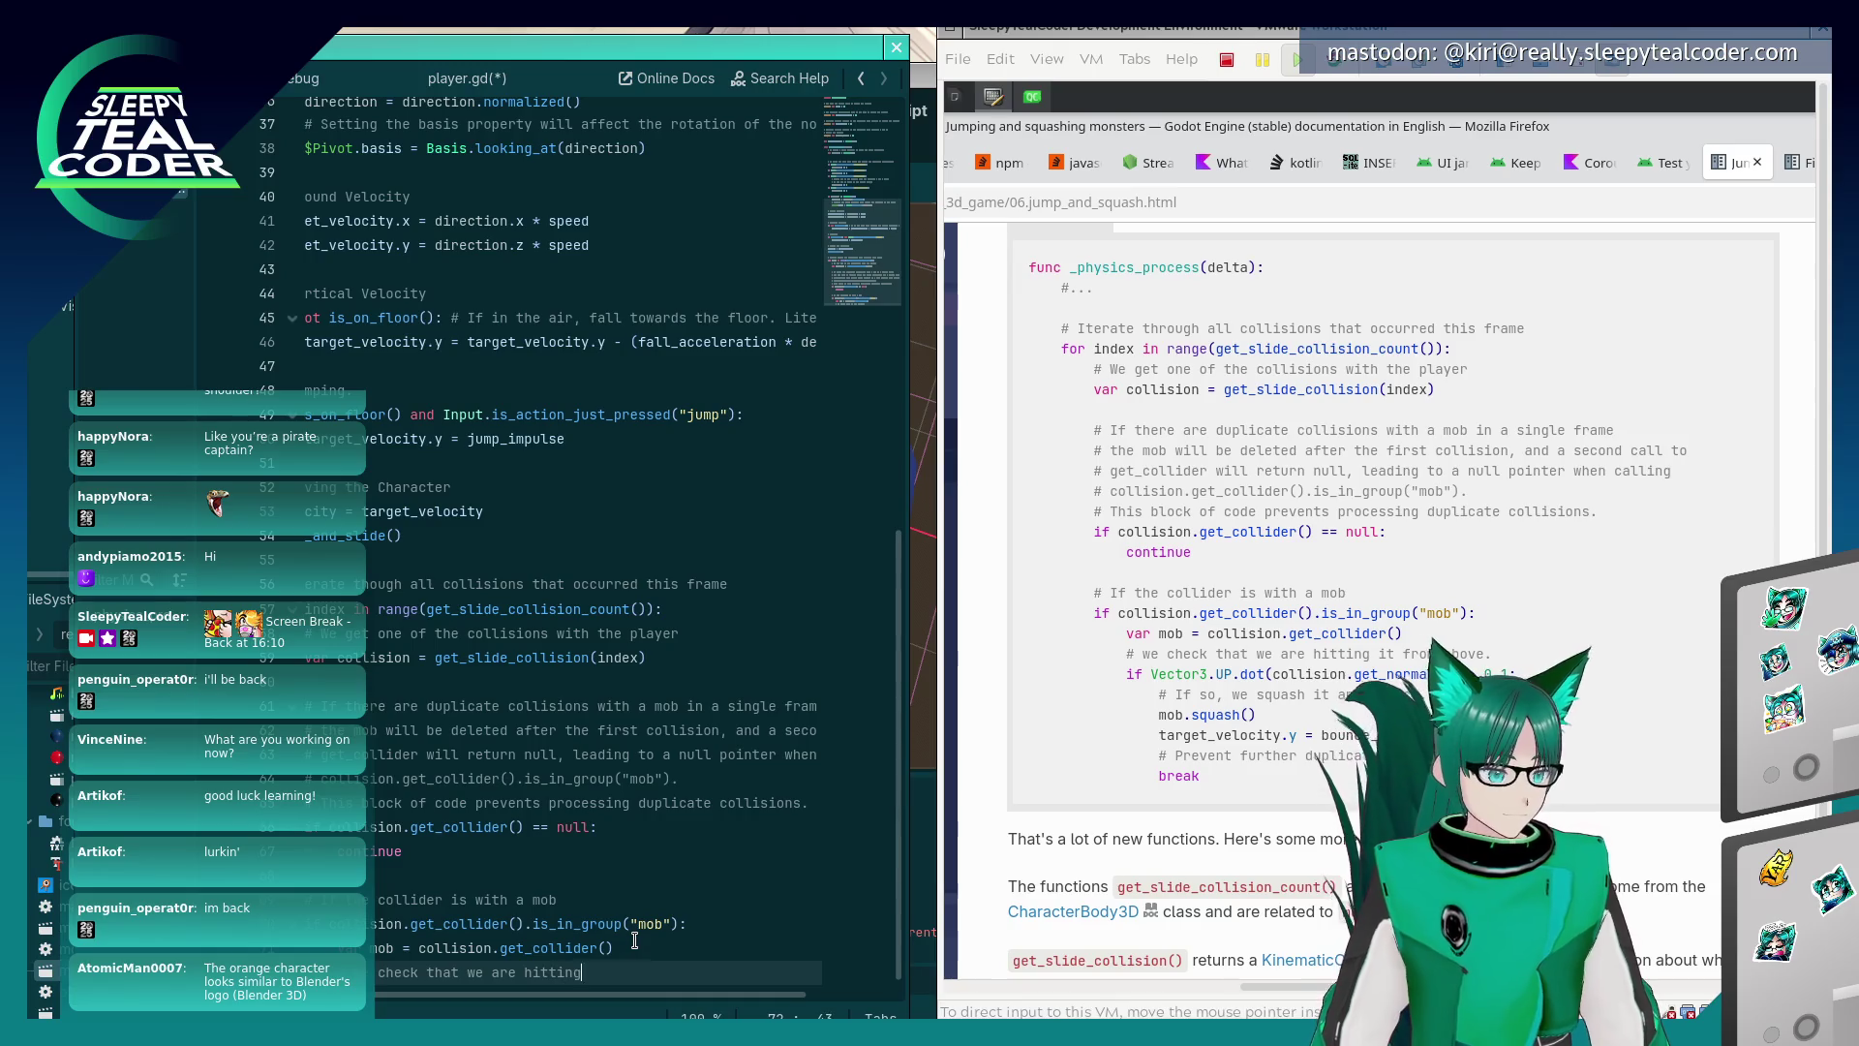
type("it from above.")
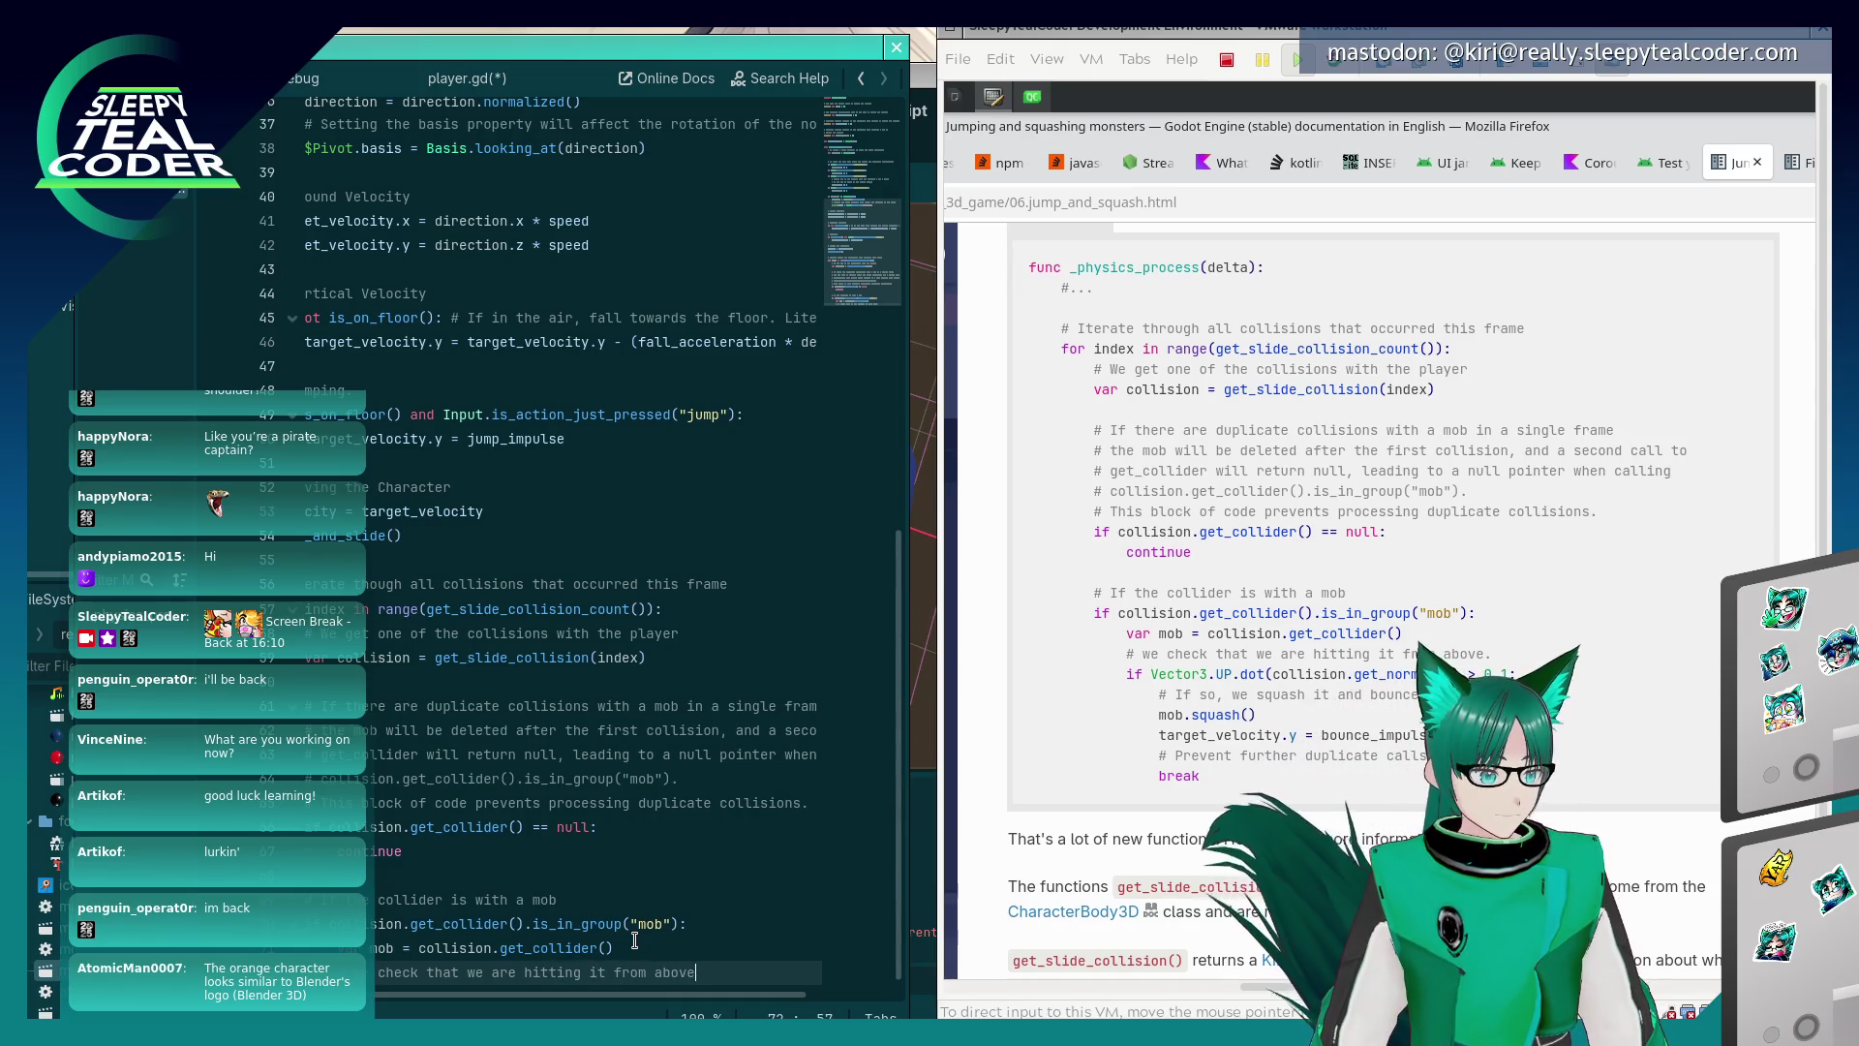
key("Return")
key("Return")
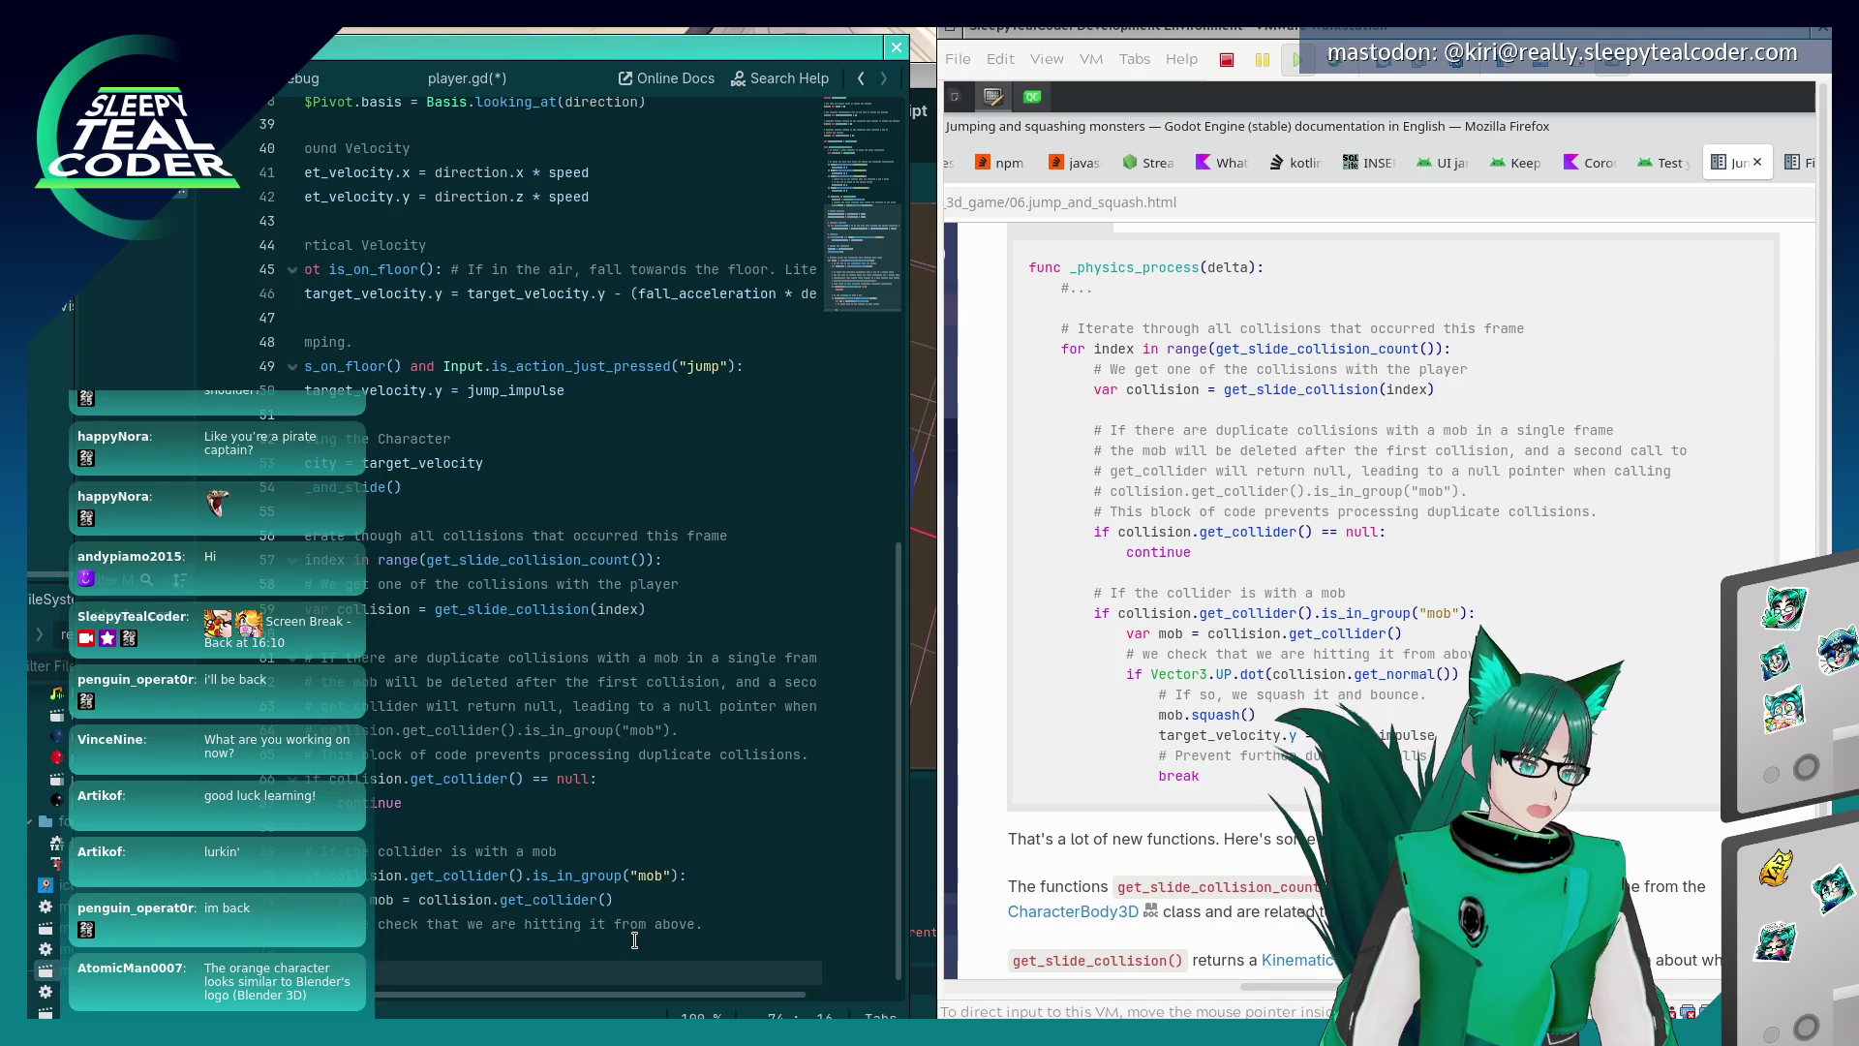
Step: Add 'if Vector3.UP.dot(collision.get_normal()) > 0.1:' with a bounce comment and mob.squash() inside
type("Vector")
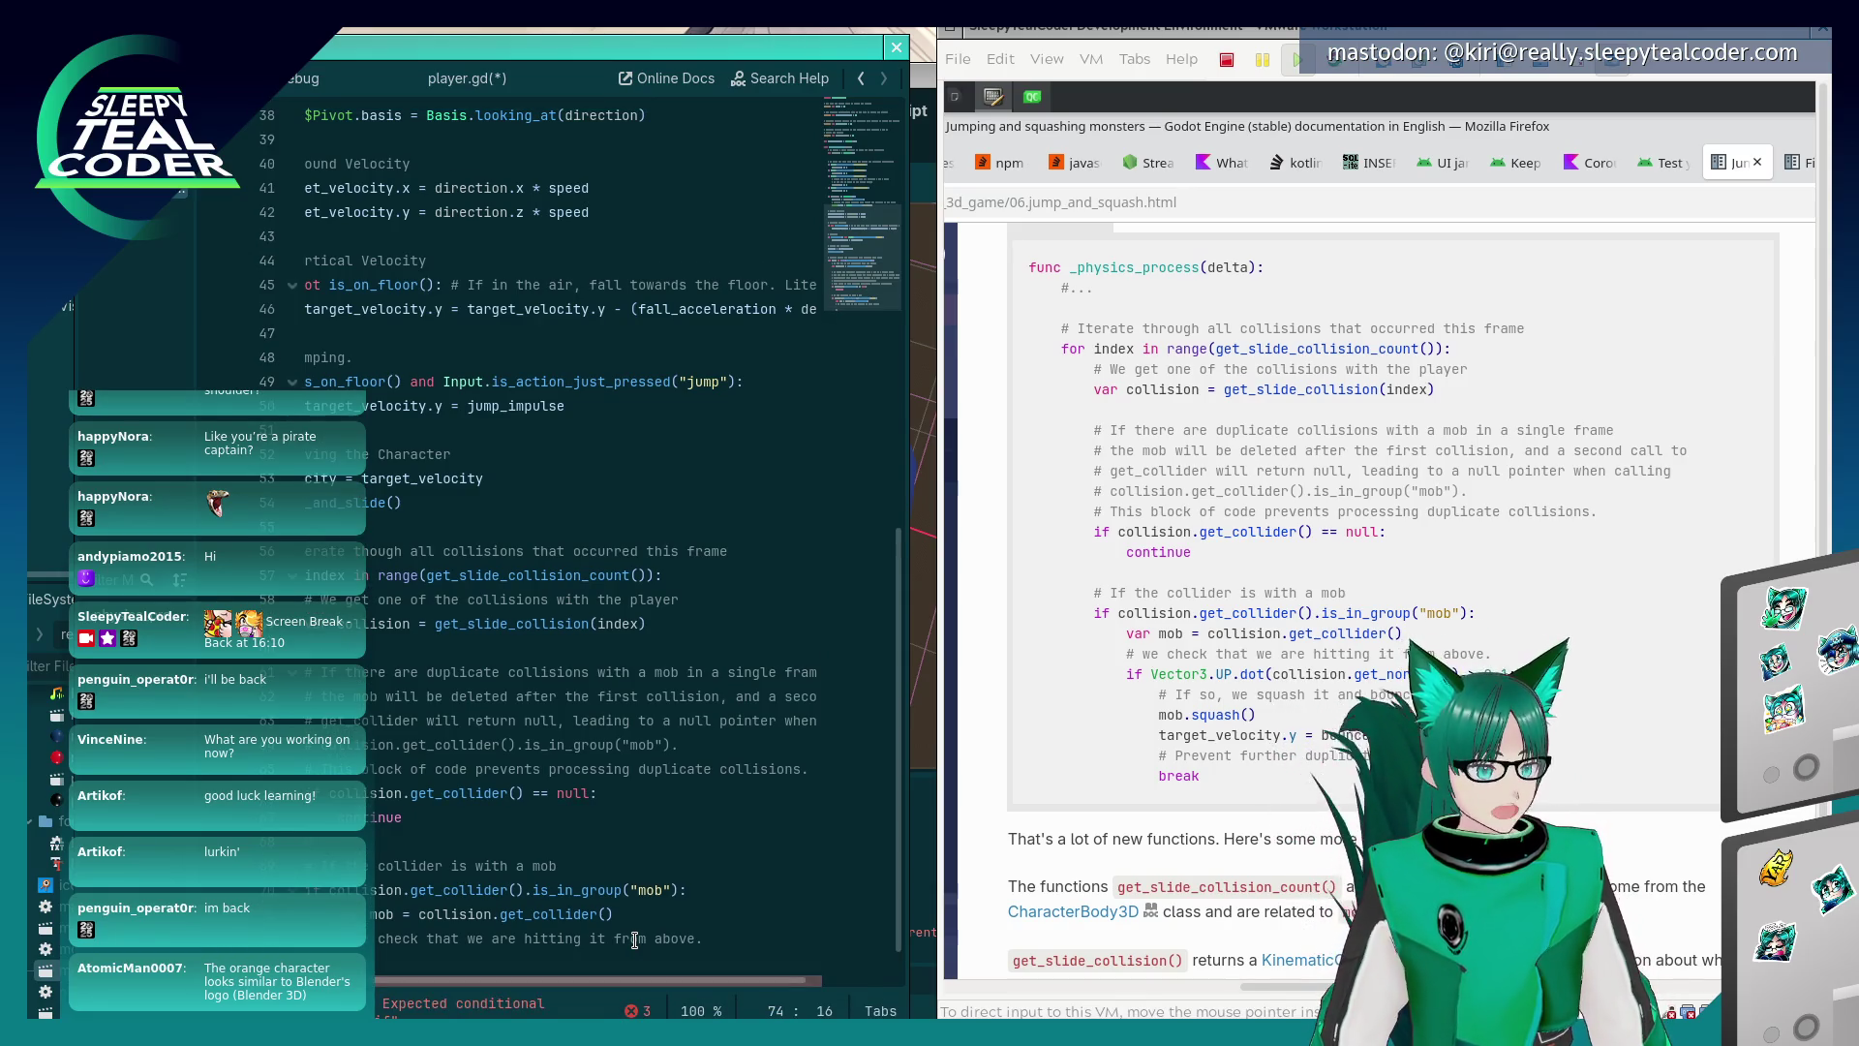
type("3.UP.")
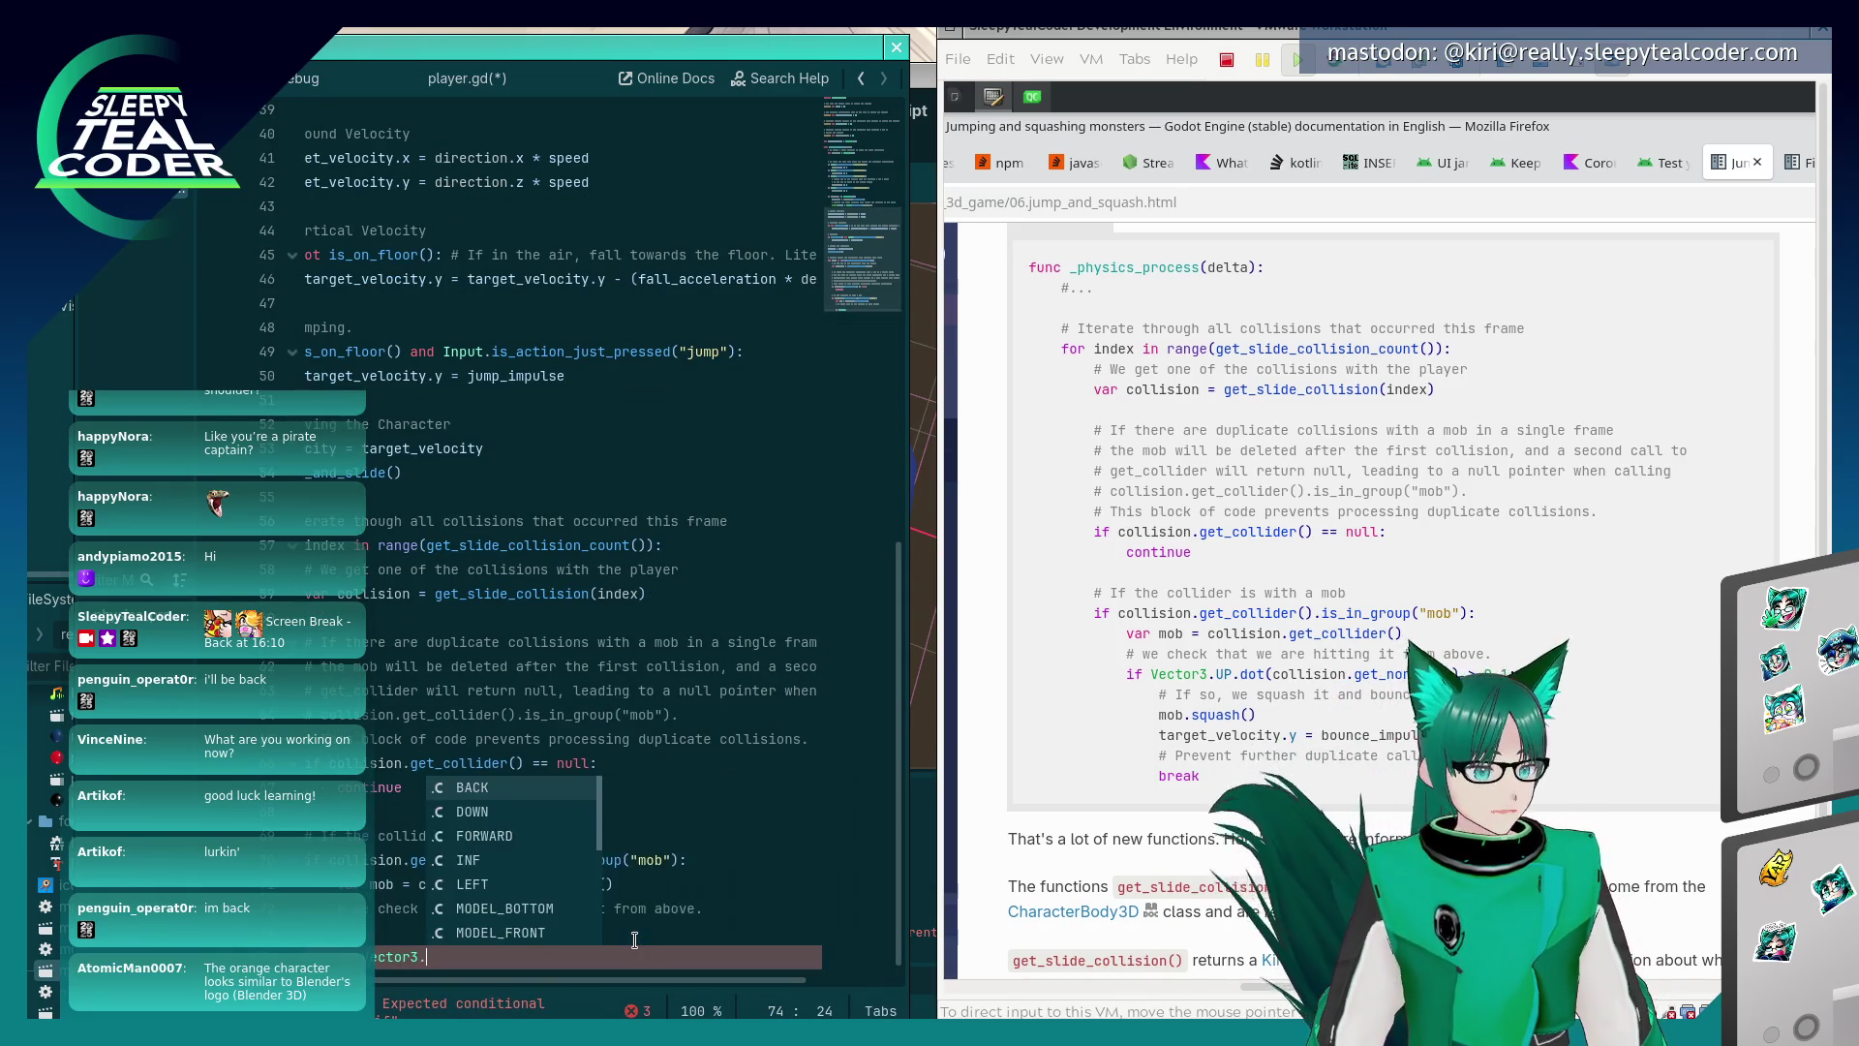
type("dot(colli")
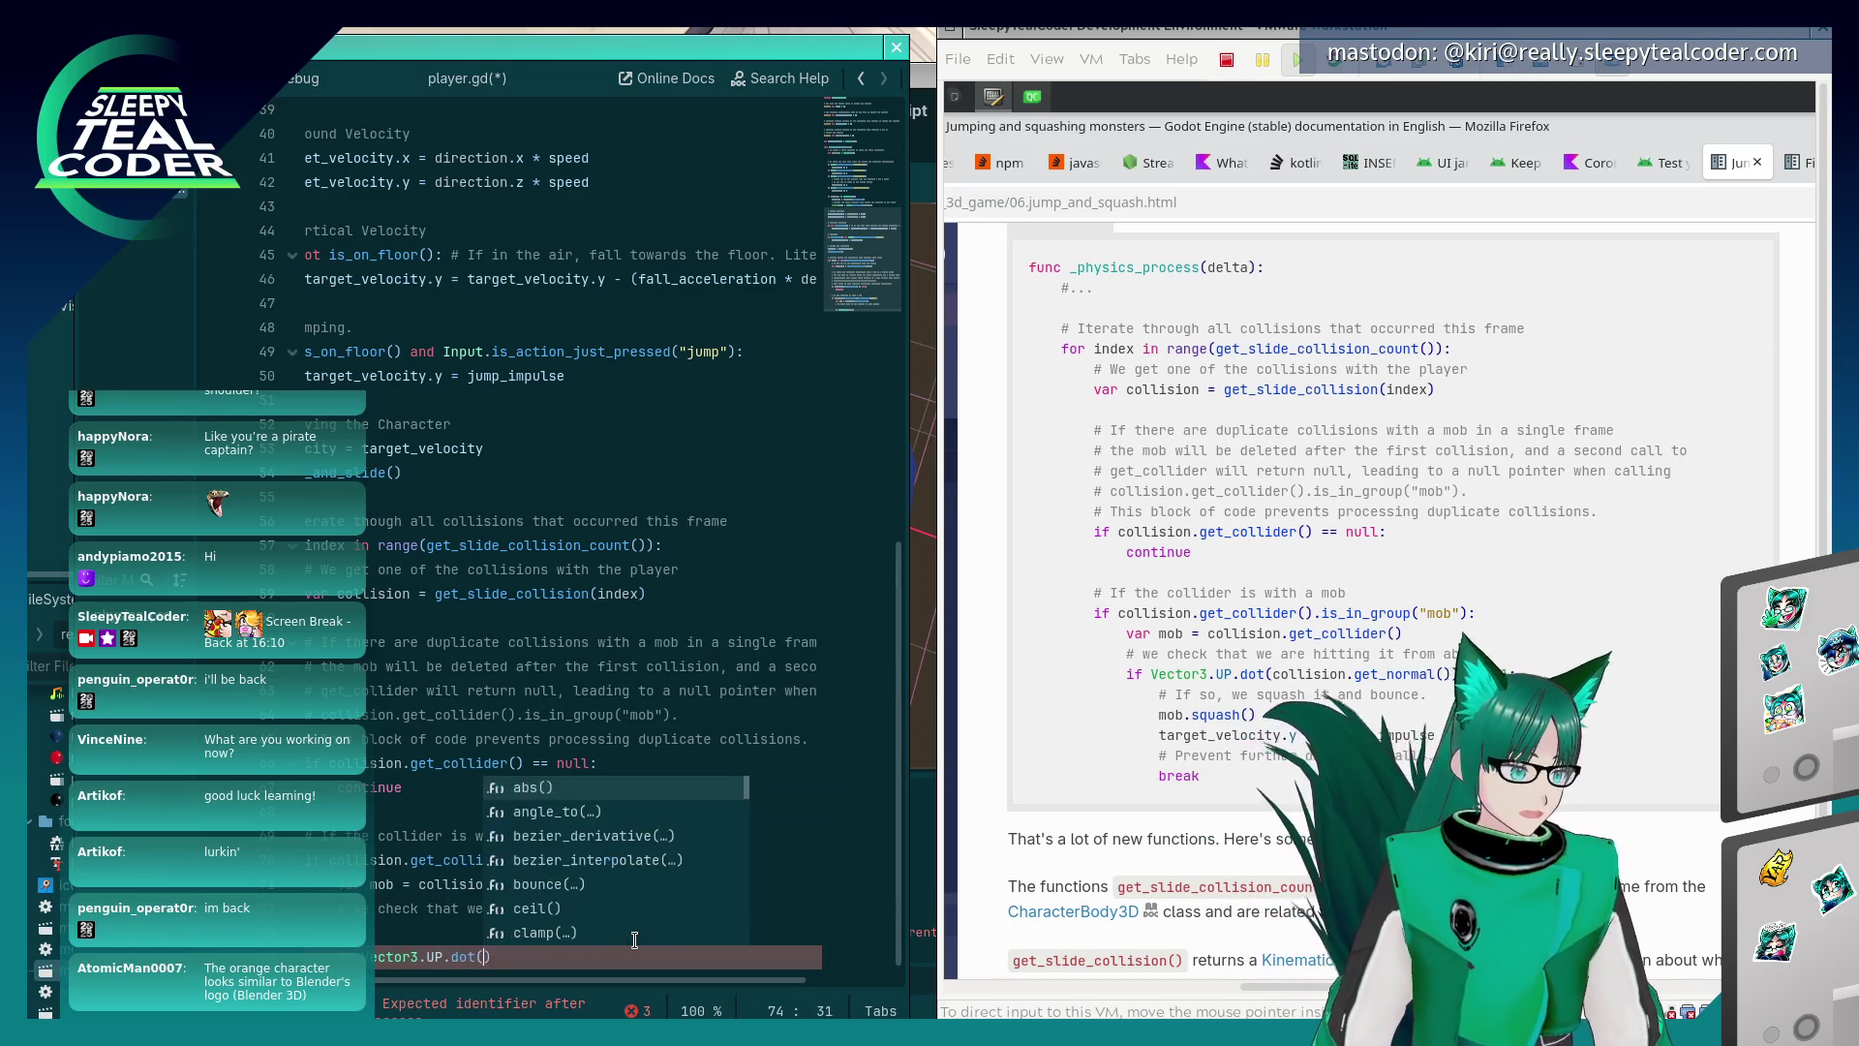
type("sion.get_no")
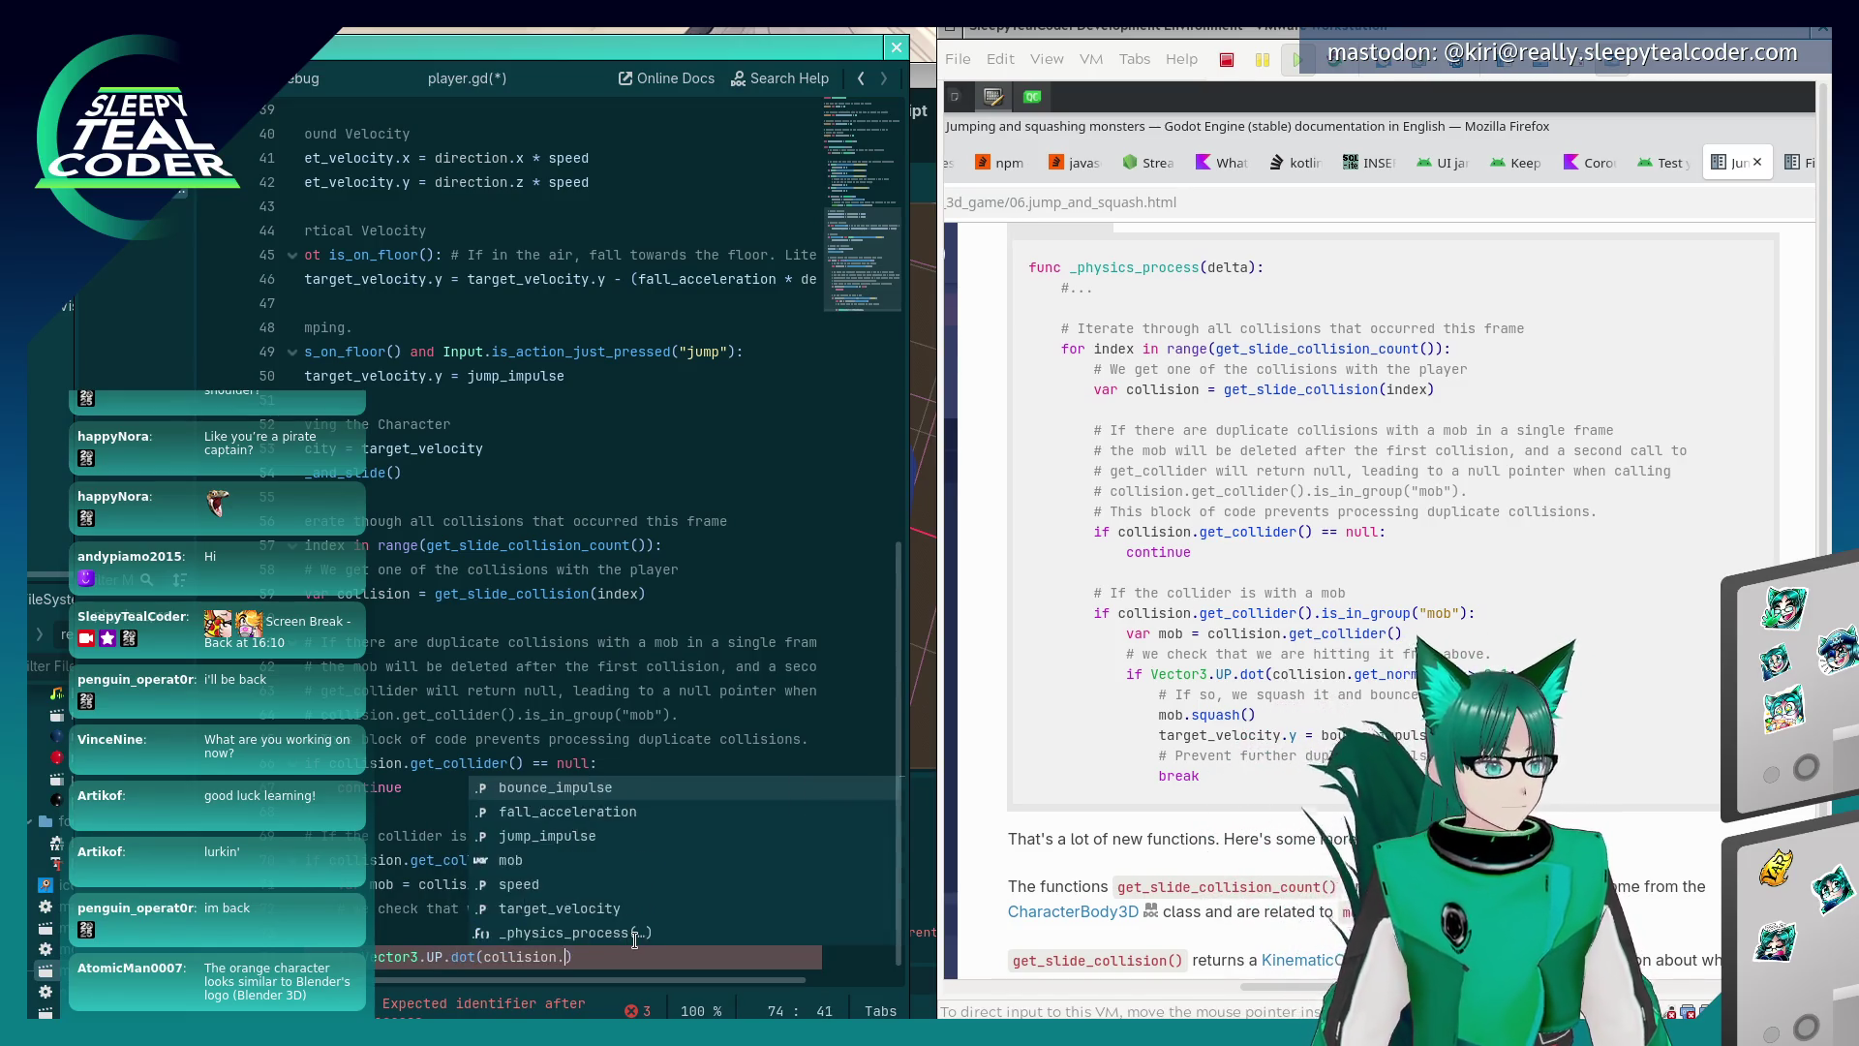
type("rmal")
key("Return")
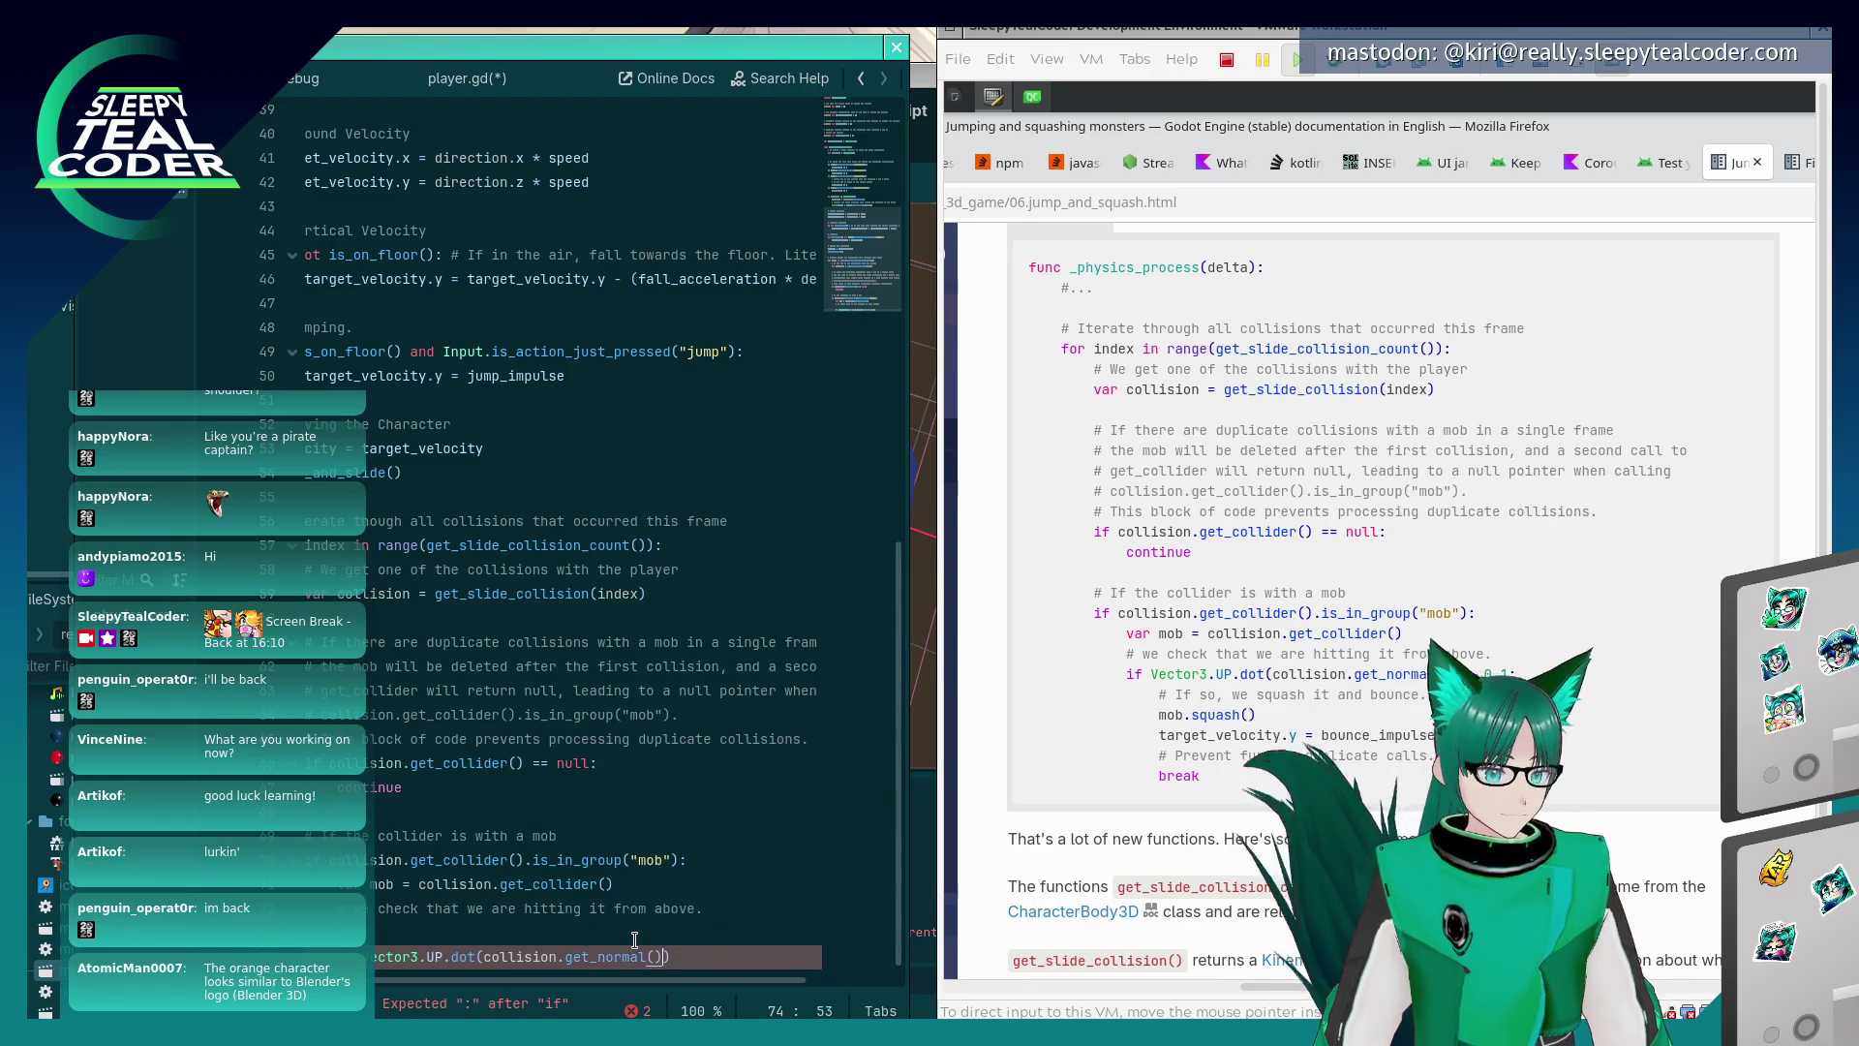
type(")")
type("1:")
key("Return")
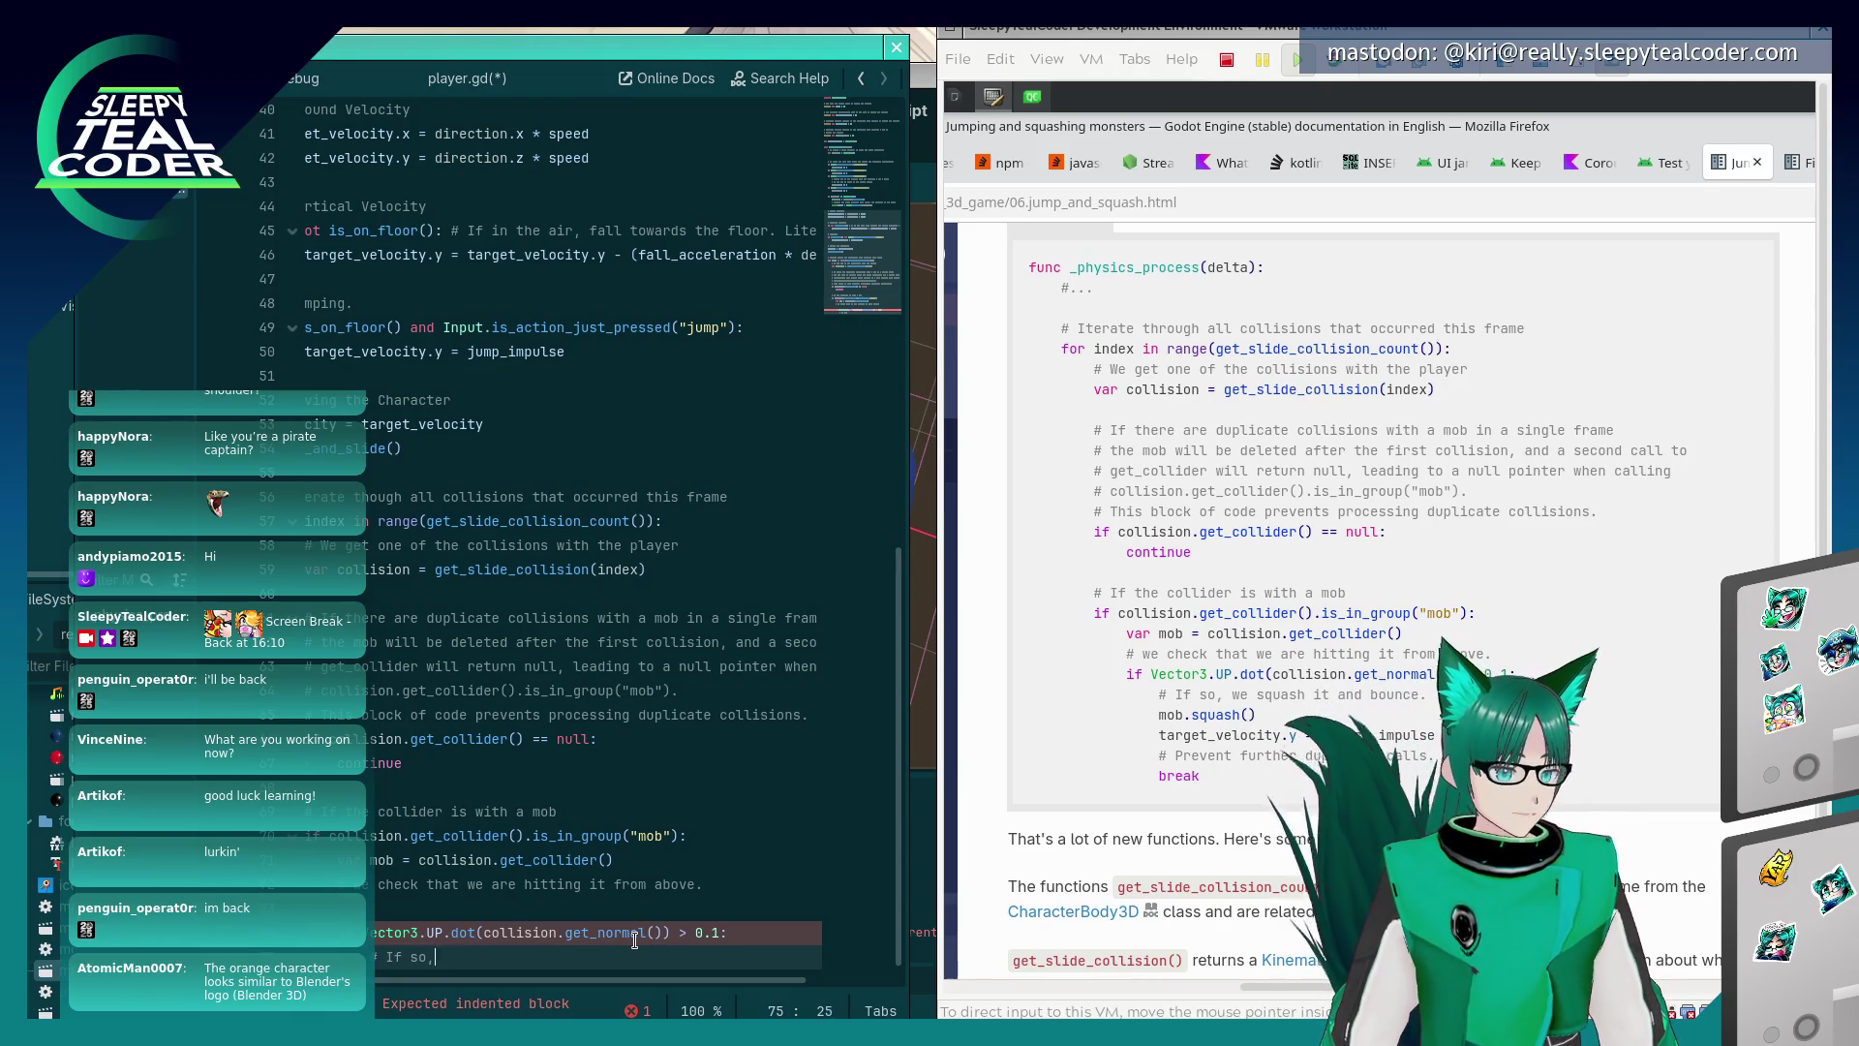
type("so")
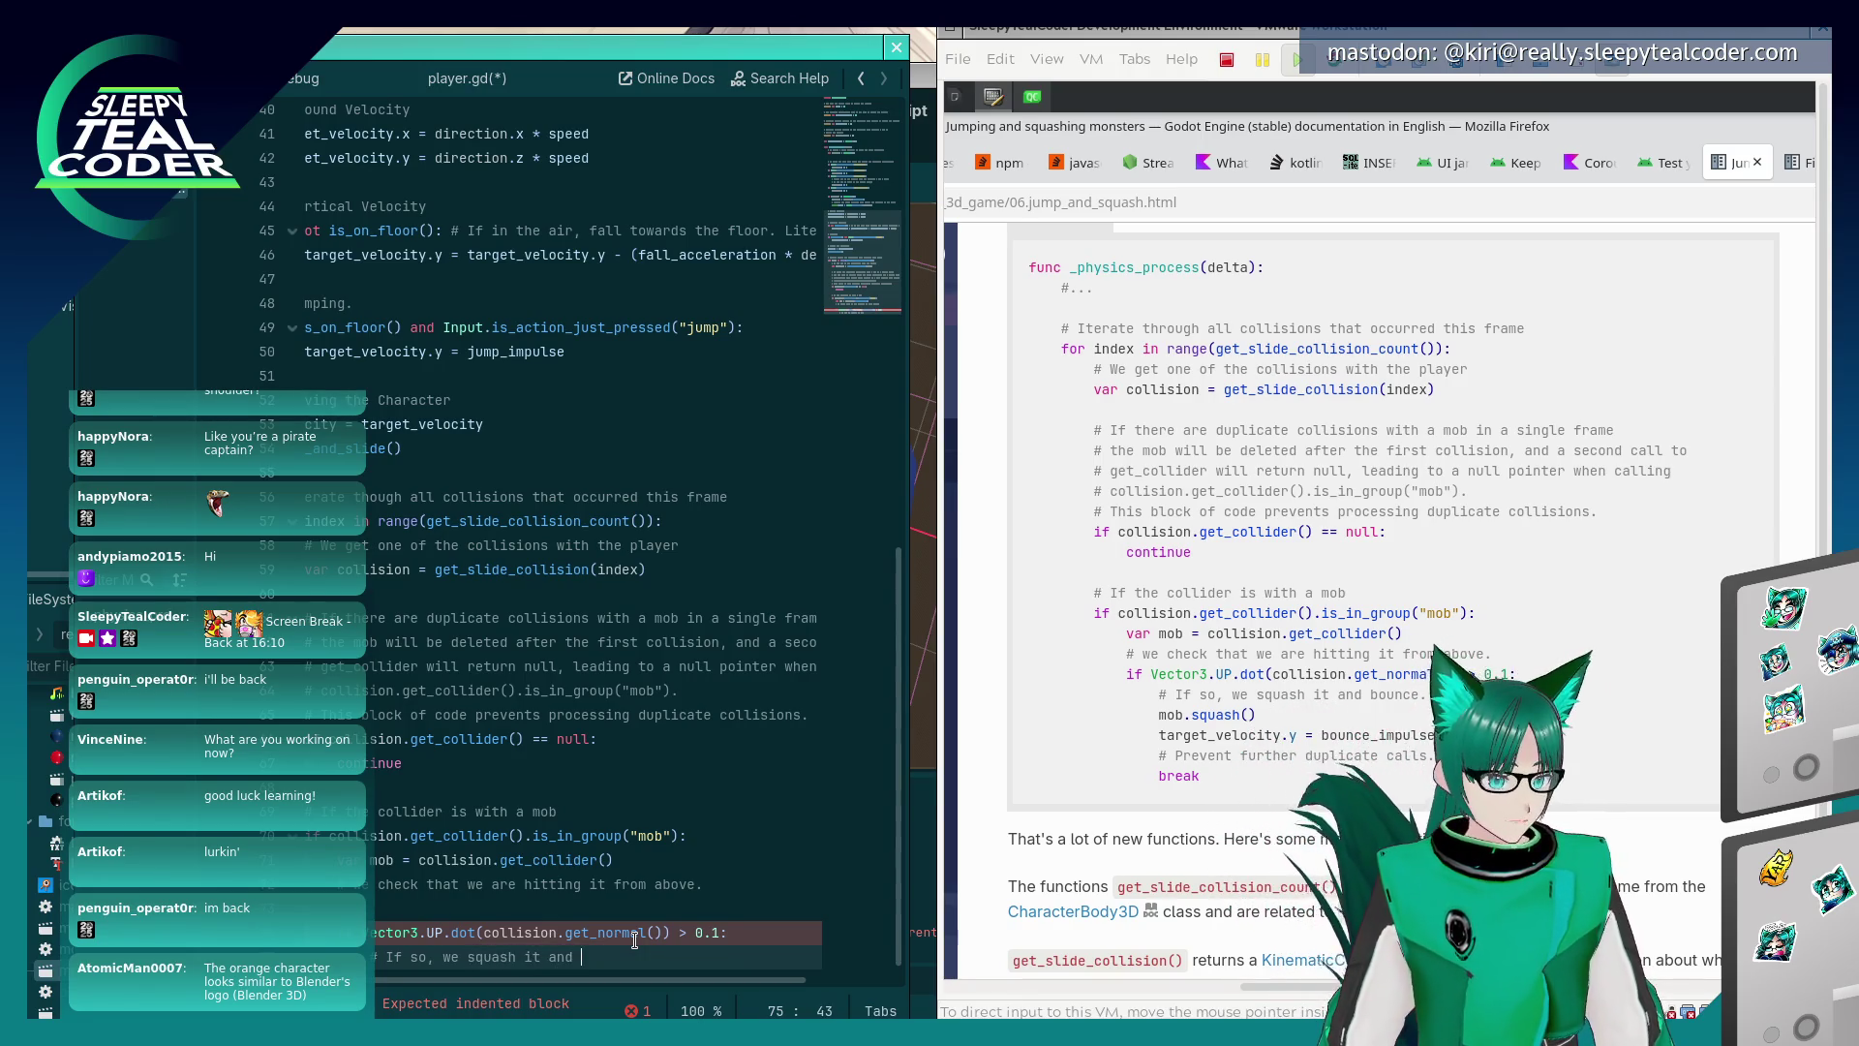
type("ounce.")
key("Return")
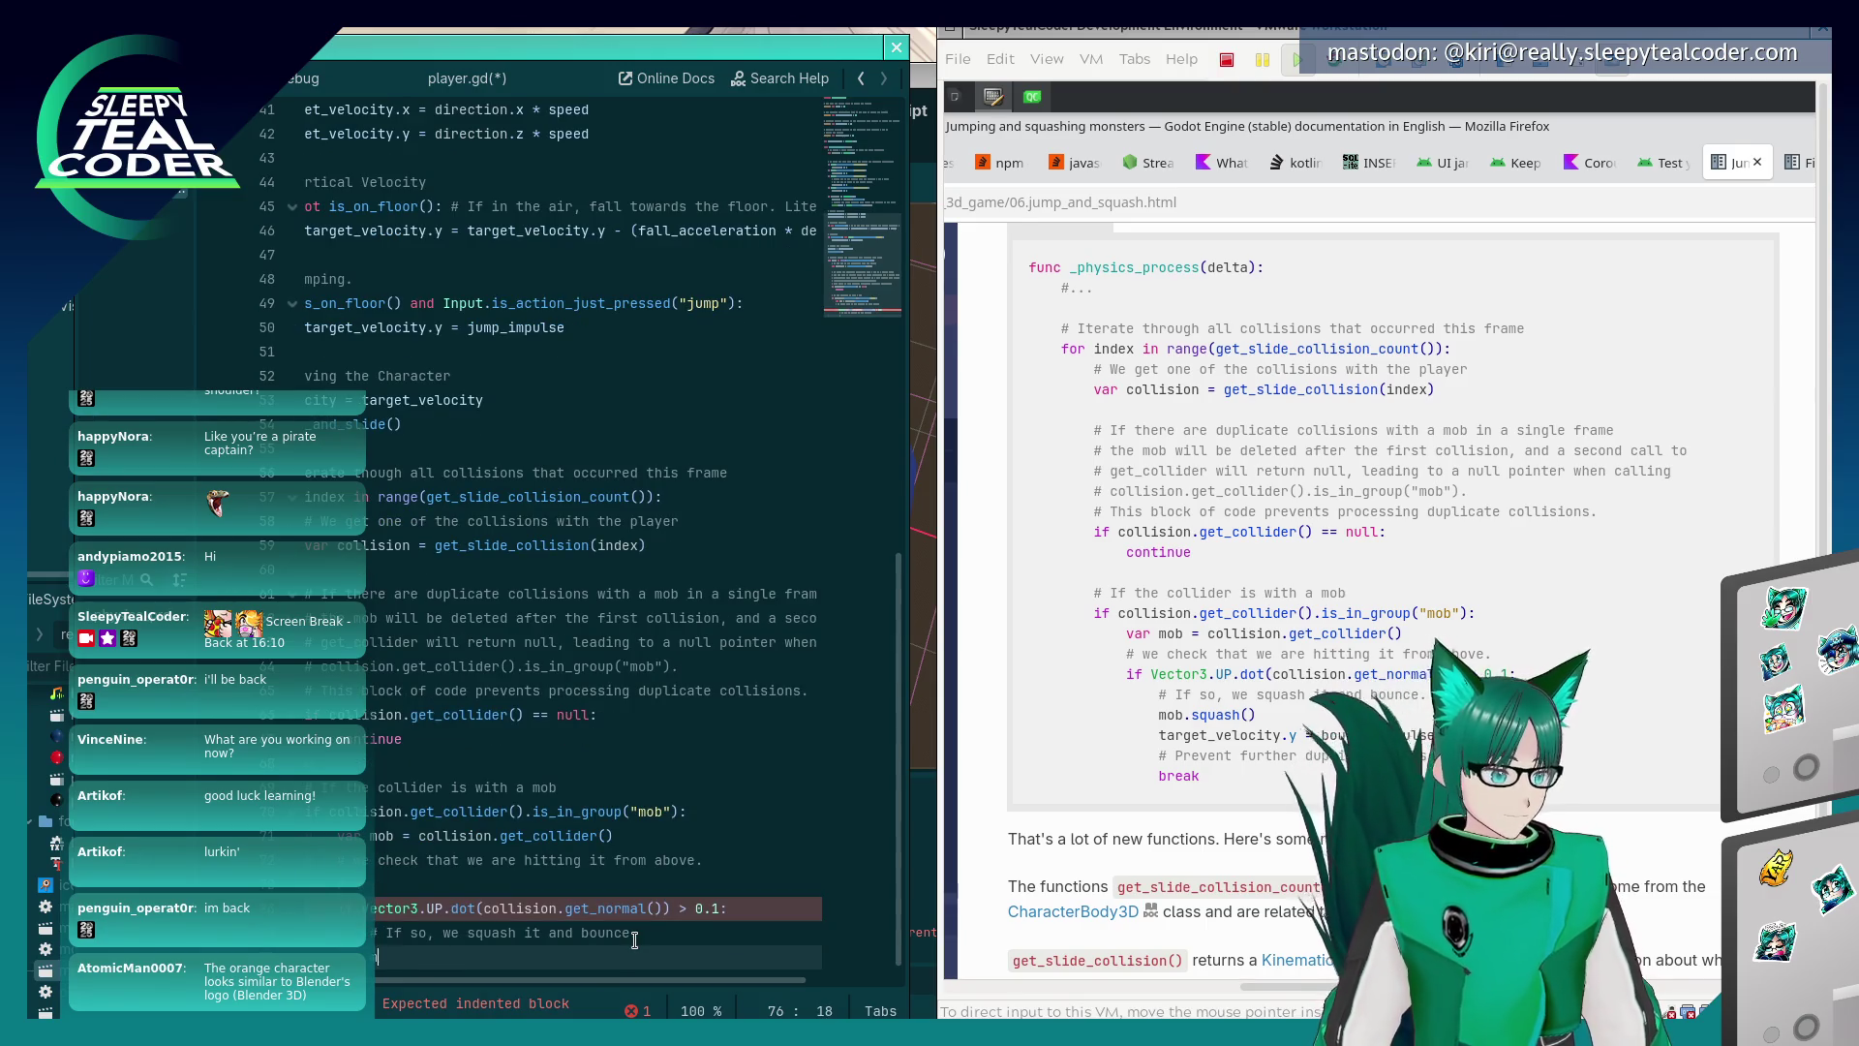
type("h()")
key("Return")
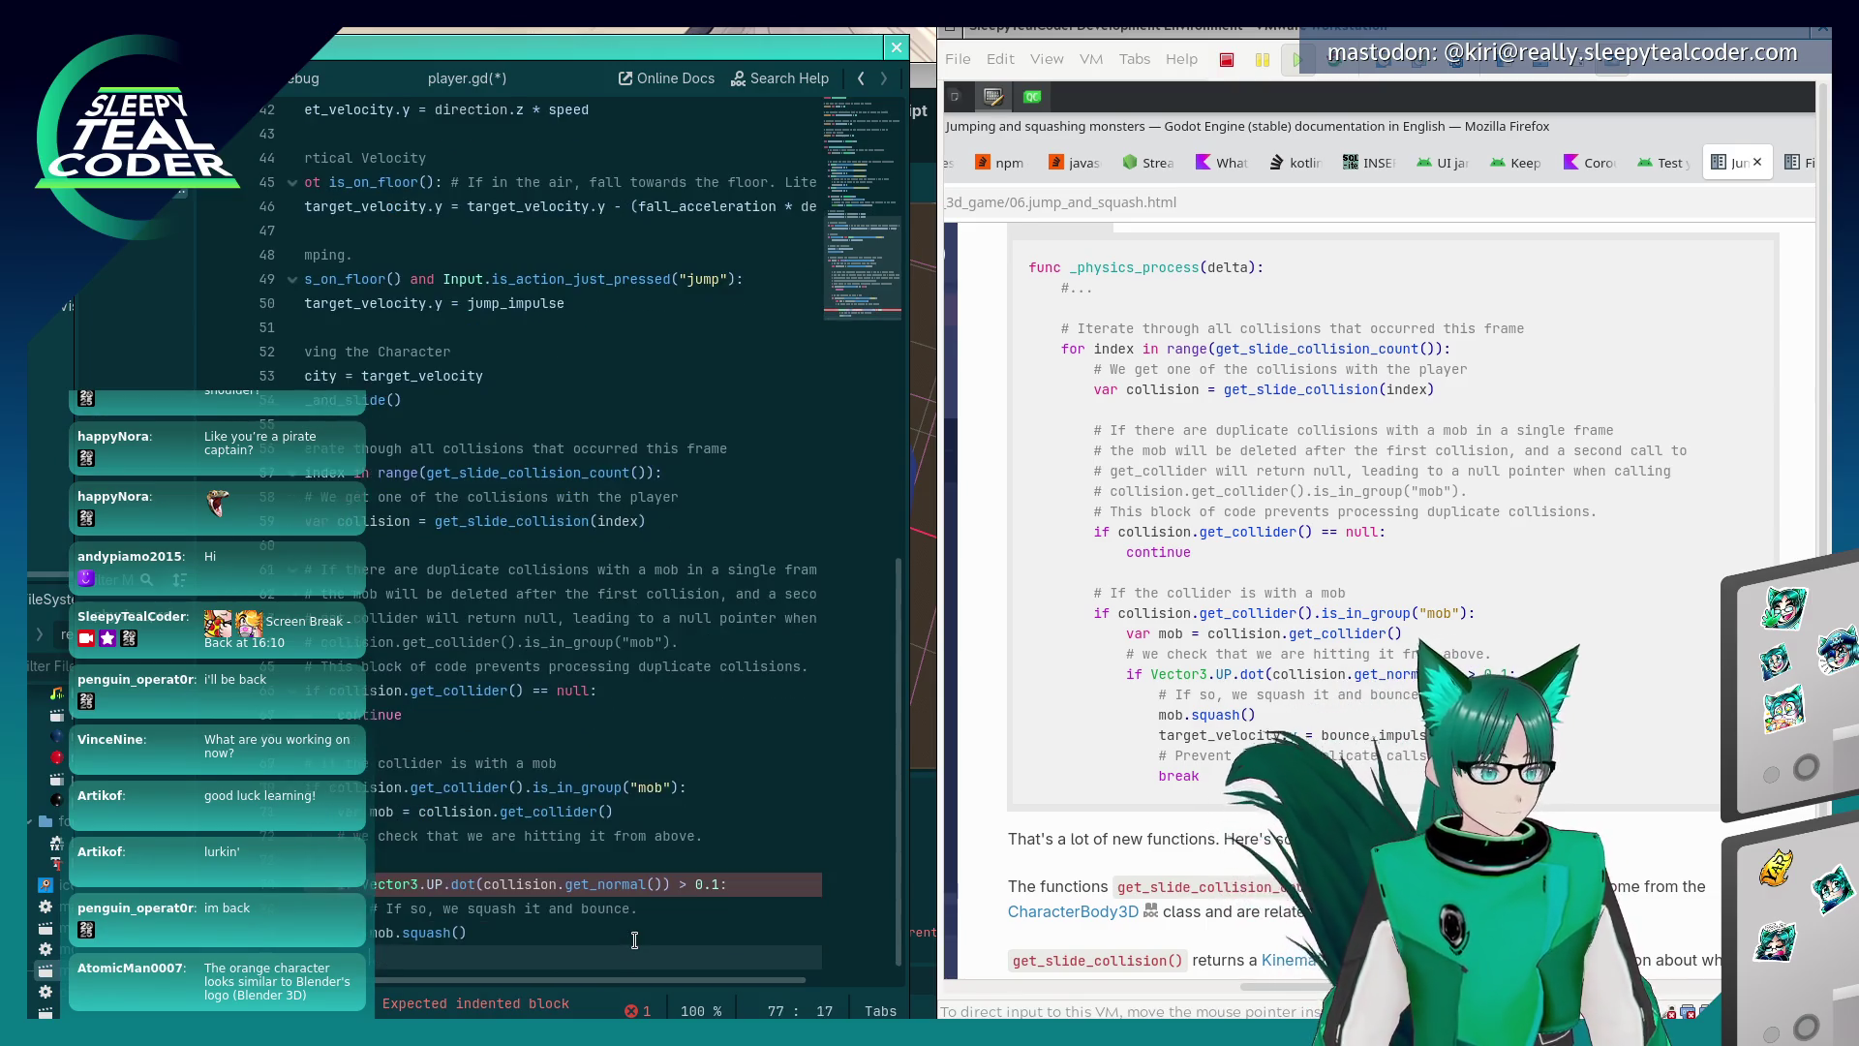
Step: Set target_velocity.y = bounce_impulse, then break to prevent further duplicate calls
type("rghe")
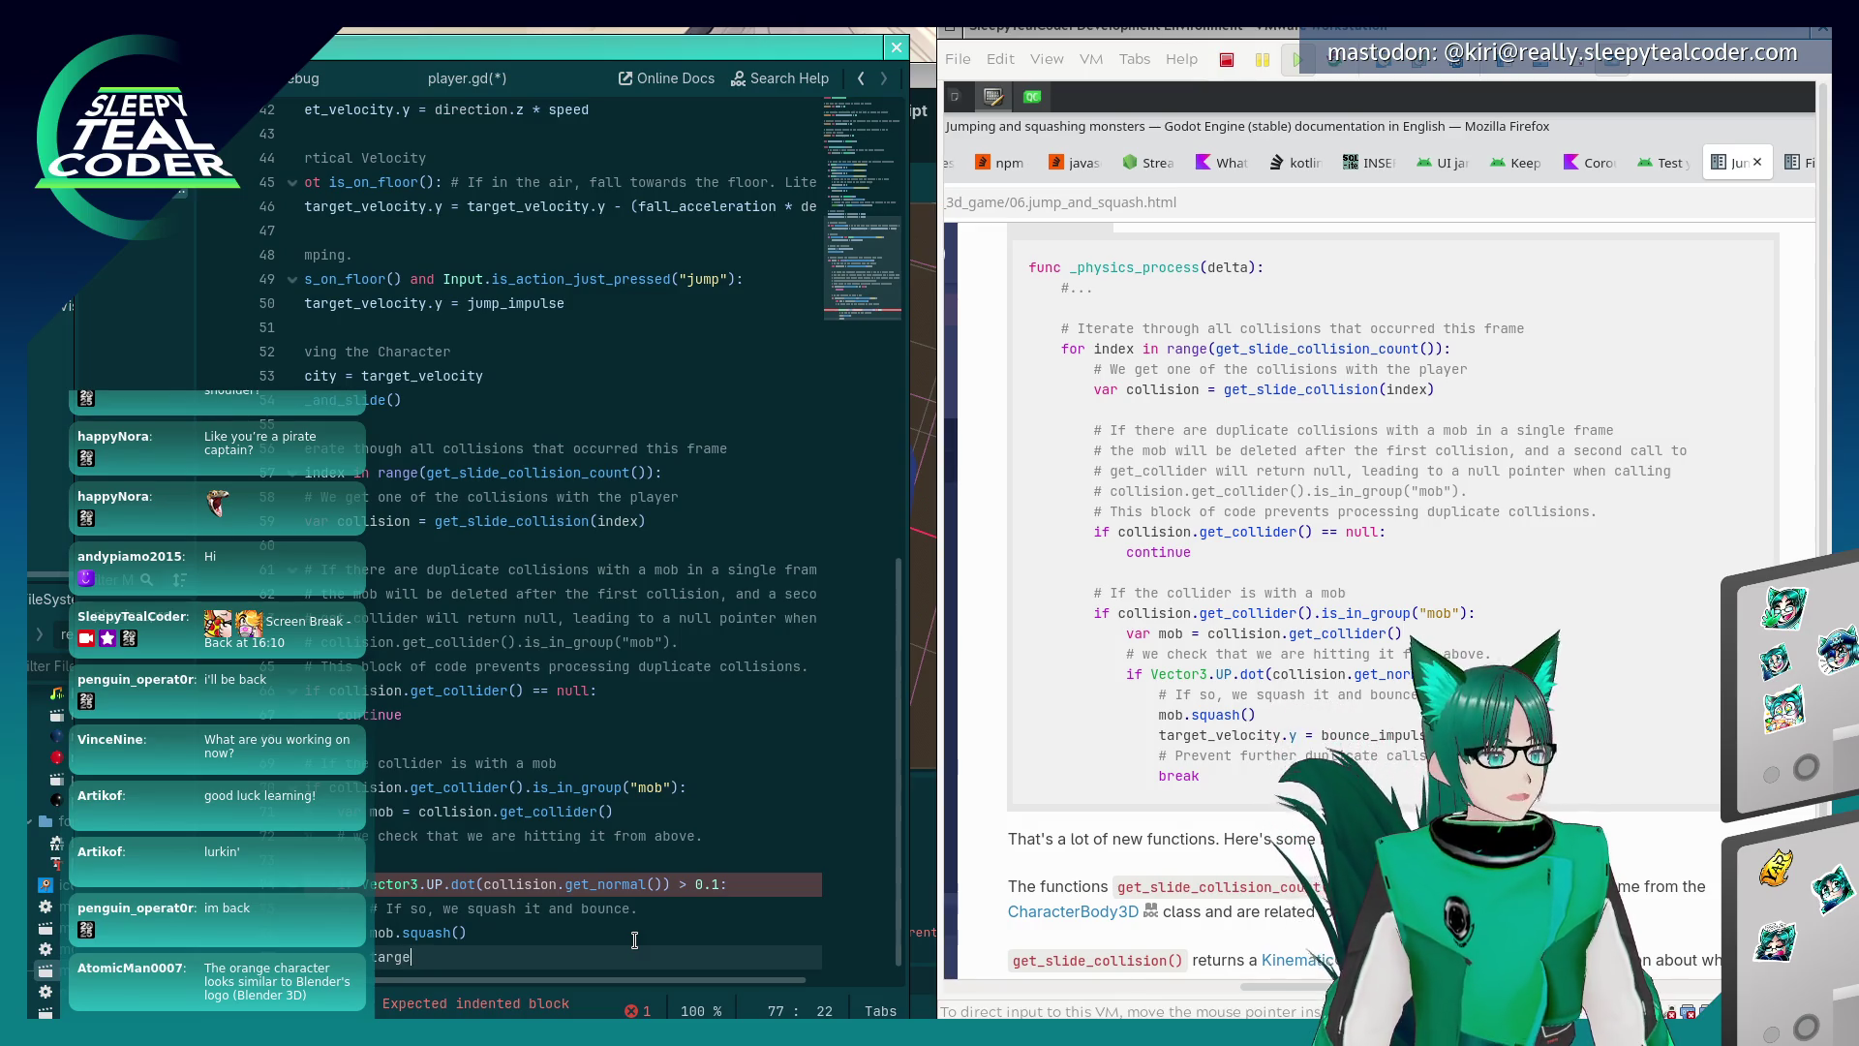
type("velocity.y =")
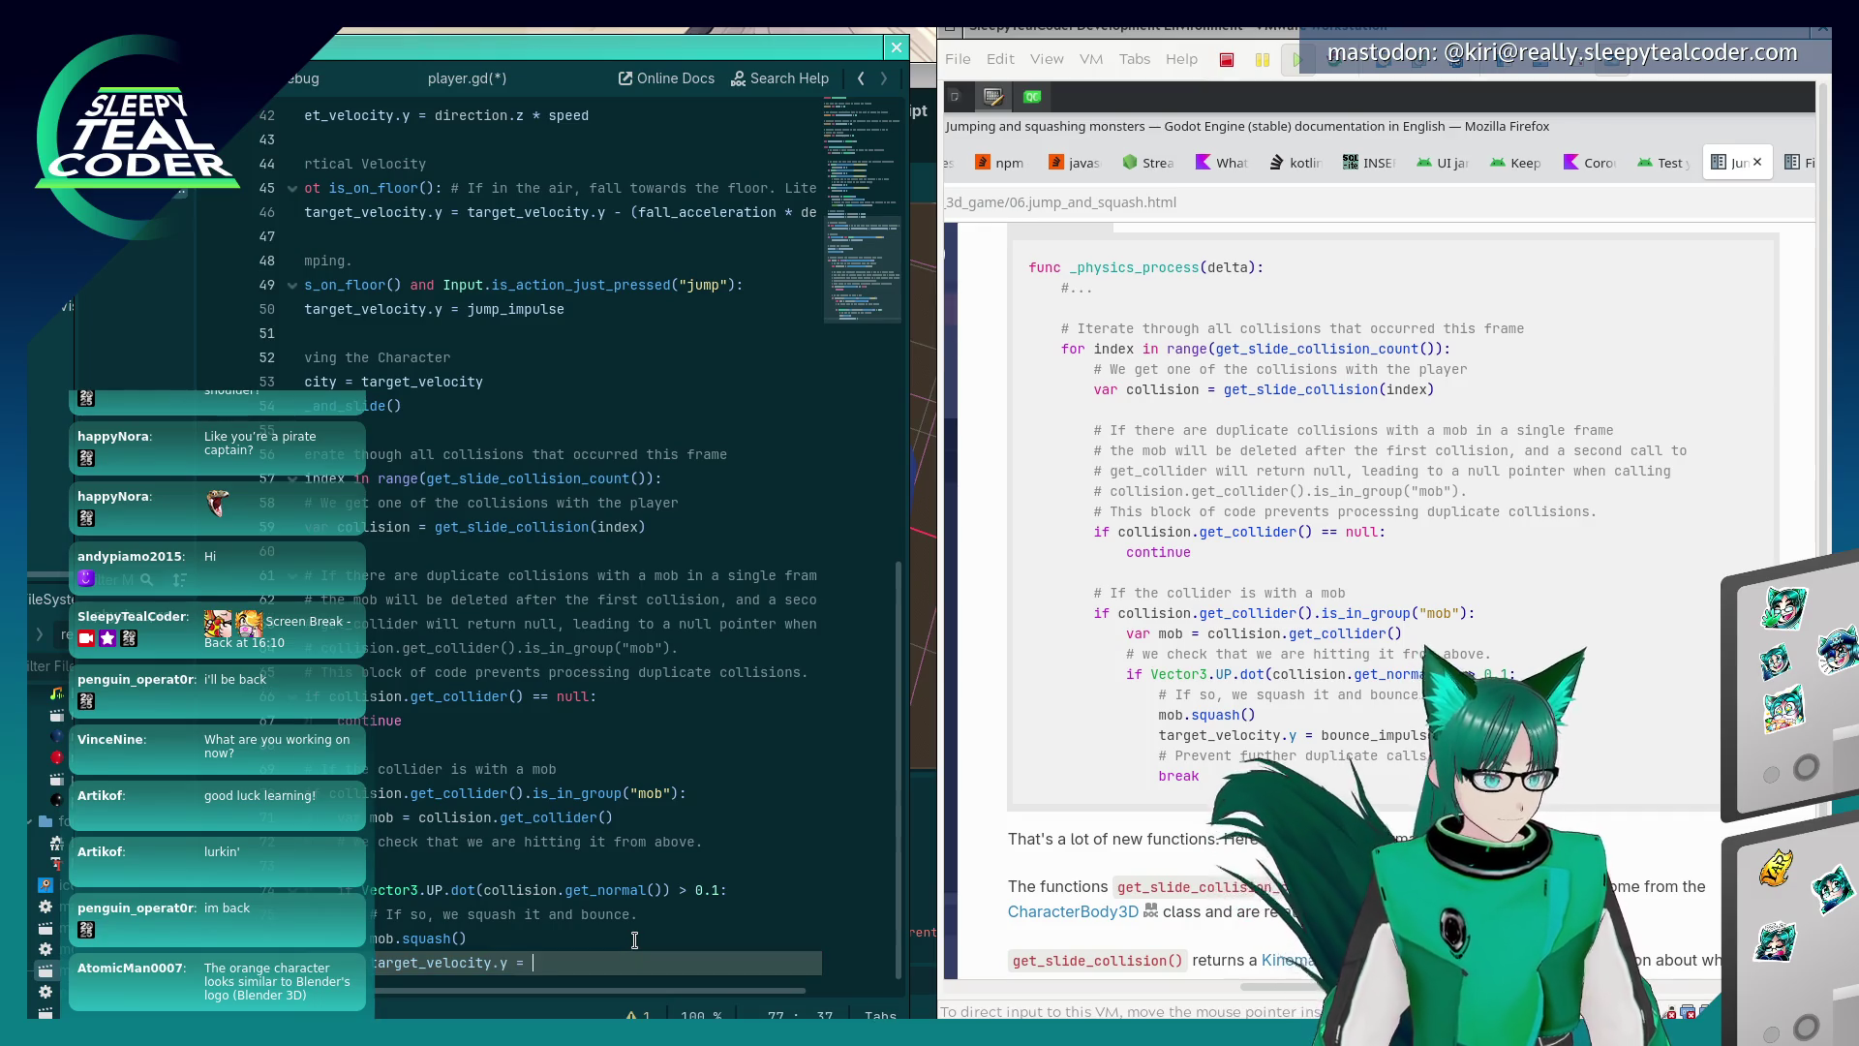
type(" bounce_")
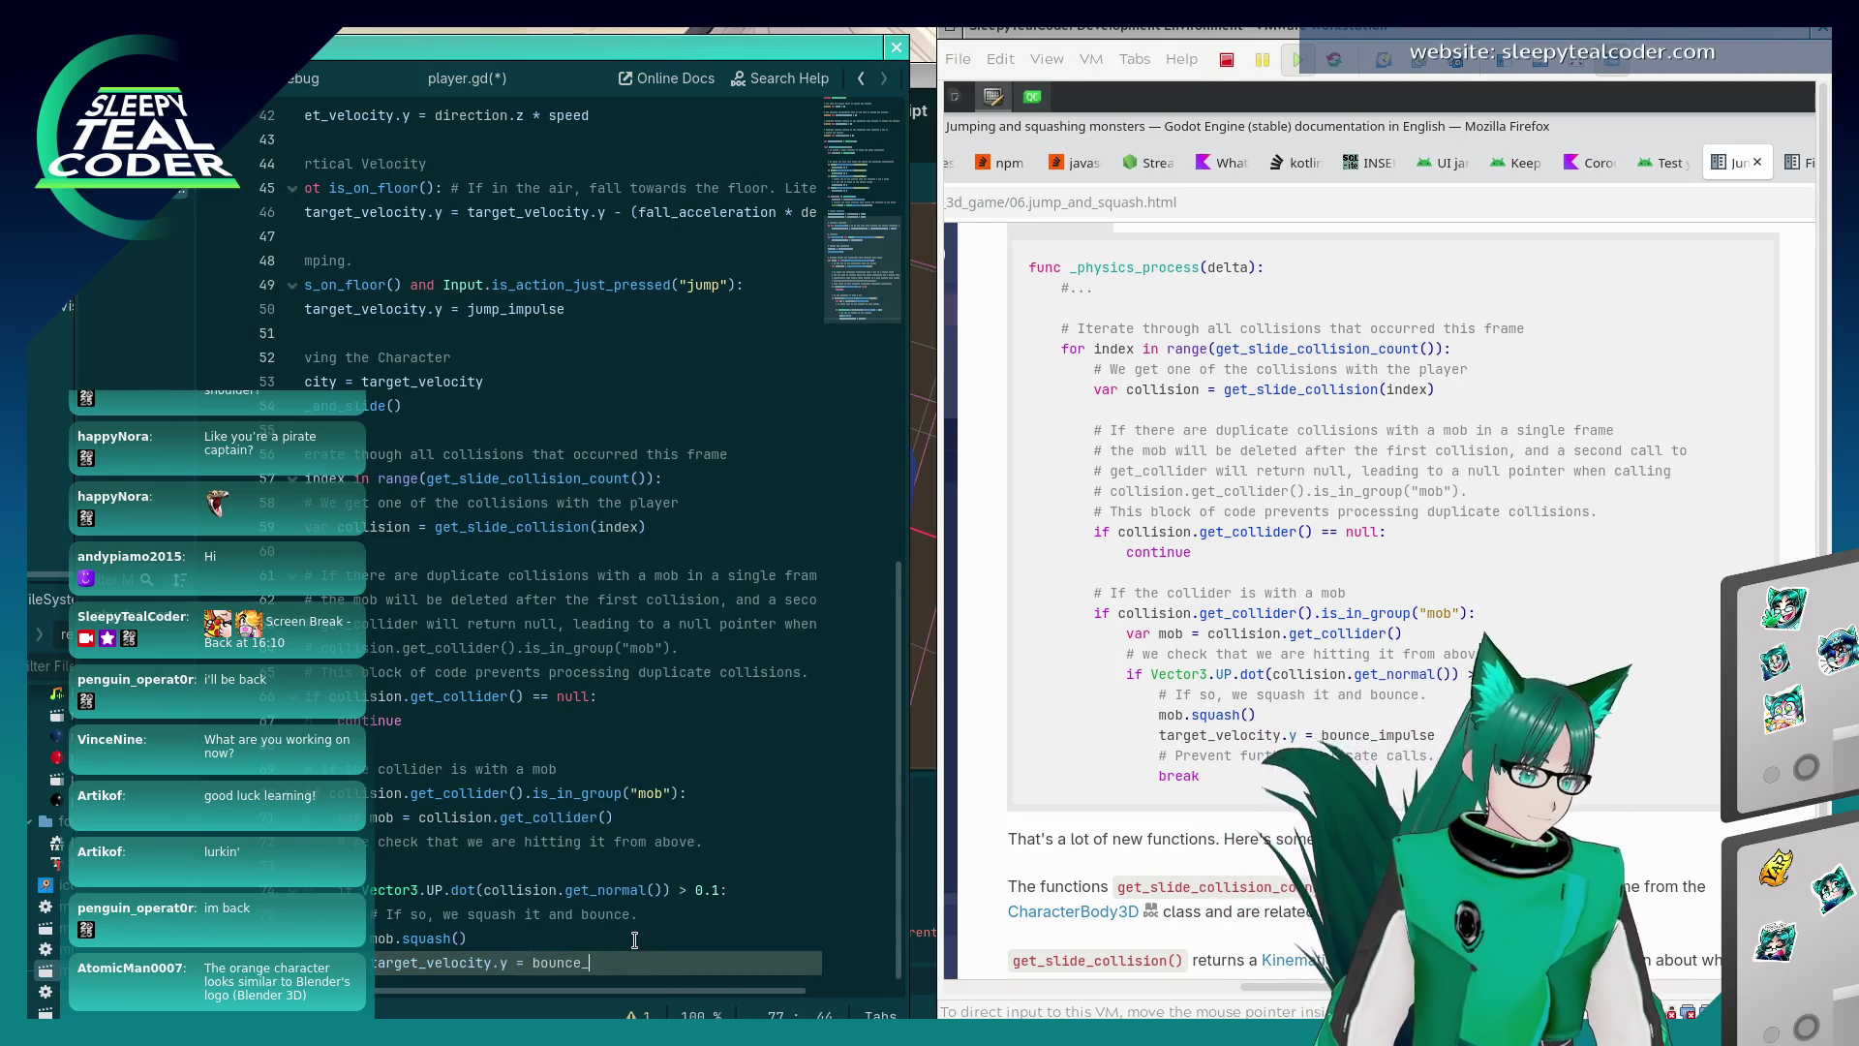
type("impulse")
key("Return")
key("Return")
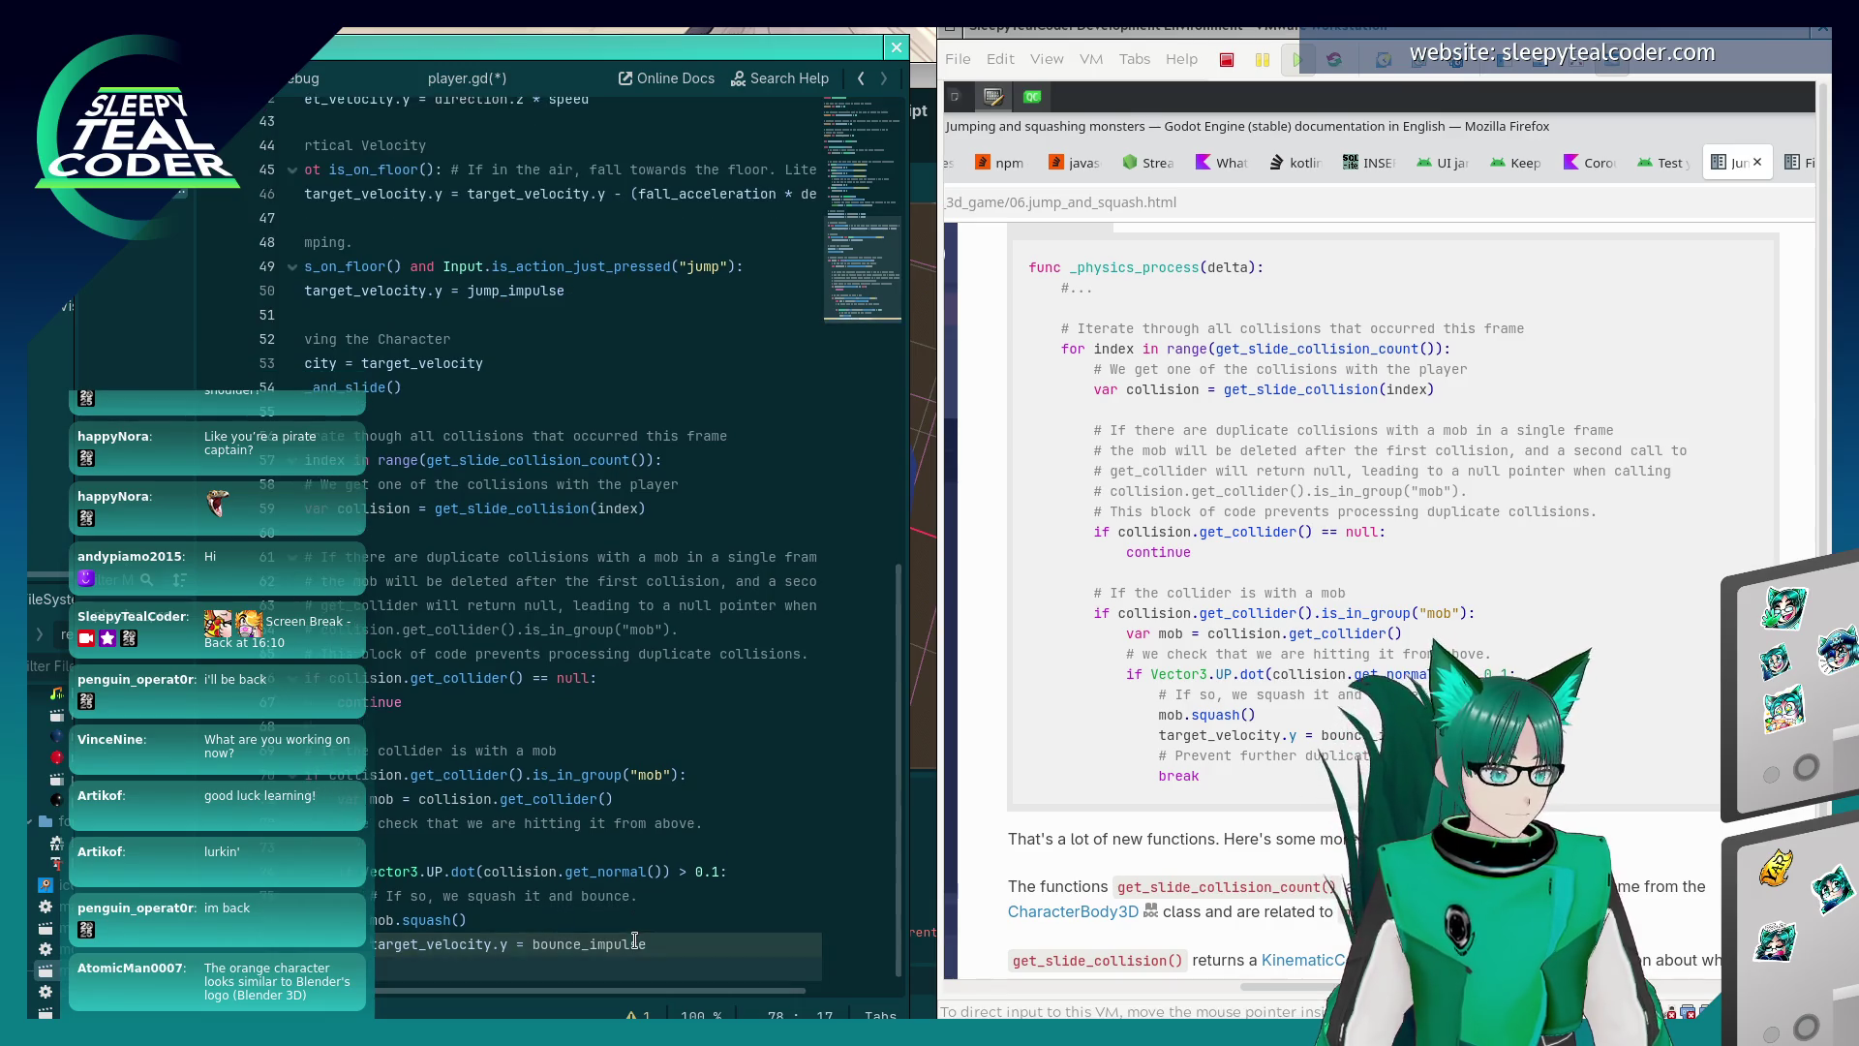
type("Prevent")
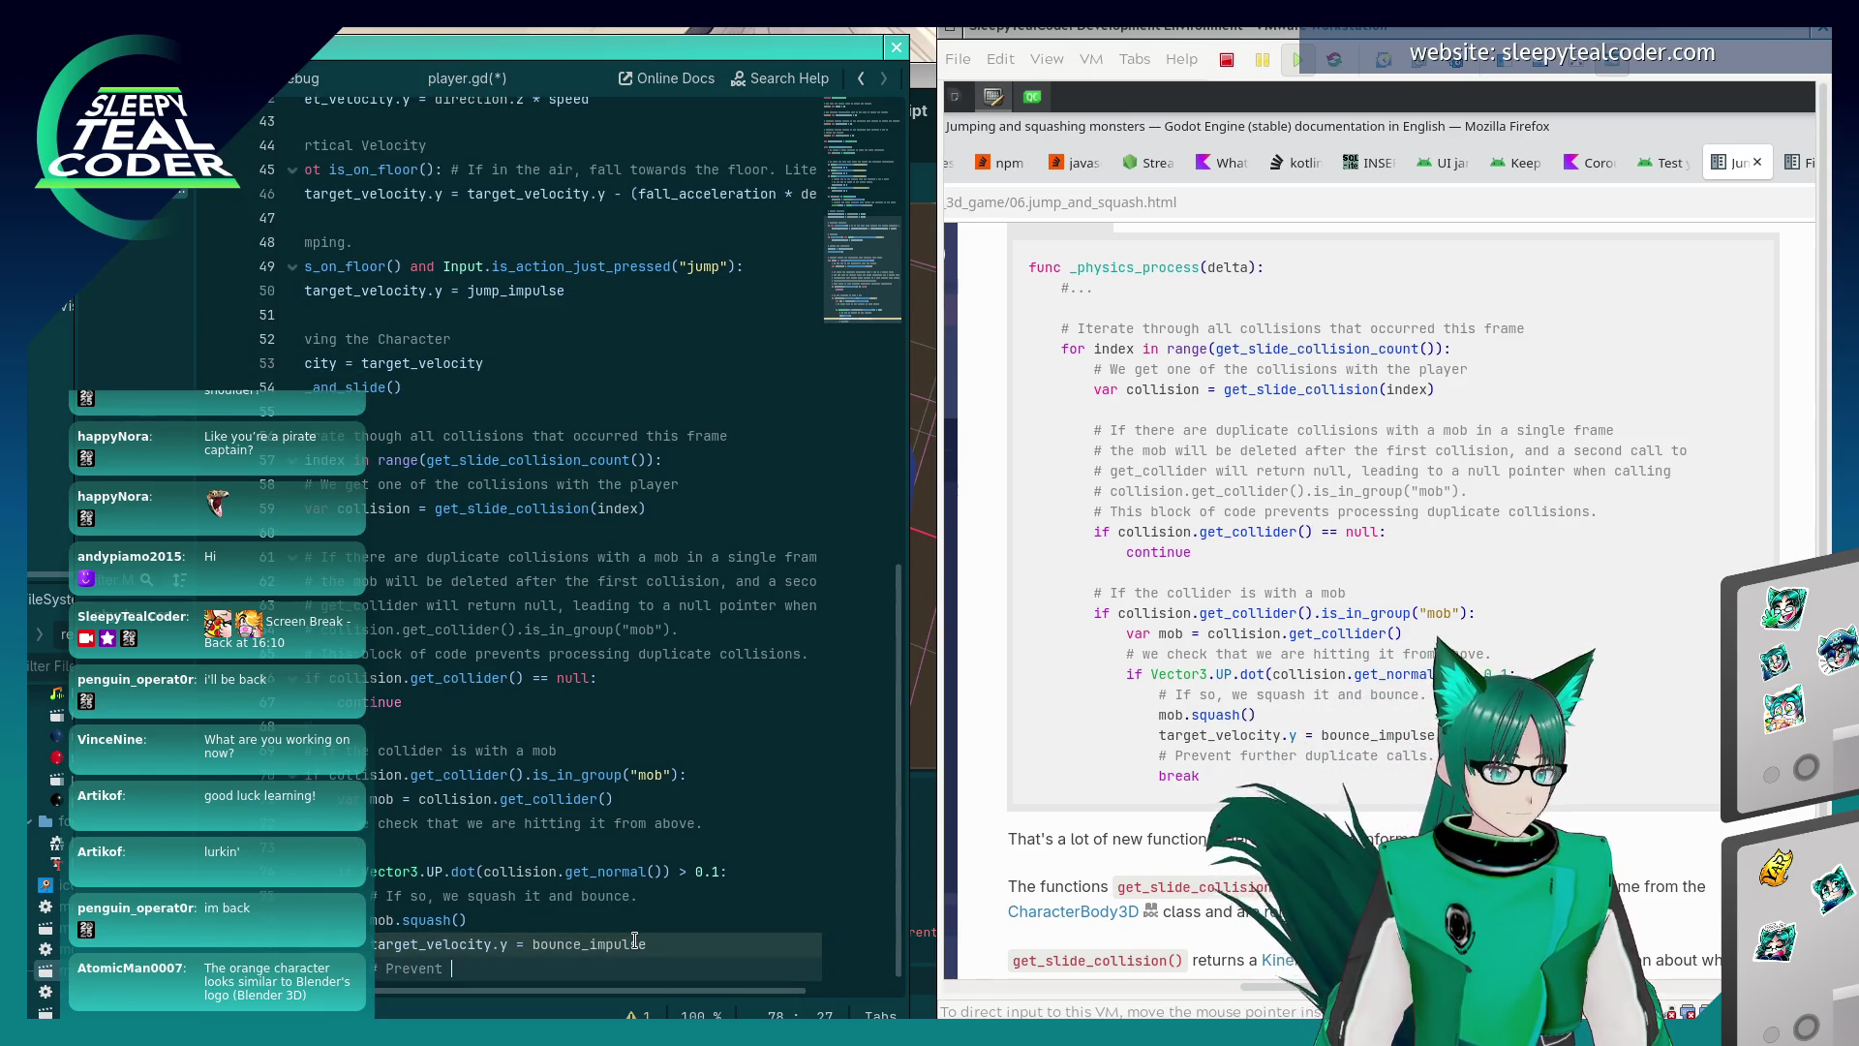
type(" further duplicate ")
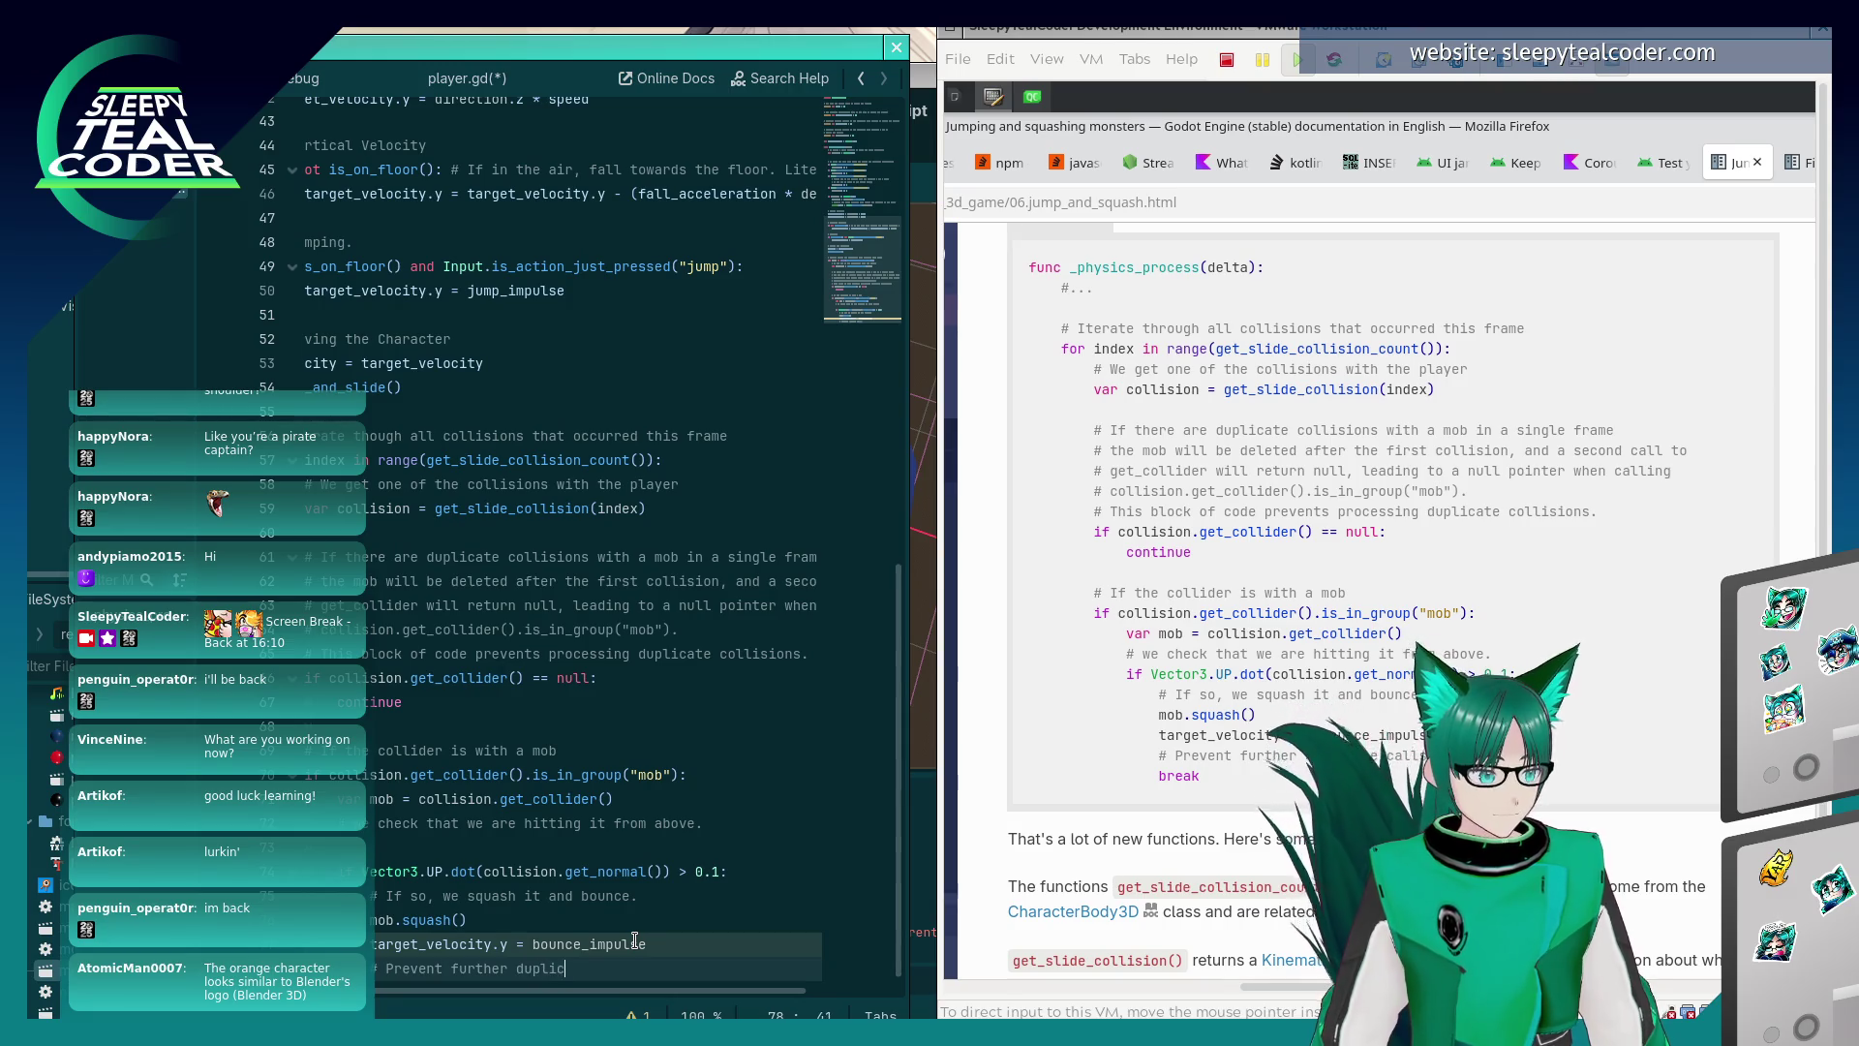
type("calls.")
key("Return")
type("break")
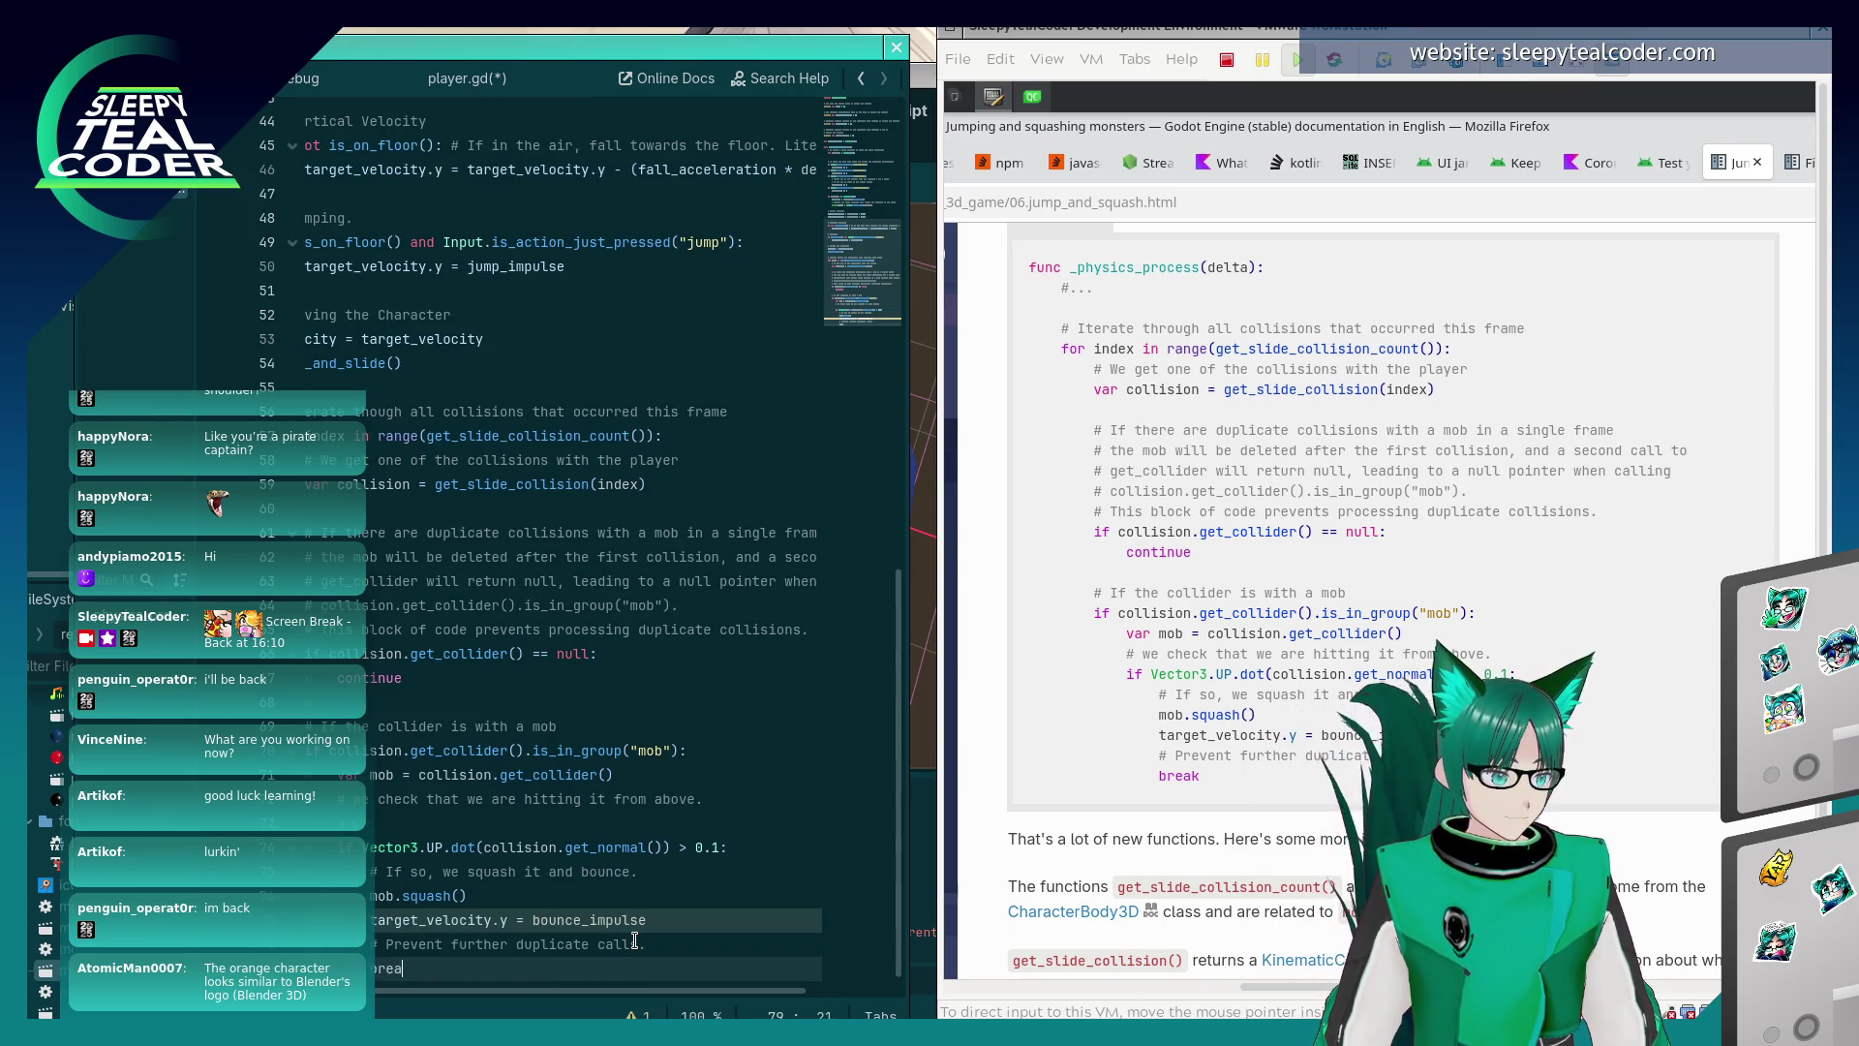
key("Return")
key("BackSpace")
key("BackSpace")
key("BackSpace")
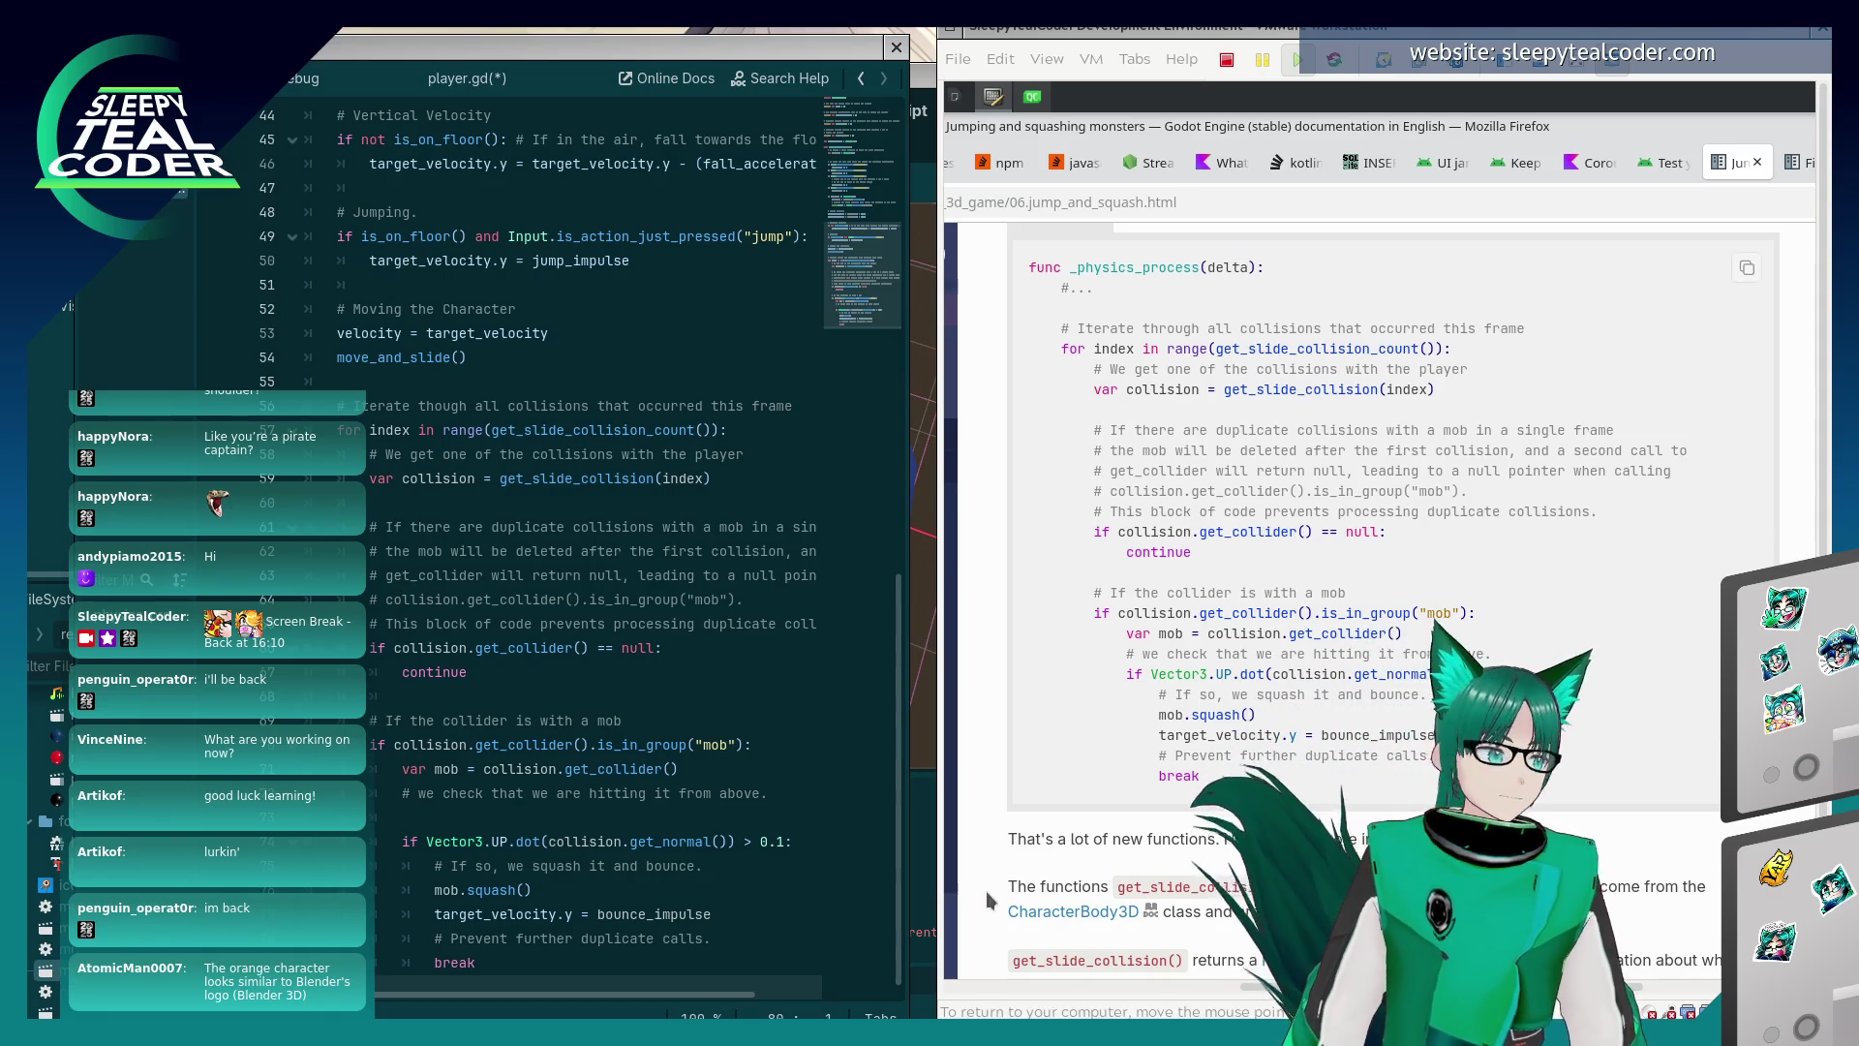
scroll(874, 856, "down", 1)
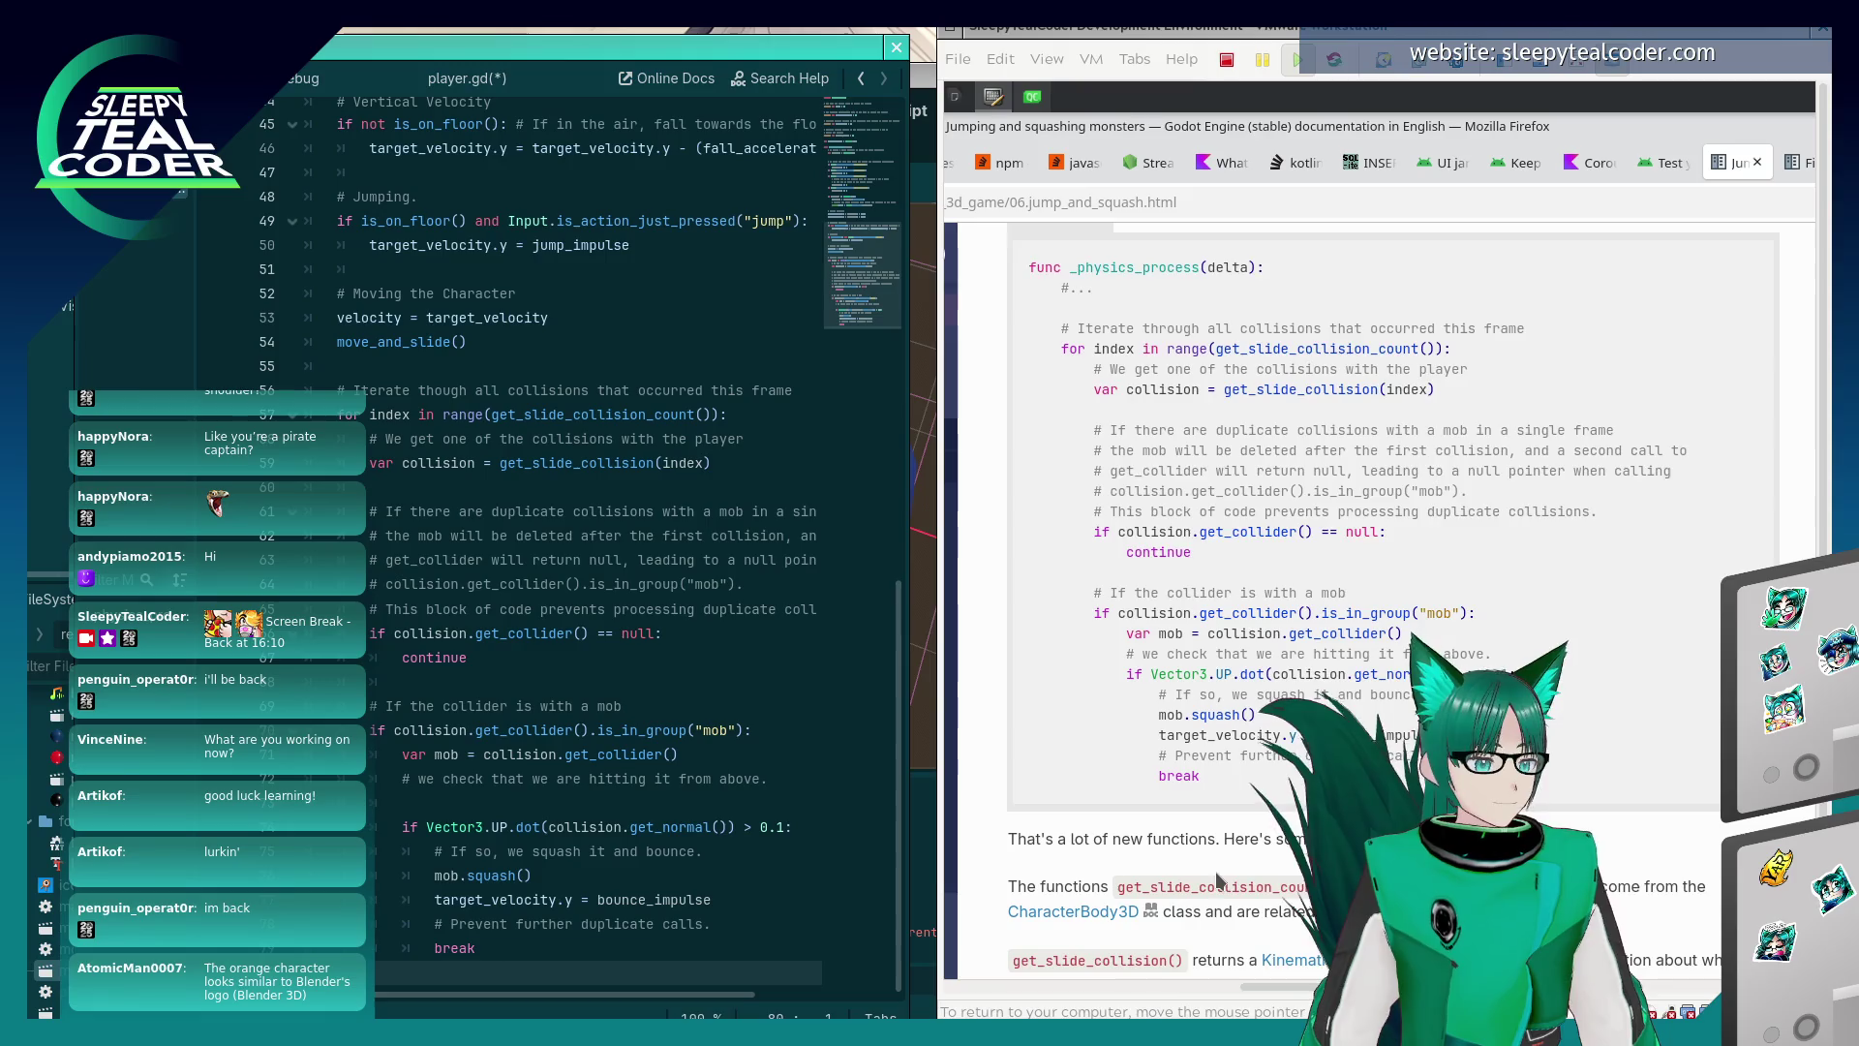
scroll(1216, 875, "down", 3)
scroll(1217, 872, "down", 3)
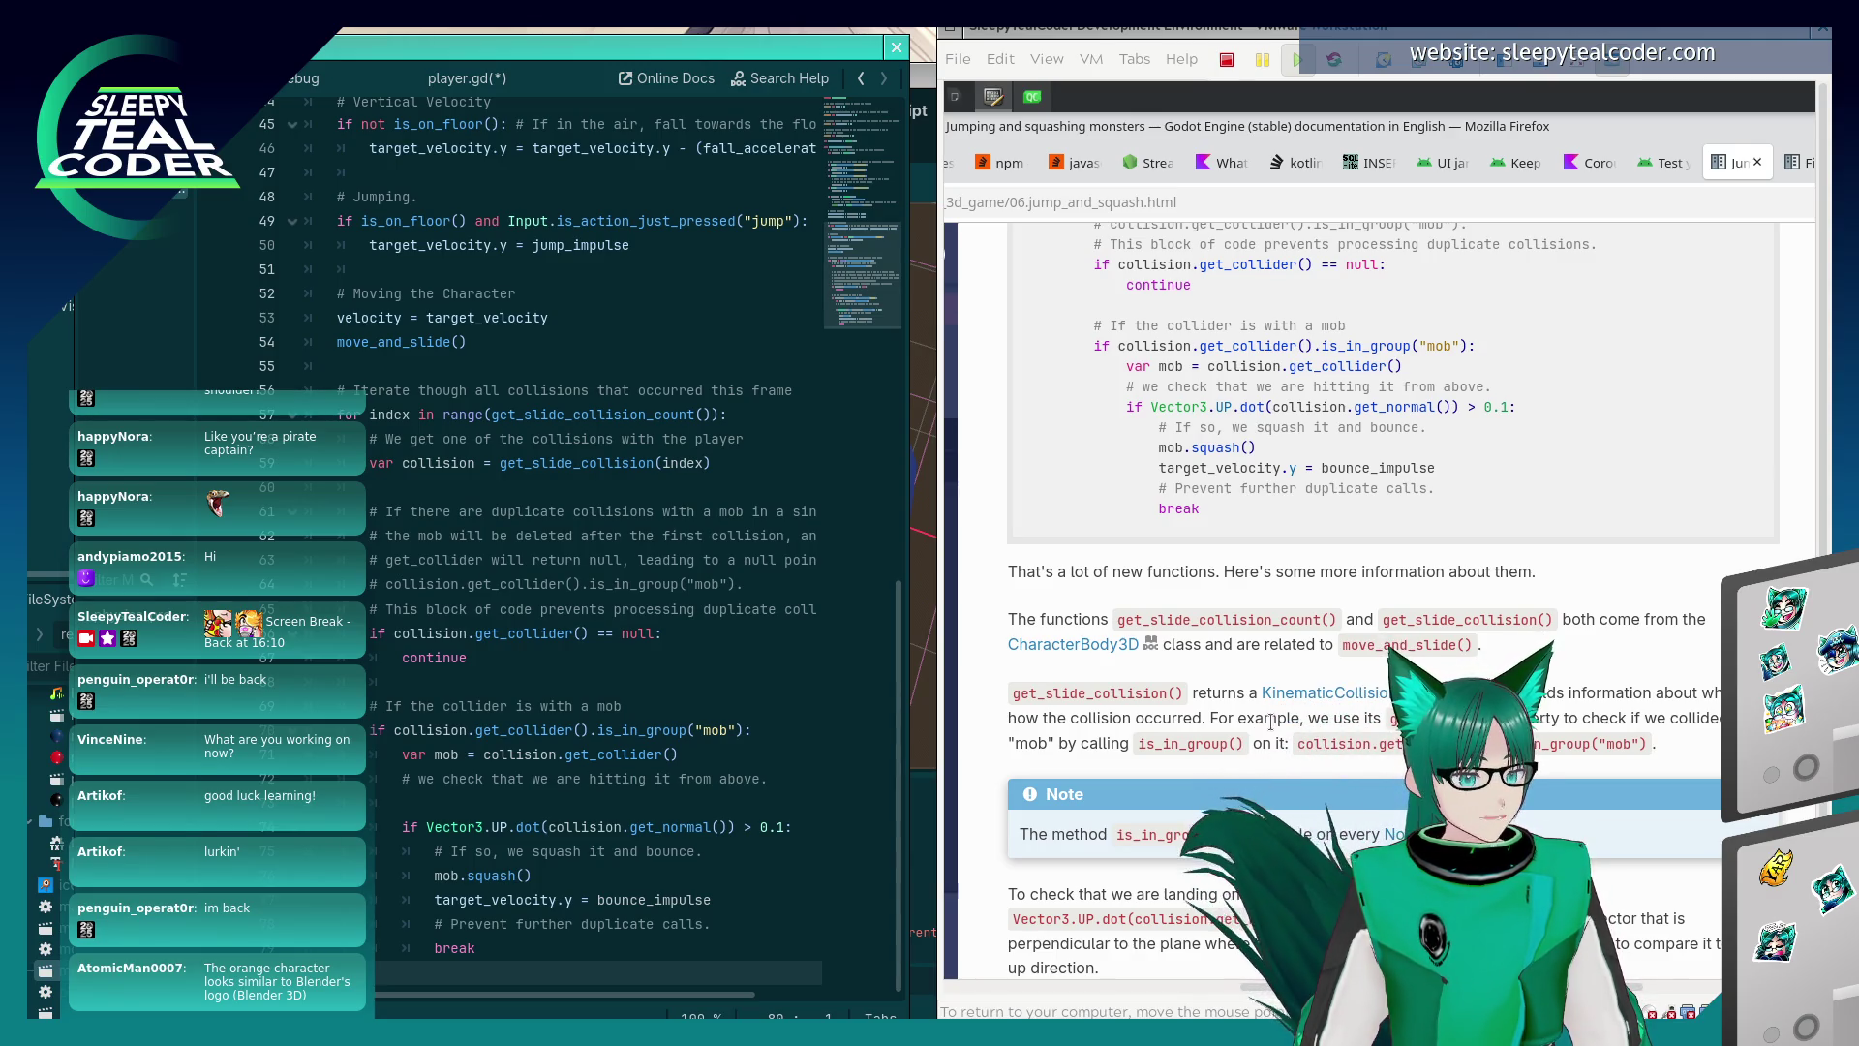
scroll(1017, 670, "down", 3)
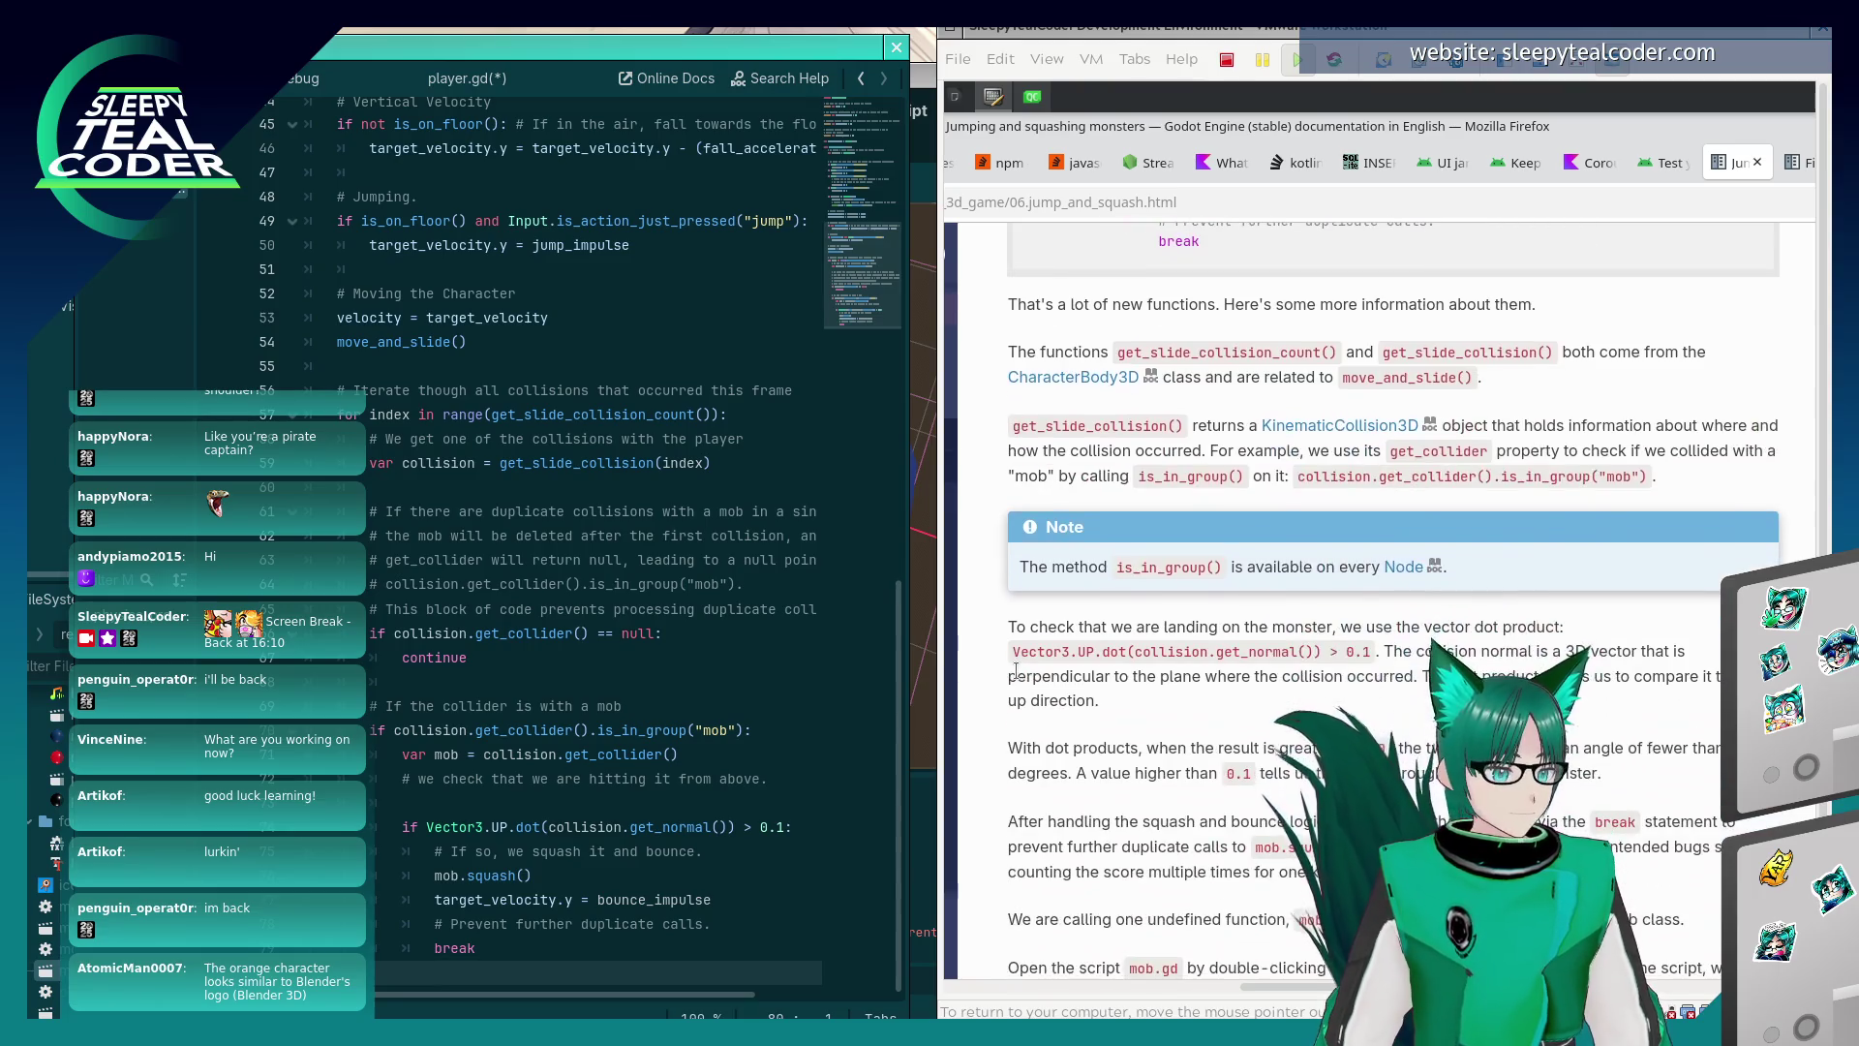
scroll(1014, 671, "down", 2)
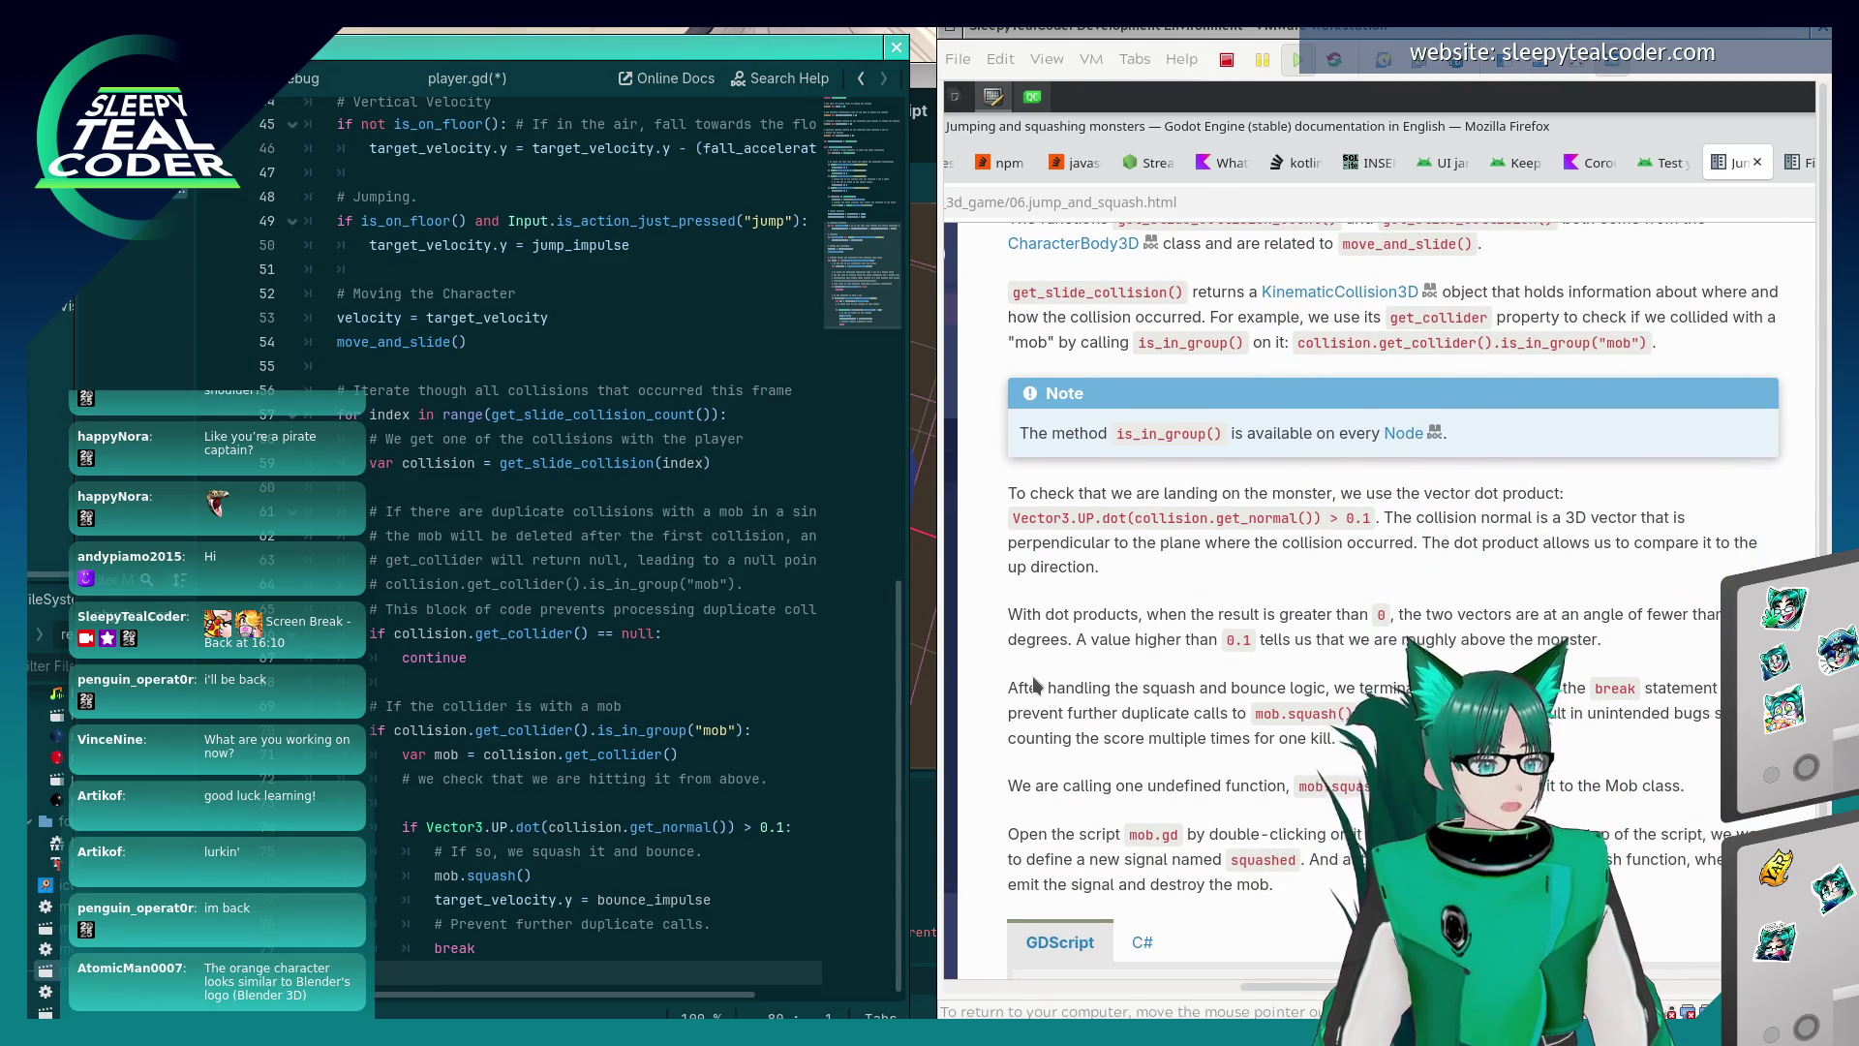
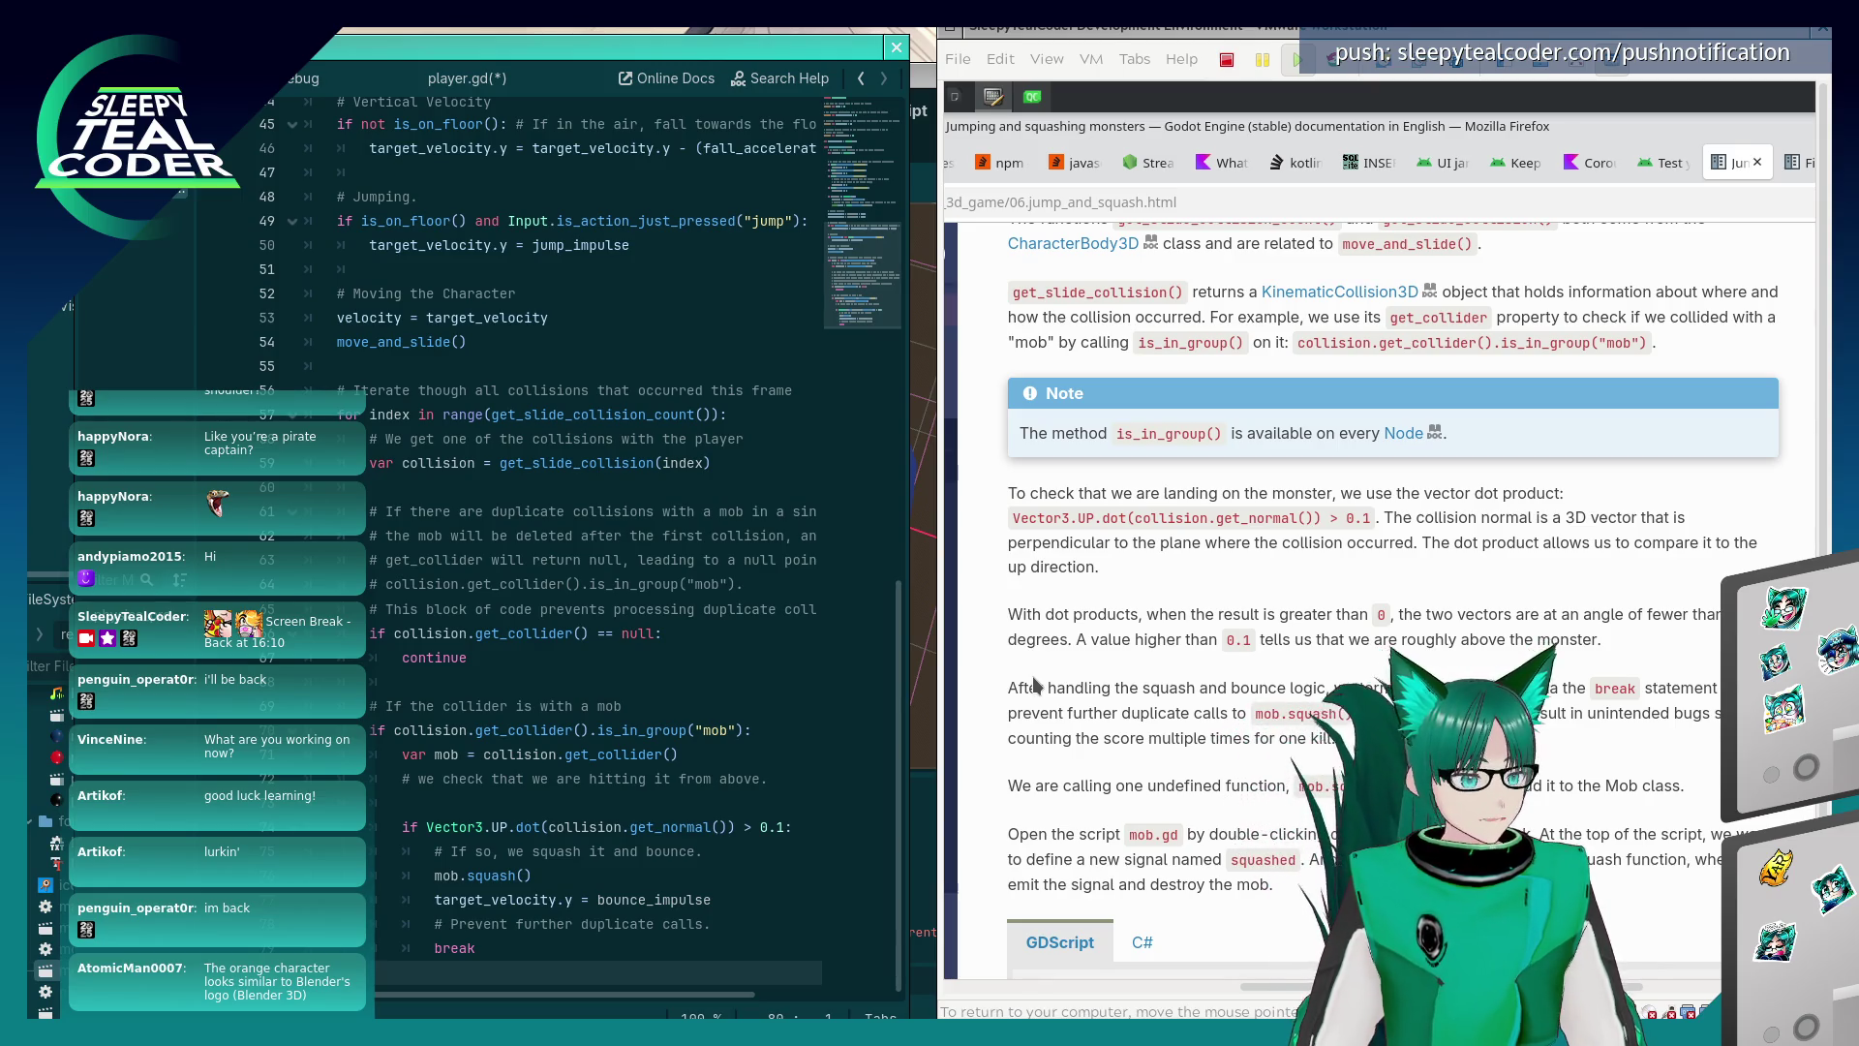
Step: In mob.gd, declare 'signal squashed' under the comment 'Emitted when the player jumped on the mob.'
scroll(1035, 684, "down", 5)
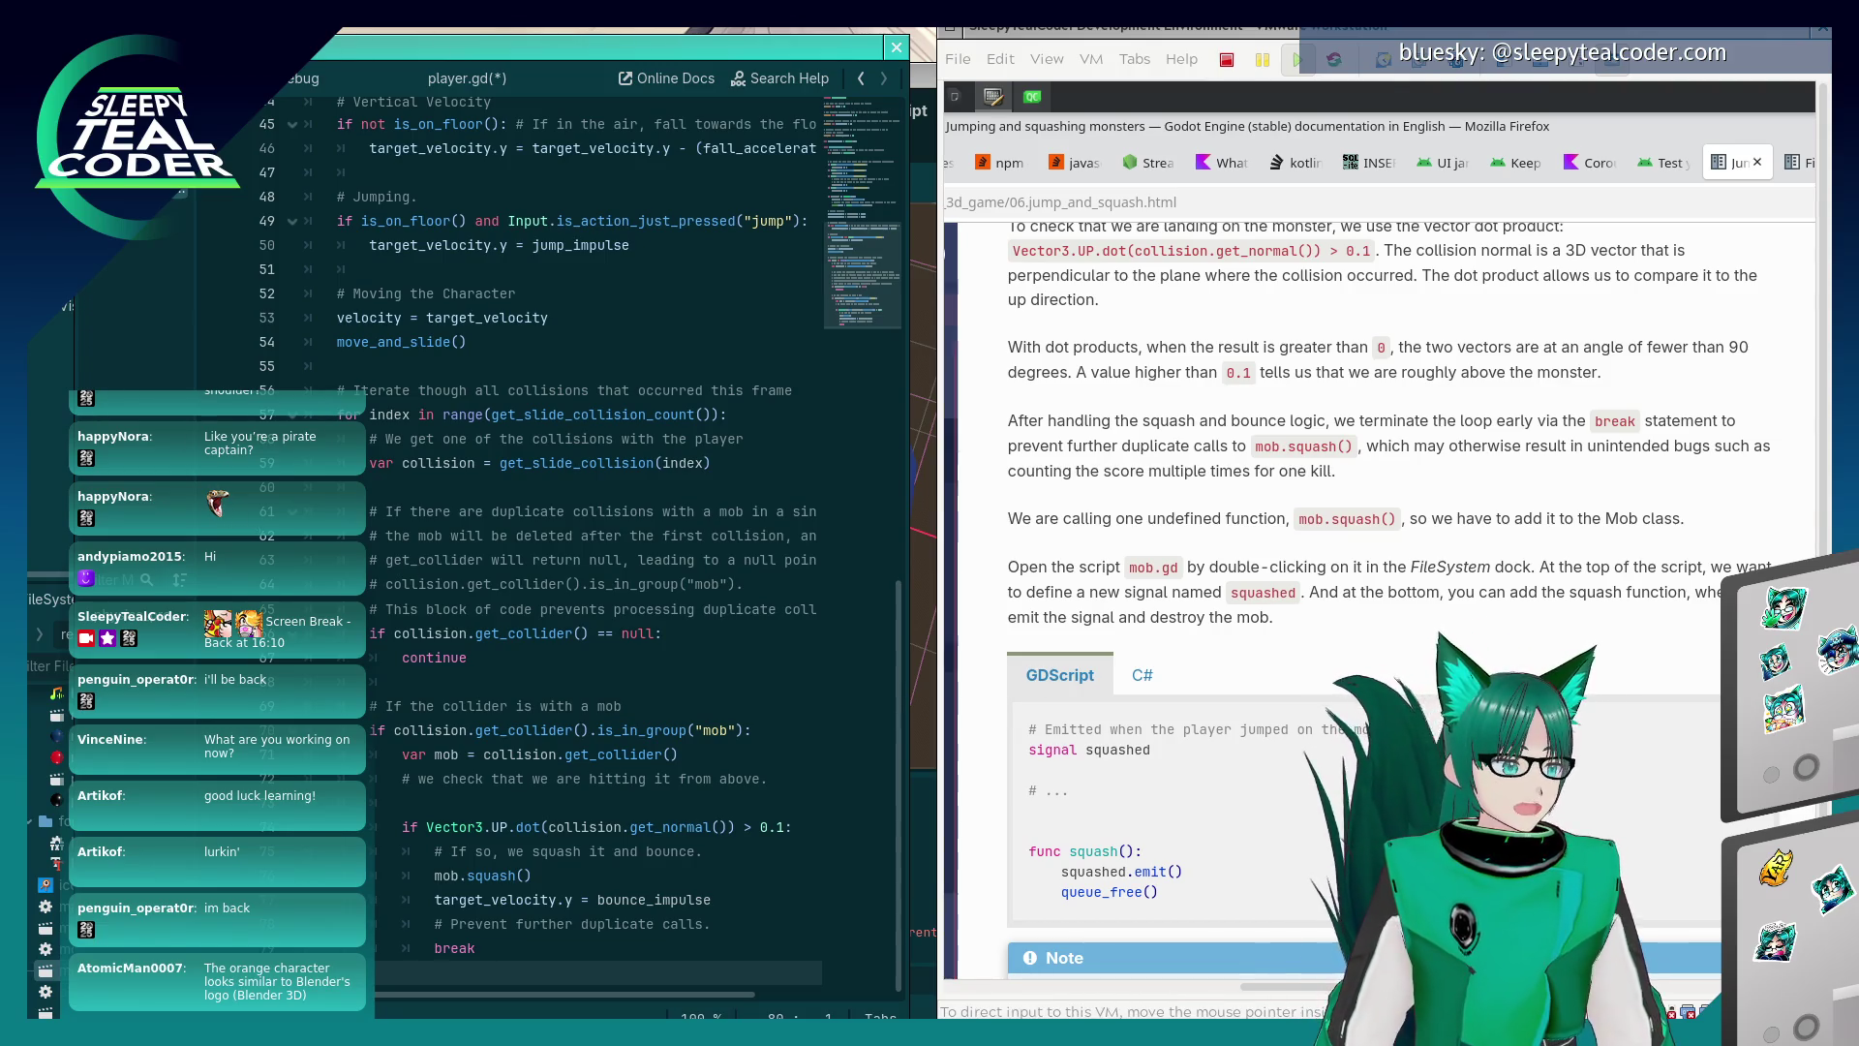
double_click(59, 804)
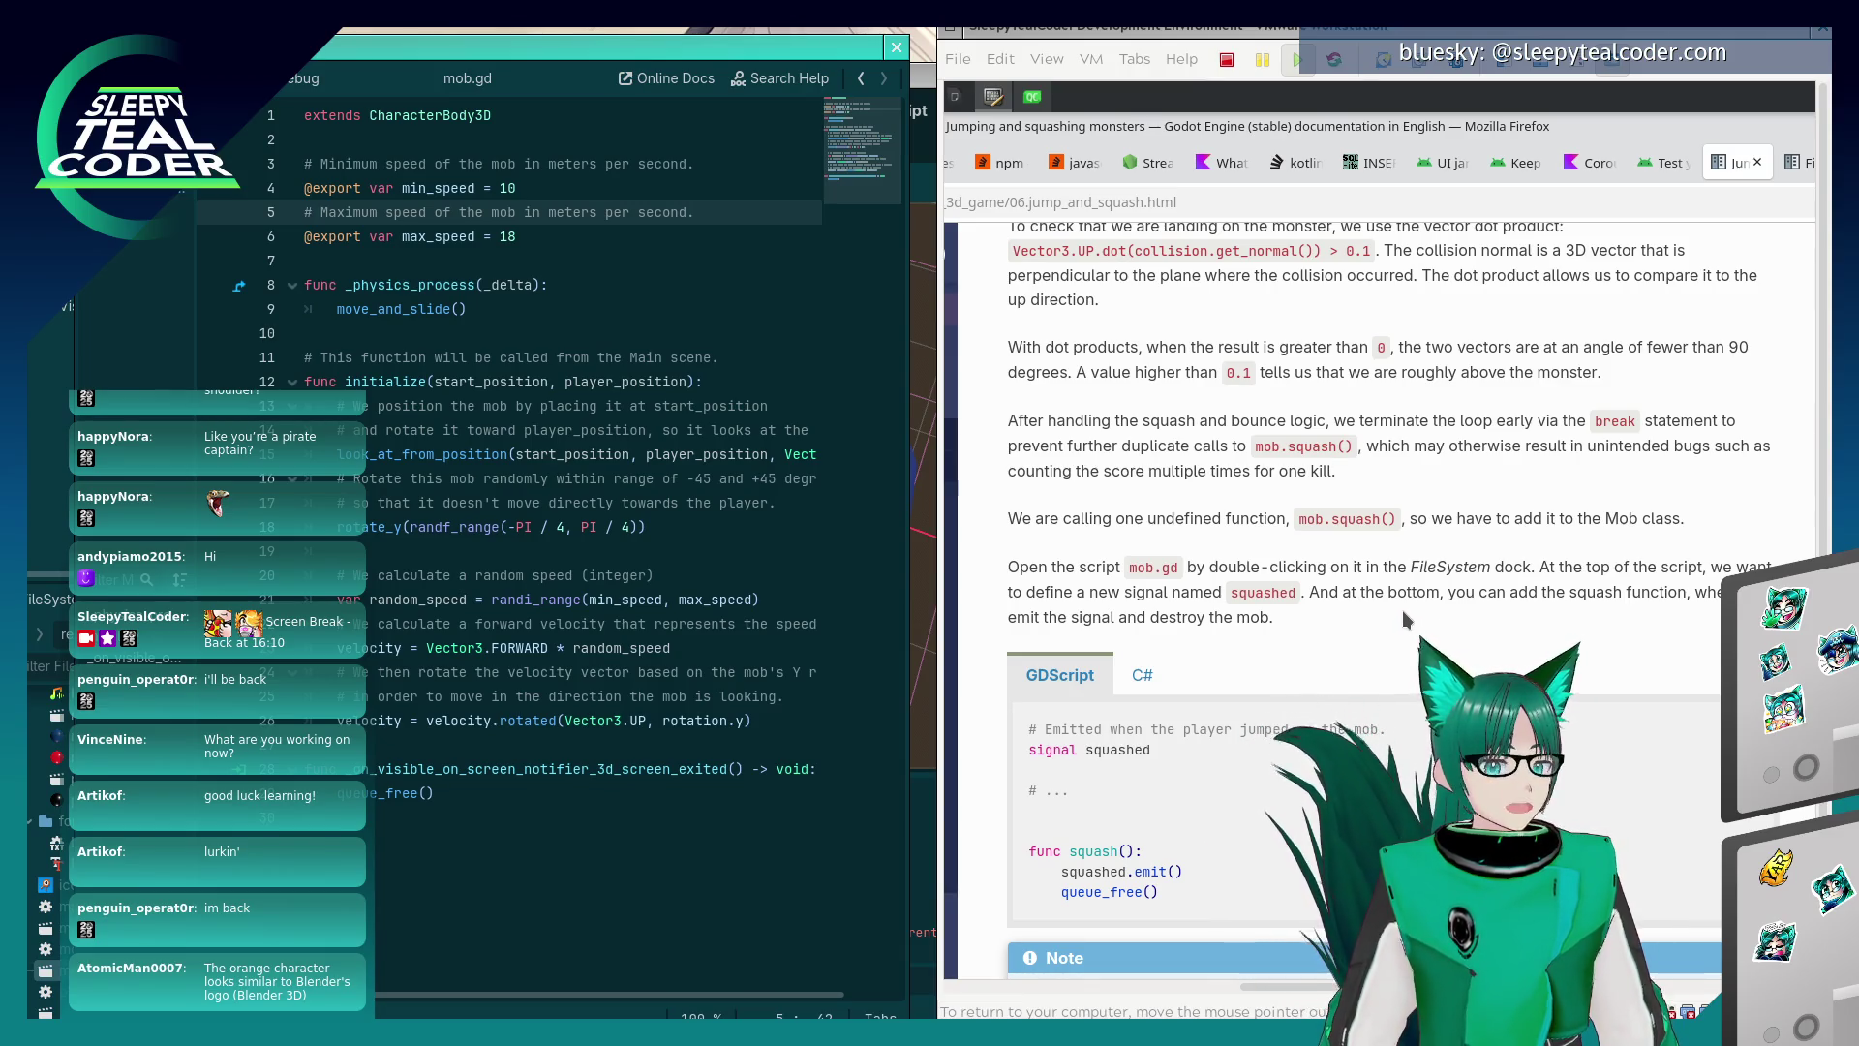
scroll(1392, 630, "down", 3)
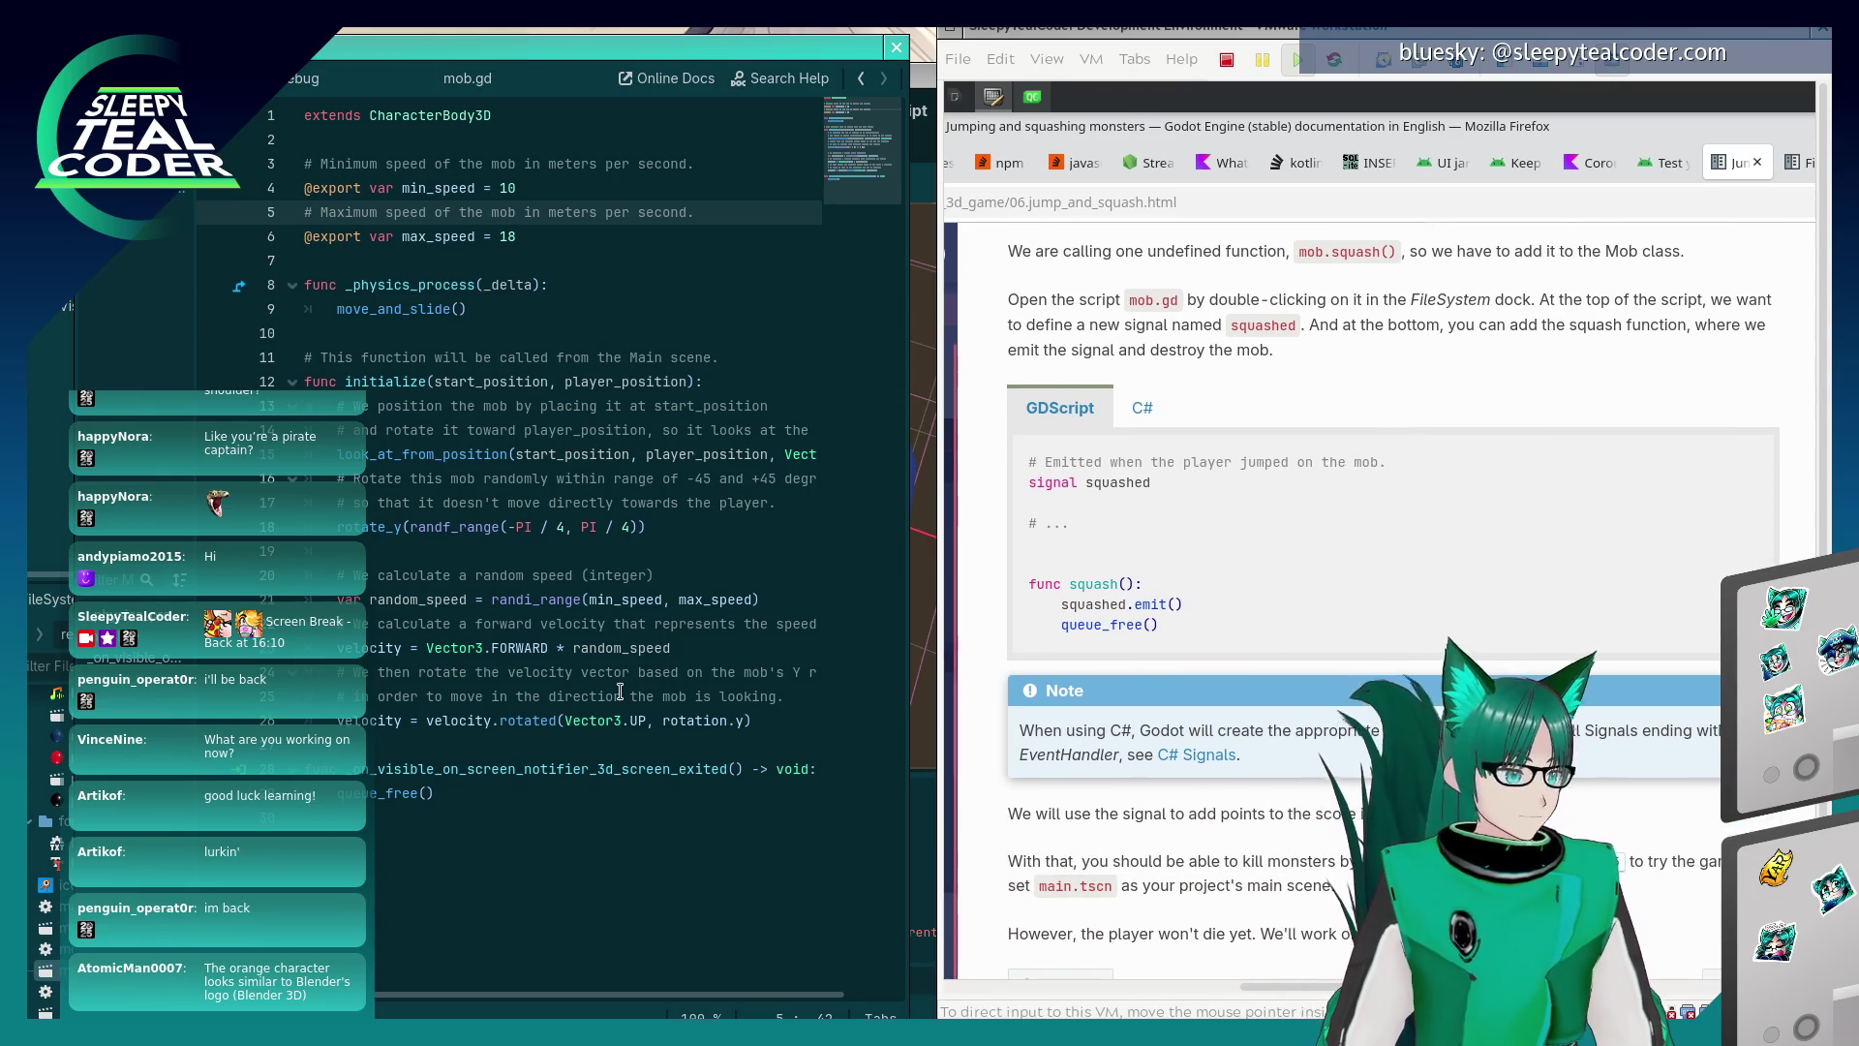
left_click(483, 804)
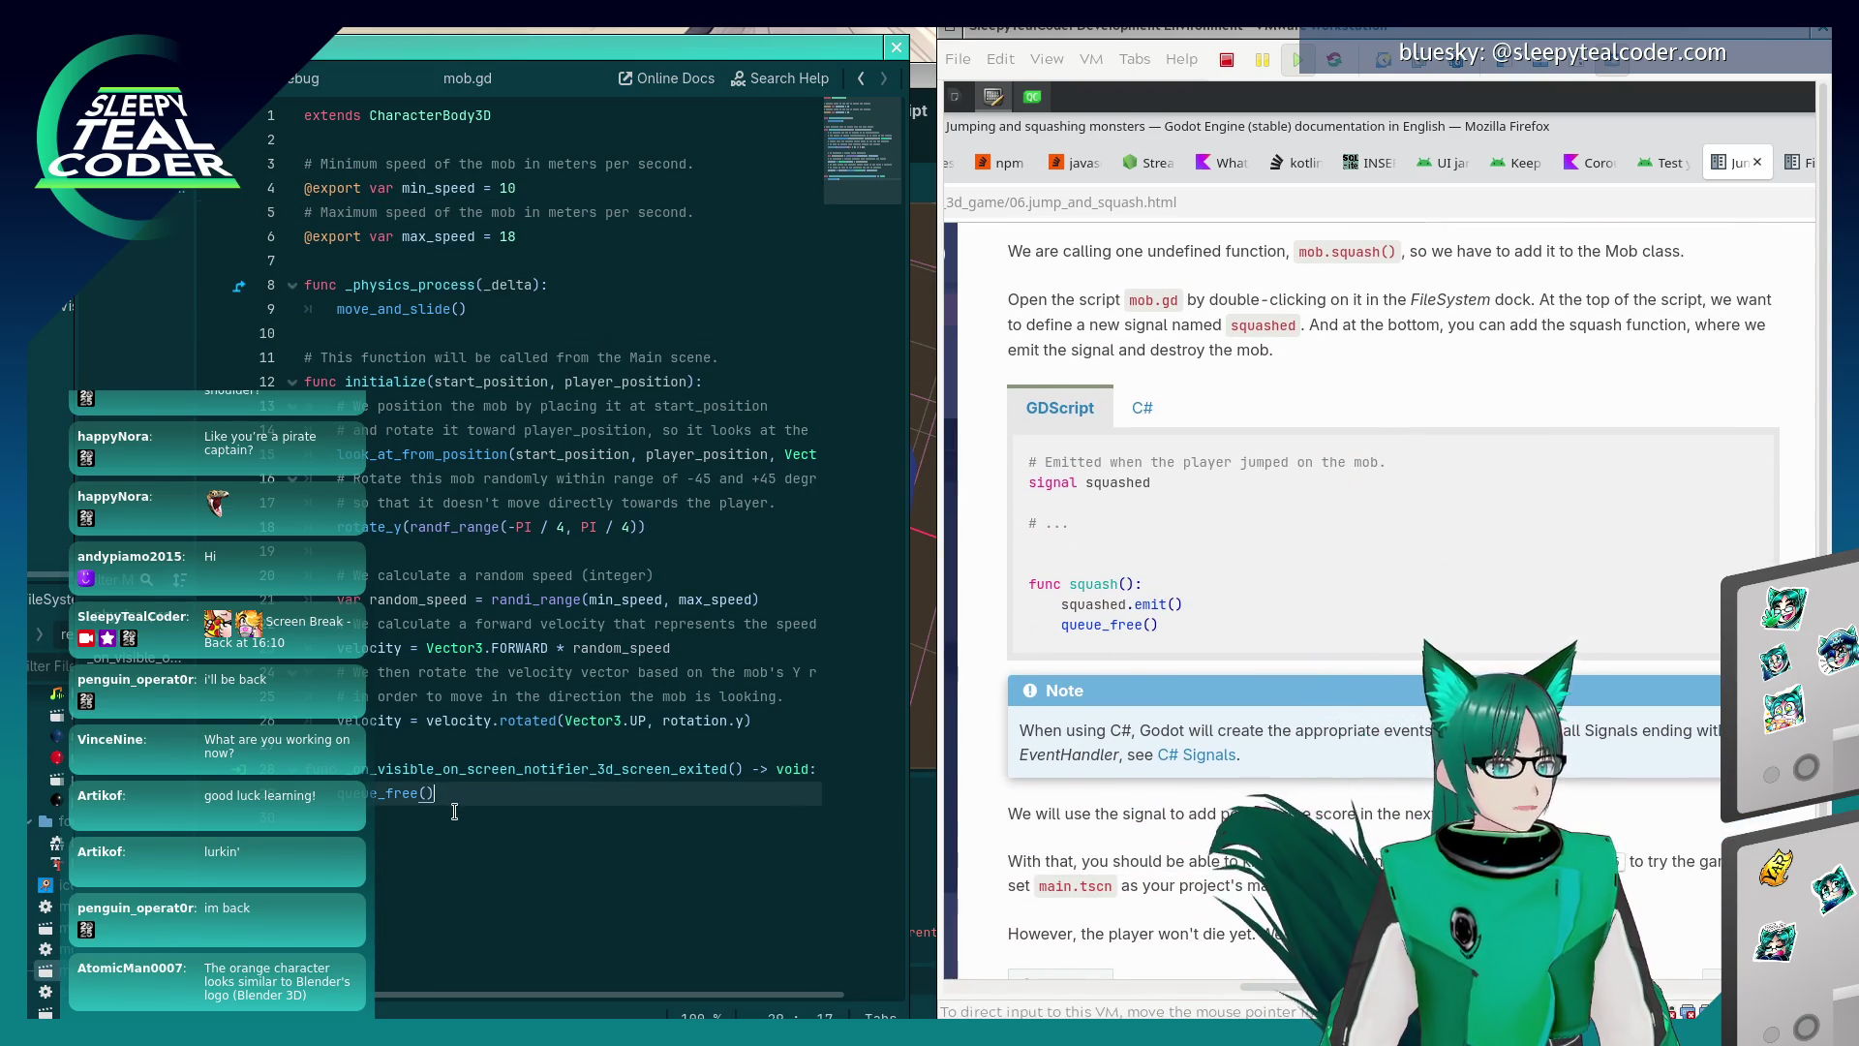
left_click(452, 143)
key("Return")
key("Return")
key("Up")
type("#E")
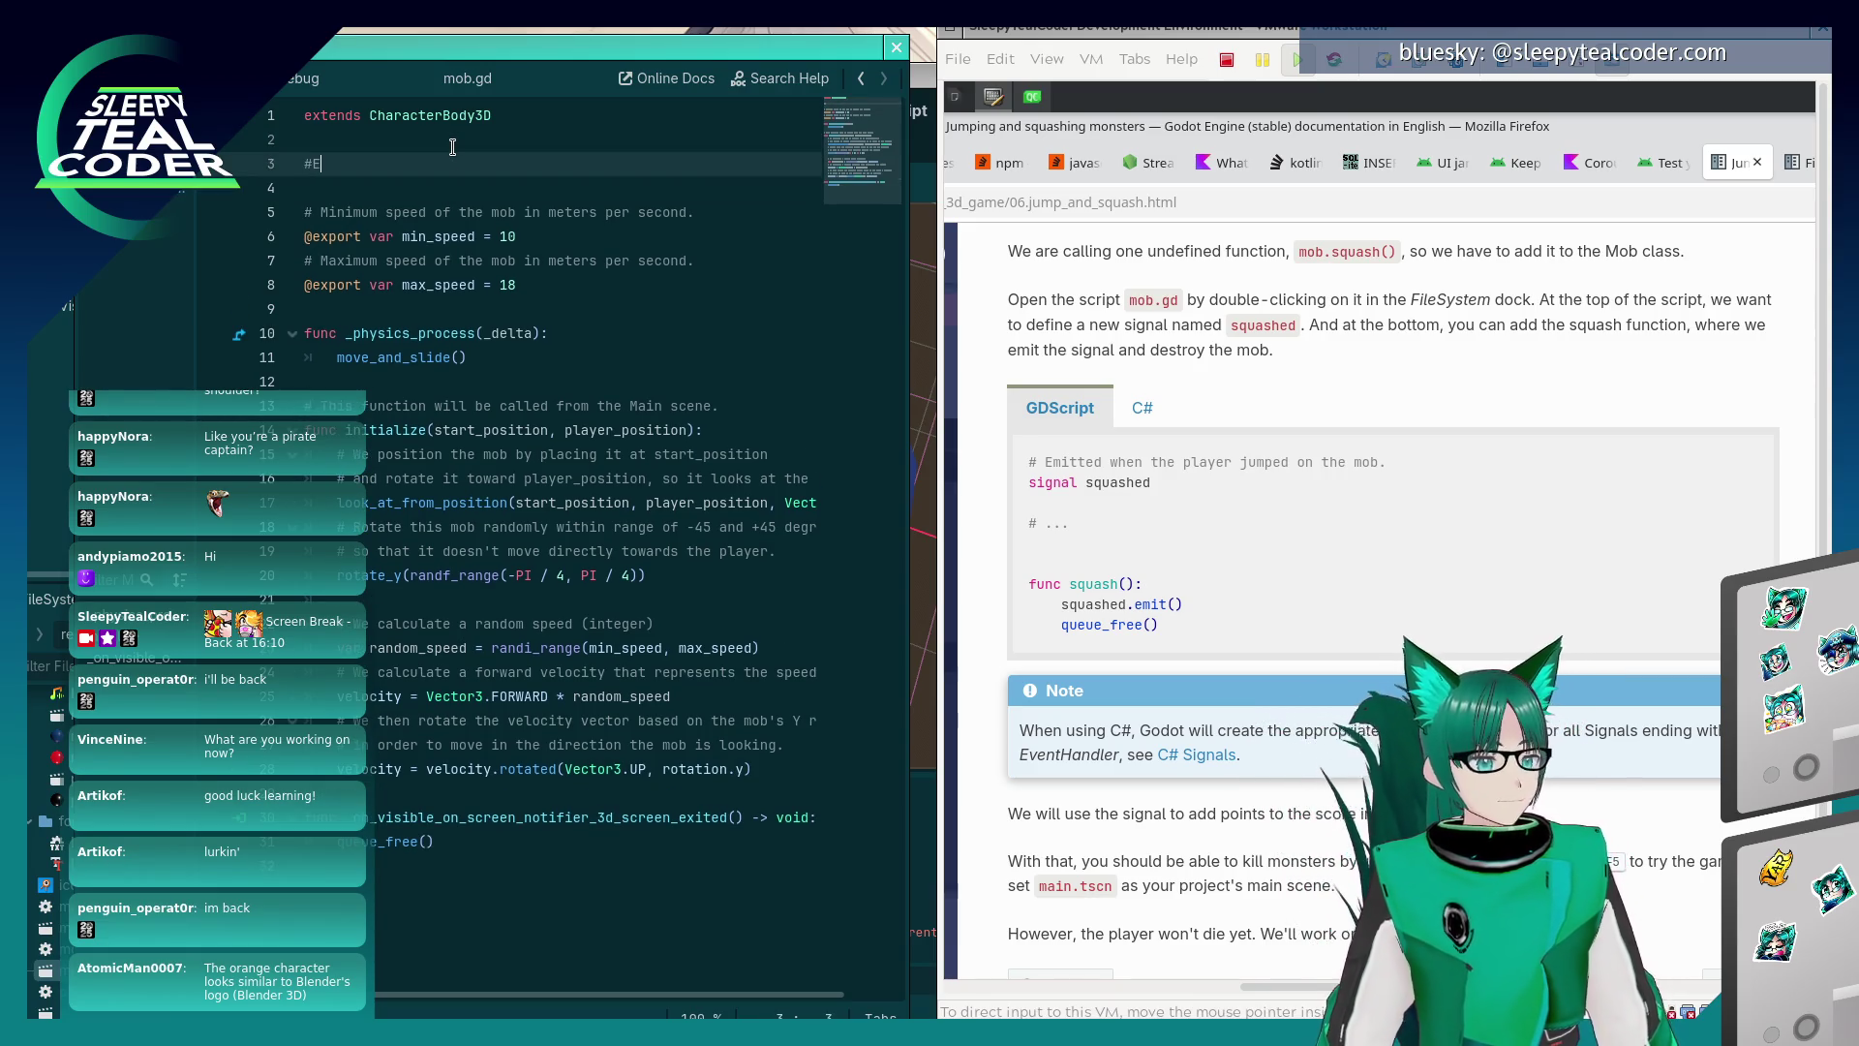
key("BackSpace")
type("Emitted when")
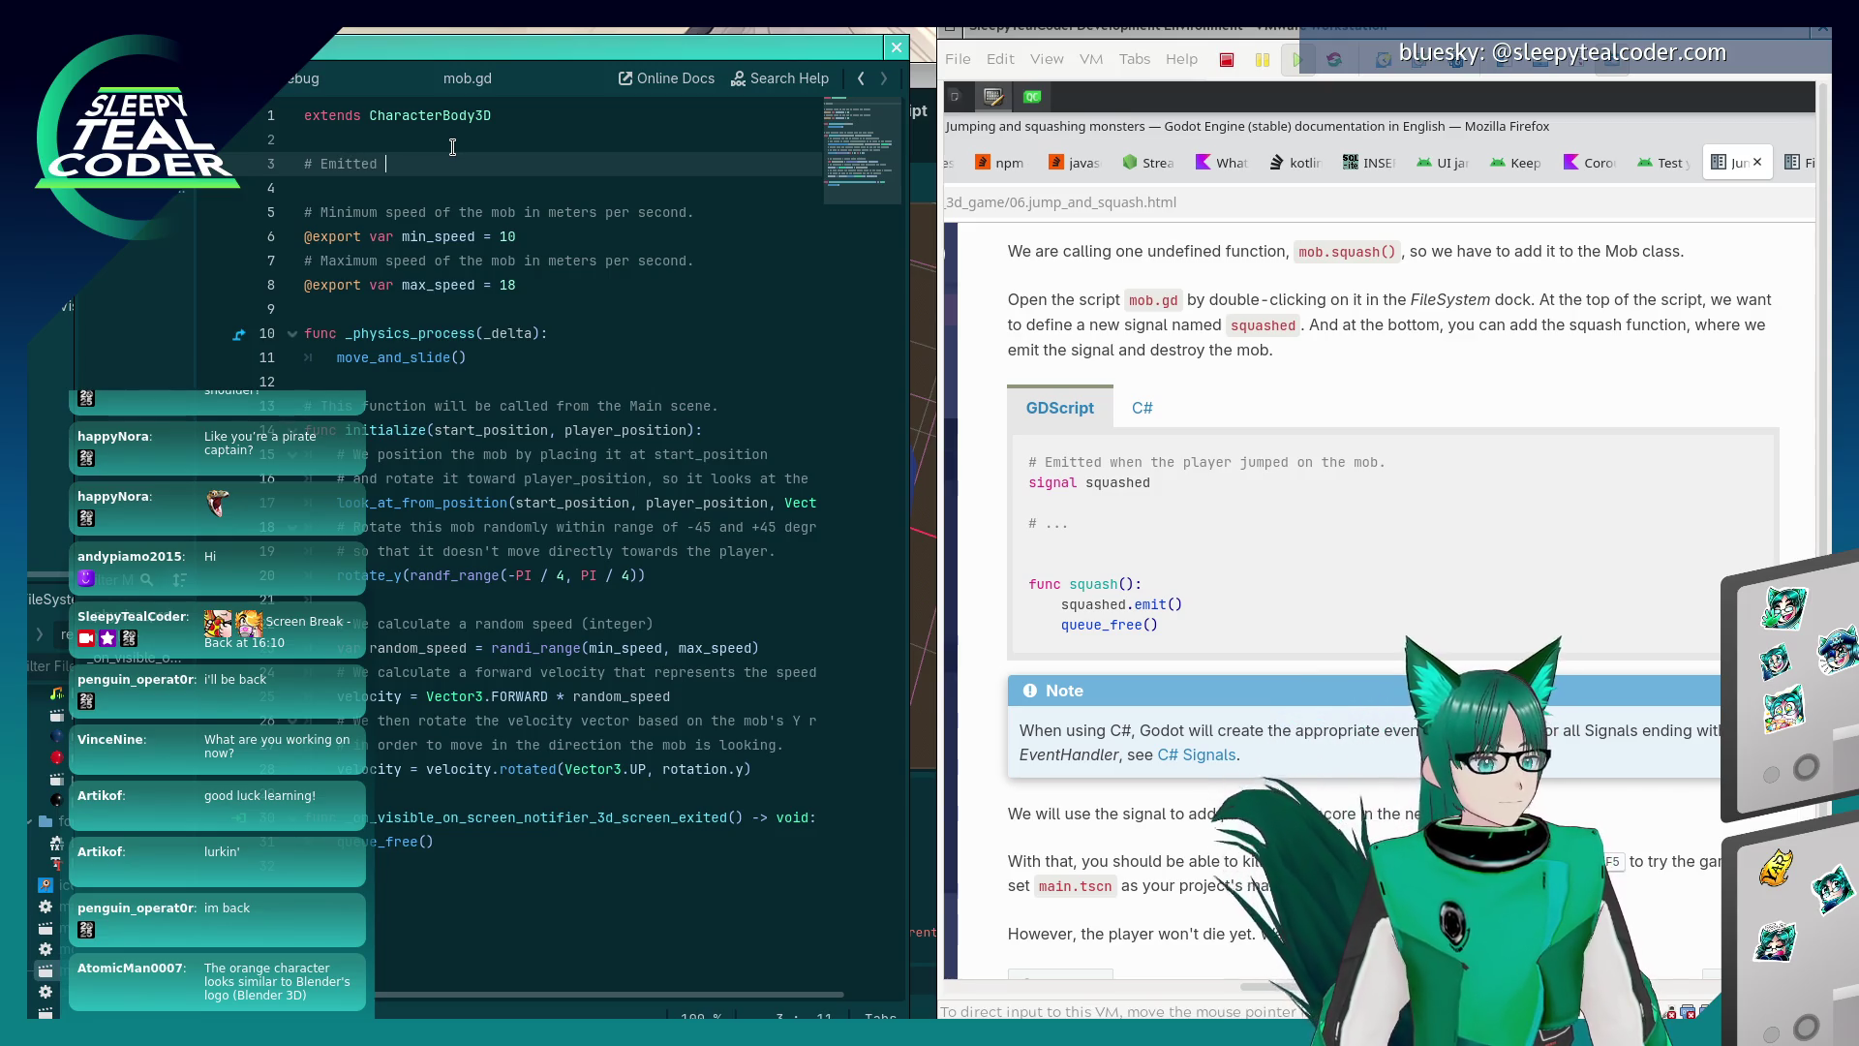
type(" the player jumped ")
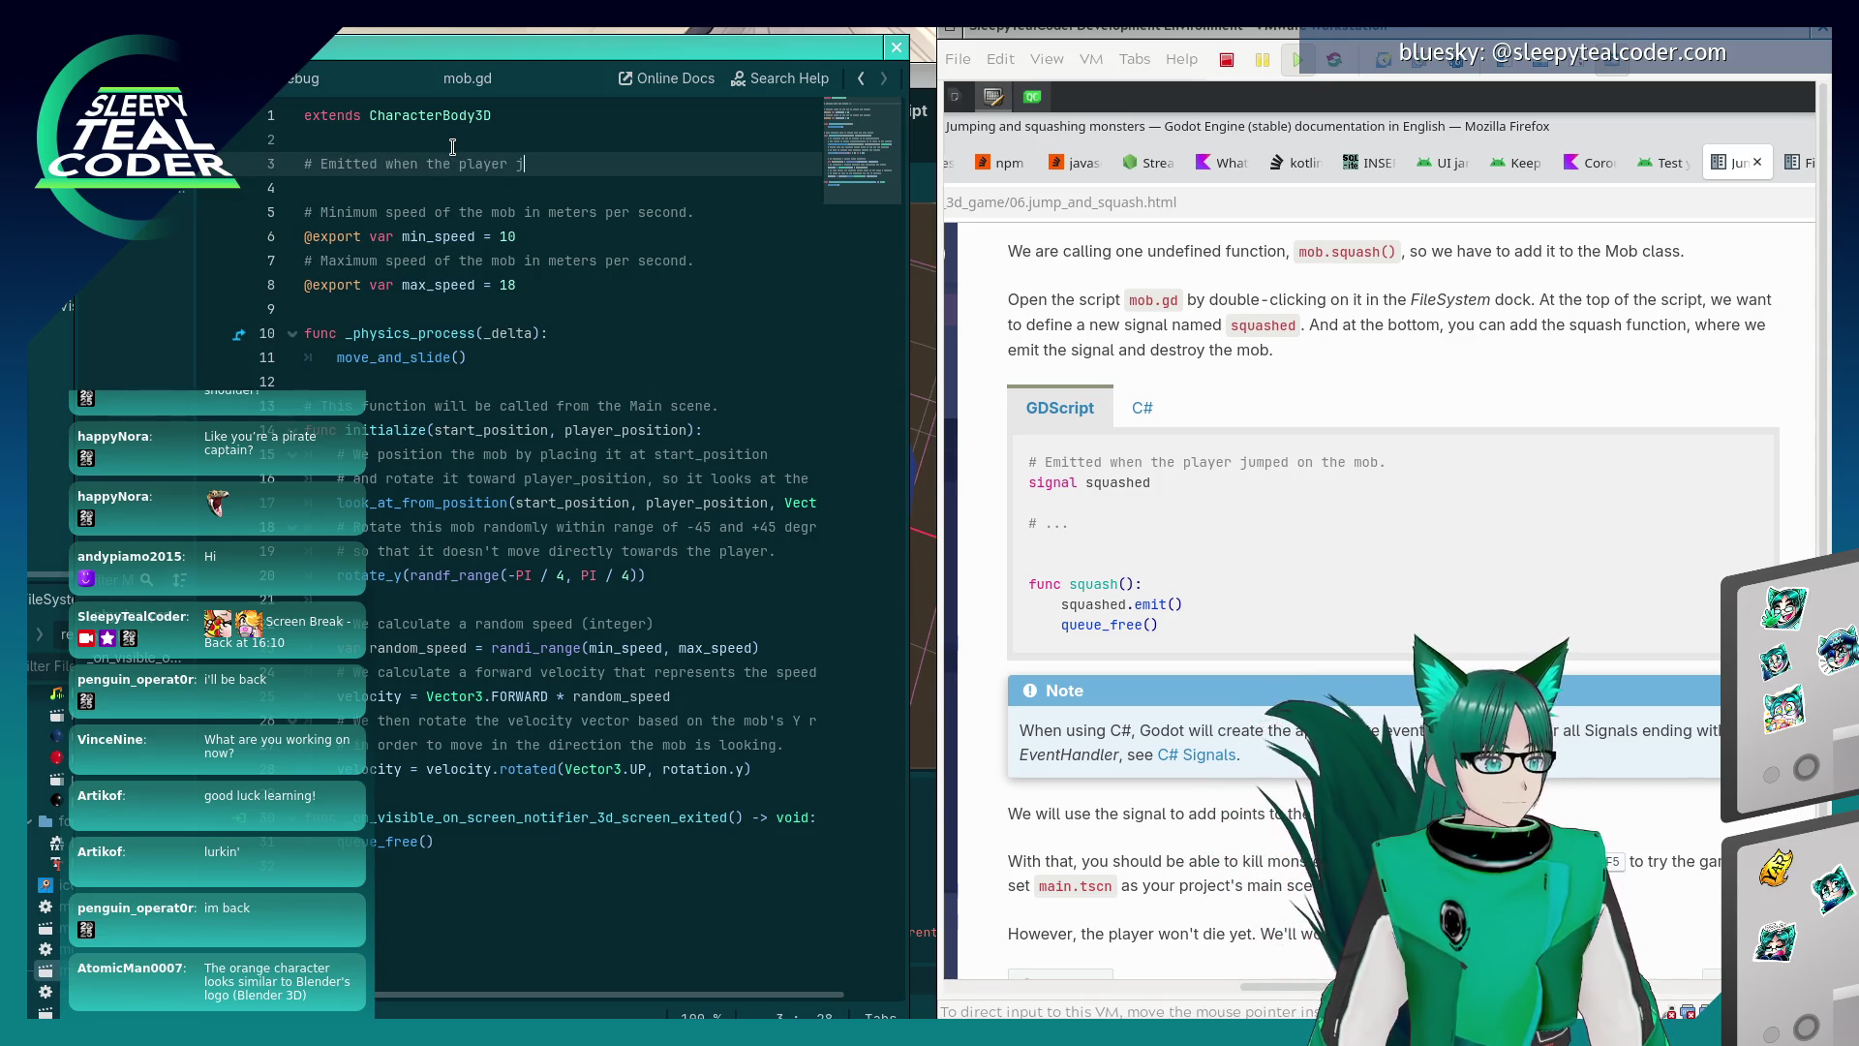
type("on the mob.")
key("Return")
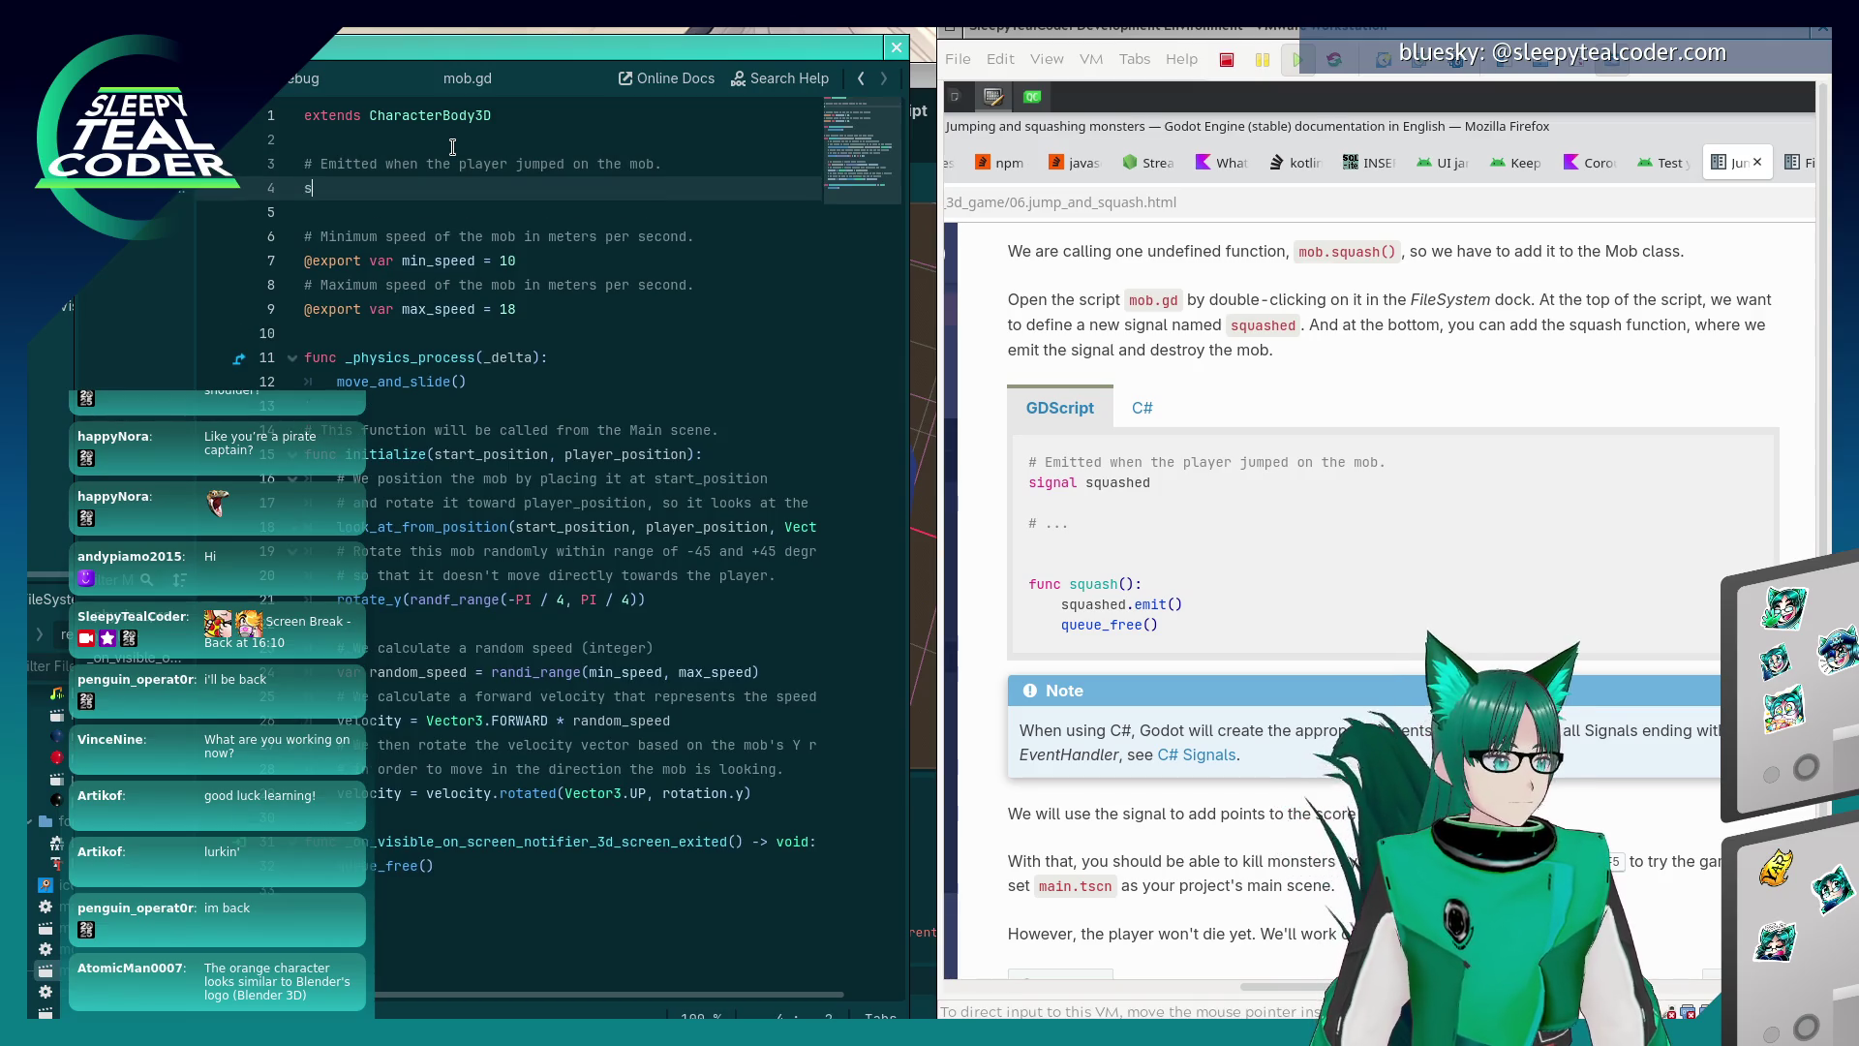
type("signal squashed")
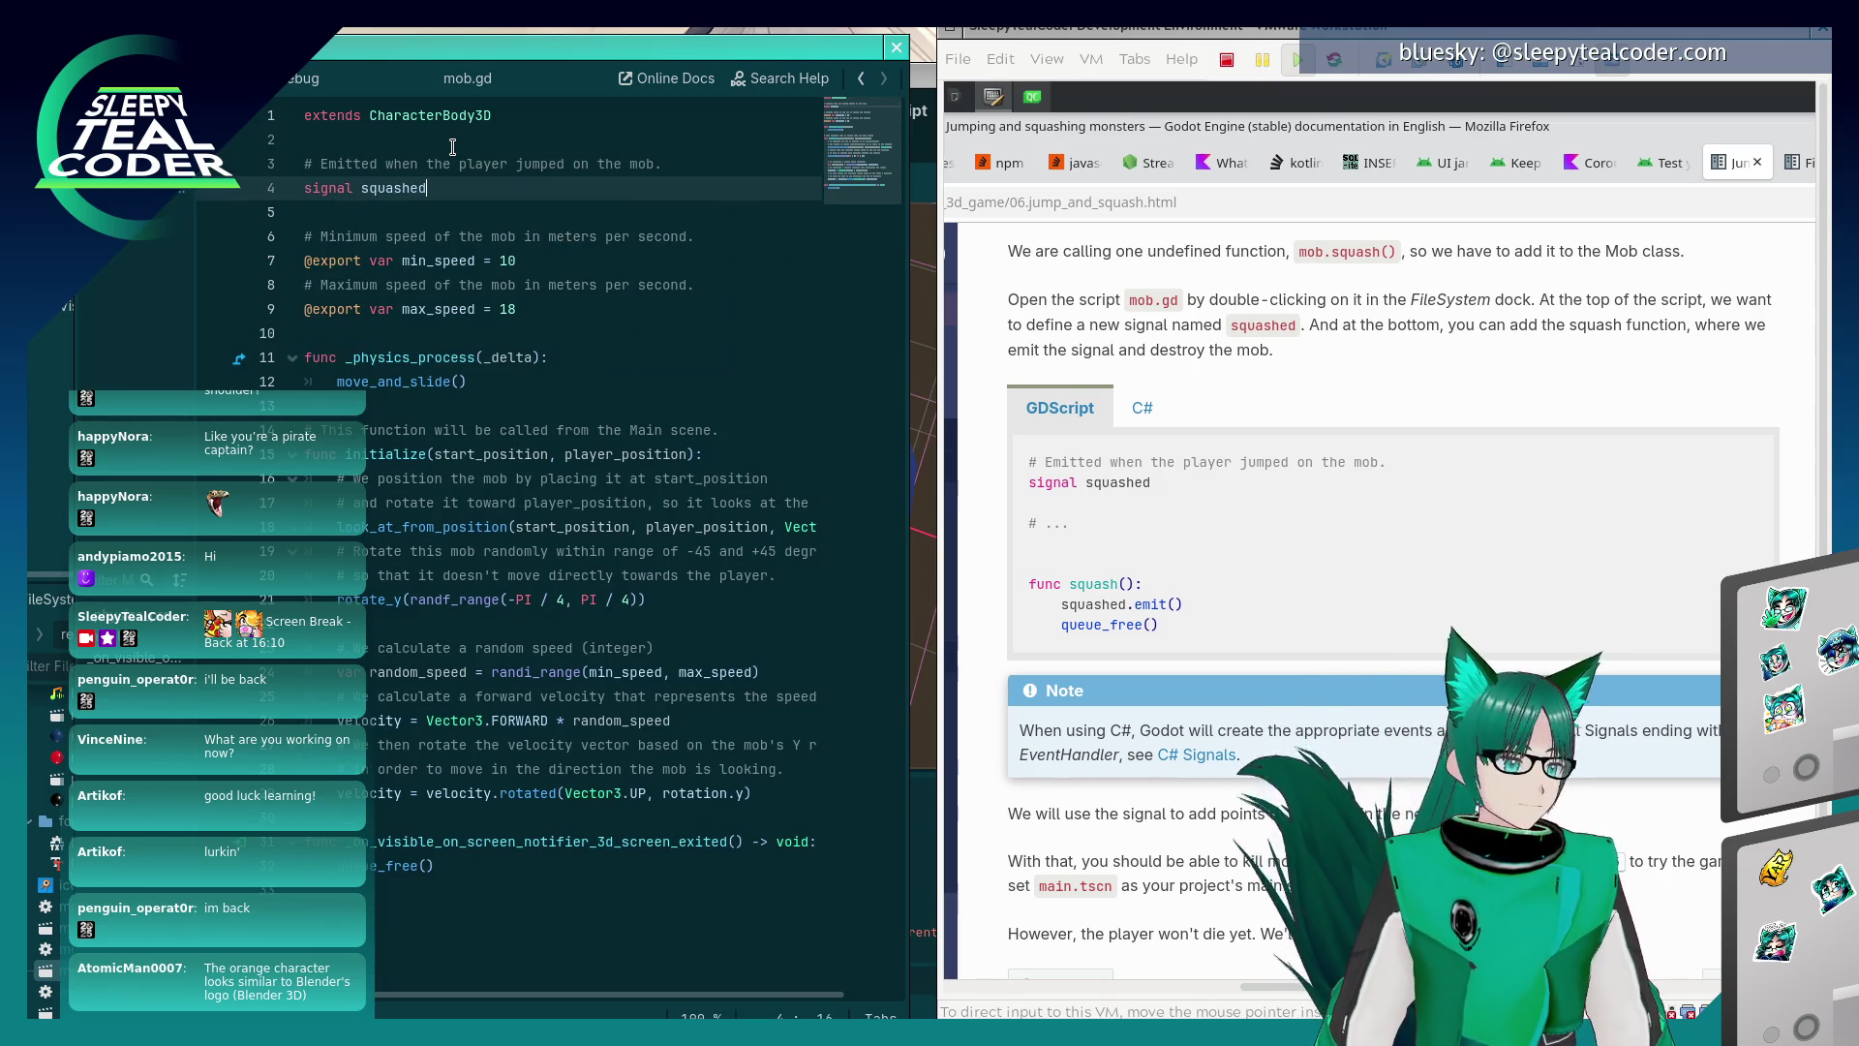
Step: Add func squash() at the end of mob.gd that calls squashed.emit() and queue_free()
left_click(478, 901)
key("Return")
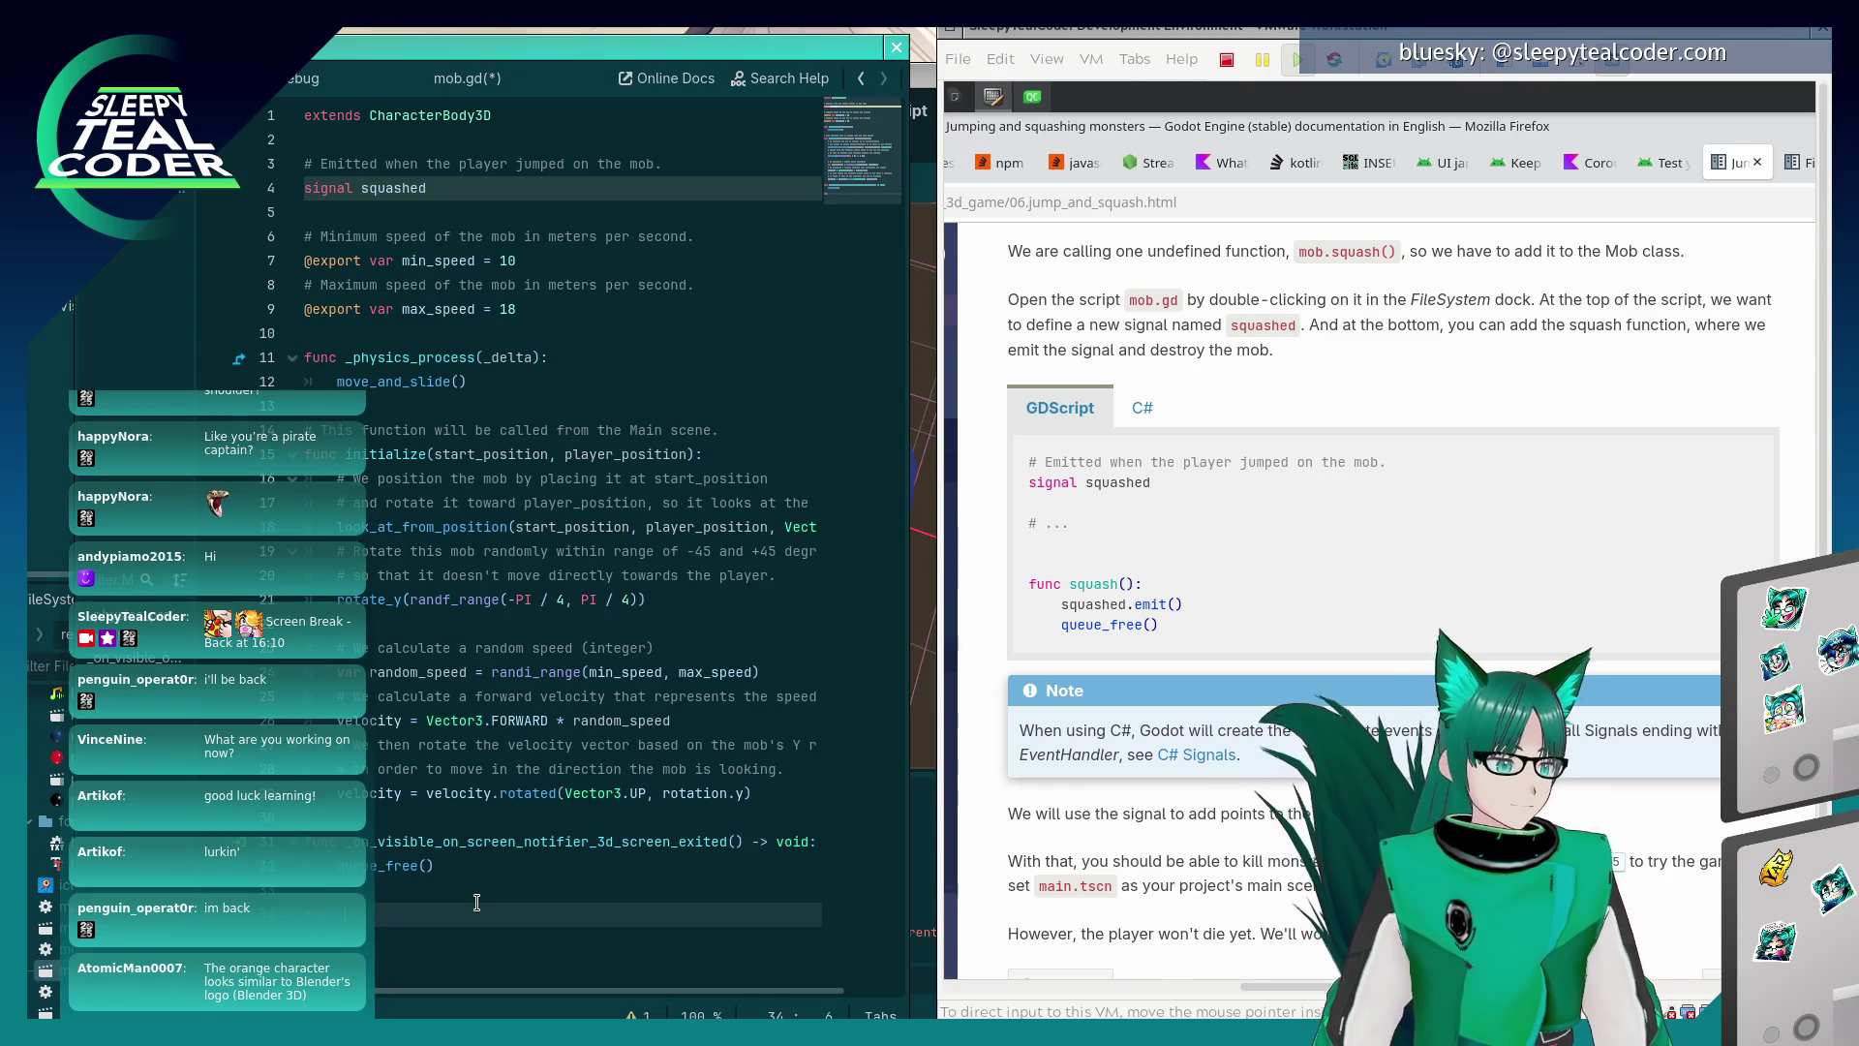
type("ash")
key("Return")
type("squashed.e")
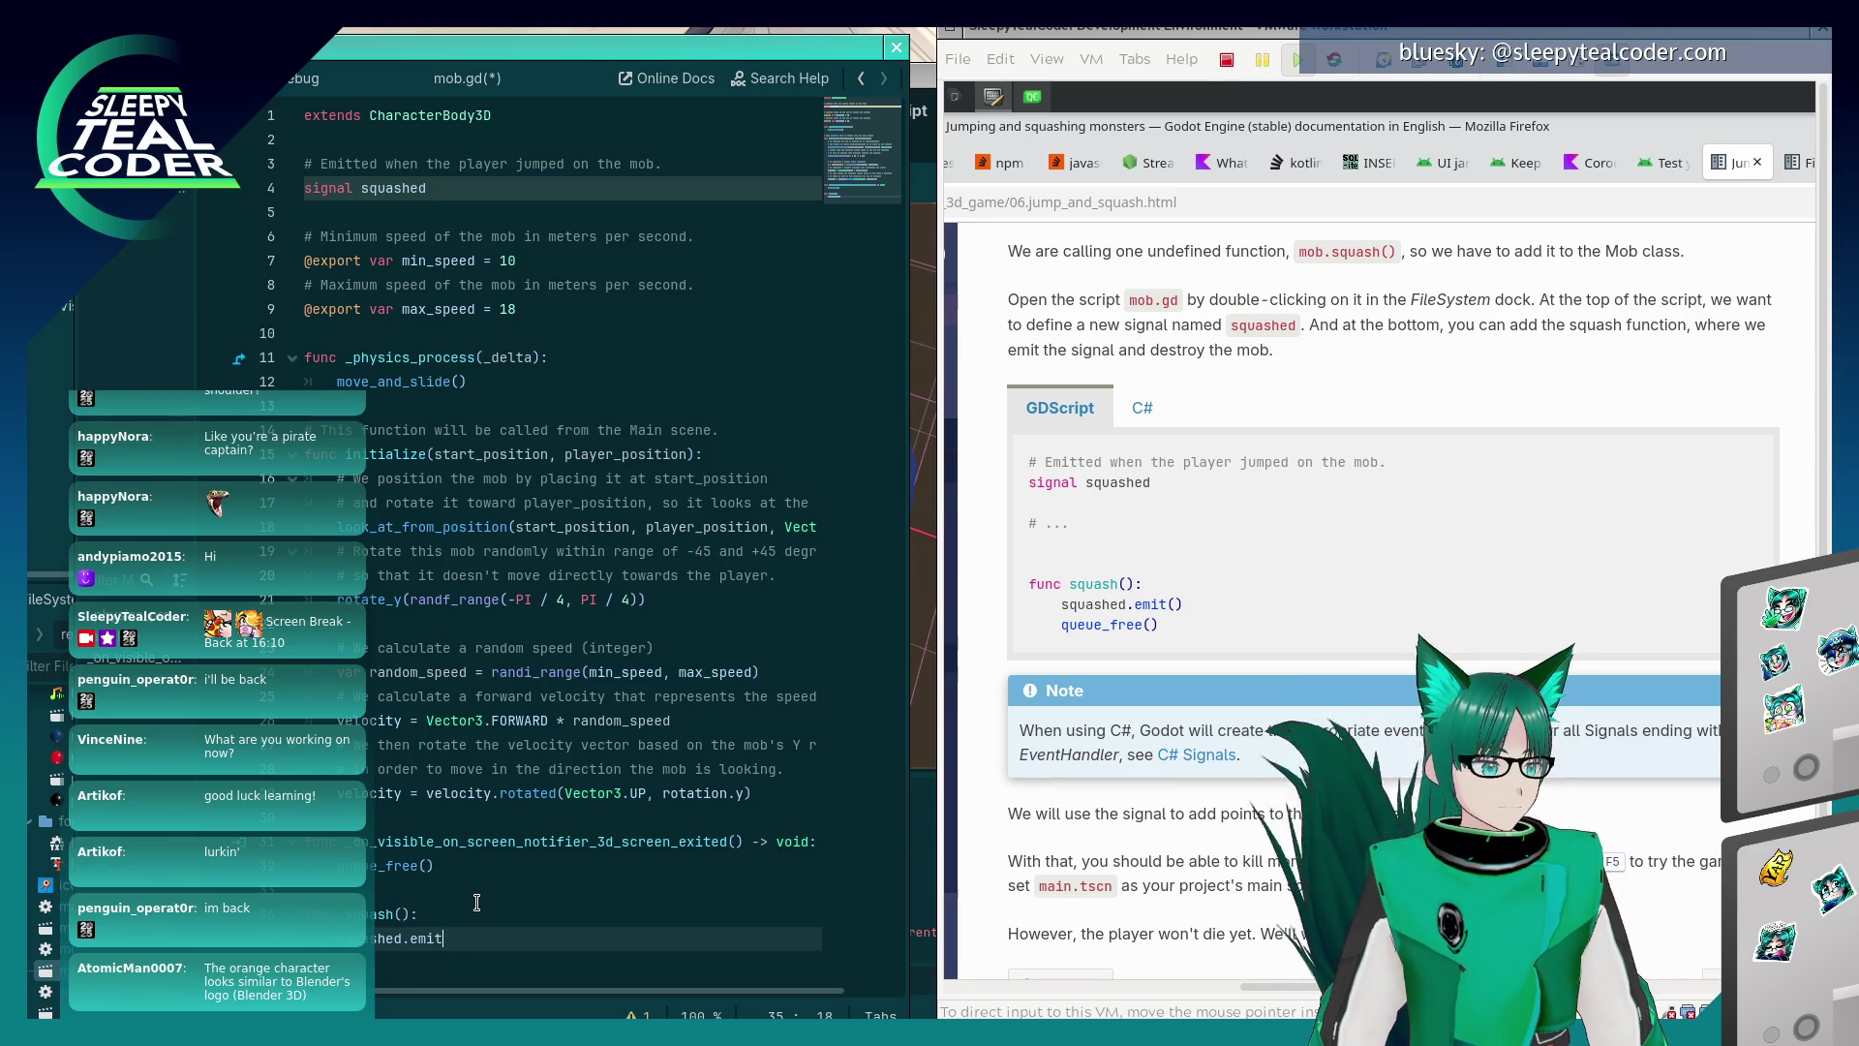
type("mit()")
key("Return")
type("queue")
type("_free()")
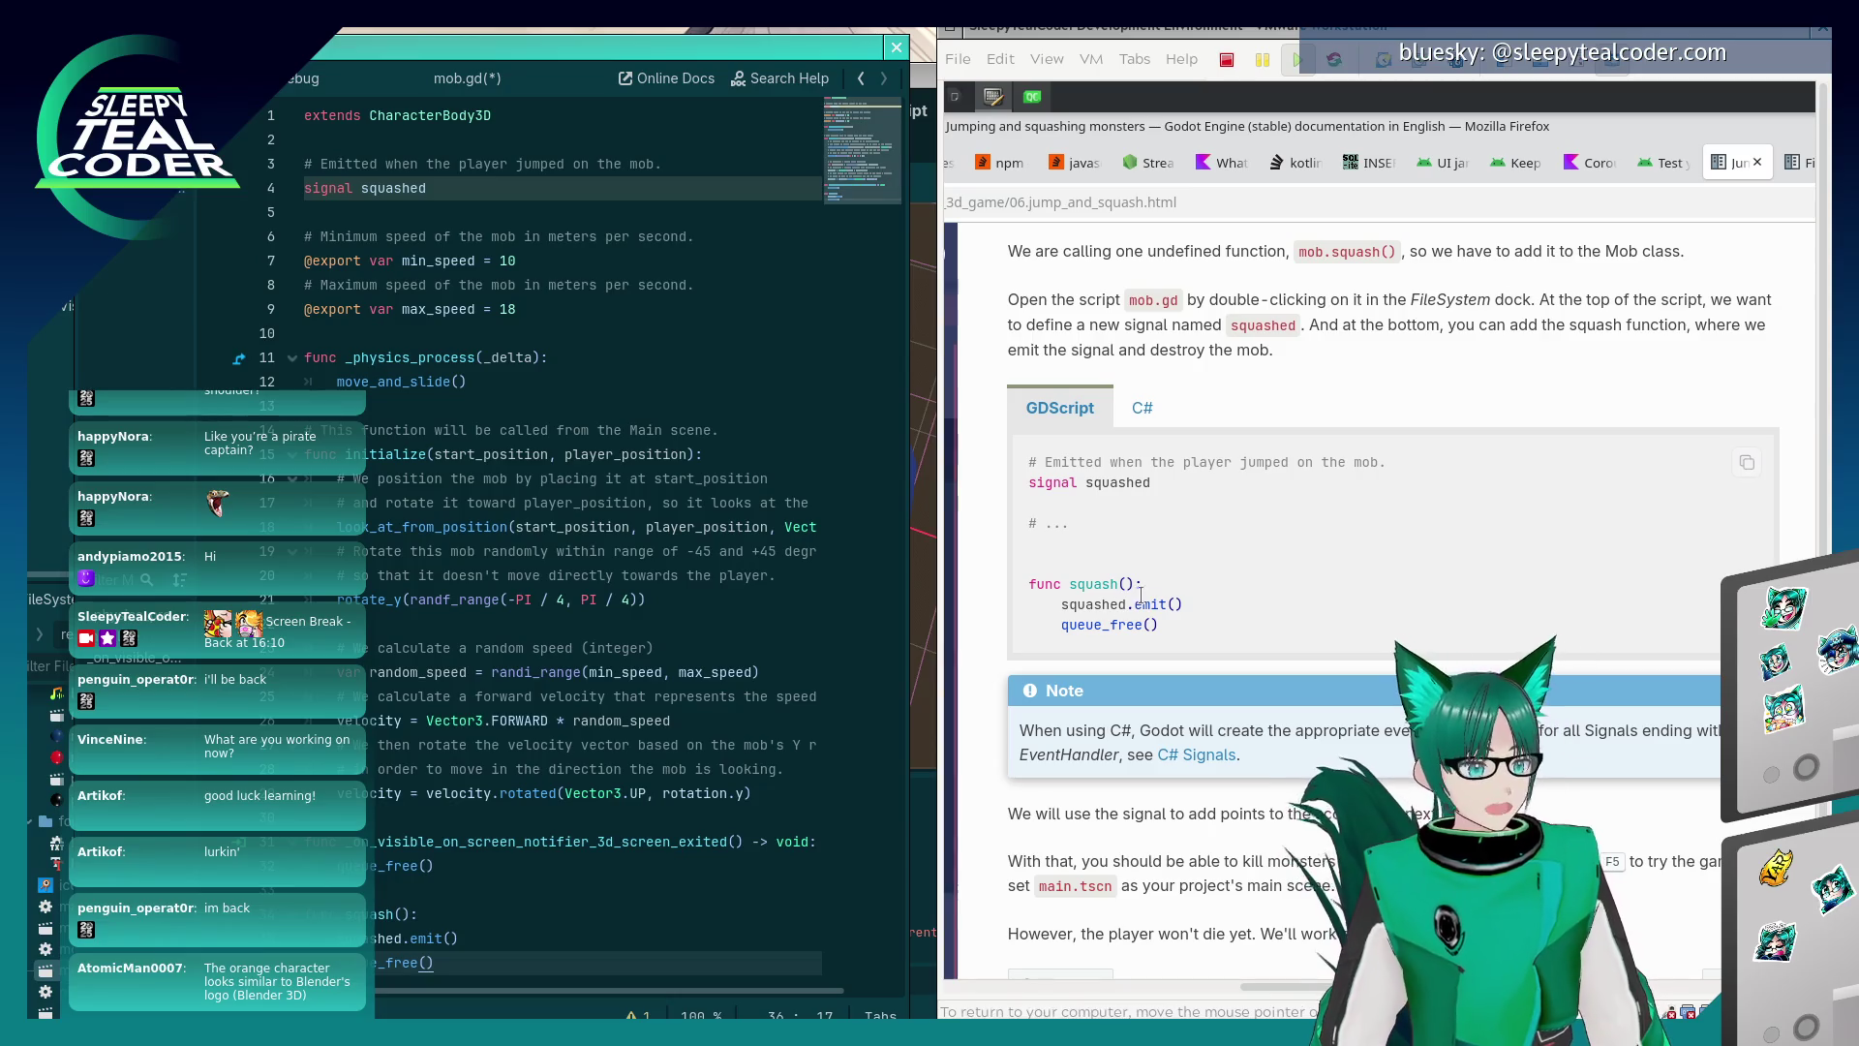
scroll(1149, 593, "down", 5)
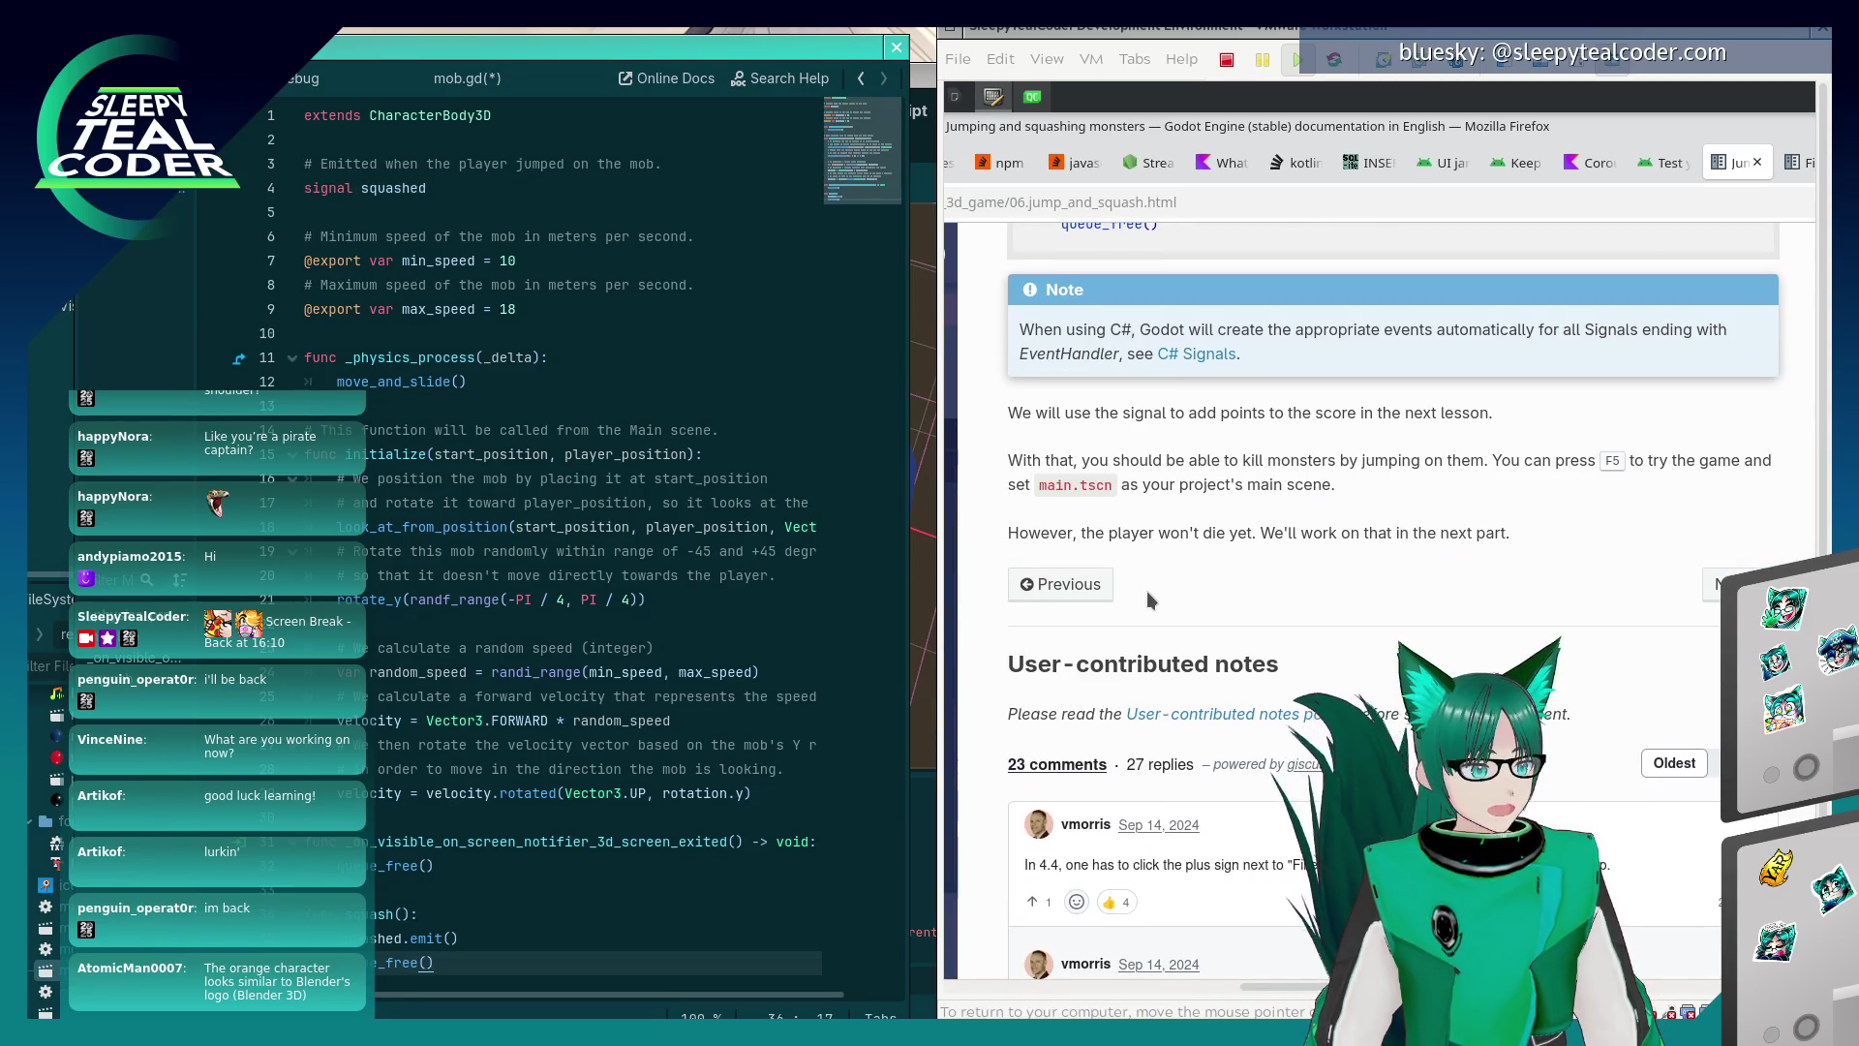
Step: Run the project from the mob script with F5, triggering the 'No main scene' prompt
scroll(1147, 591, "up", 2)
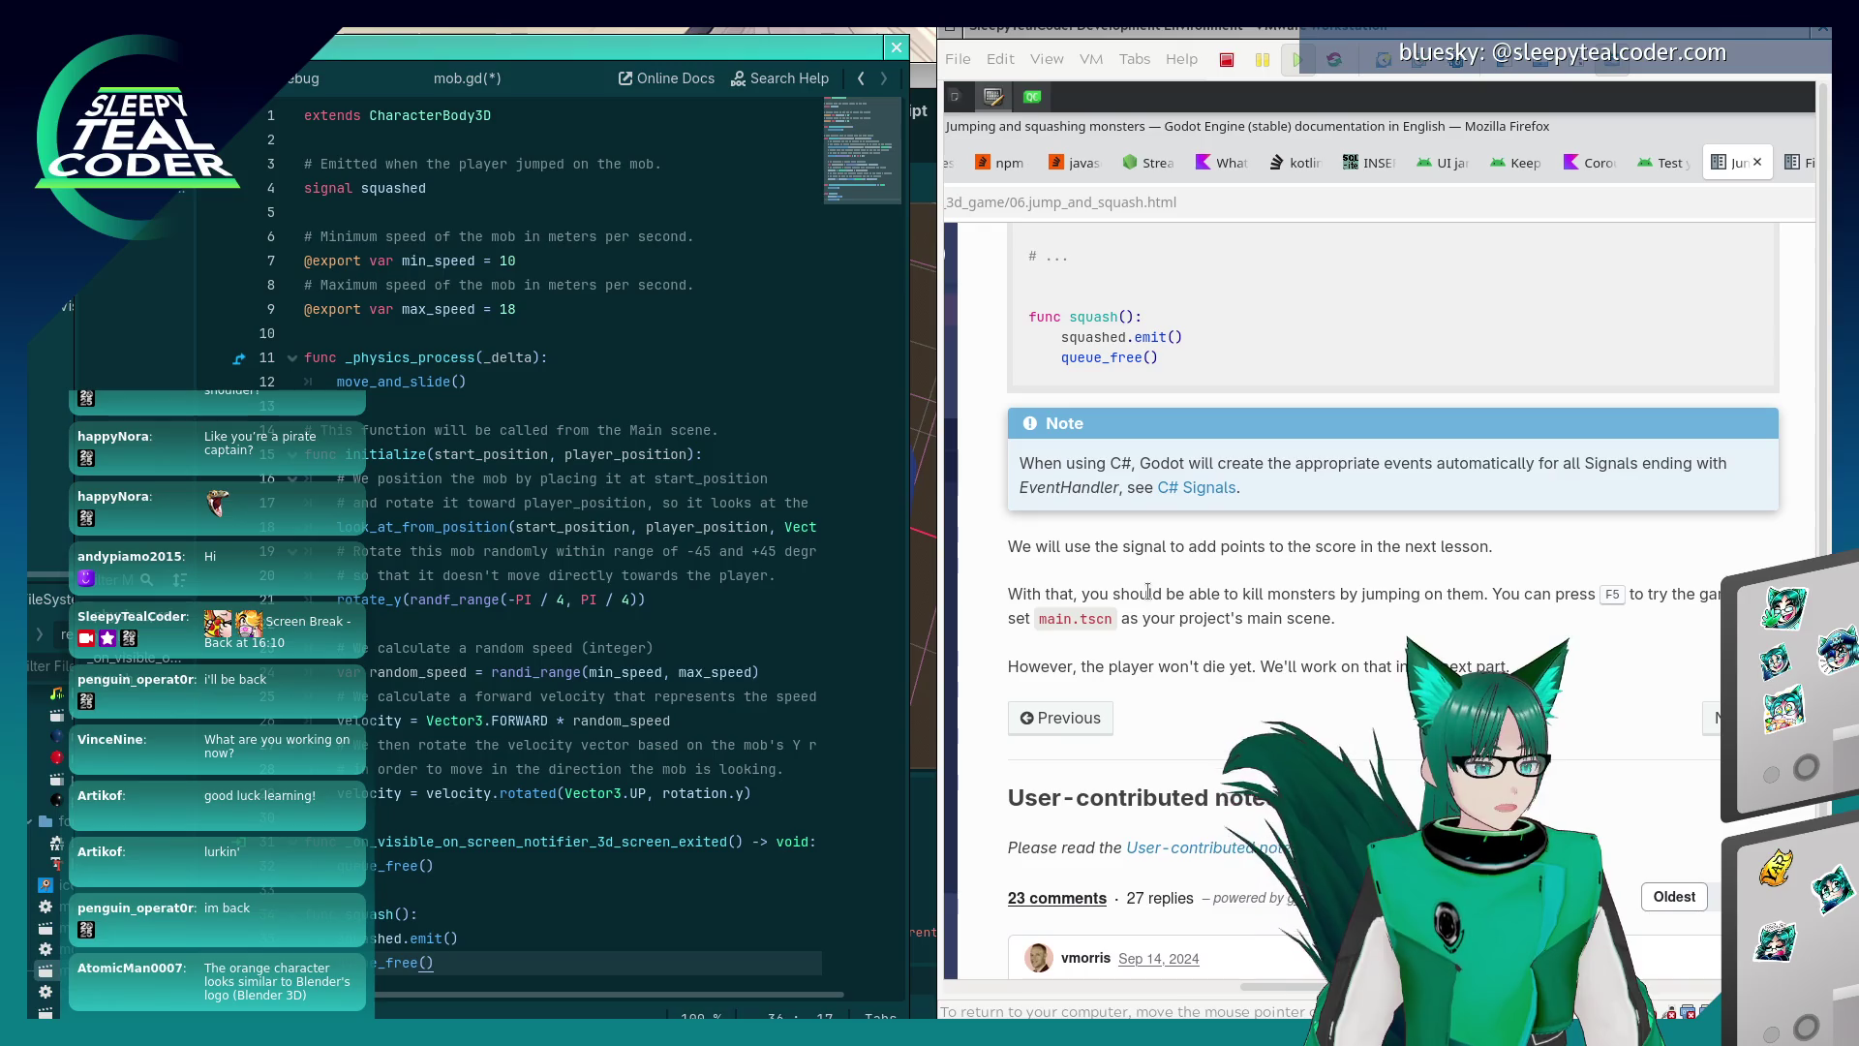
scroll(1147, 591, "down", 2)
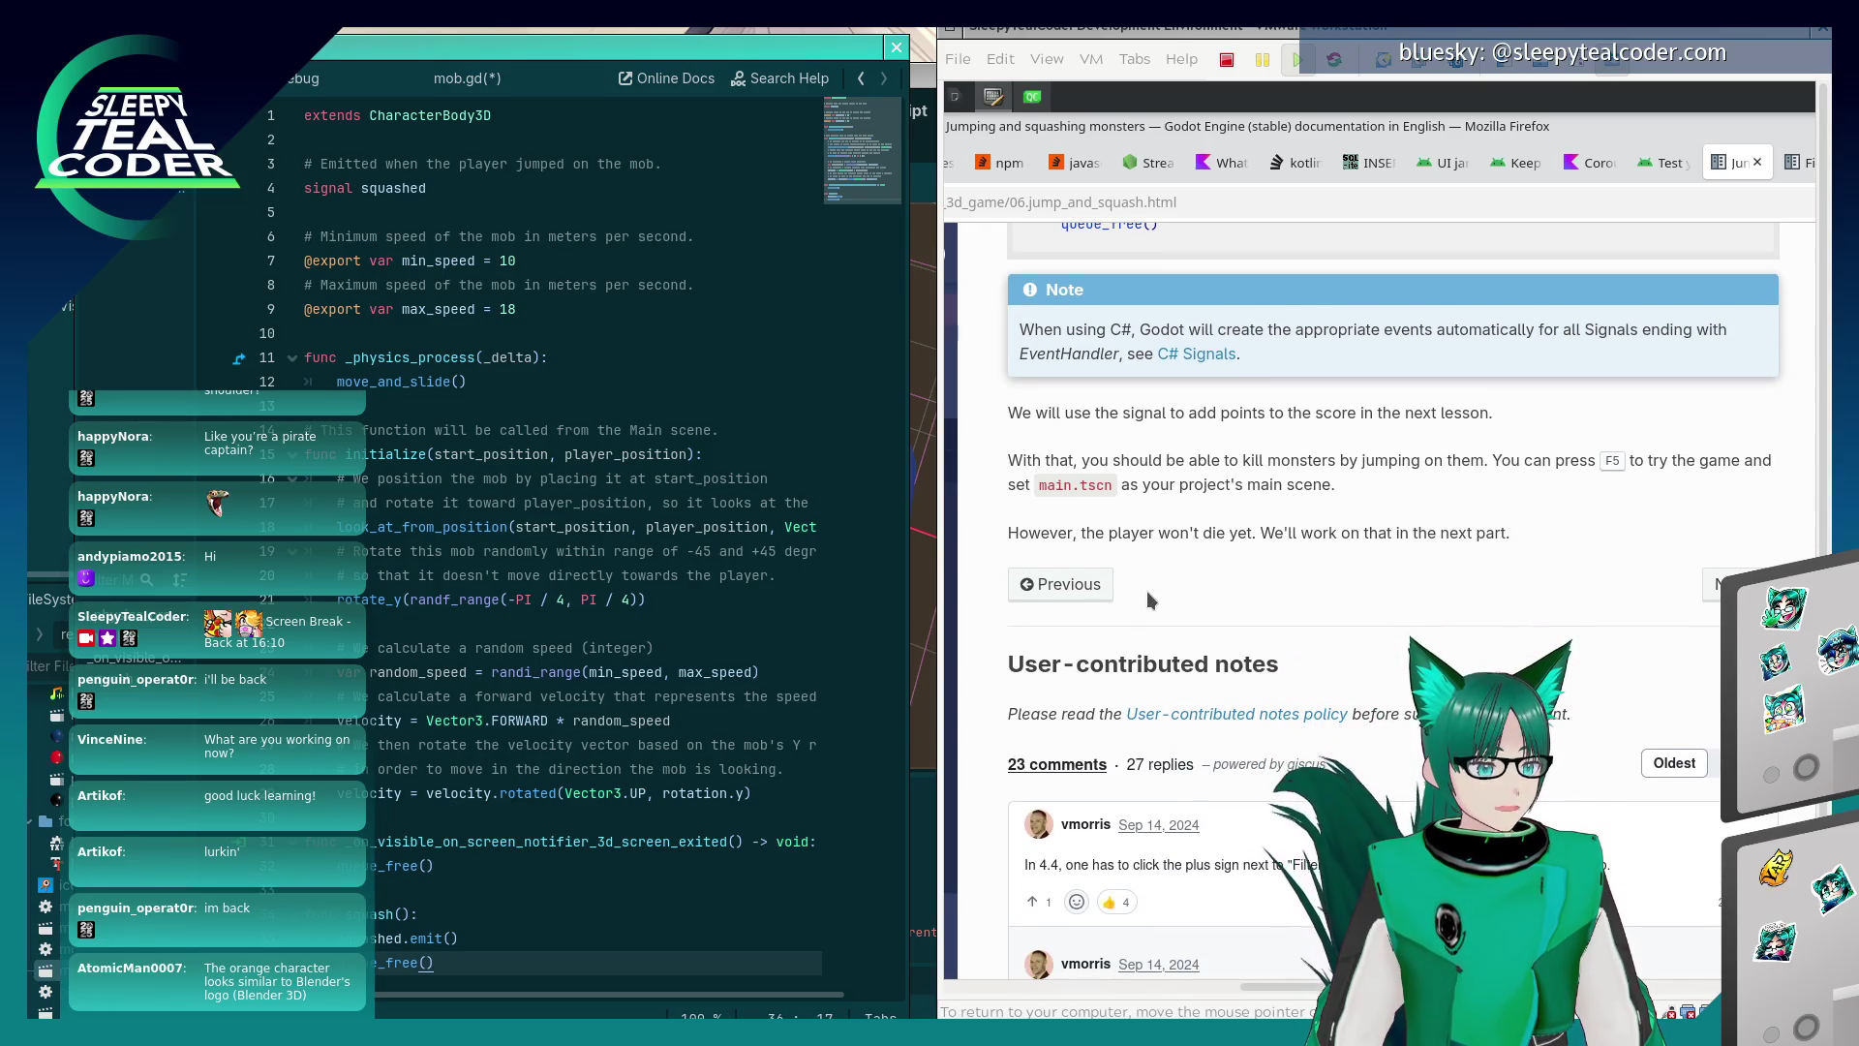
scroll(1147, 591, "up", 2)
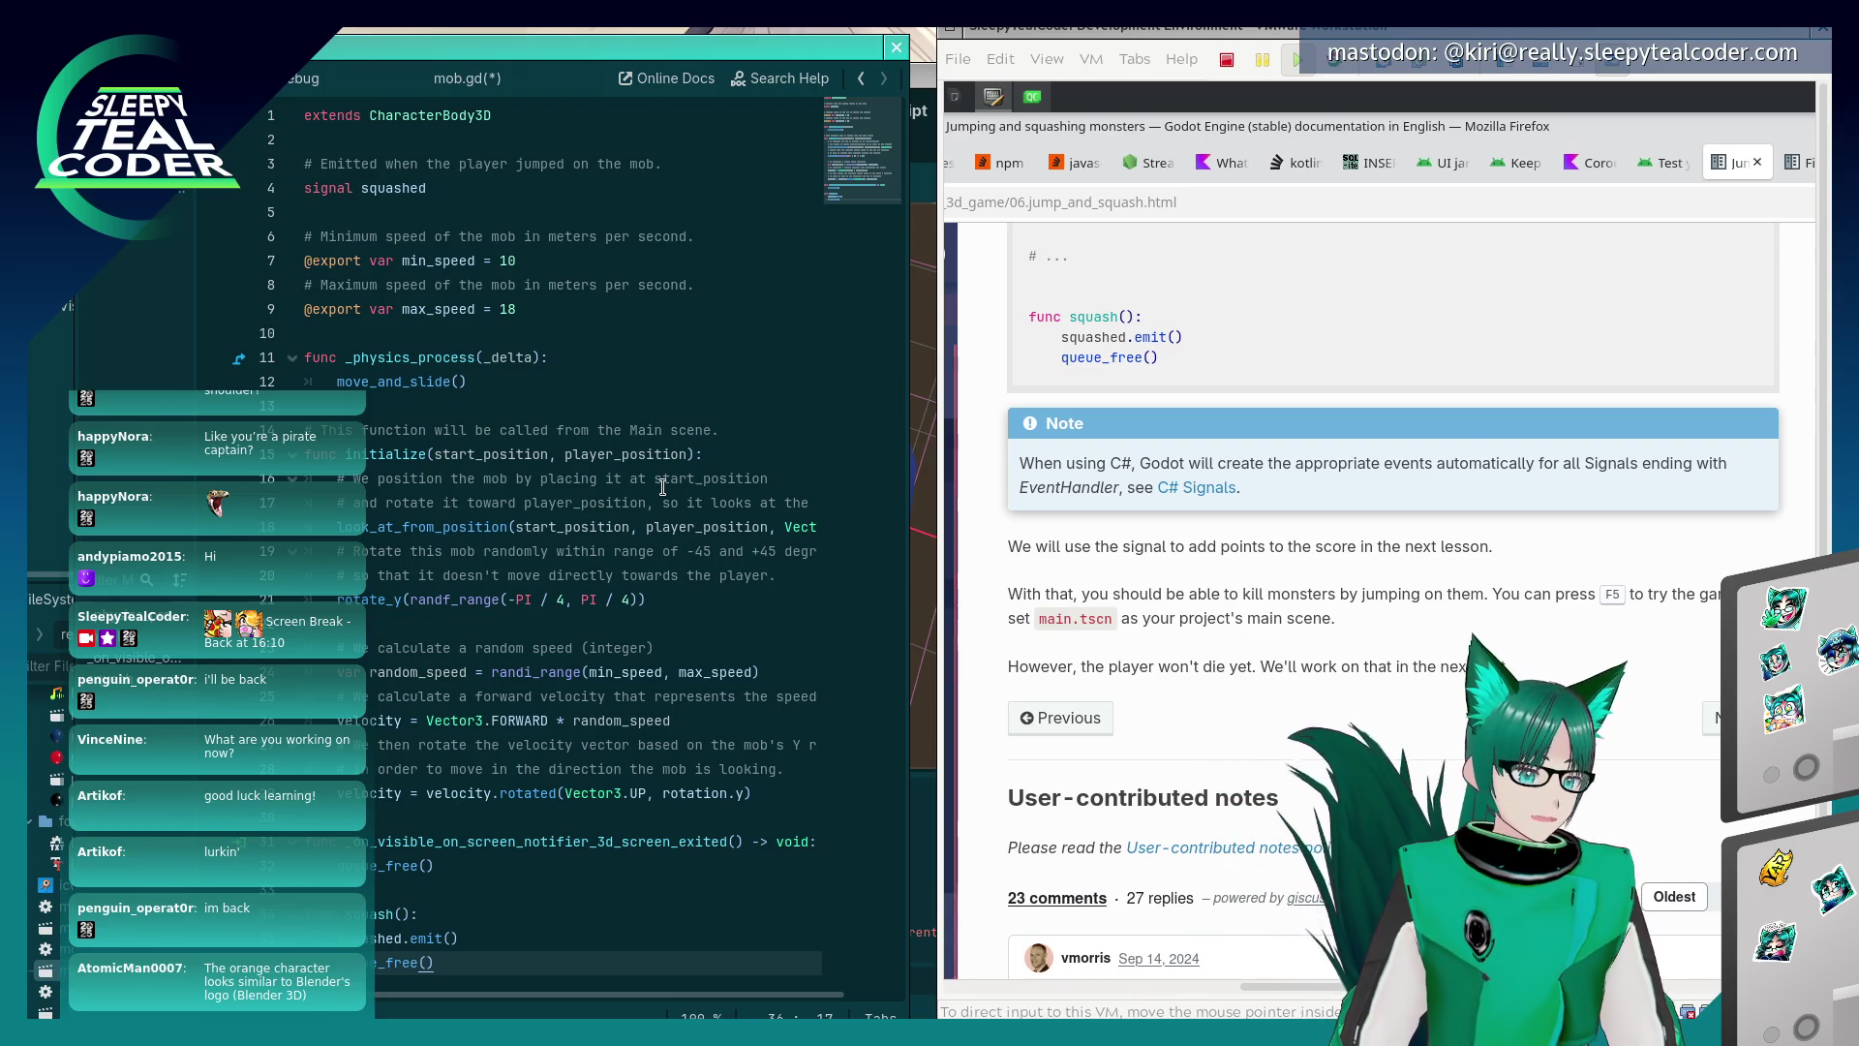
left_click(661, 494)
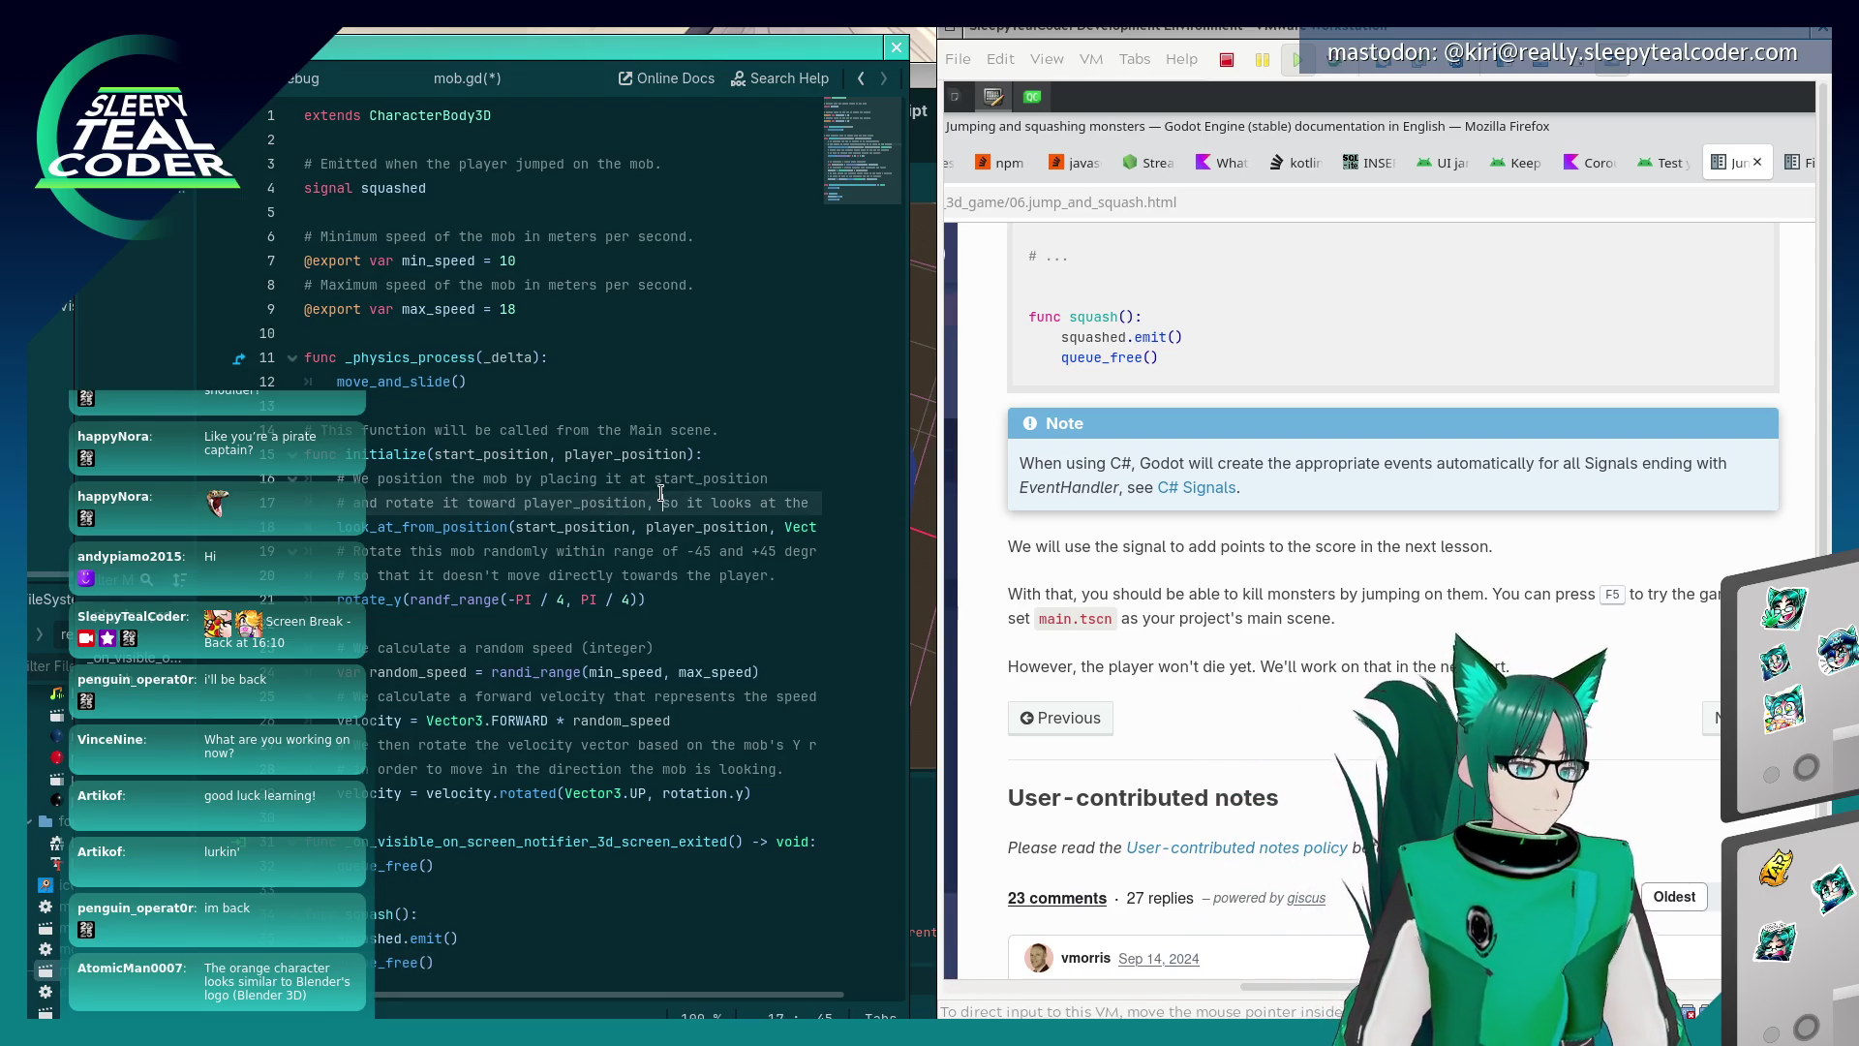
key("F5")
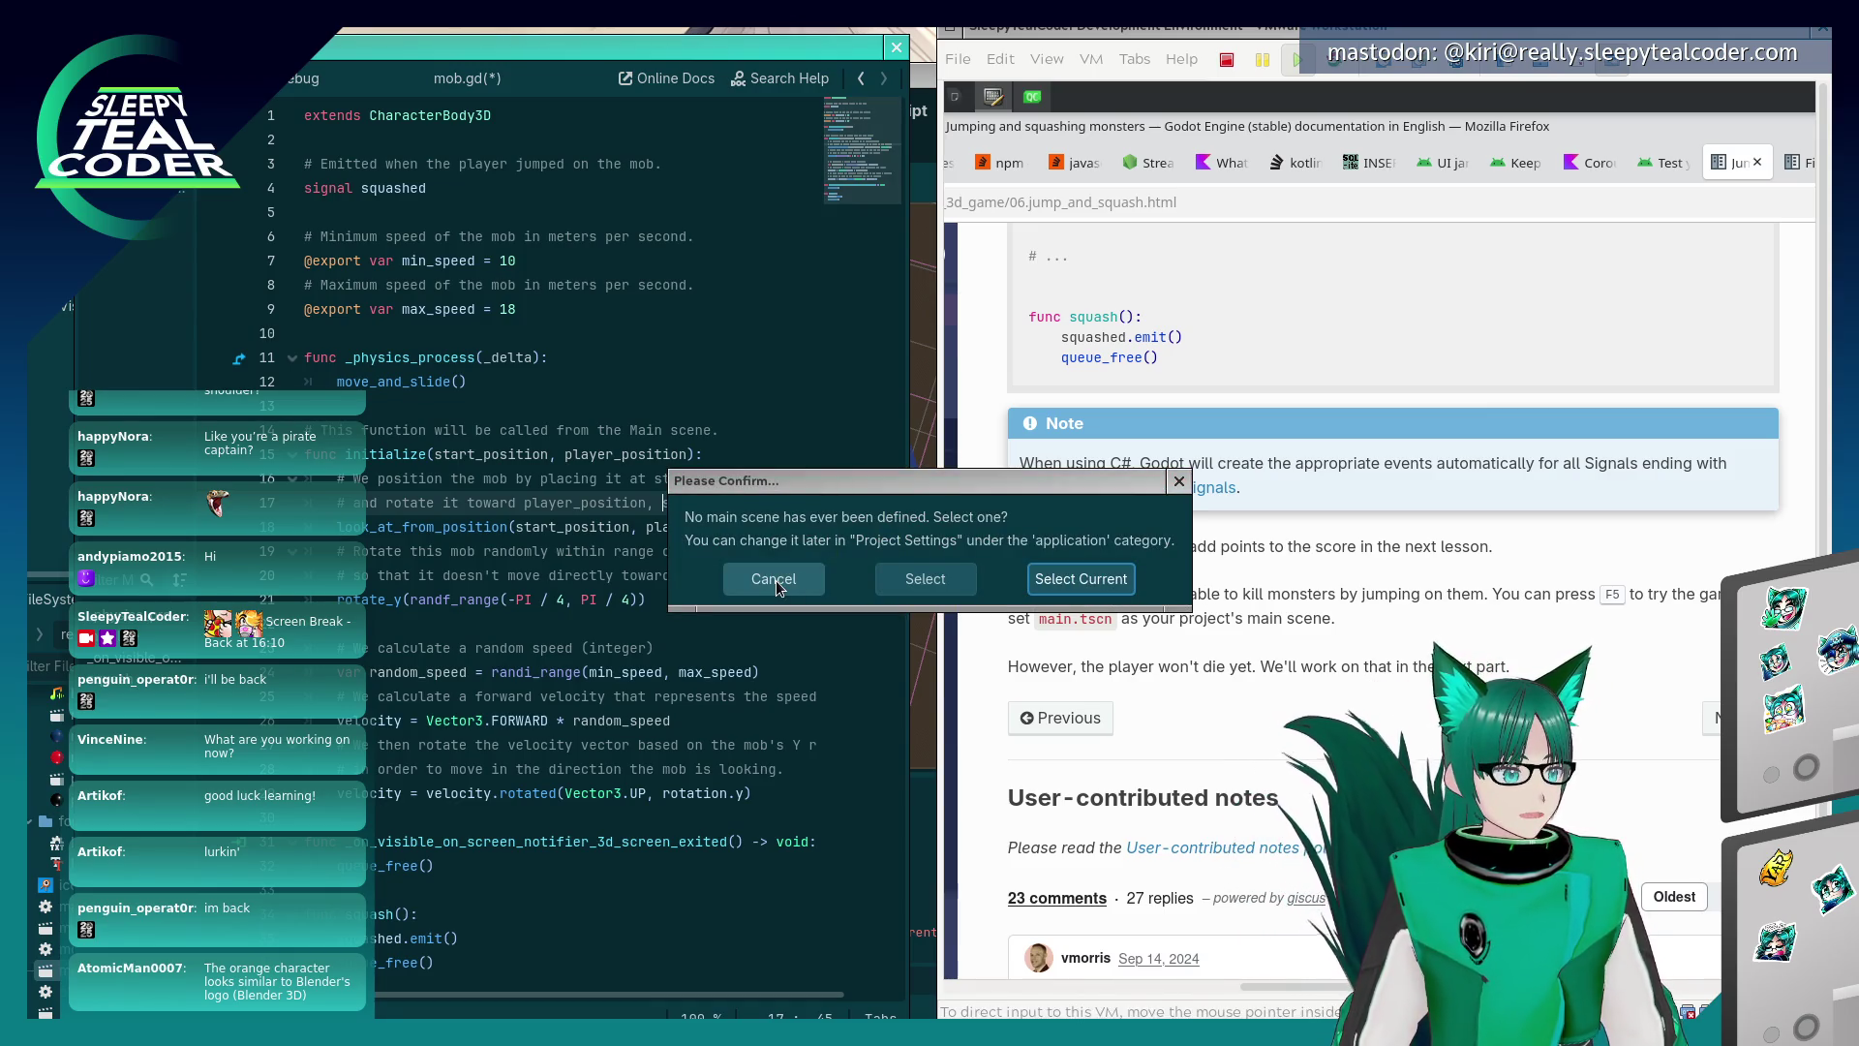
Step: Set main.tscn as the main scene and start steering the player with the arrow keys
left_click(954, 582)
double_click(830, 334)
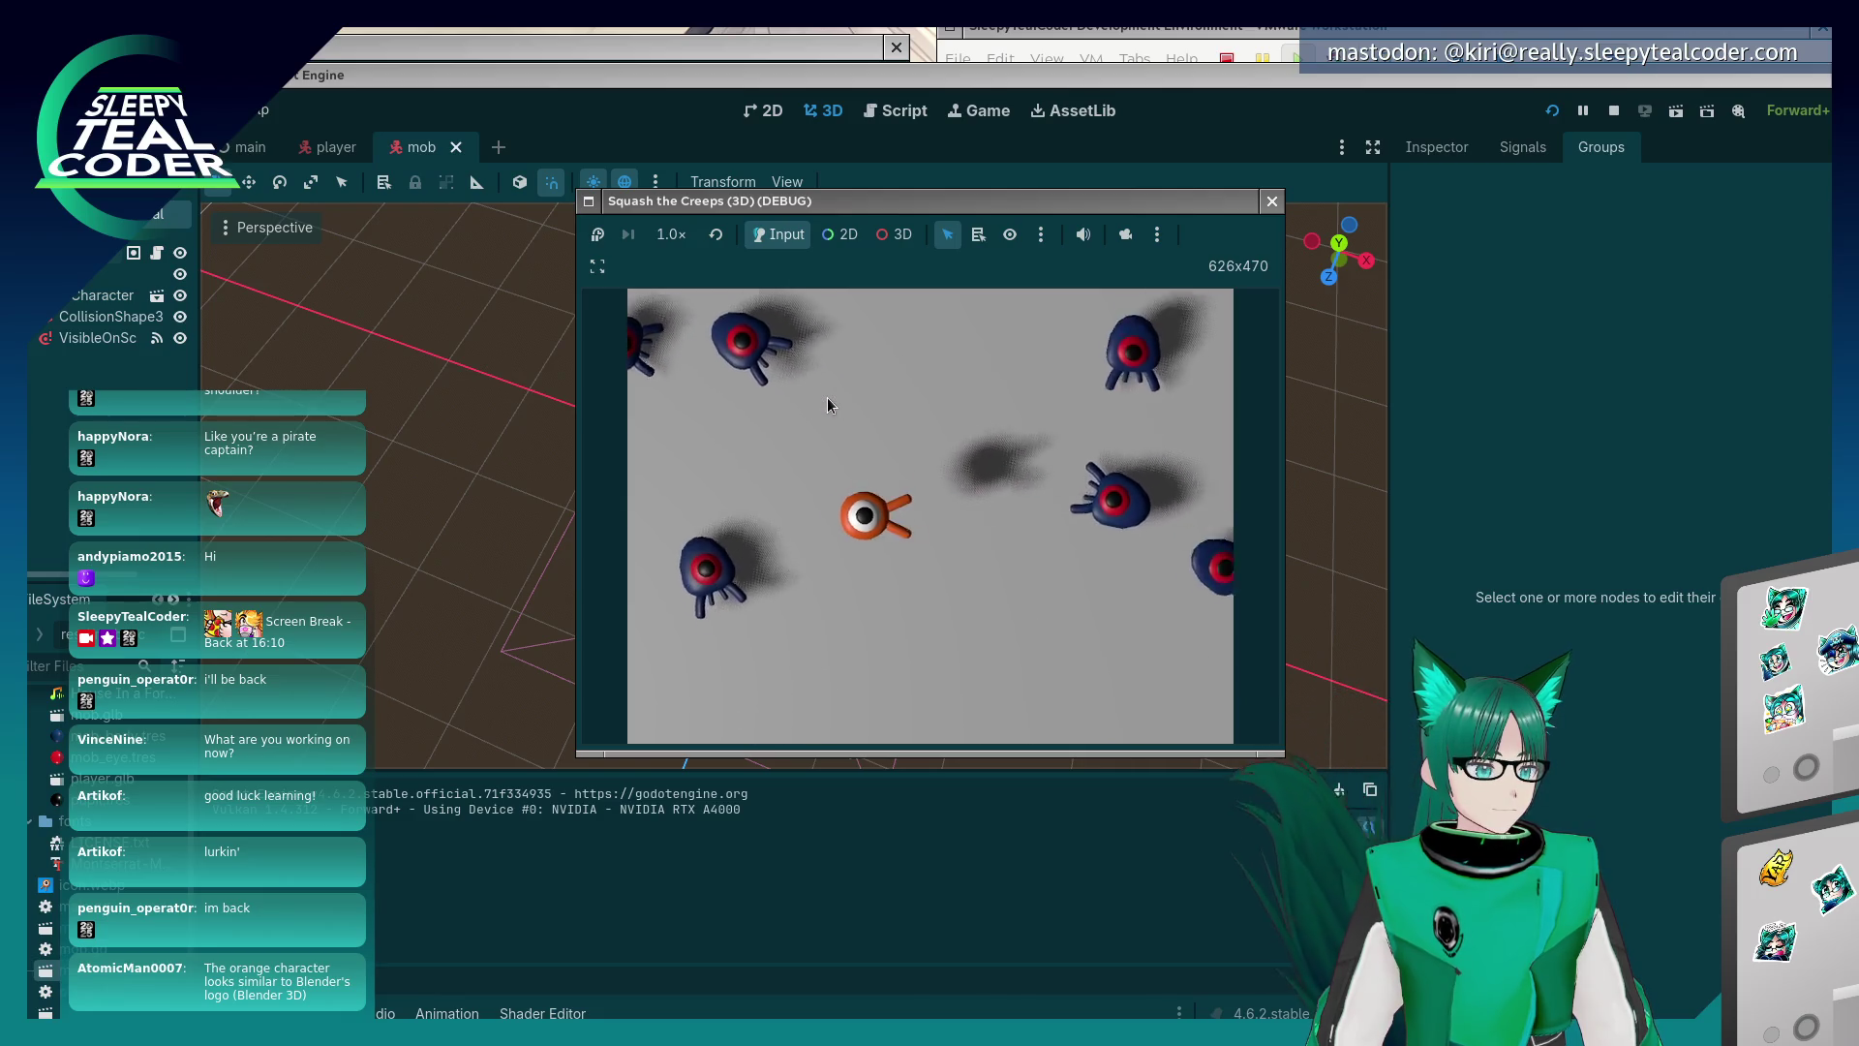
key("Right")
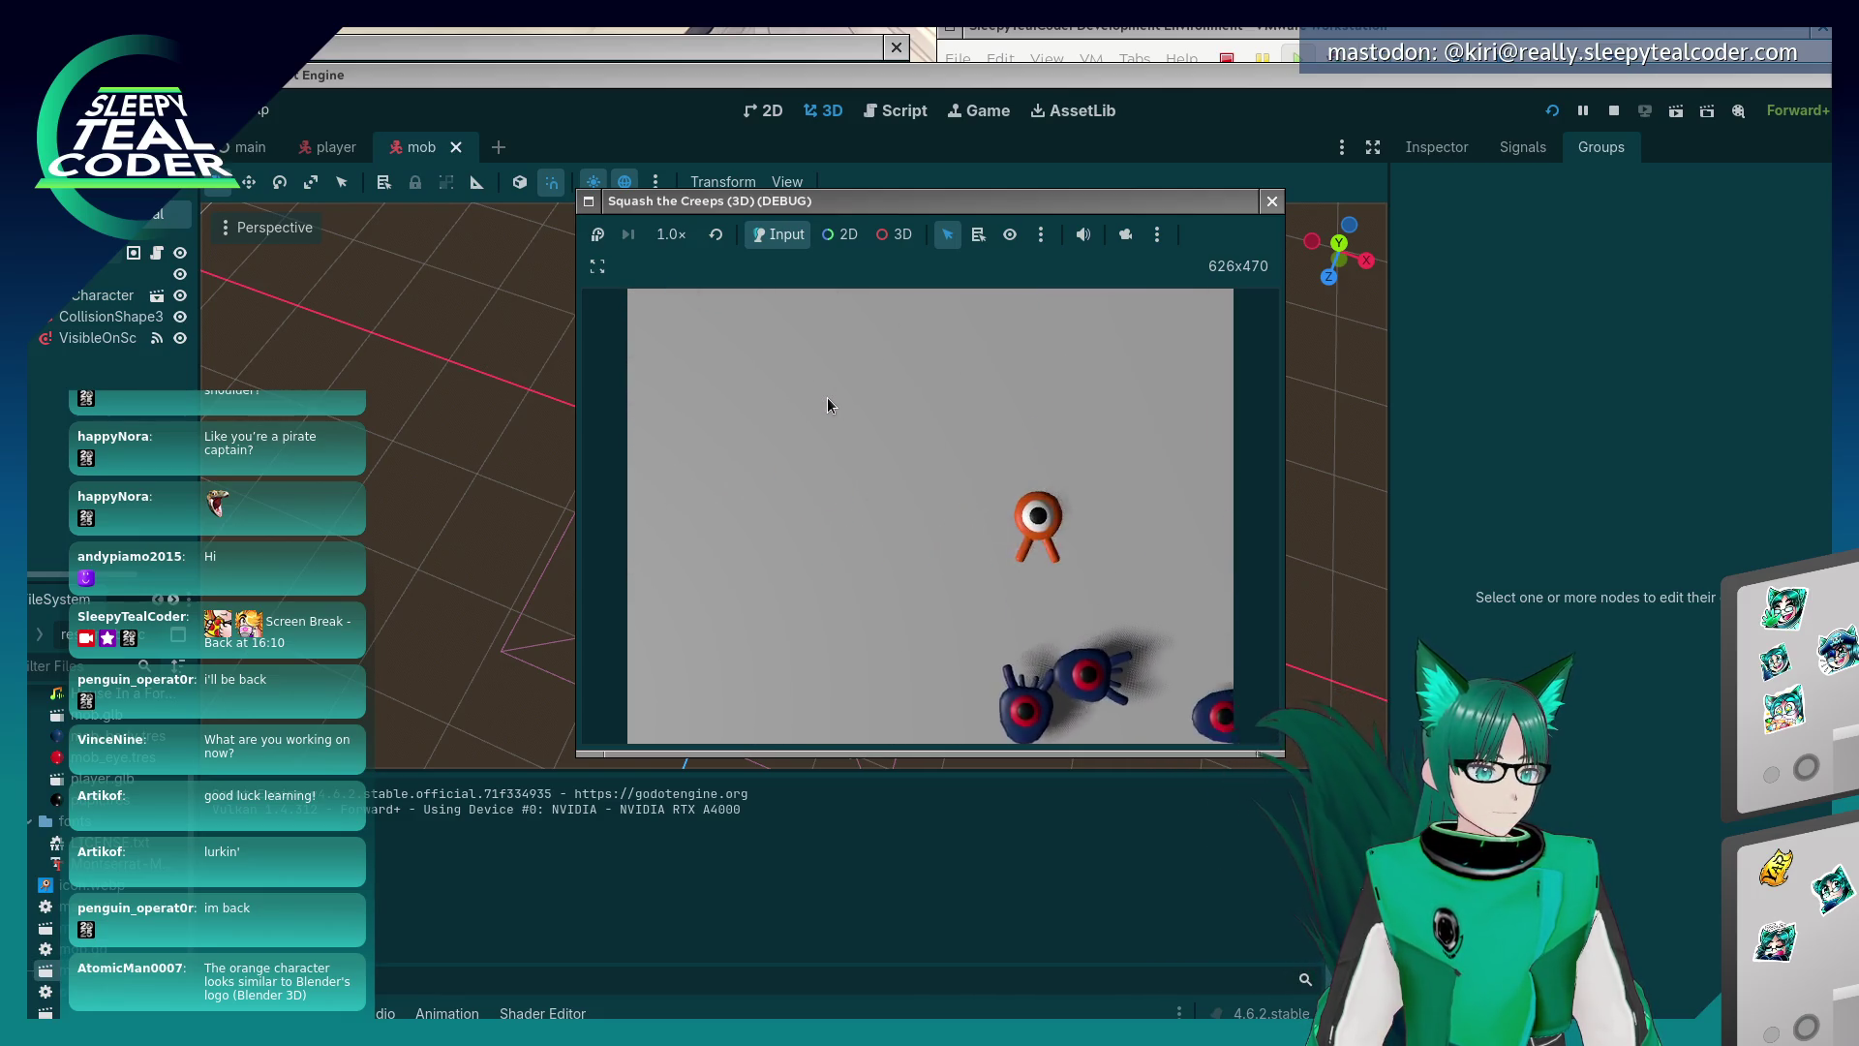
key("Left")
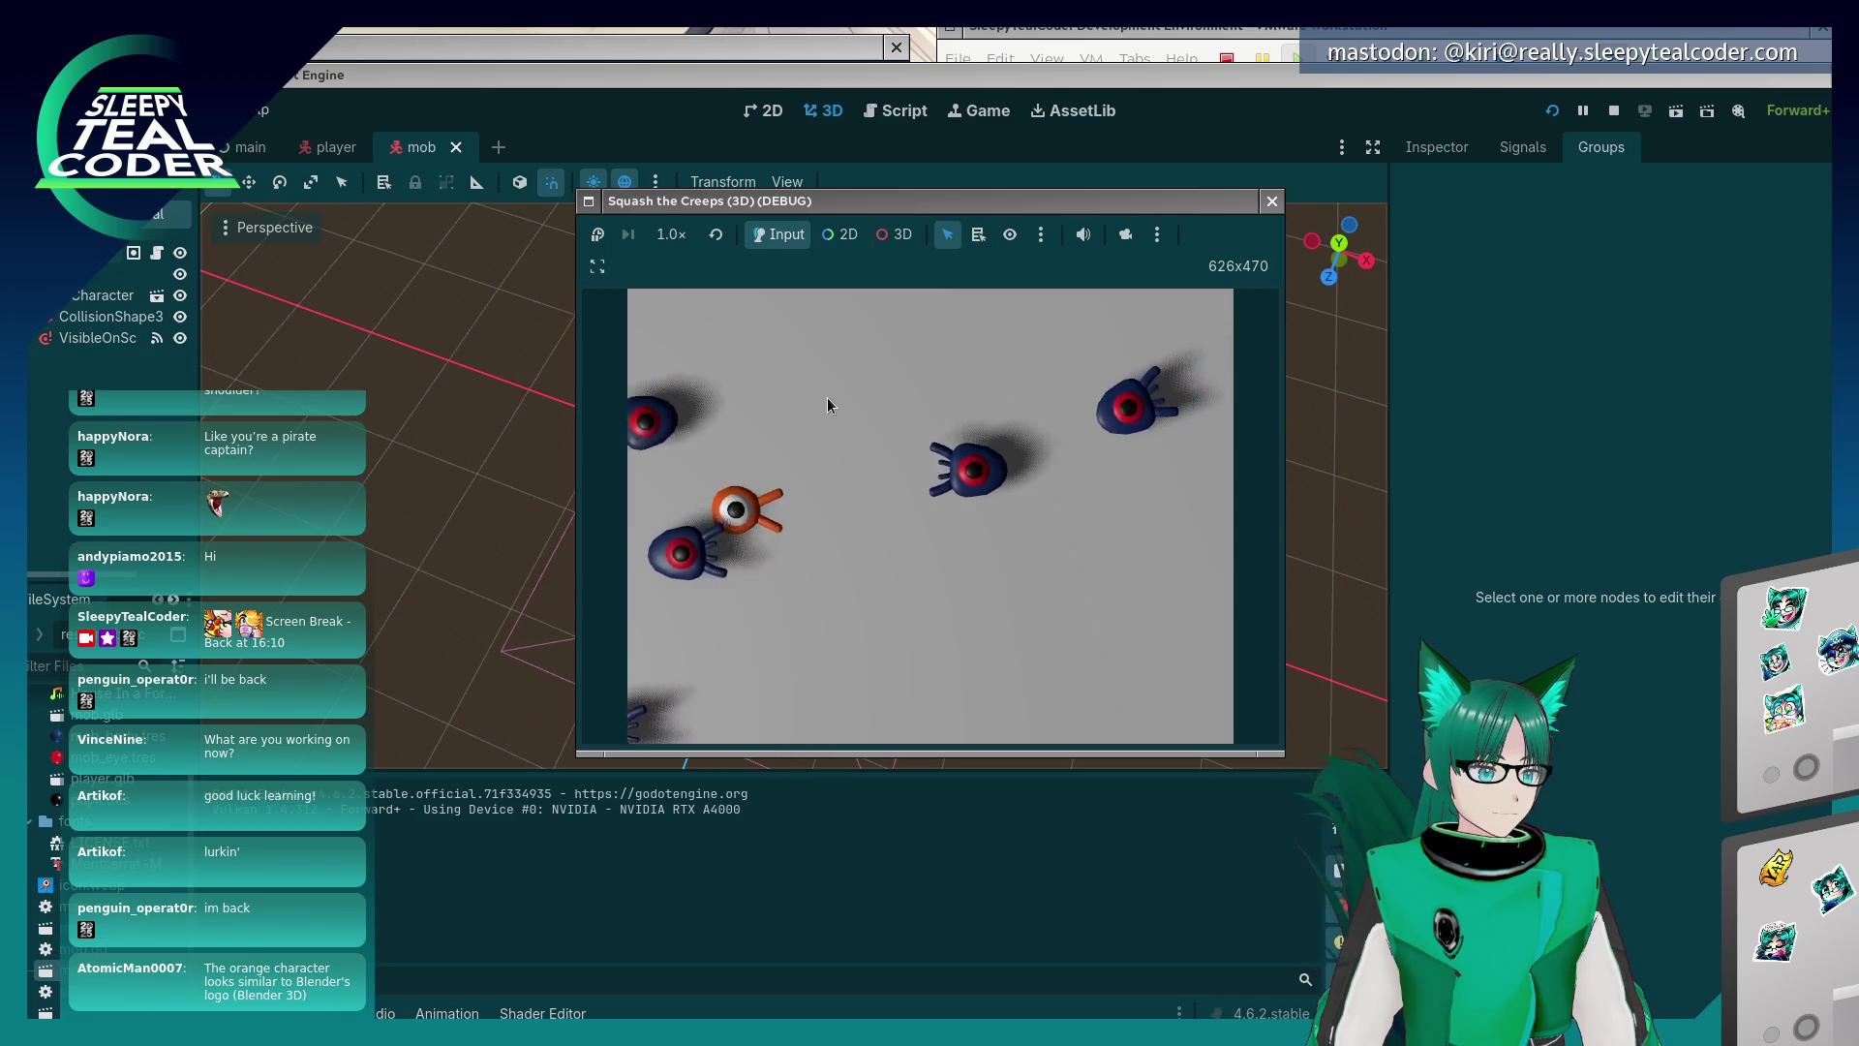
key("Right")
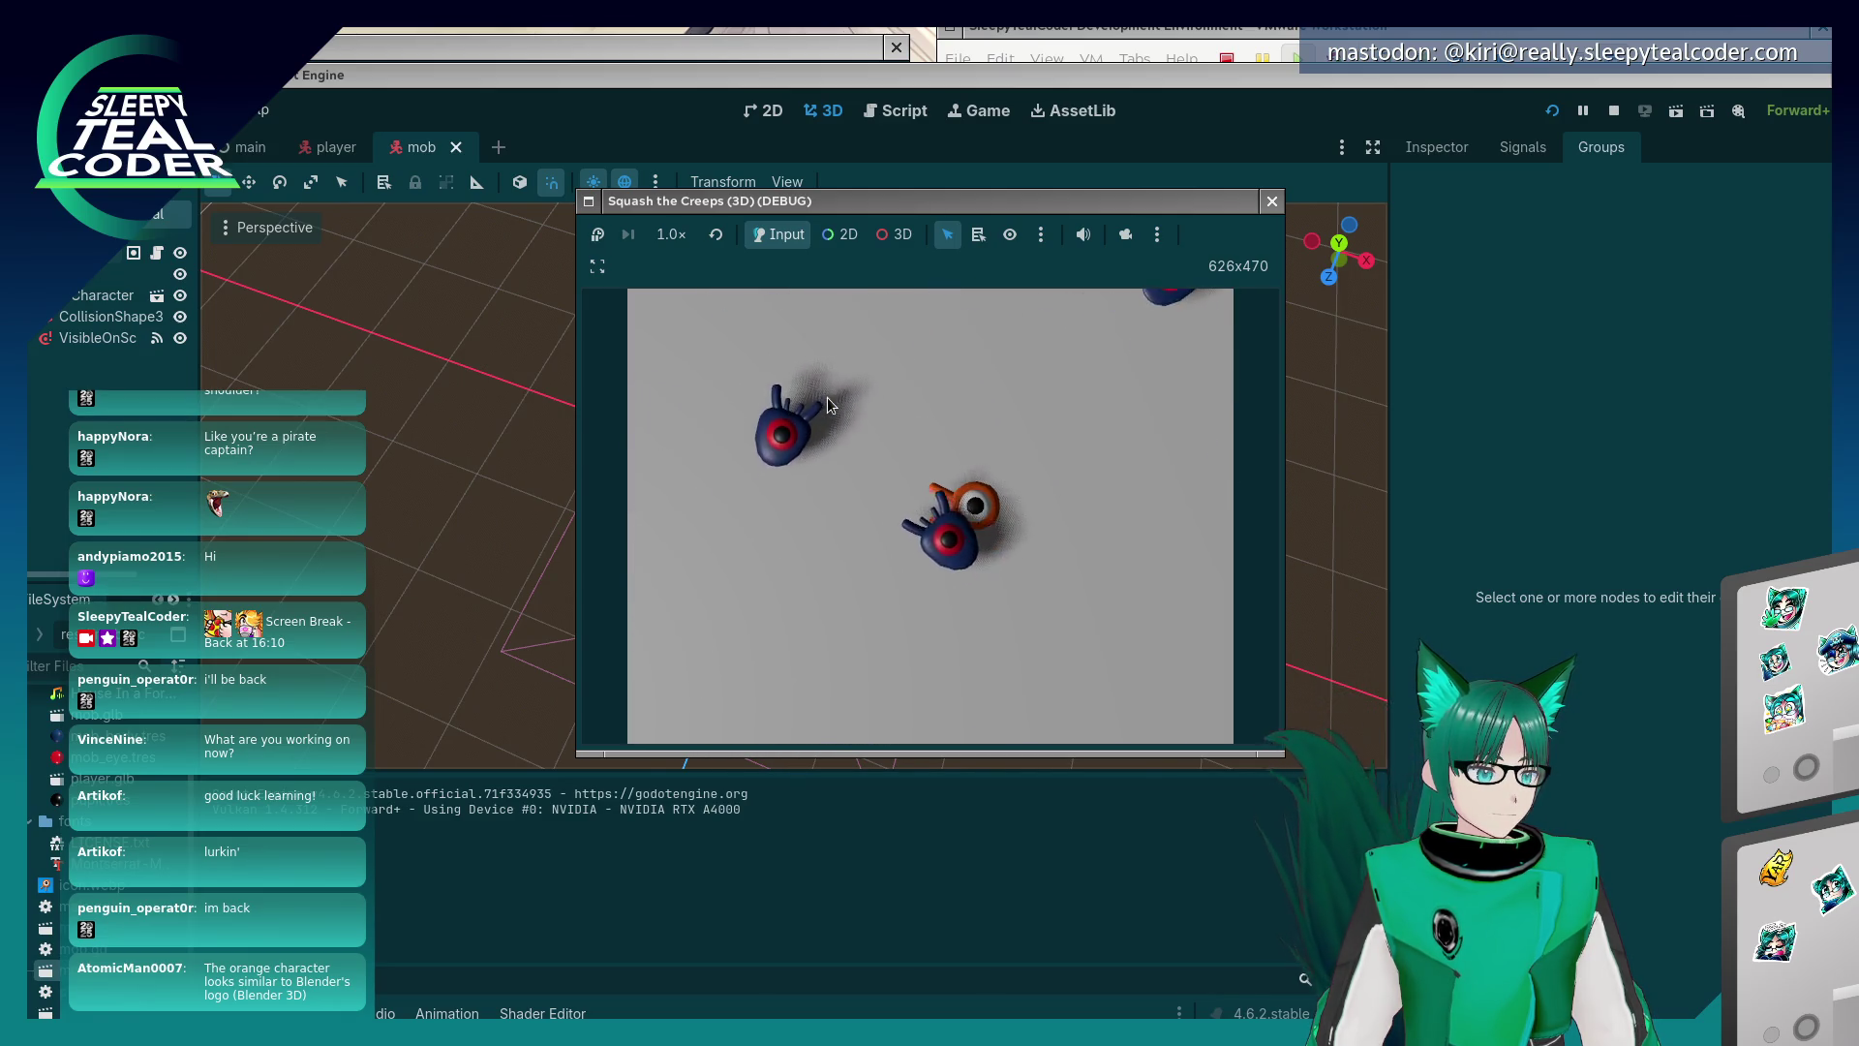
key("Down")
key("Left")
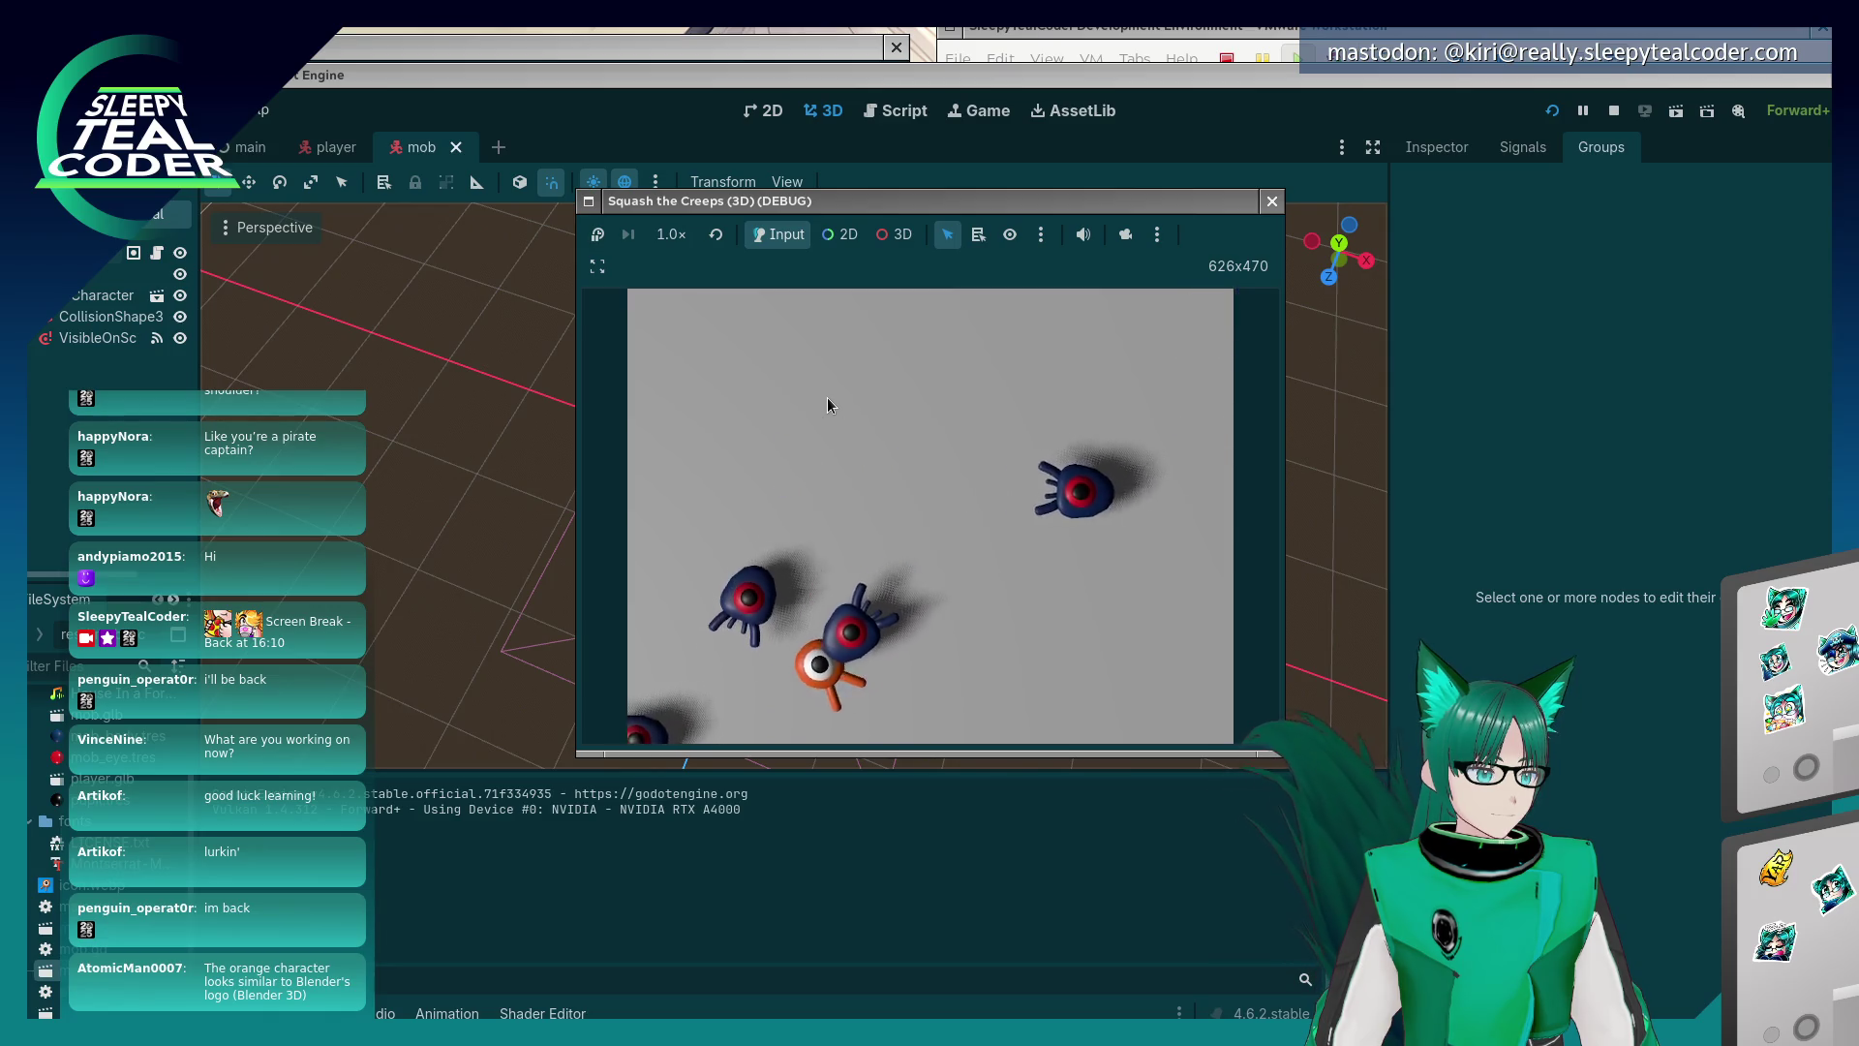
Step: Keep moving the player among the creeps, then stop the game with F8
key("Right")
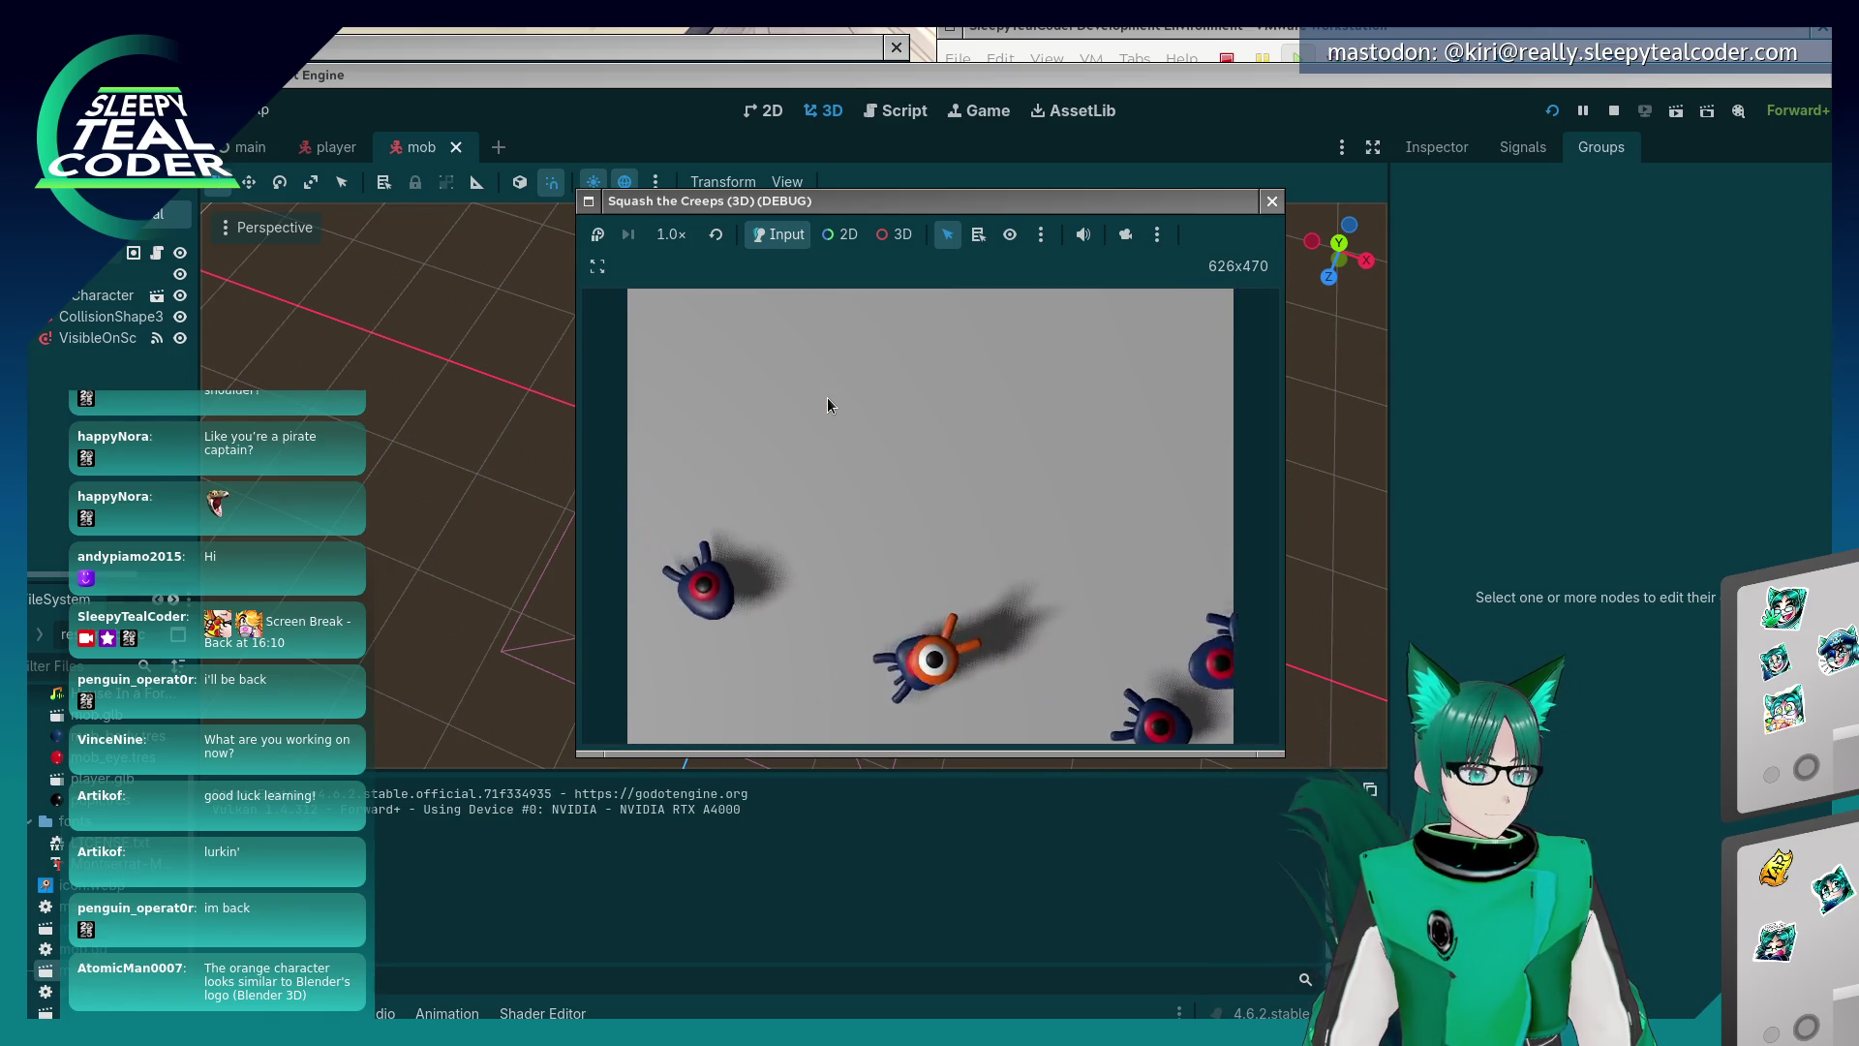
key("Right")
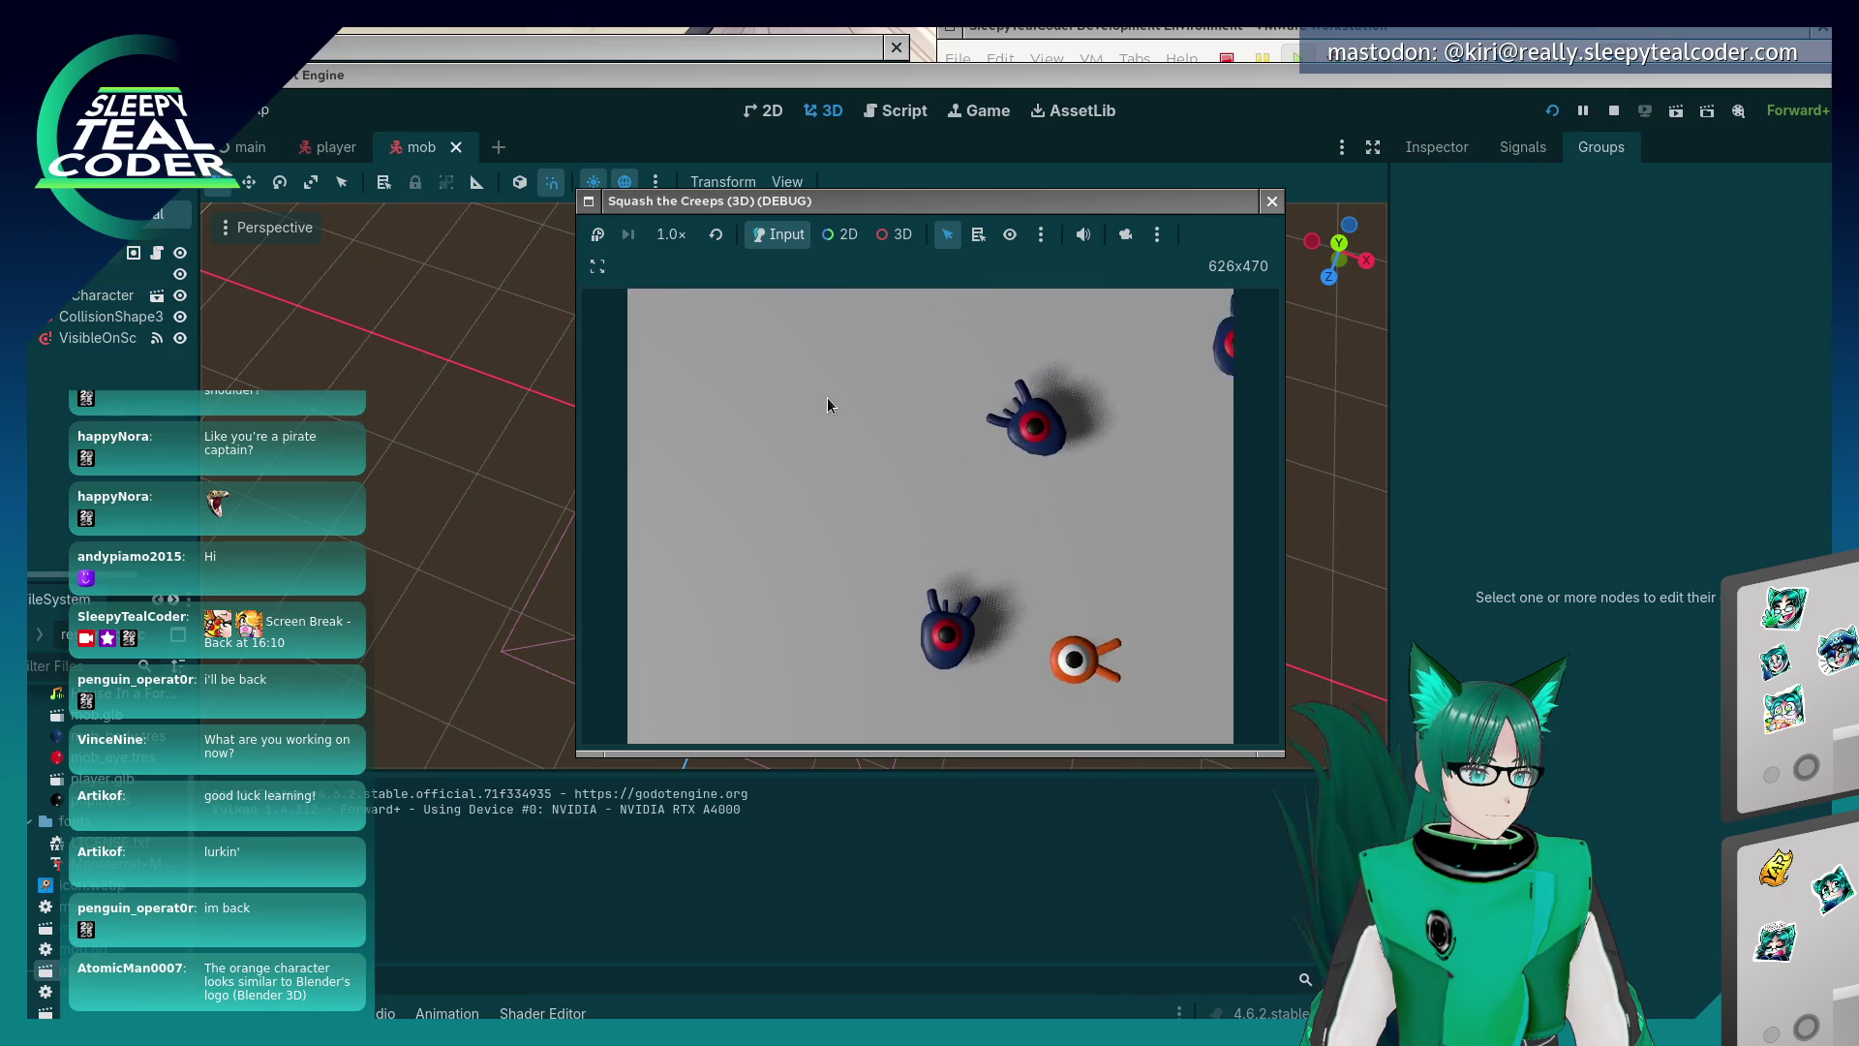
key("Left")
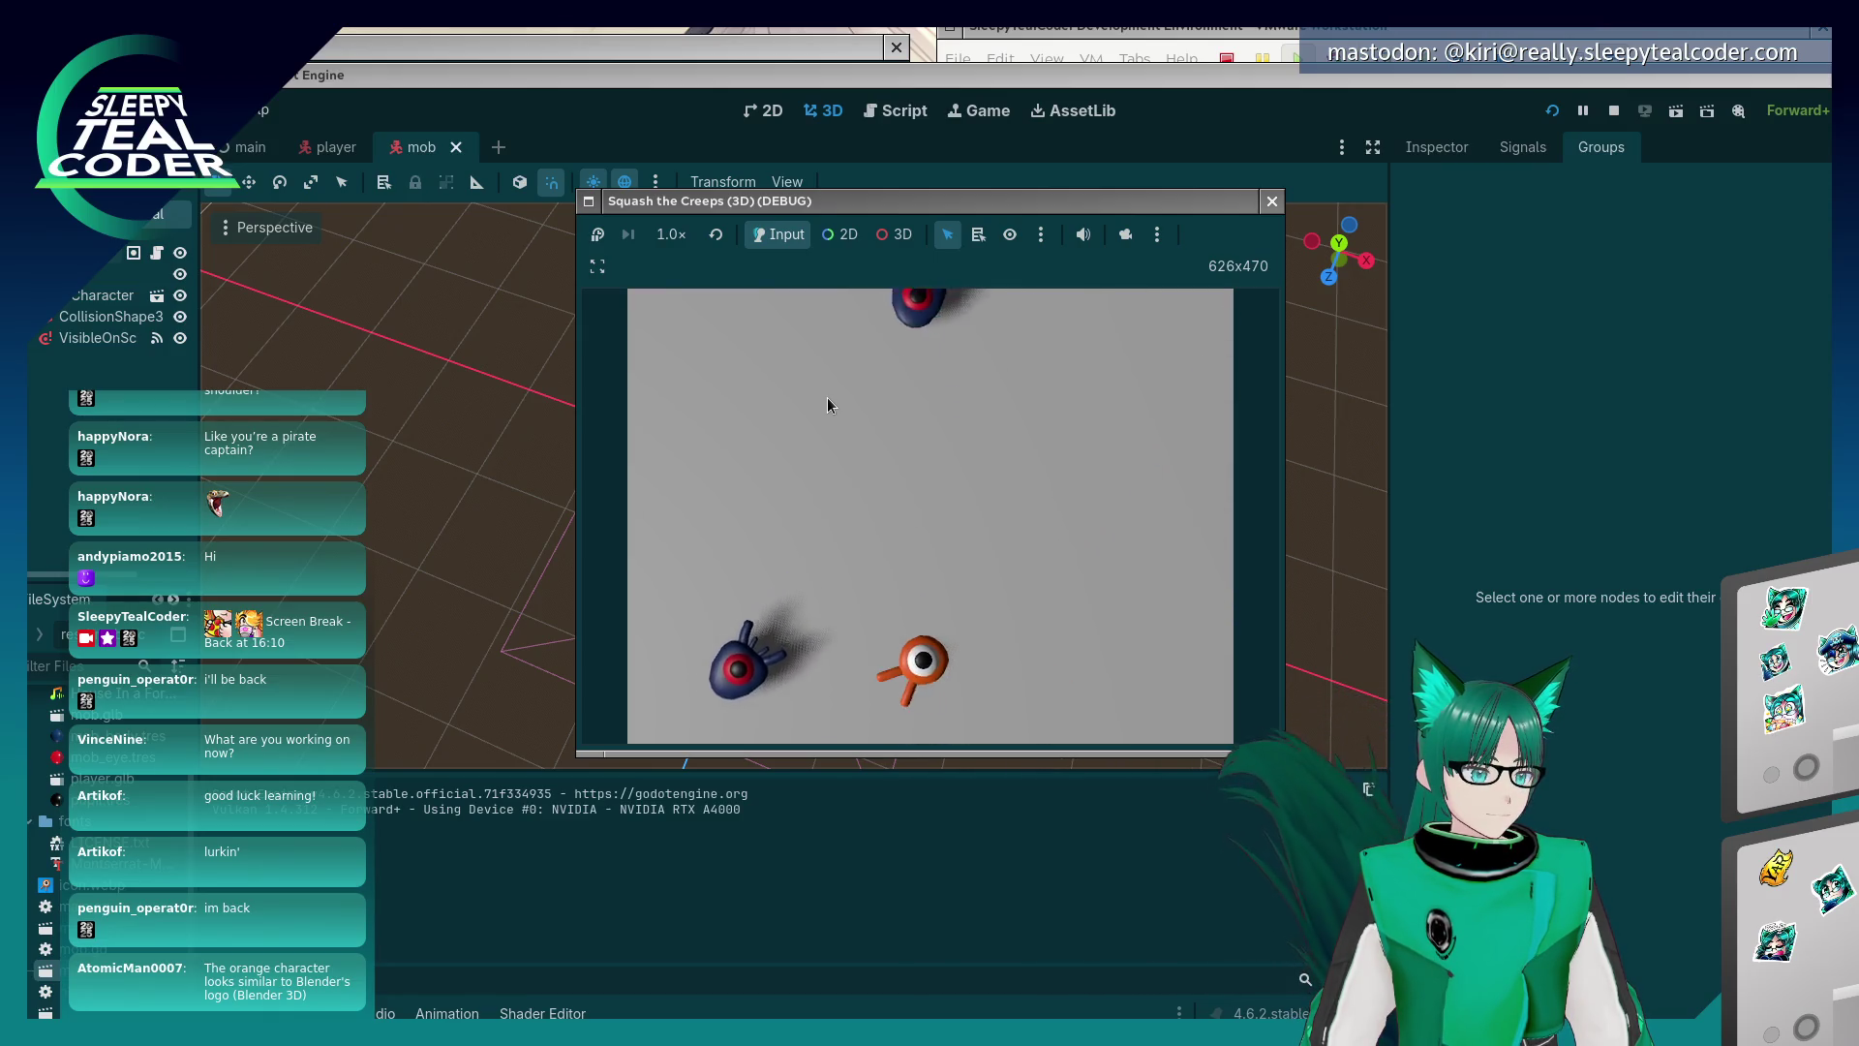
key("Right")
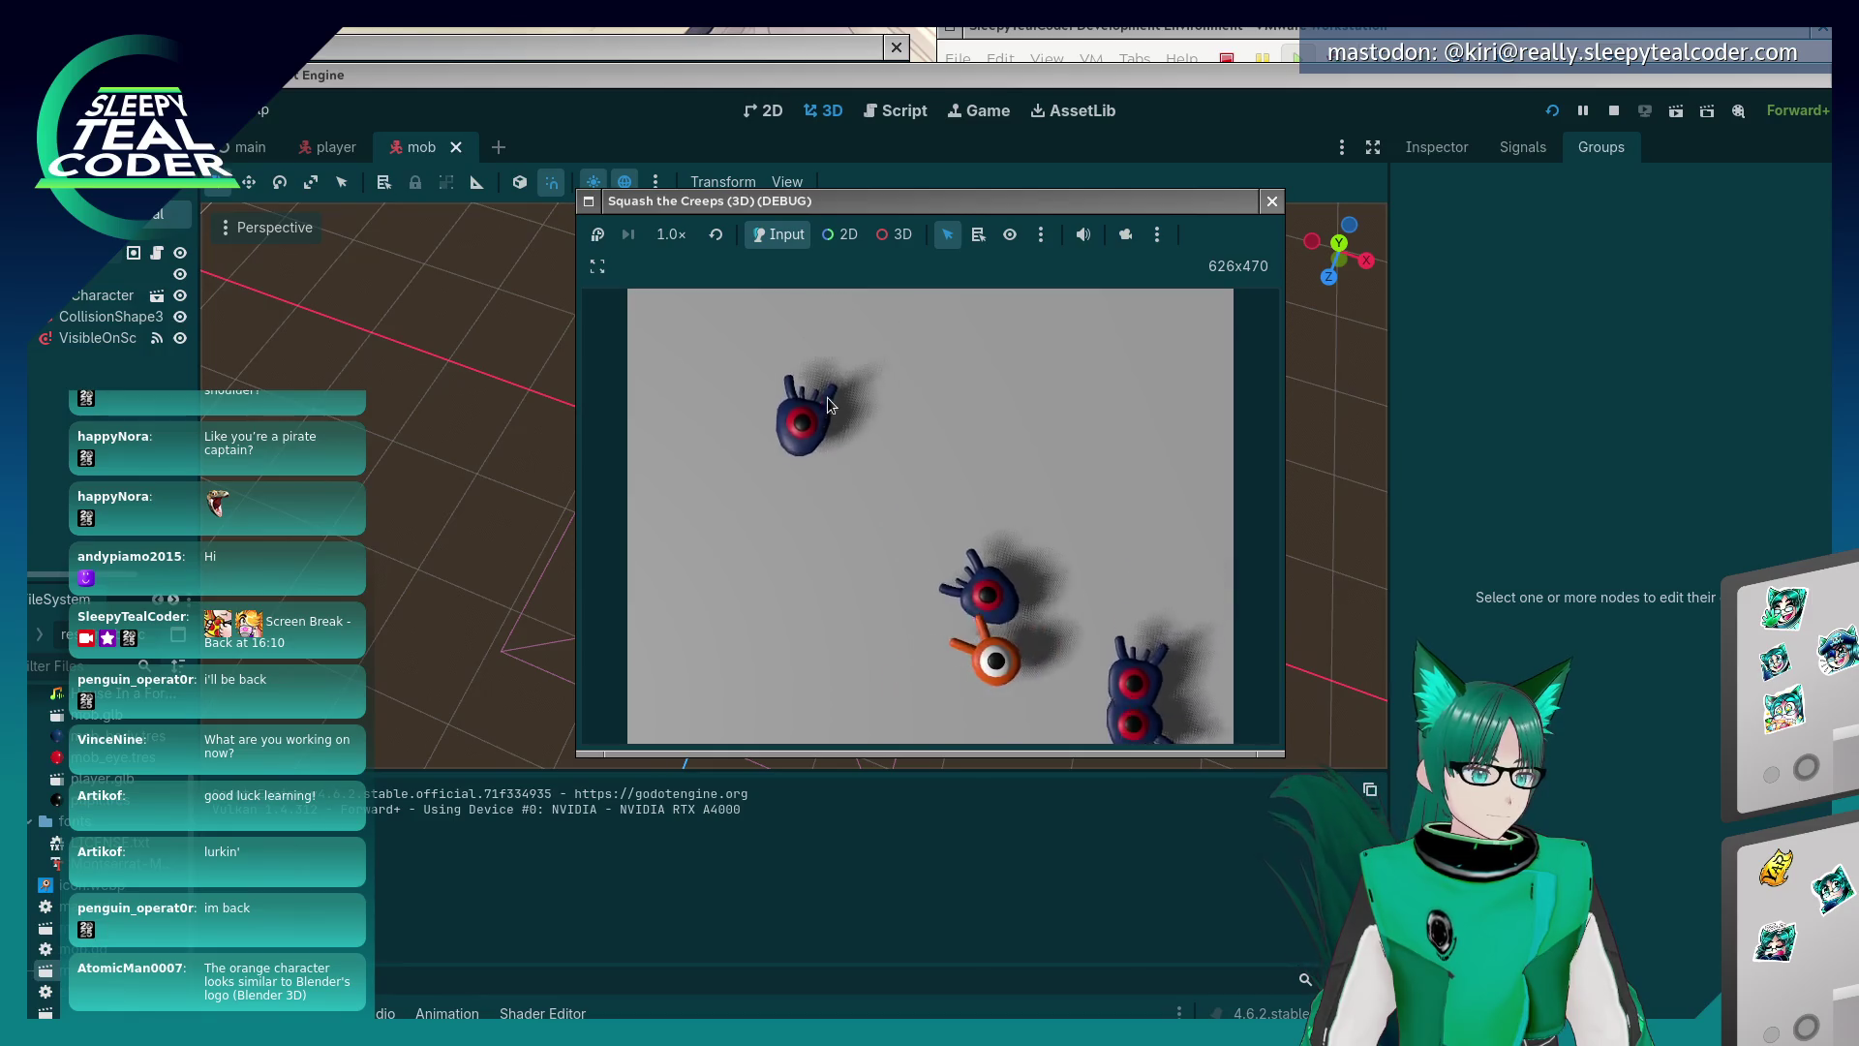
key("Left")
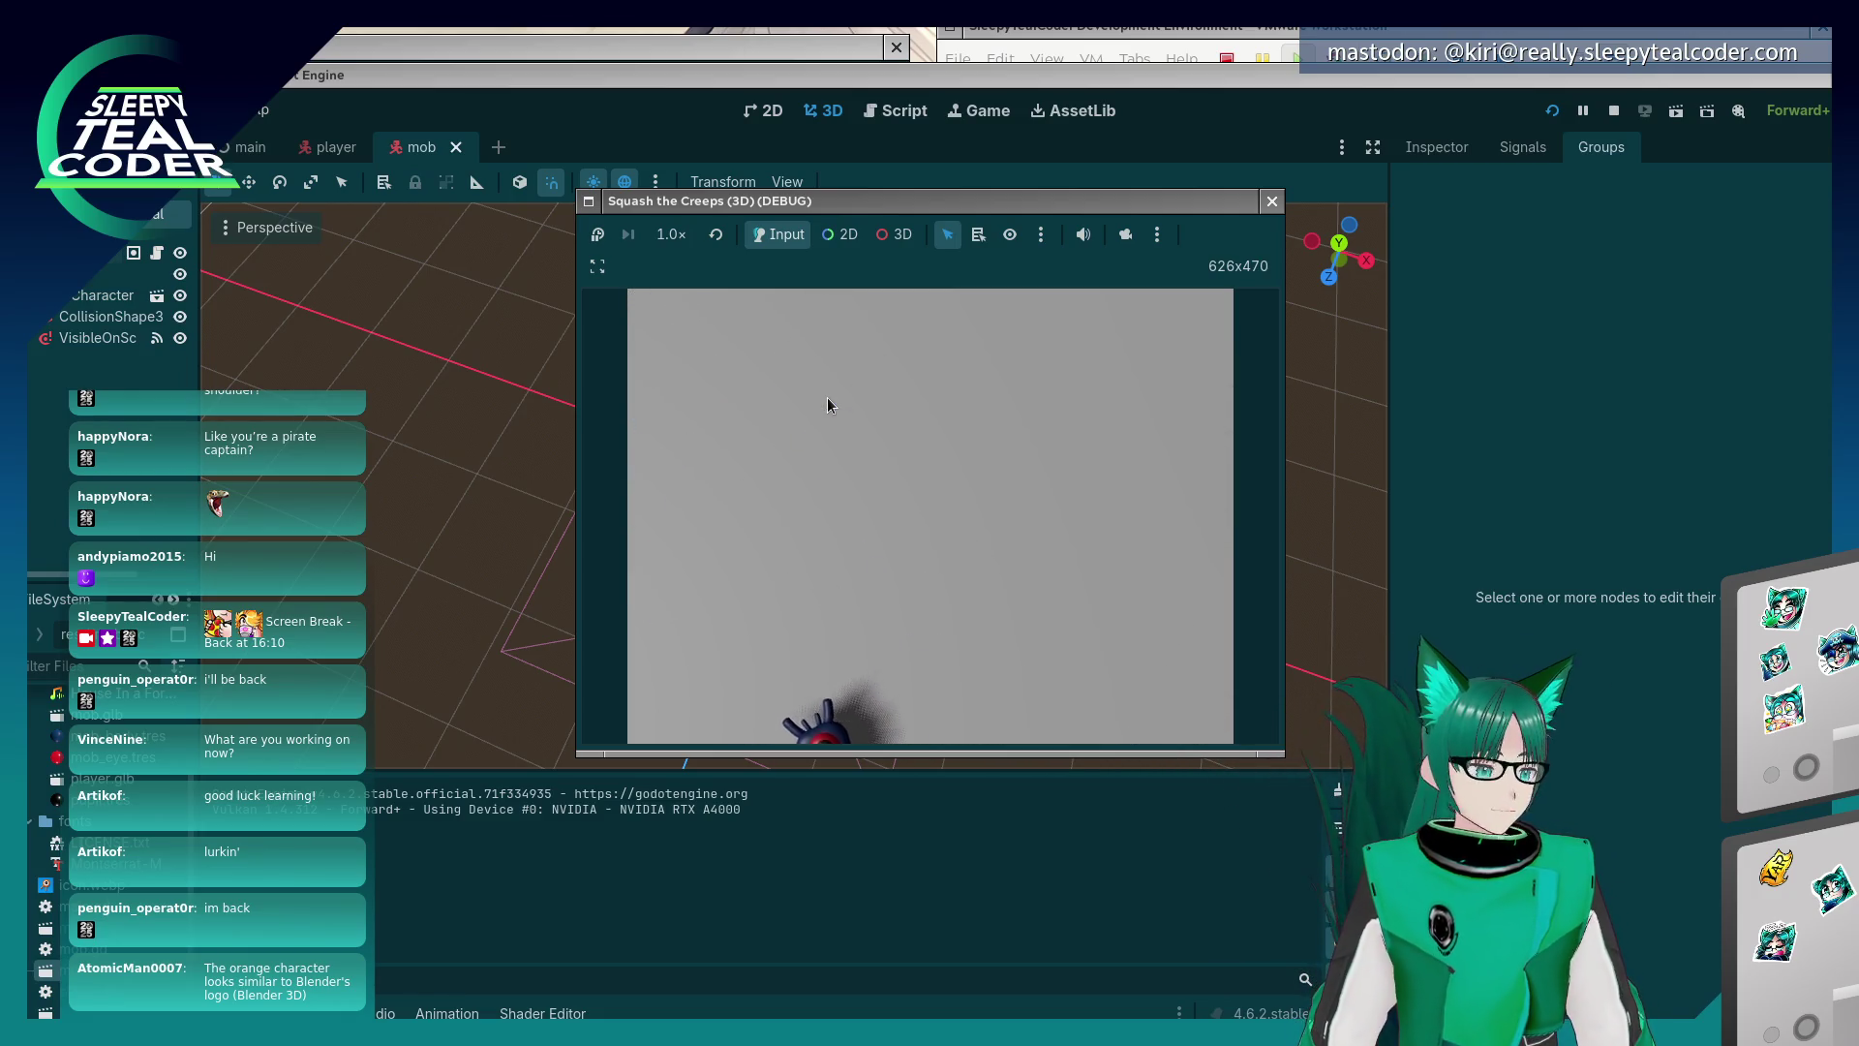
key("F8")
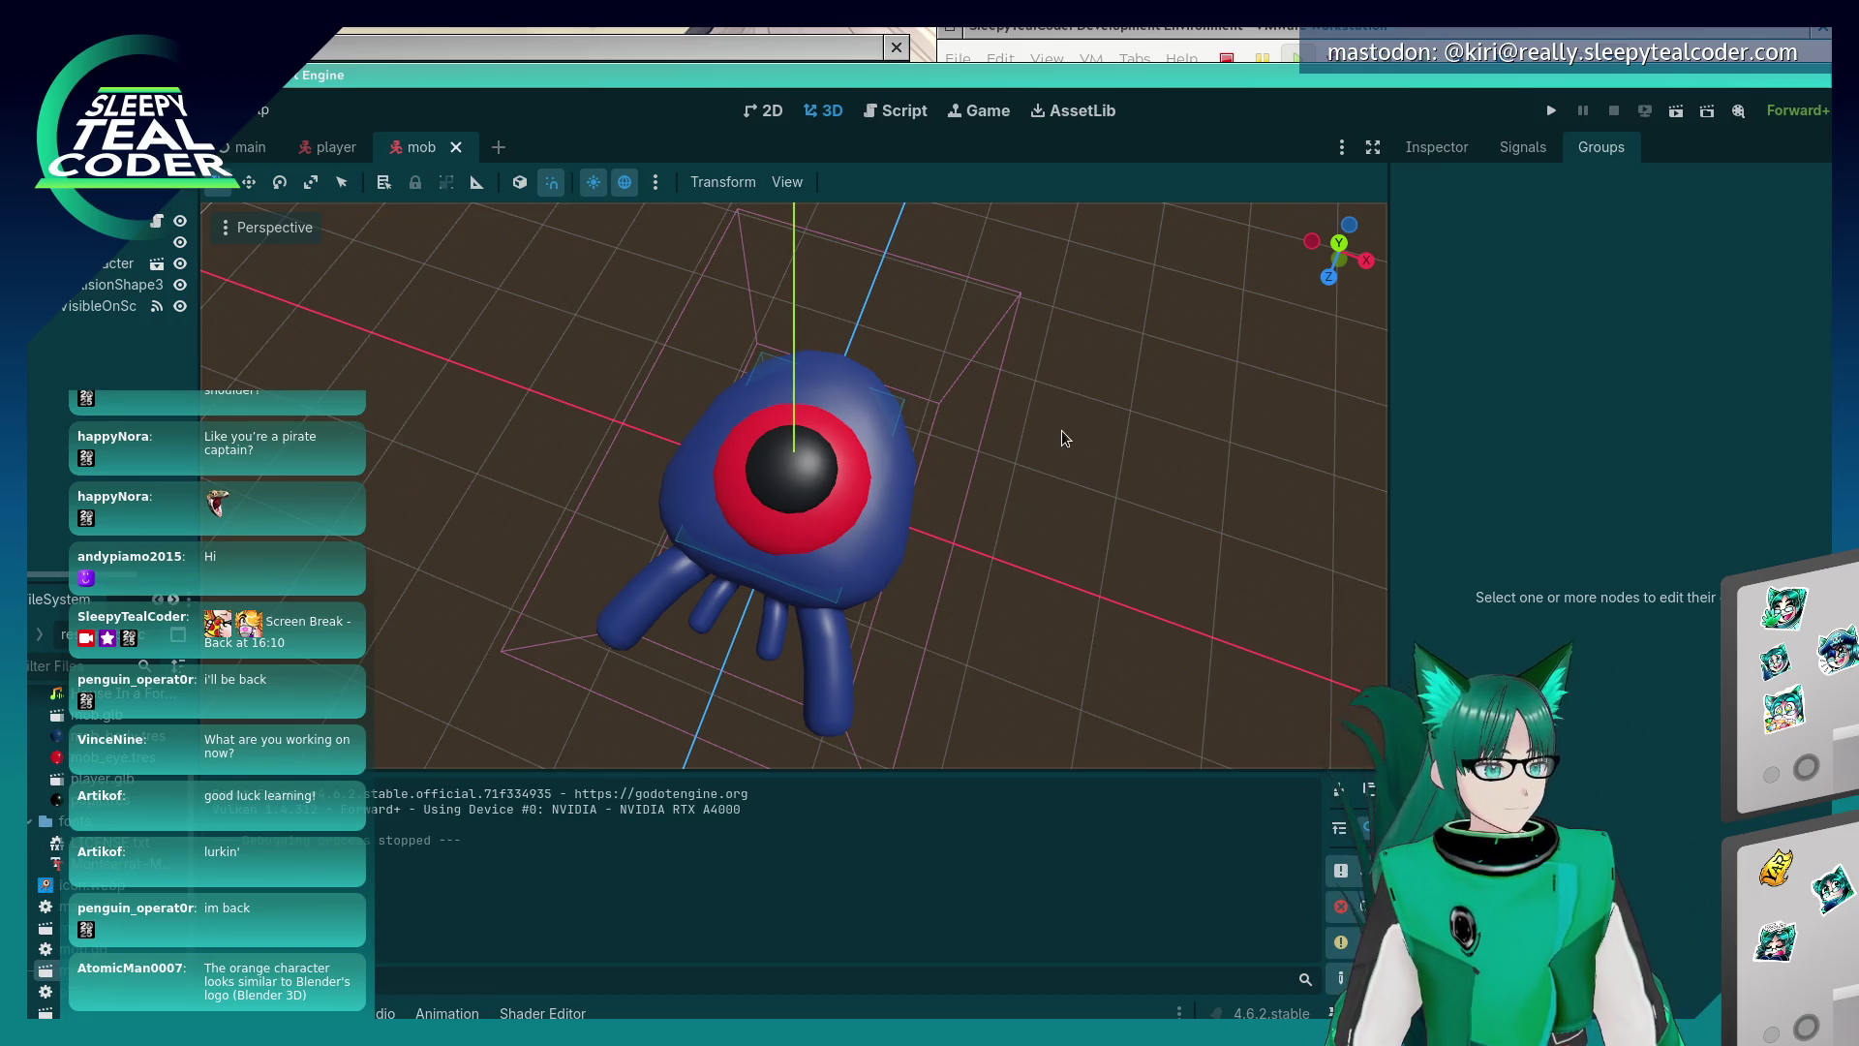
key("alt+Tab")
key("alt+Tab")
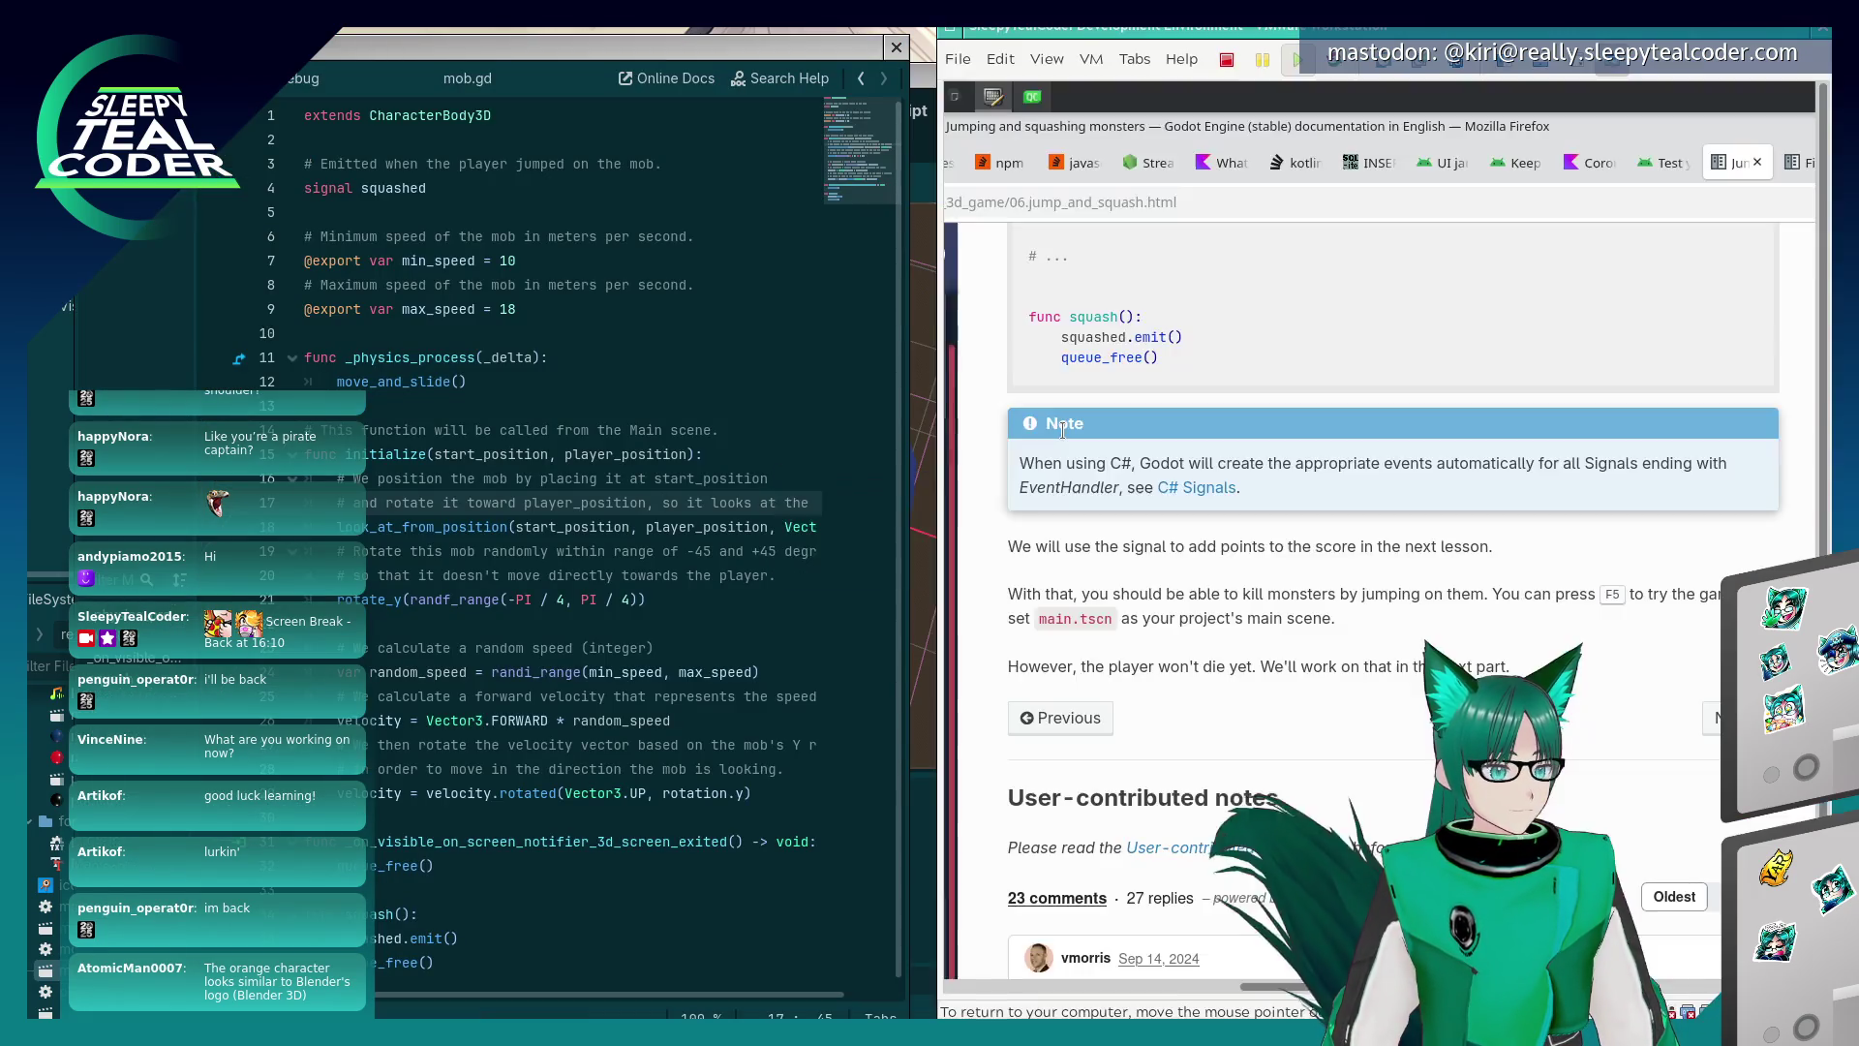
Step: Go to the next docs lesson, 'Killing the player', and scroll the page back to the left
scroll(1163, 585, "down", 2)
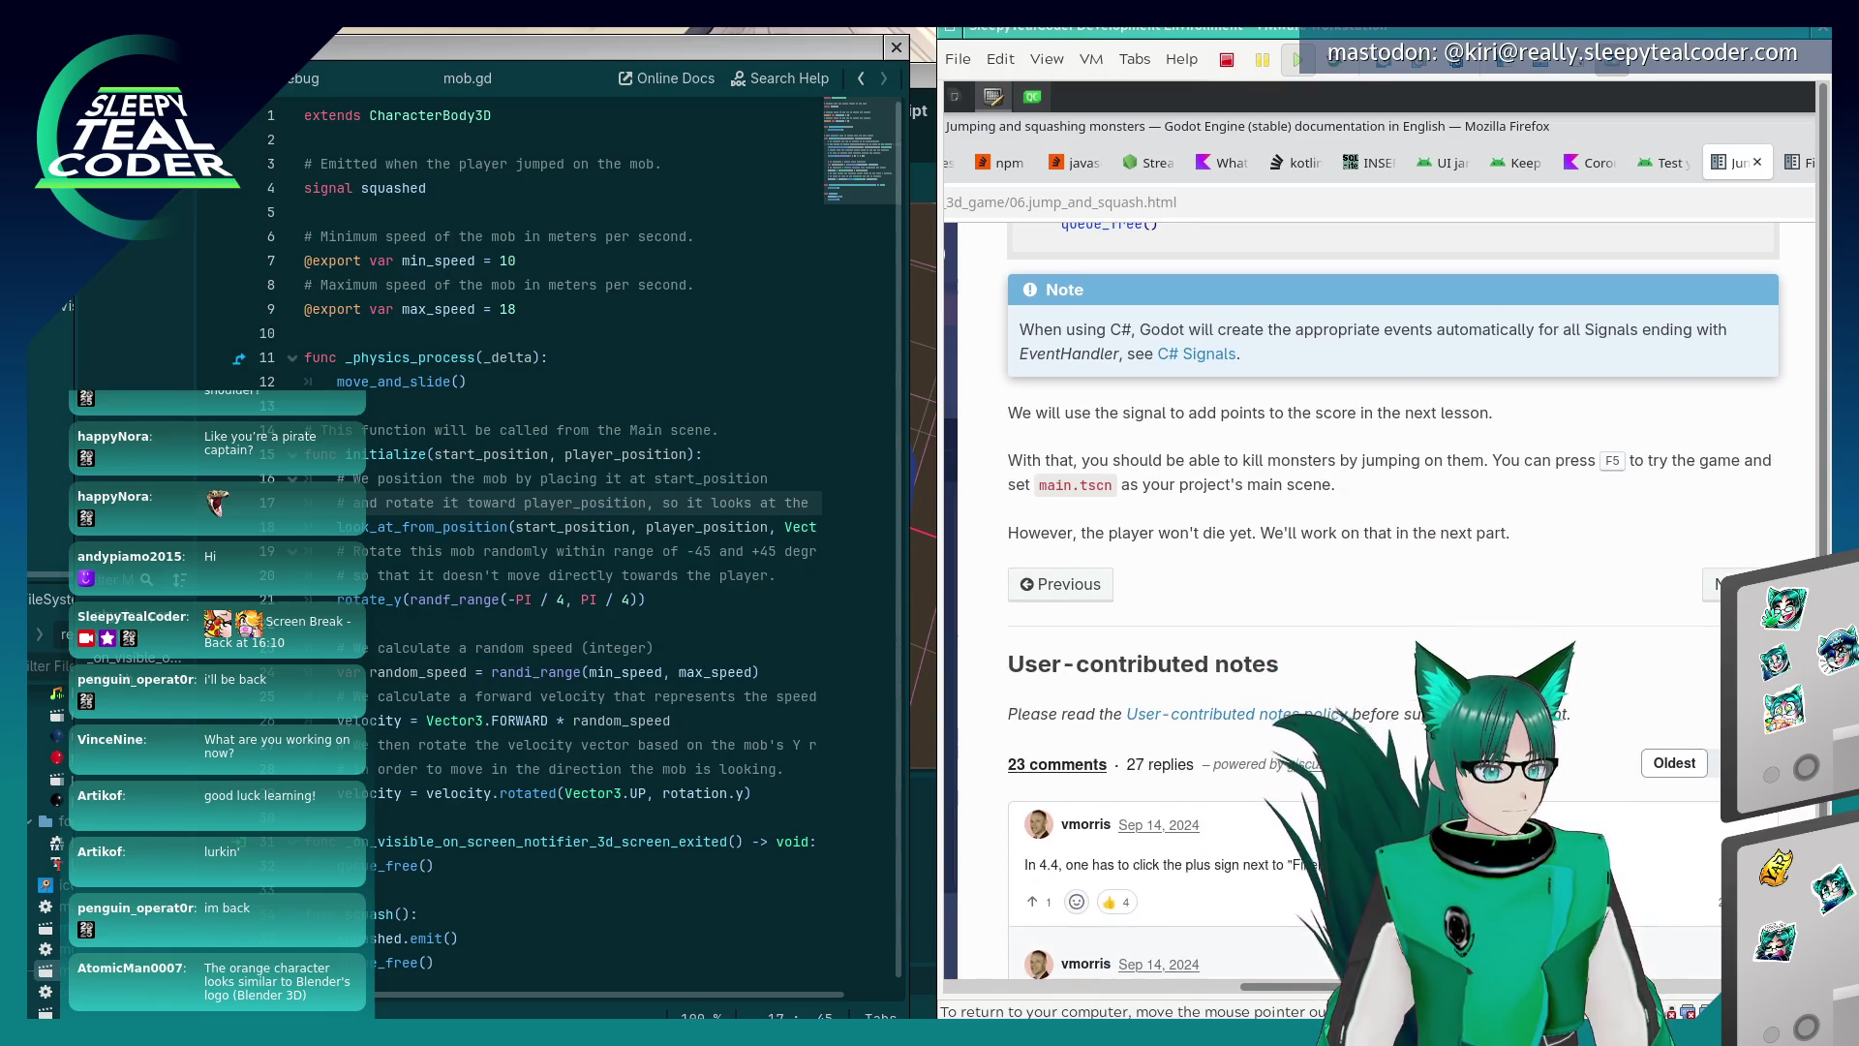
left_click(1719, 584)
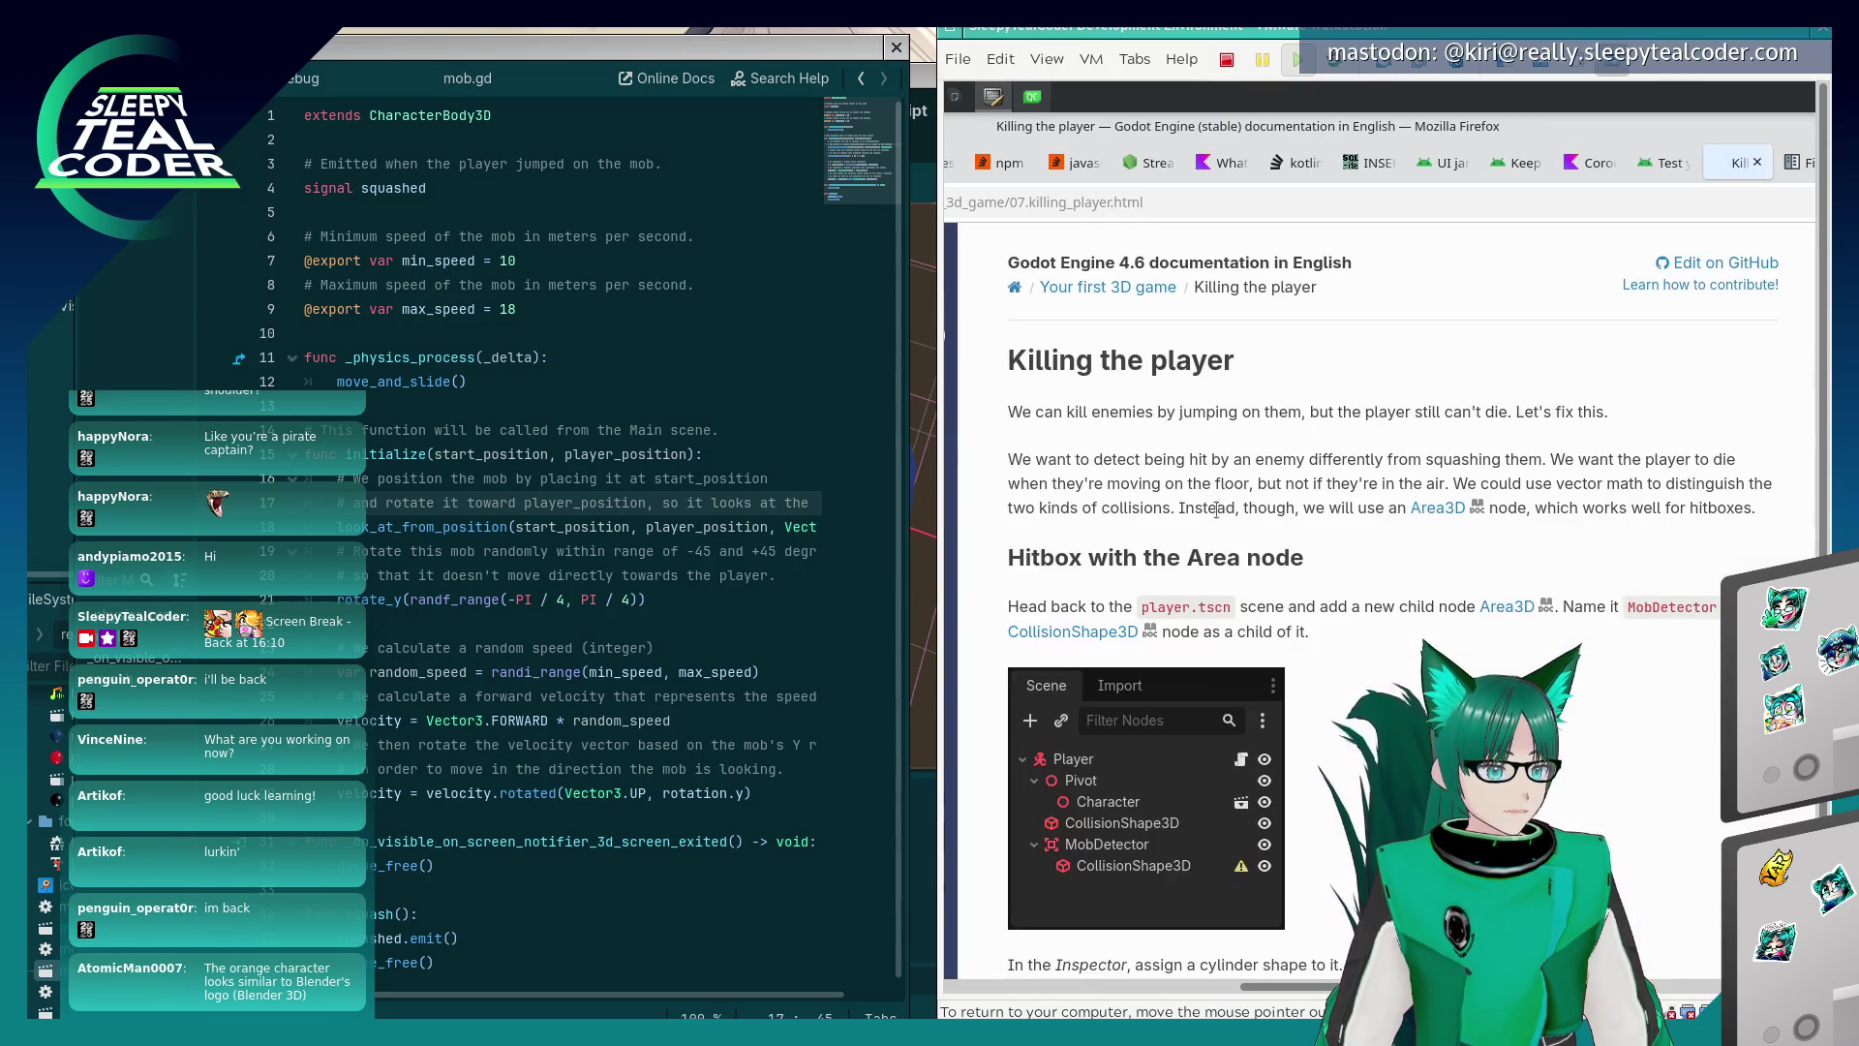
mouse_move(1275, 987)
left_mouse_down()
mouse_move(1165, 1002)
mouse_move(1310, 988)
left_mouse_up()
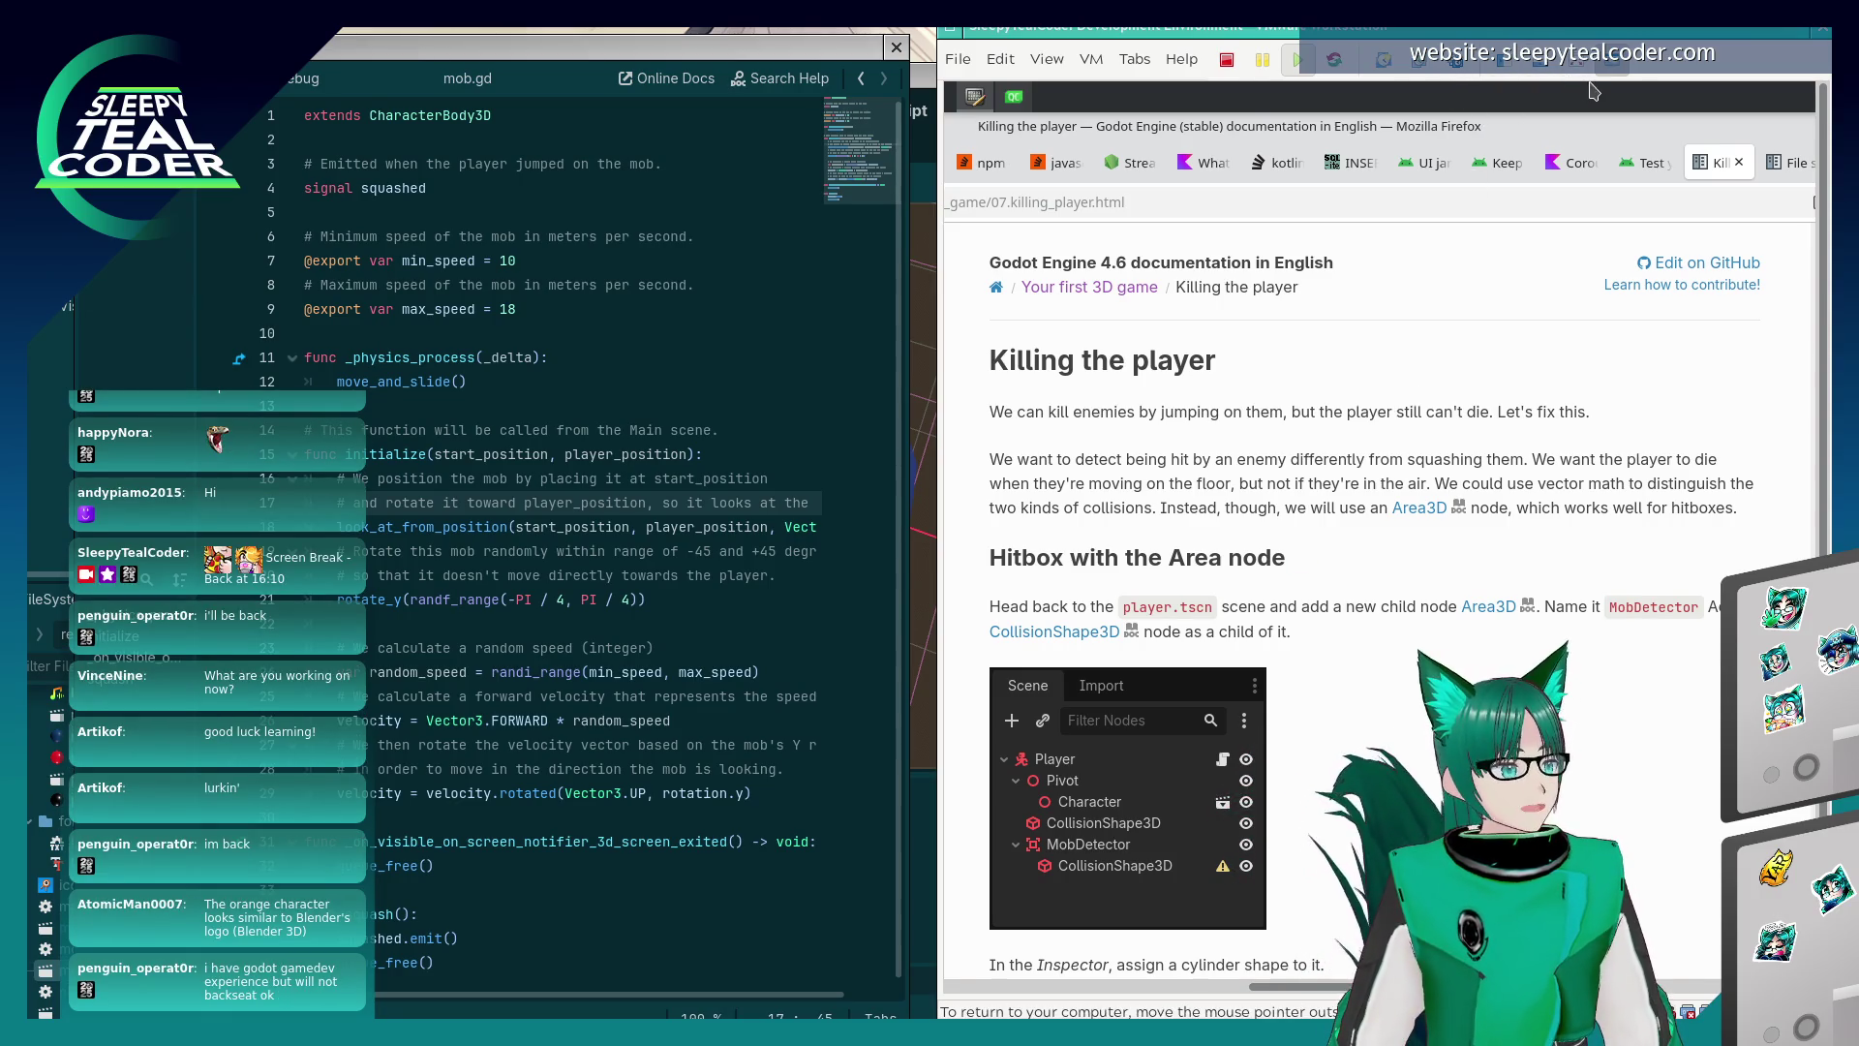
Step: Try switching the virtual machine to full screen, then dismiss the unrecoverable error dialog
left_click(1559, 76)
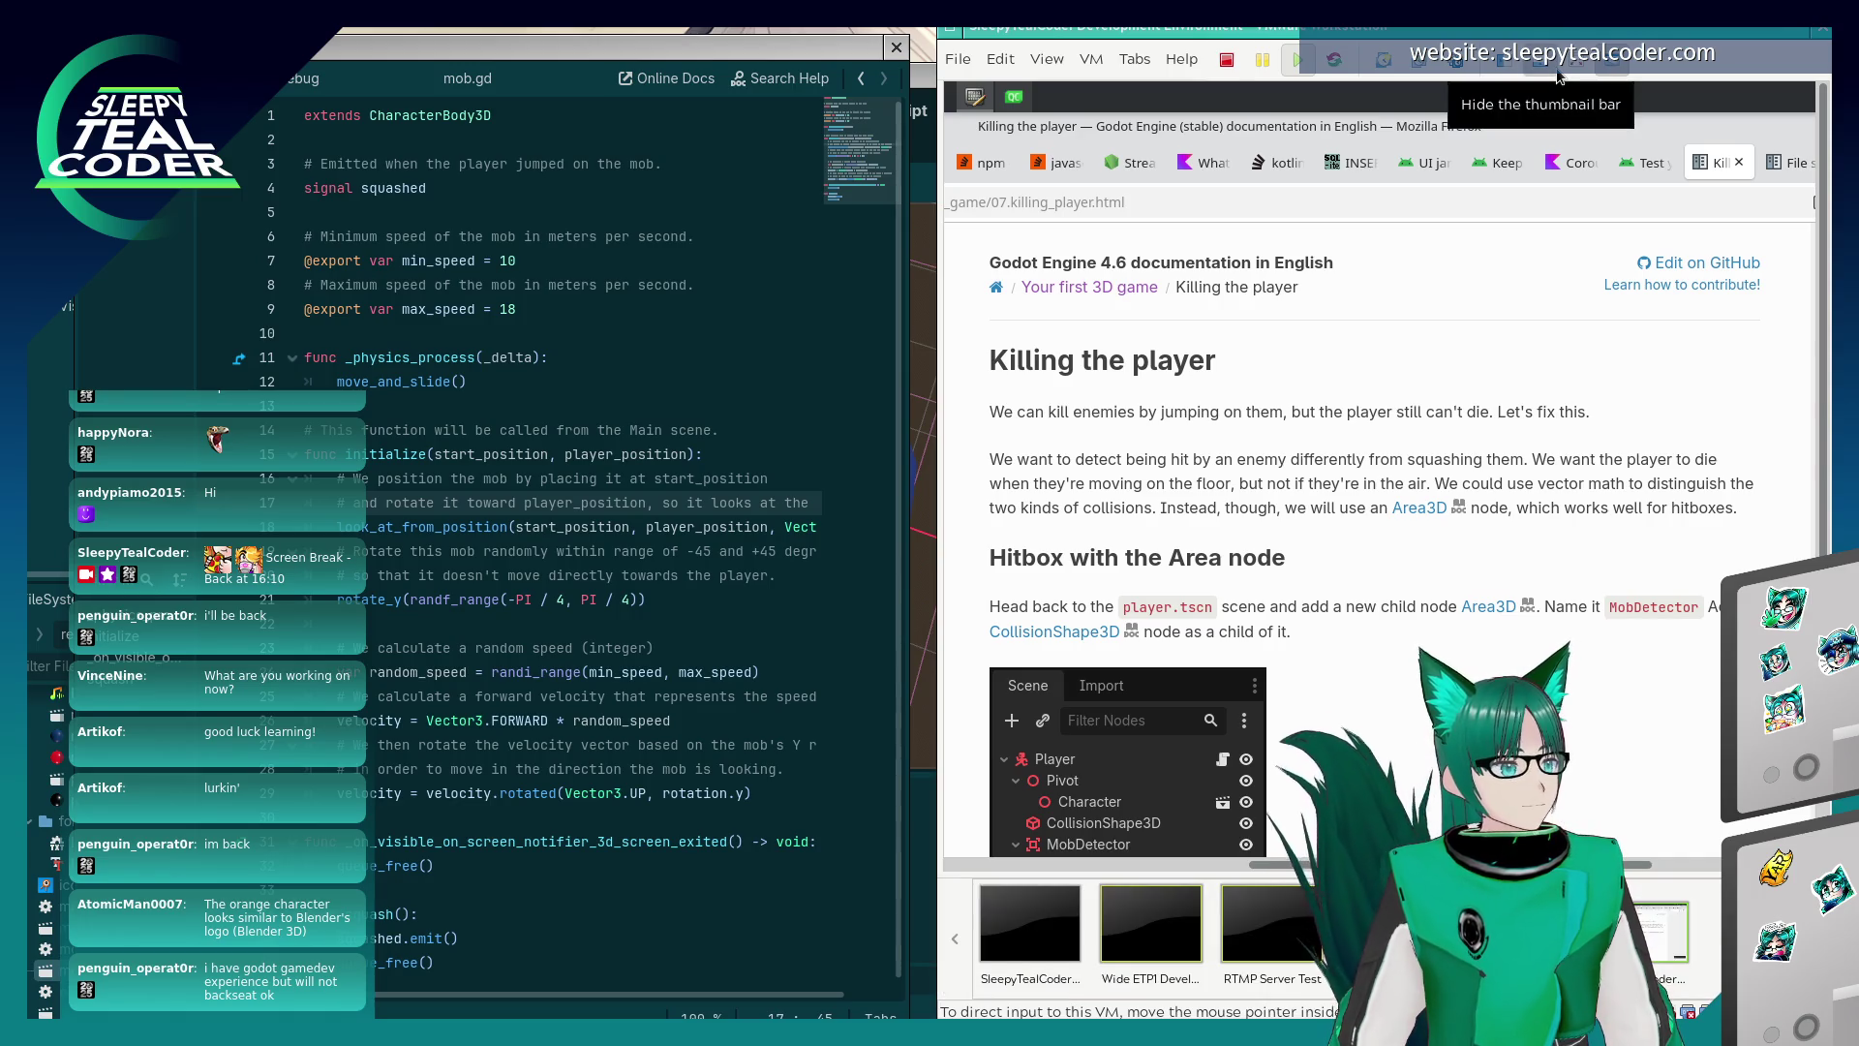
left_click(1576, 72)
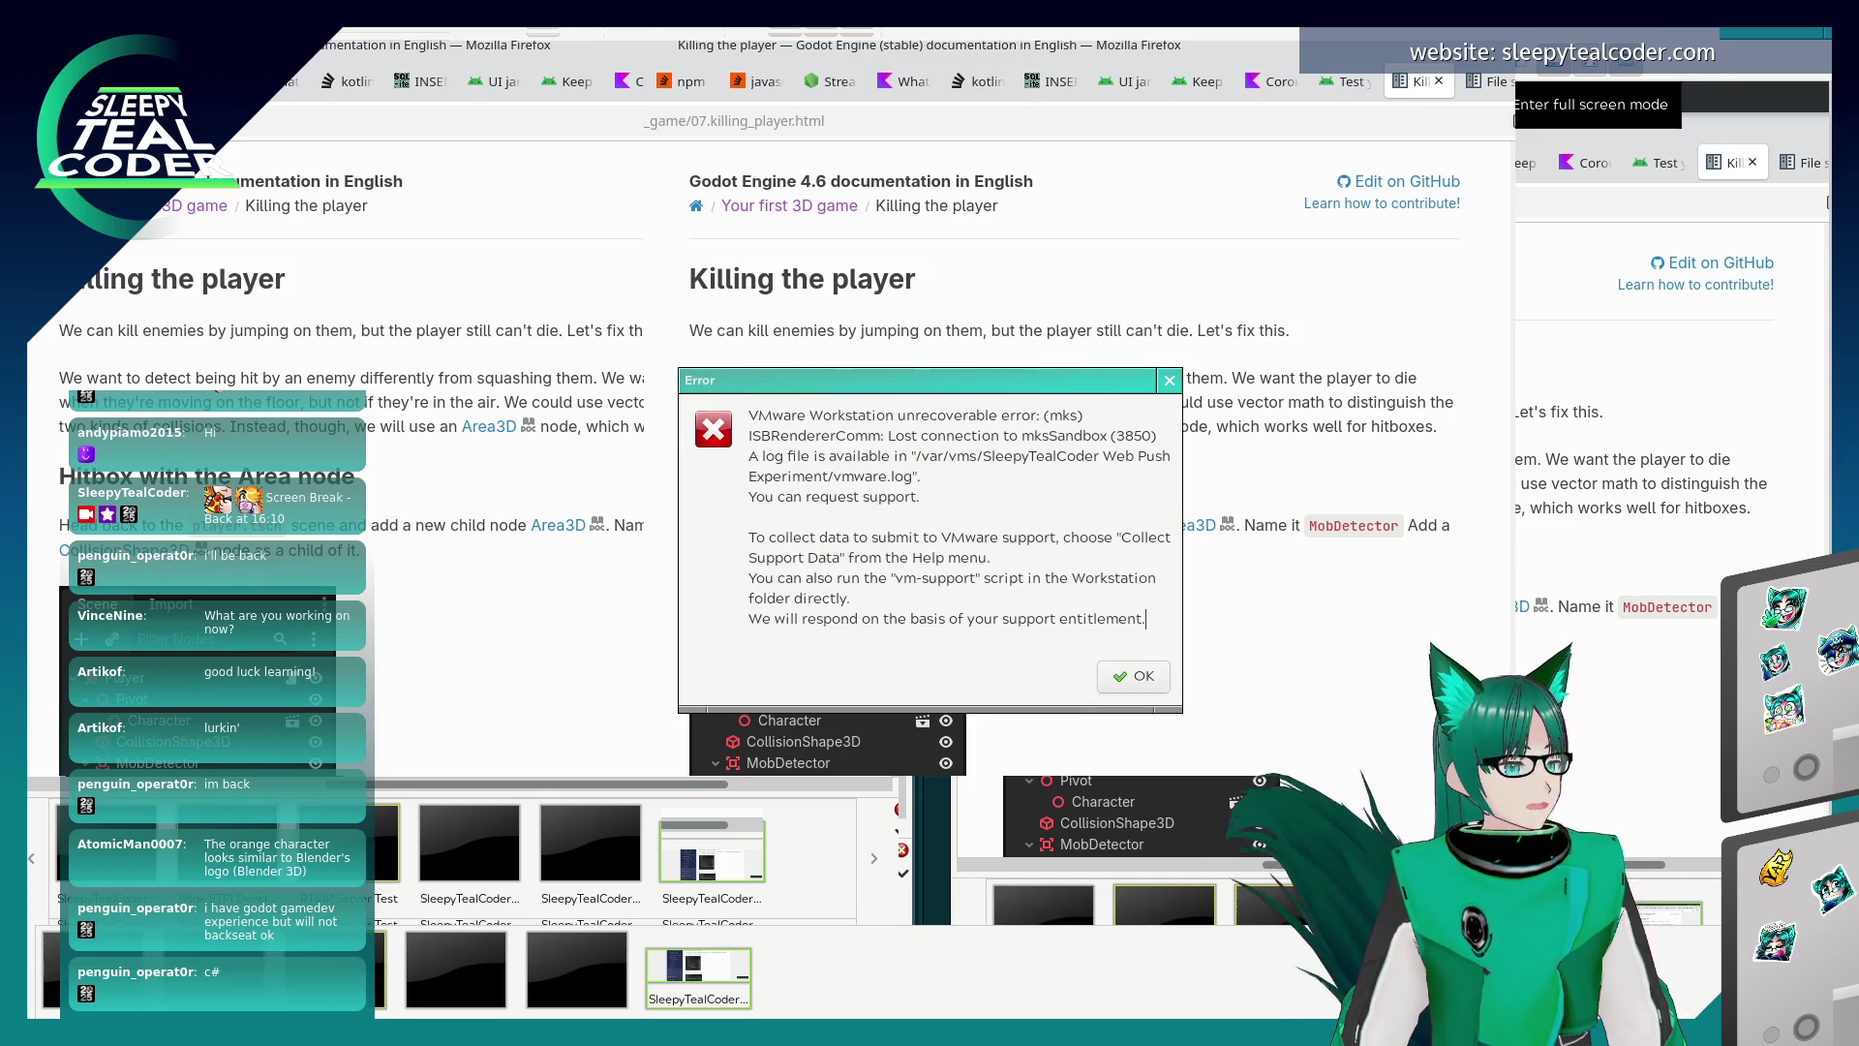
left_click(1129, 679)
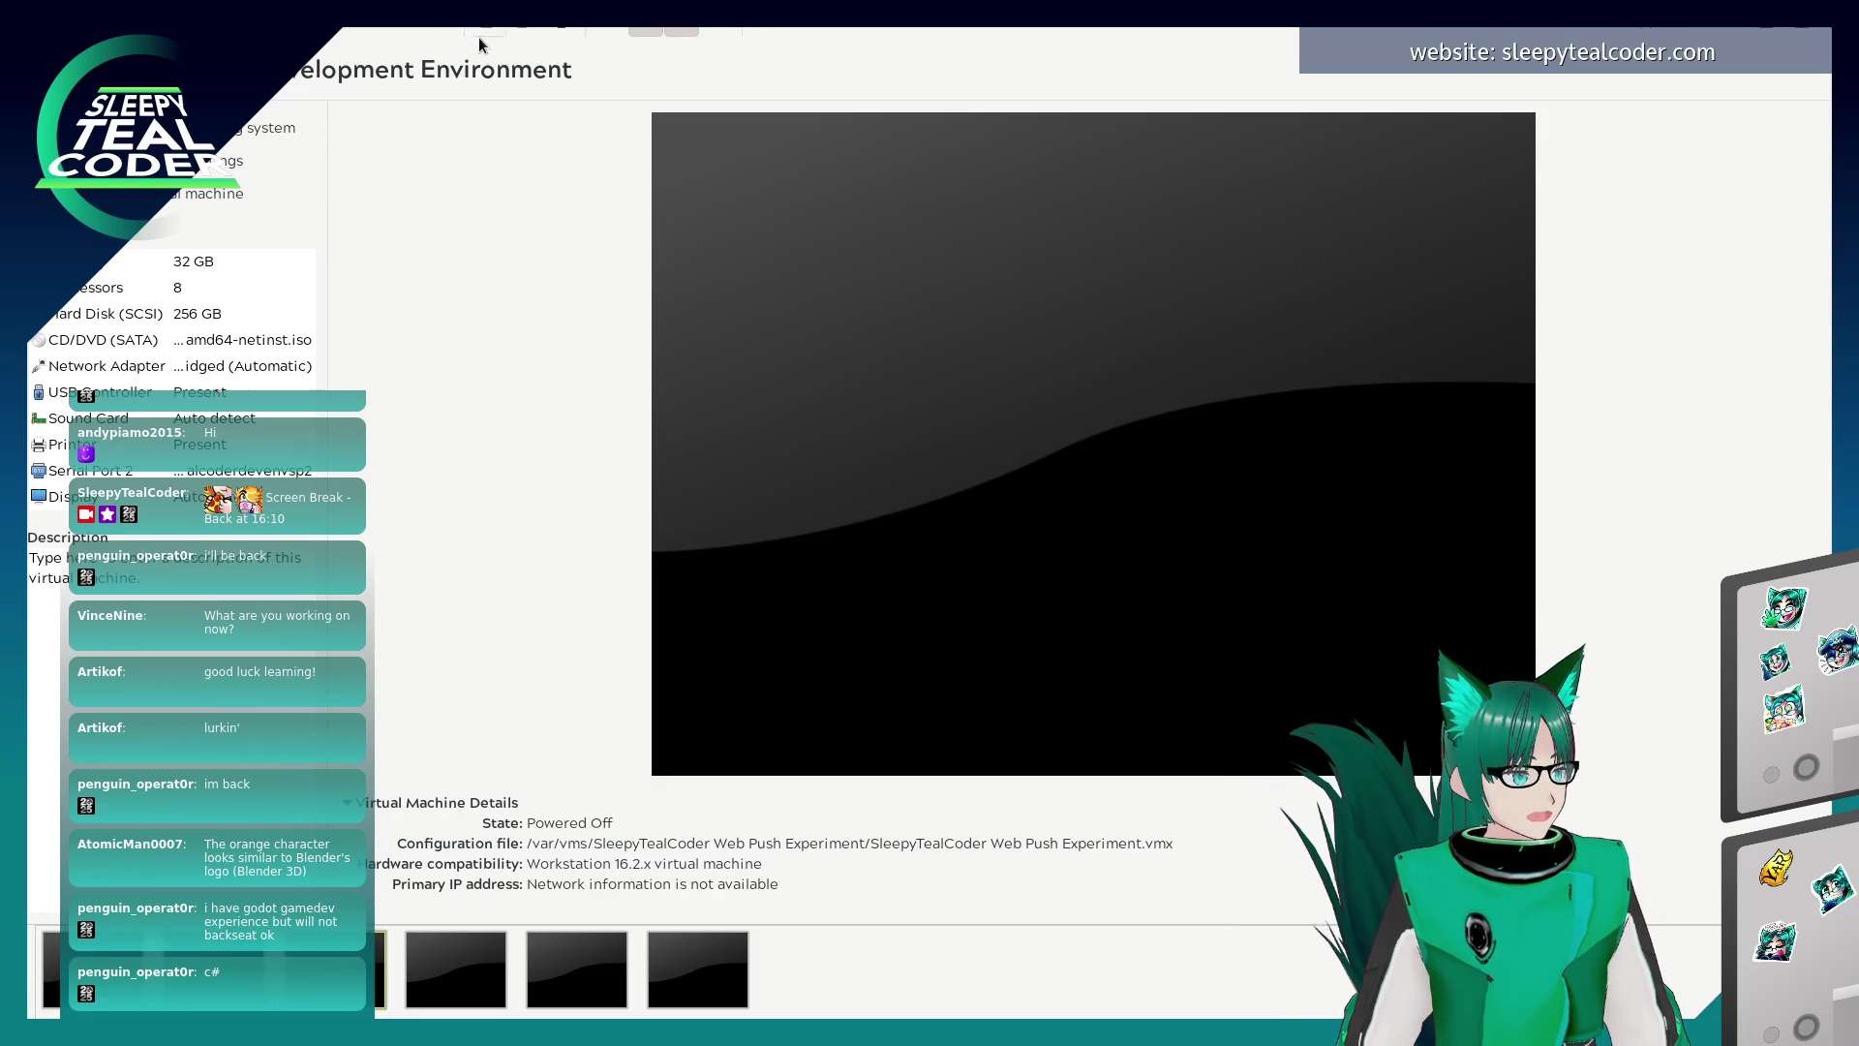
Step: Power on the virtual machine, retry the serial port connection, and boot Debian from GRUB
left_click(405, 33)
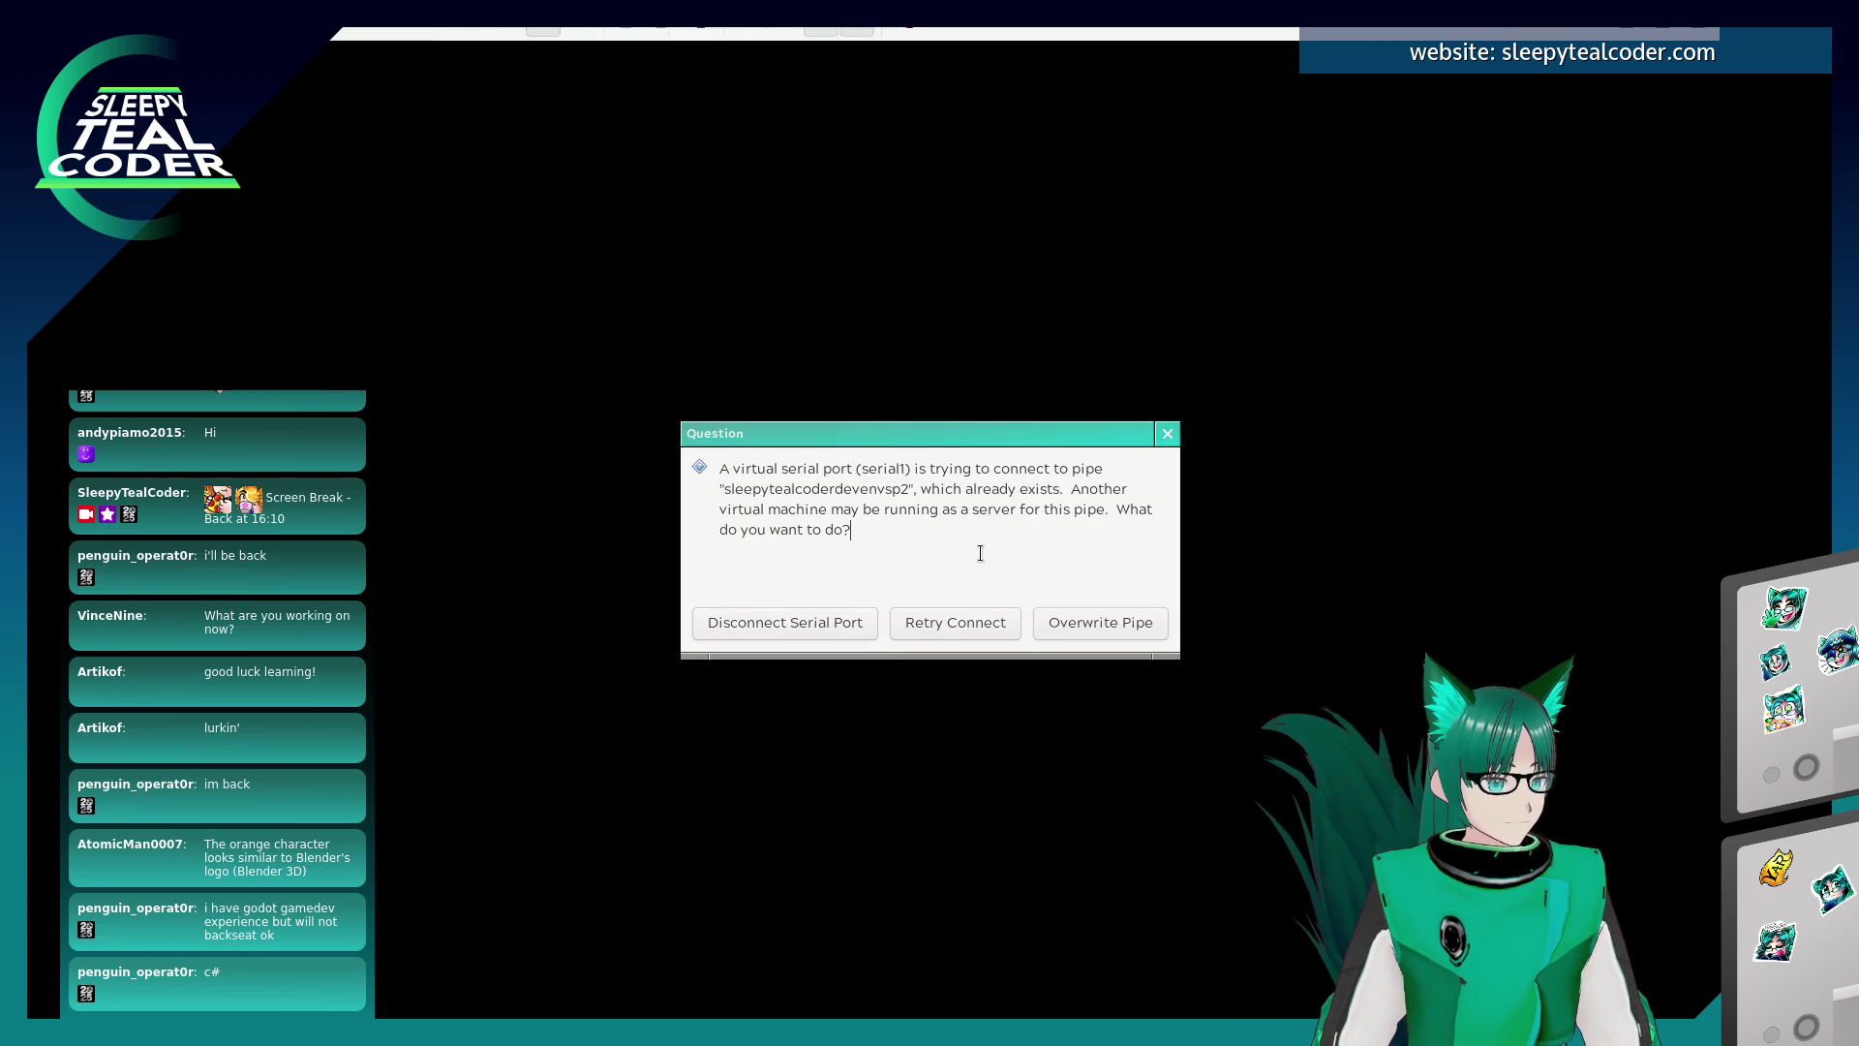
left_click(990, 638)
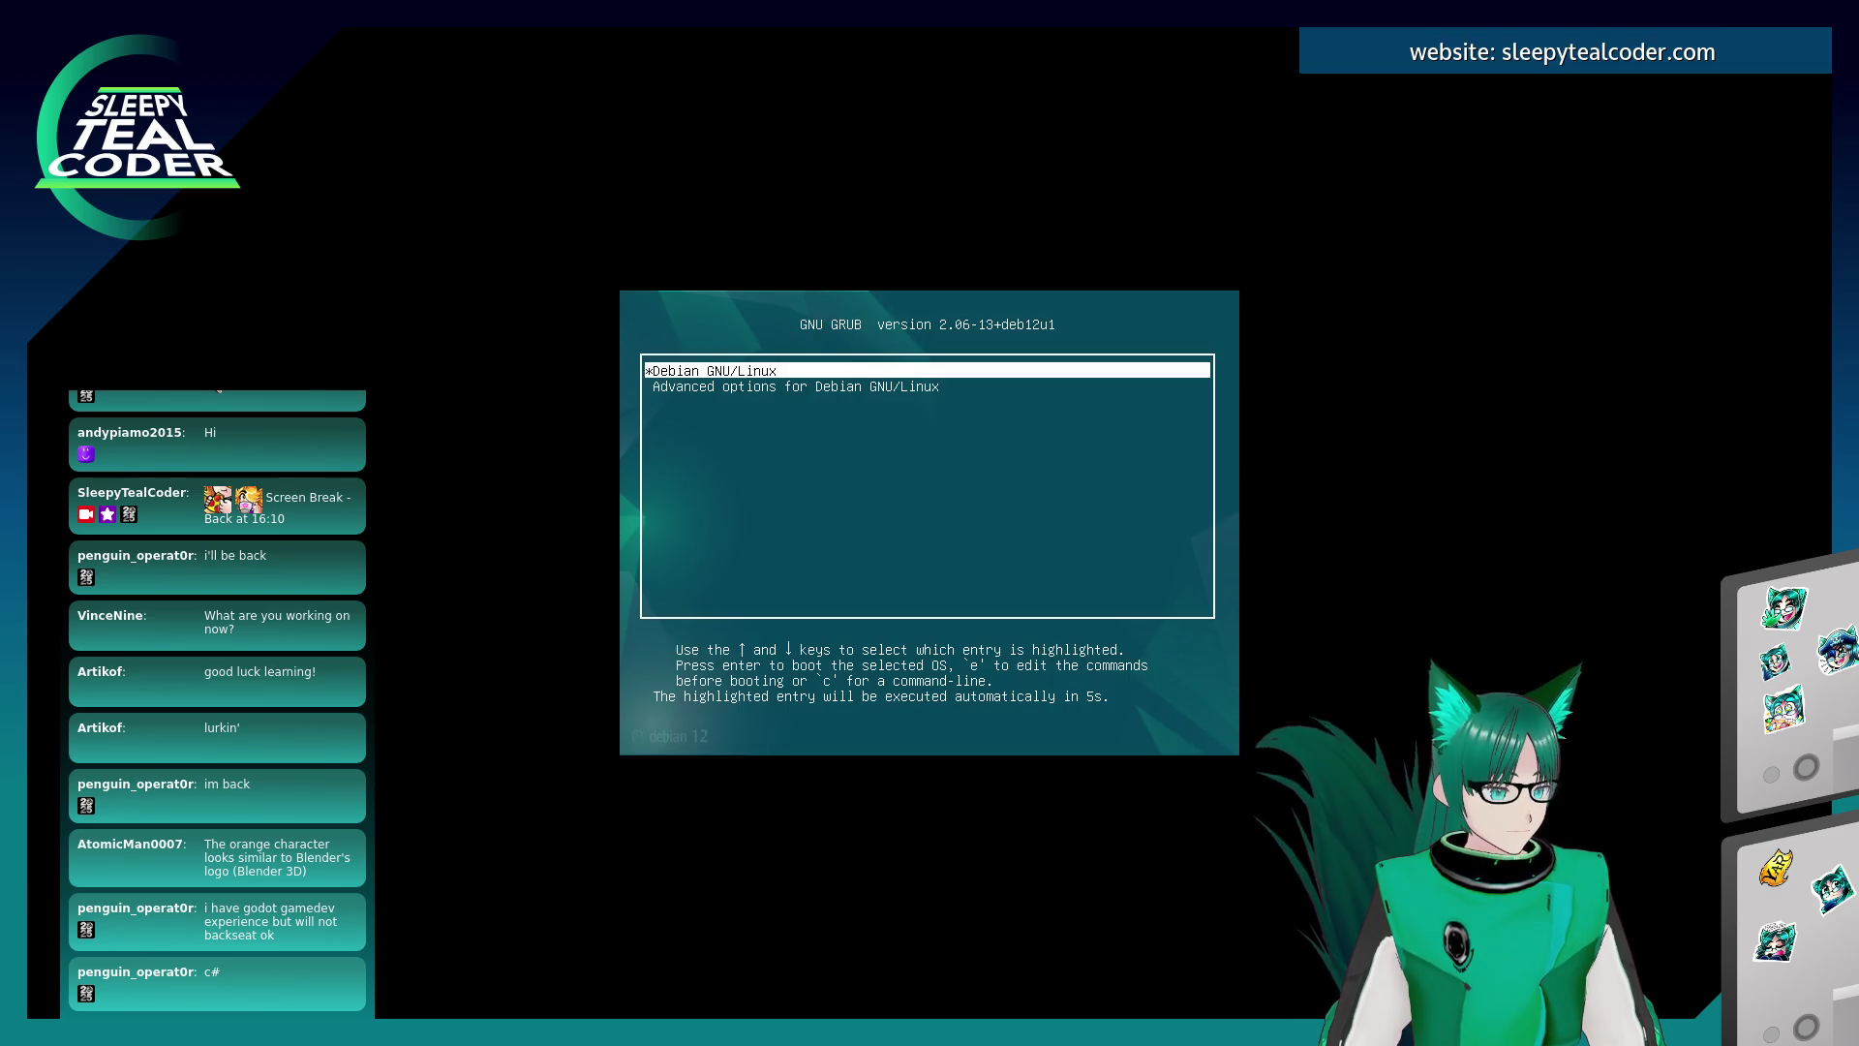
key("Return")
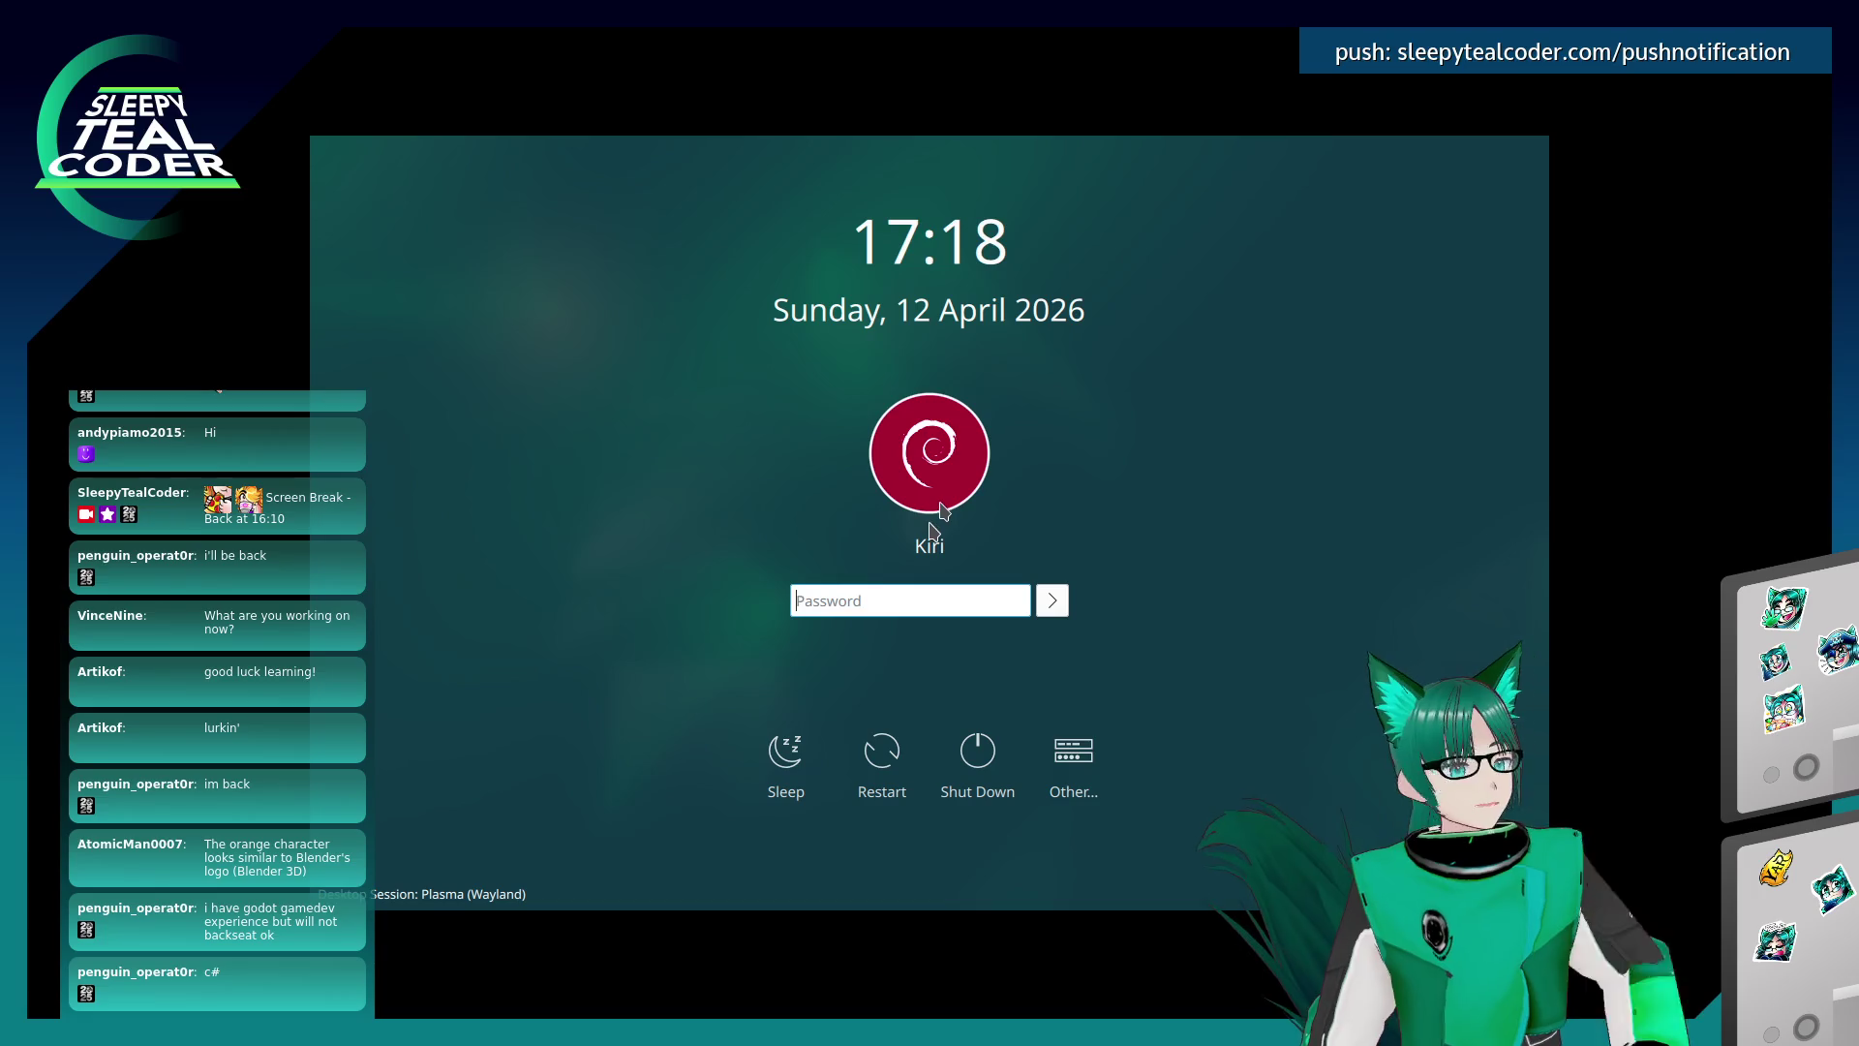
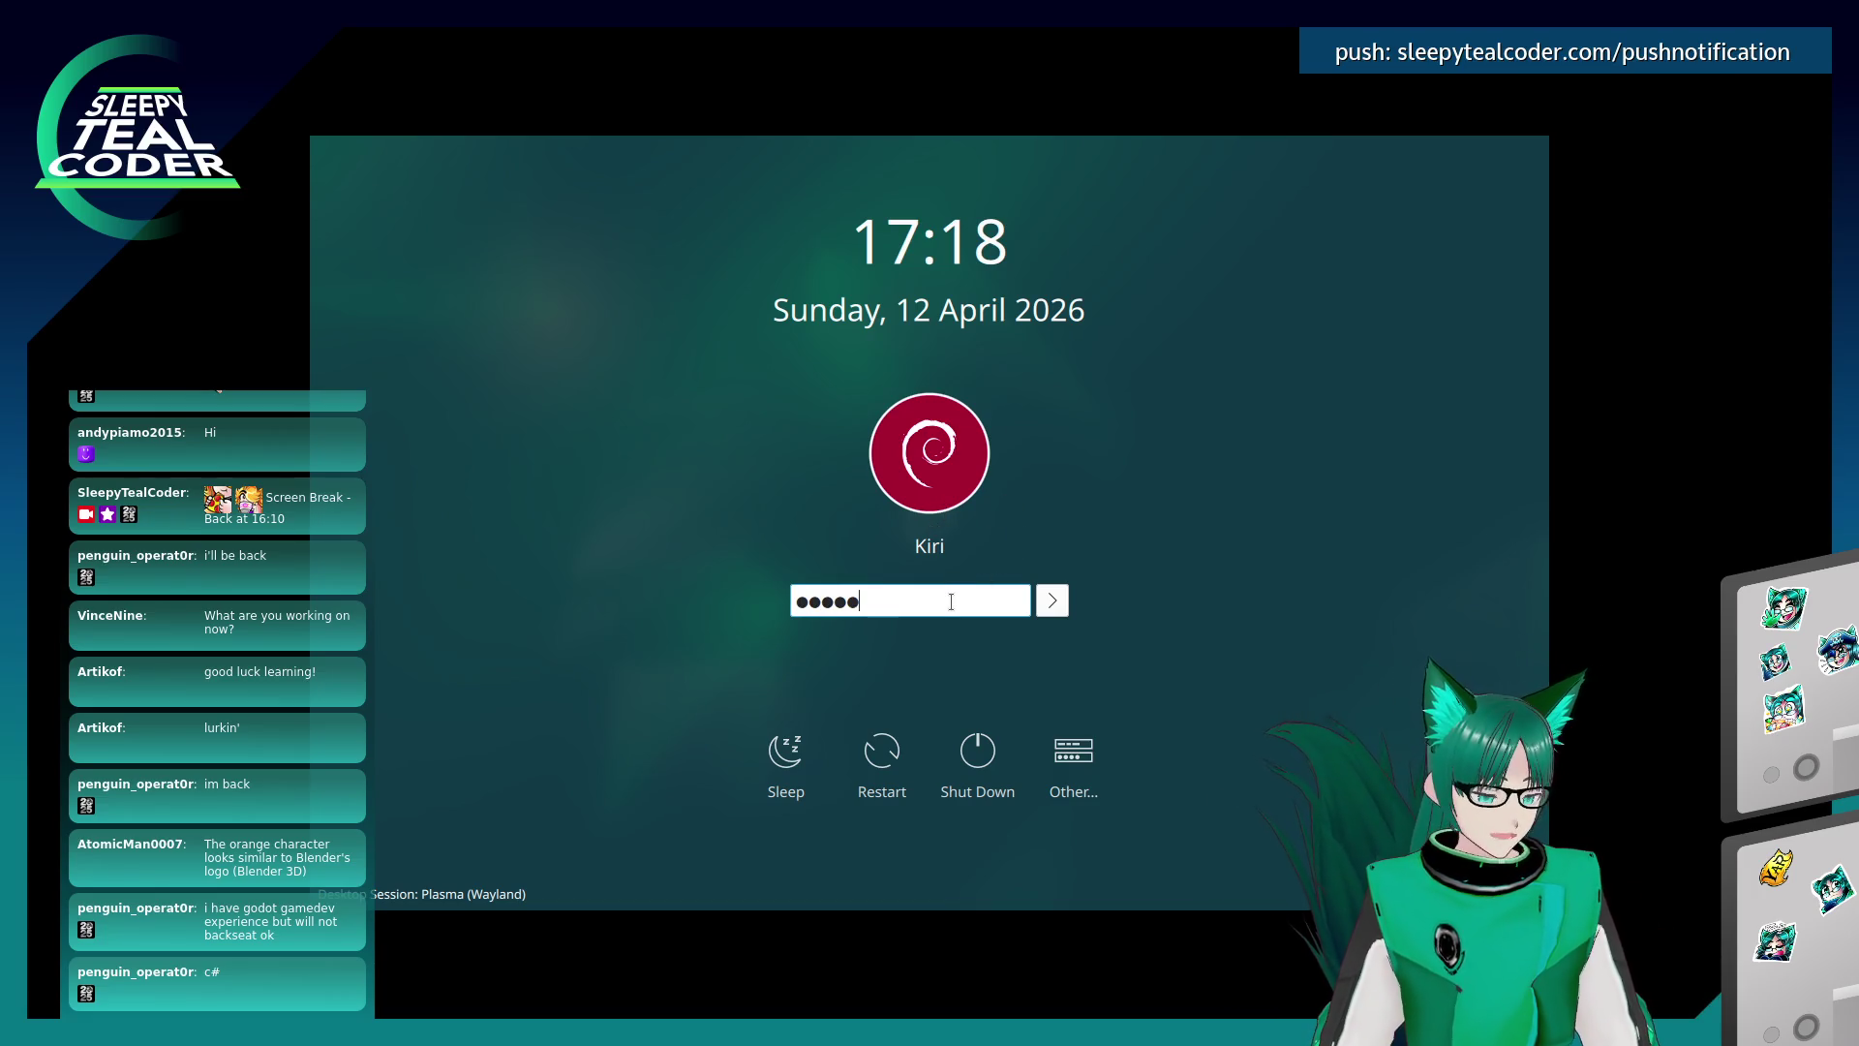
Step: Log in with the account password and close the Discover security updates notification
key("Return")
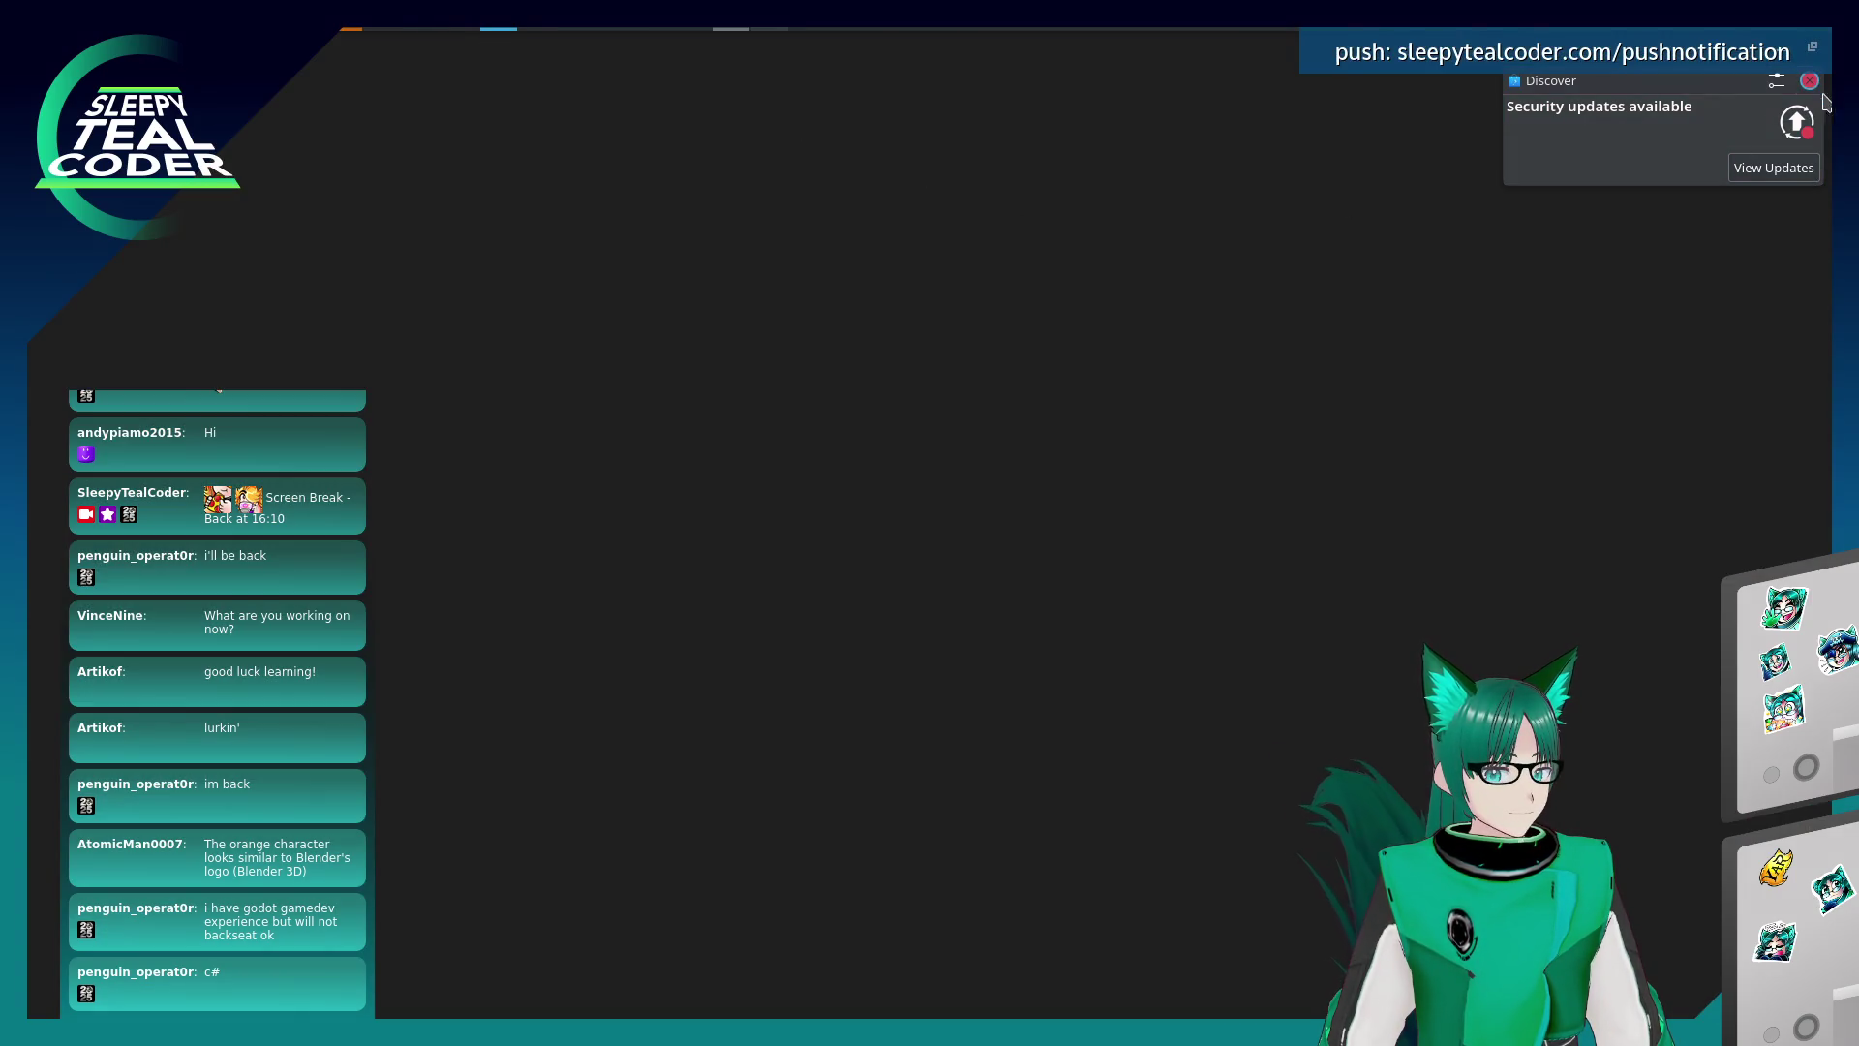
left_click(1809, 81)
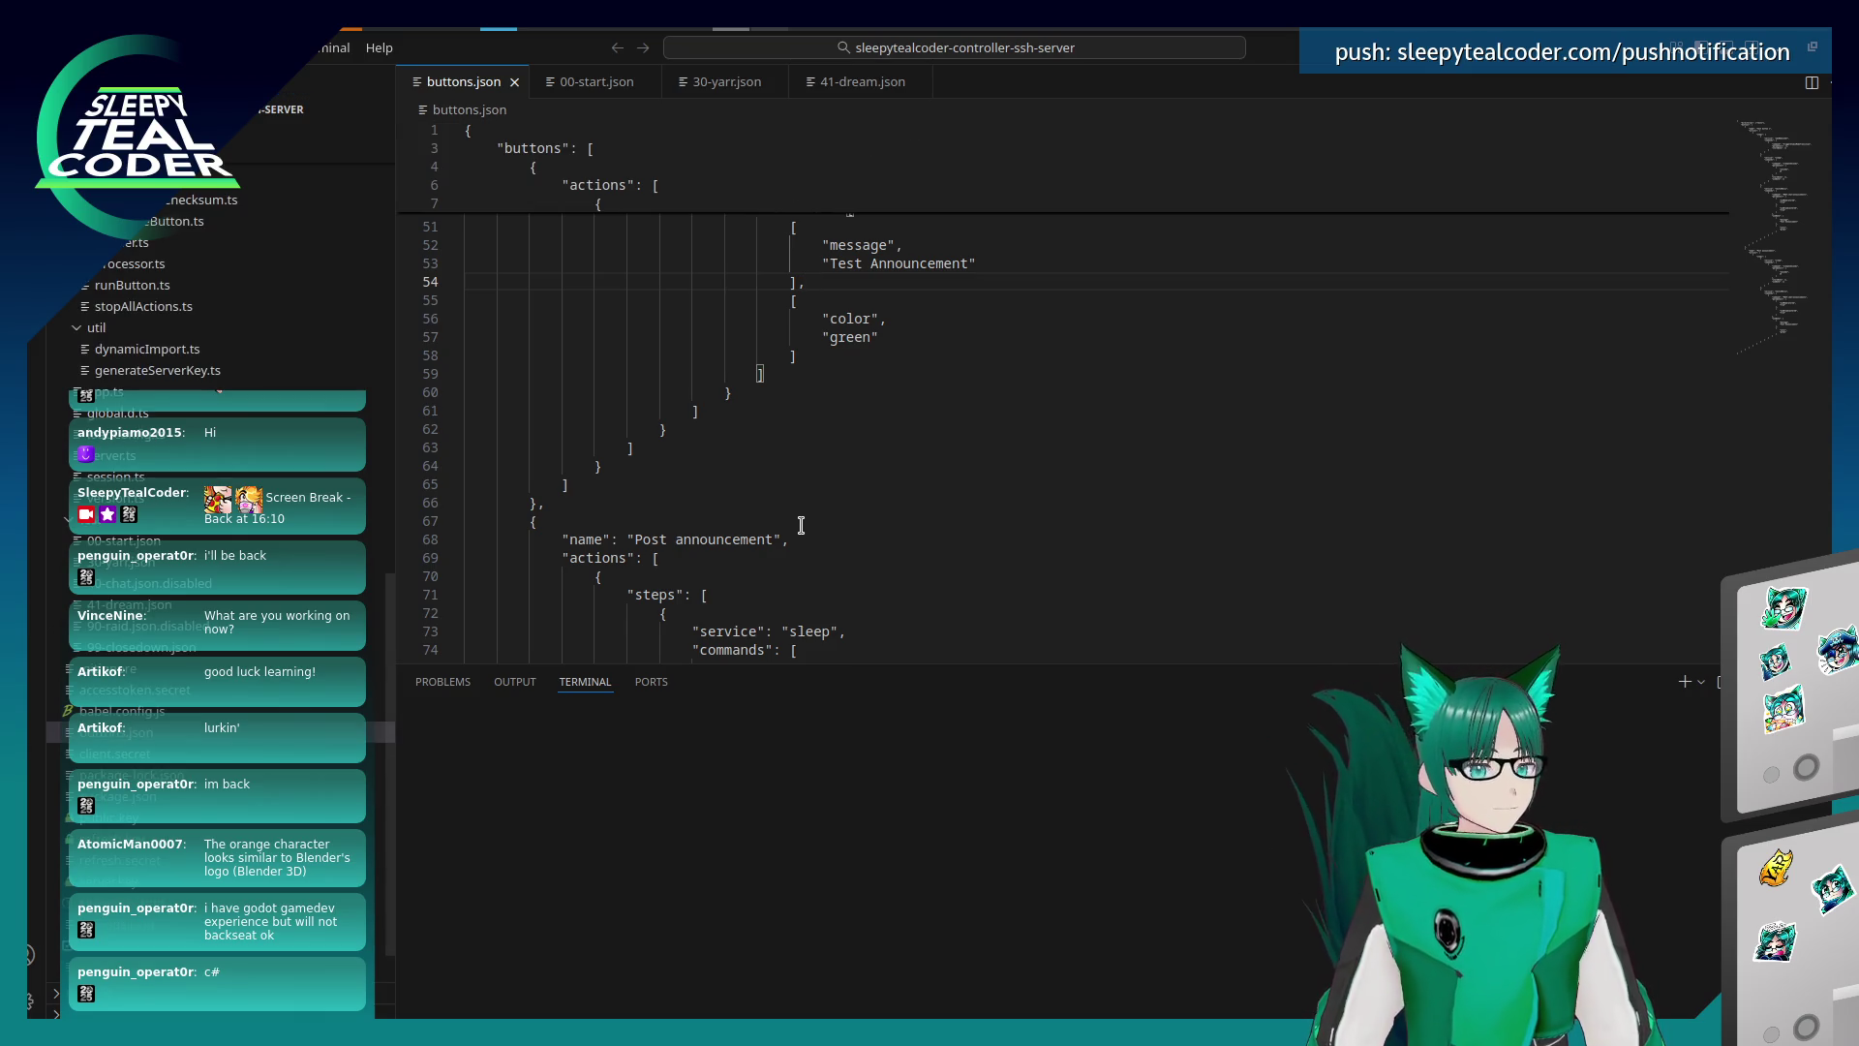
Step: Run 'npm run run' in the VS Code terminal, then return to the Godot docs in Firefox
left_click(1079, 838)
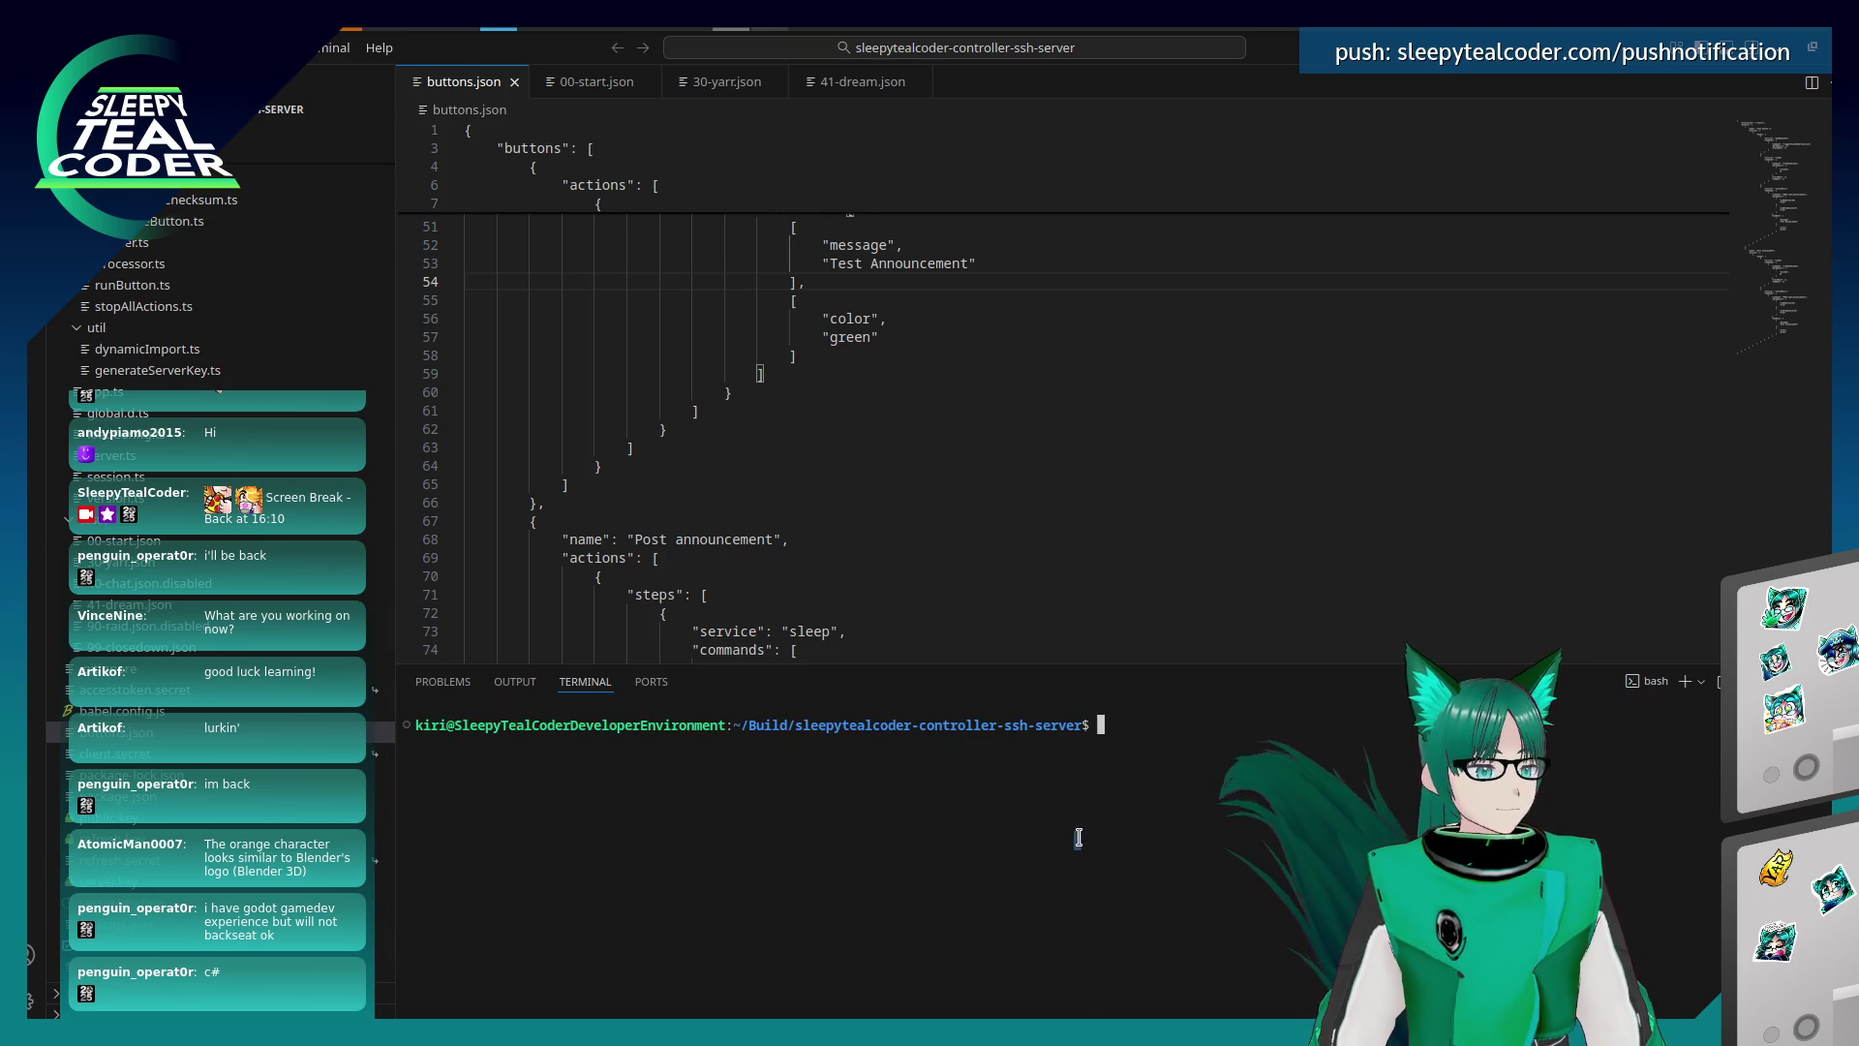
type("npm run run")
key("Return")
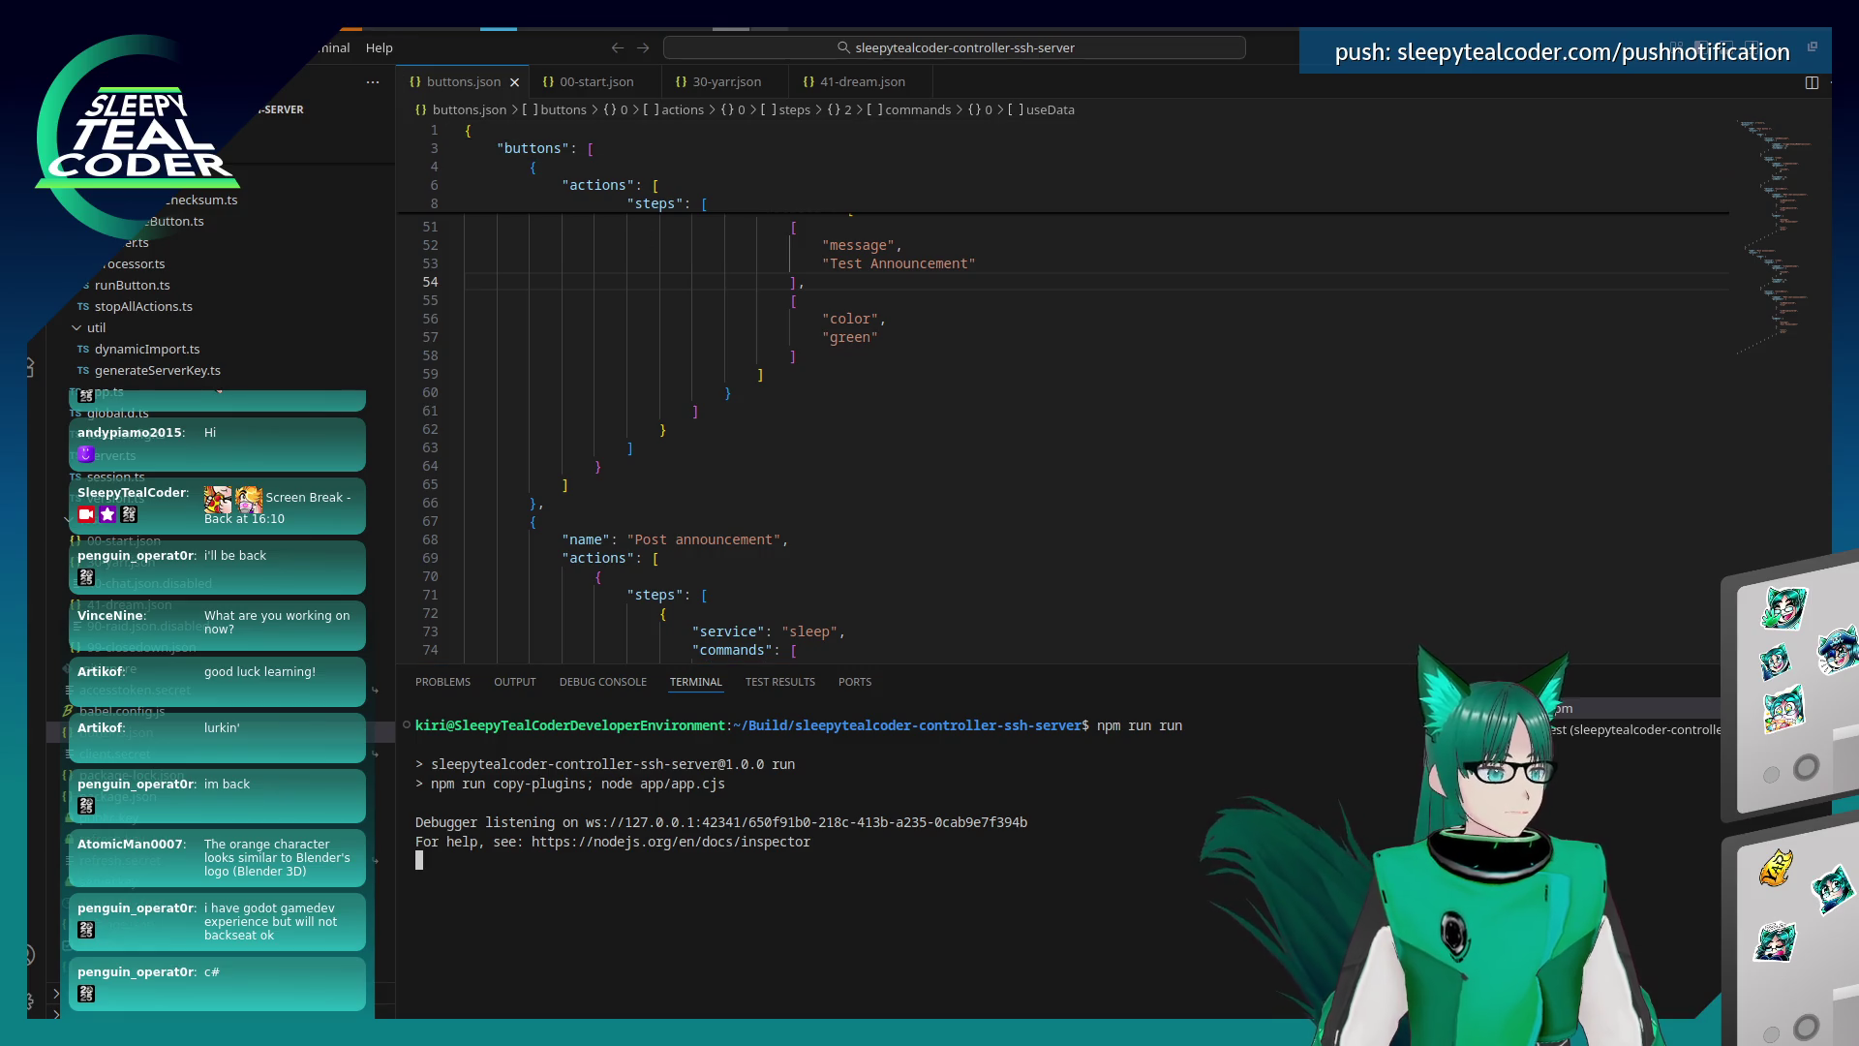
key("alt+Tab")
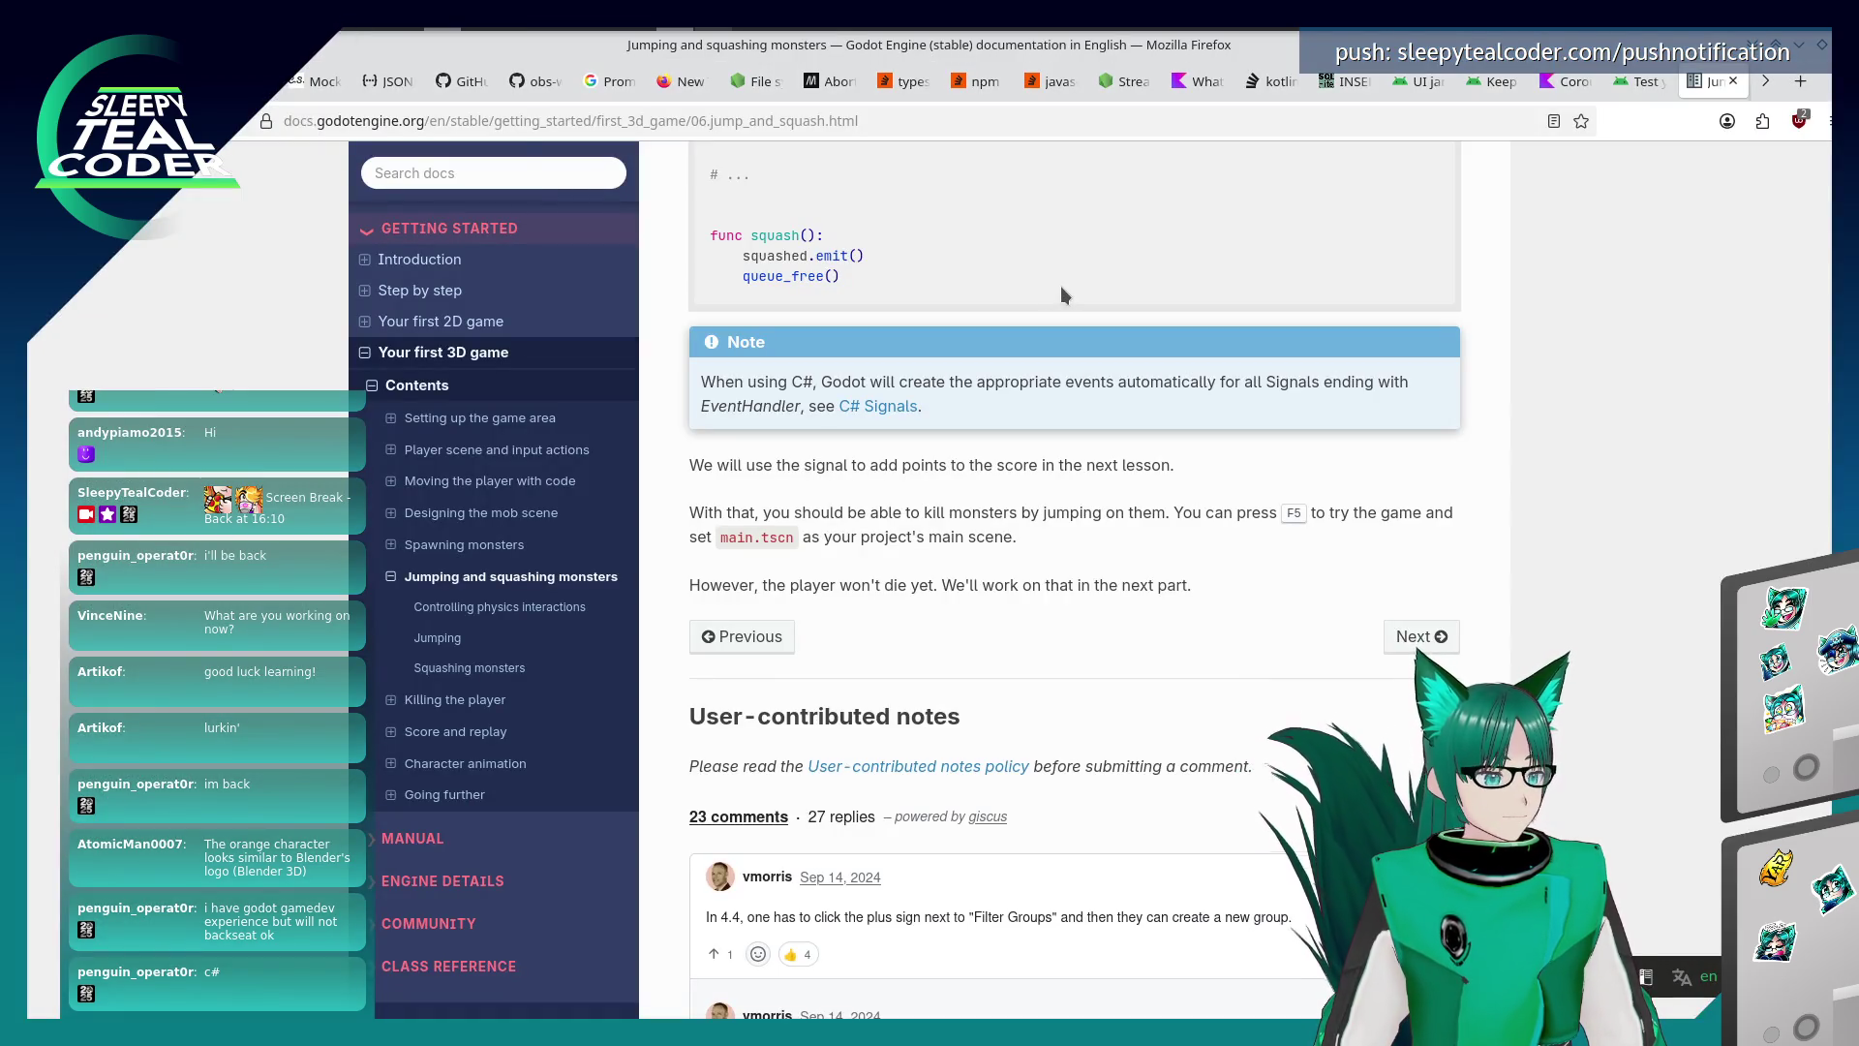
scroll(1062, 294, "up", 3)
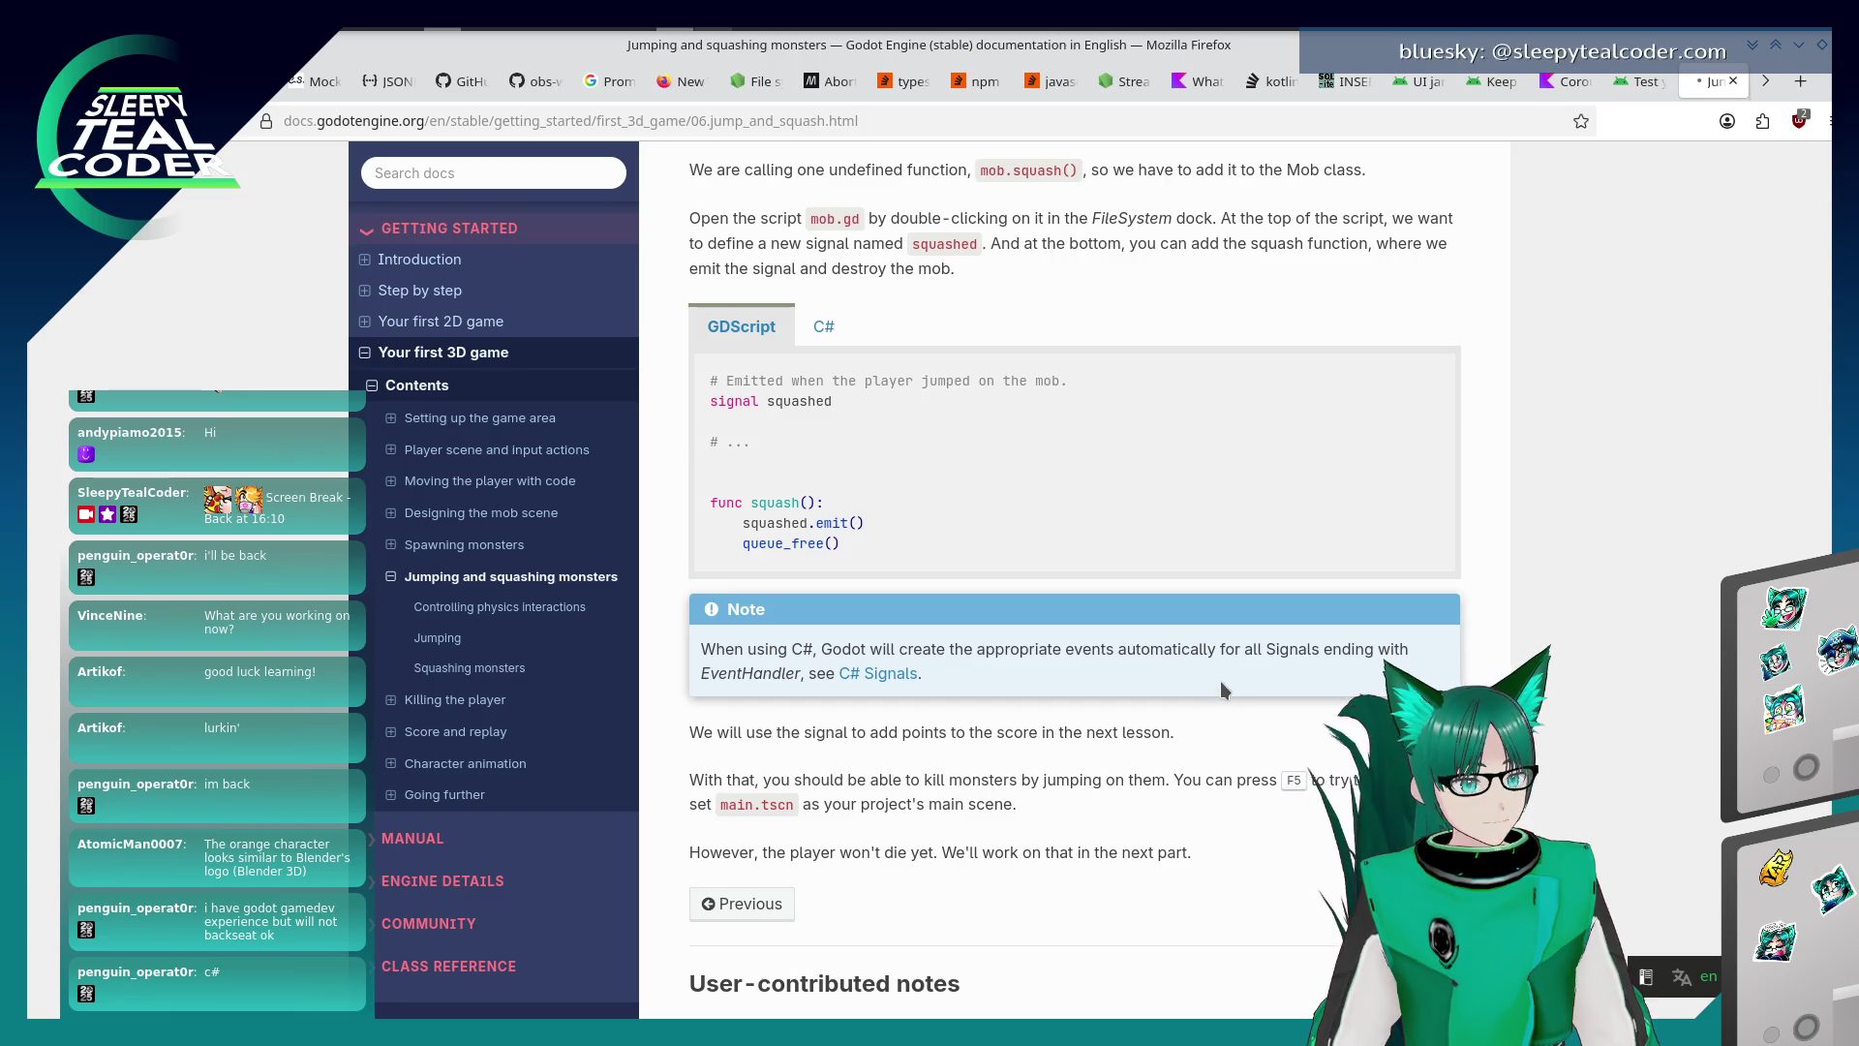
Step: Advance to the 'Killing the player' lesson's hitbox setup, then switch to the Godot editor
key("alt+Right")
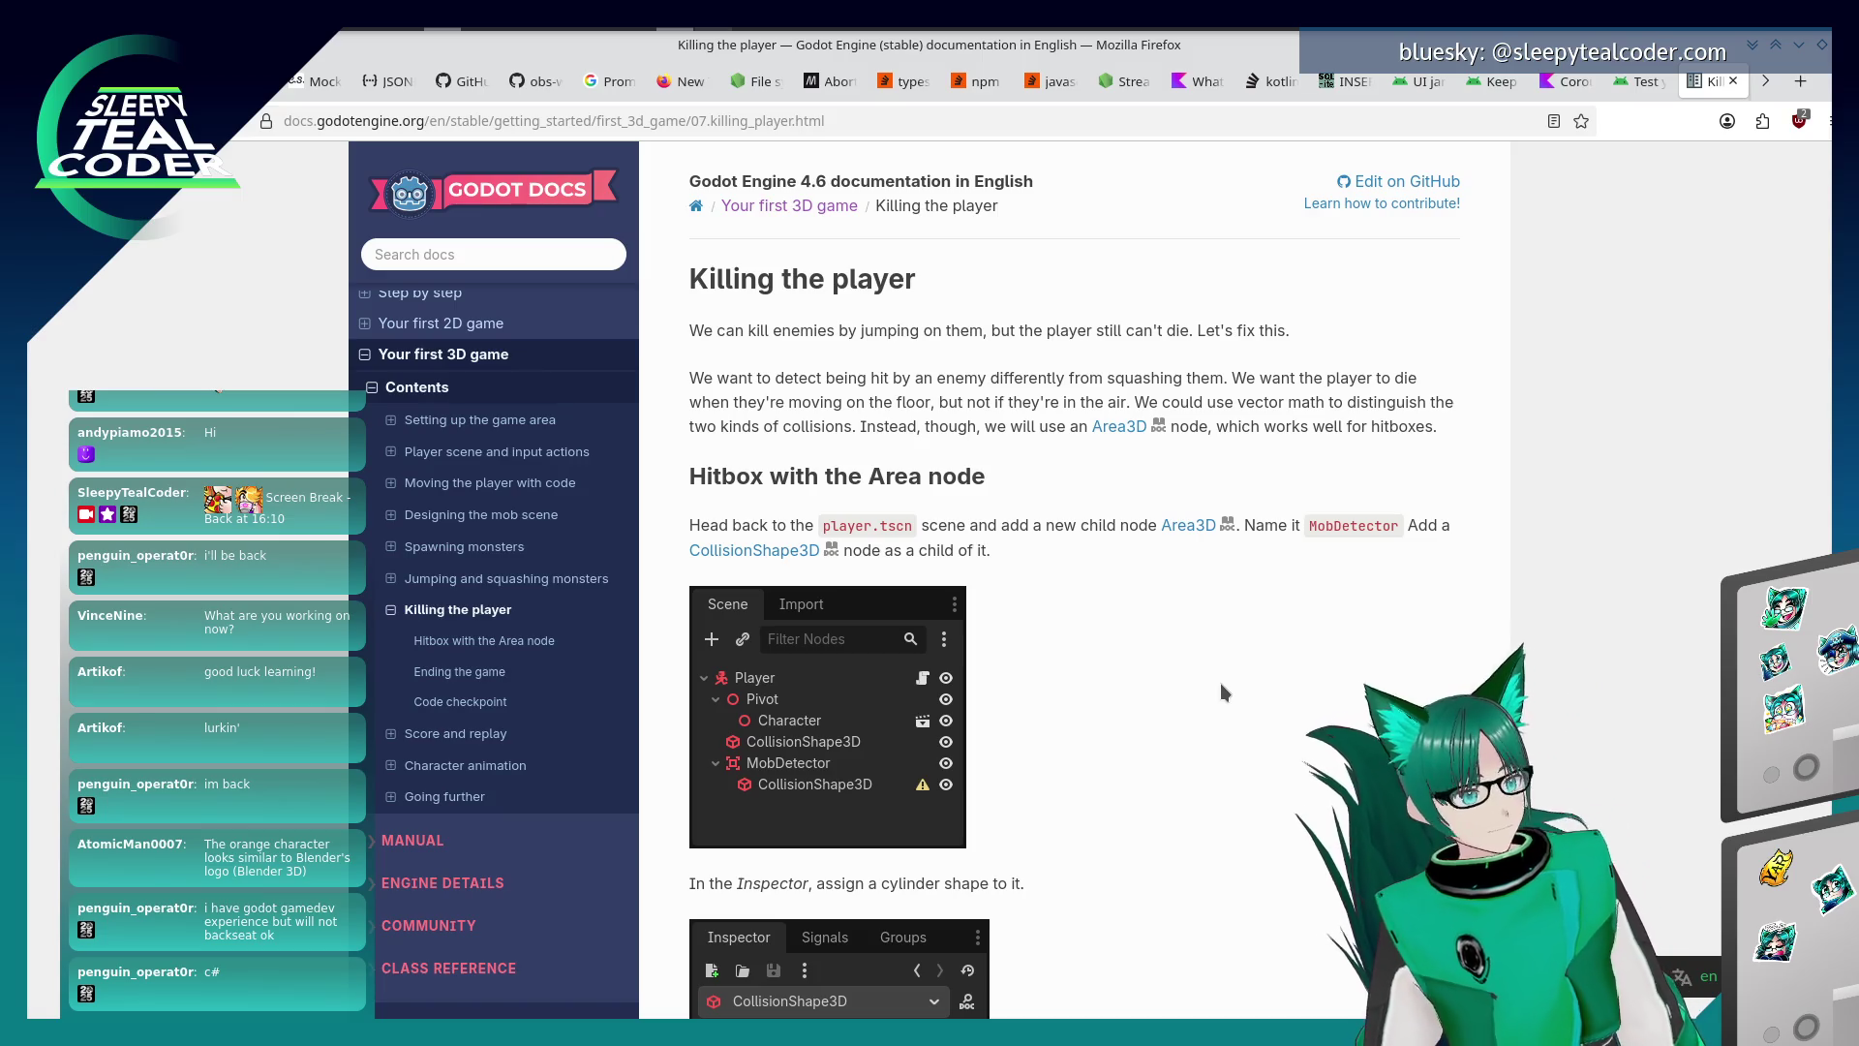
scroll(1102, 697, "down", 2)
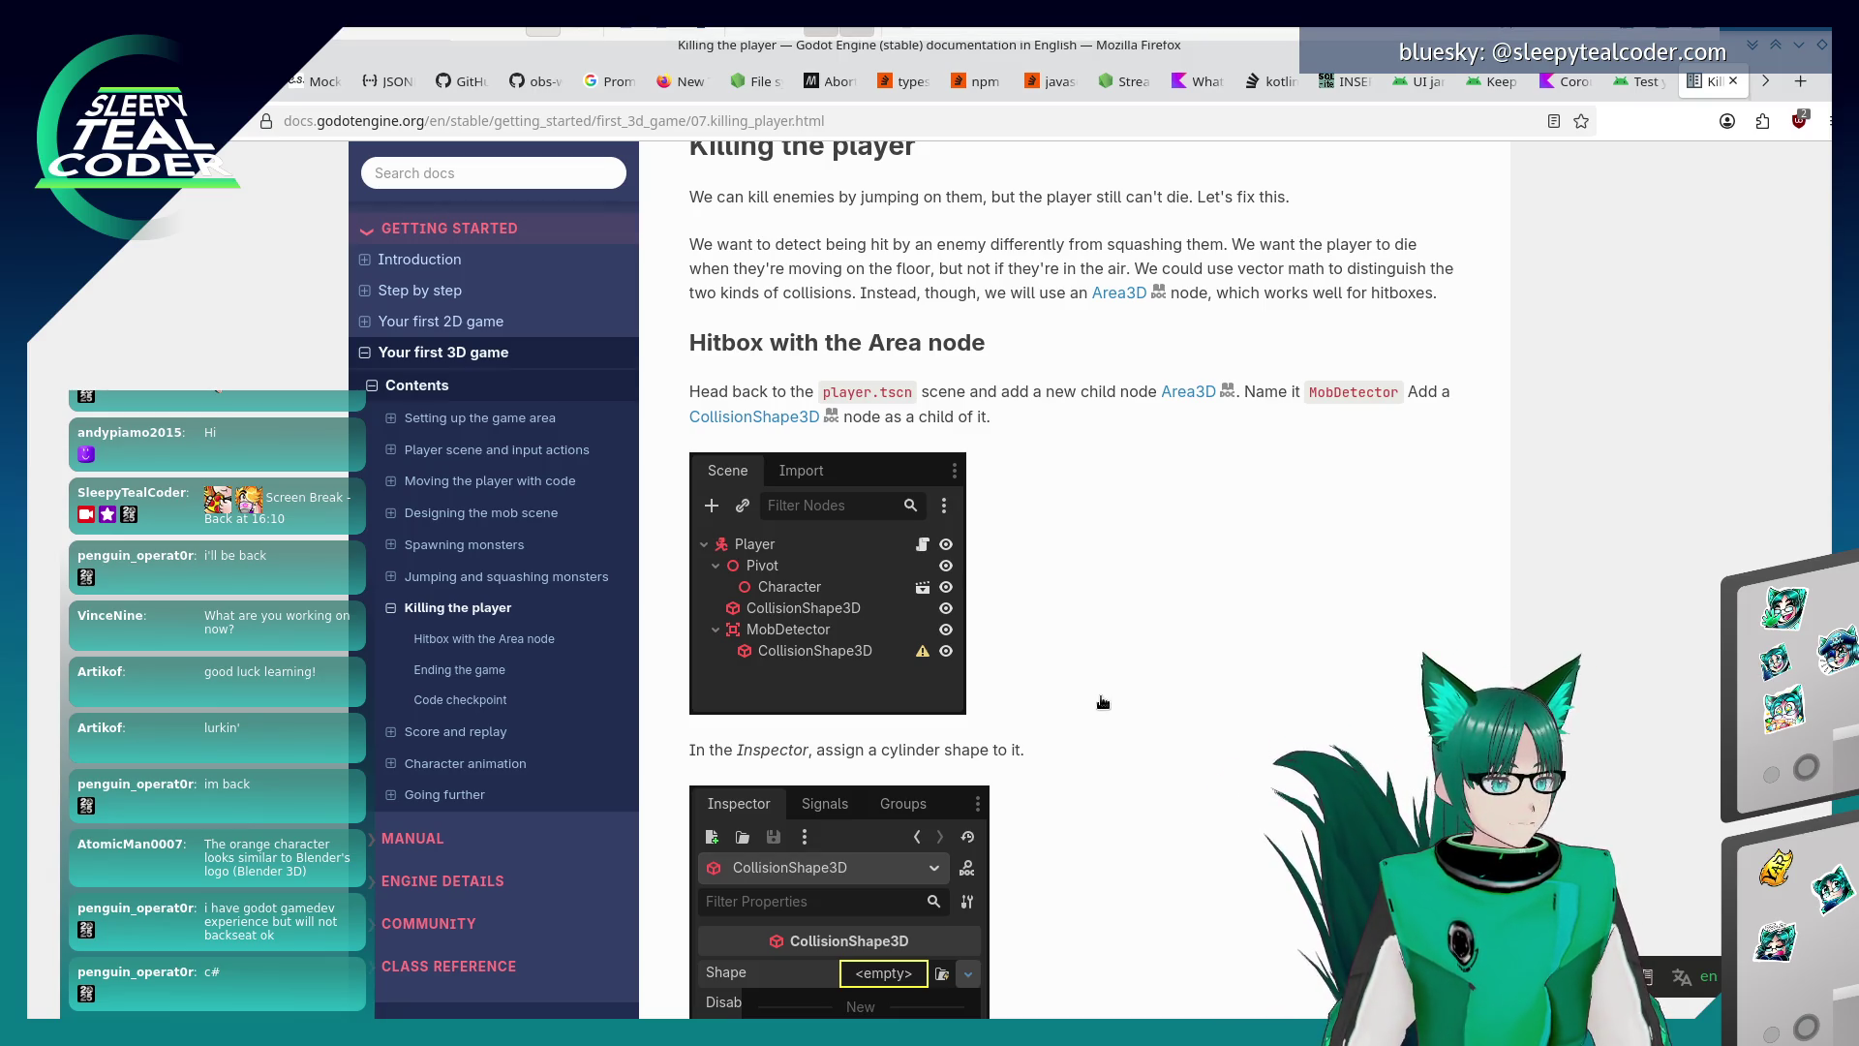
key("alt+Tab")
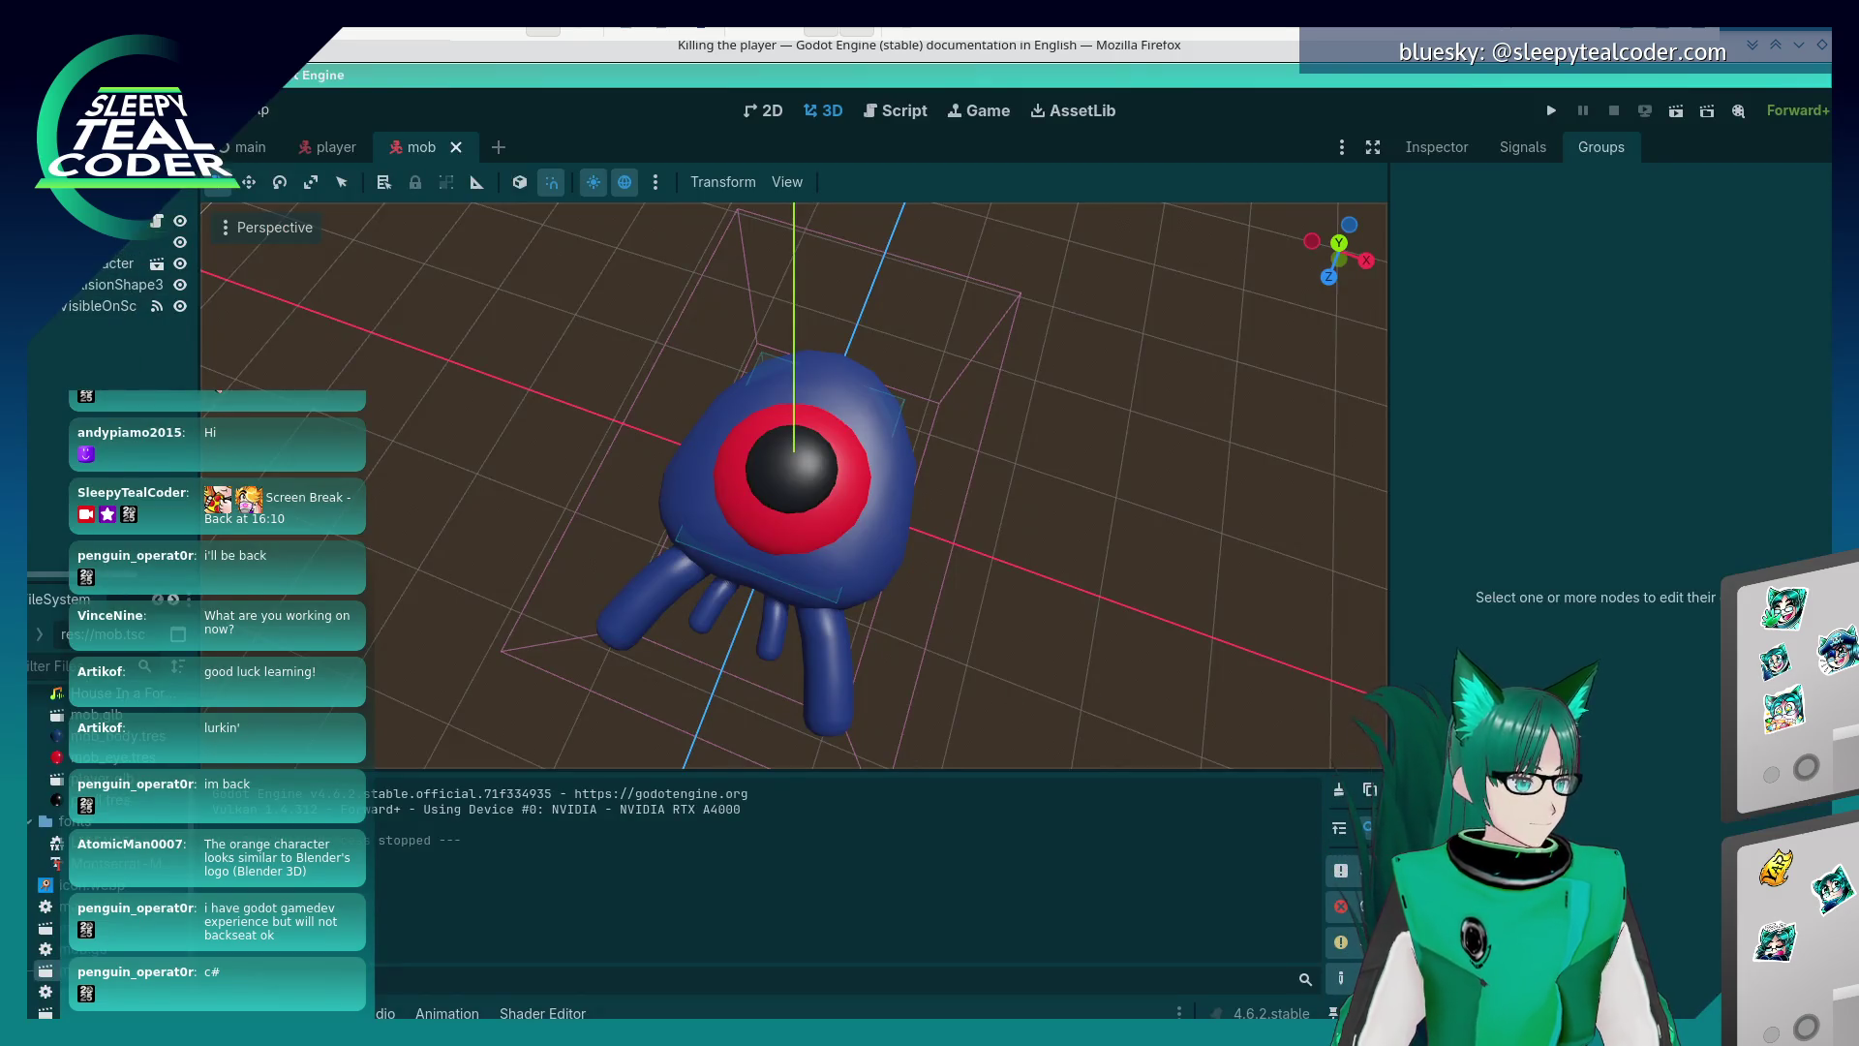
right_click(85, 223)
left_click(145, 241)
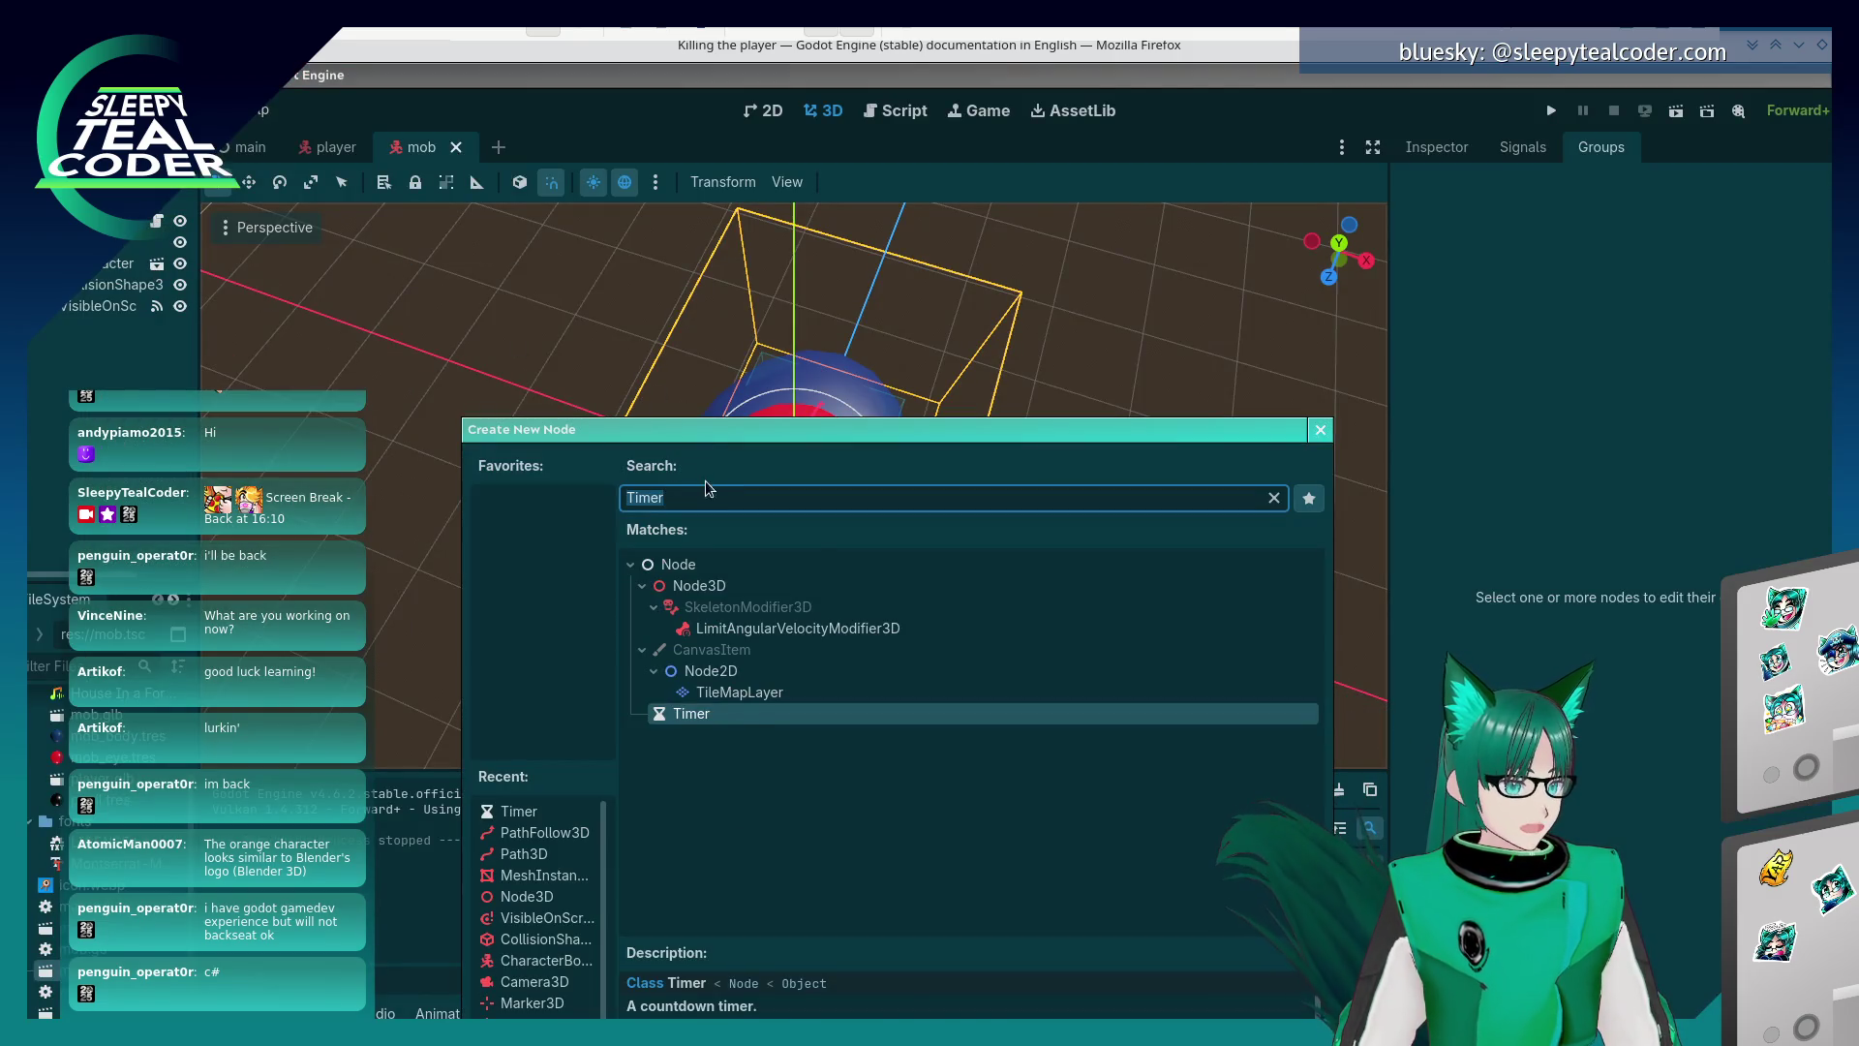
type("area3d")
key("Return")
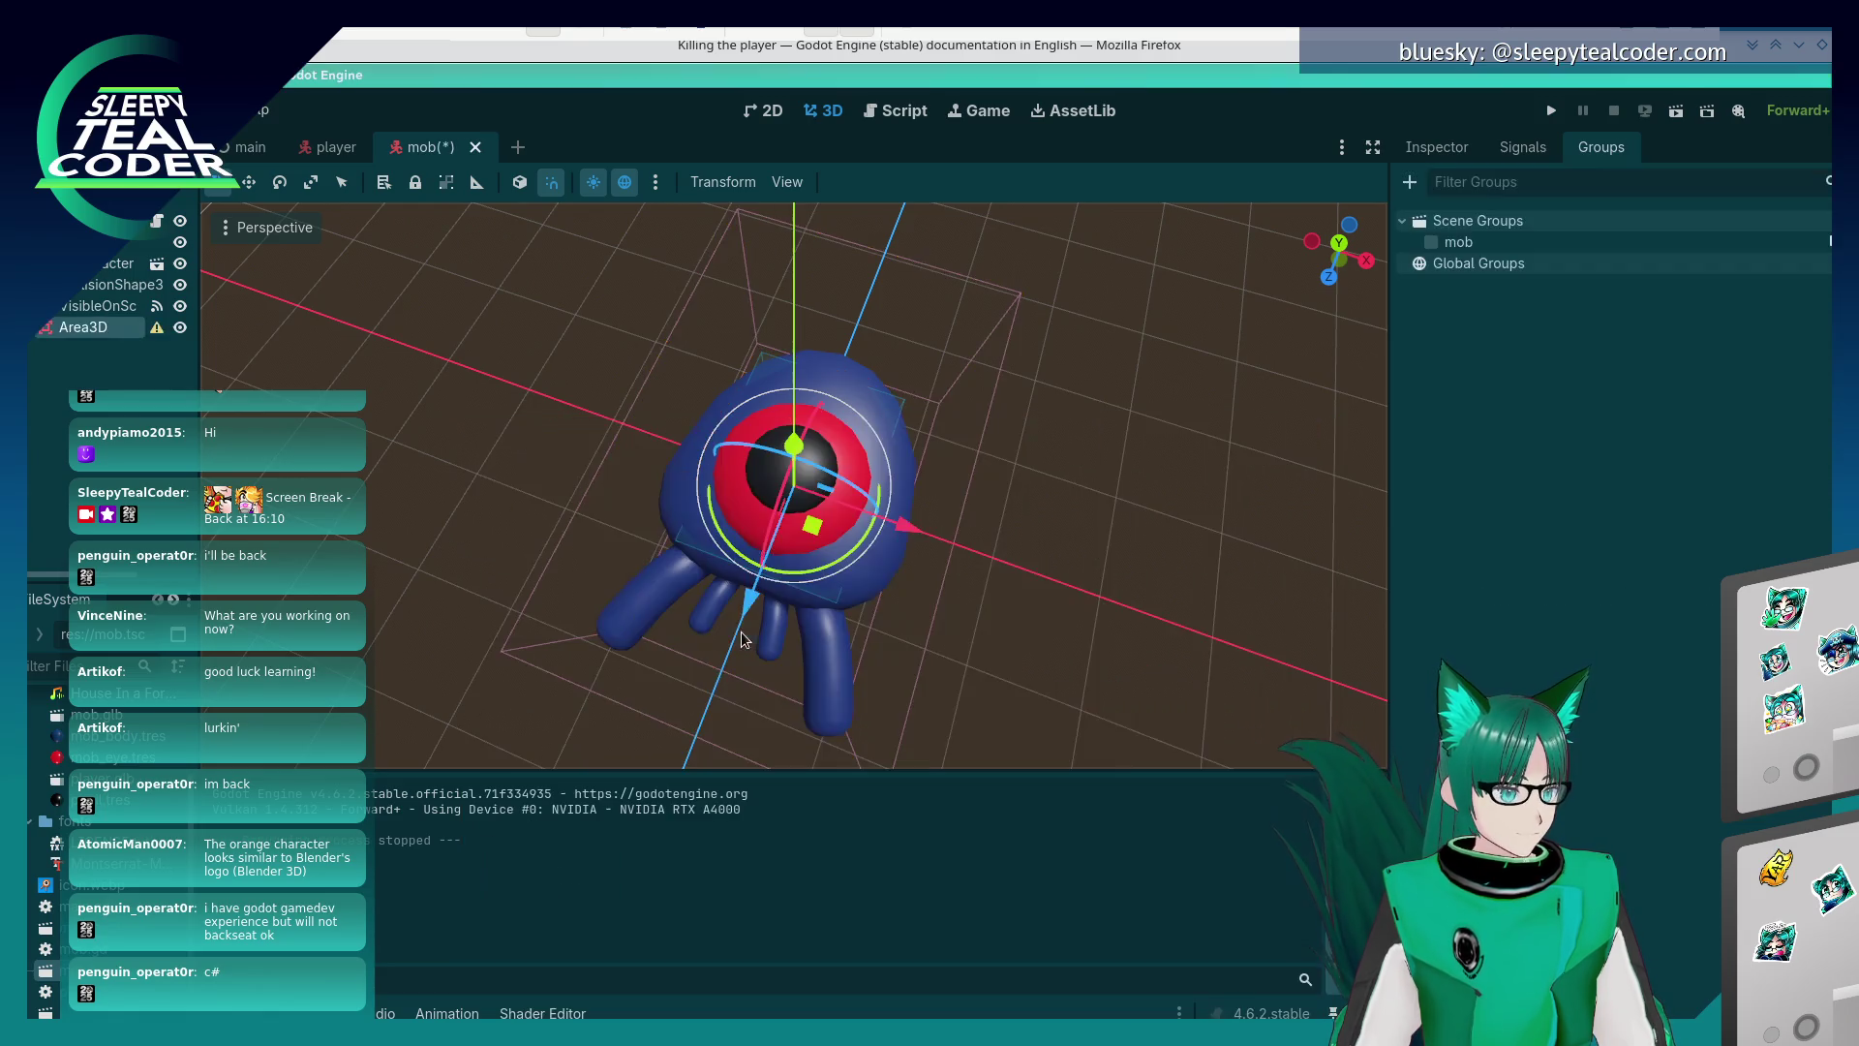
double_click(94, 329)
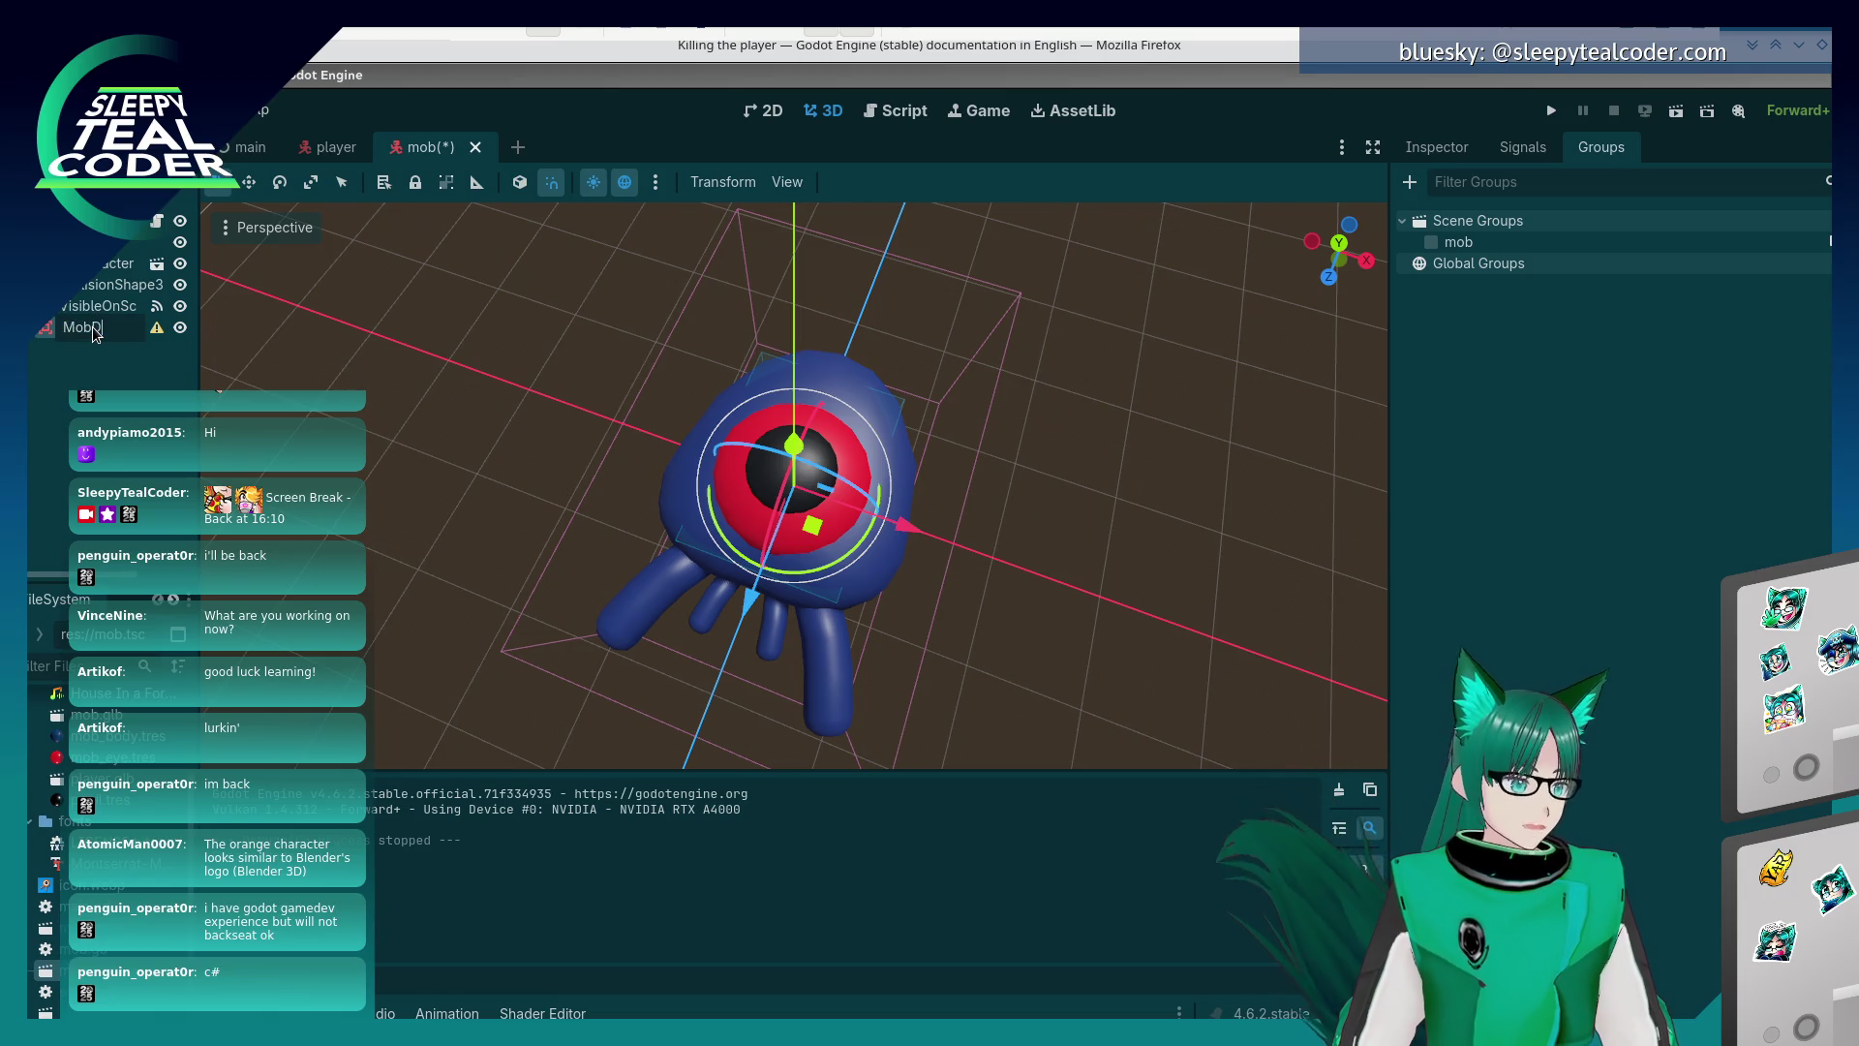
key("alt+Tab")
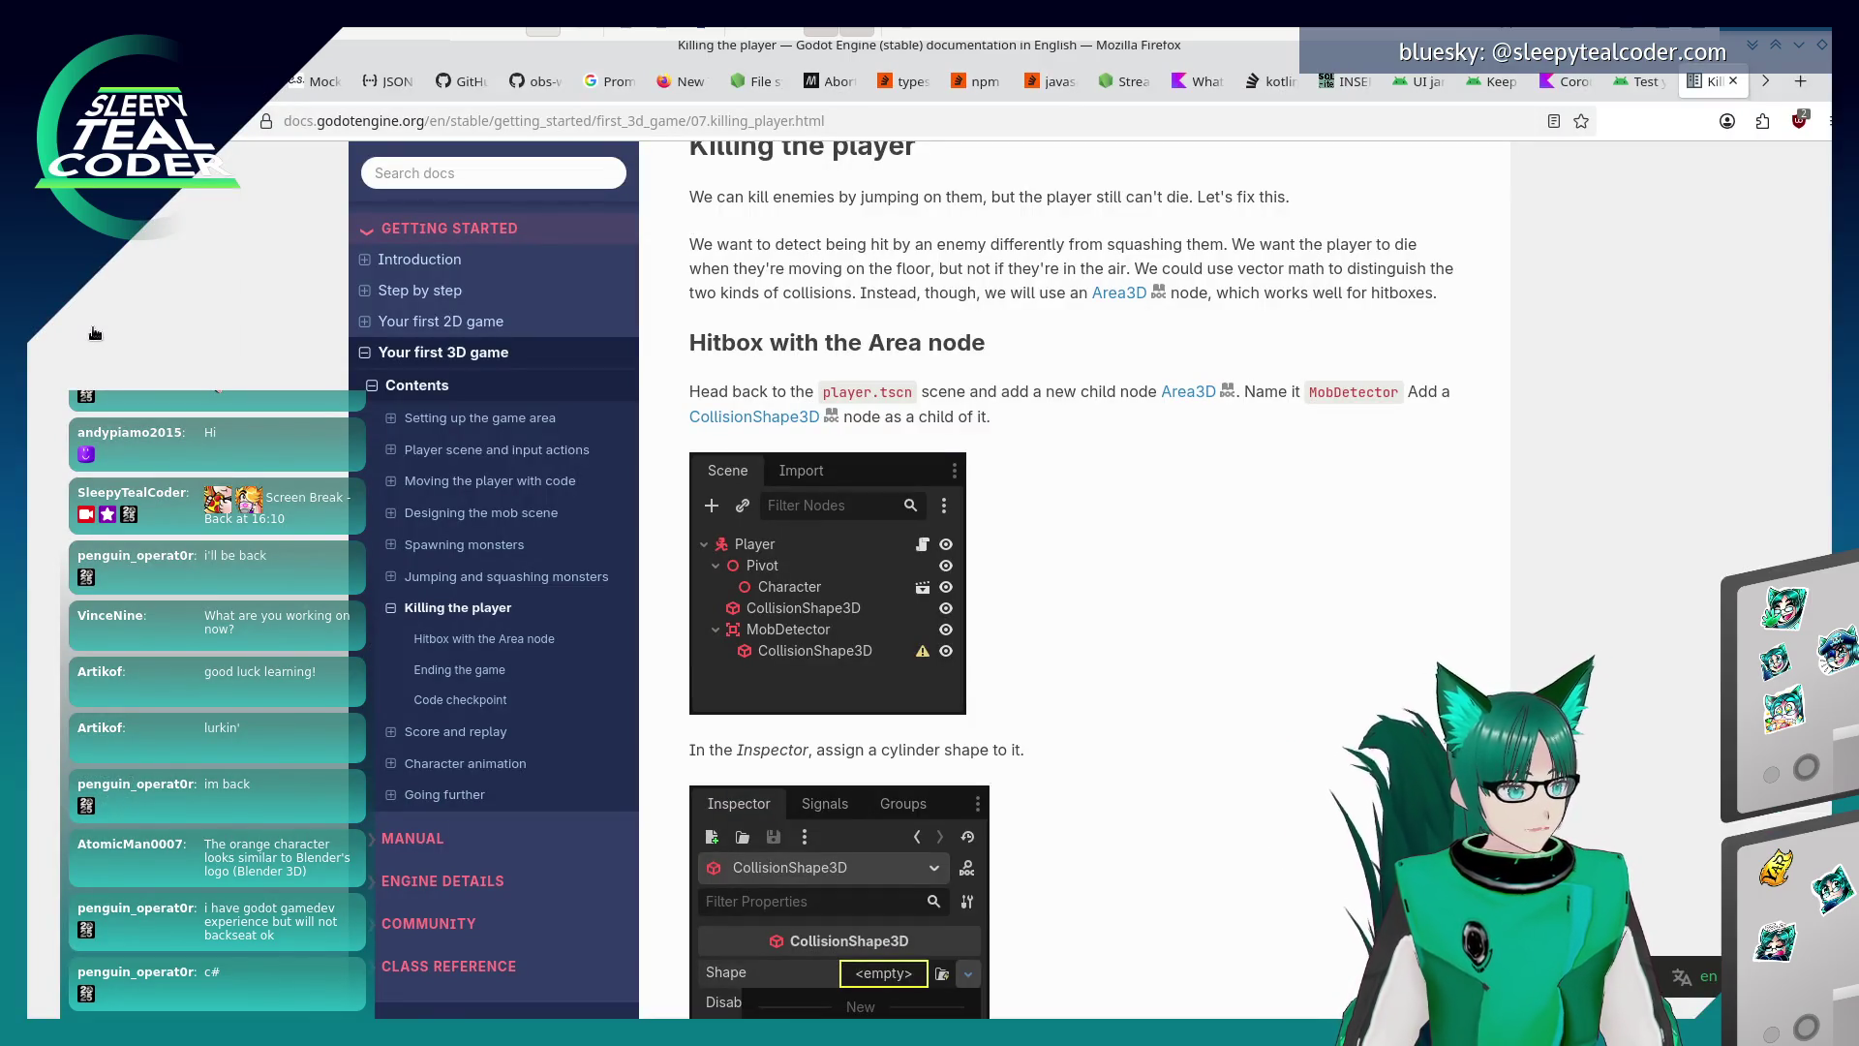
key("alt+Tab")
right_click(94, 329)
left_click(365, 313)
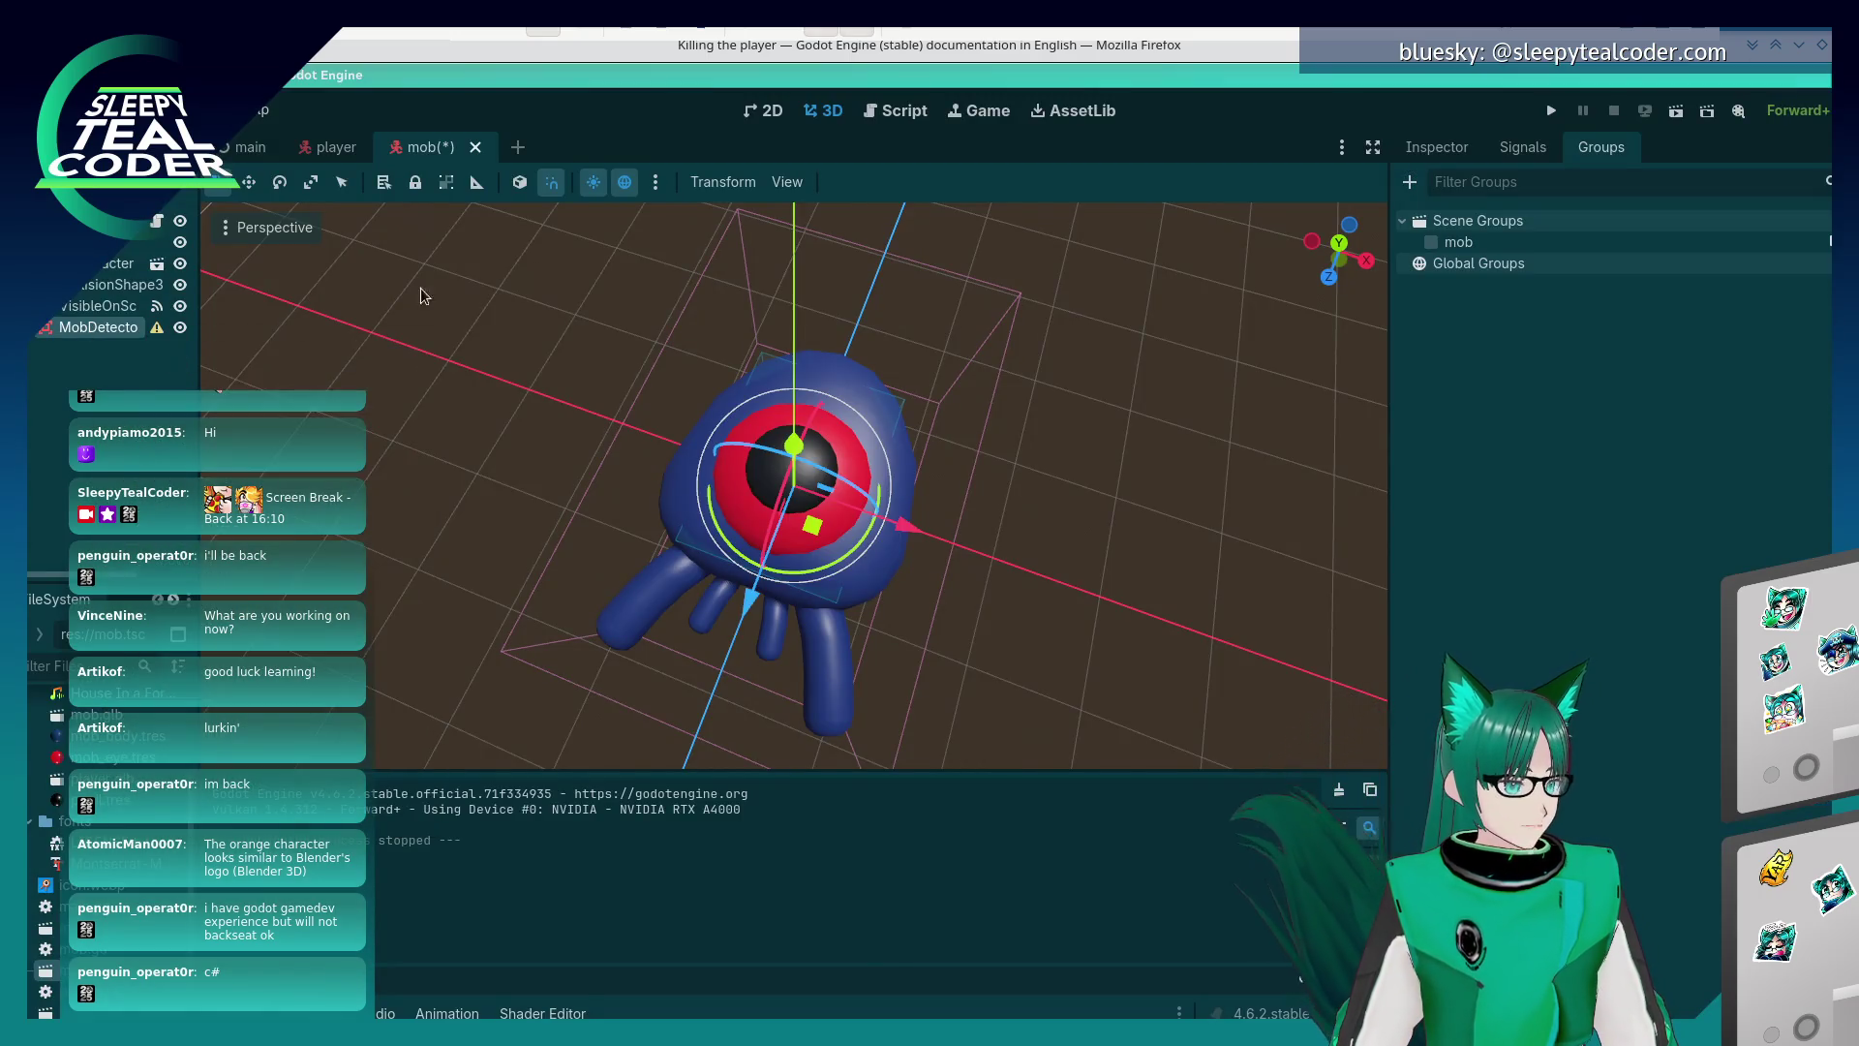
key("ctrl+a")
type("collis")
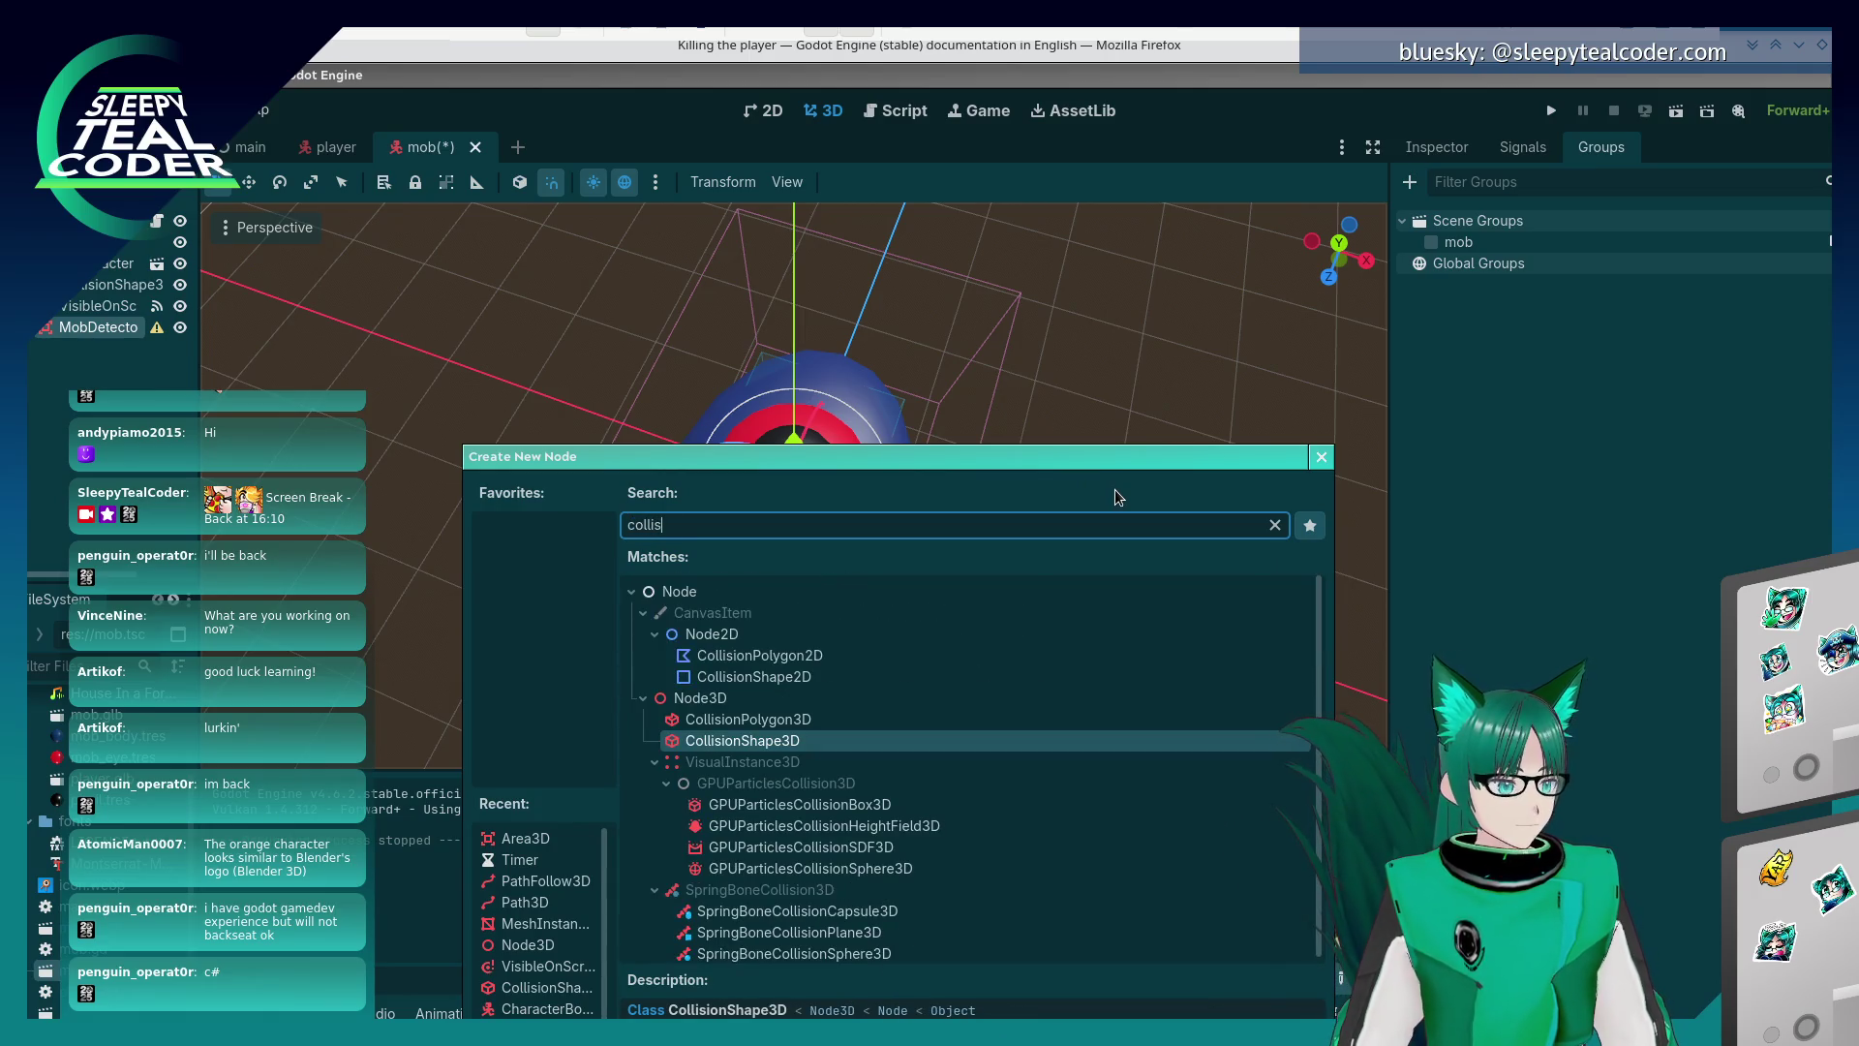
double_click(770, 745)
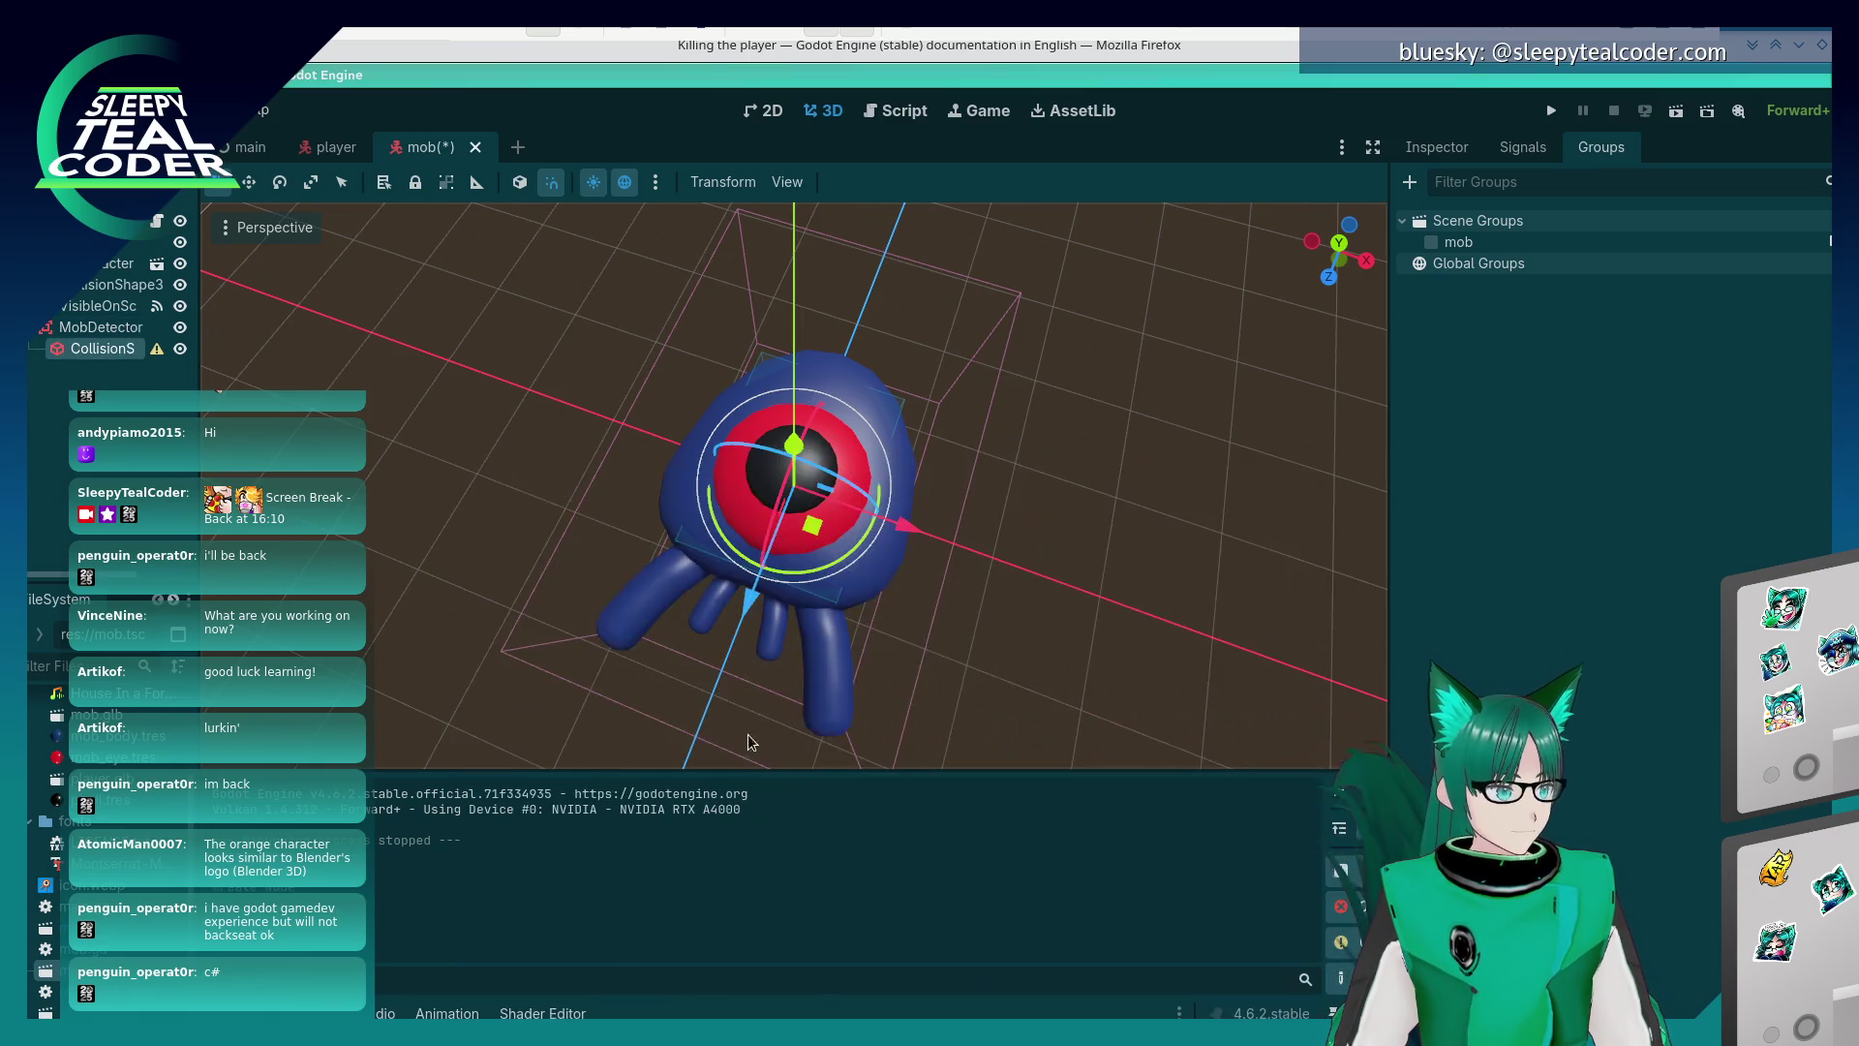
key("alt+Tab")
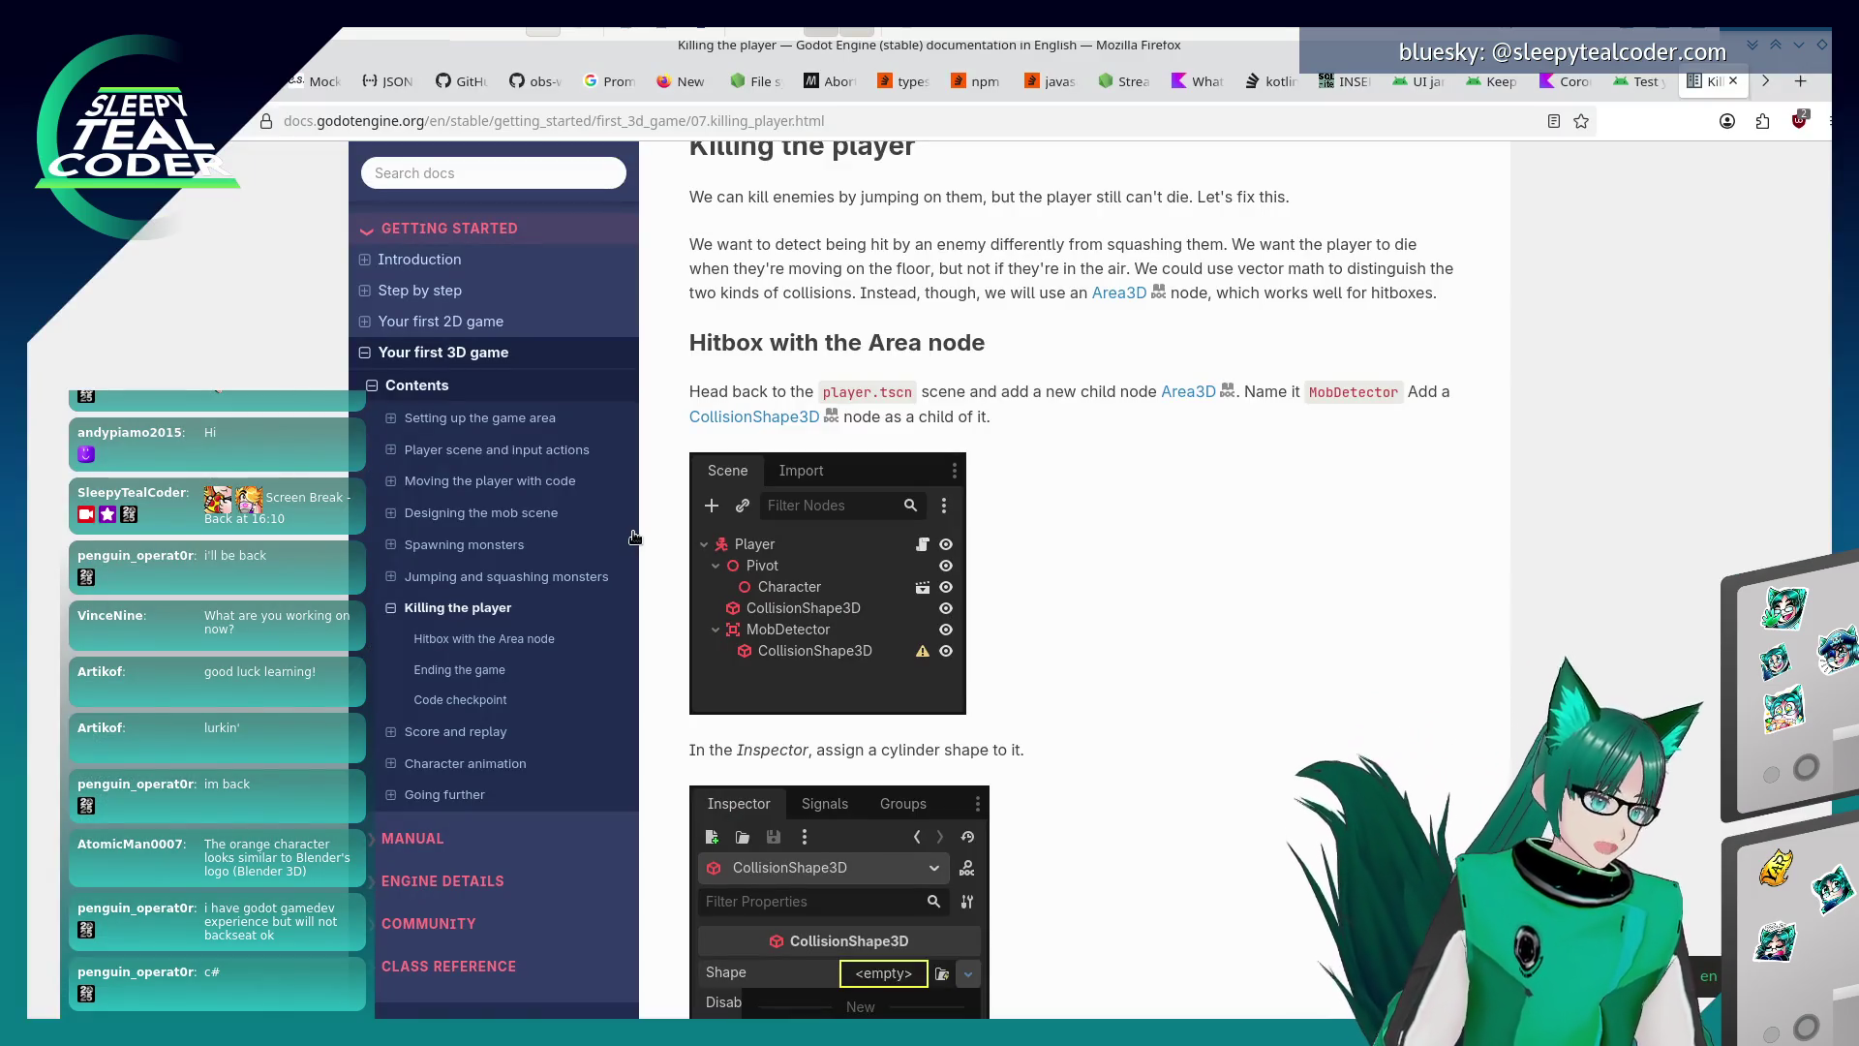
key("alt+Tab")
right_click(96, 331)
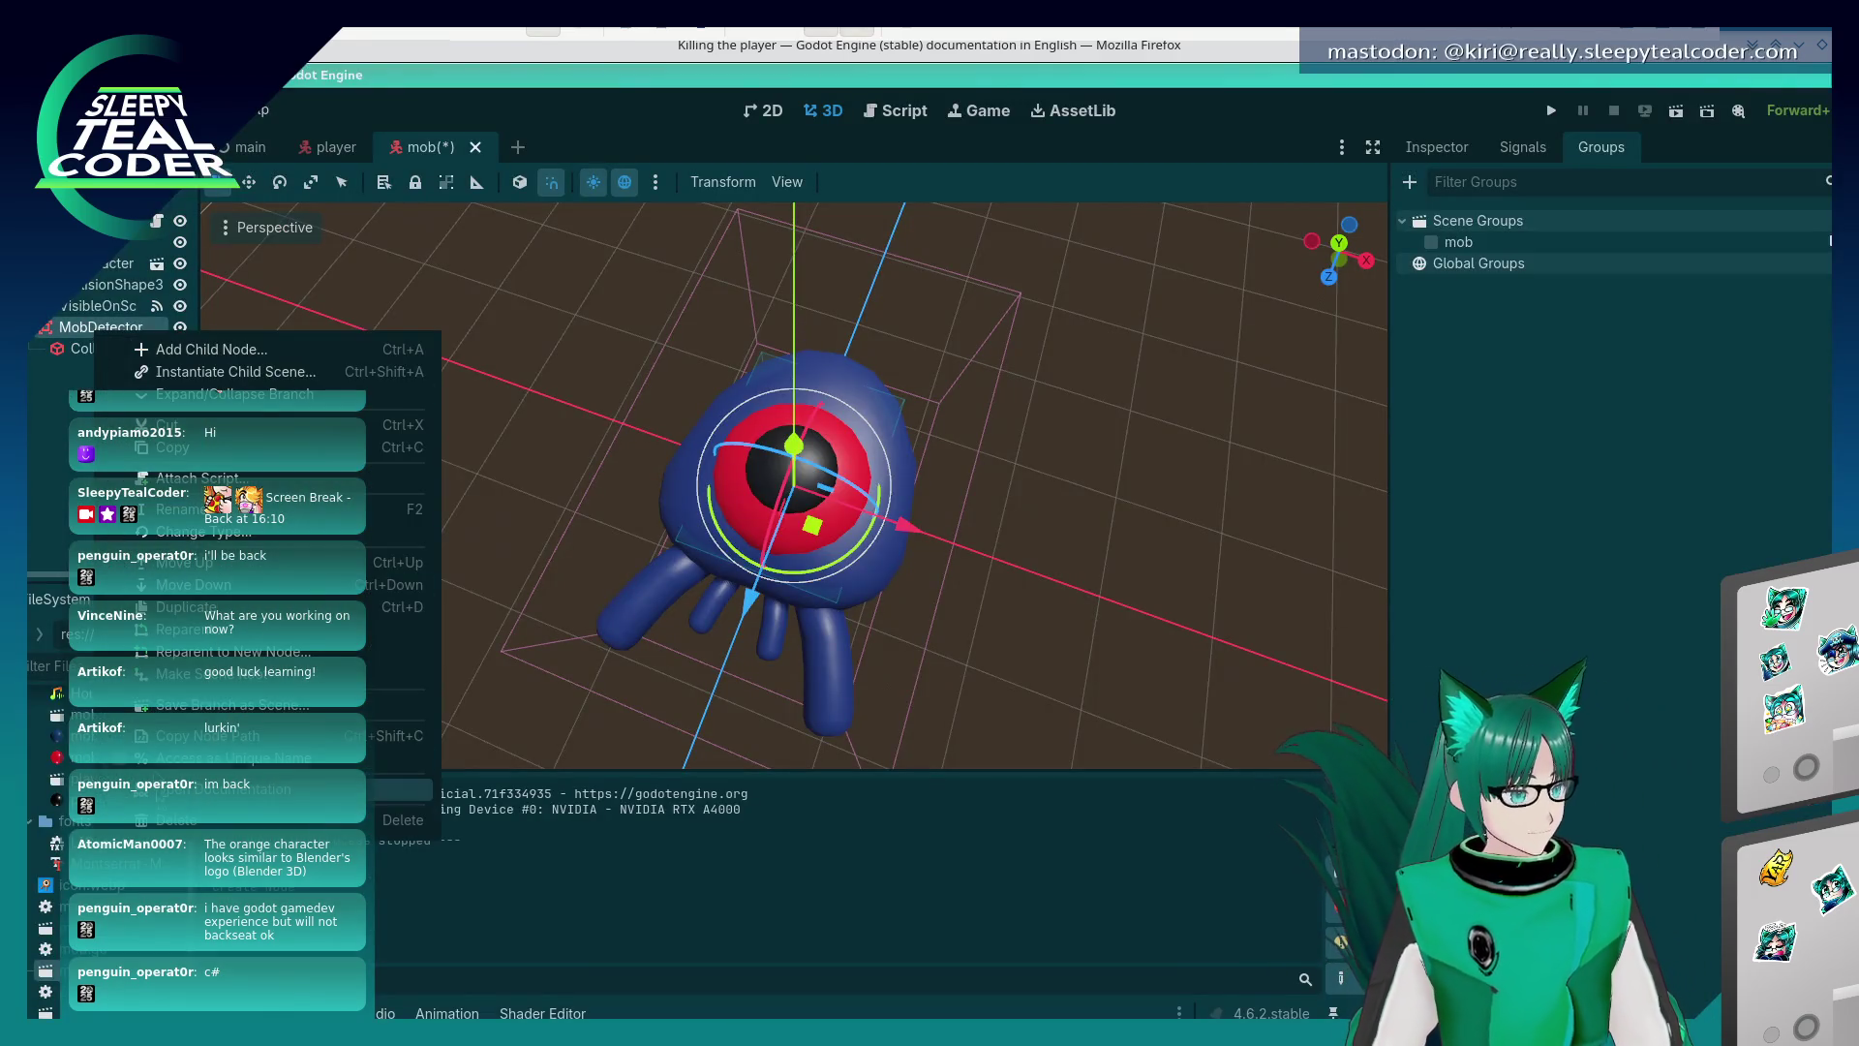
left_click(291, 819)
left_click(1008, 579)
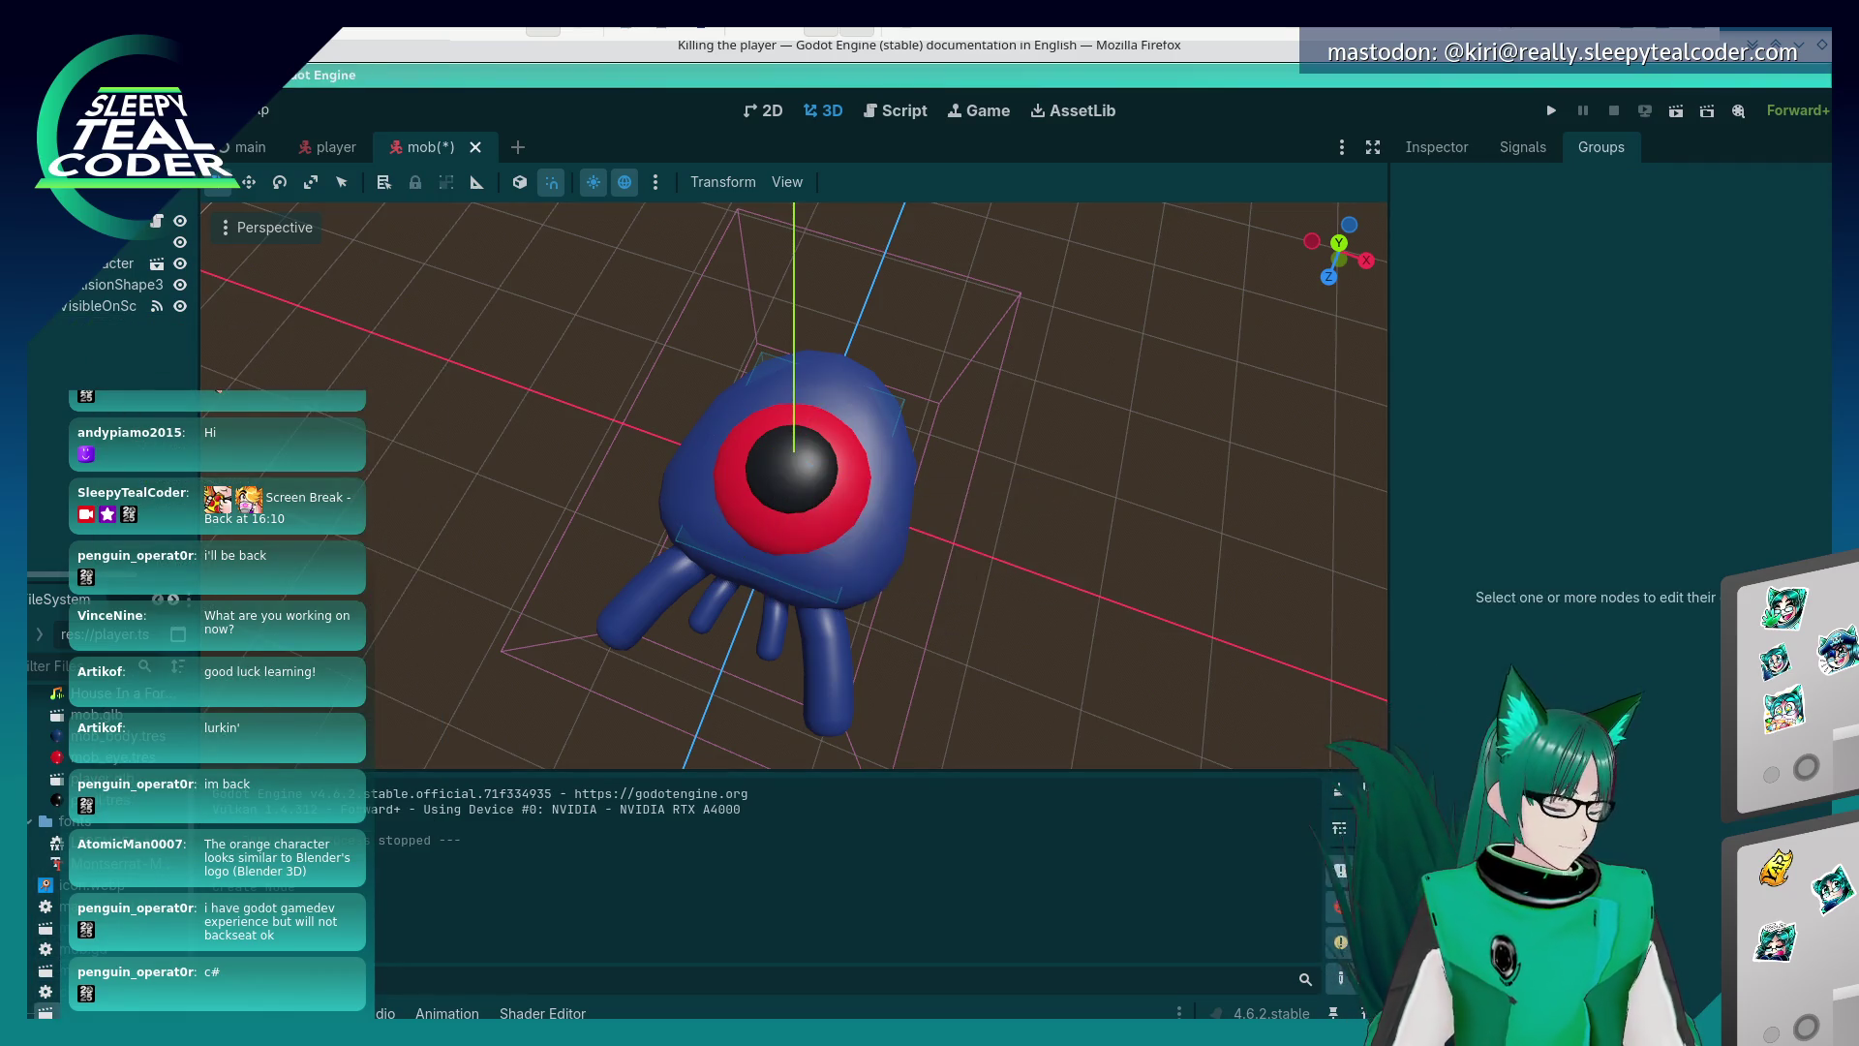
Step: Add an Area3D child node to the Player root in the player scene
key("ctrl+shift+Tab")
right_click(89, 344)
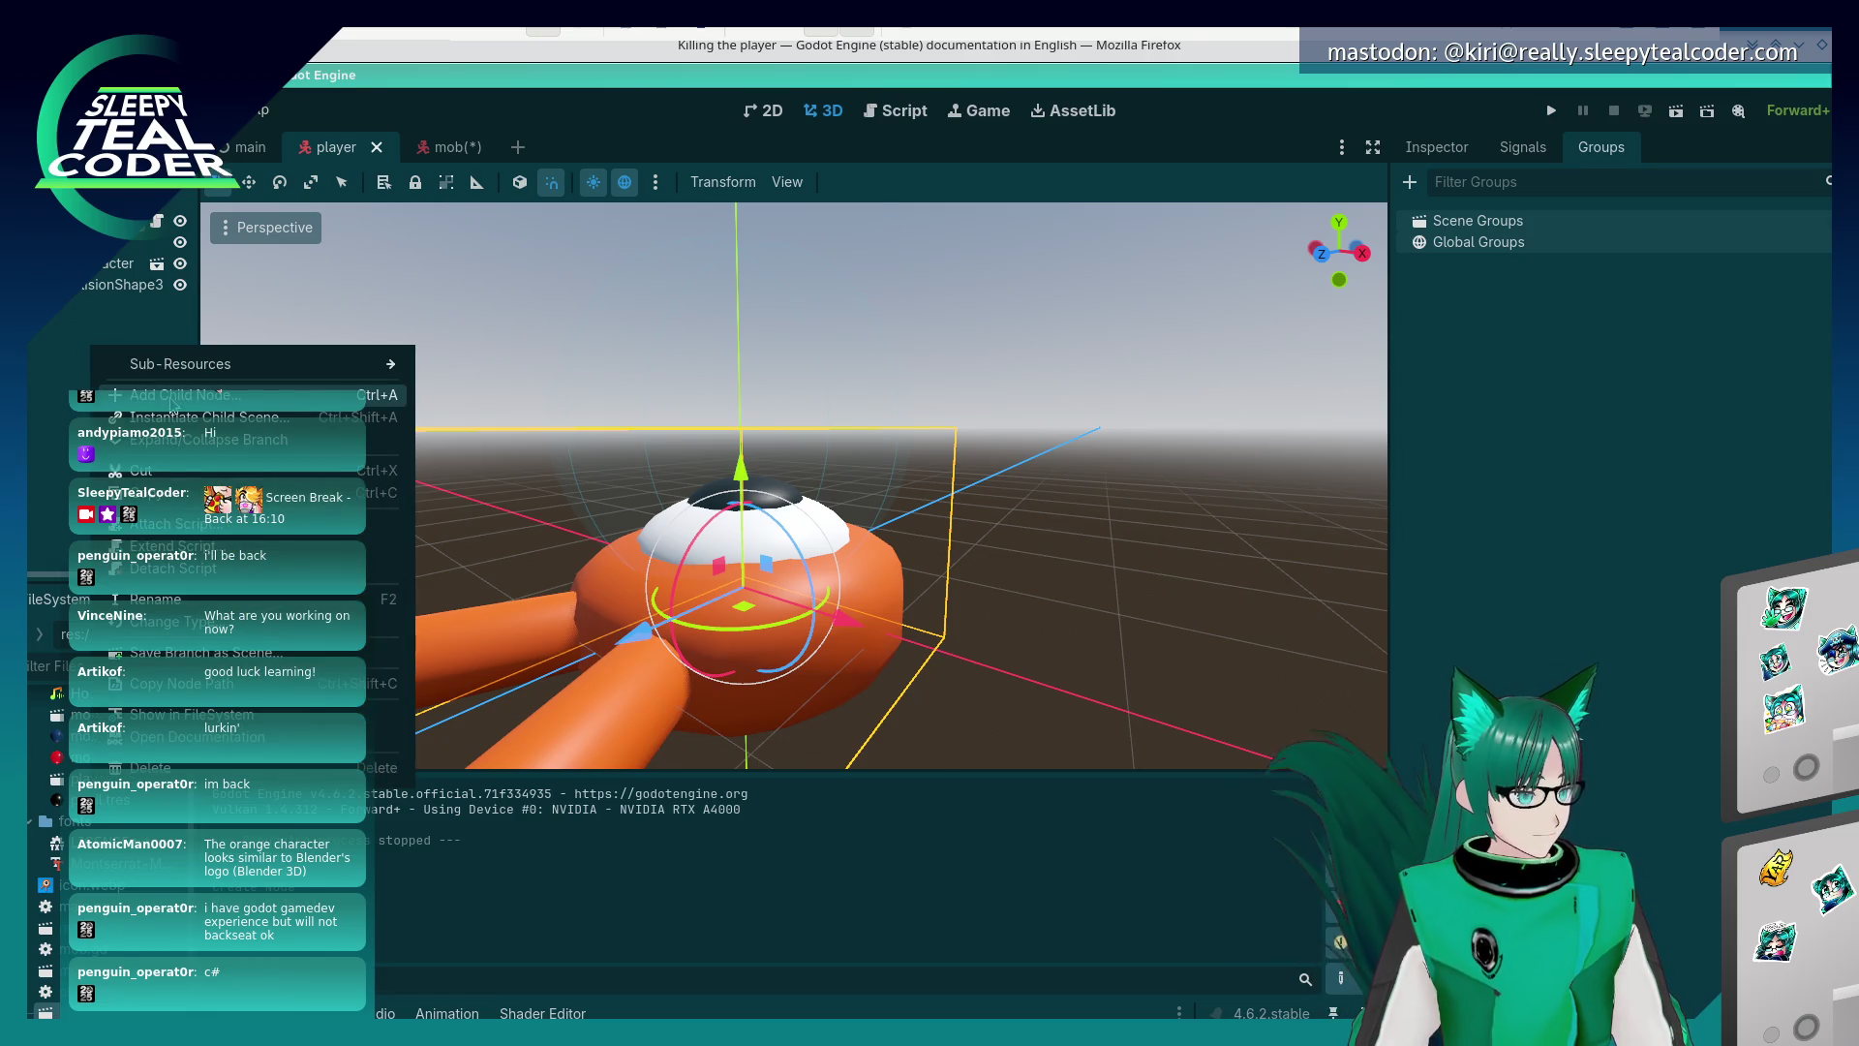
left_click(89, 227)
right_click(89, 227)
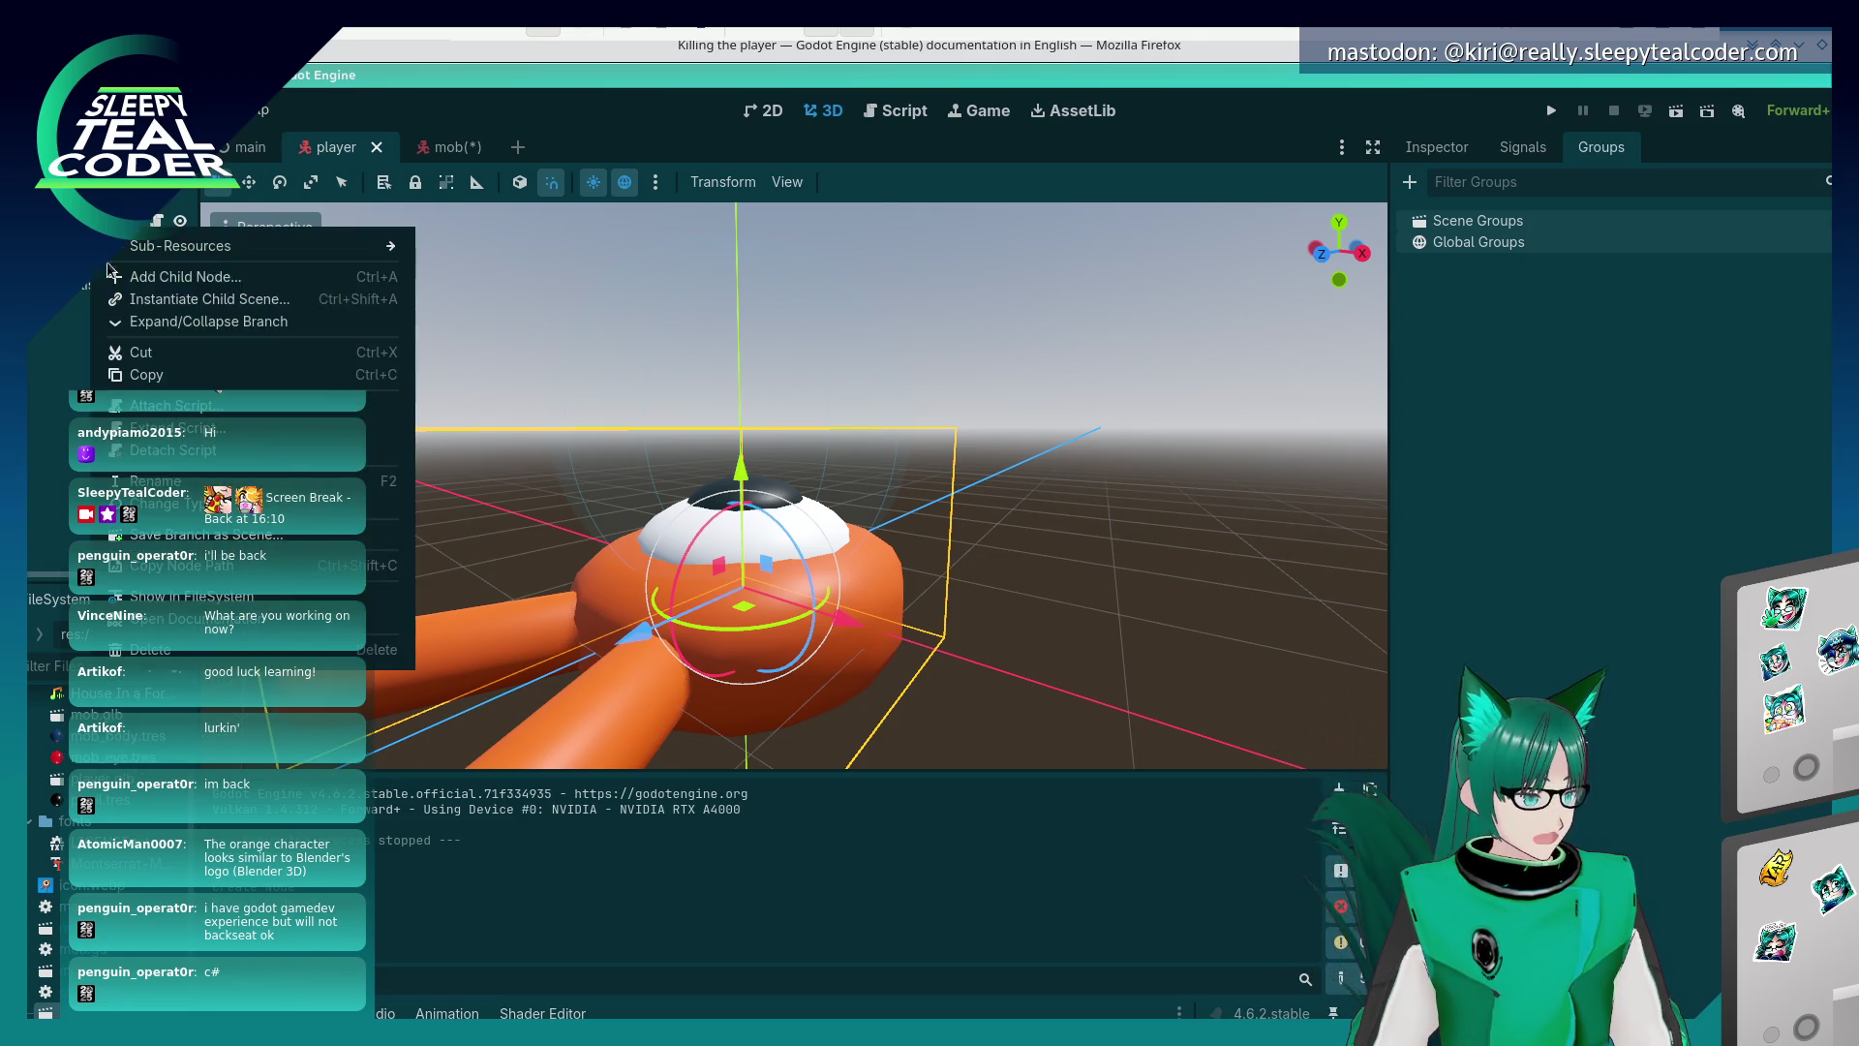
left_click(184, 277)
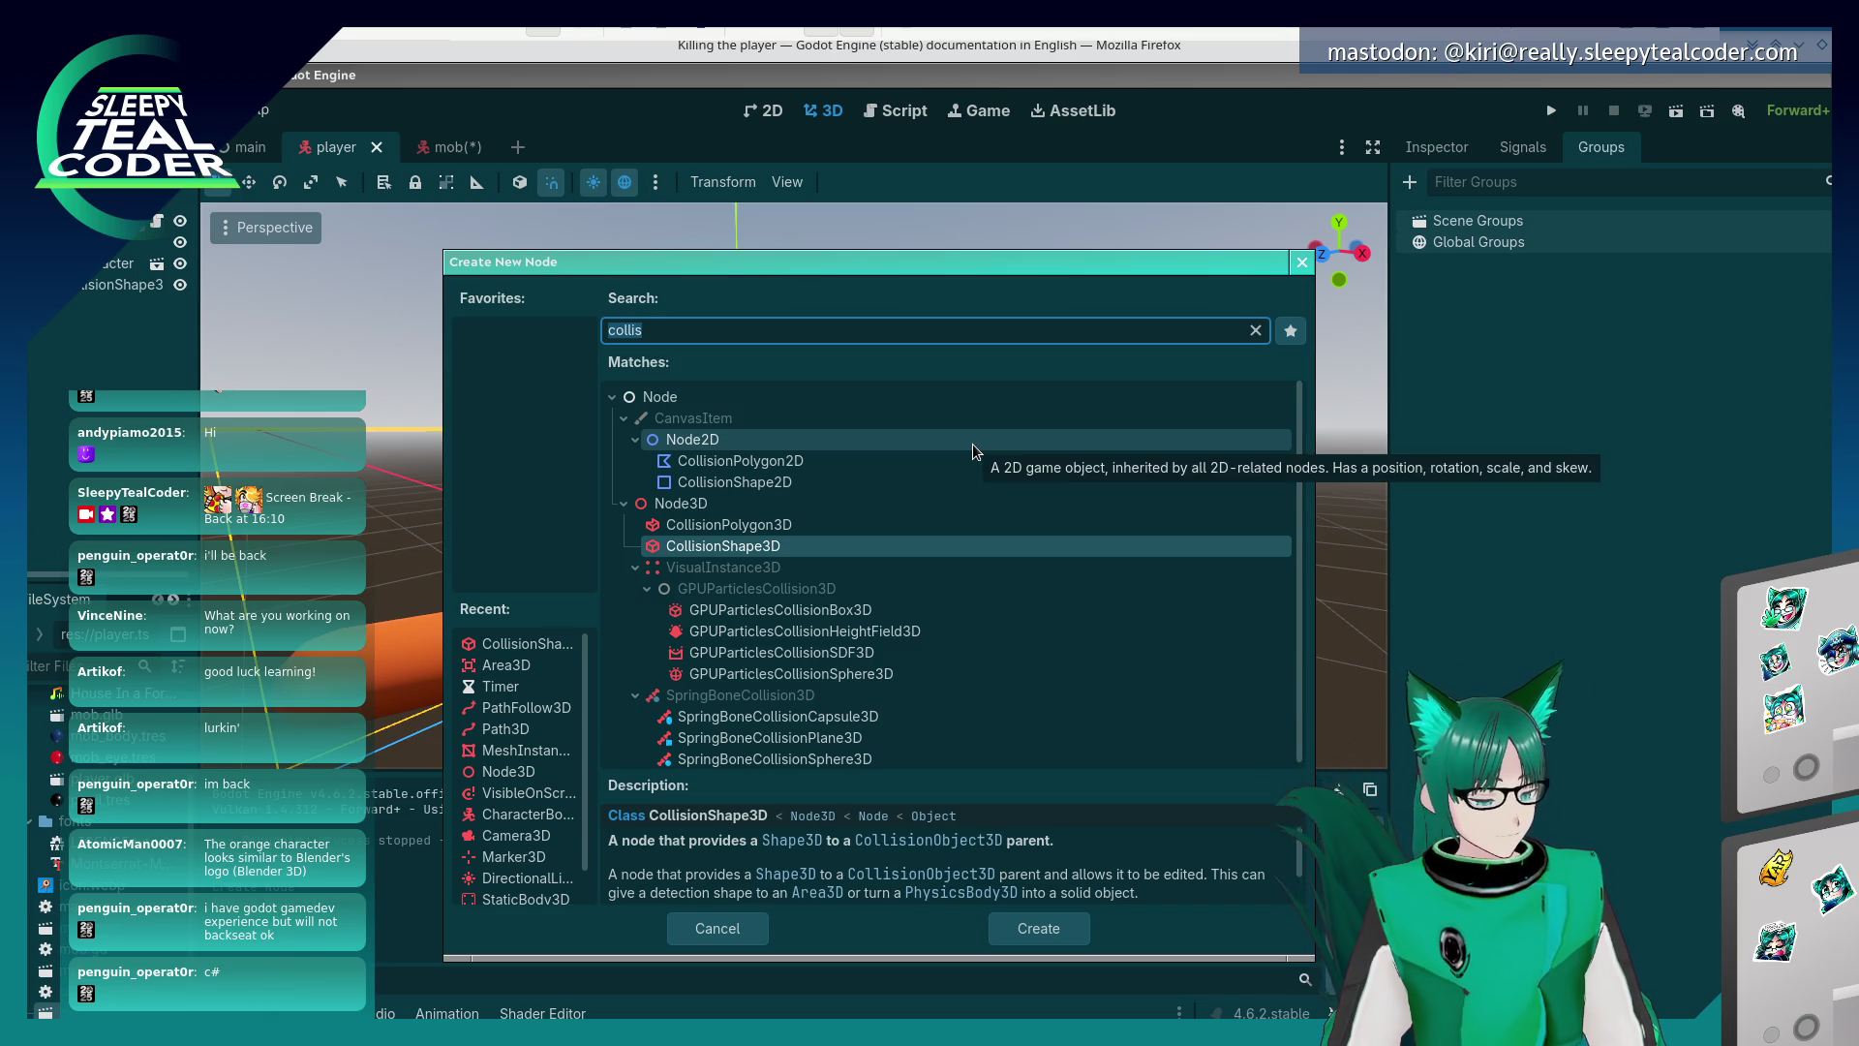
type("area3d")
key("Return")
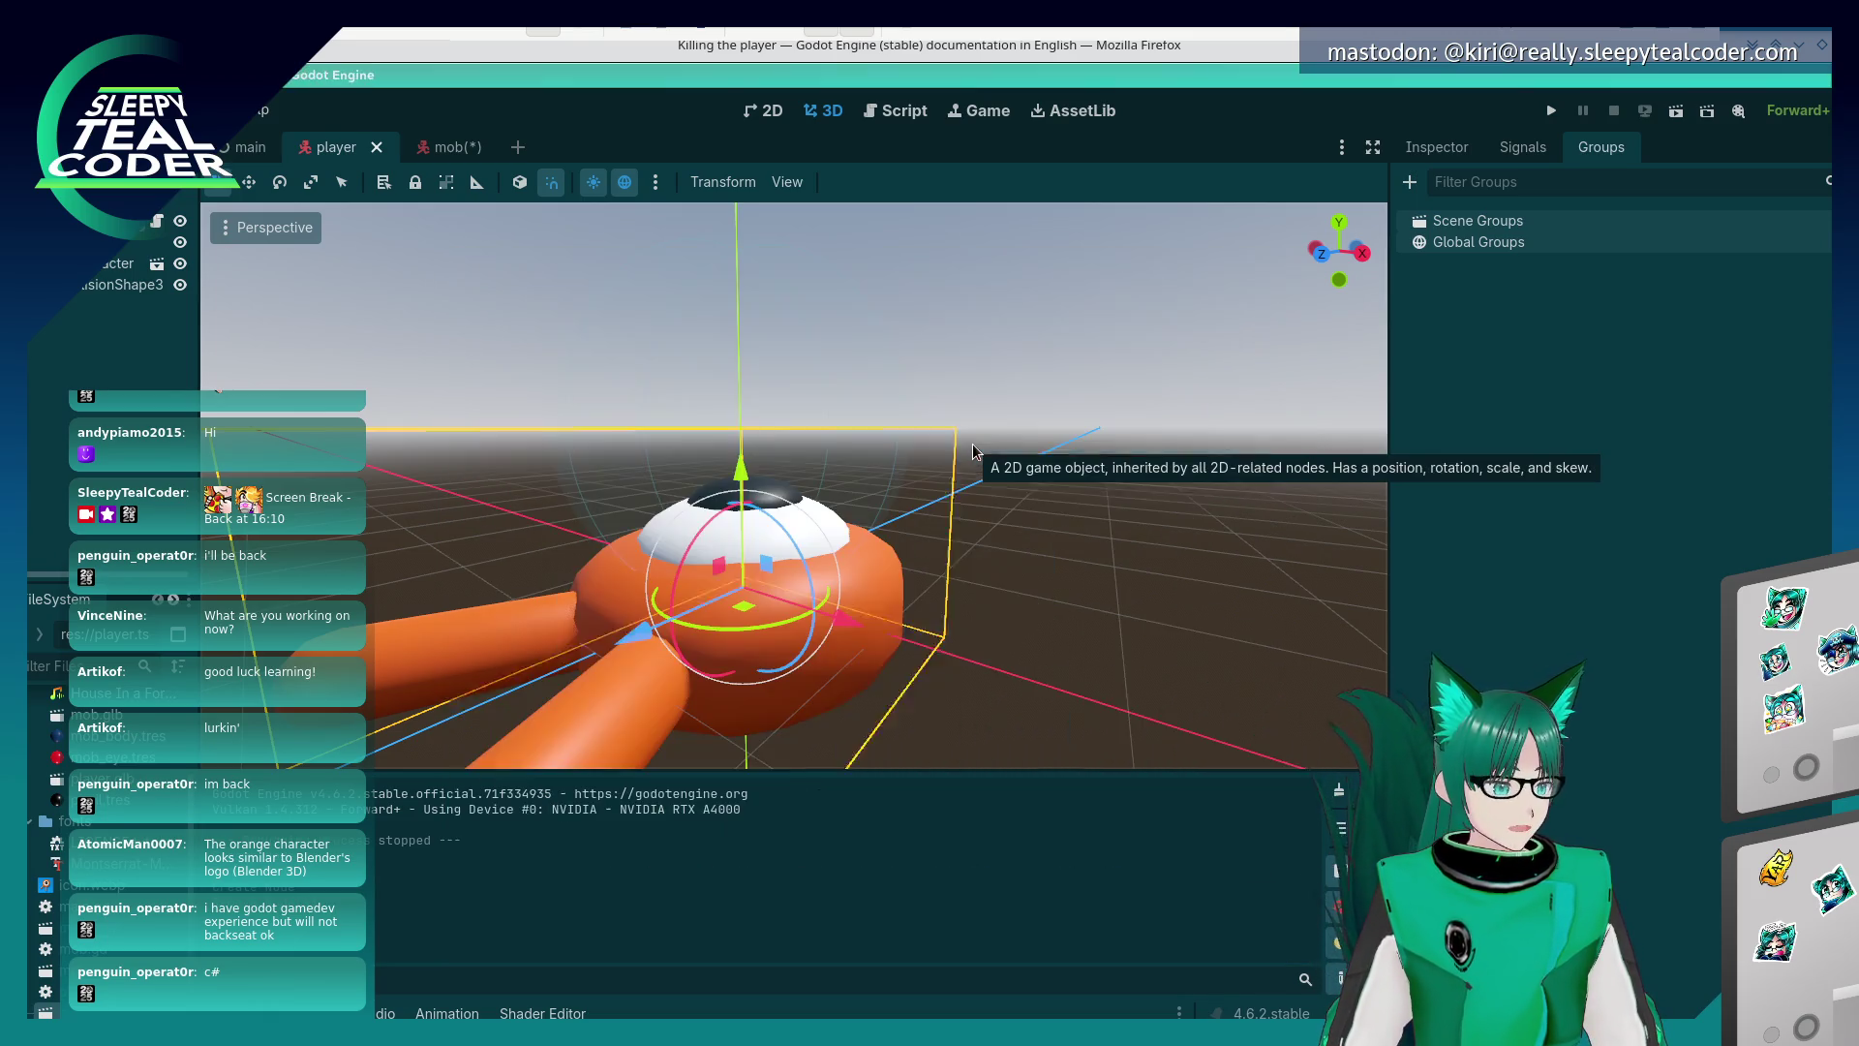
Step: Rename the new Area3D node to MobDetector, checking the name against the docs
double_click(73, 308)
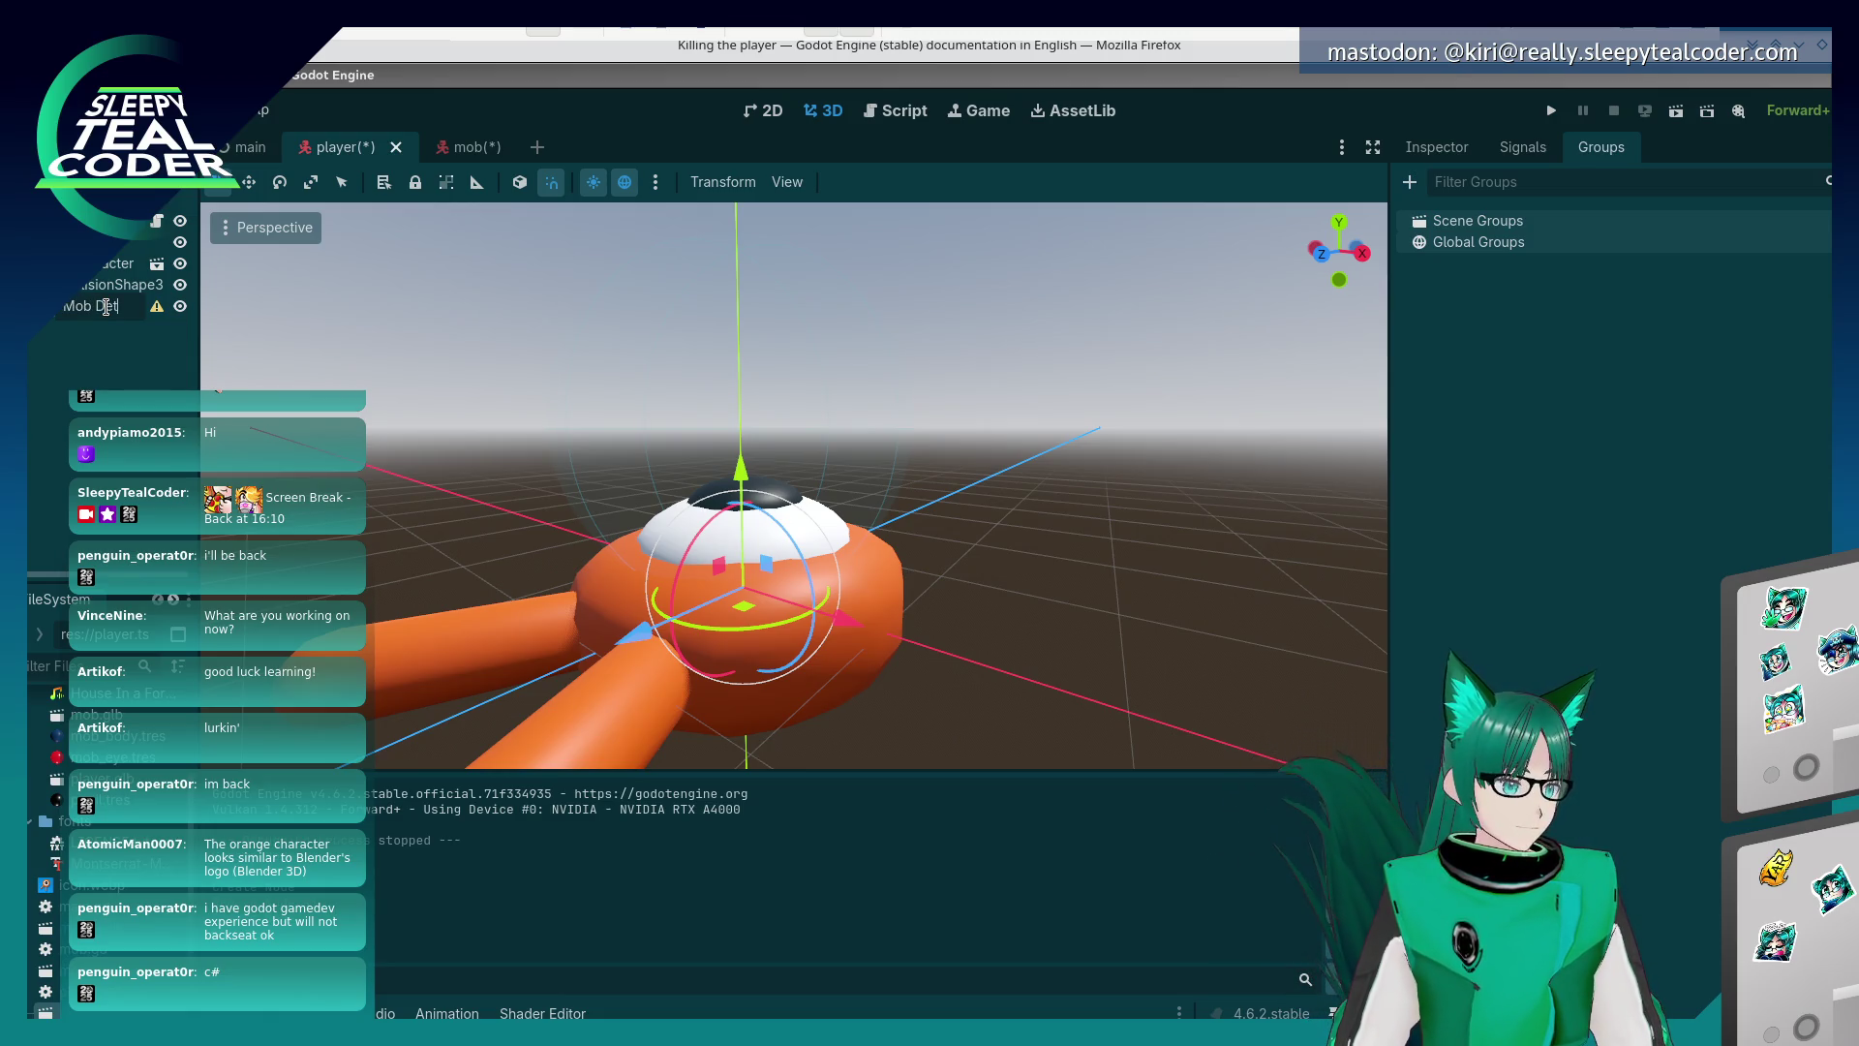
key("Return")
right_click(108, 314)
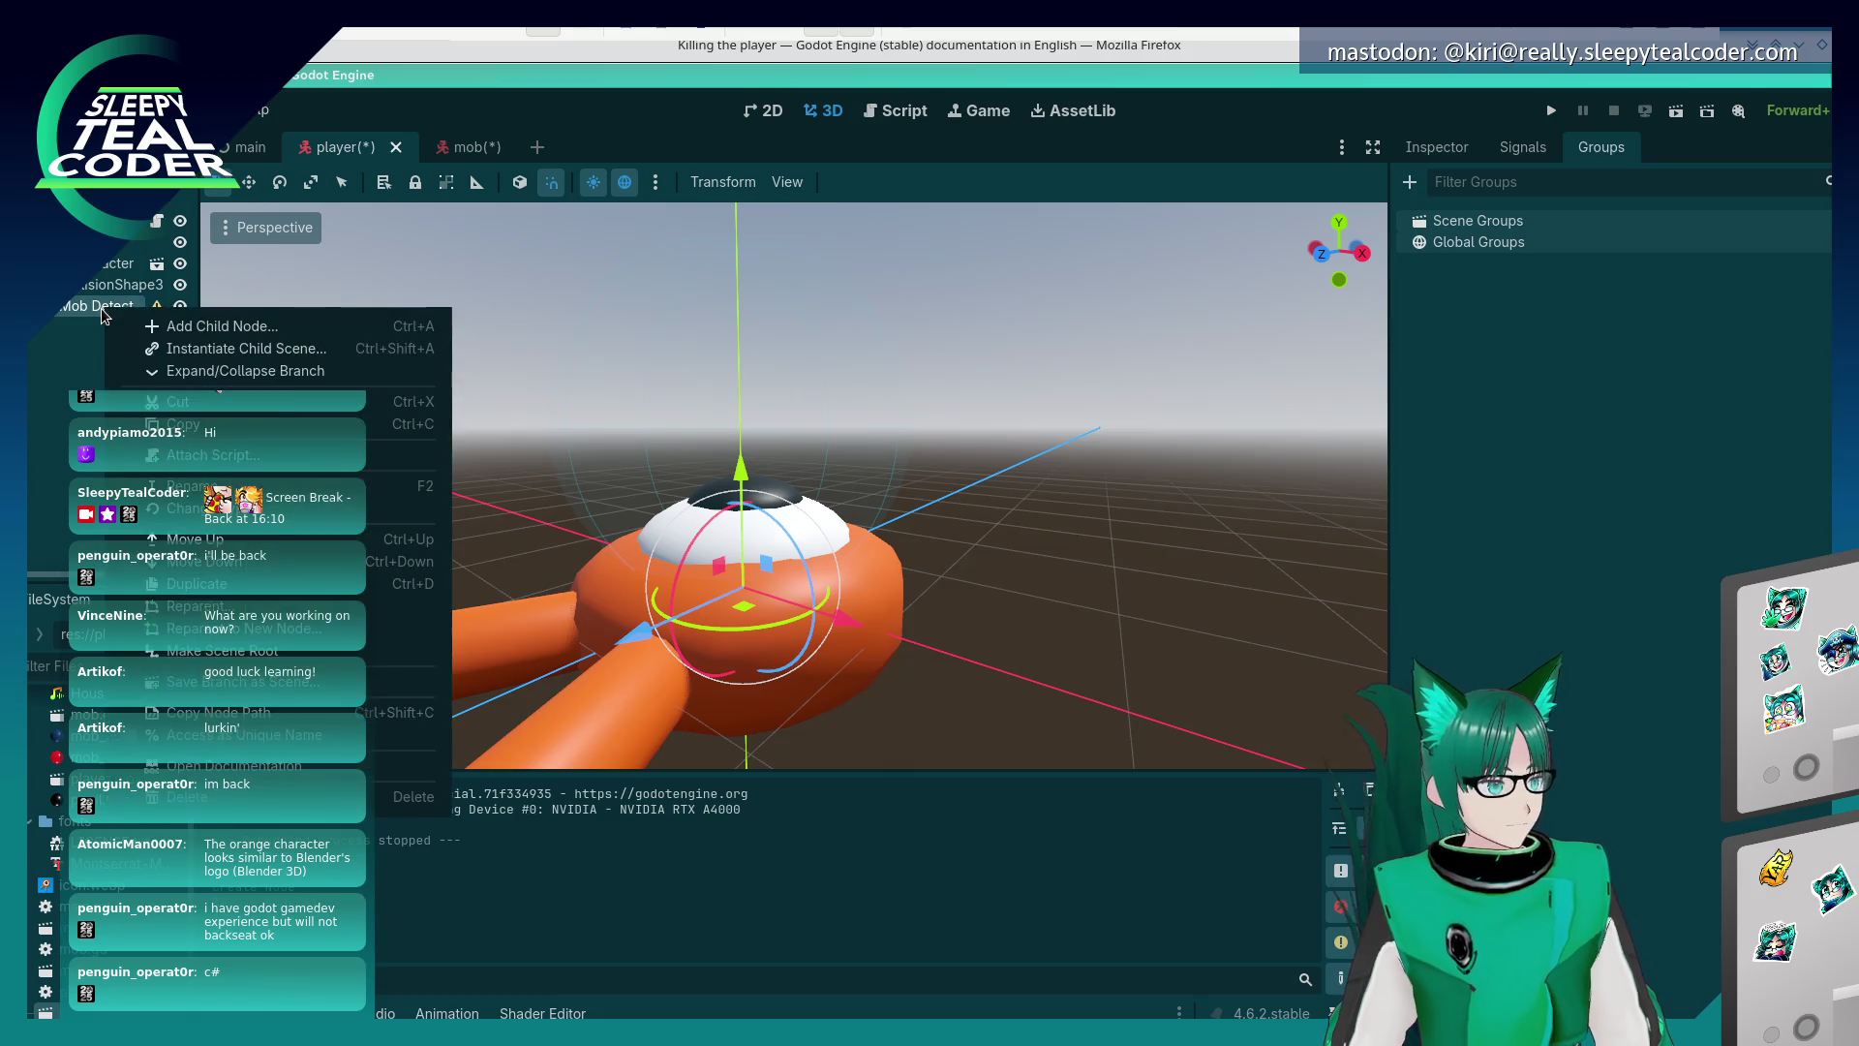
key("Escape")
key("alt+Tab")
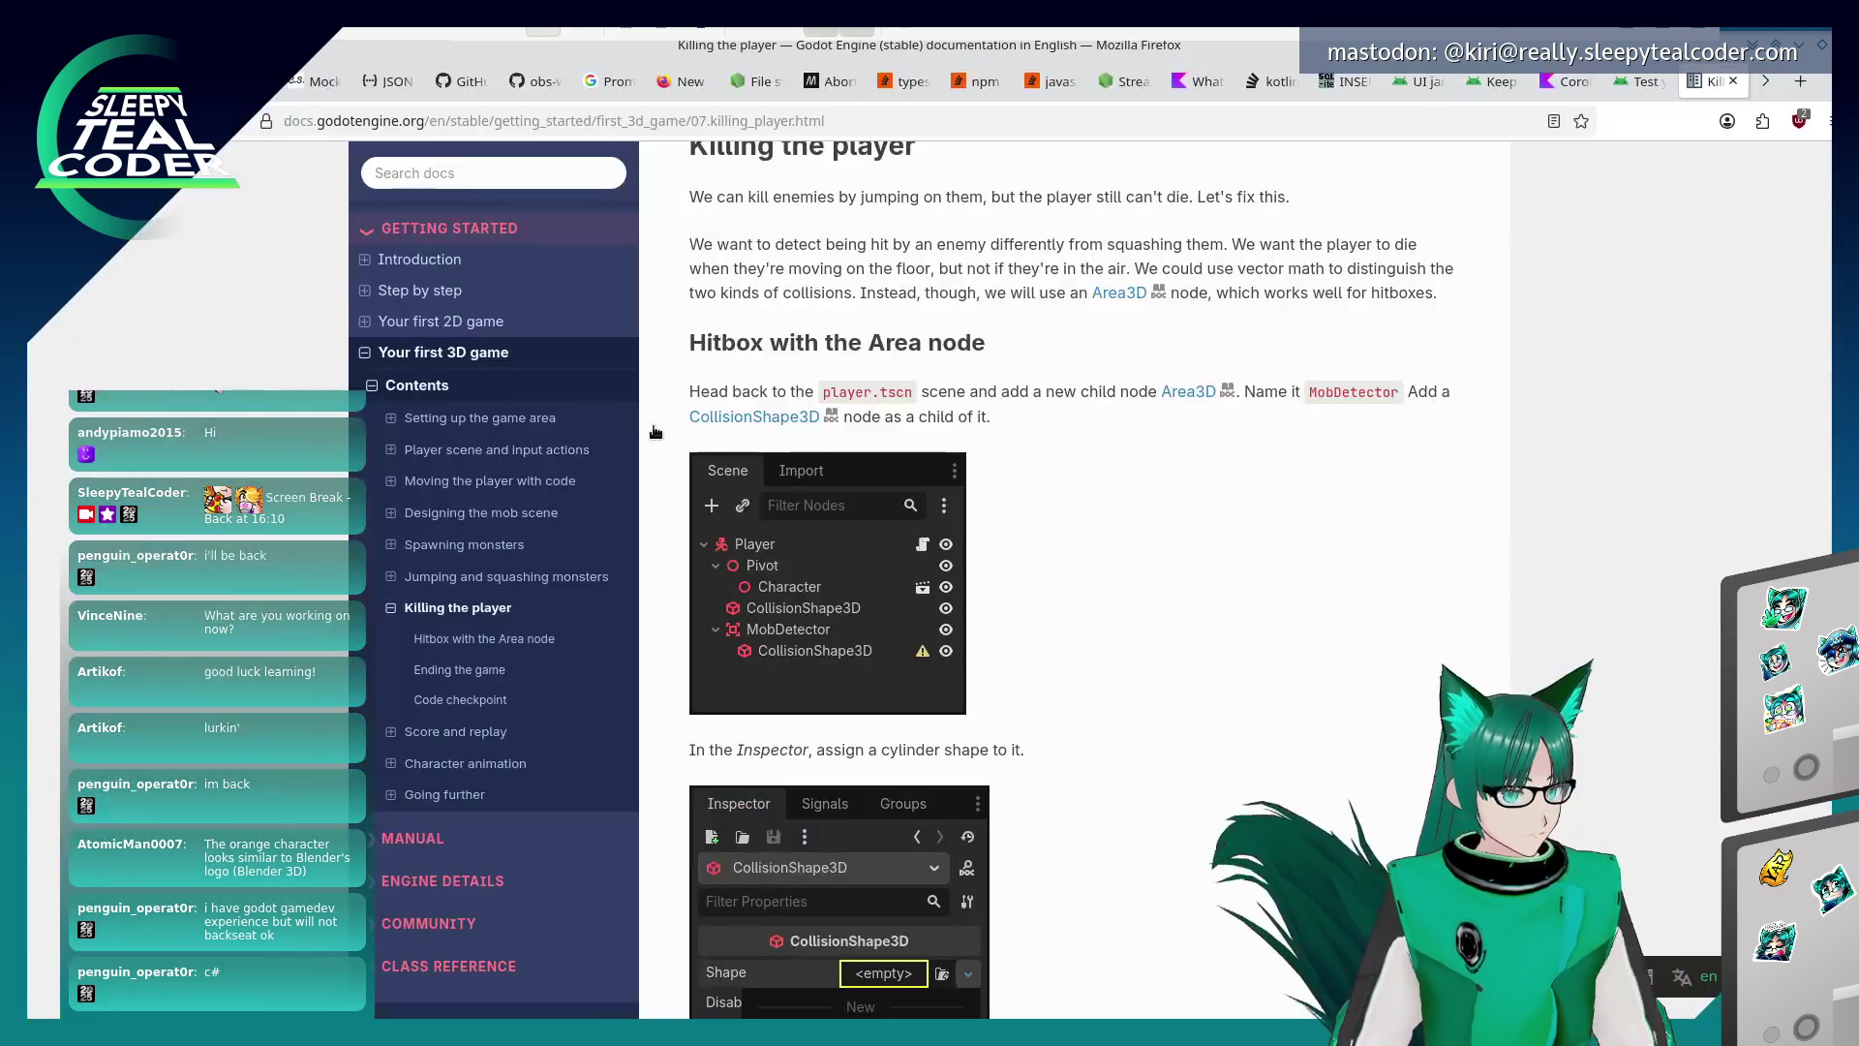
key("alt+Tab")
double_click(132, 310)
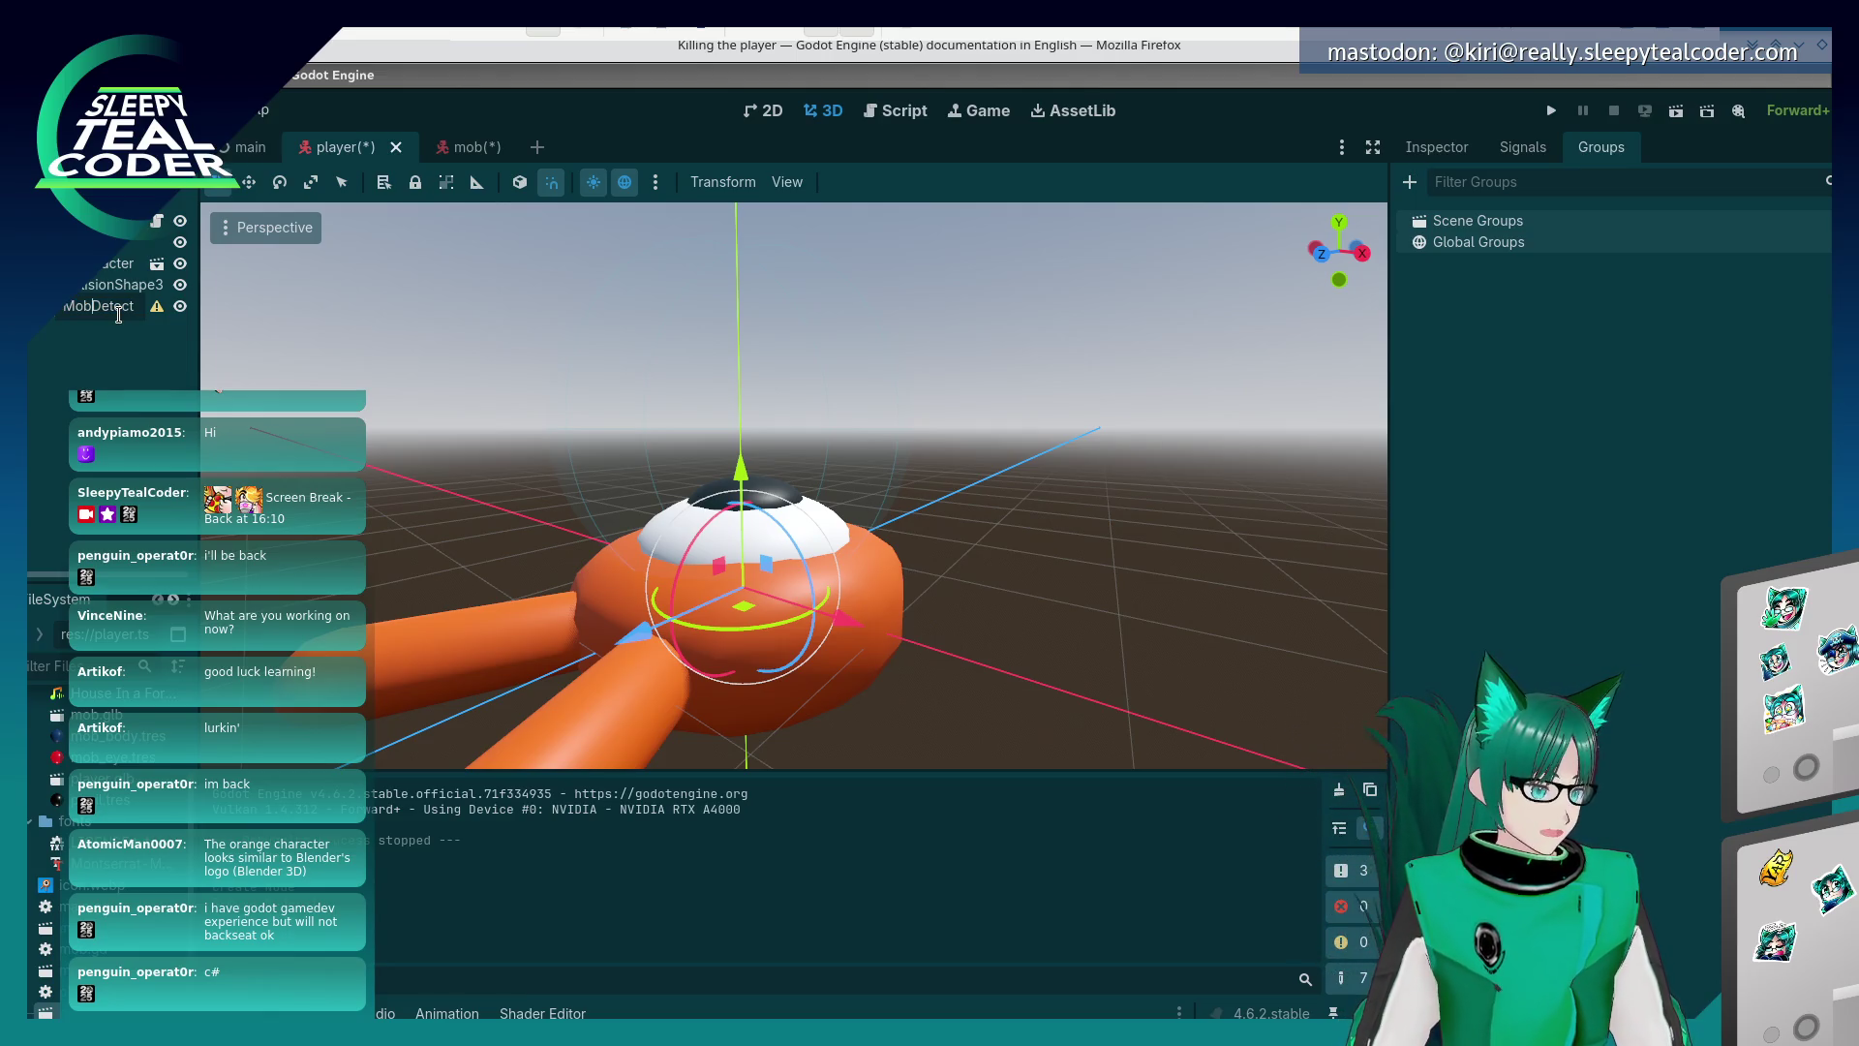
left_click(119, 317)
key("alt+Tab")
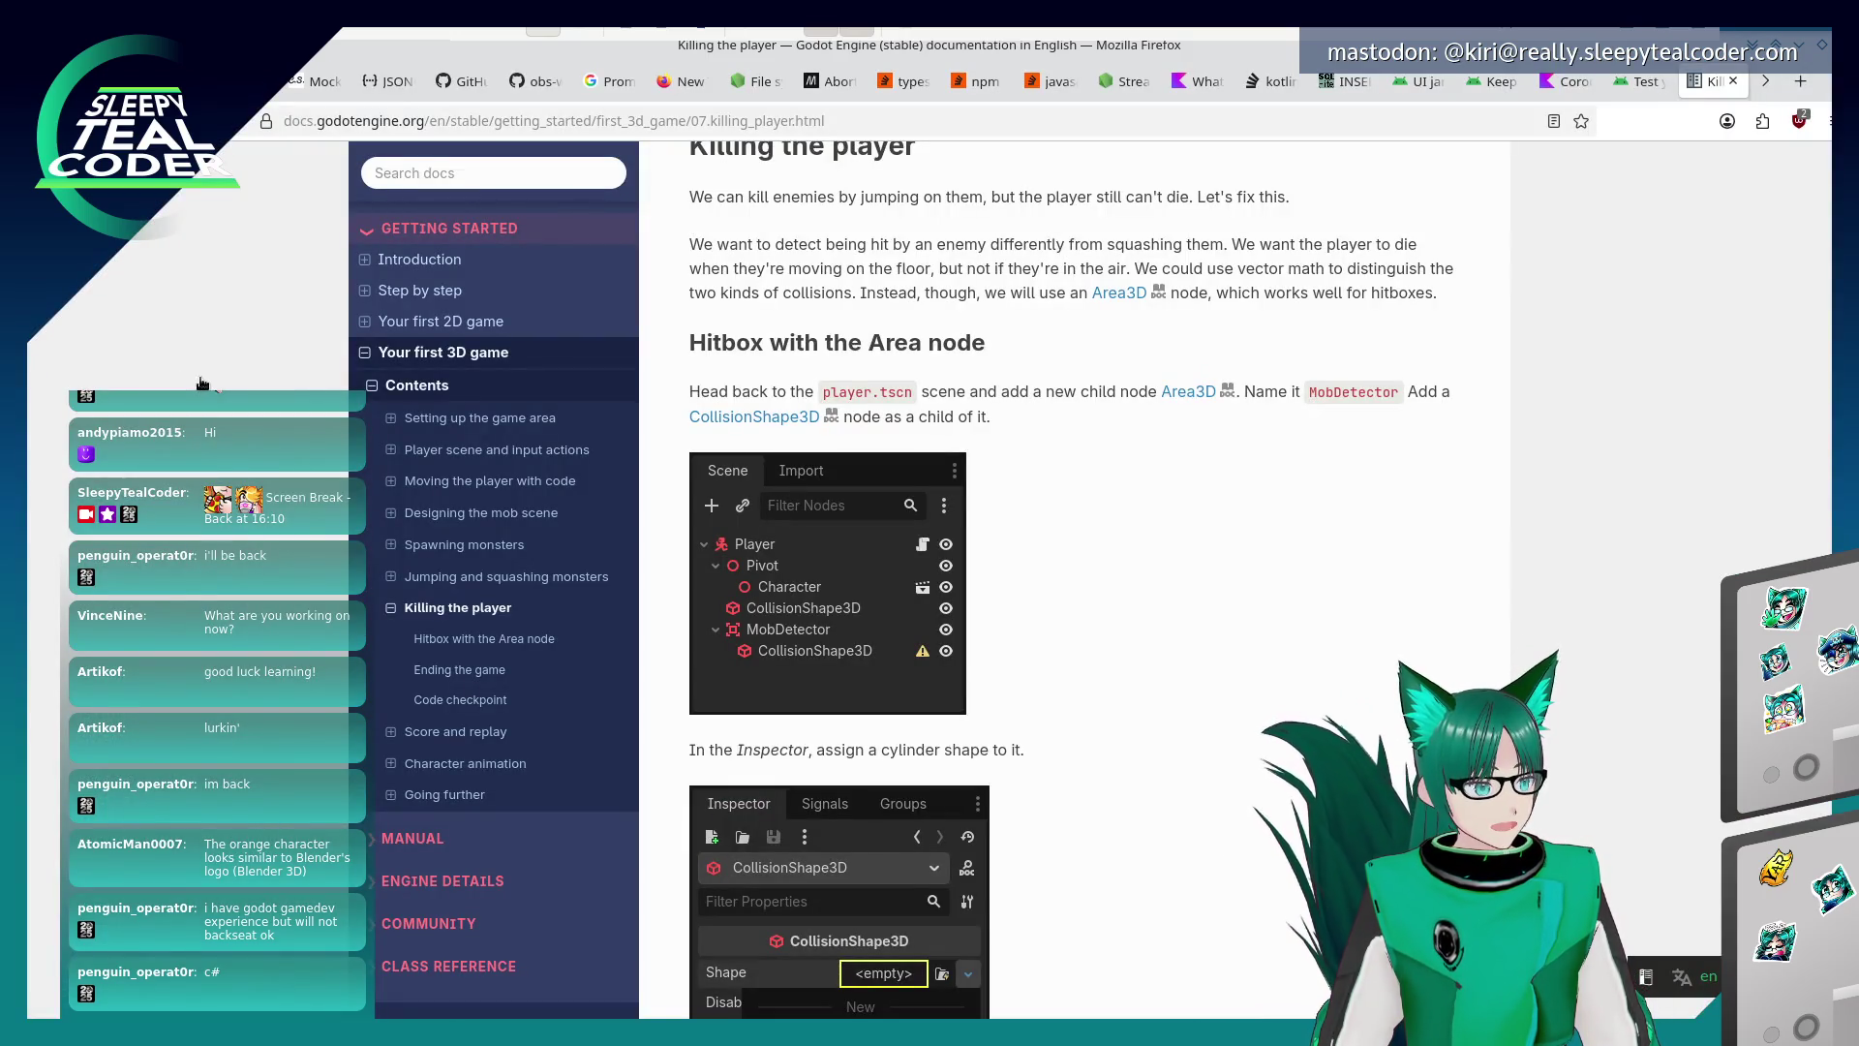
key("alt+Tab")
Step: Add a CollisionShape3D child under MobDetector
right_click(116, 306)
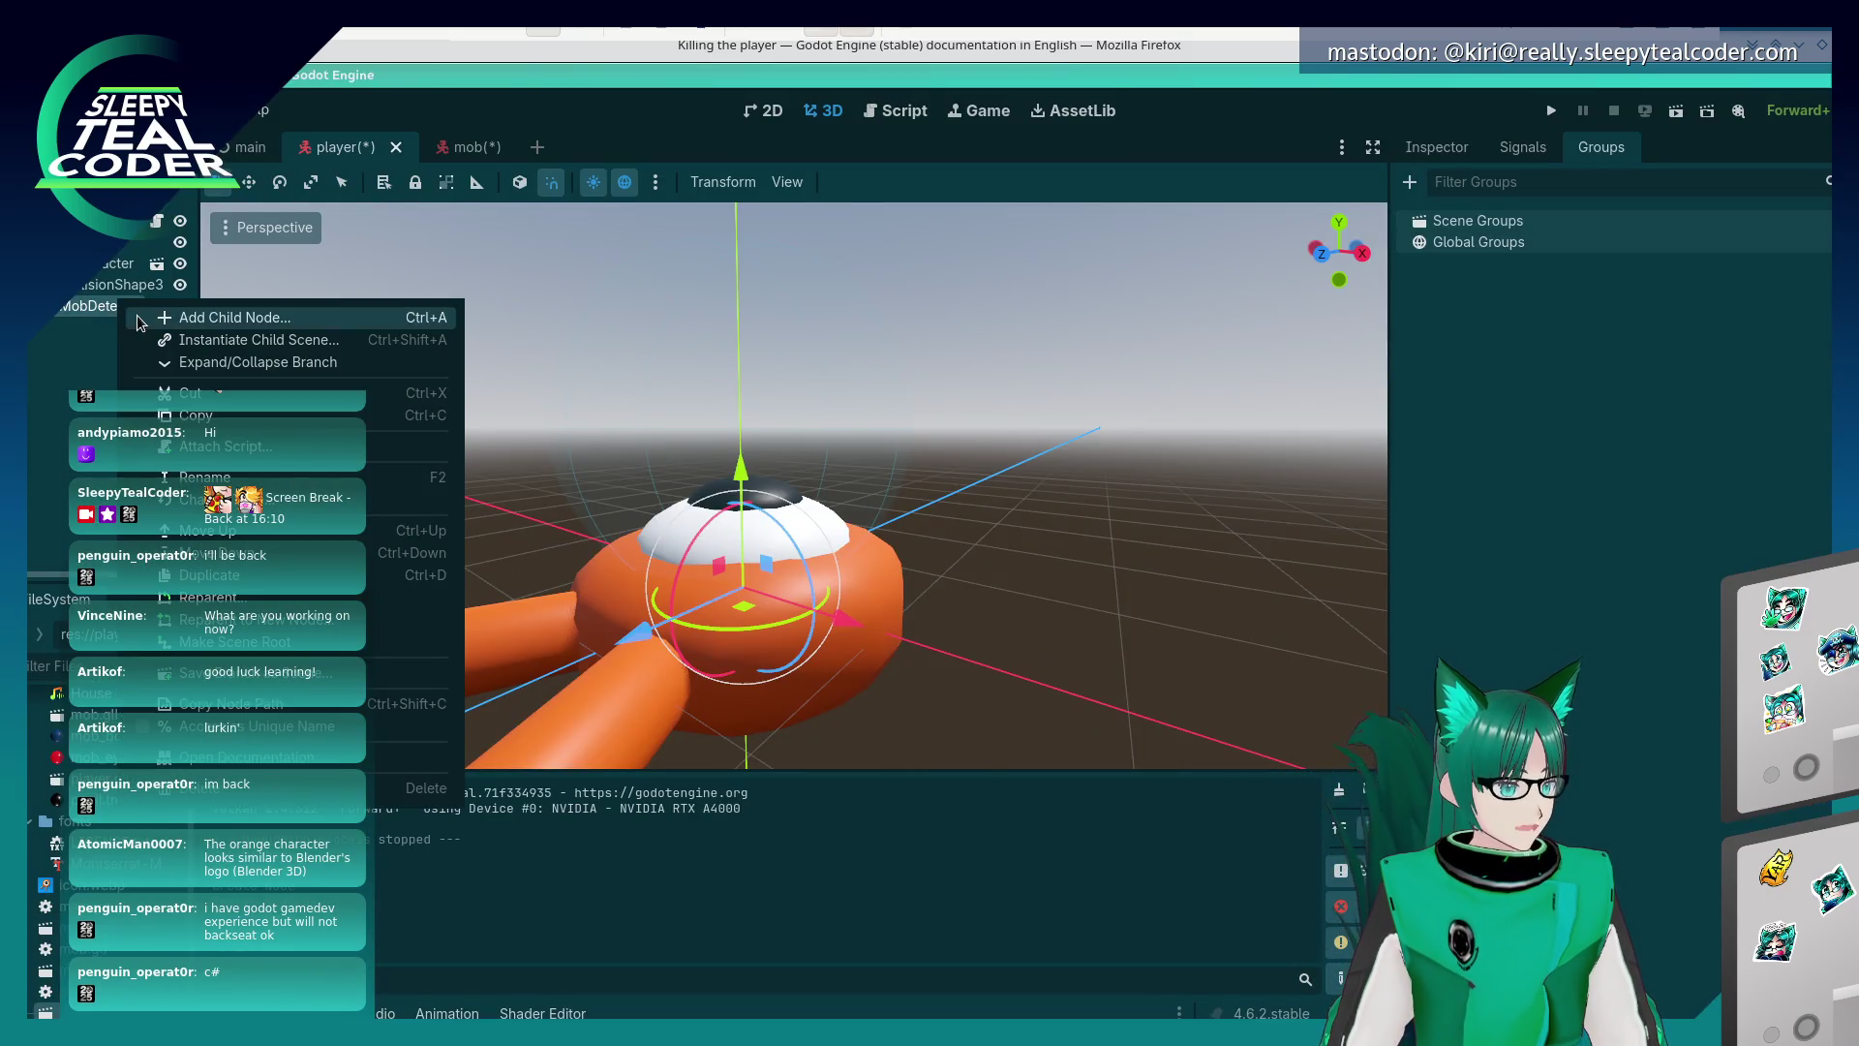
left_click(146, 319)
type("Colli")
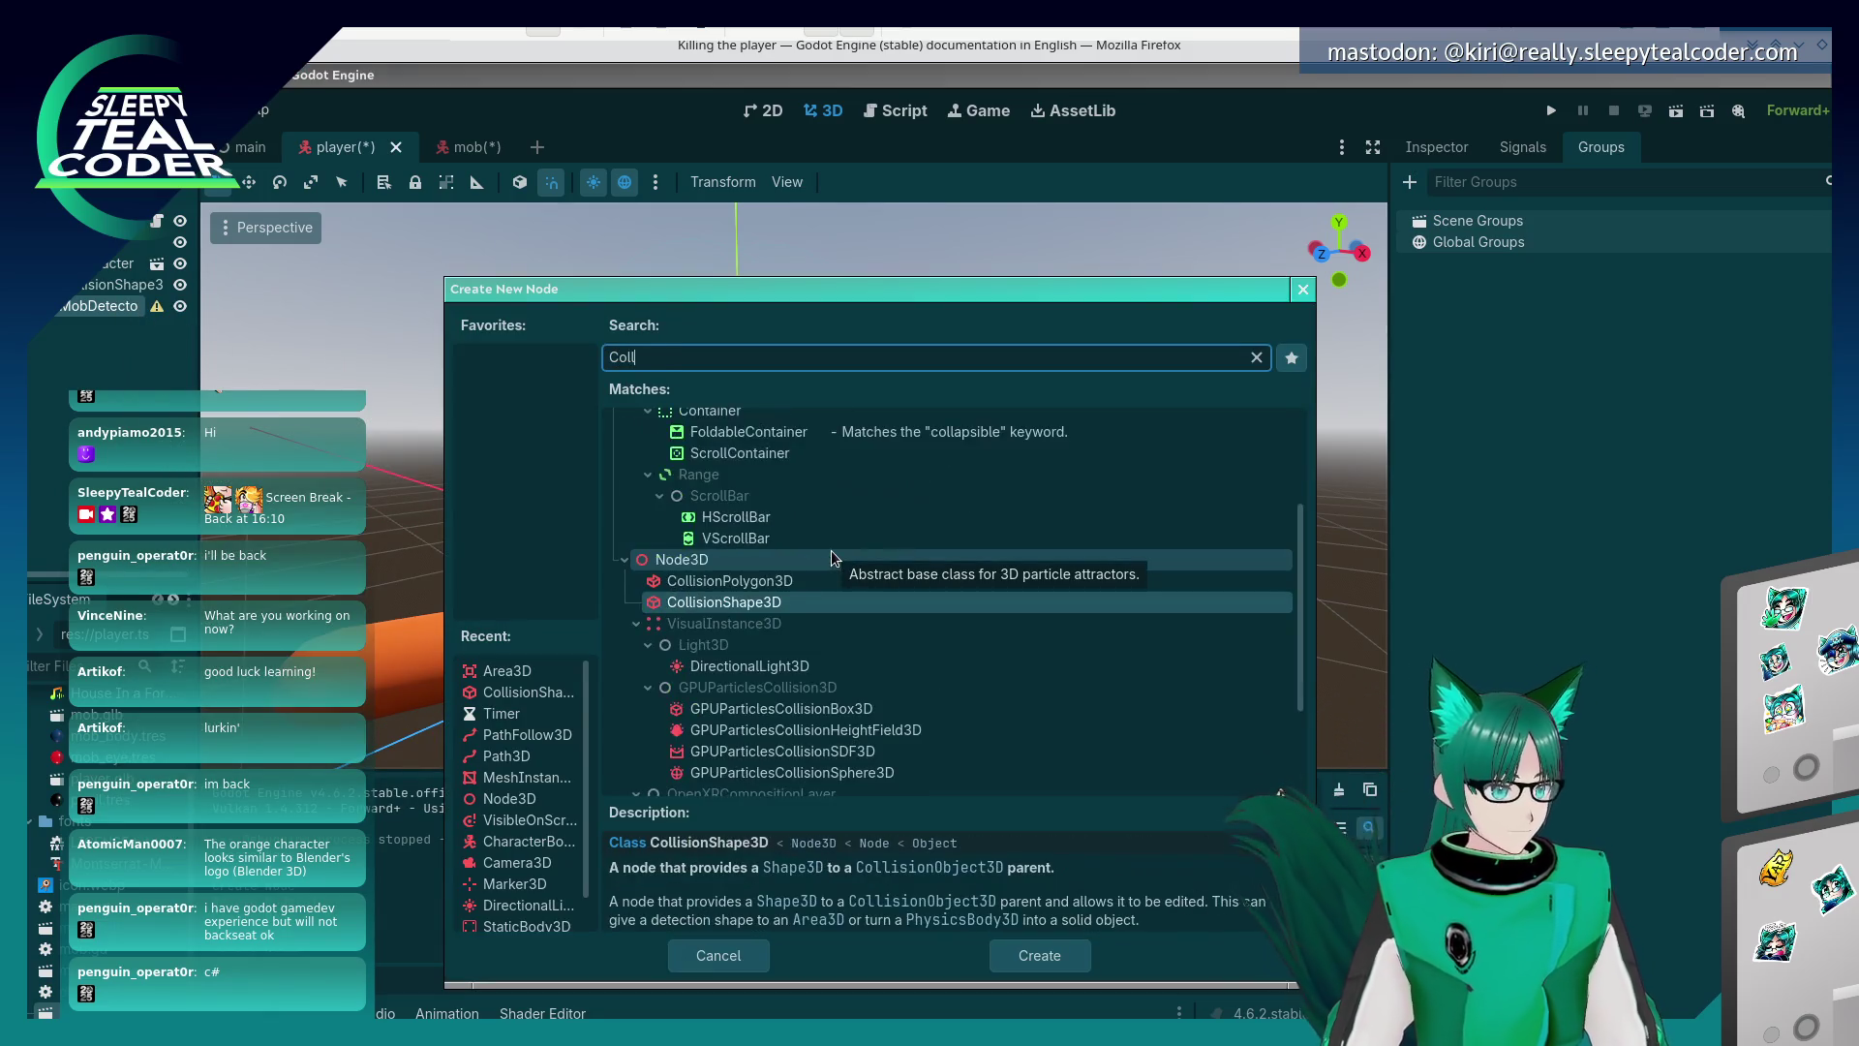
type("s")
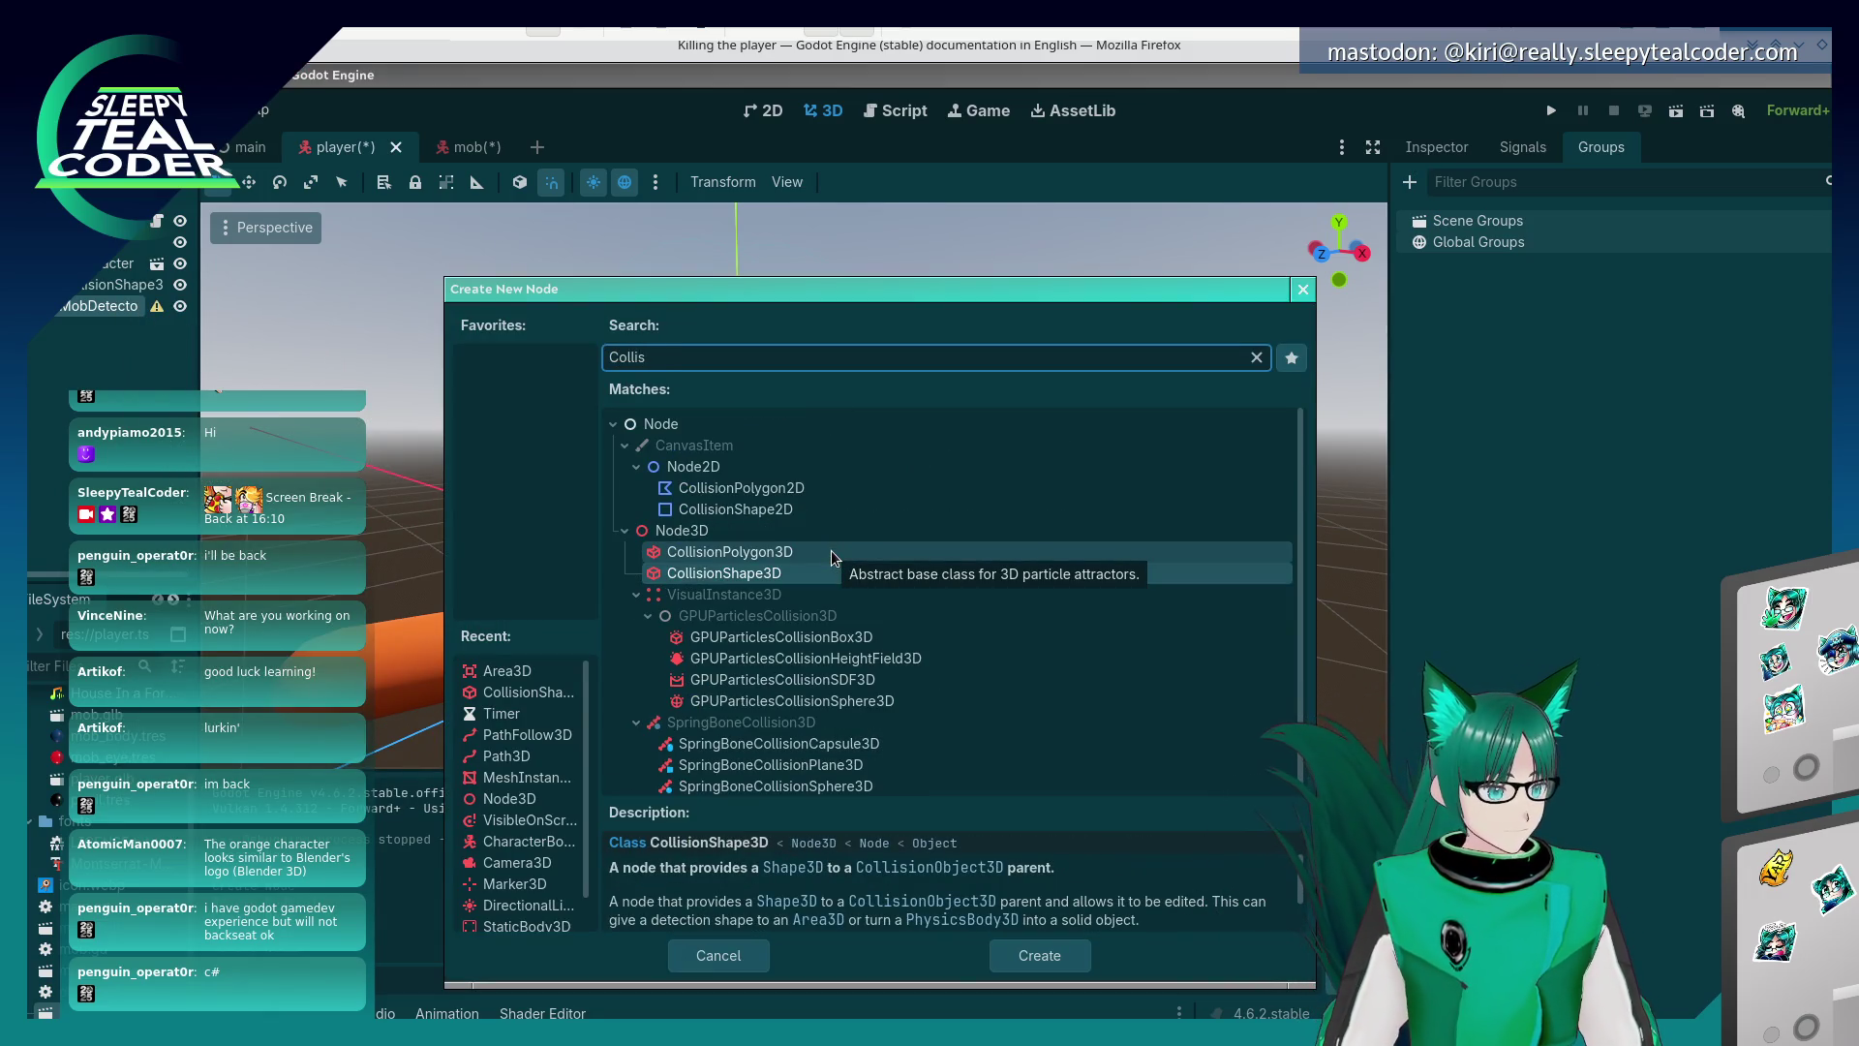
key("Return")
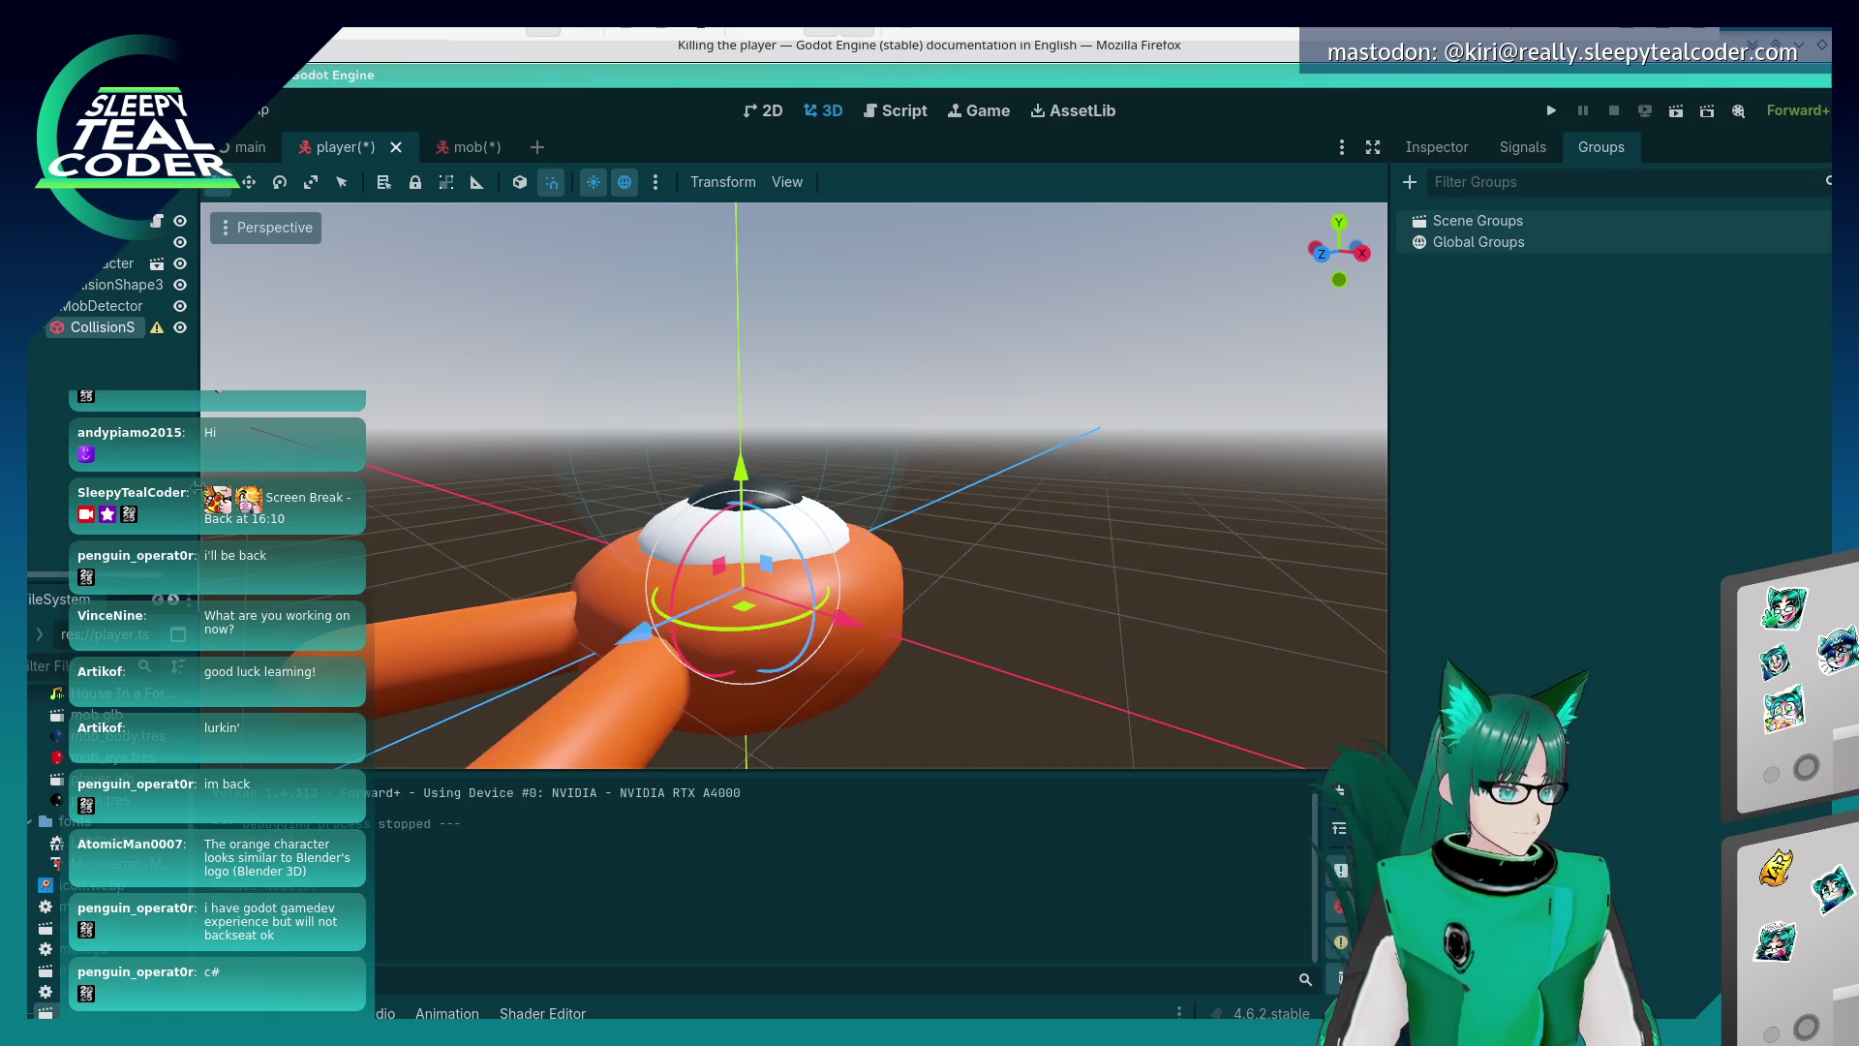
key("alt+Tab")
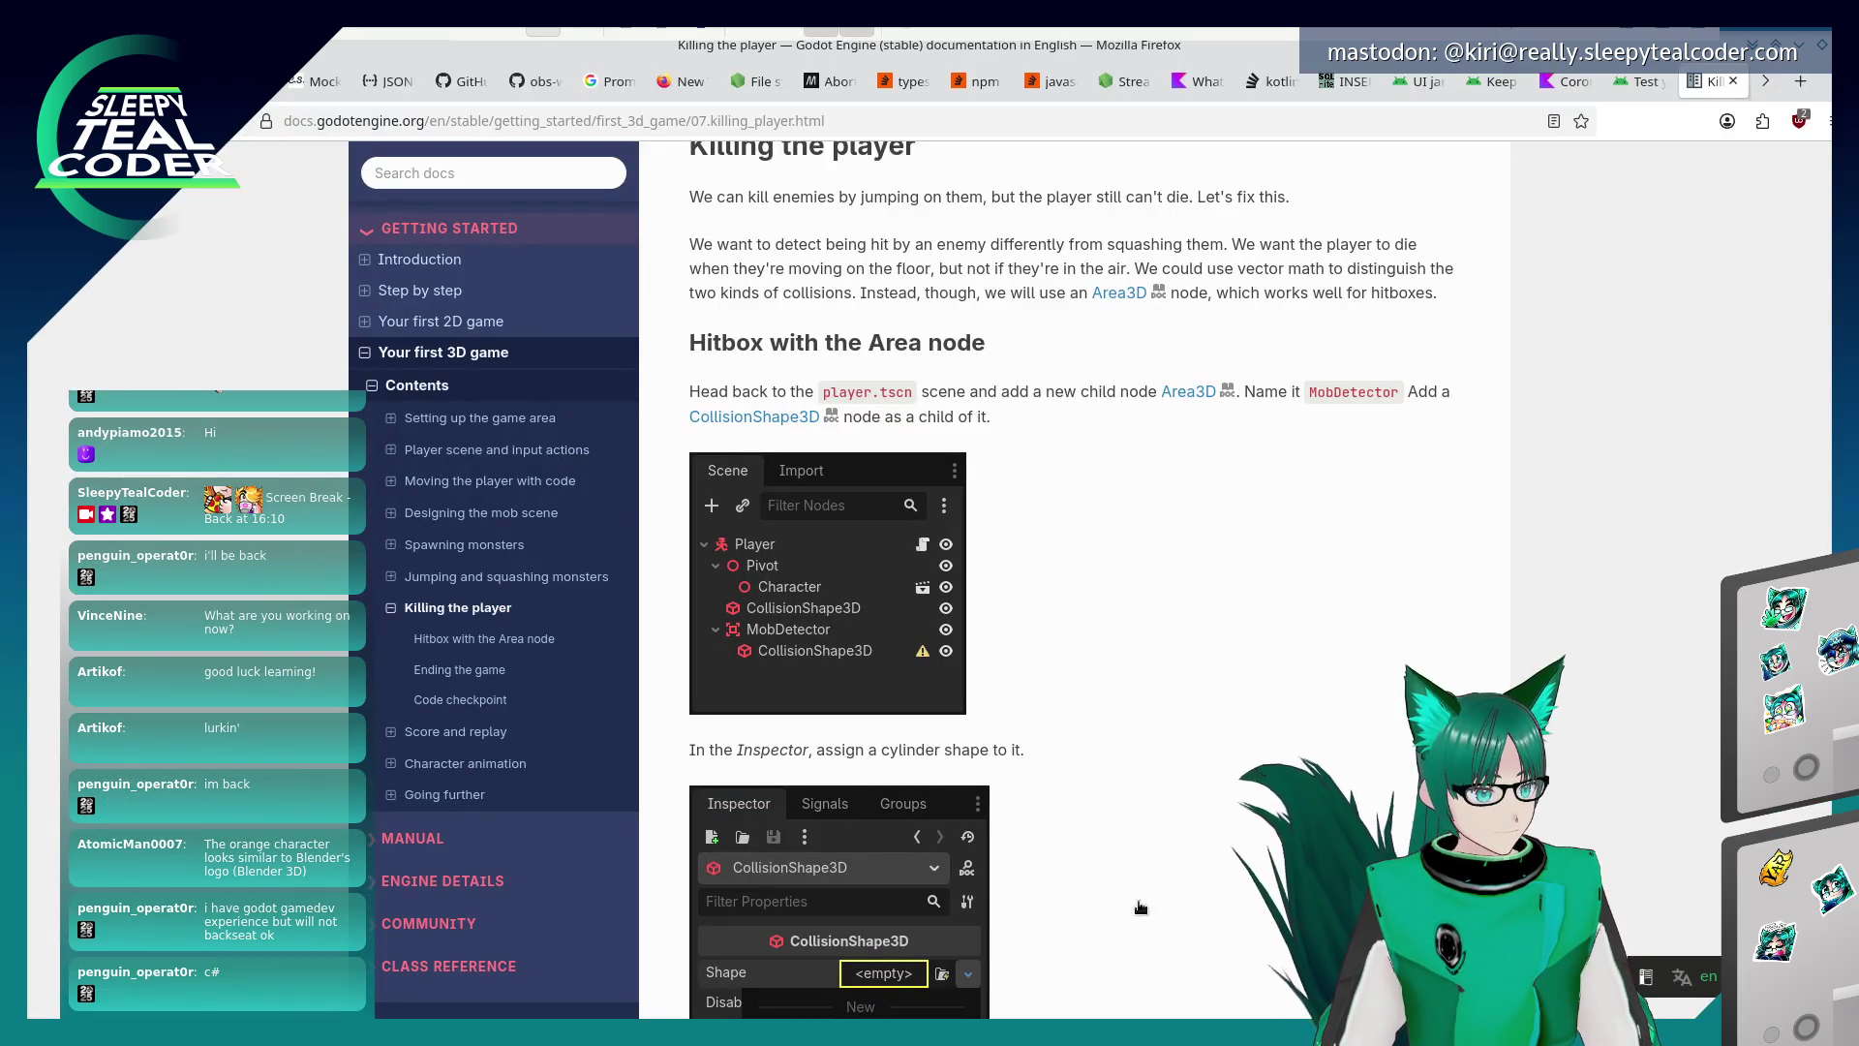
Step: Give the MobDetector's collision shape a new CylinderShape3D and expand its height and radius properties
scroll(992, 746, "down", 3)
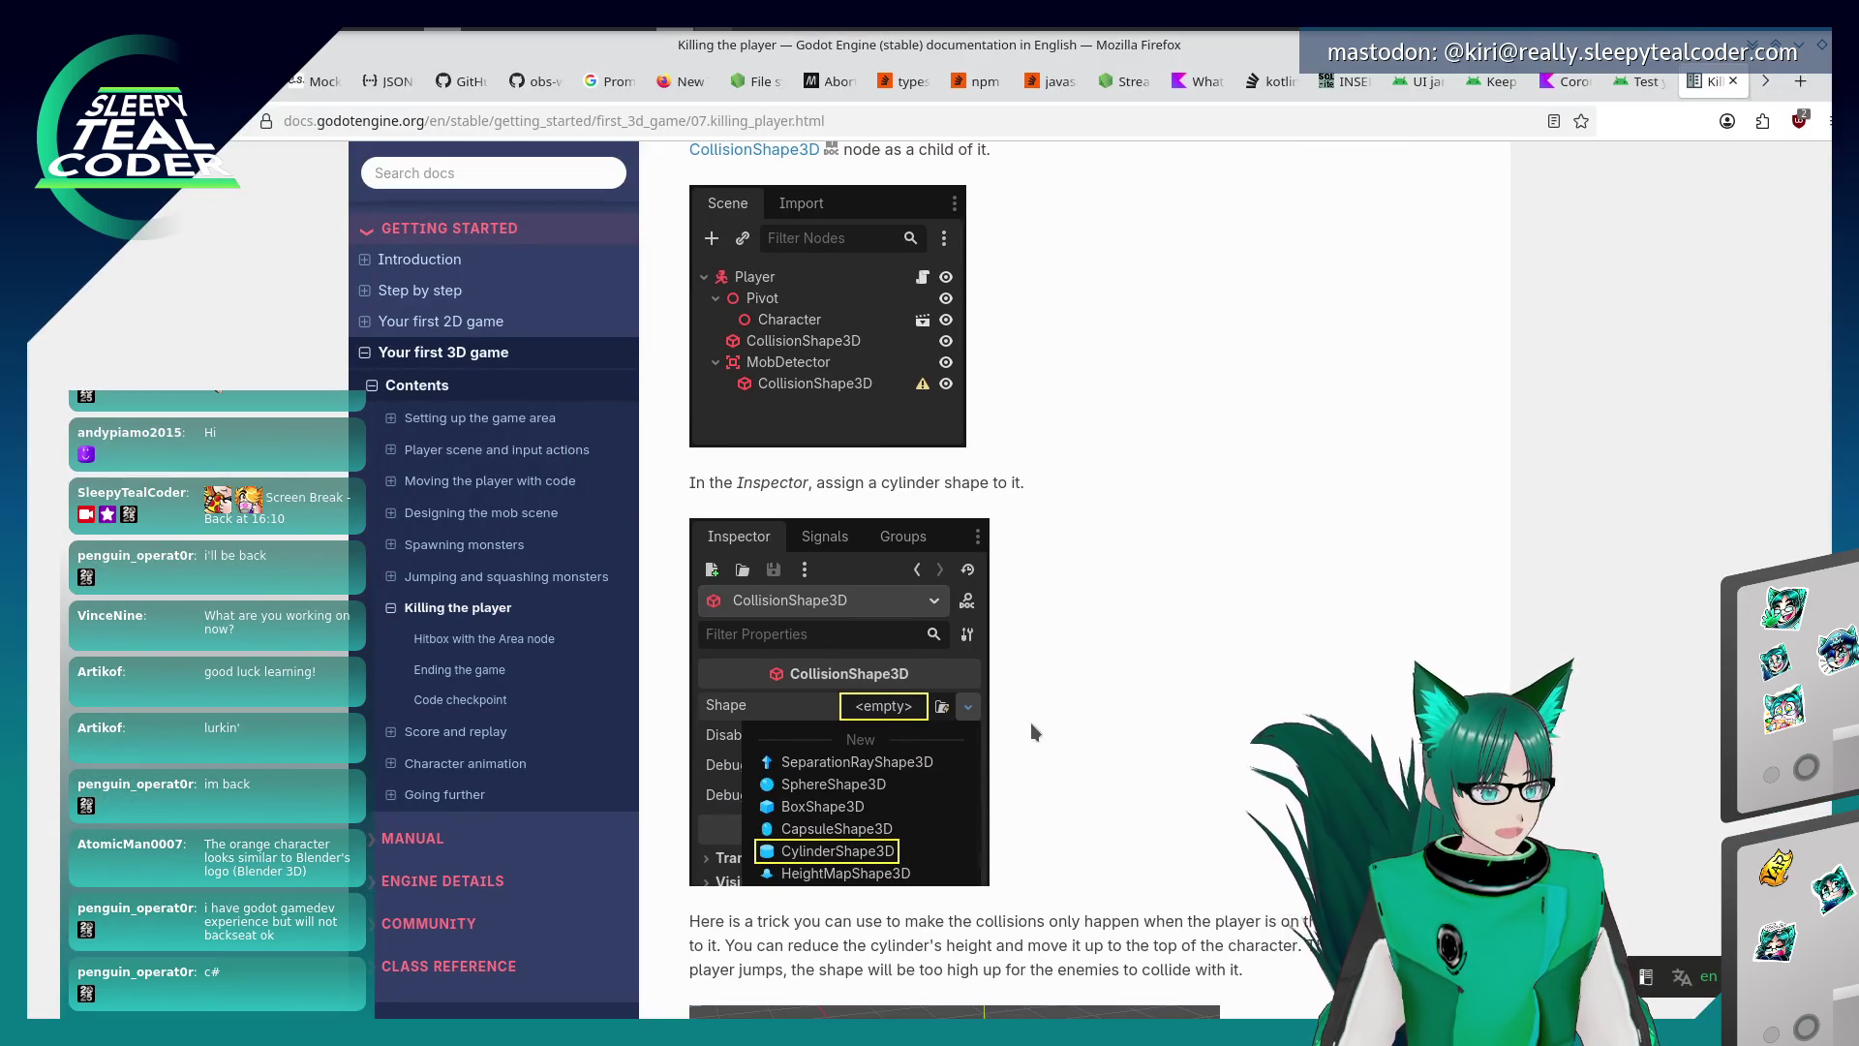
scroll(1046, 711, "down", 1)
key("alt+Tab")
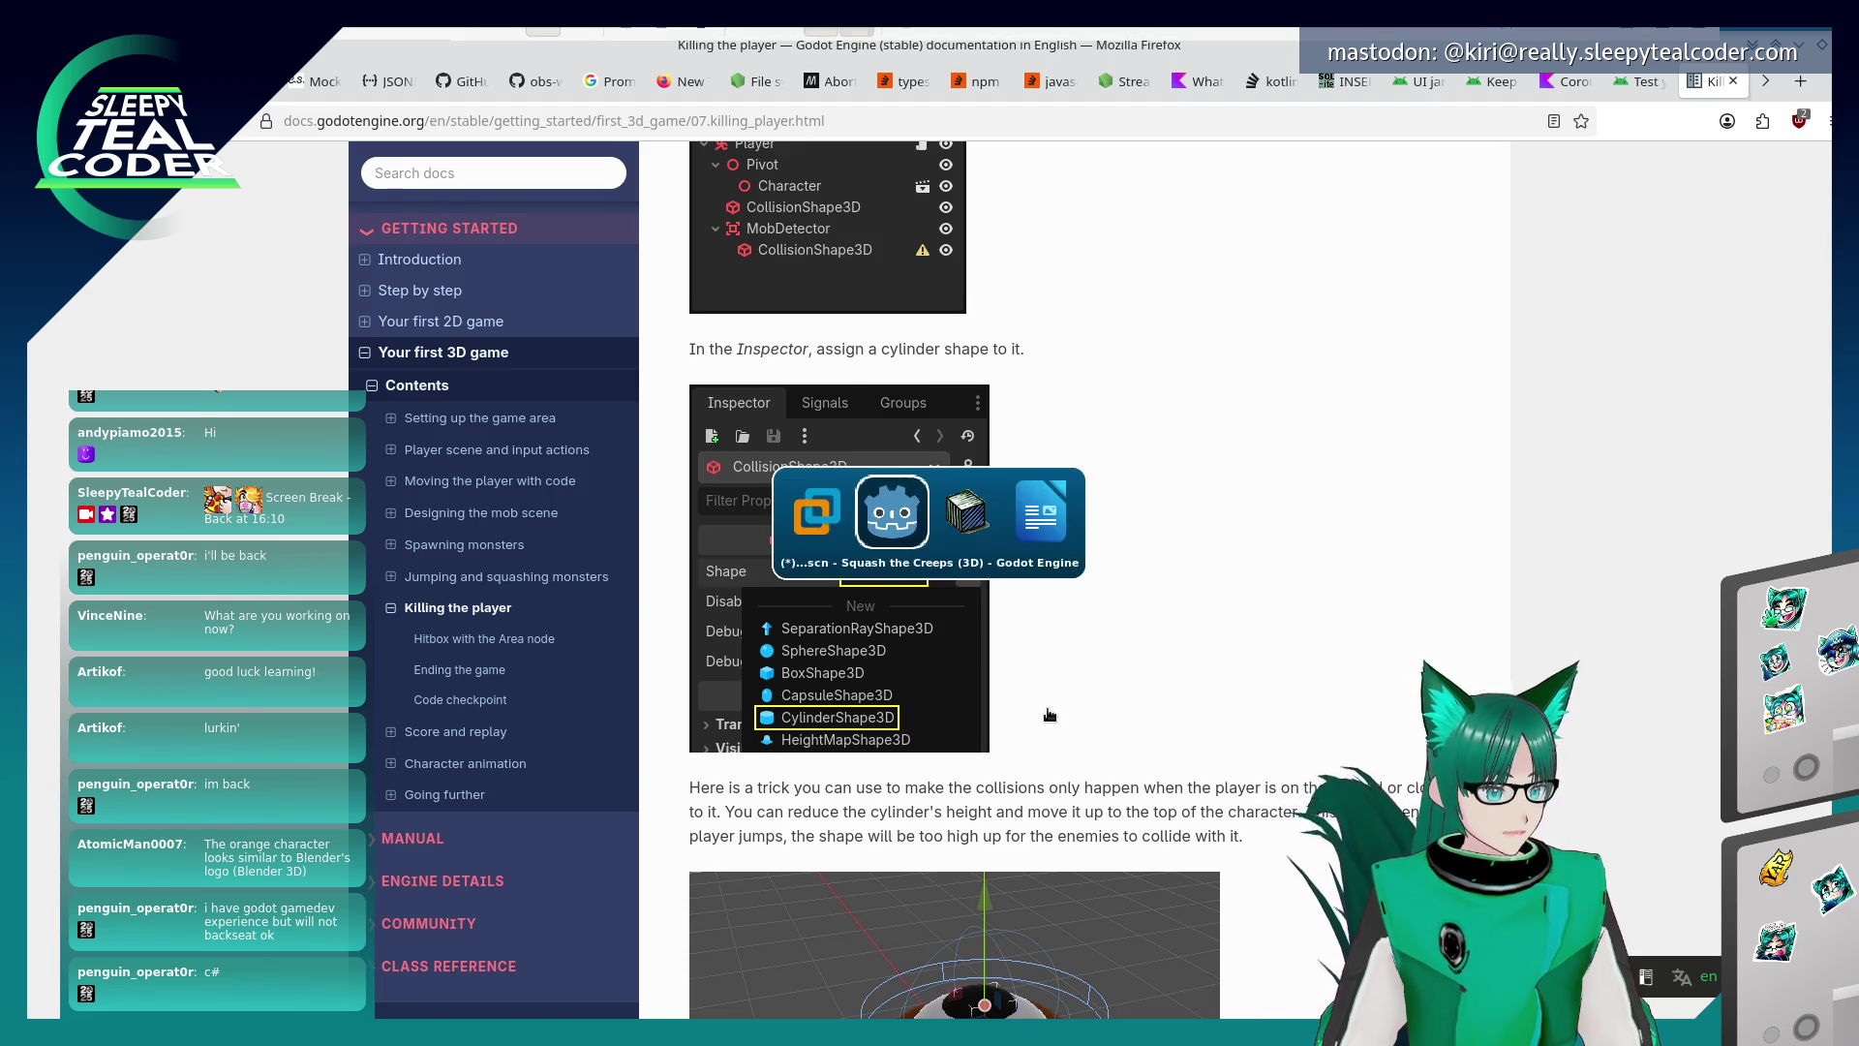
left_click(102, 329)
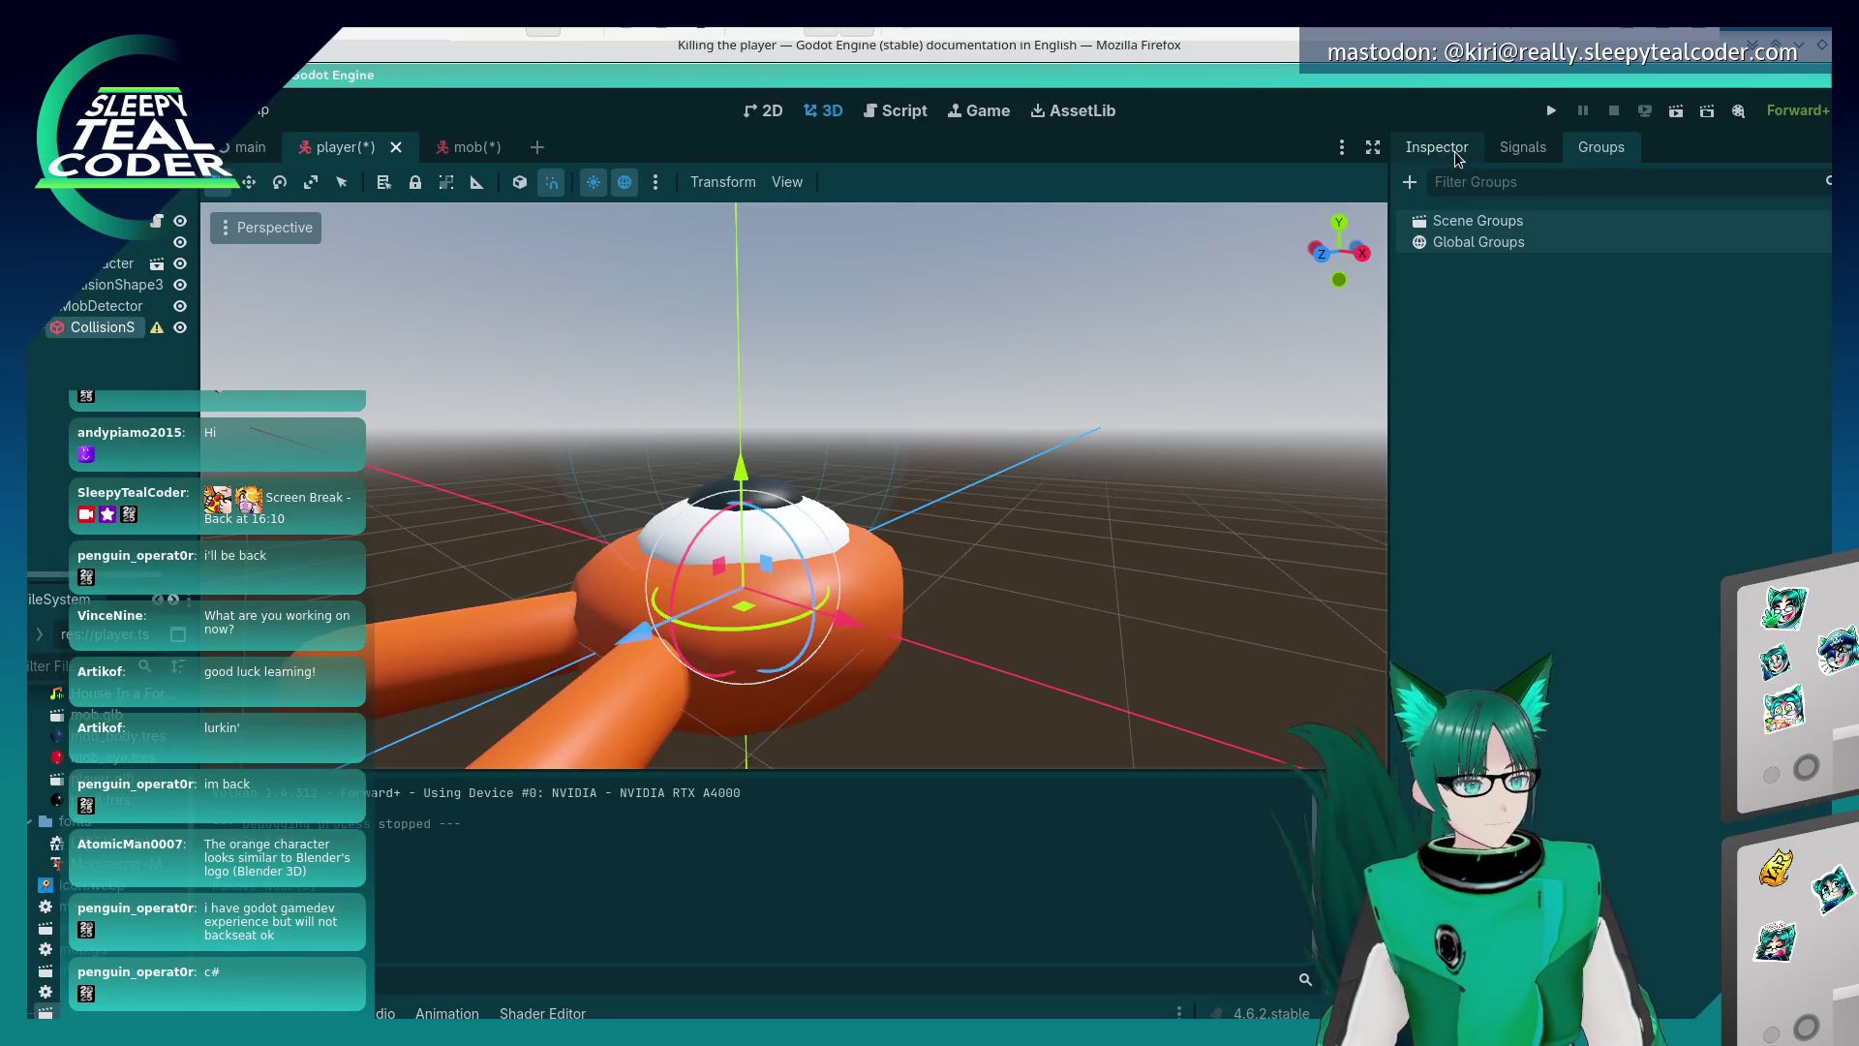
left_click(1709, 317)
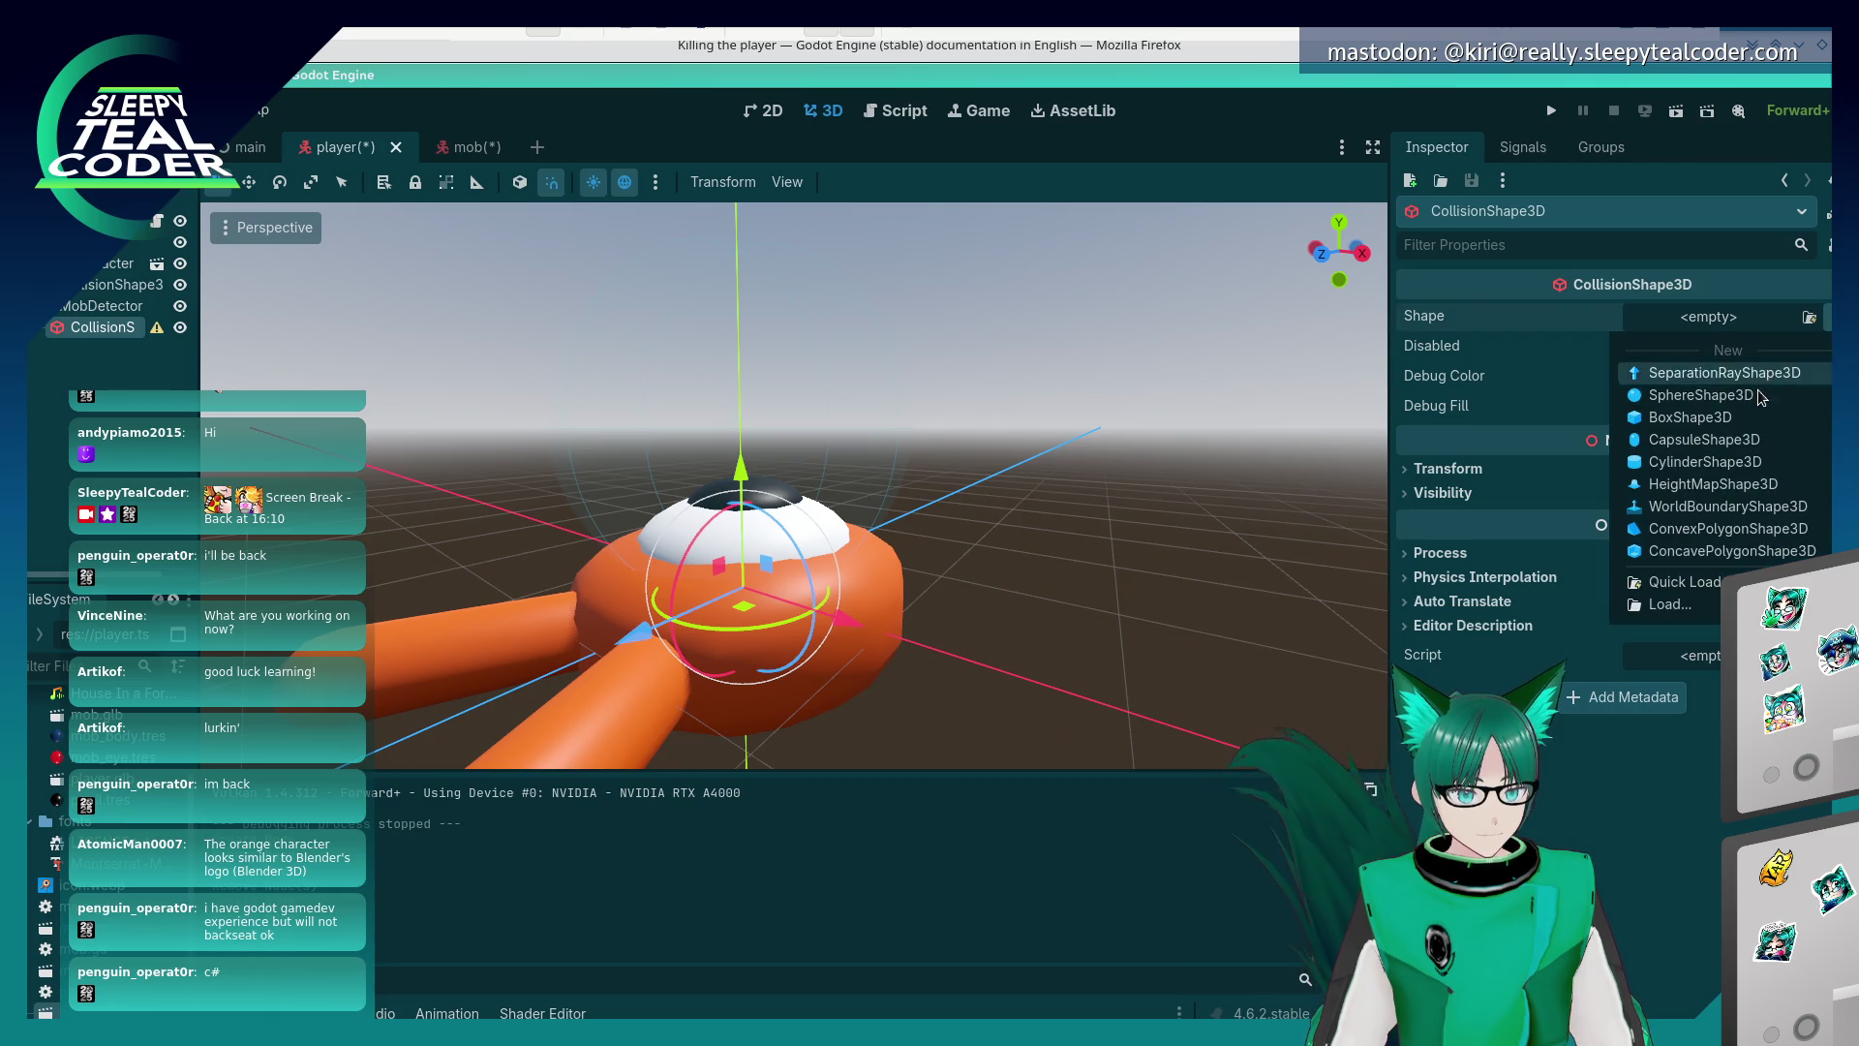
left_click(1705, 464)
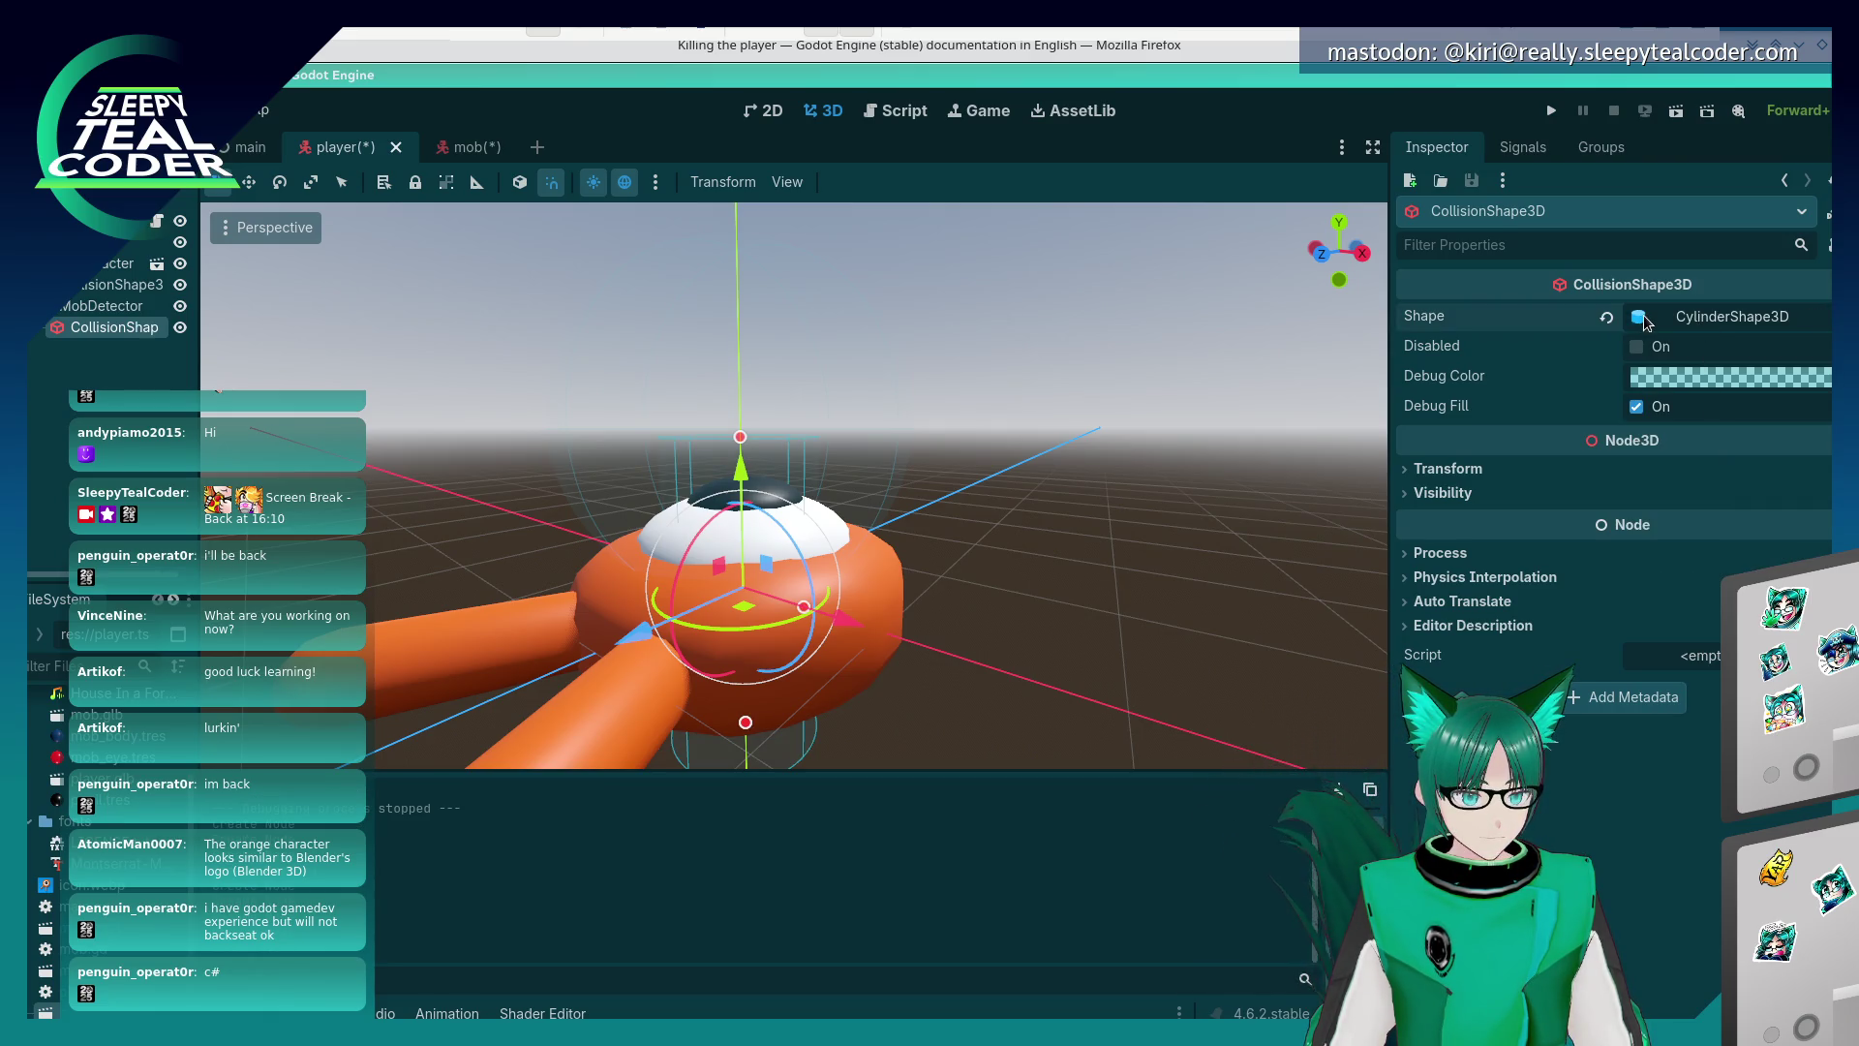
left_click(1706, 321)
Step: Go back to the Killing the player lesson at the CylinderShape3D step
key("alt+Tab")
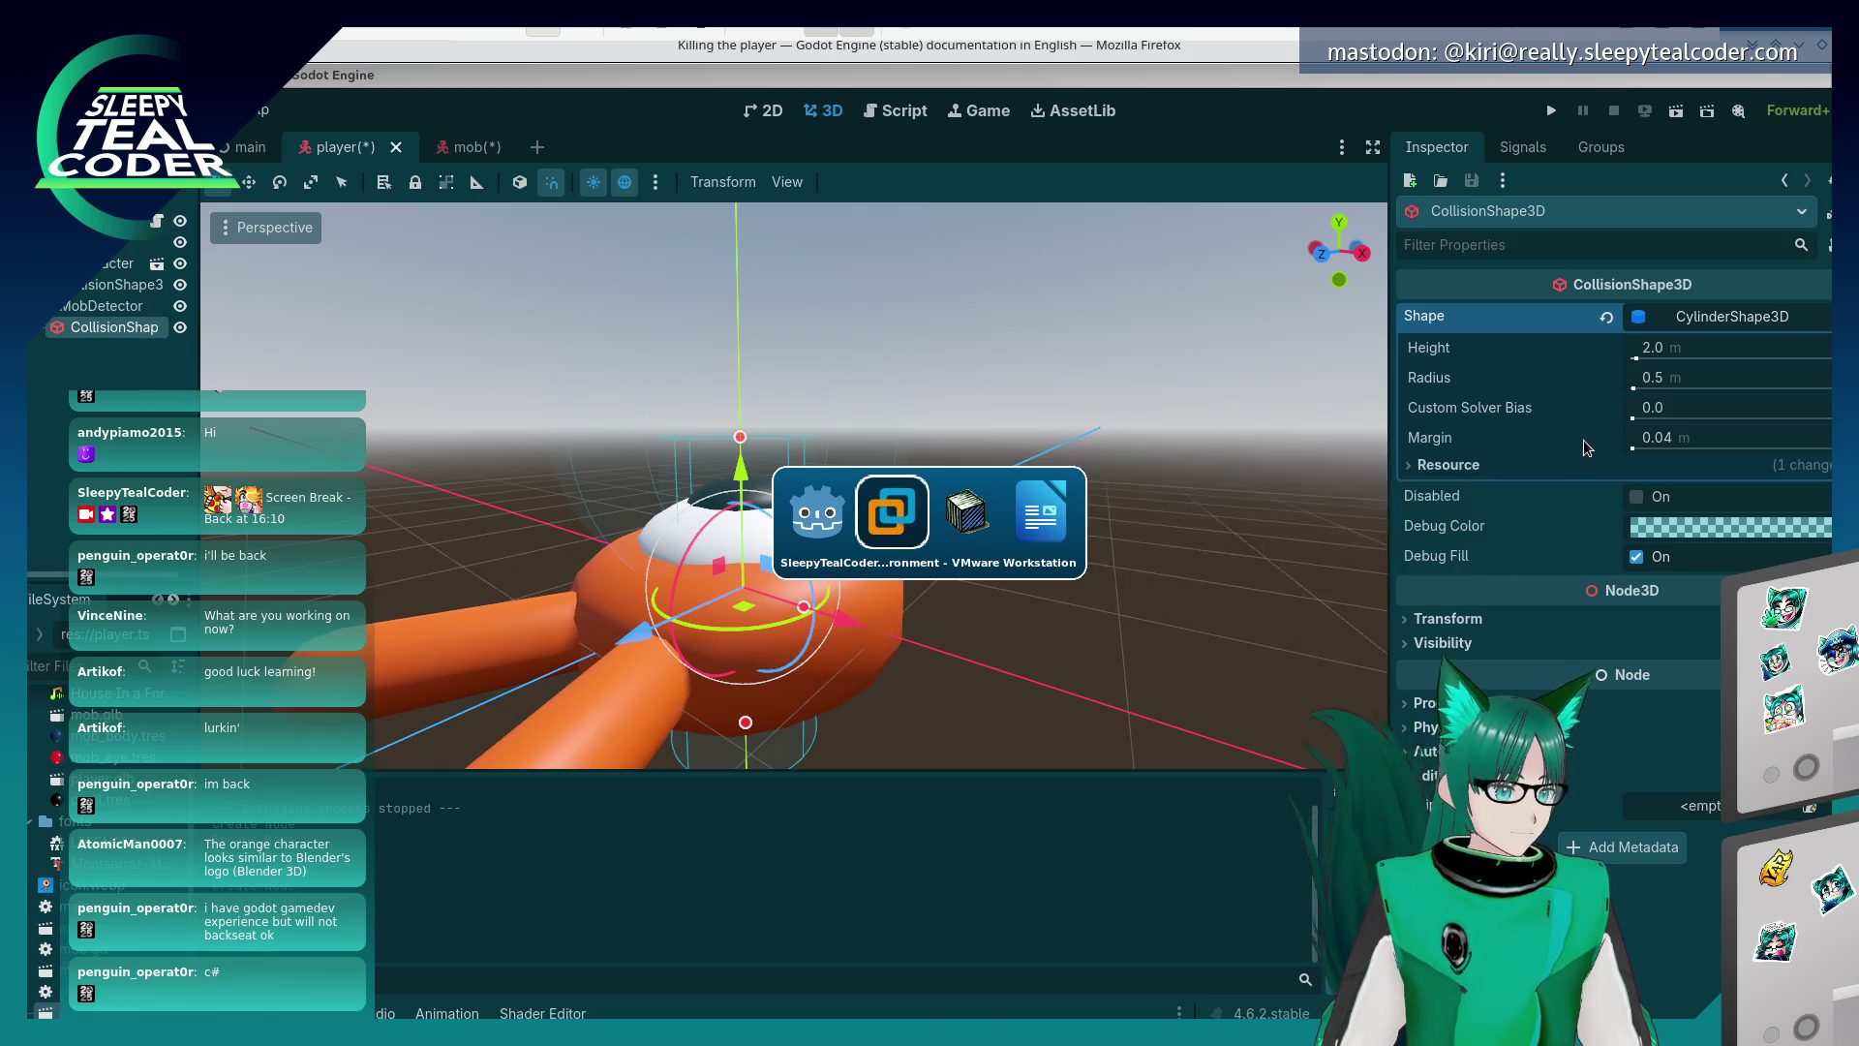
scroll(1294, 745, "down", 3)
scroll(1293, 745, "down", 3)
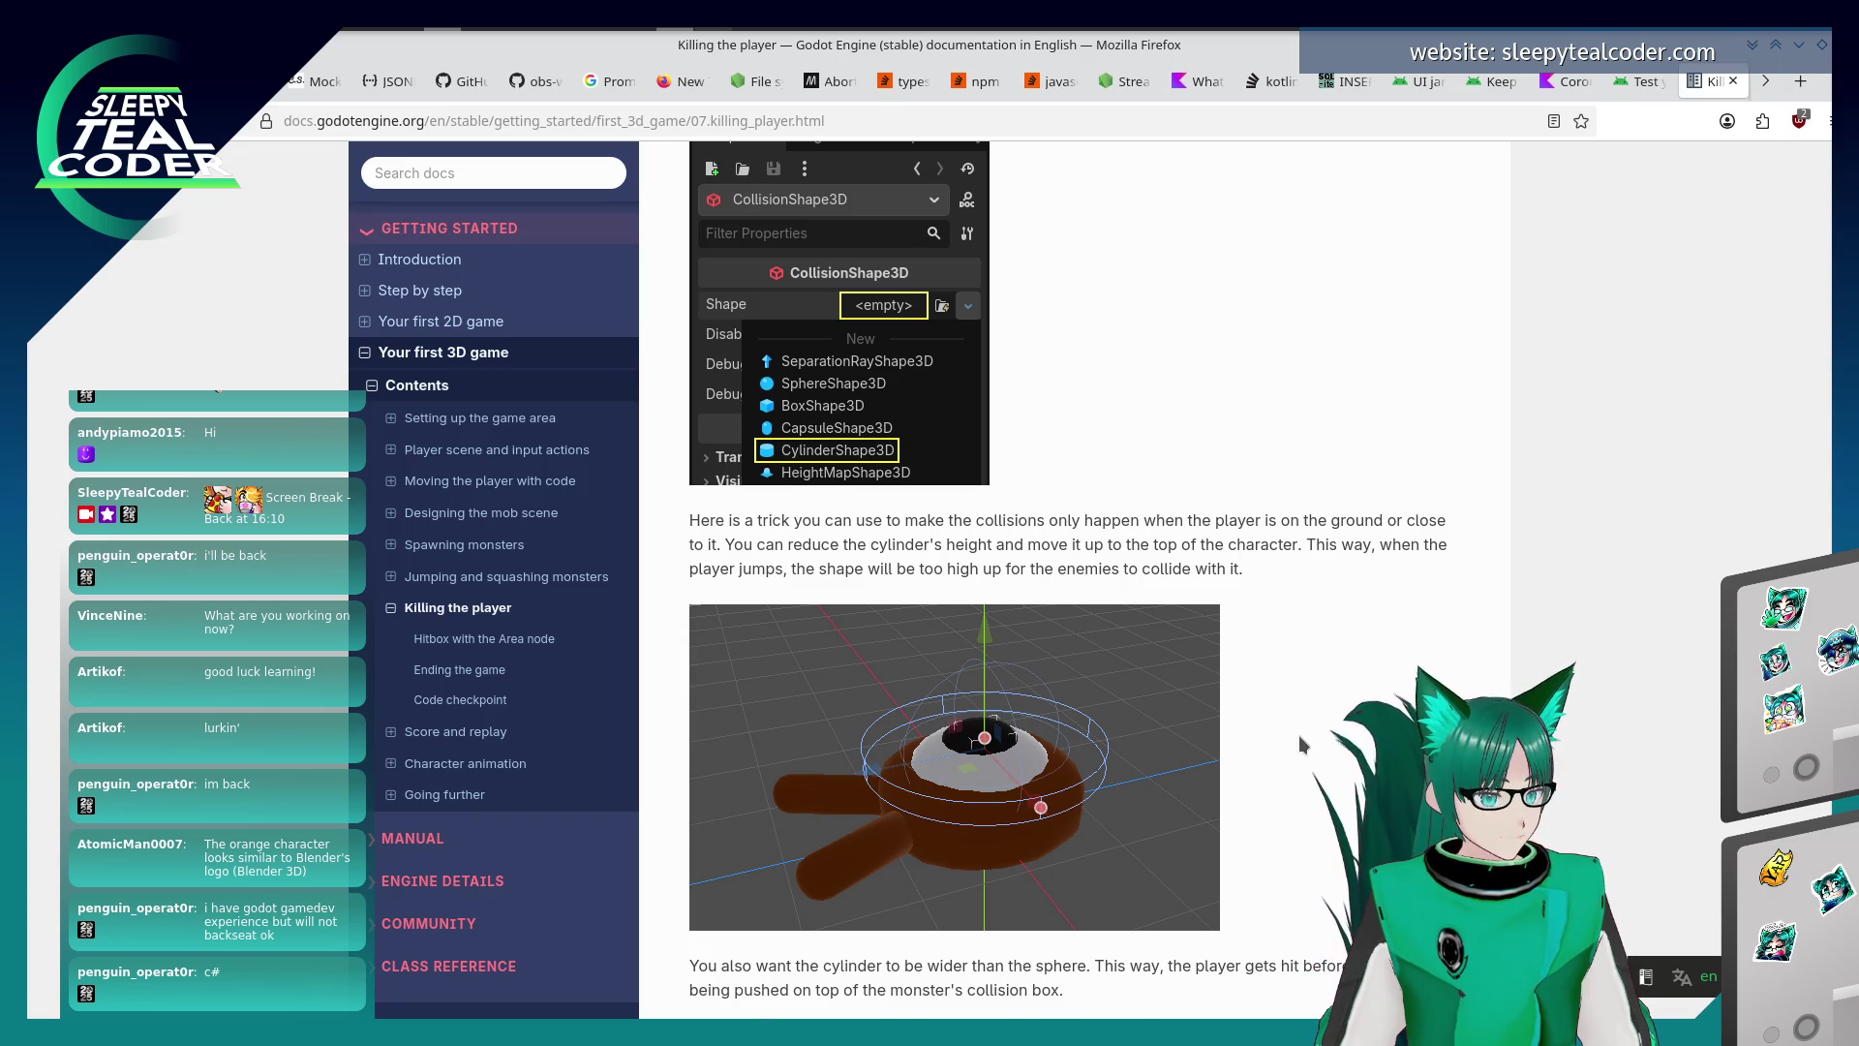
Step: Read down the Killing the player page to the shorter, wider cylinder tip, then return to Godot
scroll(1299, 747, "down", 2)
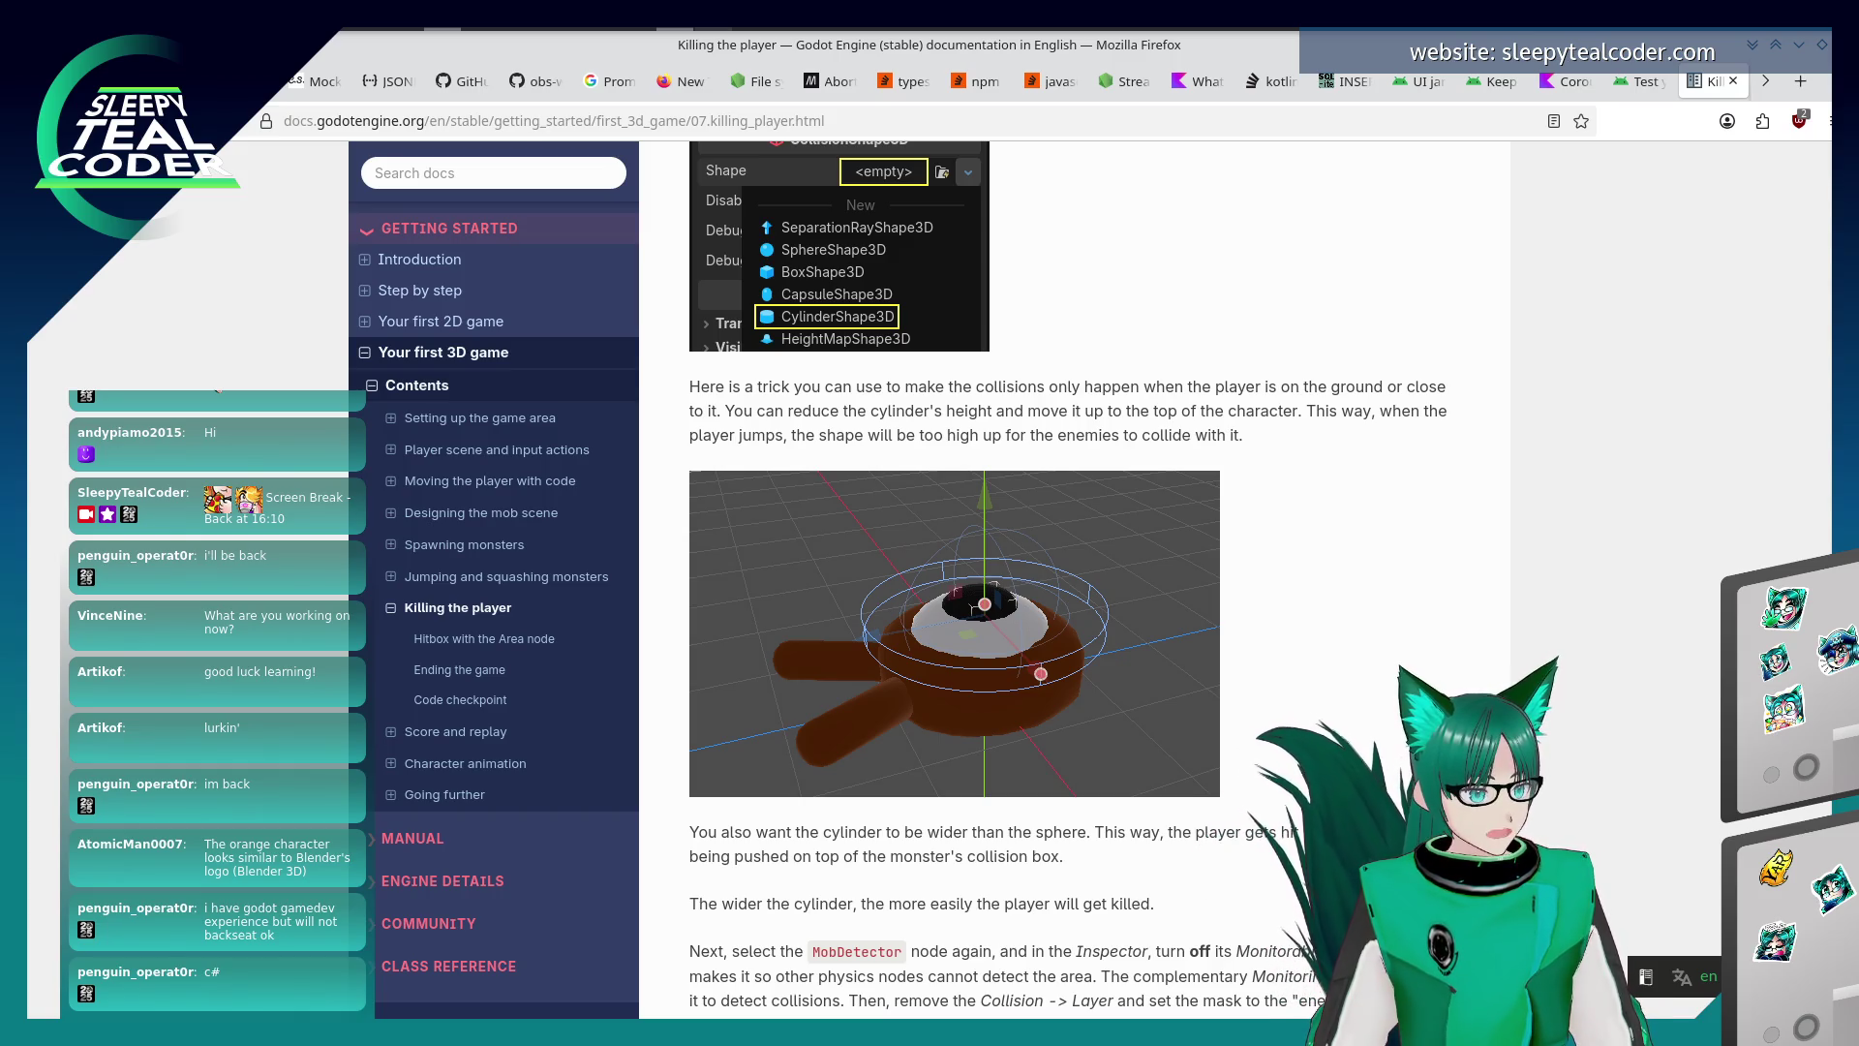
scroll(1302, 734, "down", 2)
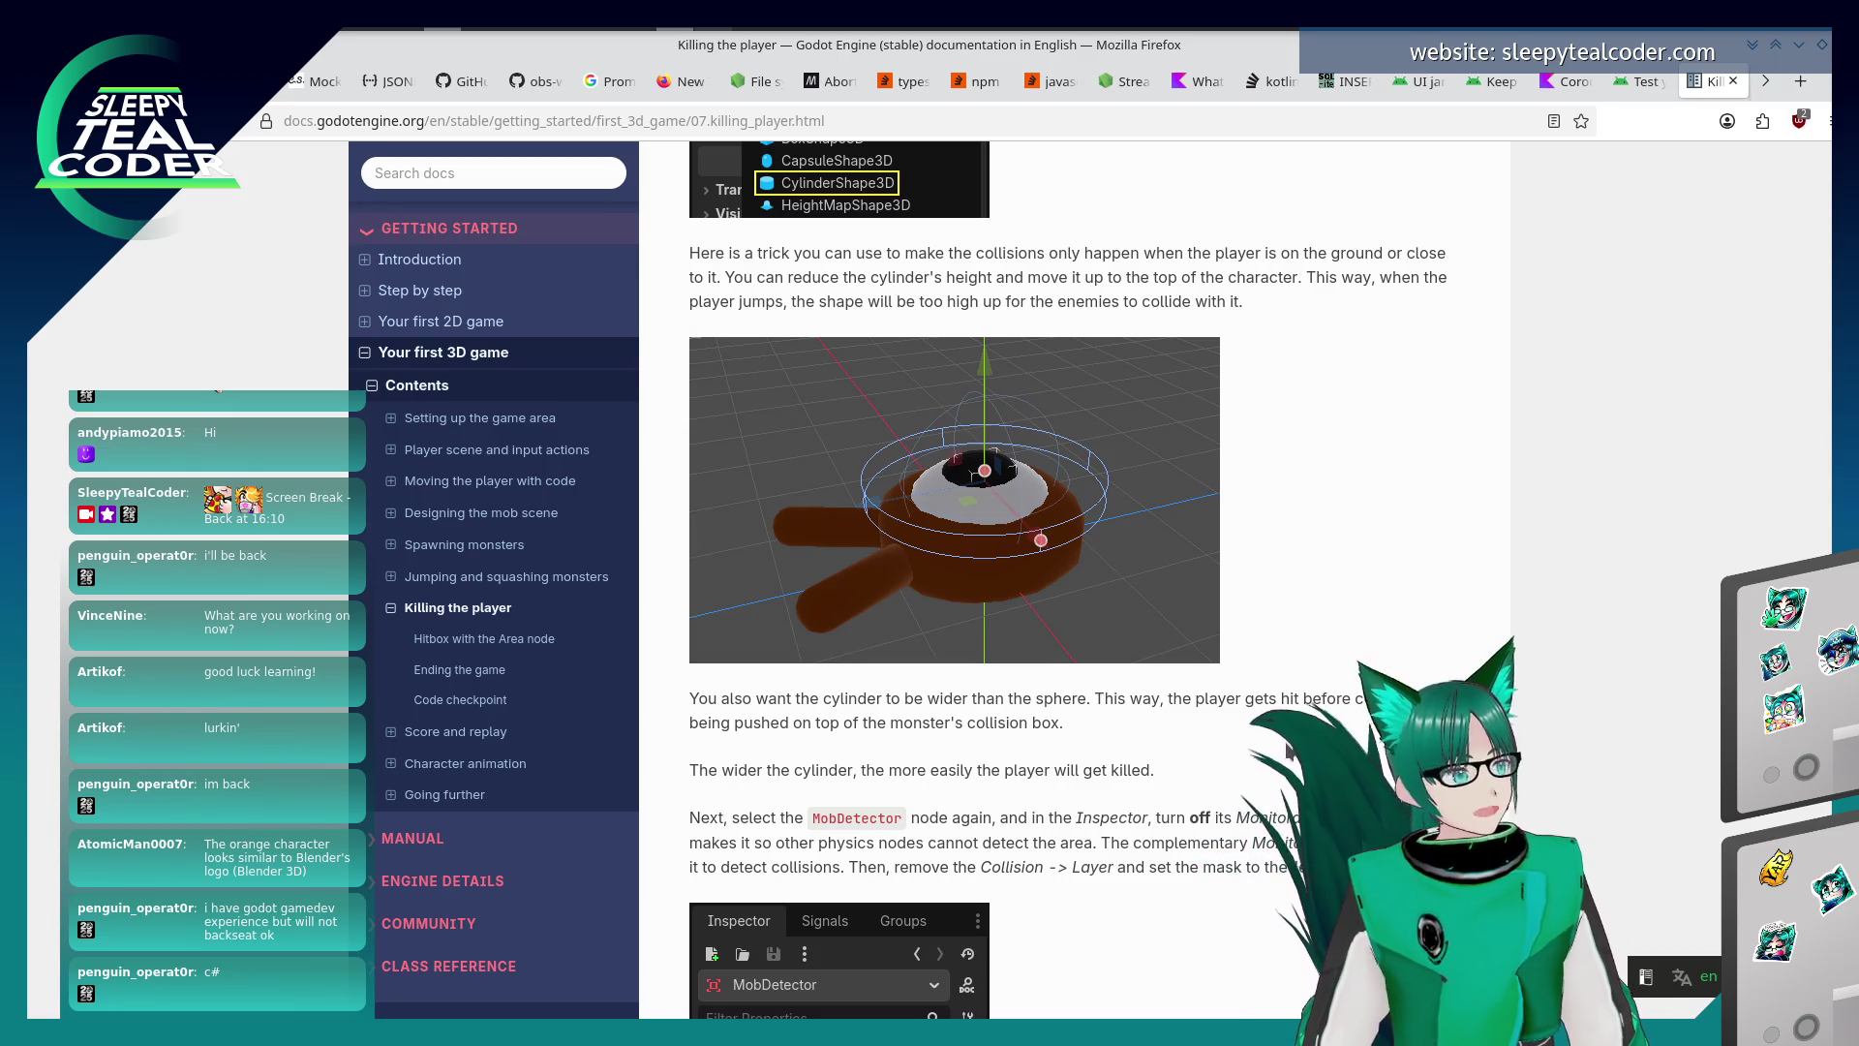
scroll(1287, 736, "down", 2)
scroll(1287, 736, "up", 2)
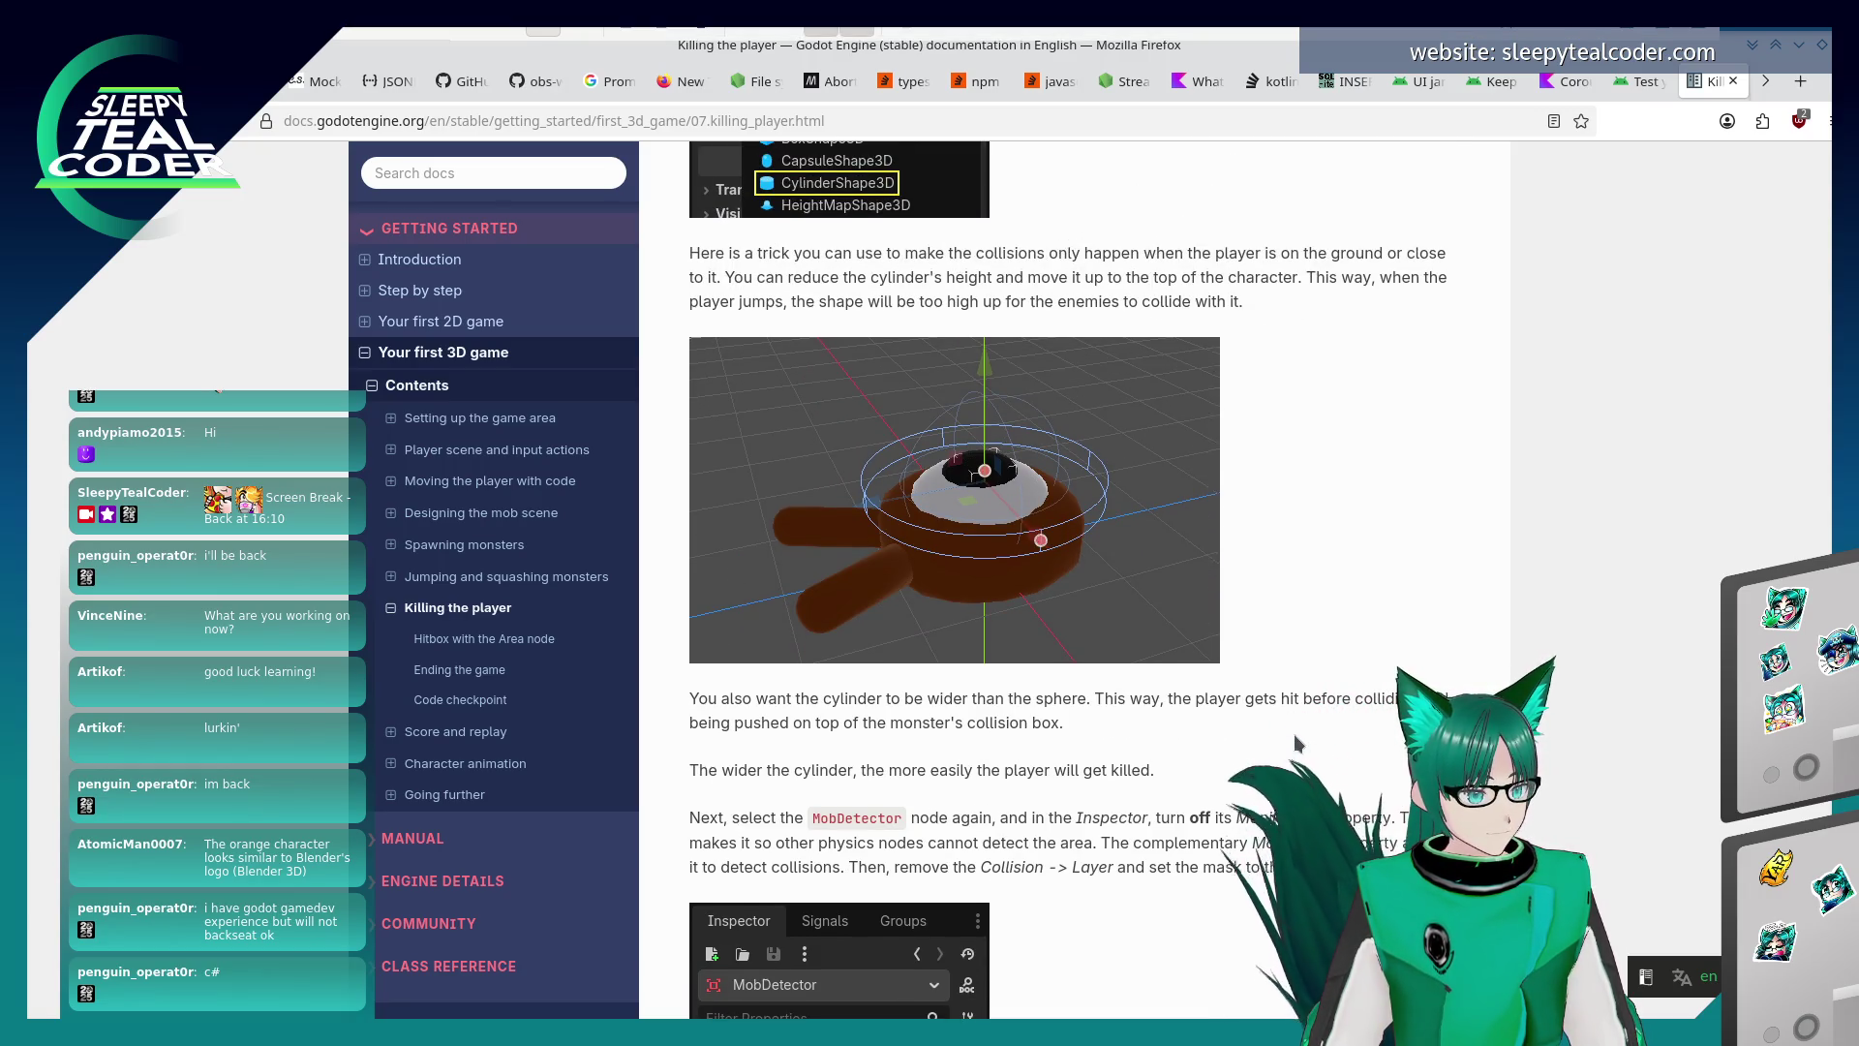
scroll(1296, 741, "down", 2)
key("alt+Tab")
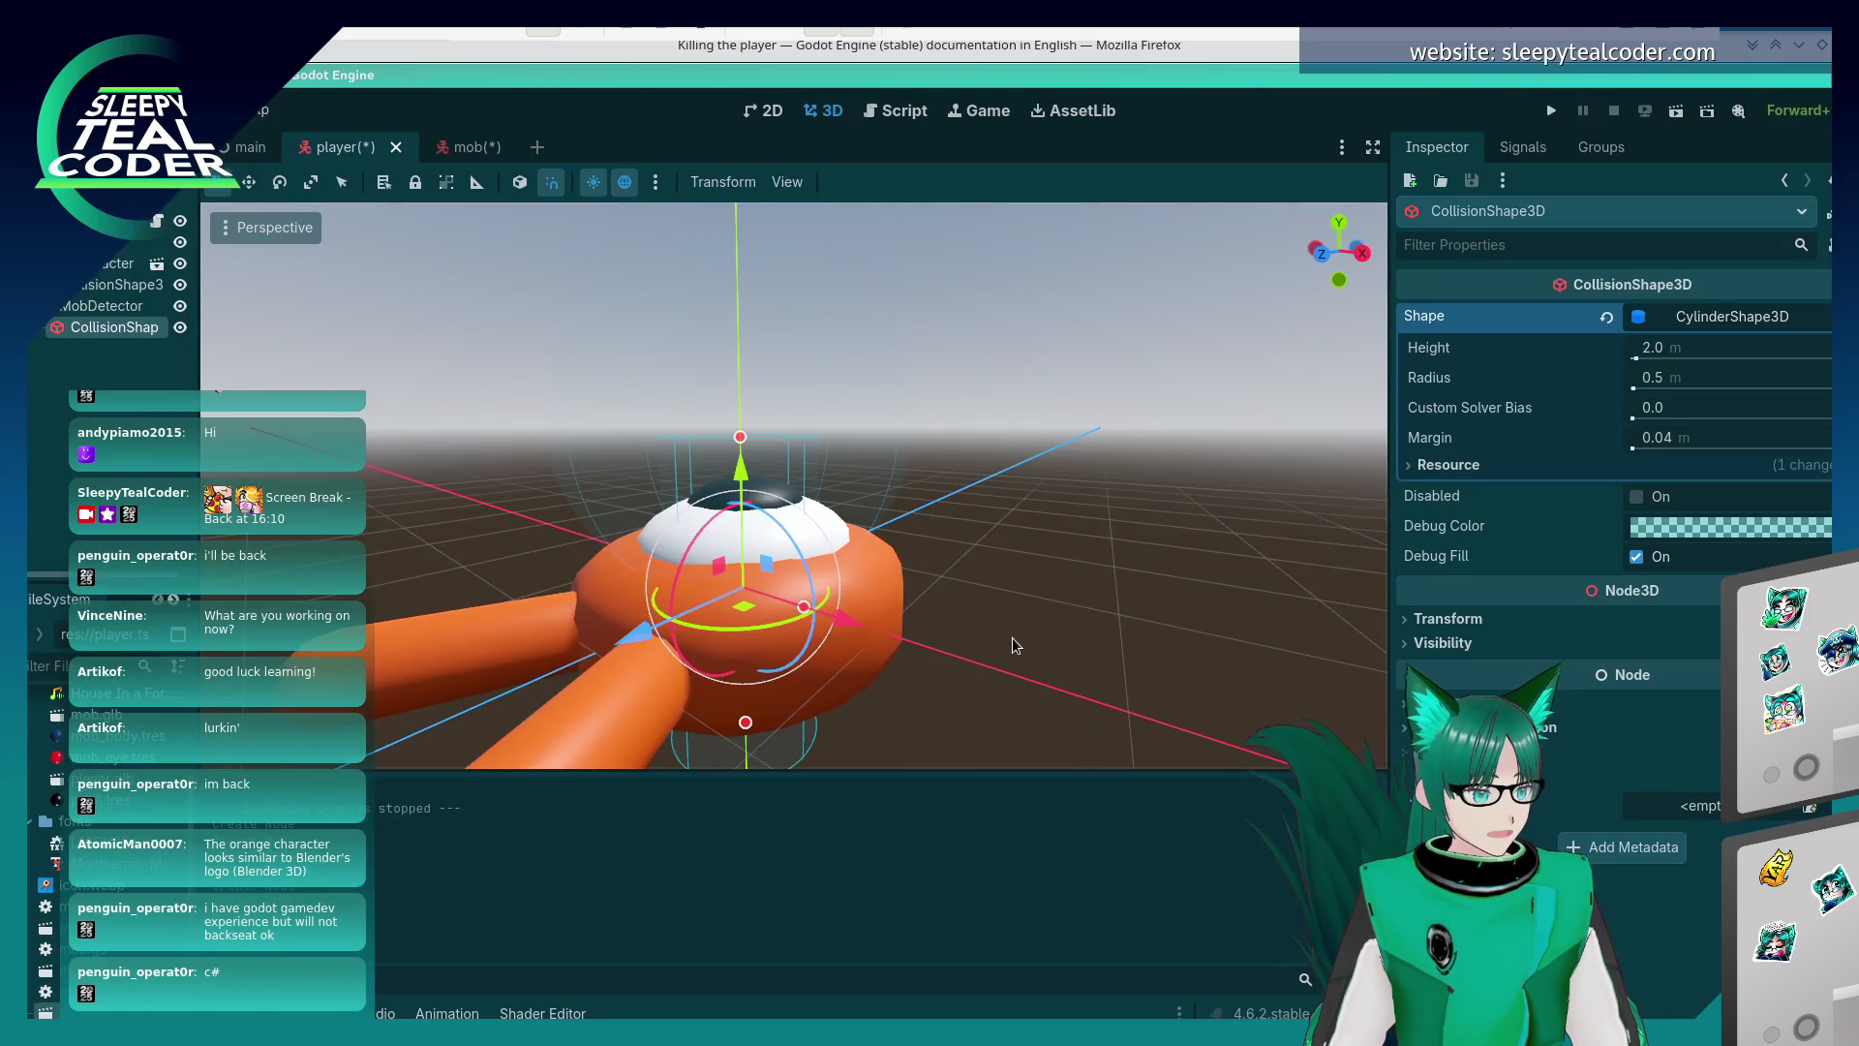
Step: Hide the Pivot character model and drag the cylinder's height handle down to 0.2 m
mouse_move(841, 523)
left_mouse_down()
mouse_move(839, 630)
mouse_move(762, 608)
mouse_move(678, 543)
left_mouse_up()
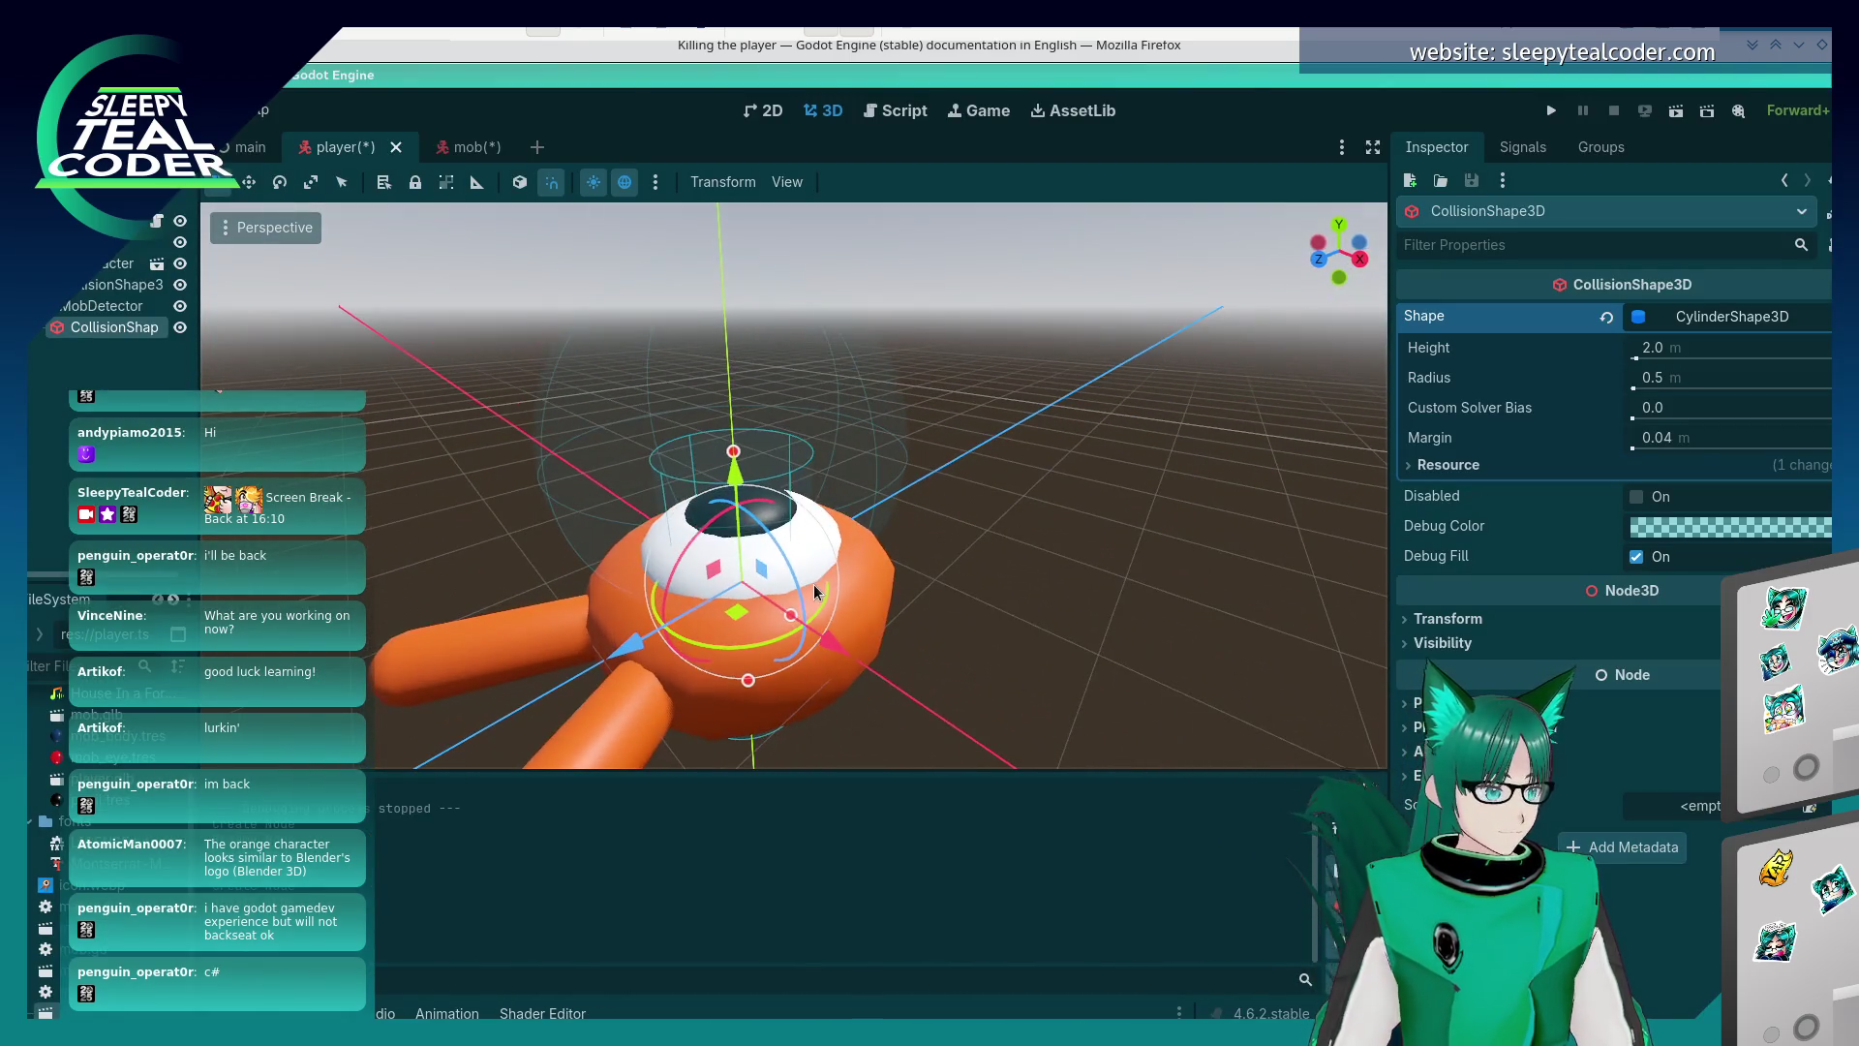
left_click(180, 263)
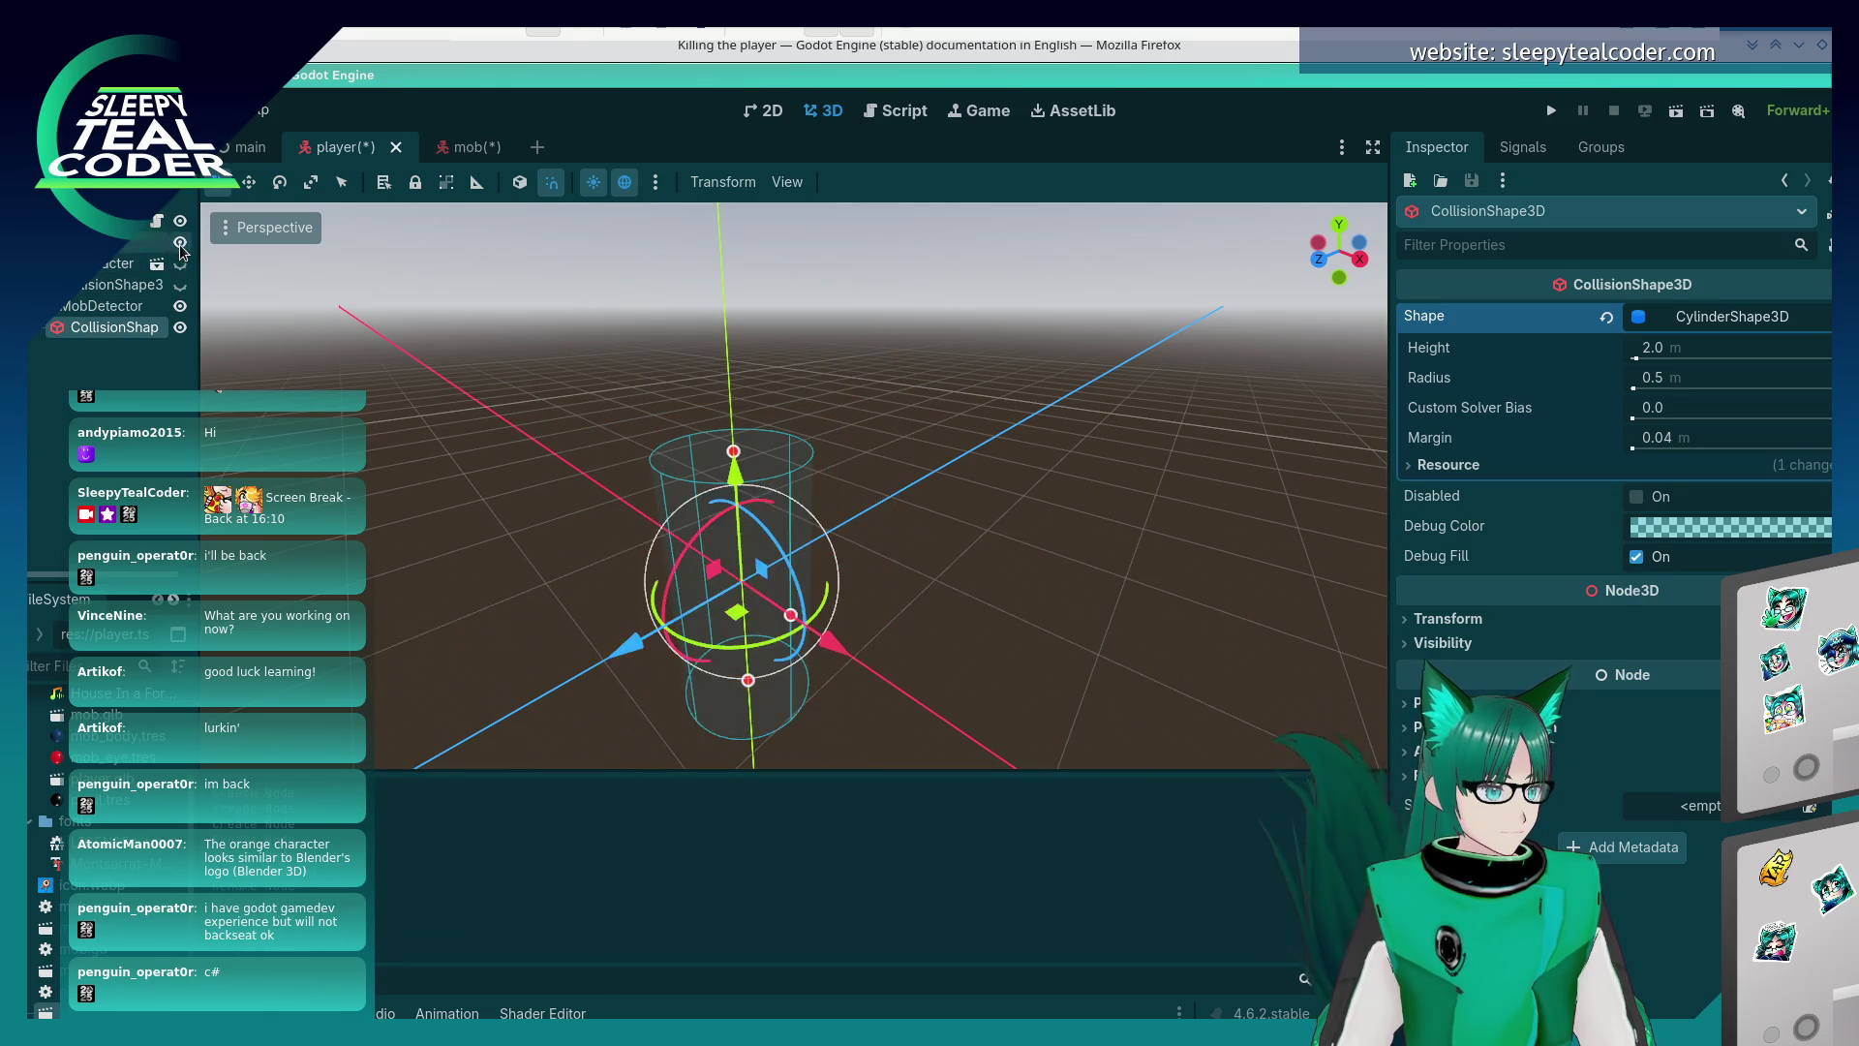
mouse_move(719, 462)
left_mouse_down()
mouse_move(581, 368)
mouse_move(407, 310)
left_mouse_up()
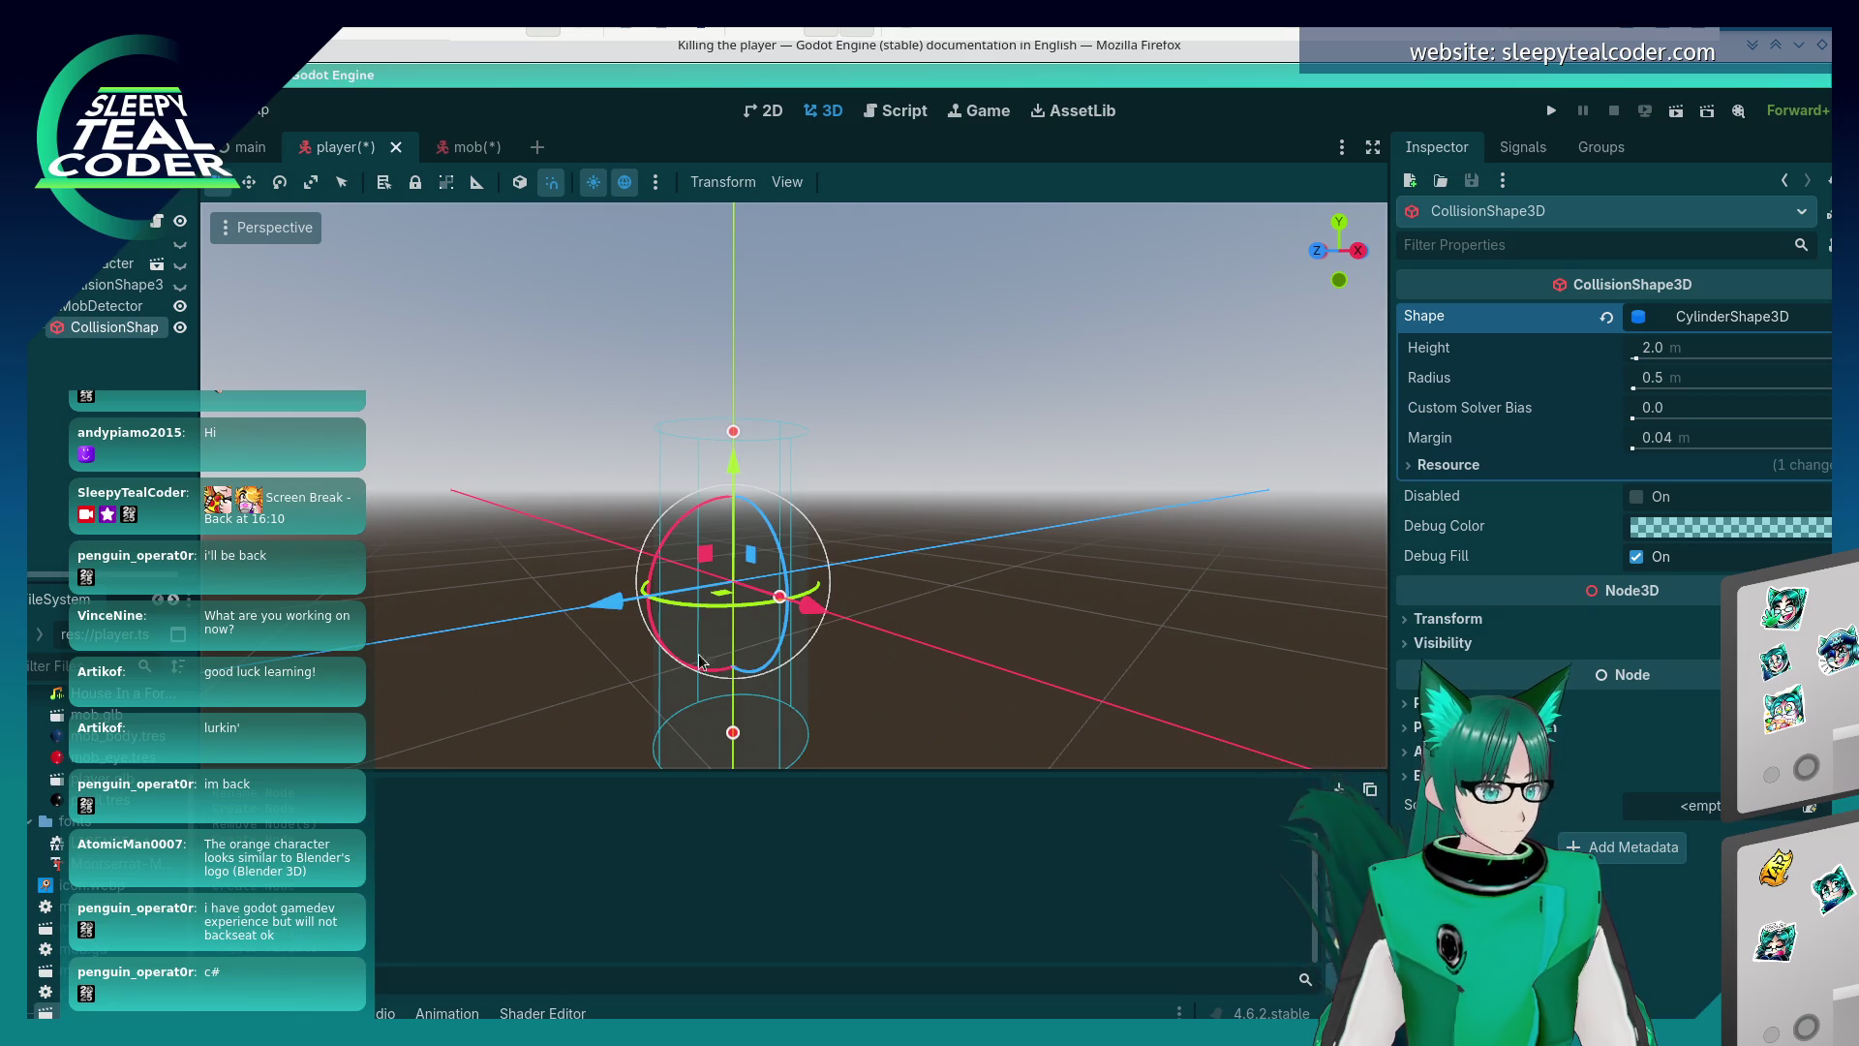
mouse_move(734, 734)
left_mouse_down()
mouse_move(747, 457)
mouse_move(757, 474)
left_mouse_up()
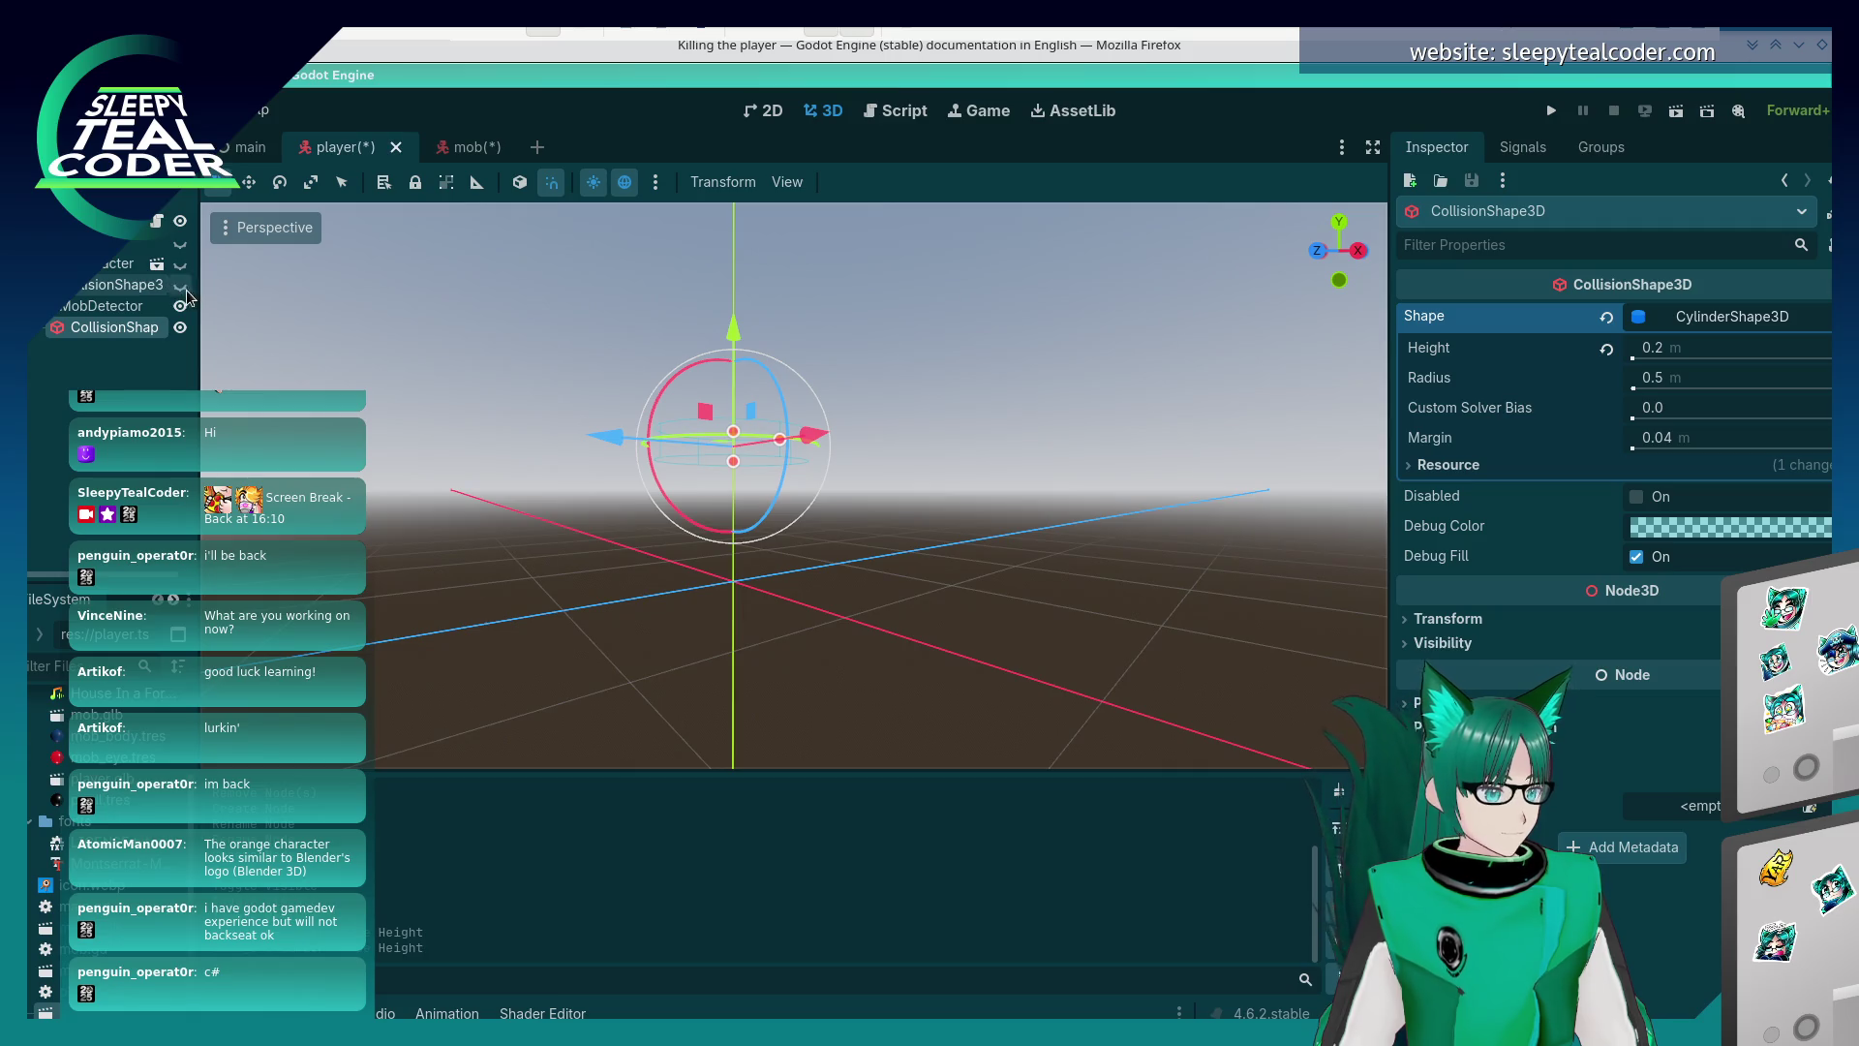
Step: Show the Pivot character model again and select the MobDetector node
left_click(180, 263)
left_click(180, 243)
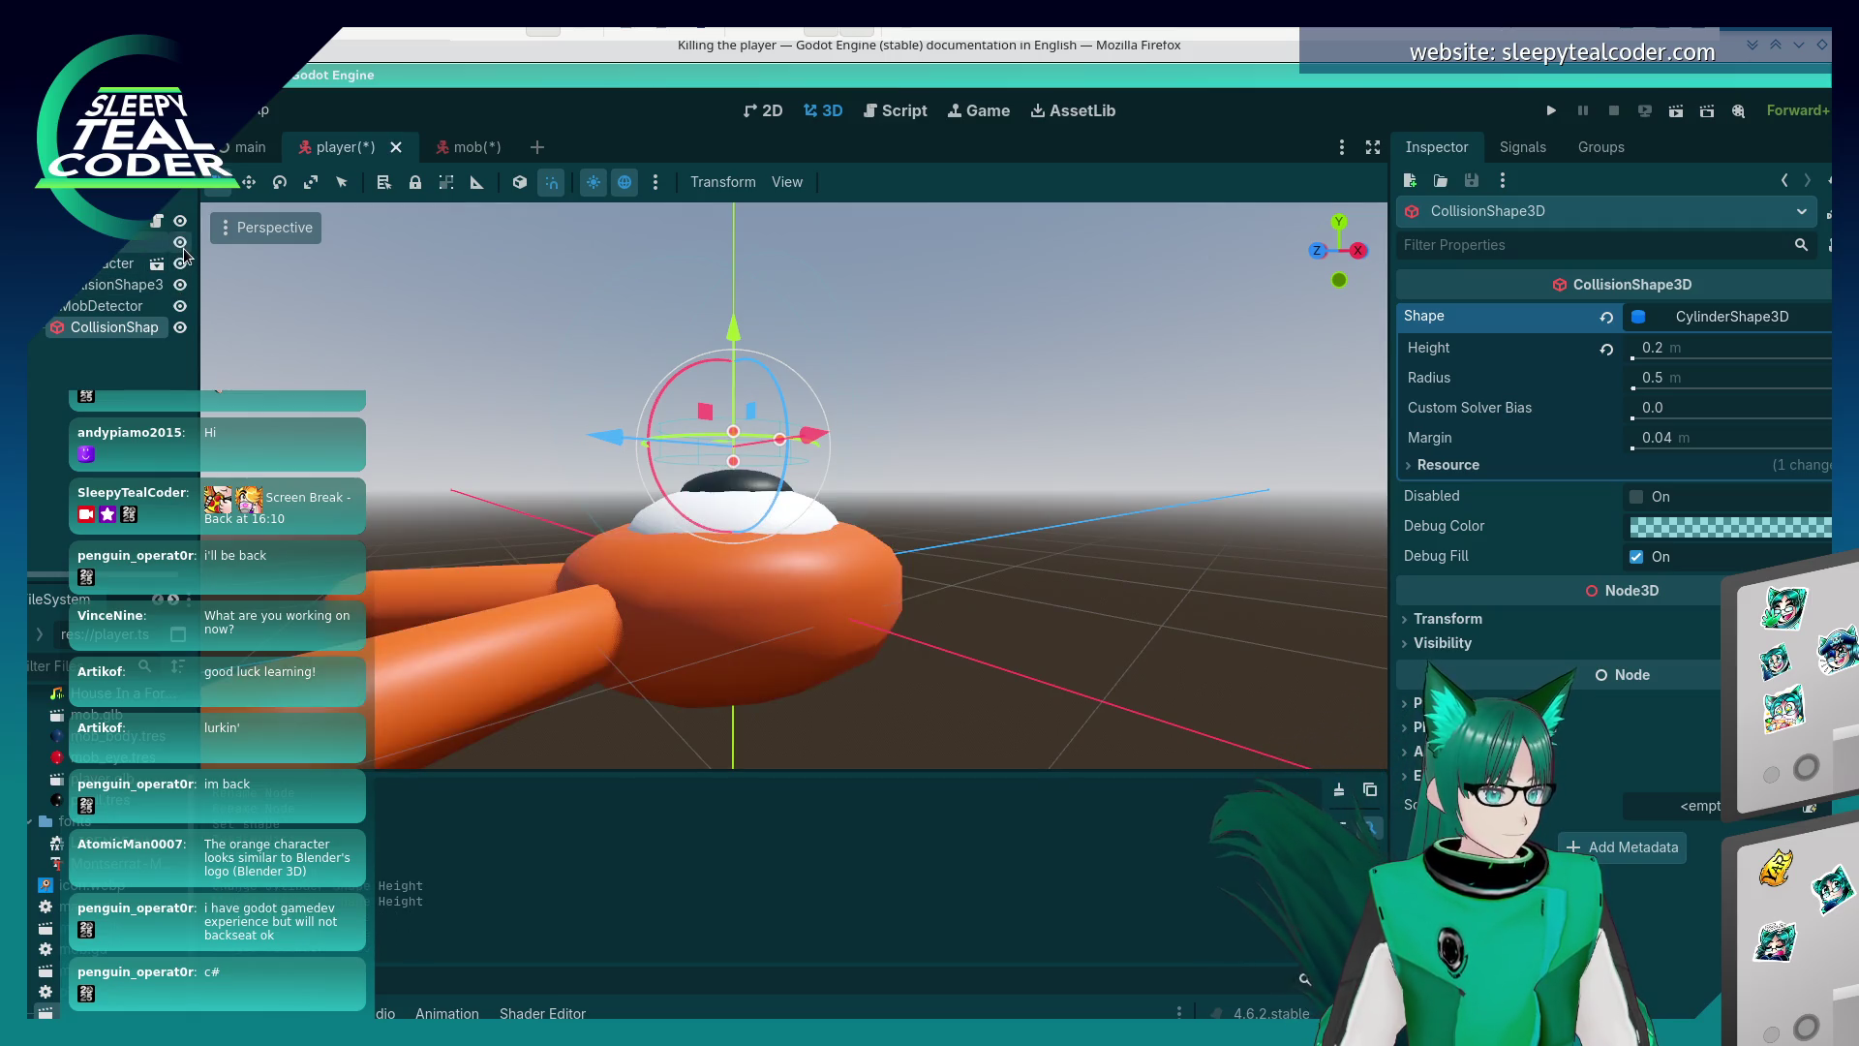
left_click(129, 305)
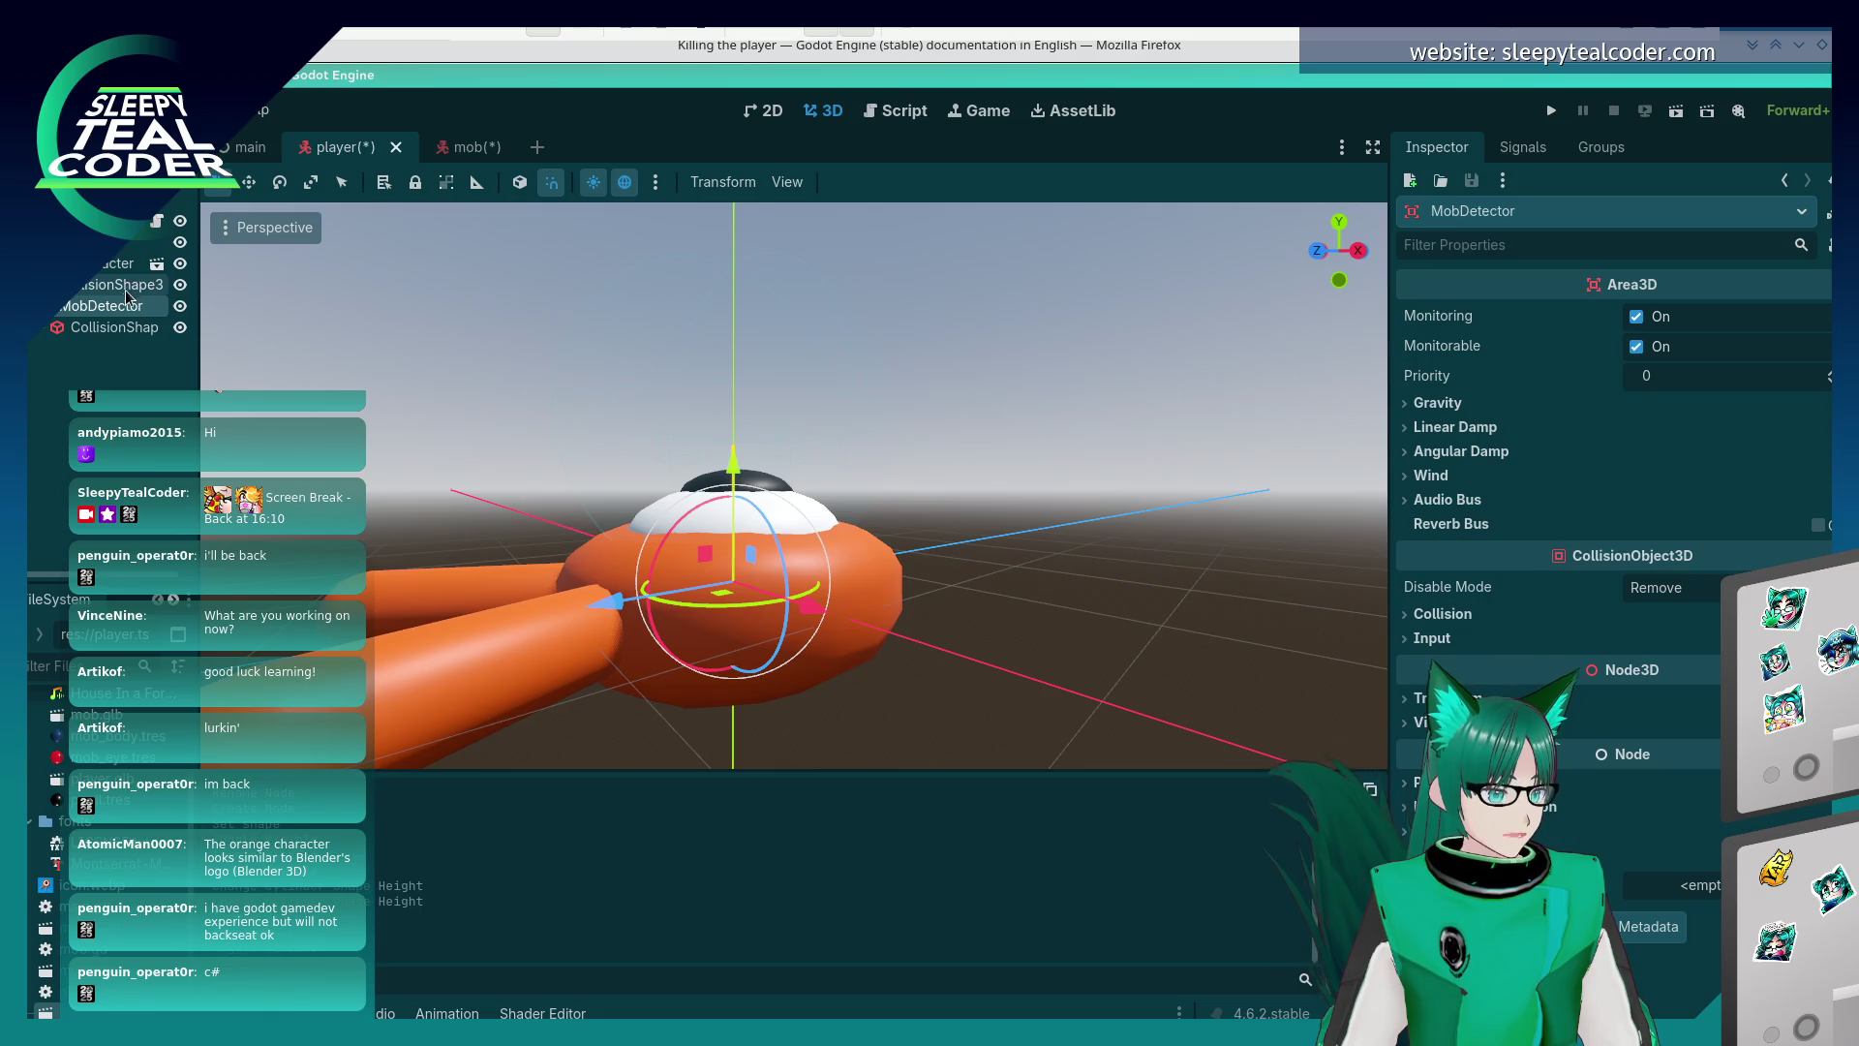